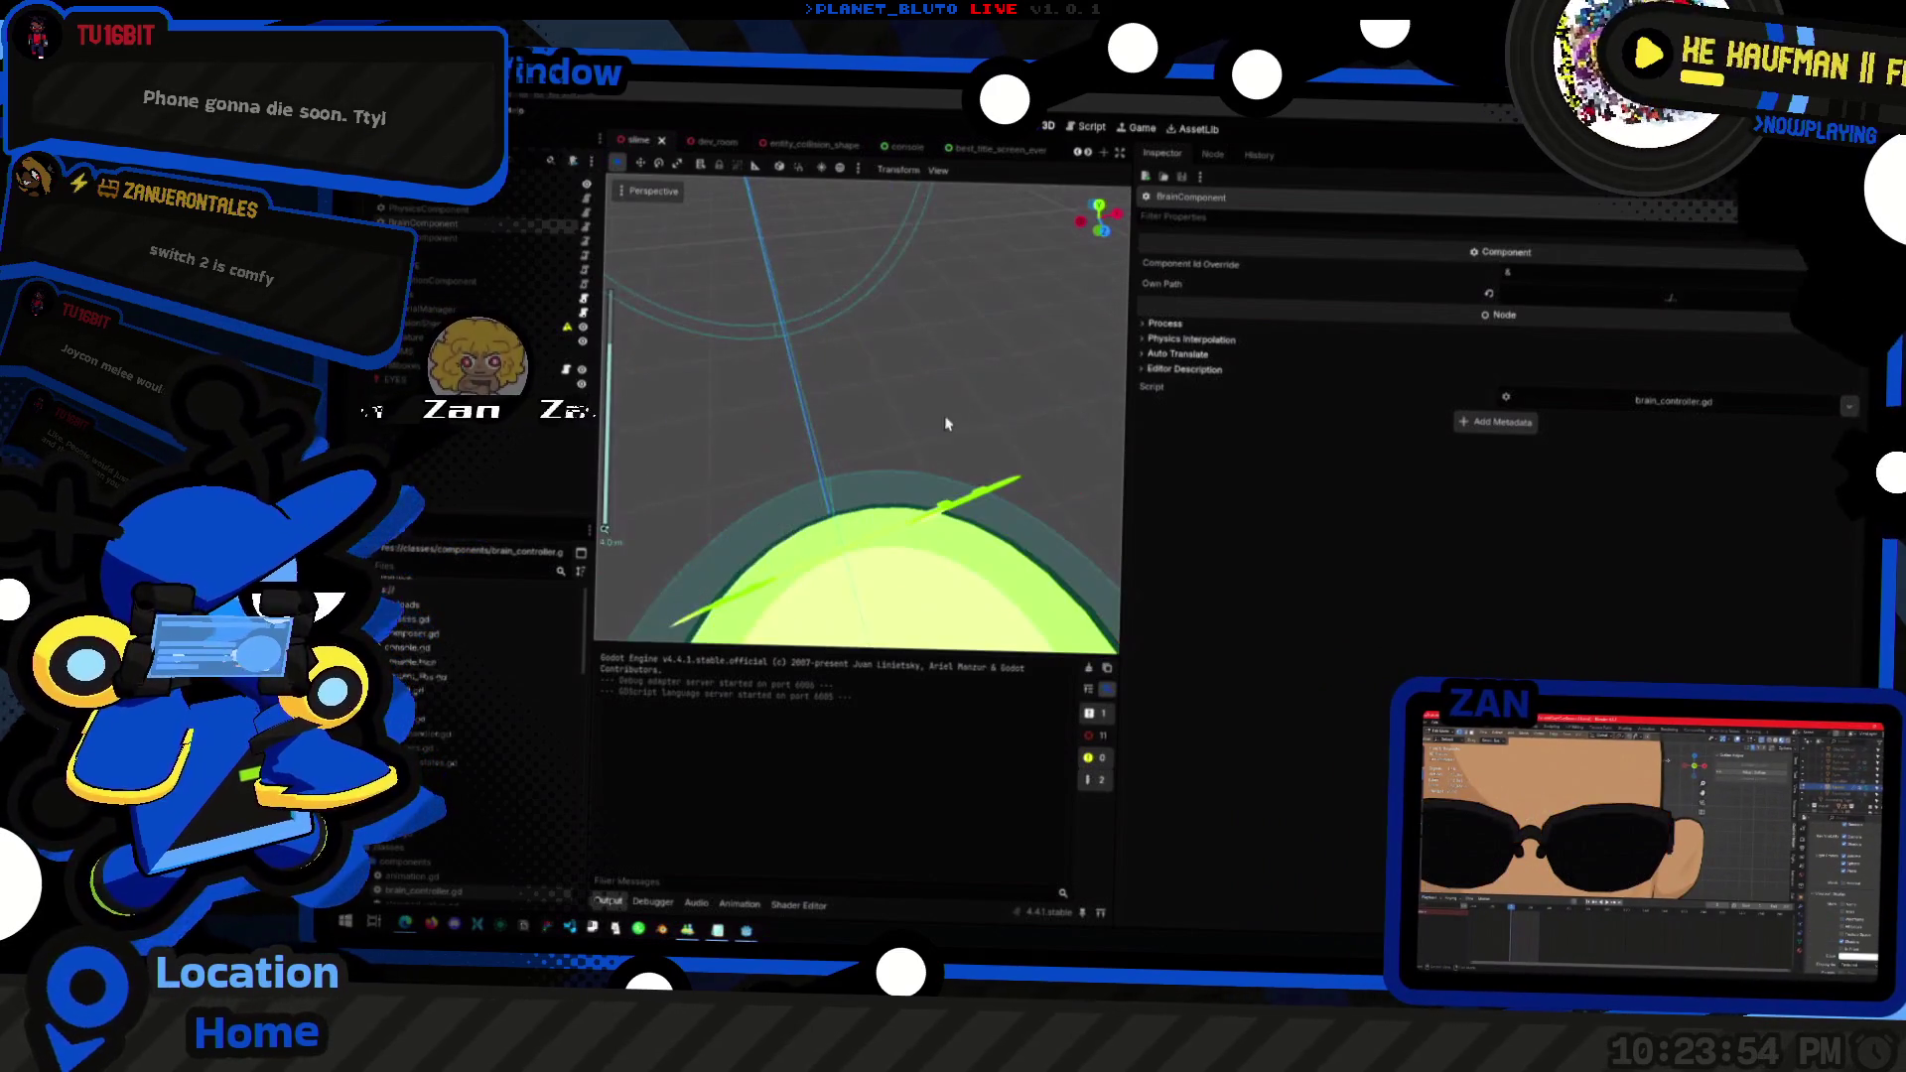
Orbit and zoom around the slime, then widen the 3D viewport against the Inspector panel.
scroll(770, 442, down, 5)
mouse_move(770, 442)
mouse_down()
mouse_move(794, 448)
mouse_move(757, 476)
mouse_move(891, 440)
mouse_move(983, 490)
mouse_up()
scroll(892, 440, up, 3)
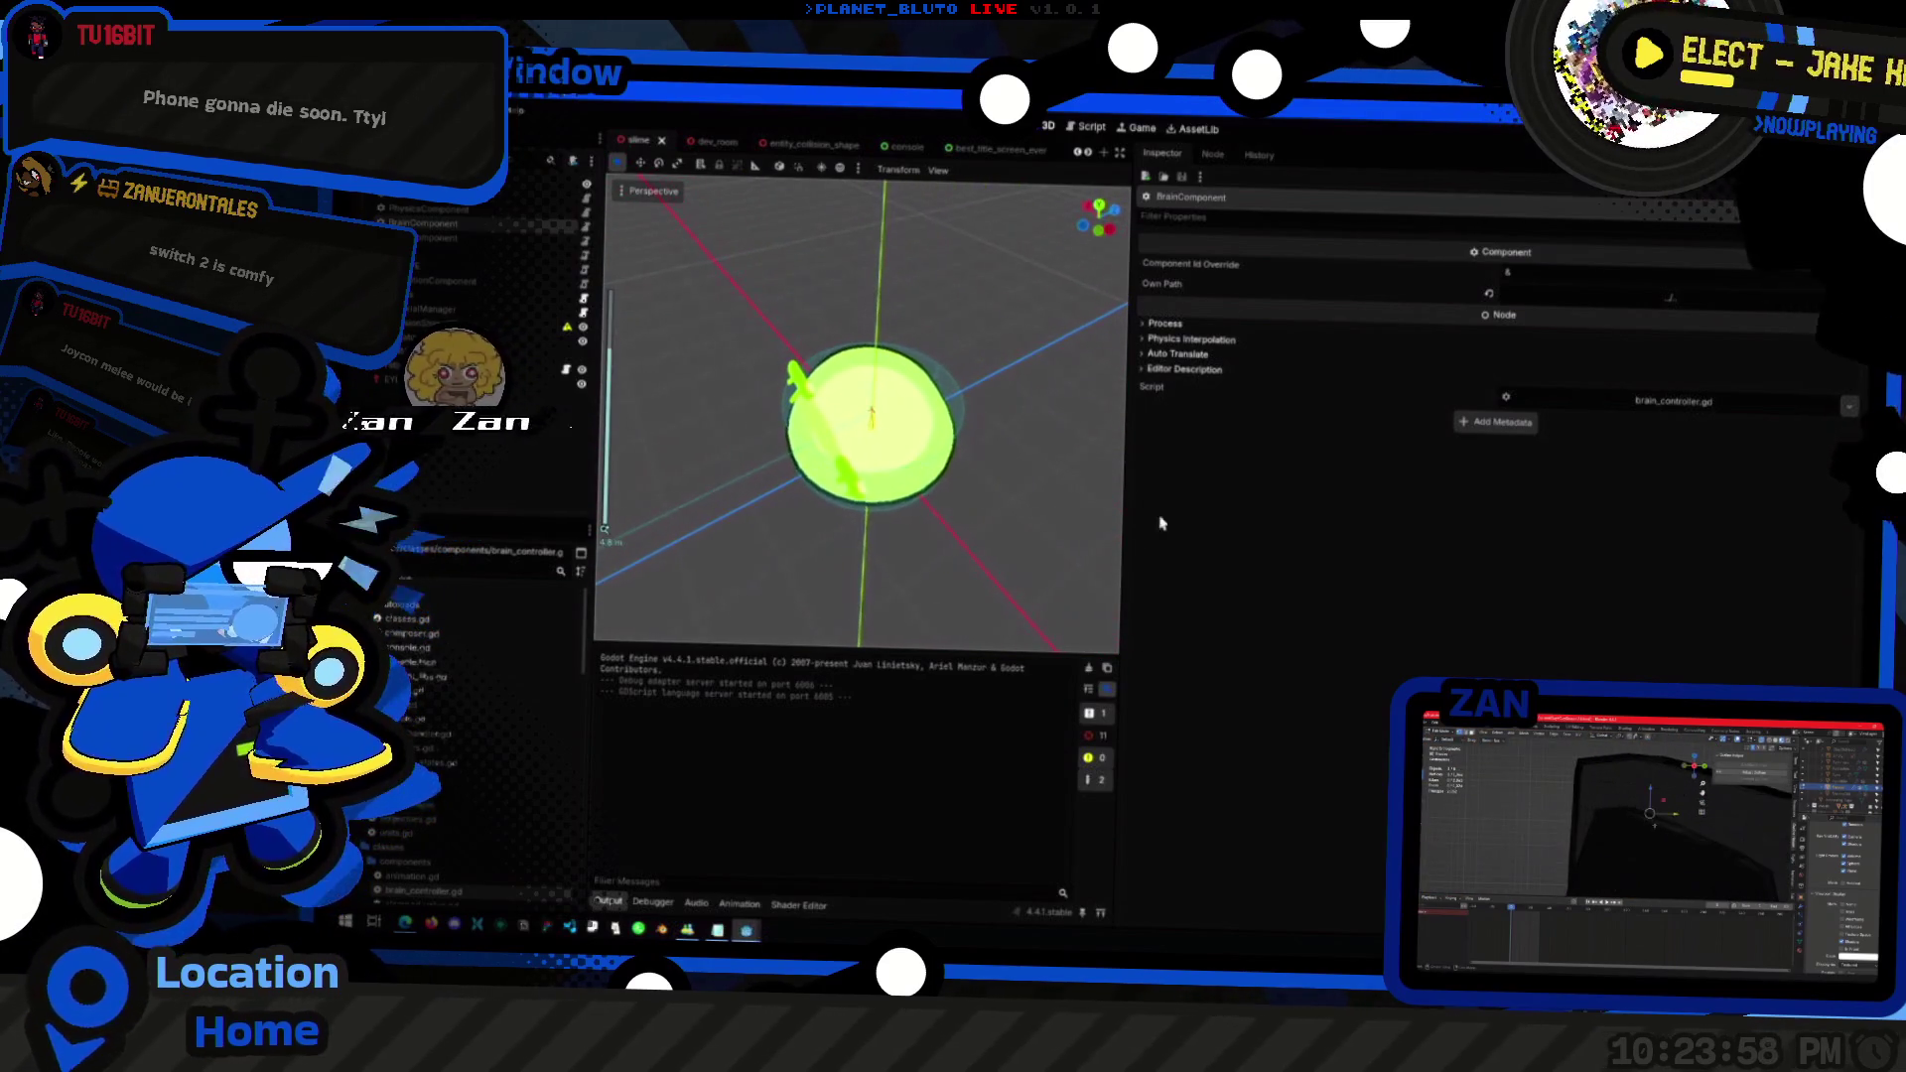
drag(1138, 558, 1283, 546)
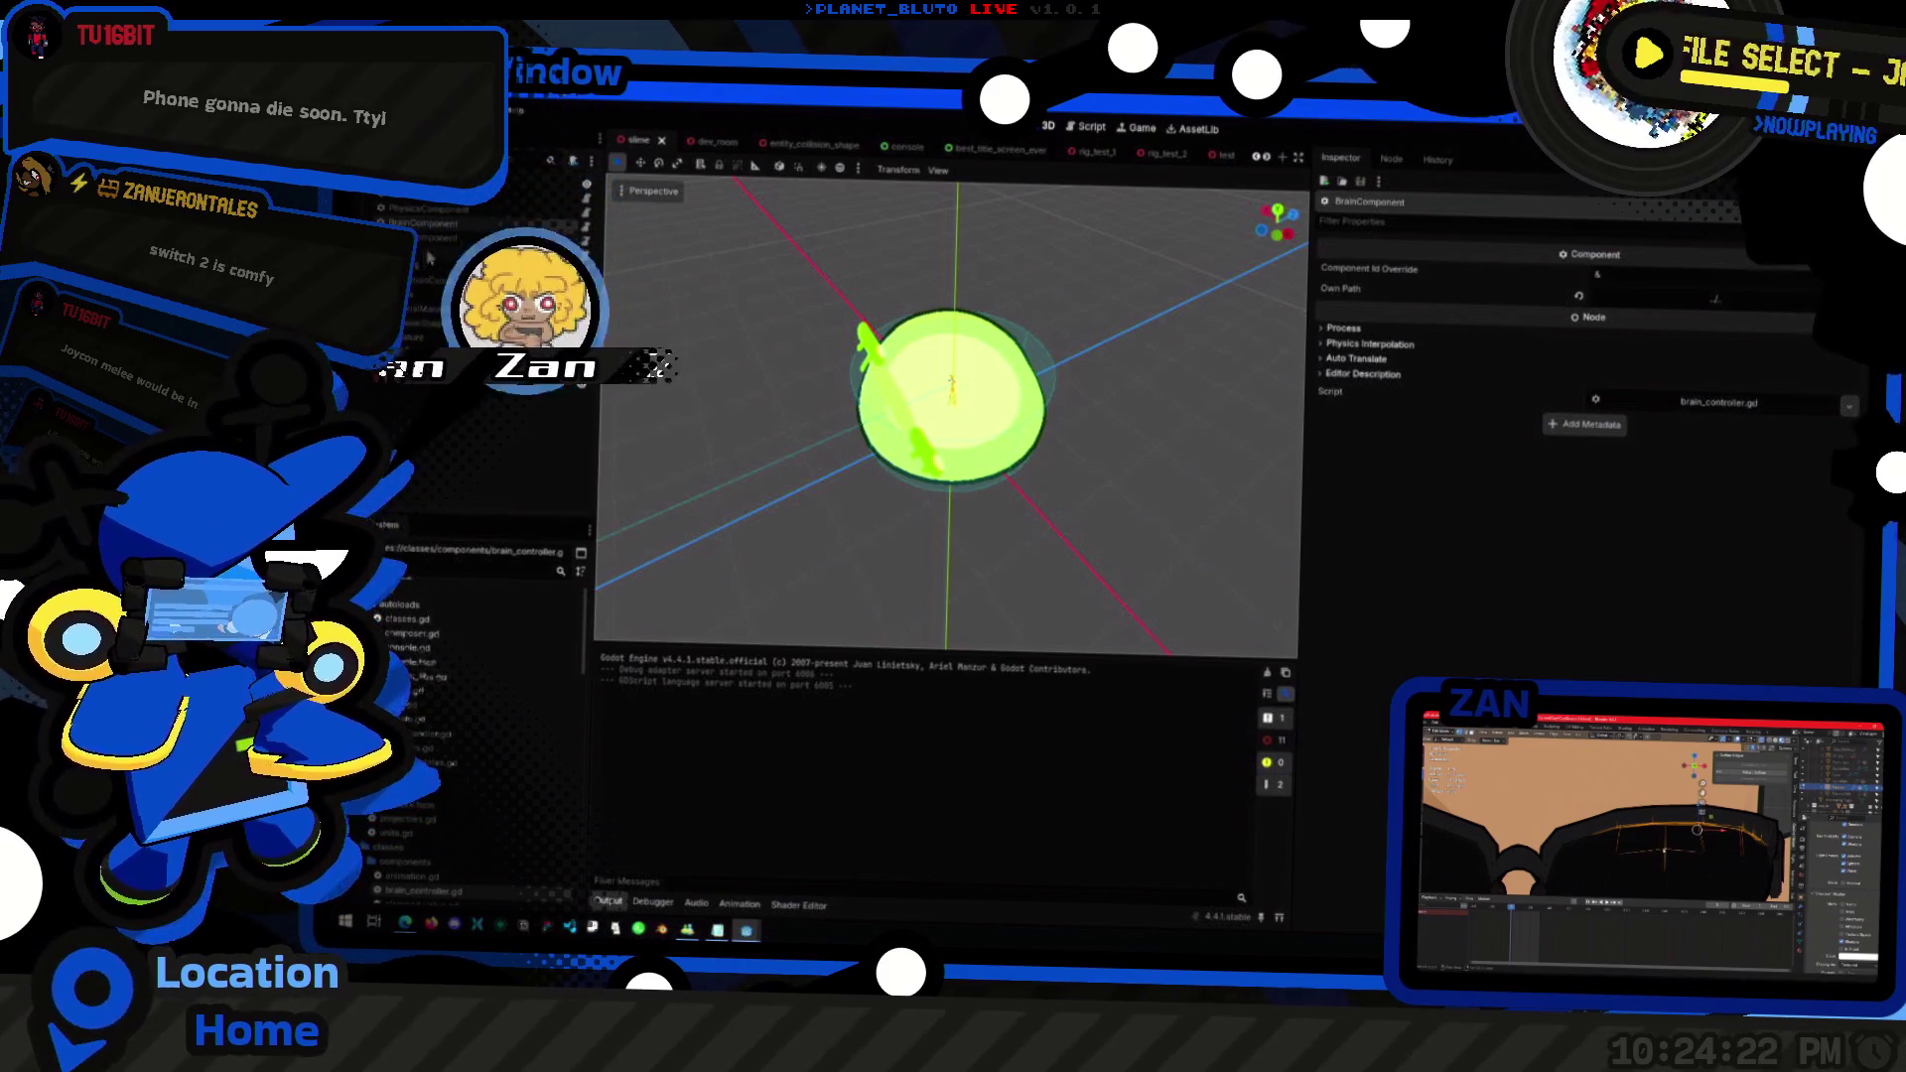
key(ctrl+a)
text(state)
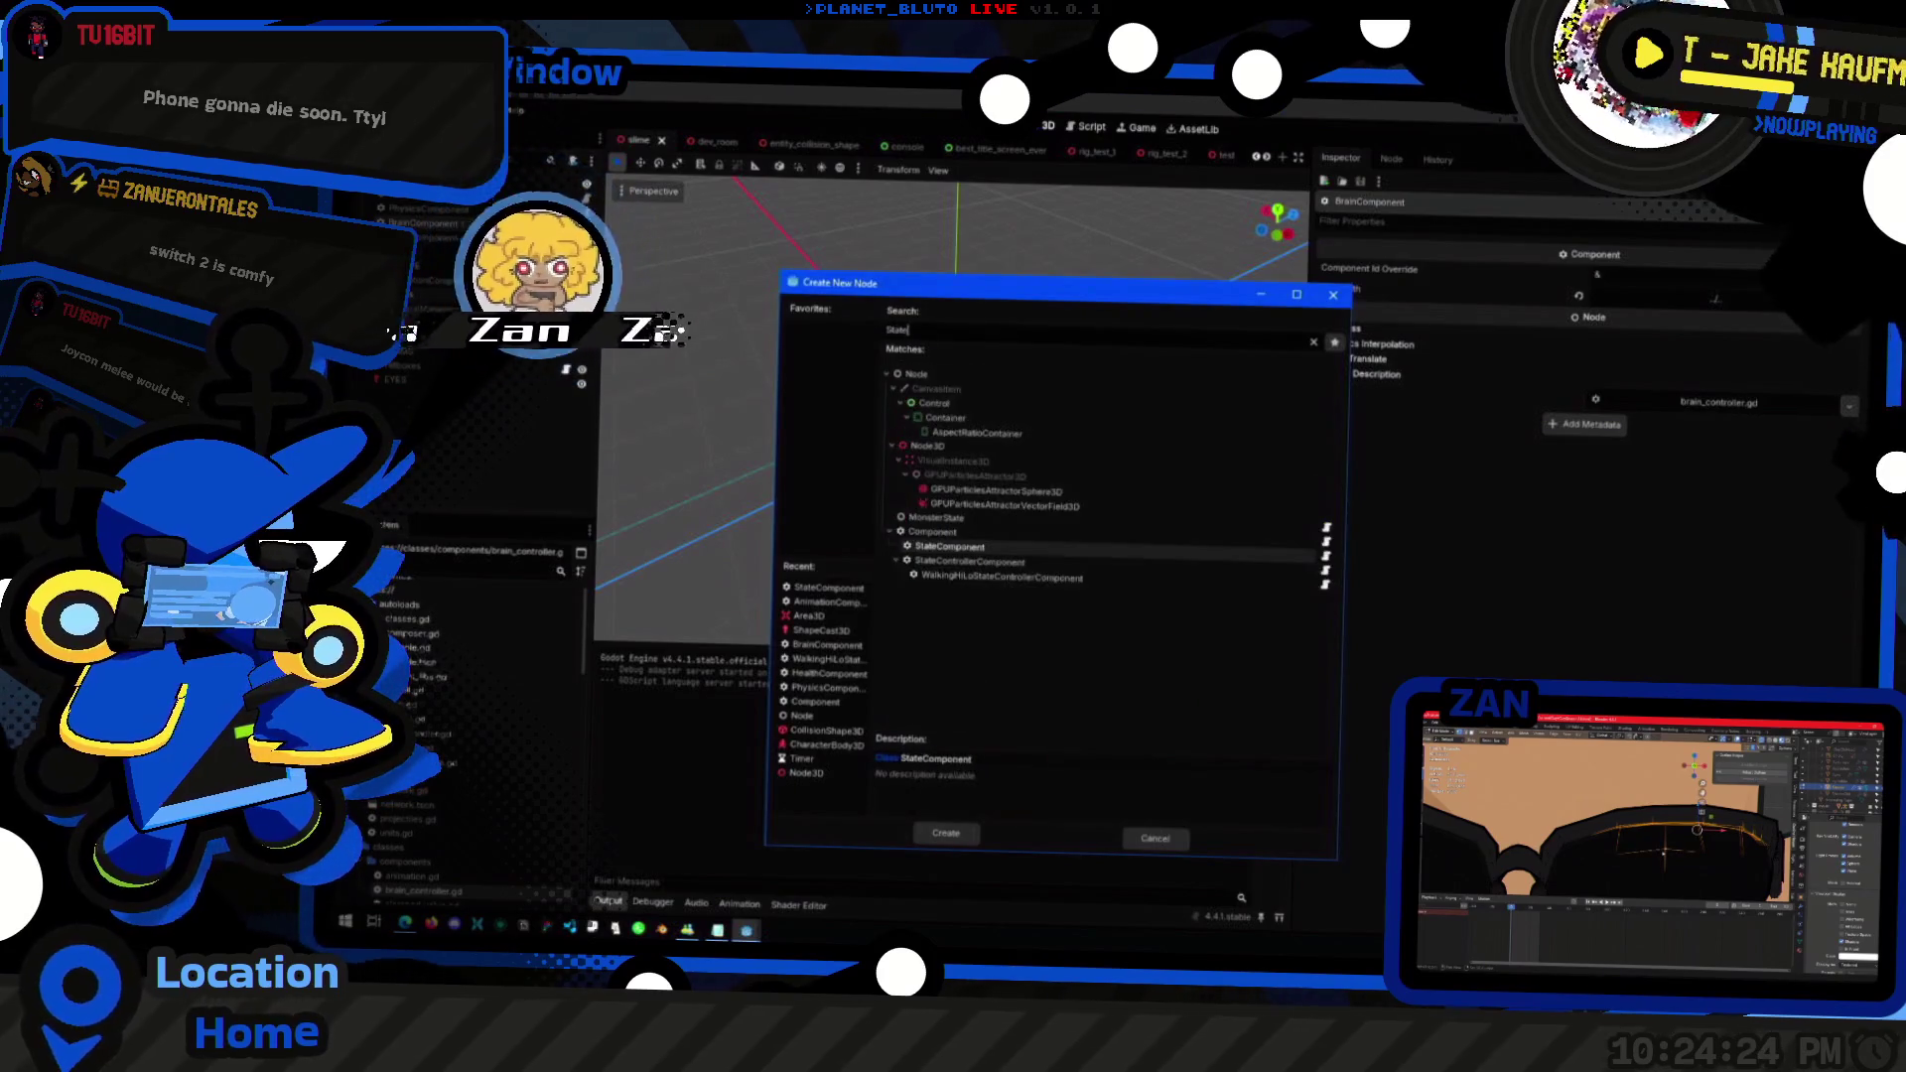
key(Return)
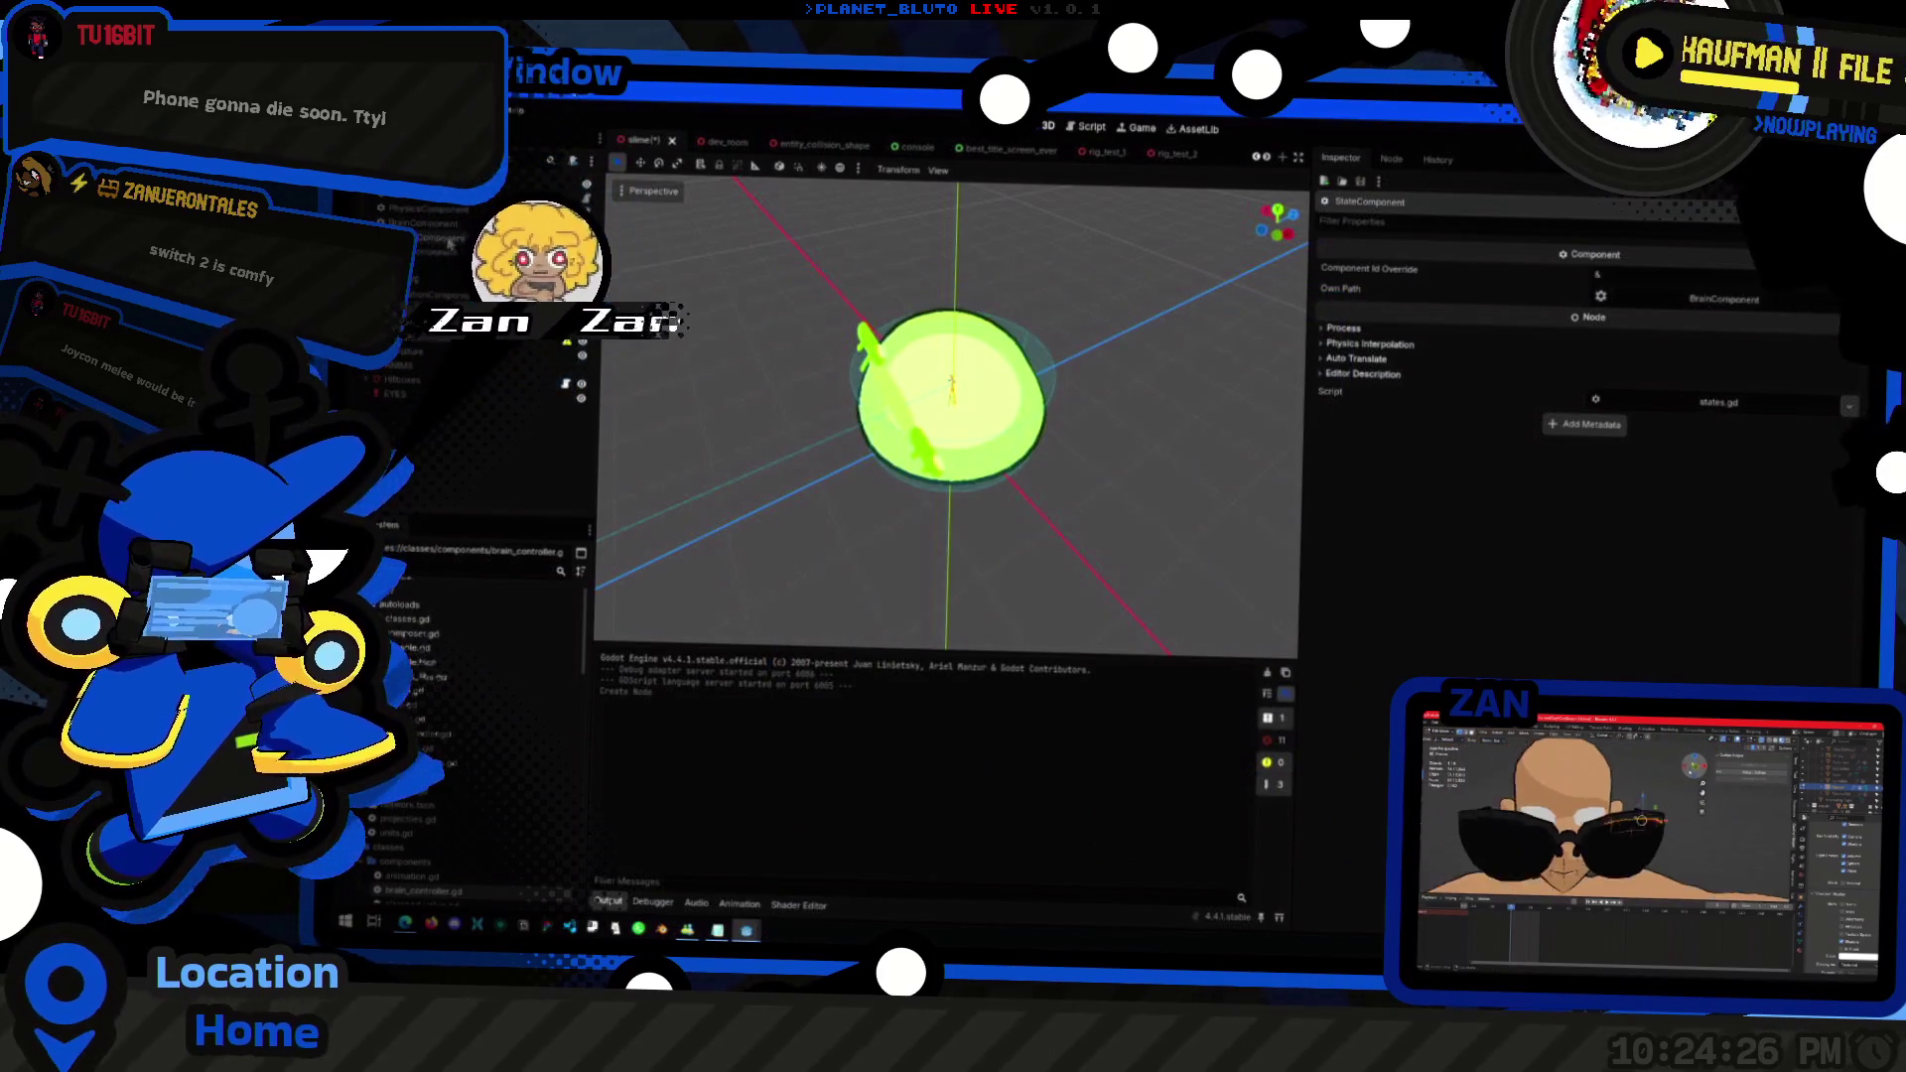
scroll(1023, 288, down, 2)
mouse_move(1022, 288)
mouse_down()
mouse_move(1089, 298)
mouse_move(990, 308)
mouse_up()
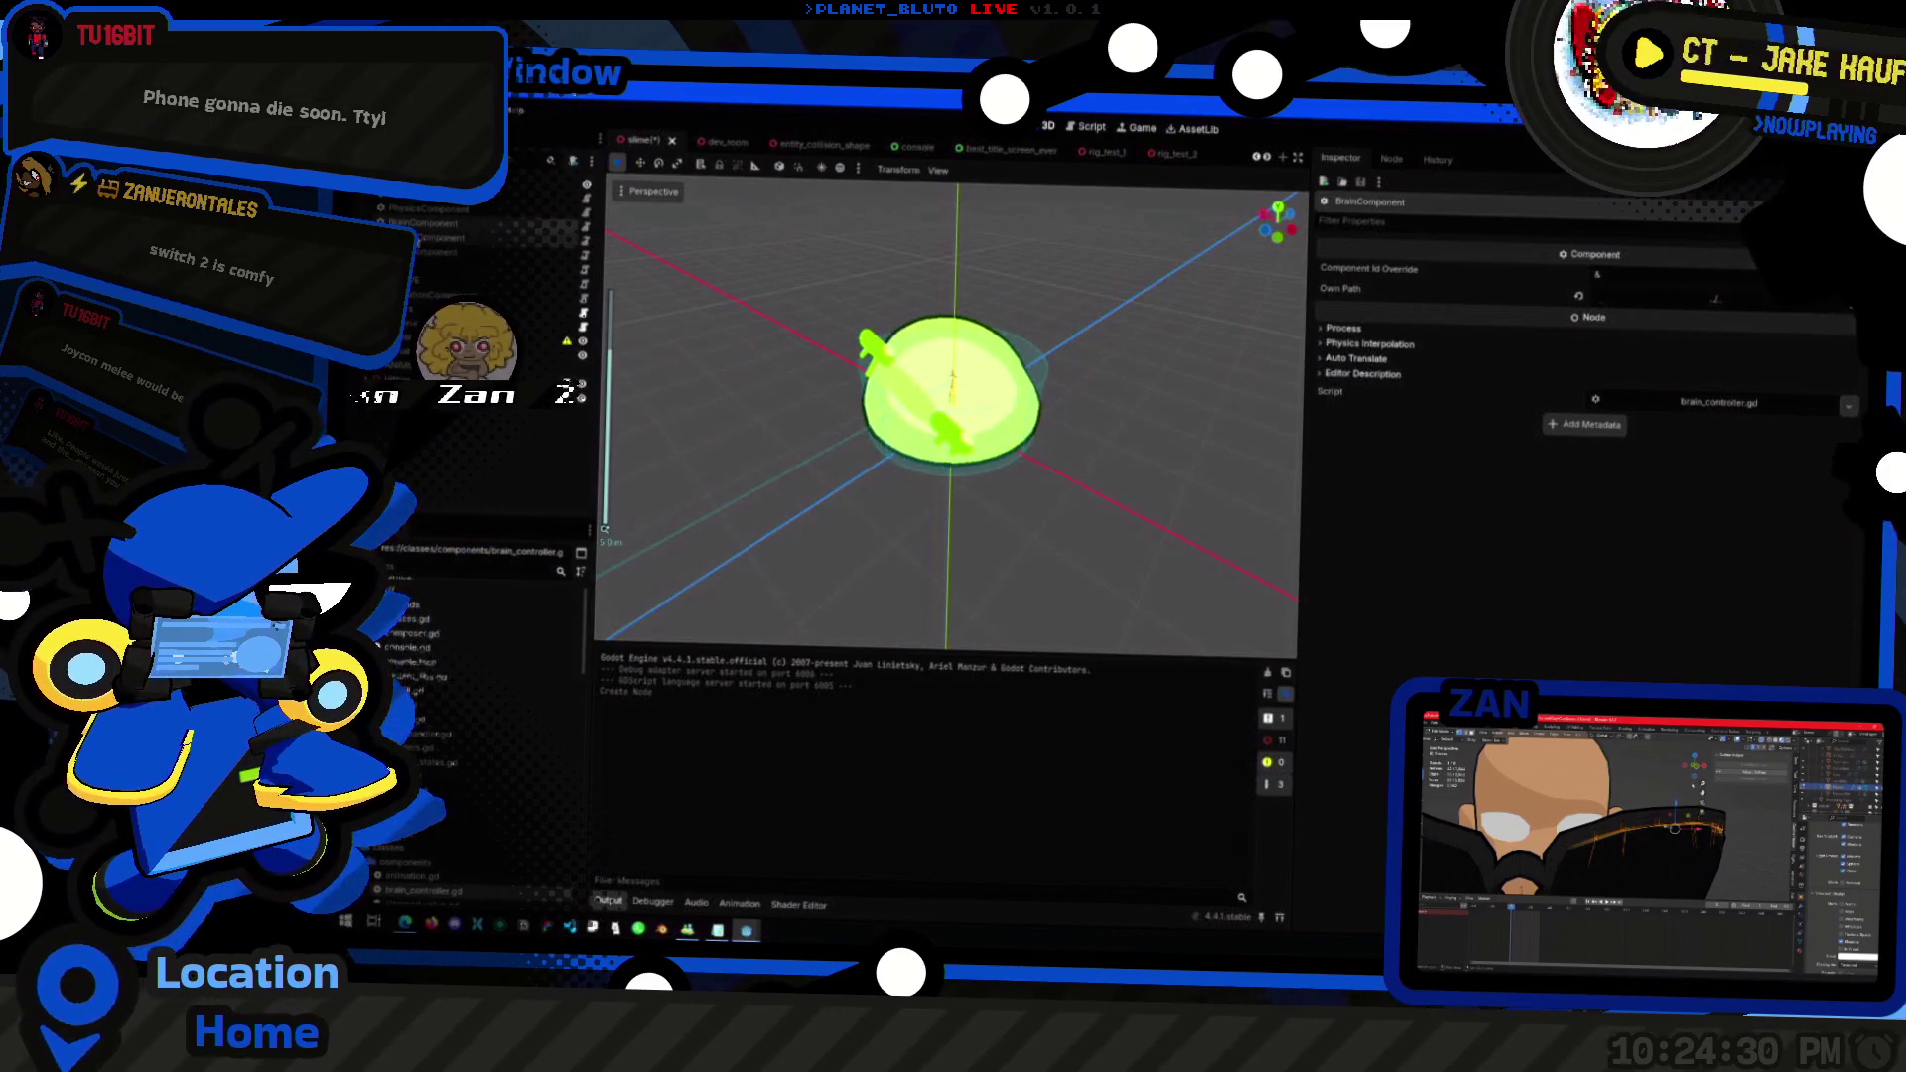
key(Delete)
key(Return)
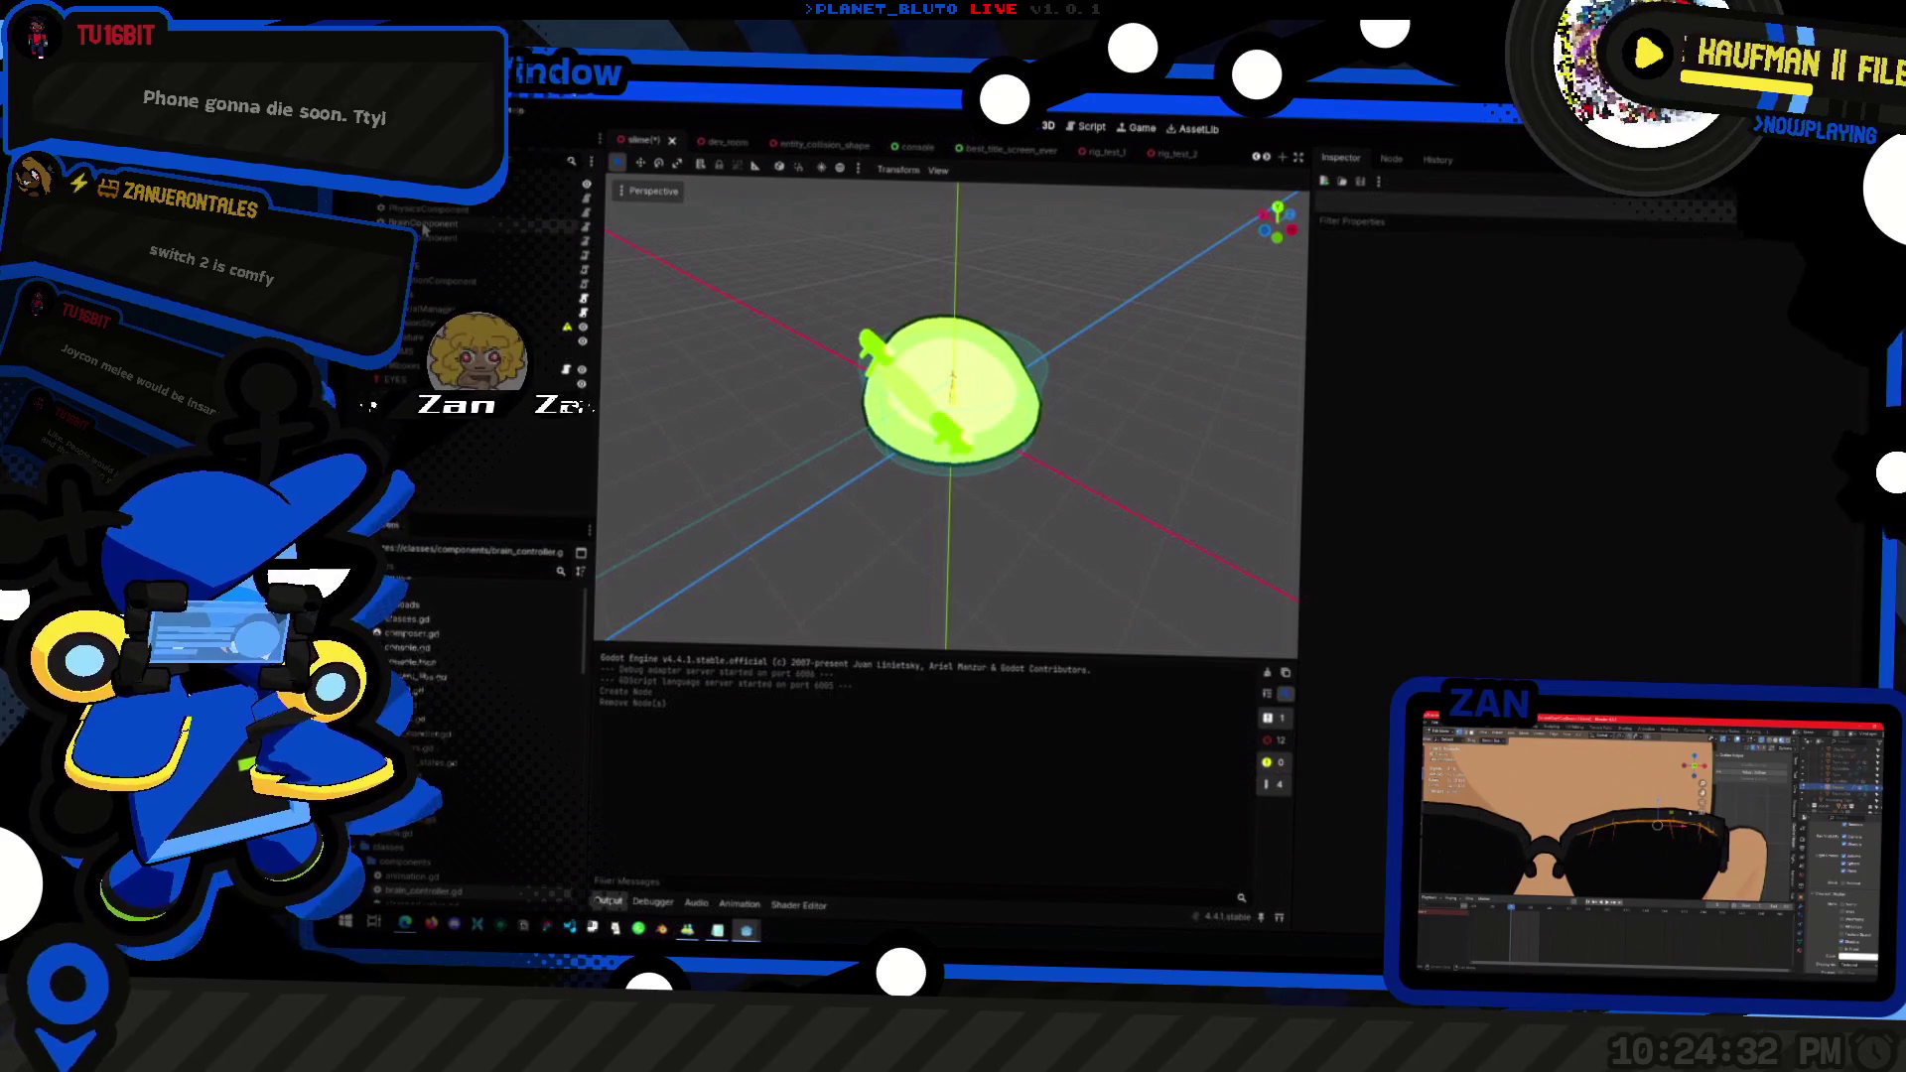
click(433, 228)
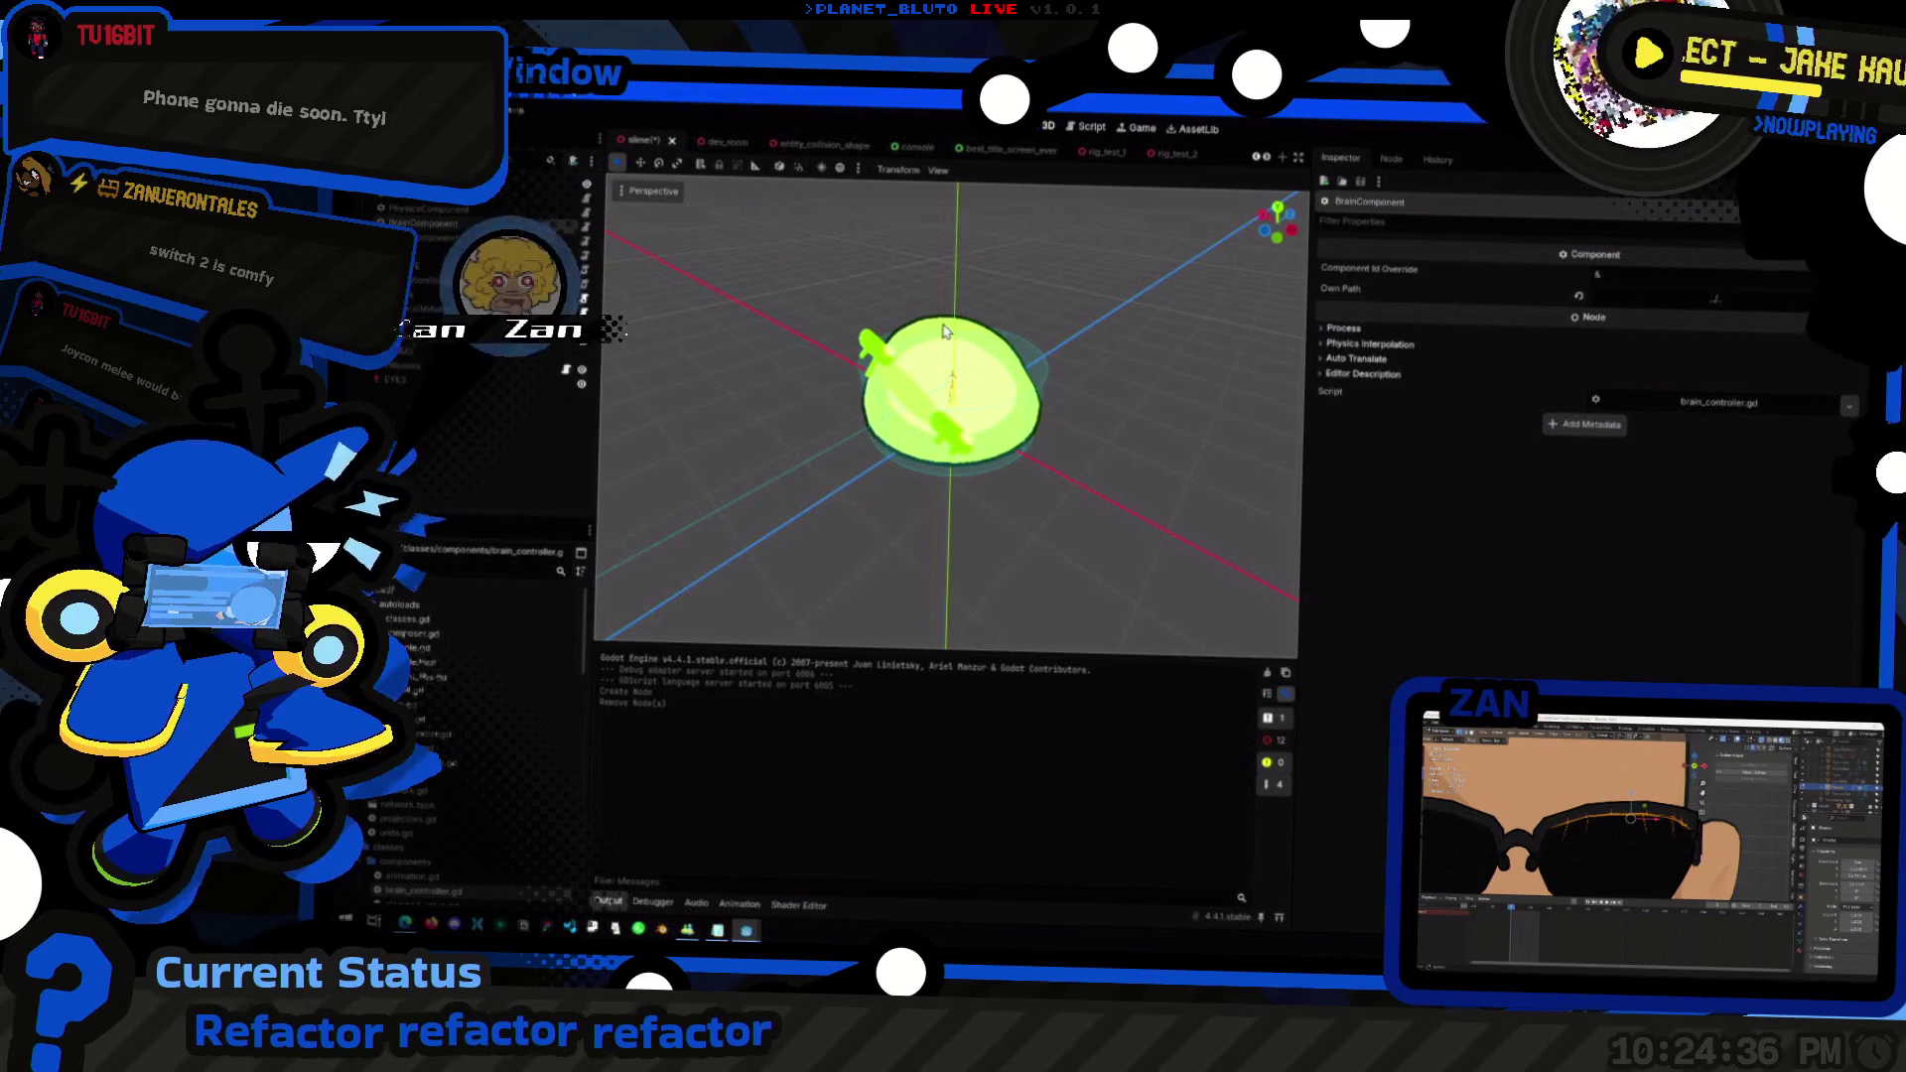
key(ctrl+a)
key(Return)
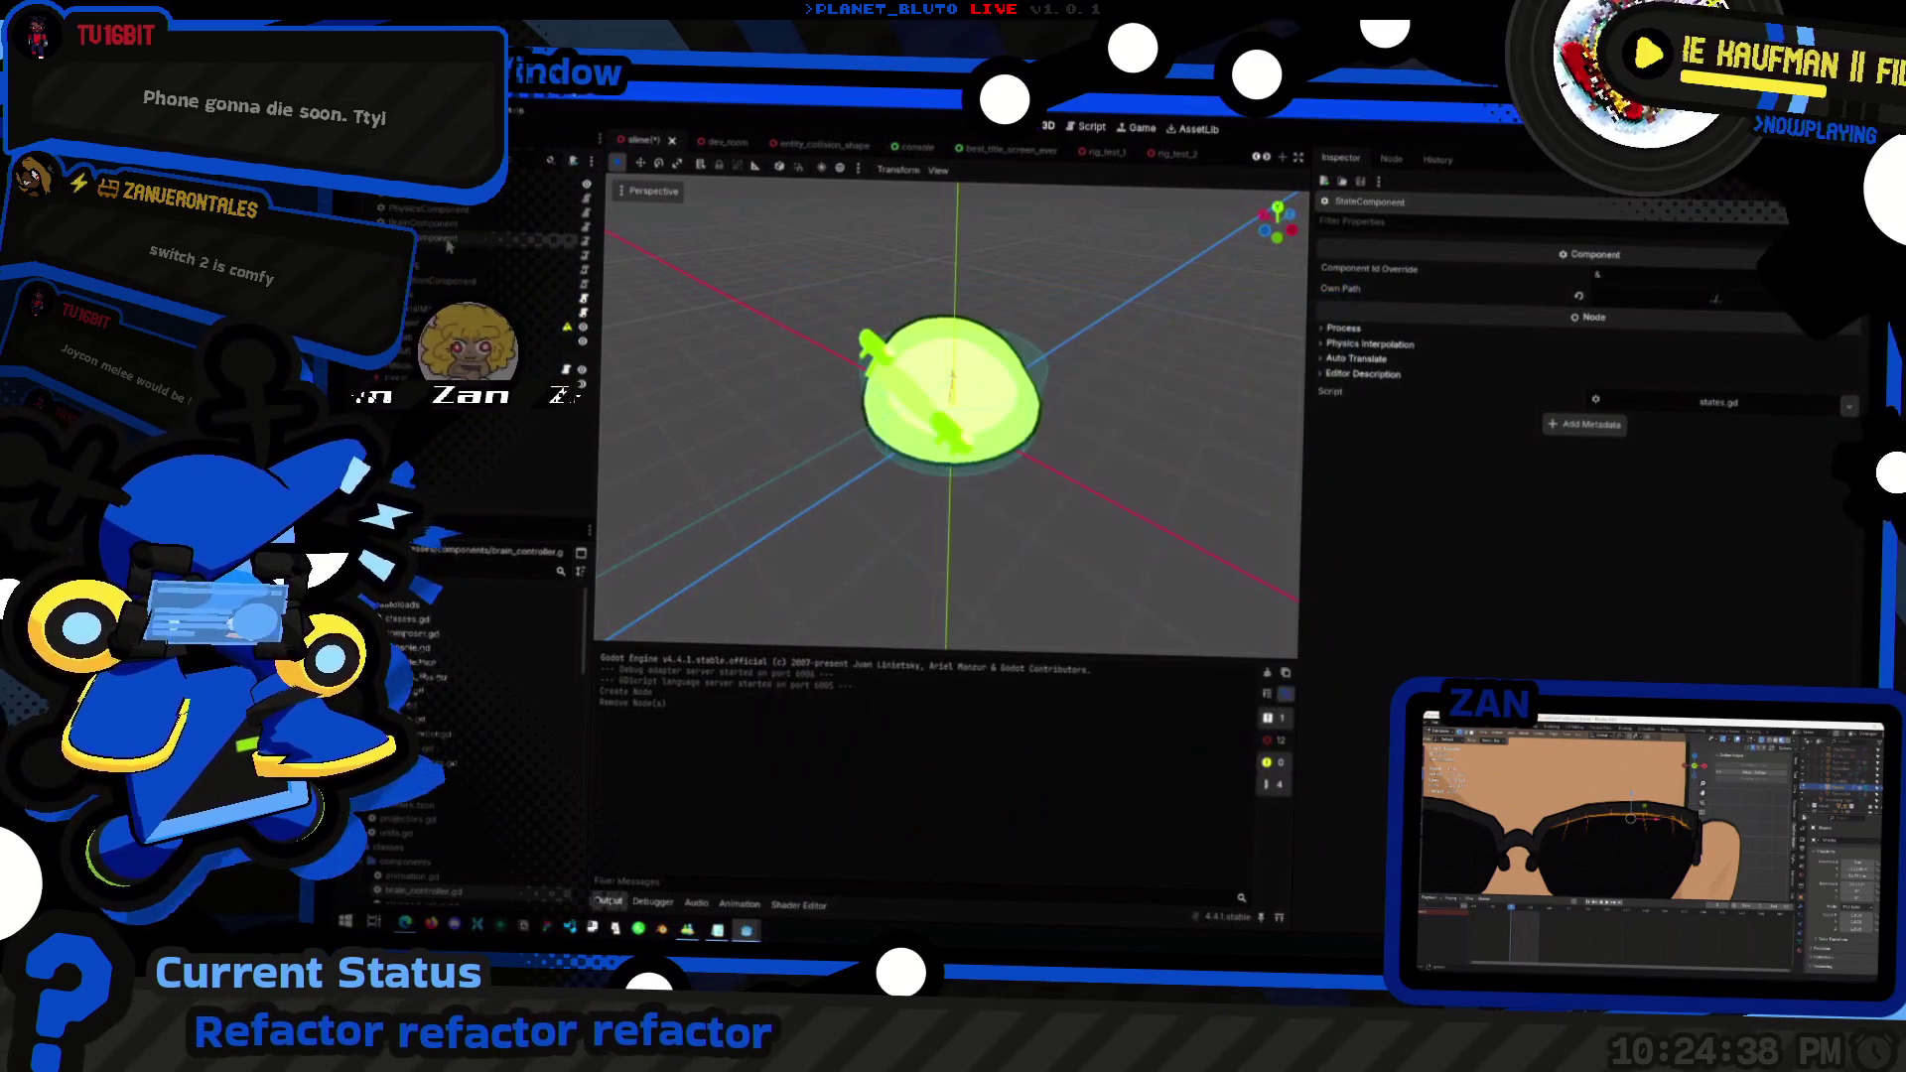
key(ctrl+a)
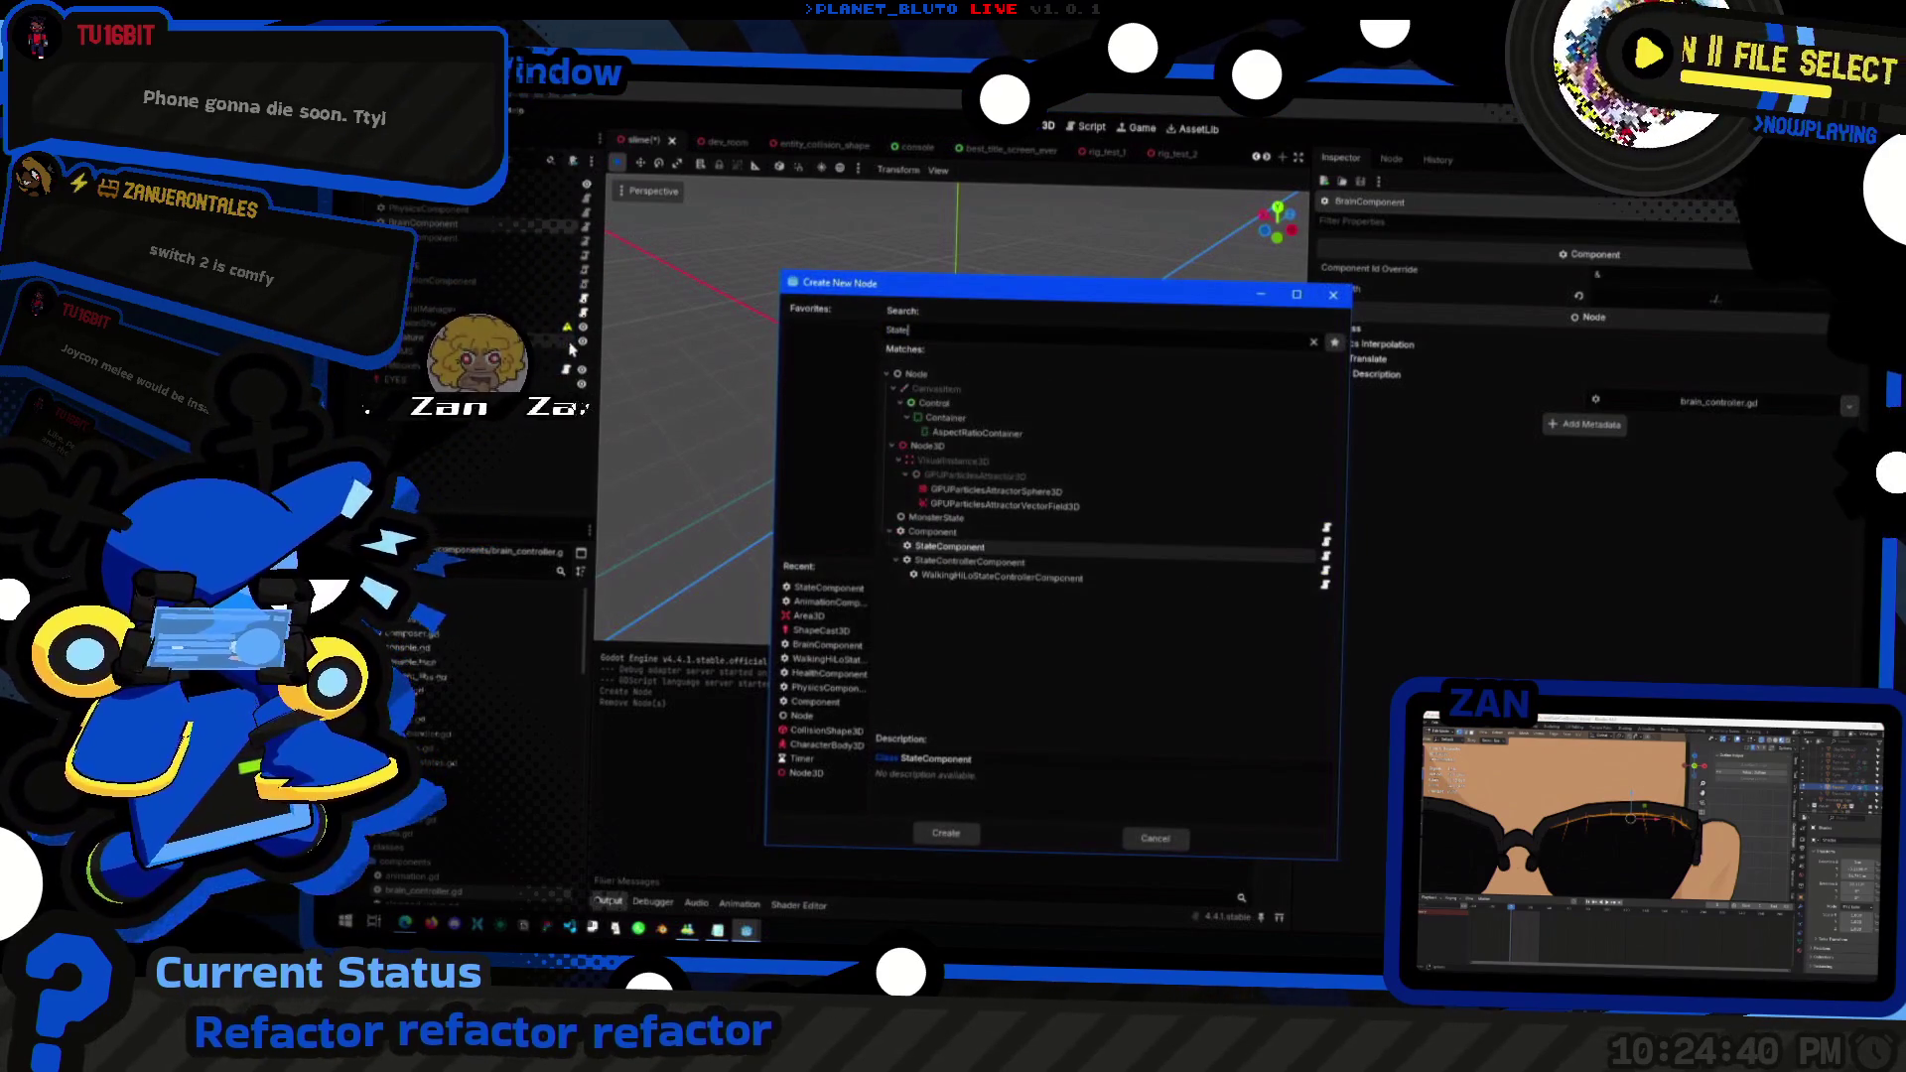
key(Return)
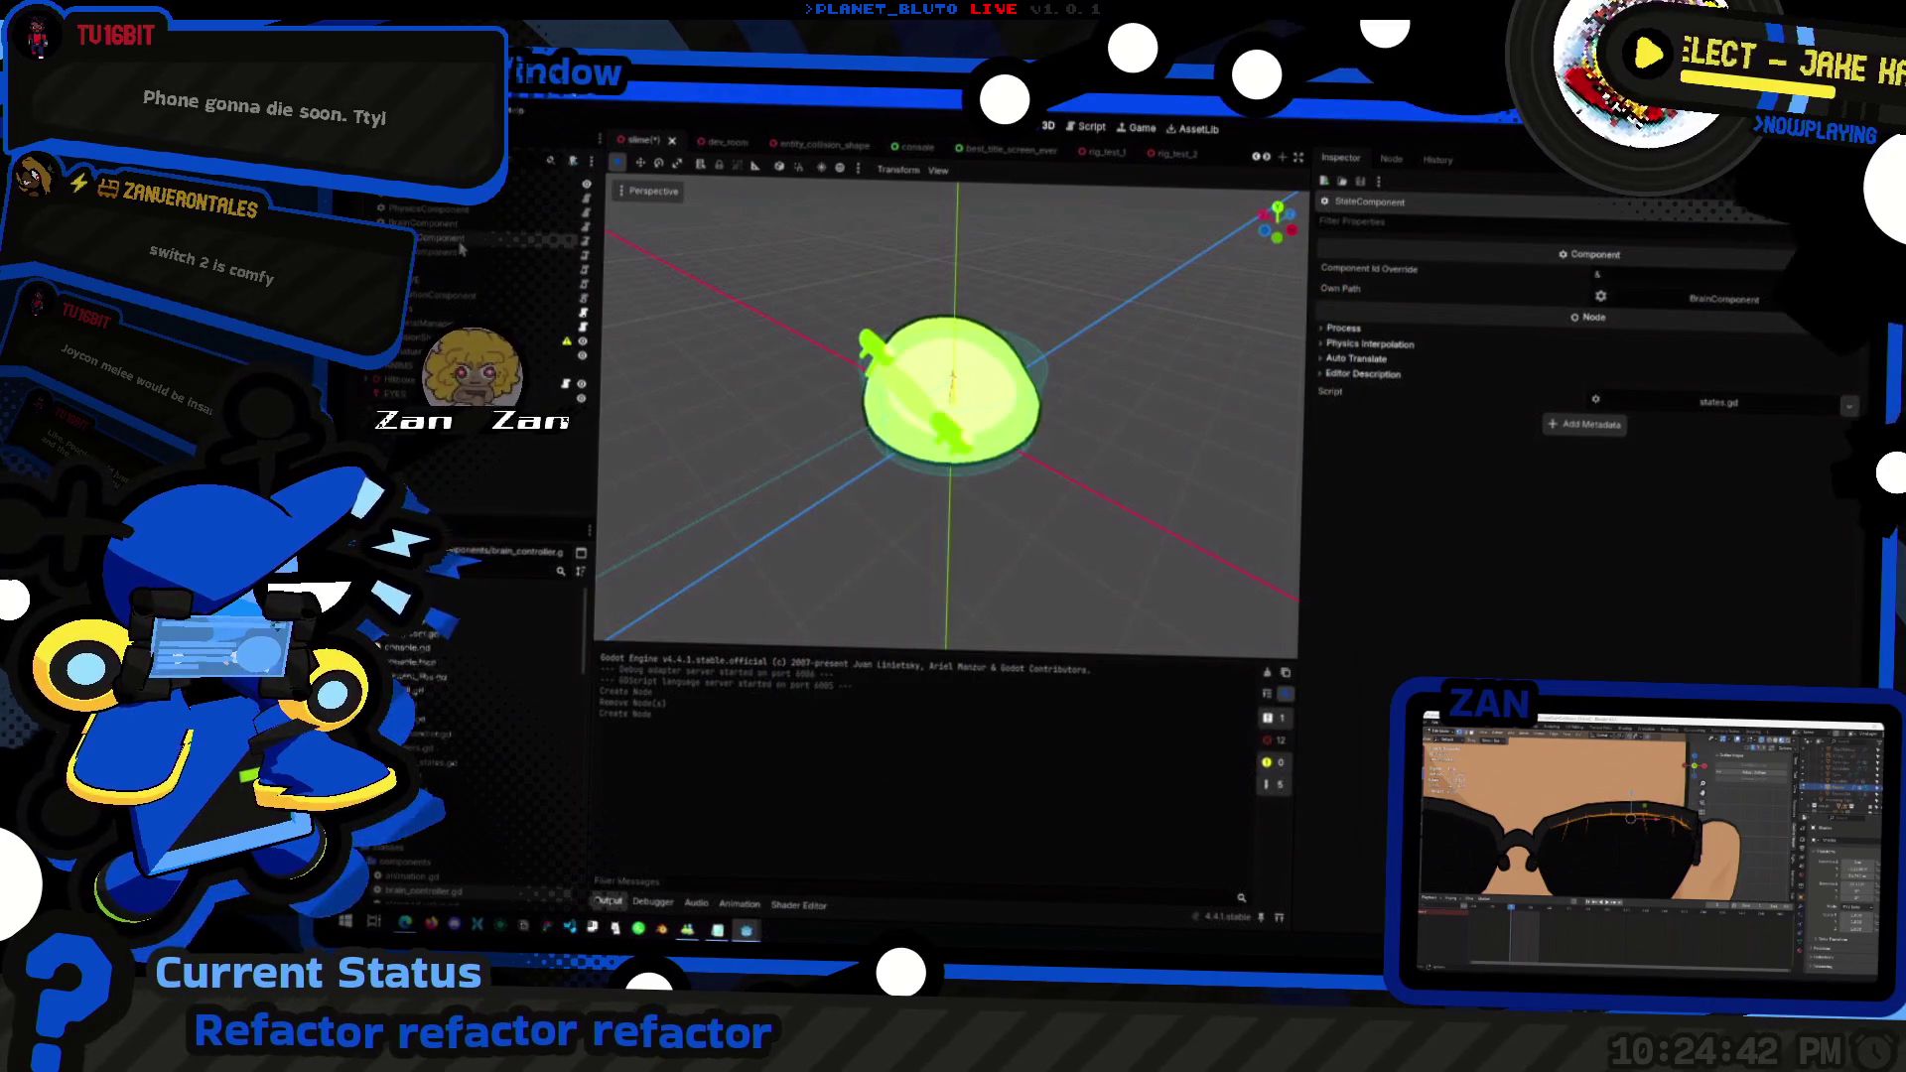
click(449, 241)
mouse_move(849, 348)
mouse_down()
mouse_move(740, 397)
mouse_move(1129, 439)
mouse_move(859, 425)
mouse_move(695, 328)
mouse_up()
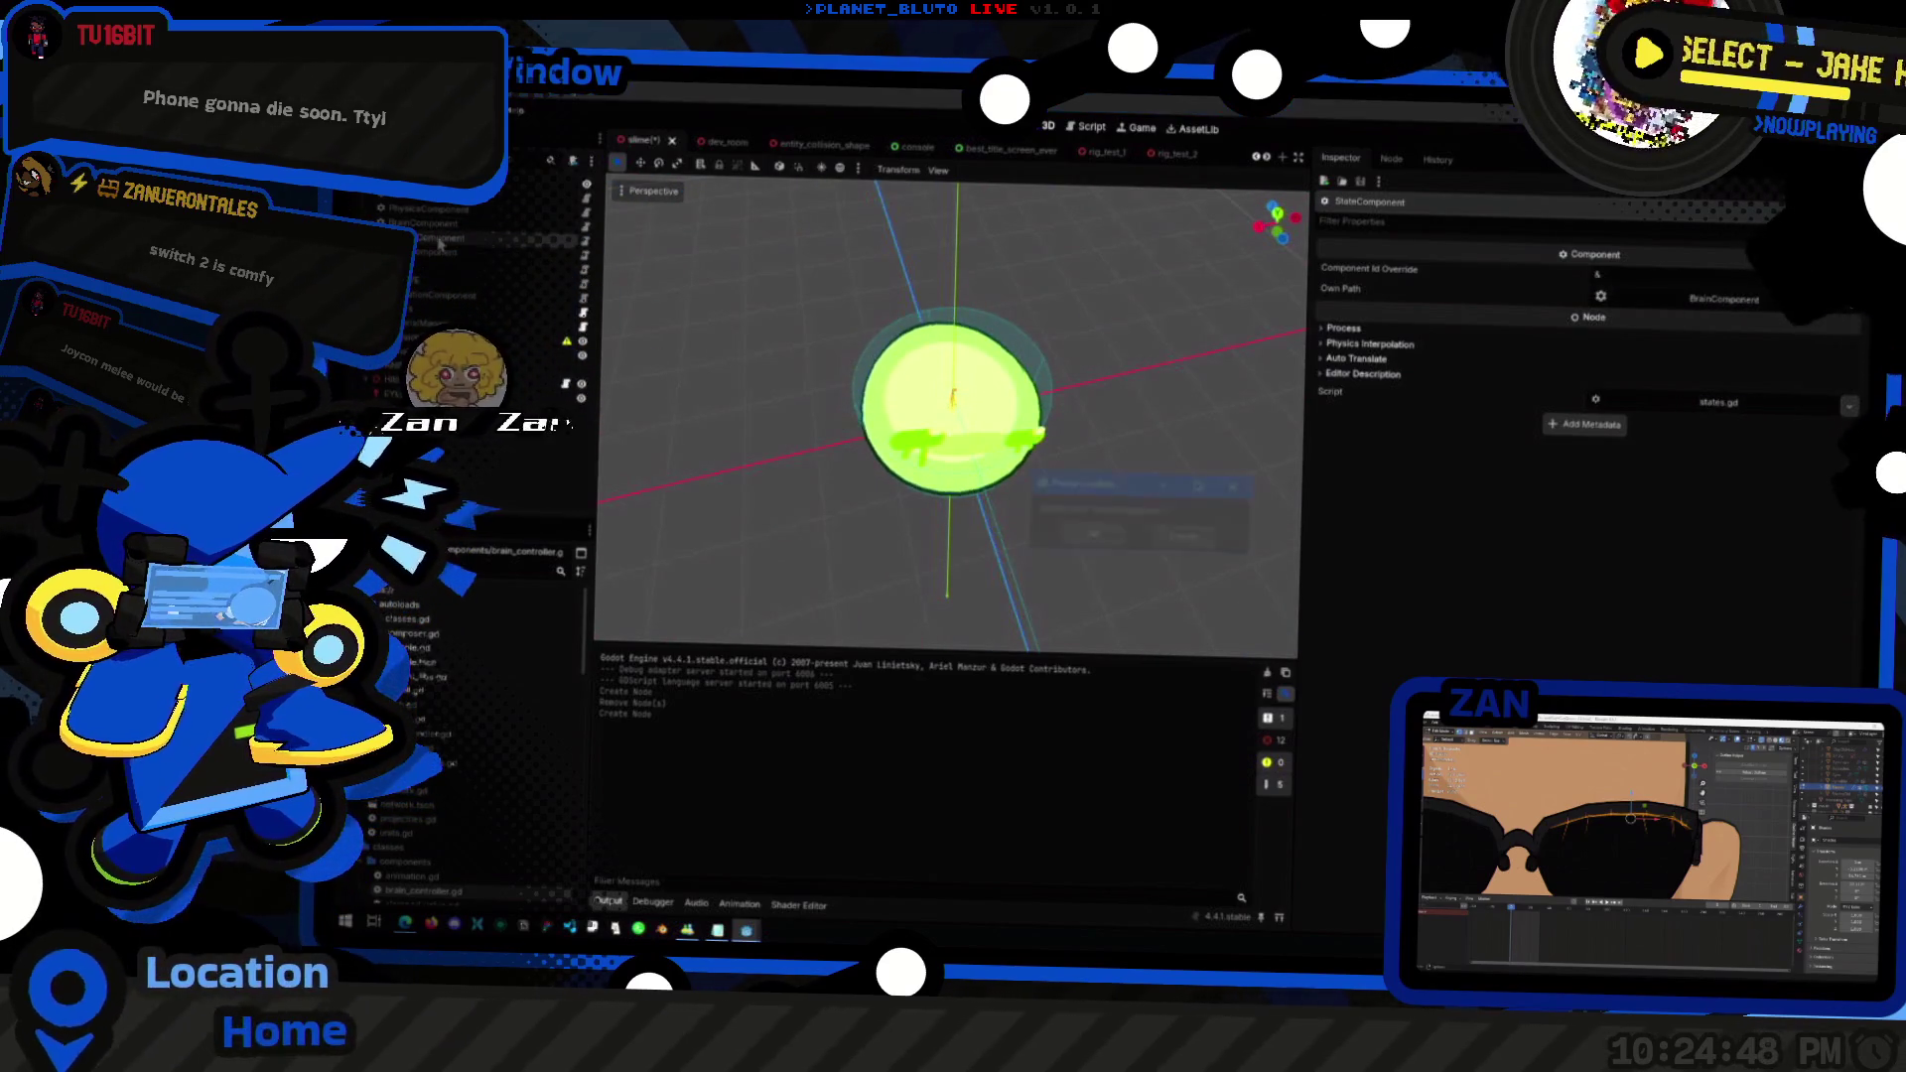
key(Delete)
mouse_move(923, 377)
mouse_down()
mouse_move(838, 289)
mouse_move(1375, 303)
mouse_move(1149, 443)
mouse_move(1116, 407)
mouse_up()
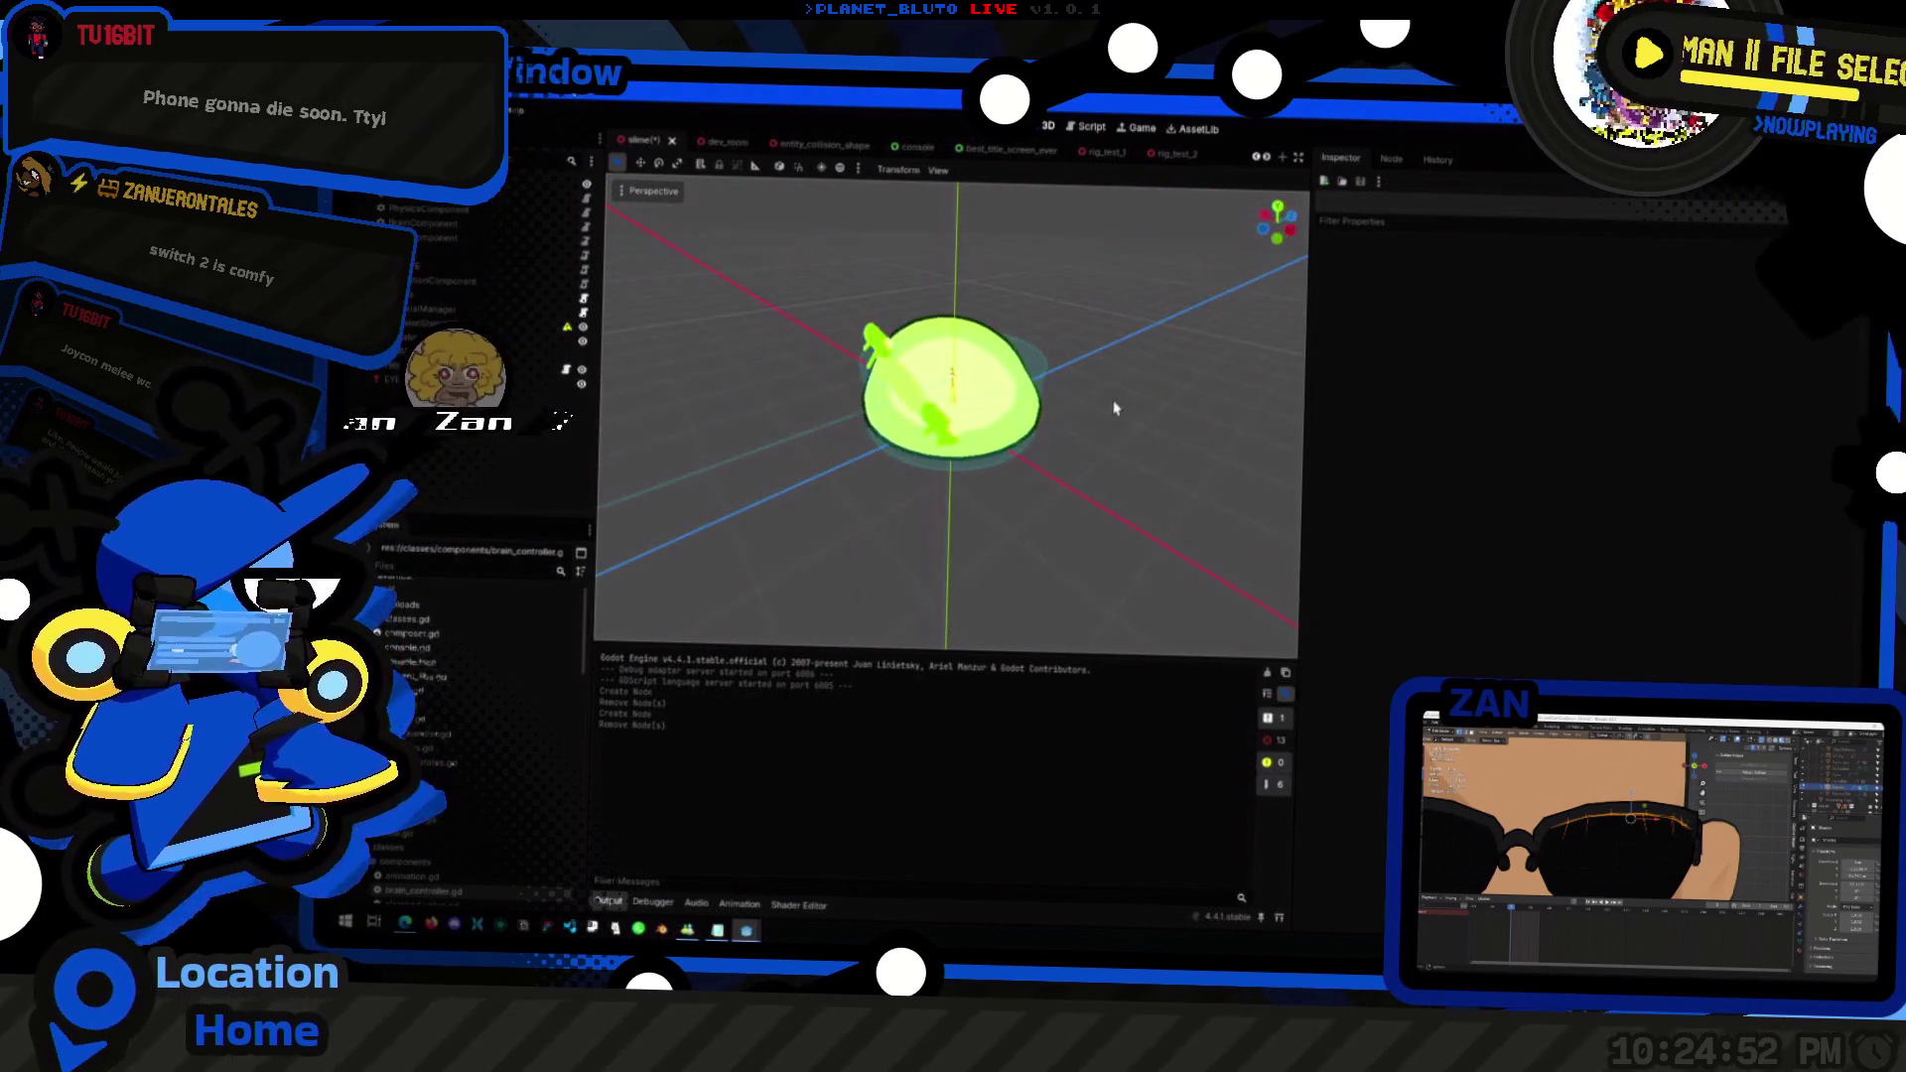
click(1093, 127)
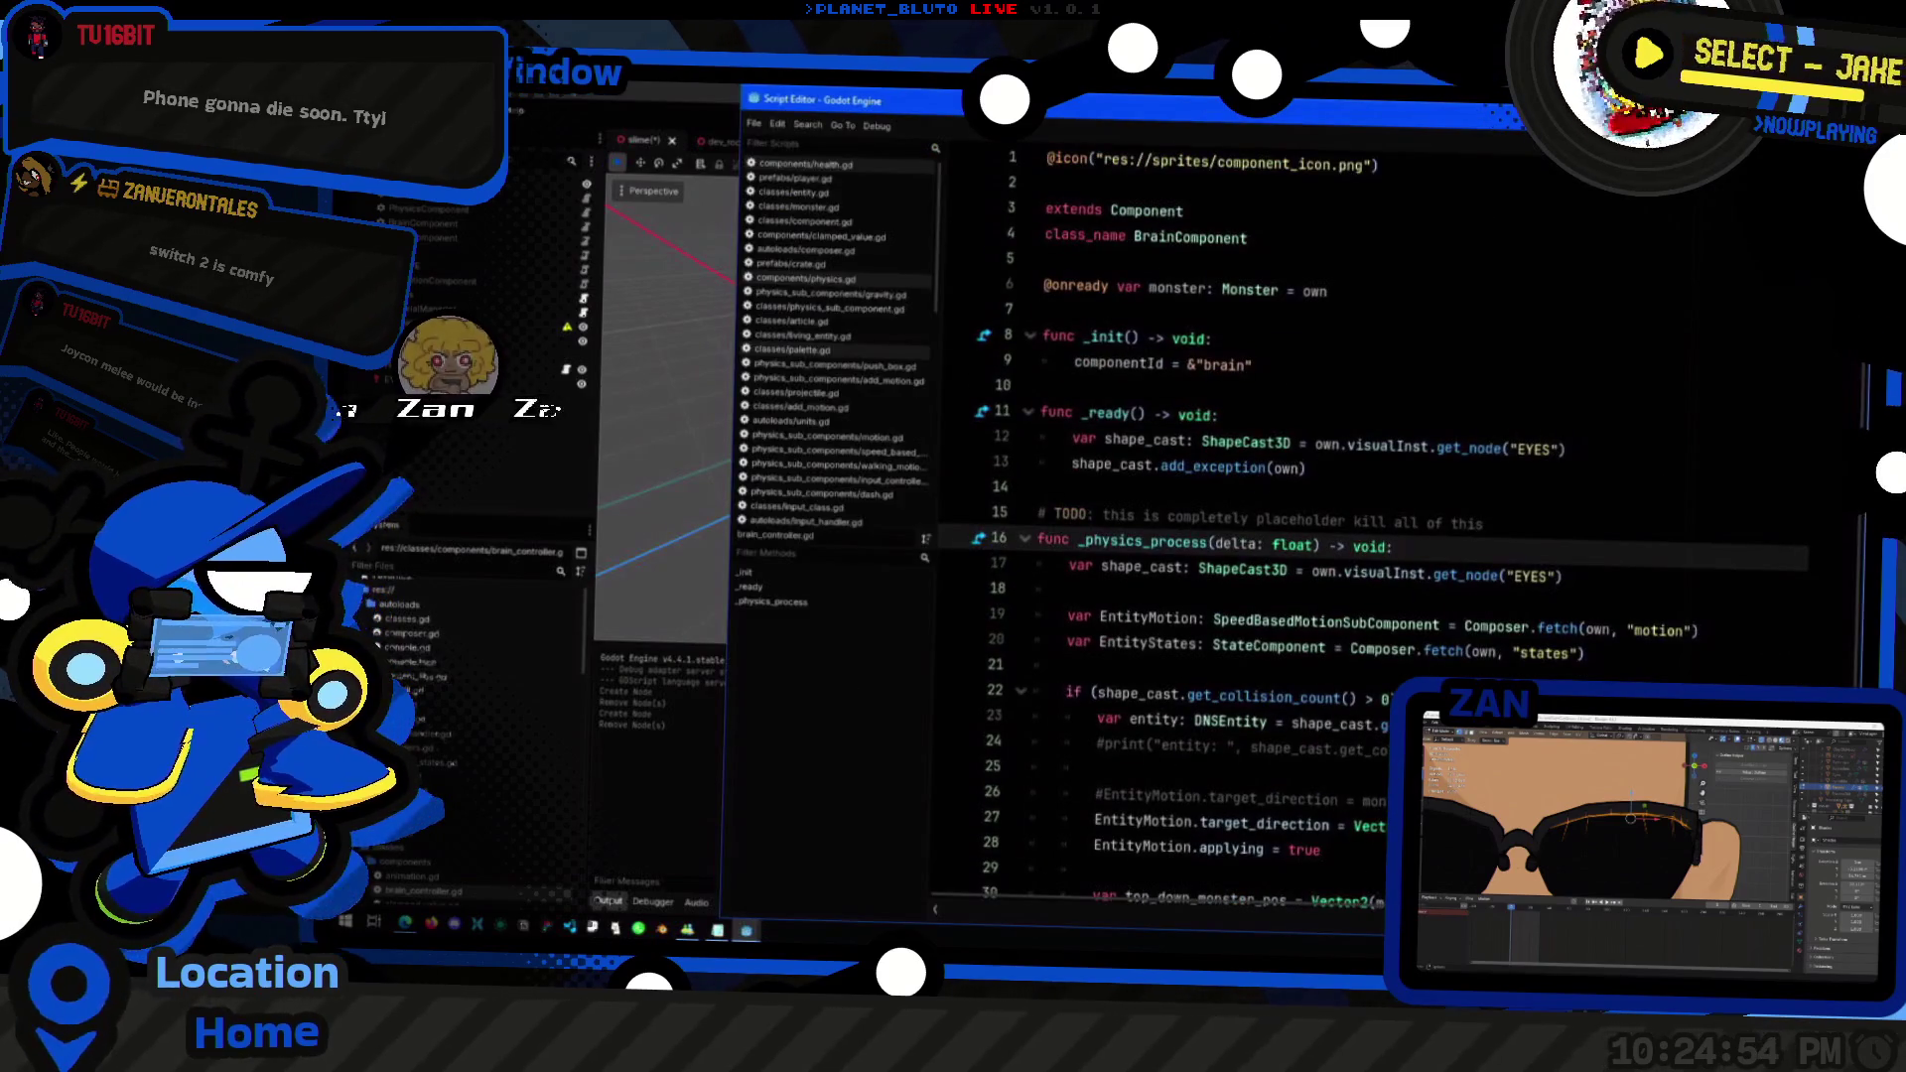
Review brain_controller.gd from the class_name BrainComponent line to where applying is set true.
click(1318, 234)
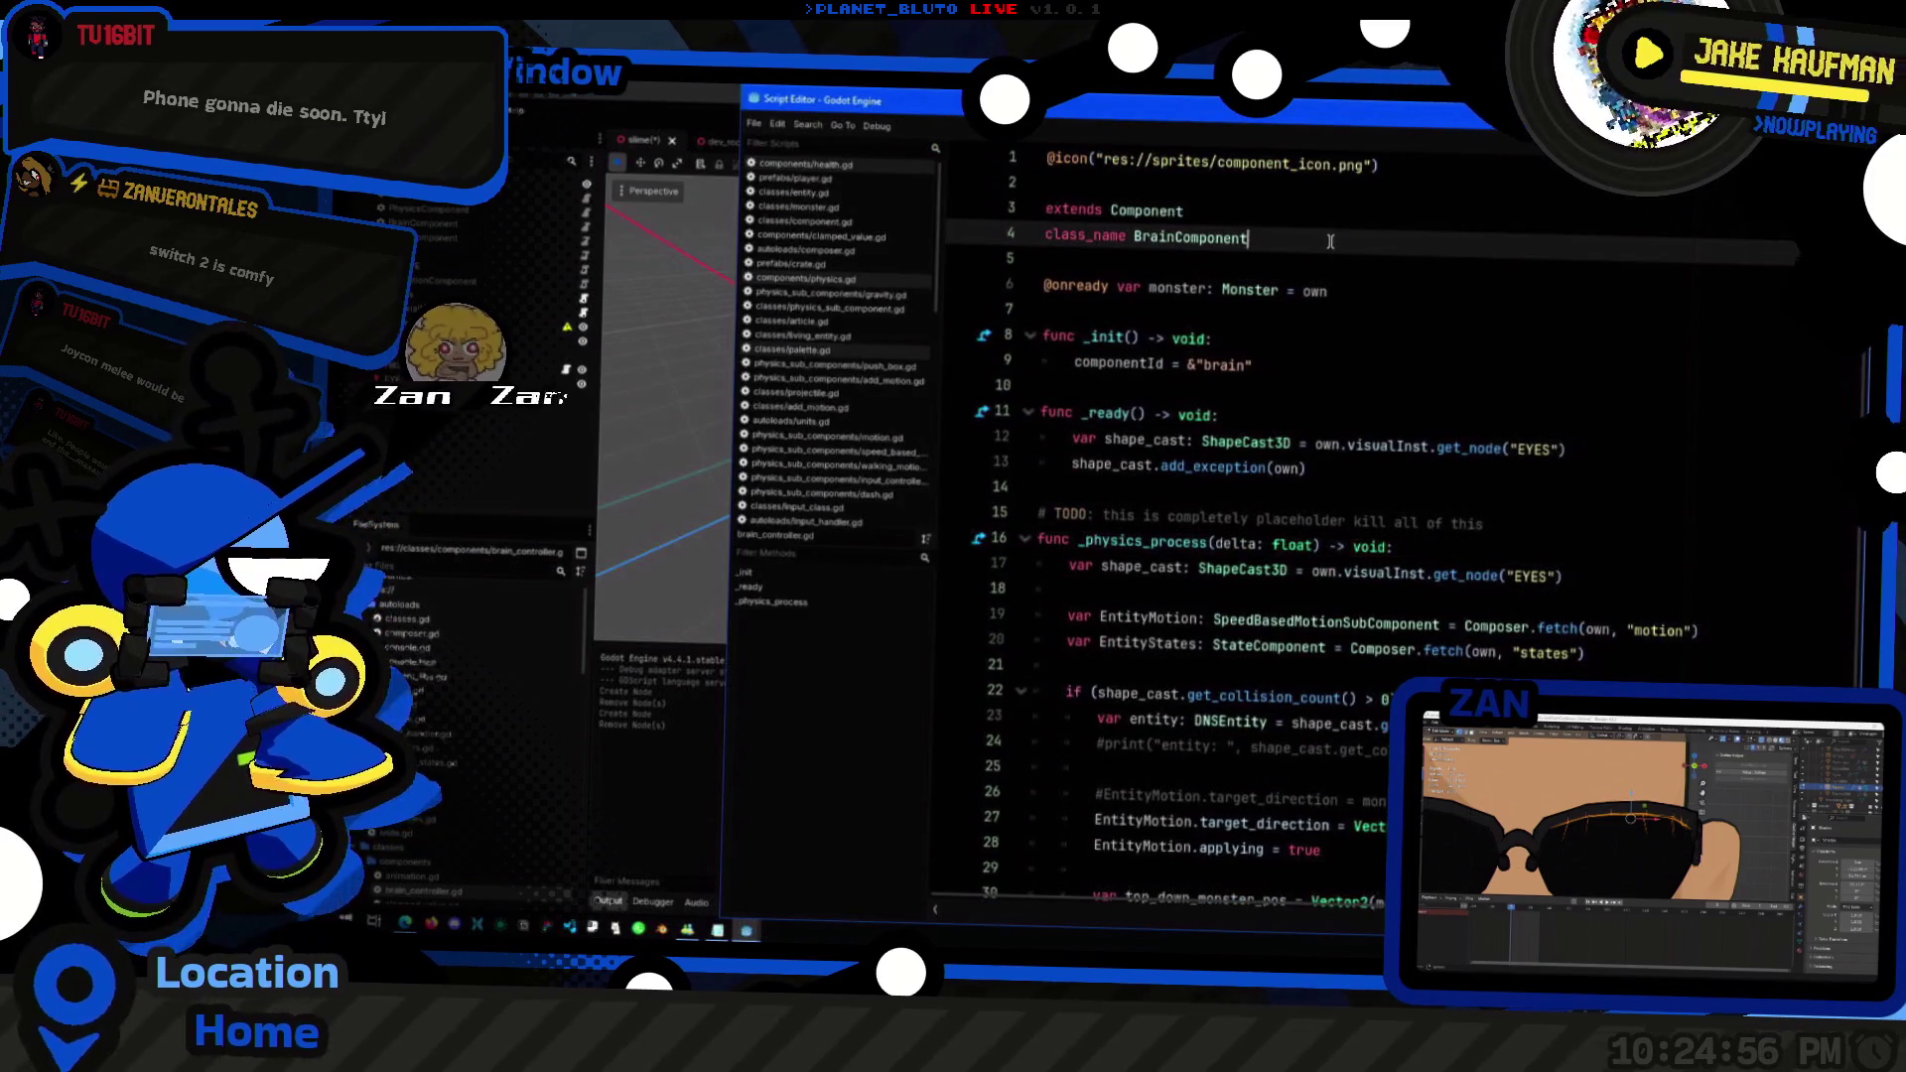
scroll(1330, 240, down, 4)
click(1516, 542)
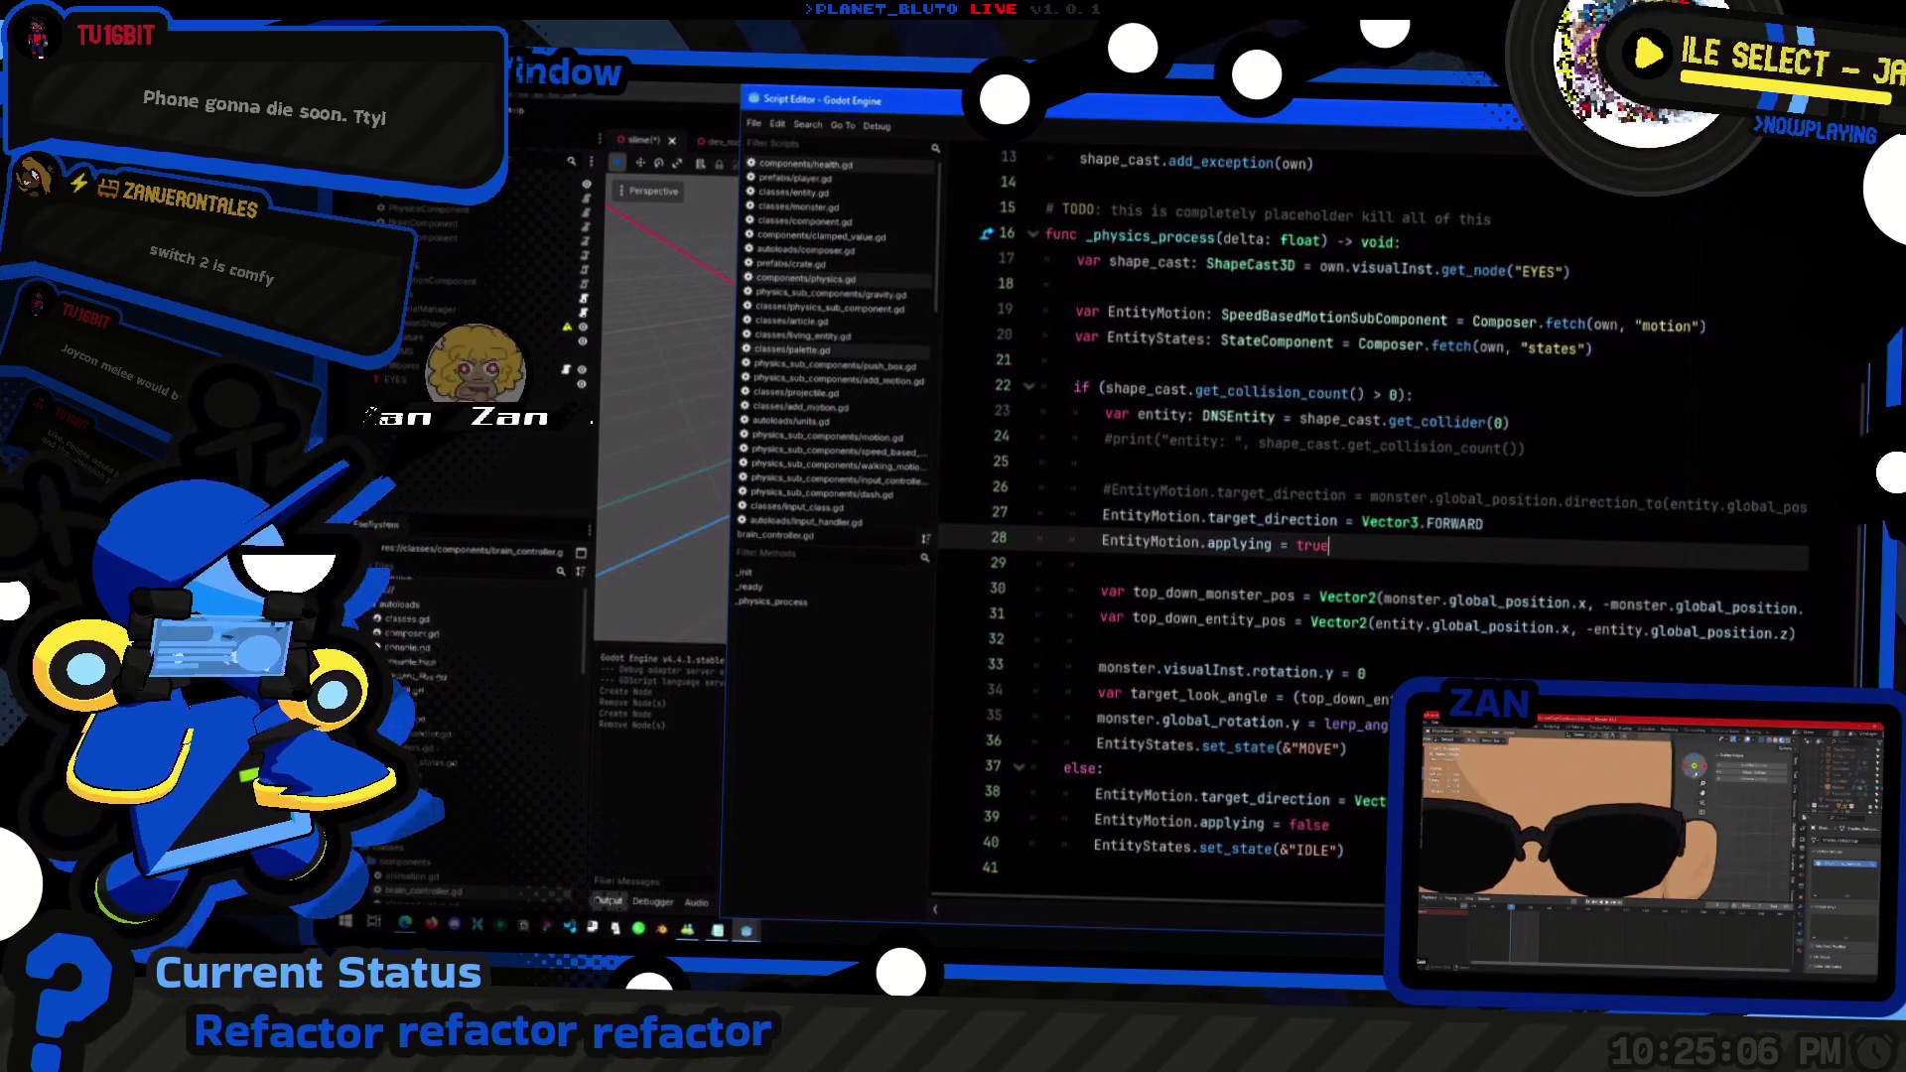
scroll(836, 422, down, 5)
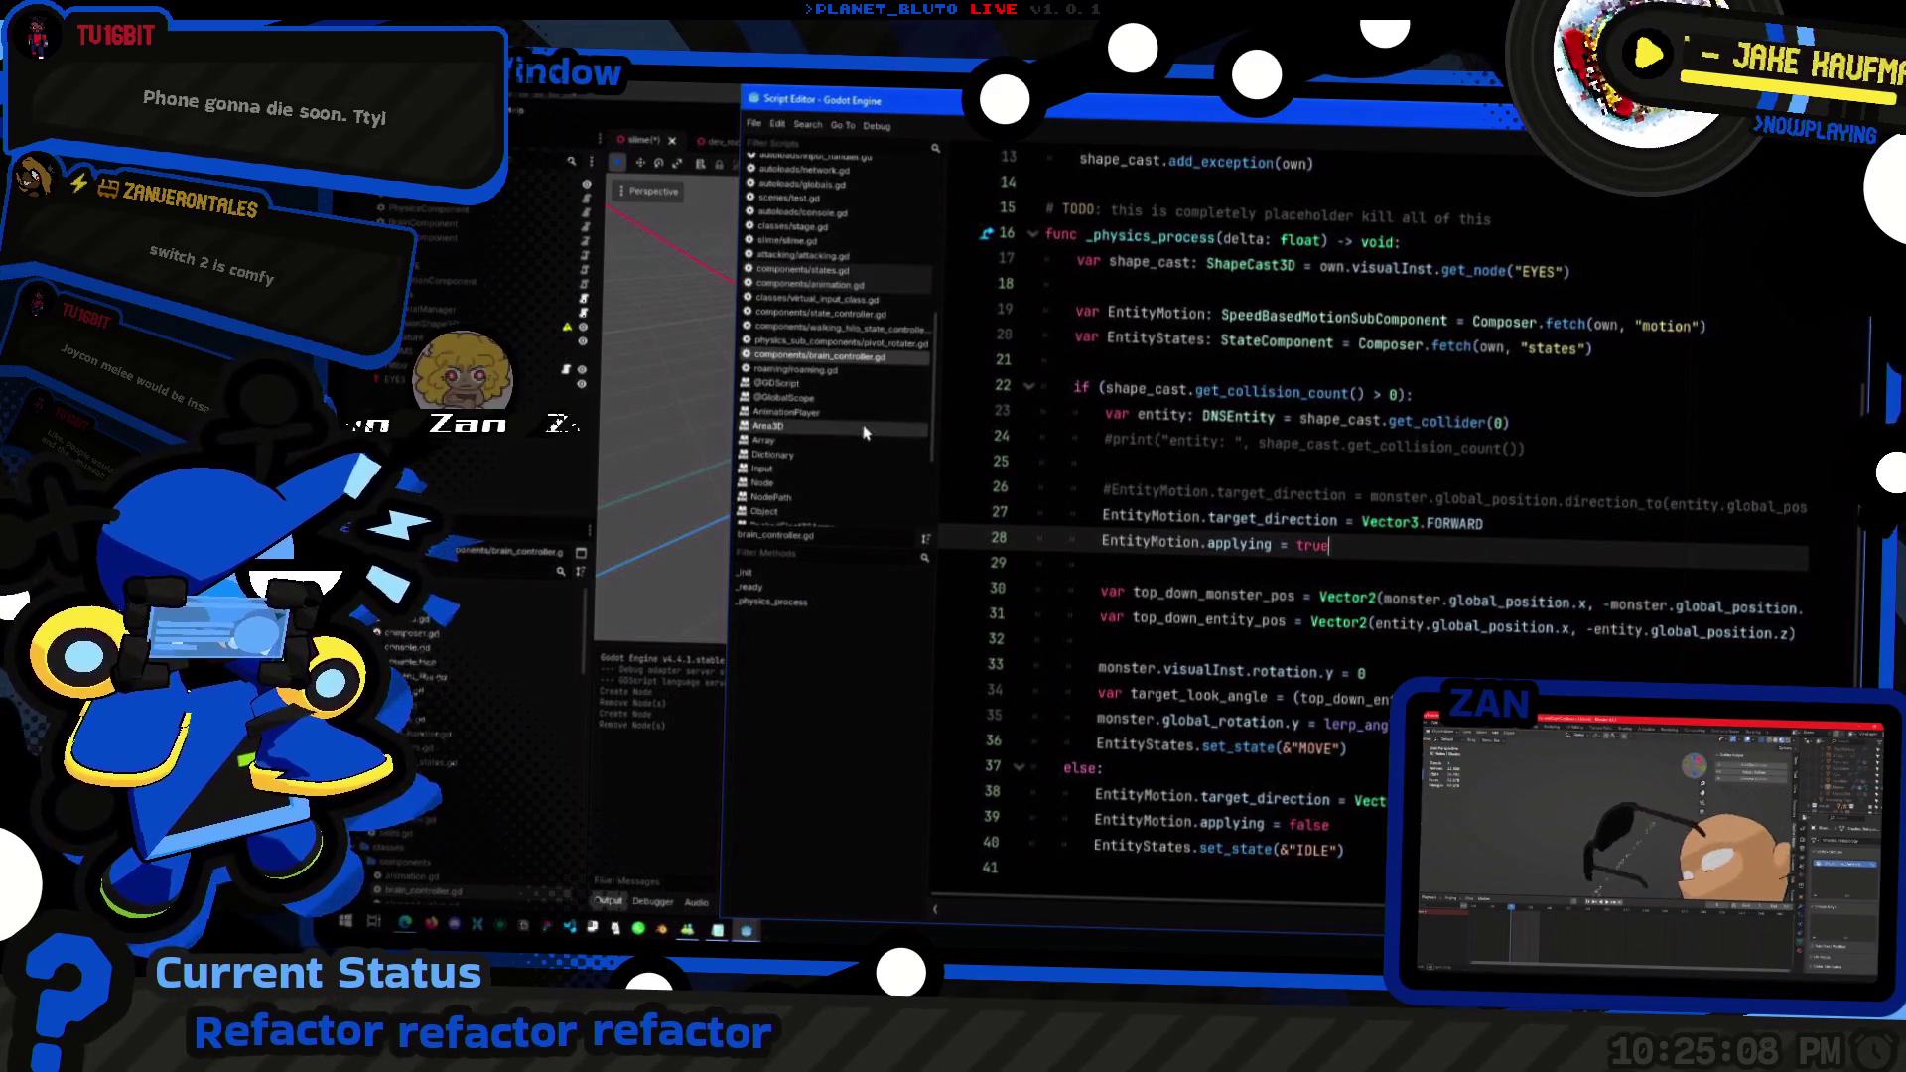
Open attacking.gd through the quick script search for 'attacking'.
key(ctrl+alt+o)
text(attacking)
key(Return)
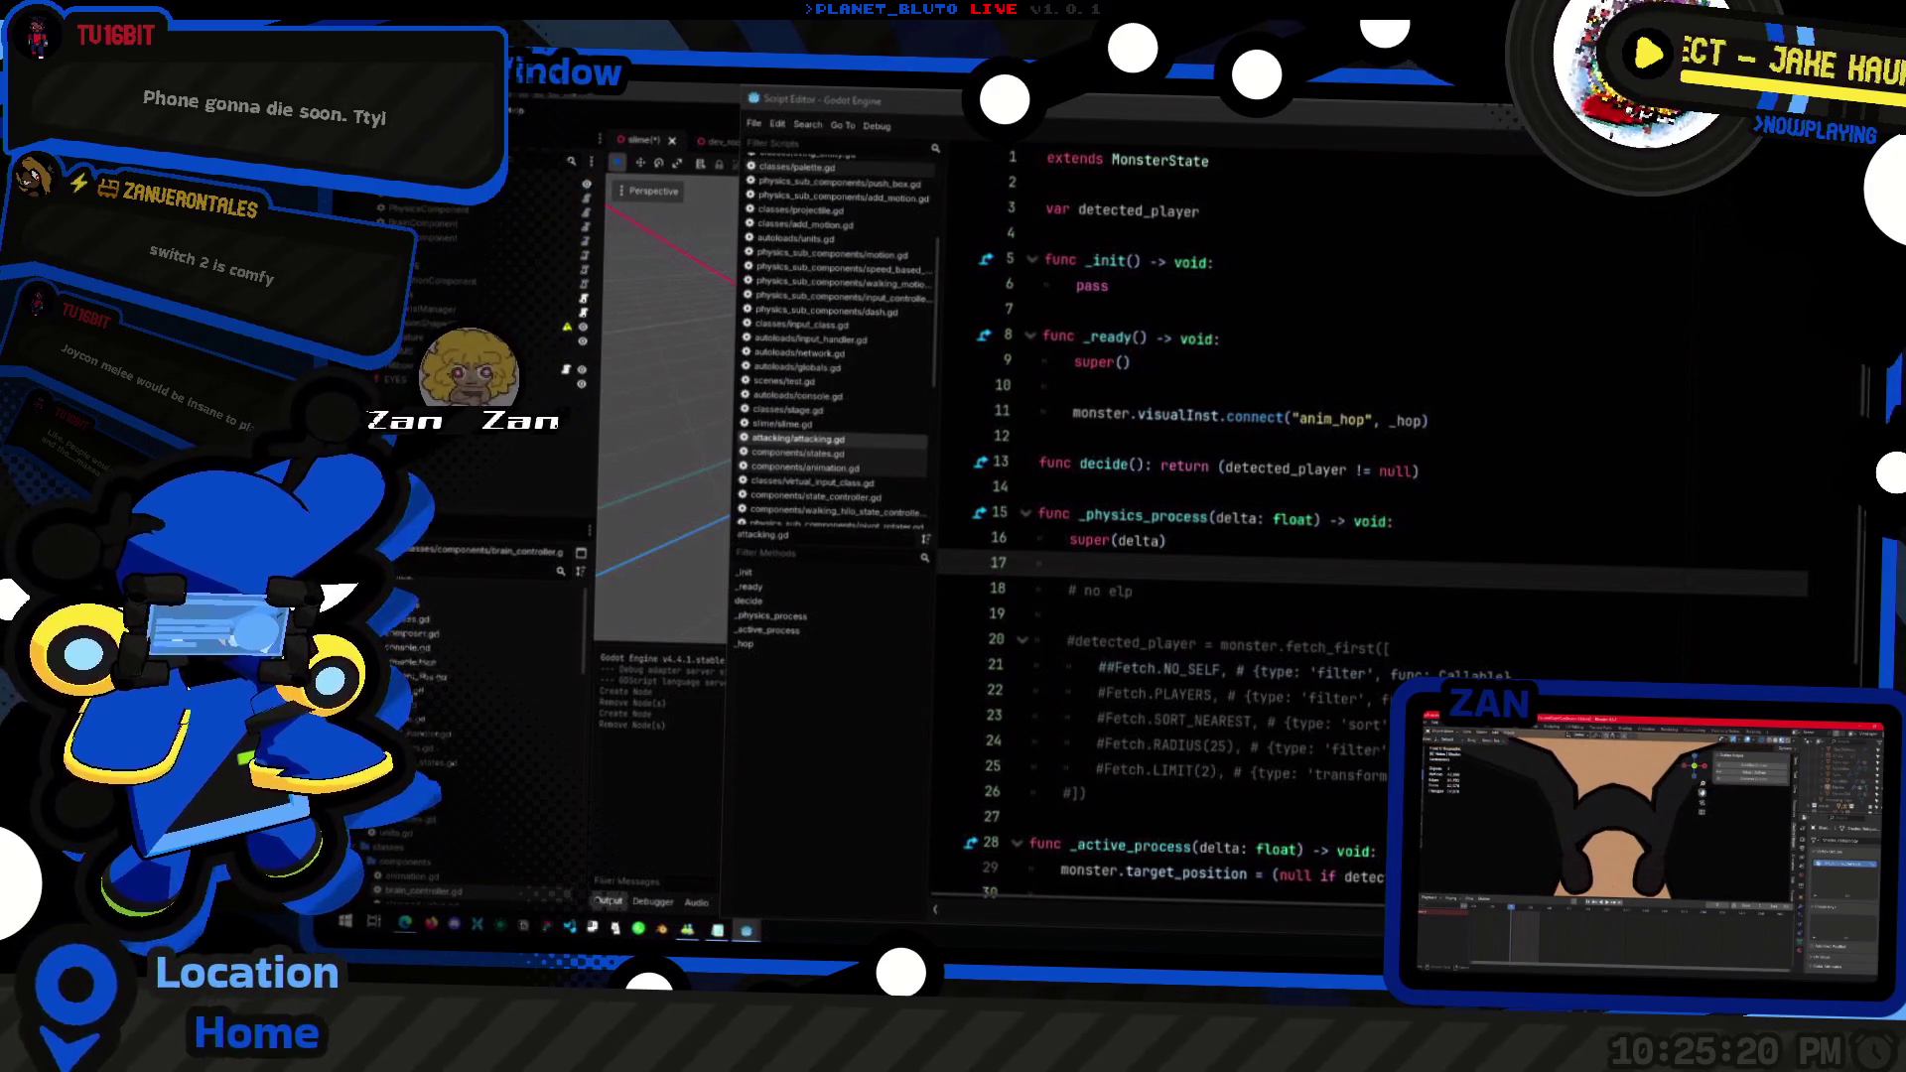
scroll(1195, 649, down, 3)
scroll(1241, 615, up, 3)
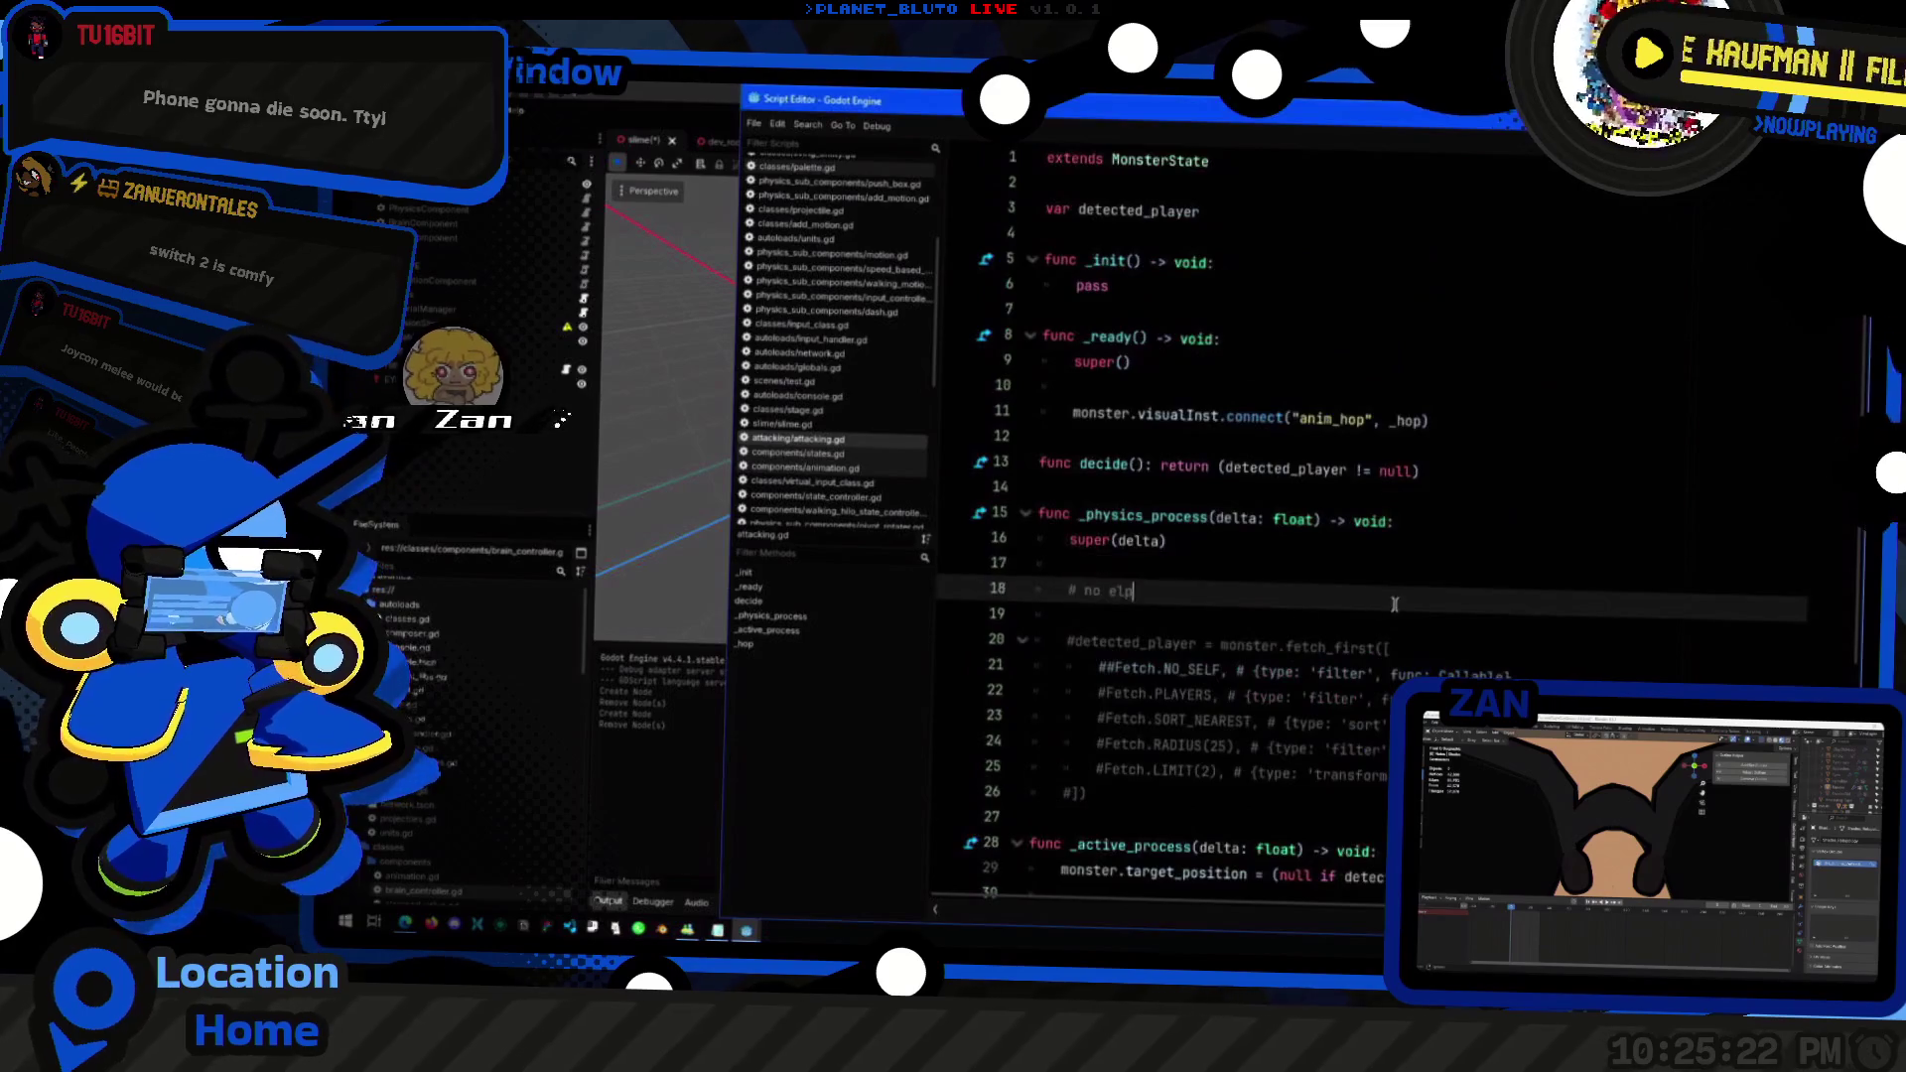
Read through attacking.gd around the hop_wait_time 0.1 line, then return to the slime's 3D scene.
click(1316, 506)
scroll(1441, 538, down, 5)
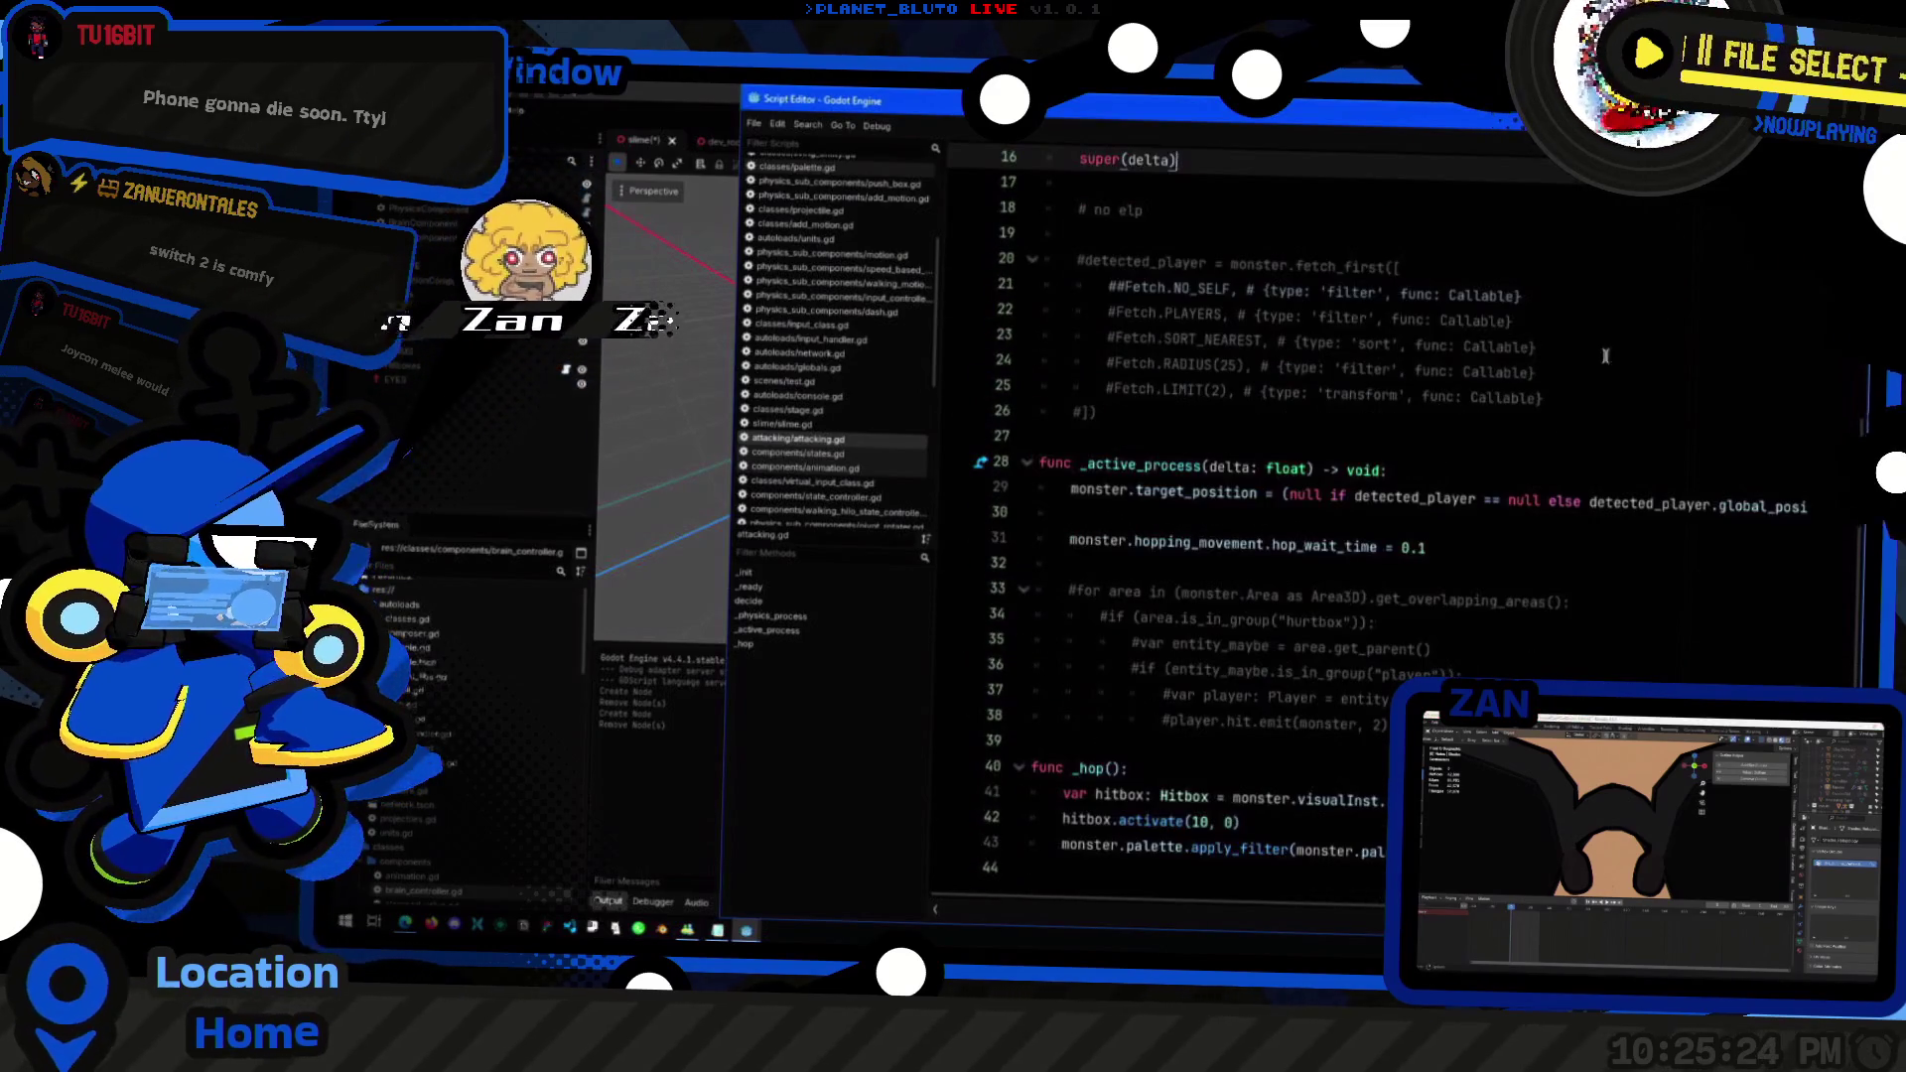
click(1199, 415)
click(1324, 441)
click(1469, 554)
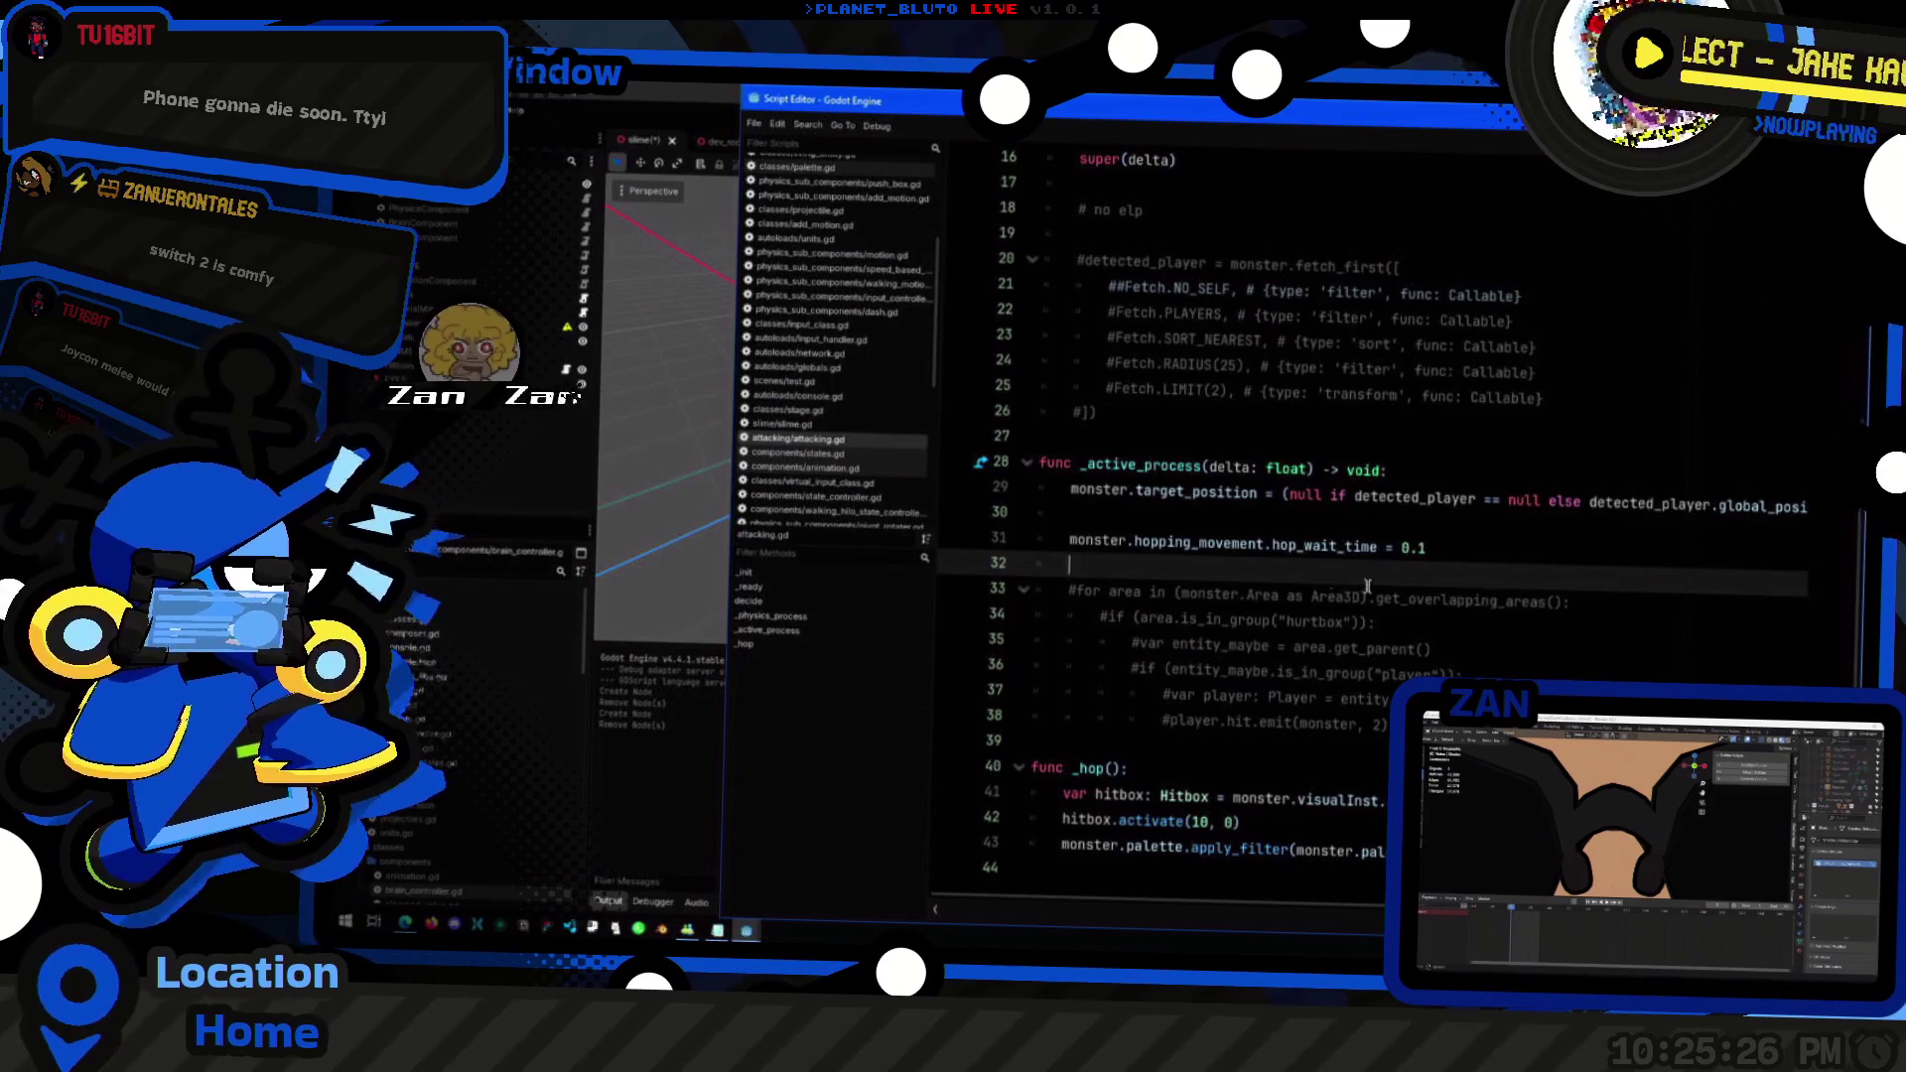
scroll(1335, 581, up, 1)
scroll(1389, 546, up, 4)
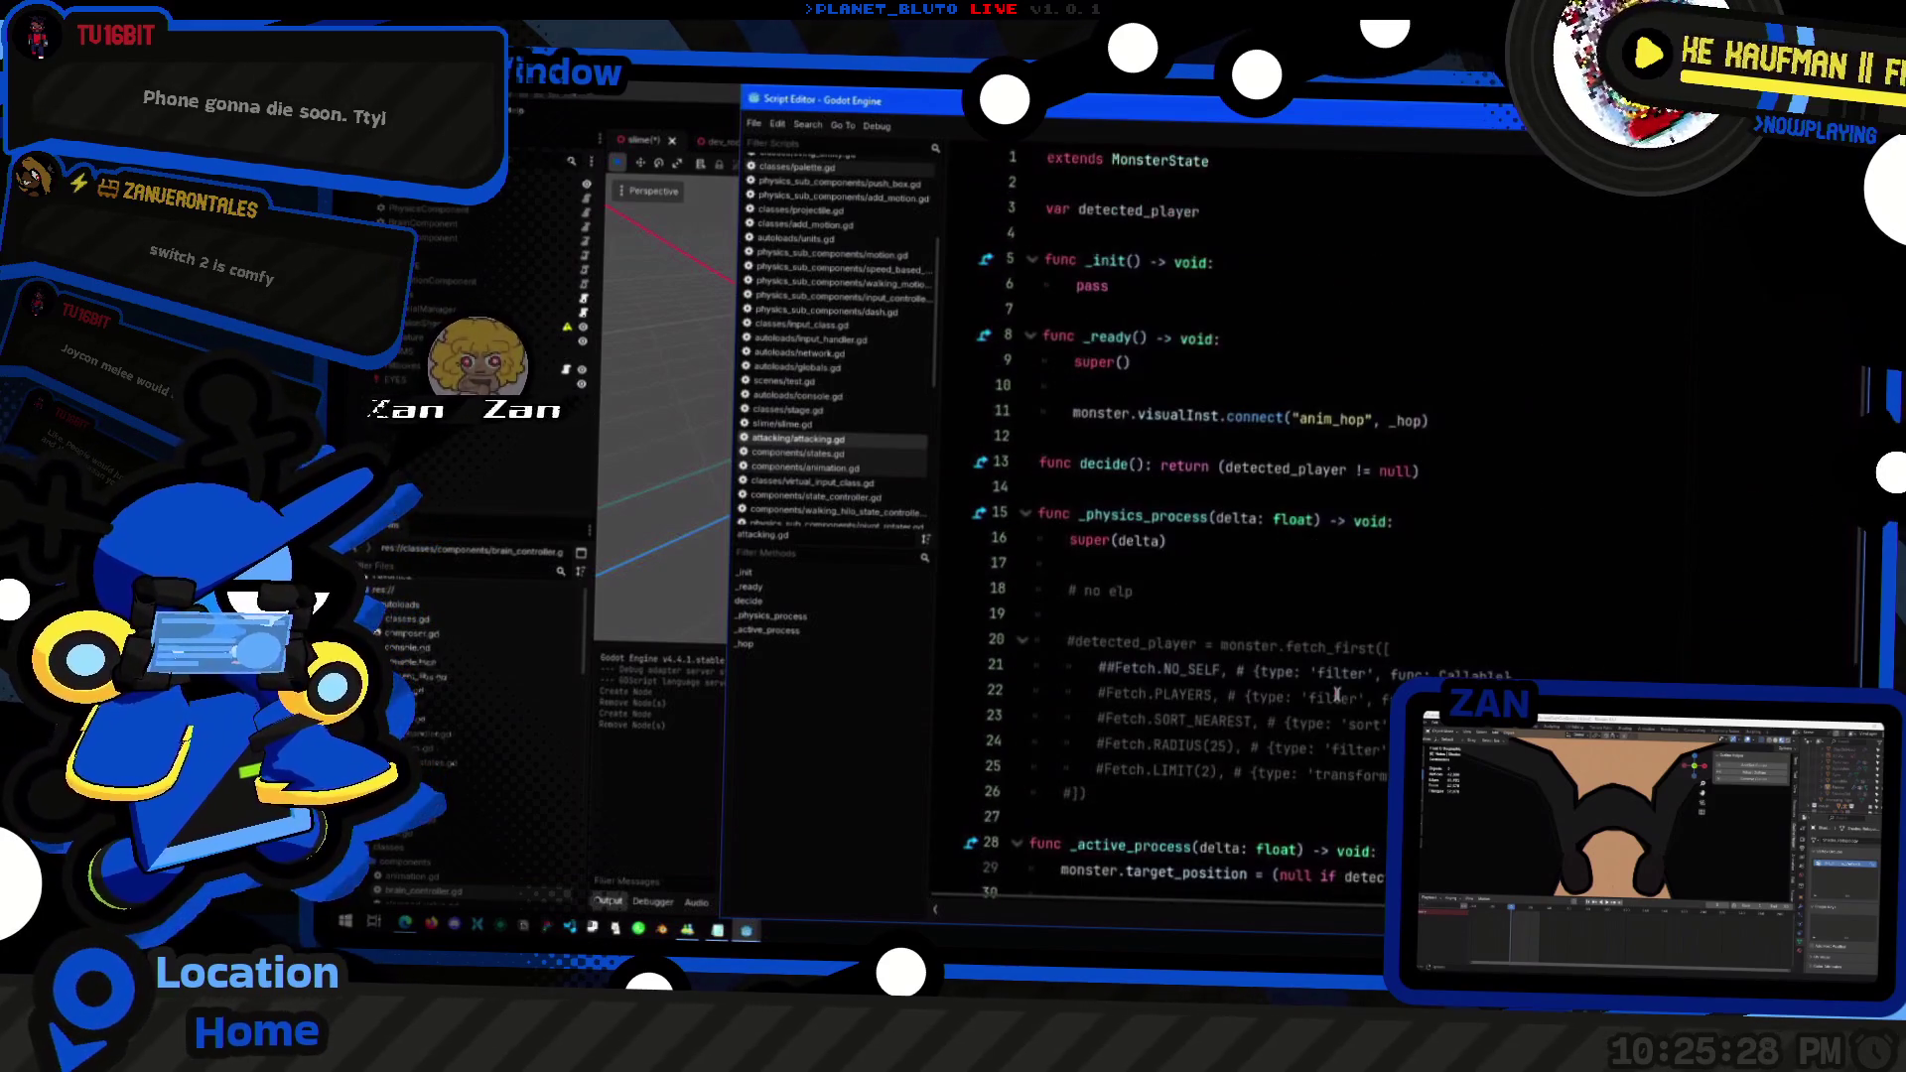
click(1457, 438)
click(732, 417)
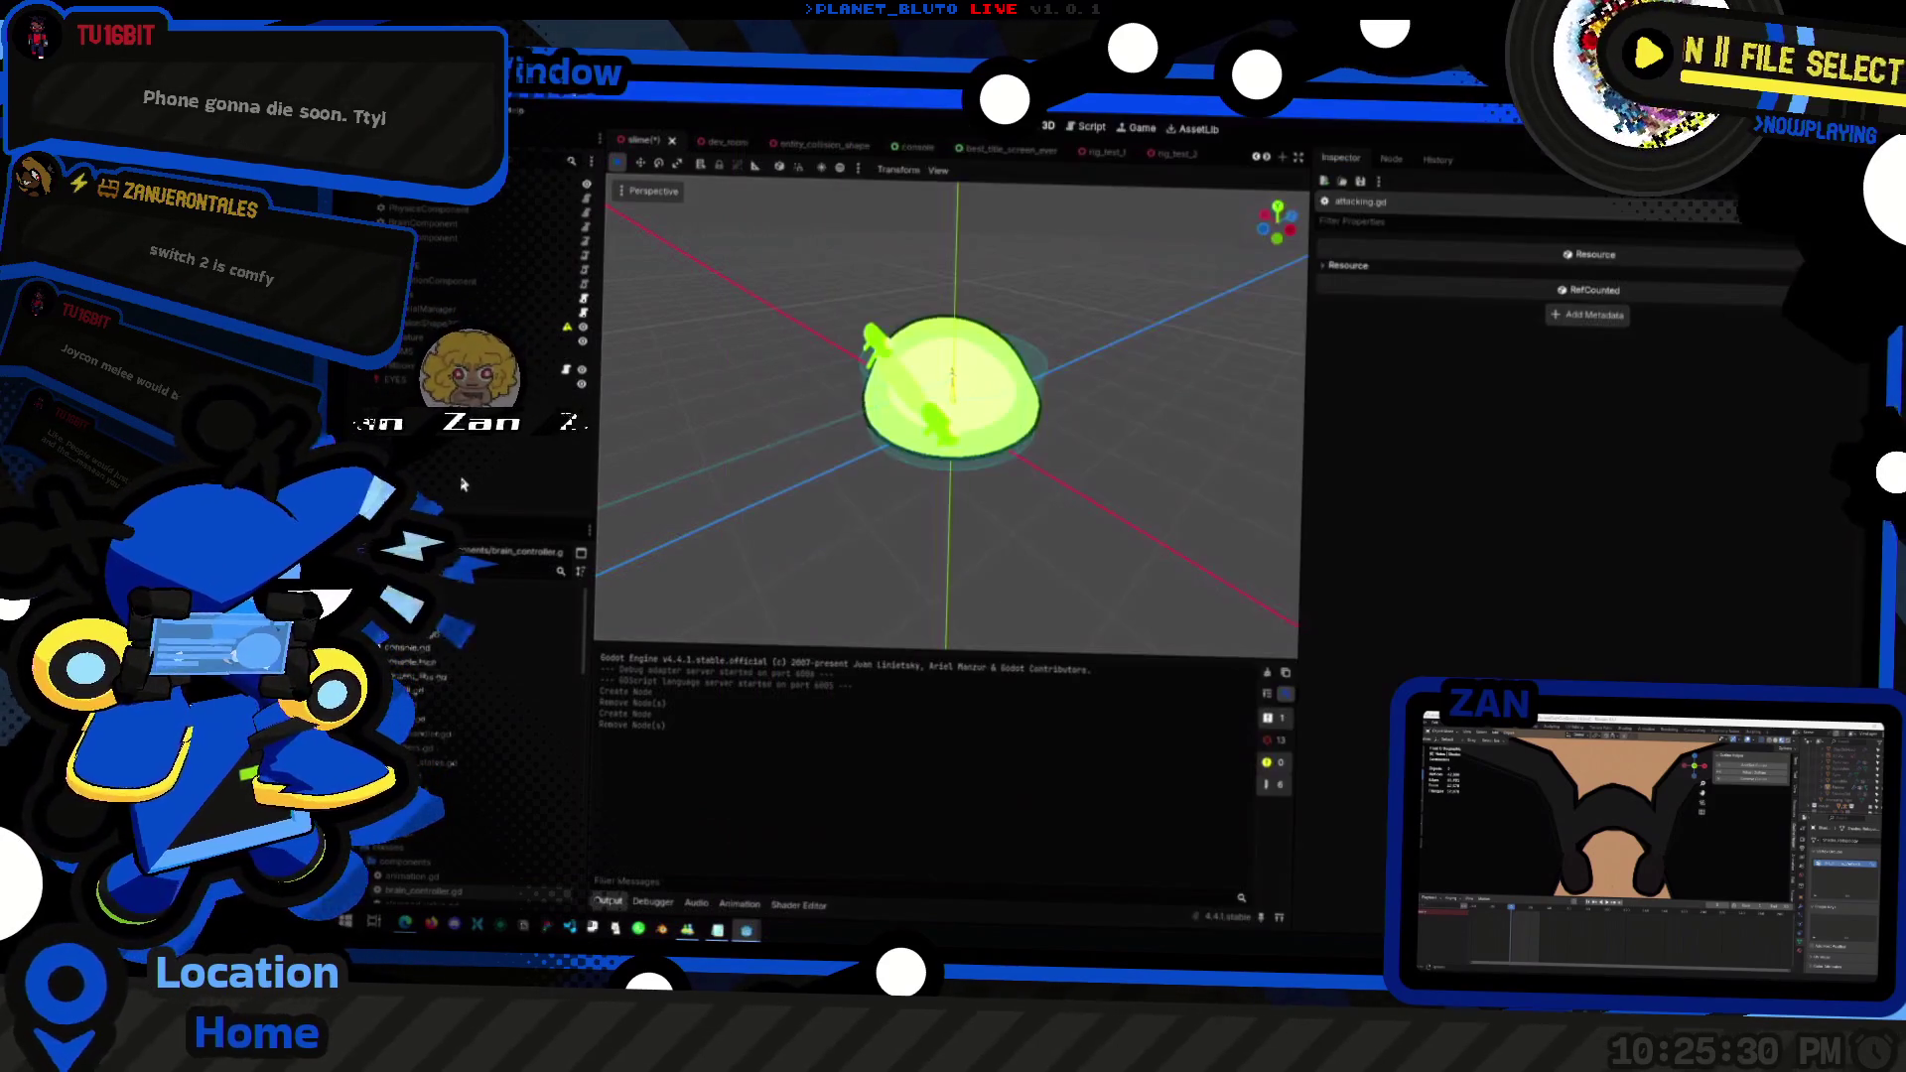
Orbit around the slime, then flip through the speed-based motion, walking, input controller and dash scripts.
mouse_move(1303, 486)
mouse_down()
mouse_move(1040, 463)
mouse_move(736, 523)
mouse_move(646, 477)
mouse_move(867, 474)
mouse_move(894, 437)
mouse_move(497, 421)
mouse_up()
scroll(945, 412, down, 5)
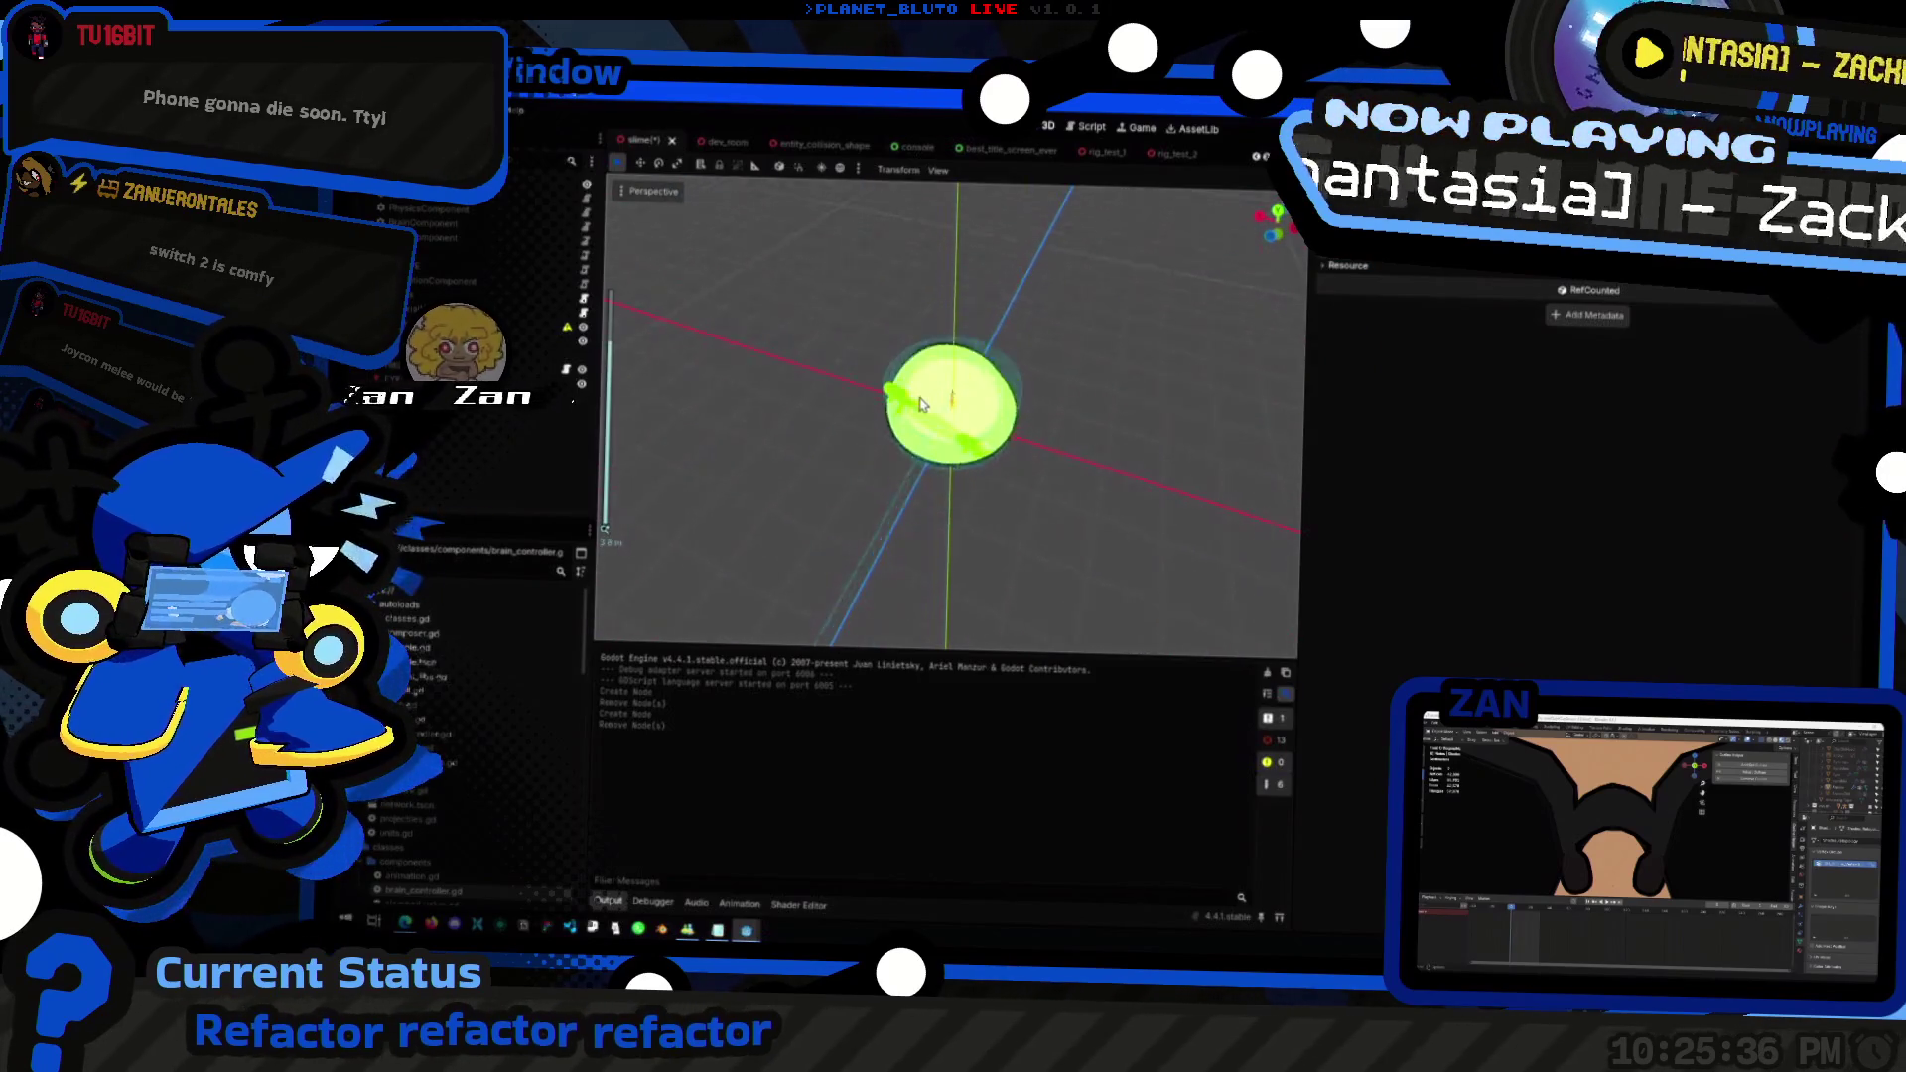
scroll(945, 412, up, 2)
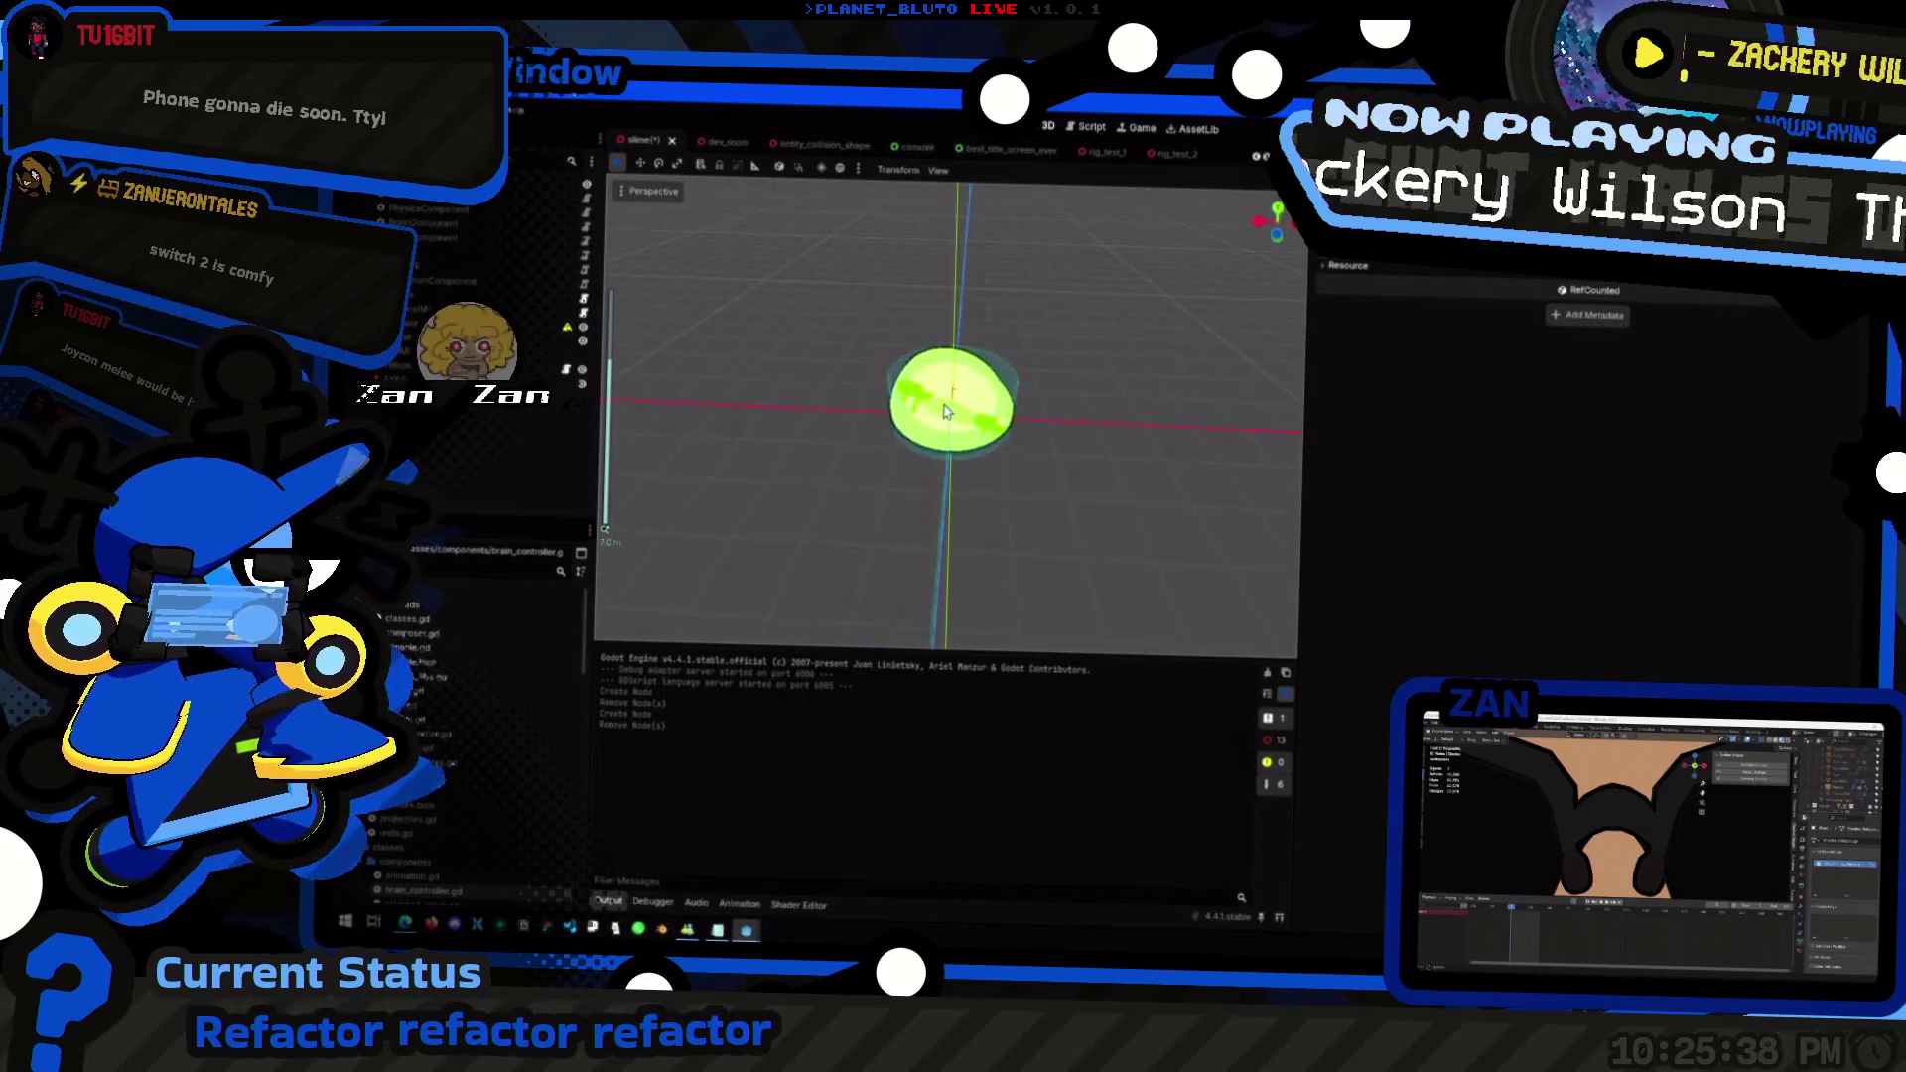
scroll(945, 412, up, 5)
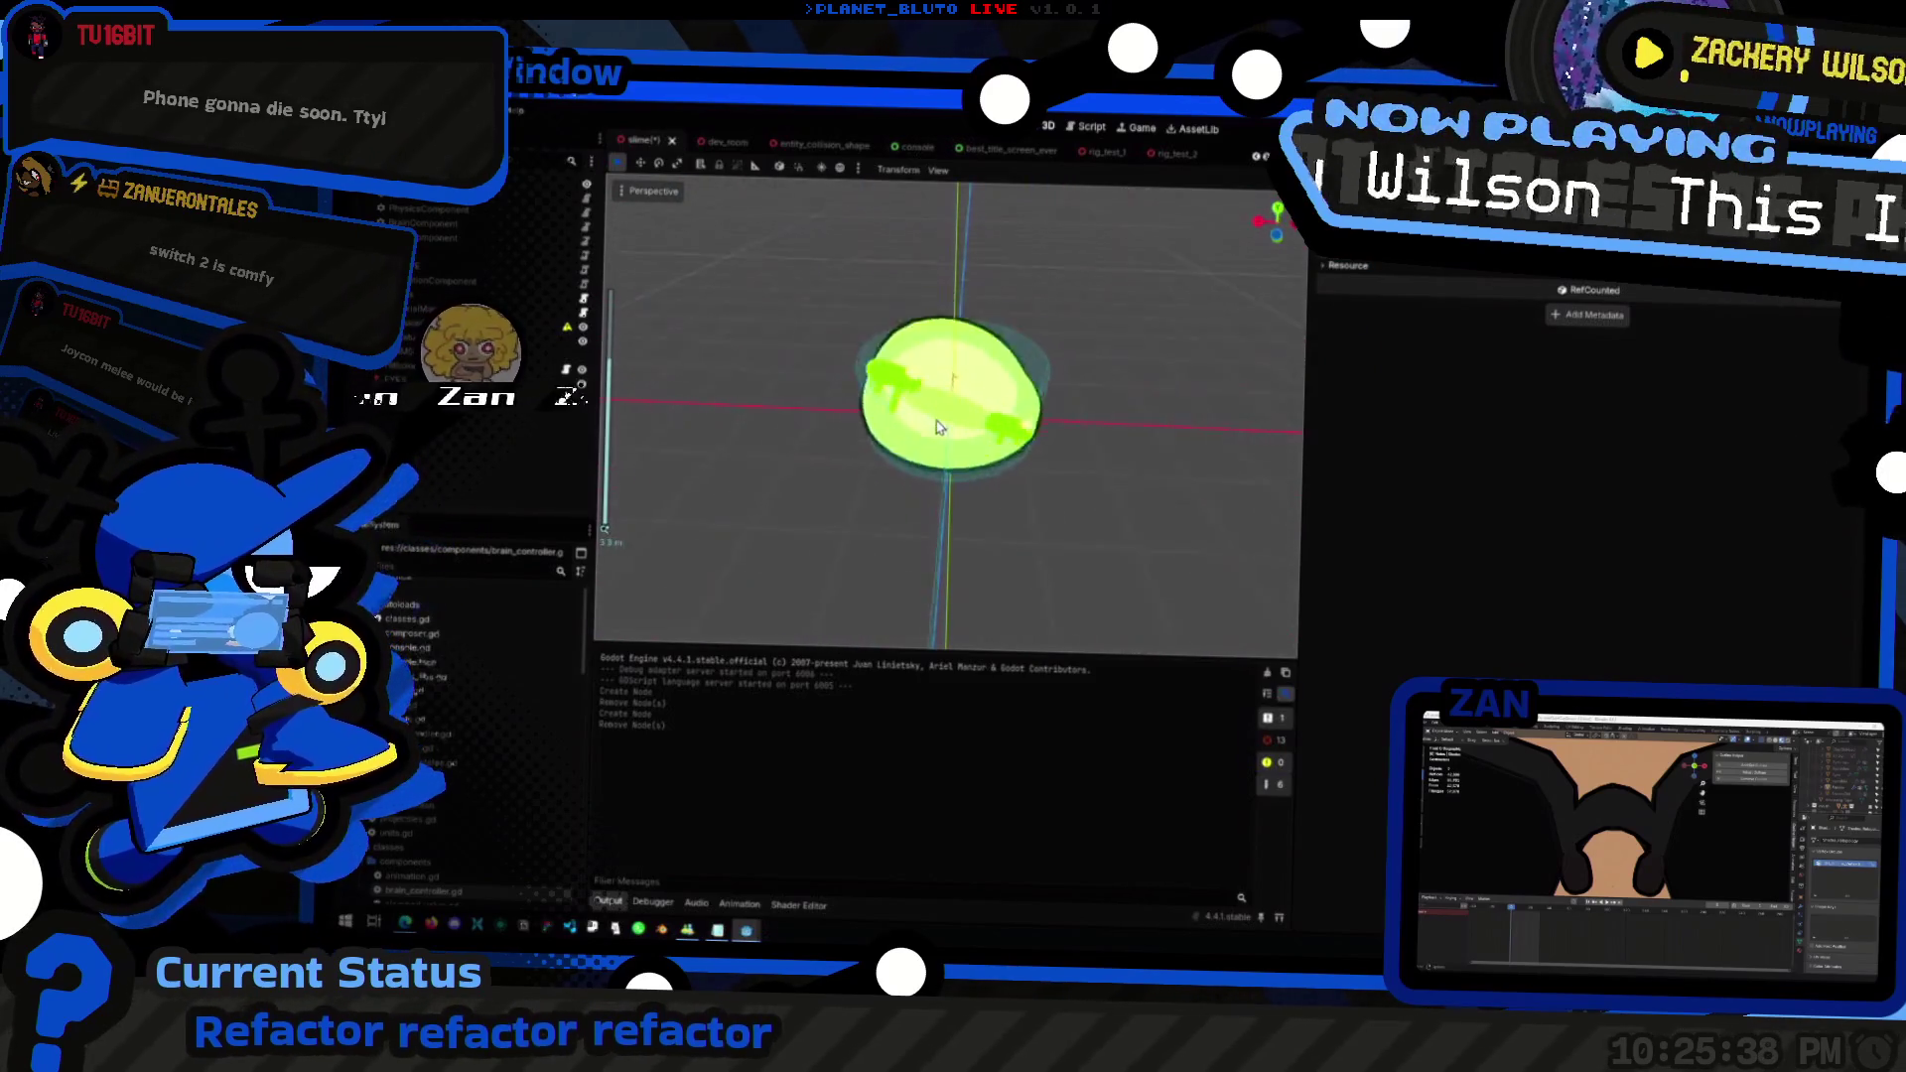
scroll(945, 412, down, 5)
key(alt+Tab)
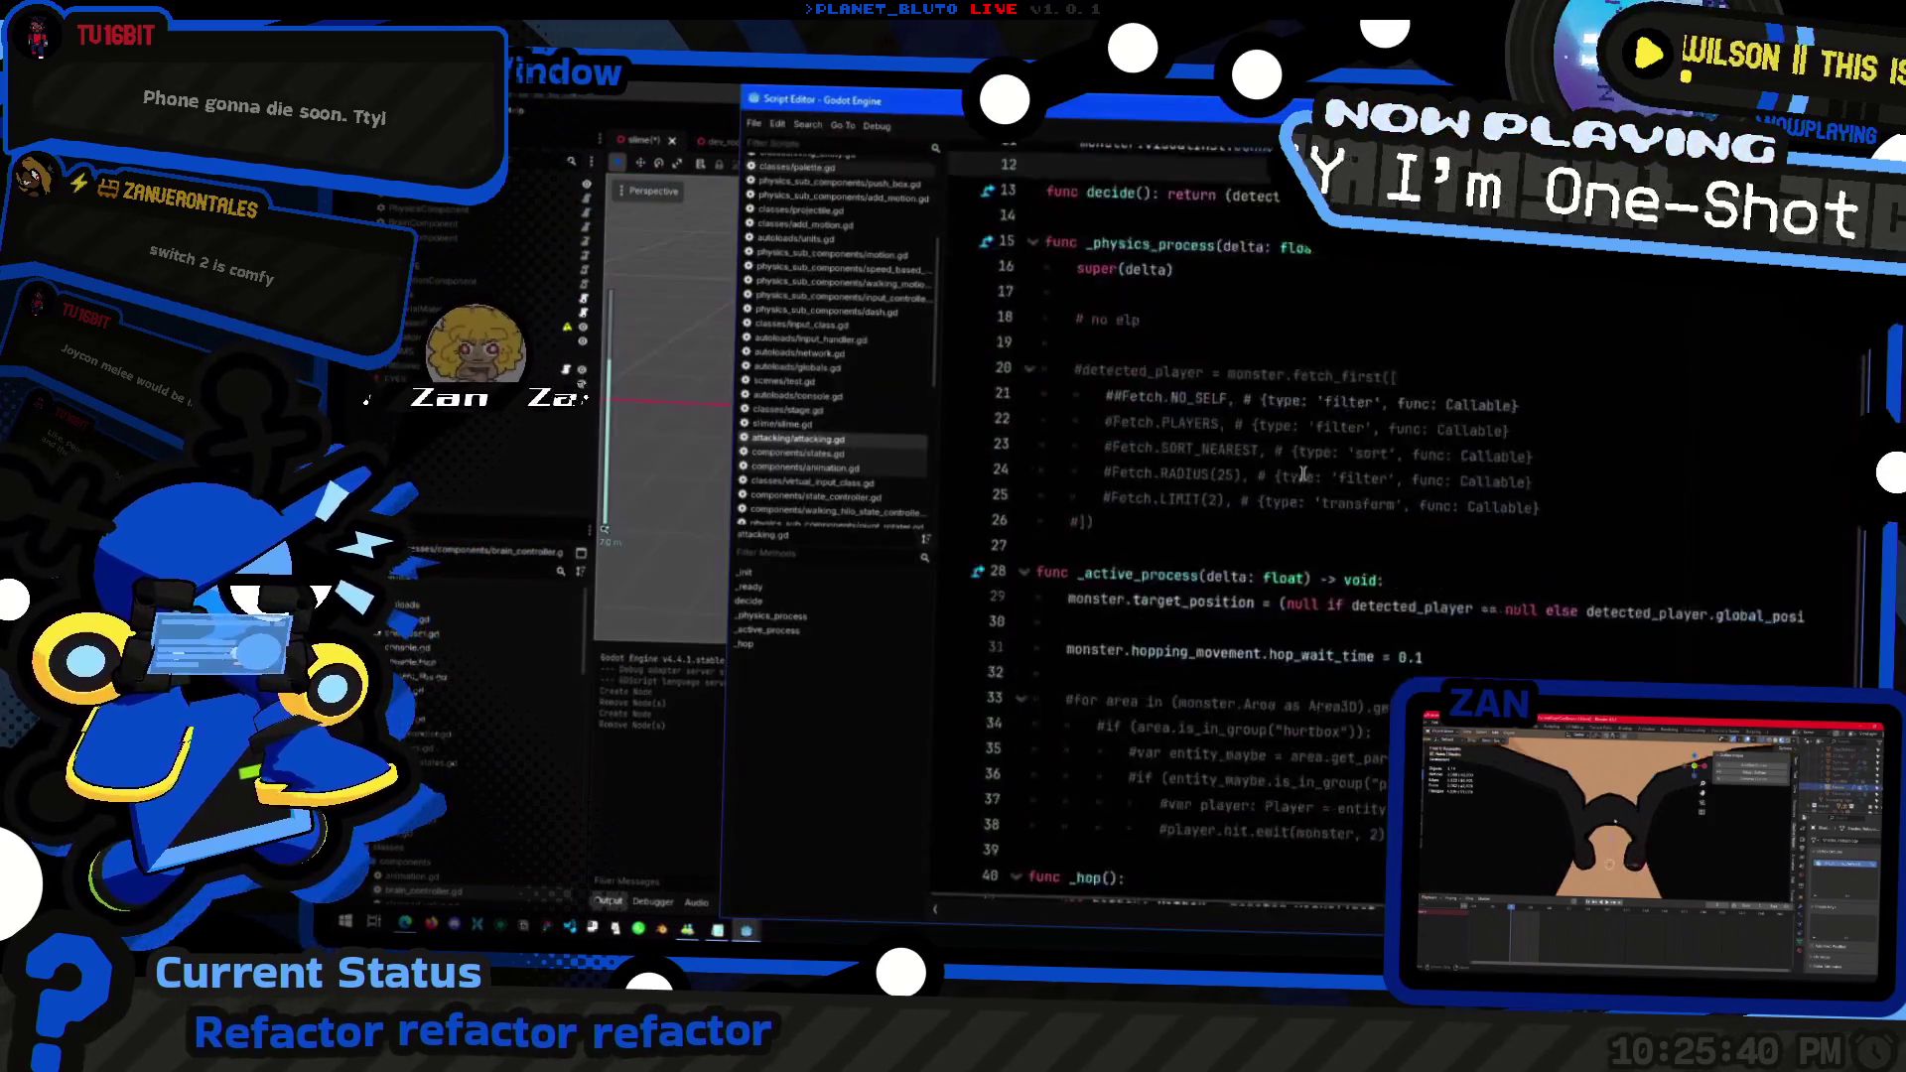
click(839, 268)
click(874, 283)
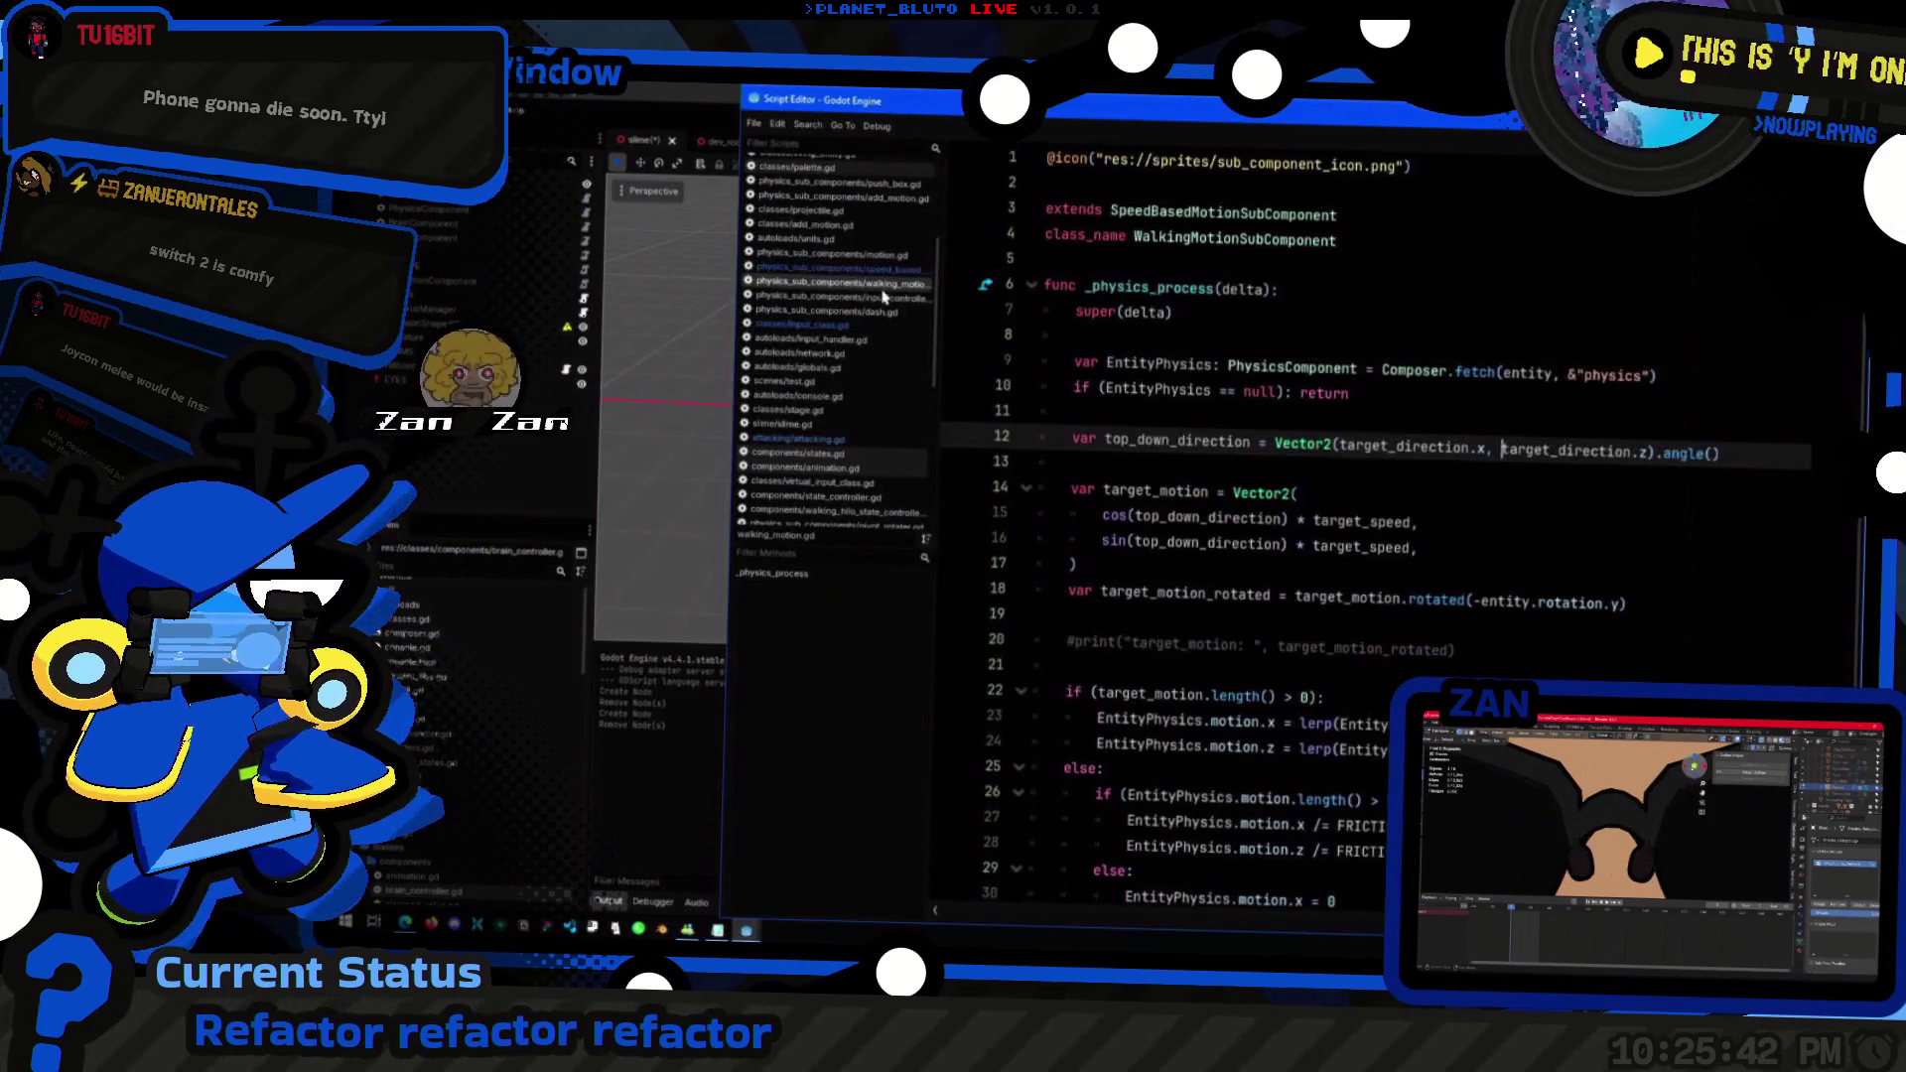
click(879, 296)
click(884, 311)
click(890, 272)
Open speed_based_motion.gd and go to its BASE_SPEED declaration on line 11.
key(Up)
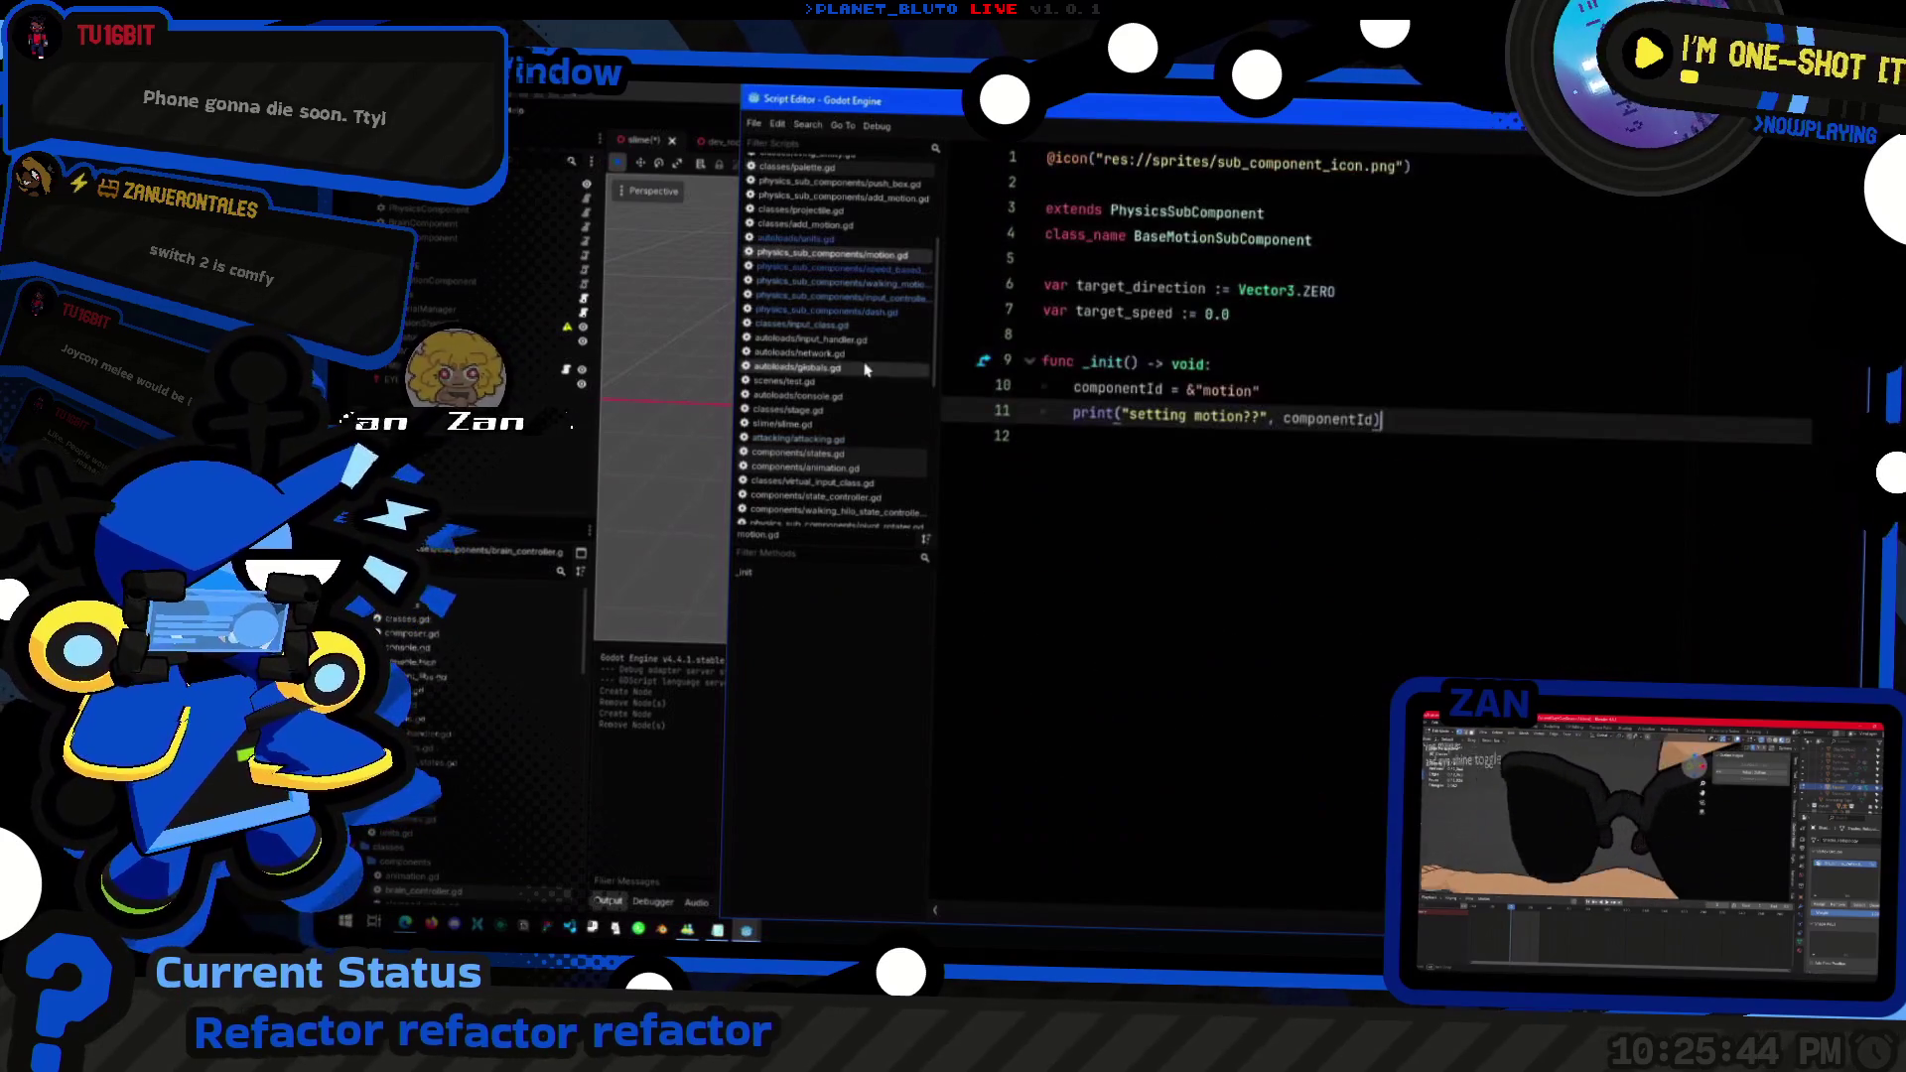
click(880, 274)
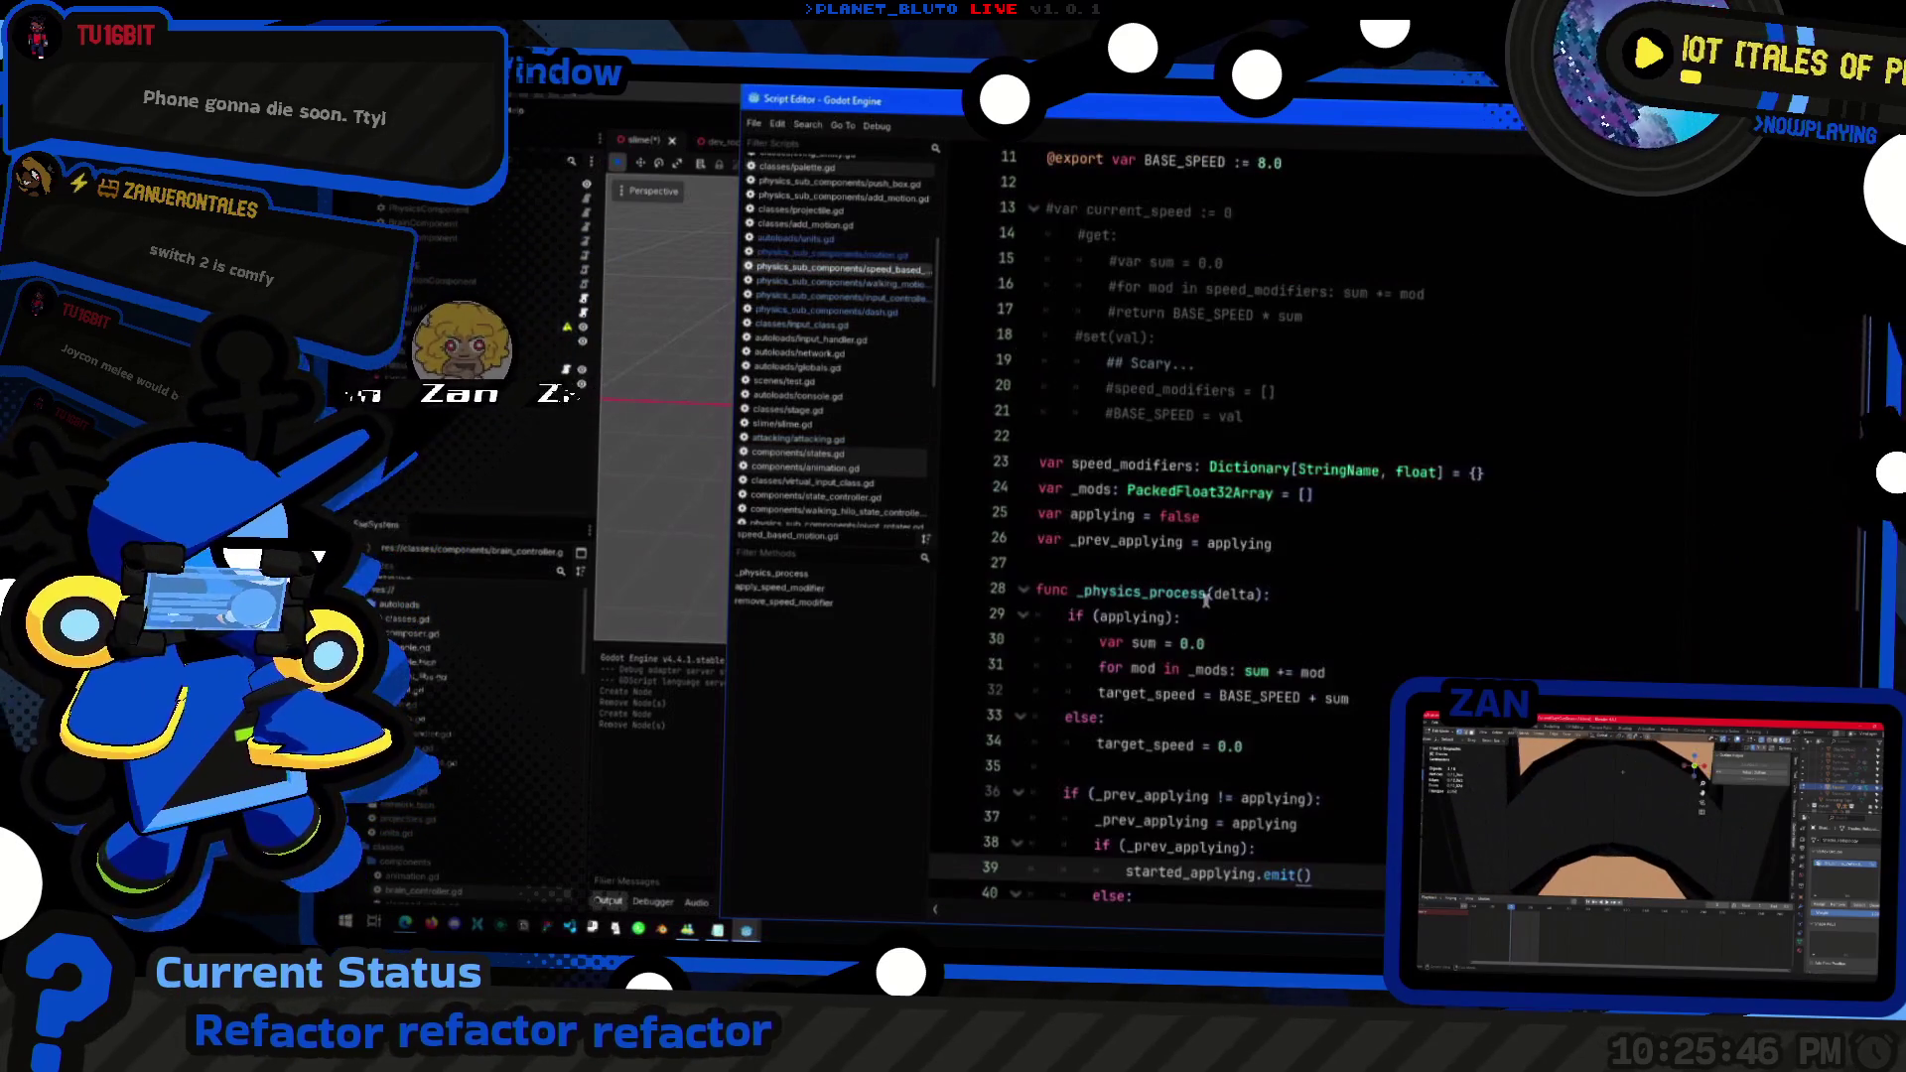
scroll(1171, 584, down, 8)
scroll(1171, 584, up, 6)
scroll(1172, 584, up, 8)
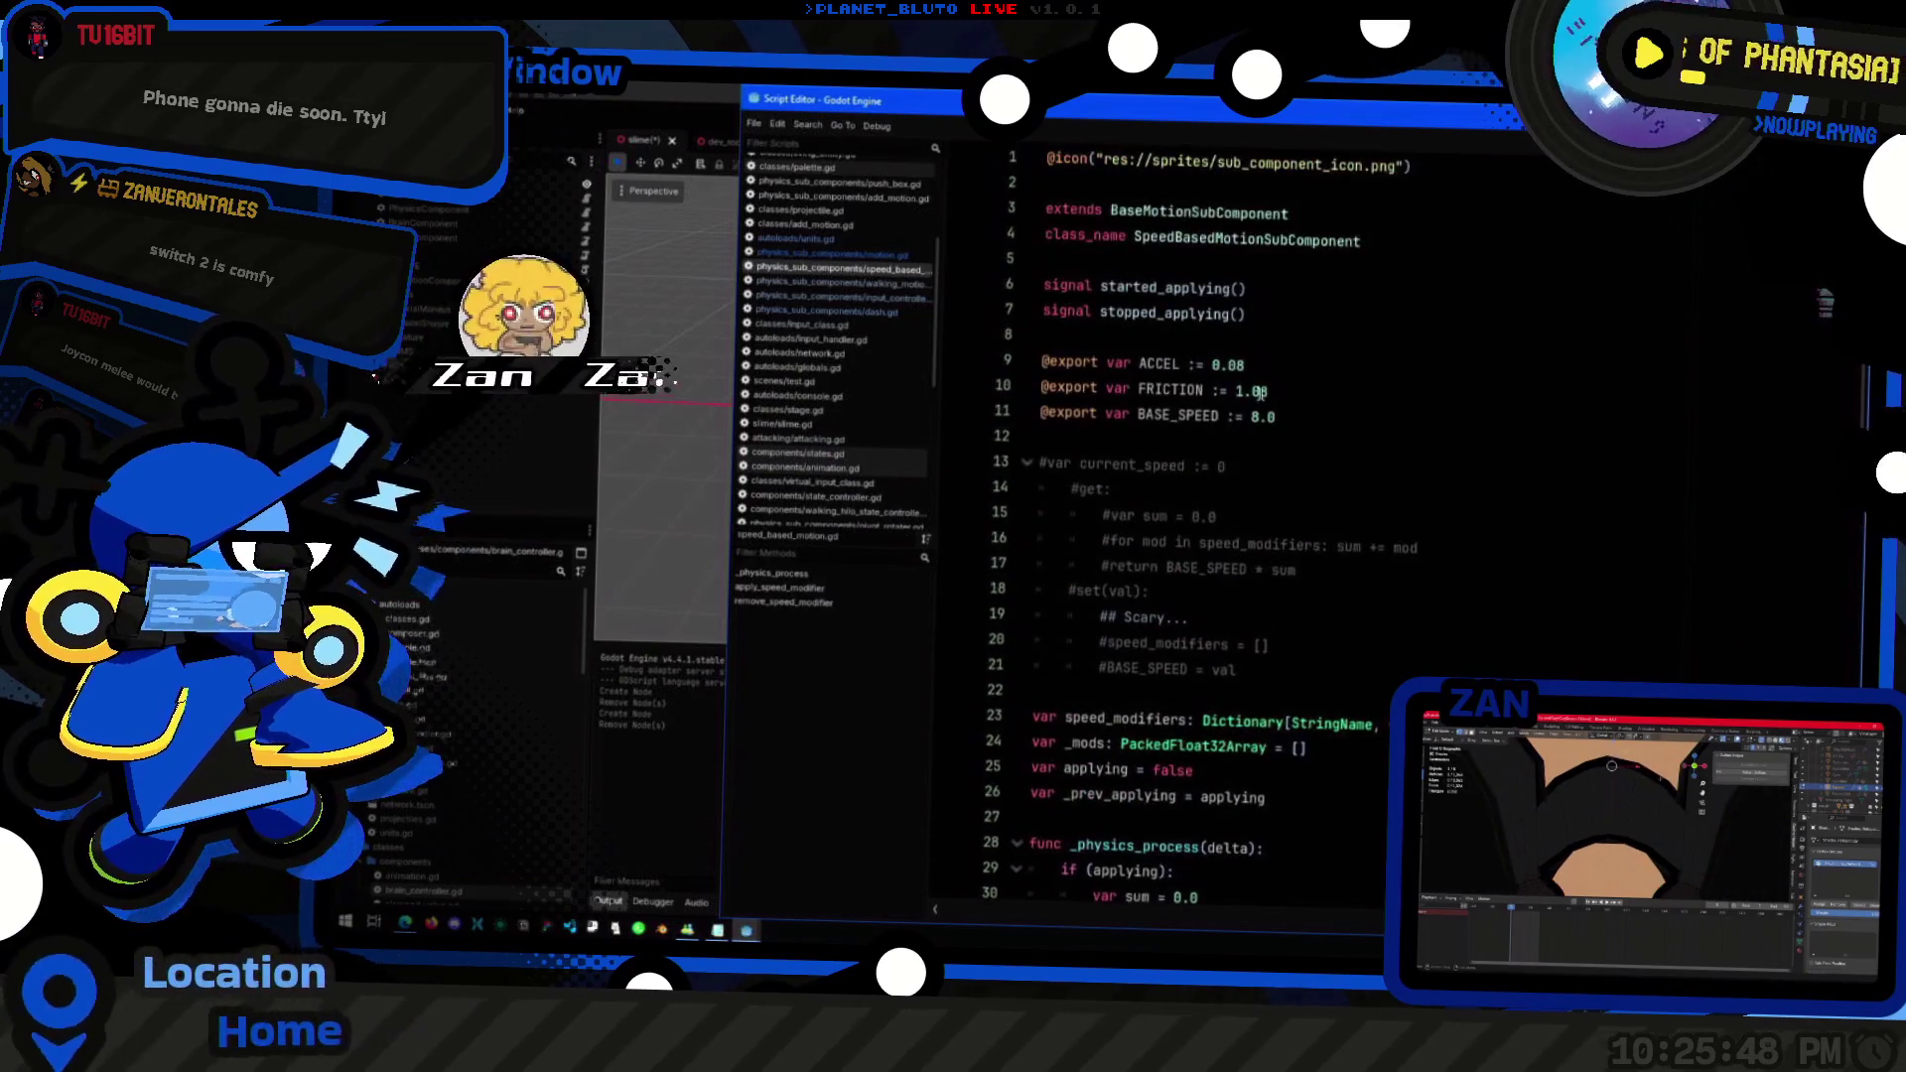
click(1277, 416)
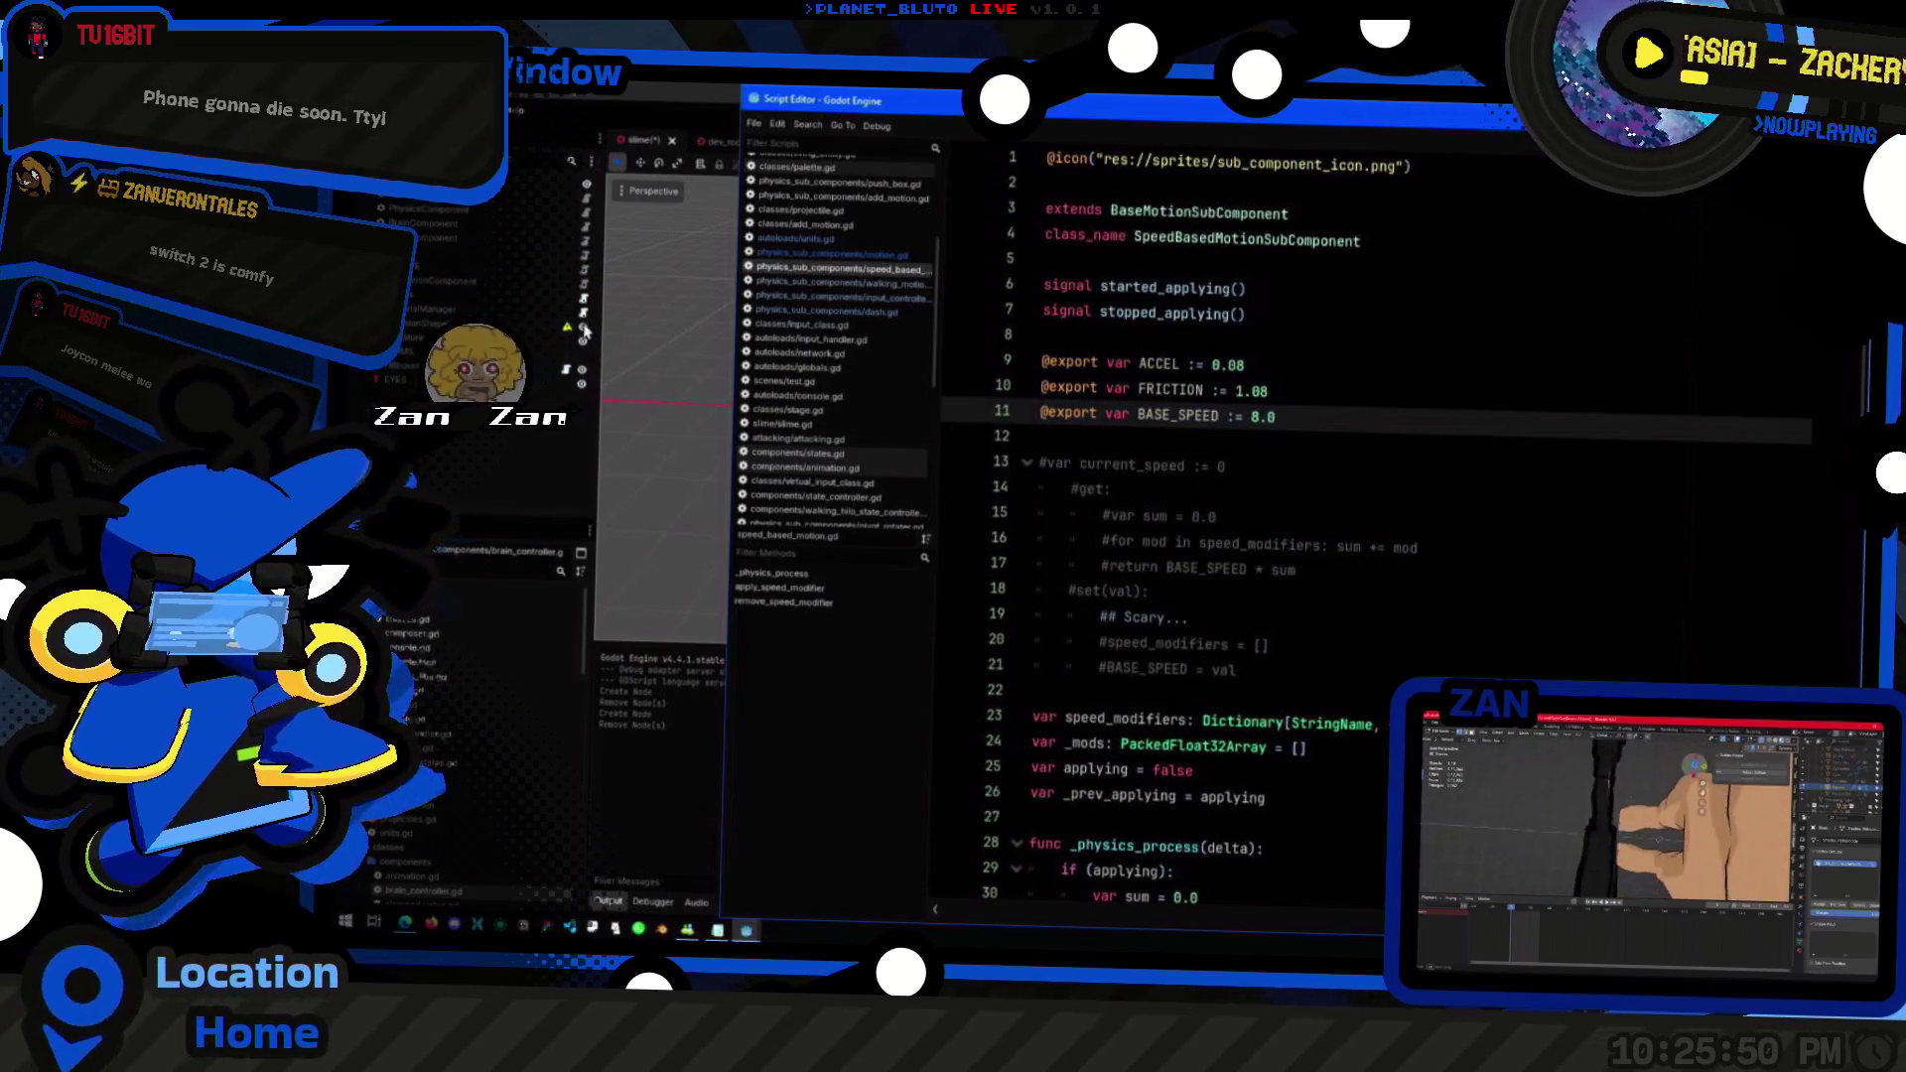
Back in the main editor, select the slime's nodes in the Scene tree, then clear the selection.
click(424, 285)
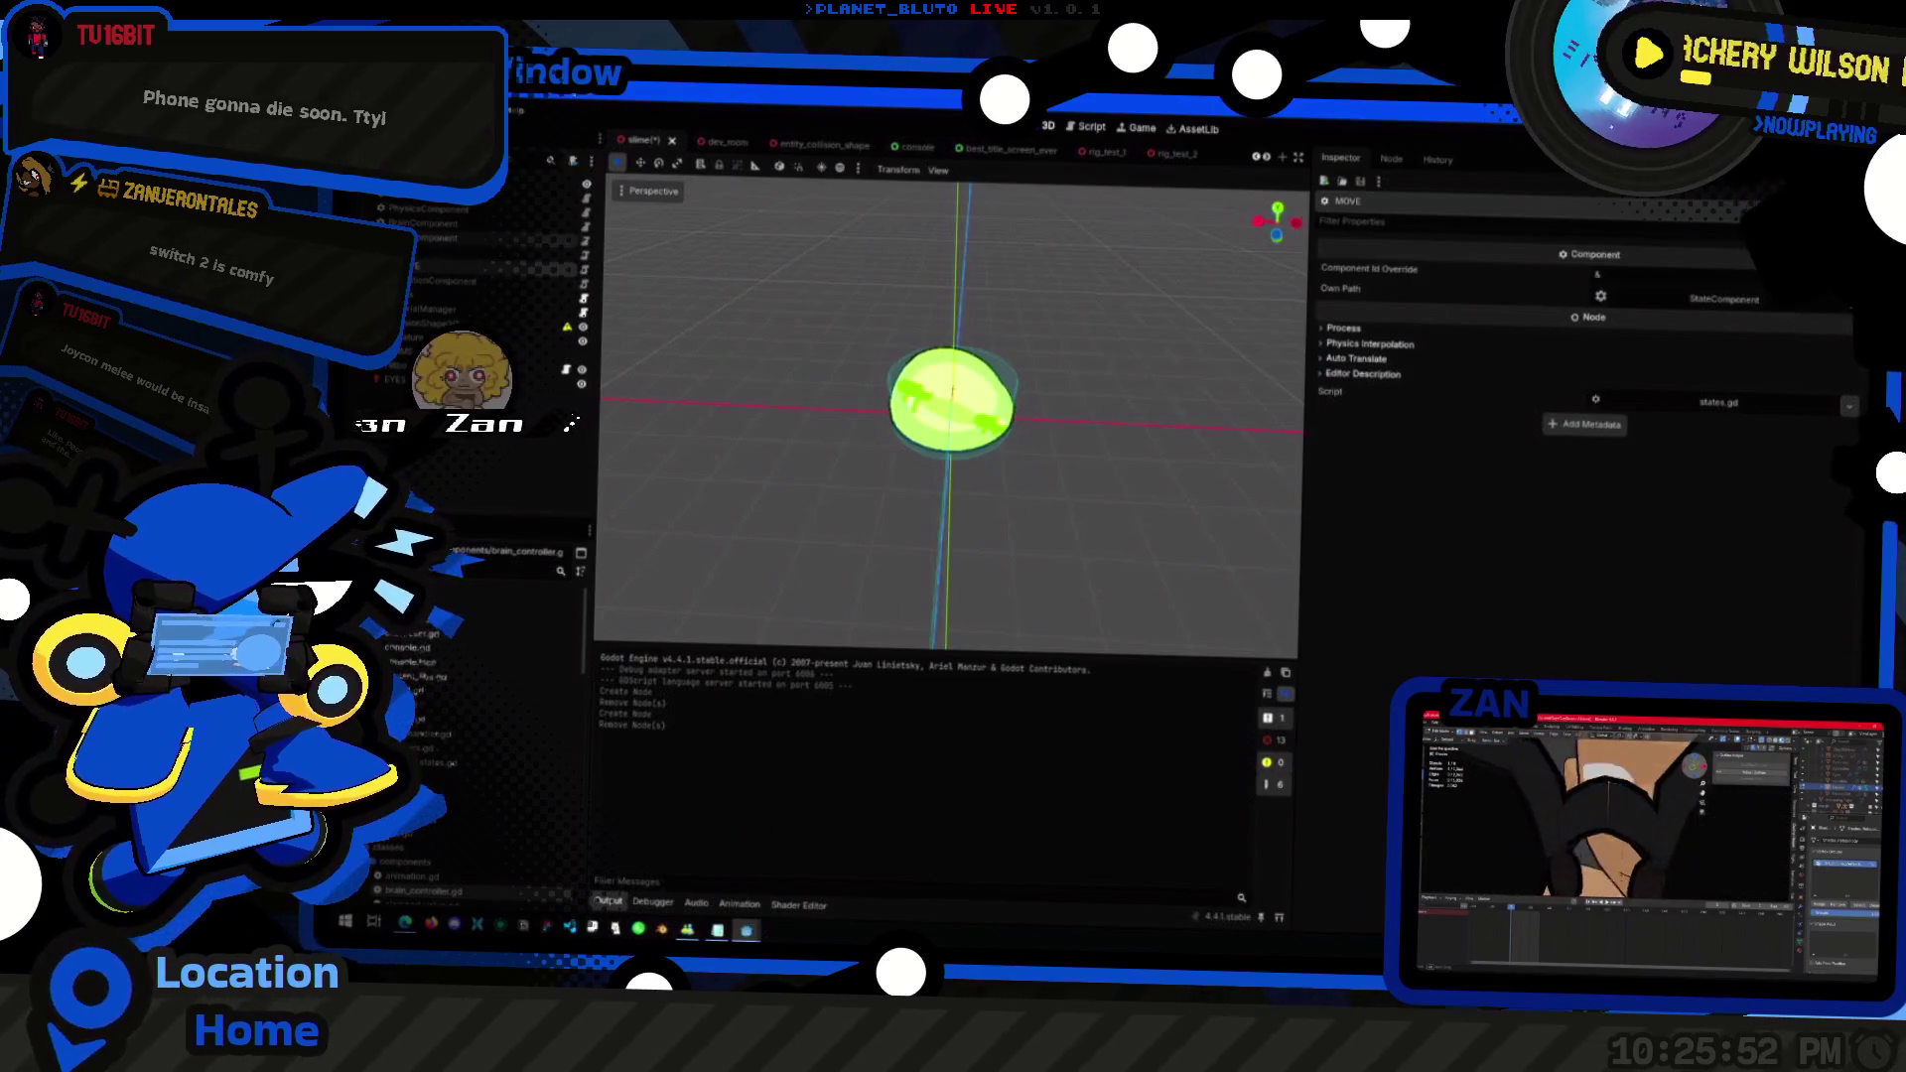
shift+click(427, 295)
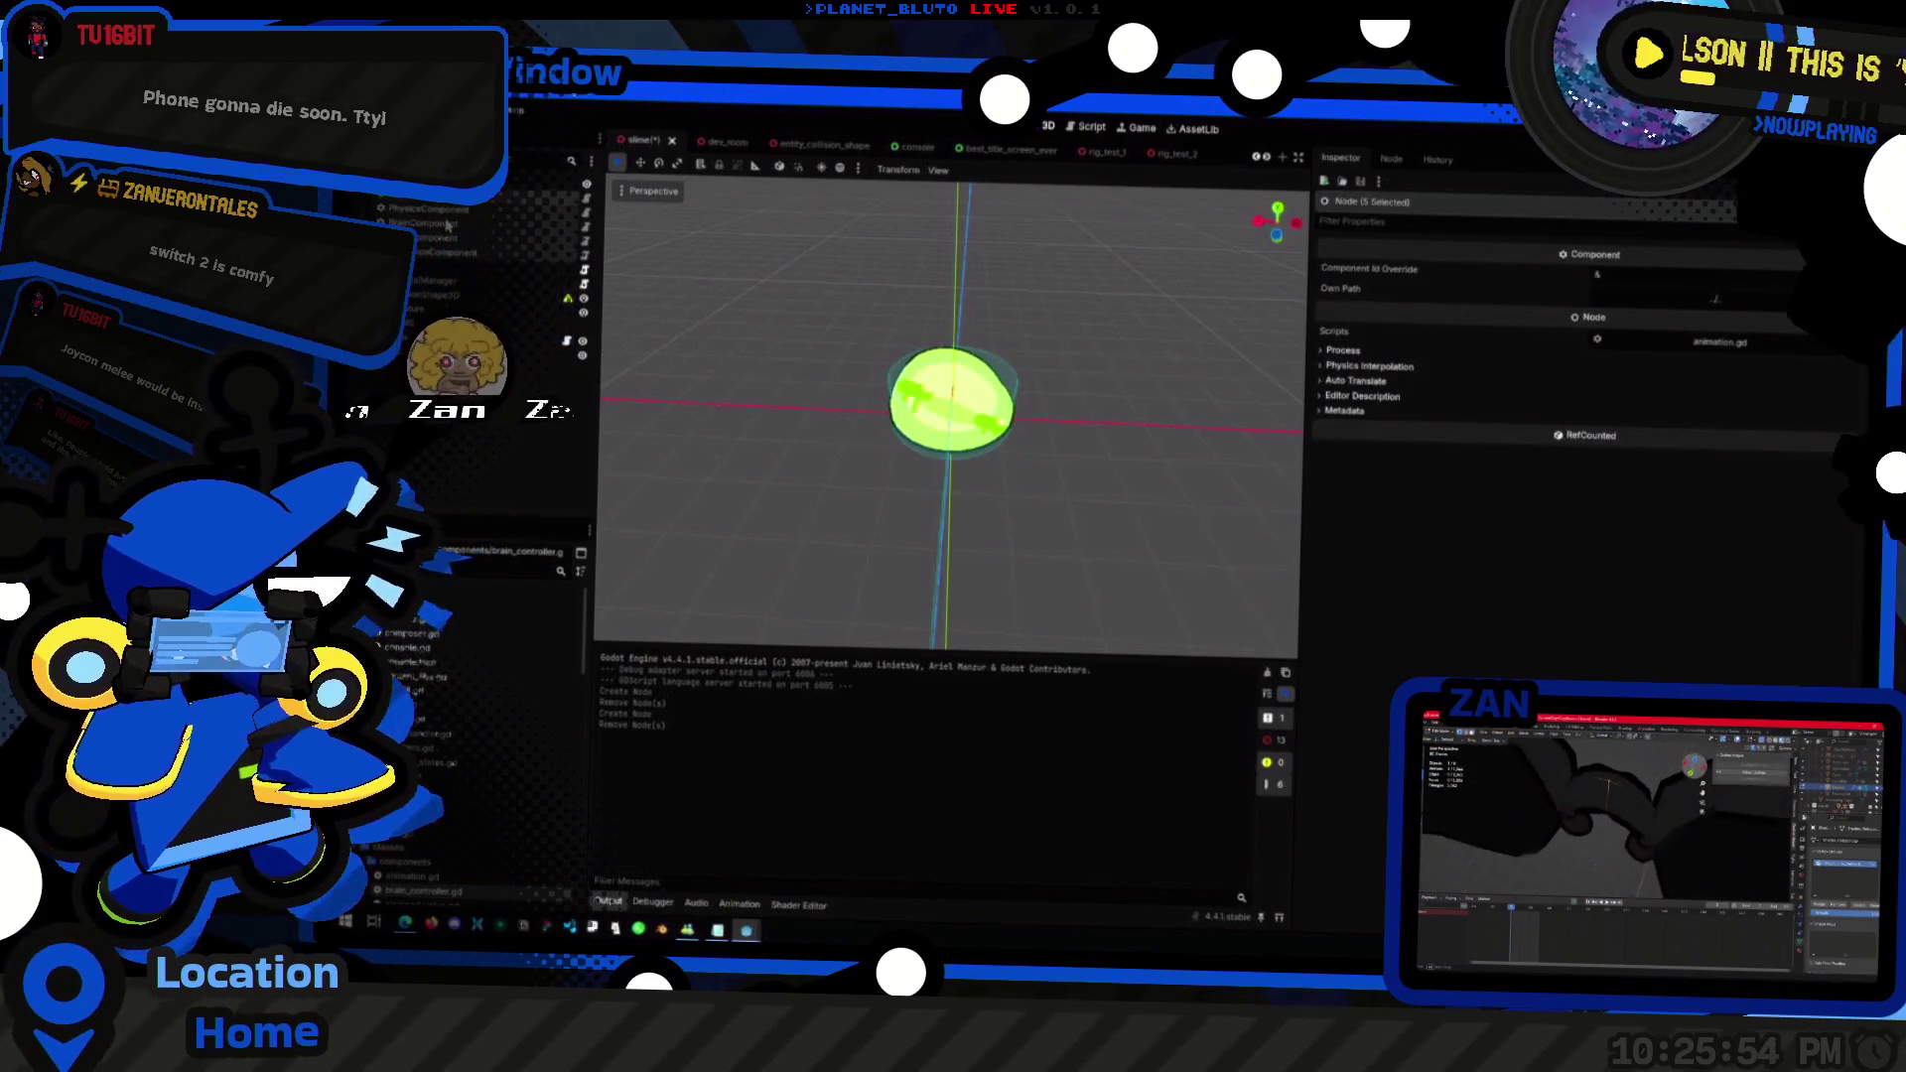
click(447, 226)
click(473, 463)
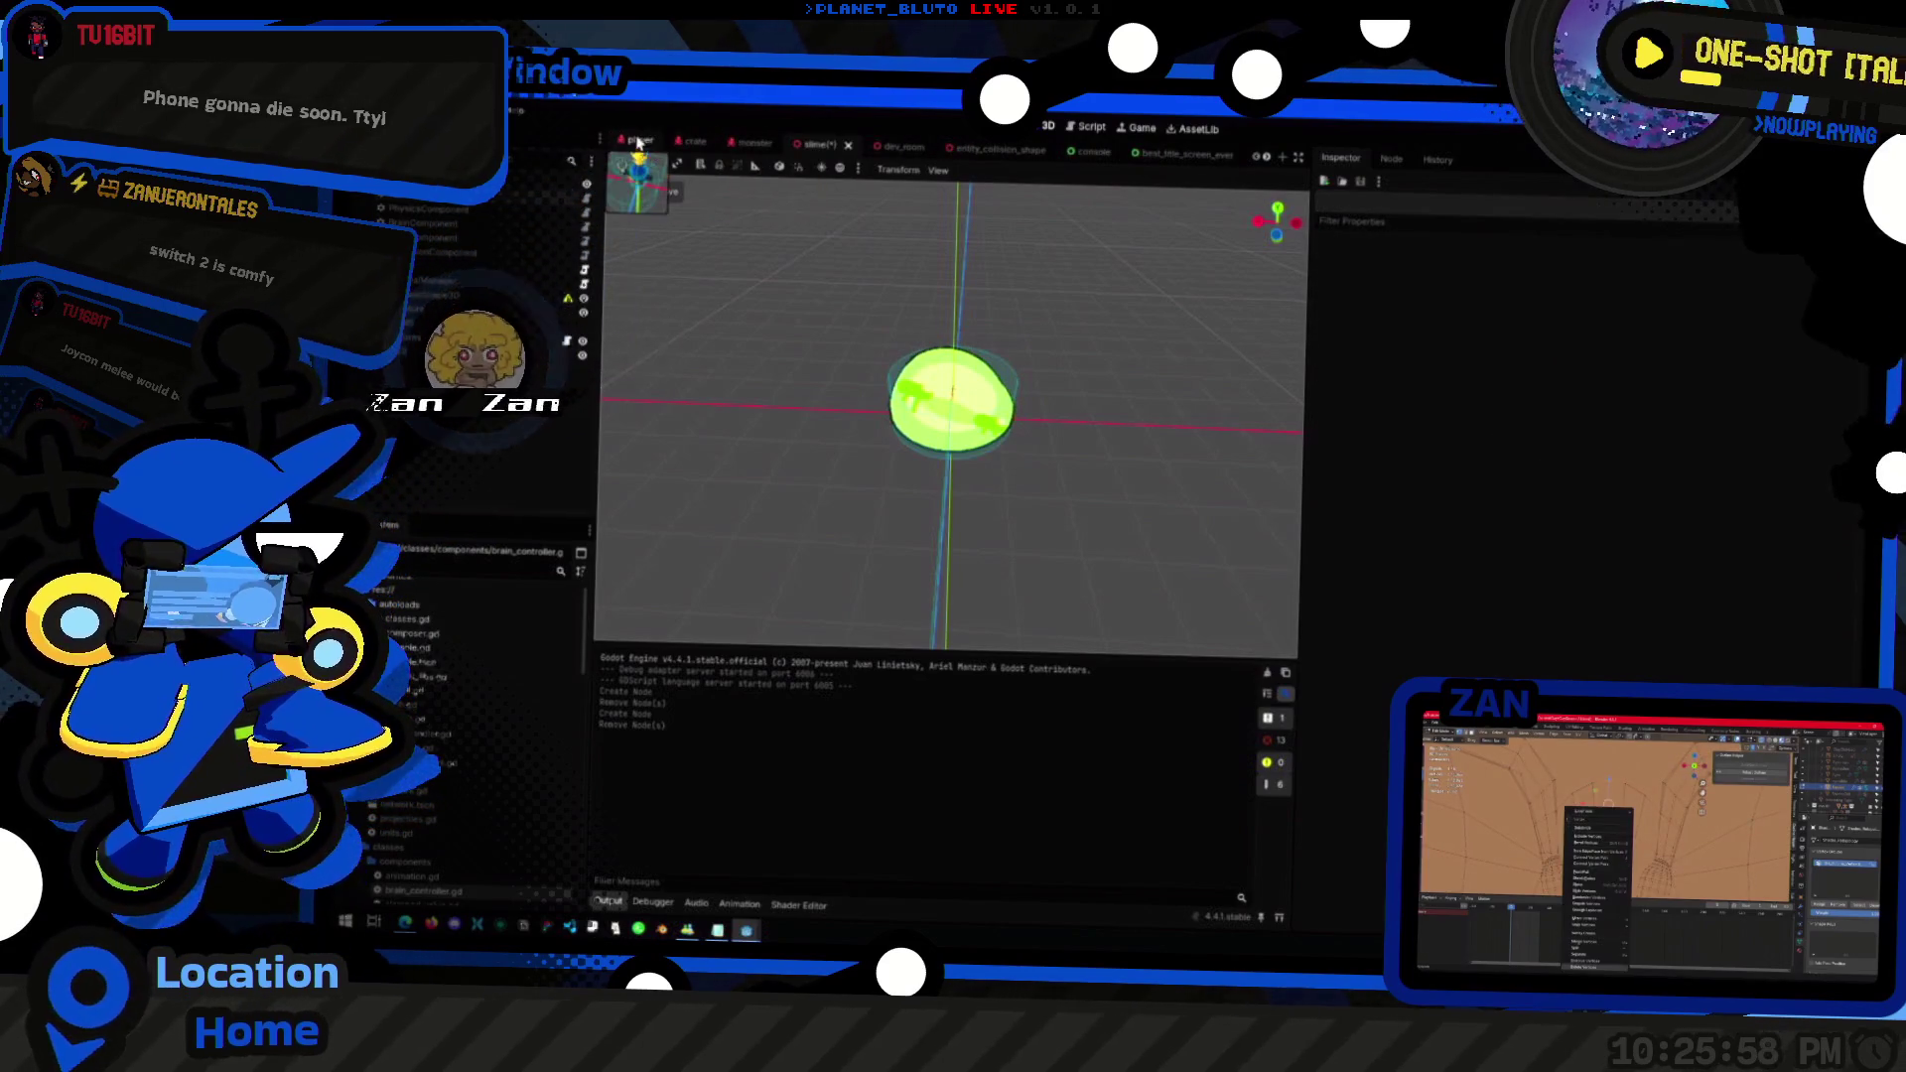
In the player scene, inspect its HealthComponent, LO_AnimationsComponent and StatesComponent nodes.
click(638, 143)
shift+click(424, 205)
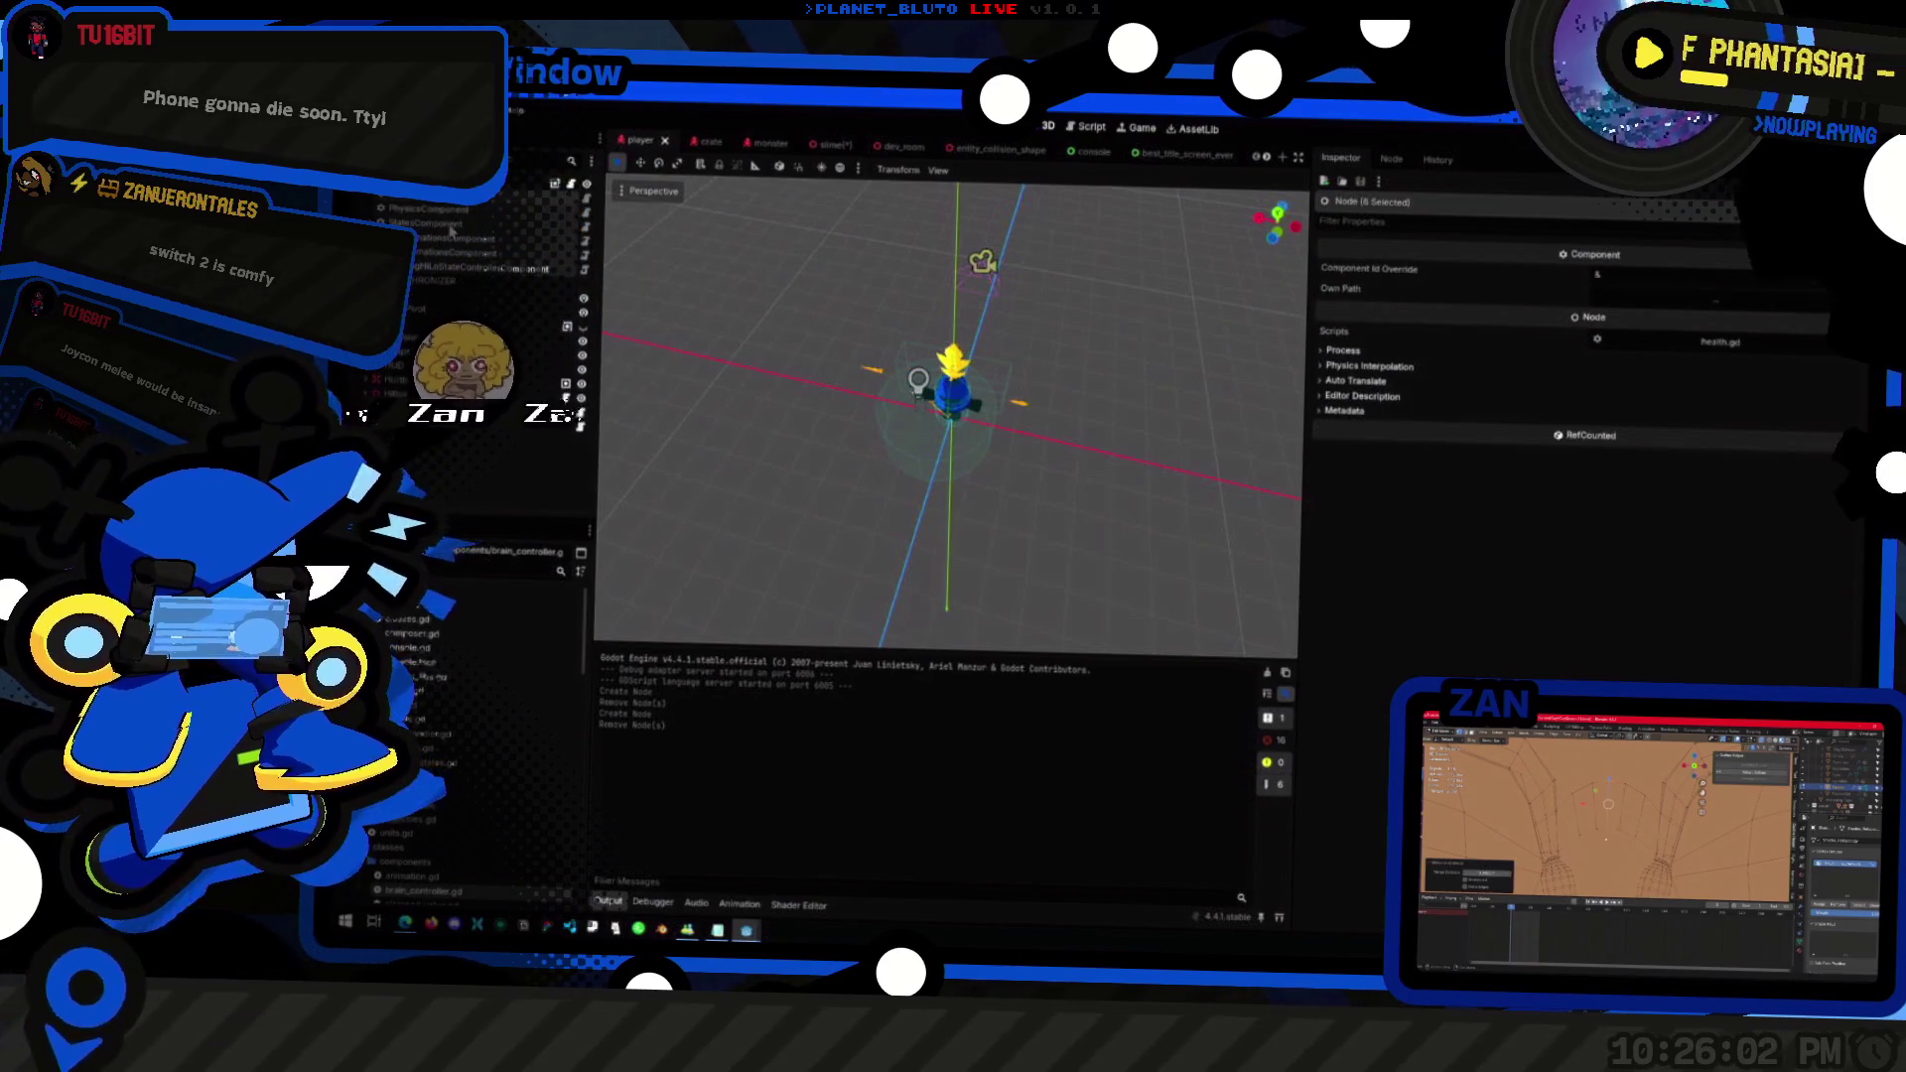
click(450, 226)
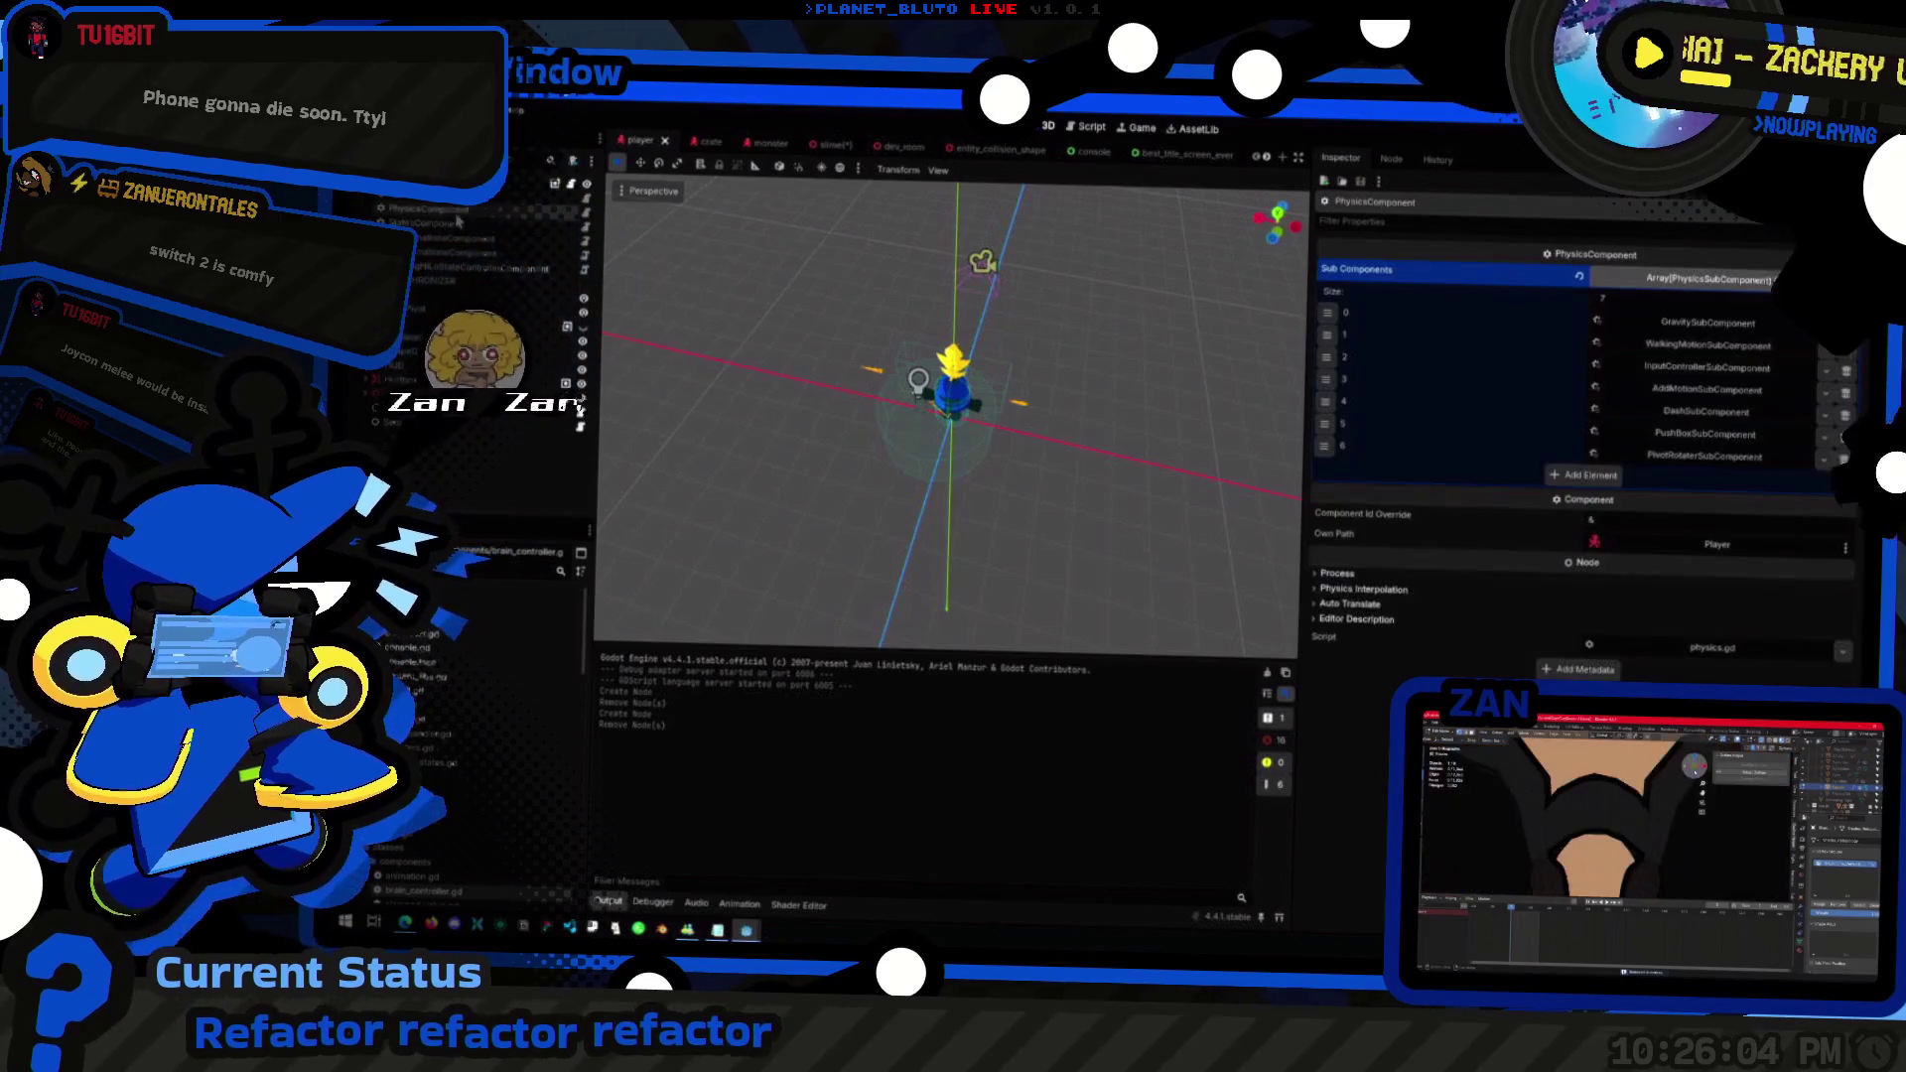
click(444, 252)
click(427, 222)
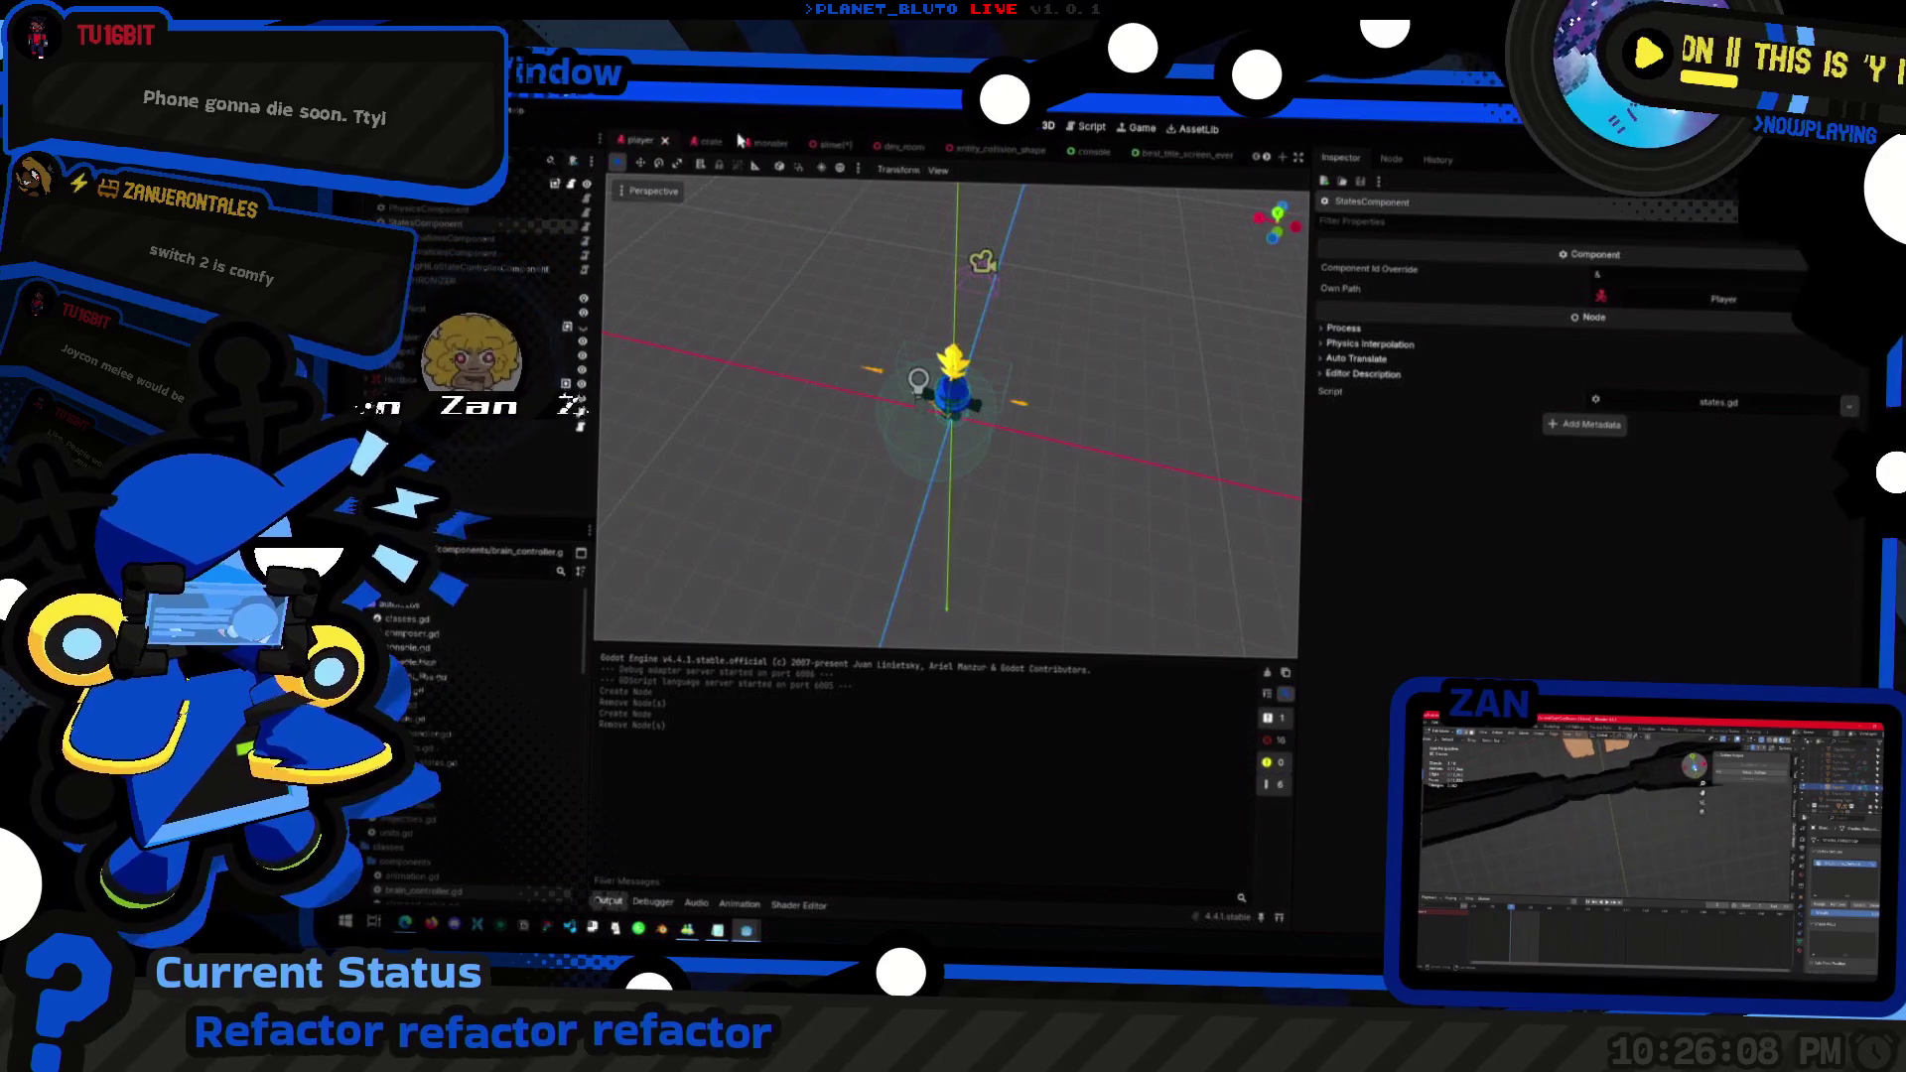
Switch to the crate scene and orbit to look down on the crate.
click(705, 144)
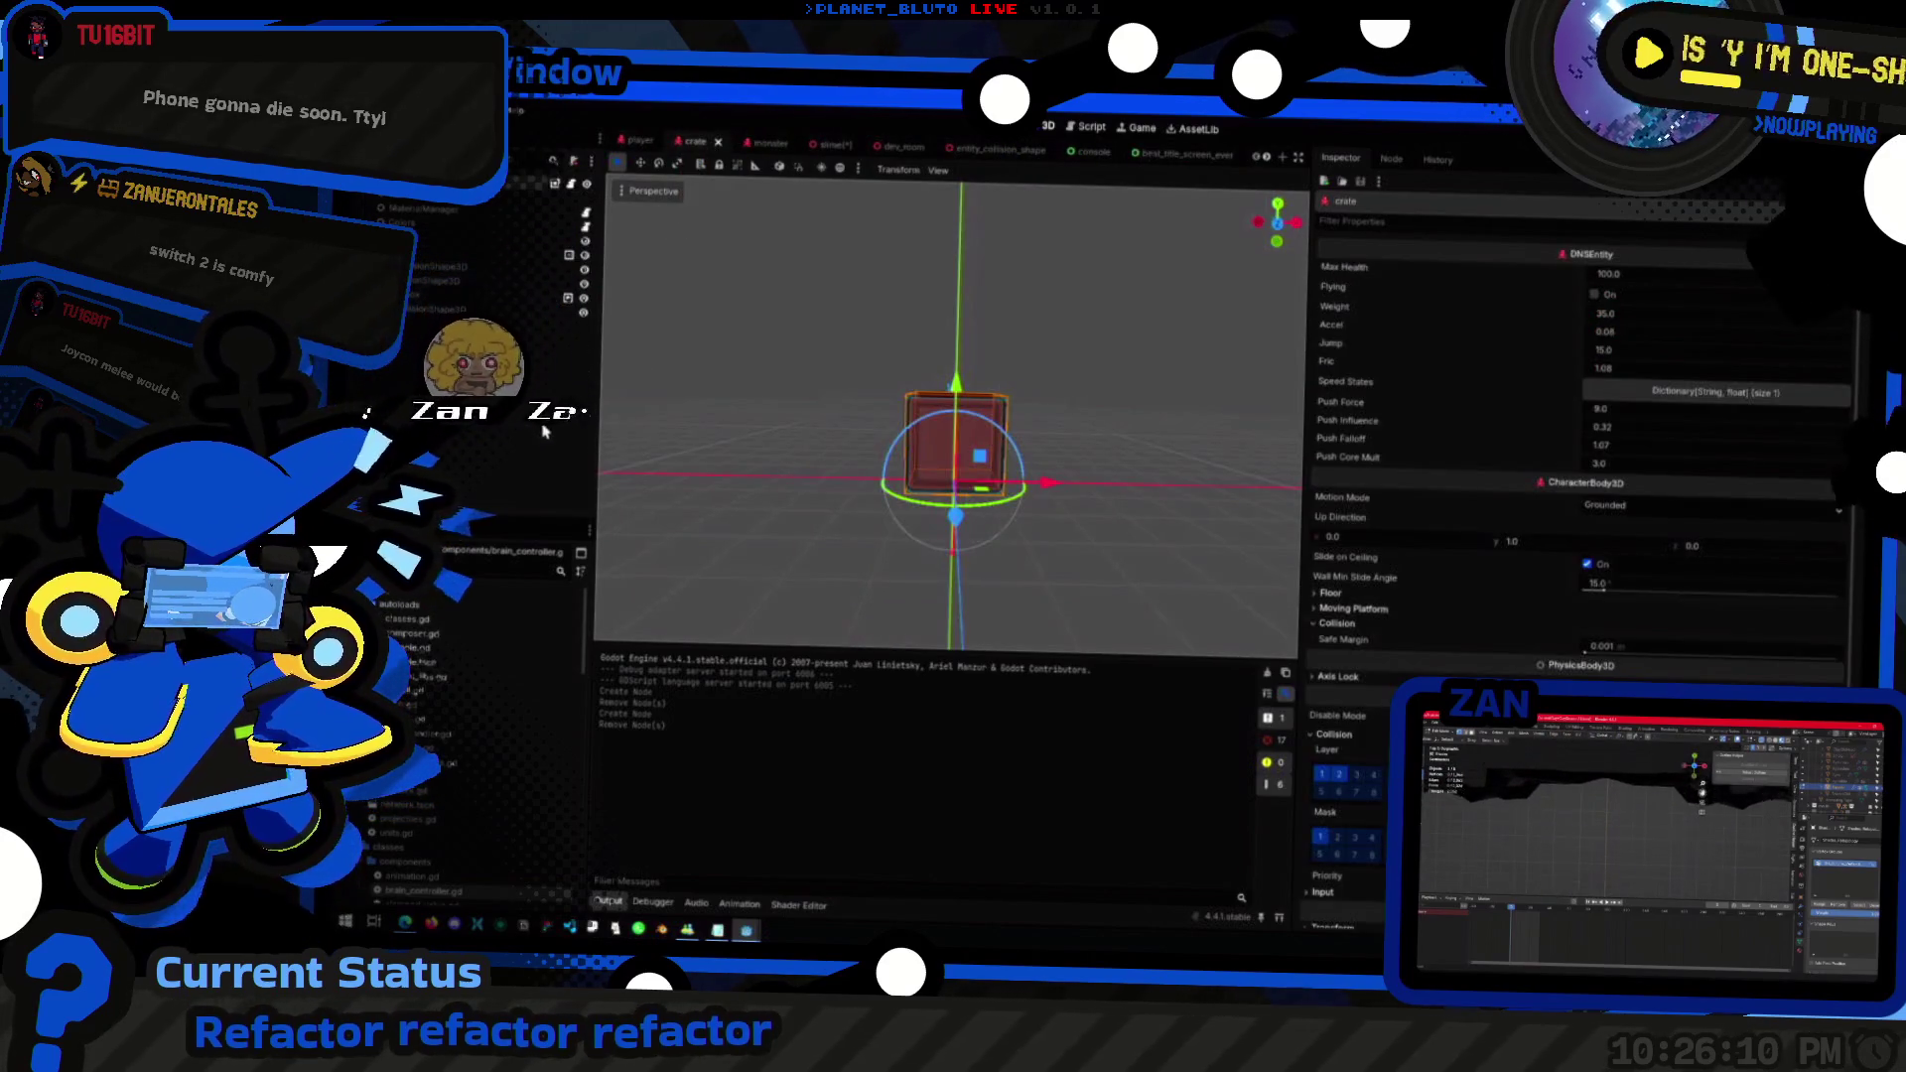
mouse_move(930, 439)
mouse_down()
mouse_move(979, 532)
mouse_move(821, 545)
mouse_move(856, 444)
mouse_move(981, 379)
mouse_move(1005, 415)
mouse_move(651, 413)
mouse_up()
scroll(856, 444, up, 3)
scroll(1004, 415, down, 4)
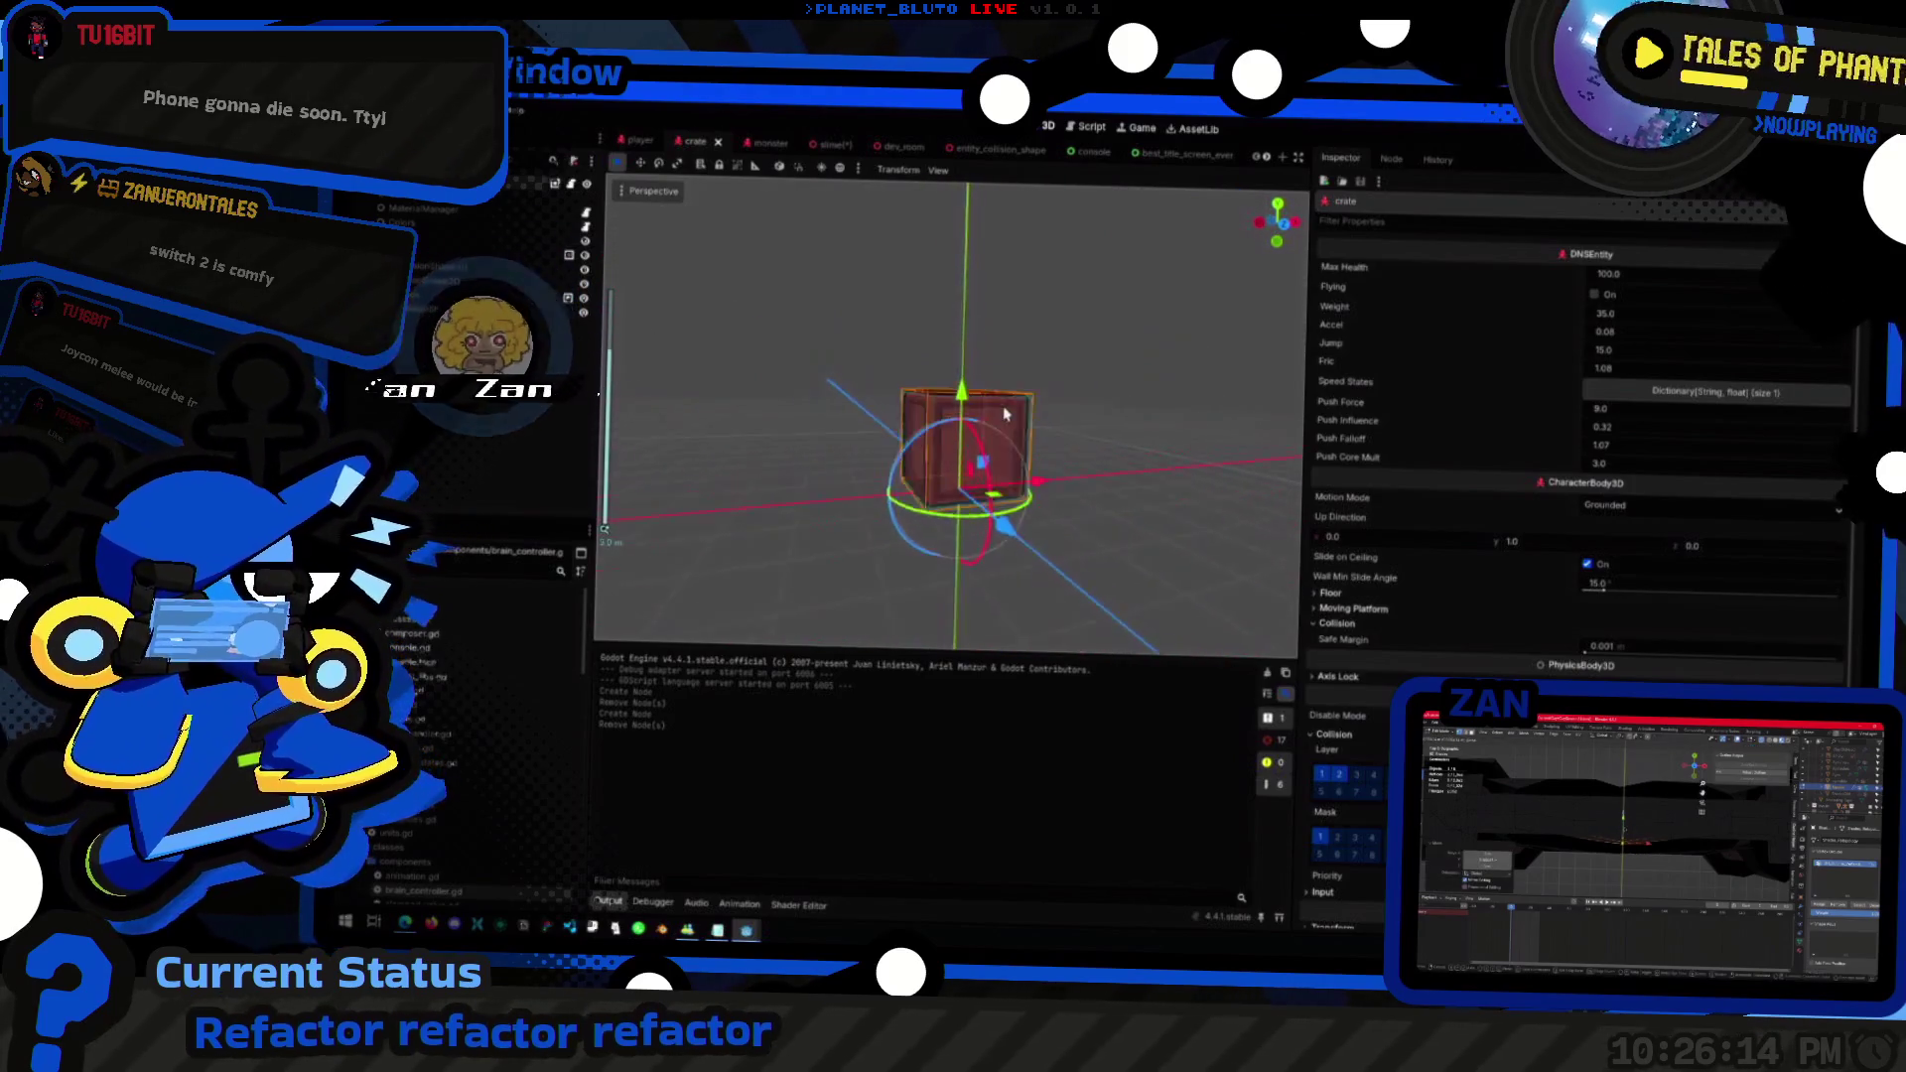
scroll(1005, 415, up, 3)
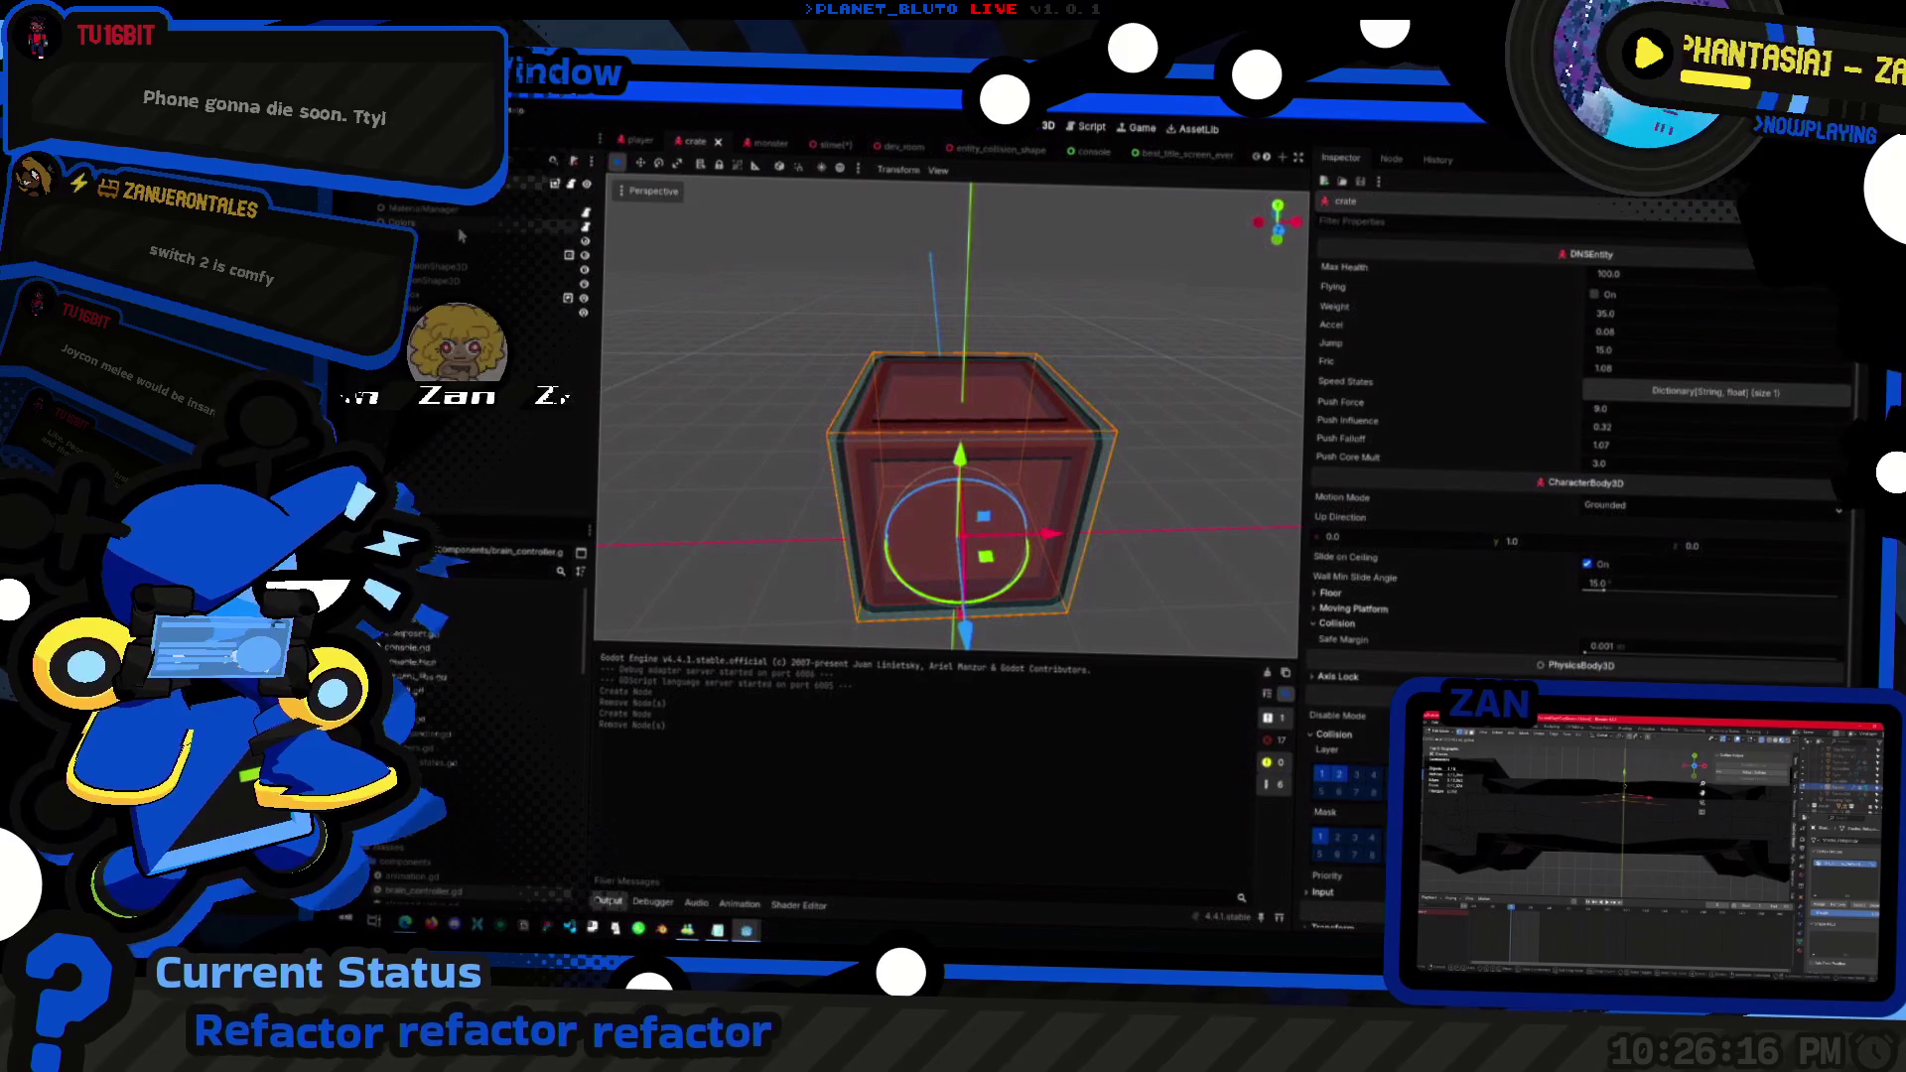
Back in the player scene, inspect the StatesComponent and the PhysicsComponent's sub components.
click(641, 140)
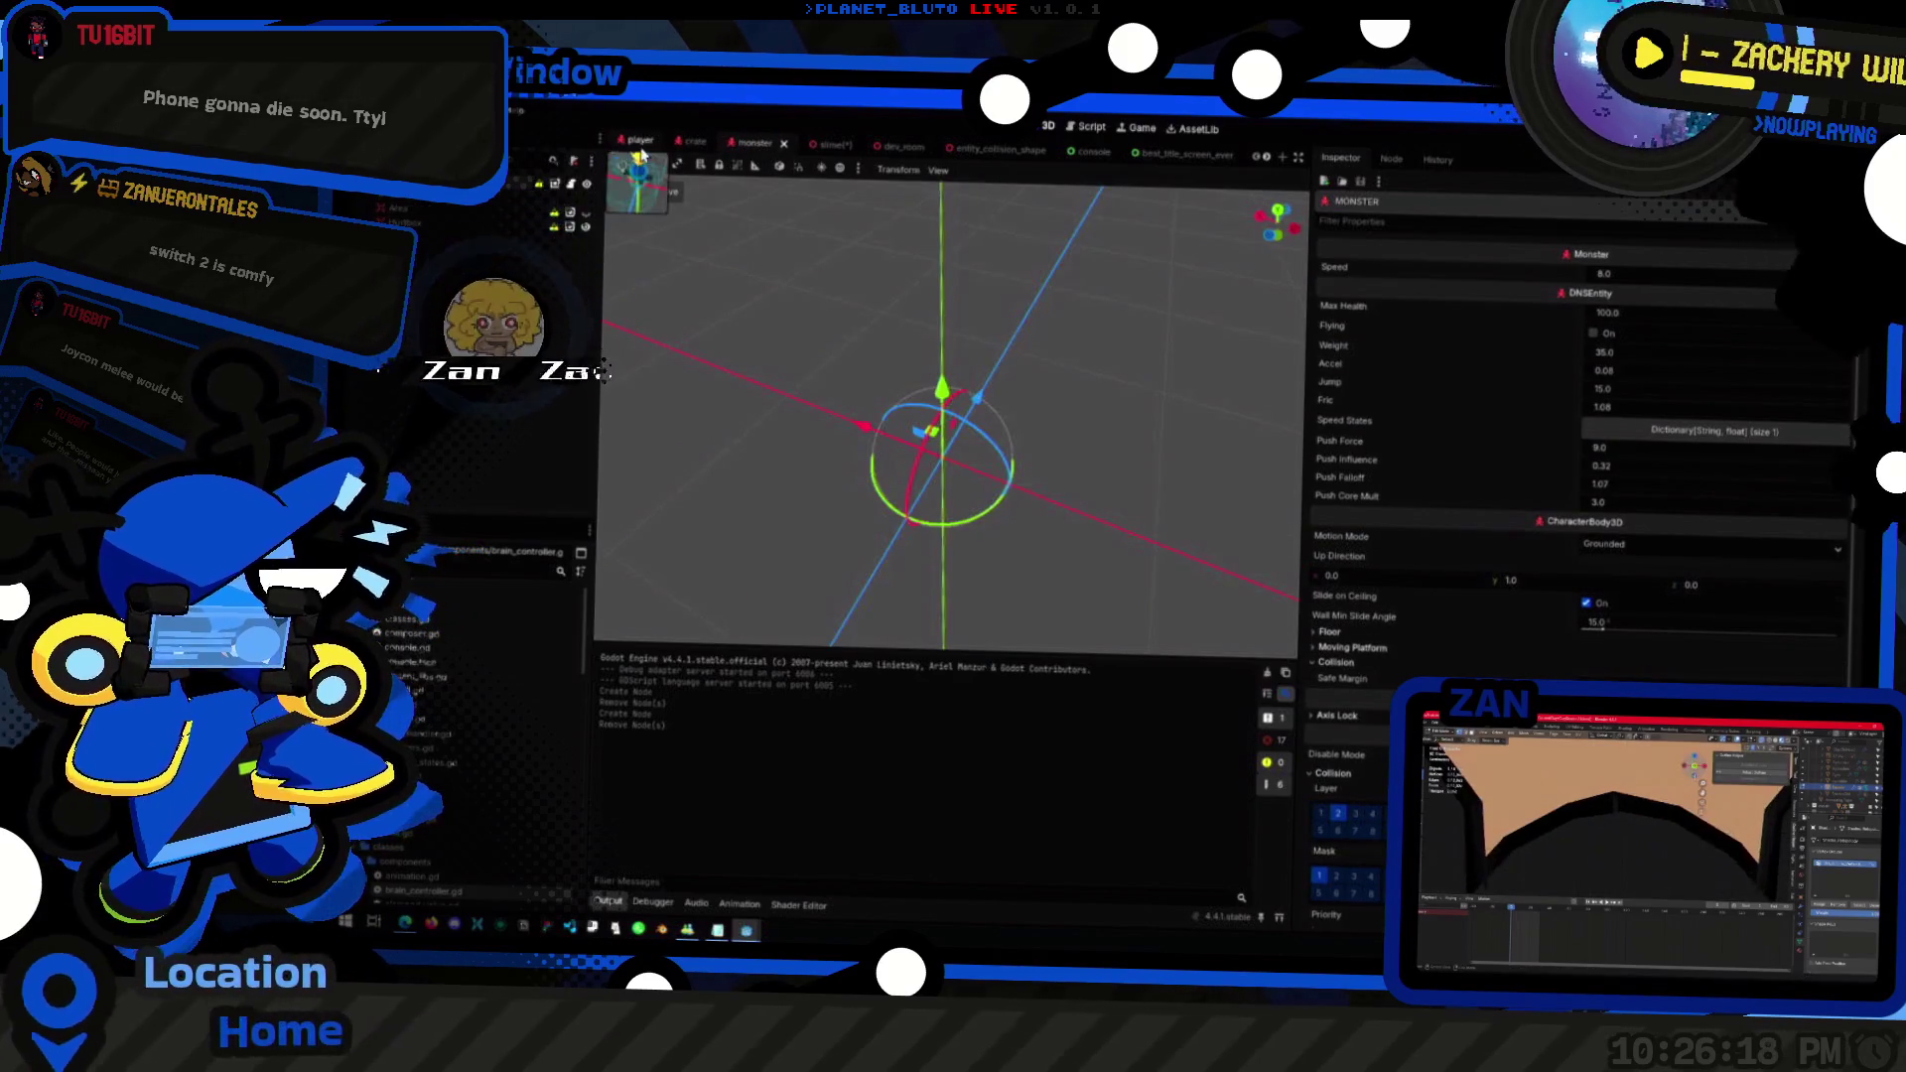
click(483, 257)
click(457, 211)
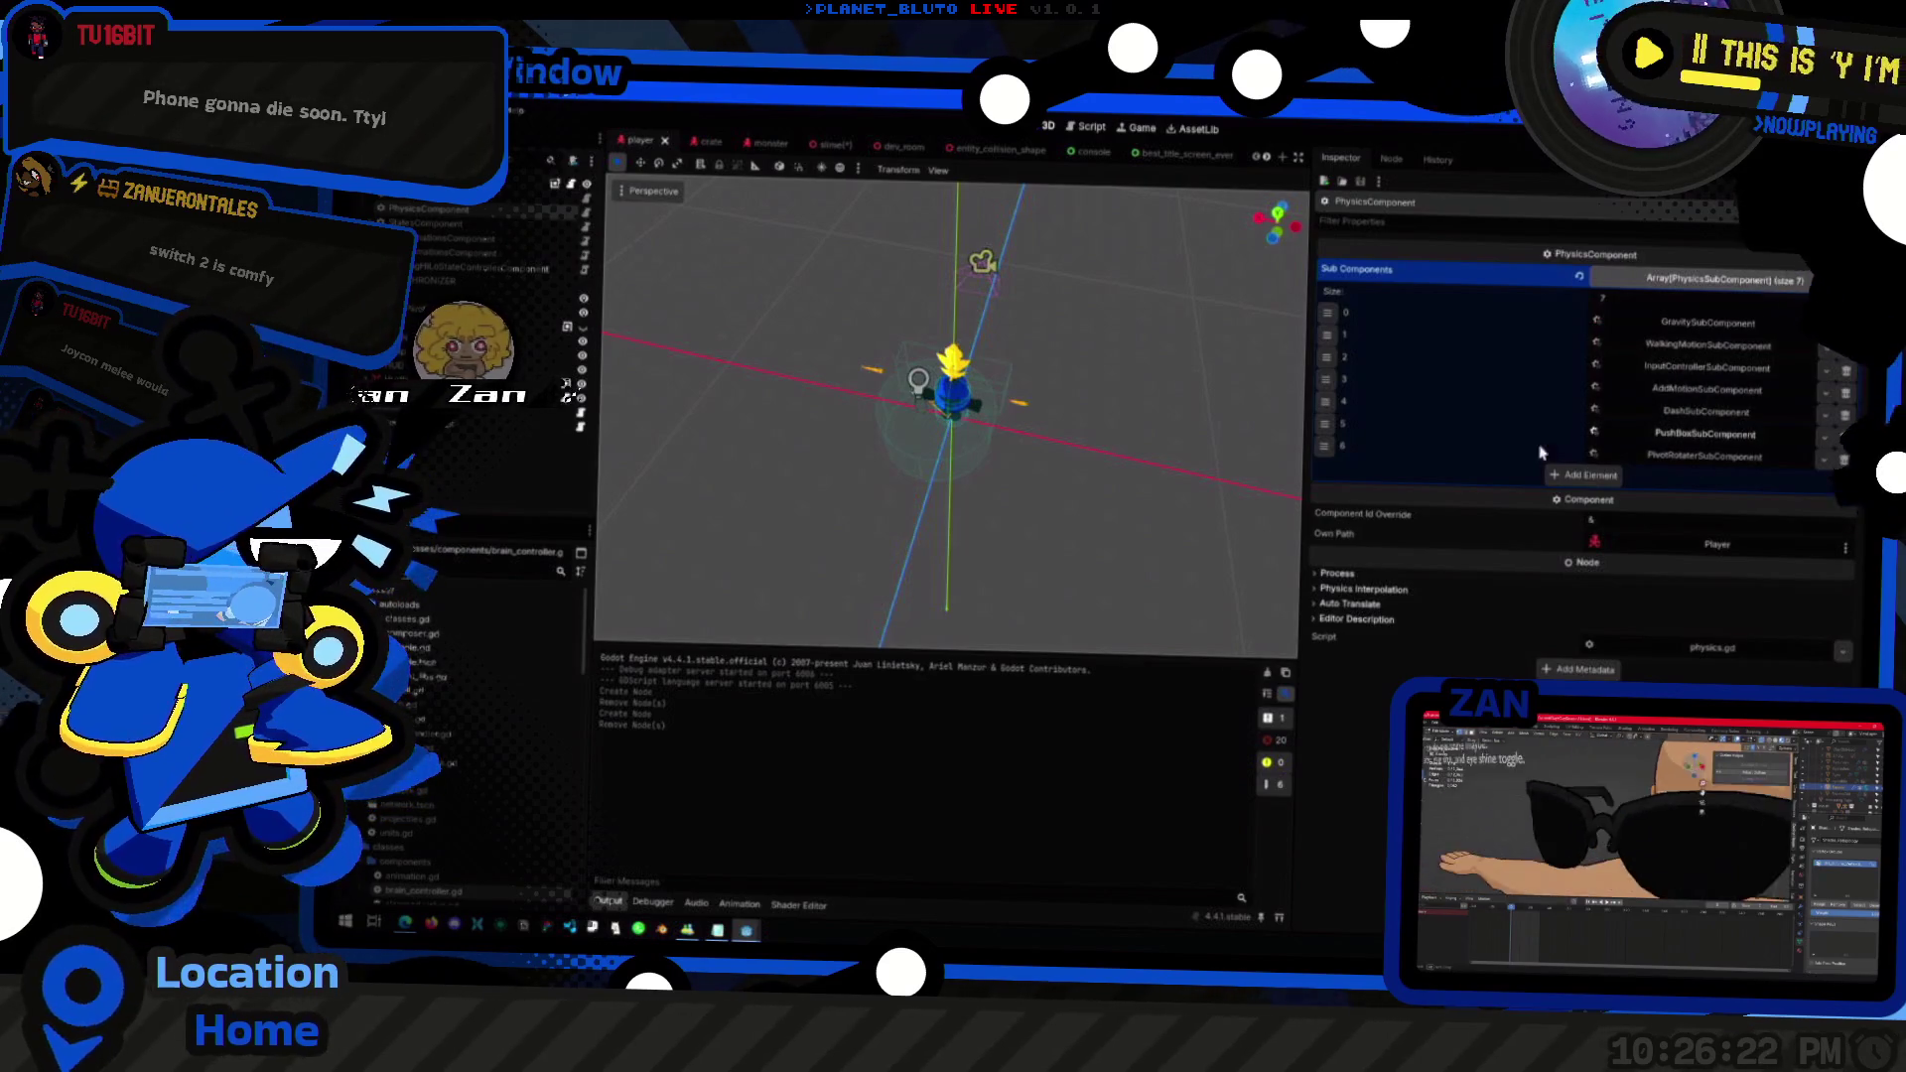
Face the crate's front, then open crate.gd showing PUSH_INFLUENCE 0.2, PUSH_FORCE 20.0, PUSH_FALLOFF 1.2.
click(687, 144)
mouse_move(710, 332)
mouse_down()
mouse_move(1113, 375)
mouse_move(771, 373)
mouse_move(892, 390)
mouse_up()
scroll(854, 373, up, 3)
scroll(892, 390, down, 3)
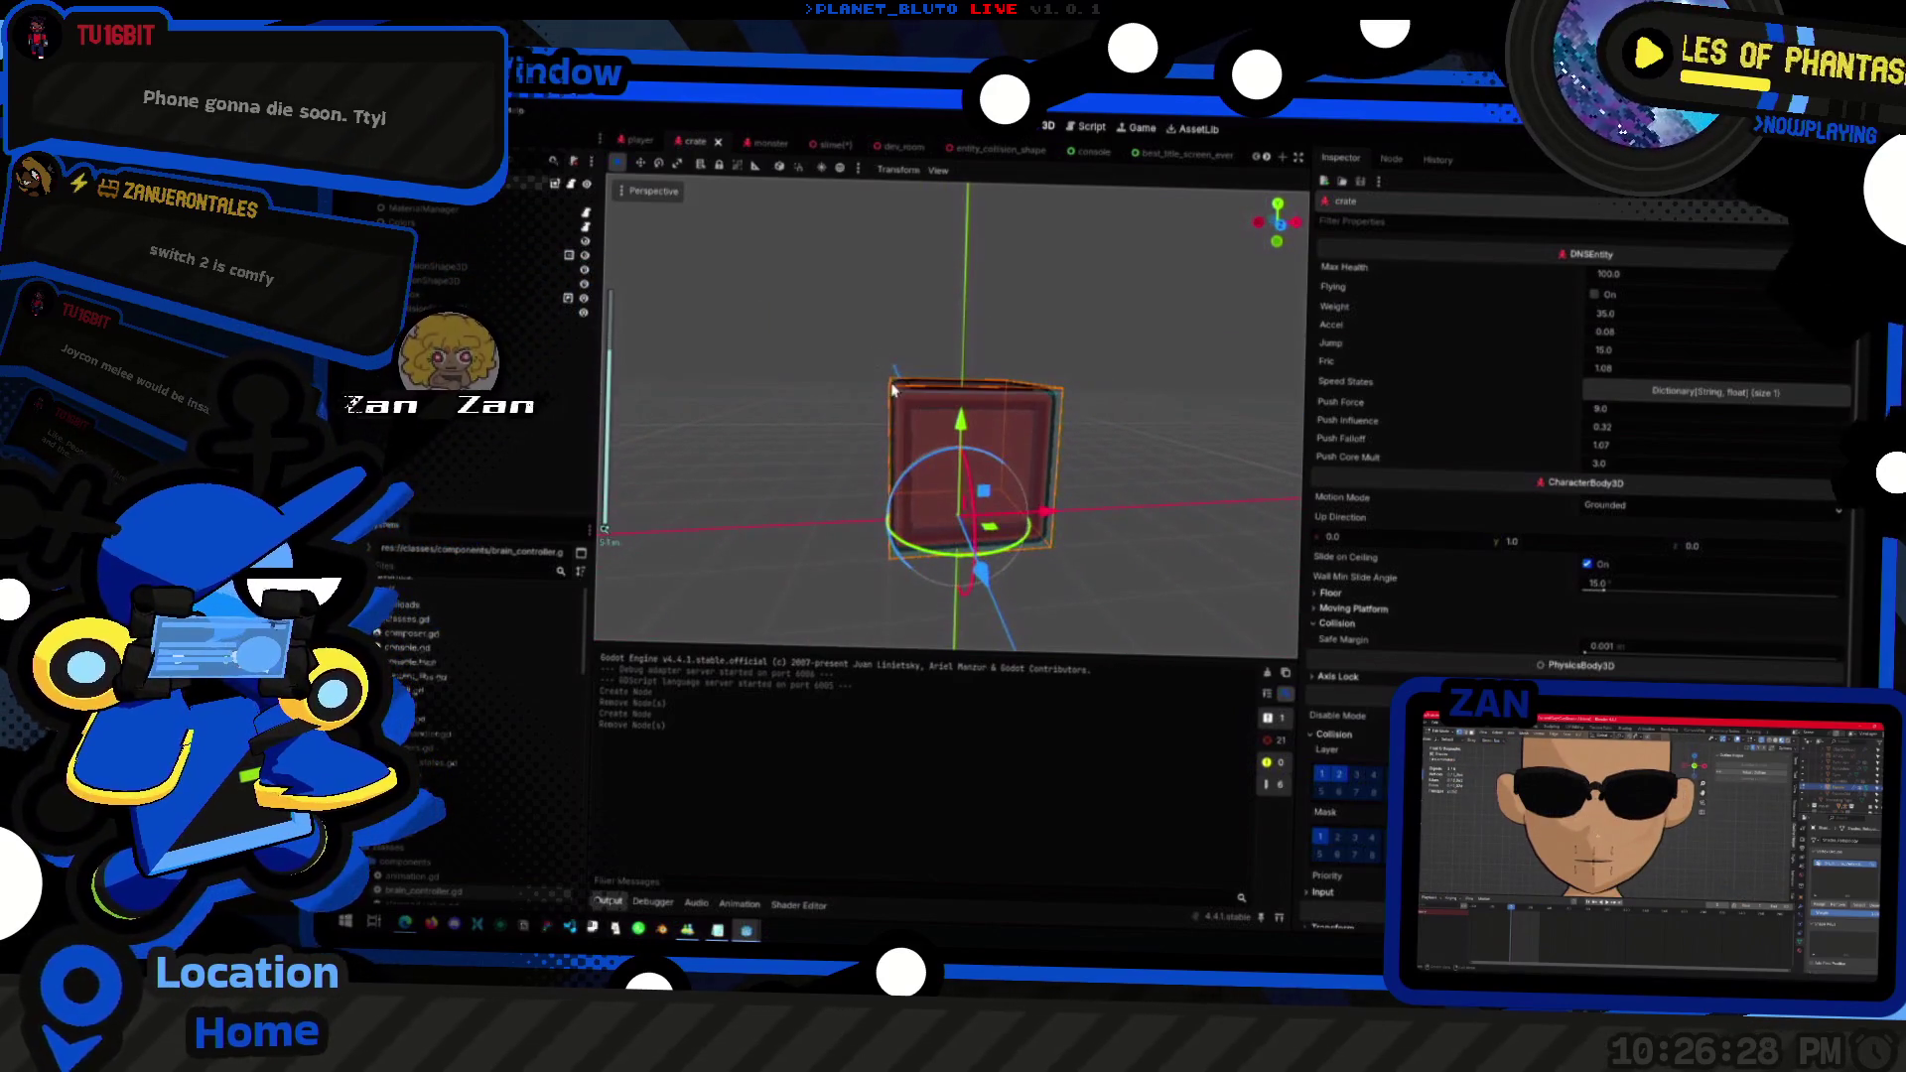
click(1091, 127)
click(1170, 342)
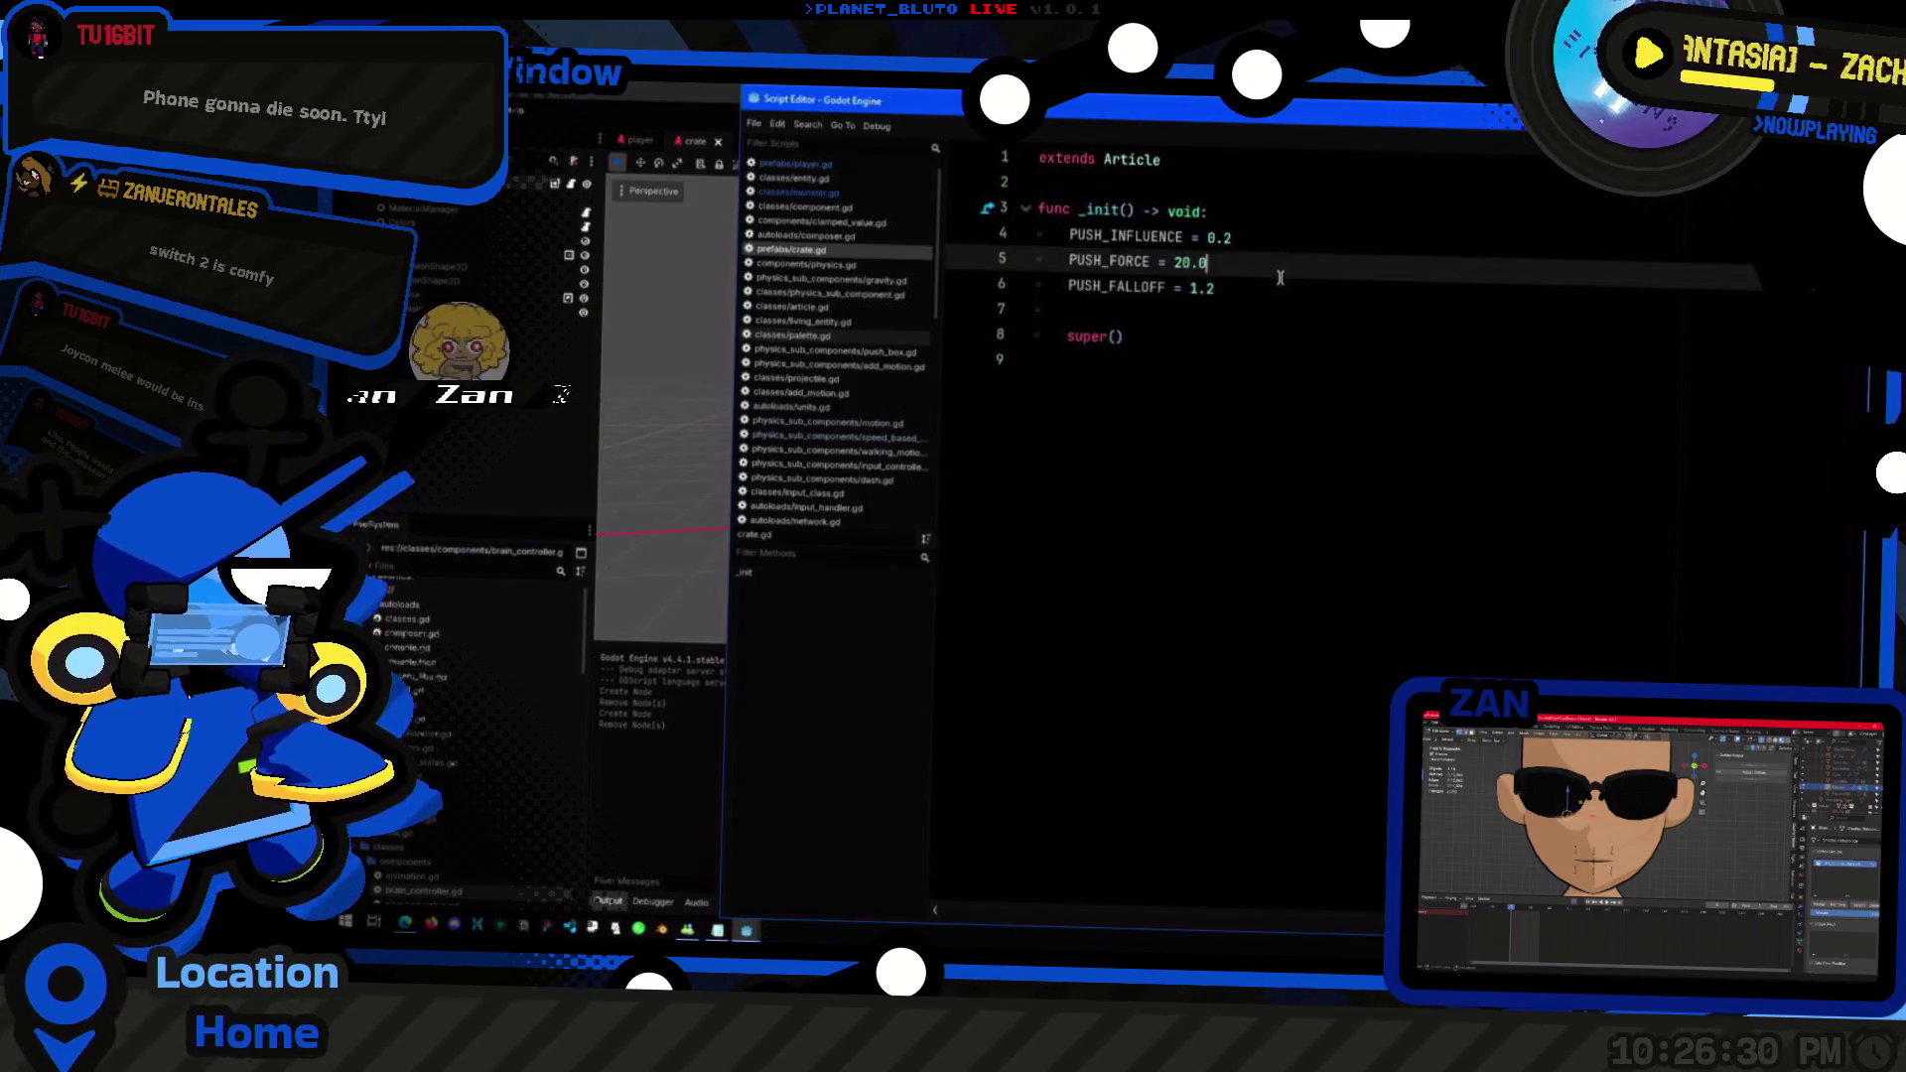
click(839, 466)
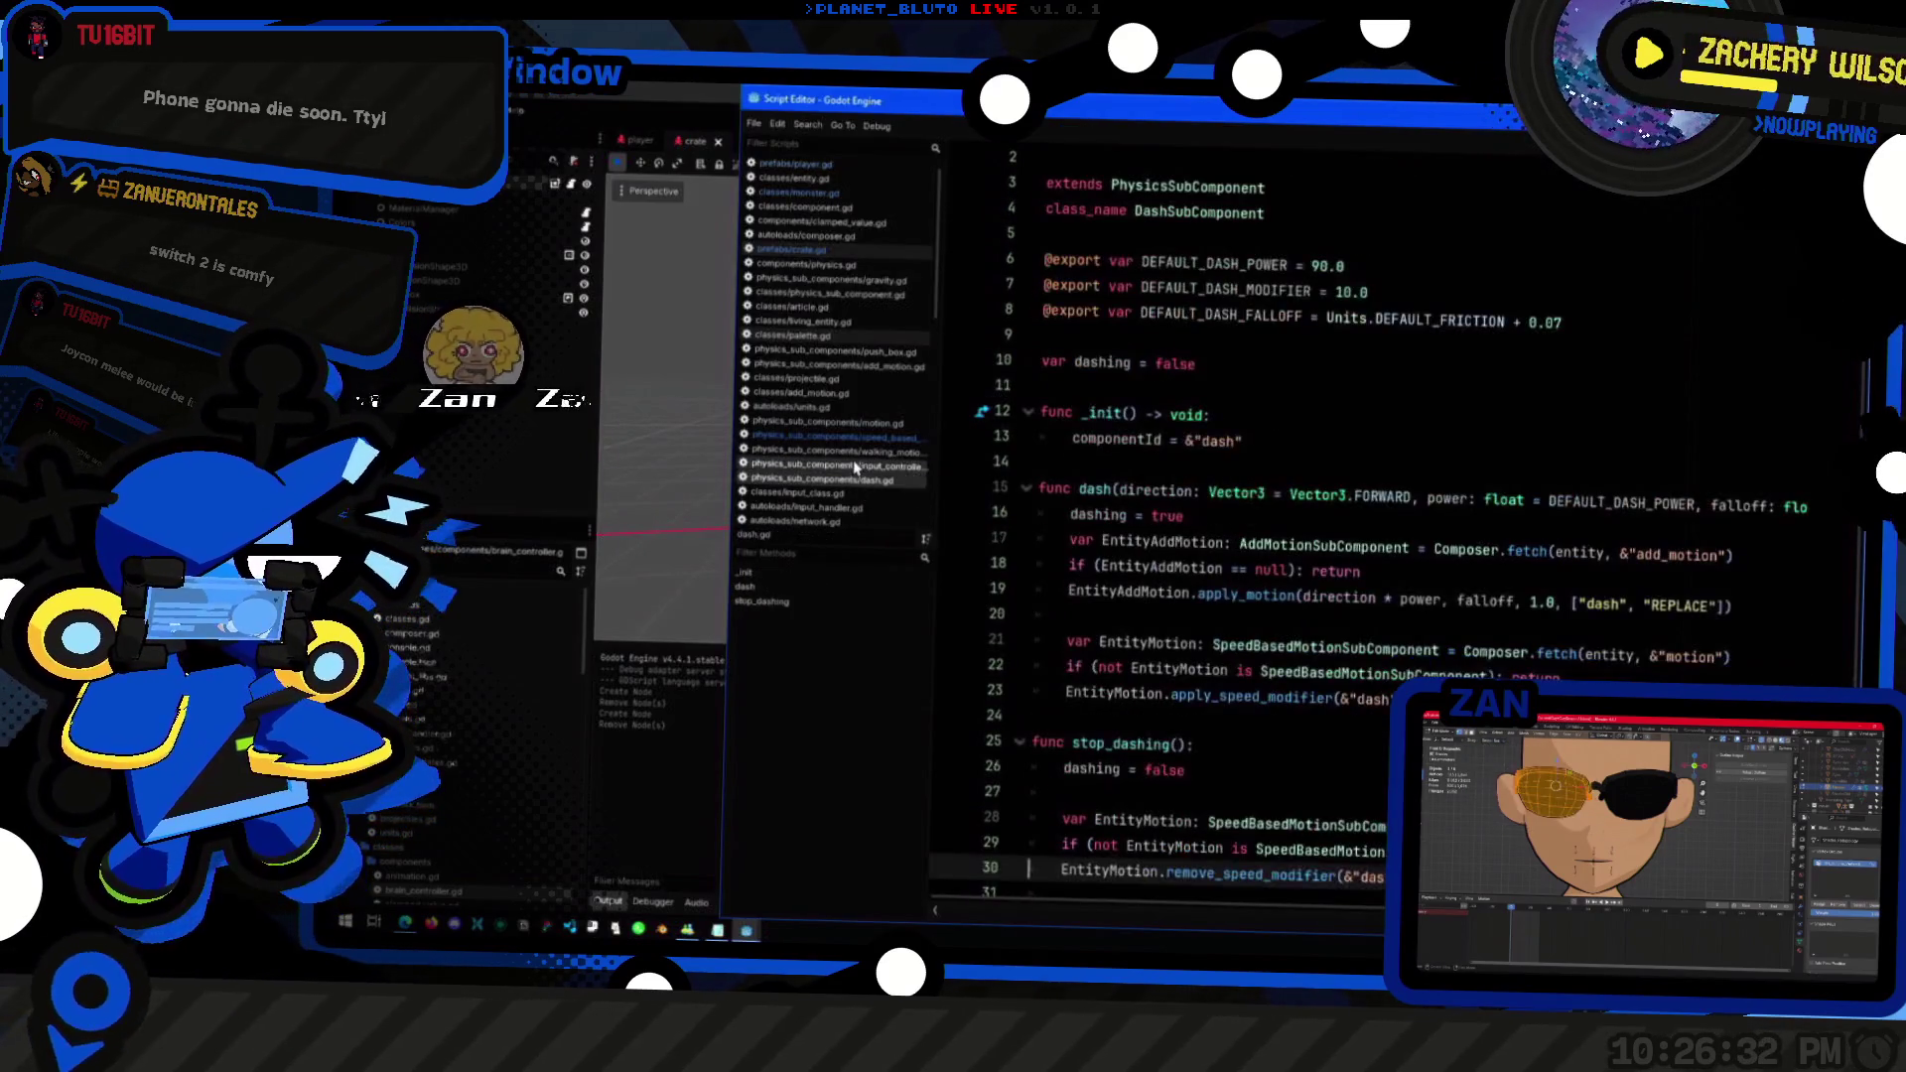
scroll(864, 486, down, 5)
scroll(862, 477, up, 1)
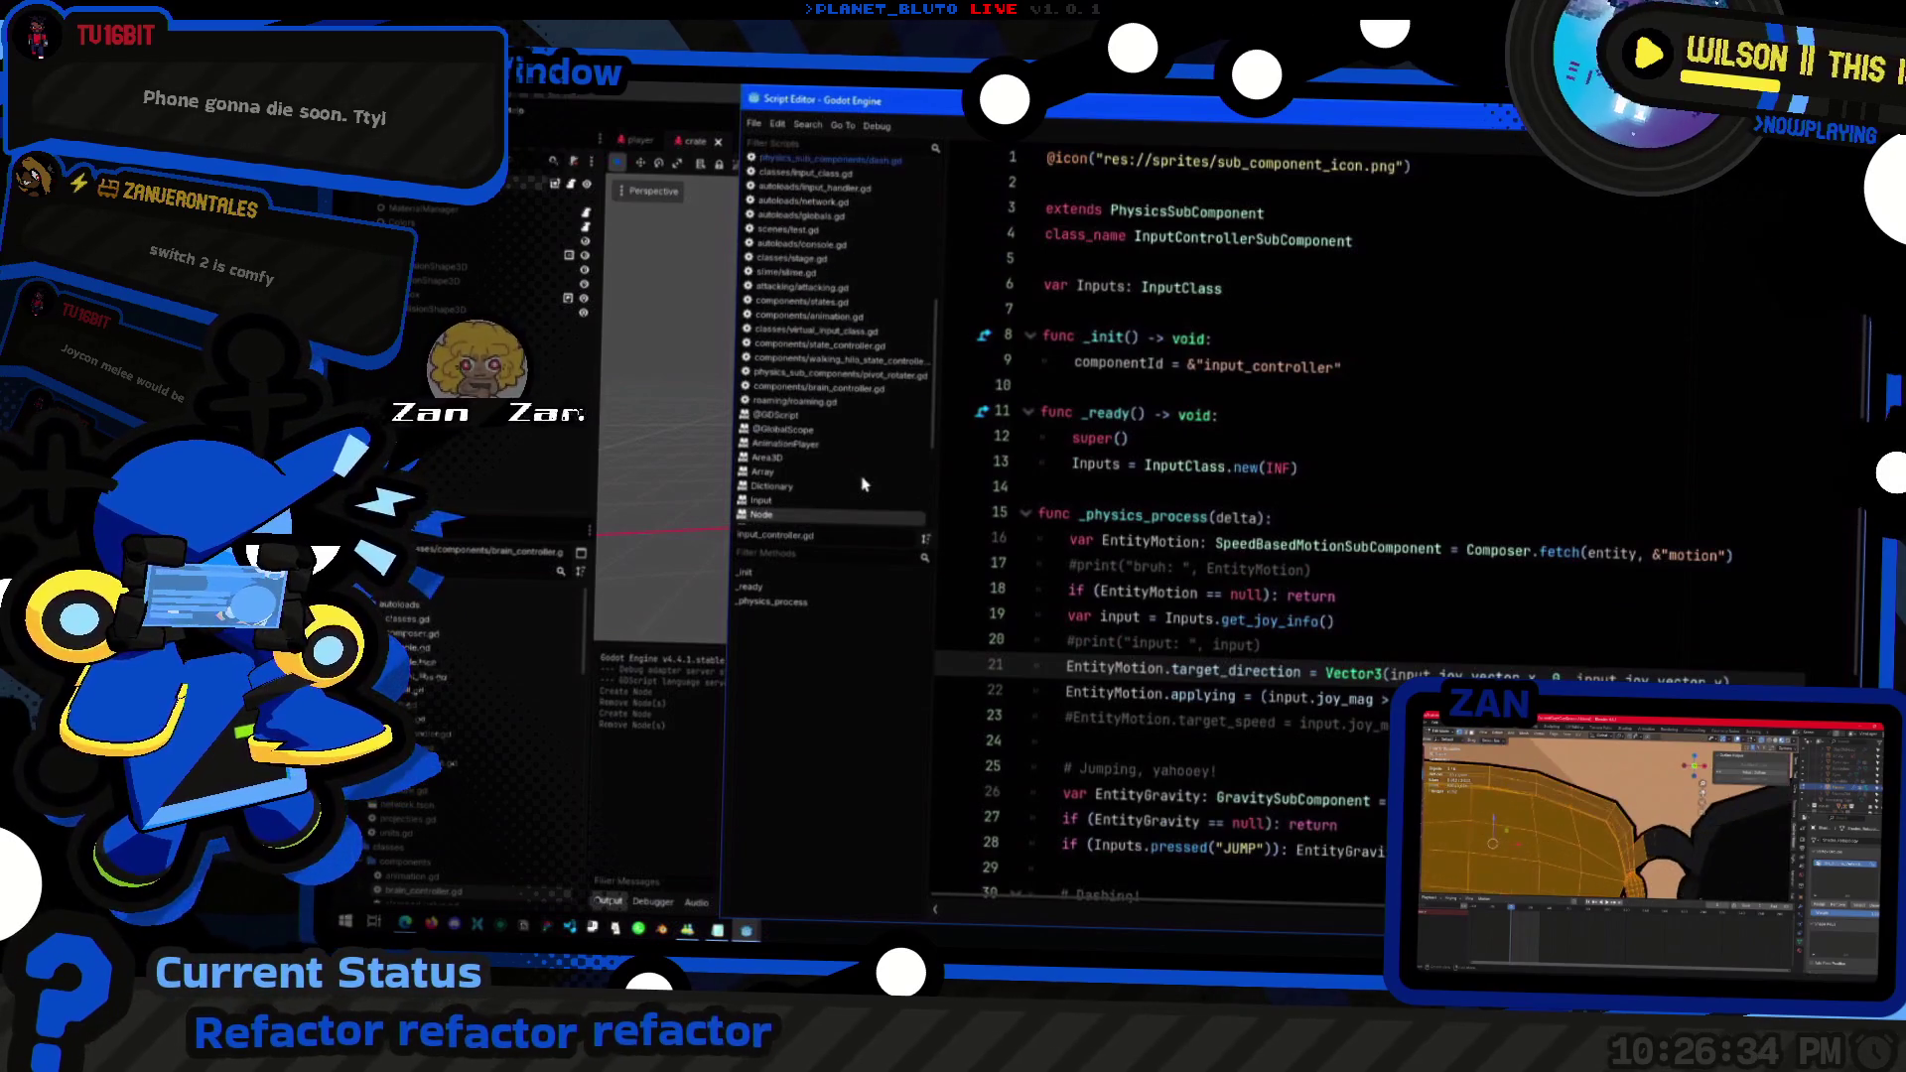
click(814, 402)
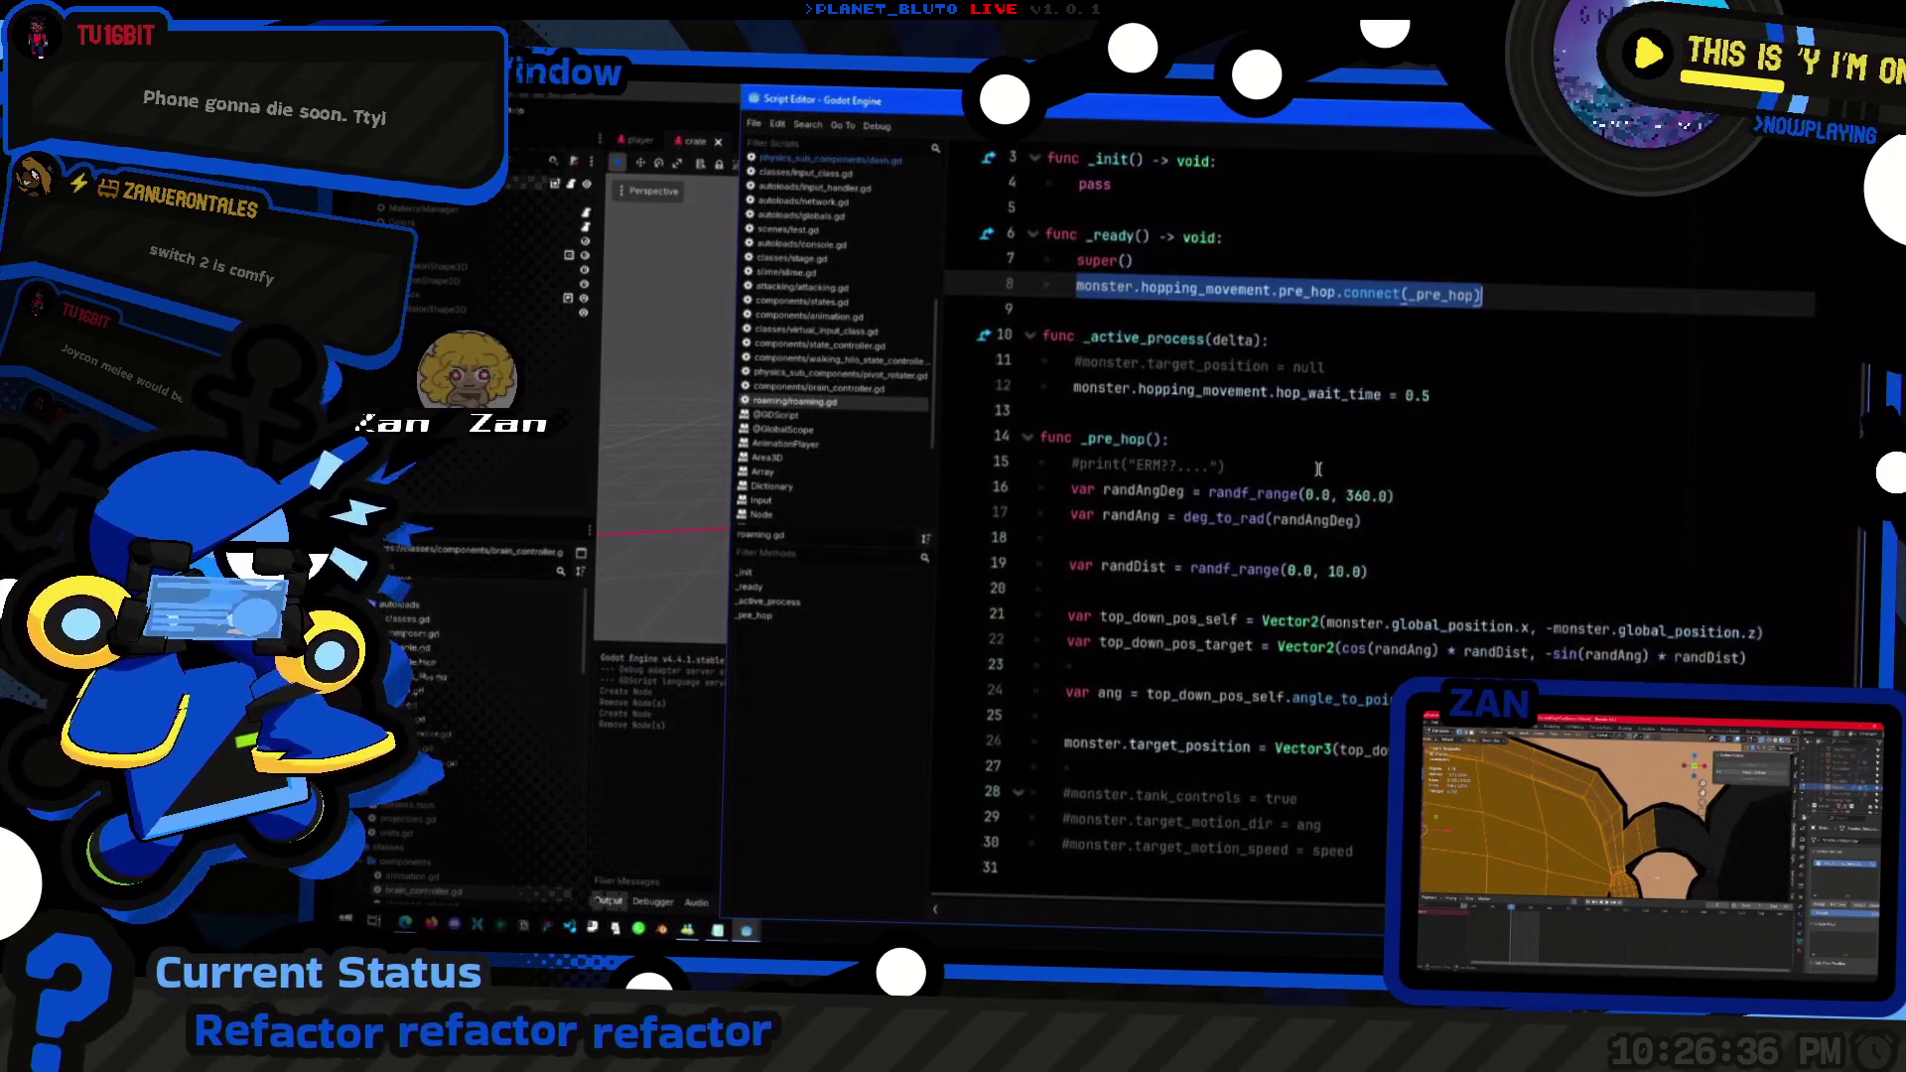
click(899, 389)
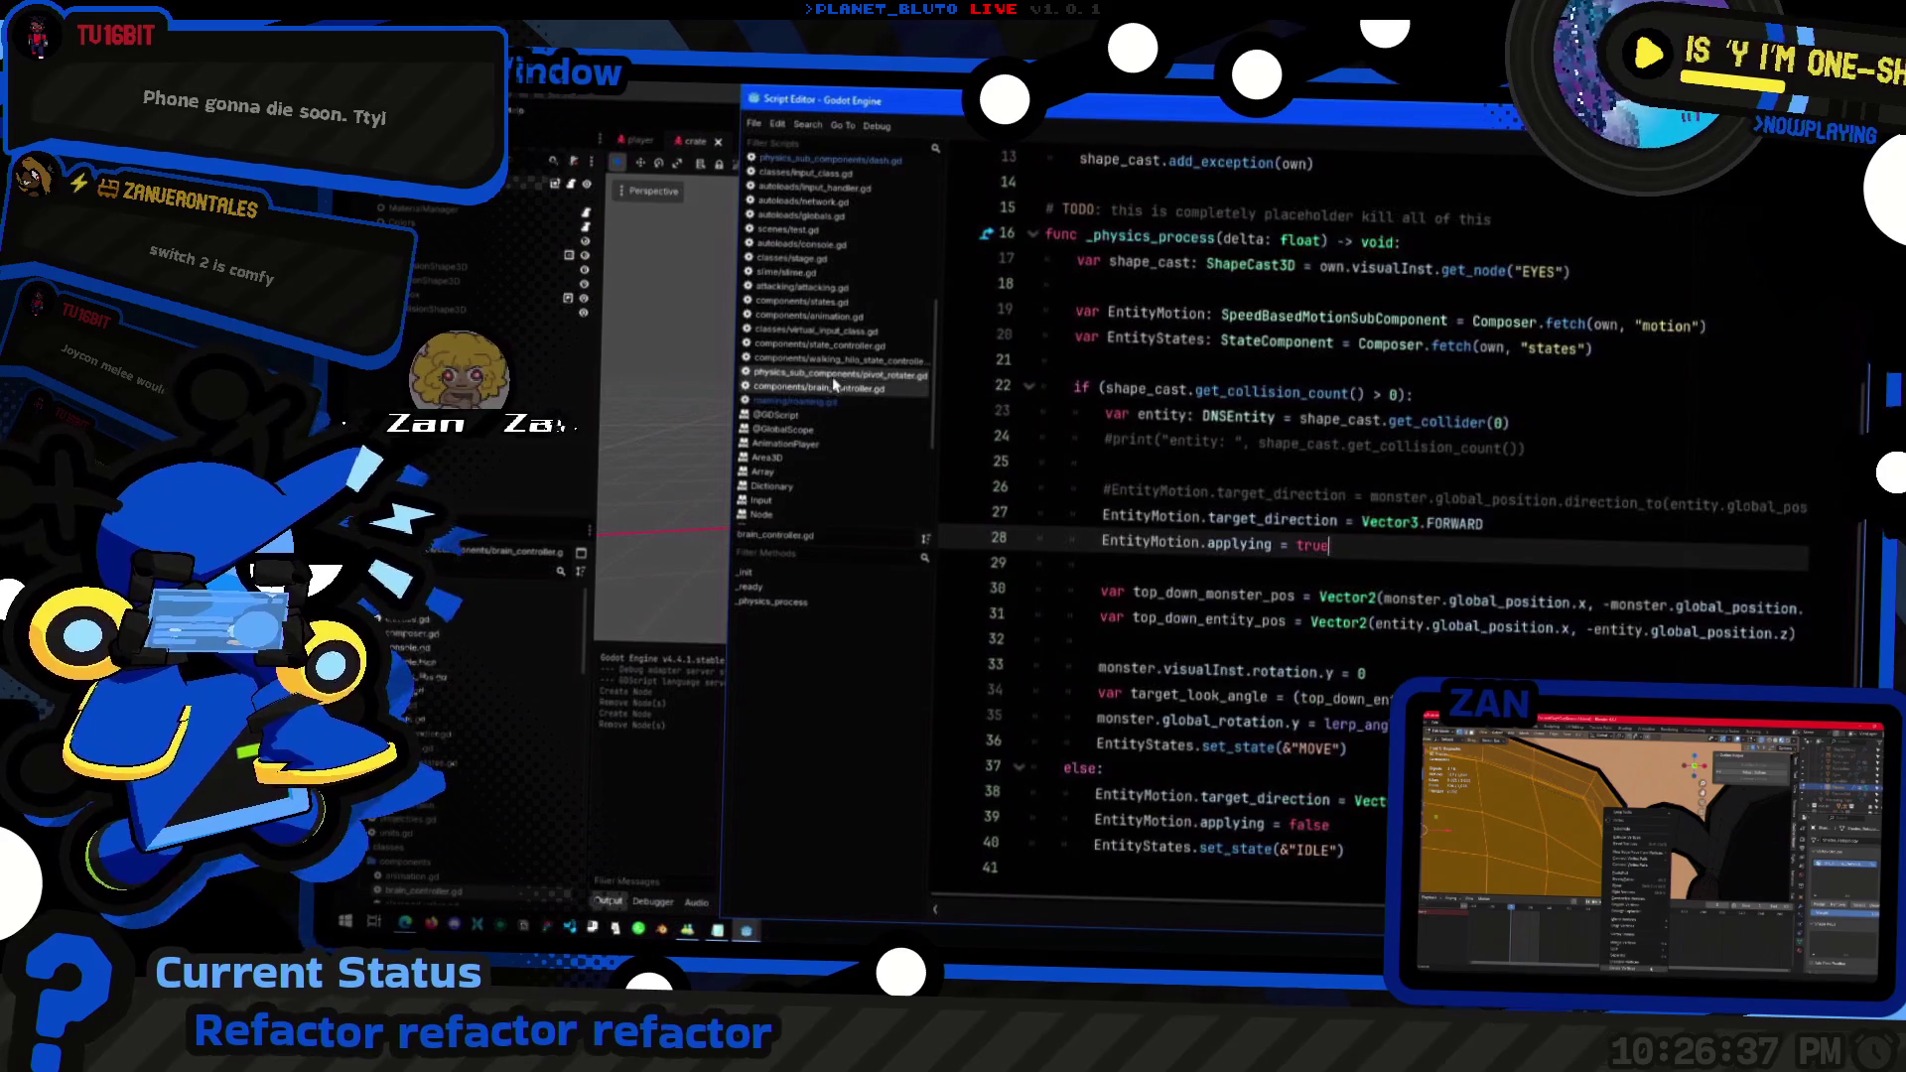
click(1181, 517)
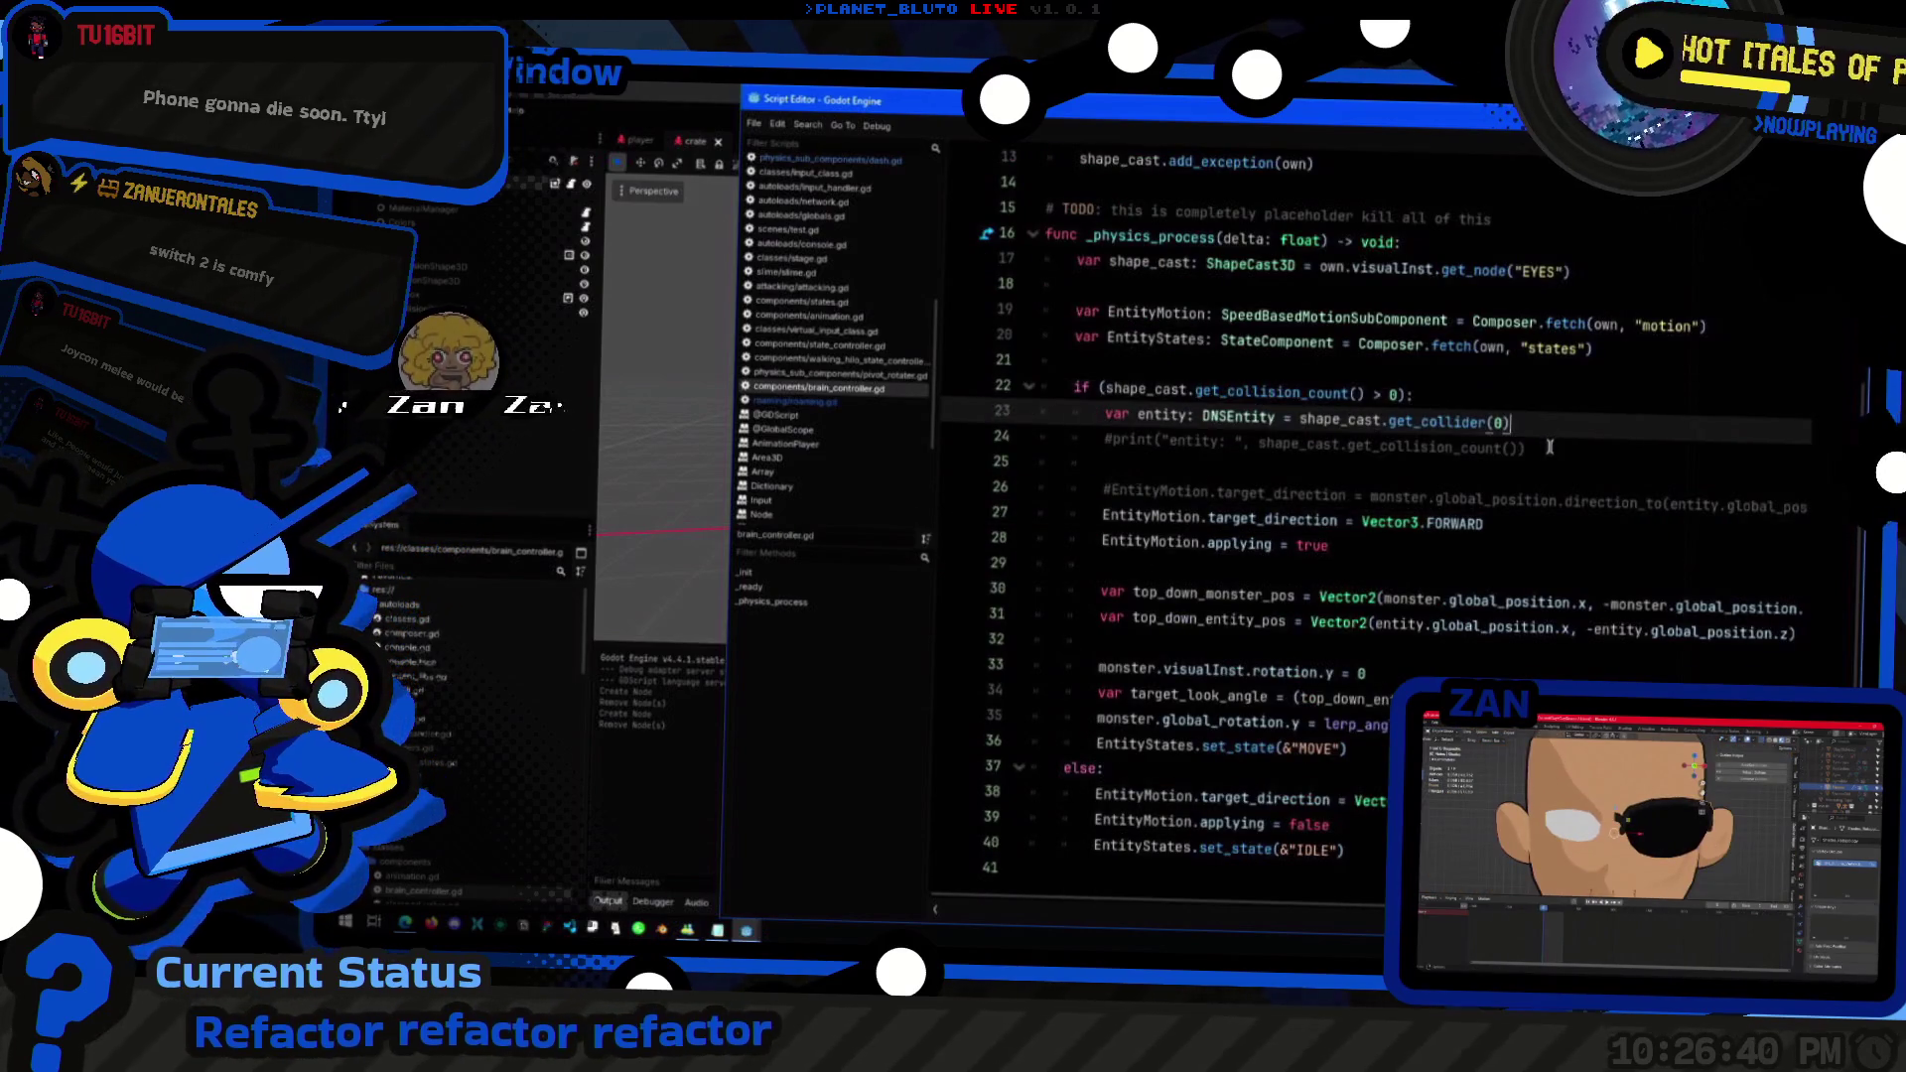
scroll(1589, 447, up, 3)
click(1670, 583)
click(1400, 473)
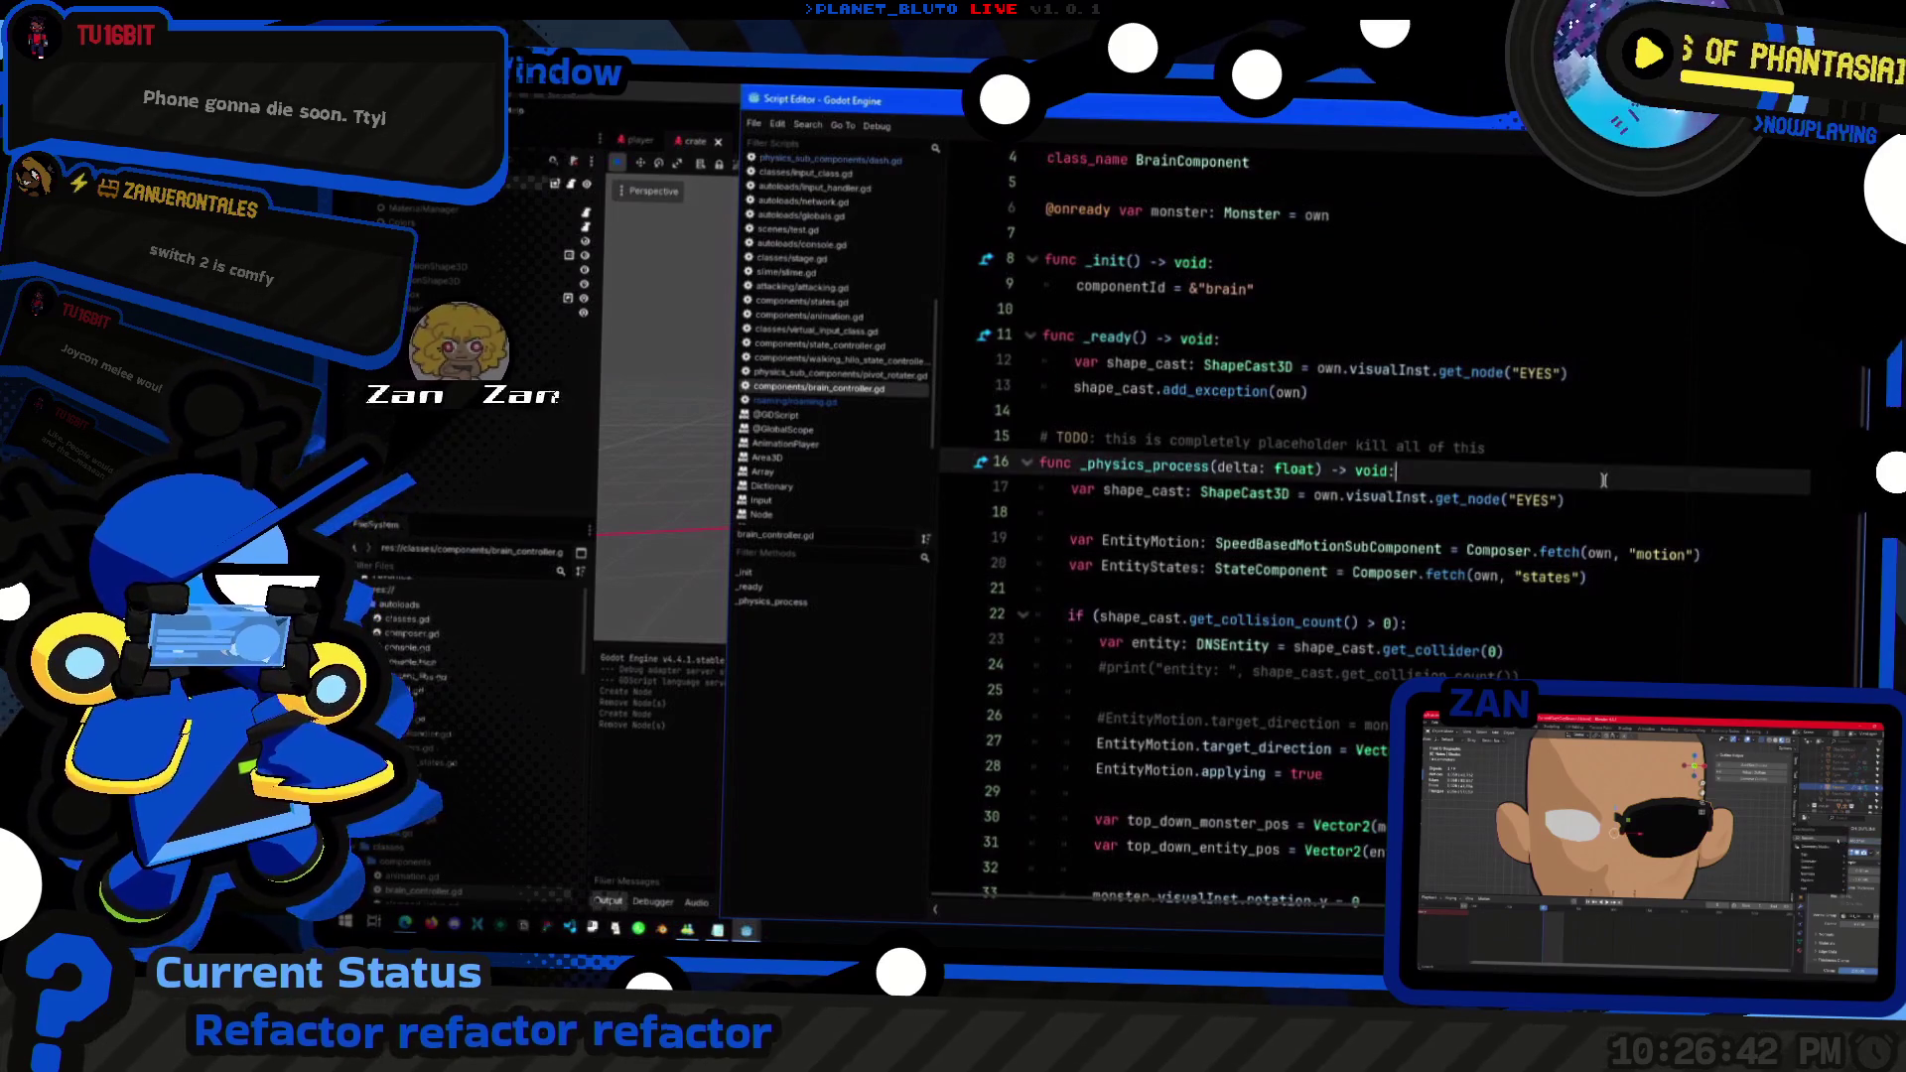
click(1497, 448)
click(765, 131)
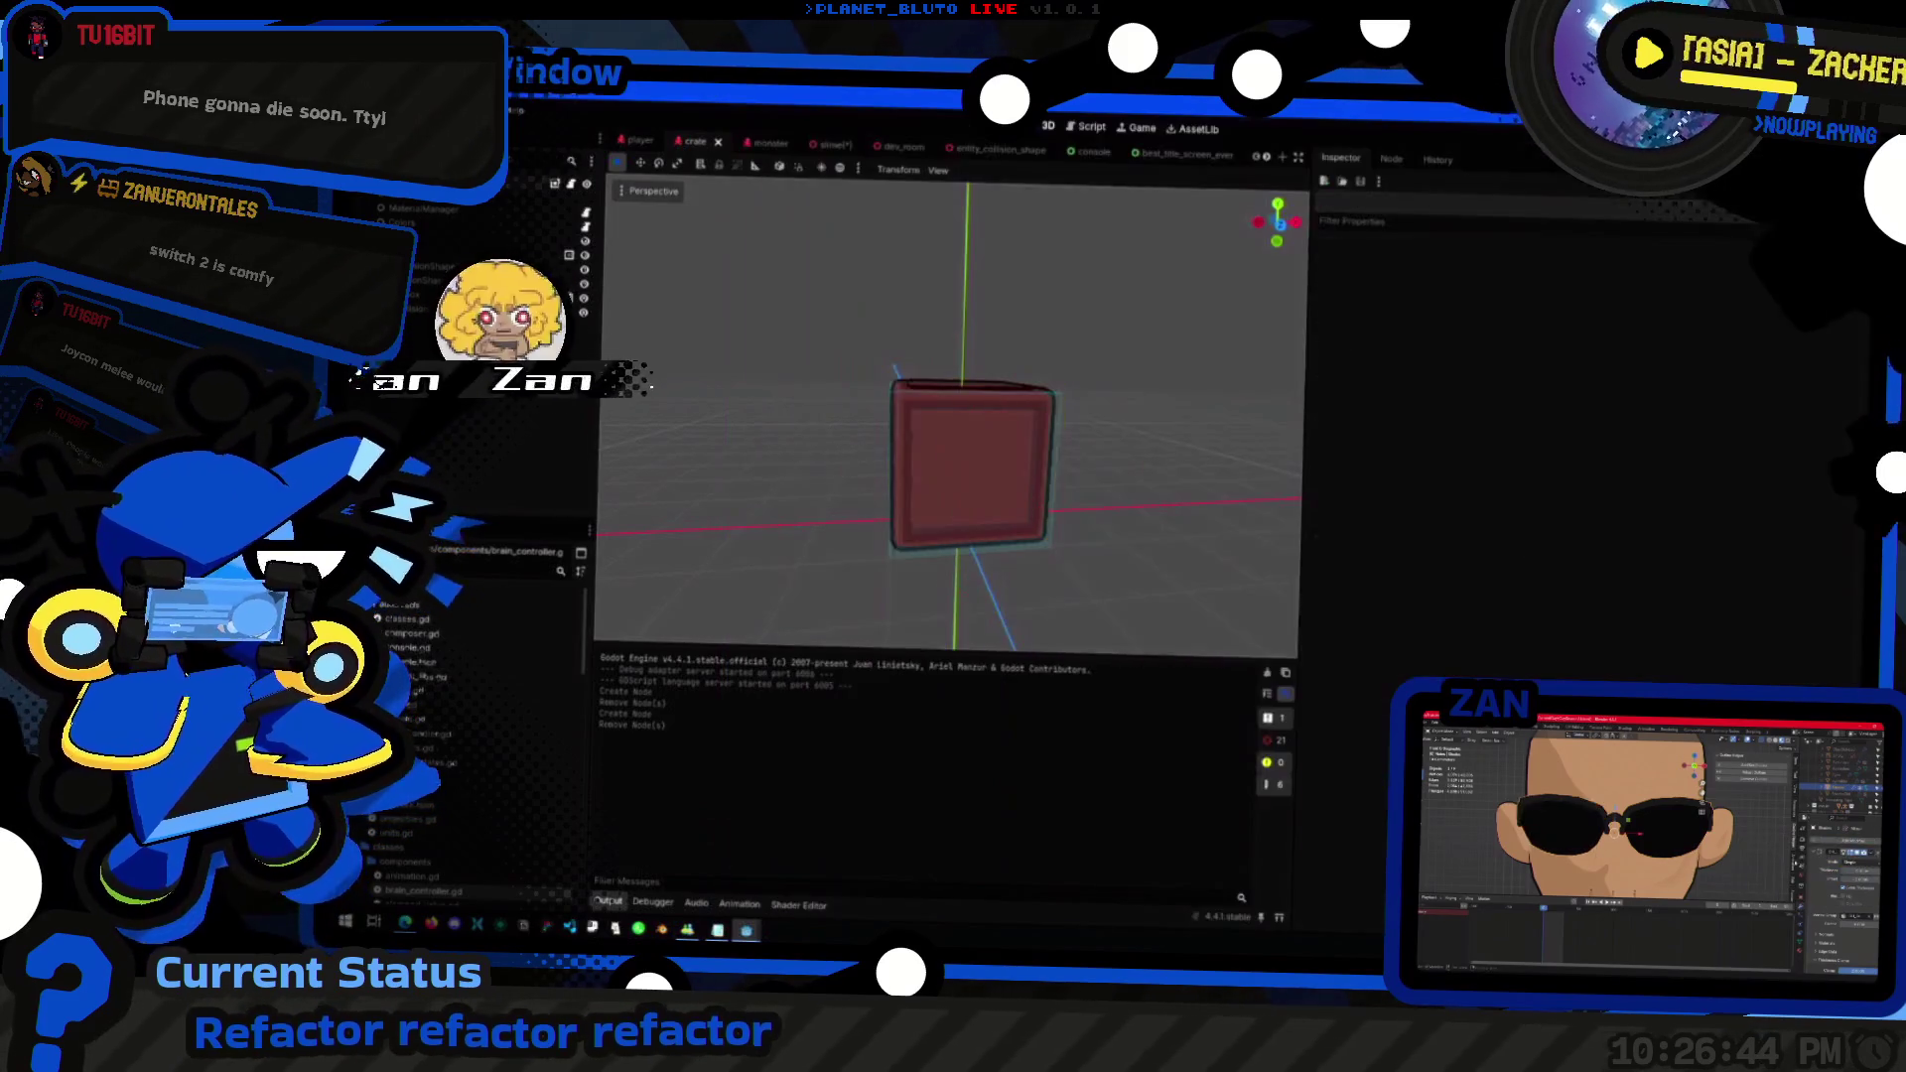
Switch through the monster tab to the slime scene and select its PhysicsComponent.
click(752, 145)
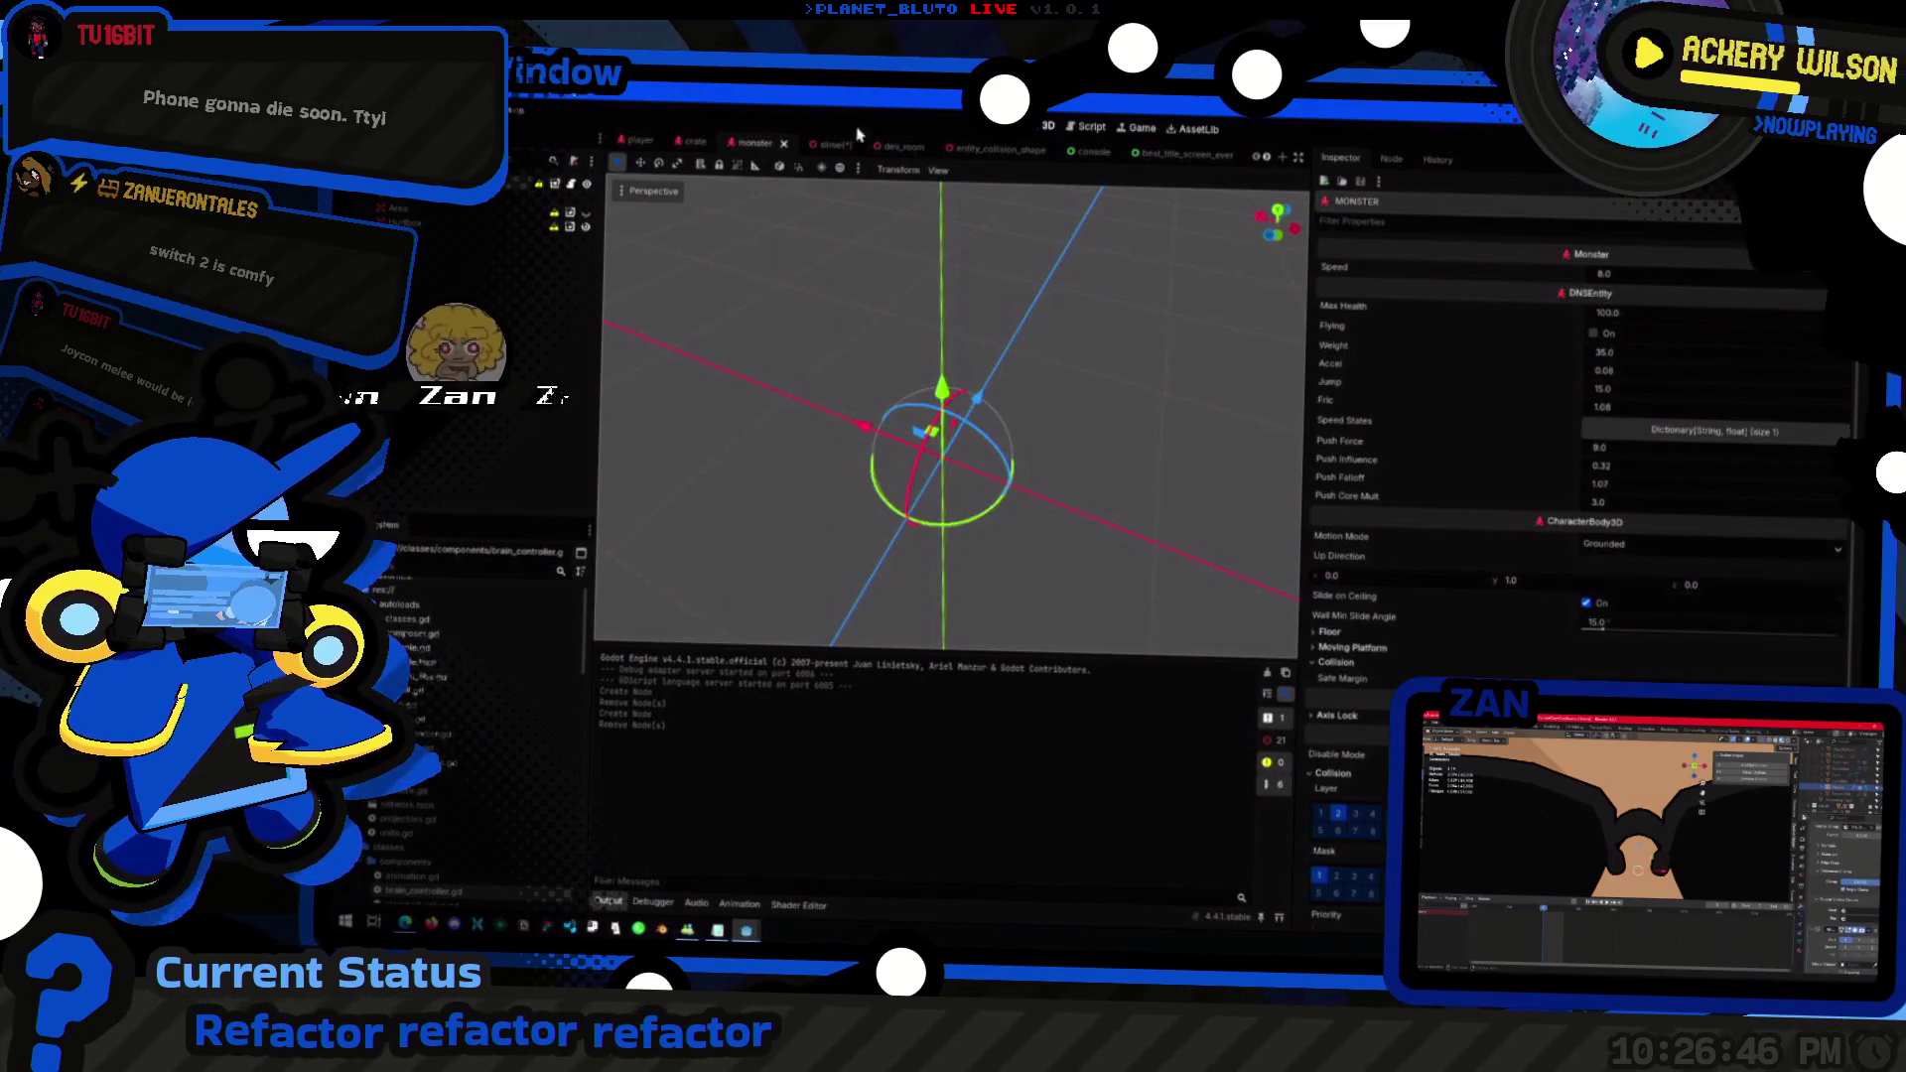
click(823, 149)
click(462, 219)
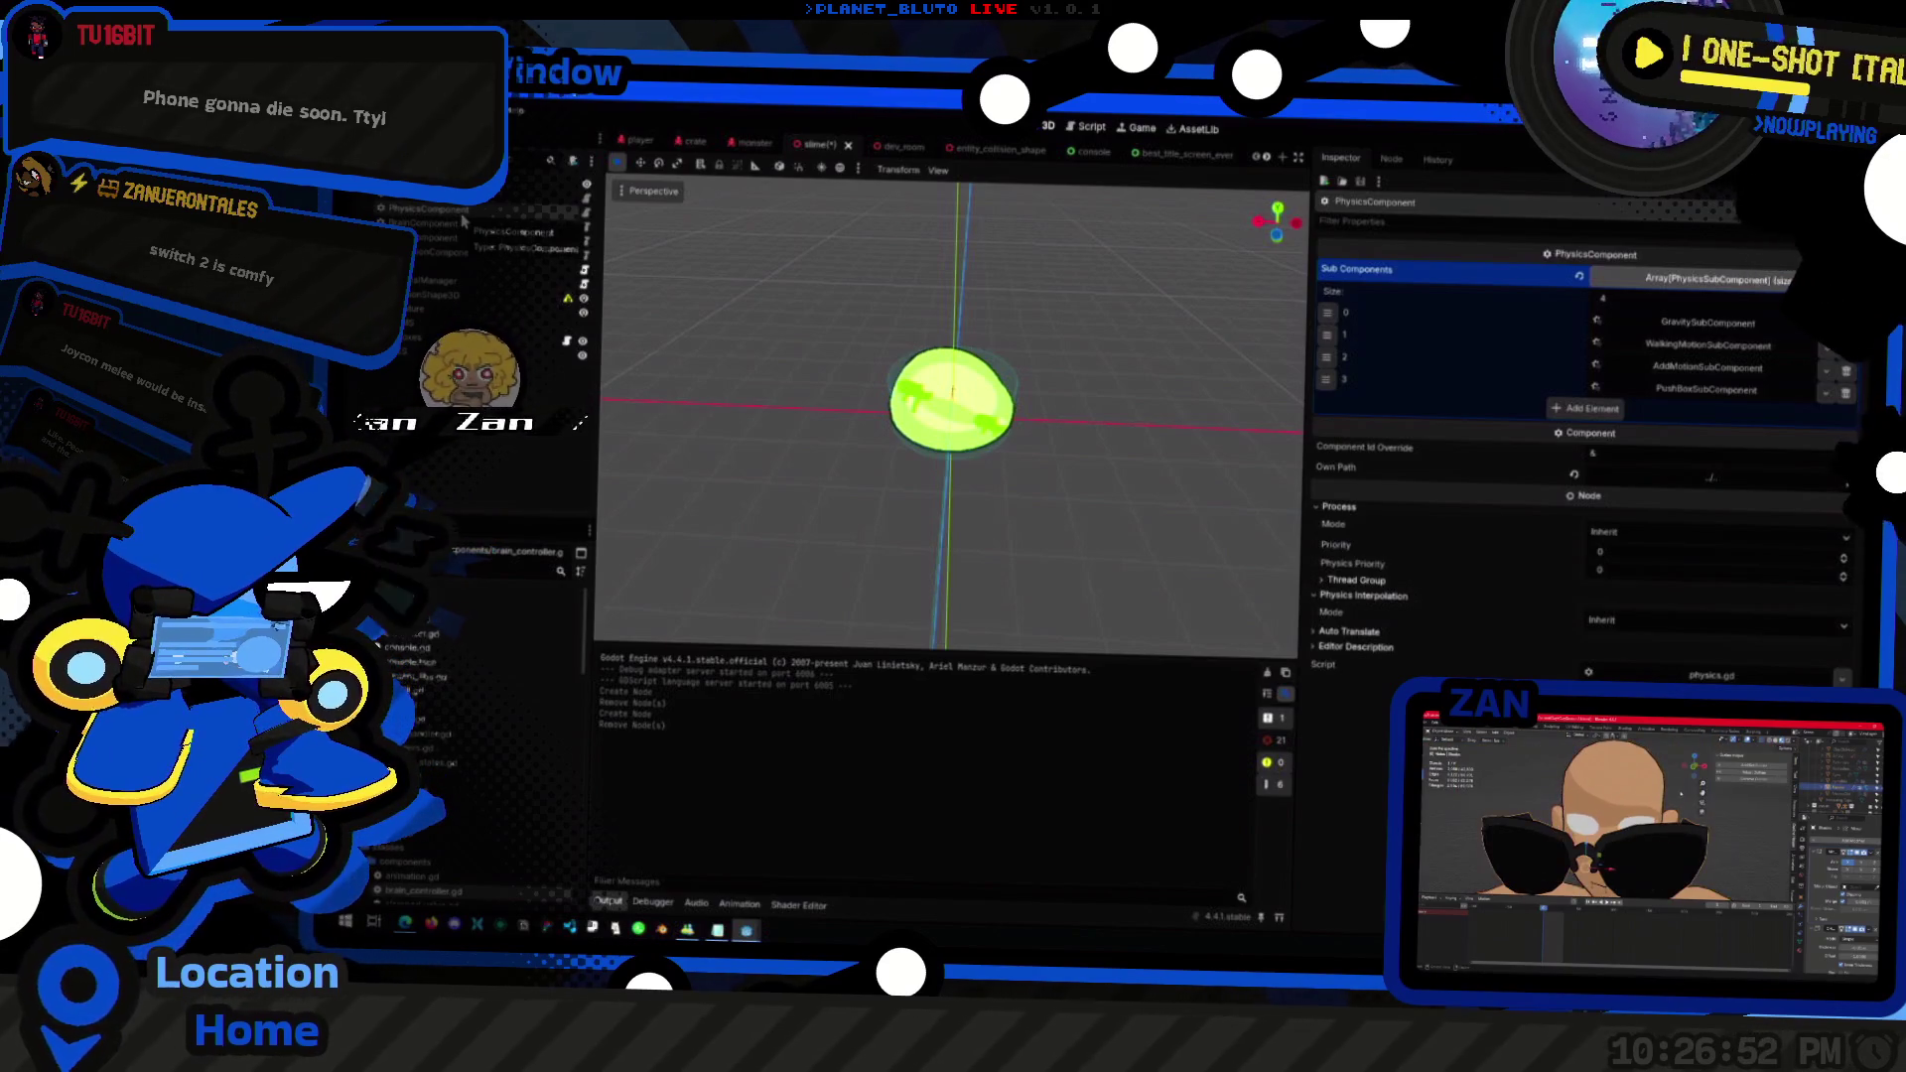
Orbit and zoom the 3D view around the slime to inspect it.
mouse_move(752, 266)
mouse_down()
mouse_move(1030, 347)
mouse_move(916, 364)
mouse_up()
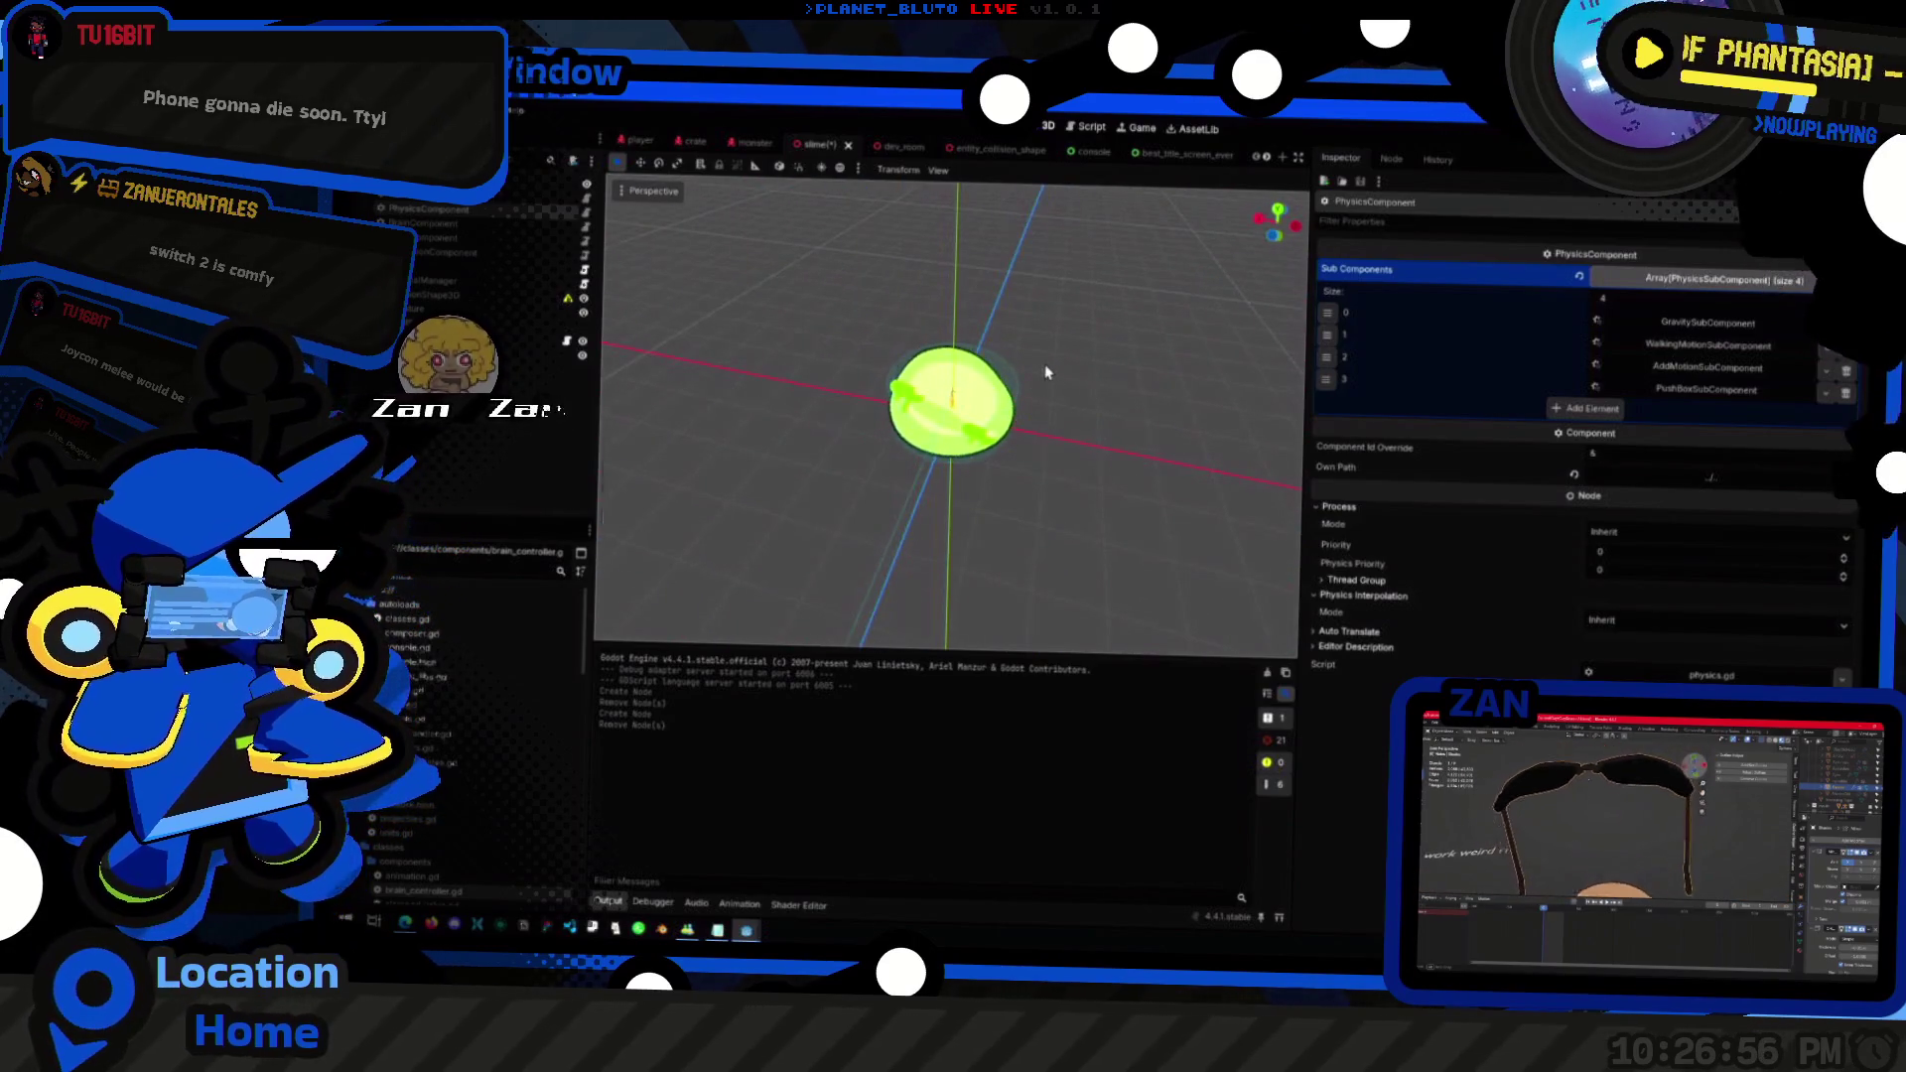
scroll(1048, 370, up, 3)
scroll(1048, 370, up, 4)
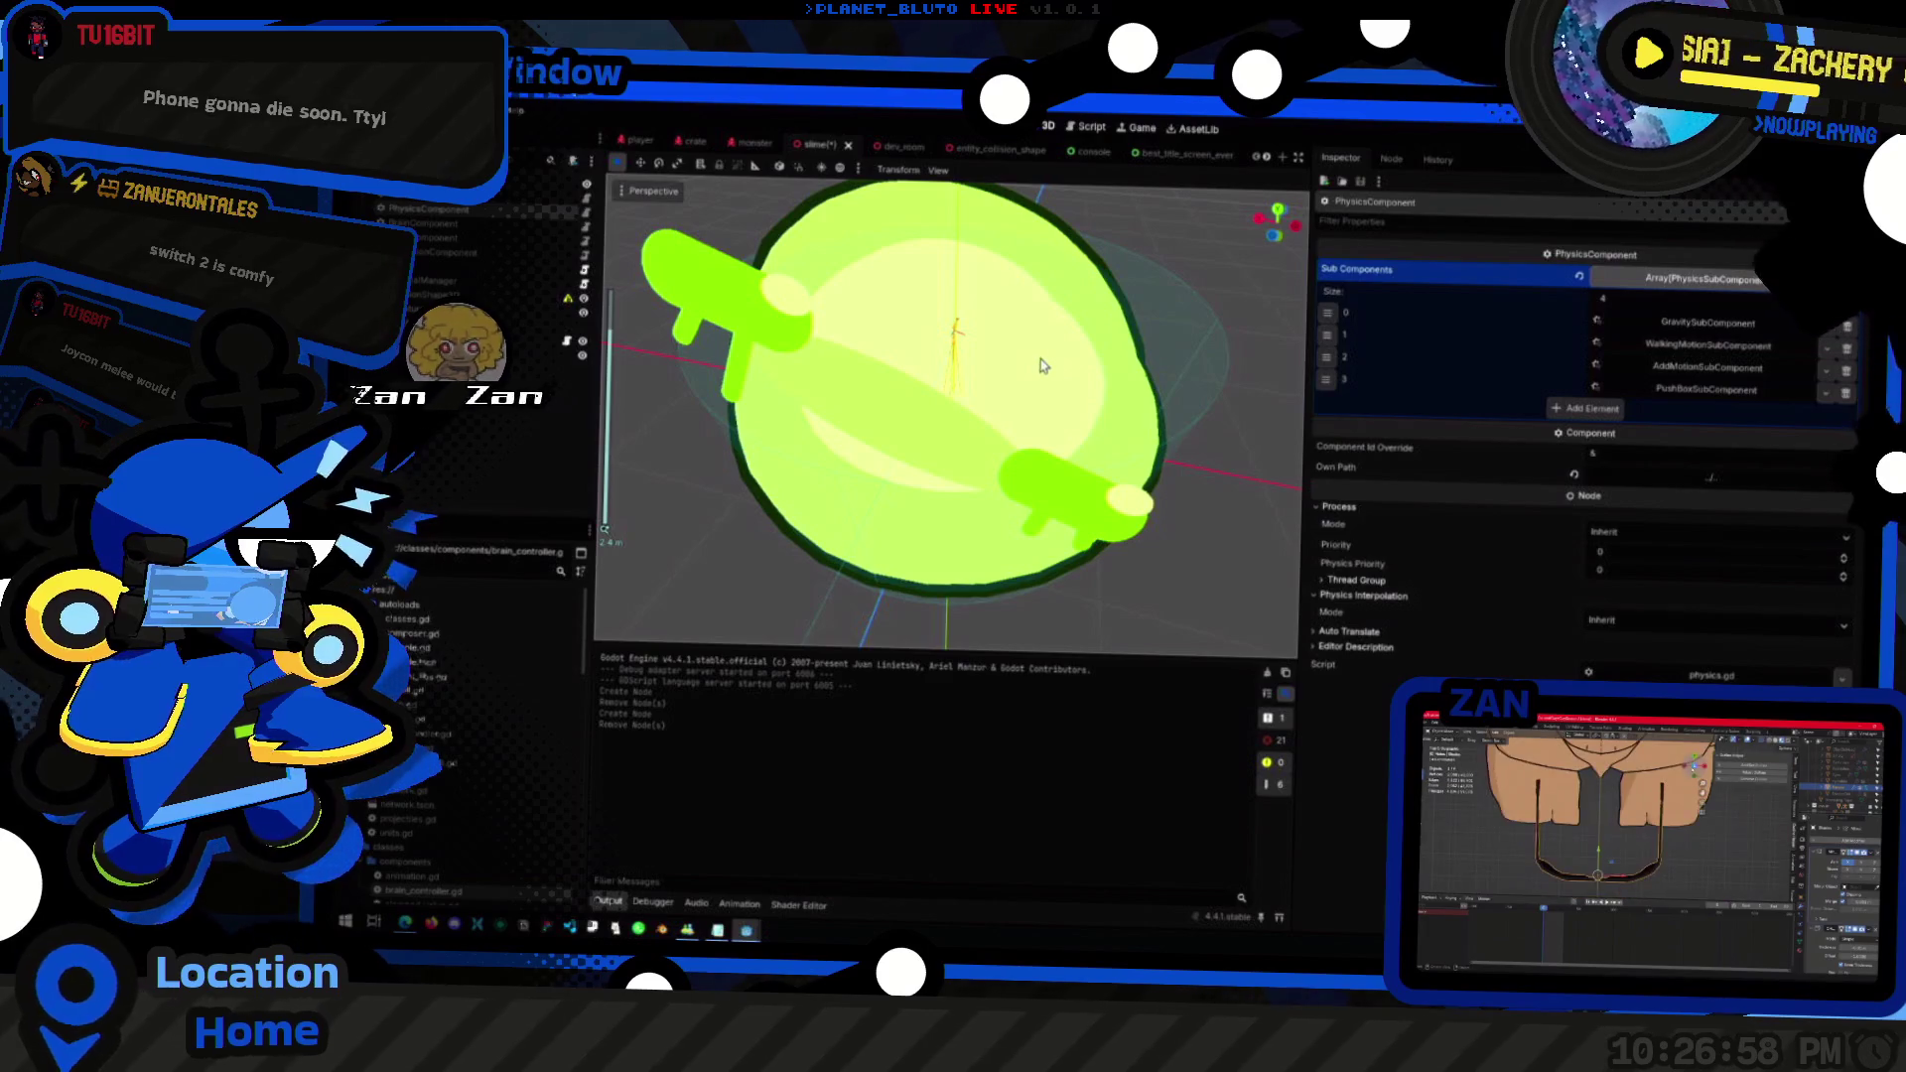
scroll(1042, 367, down, 5)
scroll(1042, 370, up, 5)
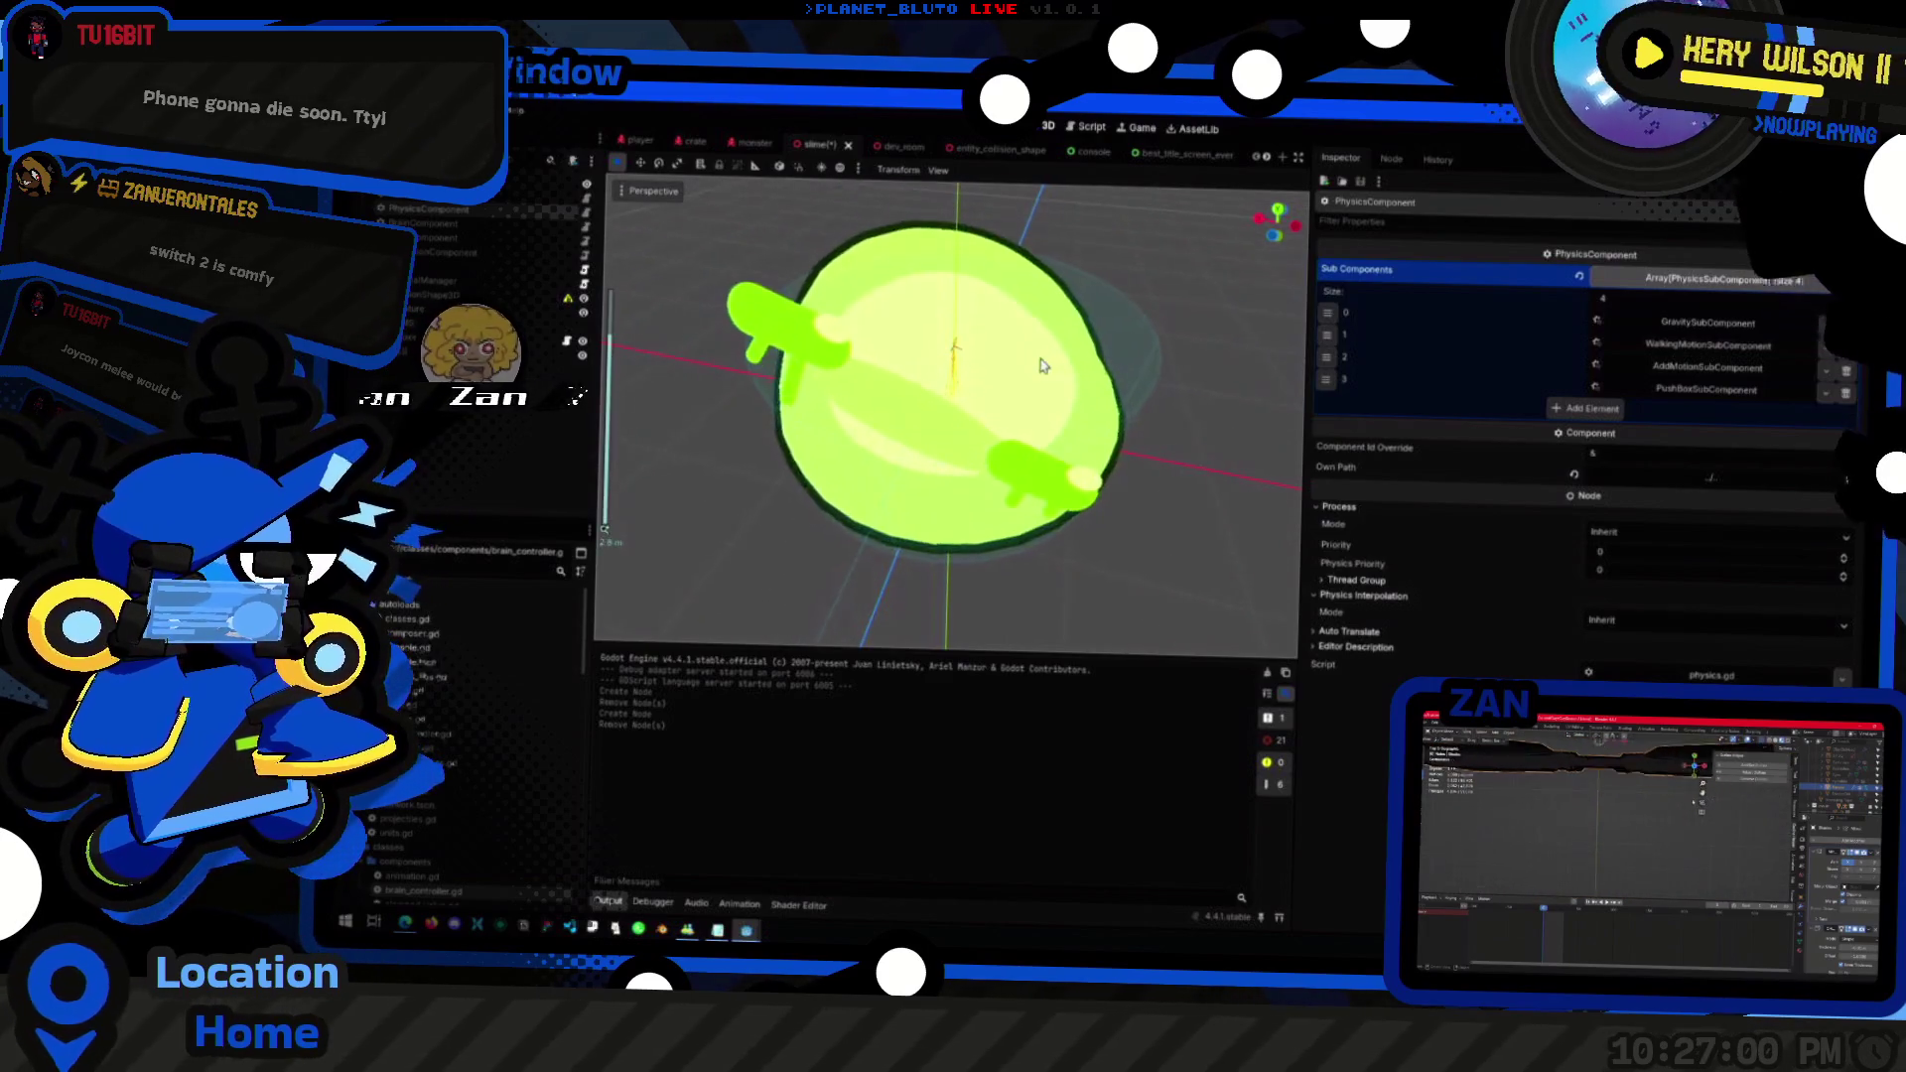
scroll(1041, 374, down, 5)
scroll(903, 411, down, 1)
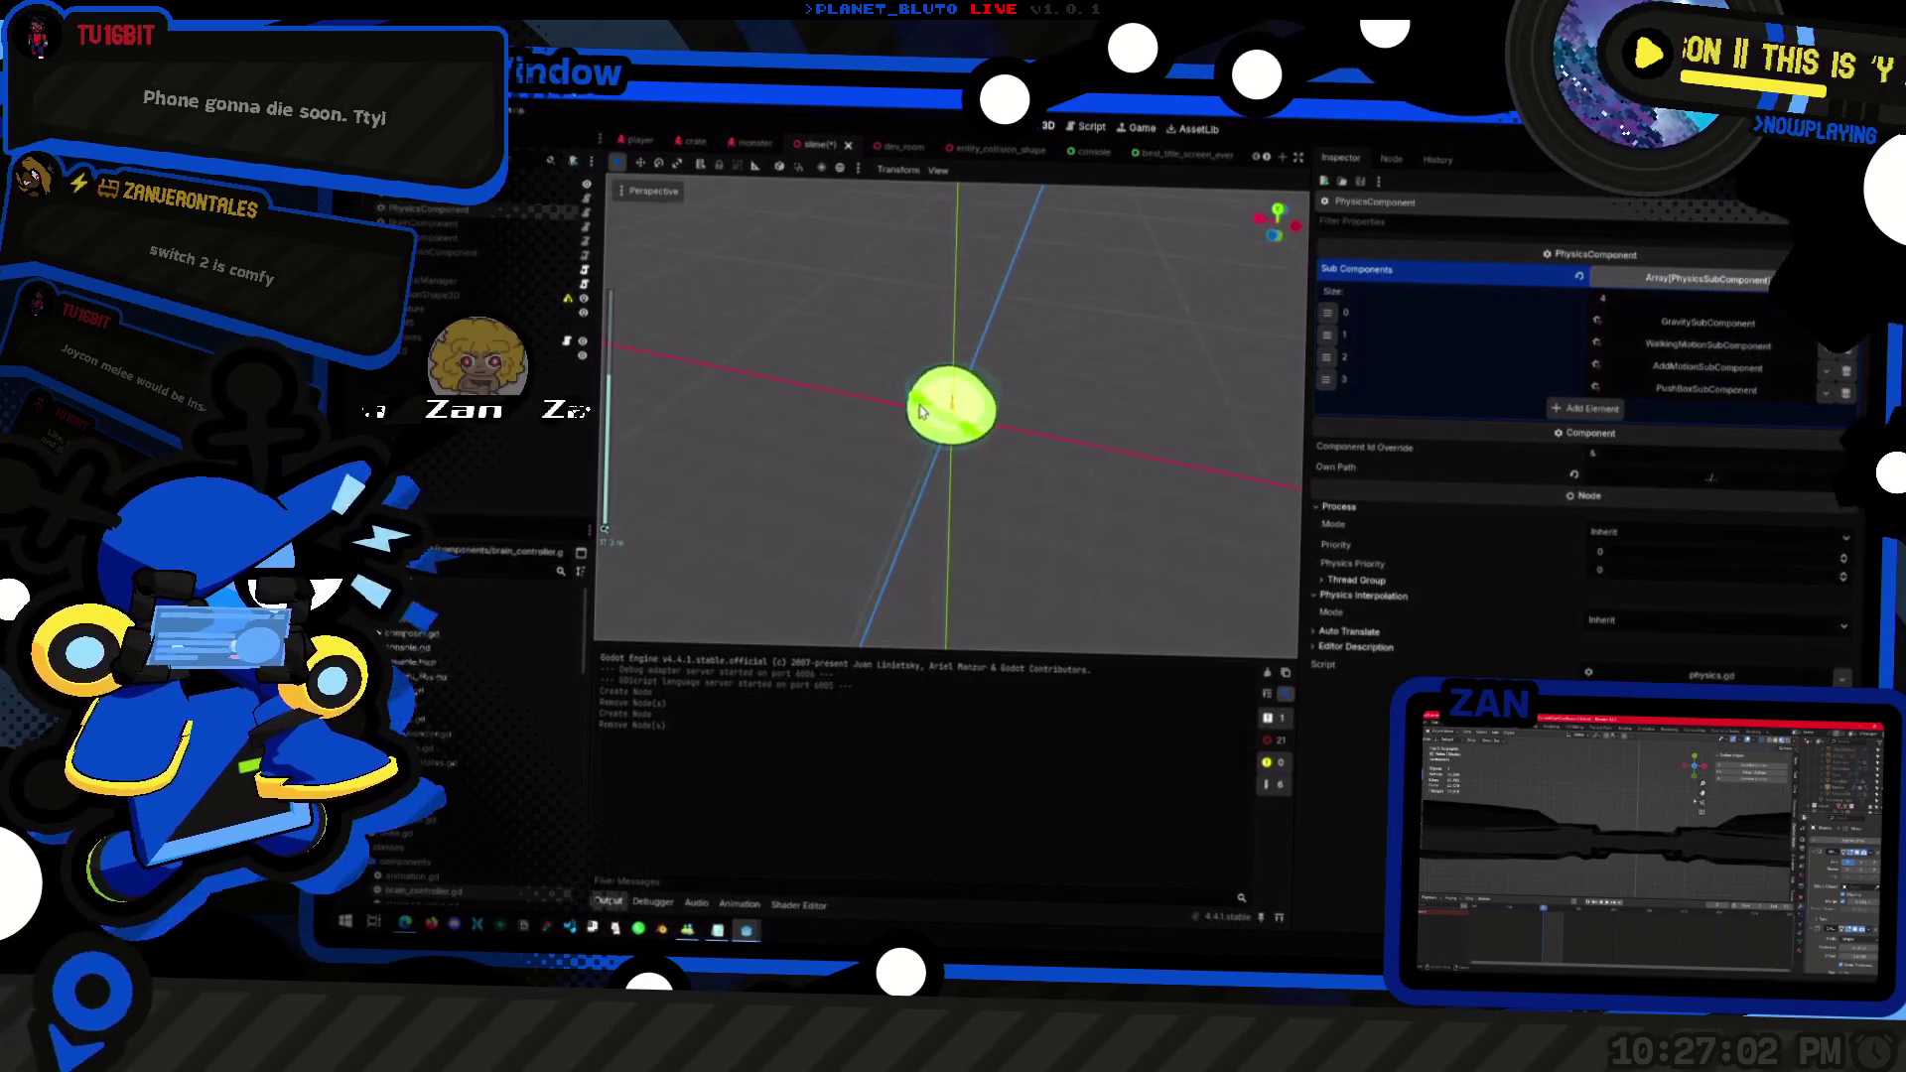
scroll(960, 425, up, 4)
scroll(960, 425, down, 4)
mouse_move(992, 419)
mouse_down()
mouse_move(944, 413)
mouse_move(1073, 413)
mouse_move(1084, 358)
mouse_move(1025, 447)
mouse_move(1068, 438)
mouse_up()
key(alt+Tab)
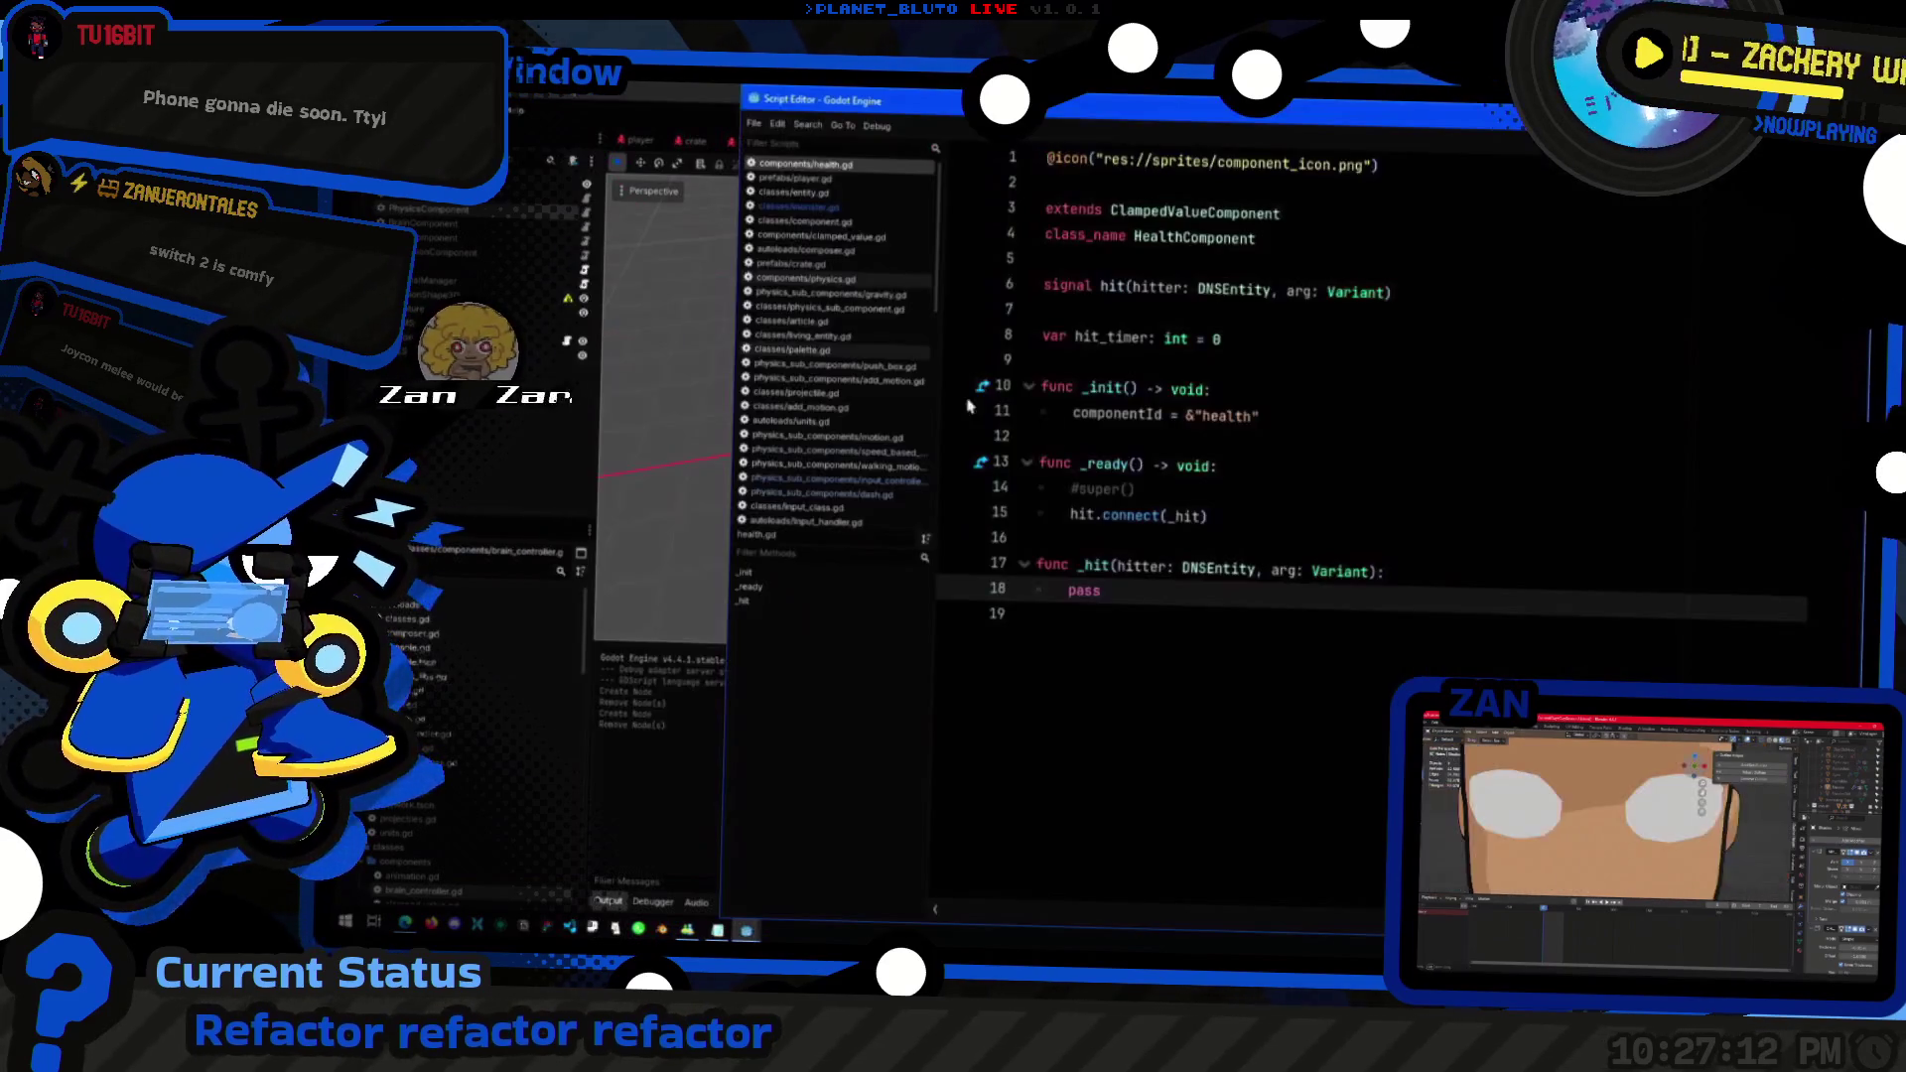
scroll(839, 417, down, 1)
click(844, 422)
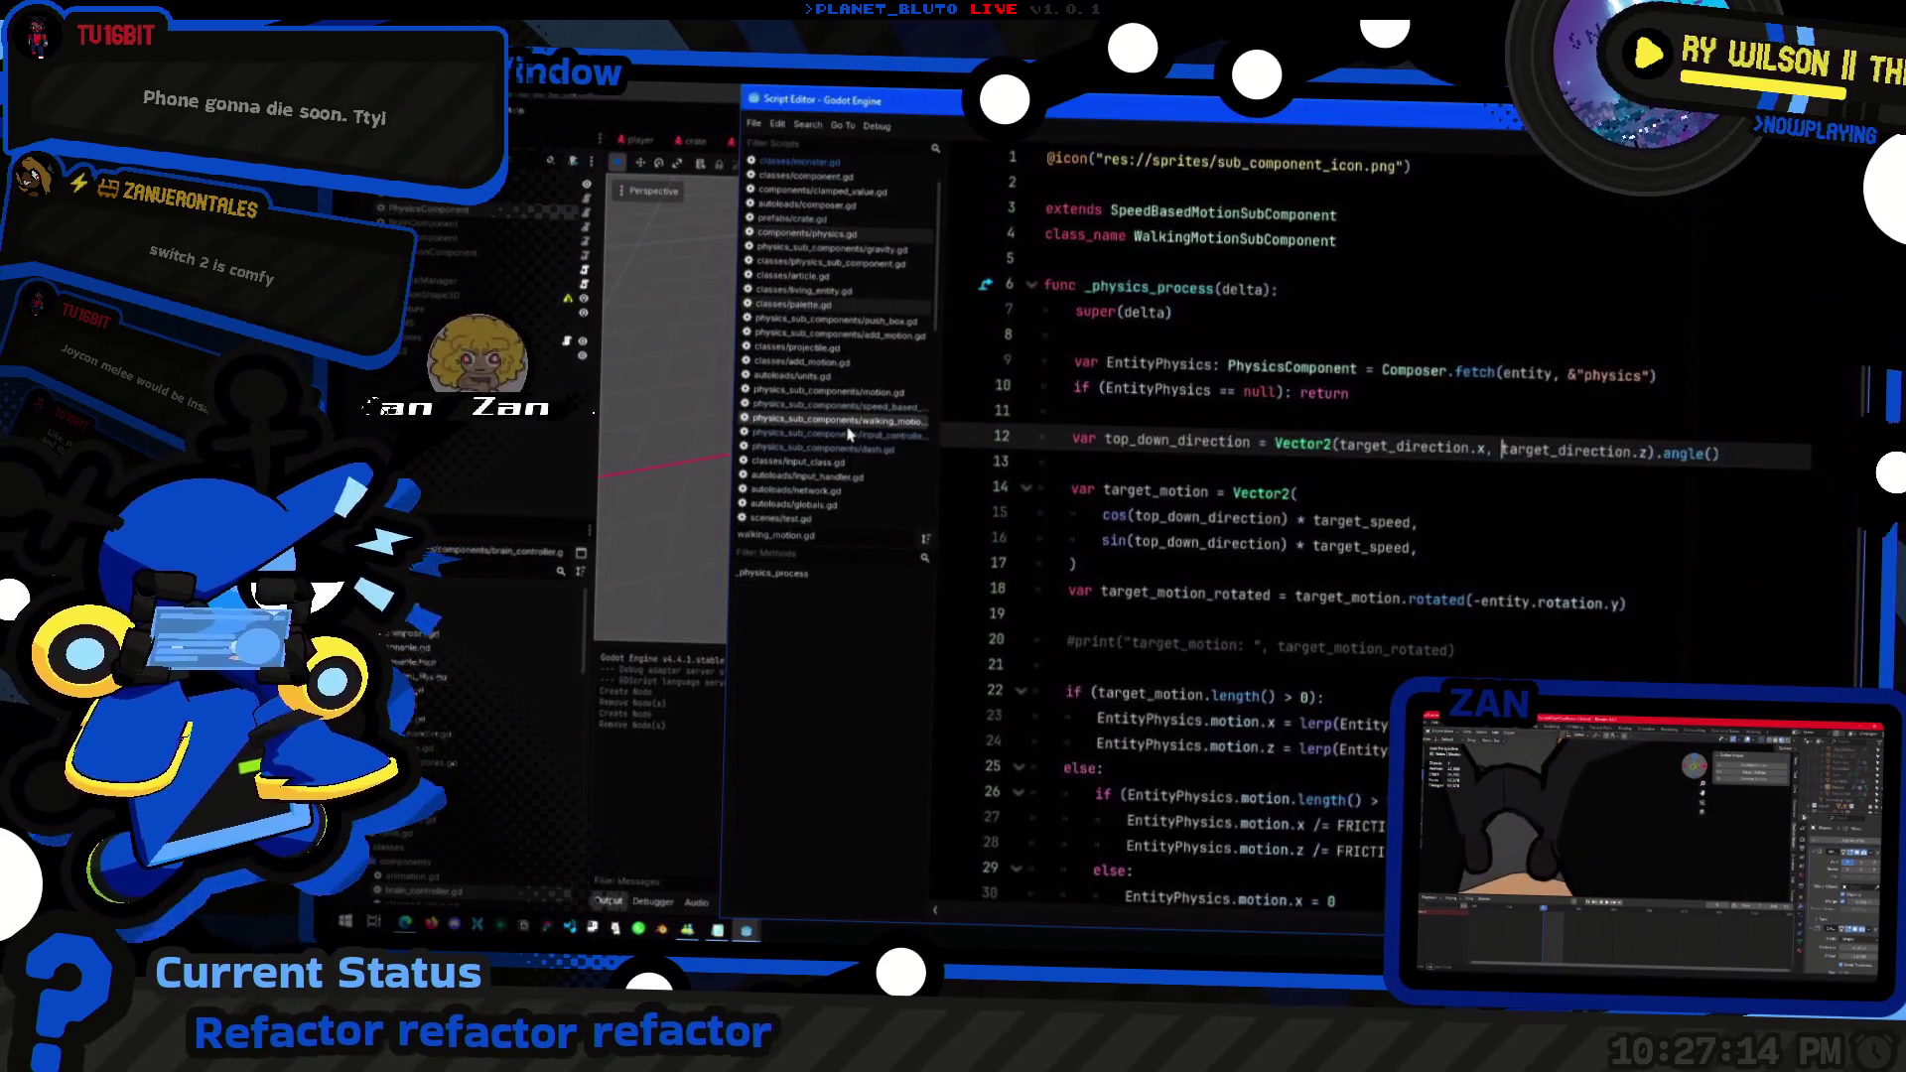
click(844, 434)
scroll(1295, 460, down, 5)
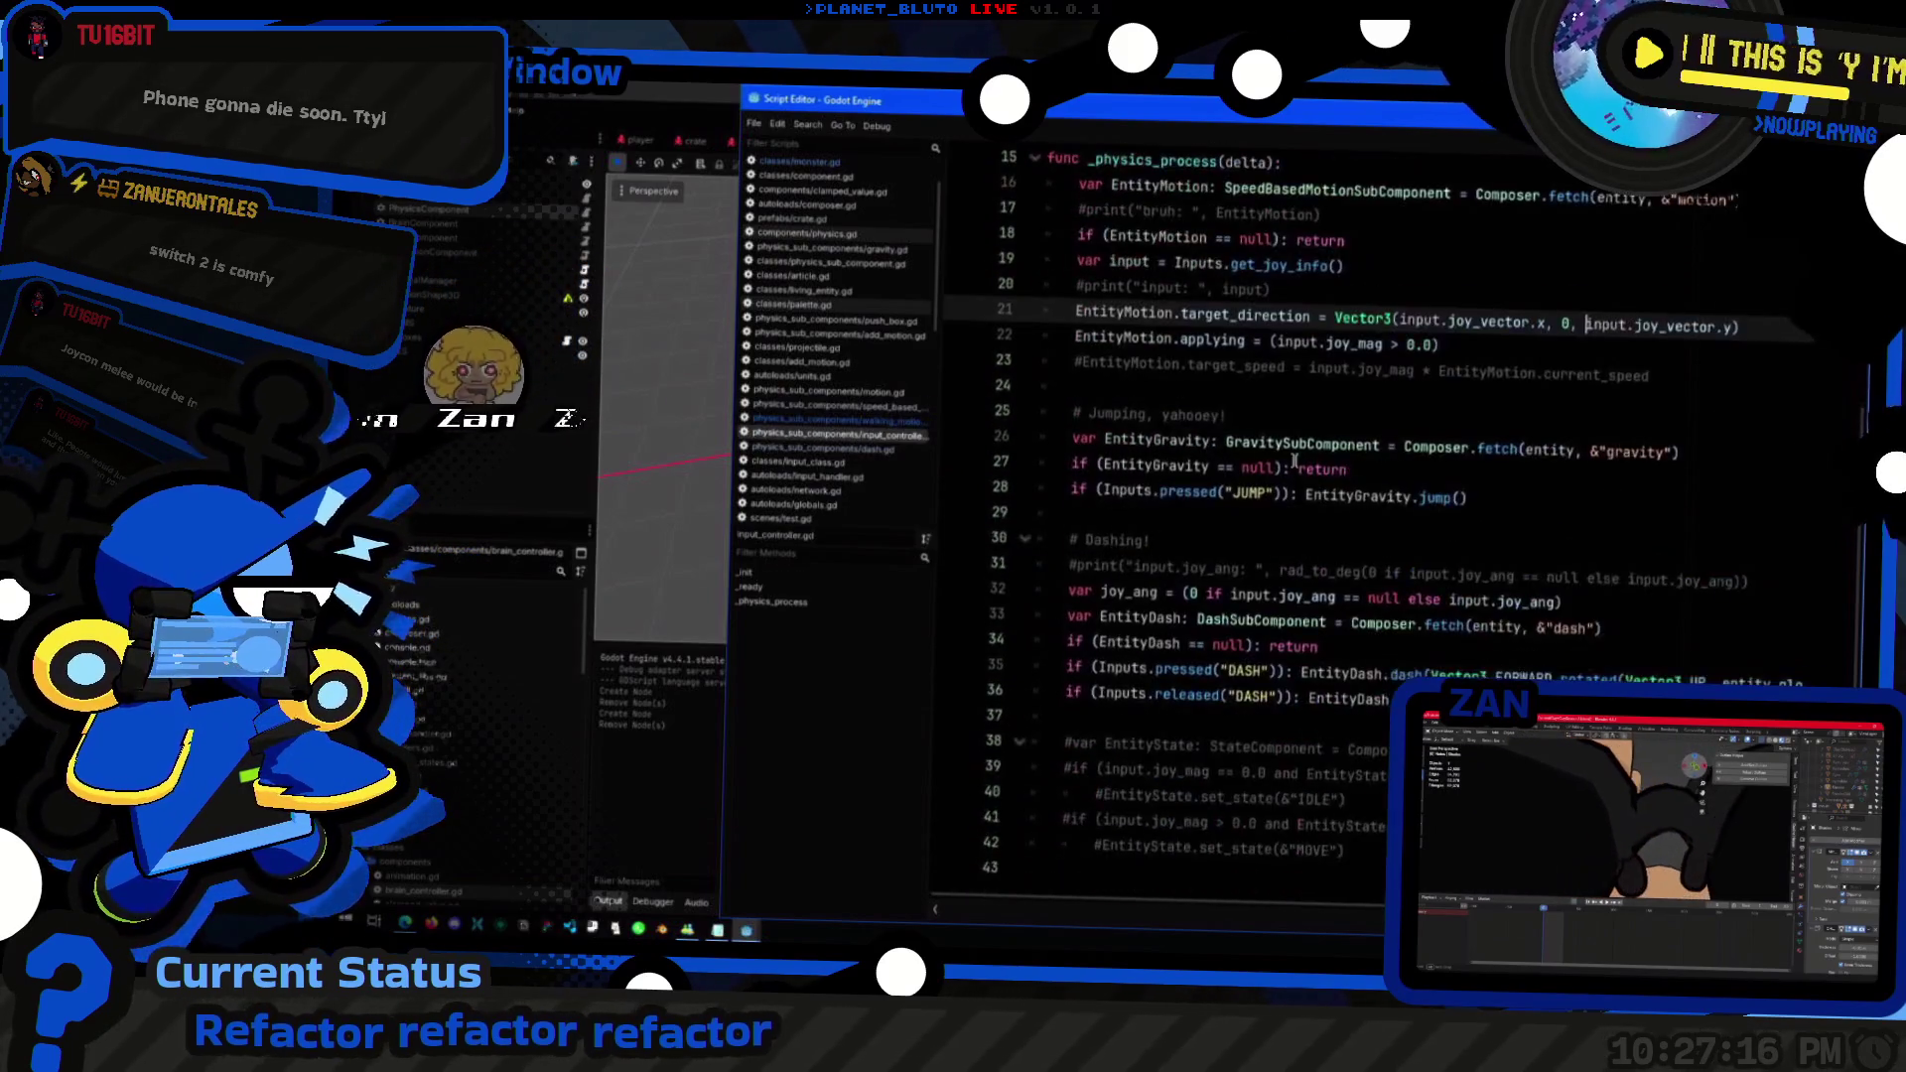
scroll(1291, 466, up, 5)
click(1267, 517)
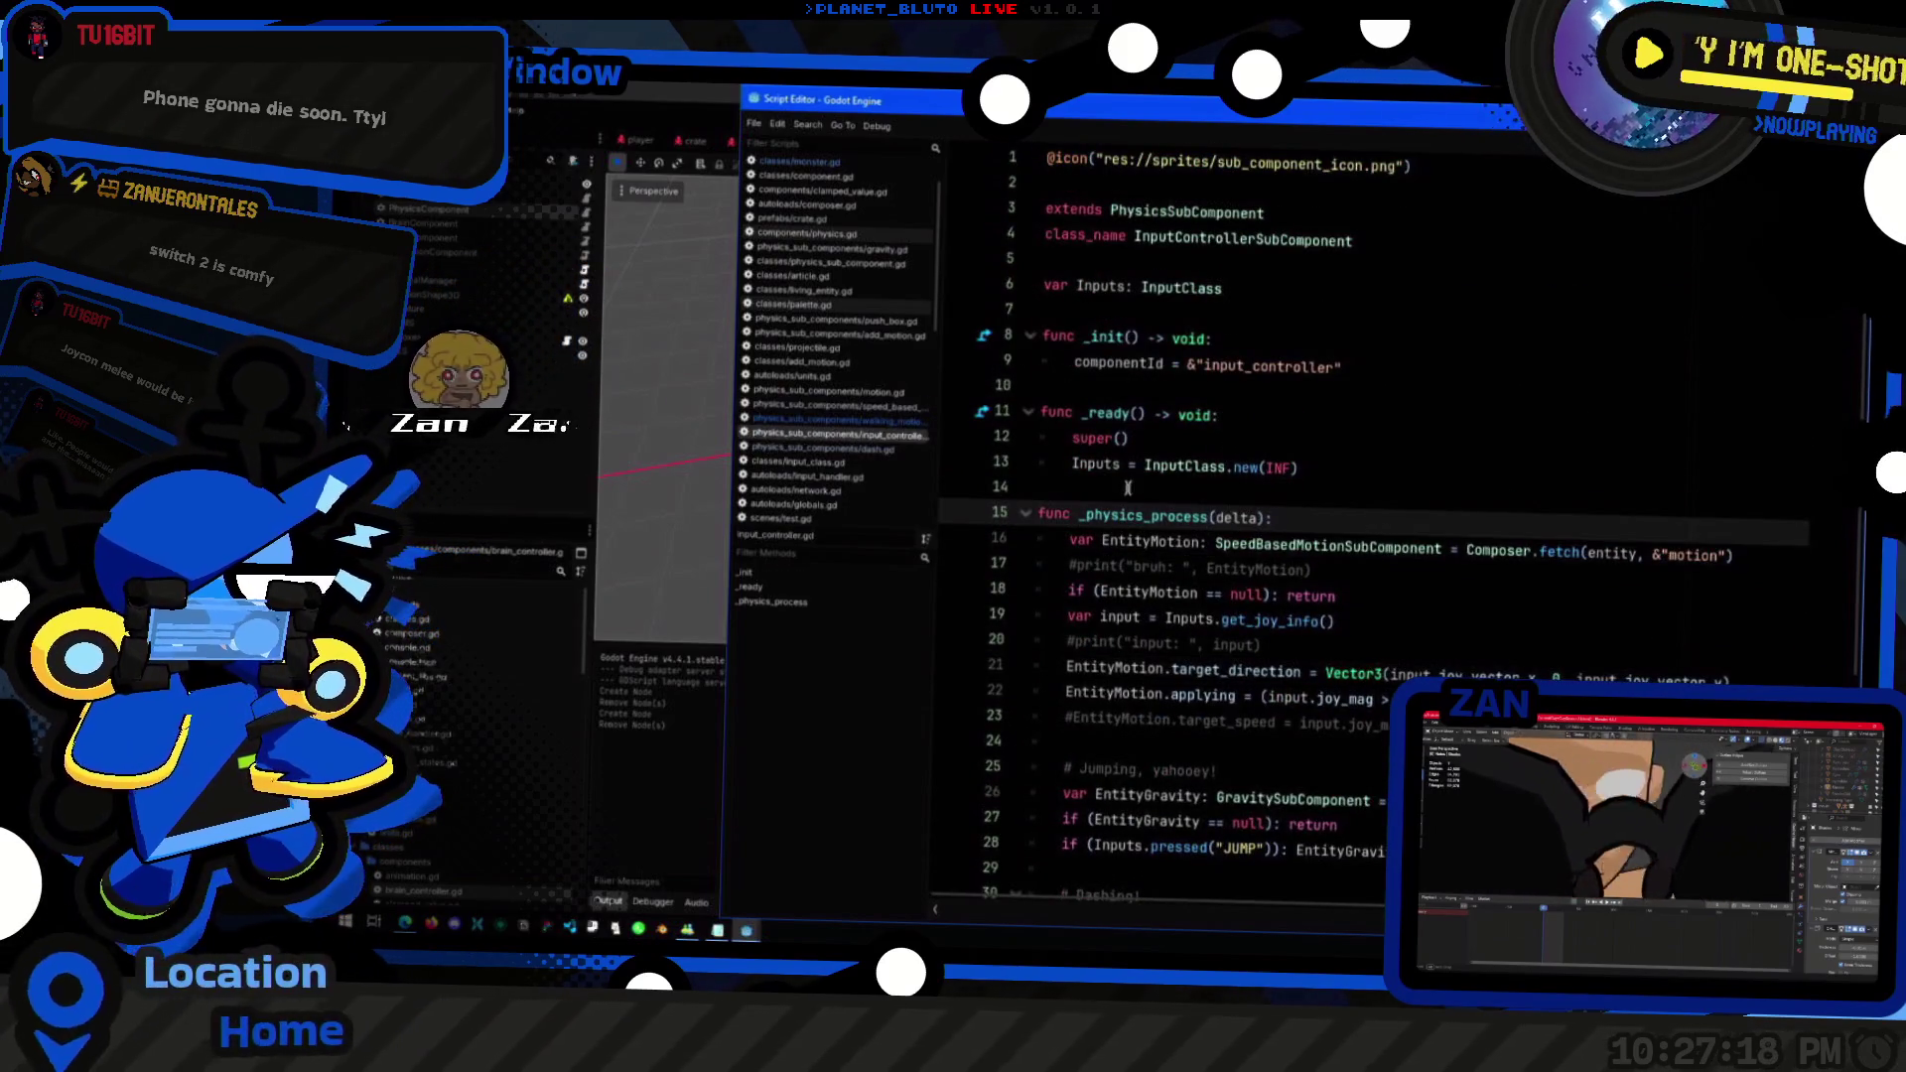
key(Up)
key(Up)
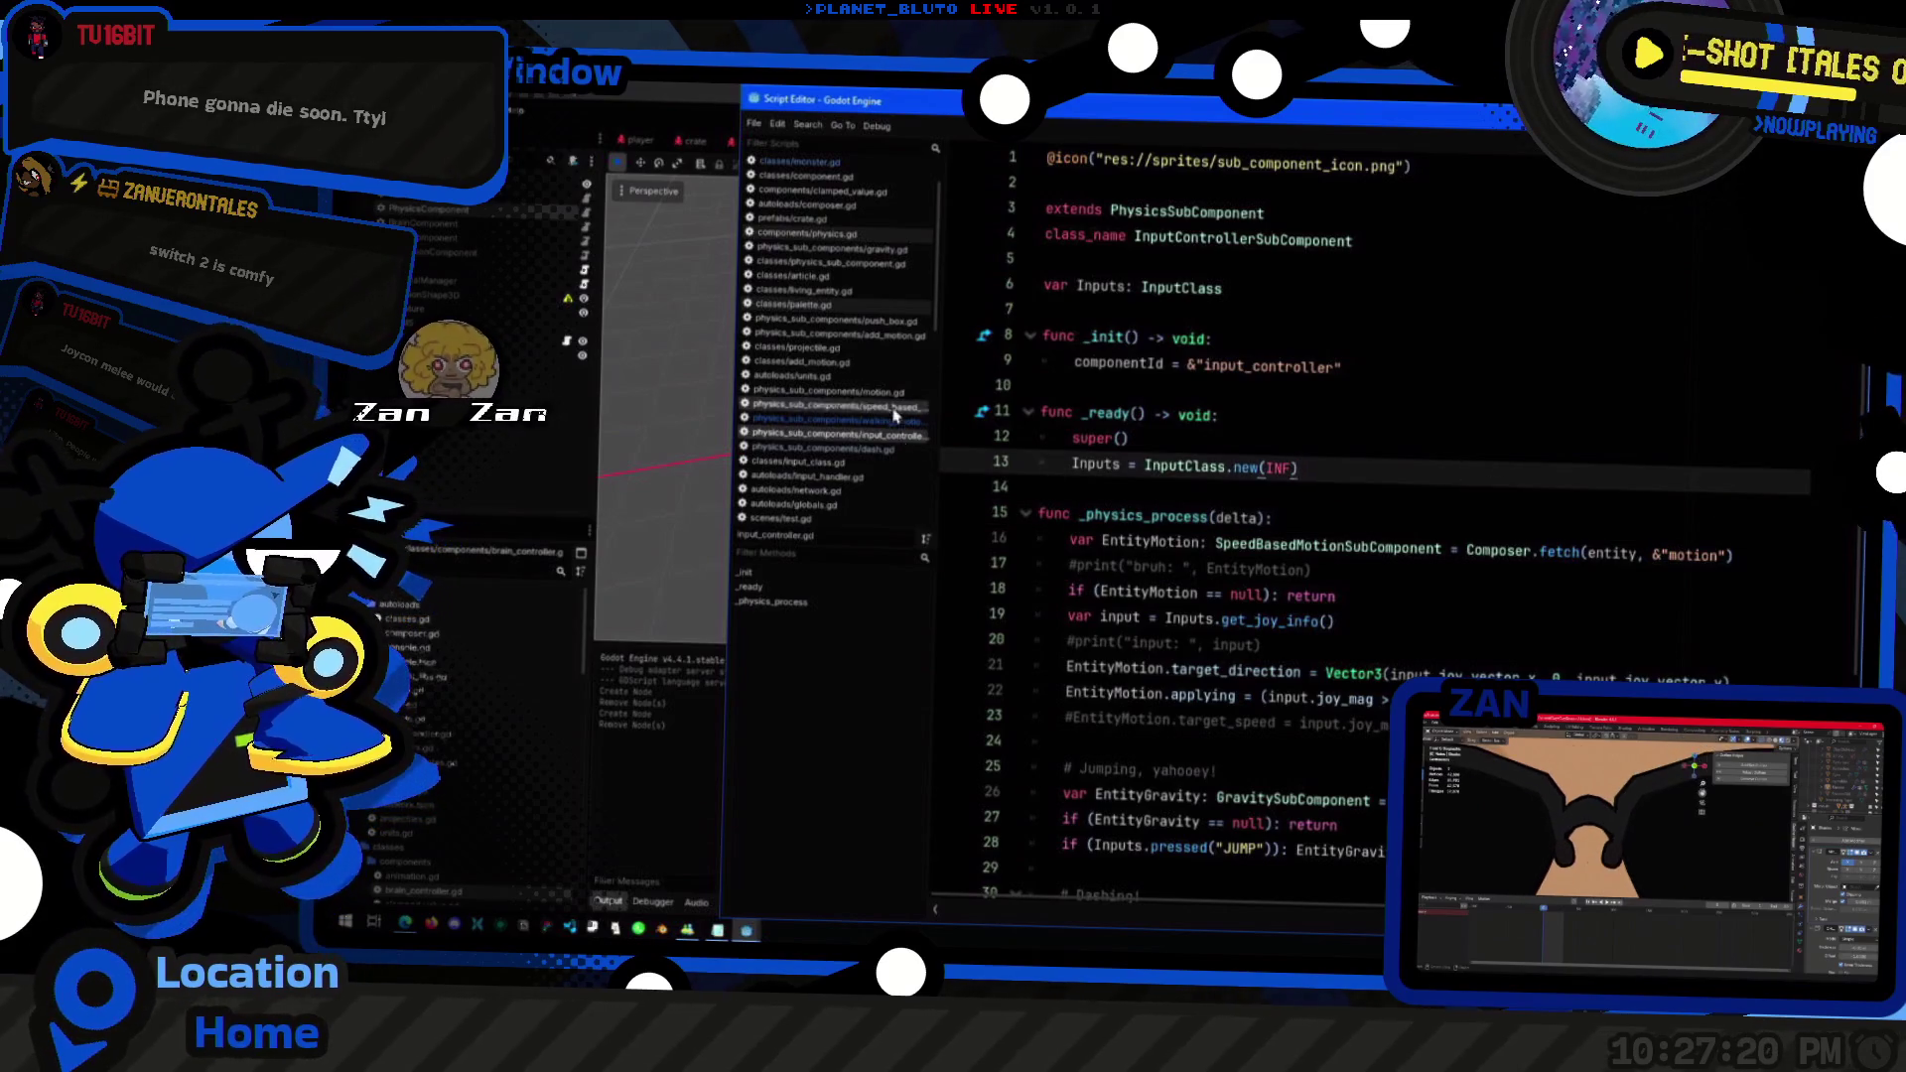
key(alt+Left)
scroll(447, 695, down, 5)
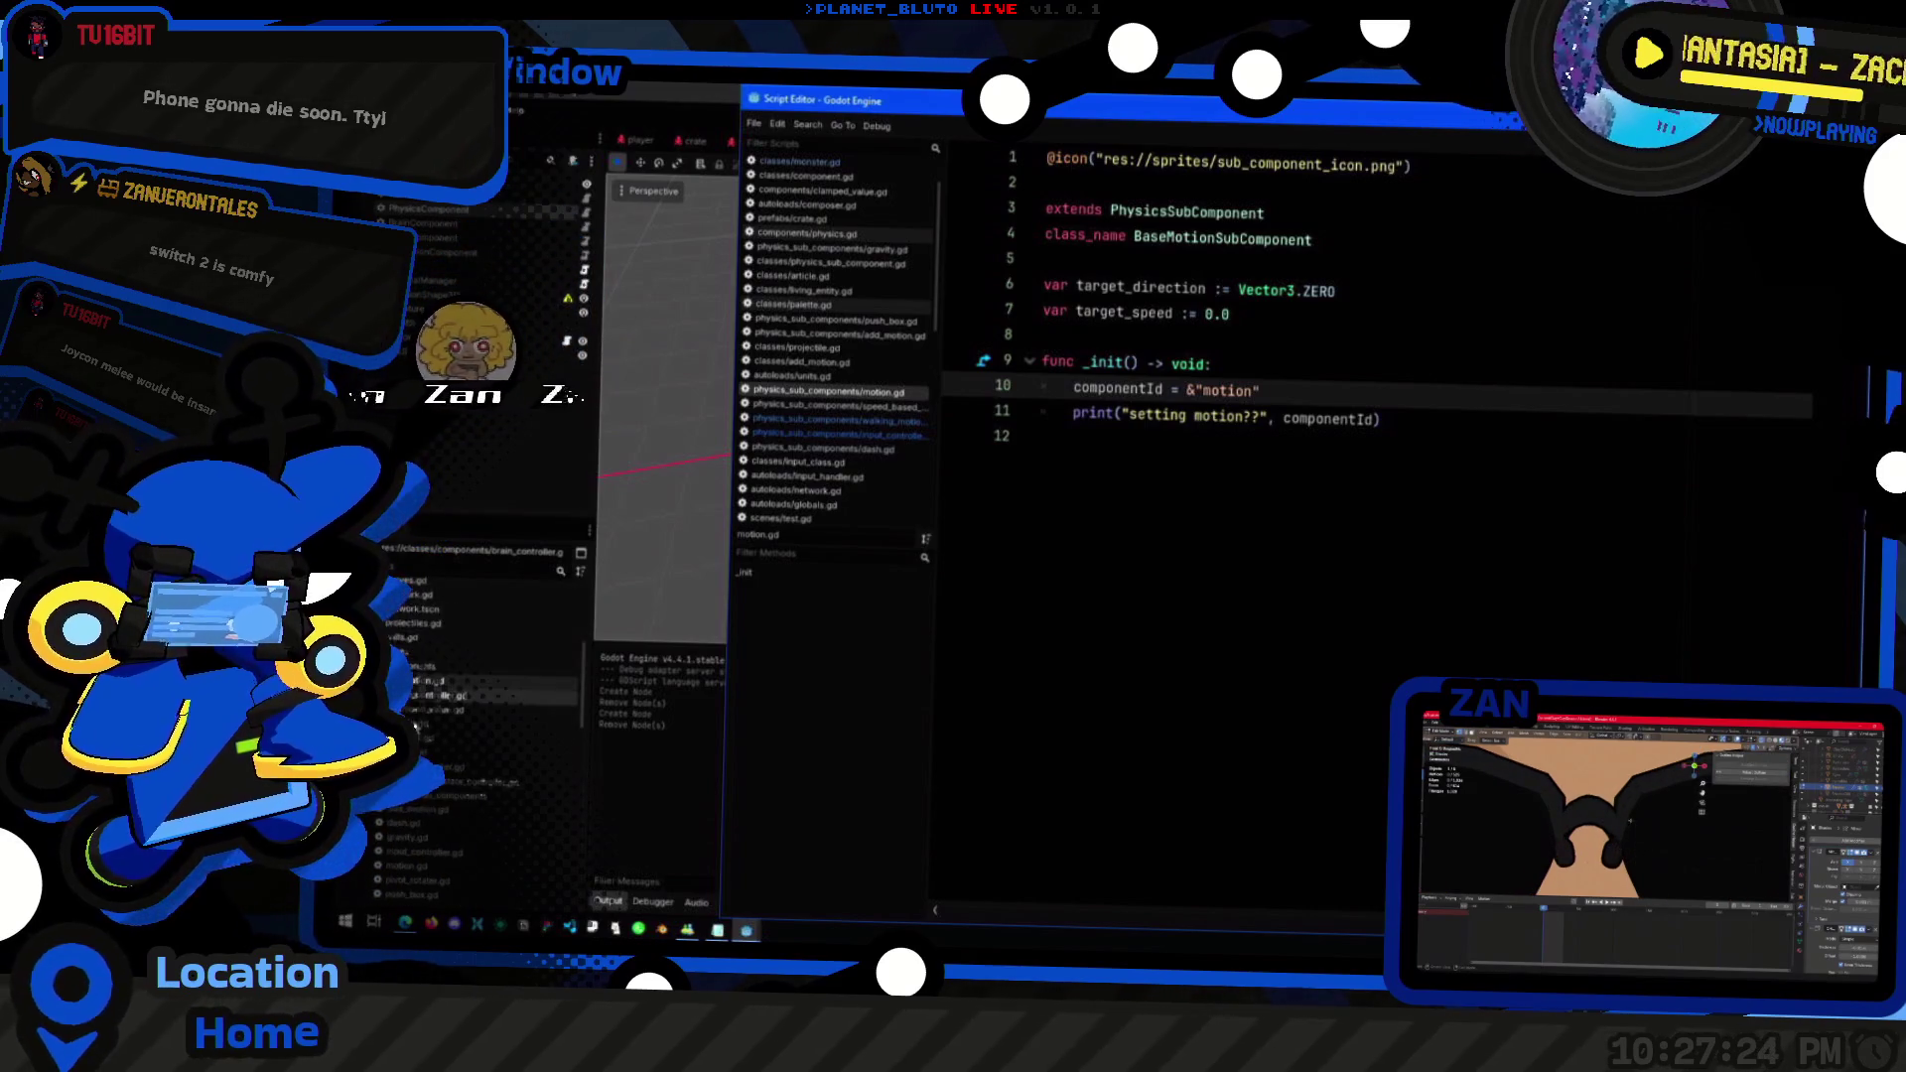
scroll(446, 737, down, 3)
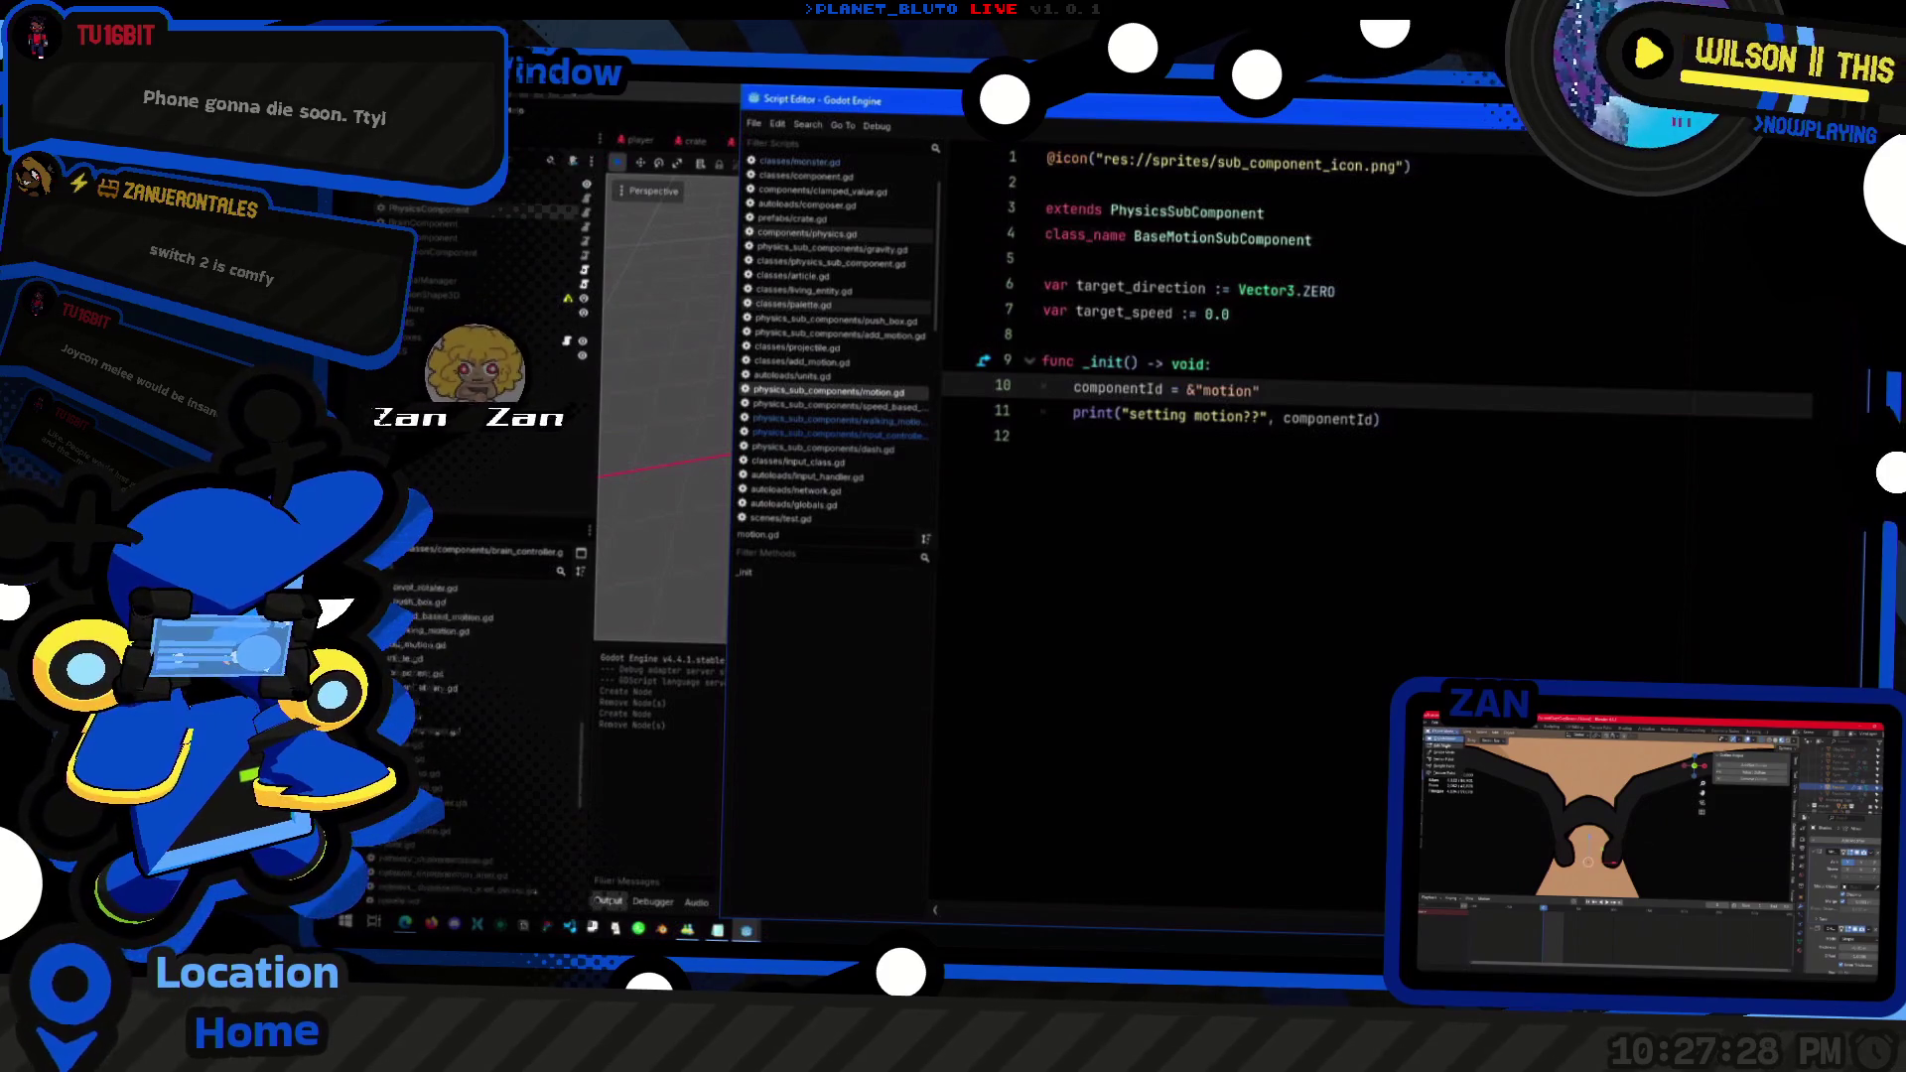
click(357, 422)
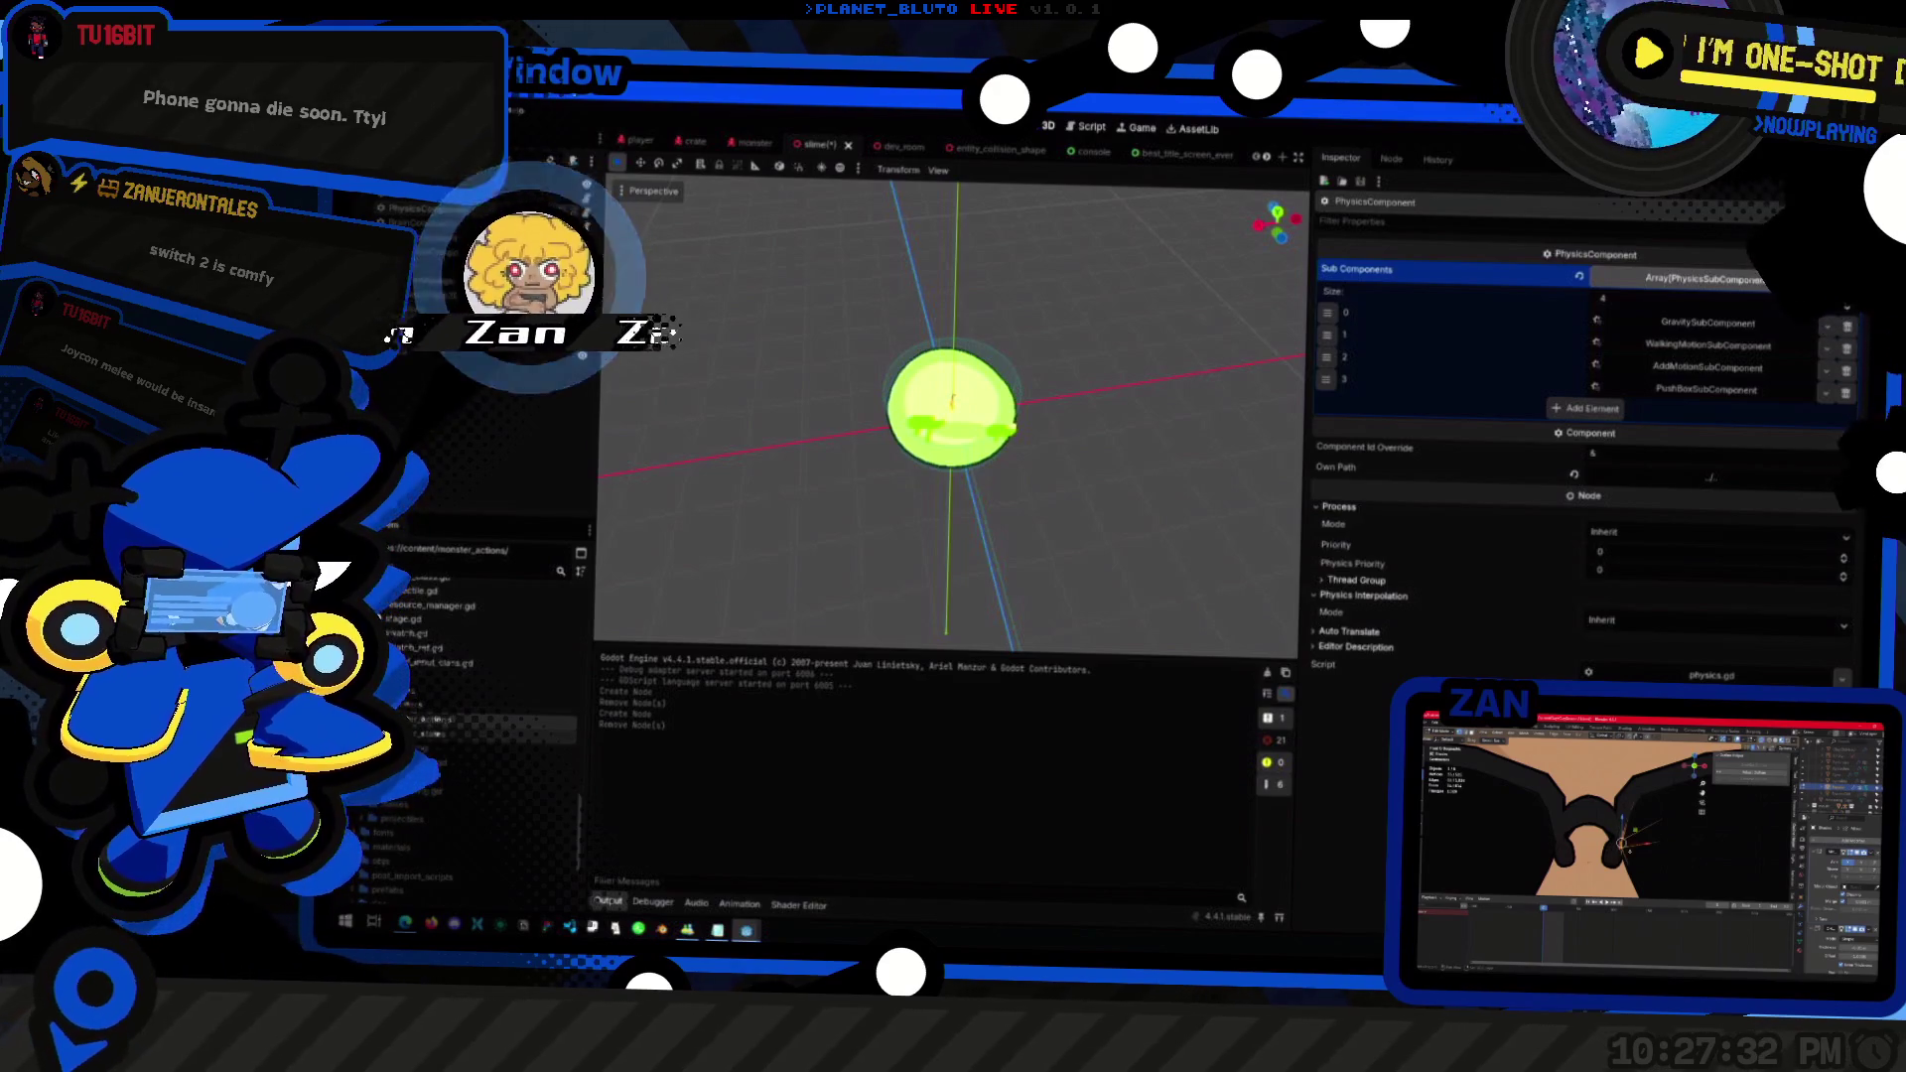
In the Script Editor, place the caret after hop_wait_time = 0.1 on line 31 of attacking.gd.
key(alt+Tab)
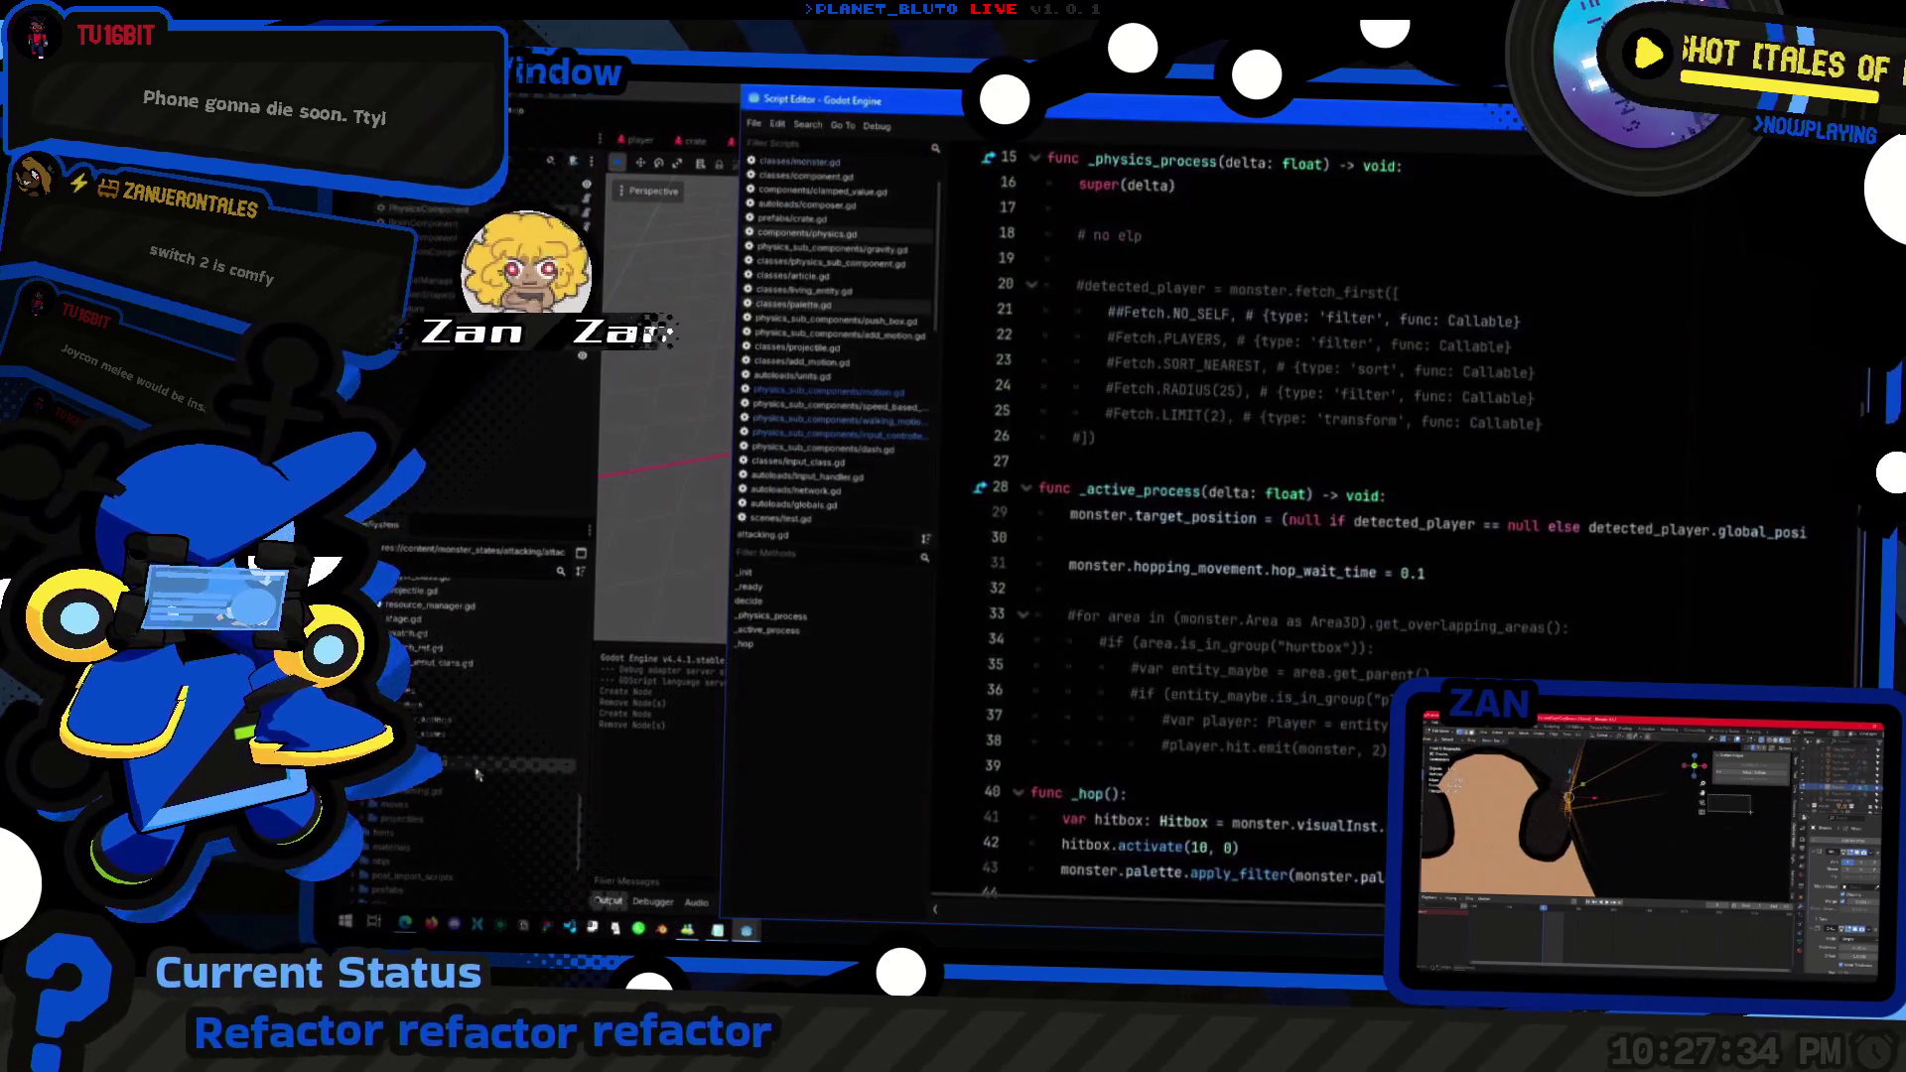
scroll(1463, 514, up, 2)
scroll(1463, 514, down, 2)
click(1489, 494)
click(1445, 545)
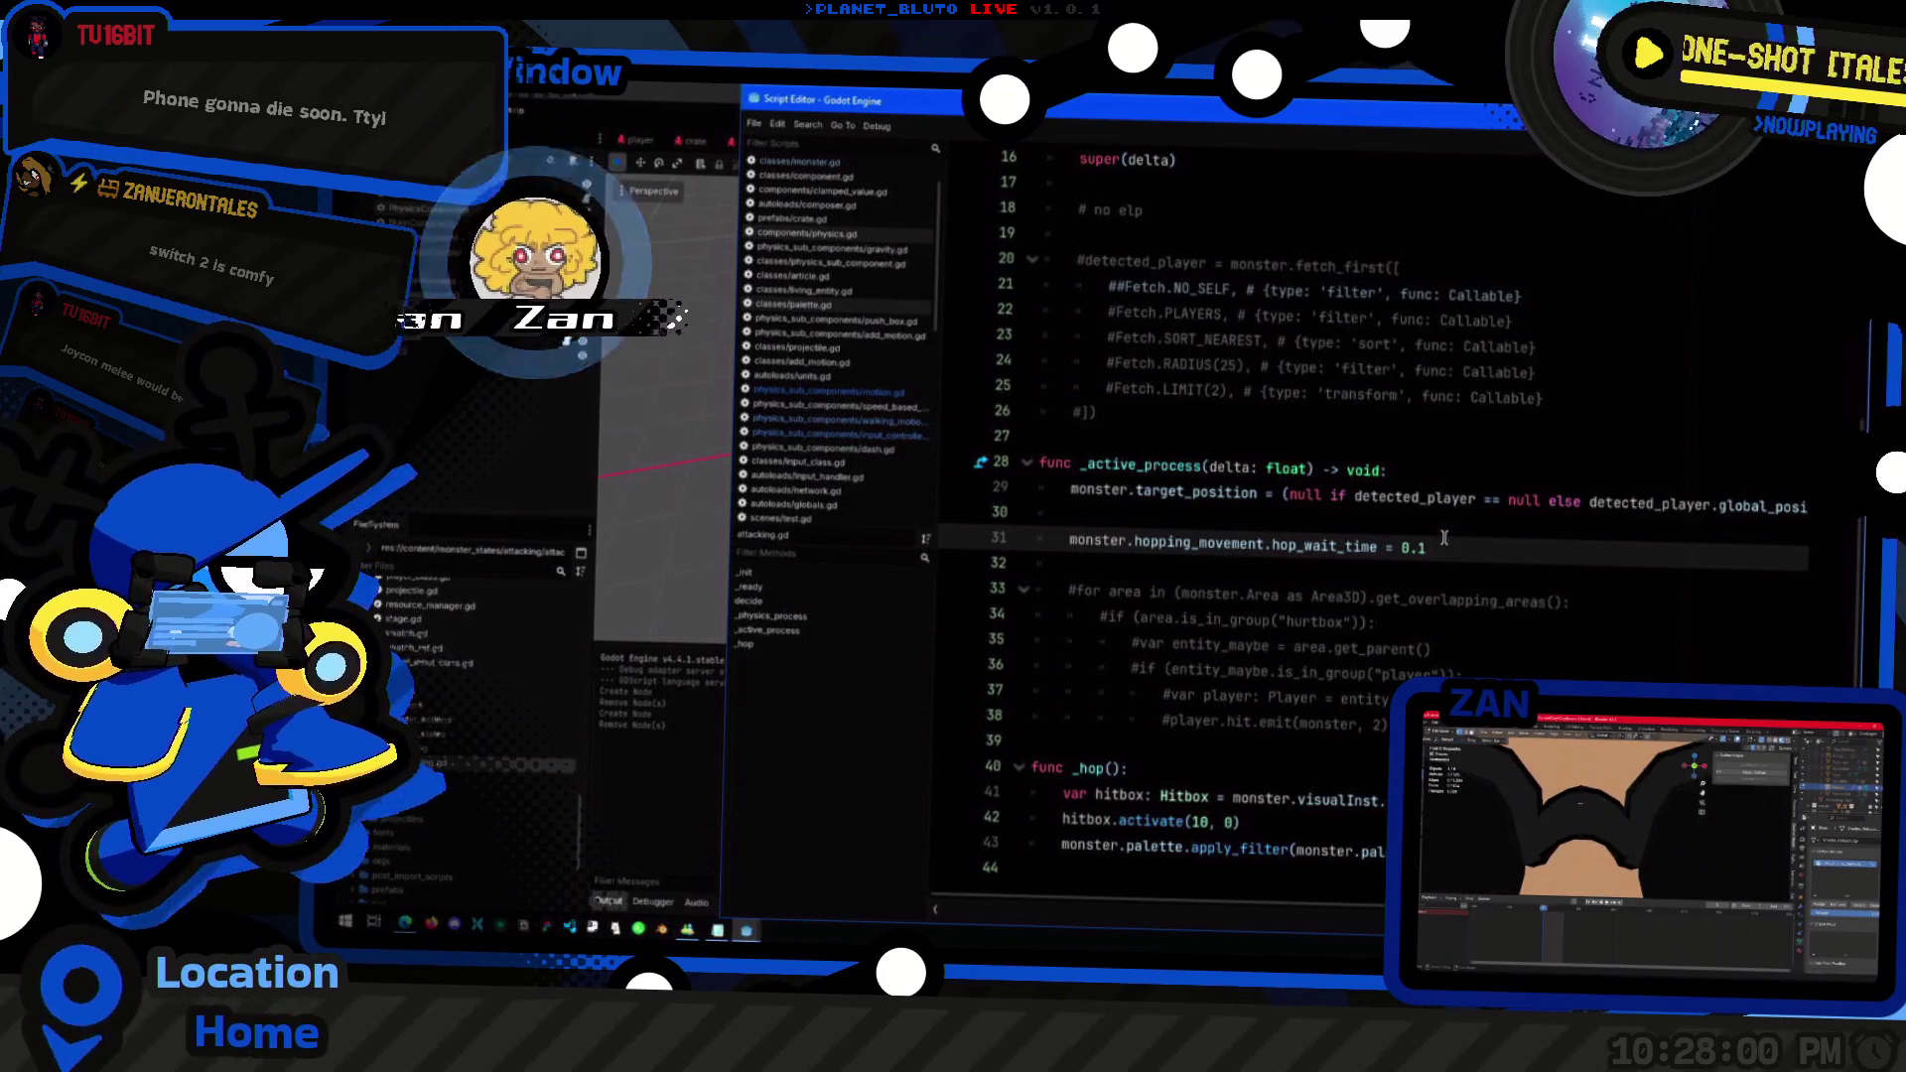
key(alt+Tab)
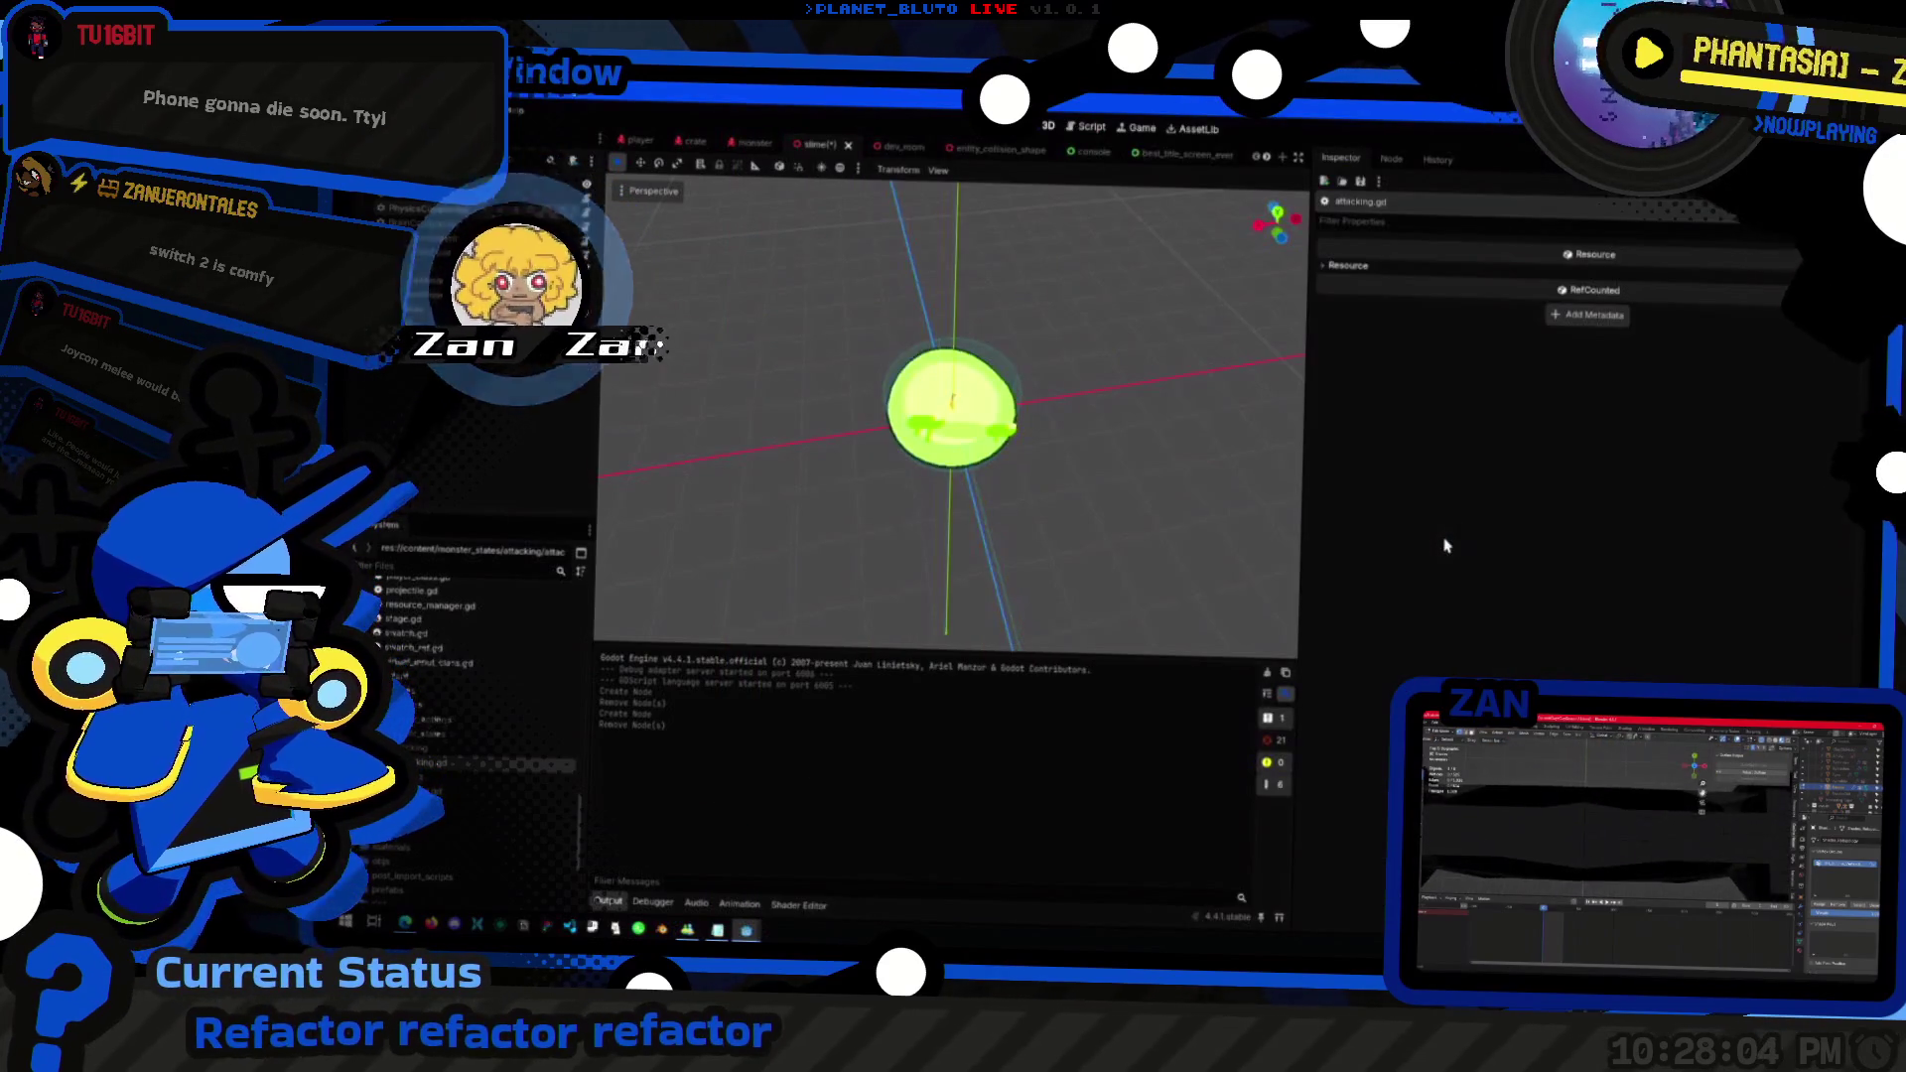
key(alt+Tab)
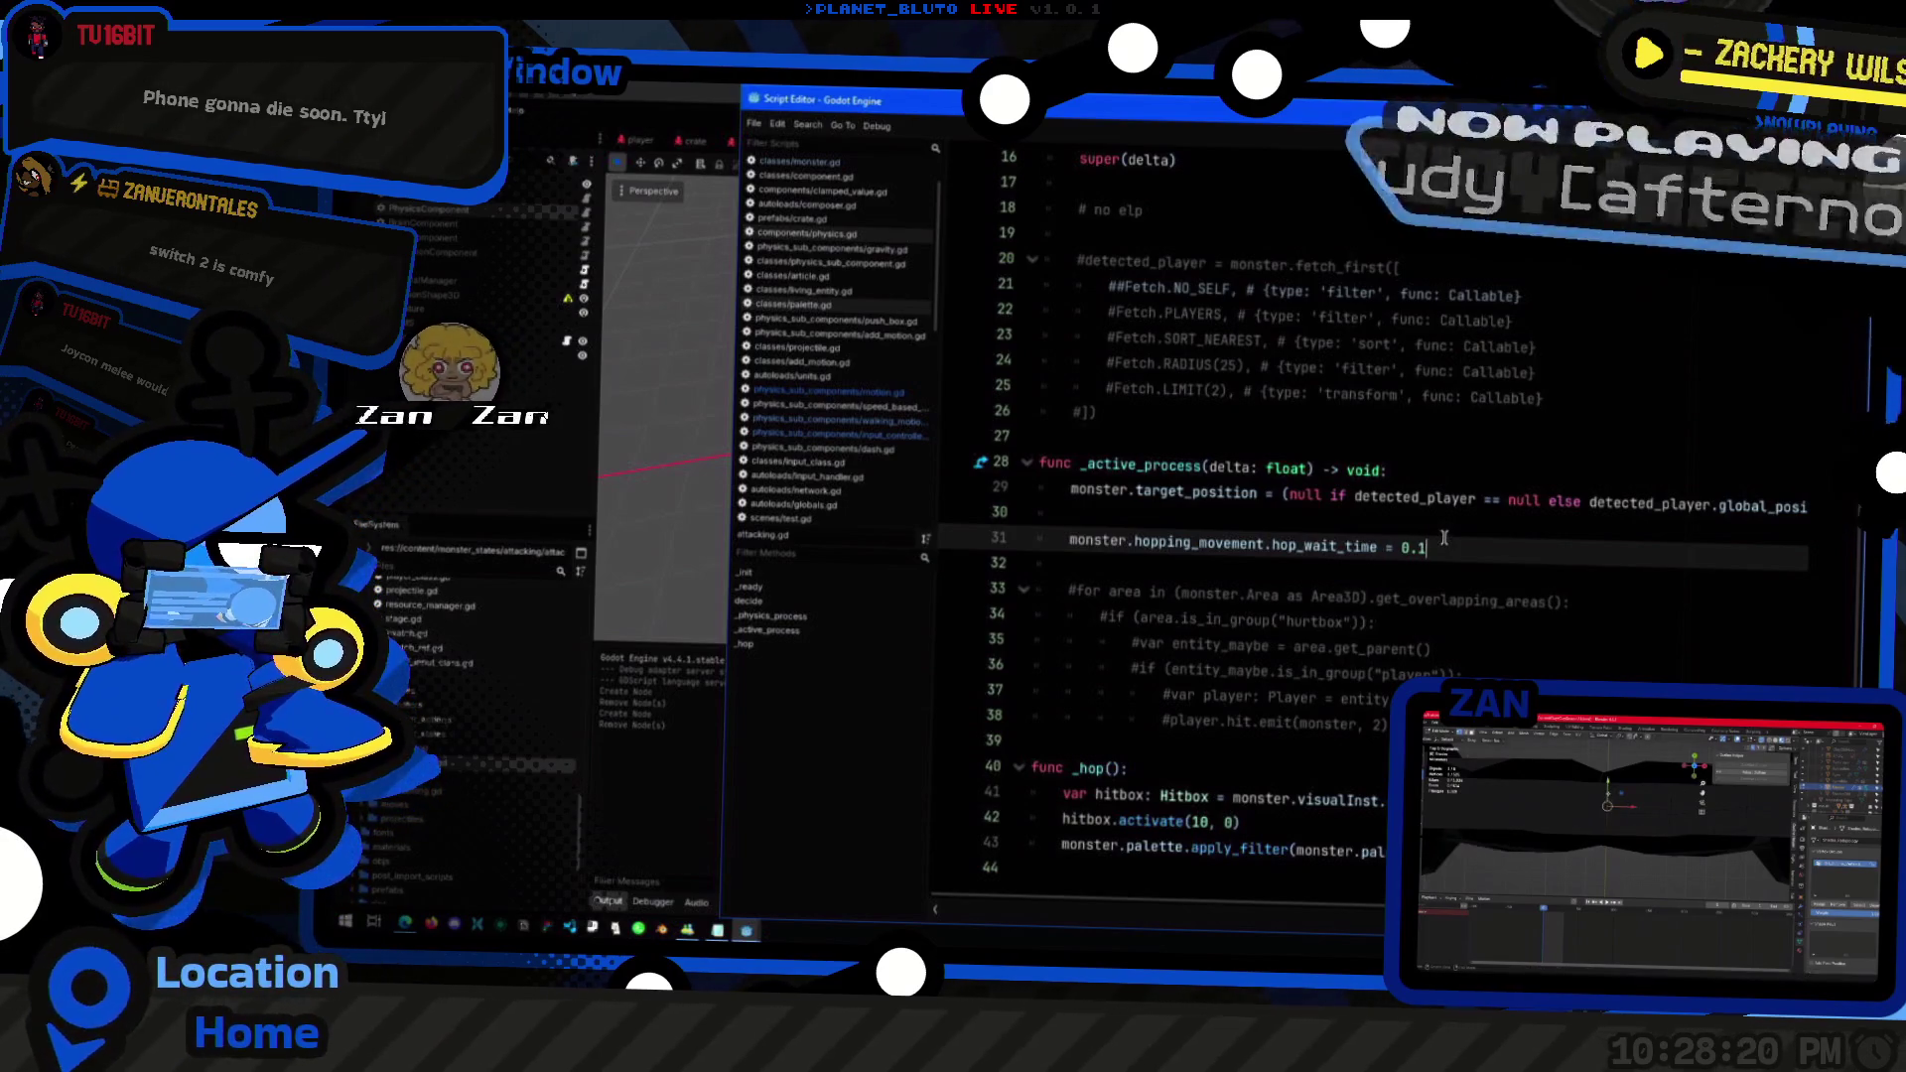
Jump to the MonsterState base class script and review its has_content check and line 9.
scroll(1224, 425, up, 5)
scroll(1224, 425, down, 5)
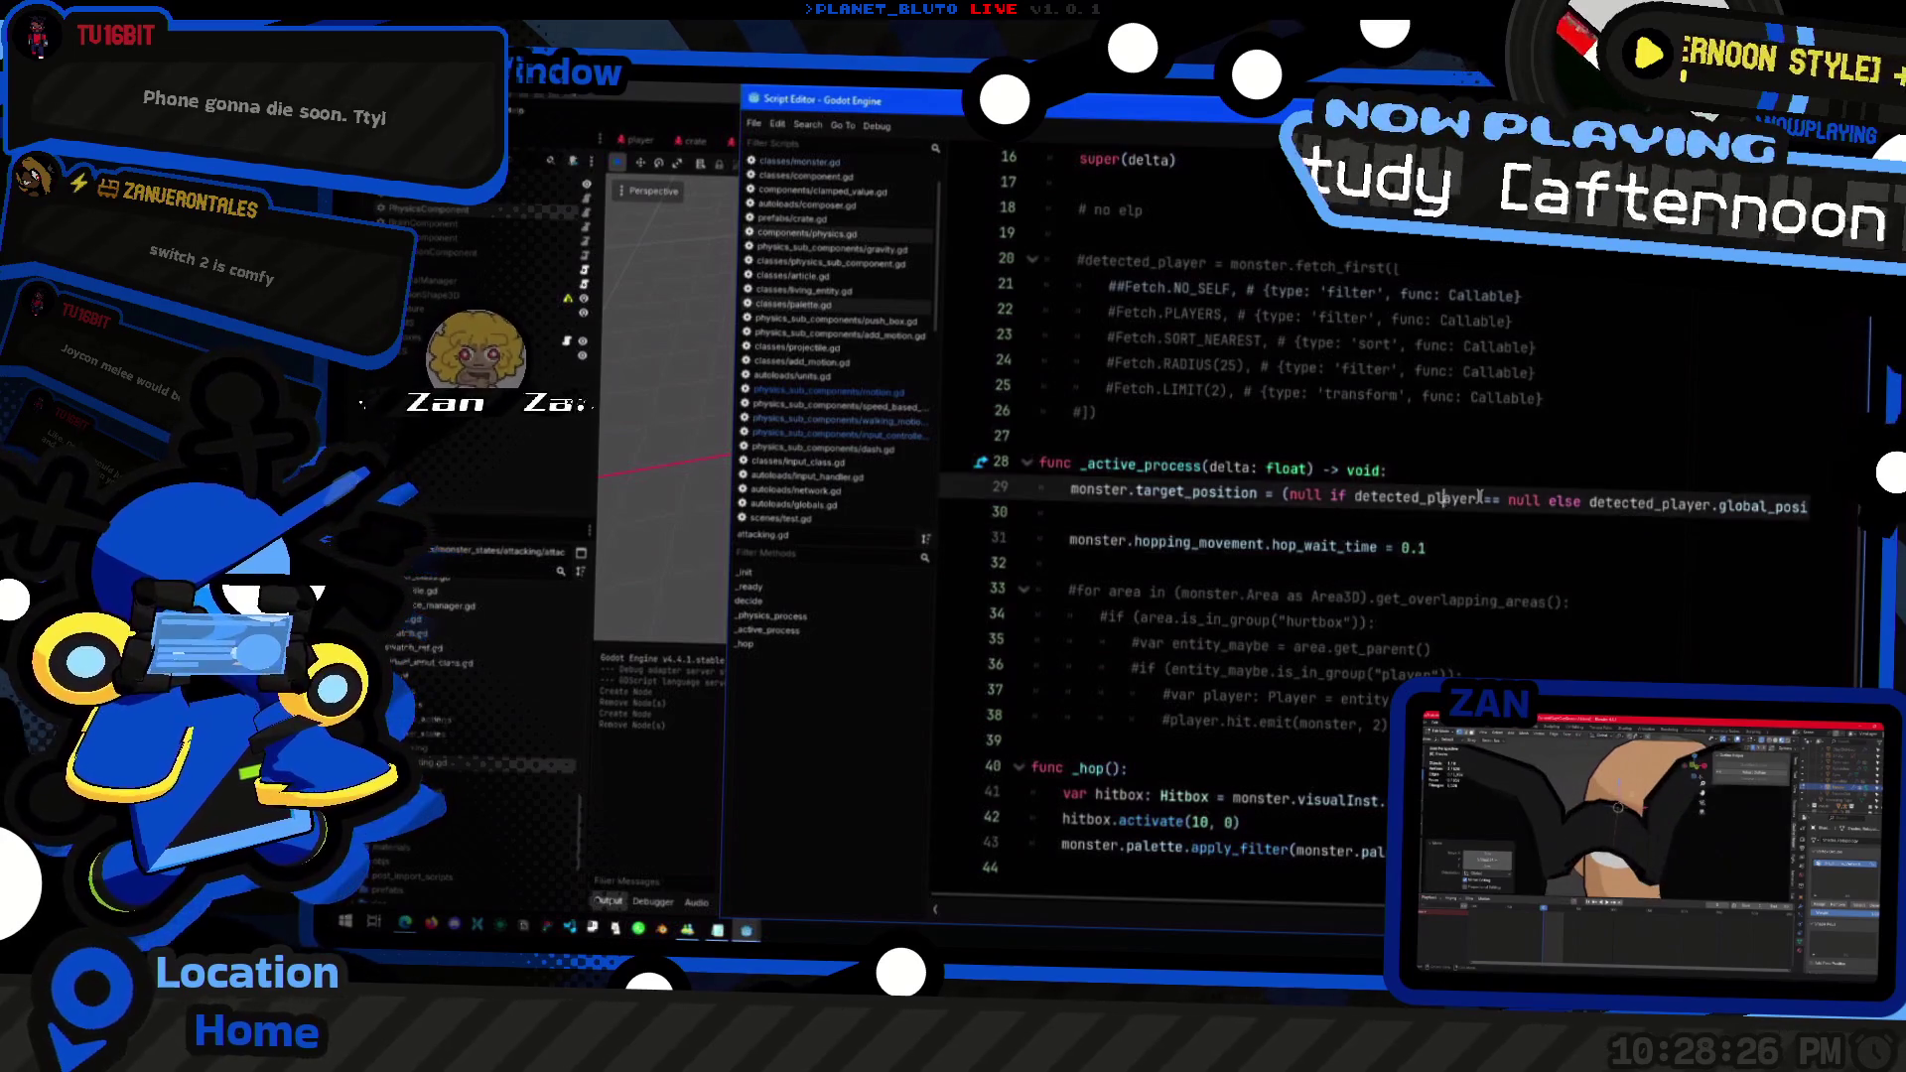
scroll(1469, 496, up, 5)
scroll(1517, 469, down, 5)
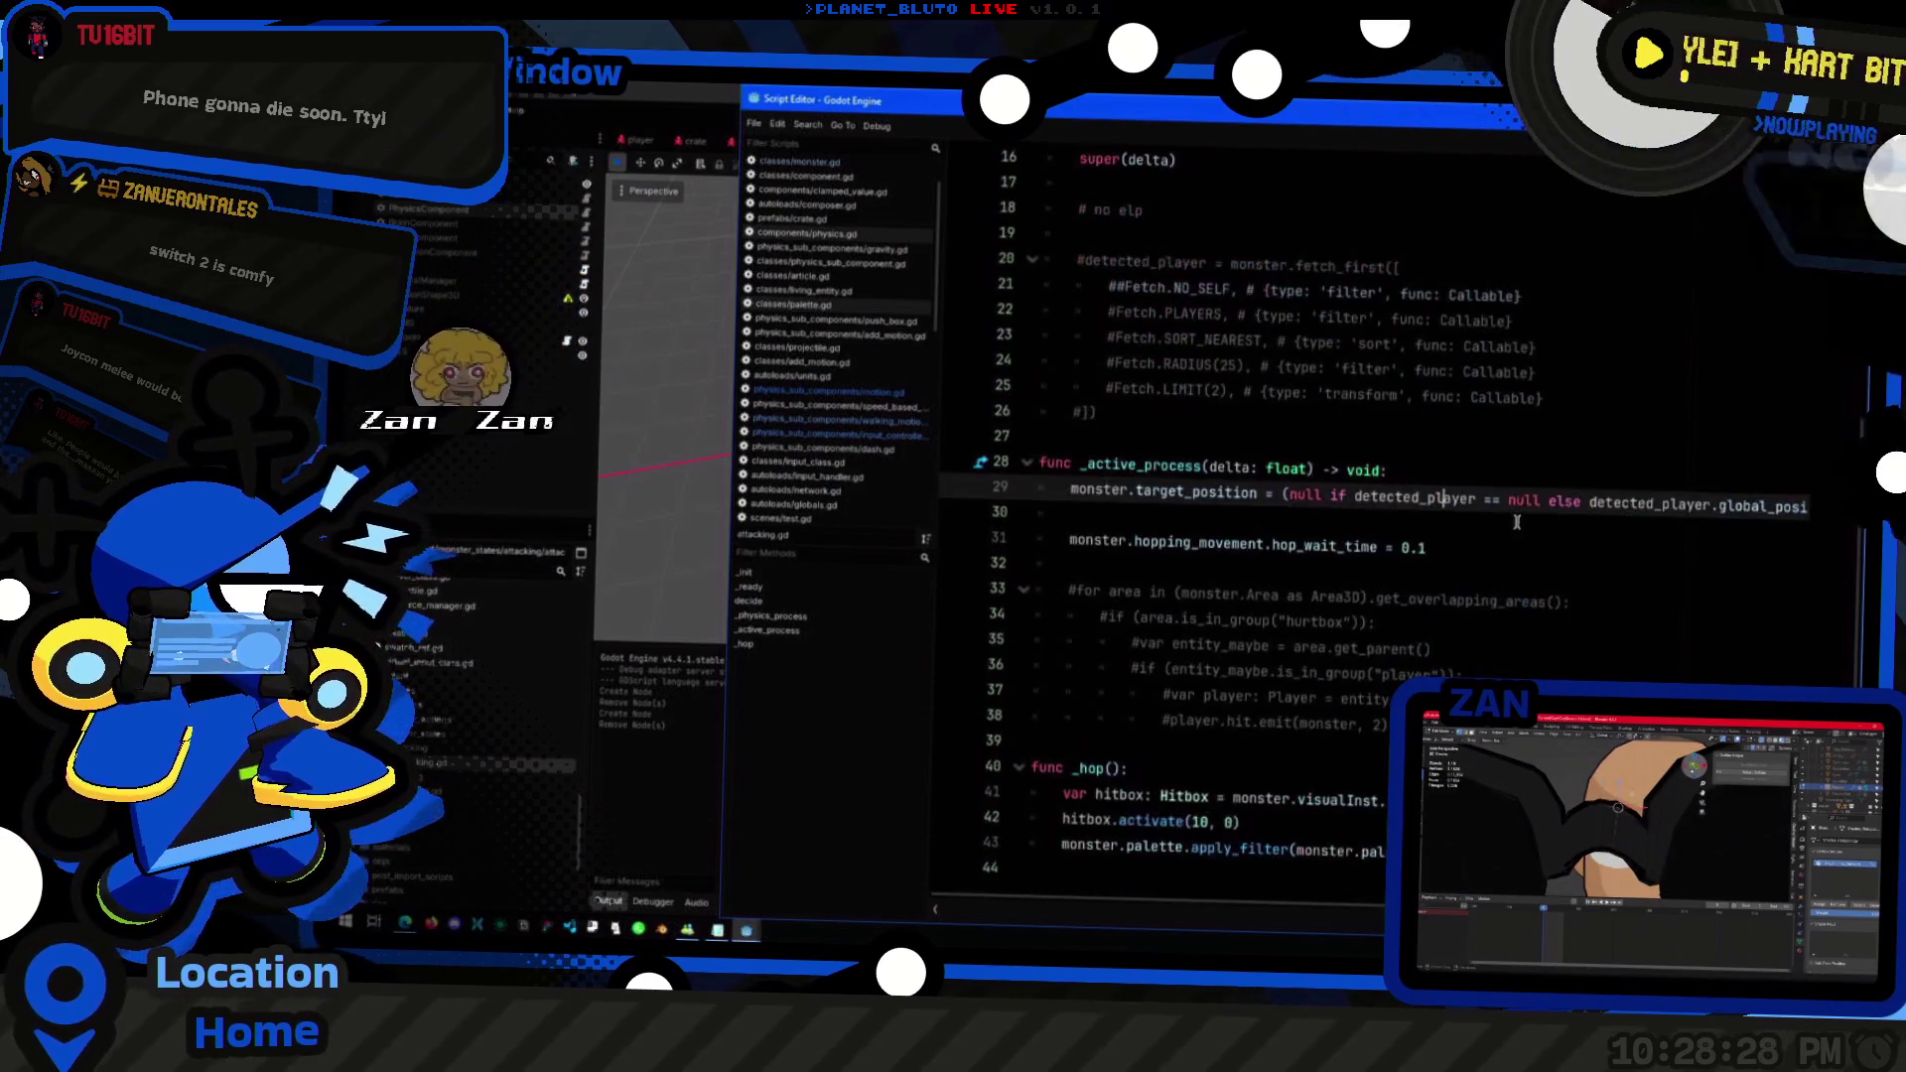
scroll(1158, 301, up, 5)
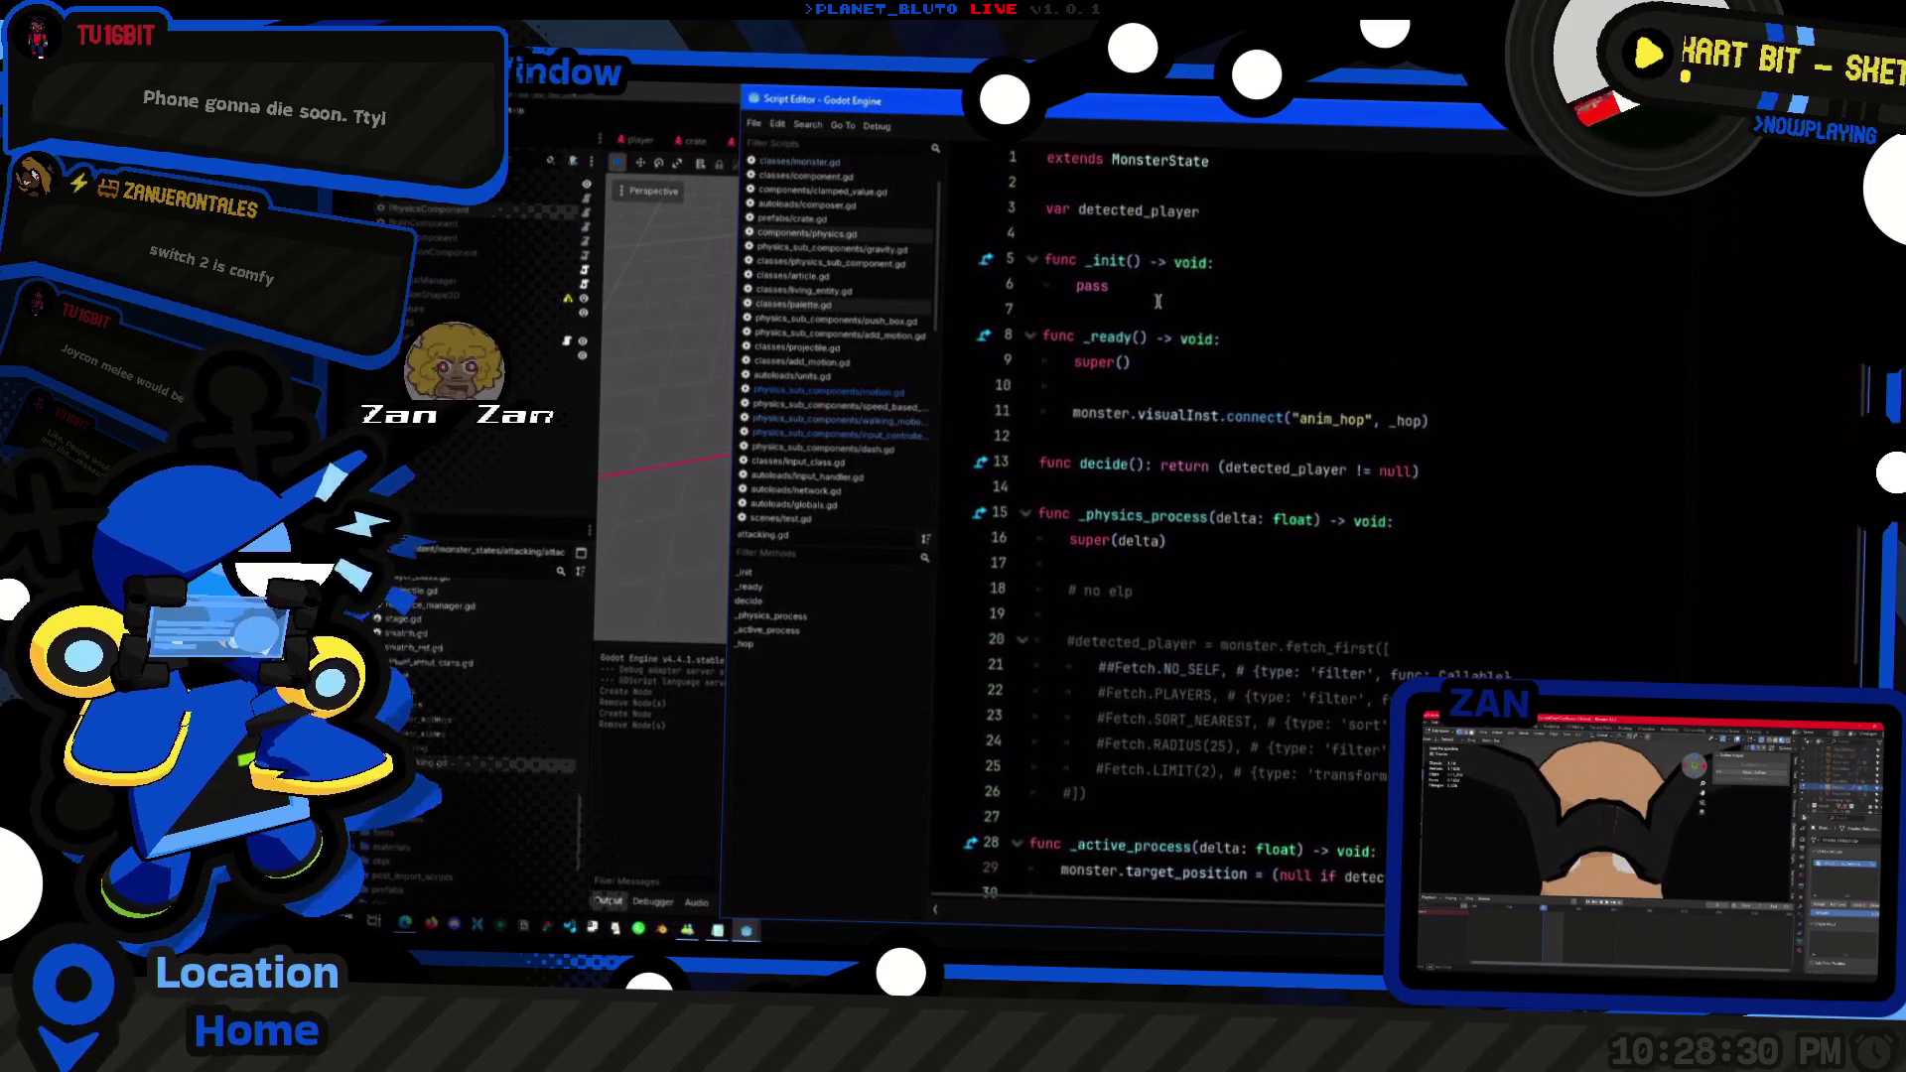
ctrl+click(1152, 161)
click(1398, 408)
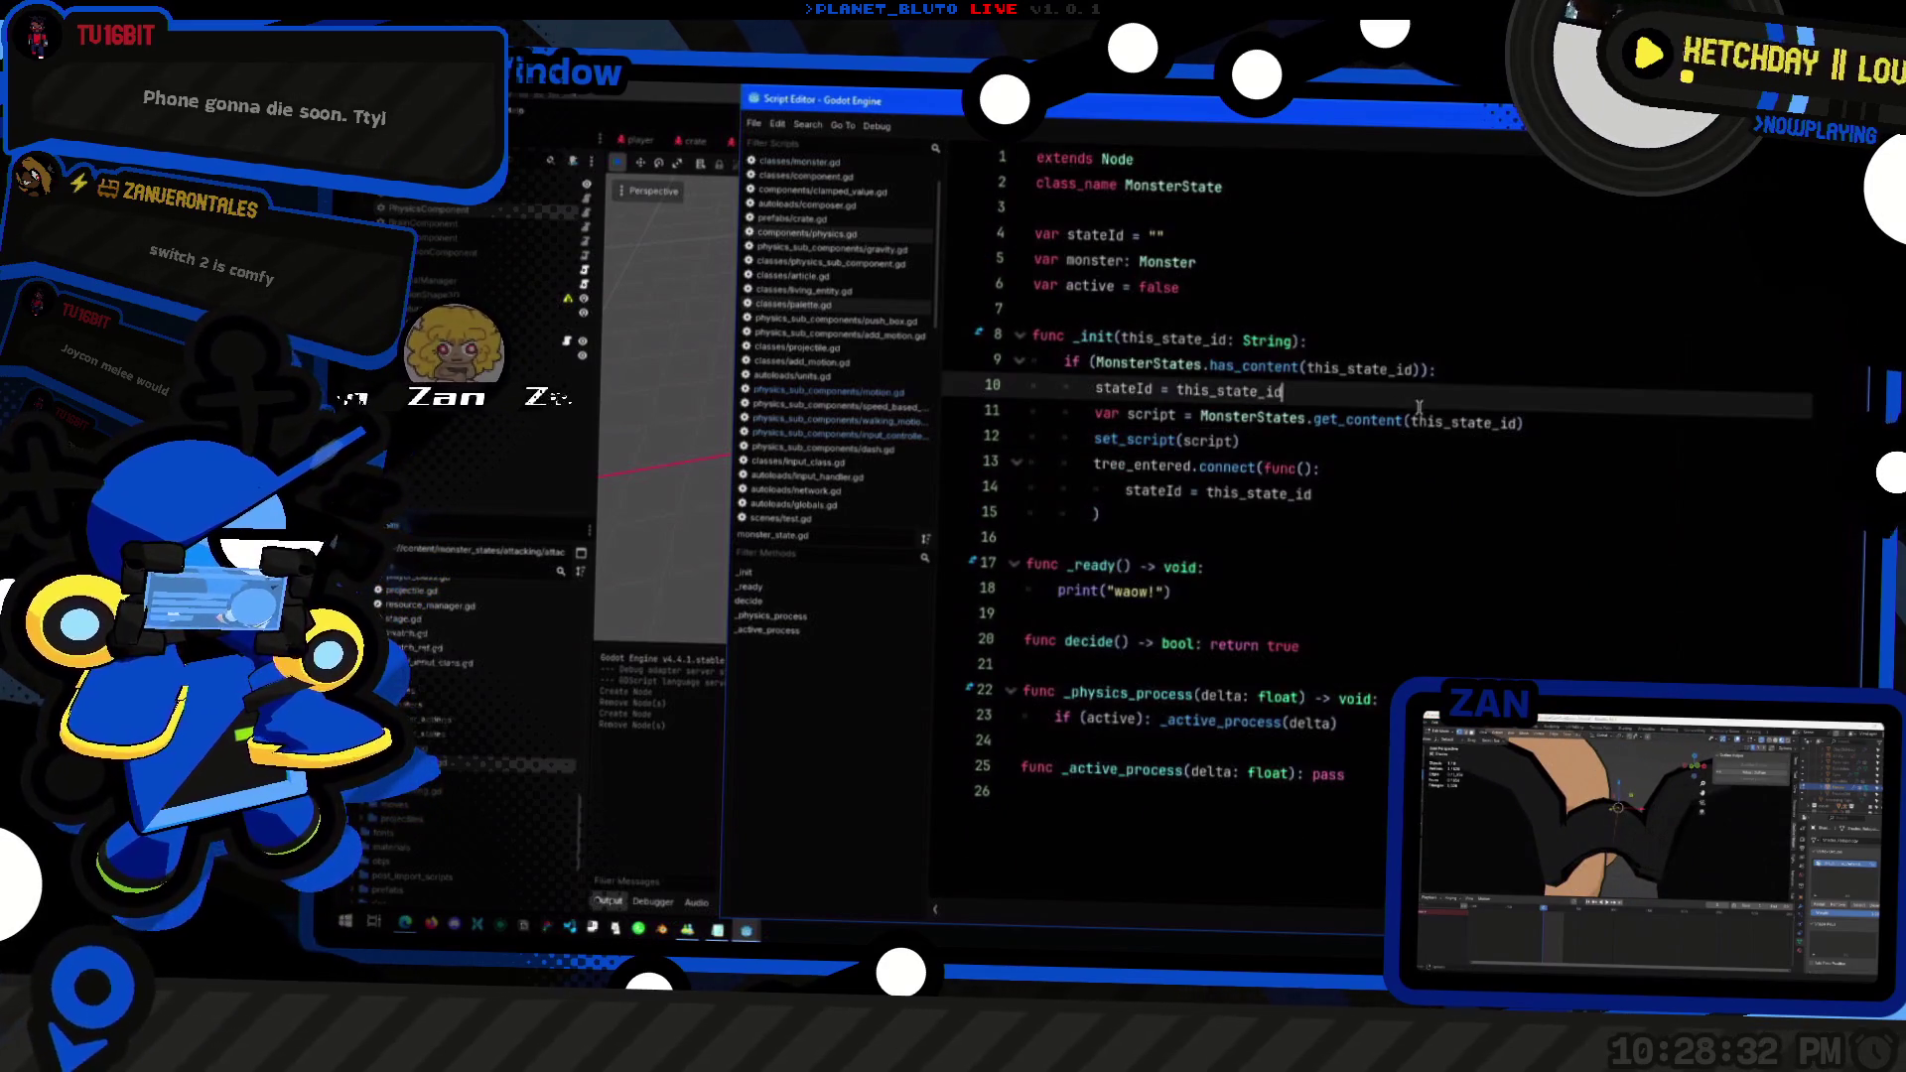
click(1503, 375)
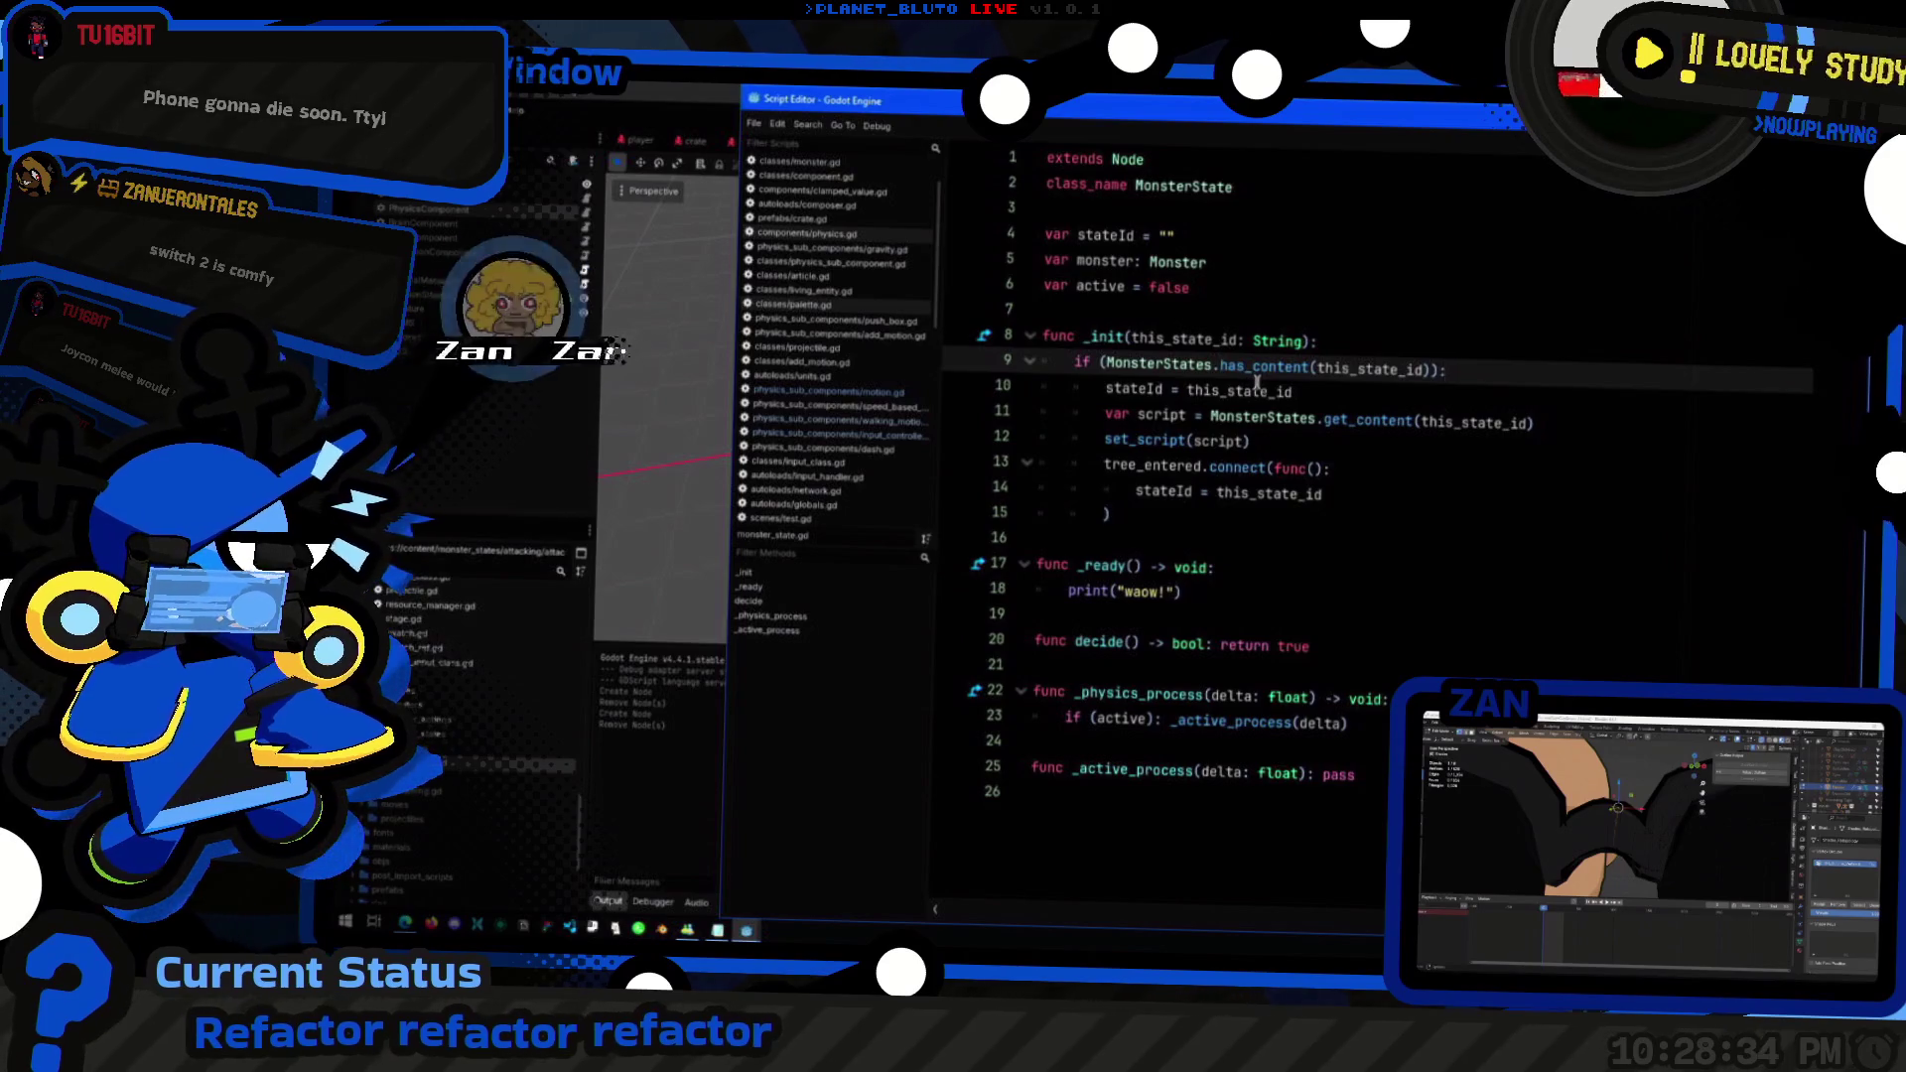
ctrl+click(1205, 196)
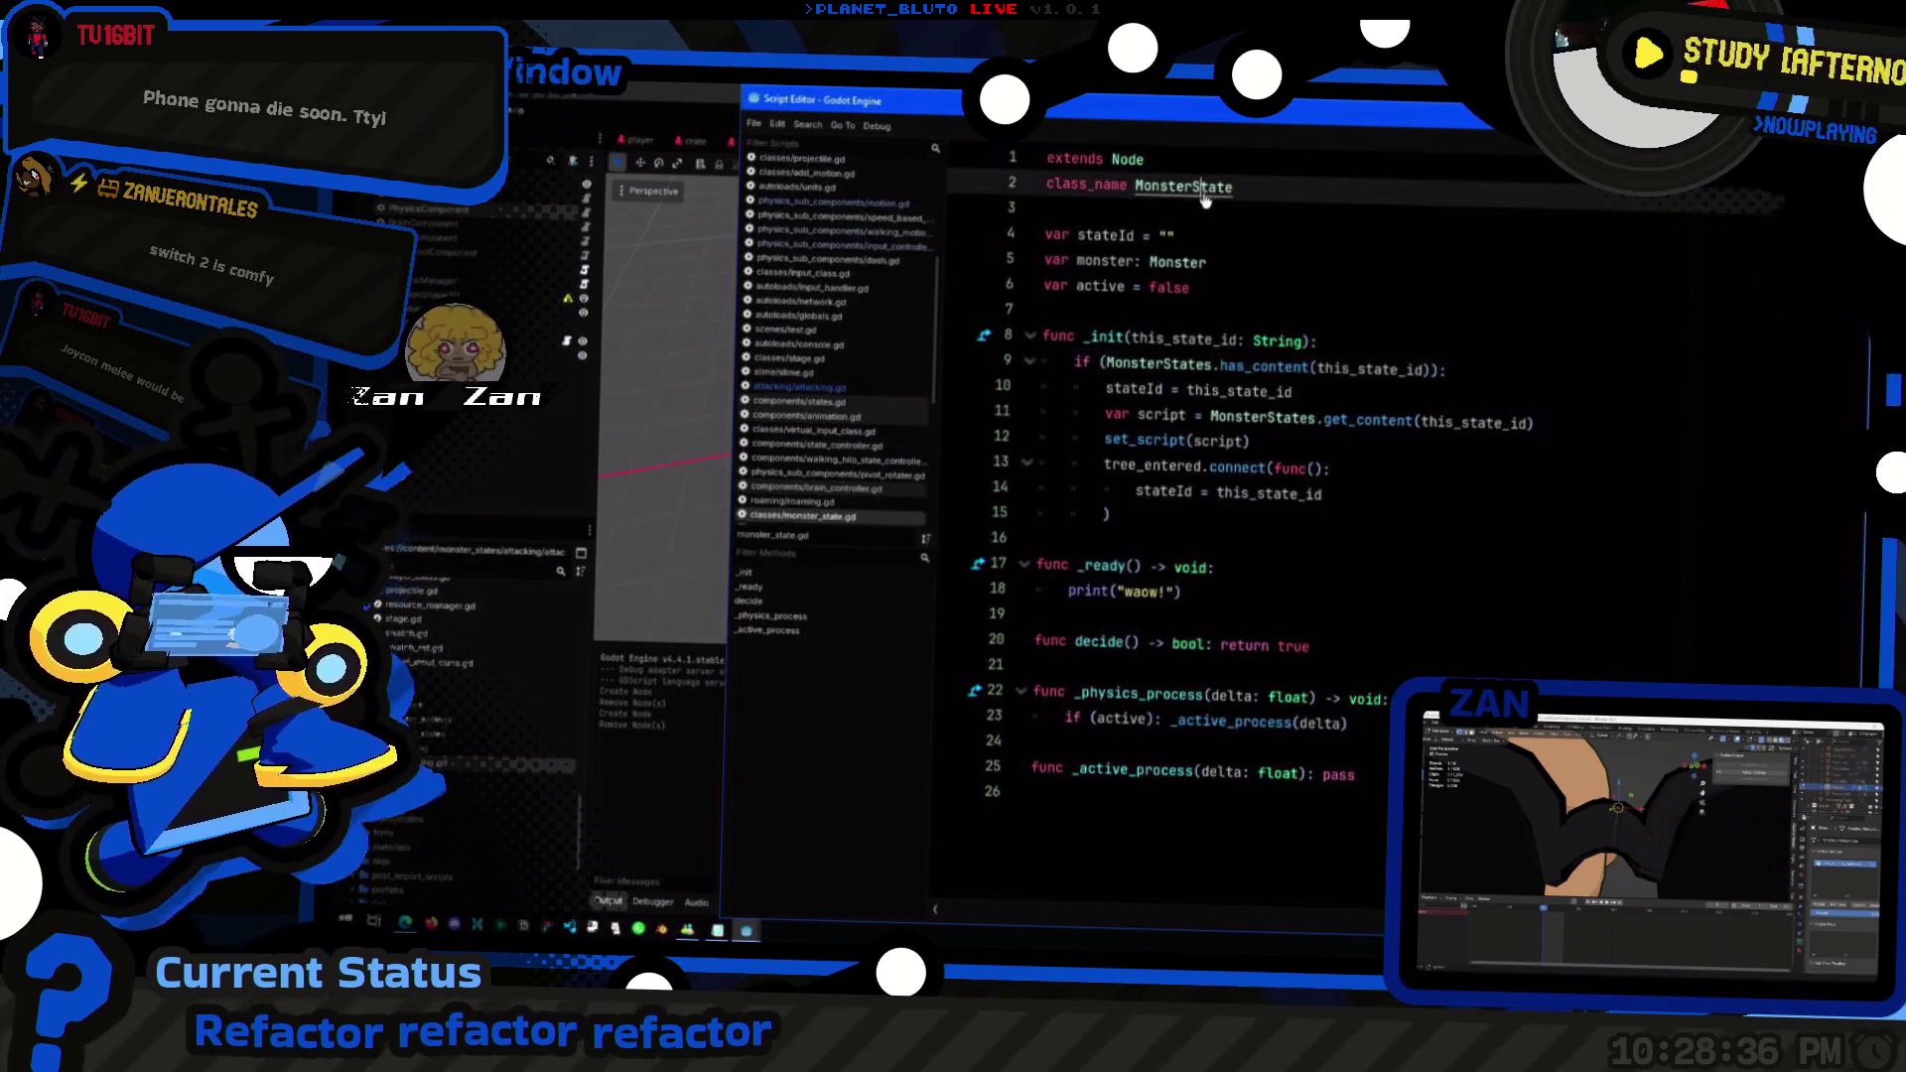
Return to attacking.gd and step through lines 29–31, ending after the 0.1 hop wait time.
key(alt+Left)
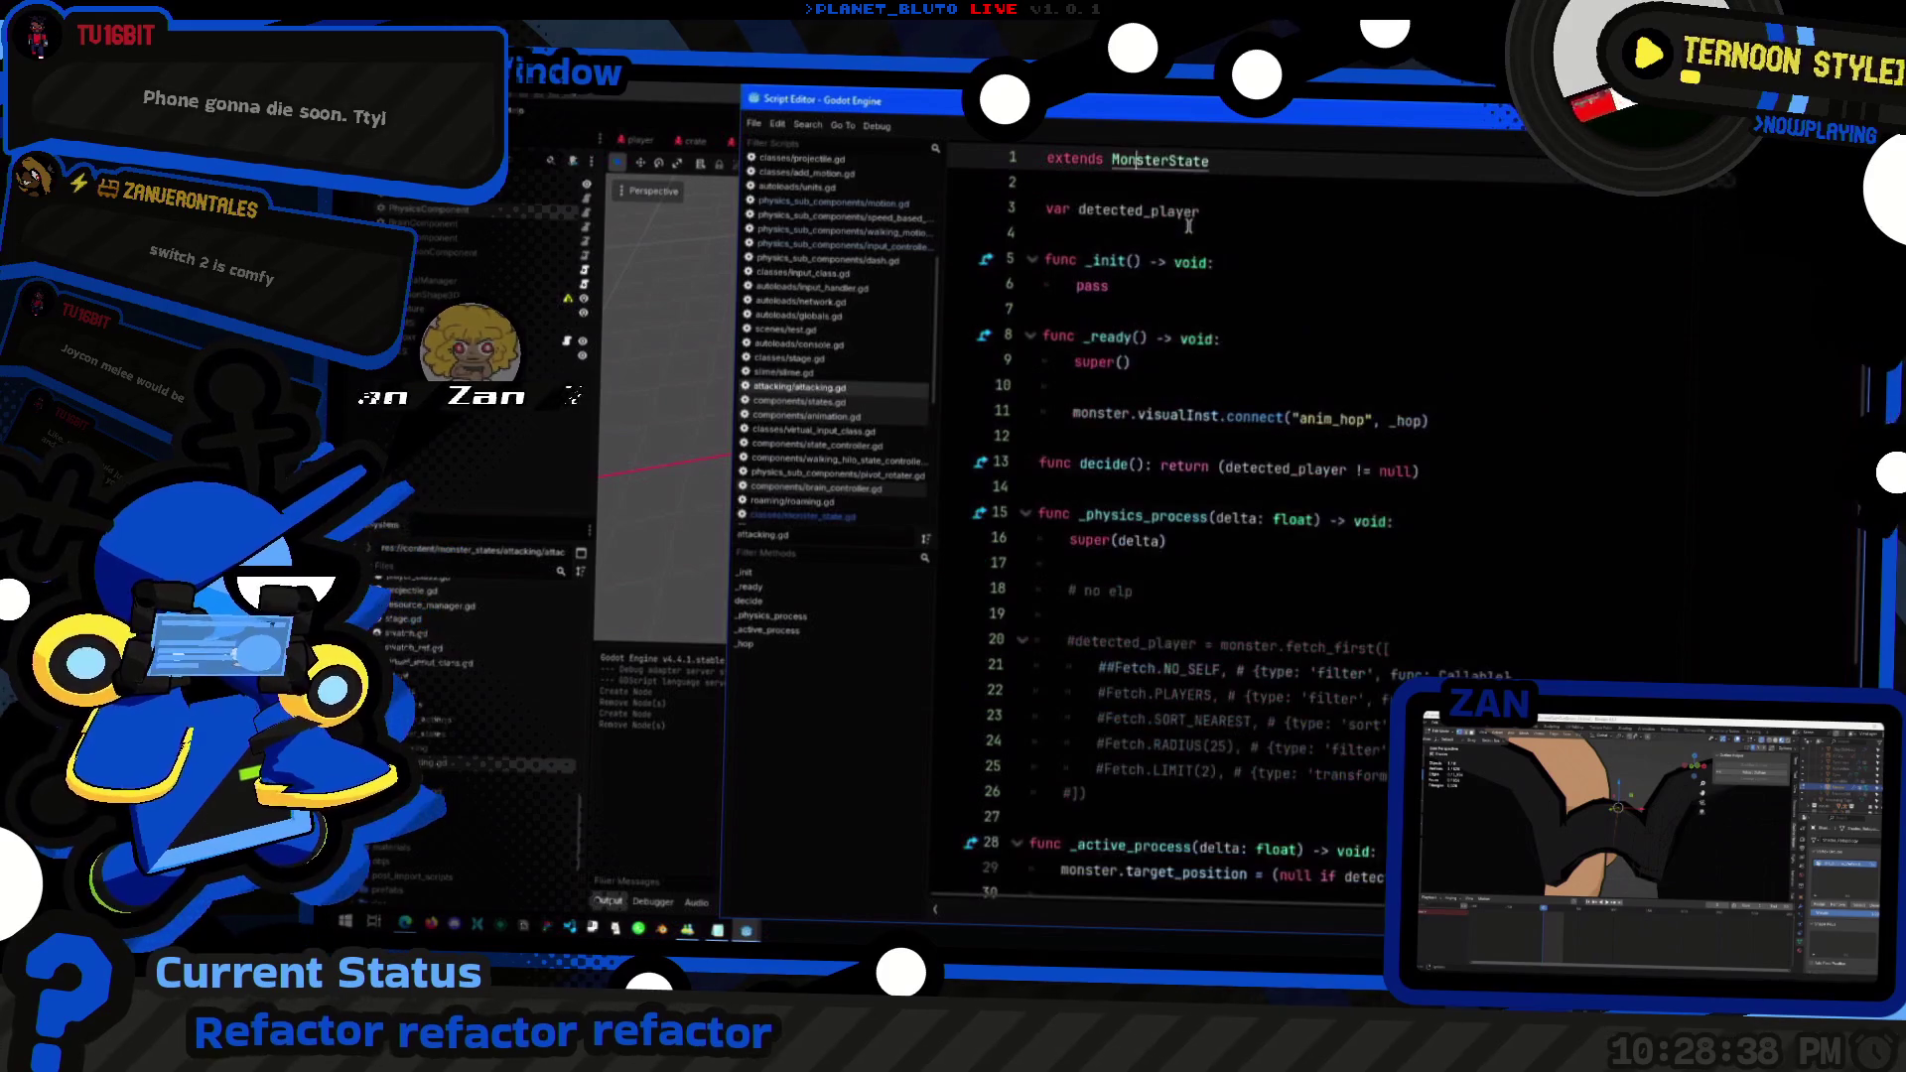
scroll(1130, 485, down, 5)
click(1531, 508)
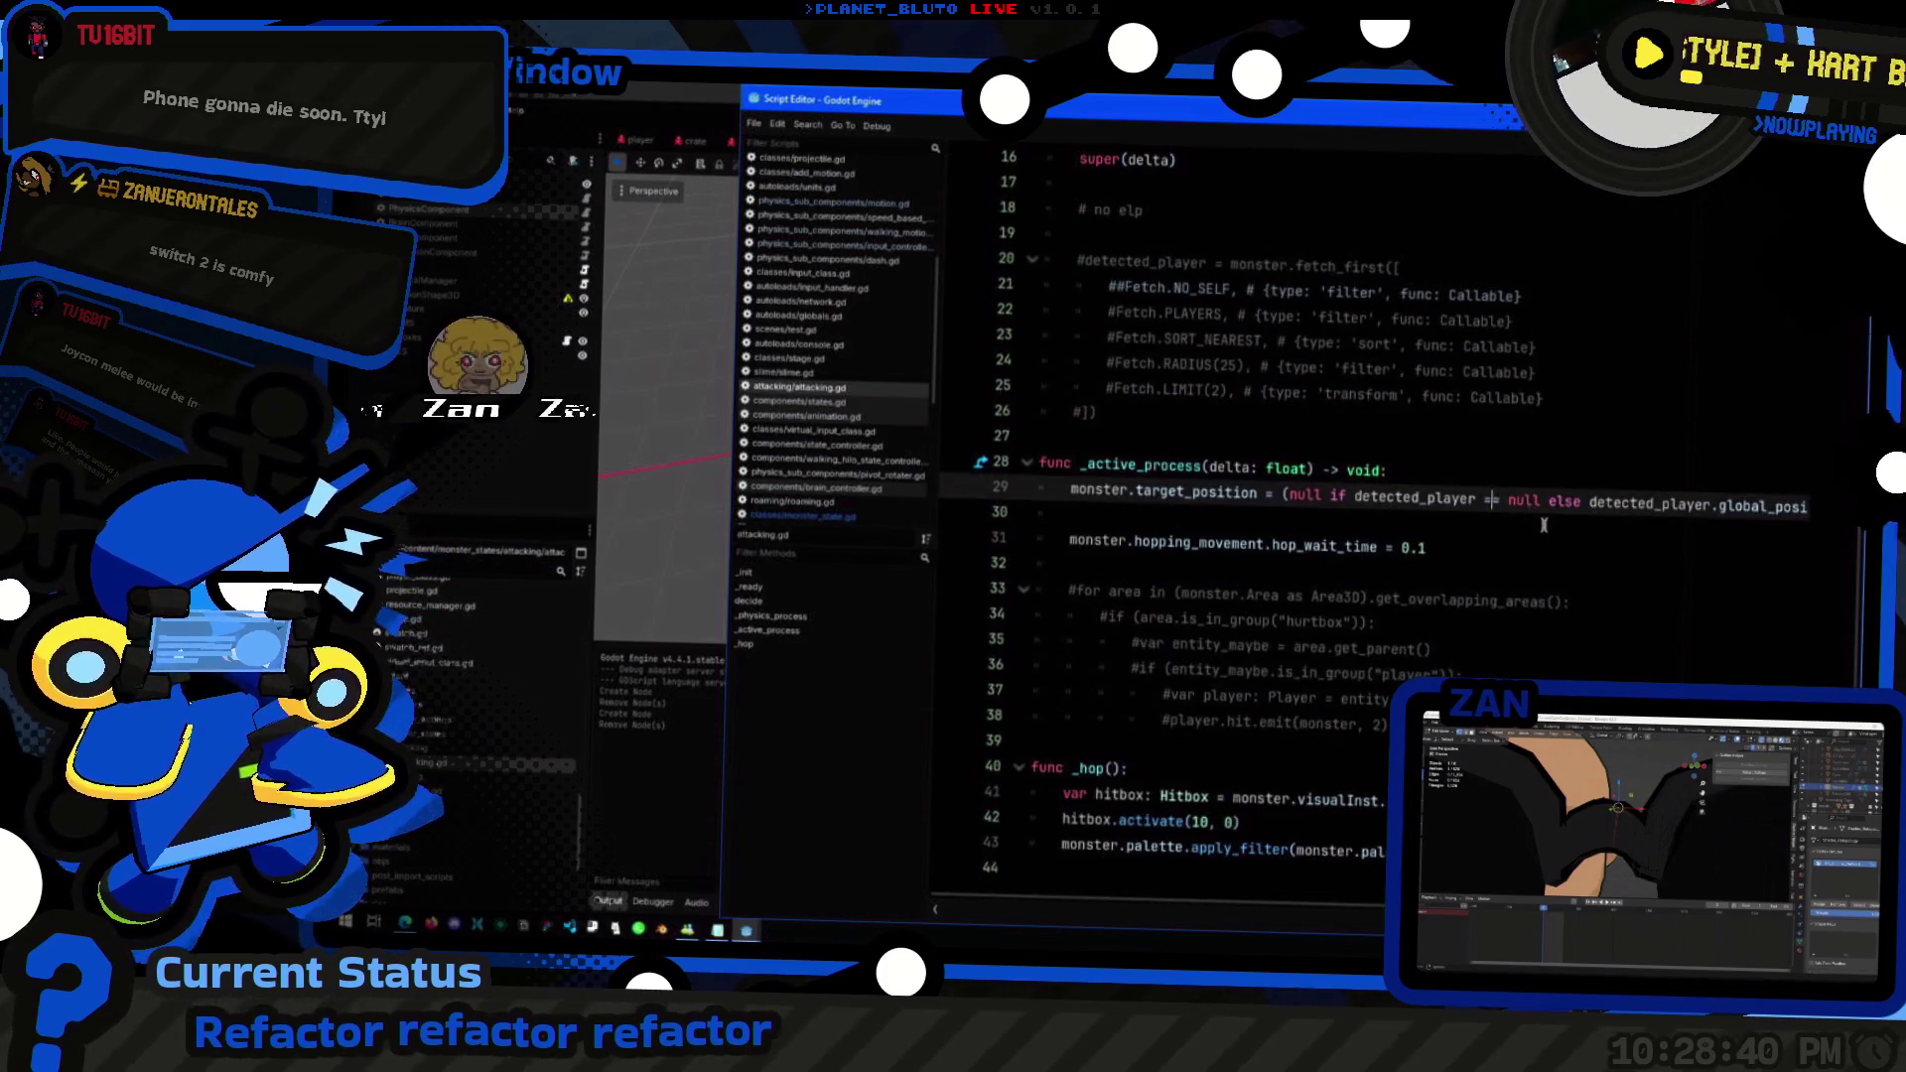
key(Home)
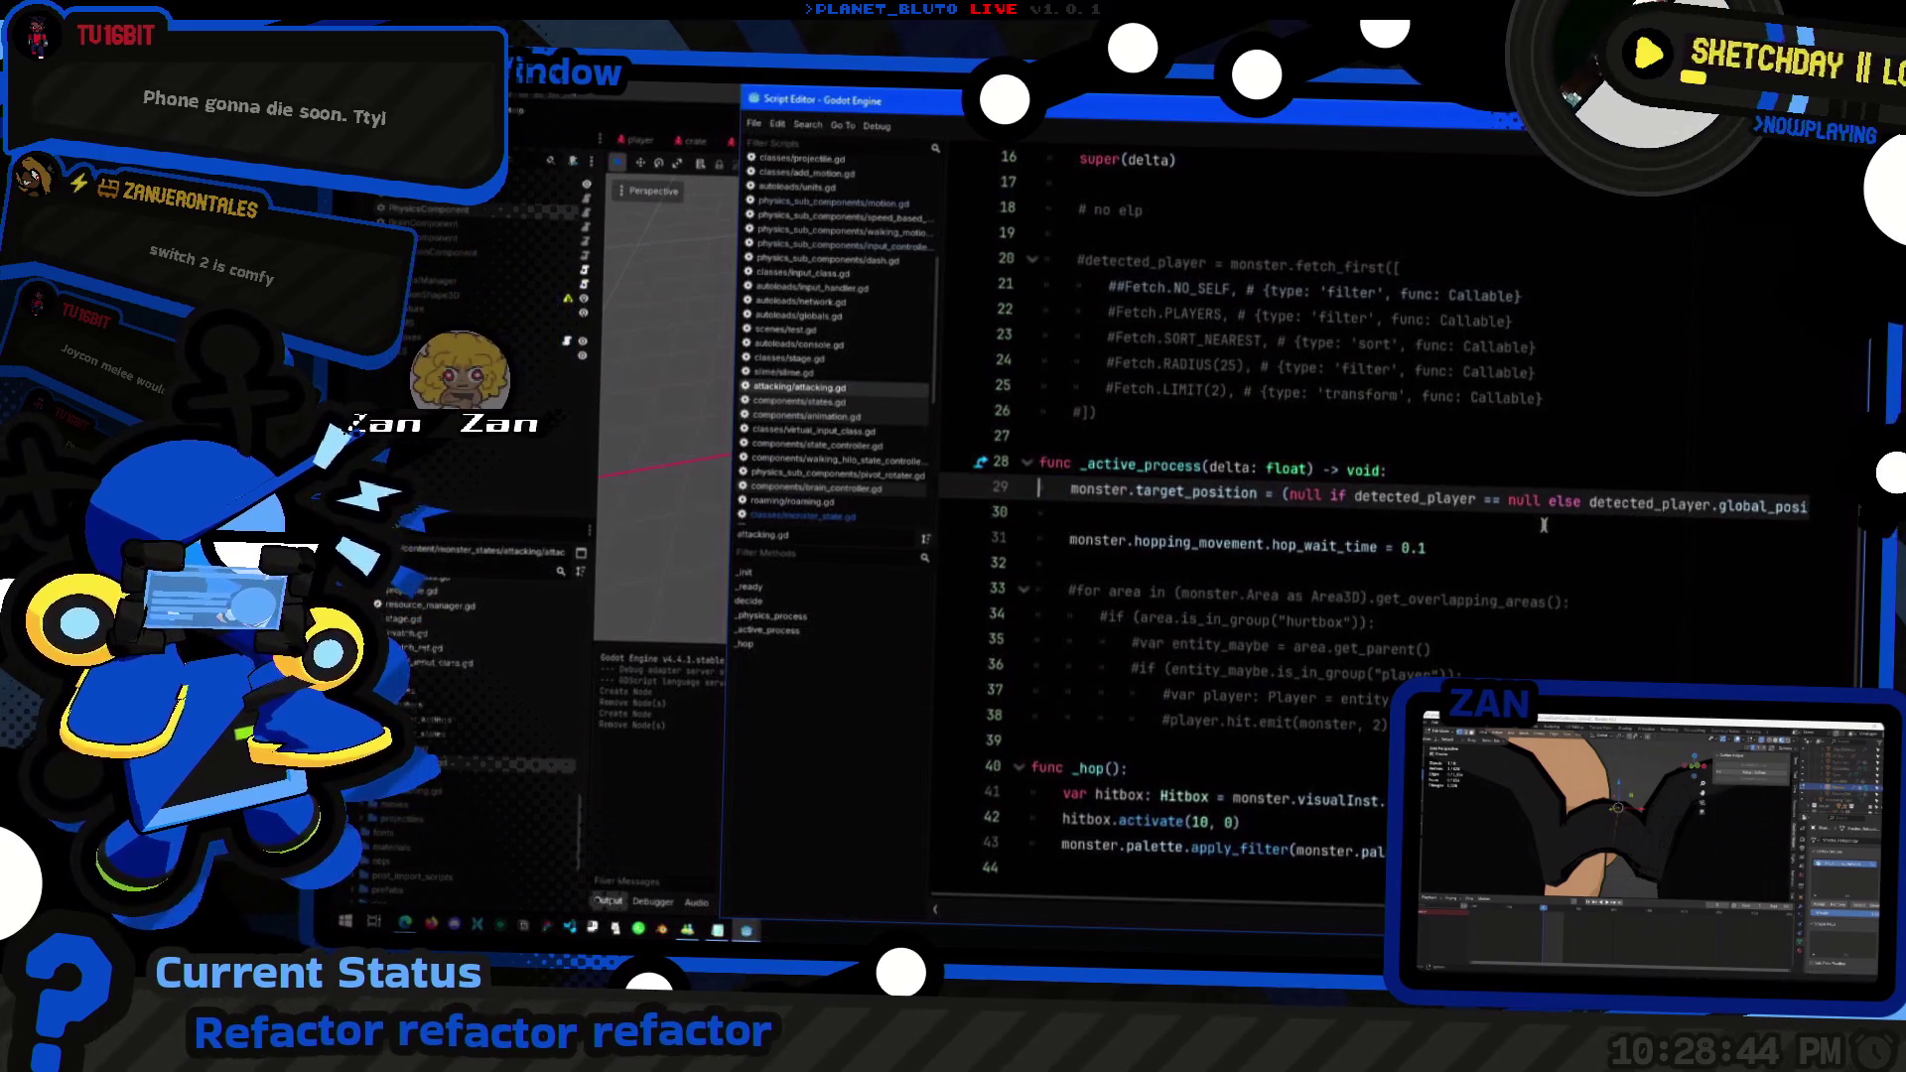
key(Home)
key(Home)
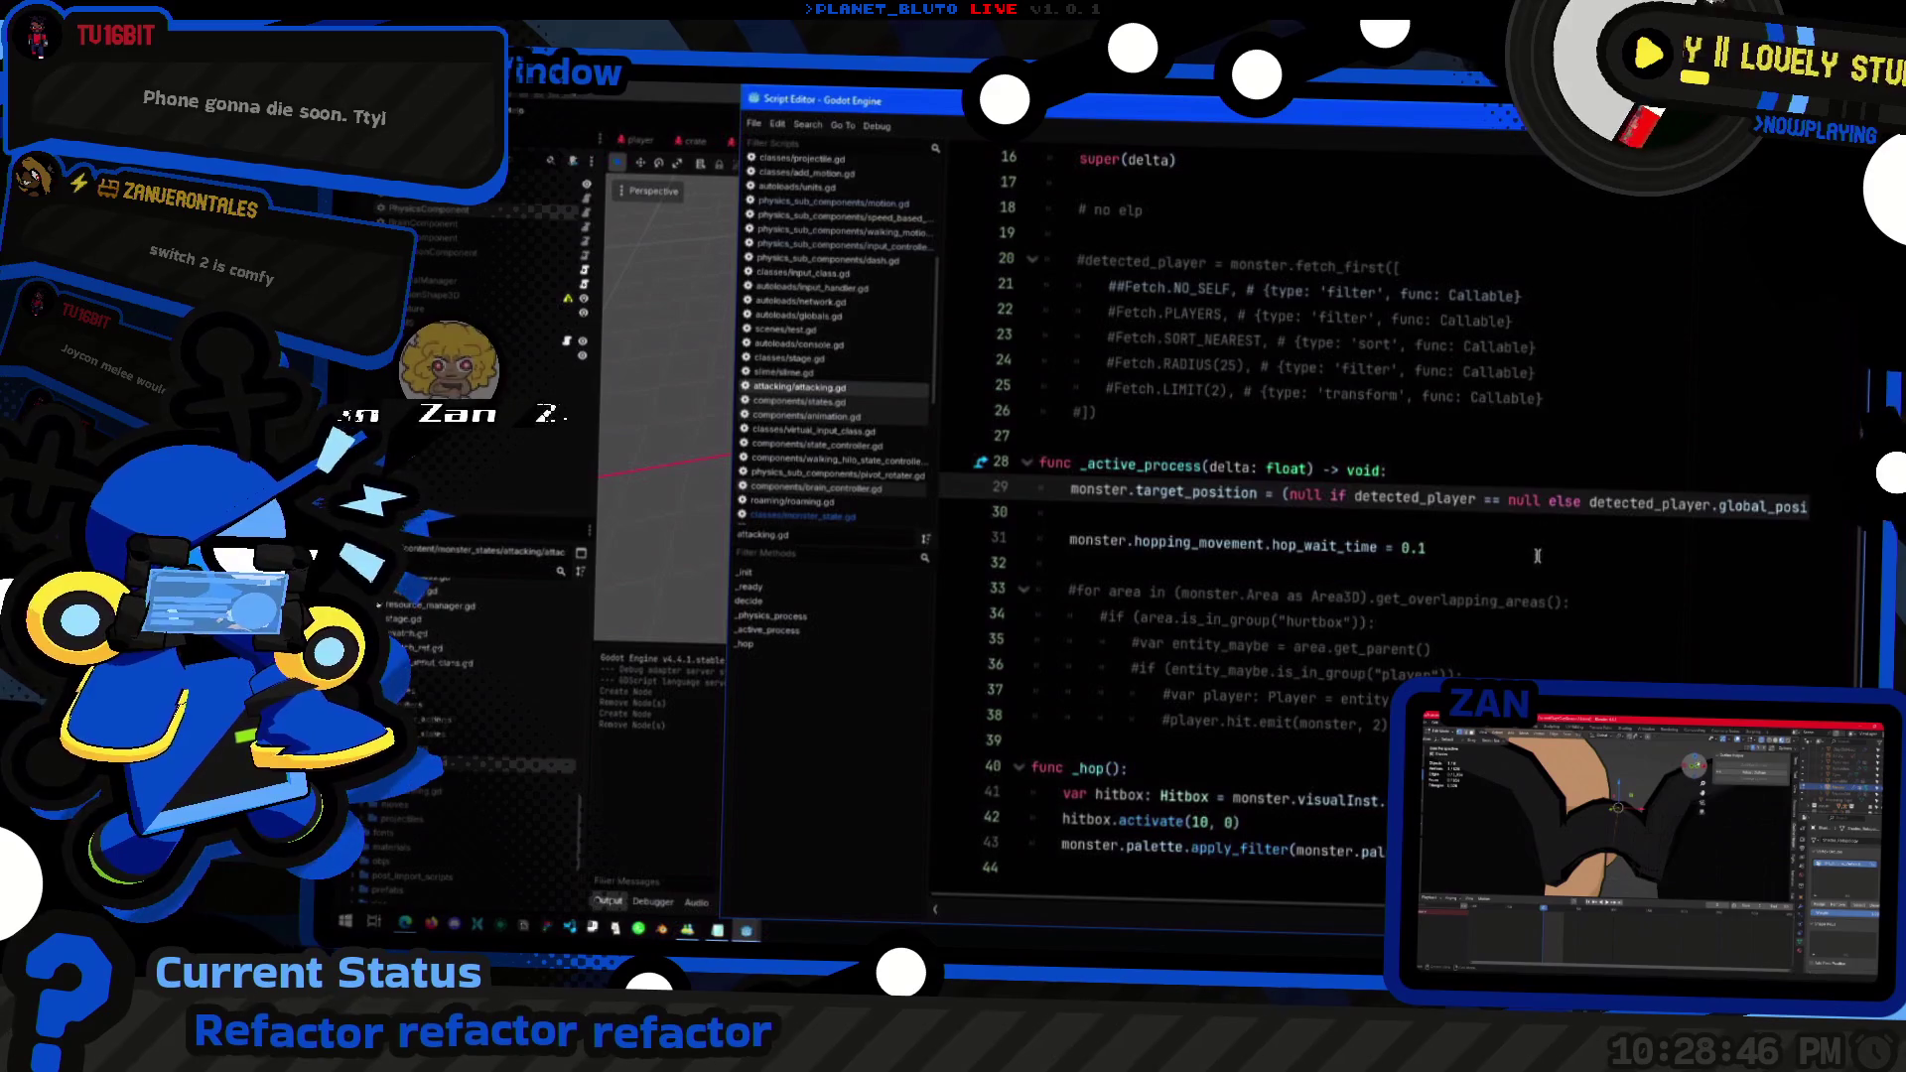
click(1536, 555)
key(Up)
key(Up)
key(Up)
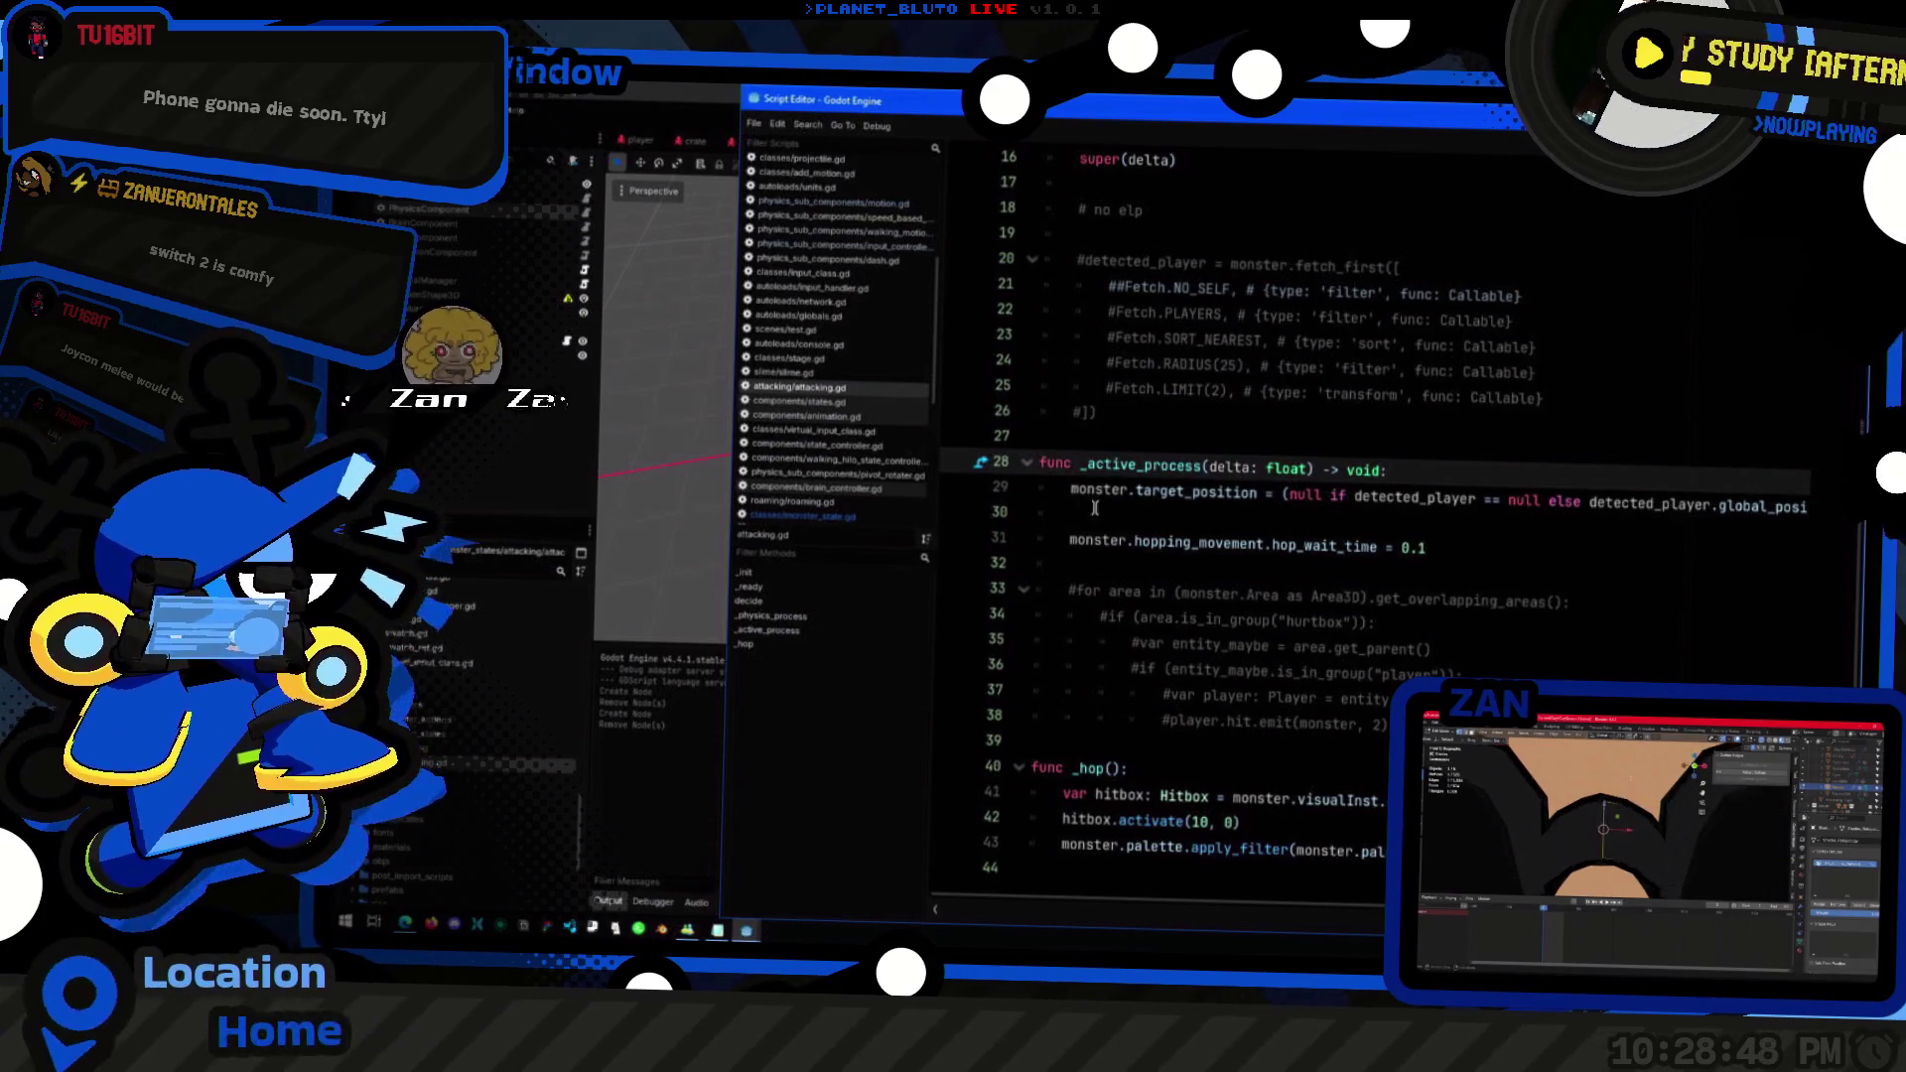
key(Down)
key(Home)
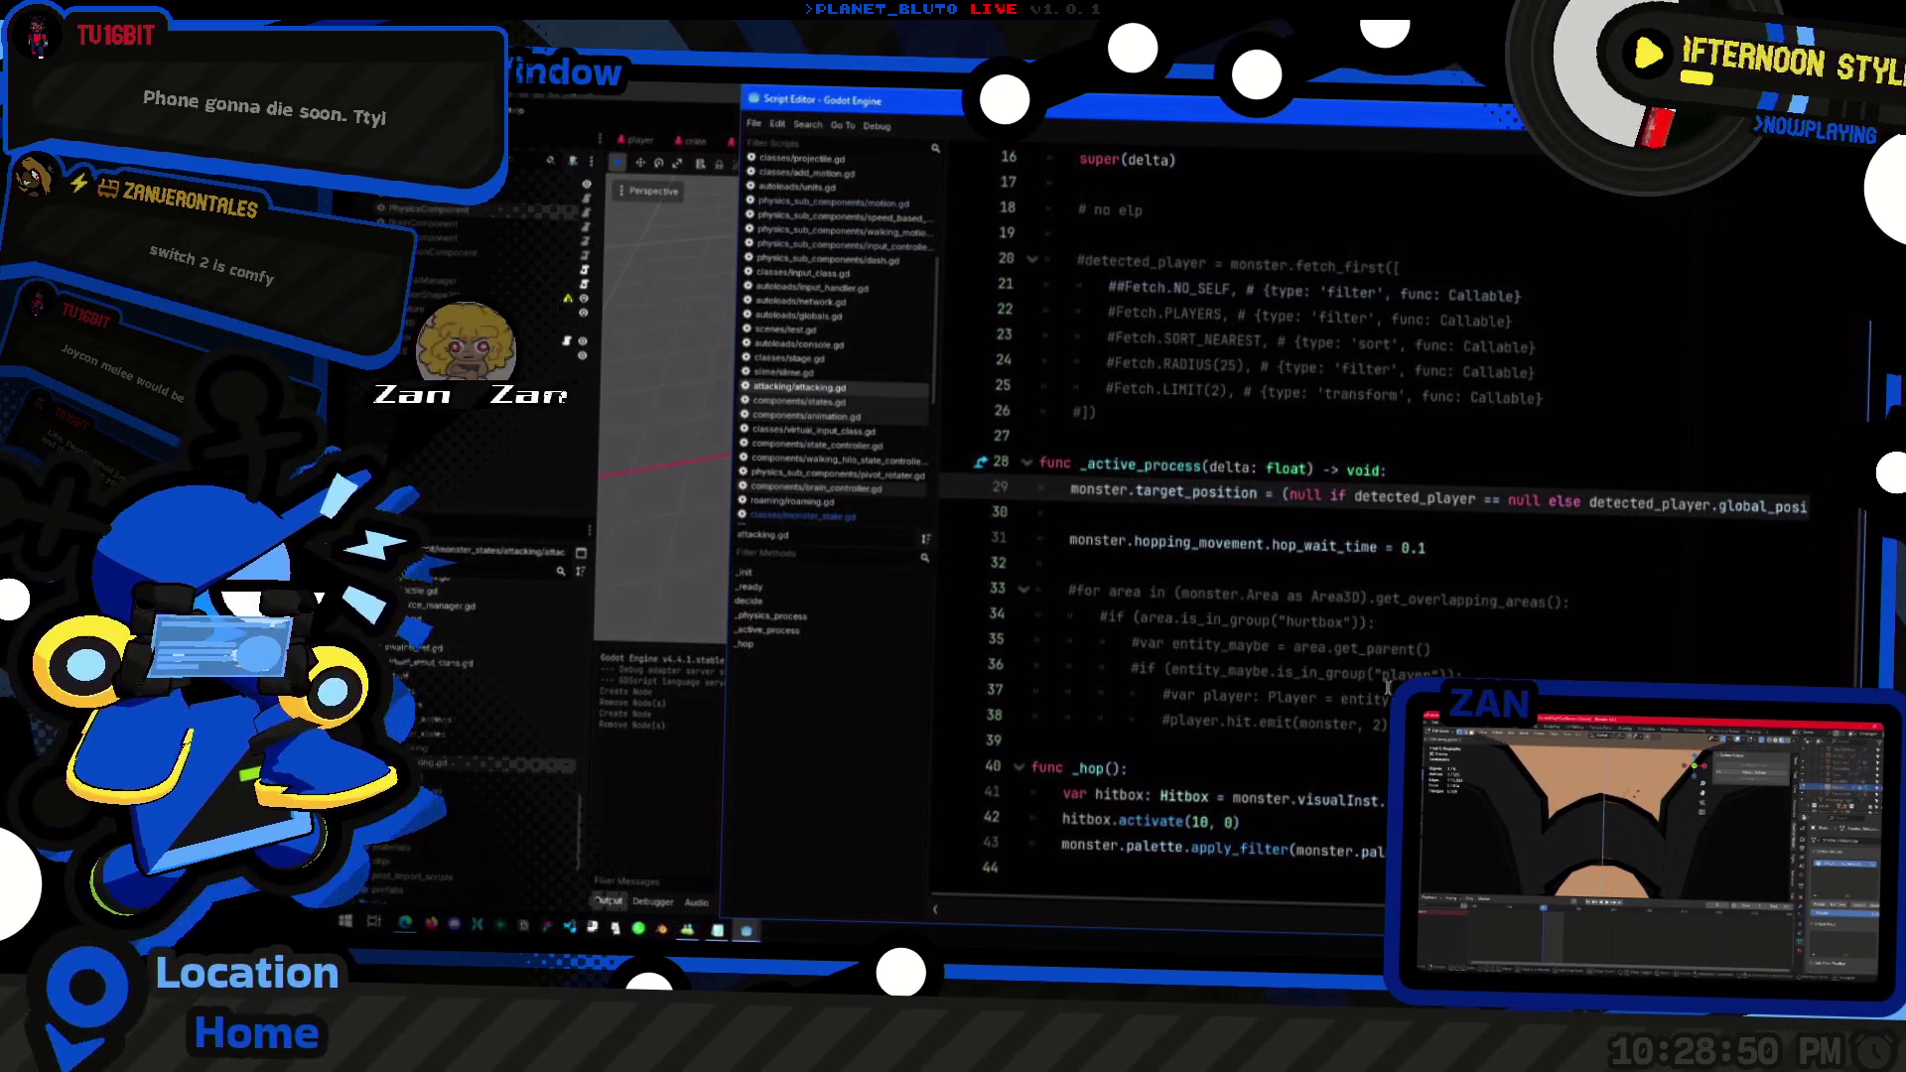
click(1497, 565)
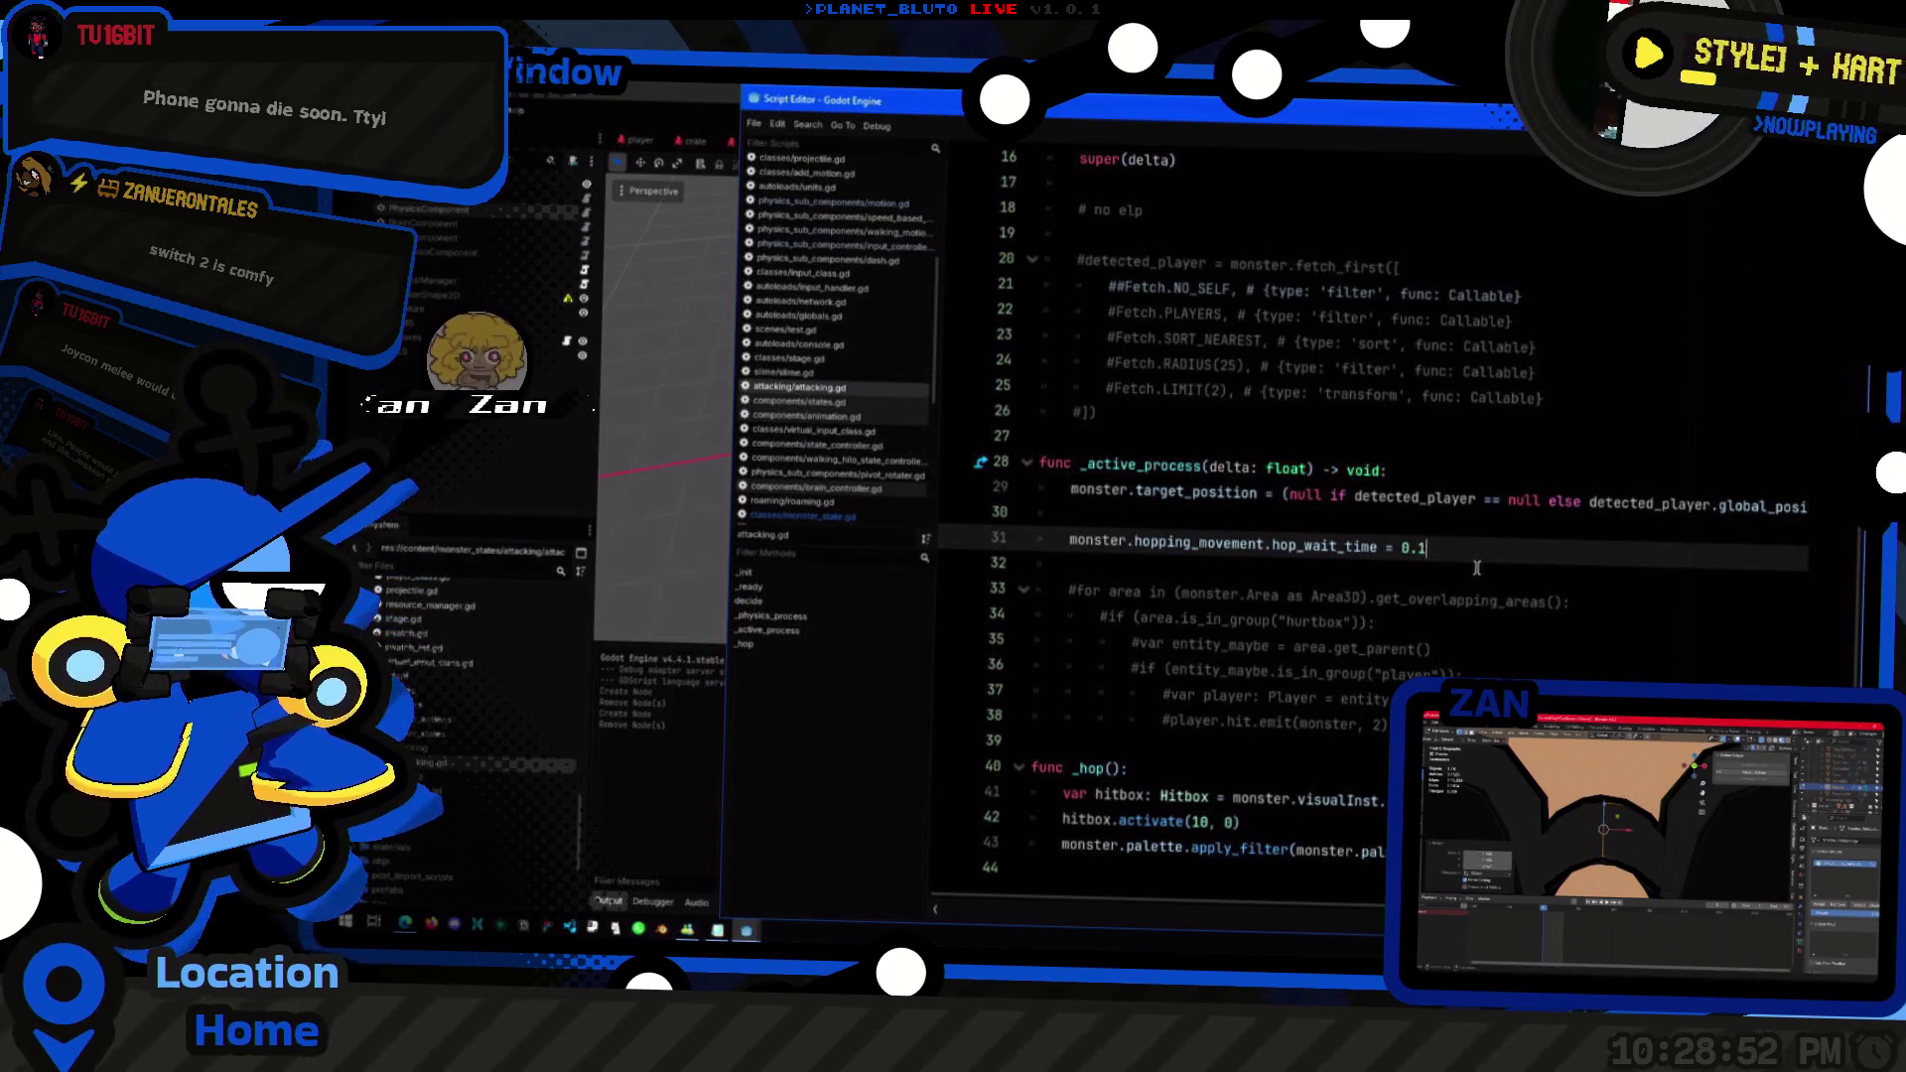
Hide the Script Editor window so the slime's 3D scene shows.
key(alt+Tab)
key(Escape)
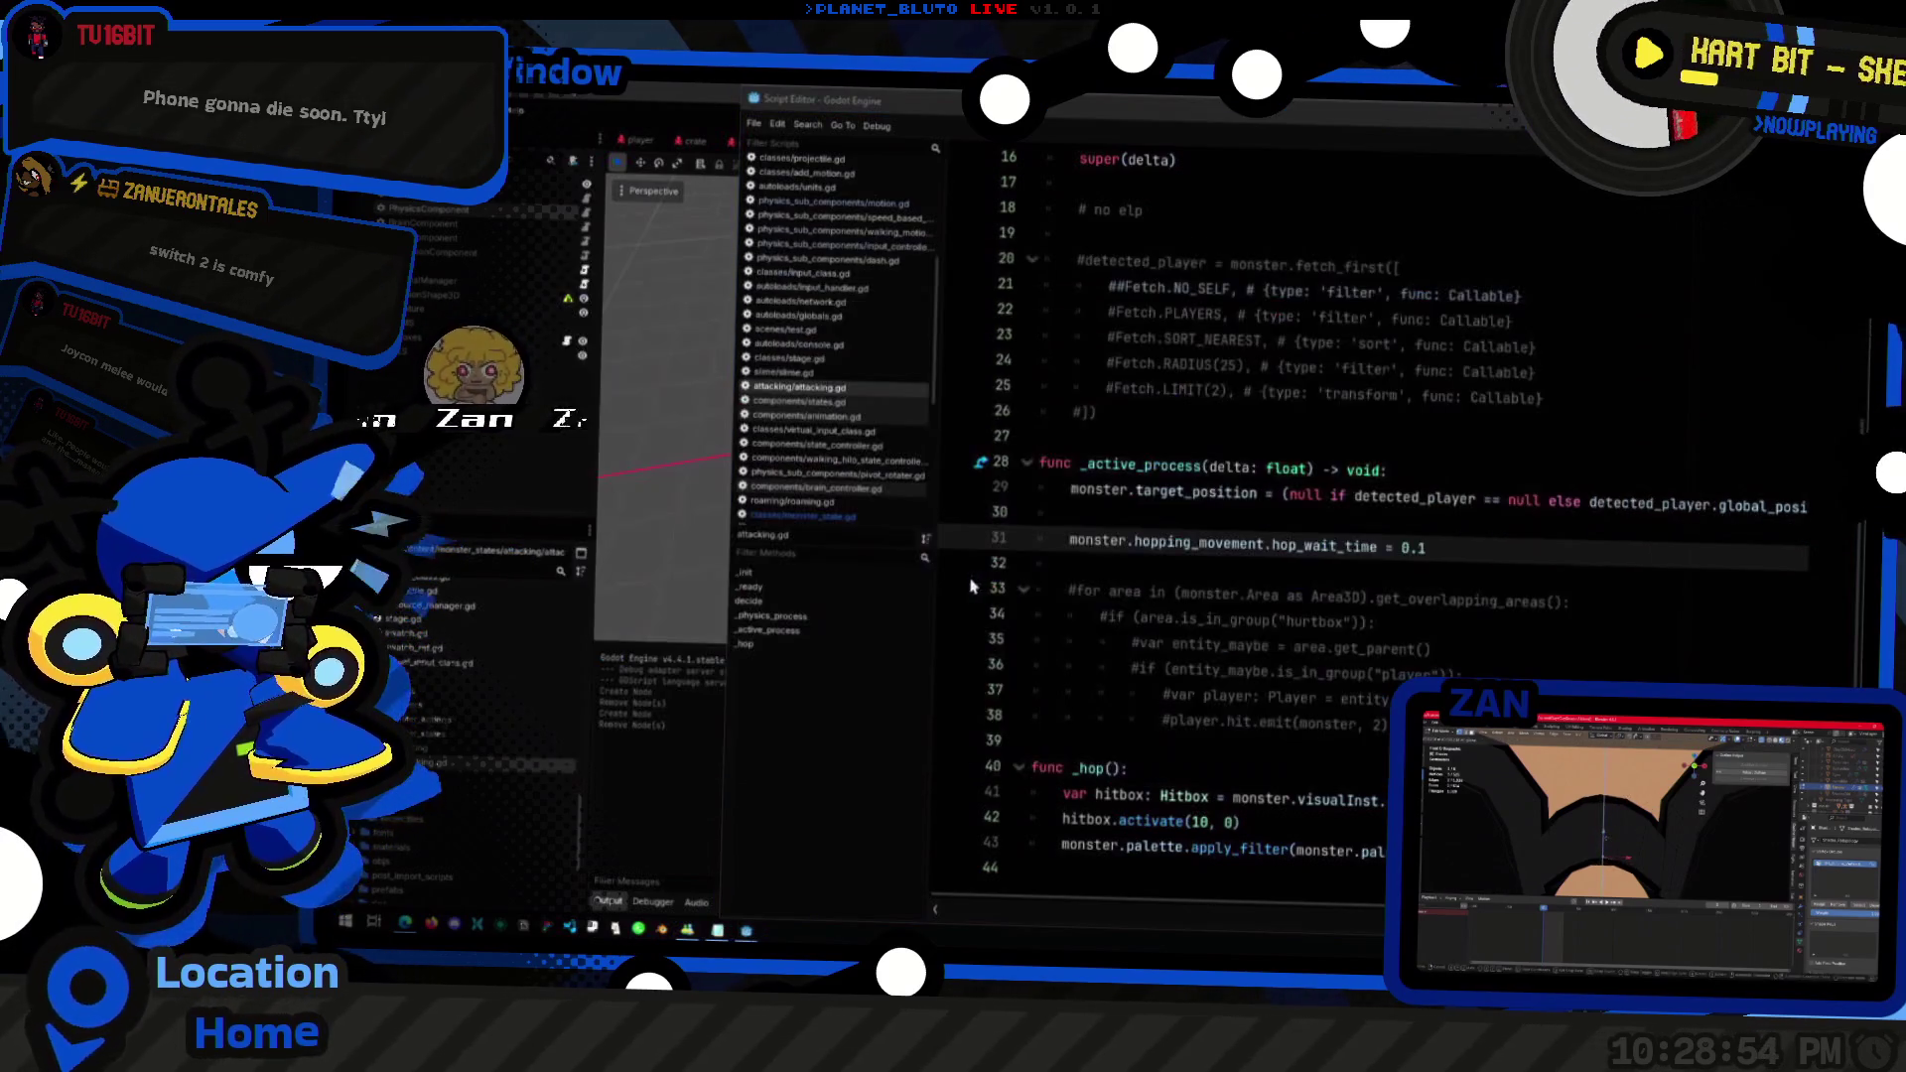
key(alt+Tab)
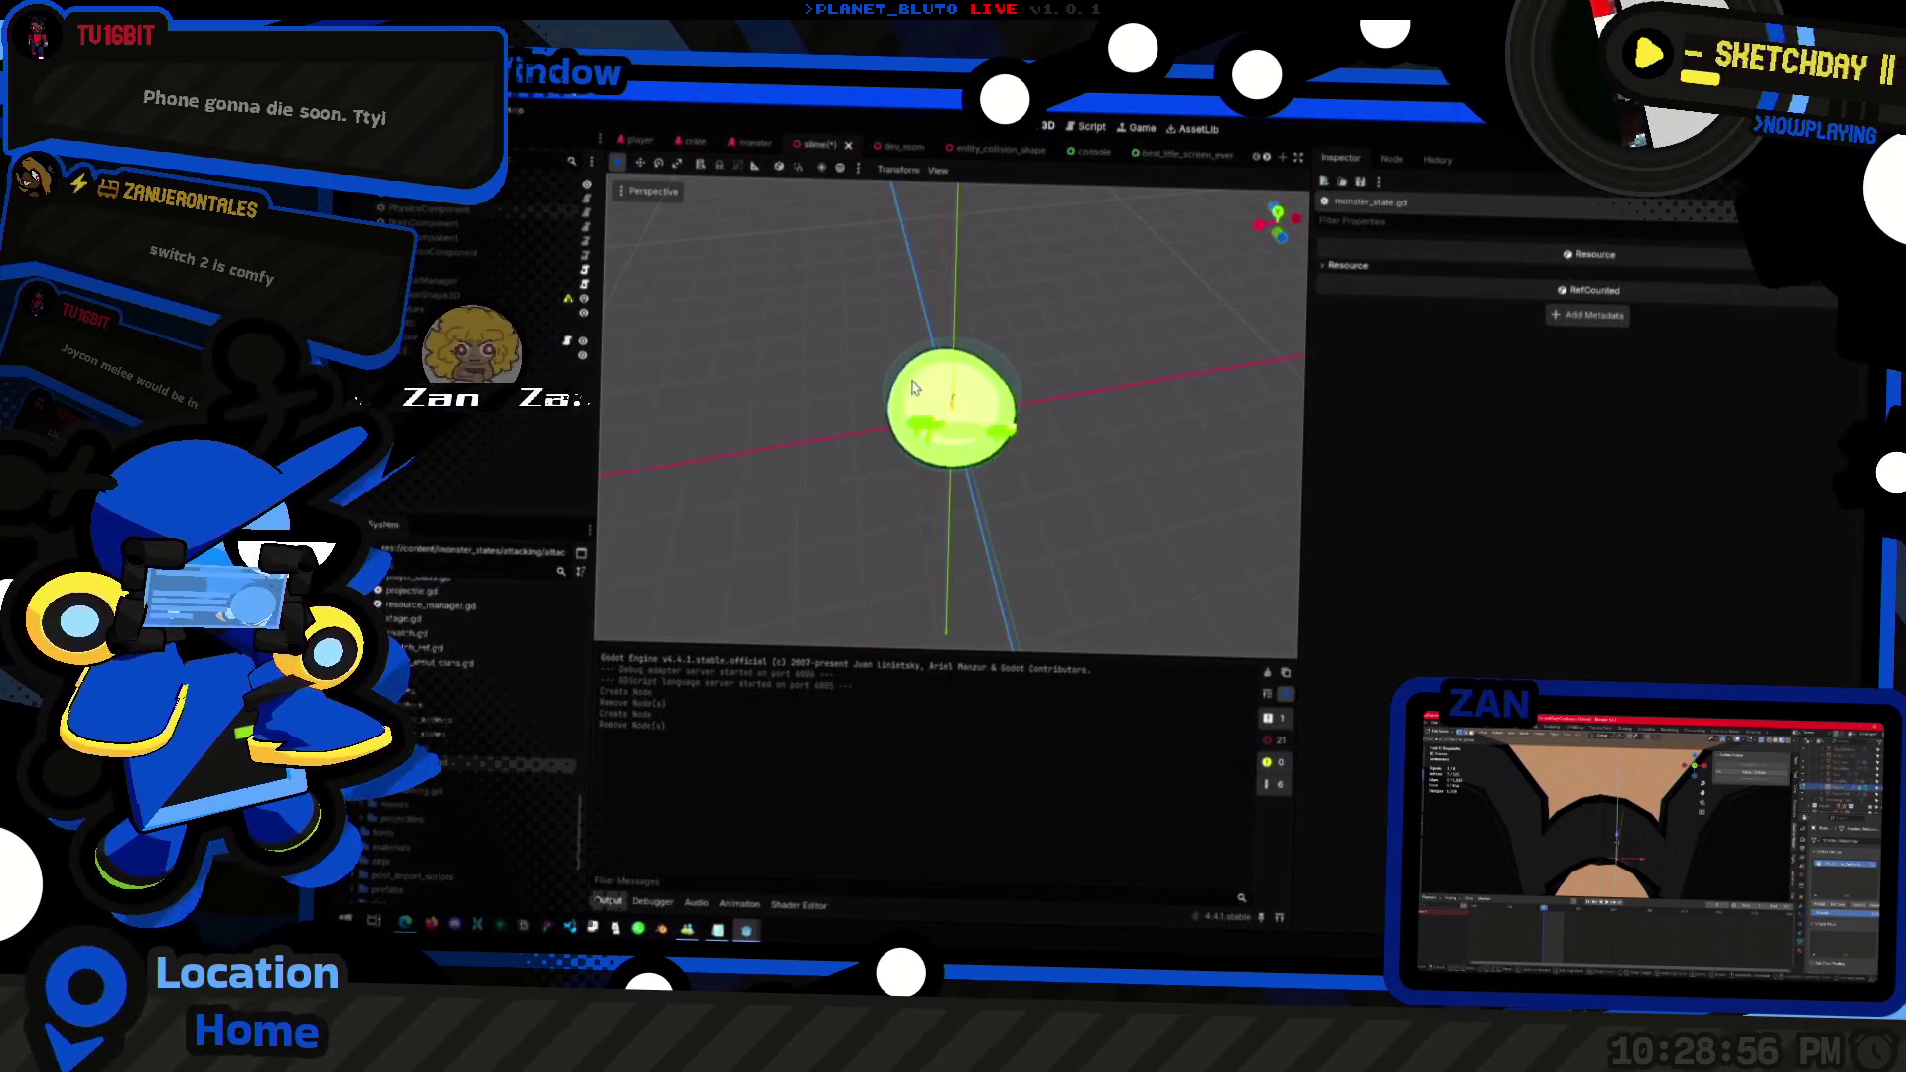
Orbit the 3D view to look down on the slime model.
mouse_move(915, 387)
mouse_down()
mouse_move(838, 348)
mouse_move(1118, 340)
mouse_move(1107, 365)
mouse_move(808, 357)
mouse_move(1051, 383)
mouse_move(783, 408)
mouse_move(978, 394)
mouse_move(993, 497)
mouse_move(884, 476)
mouse_move(861, 402)
mouse_move(1008, 489)
mouse_move(987, 427)
mouse_move(1063, 459)
mouse_move(914, 491)
mouse_up()
scroll(953, 397, up, 3)
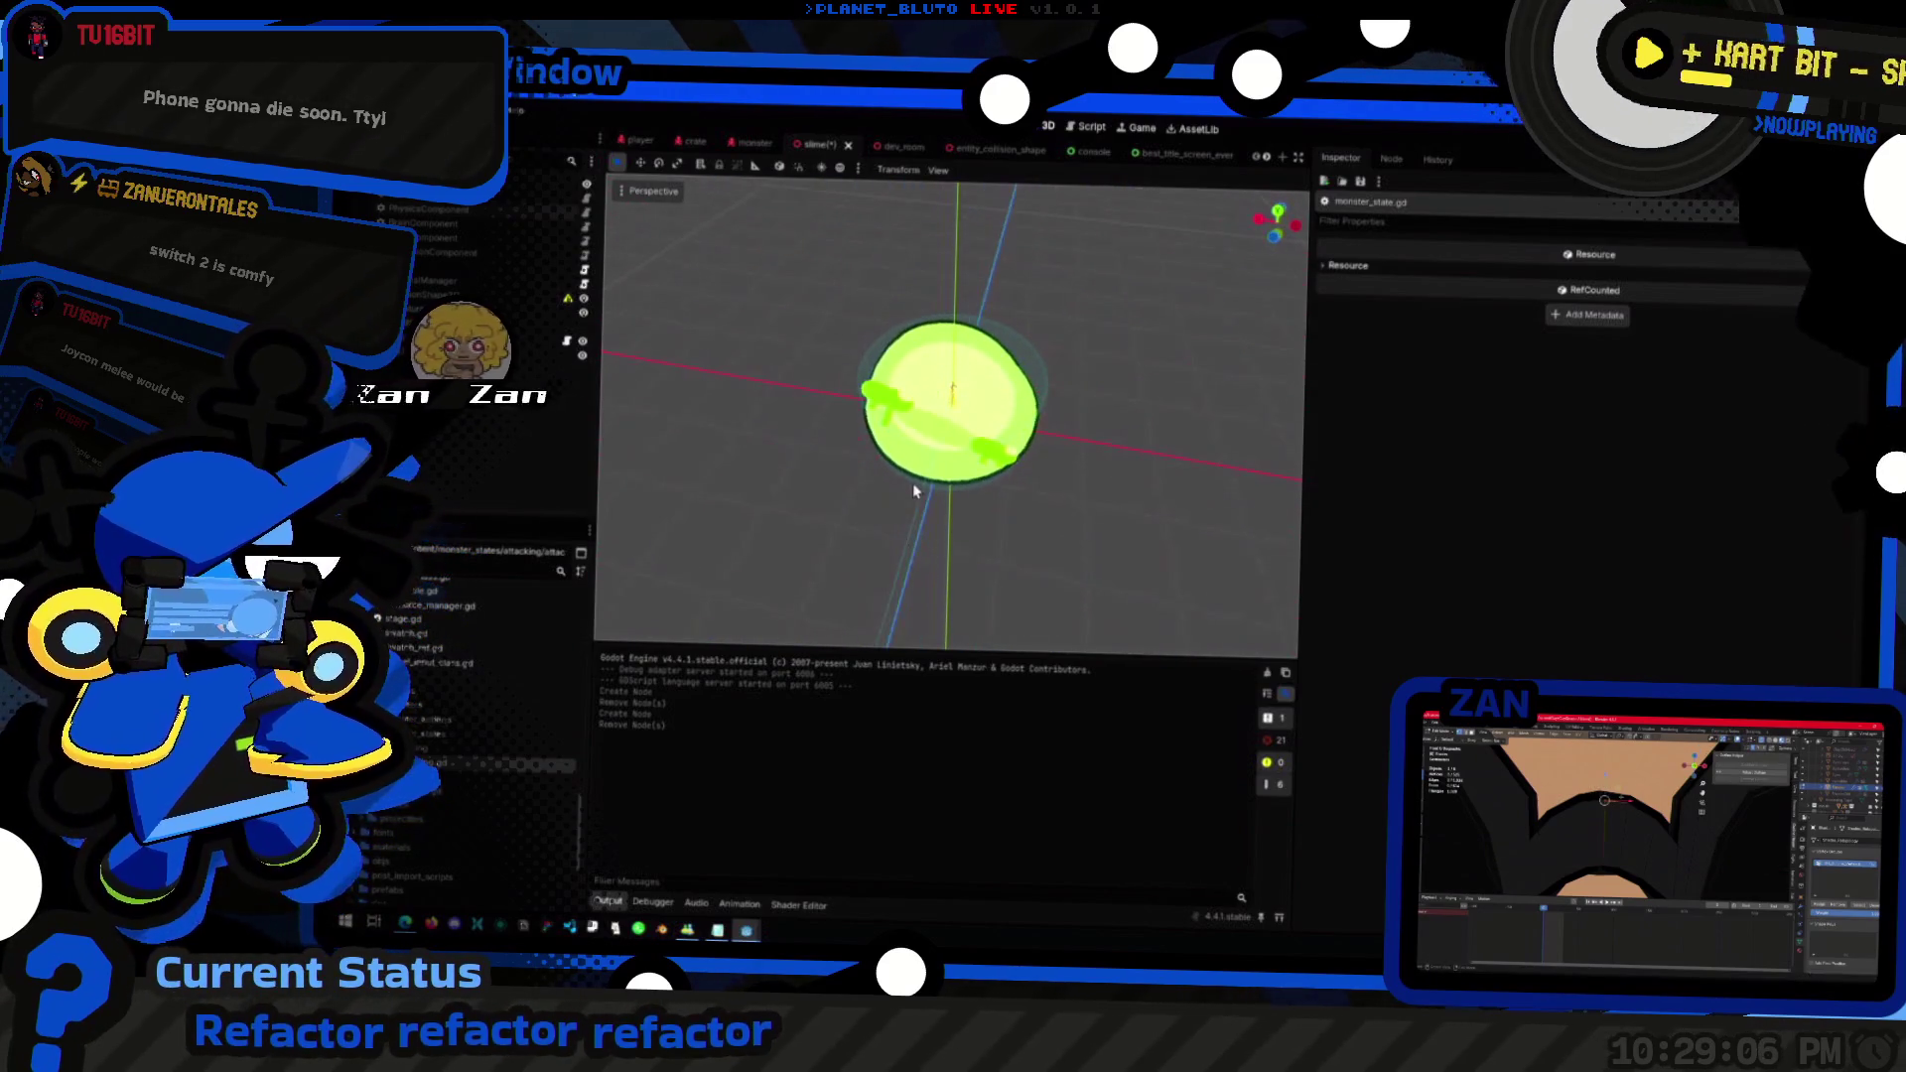
key(alt+Tab)
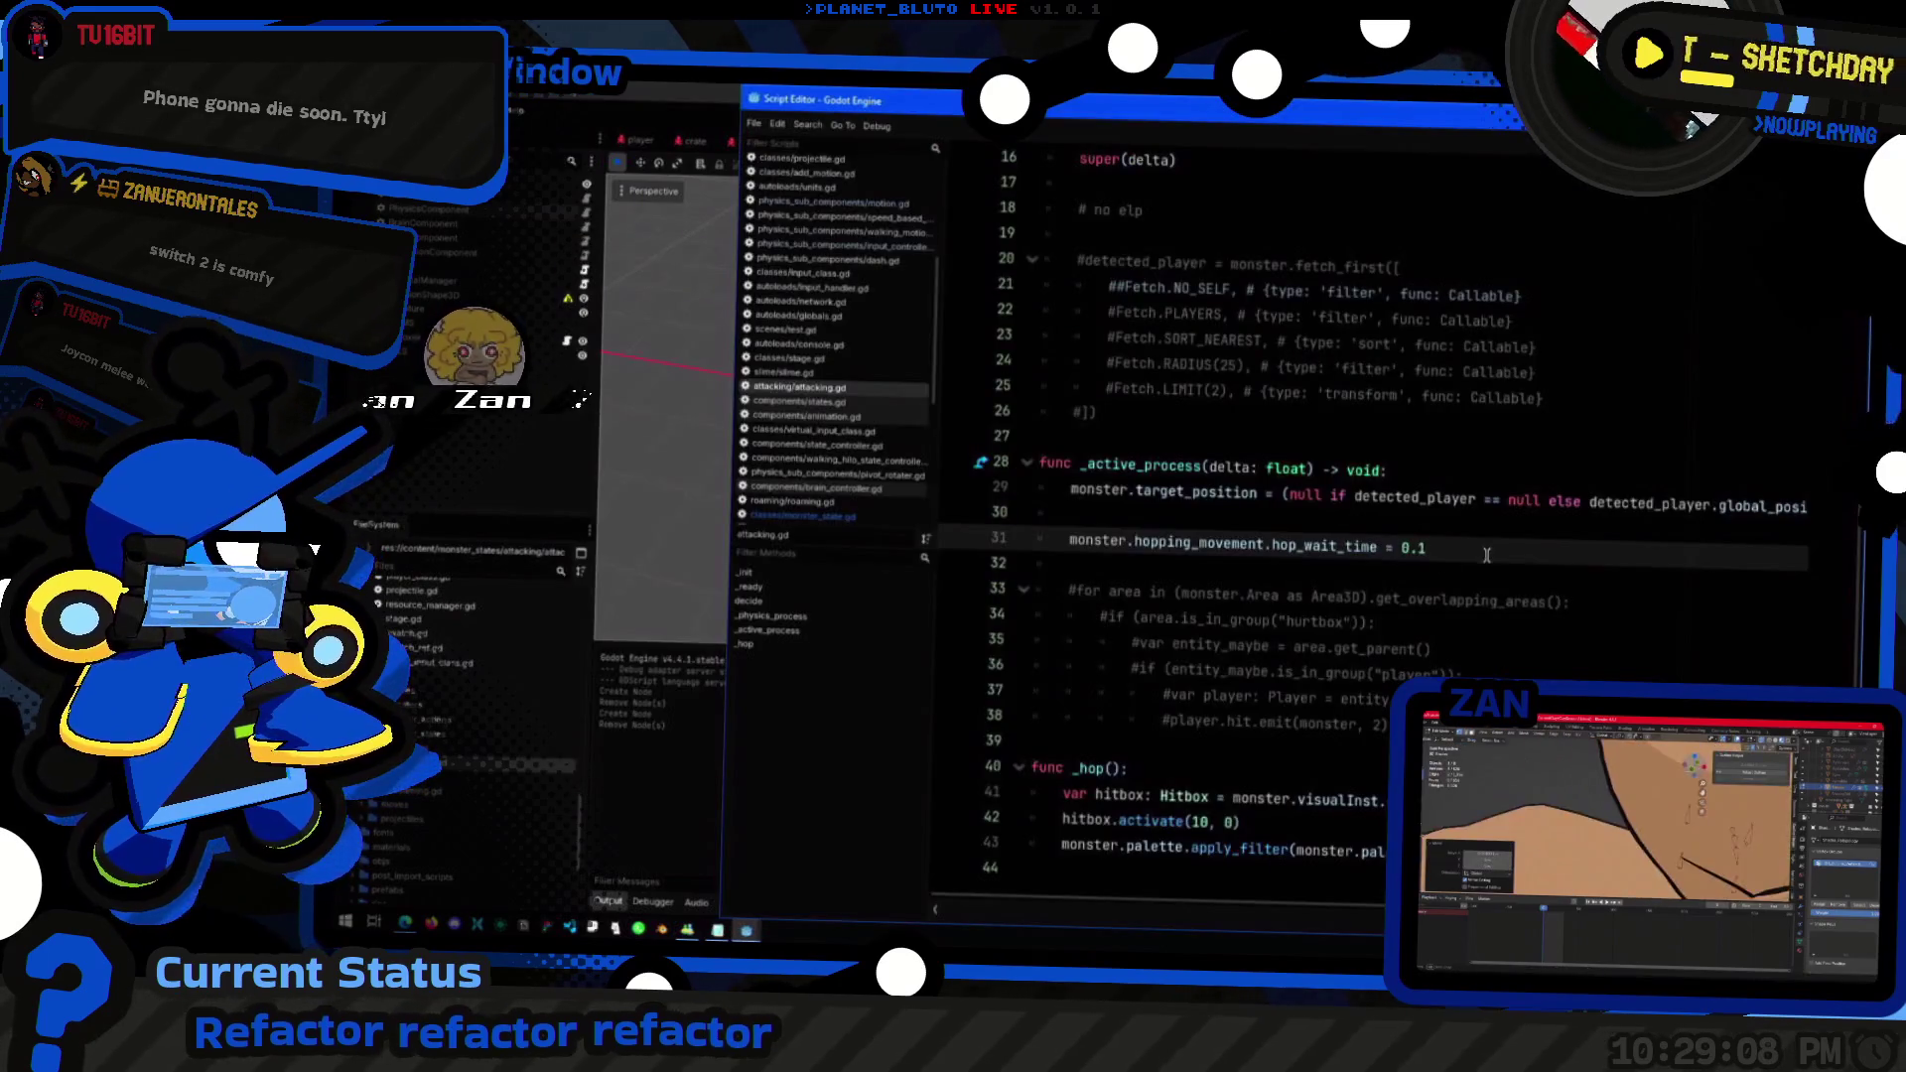
key(alt+Tab)
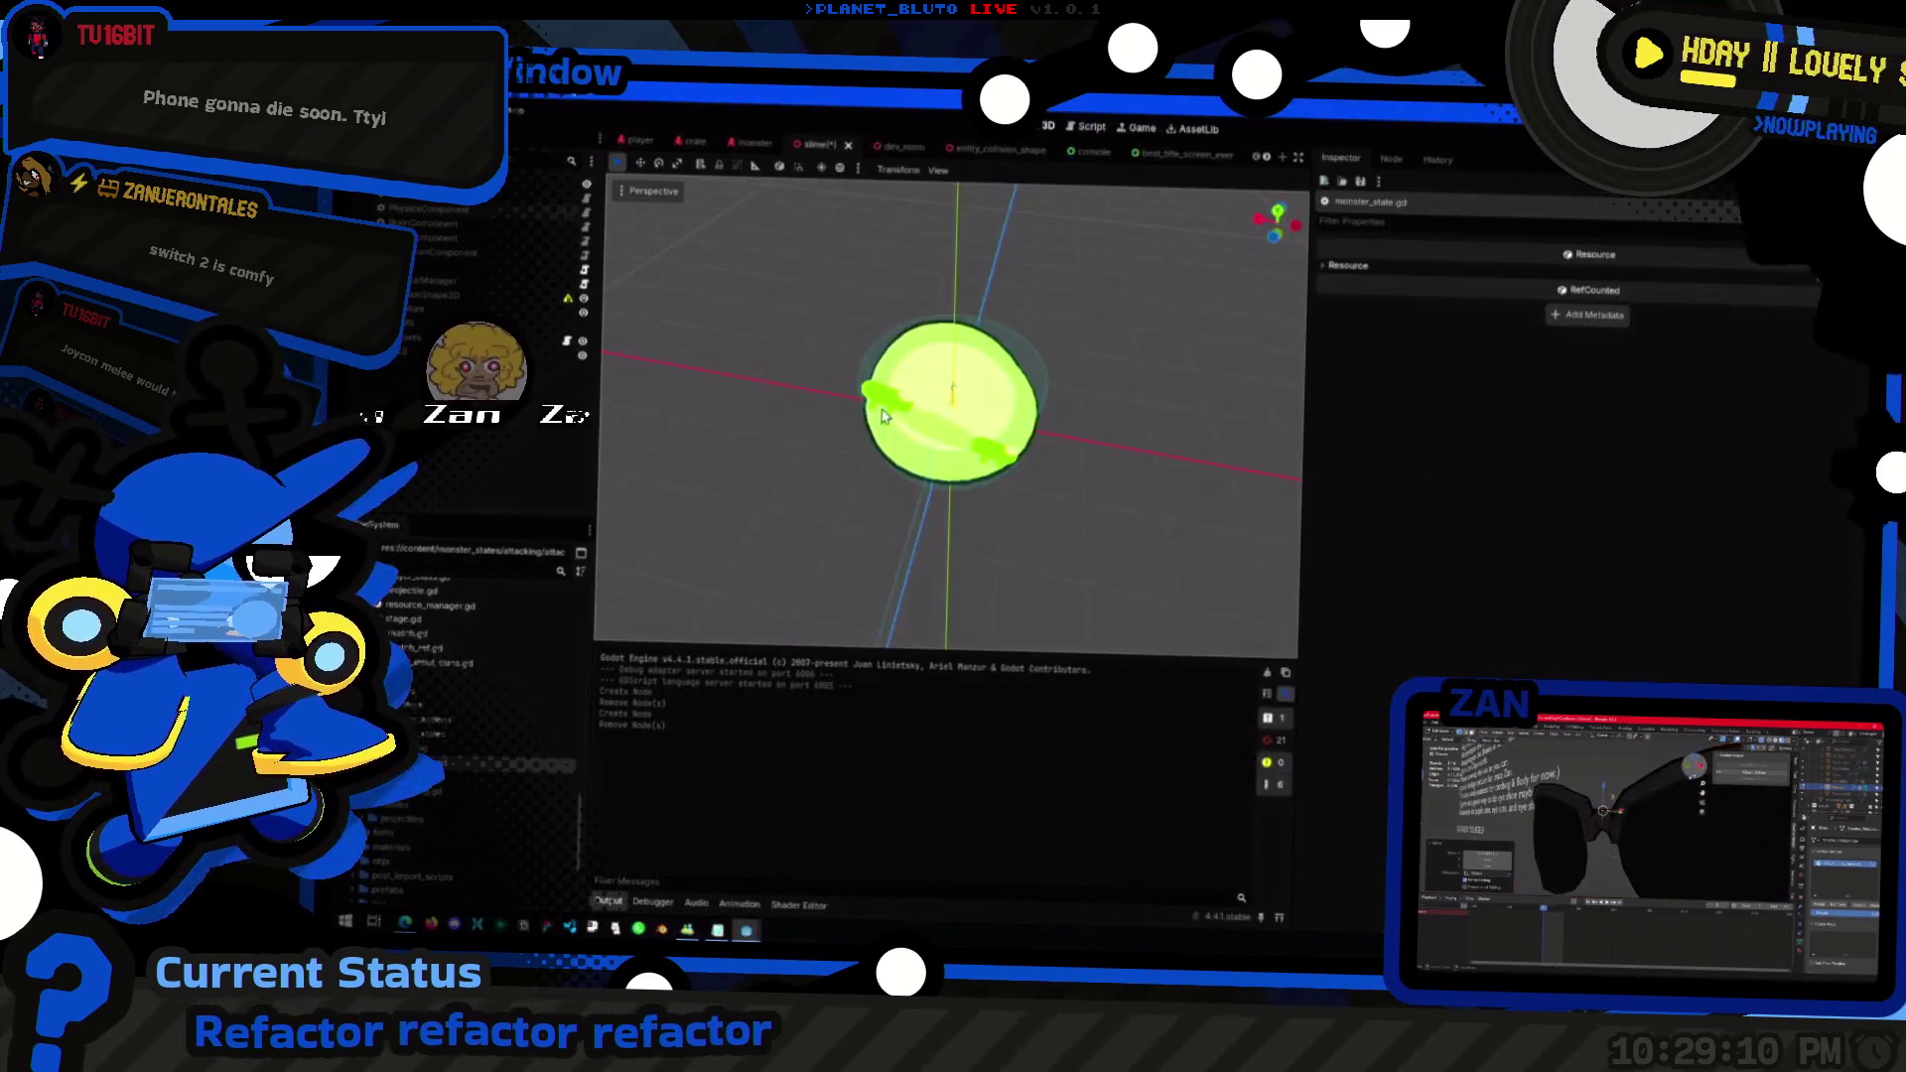
mouse_move(1003, 440)
mouse_down()
mouse_move(1104, 421)
mouse_move(787, 499)
mouse_up()
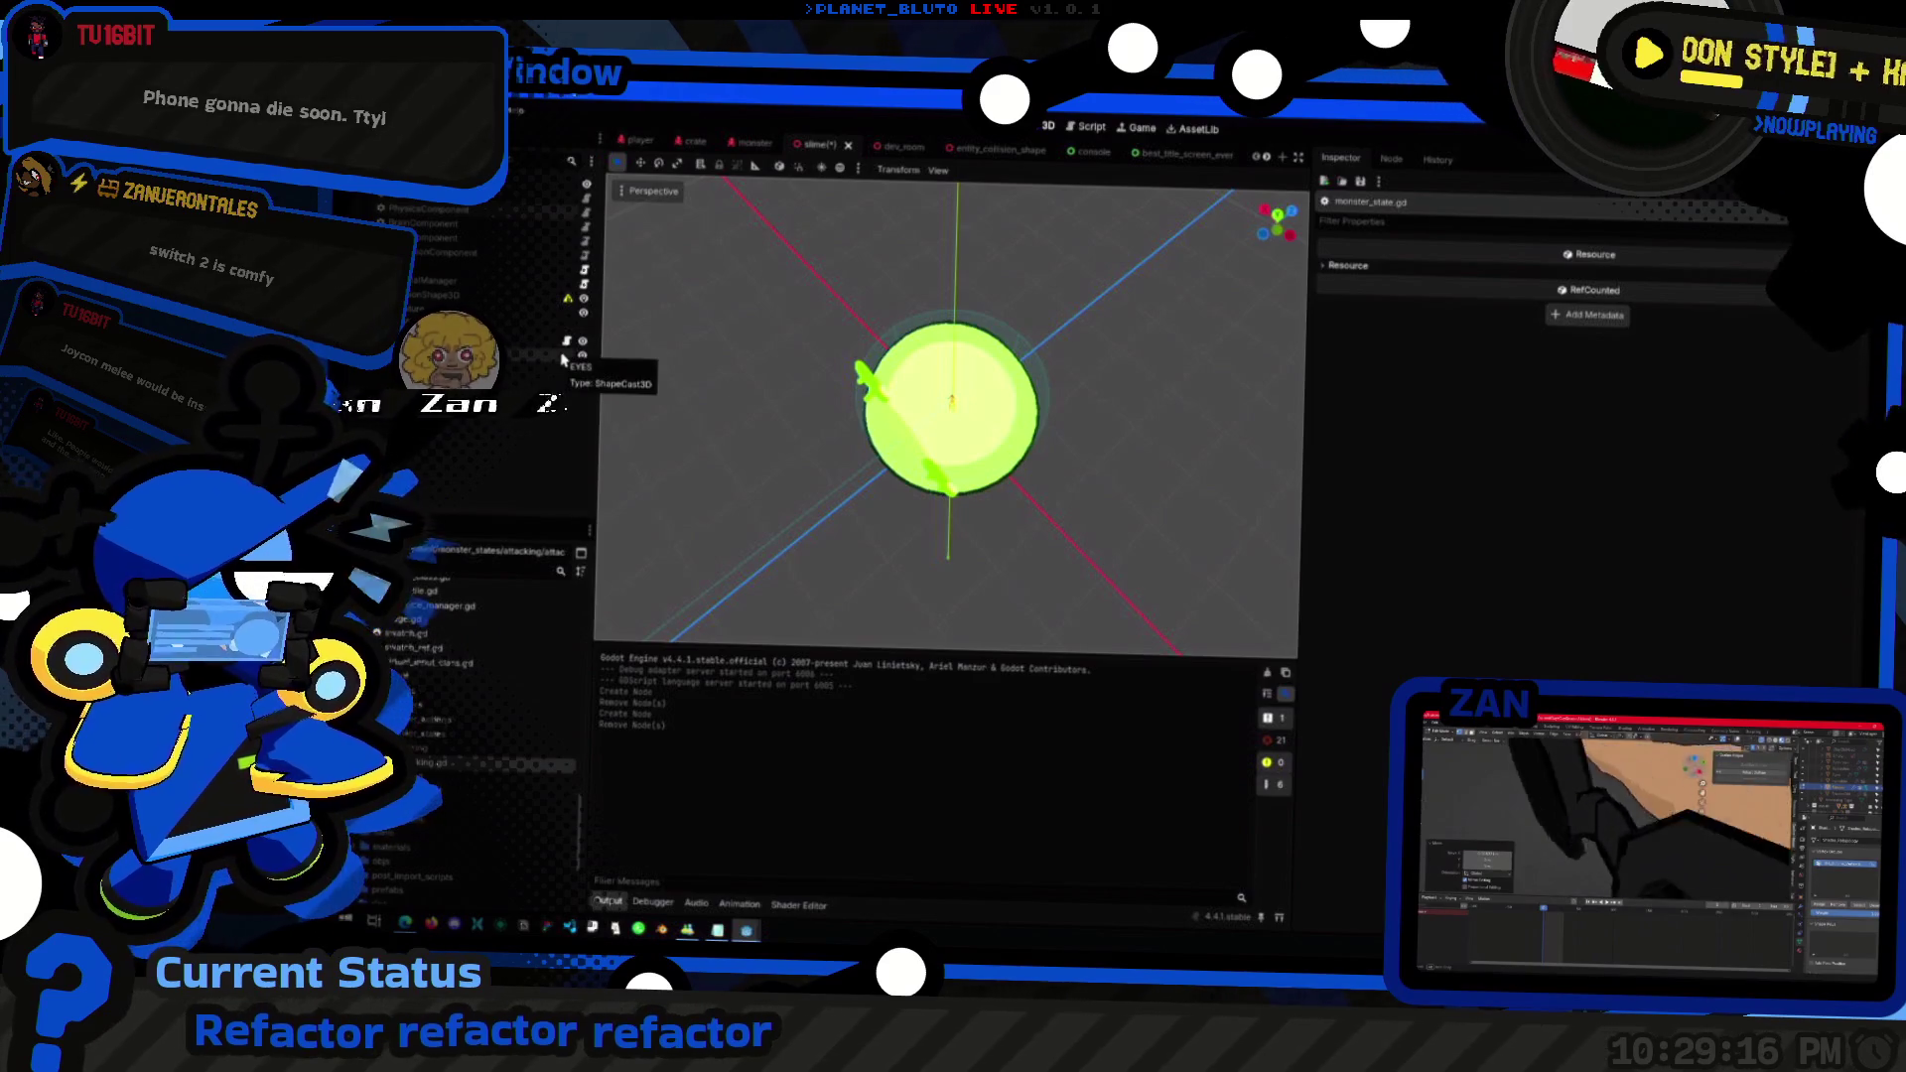
Bring the Script Editor back and focus the _active_process code in attacking.gd.
key(ctrl+F3)
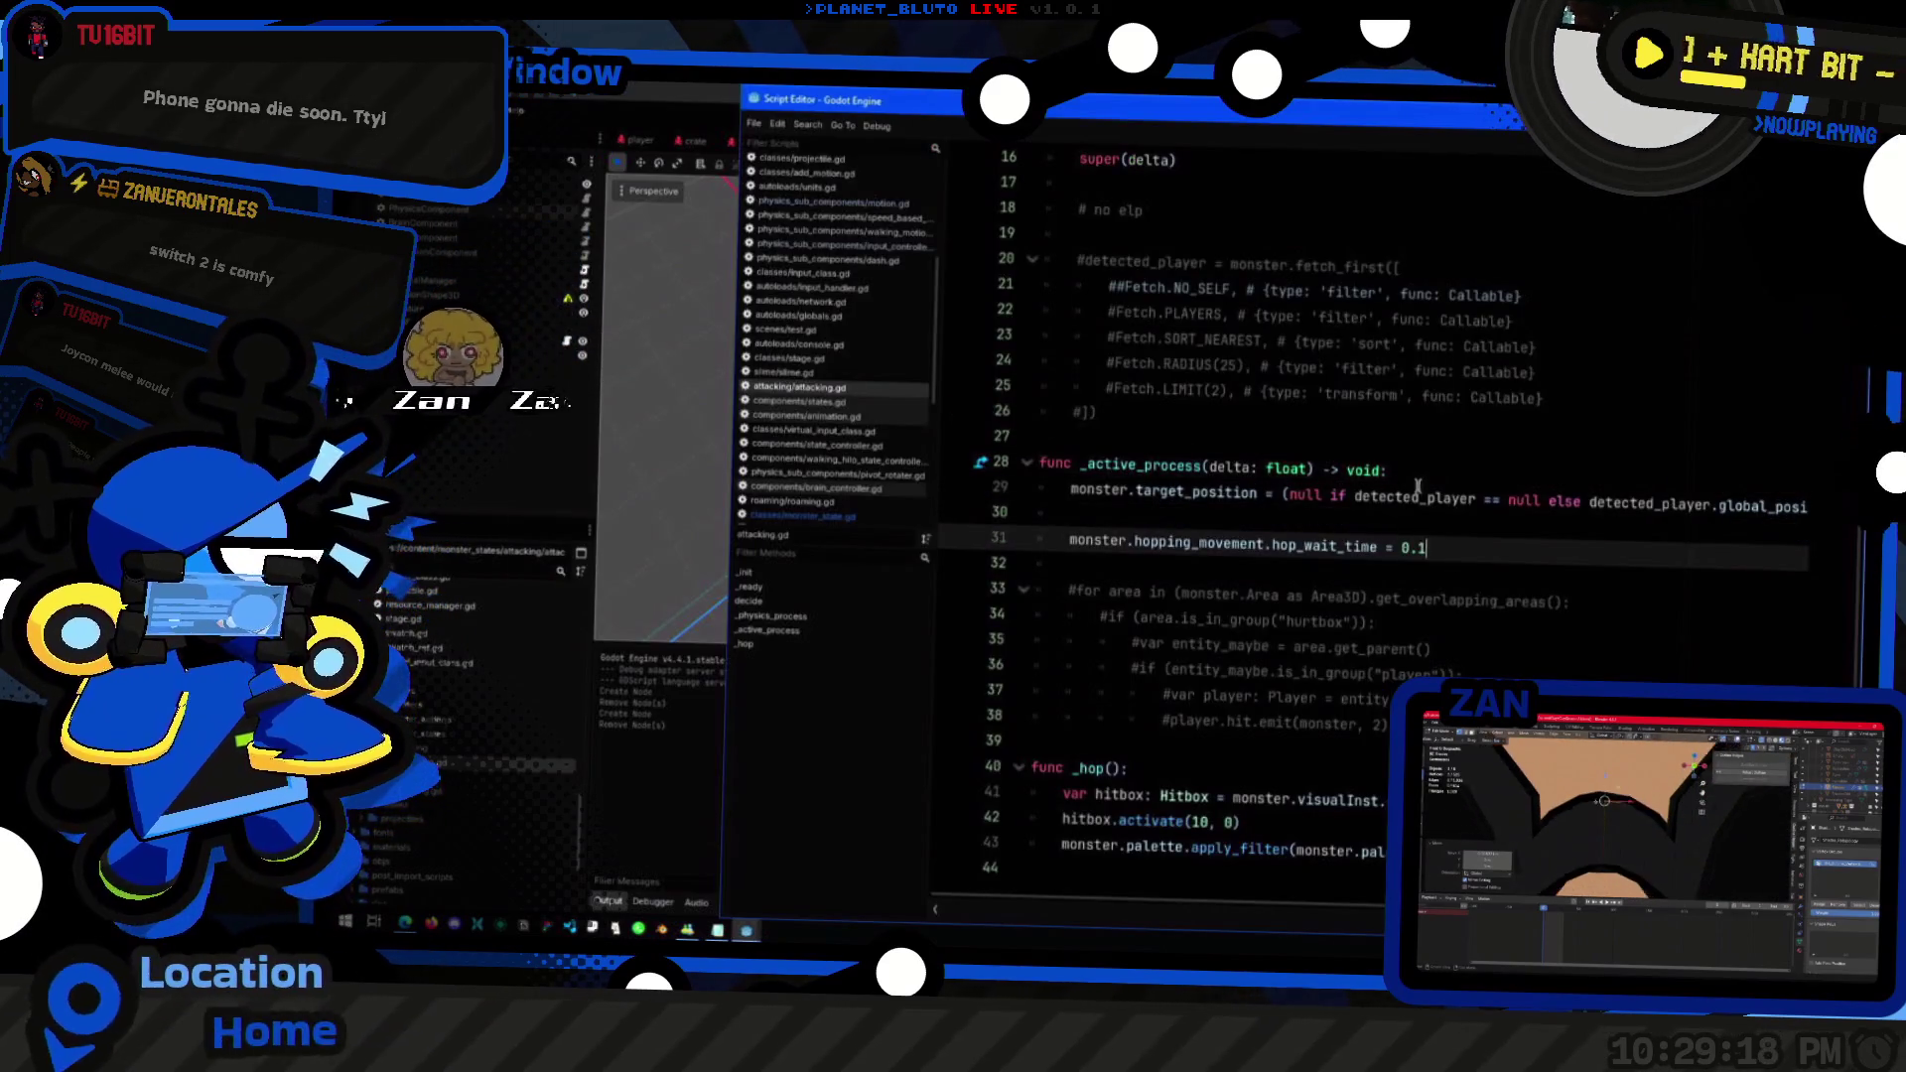
click(1419, 475)
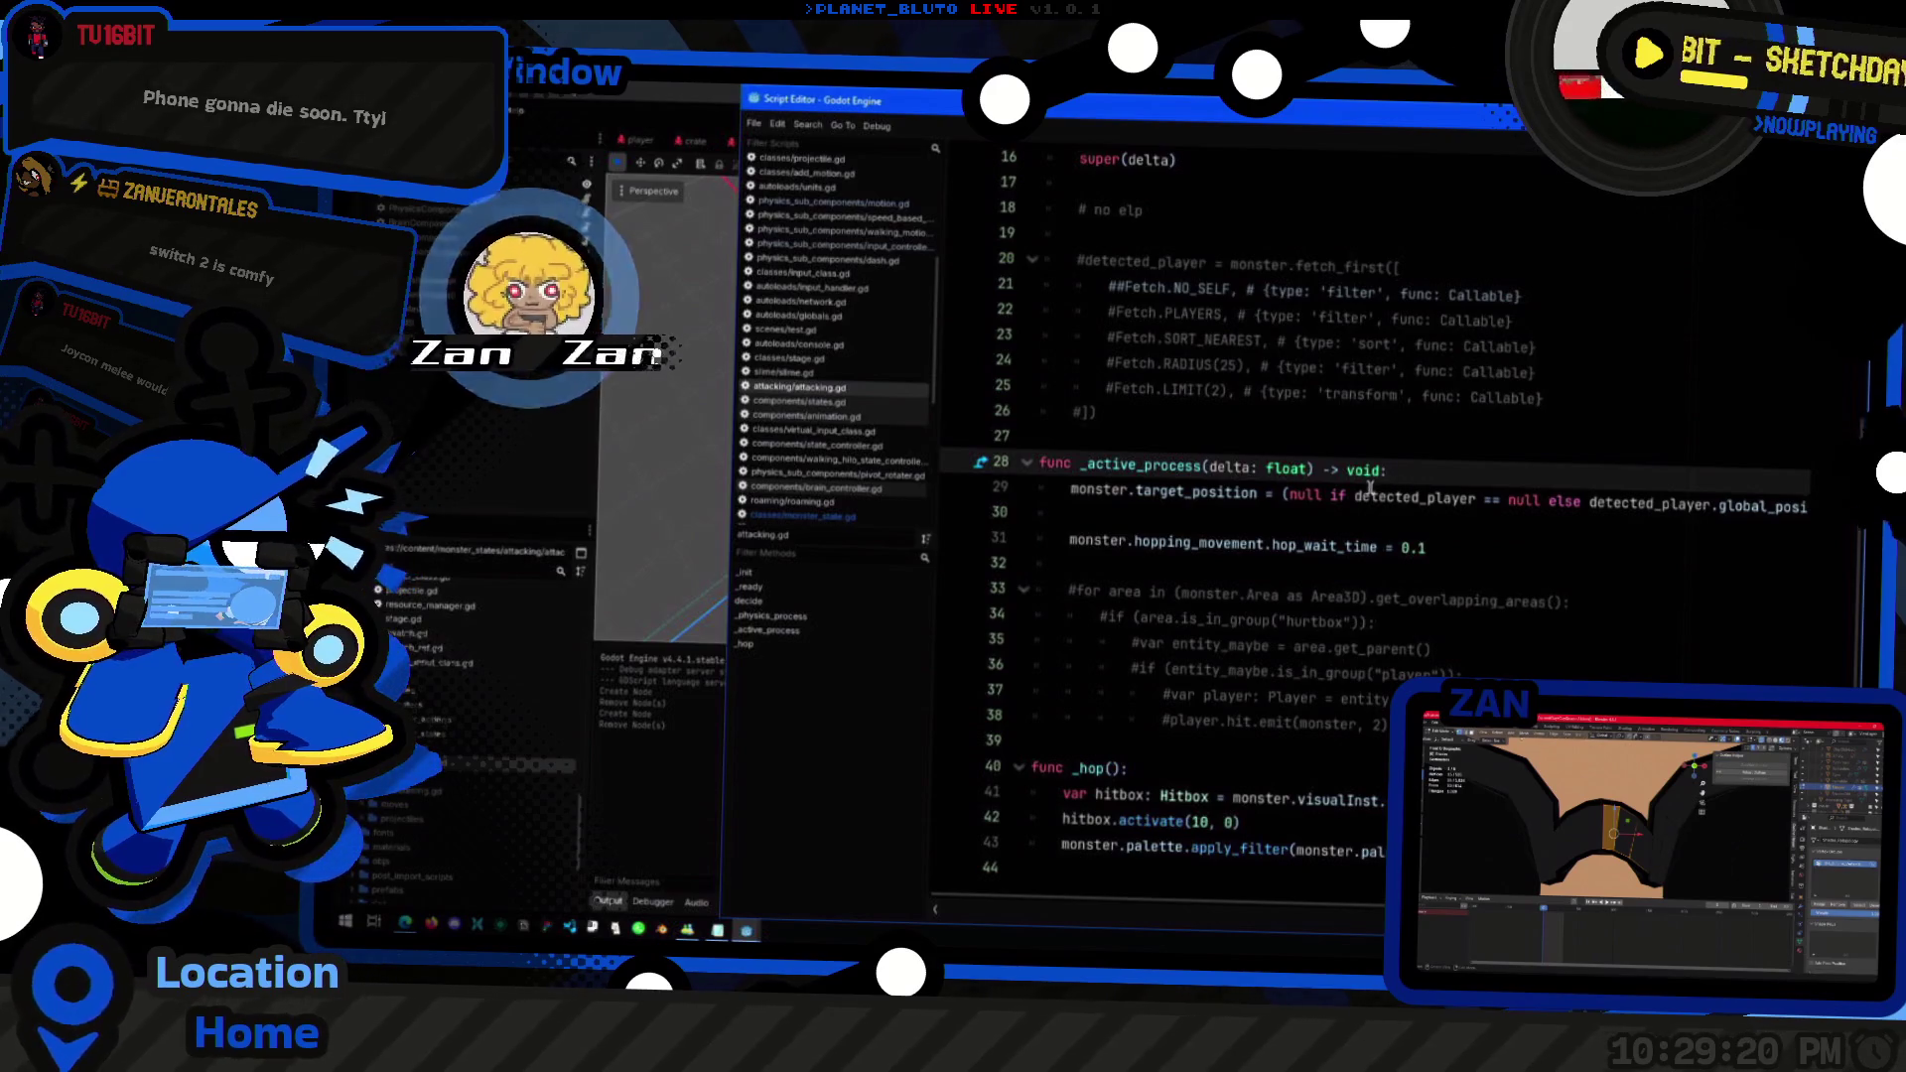
mouse_move(1371, 488)
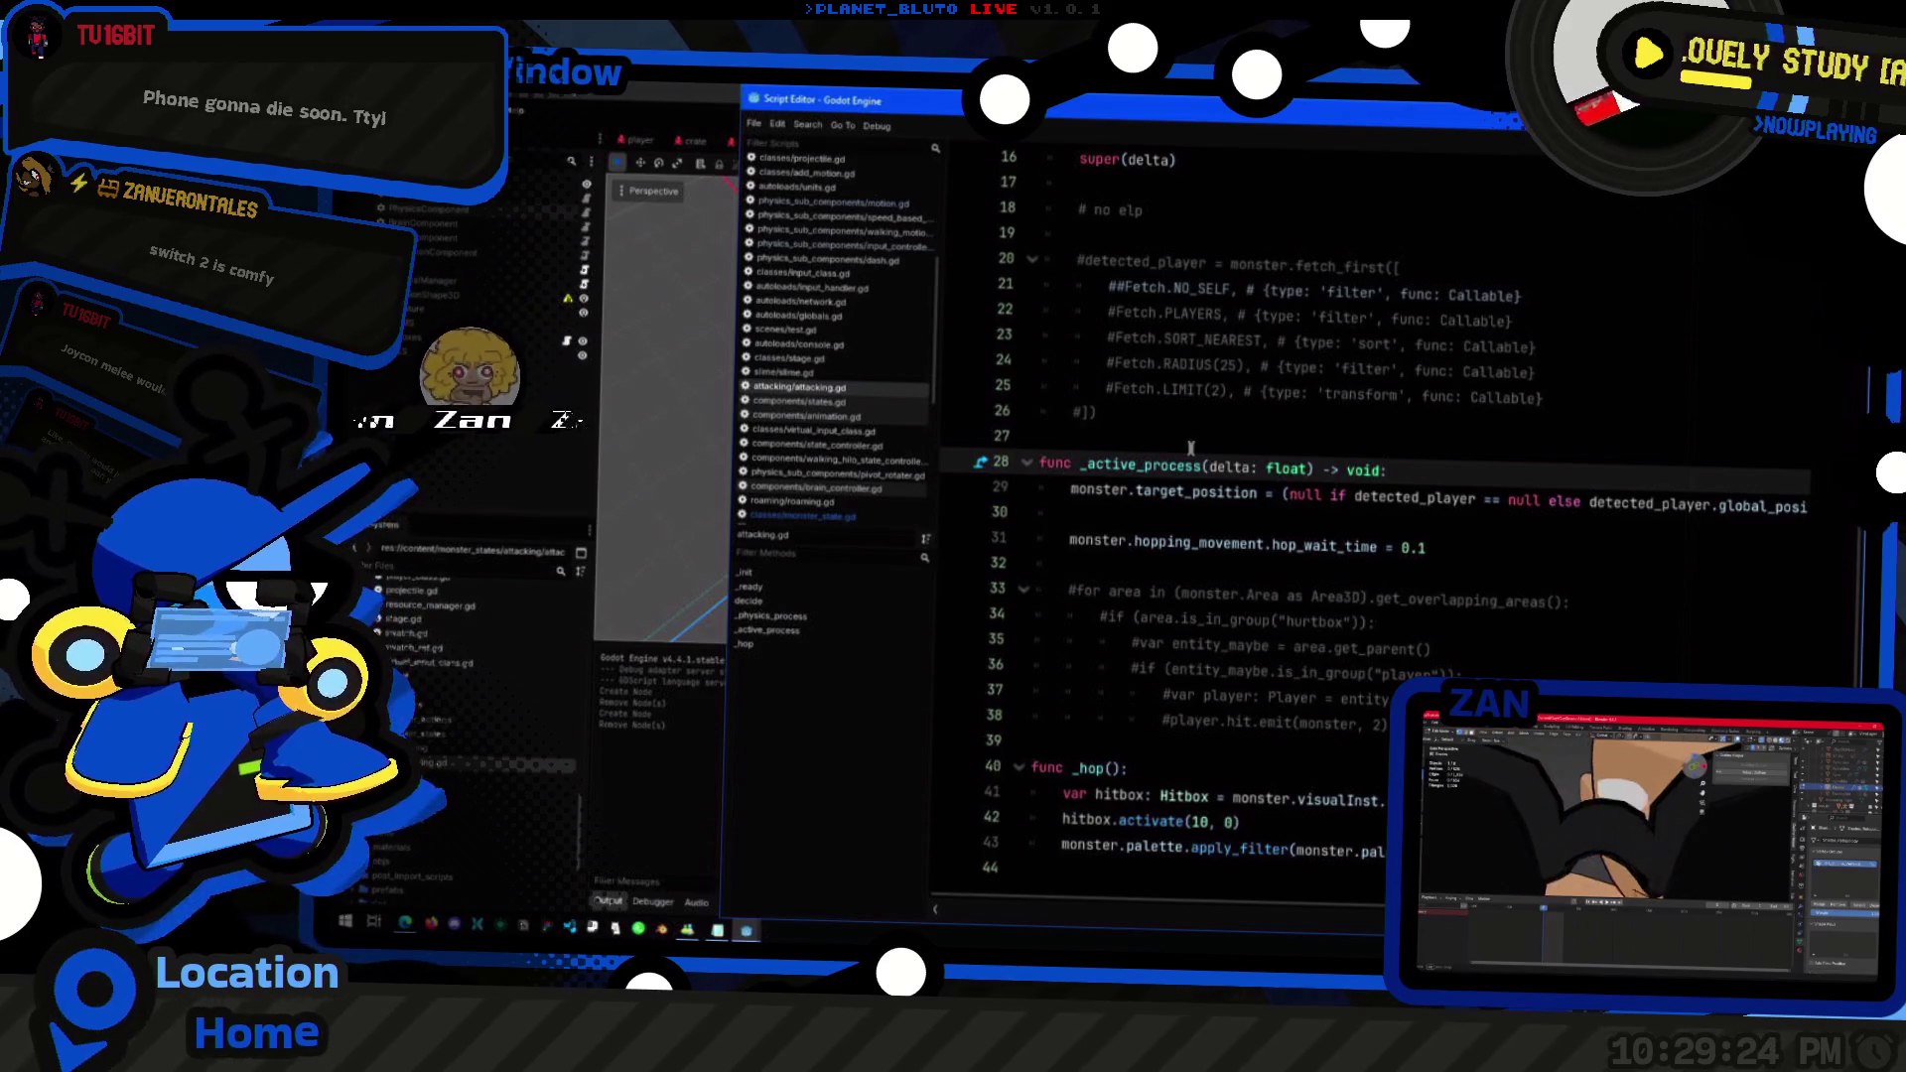
Step through attacking.gd's super(delta), anim_hop signal connection and _ready super() lines.
scroll(1400, 533, up, 5)
click(1253, 541)
scroll(1291, 536, down, 3)
scroll(1461, 466, up, 3)
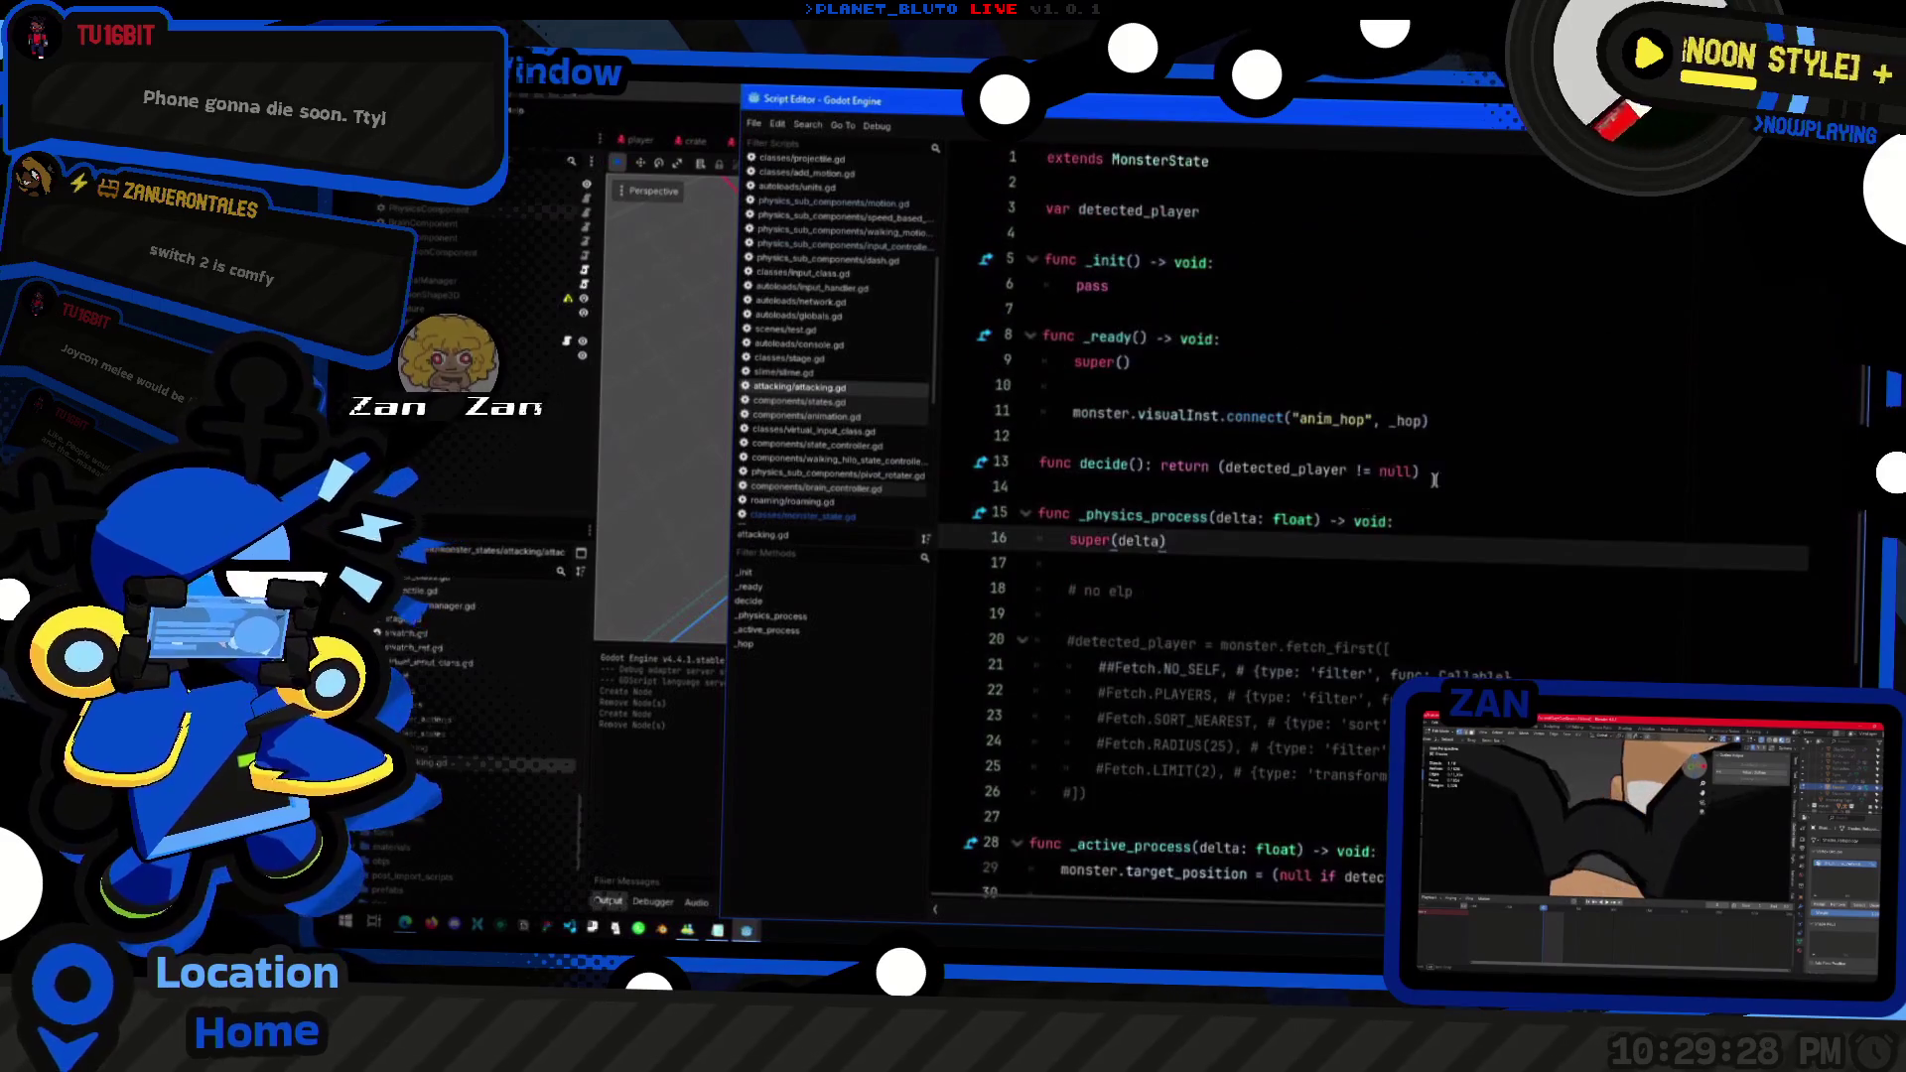
click(1520, 524)
click(1475, 473)
click(1466, 417)
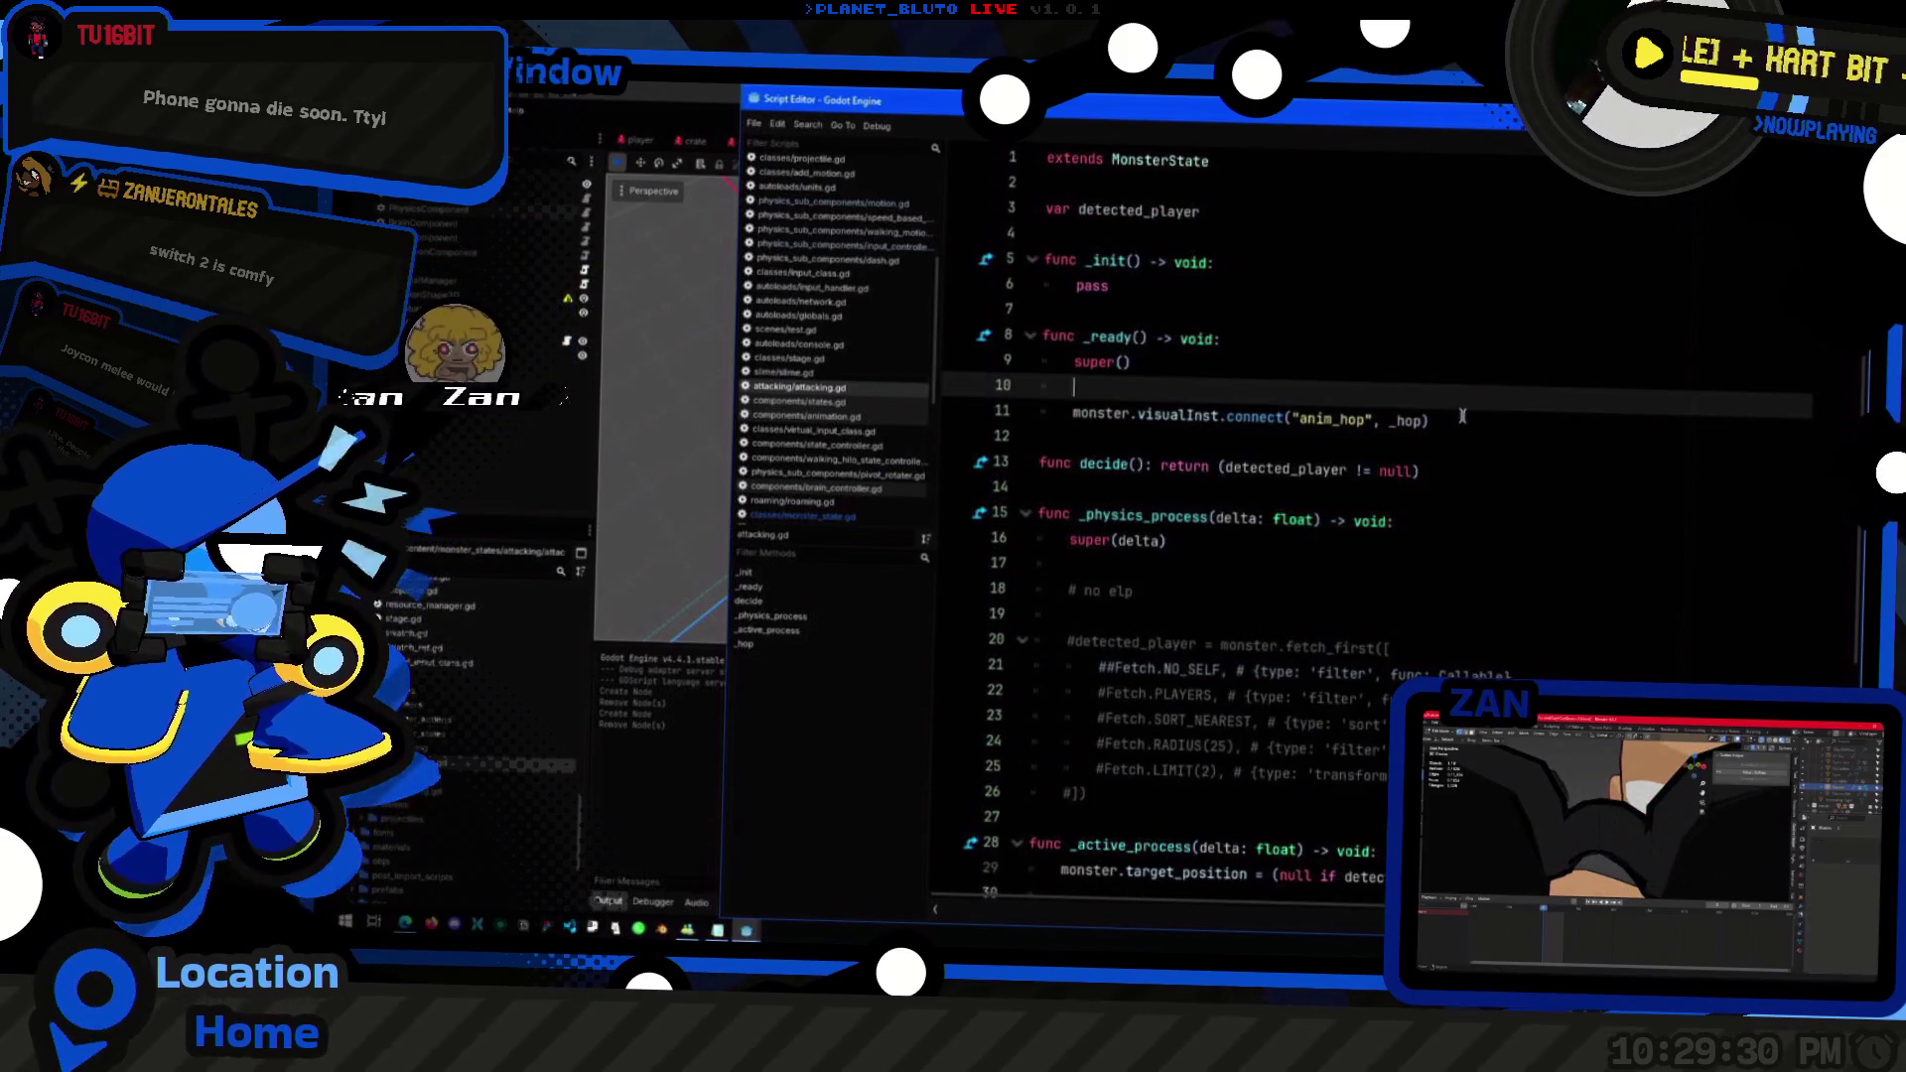
click(1209, 368)
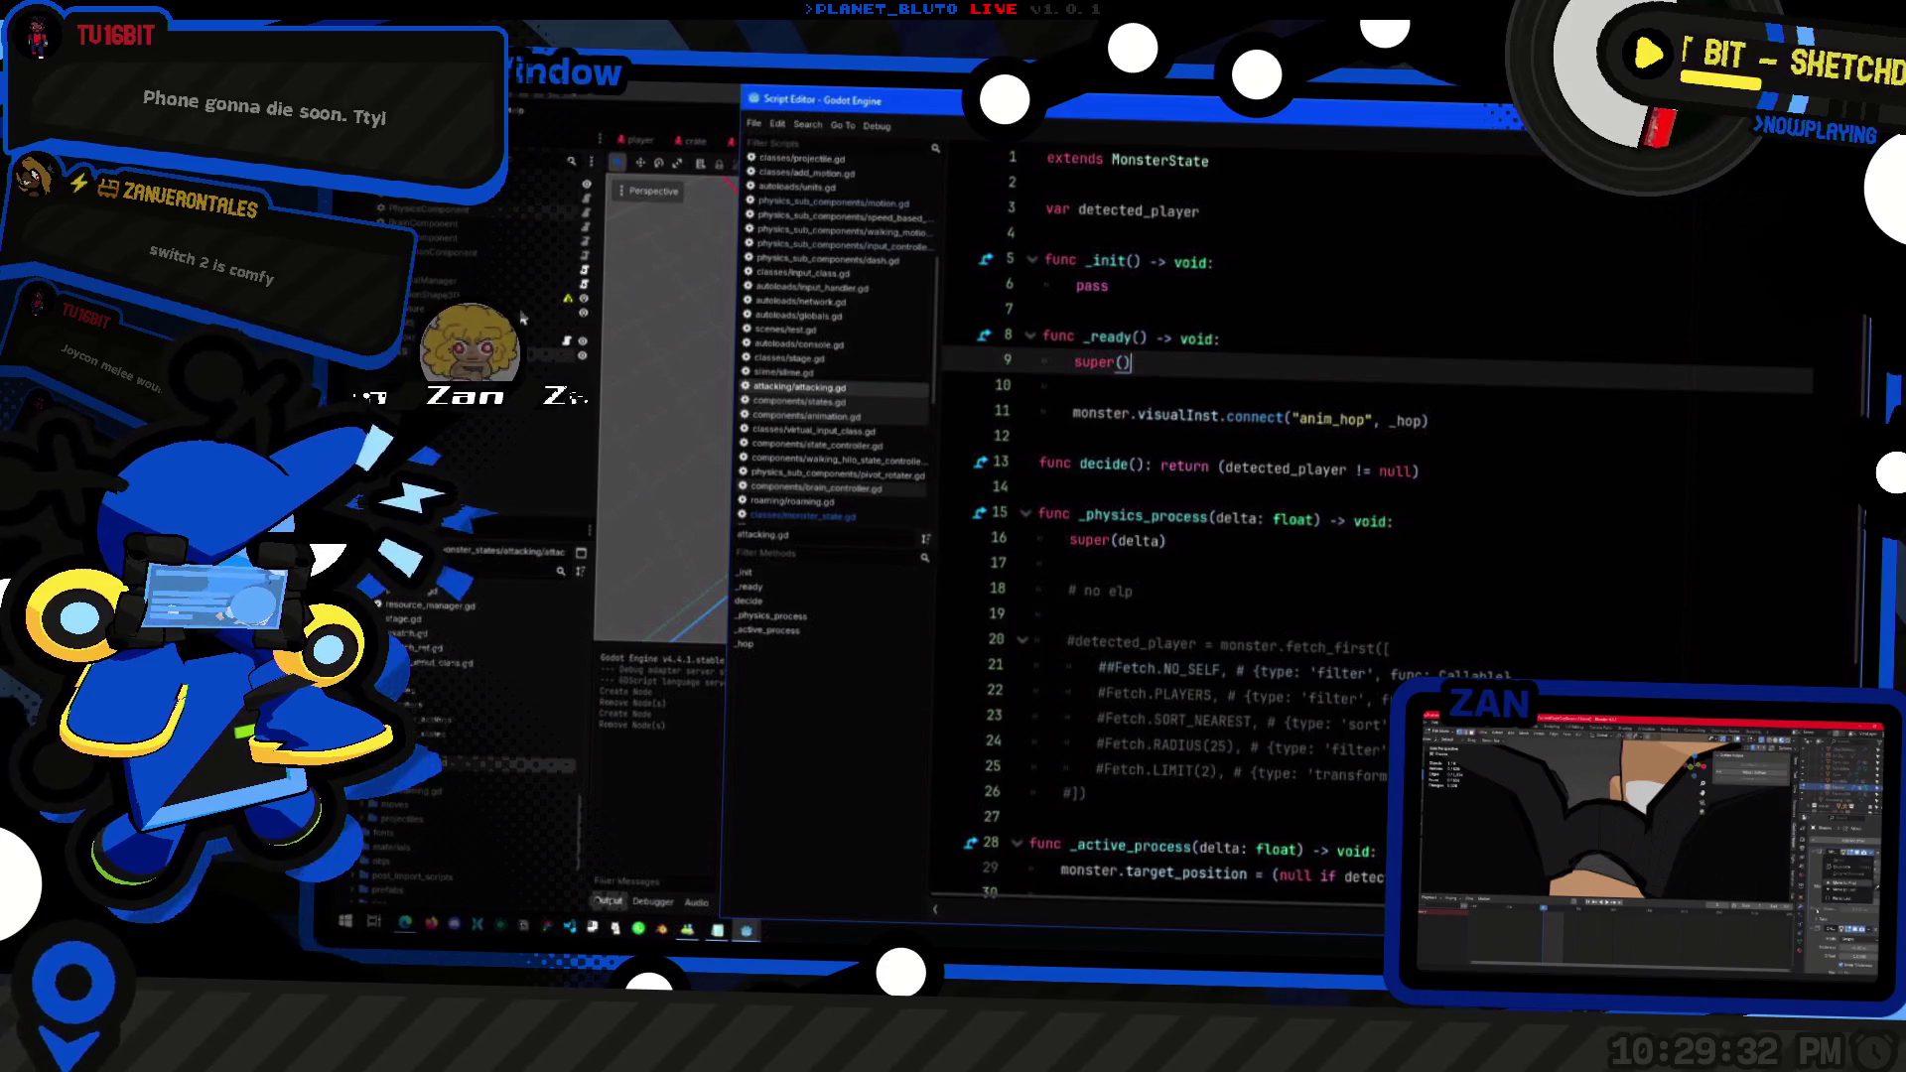
Return to the slime's 3D view and orbit and zoom to see another side.
click(523, 317)
scroll(923, 374, up, 5)
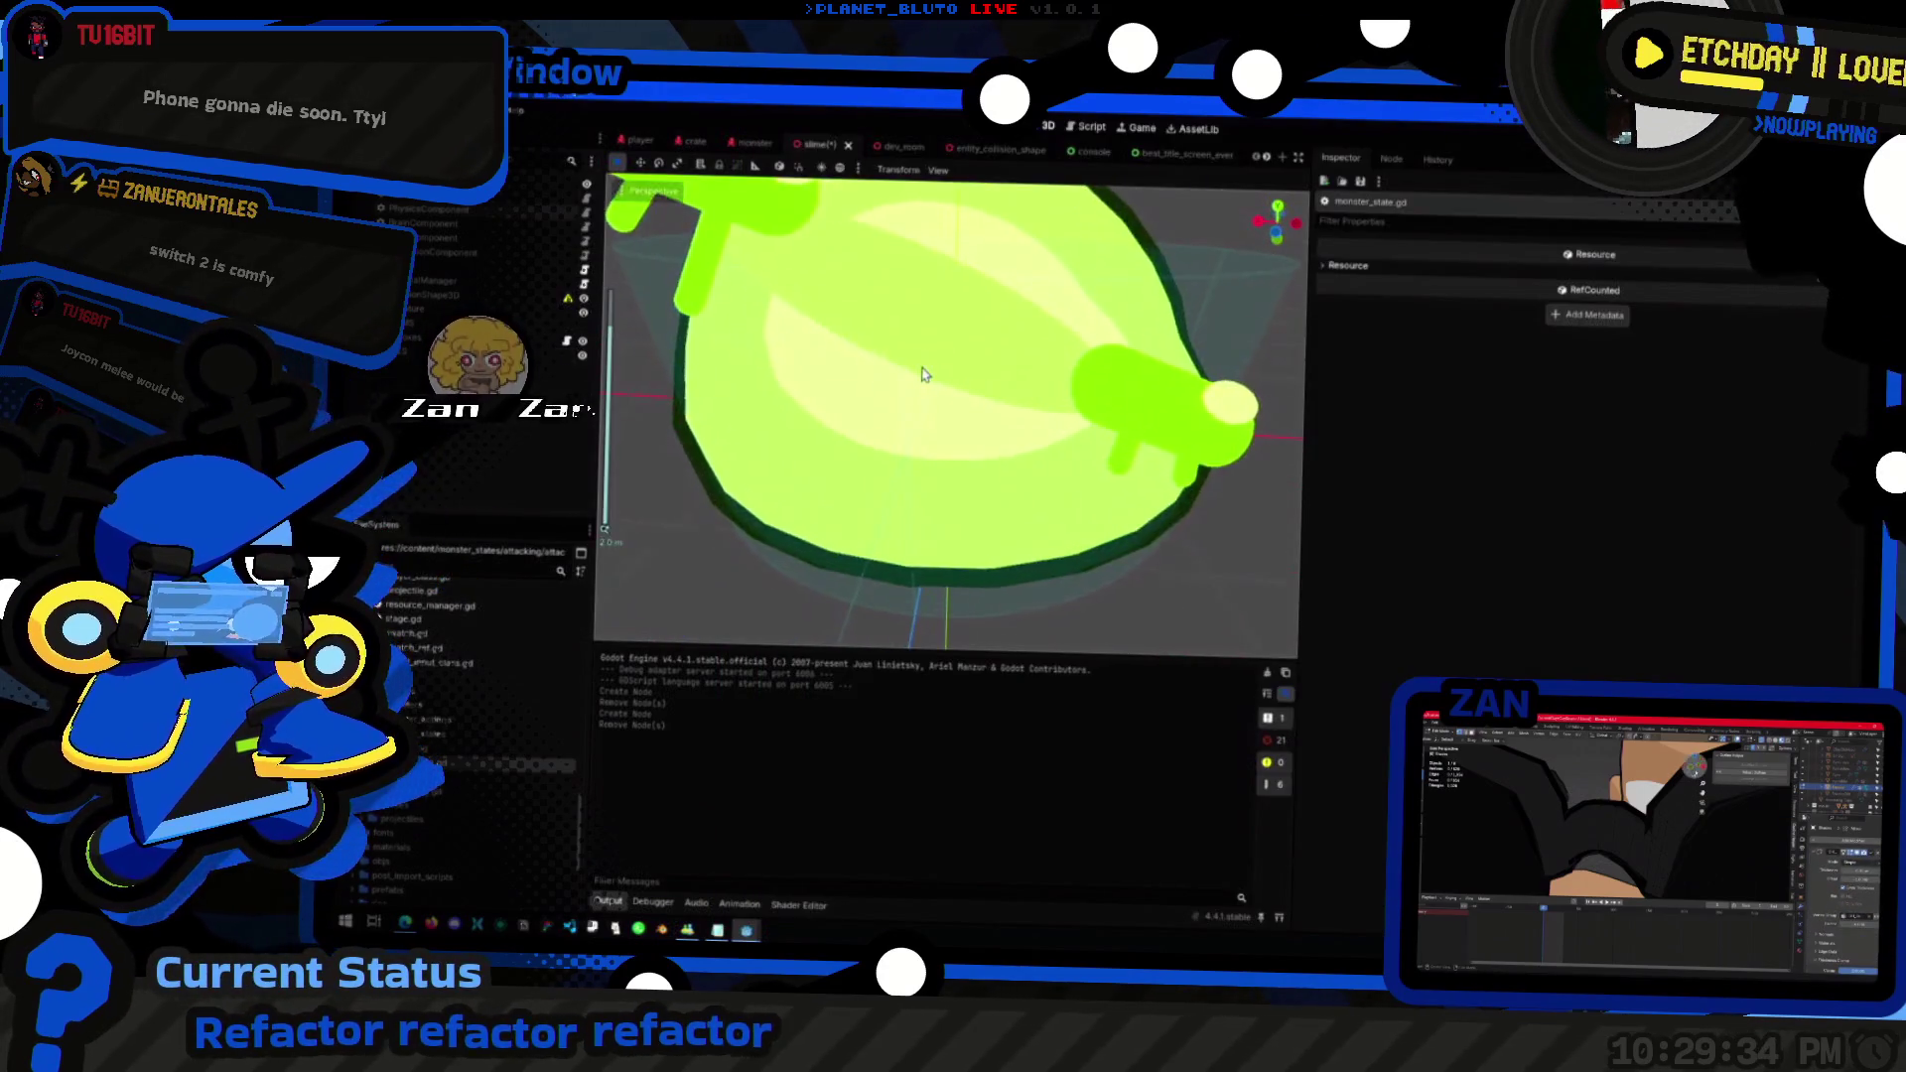
scroll(923, 374, down, 6)
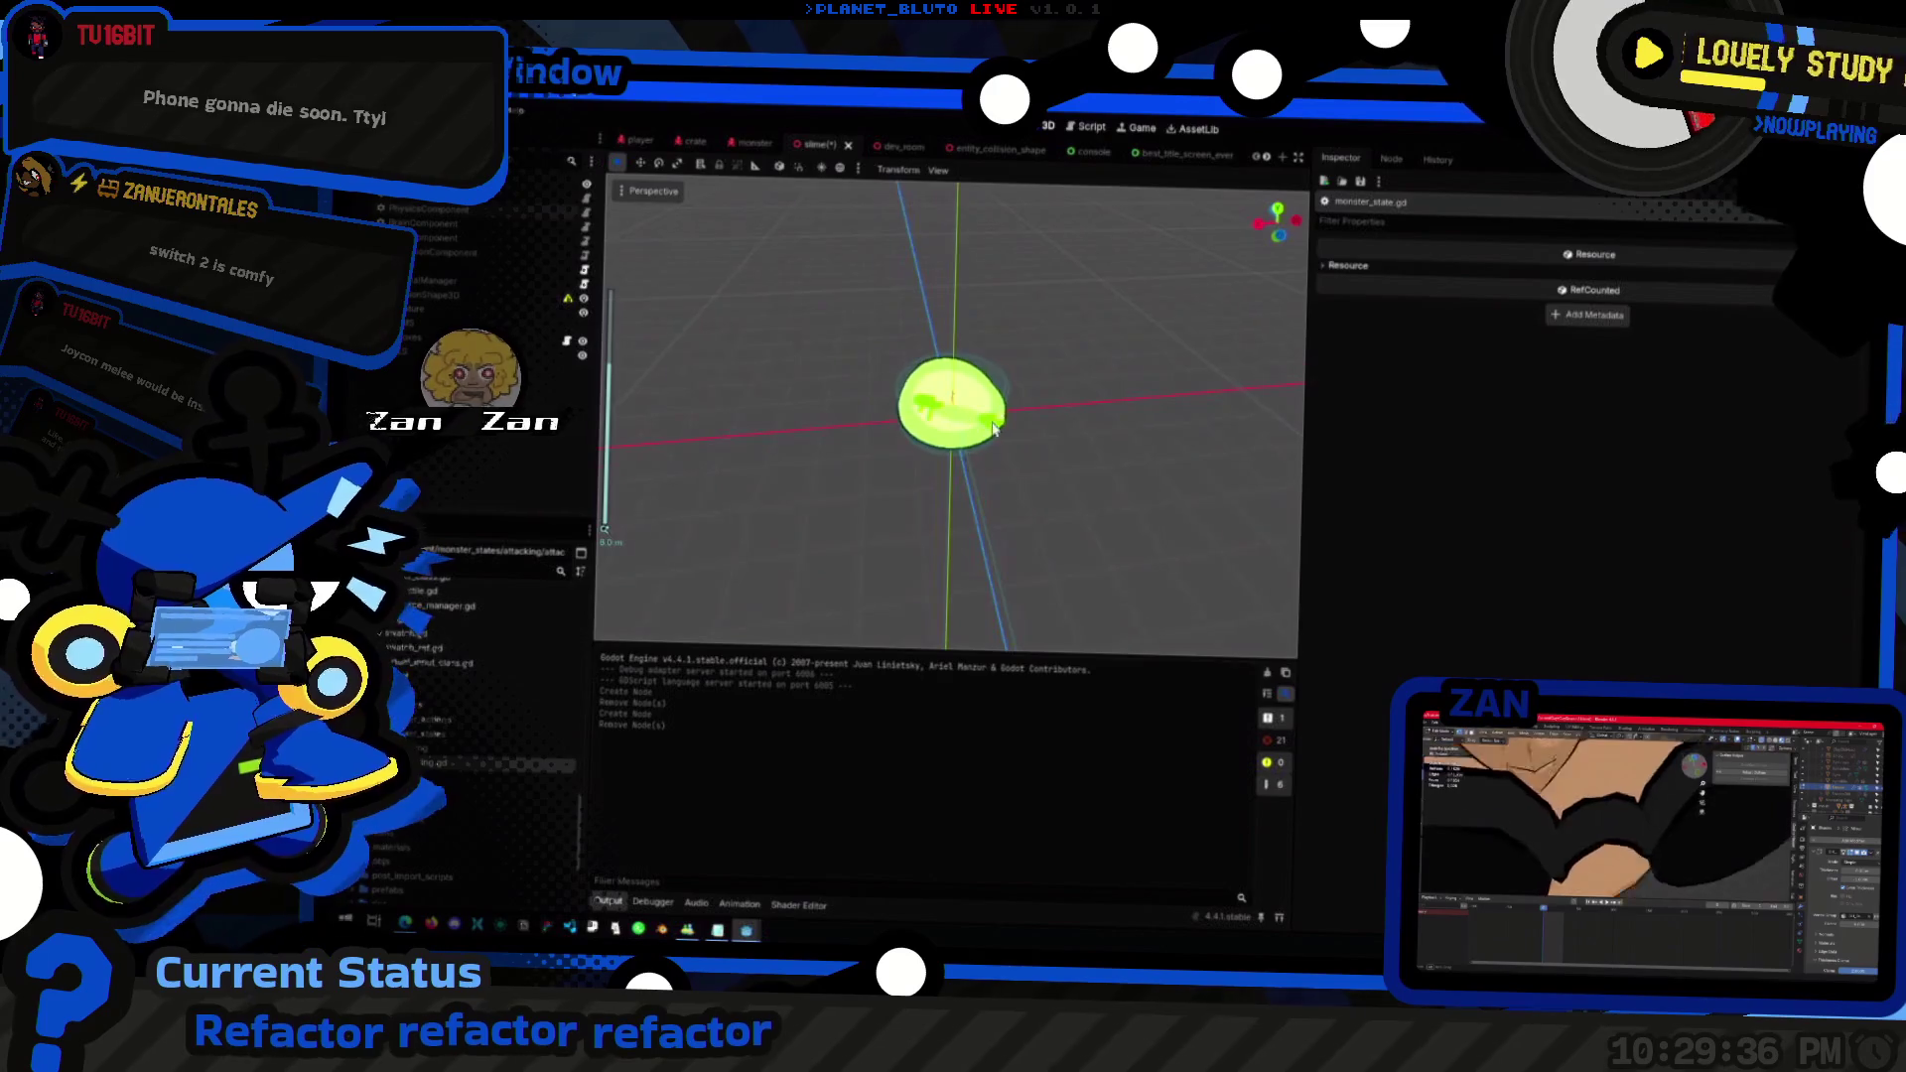
scroll(983, 432, up, 2)
mouse_move(978, 437)
mouse_down()
mouse_move(958, 472)
mouse_move(1034, 486)
mouse_move(941, 496)
mouse_move(1068, 519)
mouse_move(1002, 486)
mouse_move(1051, 438)
mouse_move(981, 457)
mouse_move(953, 503)
mouse_up()
scroll(1000, 481, down, 2)
scroll(1000, 481, up, 2)
scroll(953, 504, up, 1)
click(640, 142)
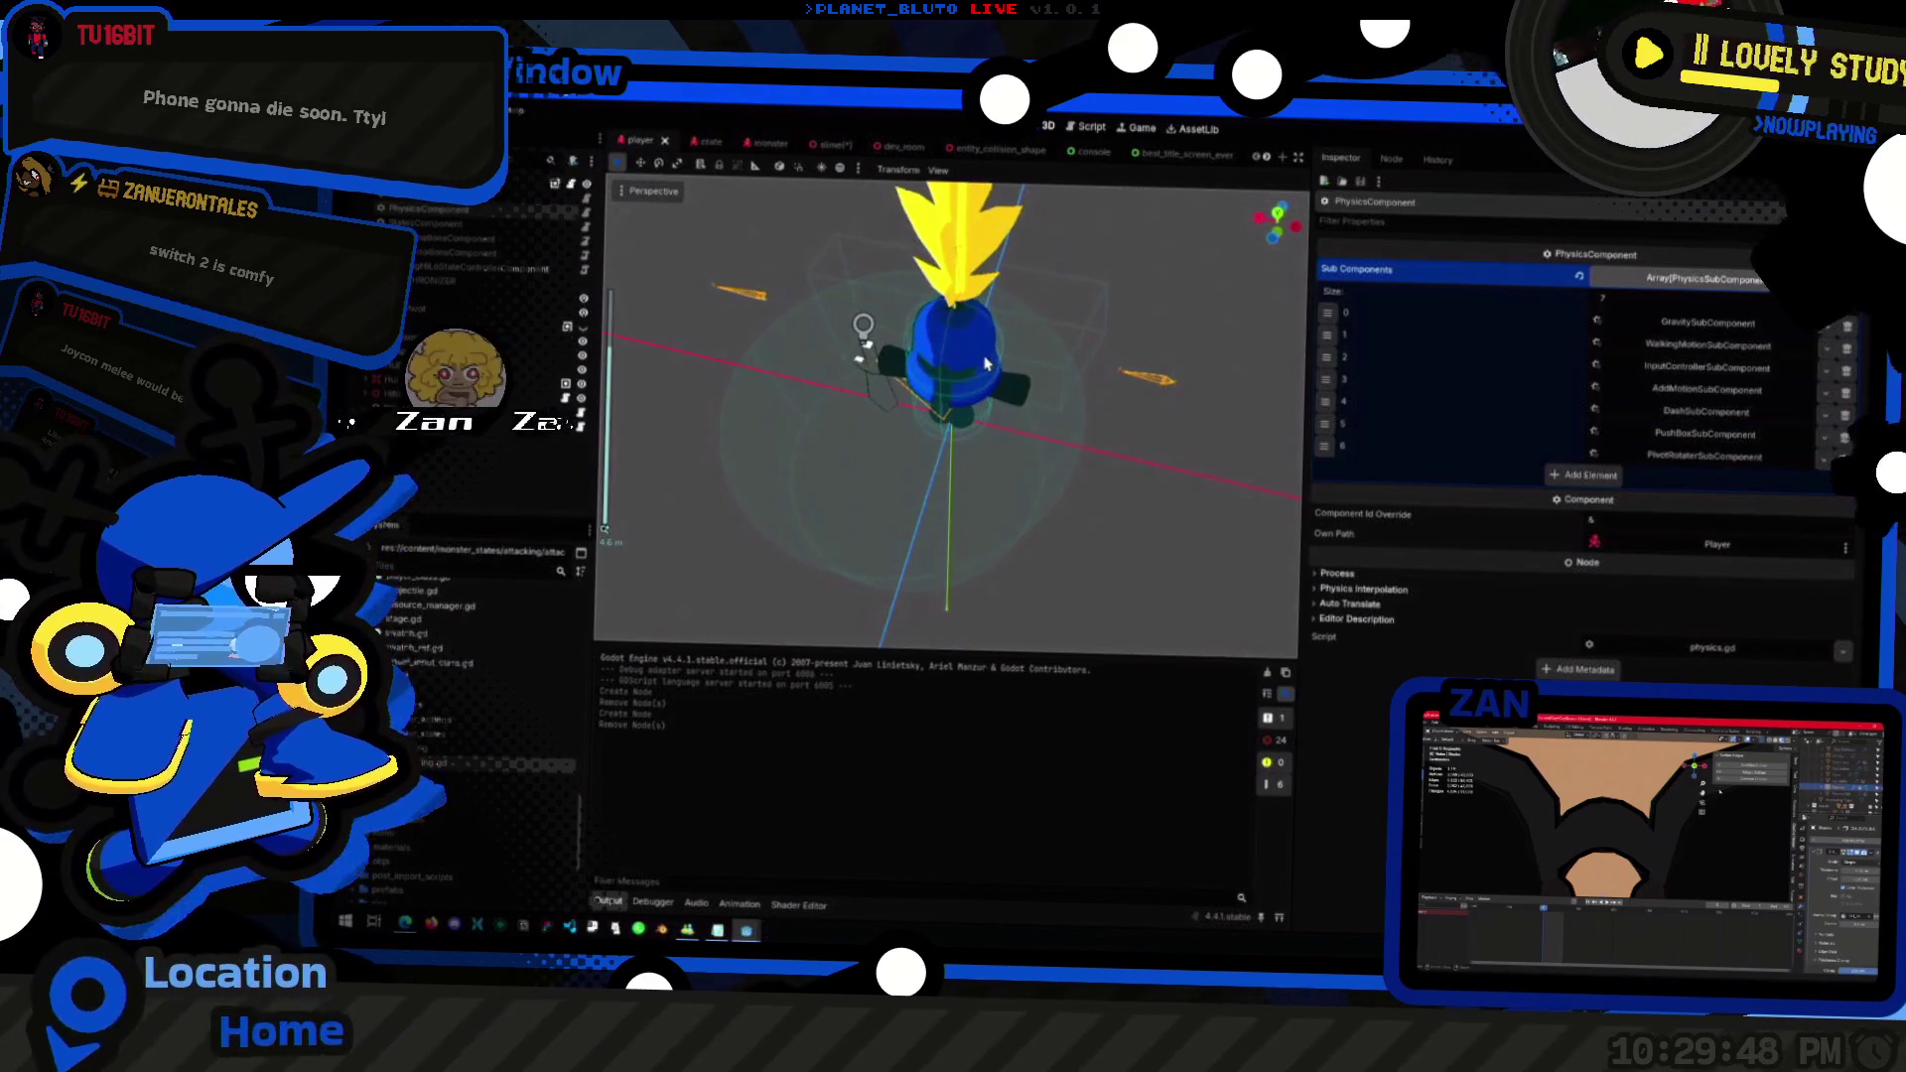
Zoom in on the player model, glance at player.gd in the Script Editor, then select the player node.
scroll(982, 357, up, 3)
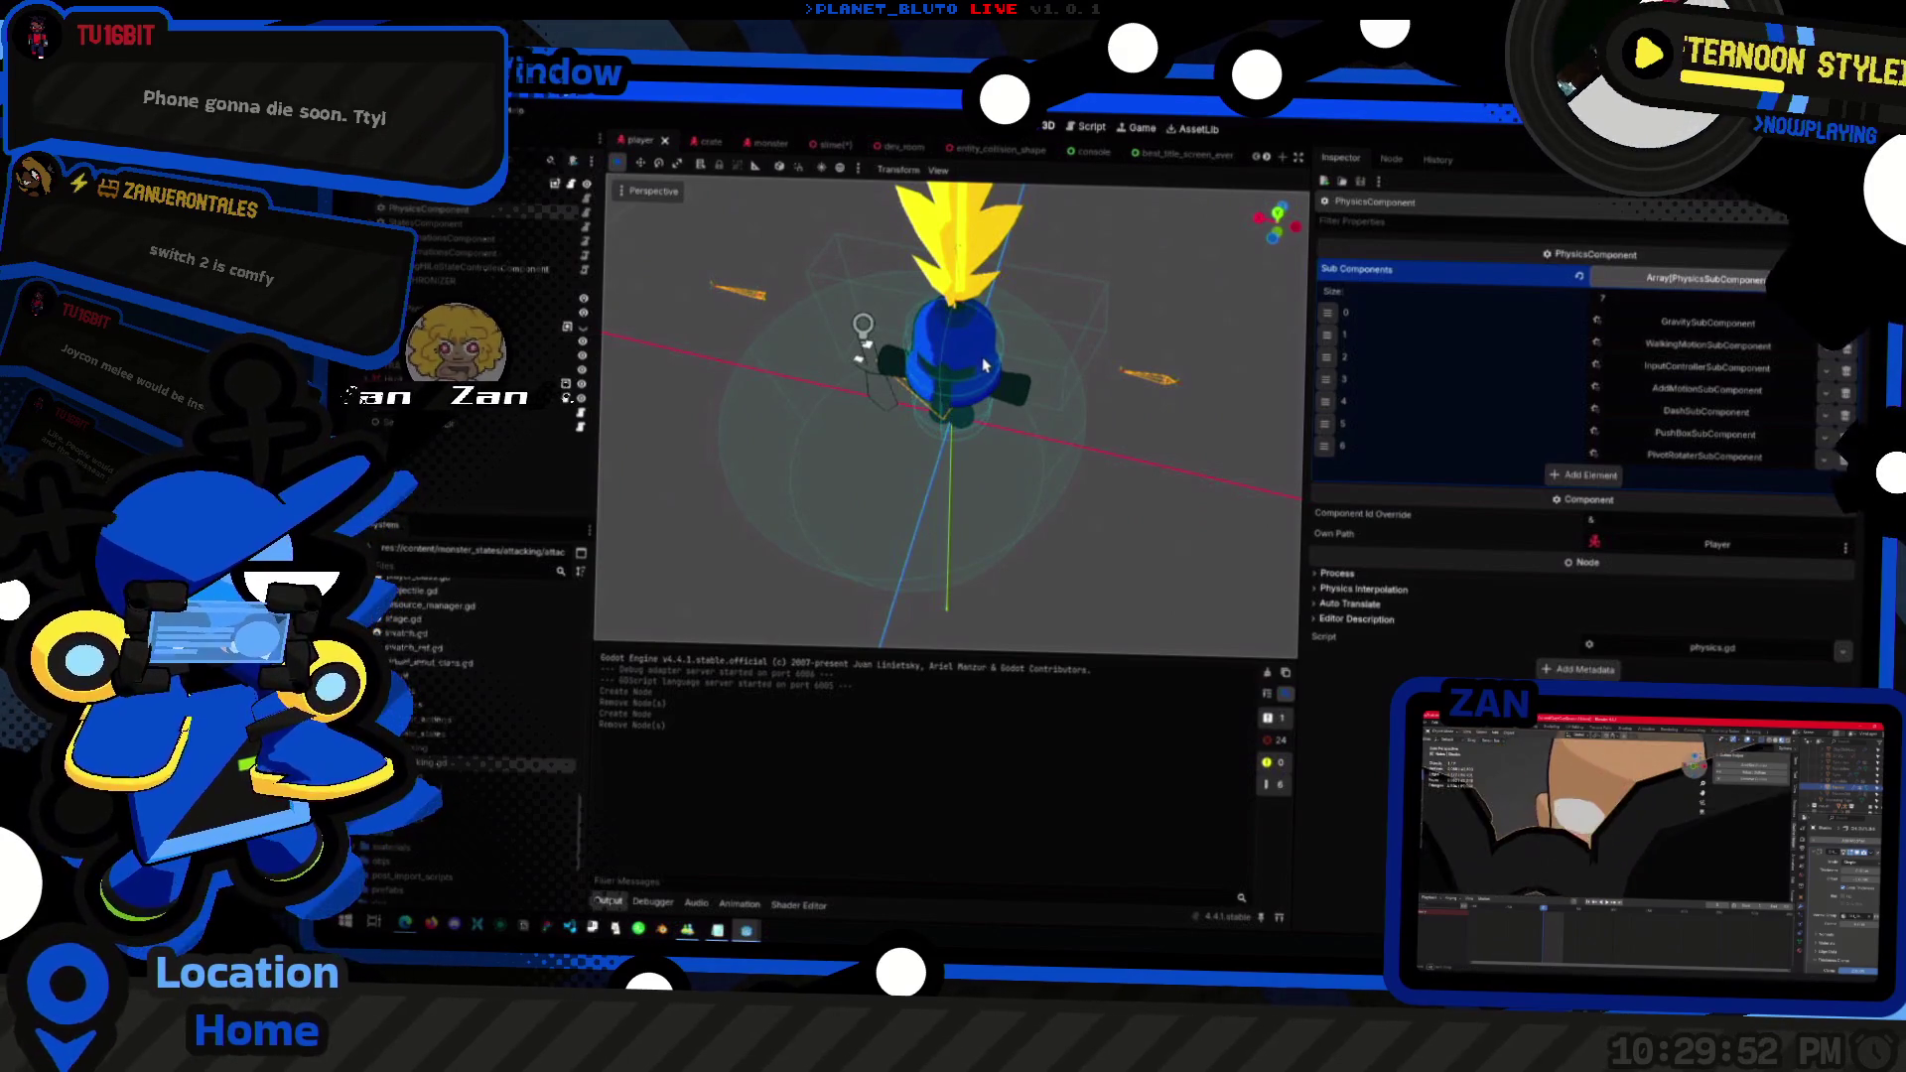
scroll(978, 373, up, 5)
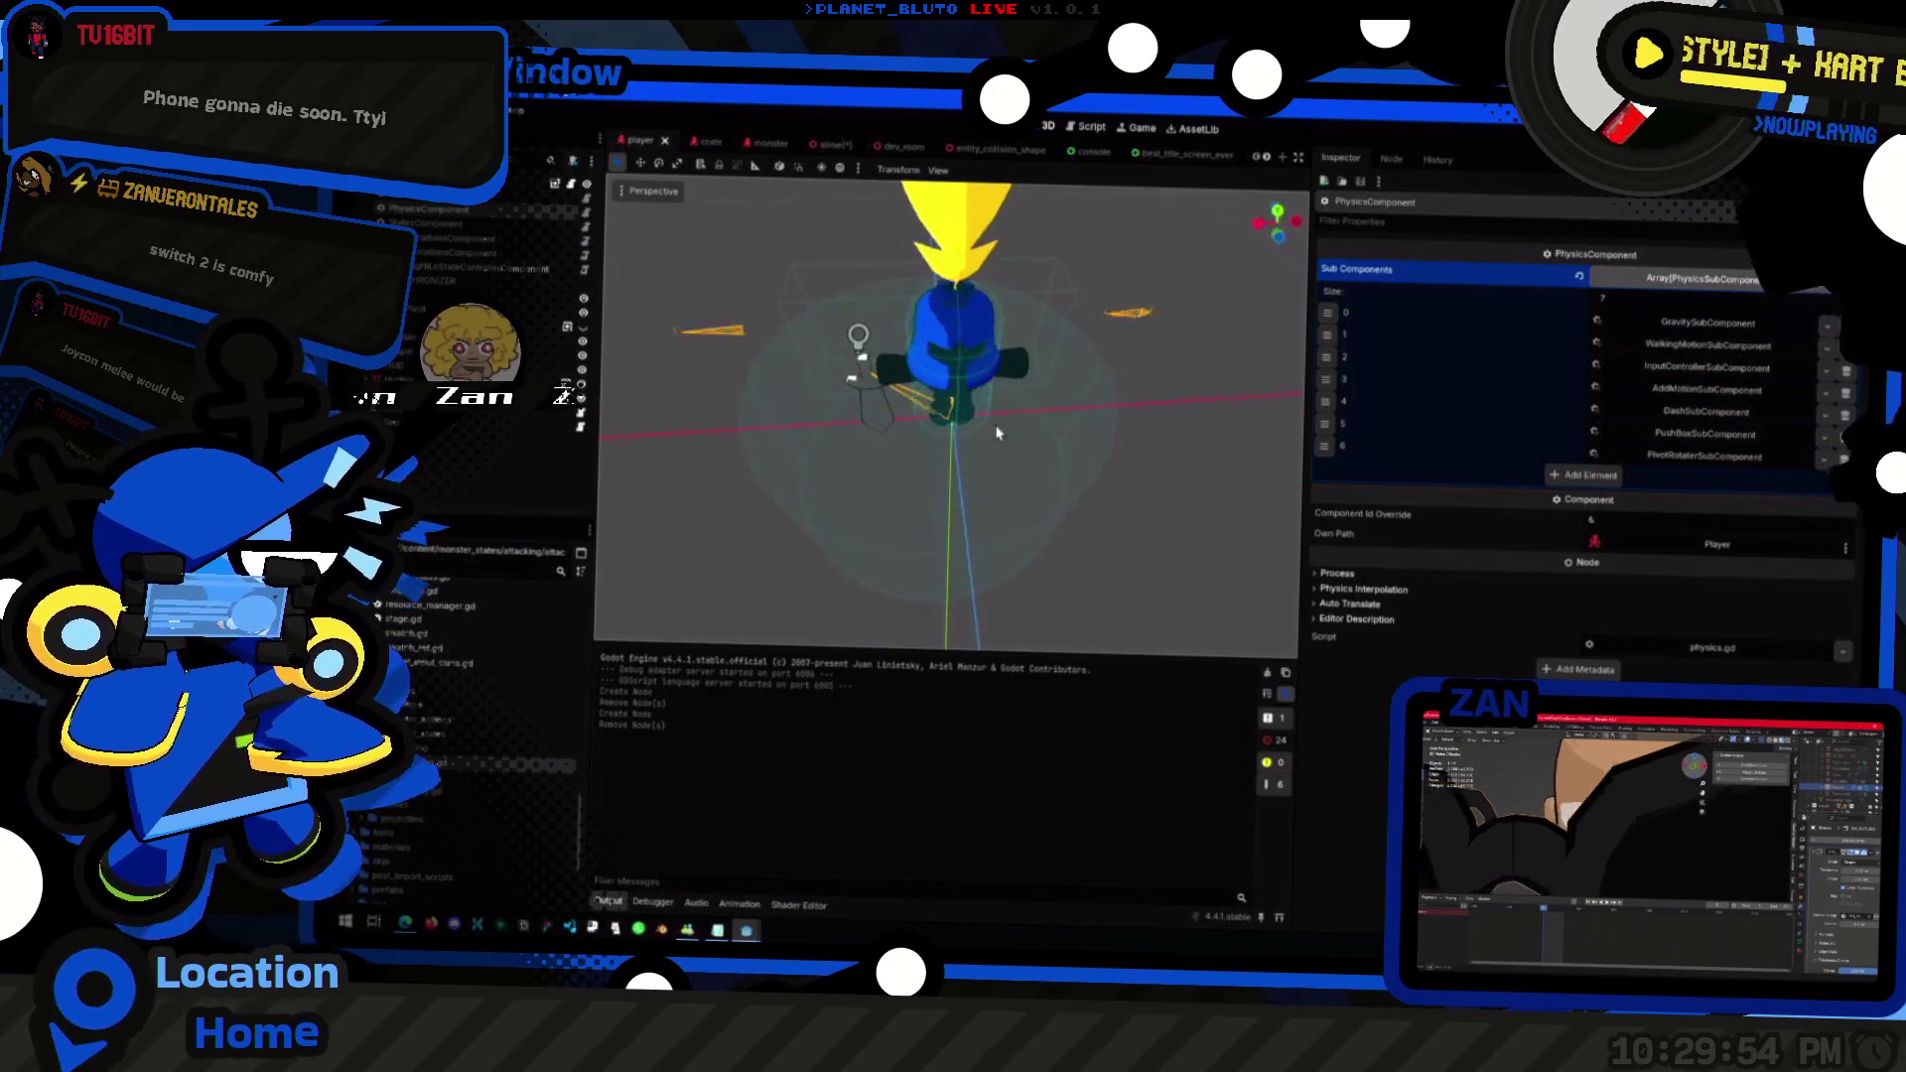
scroll(966, 395, down, 5)
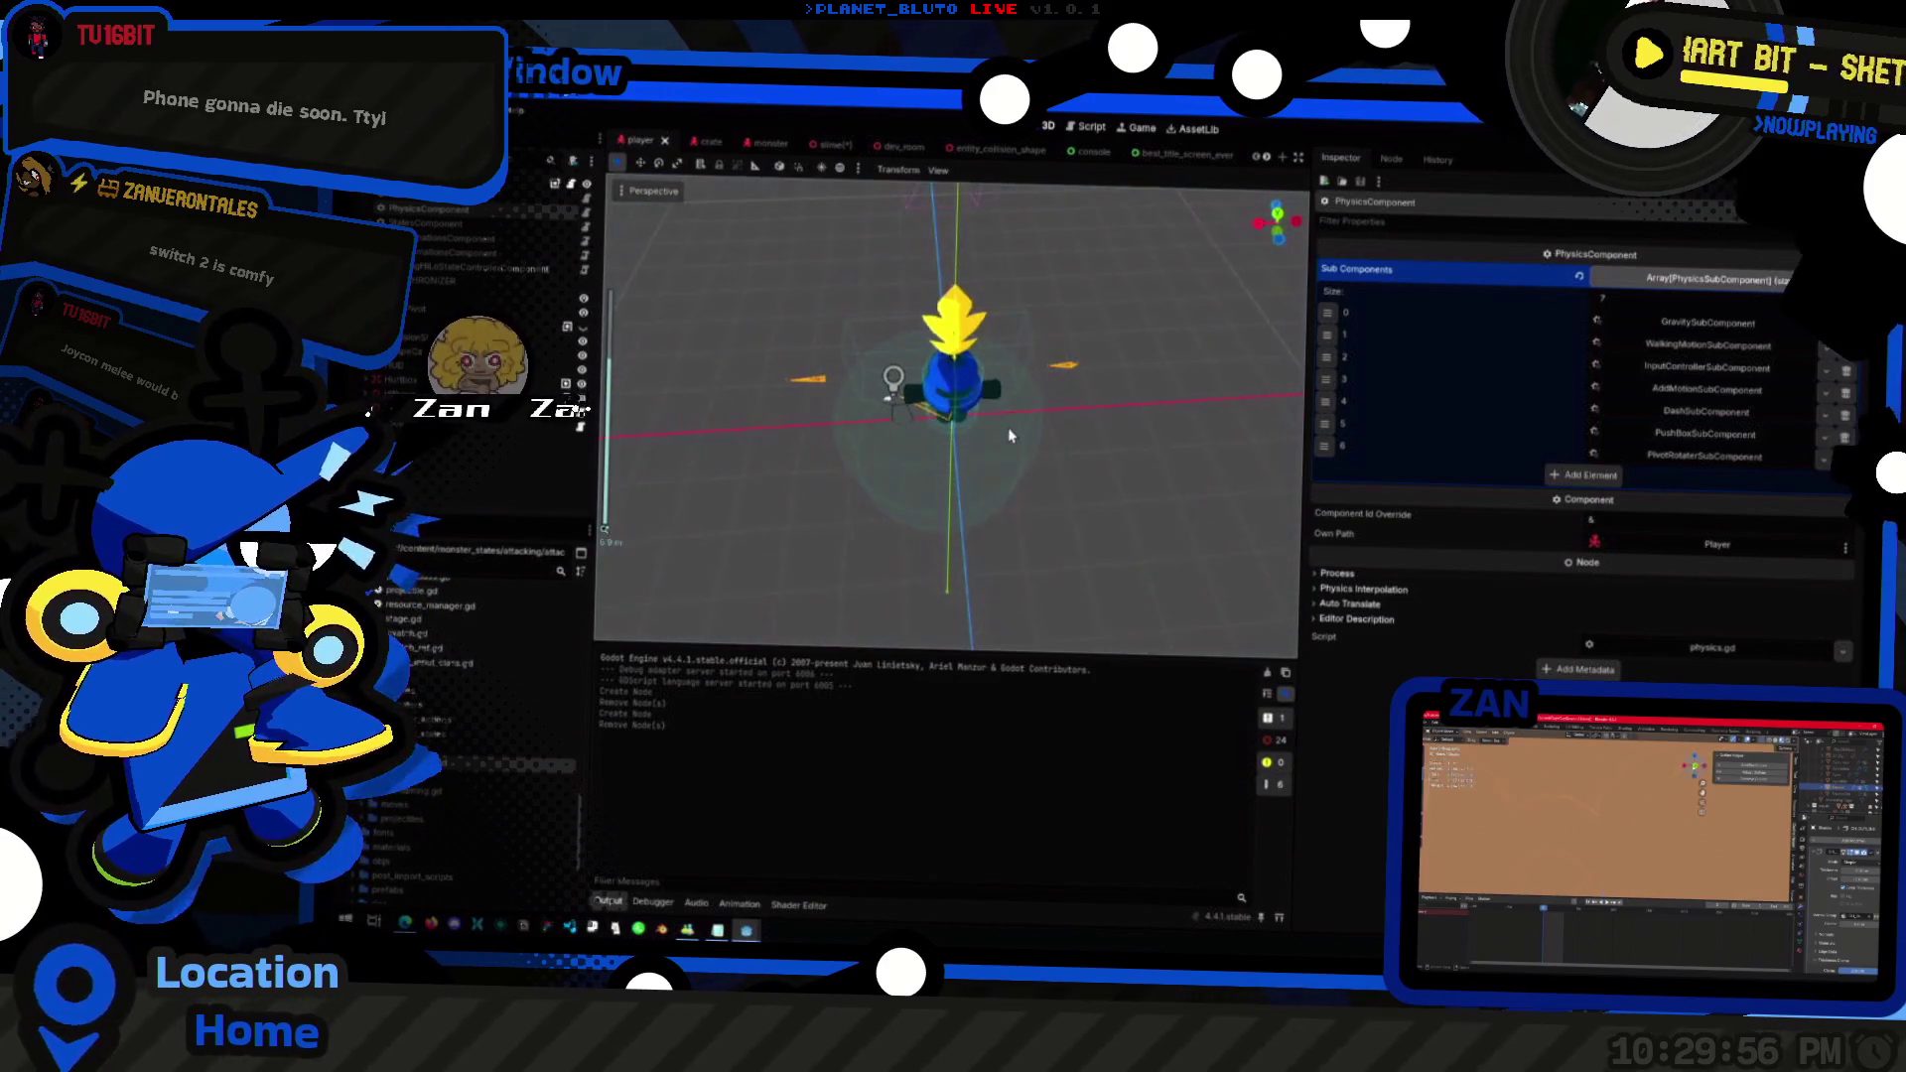
scroll(970, 360, up, 5)
scroll(970, 360, down, 5)
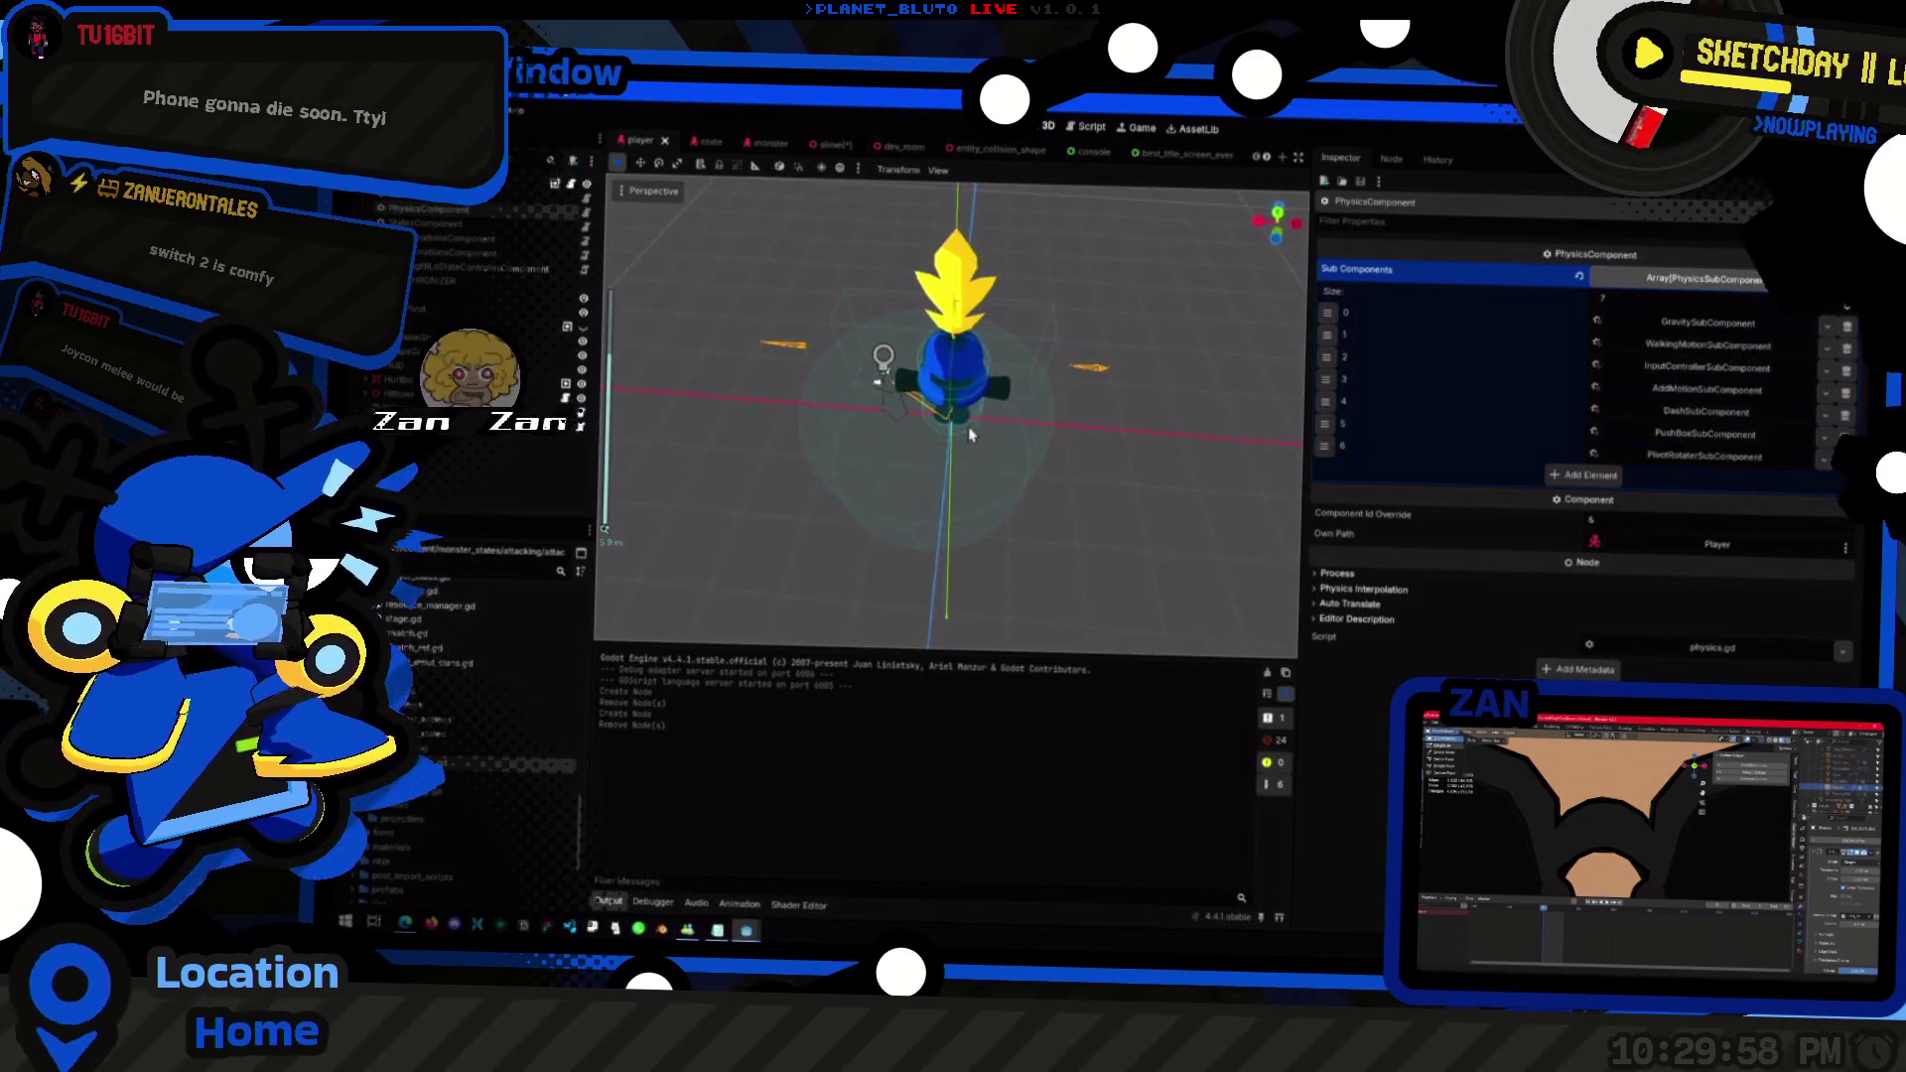
key(alt+Tab)
key(alt+Tab)
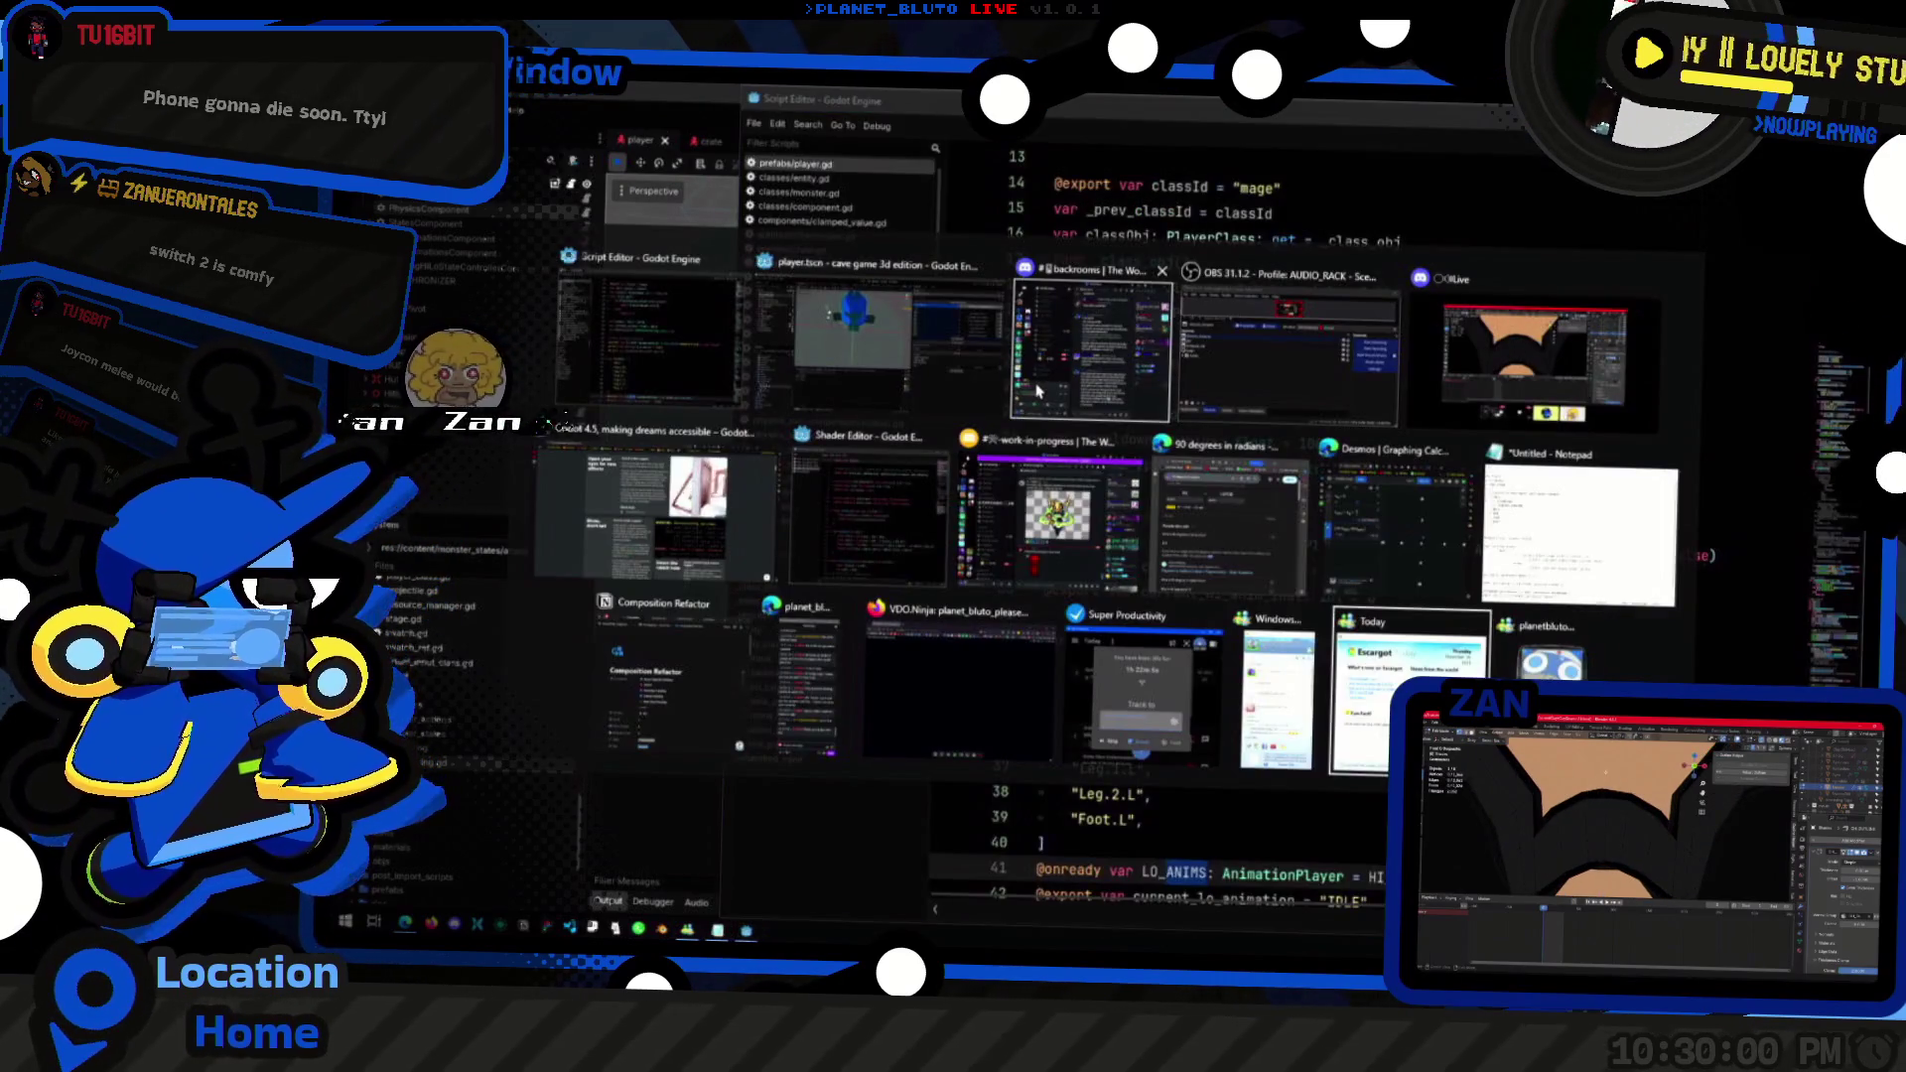
key(Escape)
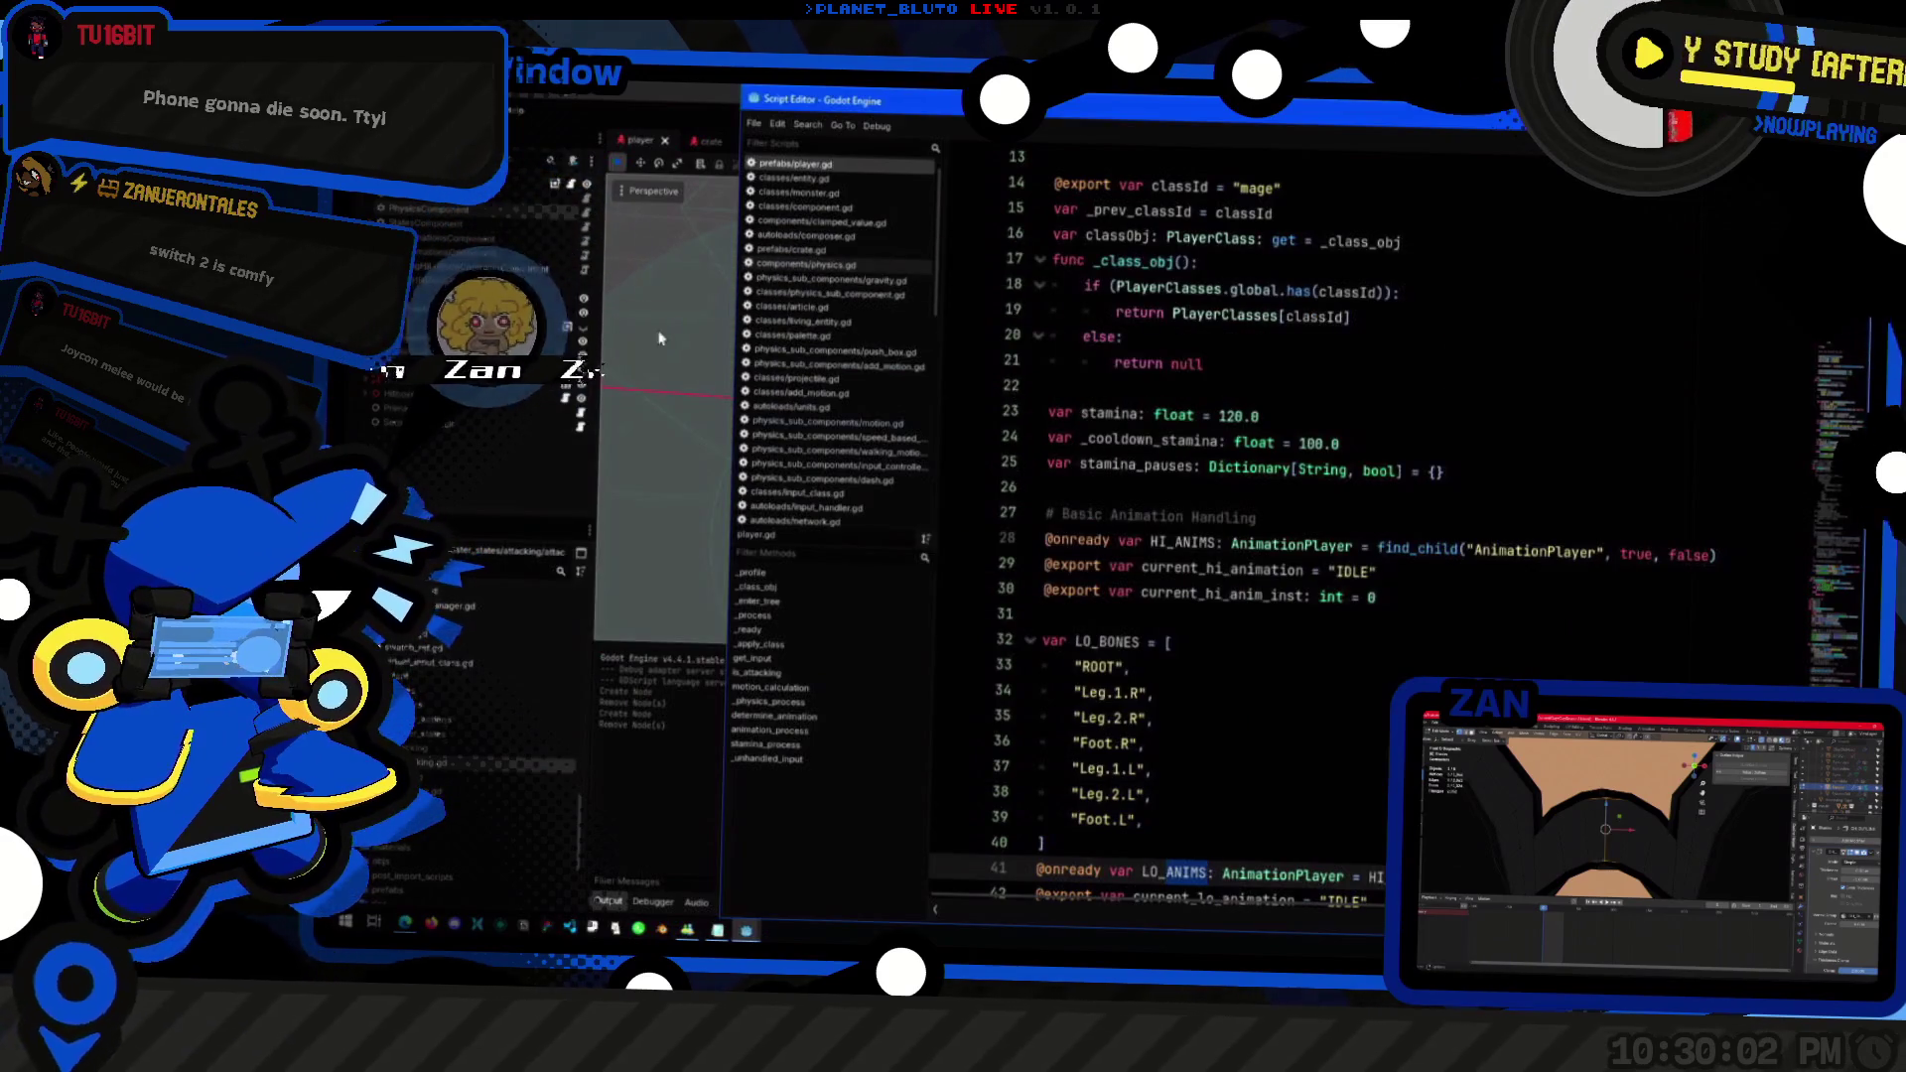
key(alt+Tab)
scroll(1158, 345, down, 3)
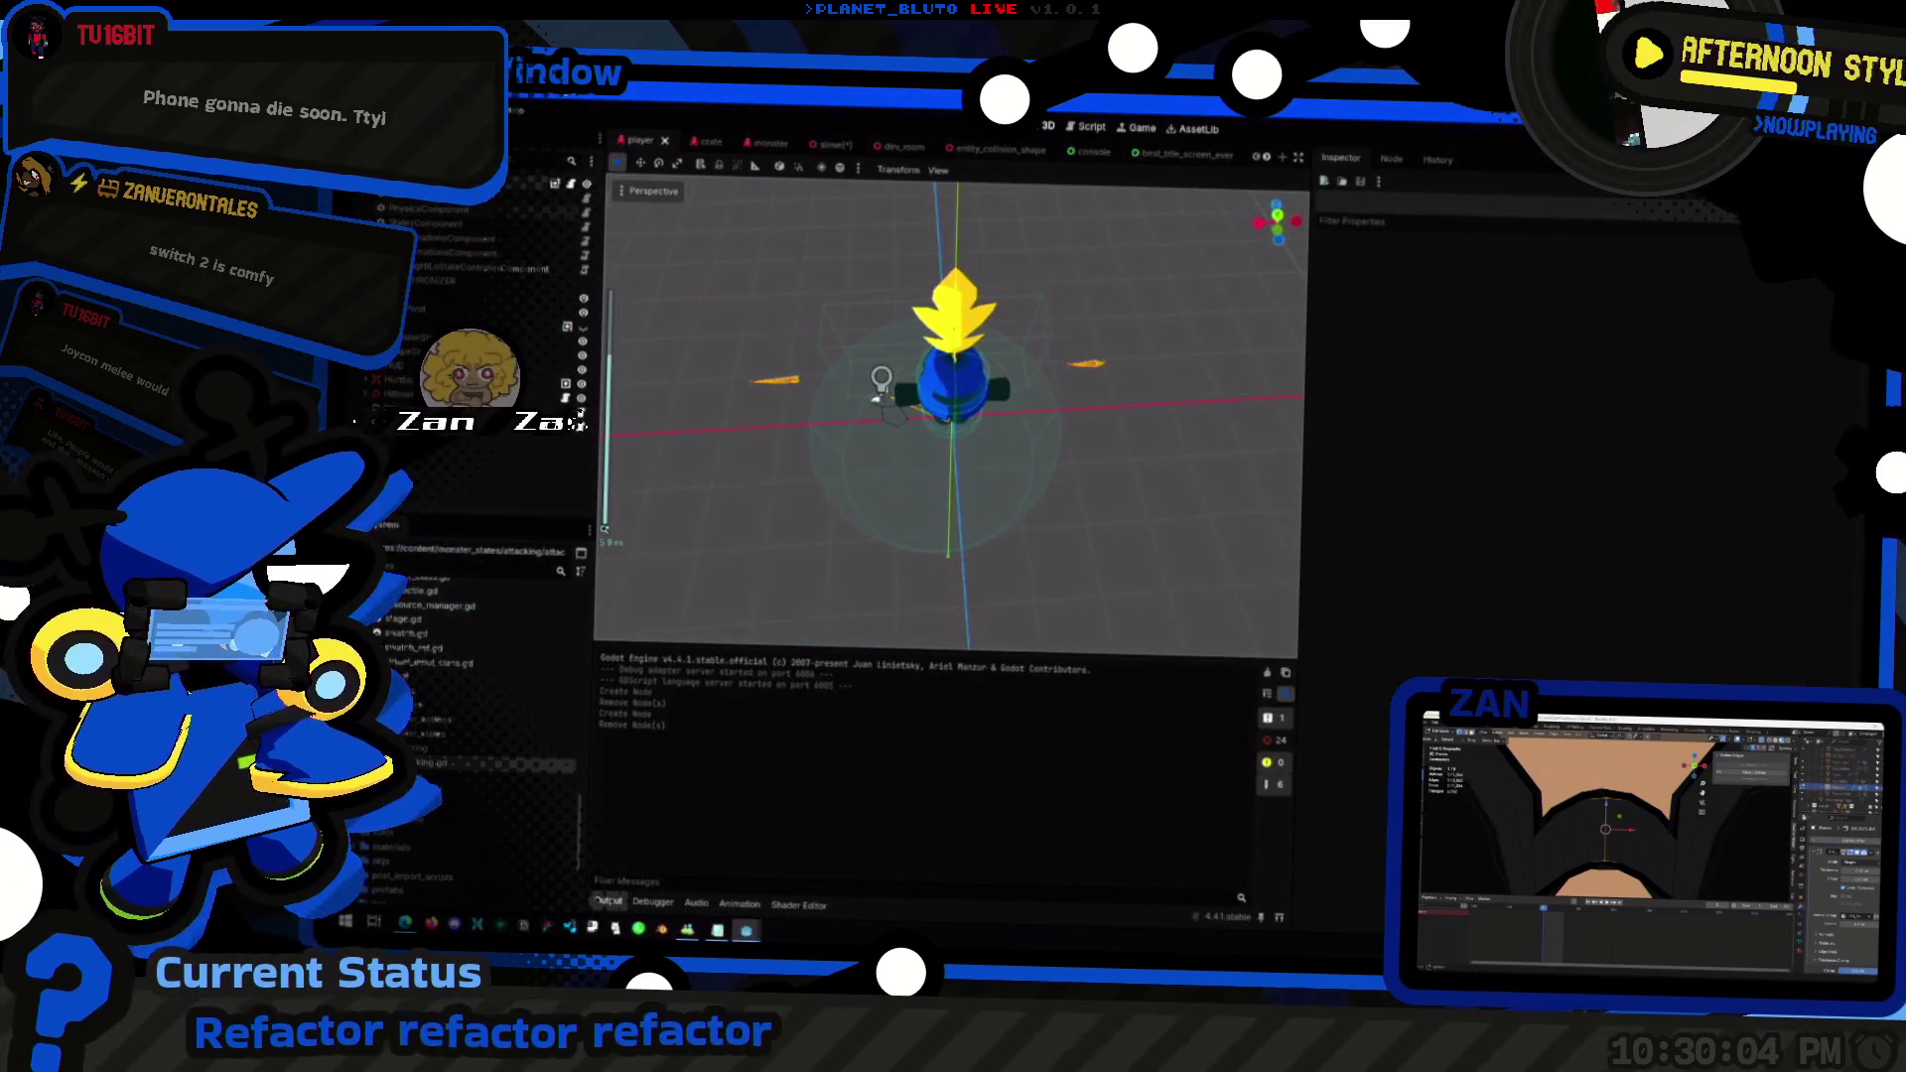
click(953, 387)
Save the scene, launch the game as a Knight hosting a lobby, and spawn a slime.
key(ctrl+s)
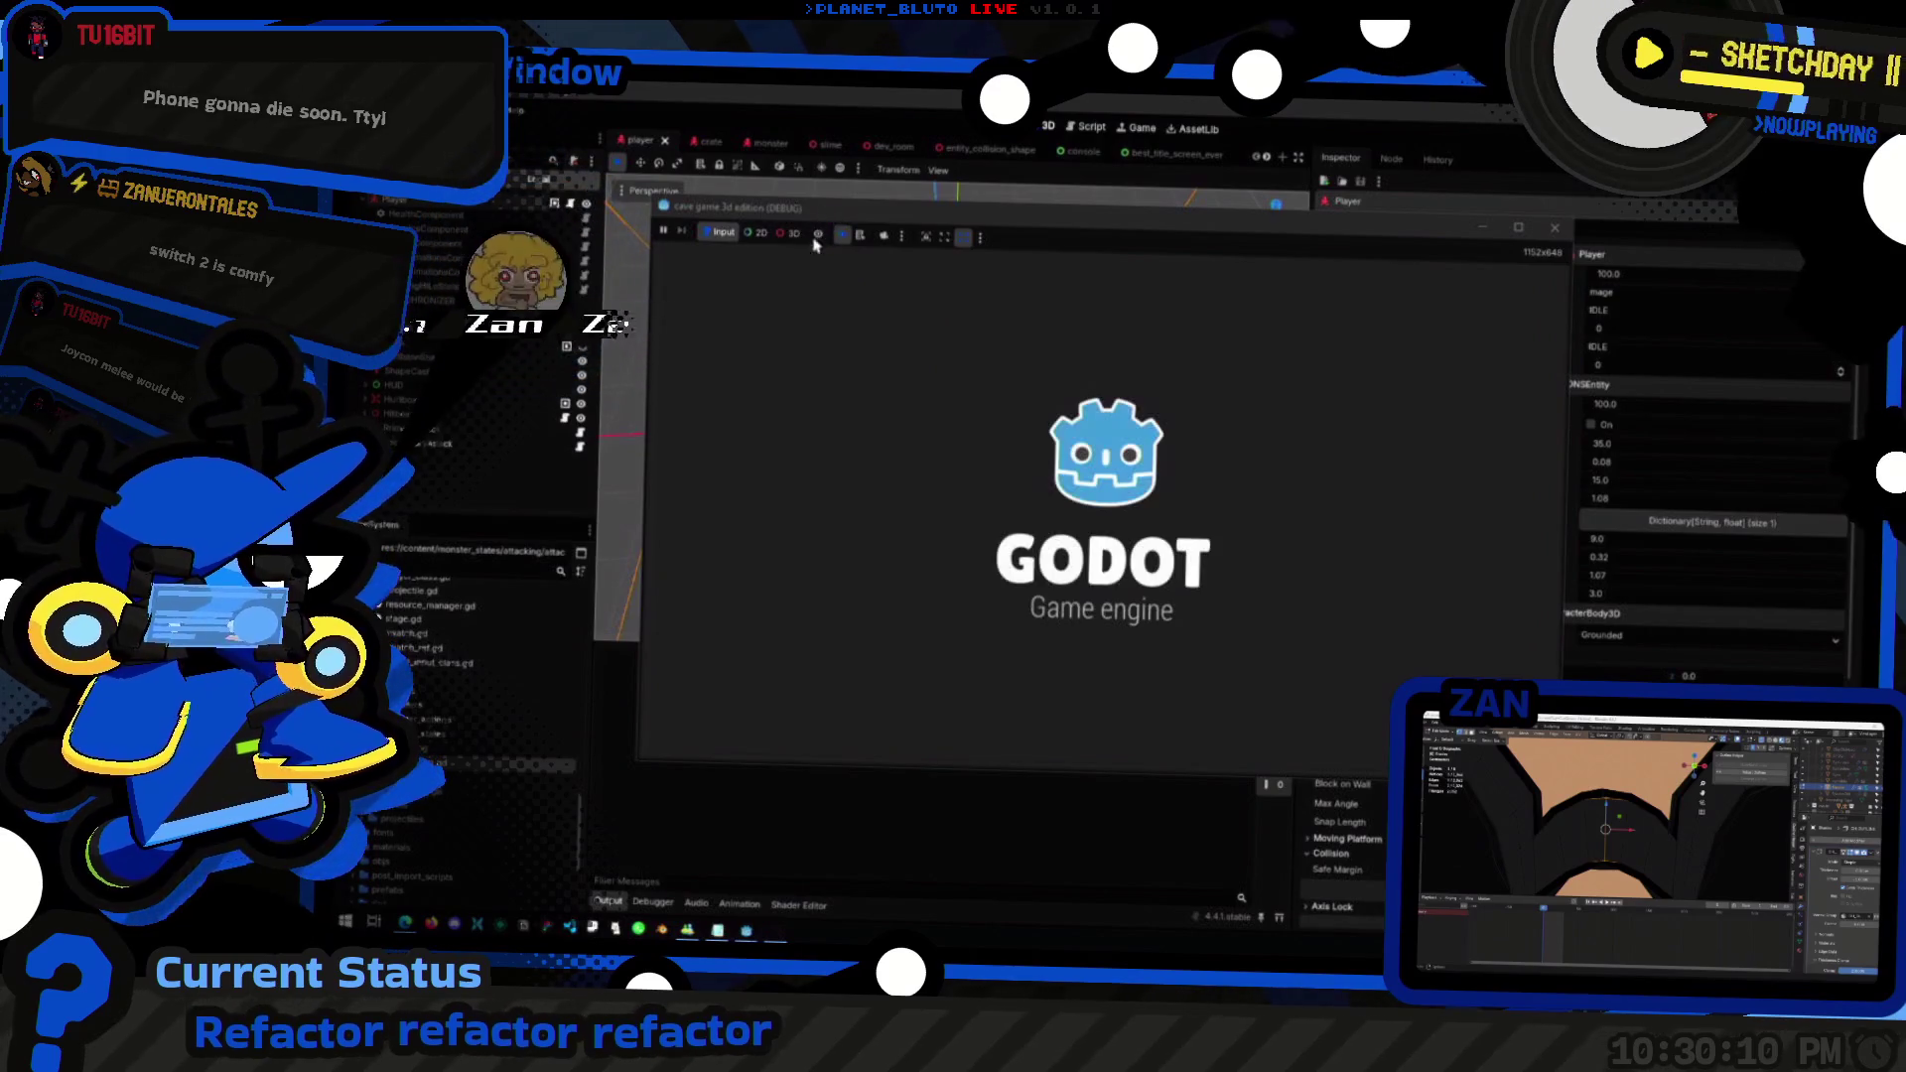
click(858, 318)
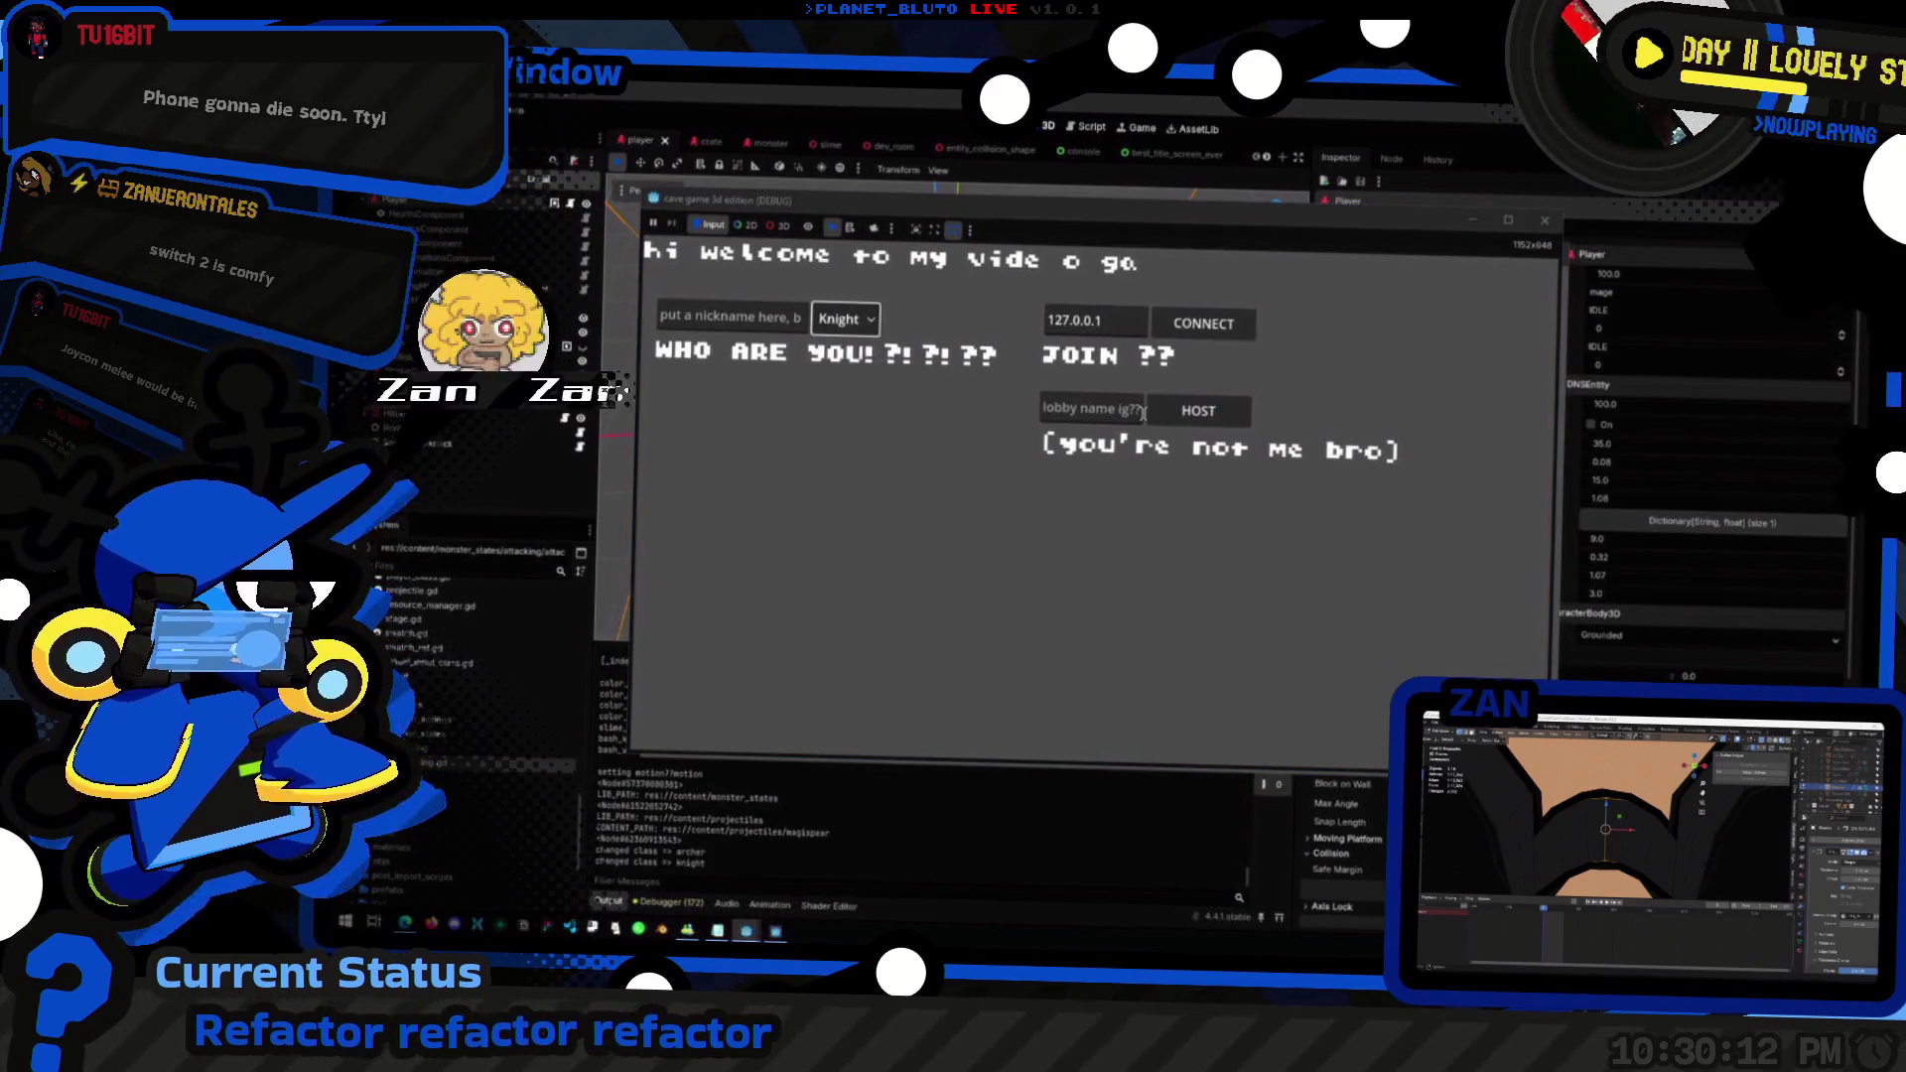
click(1198, 410)
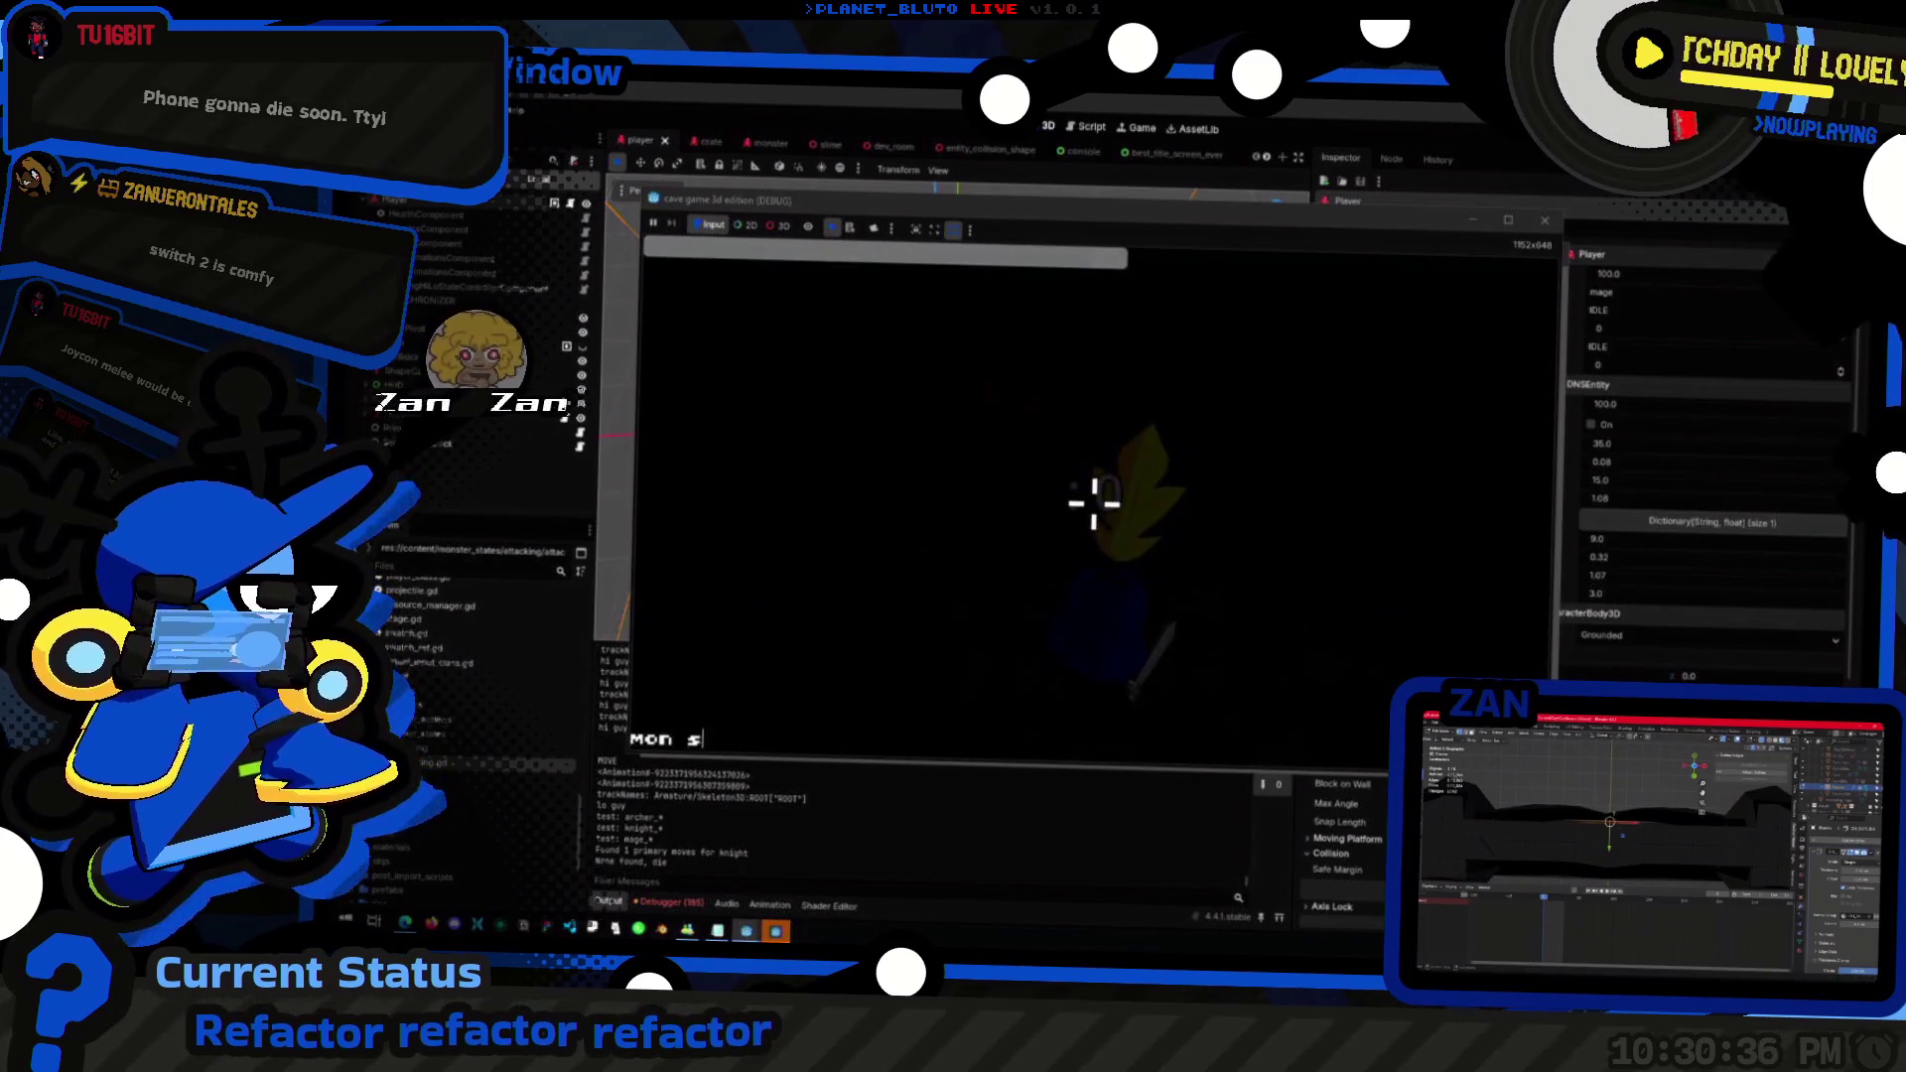
key(Return)
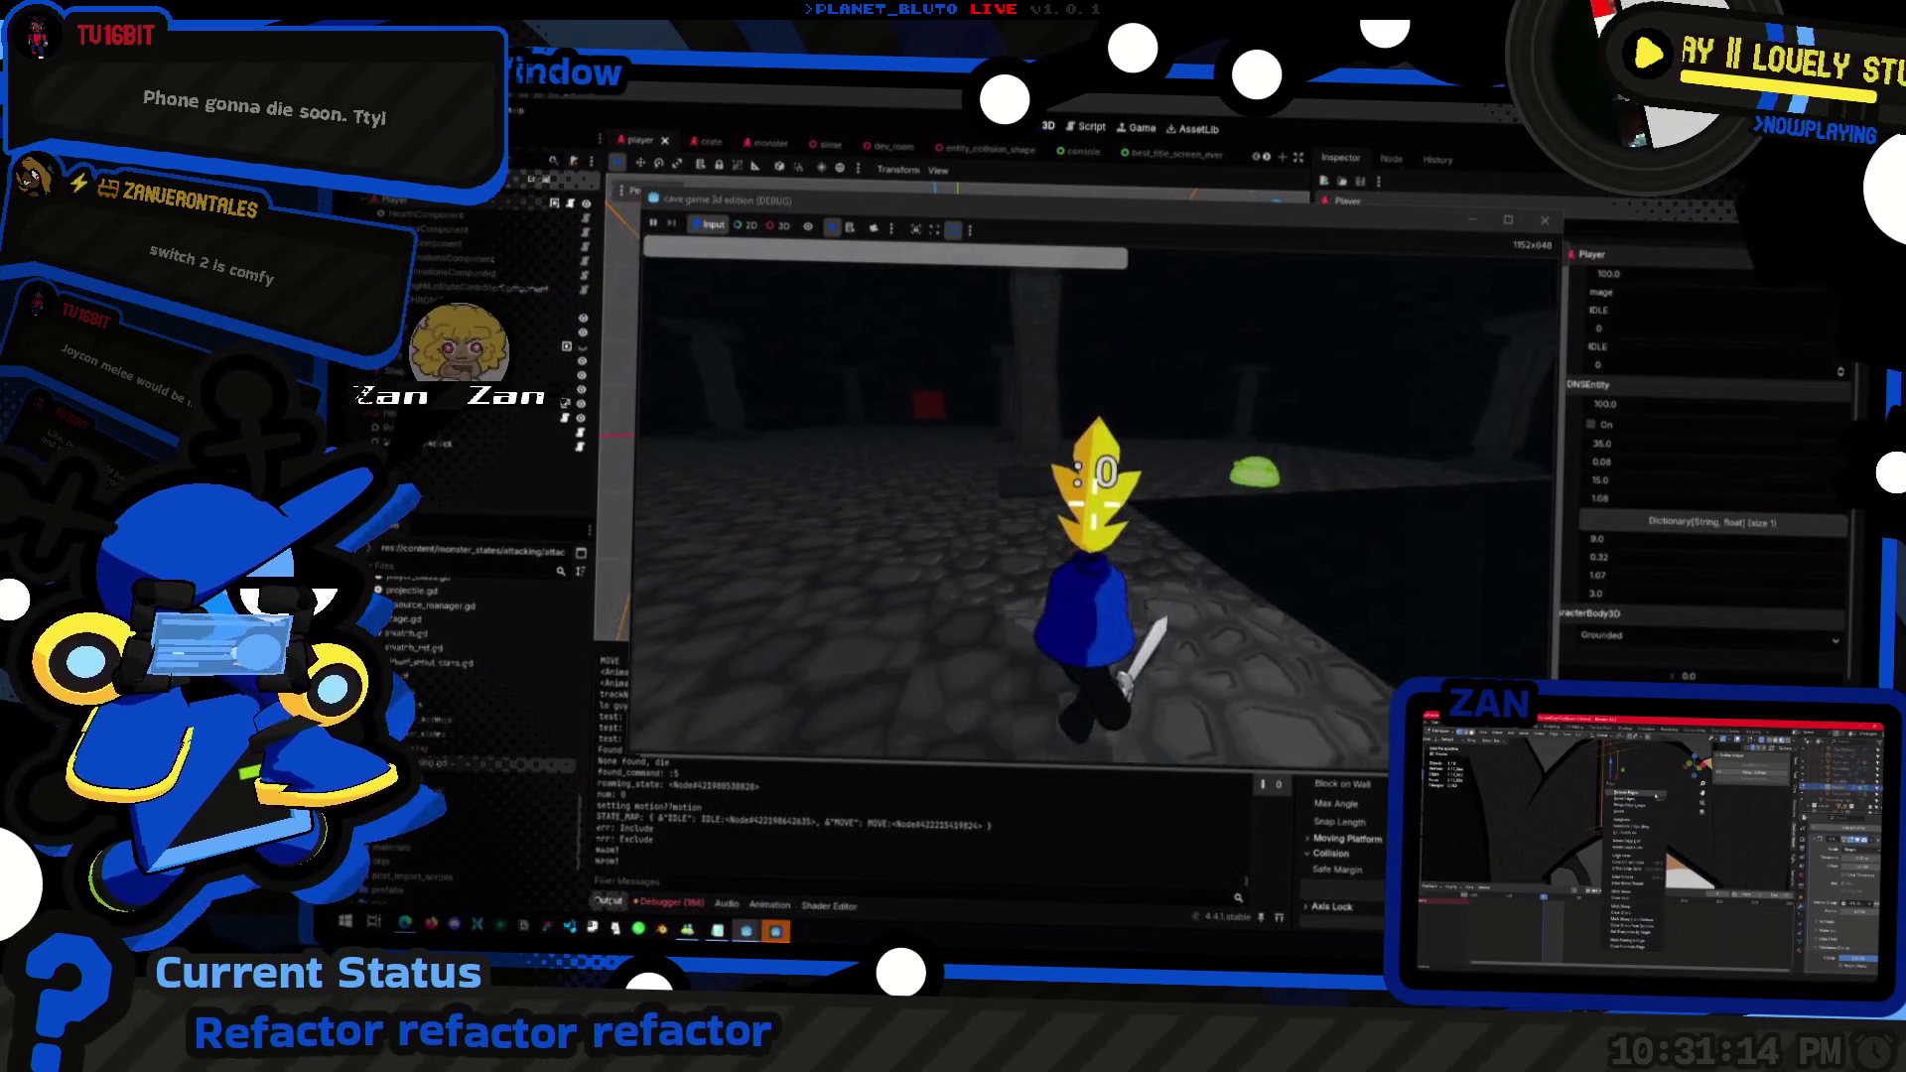
Open the in-game console to spawn a green slime near the knight.
key(grave)
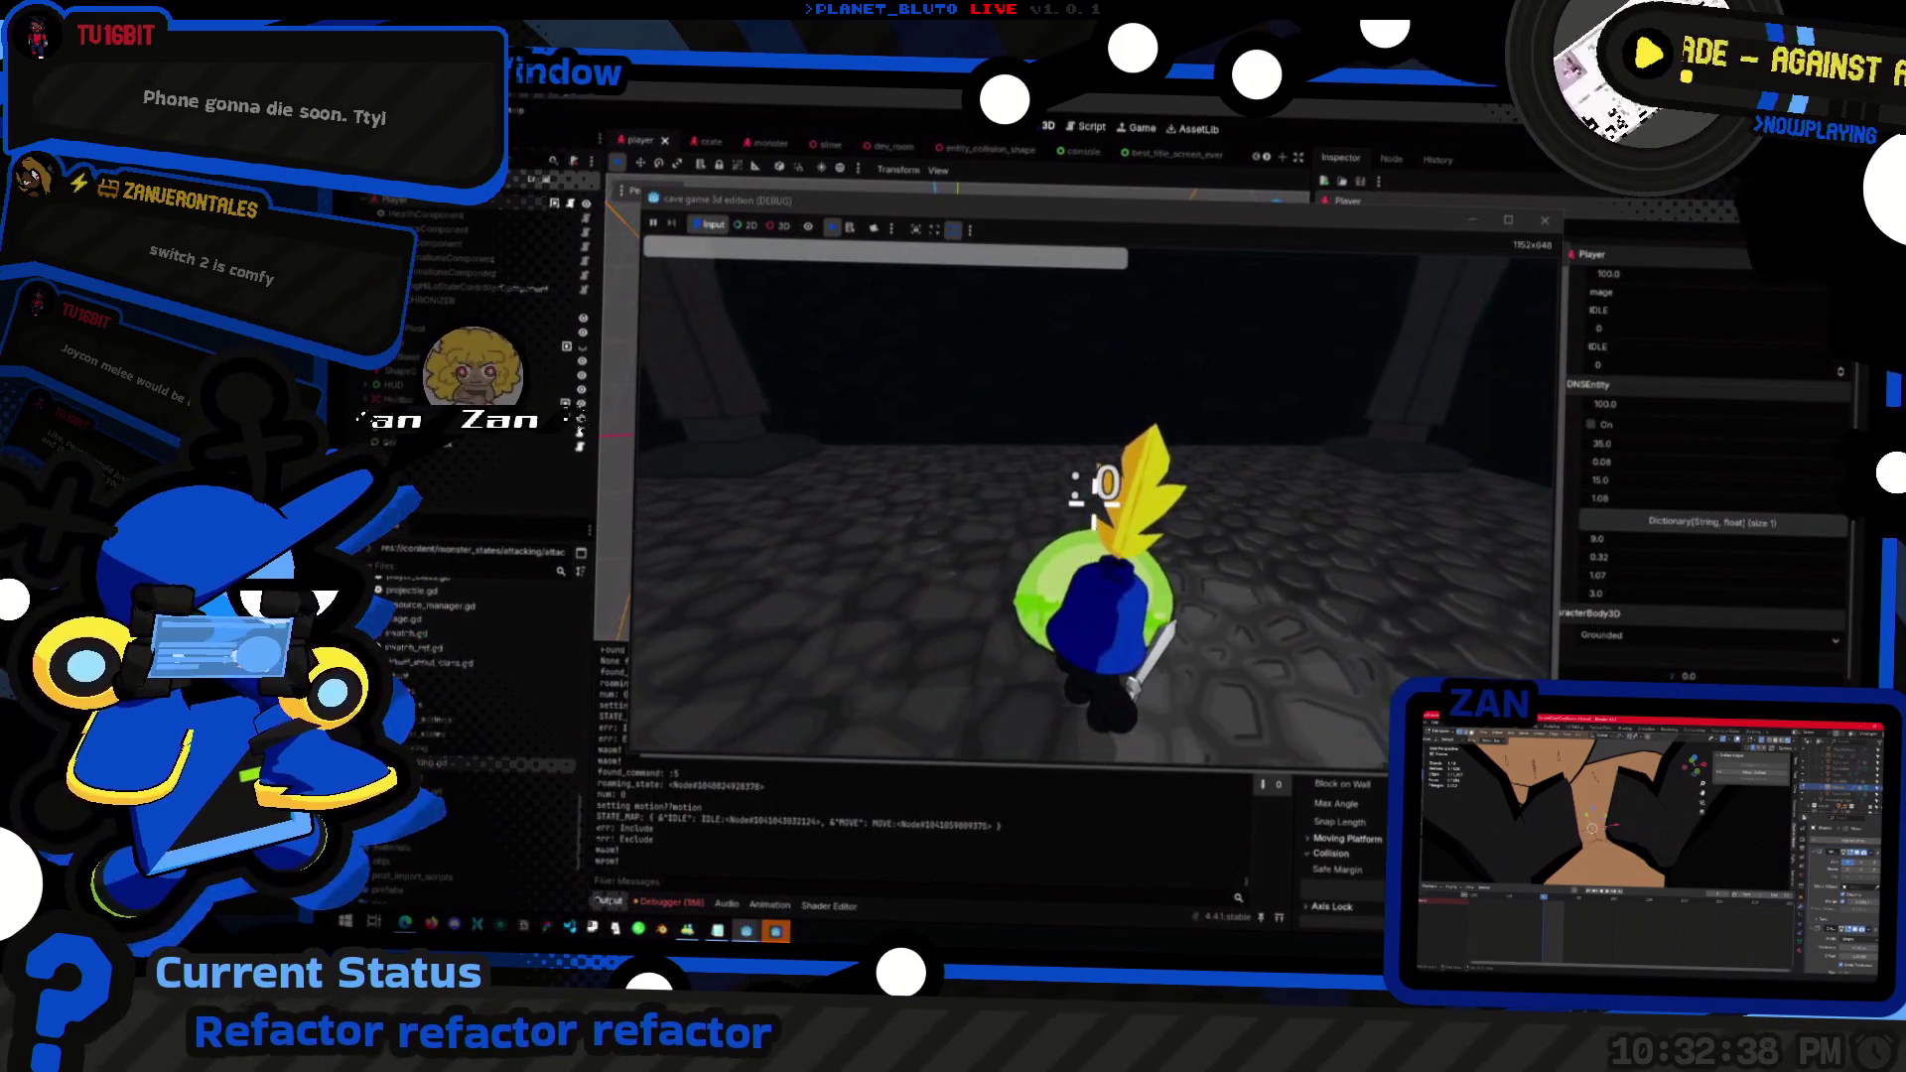
Spawn one blue slime from the console and maximize the game window to fill the screen.
key(grave)
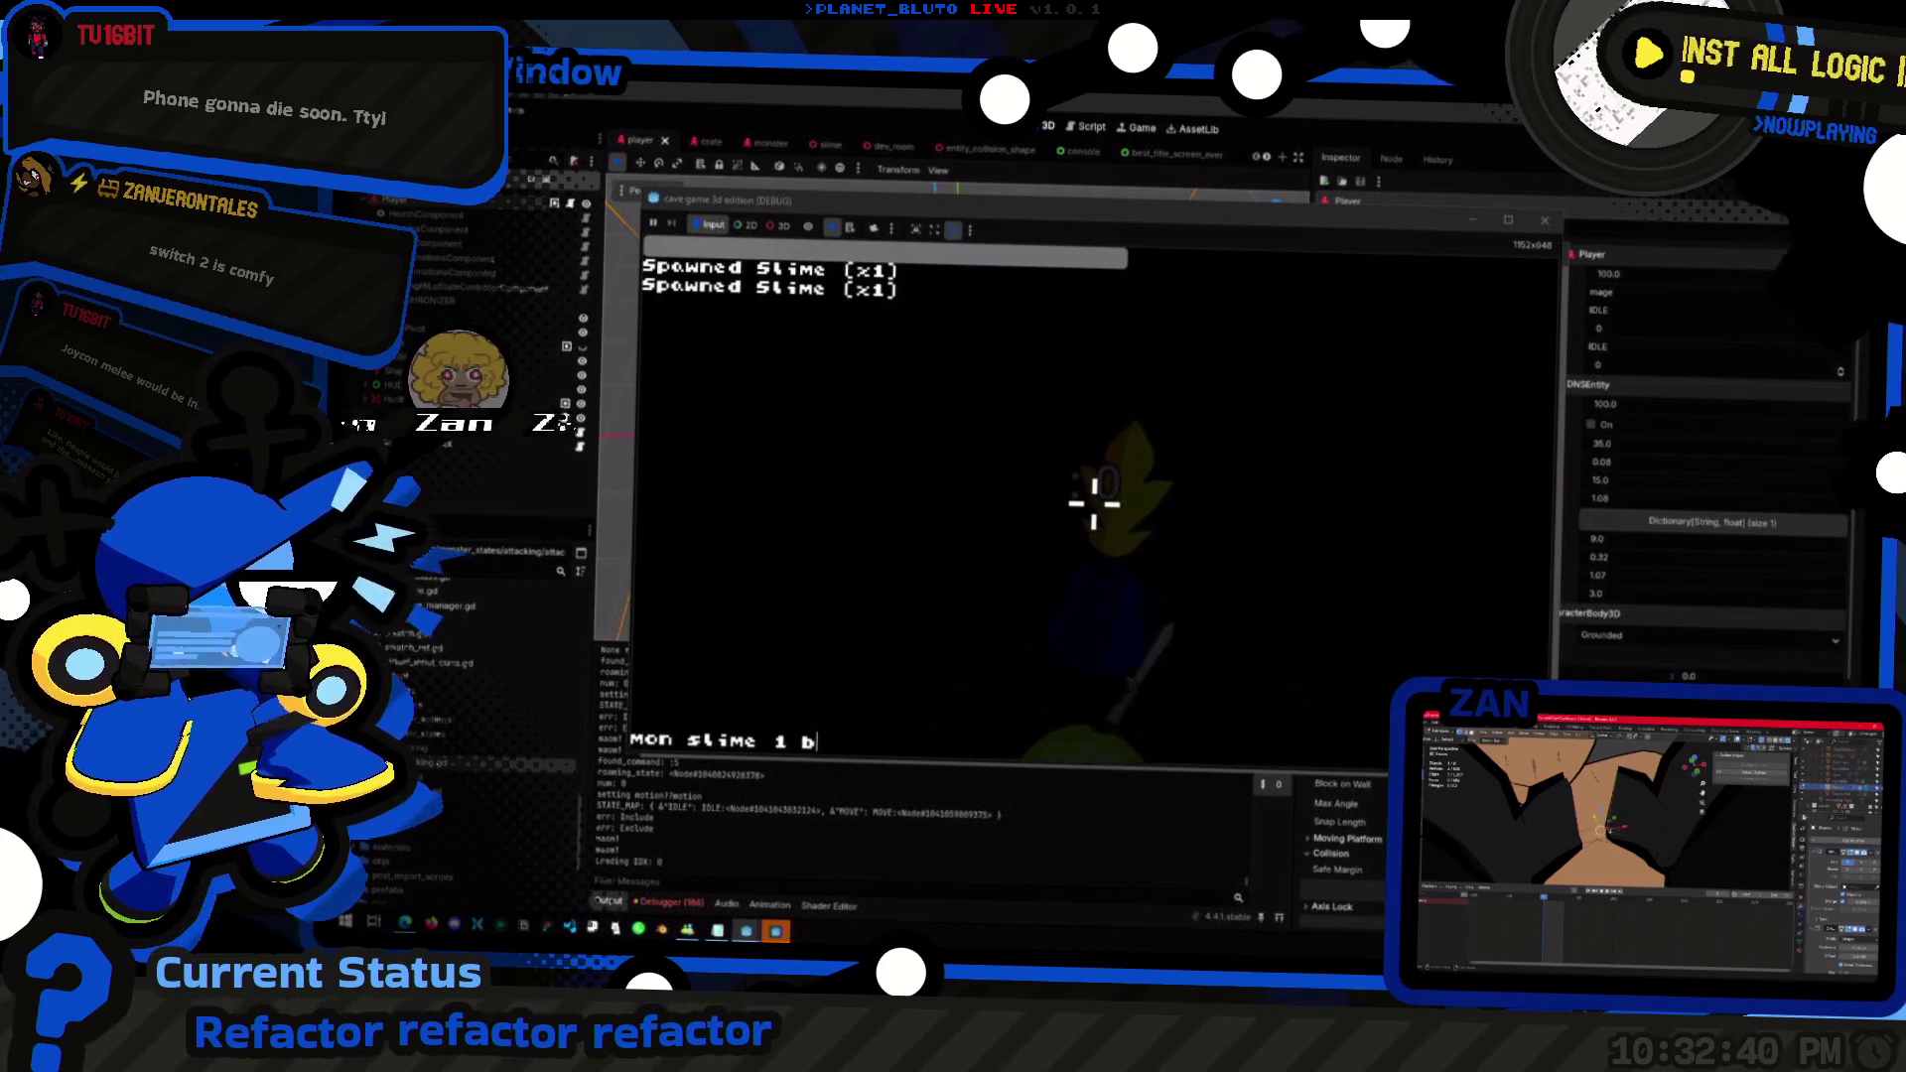
text(e)
key(Return)
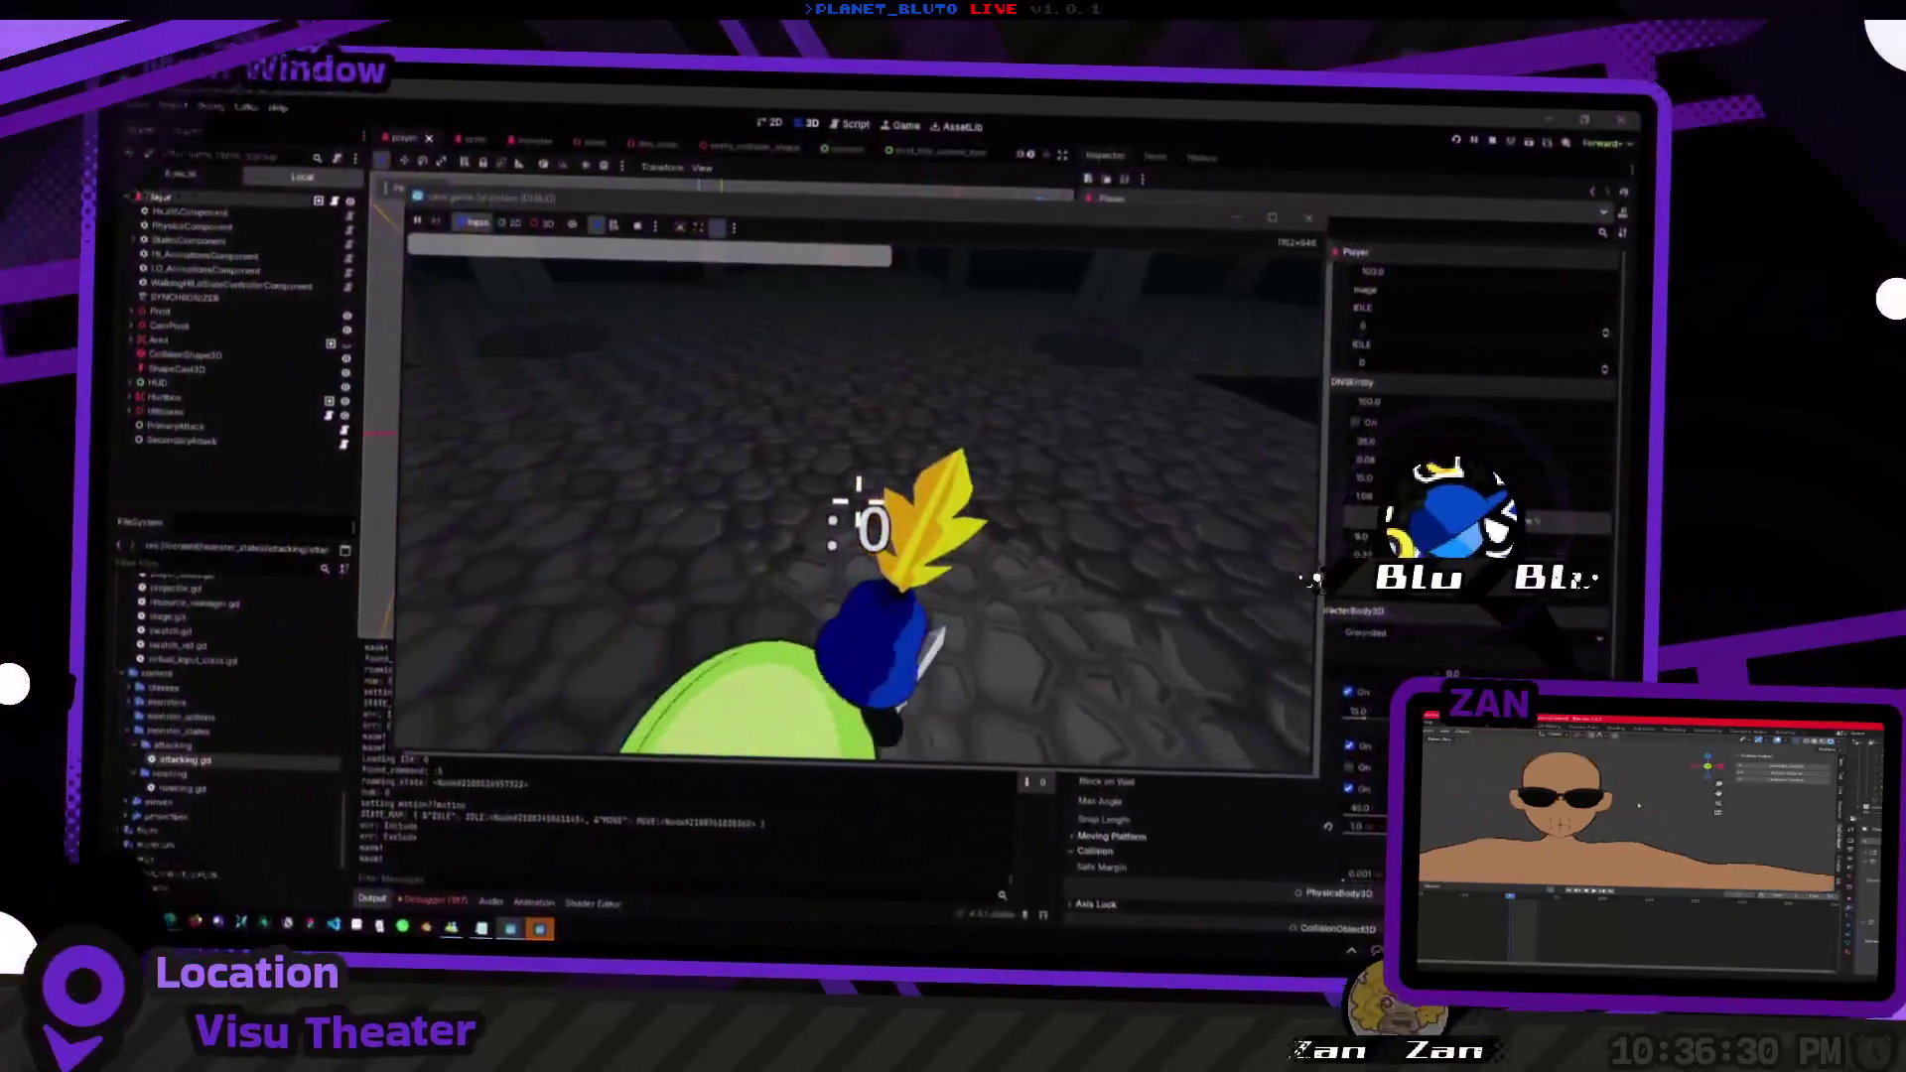
click(1273, 214)
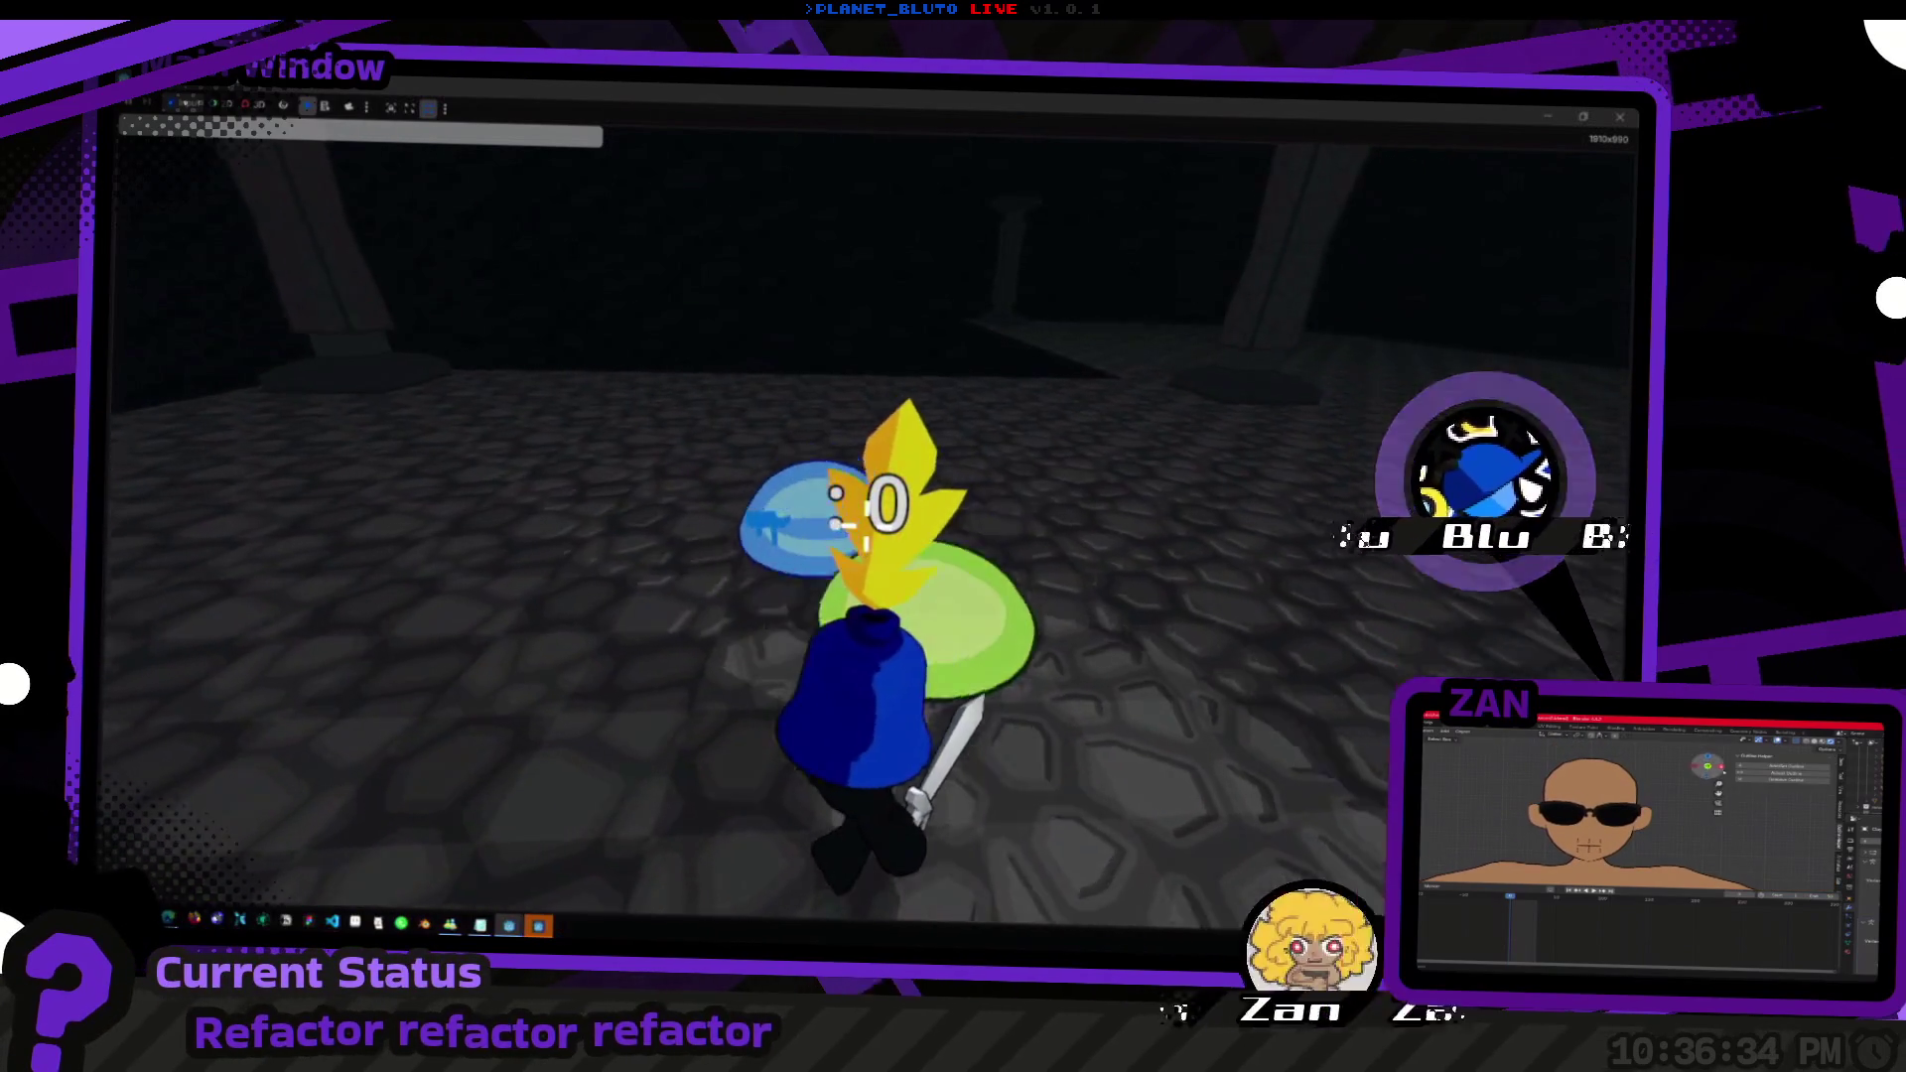
Spawn one more slime with the console command 'slime 1'.
key(grave)
text(slime 1)
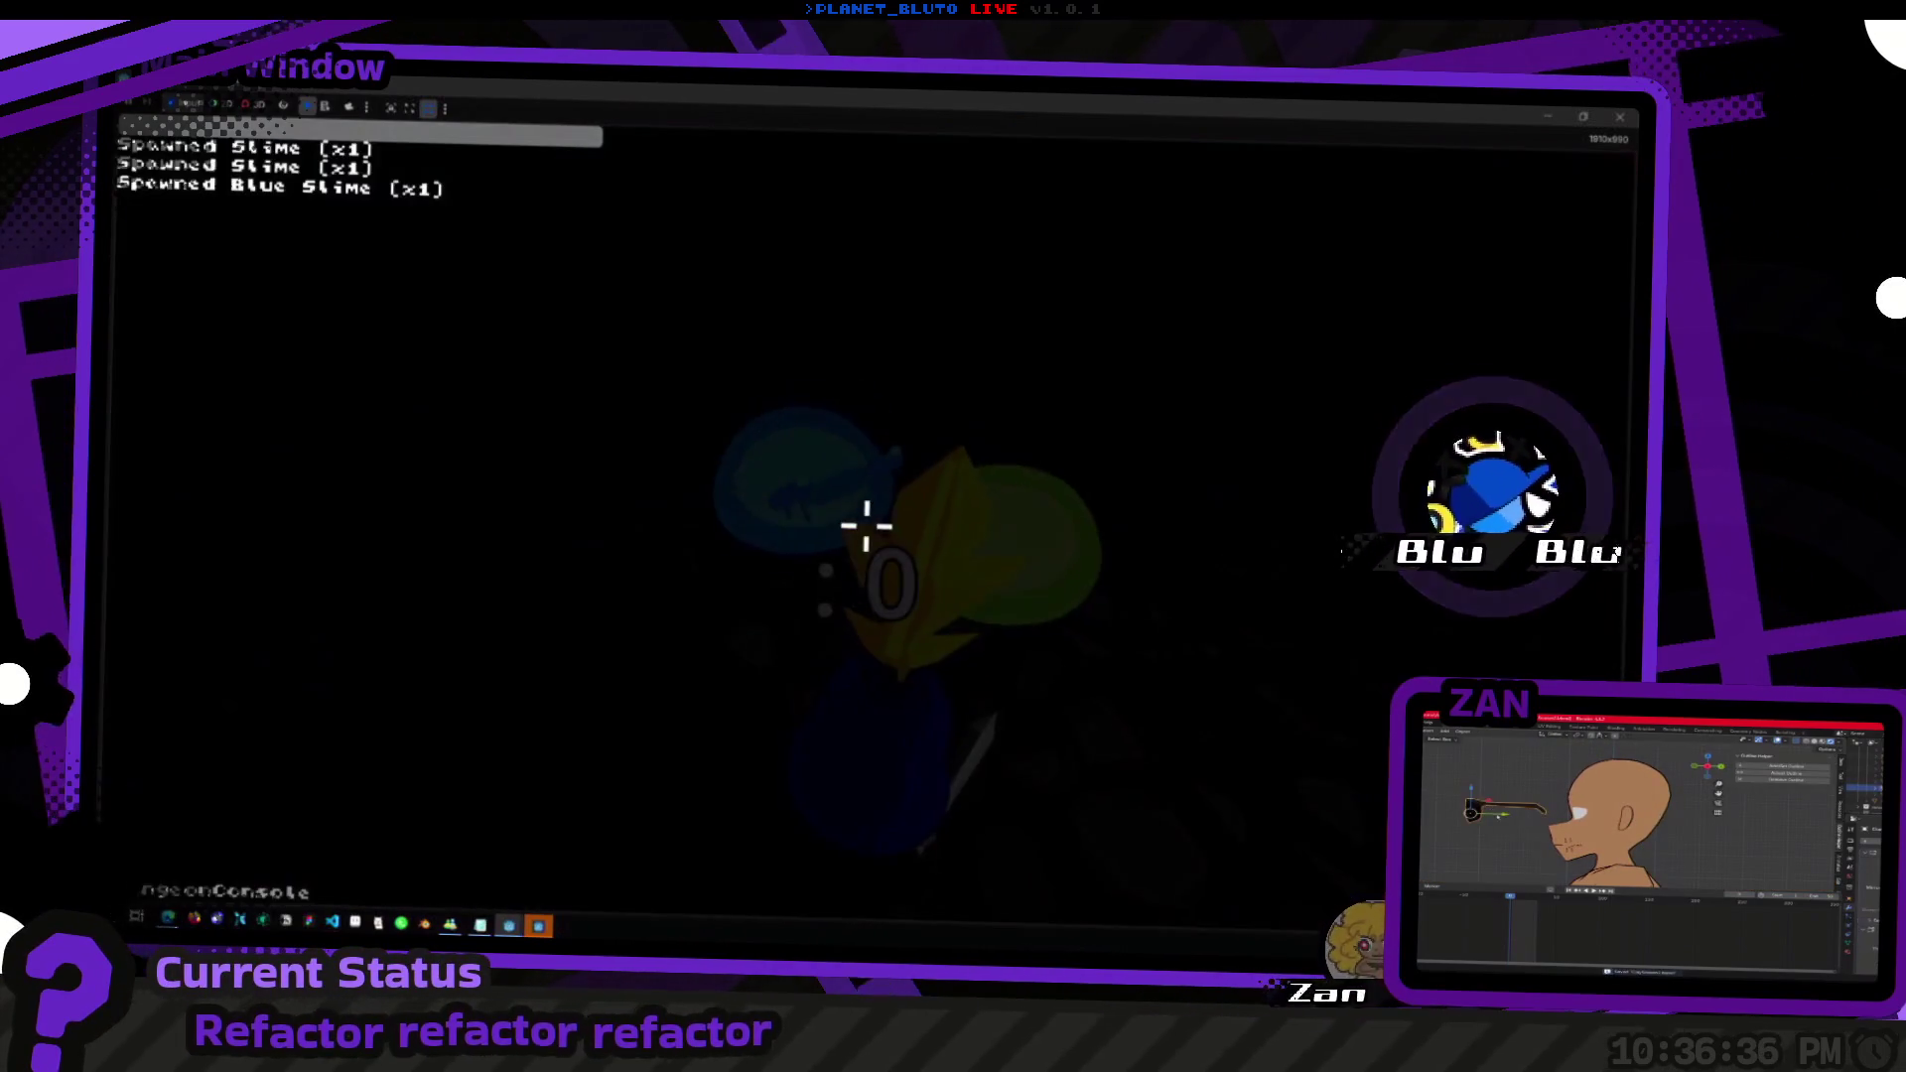
key(Return)
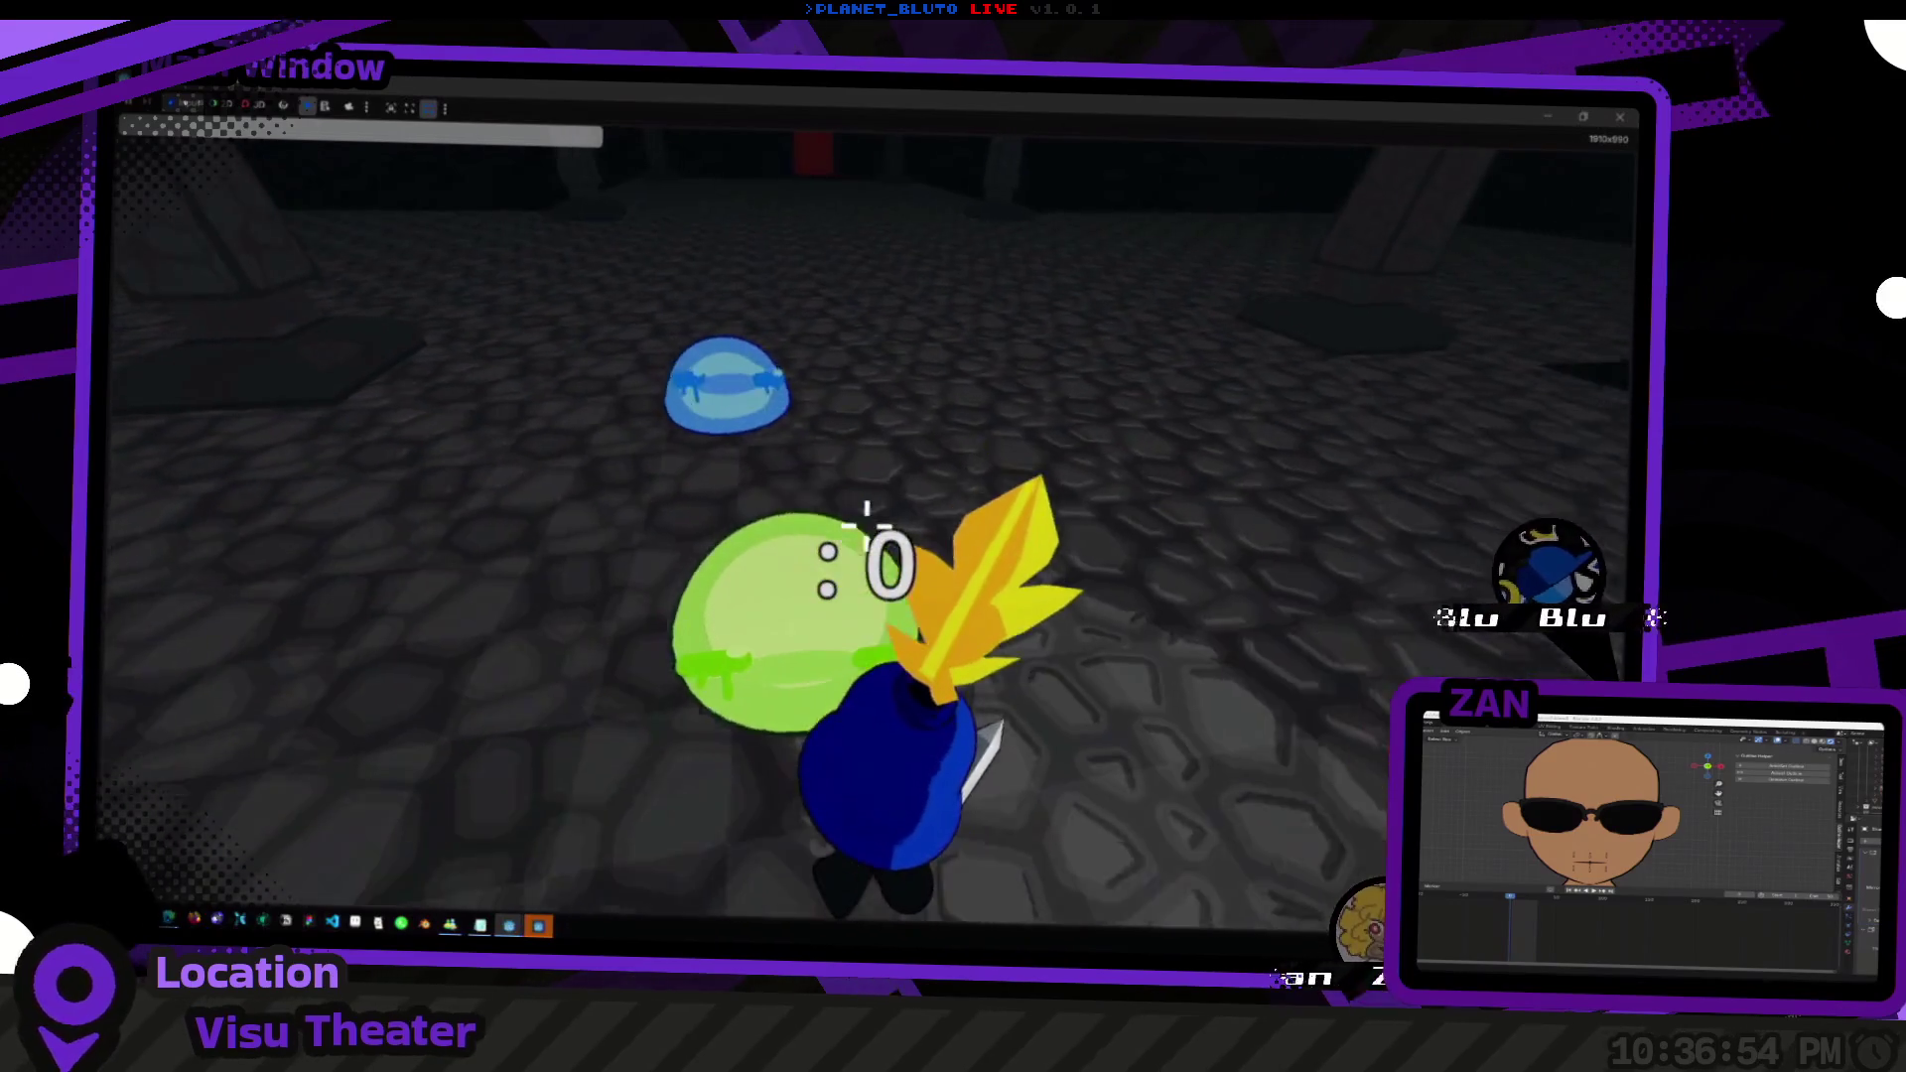
Spawn a crowd of about eighteen slimes around the player, then switch windows.
key(grave)
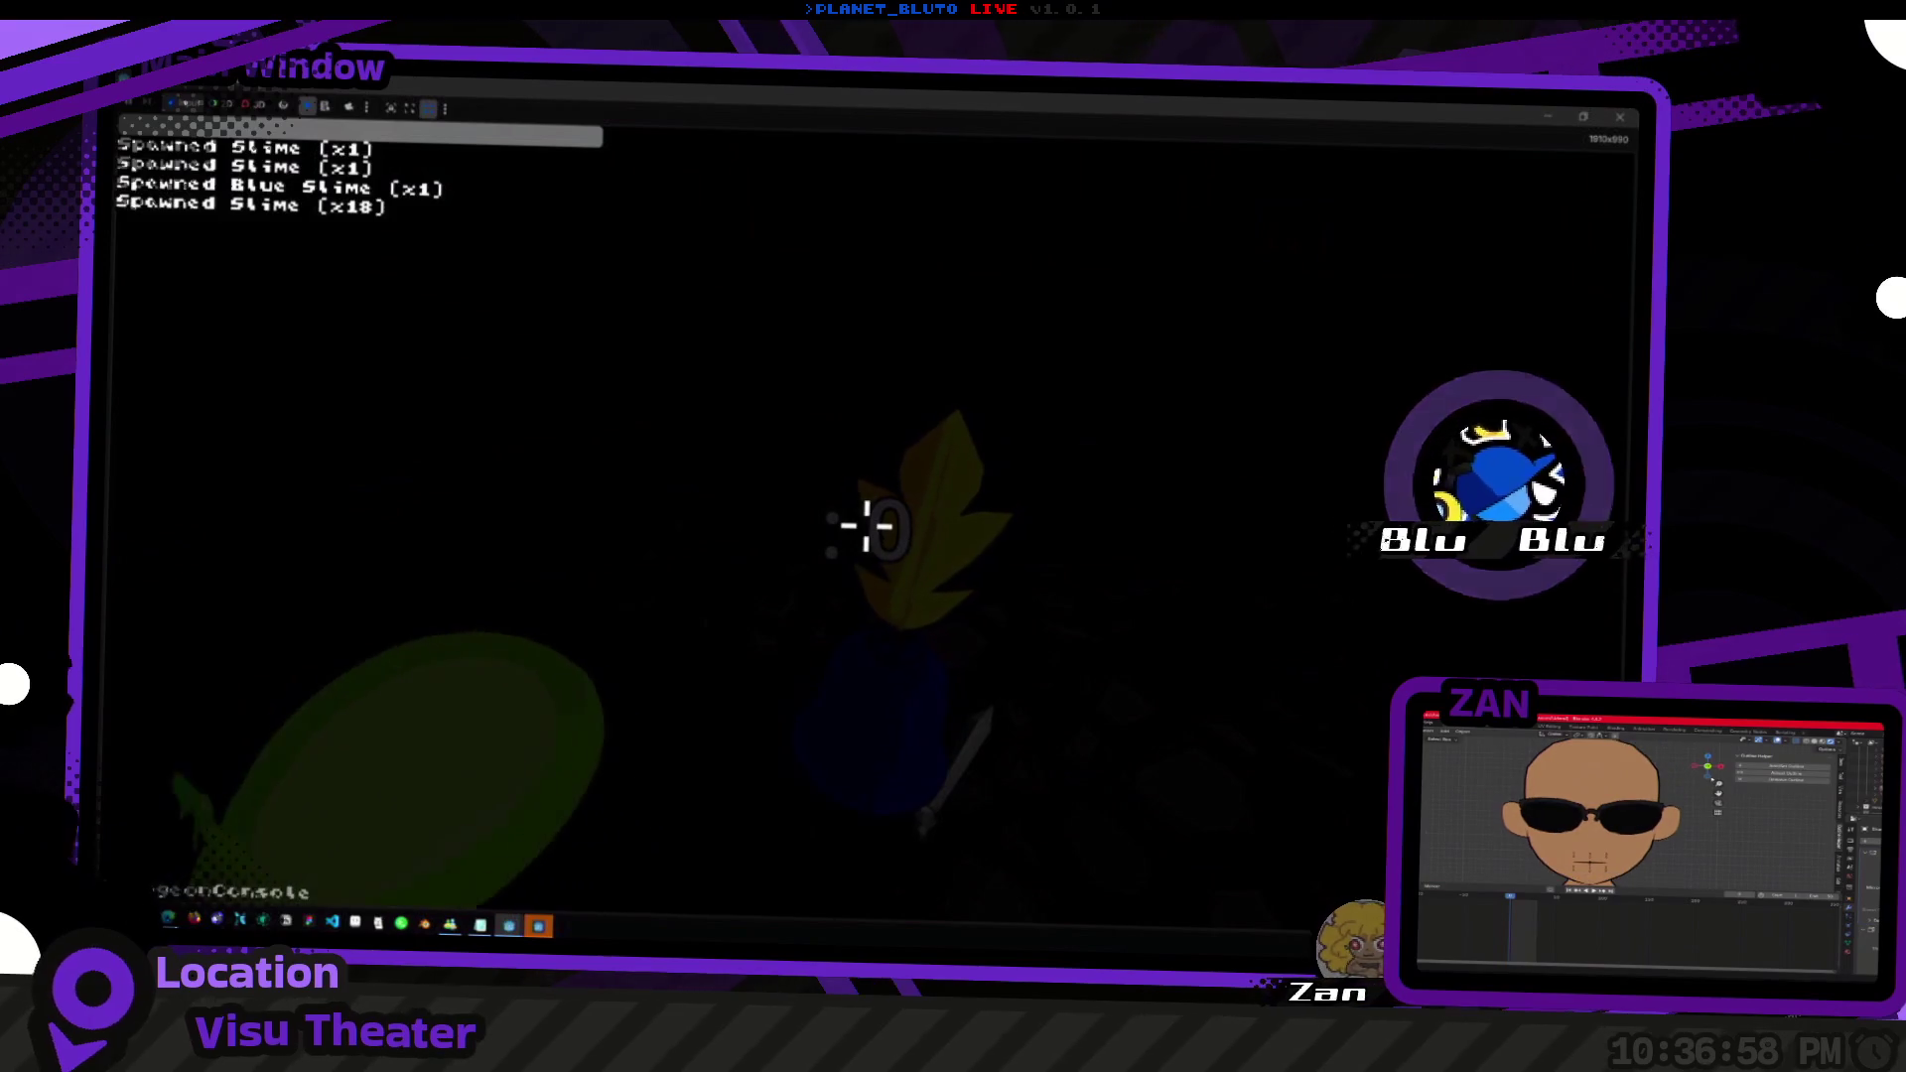
key(grave)
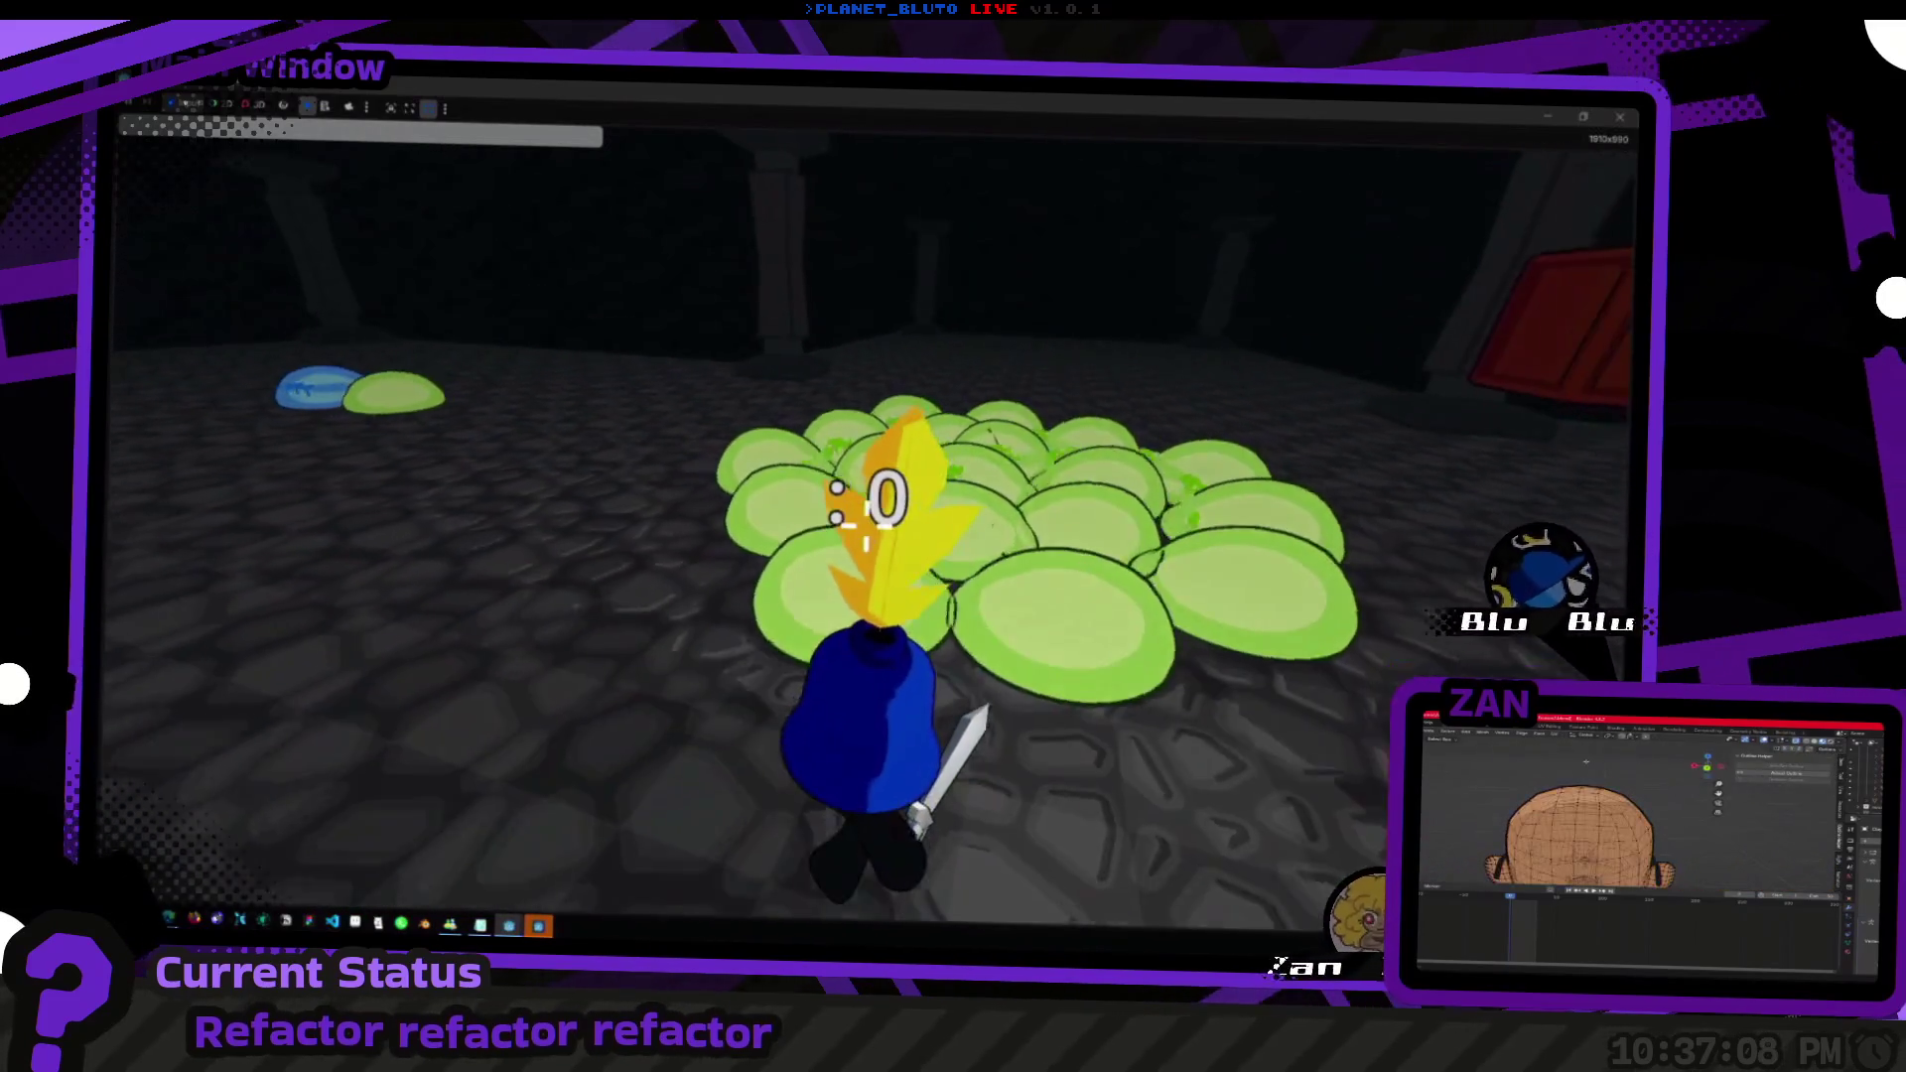
key(alt+Tab)
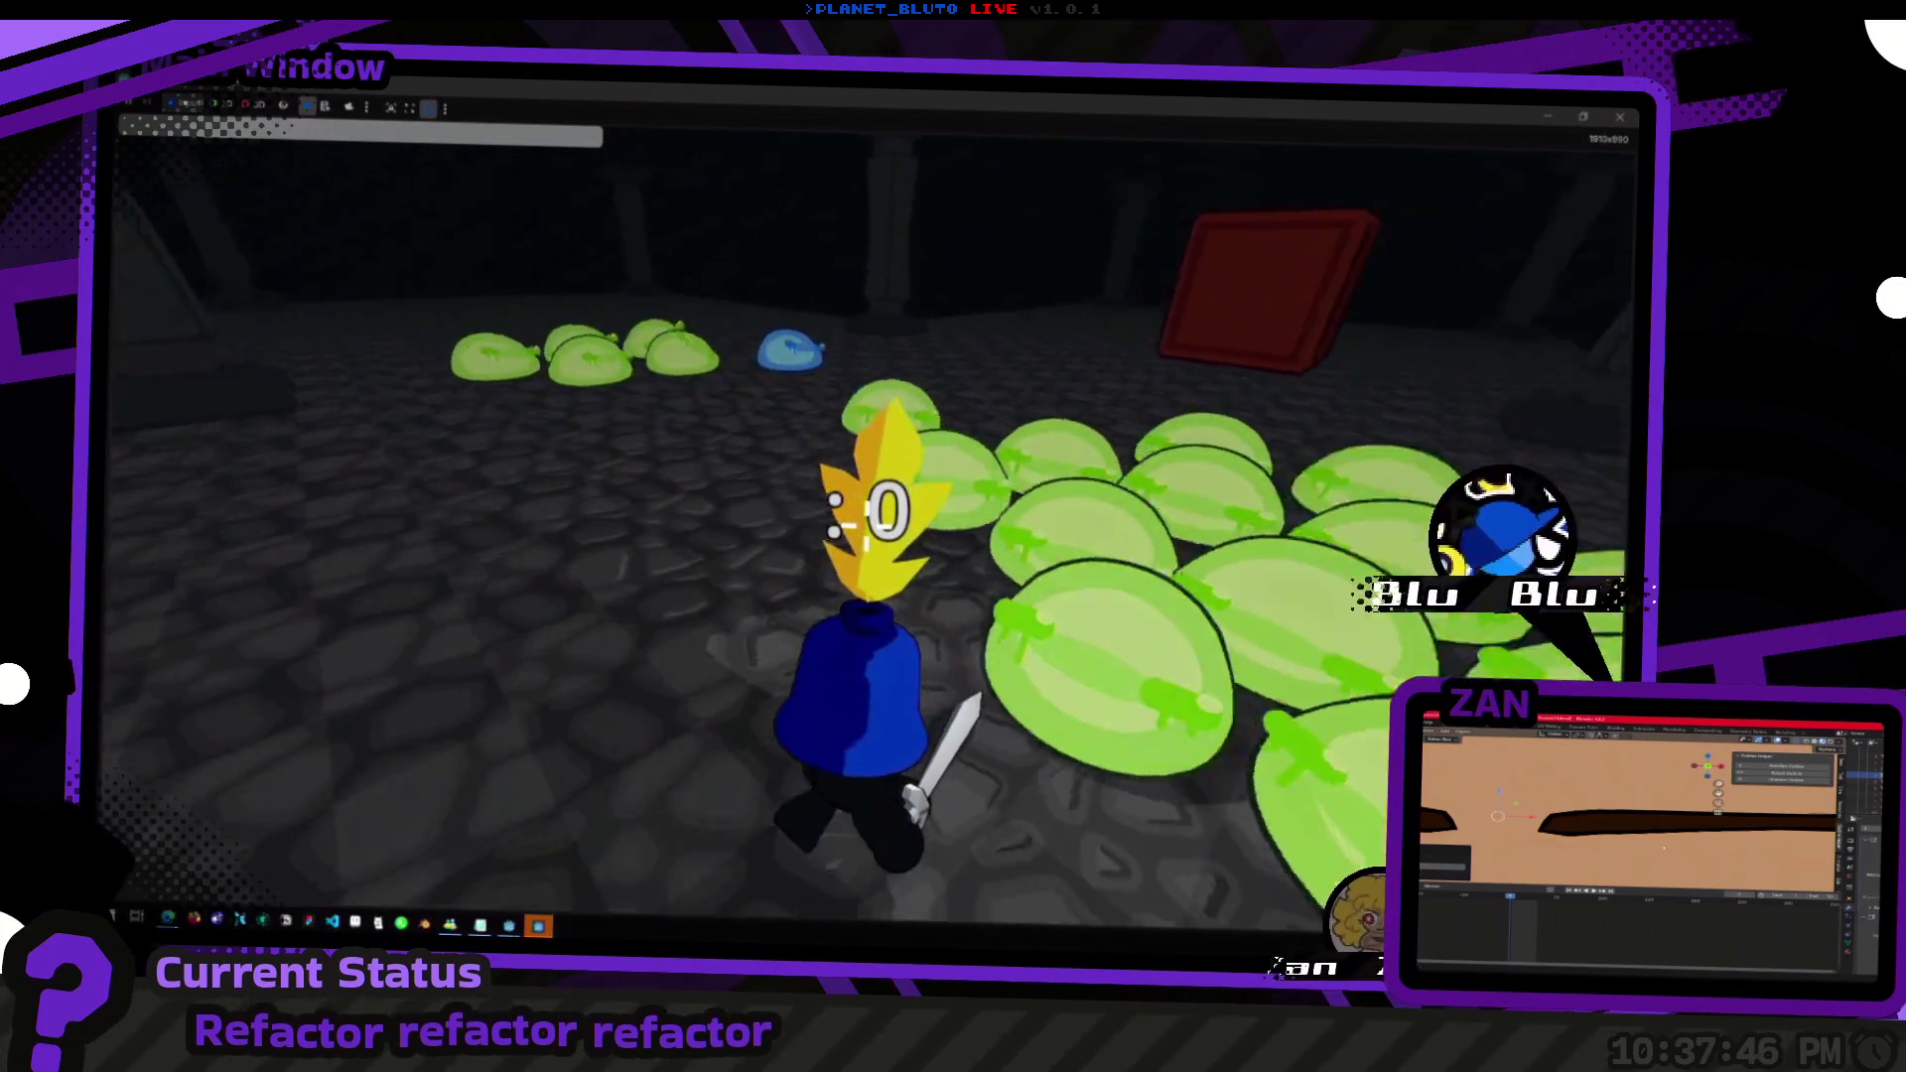
key(alt+Tab)
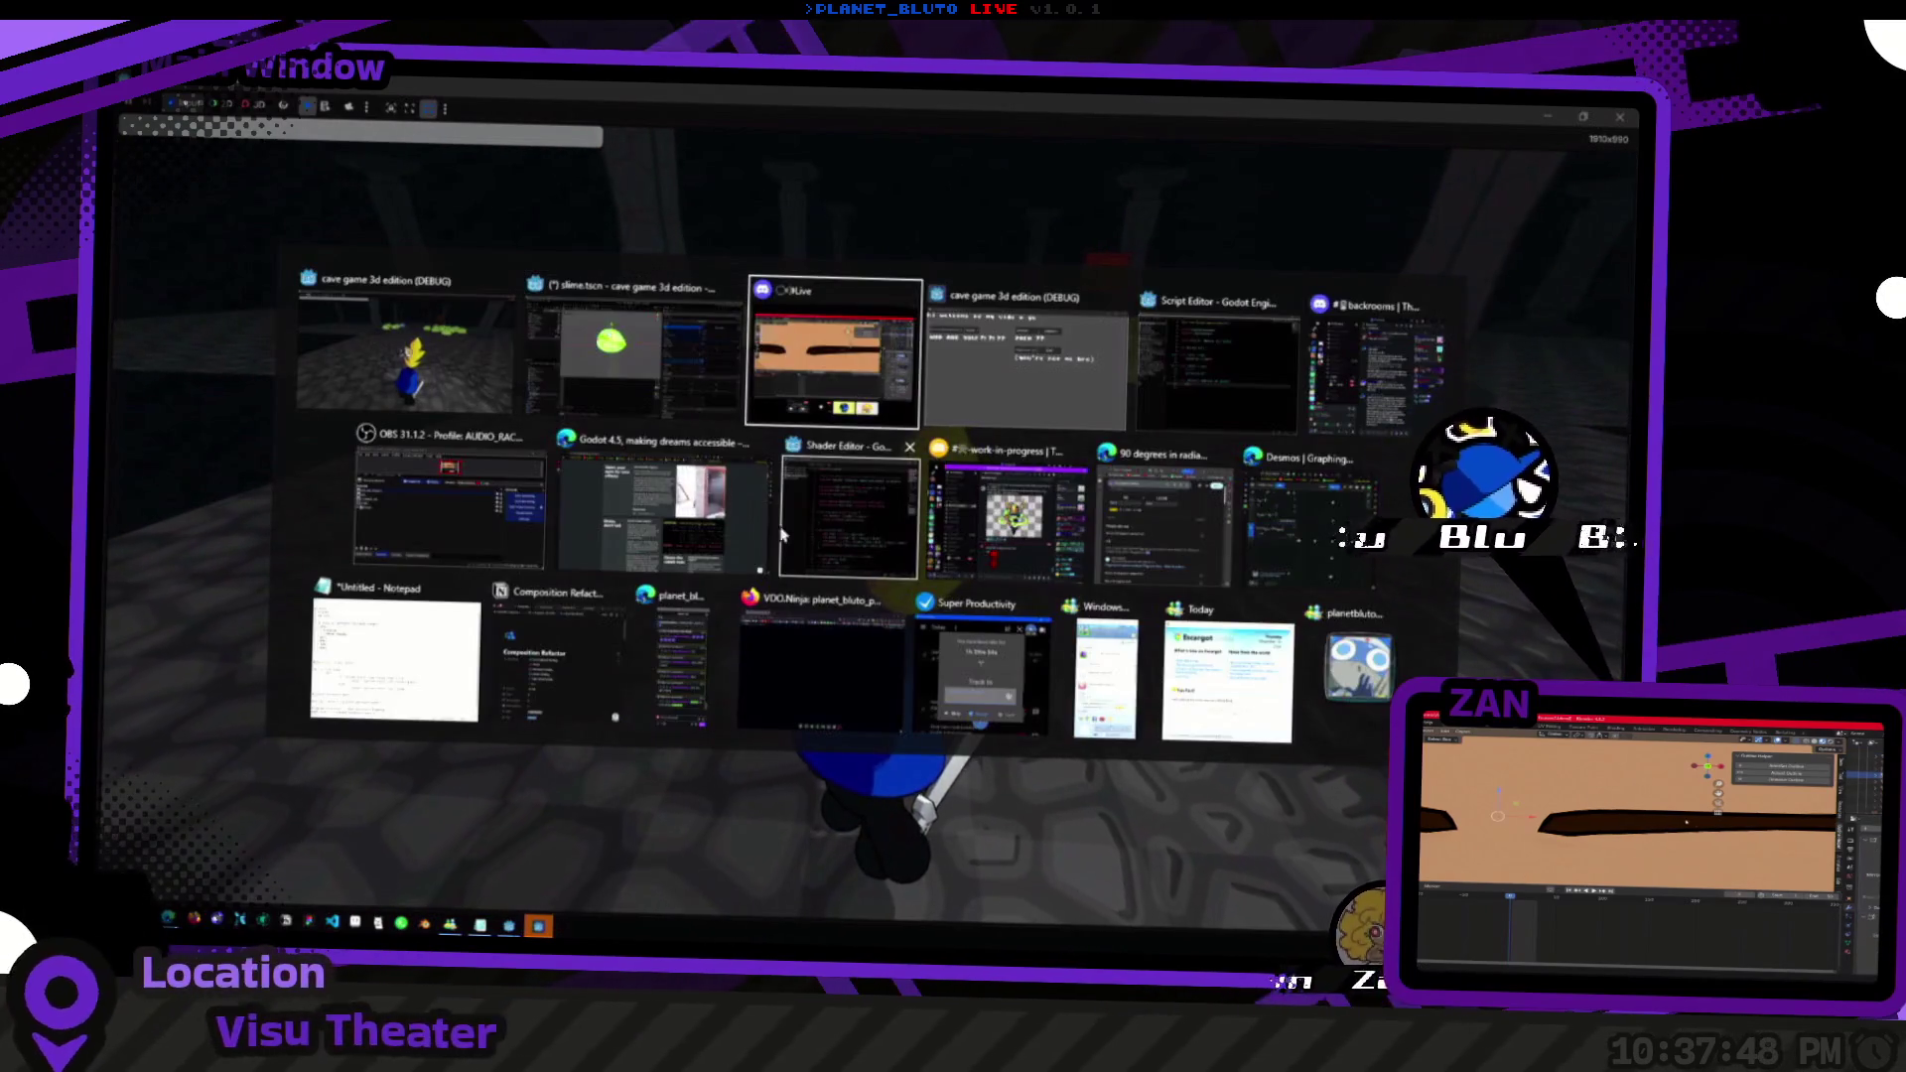
In slime.tscn, select the StateComponent and the slime's five component nodes.
click(582, 394)
click(191, 253)
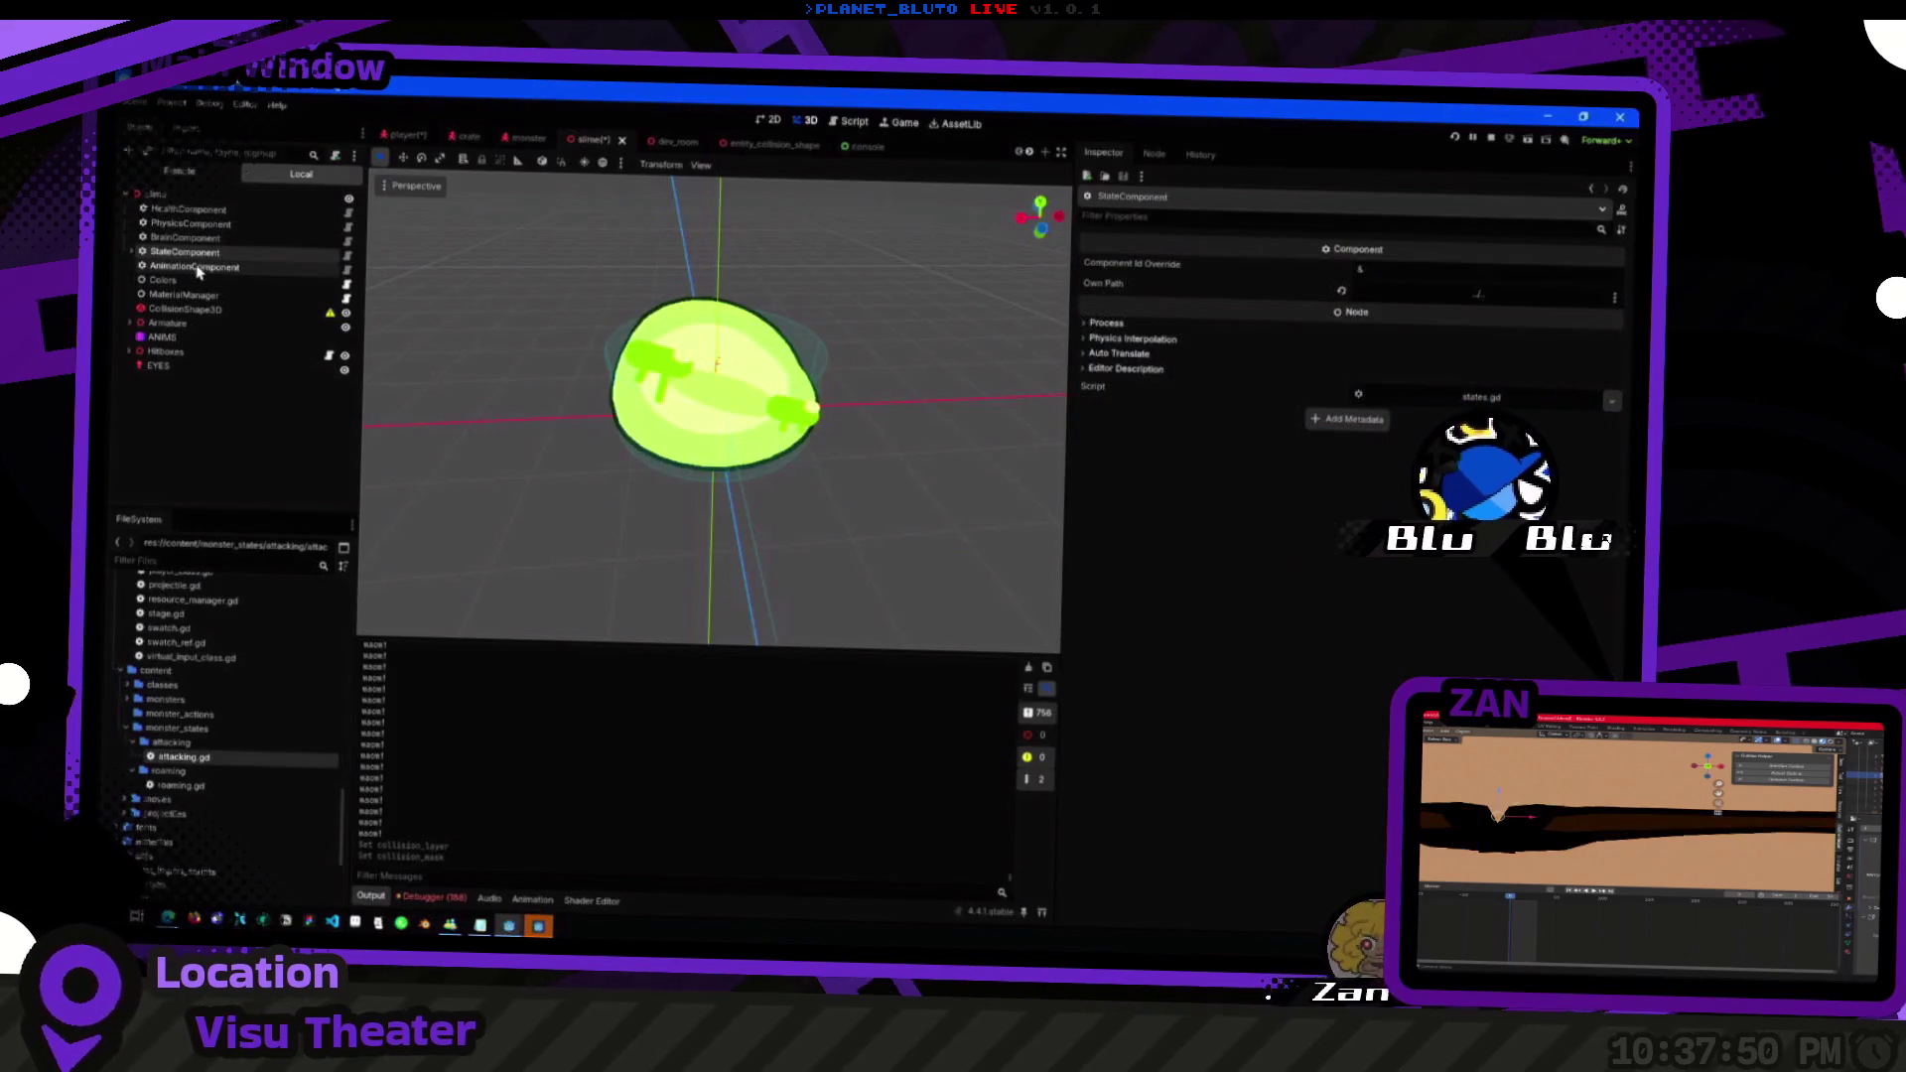
shift+click(187, 211)
scroll(734, 436, down, 5)
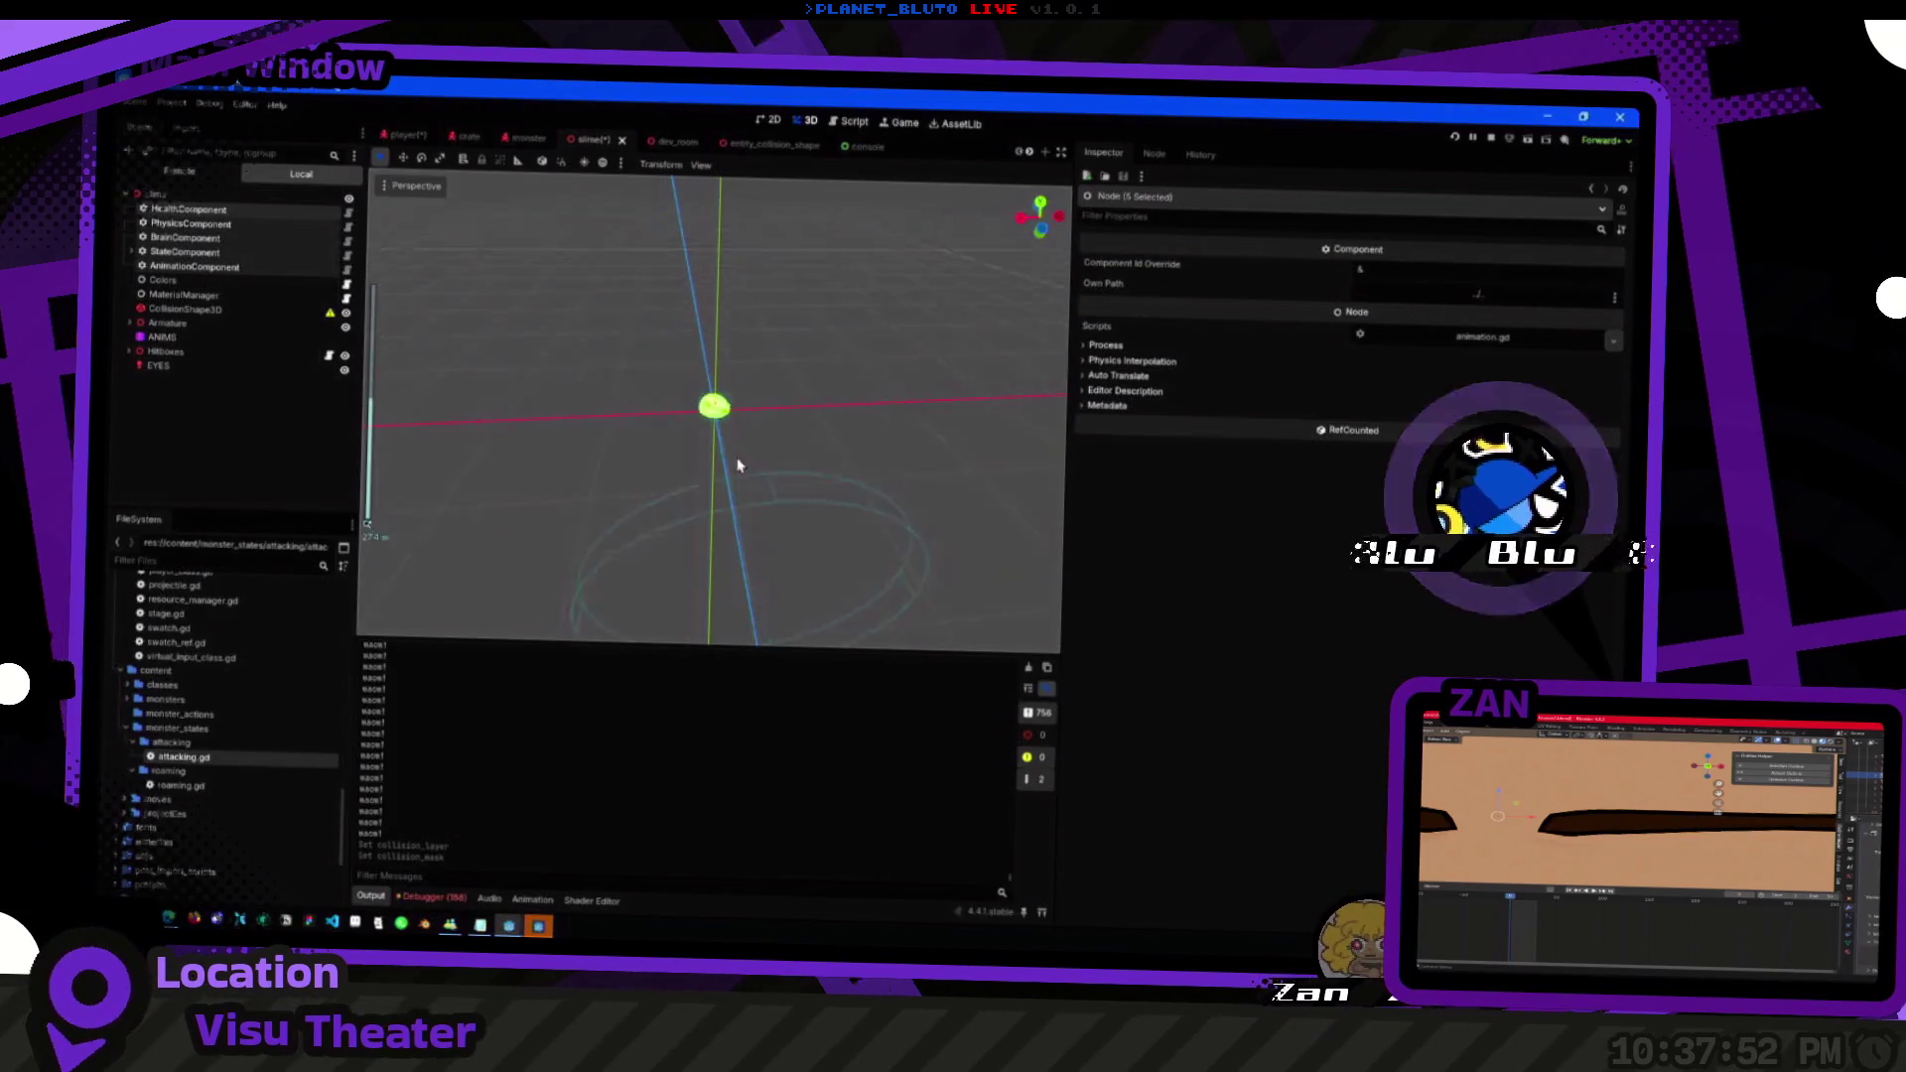
scroll(744, 407, up, 2)
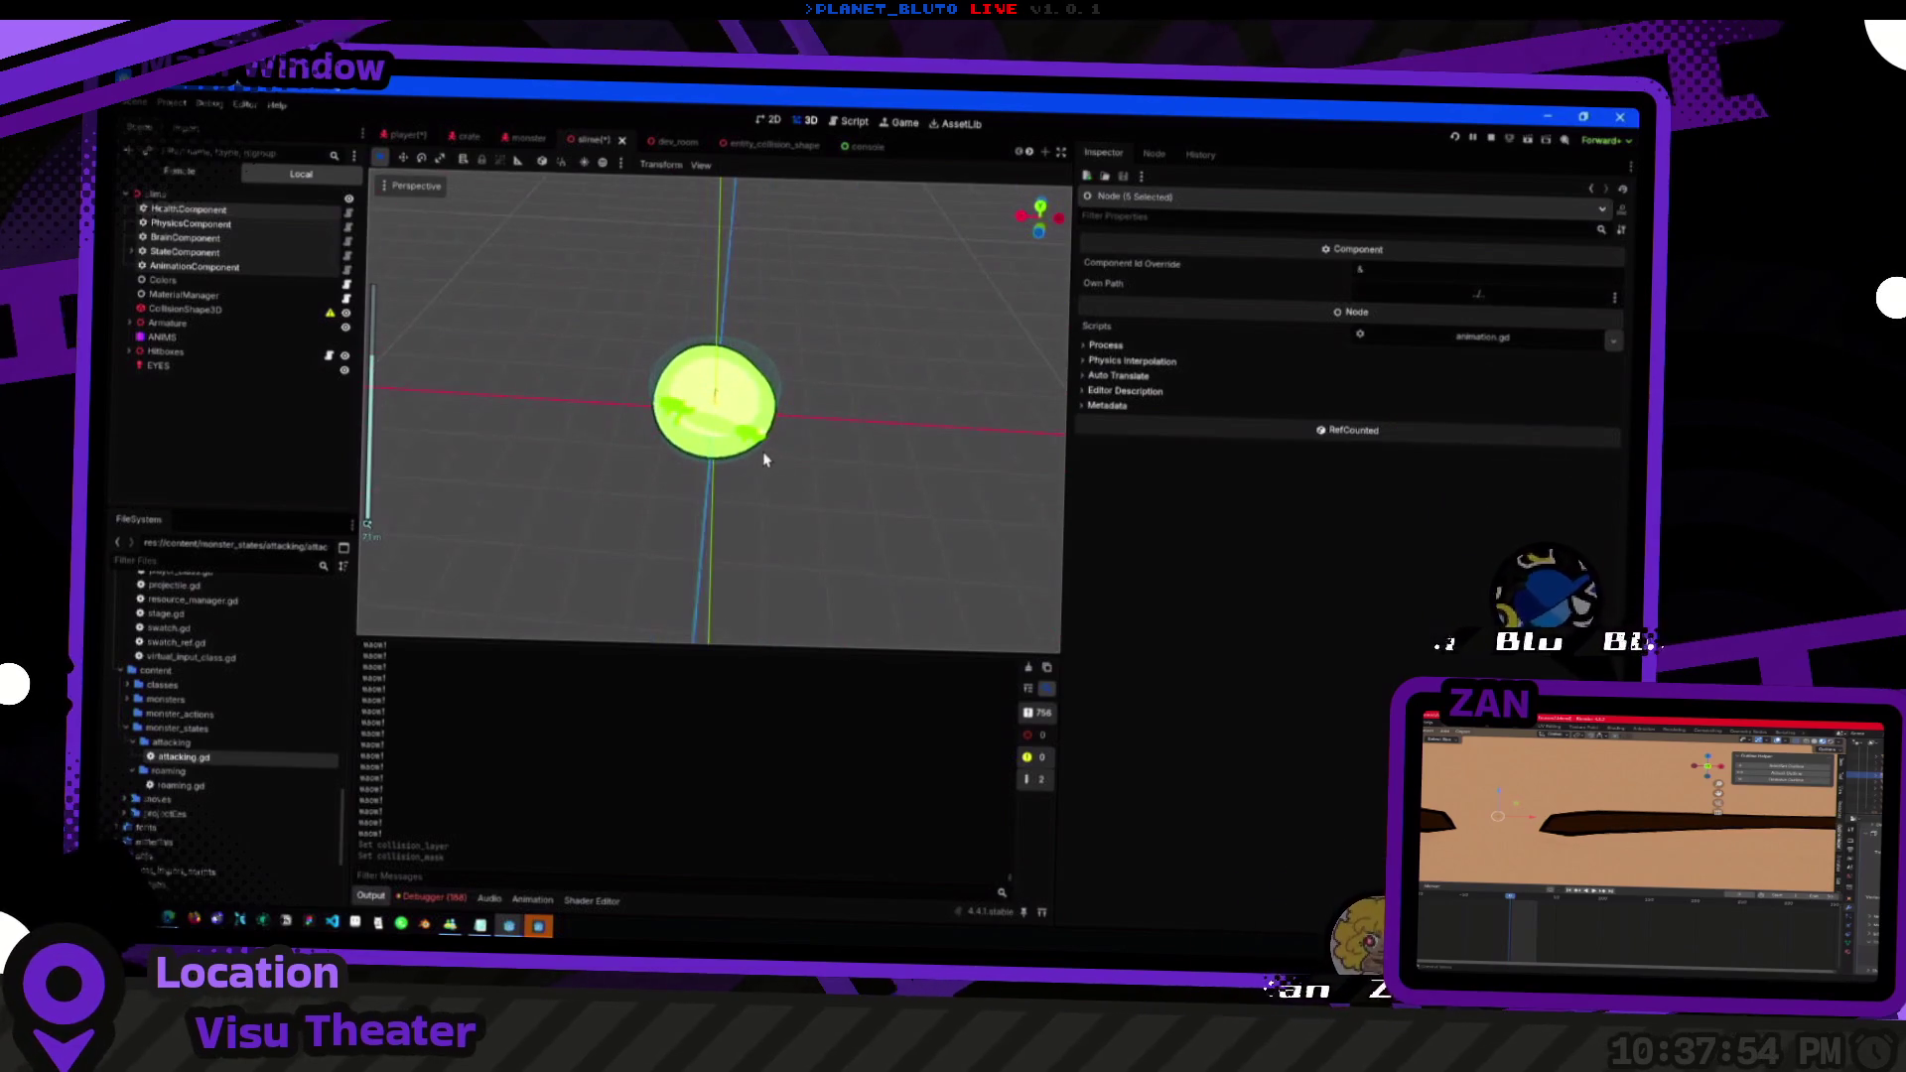
scroll(597, 476, up, 1)
drag(596, 477, 335, 146)
Open player.tscn and select its six component nodes for comparison.
click(251, 224)
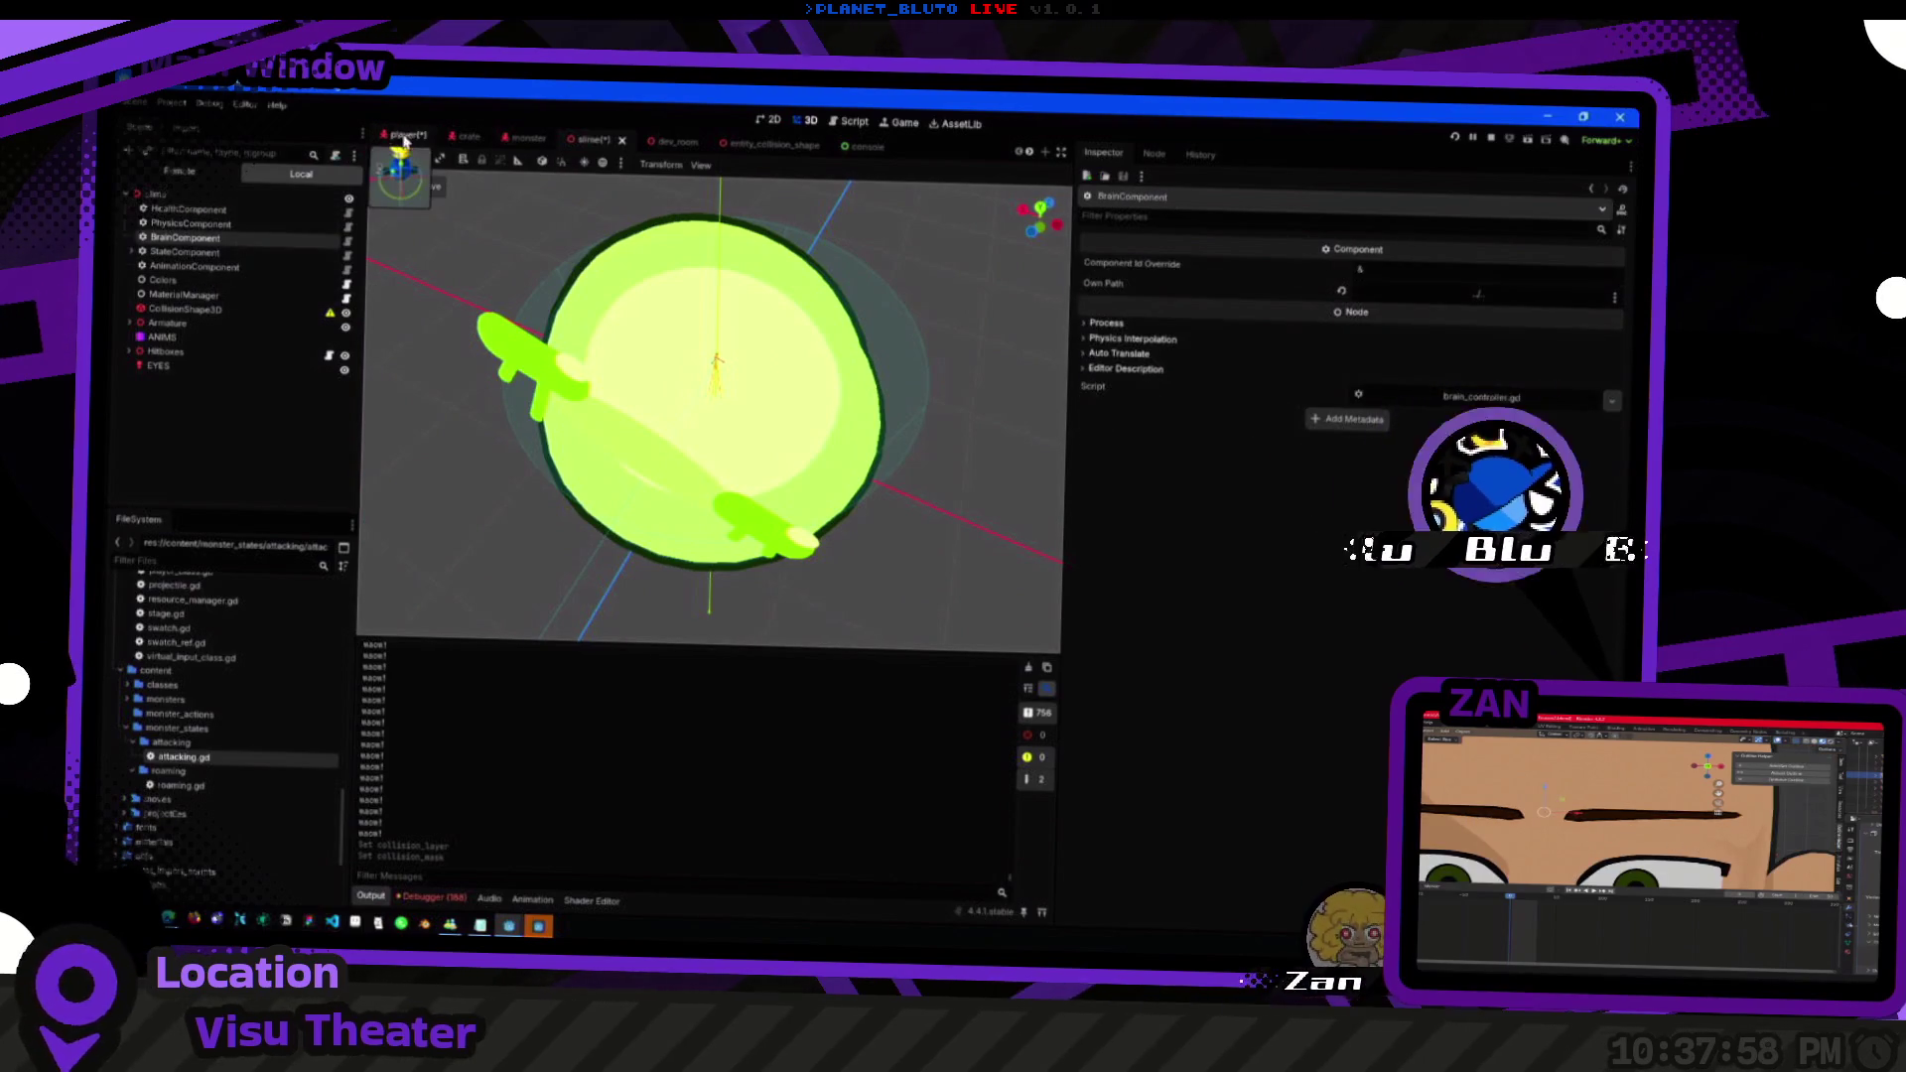
click(405, 135)
click(188, 210)
shift+click(229, 283)
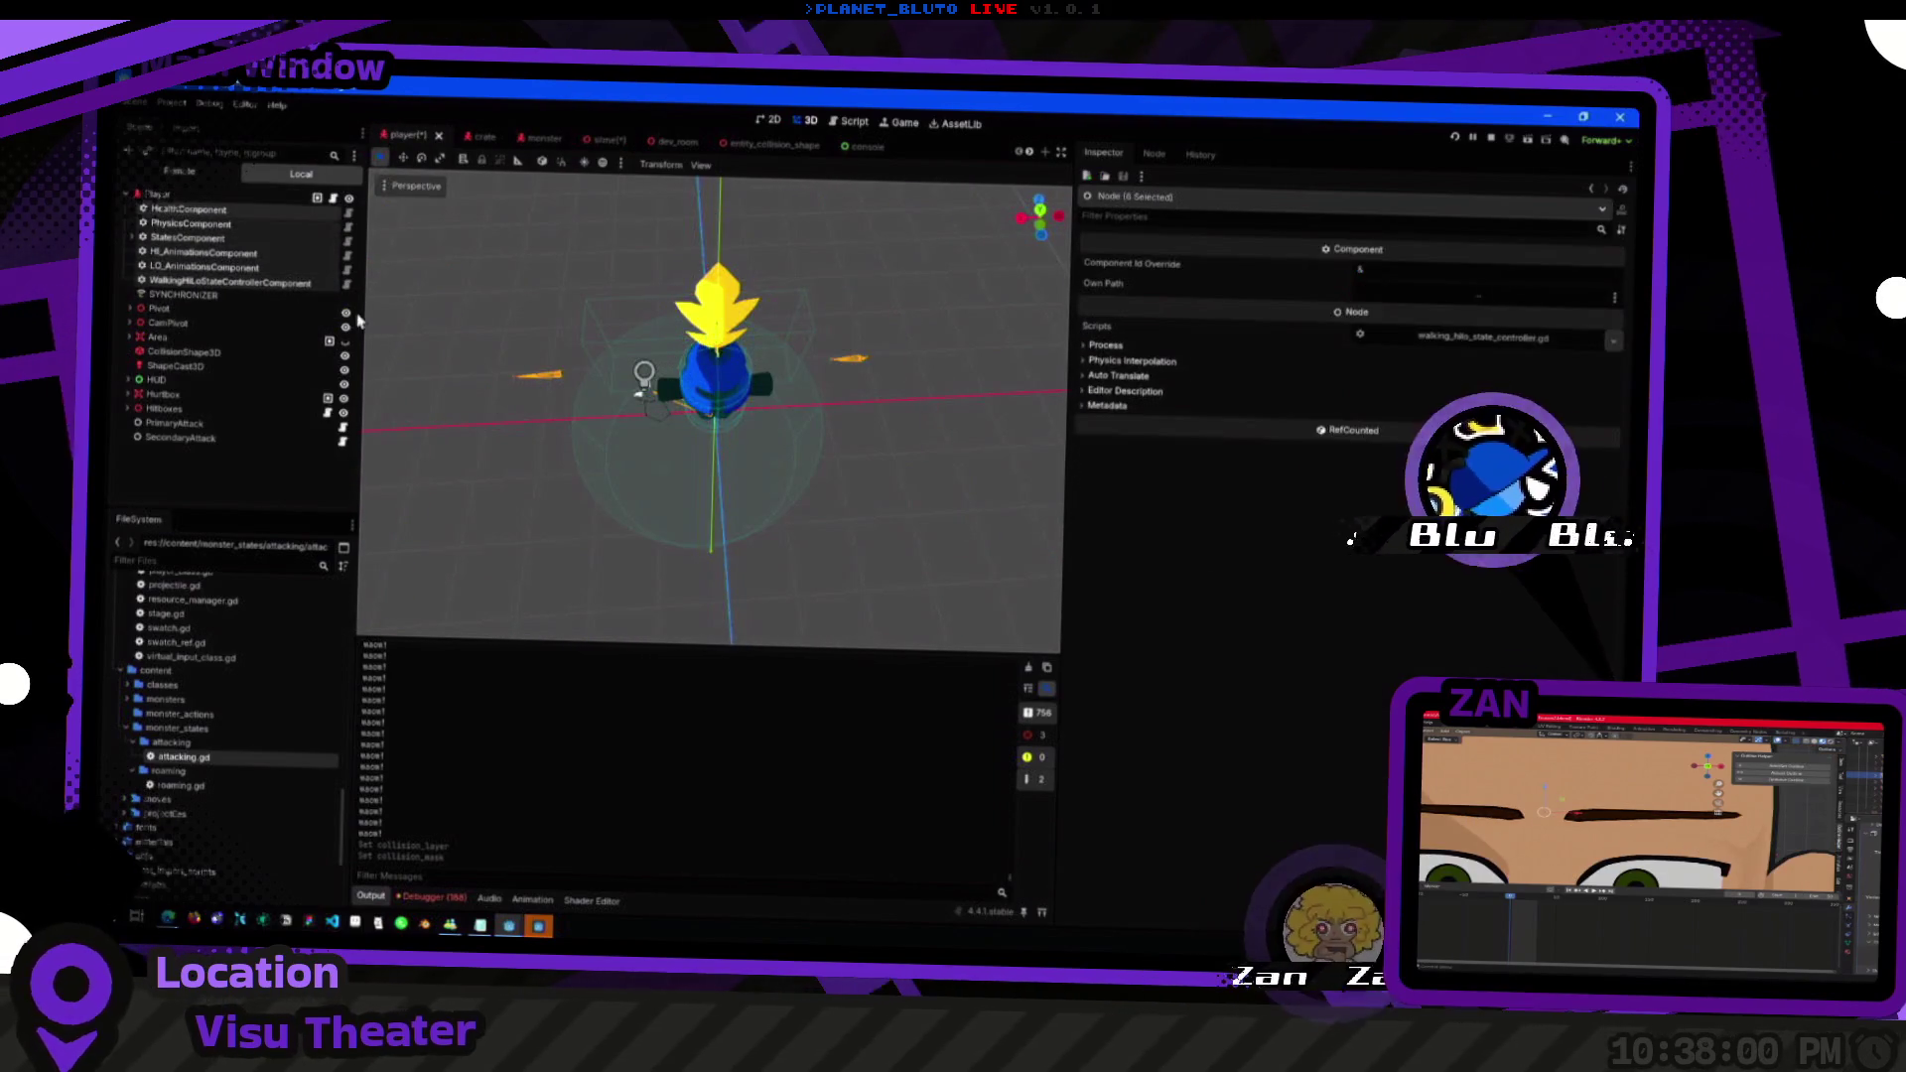
scroll(584, 427, up, 3)
key(alt+Tab)
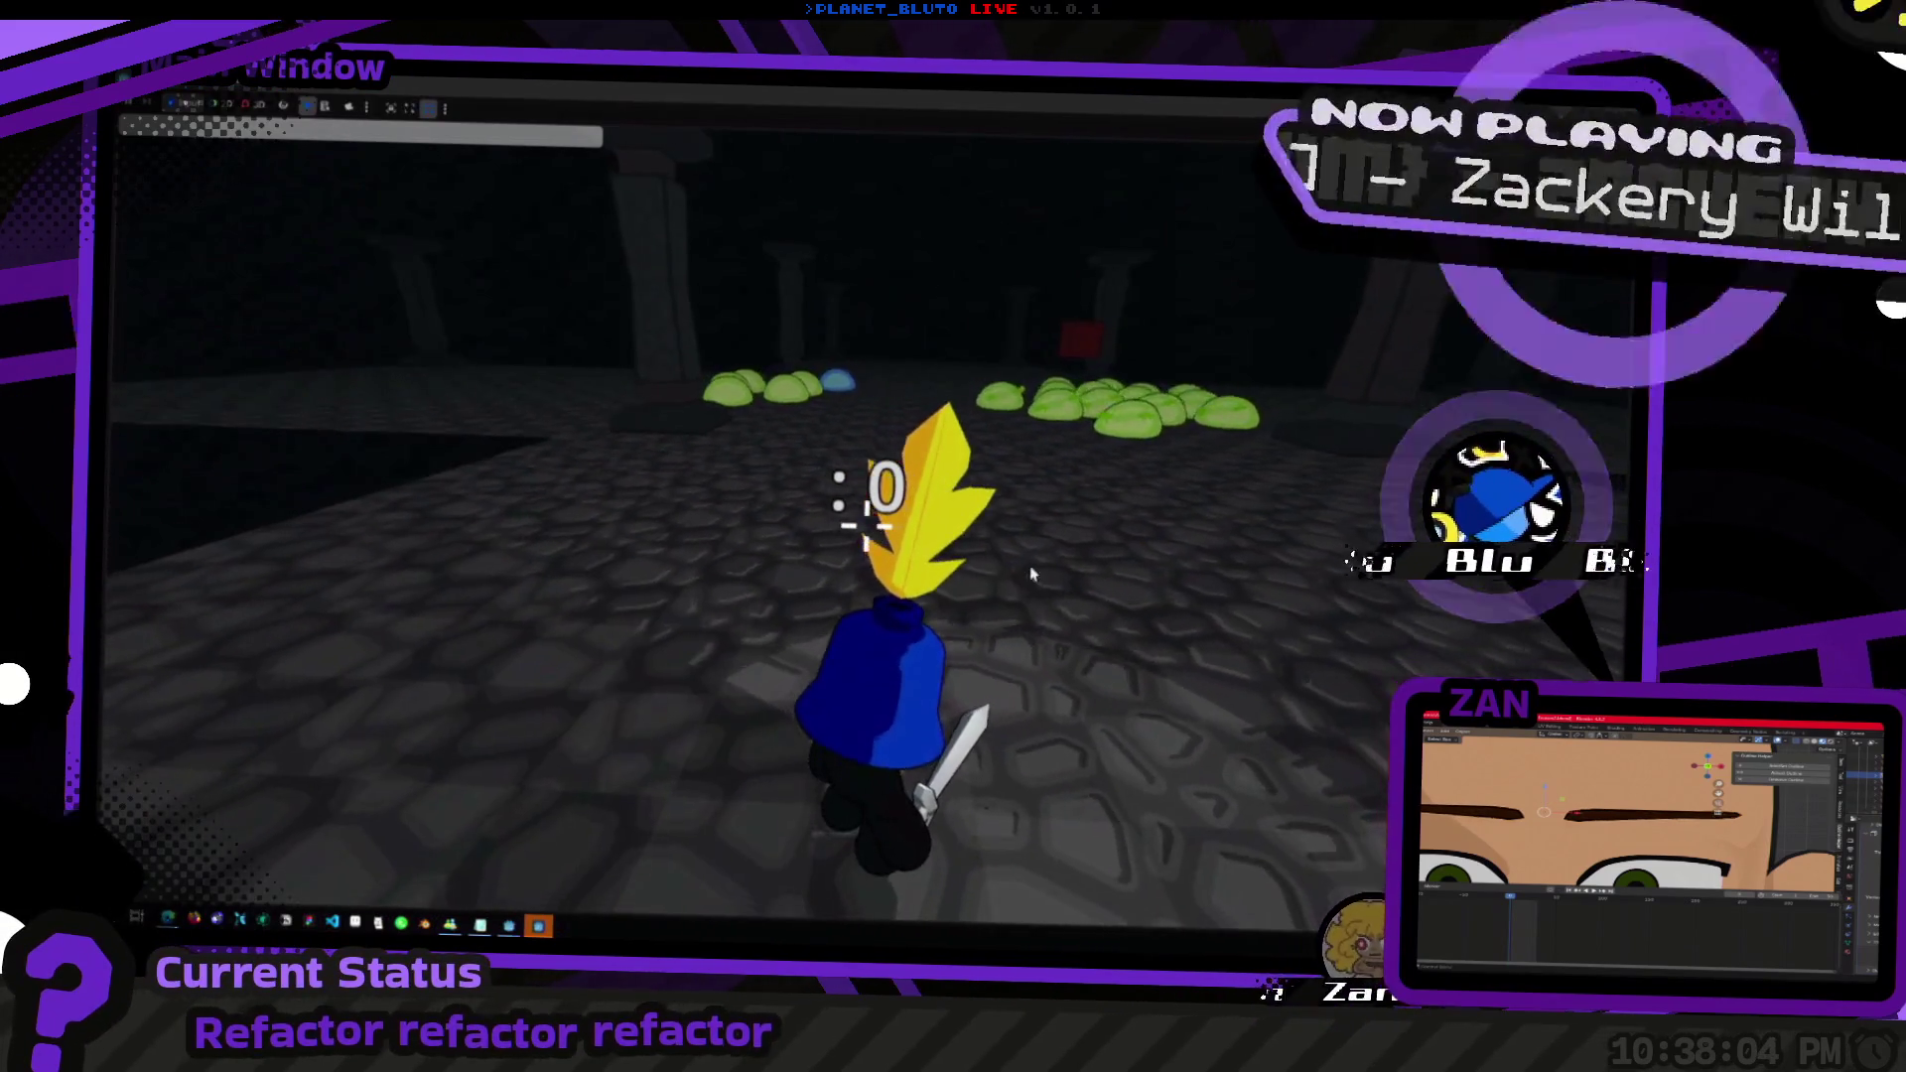
key(alt+Tab)
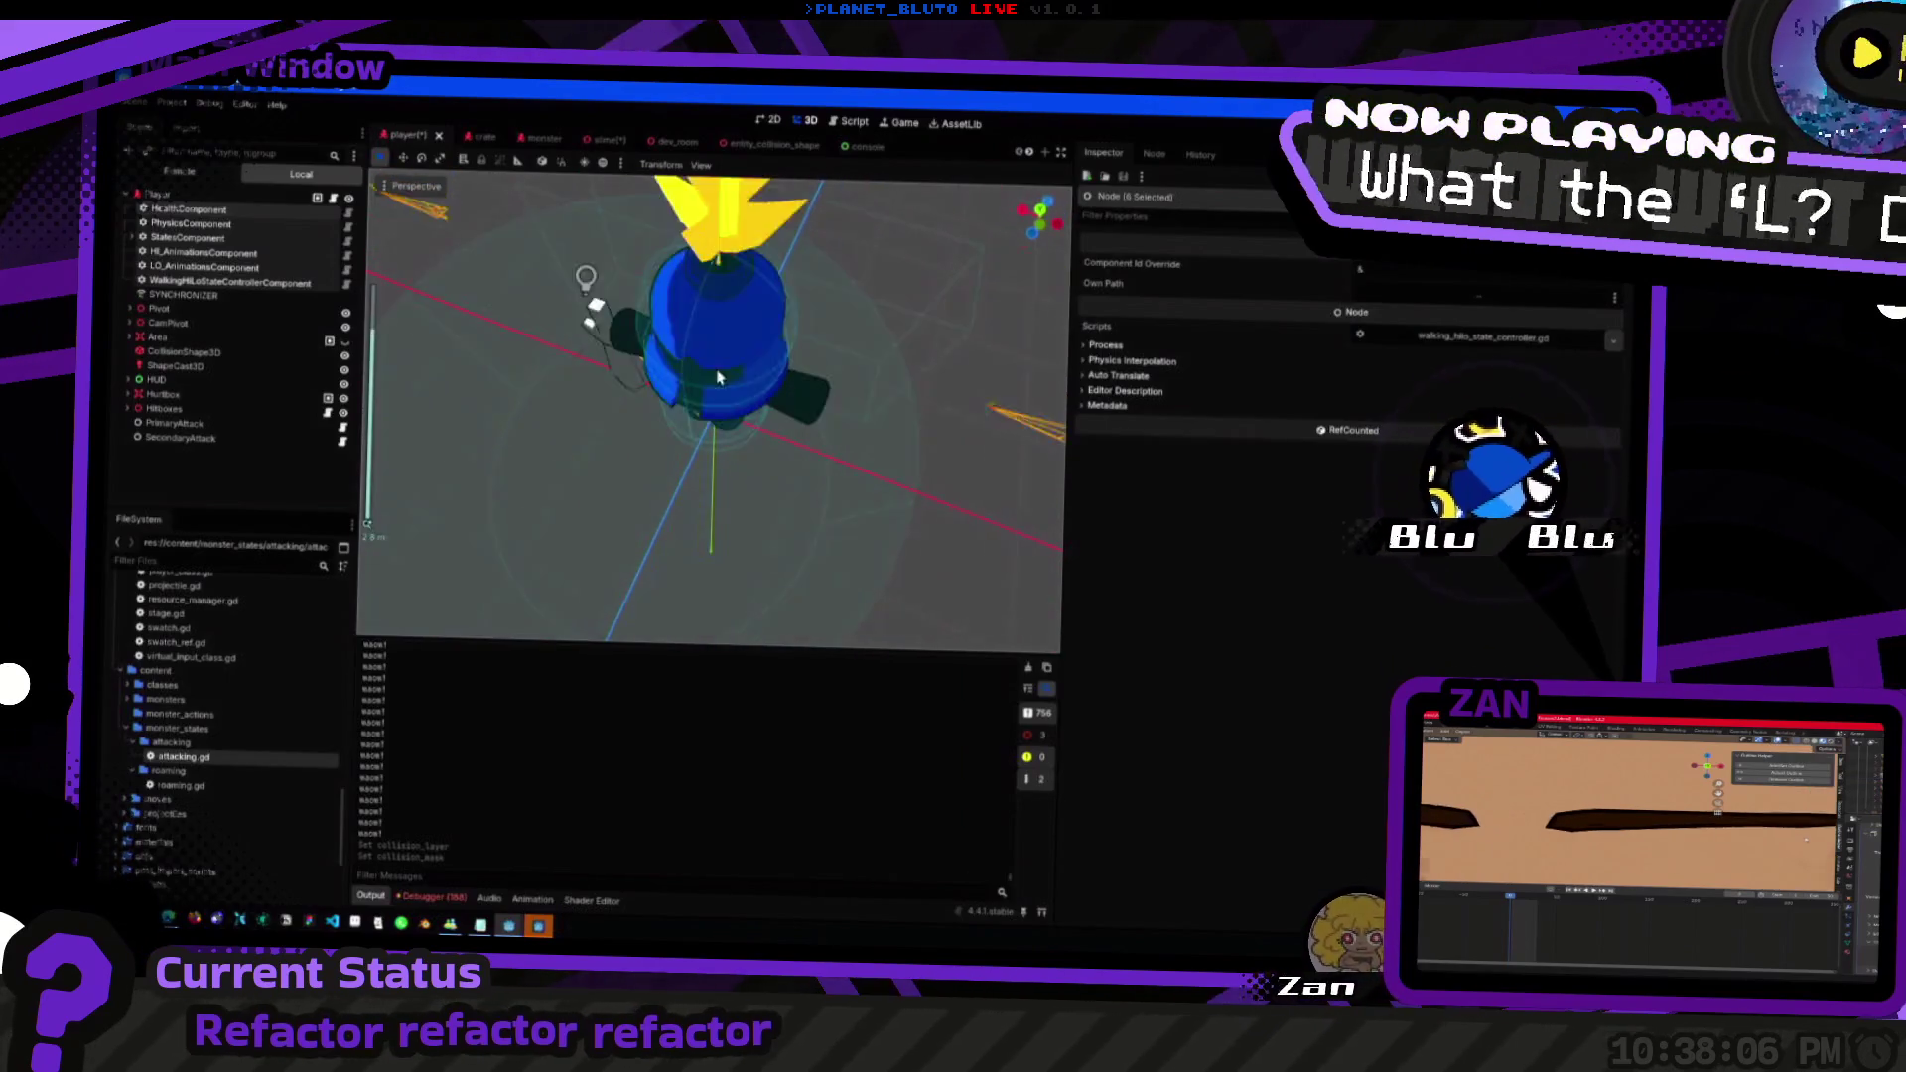
key(alt+Tab)
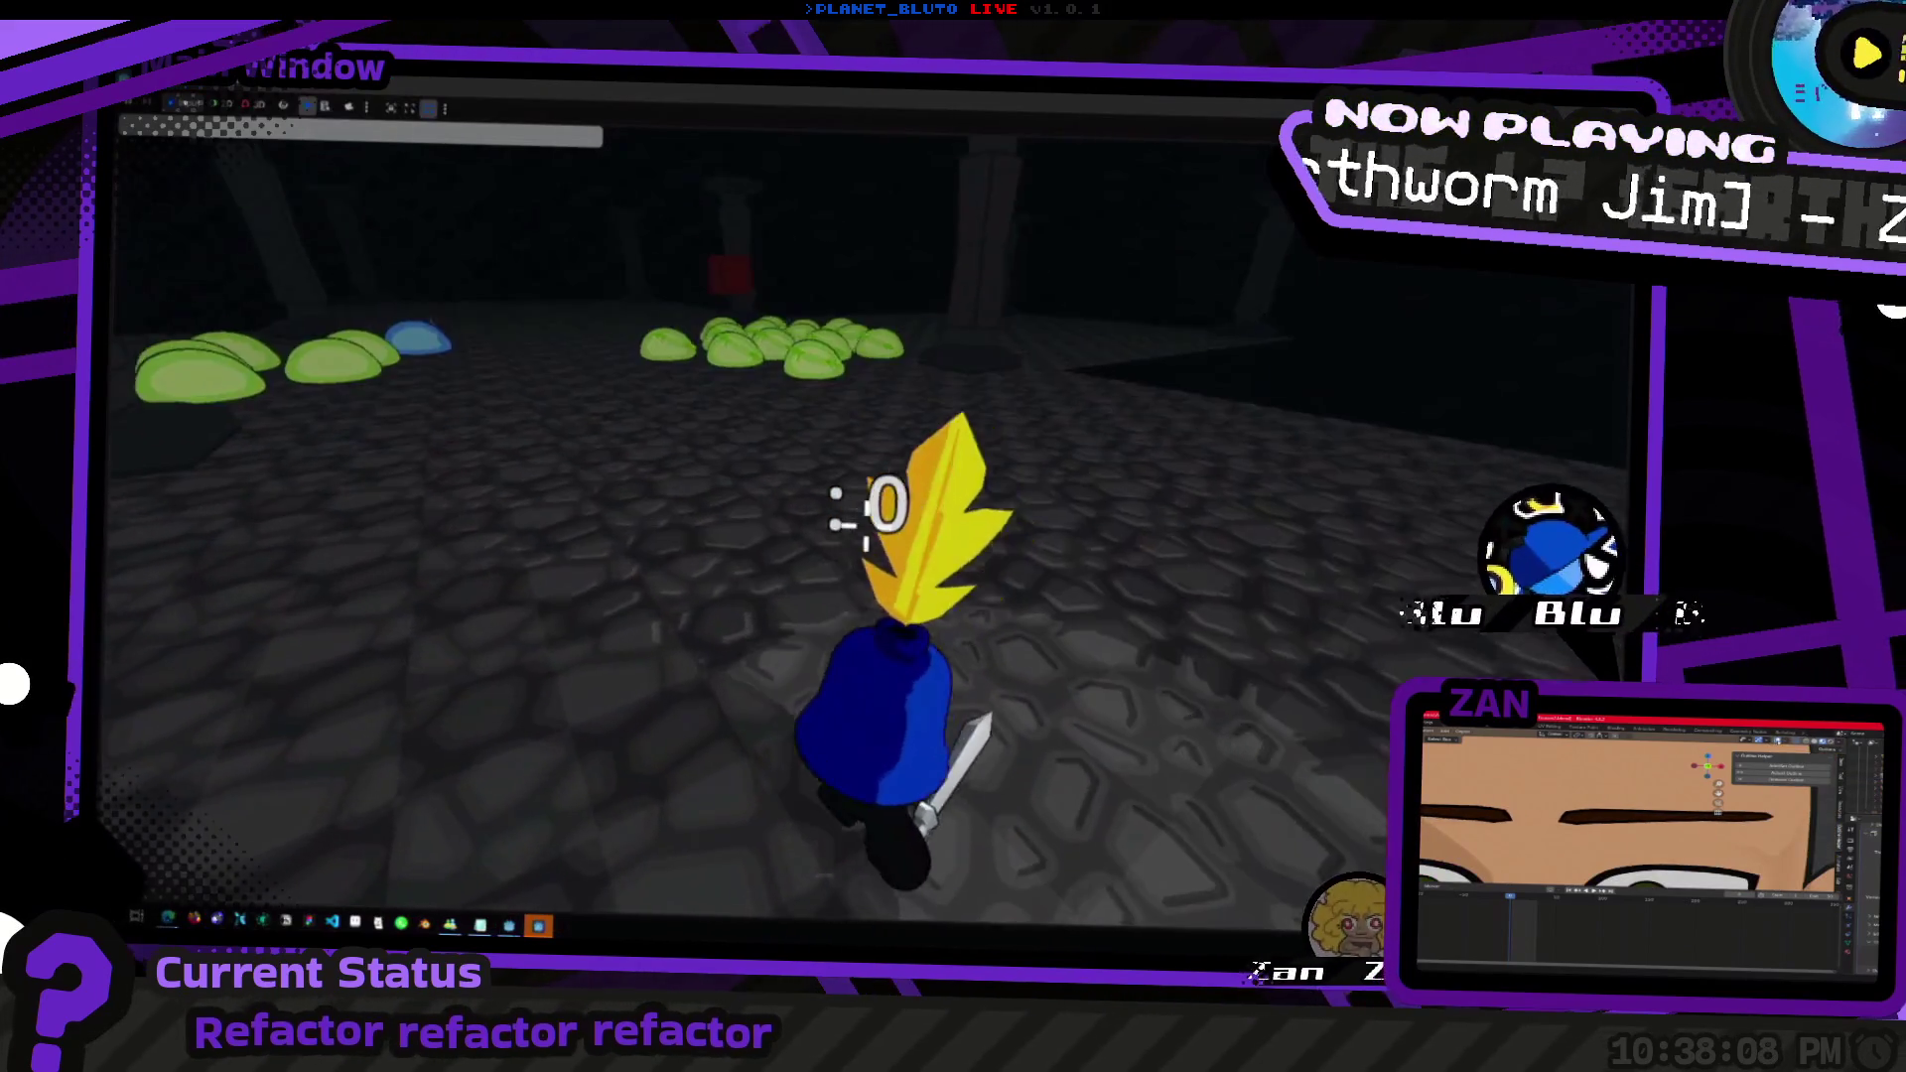
key(alt+Tab)
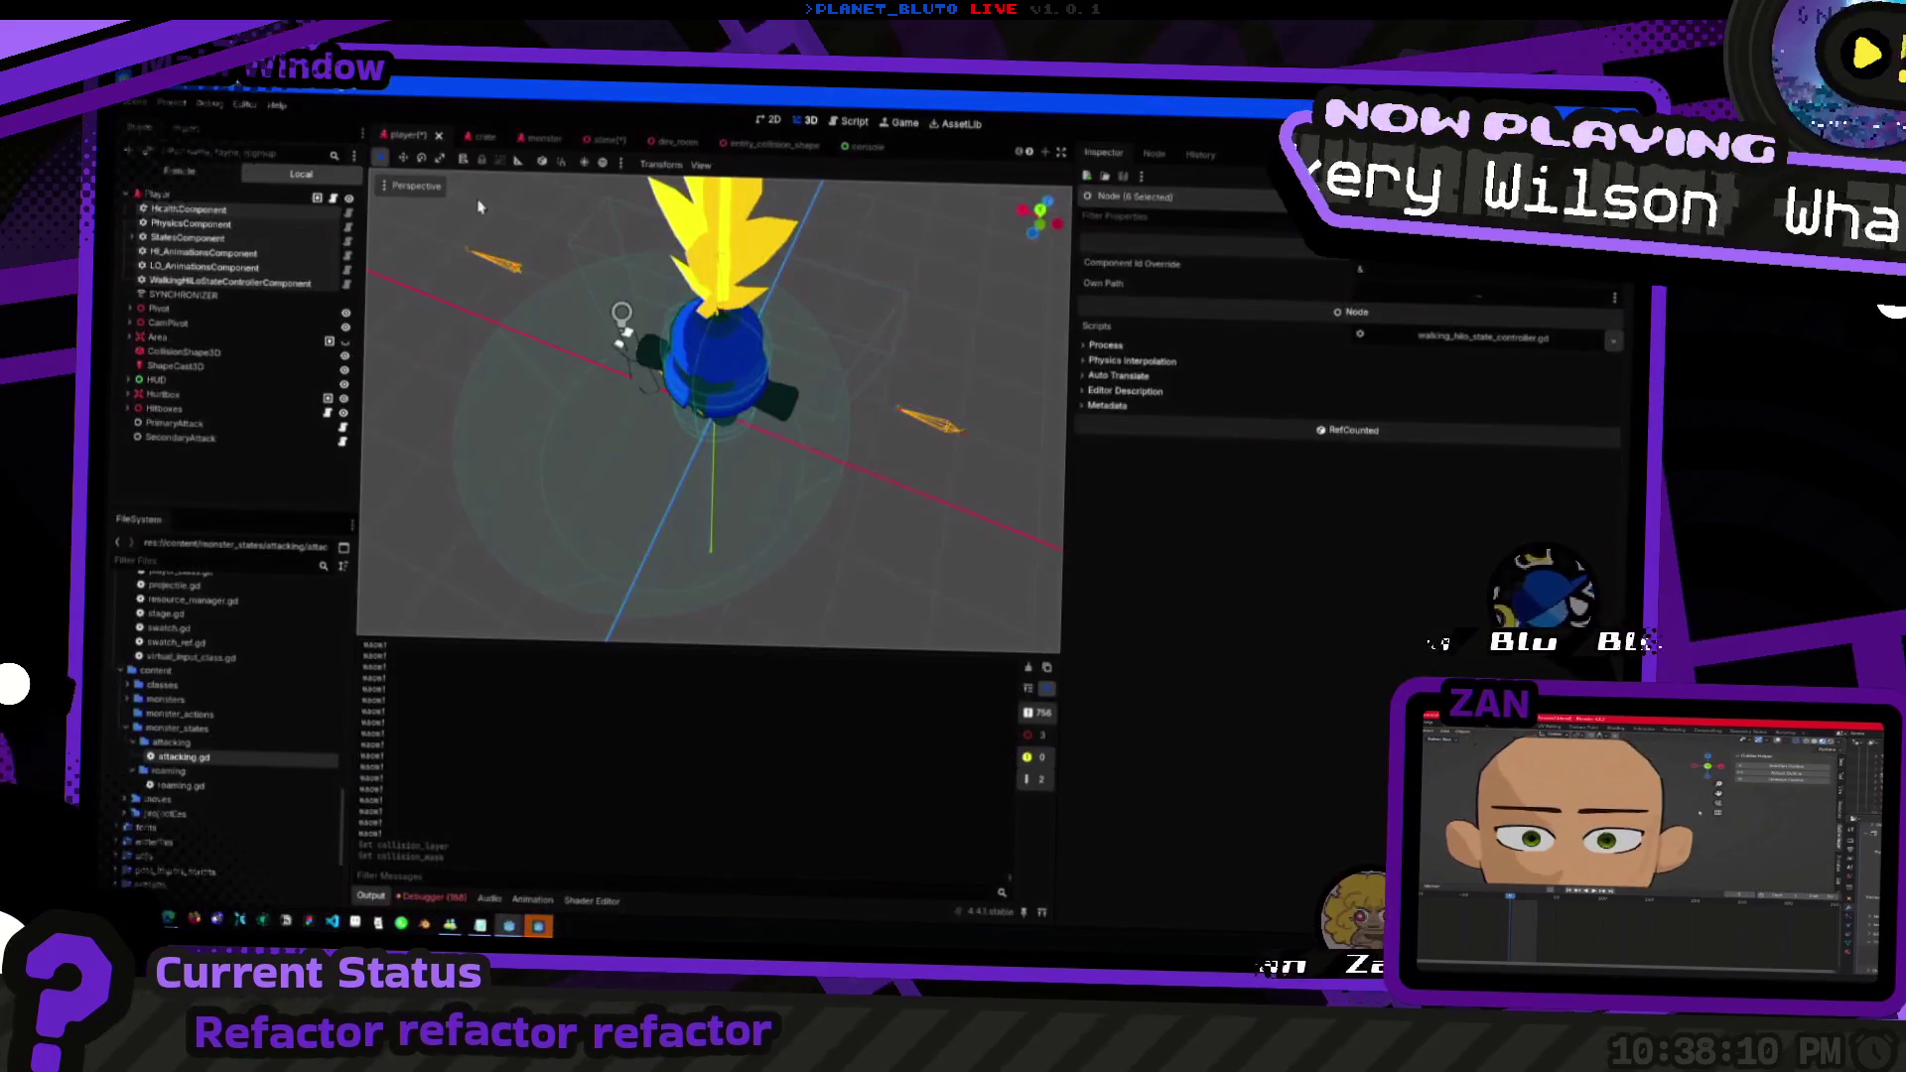
Back in slime.tscn, review the BrainComponent script, then run the game with F5.
click(593, 139)
click(224, 253)
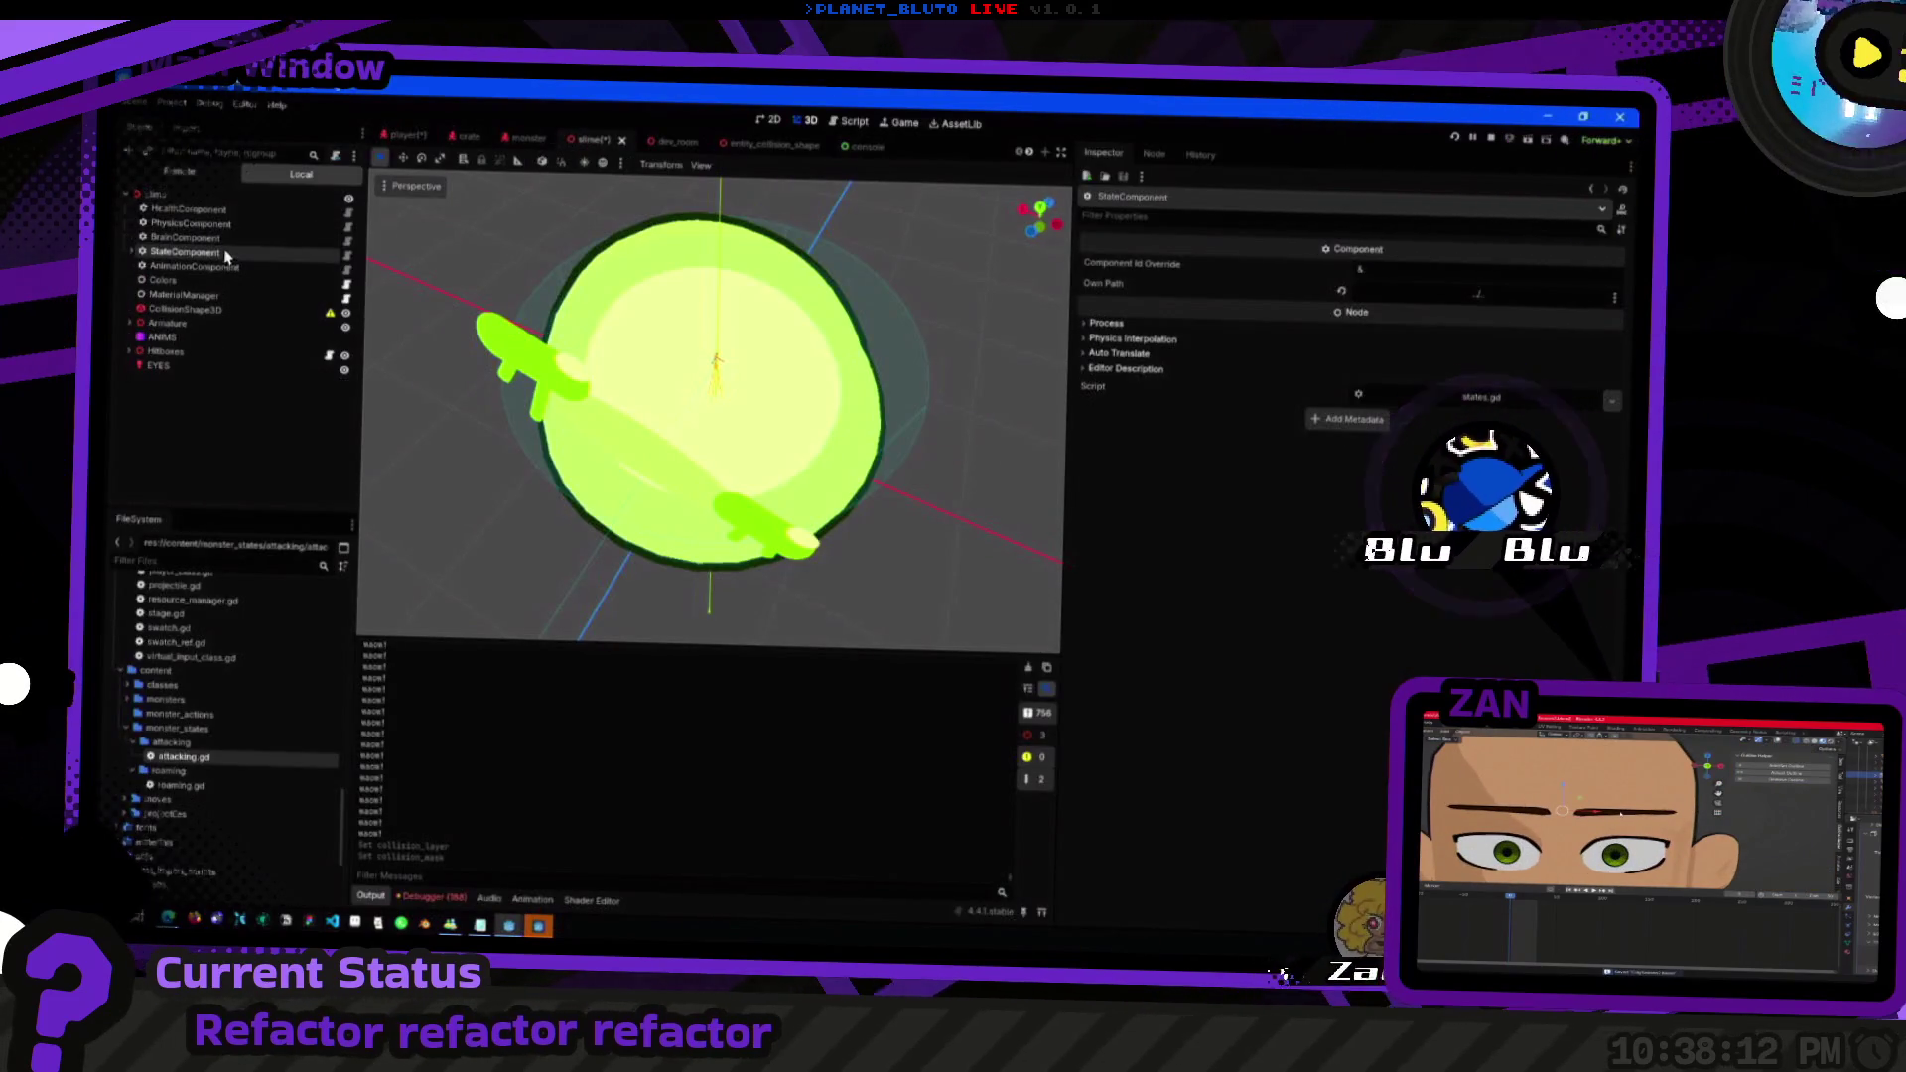
click(338, 247)
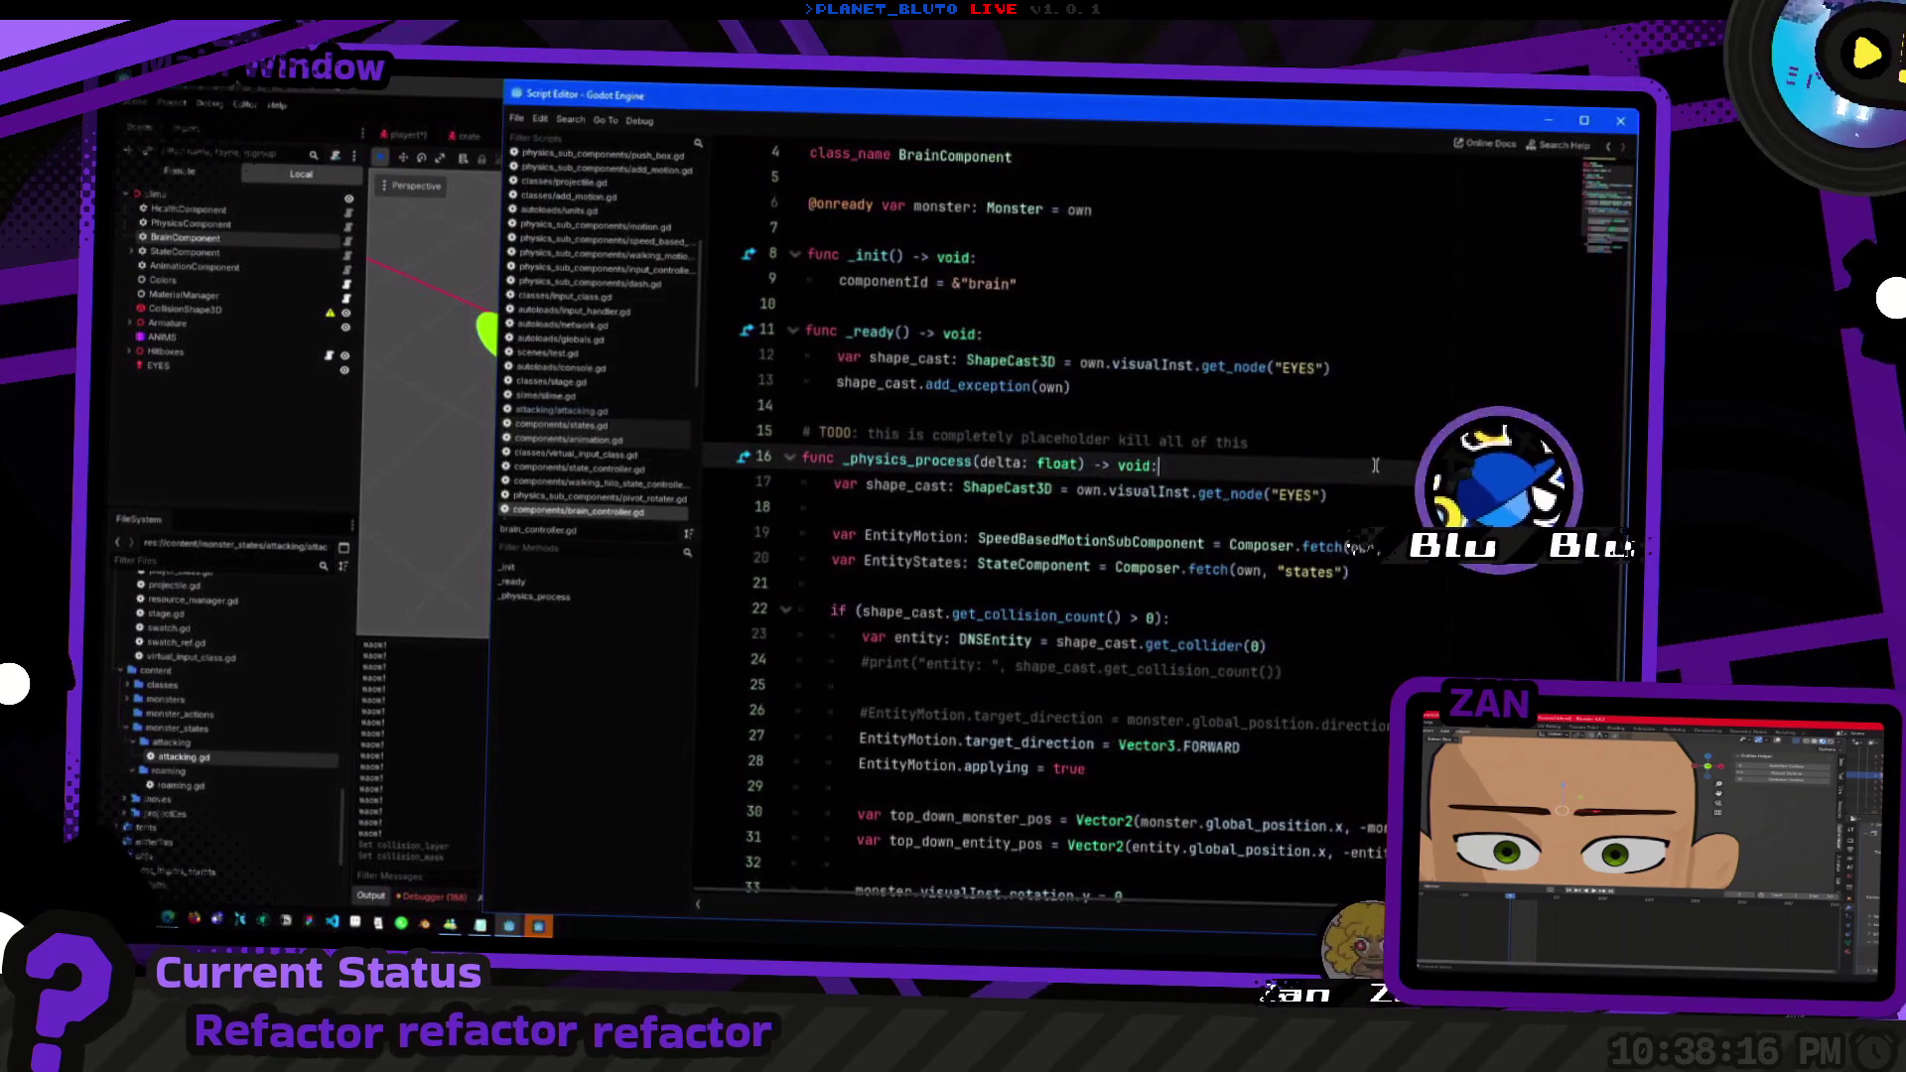
key(F5)
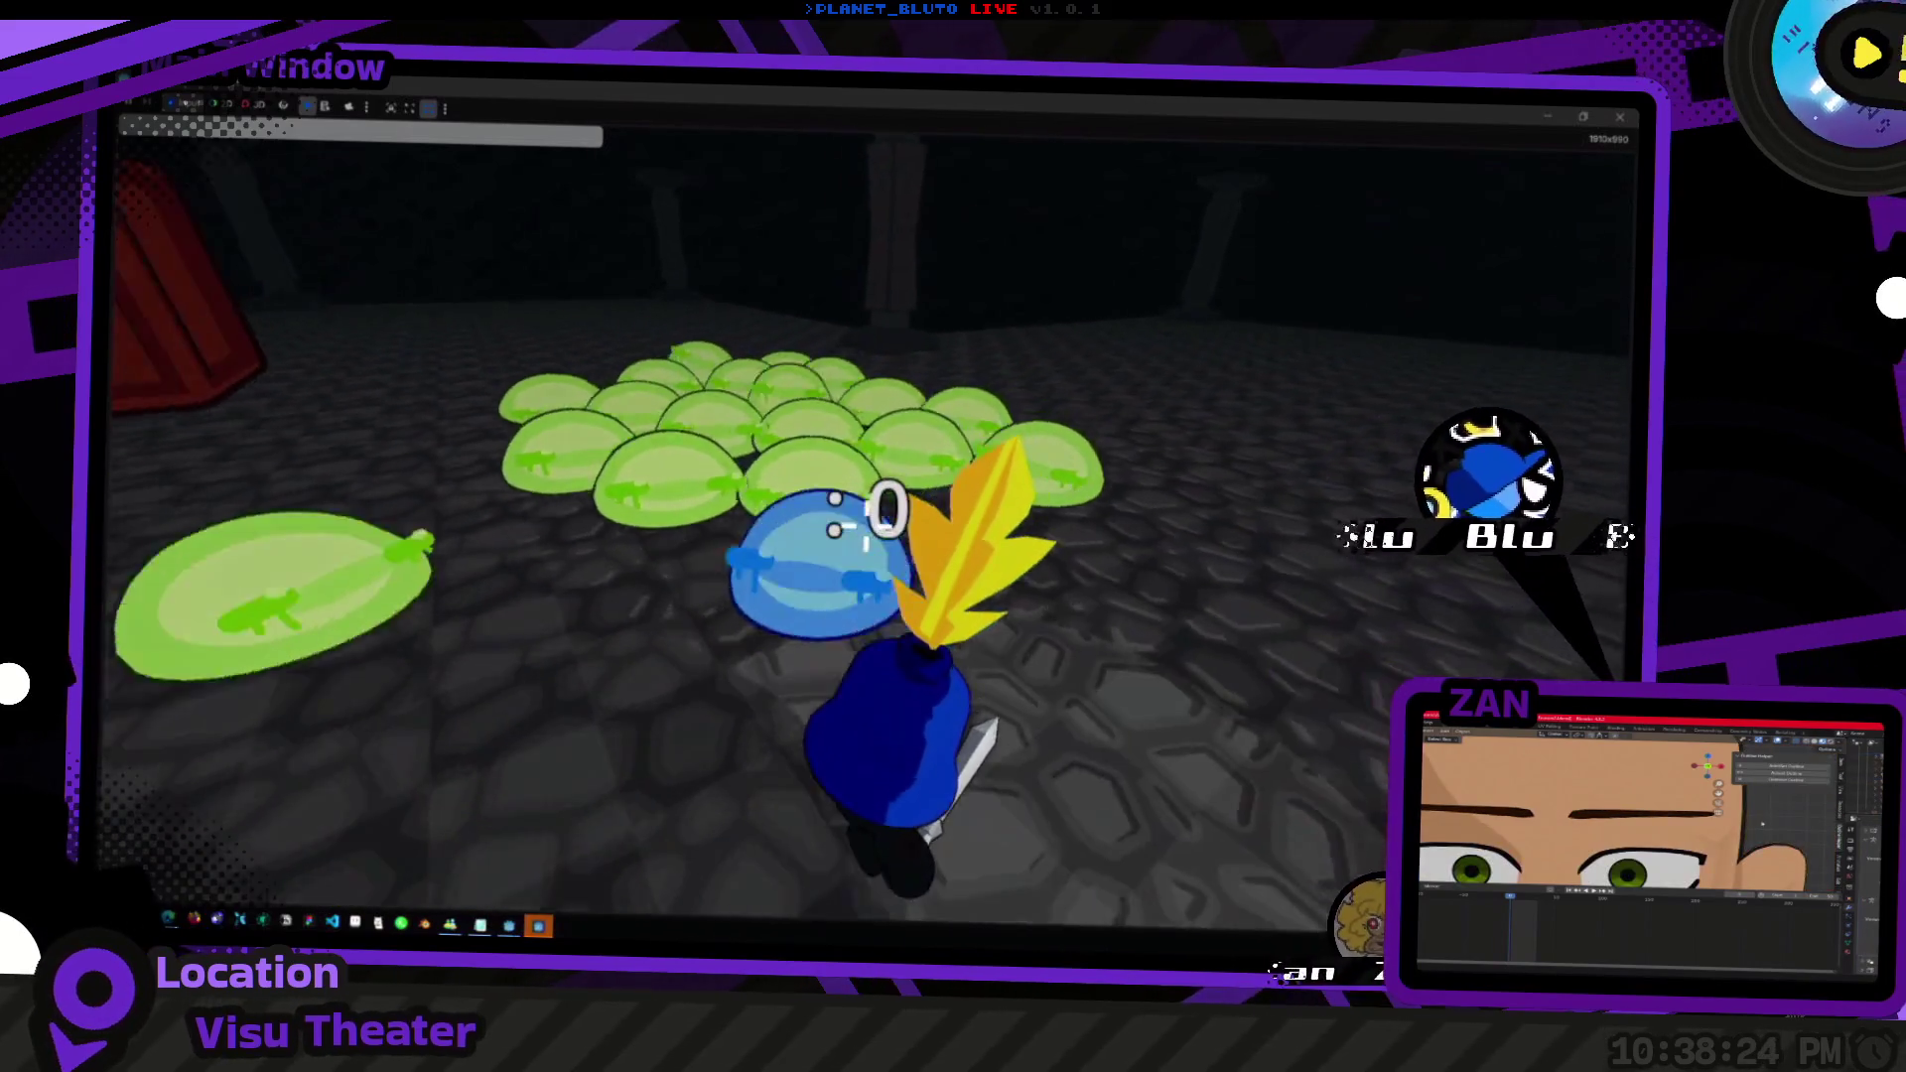
Walk the knight toward the slime crowd and turn the camera to view it.
key(w)
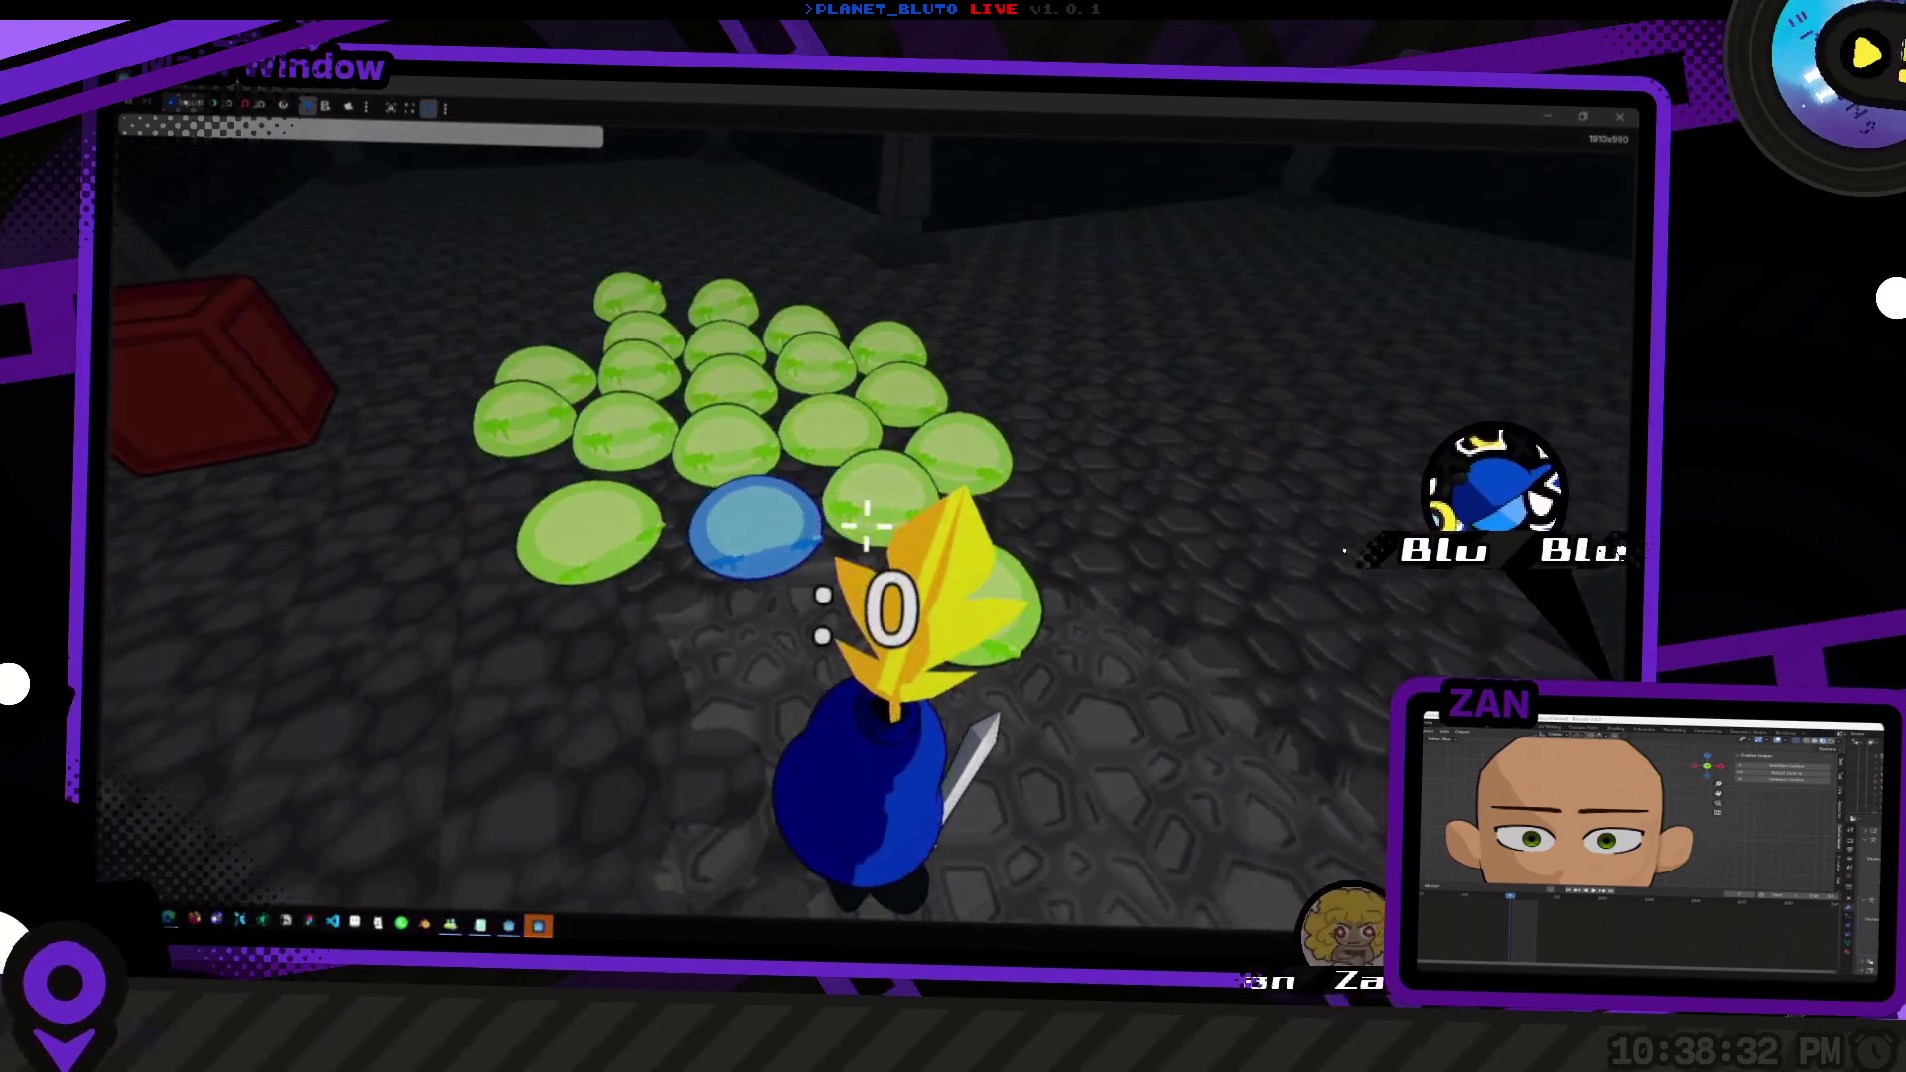
key(a)
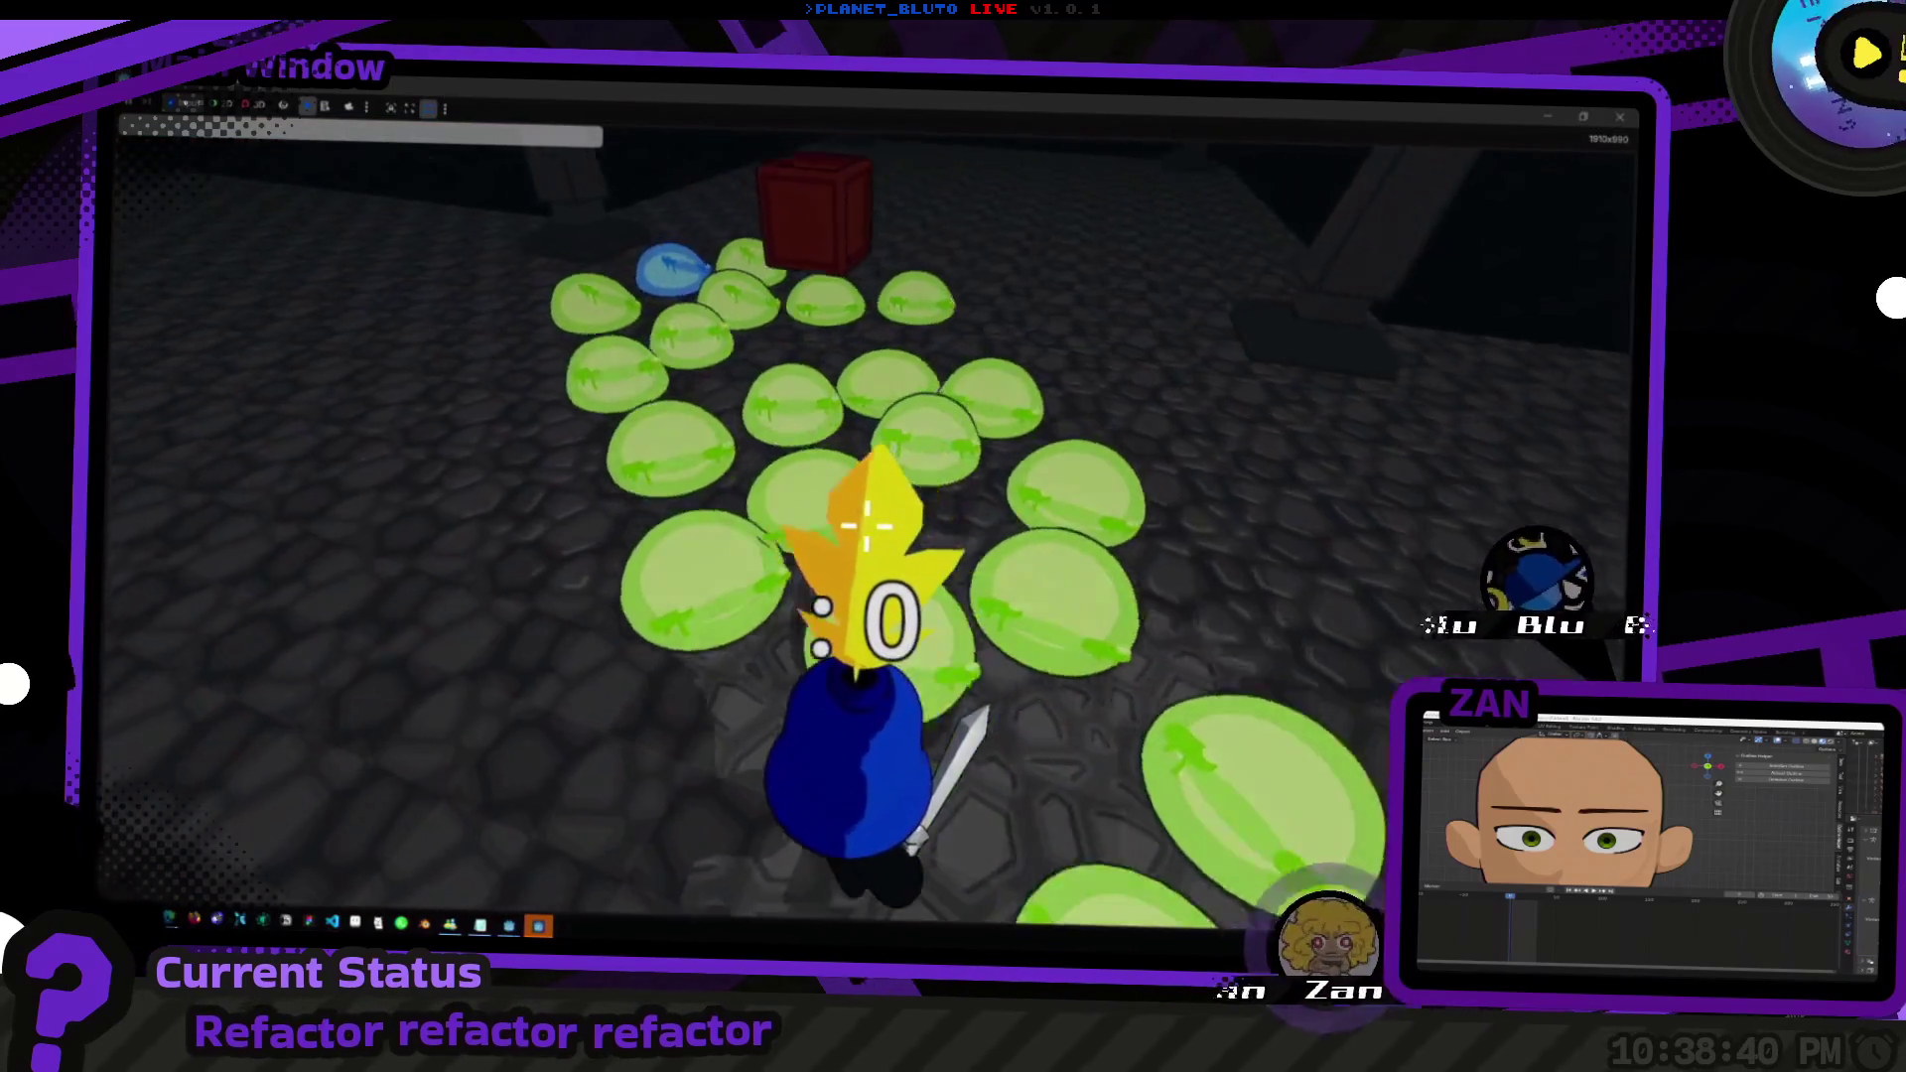
key(a)
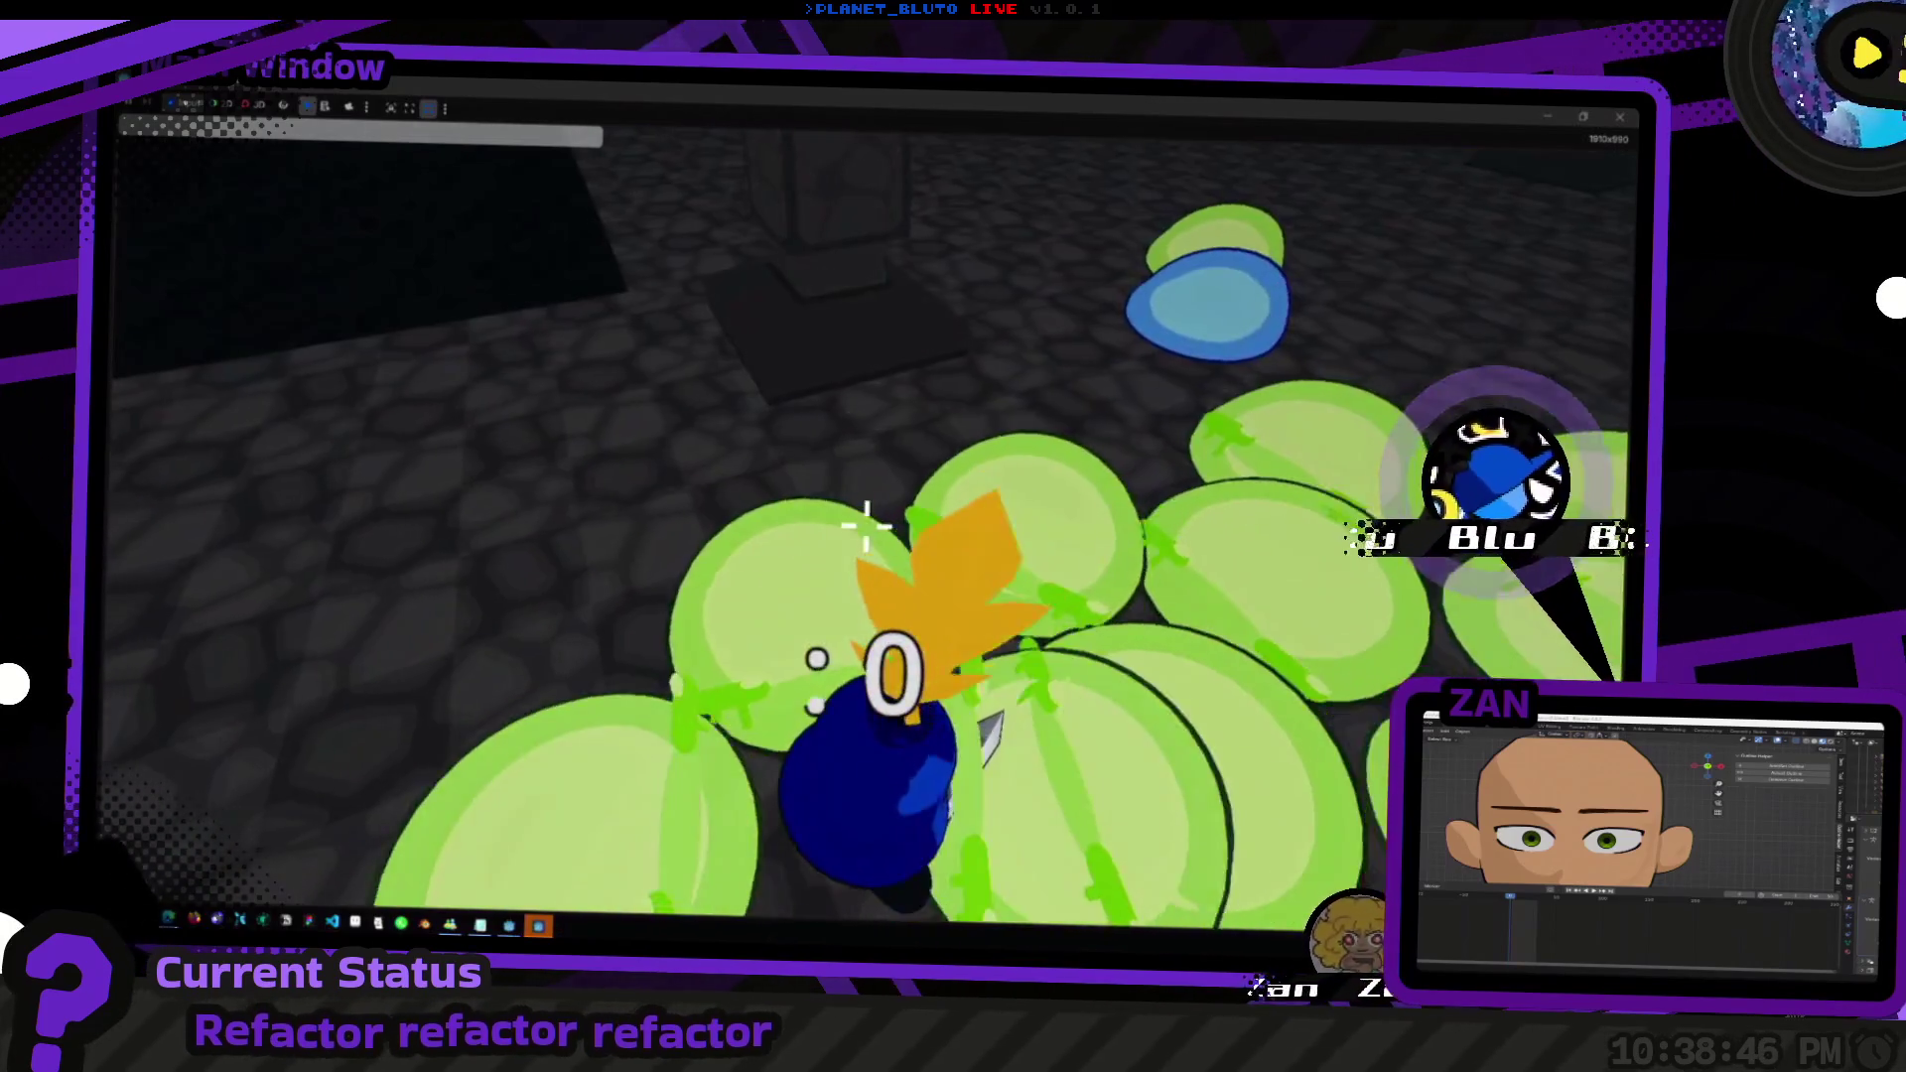
Spawn one mega slime and a crowd of magma slimes from the console.
key(grave)
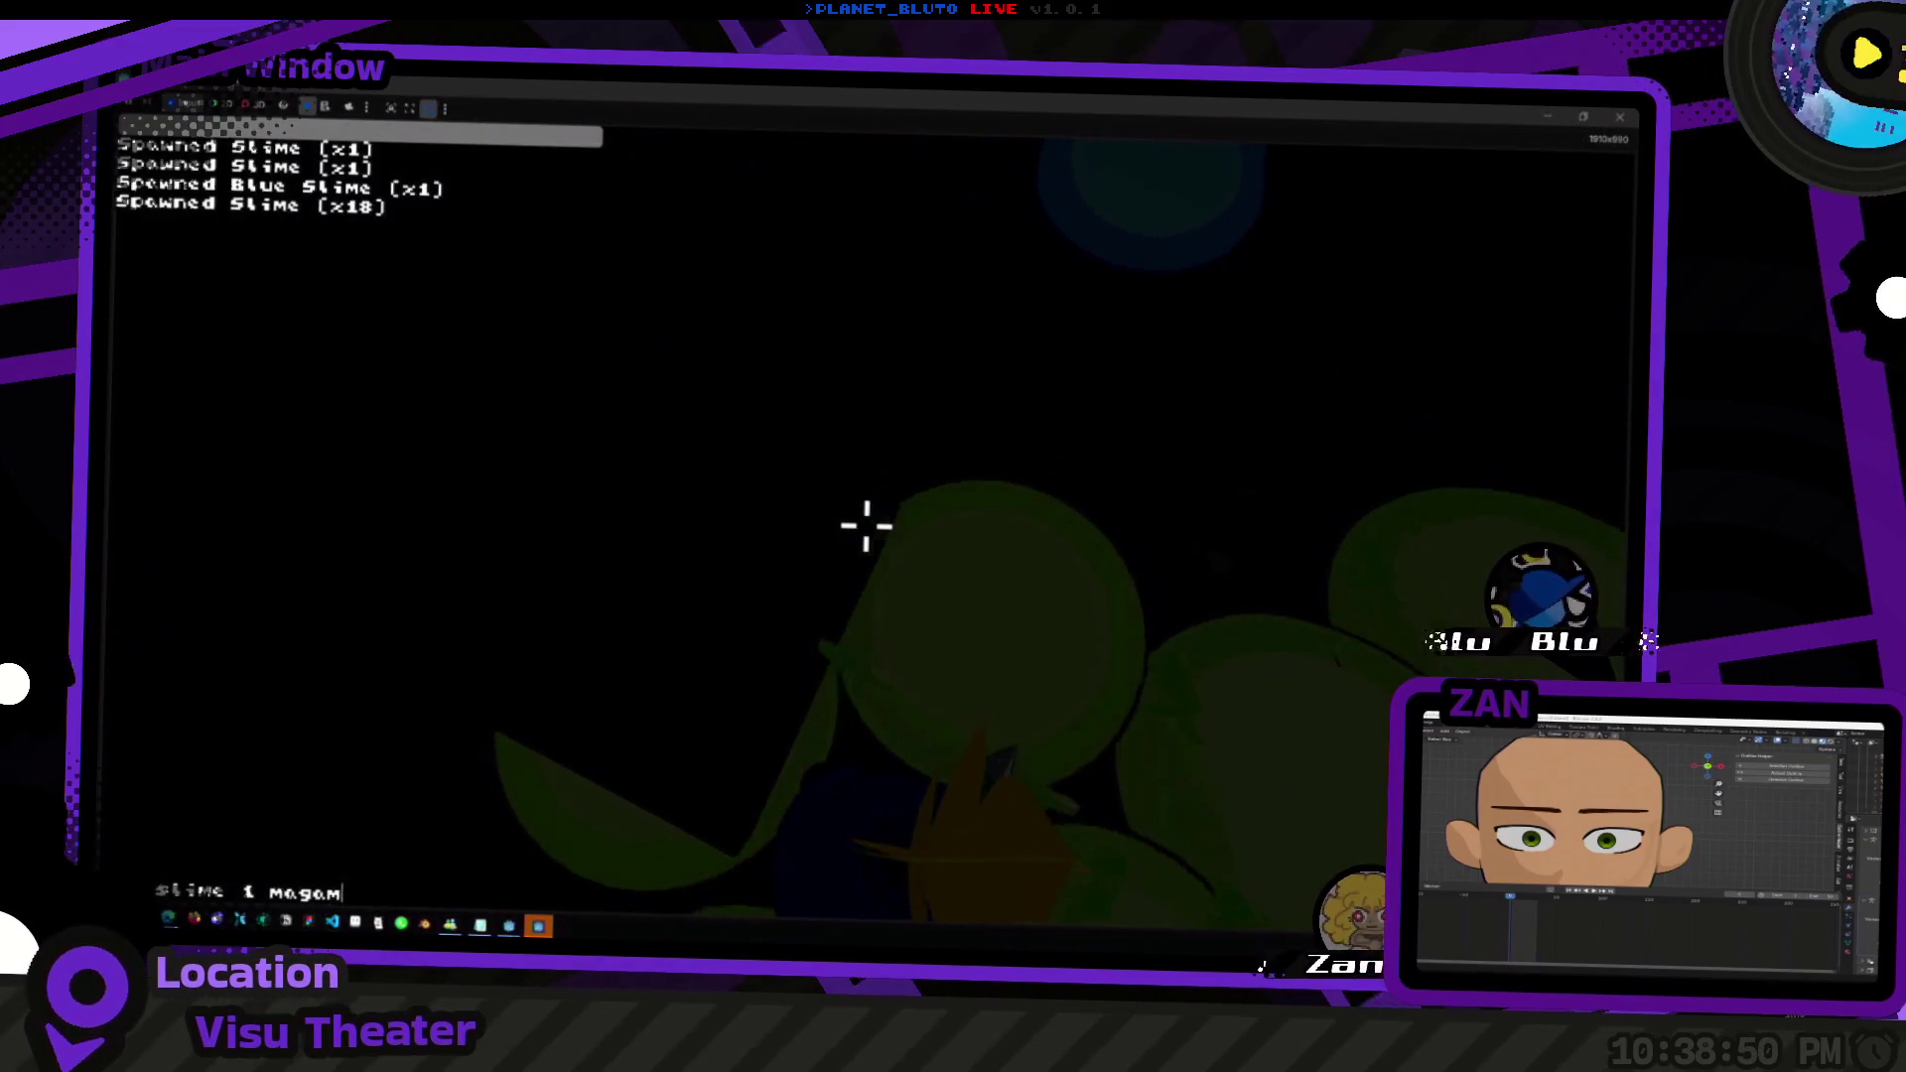
key(Return)
key(grave)
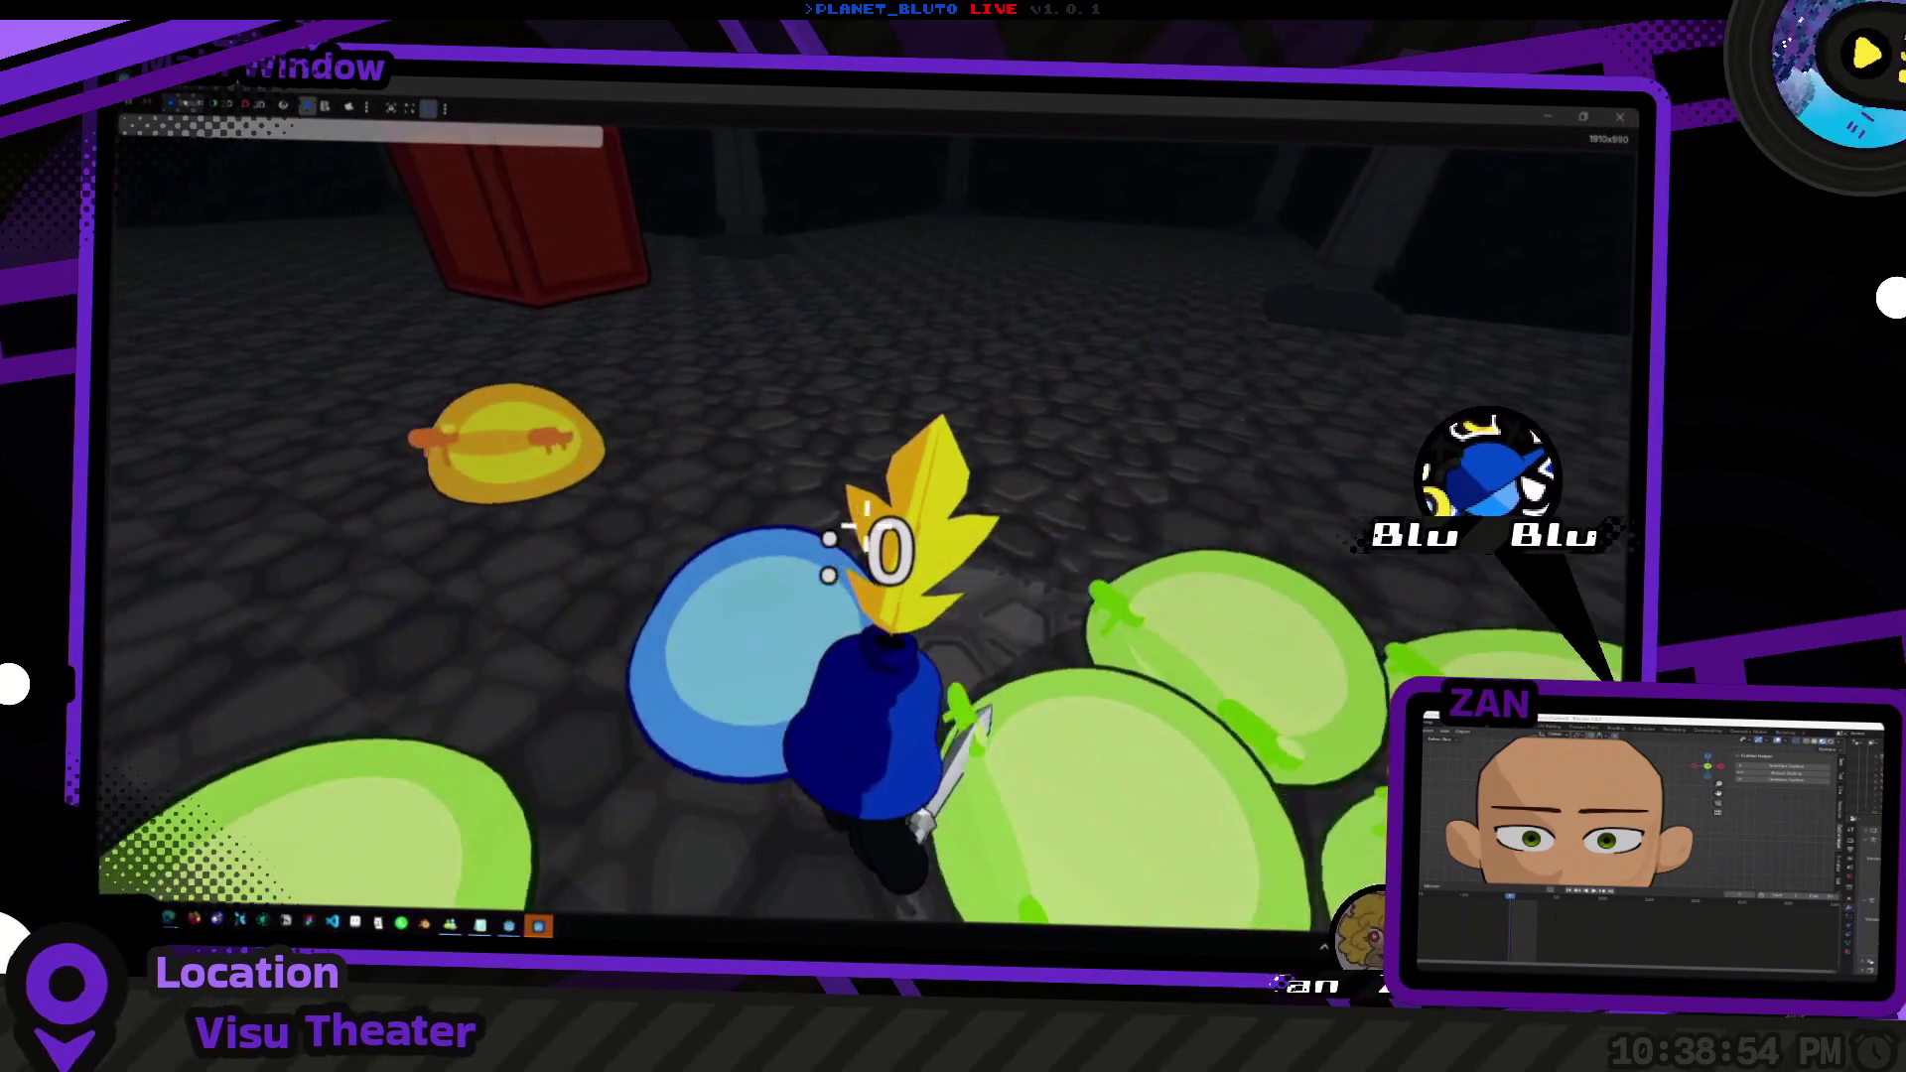
key(grave)
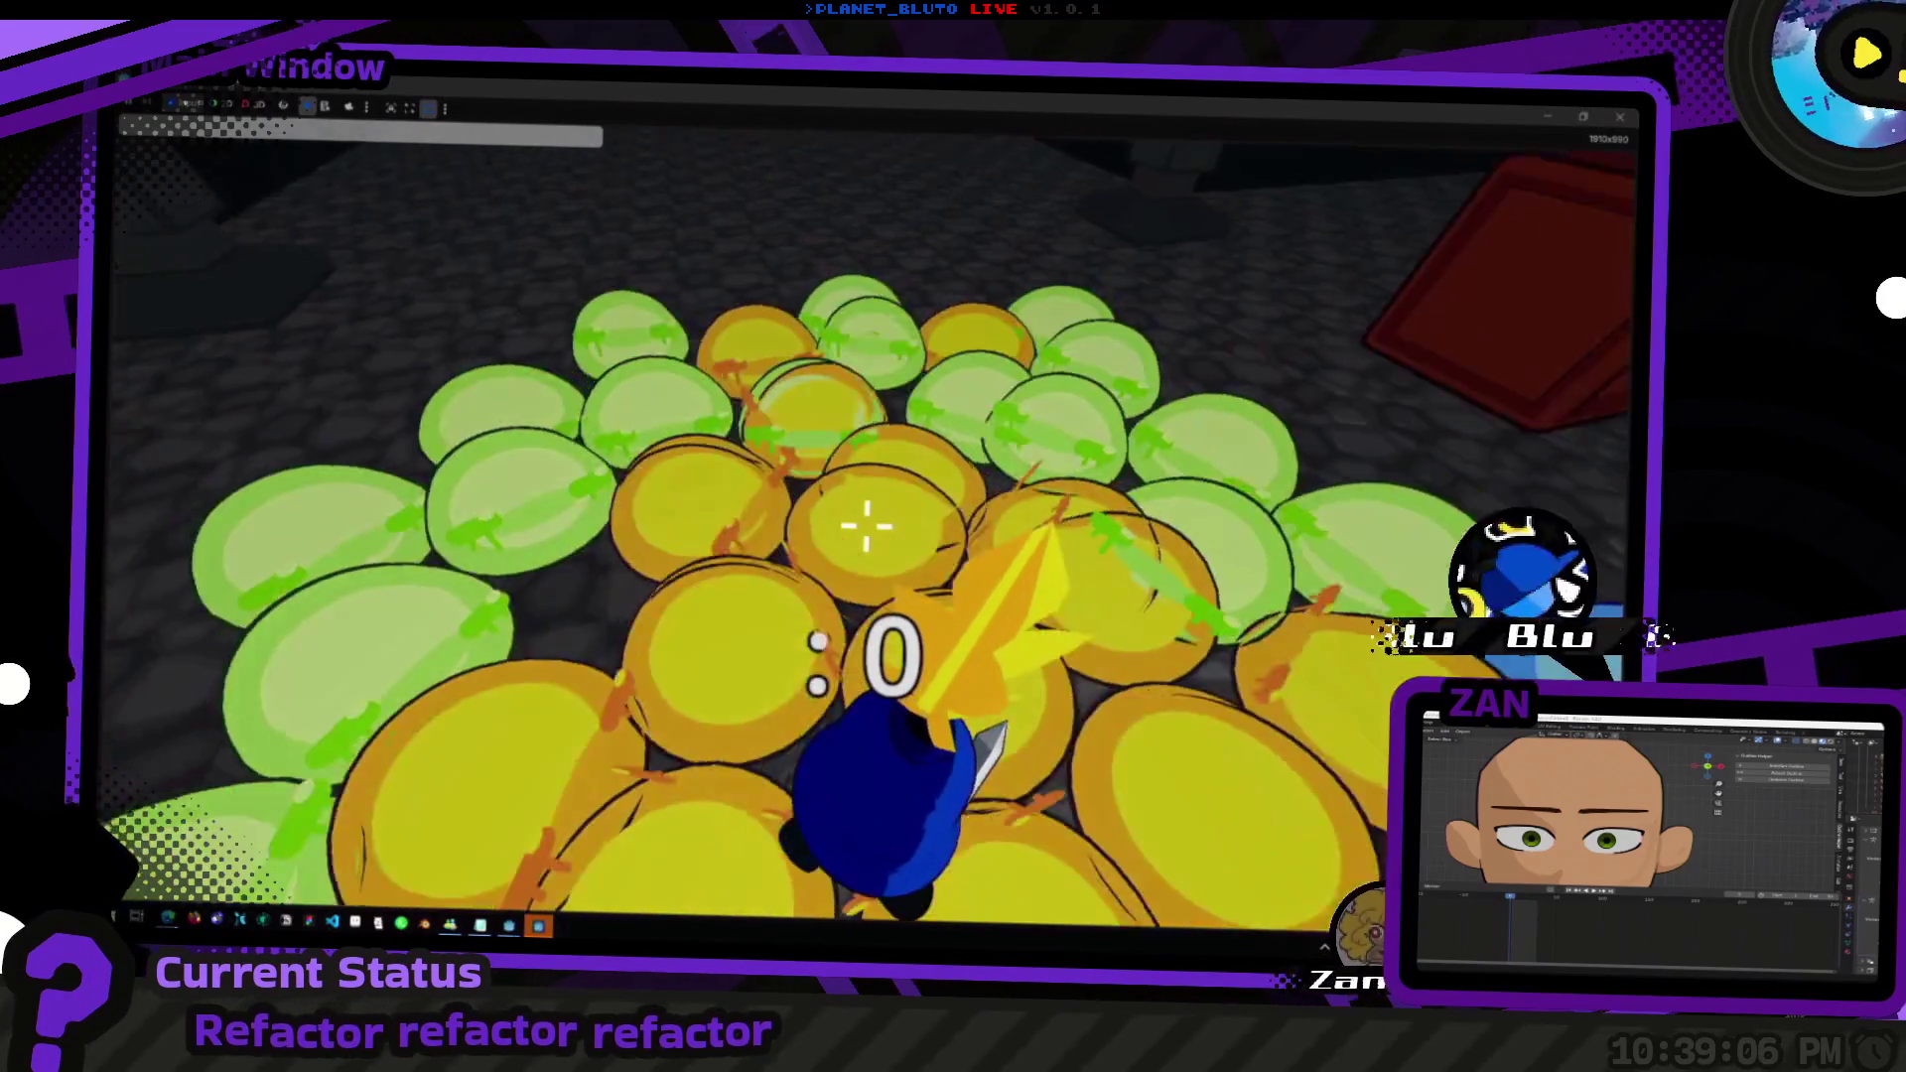
key(alt+Tab)
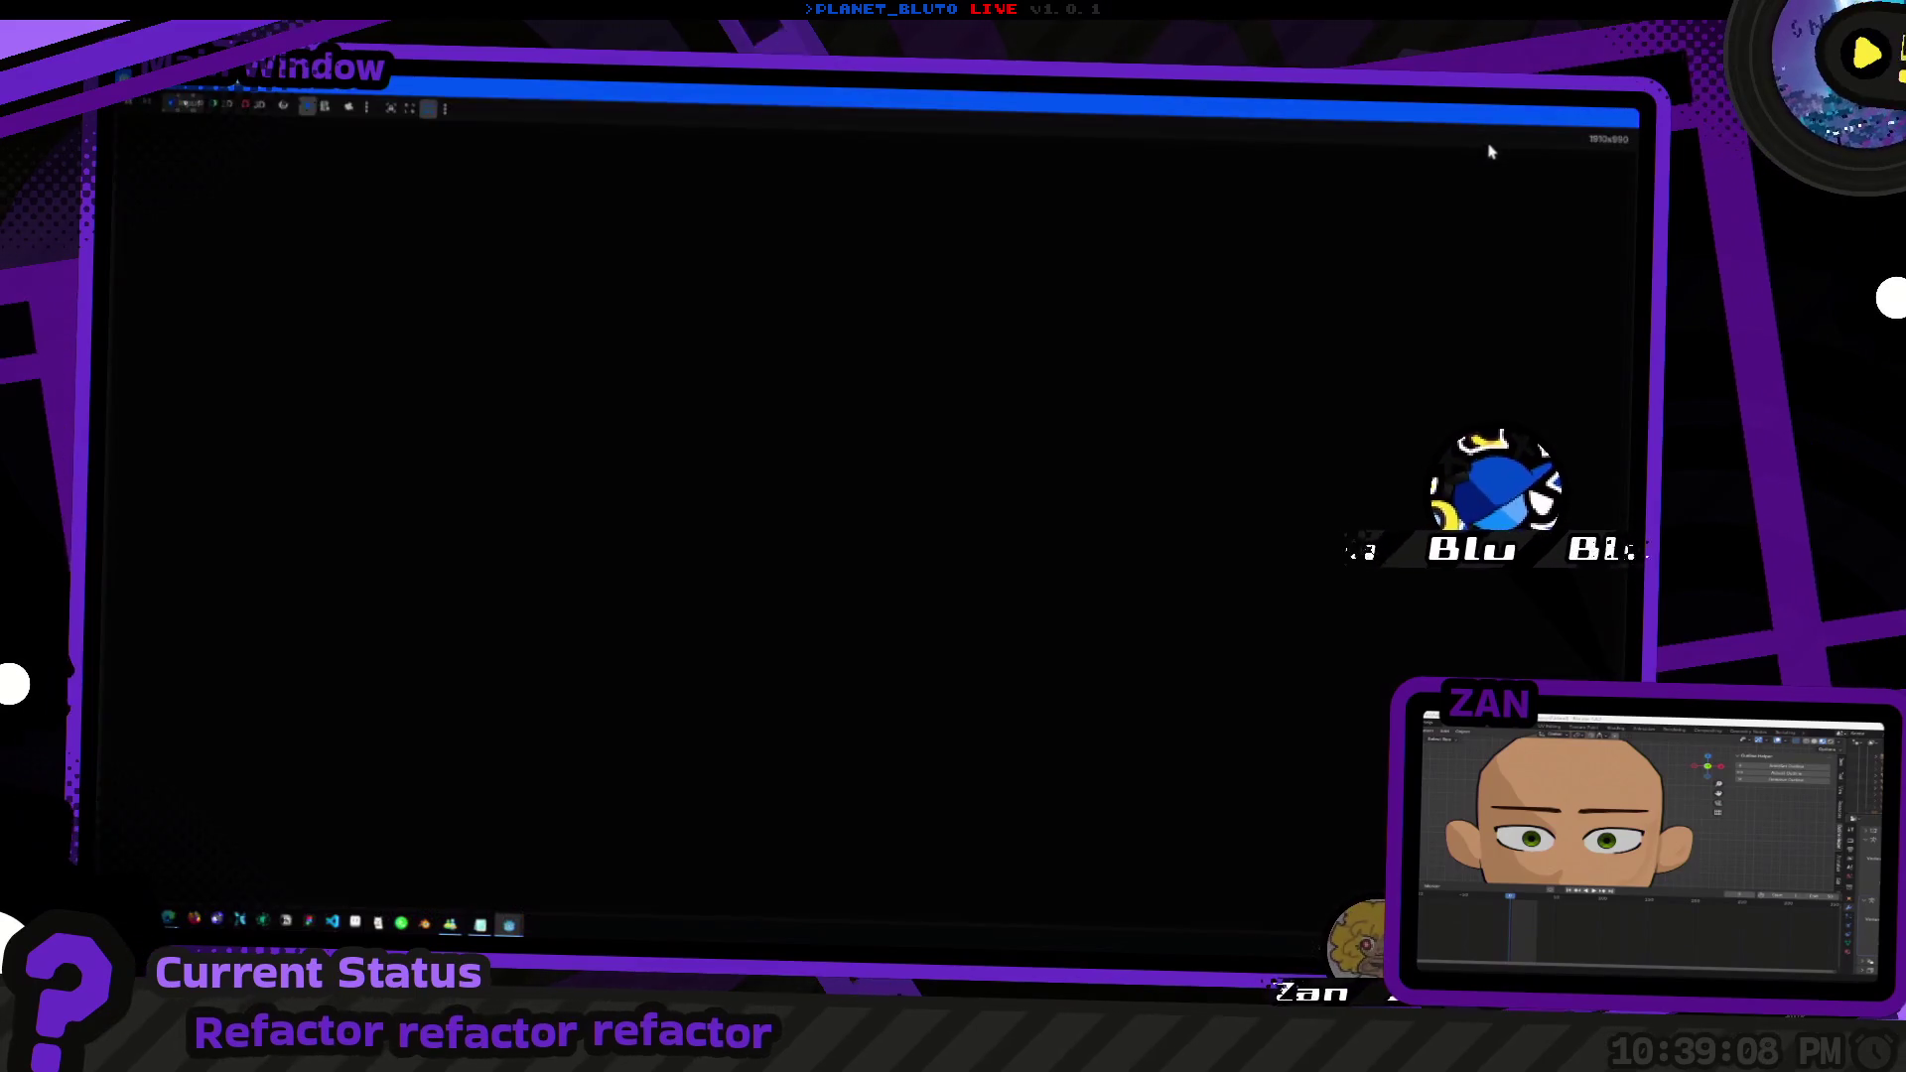
Rerun the game and host a new session with a different character class.
click(1454, 140)
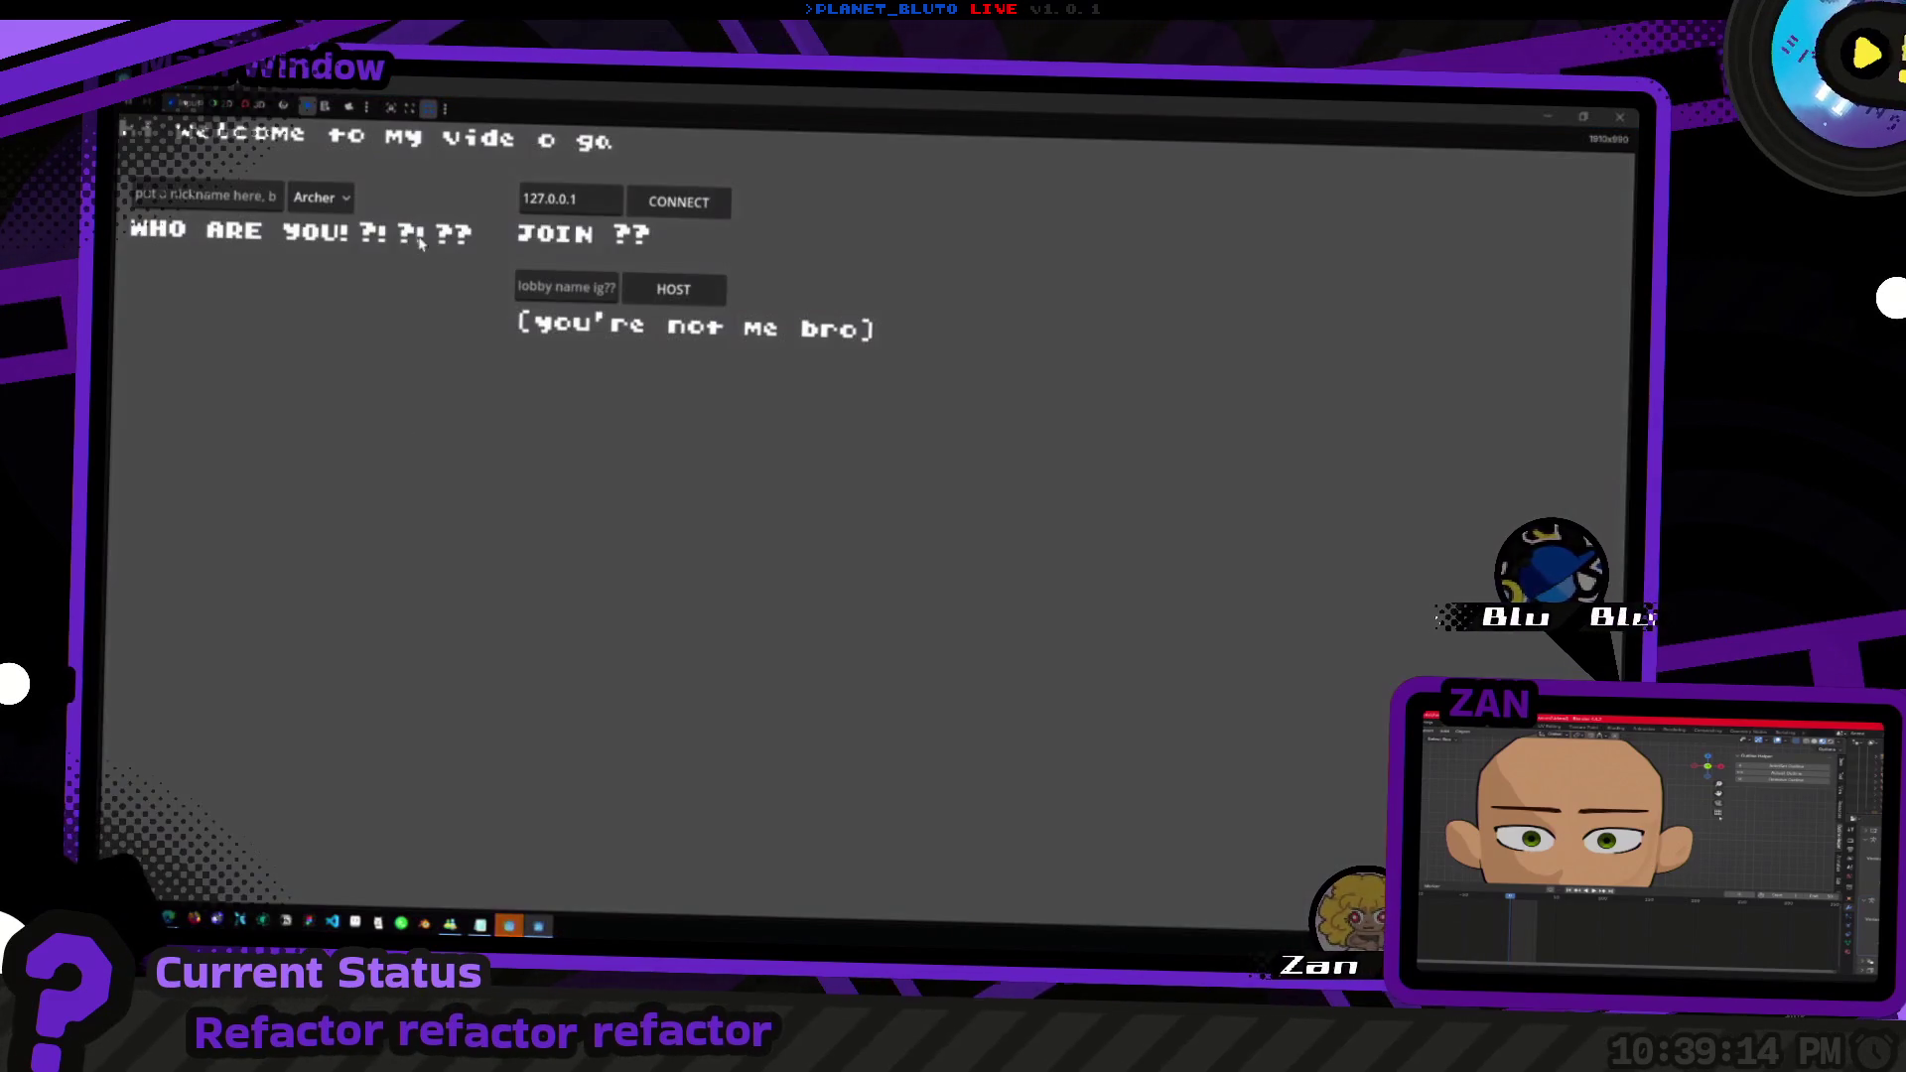
click(320, 196)
click(308, 247)
click(673, 289)
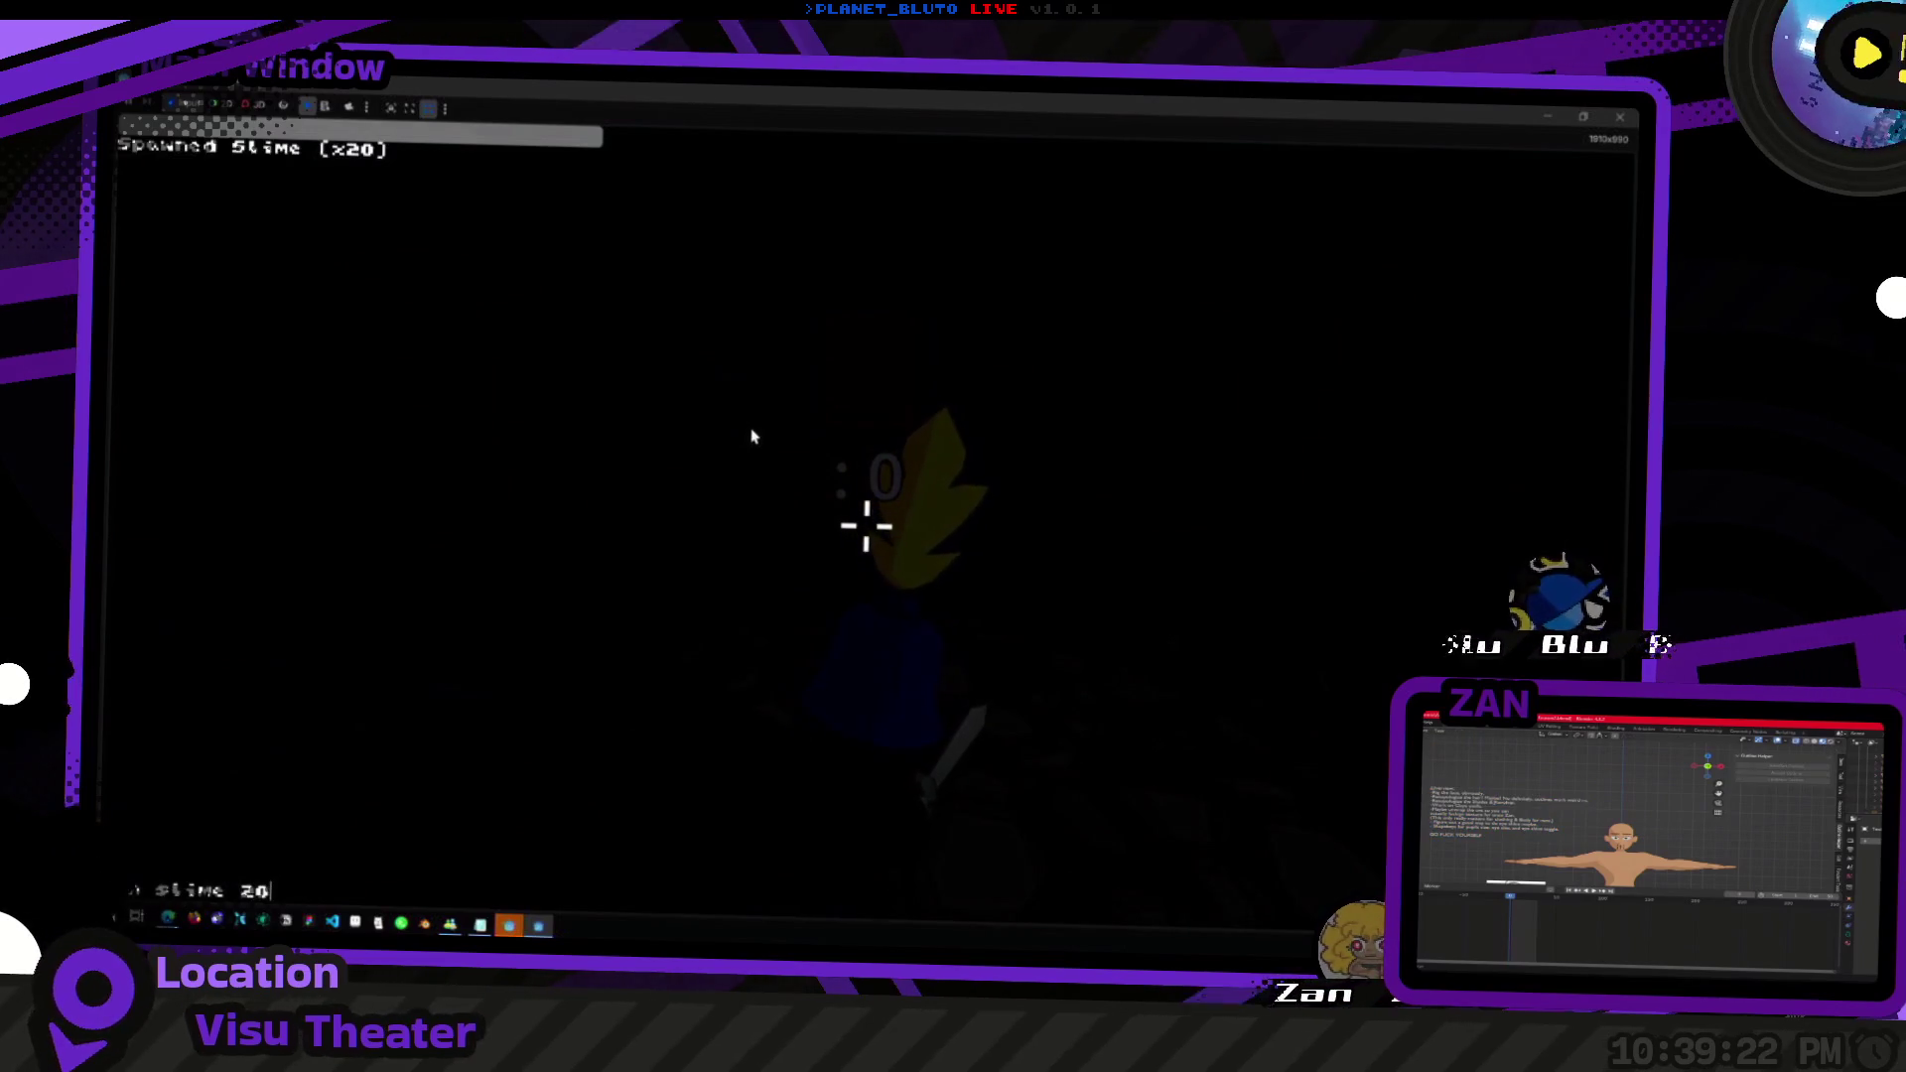
Spawn twenty slimes around the player and close the console.
text(d)
key(Return)
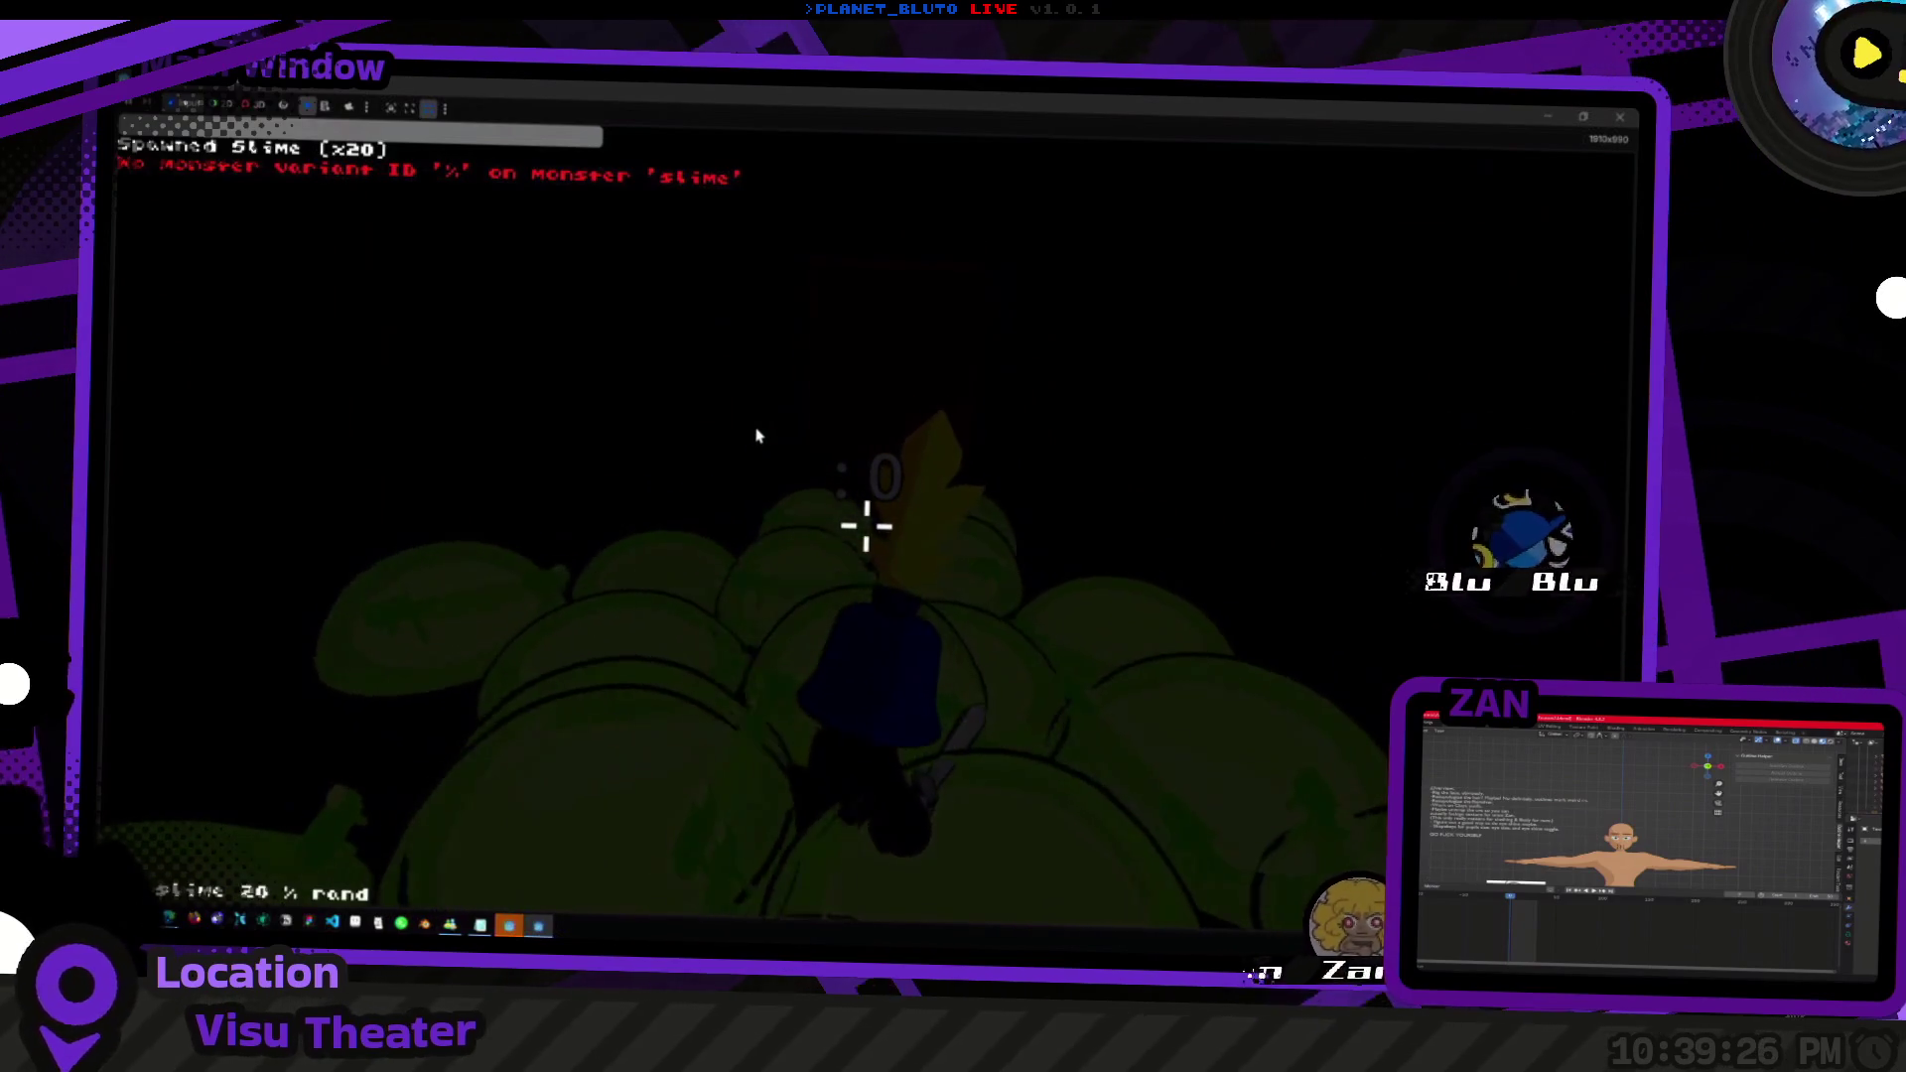
key(Escape)
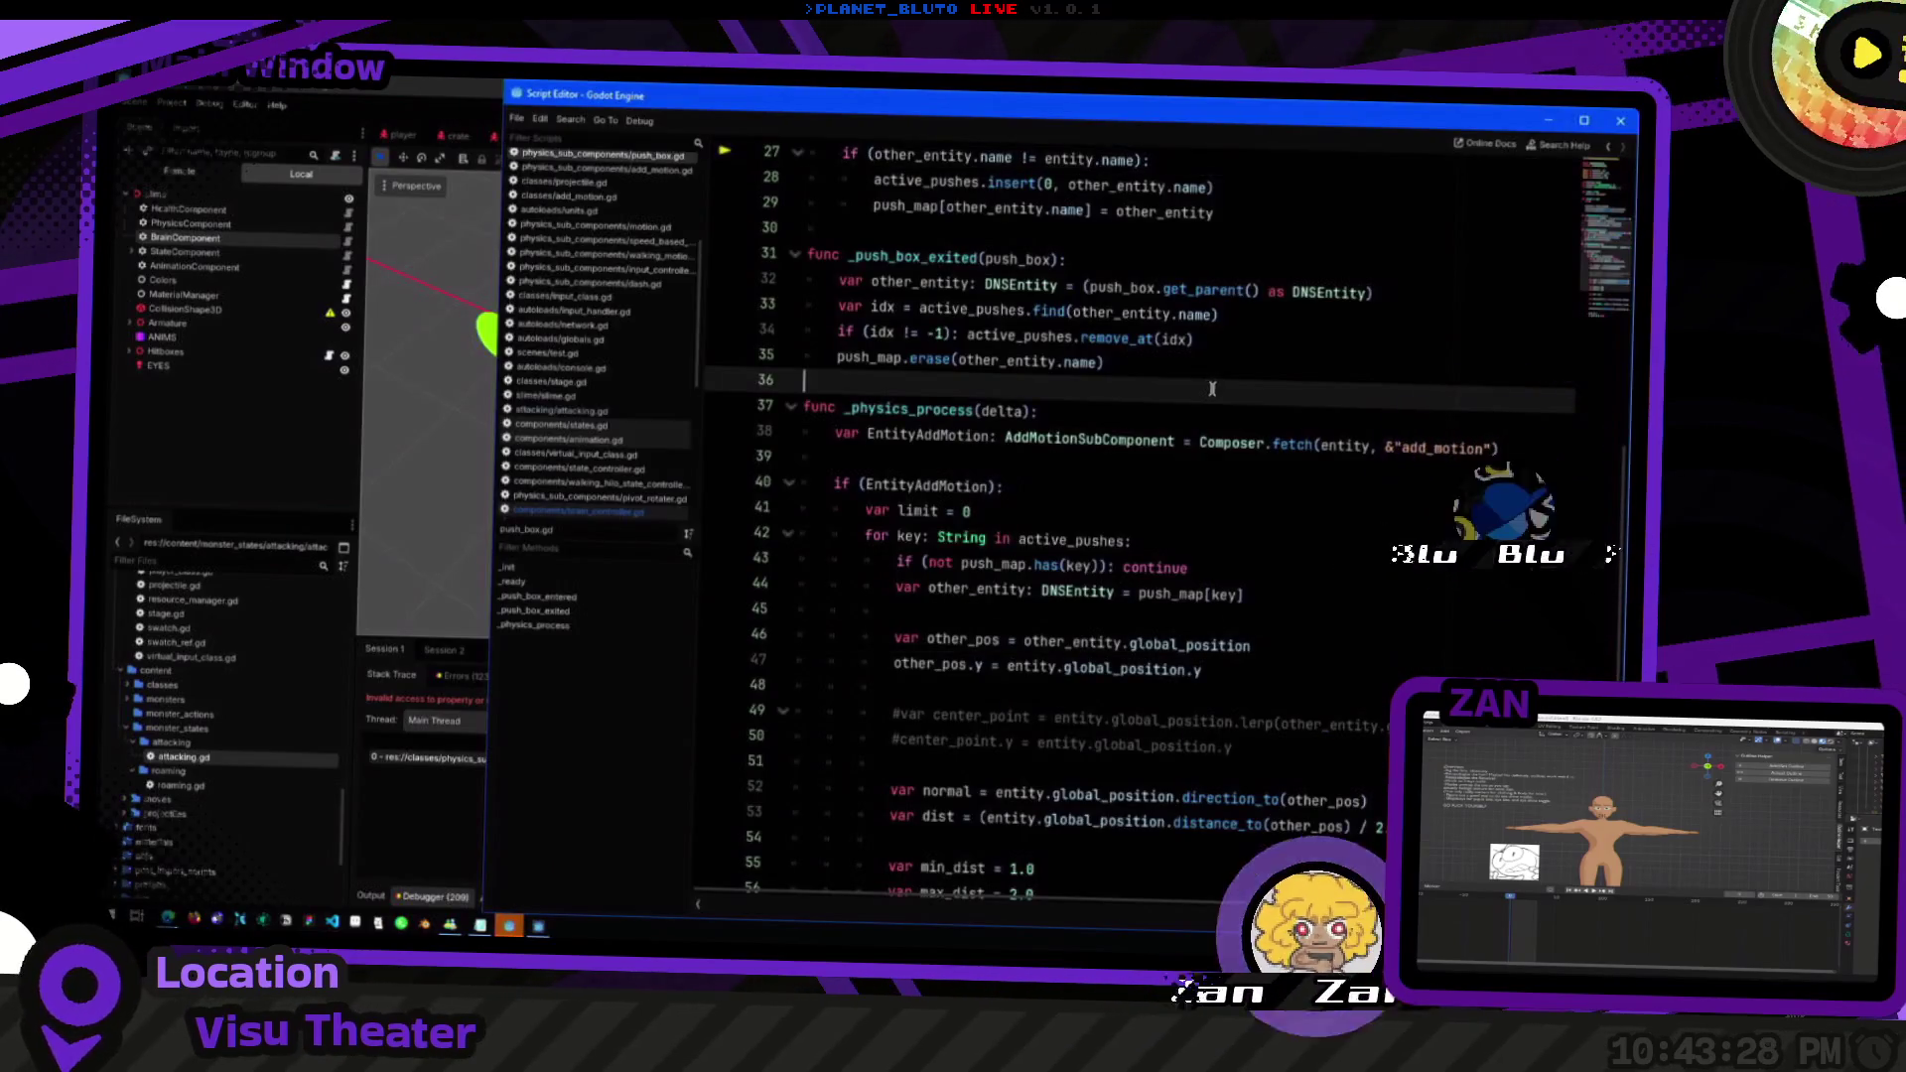
Relaunch the game with F5 after saving the push-box script changes.
key(F5)
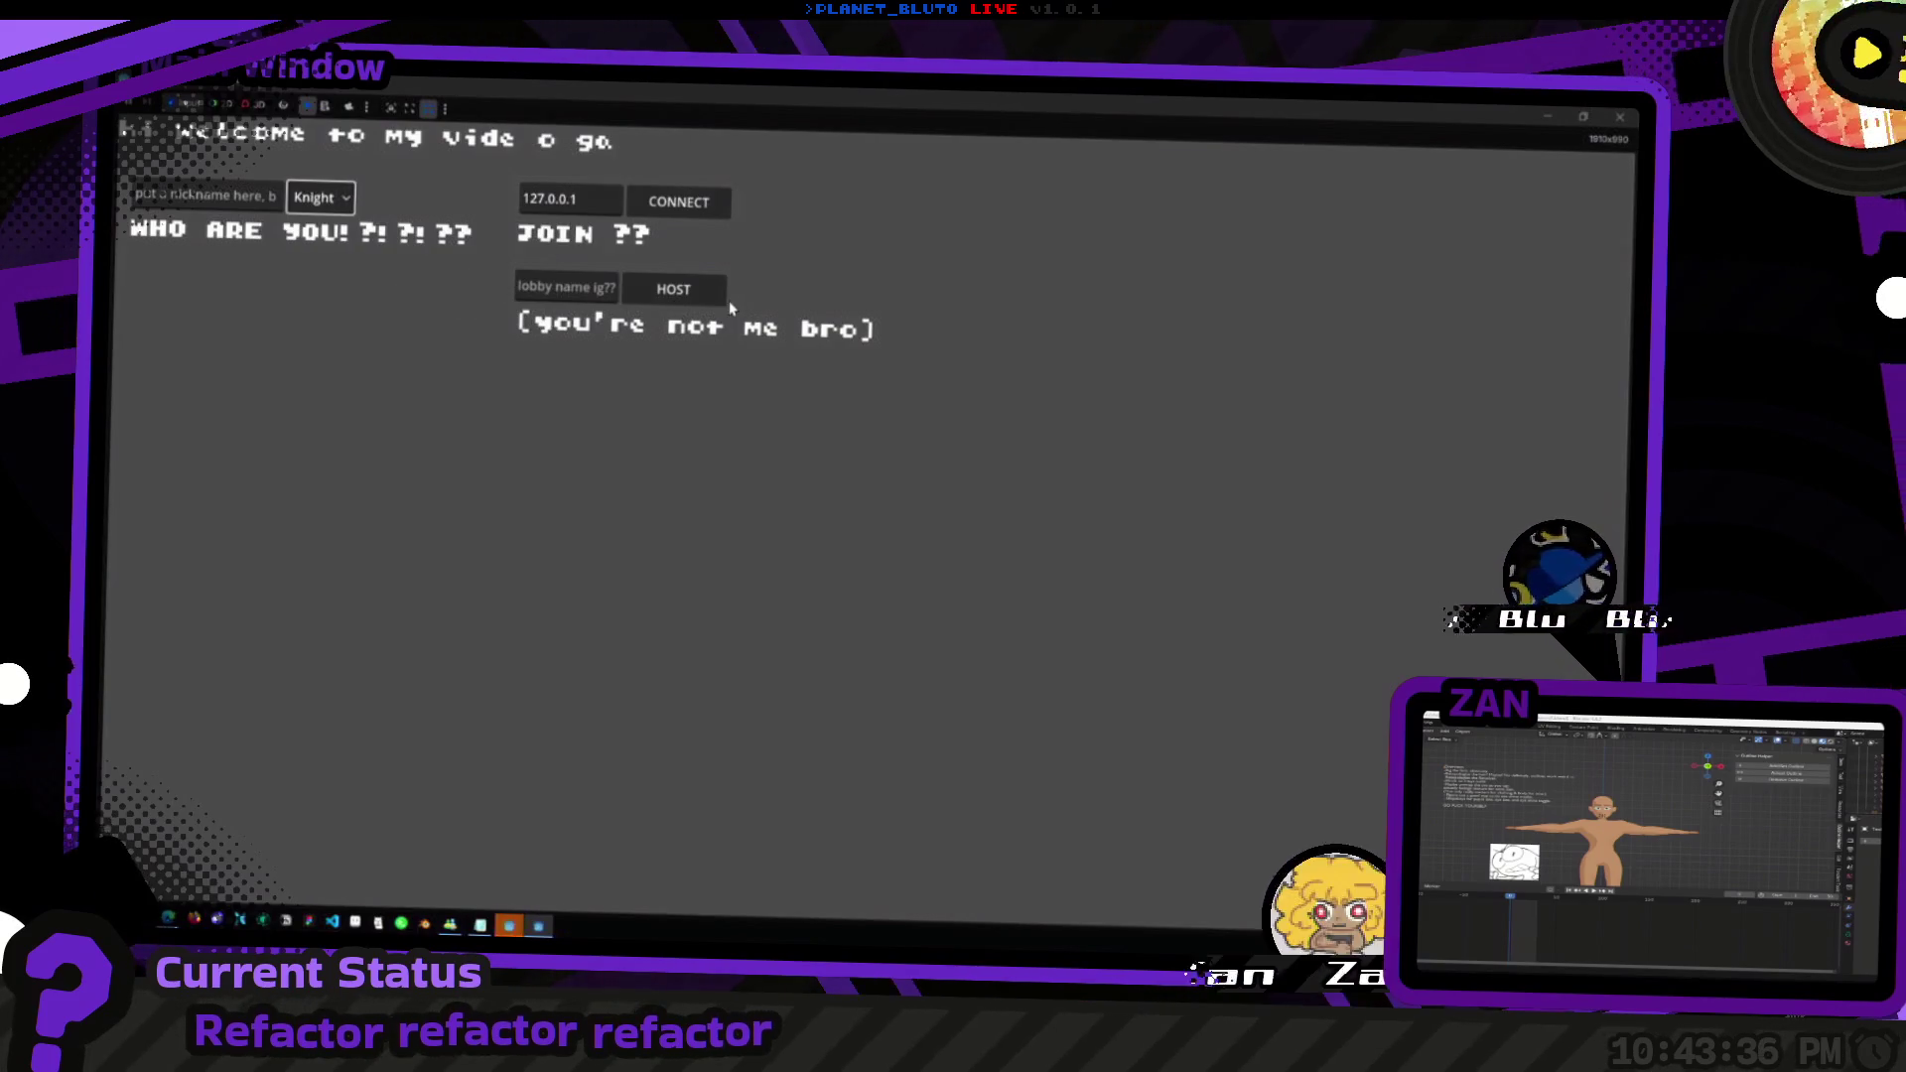
Host a game and walk the character past the red crate and among the cave pillars.
click(695, 290)
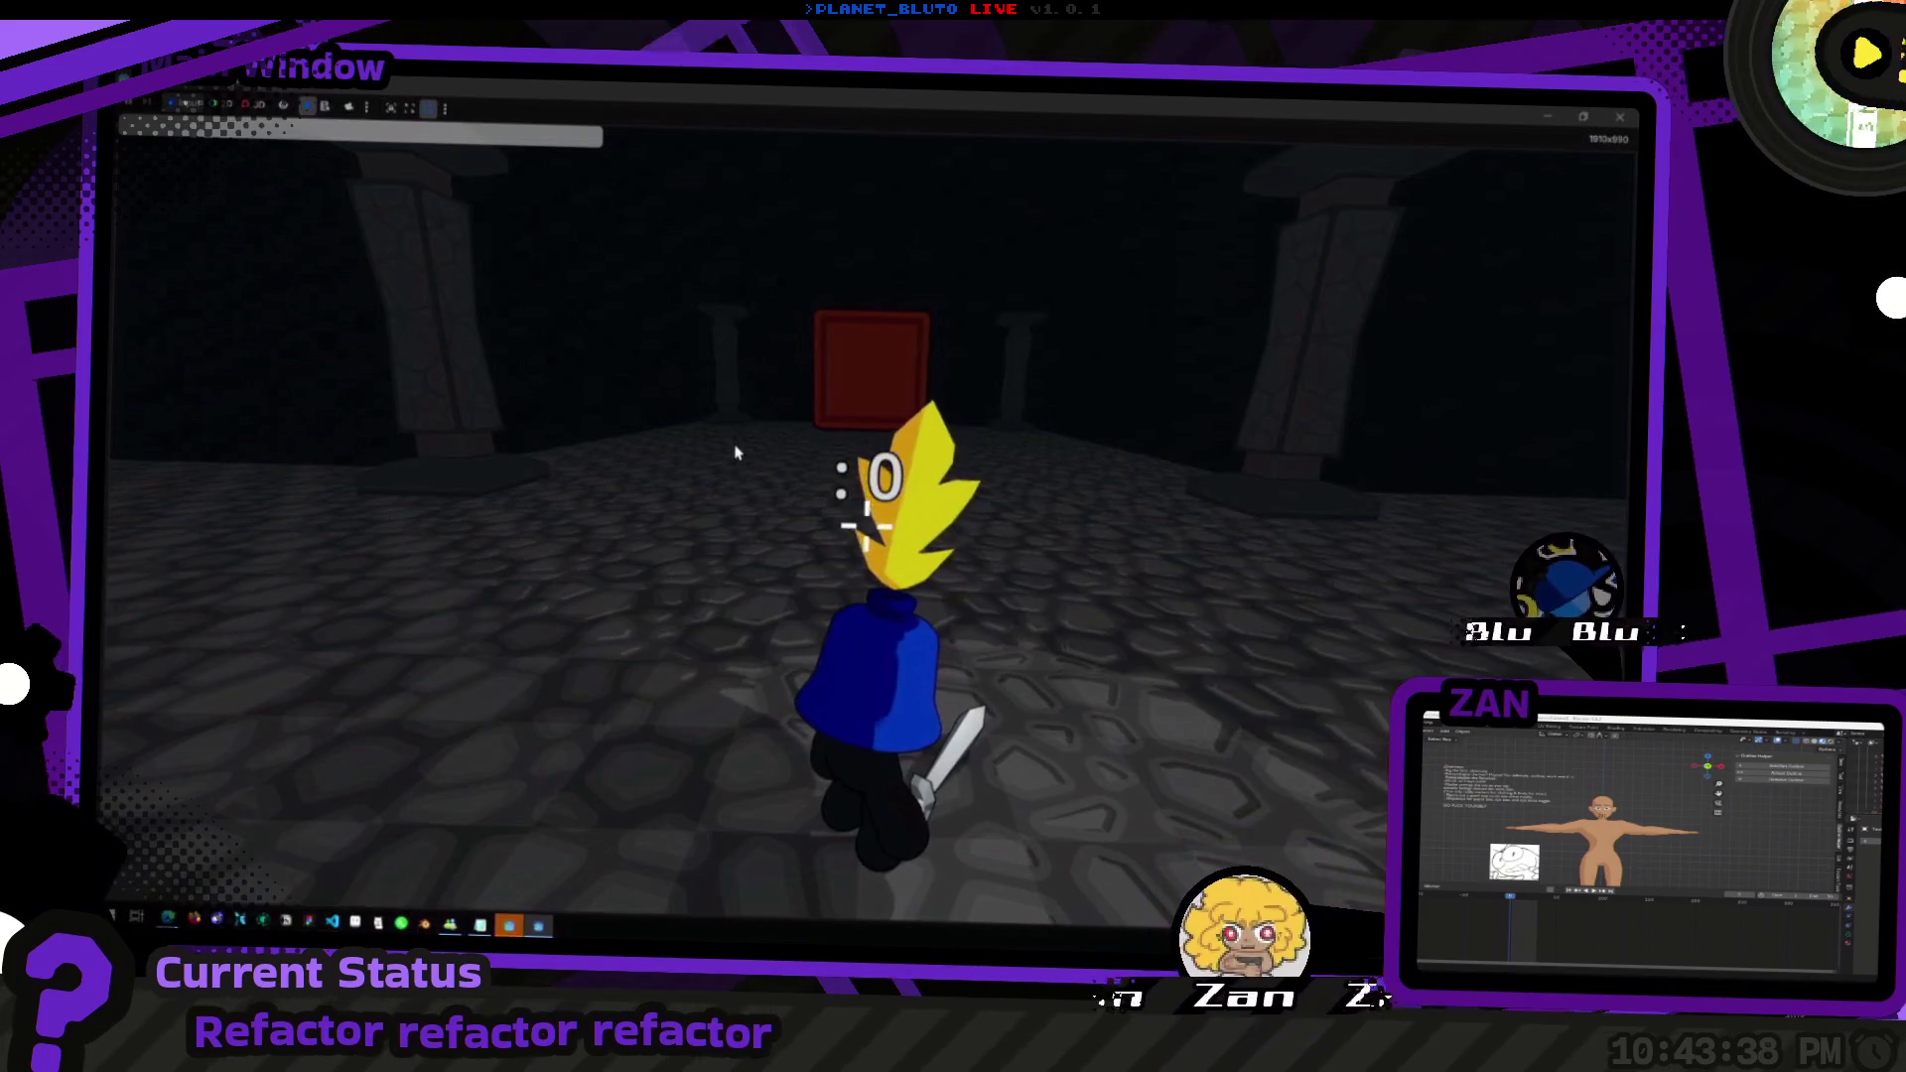
click(735, 453)
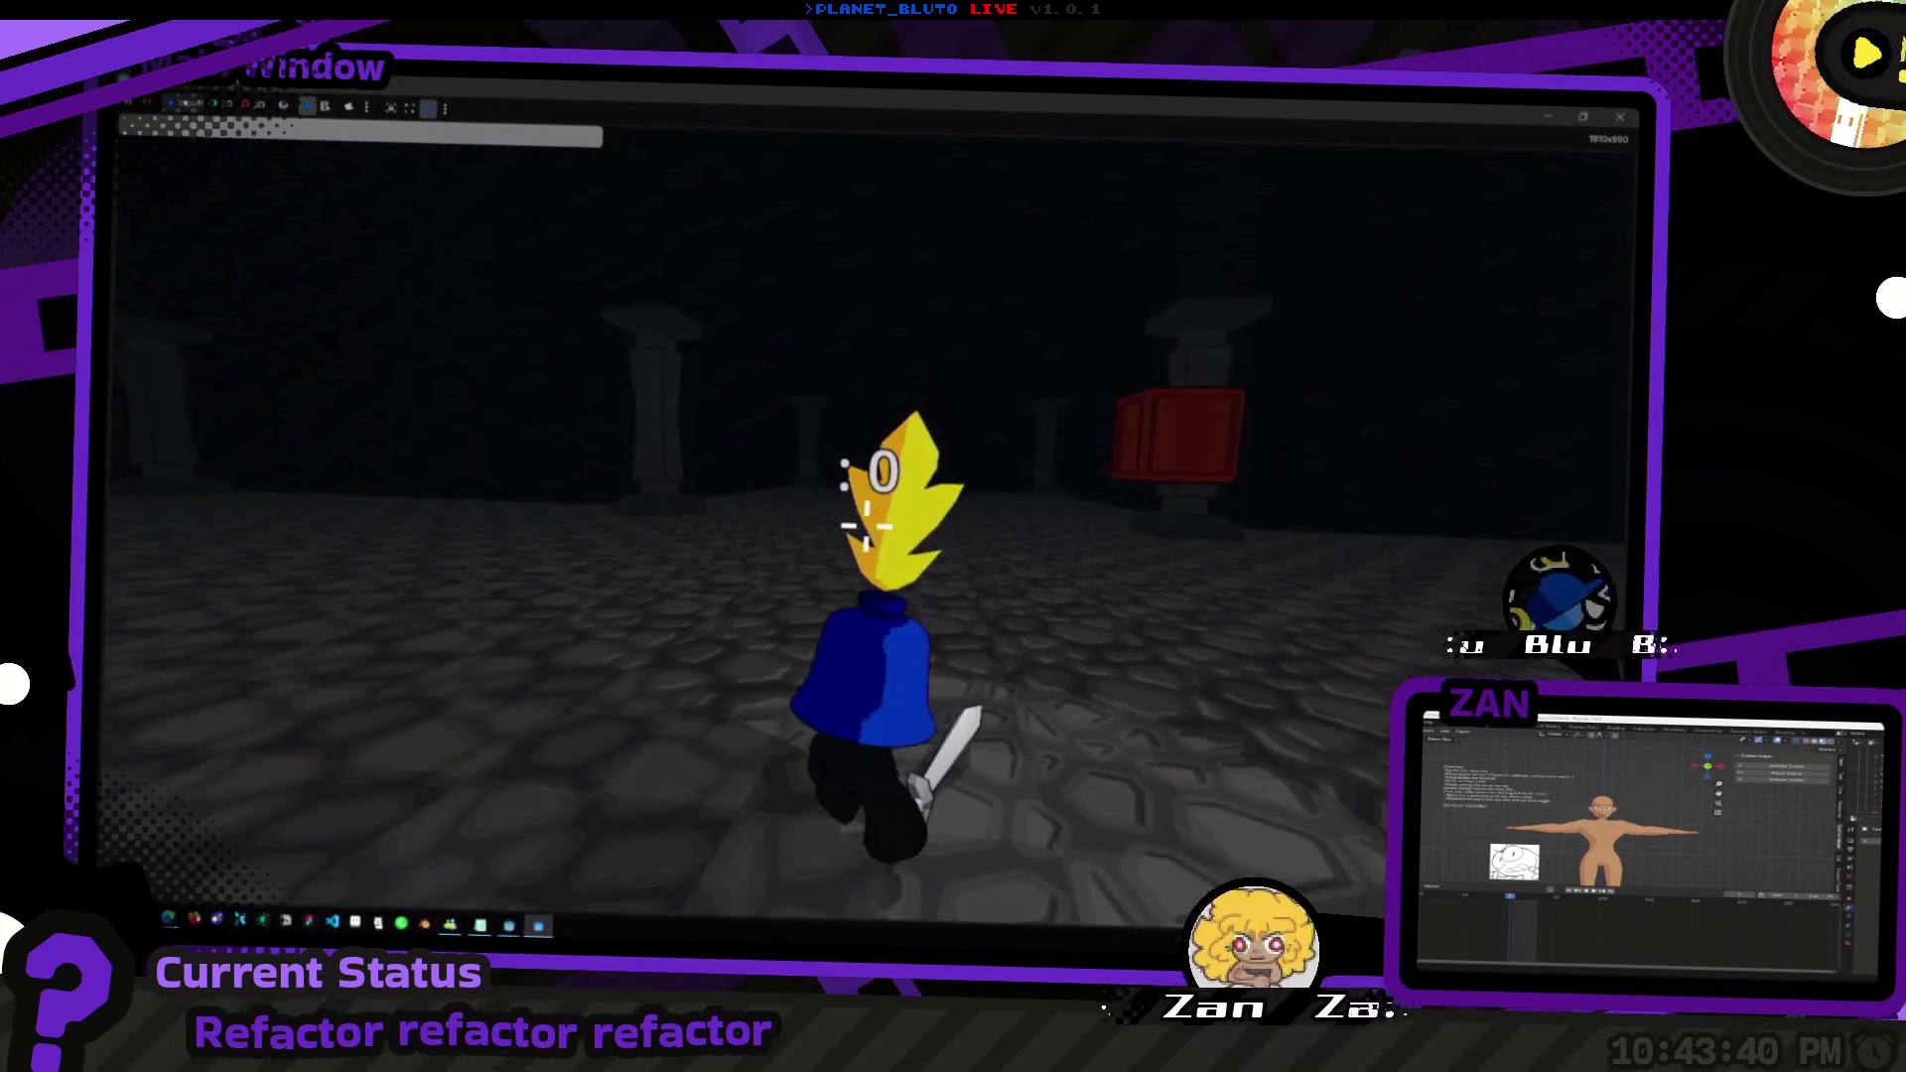
key(w)
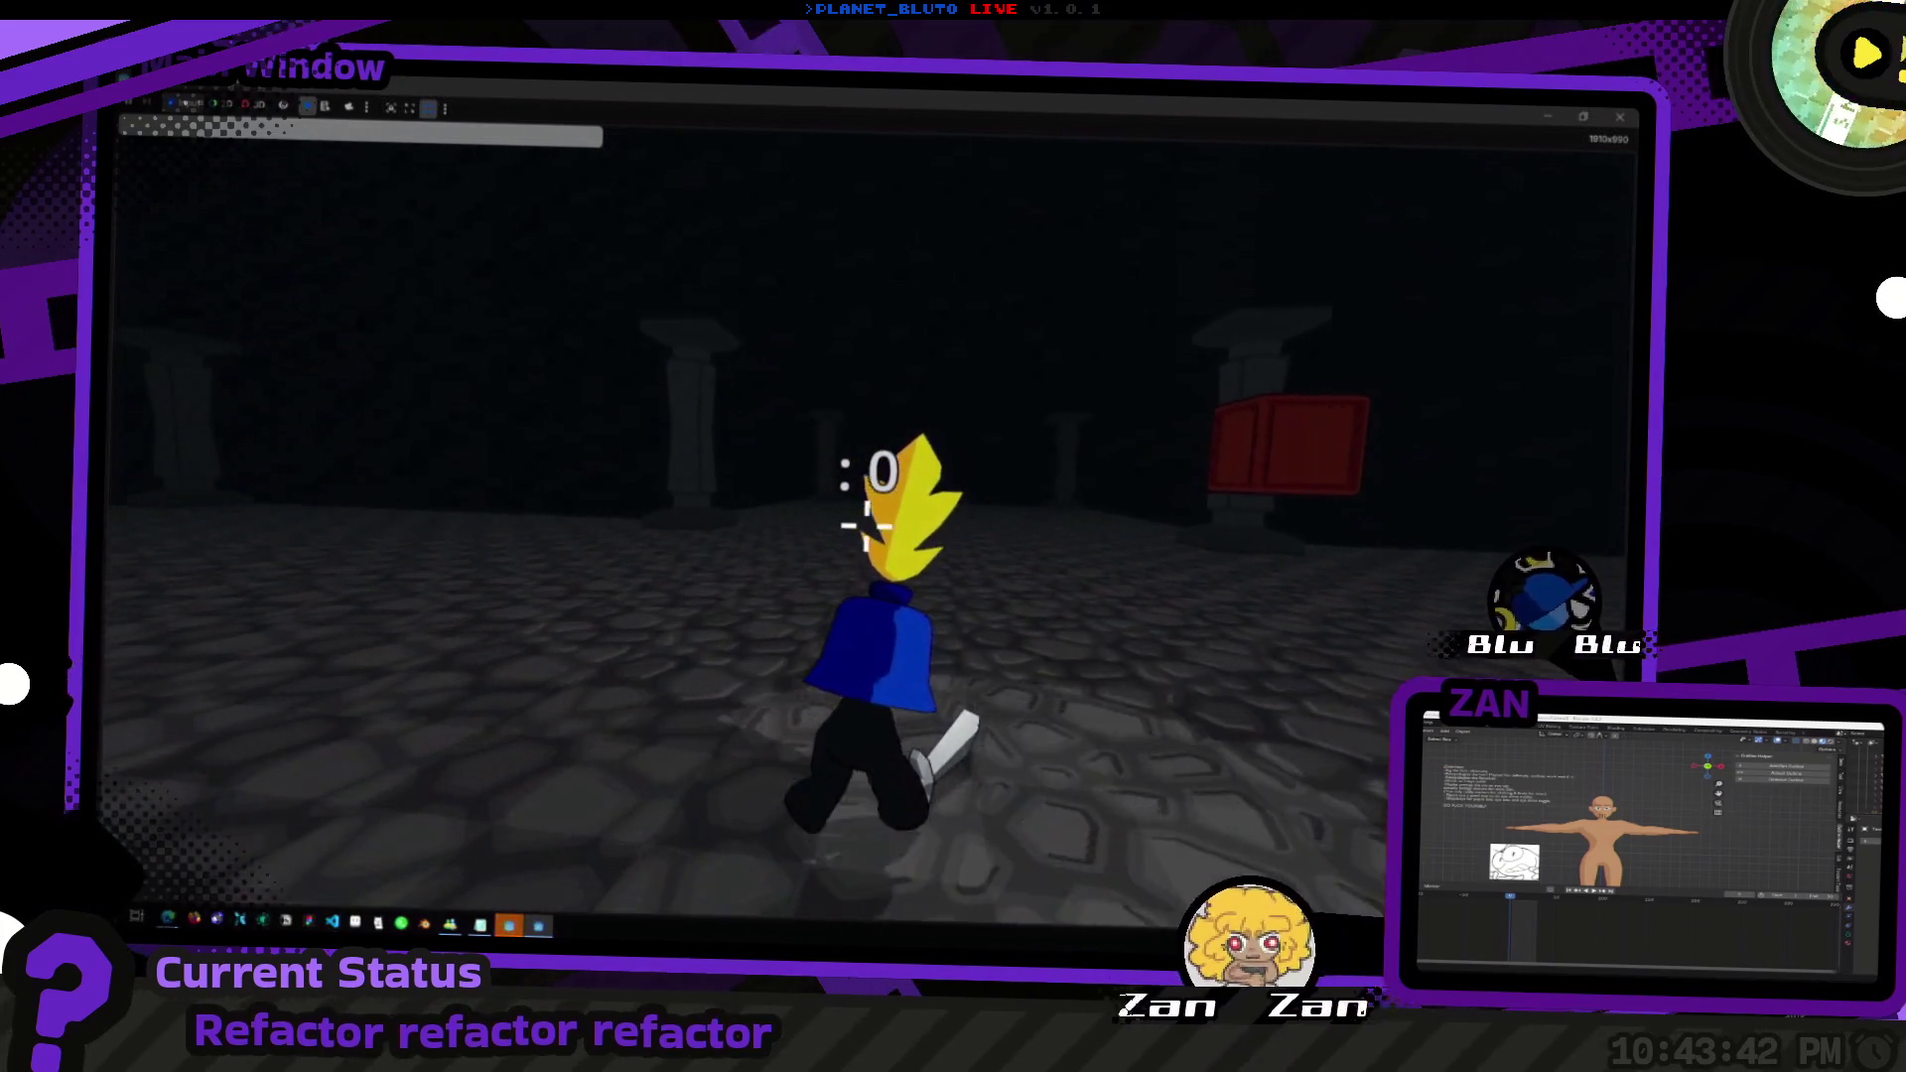
key(d)
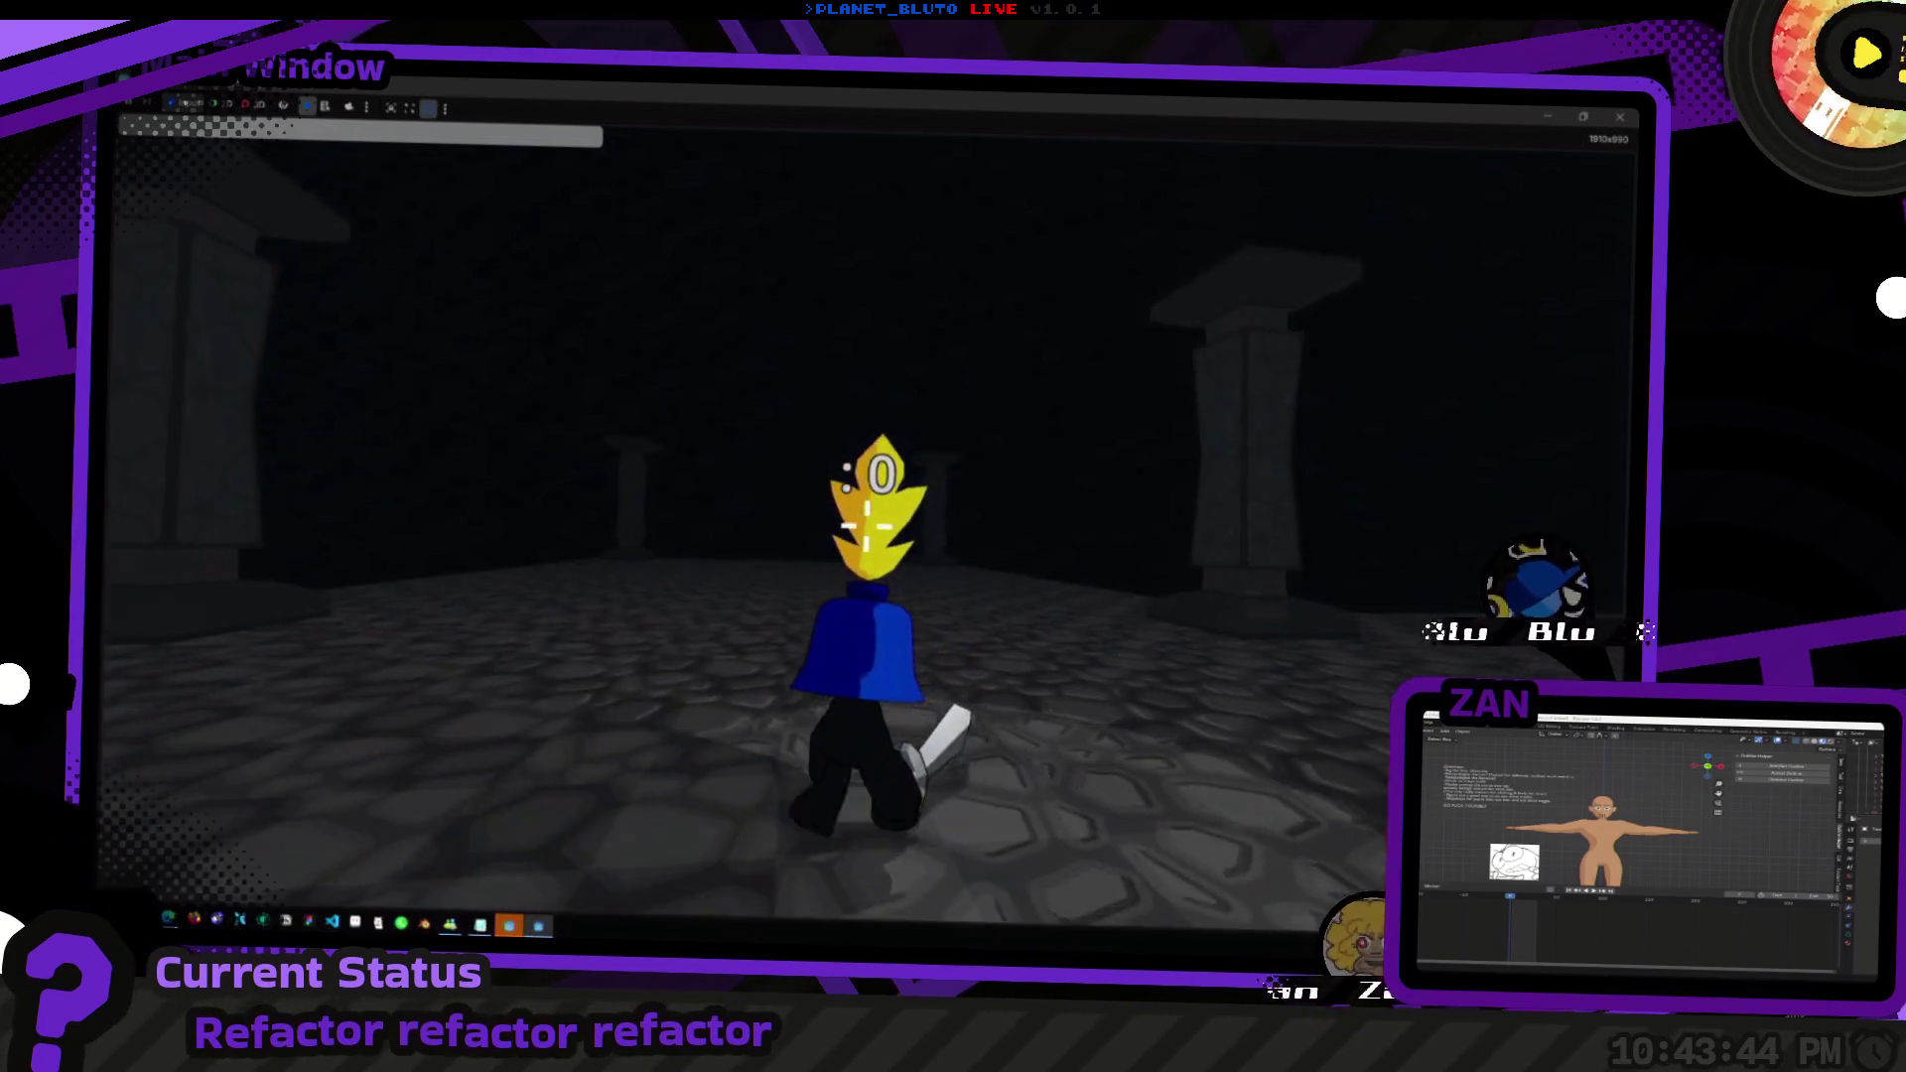
key(a)
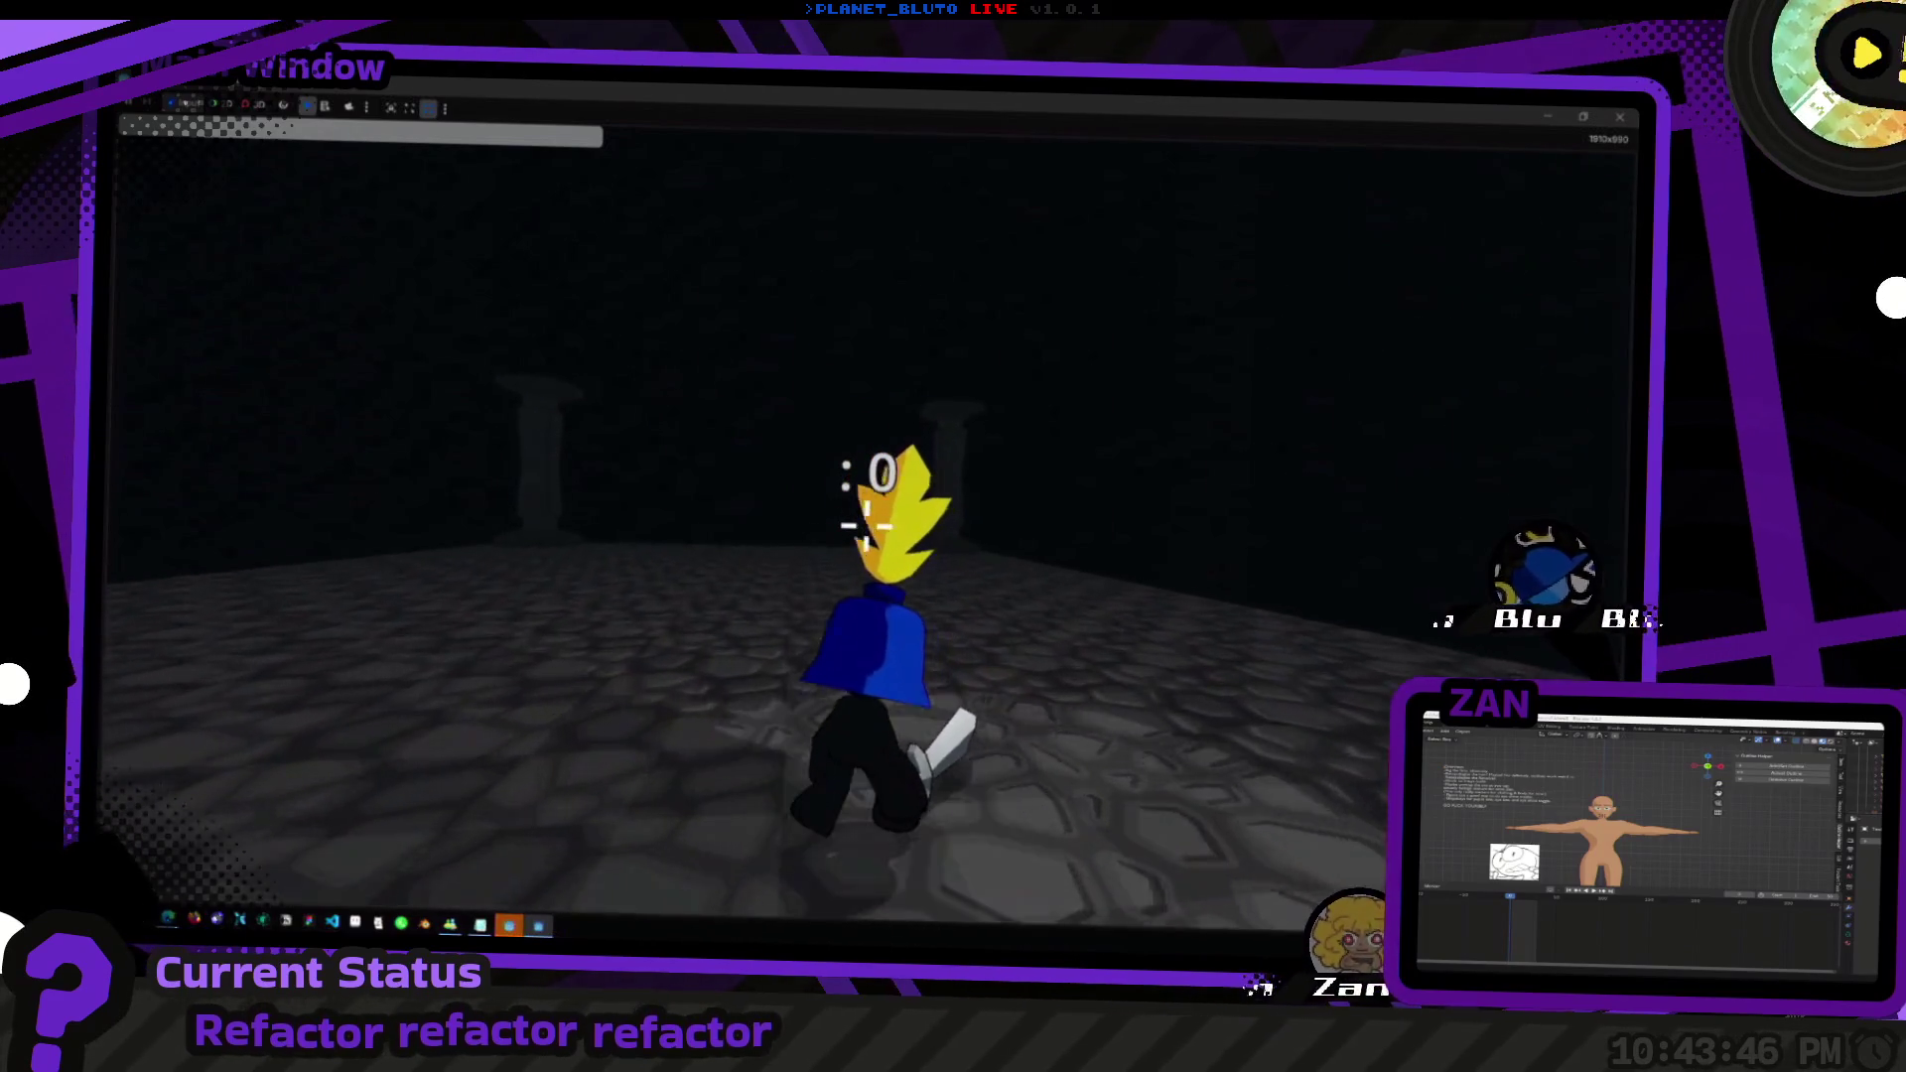
key(w)
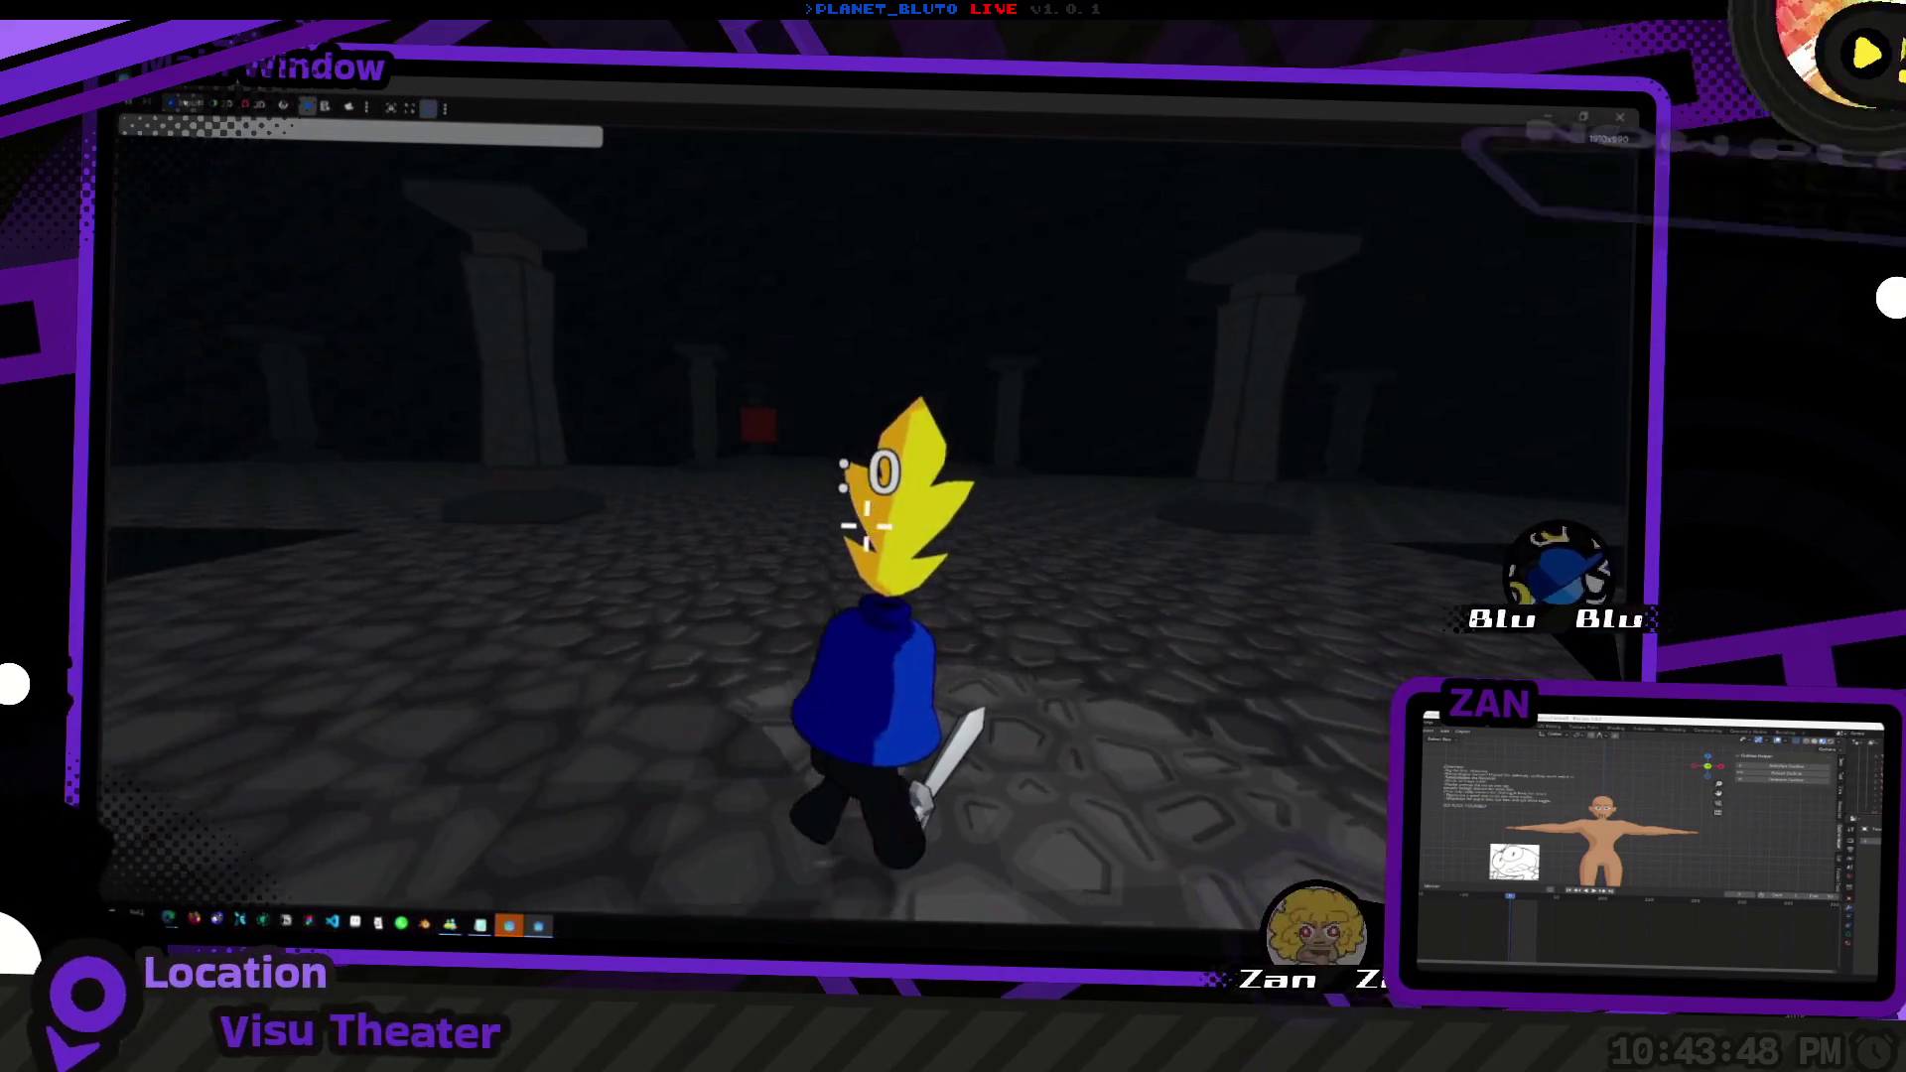
key(w)
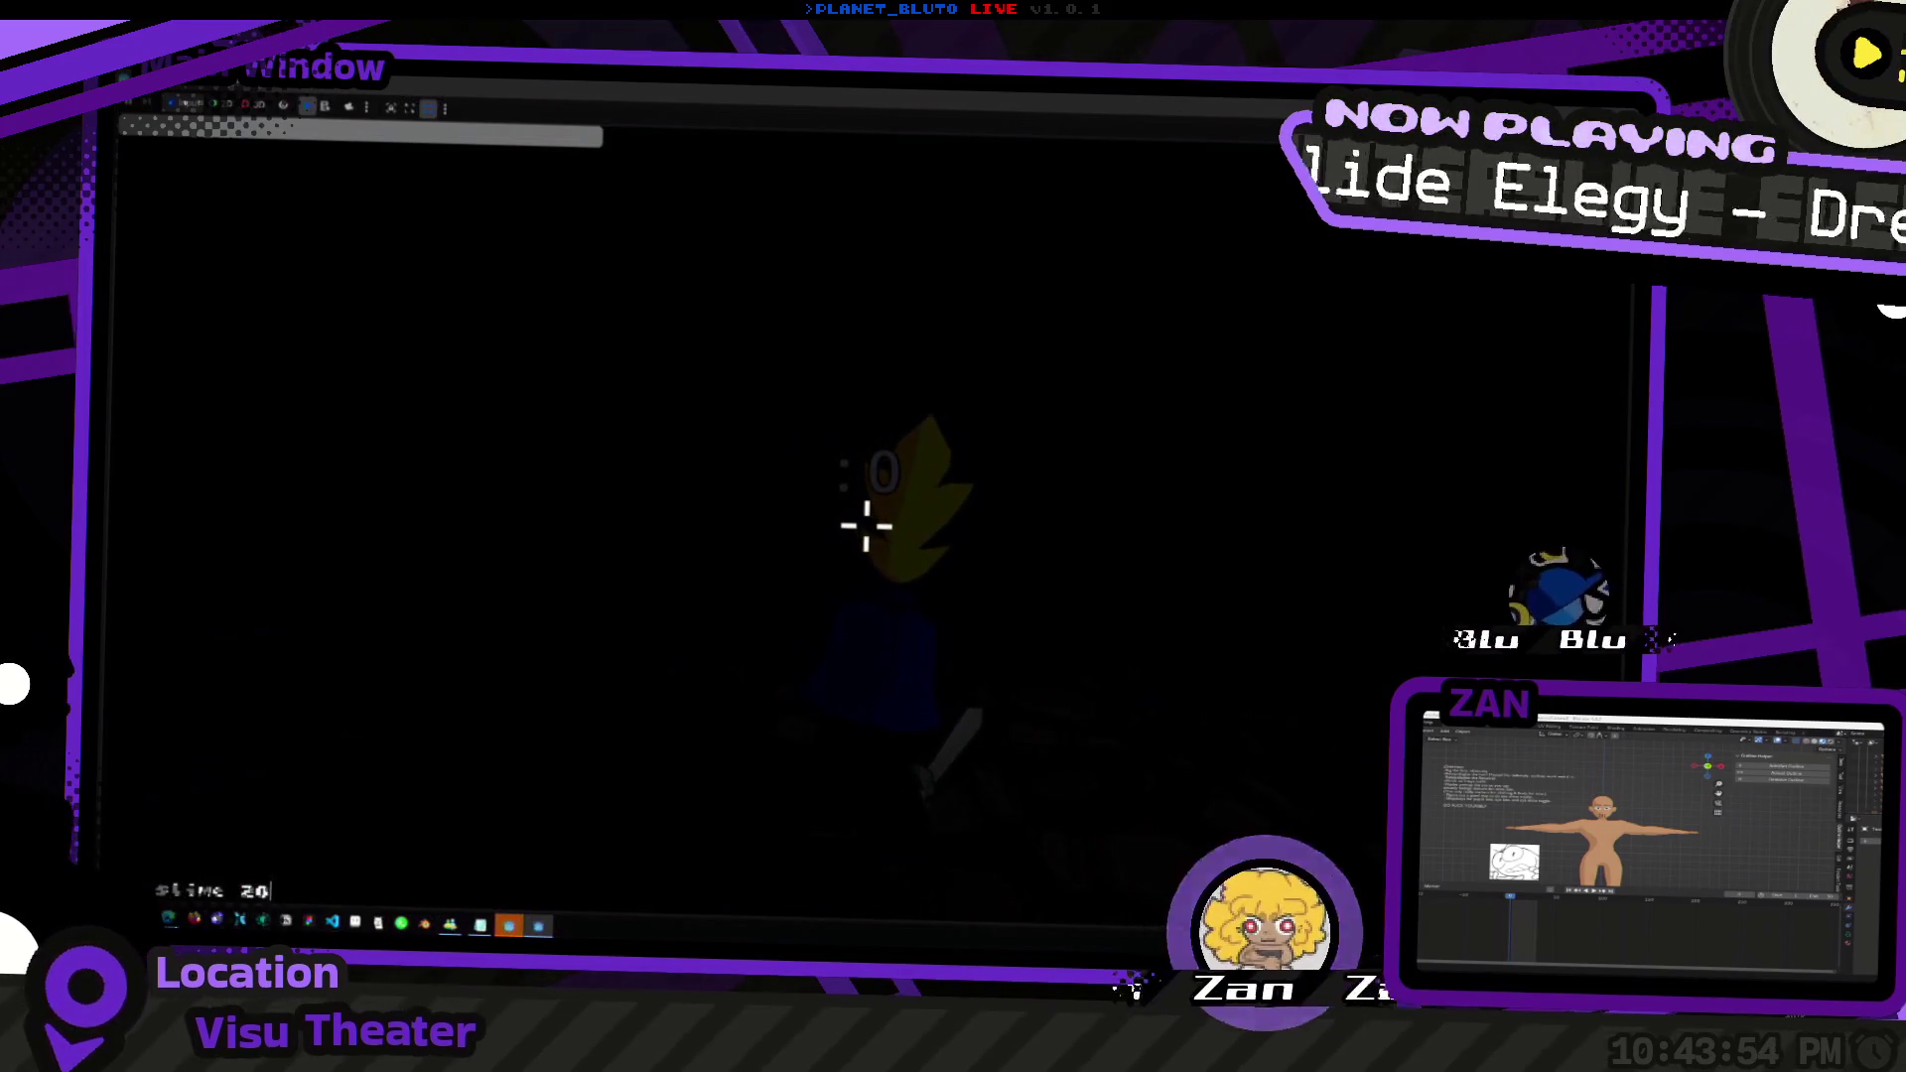
Spawn slimes, walk into the green slime cluster, then back away to watch them push.
key(w)
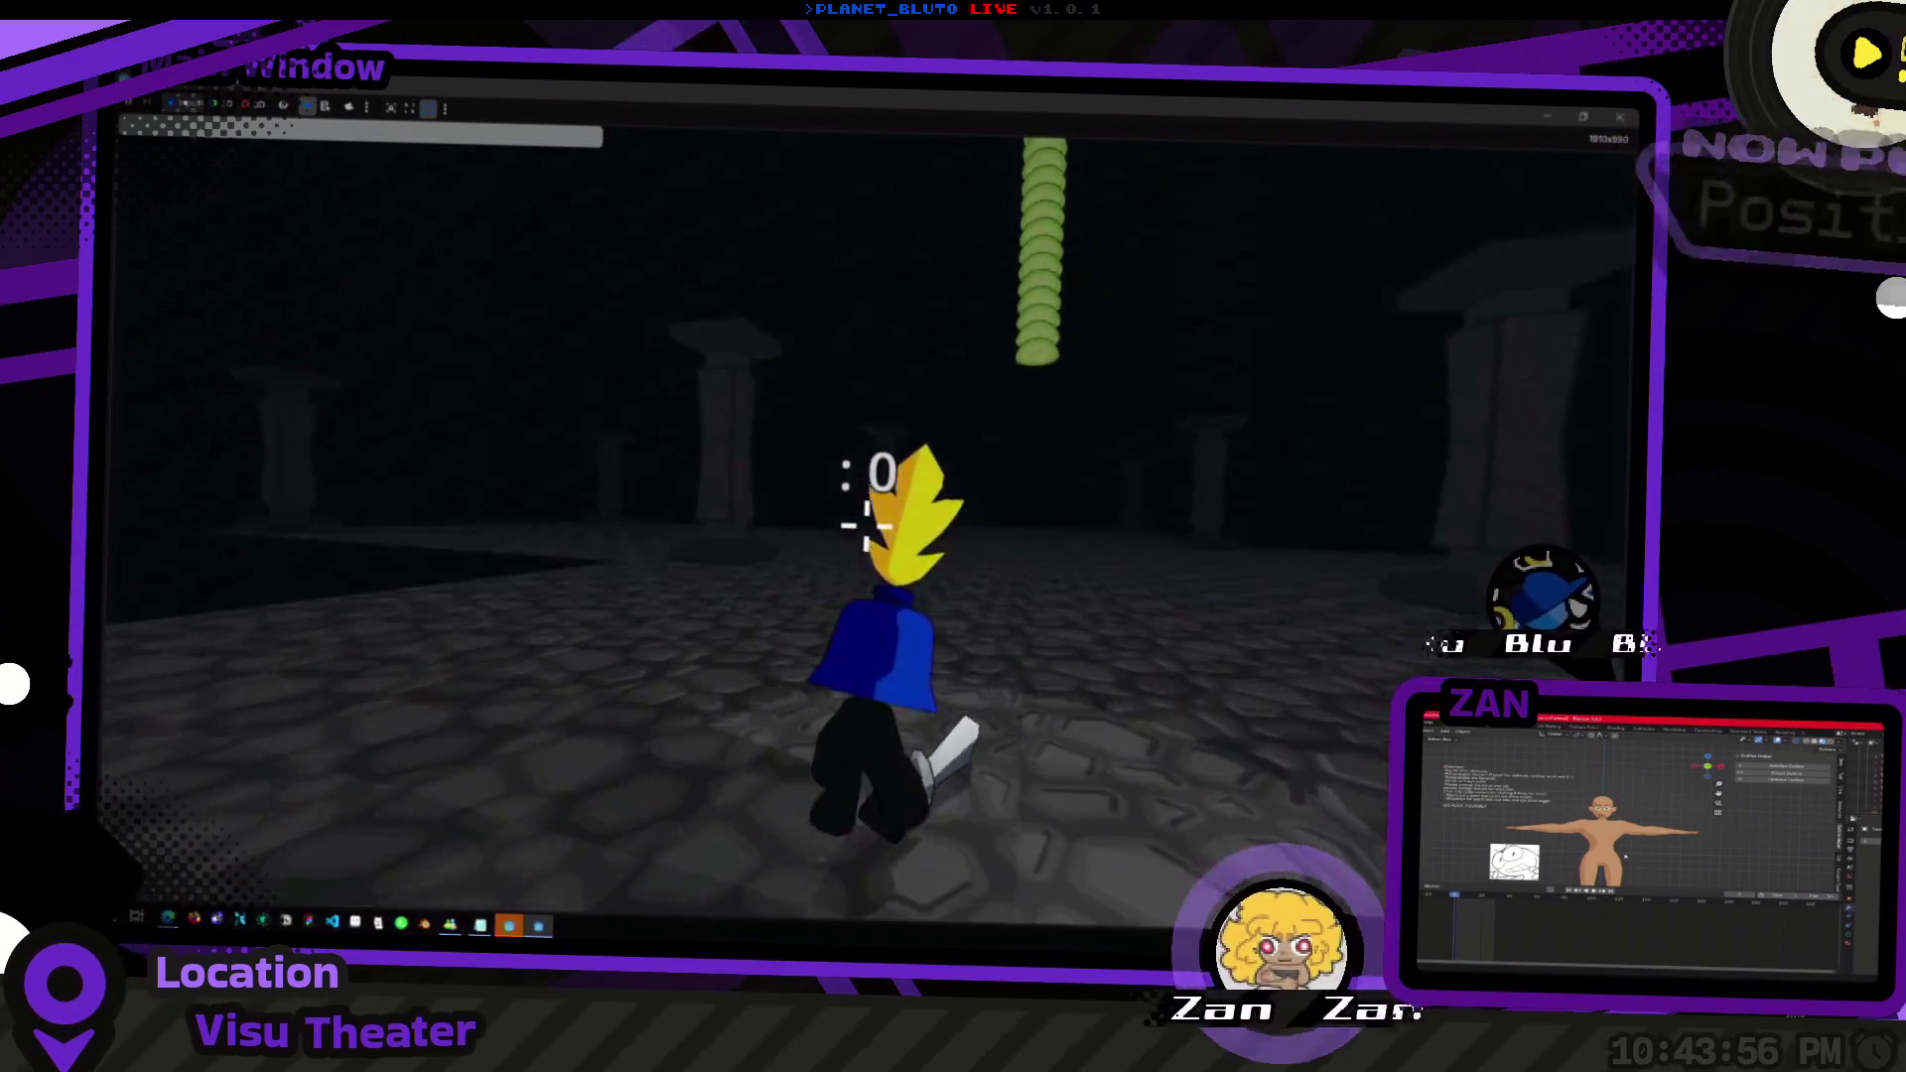
key(w)
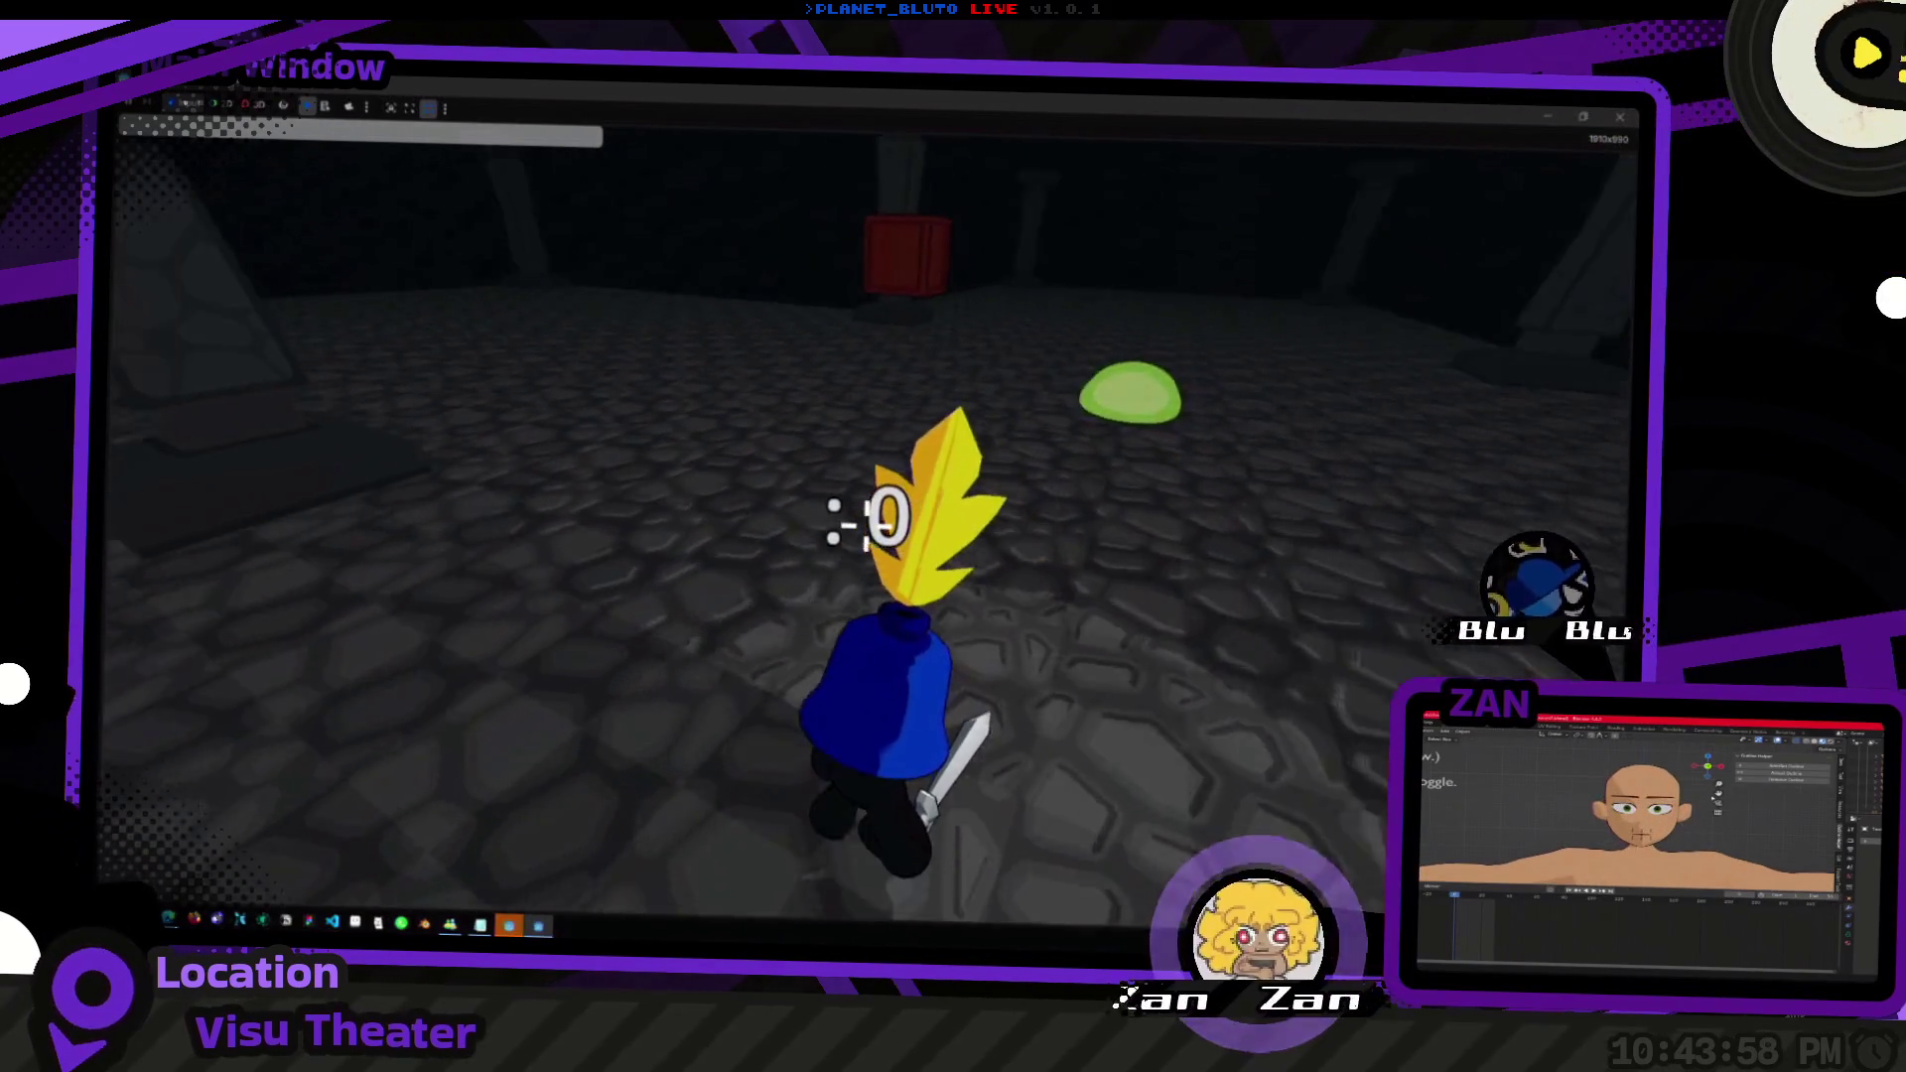
key(s)
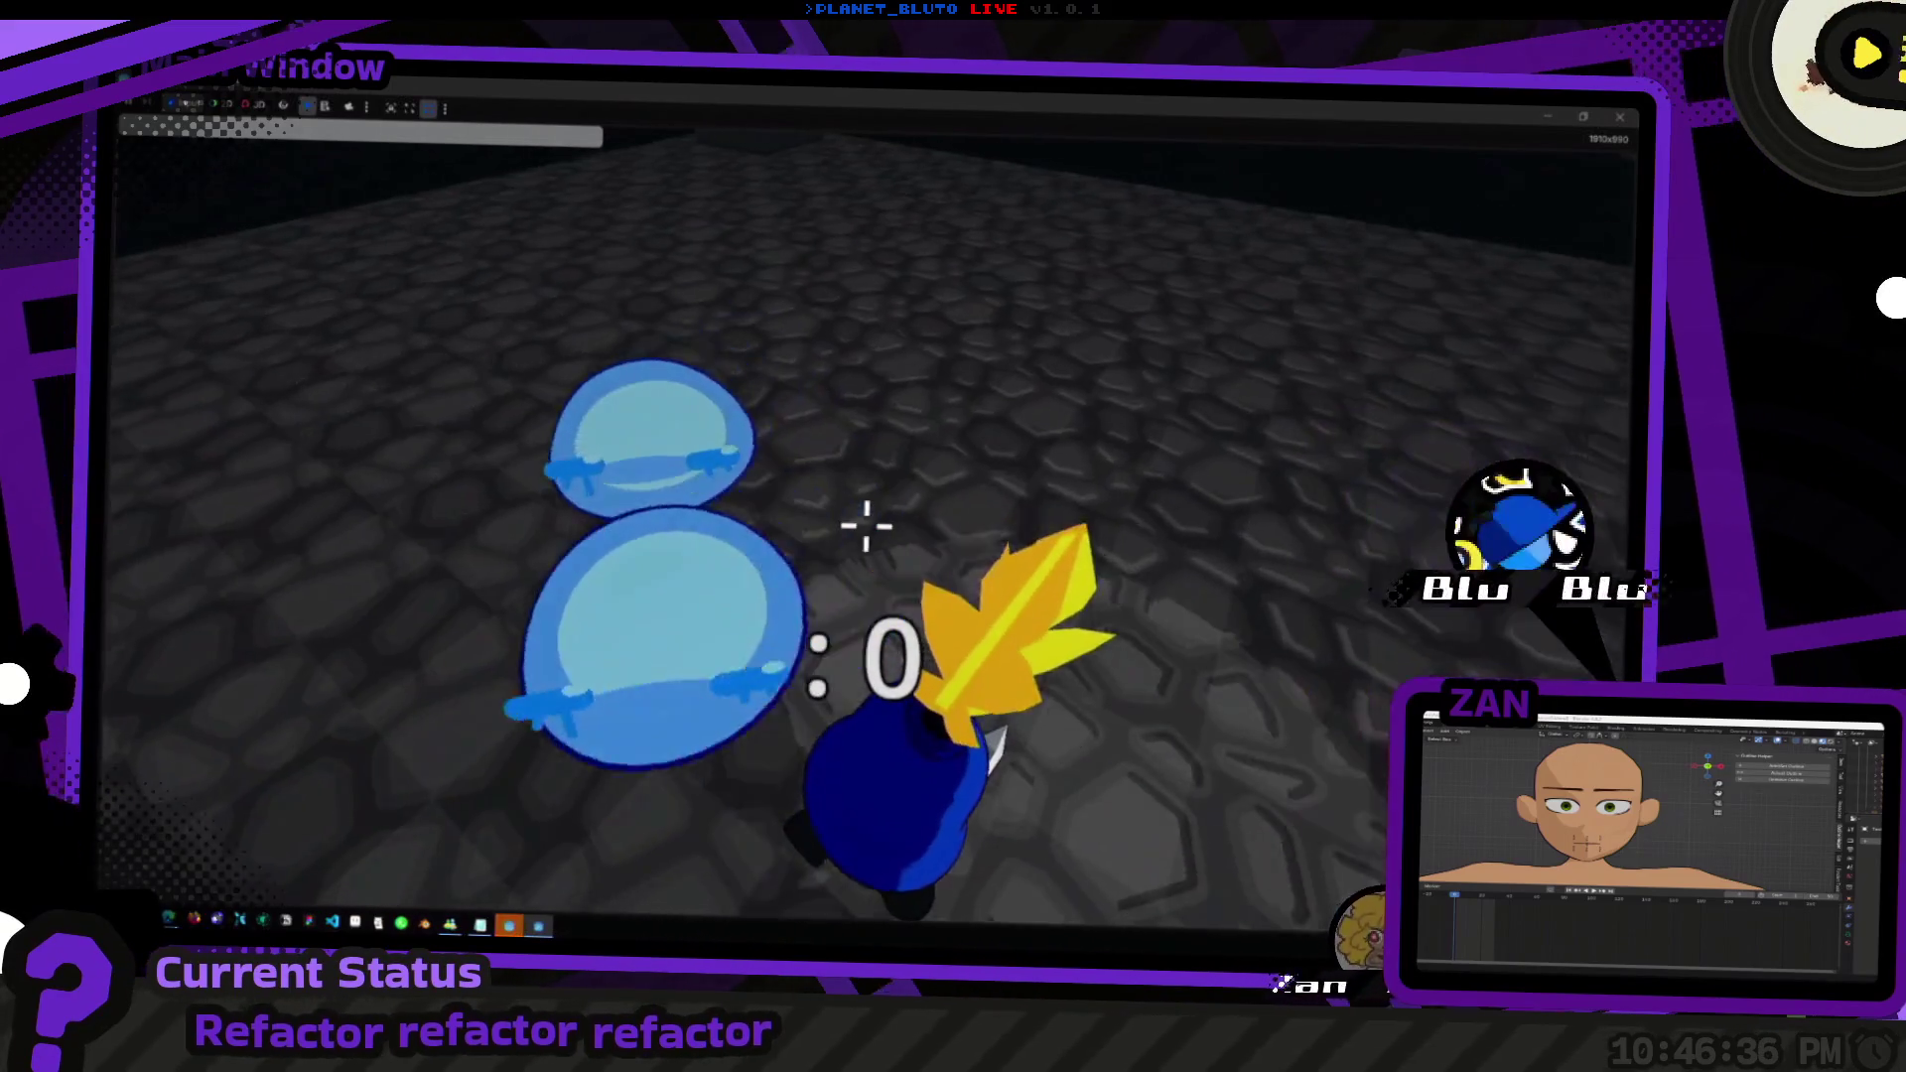
key(alt+Tab)
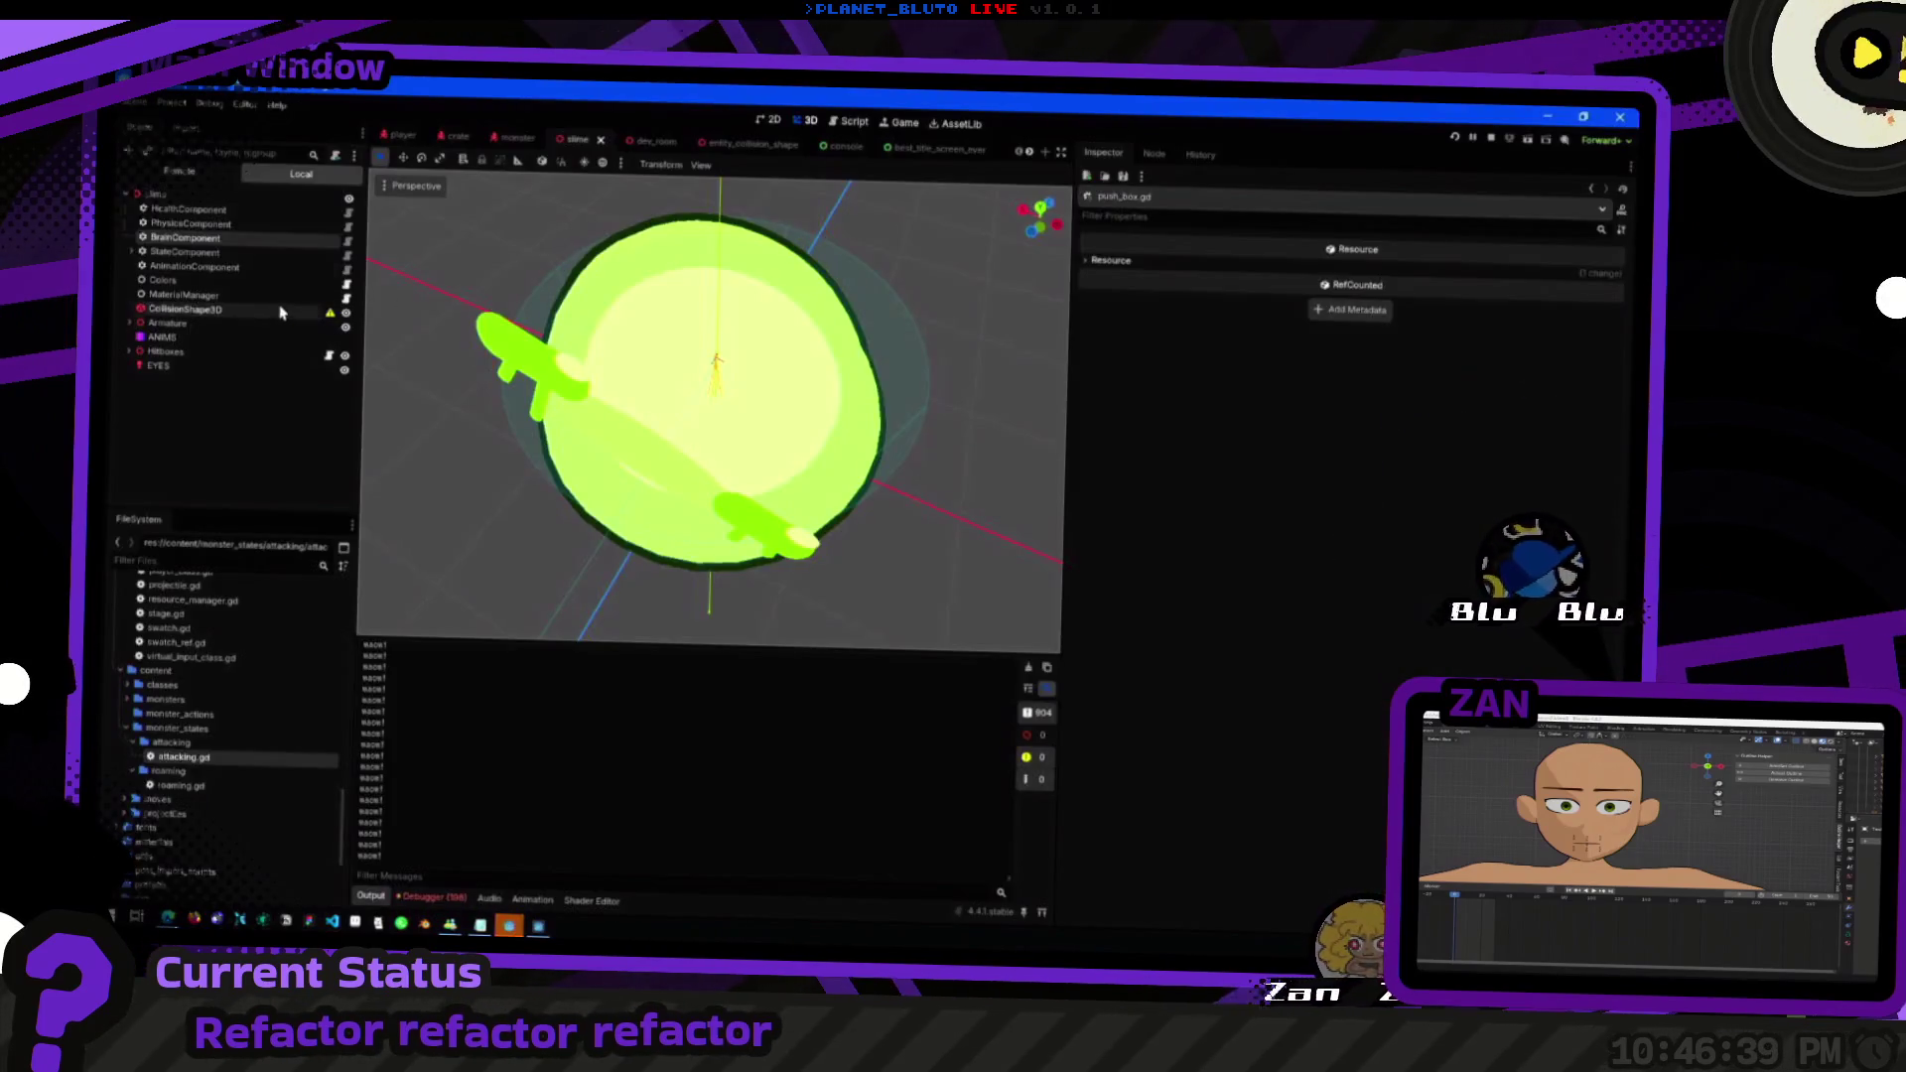
Revert the slime PhysicsComponent's Push Force to 9.0 and check it in the running game.
click(189, 238)
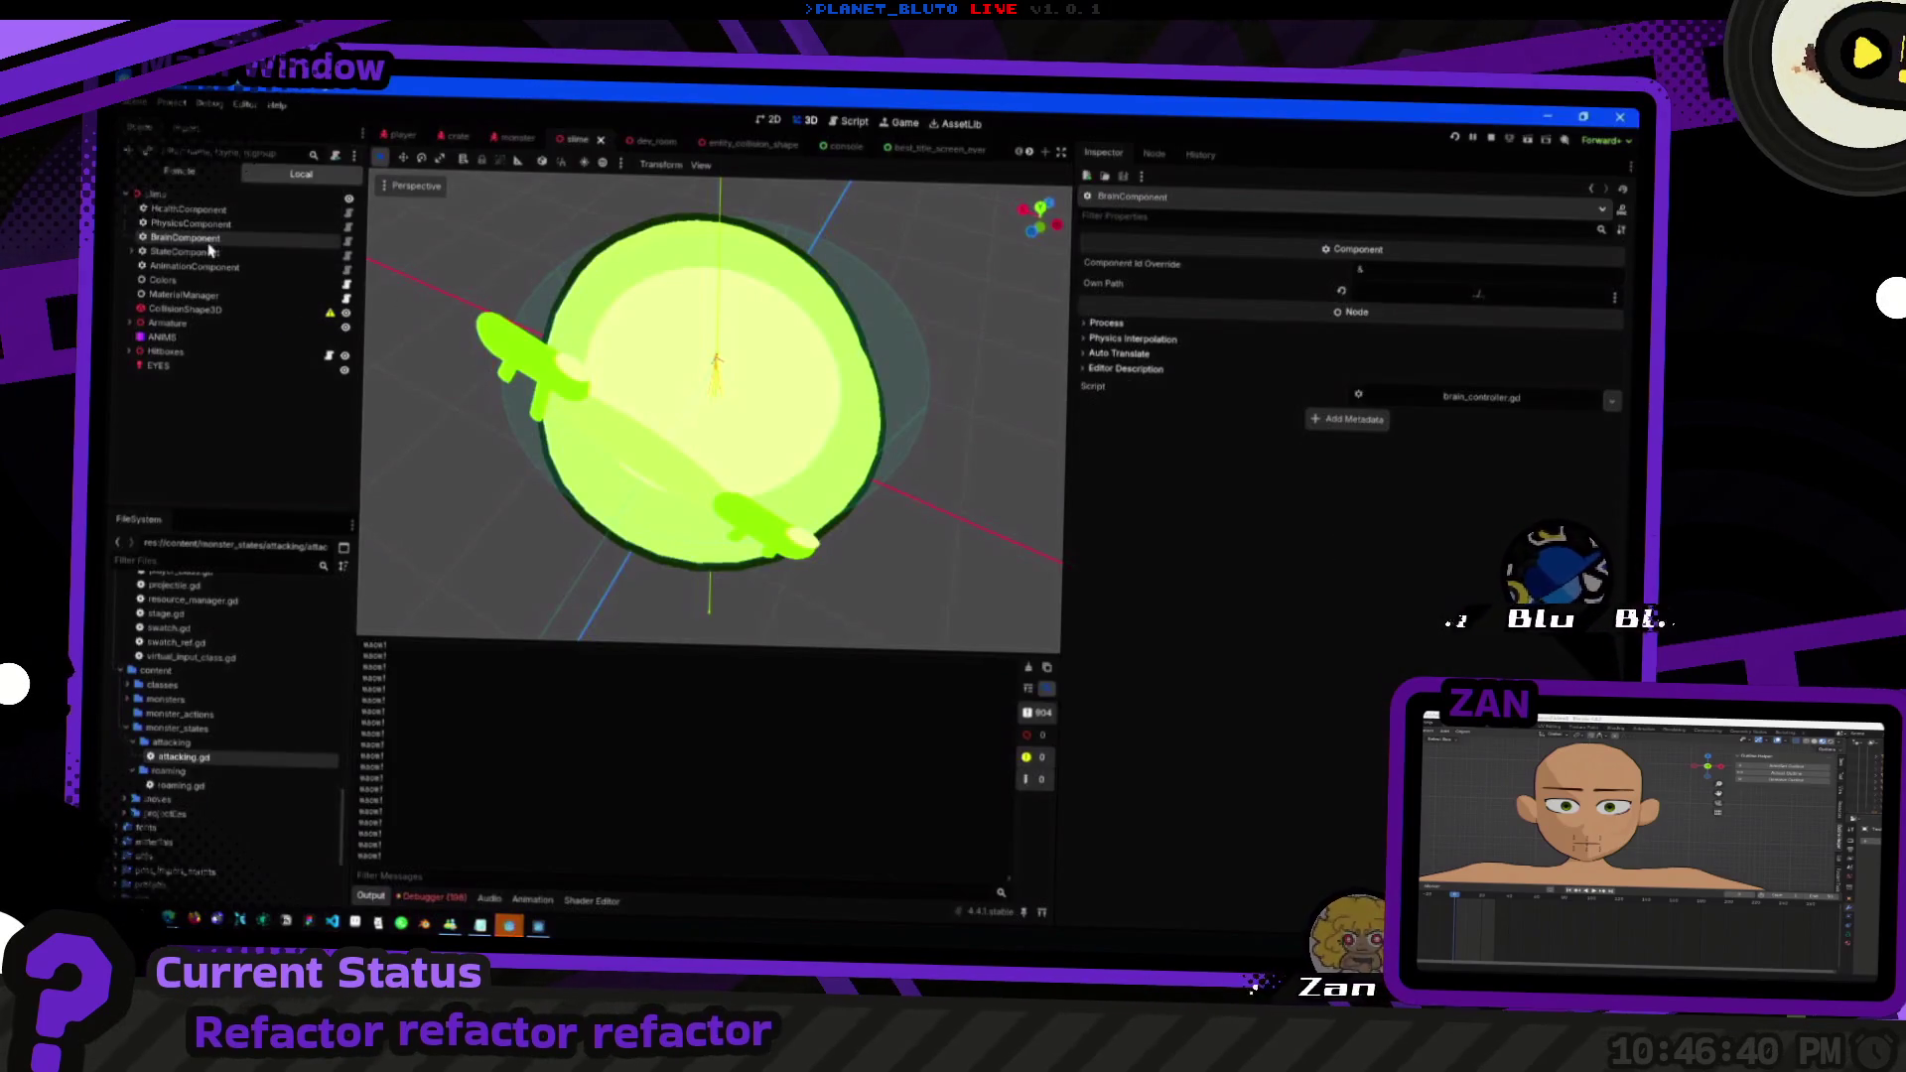
click(208, 227)
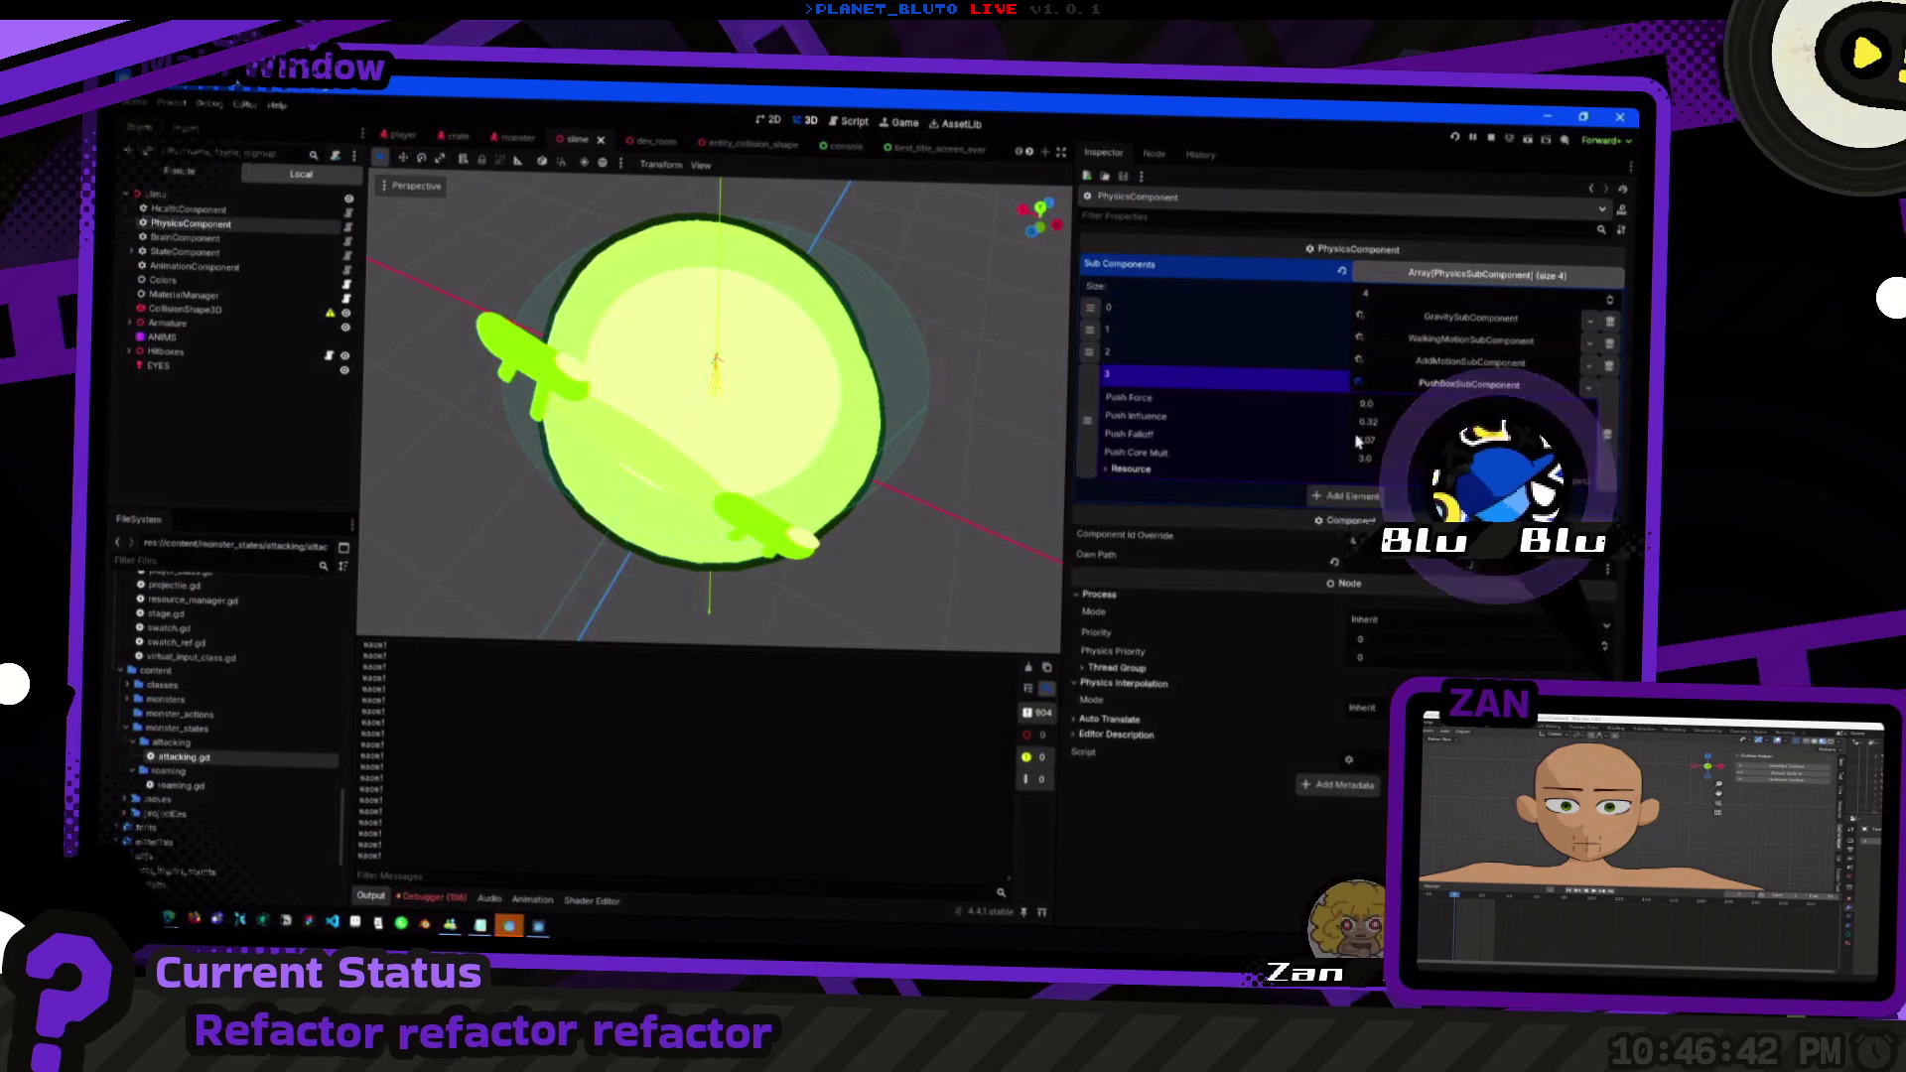
key(ctrl+z)
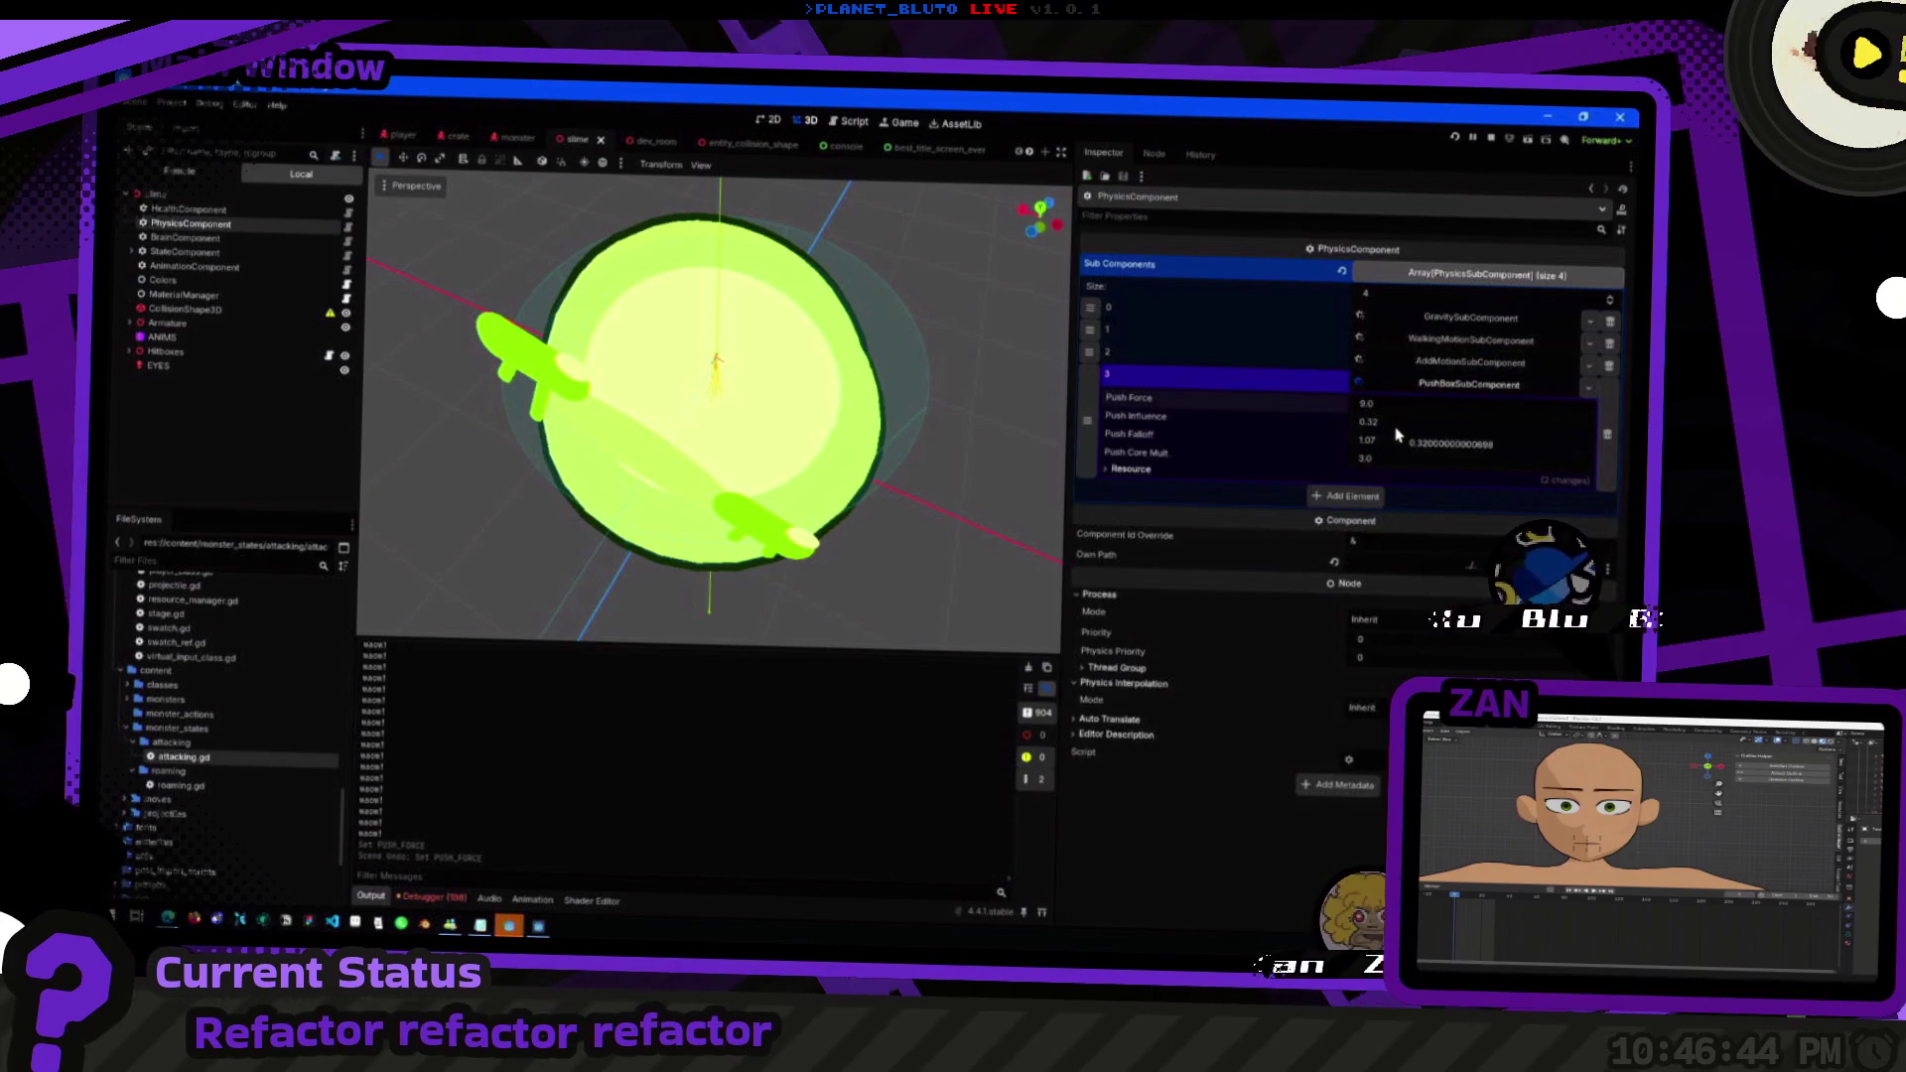
key(alt+Tab)
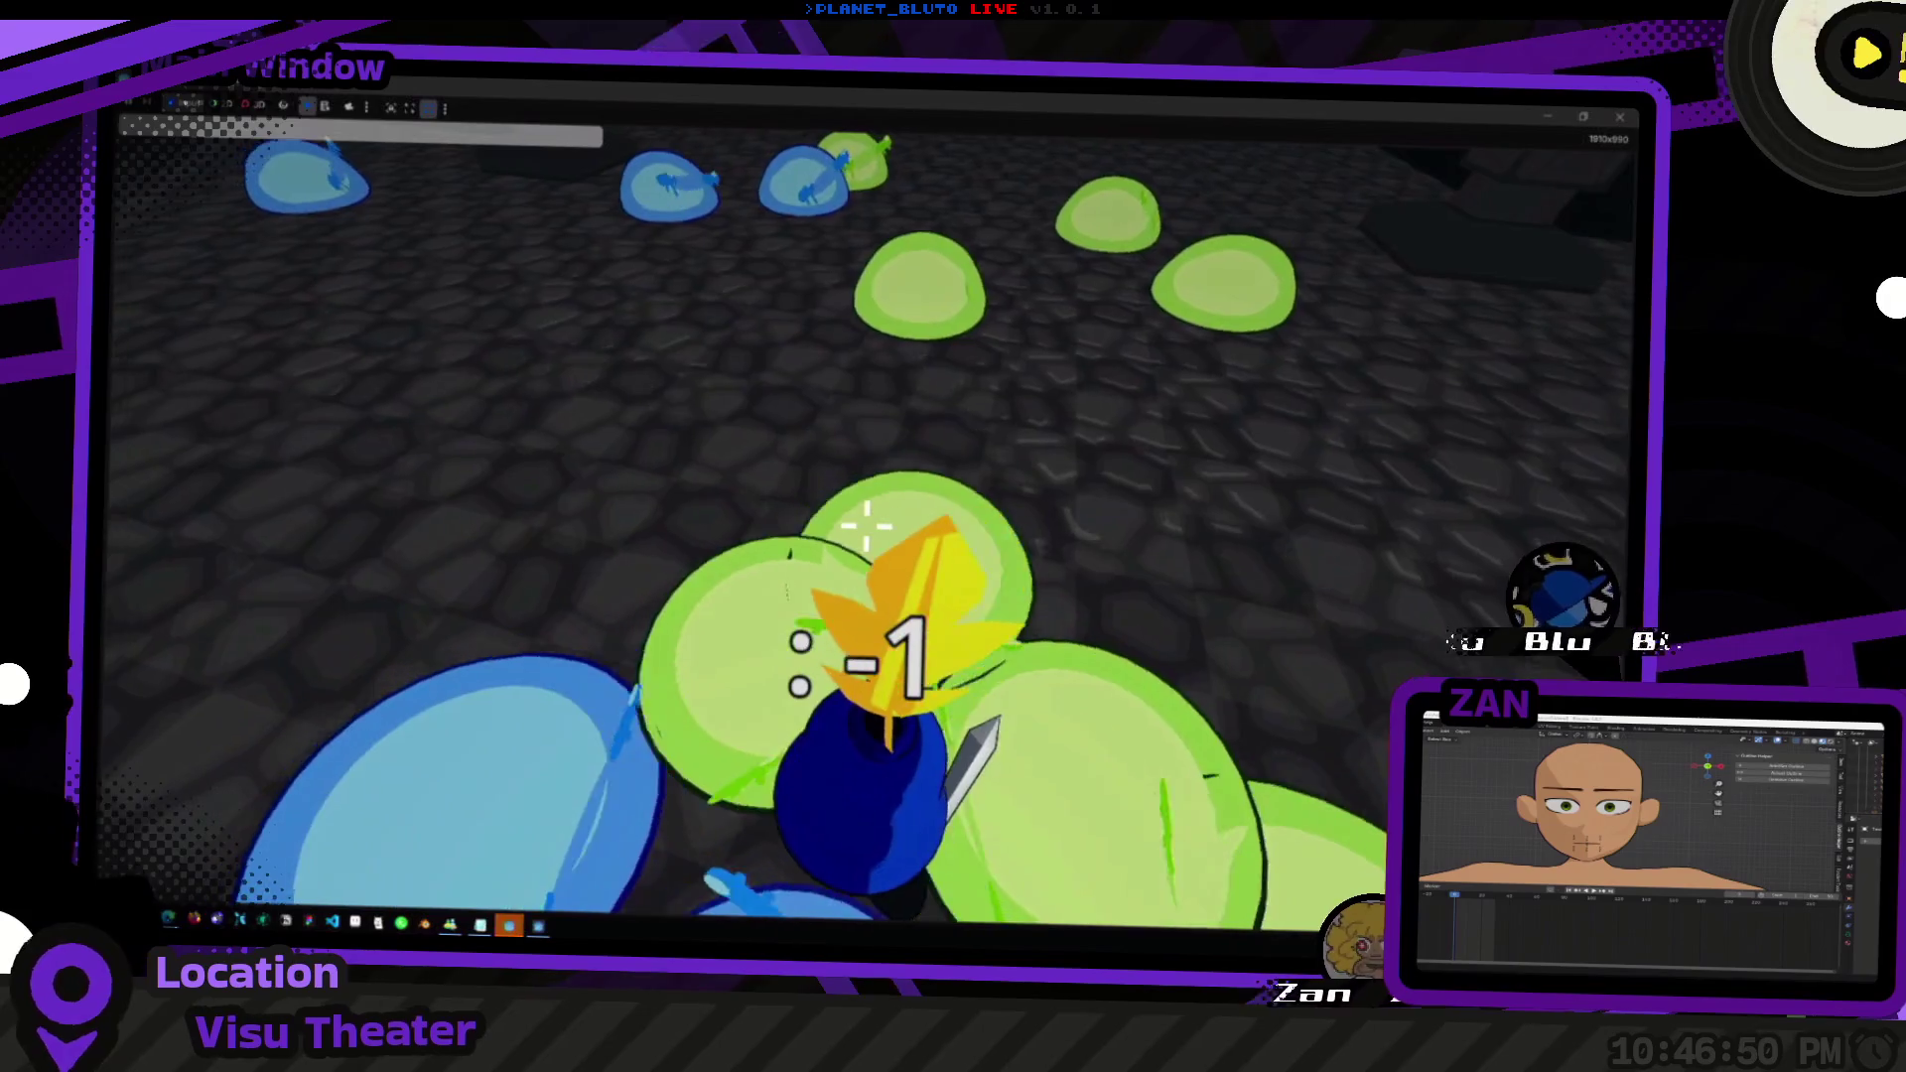
Raise the slime's Push Influence from 0.32 to 0.5, then return to the running game.
key(alt+Tab)
key(BackSpace)
key(BackSpace)
text(5)
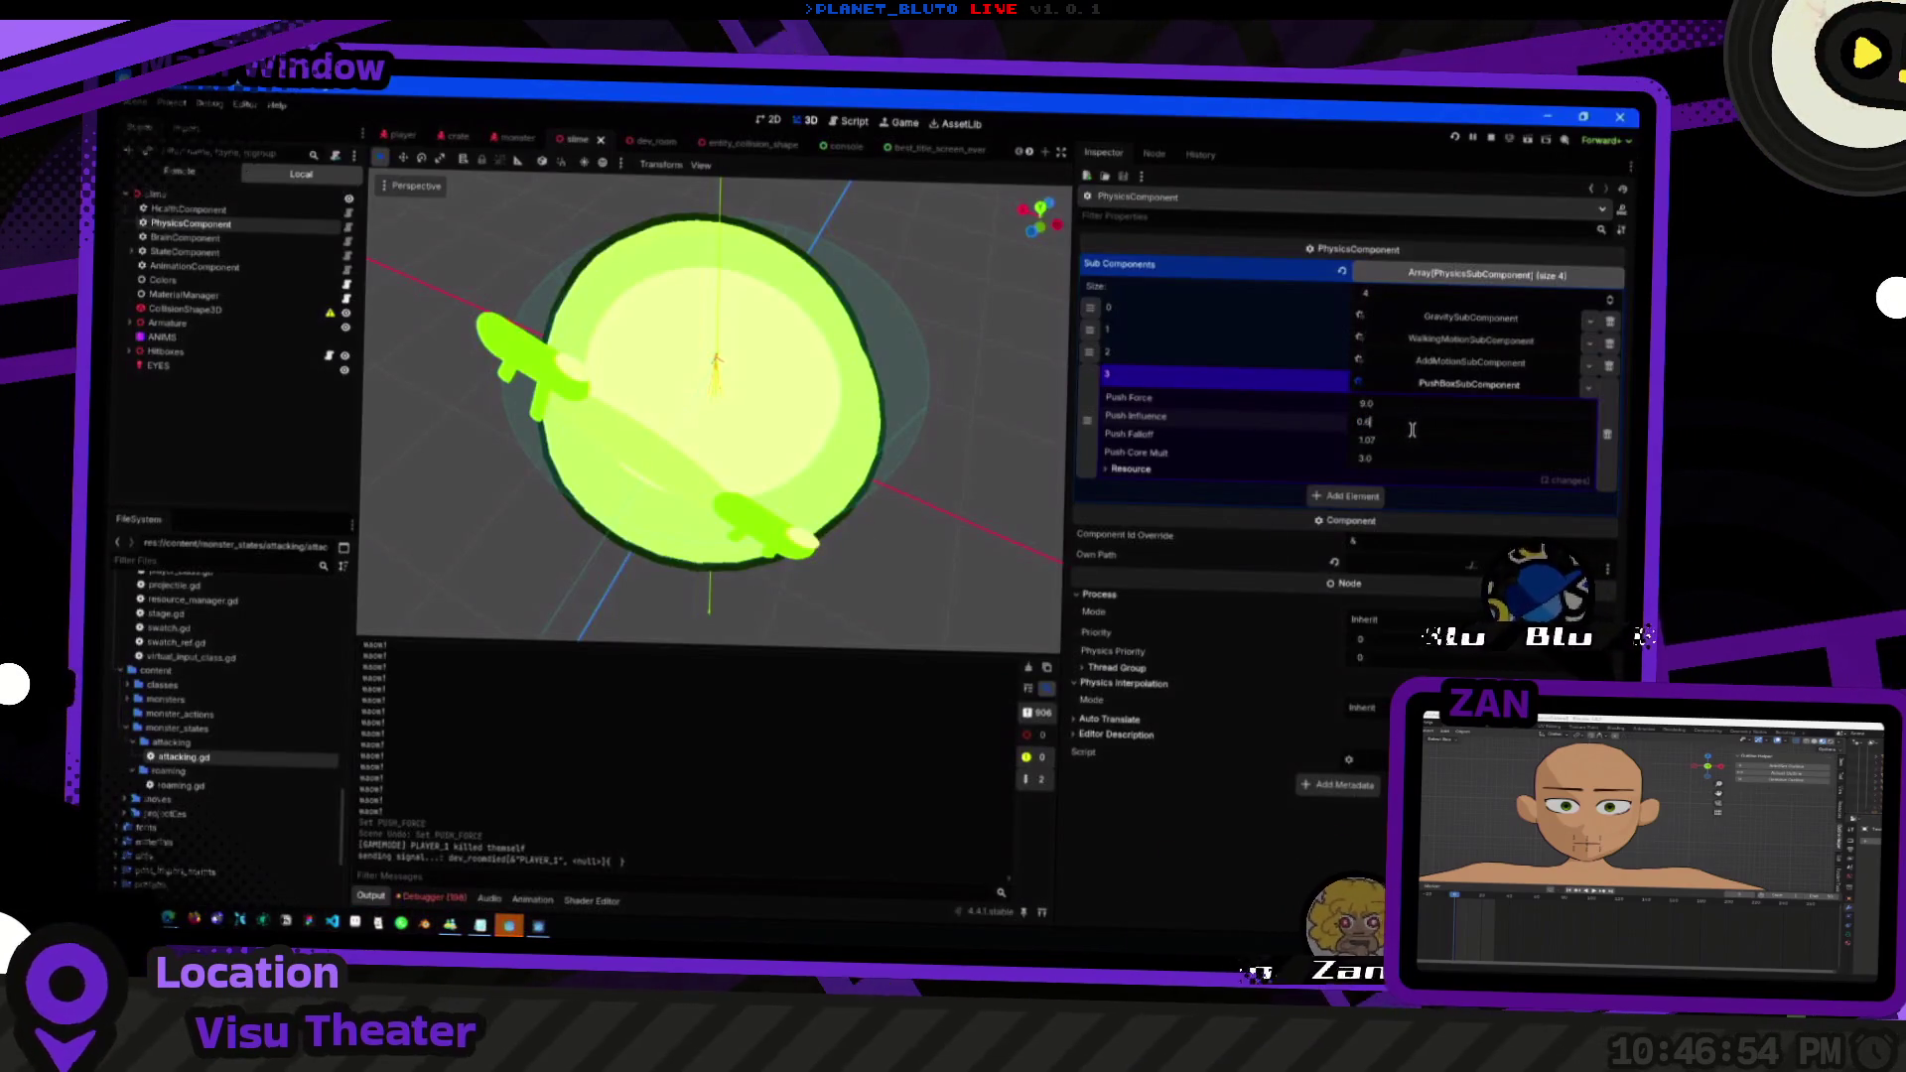
key(alt+Tab)
key(alt+Tab)
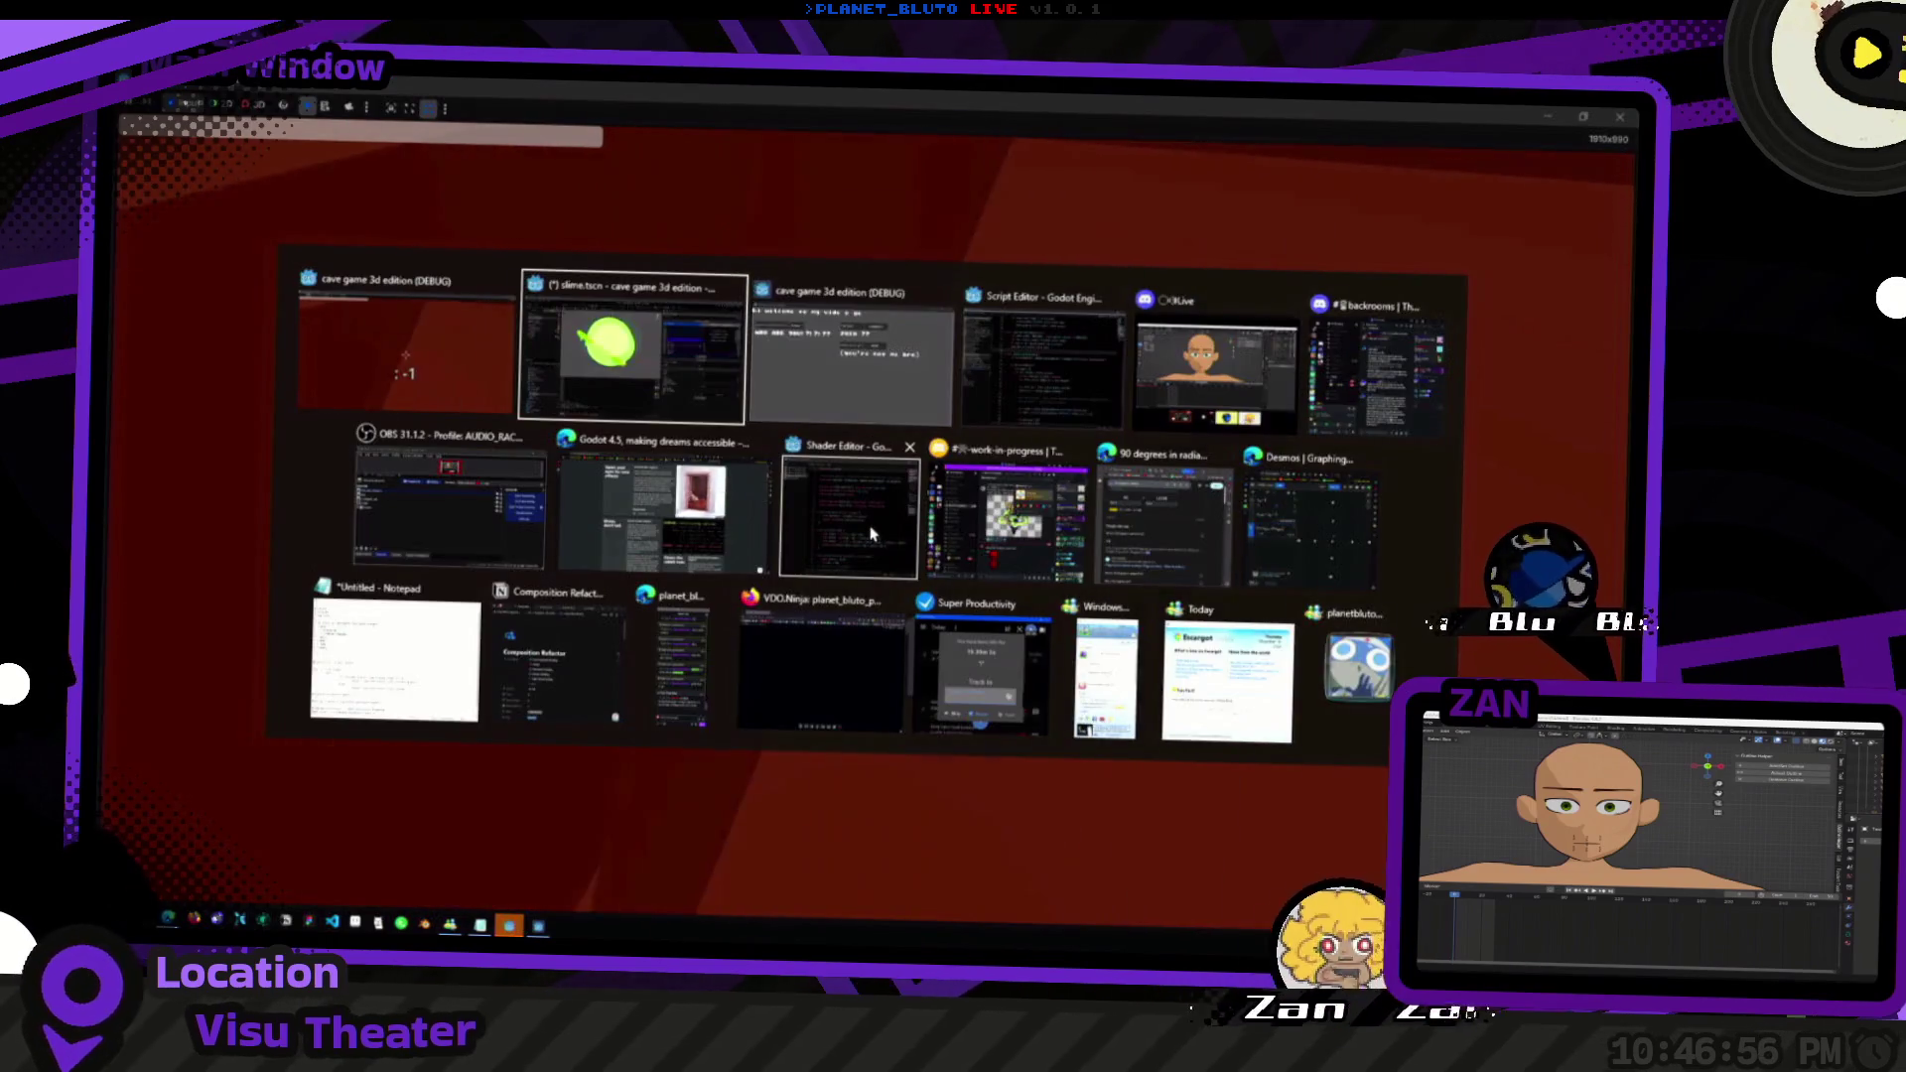
key(alt+Tab)
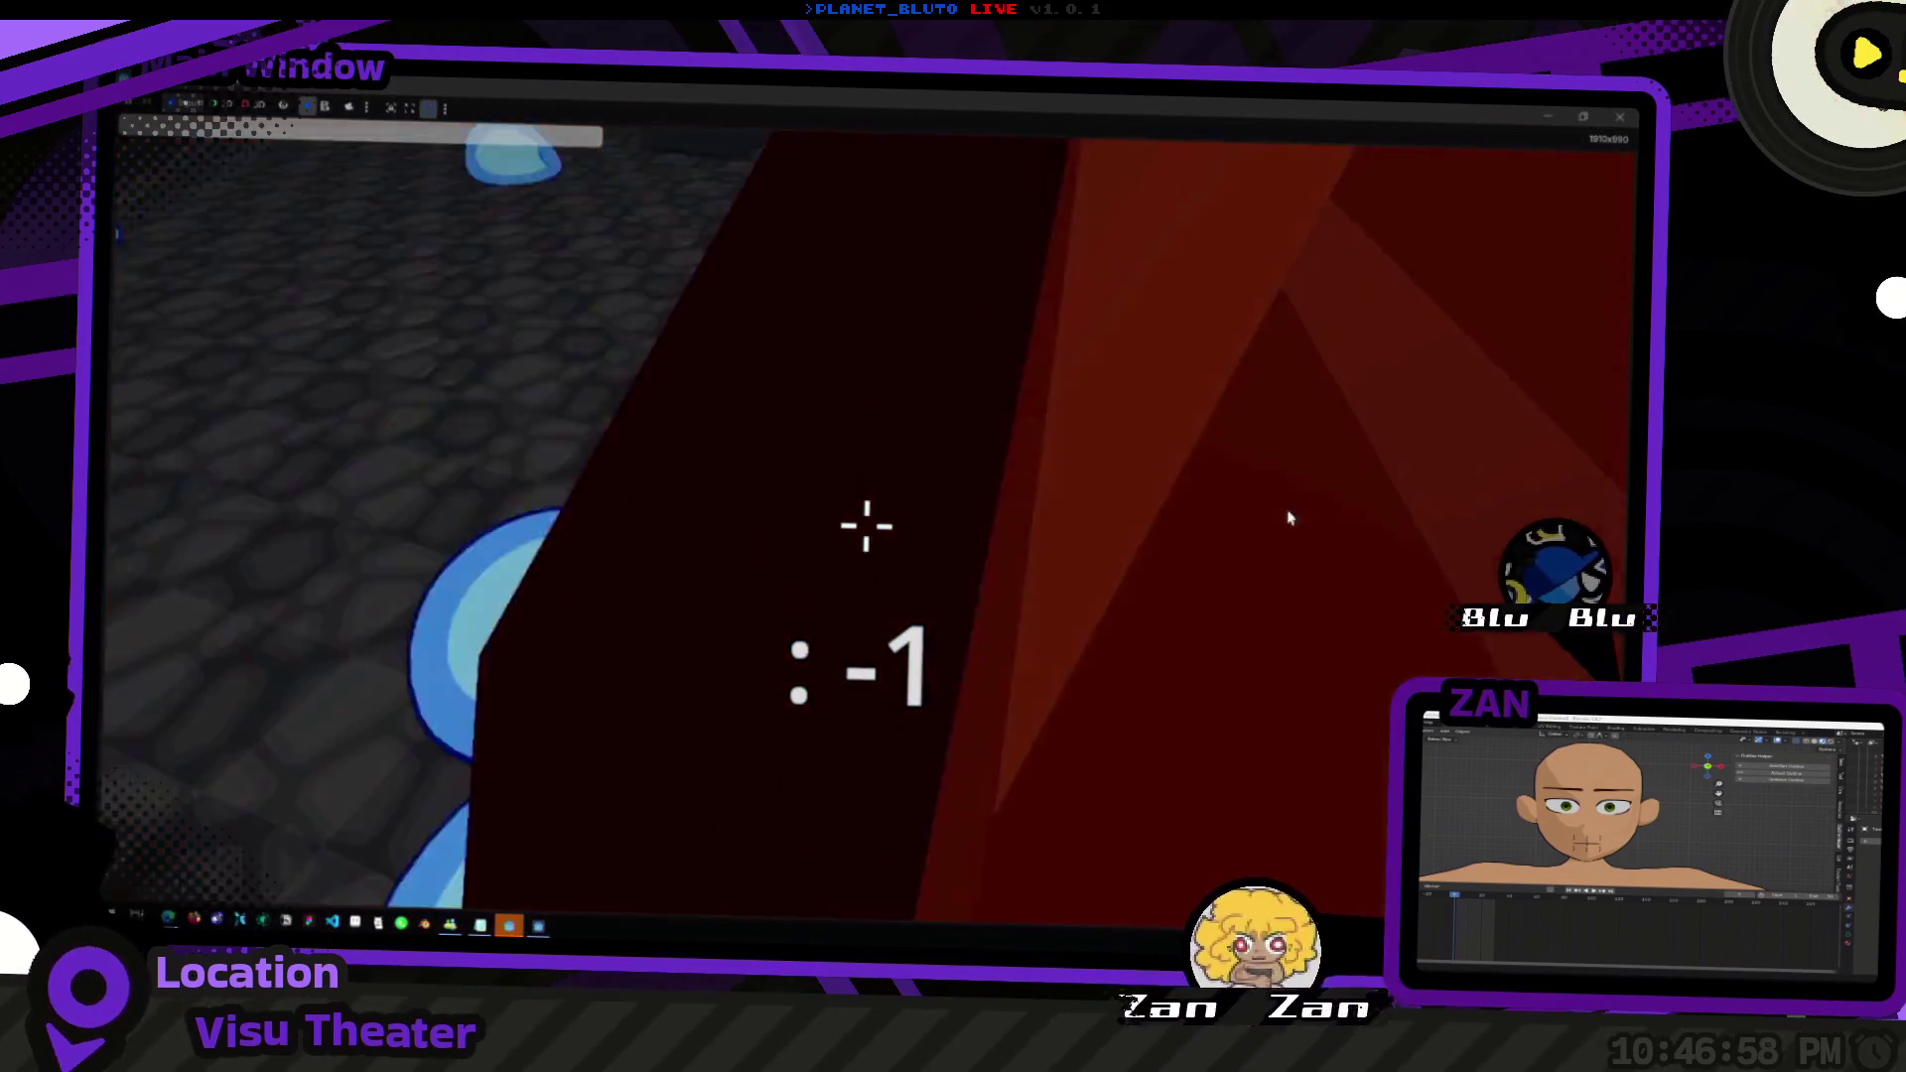
Back the knight away from the red crate through the slimes, watching them spread.
key(s)
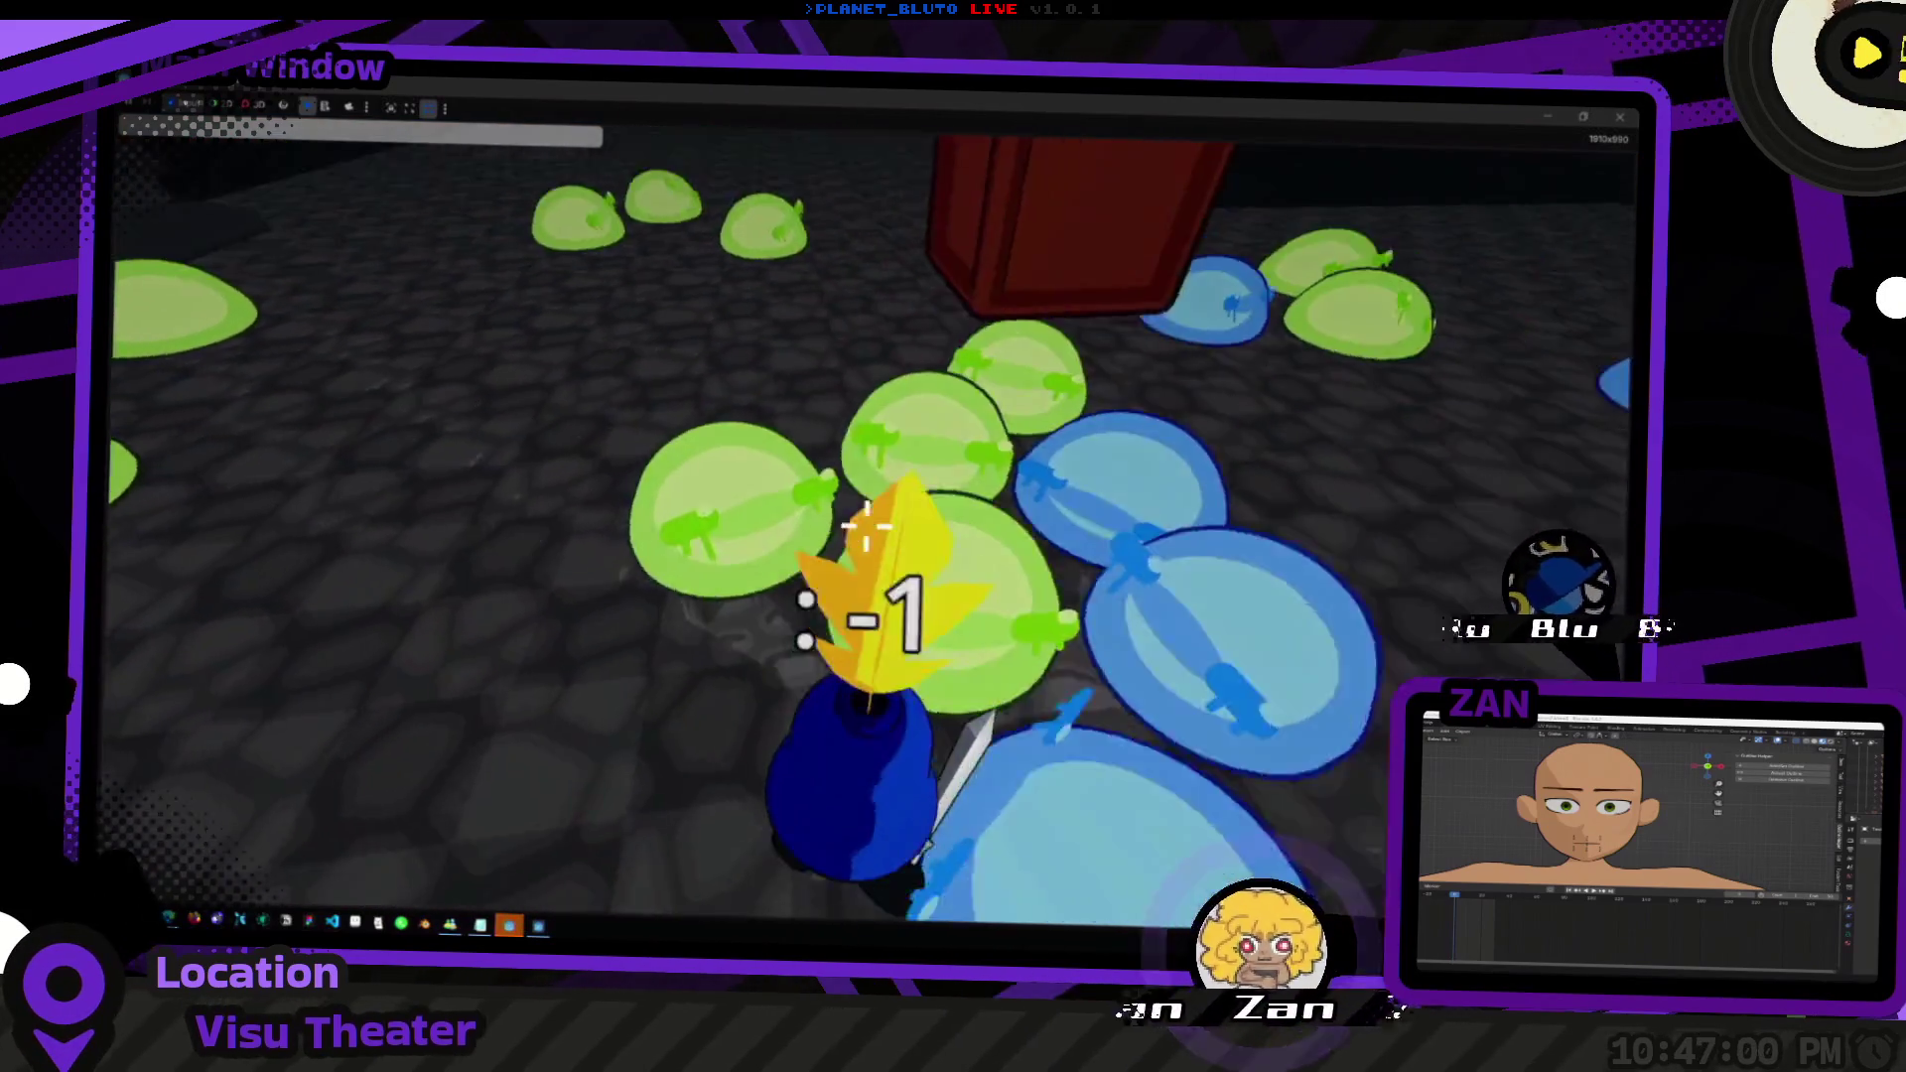
key(s)
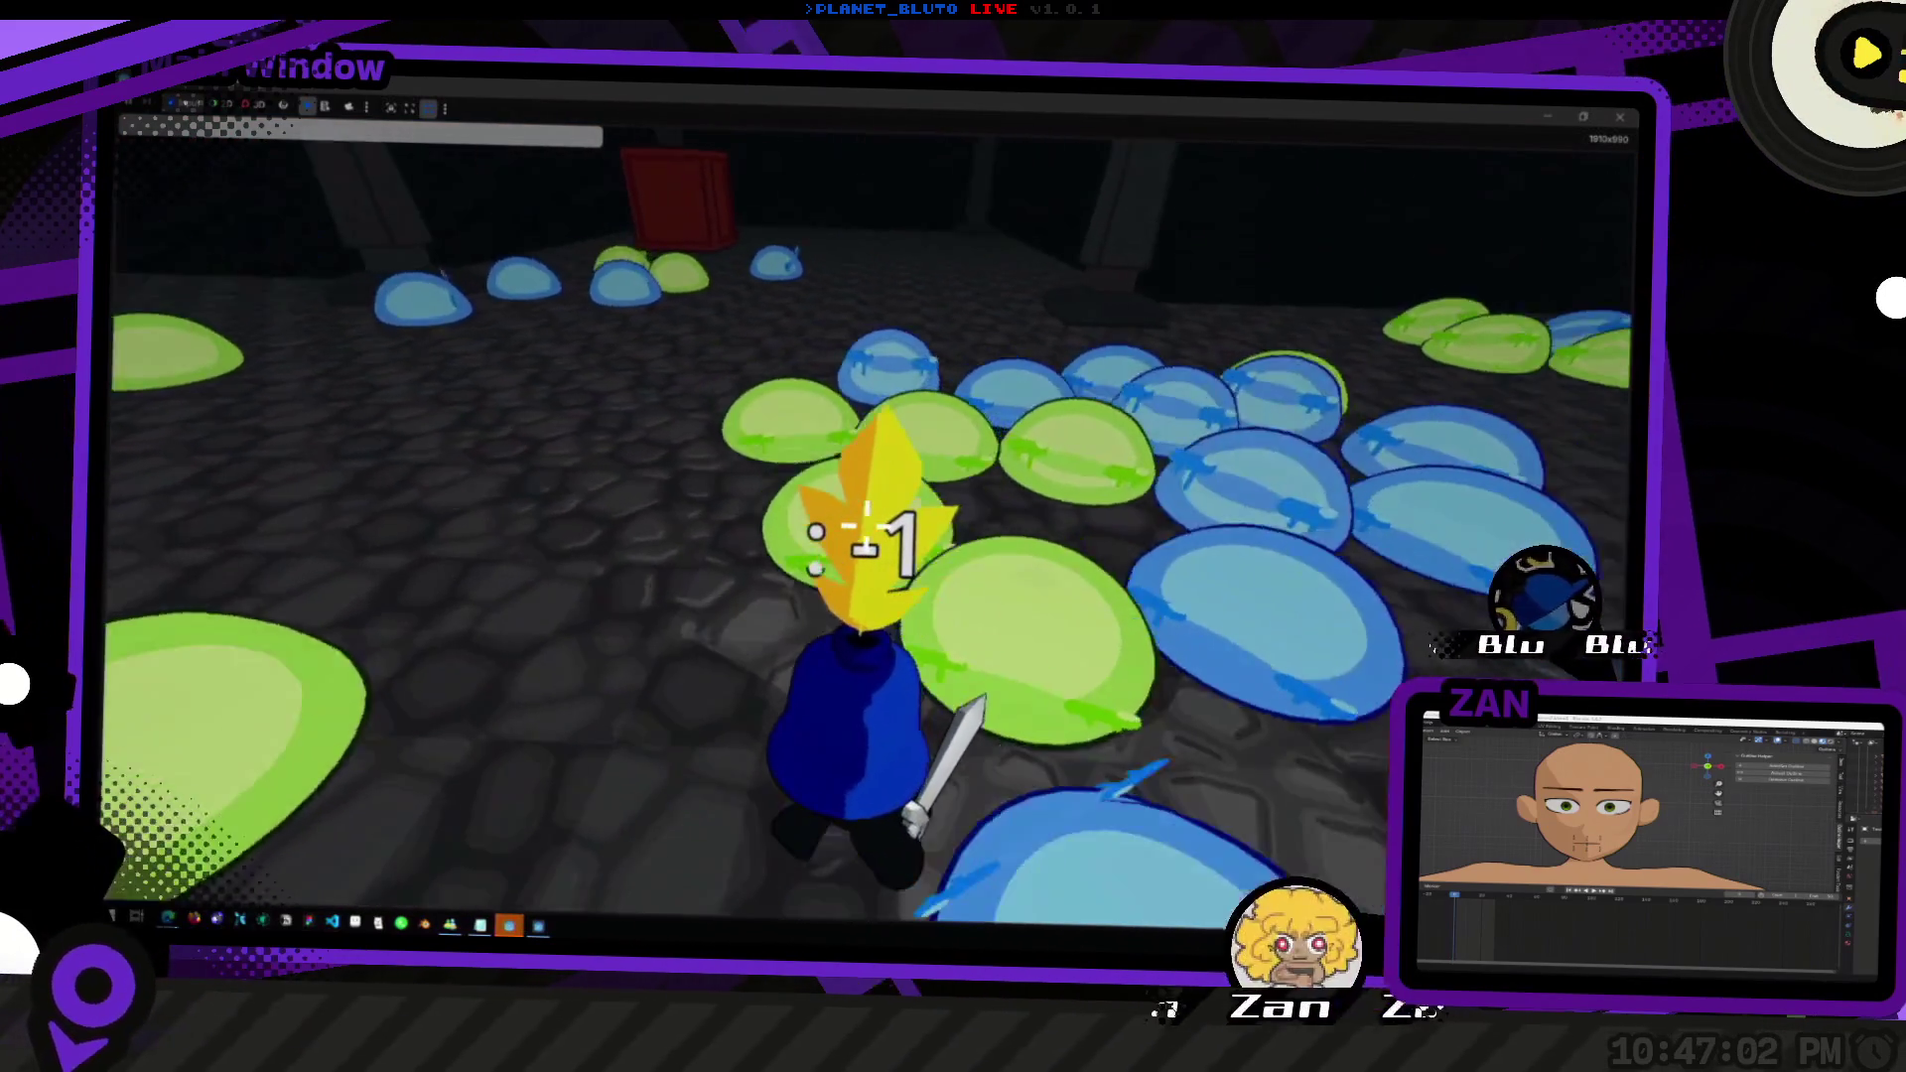
key(d)
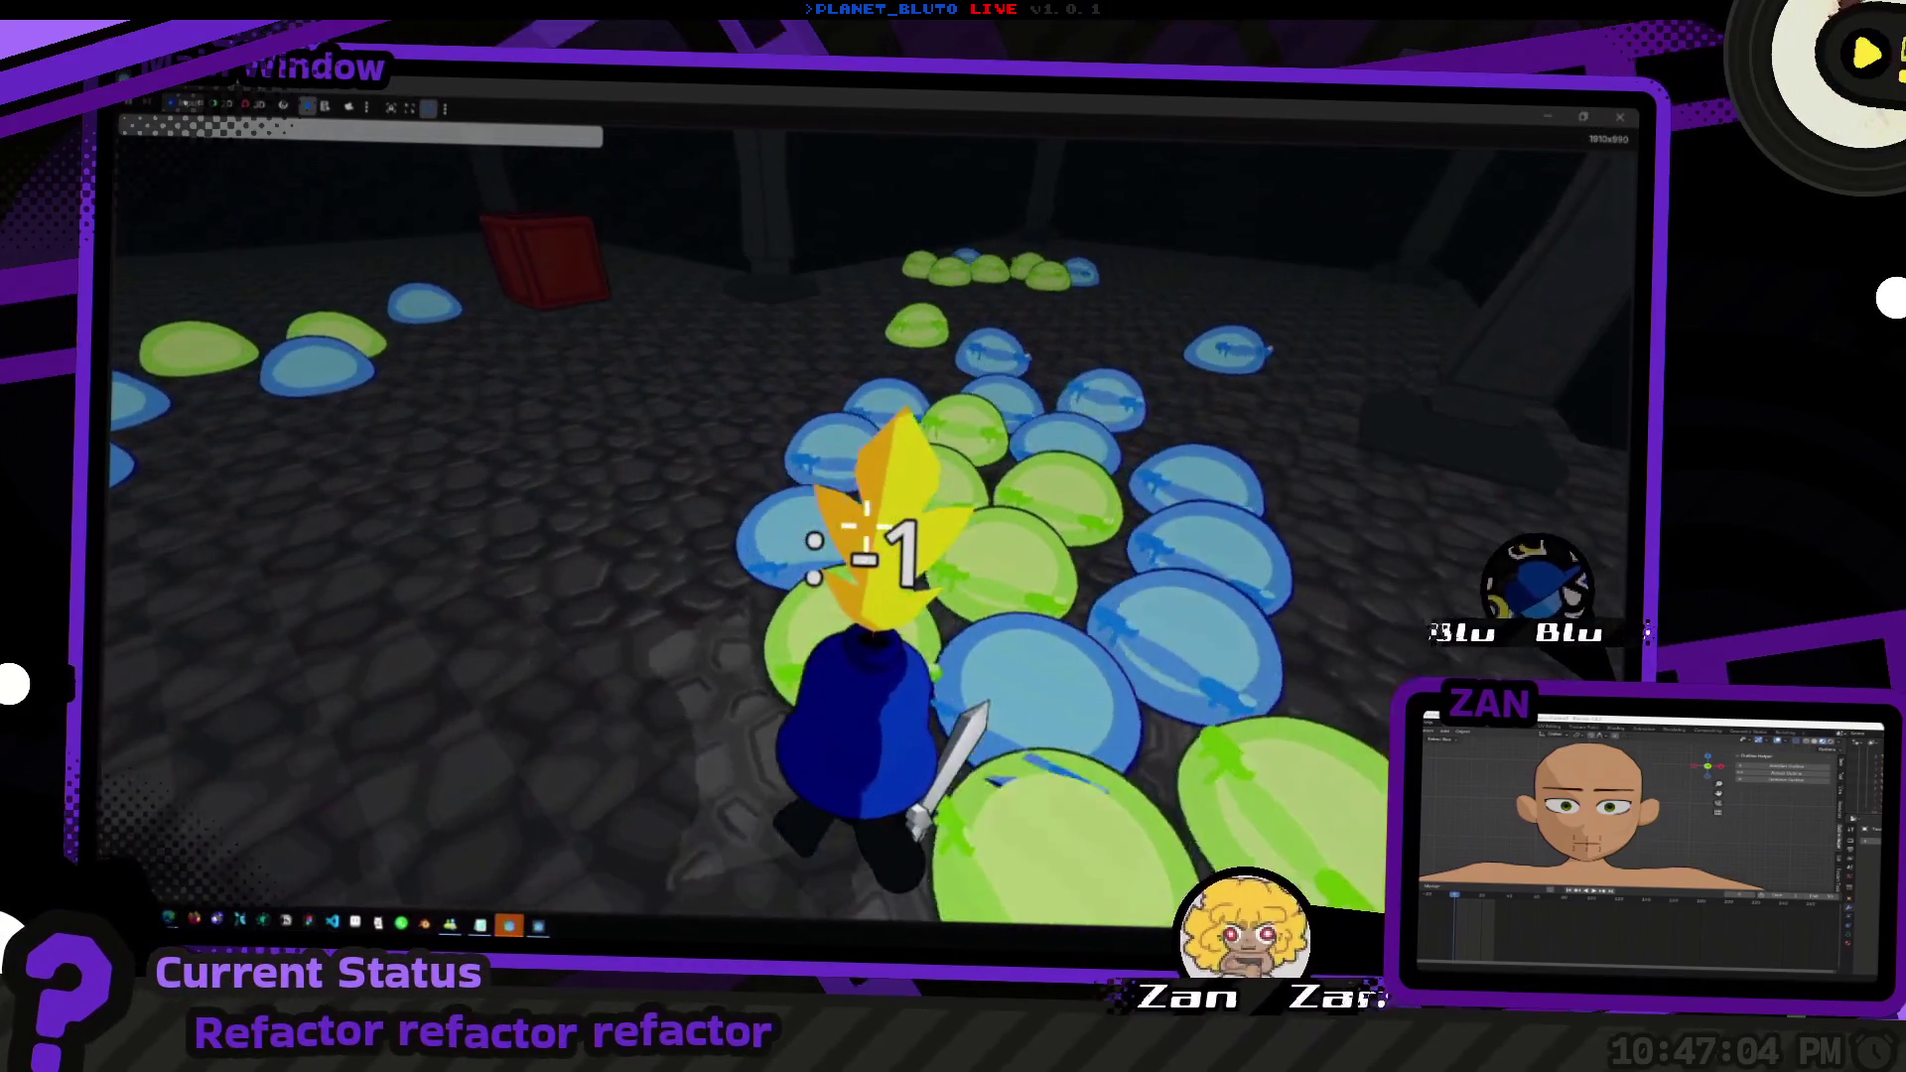
key(a)
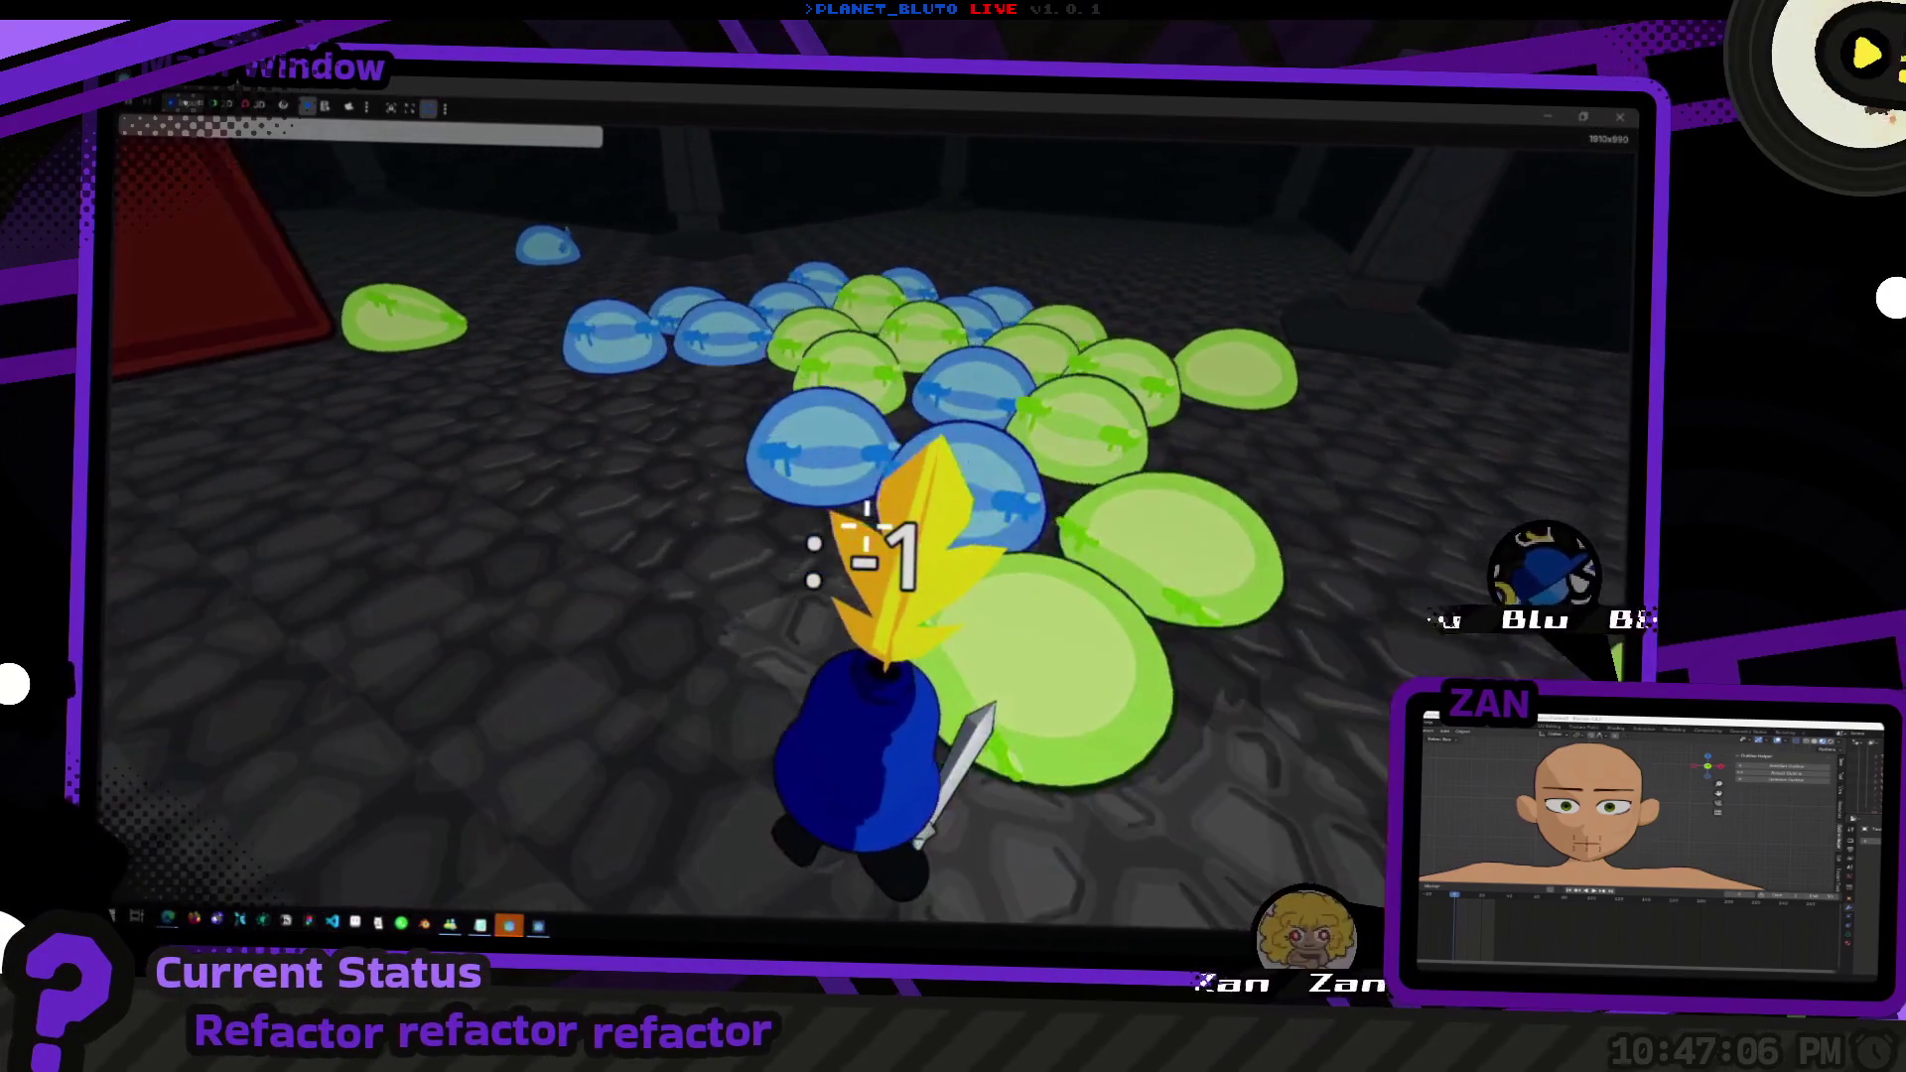
key(s)
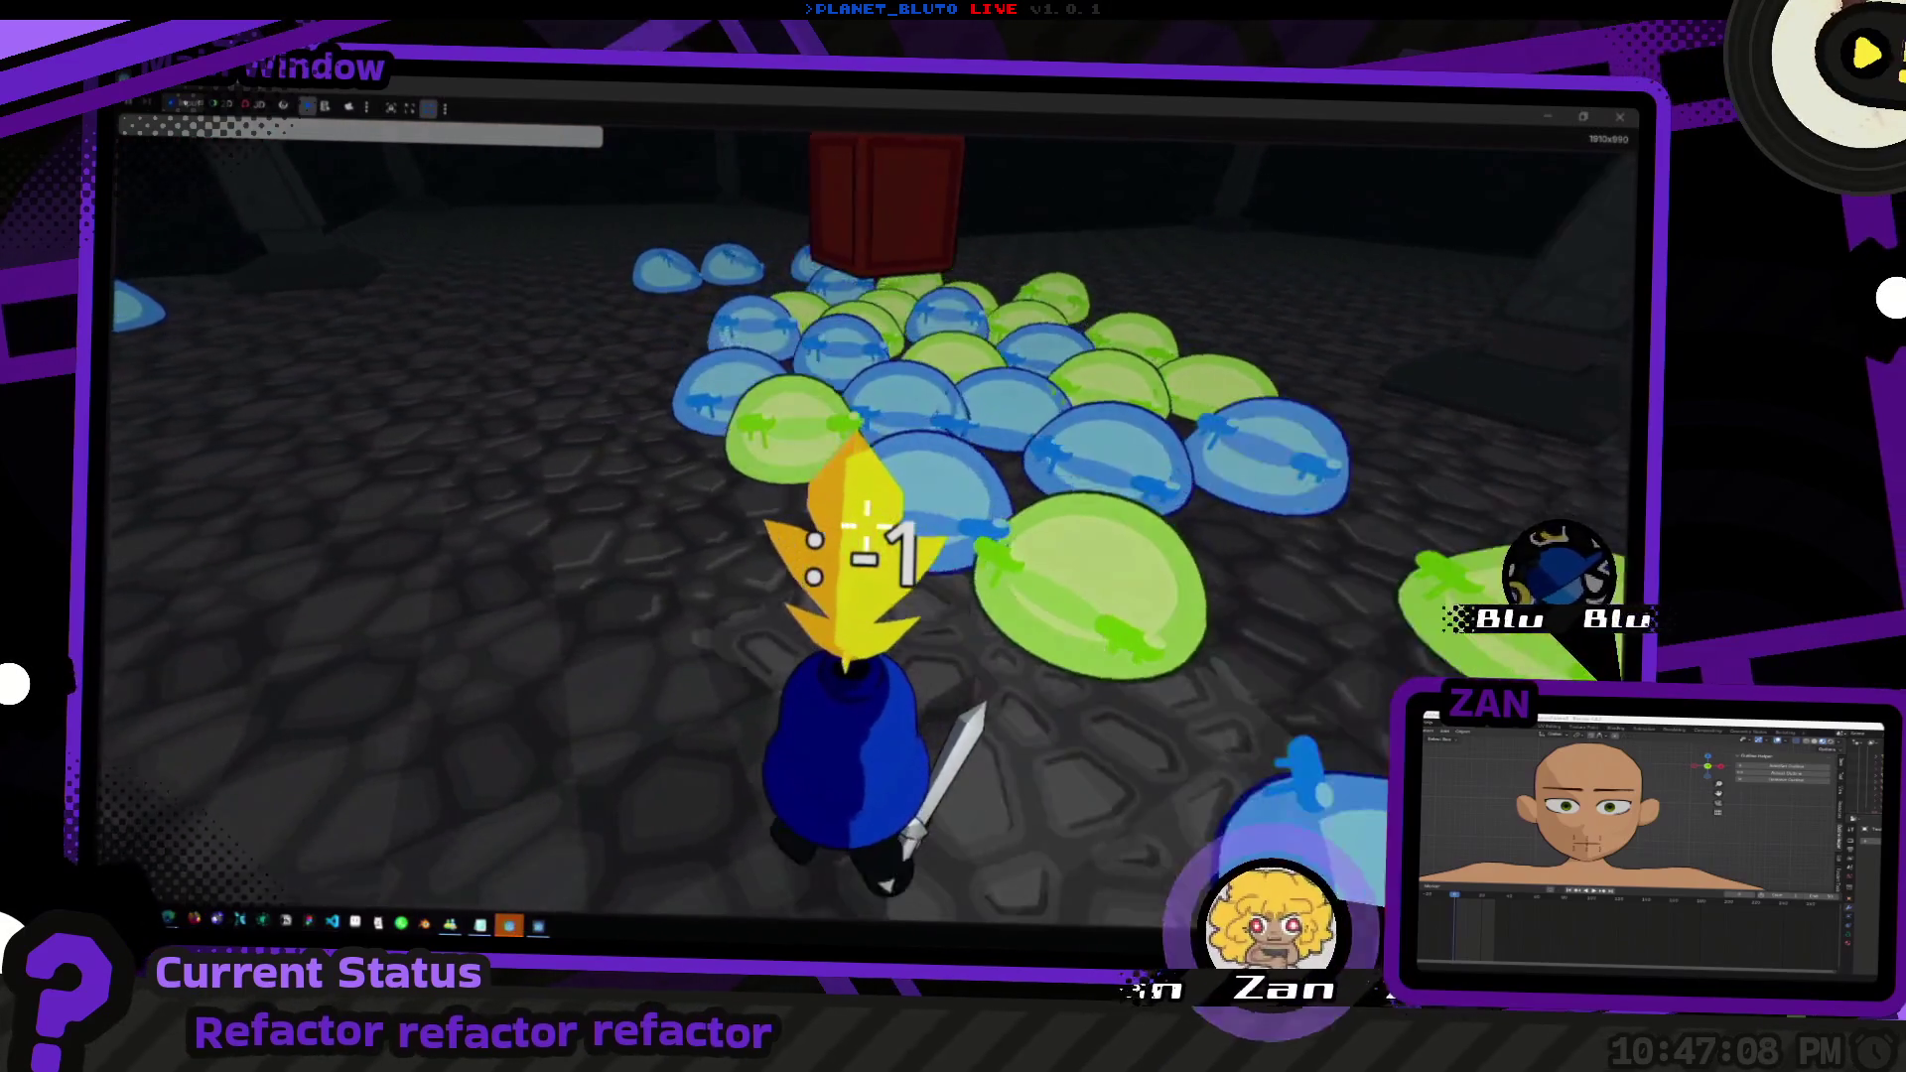
key(a)
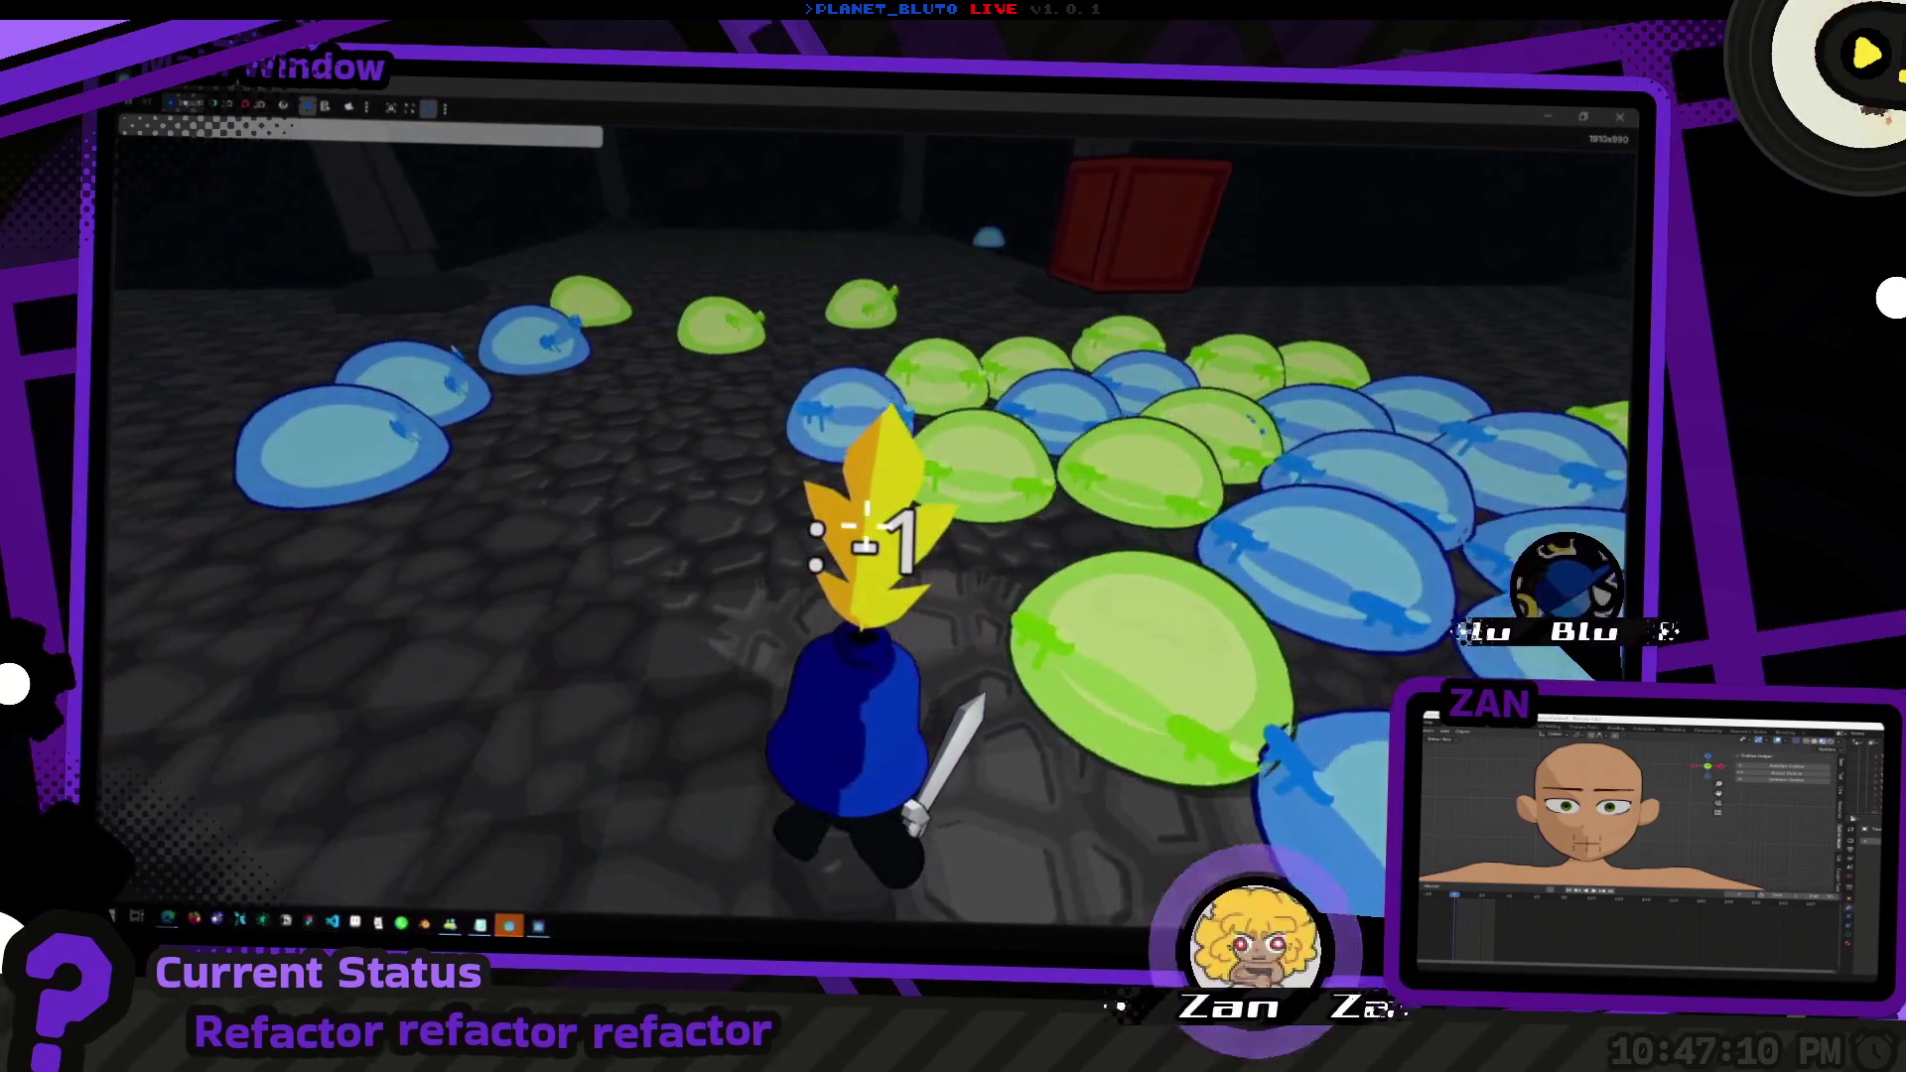
key(s)
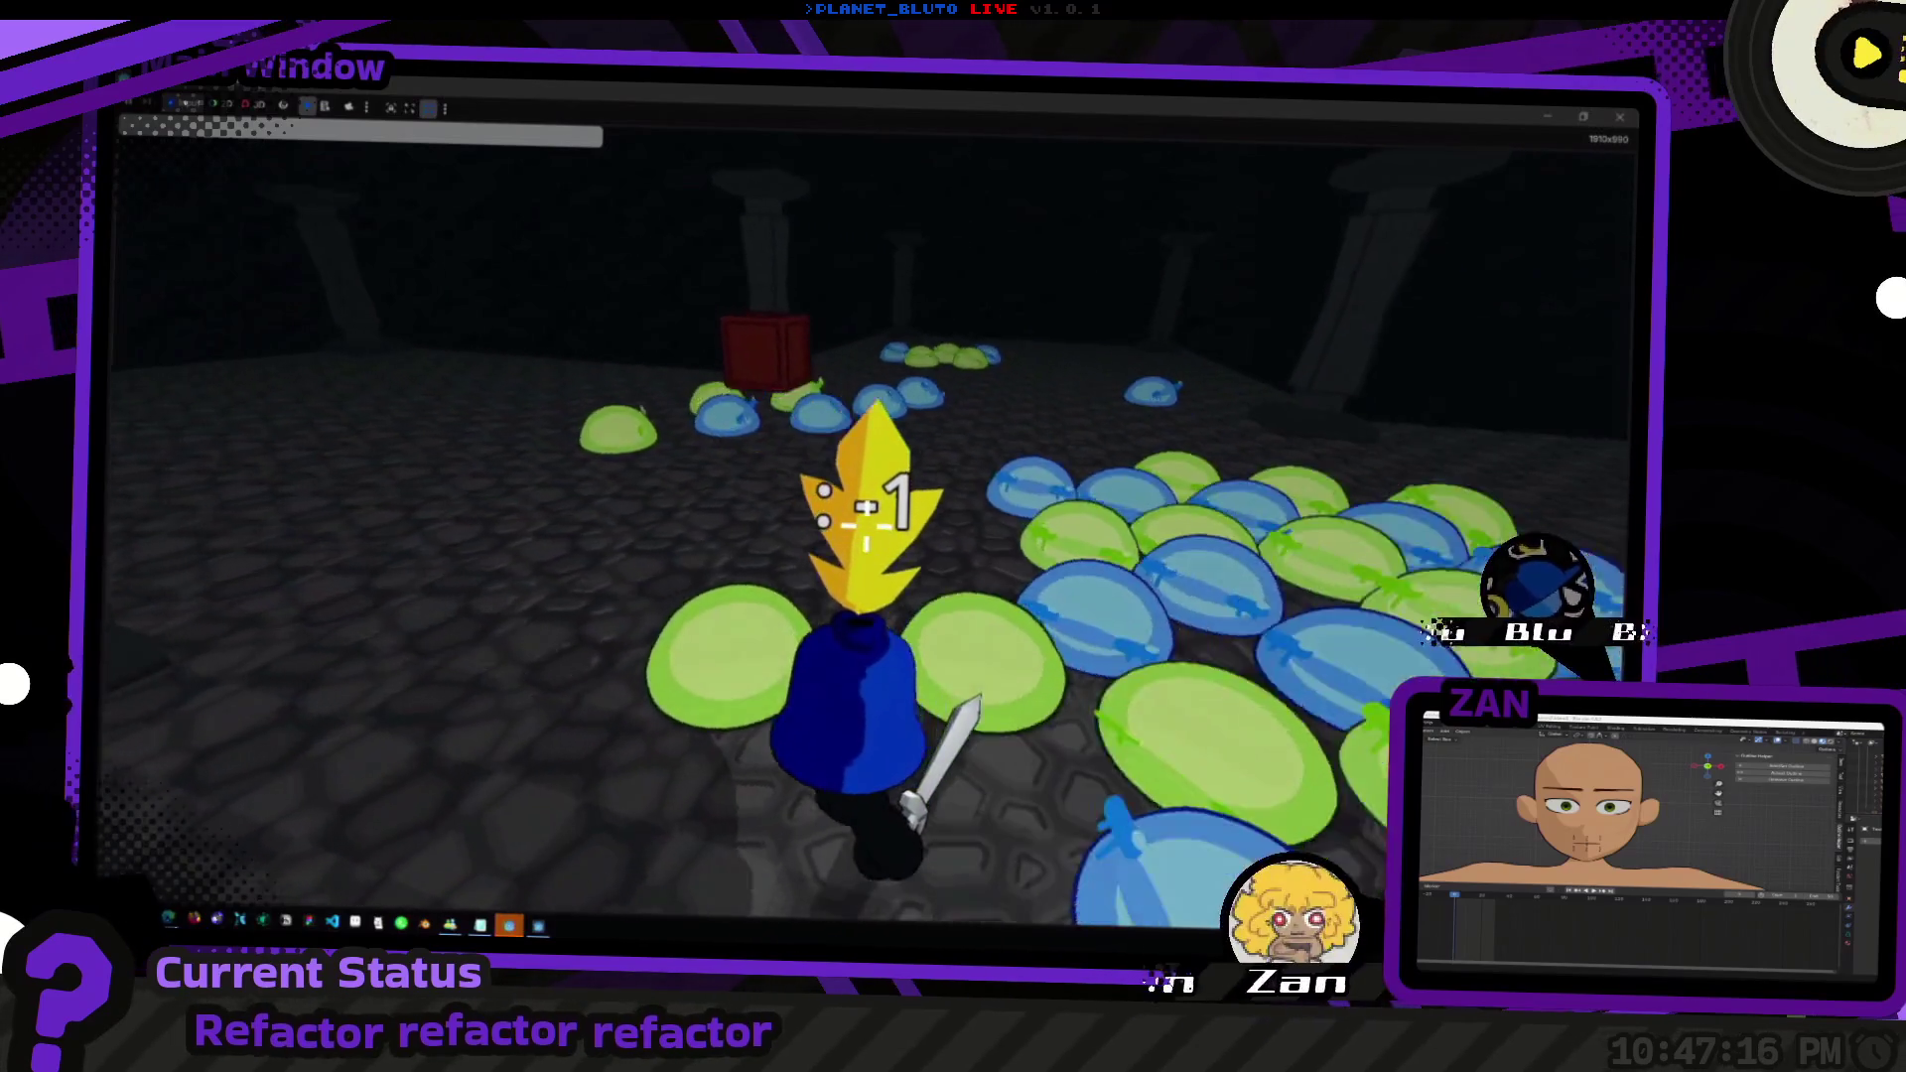
key(a)
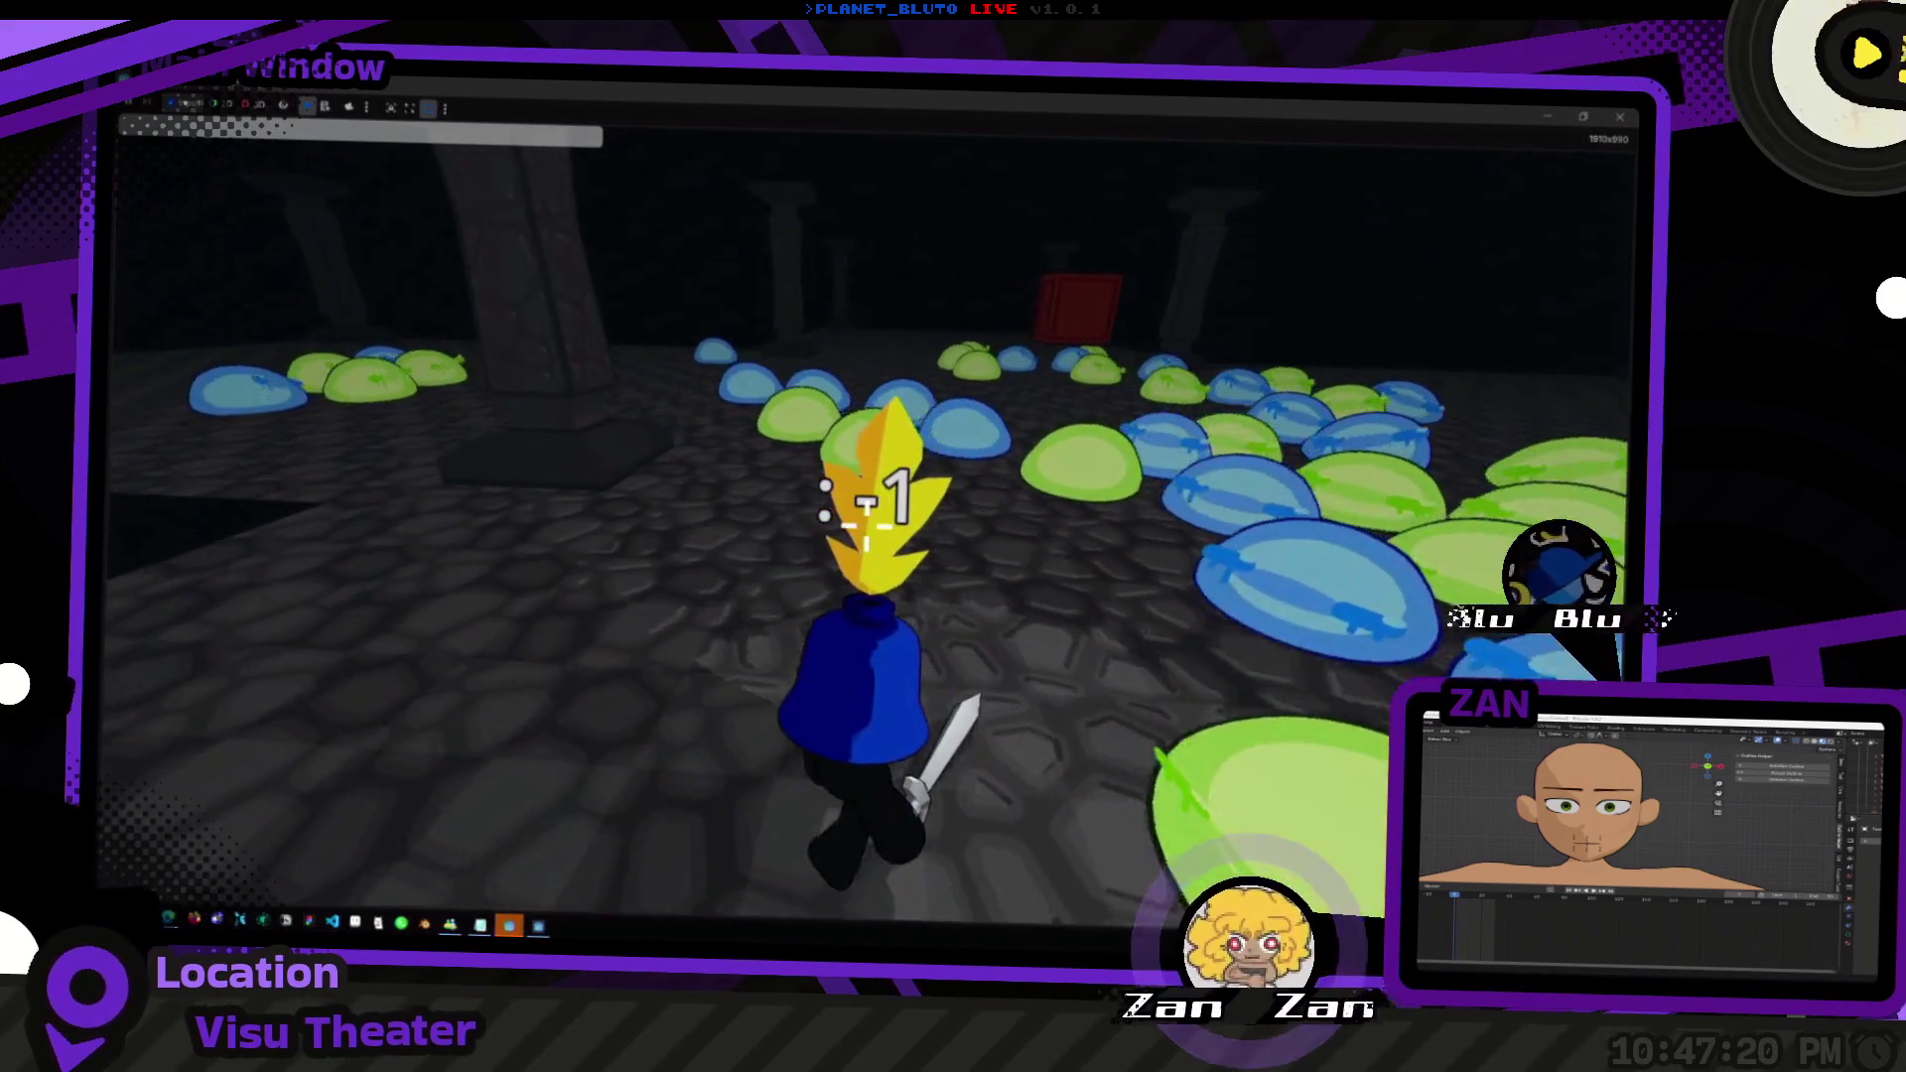
Walk the knight past the pillar into the denser green and blue slime clusters to bump them.
key(w)
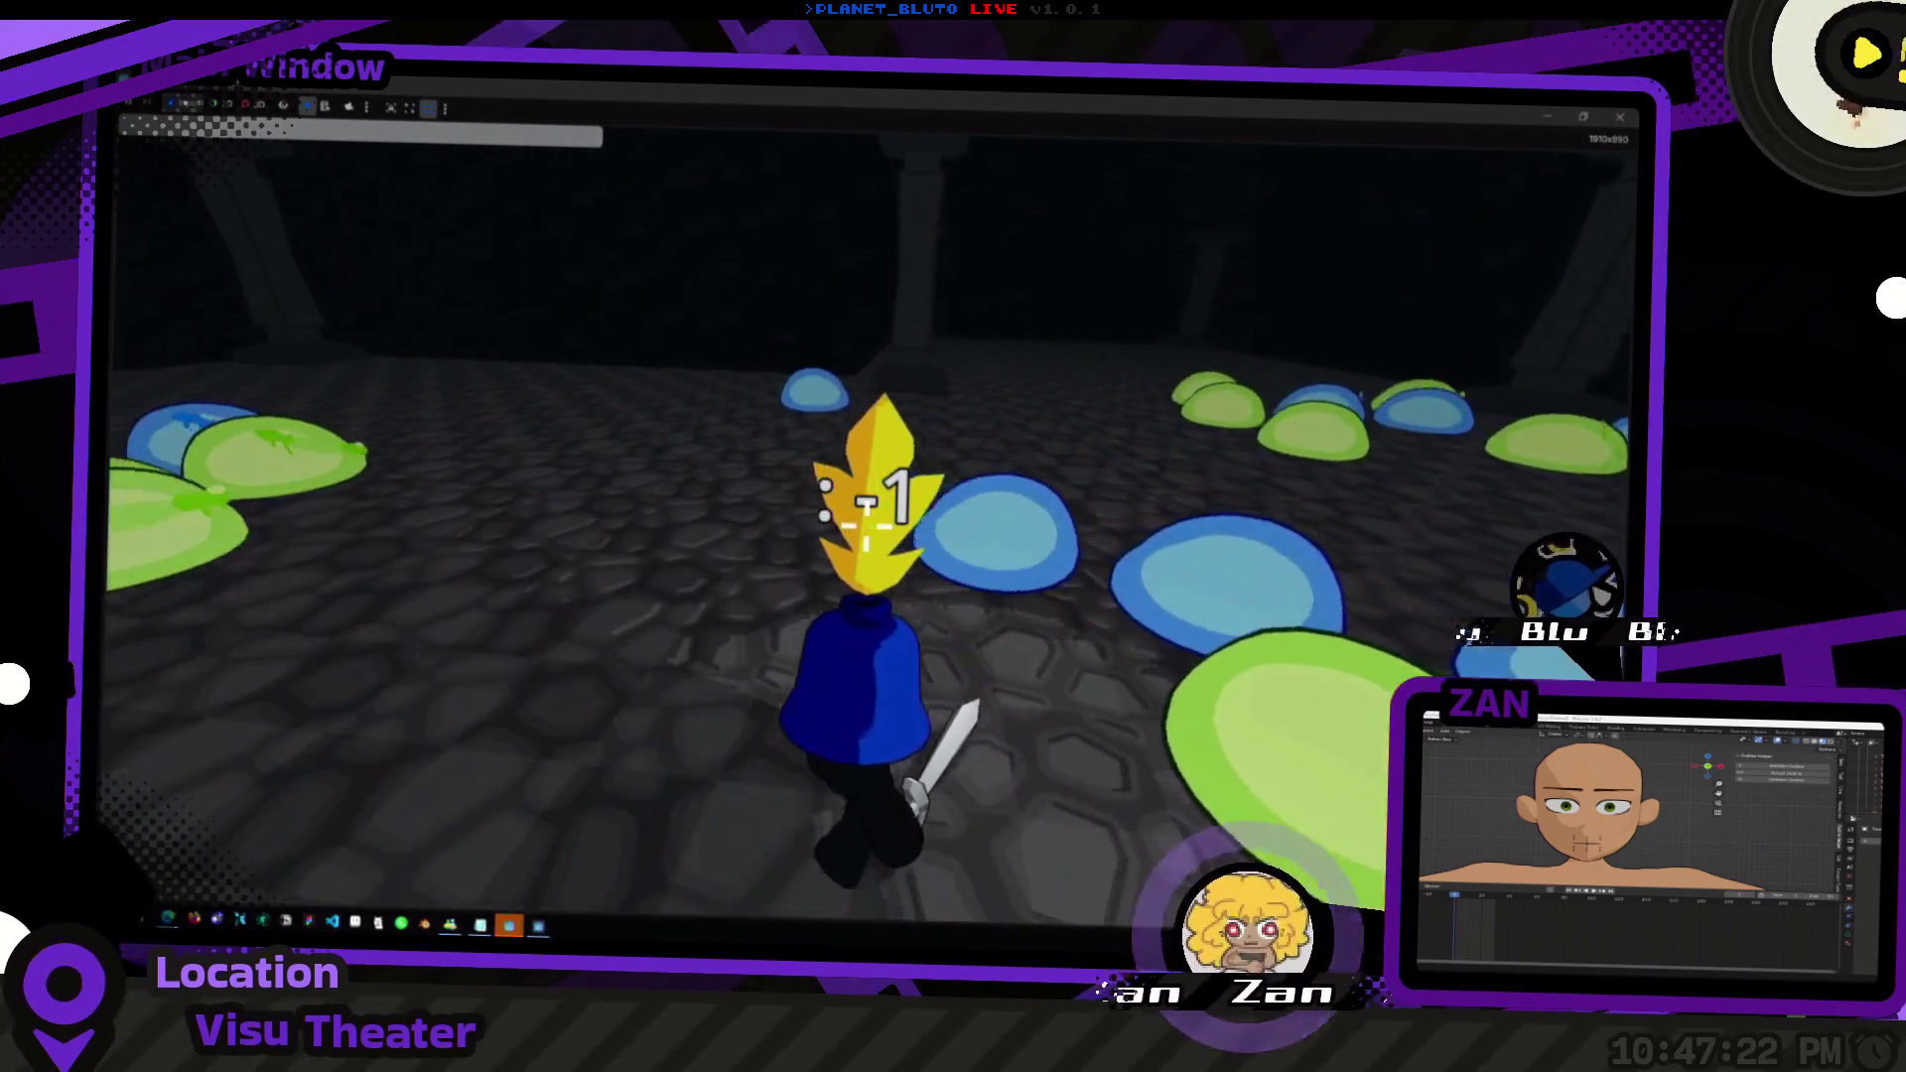
key(w)
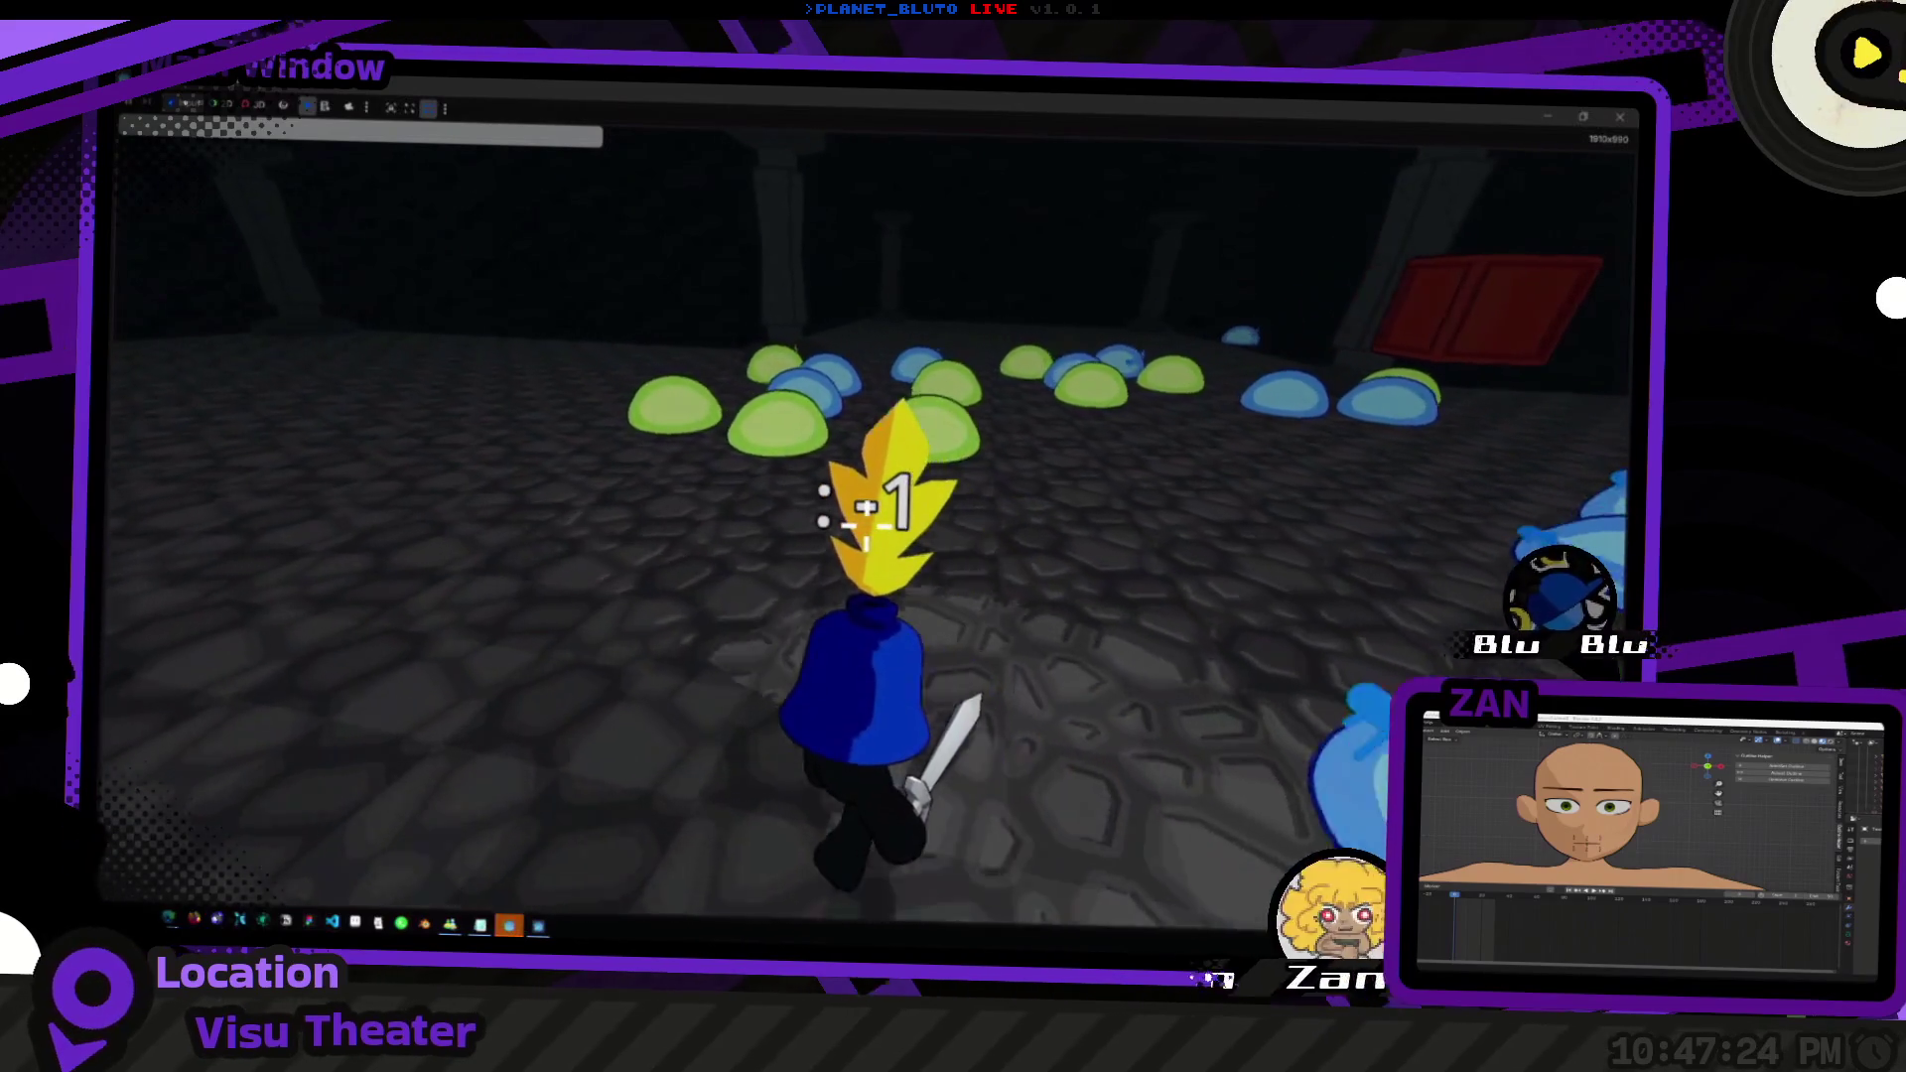
key(d)
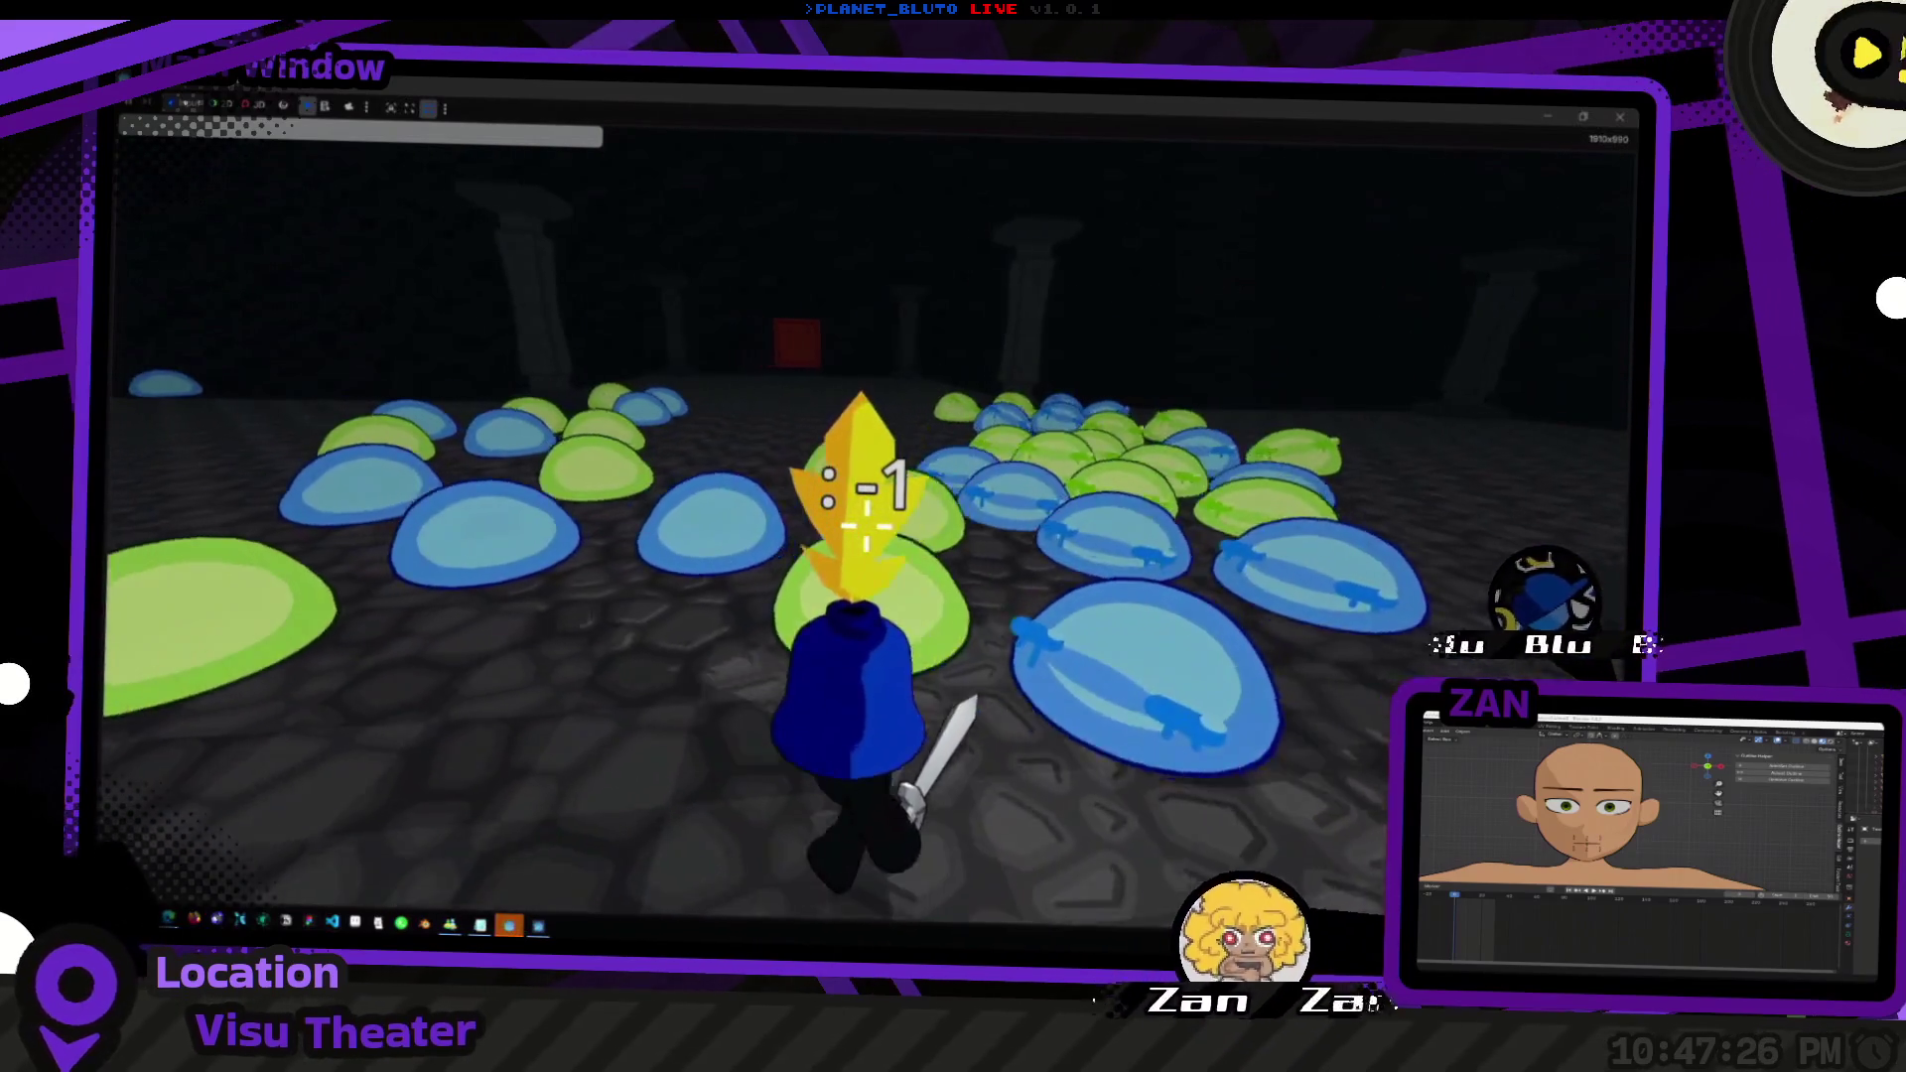
key(w)
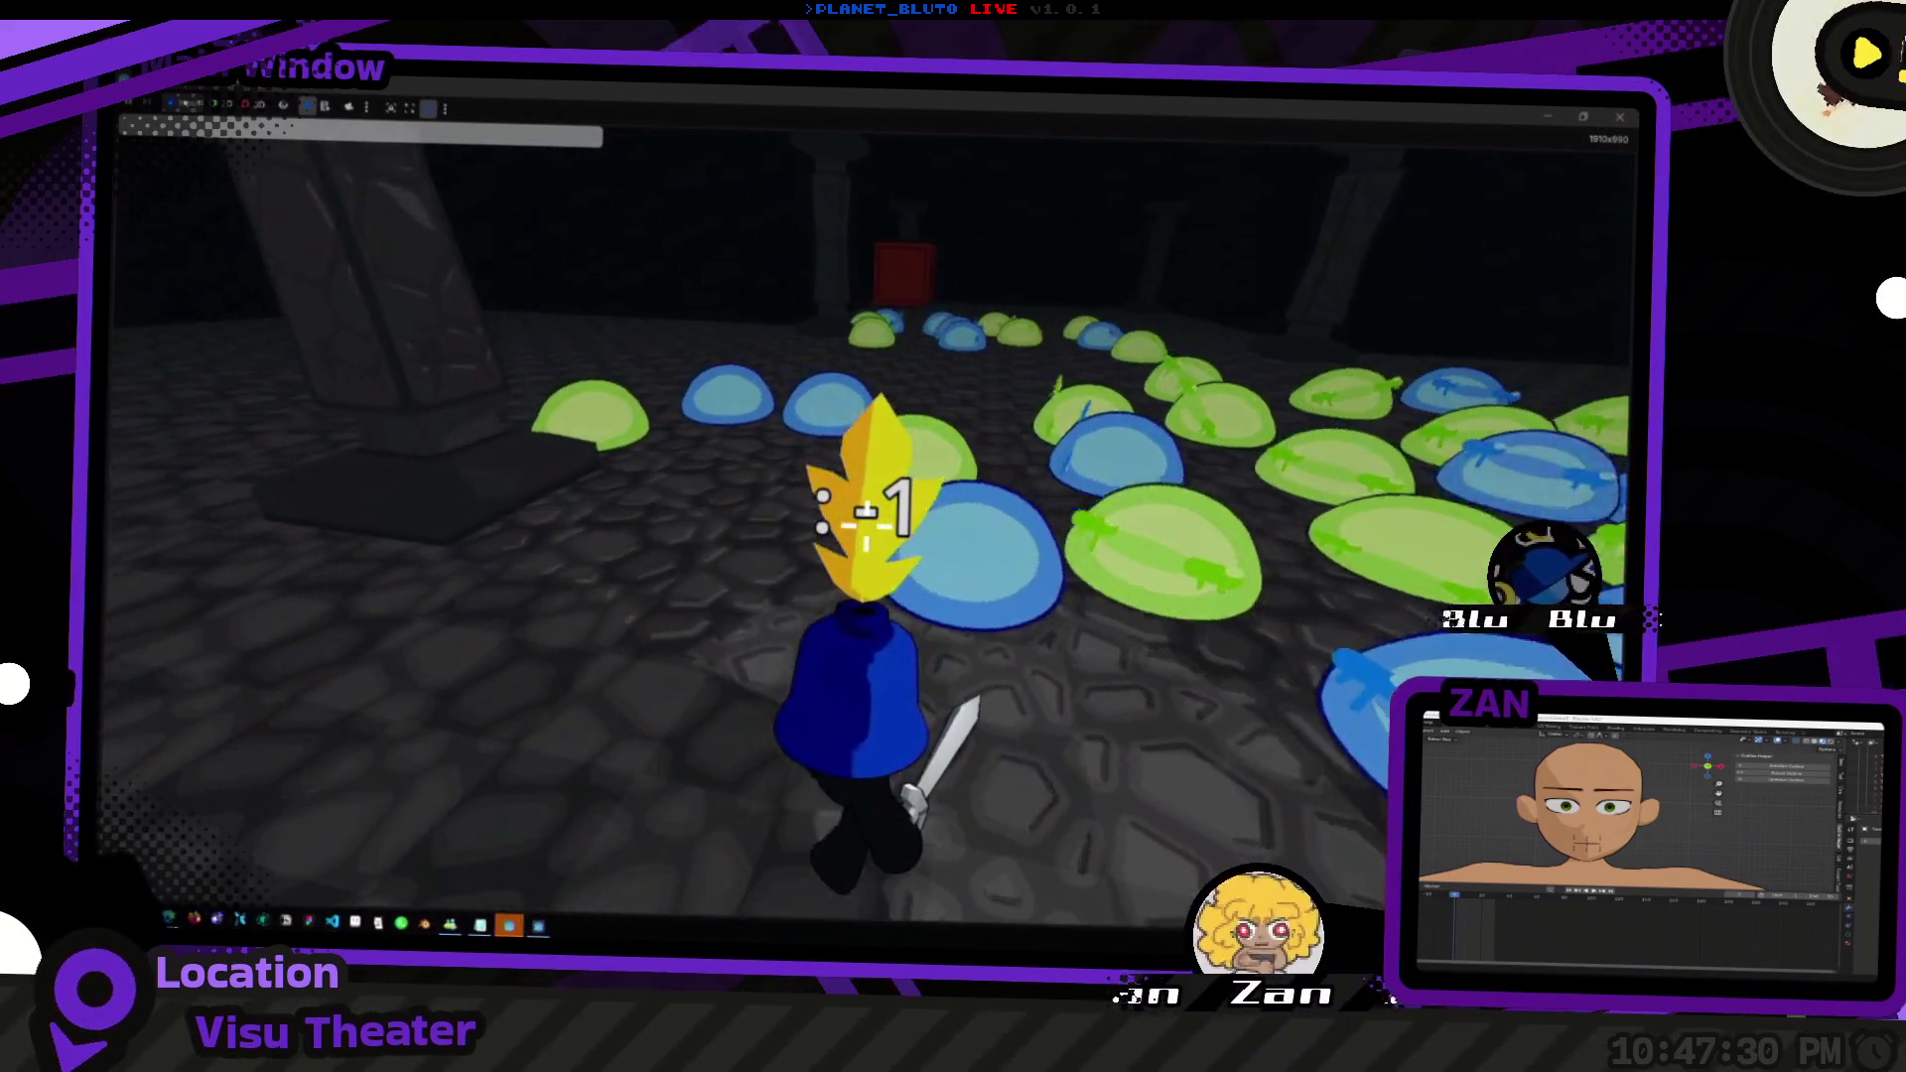
key(d)
key(a)
key(w)
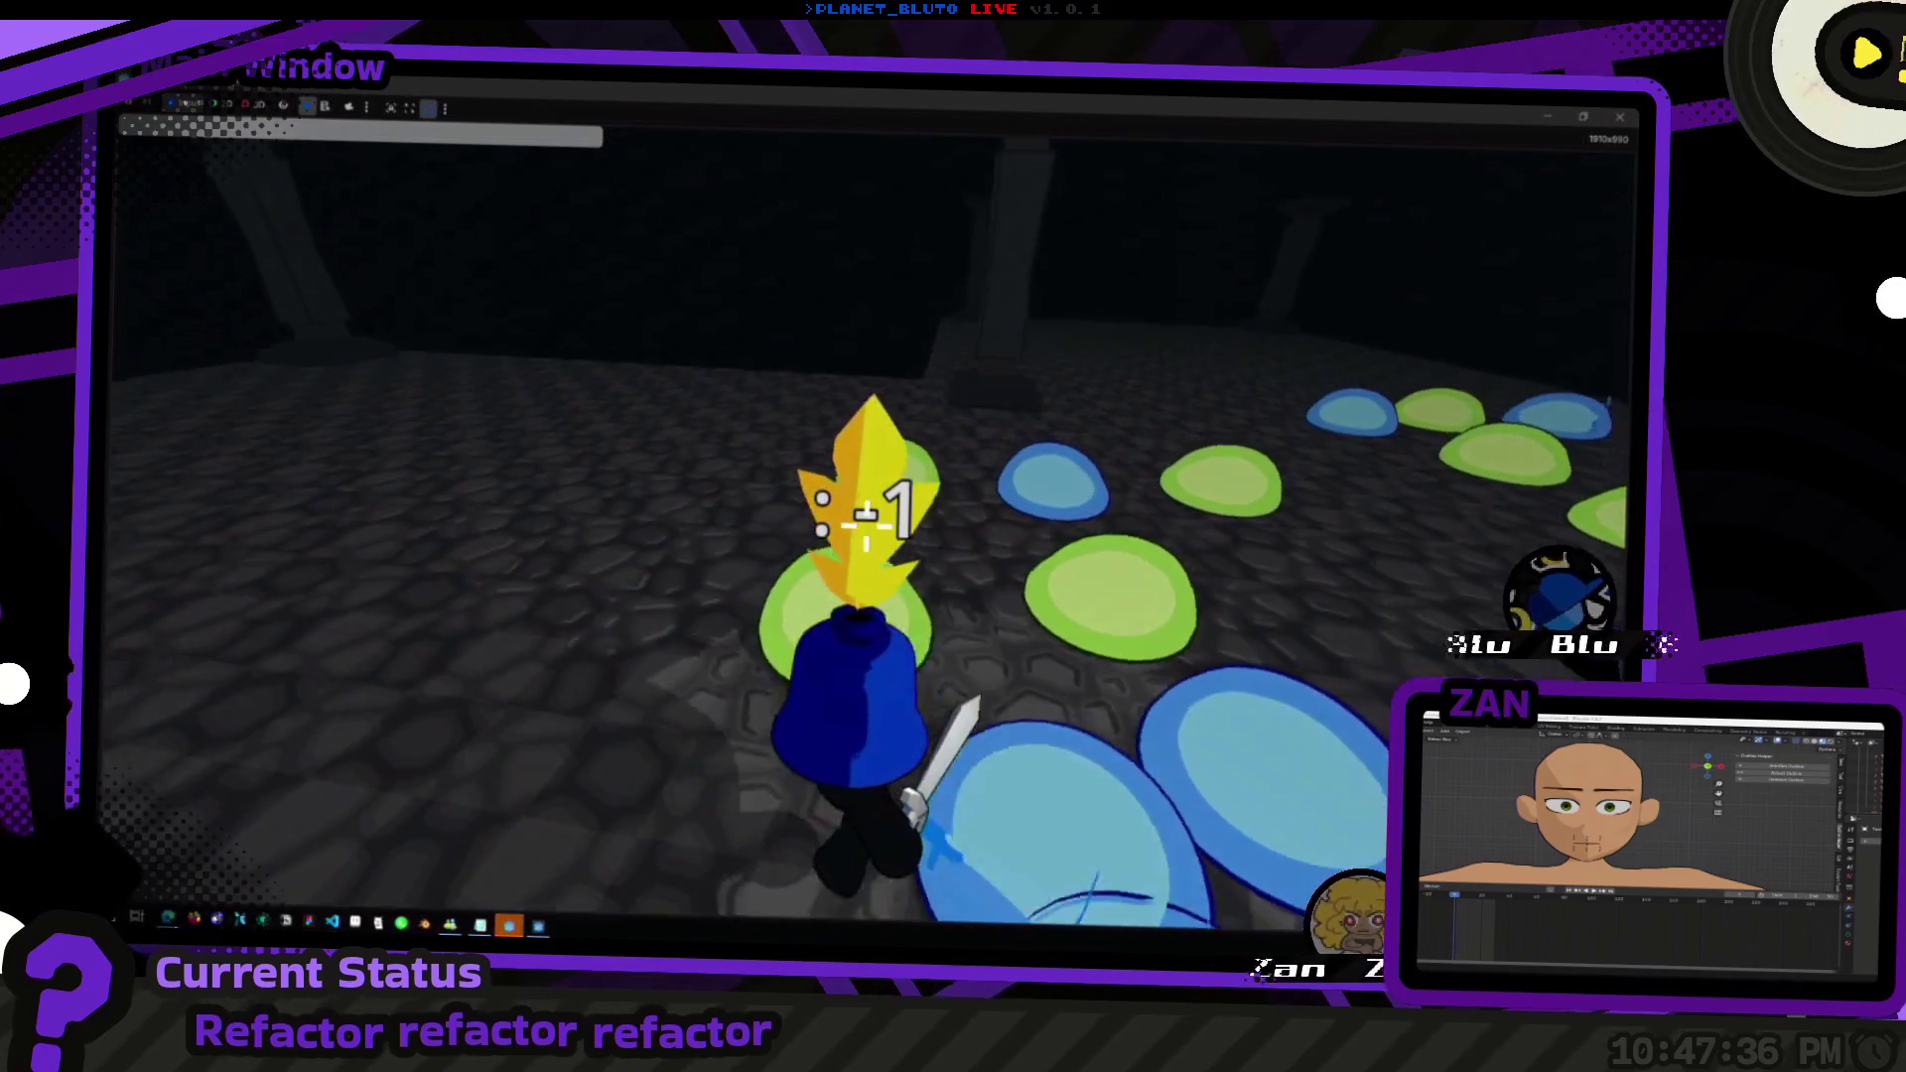
key(d)
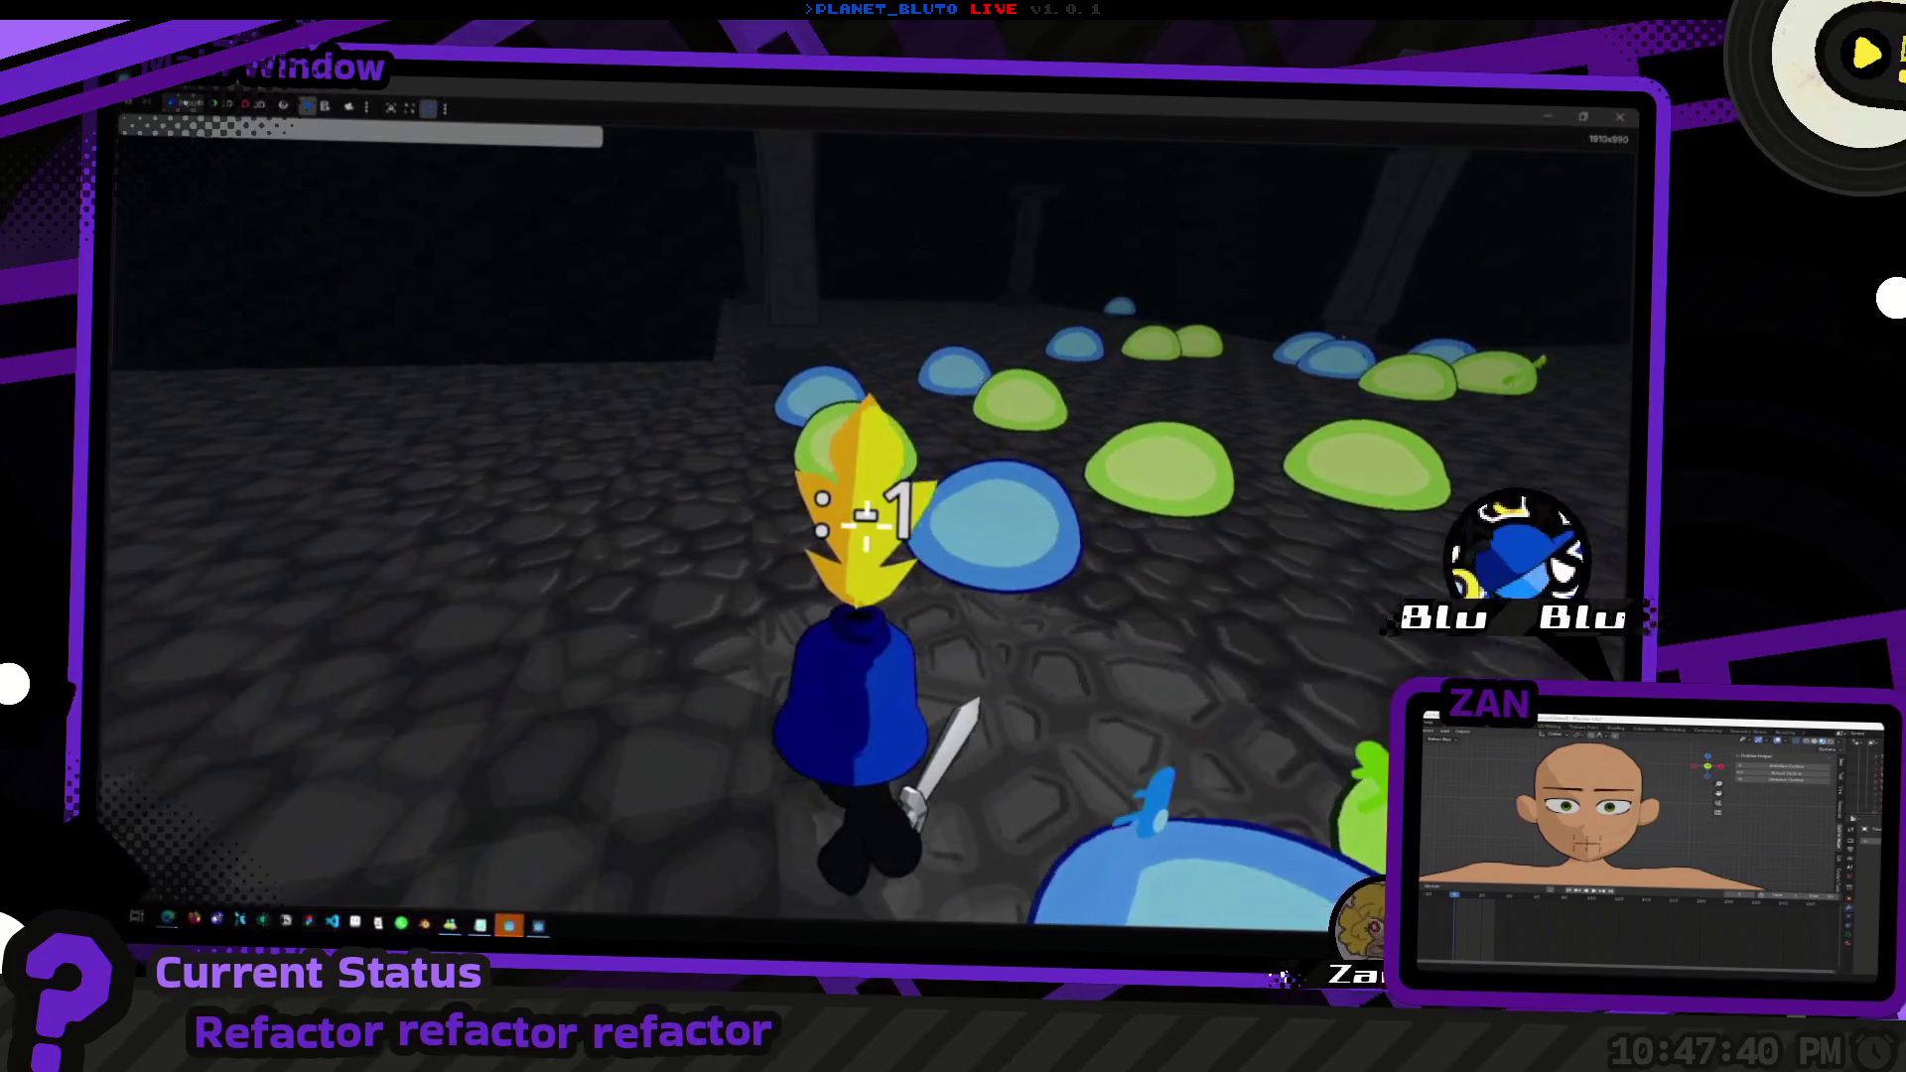
key(a)
key(a)
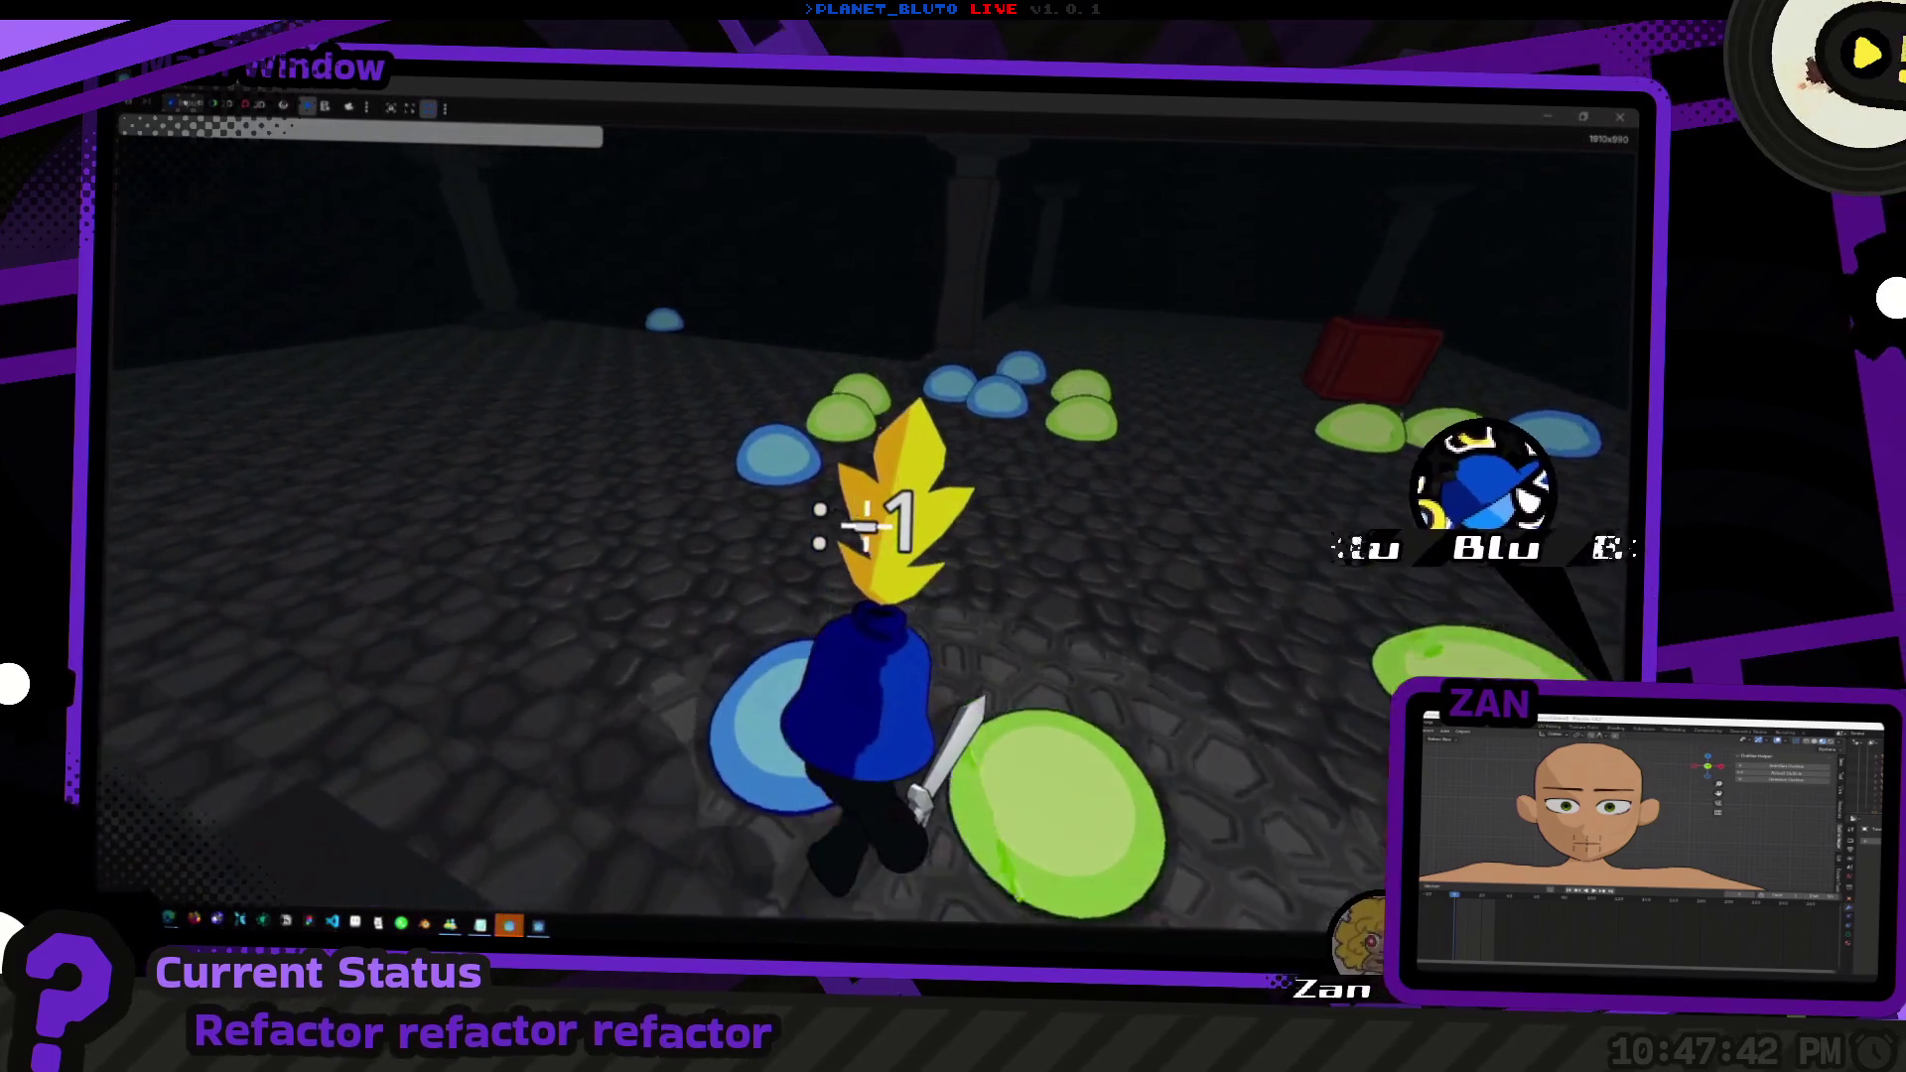
key(d)
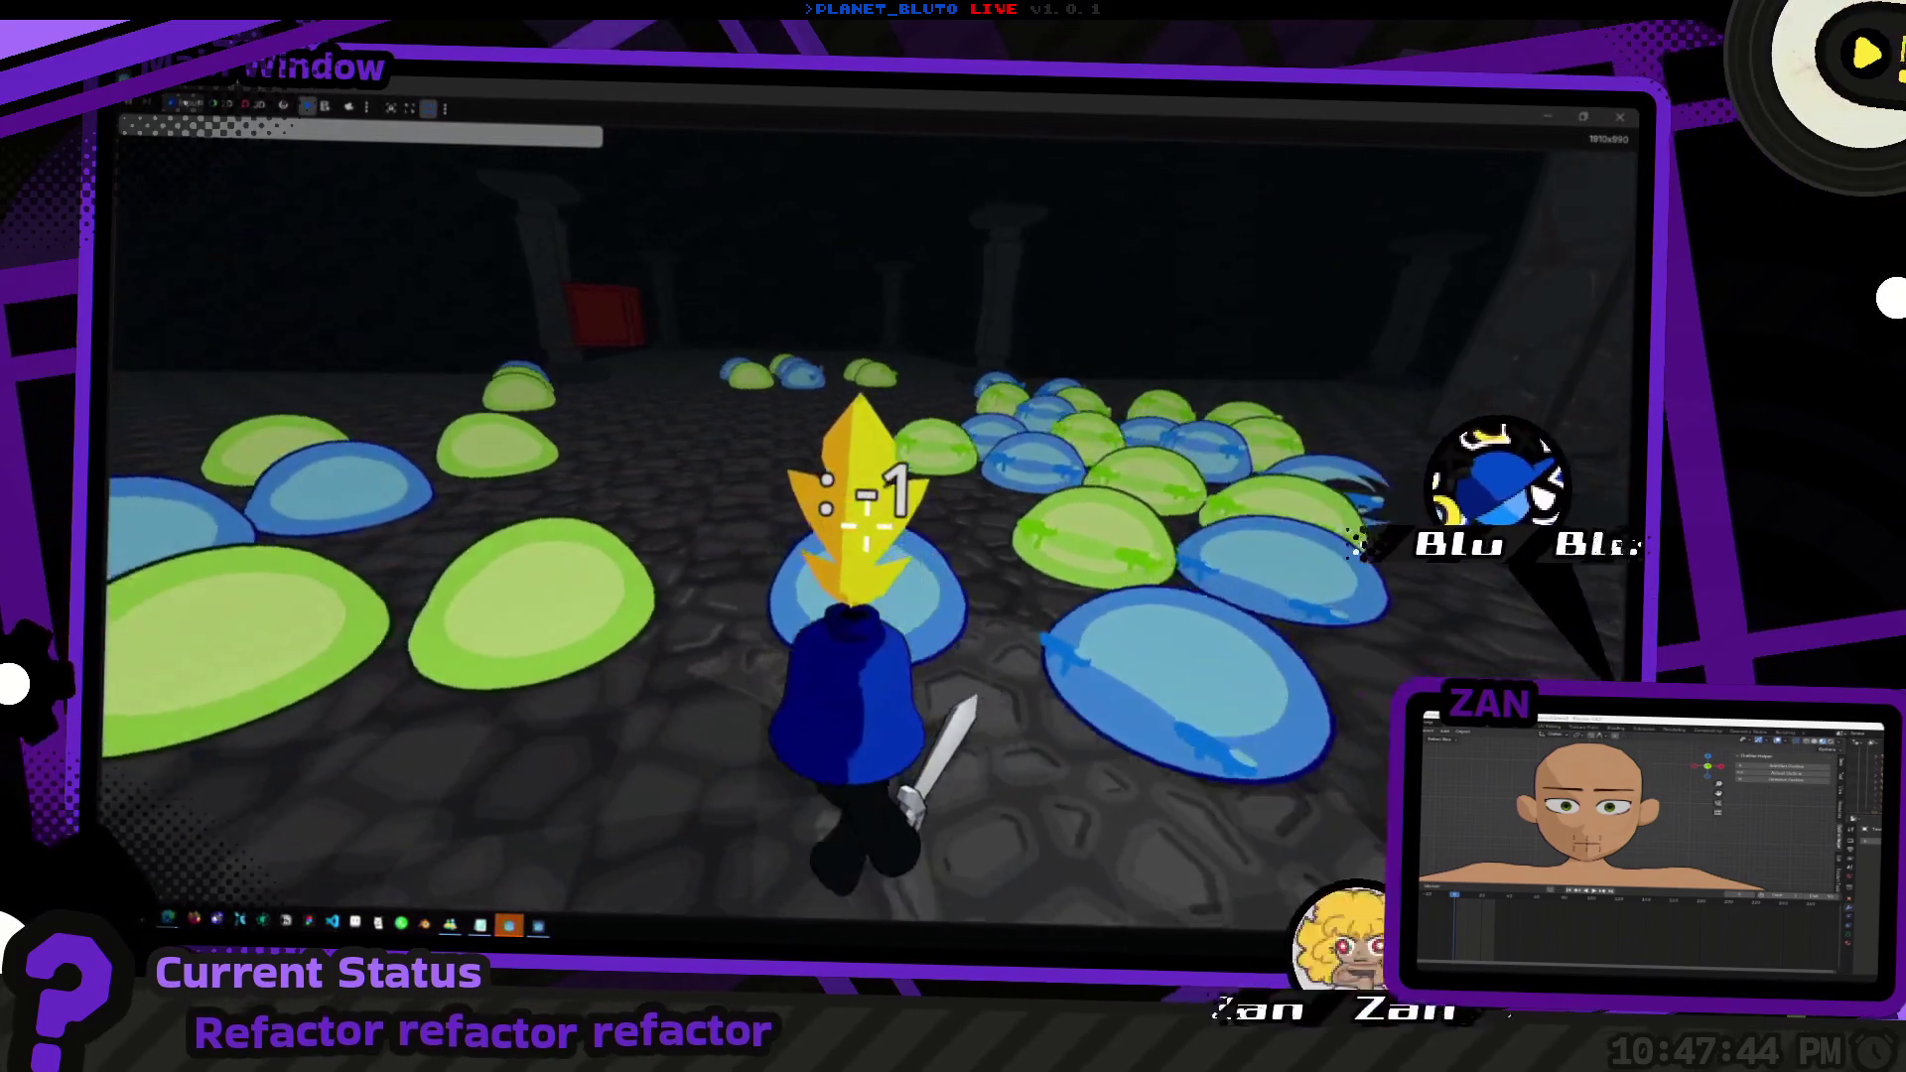
key(a)
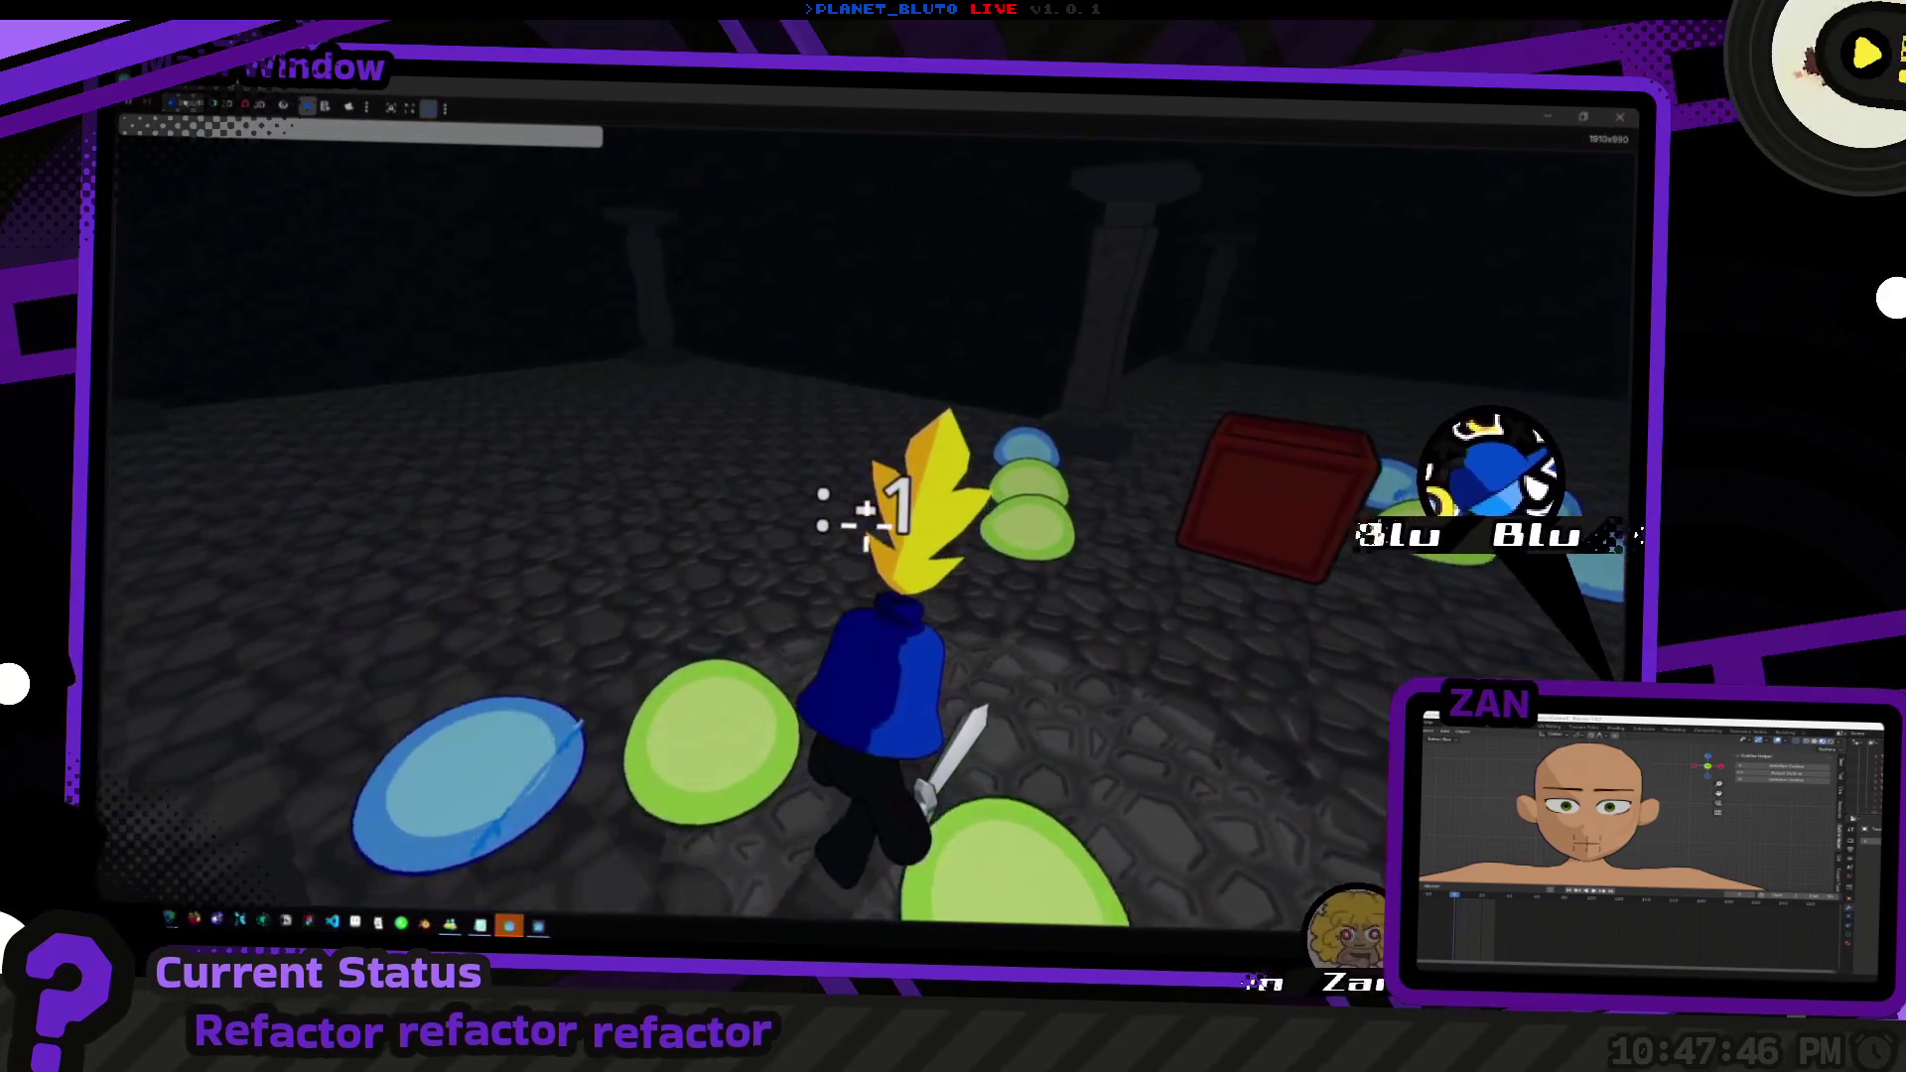
key(a)
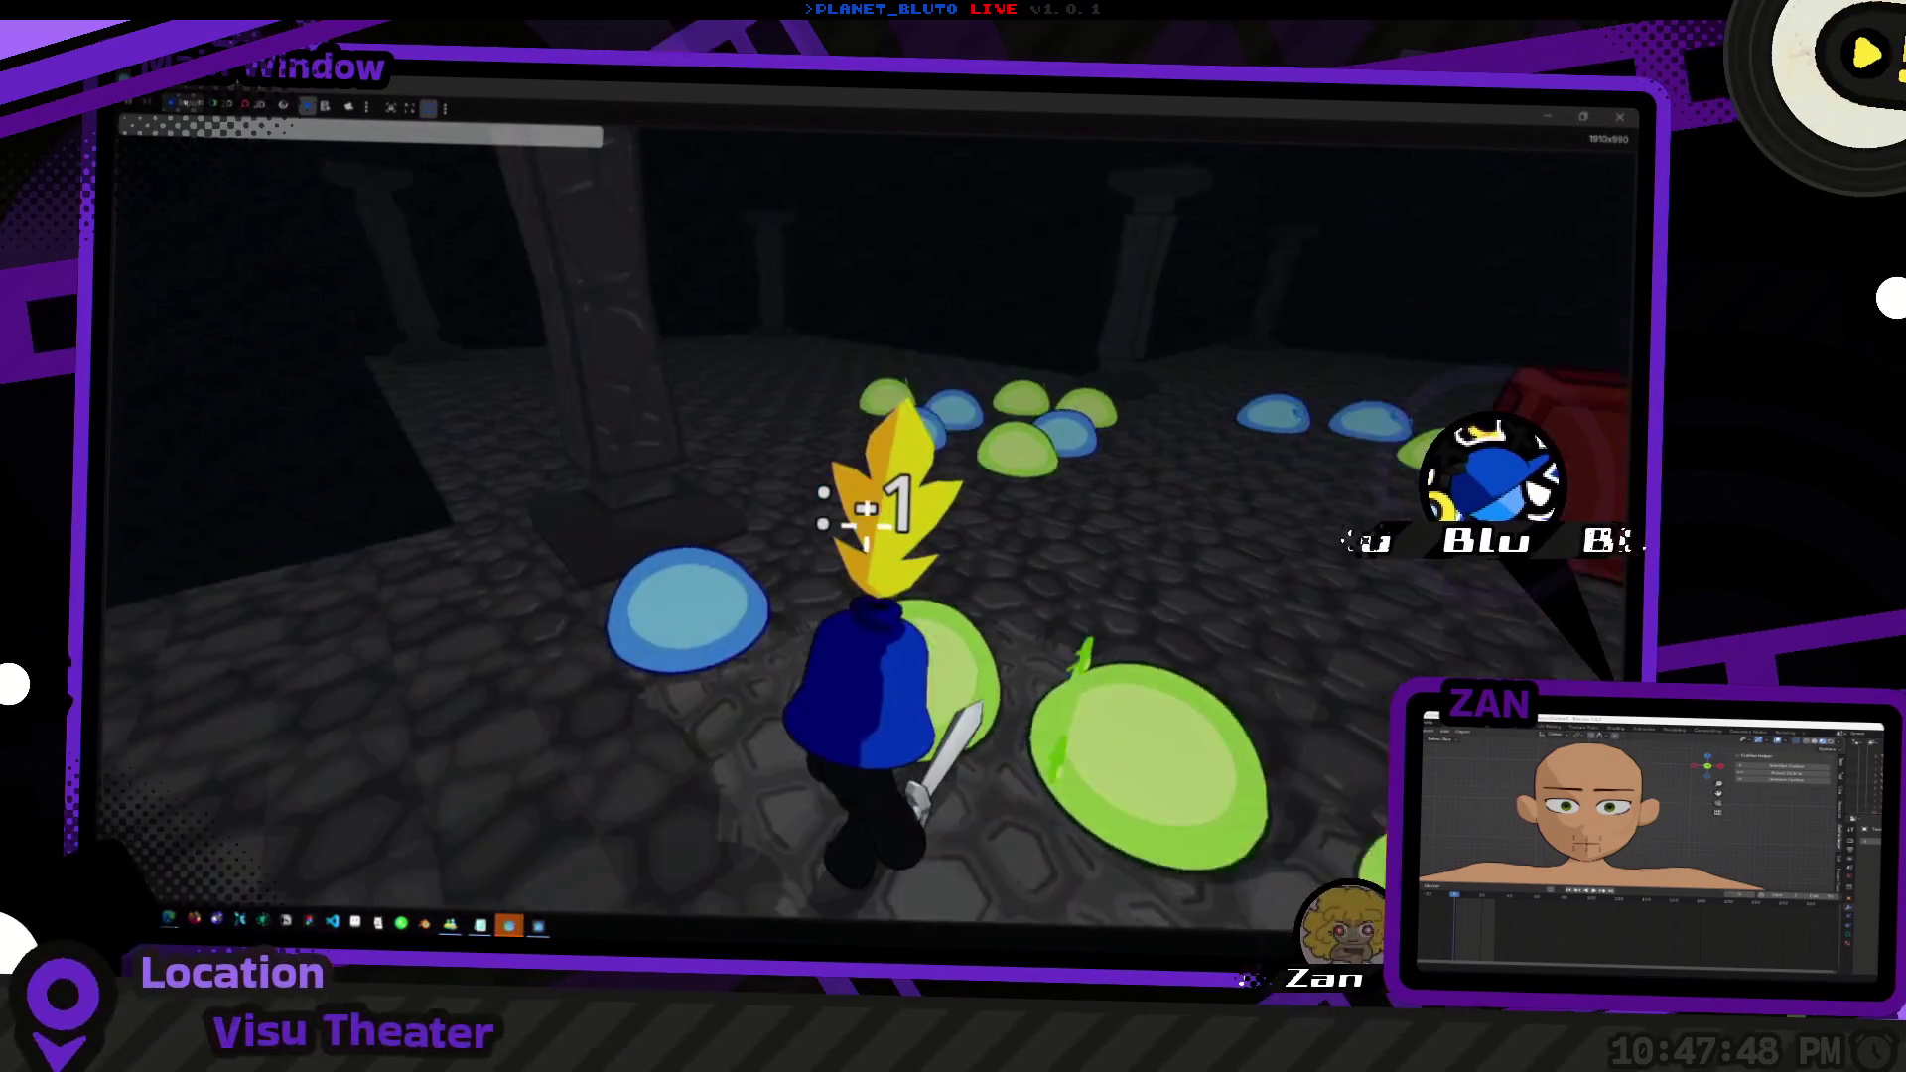
key(w)
key(d)
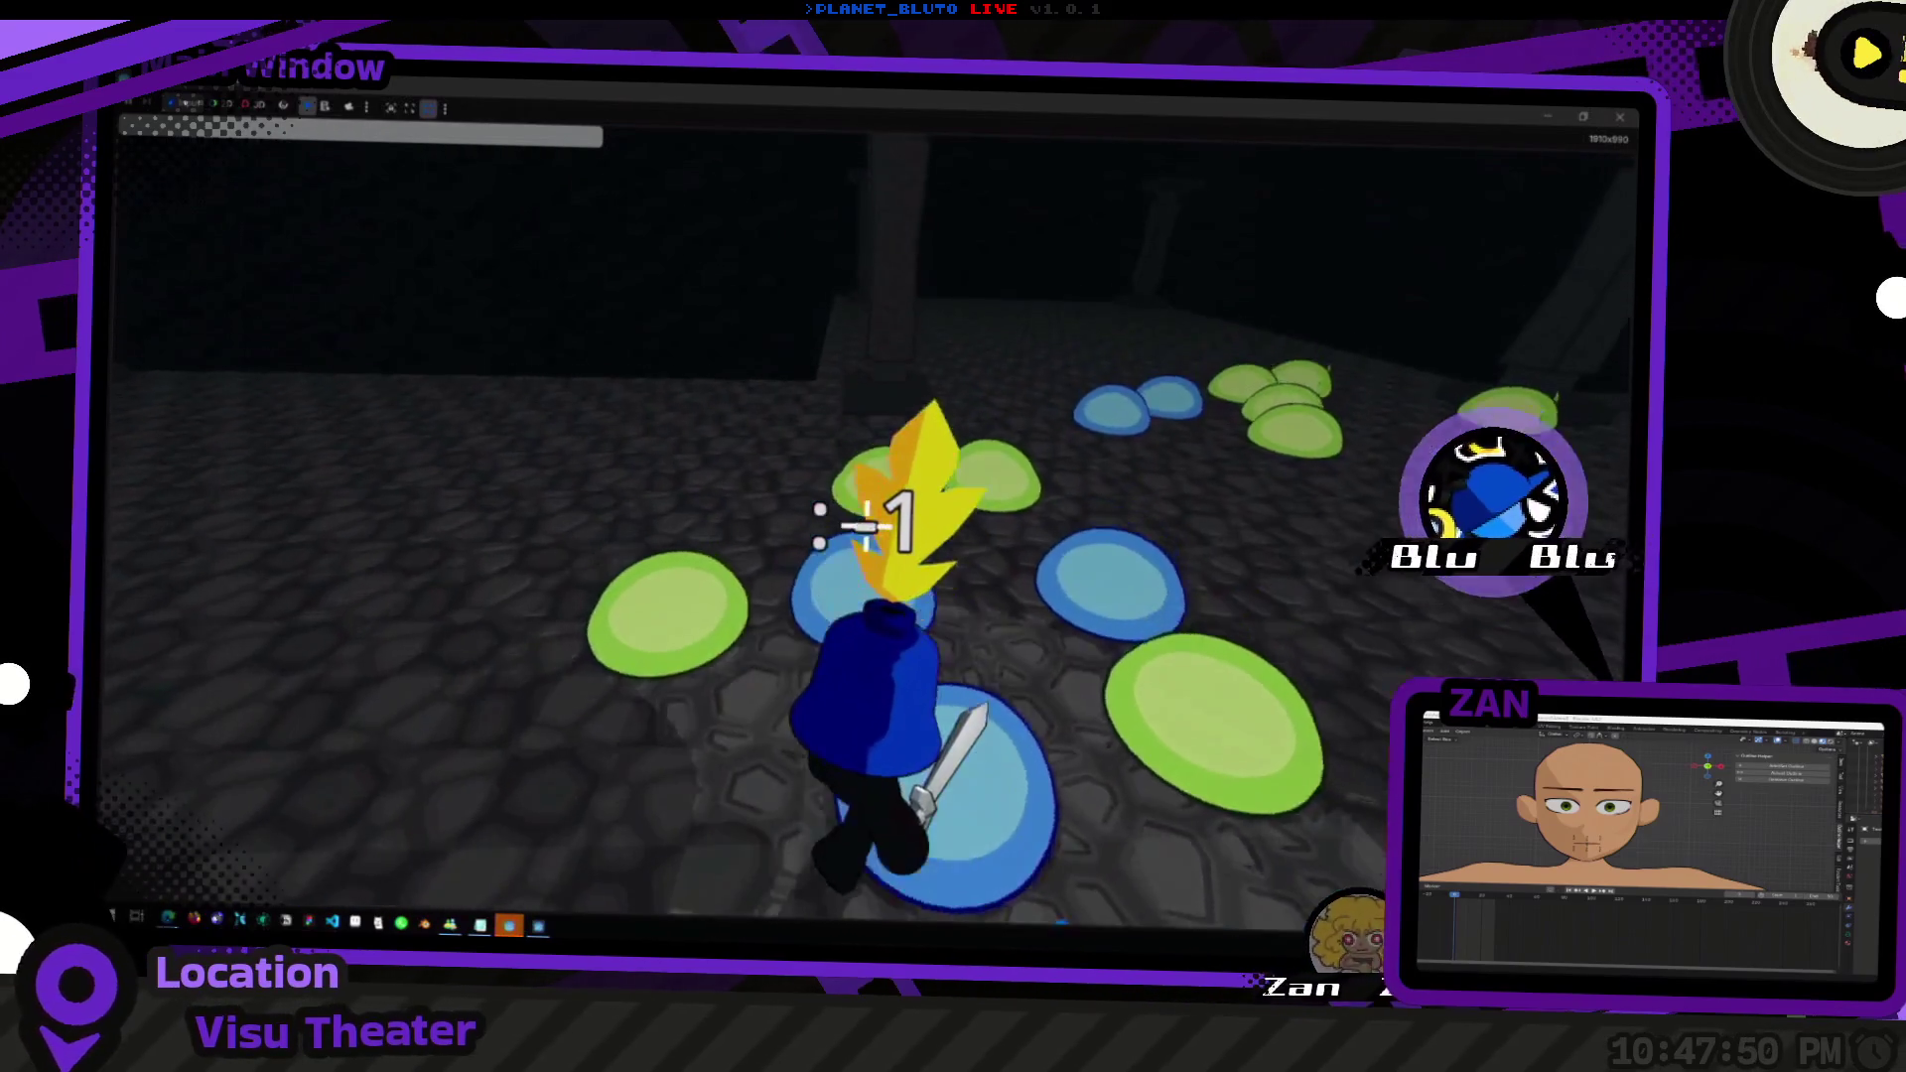
key(w)
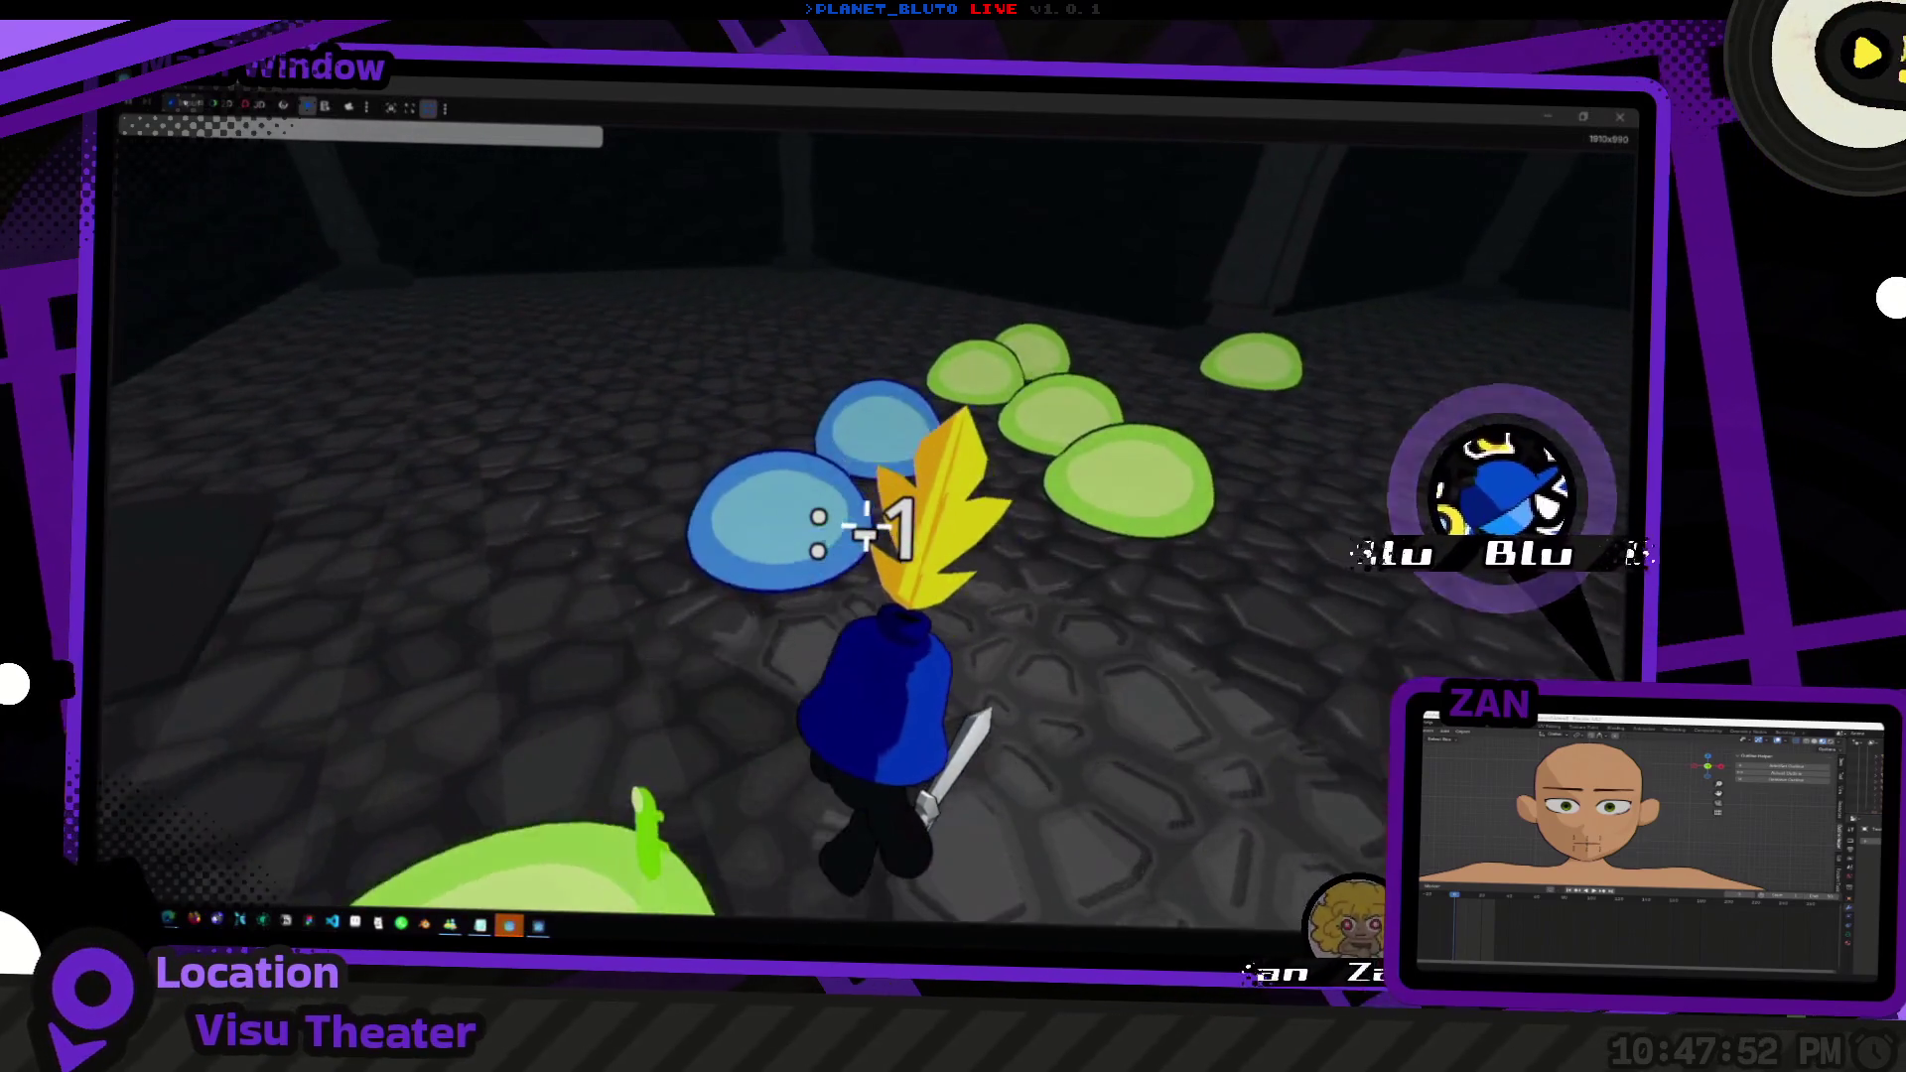
key(d)
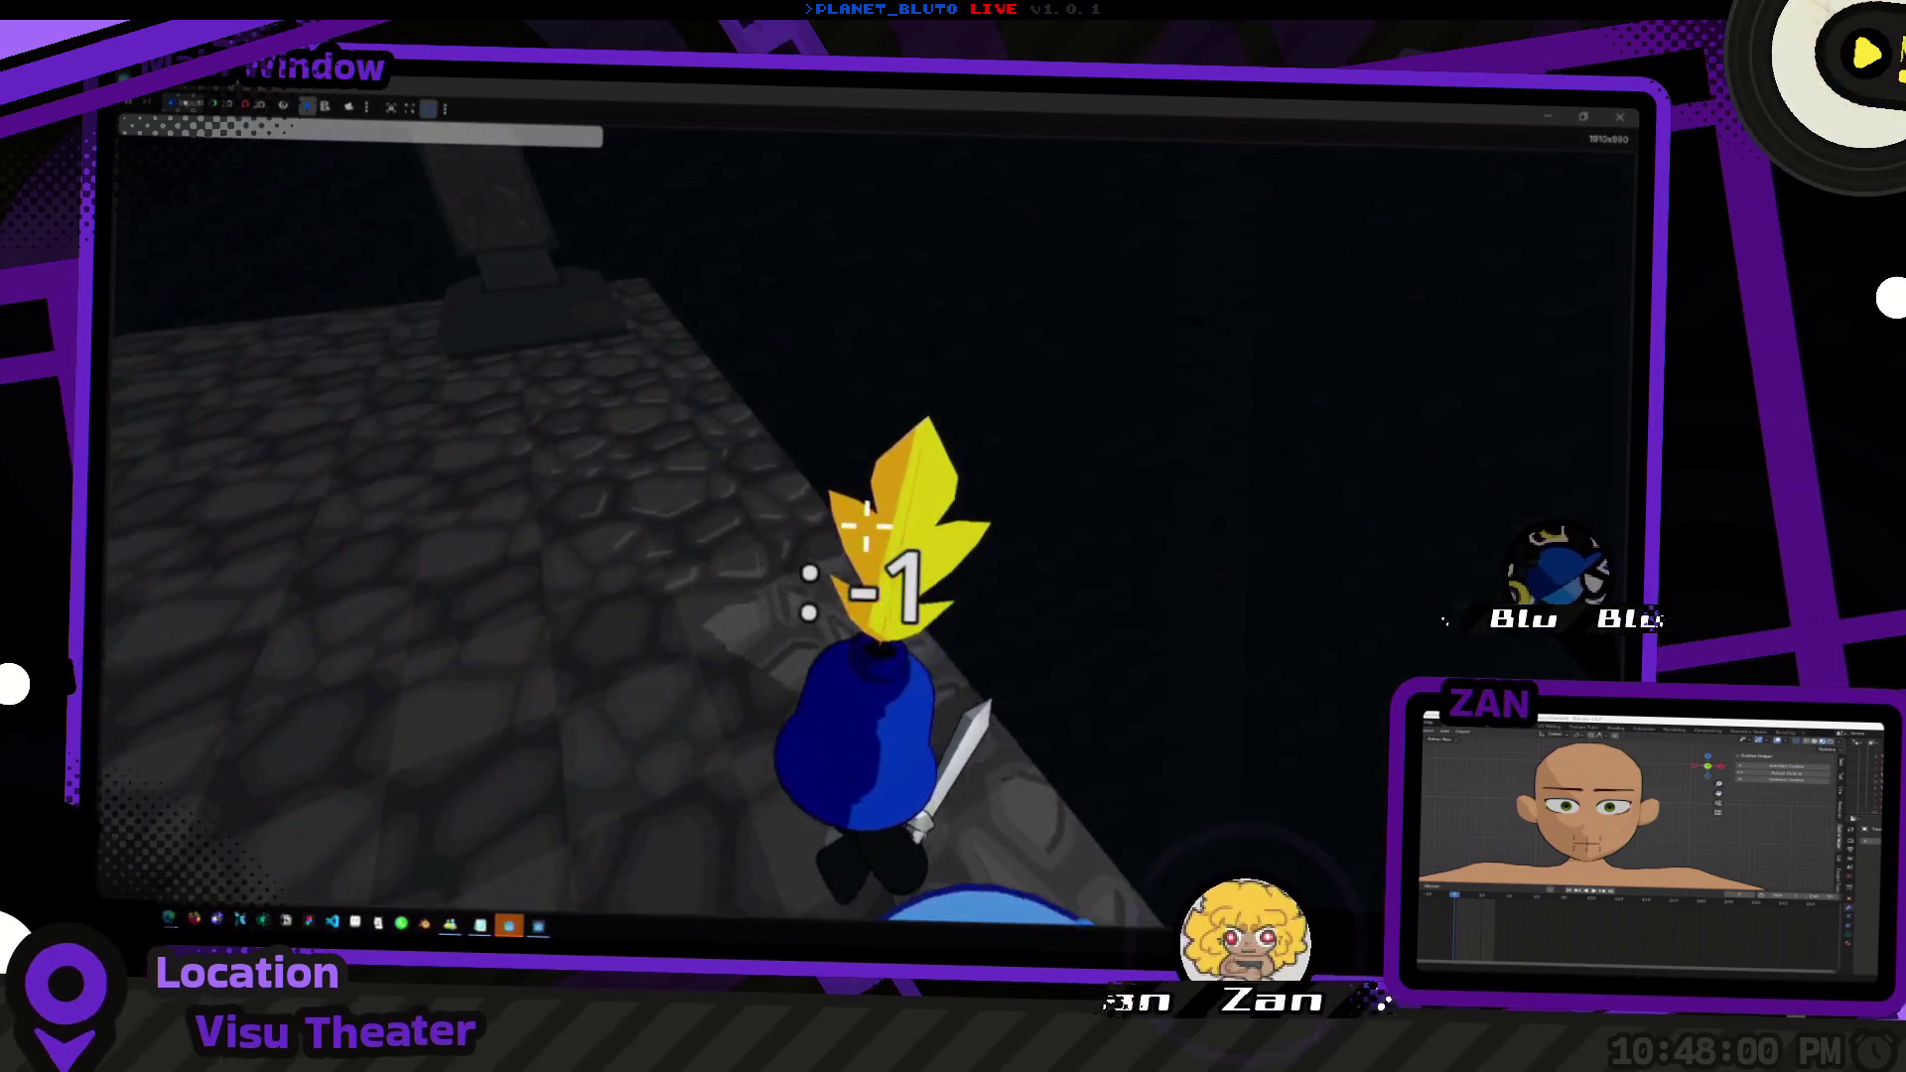
Move the knight away from the slime swarm past the stone pillar.
key(a)
key(s)
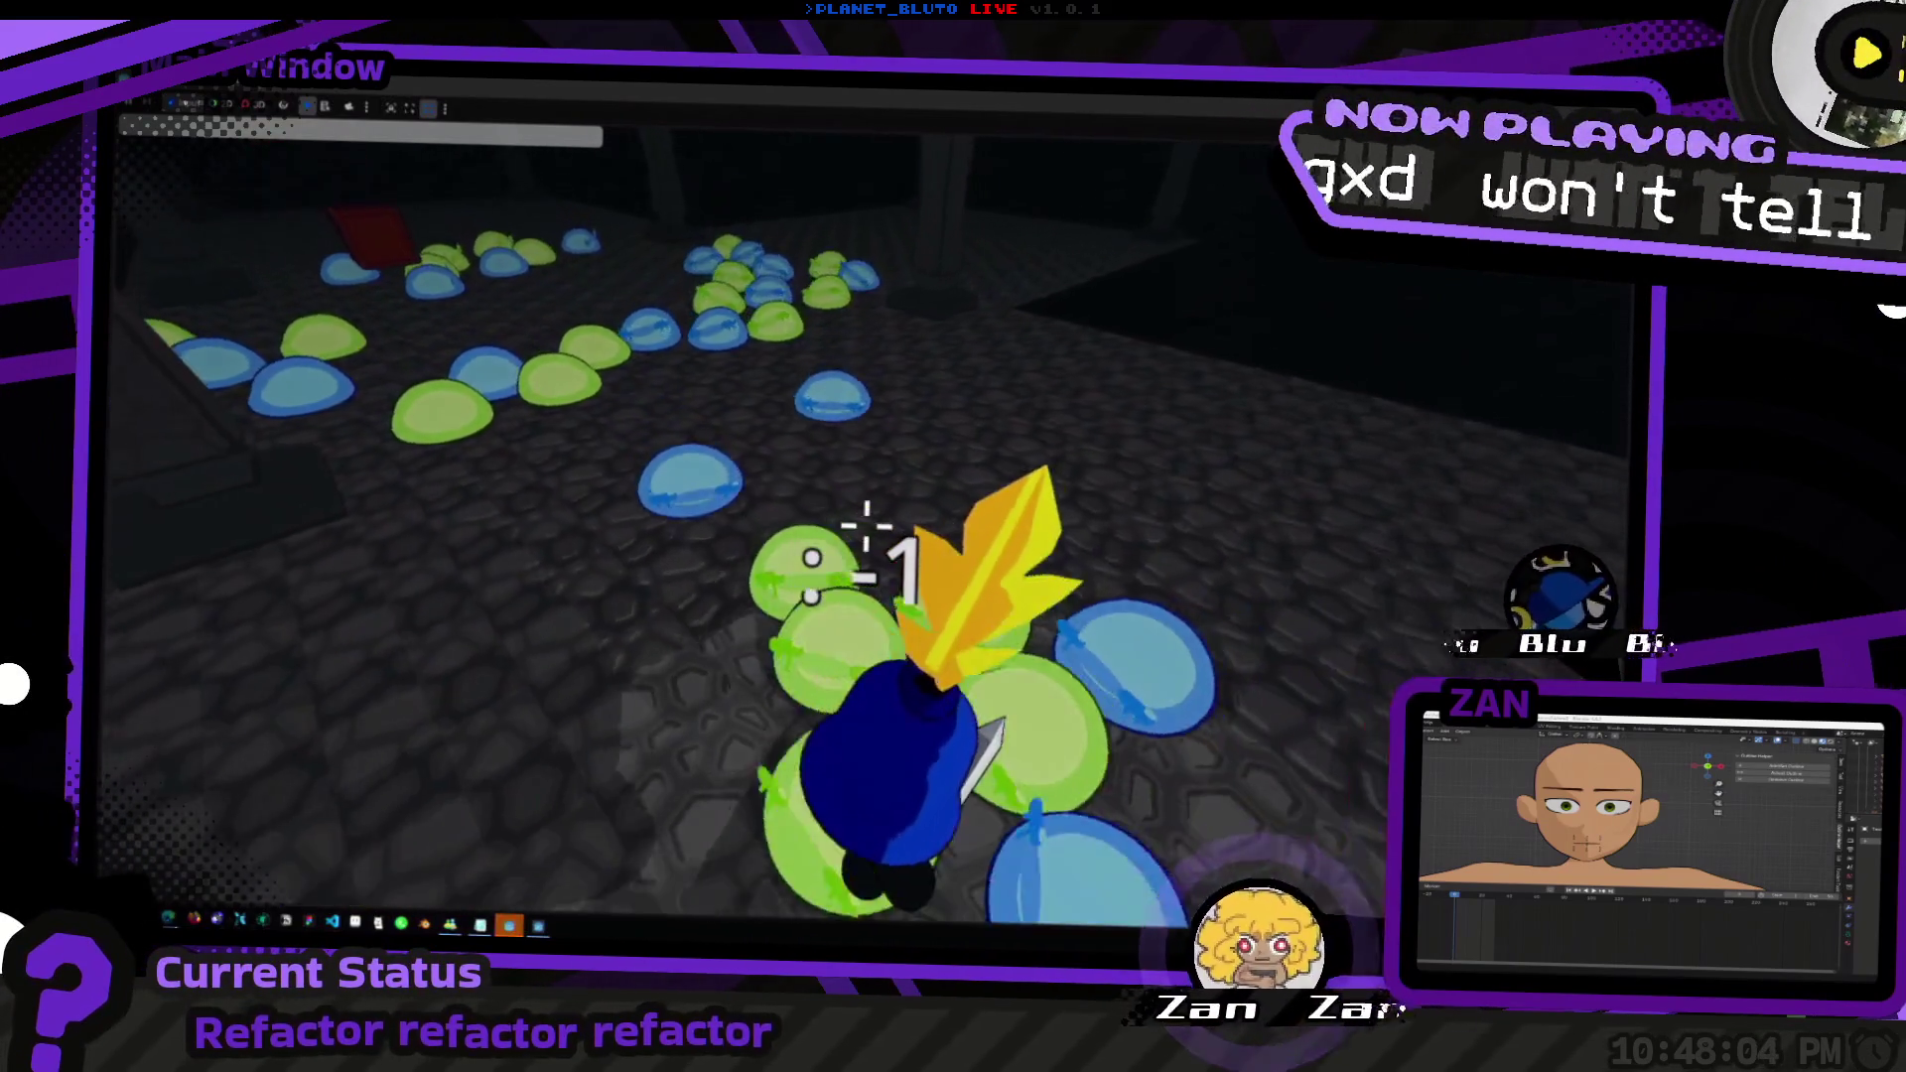
key(a)
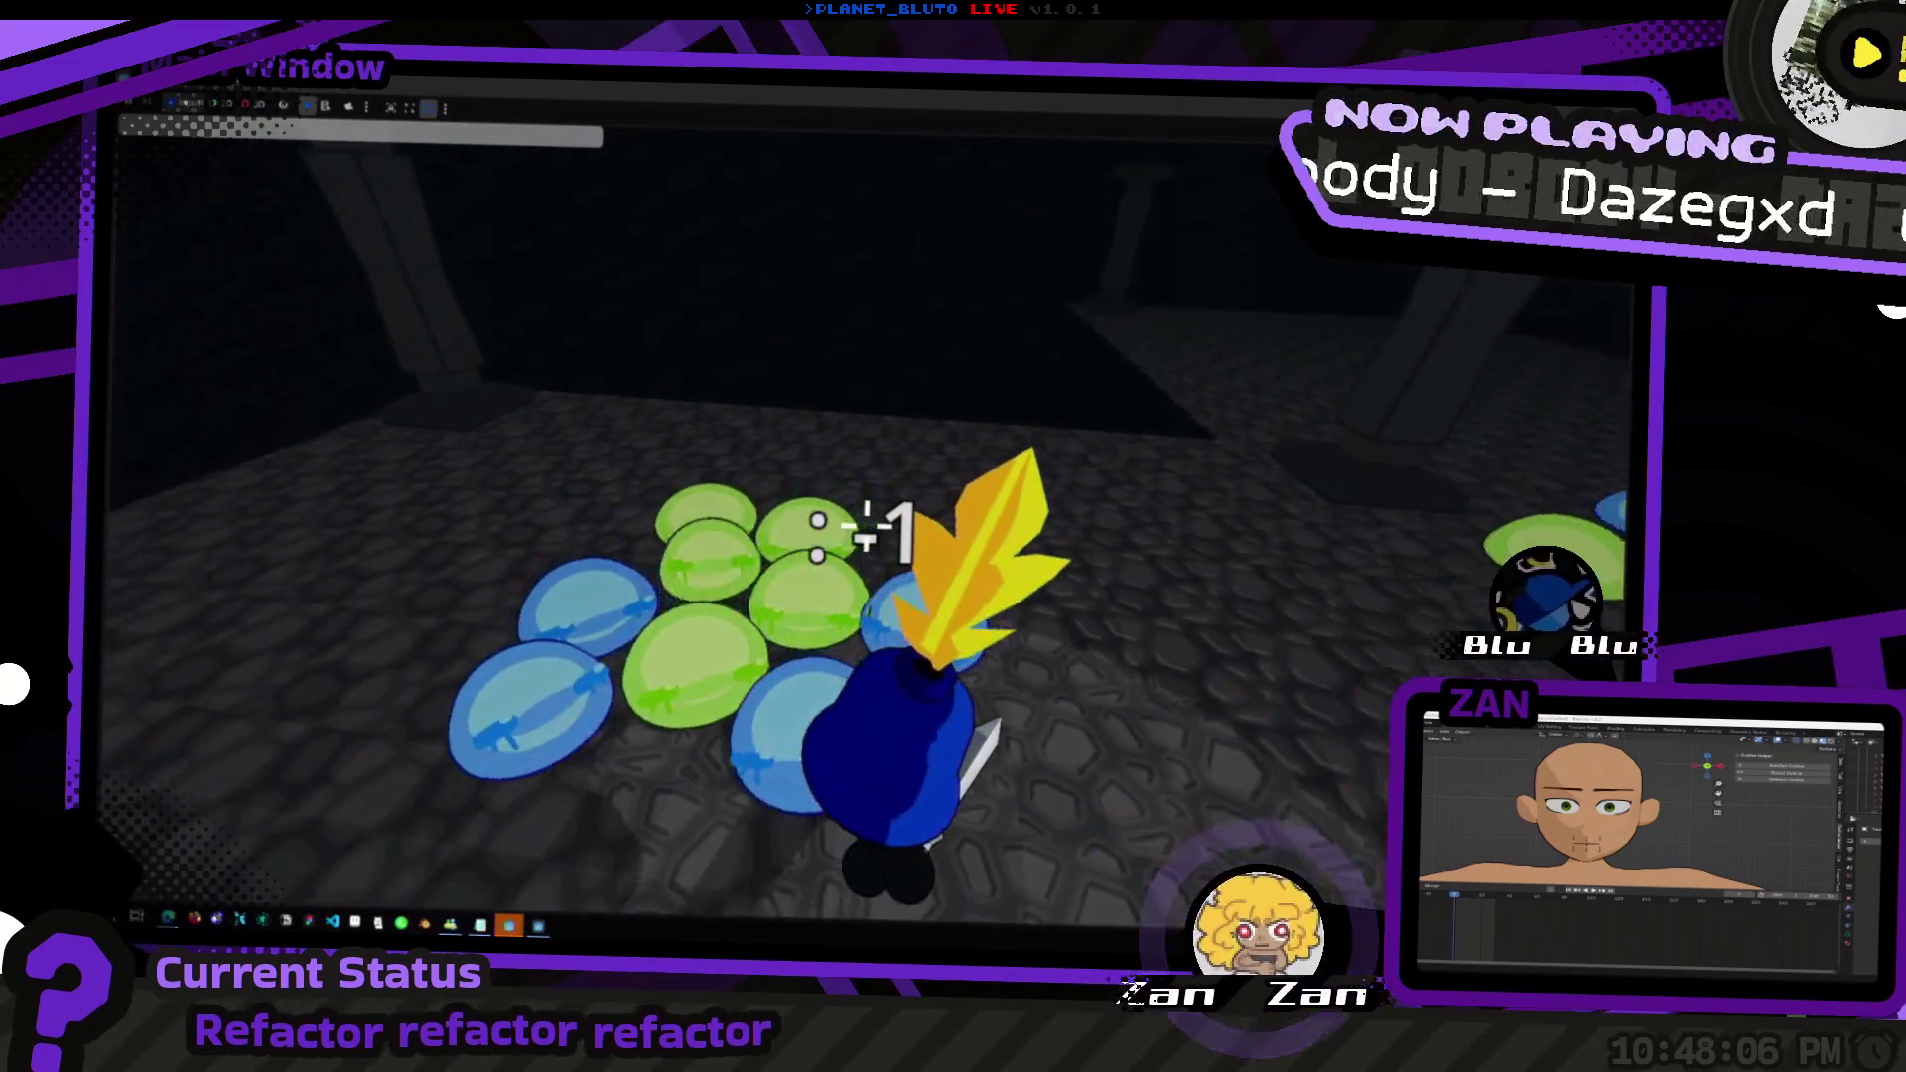
key(d)
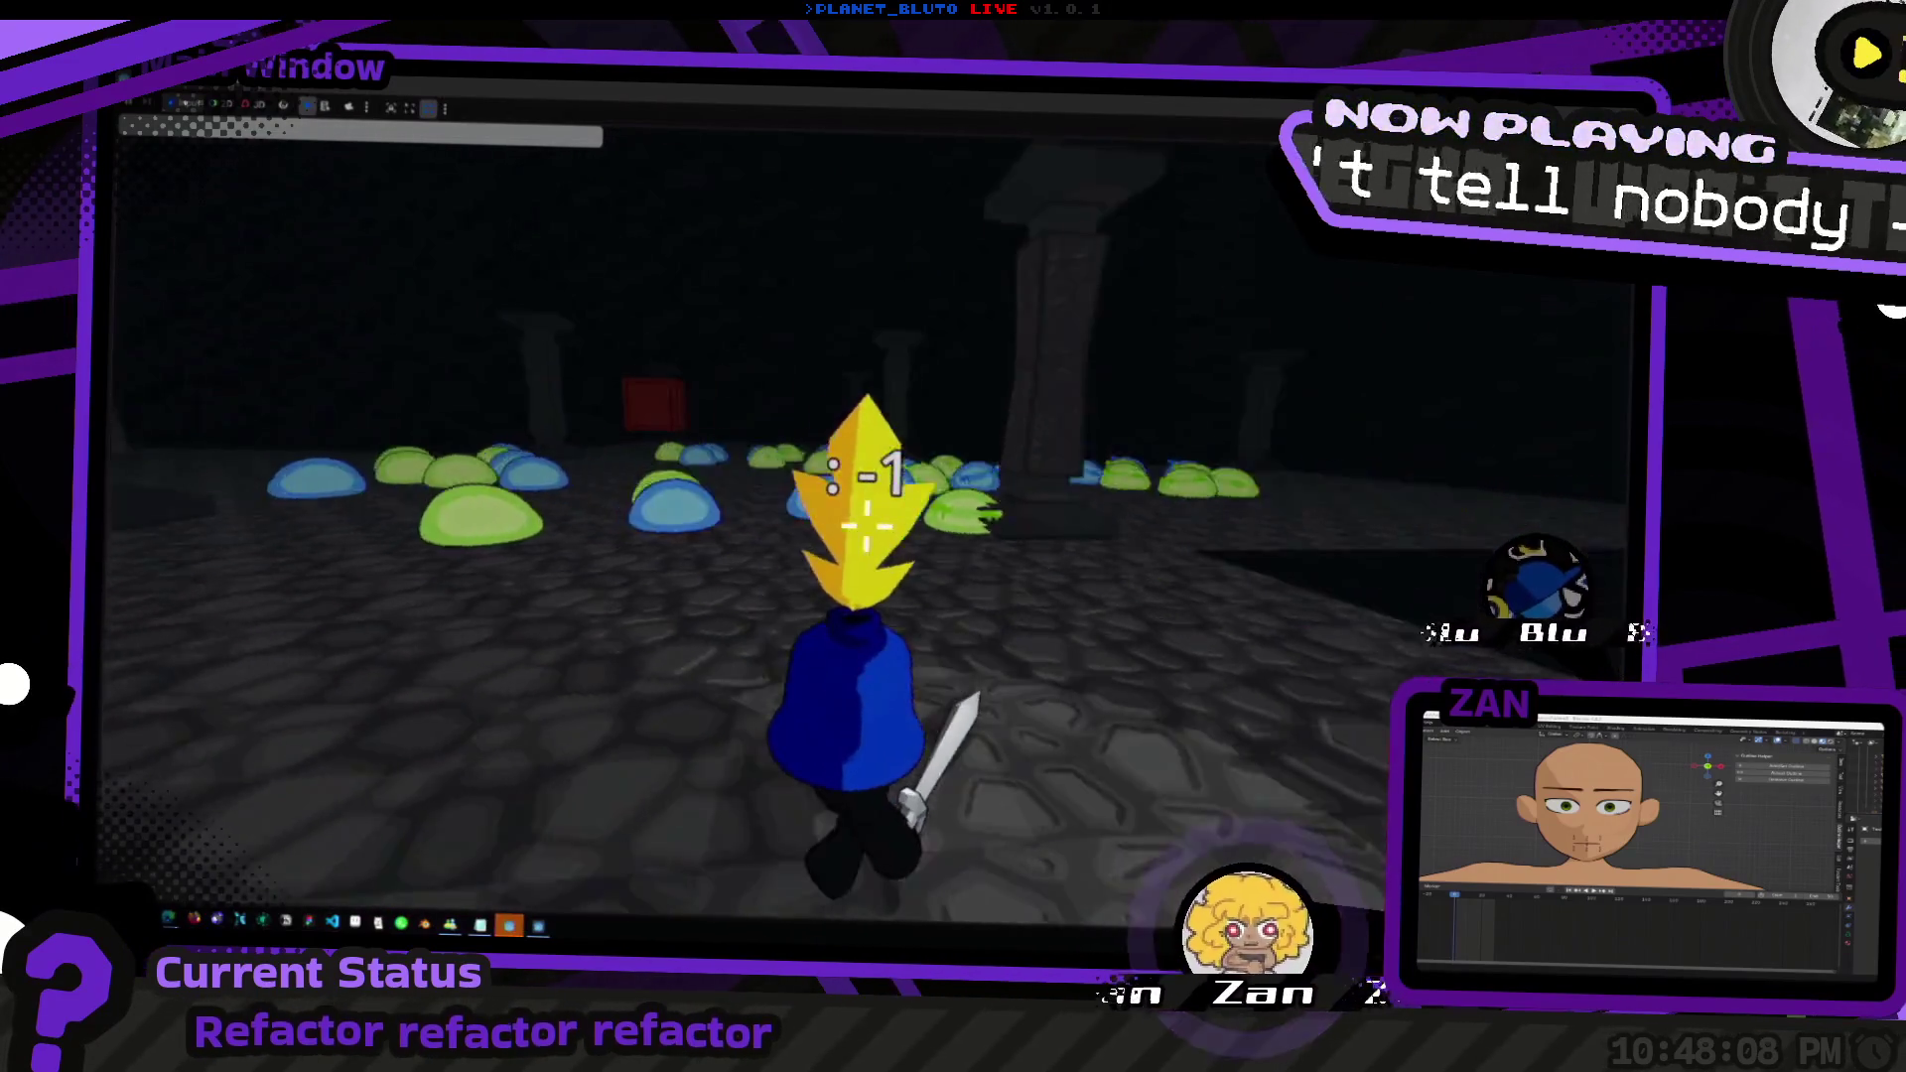
key(w)
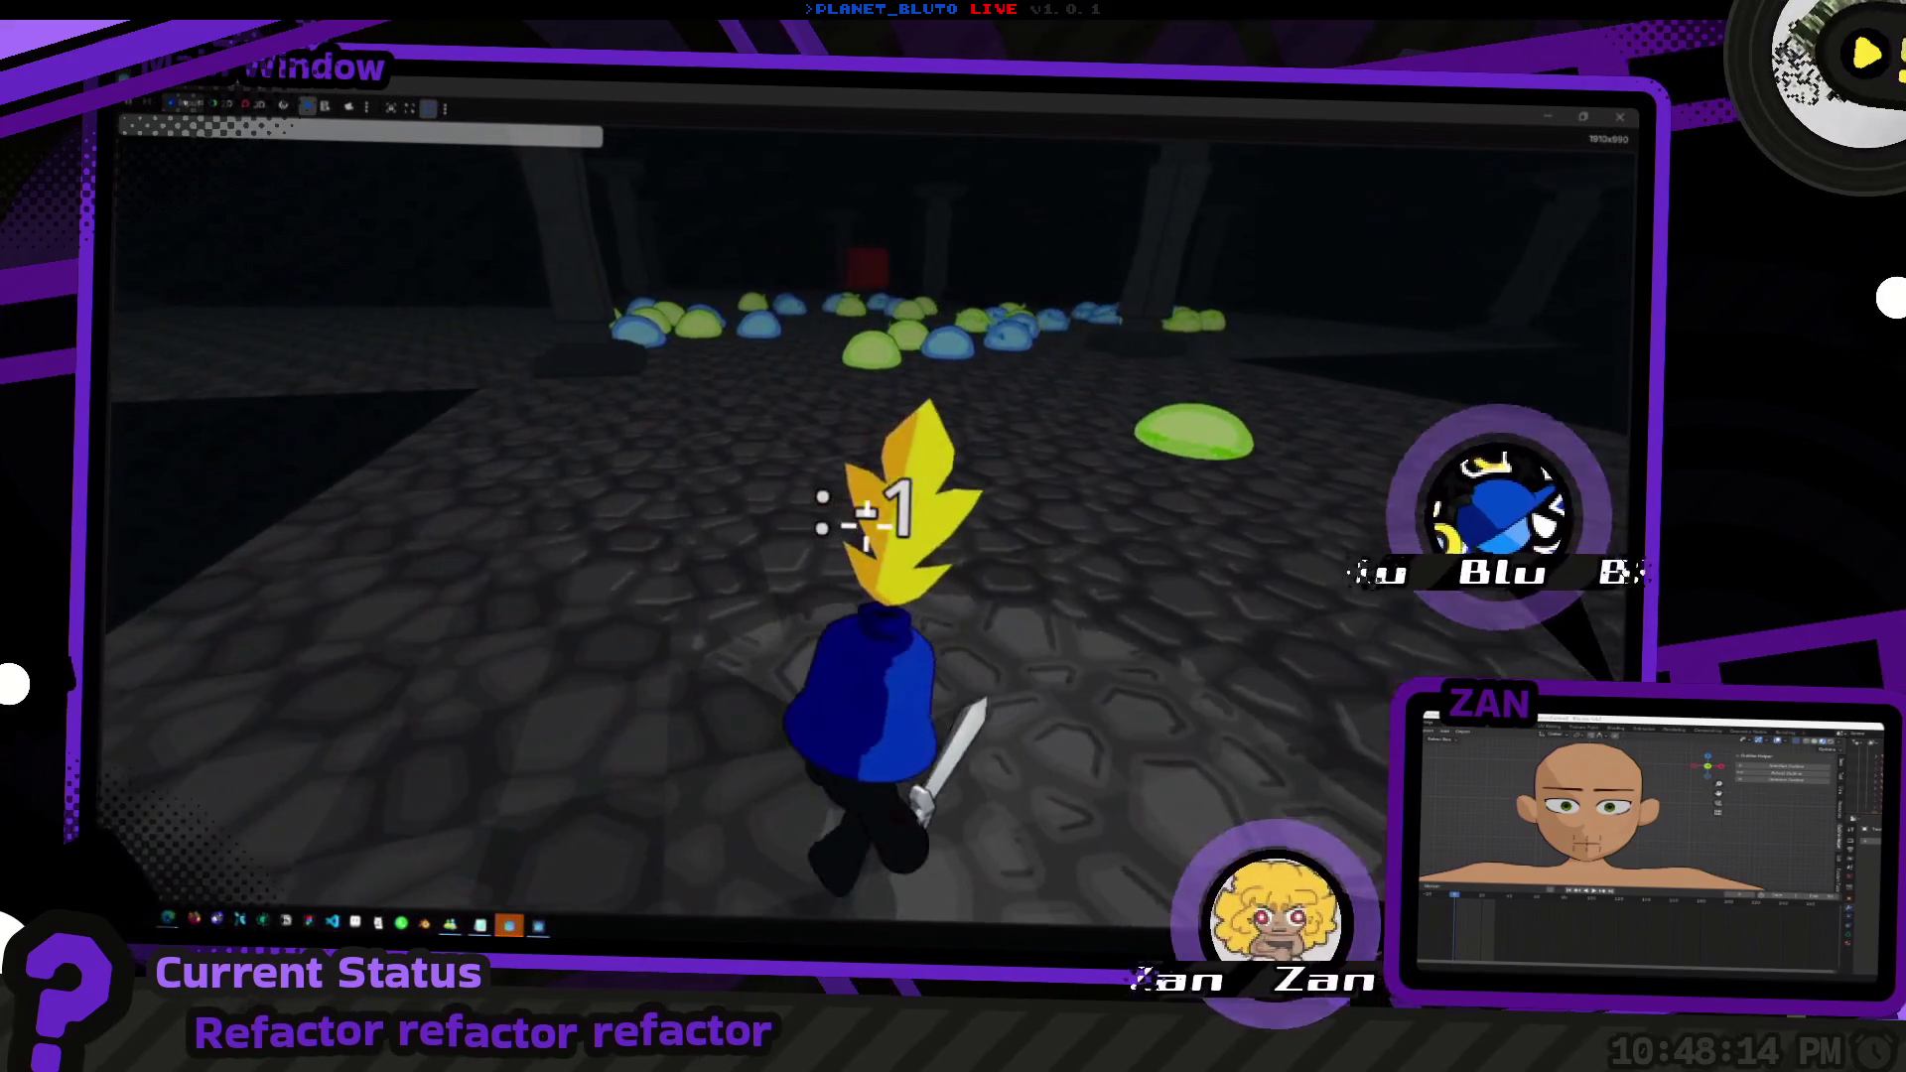
key(a)
key(d)
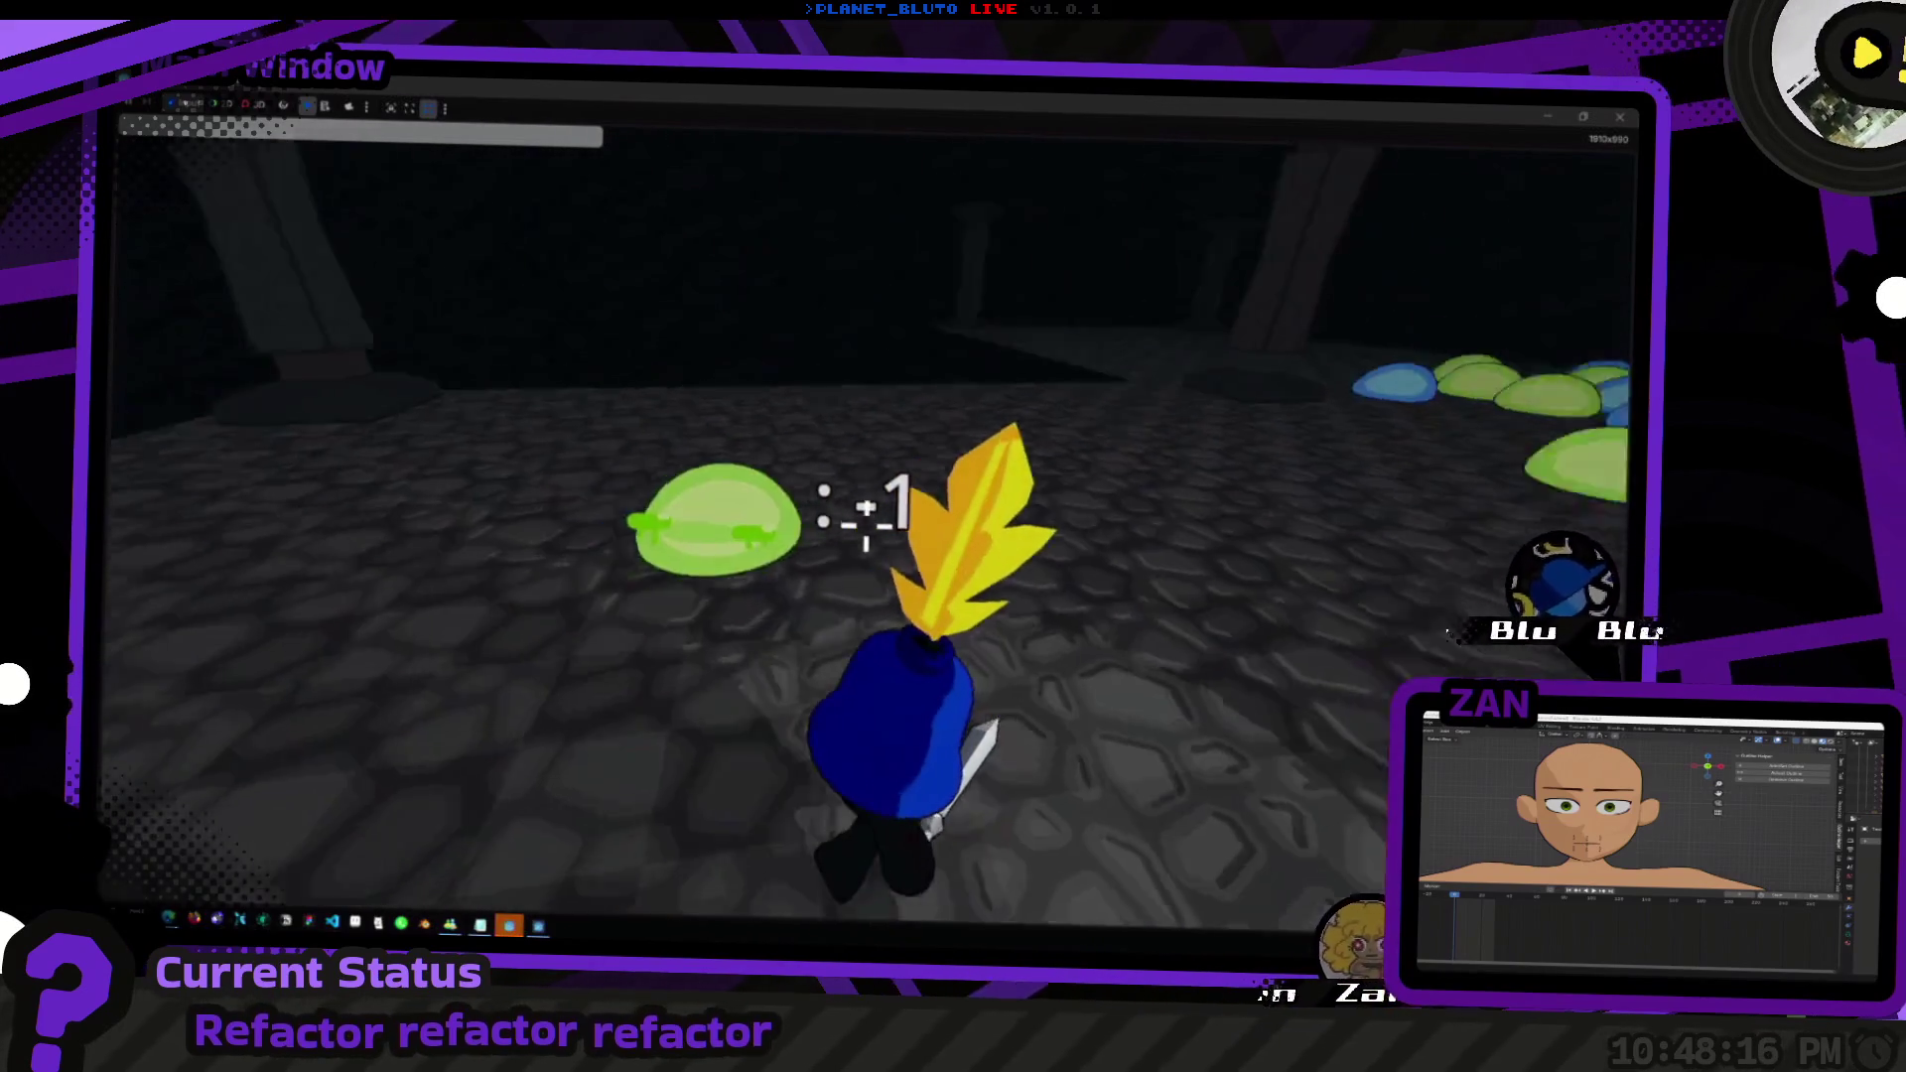
key(d)
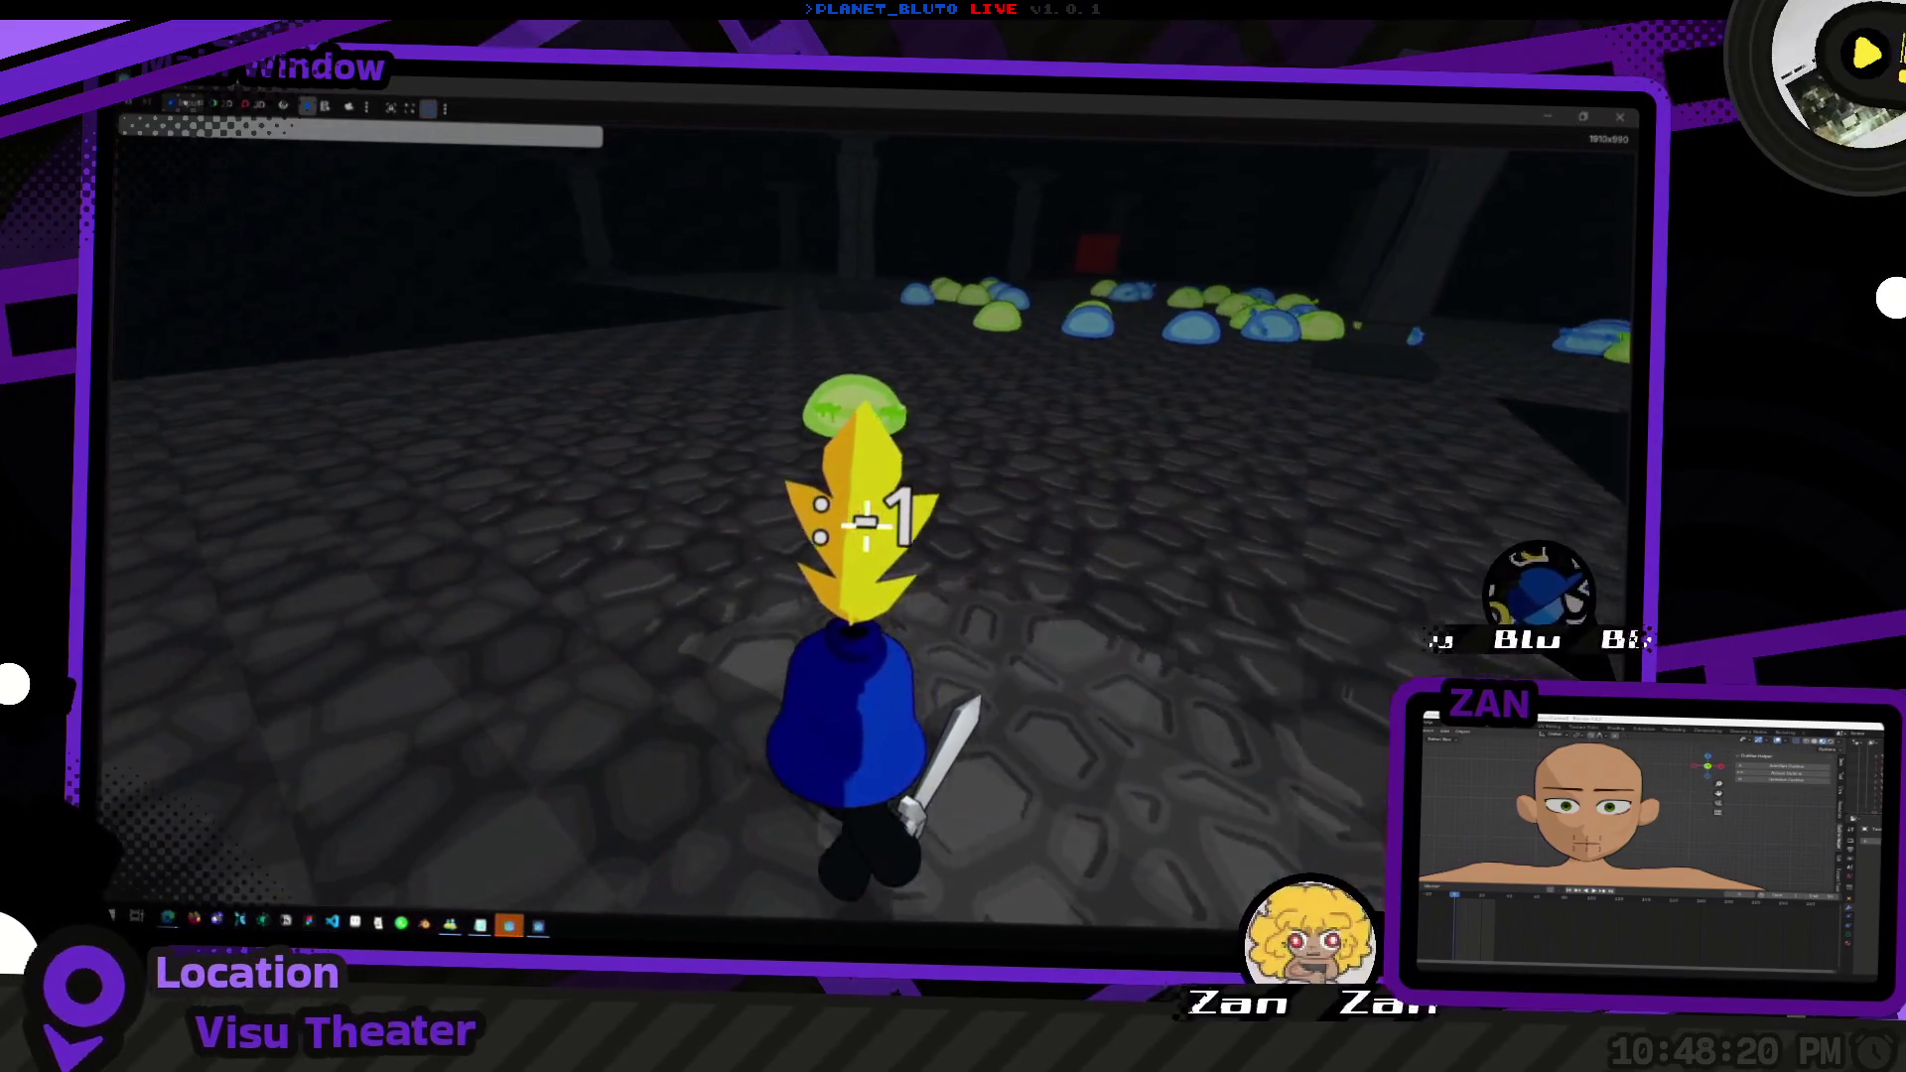
Let a single green slime chase the knight and circle around it on open floor.
key(a)
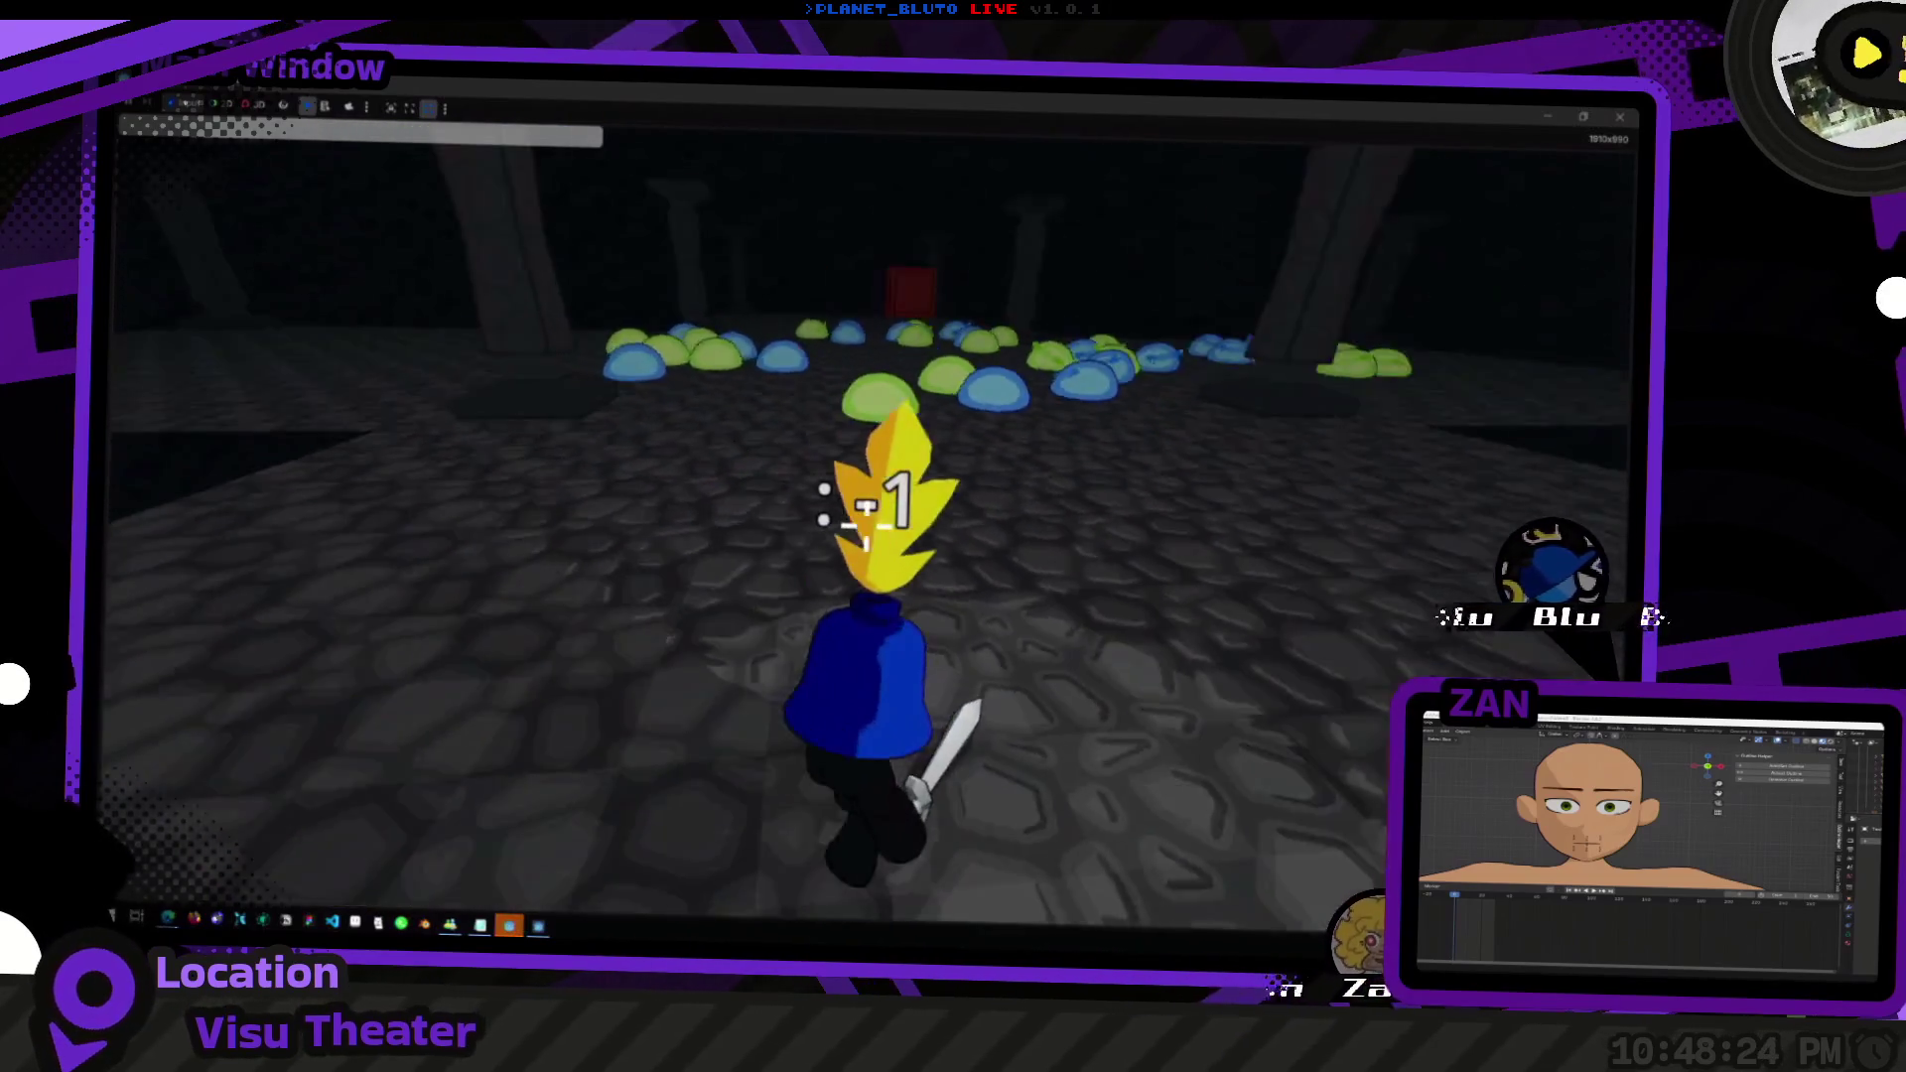
key(d)
key(a)
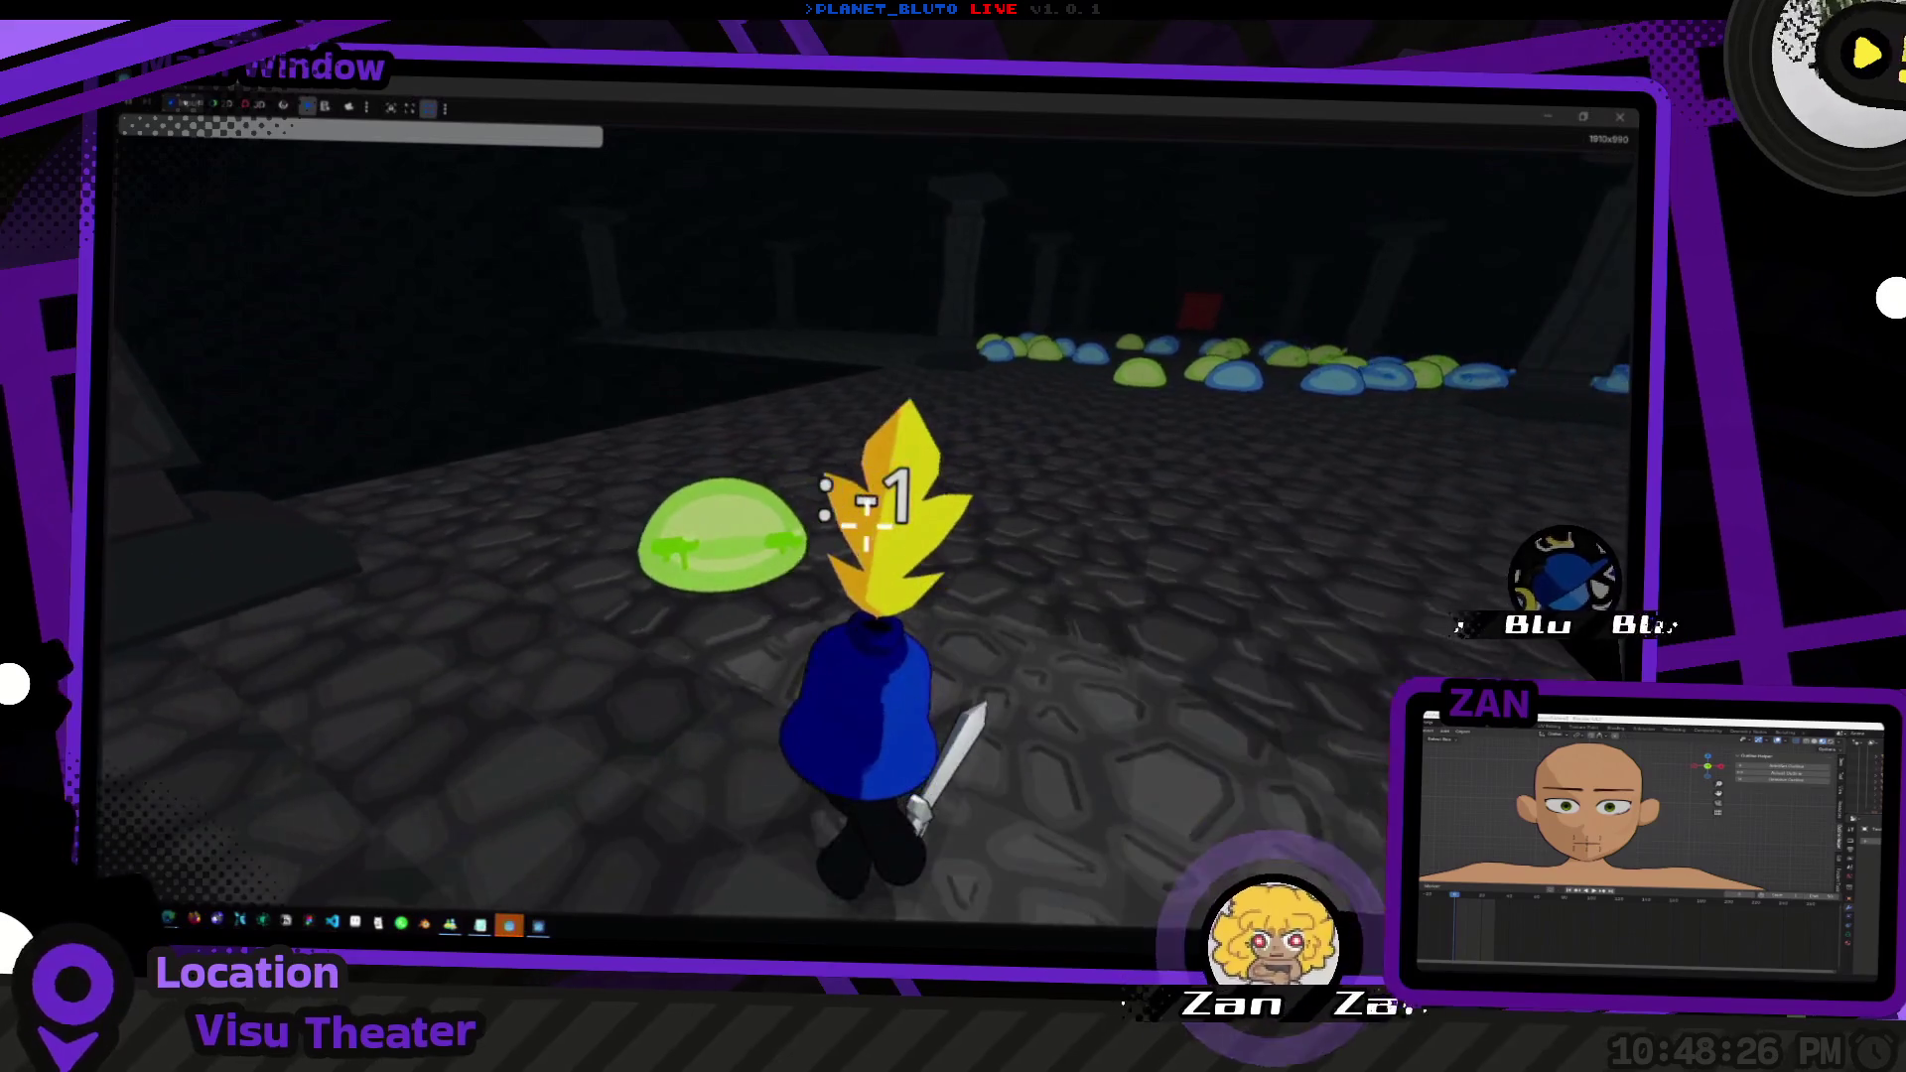
key(d)
key(a)
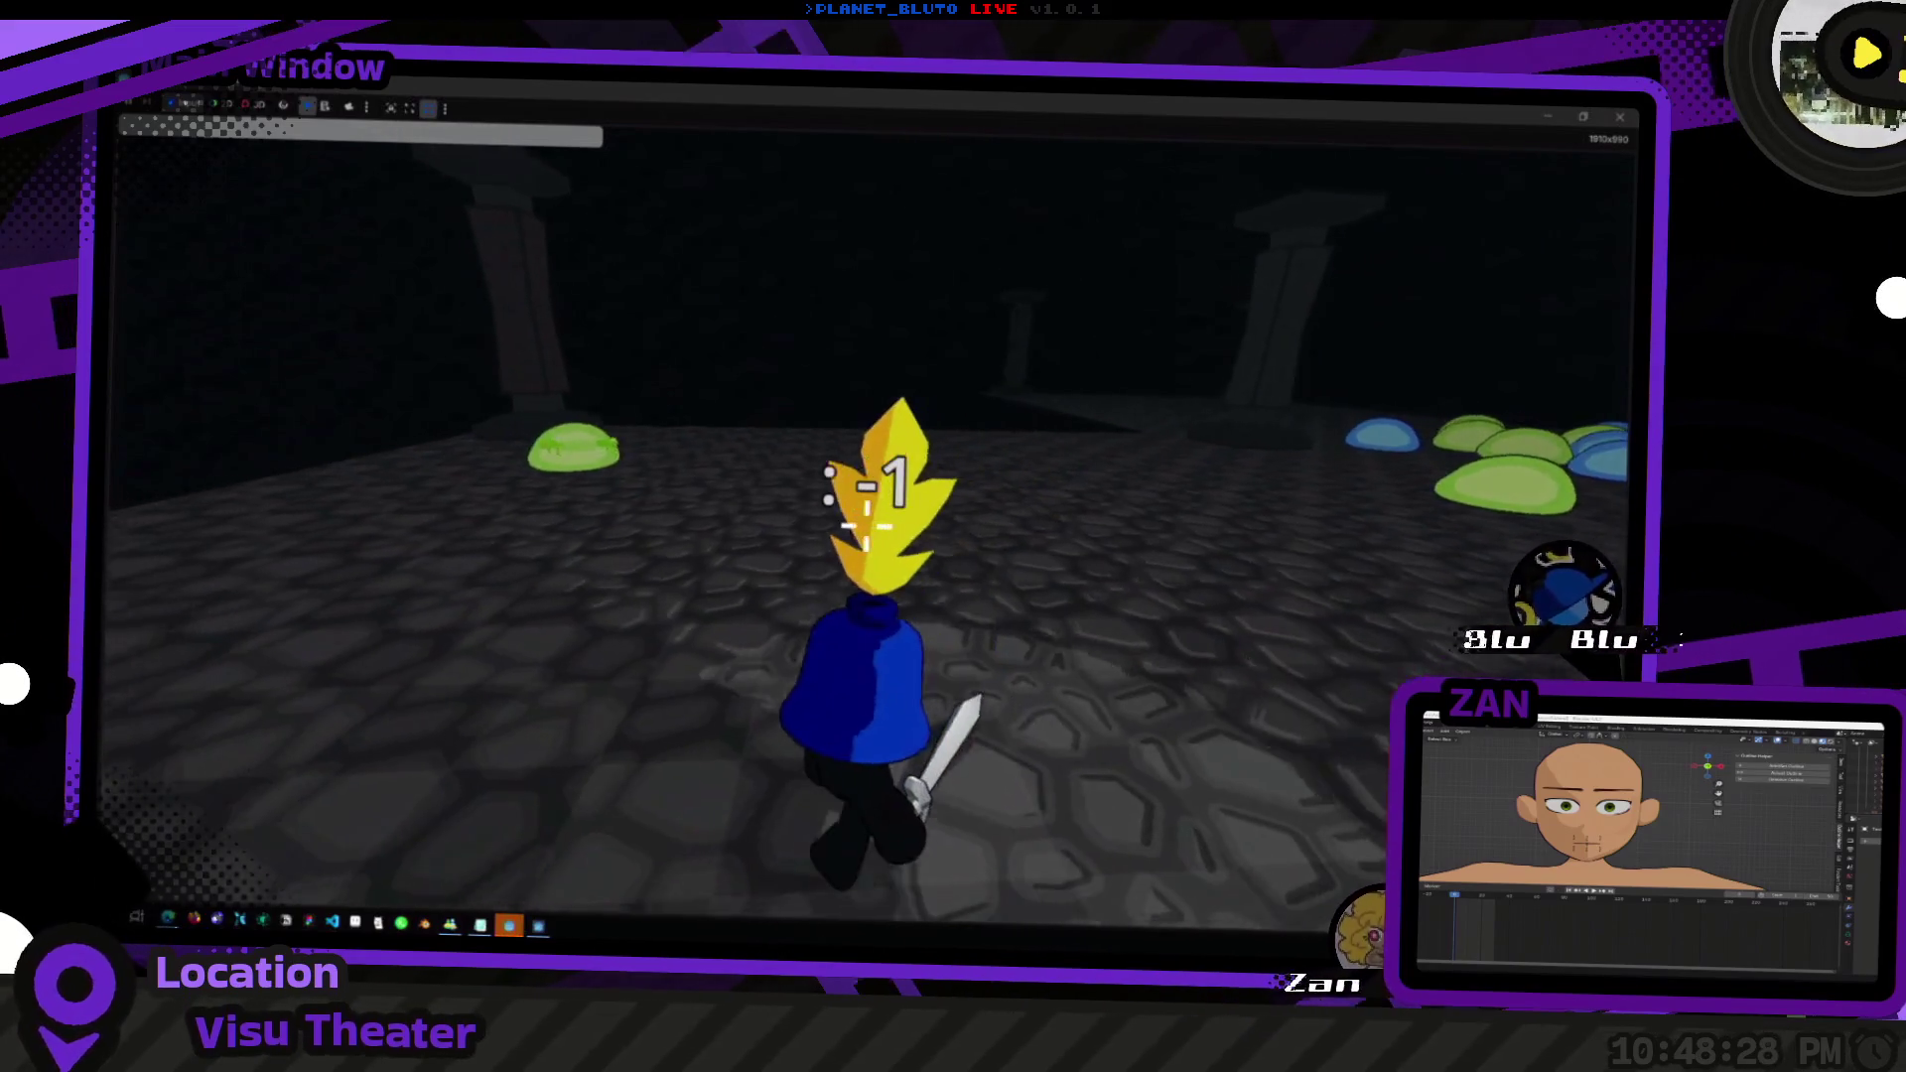
key(d)
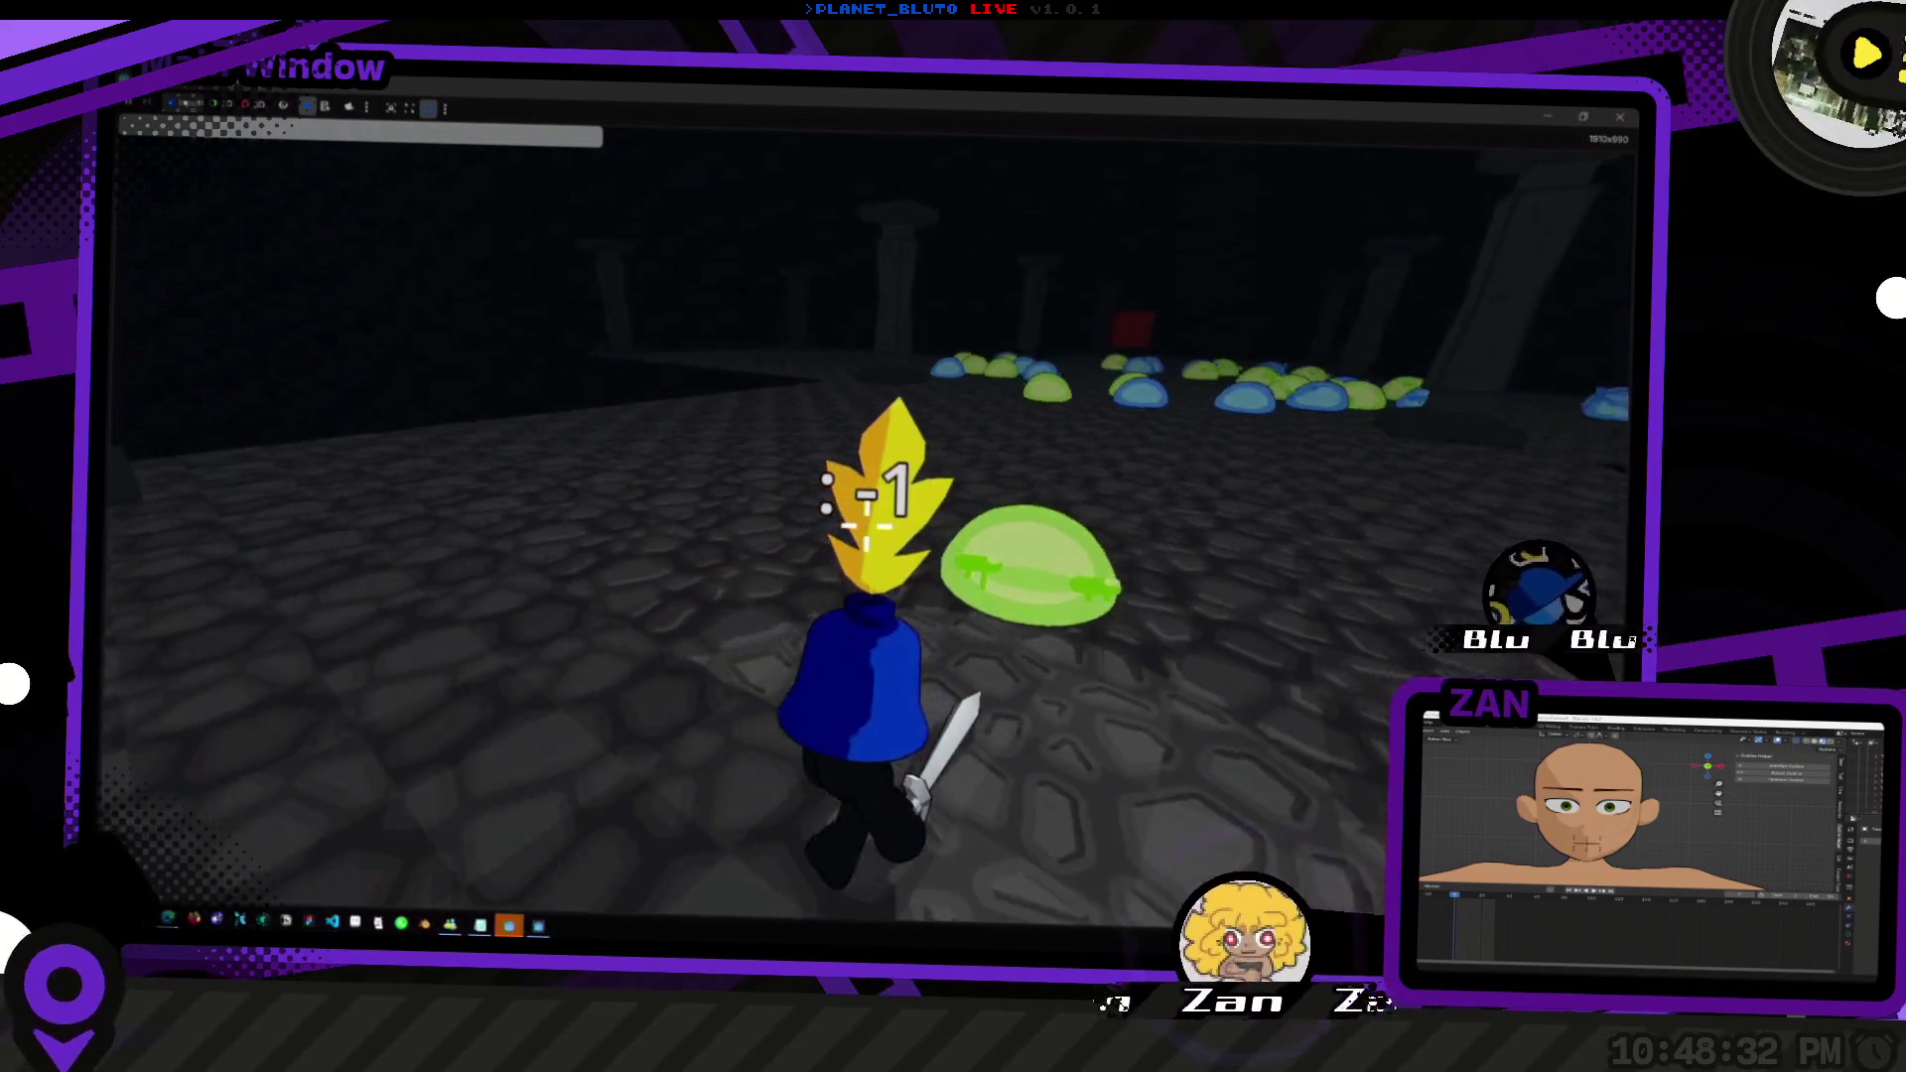
key(a)
key(d)
key(a)
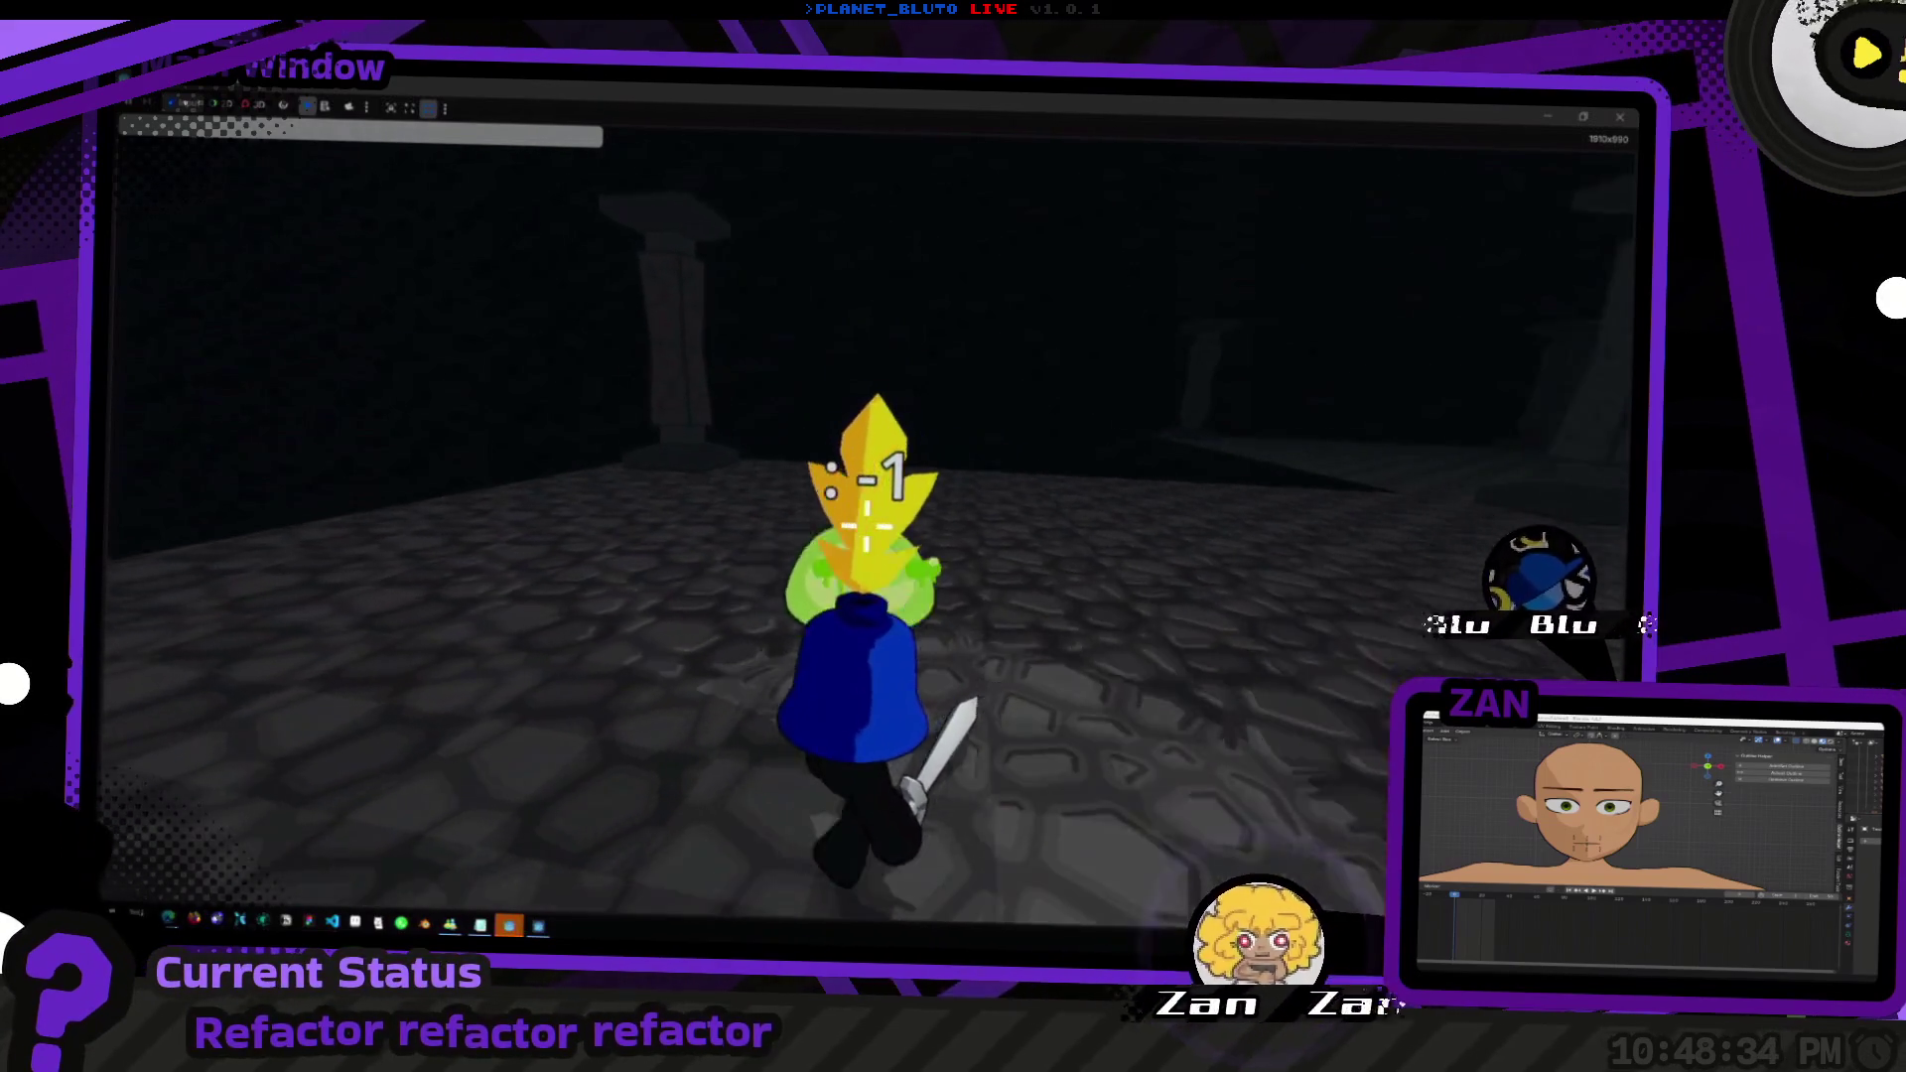
key(d)
key(a)
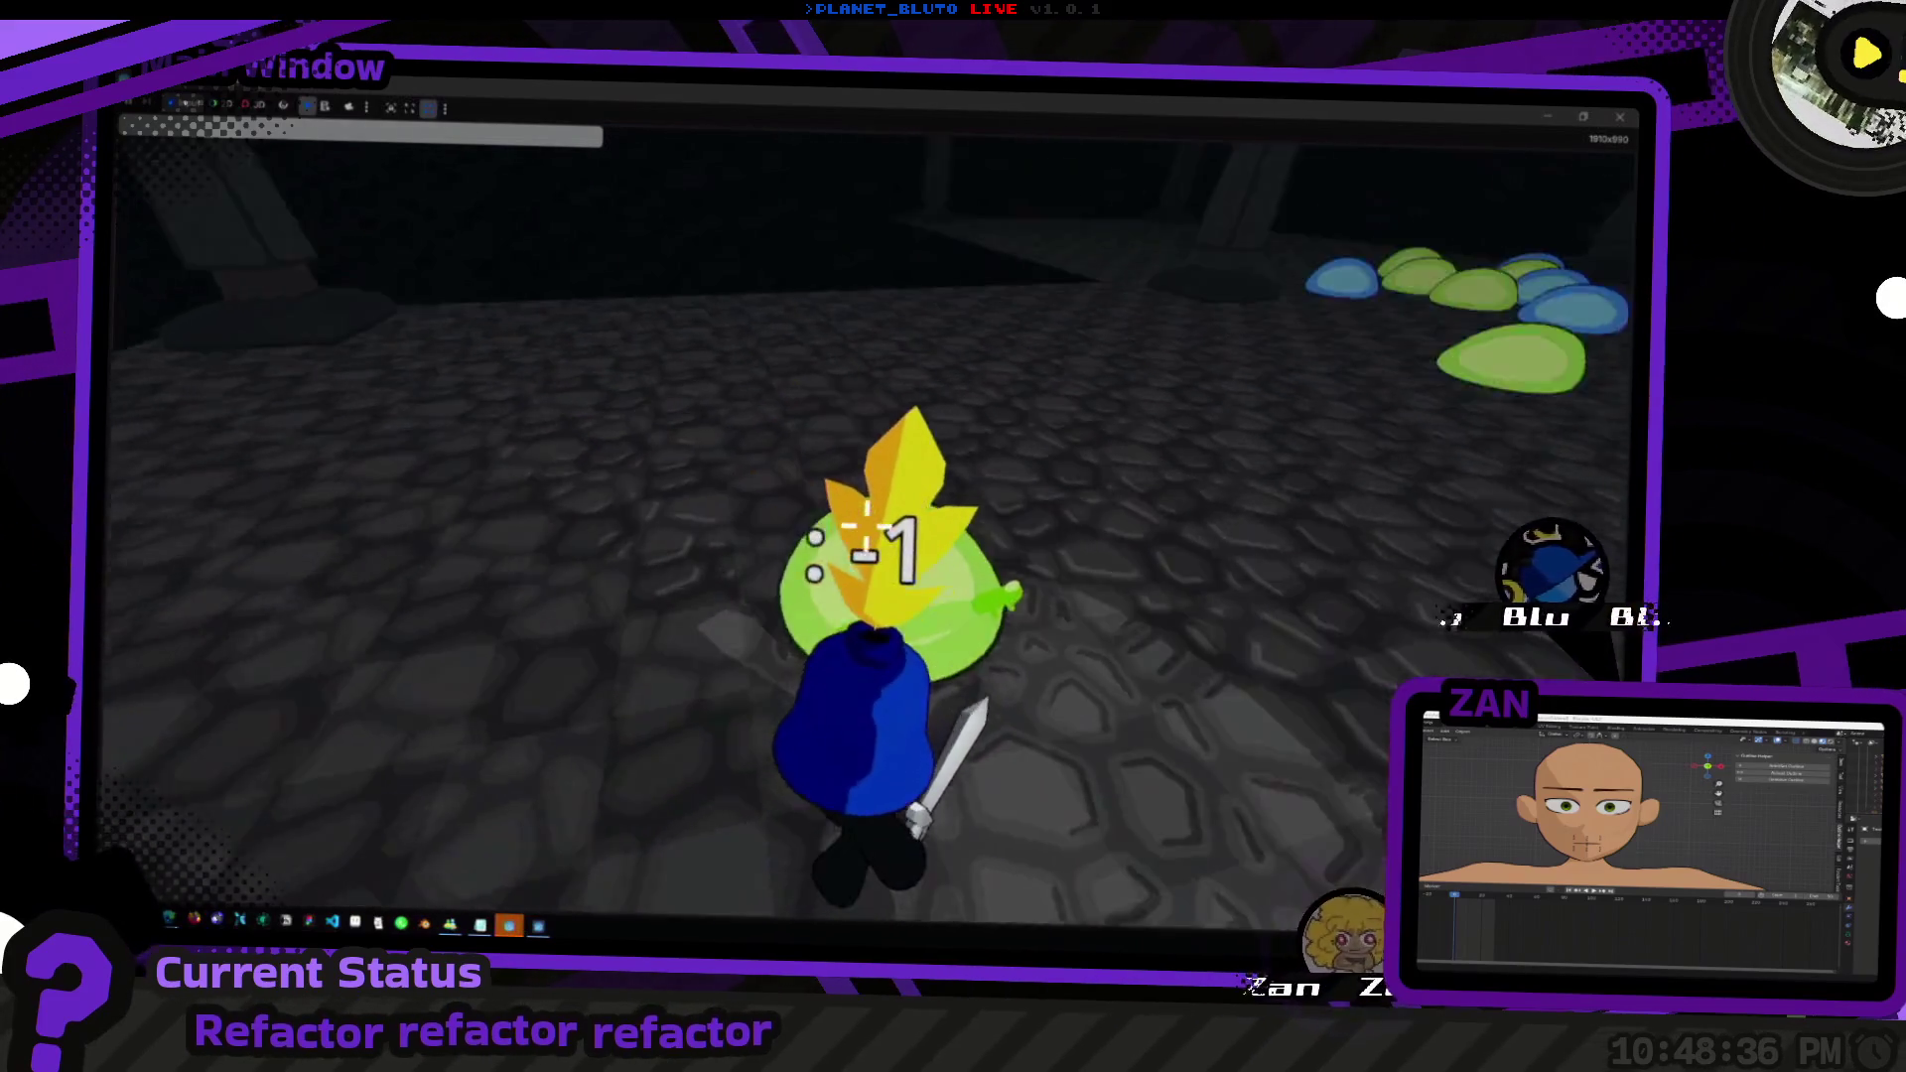
key(d)
key(a)
key(a)
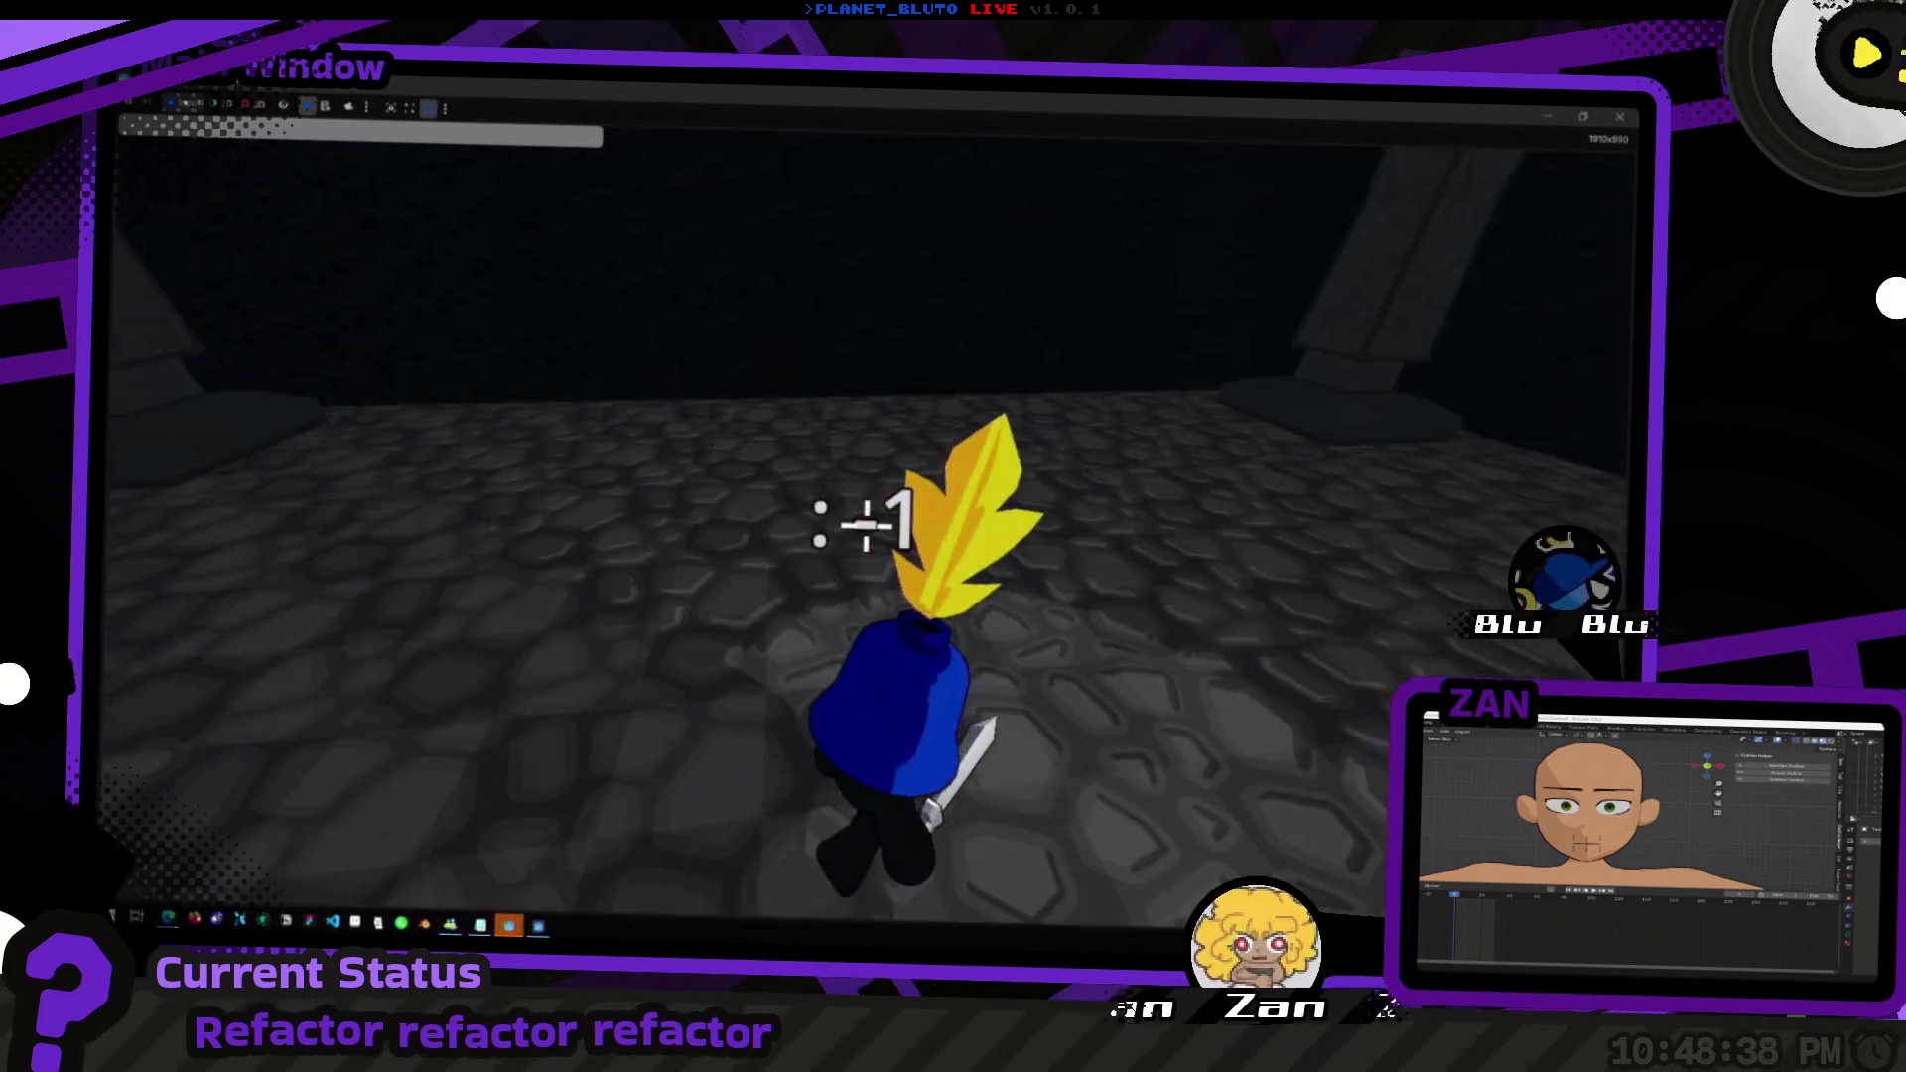
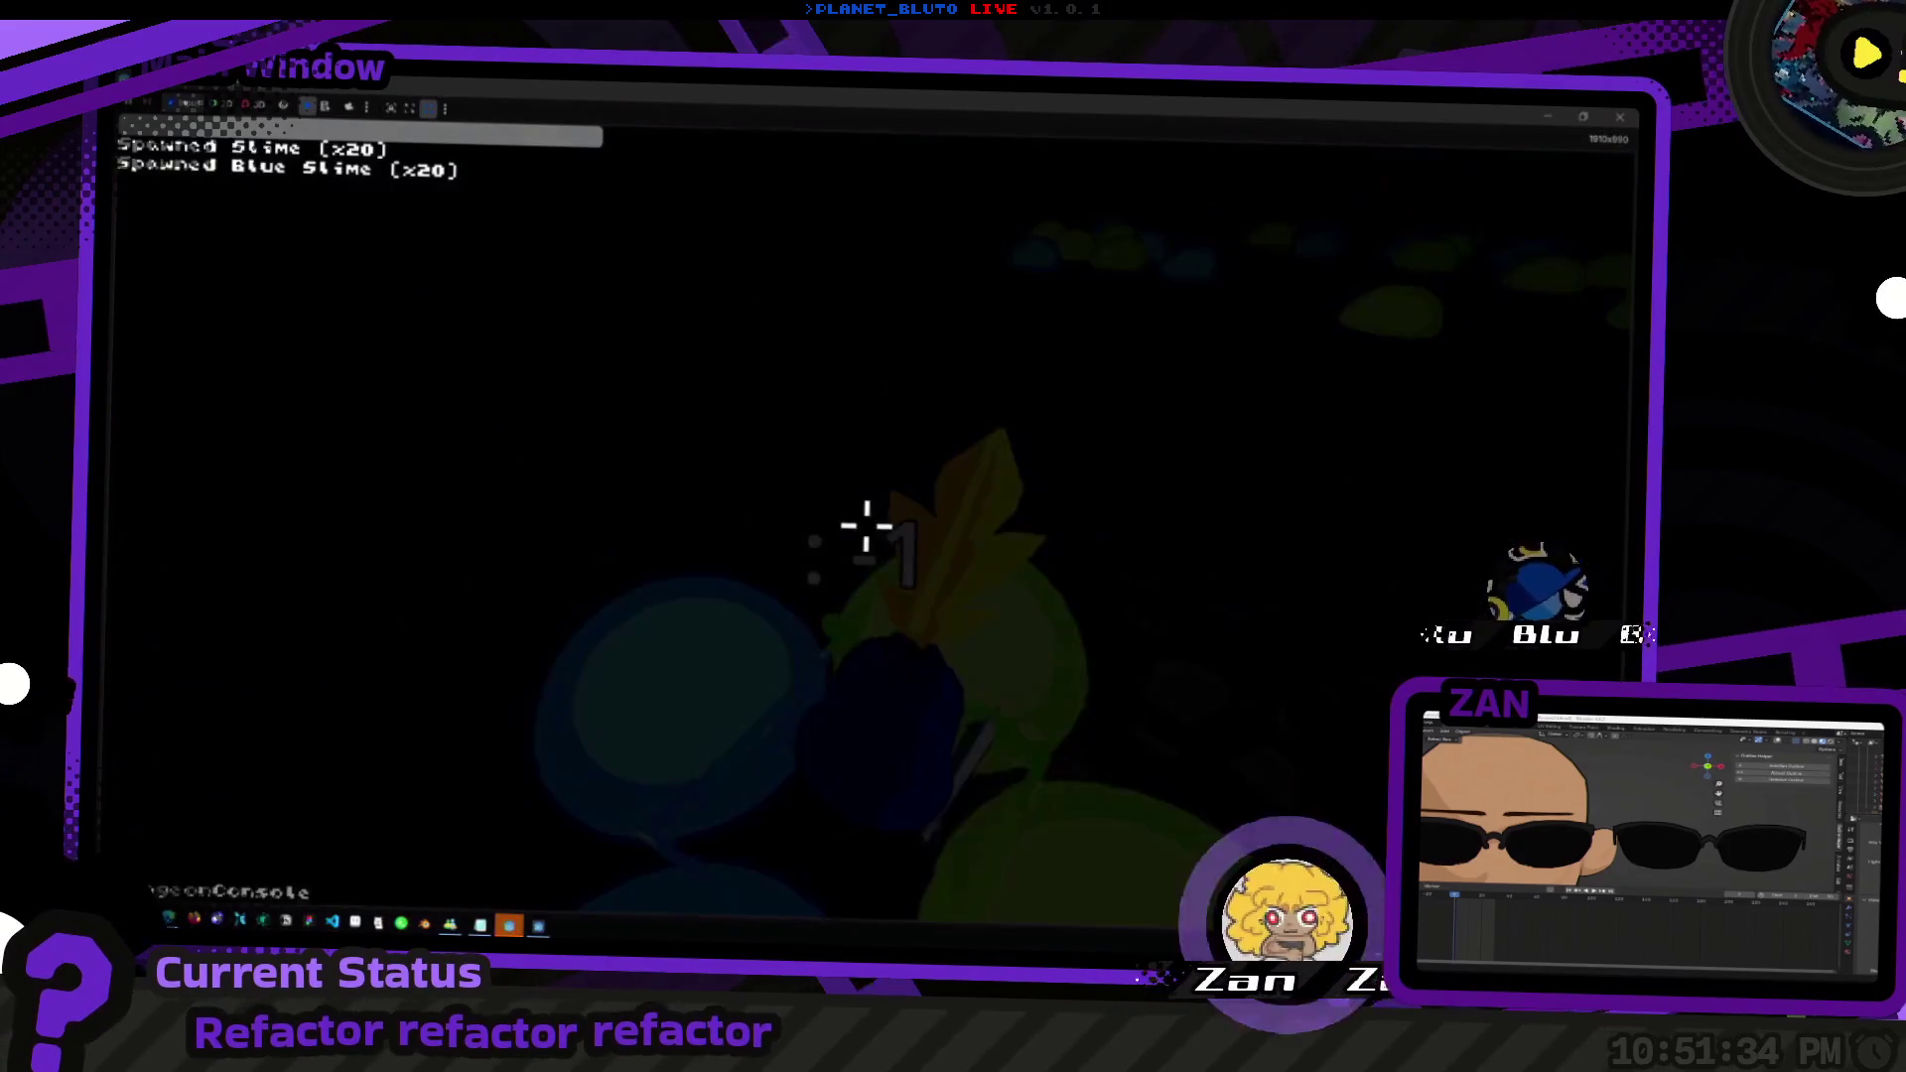
Spawn twenty magma slimes from the in-game console, then un-maximize the game window.
key(ctrl+shift+Left)
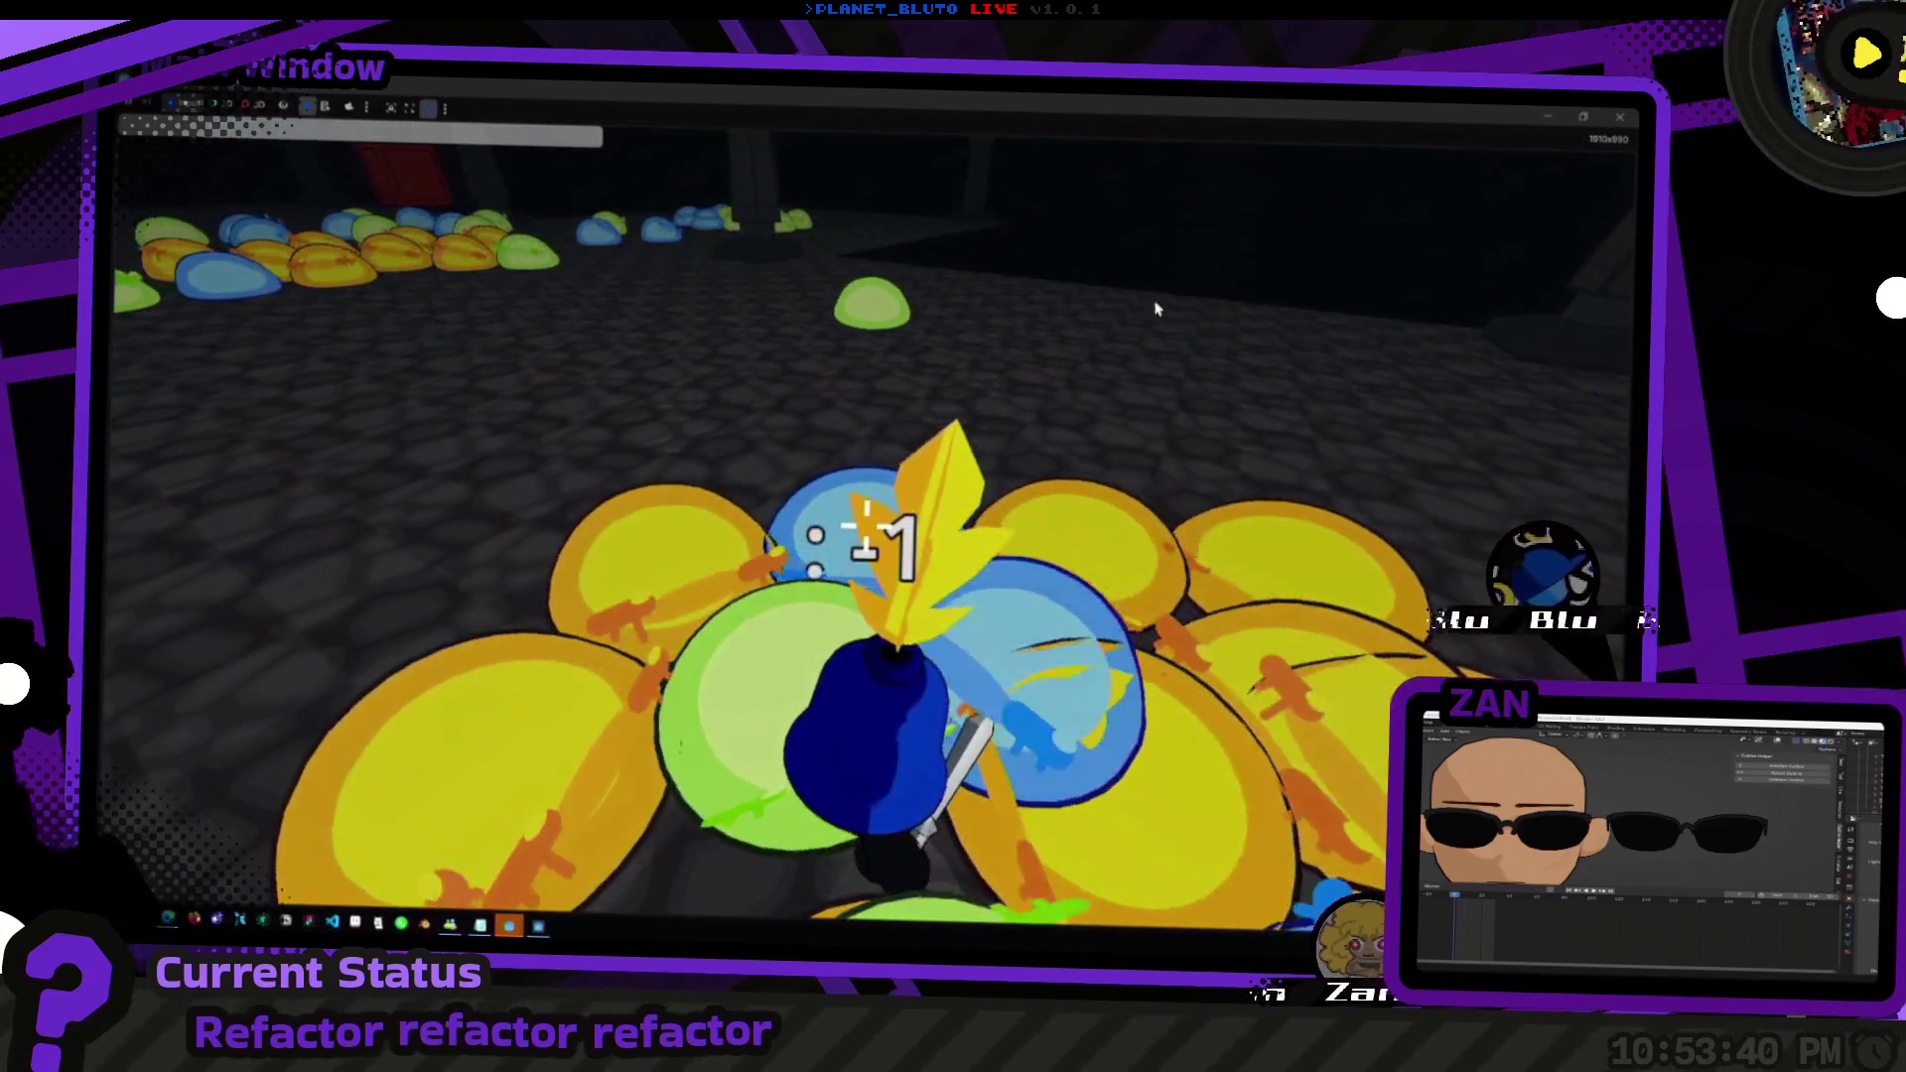
mouse_move(1024, 108)
mouse_down()
mouse_move(611, 140)
mouse_move(633, 149)
mouse_up()
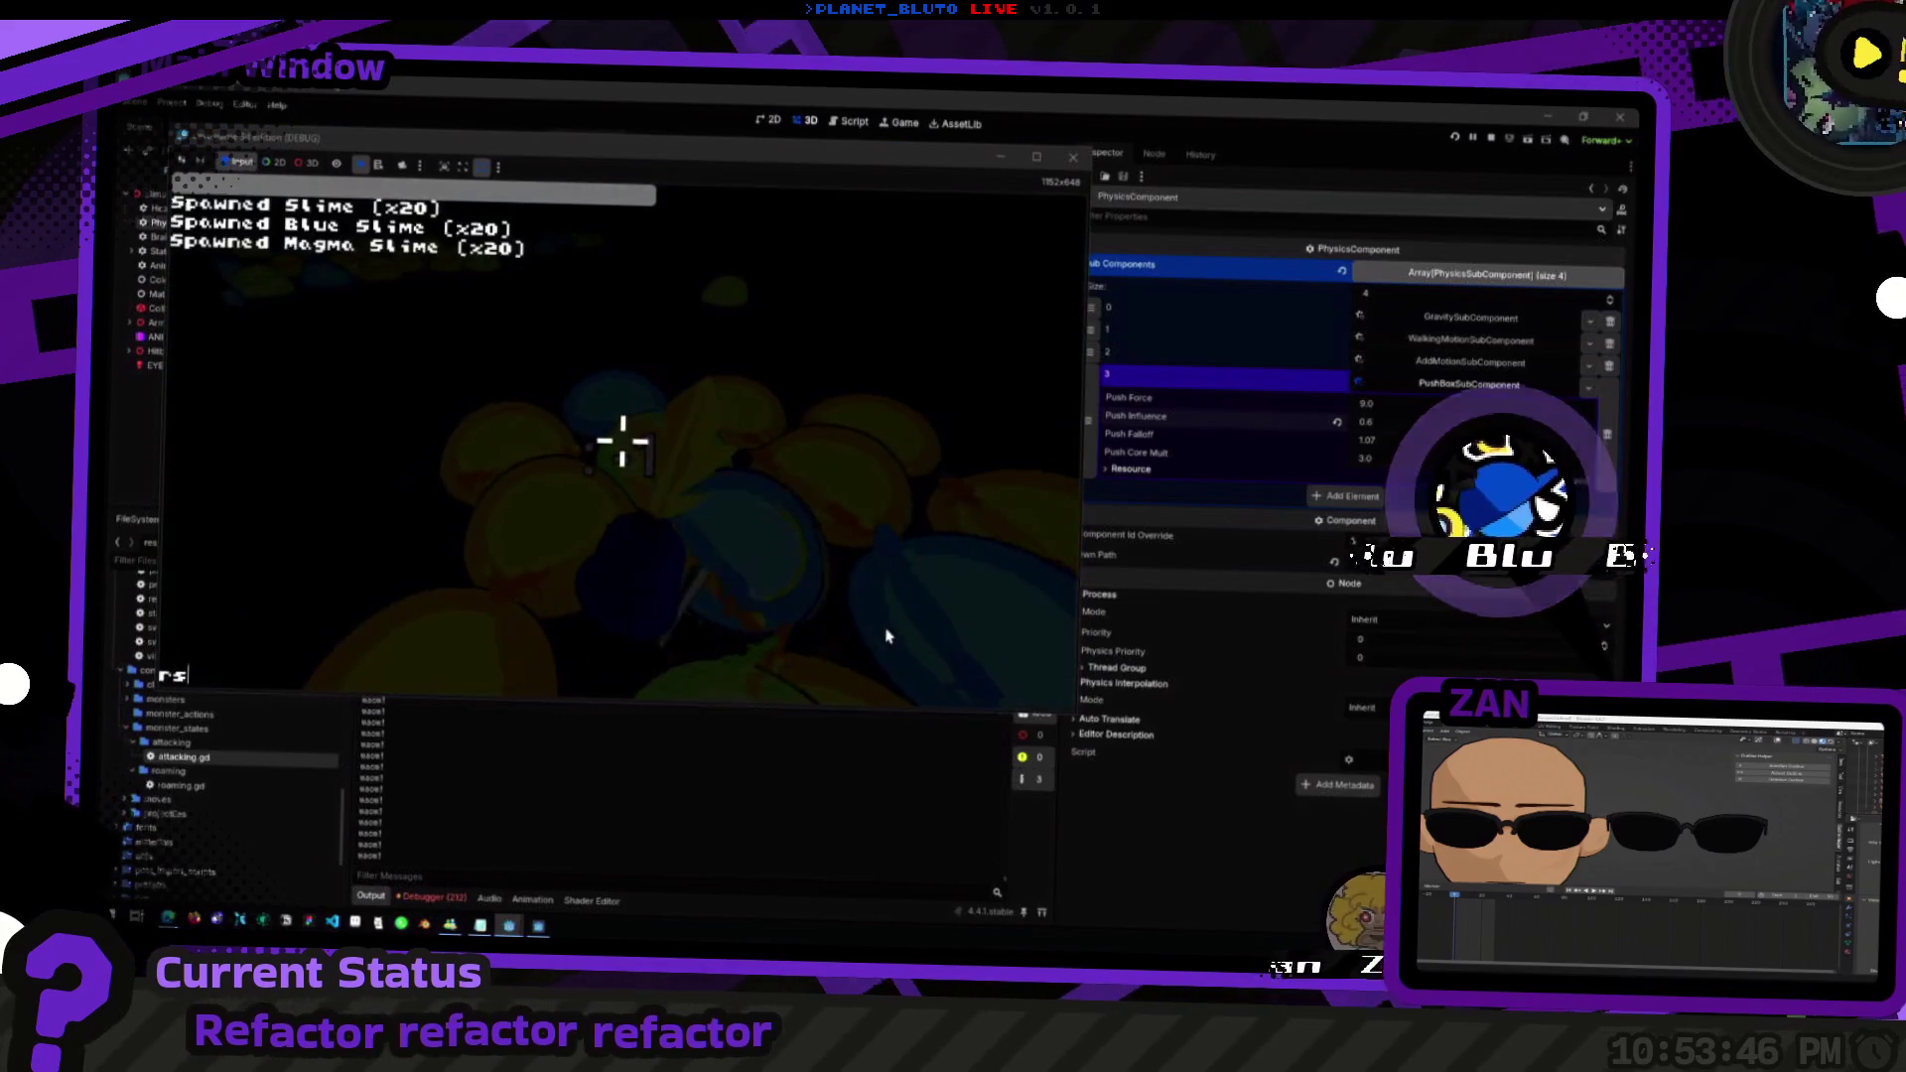
Walk the character around the arena toward the pillar, corridor and red box.
click(419, 589)
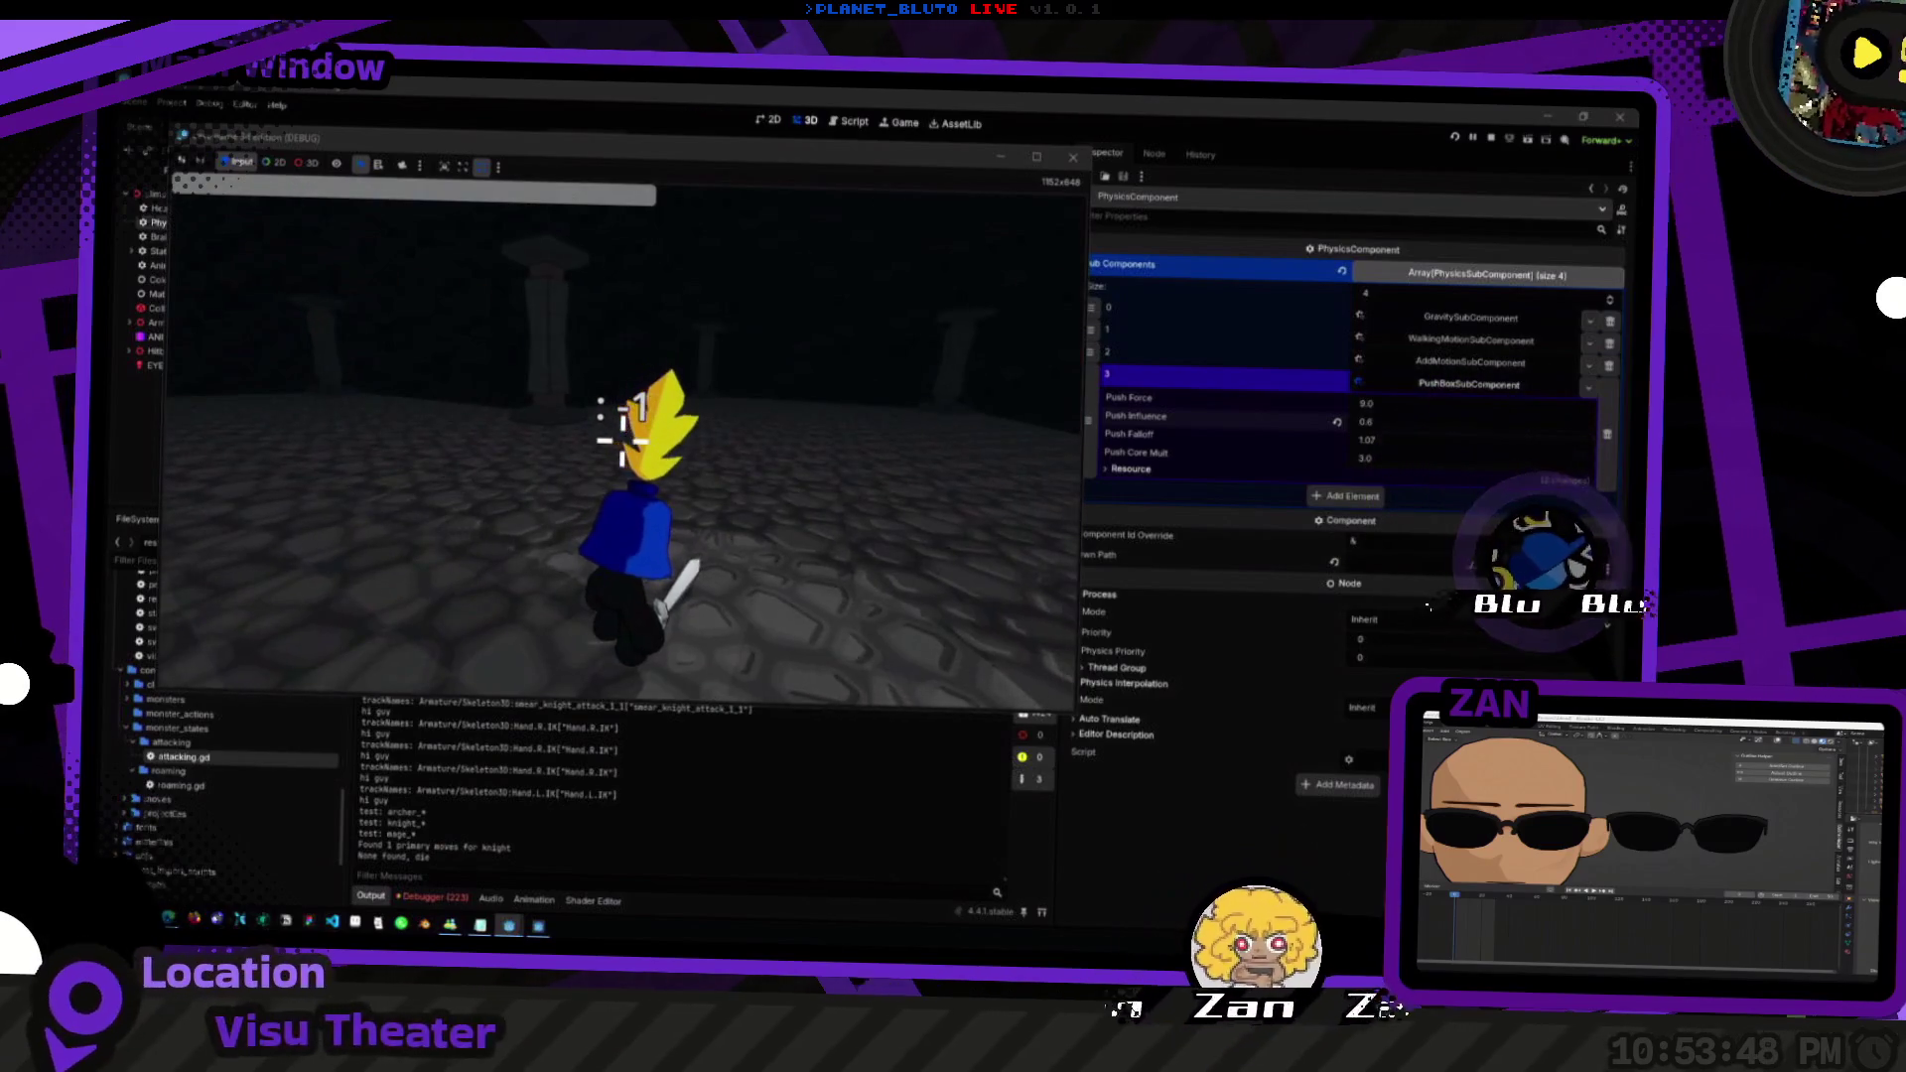
key(w)
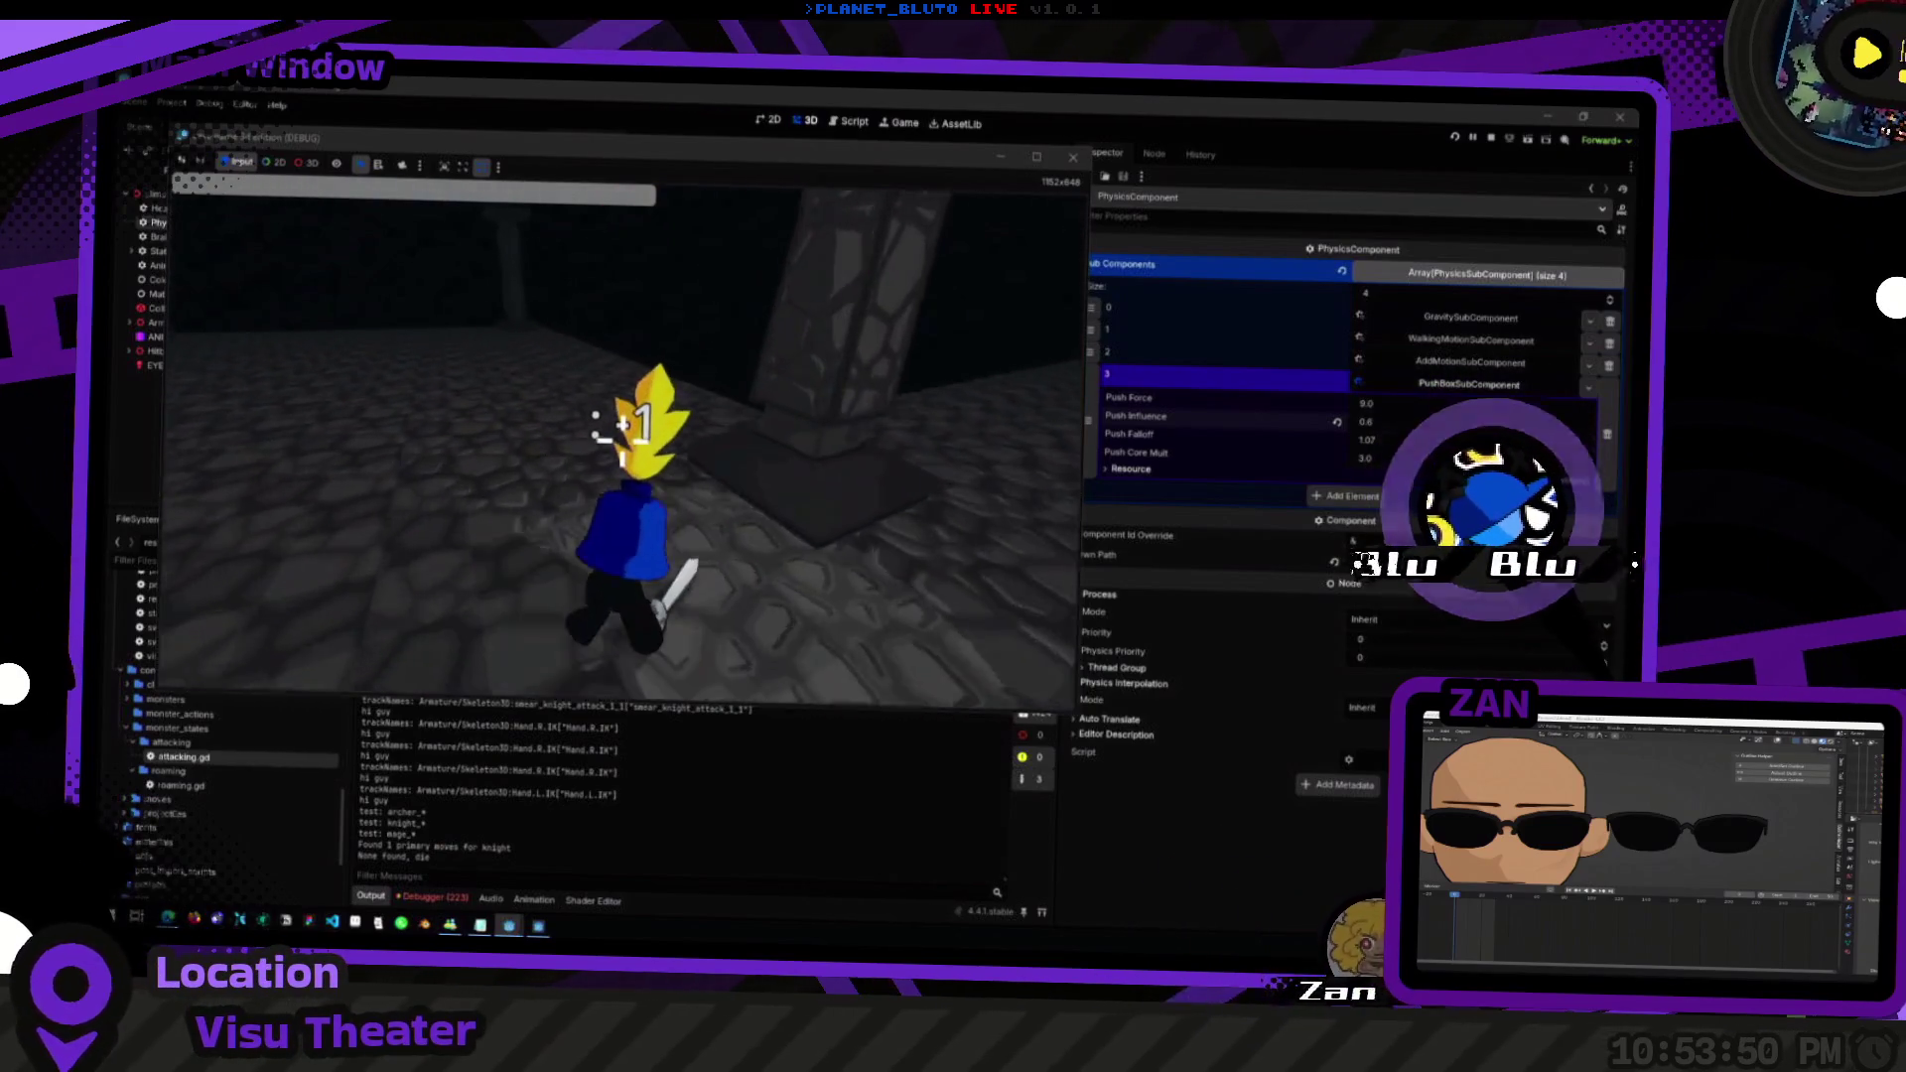
key(a)
key(d)
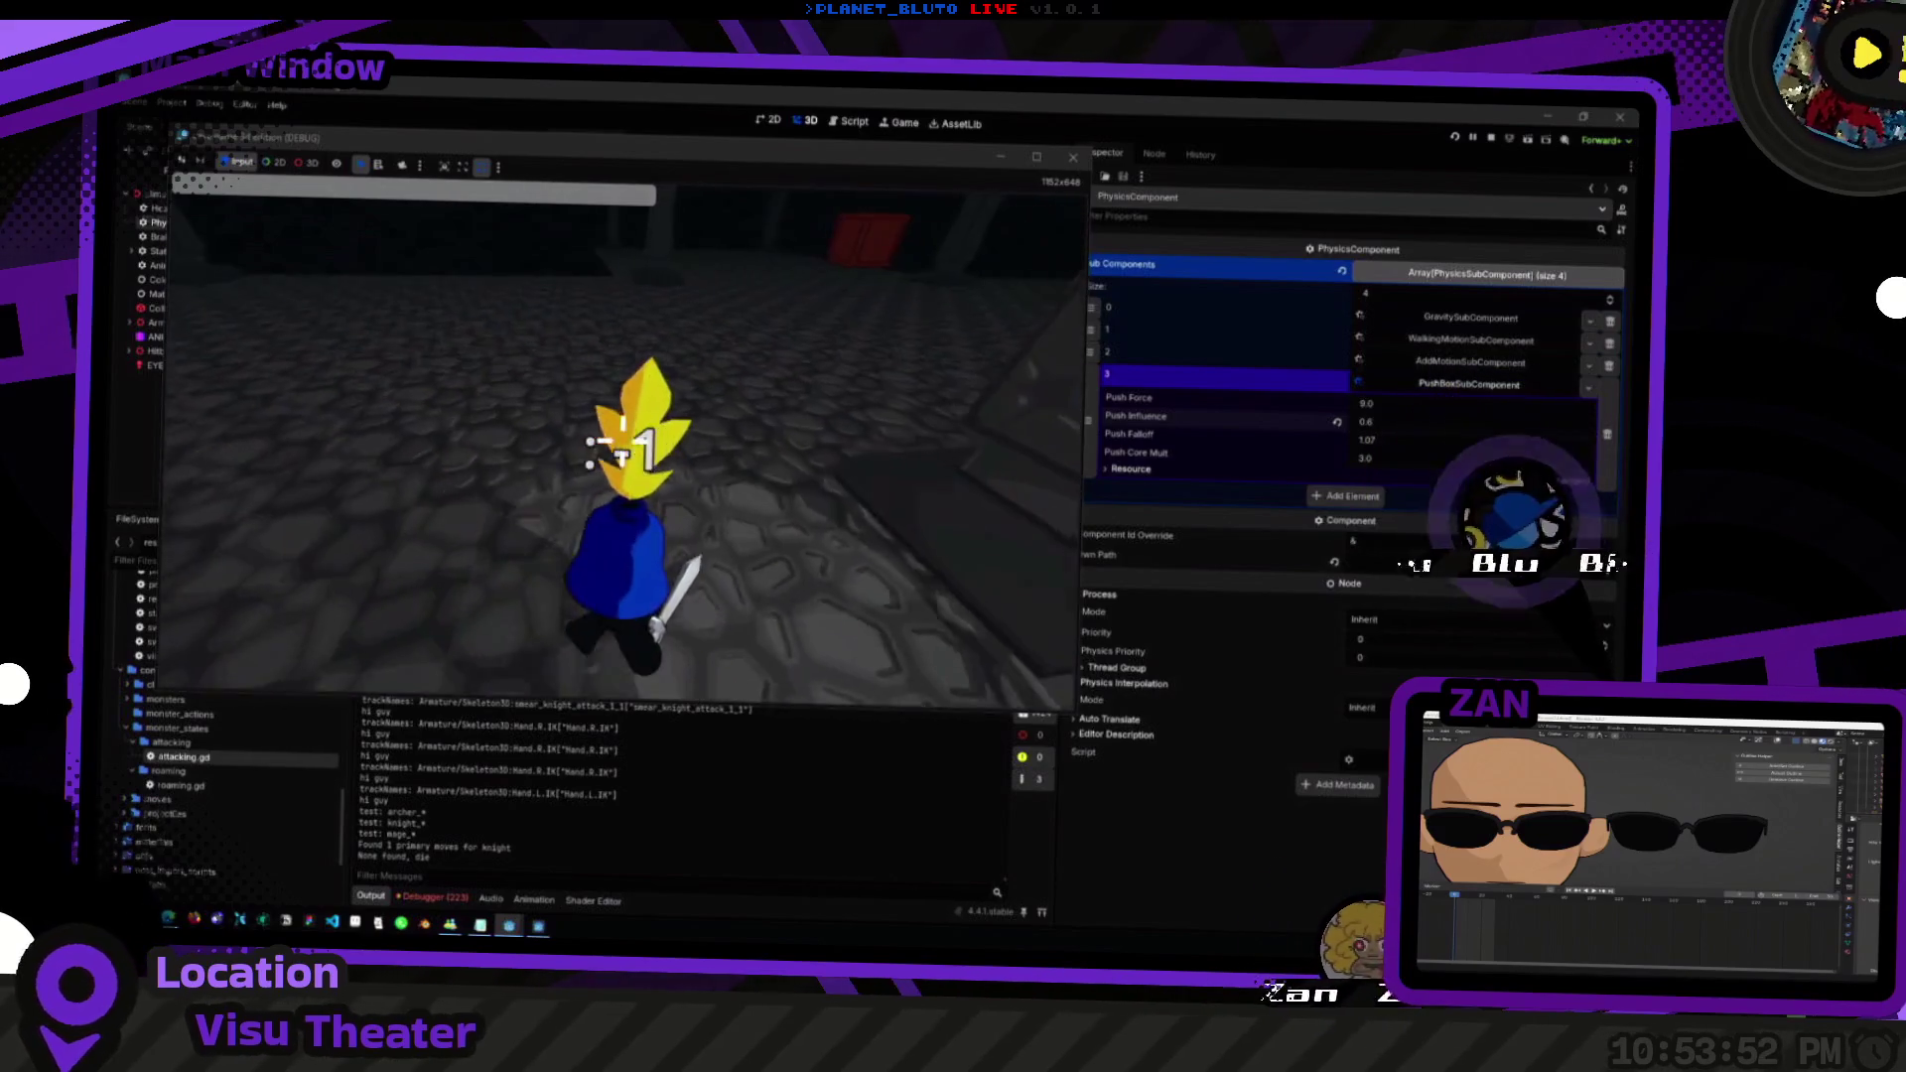
key(d)
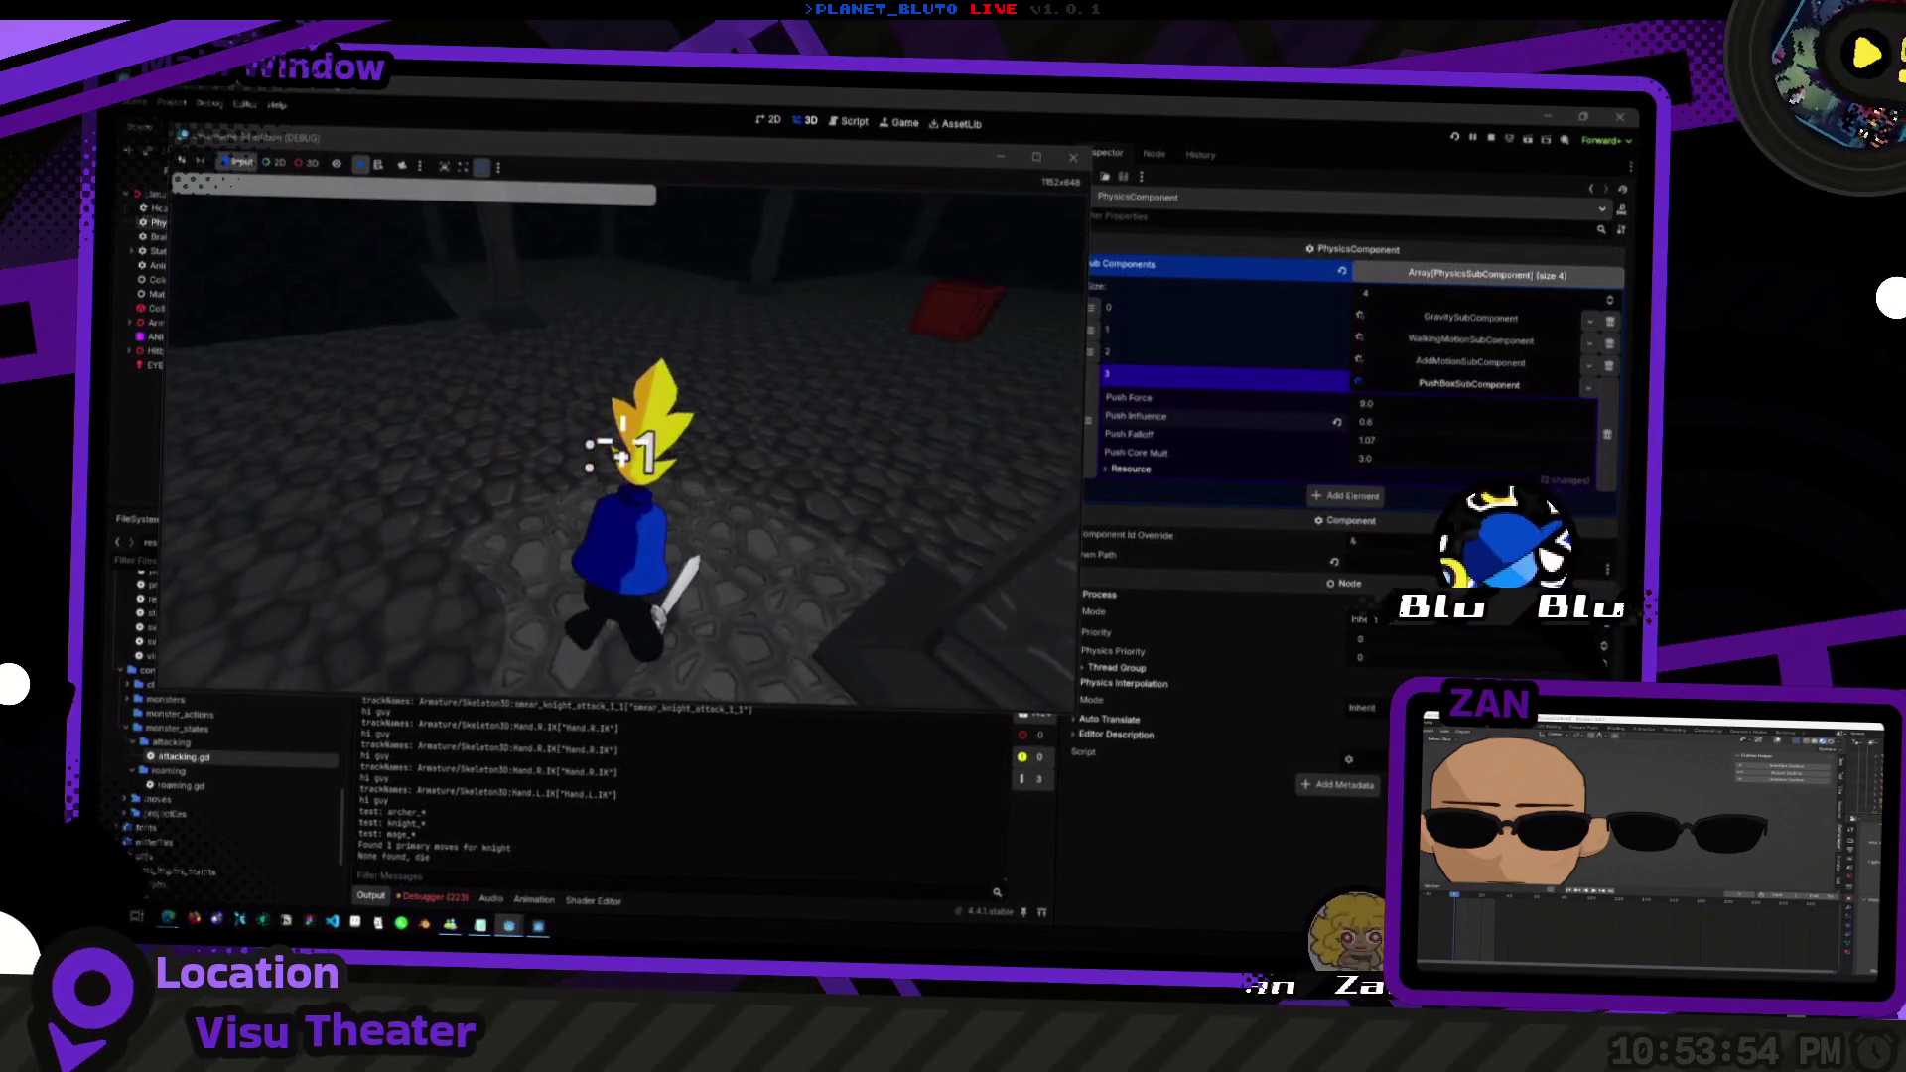
key(d)
key(d)
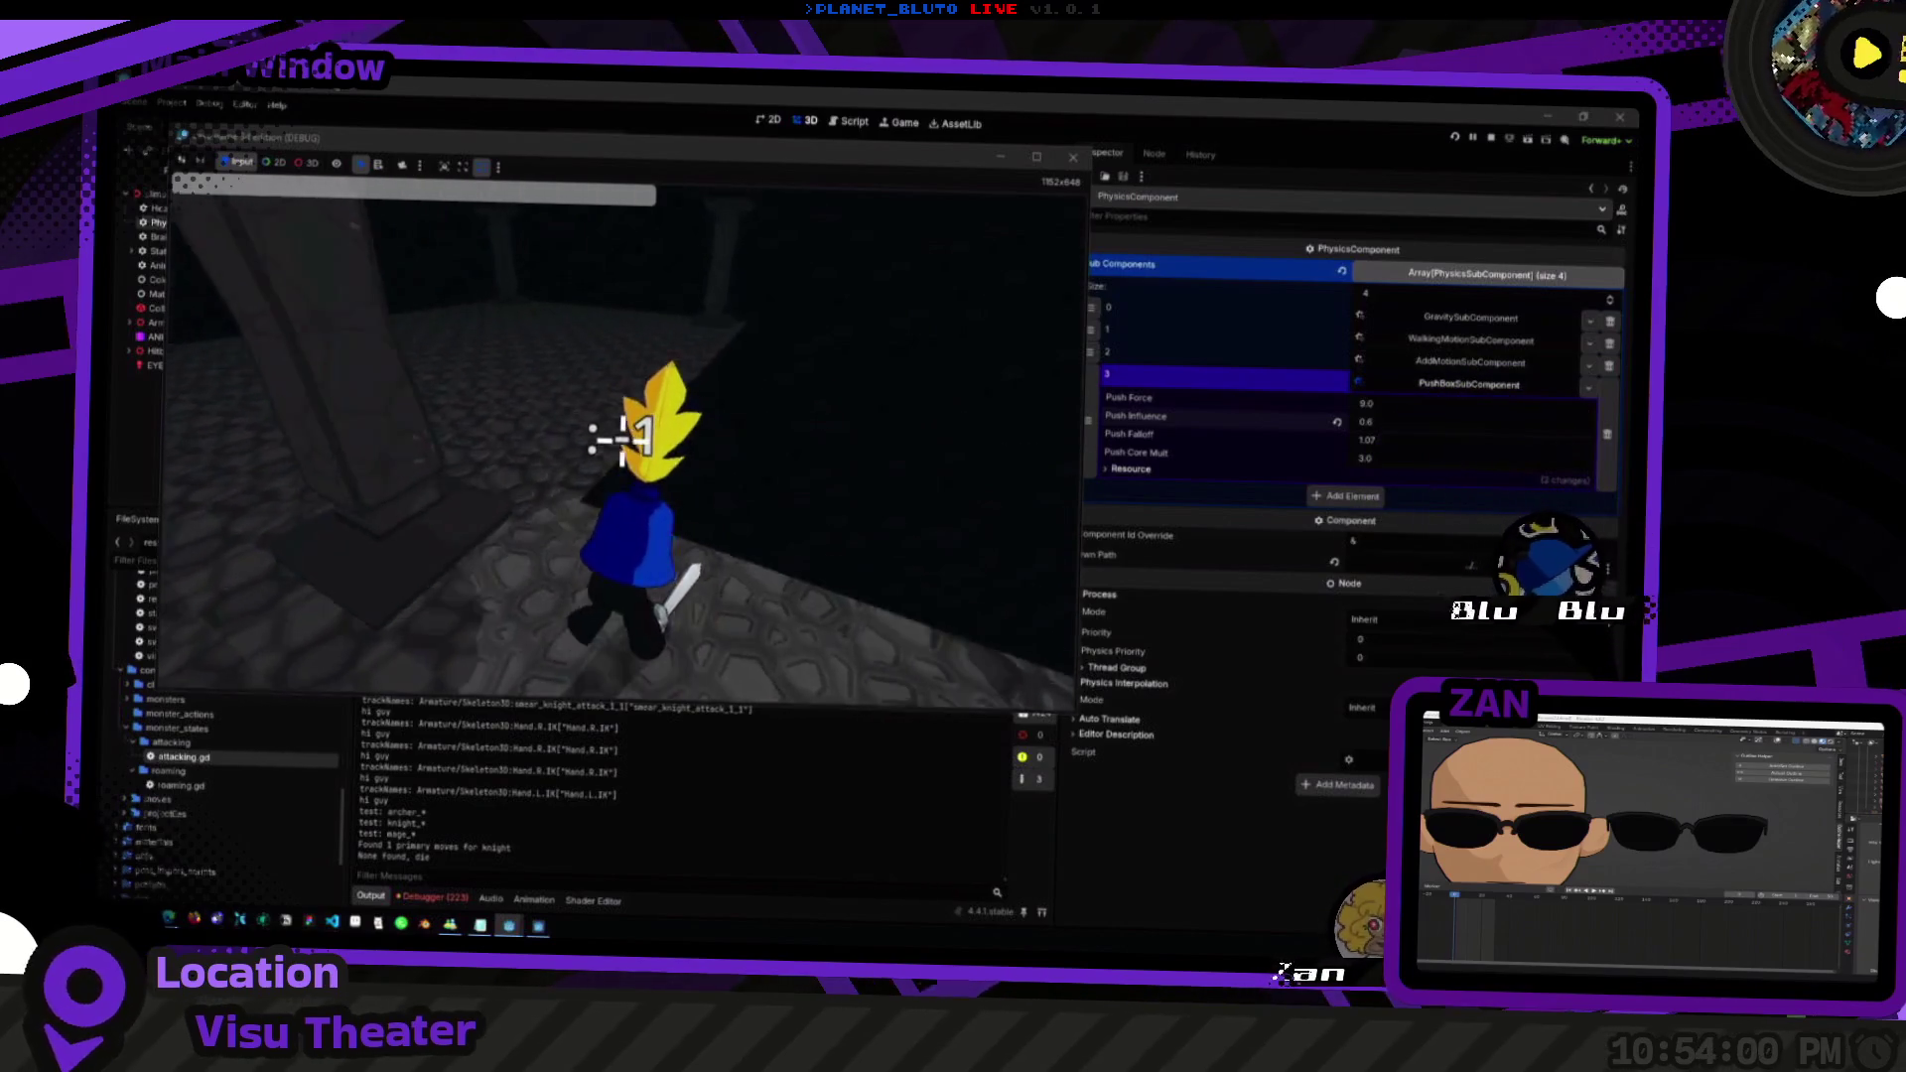
Kill and respawn the player twice, then return to the Godot editor.
key(d)
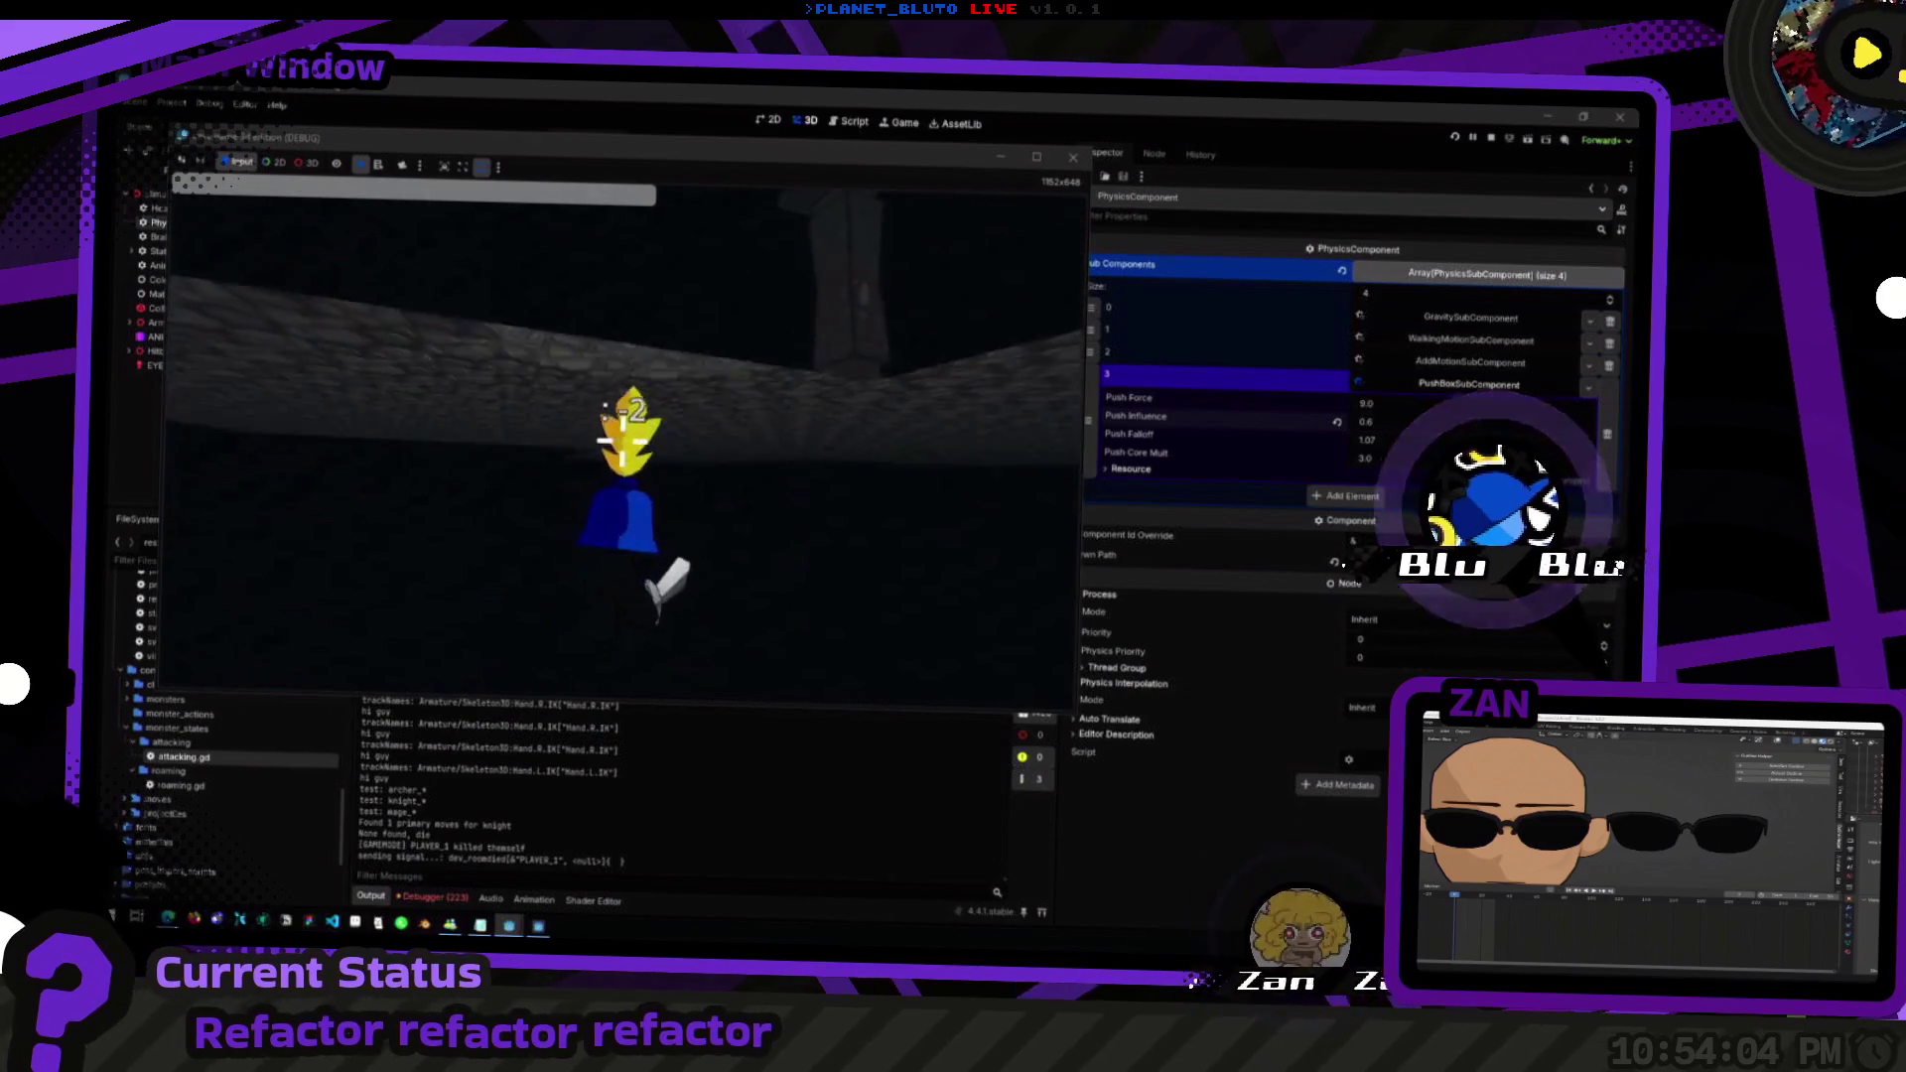
key(d)
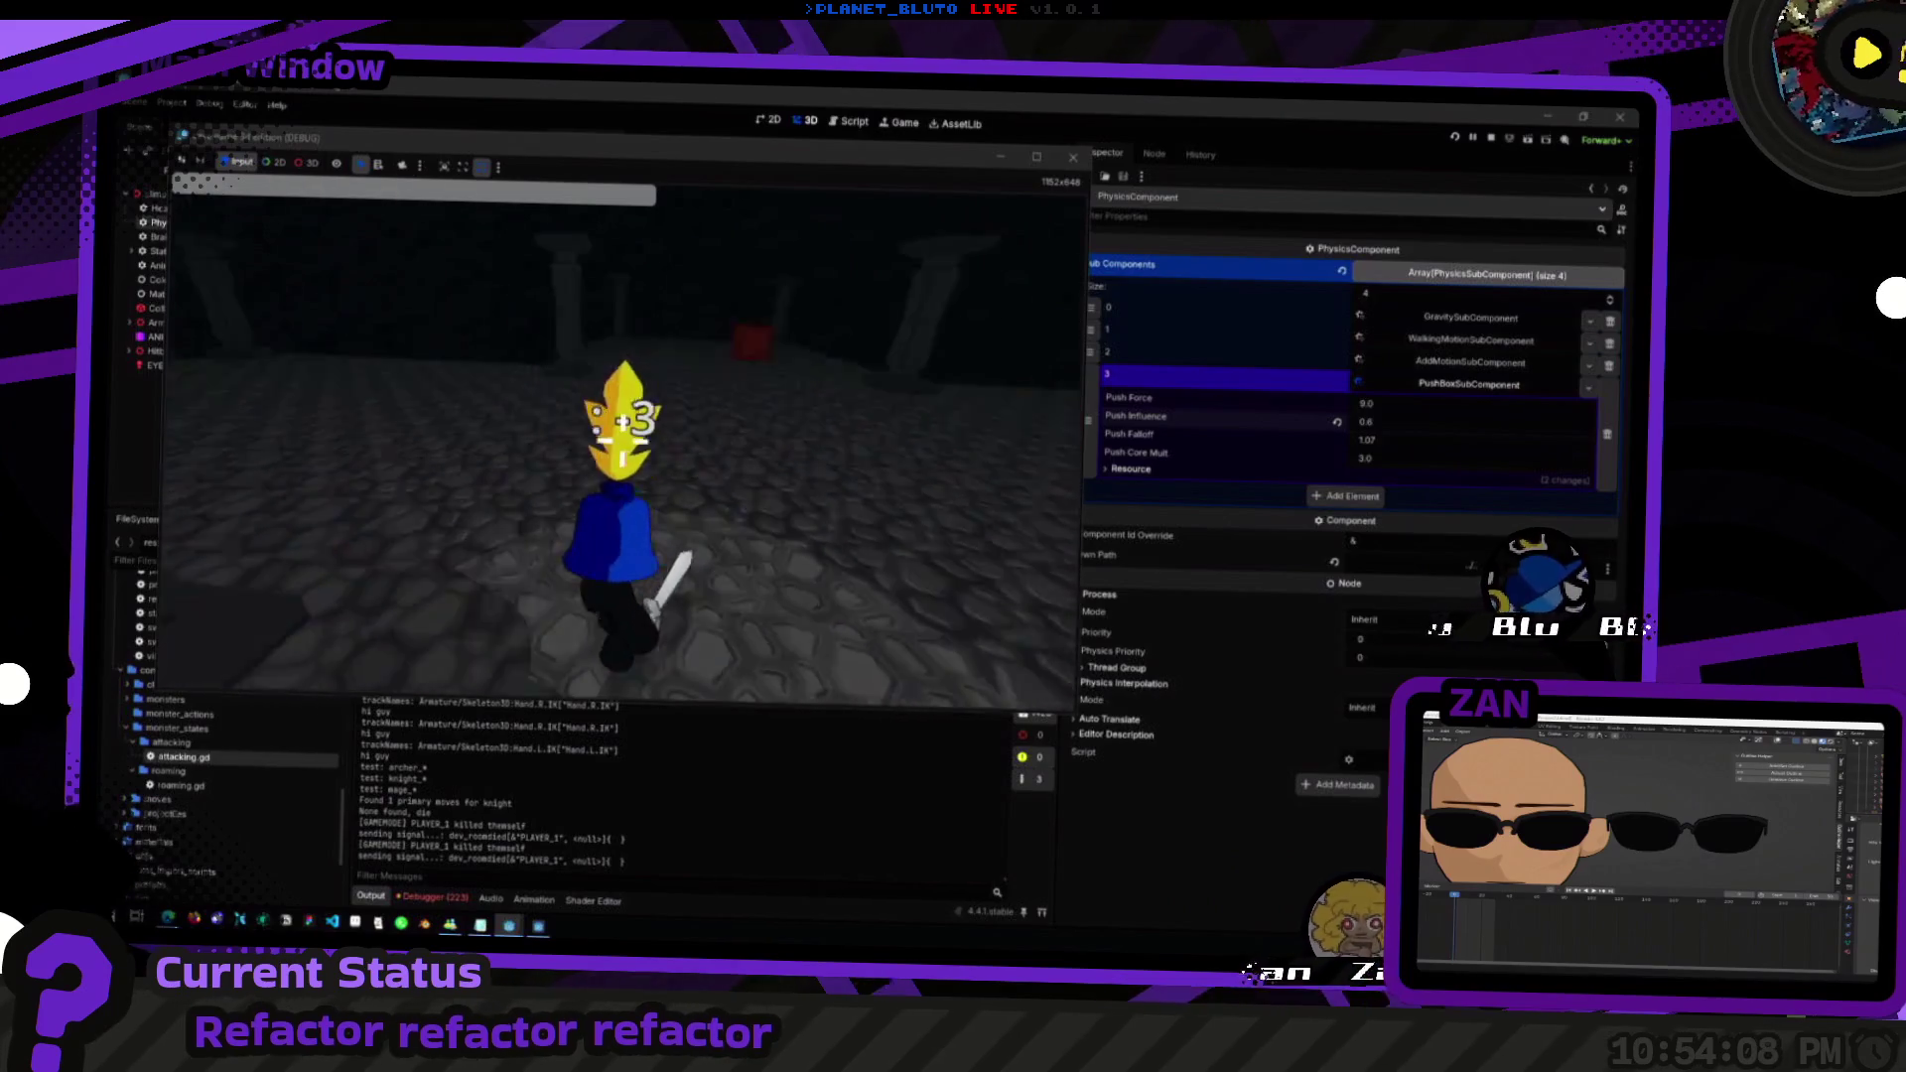
key(alt+Tab)
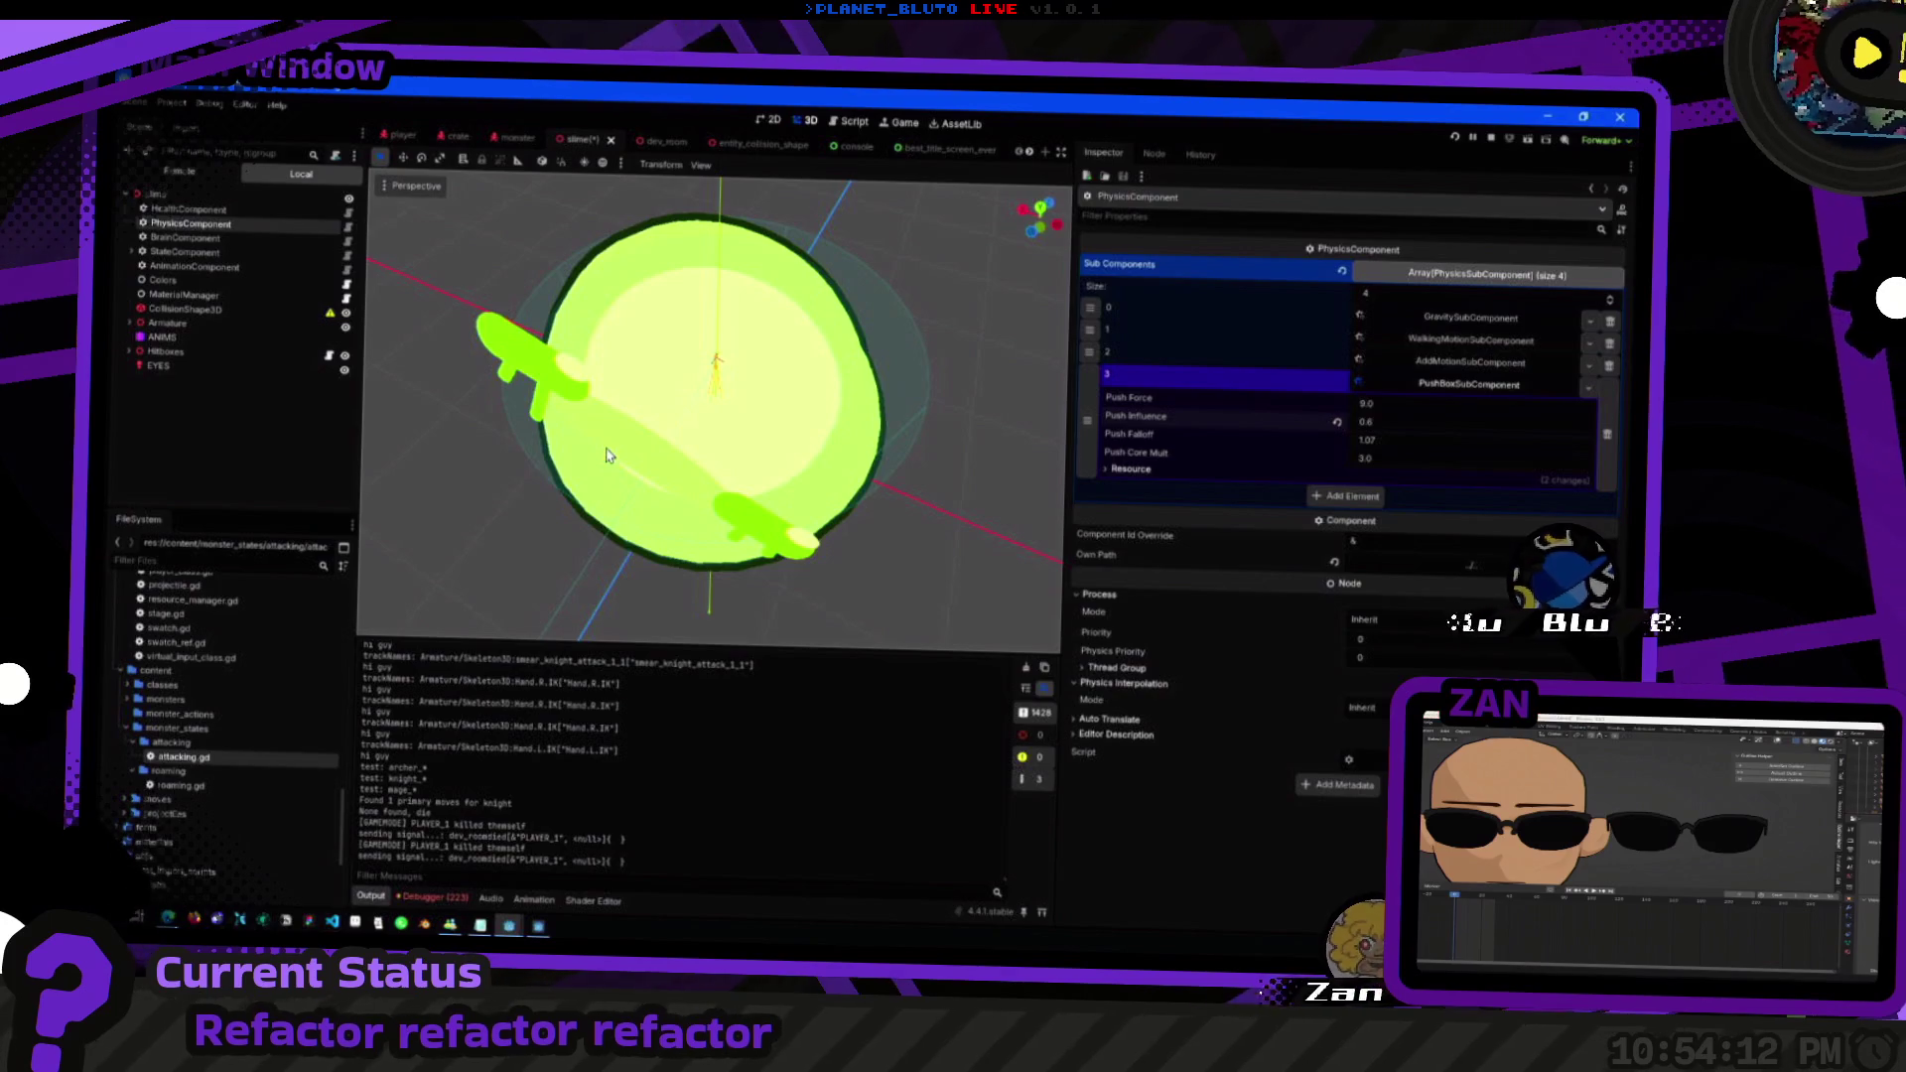
Inspect the push loop and exit handler in push_box.gd.
click(852, 122)
scroll(883, 467, down, 3)
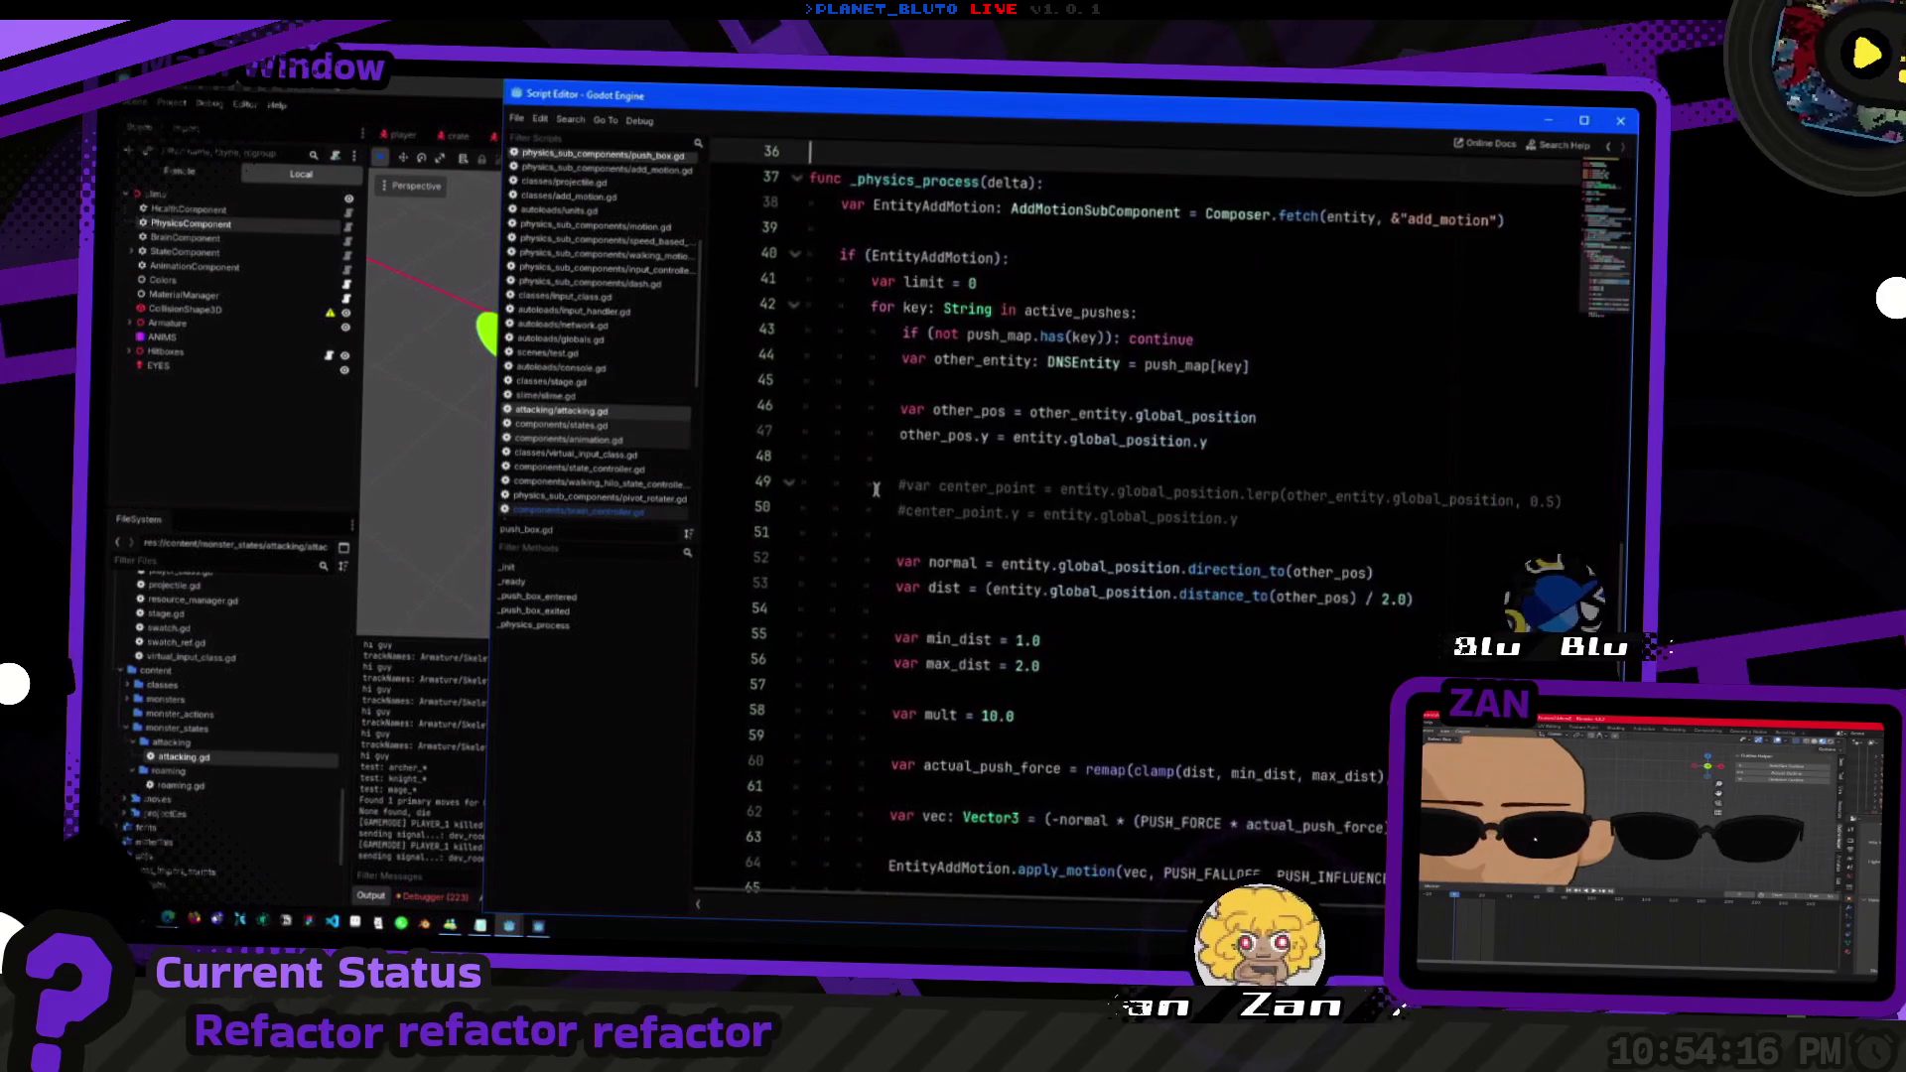
click(1321, 415)
click(1286, 337)
scroll(1227, 520, up, 5)
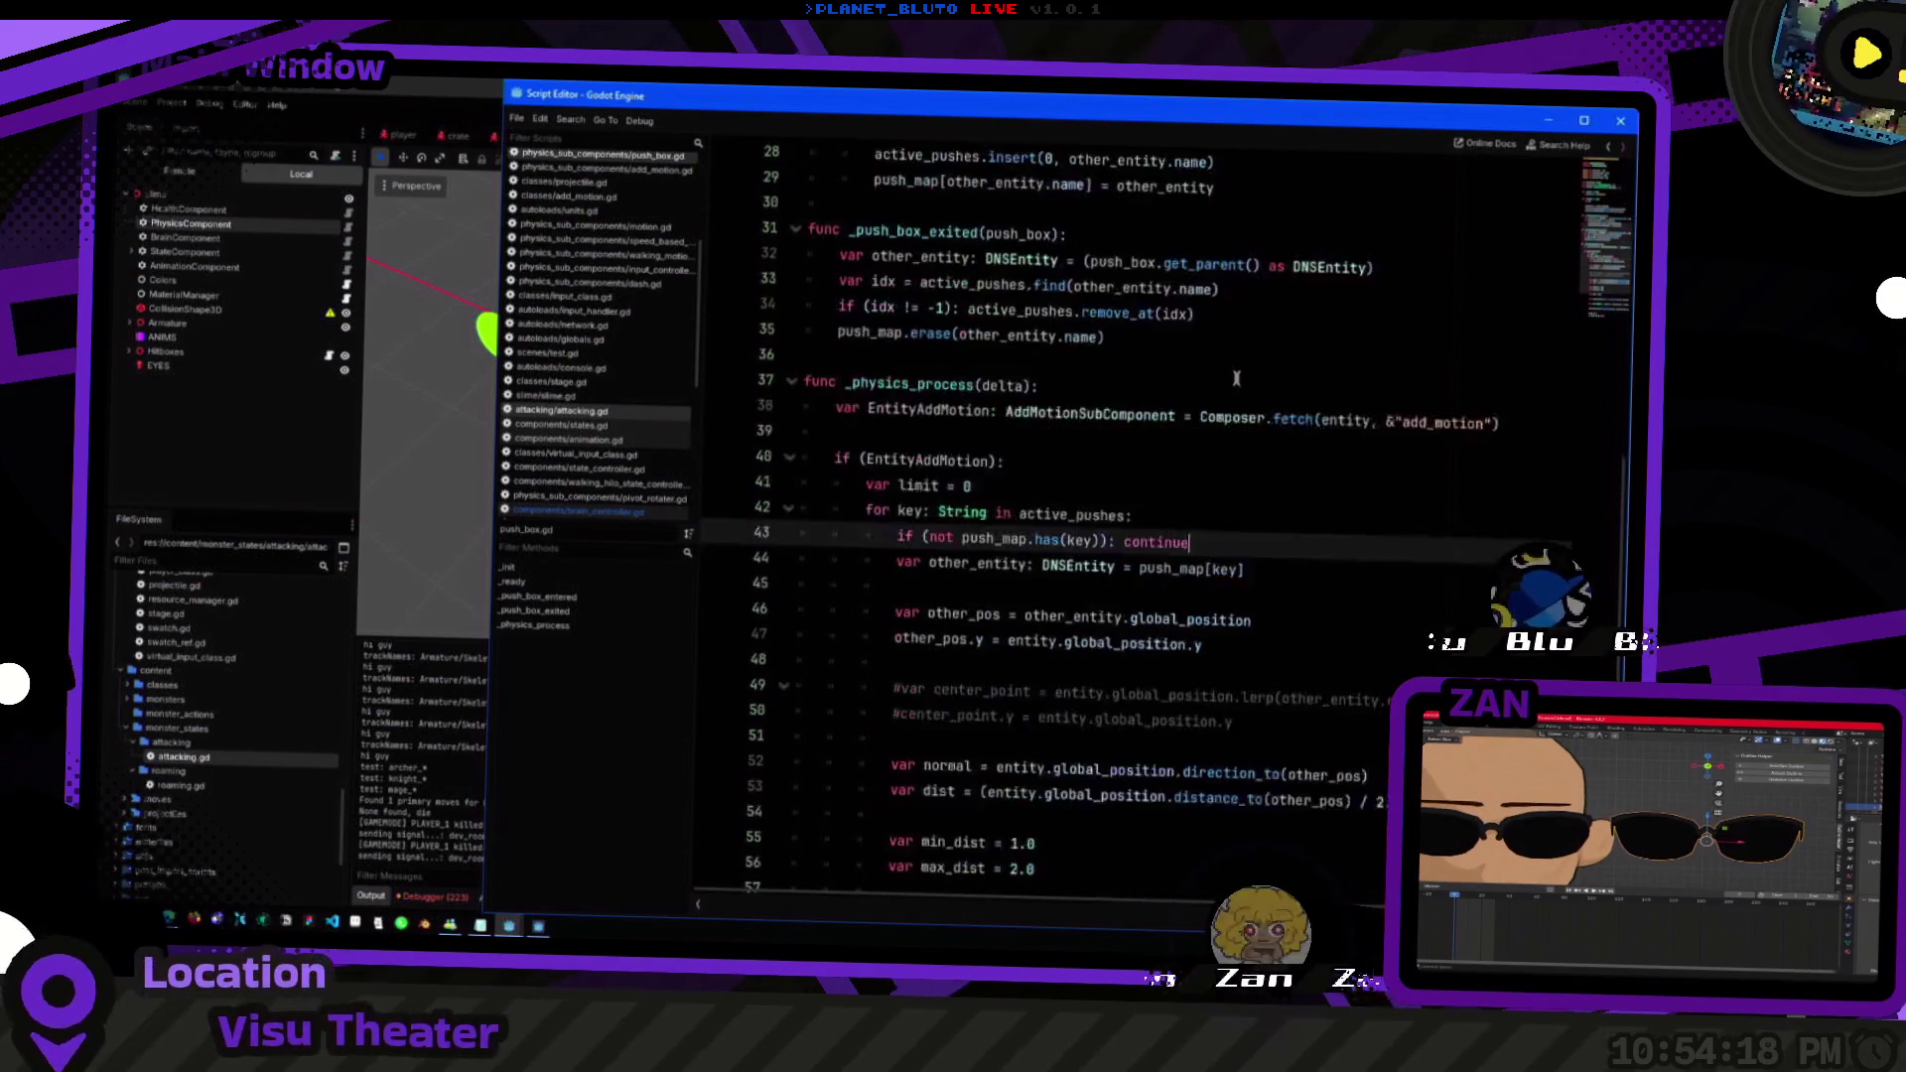
click(1222, 488)
scroll(1222, 489, up, 2)
click(993, 554)
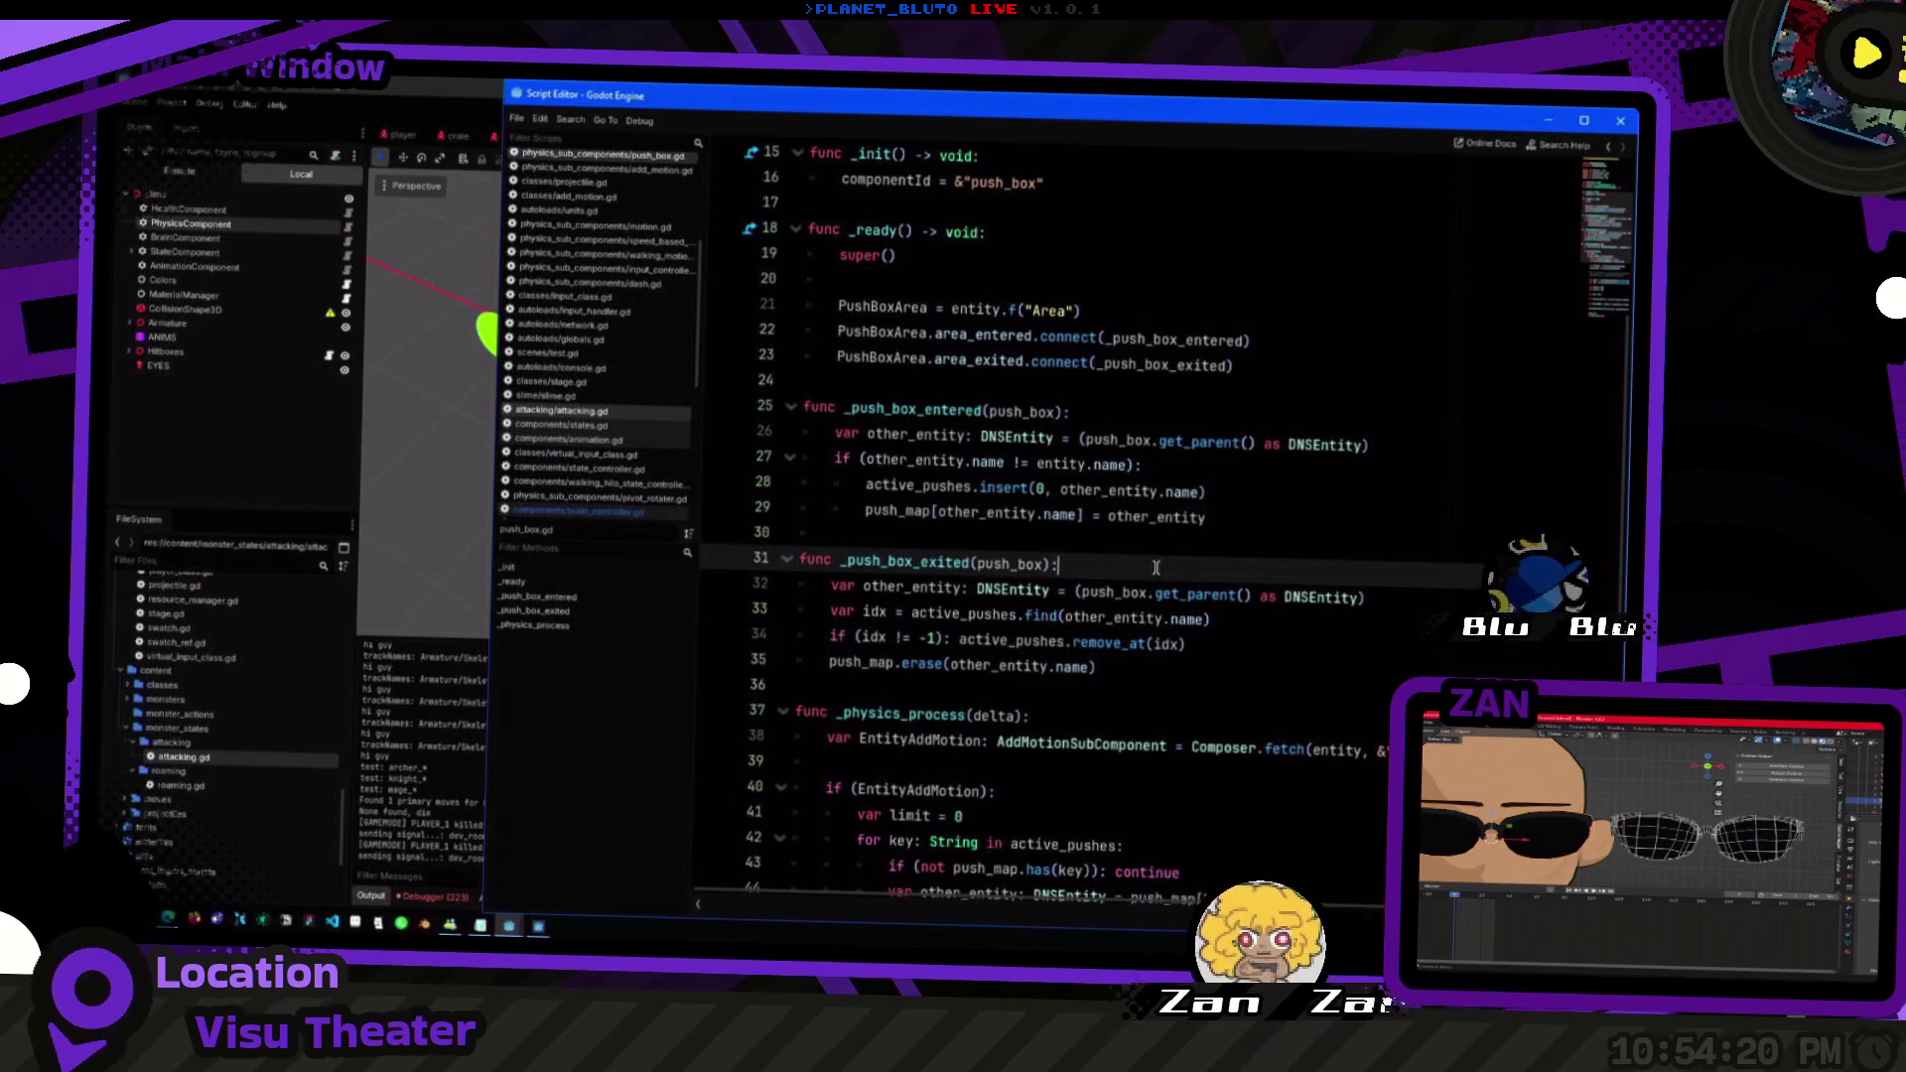
scroll(880, 489, up, 2)
Browse brain_controller.gd and the print call in monster_state.gd's _ready.
click(606, 512)
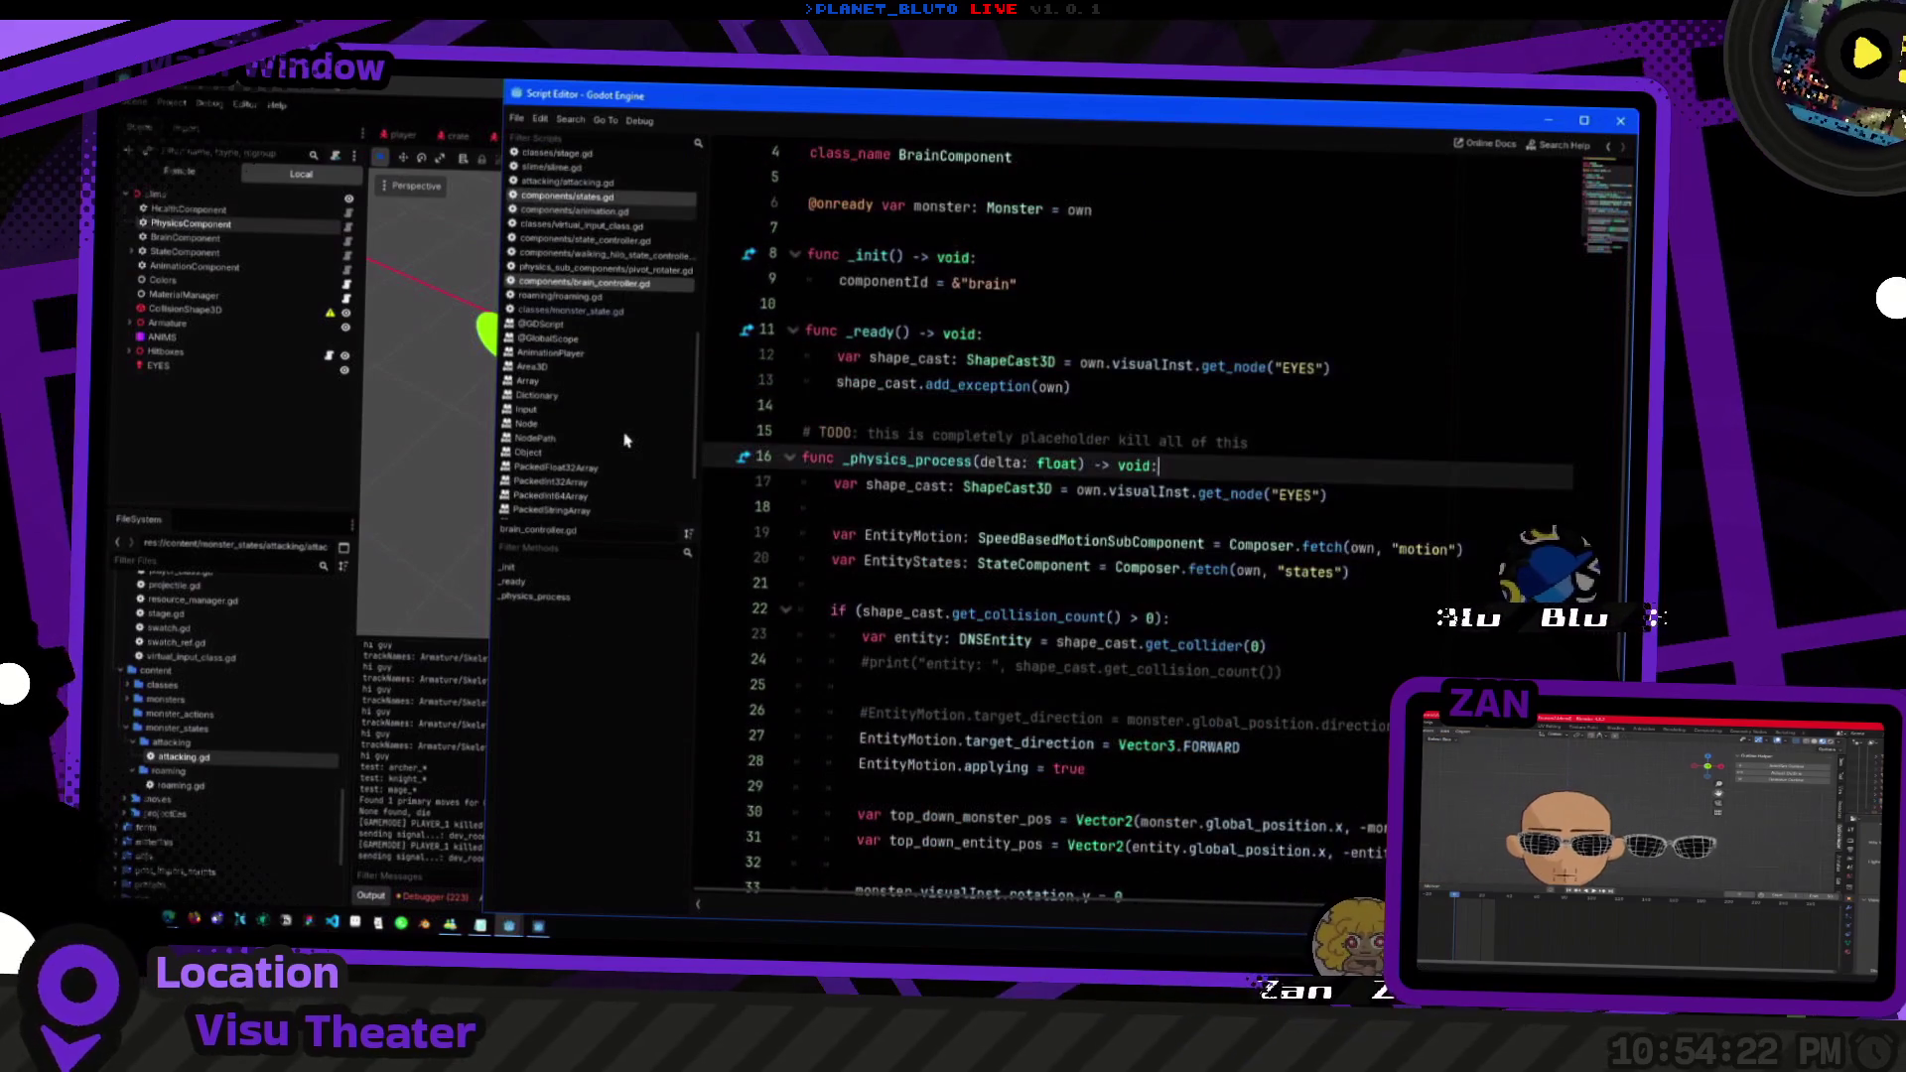
scroll(626, 440, down, 5)
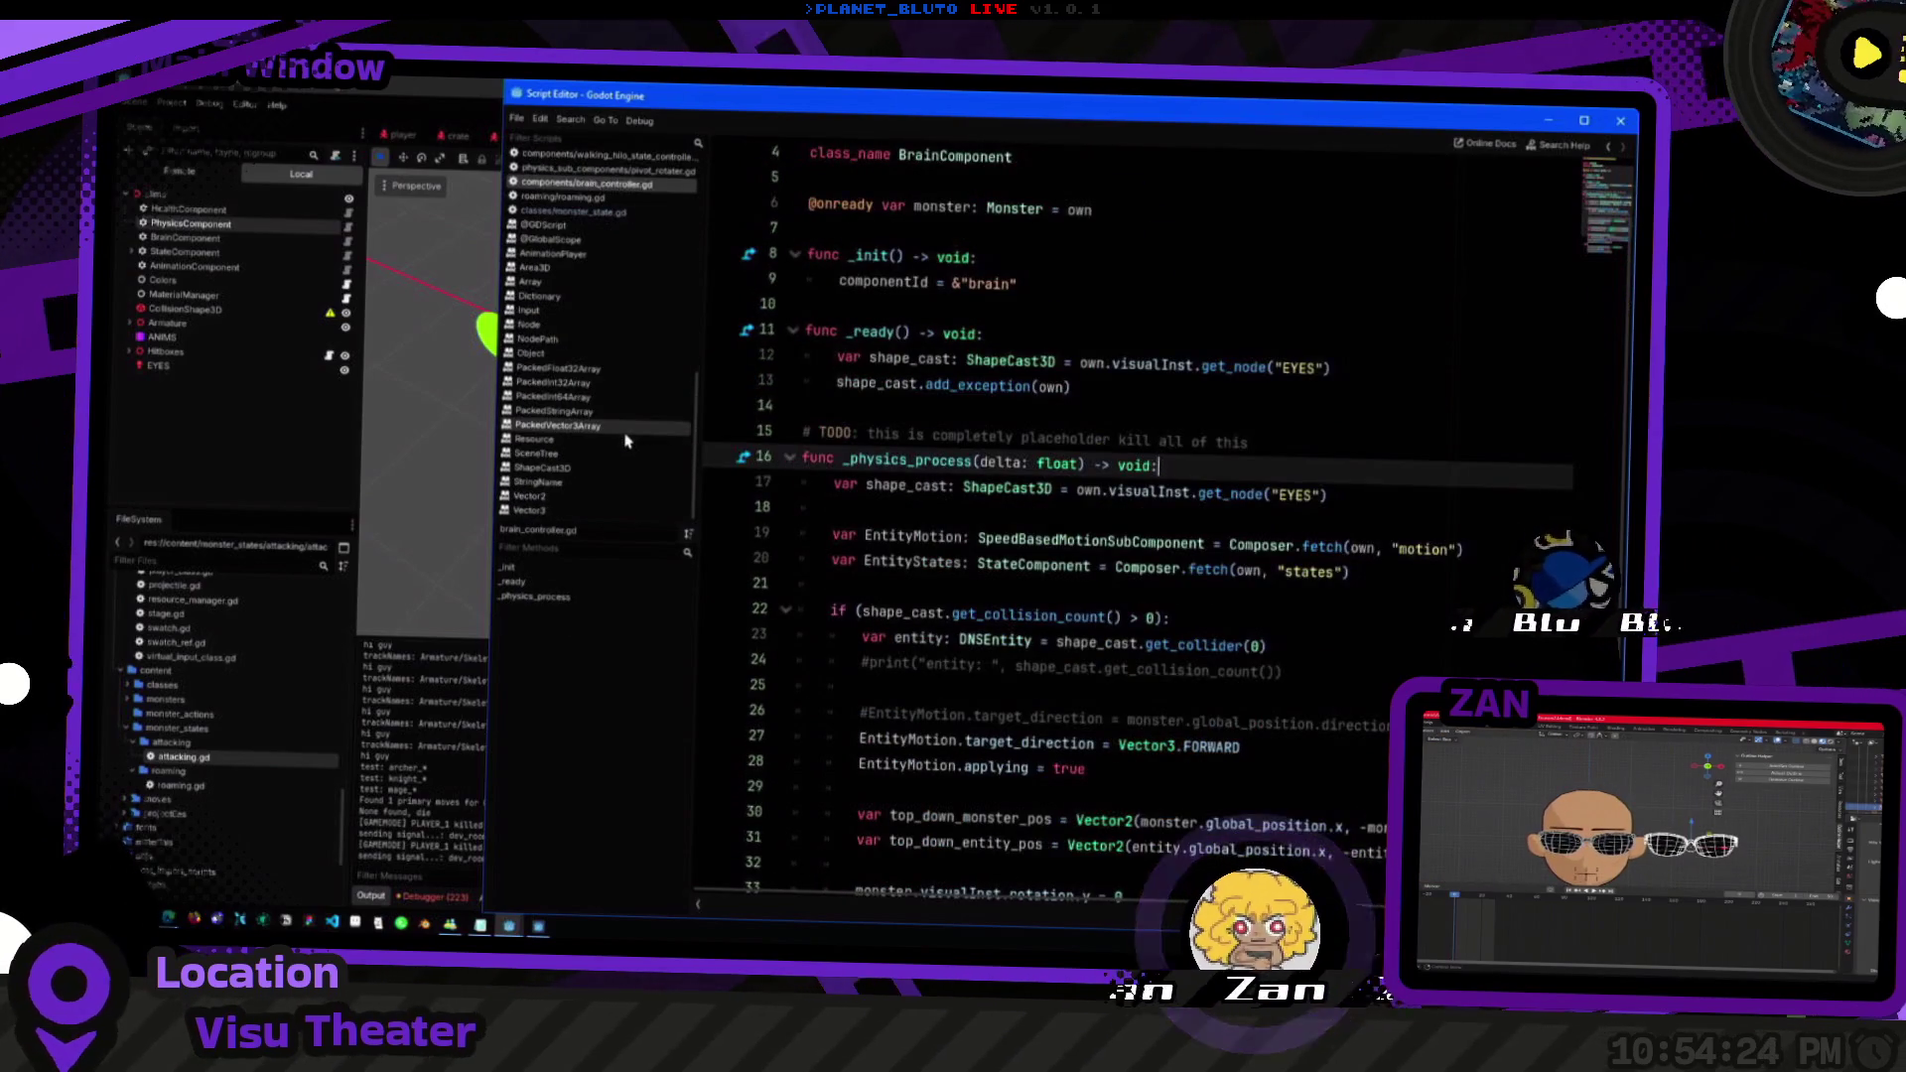
scroll(625, 440, up, 3)
click(600, 355)
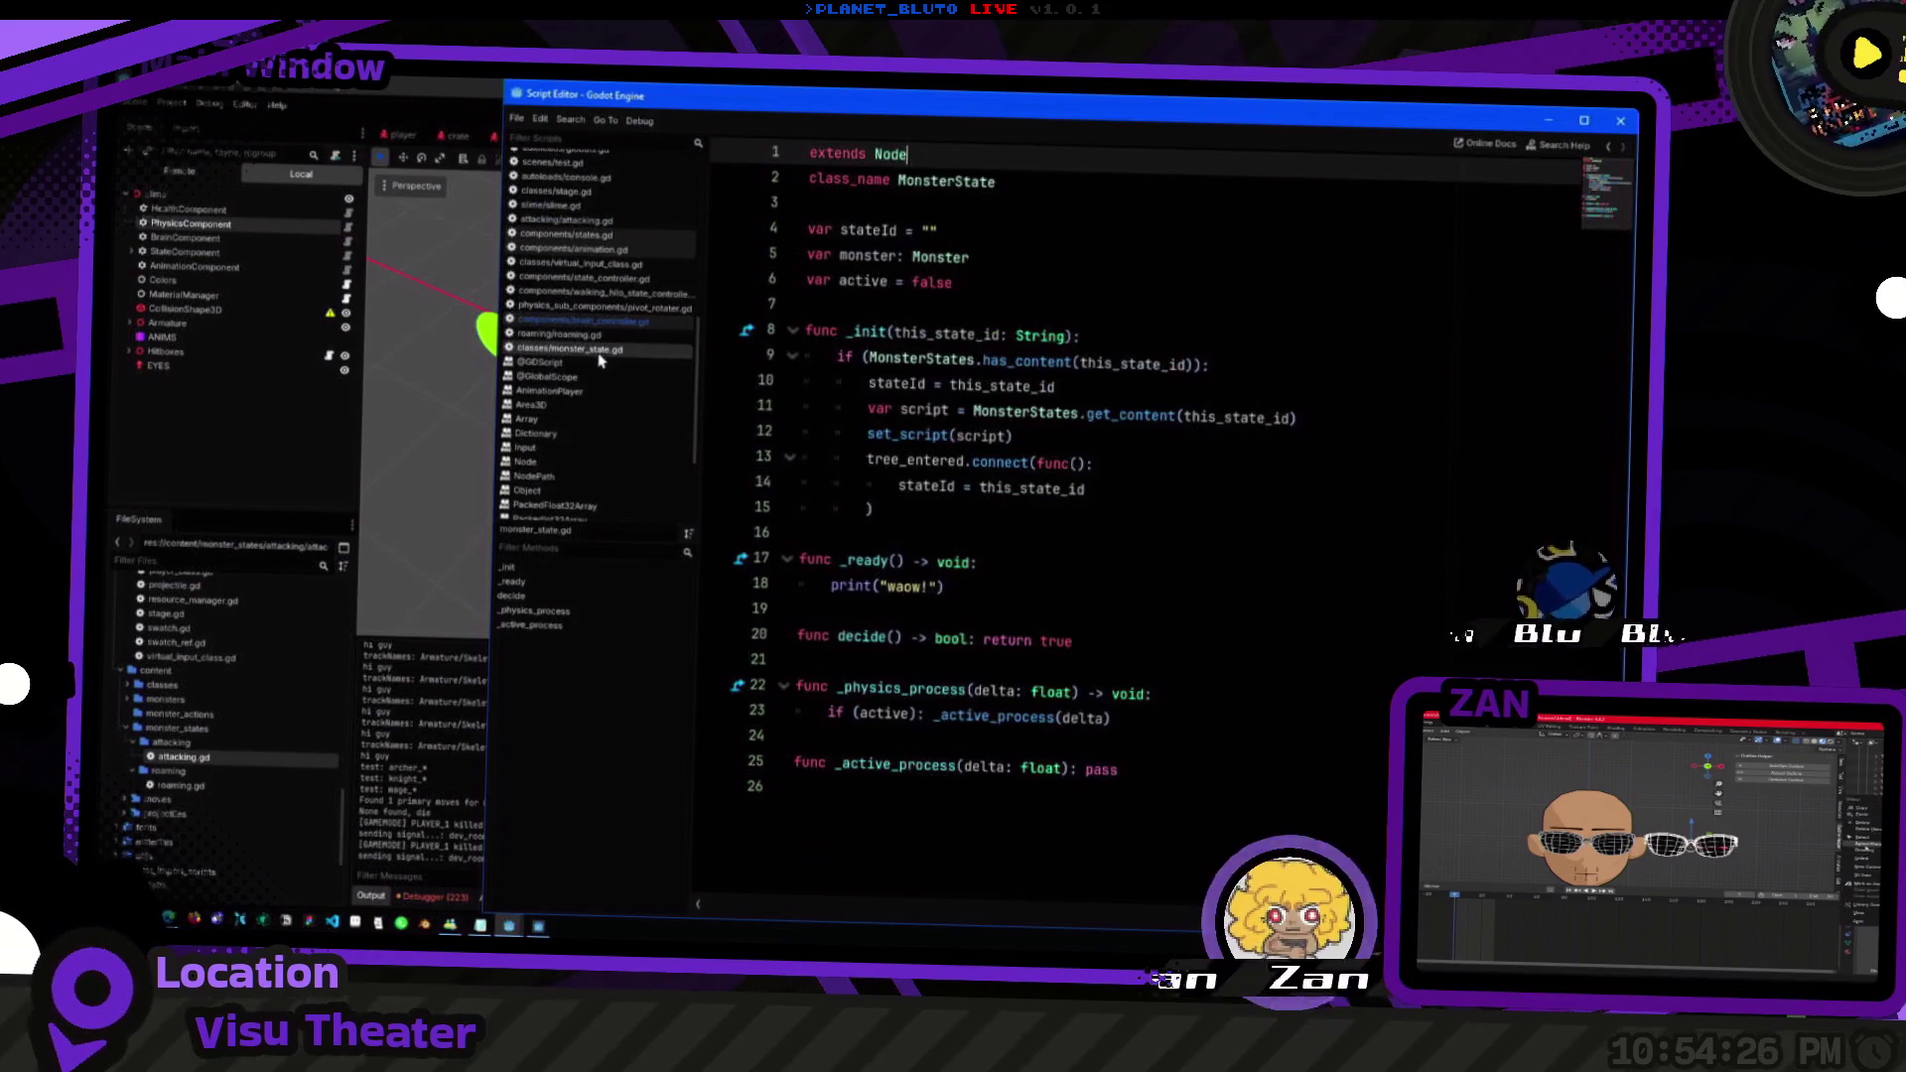
click(971, 573)
scroll(611, 332, up, 5)
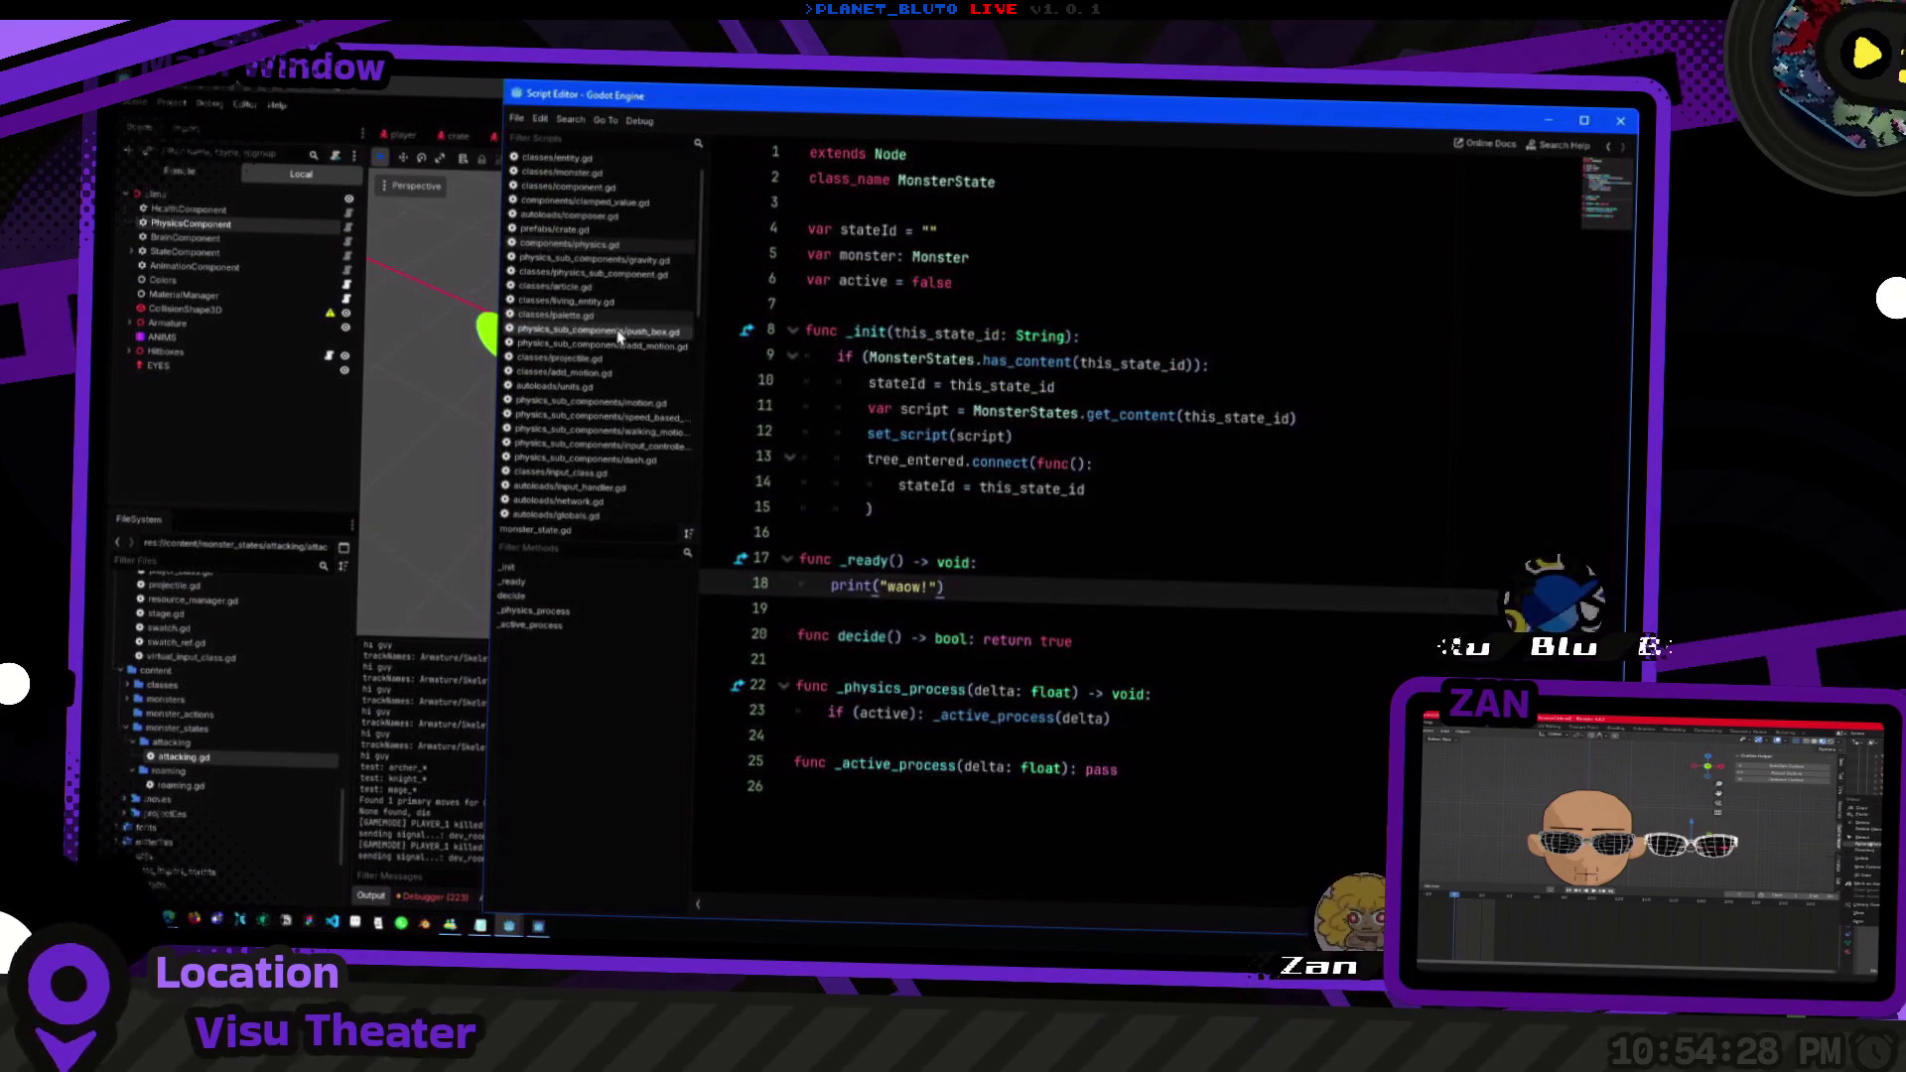
Return to push_box.gd's push vector lines 62–64 to add print("vec.y: ", vec.y).
click(618, 337)
scroll(1155, 652, down, 10)
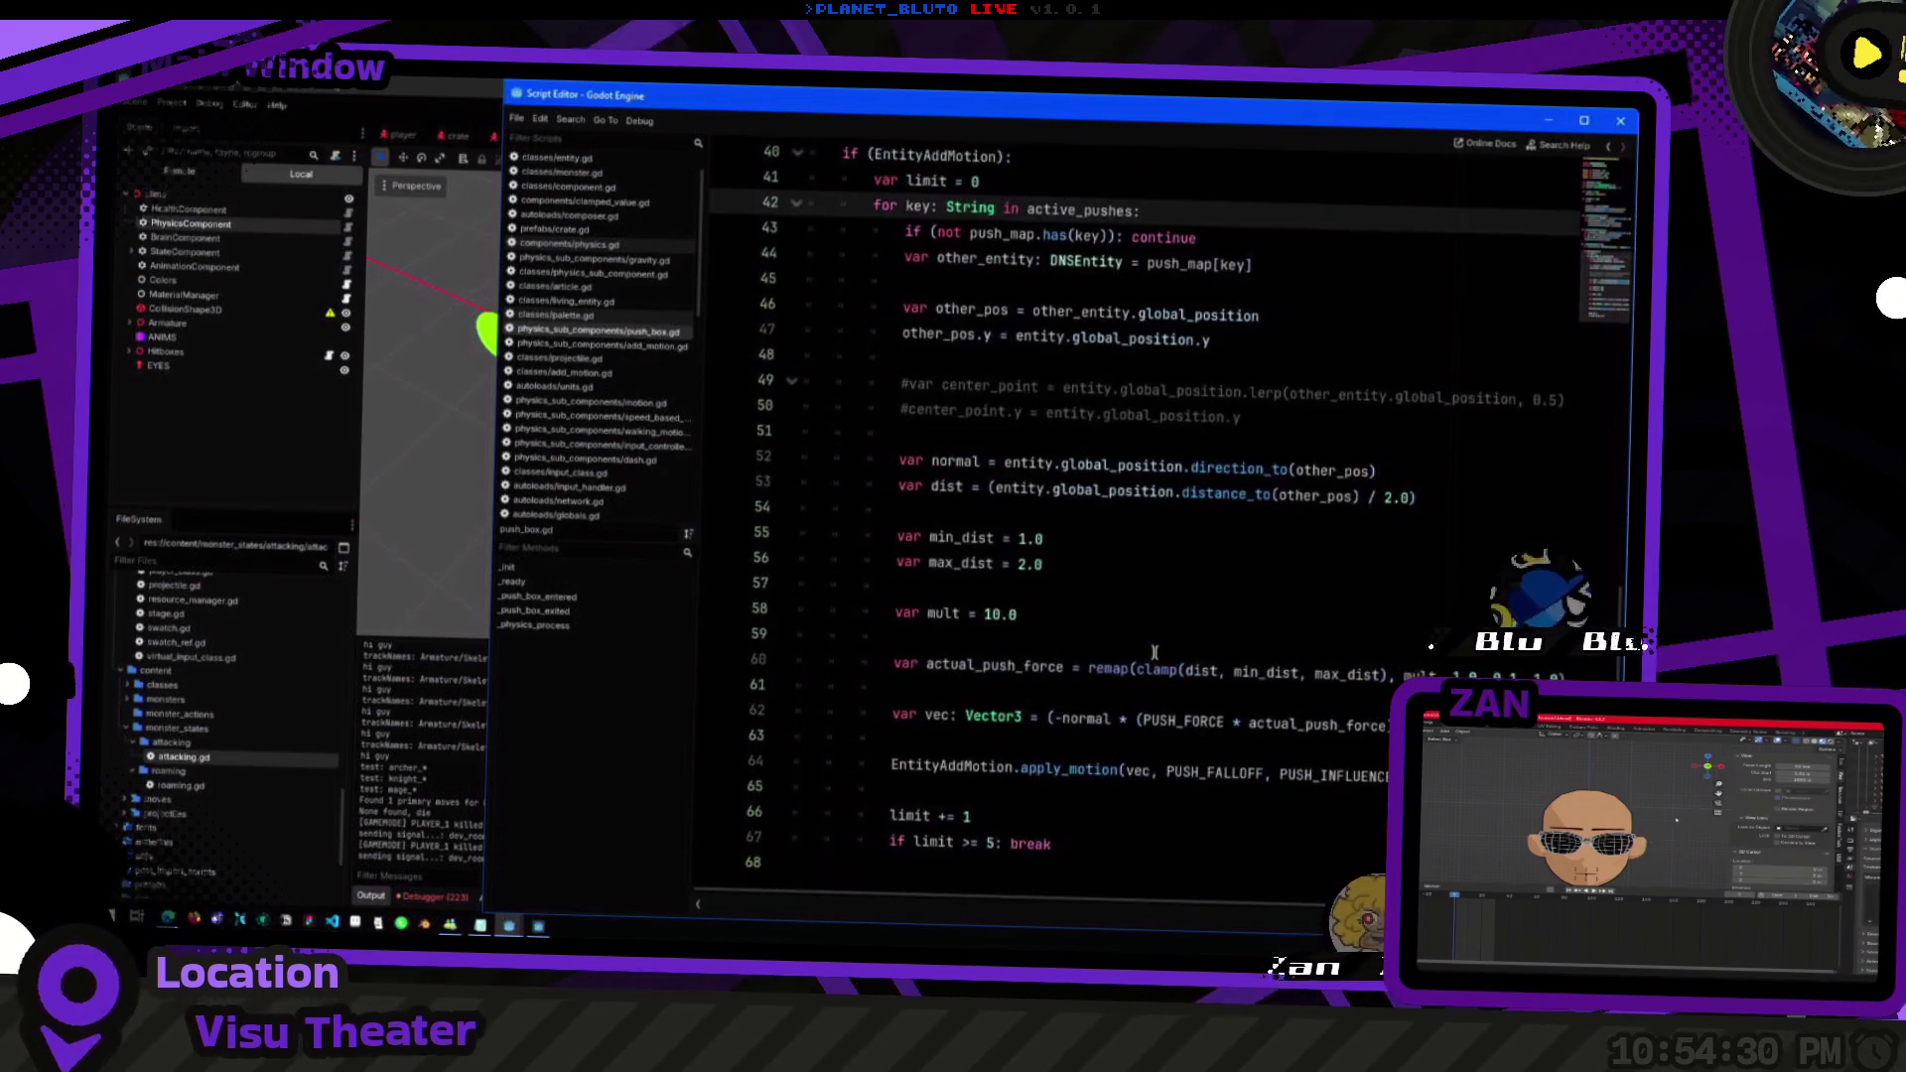
click(1088, 773)
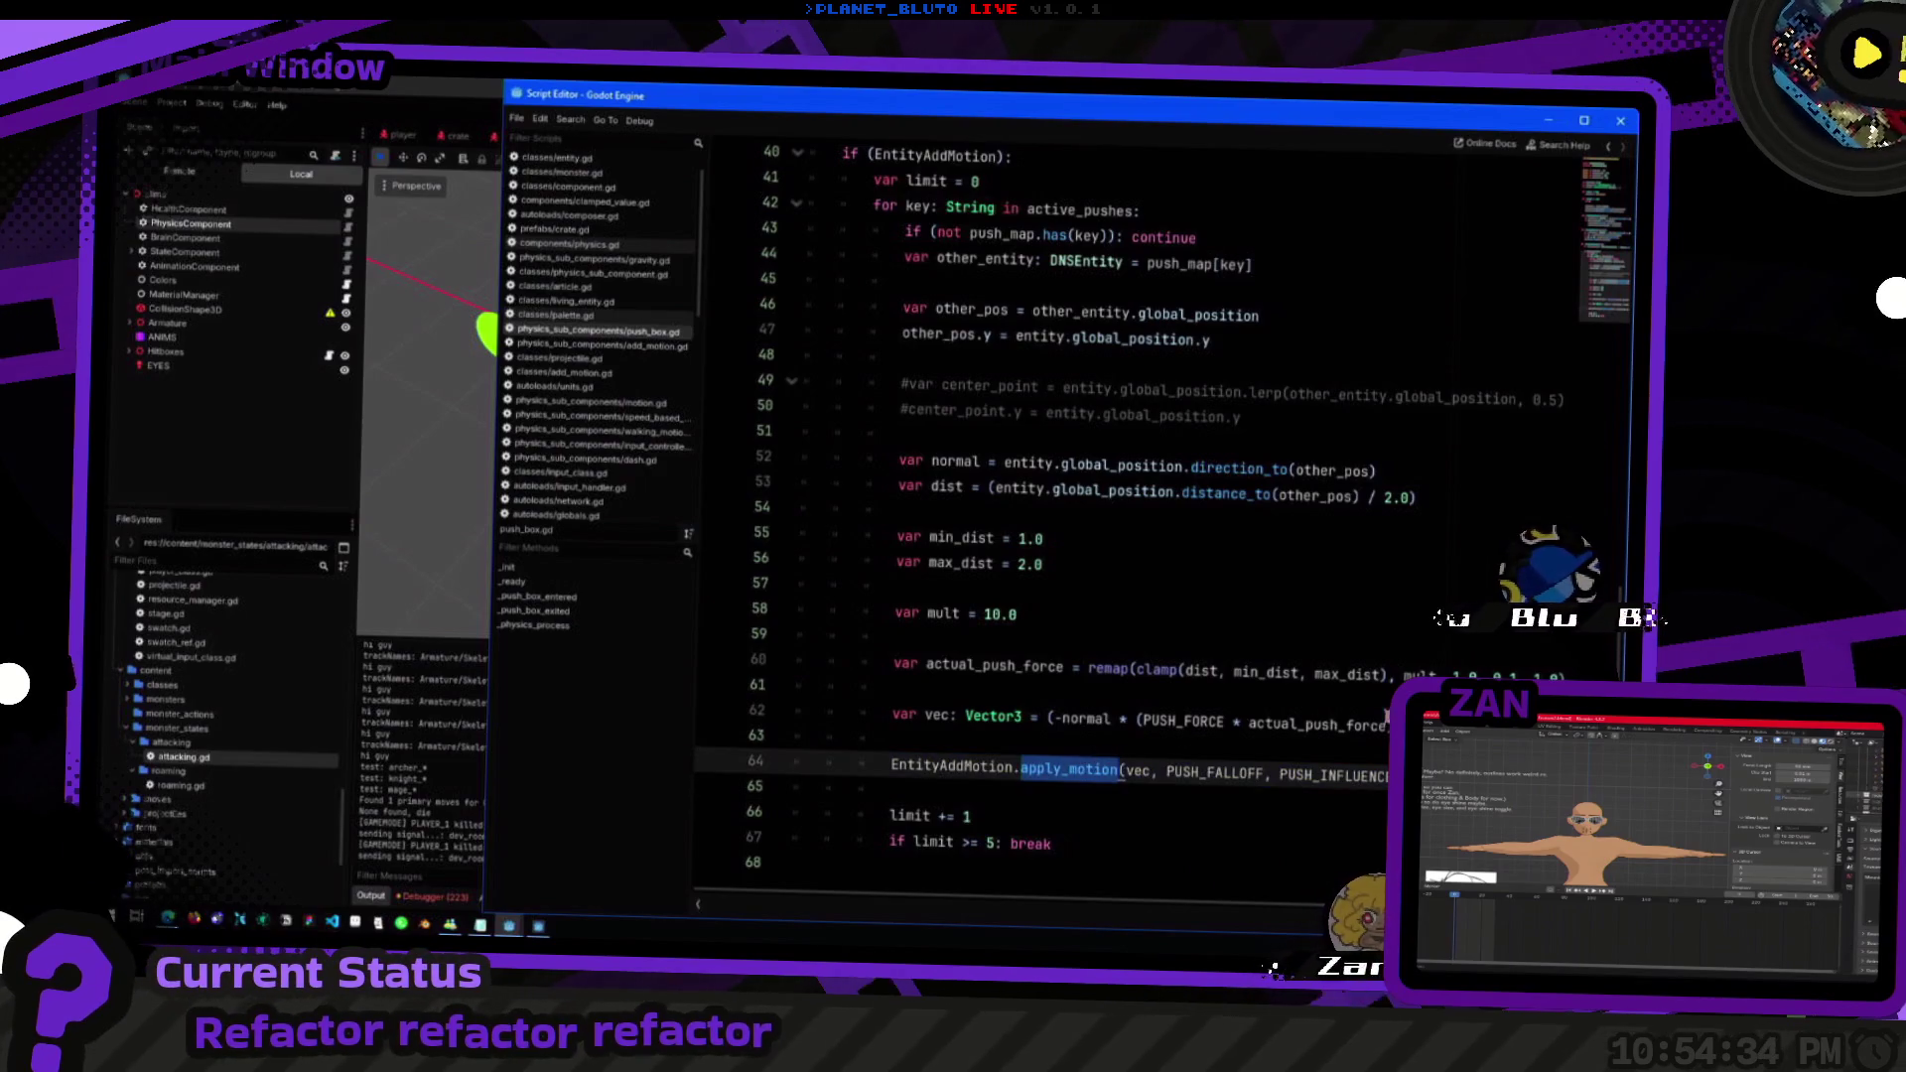
click(1047, 718)
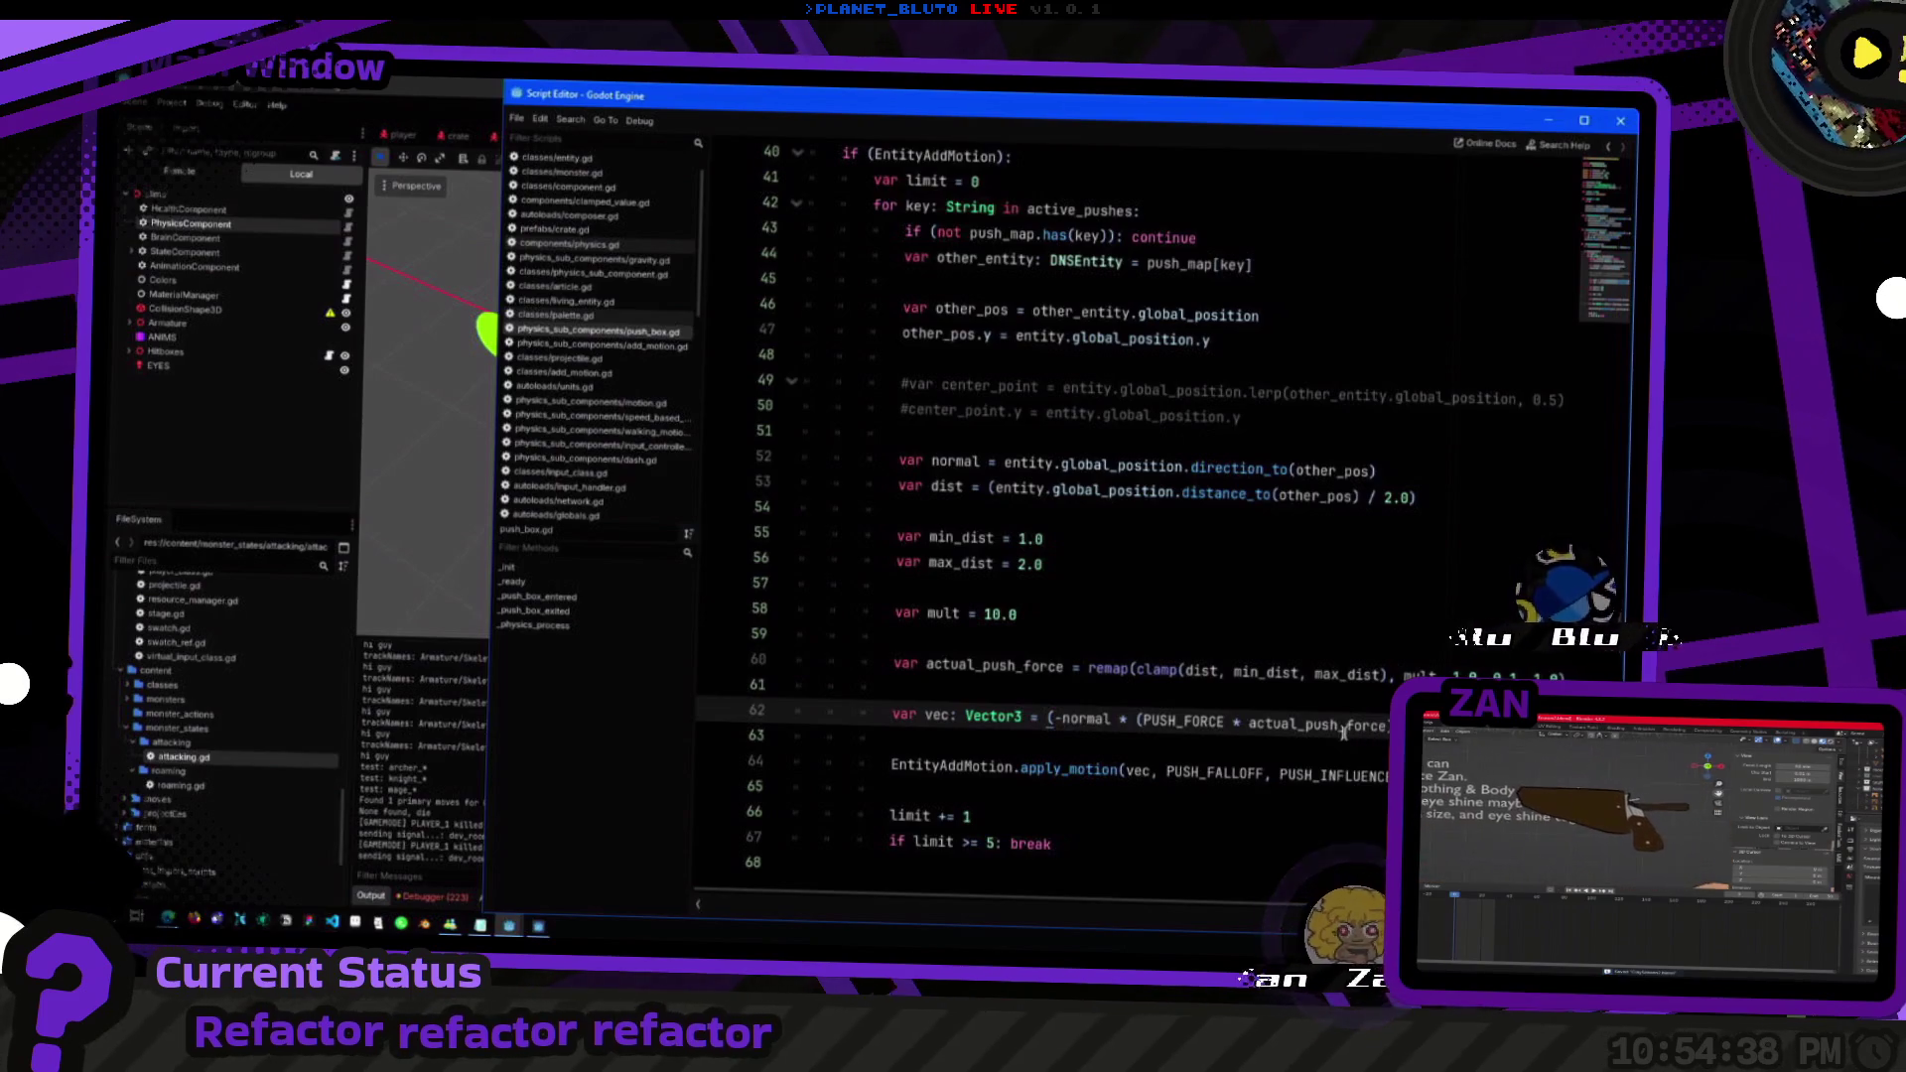
mouse_move(1234, 481)
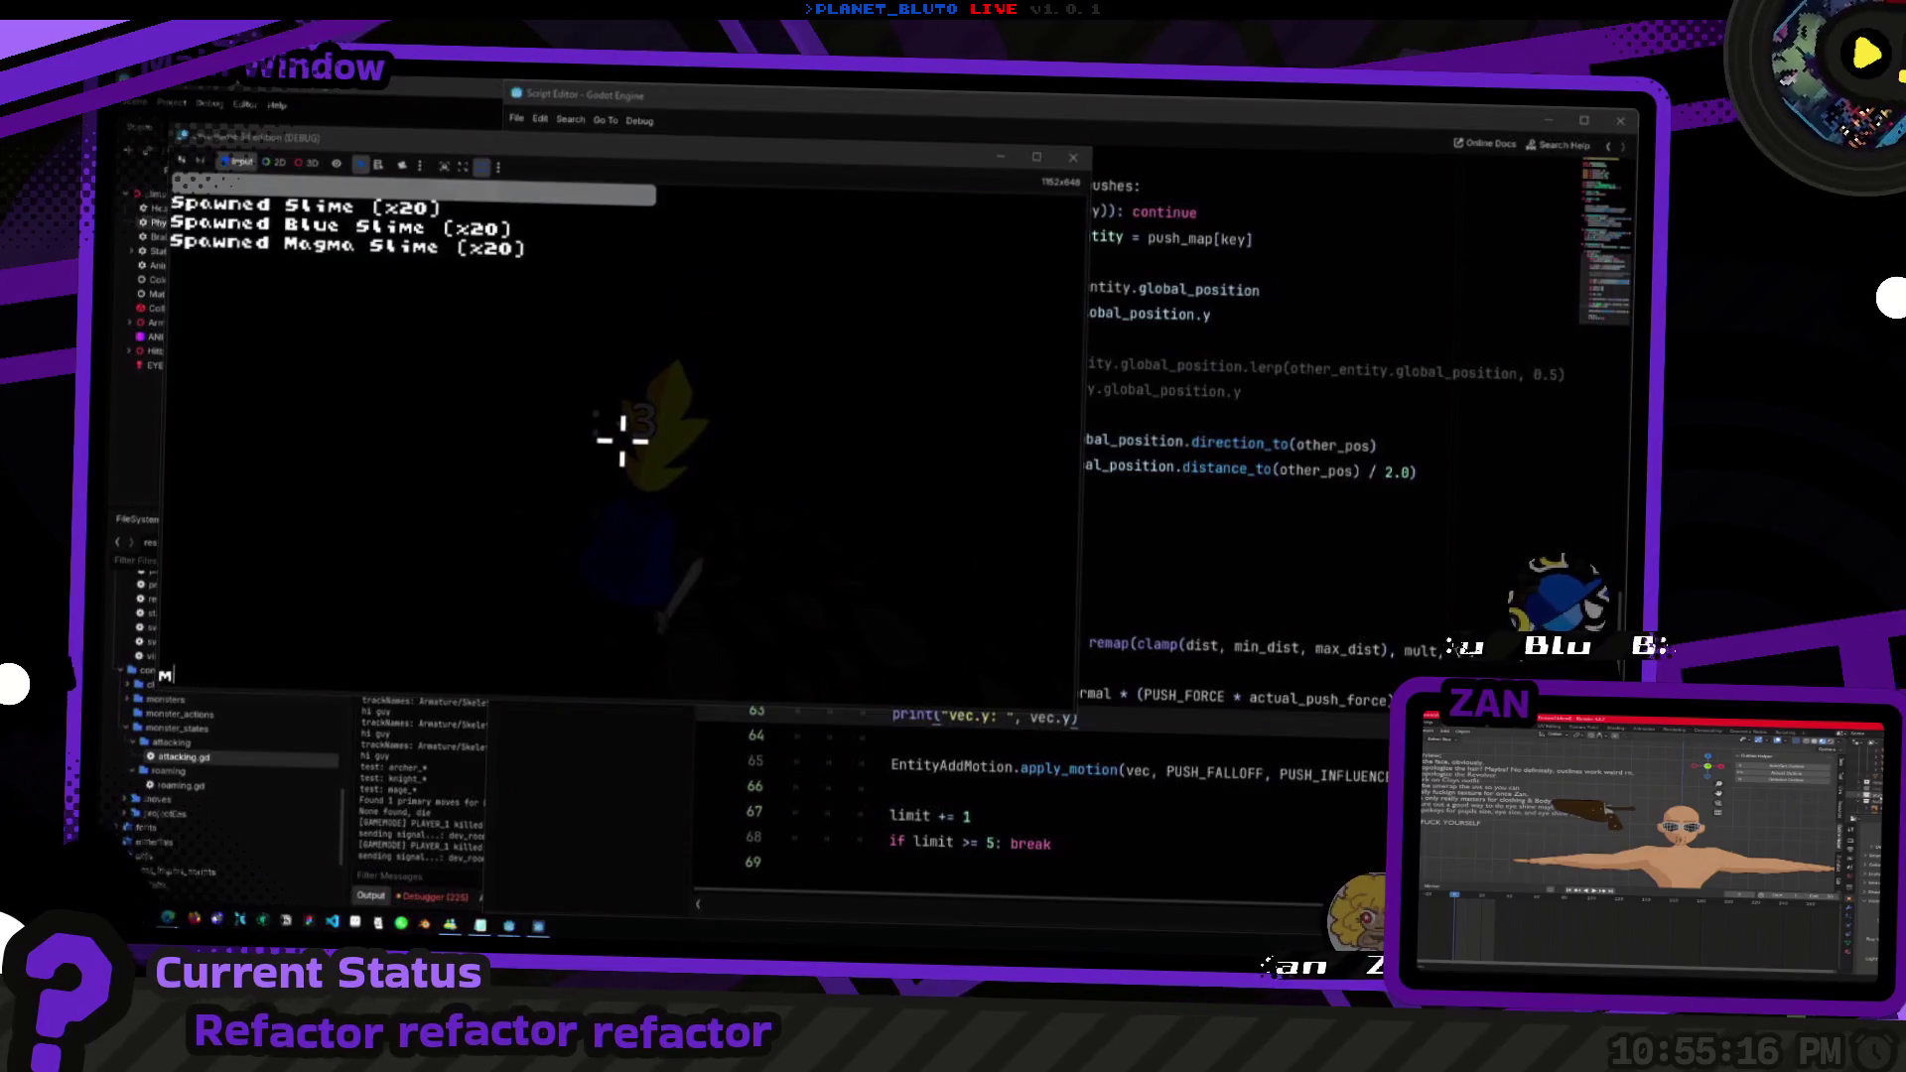
Spawn one slime and walk the character into it, logging repeated 'vec.y: 0.0' lines.
key(Return)
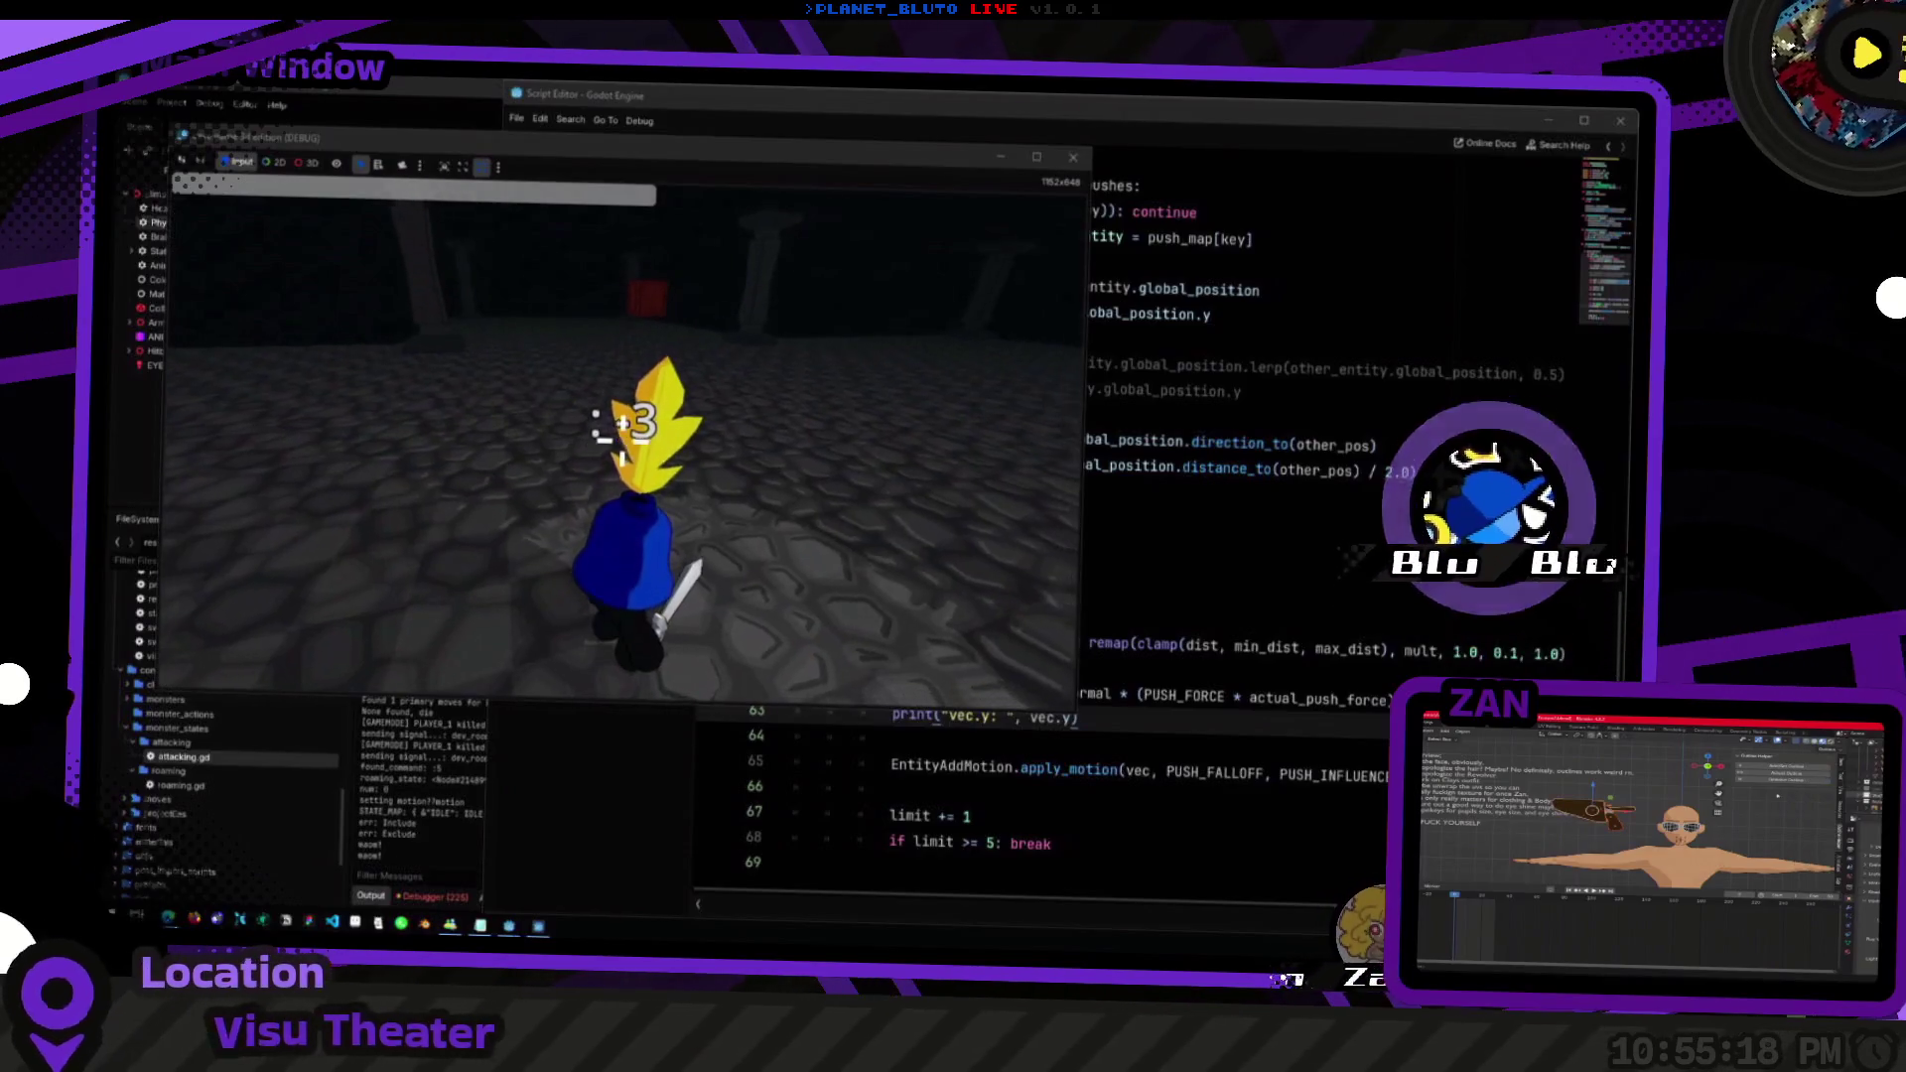
key(w)
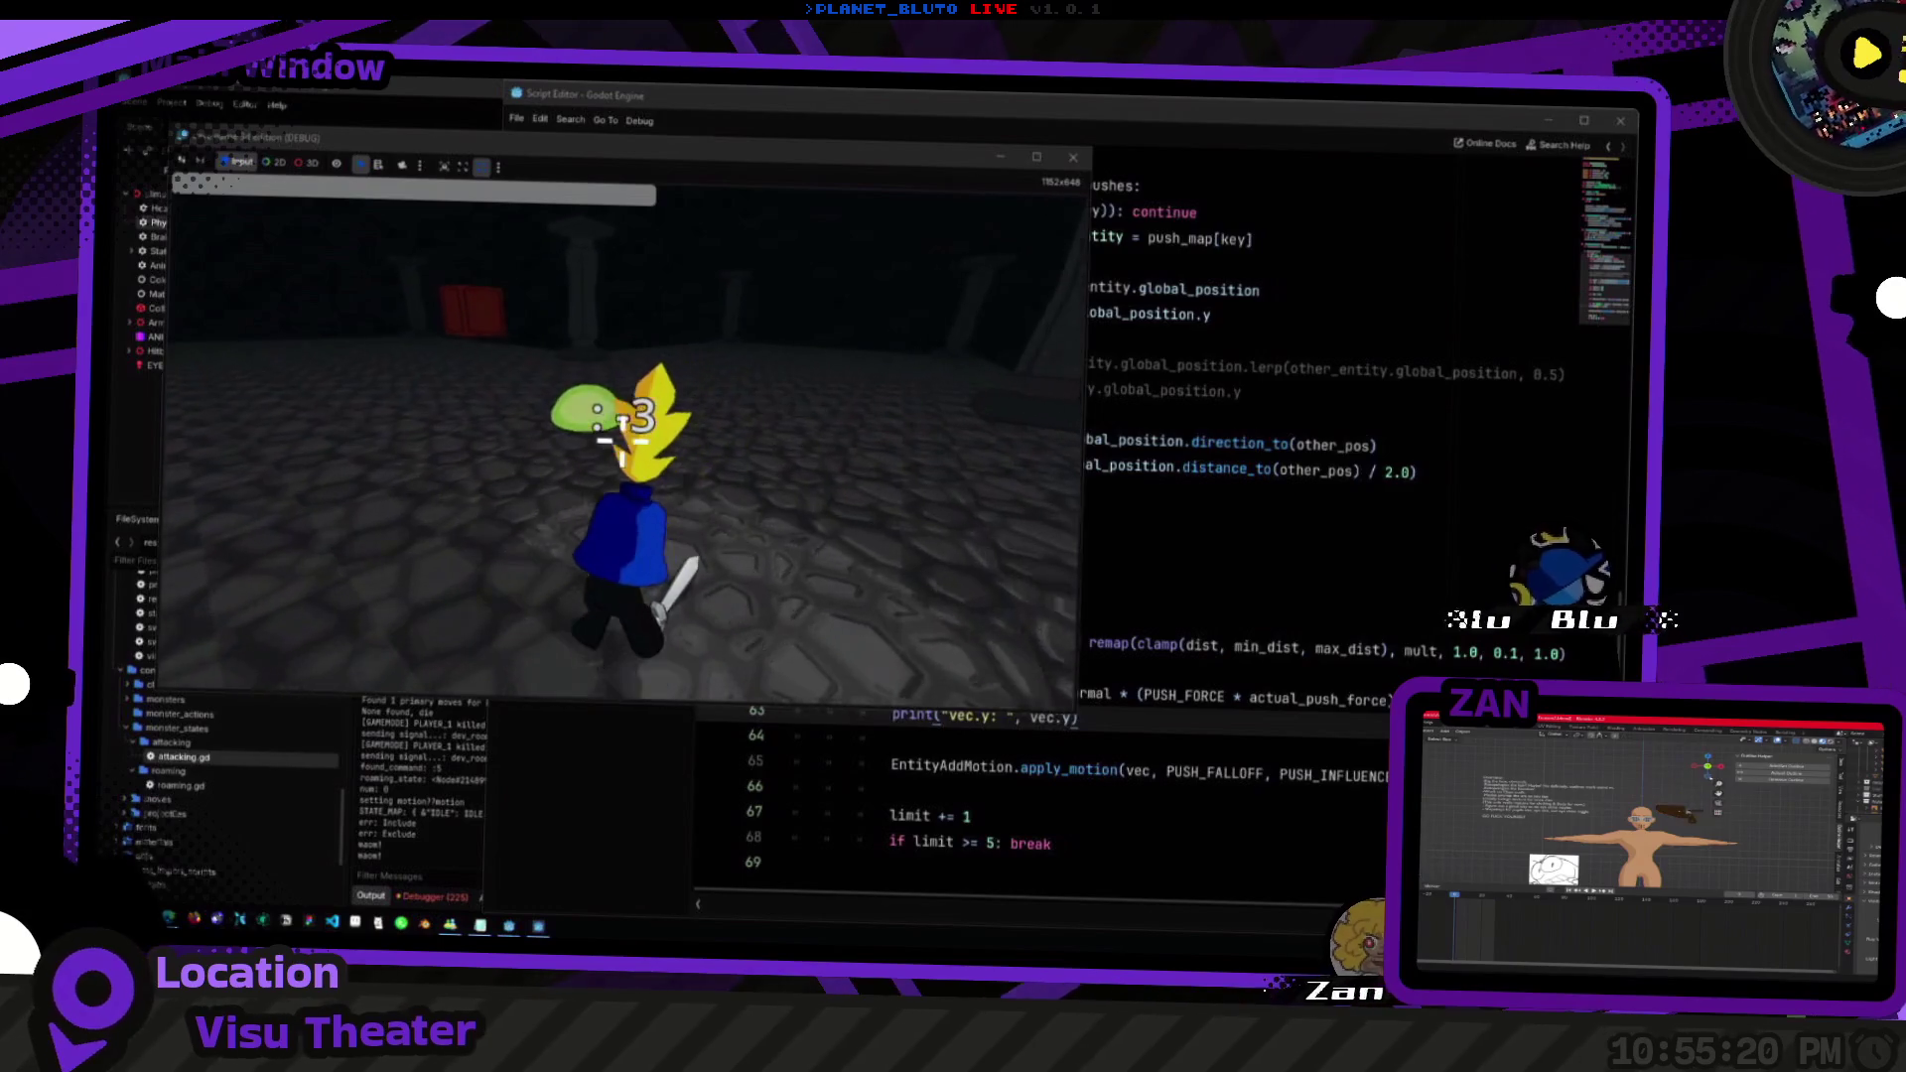
key(w)
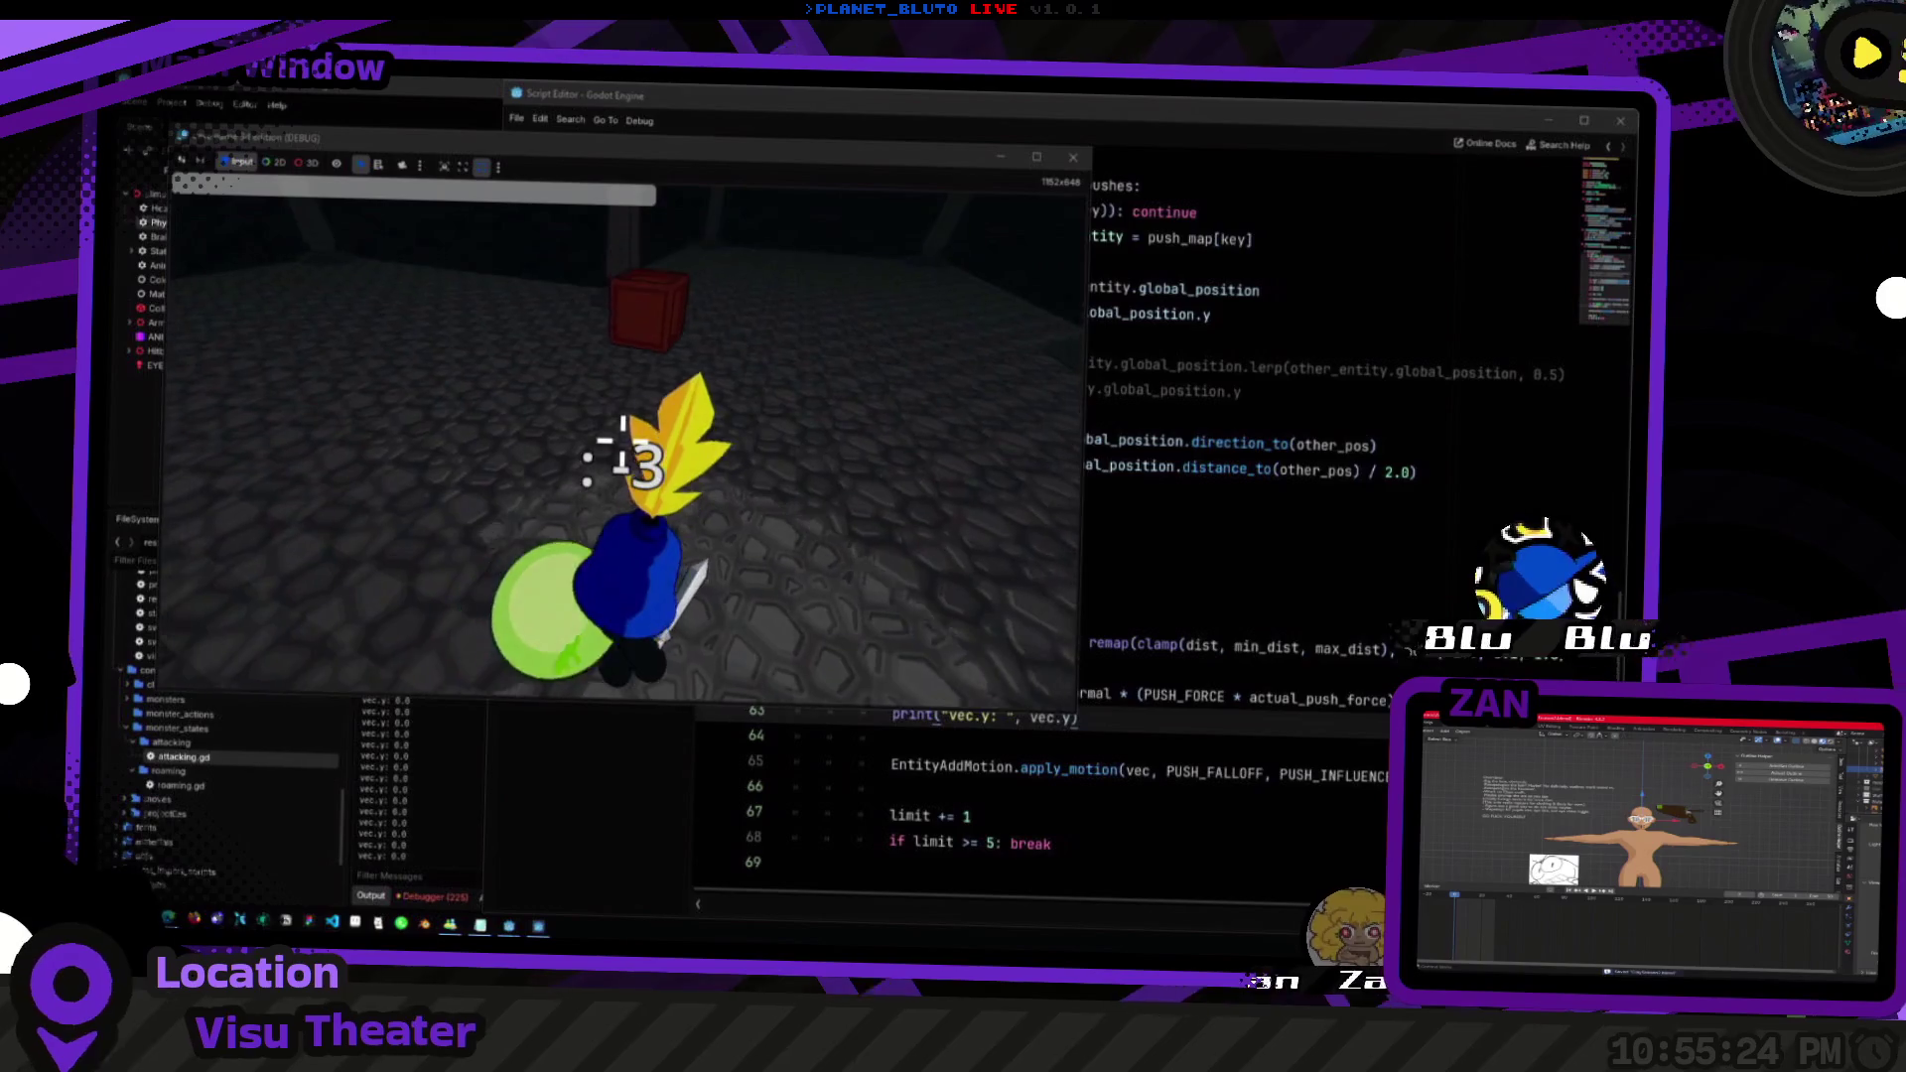
key(w)
key(w)
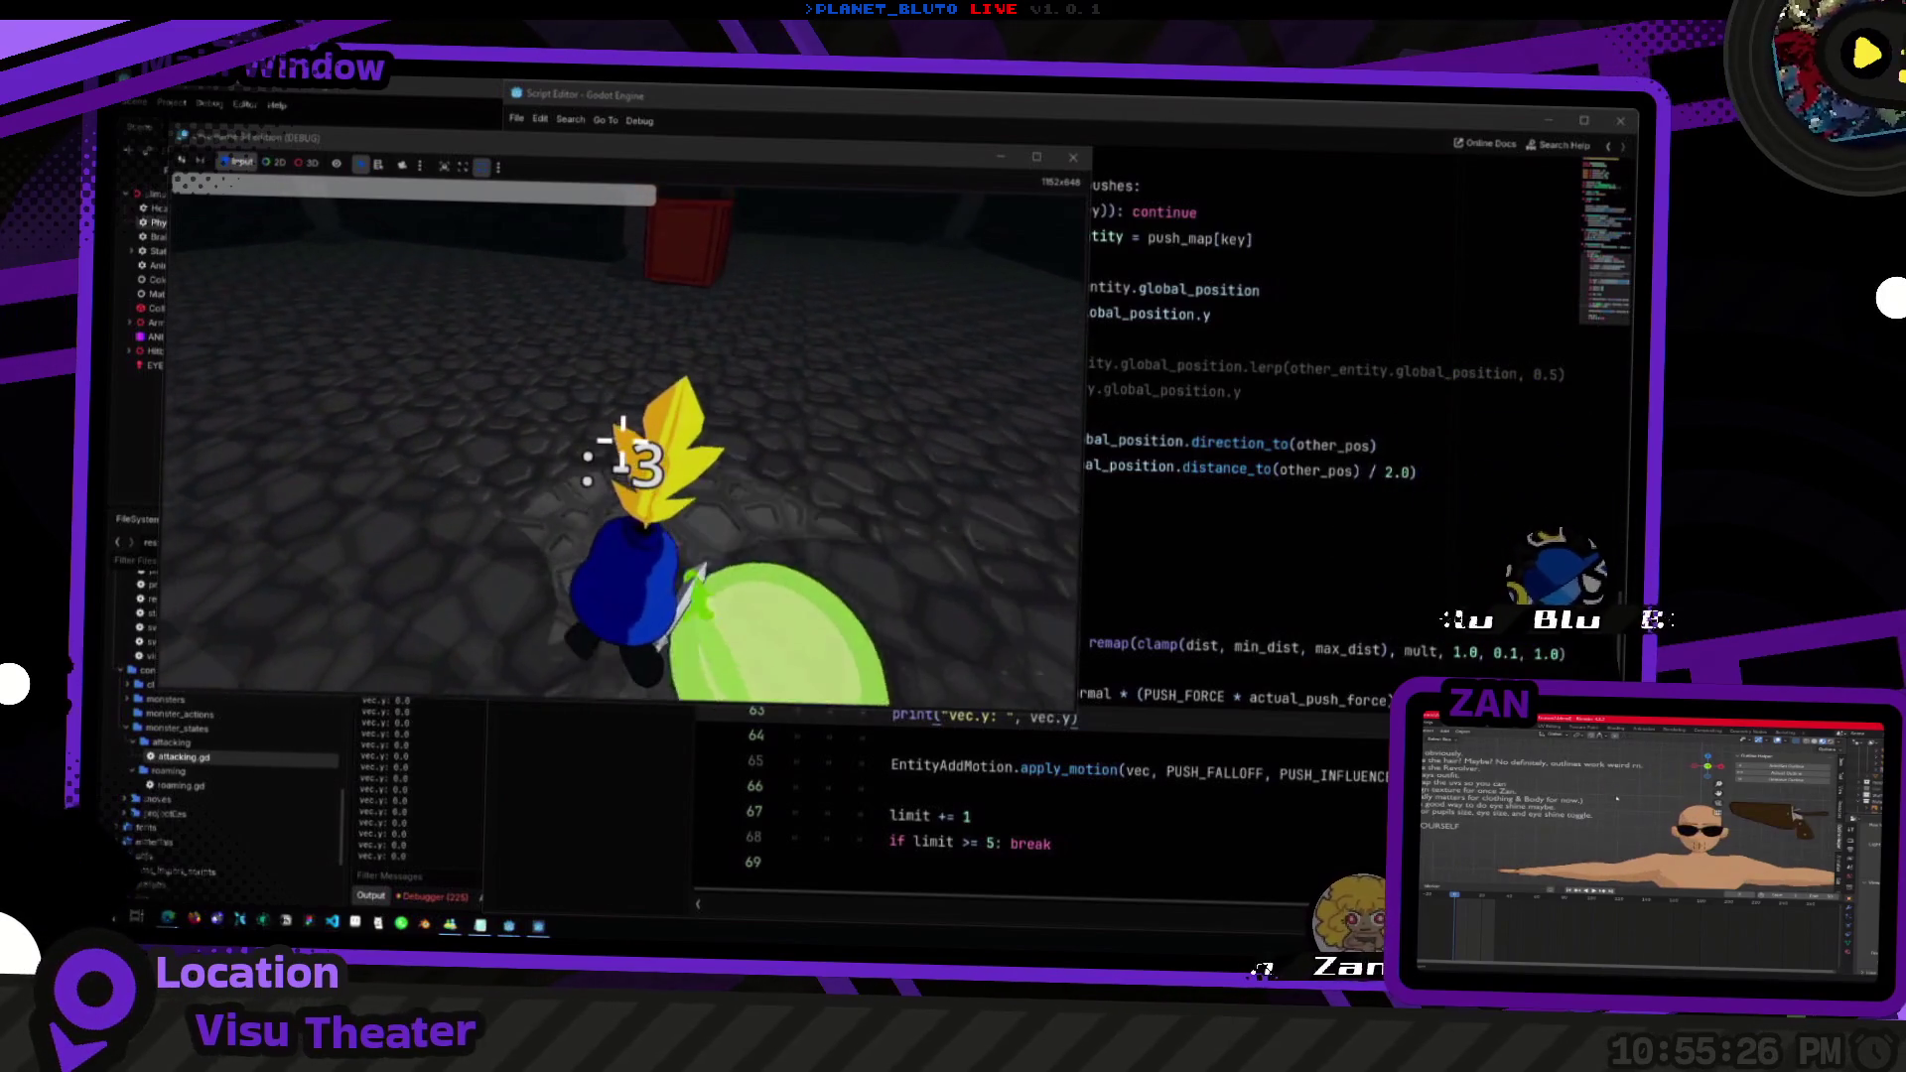
key(w)
key(w)
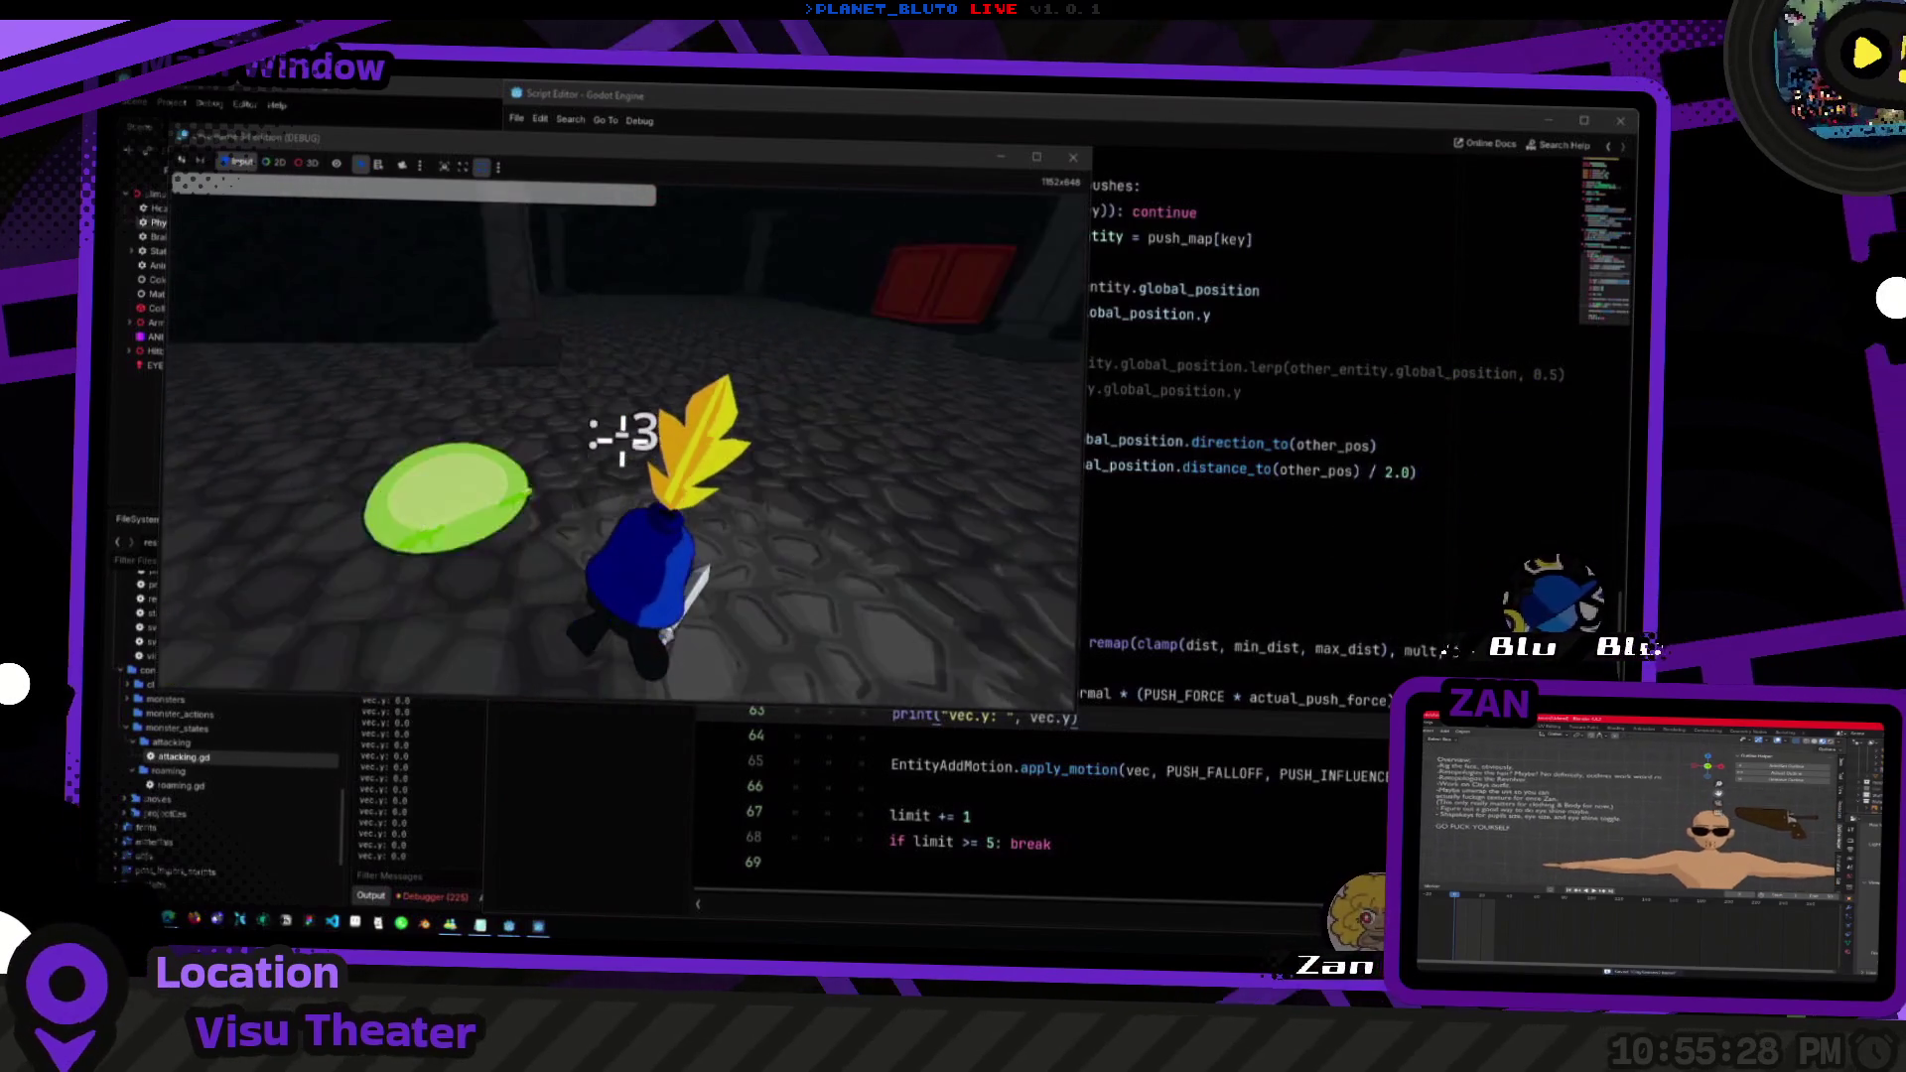
key(w)
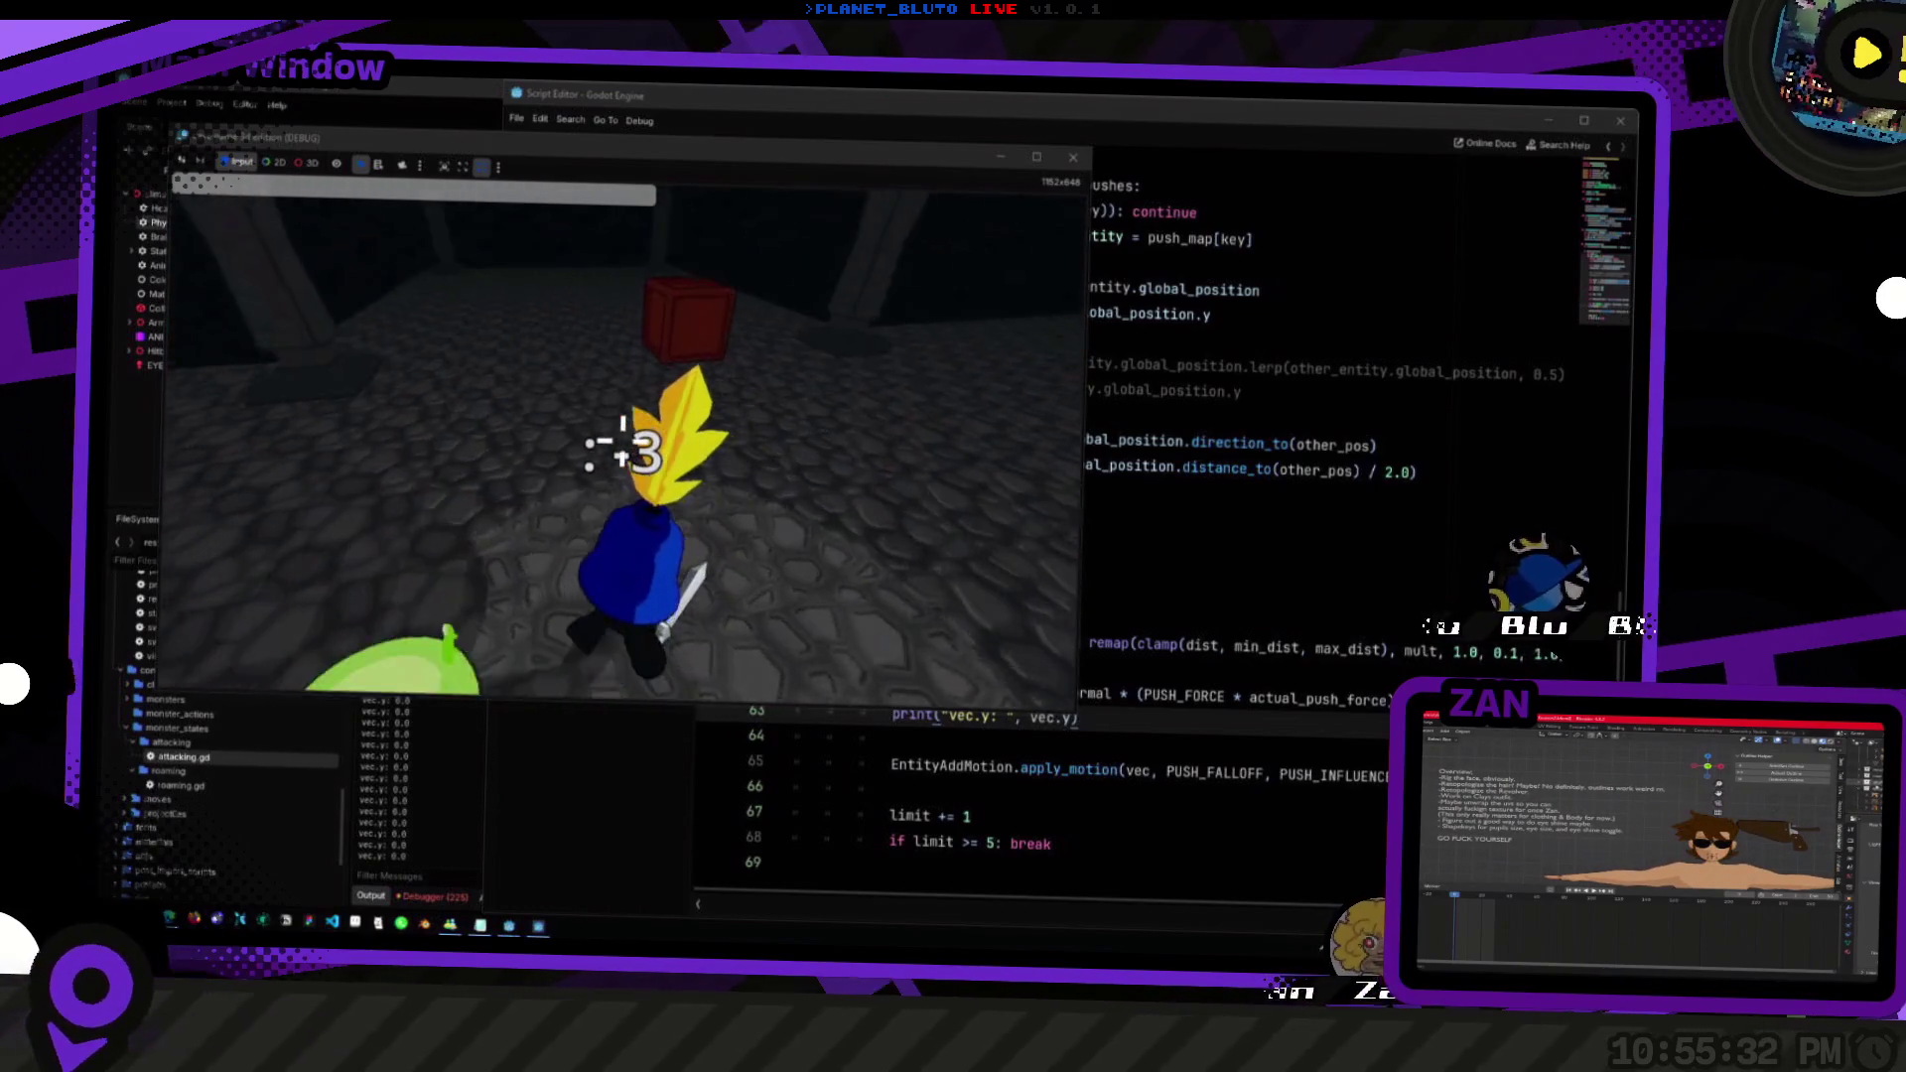
Comment out the vec.y debug print in push_box.gd.
key(w)
click(1383, 740)
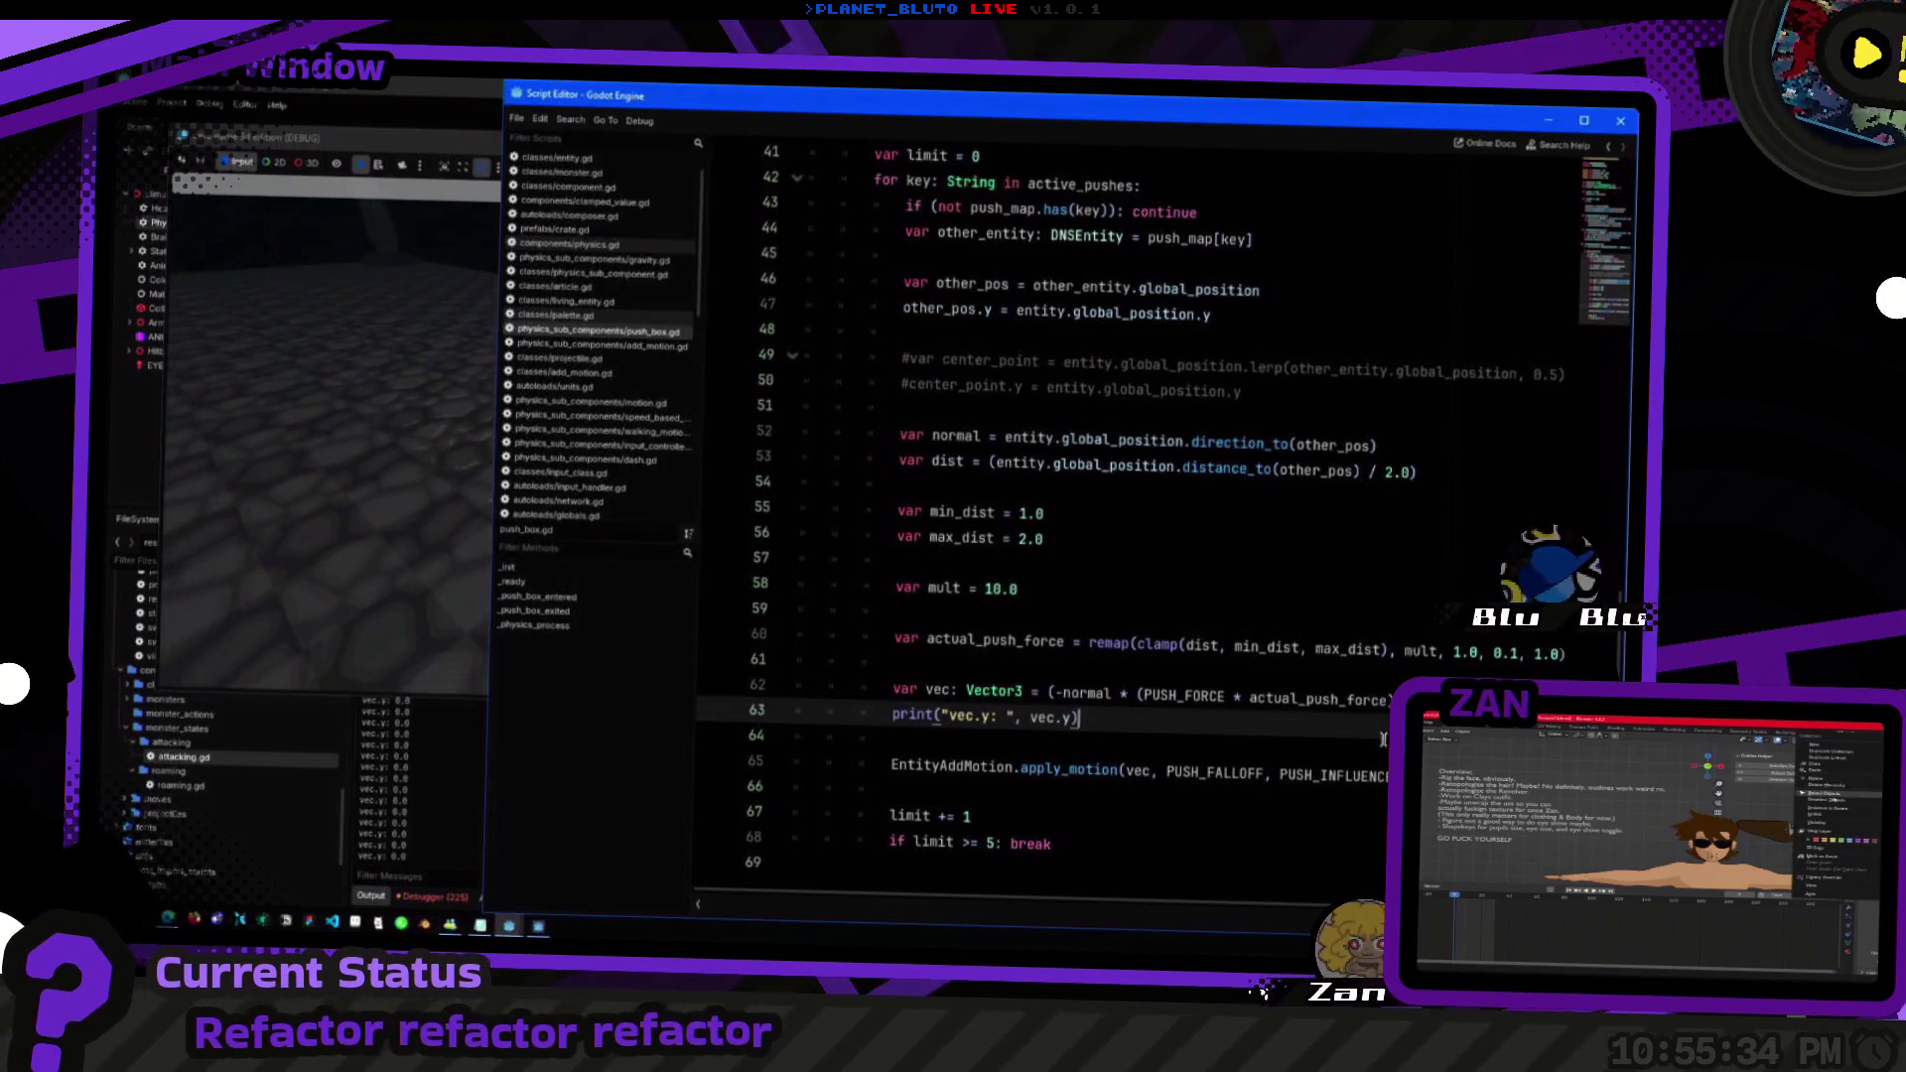
key(ctrl+k)
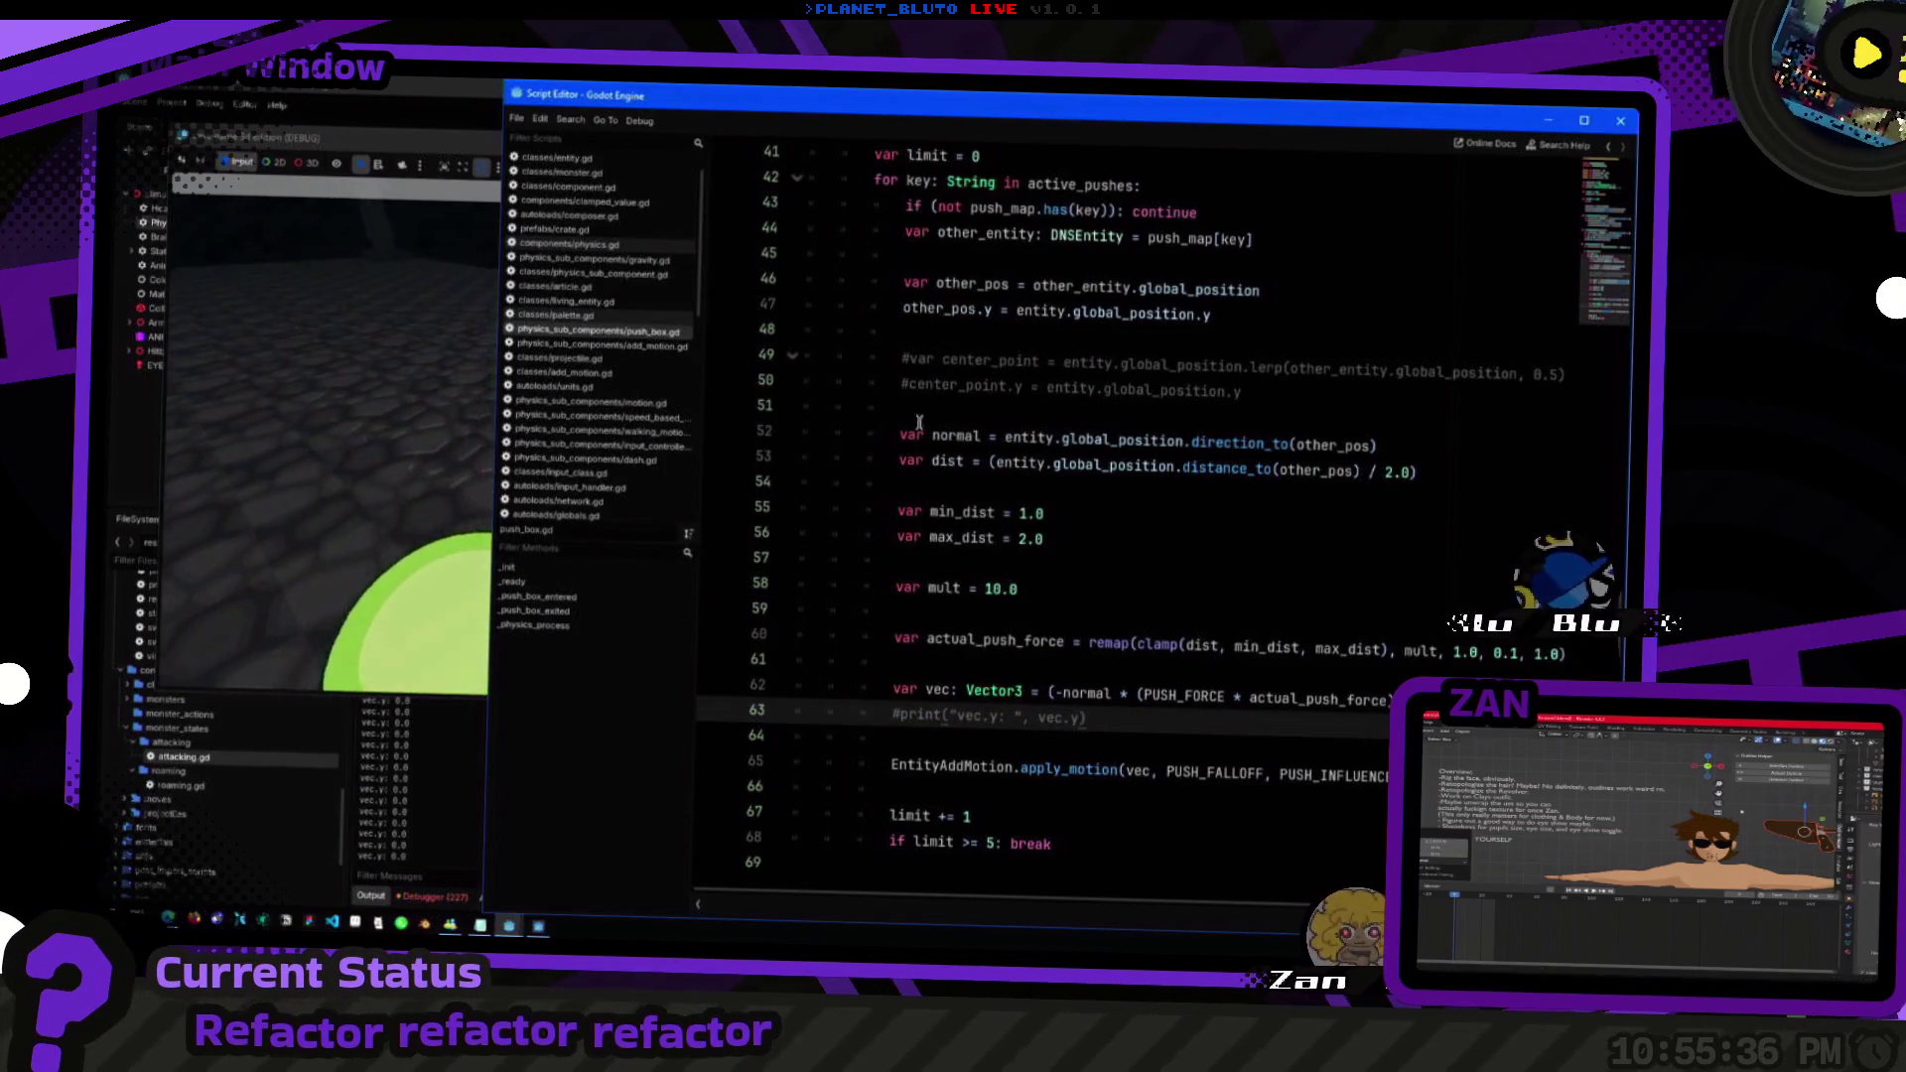
Follow apply_motion to AddMotion's apply() and its influence falloff, then bring up the running game.
click(959, 767)
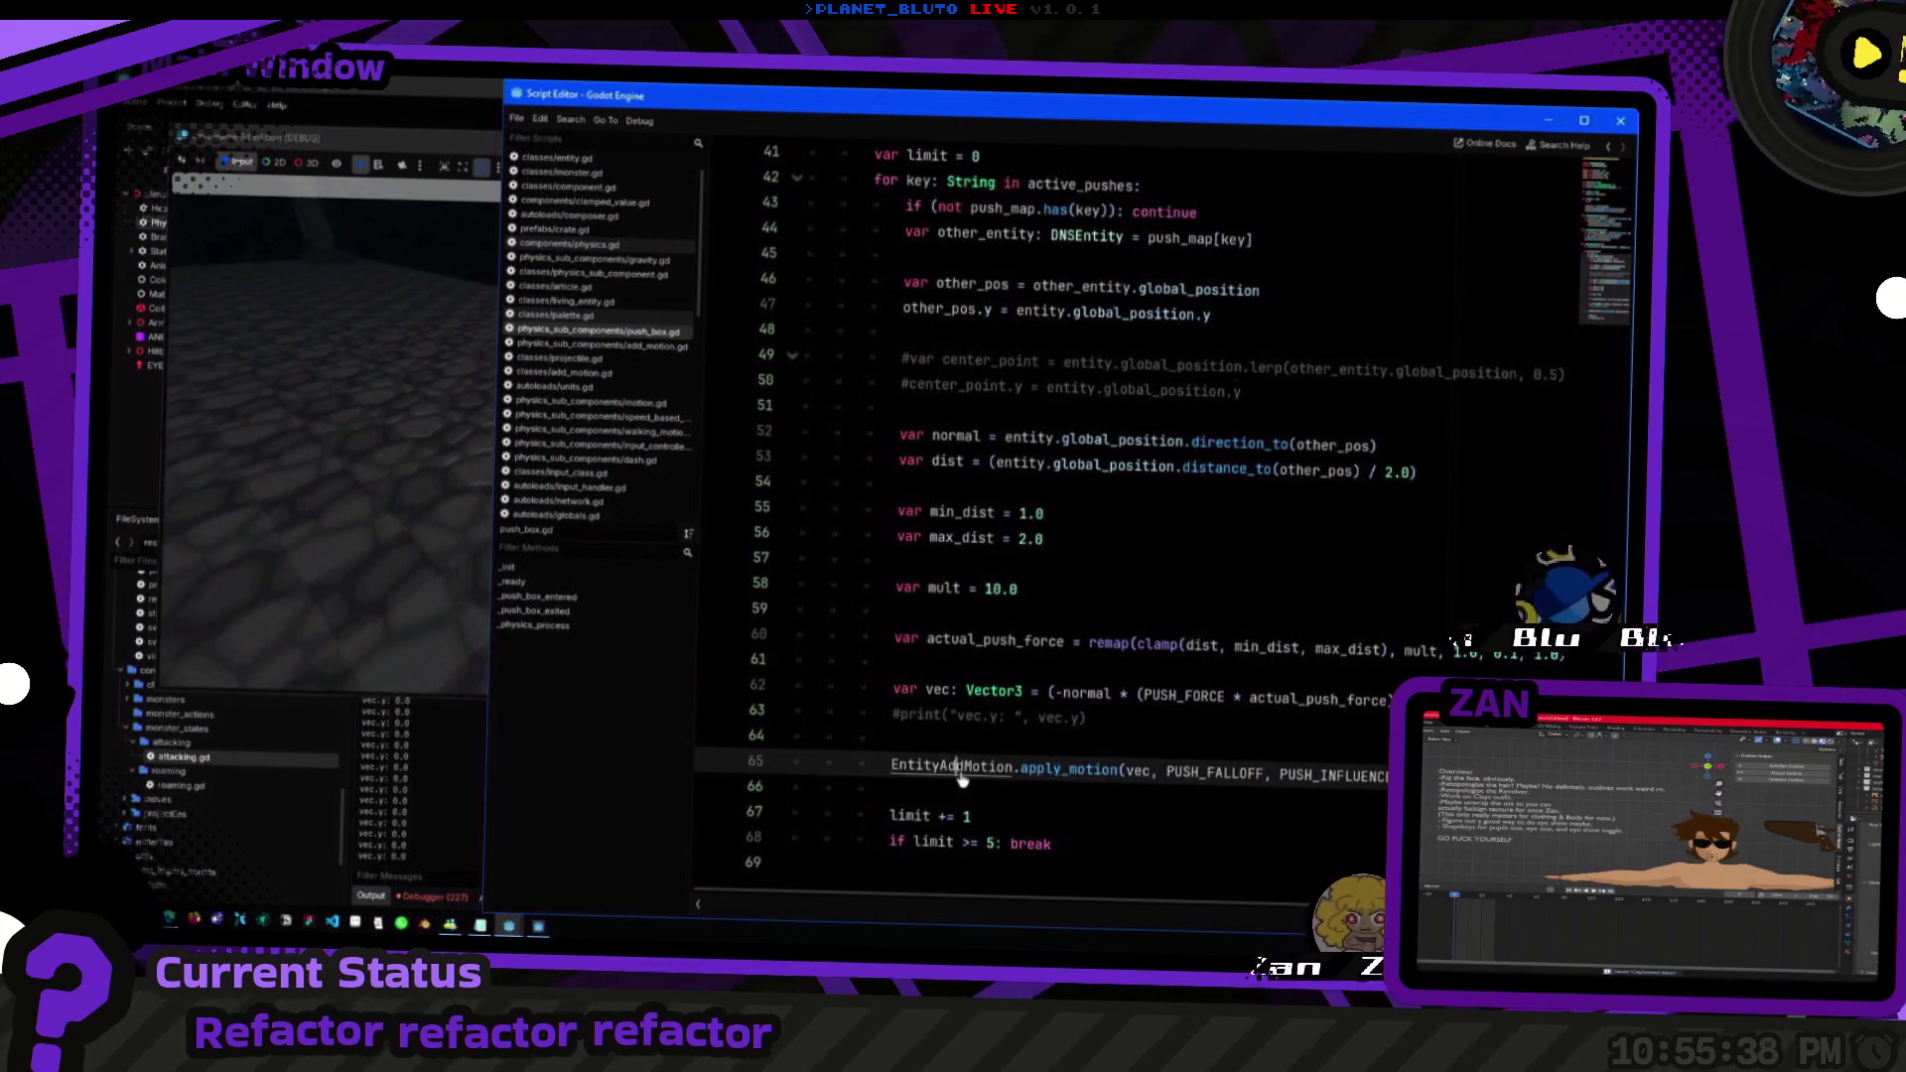
ctrl+click(959, 768)
ctrl+click(1092, 515)
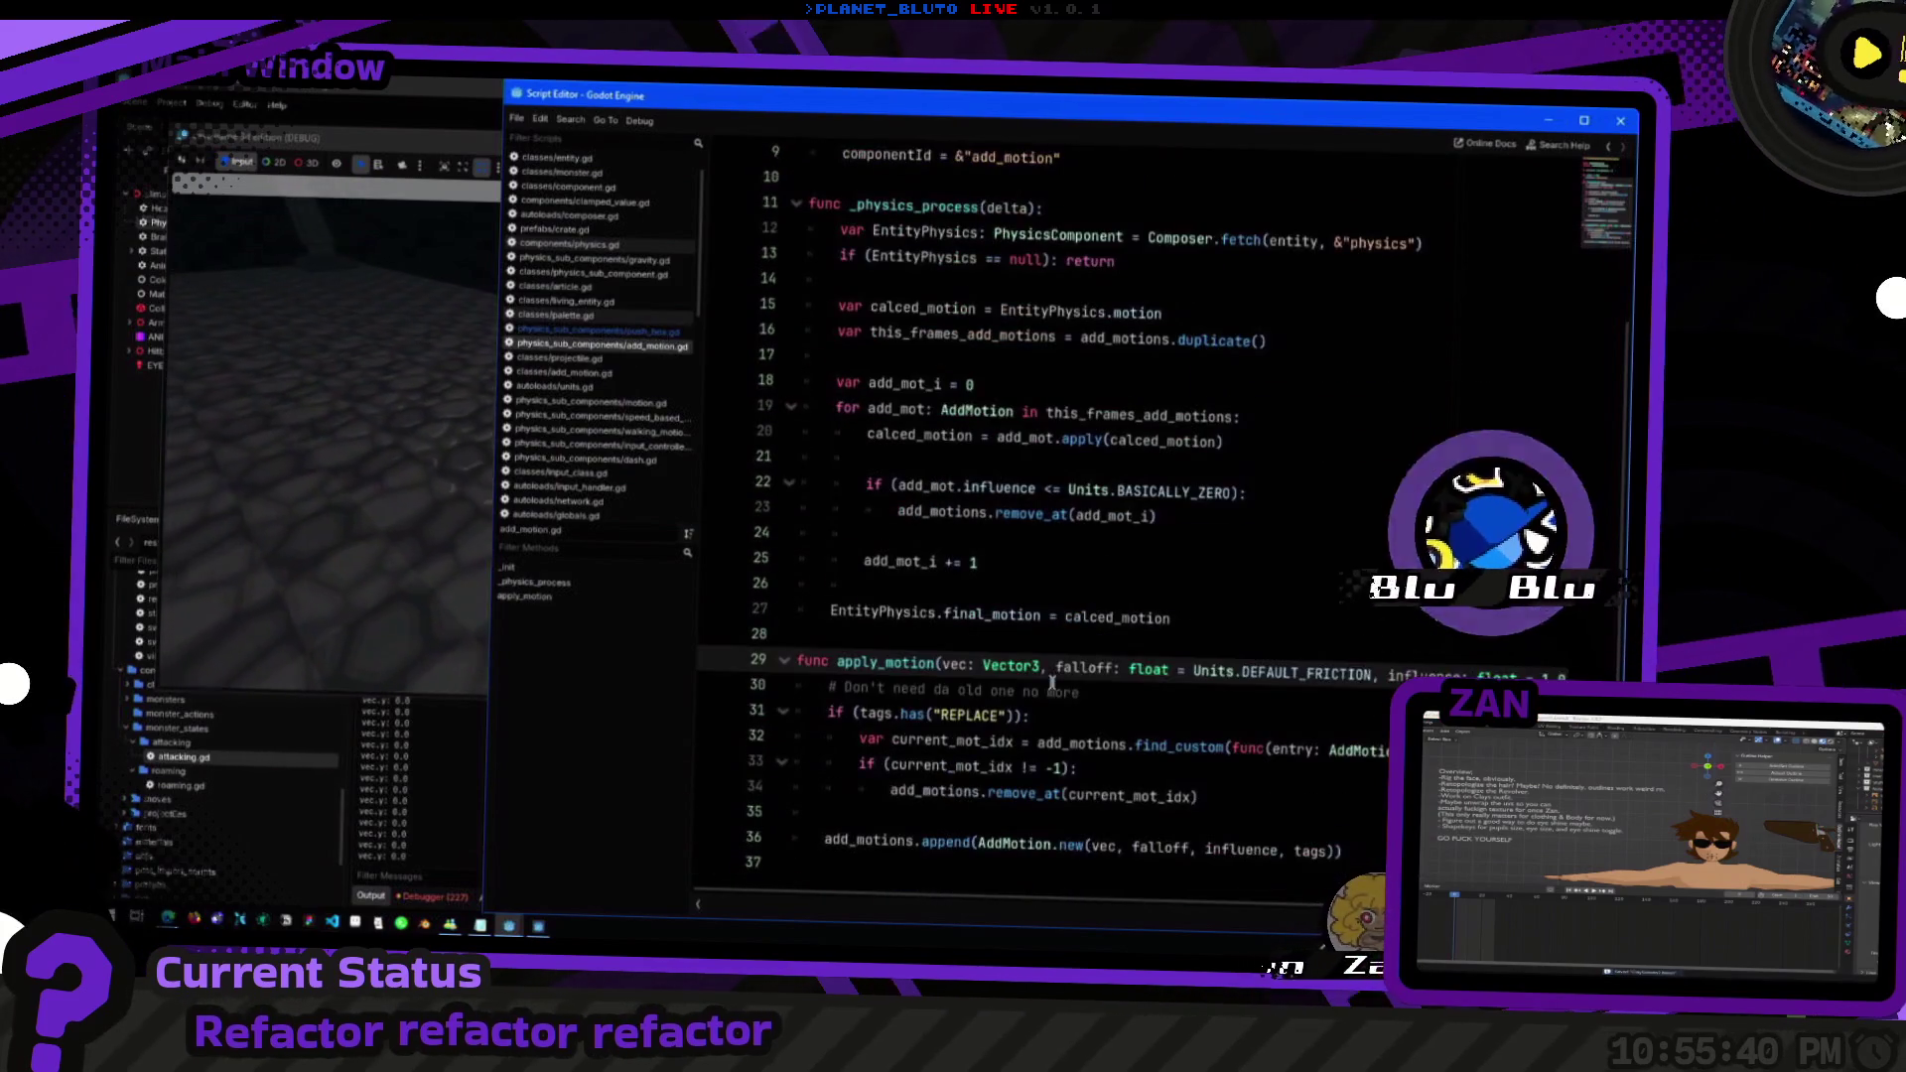
scroll(1052, 682, up, 2)
click(1309, 602)
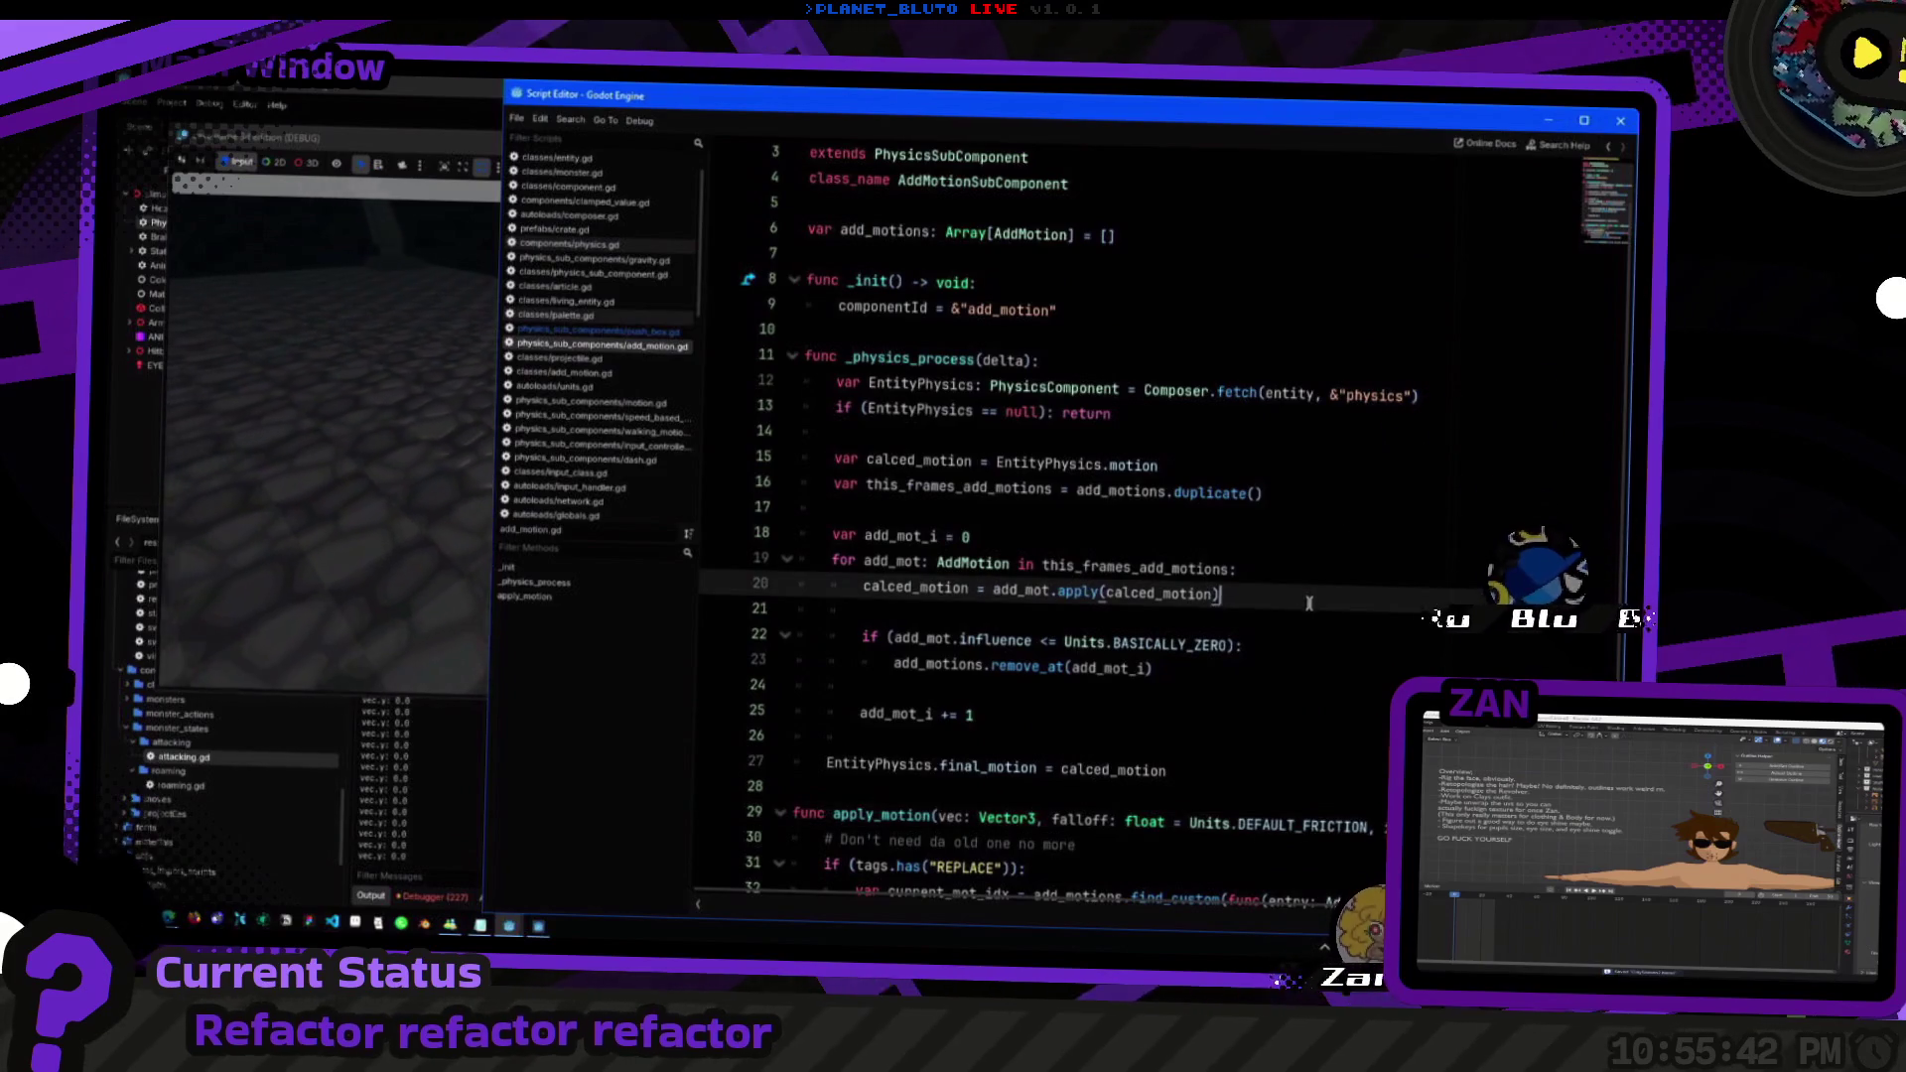
ctrl+click(1064, 593)
click(1192, 644)
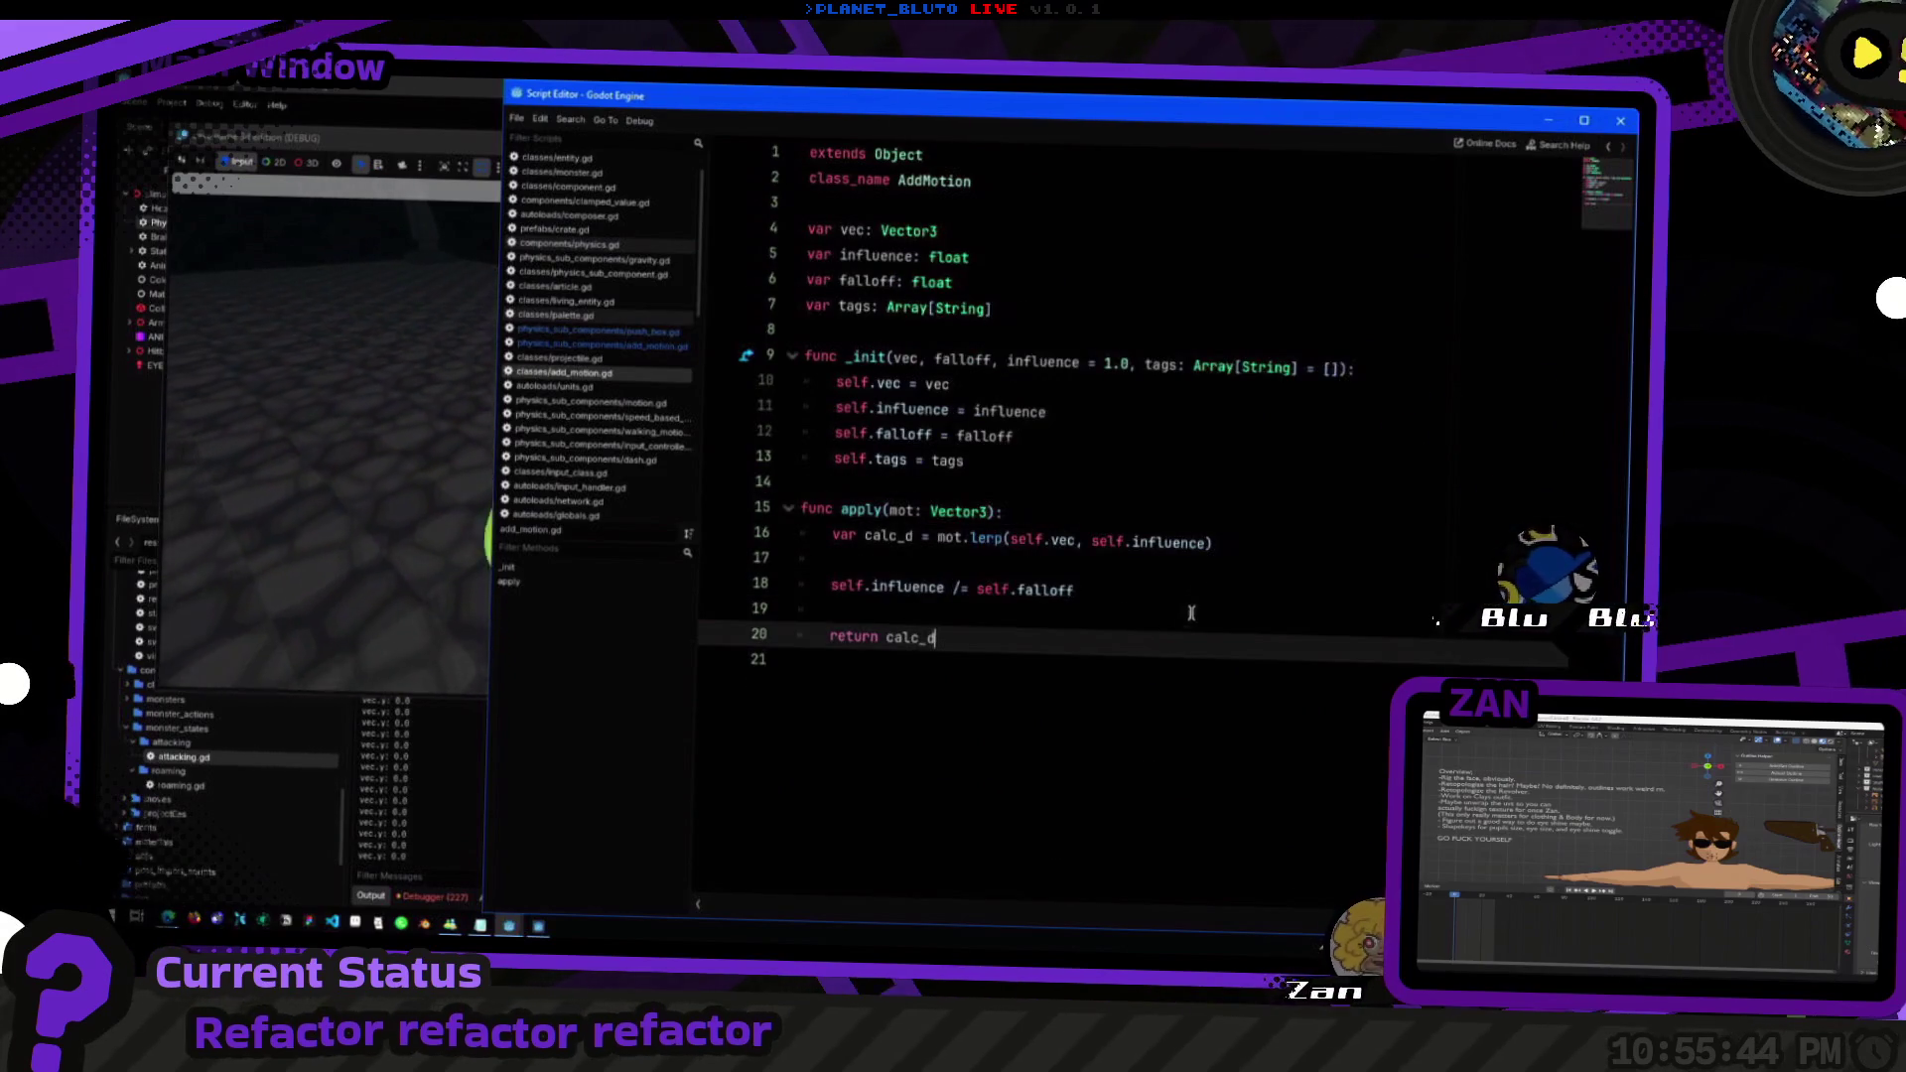
click(1210, 603)
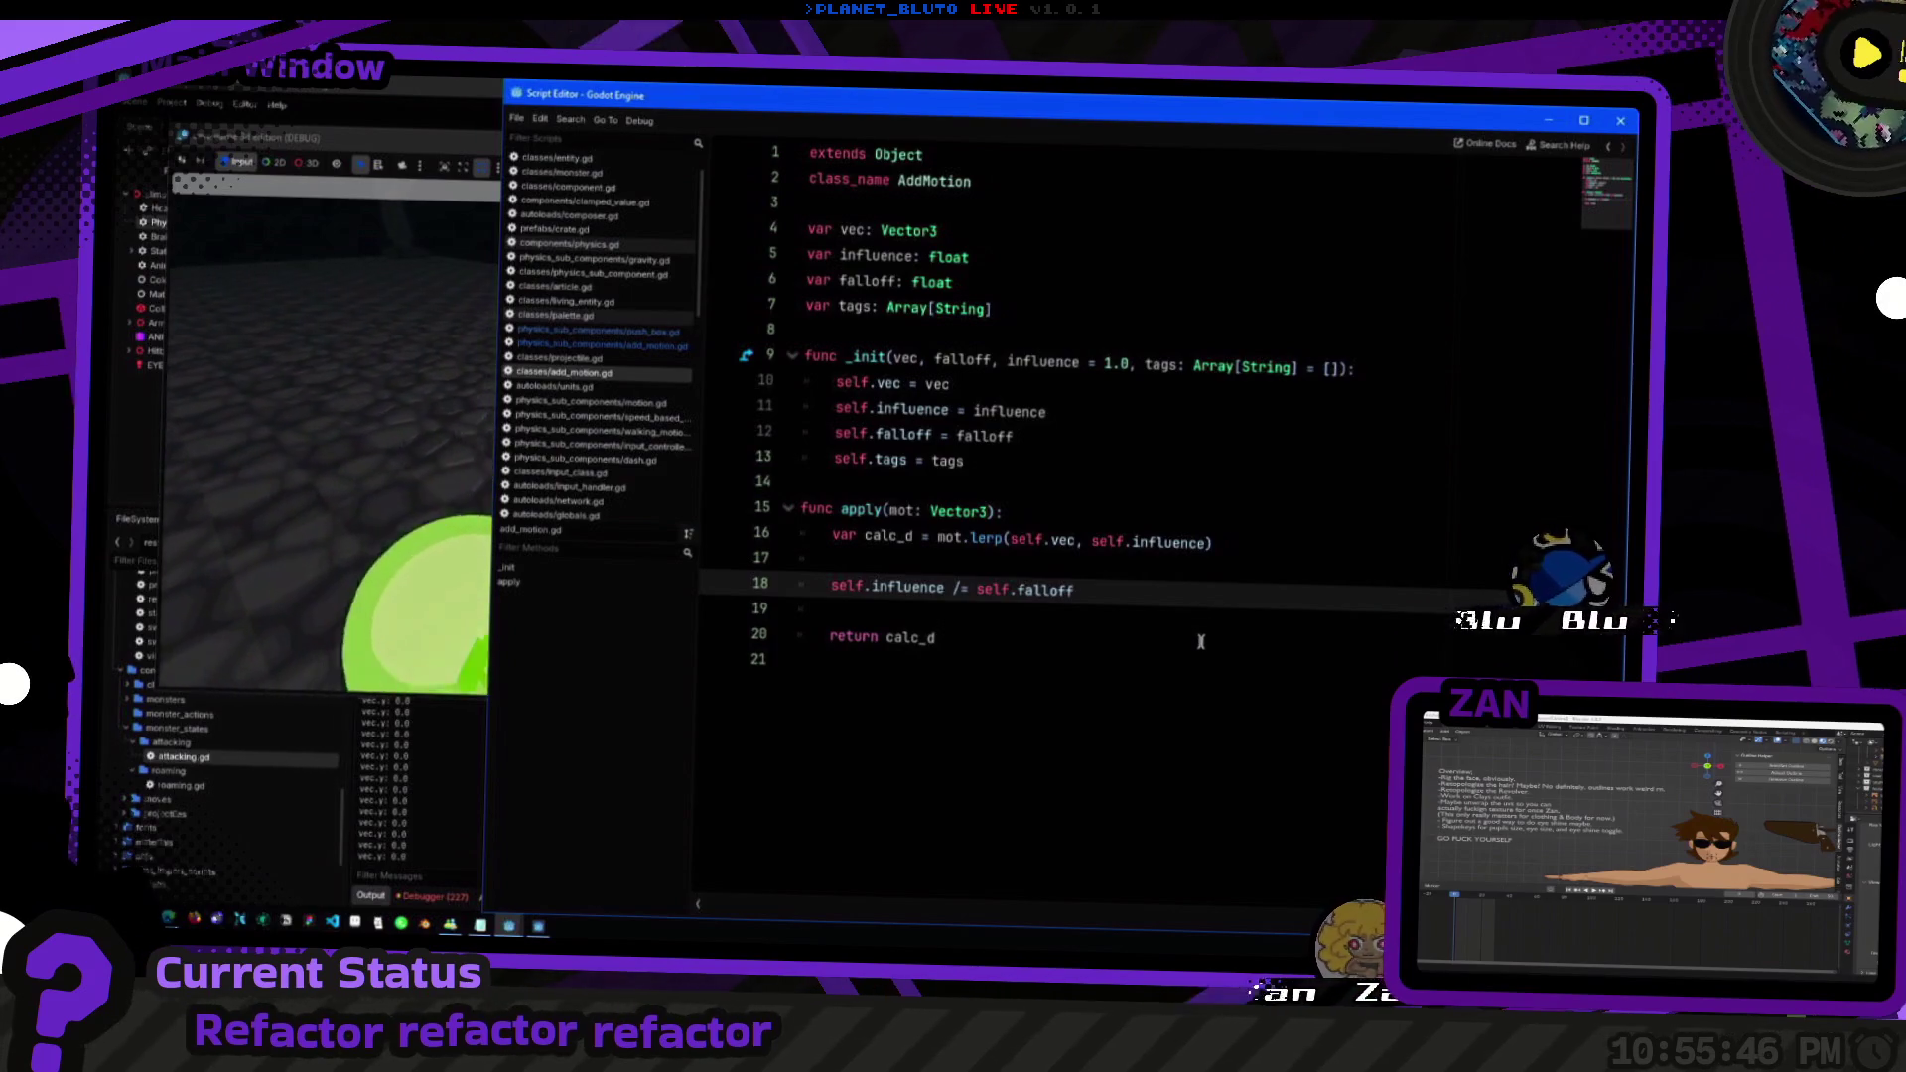
click(331, 437)
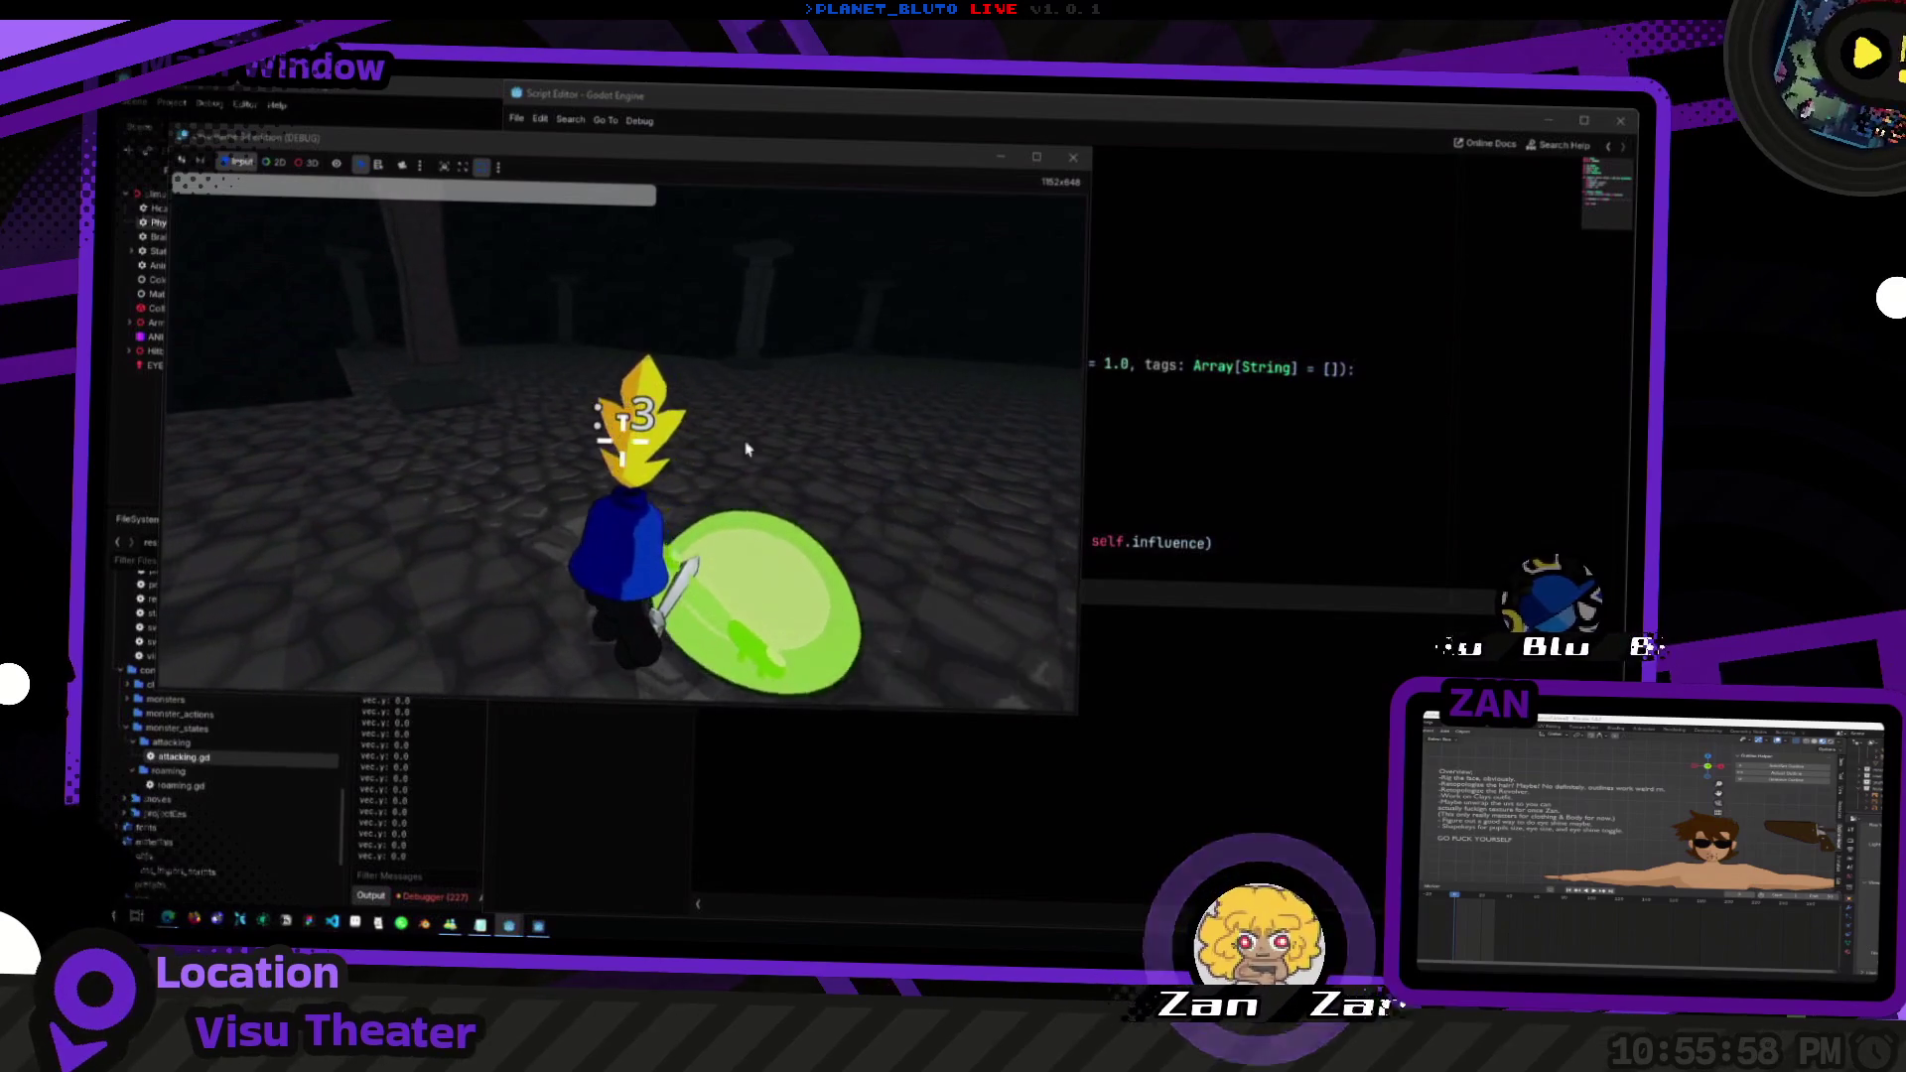
Recheck the knight and slime in the game, then return to add_motion.gd's apply at line 16.
click(1191, 542)
click(1204, 543)
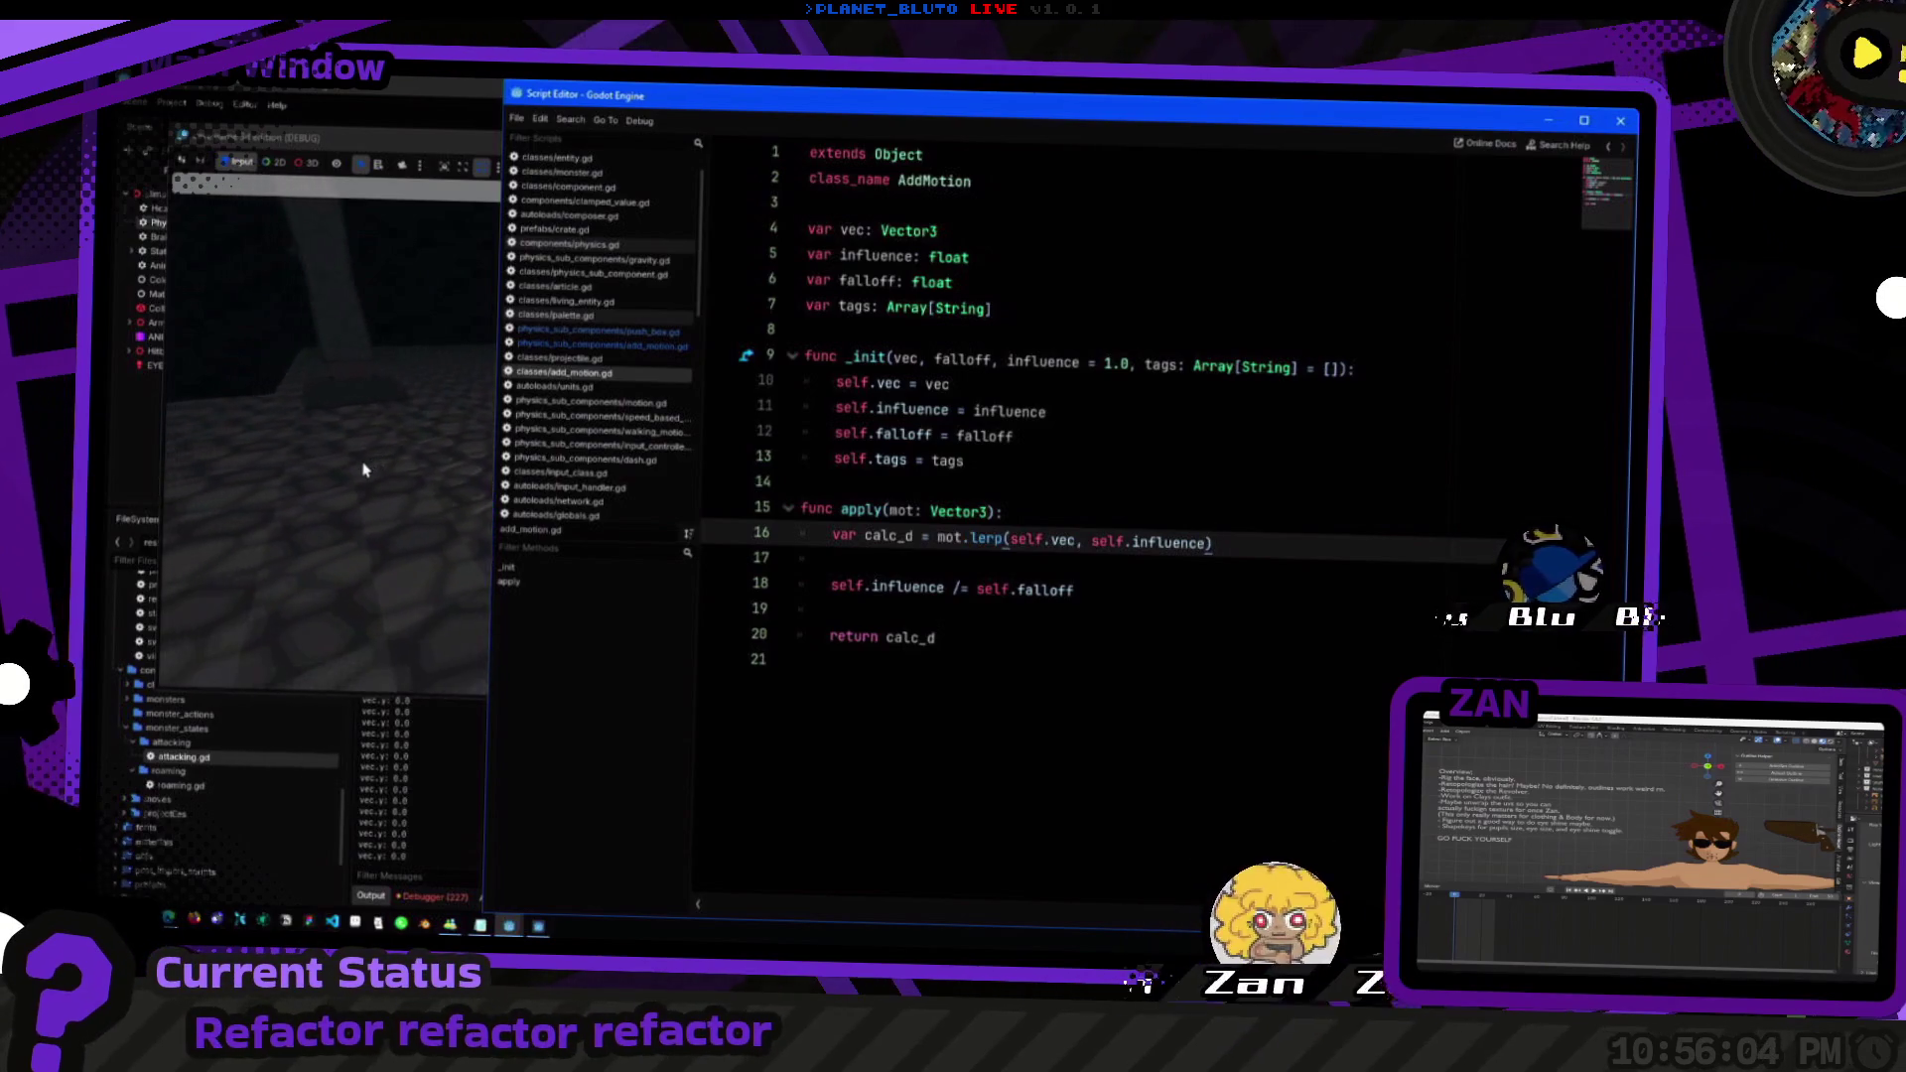
click(363, 470)
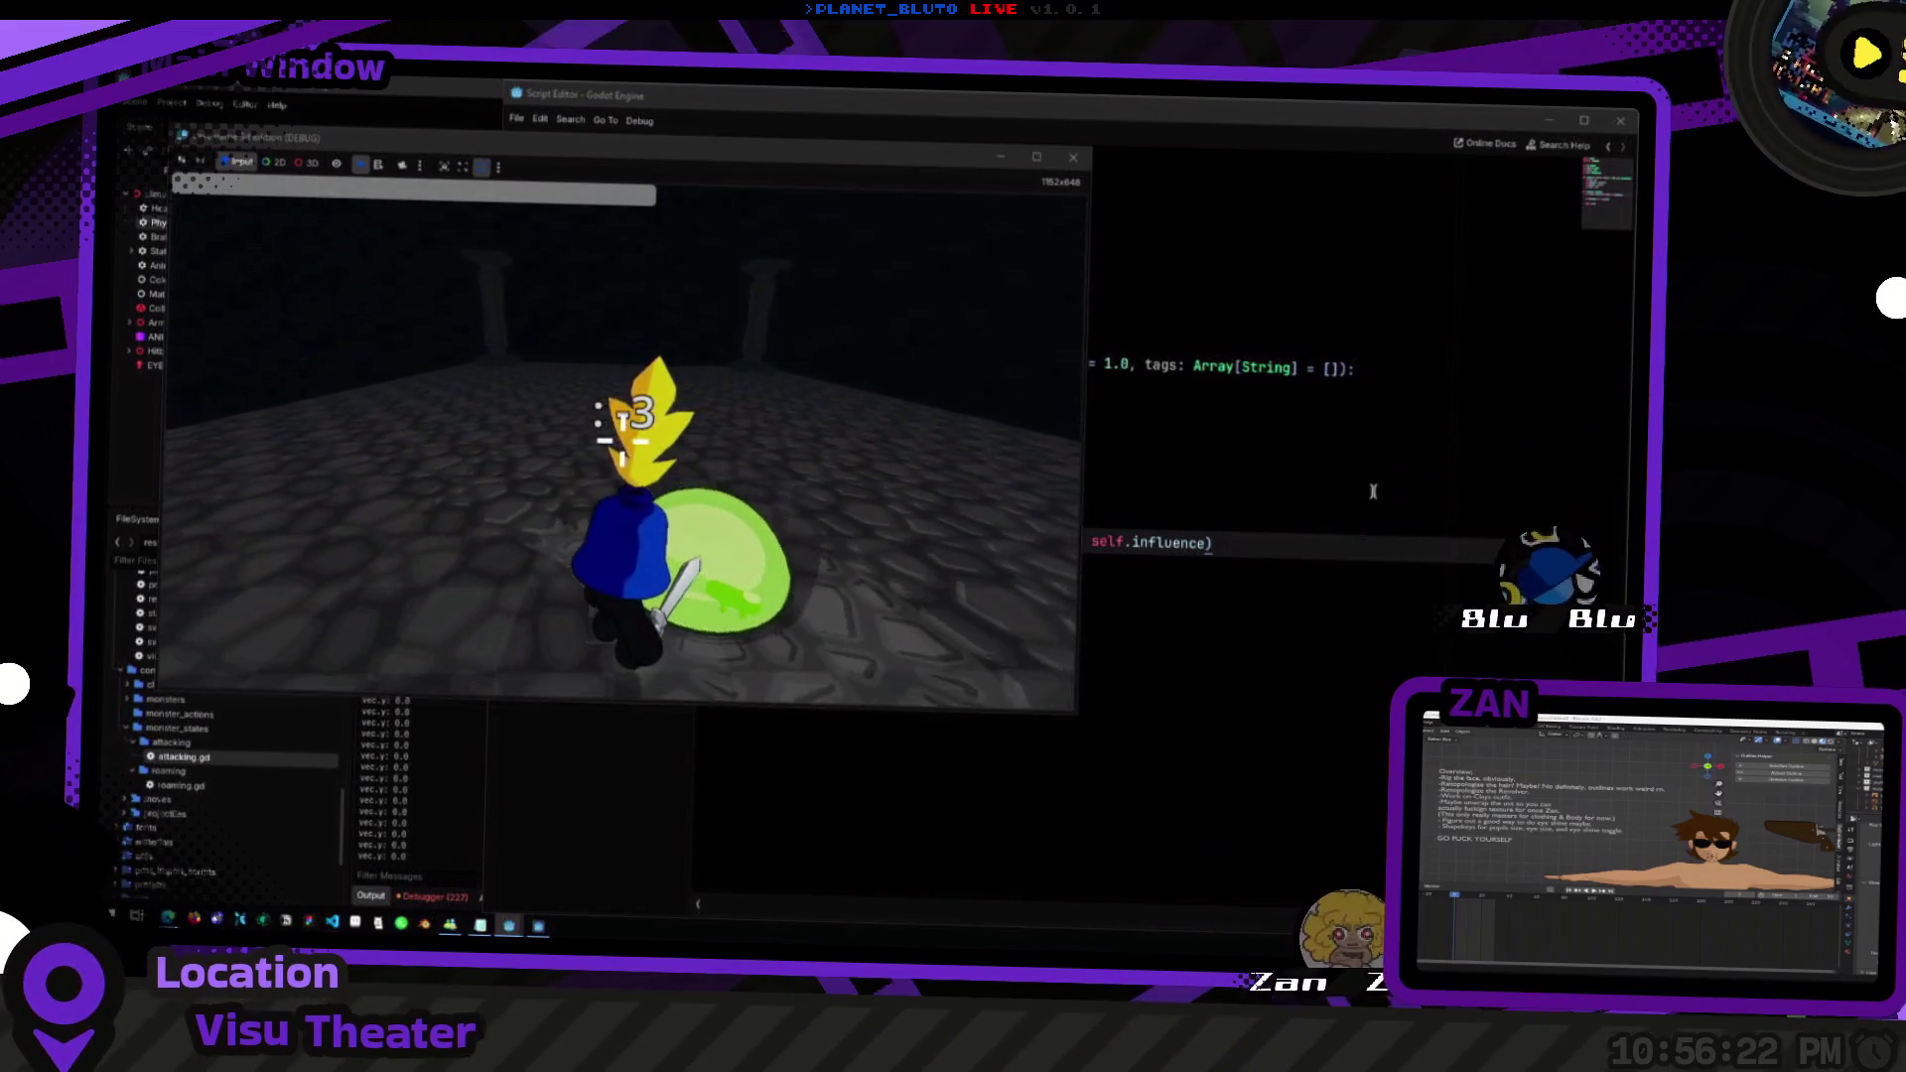
click(1317, 453)
click(1132, 415)
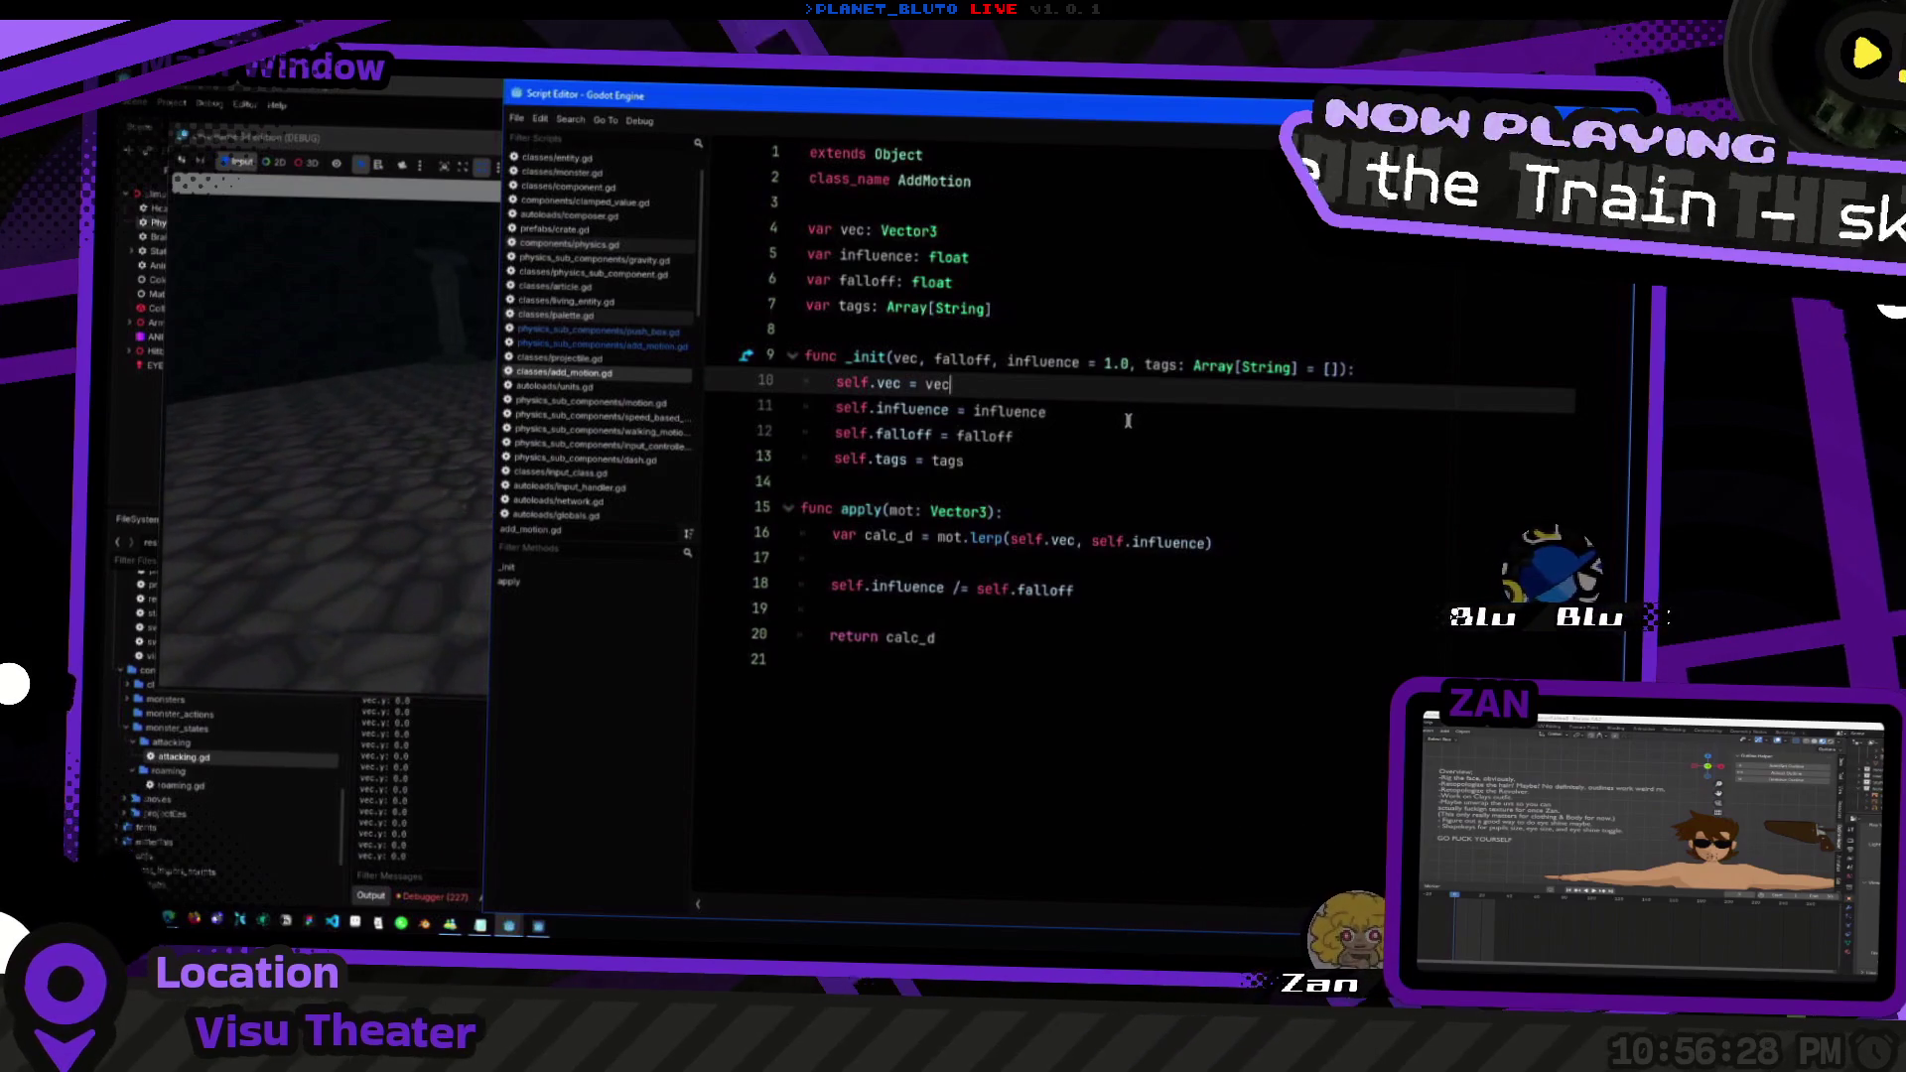
Add 'calc_d = calc_d + self.vec' after the lerp line in apply().
click(968, 536)
text(.)
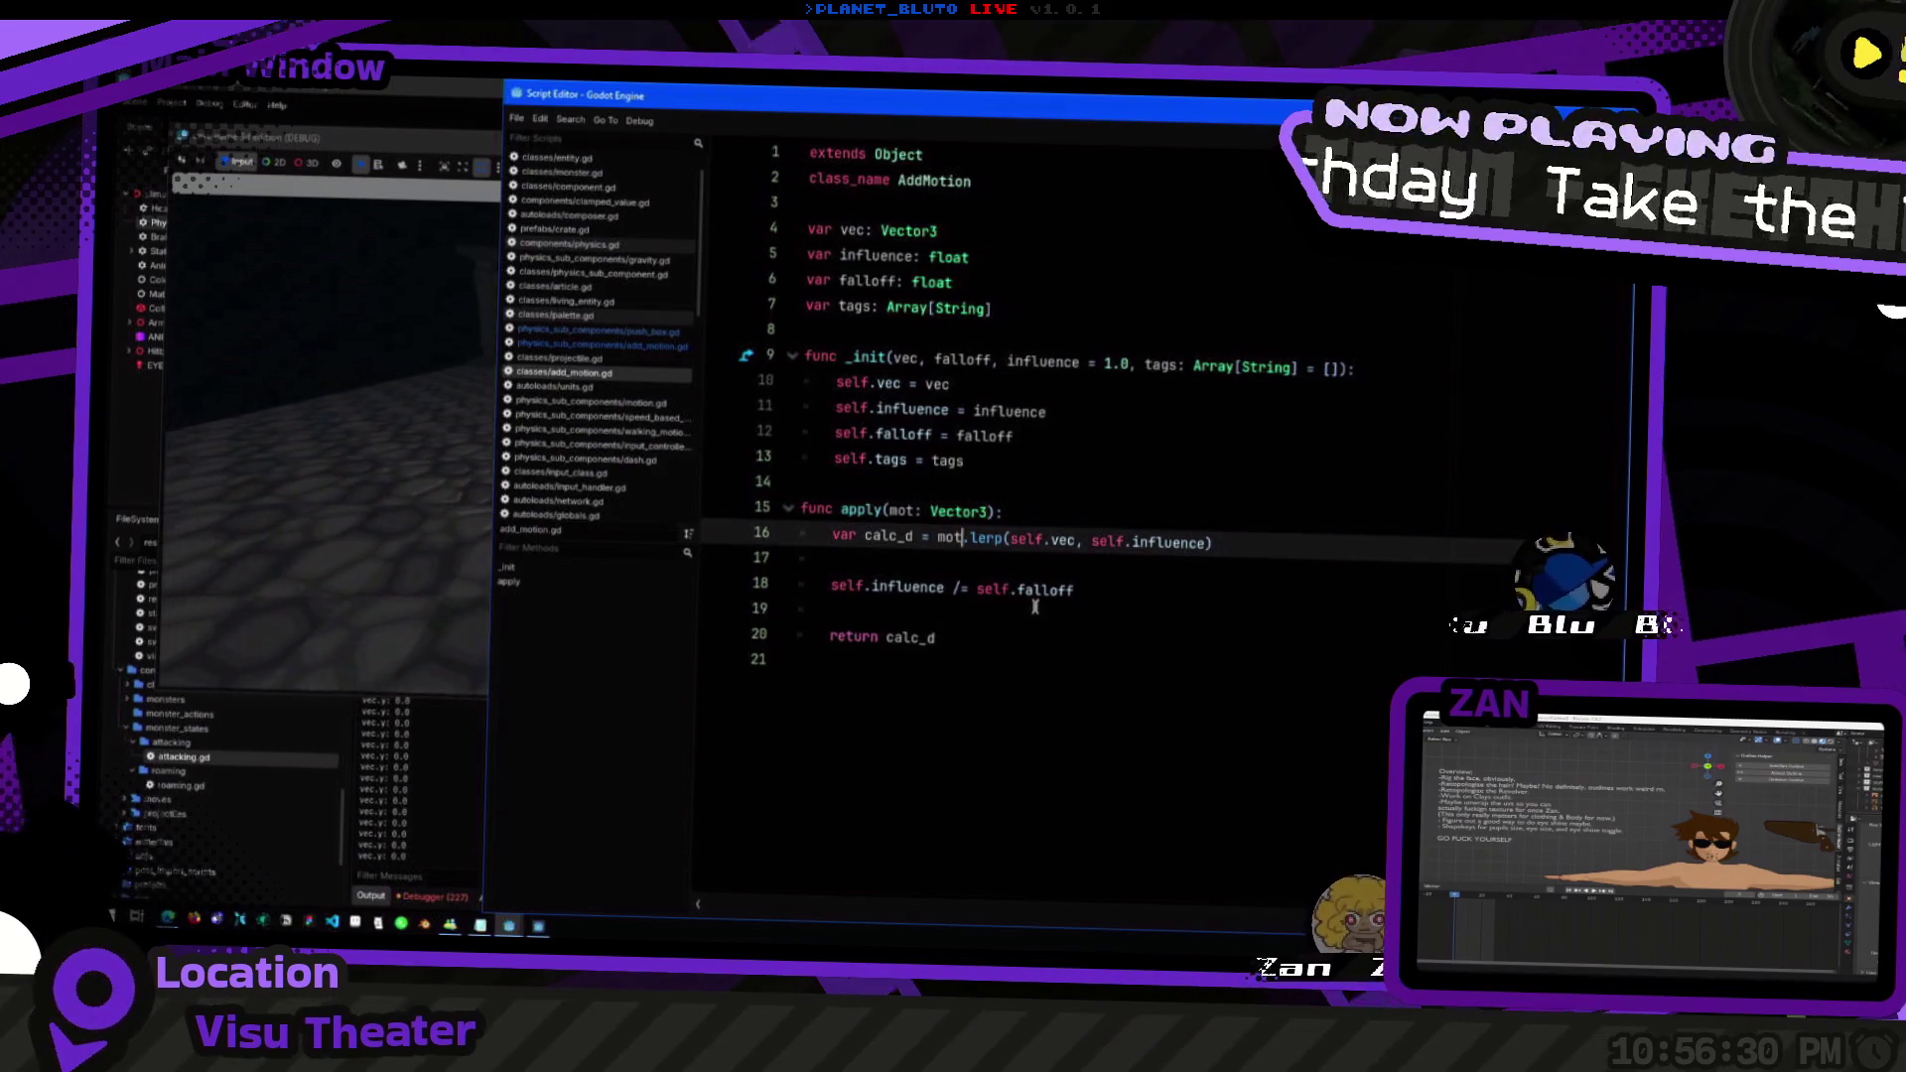
key(ctrl+Left)
key(ctrl+shift+Left)
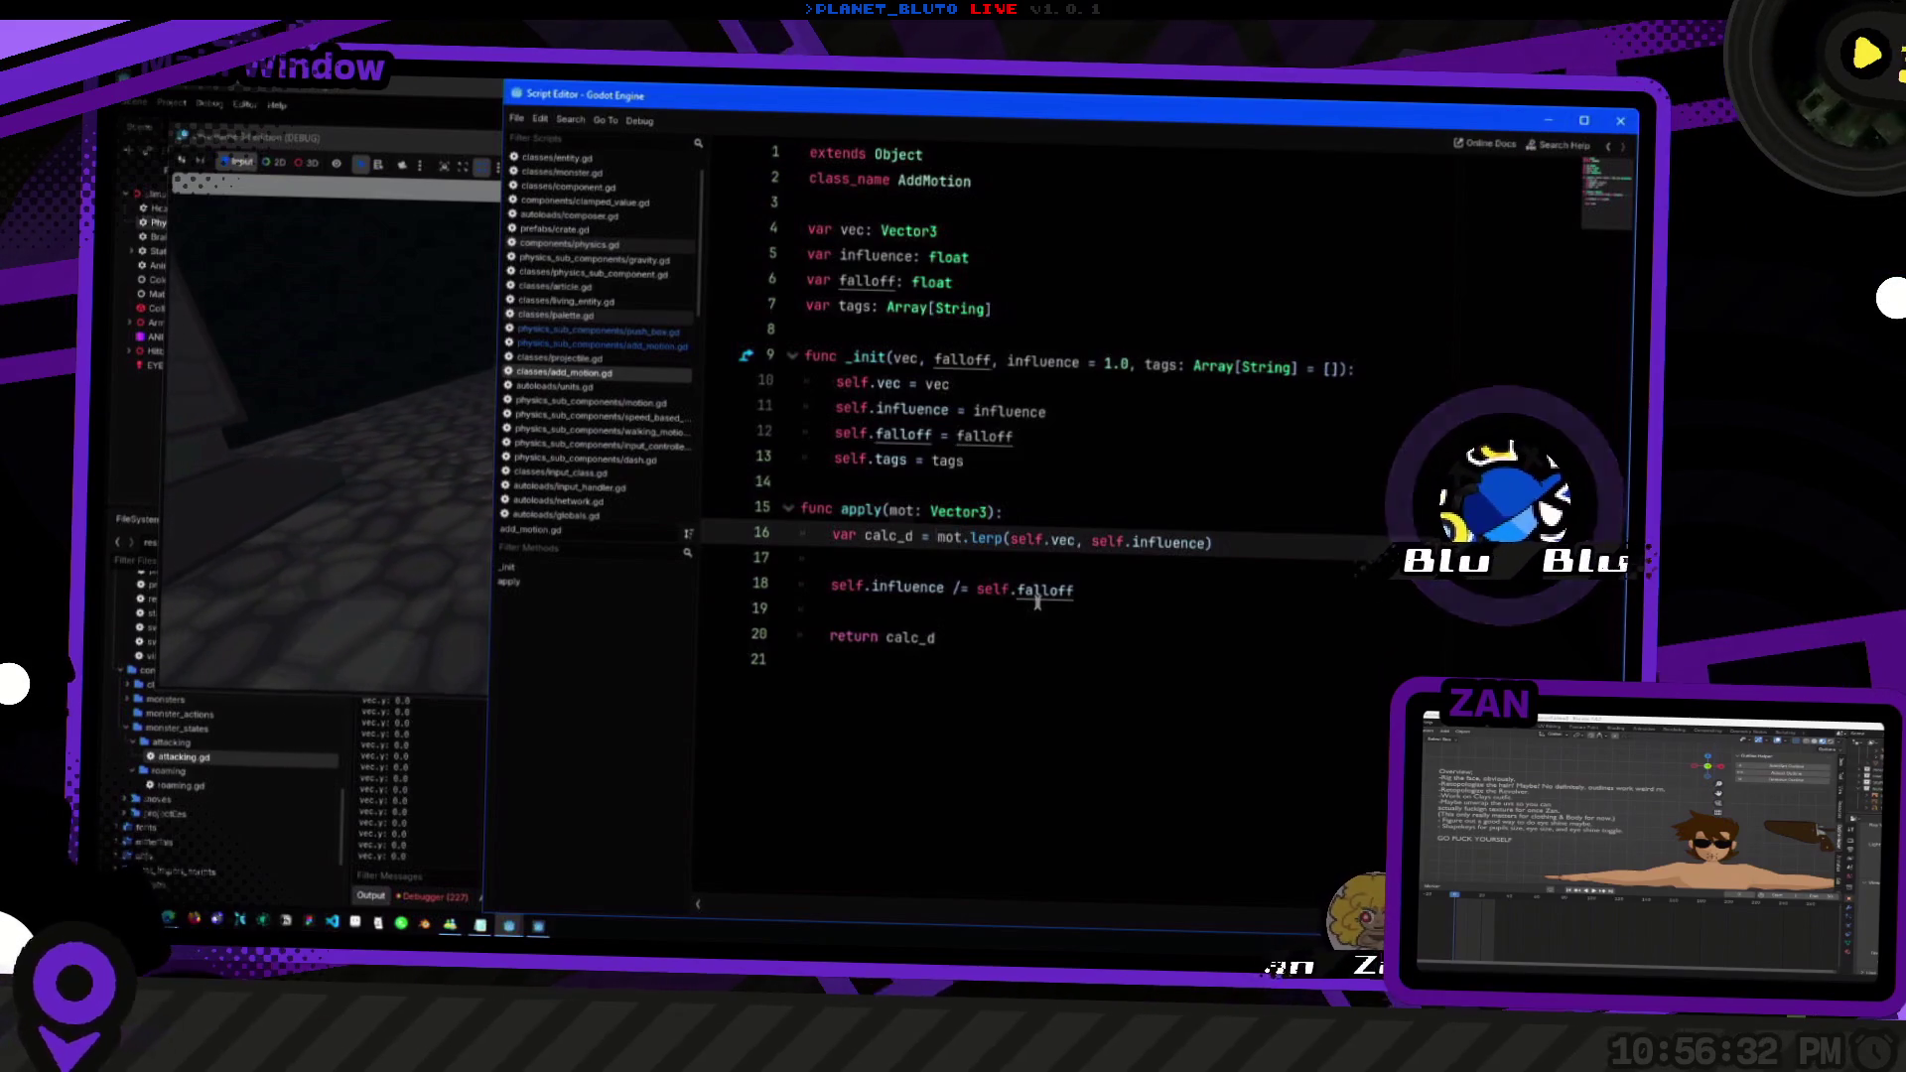
key(Right)
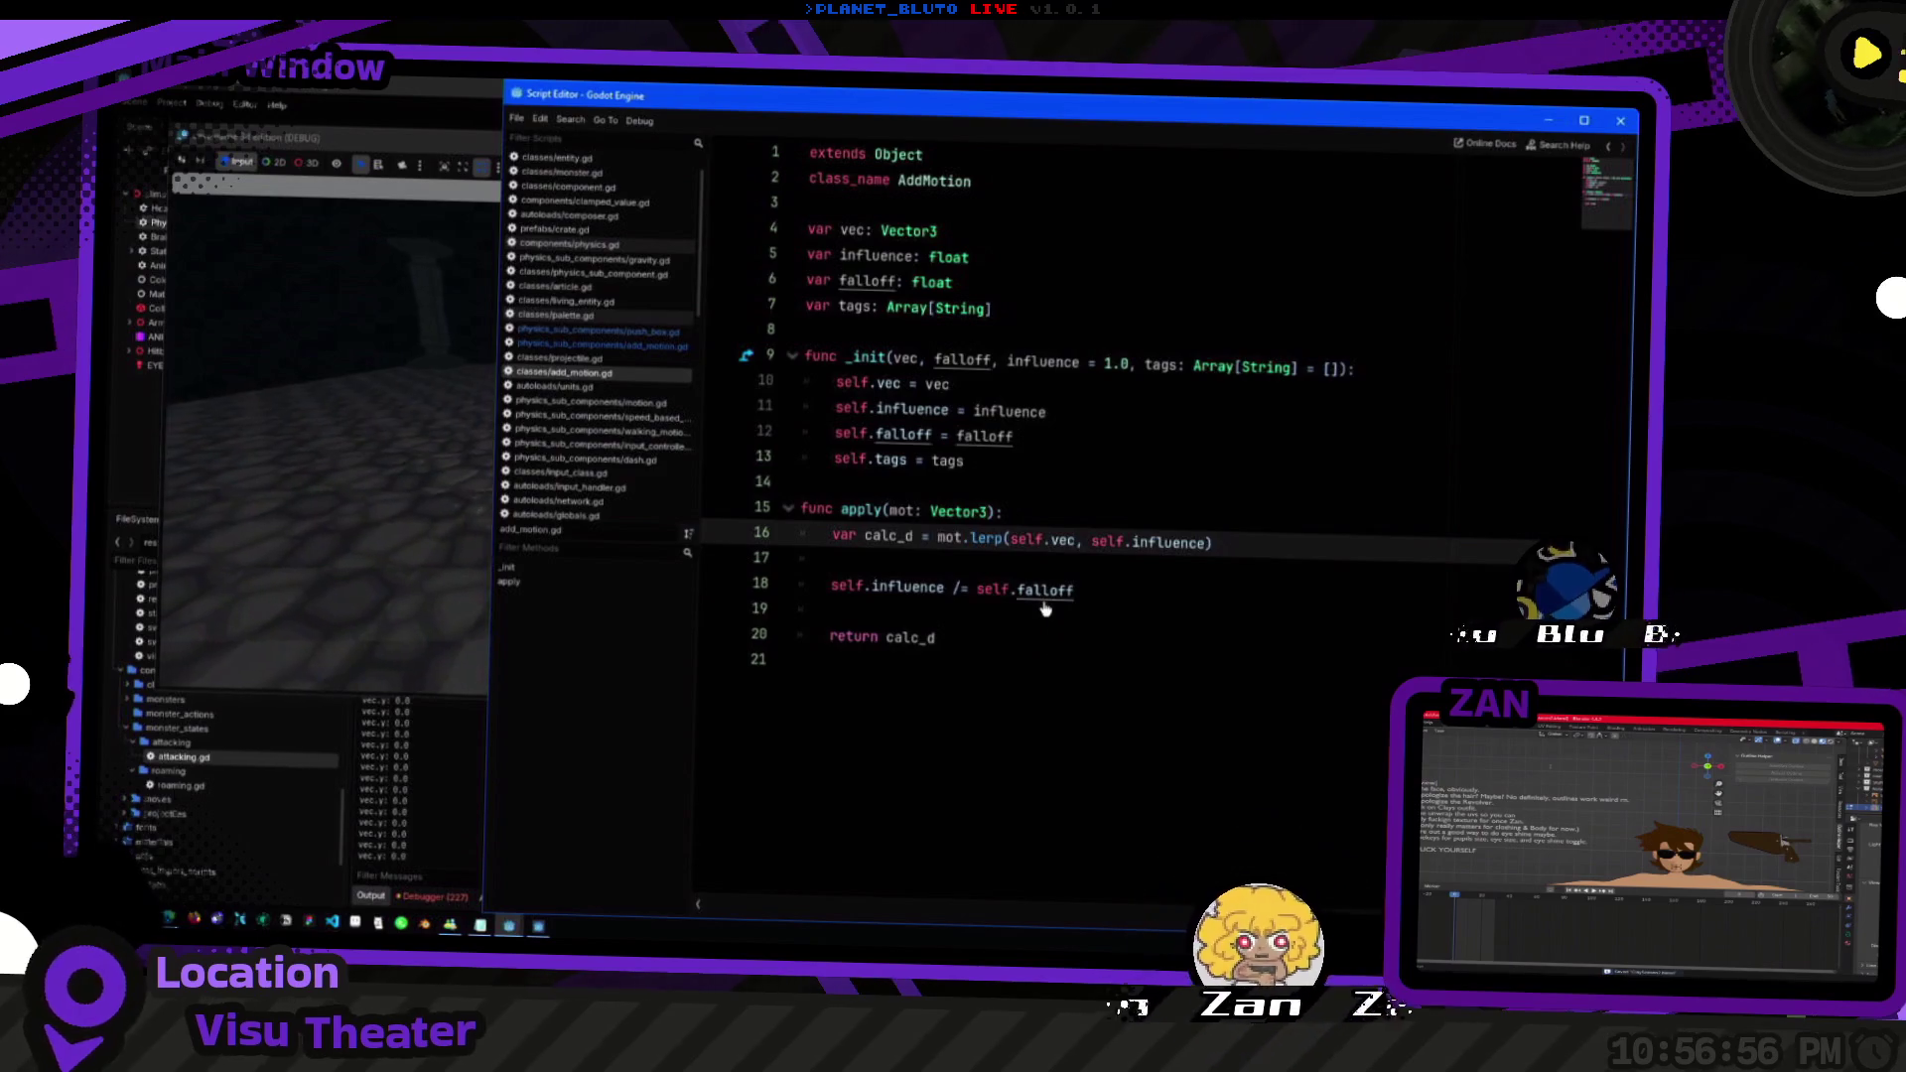
key(shift+End)
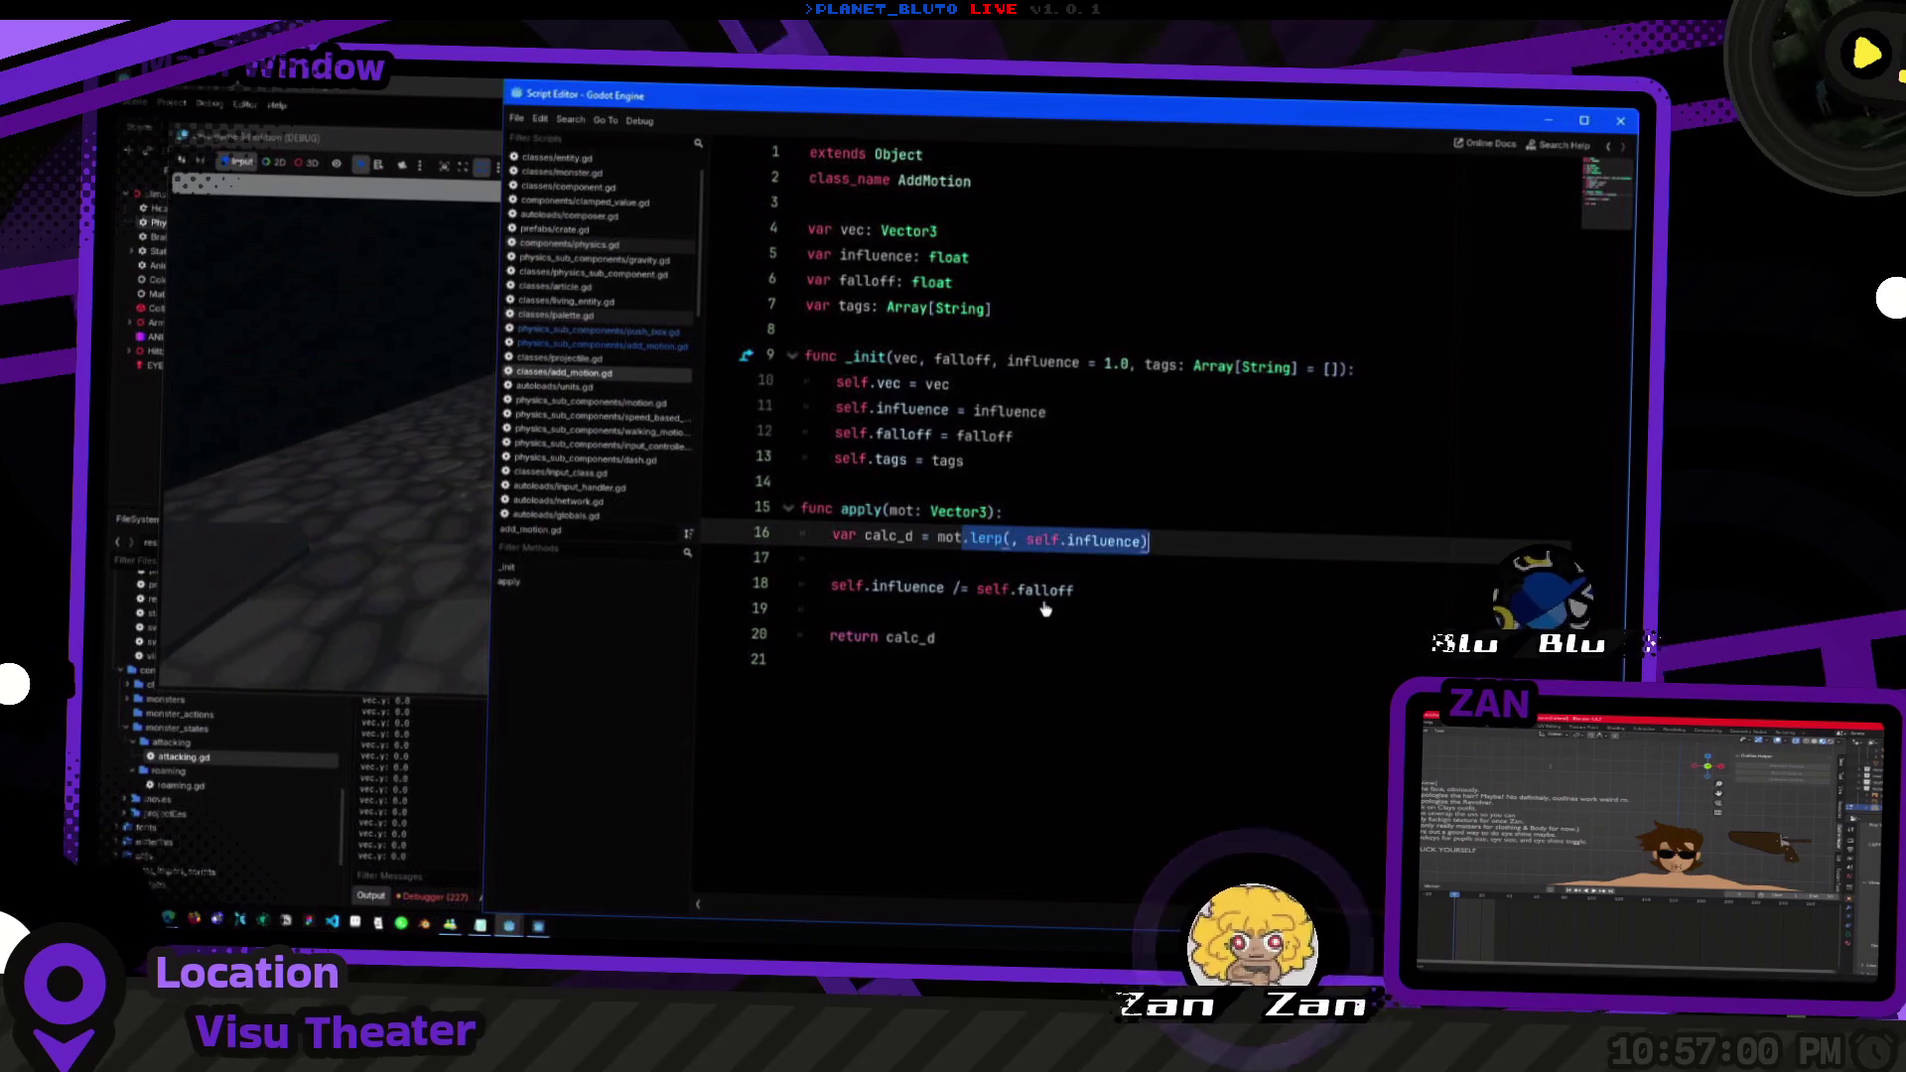
text(self.vec)
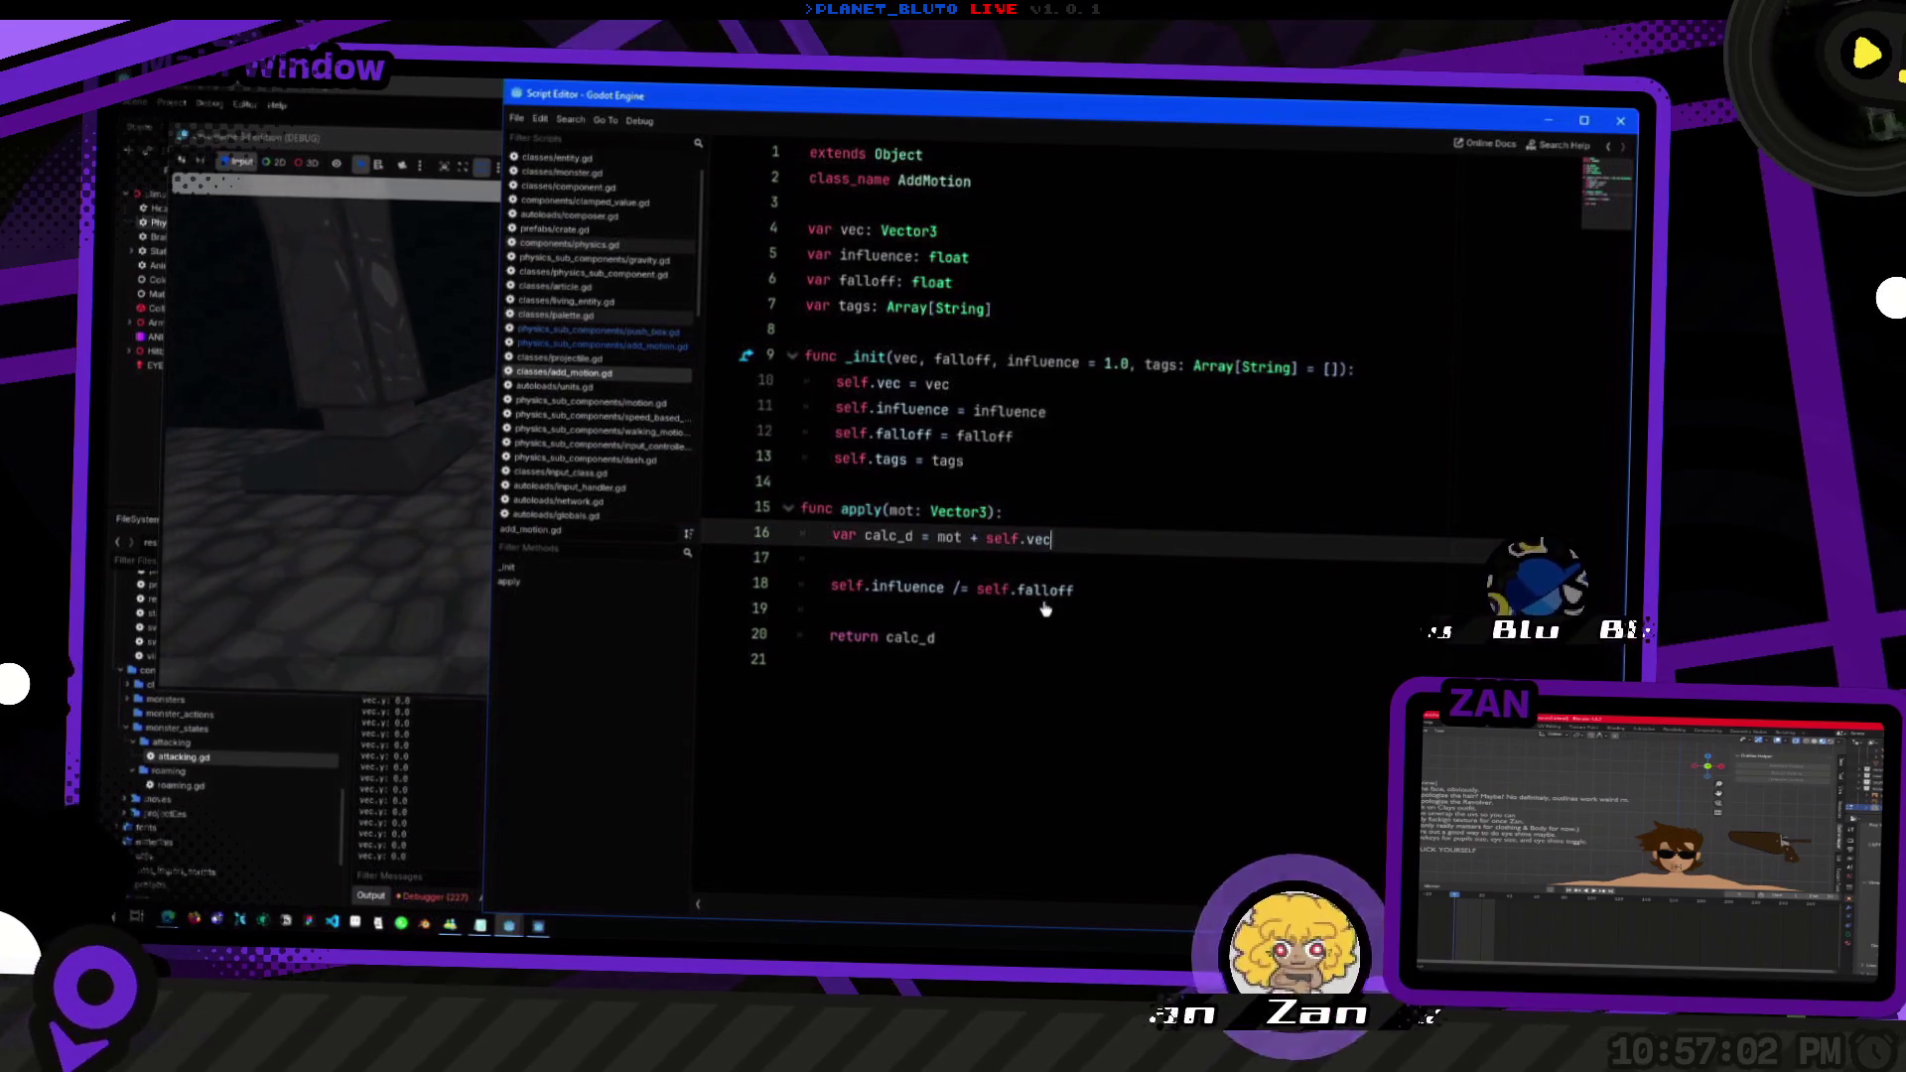
key(ctrl+z)
key(ctrl+z)
key(ctrl+z)
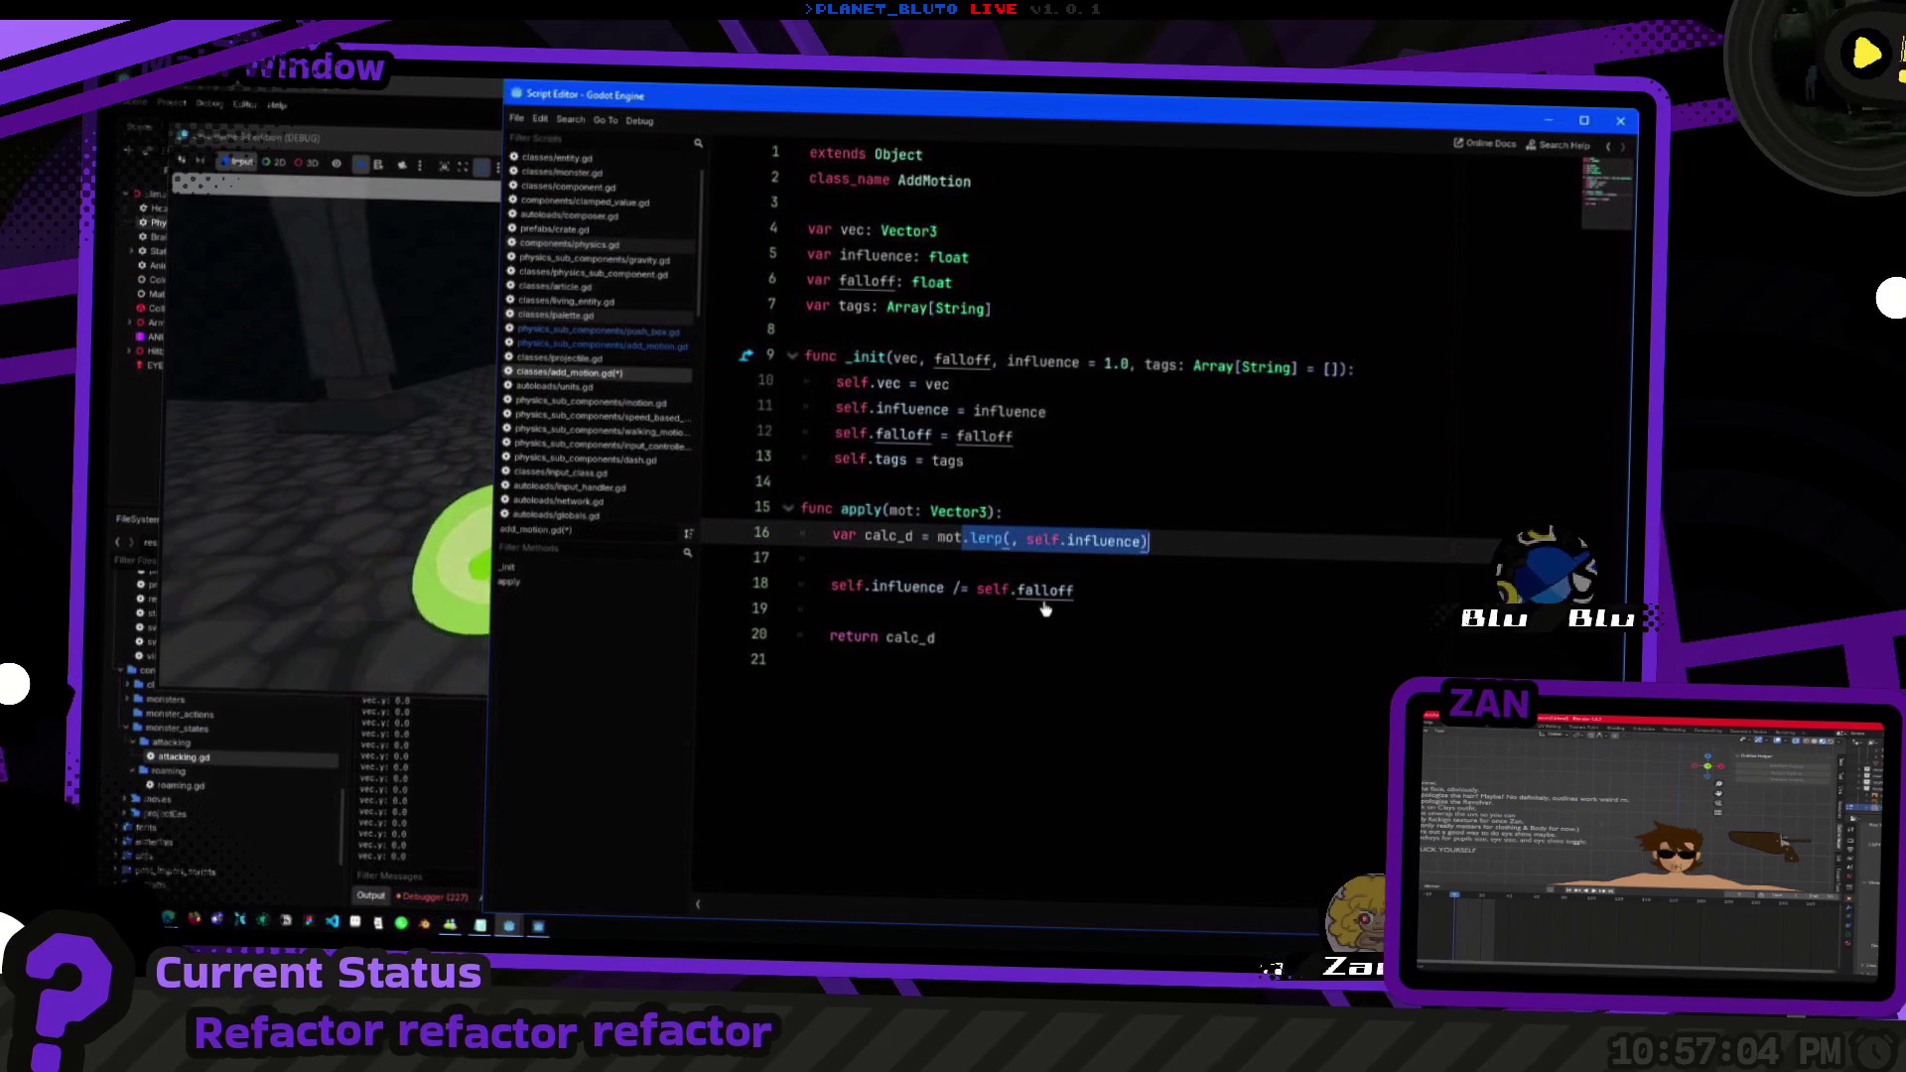
key(ctrl+z)
key(ctrl+z)
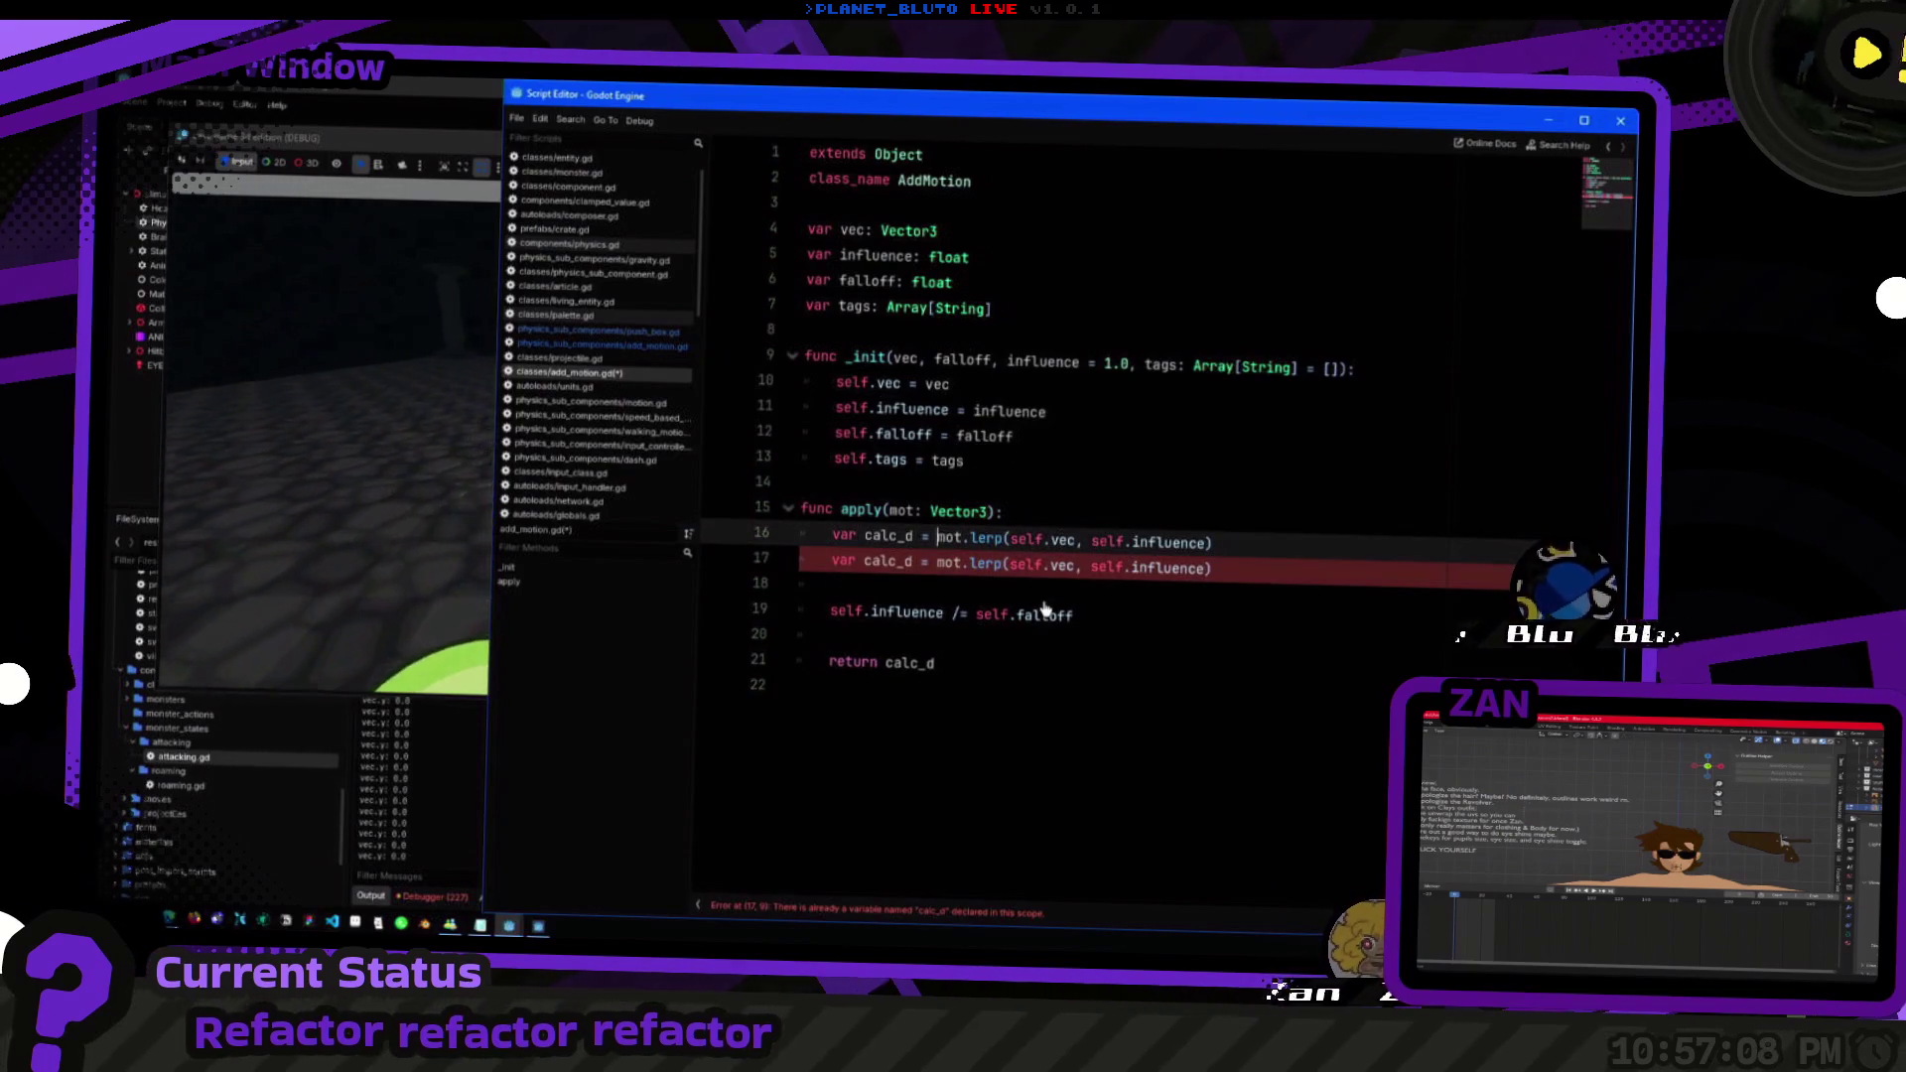
key(ctrl+z)
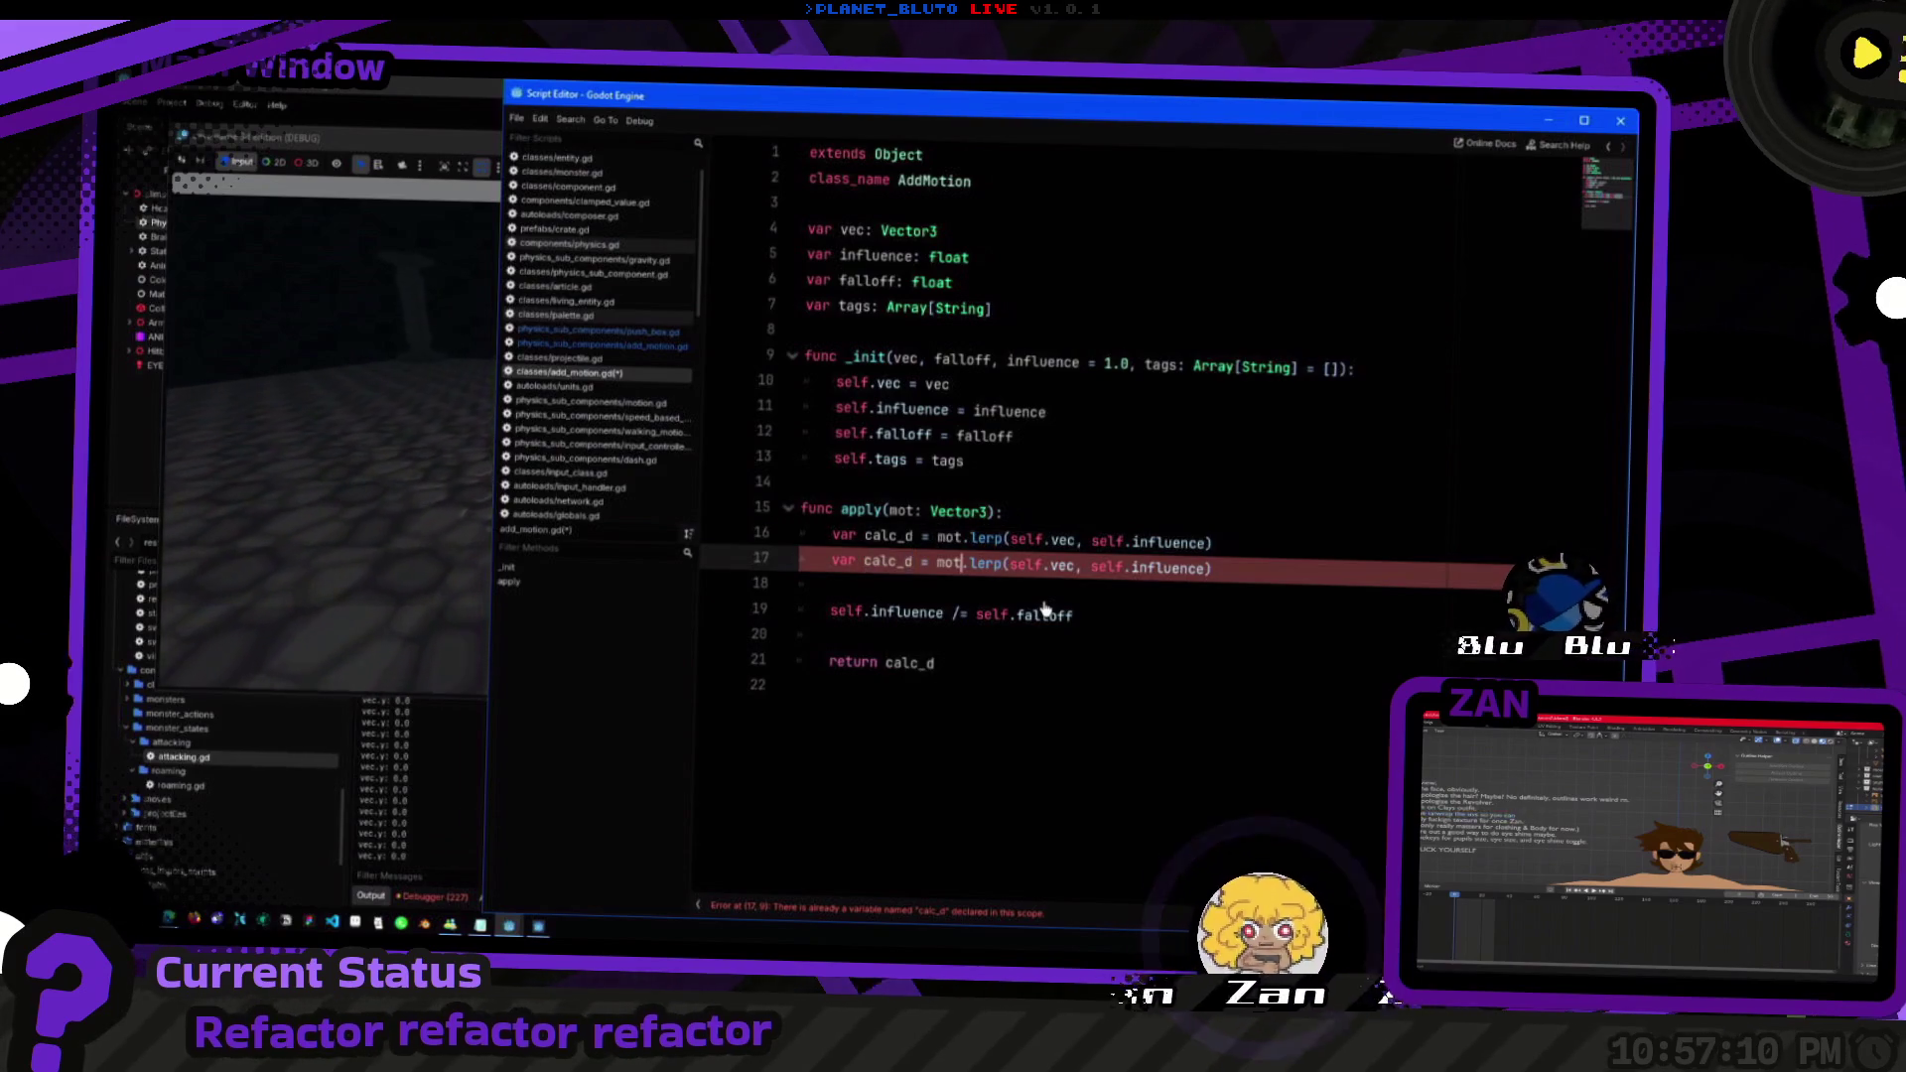
key(ctrl+z)
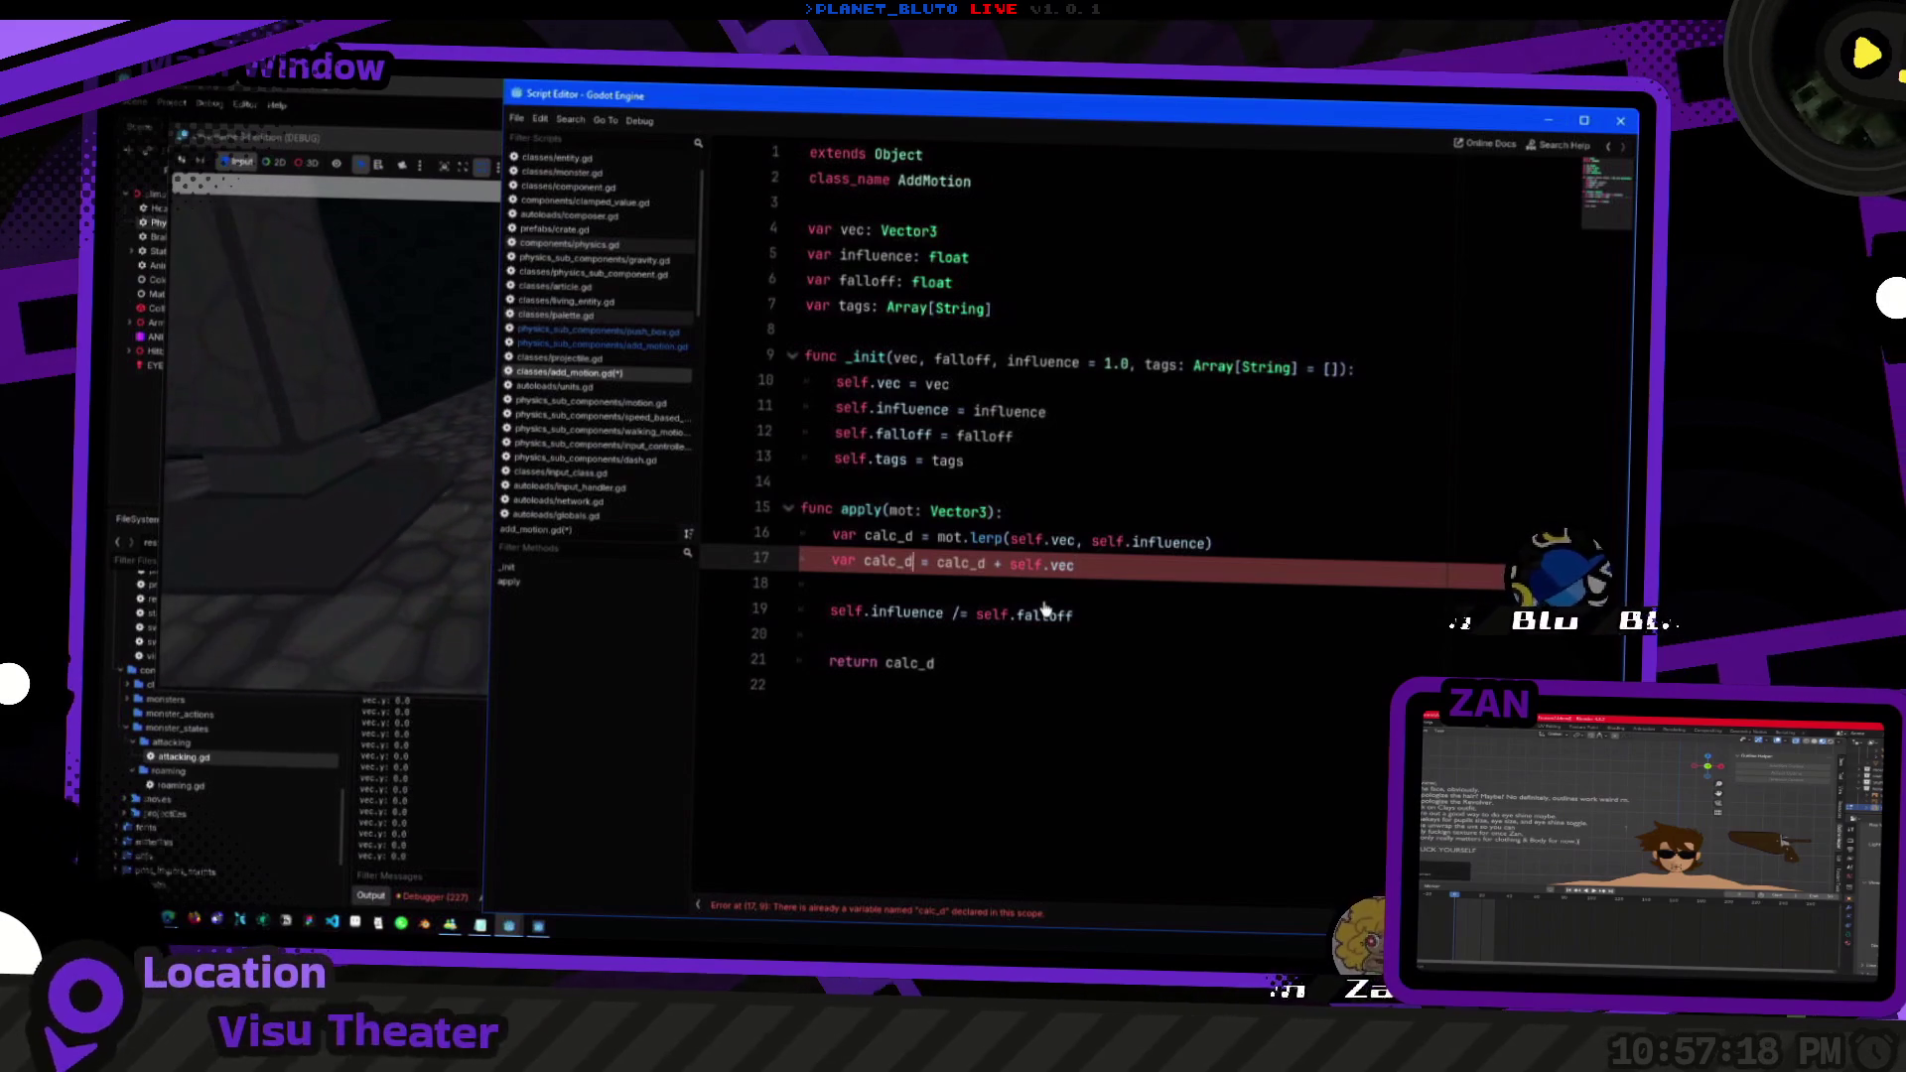
key(ctrl+z)
click(1127, 663)
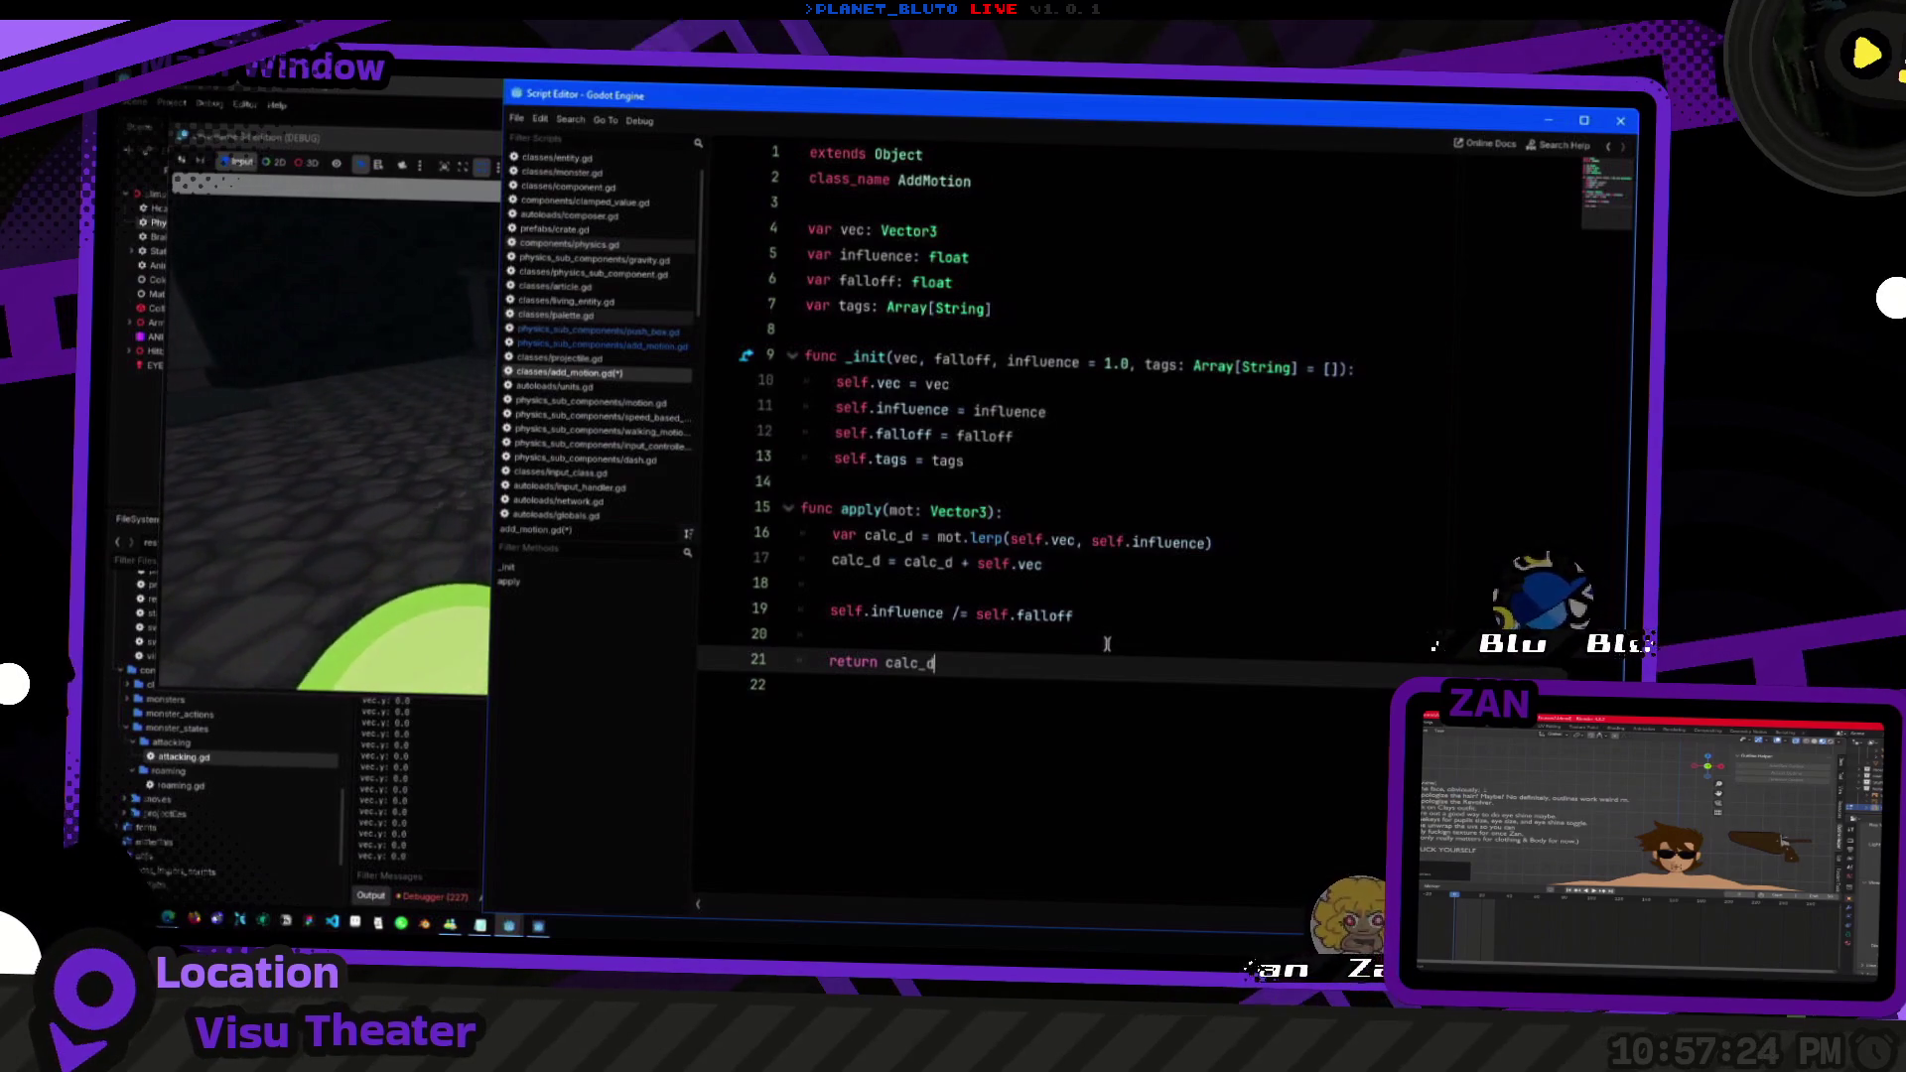
Comment out a copy of the influence line and change line 19 to 'self.vec /= self.falloff'.
click(957, 619)
key(ctrl+shift+d)
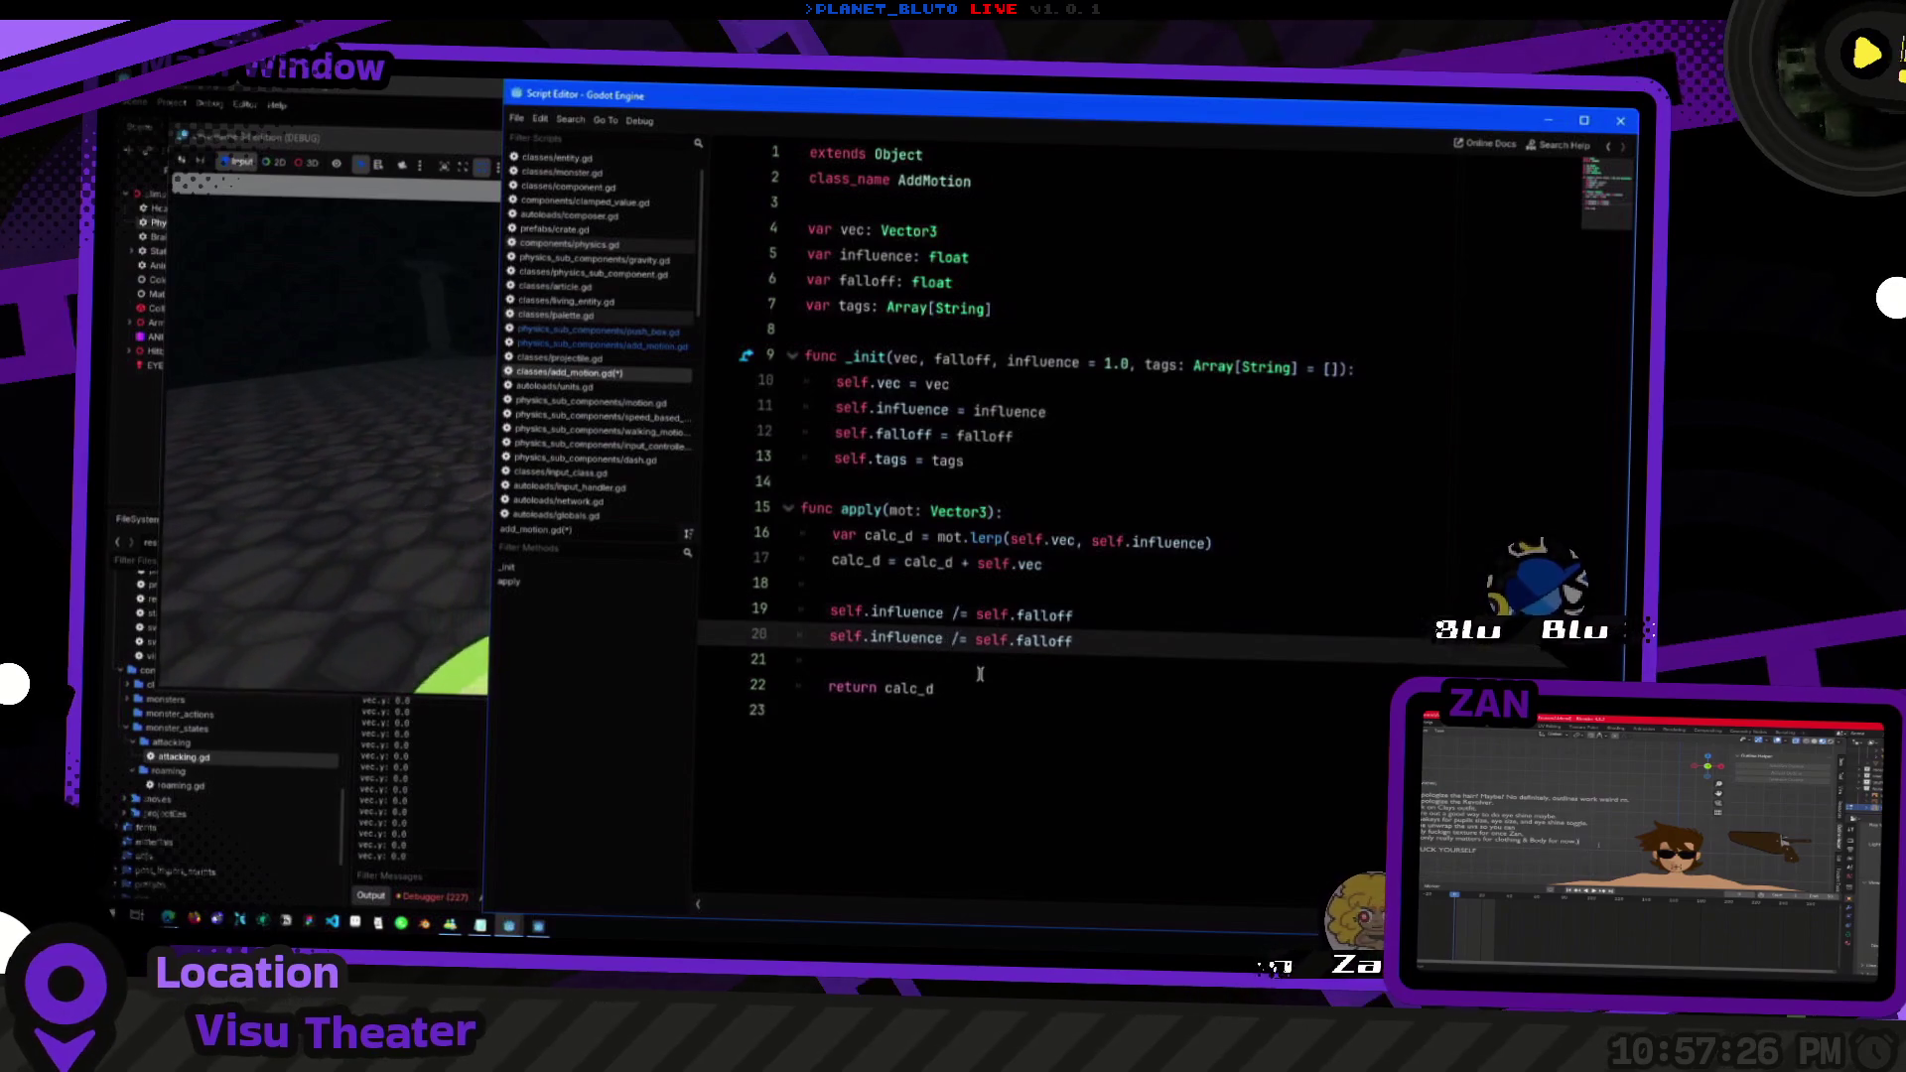
key(Up)
key(Up)
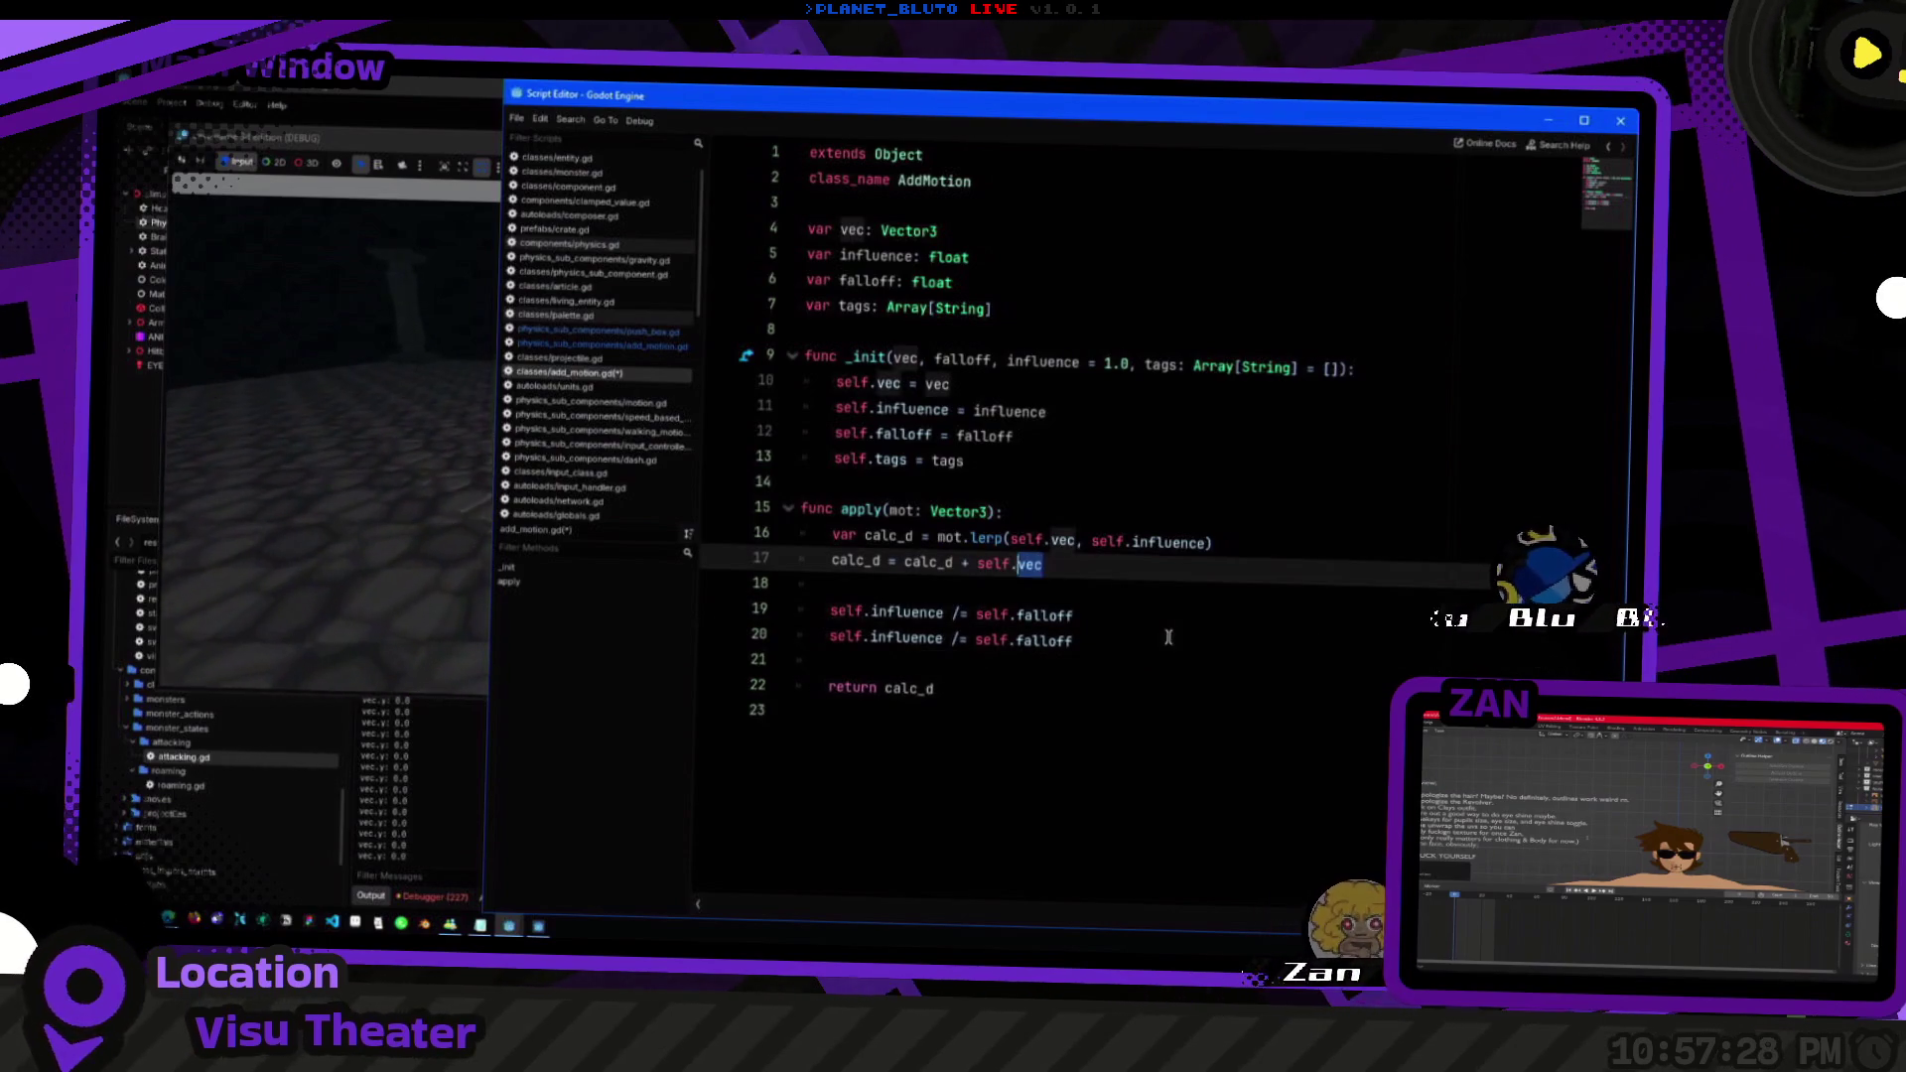
key(Down)
key(Down)
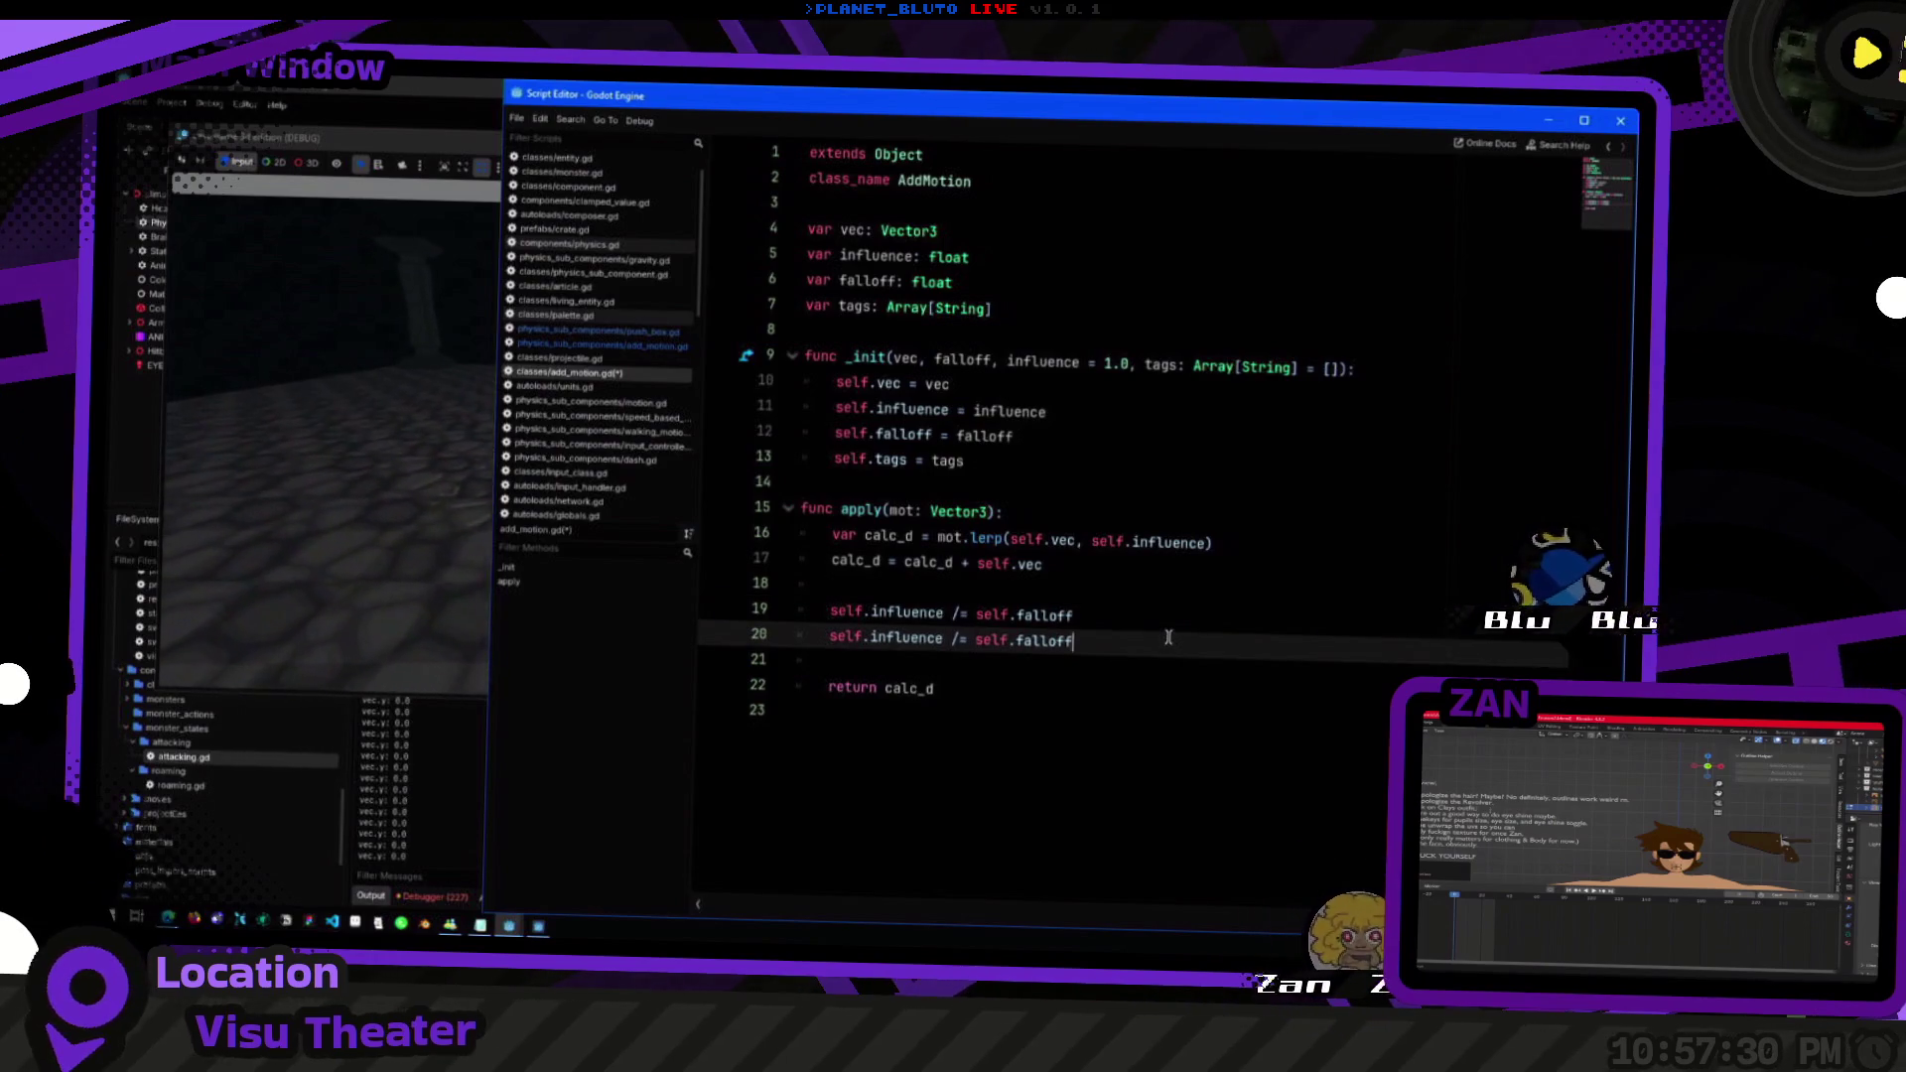
key(ctrl+k)
key(Up)
key(ctrl+shift+Right)
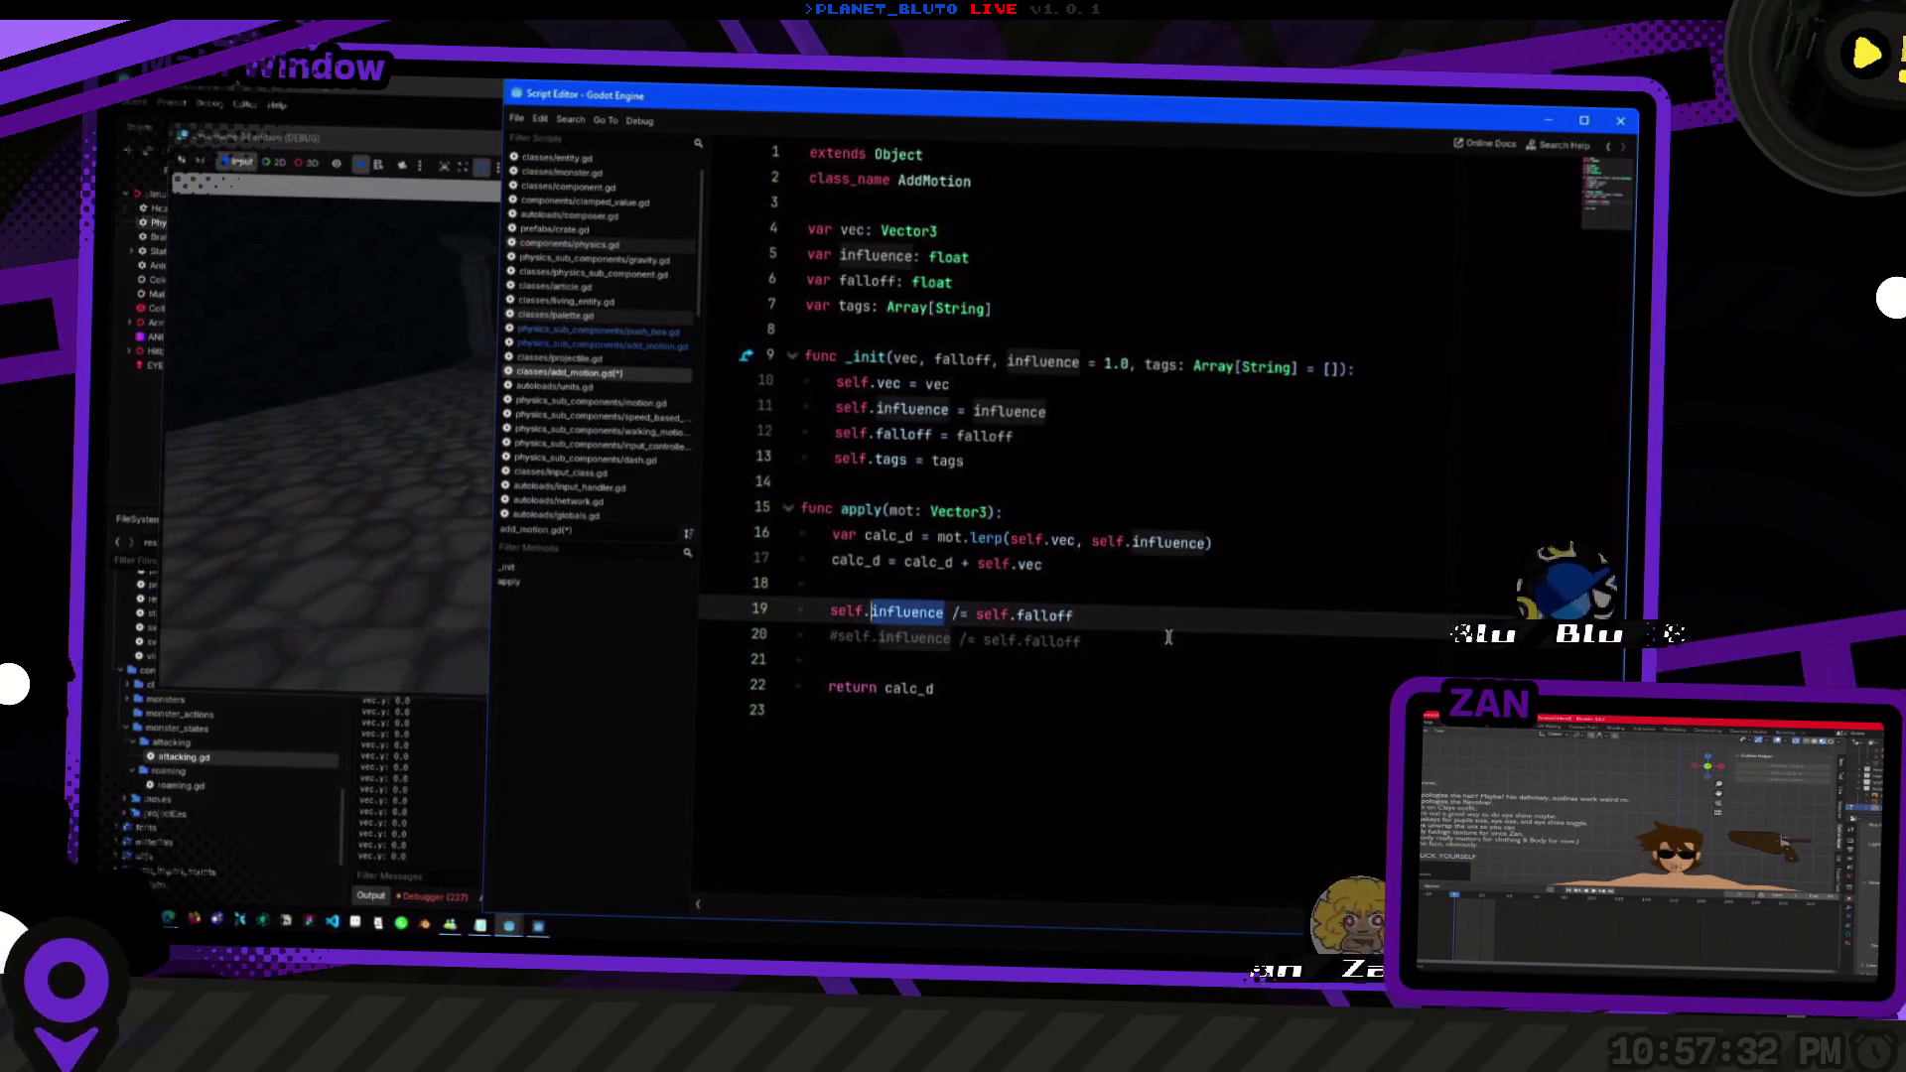
text(vec)
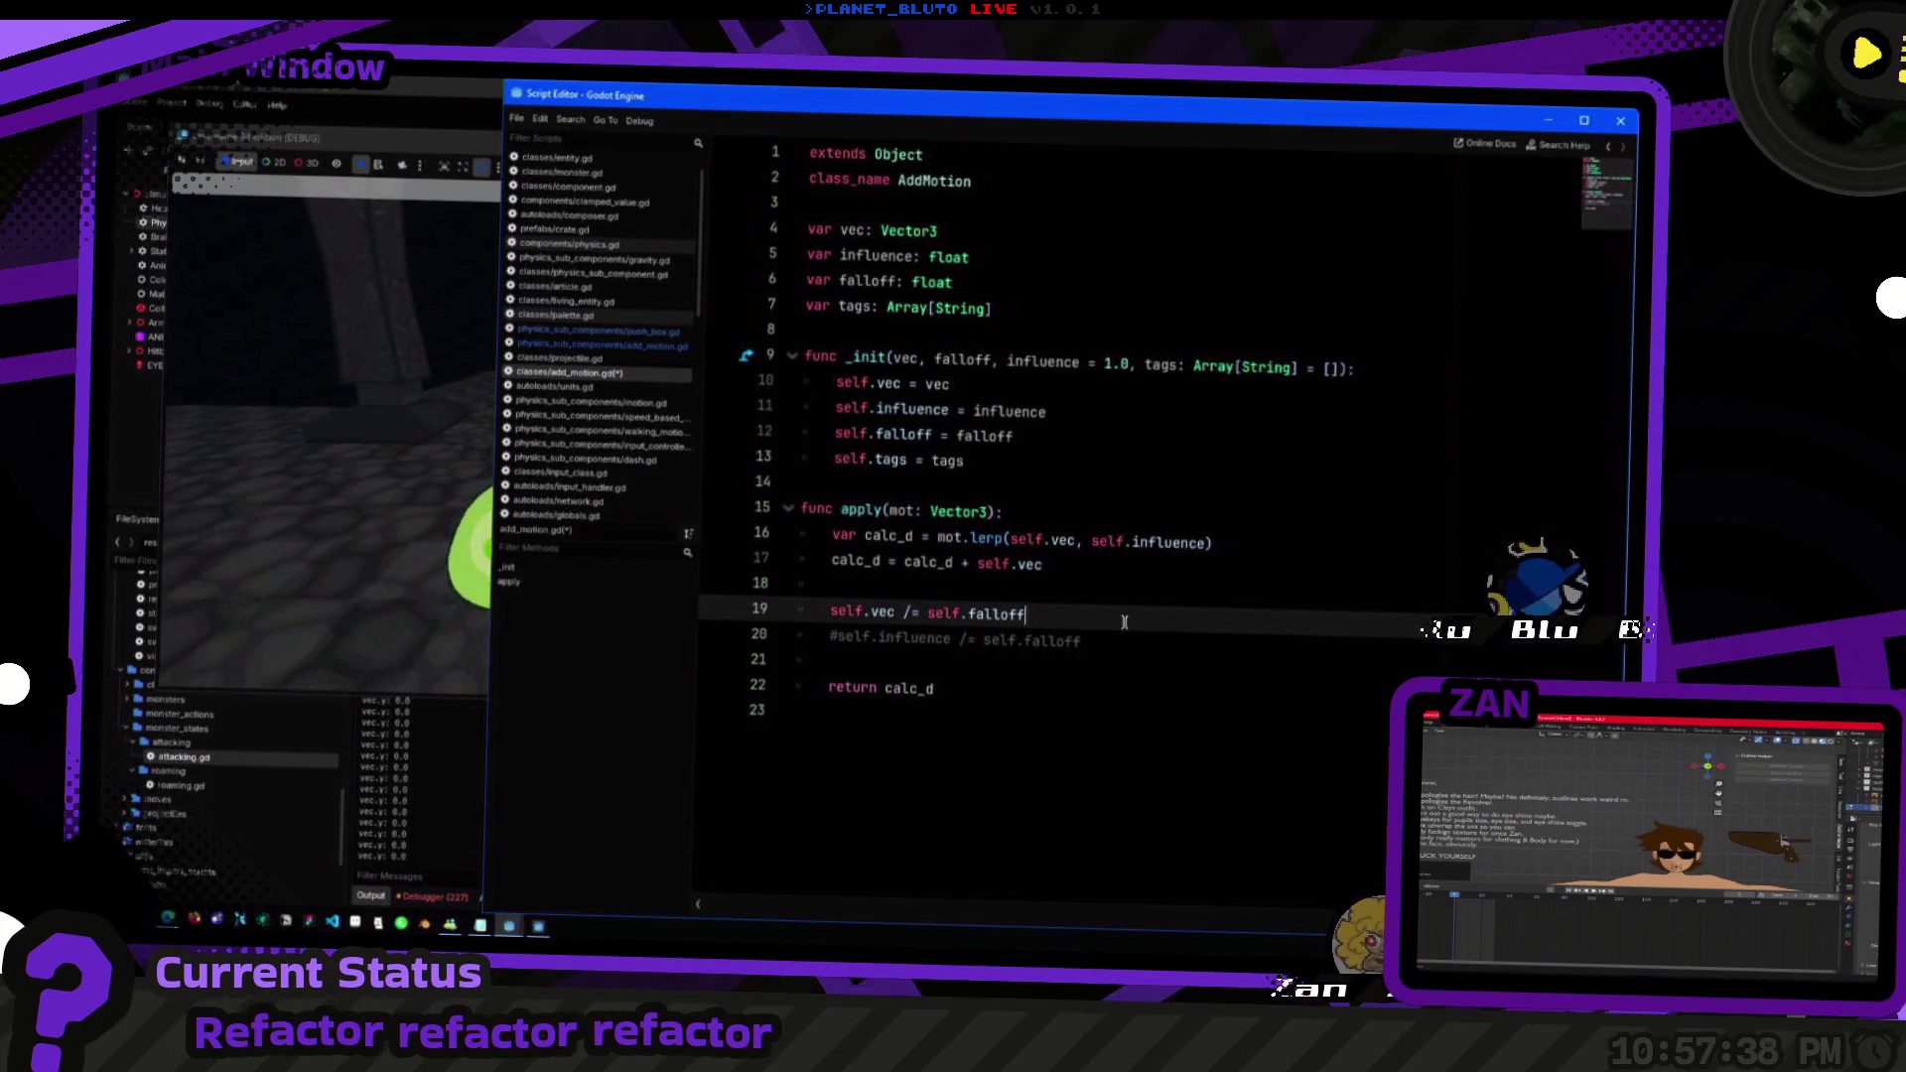
click(658, 359)
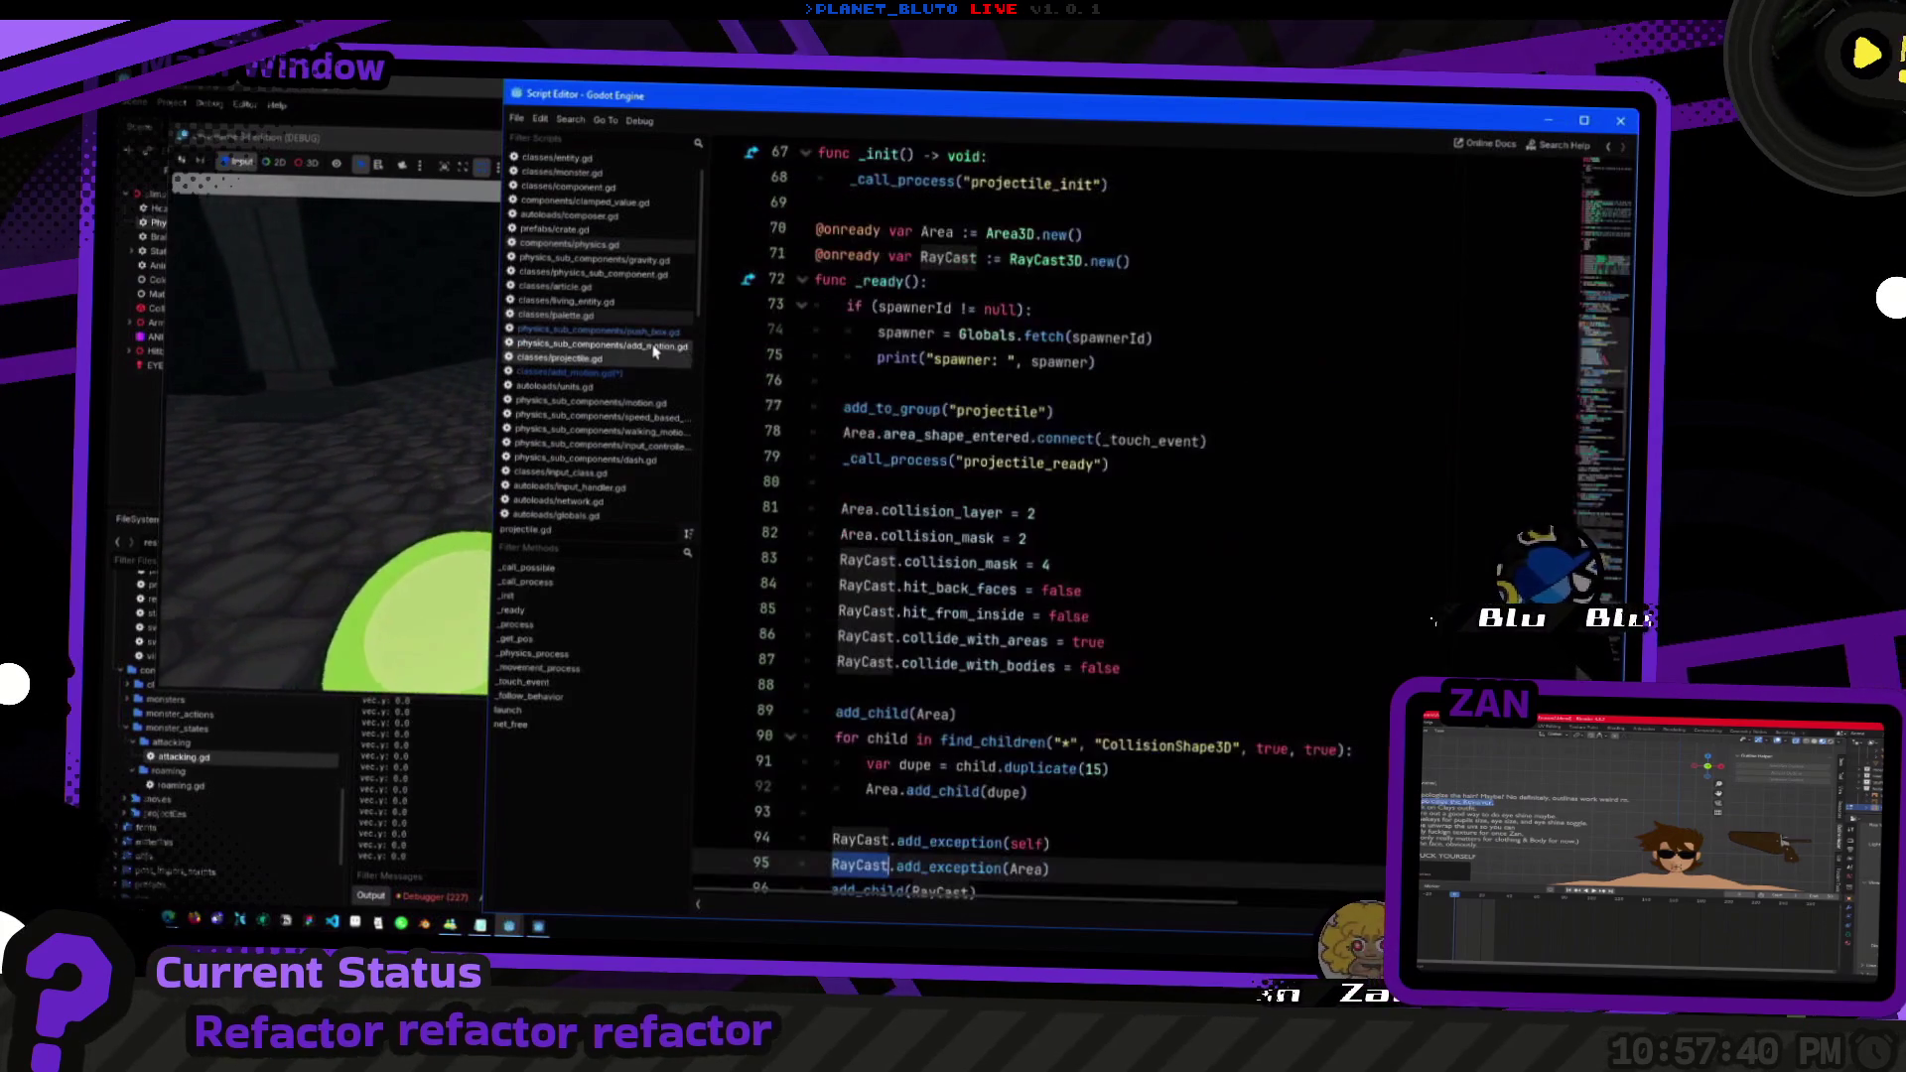
In physics_sub_components/add_motion.gd, change the removal check to add_mot.vec.length() <= Units.BASICALLY_ZERO.
click(654, 345)
click(1293, 670)
scroll(1293, 670, down, 2)
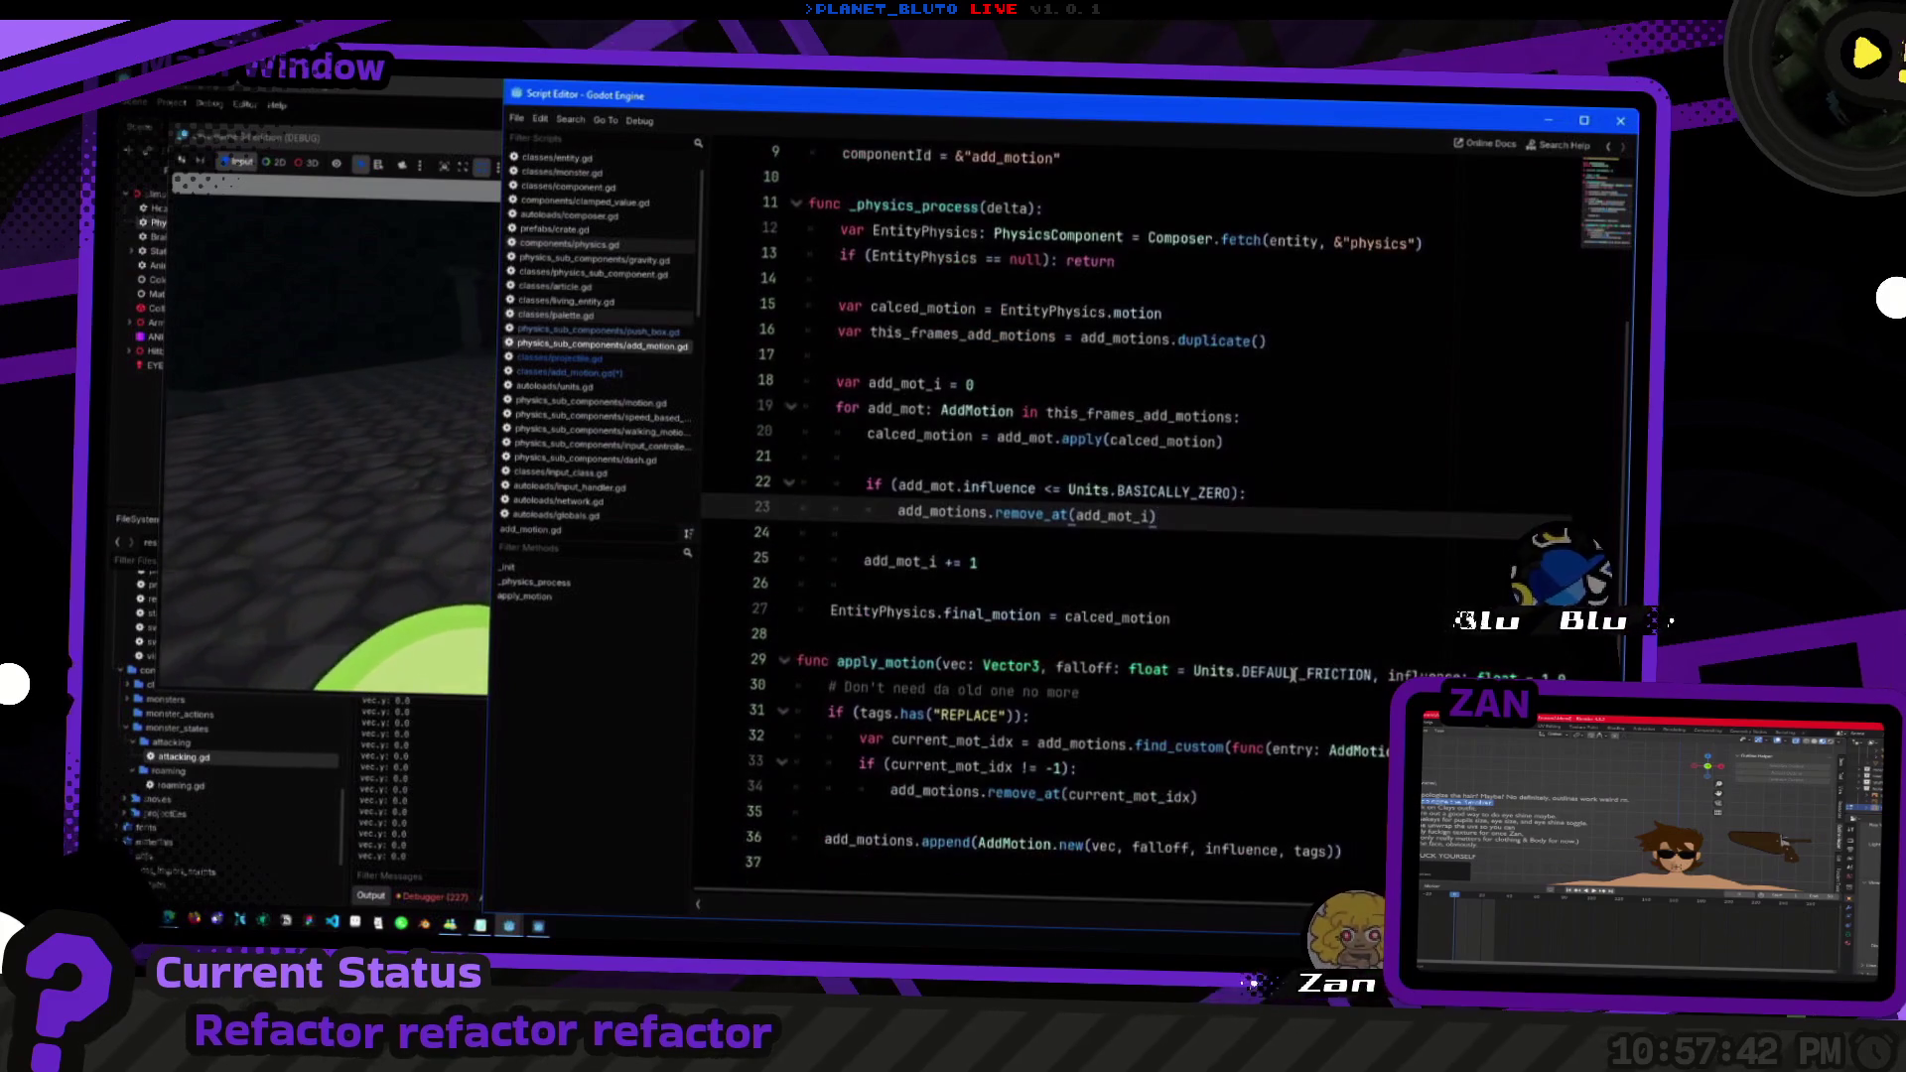
scroll(1133, 794, up, 1)
double_click(998, 564)
text(vec.len)
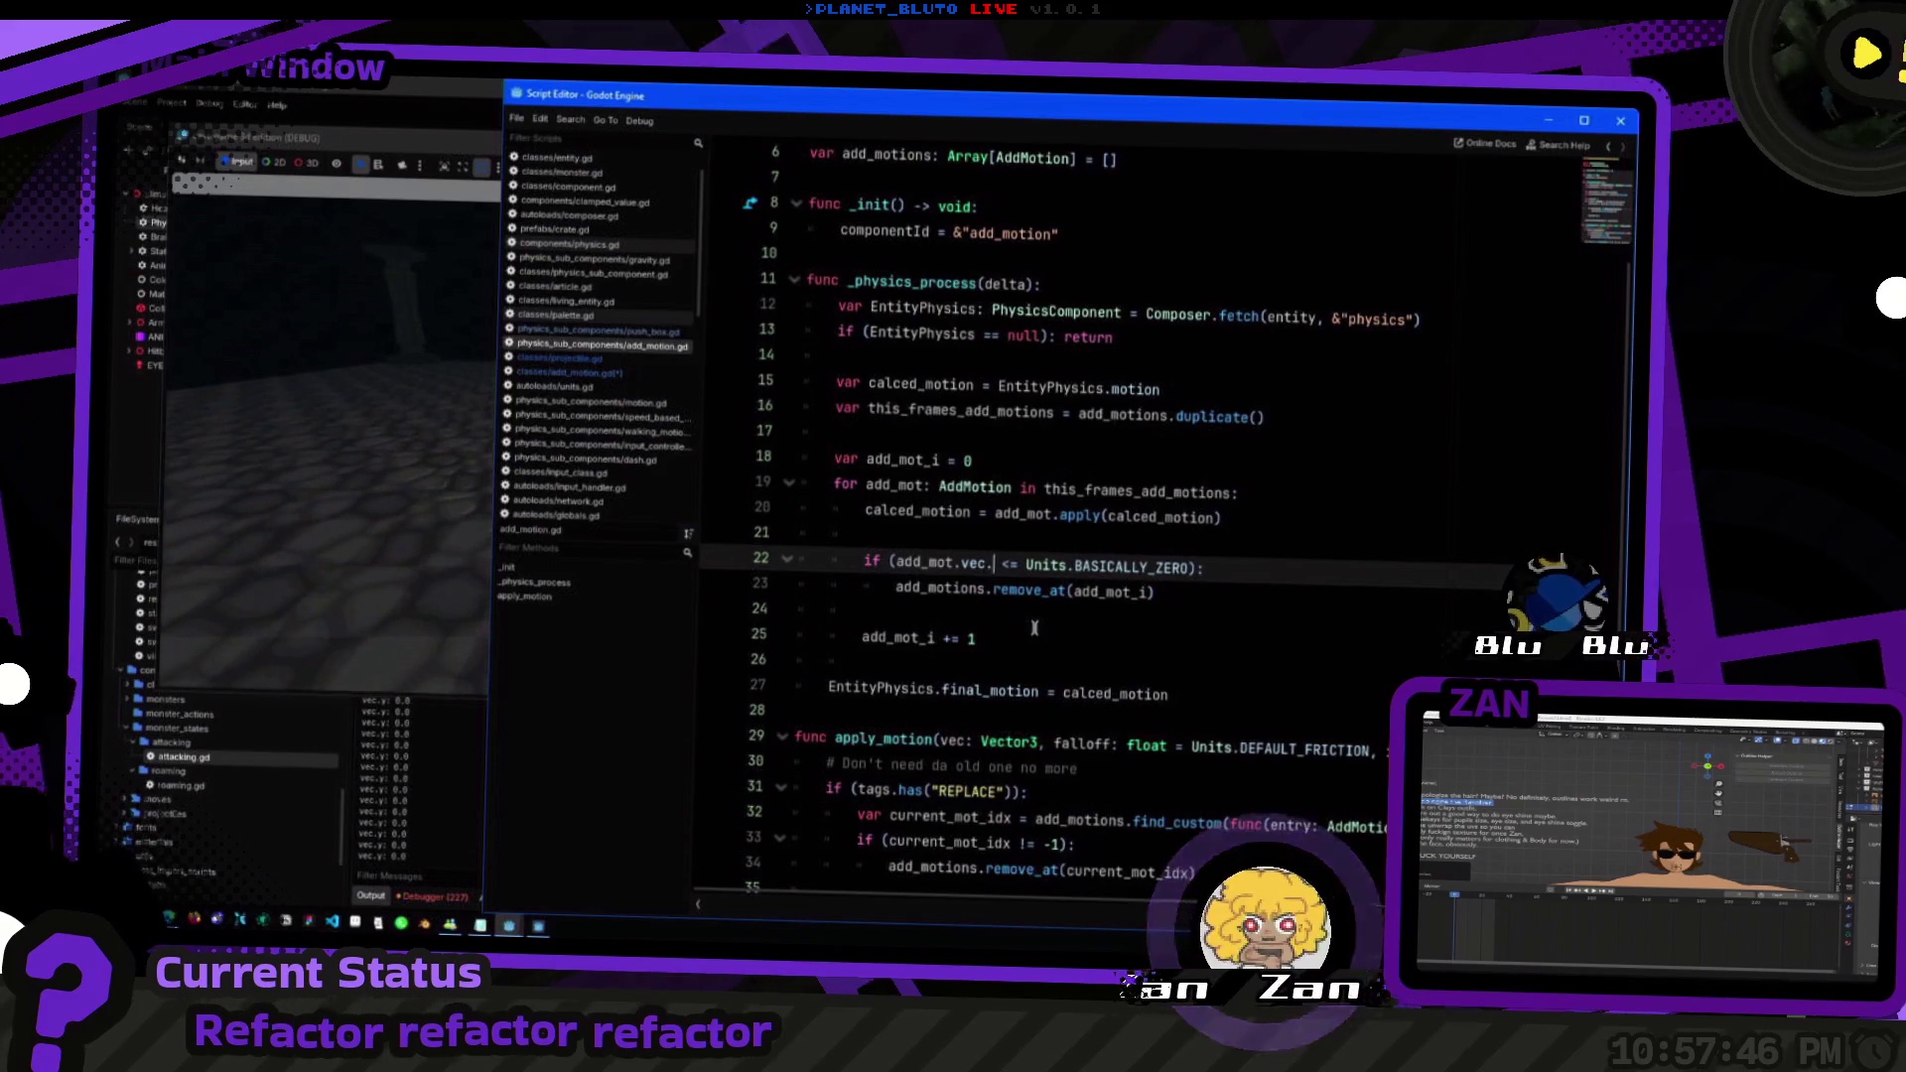
key(Return)
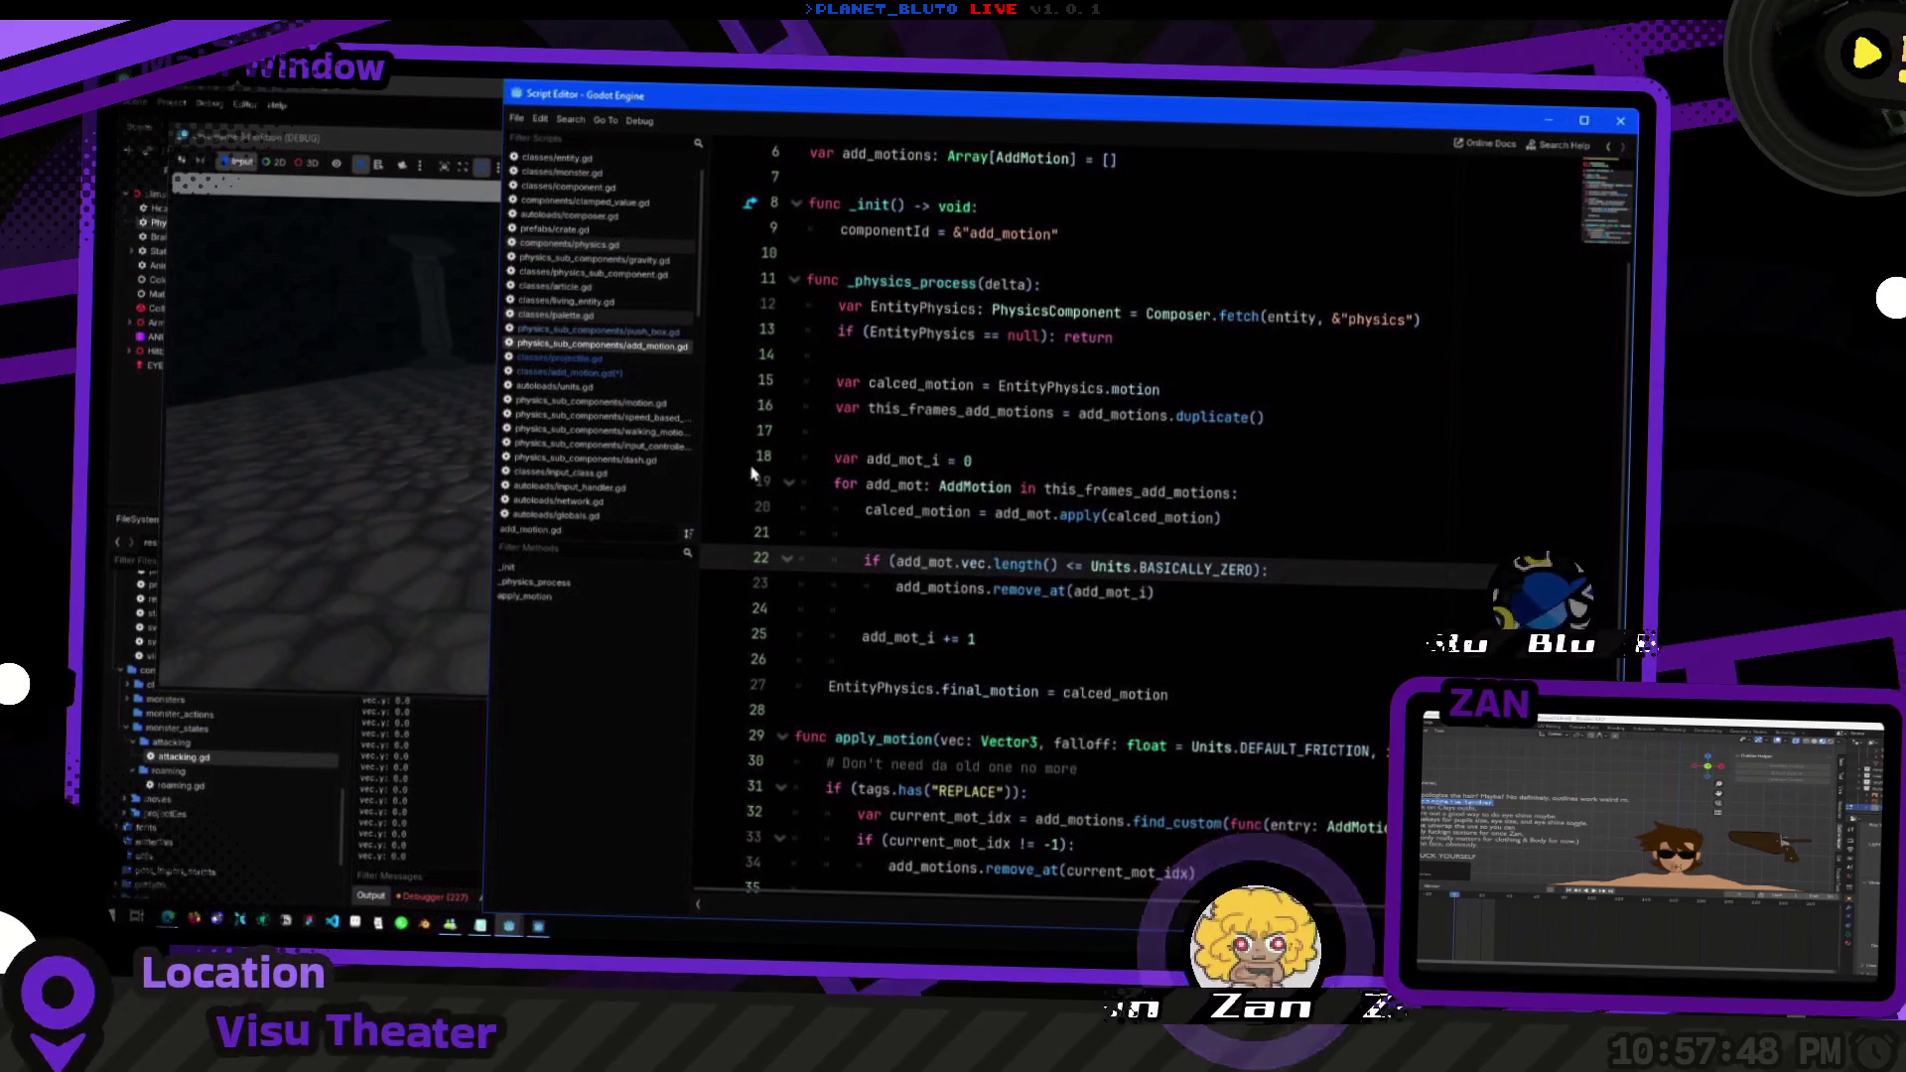
Close the sub-component script saving changes, and show the AddMotion class script.
key(ctrl+w)
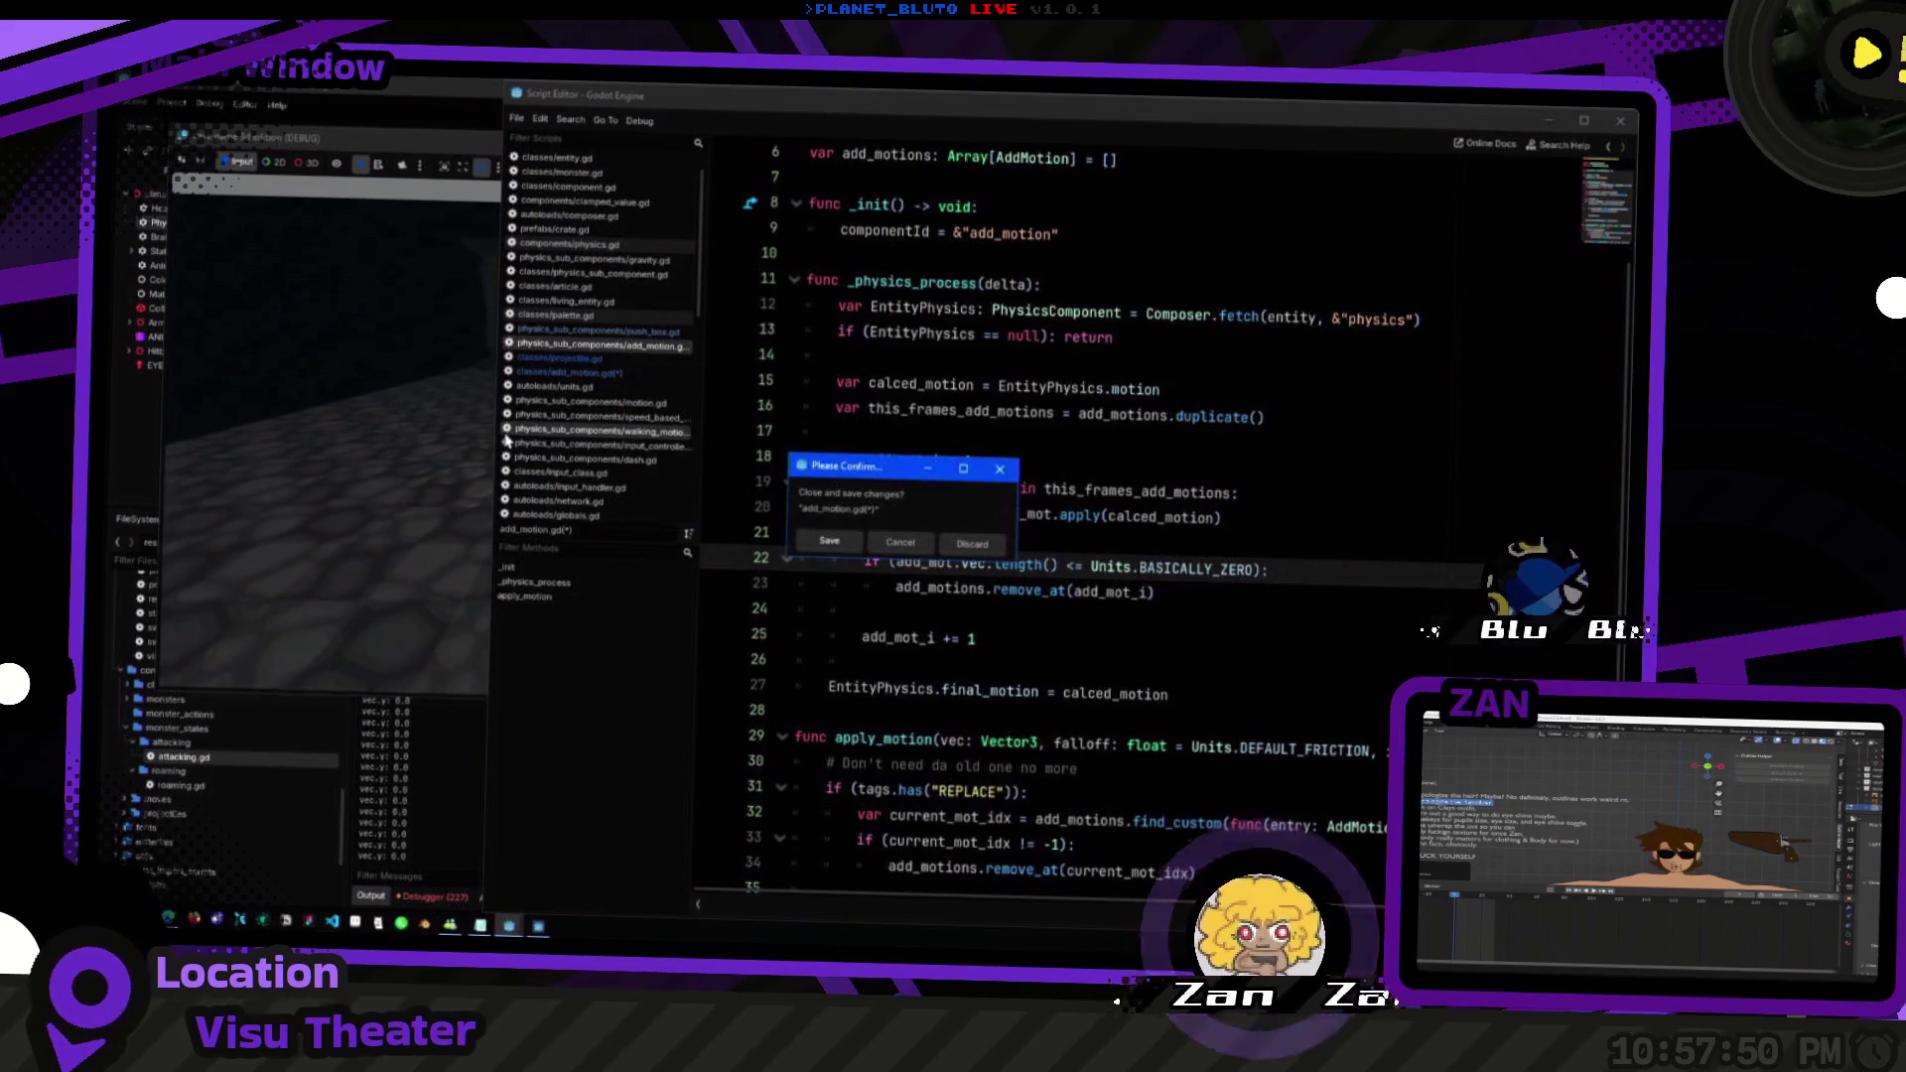
click(846, 542)
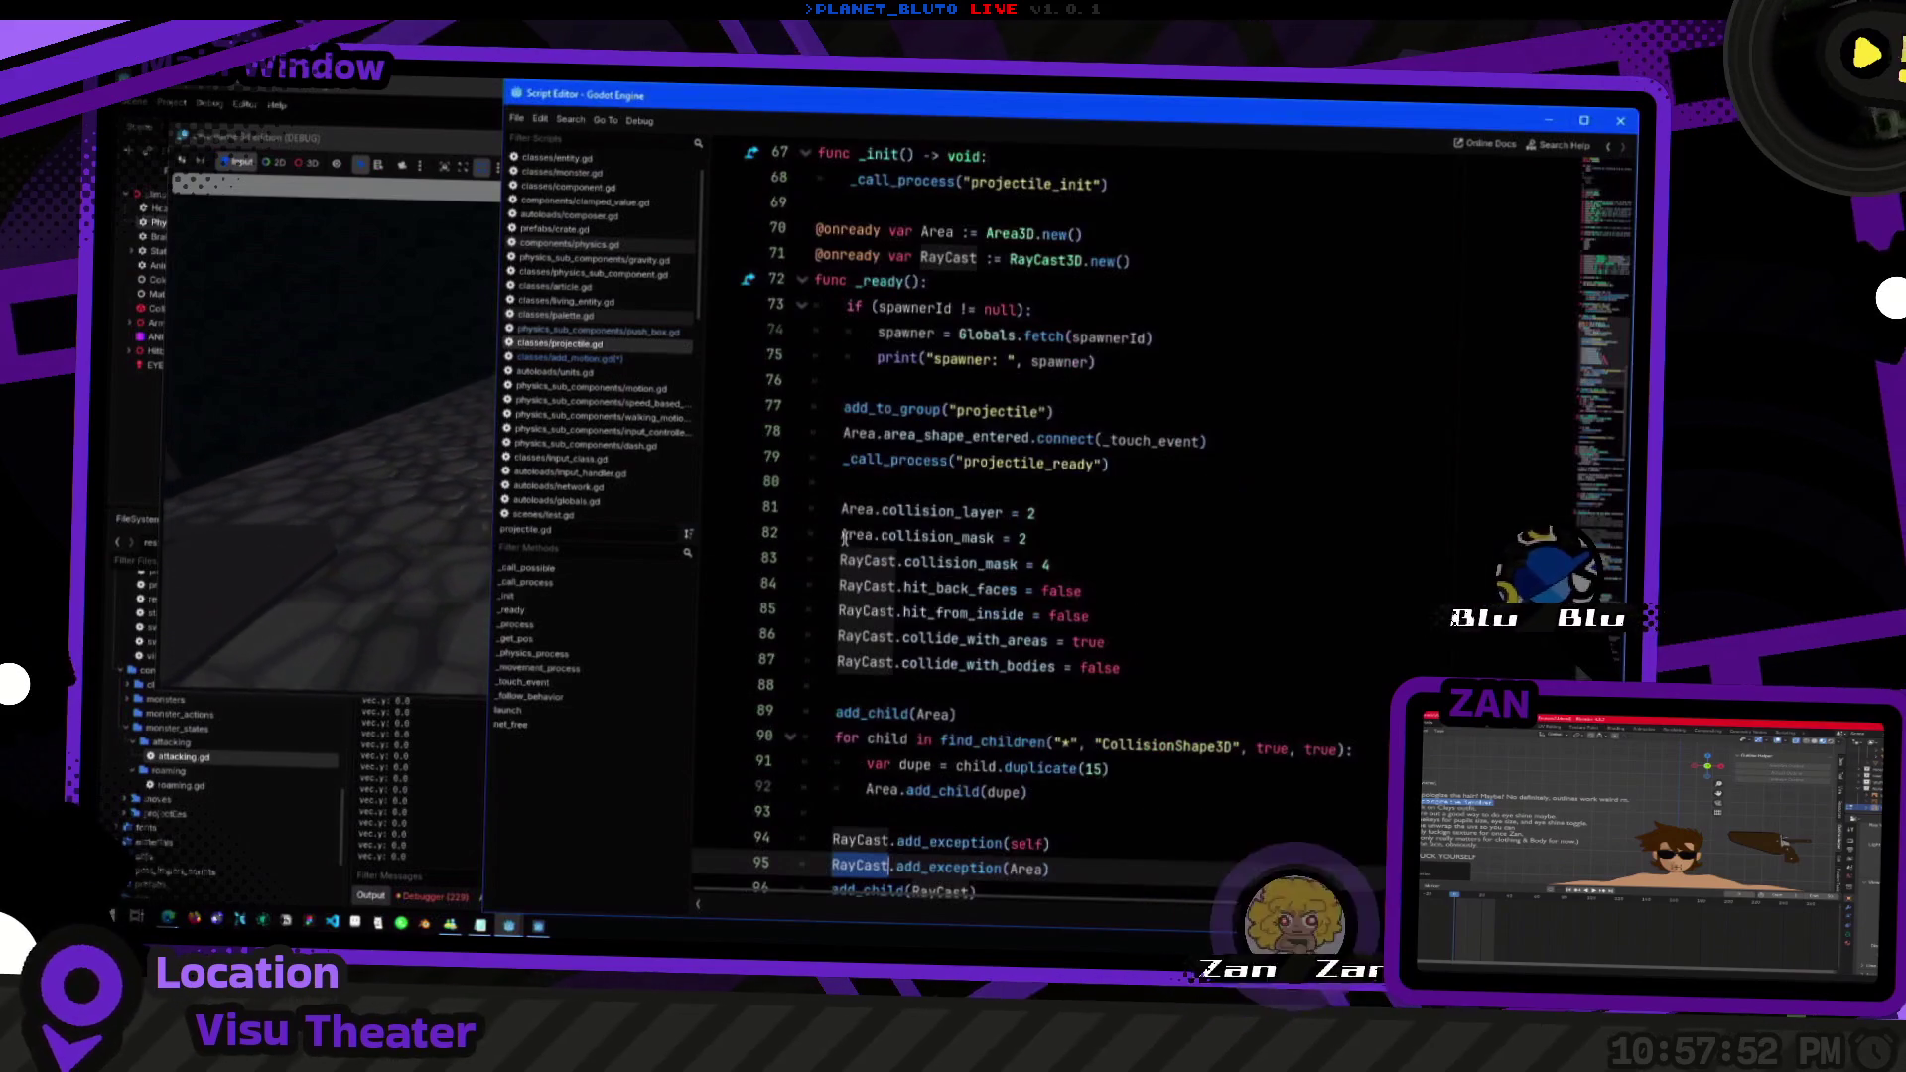
click(596, 331)
click(606, 359)
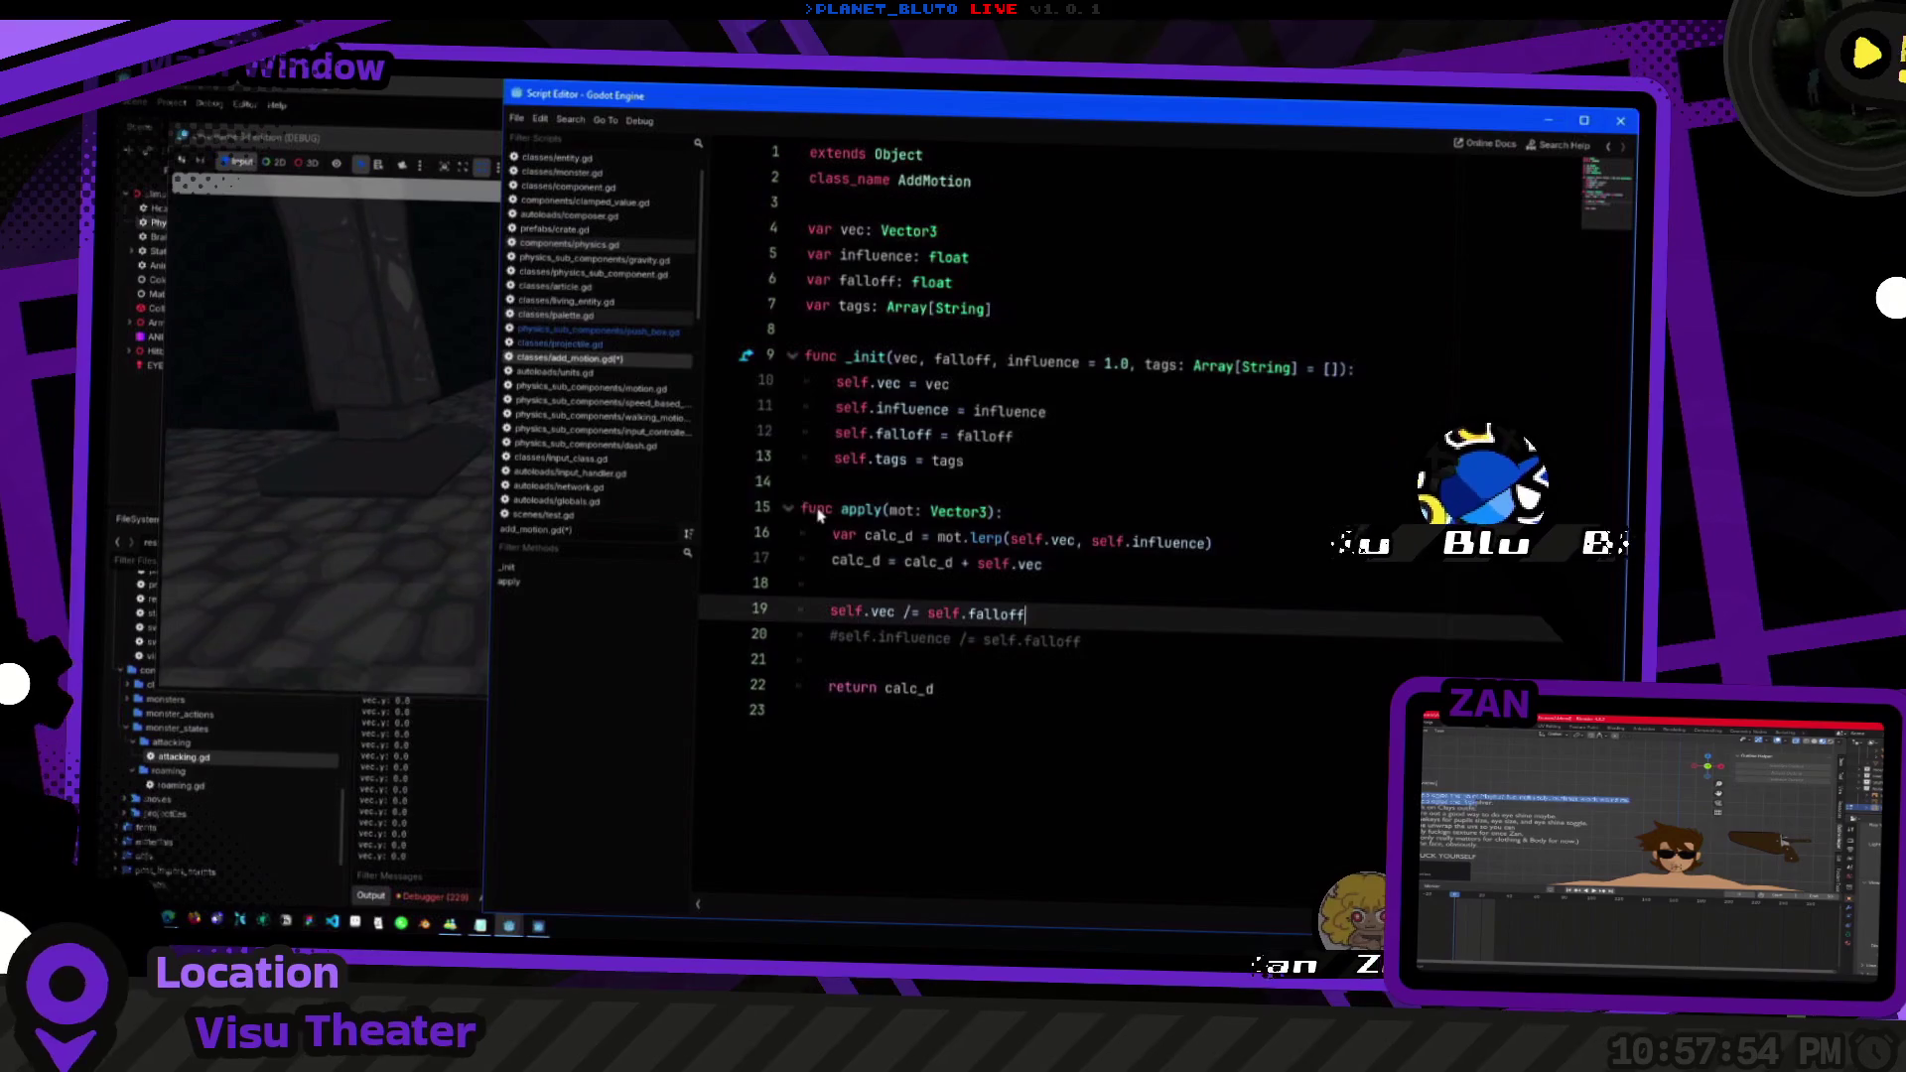
key(alt+Tab)
Rerun the game hosting as a Knight, walk through the cave, then stop it with F8.
click(1453, 139)
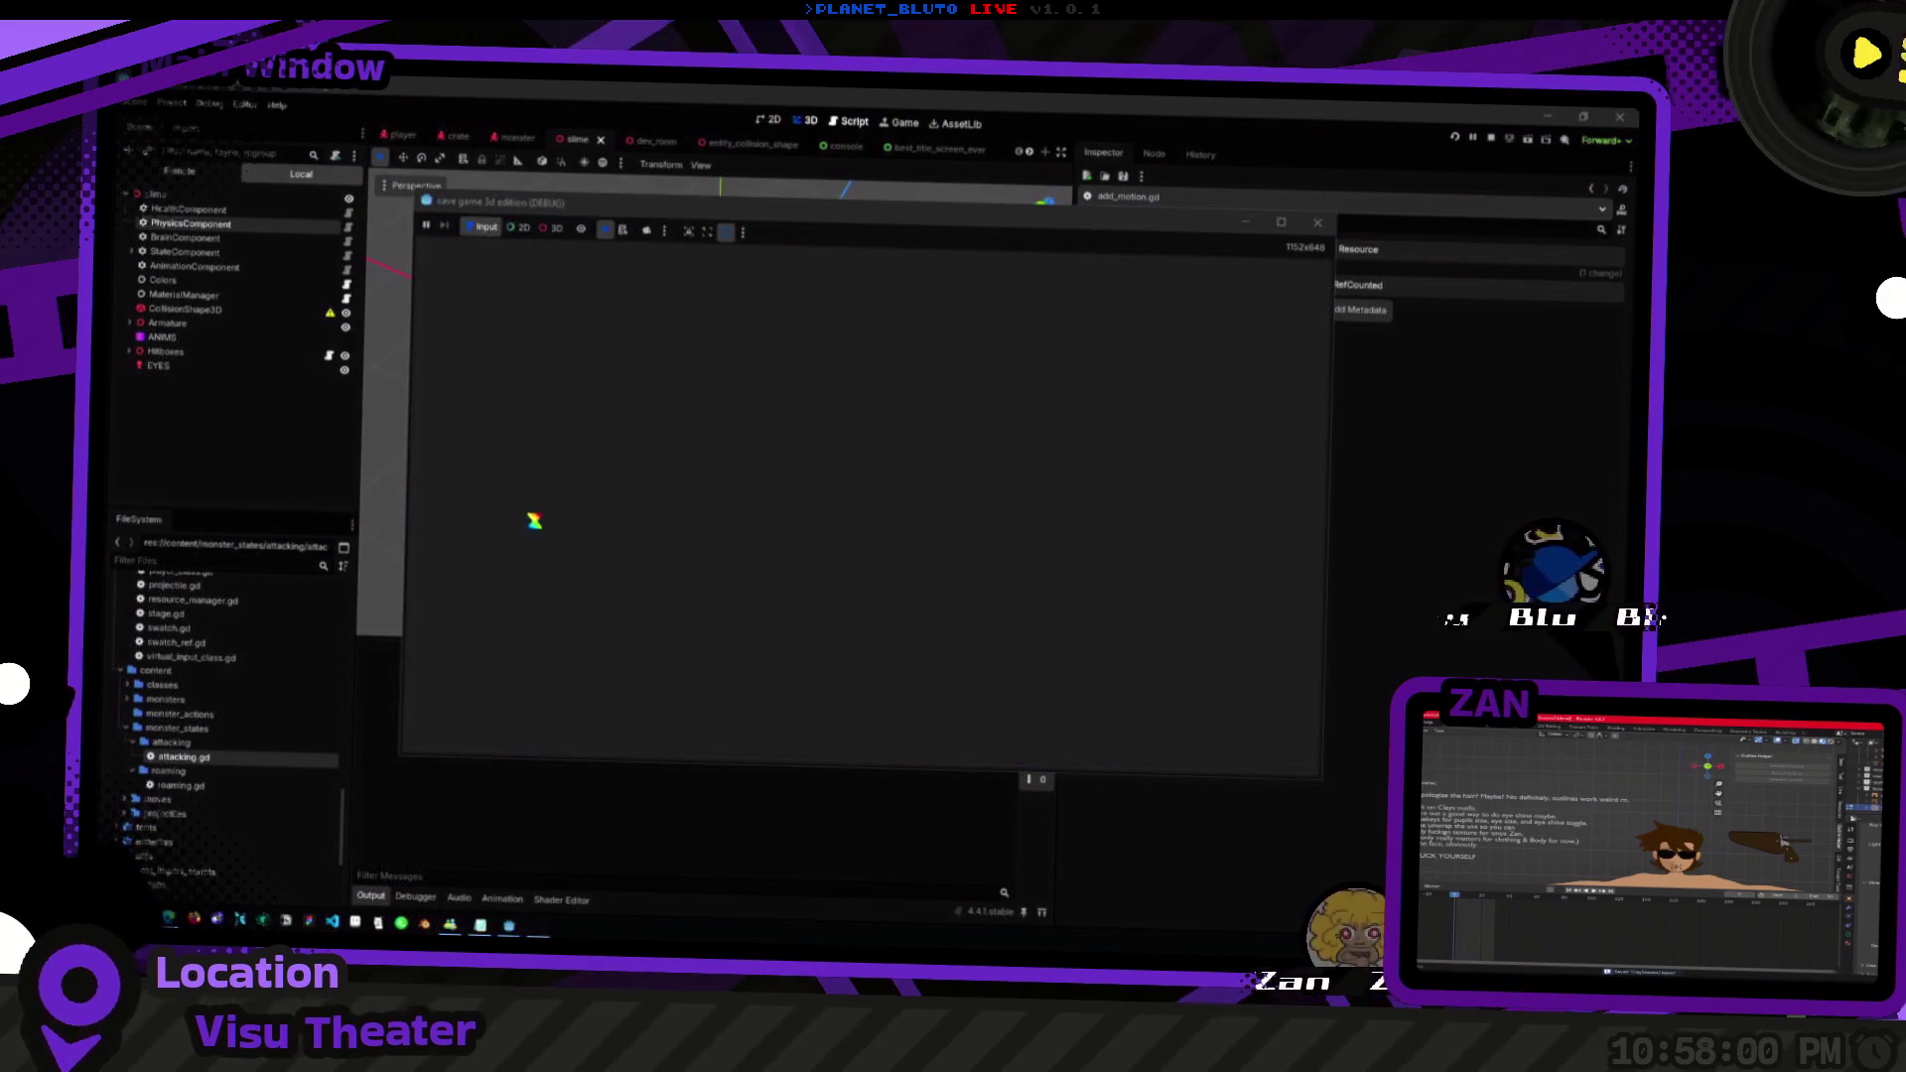
click(617, 320)
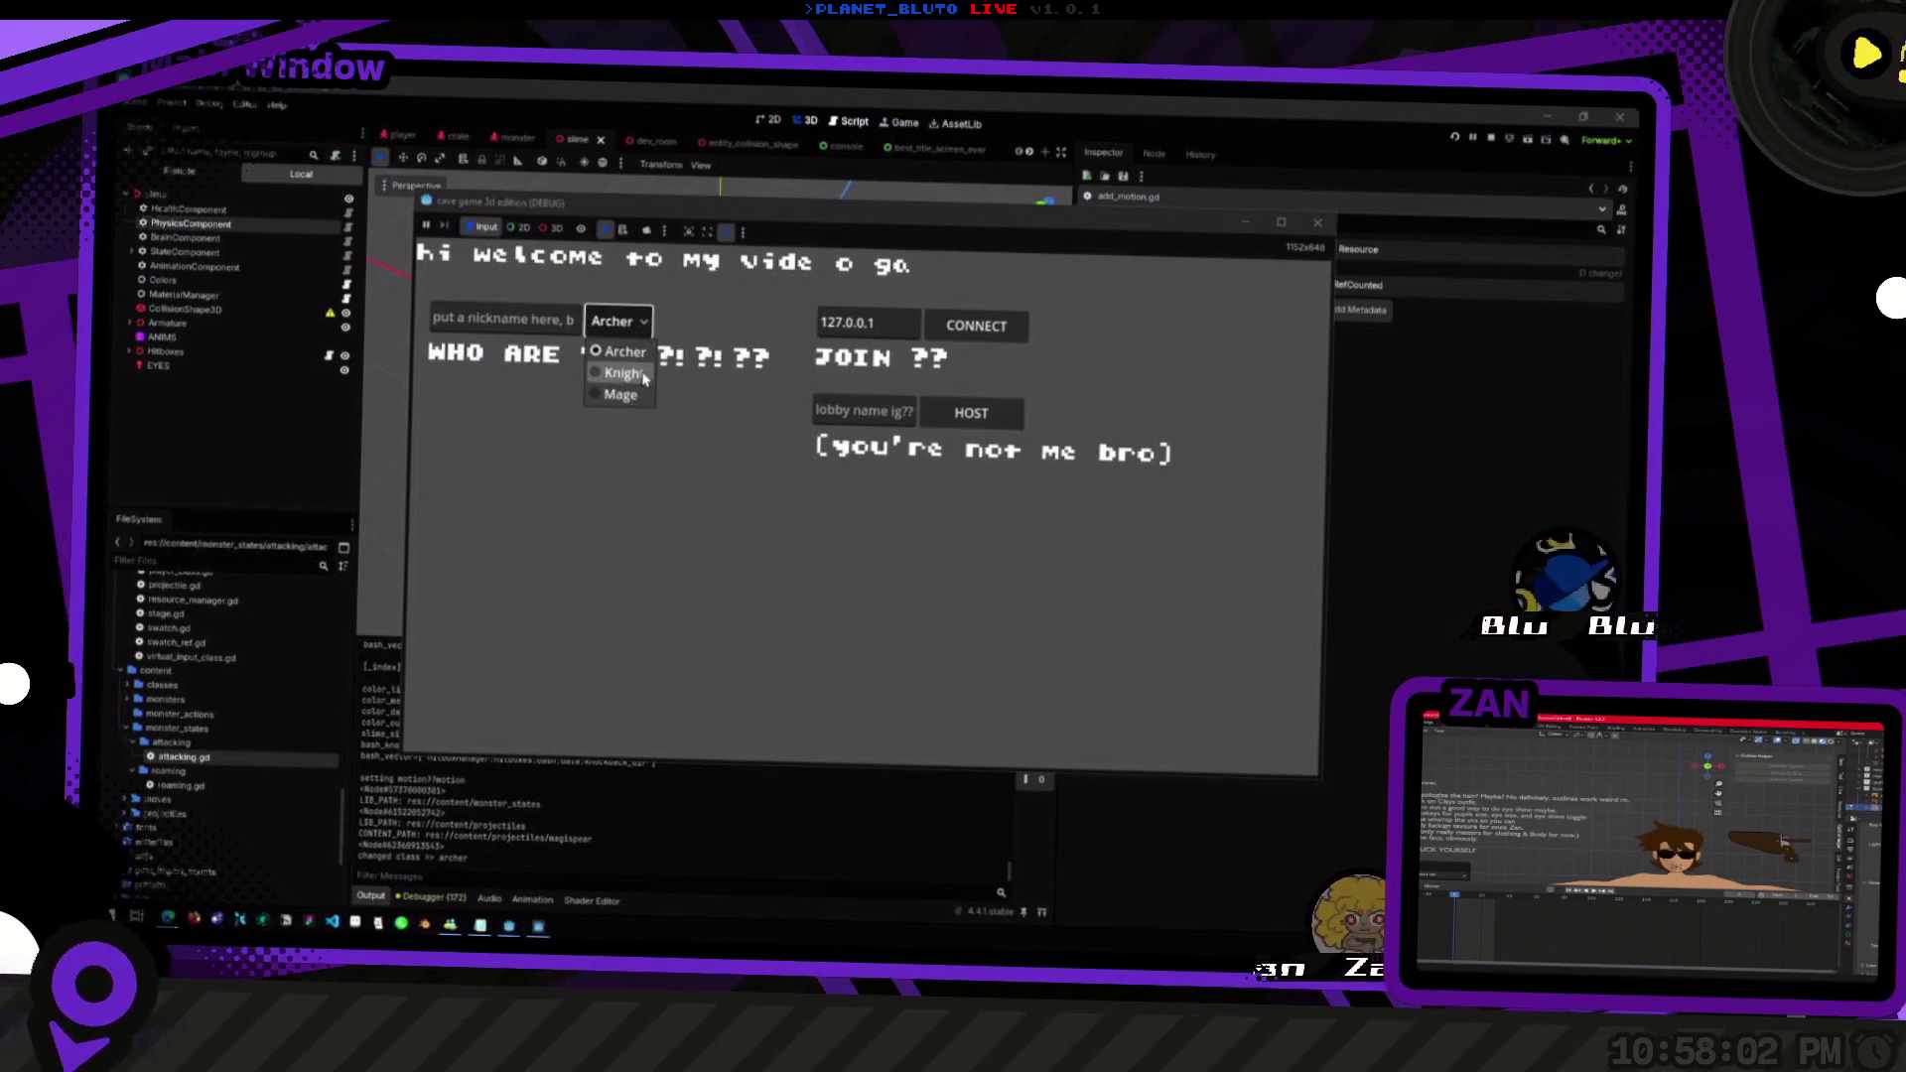
click(621, 349)
click(999, 412)
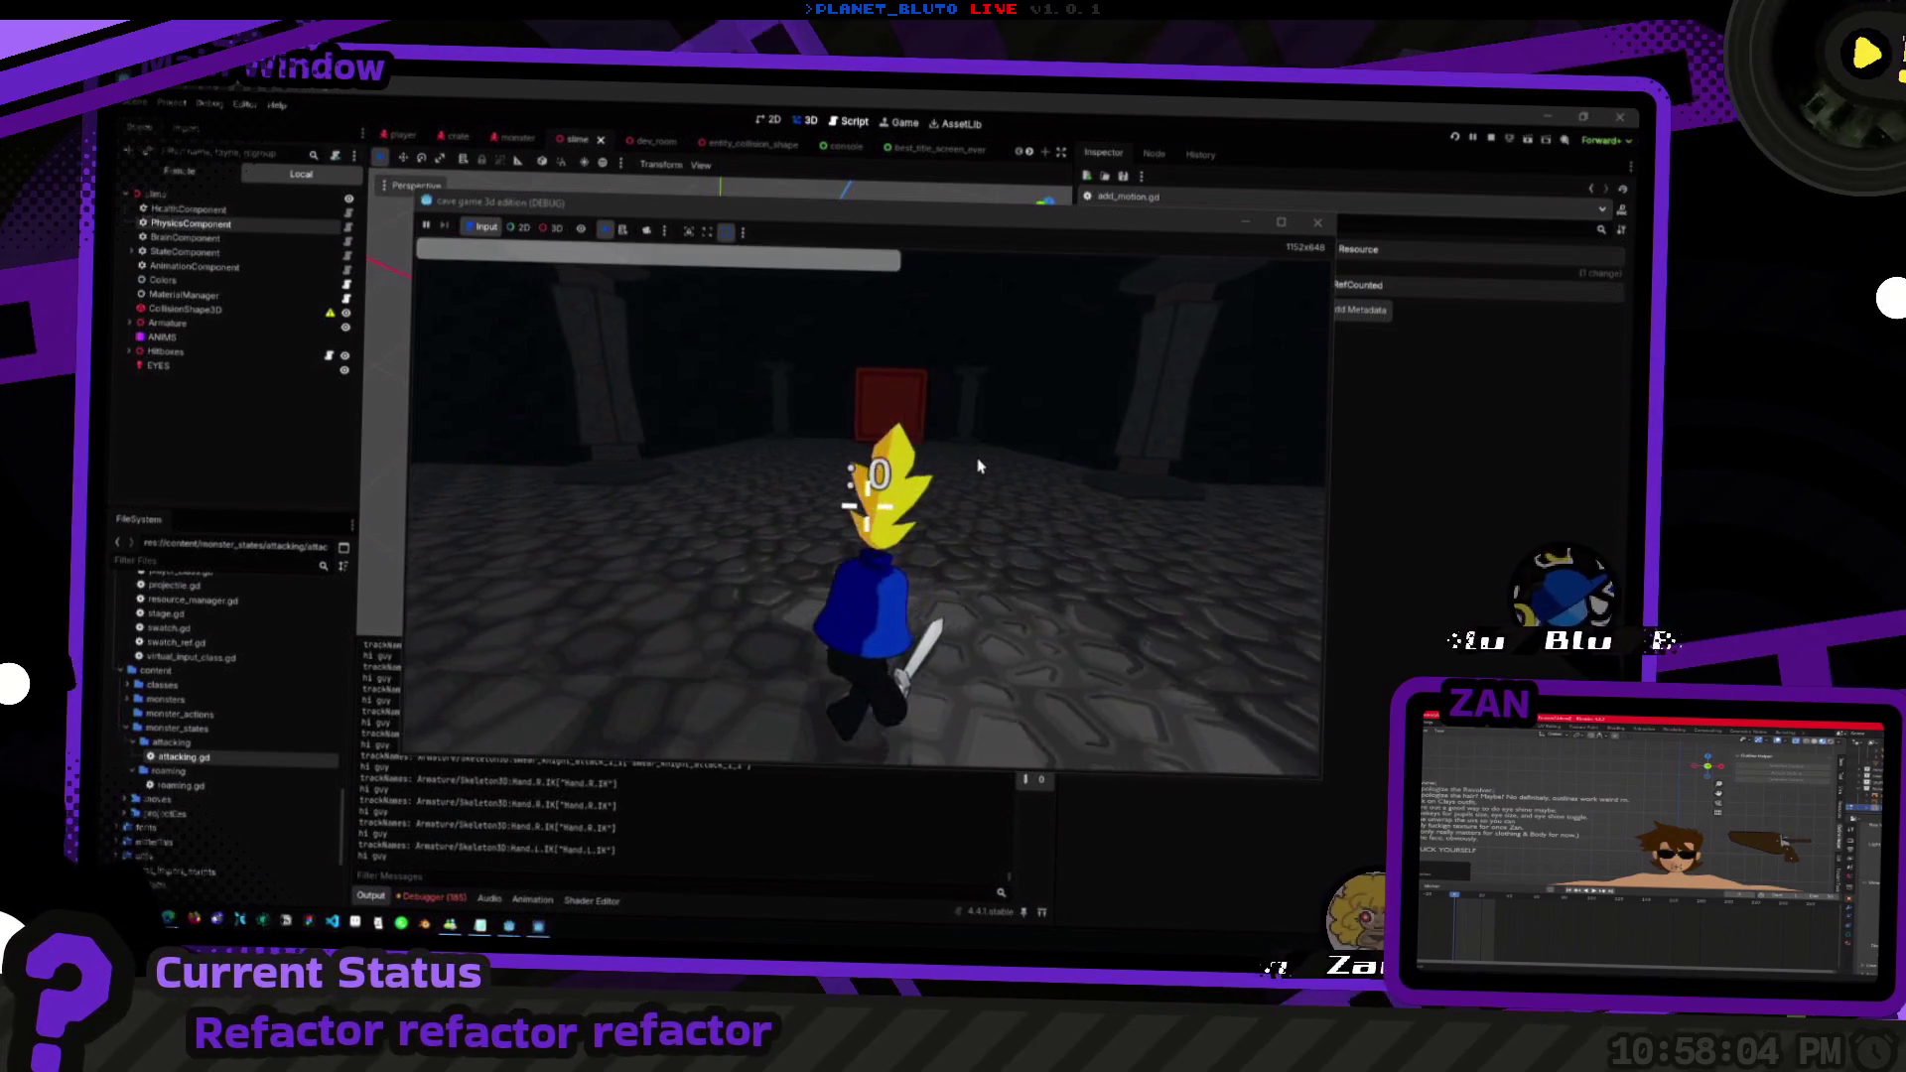
key(w)
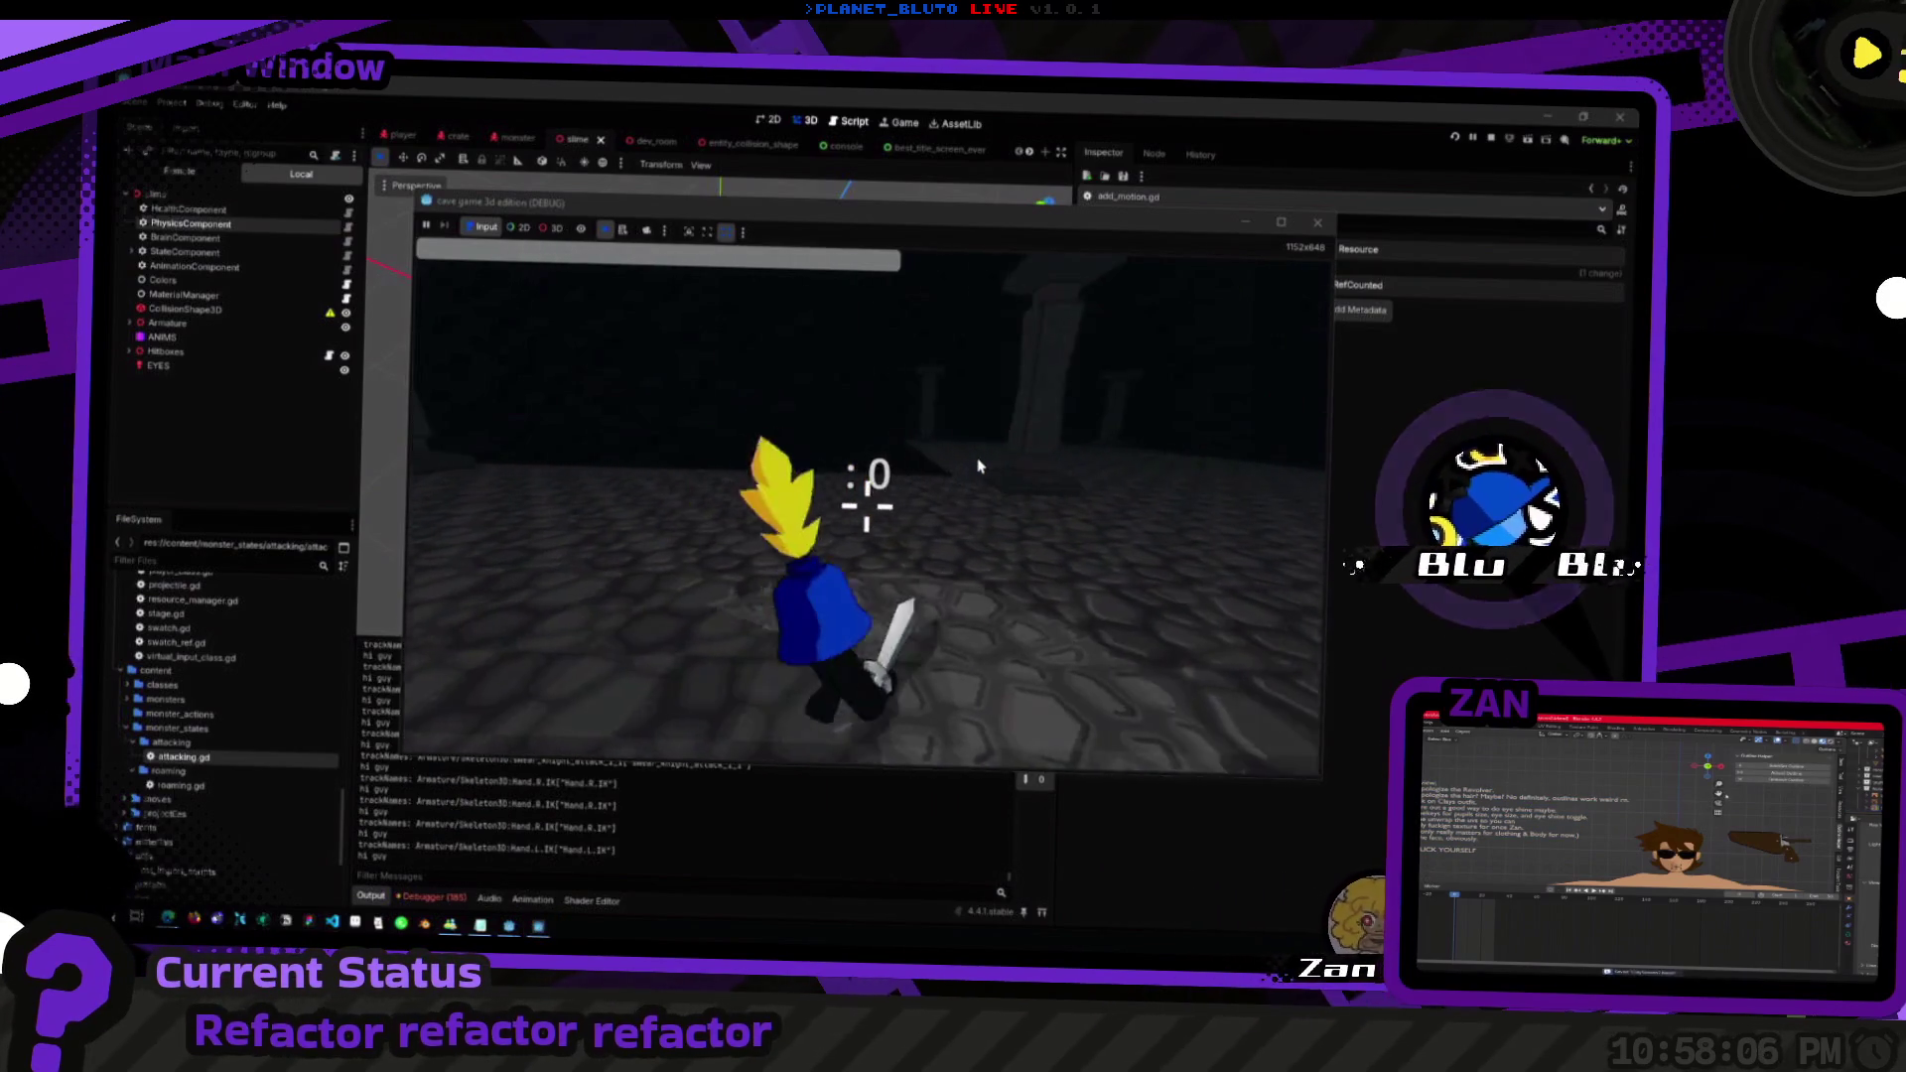
key(w)
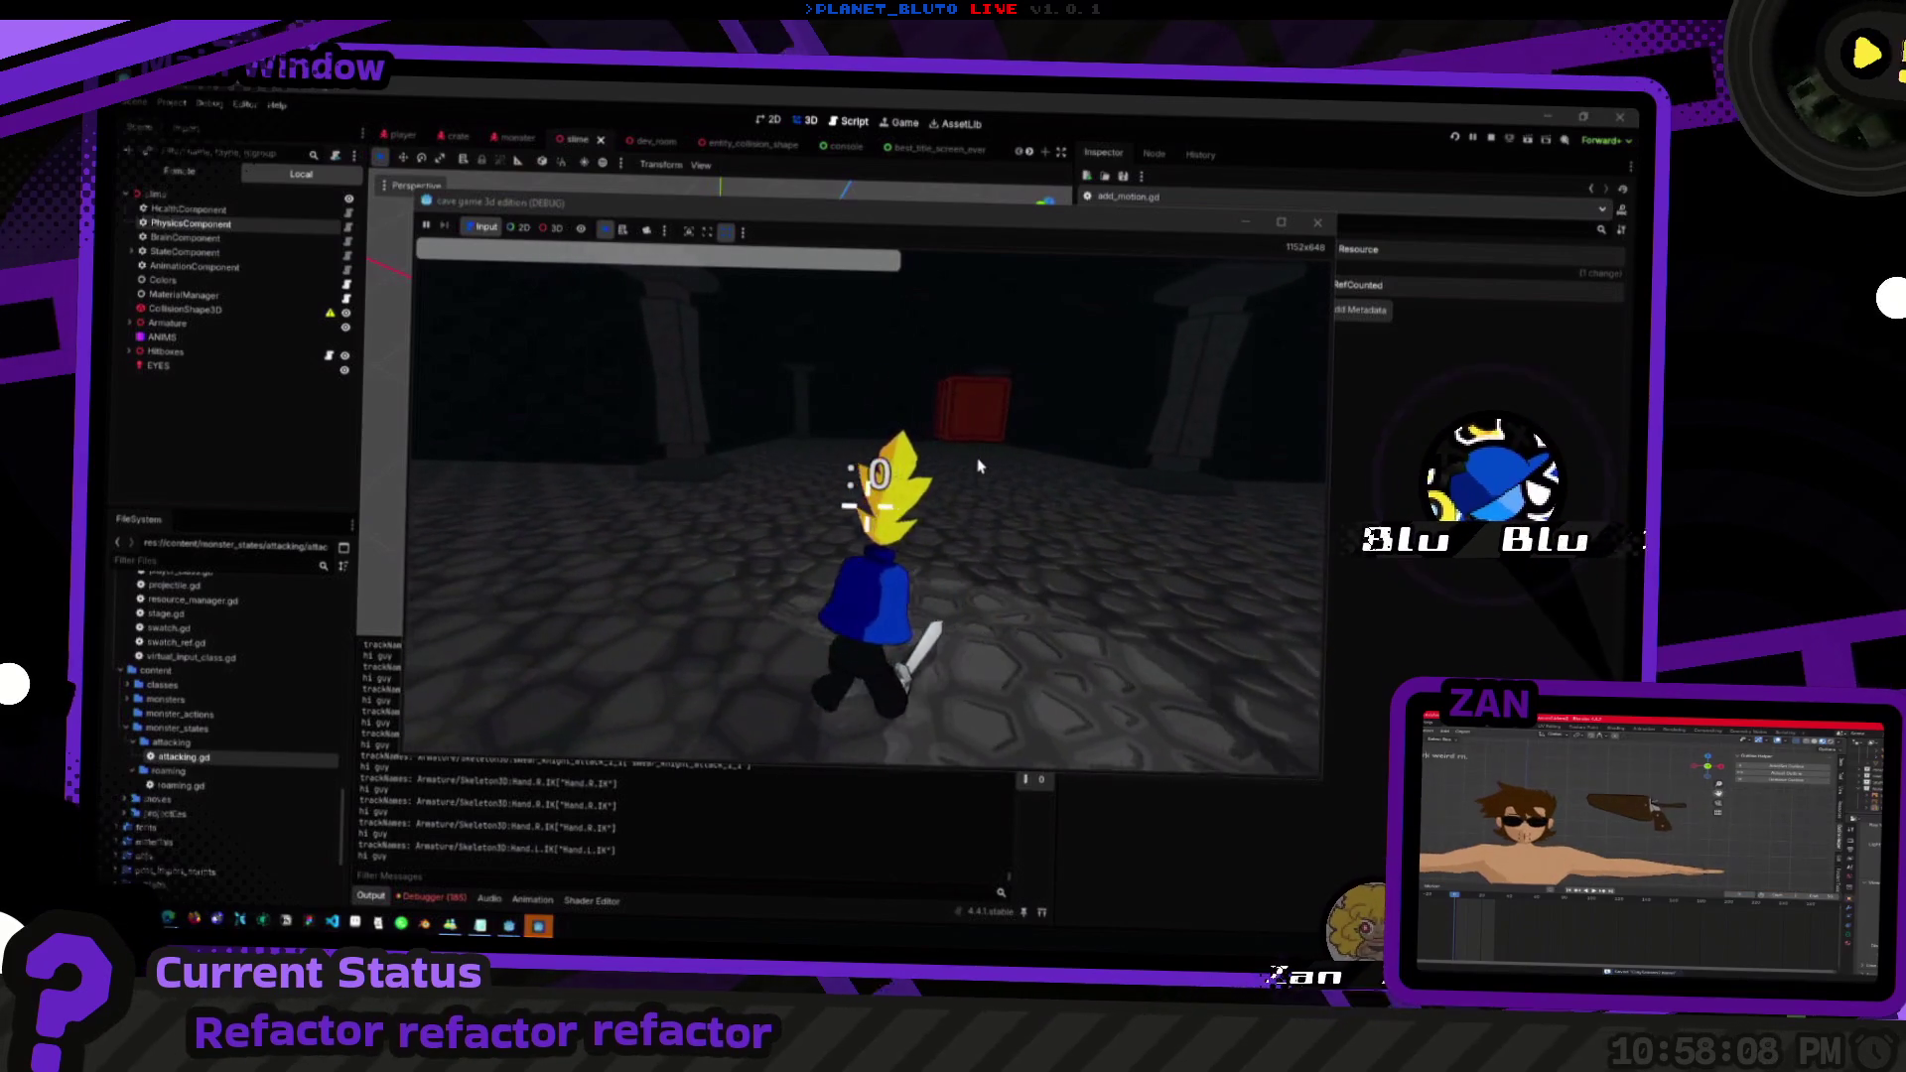
key(w)
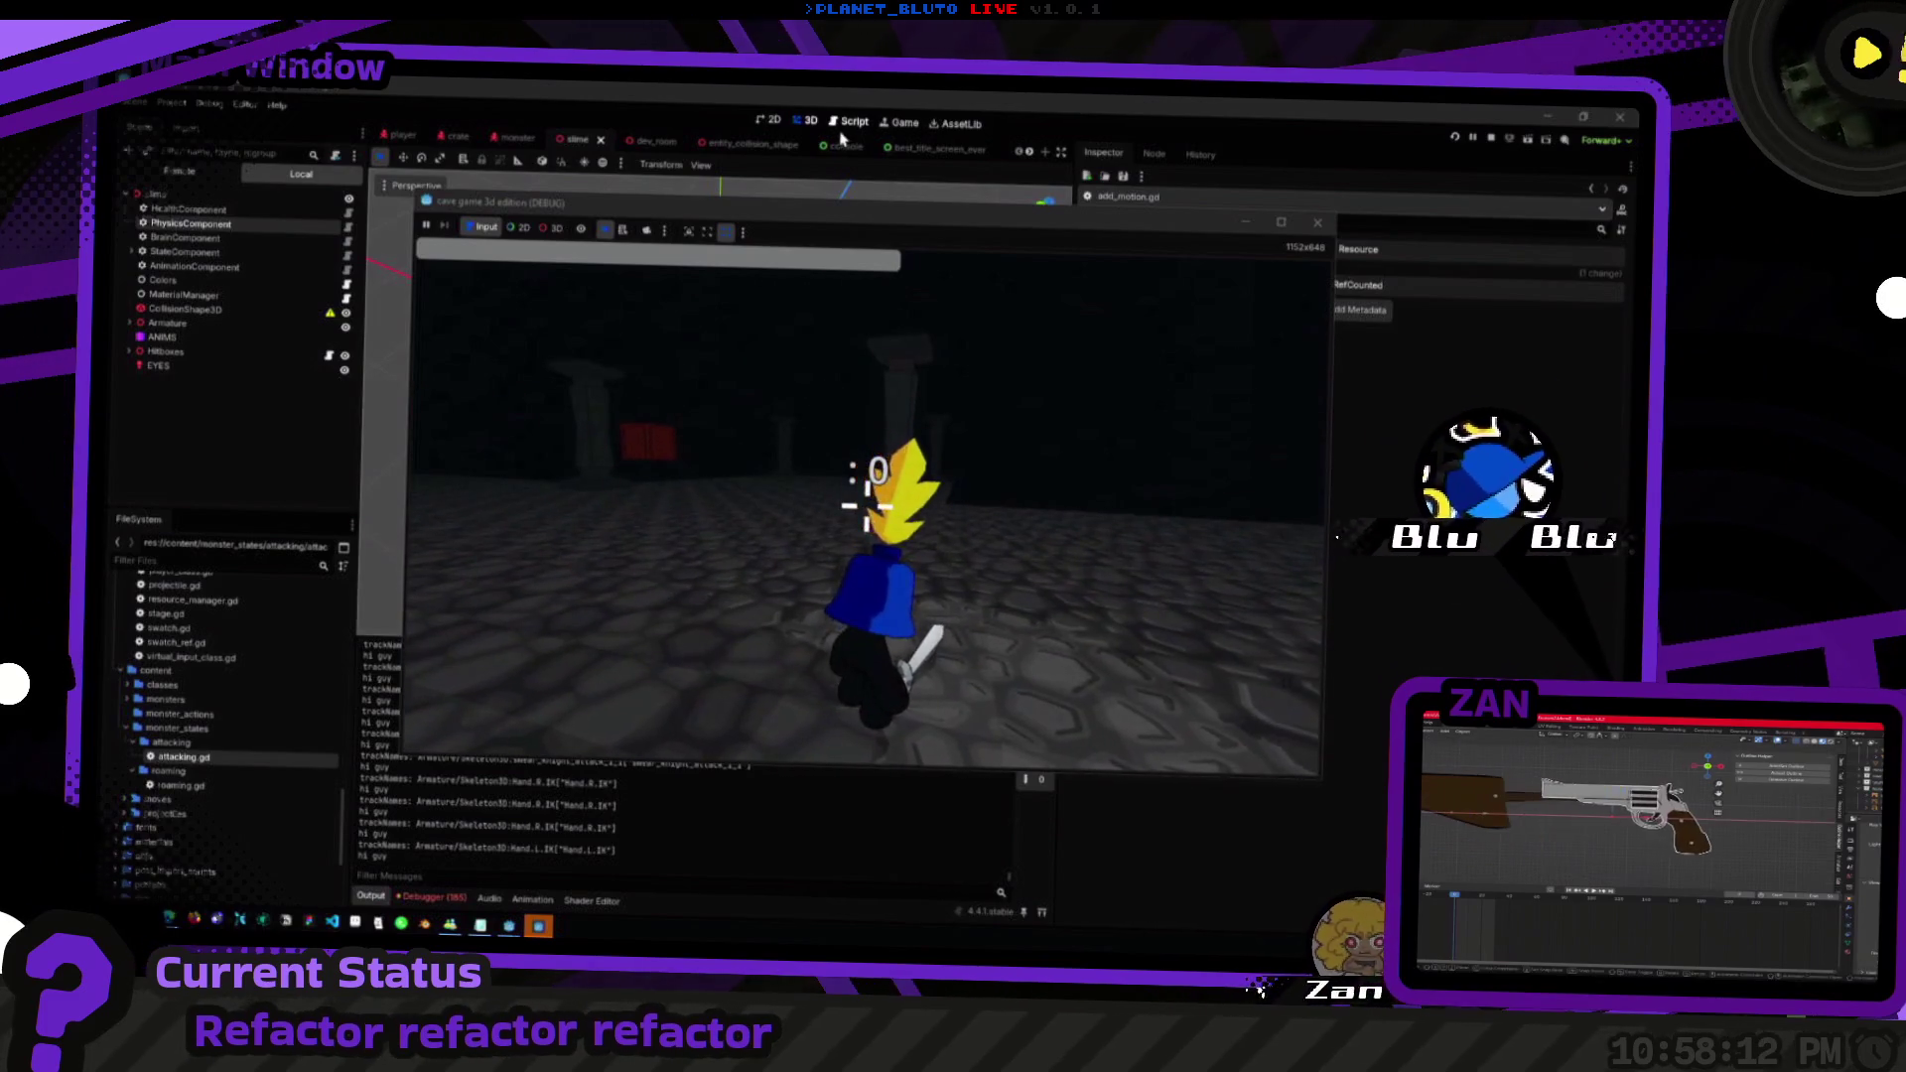
key(F8)
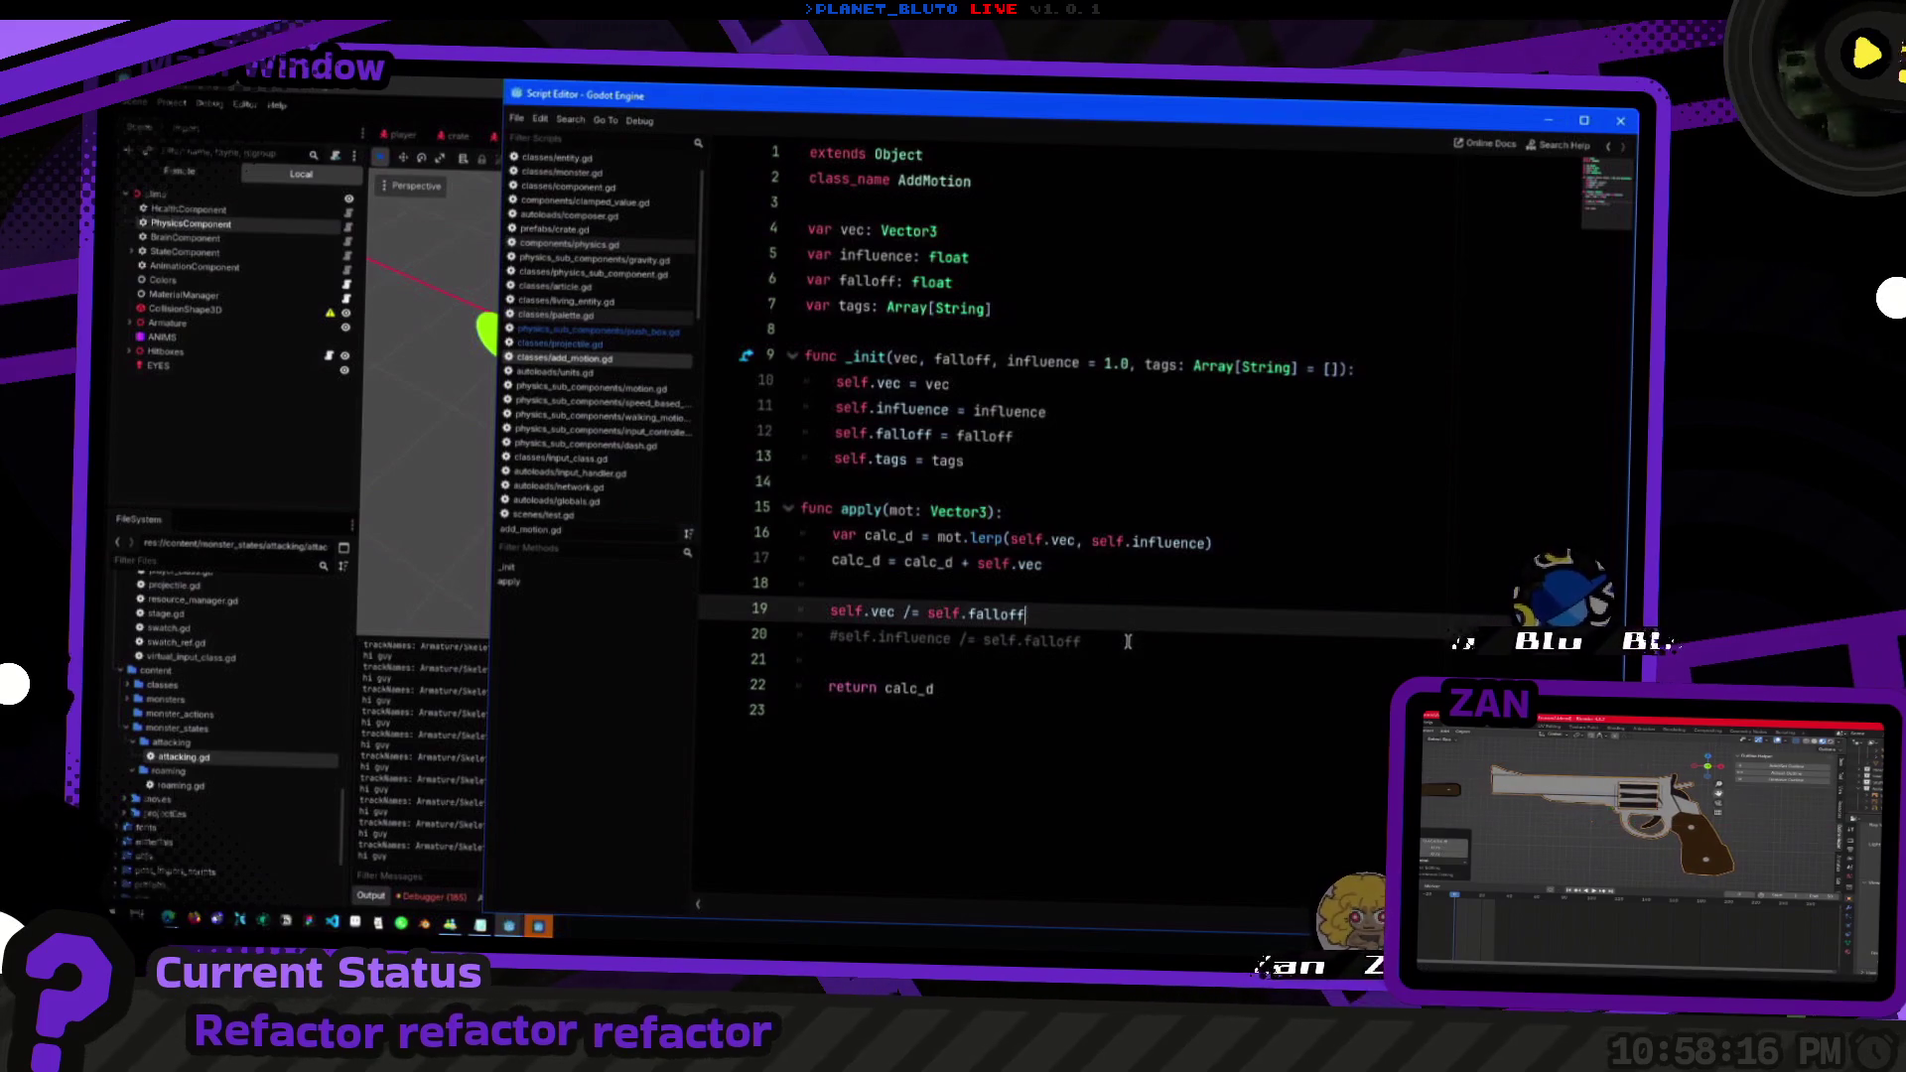
Undo the vec-falloff edit and delete the second lerp line in apply().
click(1063, 563)
click(1071, 608)
click(1099, 573)
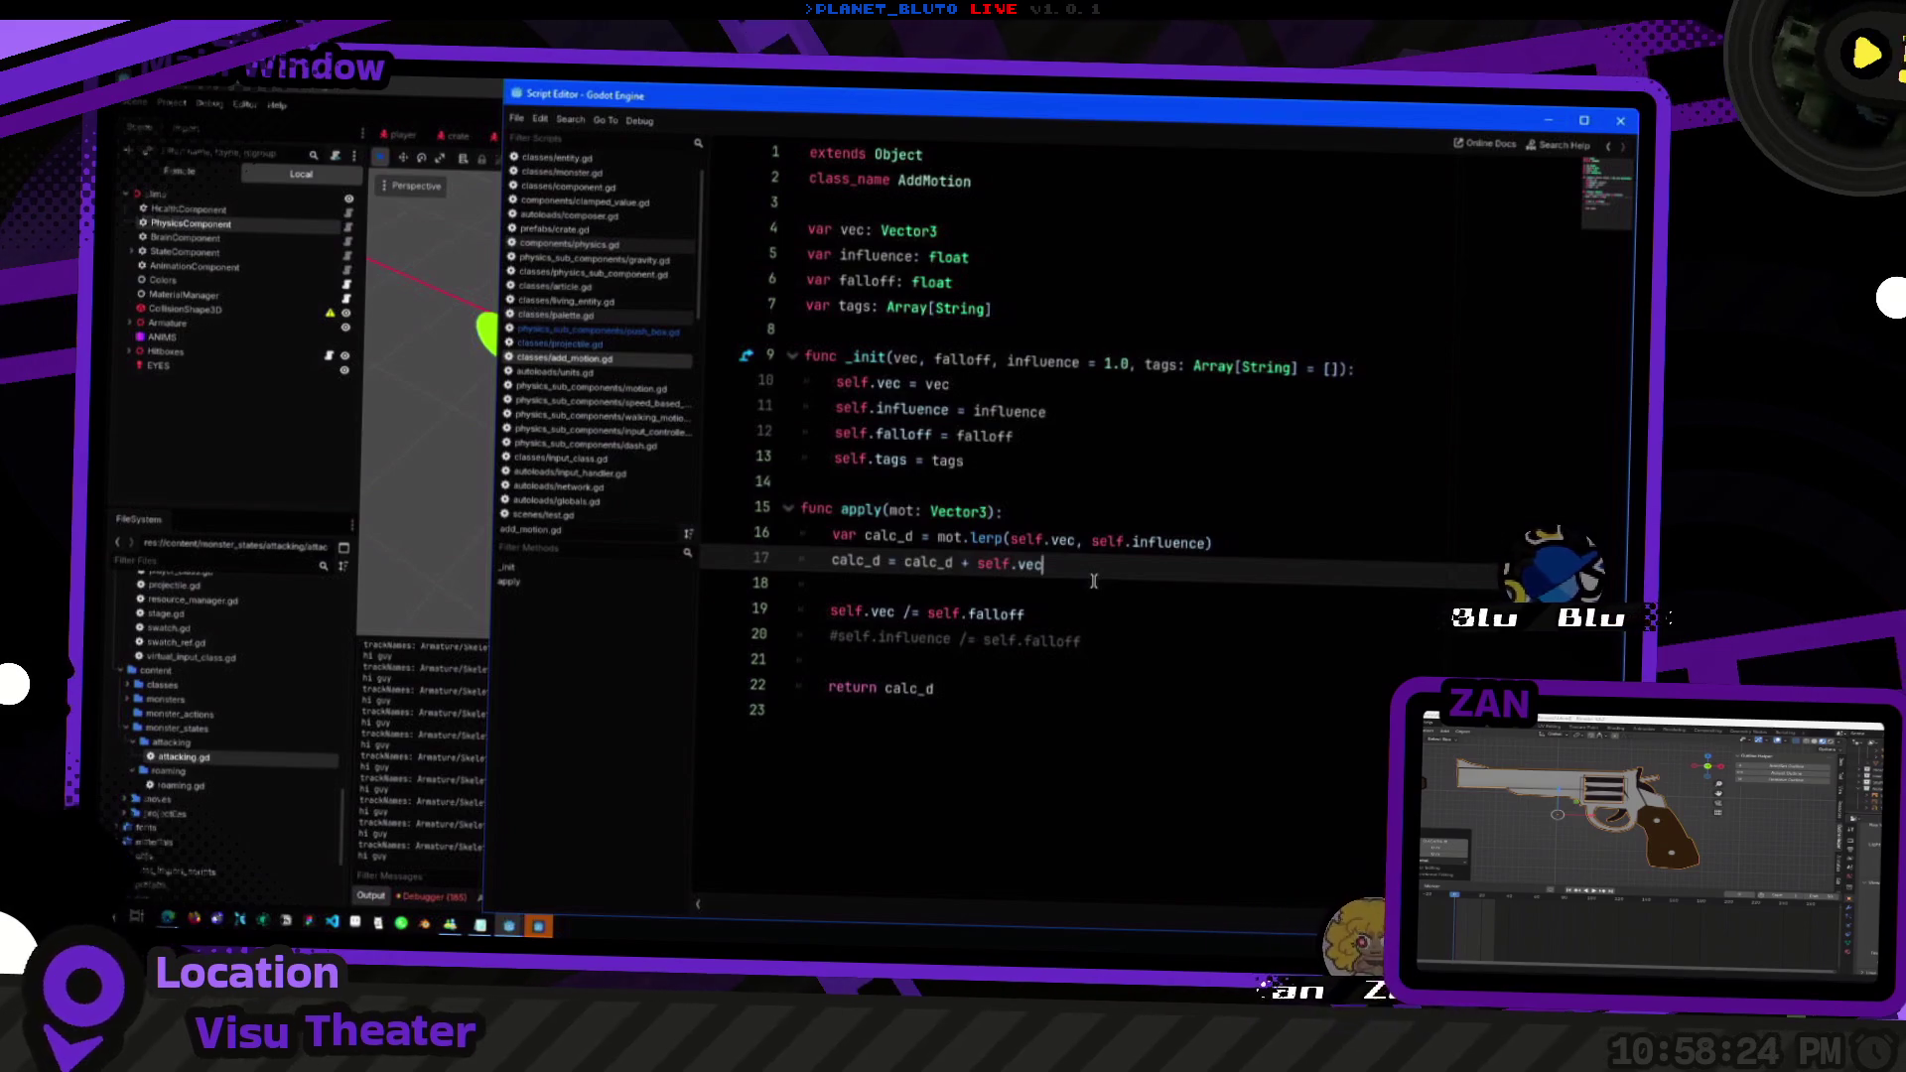
key(ctrl+z)
key(ctrl+z)
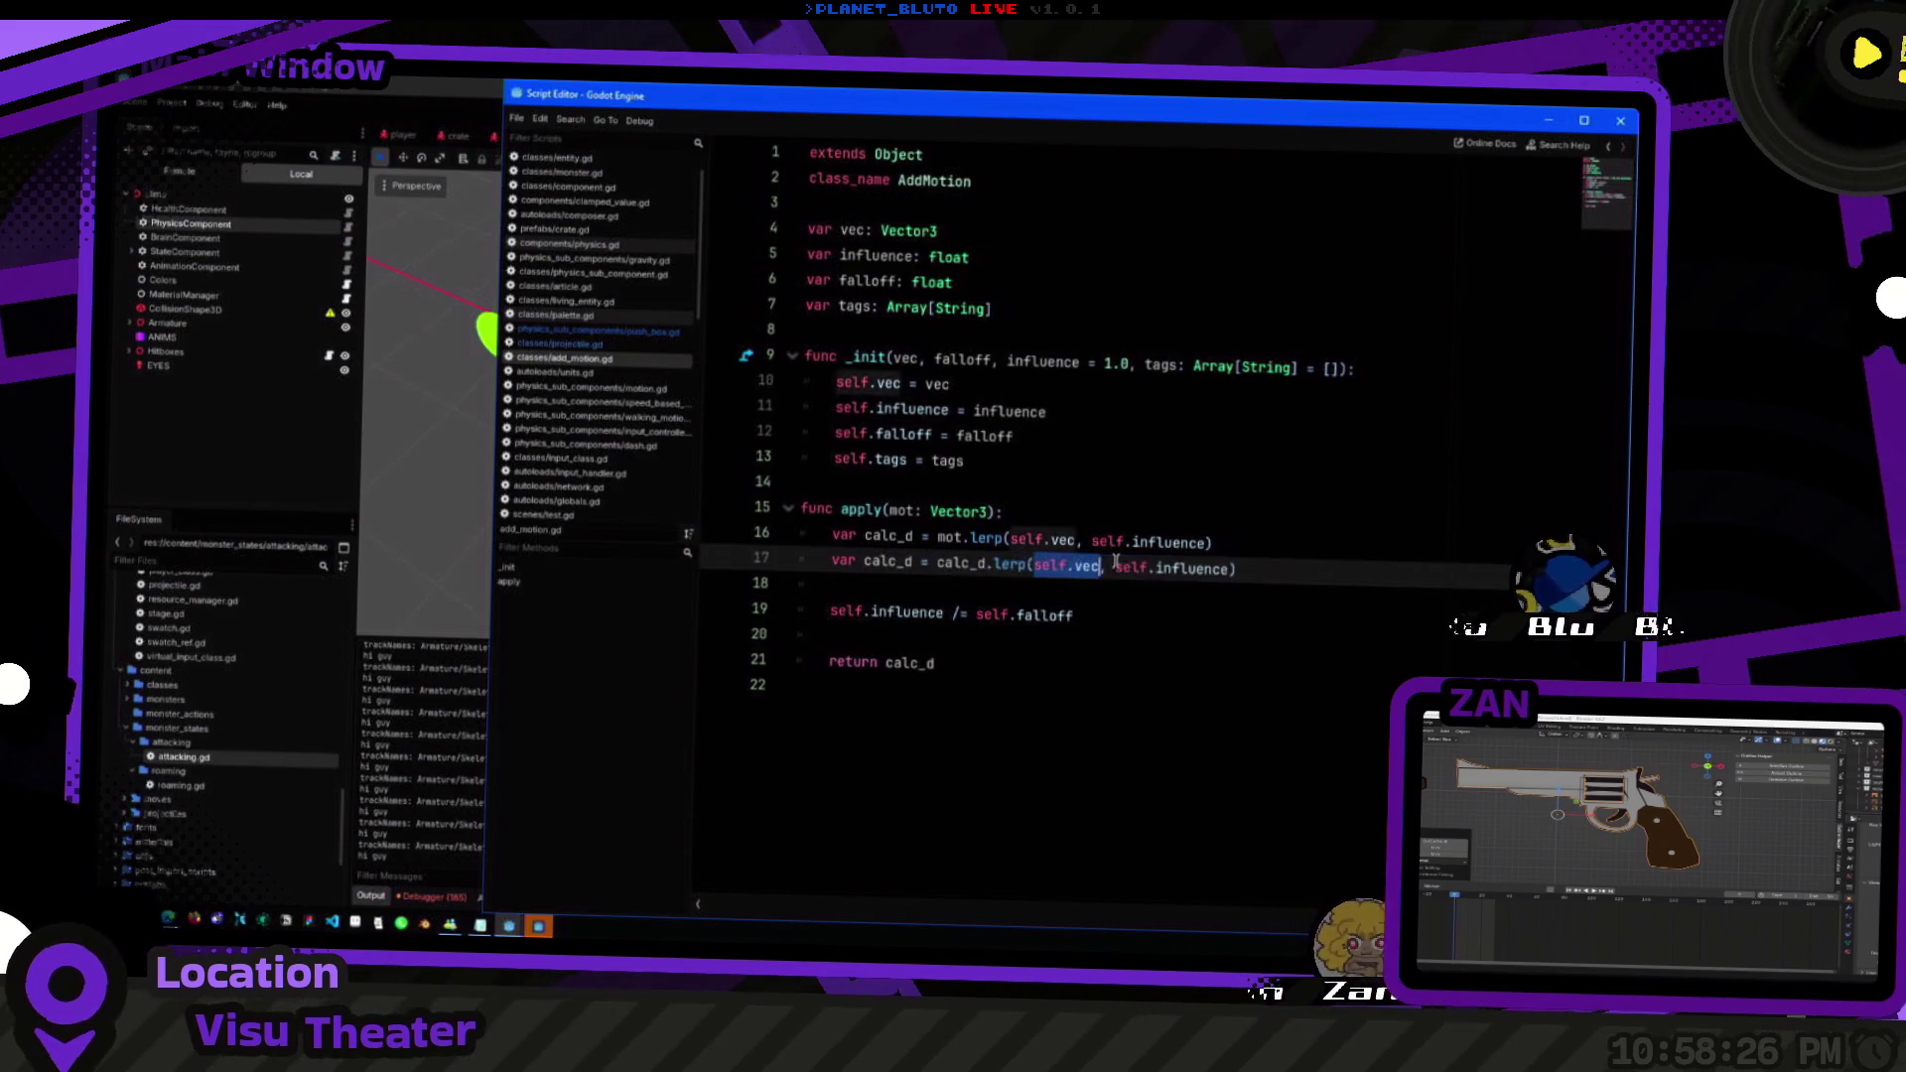
key(ctrl+z)
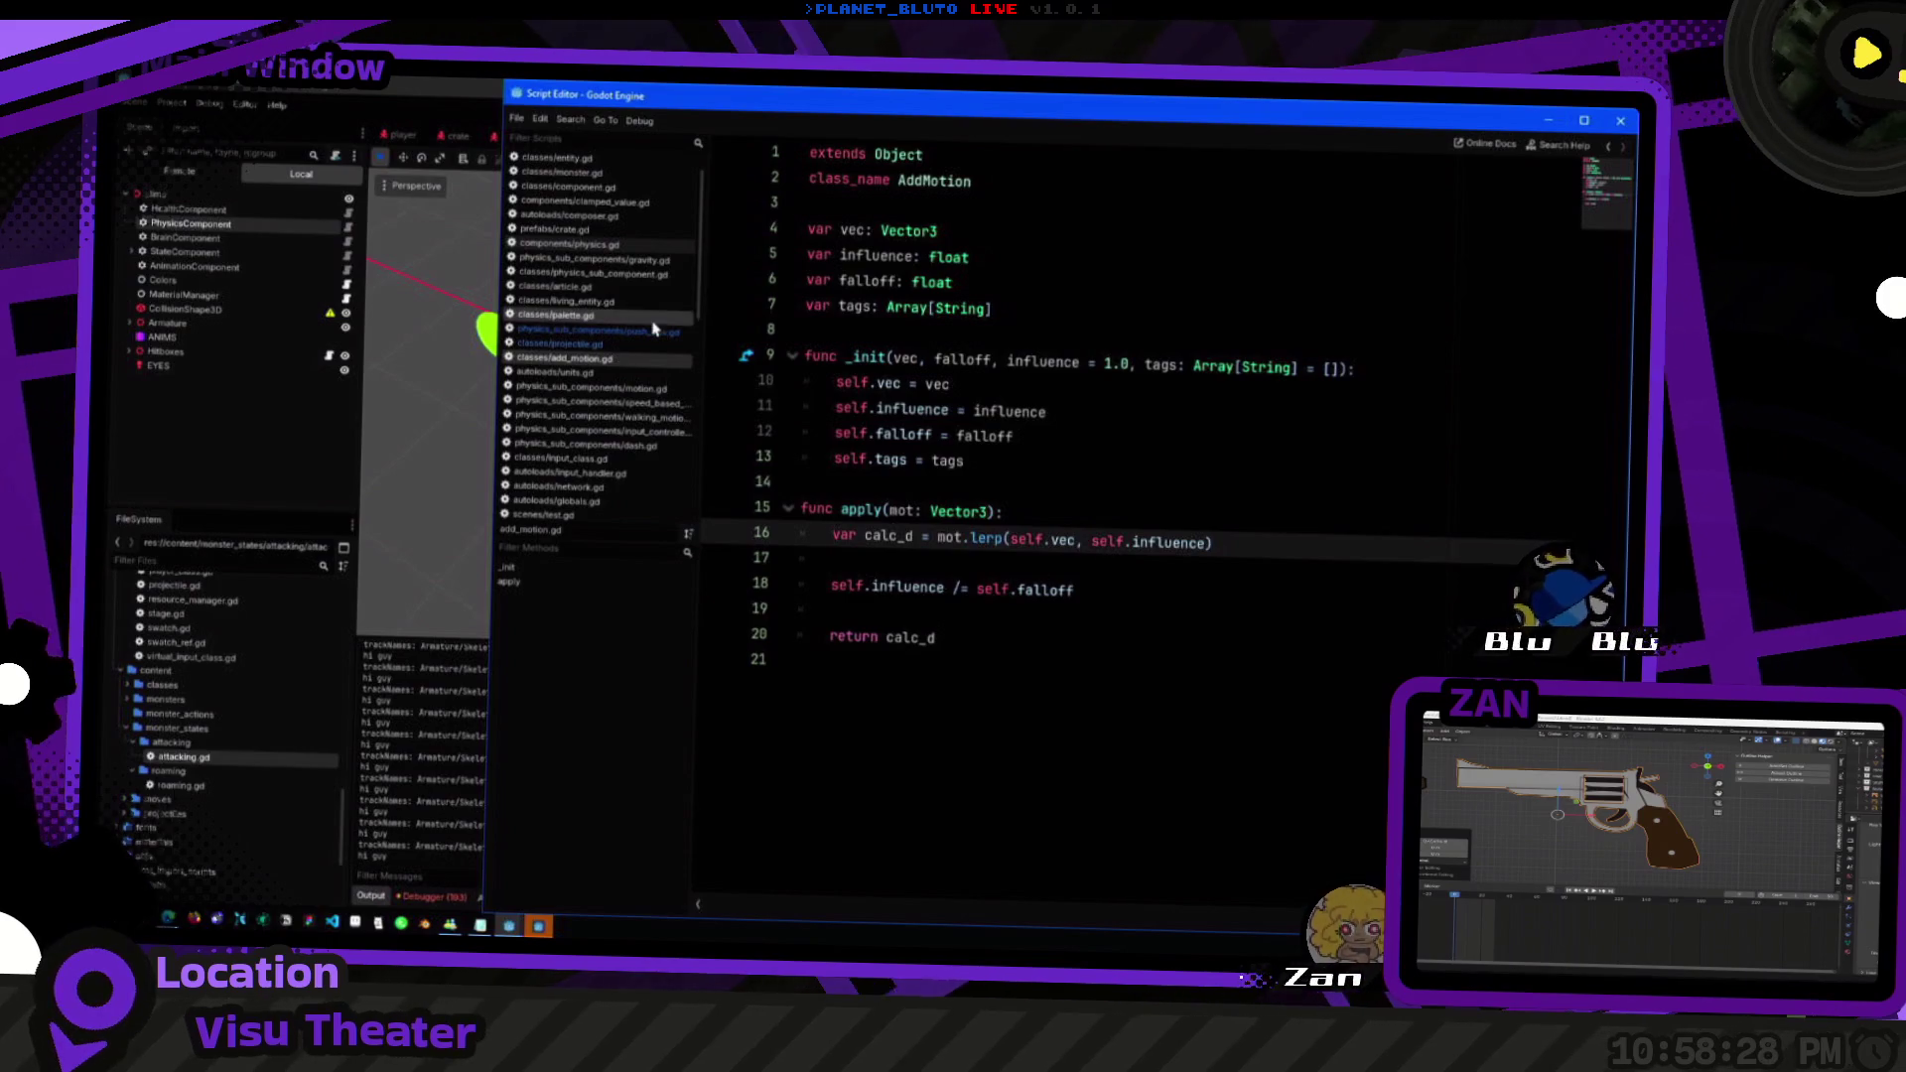
Open the AddMotionSubComponent definition from its reference in push_box.gd.
click(596, 316)
click(595, 358)
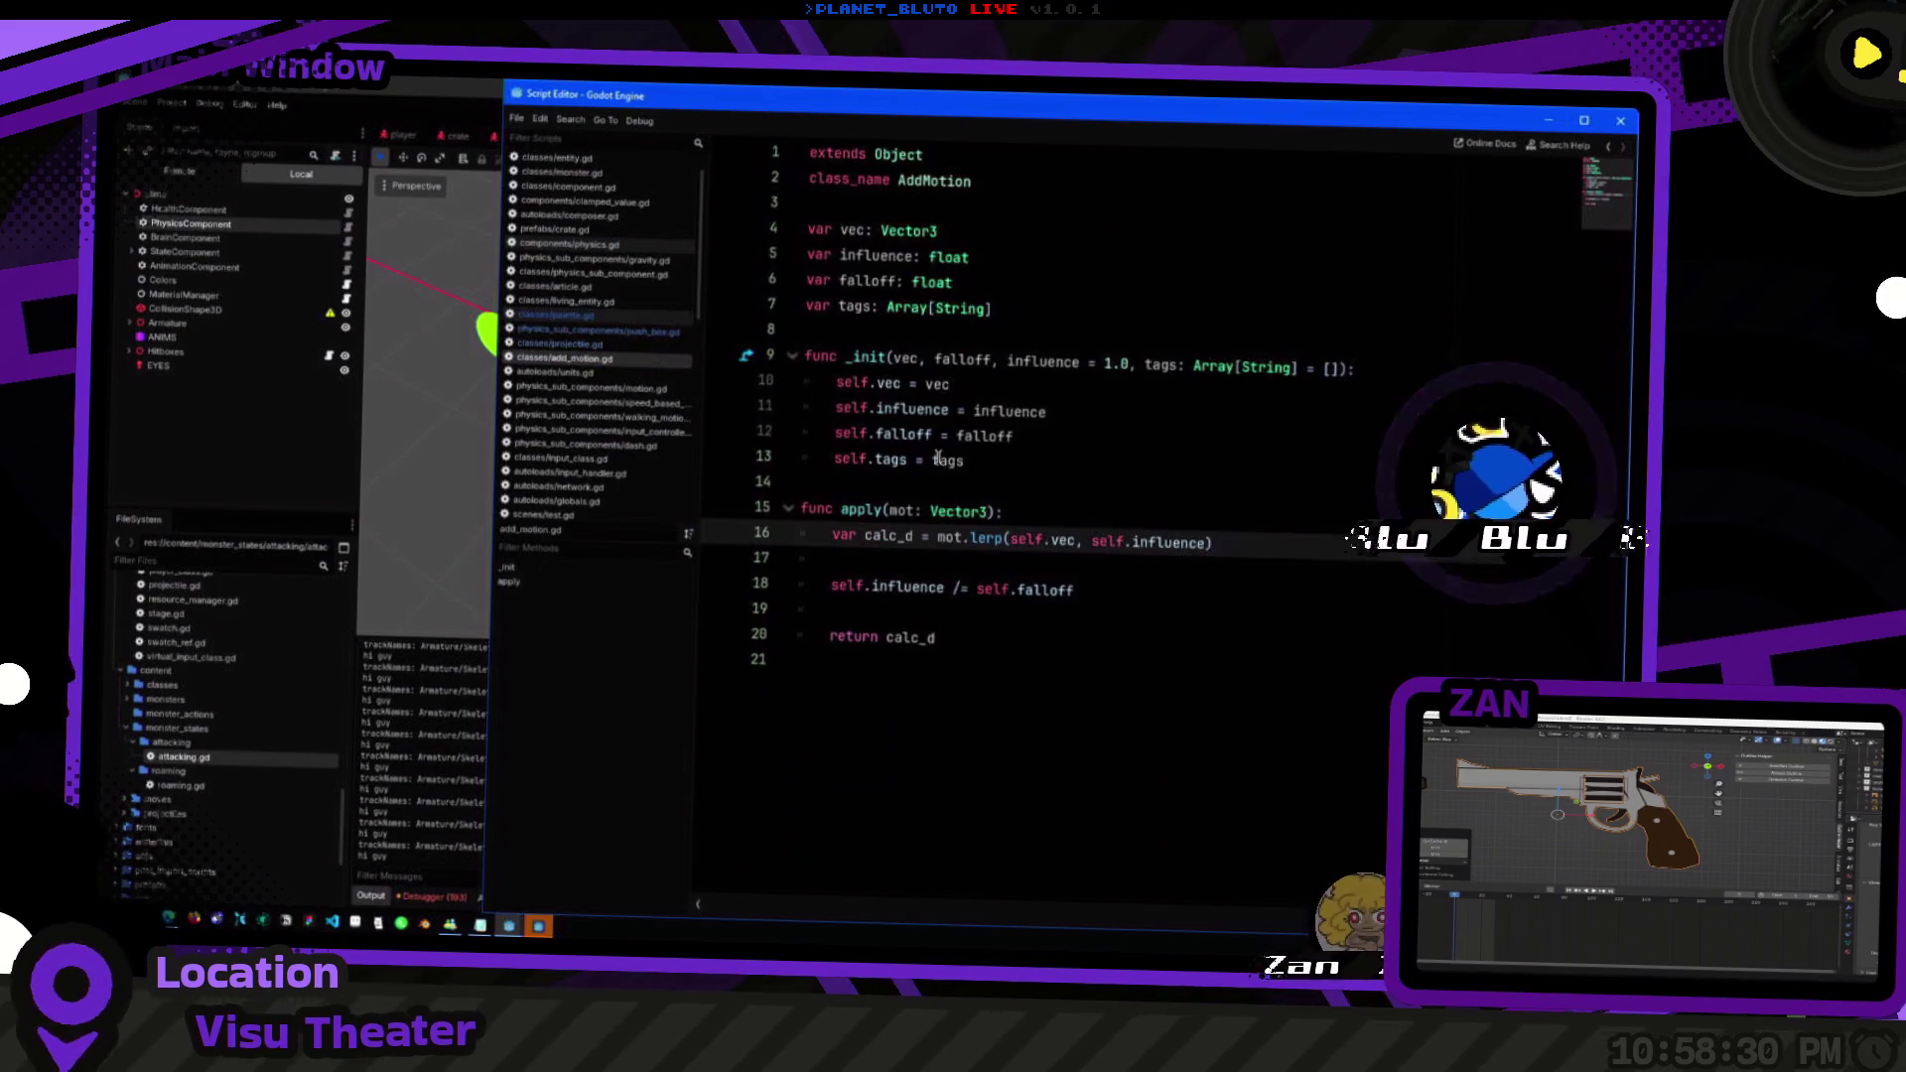
click(639, 333)
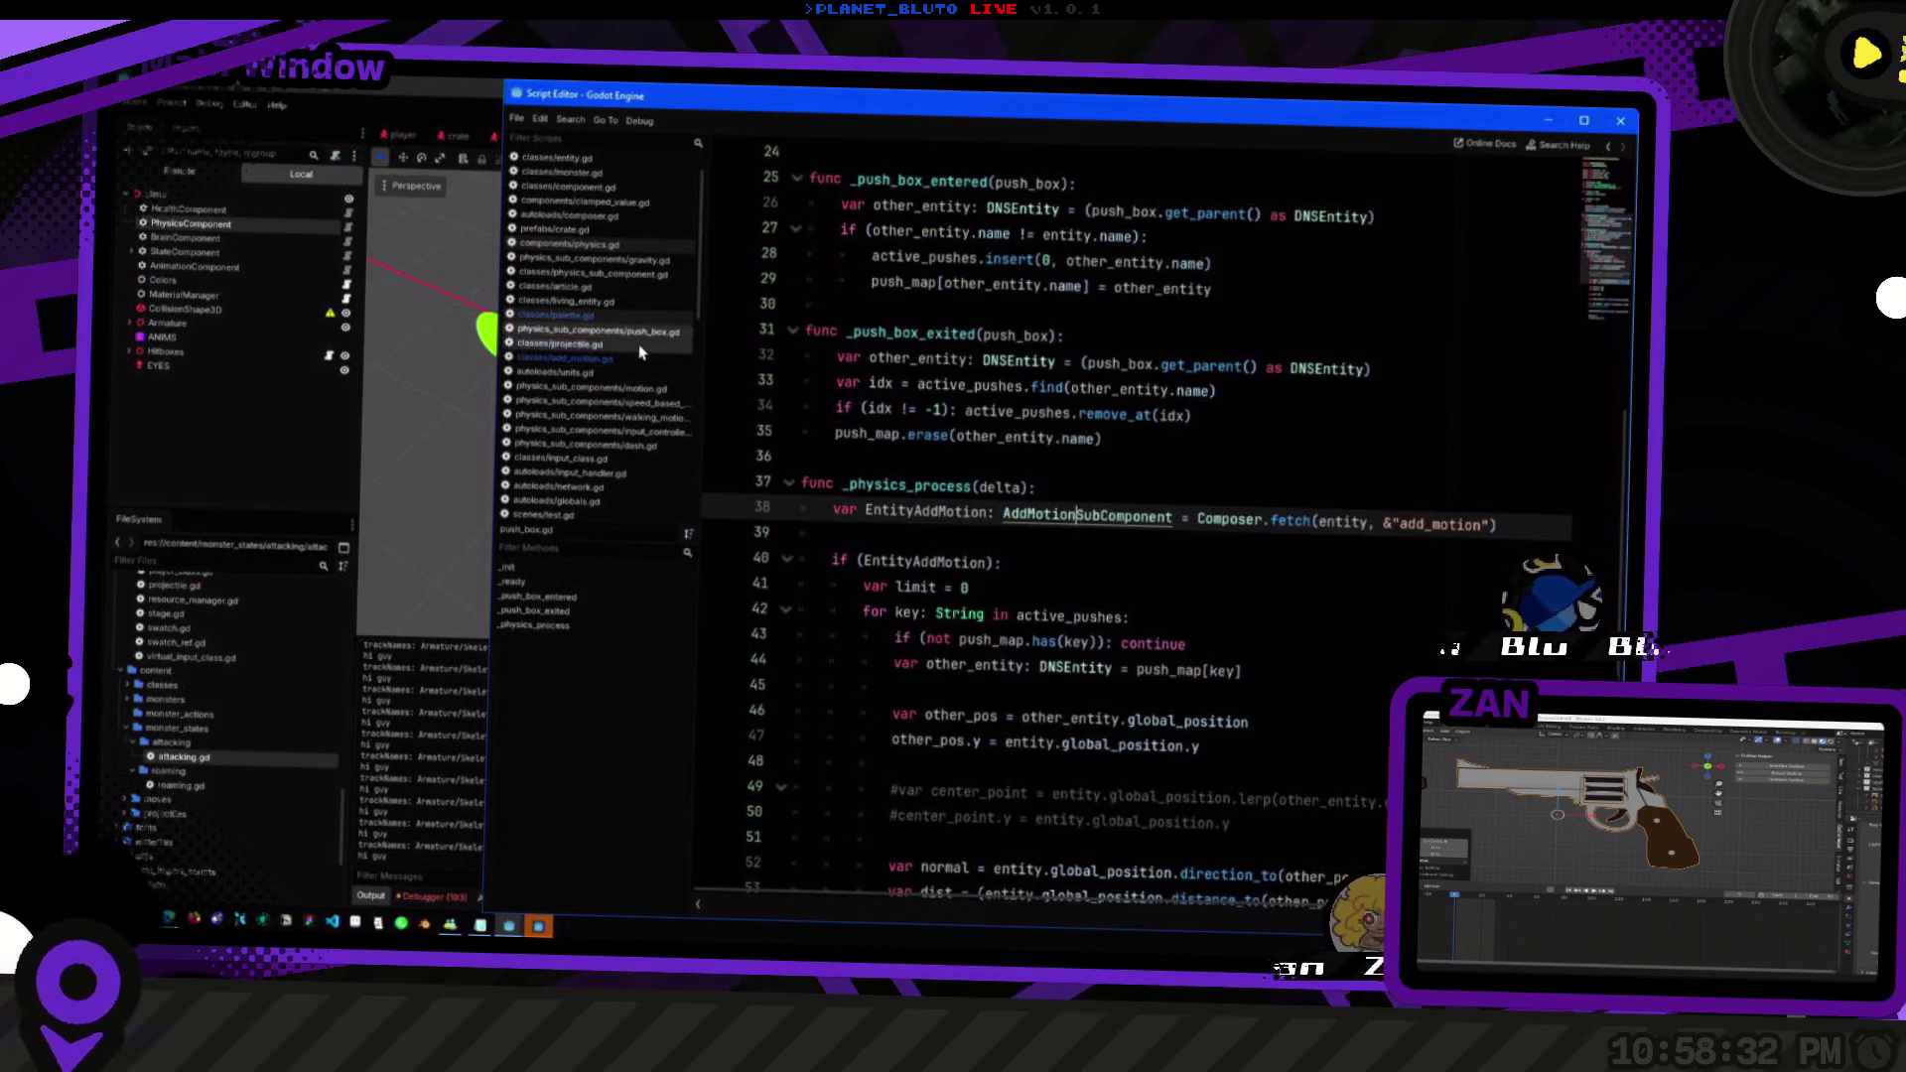
click(651, 359)
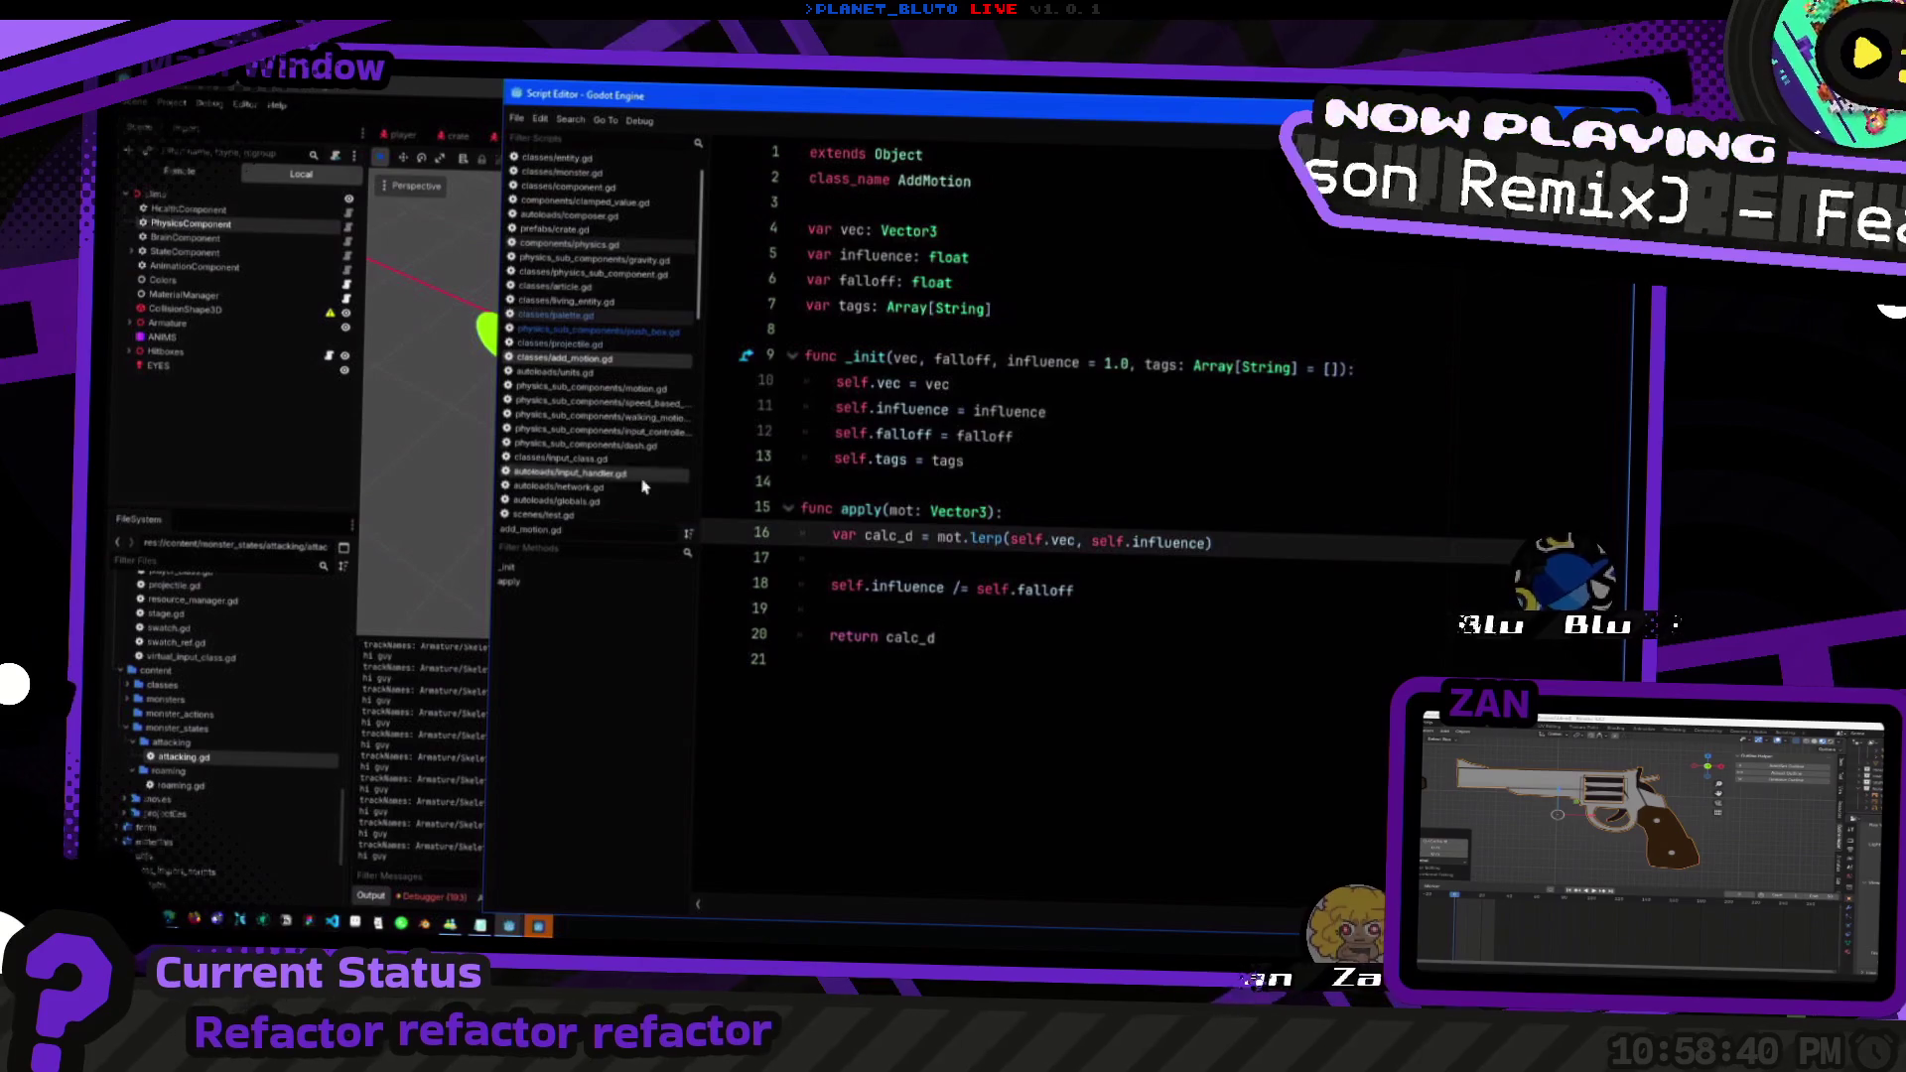
scroll(643, 449, down, 3)
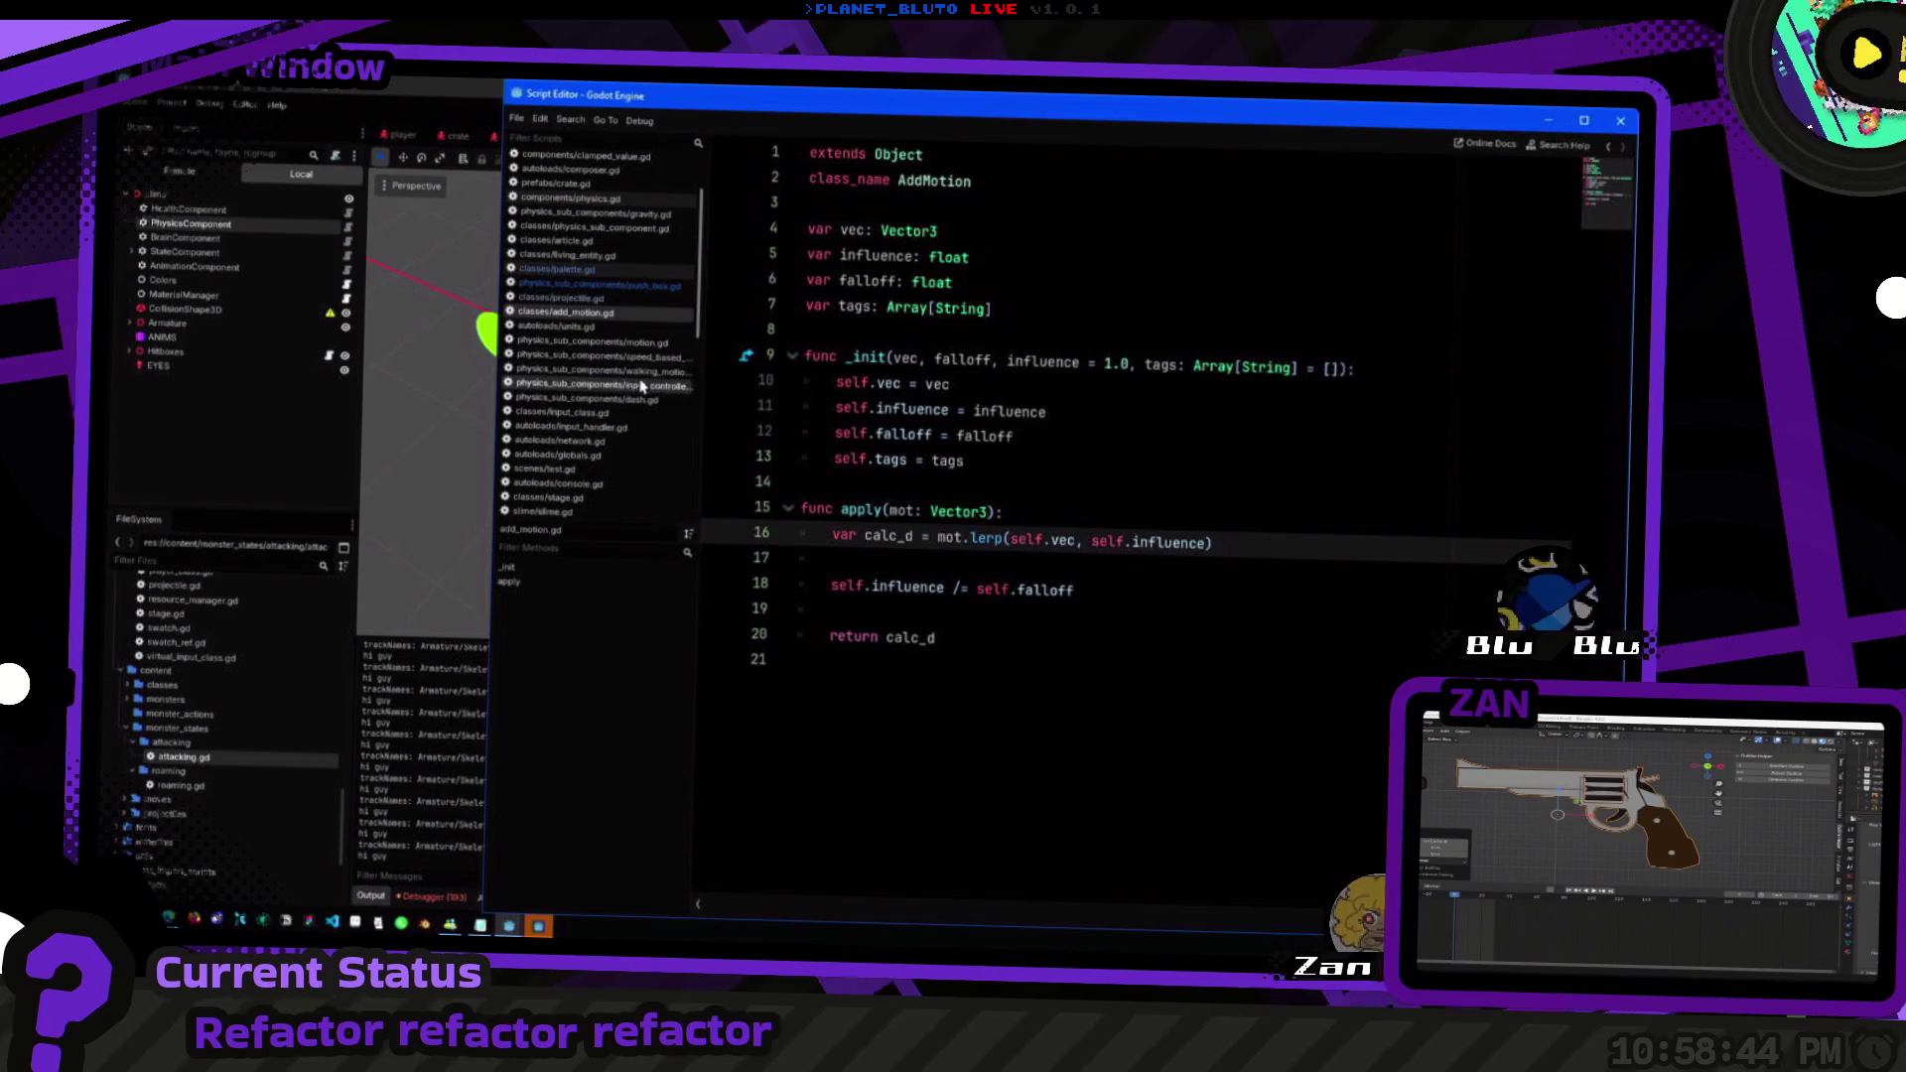
click(643, 291)
scroll(834, 450, down, 3)
scroll(1146, 699, up, 4)
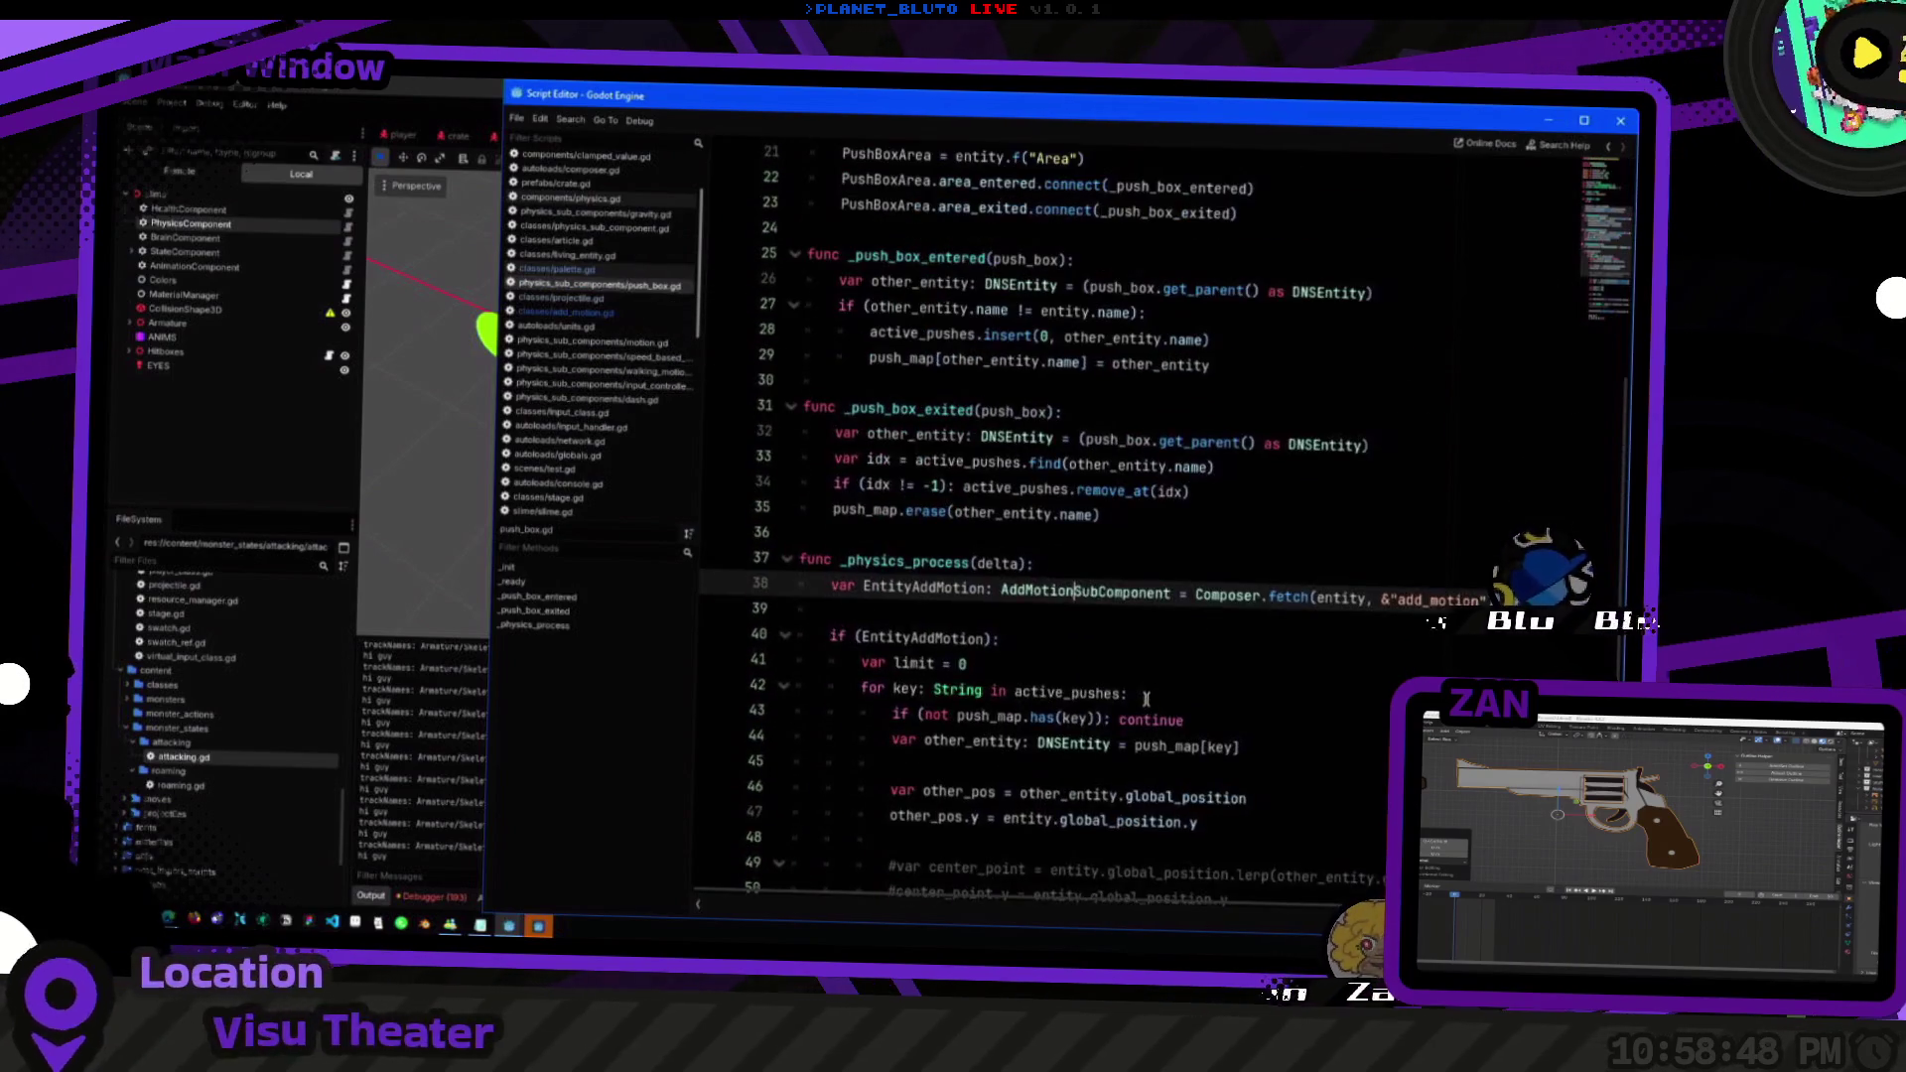
ctrl+click(1066, 594)
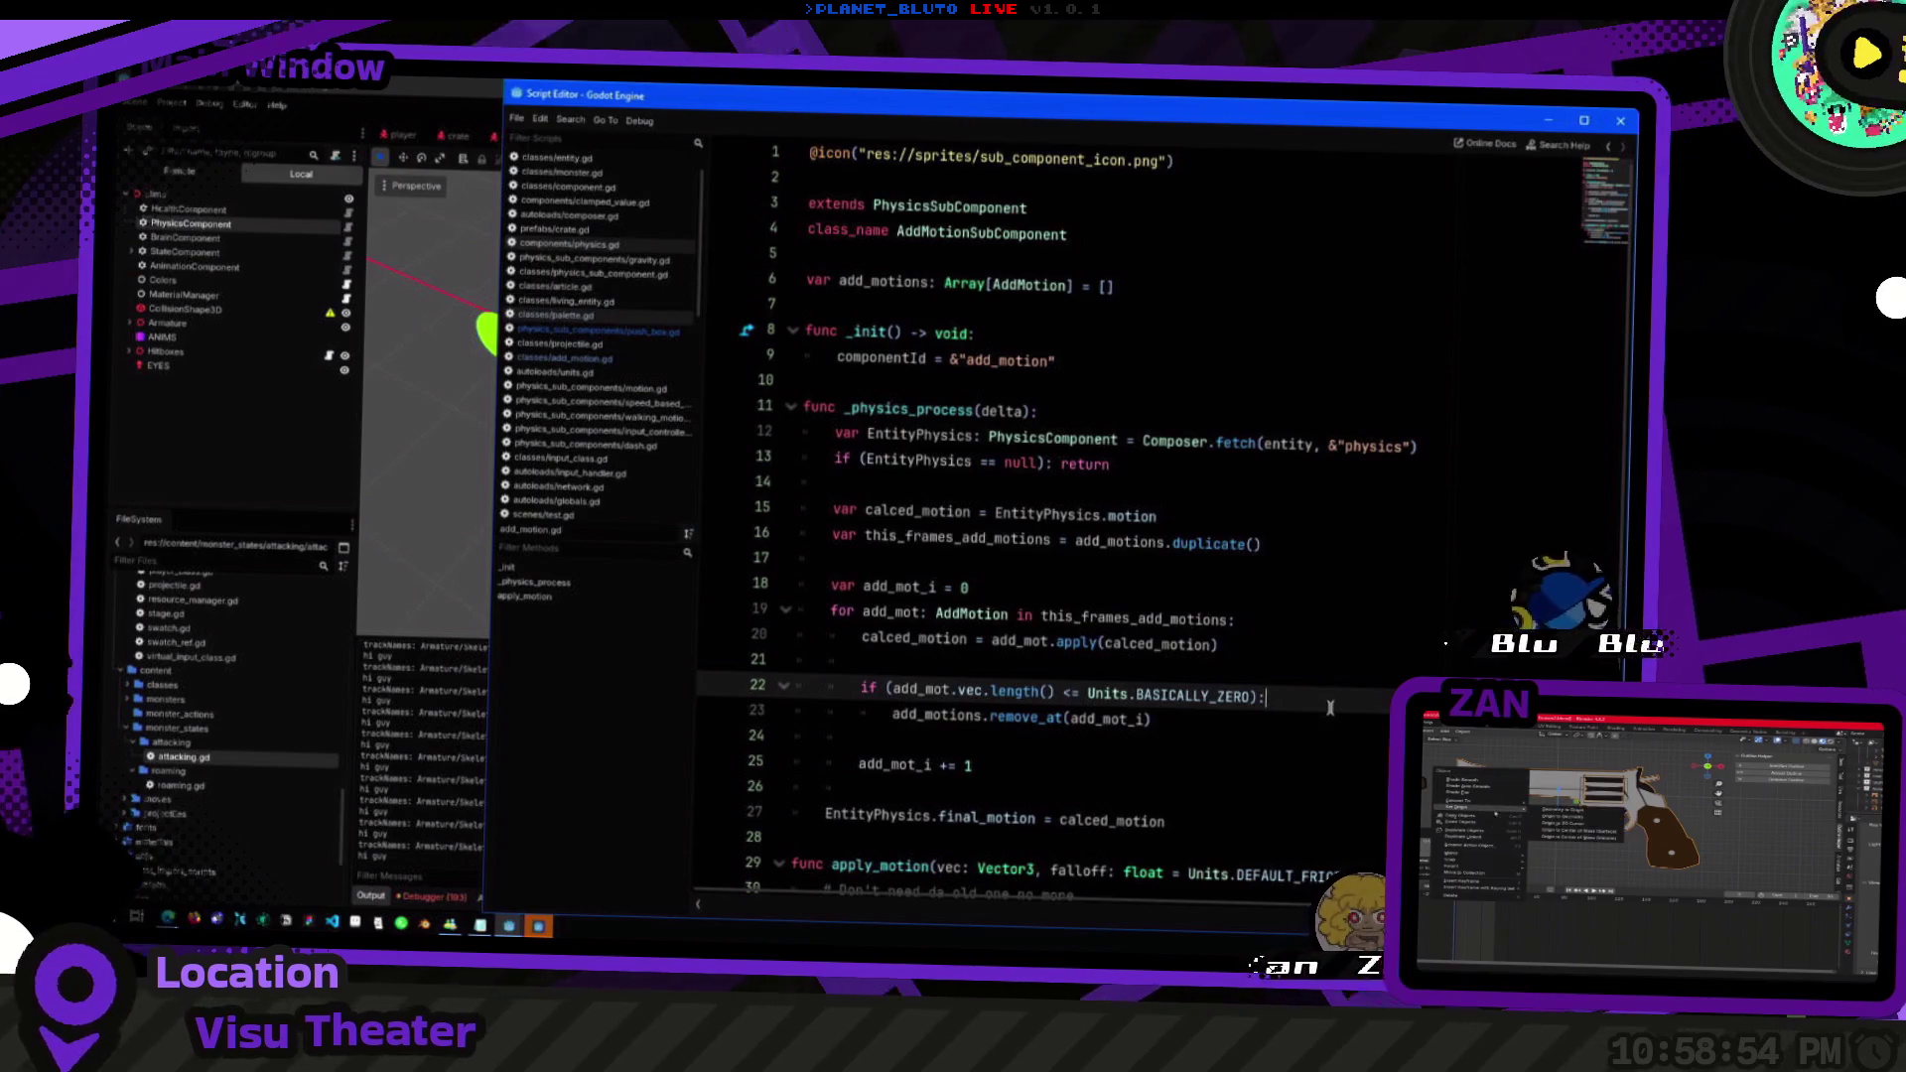
Look over the sub-component script around its _init line.
scroll(1345, 672, down, 3)
scroll(1331, 657, up, 3)
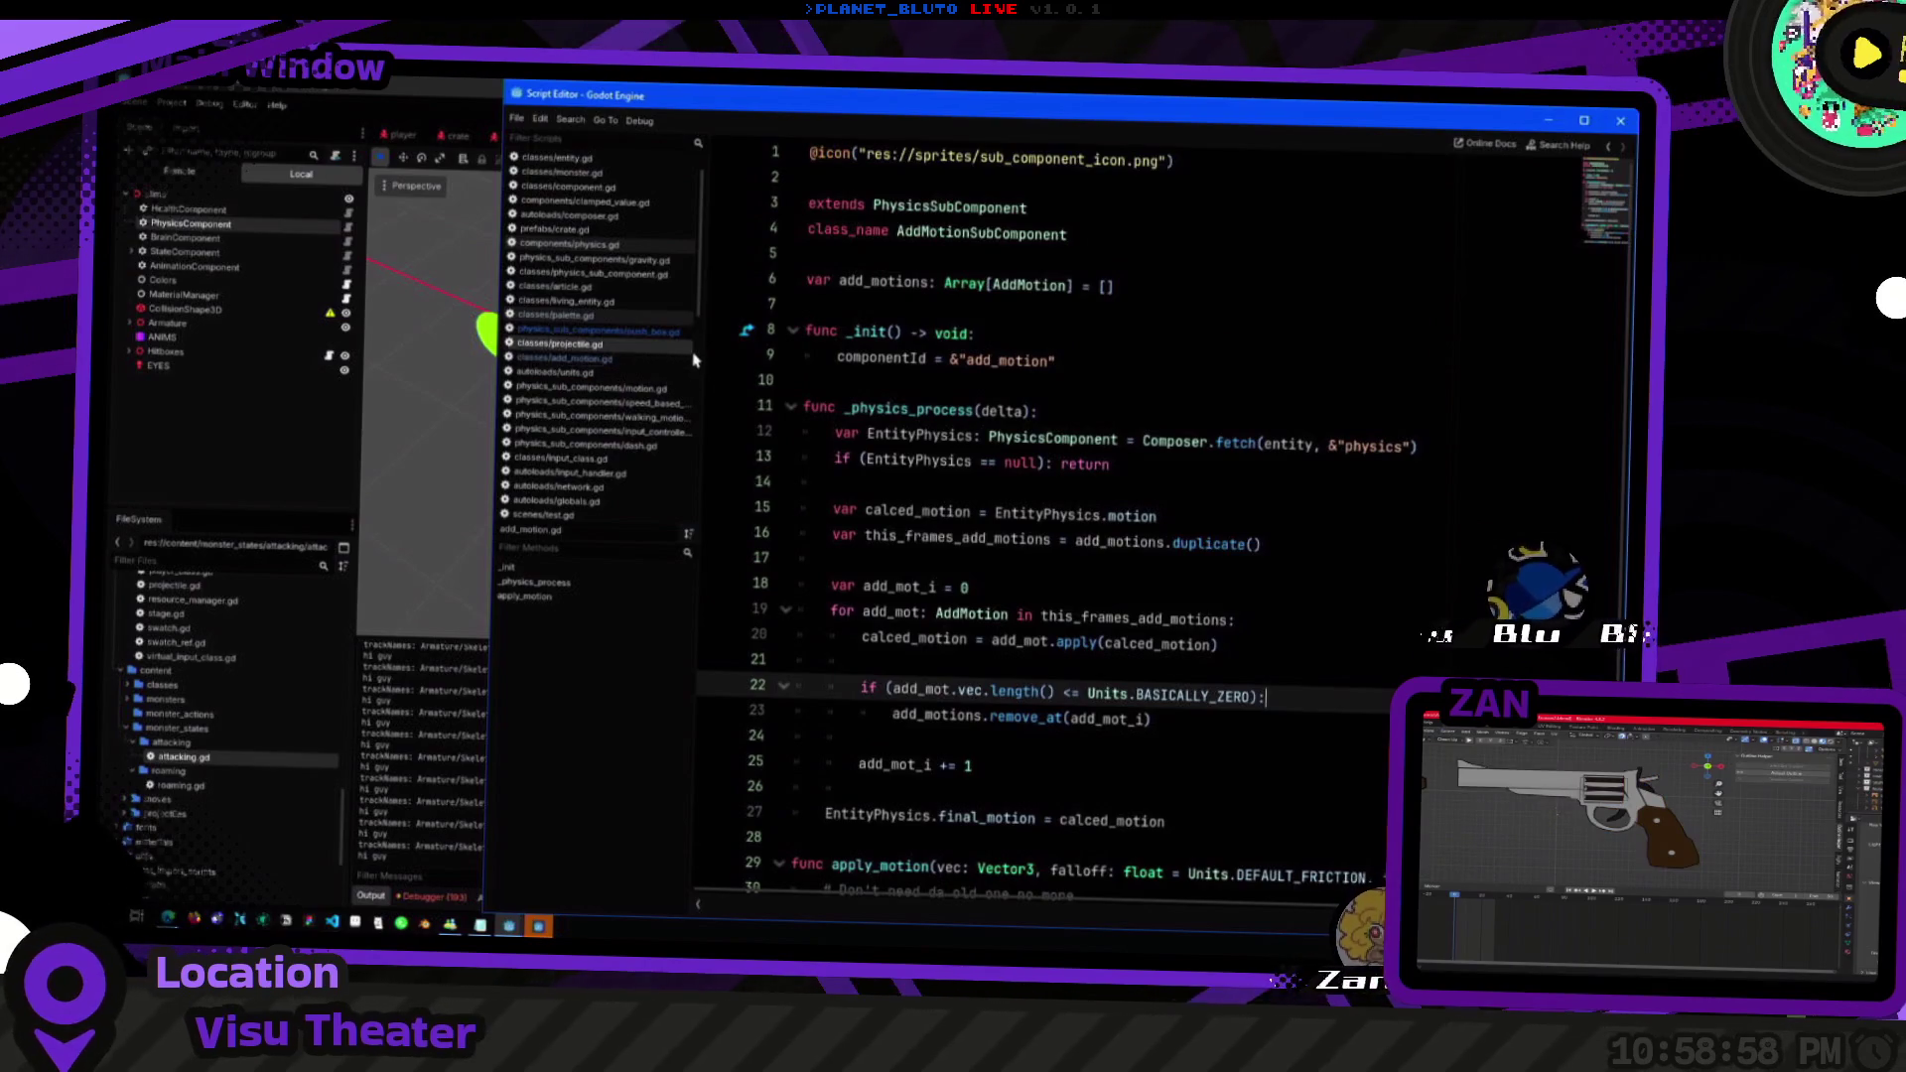
click(1142, 348)
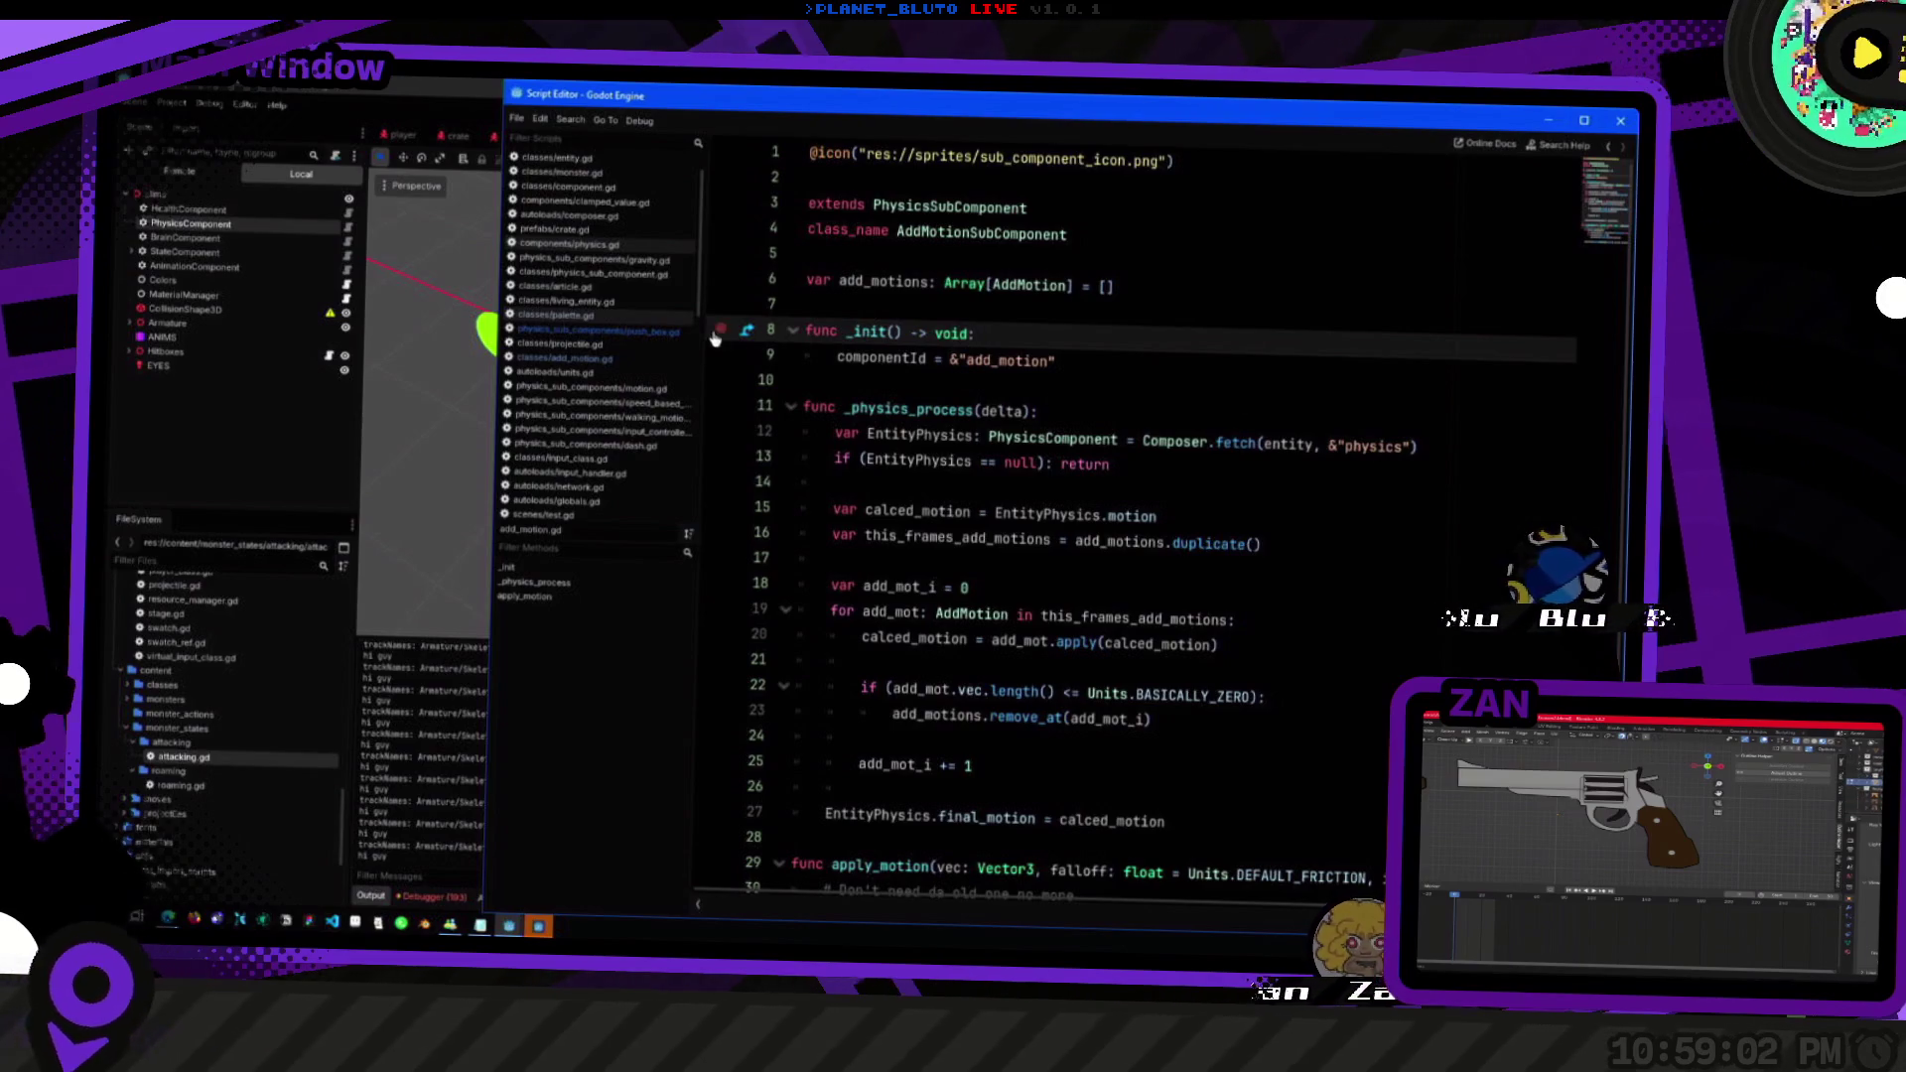
scroll(669, 433, down, 5)
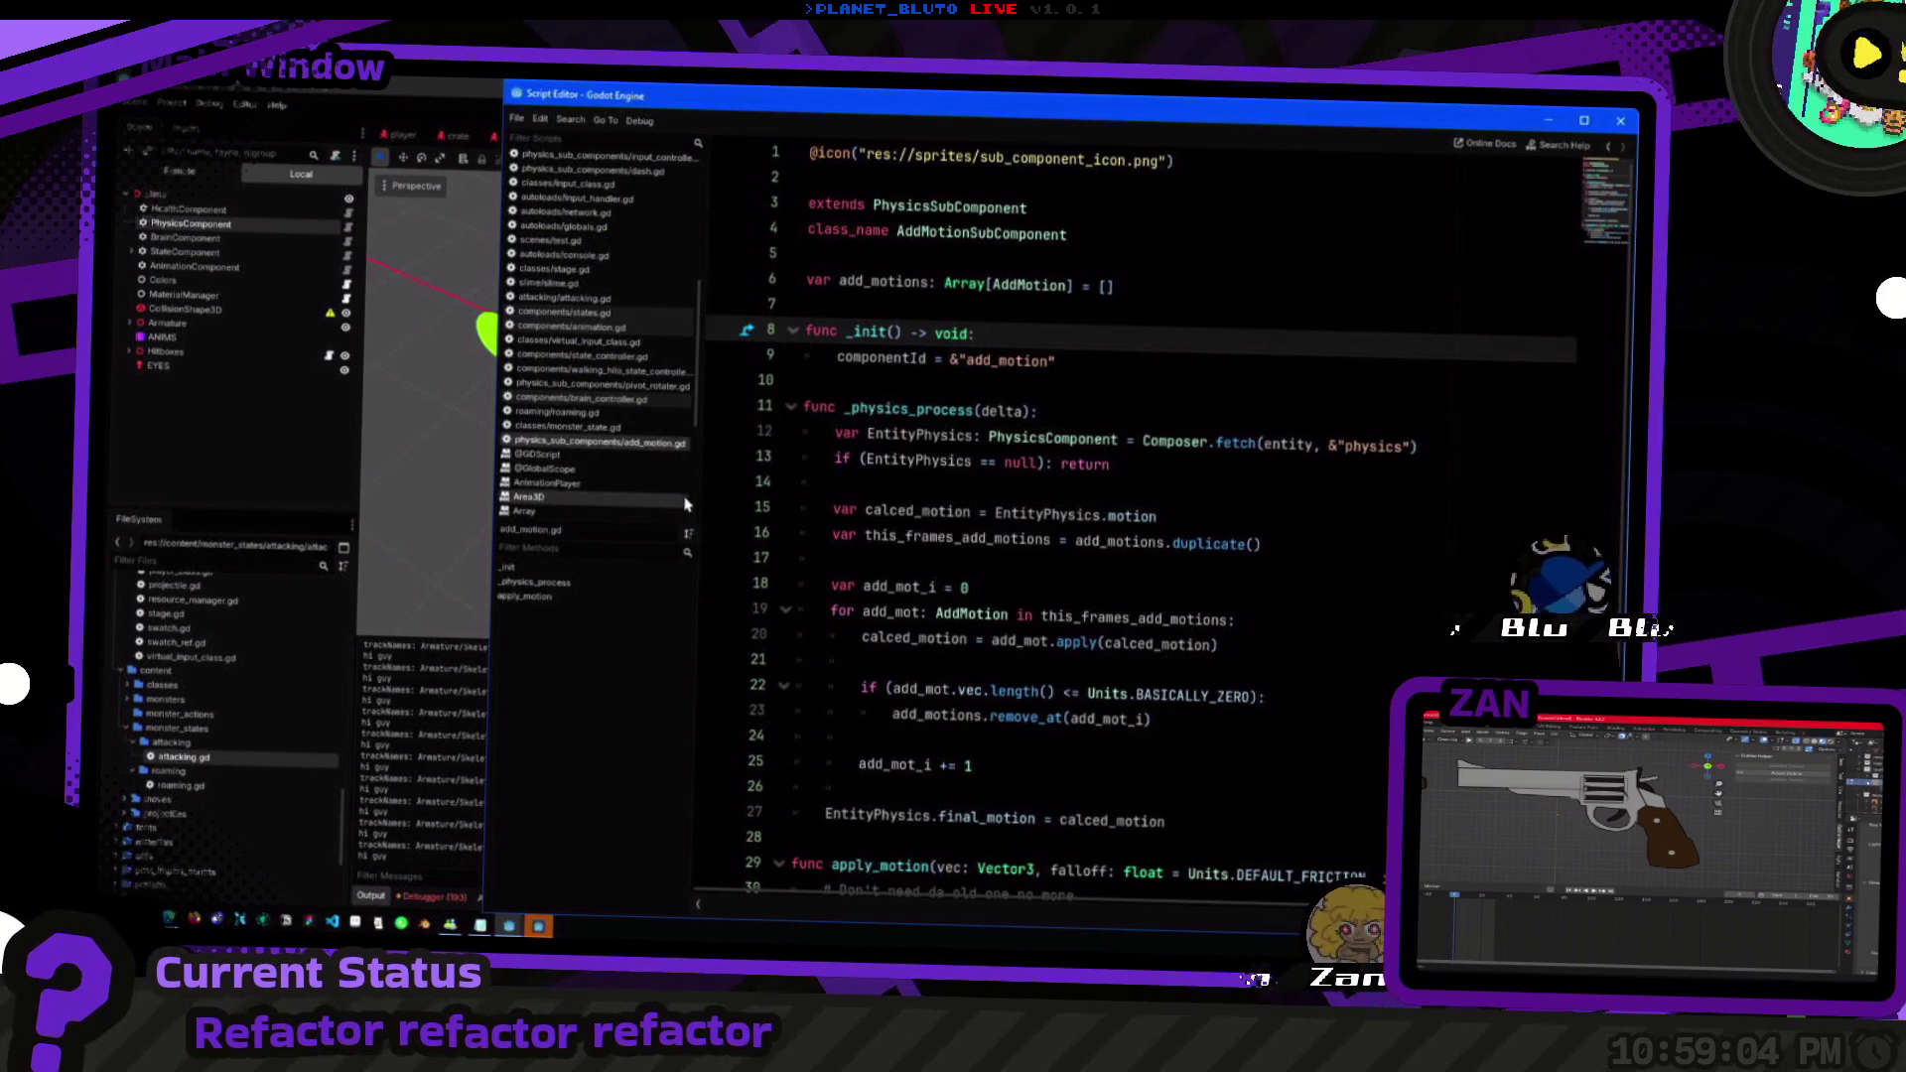
scroll(625, 442, up, 3)
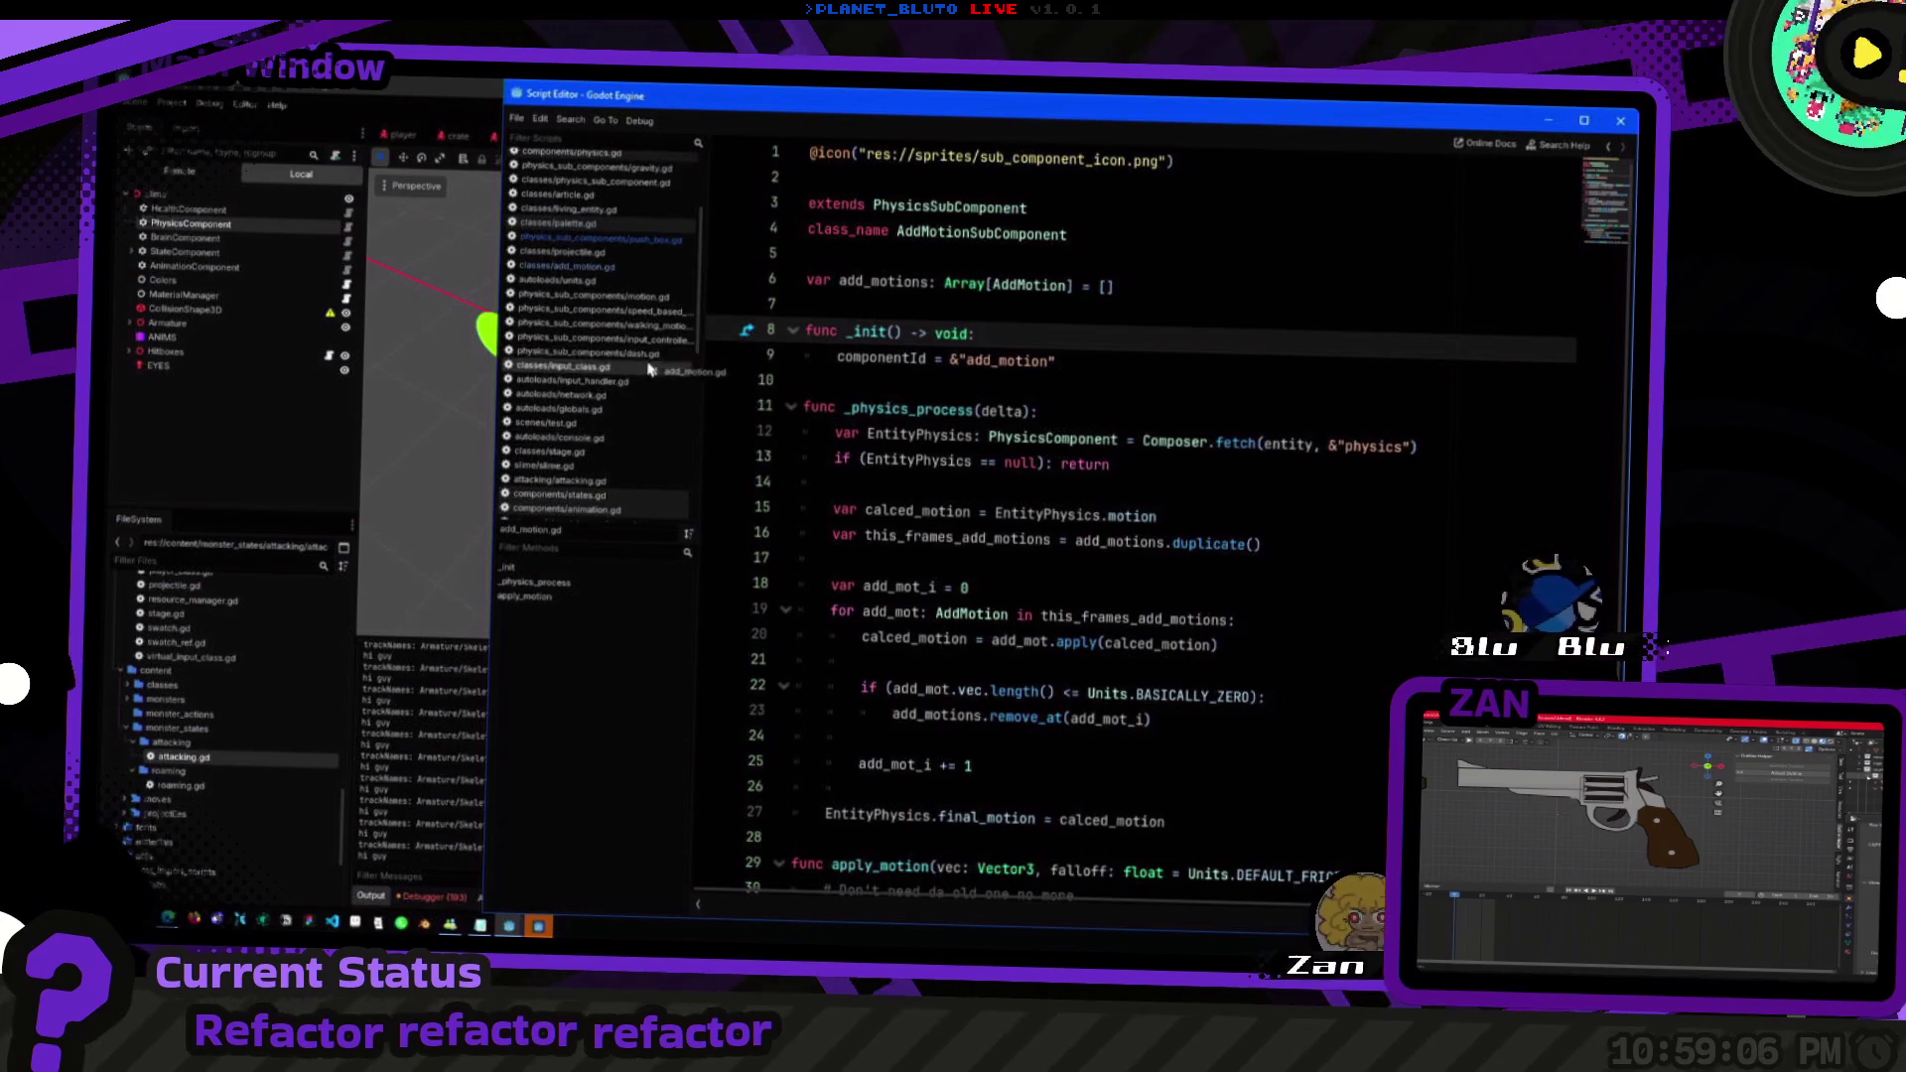
scroll(653, 387, up, 1)
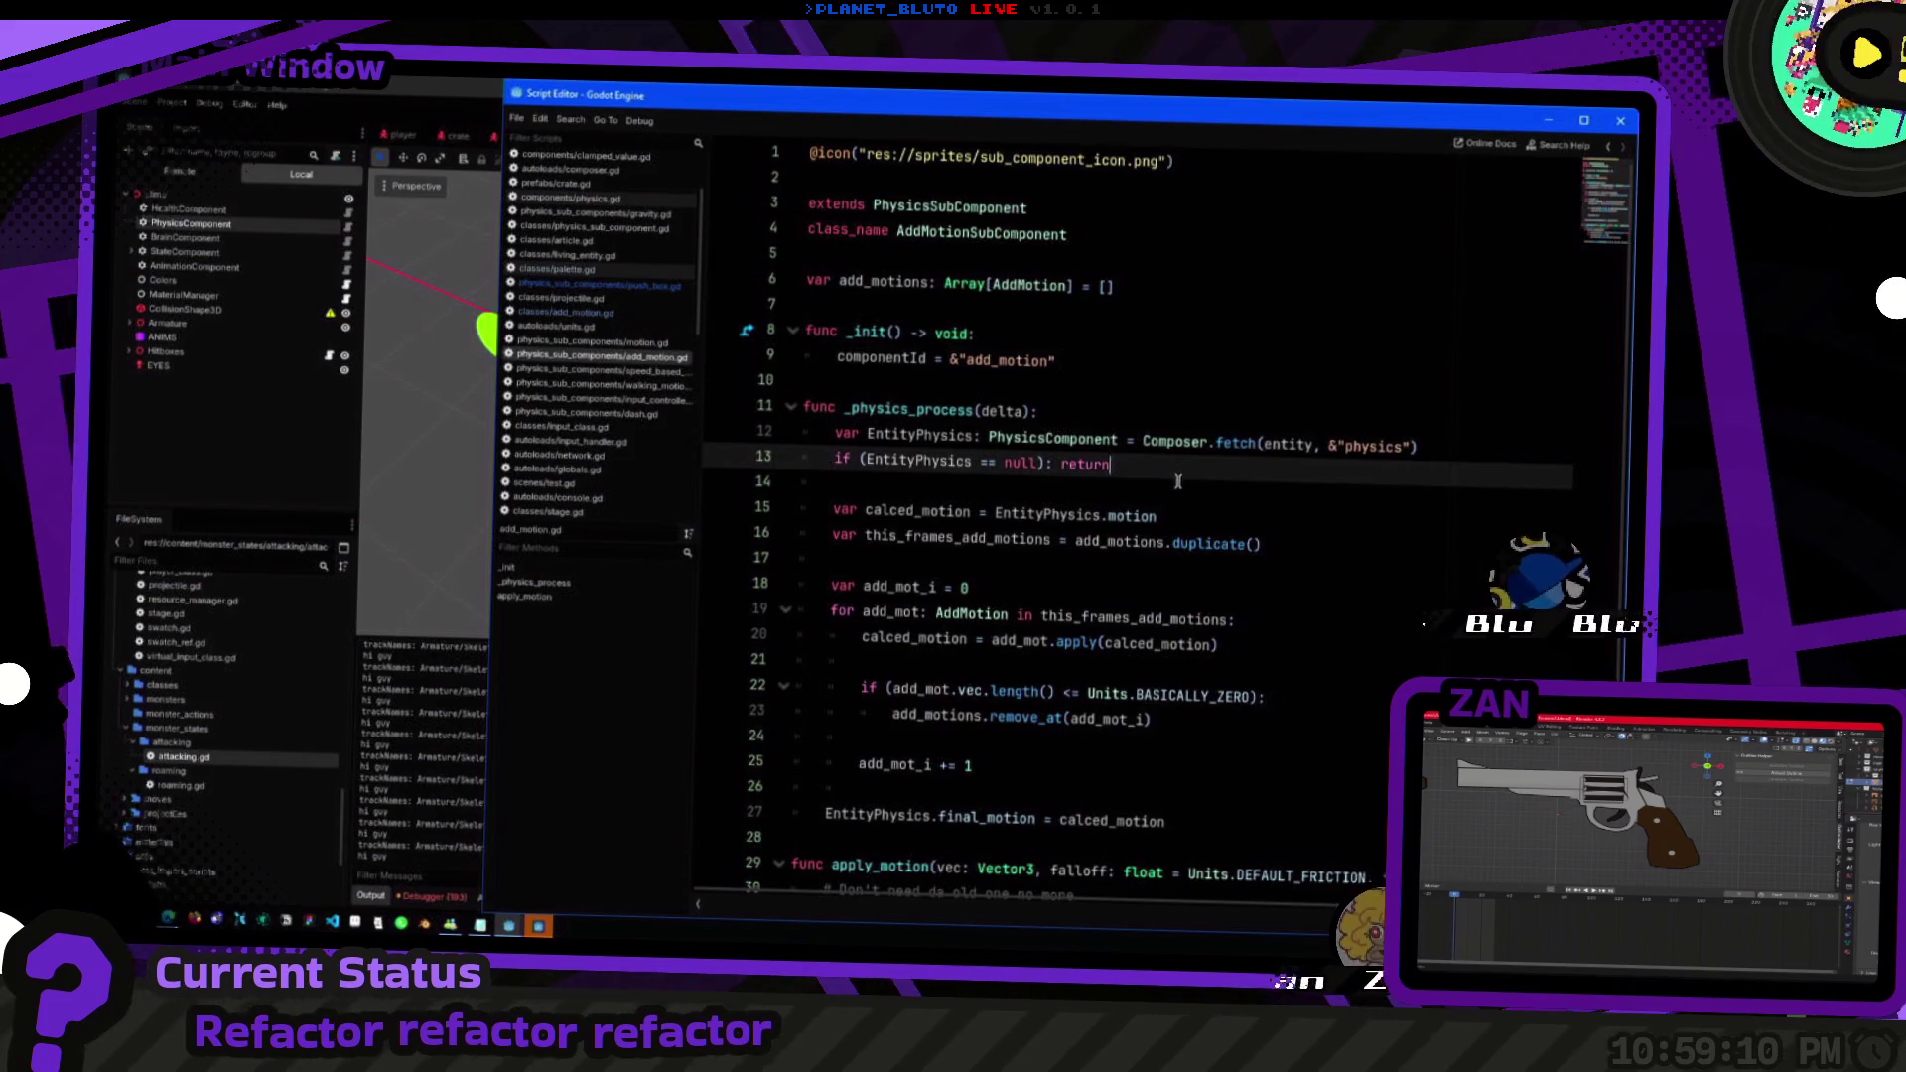
Change line 22's removal check from vec.length() to influence, then save and run the game.
key(alt+Tab)
key(alt+Tab)
scroll(1084, 553, down, 3)
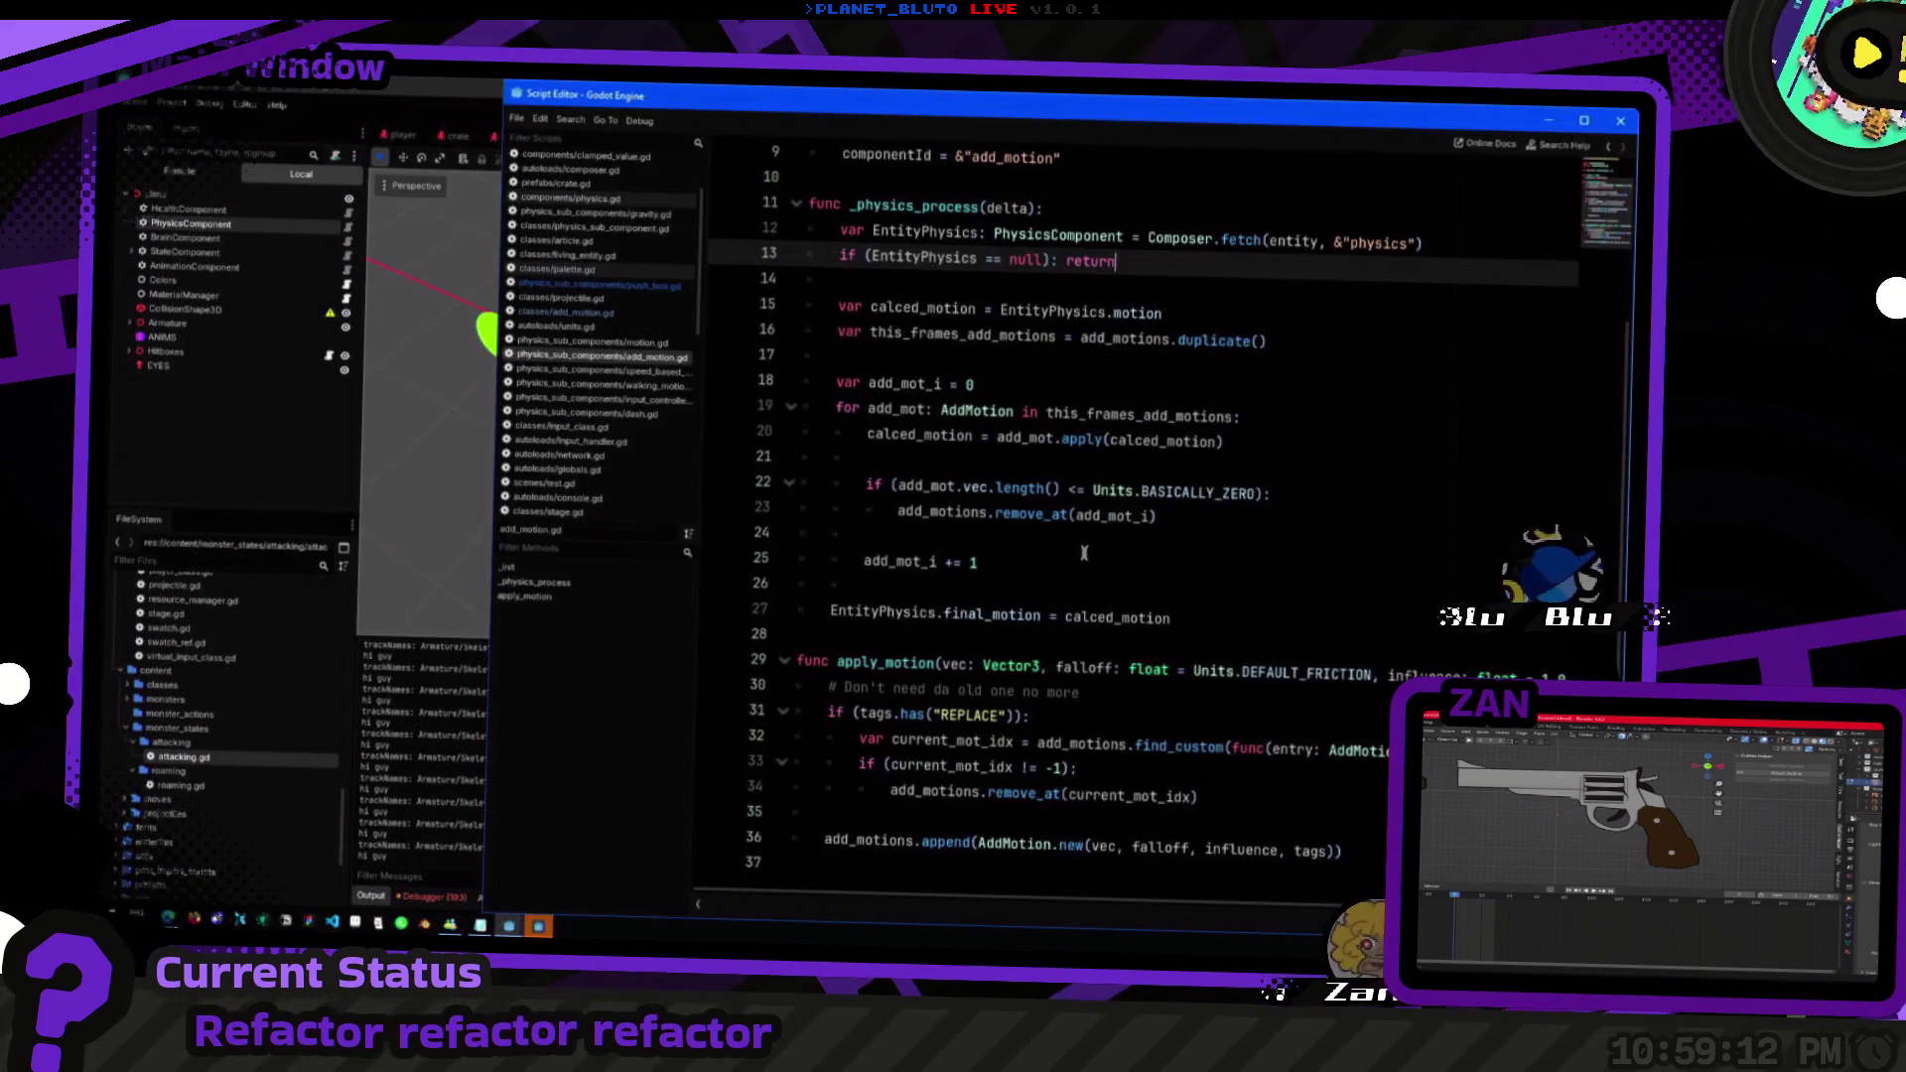
click(963, 488)
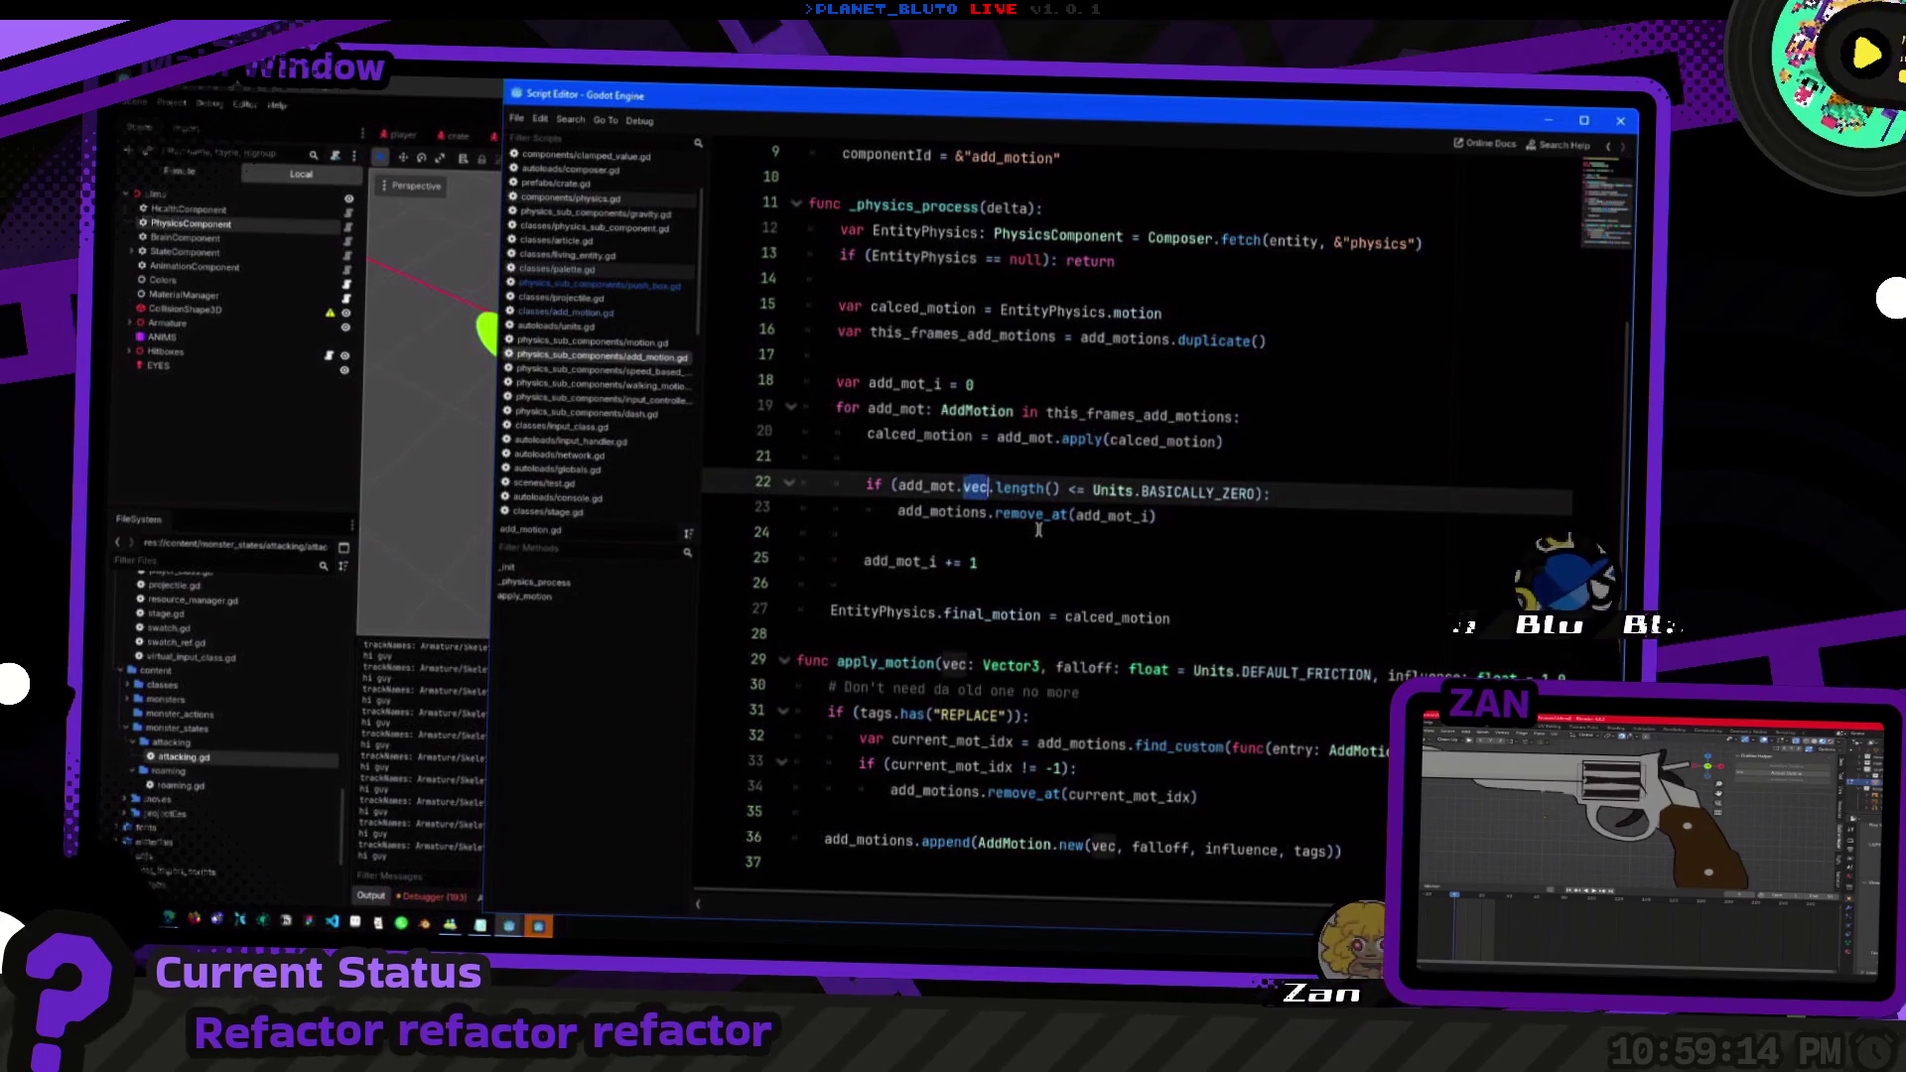
text(in)
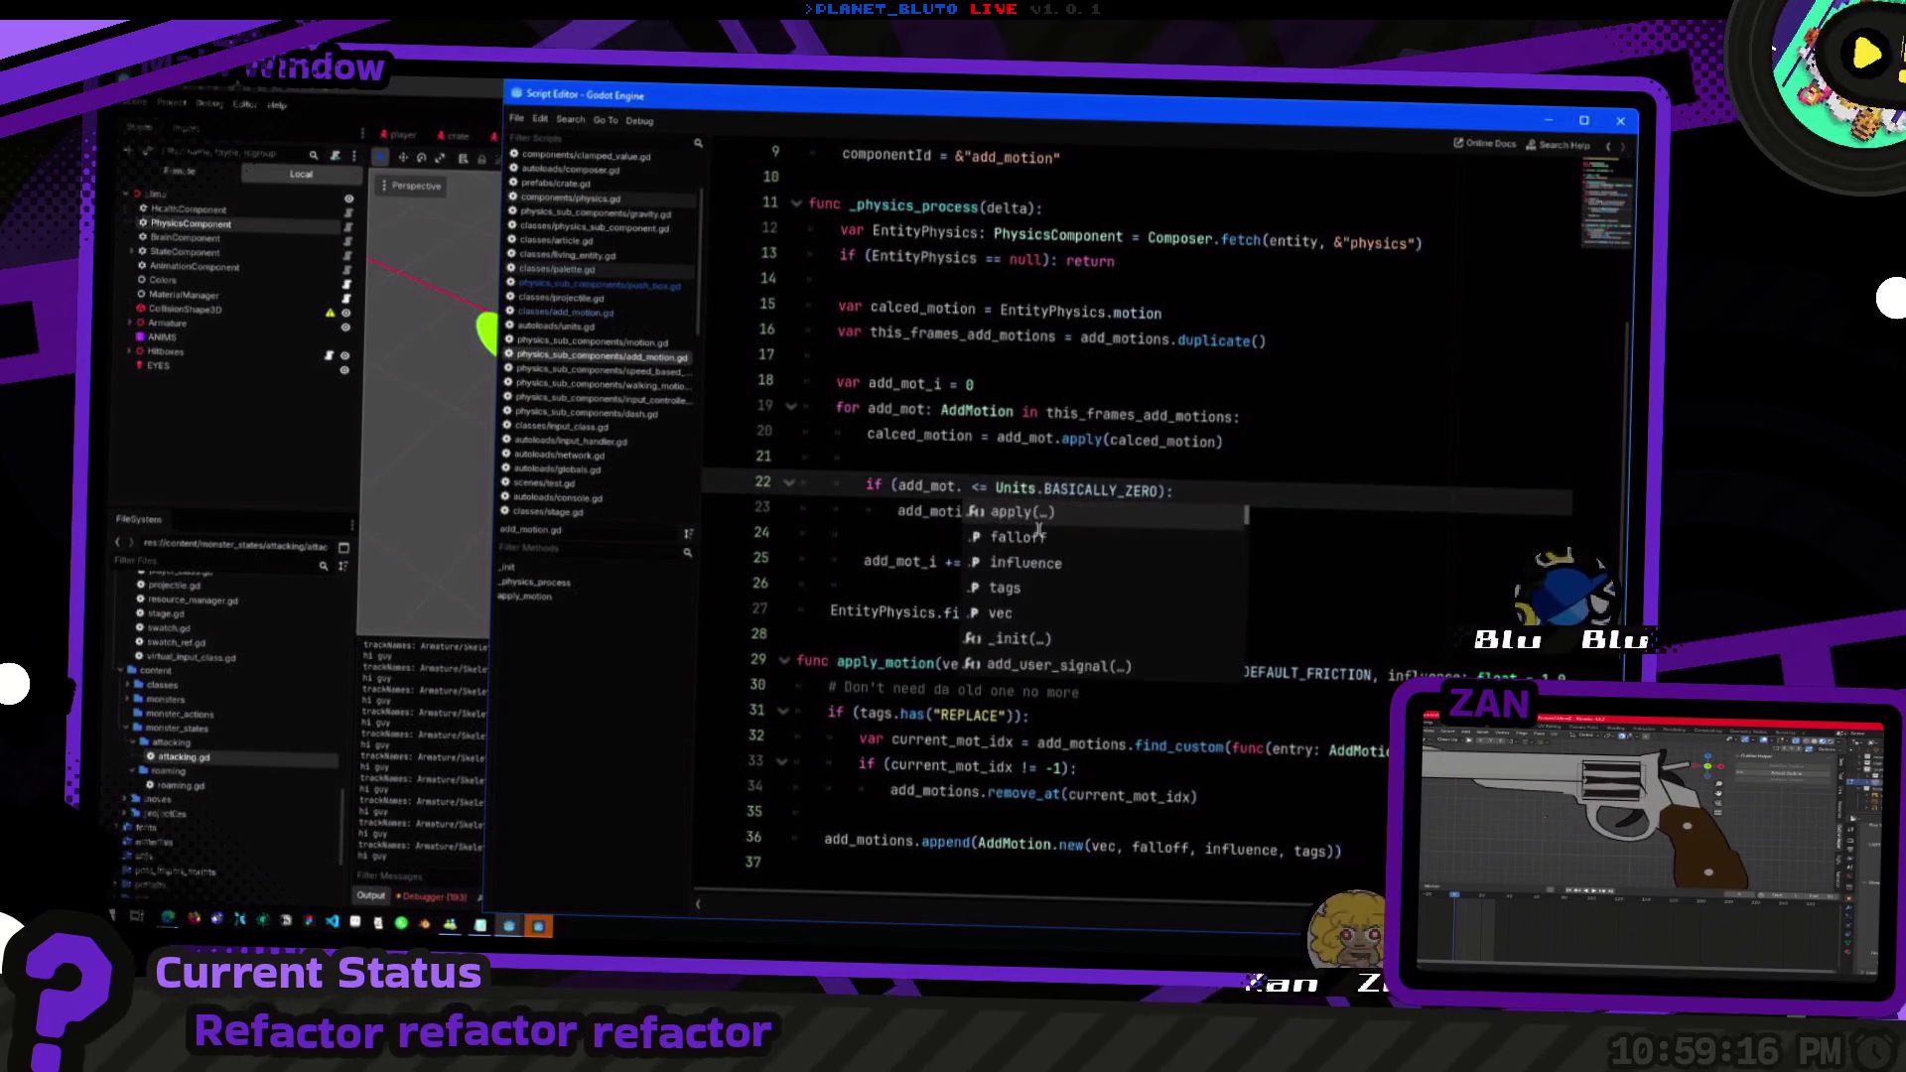
key(Return)
key(End)
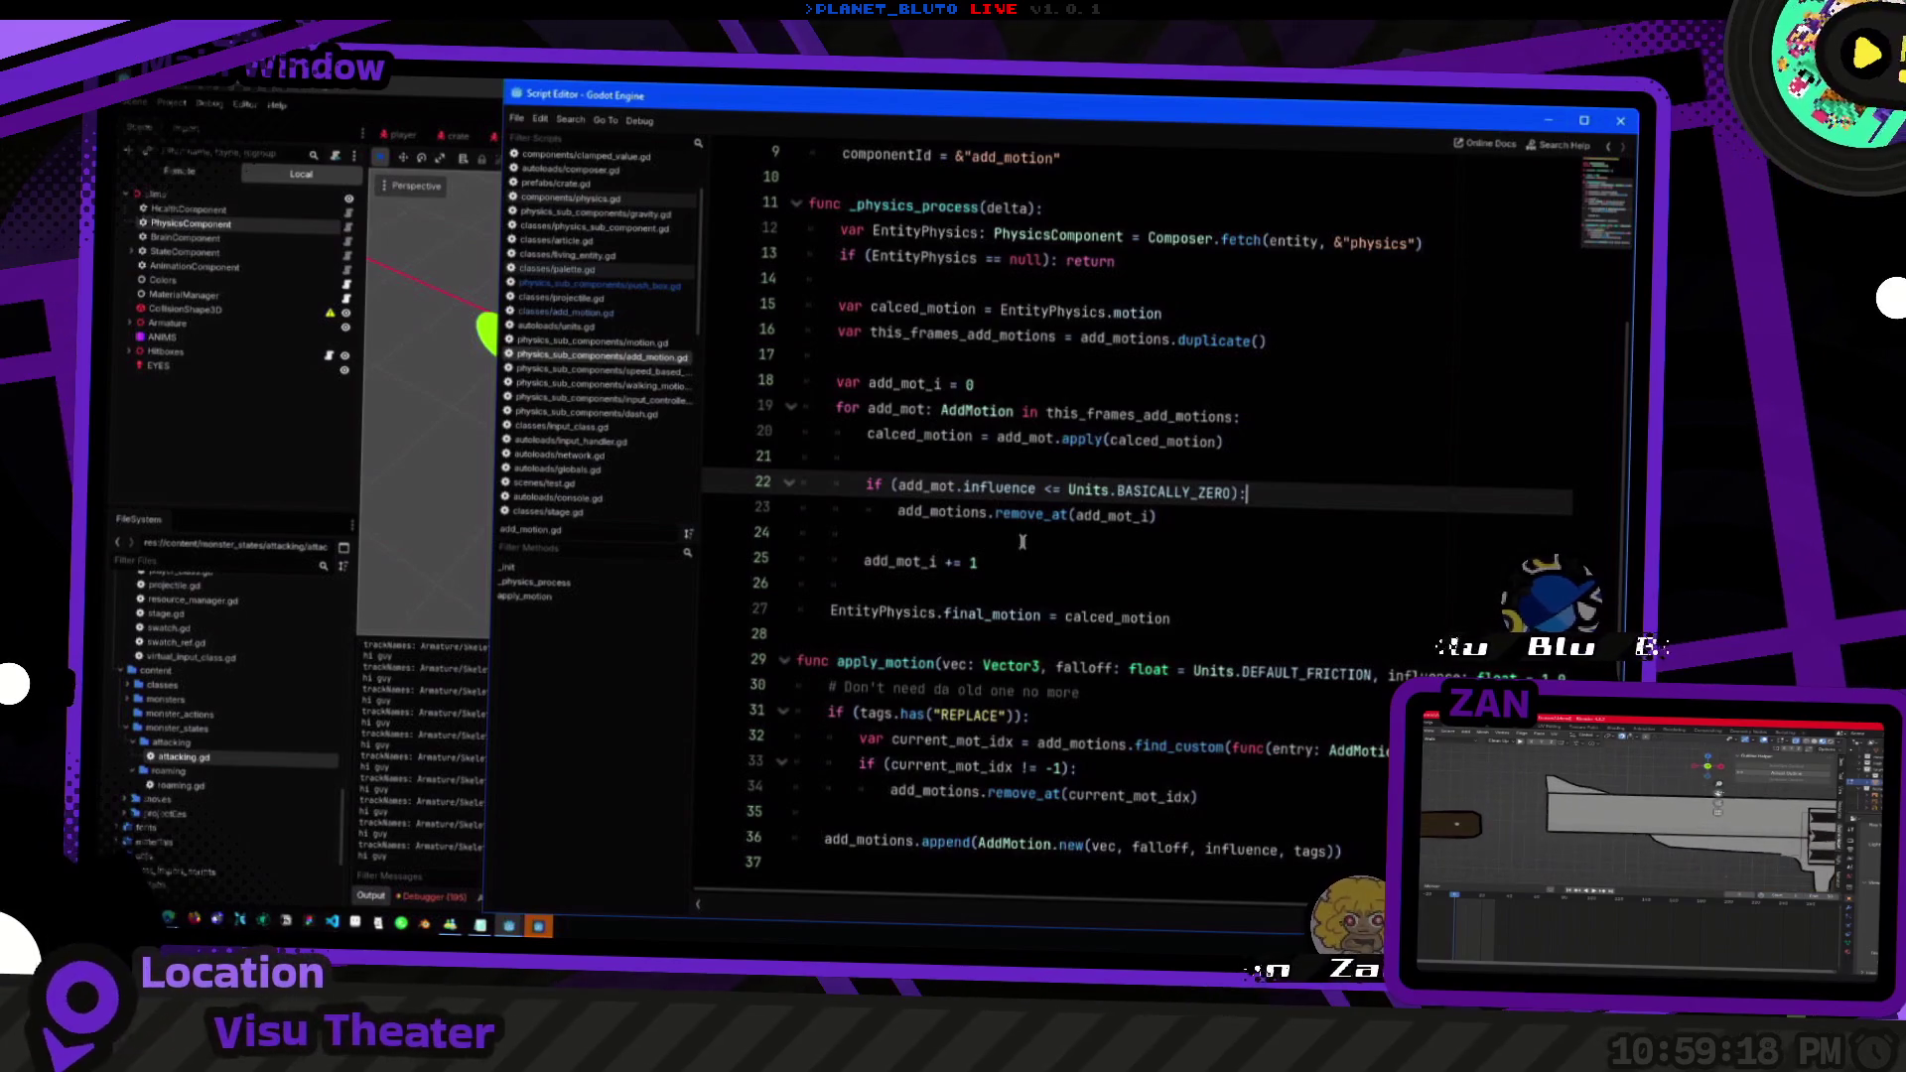
key(alt+Tab)
key(F5)
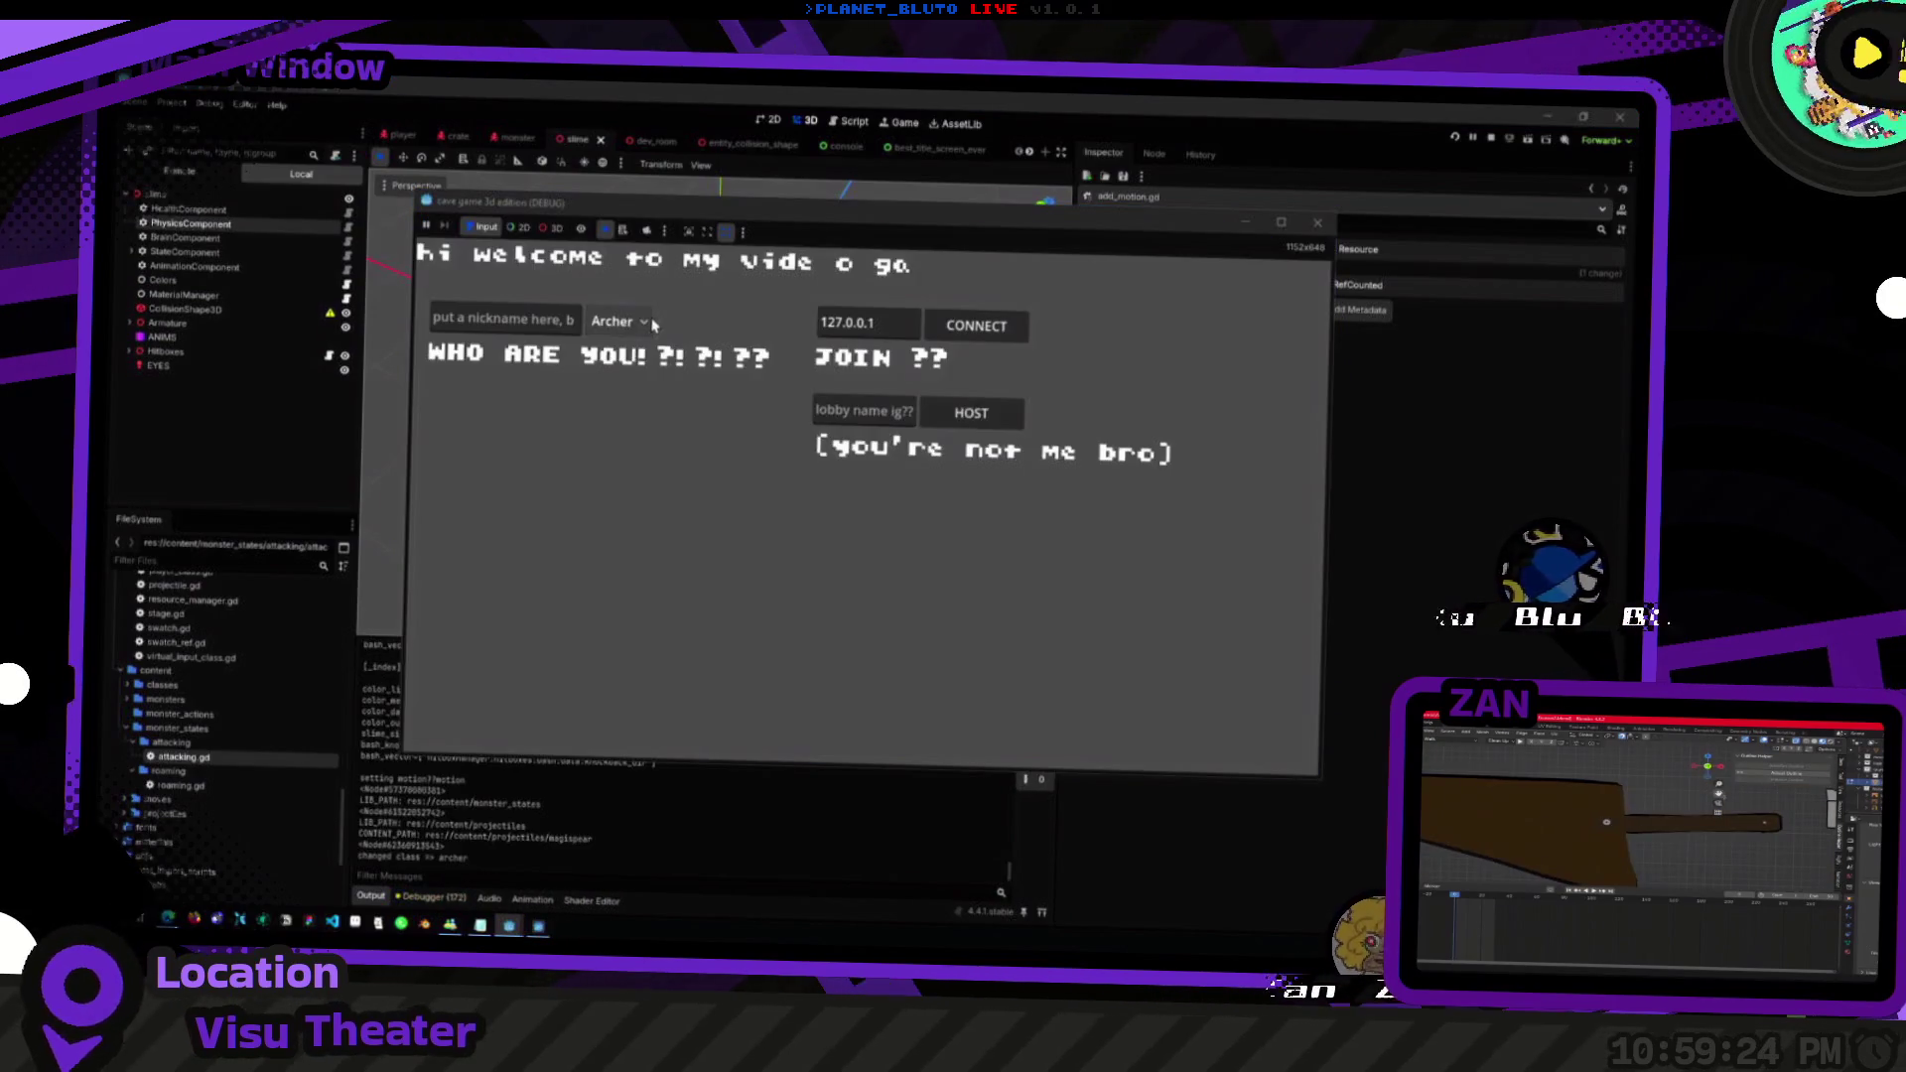
Host a game as the Knight, run through the cave, then close it.
click(623, 373)
click(971, 412)
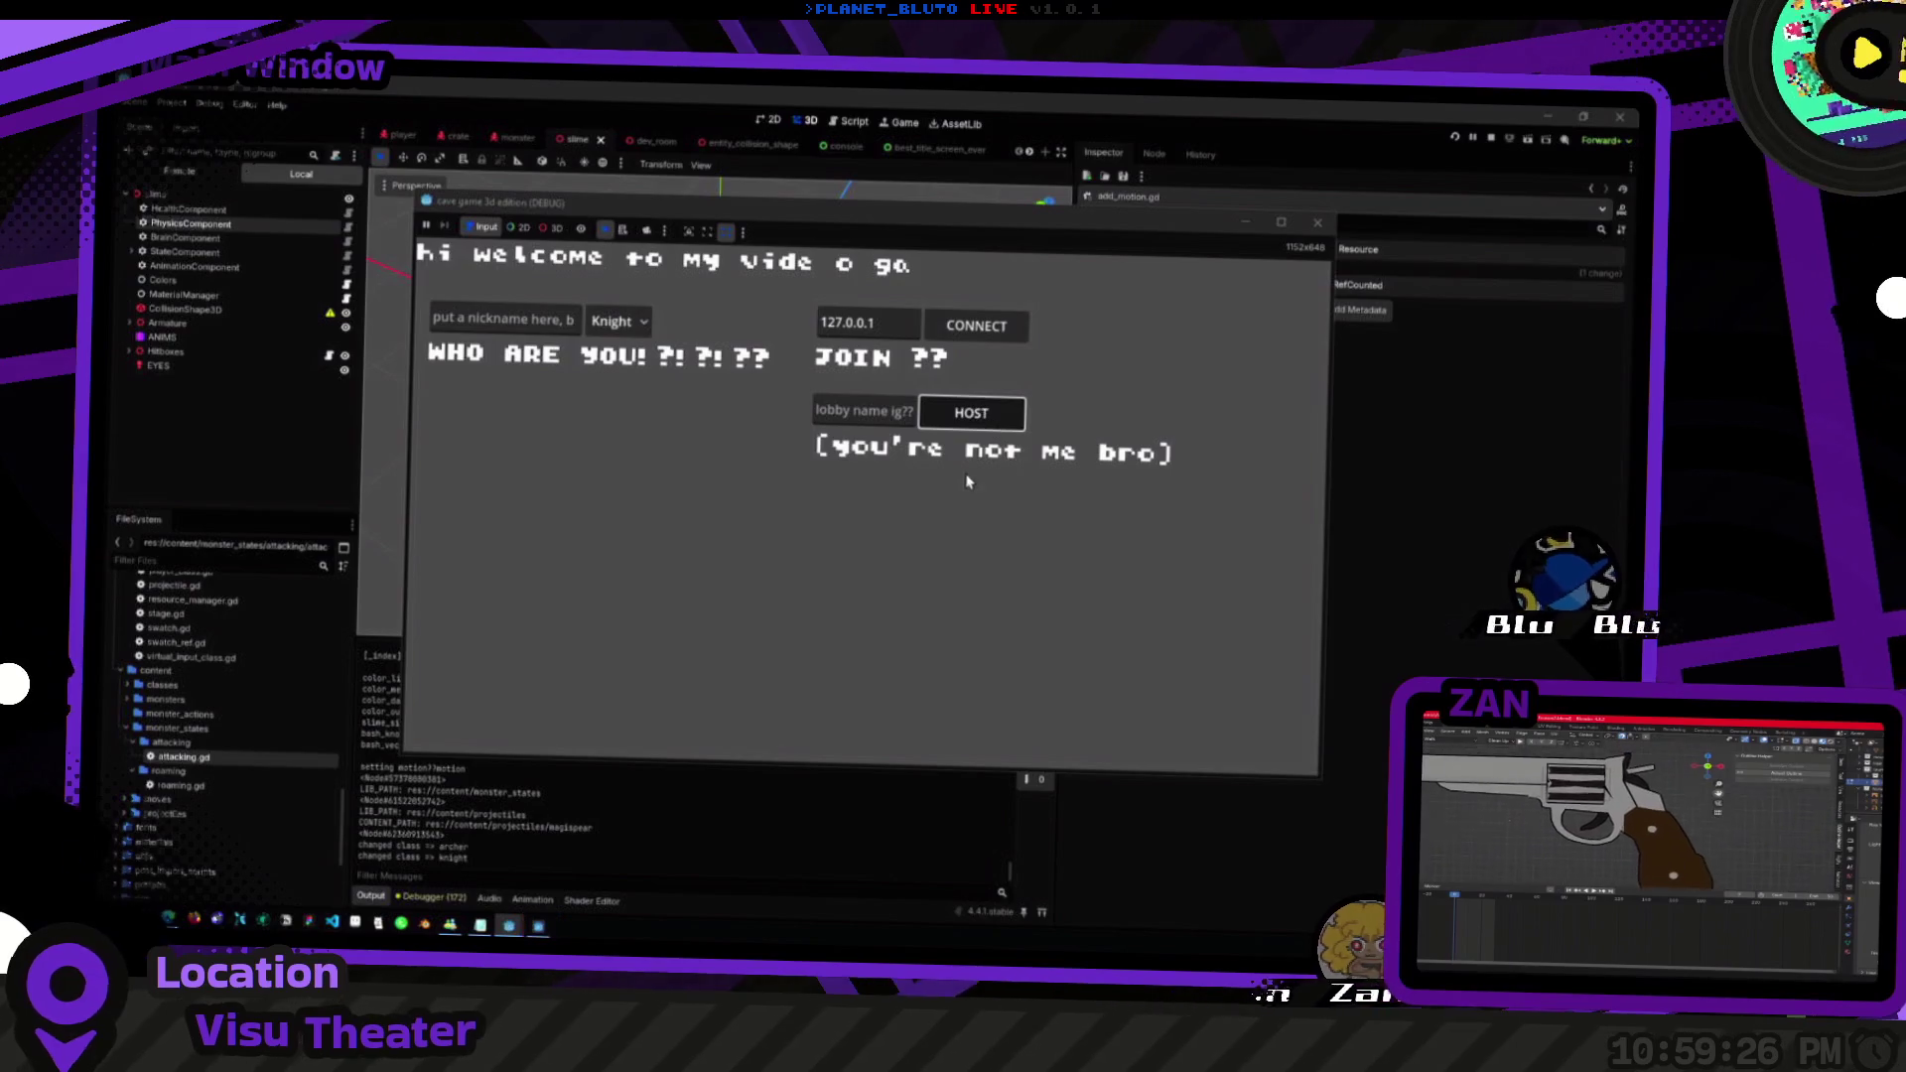
key(w)
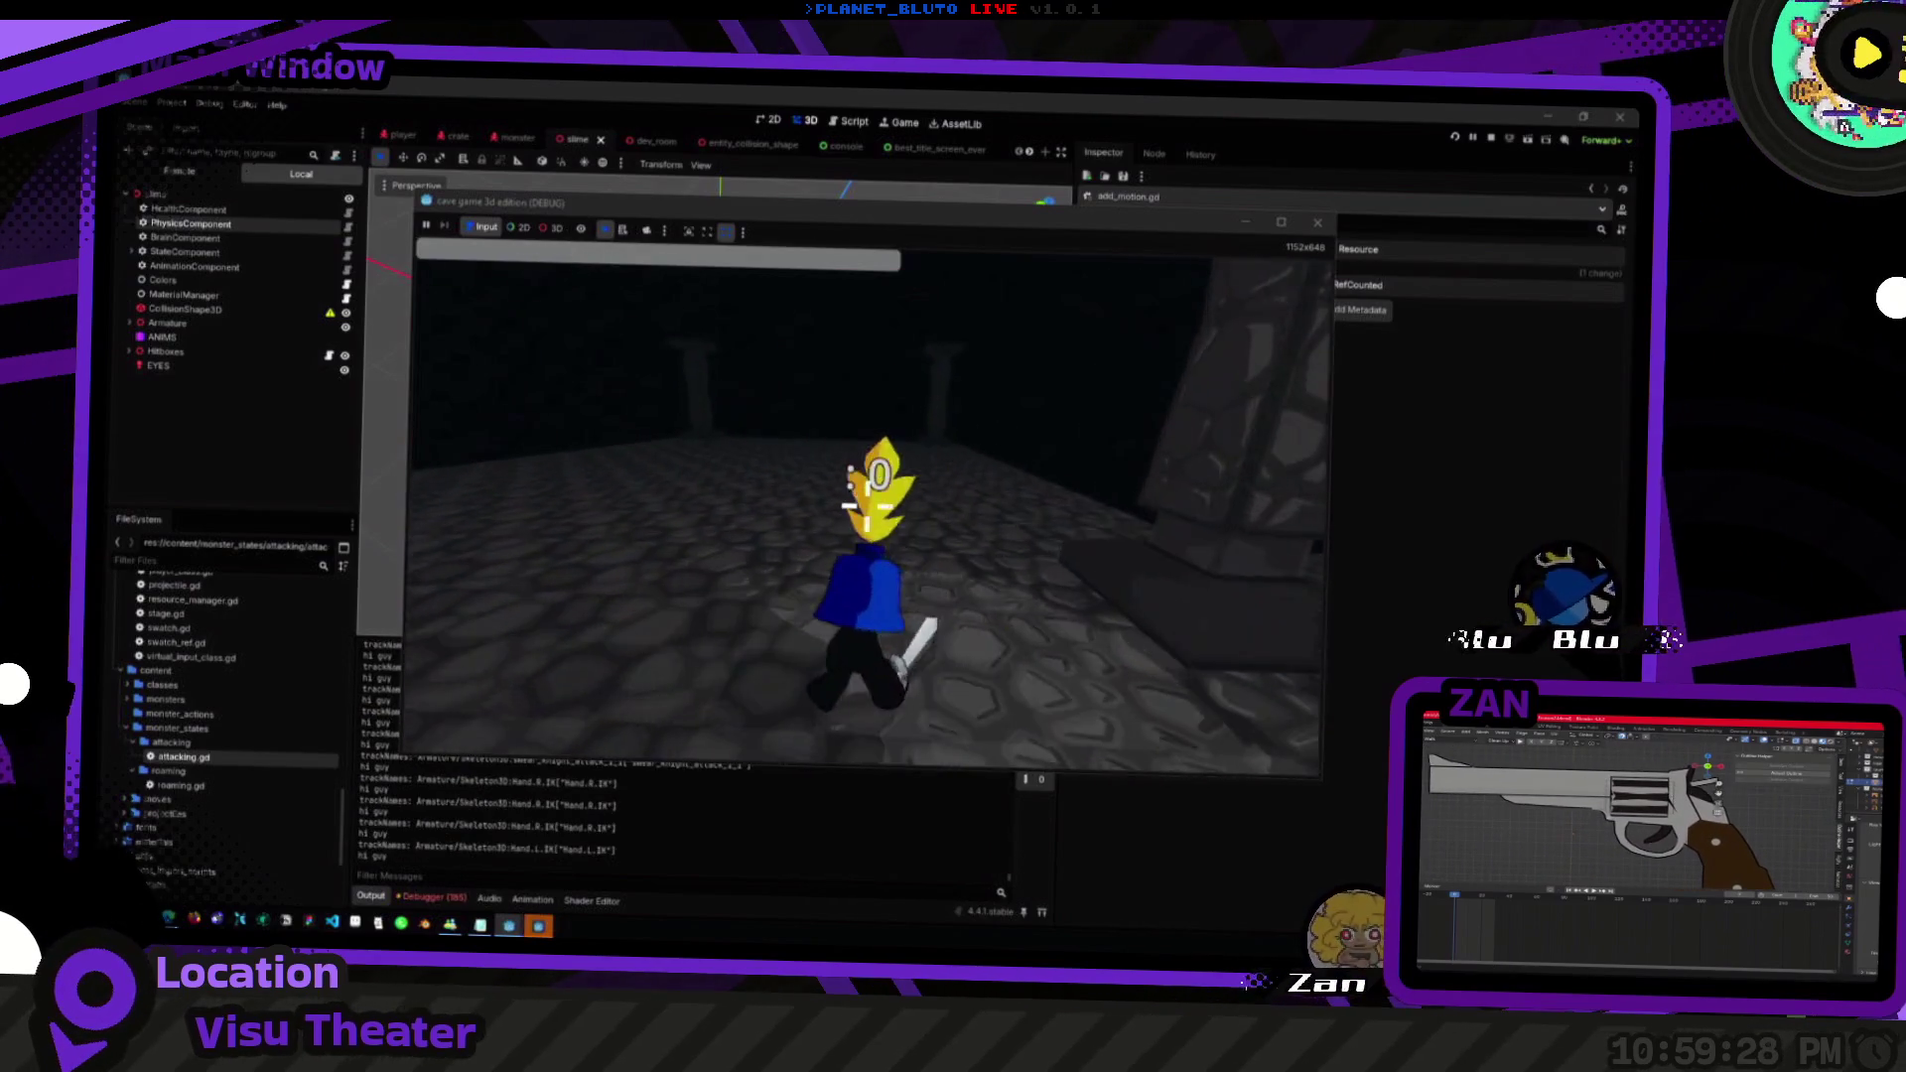
key(F8)
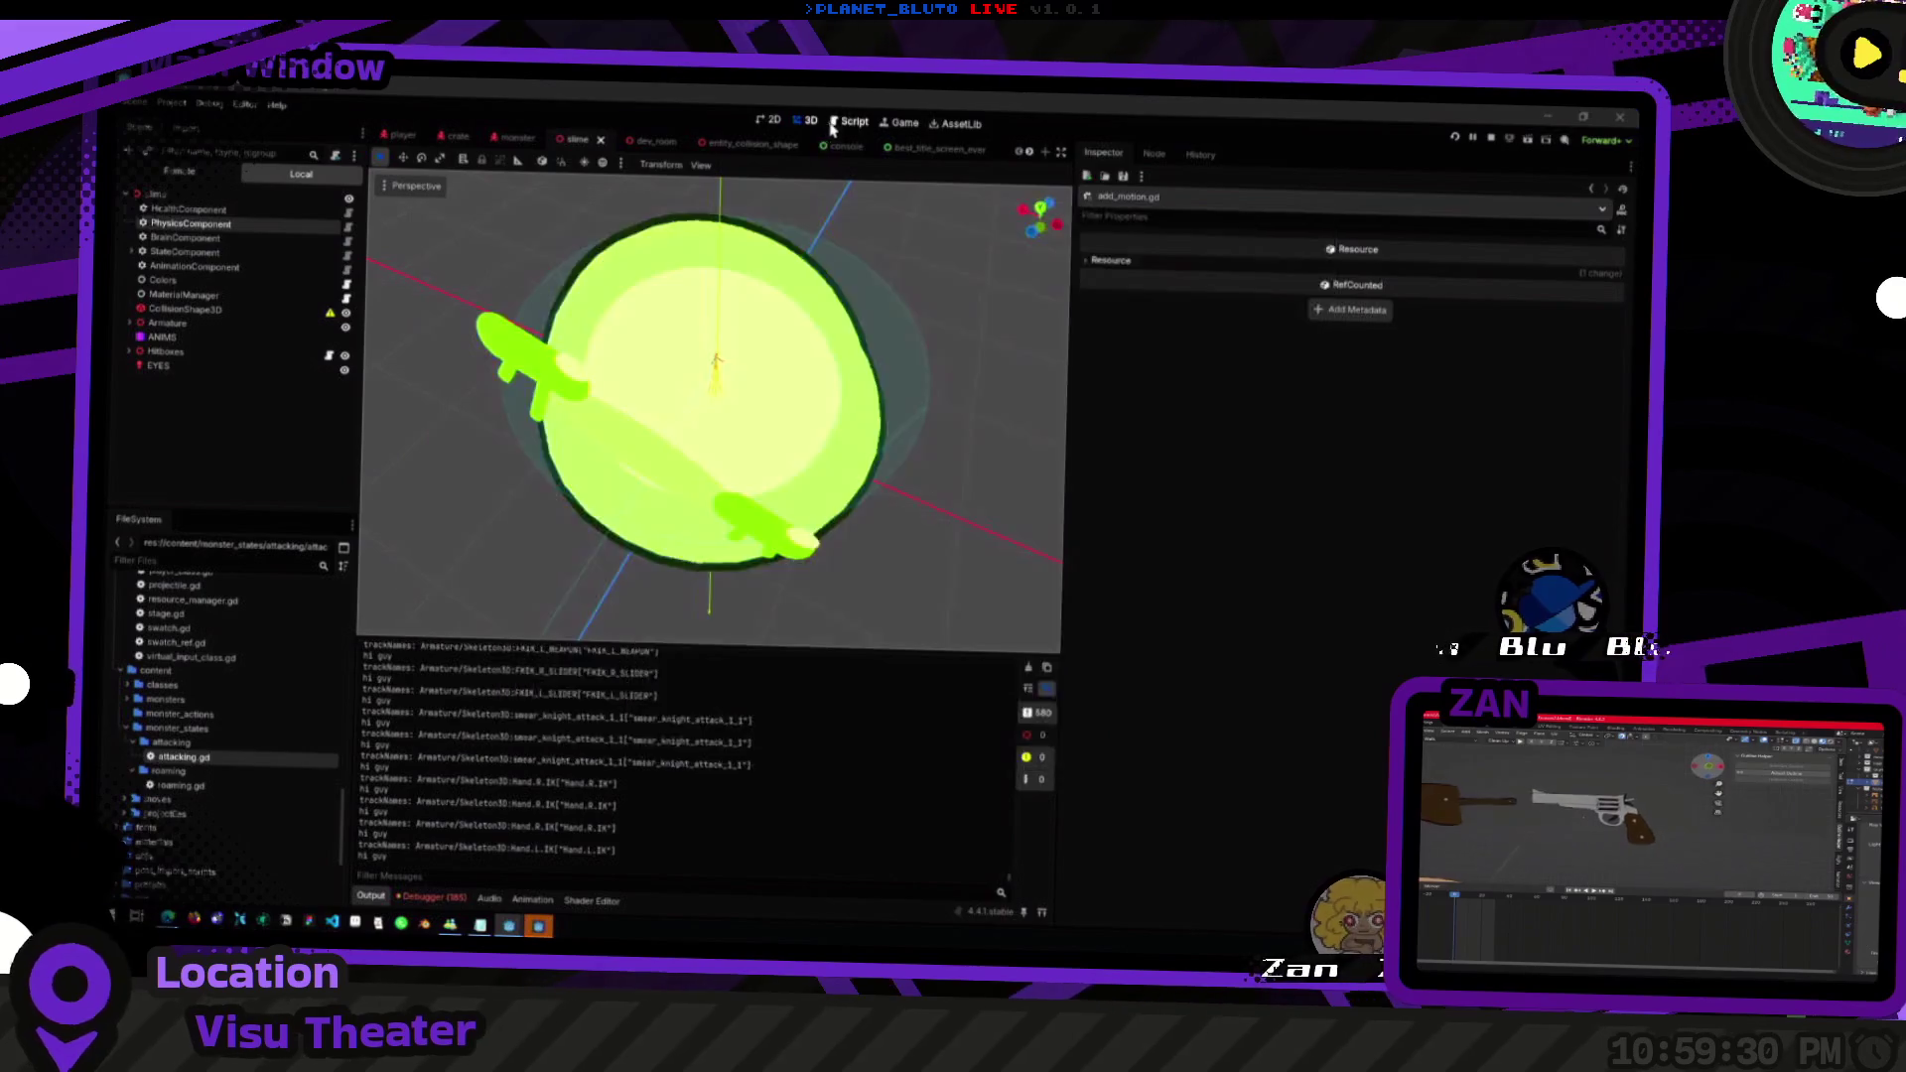
Open the AddMotion class script from its reference near the BASICALLY_ZERO check.
click(1202, 515)
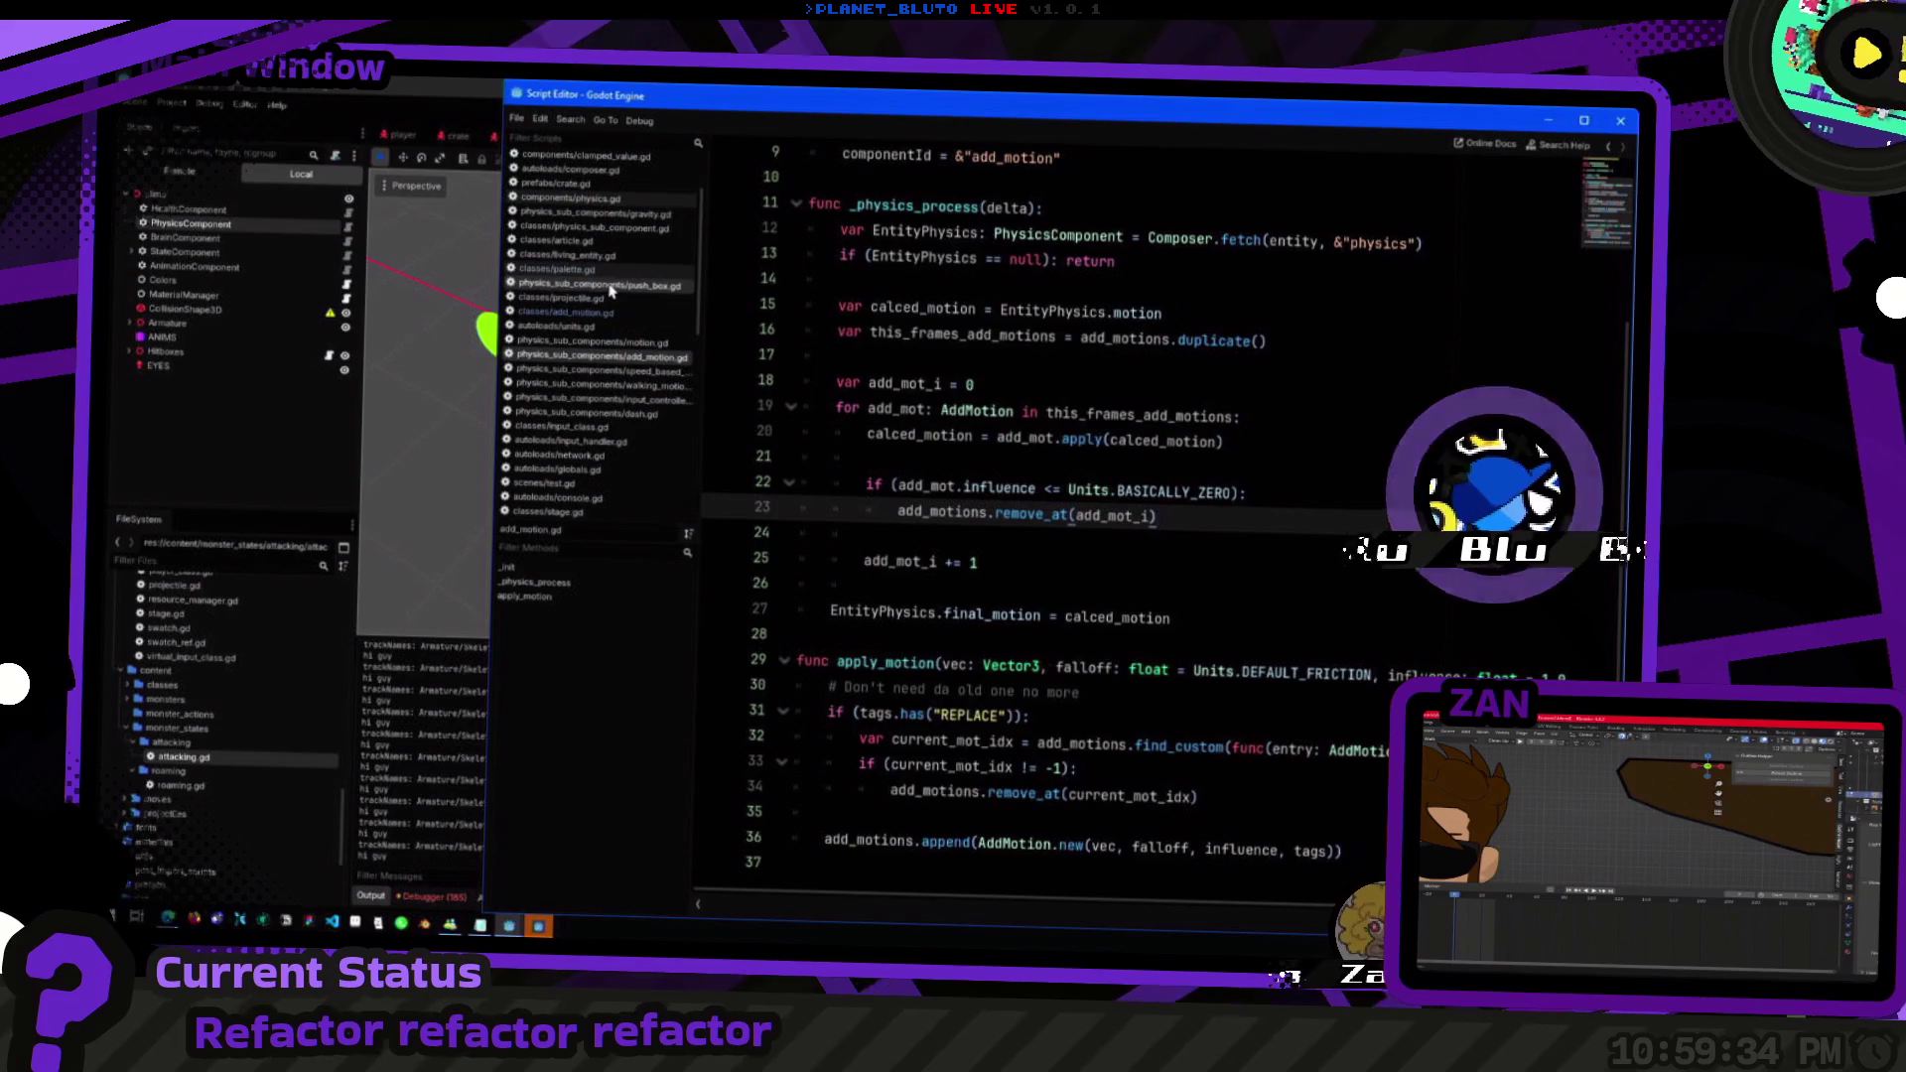
click(1213, 494)
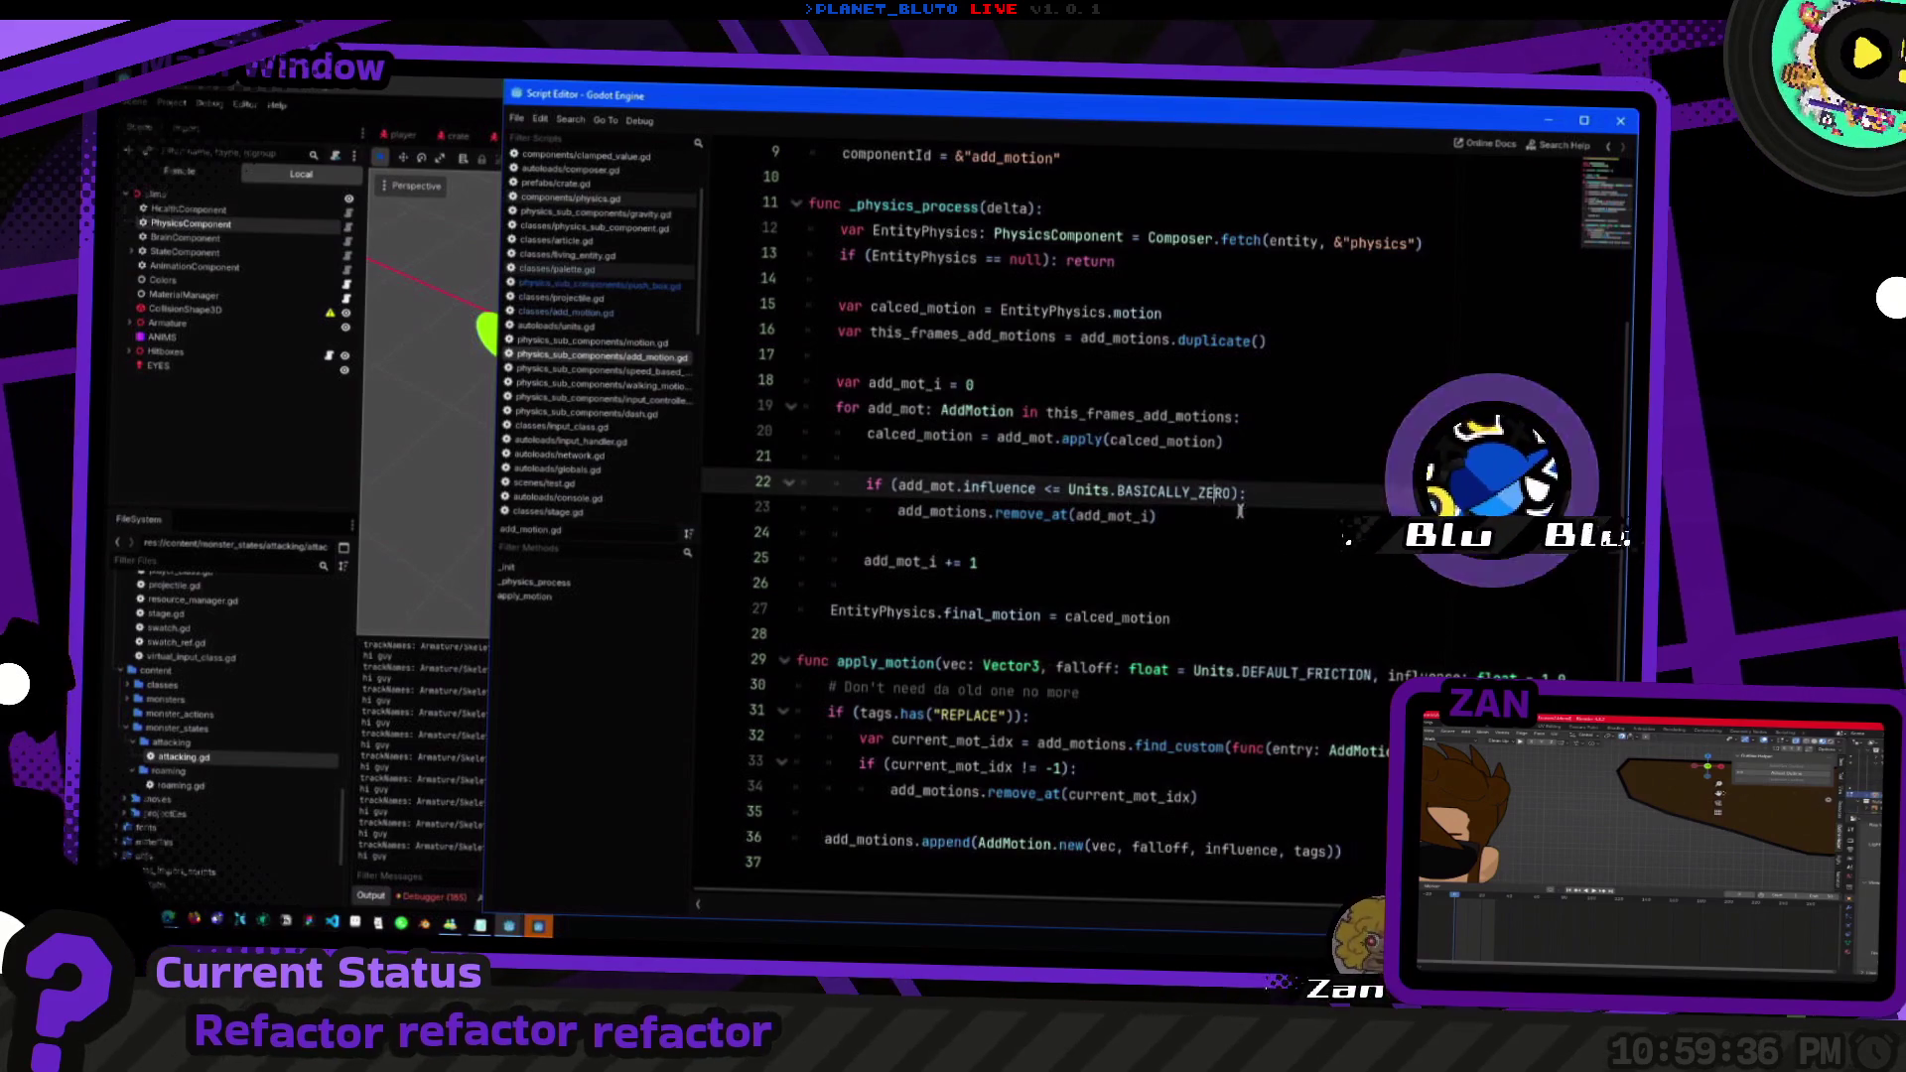
click(1240, 511)
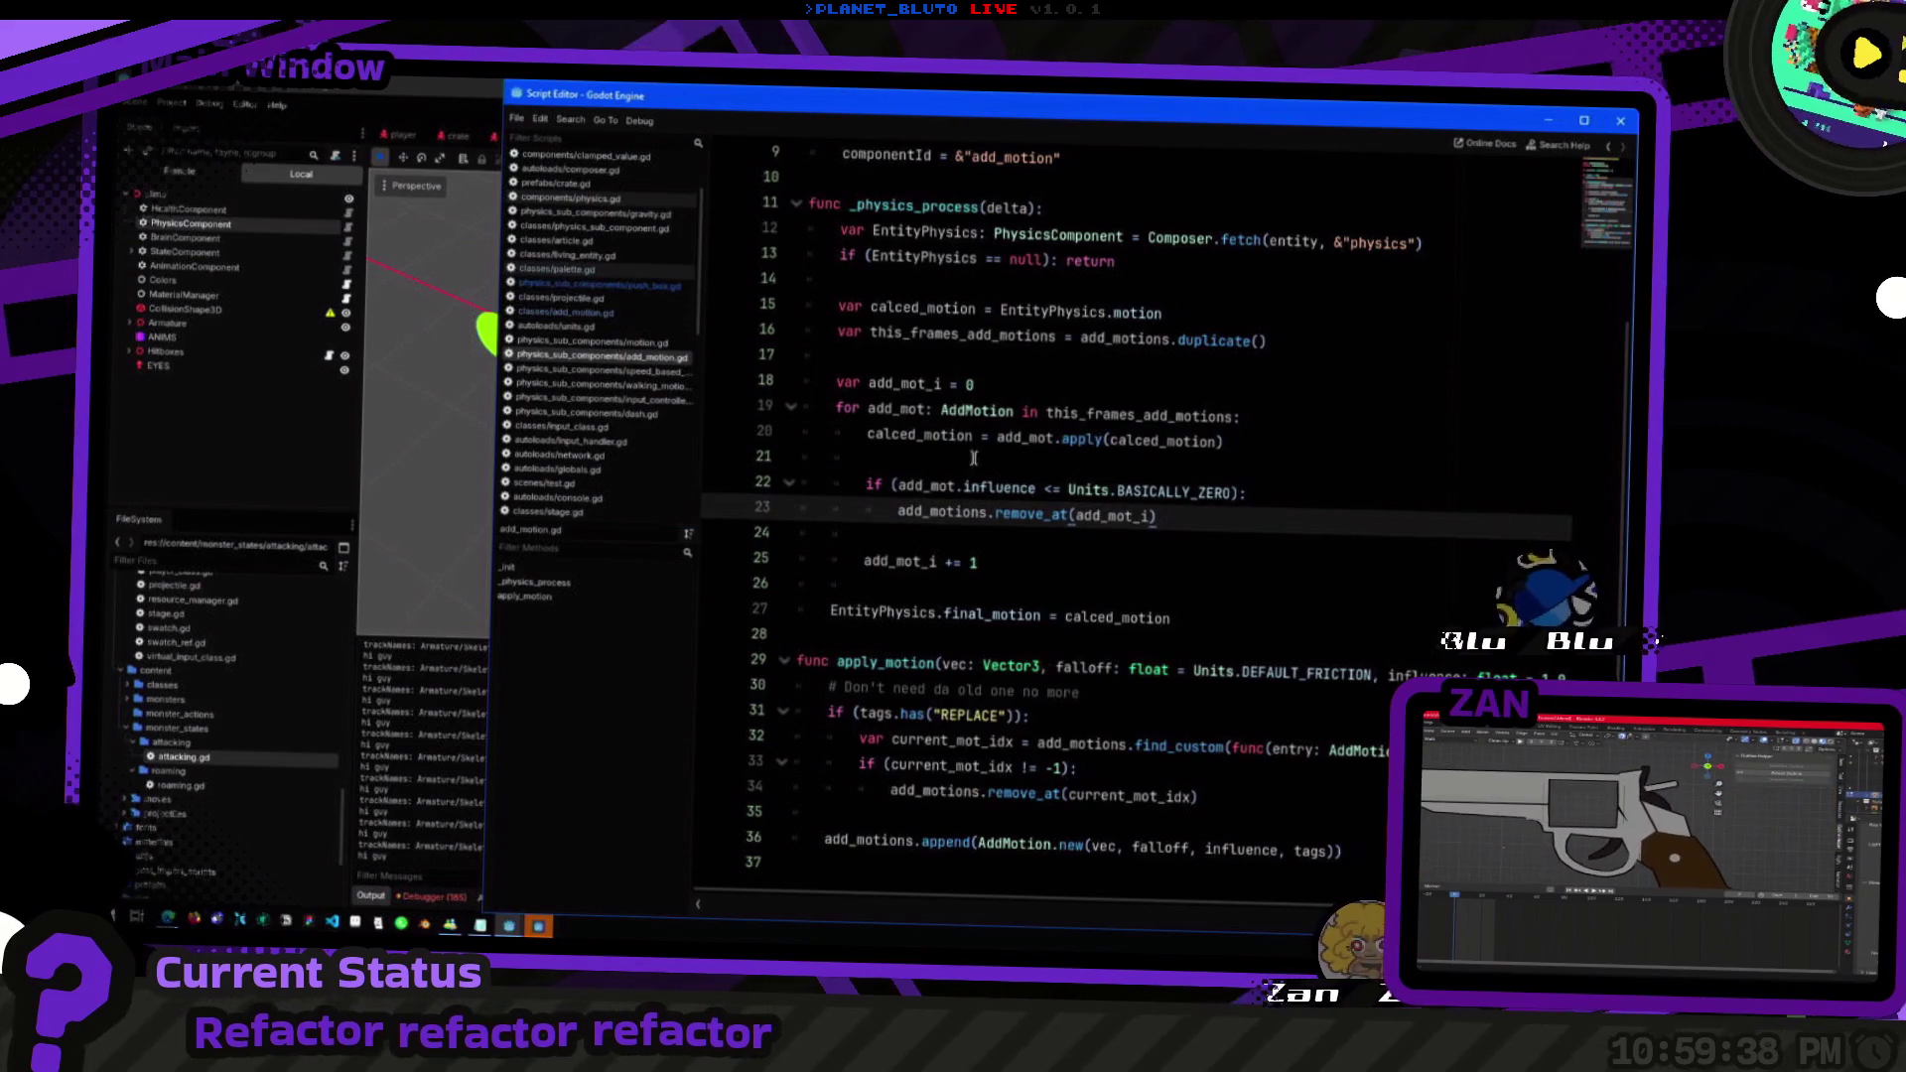
ctrl+click(977, 416)
click(1053, 442)
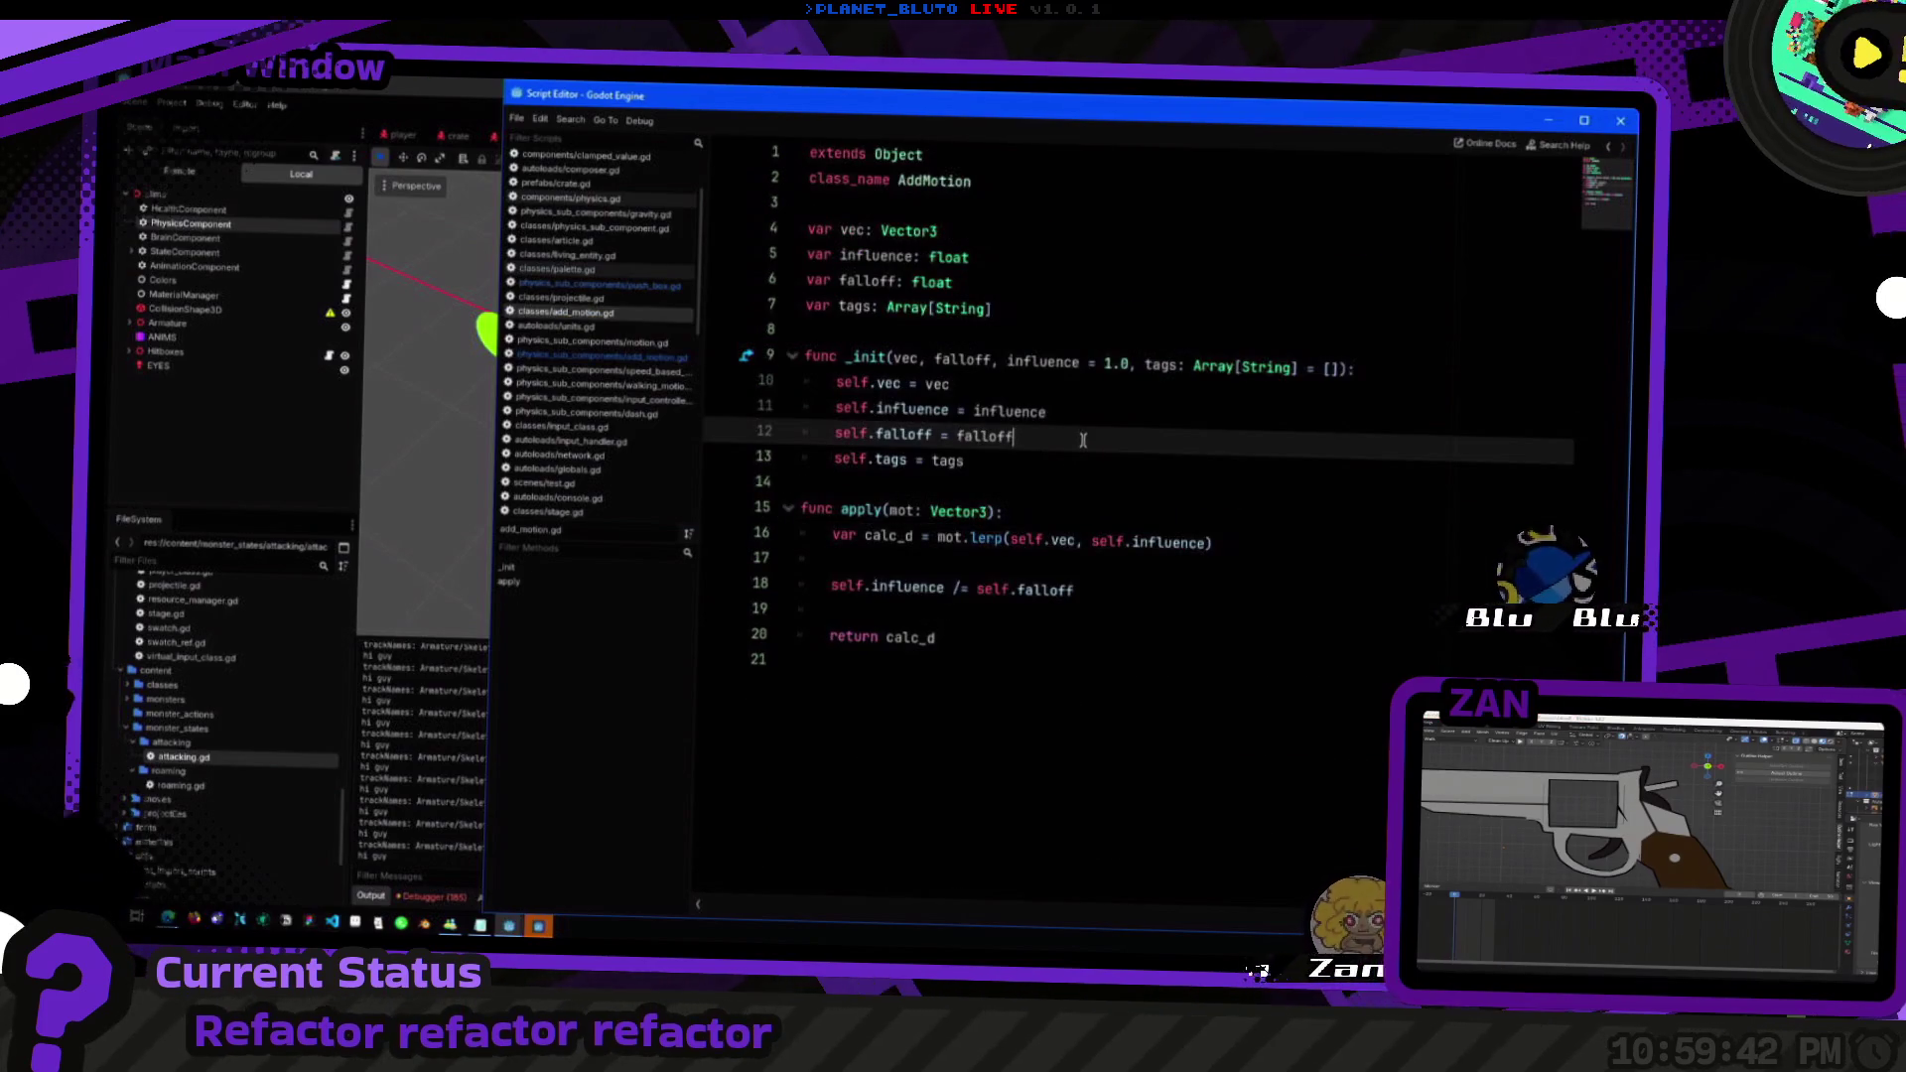
Add a new line 8 member variable typed Array[String], copied from the tags declaration.
click(1055, 317)
key(Return)
text(var ignor)
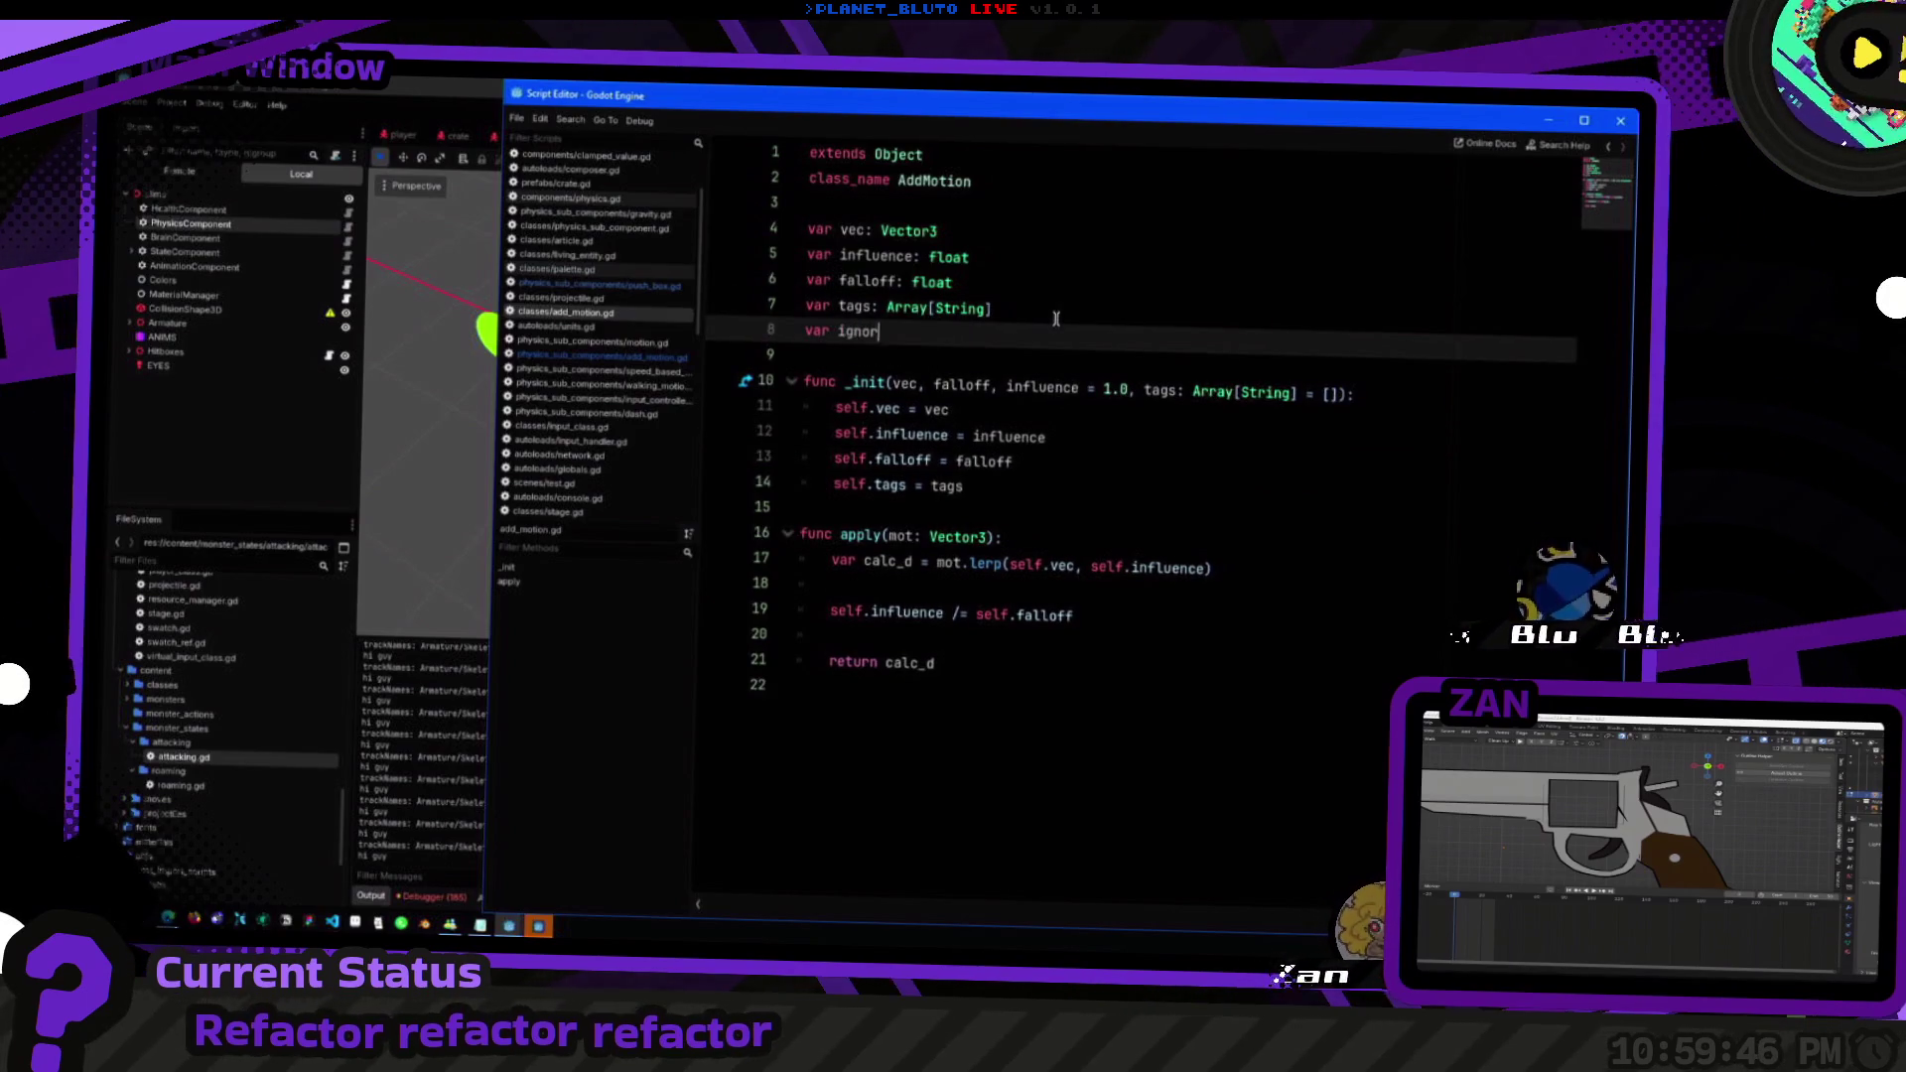
text(:)
key(Up)
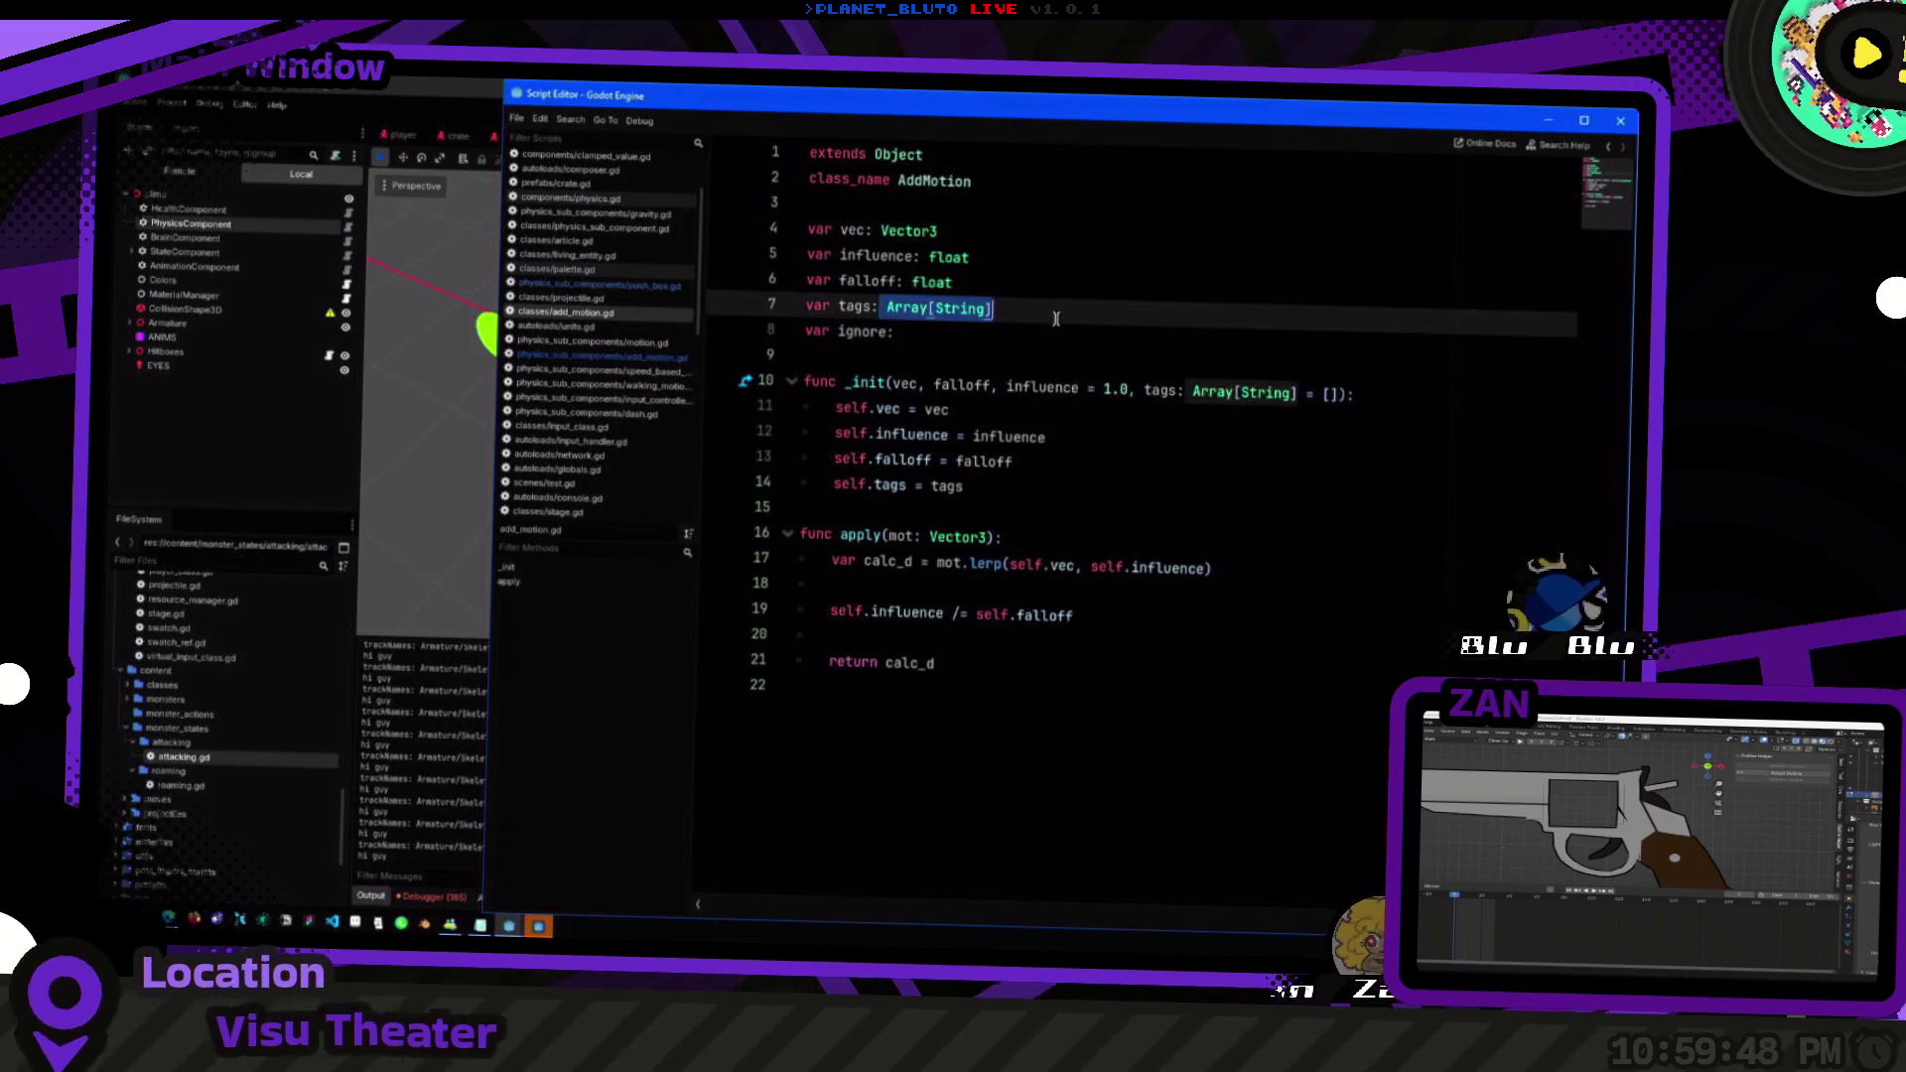
key(ctrl+c)
key(Down)
key(ctrl+v)
key(Left)
key(Left)
key(Left)
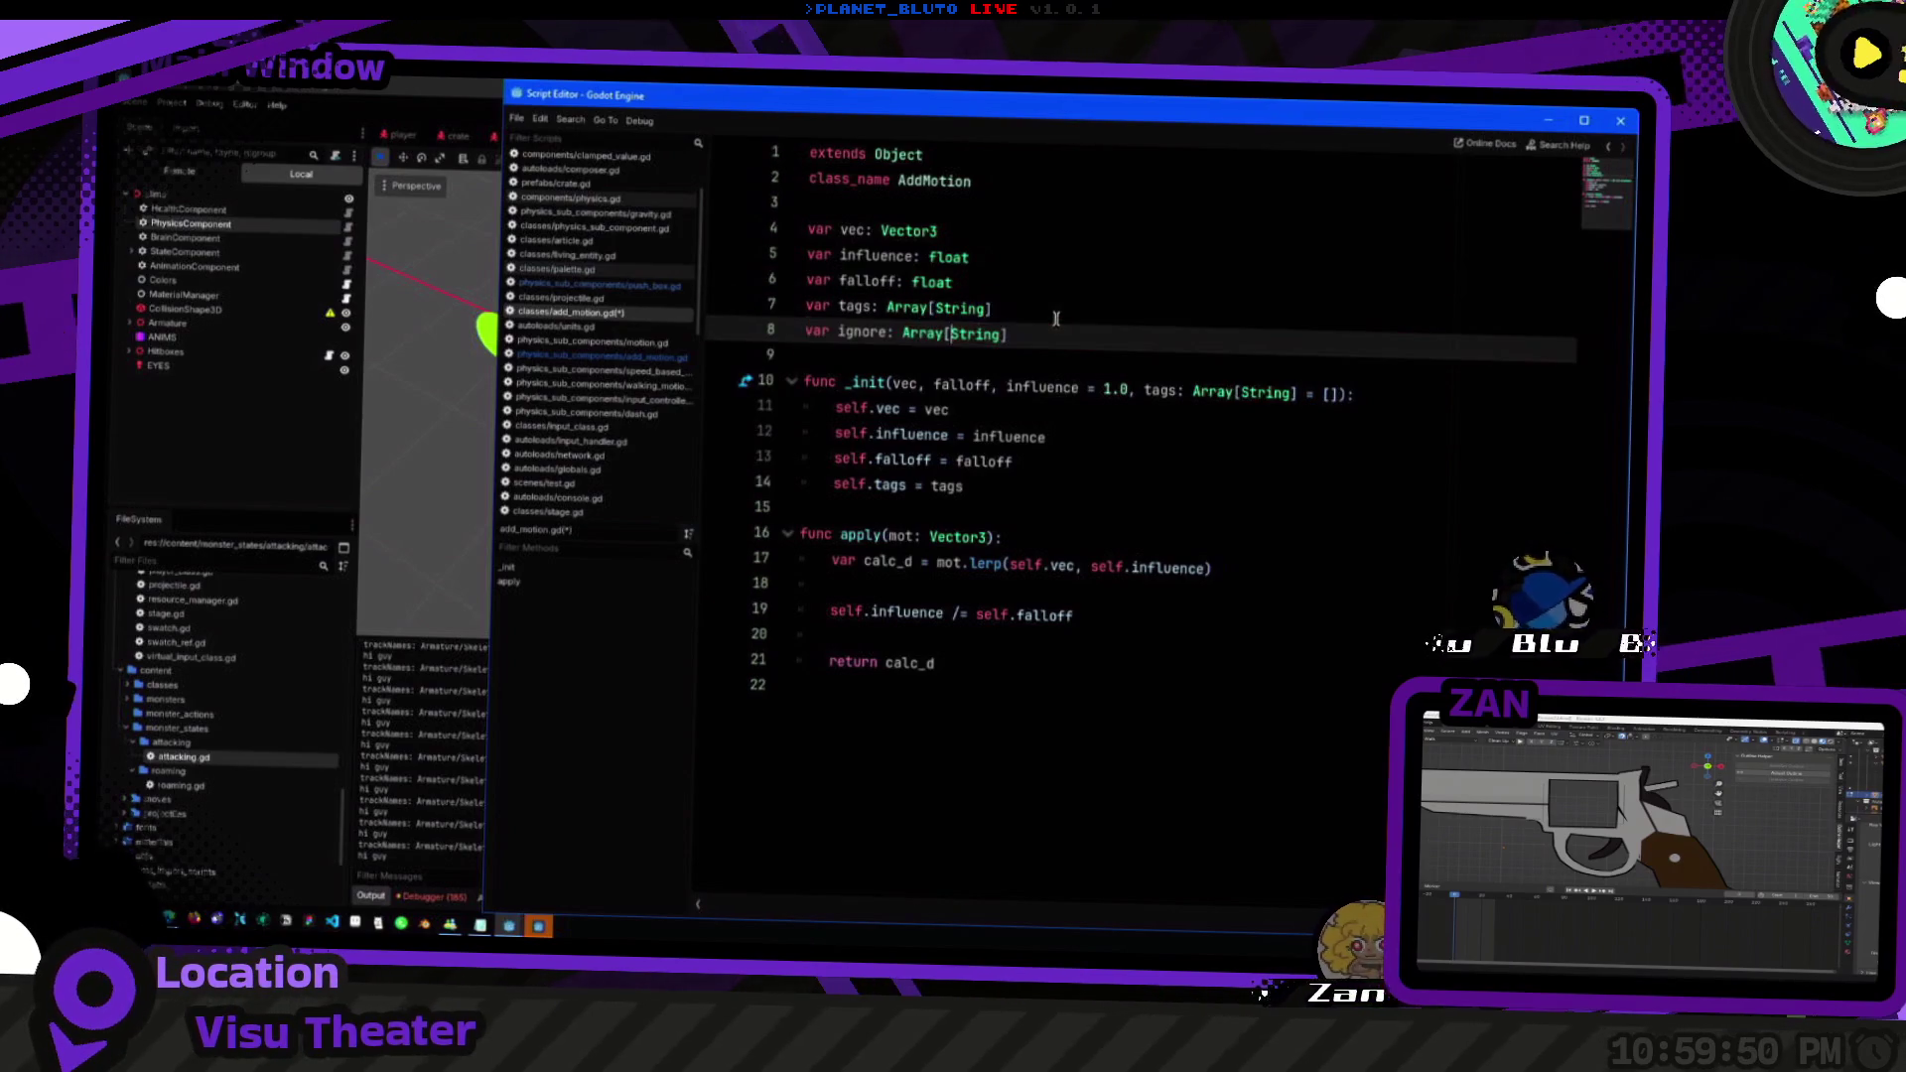
Try limiting apply's lerp to the x component, then revert the change.
click(1071, 568)
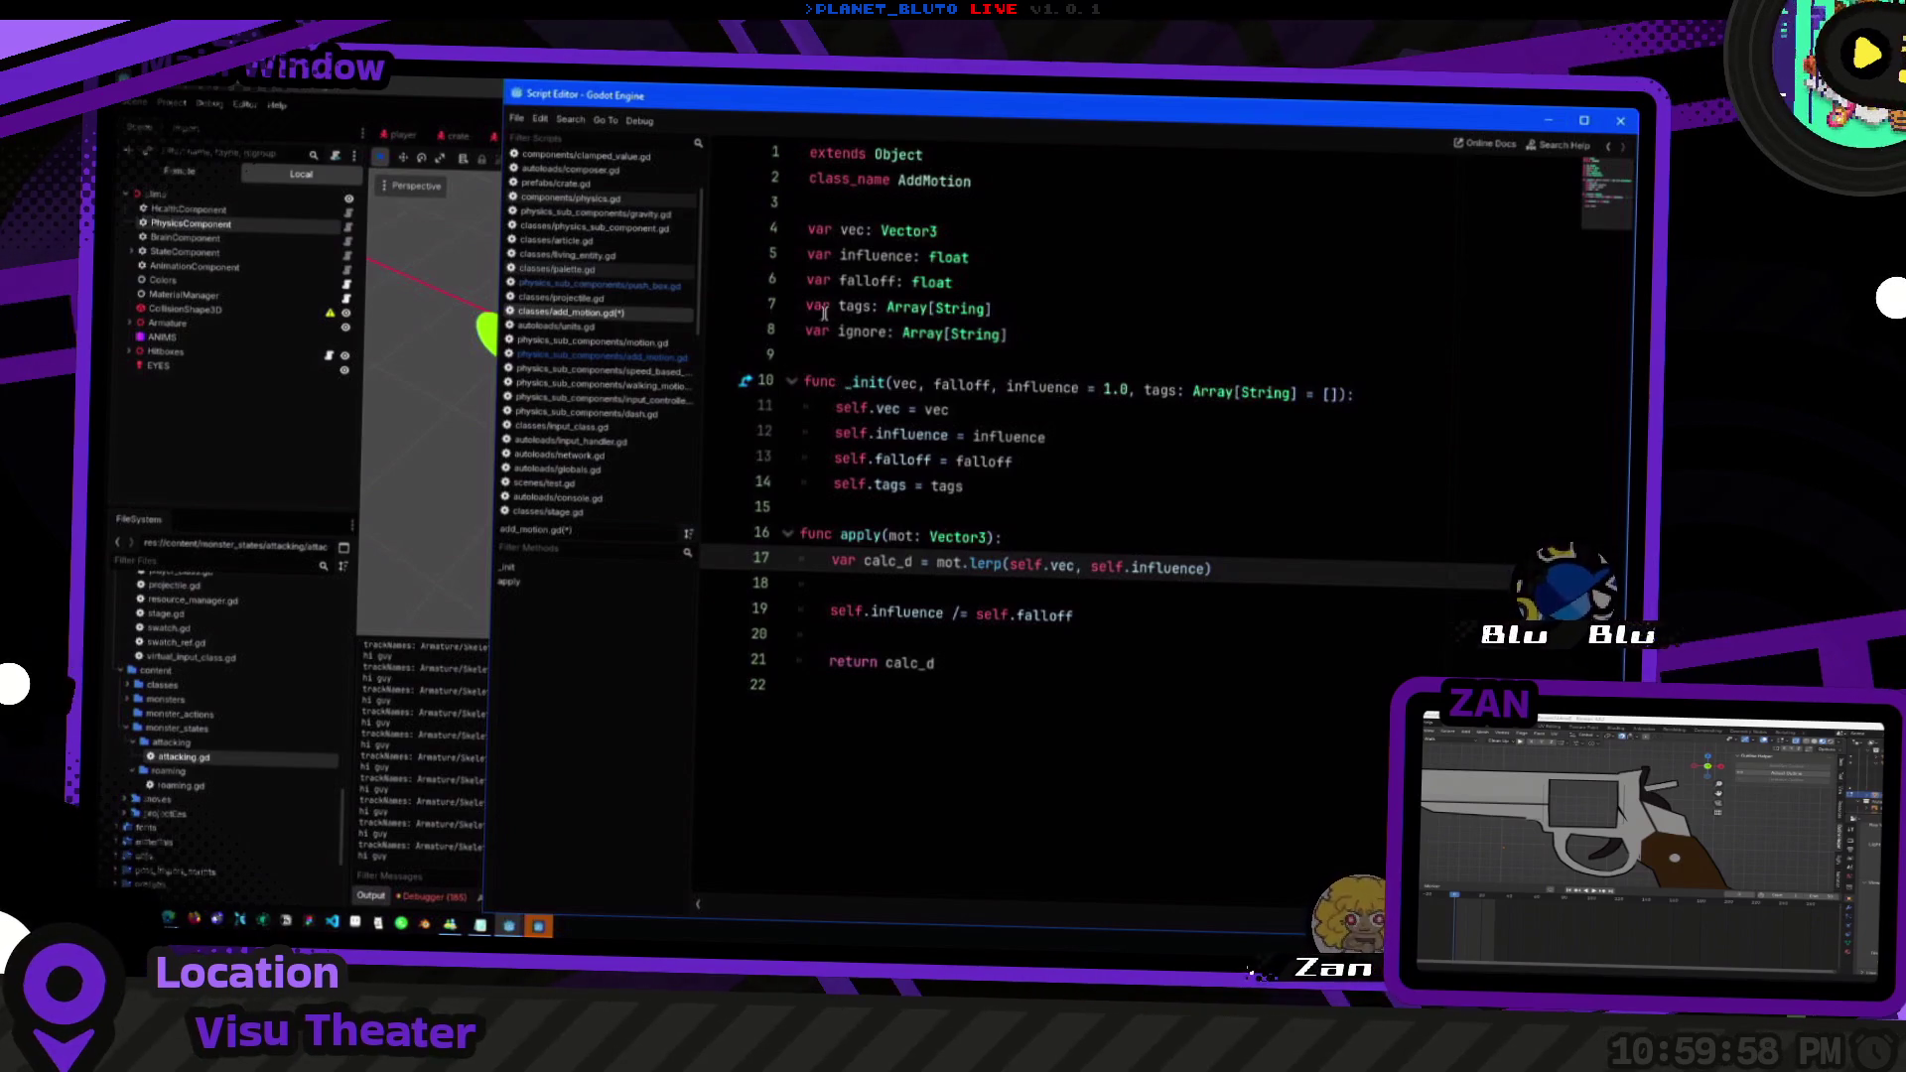
double_click(867, 330)
click(1013, 485)
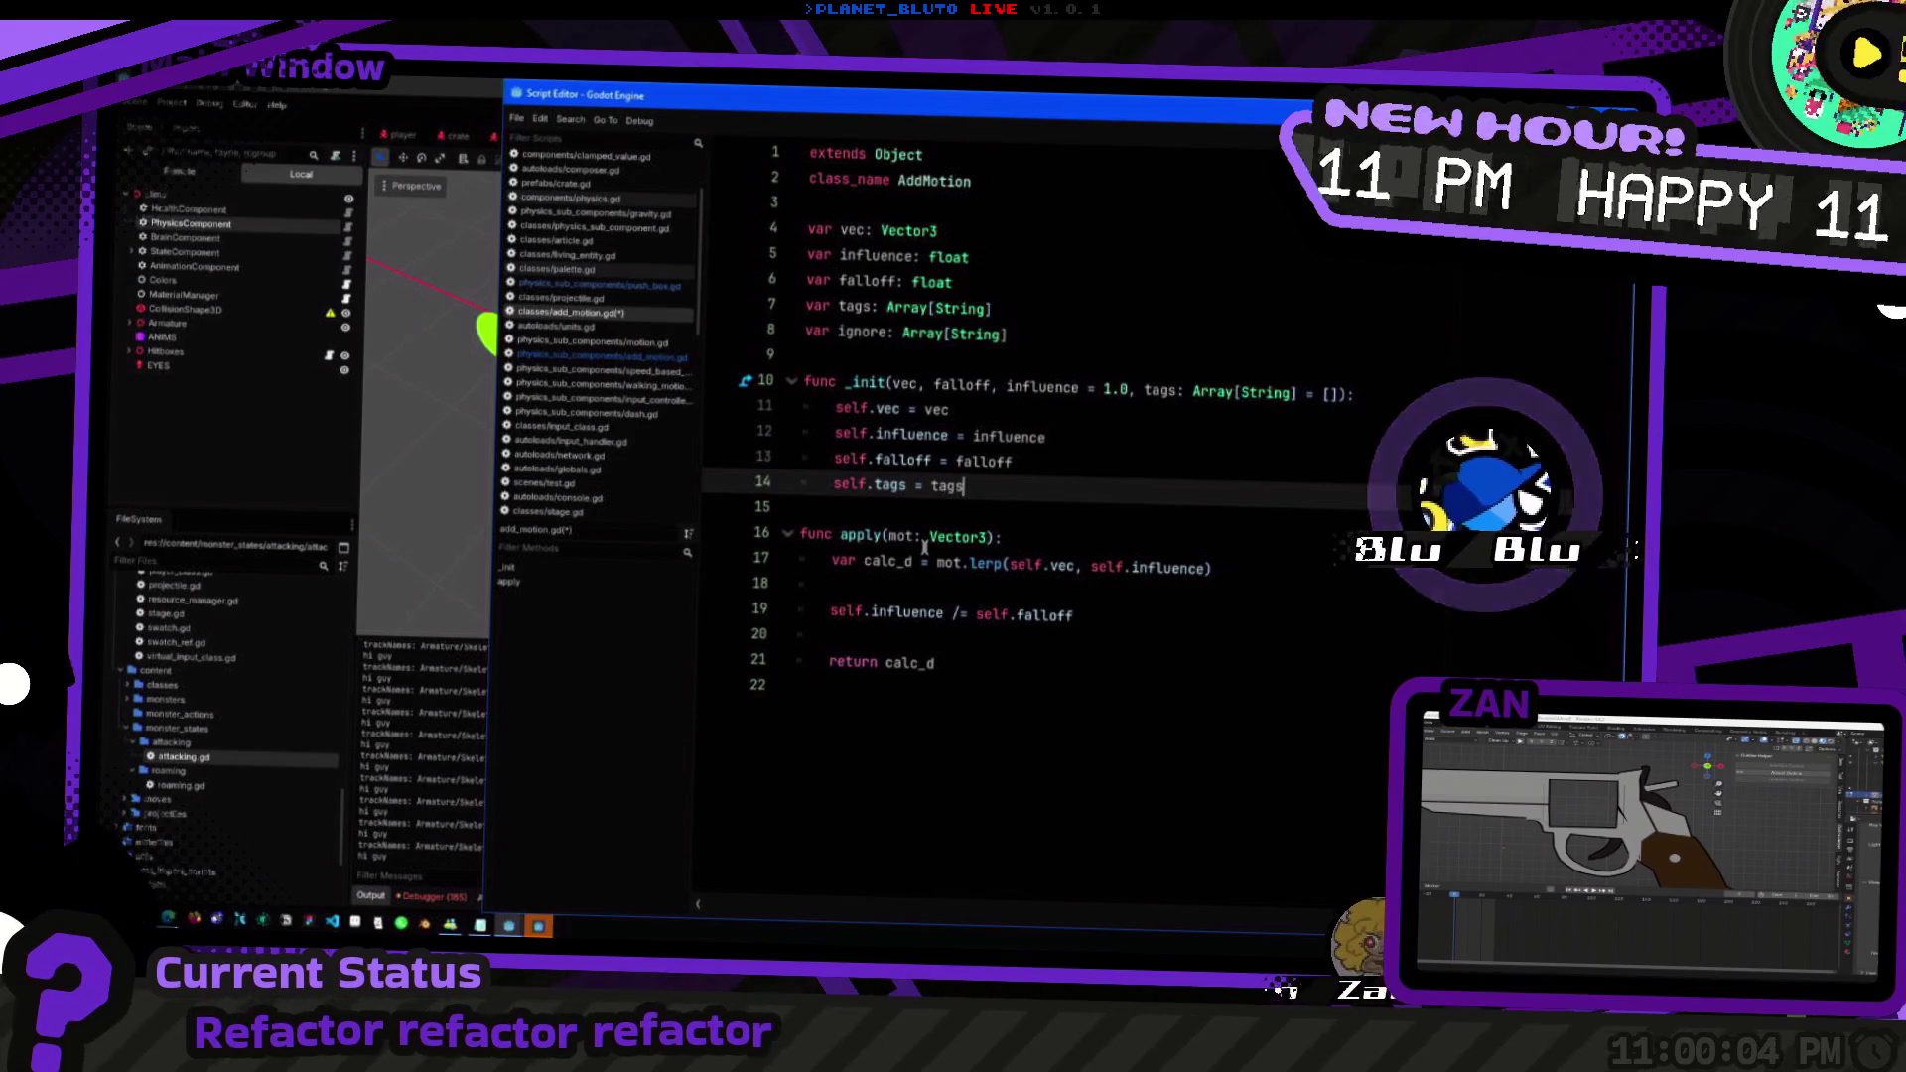
click(1059, 564)
key(Left)
key(Left)
key(Left)
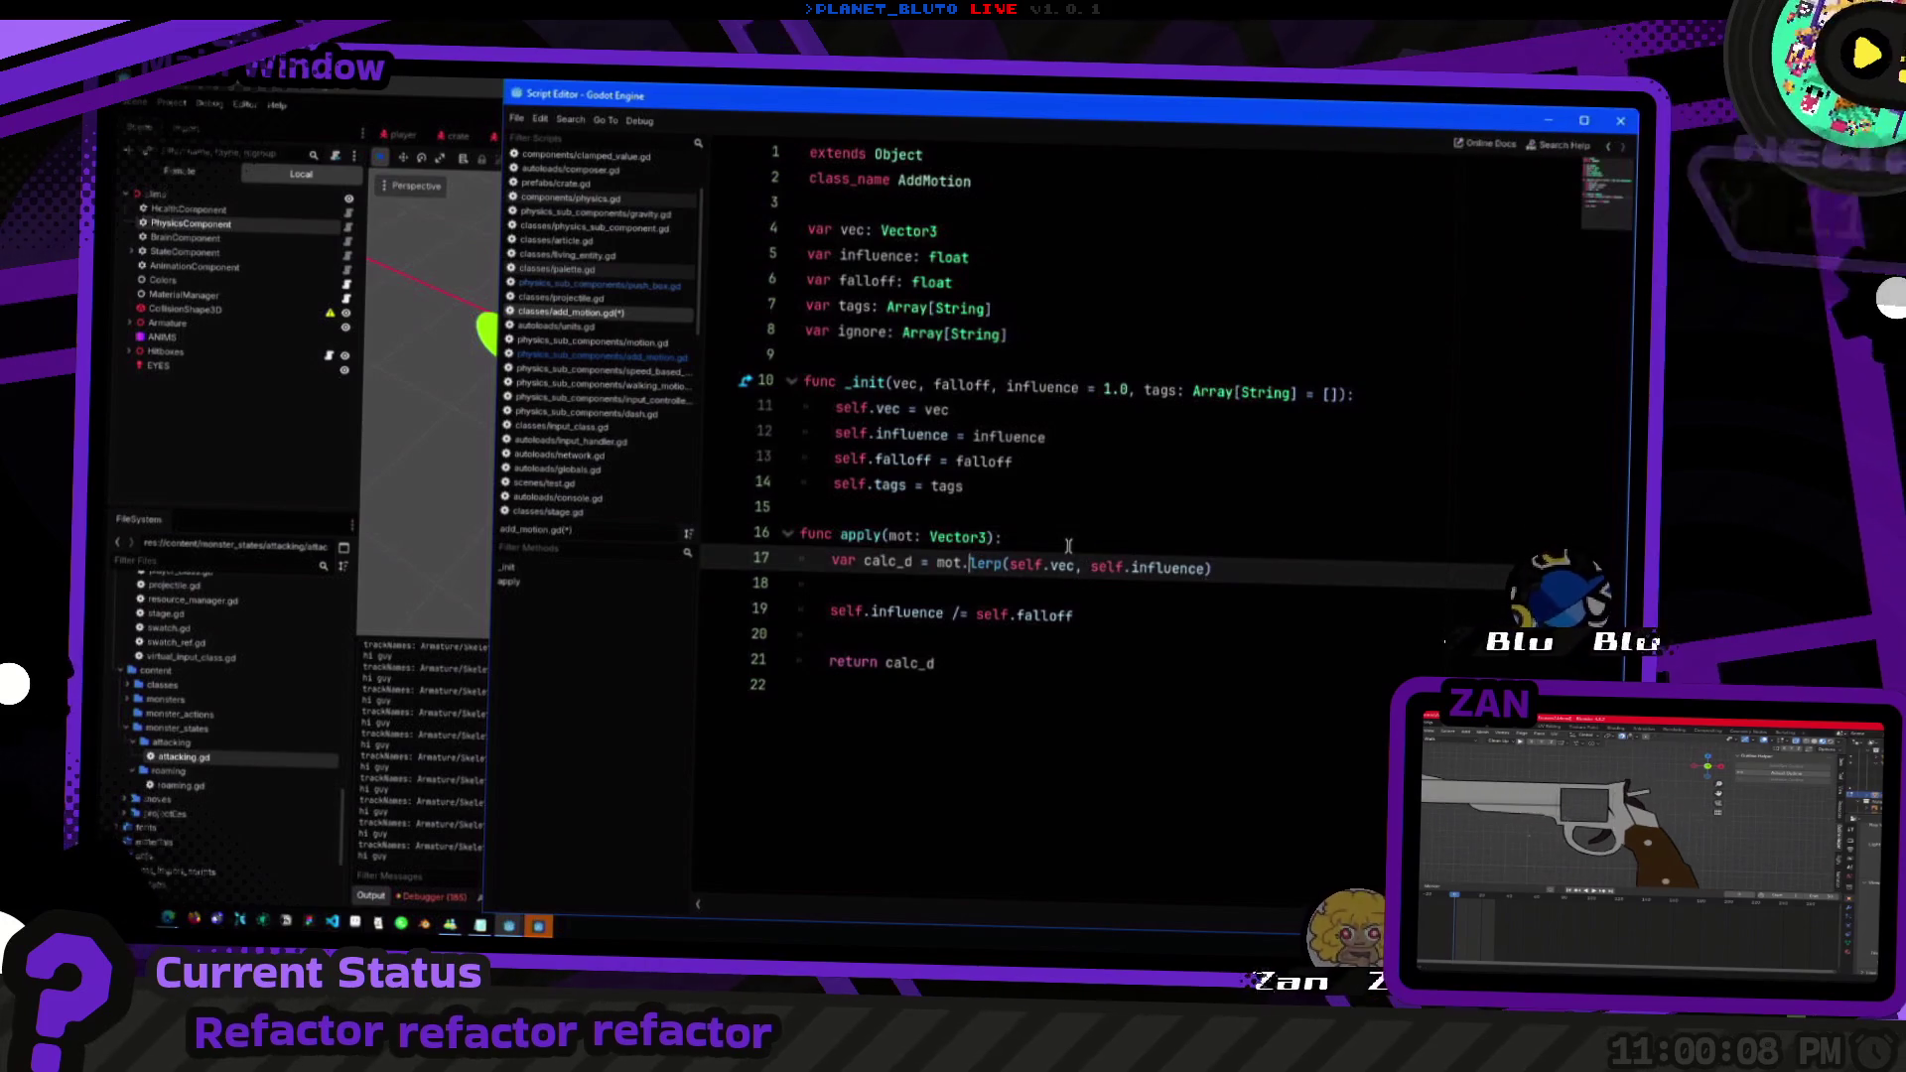
key(ctrl+Left)
text(.x)
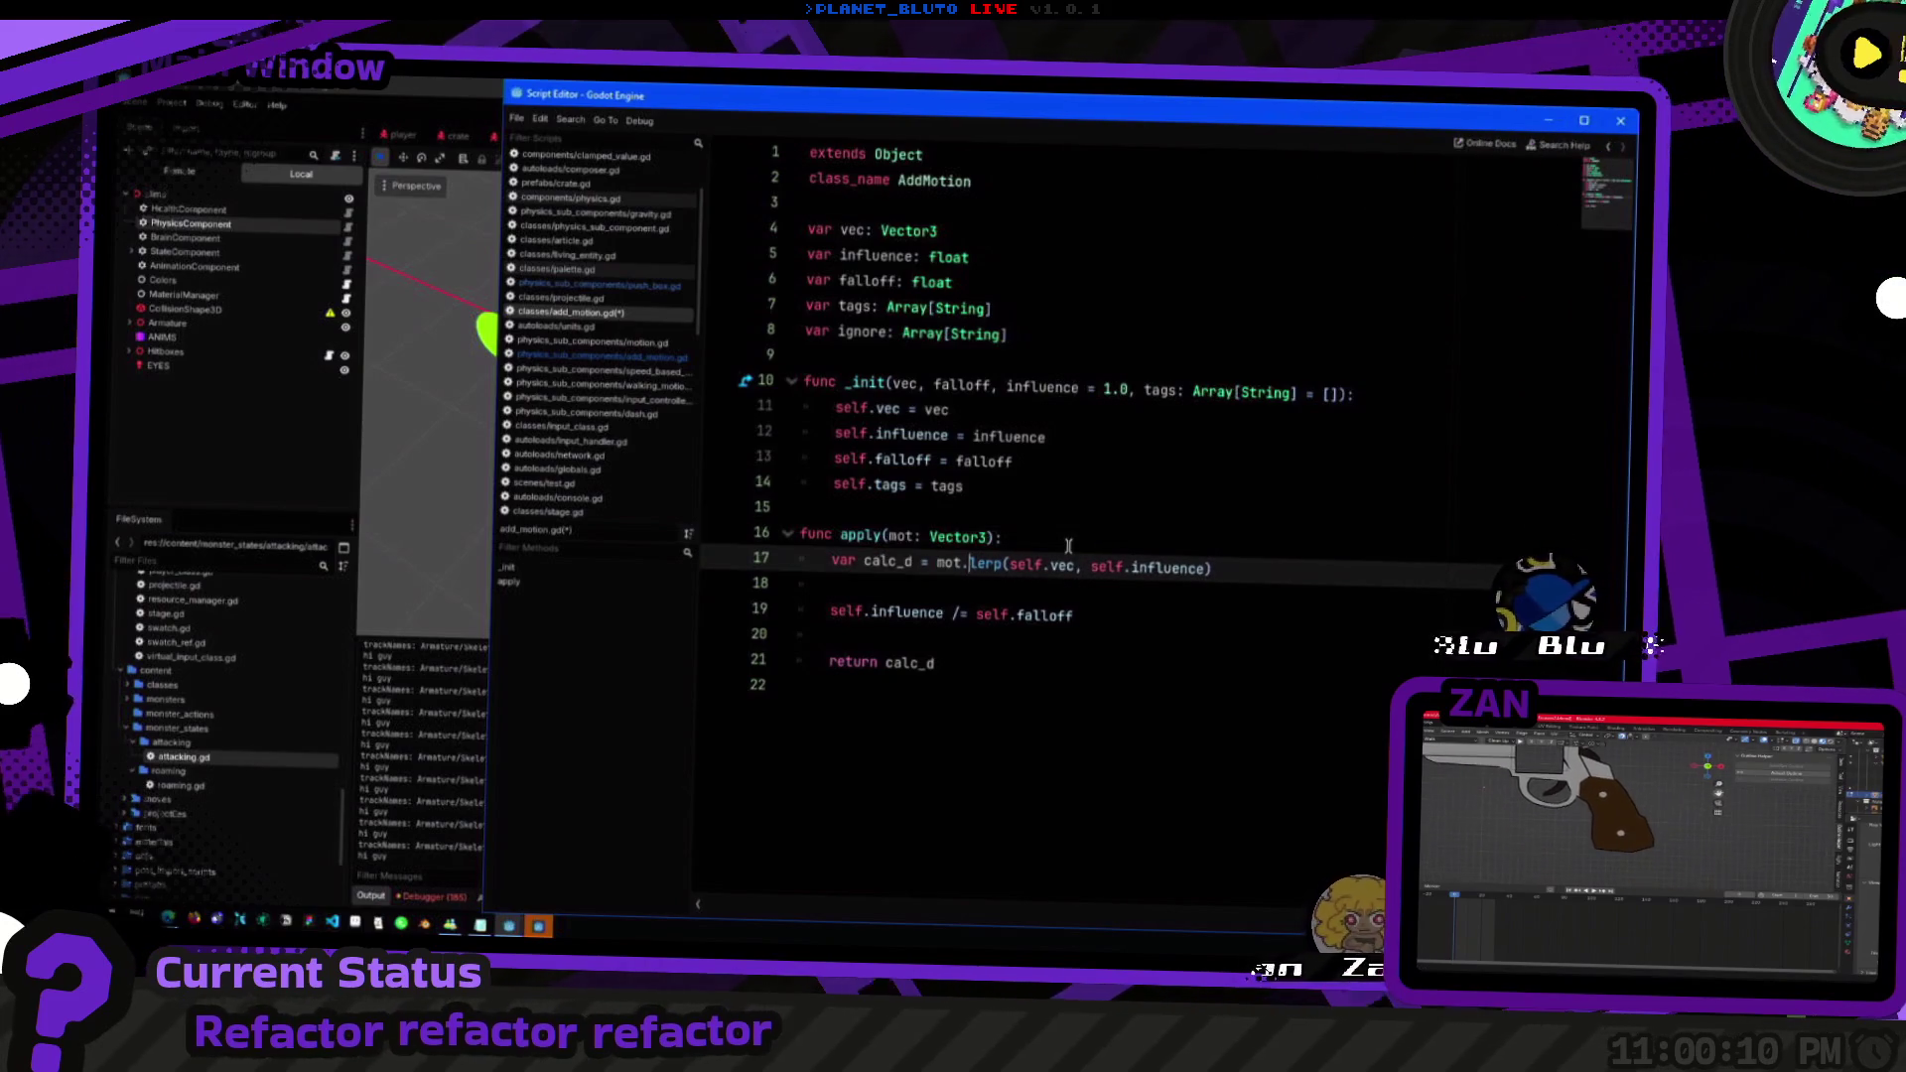
key(BackSpace)
key(BackSpace)
key(Up)
key(Return)
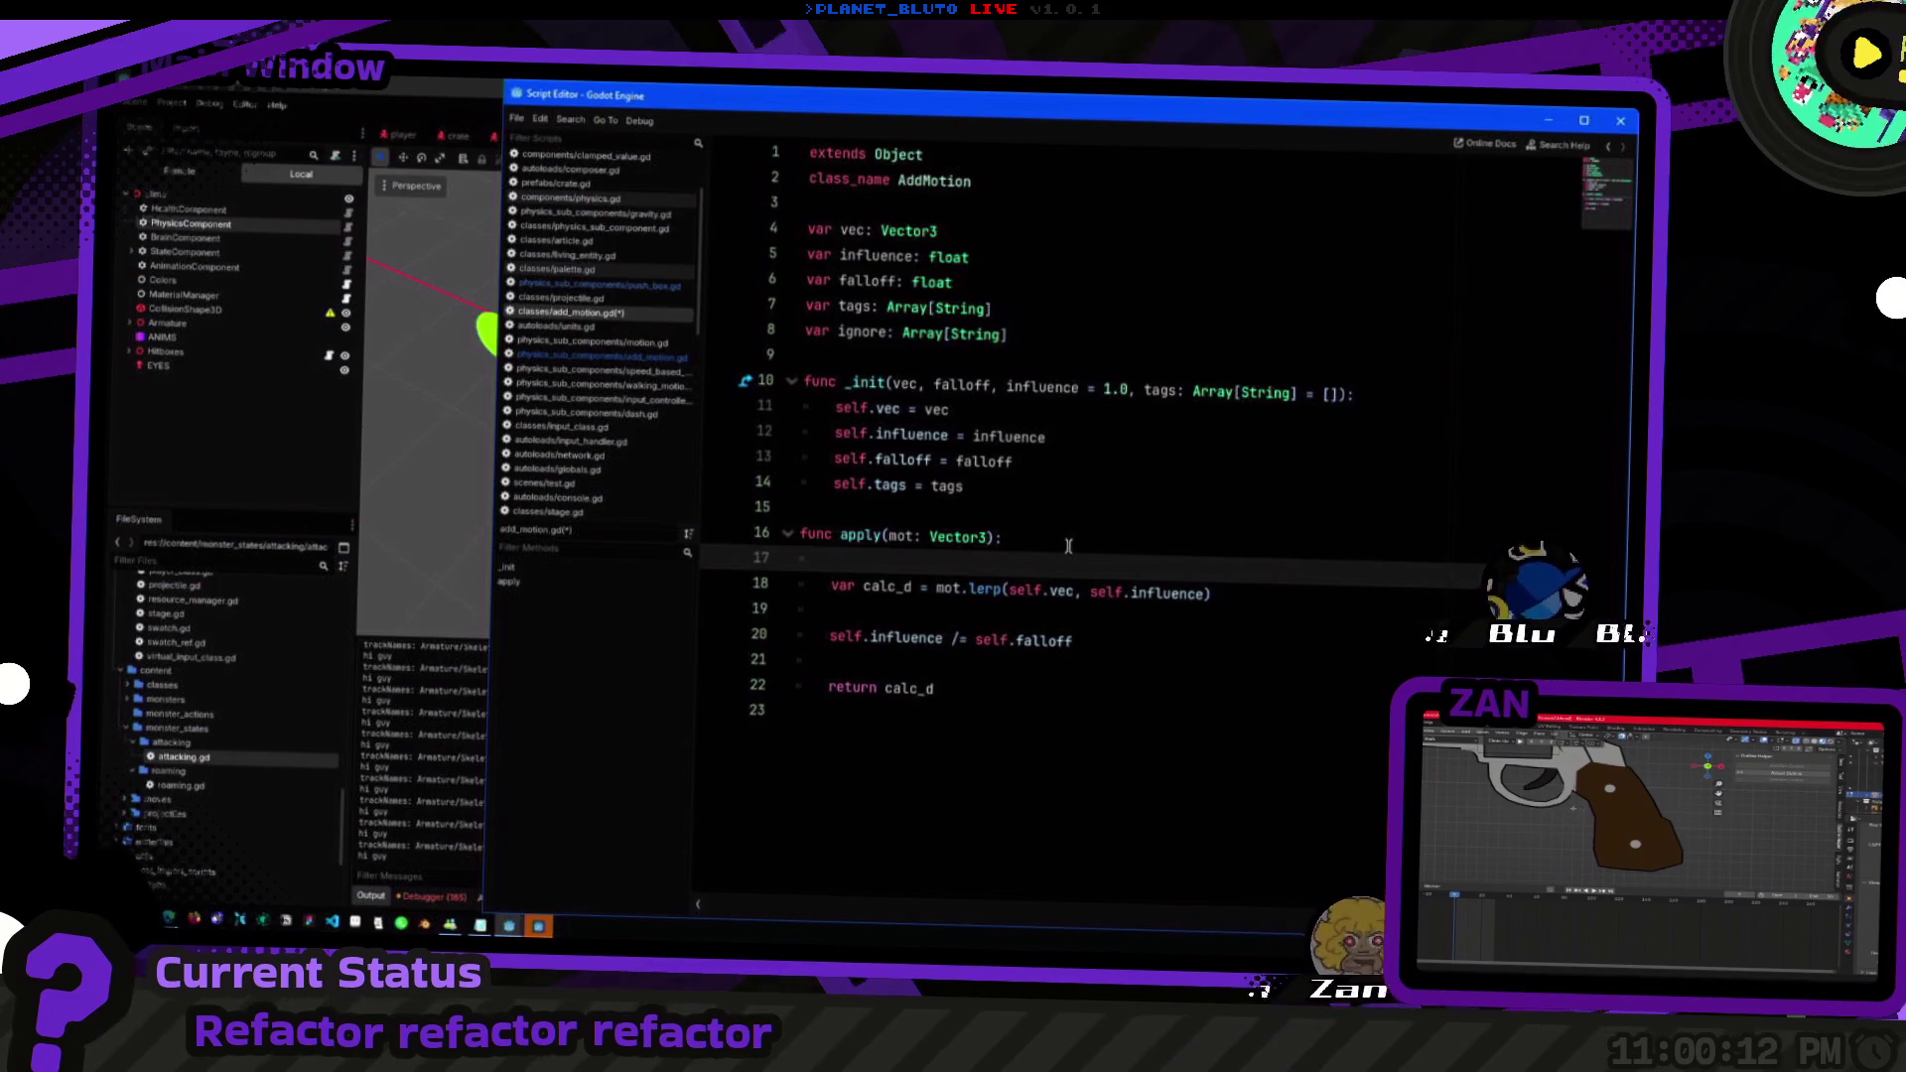
key(BackSpace)
key(BackSpace)
Retype the Array[String] variable on line 8 as axis.
click(832, 329)
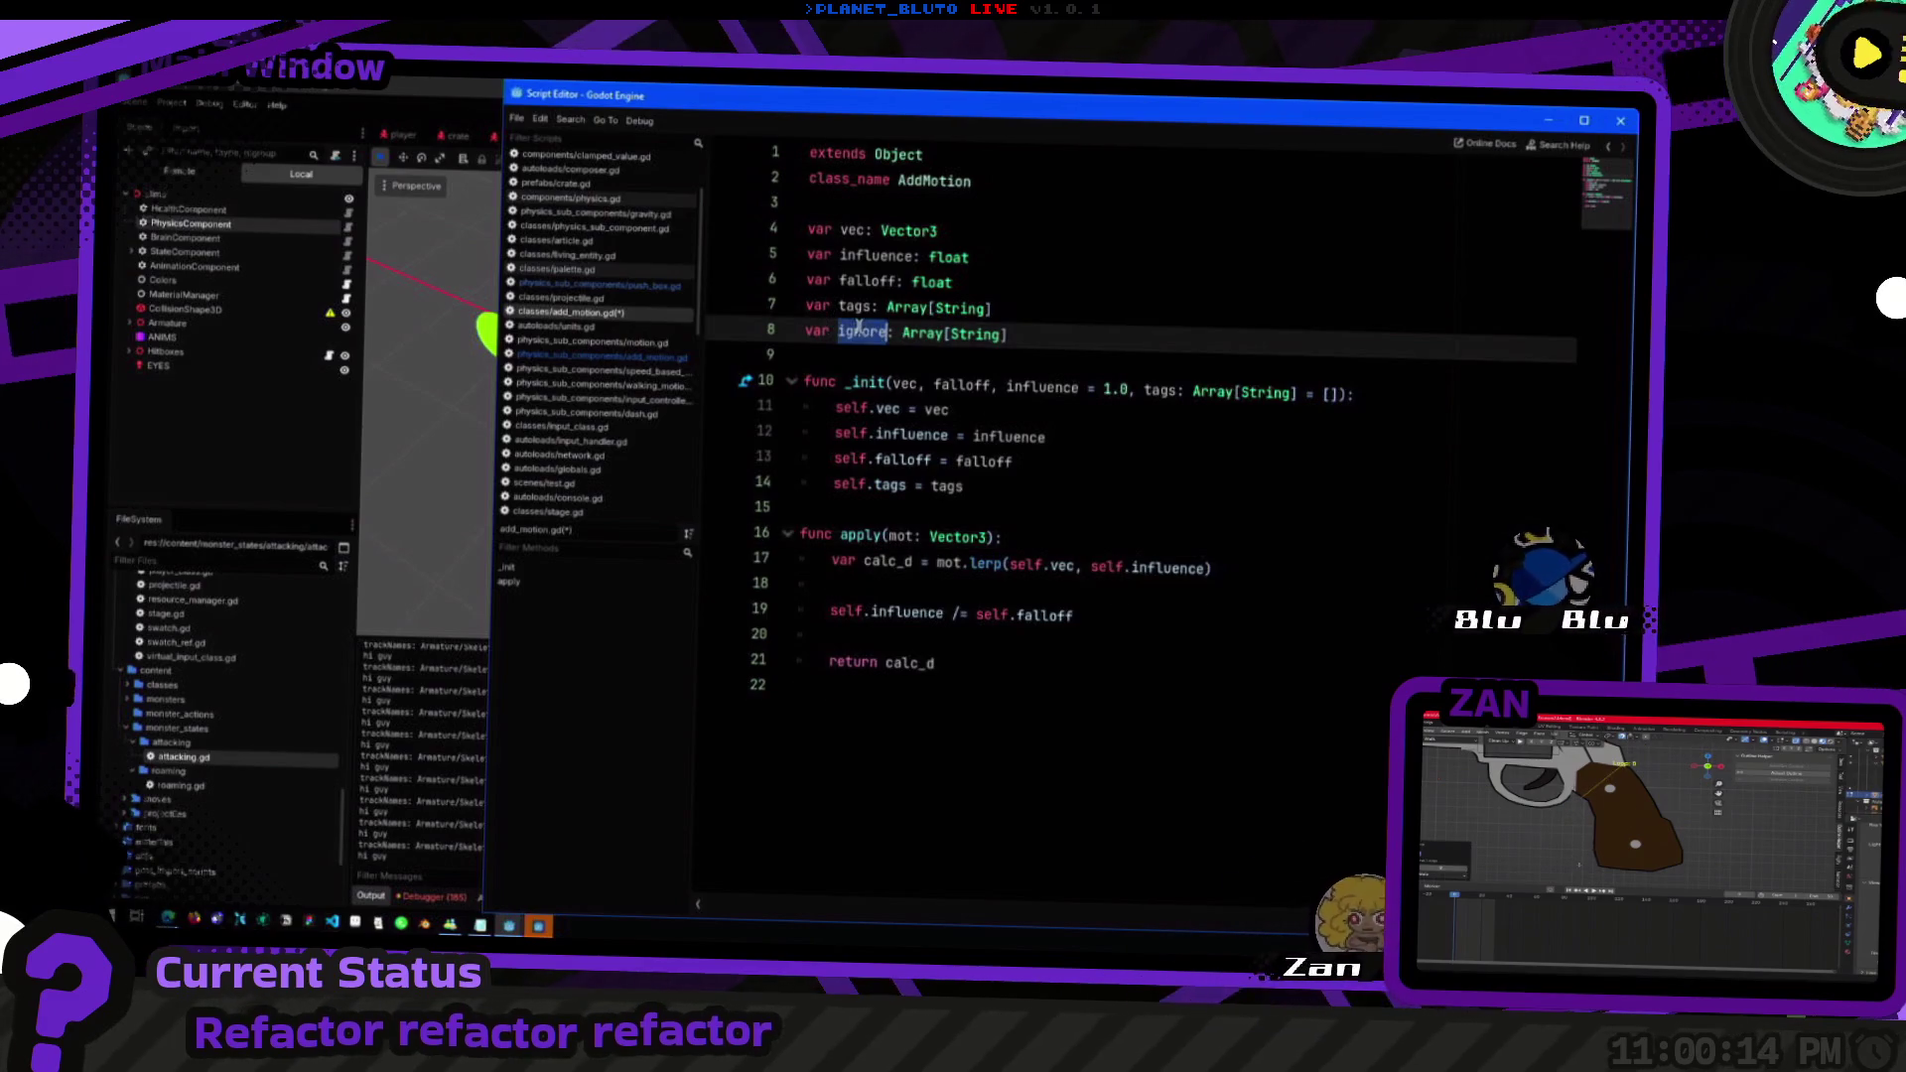
click(1051, 541)
key(Return)
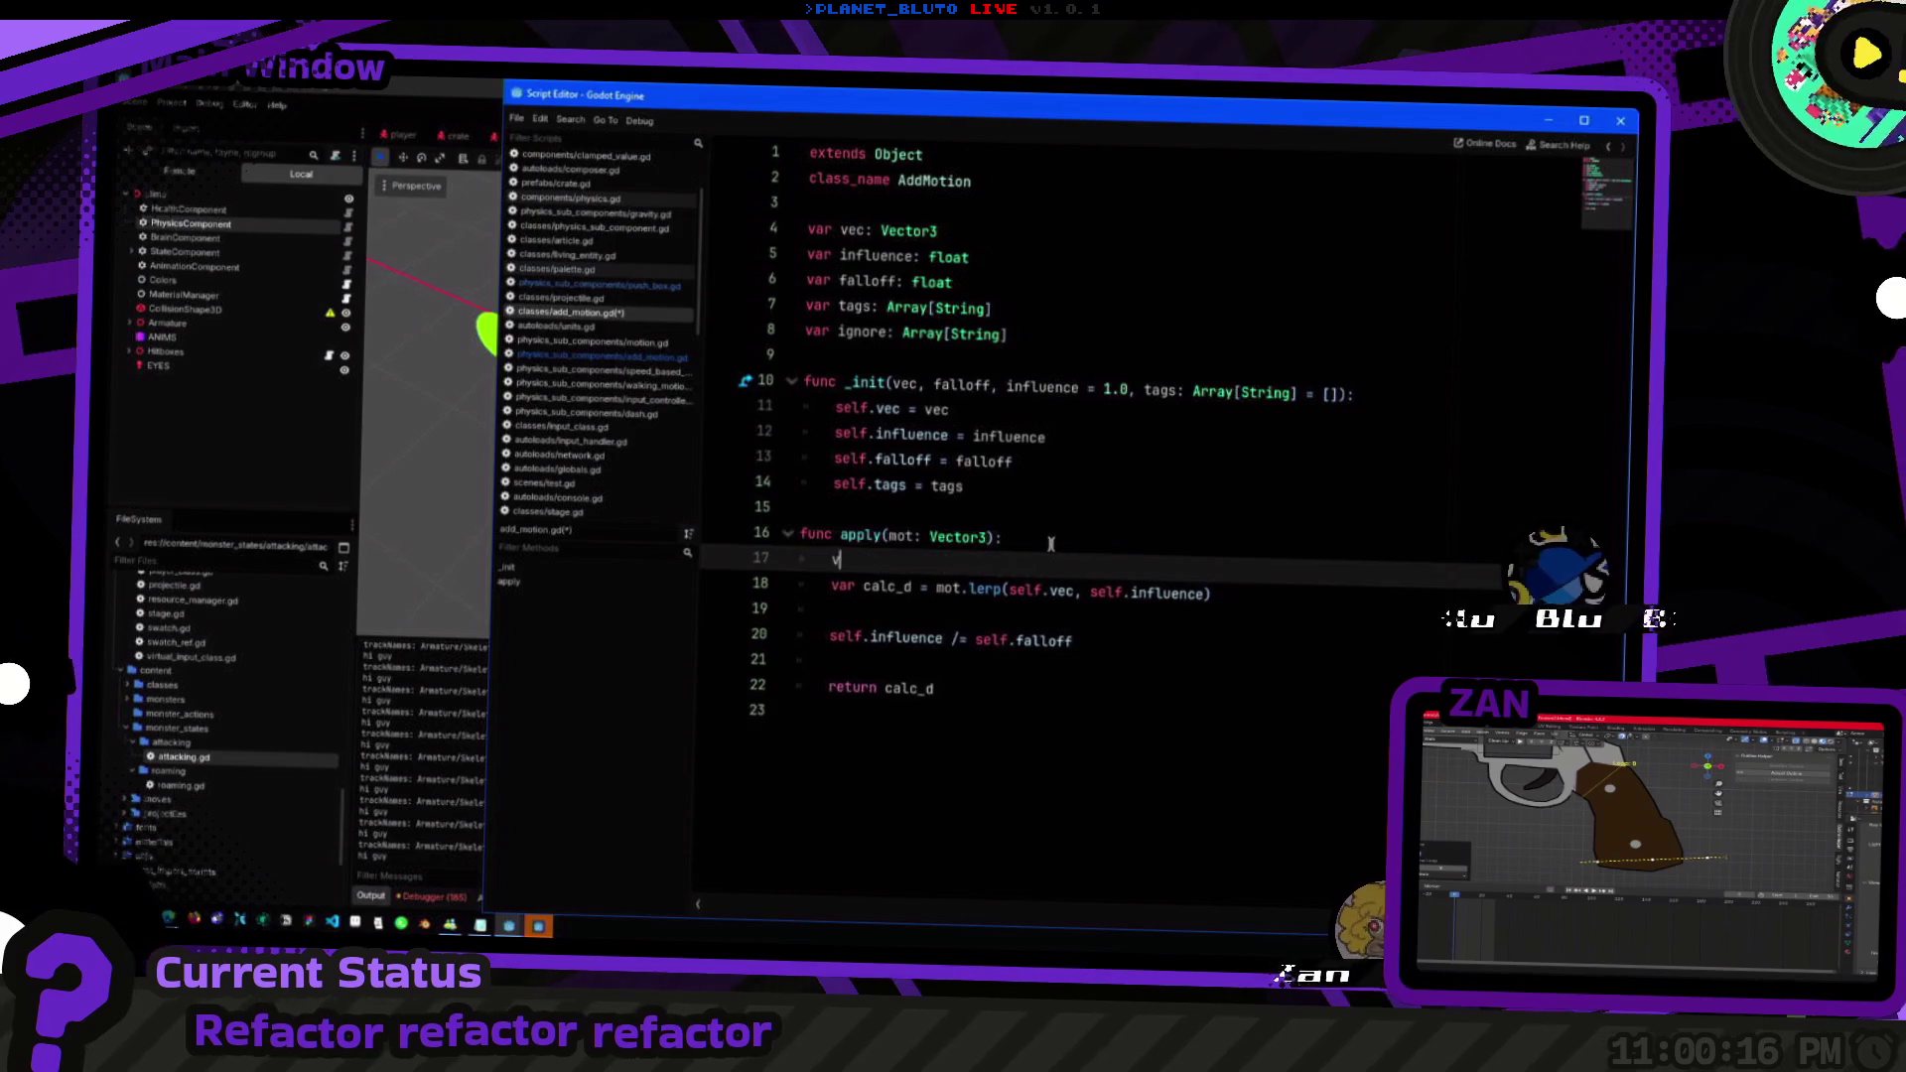
key(BackSpace)
key(BackSpace)
key(BackSpace)
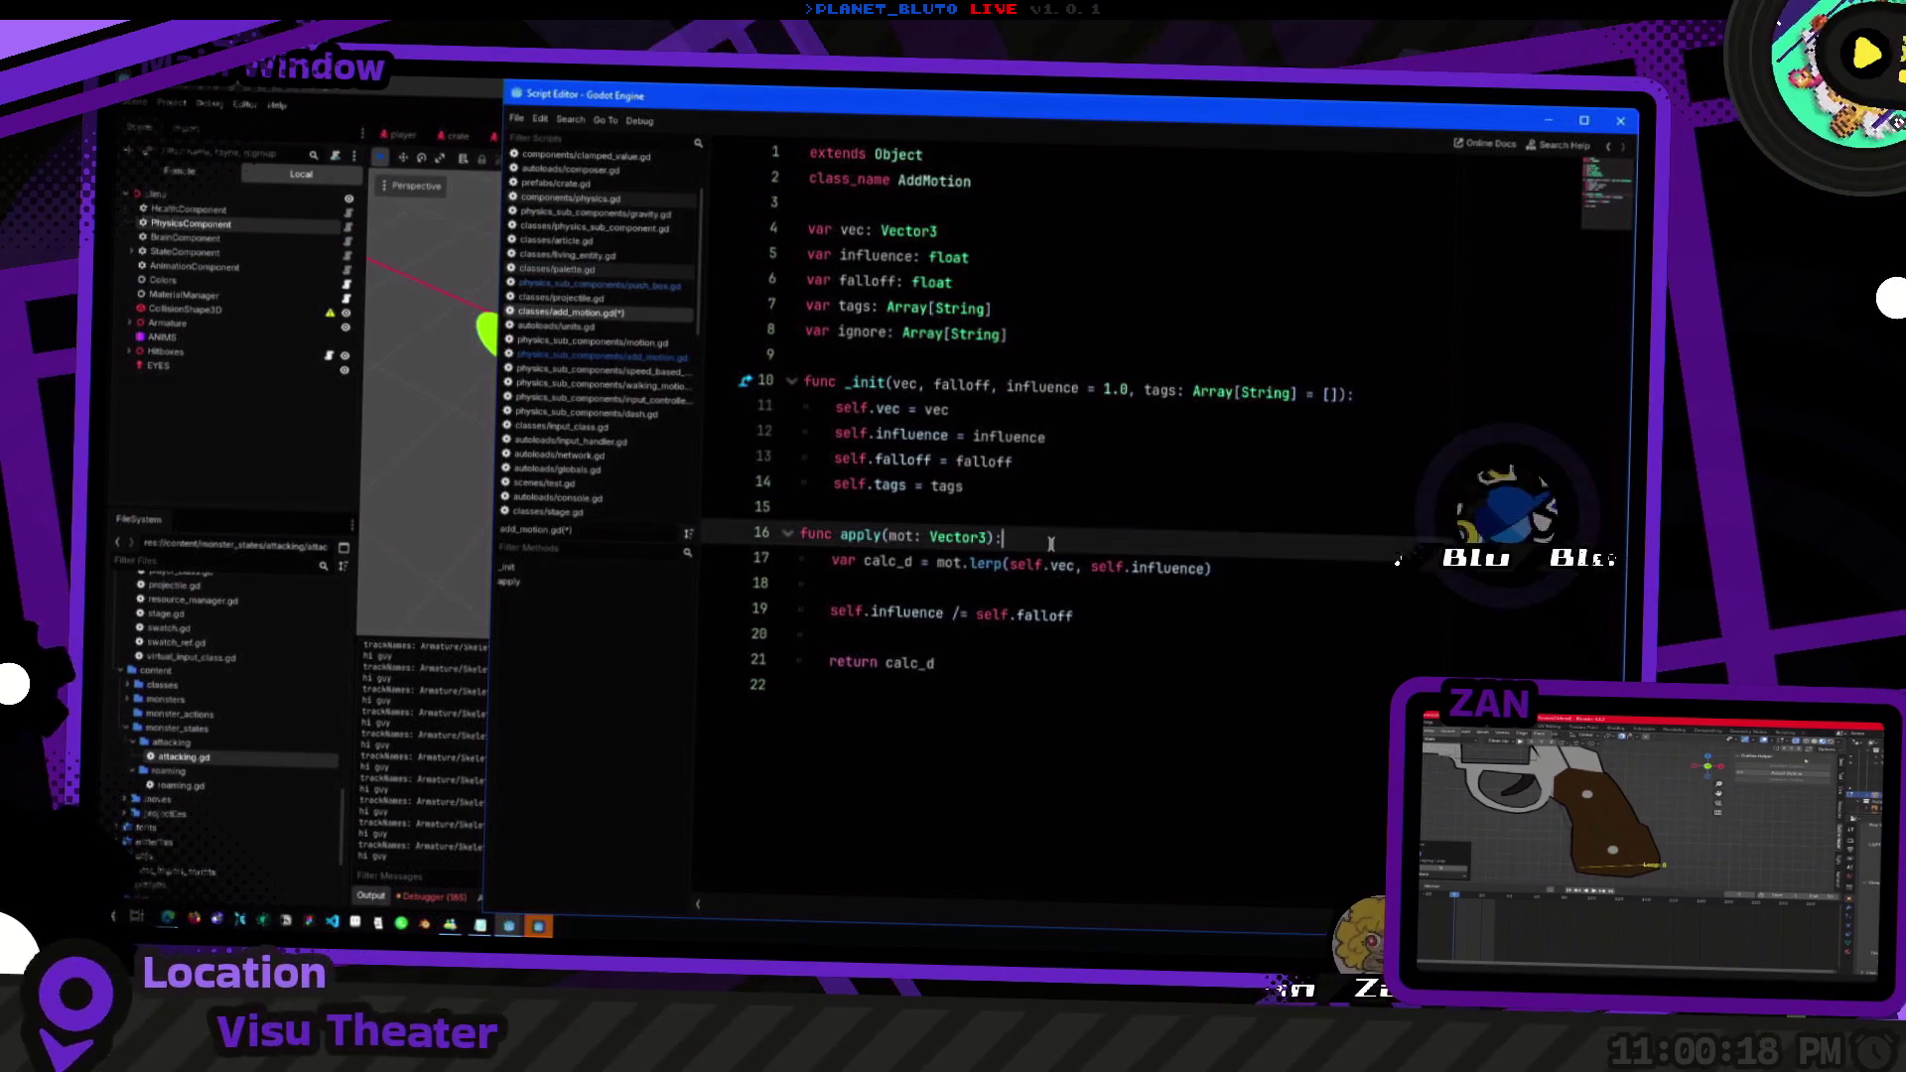
key(Up)
key(Up)
click(1069, 344)
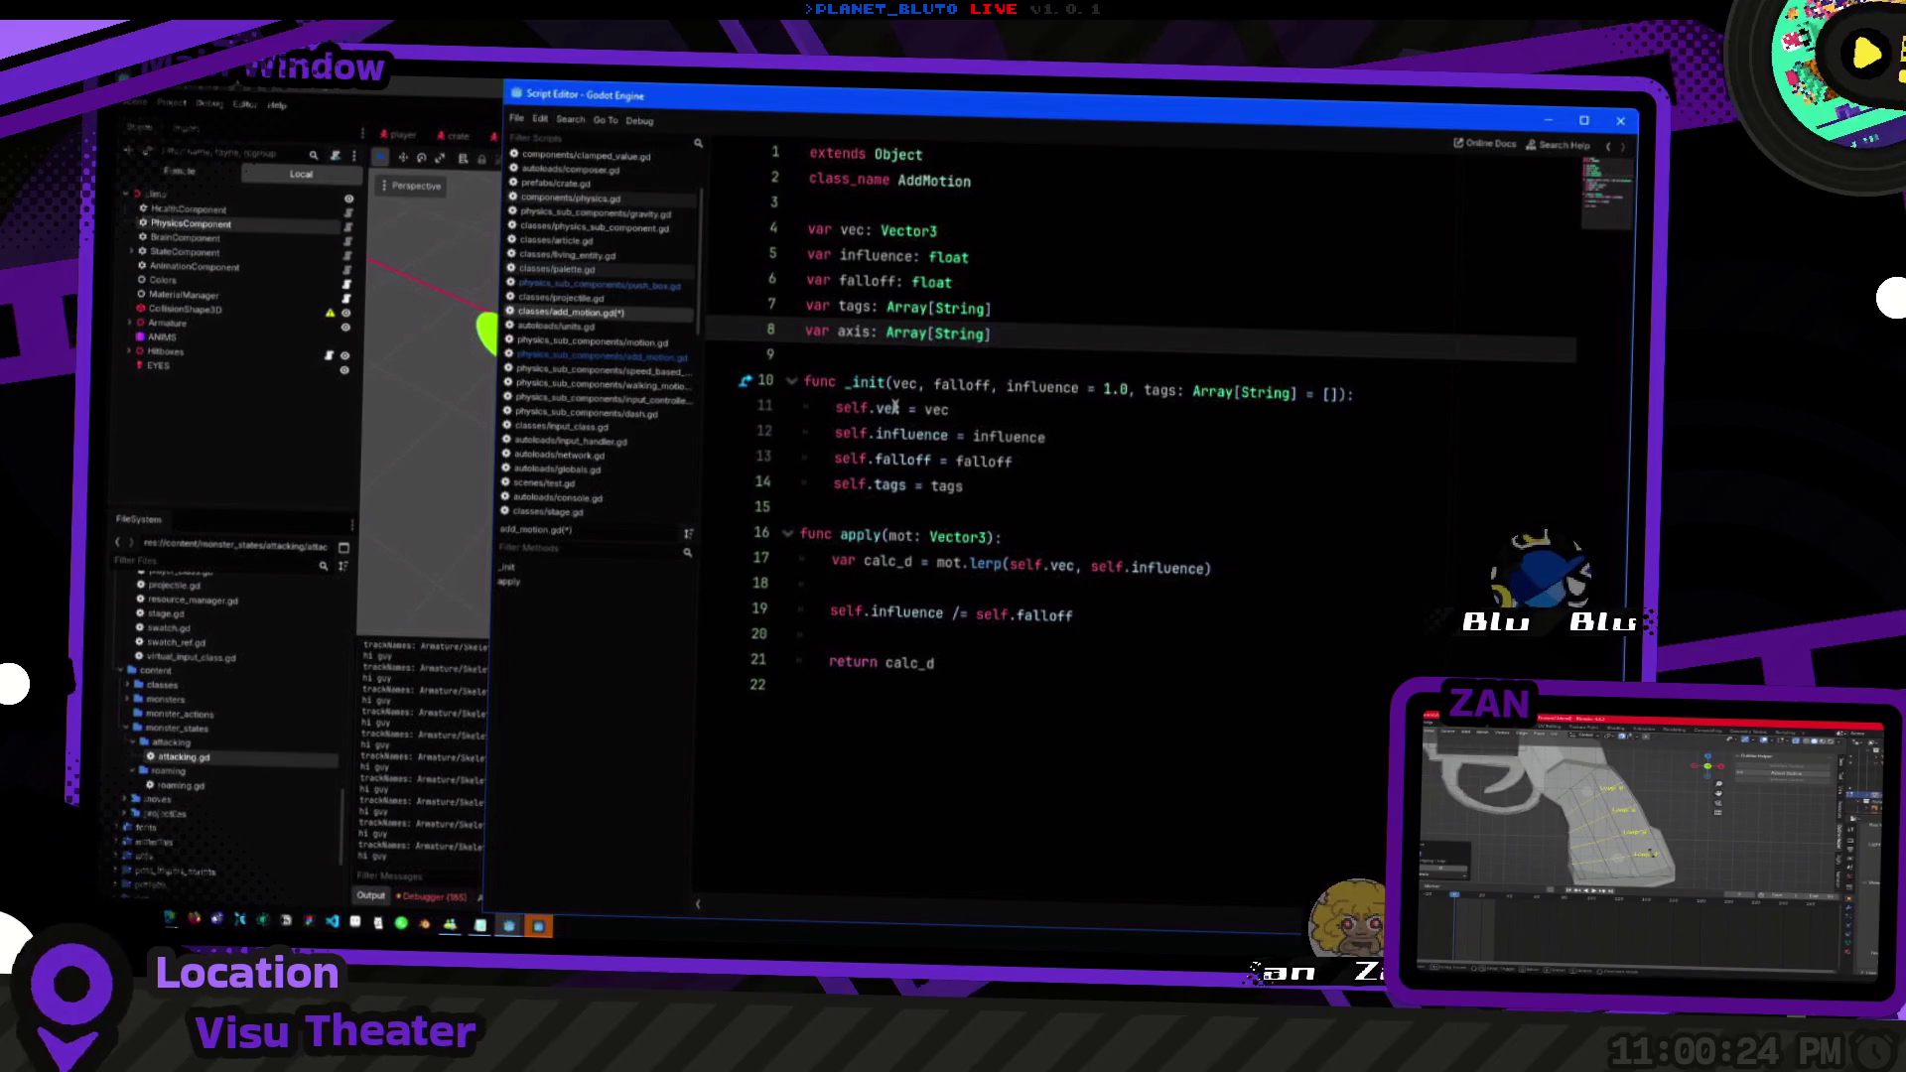
key(Right)
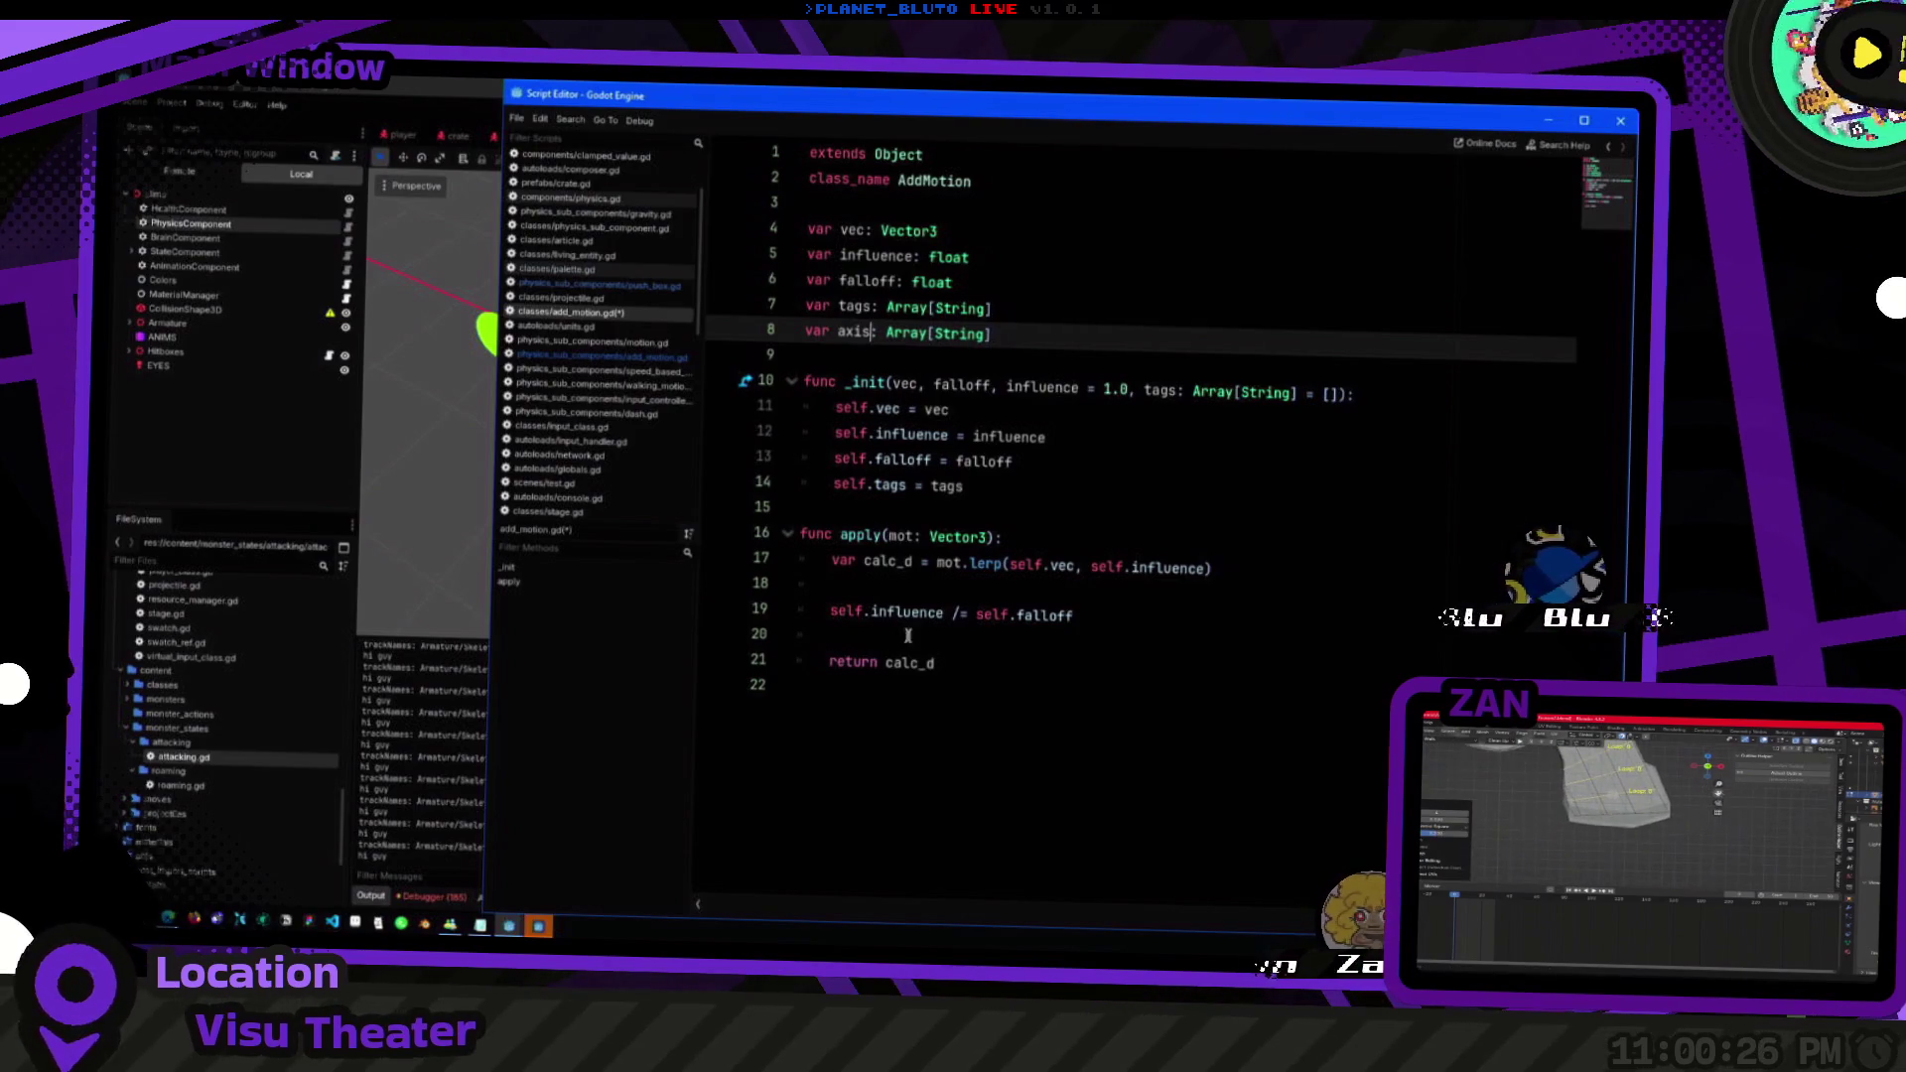
Add the axis default in _init and a 'for axis in self.axis:' loop at the top of apply.
click(973, 485)
key(Return)
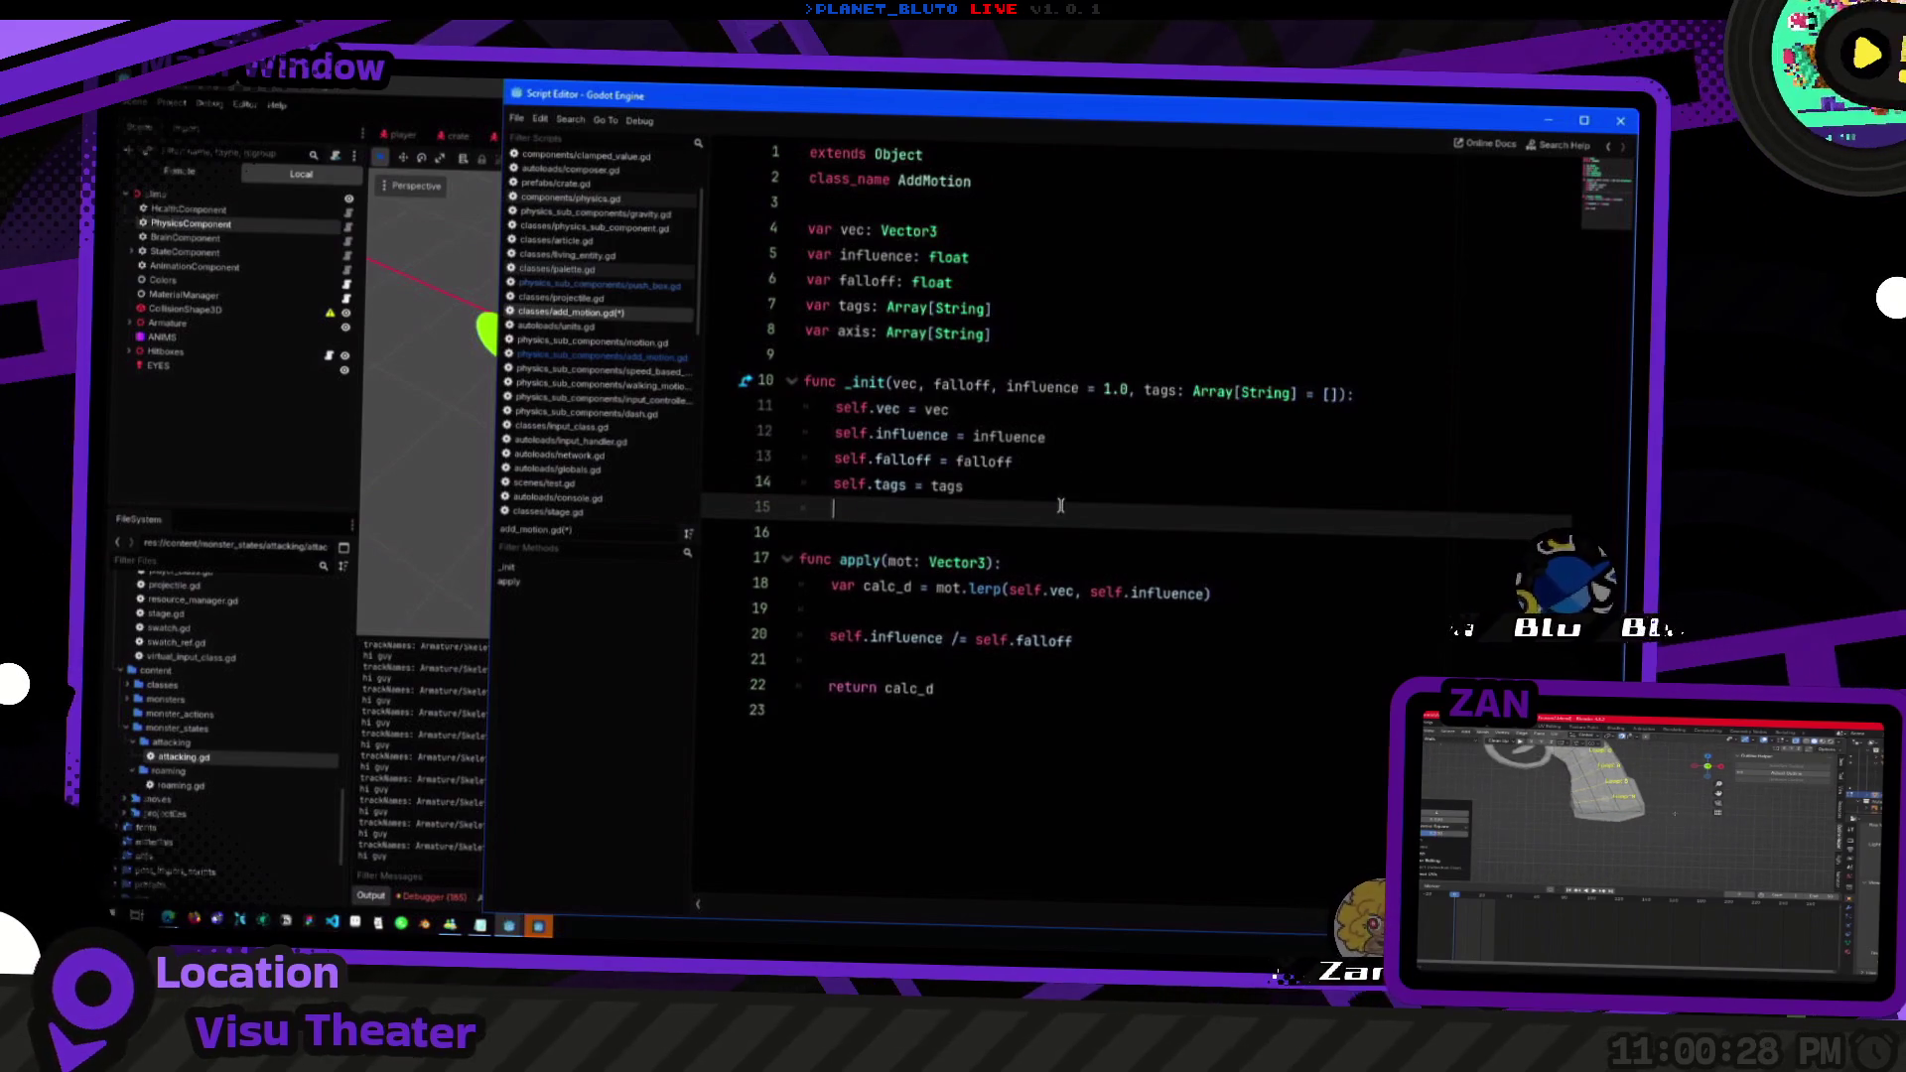
text(axis = ["x", "z)
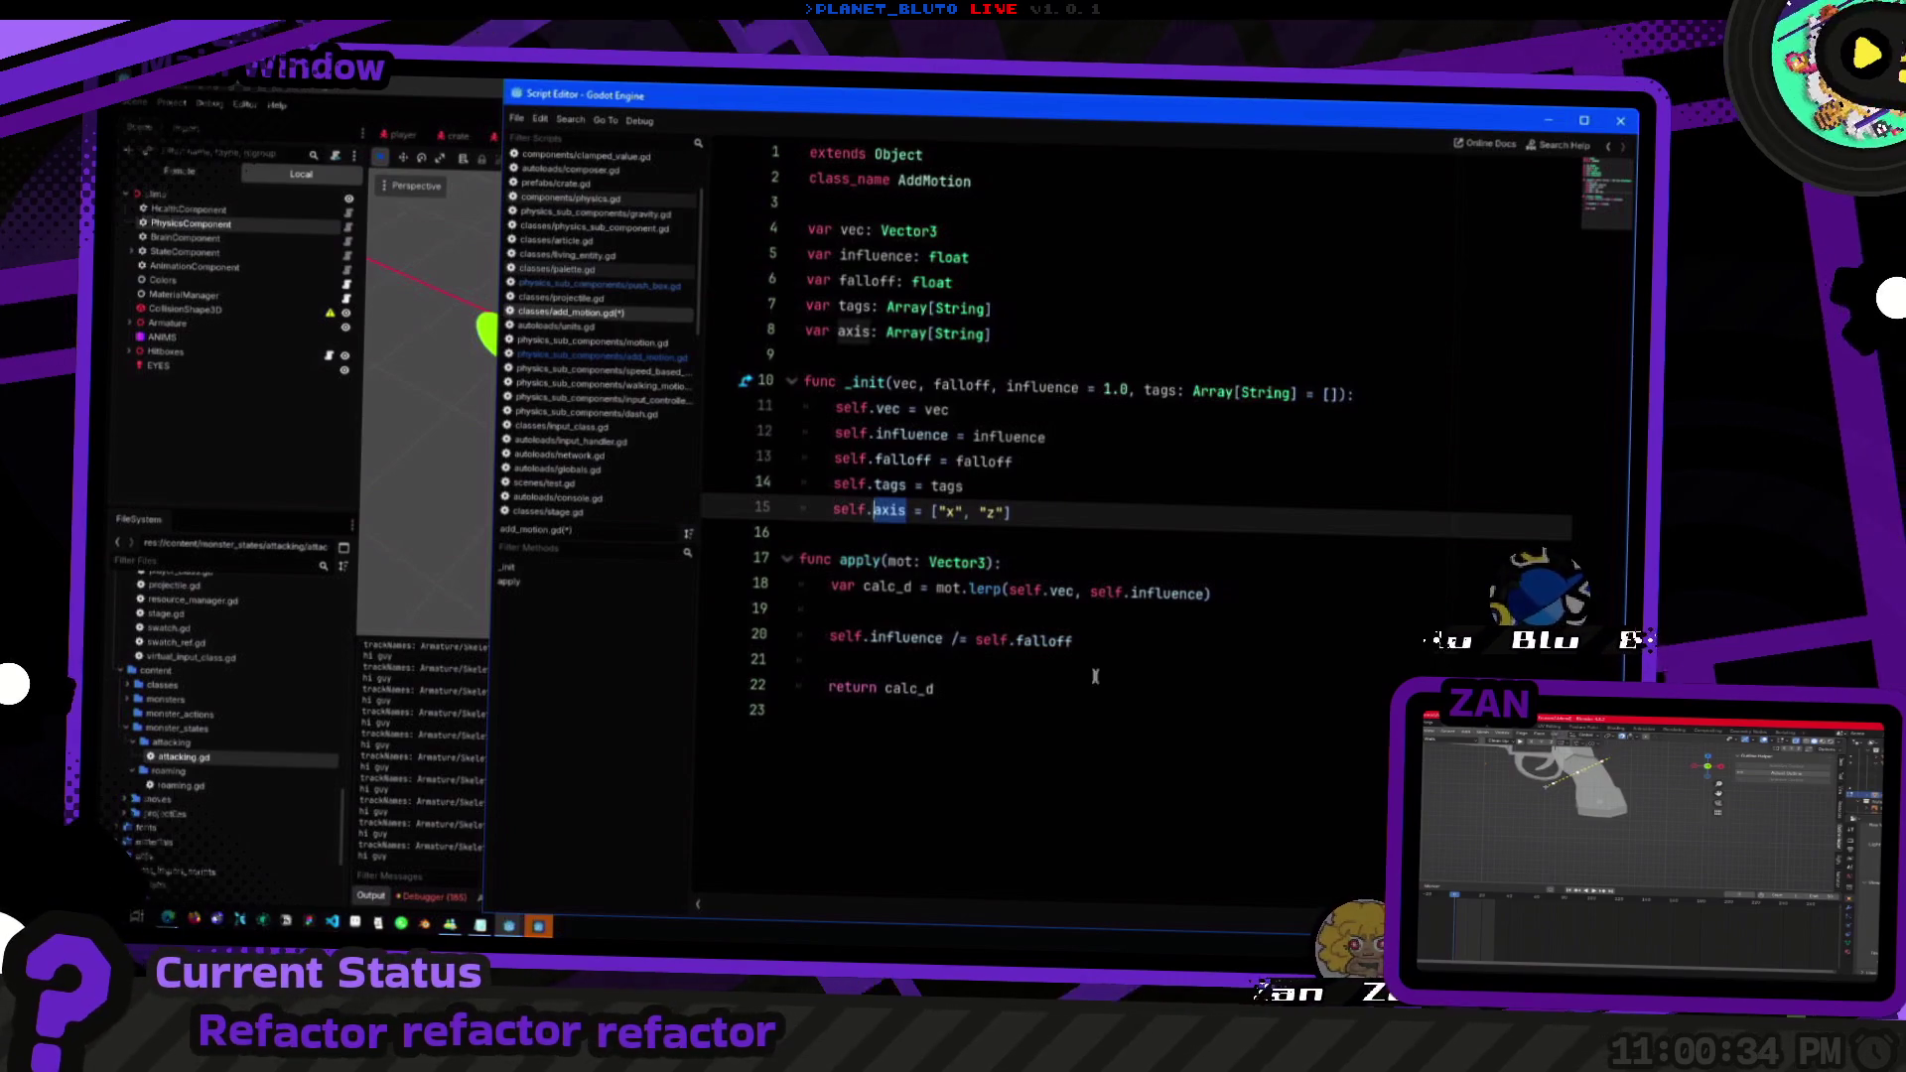
click(1097, 564)
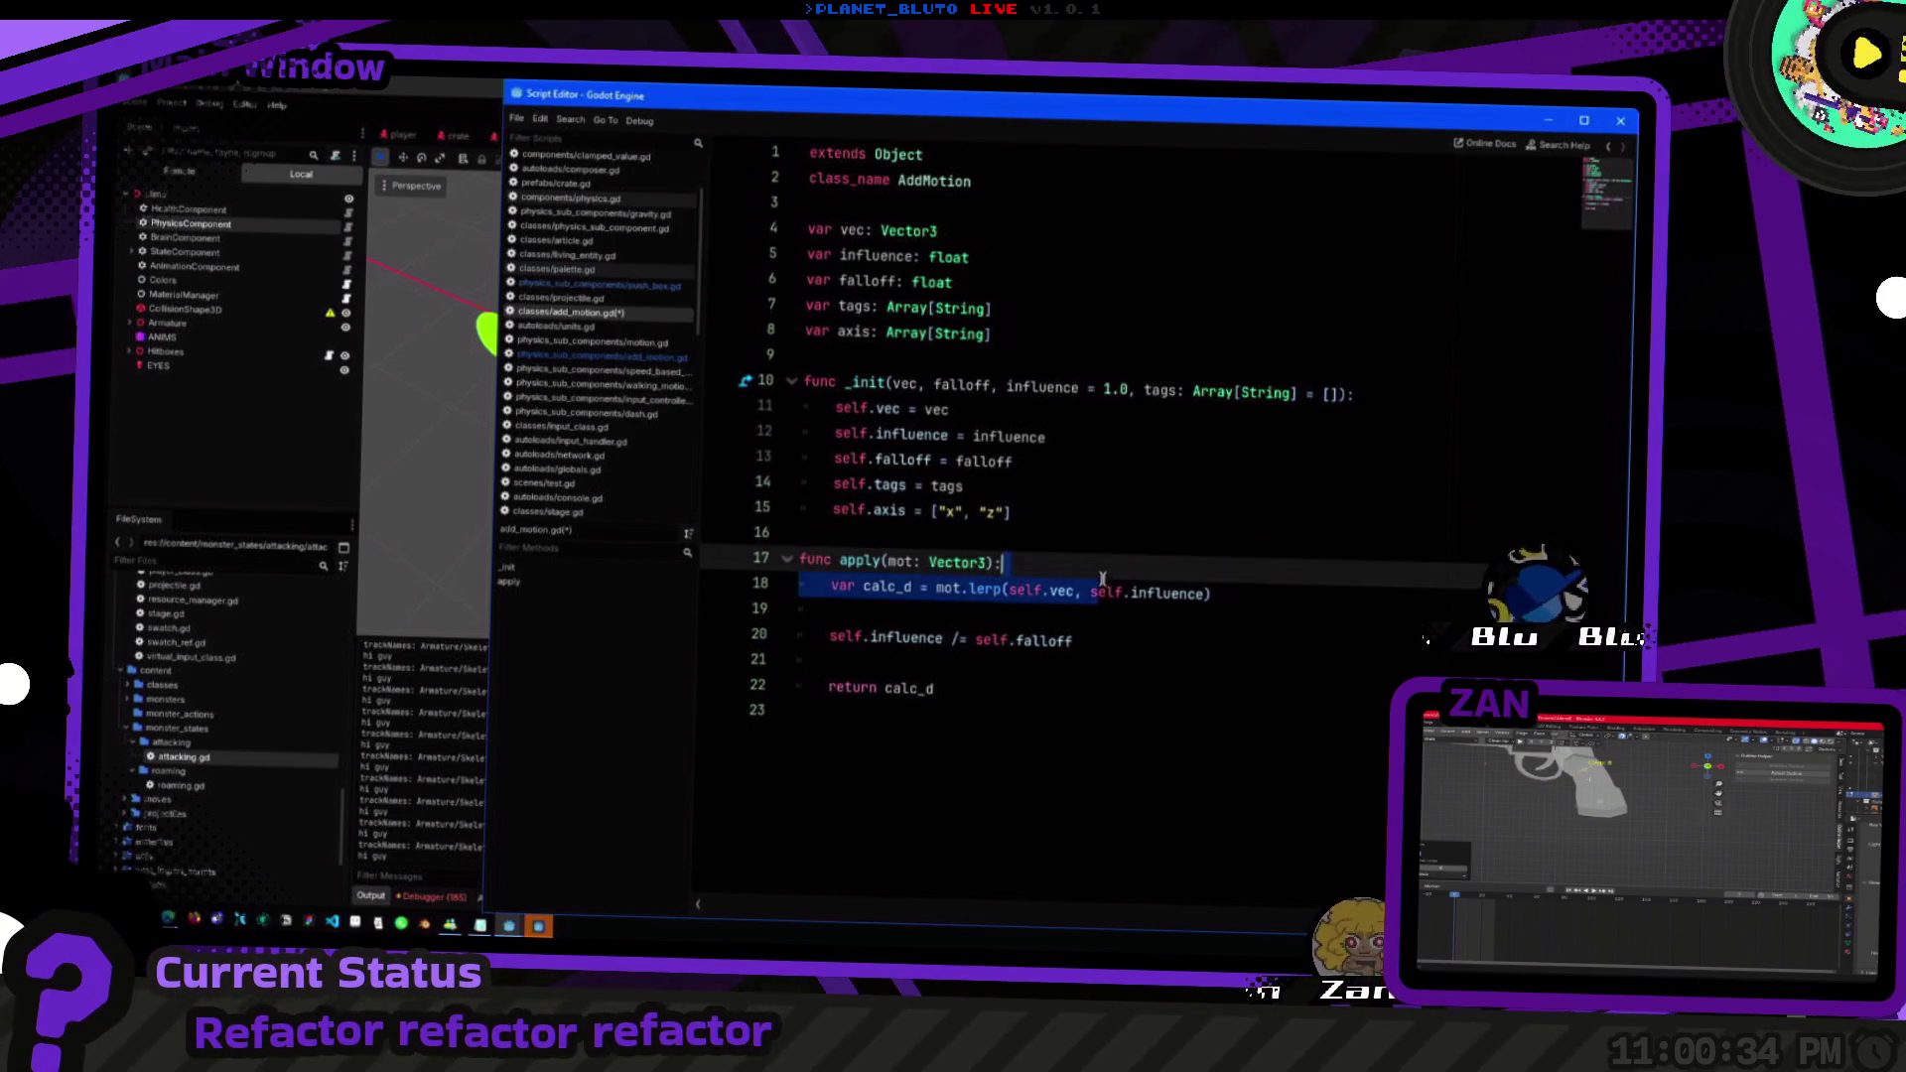
key(Return)
text(for axis )
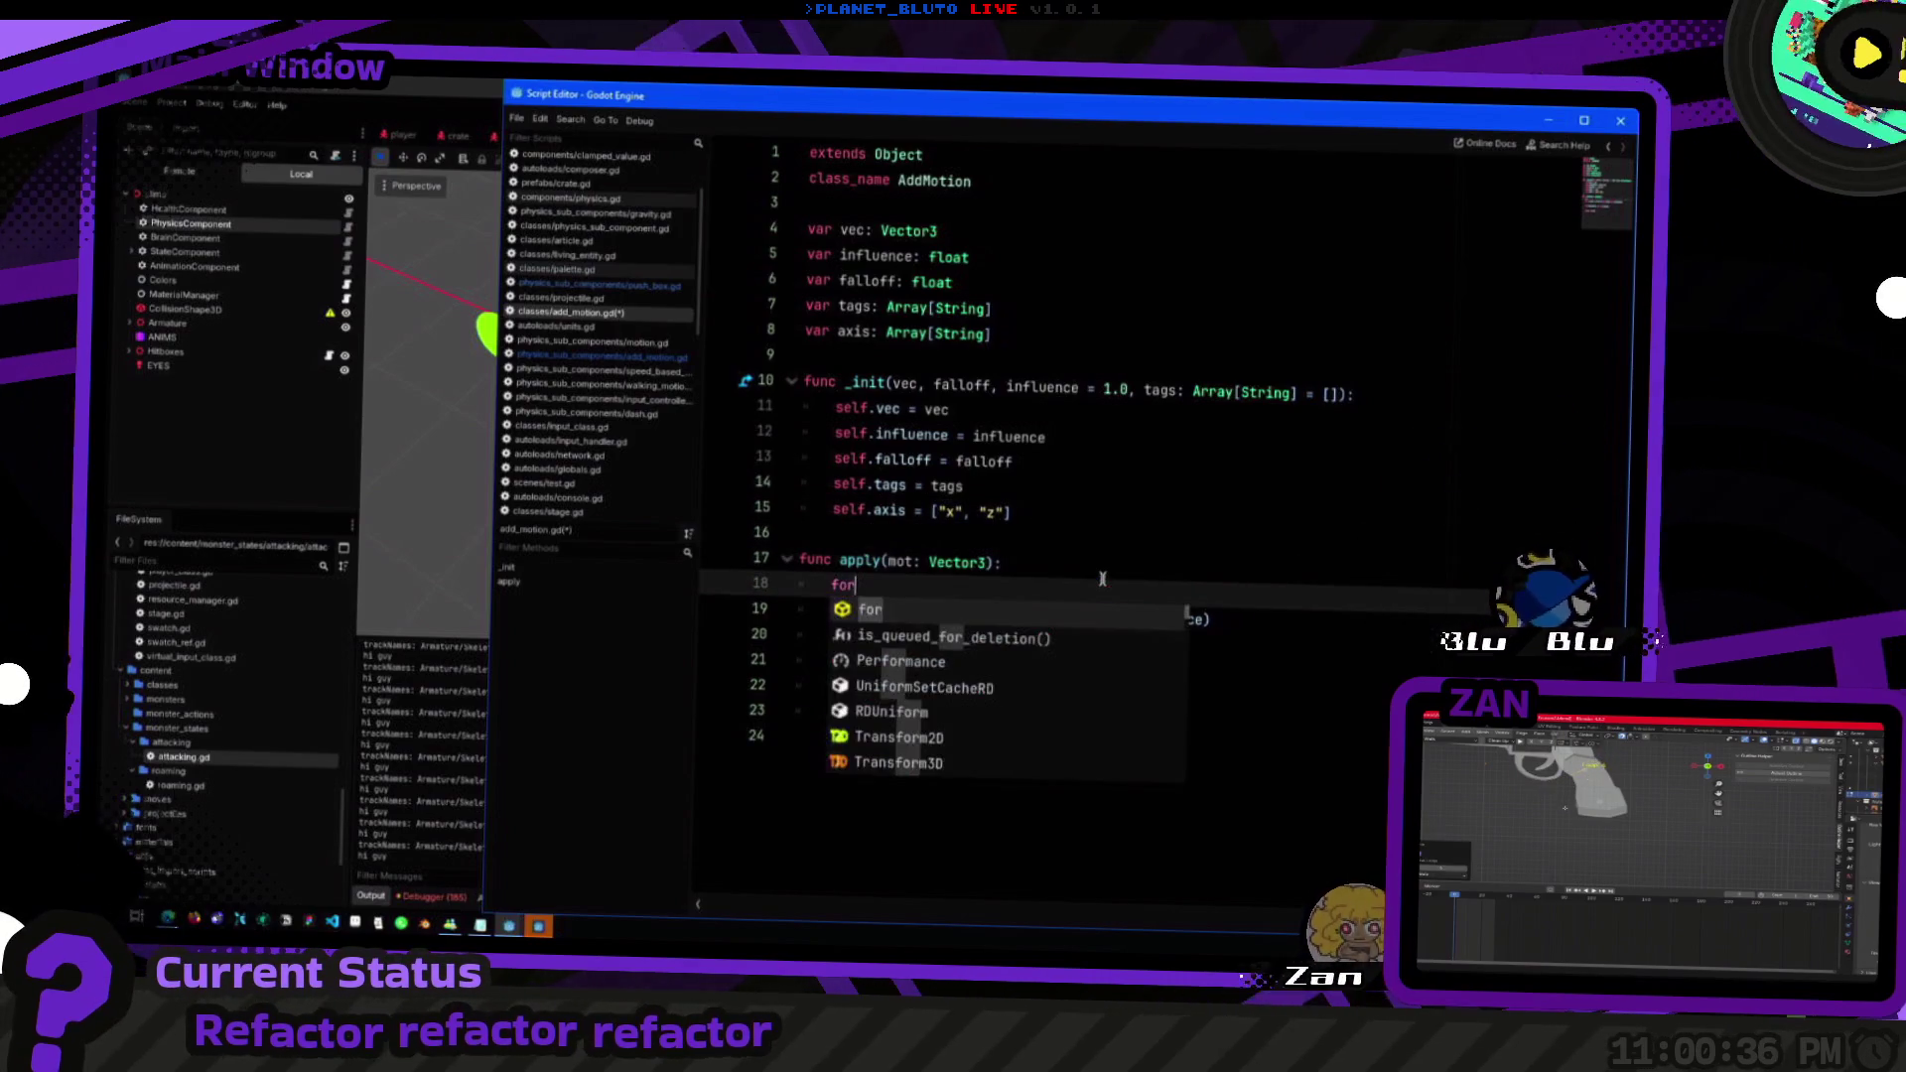
text(in self.ai)
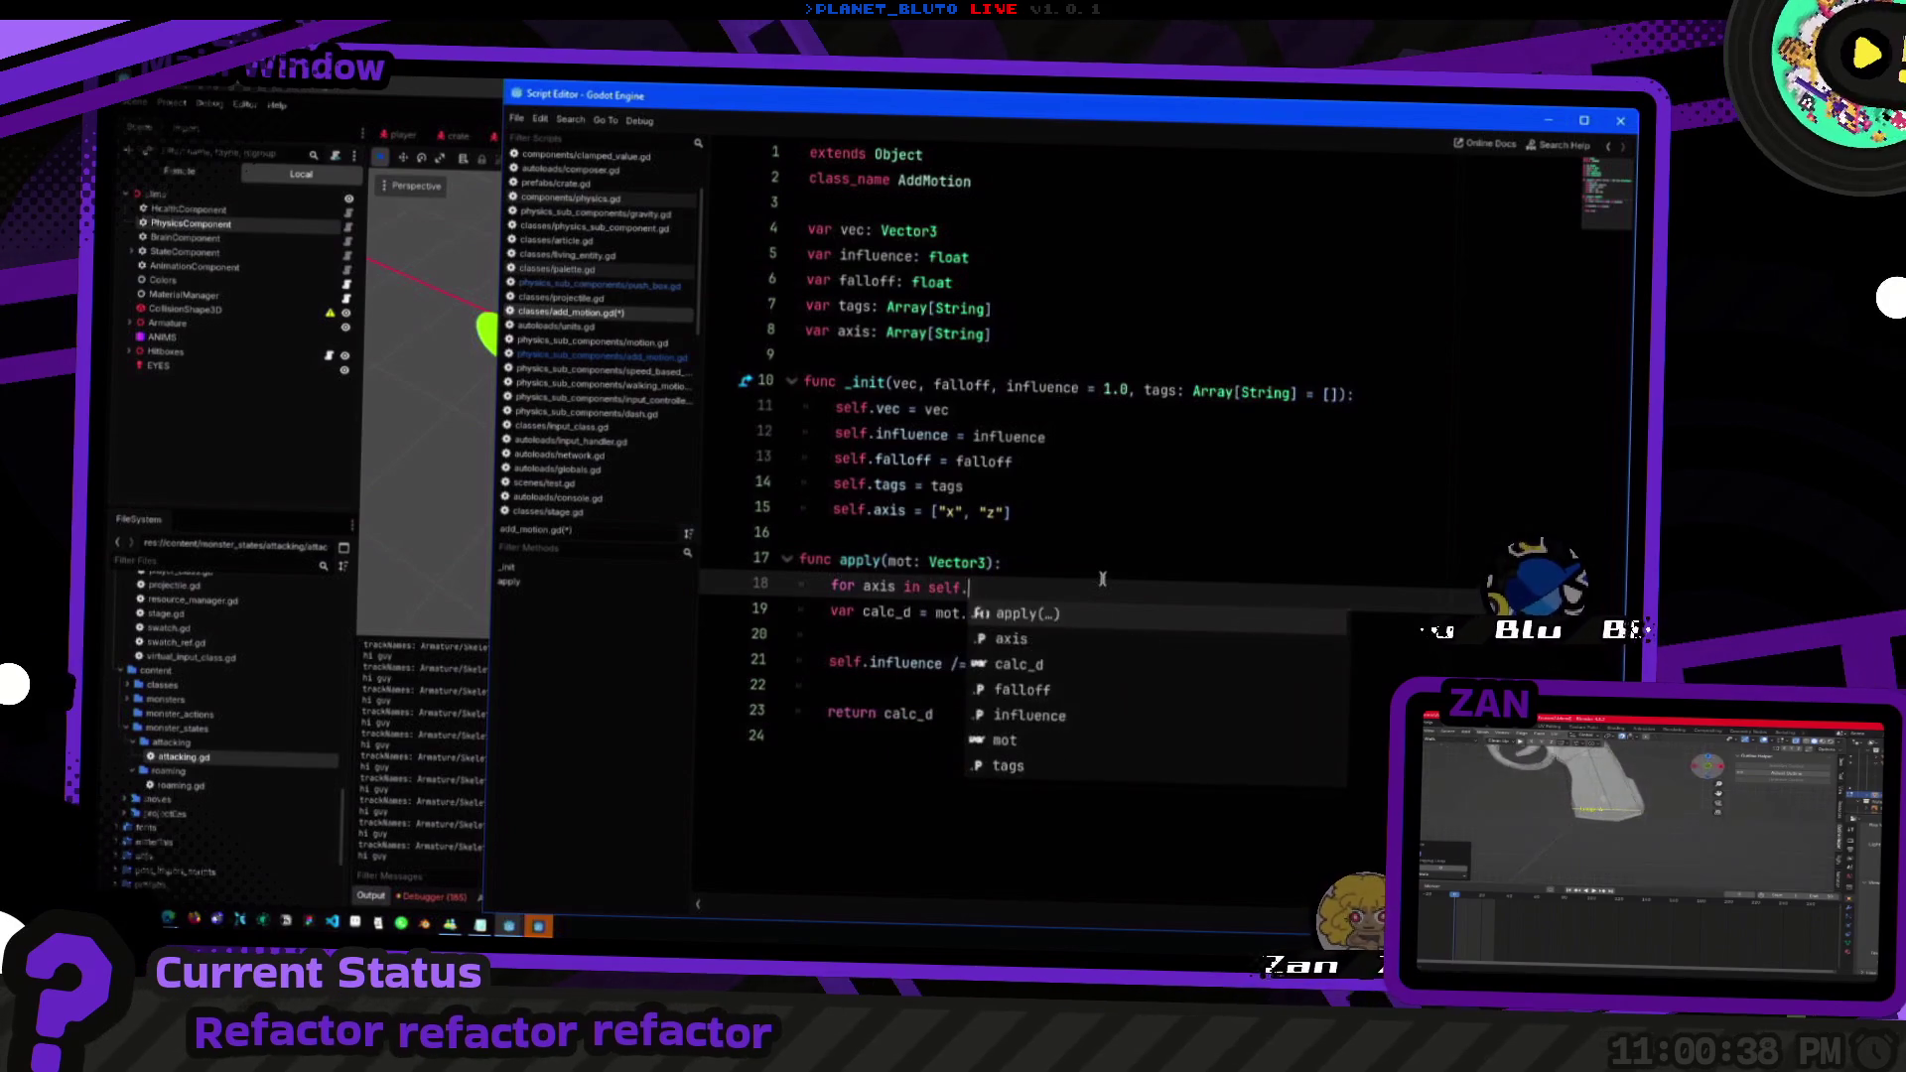
key(BackSpace)
text(xis)
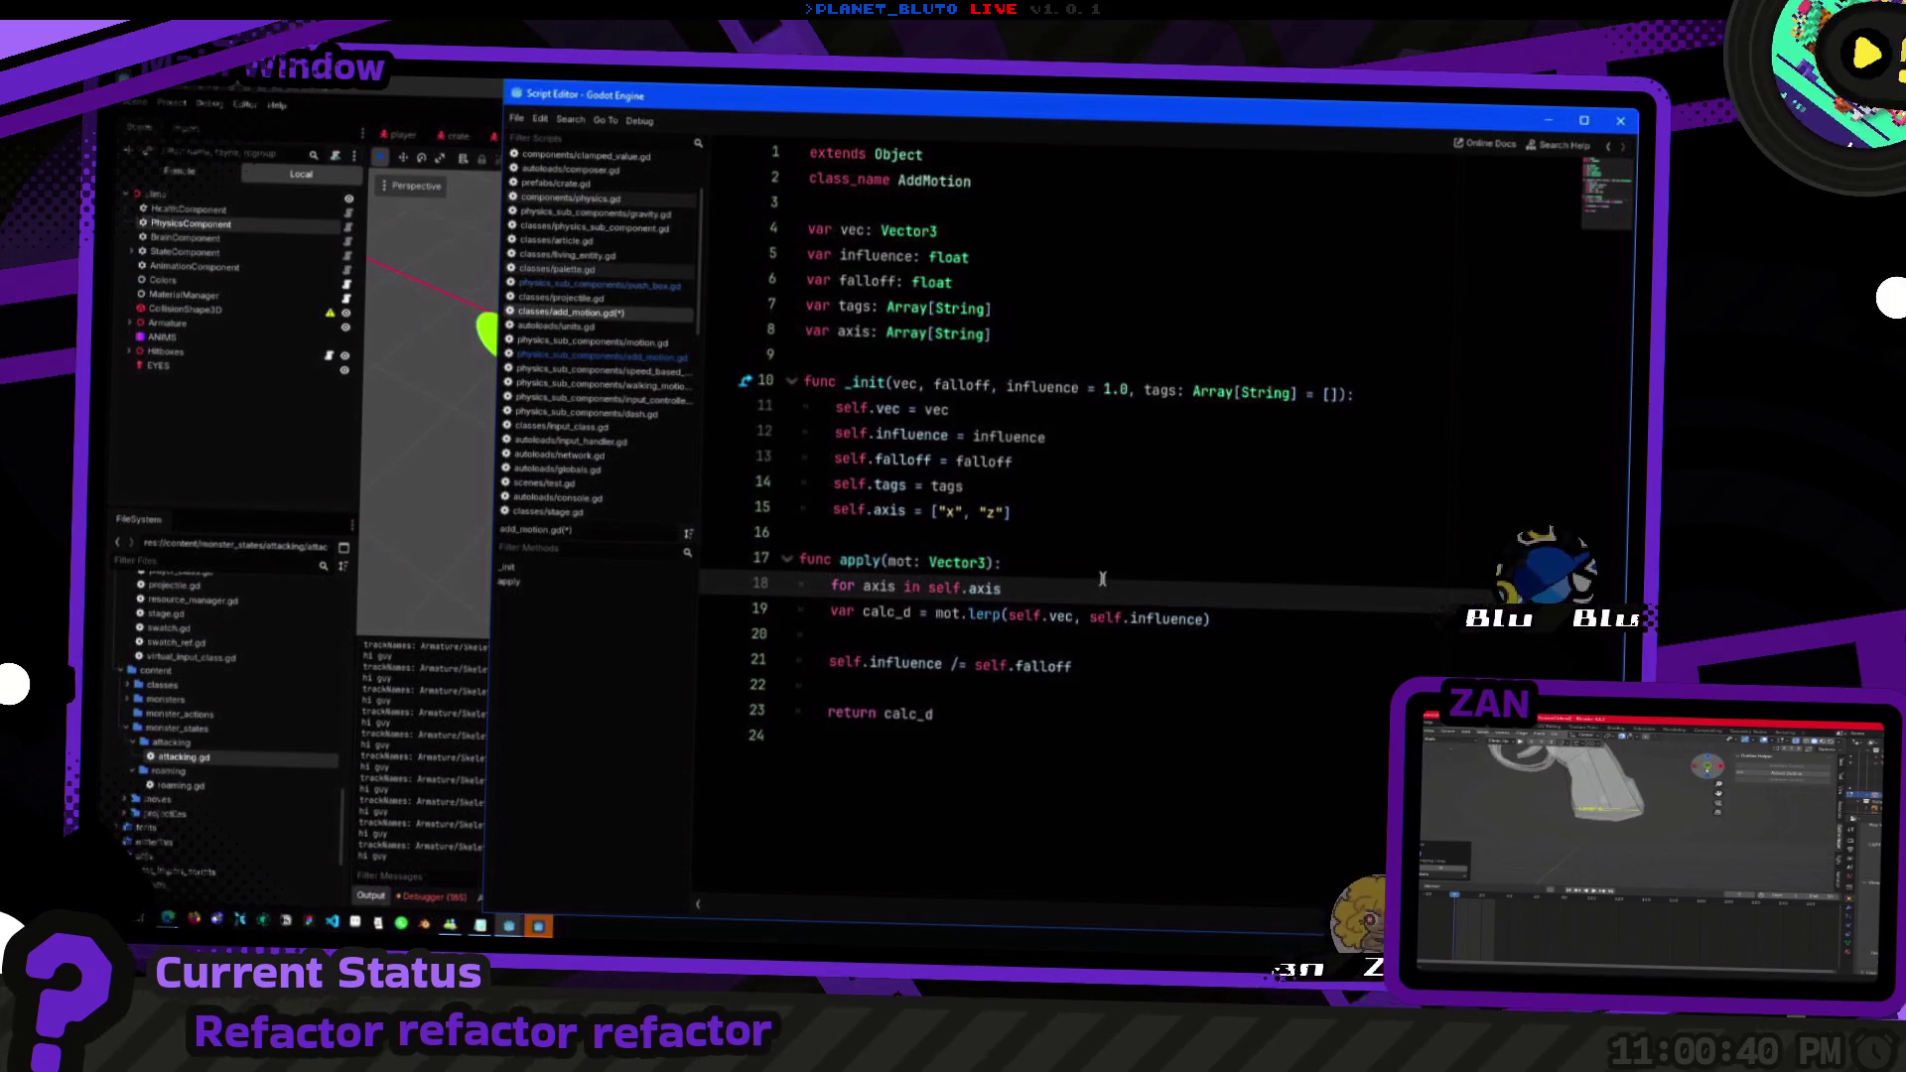
text(:)
key(Down)
Indent the lerp line so it sits inside the axis loop.
key(Home)
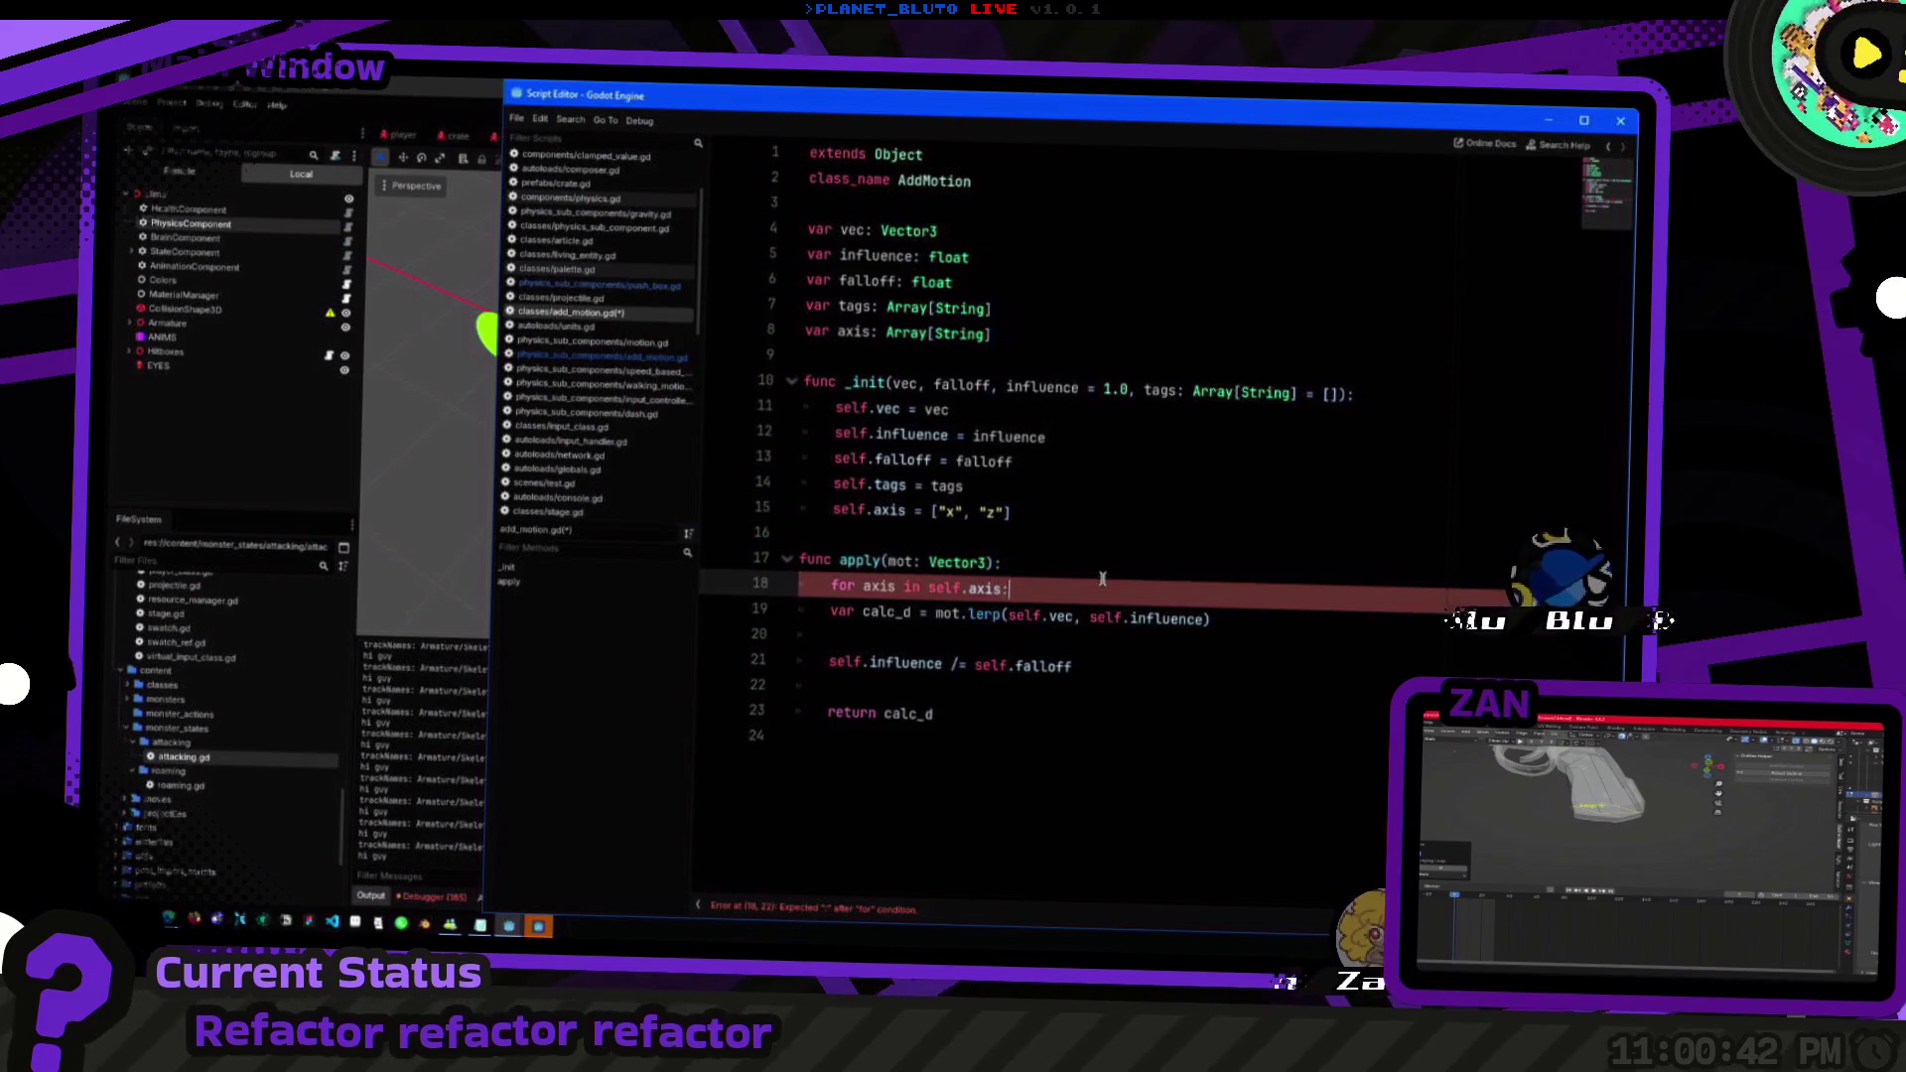
key(Tab)
key(ctrl+Right)
key(ctrl+Right)
key(ctrl+Right)
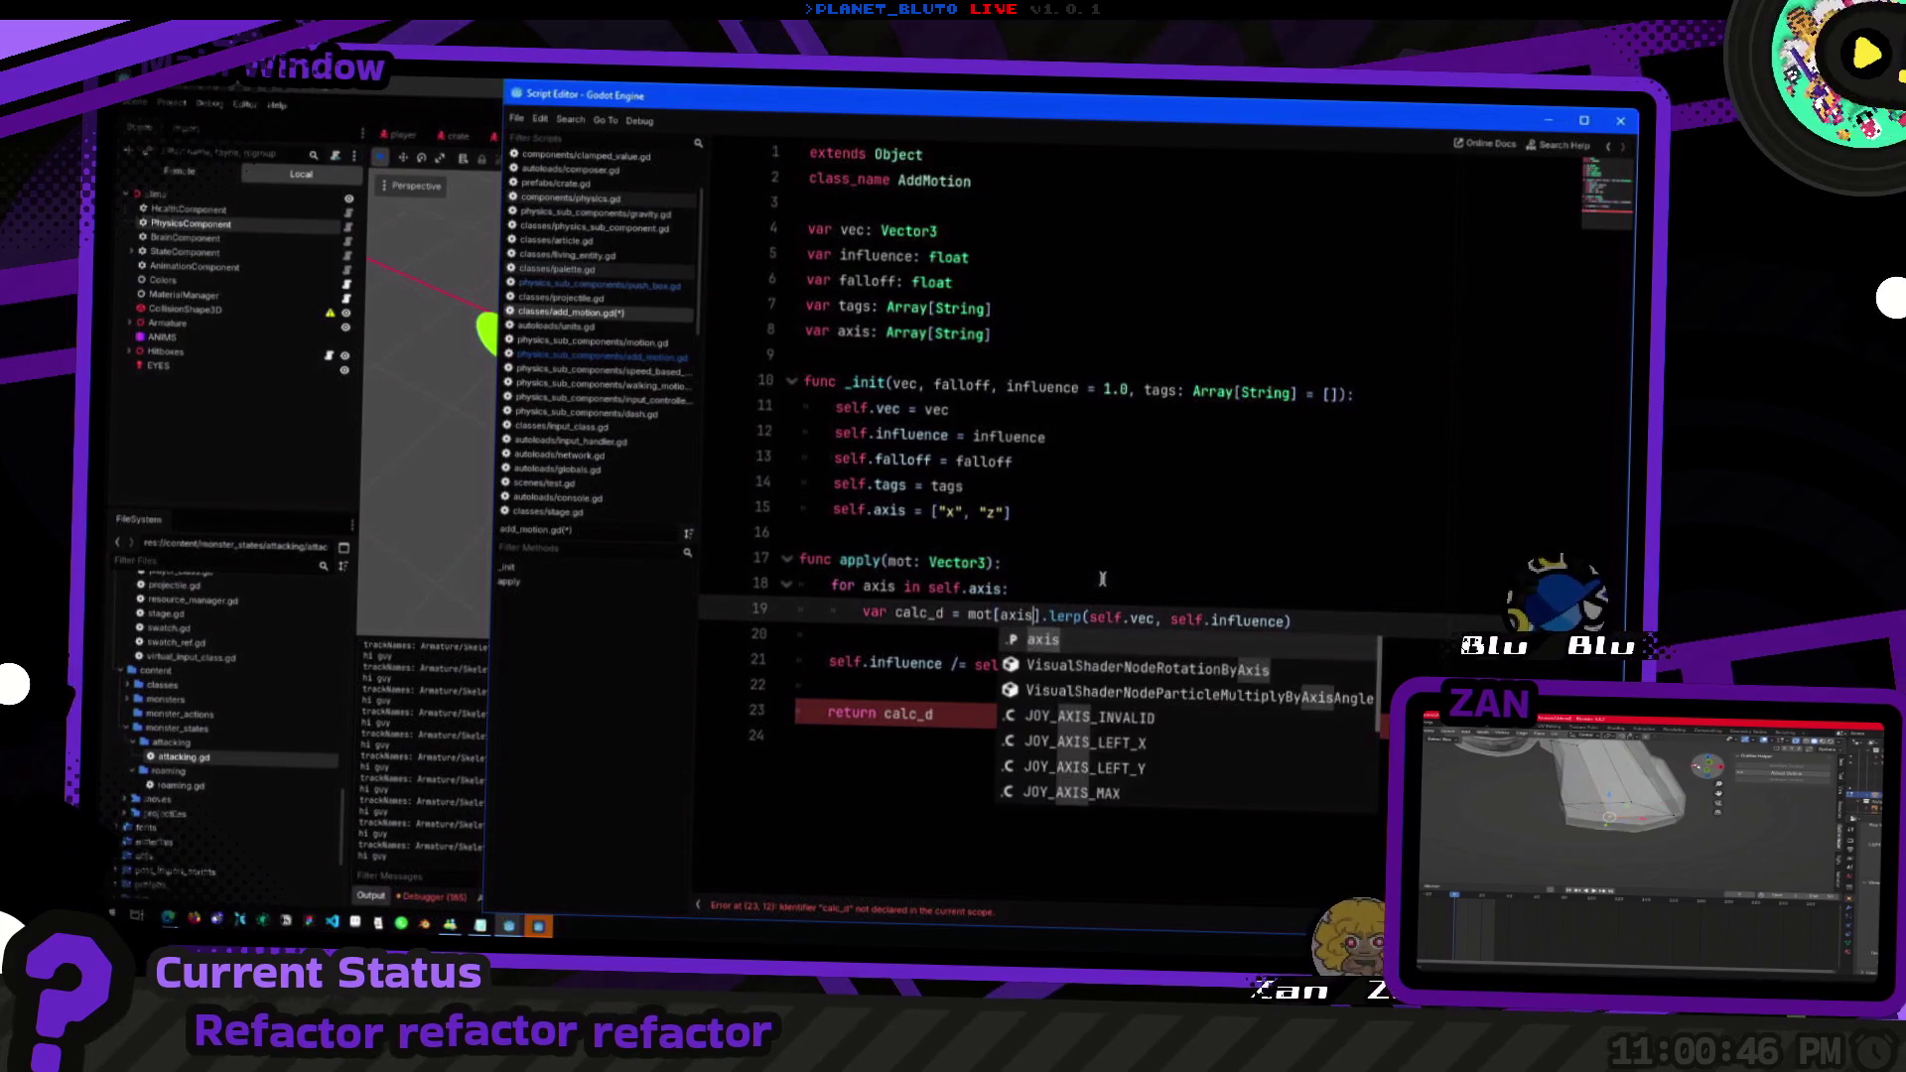
key(Home)
key(ctrl+Right)
key(ctrl+Right)
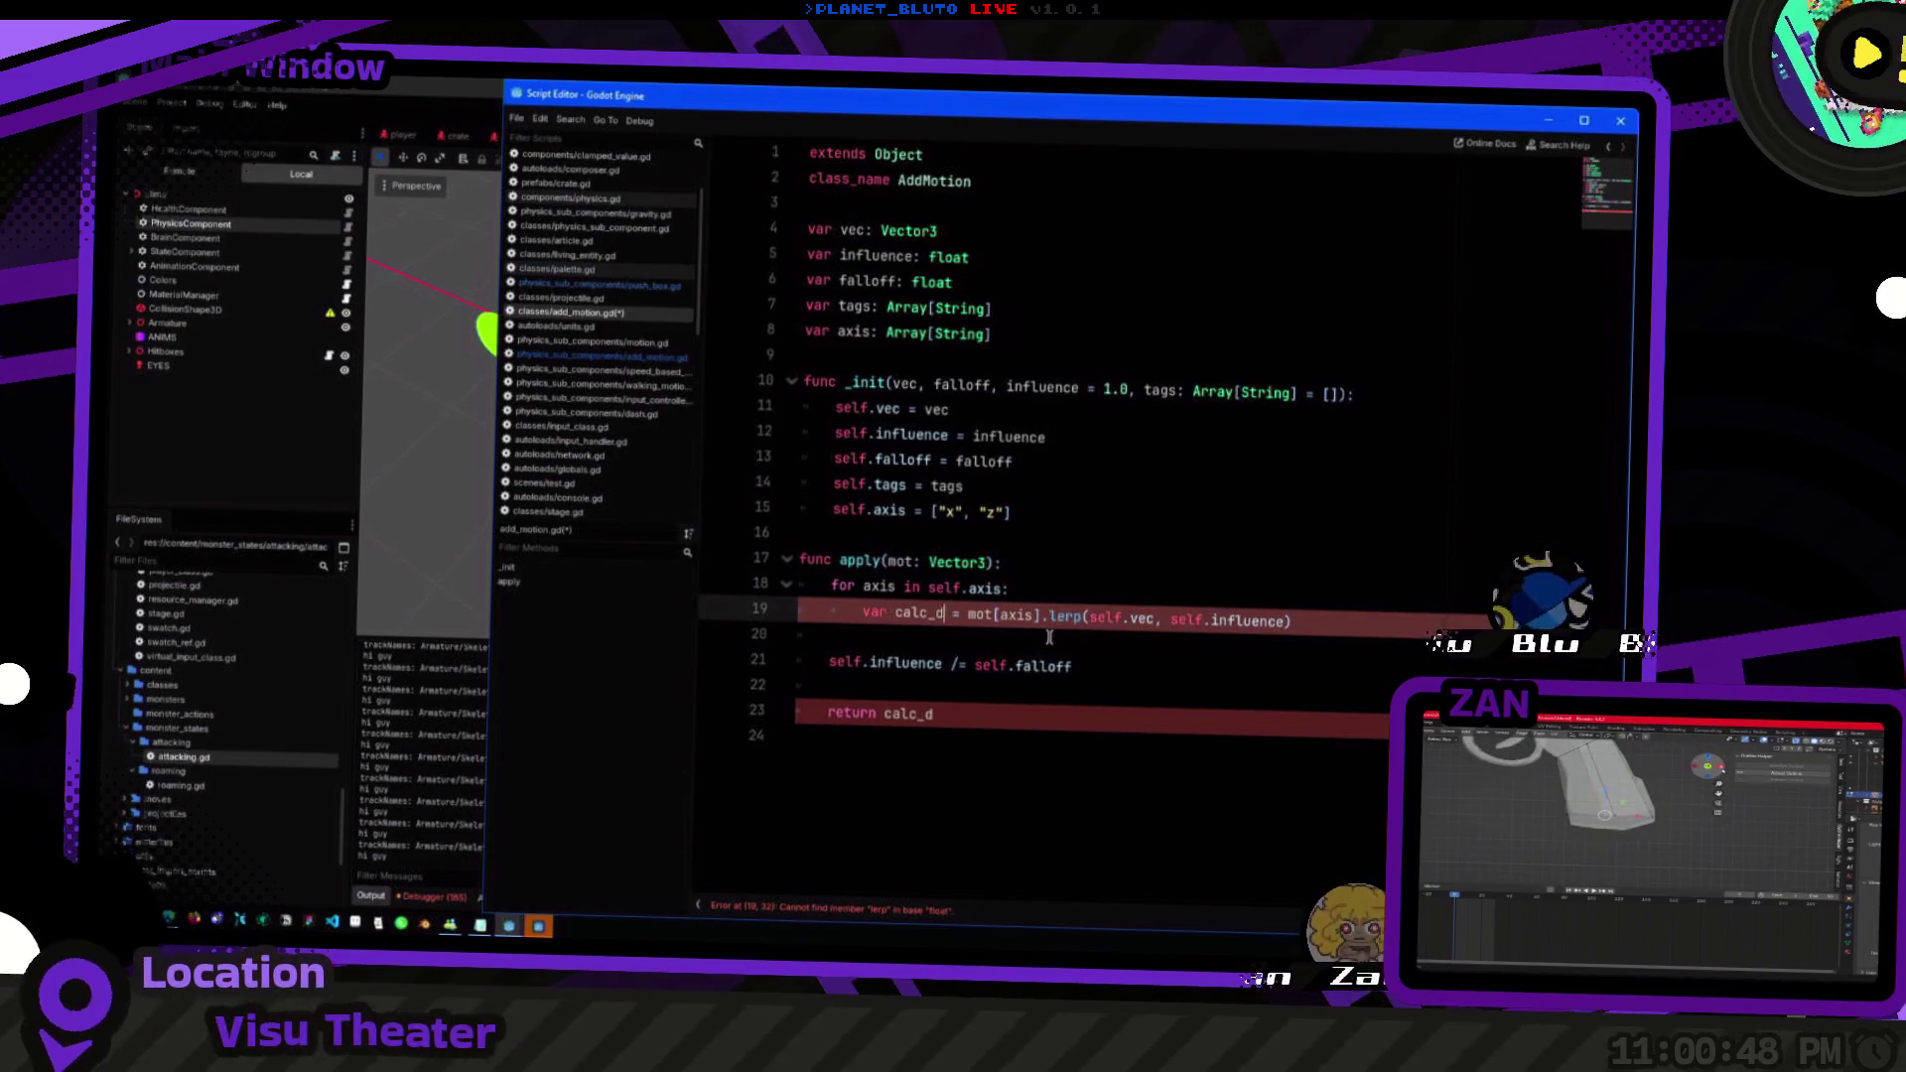
Move the calc_d declaration above the loop as 'var calc_d = mot'.
key(ctrl+shift+Left)
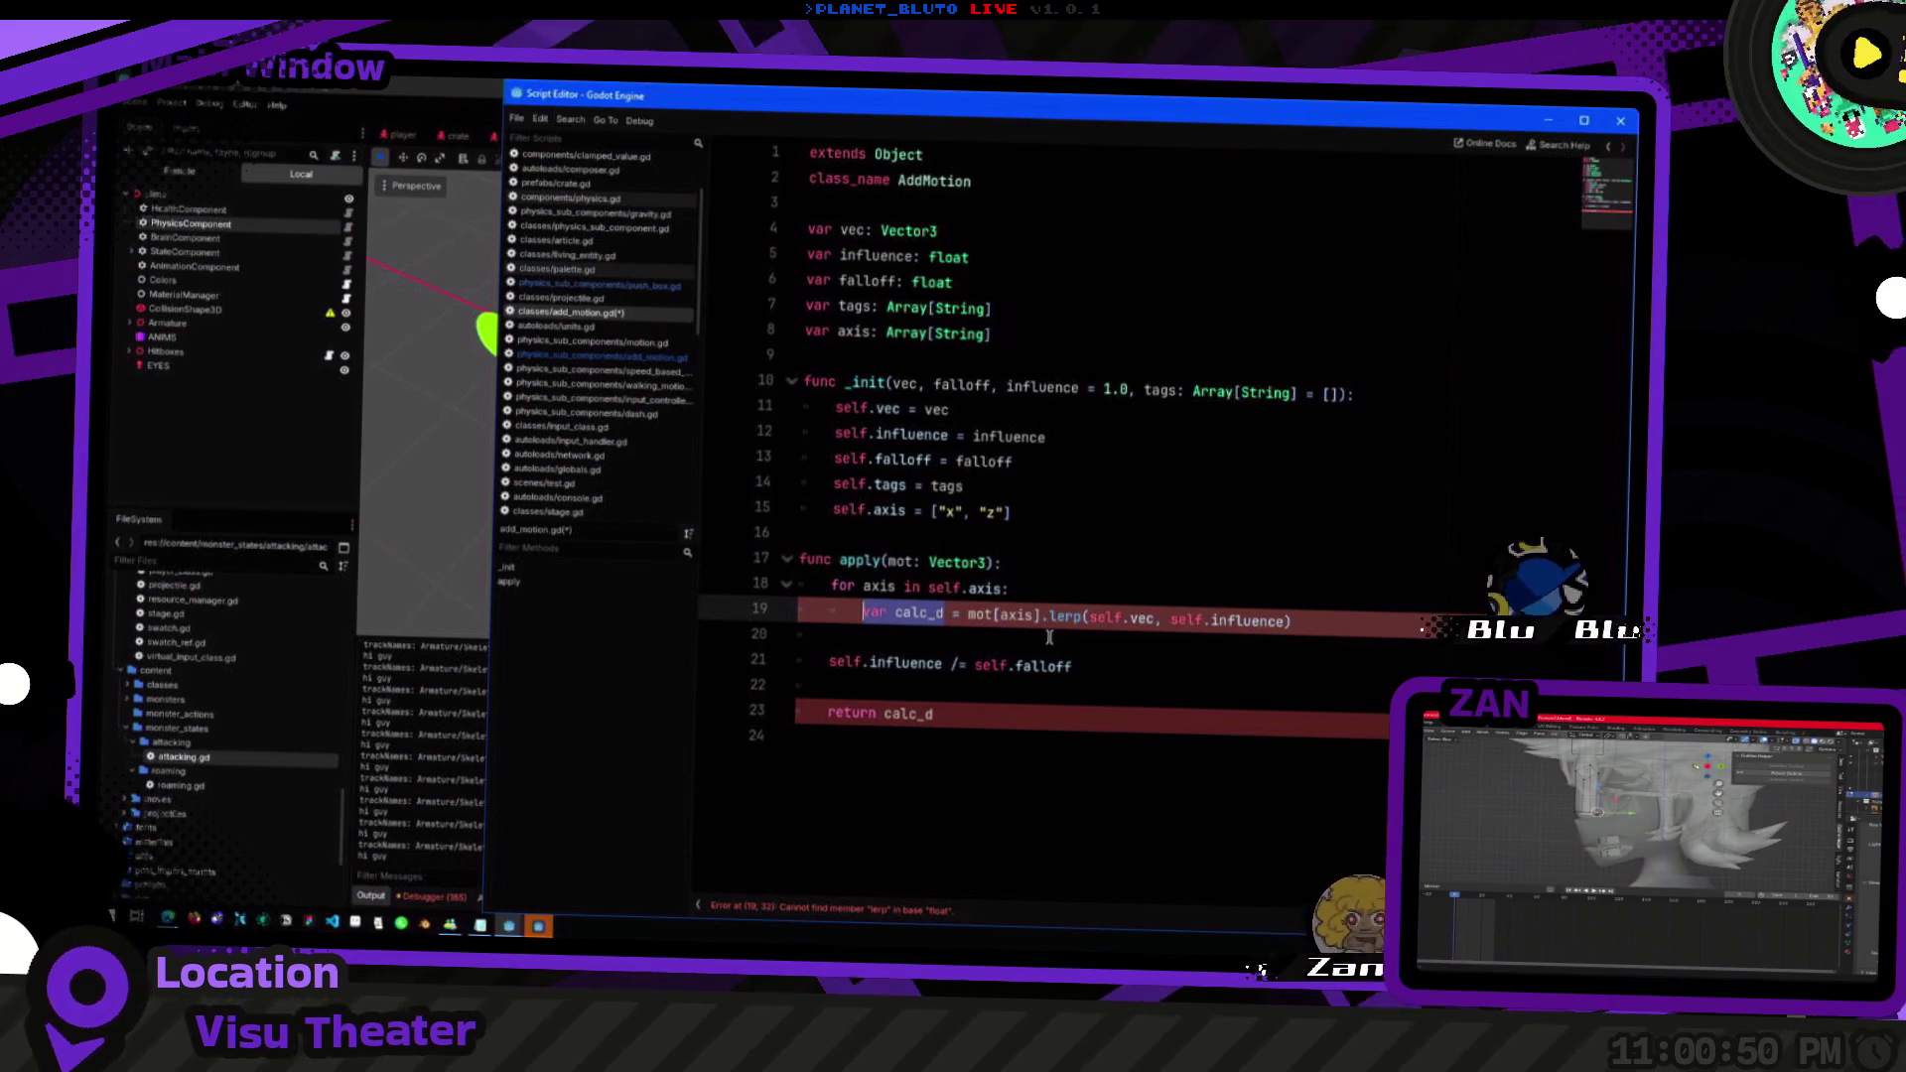
key(Left)
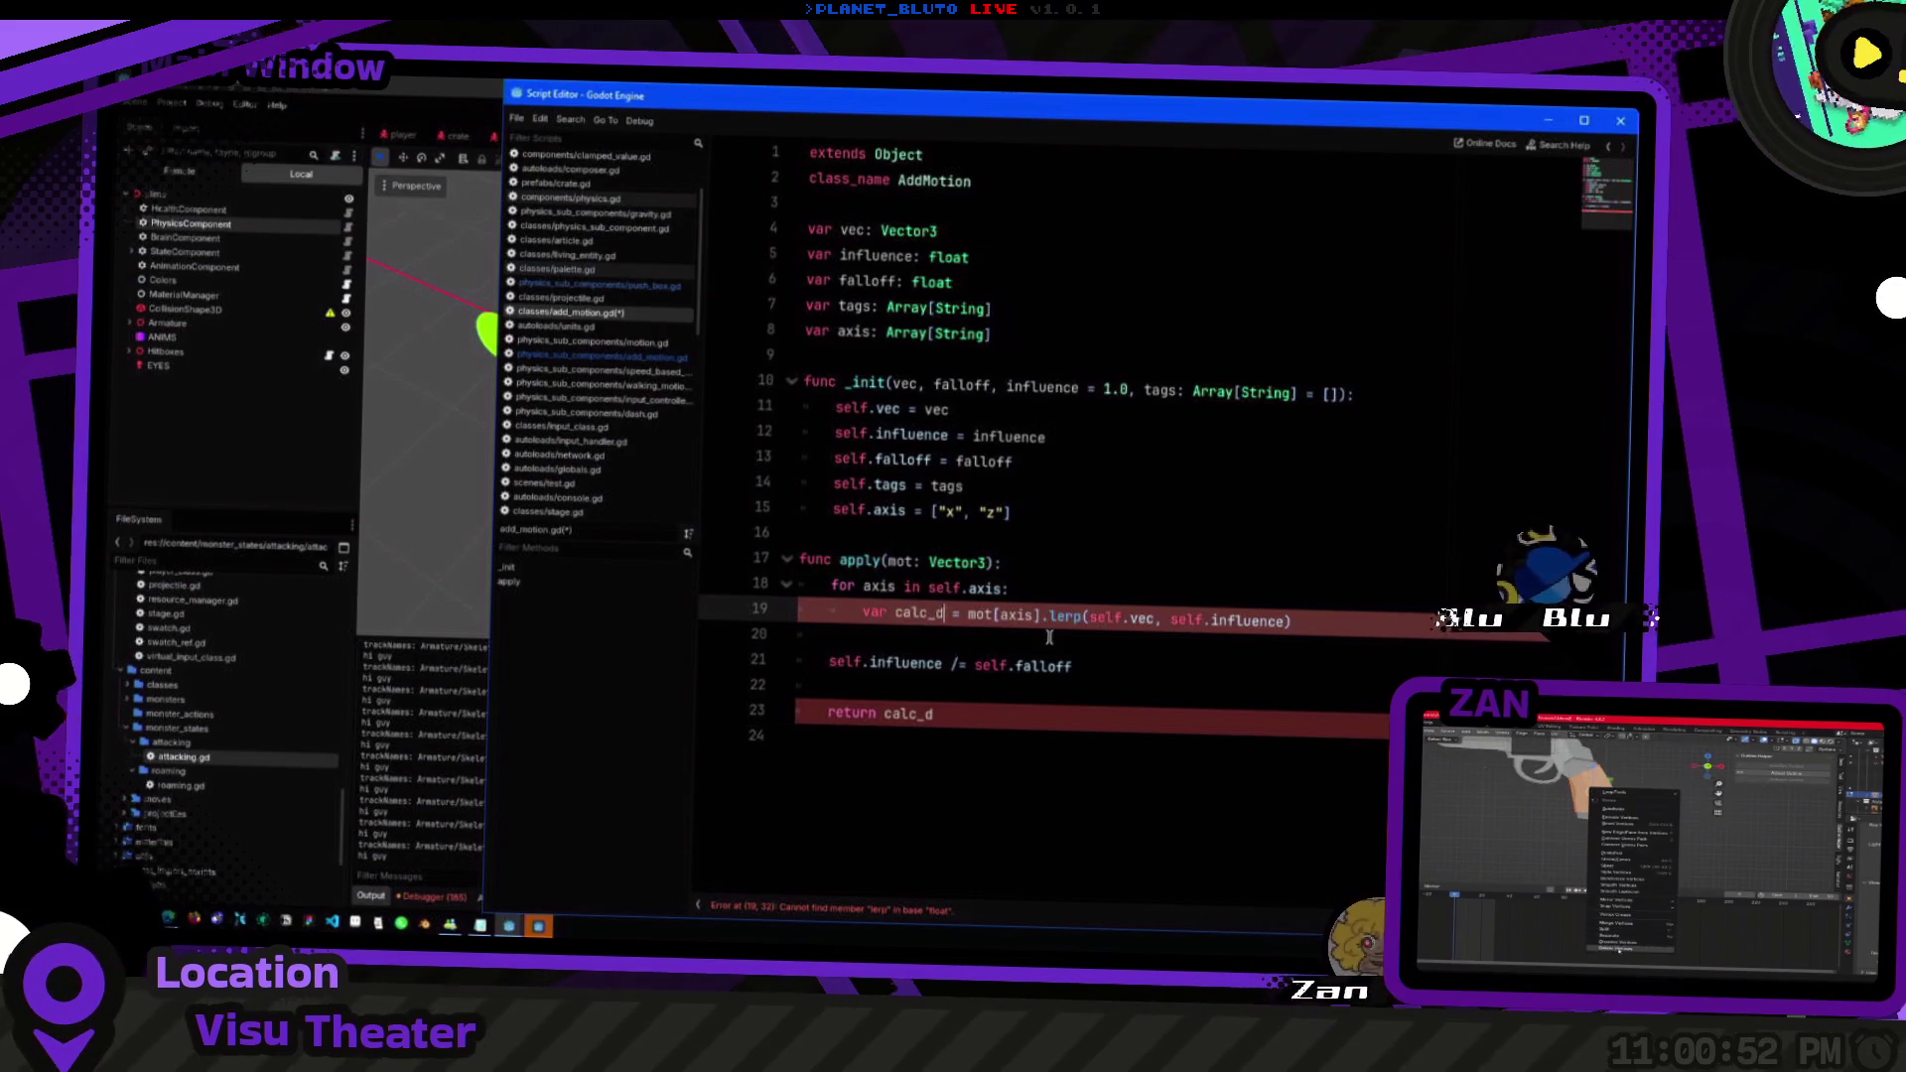
key(ctrl+shift+Right)
key(ctrl+shift+Left)
key(ctrl+x)
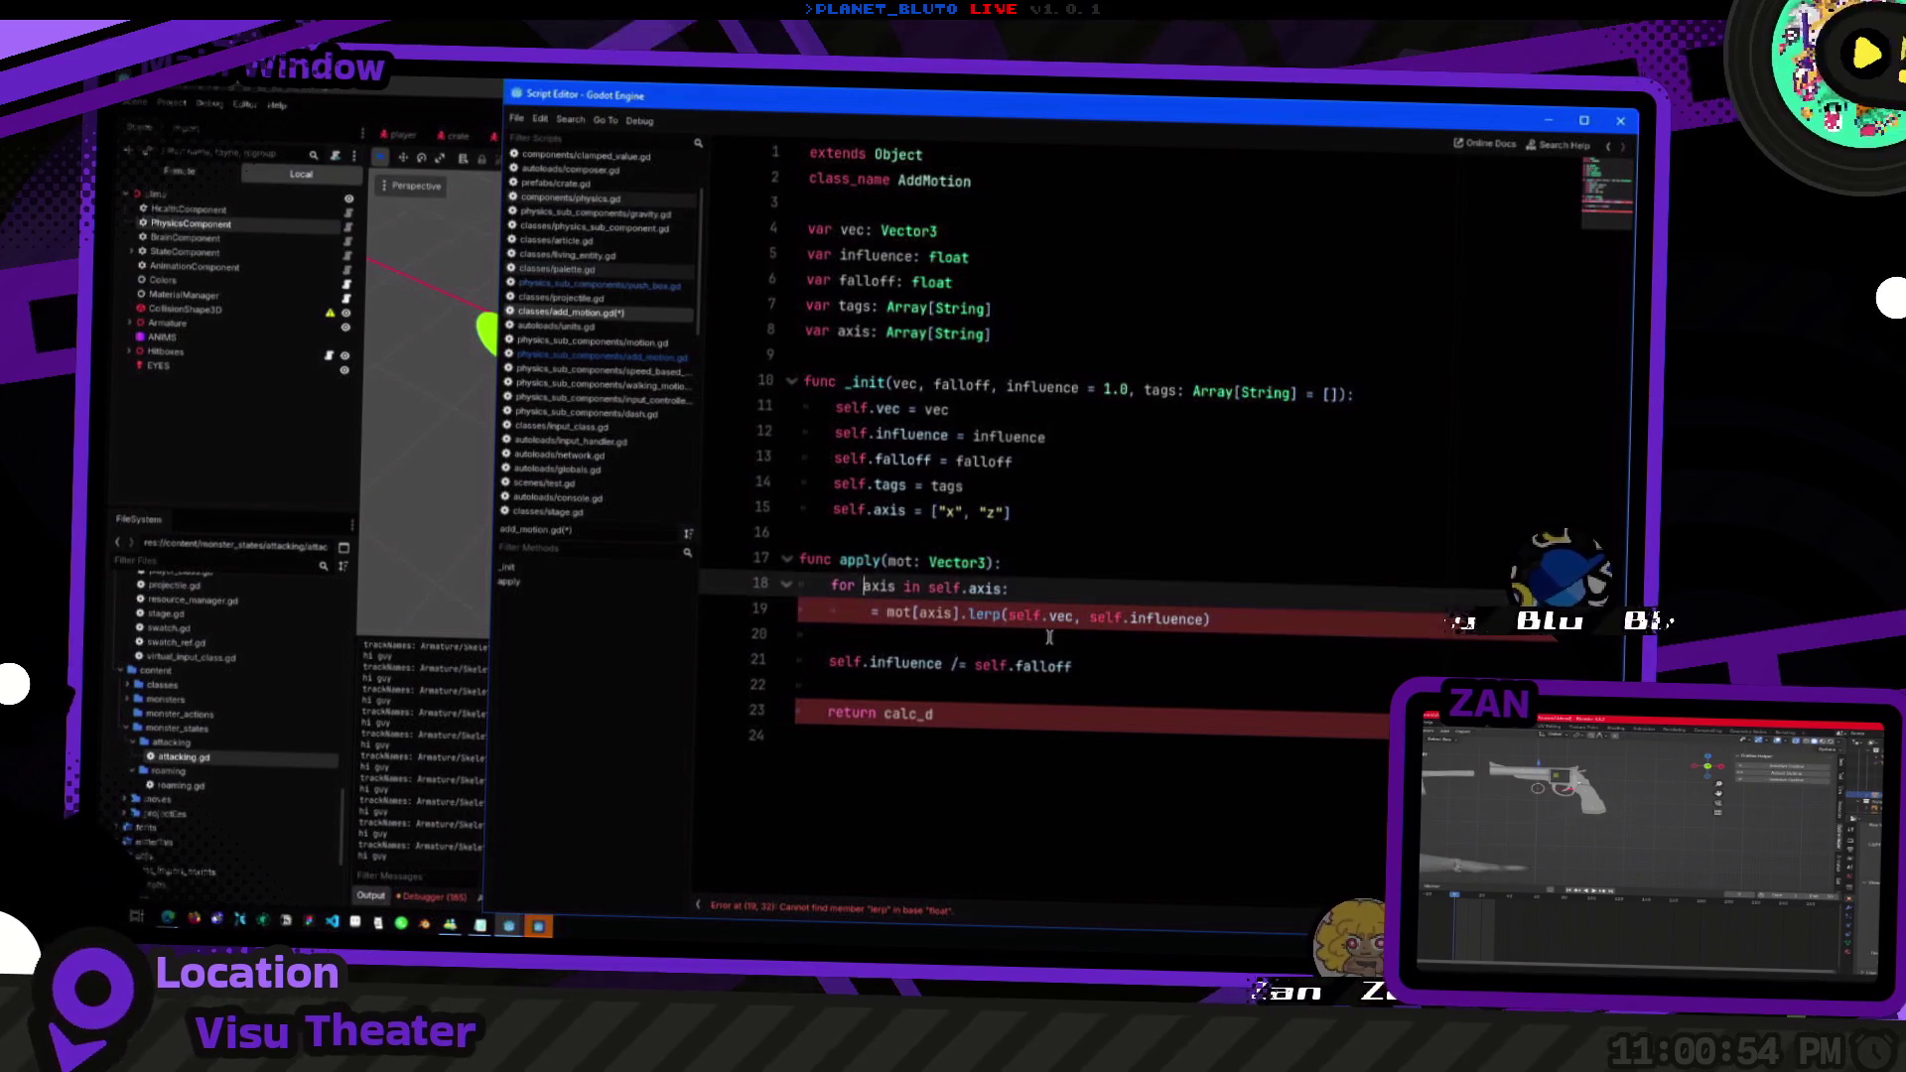
key(Up)
key(Up)
key(End)
key(Return)
key(ctrl+v)
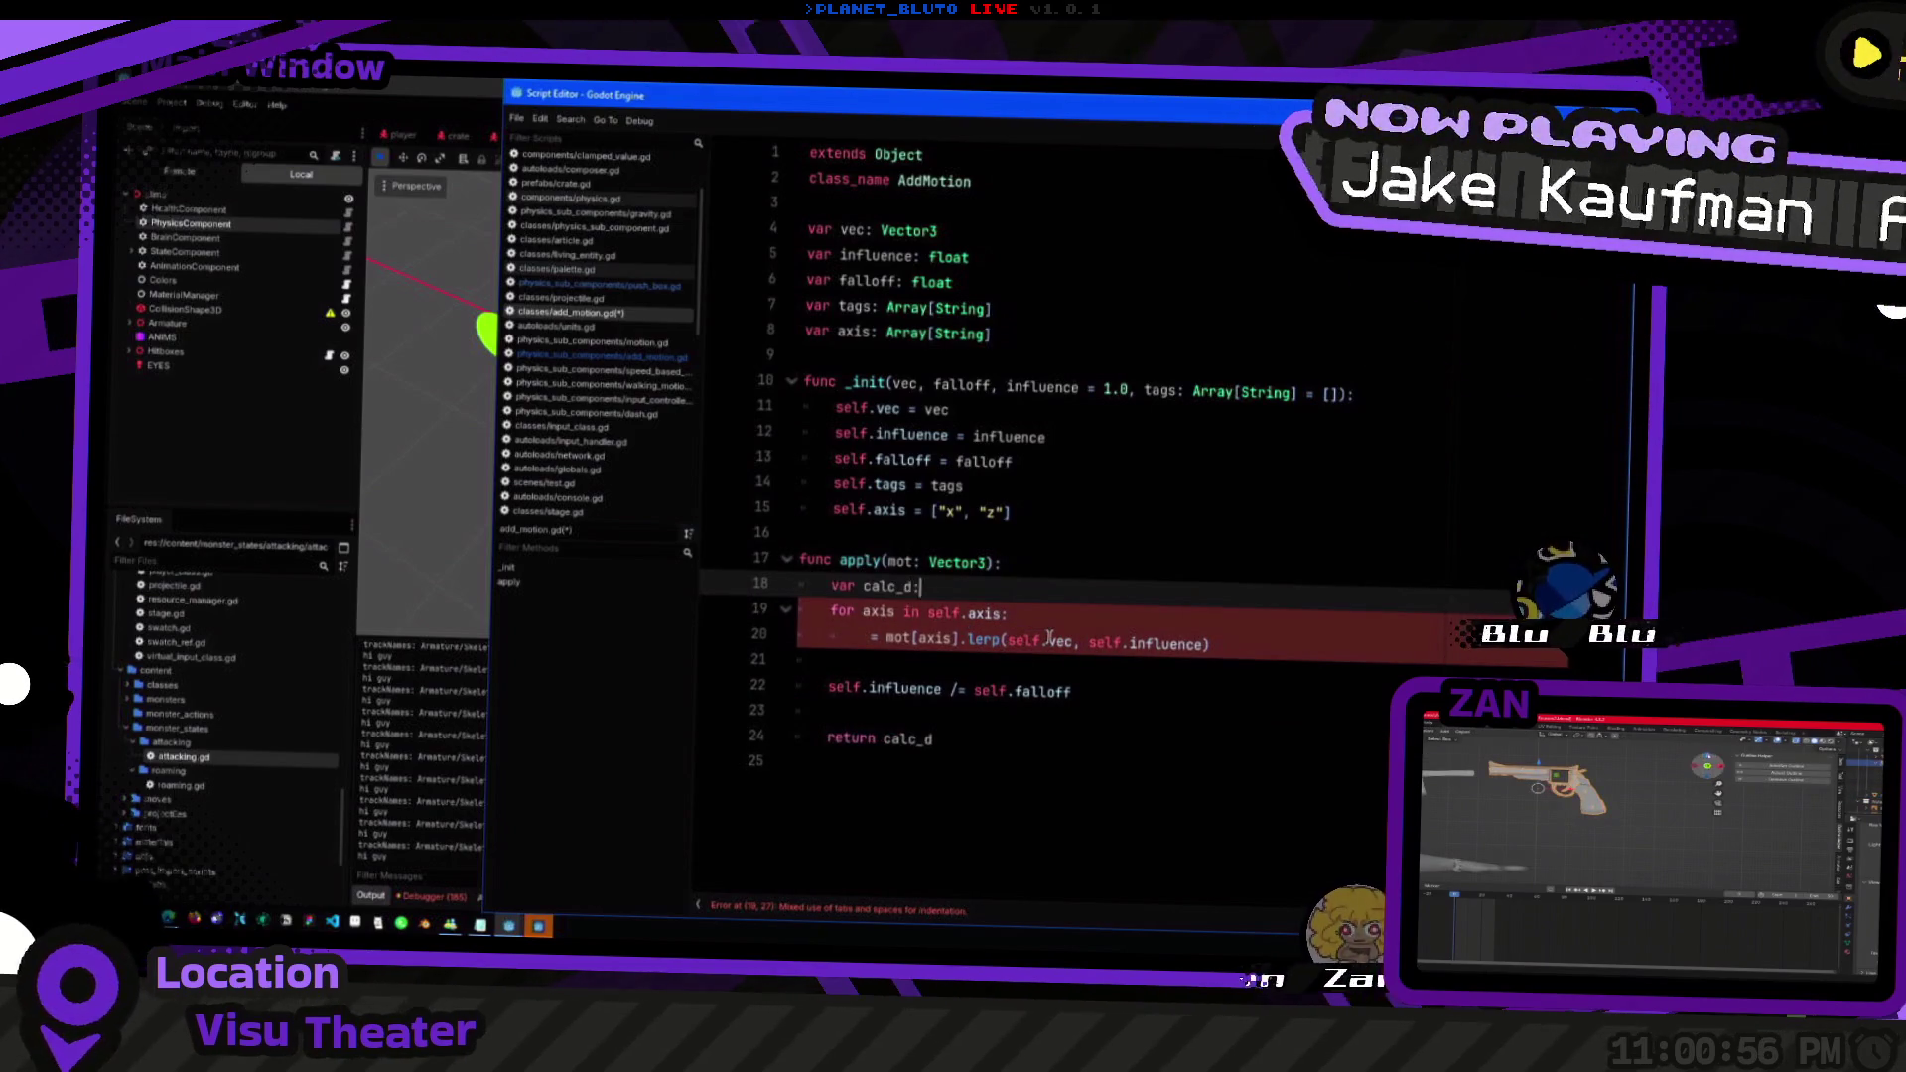
text(: Vector3)
key(Escape)
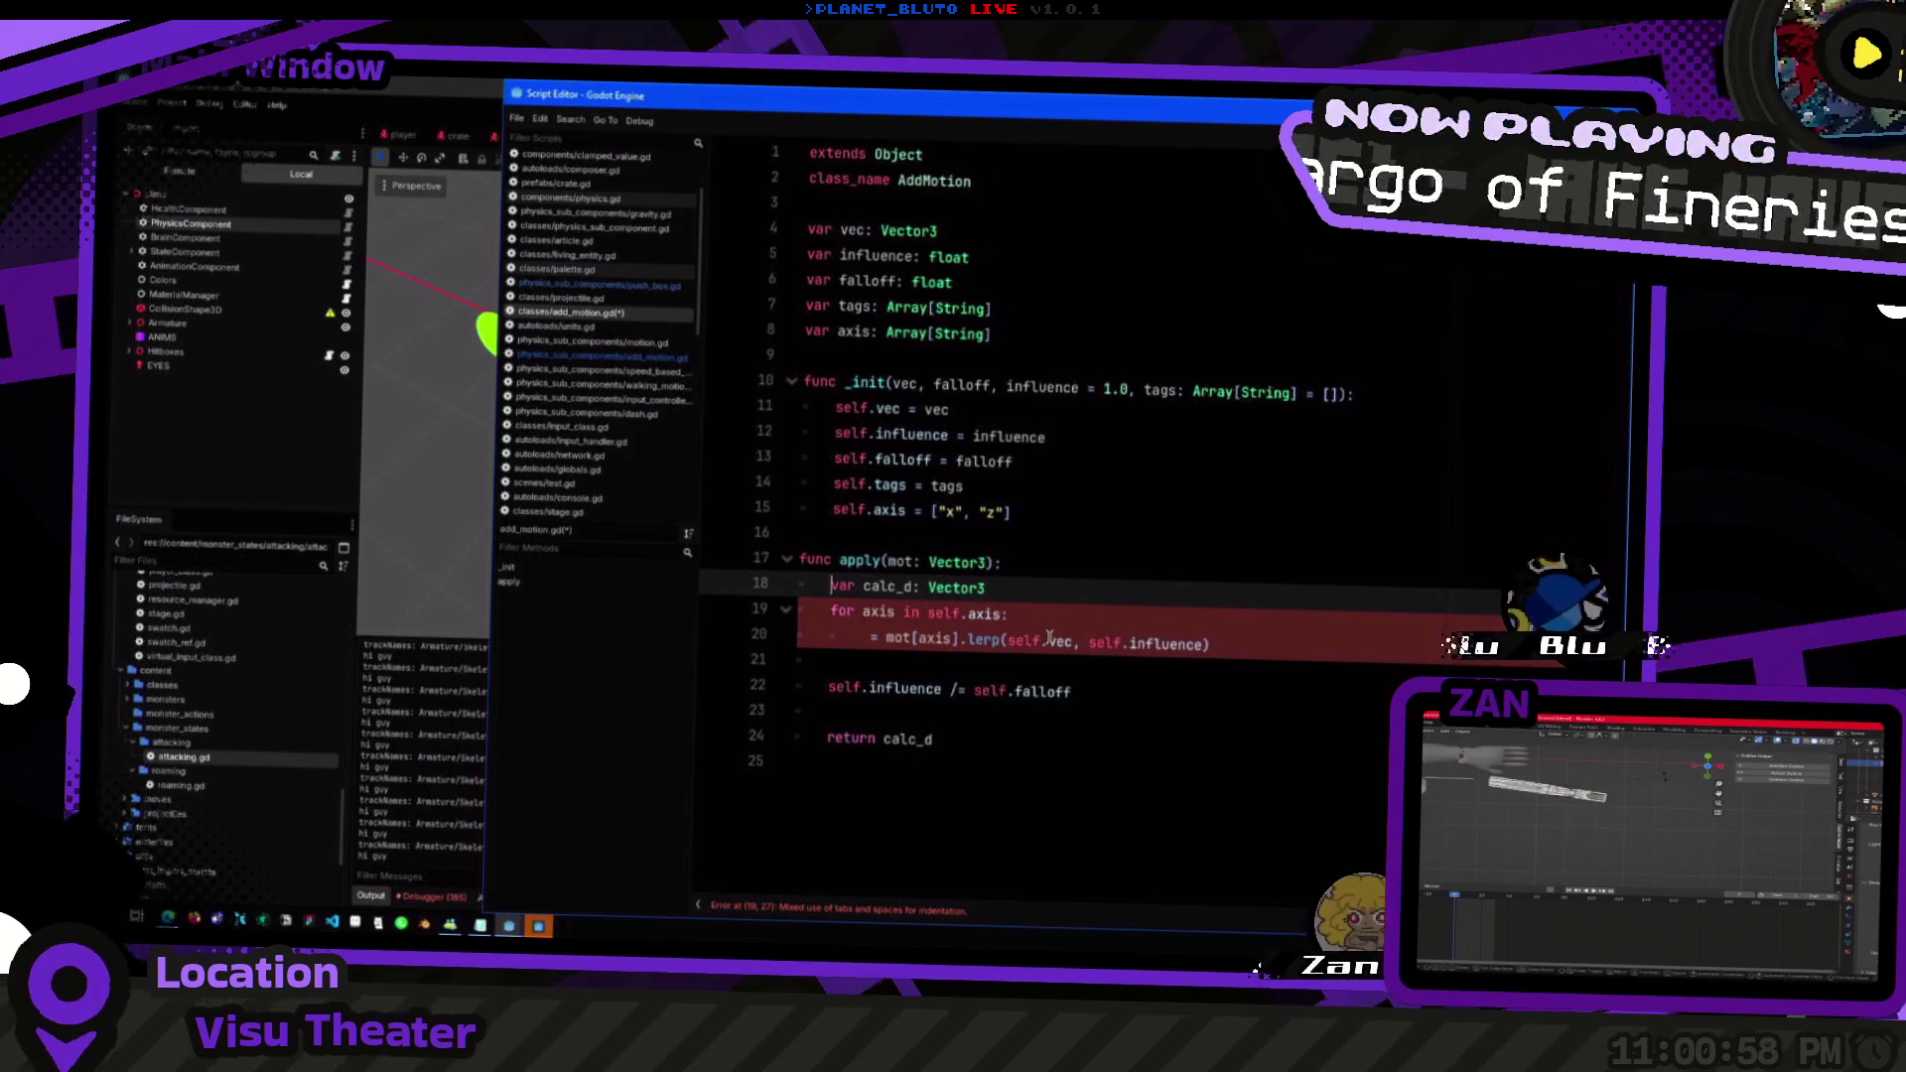
key(BackSpace)
key(BackSpace)
key(BackSpace)
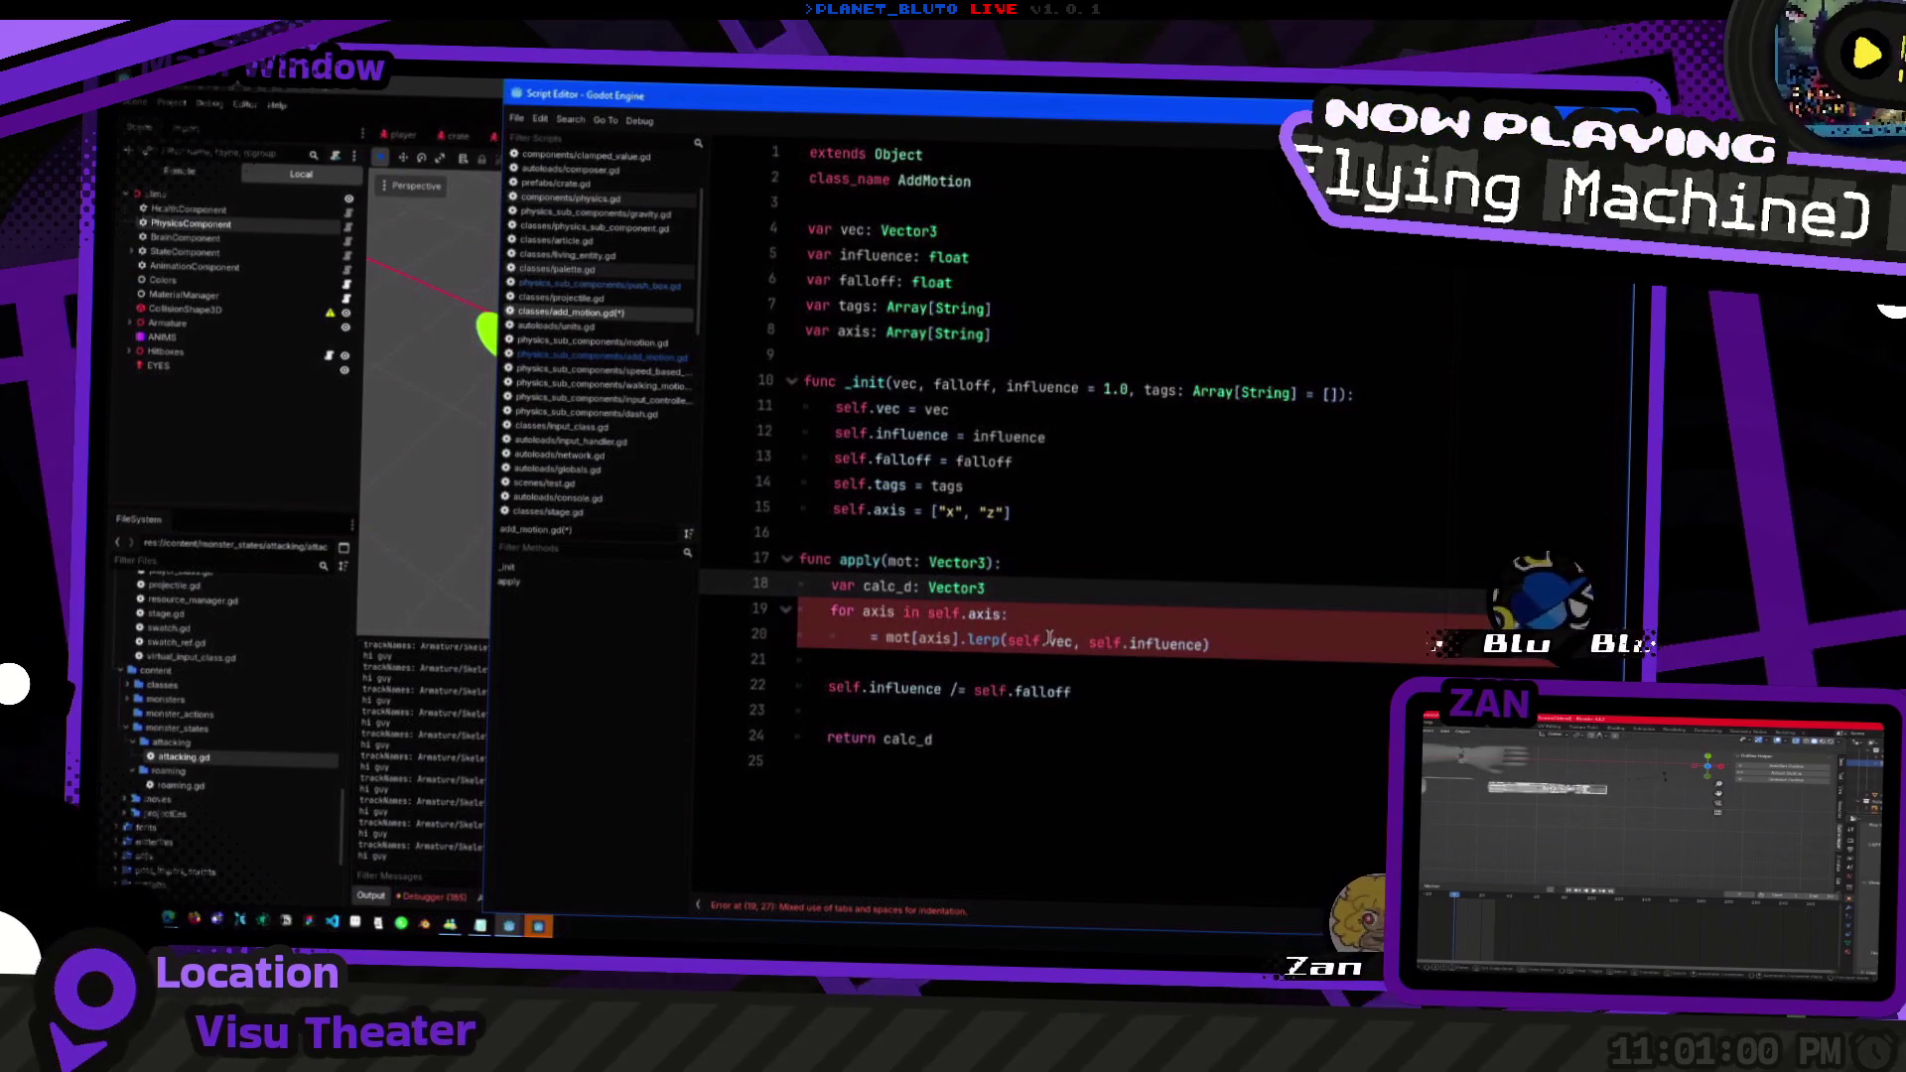
text(= mot)
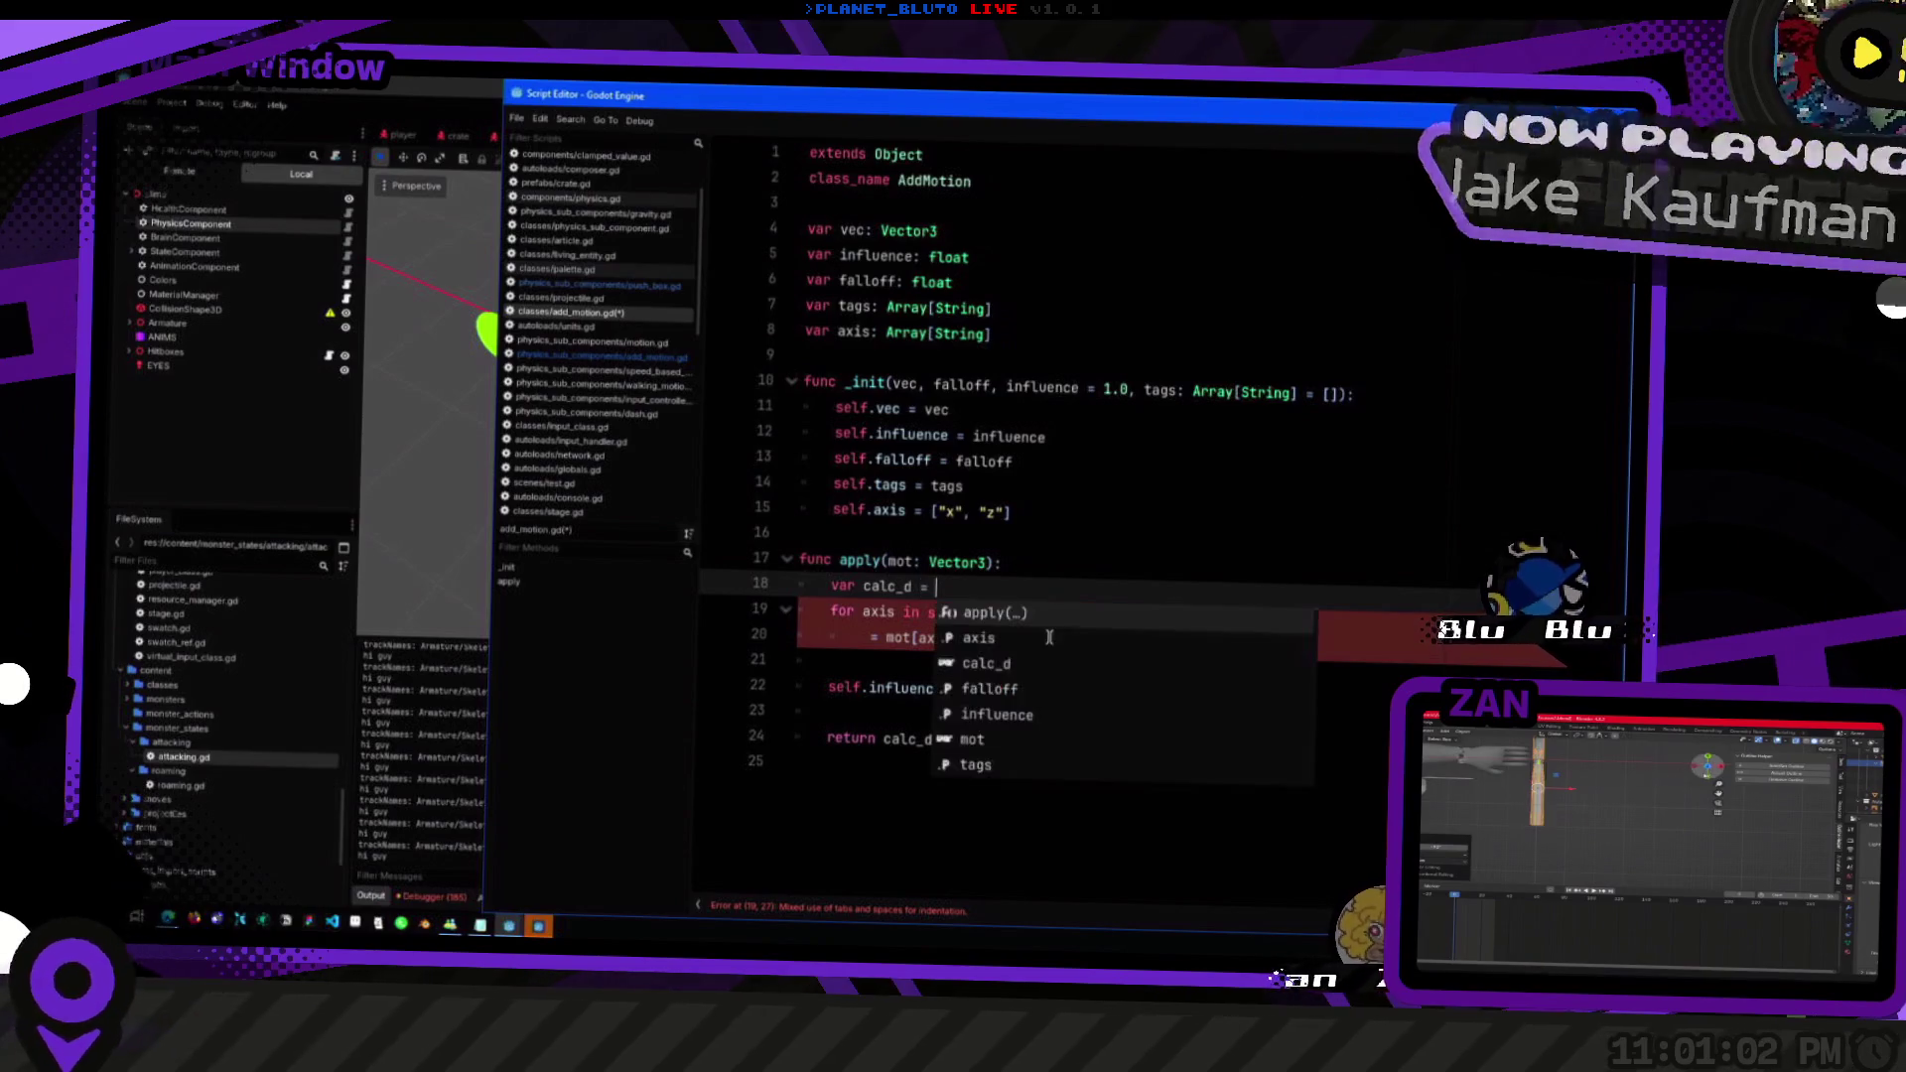
Make the loop body calc_d[axis] = lerp(mot[axis], self.vec[axis], self.influence).
key(Down)
key(Down)
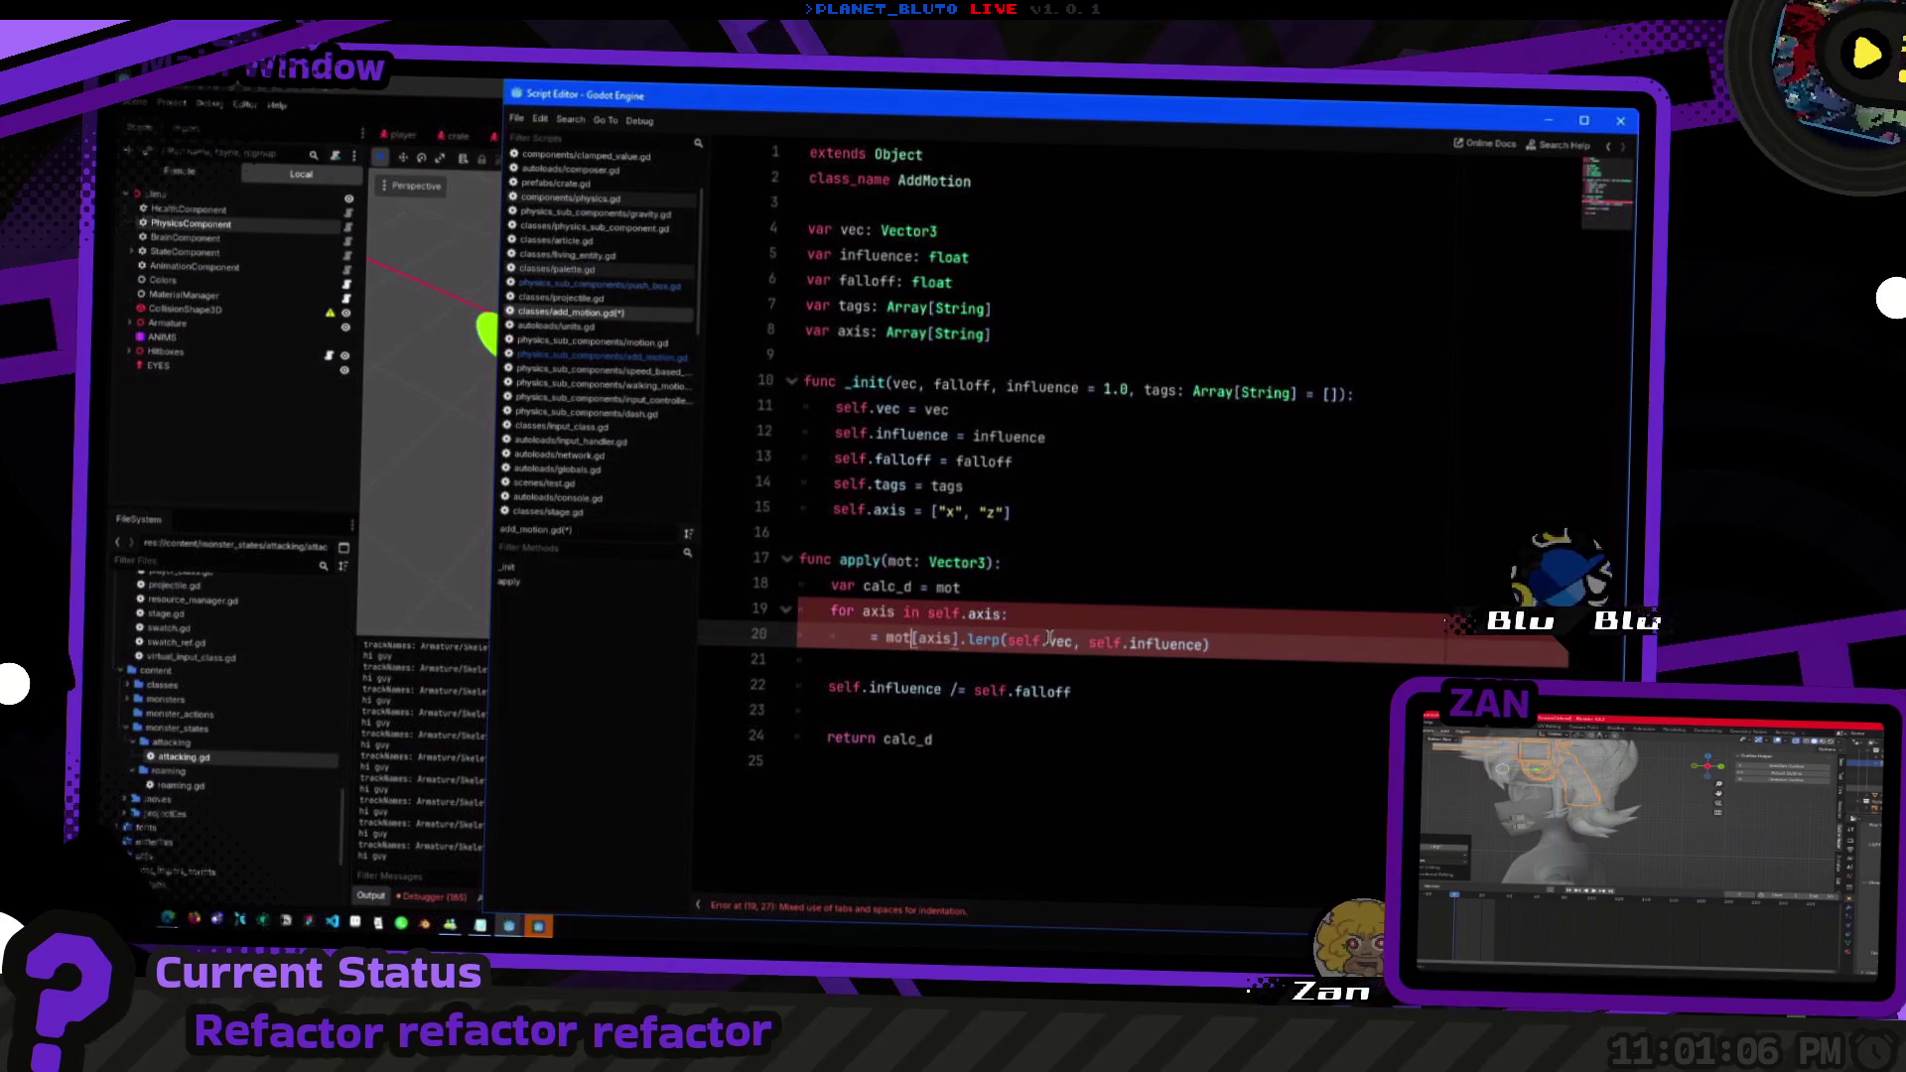
text(calc_d[a)
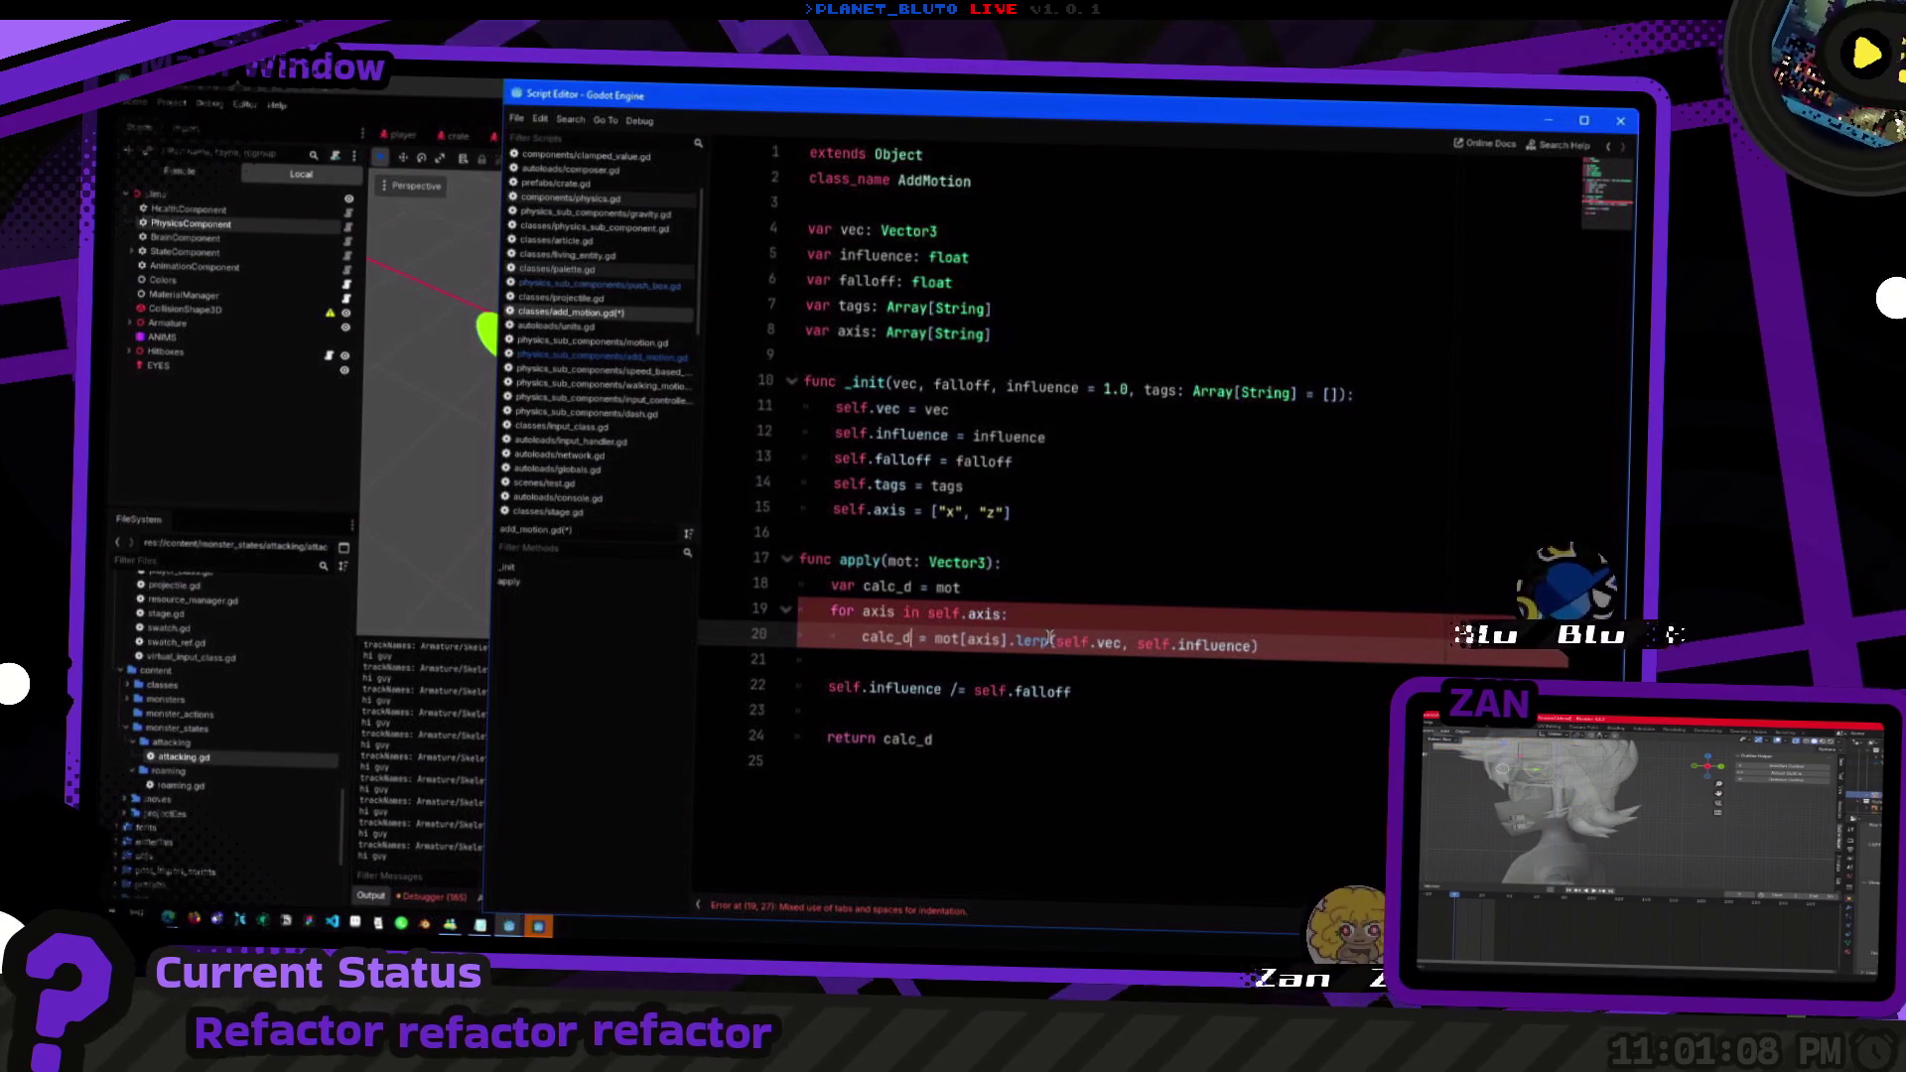
text(xis)
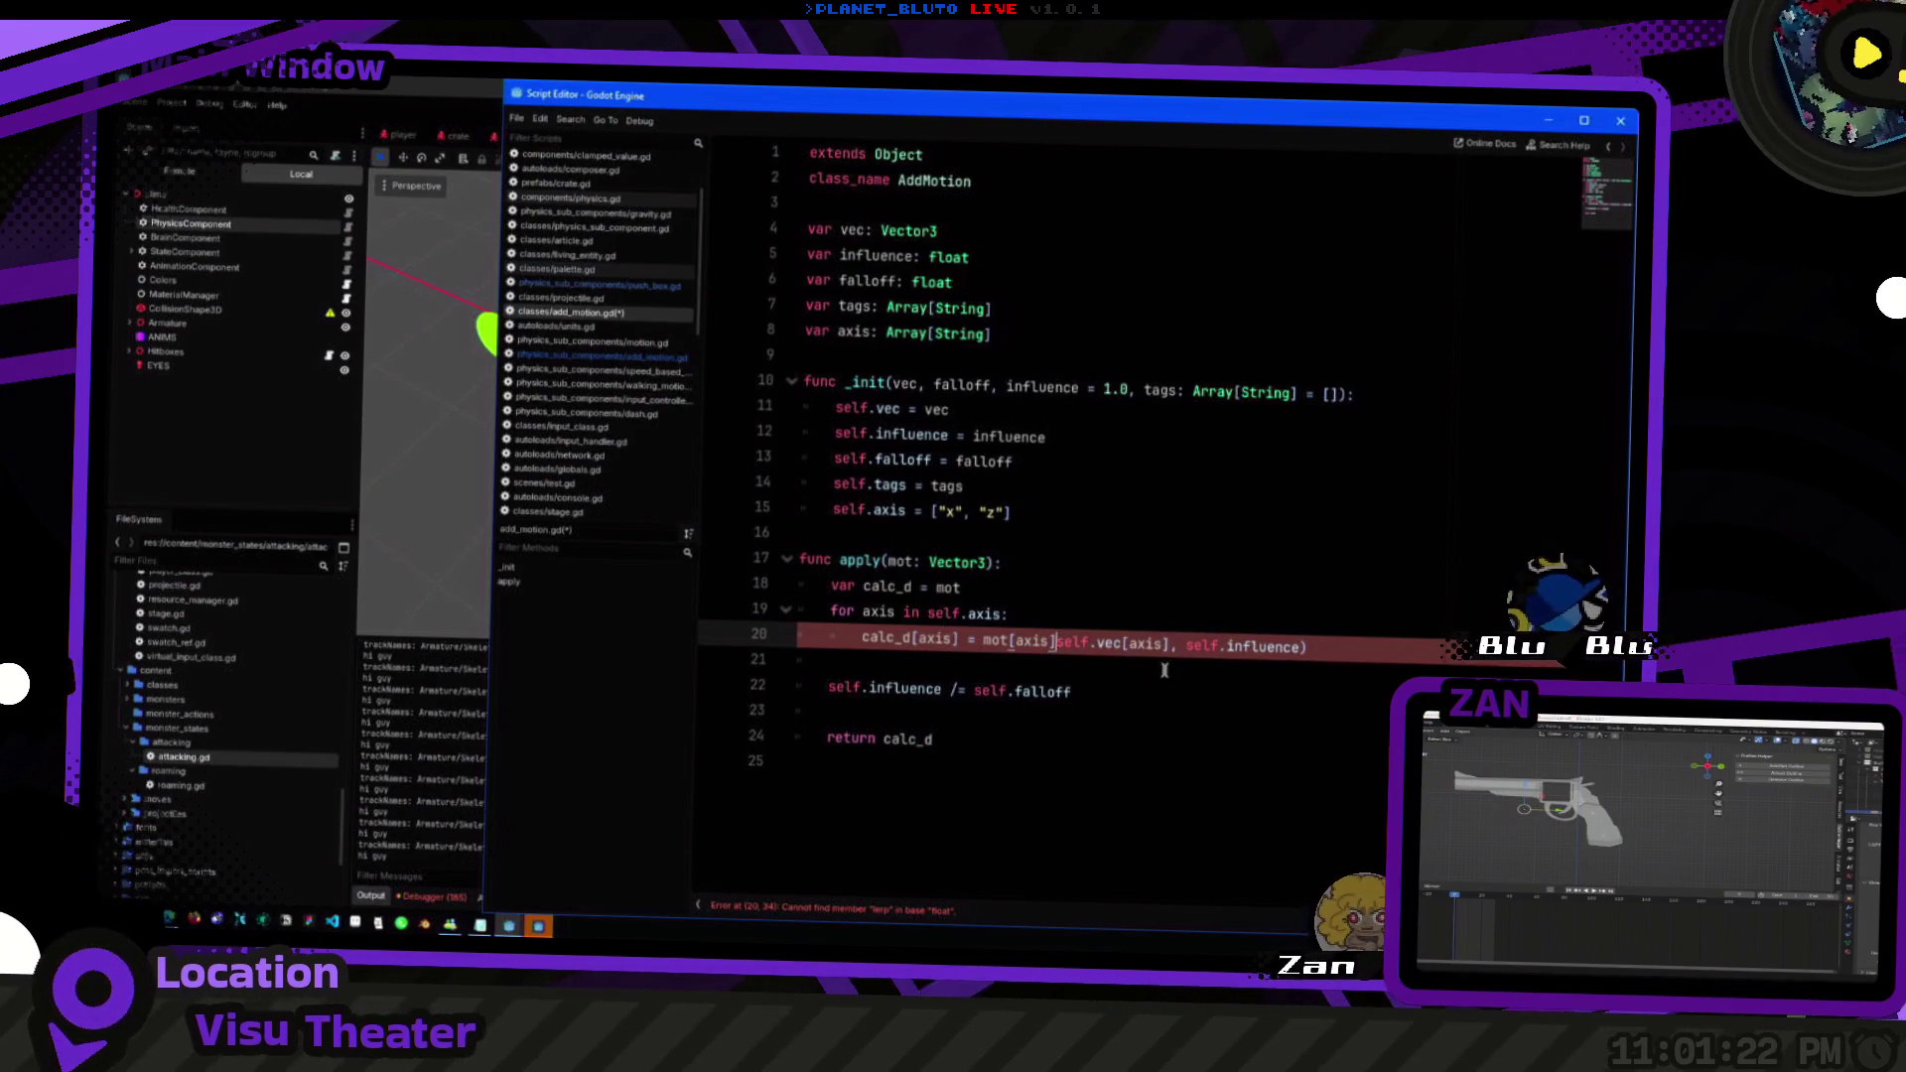
text(()
key(Right)
key(Right)
key(Right)
key(Left)
key(Left)
key(Left)
key(End)
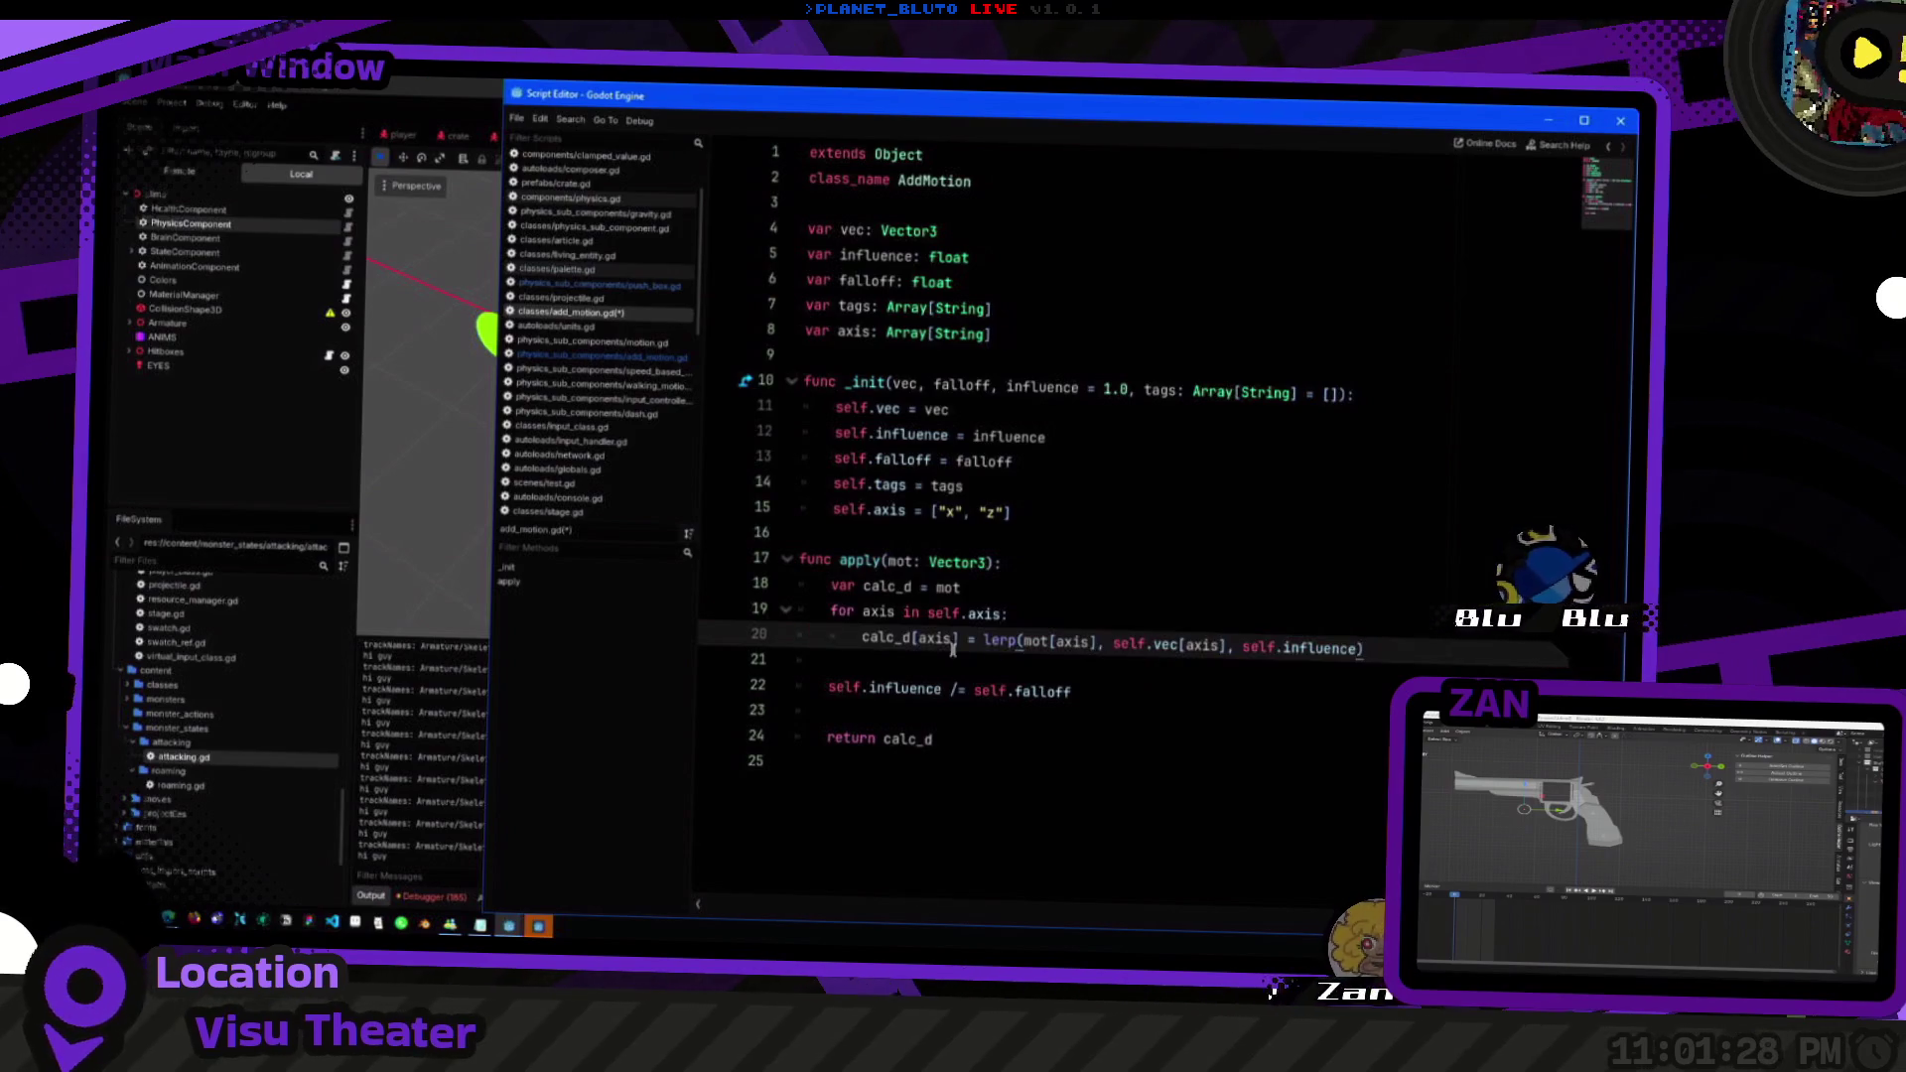
key(Down)
key(Down)
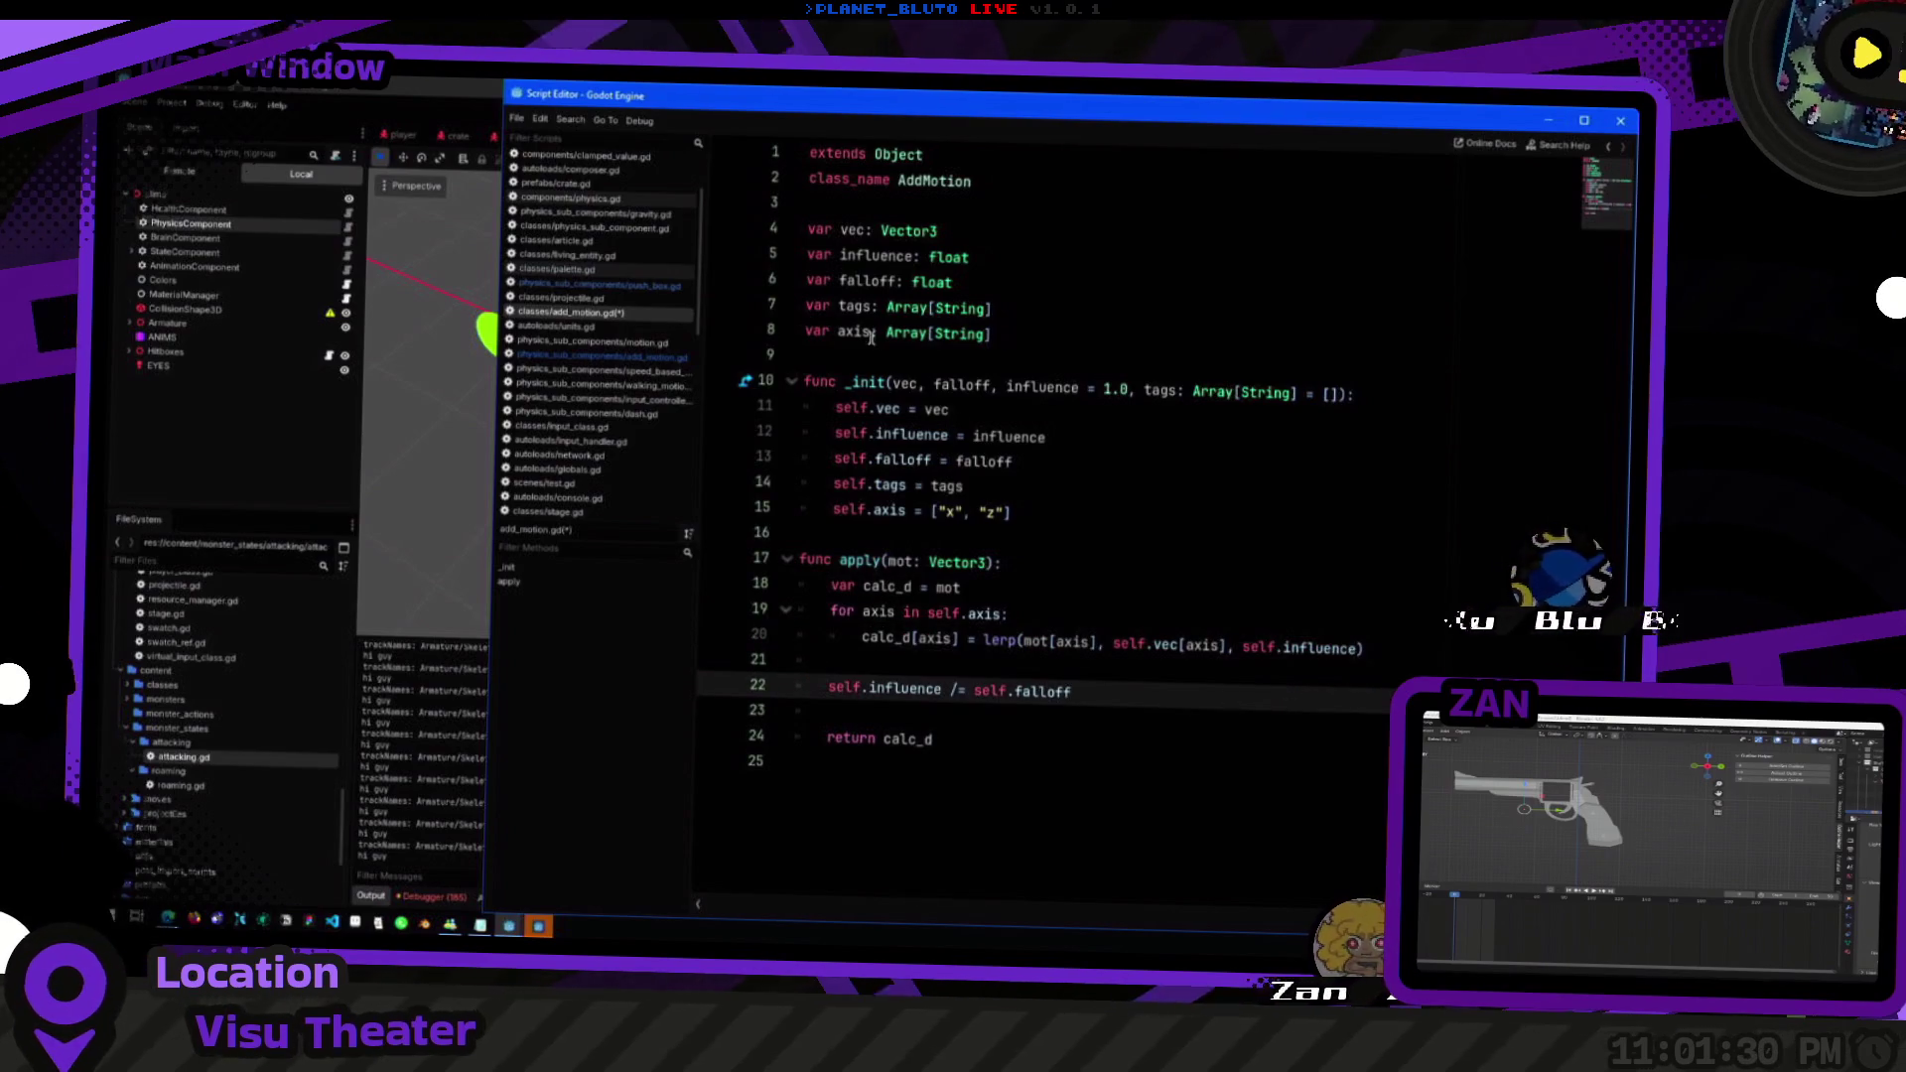
click(1130, 812)
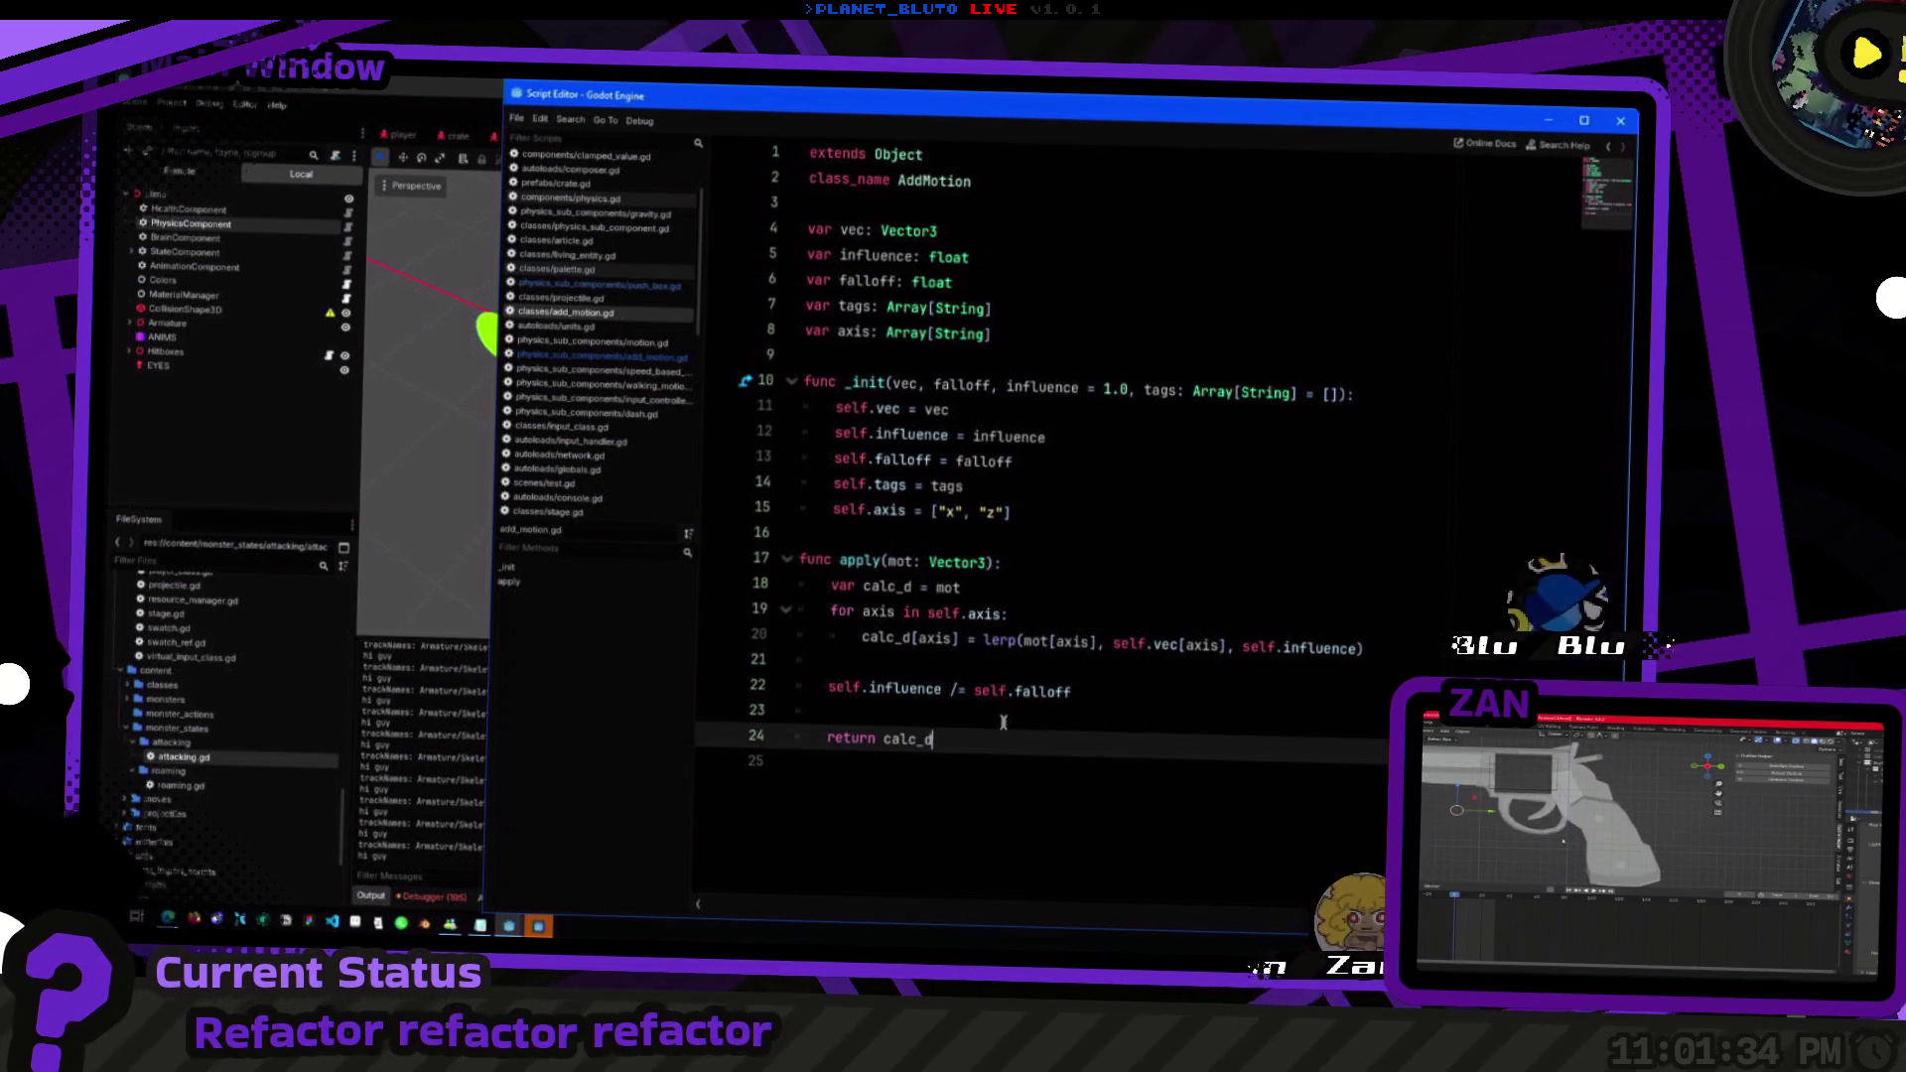
key(alt+Tab)
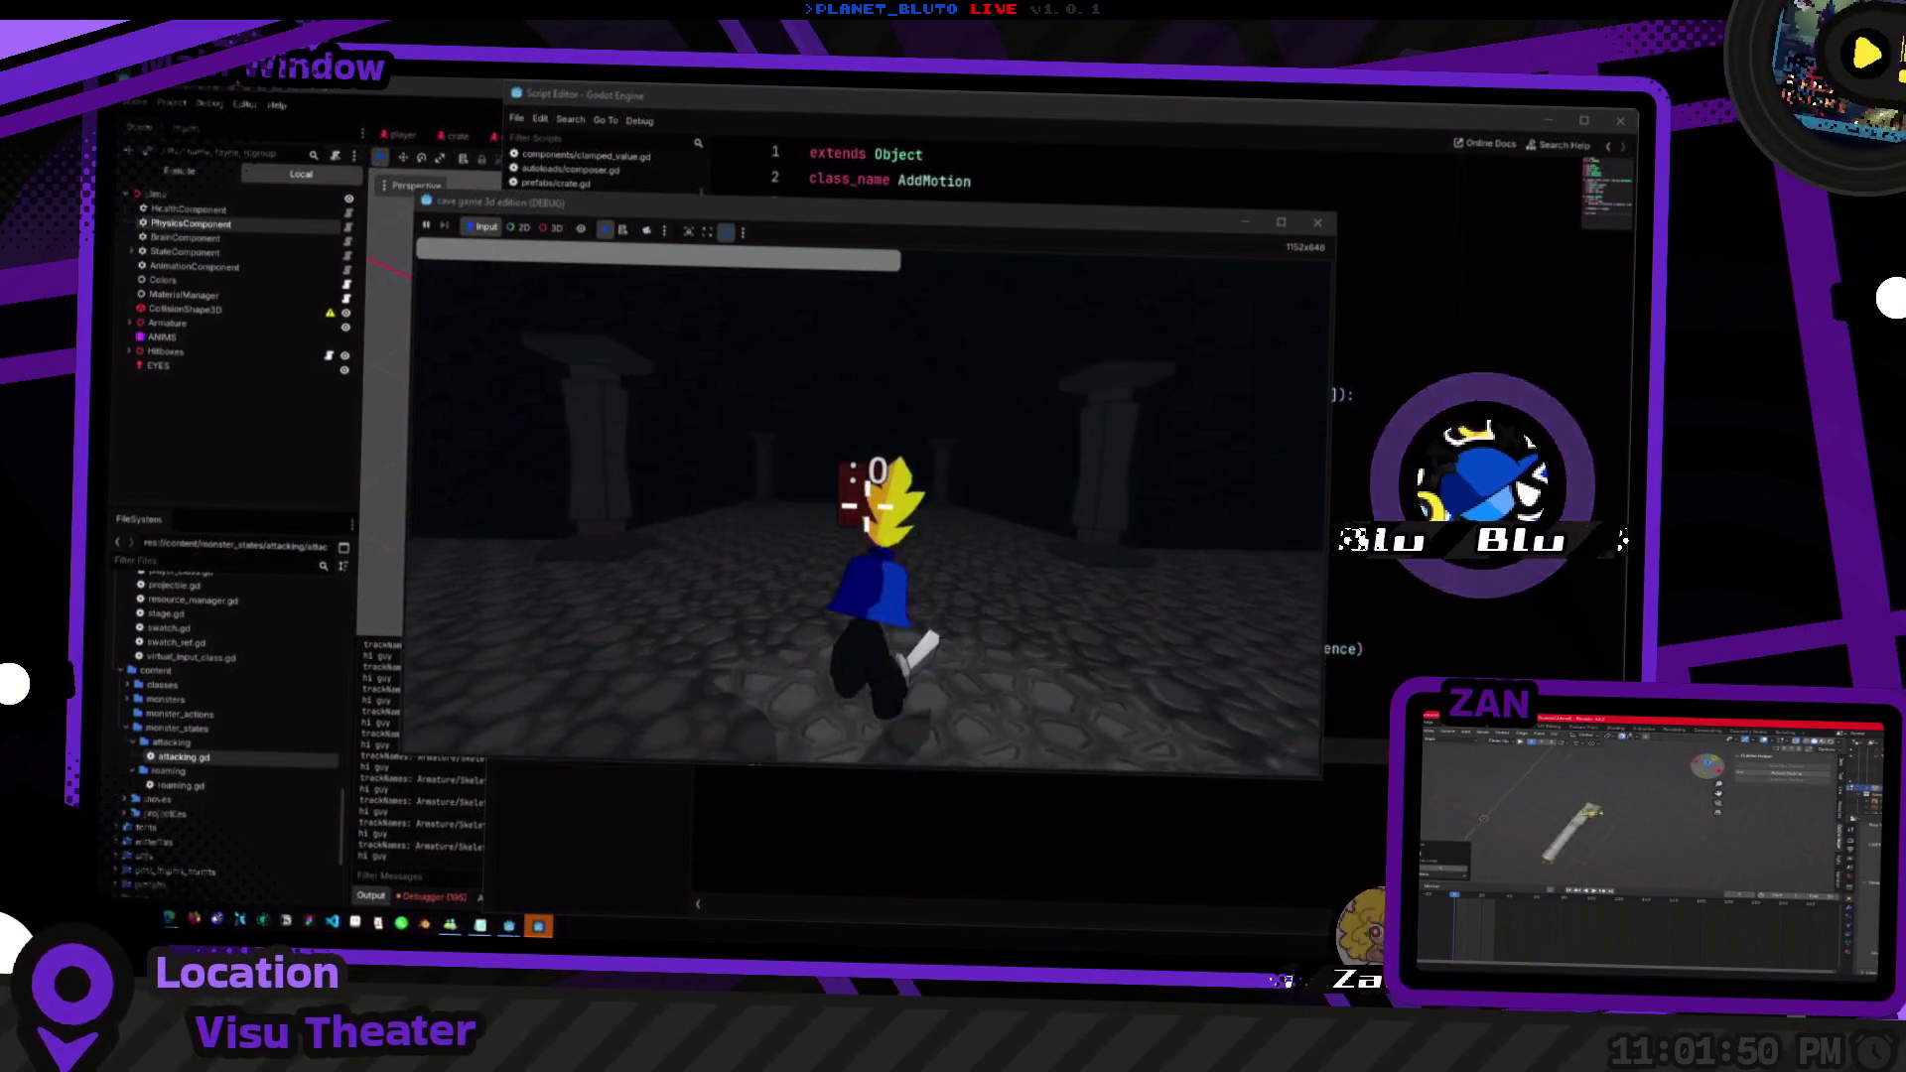
key(alt+Tab)
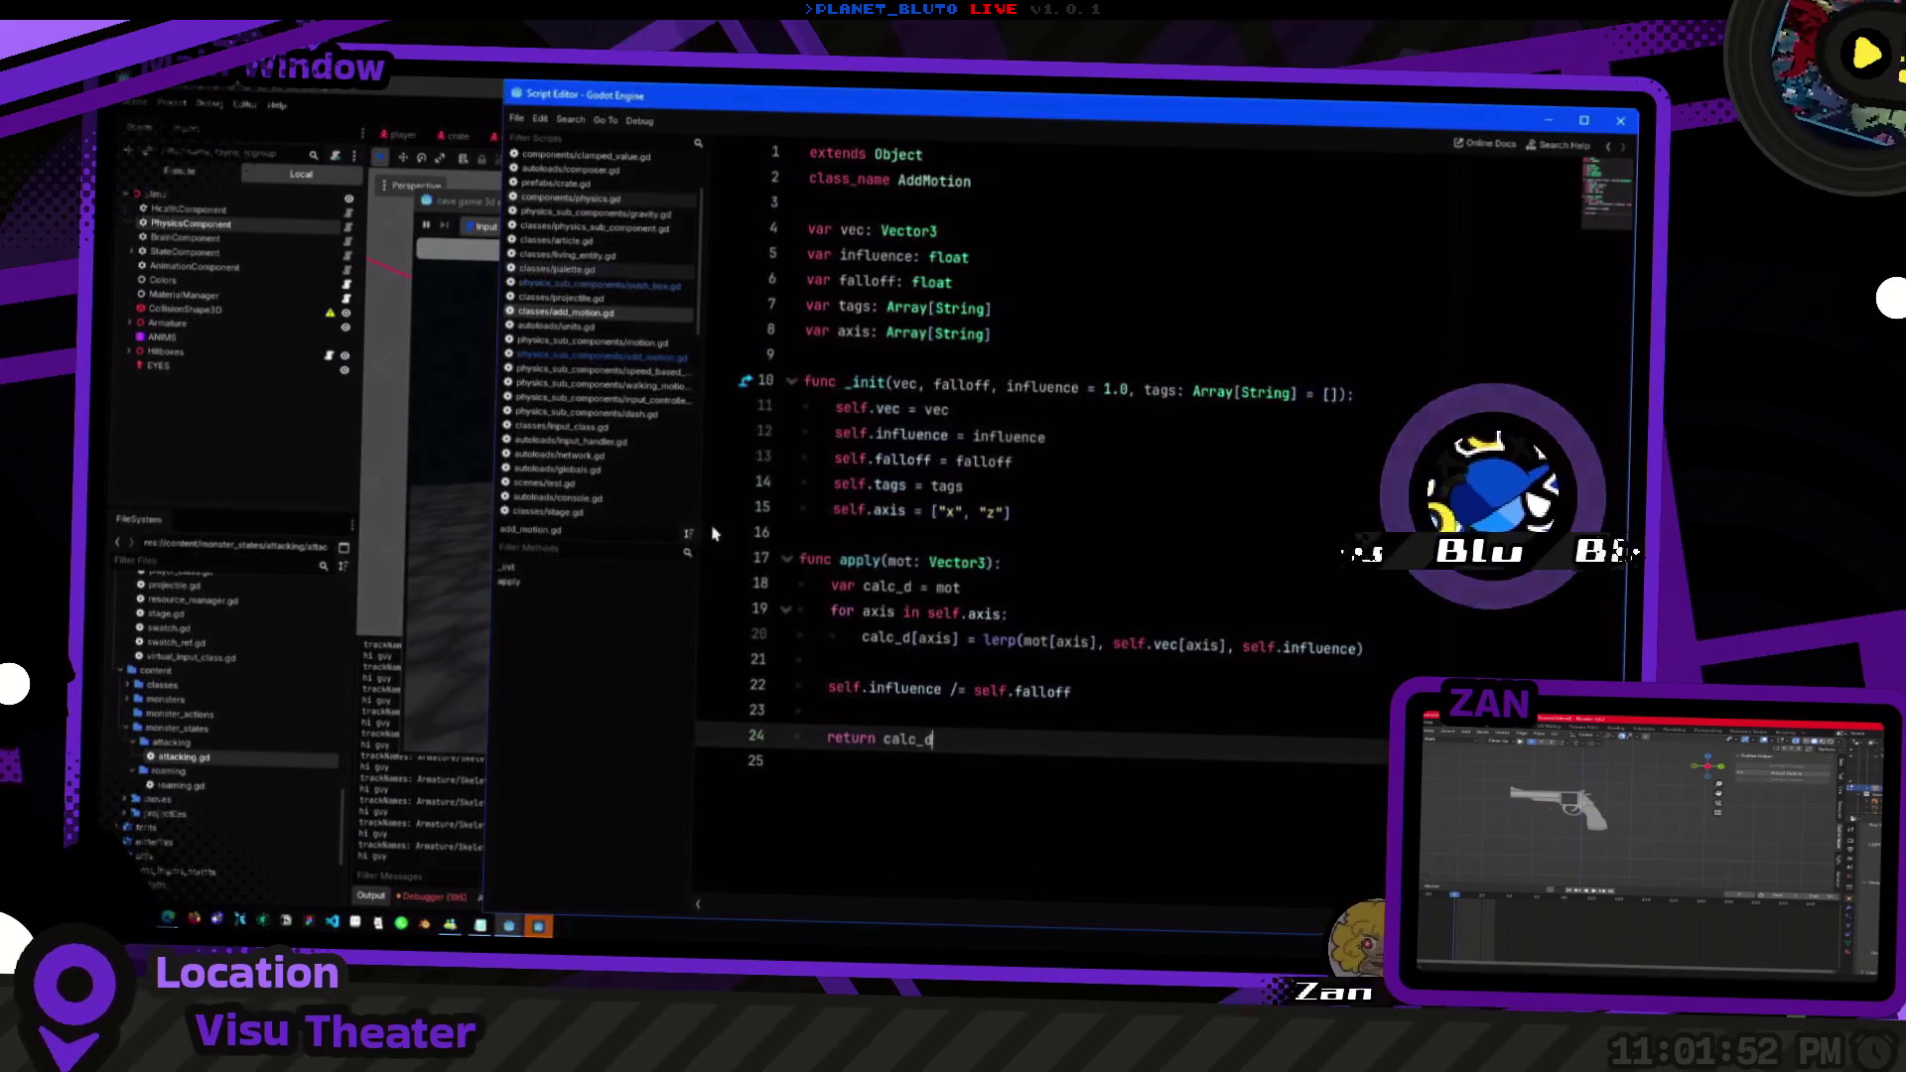
Compare the add_motion component script with the AddMotion class script.
click(1143, 516)
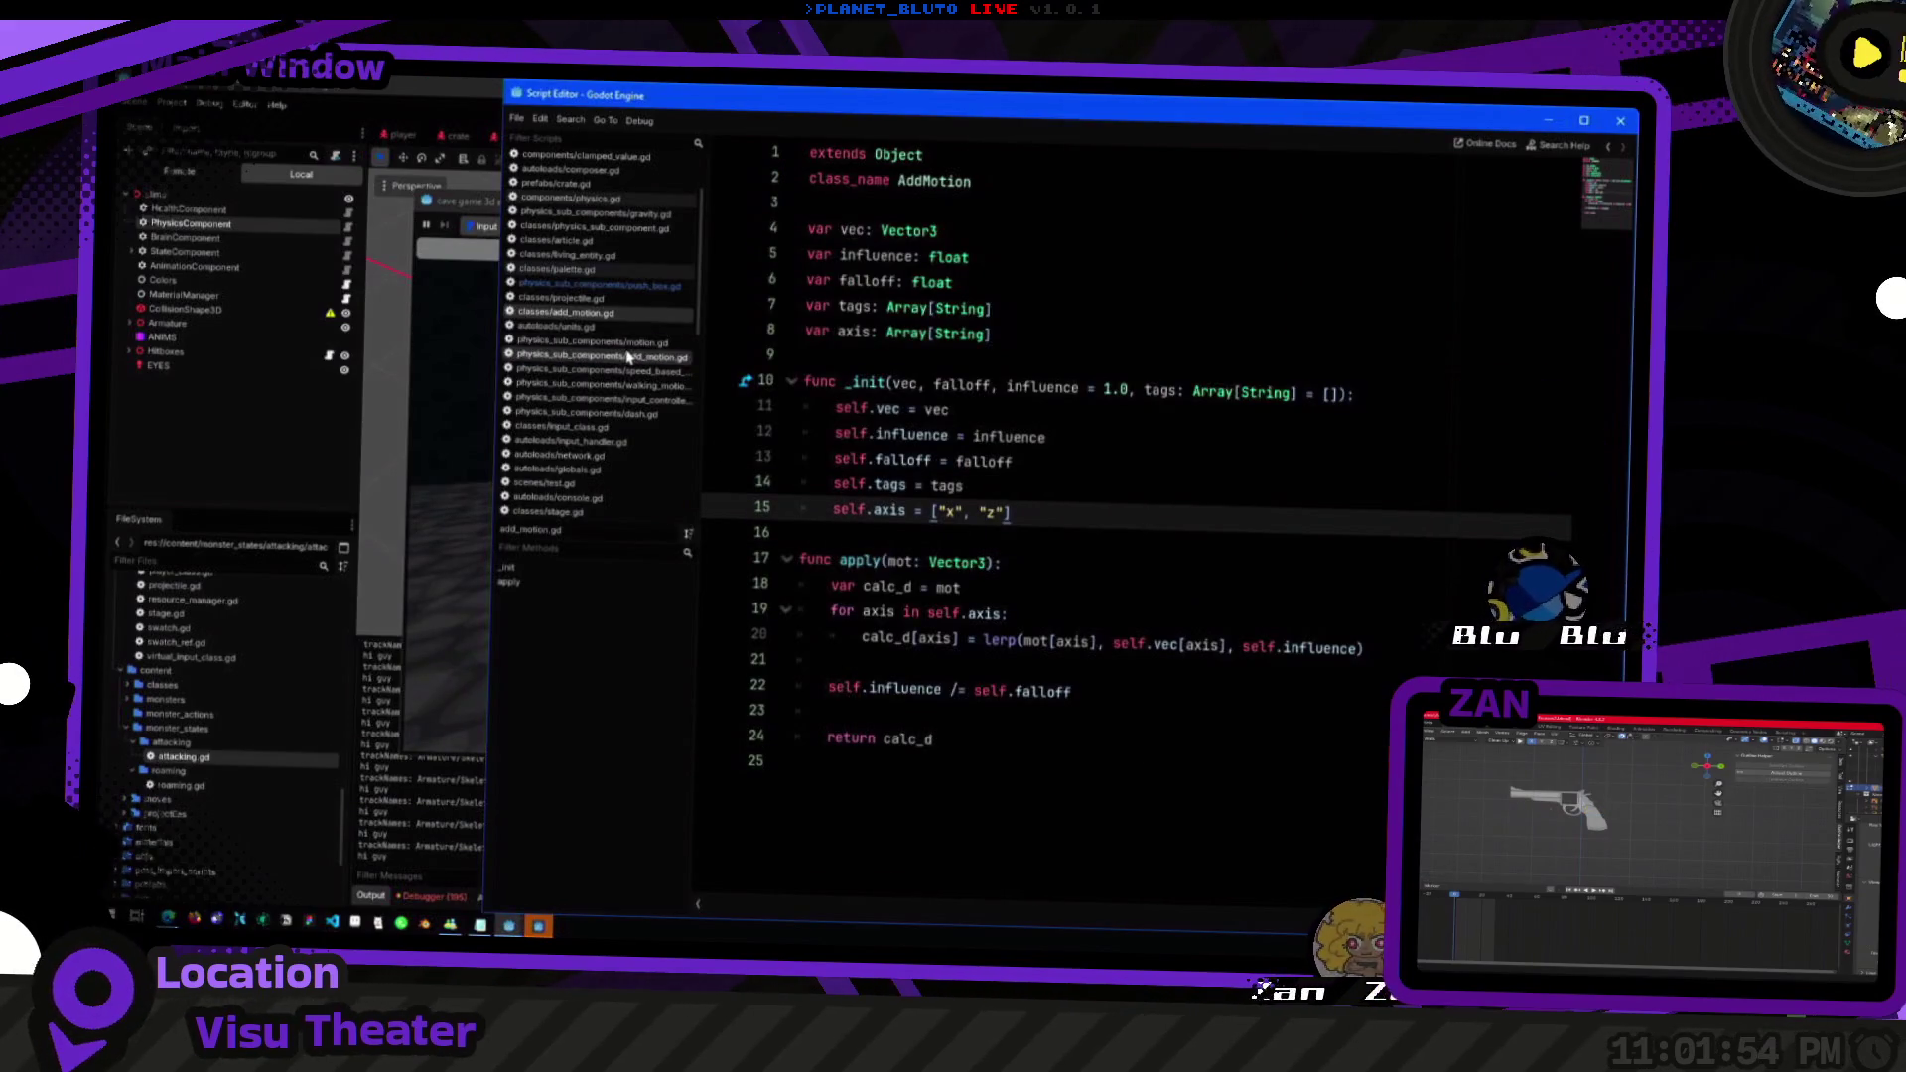
click(595, 353)
click(1278, 501)
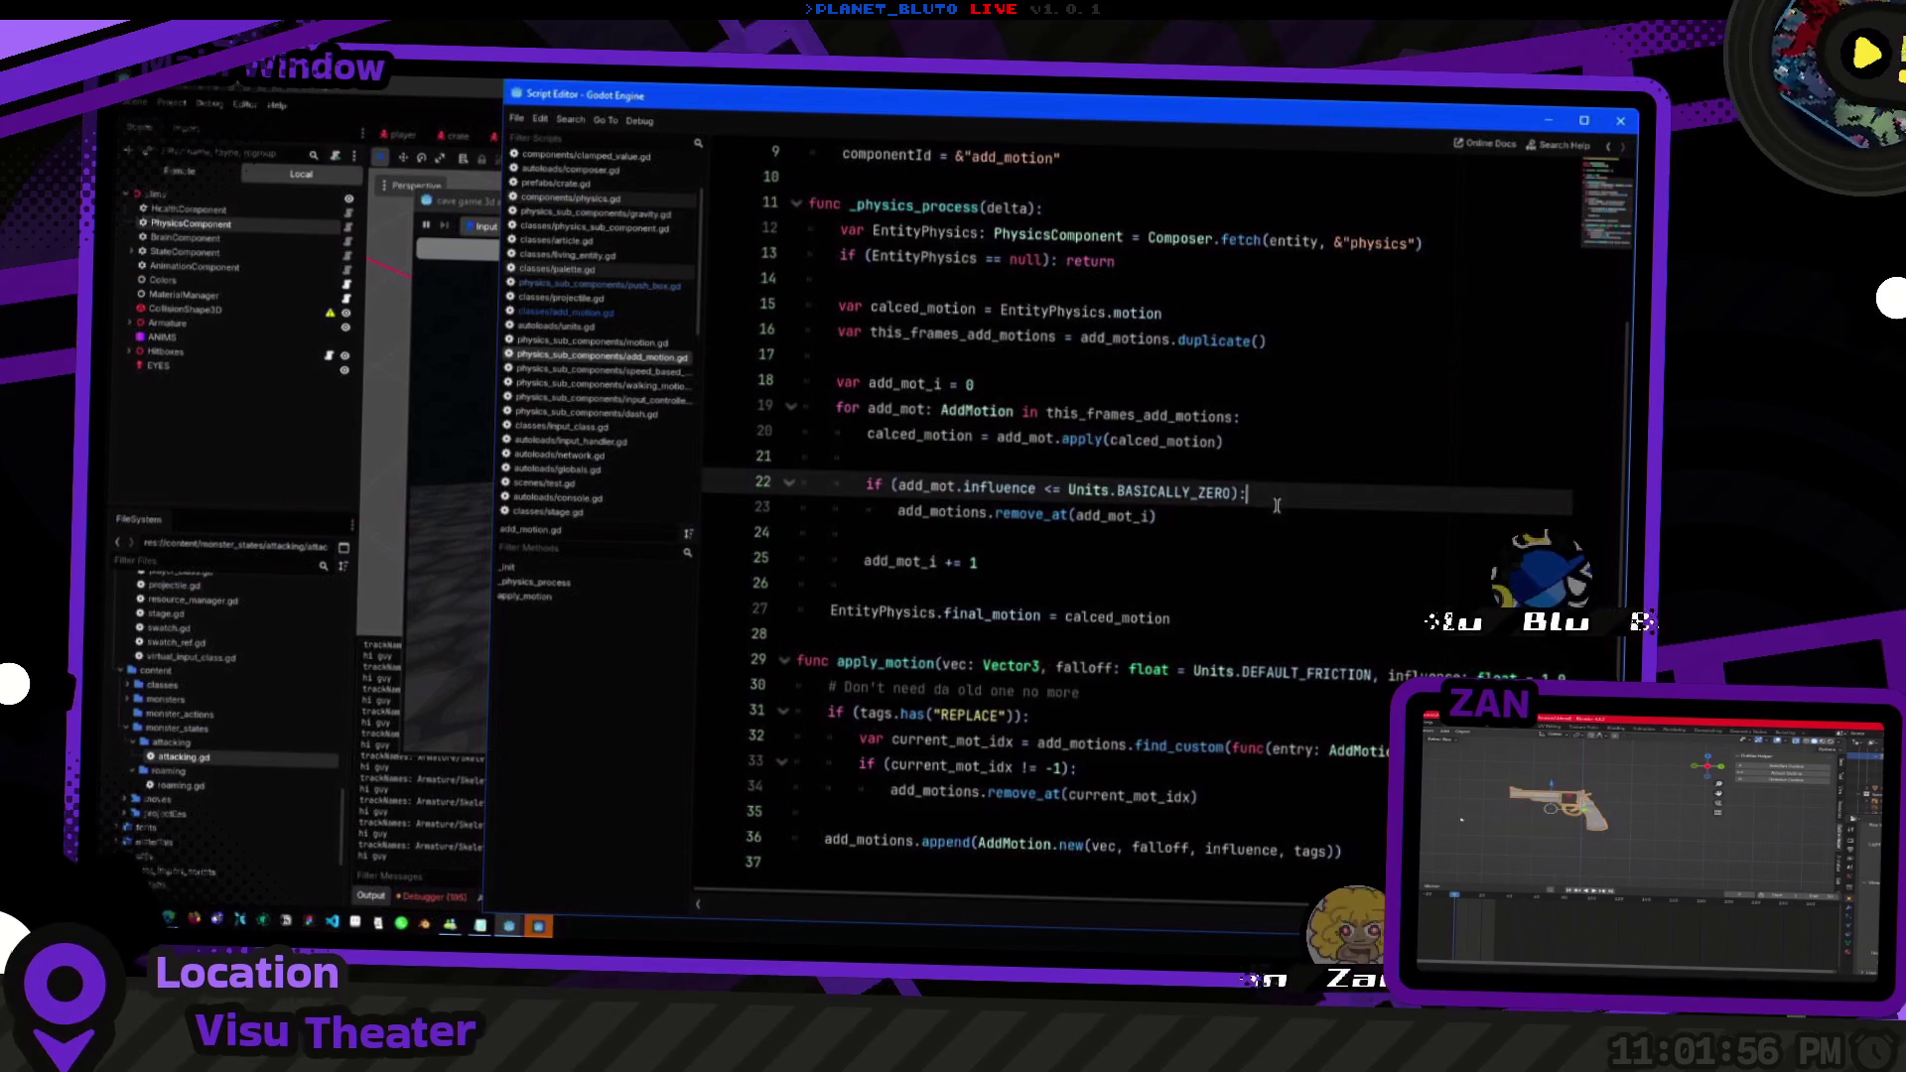
click(1282, 518)
click(586, 312)
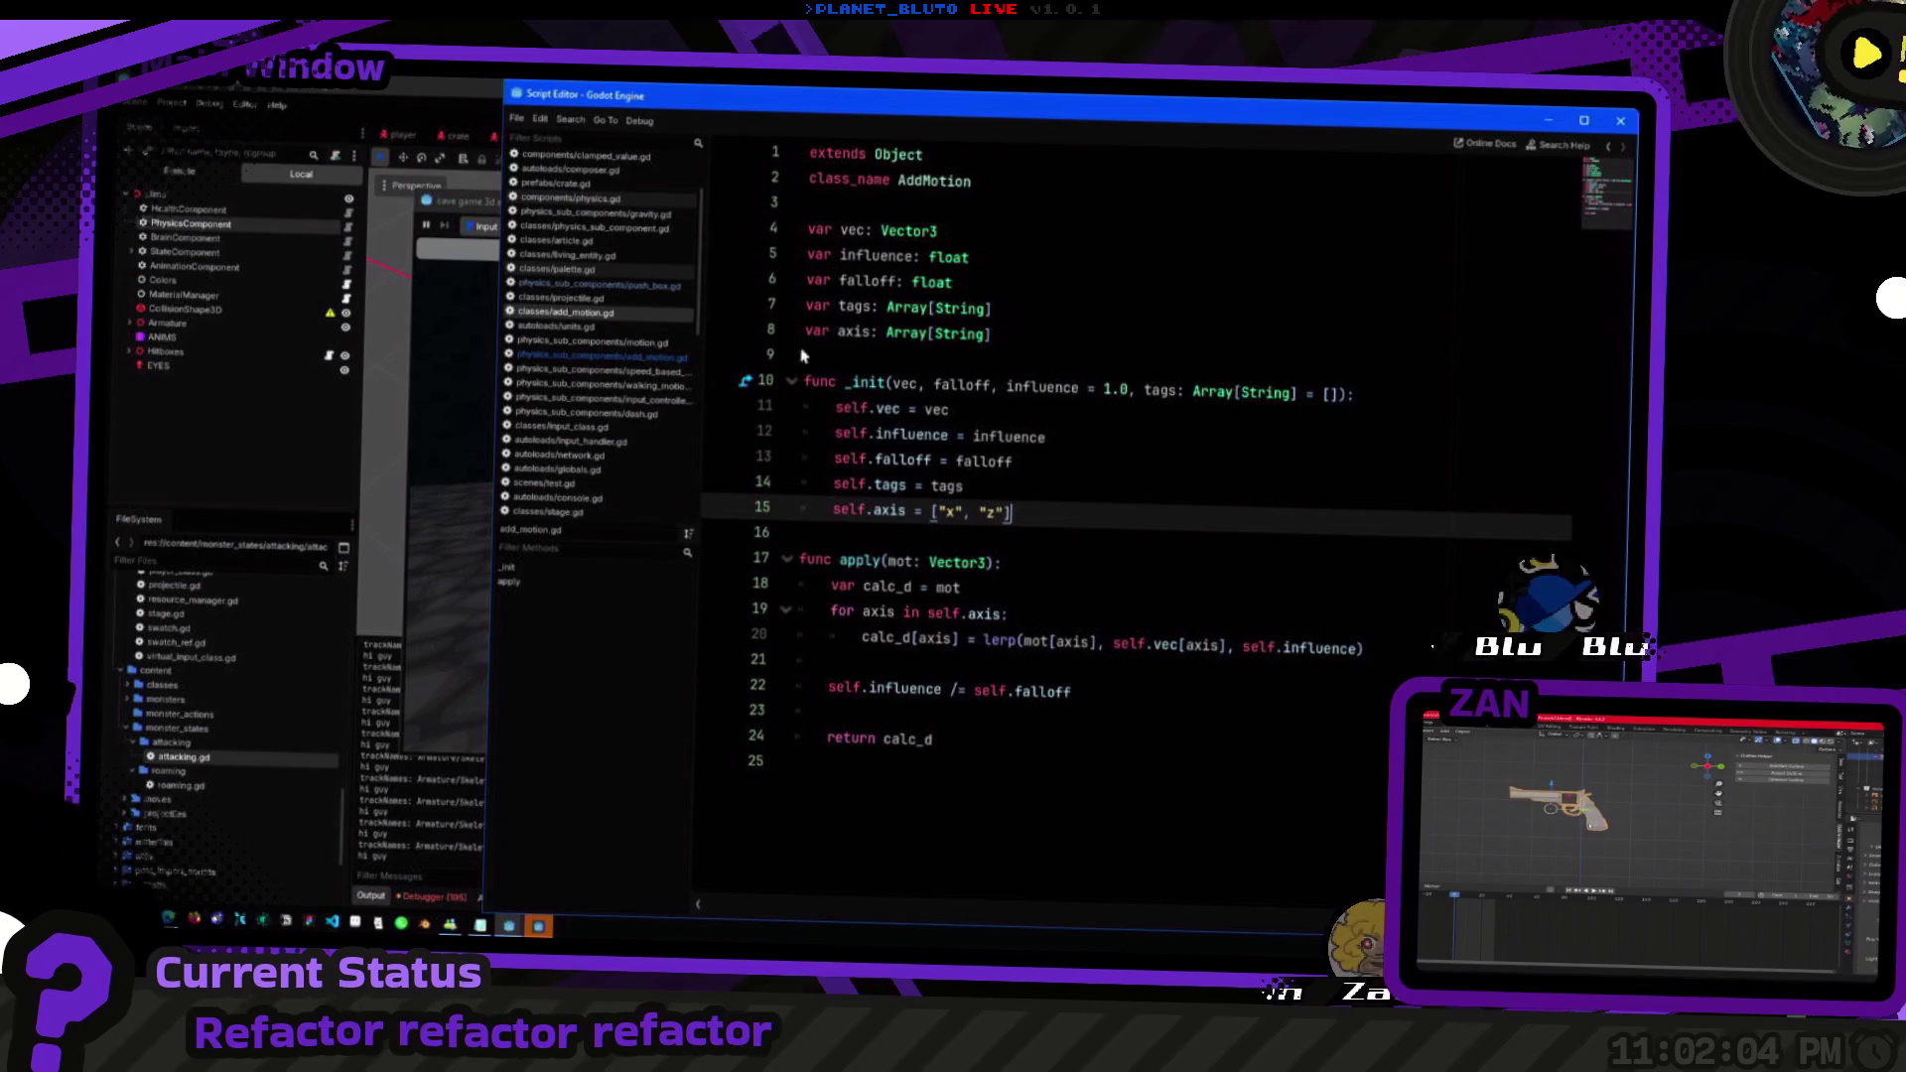
scroll(680, 424, down, 5)
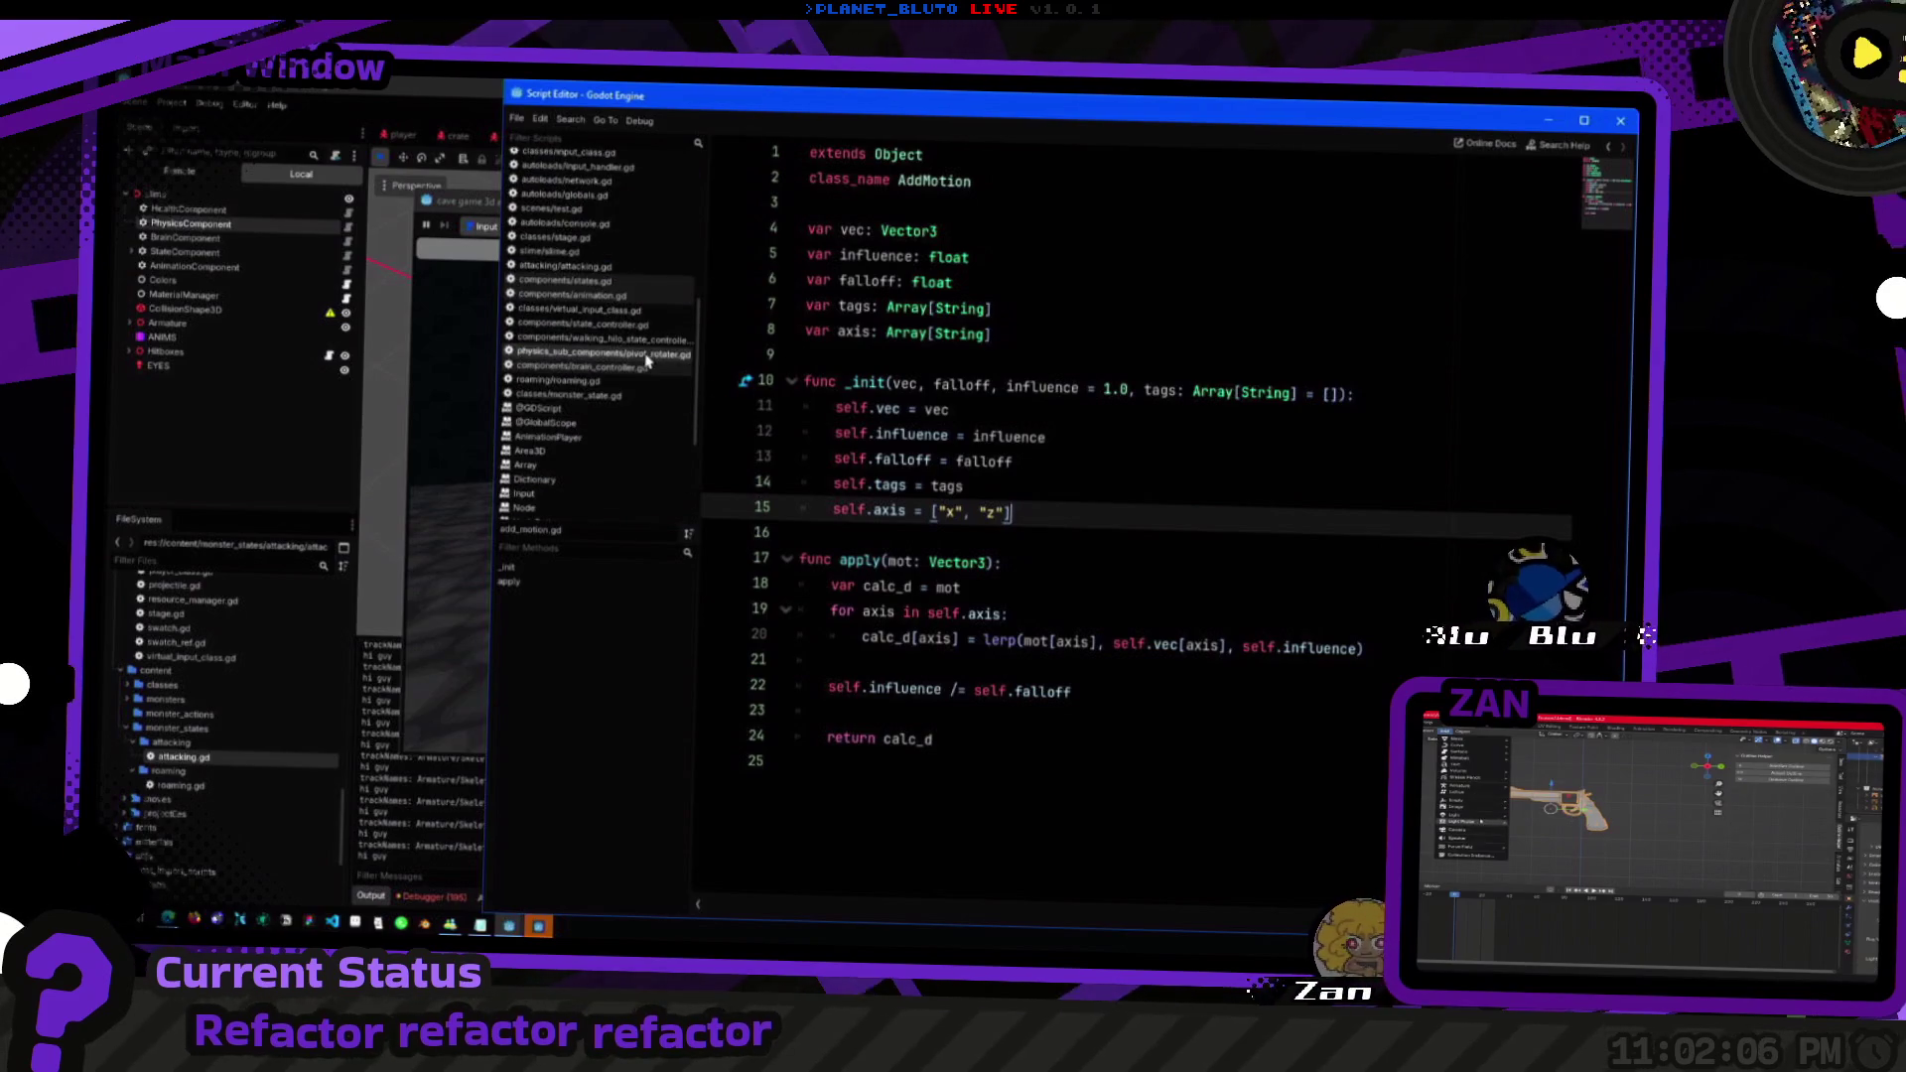
scroll(650, 367, up, 1)
scroll(633, 367, up, 2)
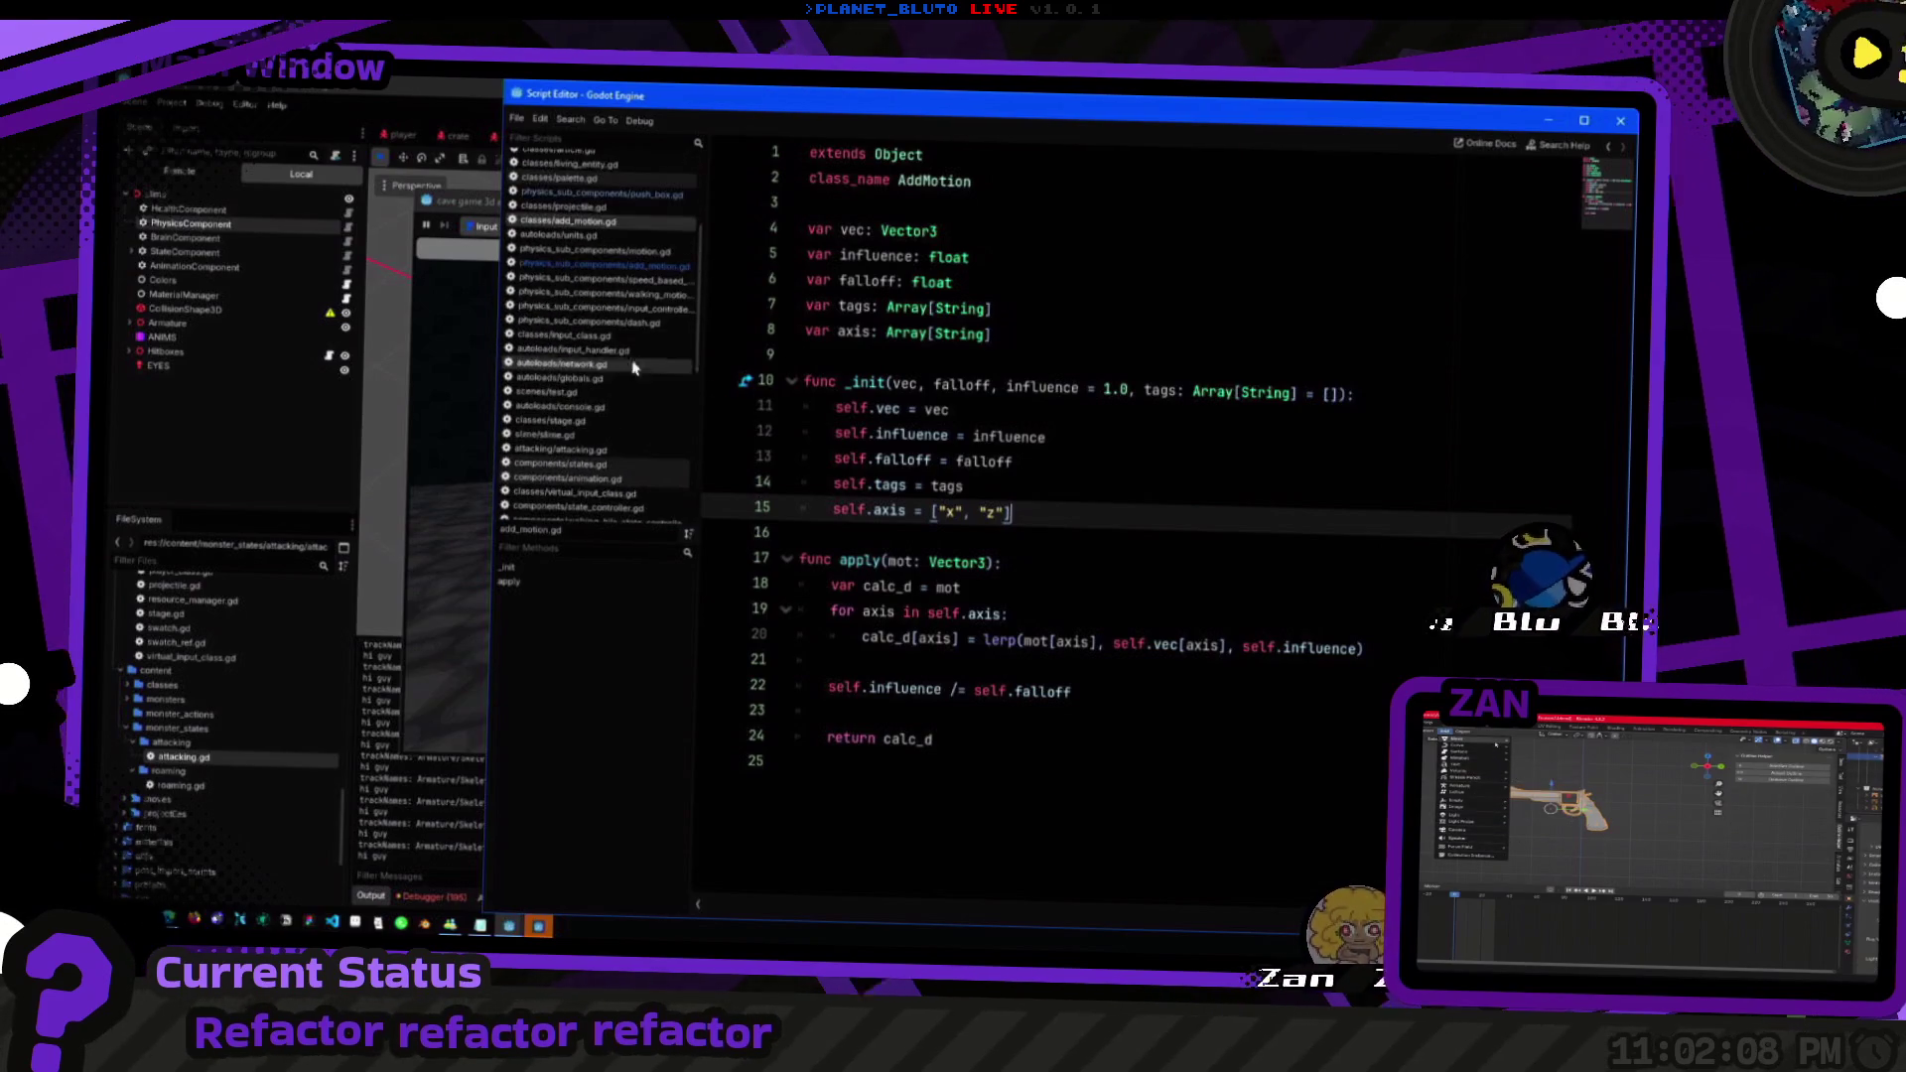
Read push_box.gd's _physics_process push code, then return to the running game.
click(601, 194)
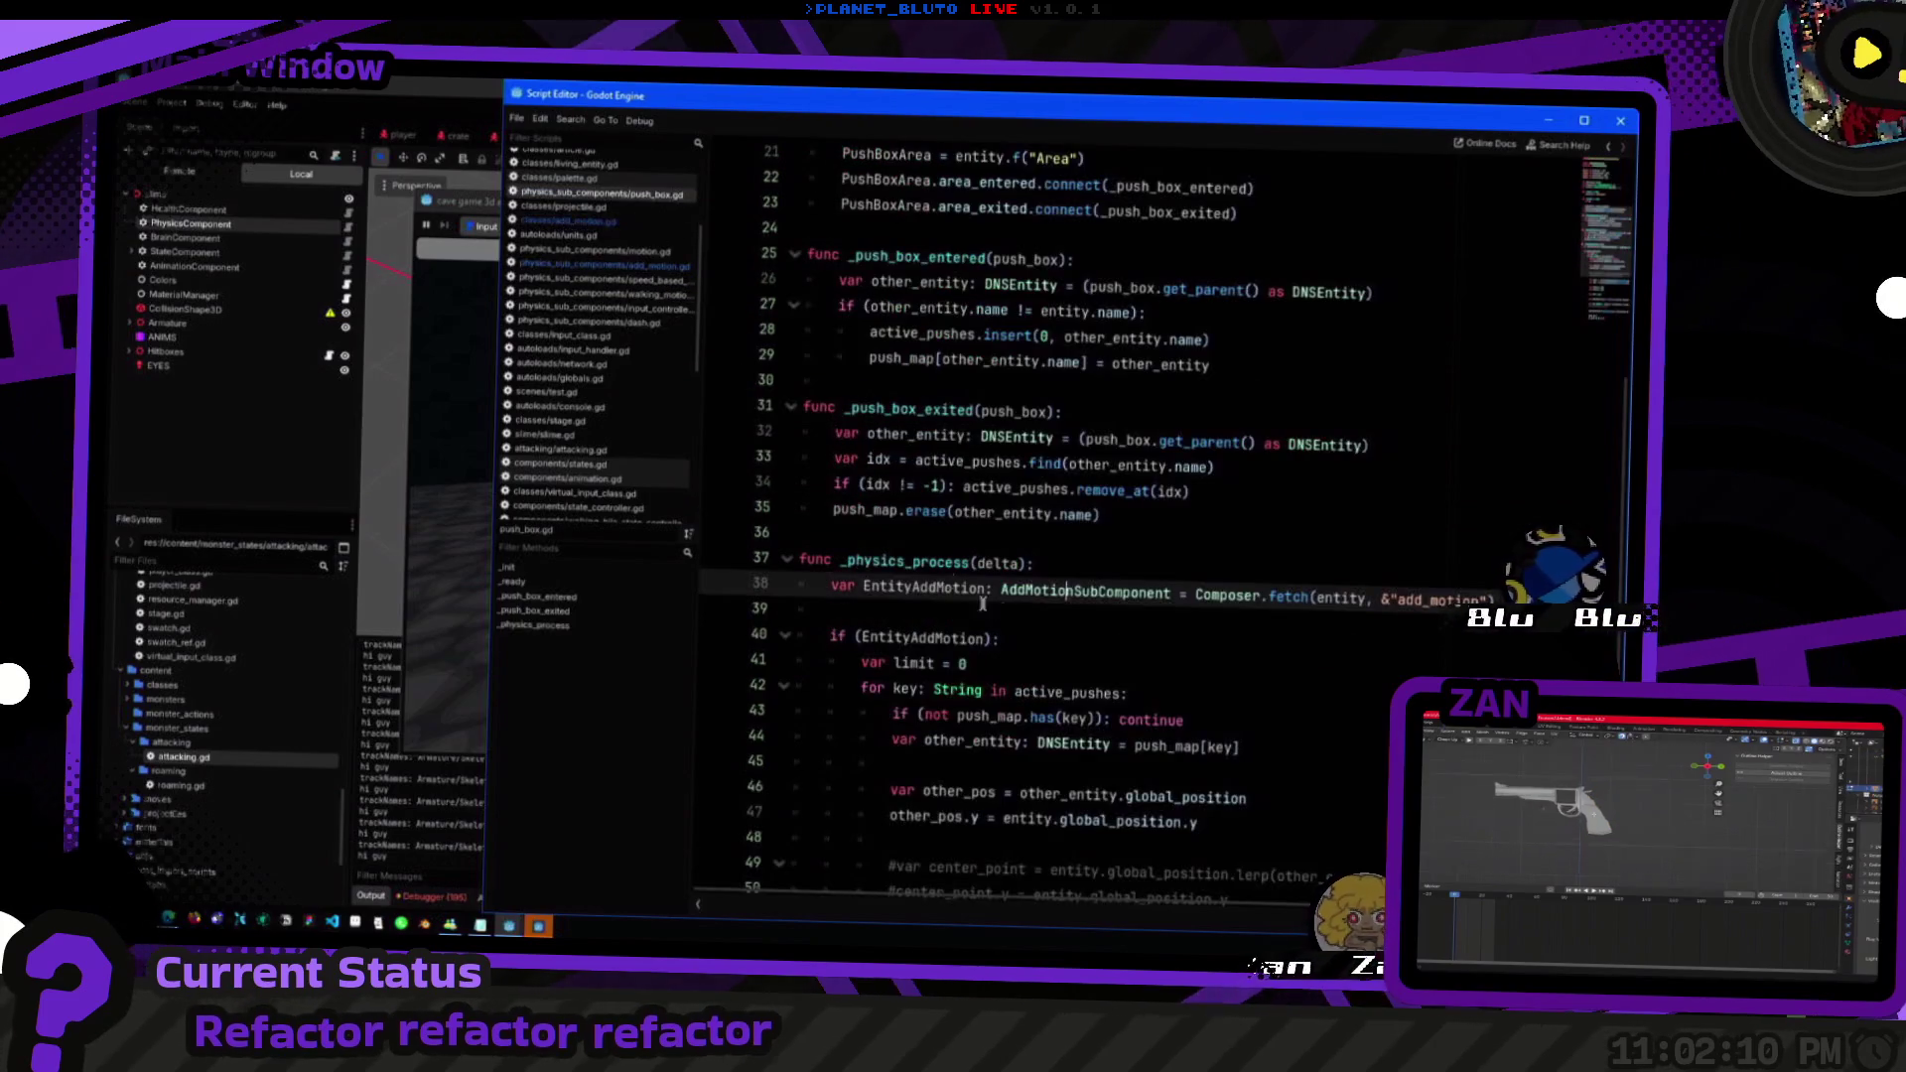
scroll(951, 583, down, 7)
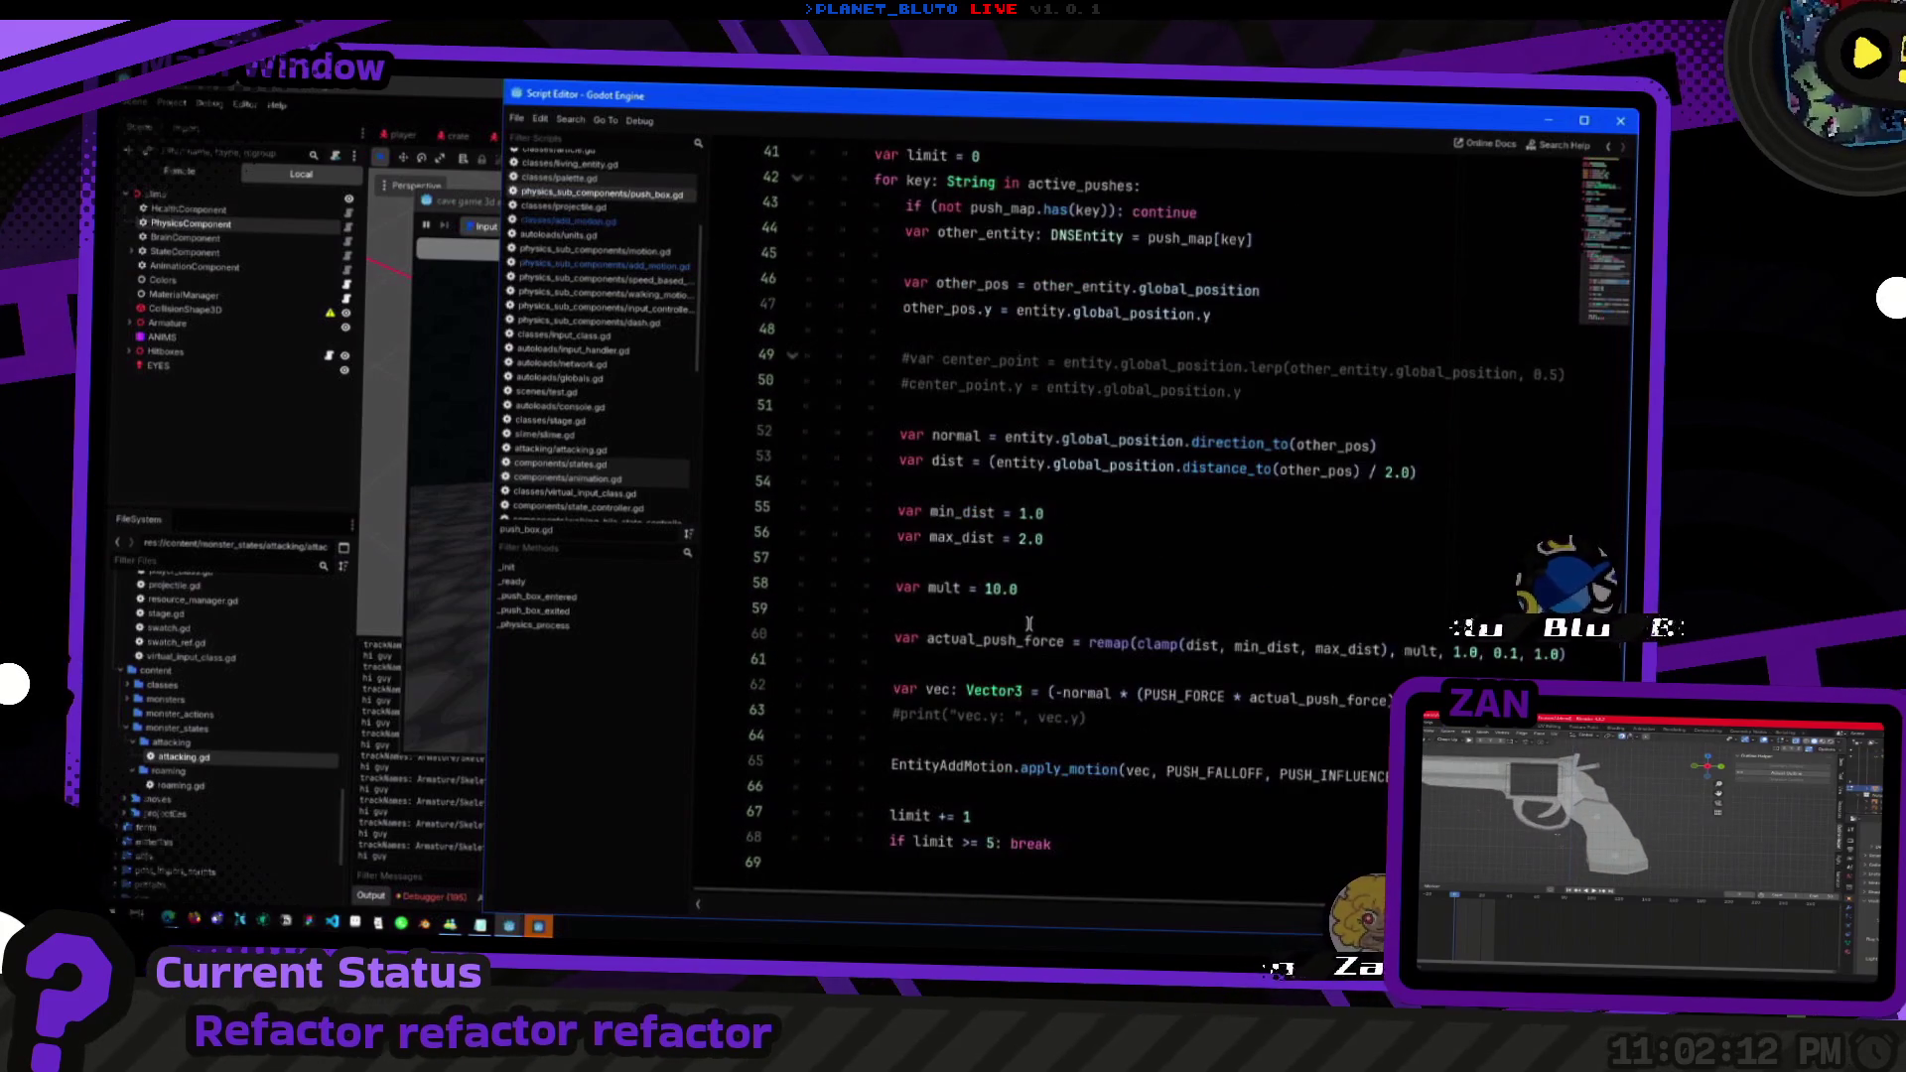
click(452, 328)
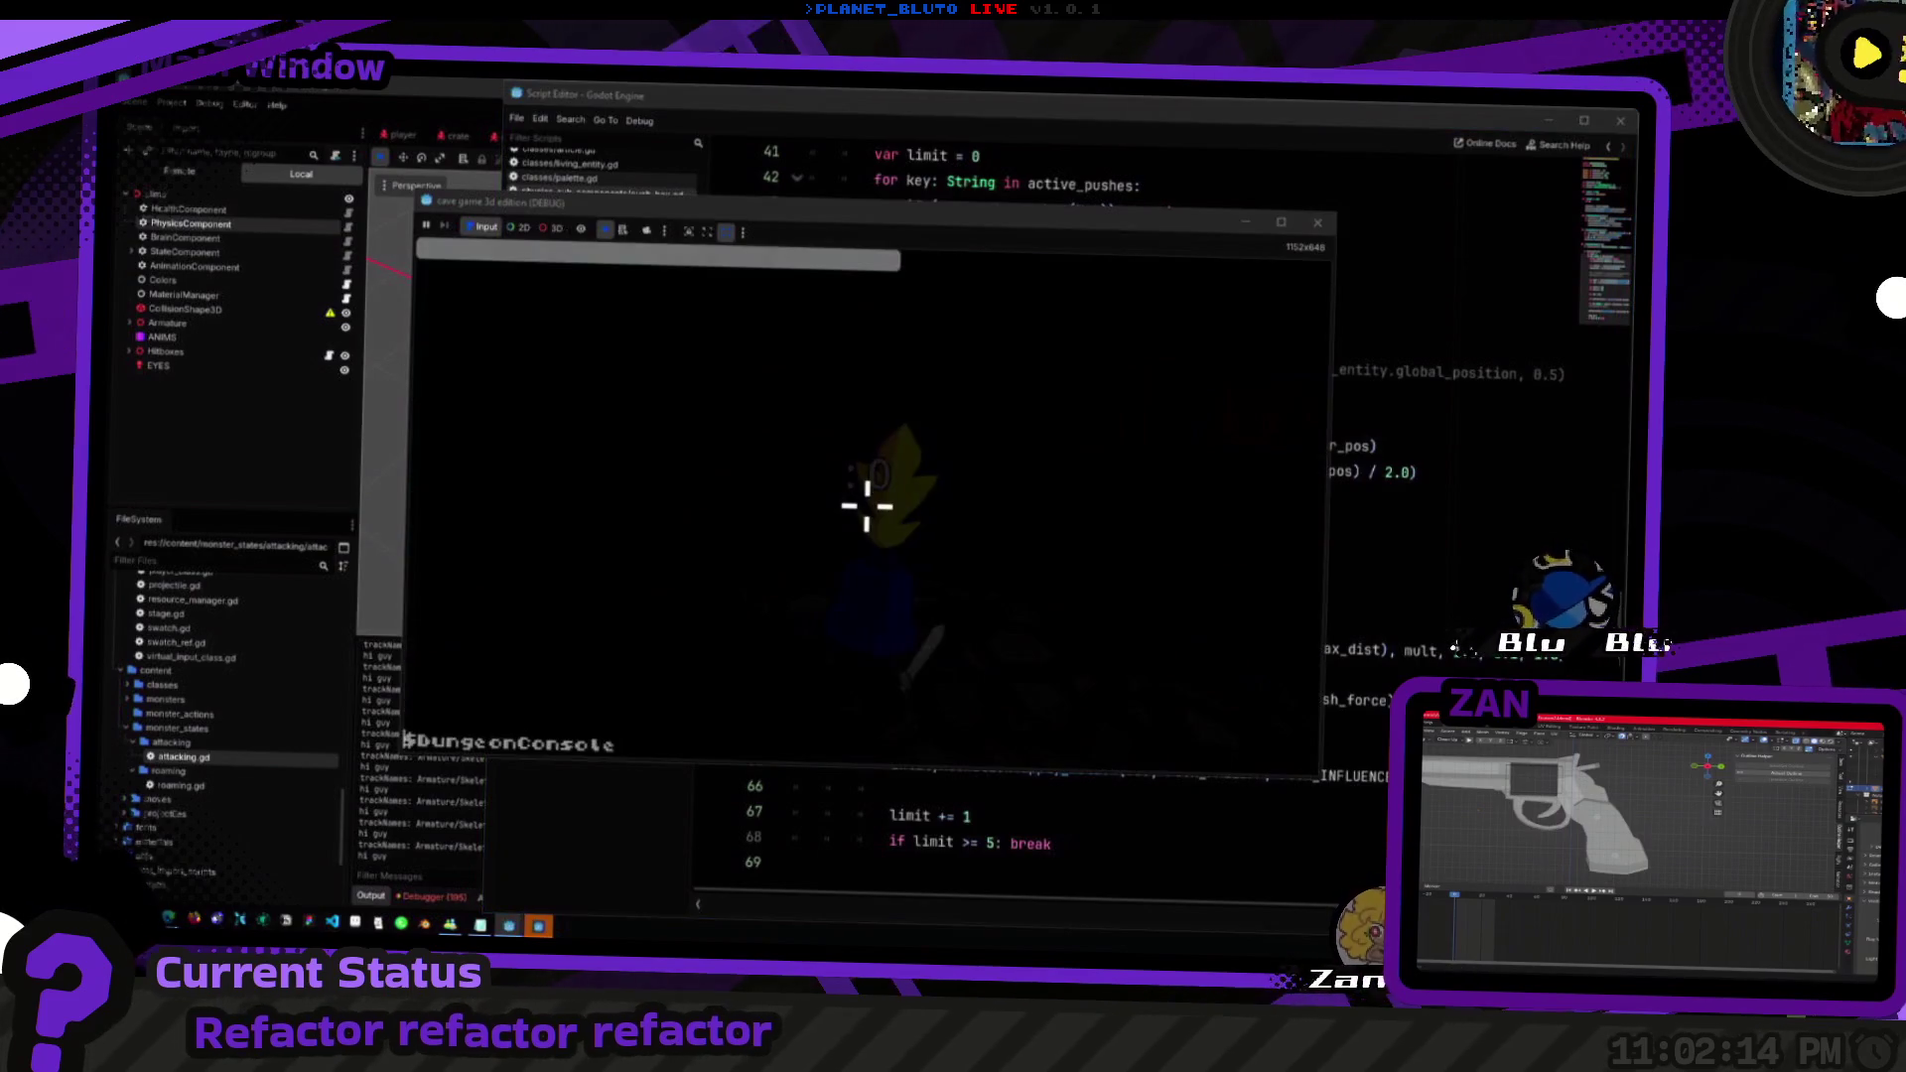
Run 'stun 5' and walk the character up to the red box.
text(stun 5)
key(Return)
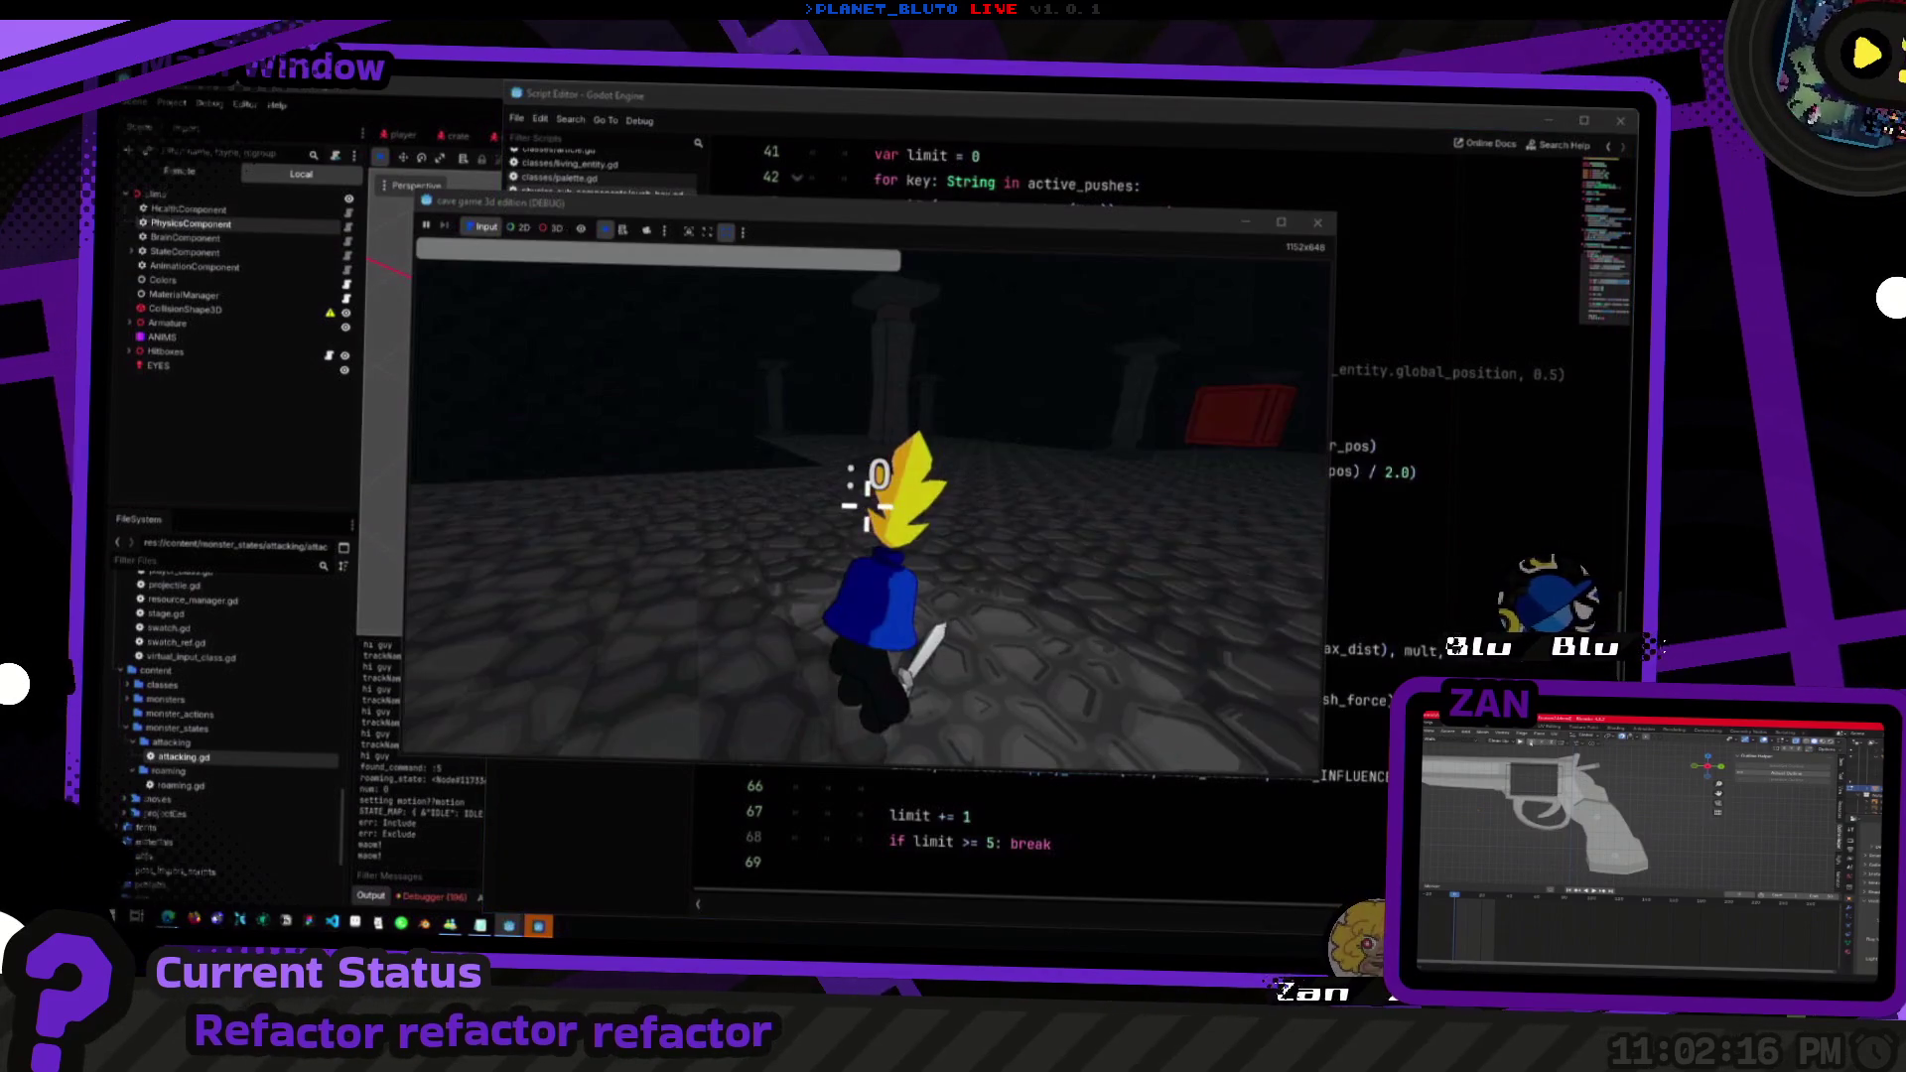
key(w)
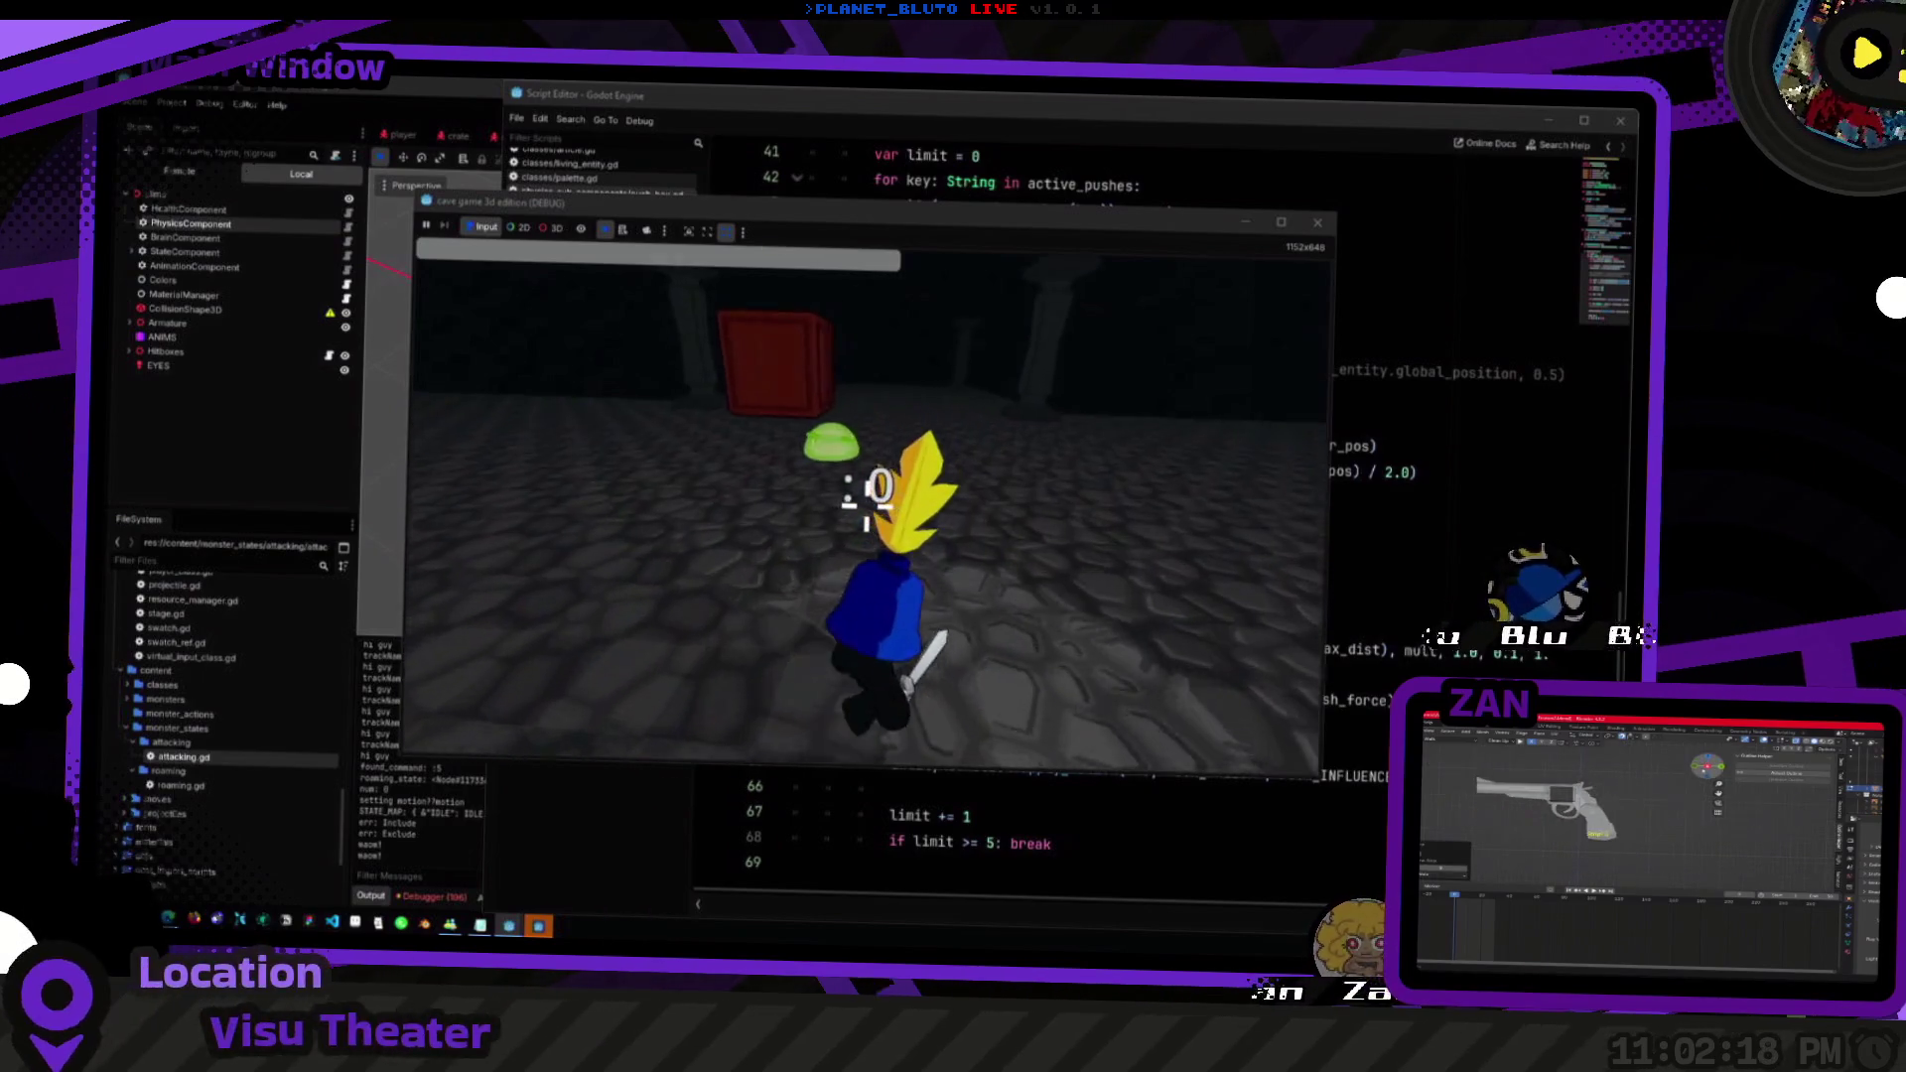
right_click(866, 507)
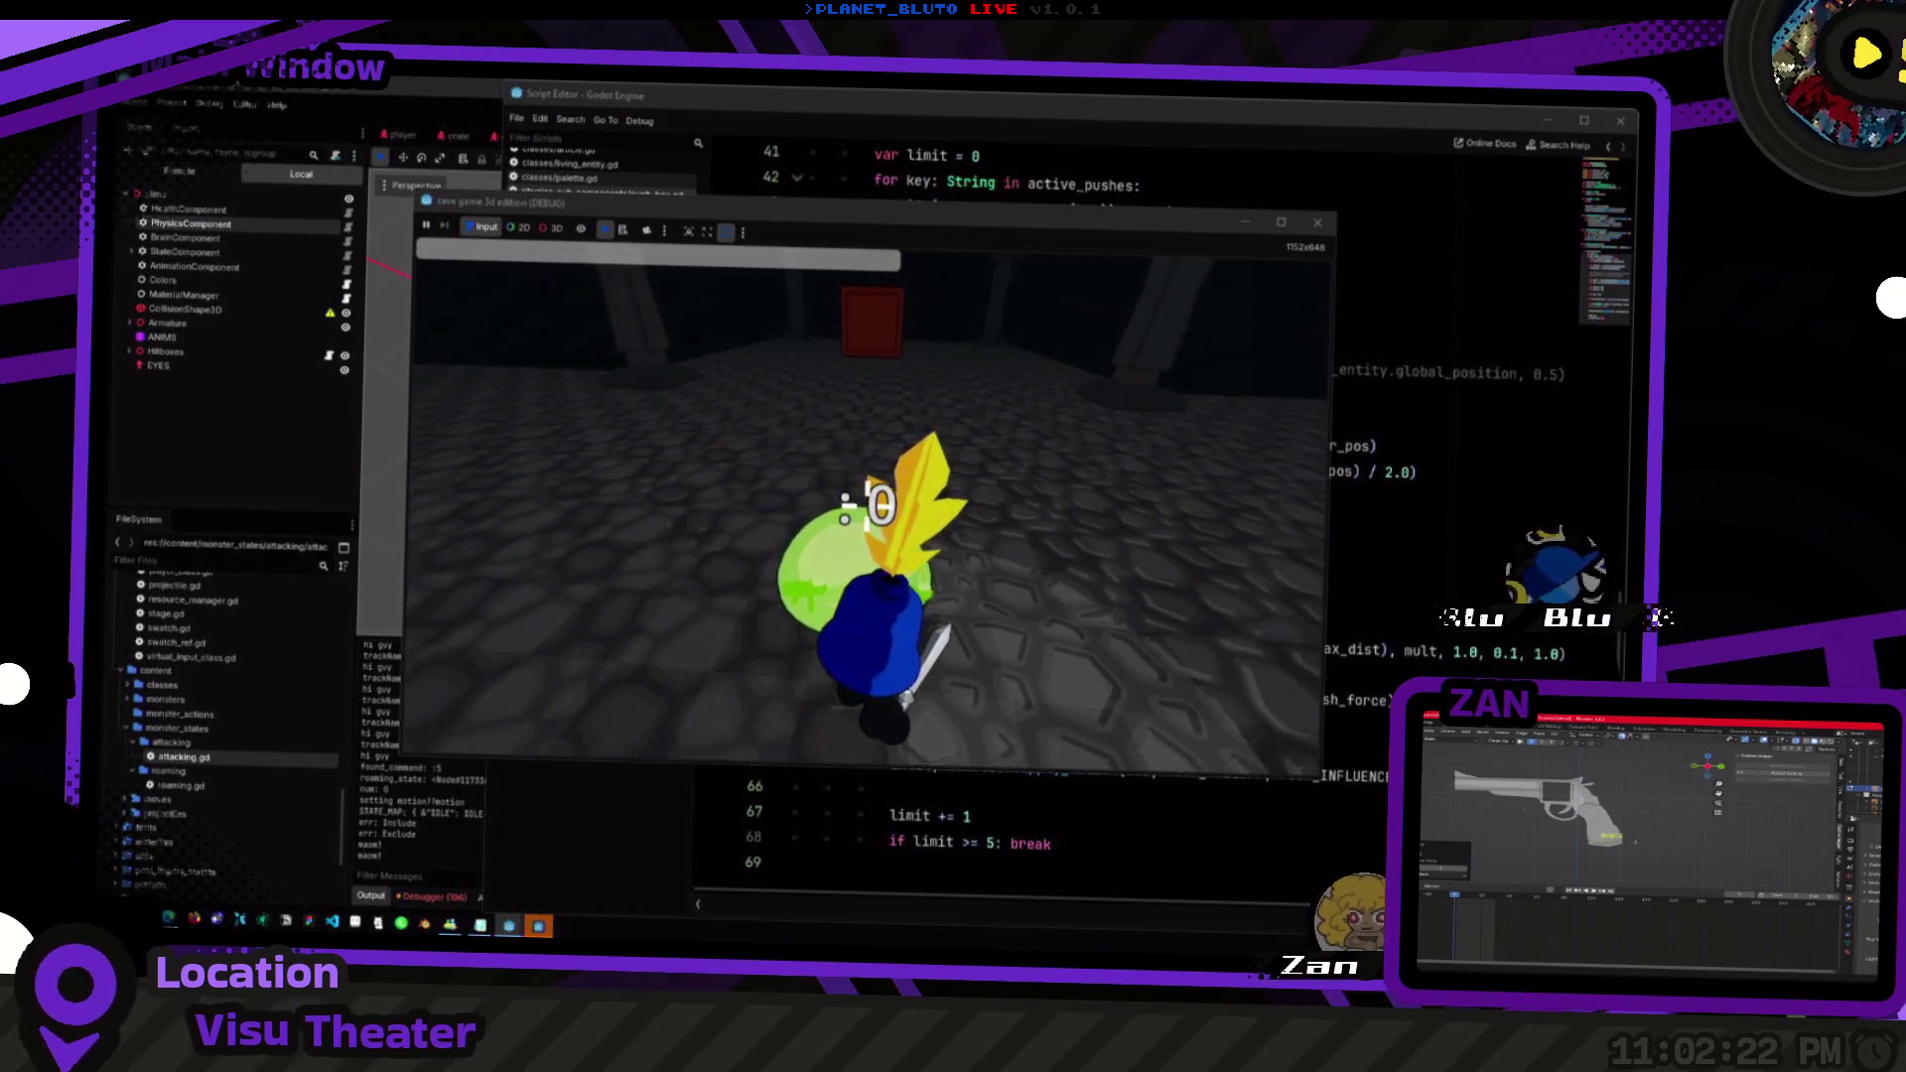
key(w)
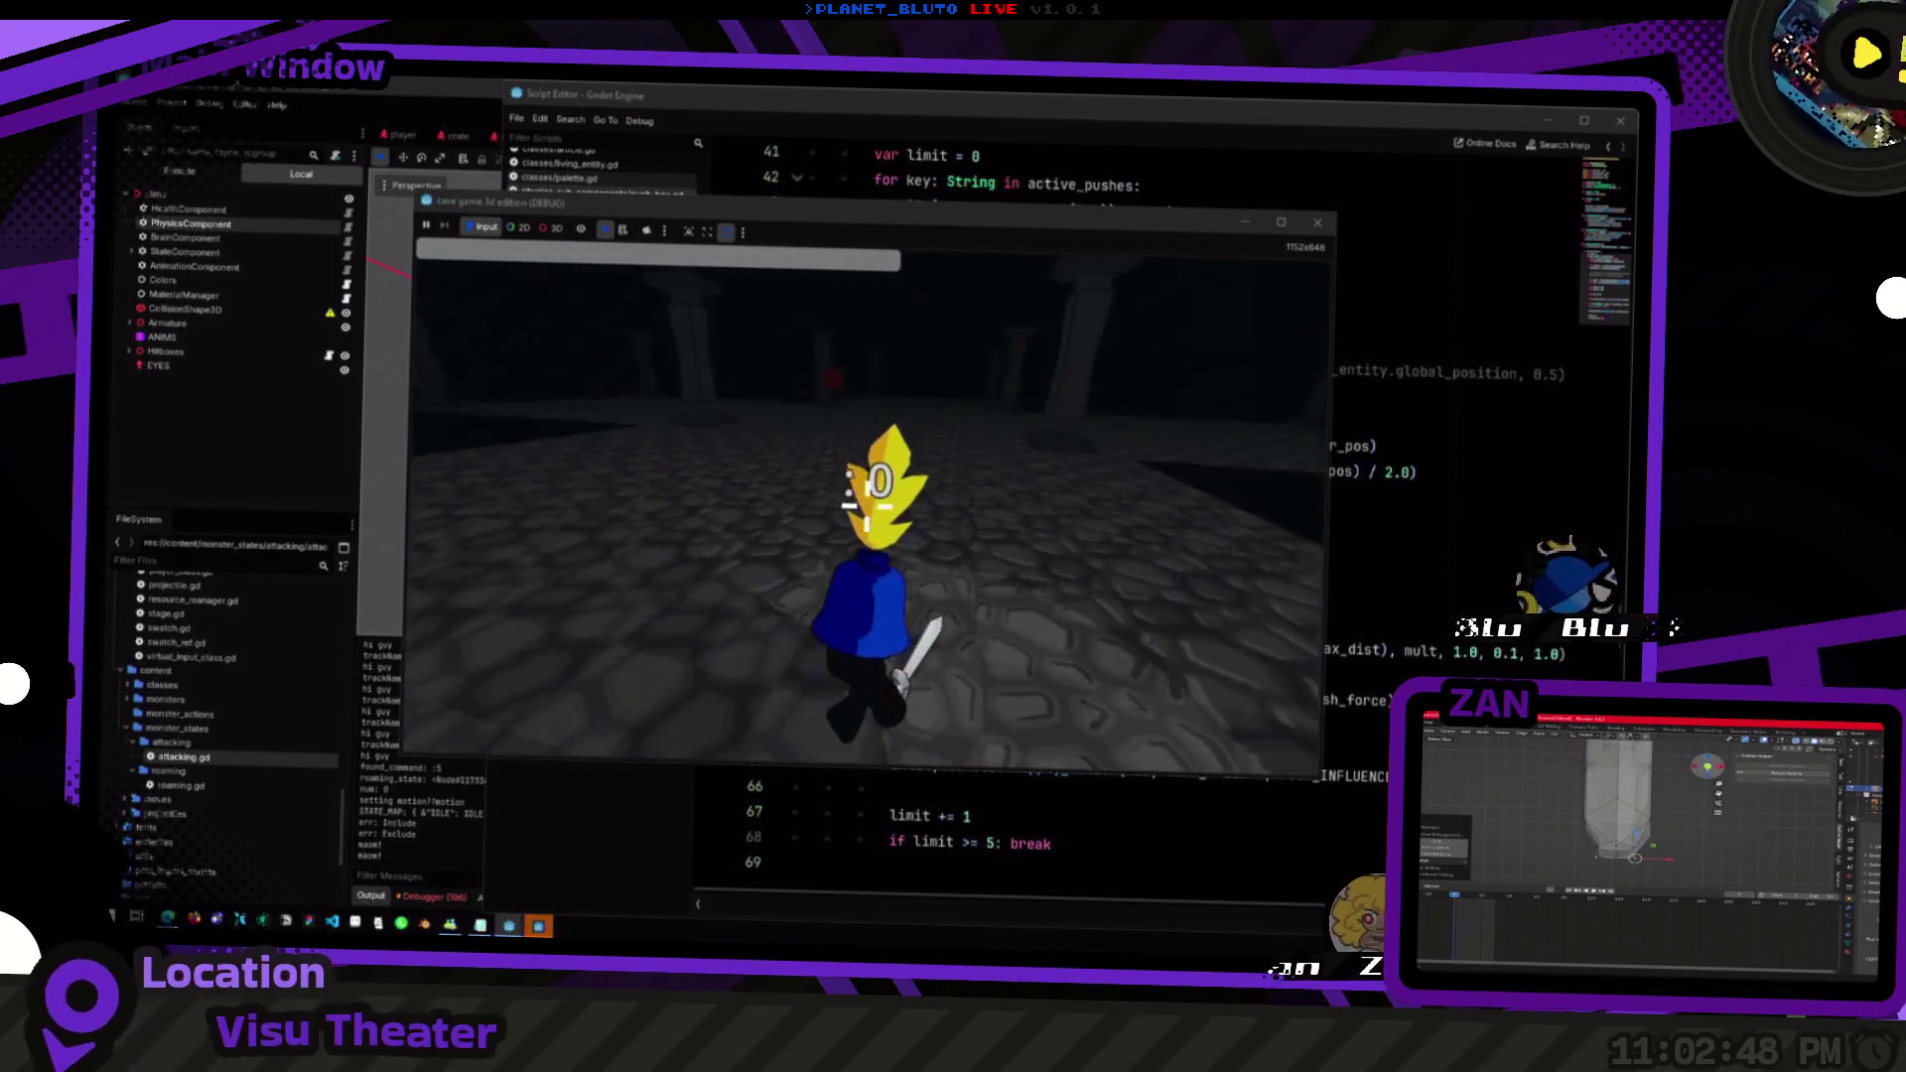
Spawn 19 slimes and 20 blue slimes via console, then reopen add_motion.gd.
key(grave)
text(9)
key(Return)
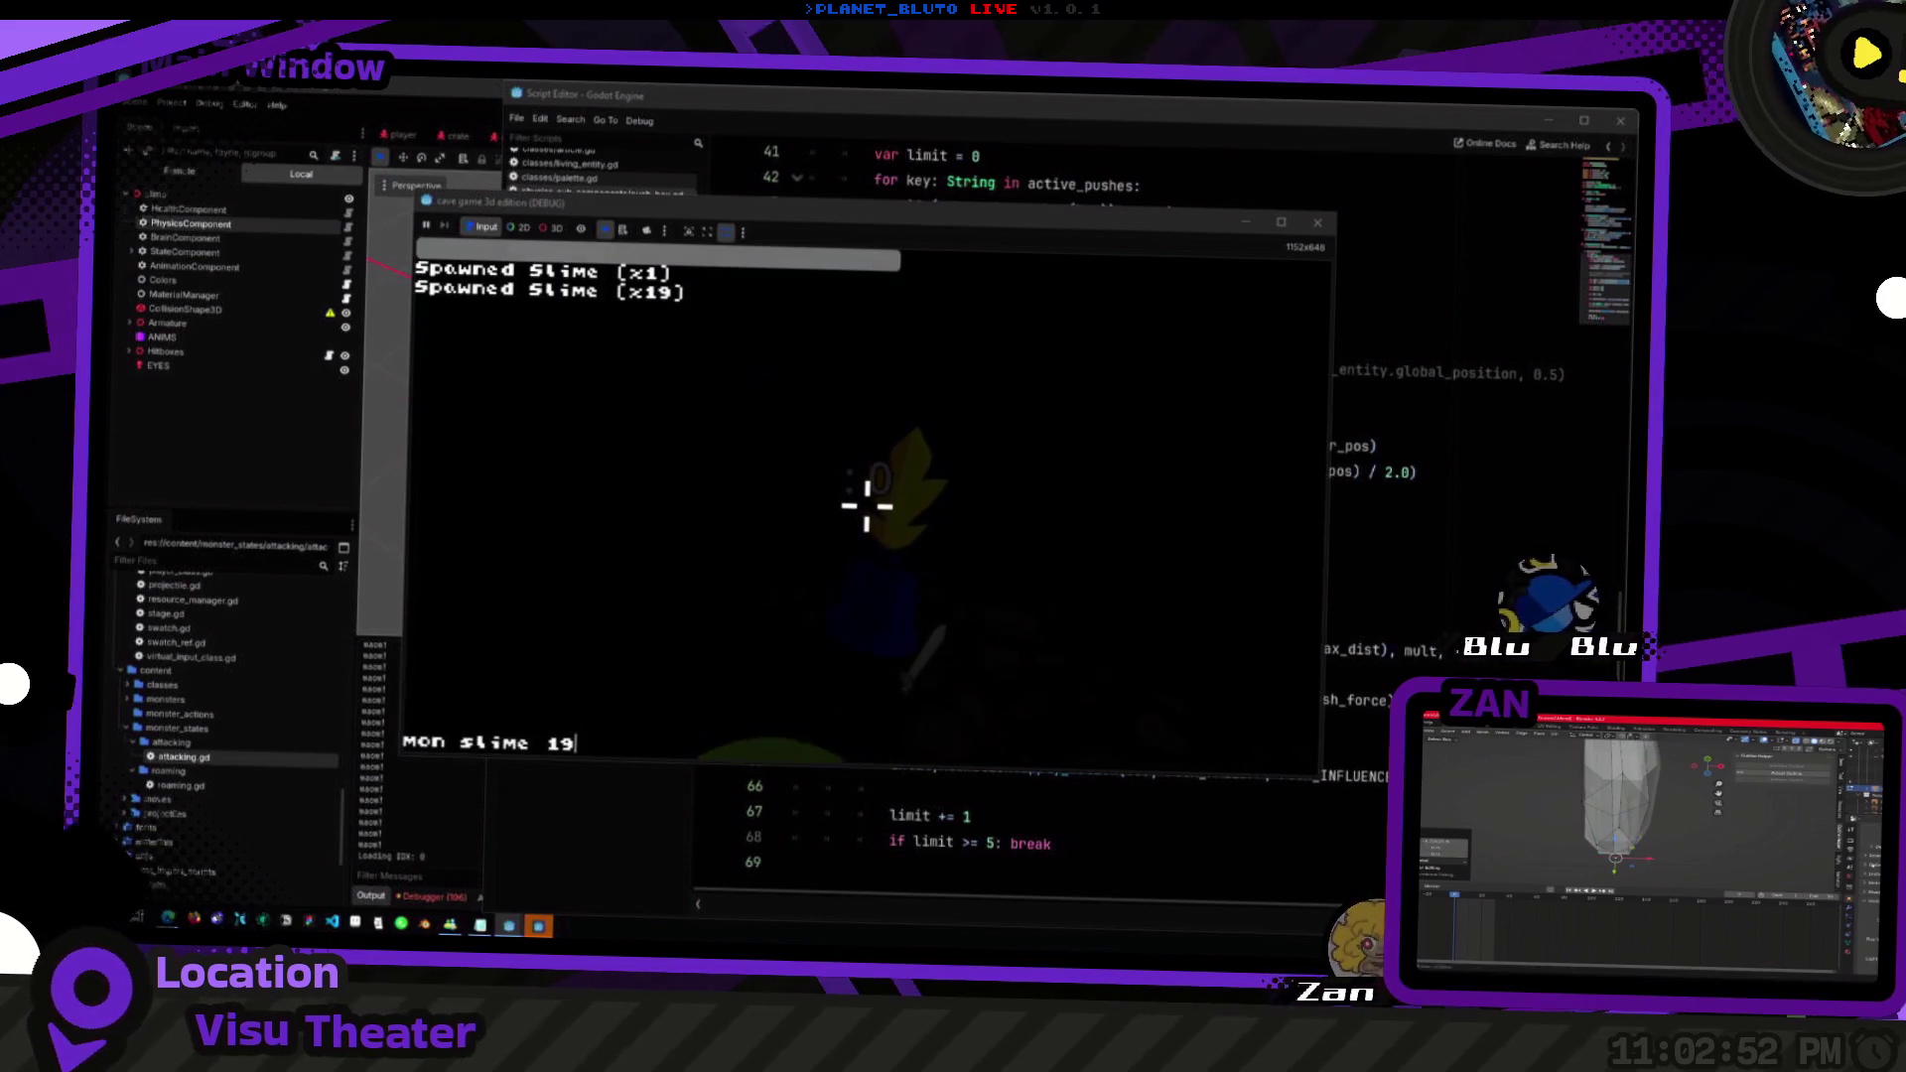
text(blu)
key(Return)
key(grave)
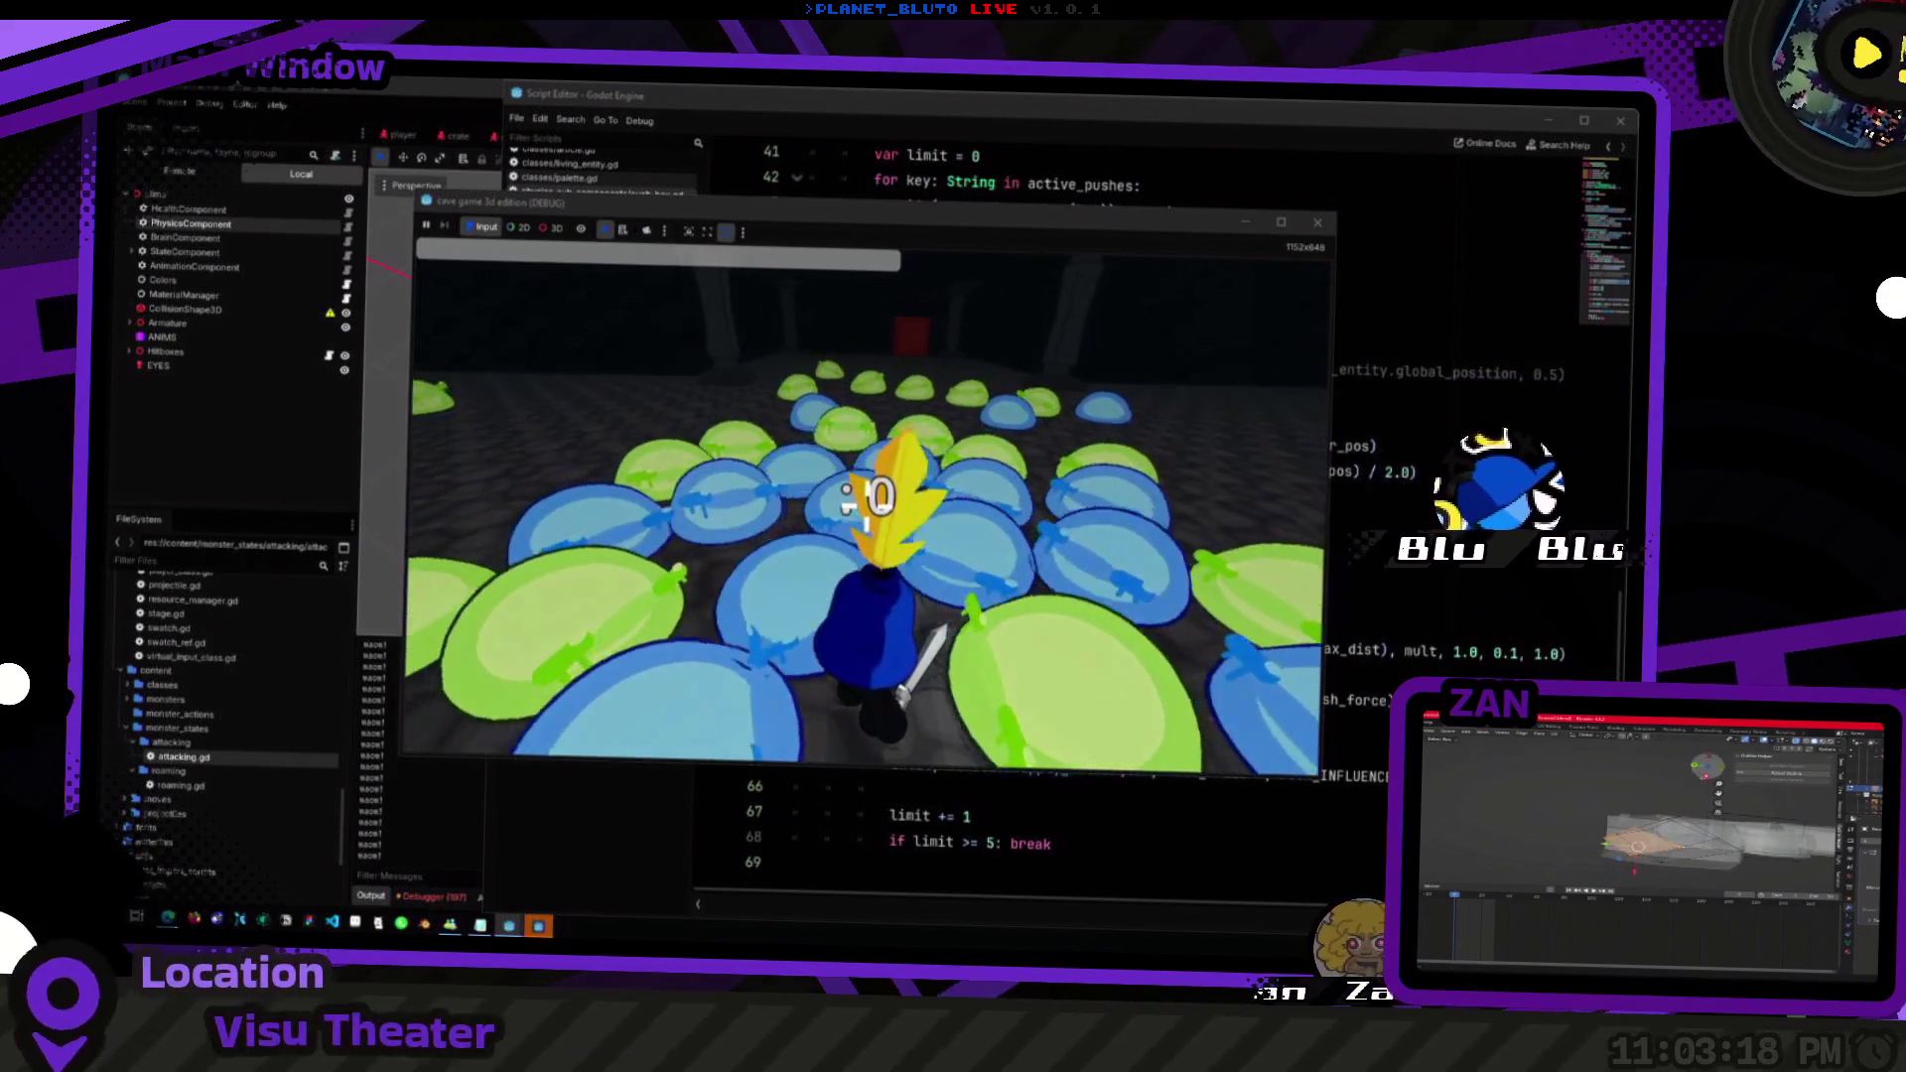
key(alt+Tab)
click(652, 268)
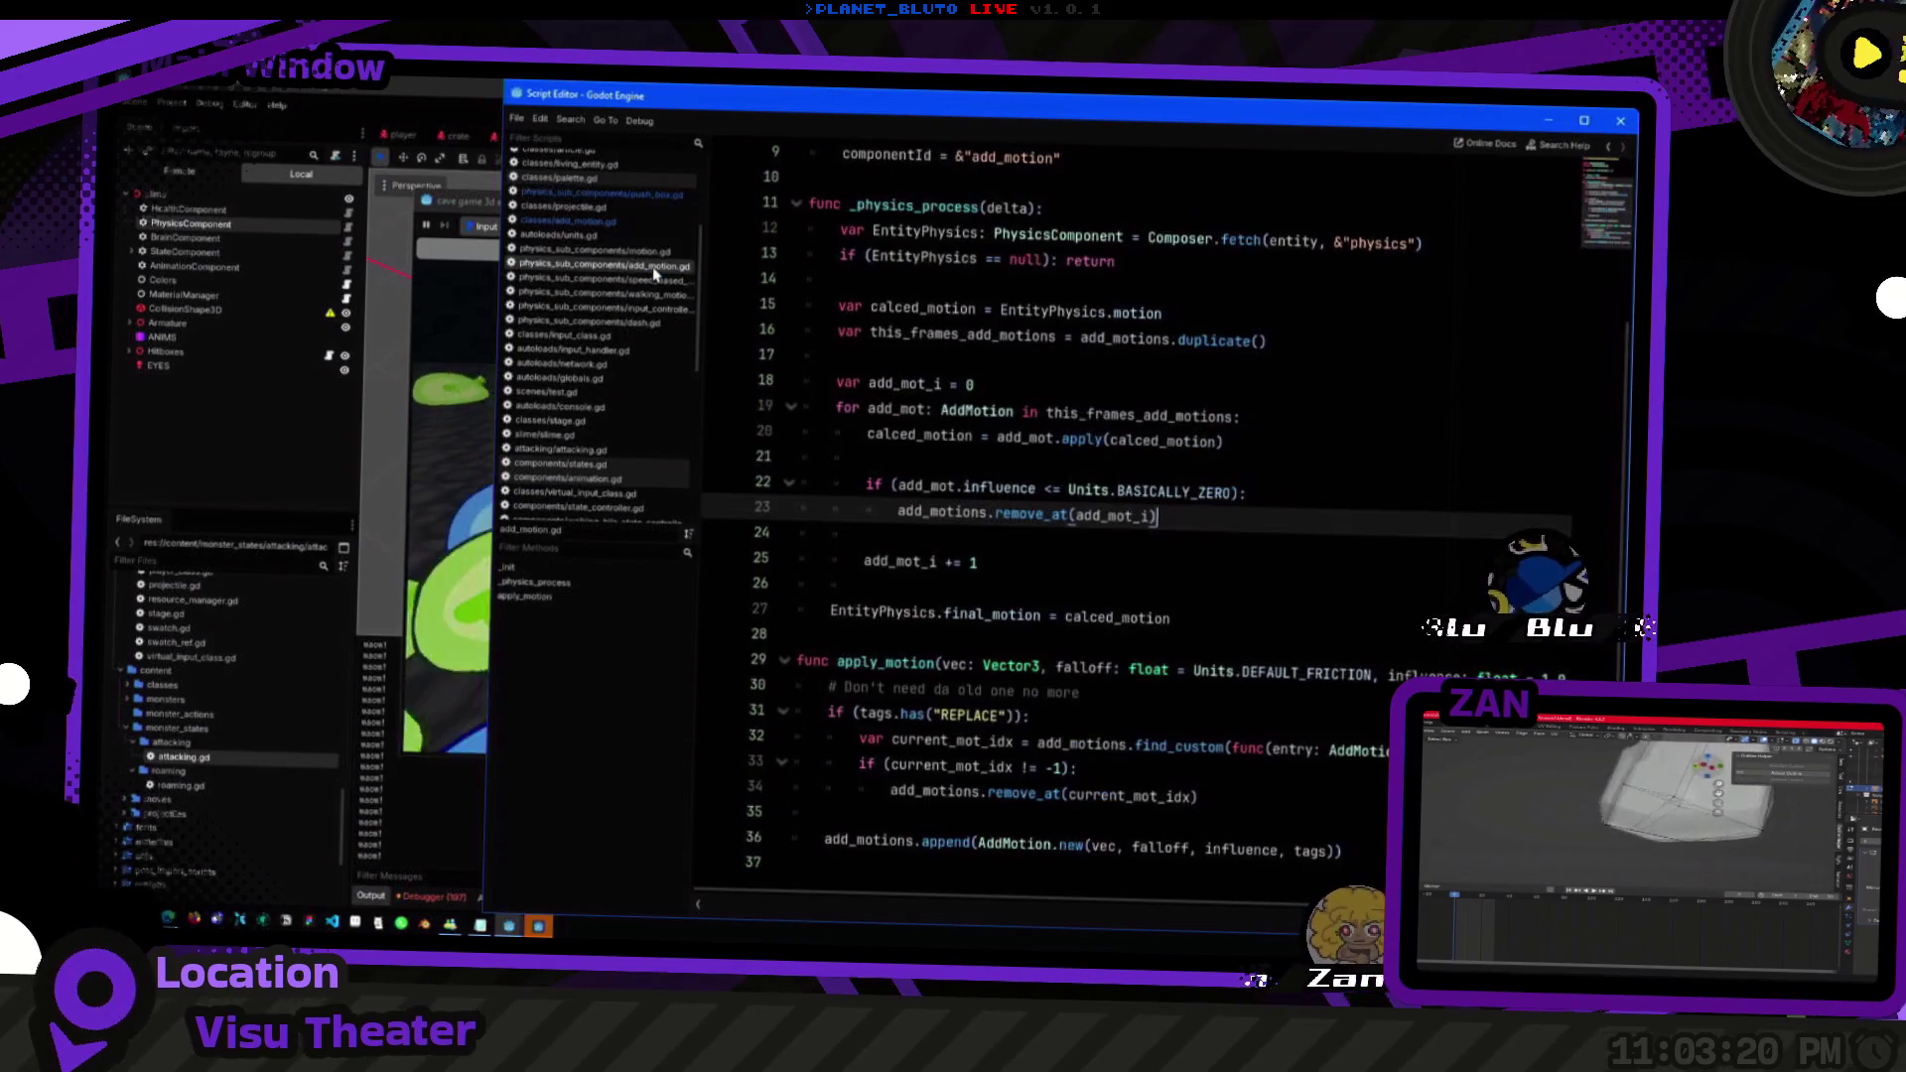
Browse the open scripts, including states.gd, then return to add_motion.gd.
click(659, 252)
click(659, 281)
click(596, 350)
click(575, 479)
click(575, 494)
click(629, 465)
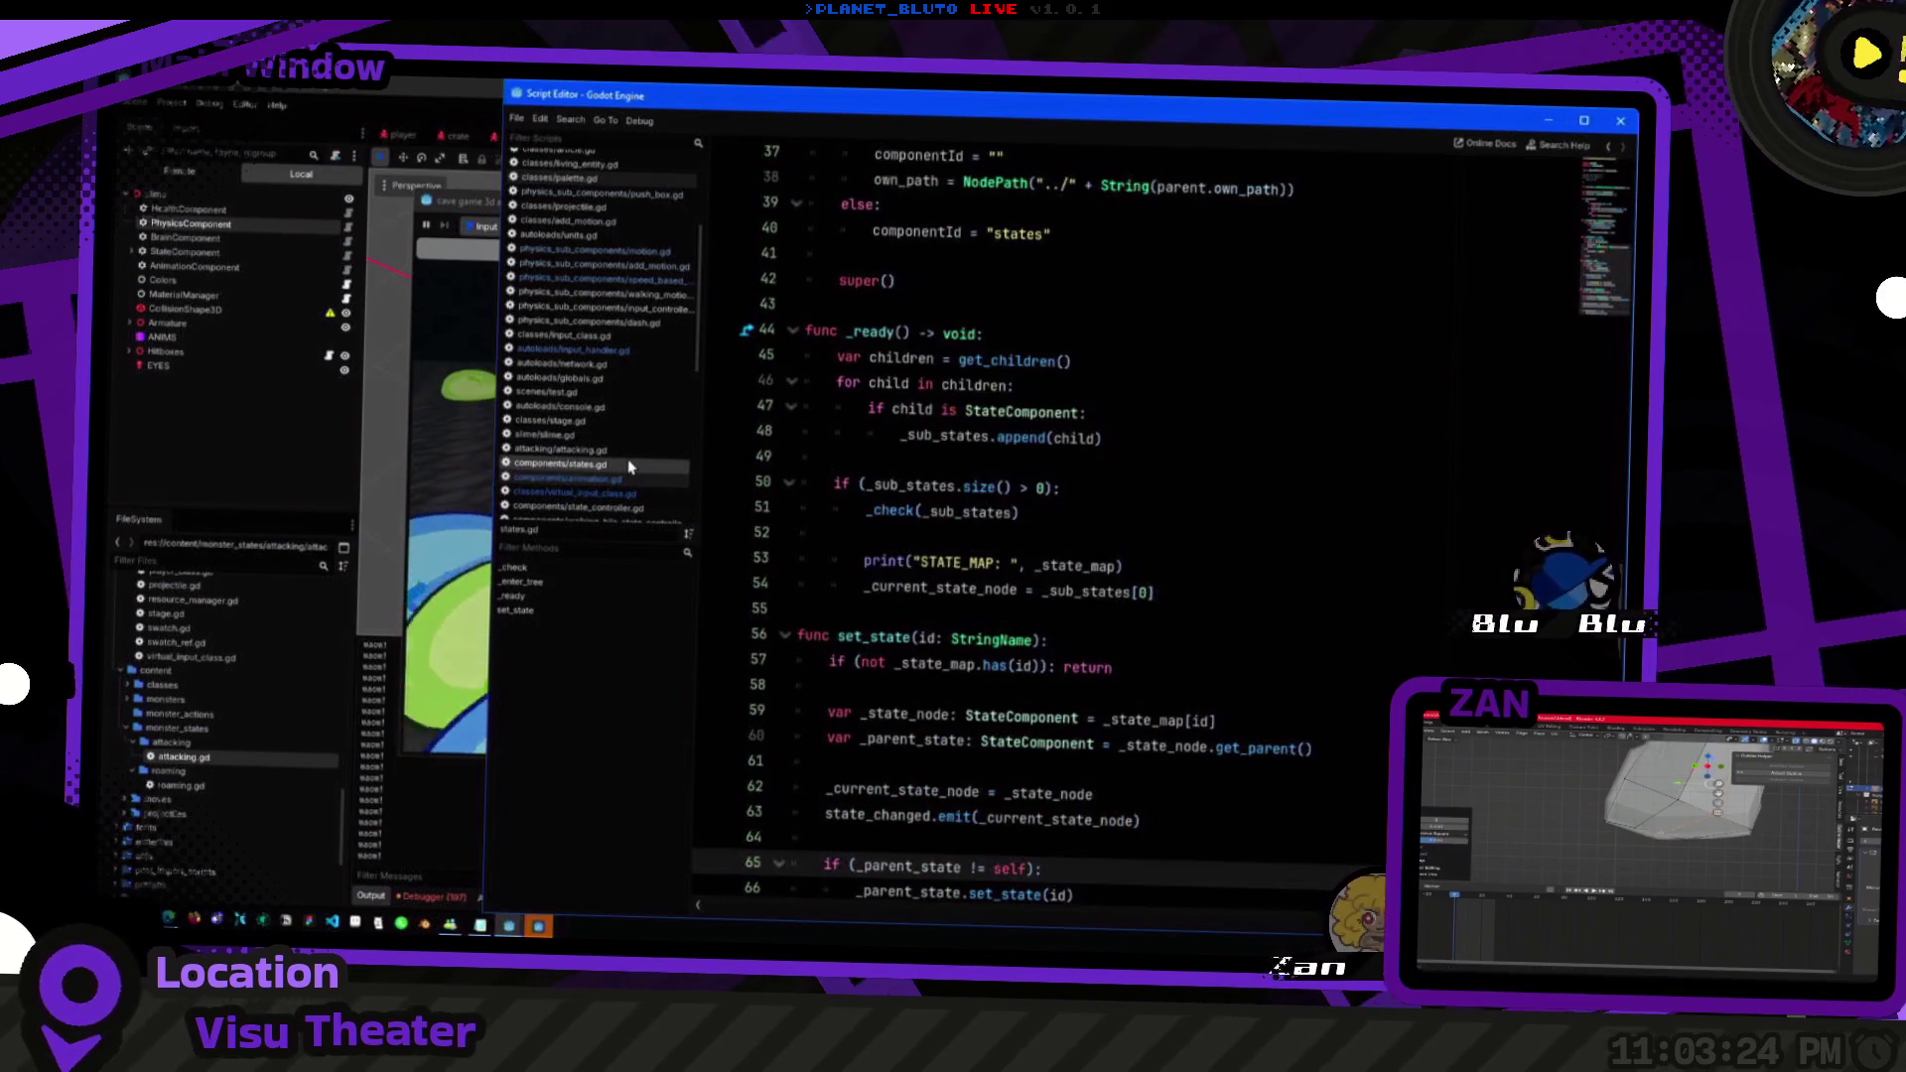
click(661, 268)
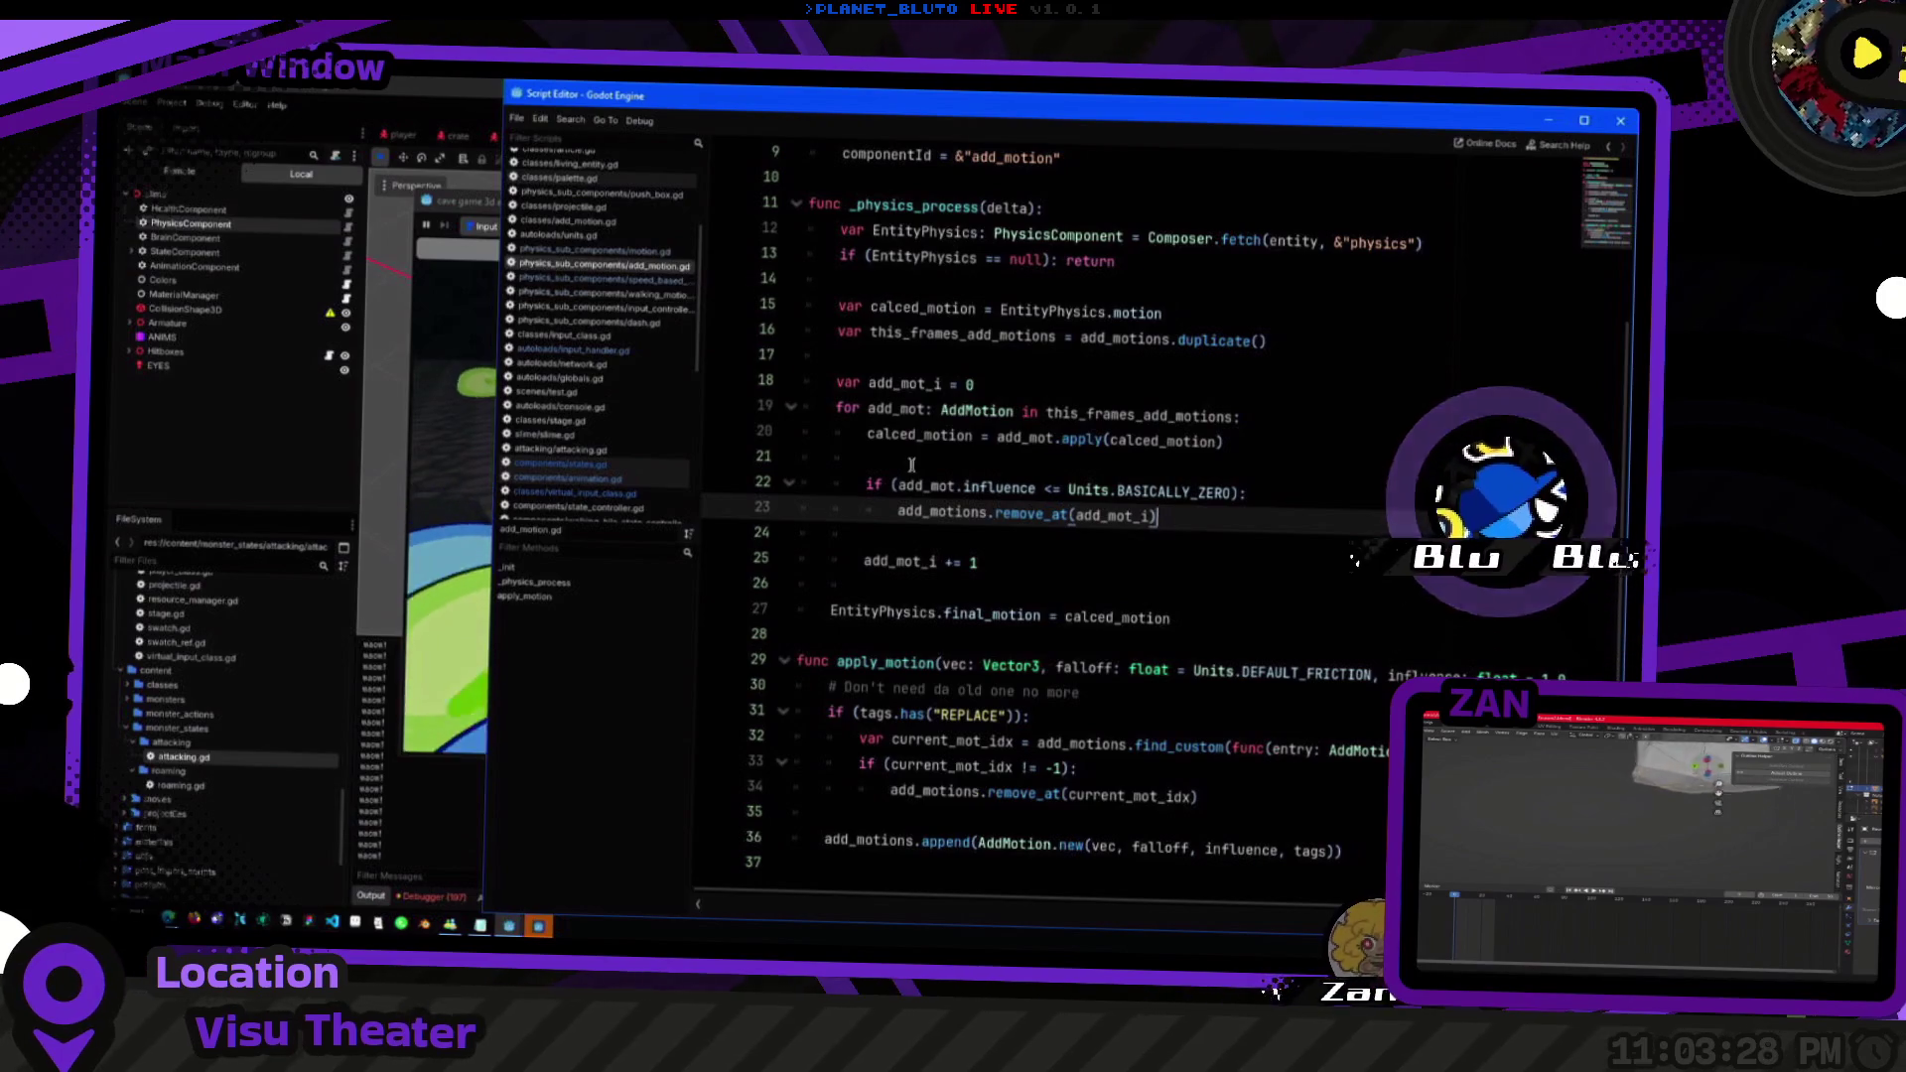
scroll(1238, 535, up, 3)
scroll(1239, 535, down, 3)
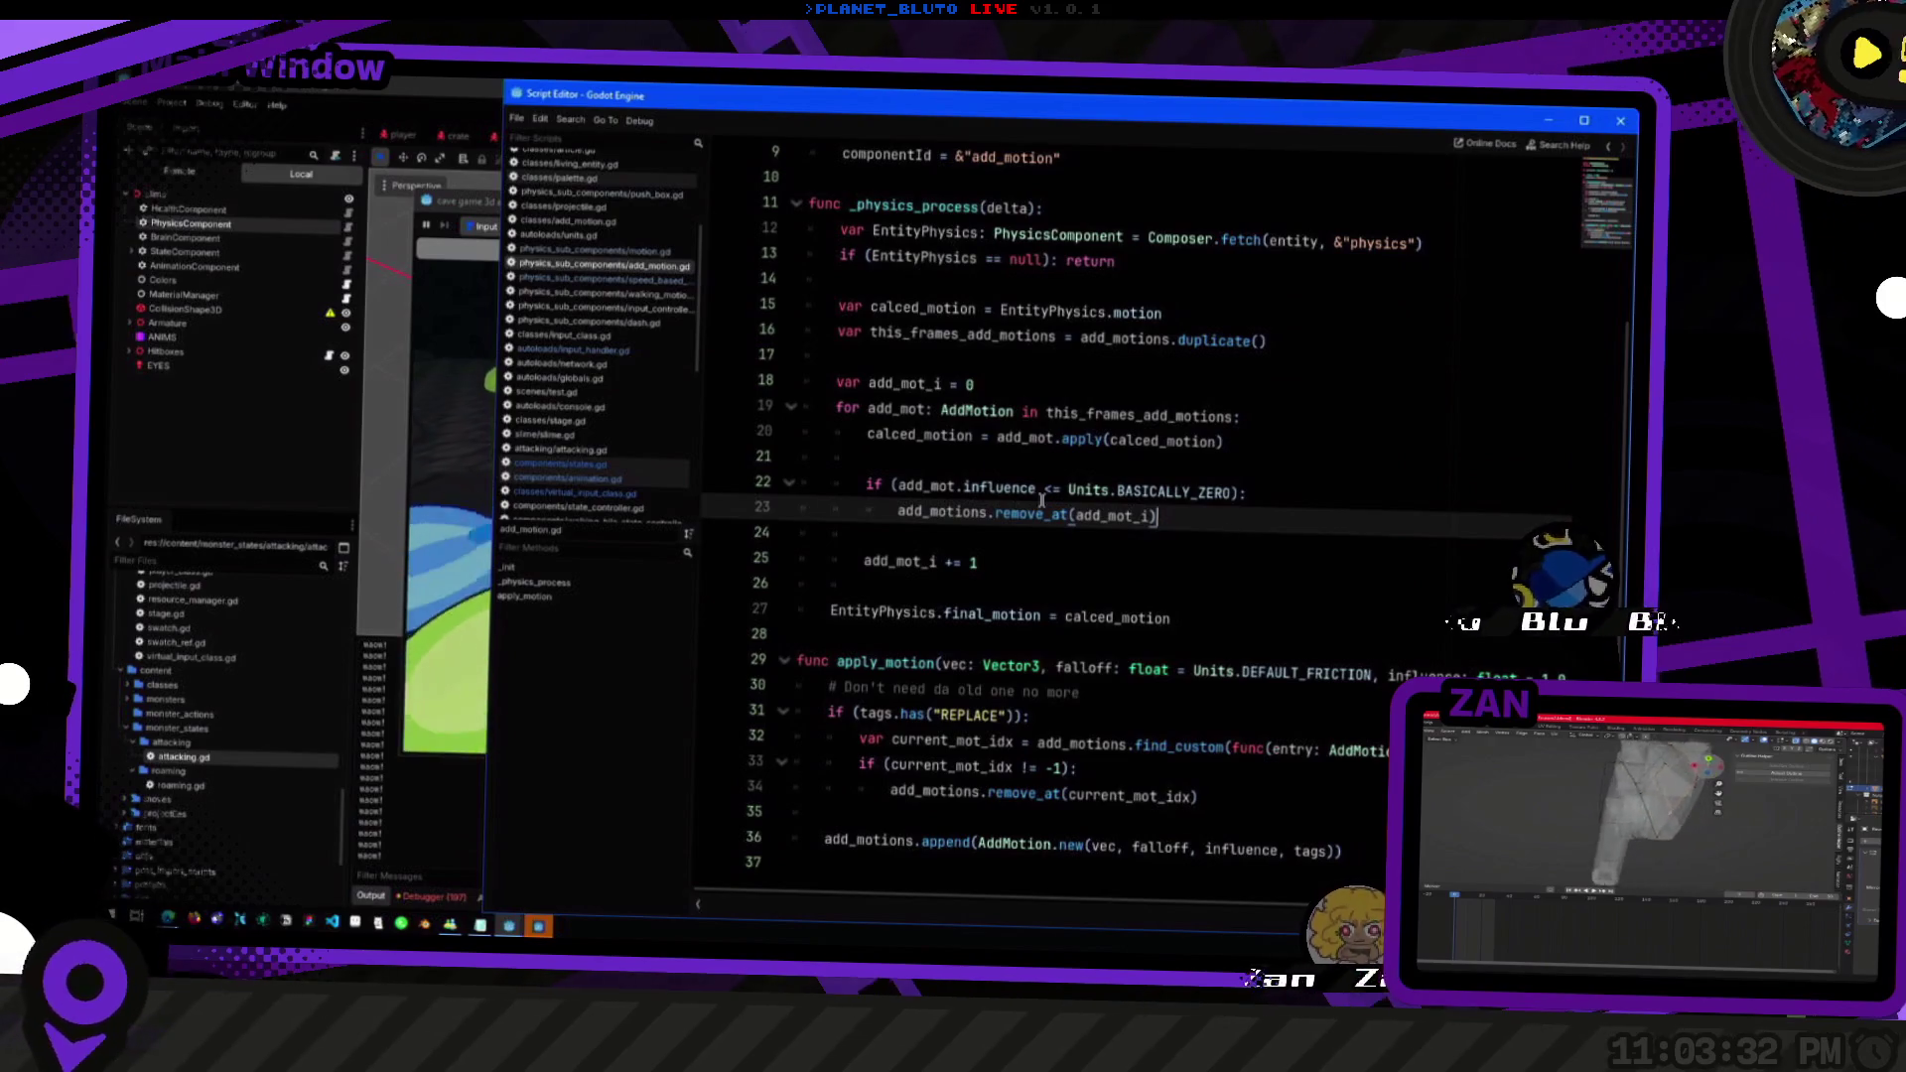
Check AddMotion's axis loop and lerp on lines 19–20, then return to the game.
ctrl+click(978, 411)
click(1073, 618)
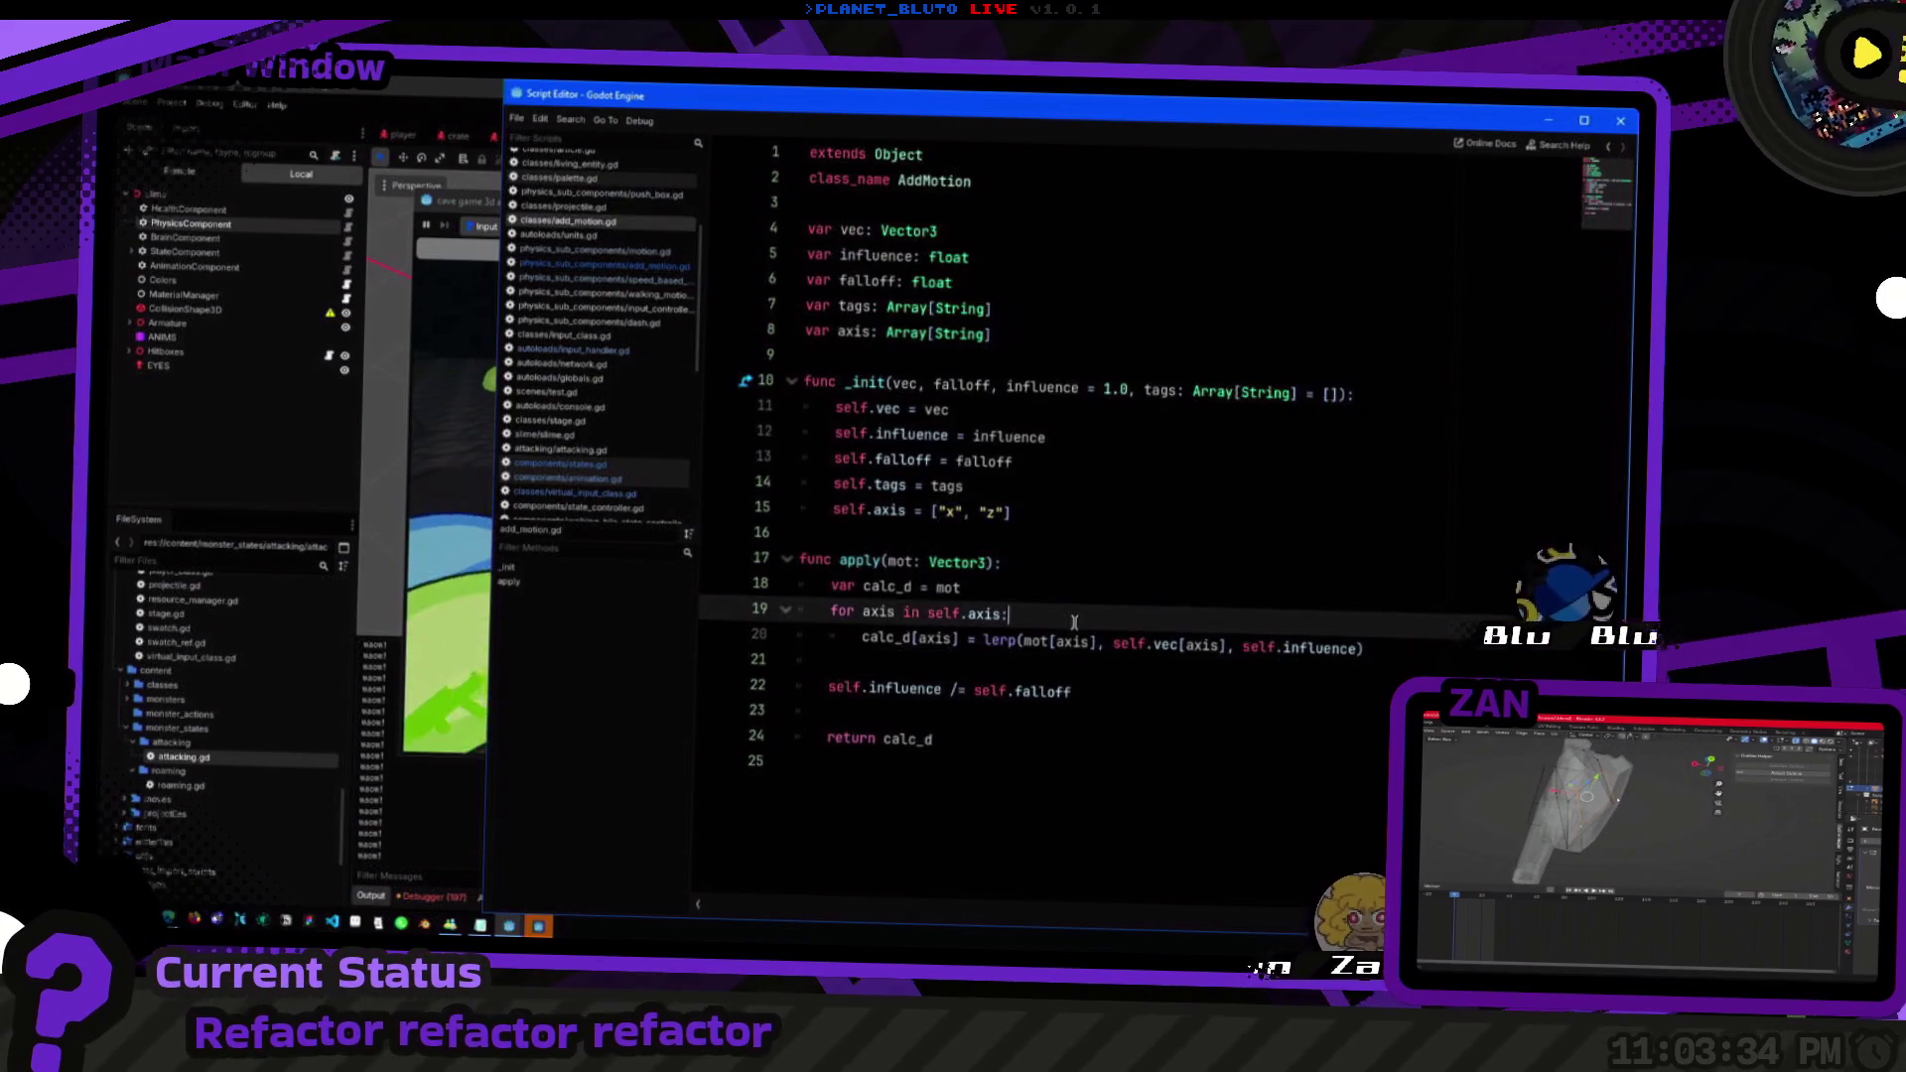
click(1499, 661)
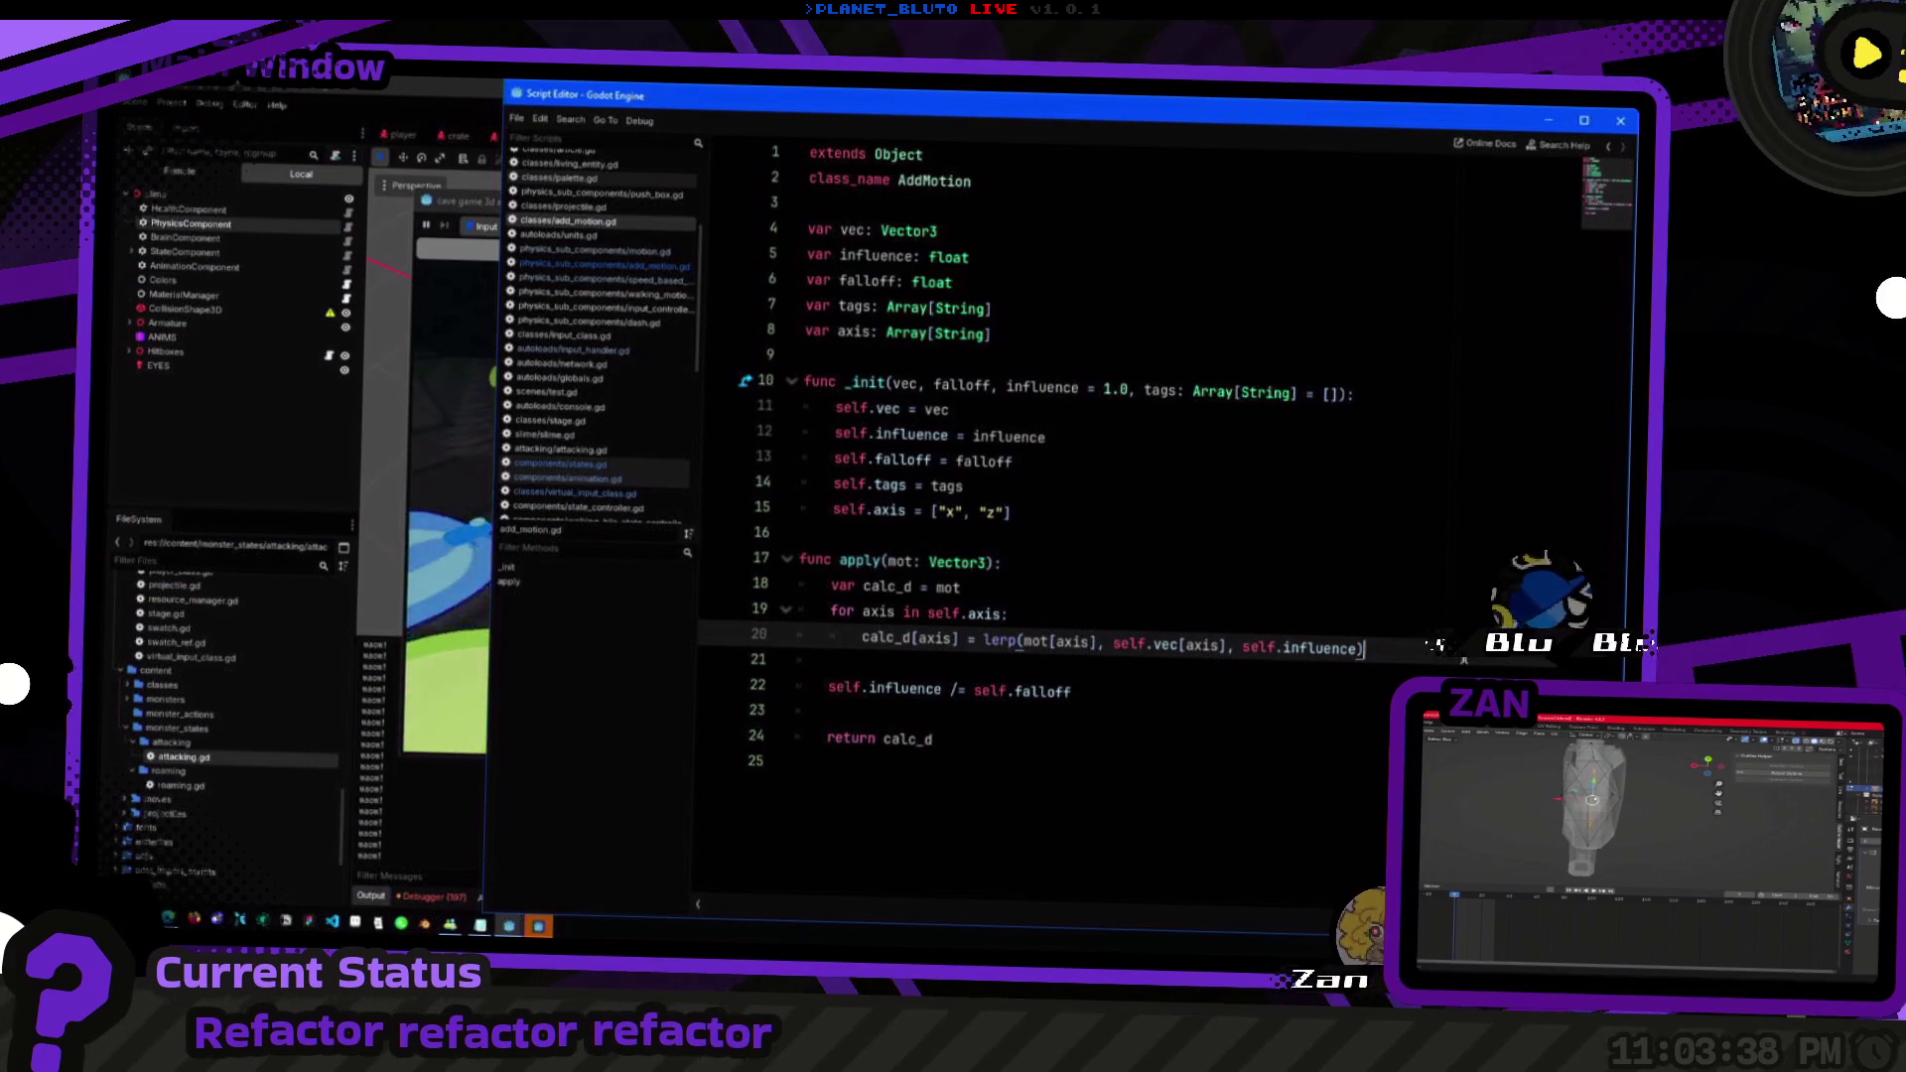
key(alt+Tab)
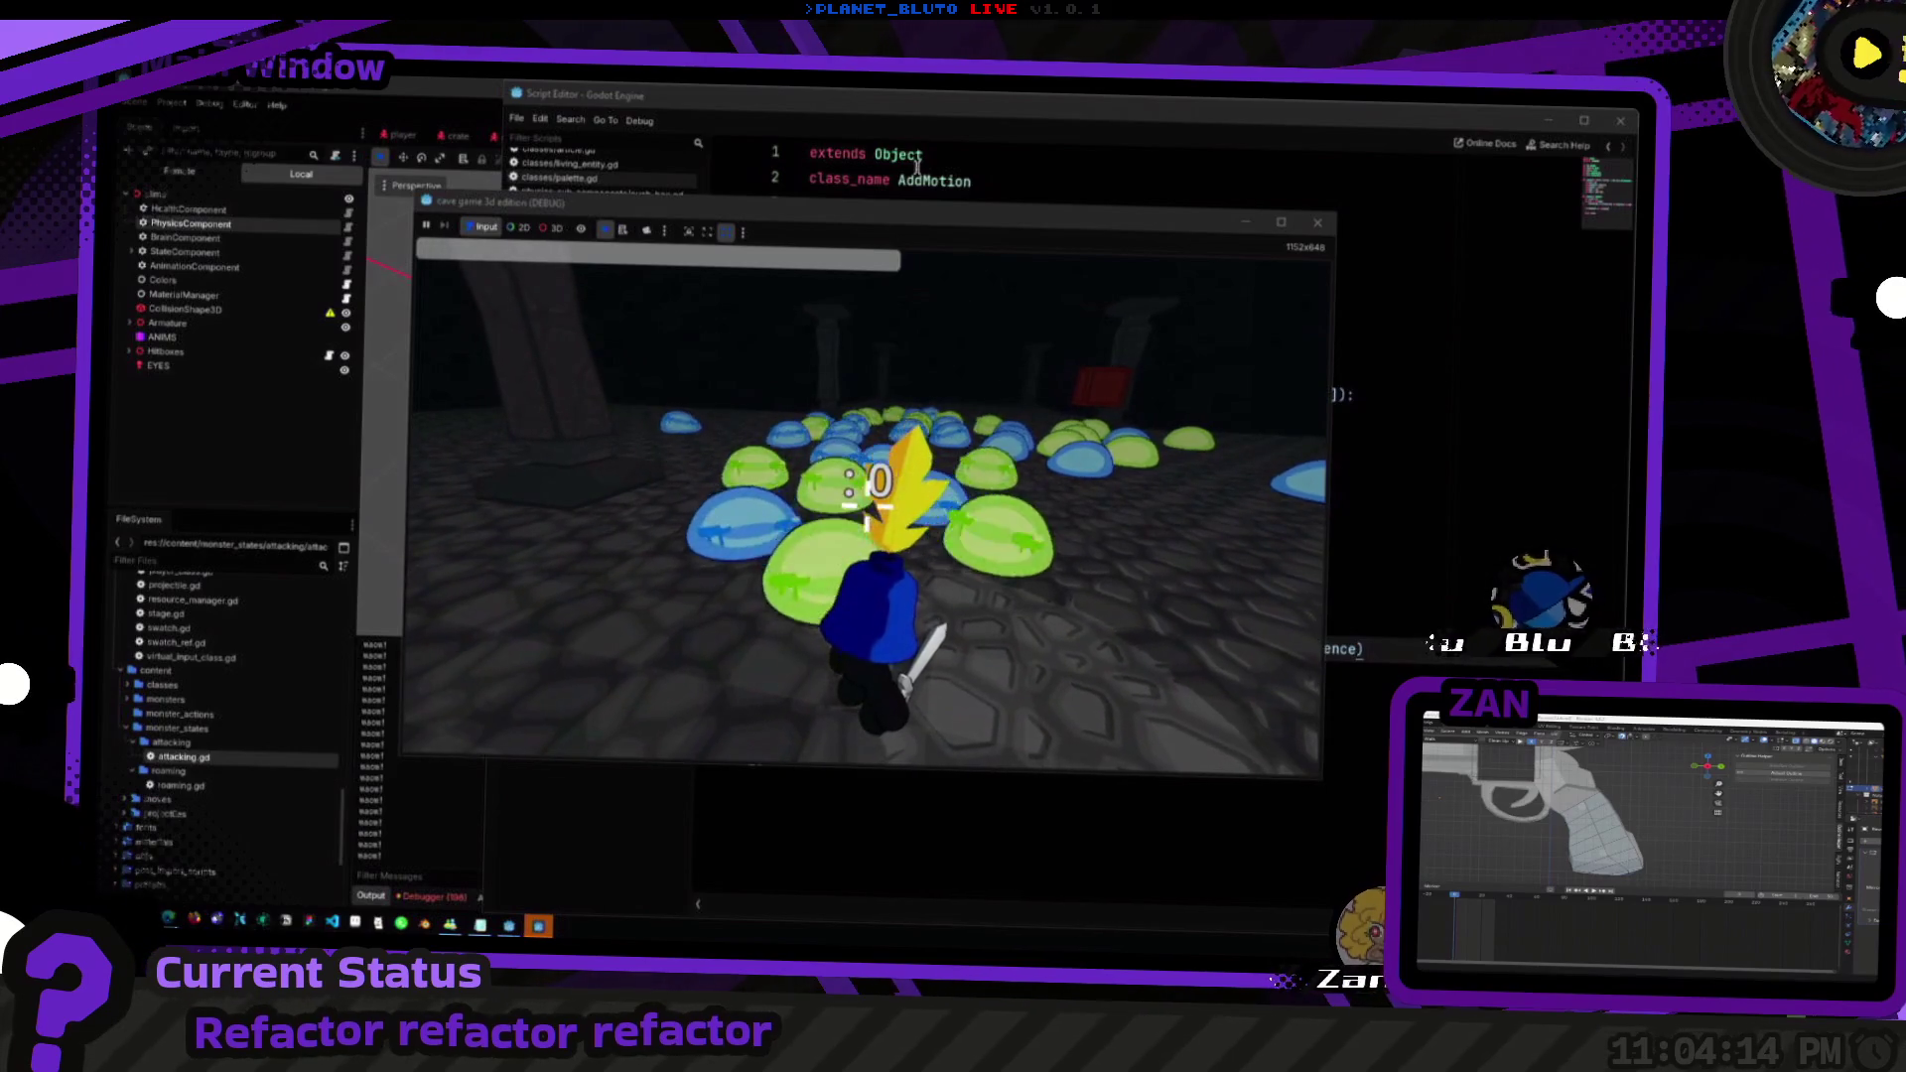
key(alt+Tab)
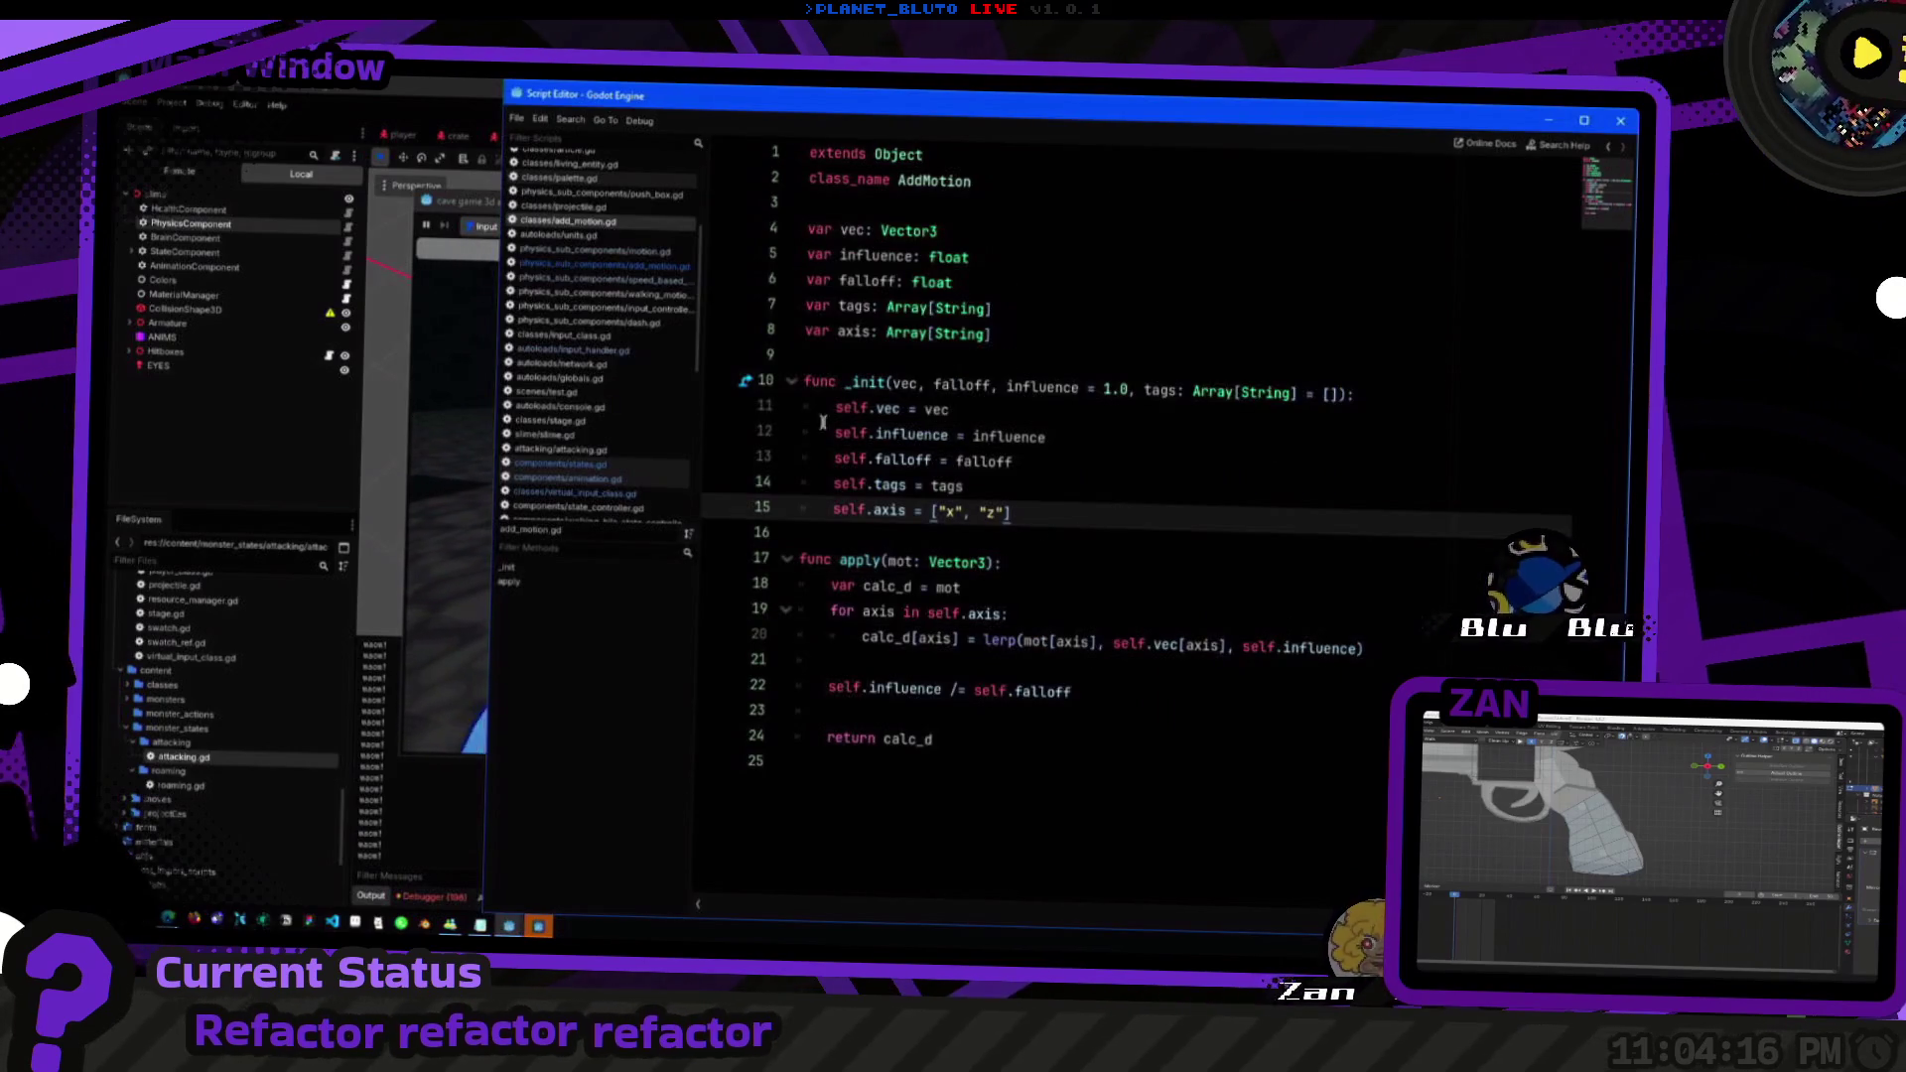
click(452, 459)
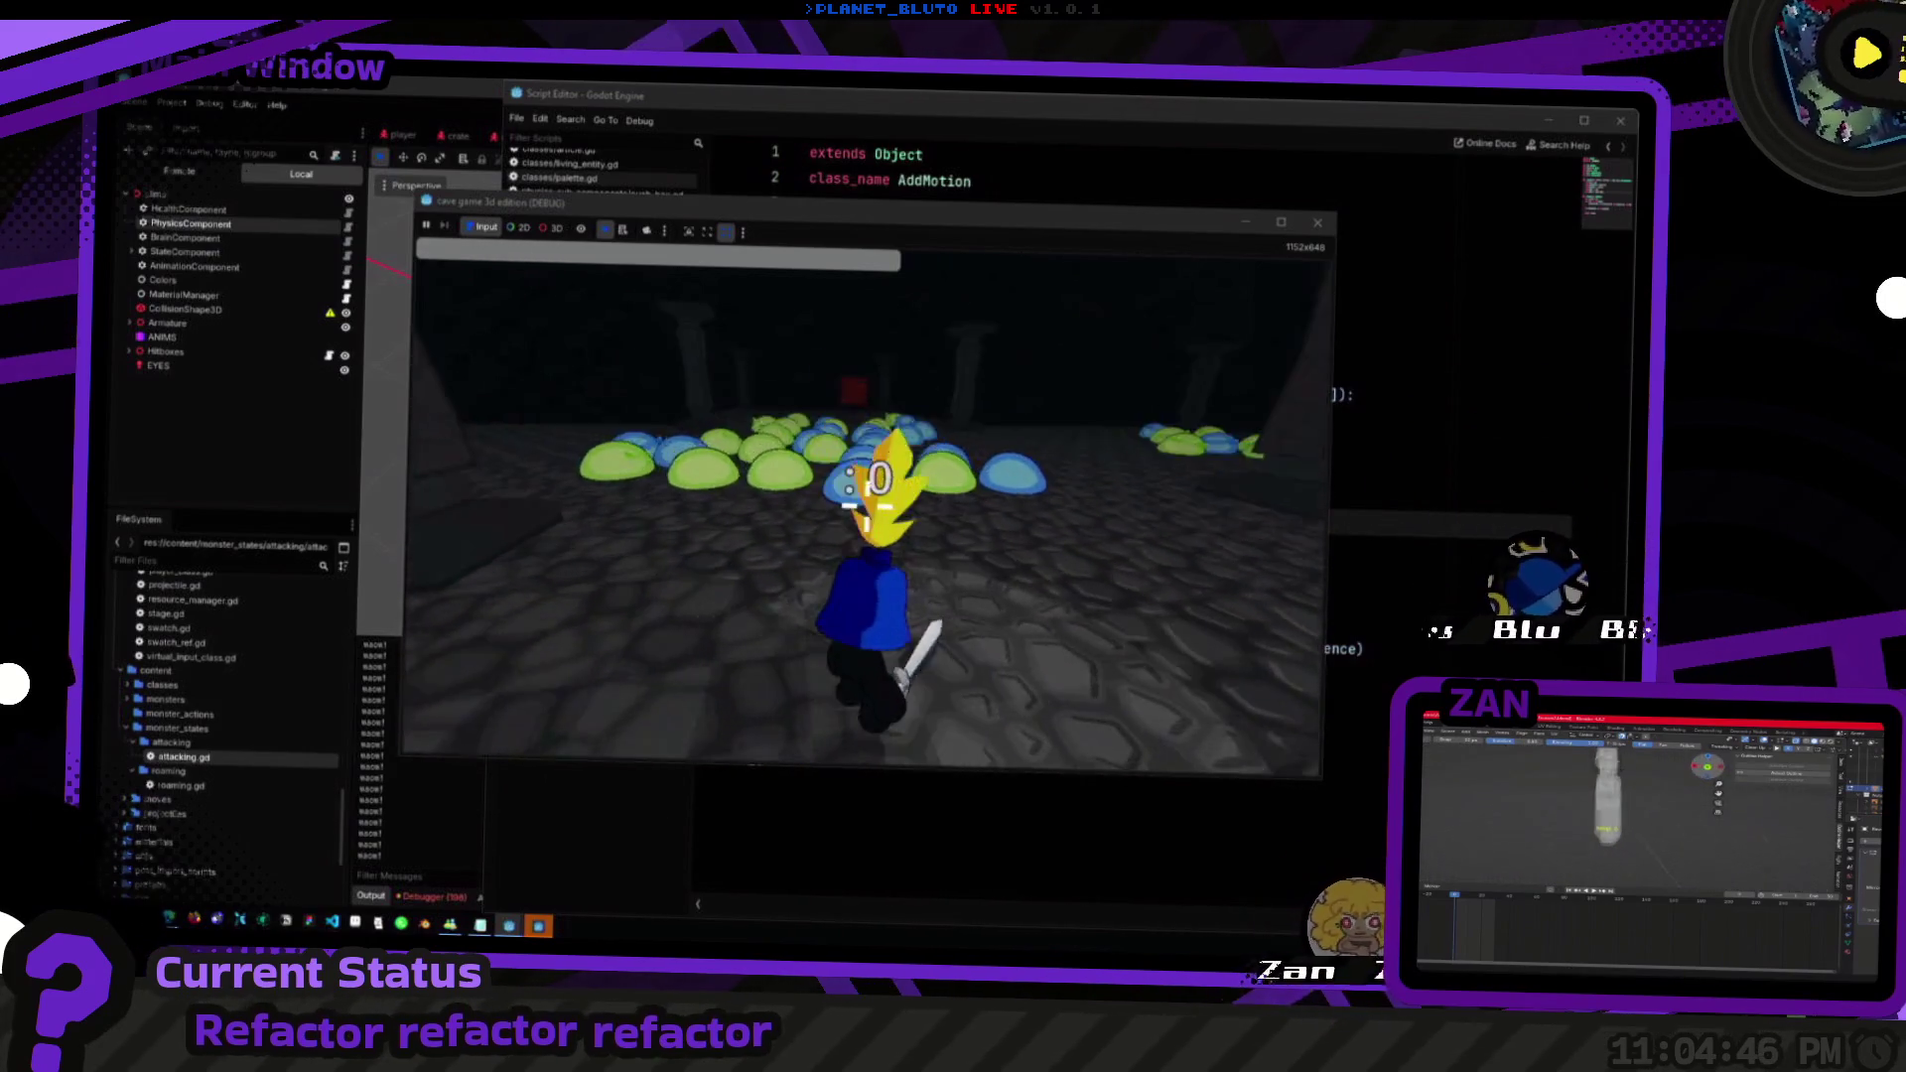
click(1123, 449)
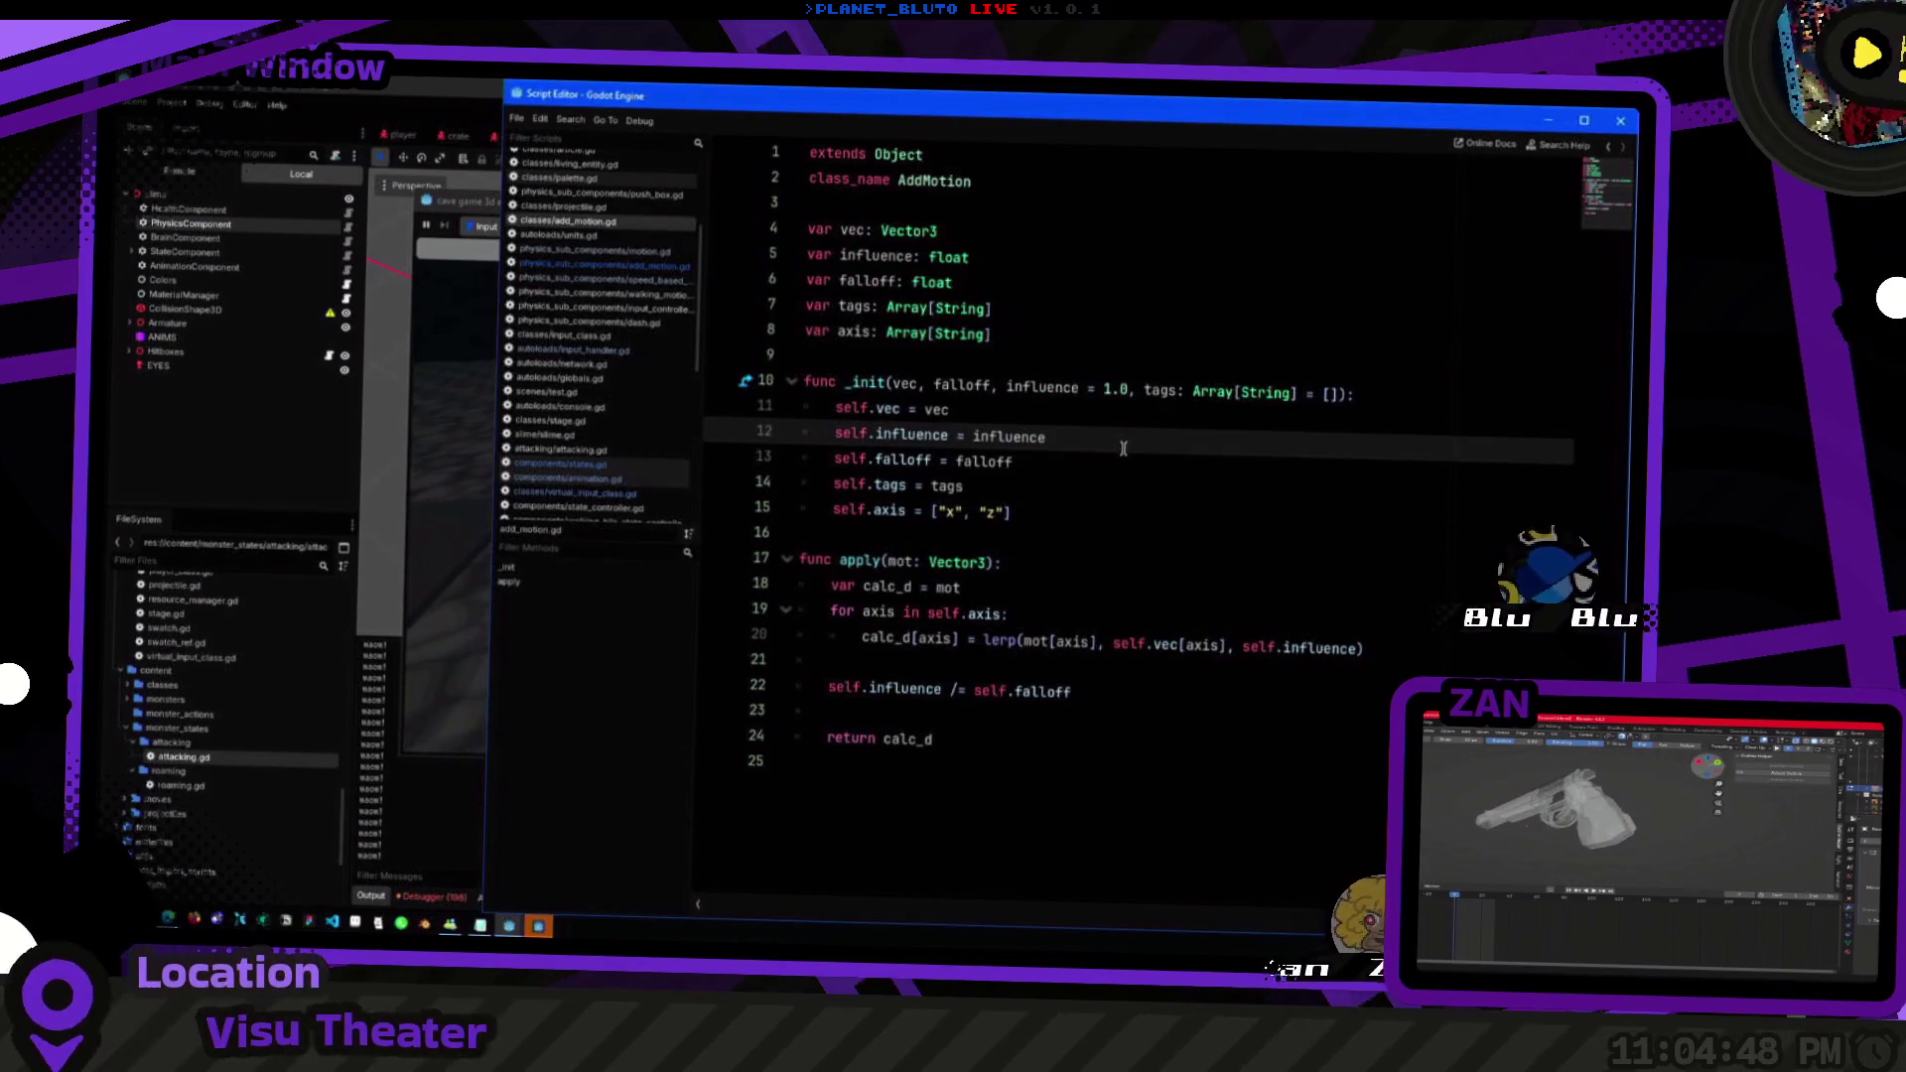
Check AddMotion lines 12–15, then open units.gd with BASICALLY_ZERO (0.01) and DEFAULT_FRICTION.
click(427, 345)
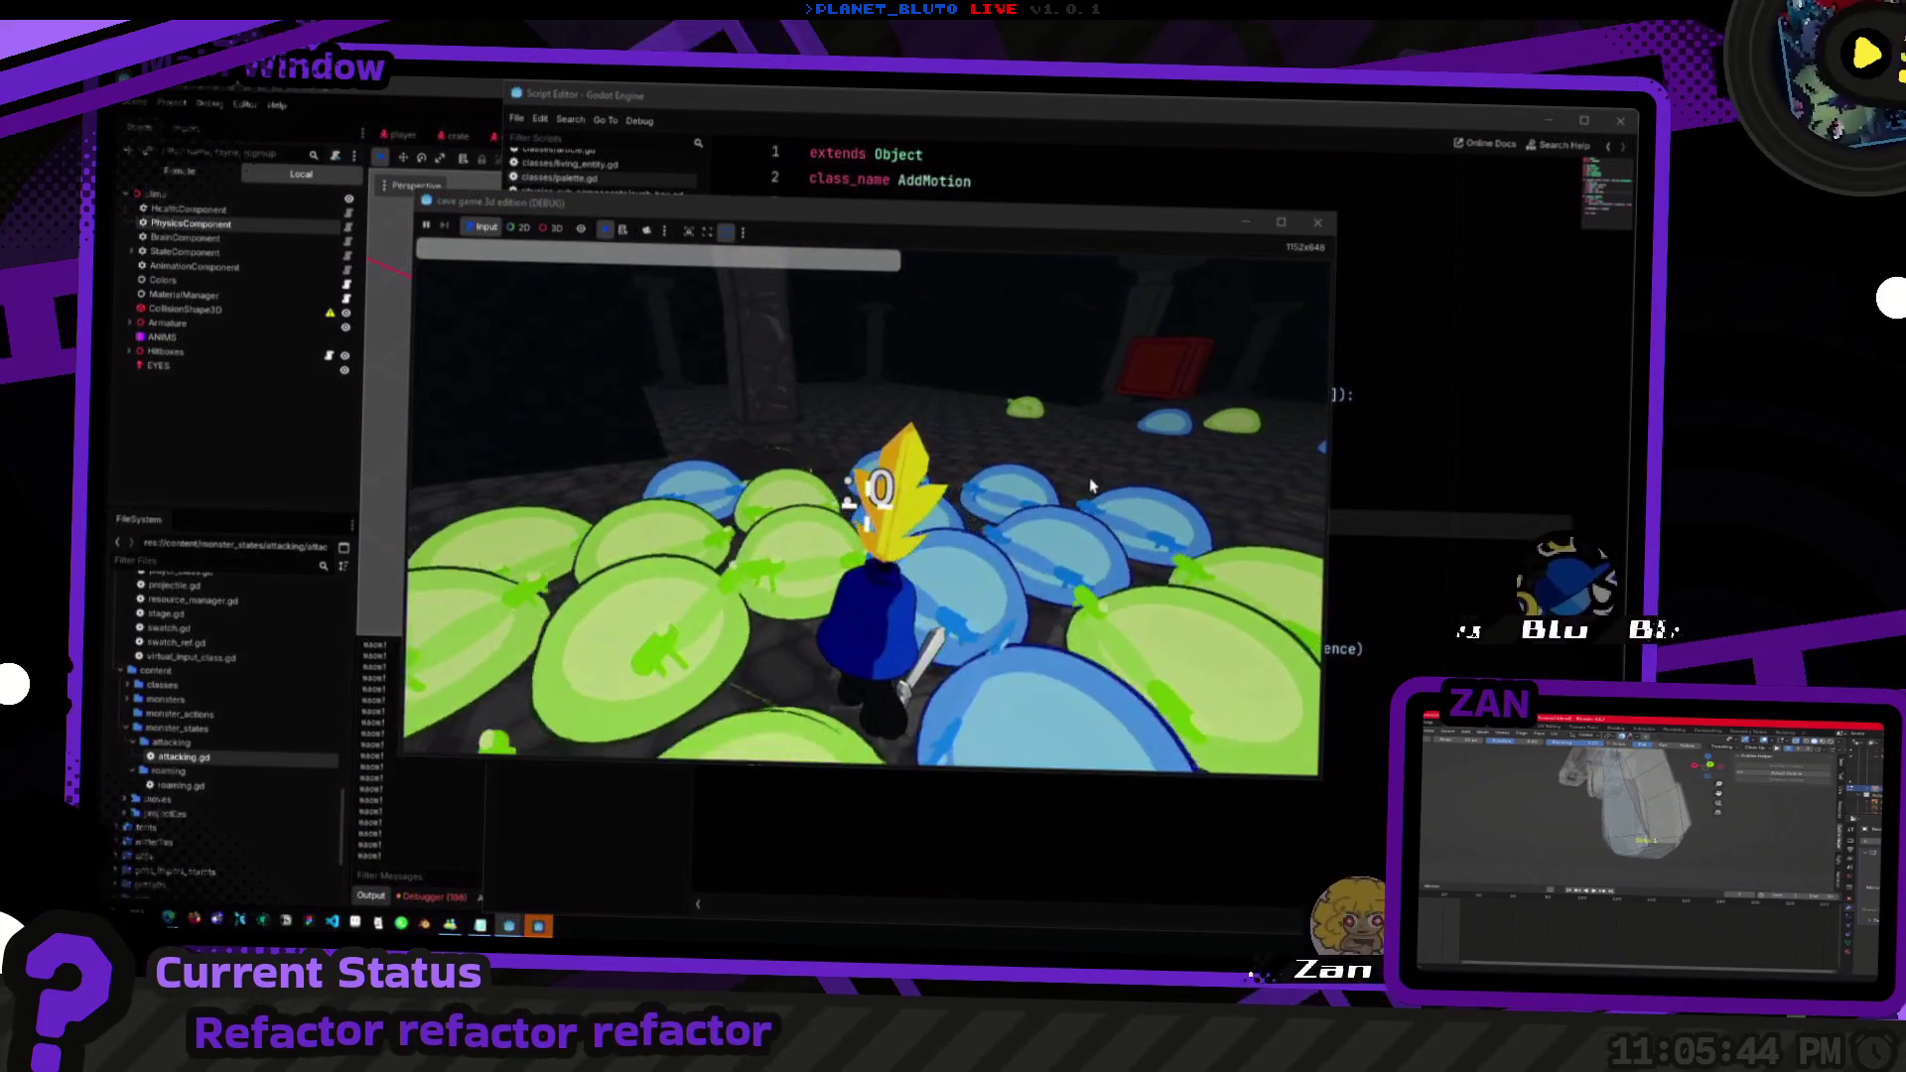
key(alt+Tab)
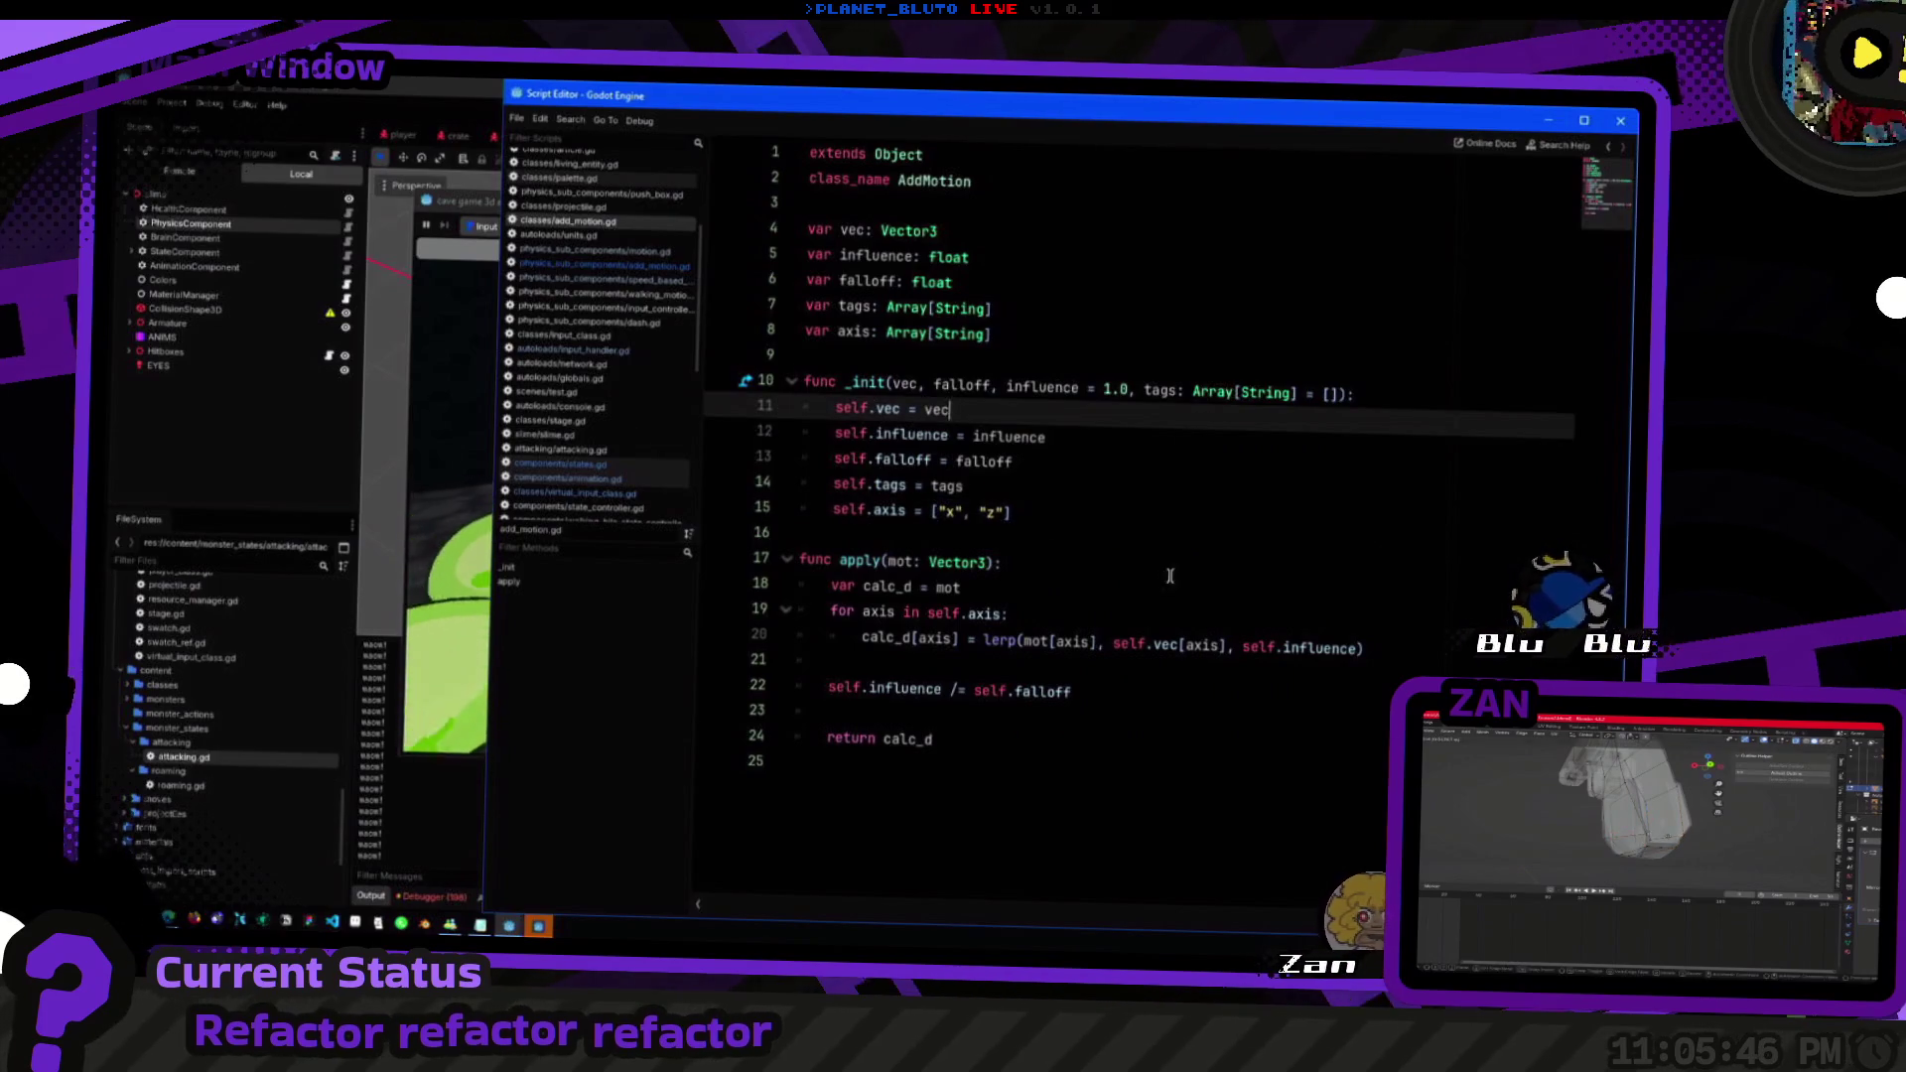
click(1126, 445)
key(Down)
key(Down)
key(Down)
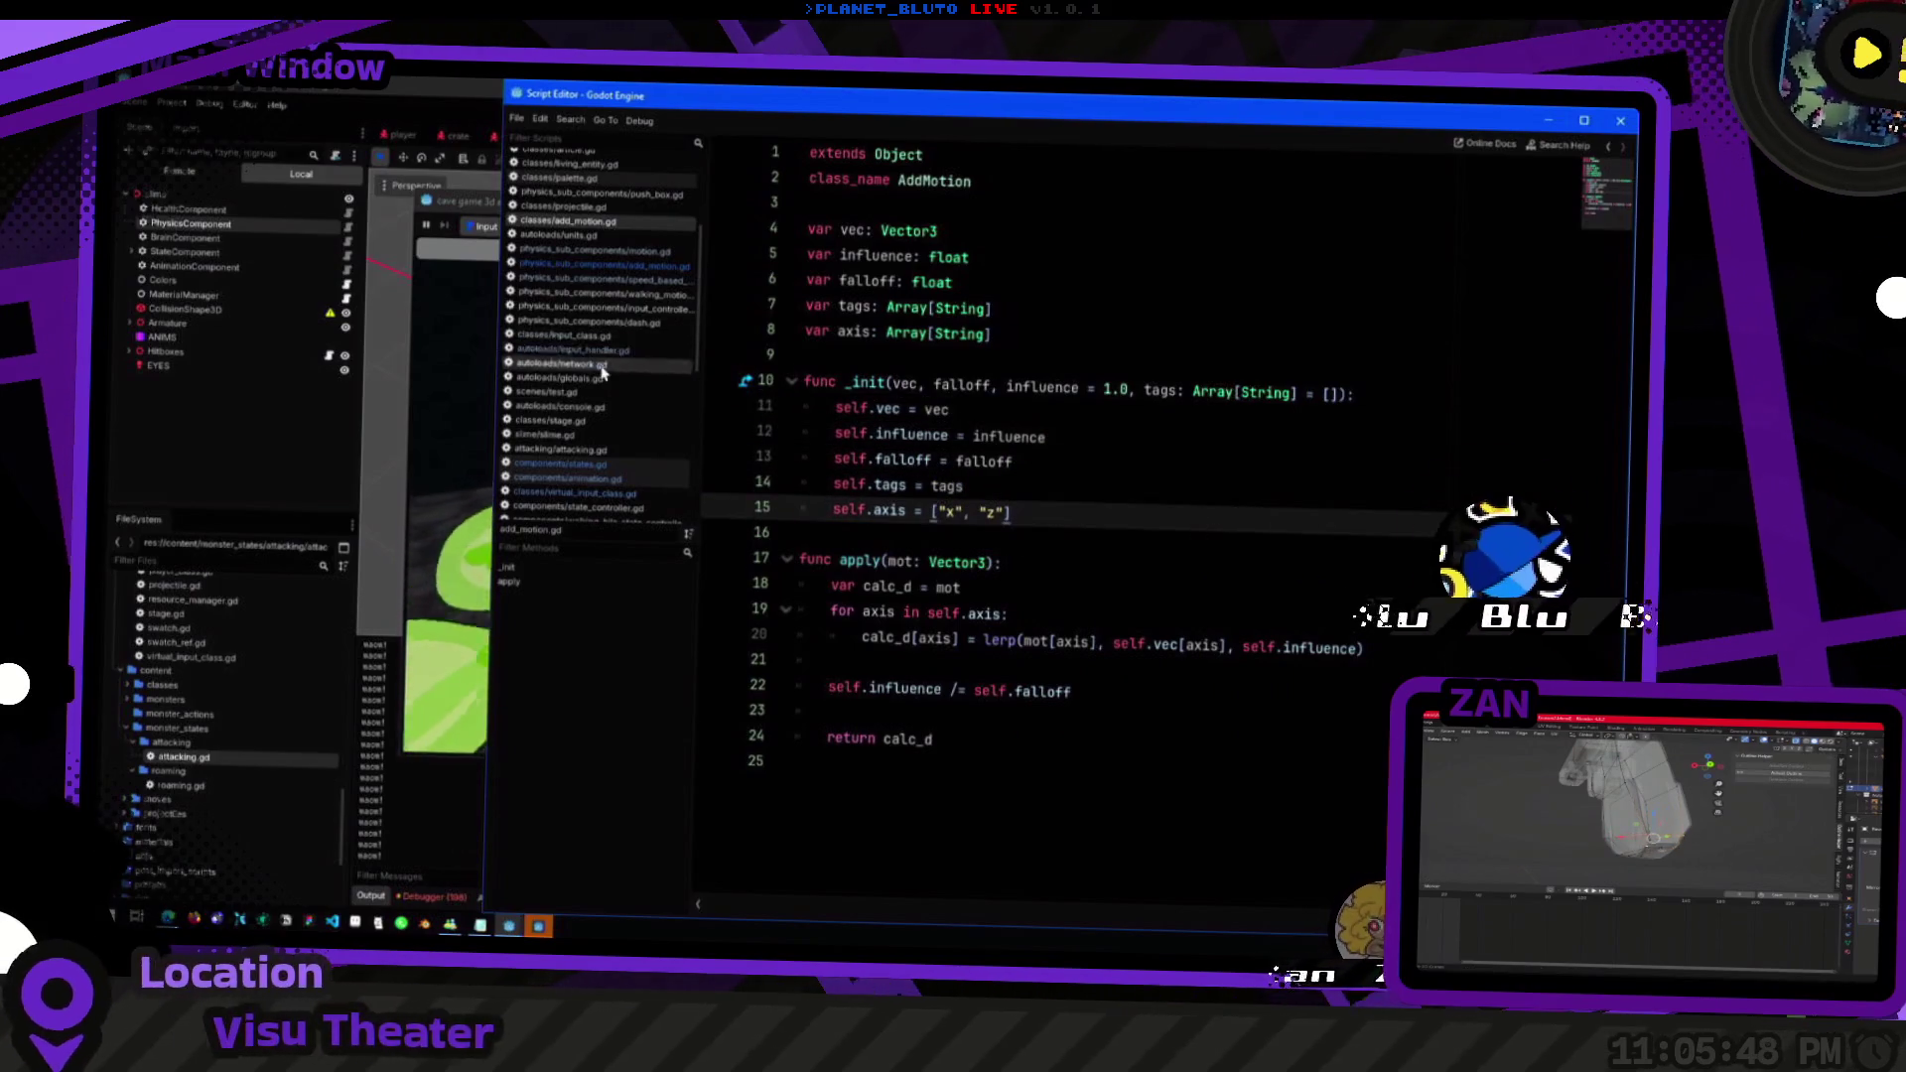
scroll(594, 356, up, 4)
click(558, 401)
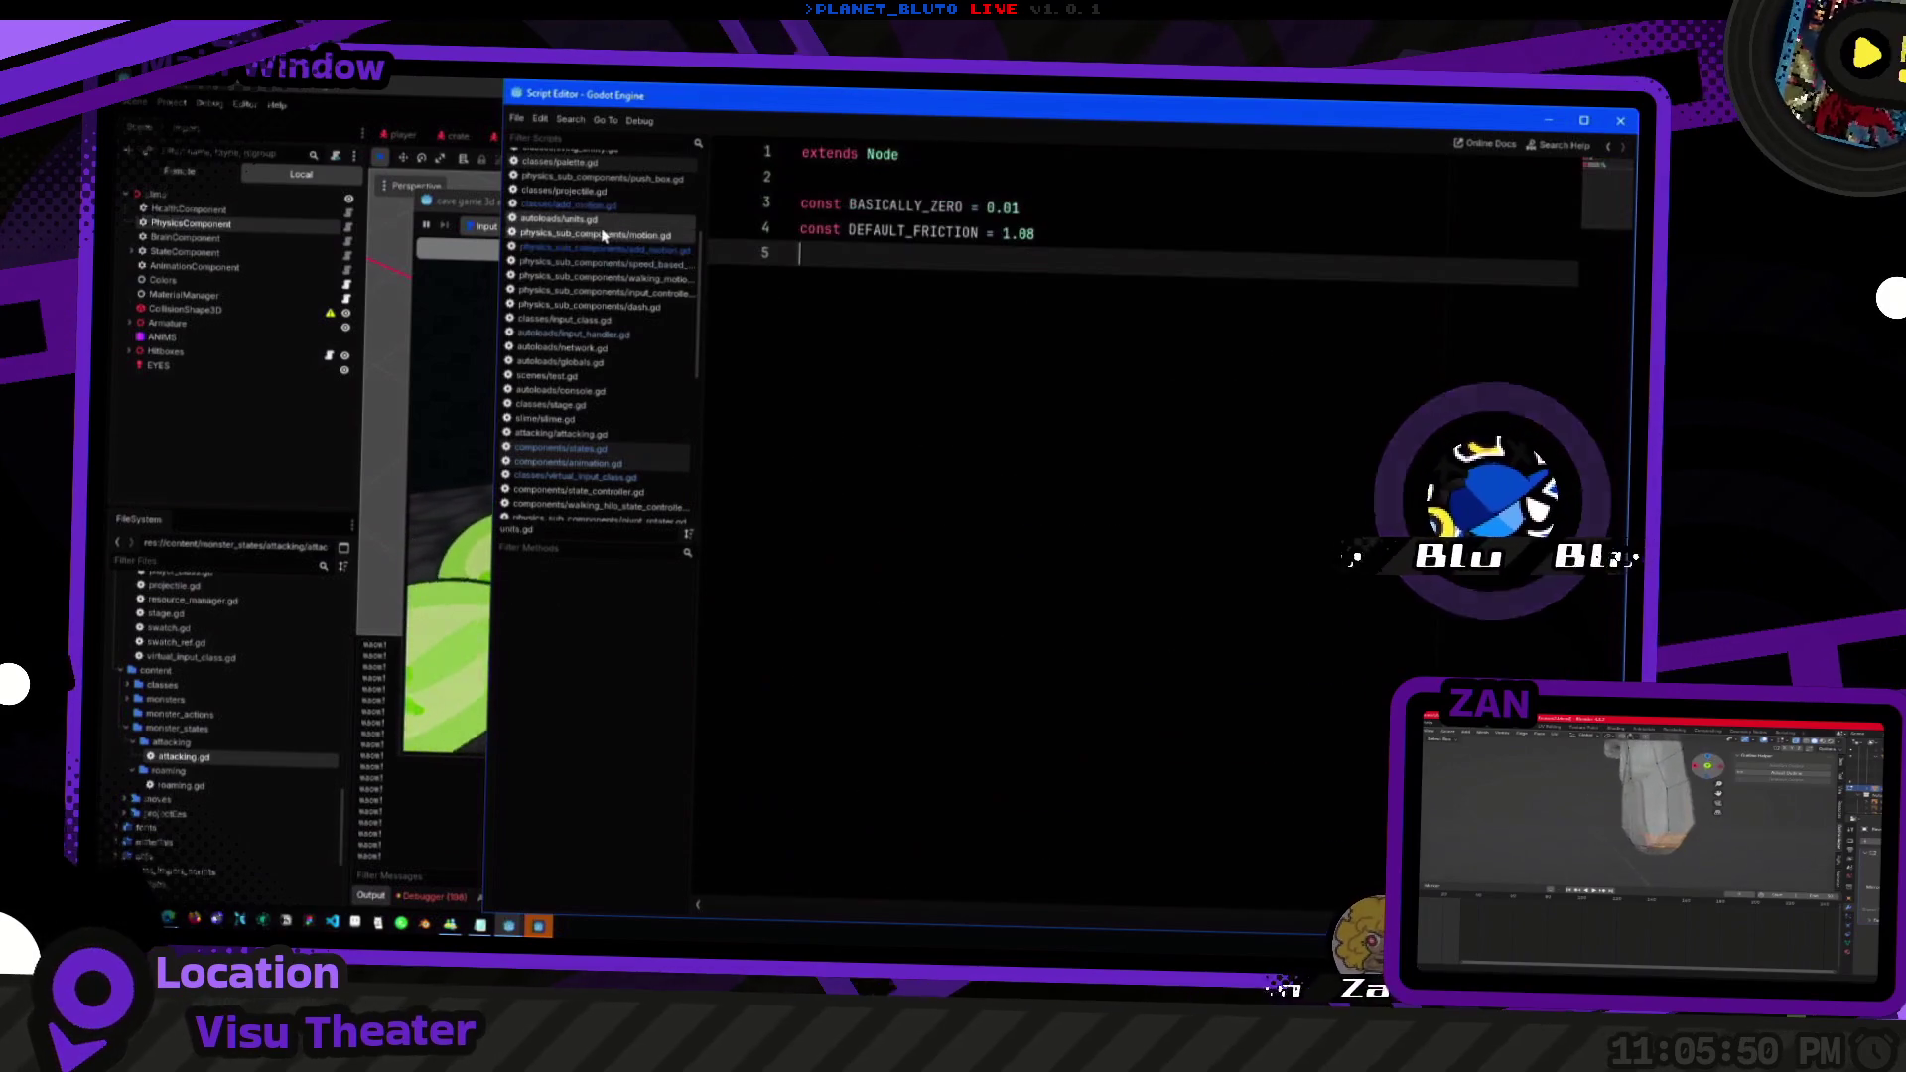
Stop the running game and open brain_controller.gd from the slime's BrainComponent node.
scroll(583, 442, down, 2)
click(586, 397)
click(571, 425)
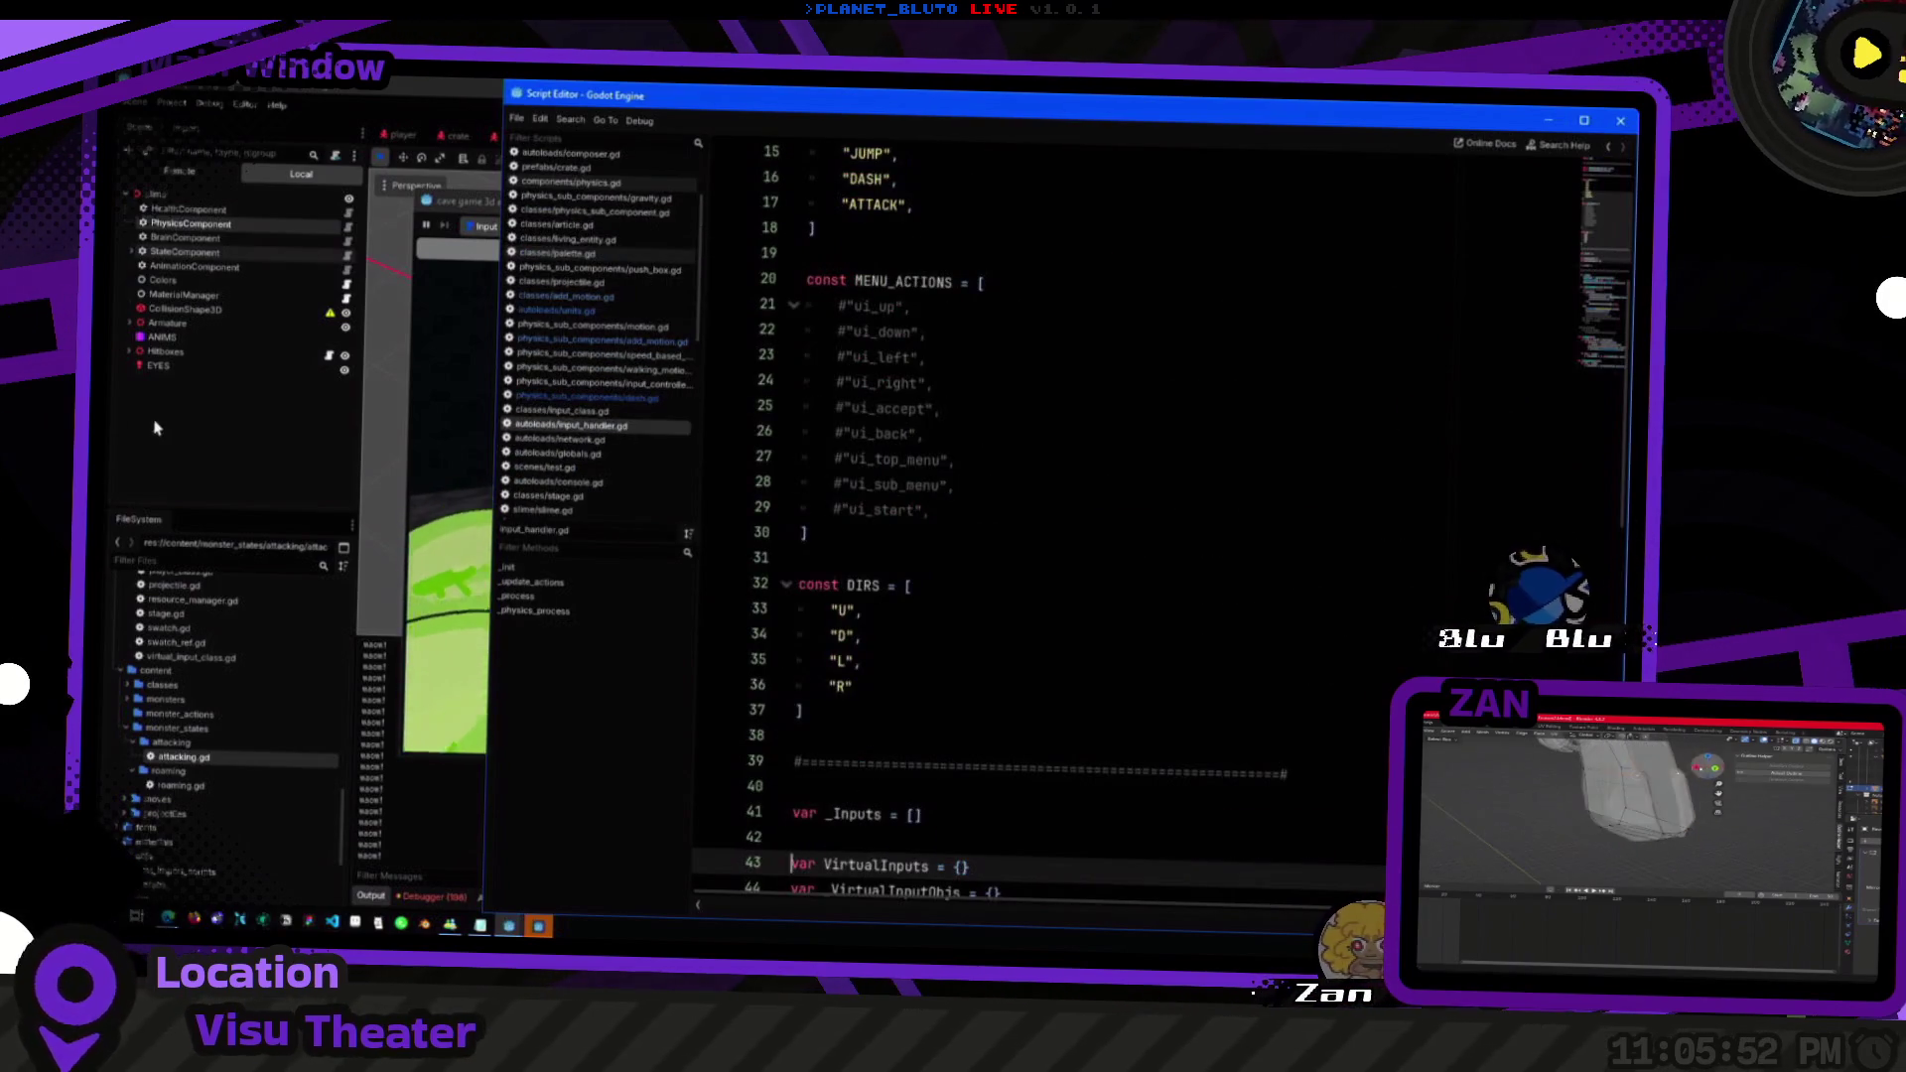
click(135, 425)
click(1494, 140)
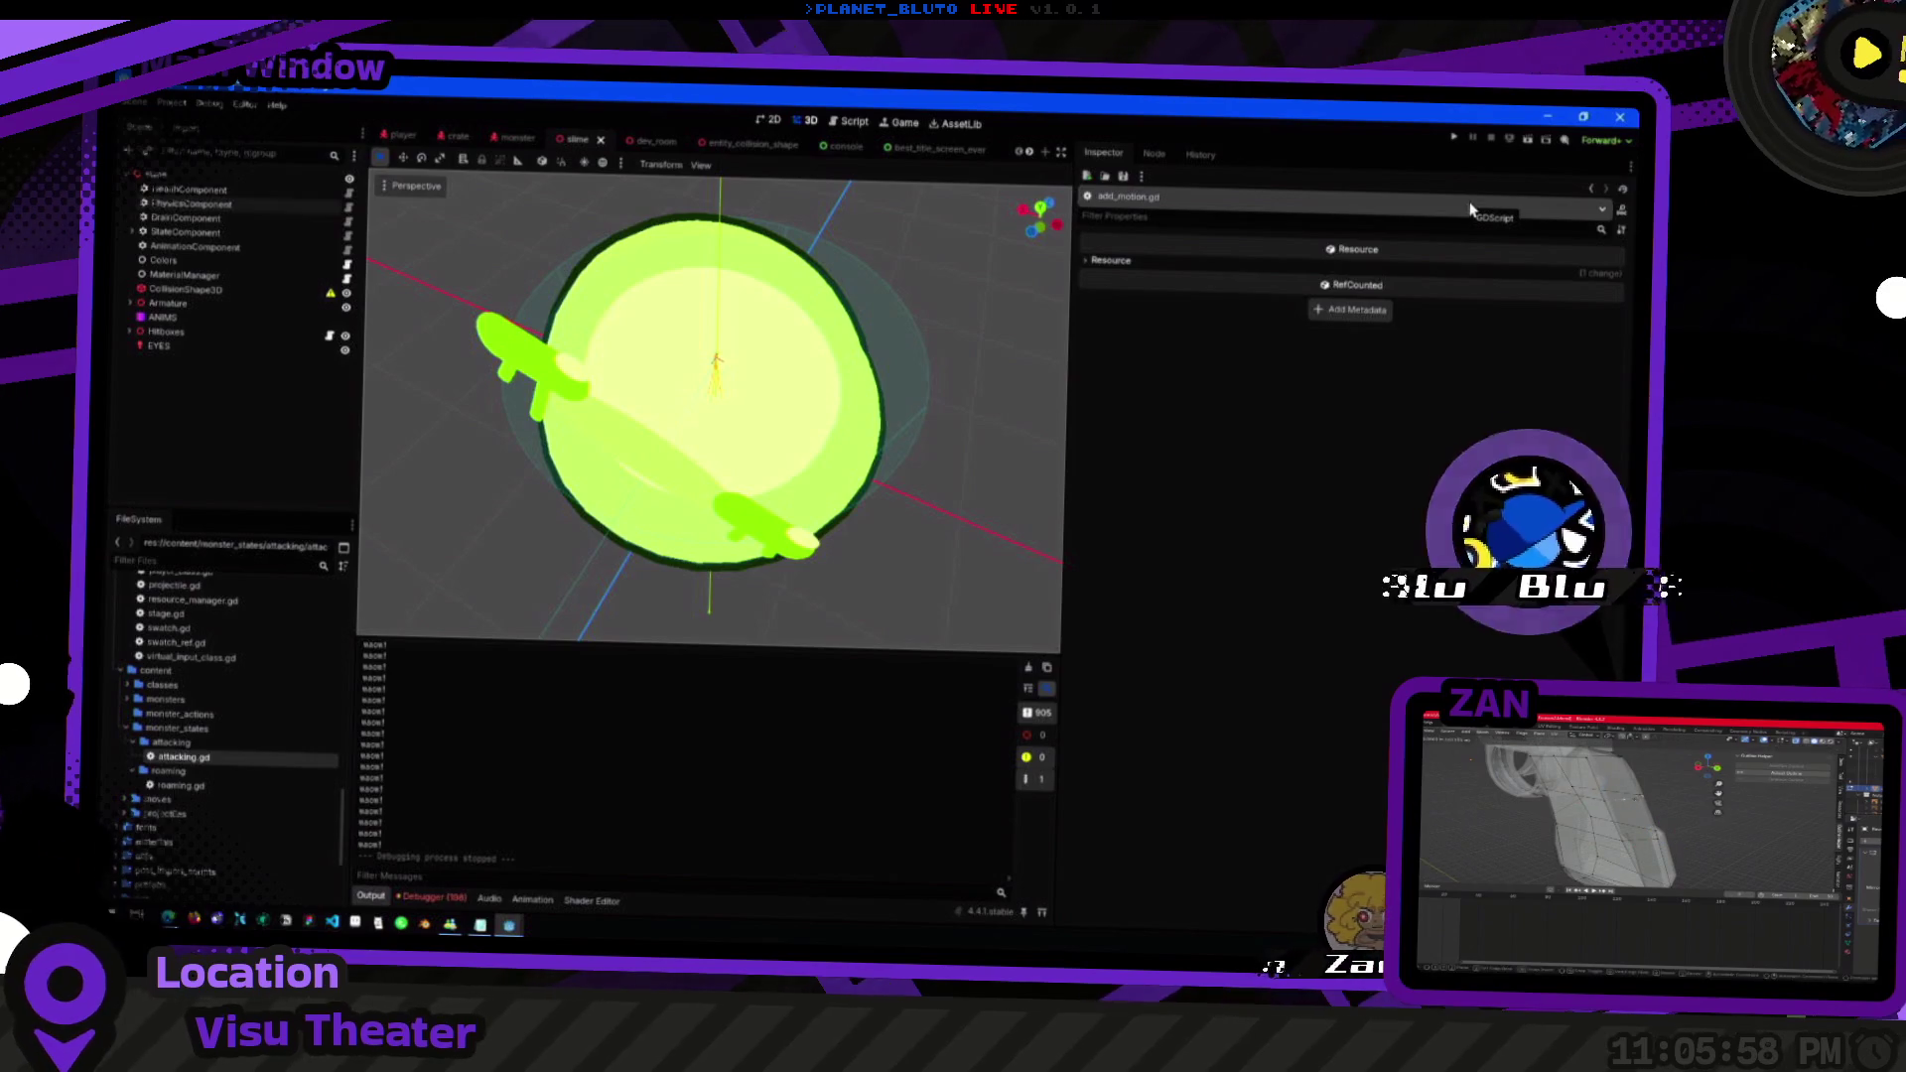
click(185, 217)
click(348, 221)
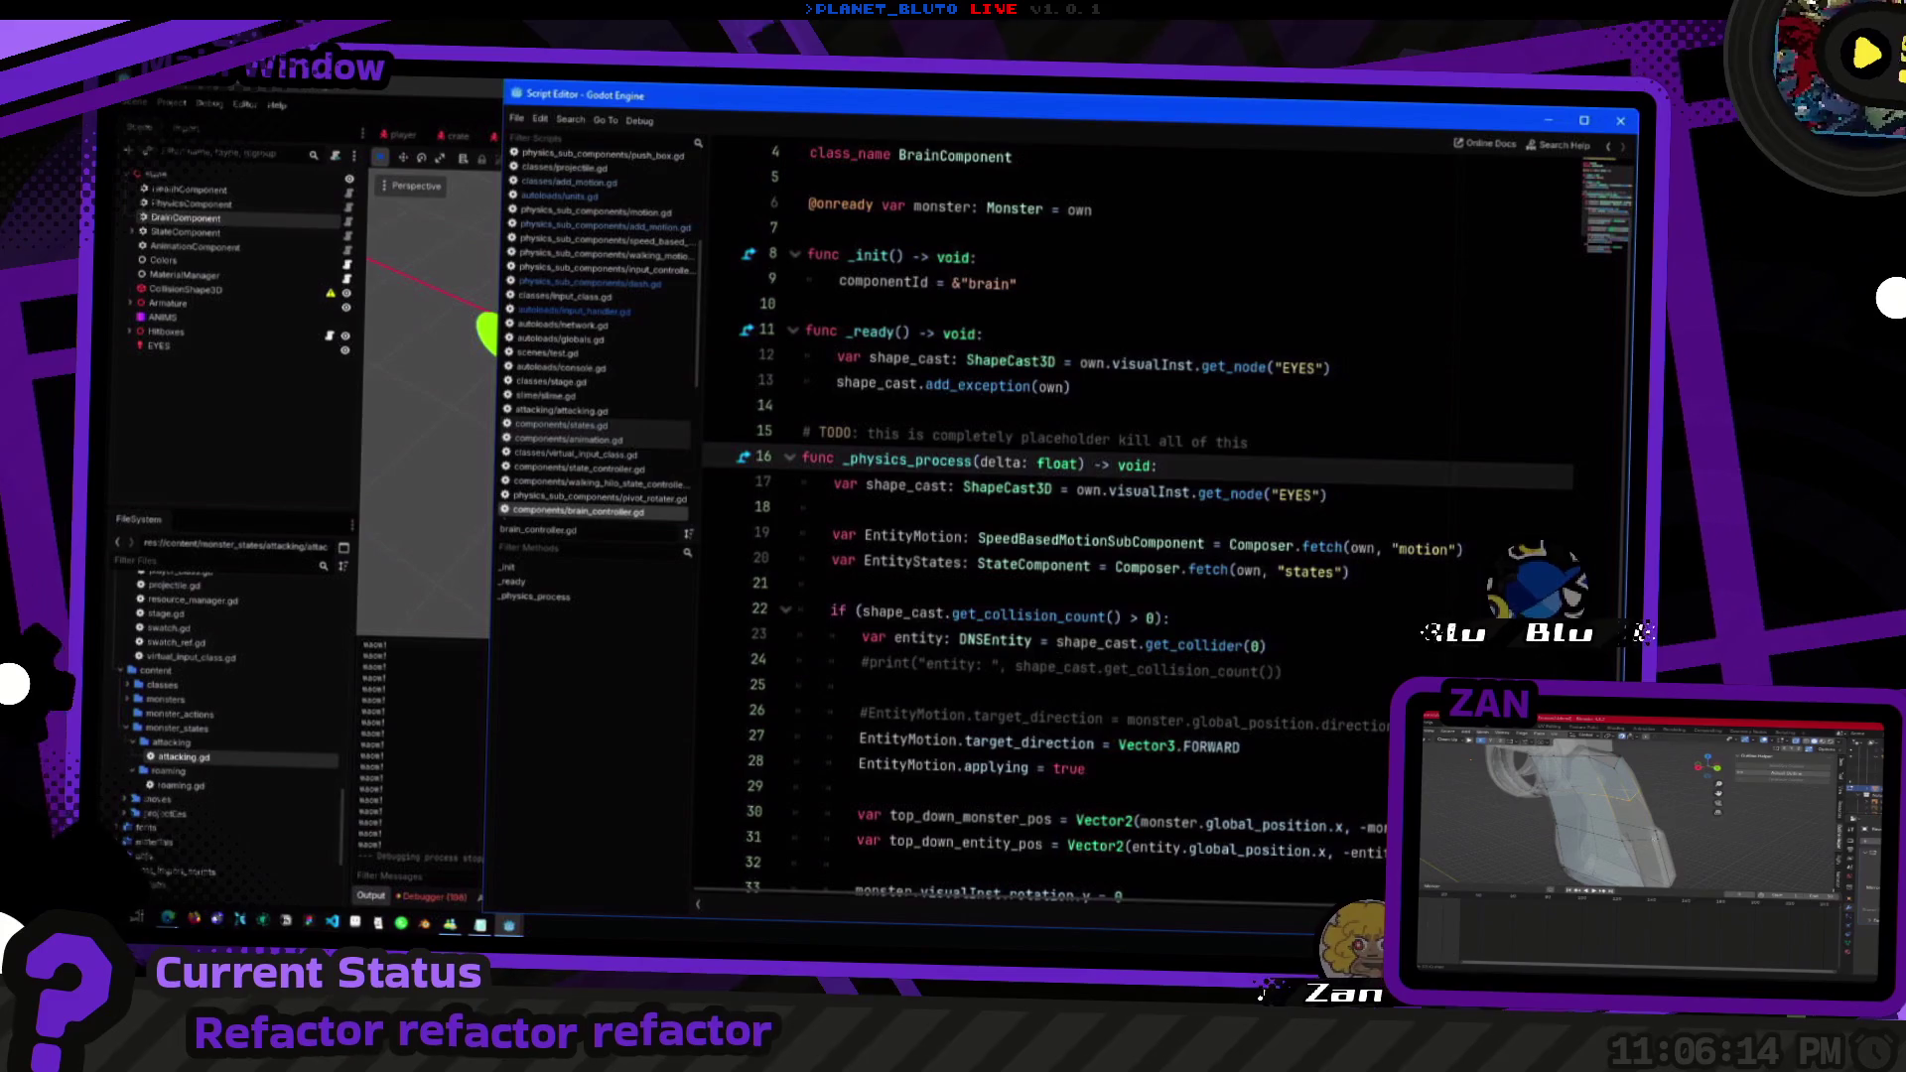
Review the shape cast, EntityMotion and EntityStates fetch lines in brain_controller.gd's _physics_process.
click(1152, 492)
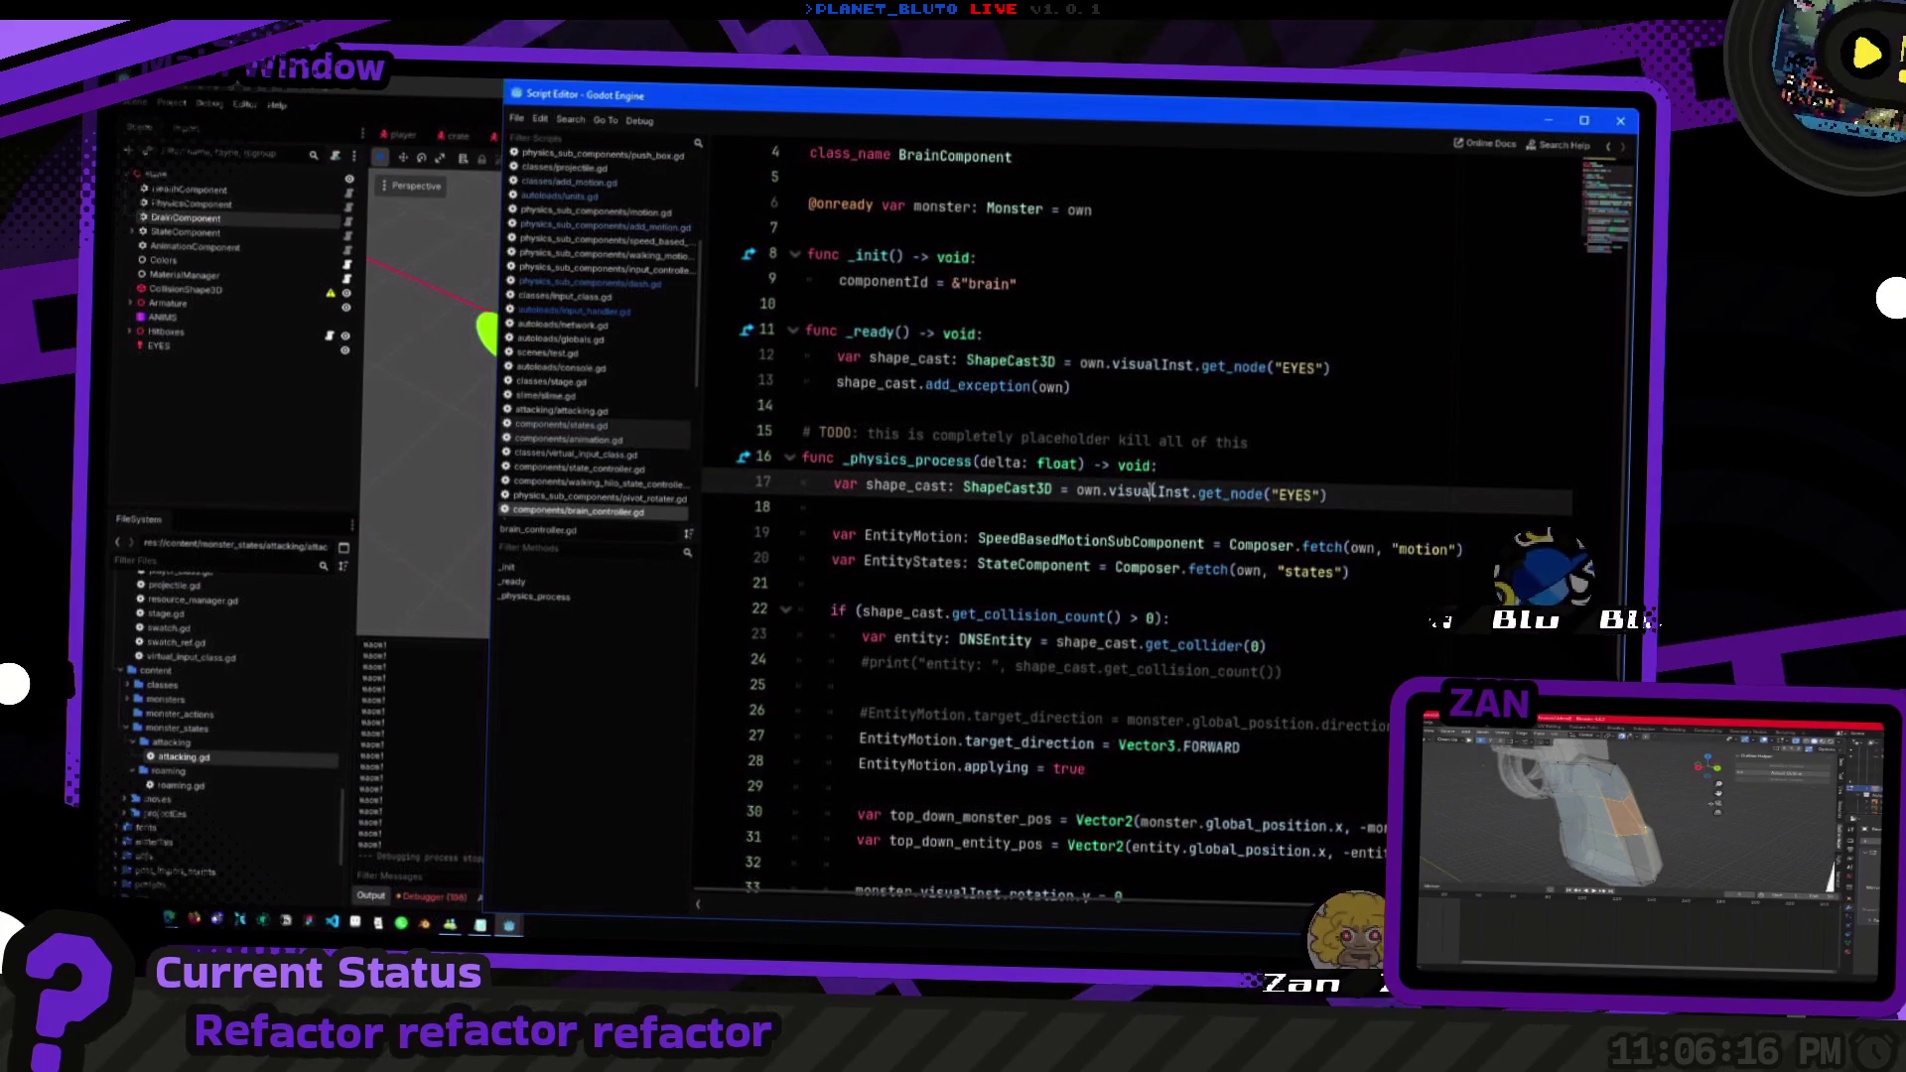
scroll(1152, 492, down, 2)
click(1122, 391)
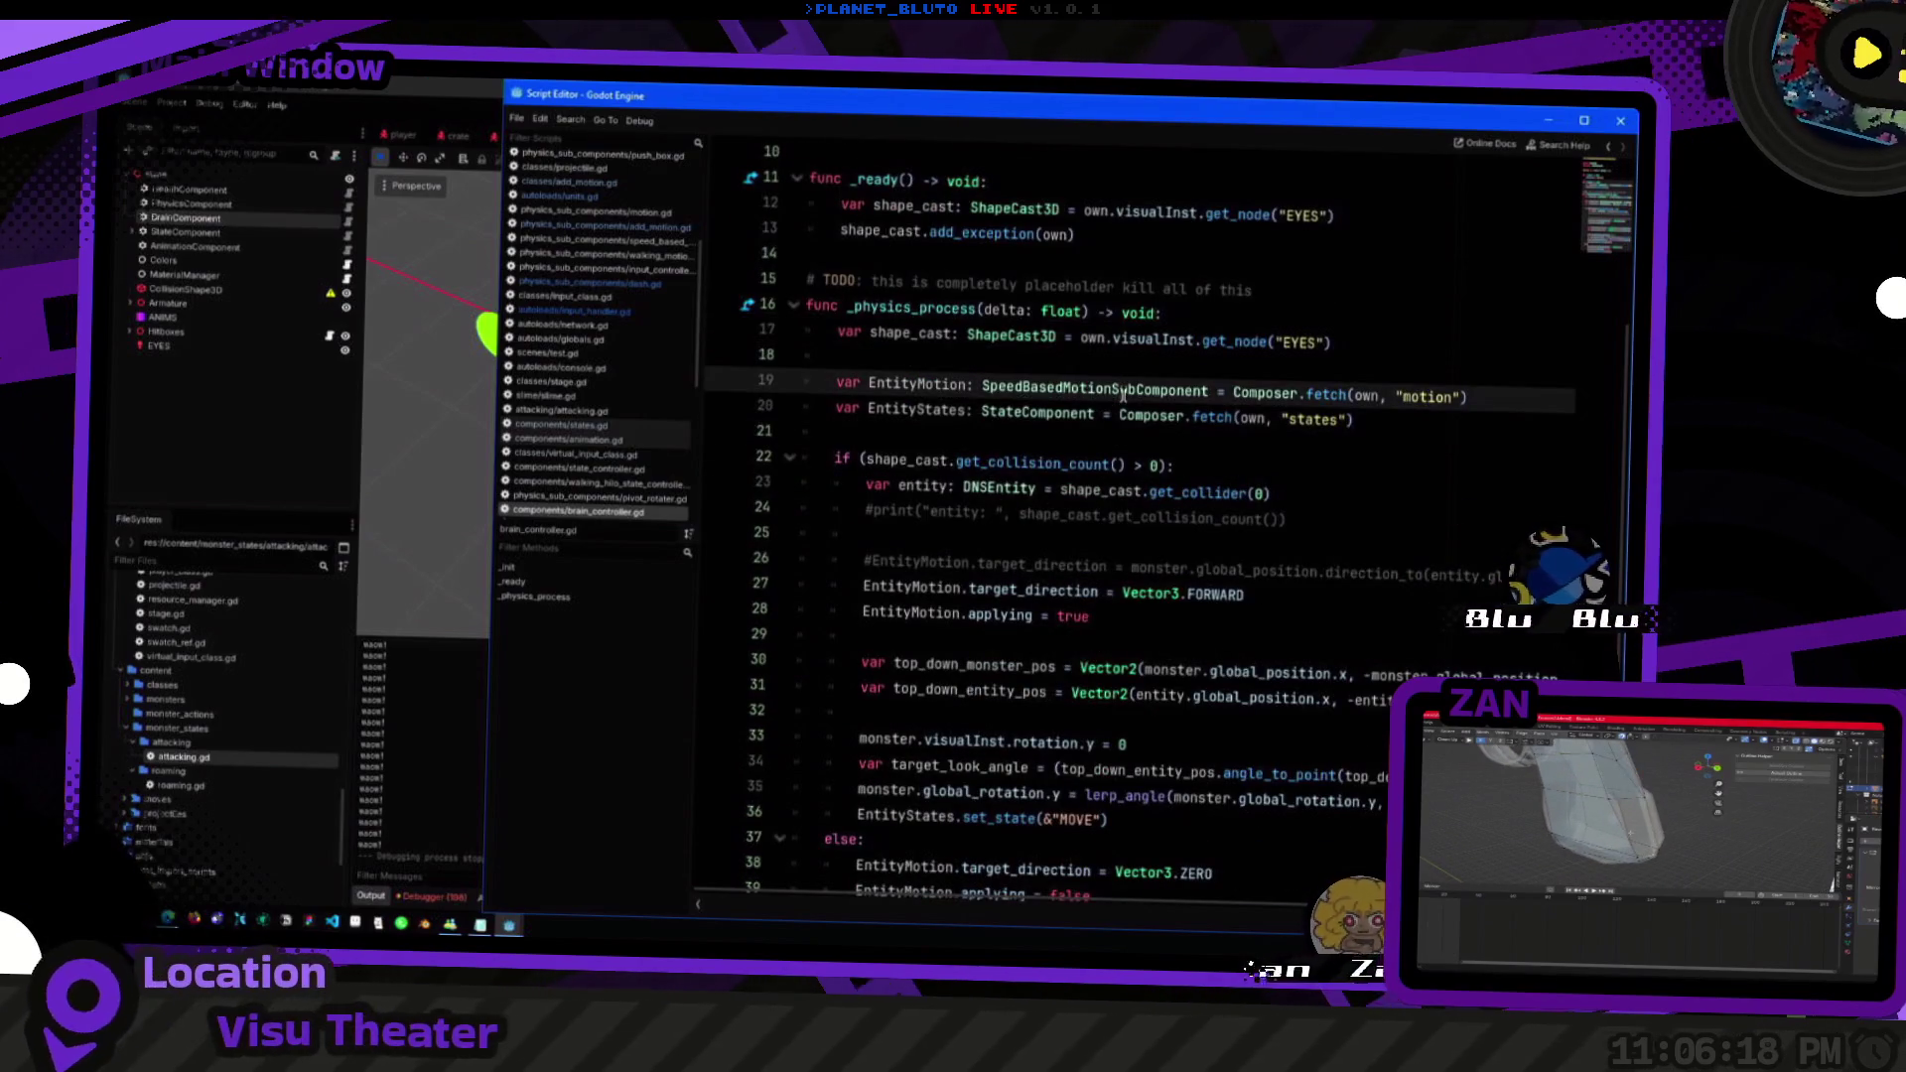
click(1375, 417)
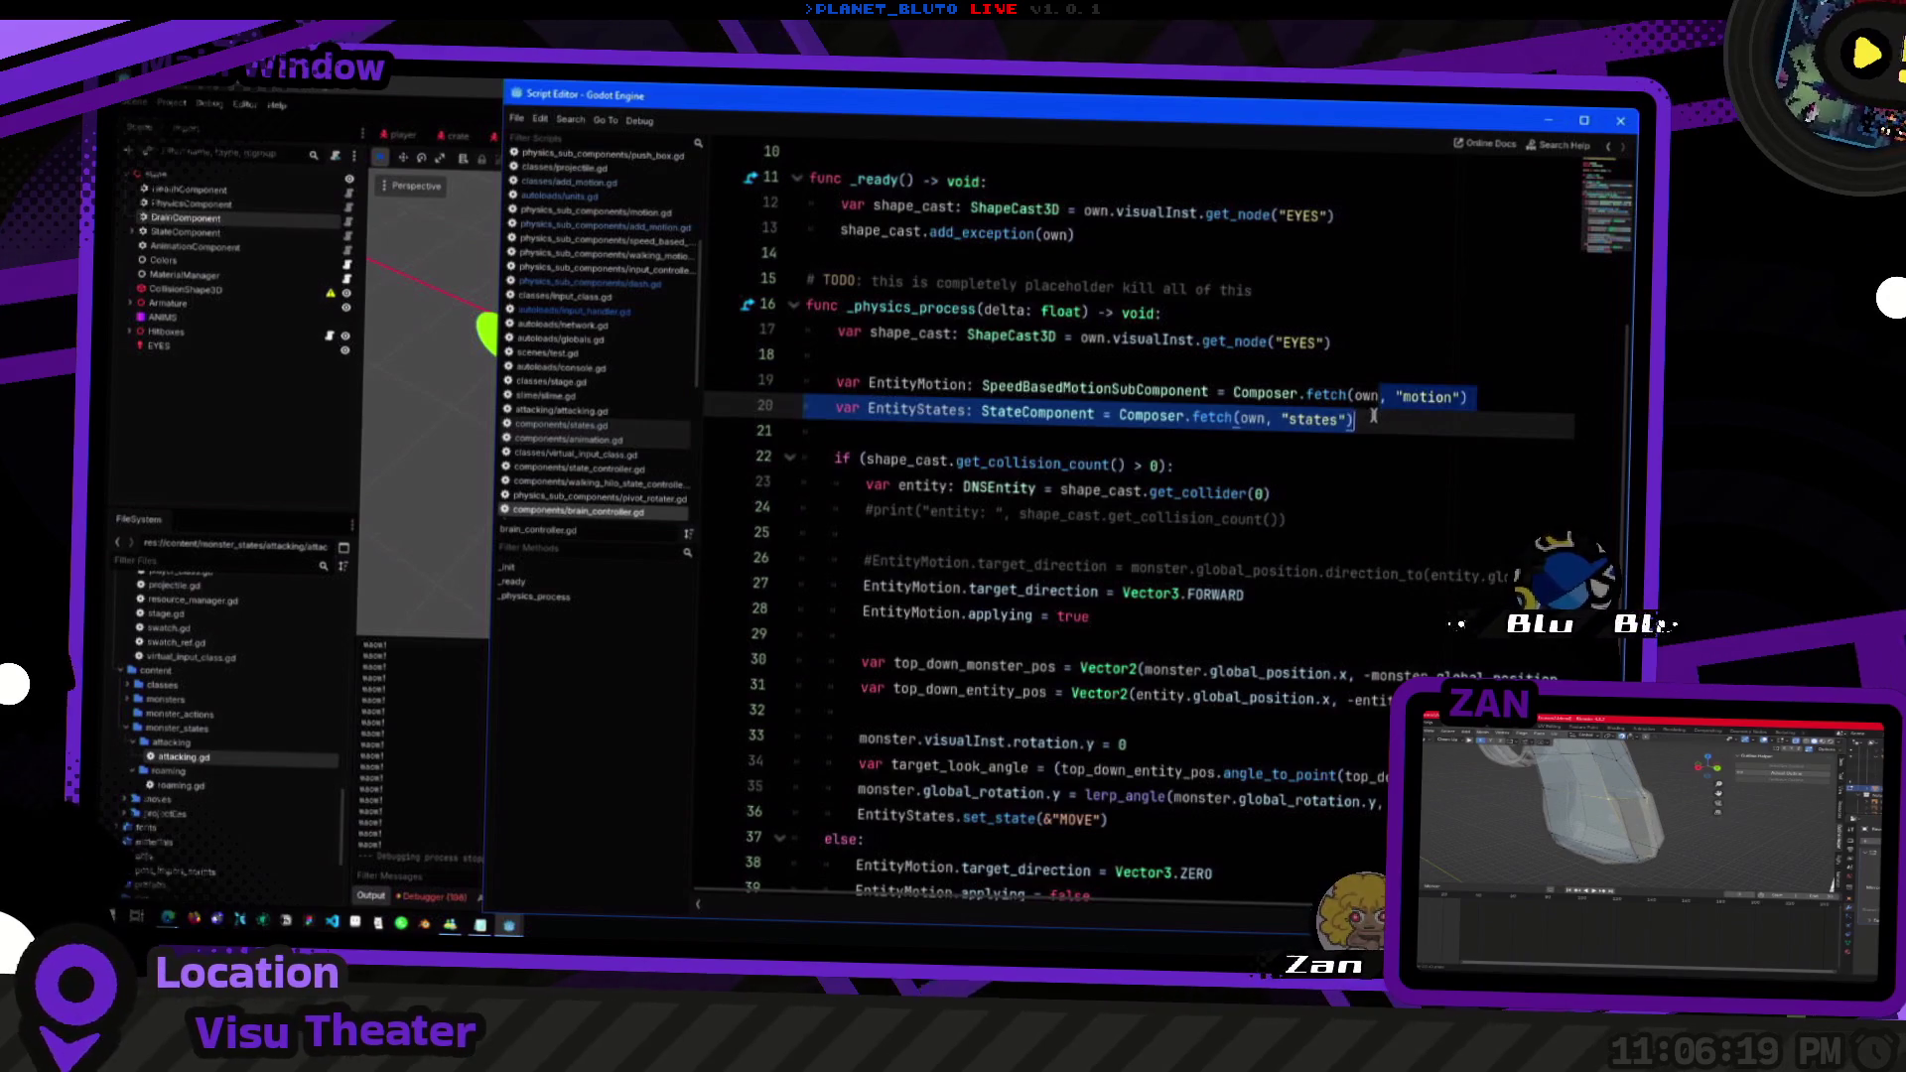
click(1190, 452)
key(Down)
click(1138, 397)
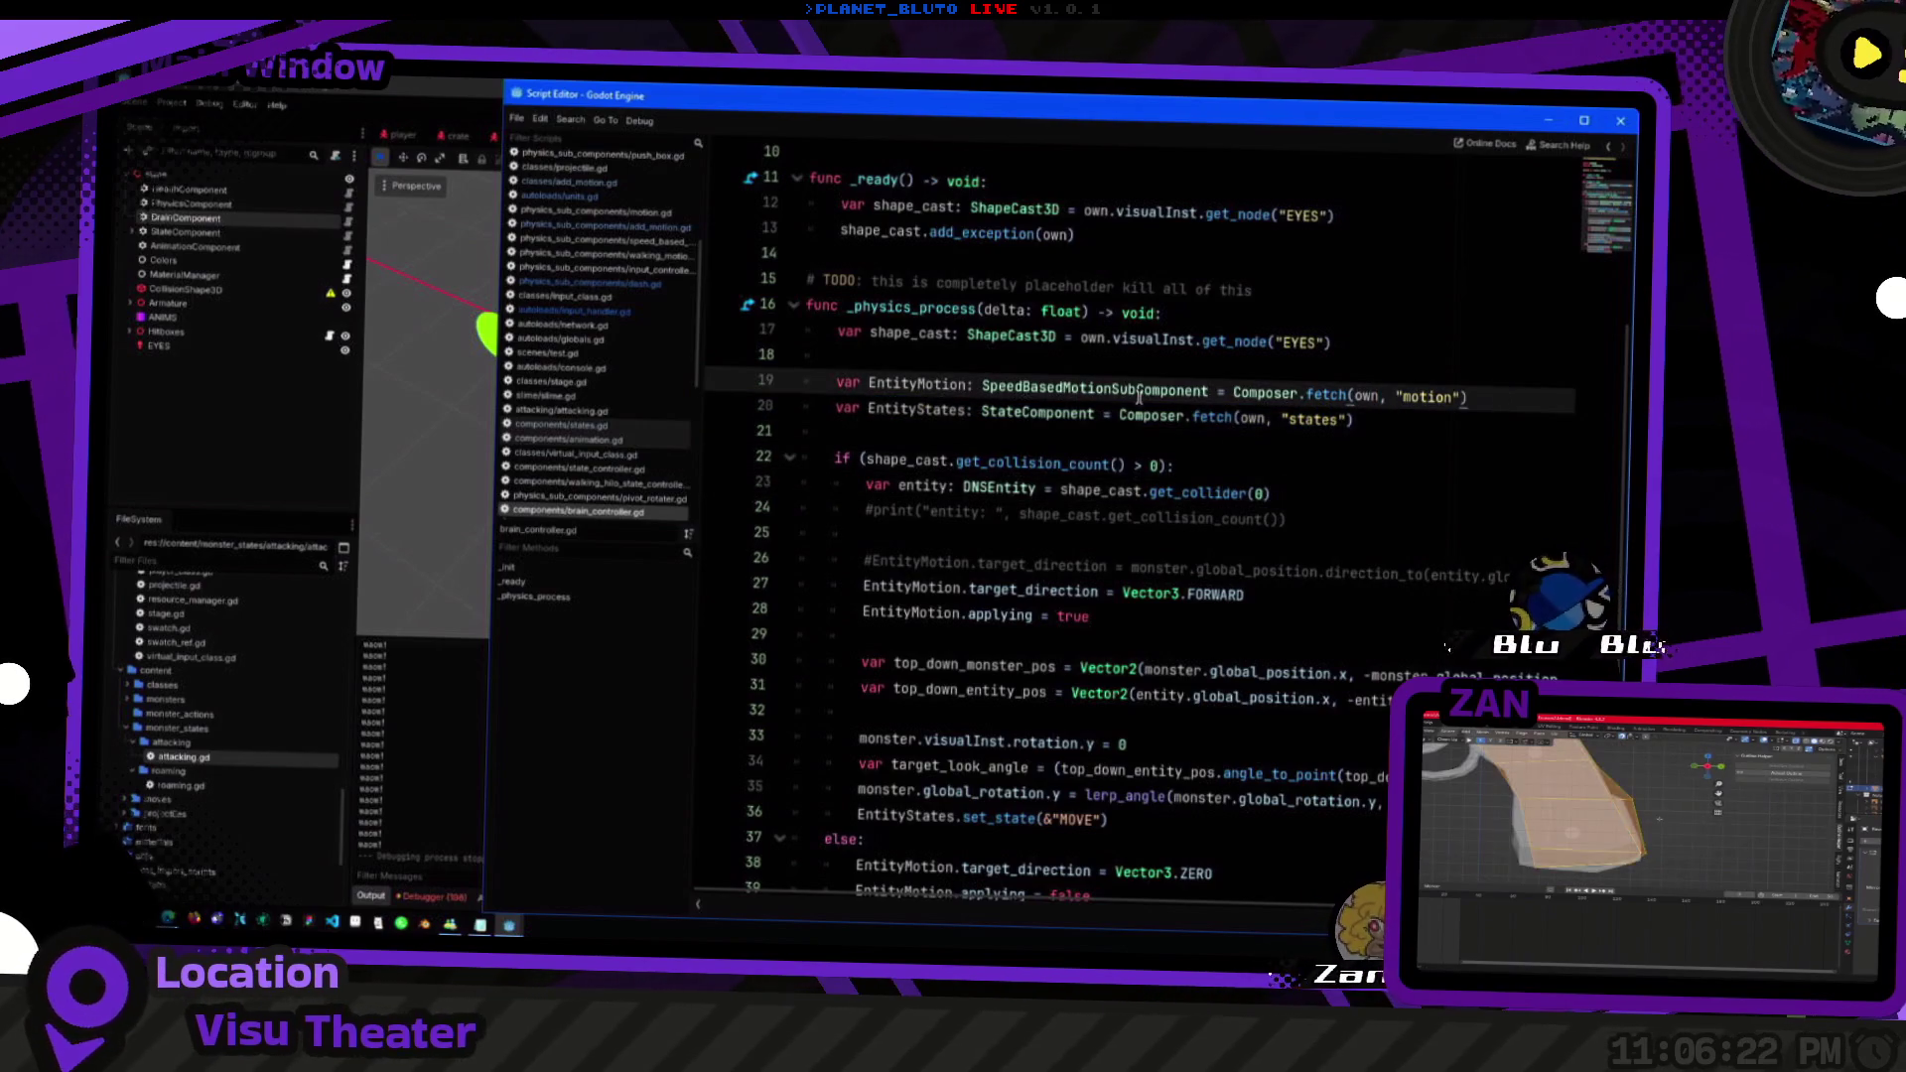
scroll(1158, 443, down, 1)
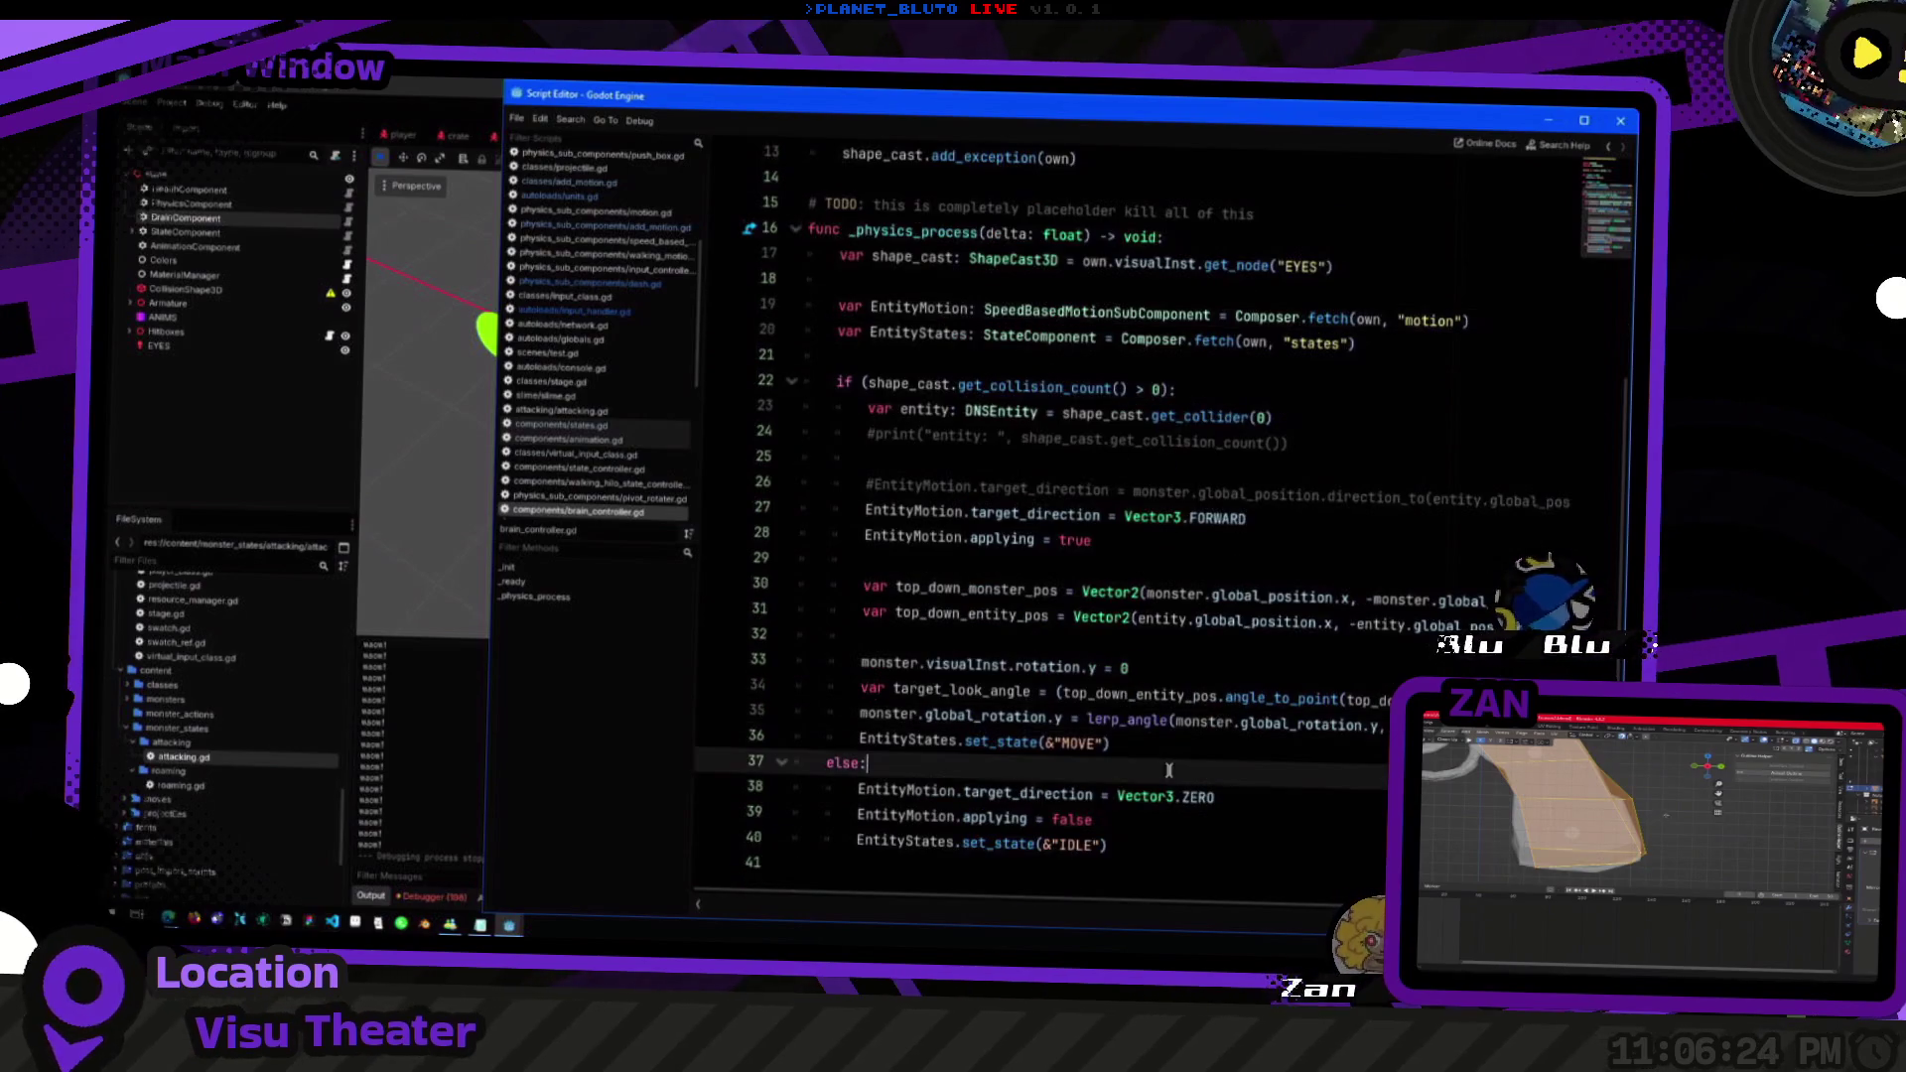
Inspect the MOVE state, FORWARD direction, top-down position lines and the collision if/else block.
click(1169, 751)
click(1325, 517)
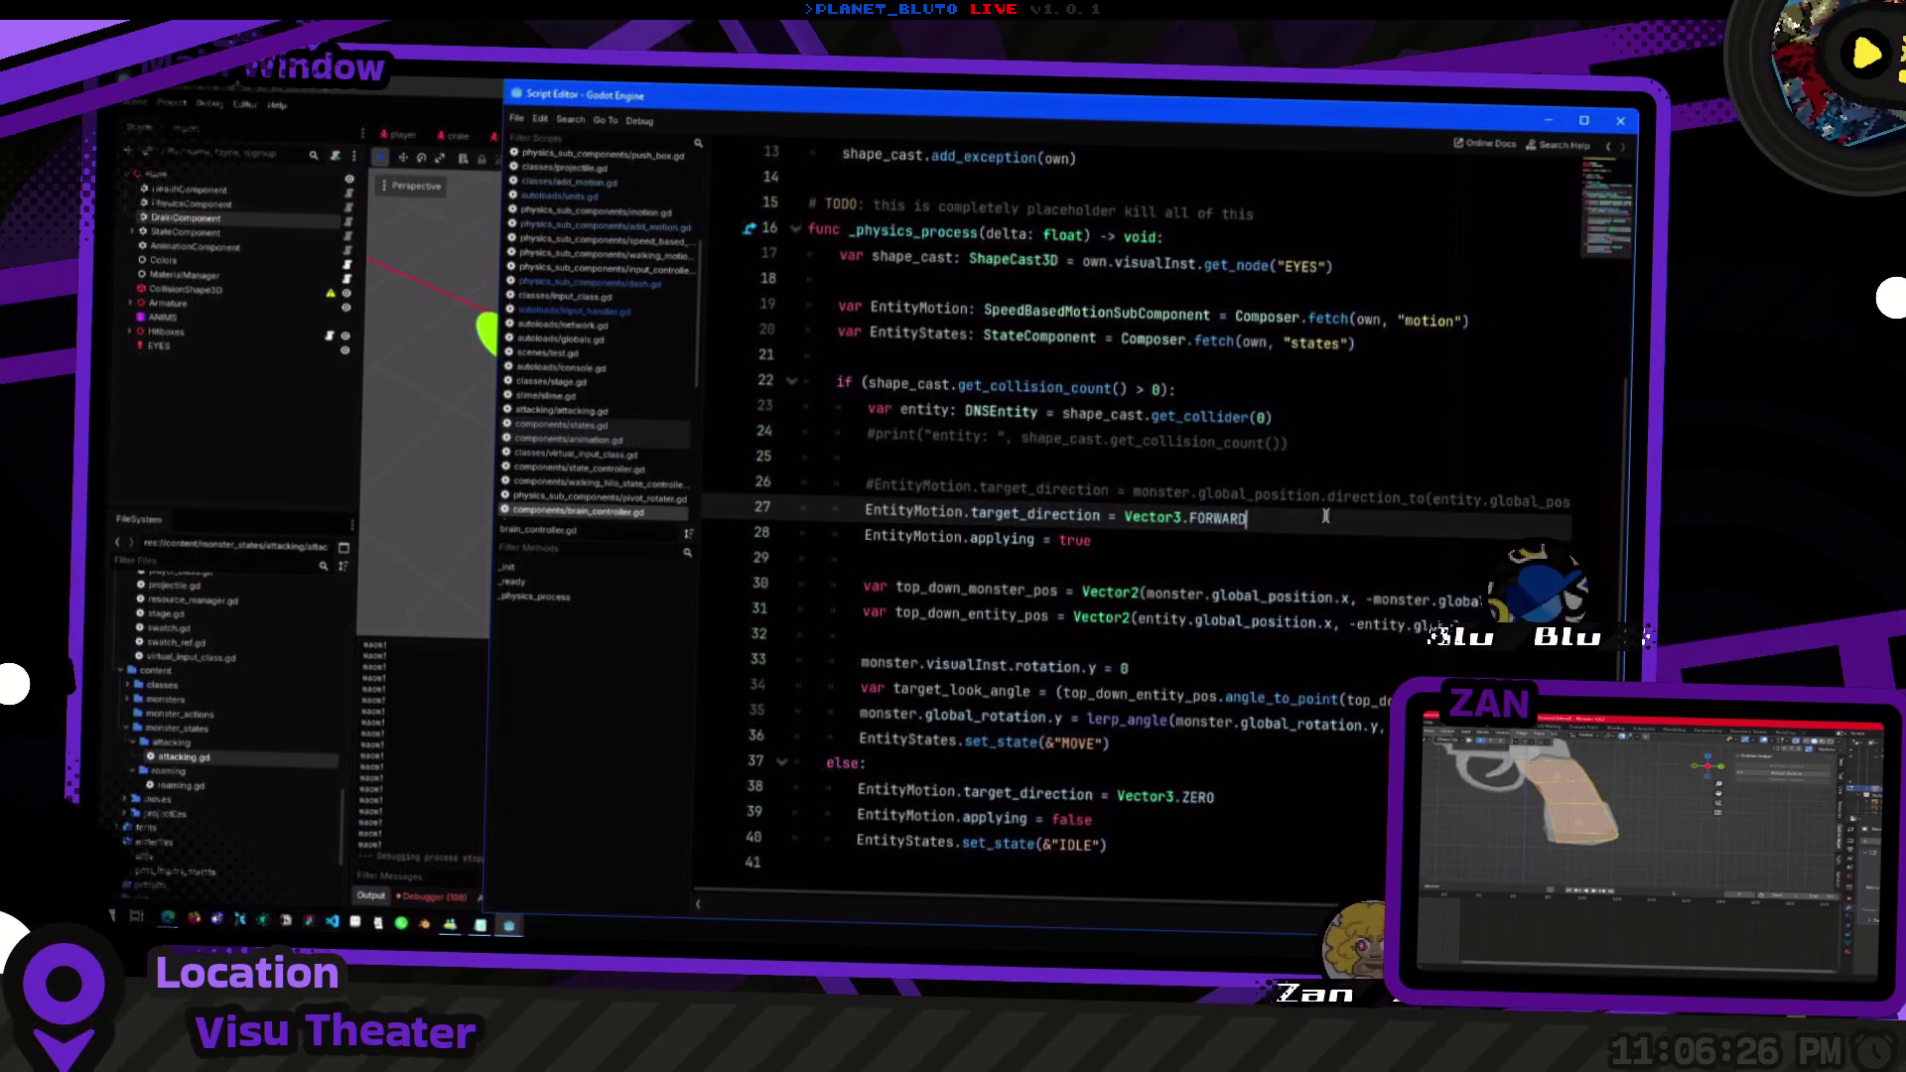
click(1150, 596)
scroll(1183, 619, right, 2)
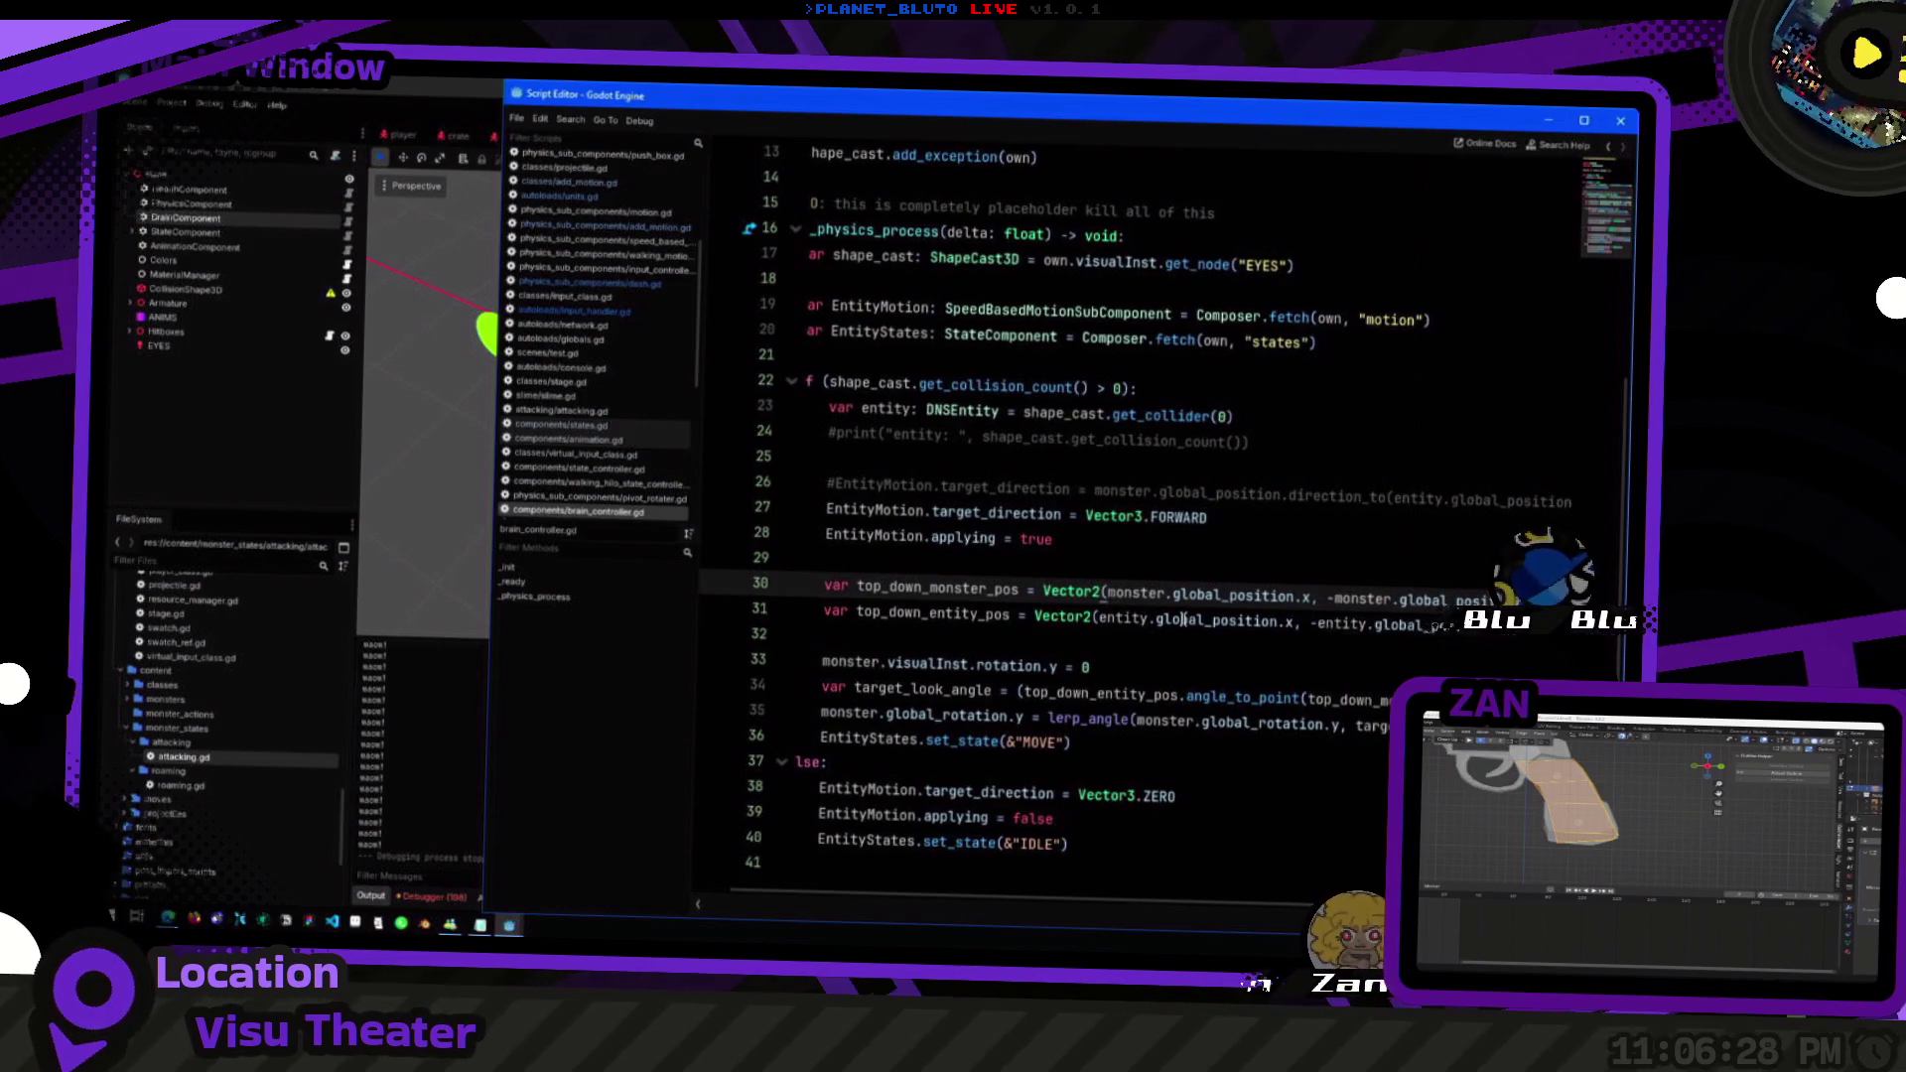
click(1183, 619)
scroll(1184, 619, up, 3)
scroll(1221, 641, left, 2)
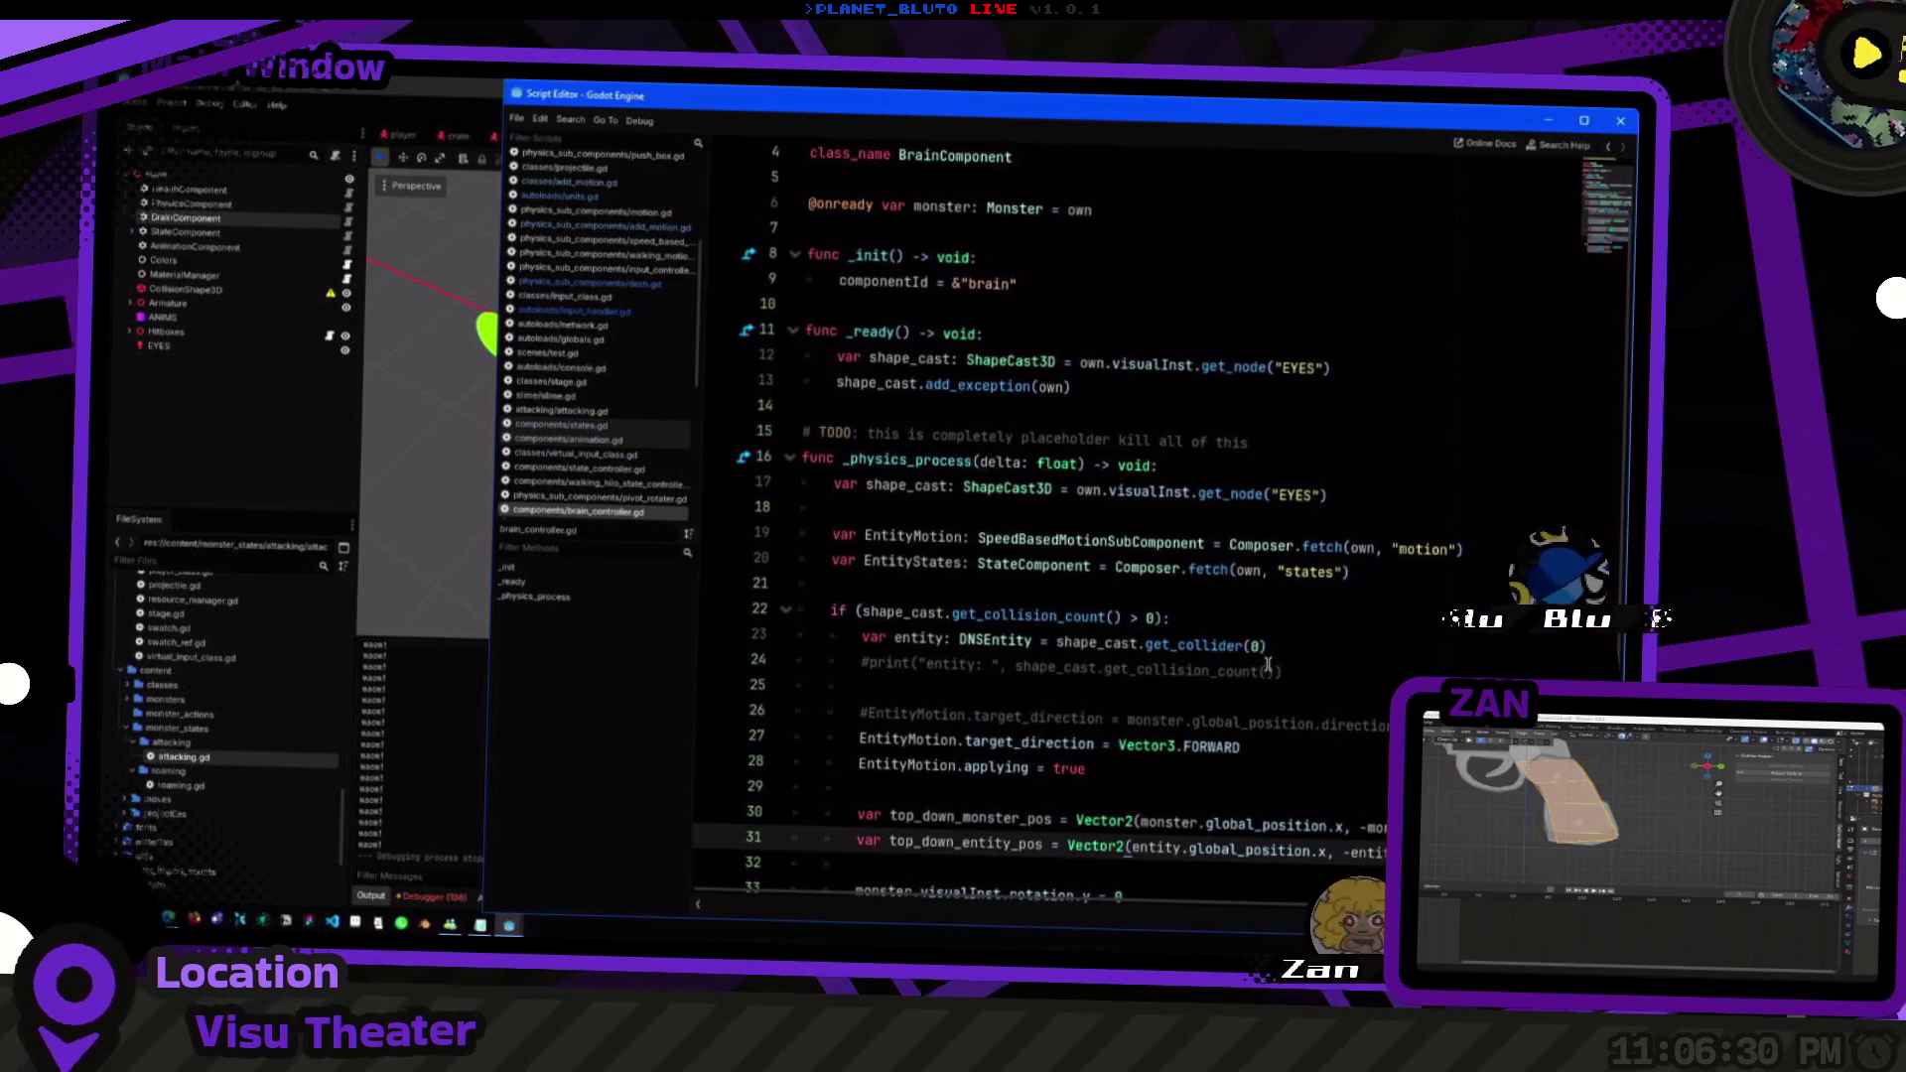
scroll(1268, 664, down, 3)
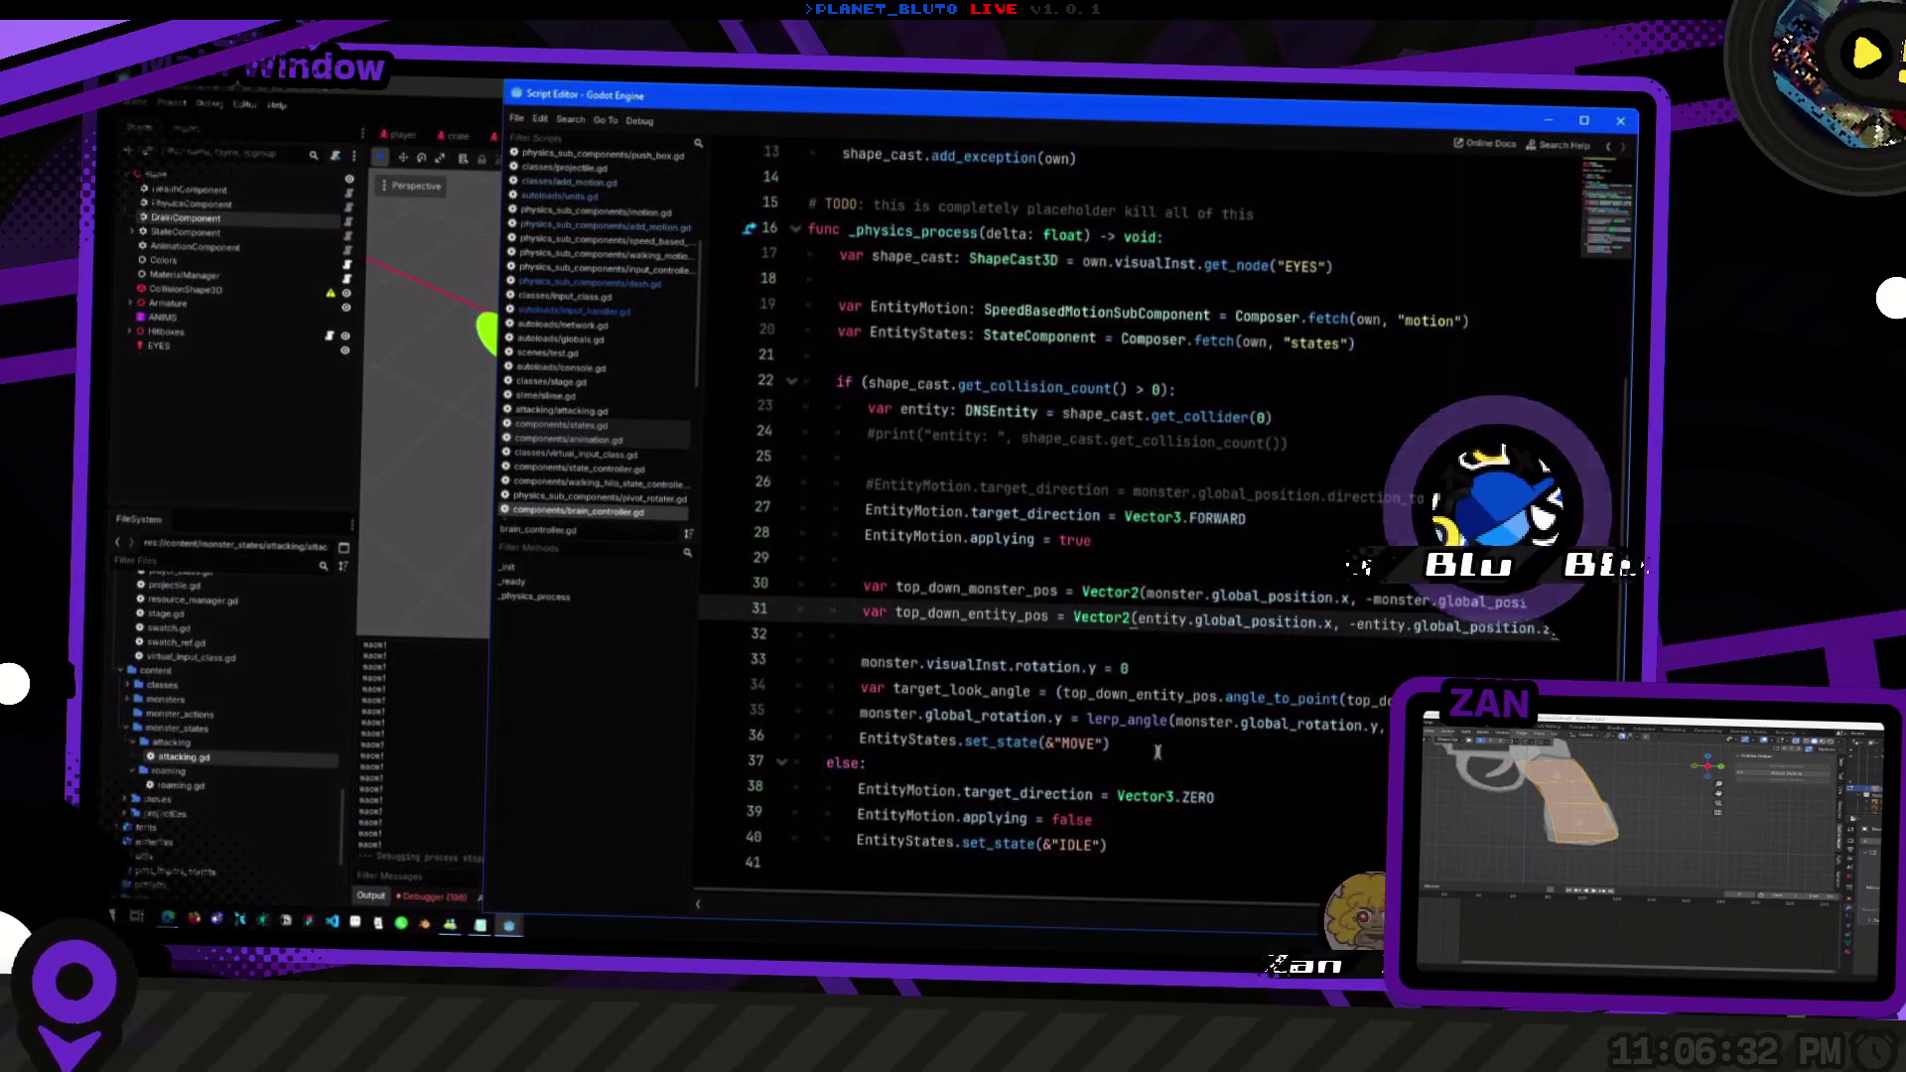
drag(1152, 845, 1275, 376)
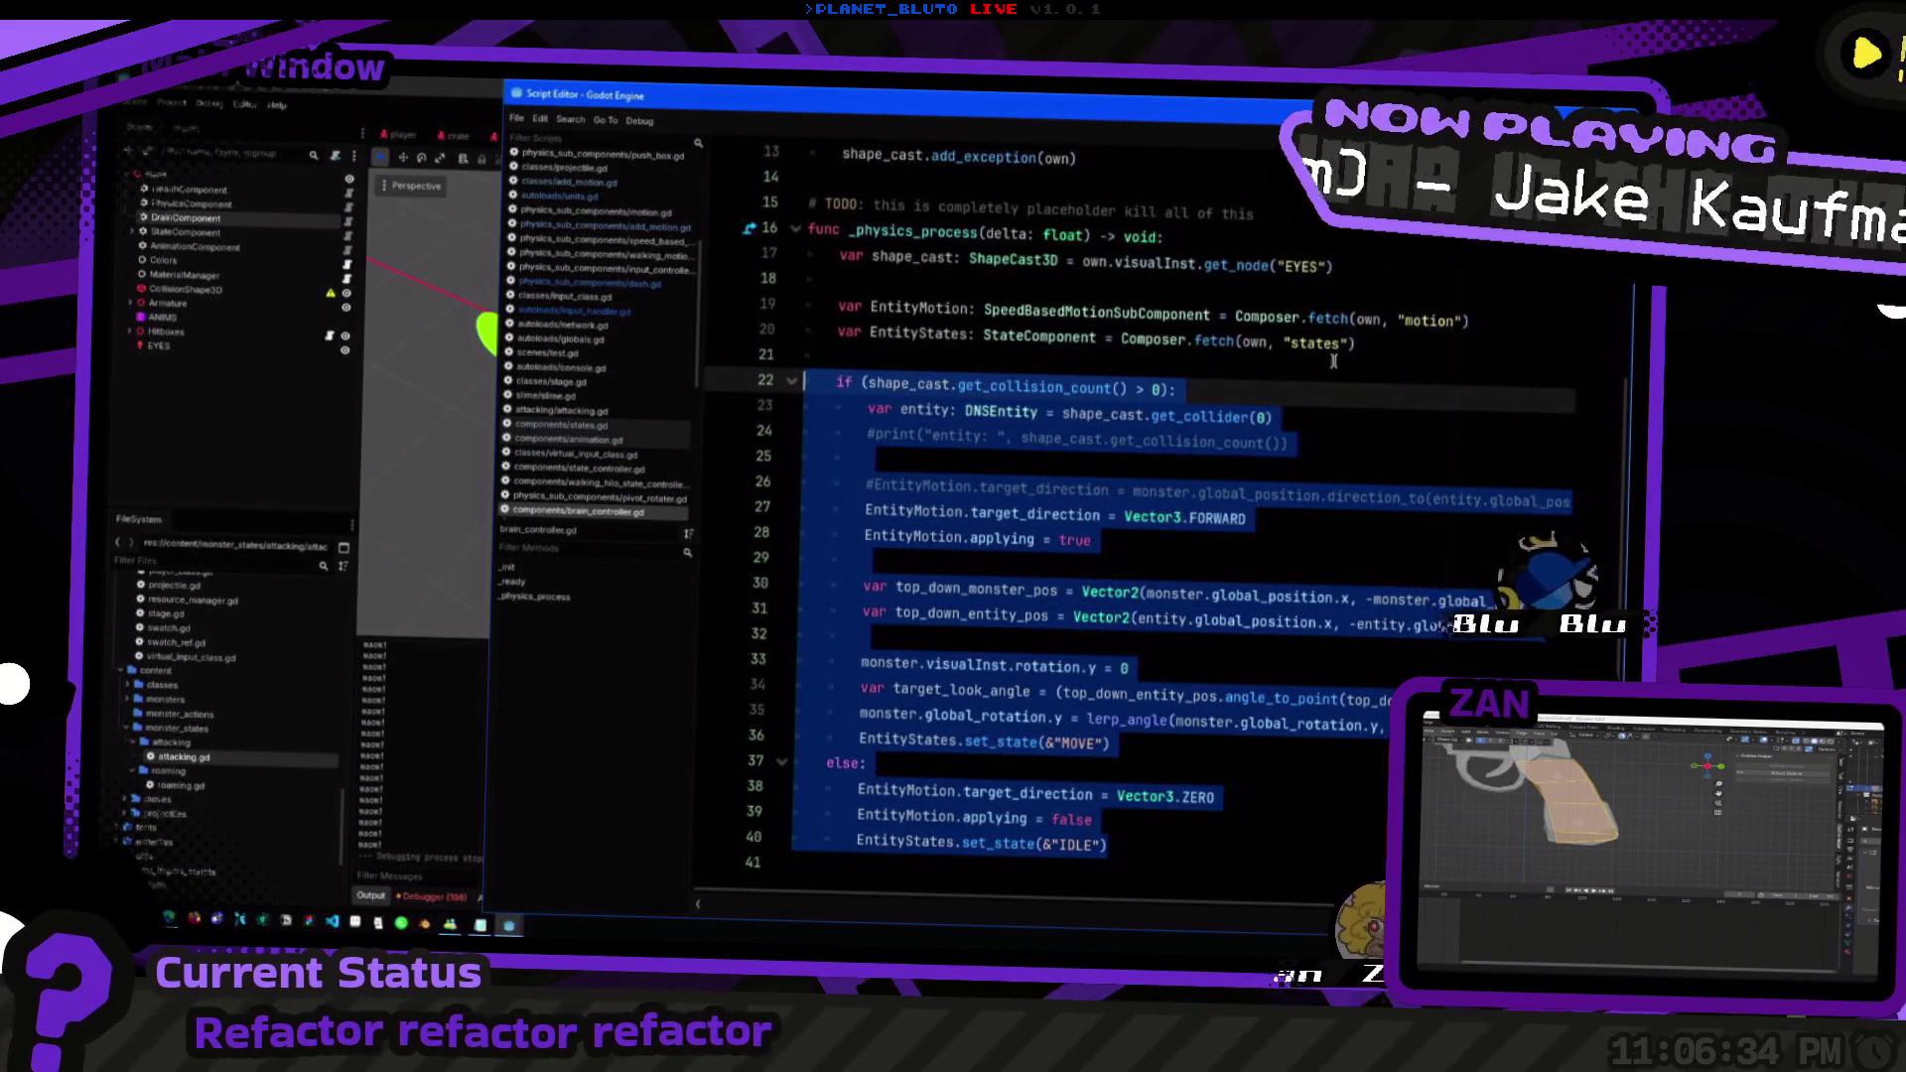
click(1296, 422)
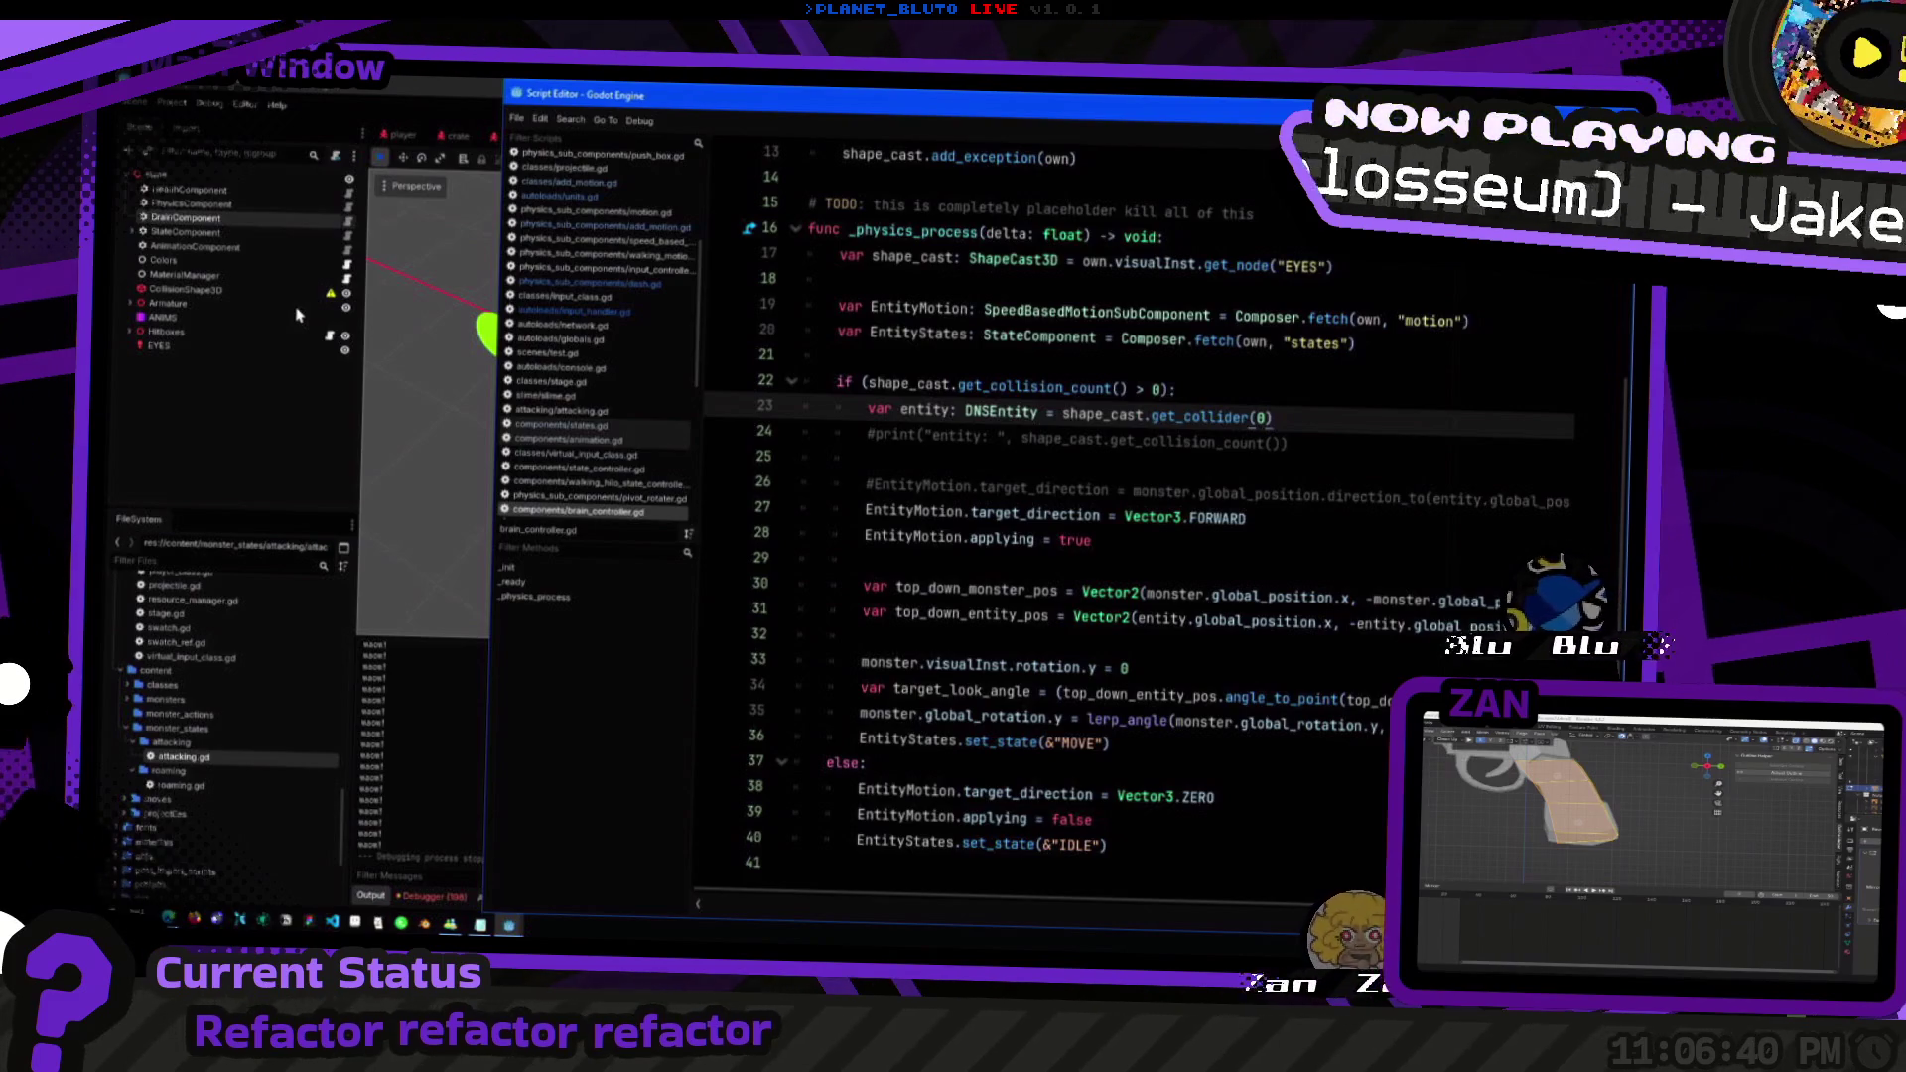
Return to the brain_controller.gd script and check its extends Component and class_name BrainComponent lines.
key(alt+Tab)
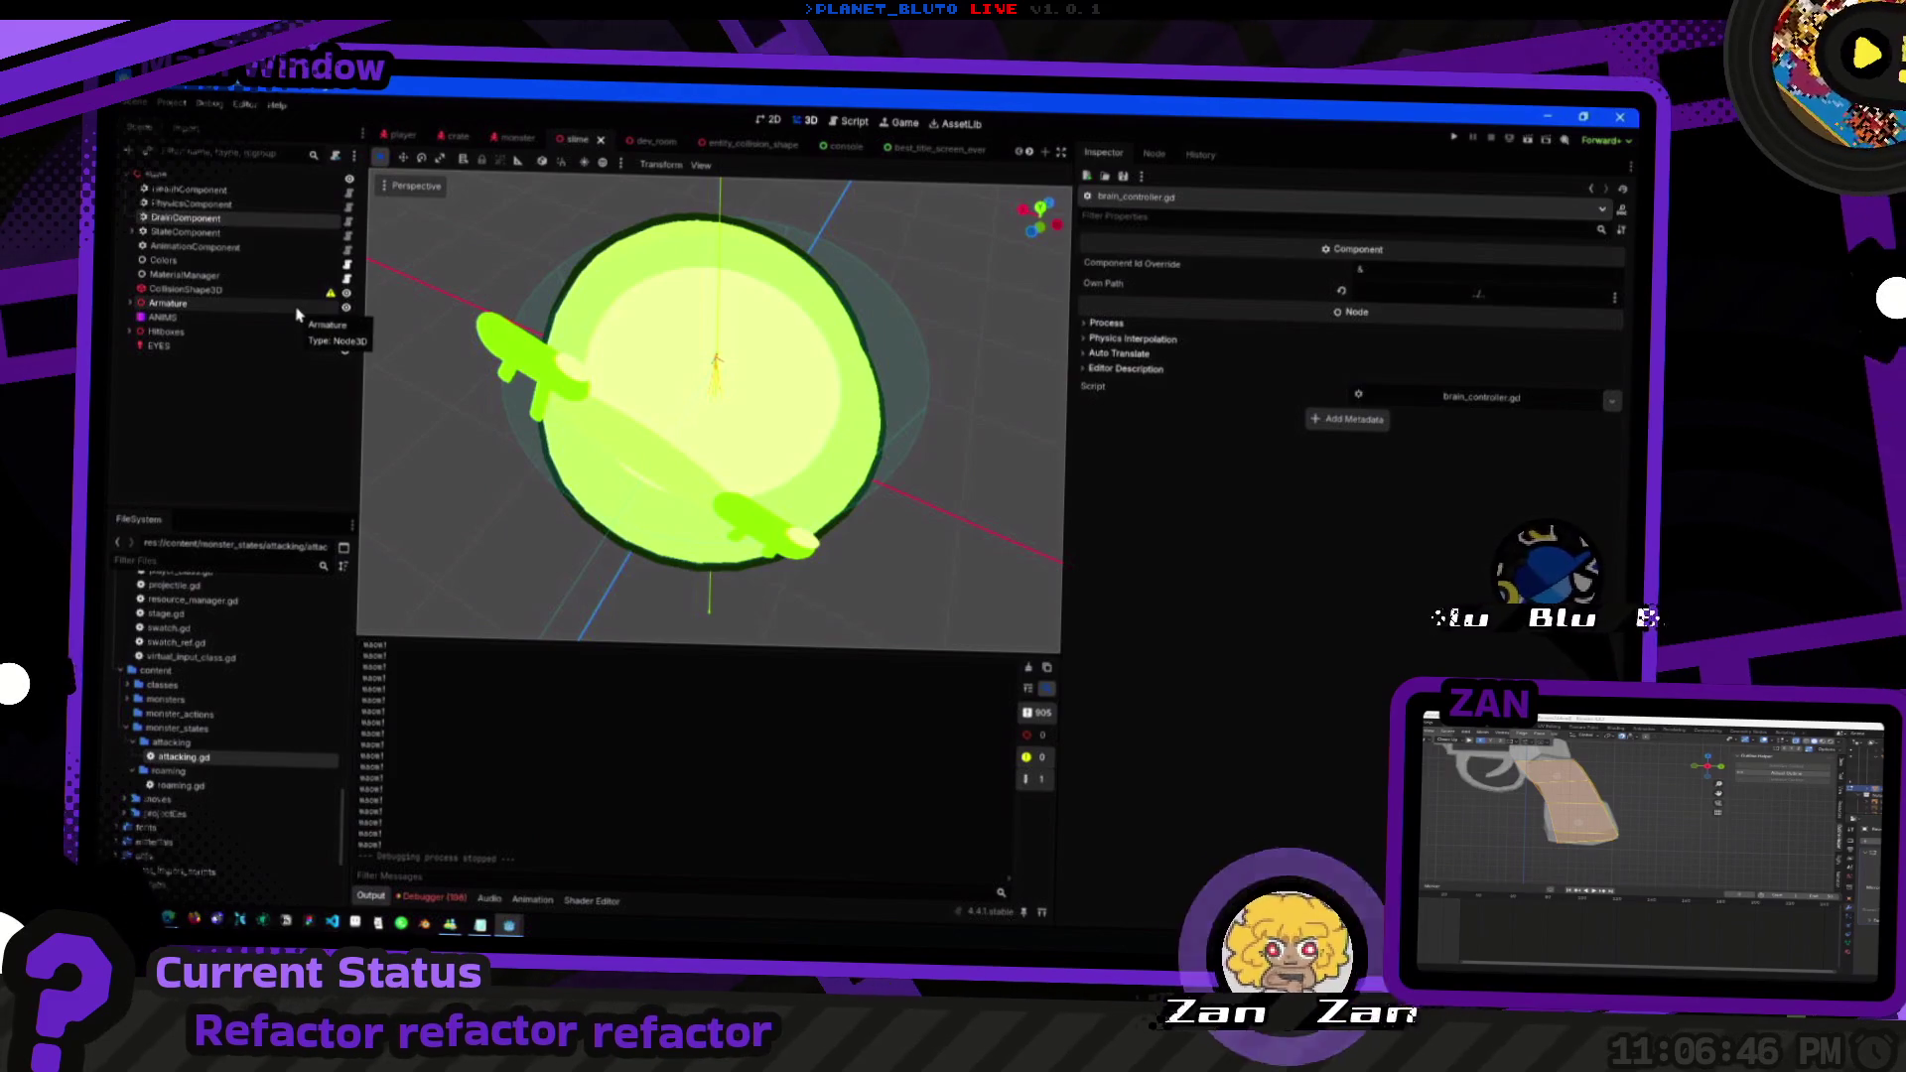
key(alt+Tab)
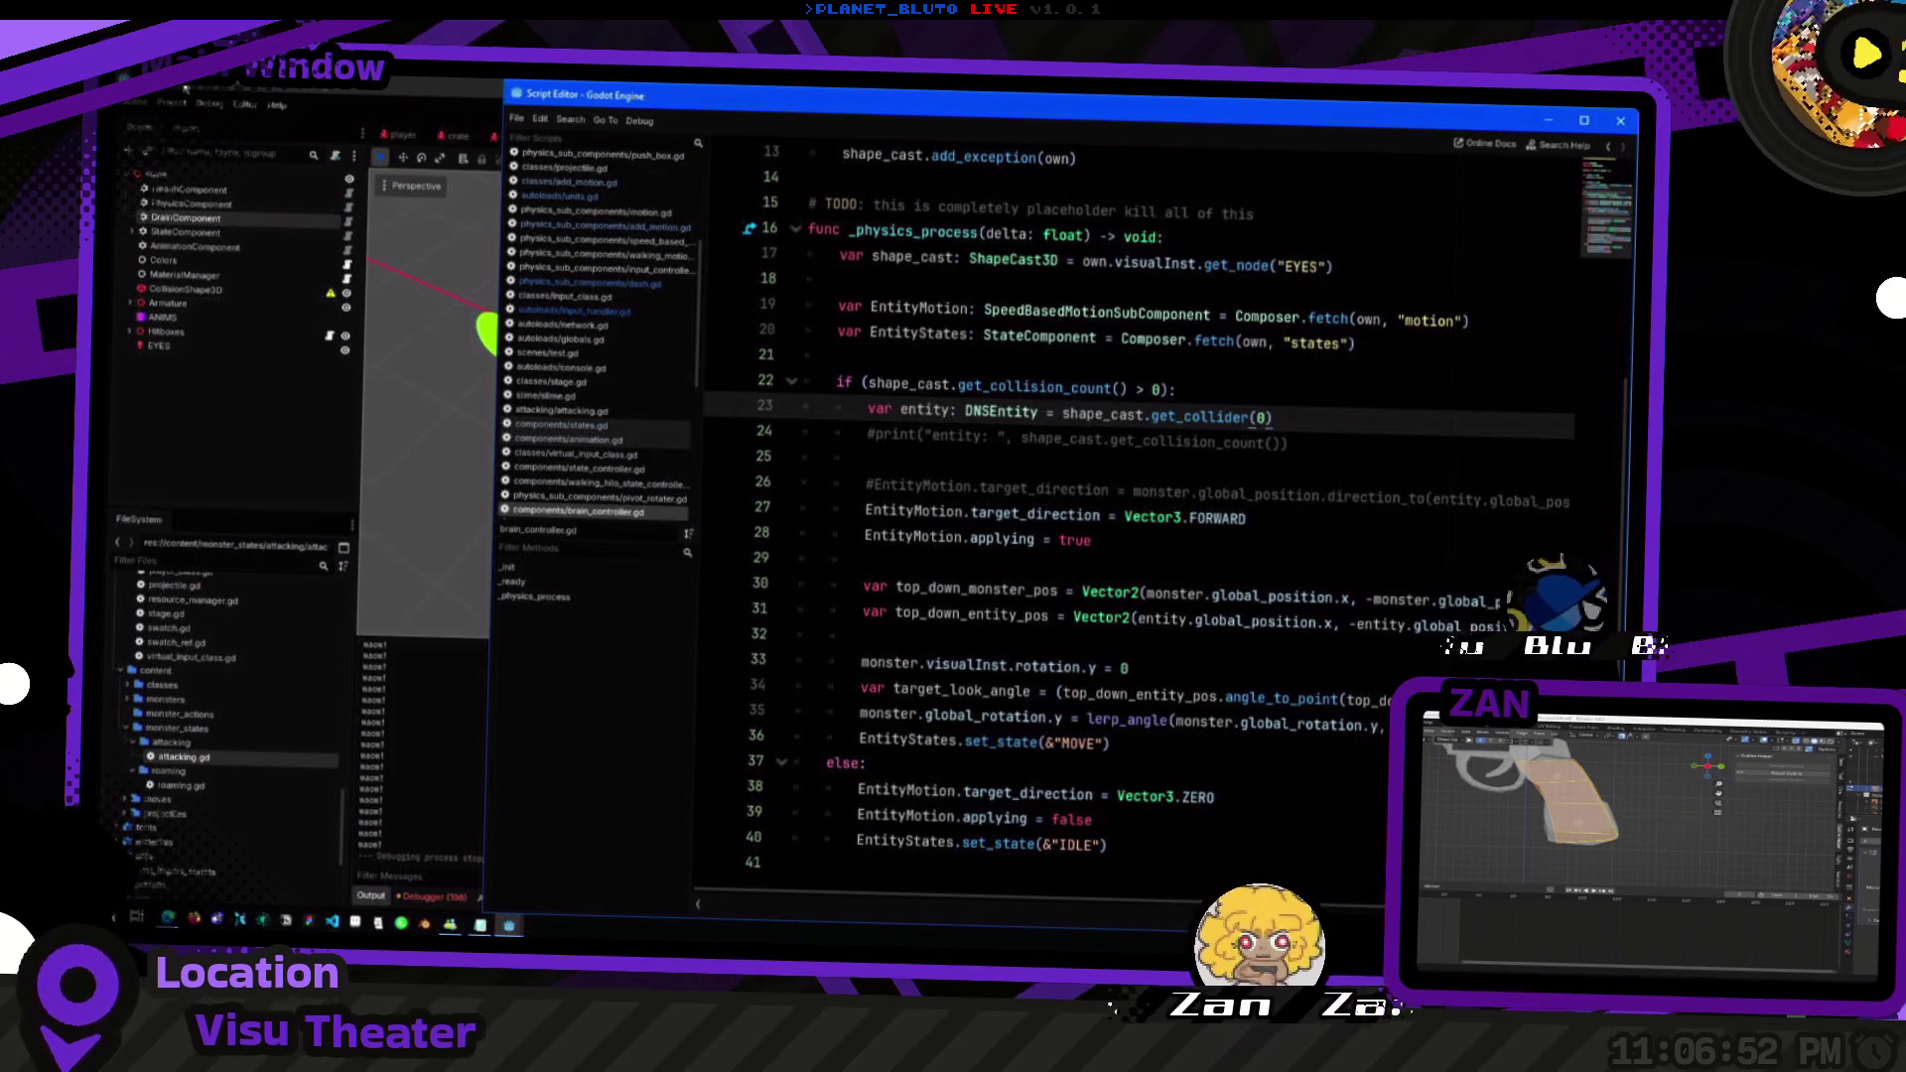
scroll(1034, 410, up, 4)
key(Up)
key(Up)
key(Up)
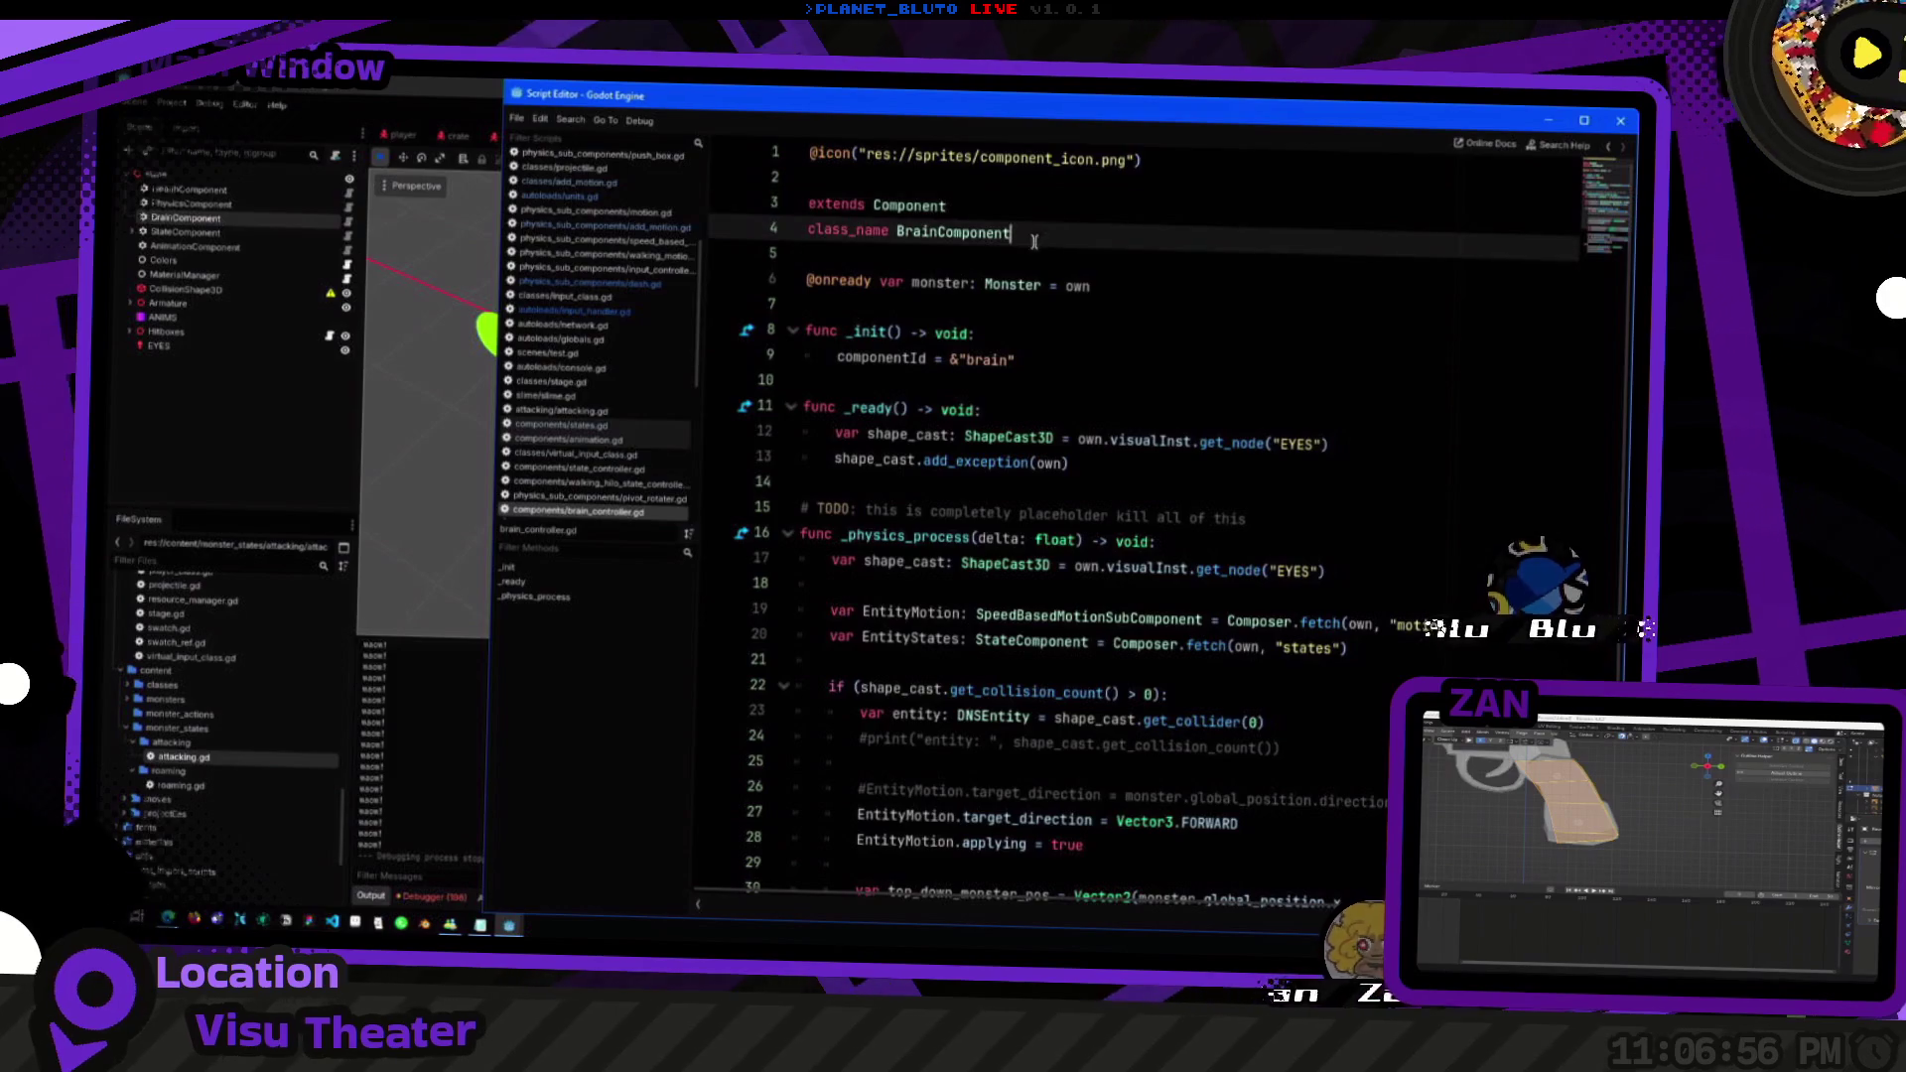
click(973, 247)
scroll(973, 248, down, 2)
scroll(973, 248, up, 2)
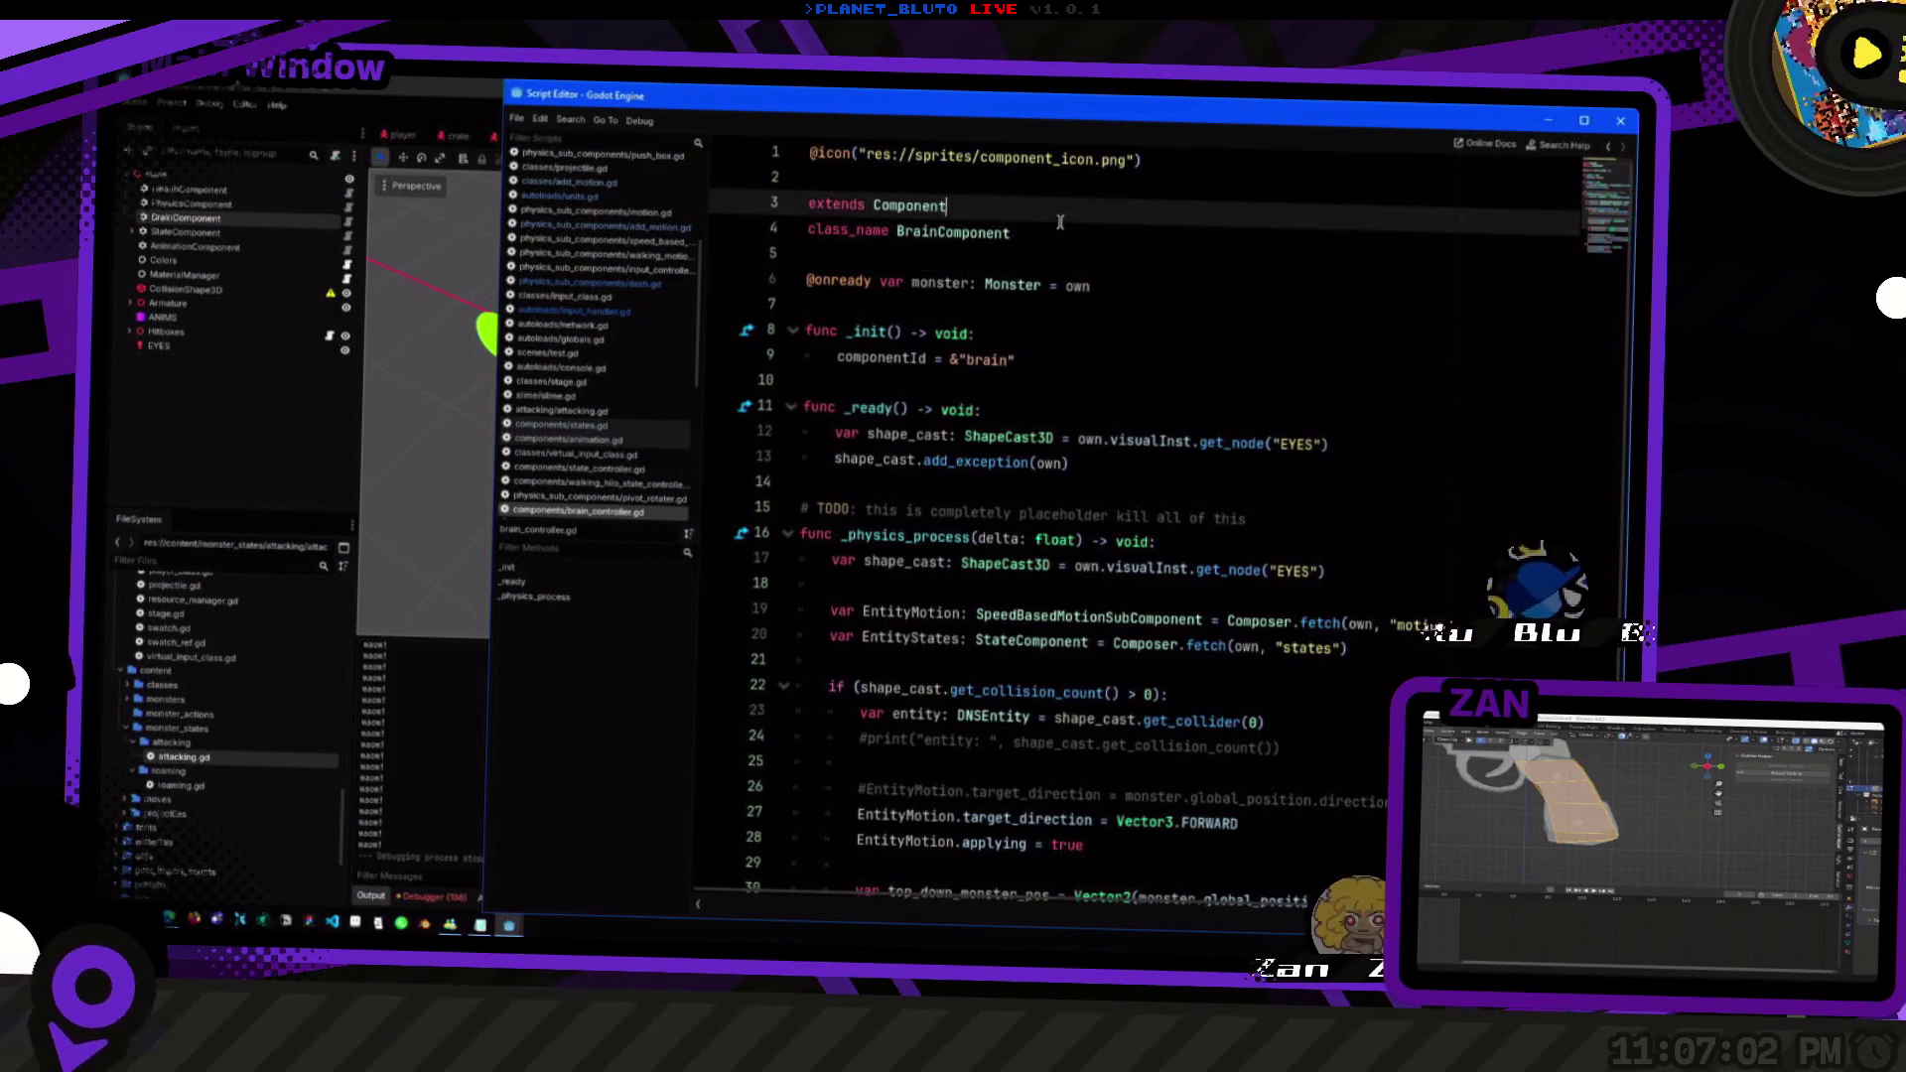
Walk through the _init, _ready and _physics_process functions of BrainComponent.
click(1093, 286)
click(1143, 365)
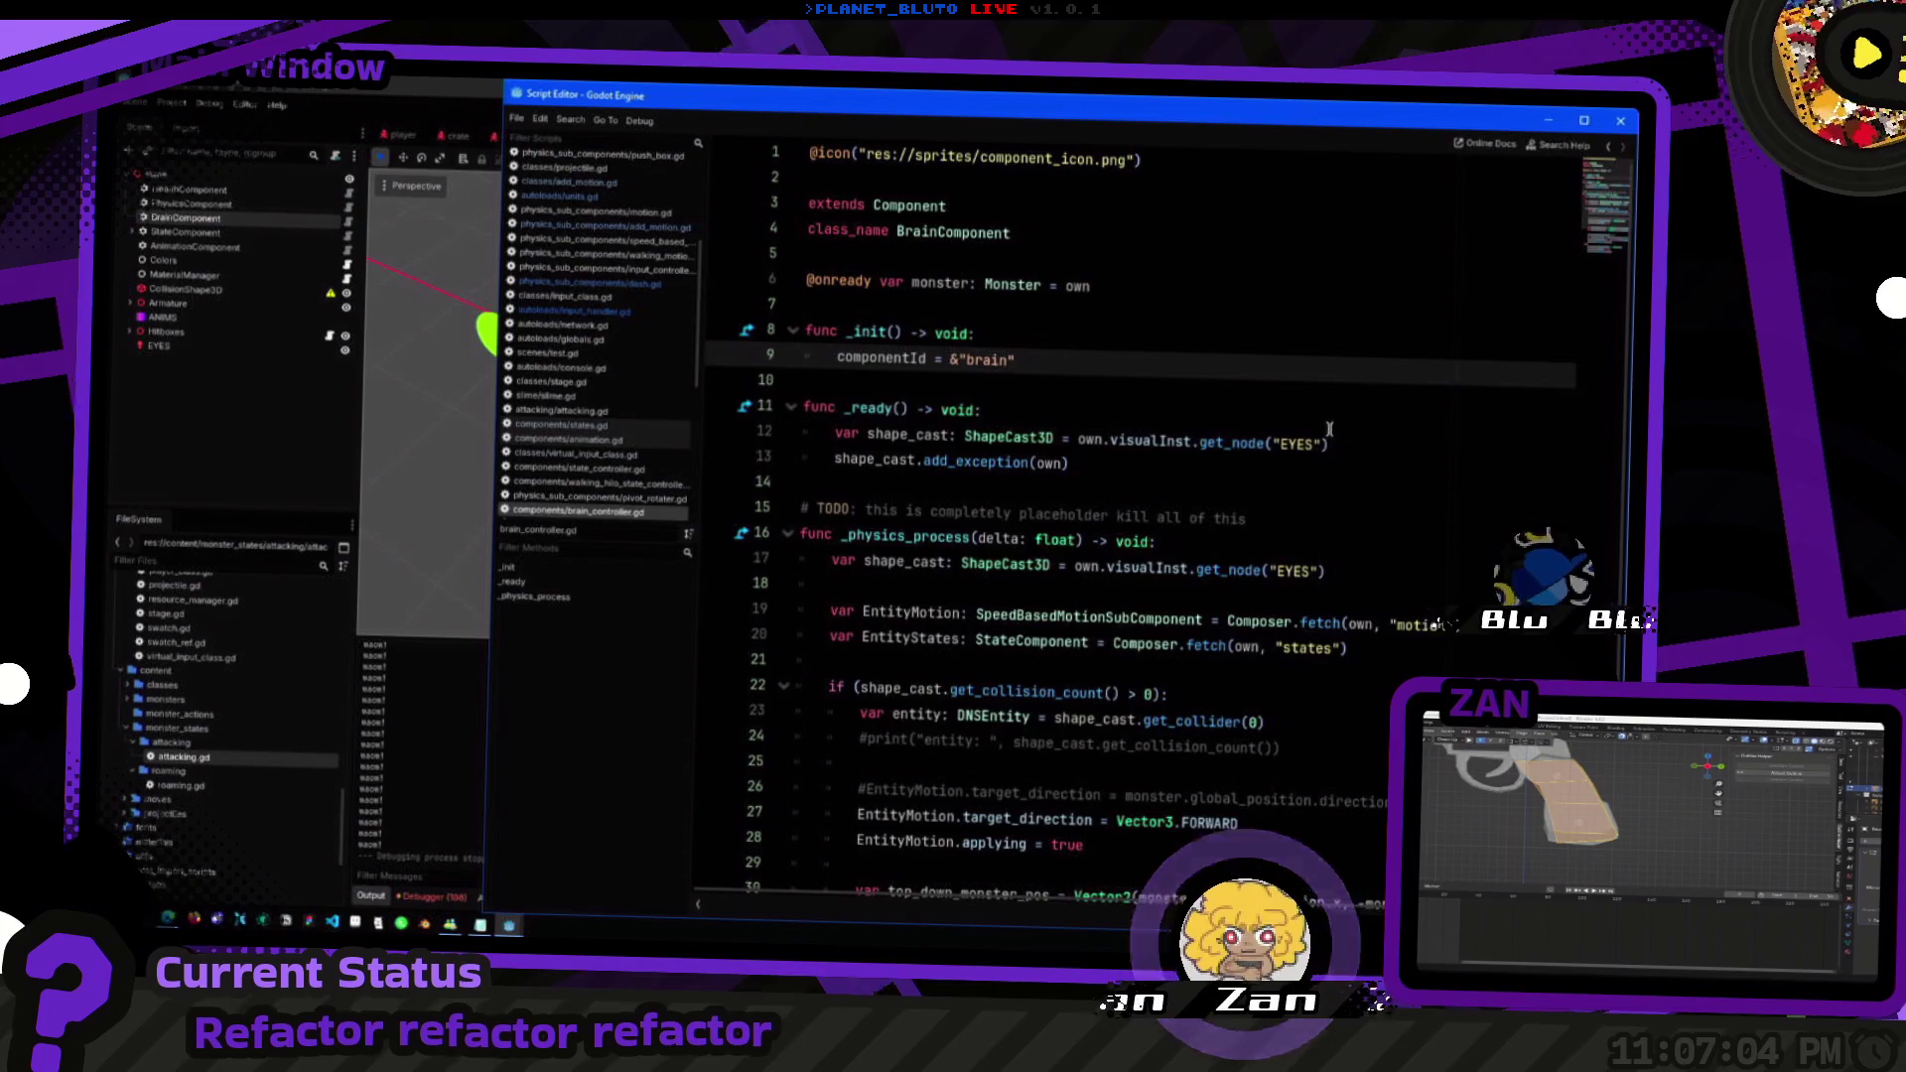
click(1390, 447)
click(1410, 546)
click(1432, 580)
click(1458, 624)
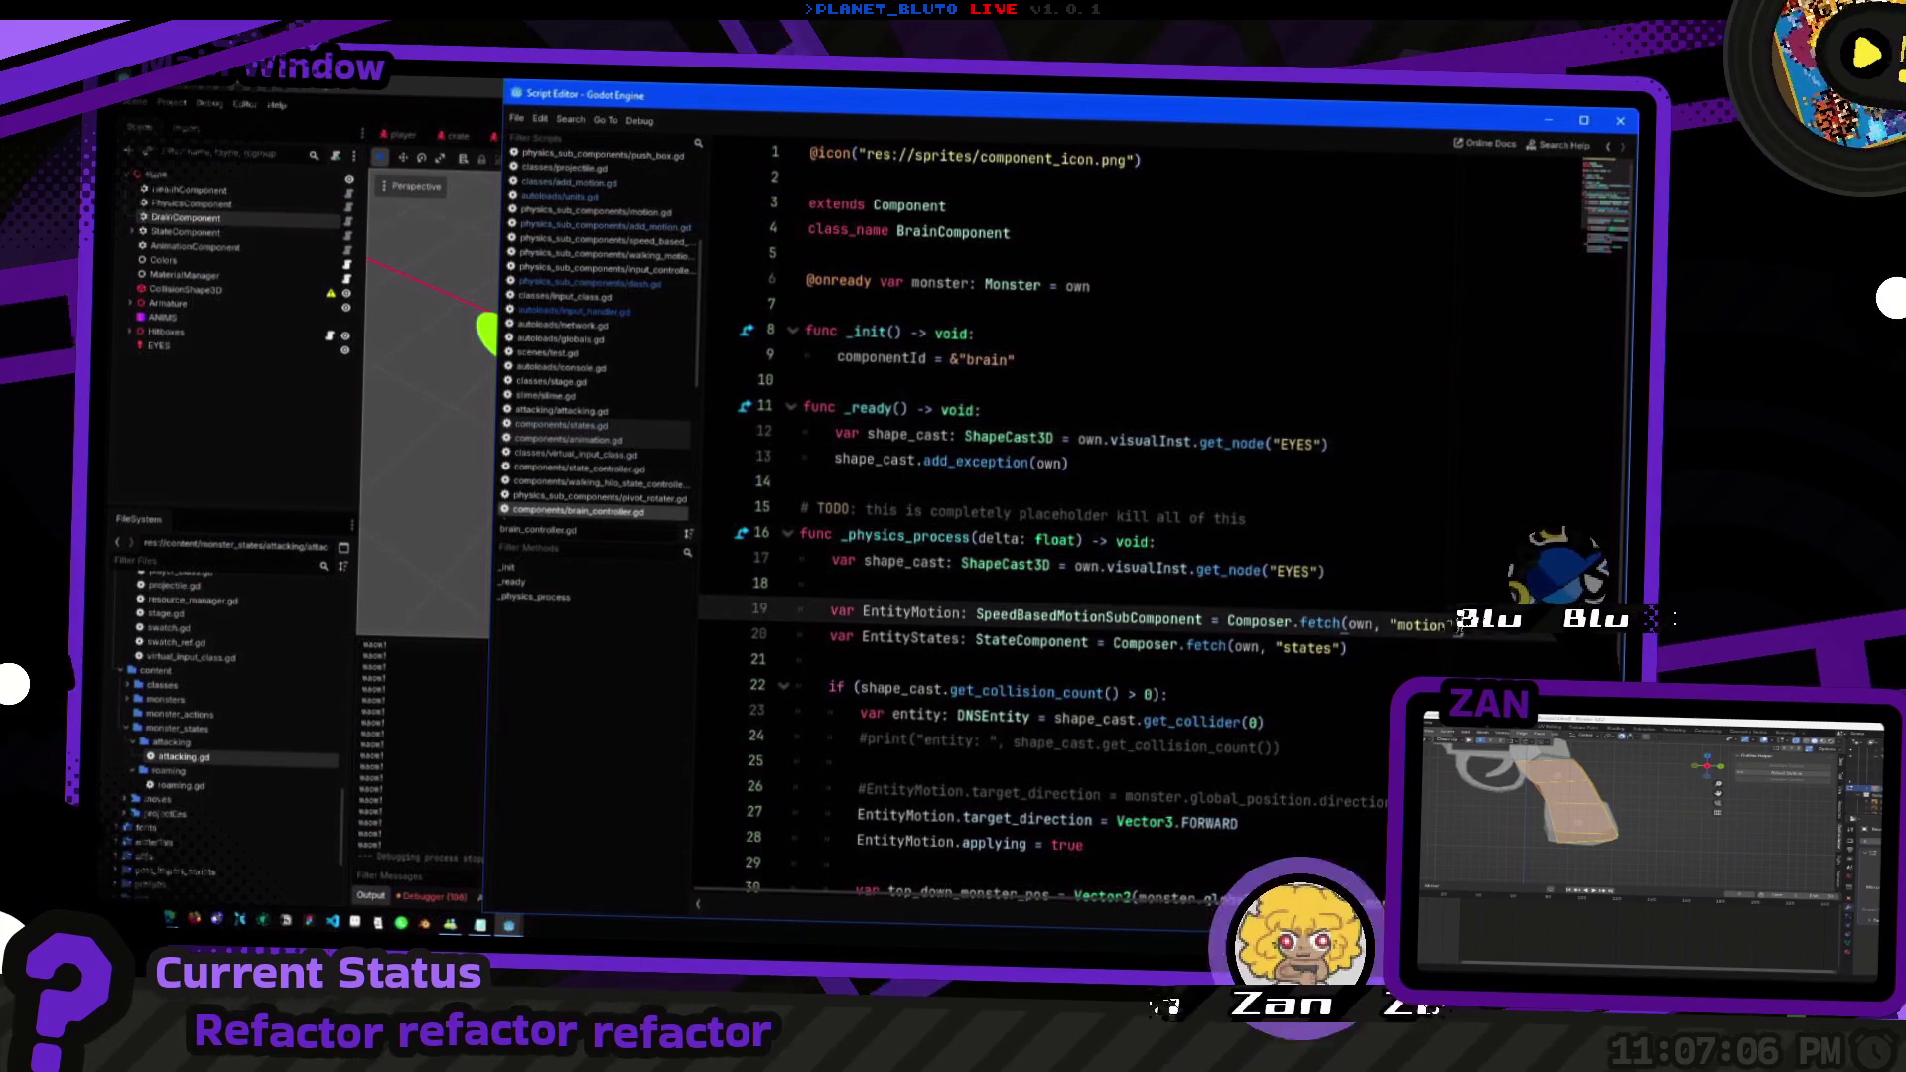
click(1368, 640)
click(1126, 234)
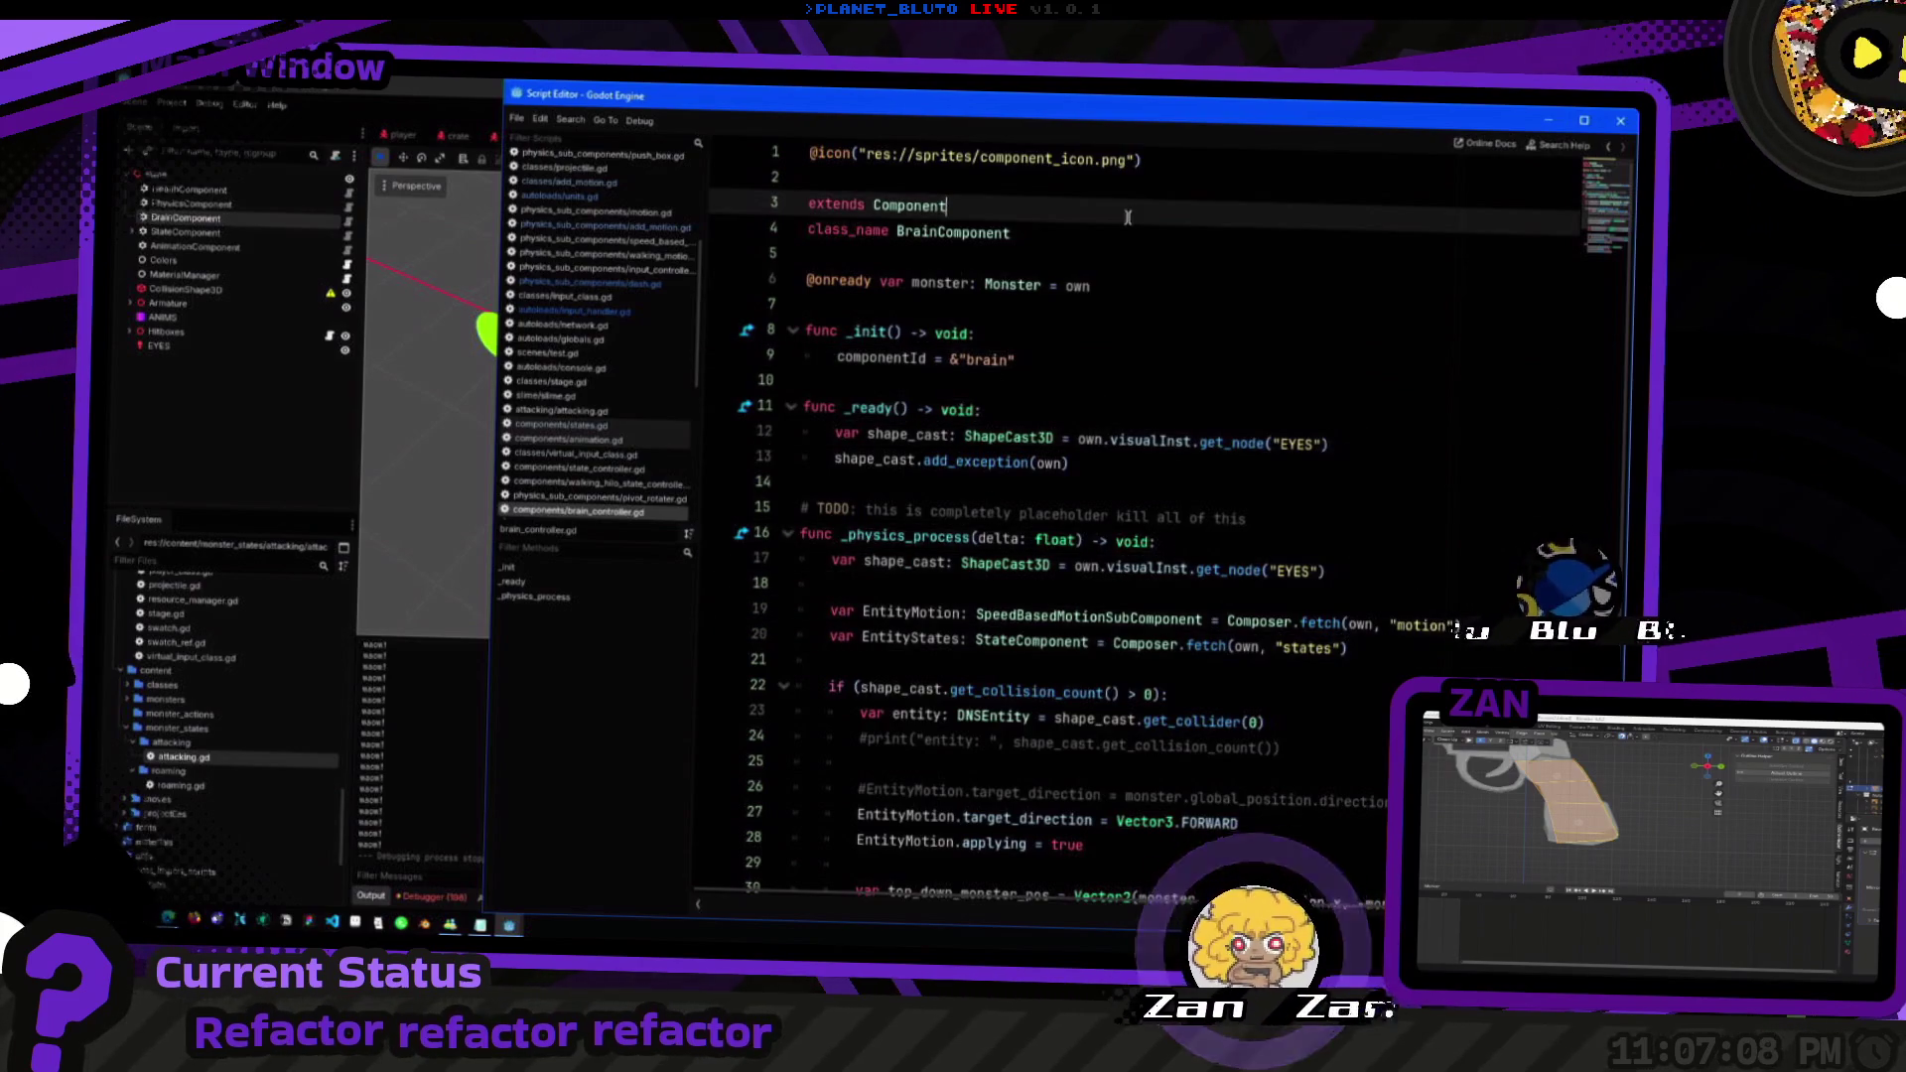
Glance at the main editor's 3D view, then open classes/monster.gd from the script list.
click(156, 217)
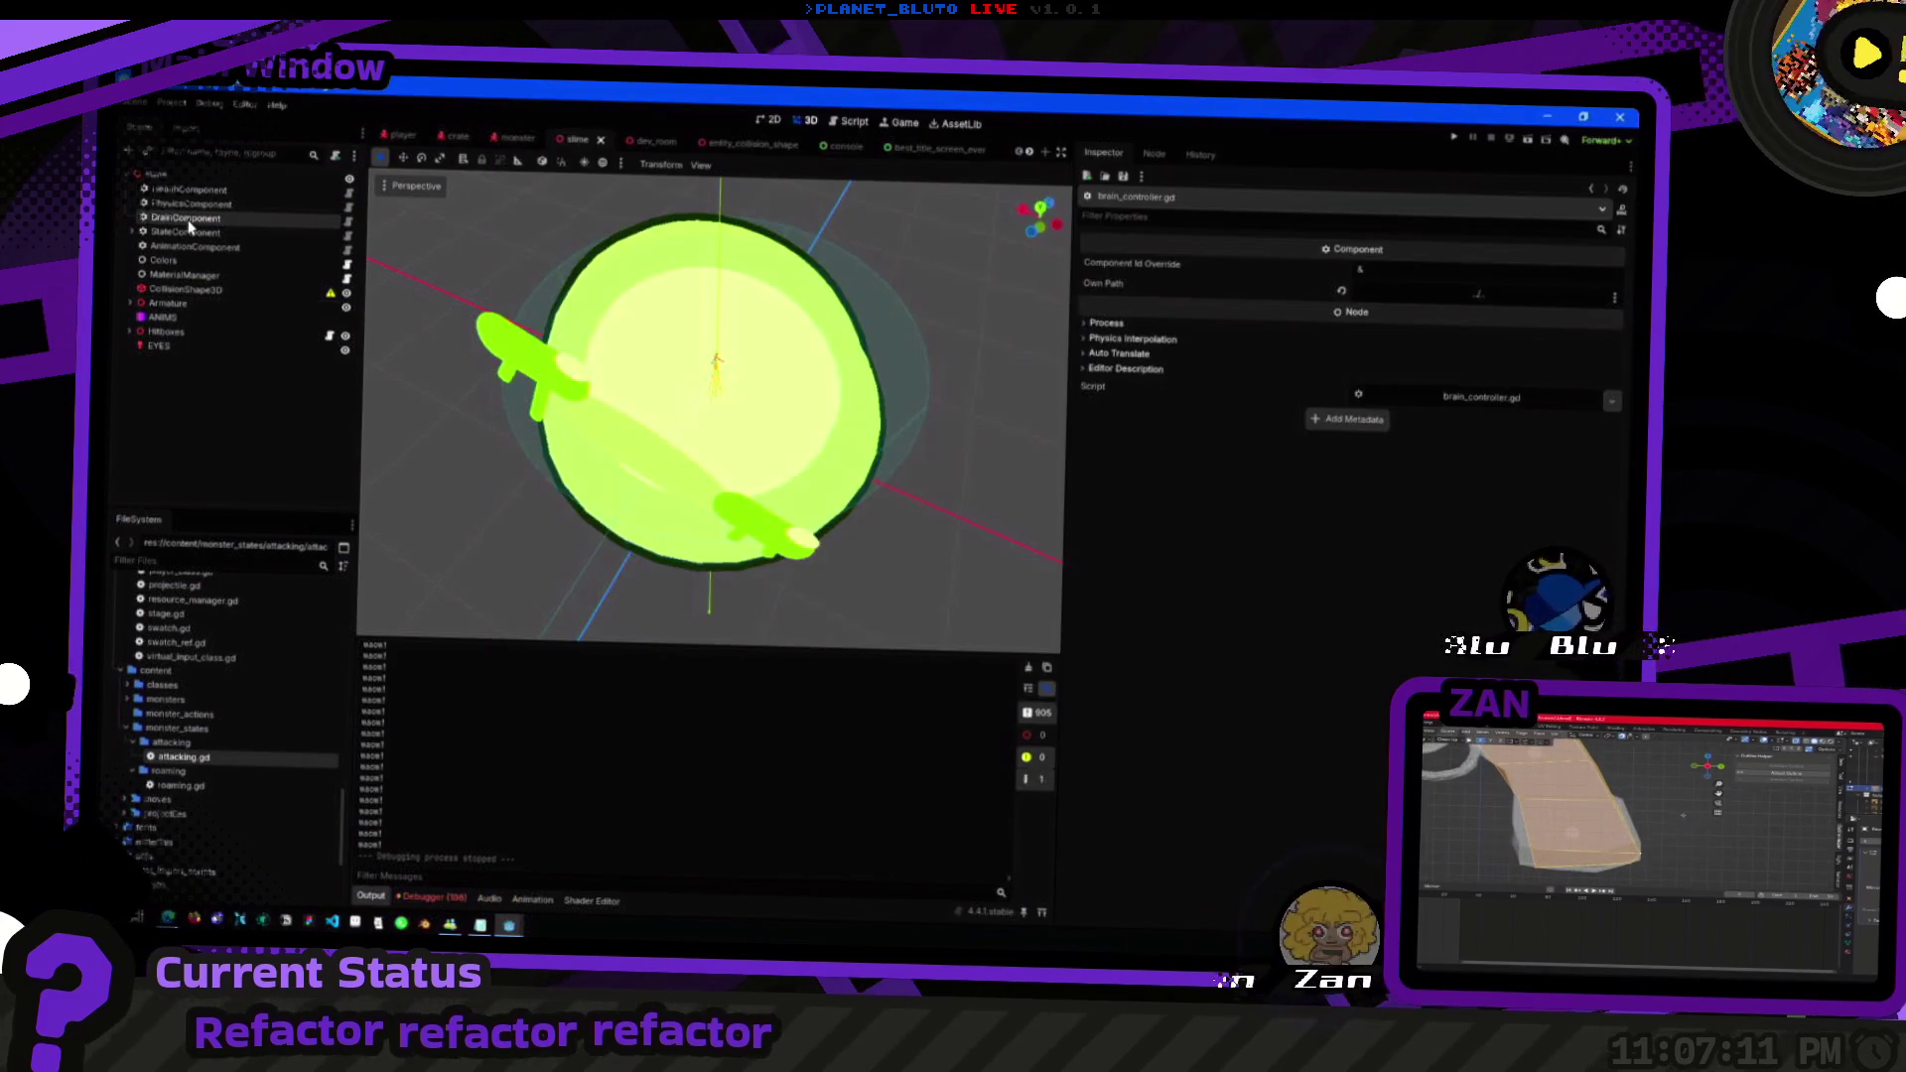
click(347, 227)
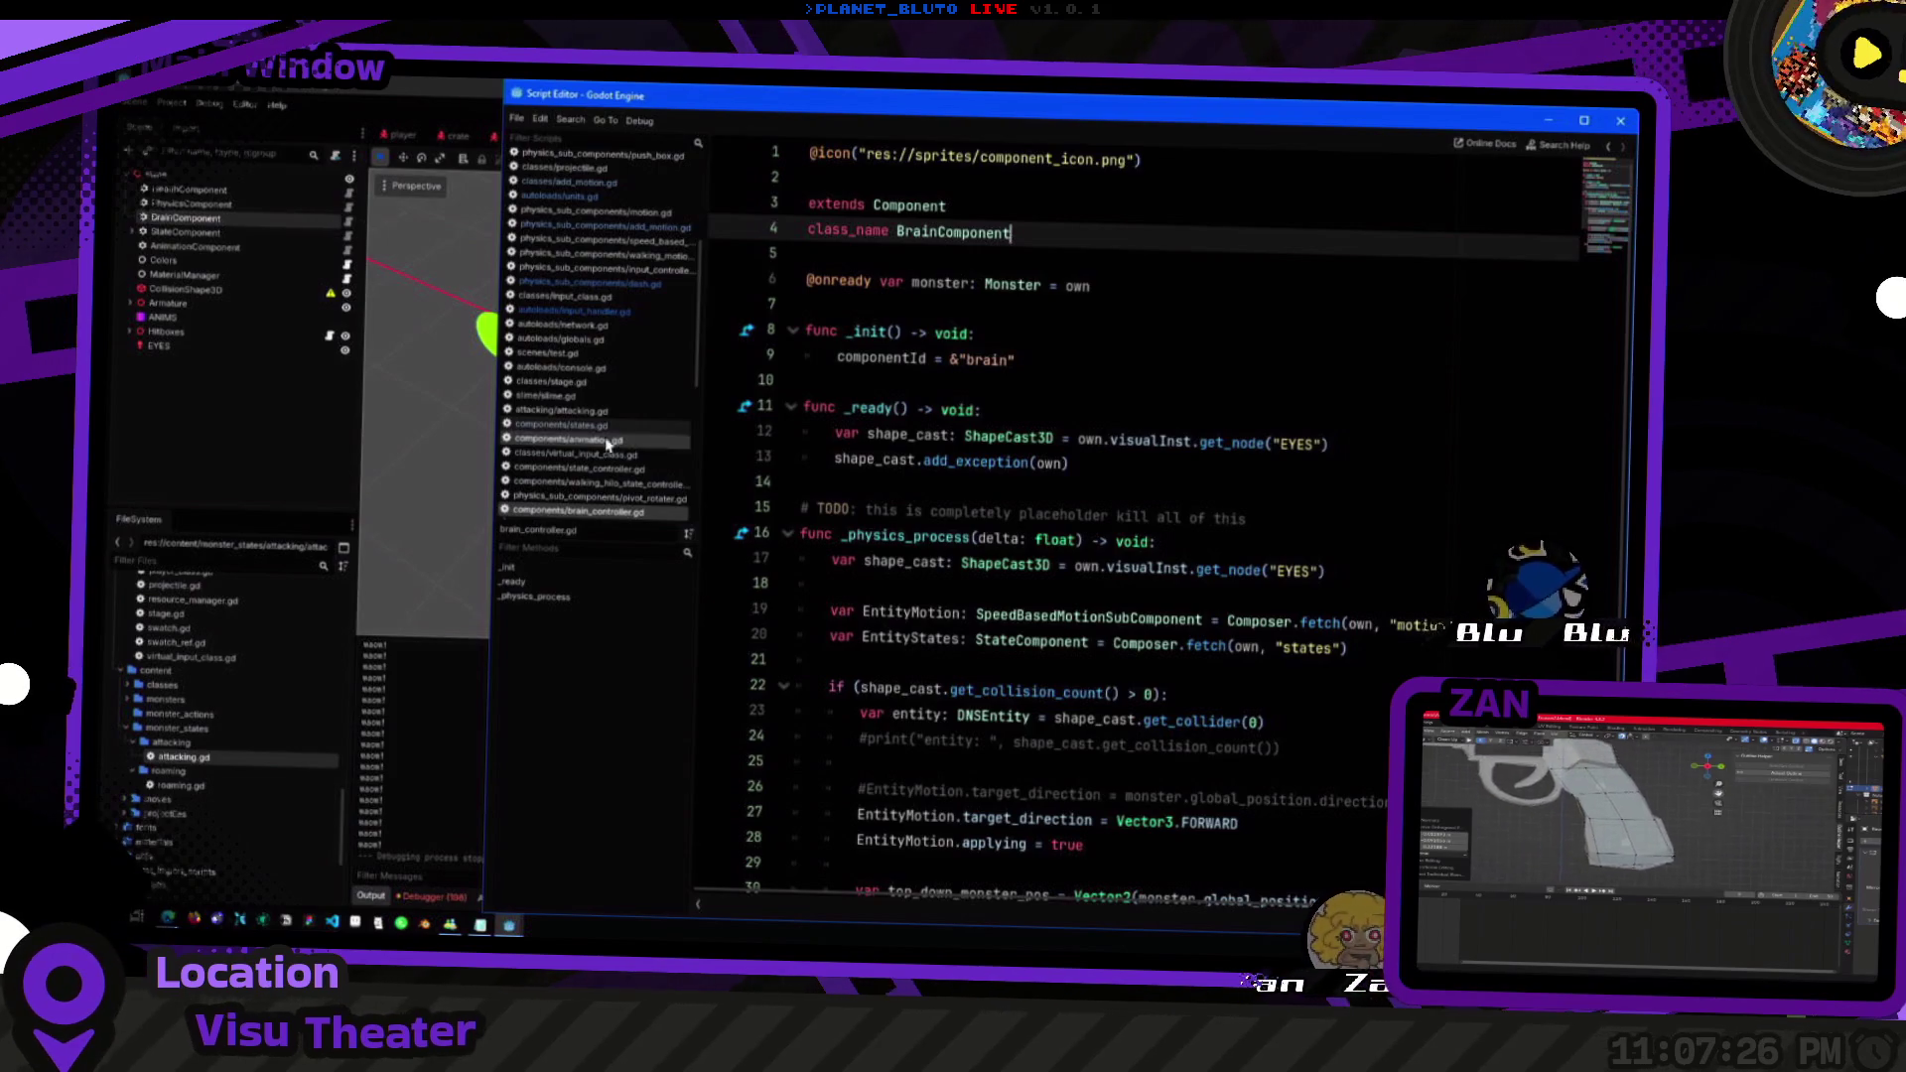
scroll(531, 229, up, 5)
click(561, 201)
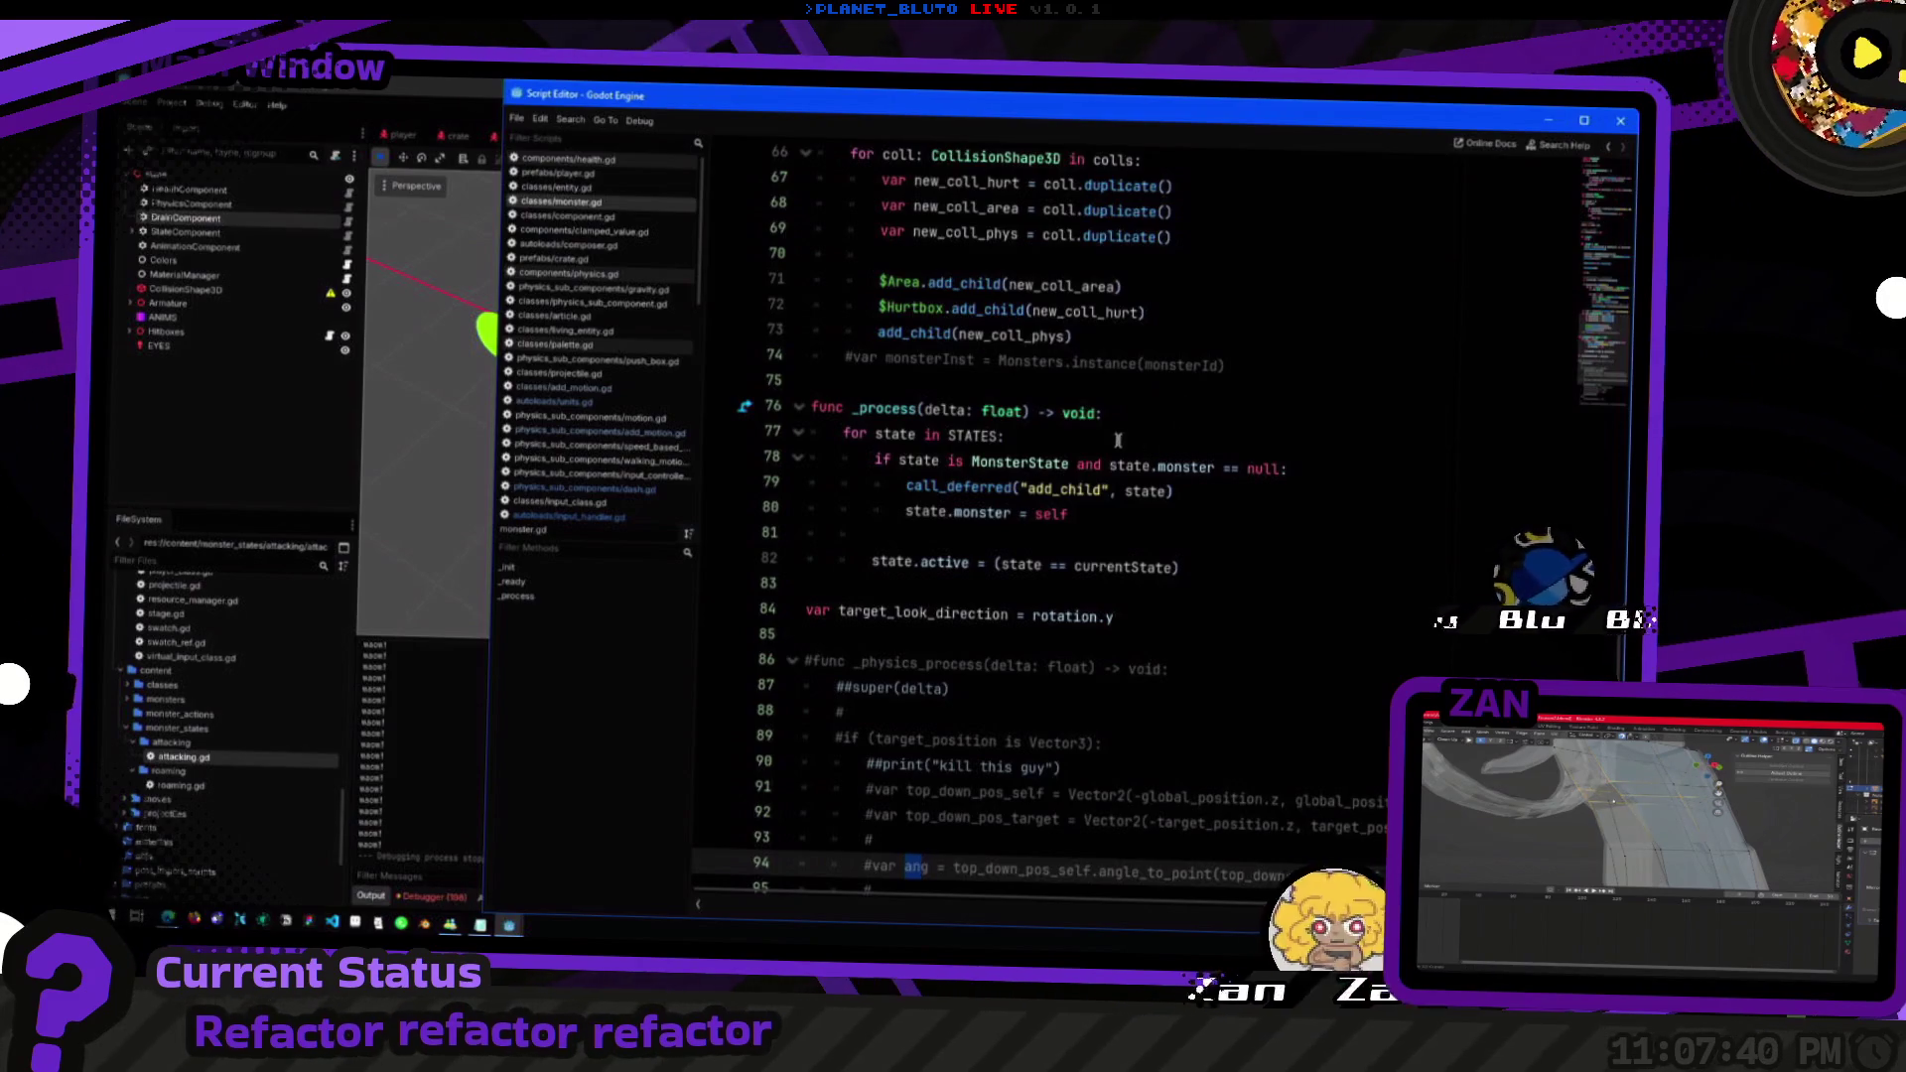
scroll(1095, 430, up, 13)
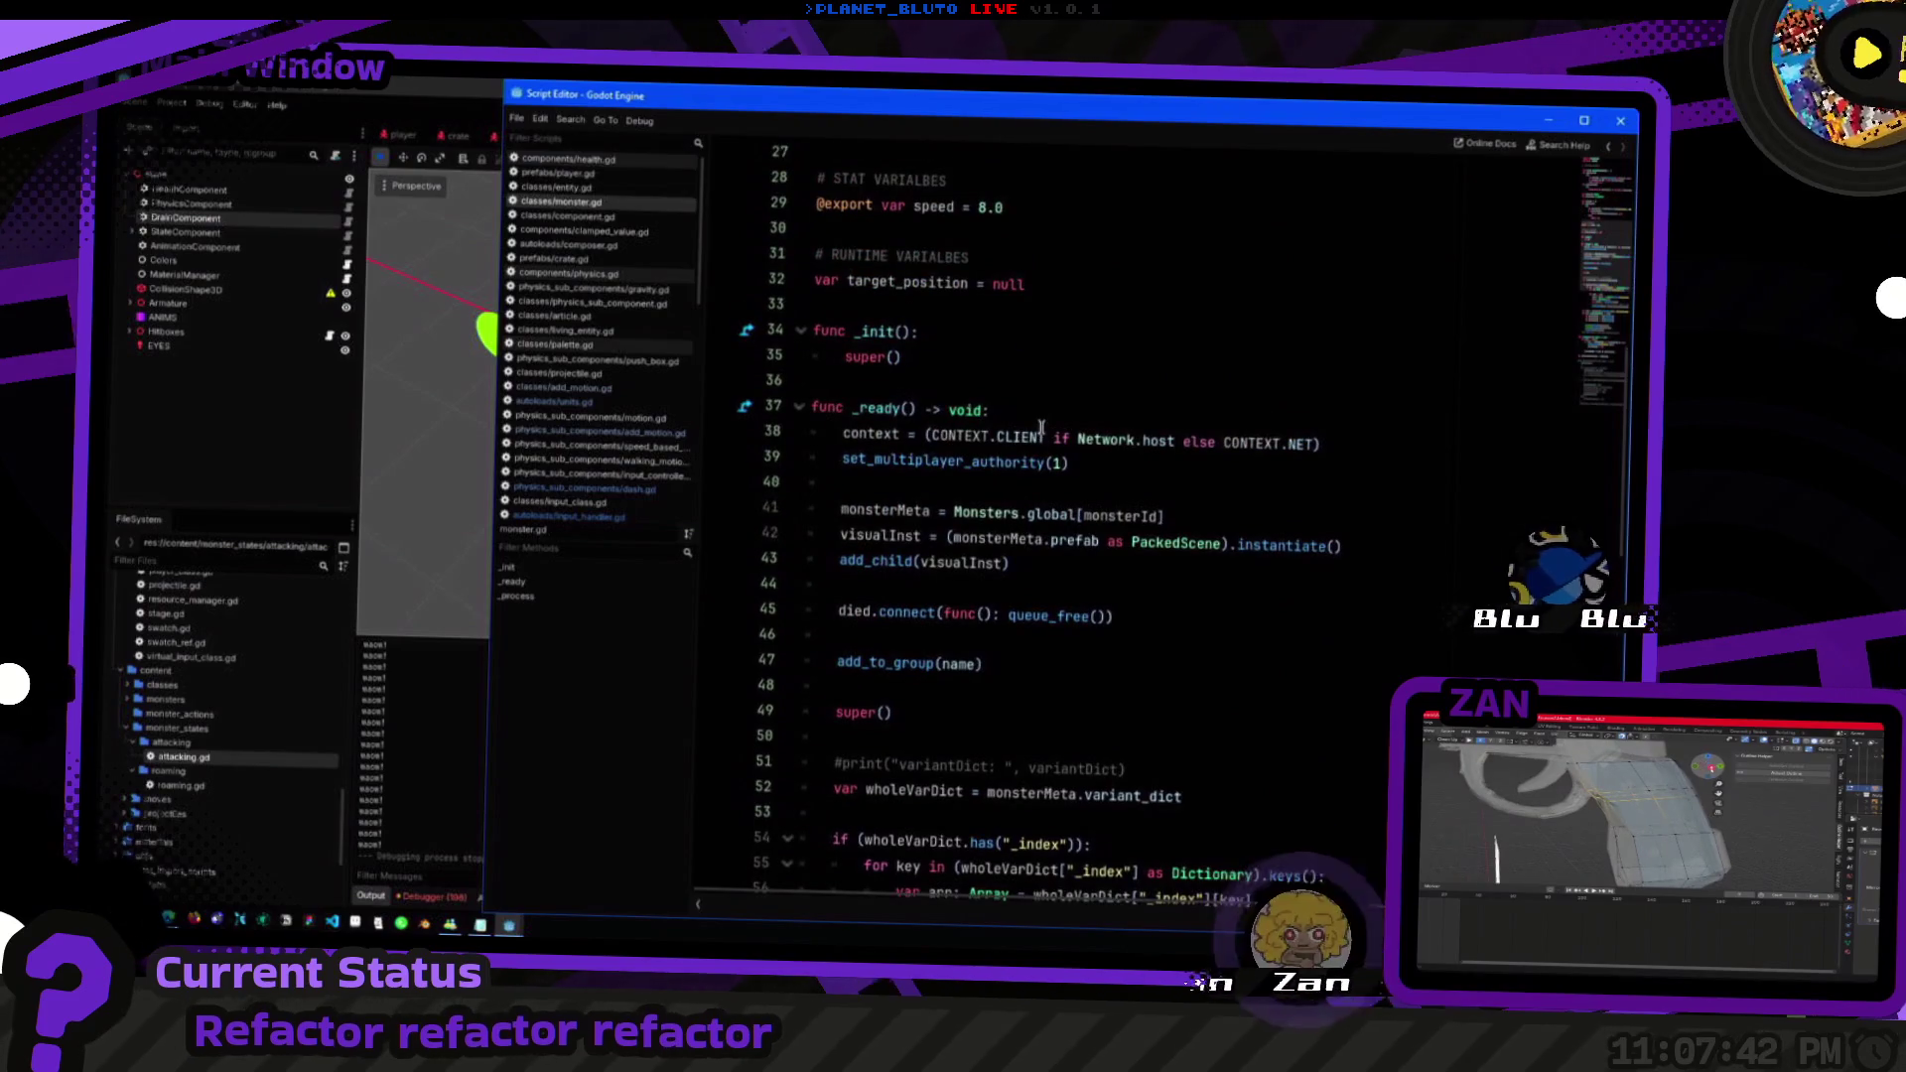
scroll(1042, 427, up, 9)
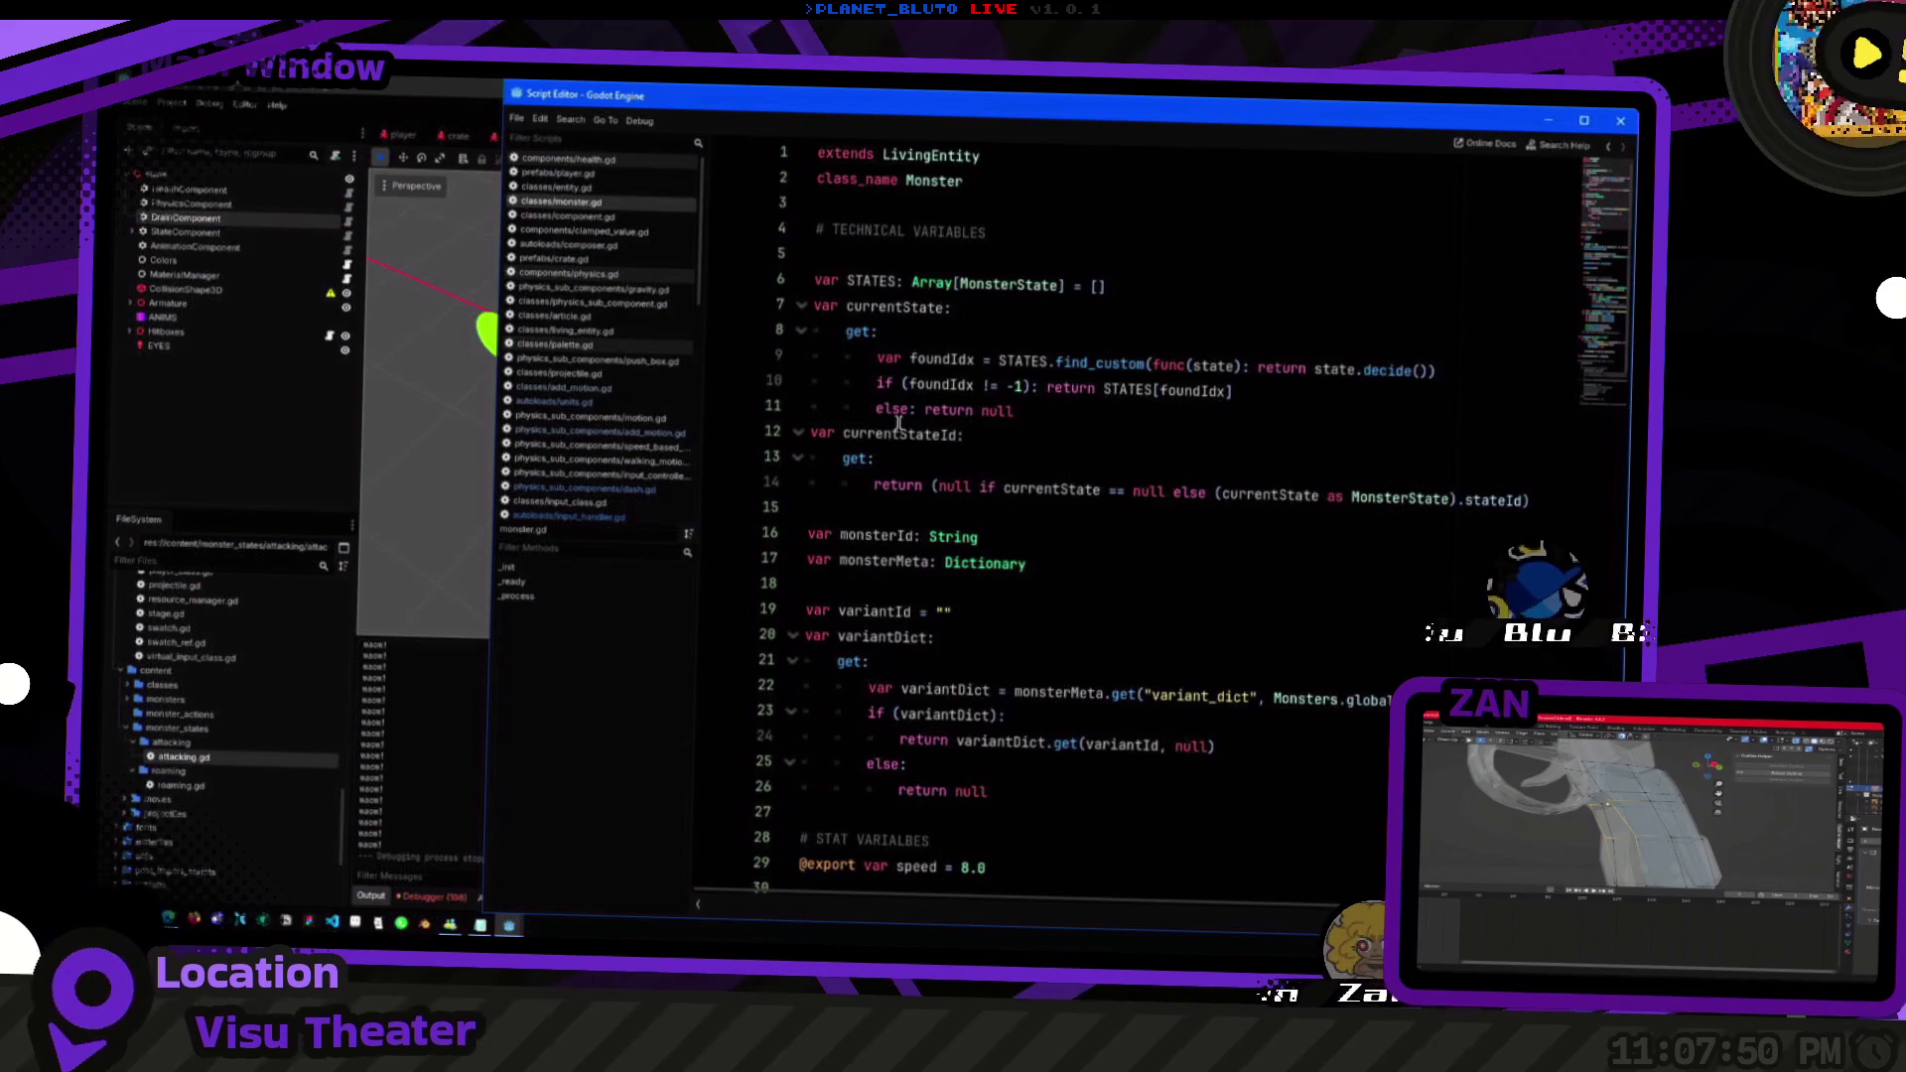
scroll(903, 427, down, 5)
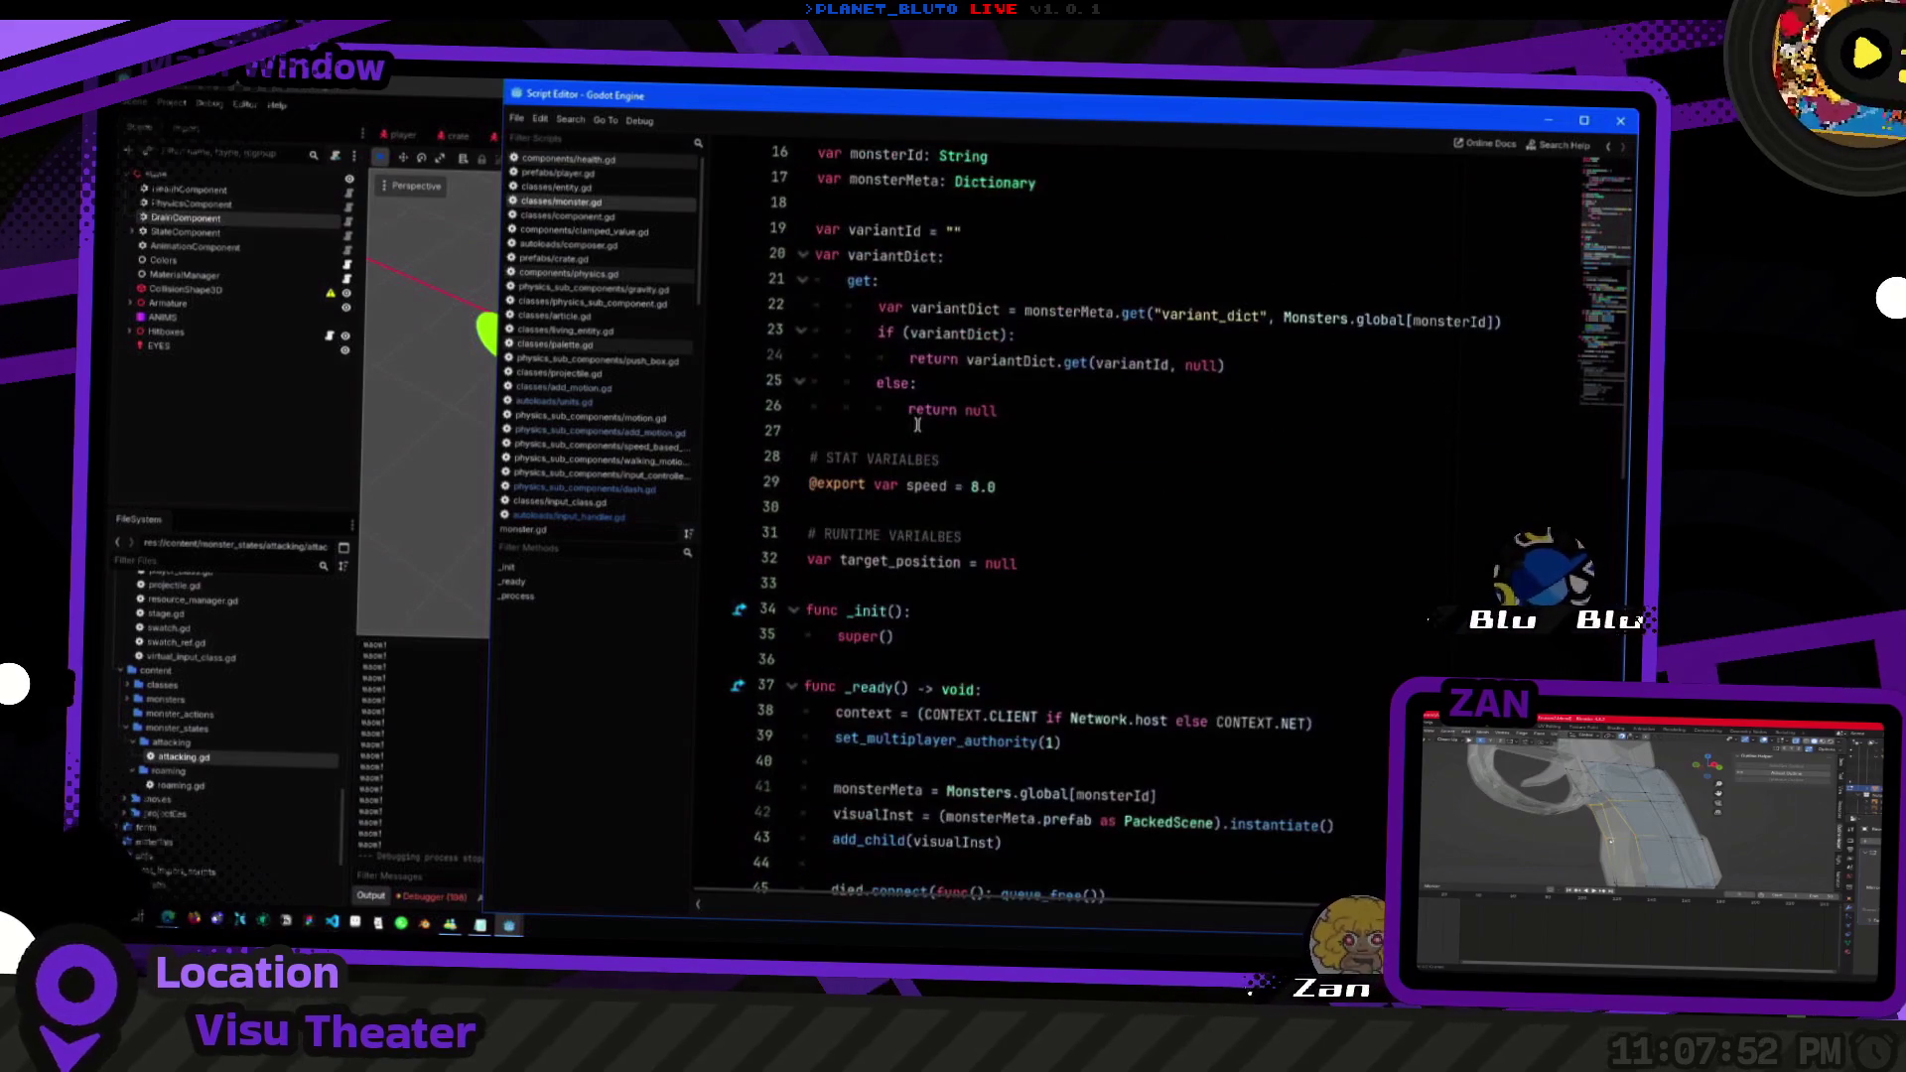
scroll(909, 425, down, 10)
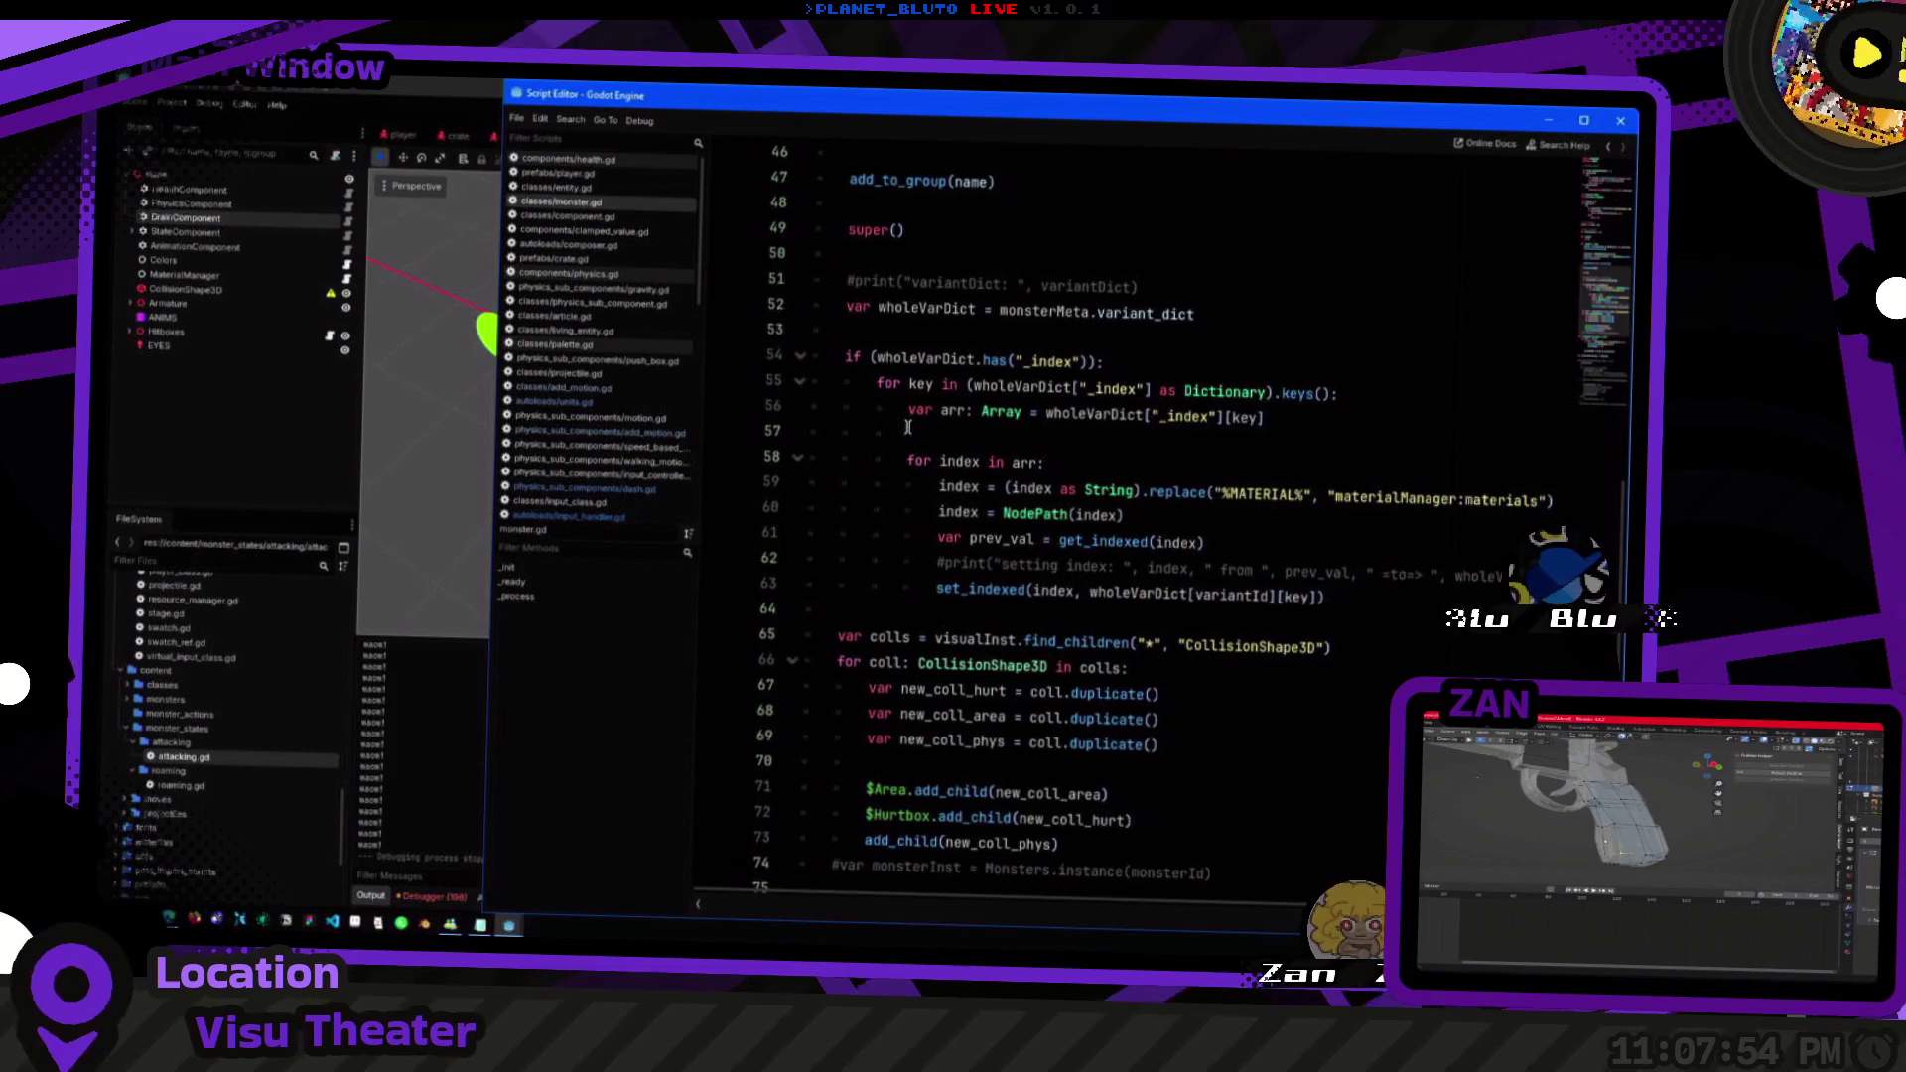
scroll(906, 426, down, 4)
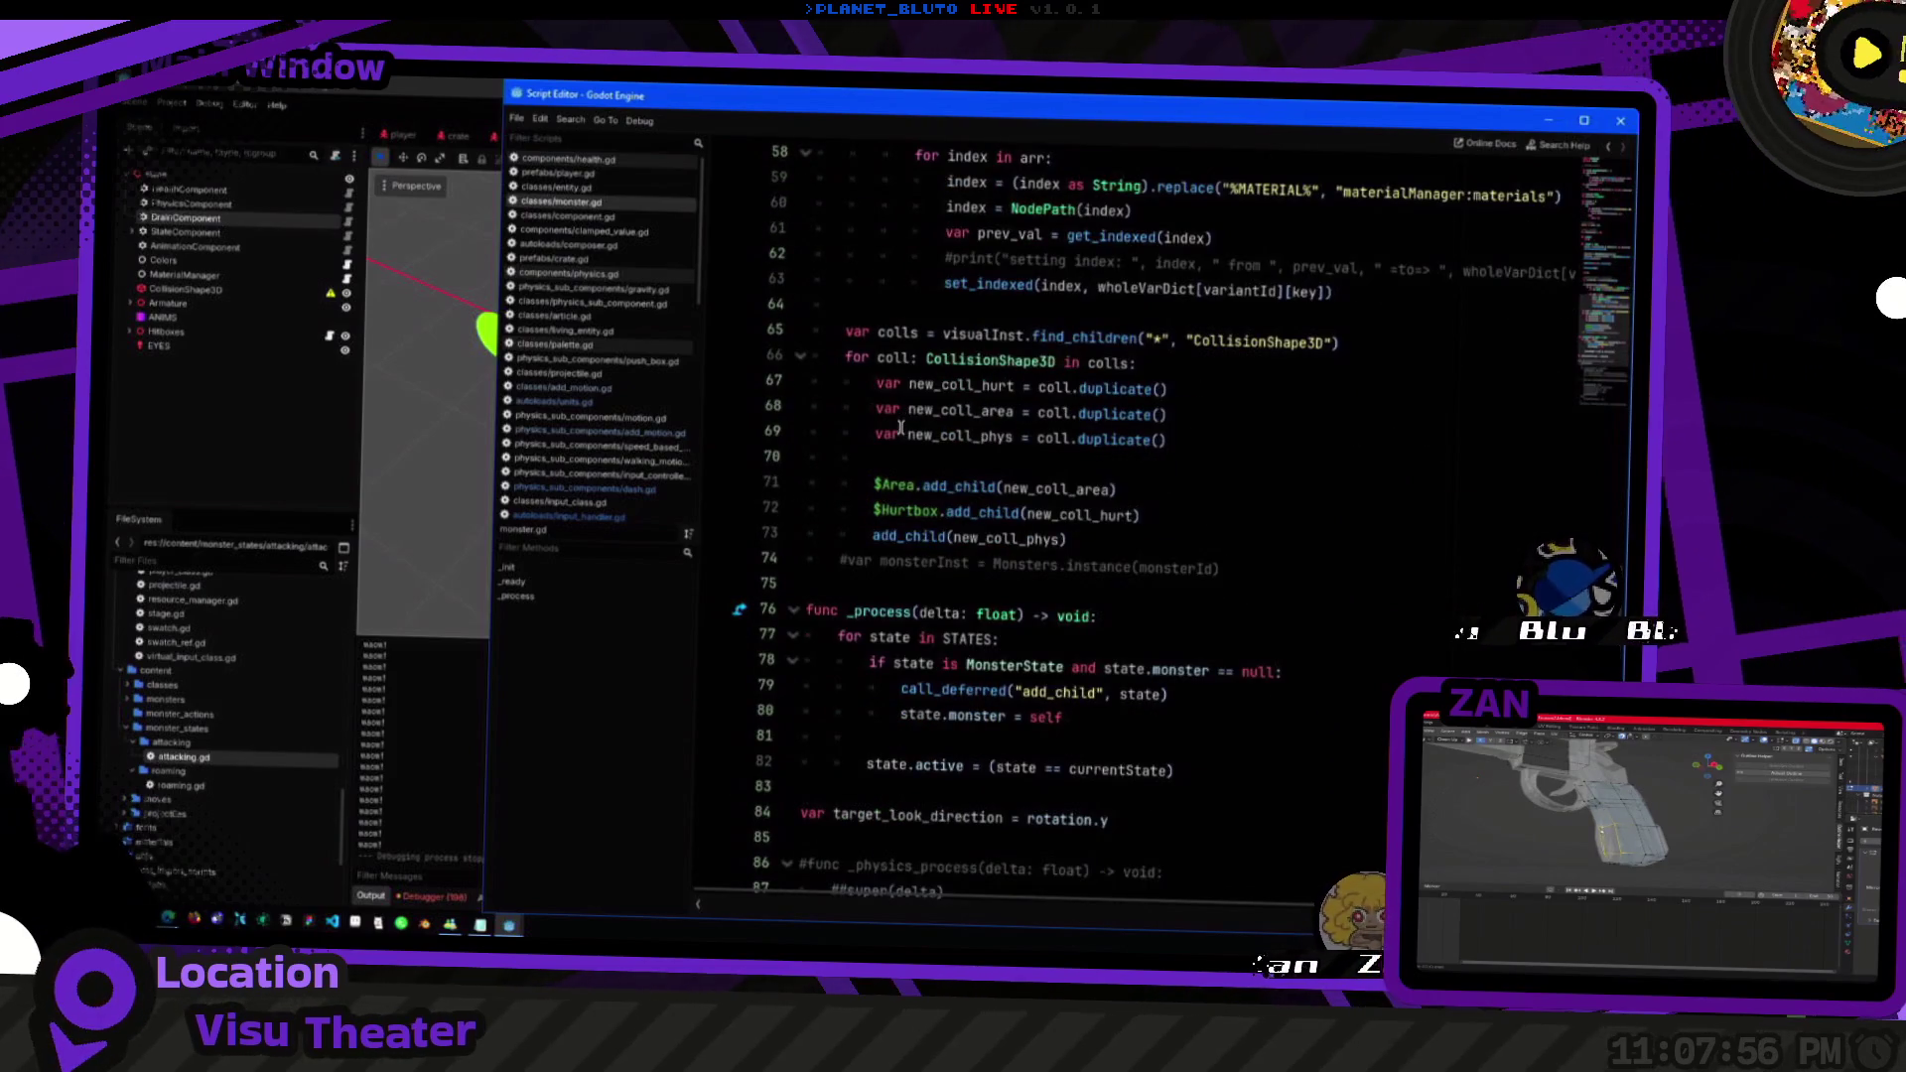
scroll(901, 431, down, 4)
scroll(901, 432, down, 2)
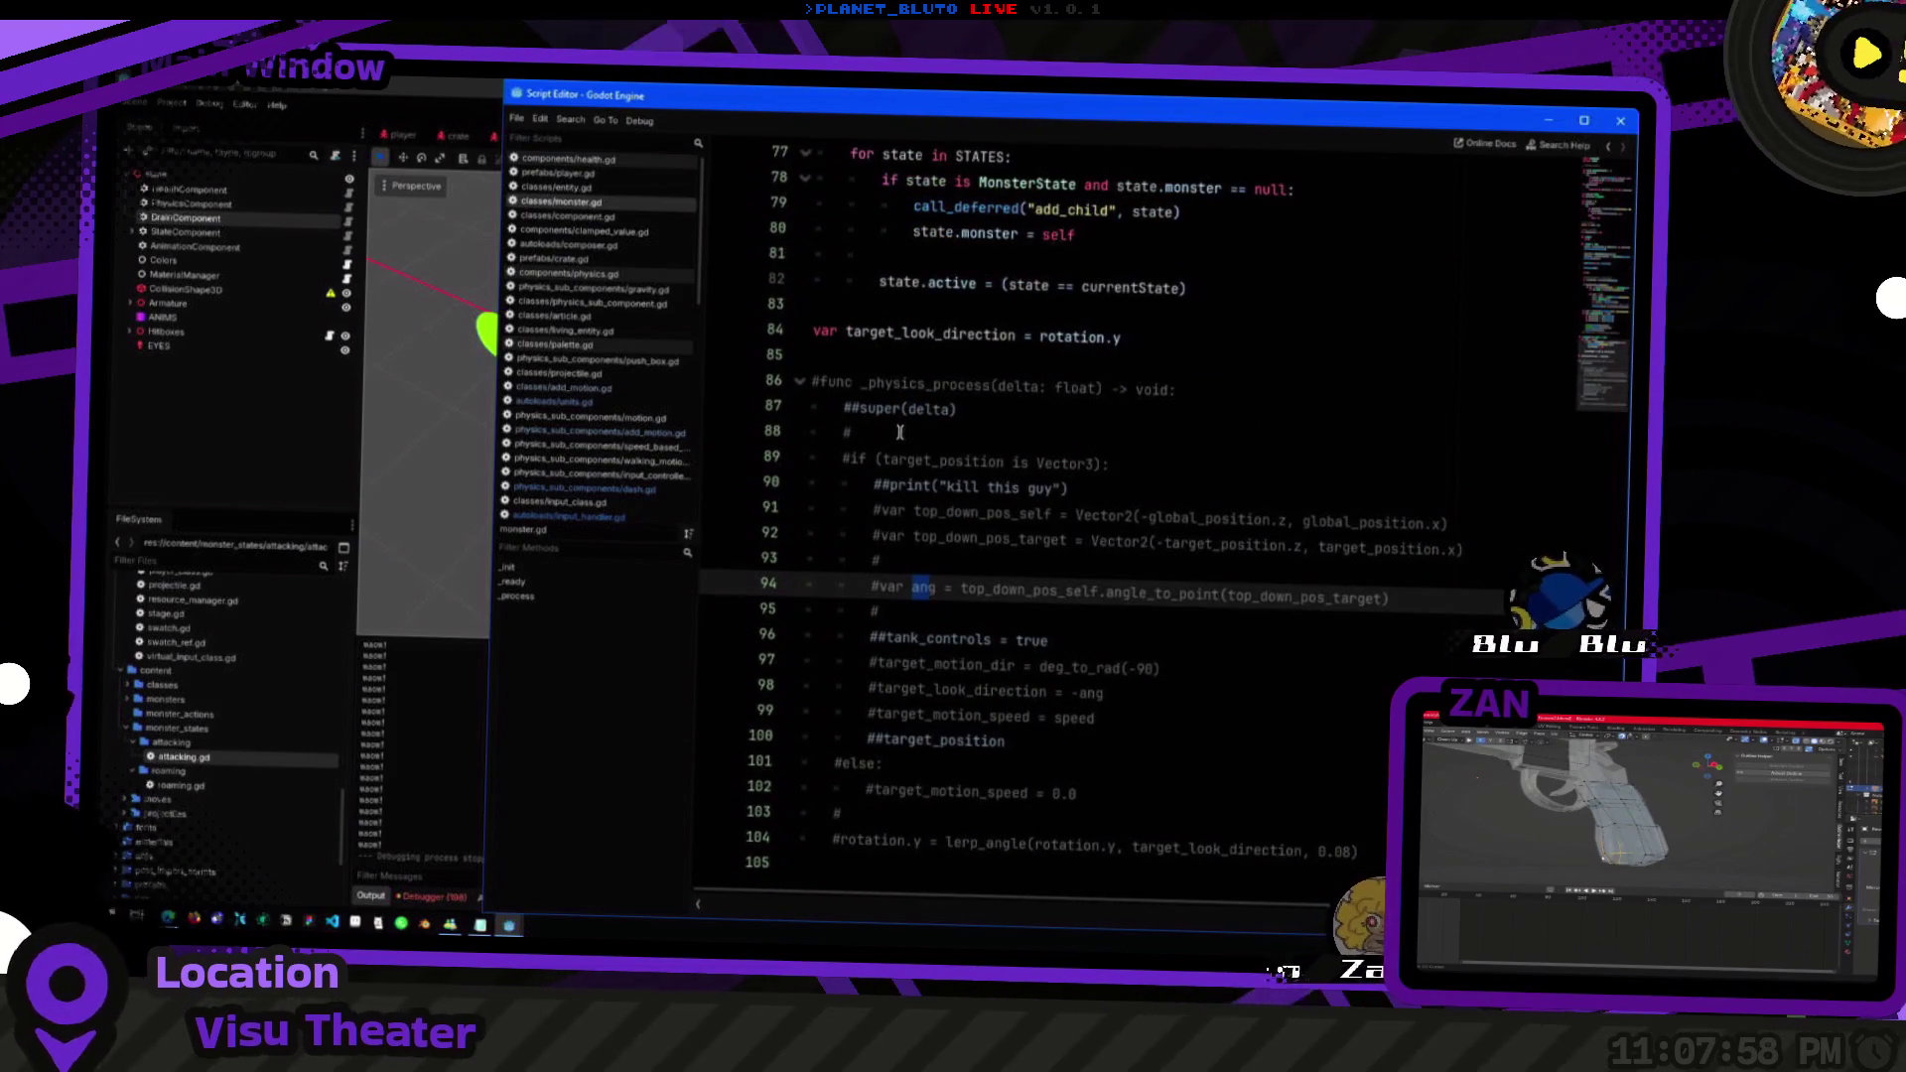
scroll(891, 432, up, 4)
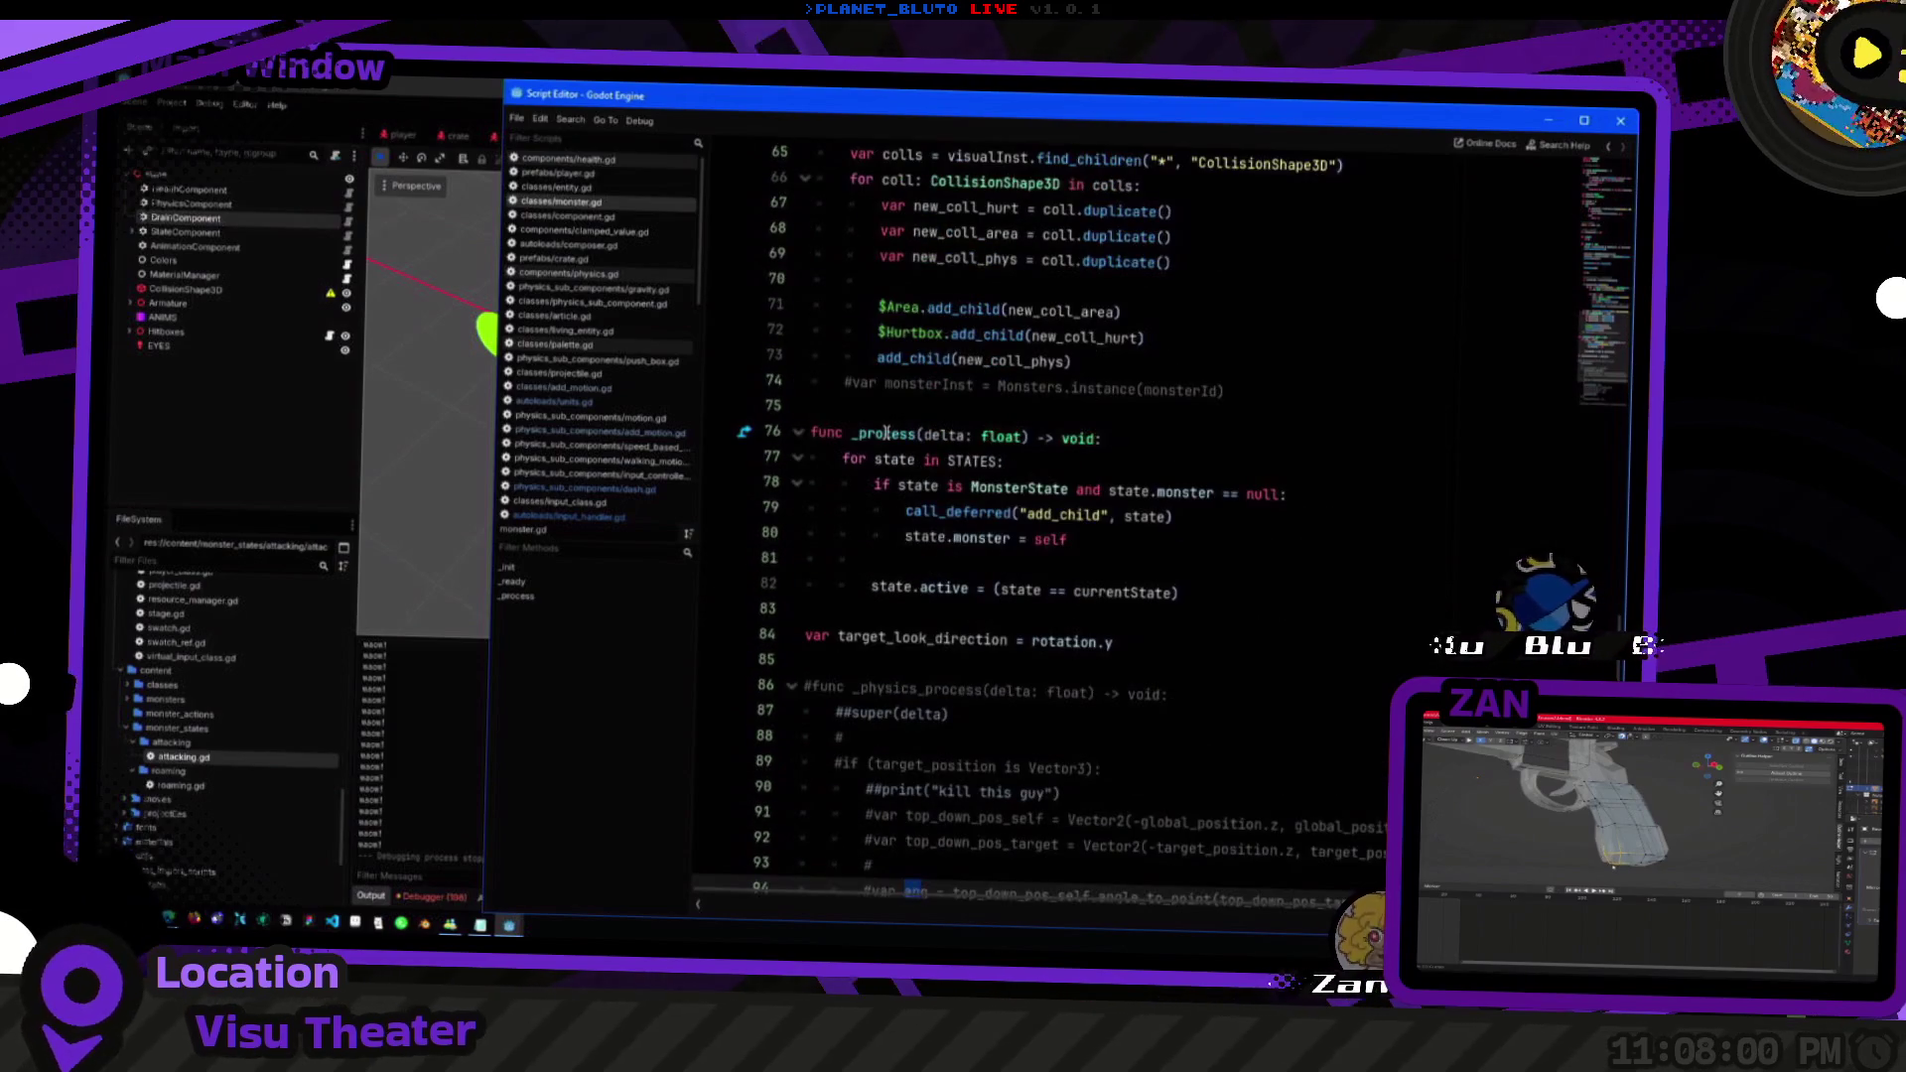
click(1239, 493)
key(Down)
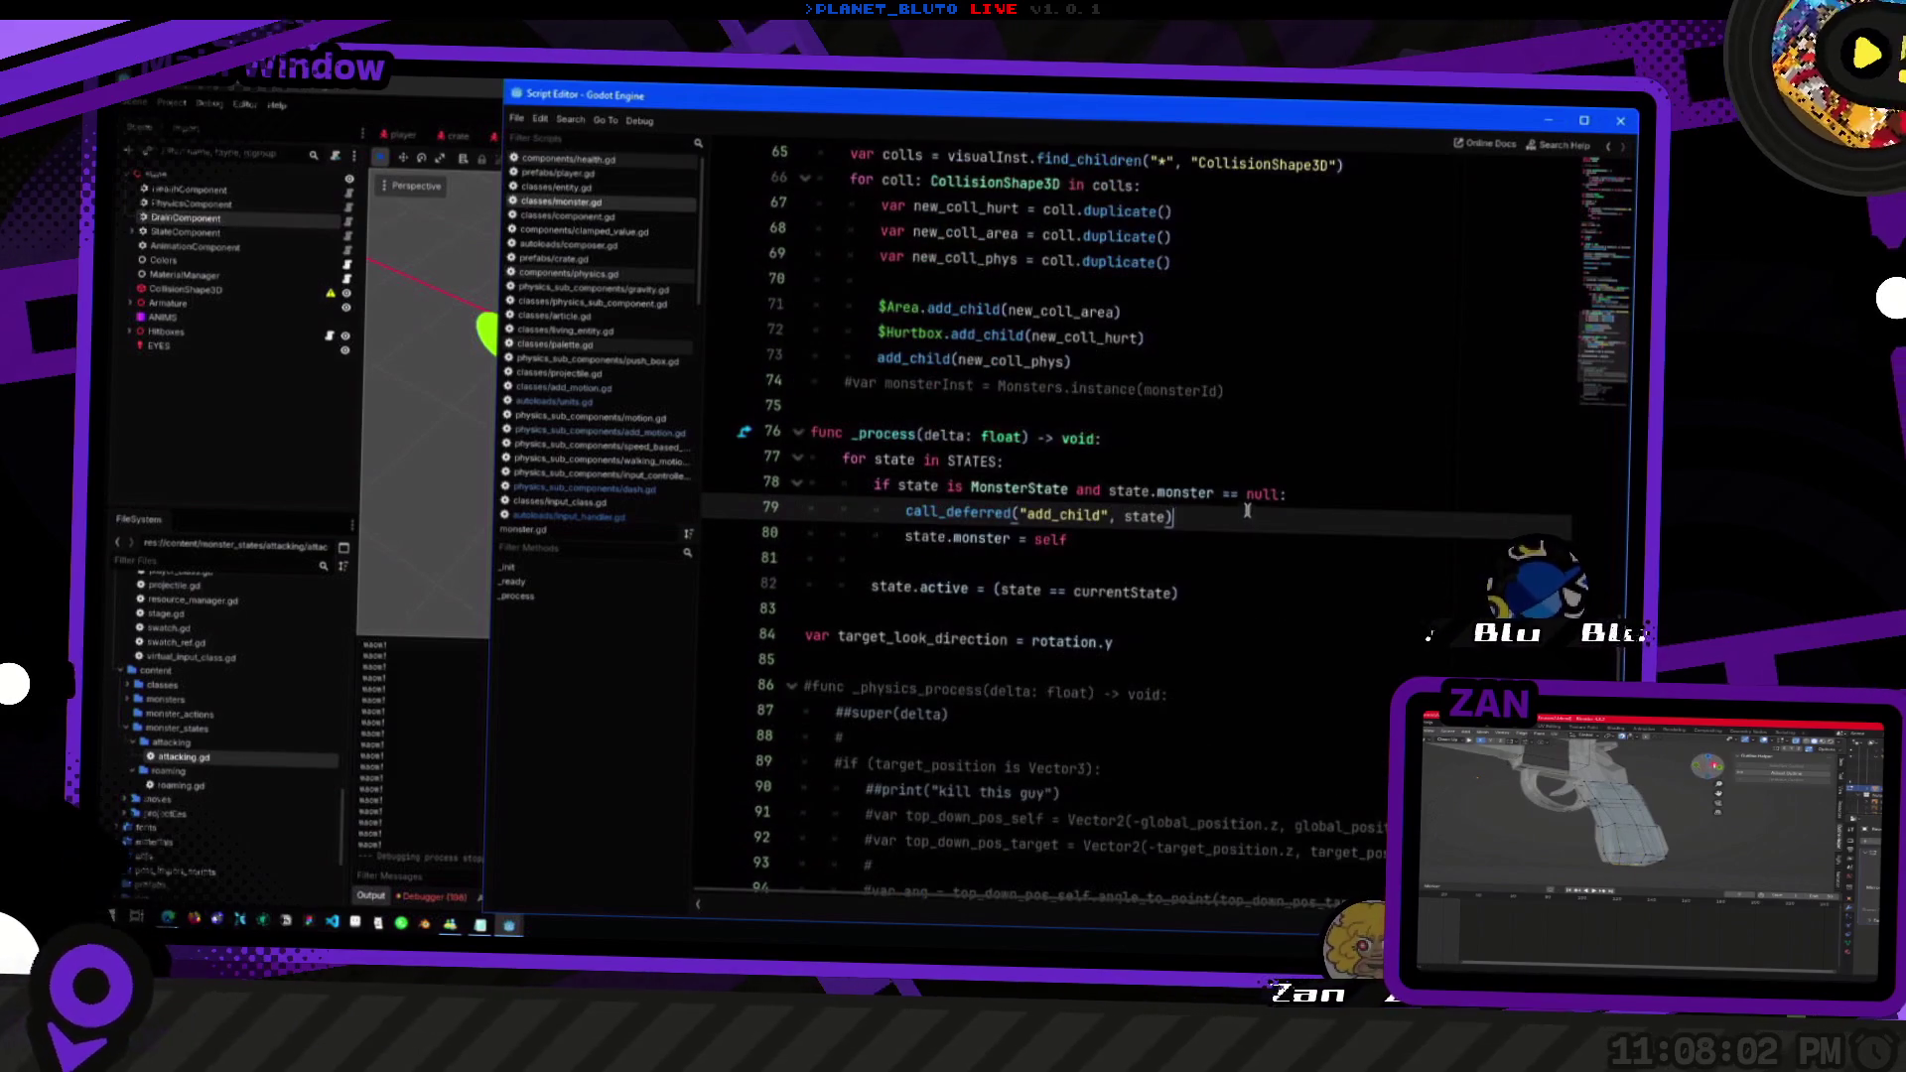
scroll(1225, 493, up, 3)
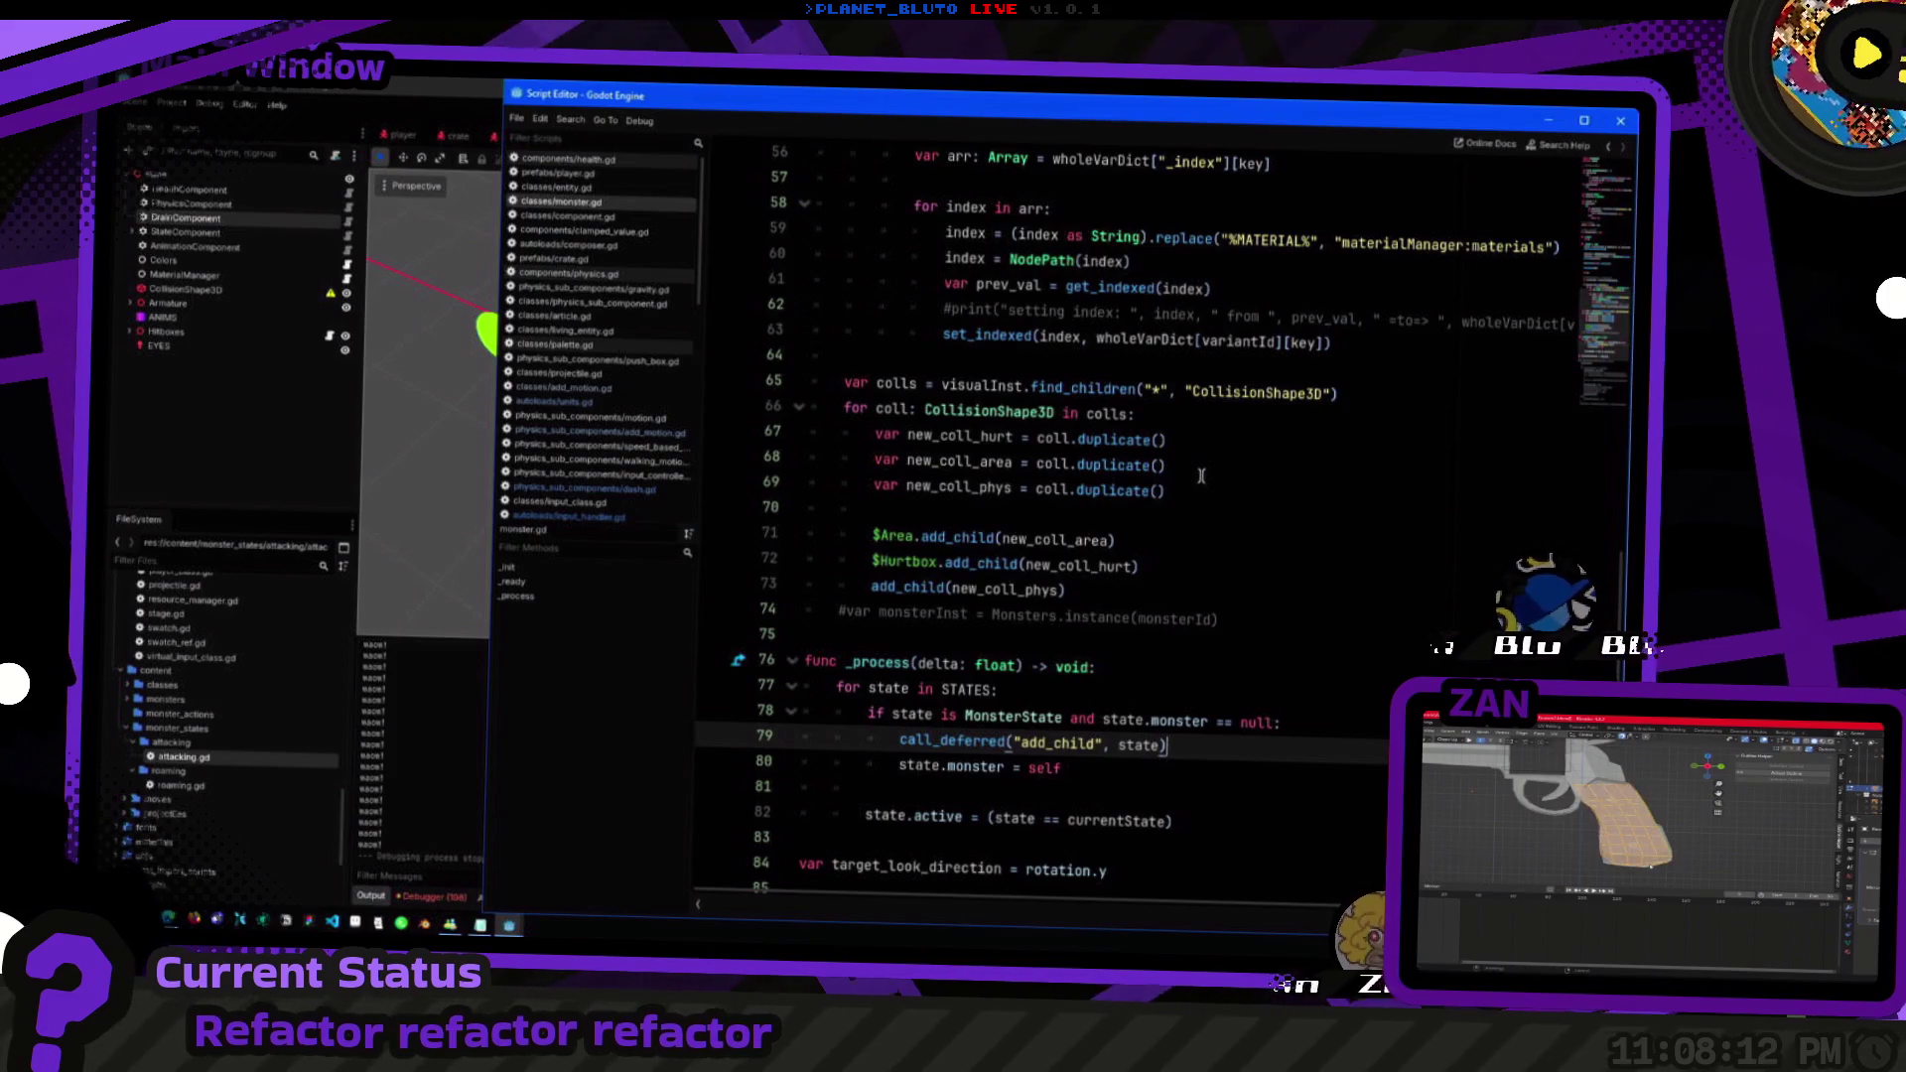
scroll(1201, 475, up, 3)
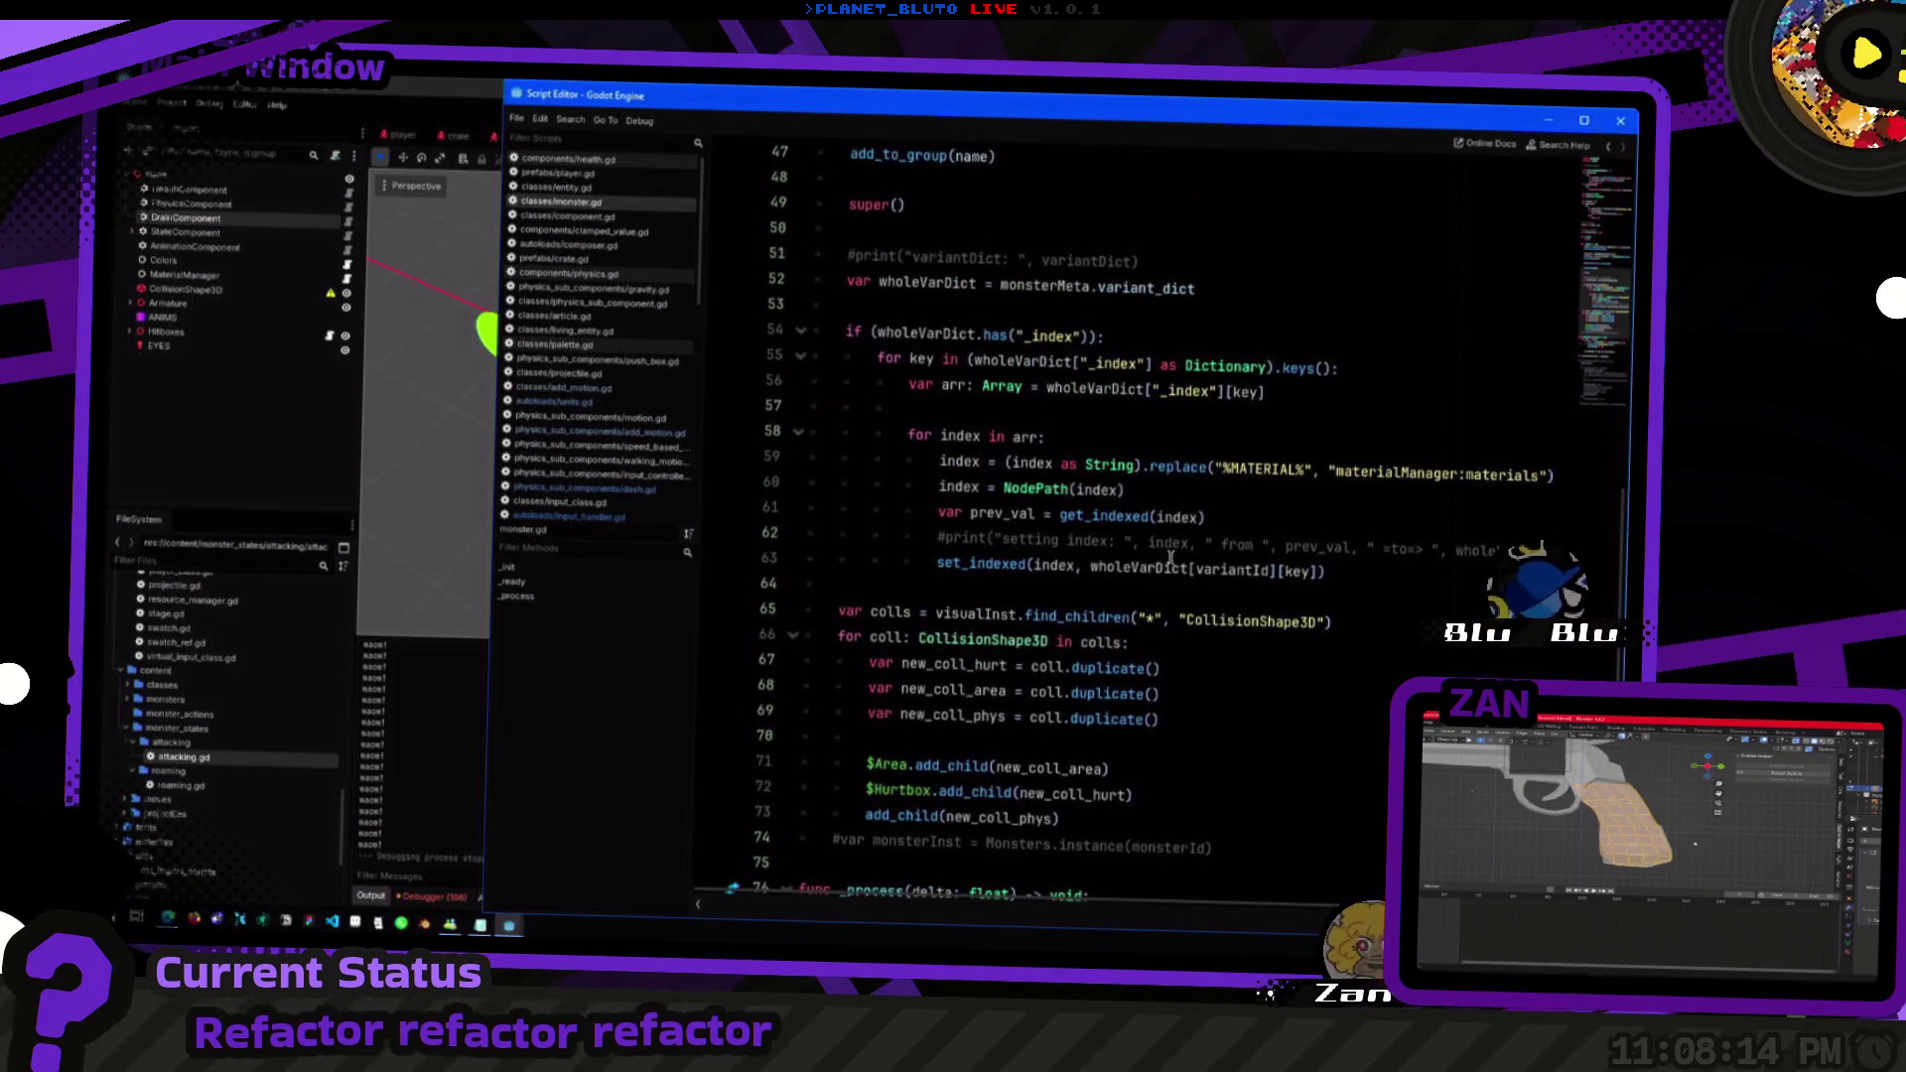
click(1221, 670)
click(1223, 687)
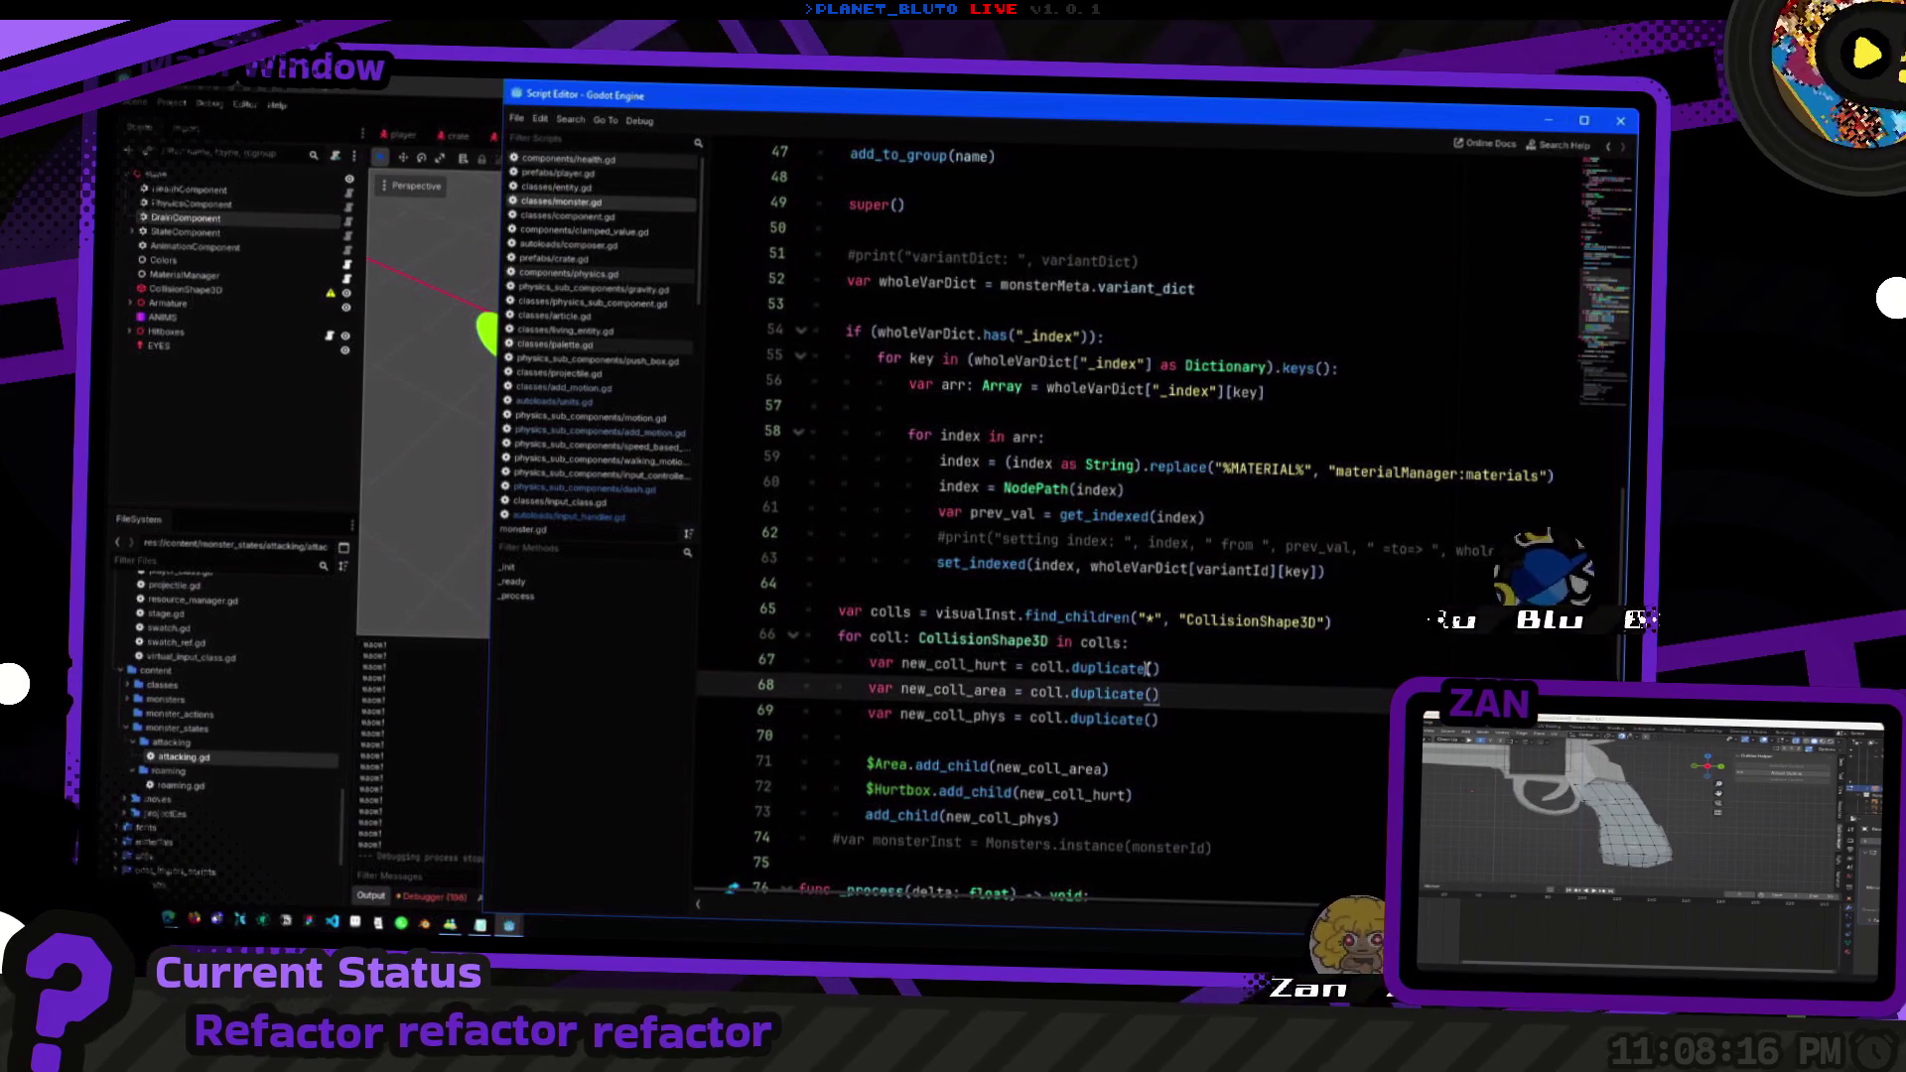
scroll(1102, 667, up, 2)
scroll(1059, 666, up, 1)
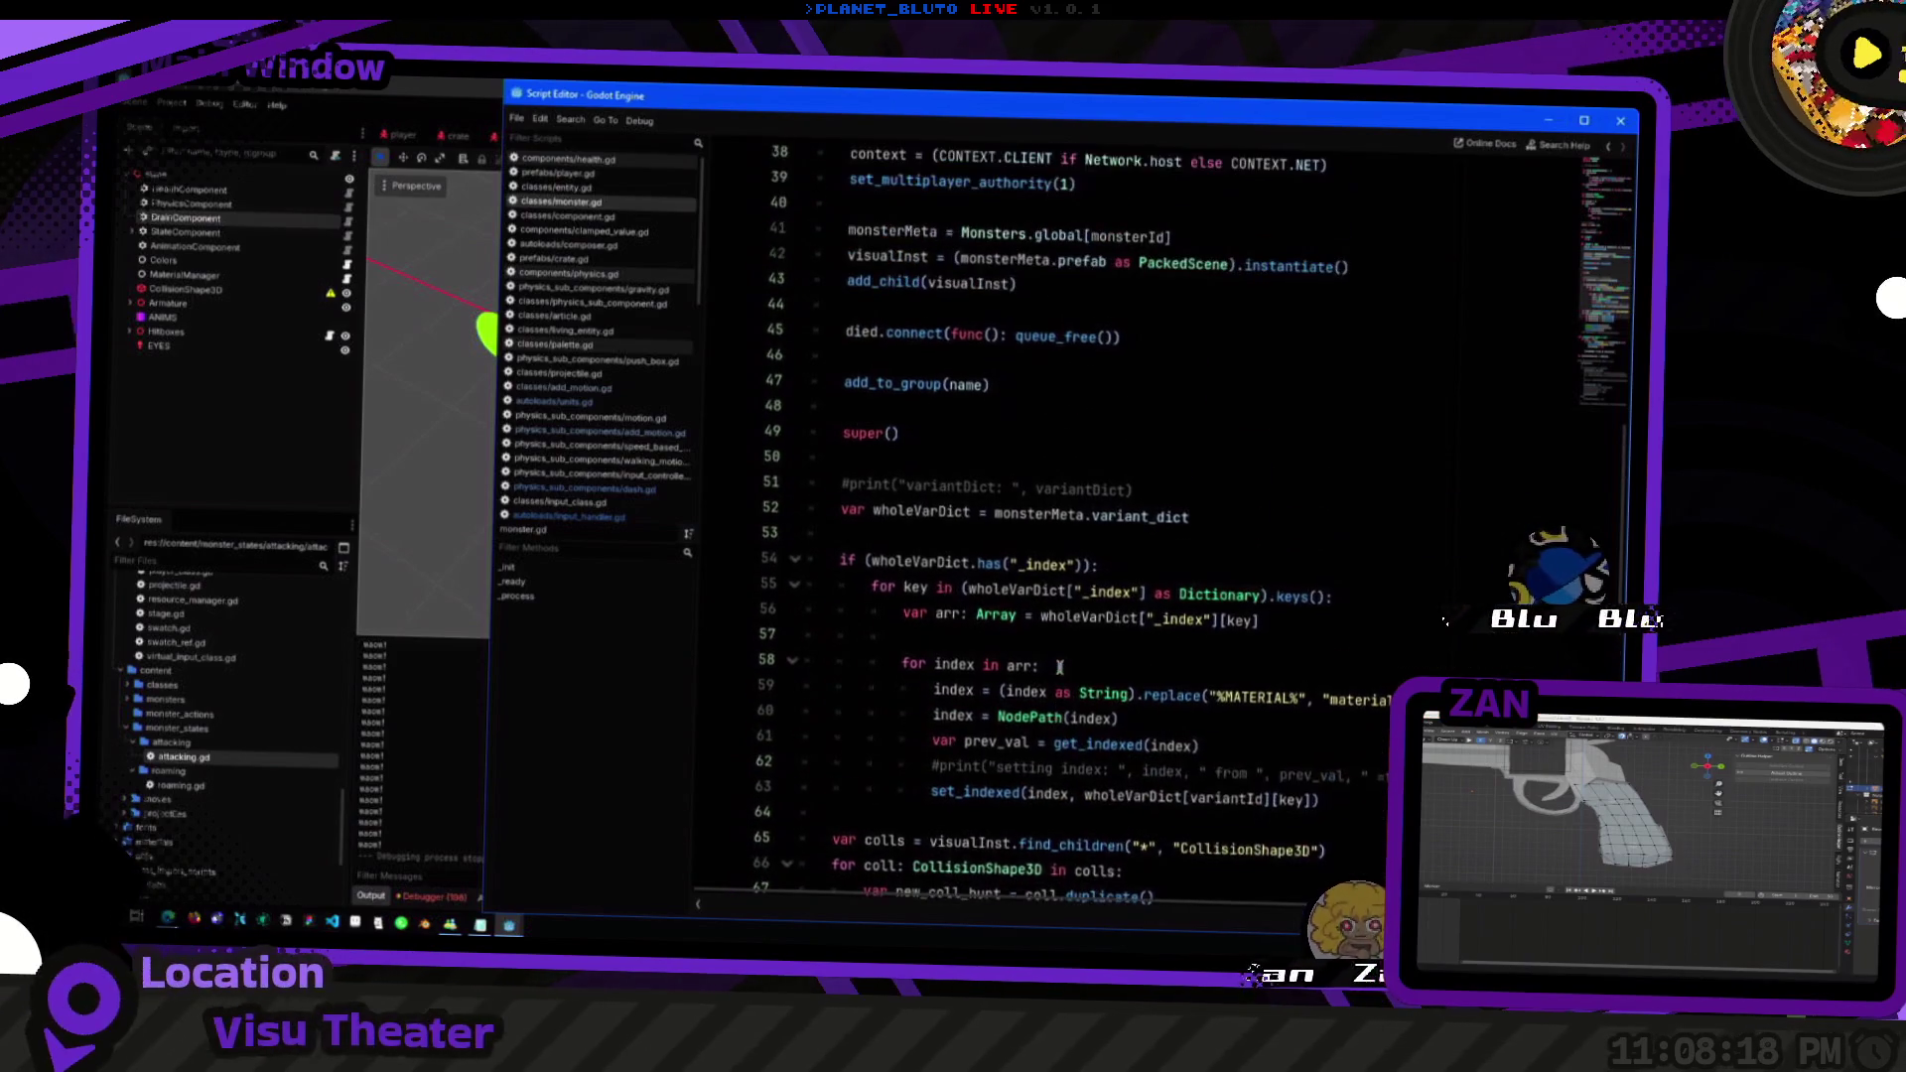
scroll(1127, 709, up, 12)
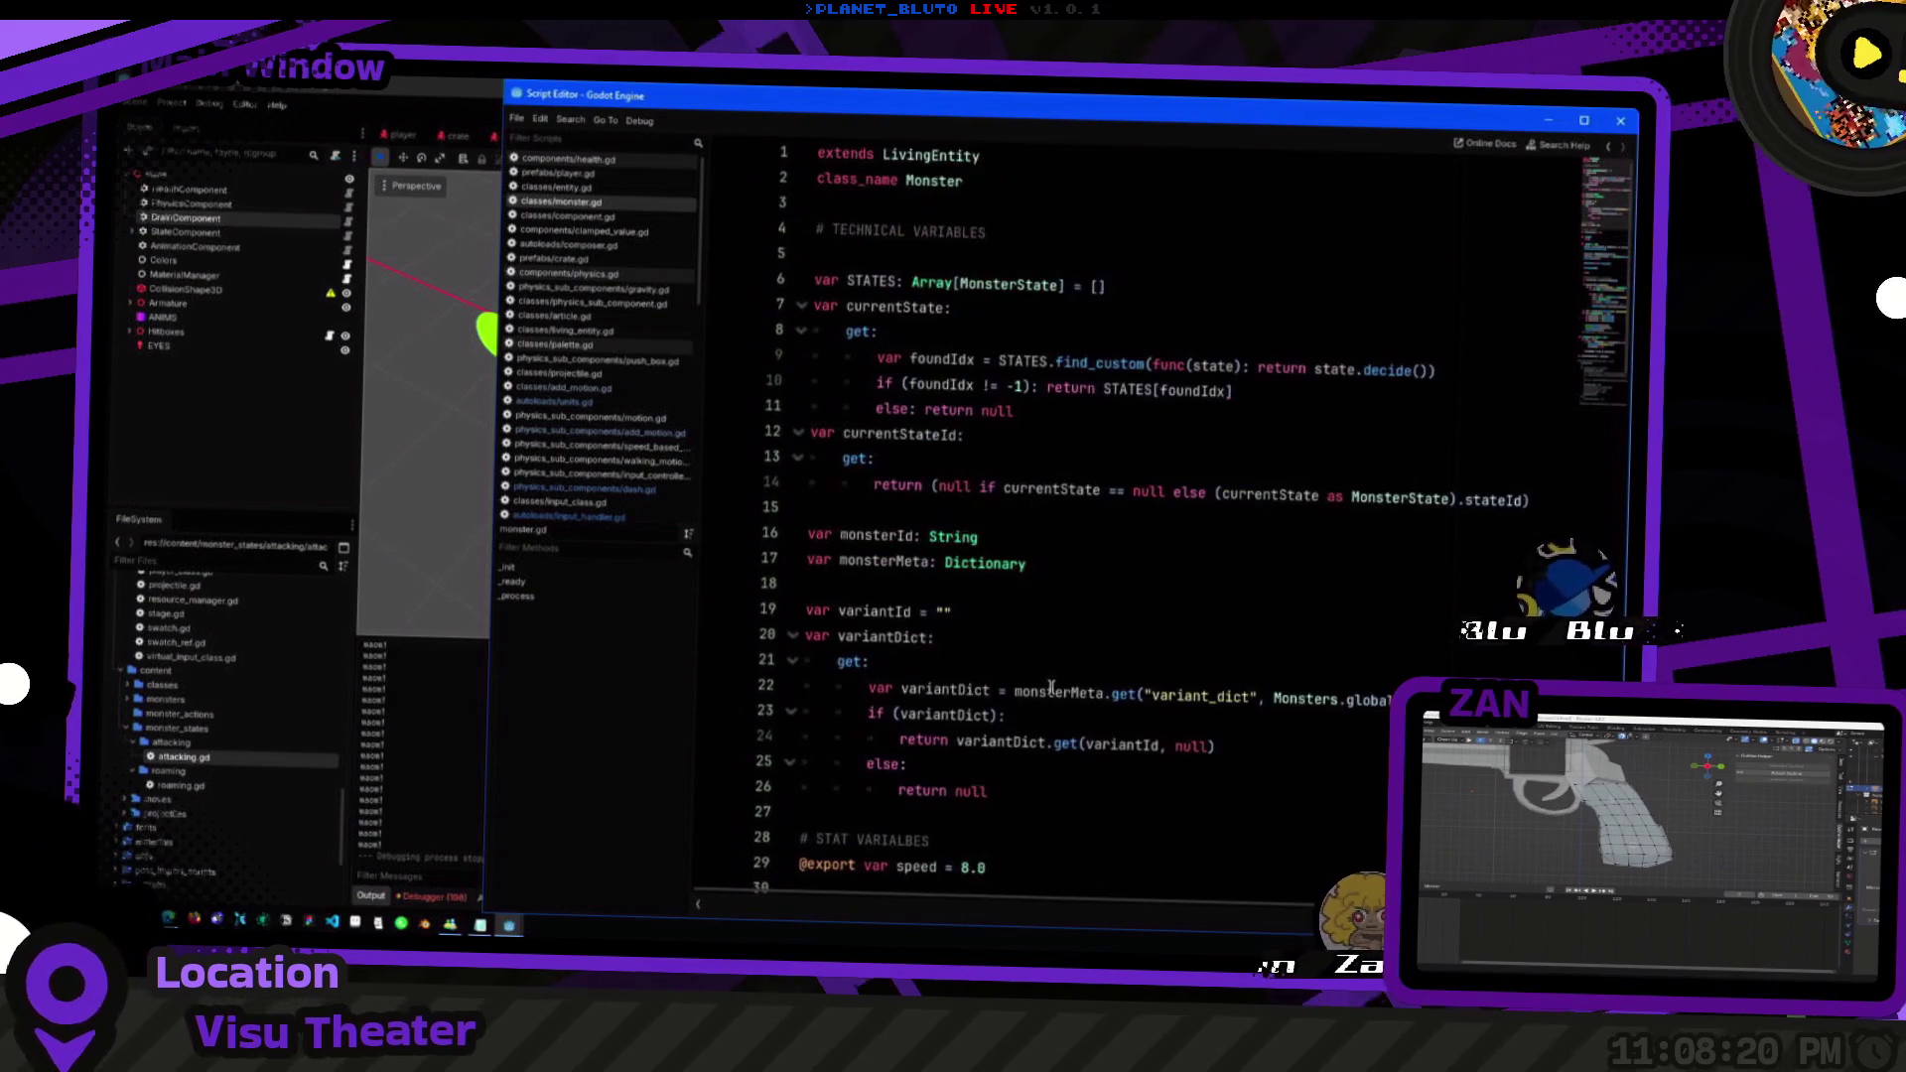
click(1002, 544)
click(1021, 574)
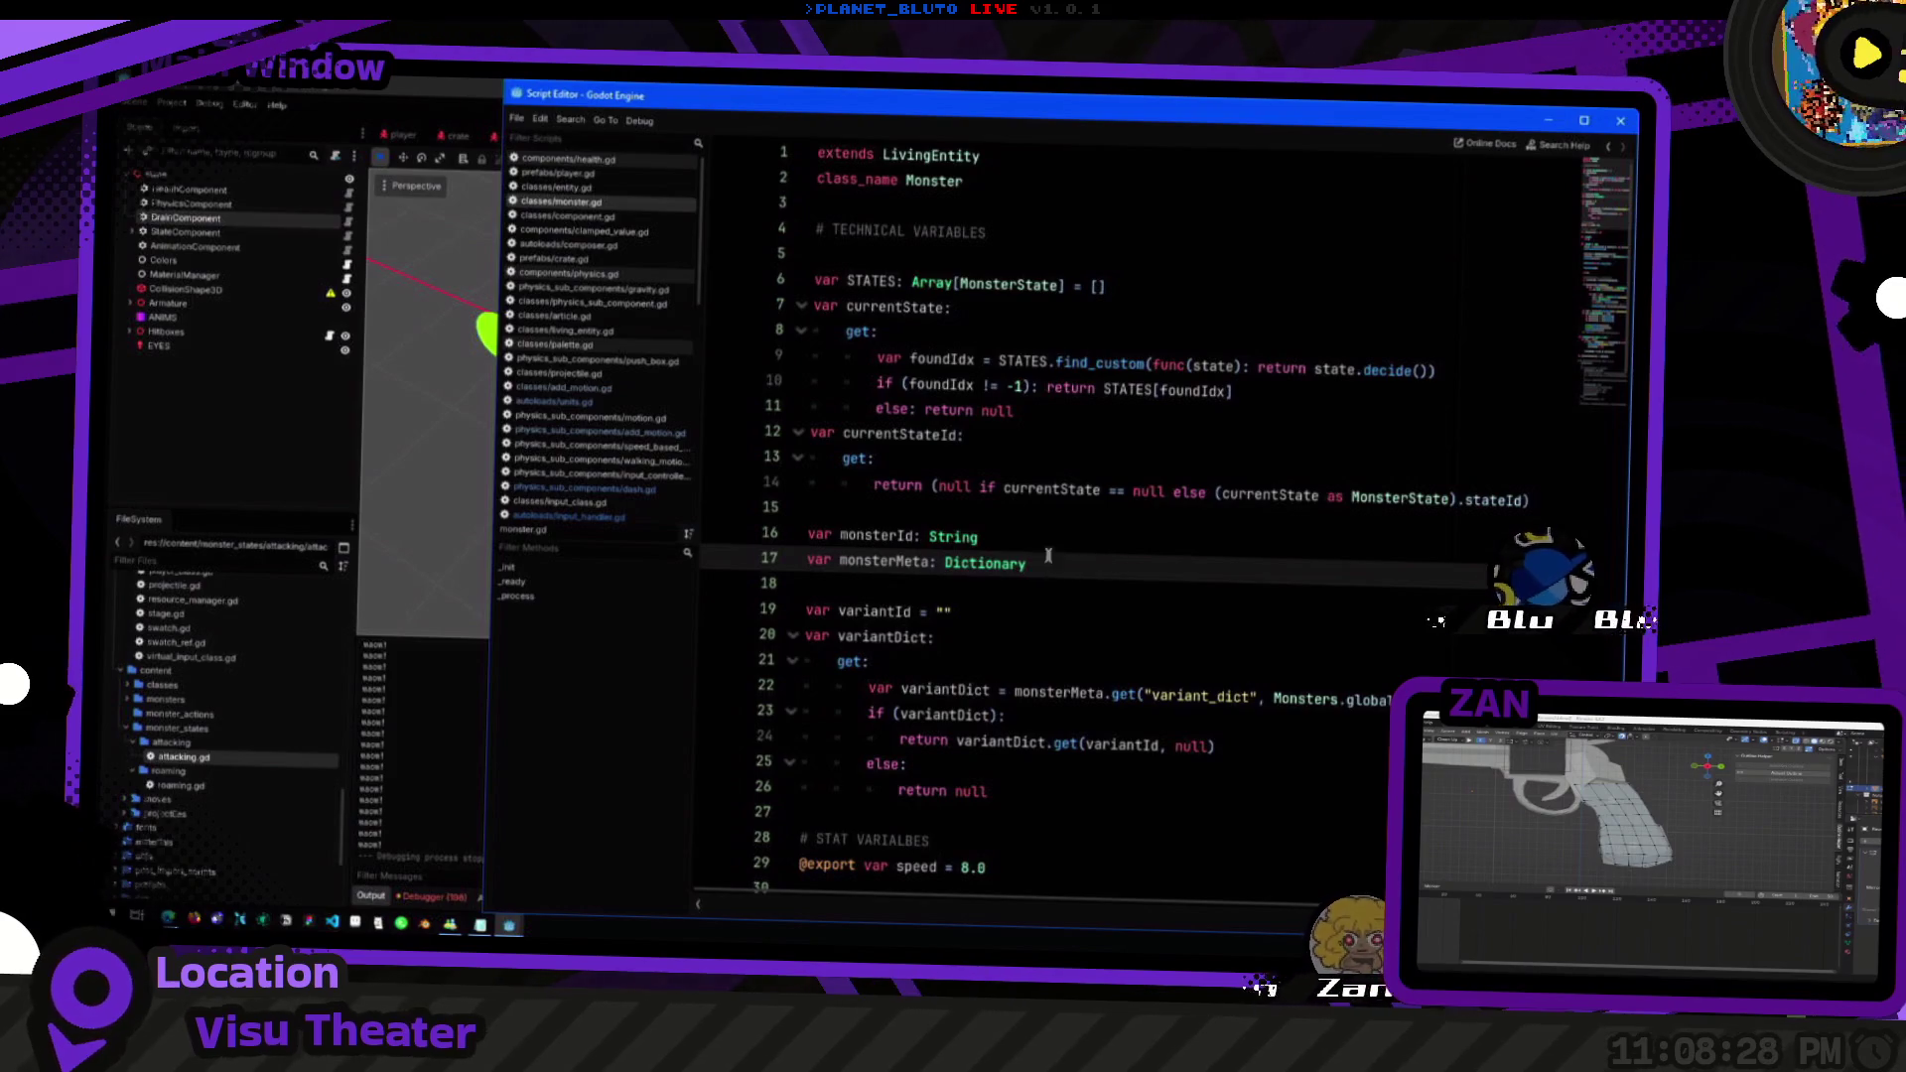
key(Up)
scroll(958, 556, down, 2)
scroll(958, 556, up, 2)
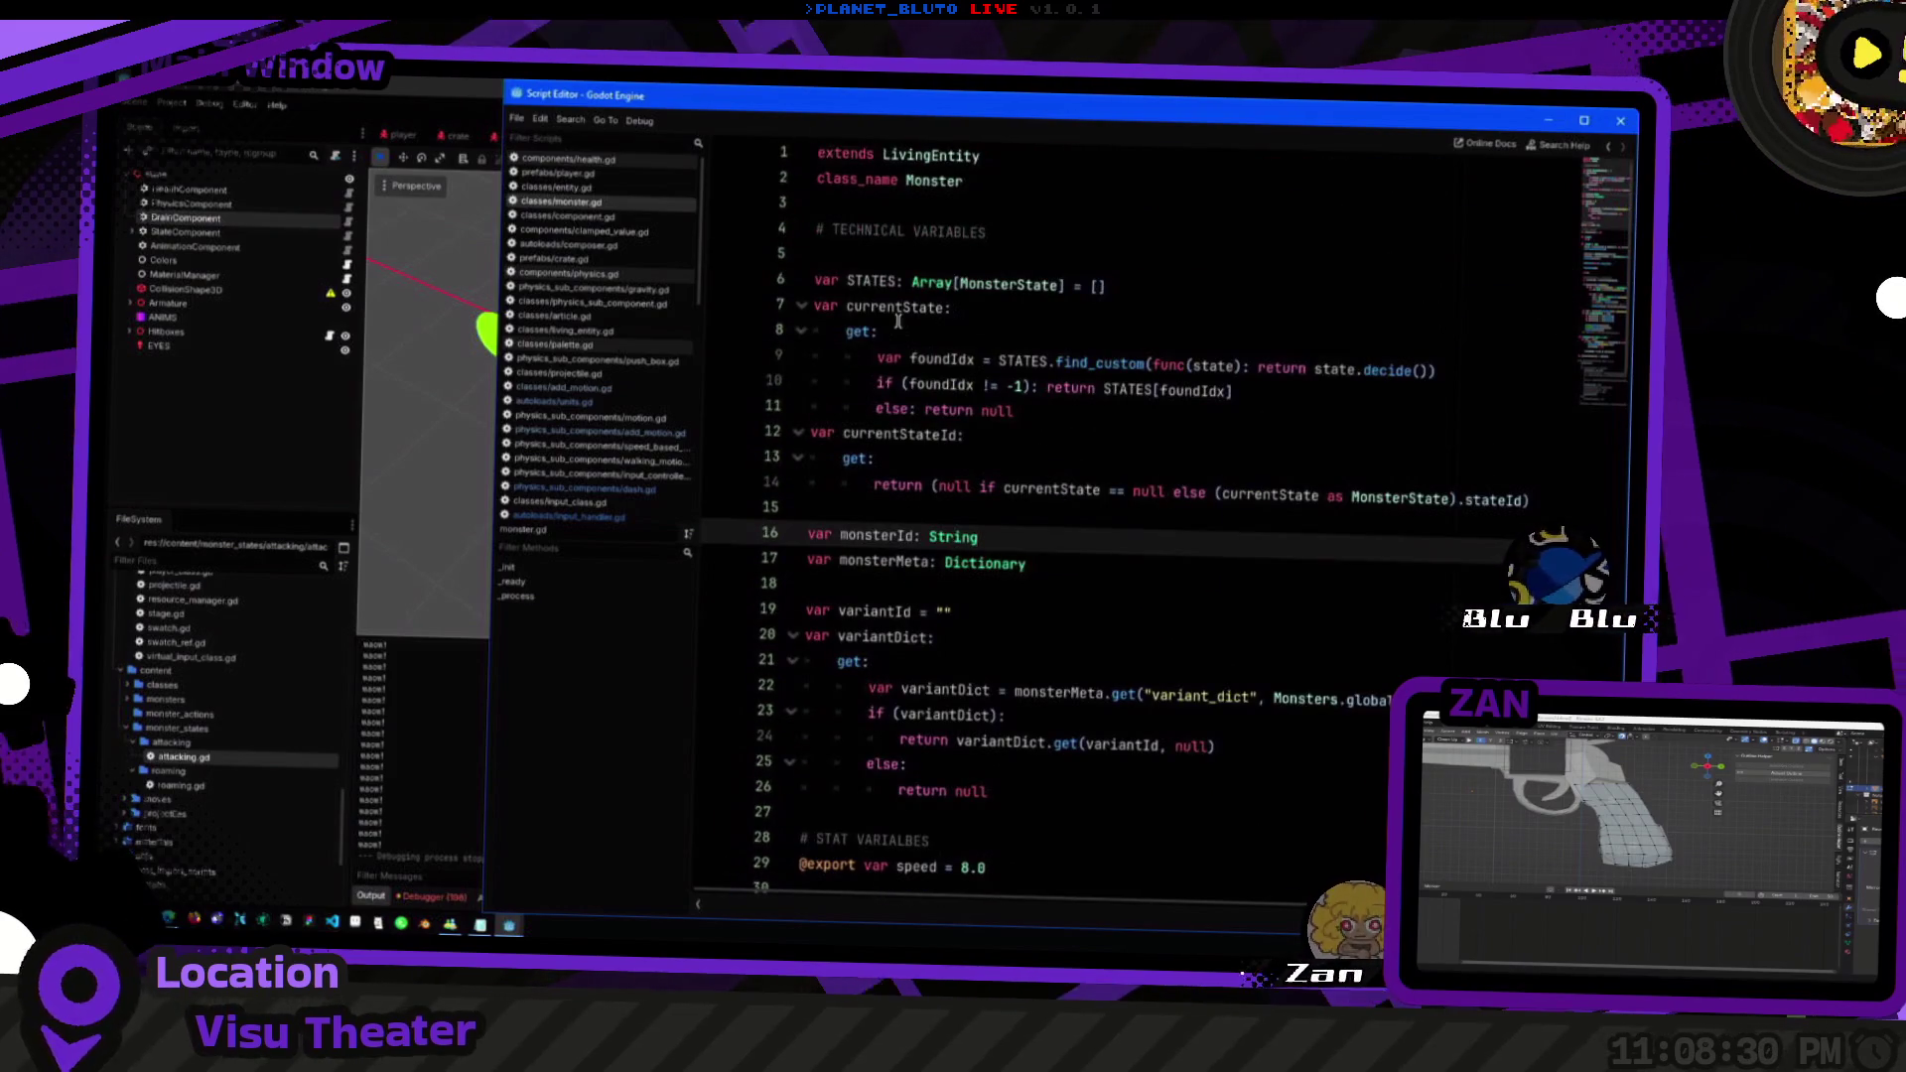
drag(810, 307, 1152, 493)
scroll(1092, 527, down, 8)
click(1180, 551)
scroll(1162, 556, down, 5)
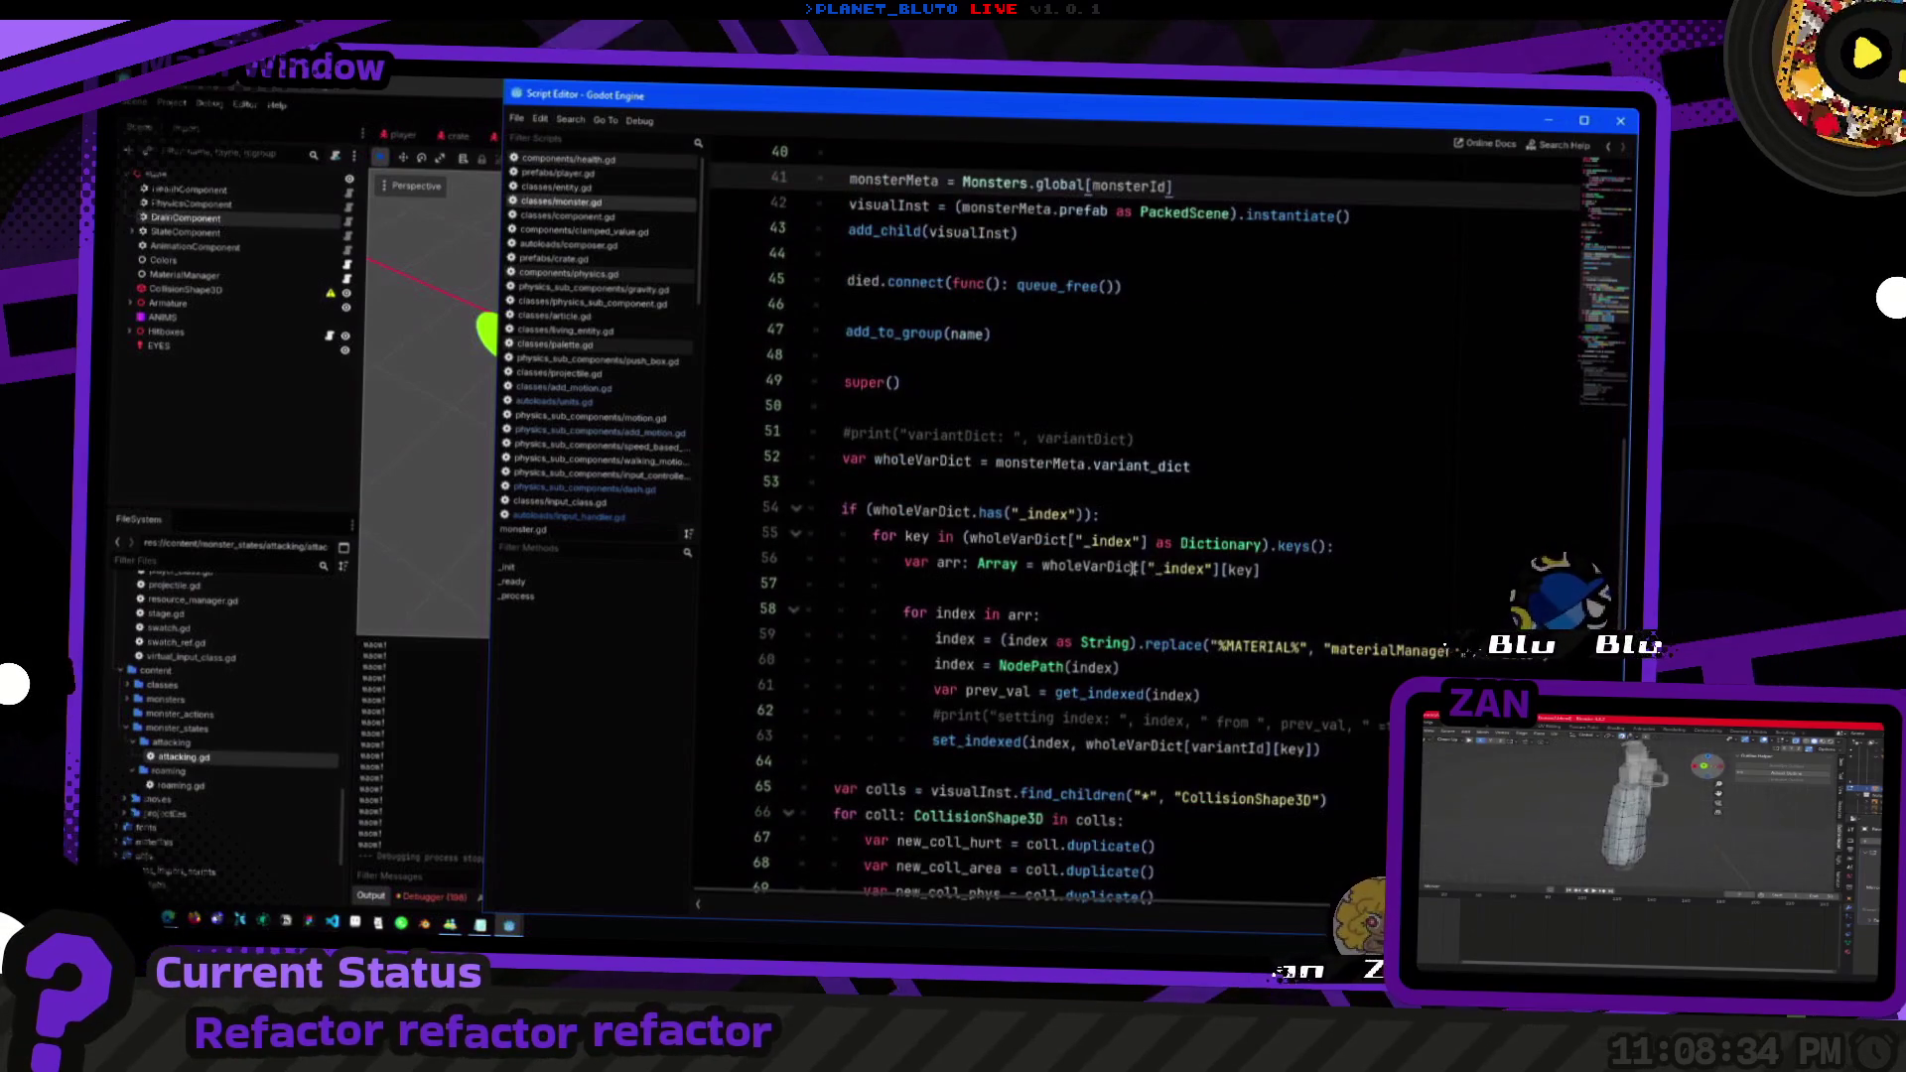
click(1028, 591)
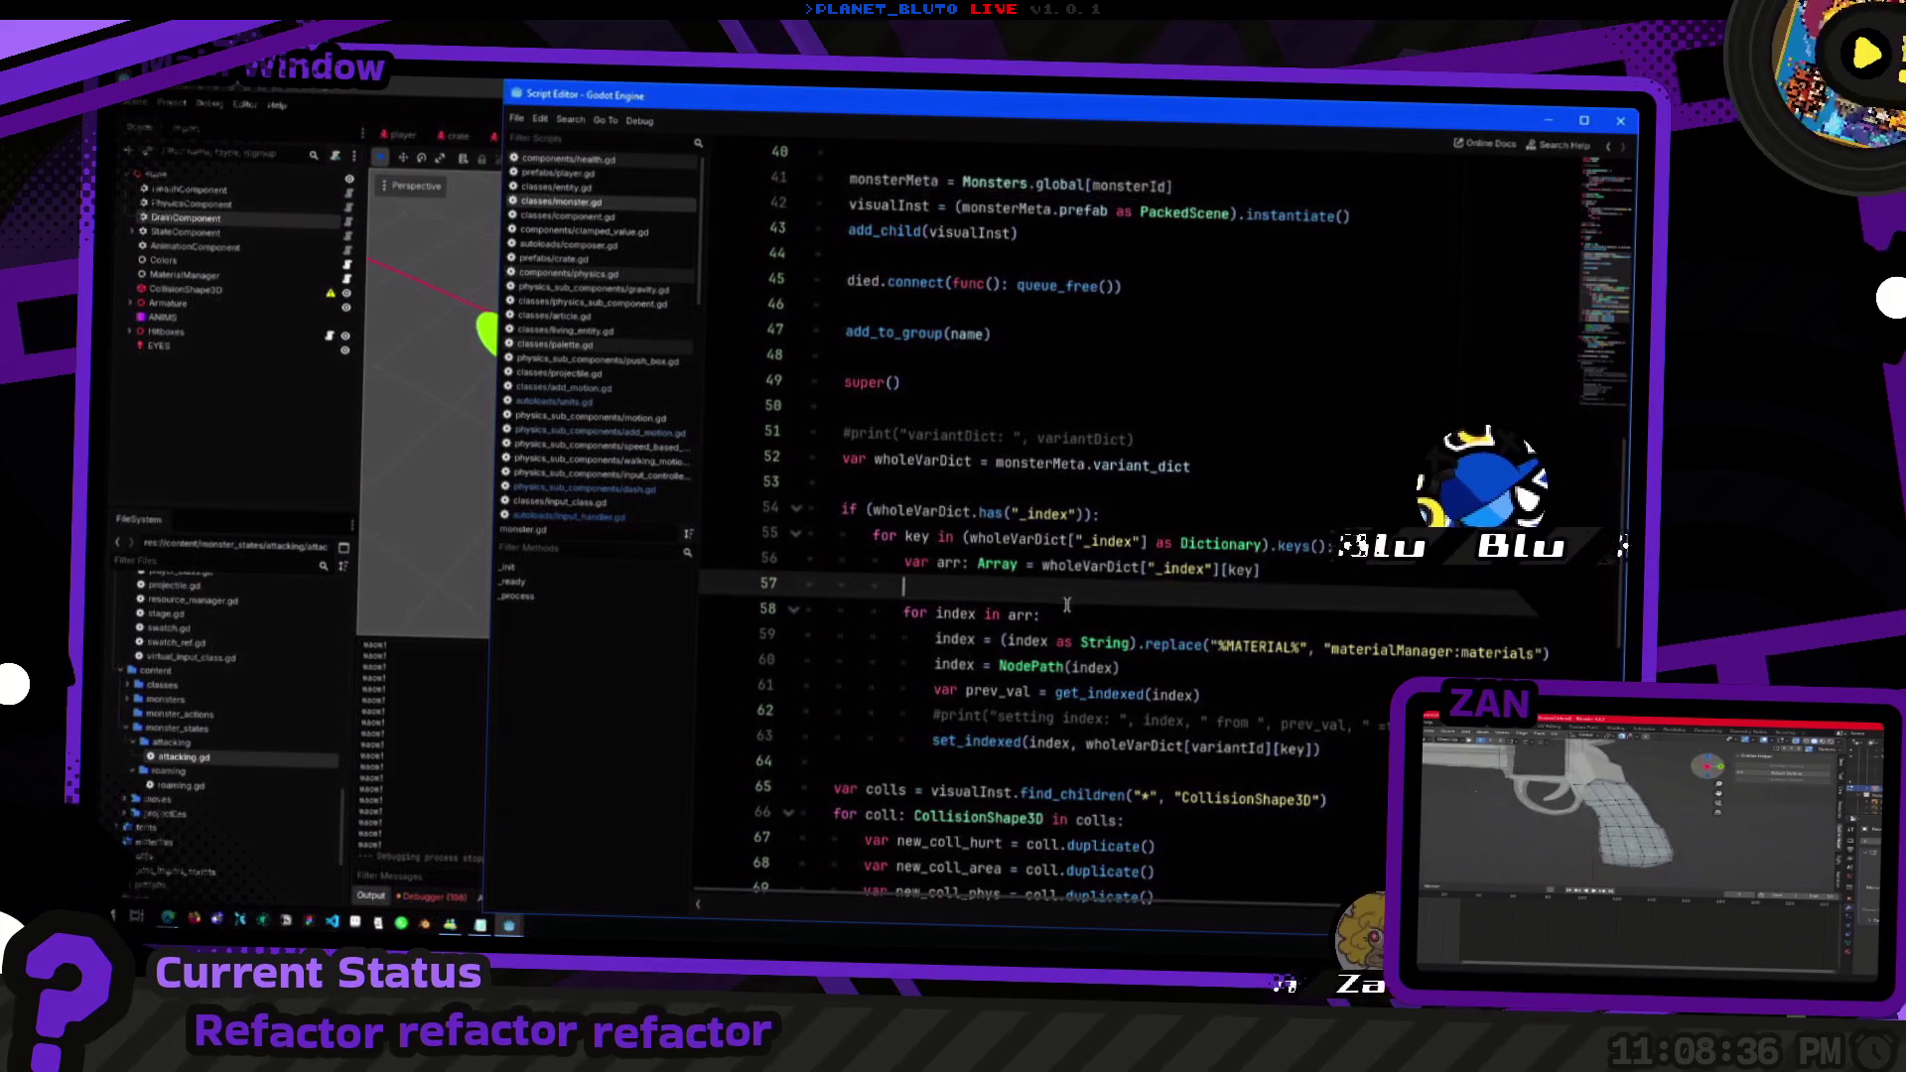
scroll(1029, 599, down, 5)
scroll(1028, 599, up, 2)
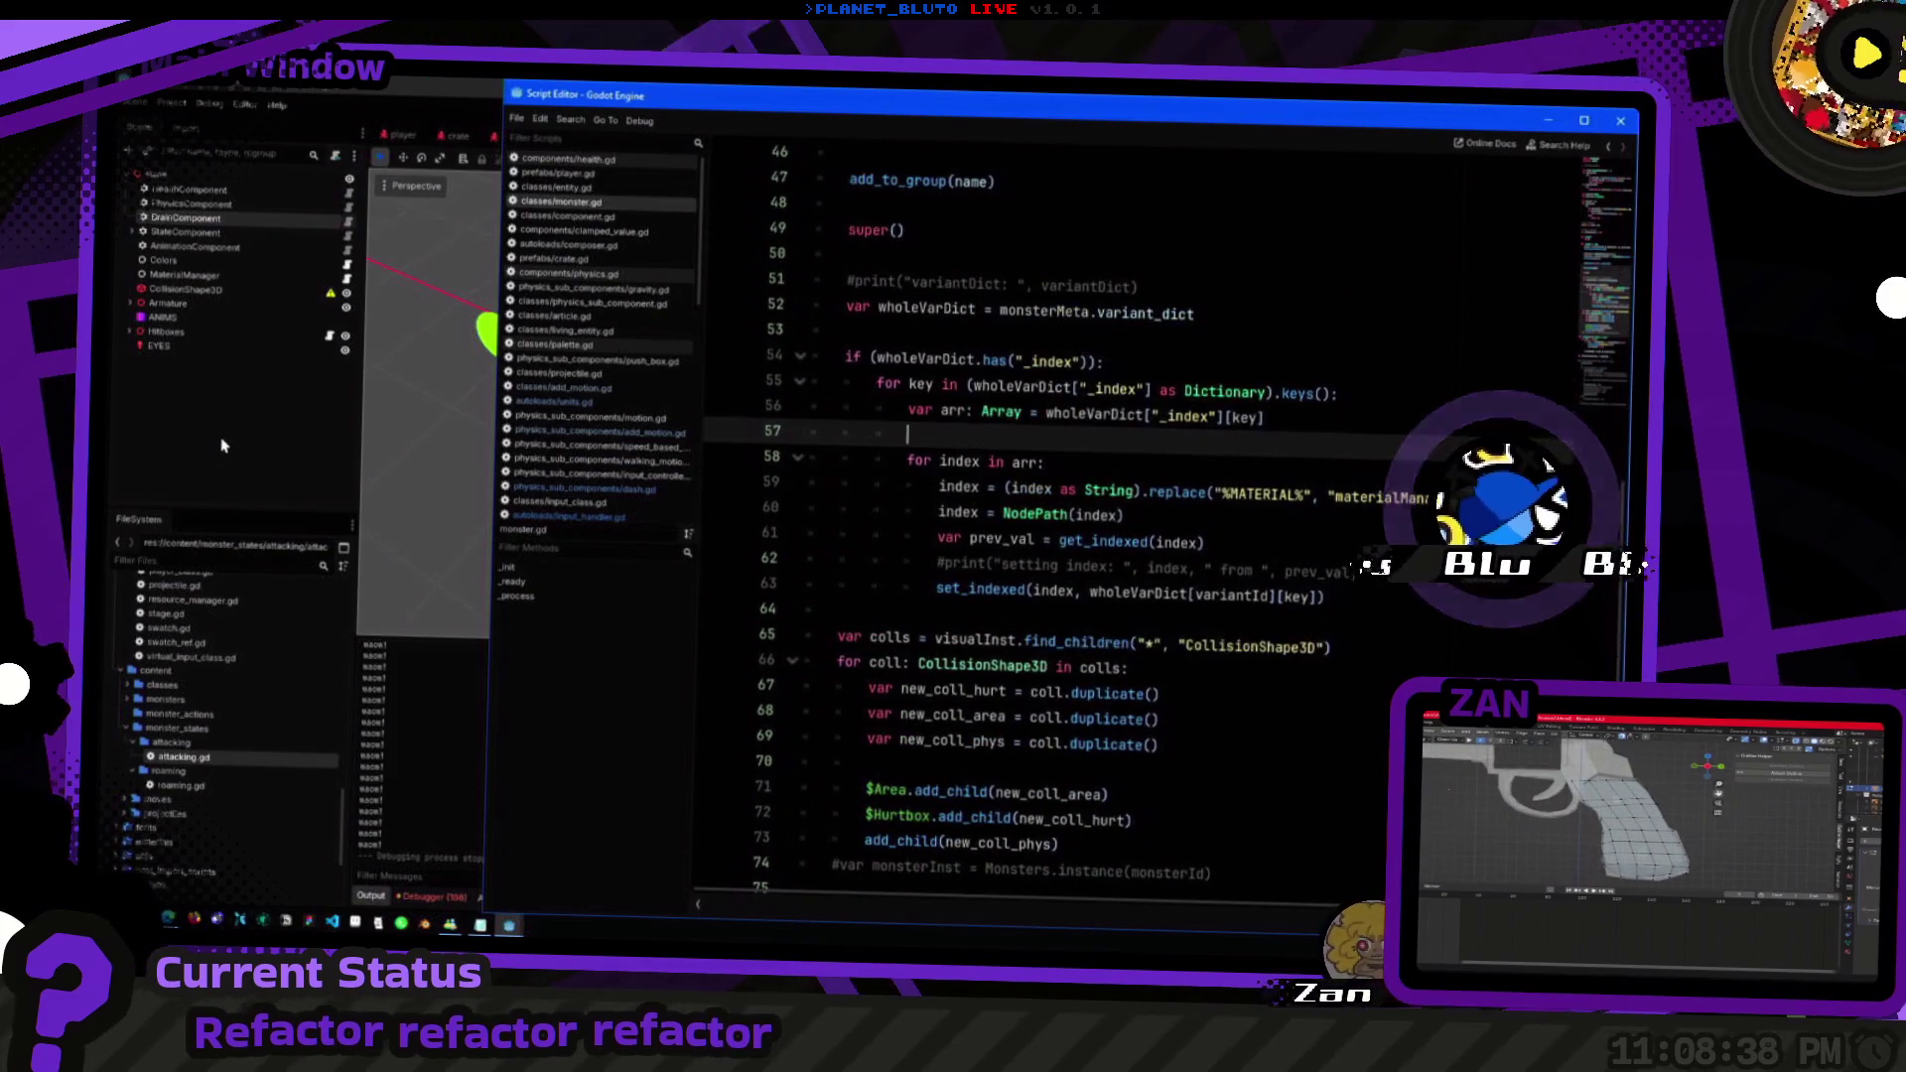
click(169, 762)
double_click(169, 762)
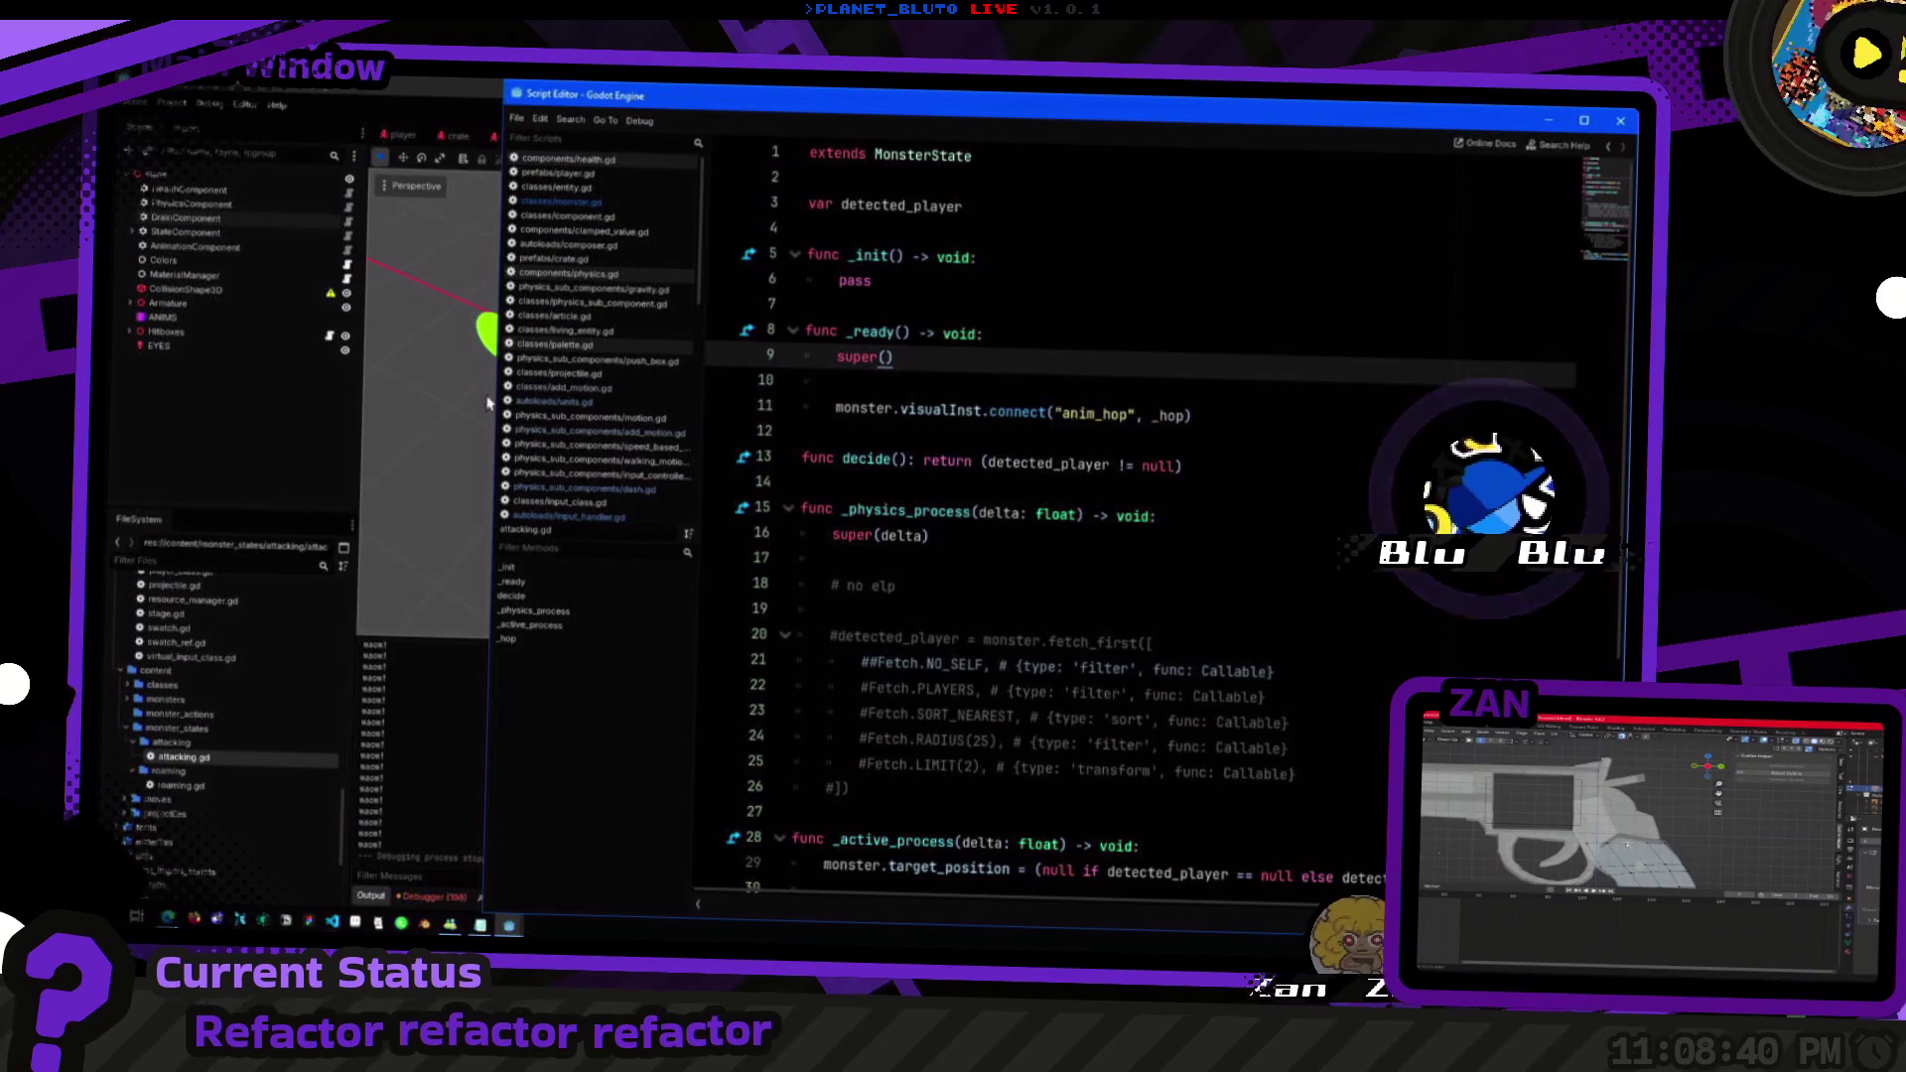
scroll(1231, 420, down, 5)
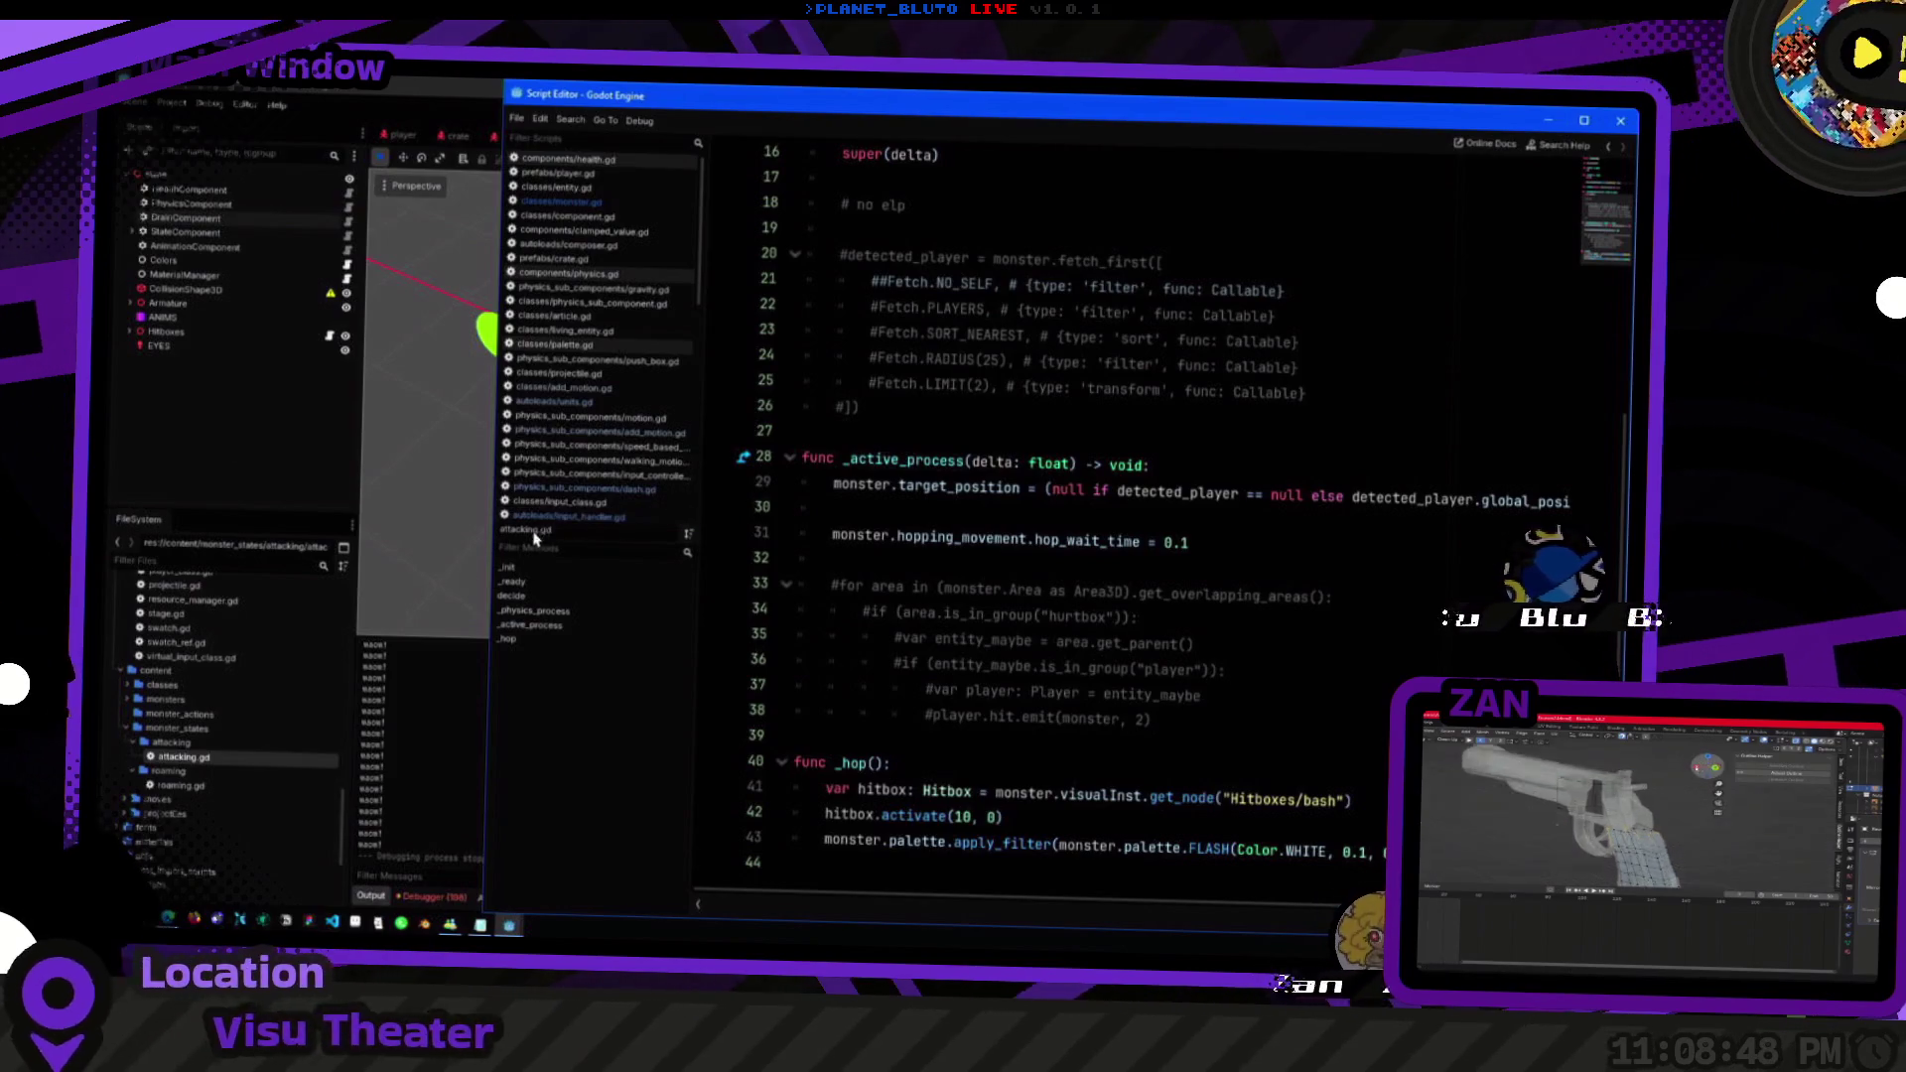
scroll(1318, 497, up, 5)
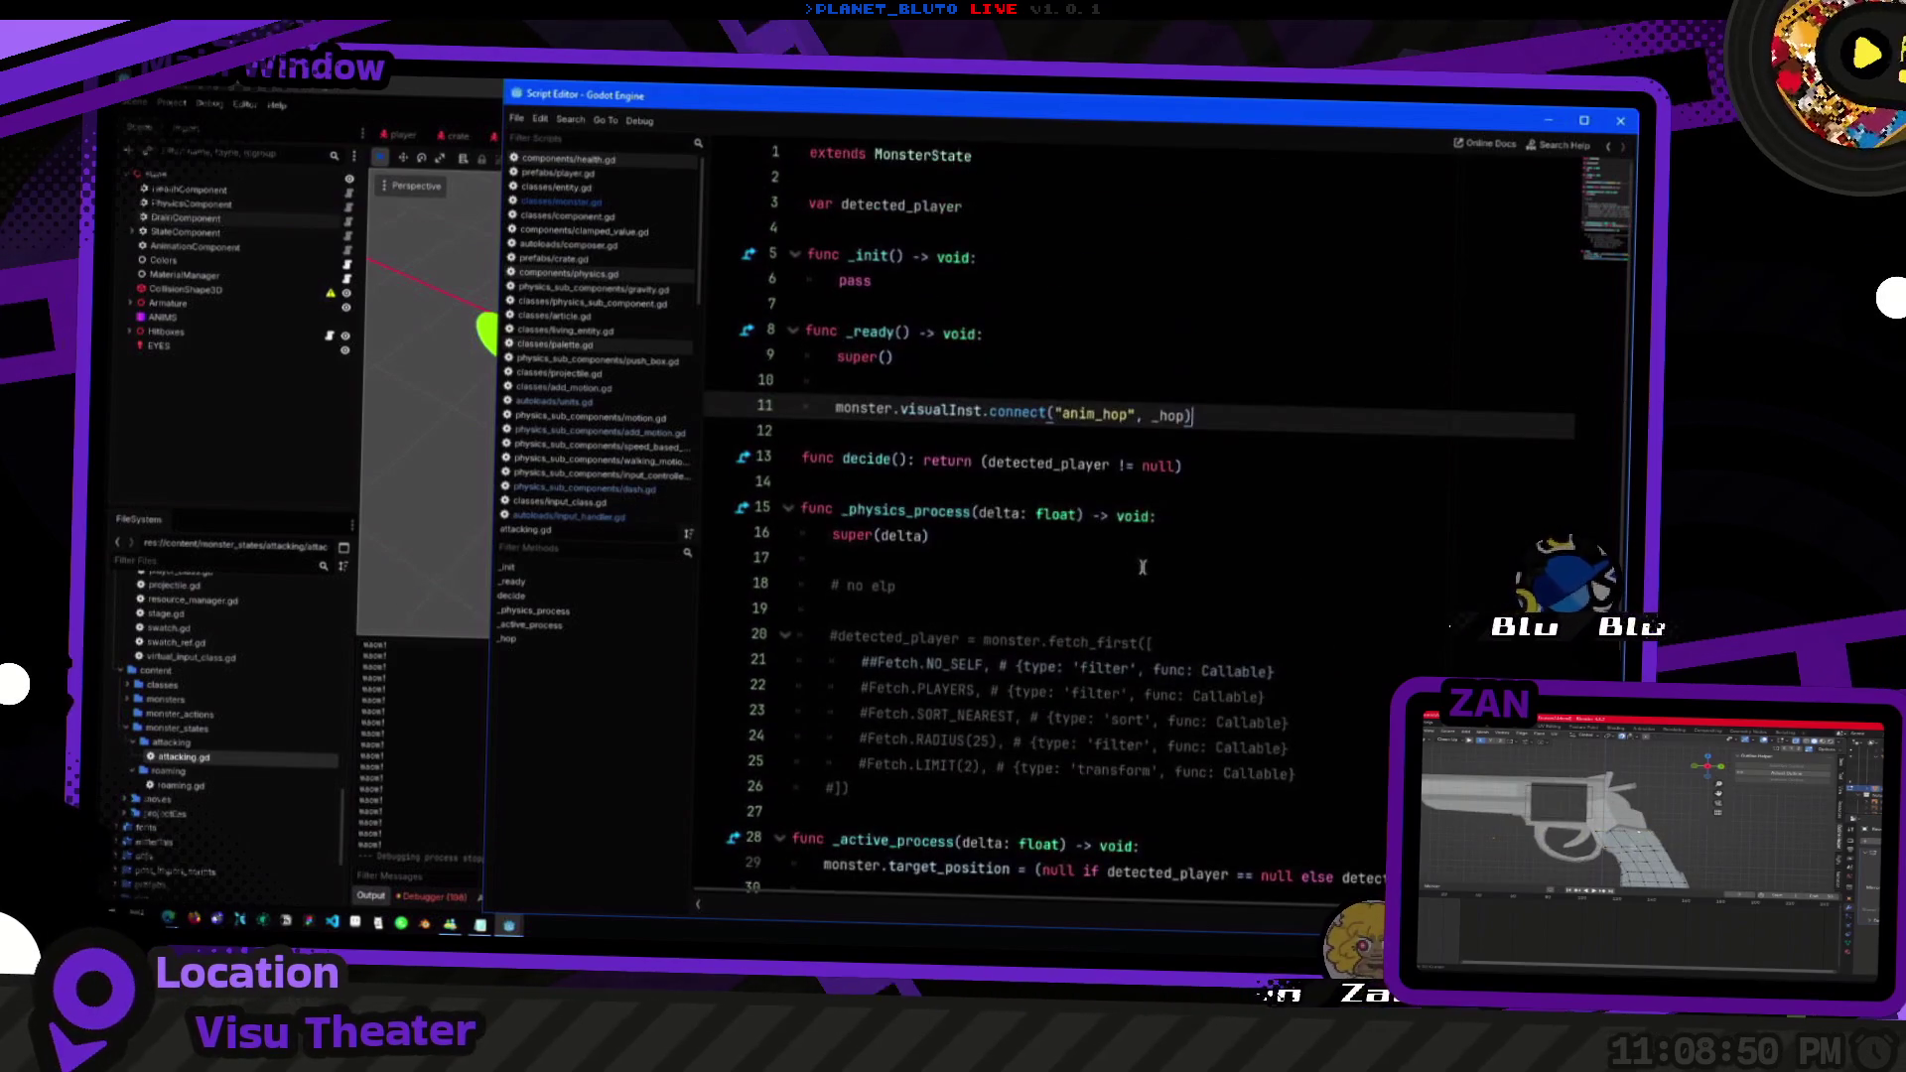
click(993, 157)
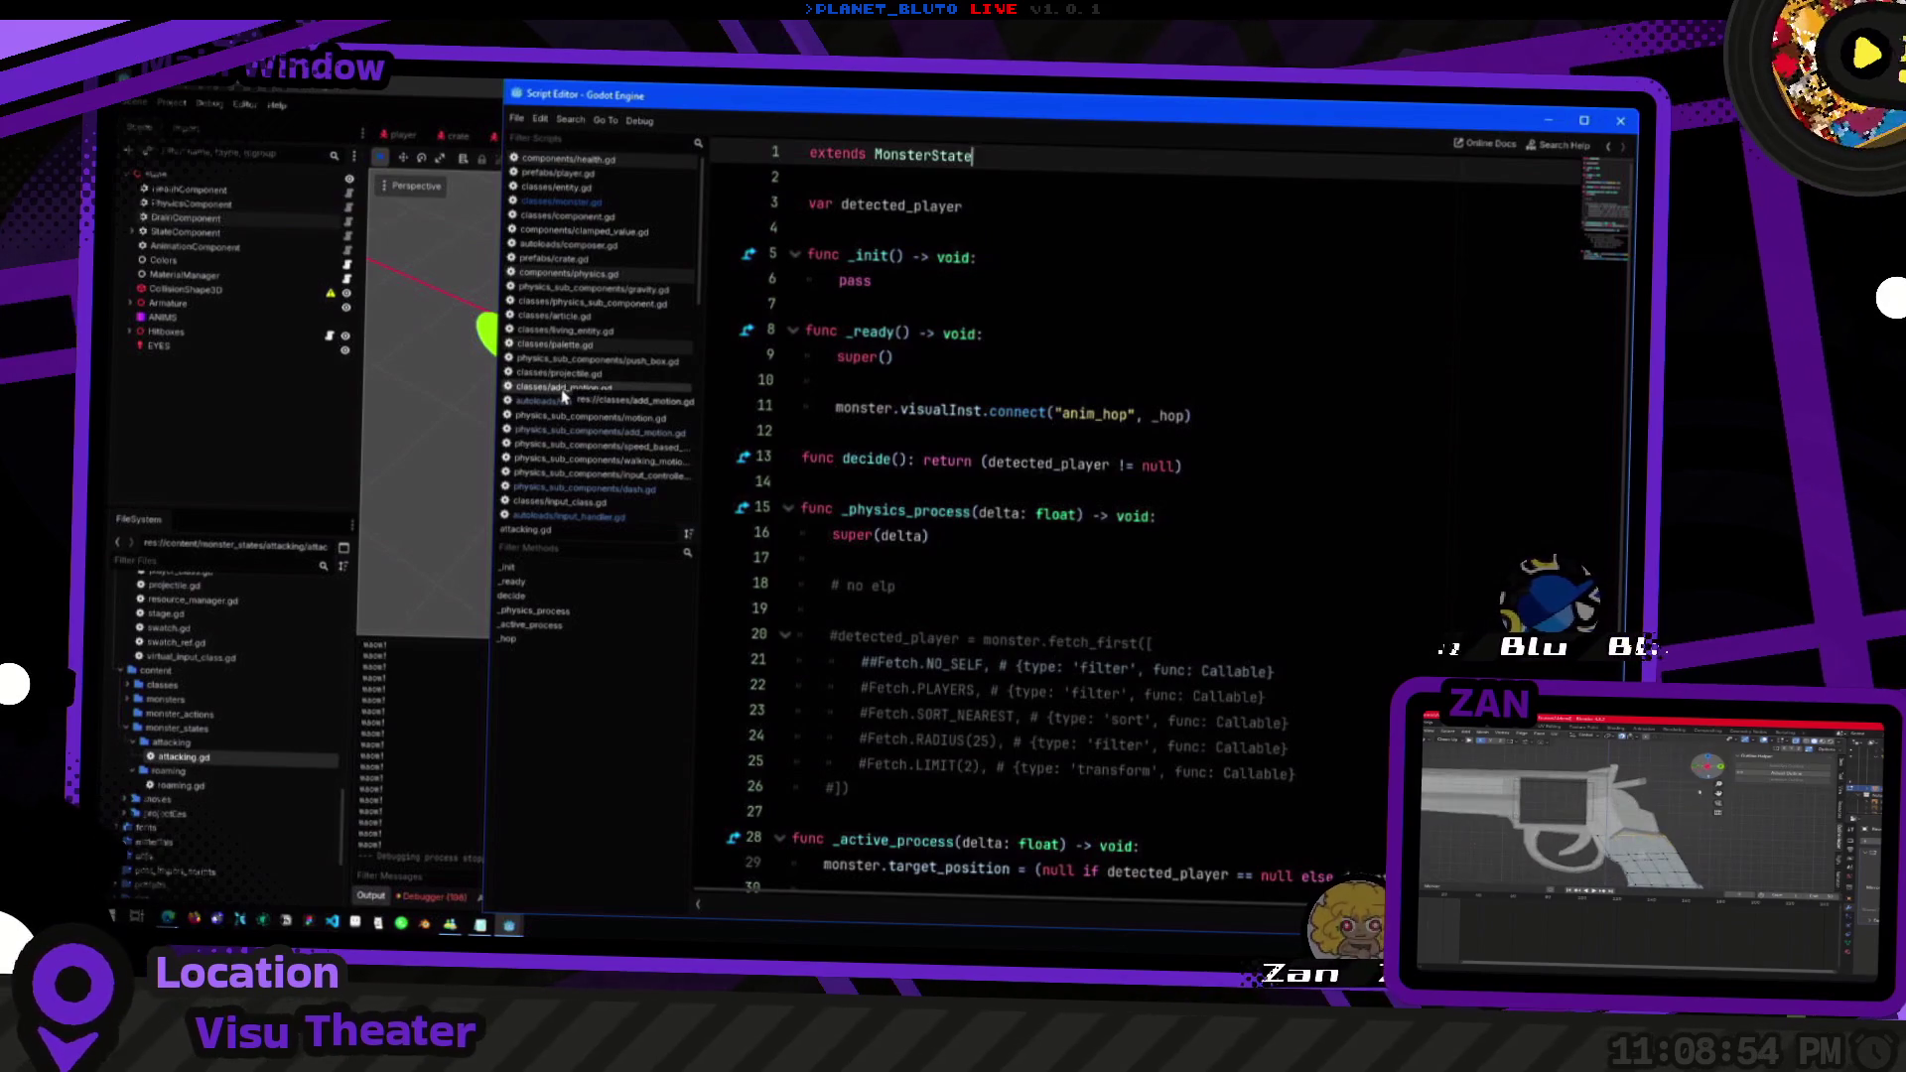
ctrl+click(925, 155)
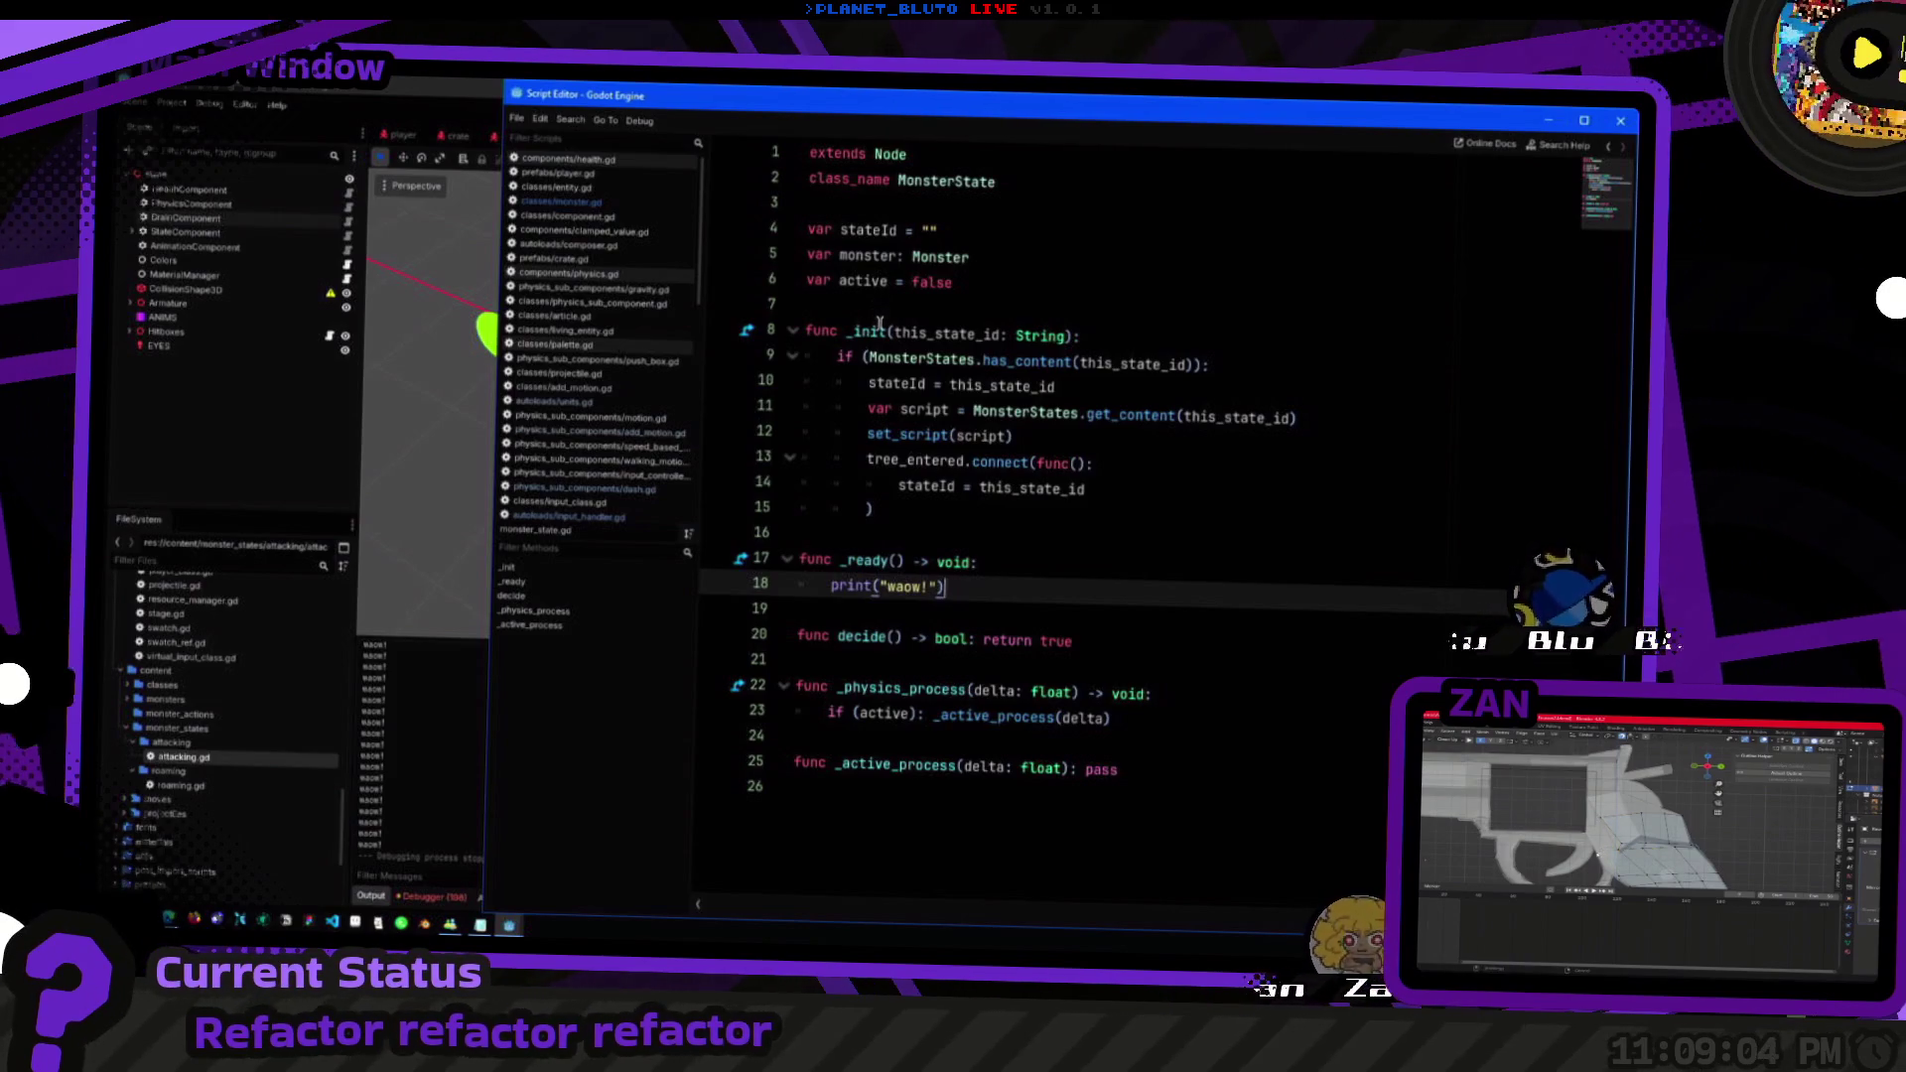
click(1221, 521)
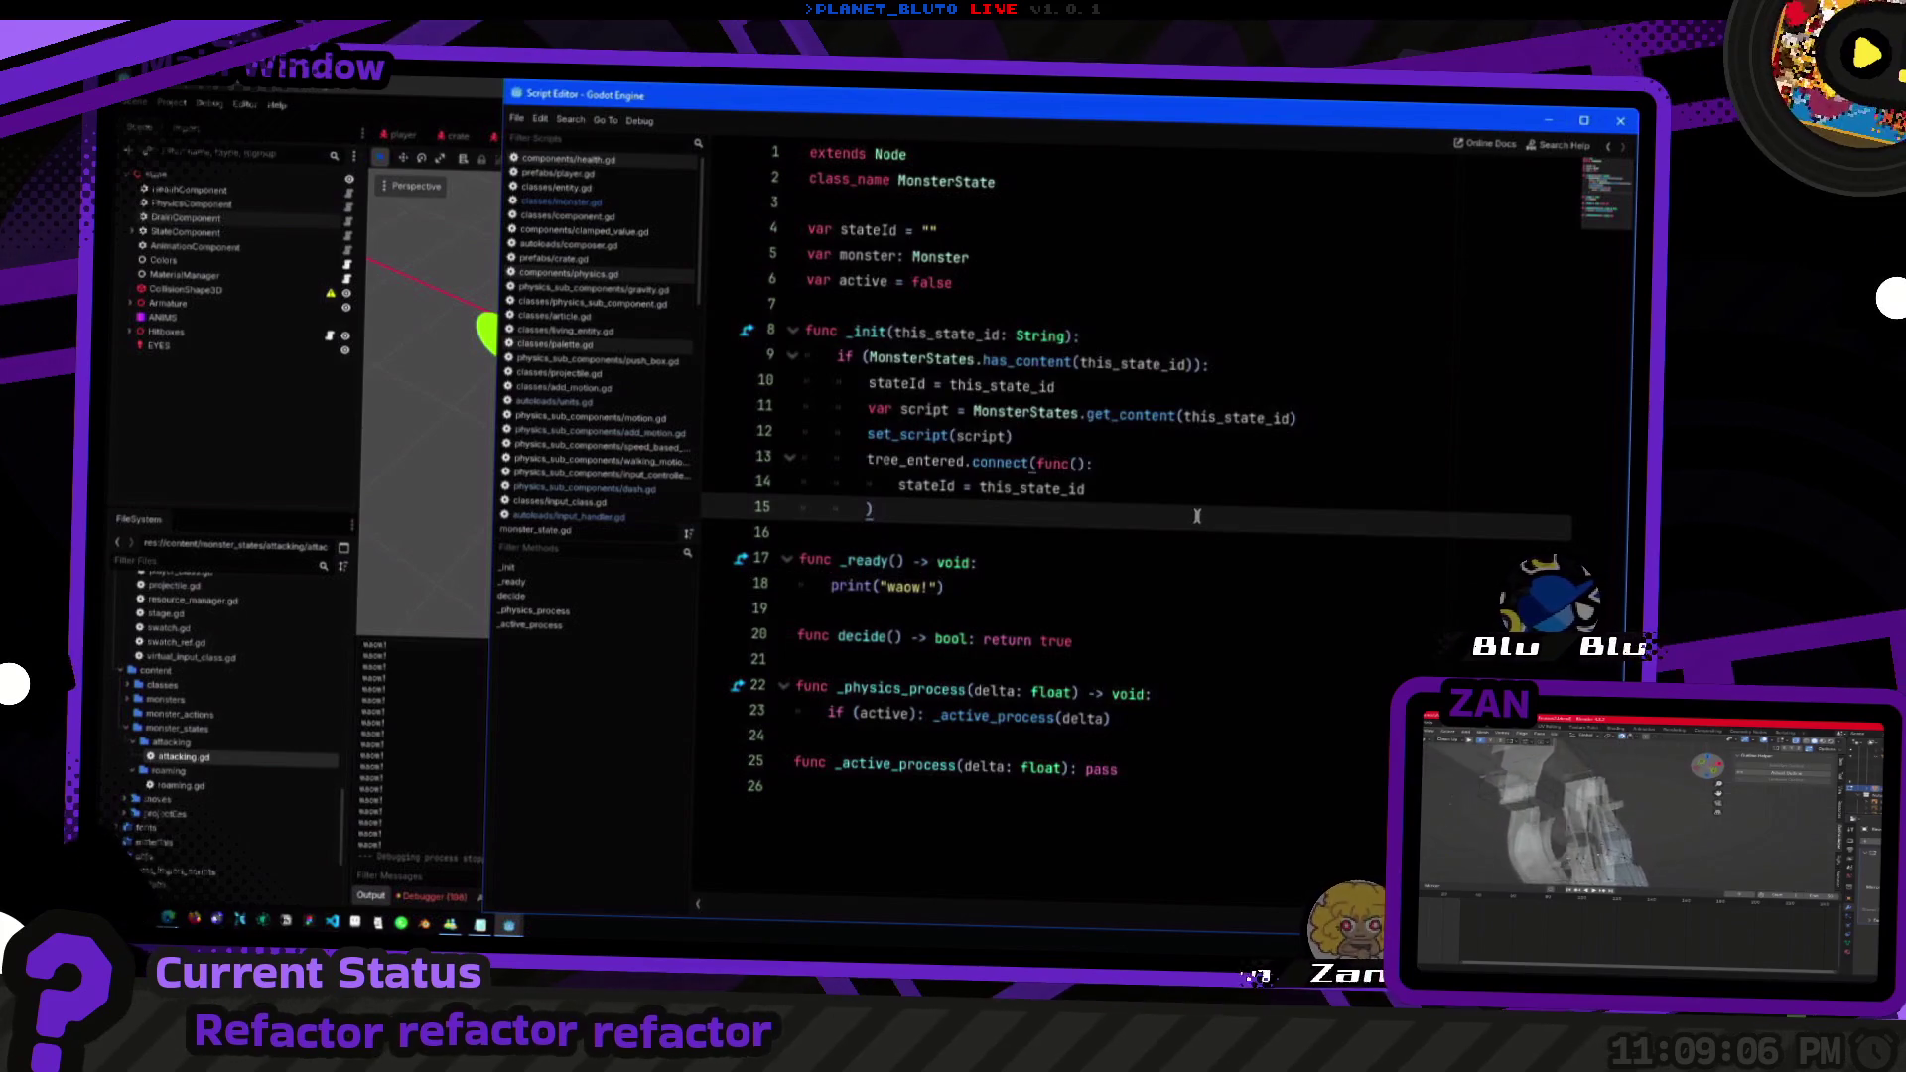
click(561, 202)
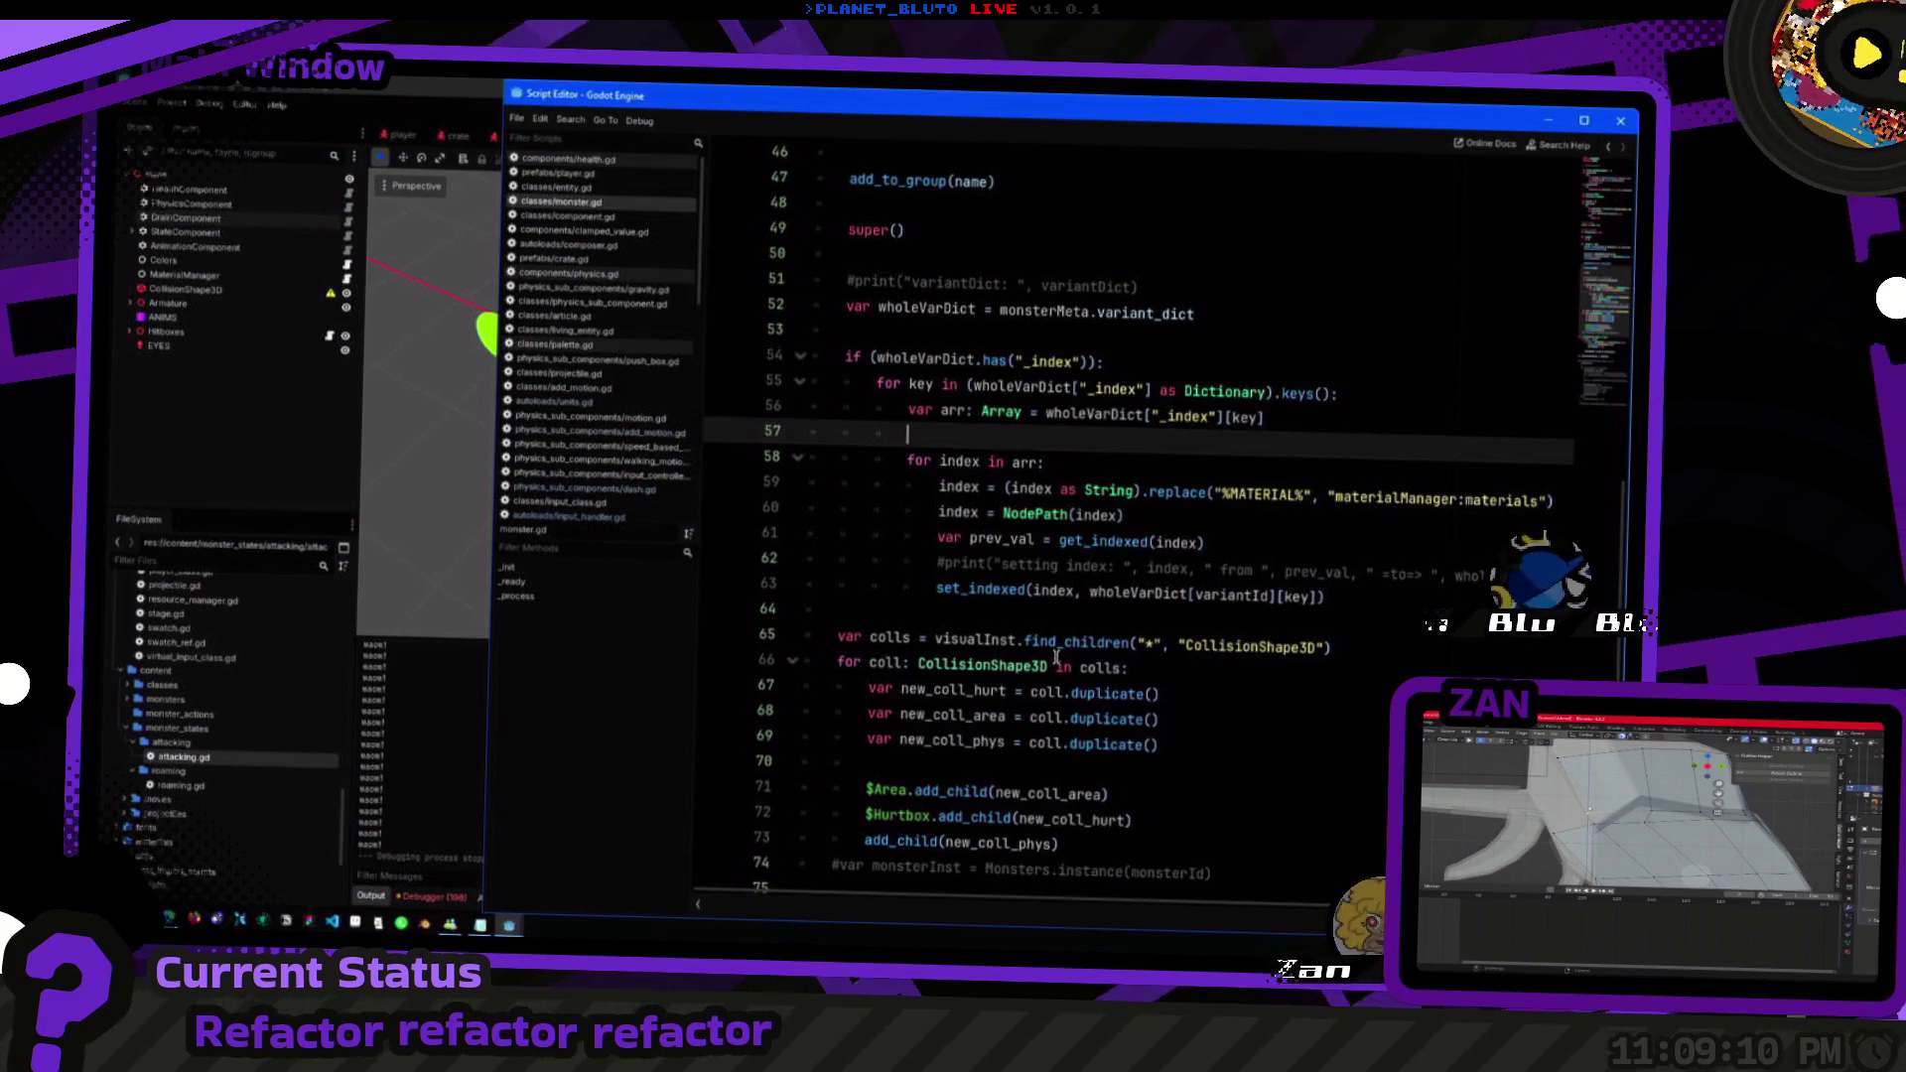
Examine lines 77–80 of the Monster script's state loop.
scroll(1057, 655, down, 6)
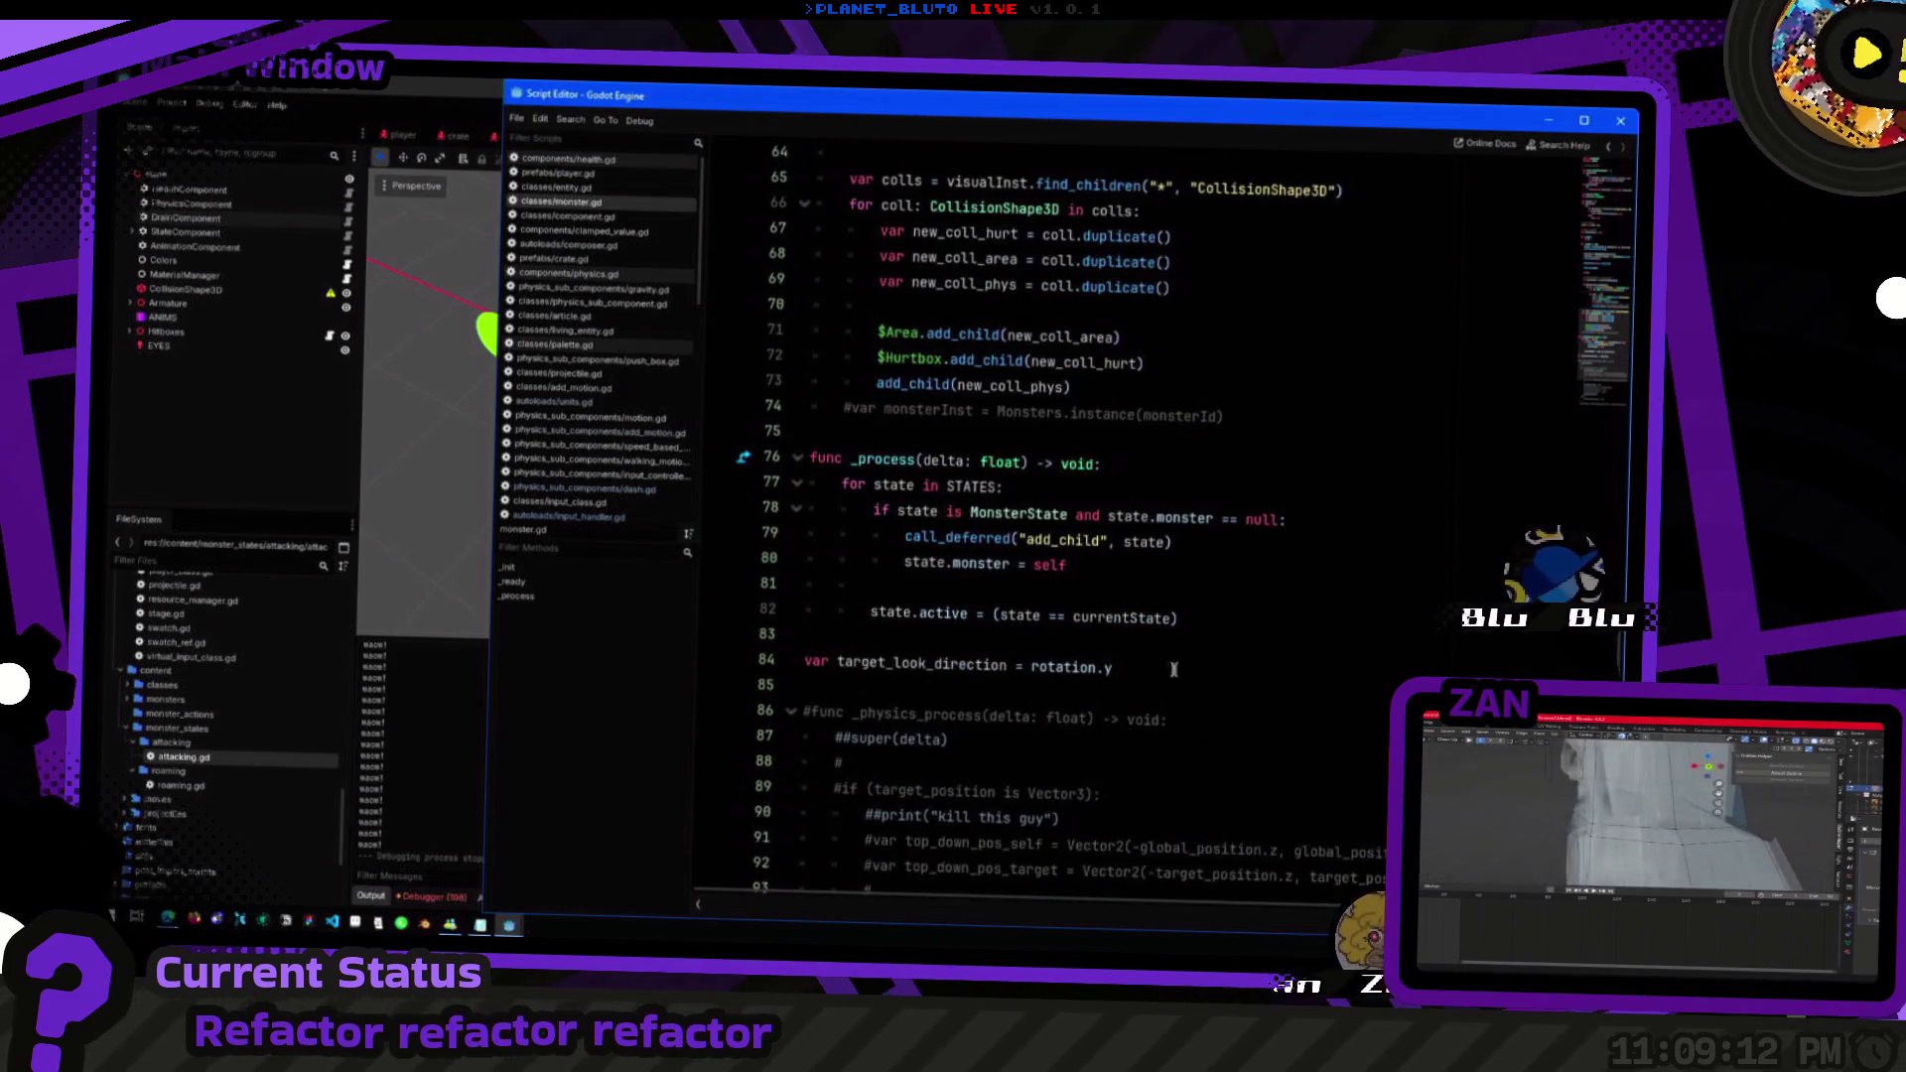
drag(1281, 487, 1320, 575)
click(1319, 575)
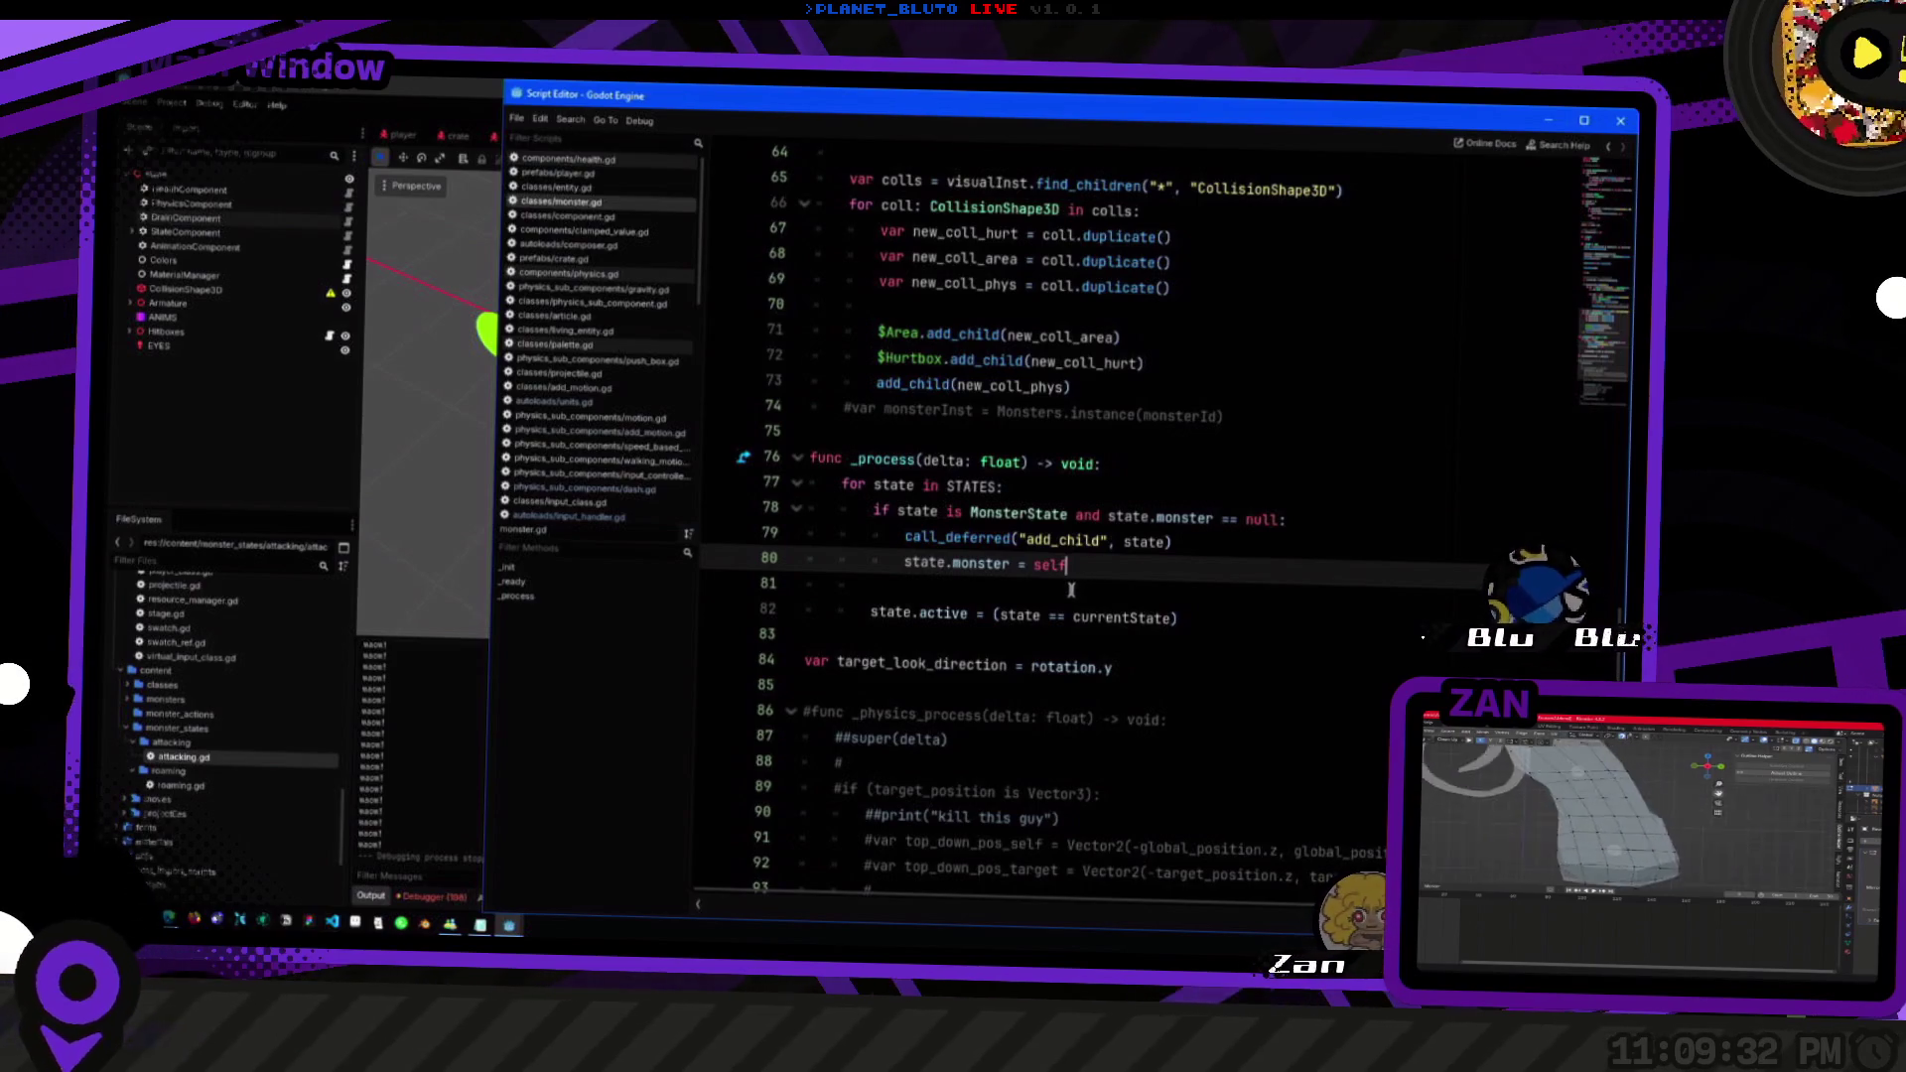
scroll(1070, 590, down, 4)
scroll(1070, 600, up, 15)
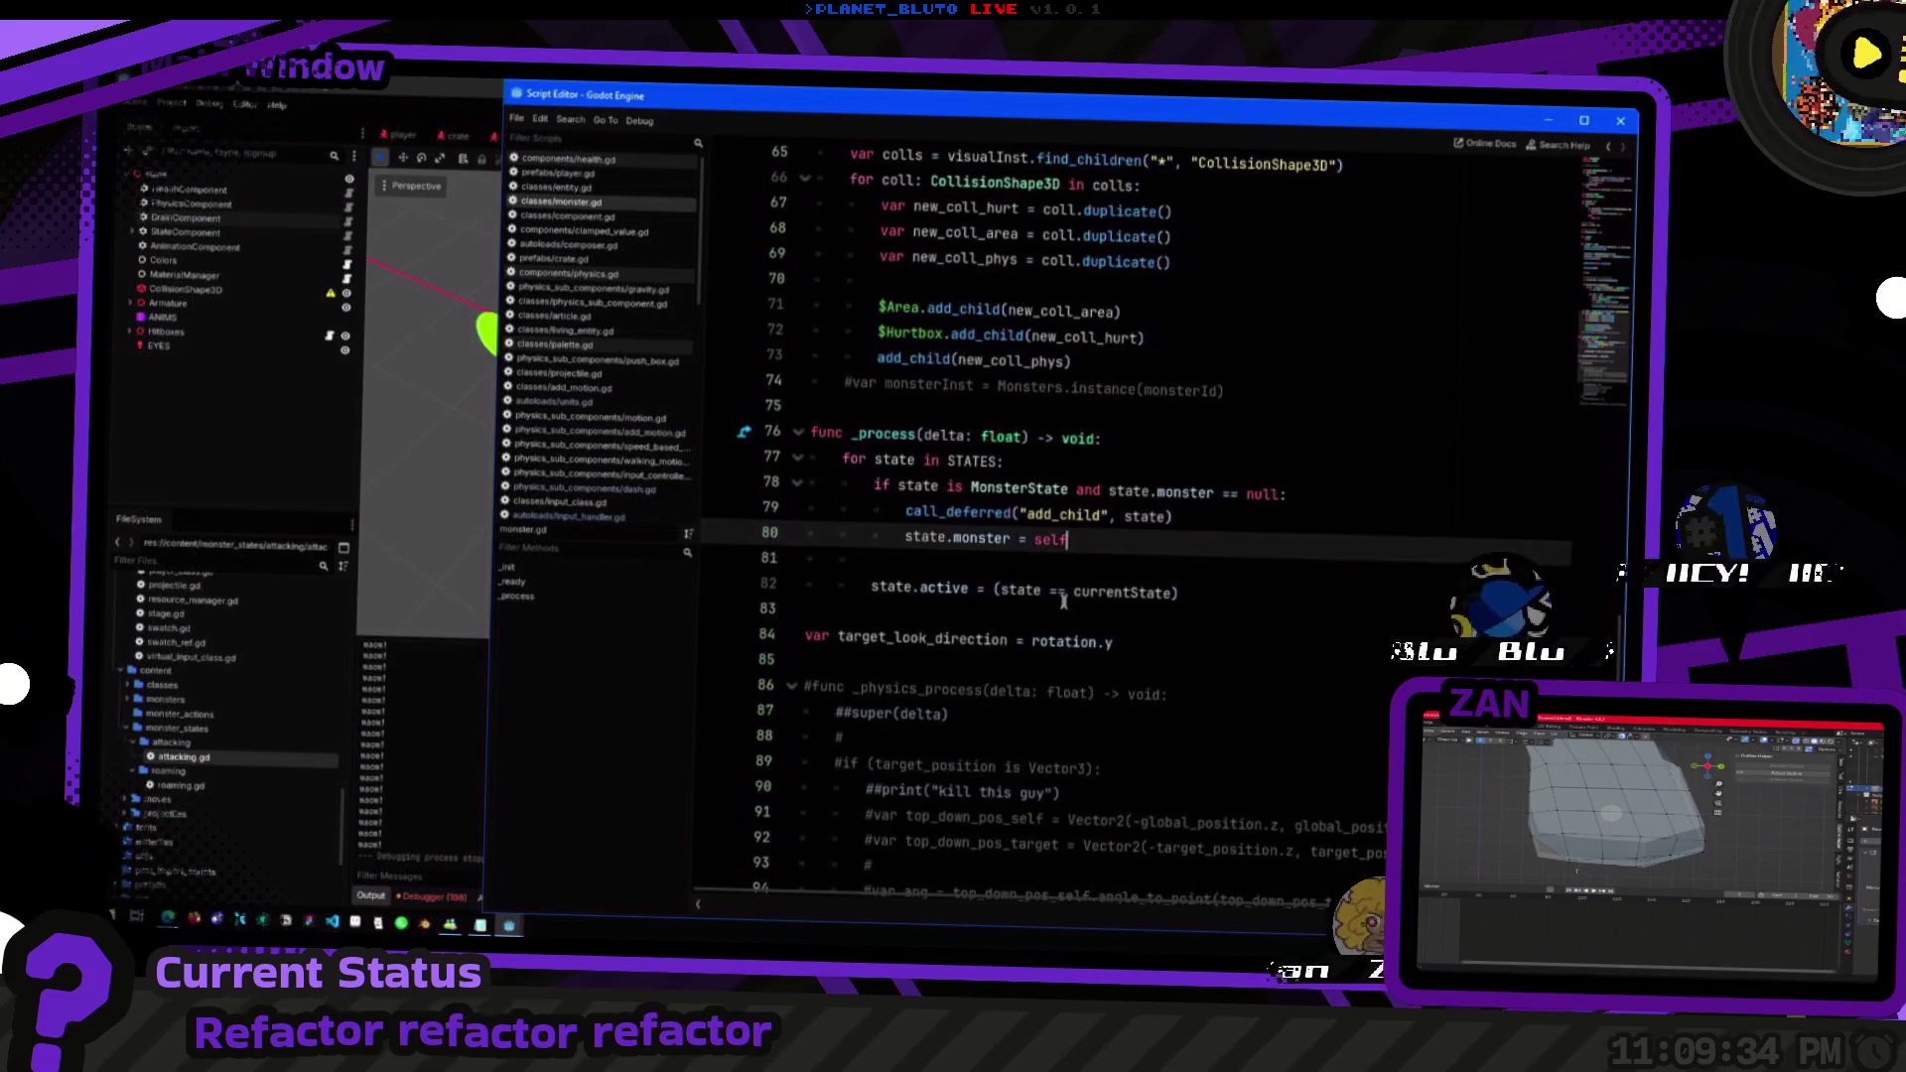
scroll(1135, 600, down, 4)
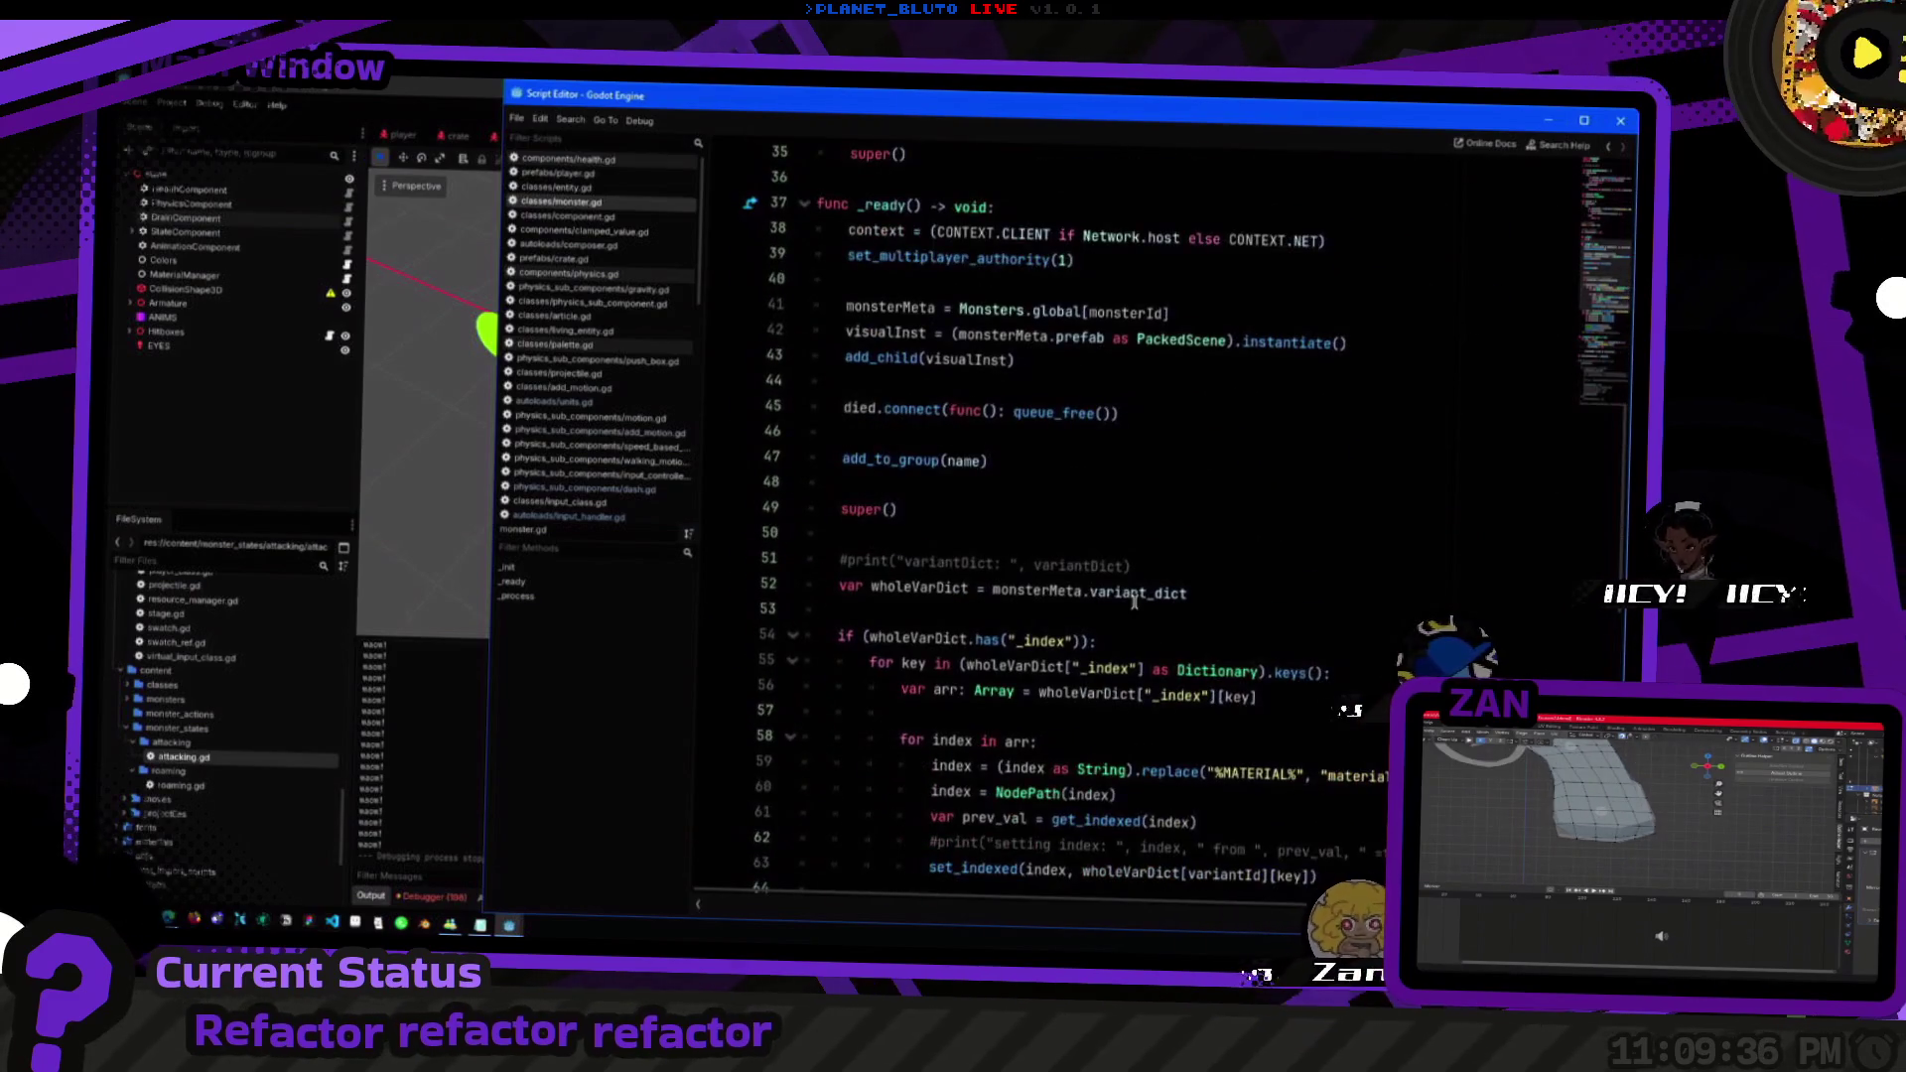
scroll(1127, 597, down, 3)
scroll(1122, 596, up, 3)
scroll(1121, 596, up, 2)
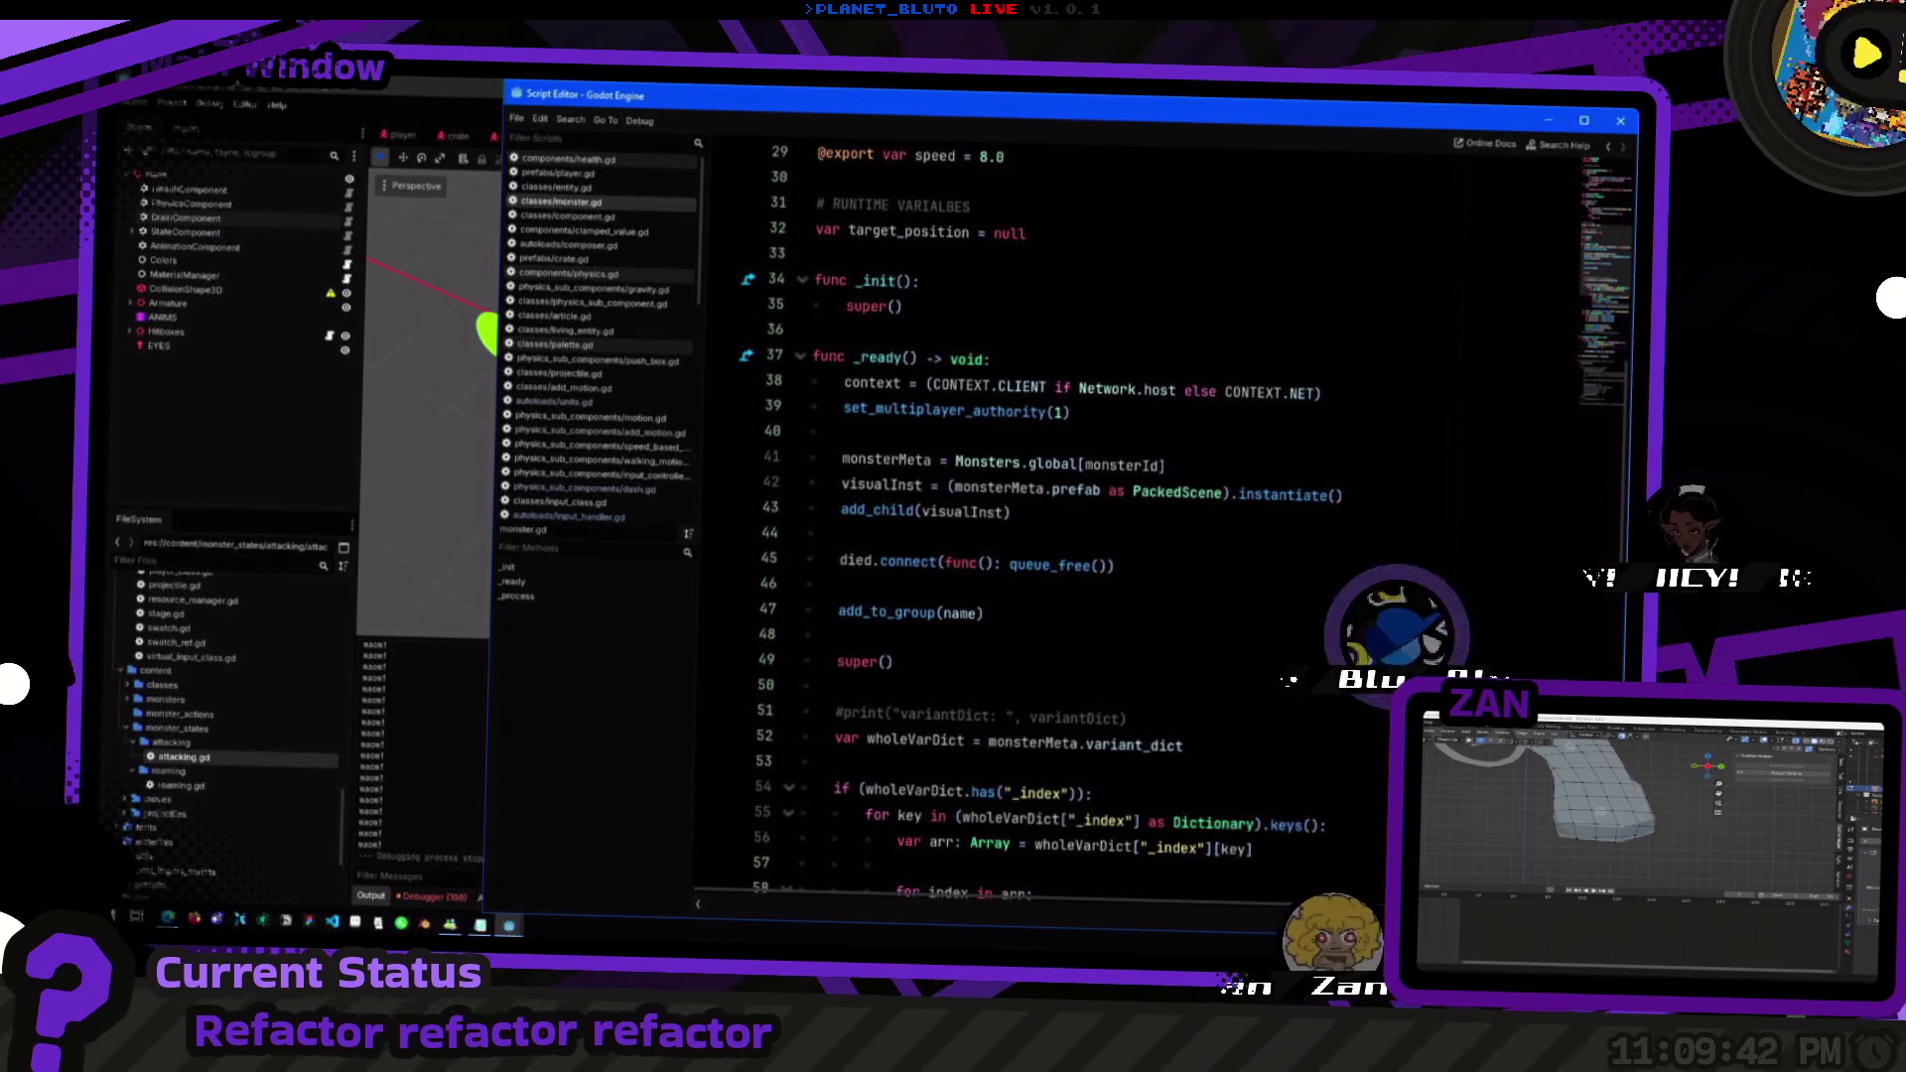
scroll(1045, 593, down, 5)
scroll(1092, 636, up, 5)
scroll(1103, 646, up, 1)
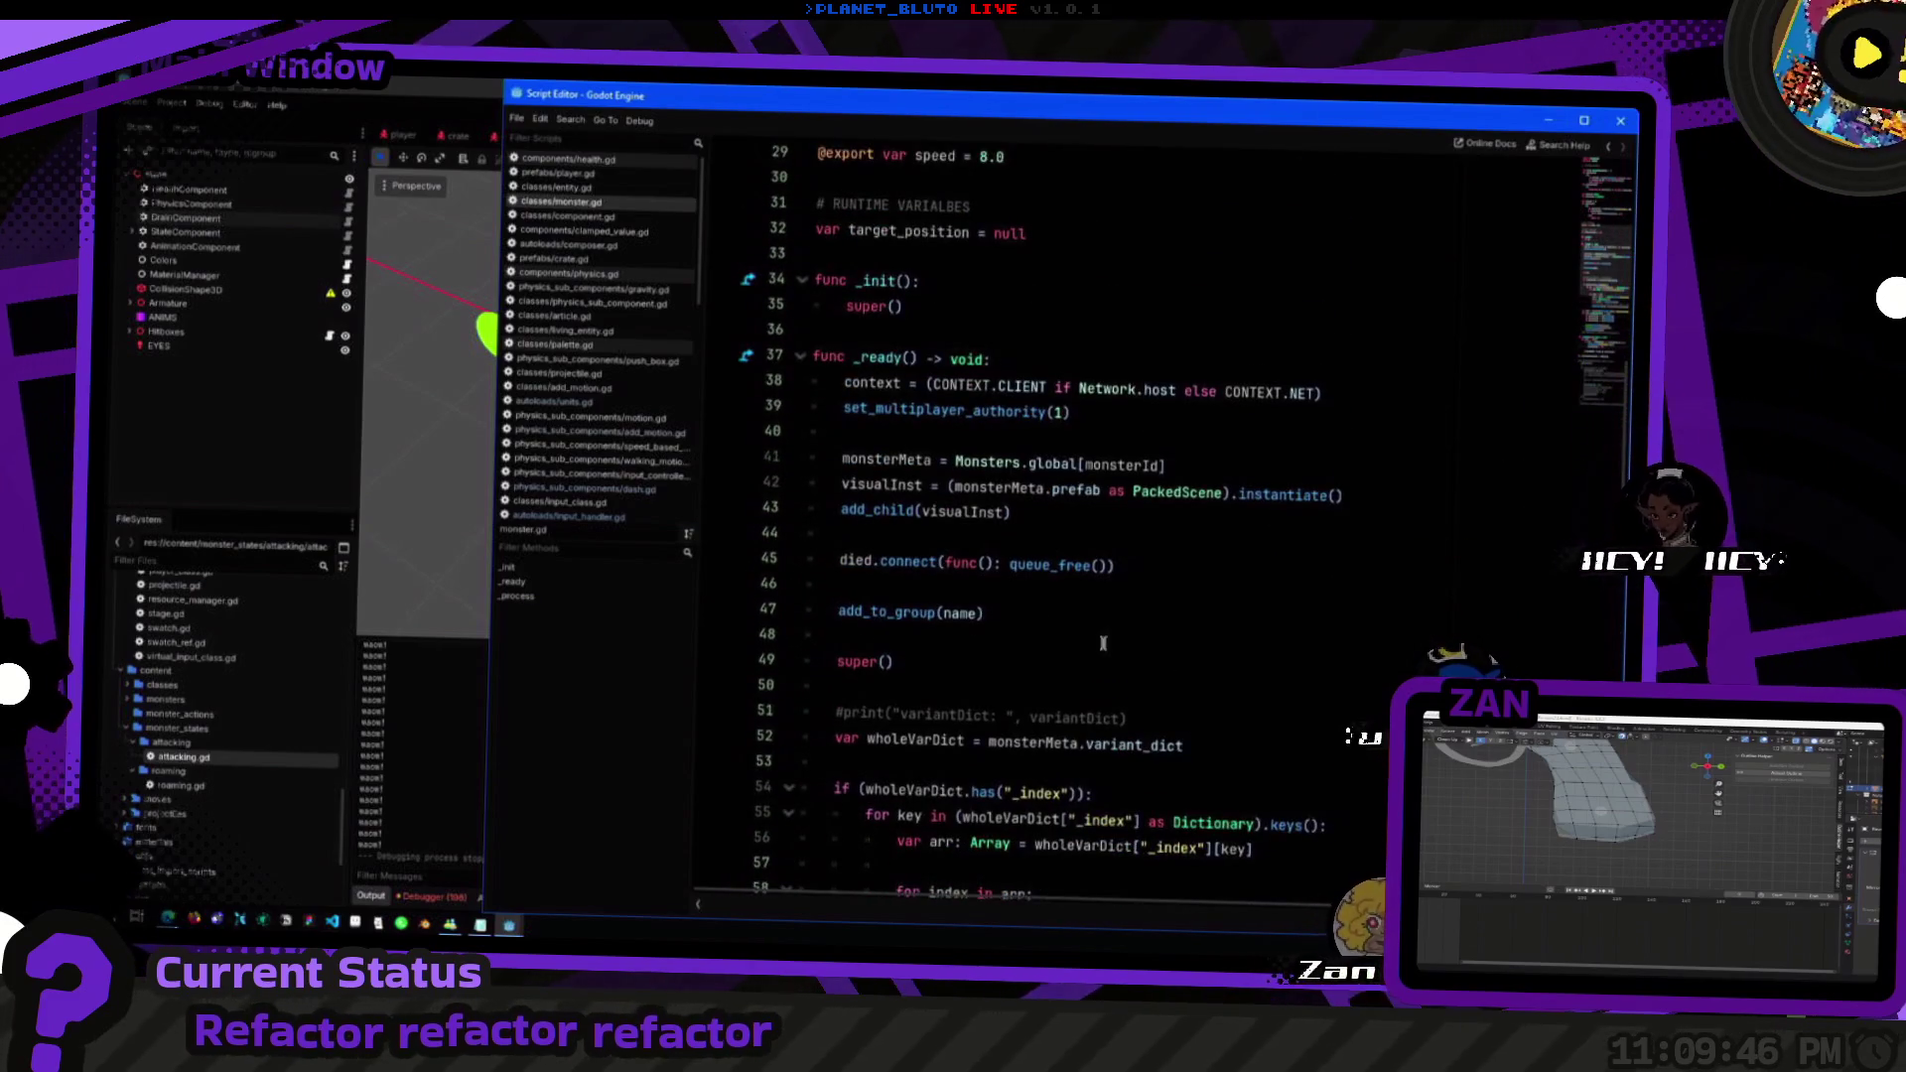
Review the _ready function, the monsterMeta line and the collision duplicate lines 68–69.
click(1142, 614)
scroll(1162, 645, up, 2)
key(Up)
key(Up)
key(Up)
key(Up)
key(Up)
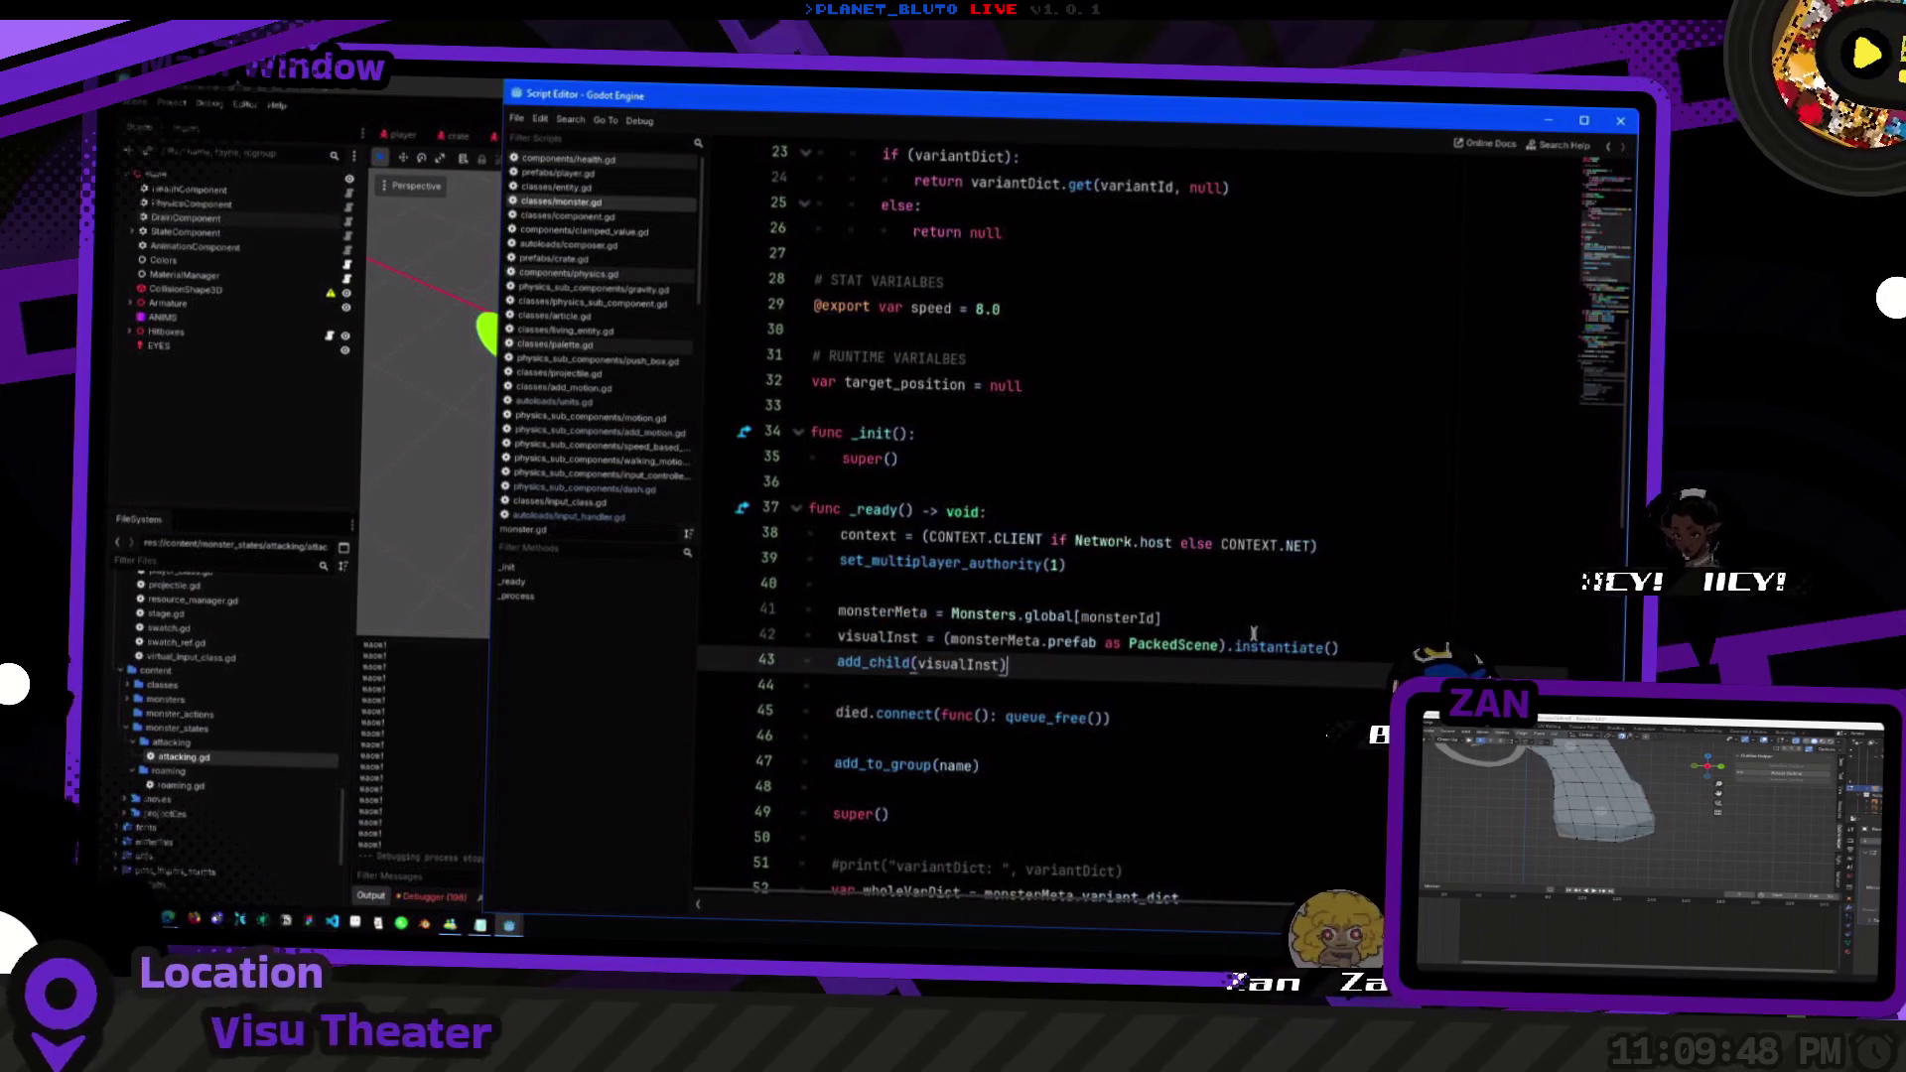
scroll(1252, 655, down, 5)
click(1253, 735)
key(Up)
scroll(1253, 695, down, 4)
click(1258, 541)
key(shift+Down)
click(1255, 568)
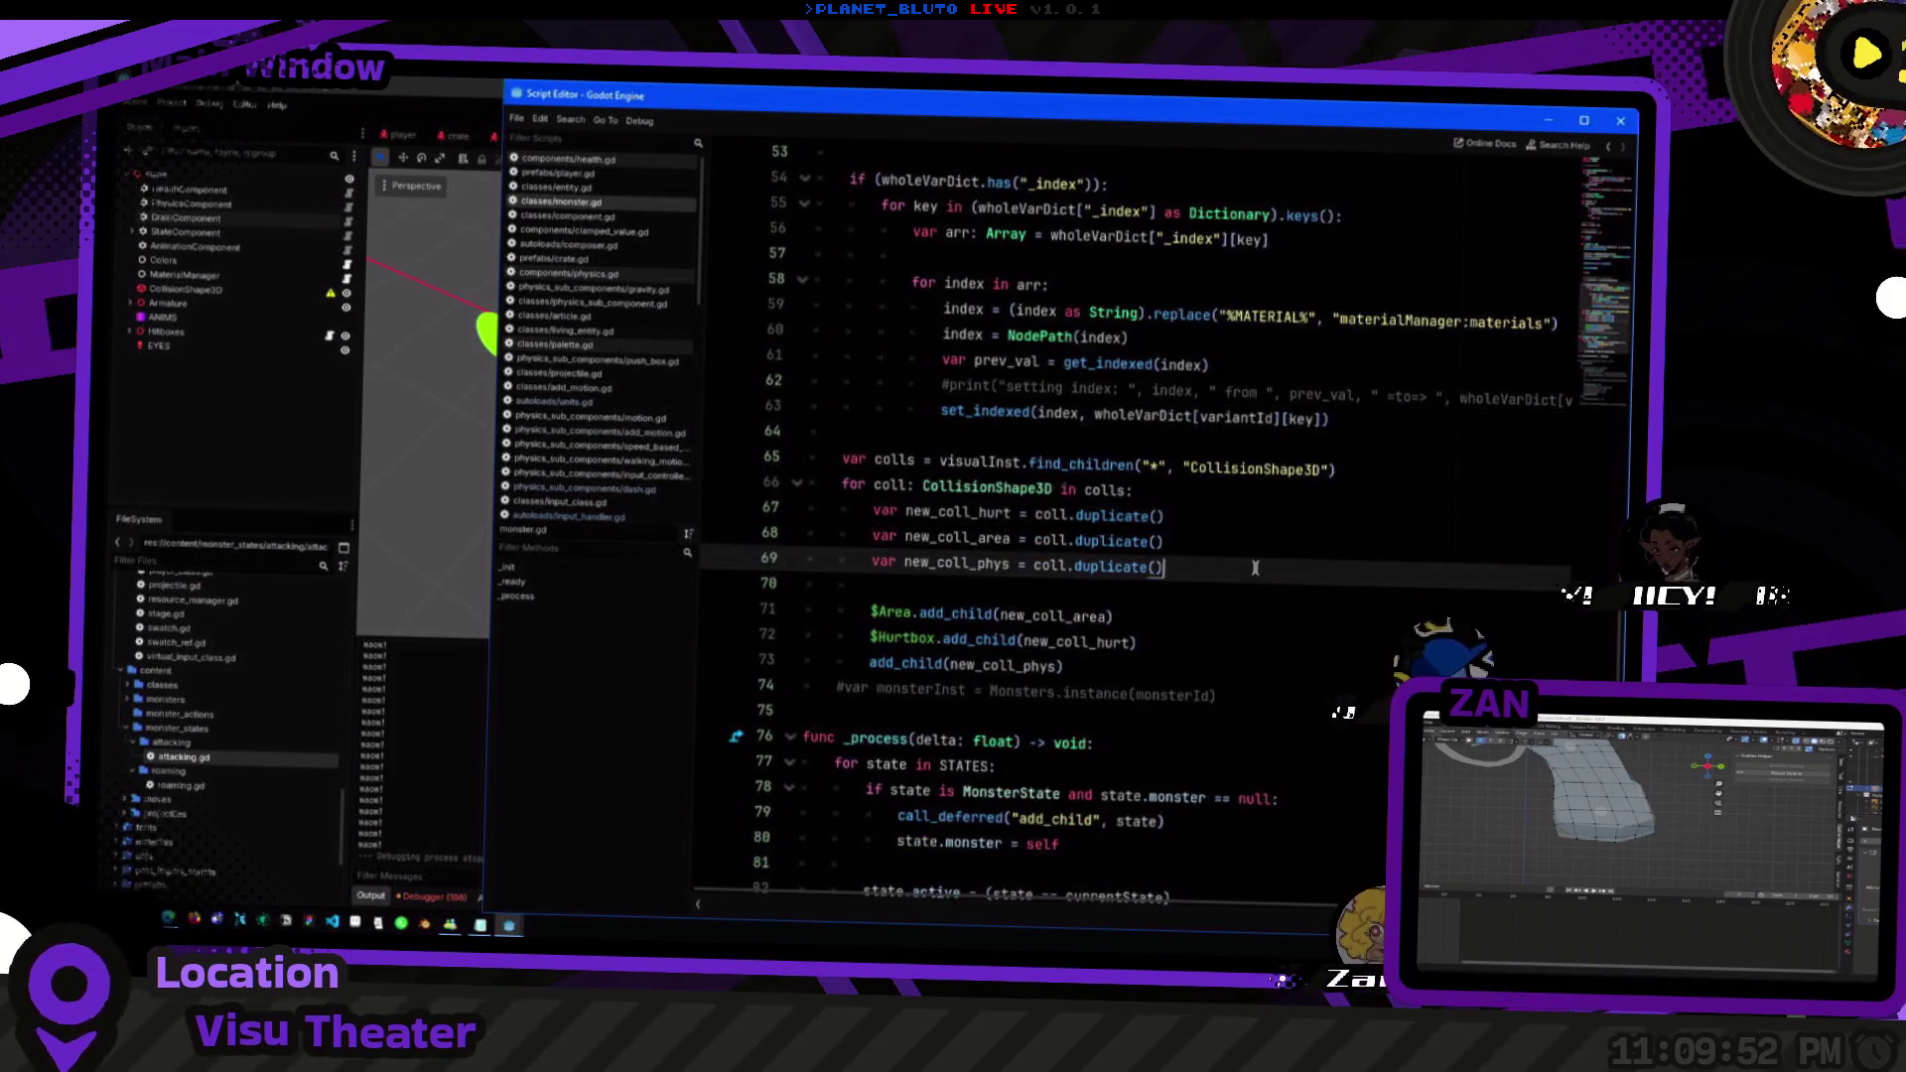
scroll(1256, 568, down, 5)
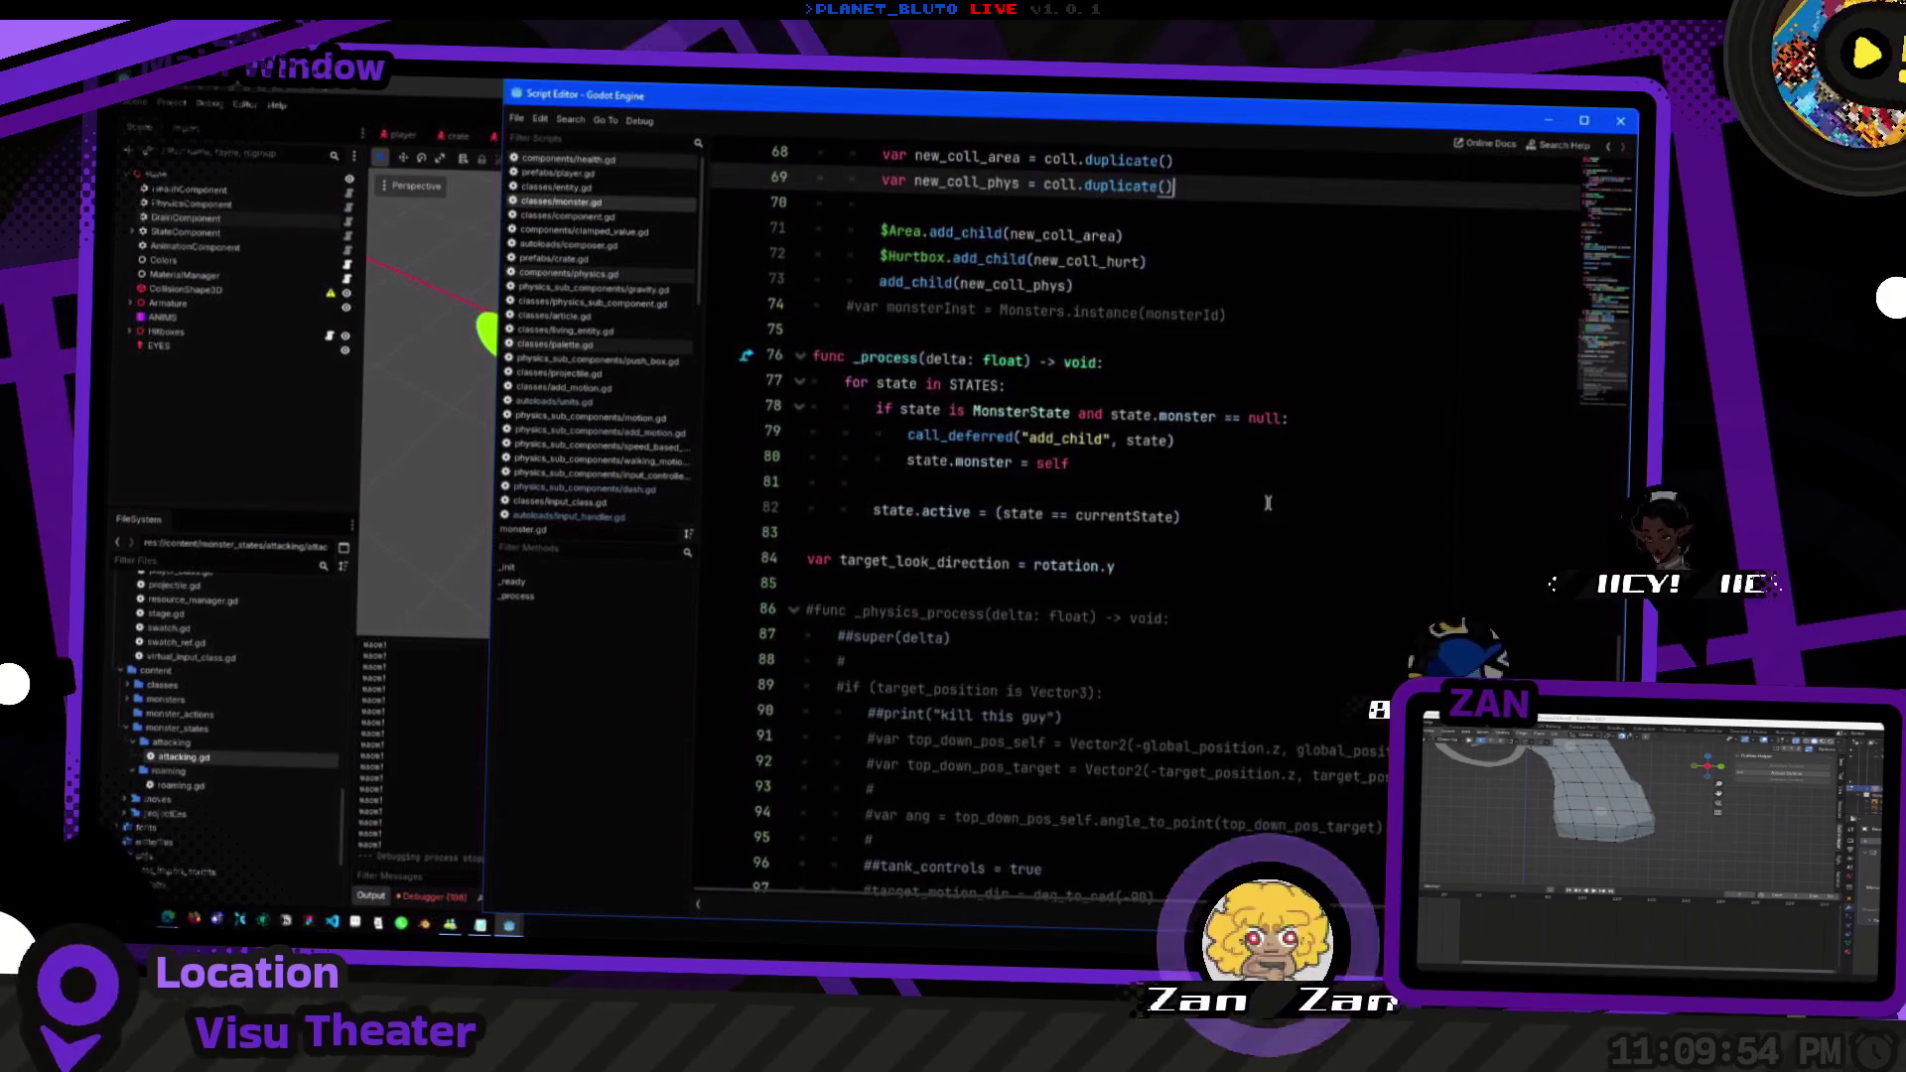
click(1279, 464)
Study the _process function's call_deferred add_child and state.active lines.
scroll(1251, 476, up, 2)
click(1157, 511)
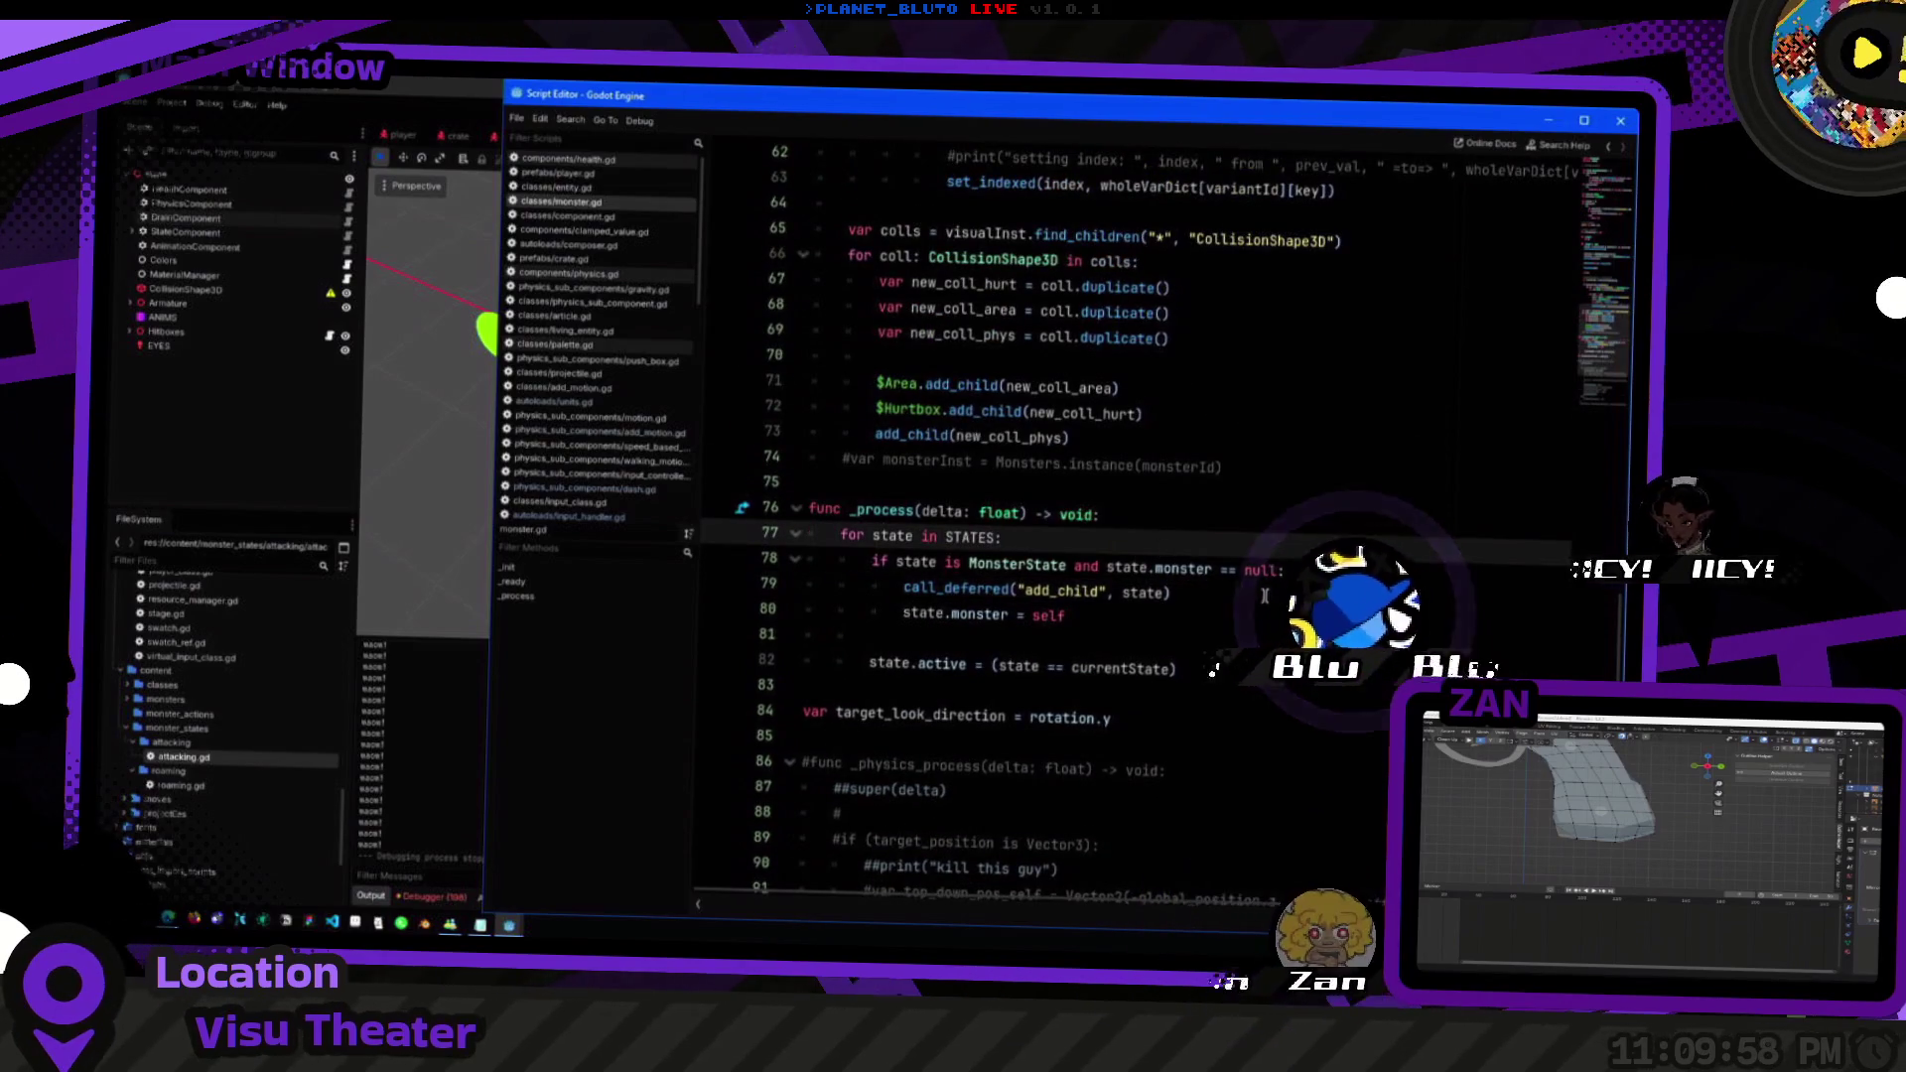
click(1295, 584)
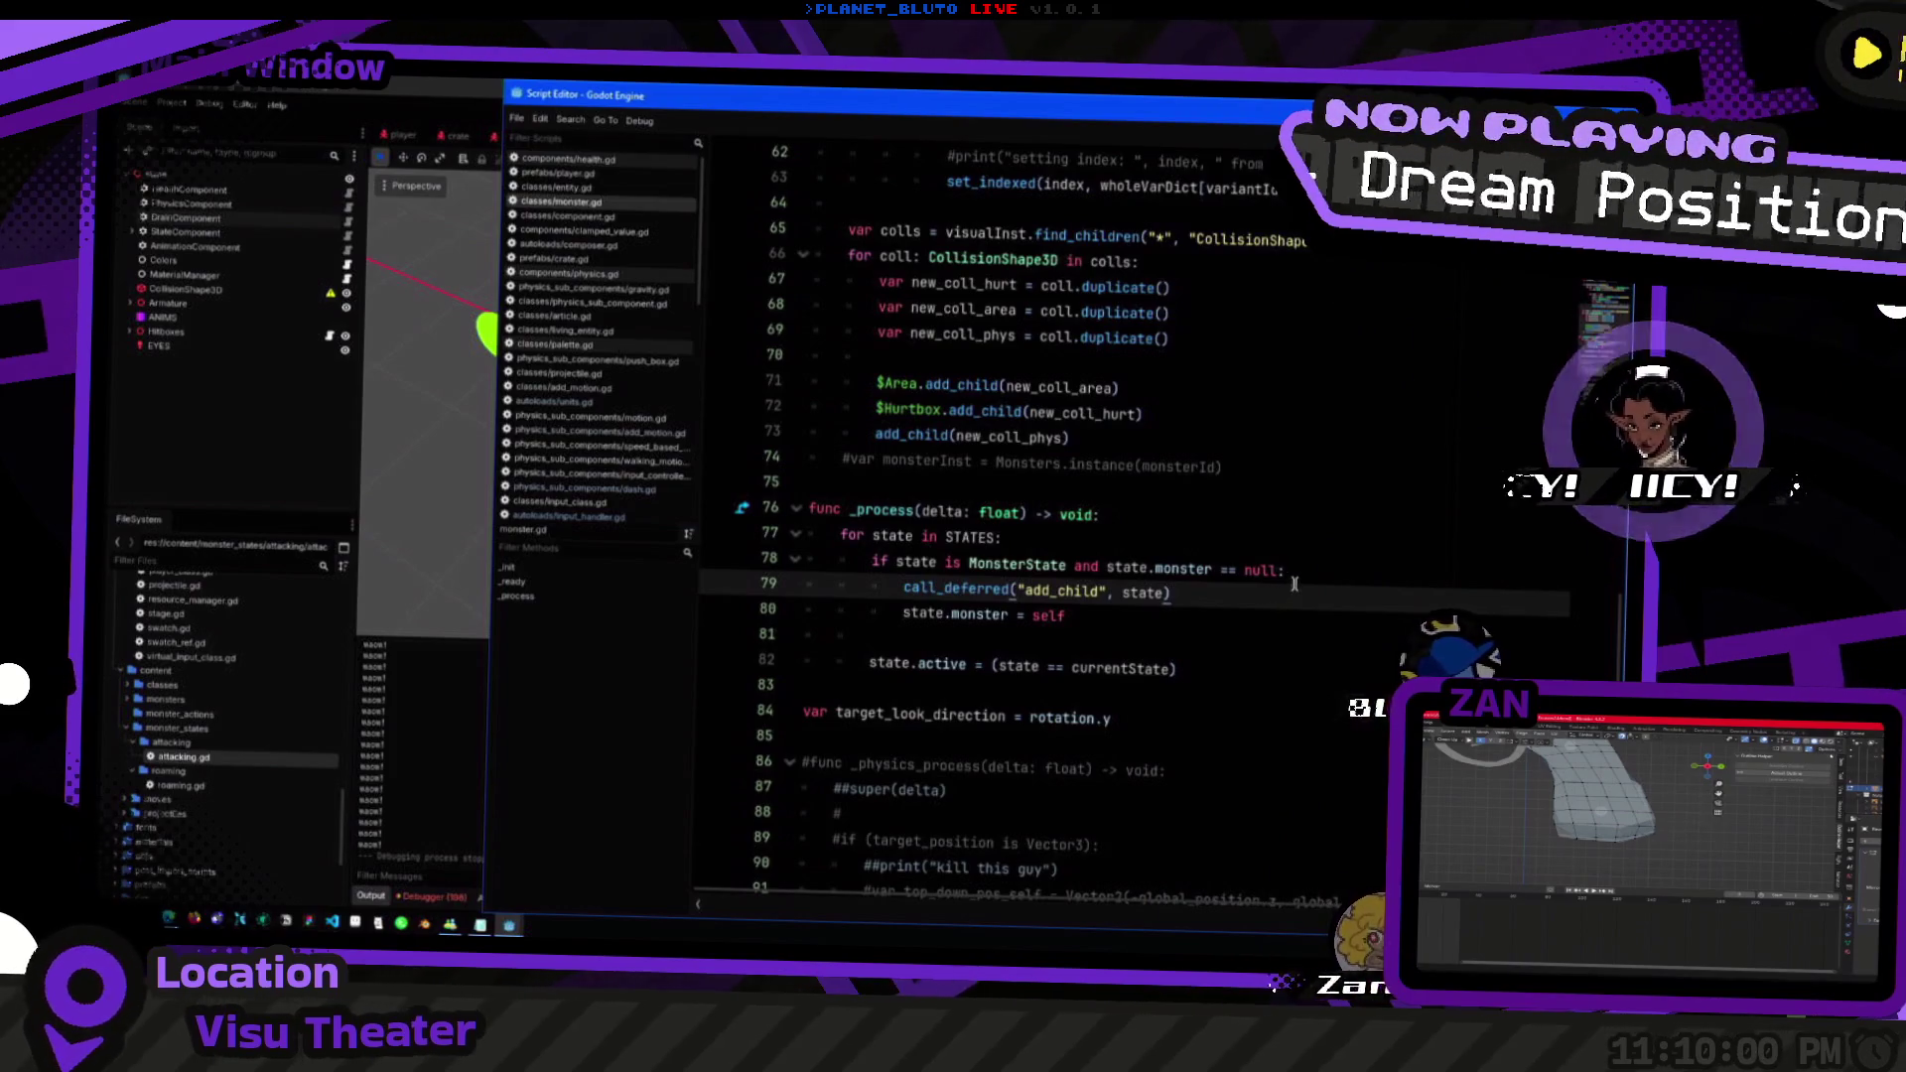
click(1241, 610)
click(1241, 592)
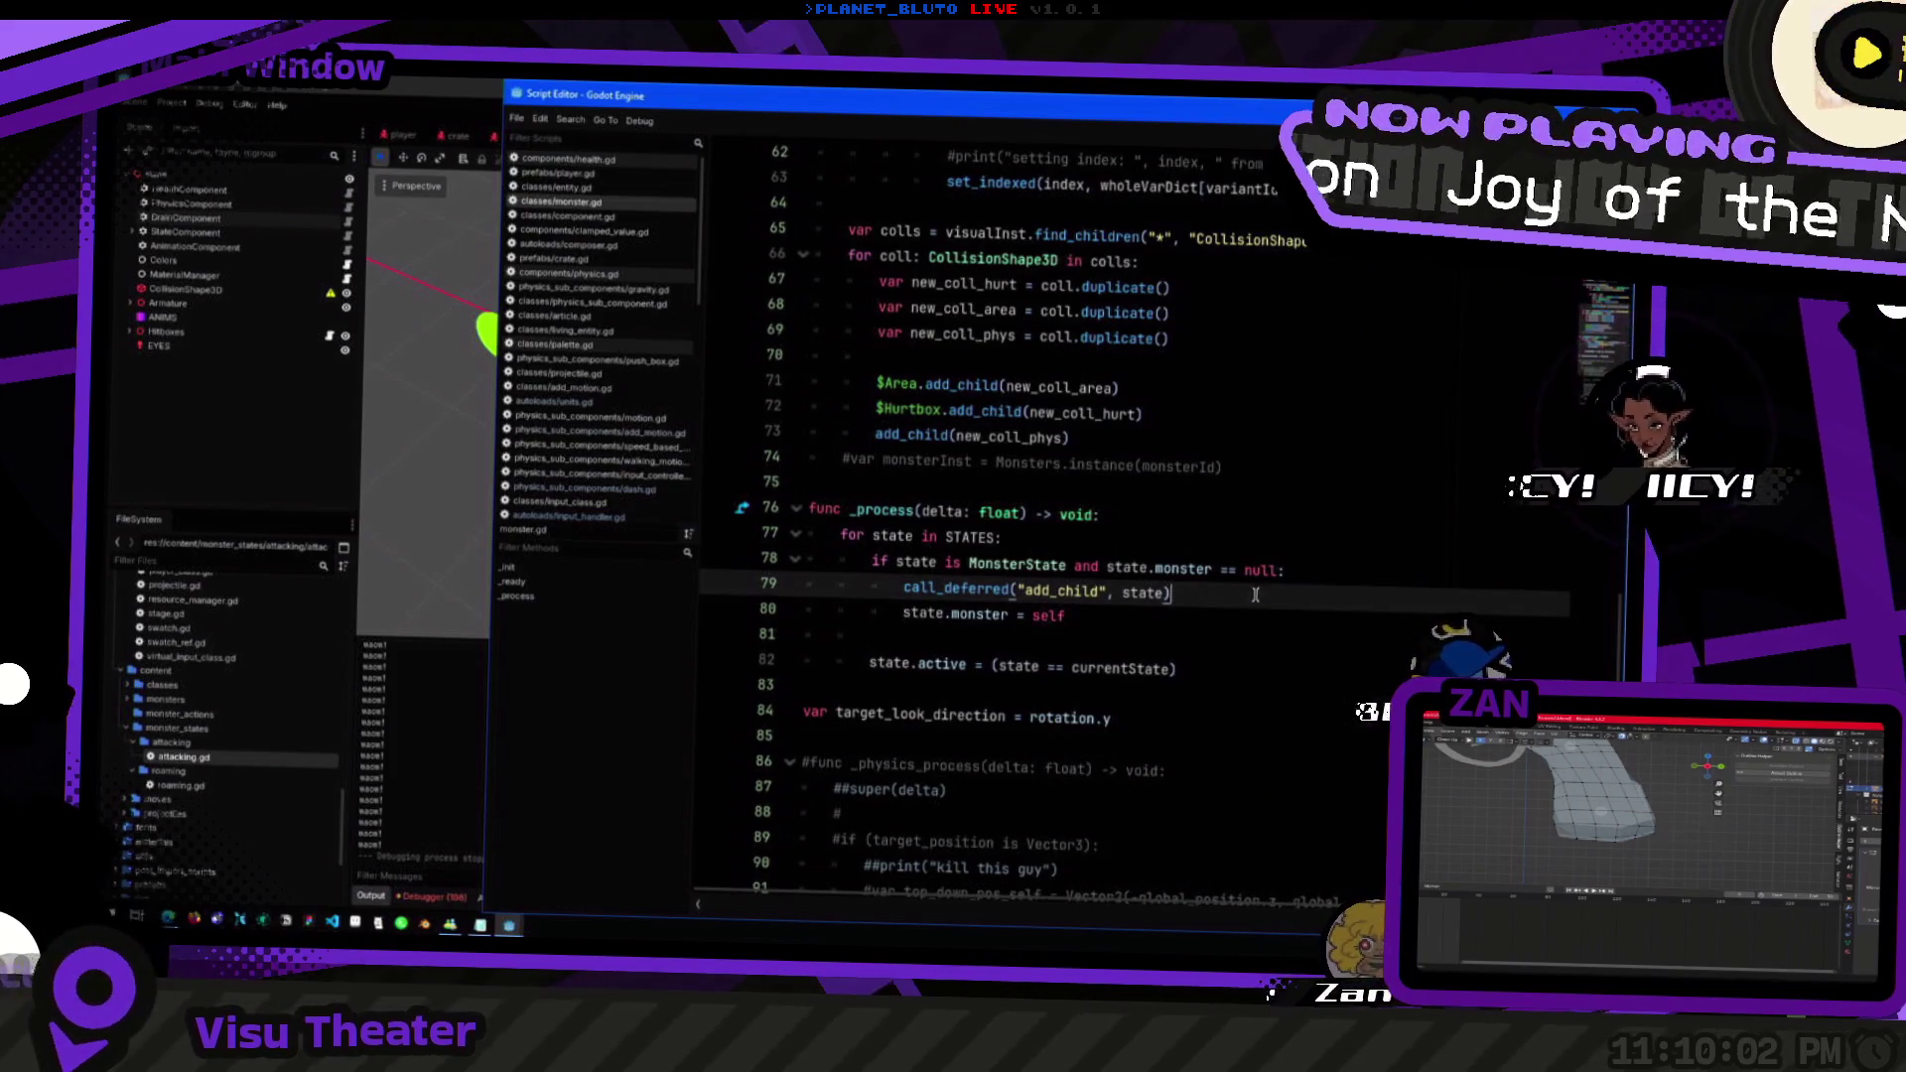
click(1229, 669)
key(Up)
key(Up)
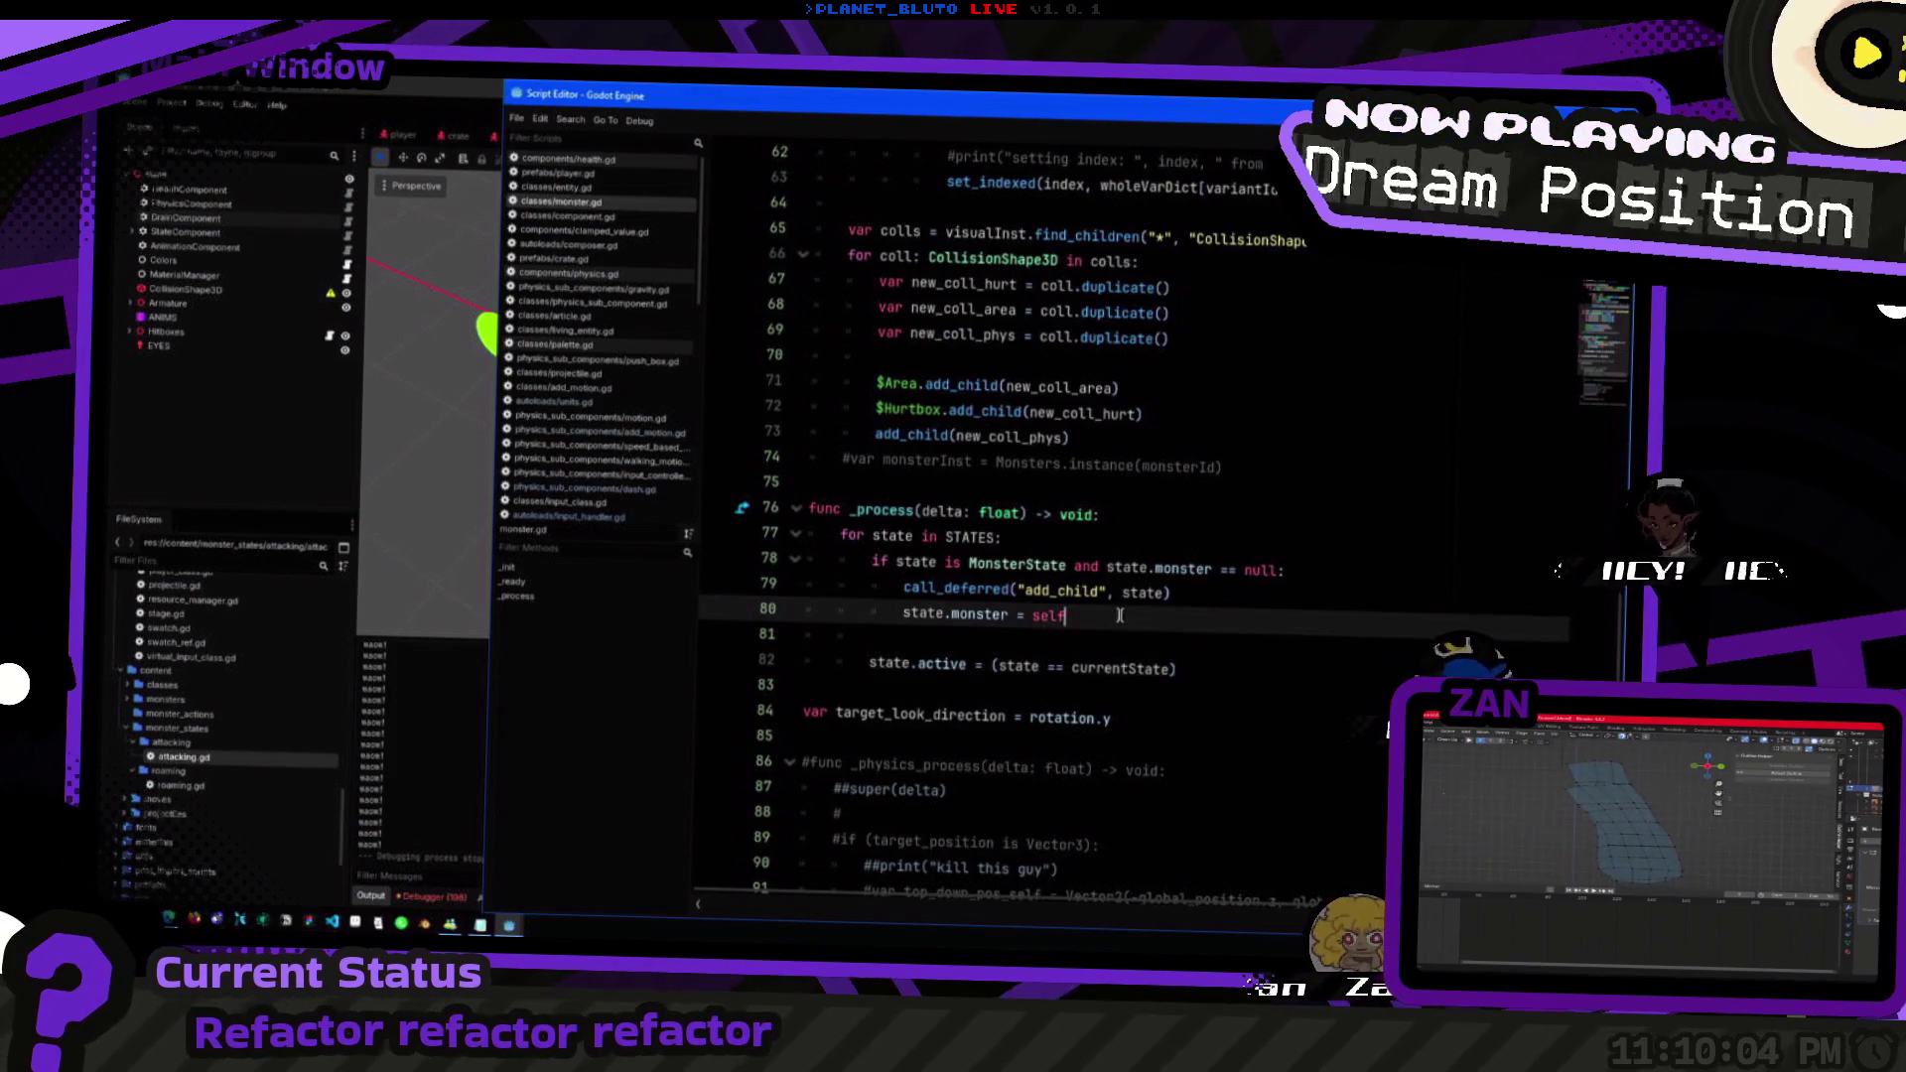
scroll(1176, 667, down, 1)
scroll(1176, 667, up, 1)
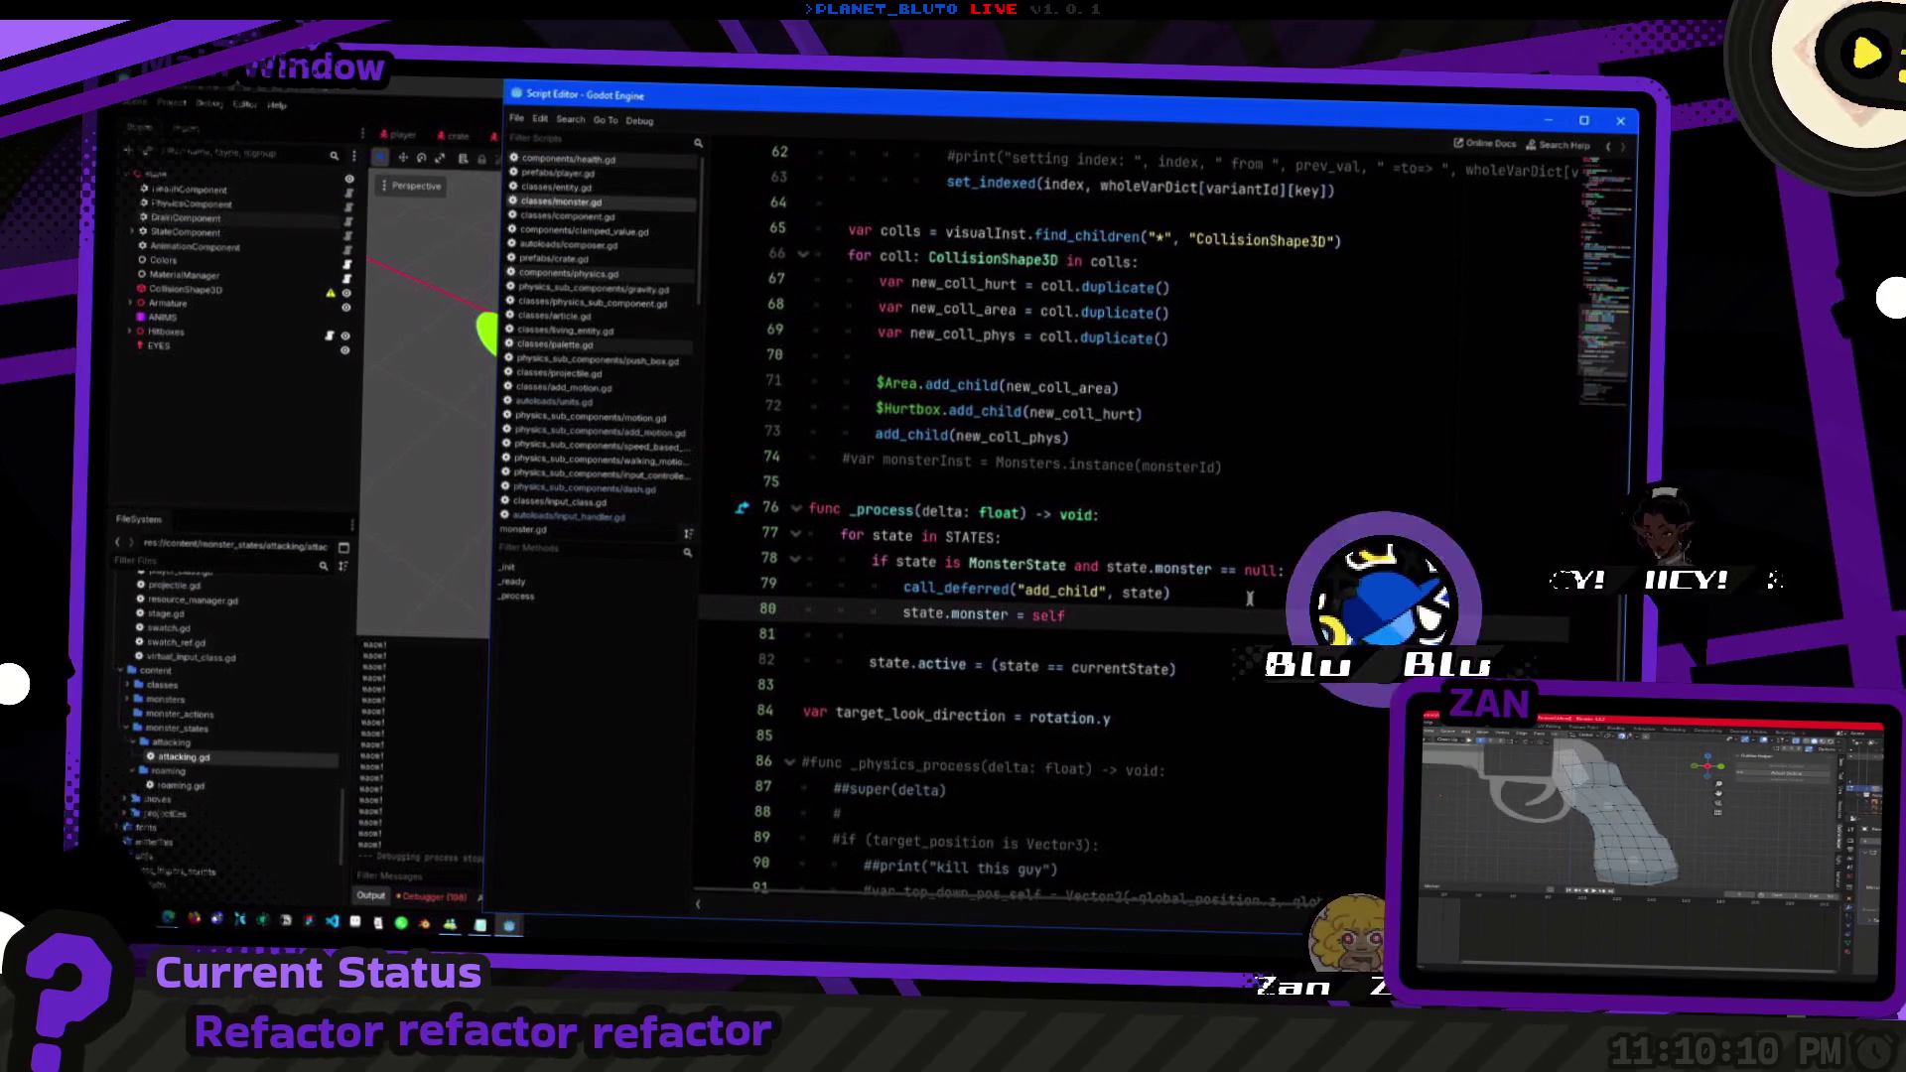
scroll(1182, 736, up, 5)
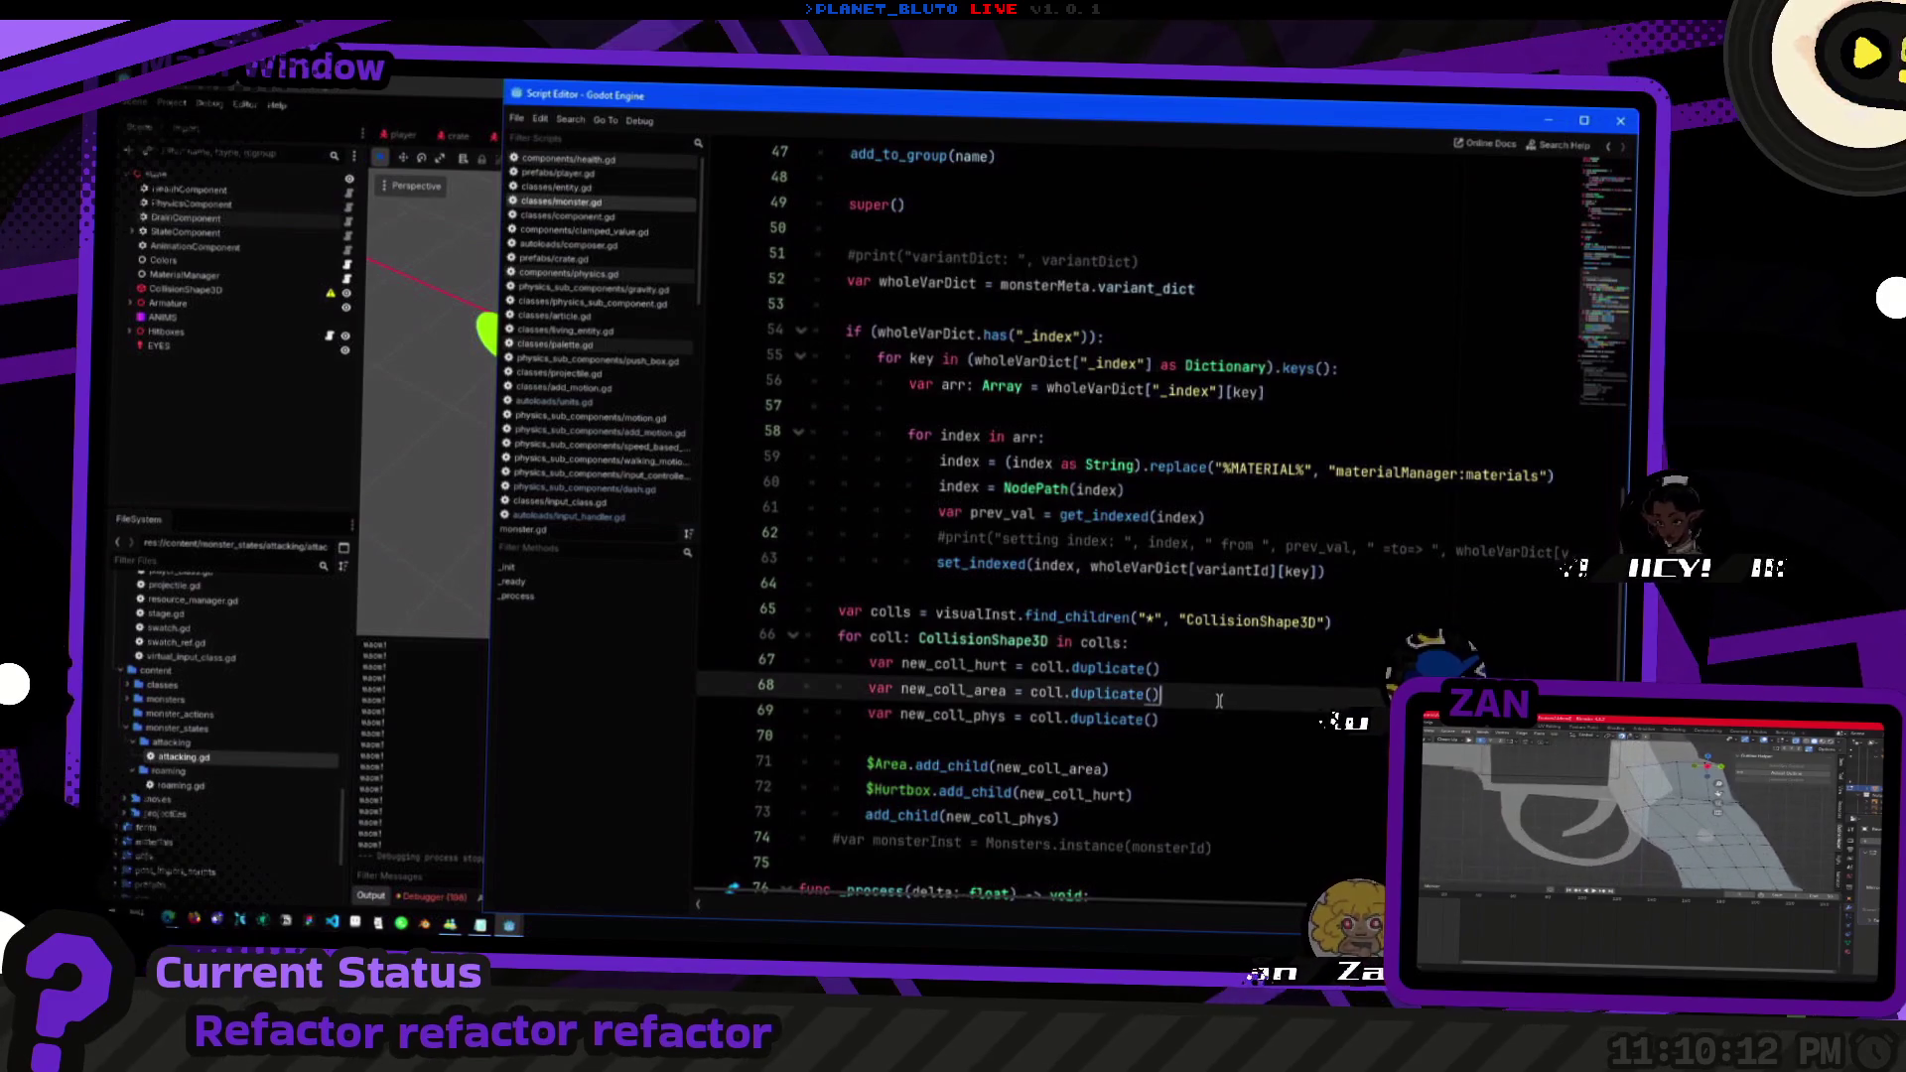
scroll(1178, 722, down, 10)
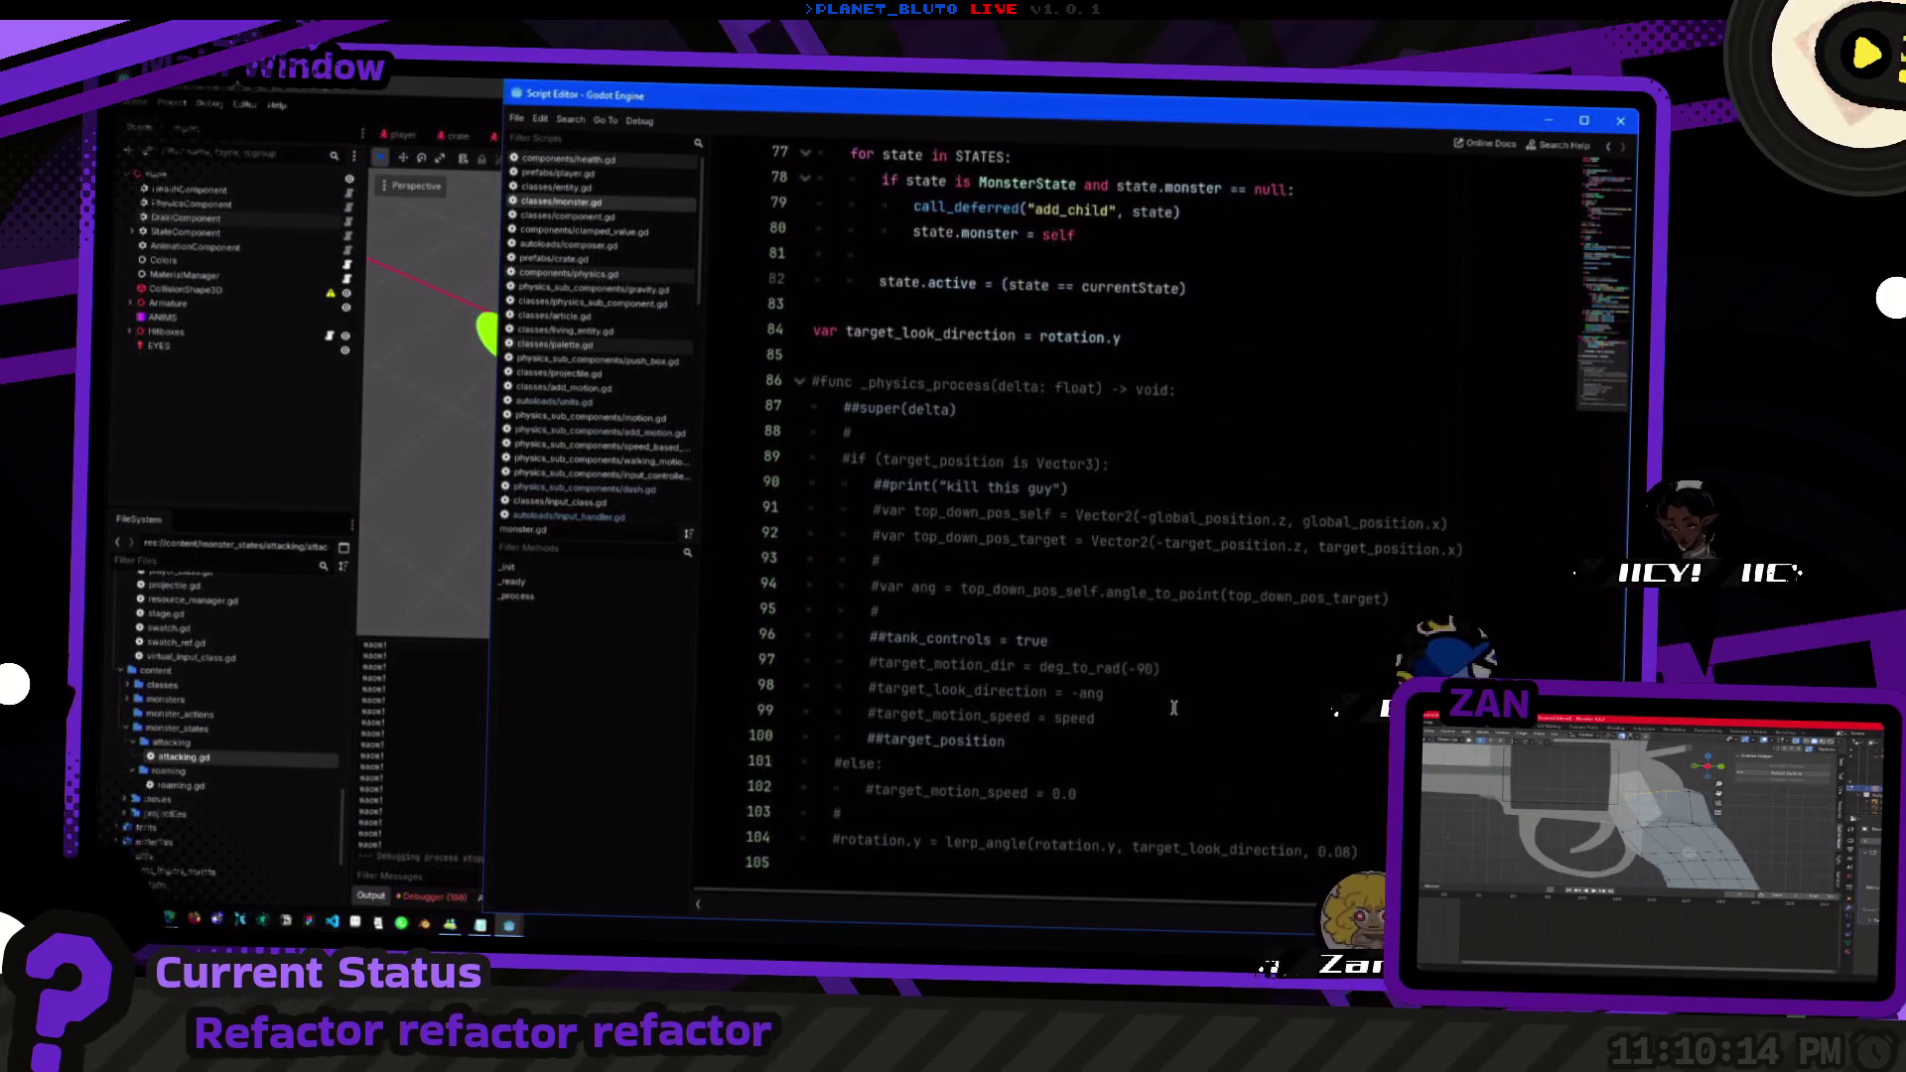
scroll(1173, 707, up, 7)
Look up the call_deferred documentation and return to the Monster script.
click(1237, 749)
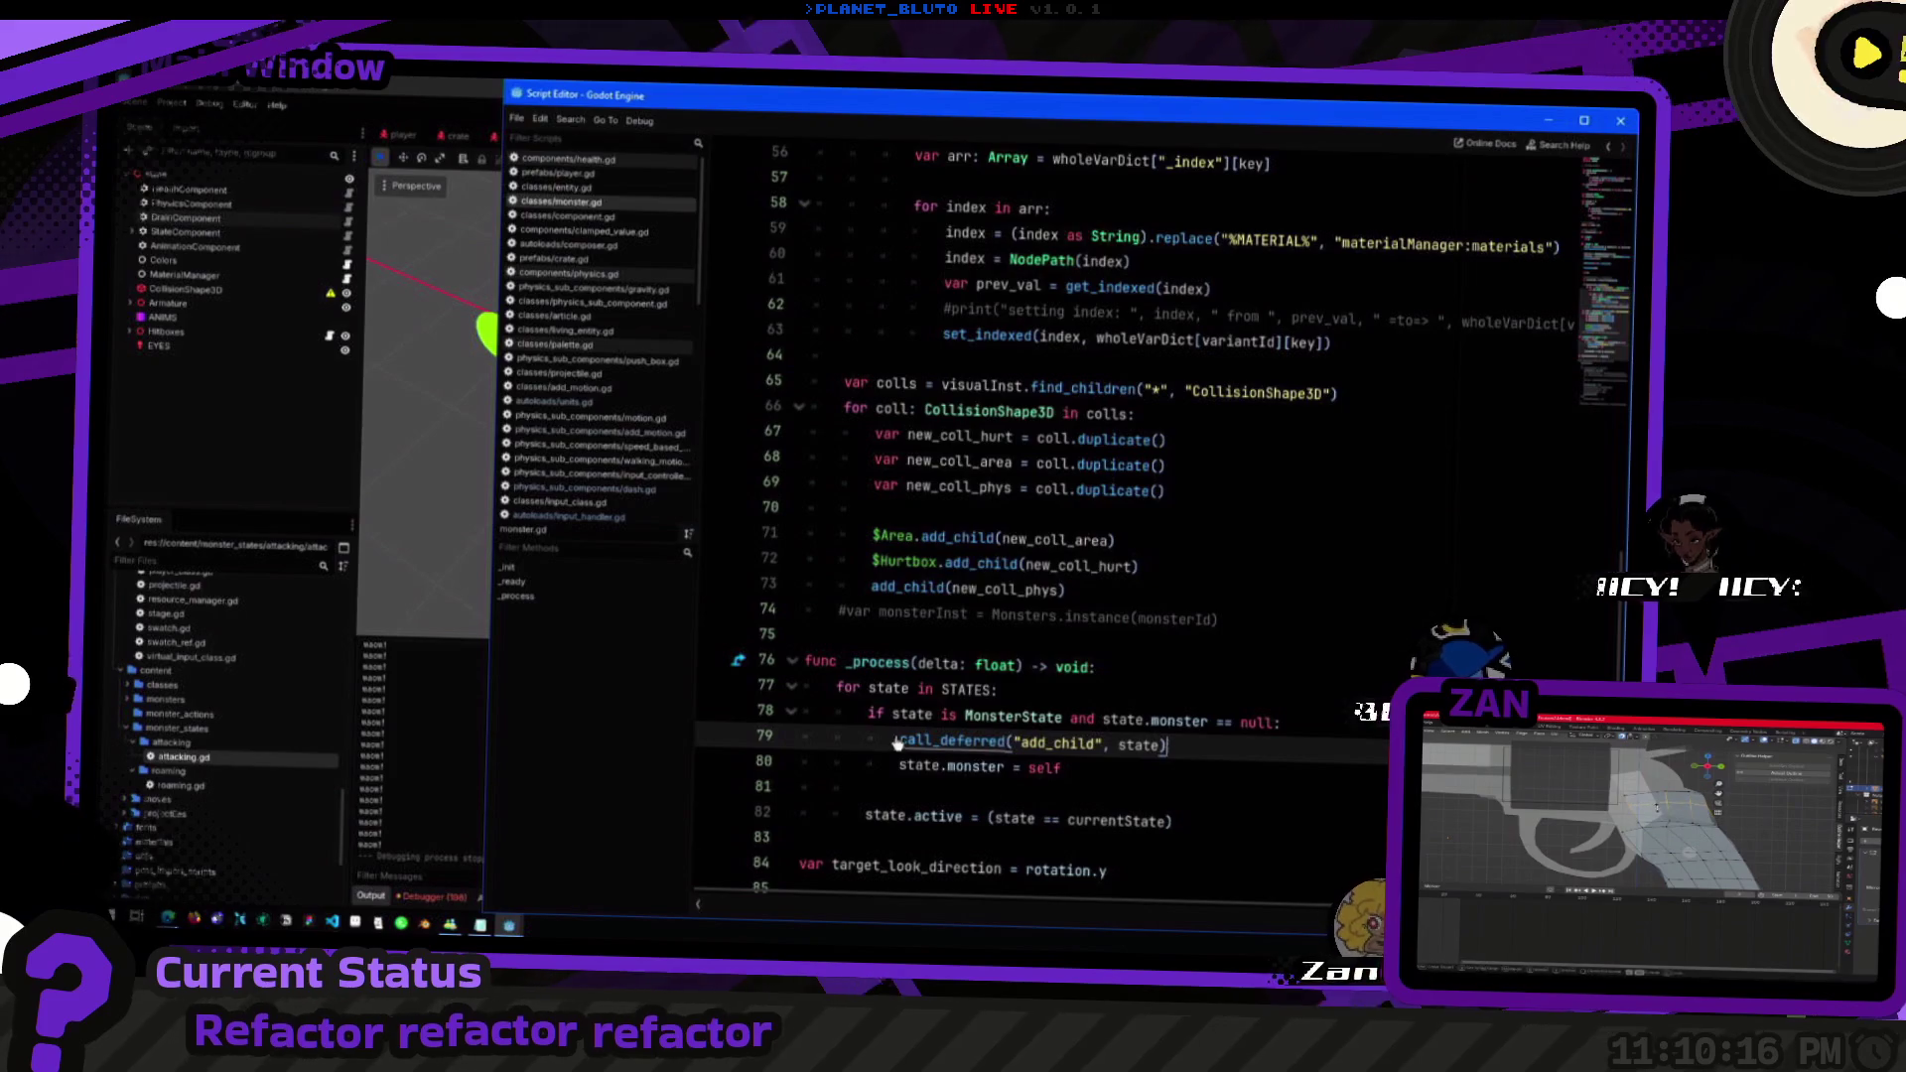
ctrl+click(898, 744)
key(alt+Left)
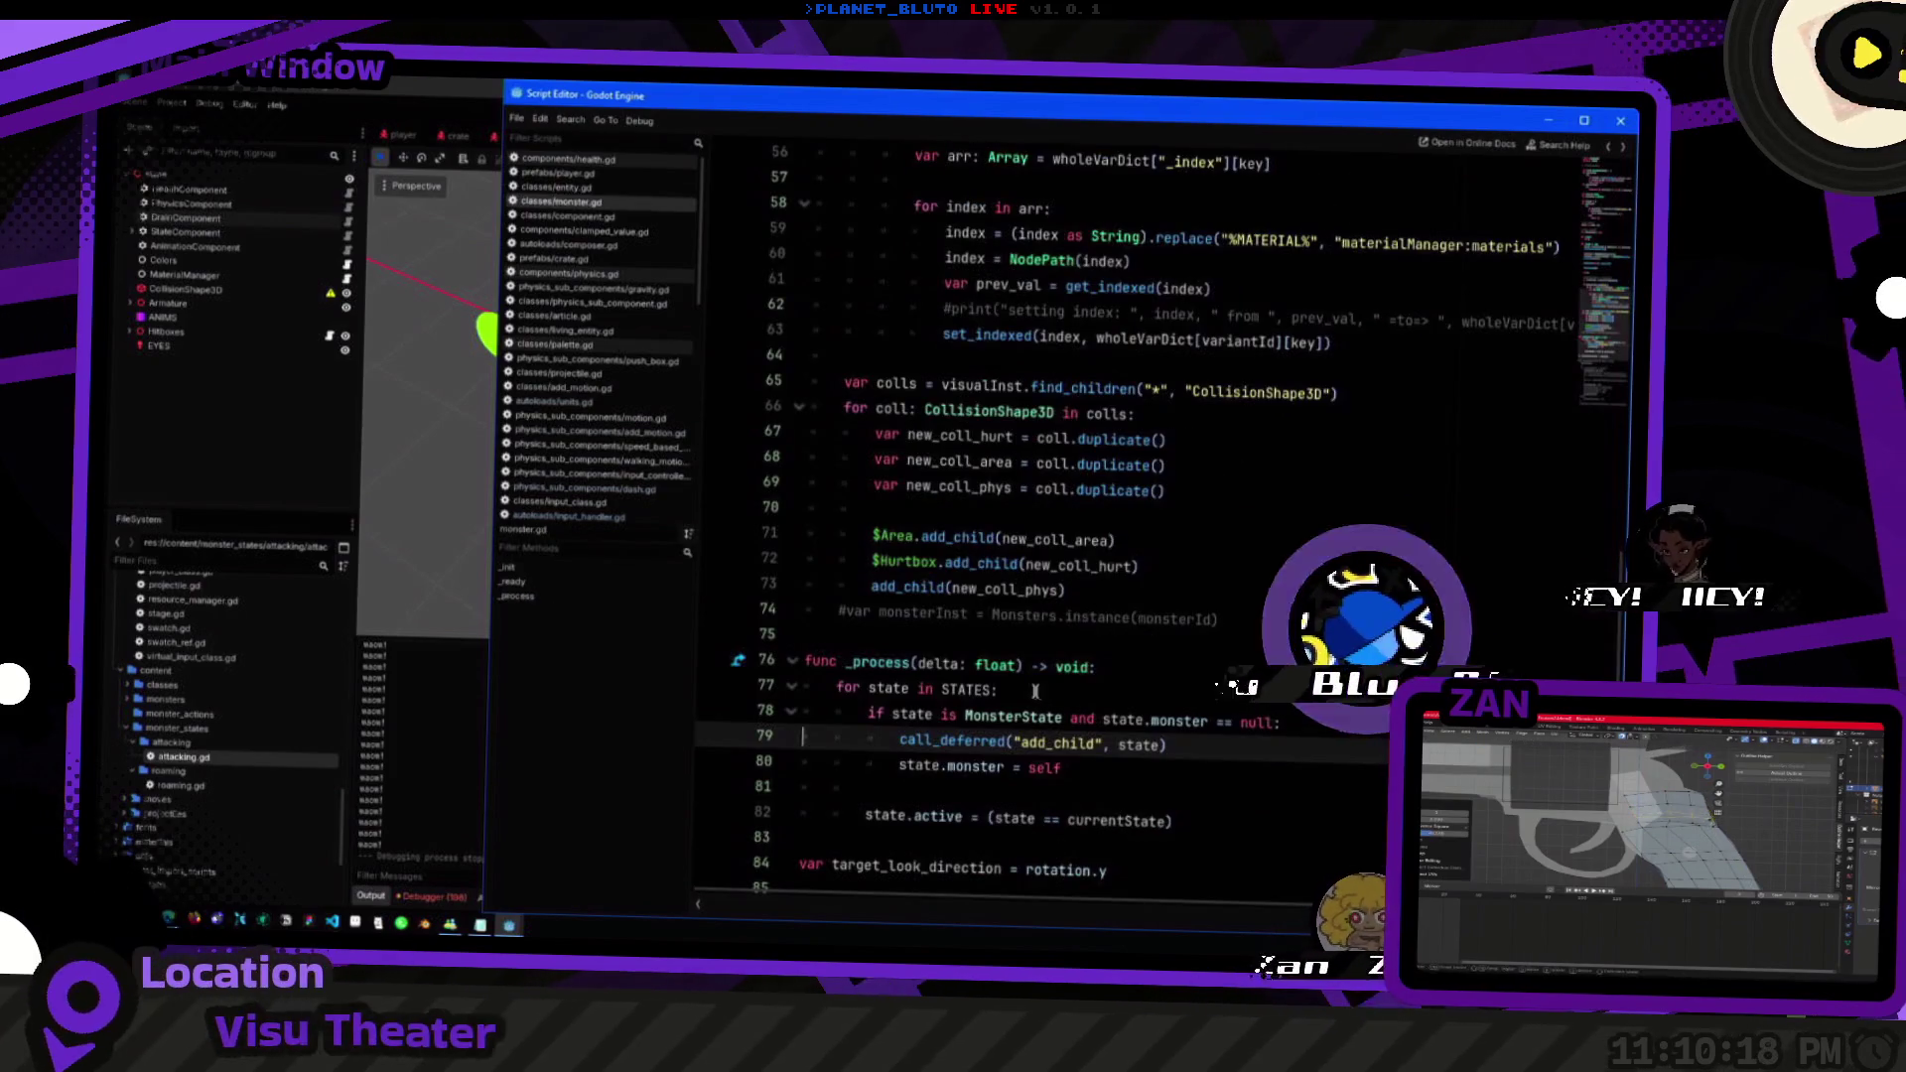
Check the STATES and currentState declarations at the top of the Monster script.
scroll(1037, 692, down, 1)
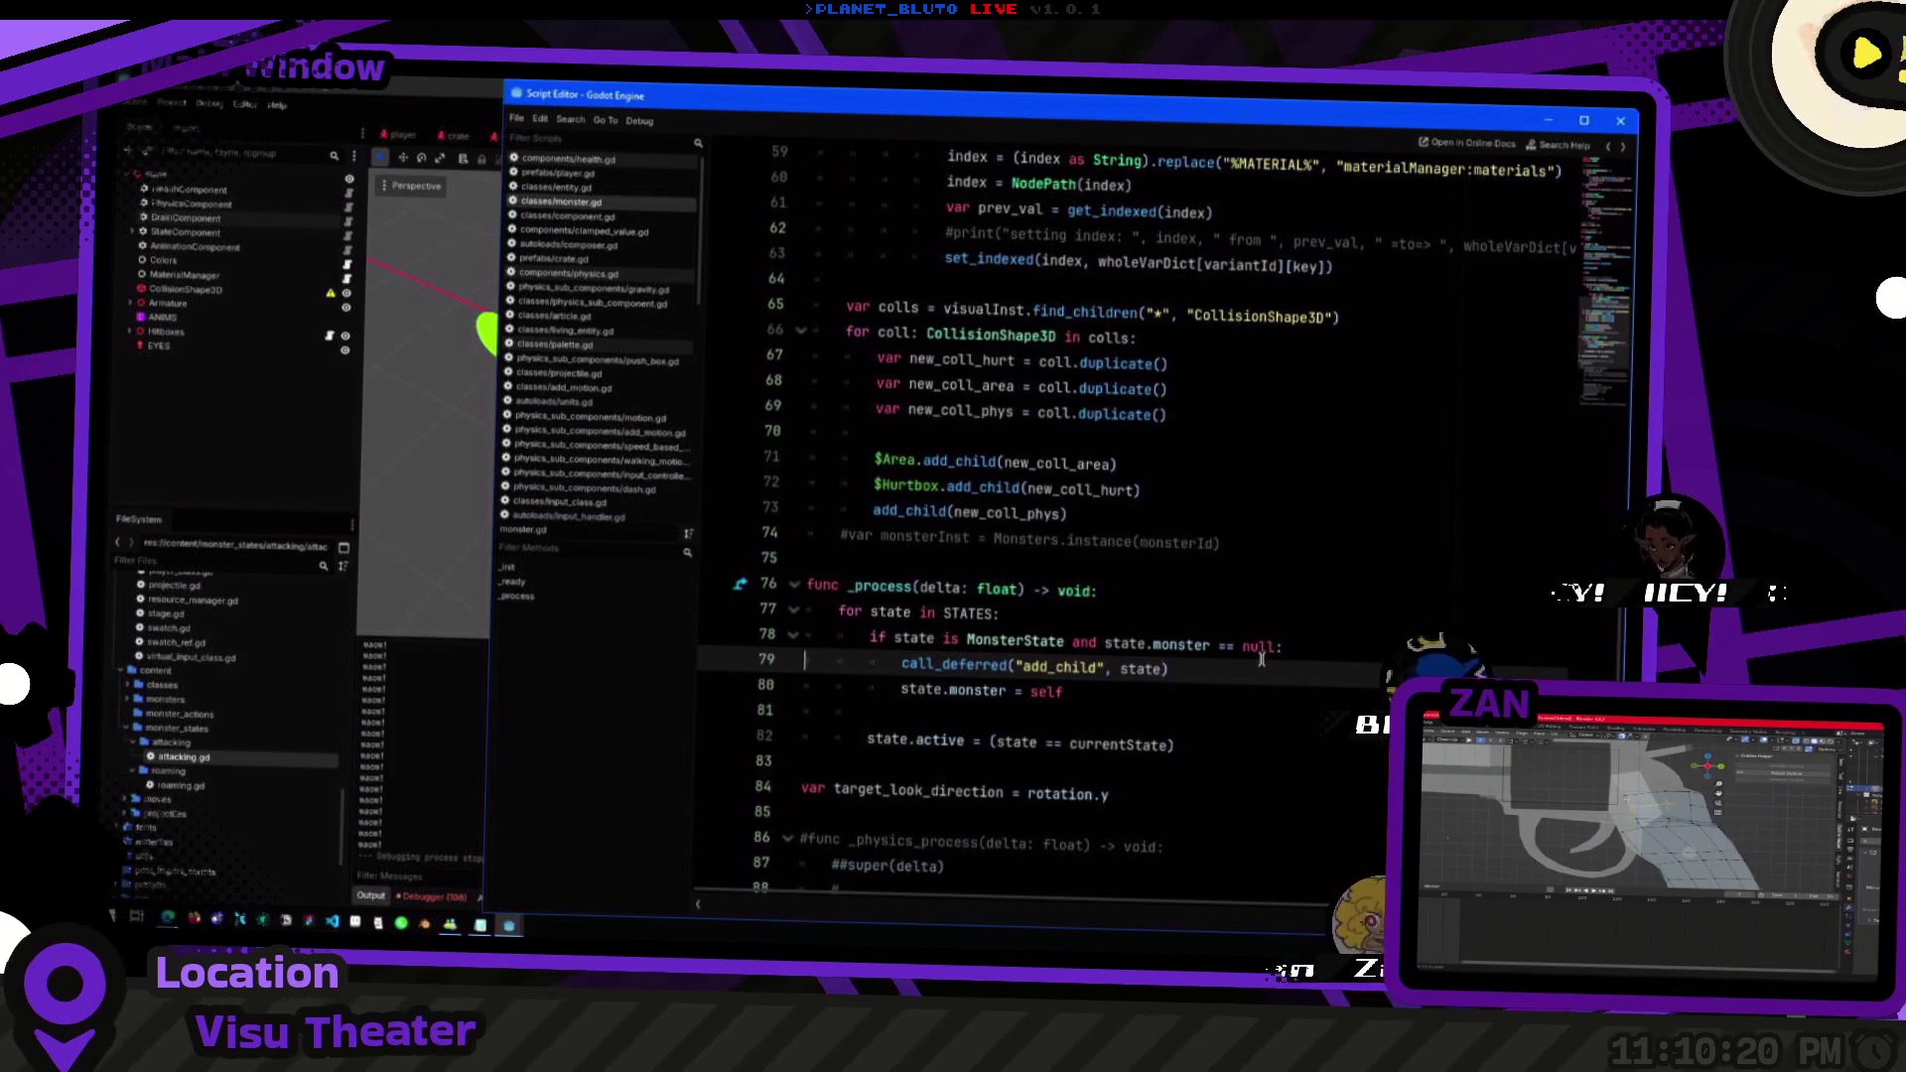
scroll(1261, 658, up, 19)
click(1085, 288)
click(1141, 324)
click(951, 307)
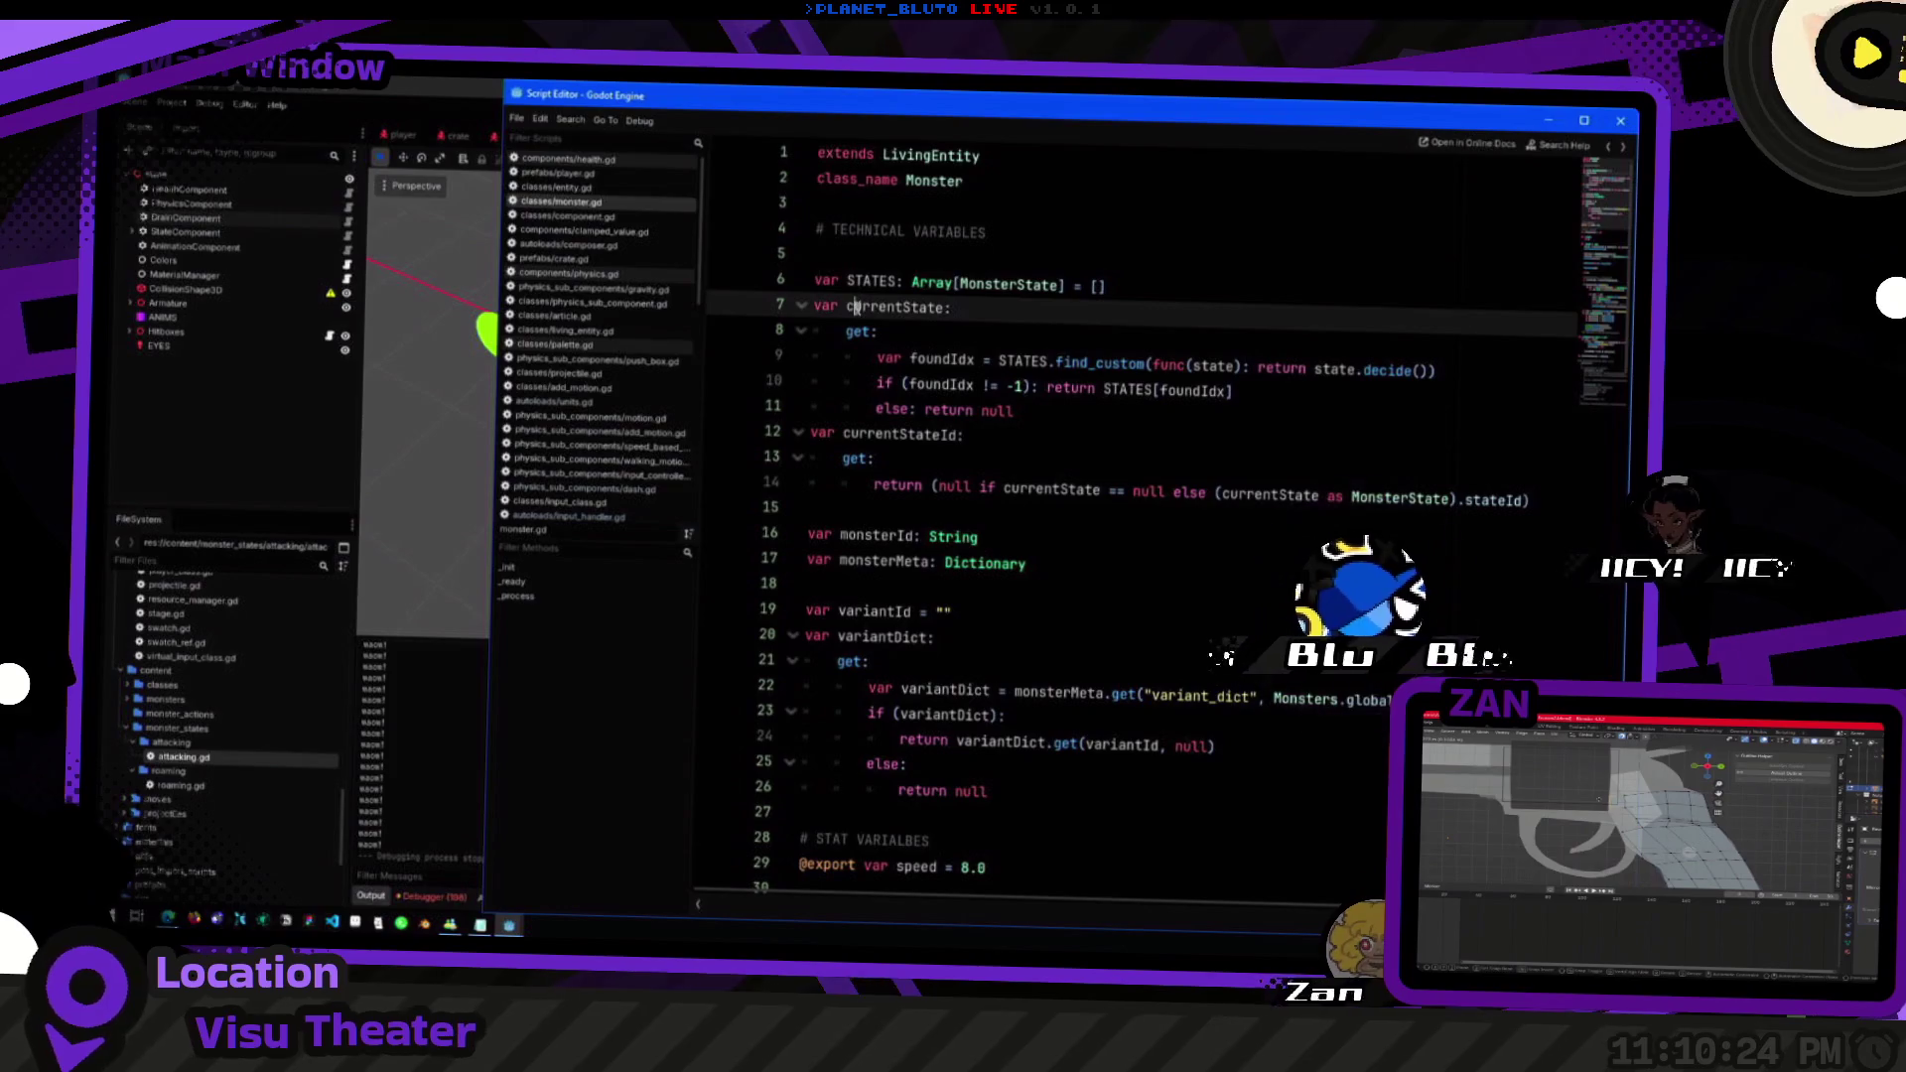
key(alt+Tab)
key(alt+Tab)
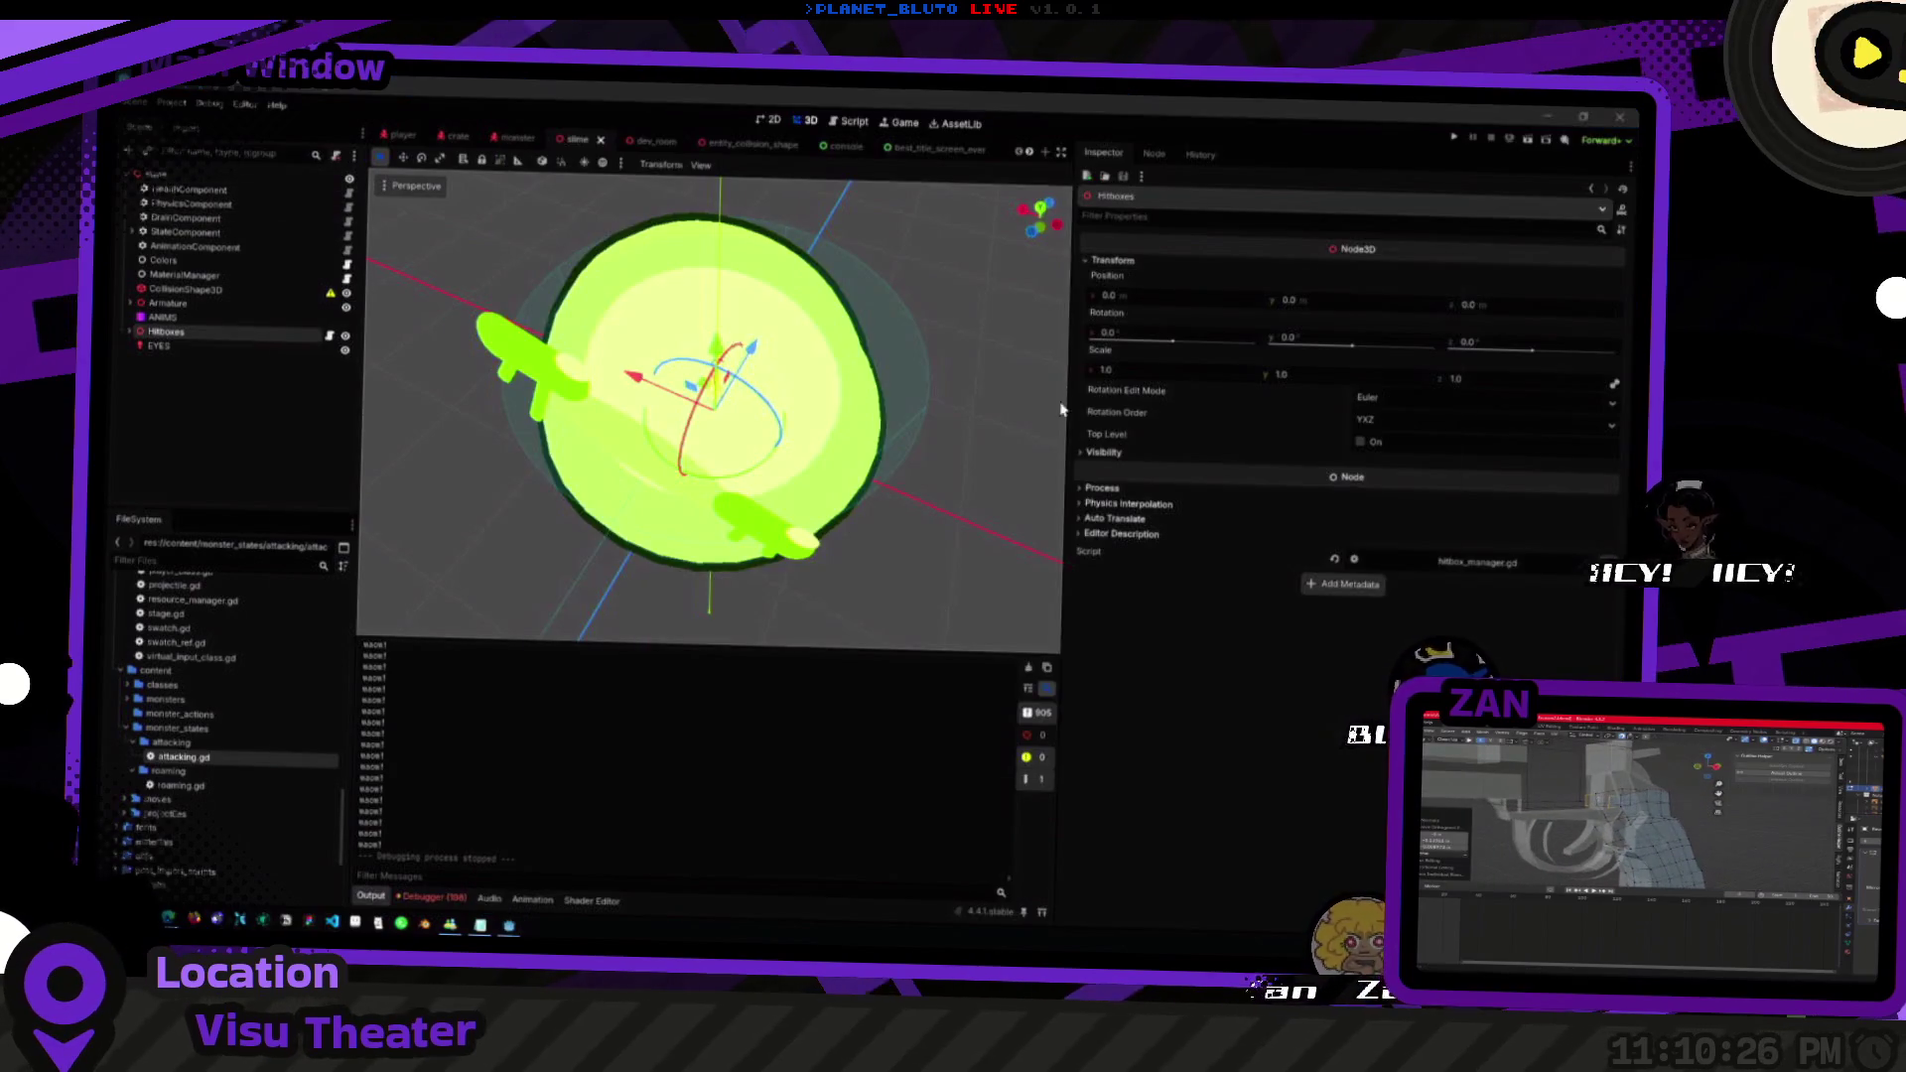
Inspect the STATES name, the find_custom call and the currentStateId getter in monster_state.gd.
double_click(874, 282)
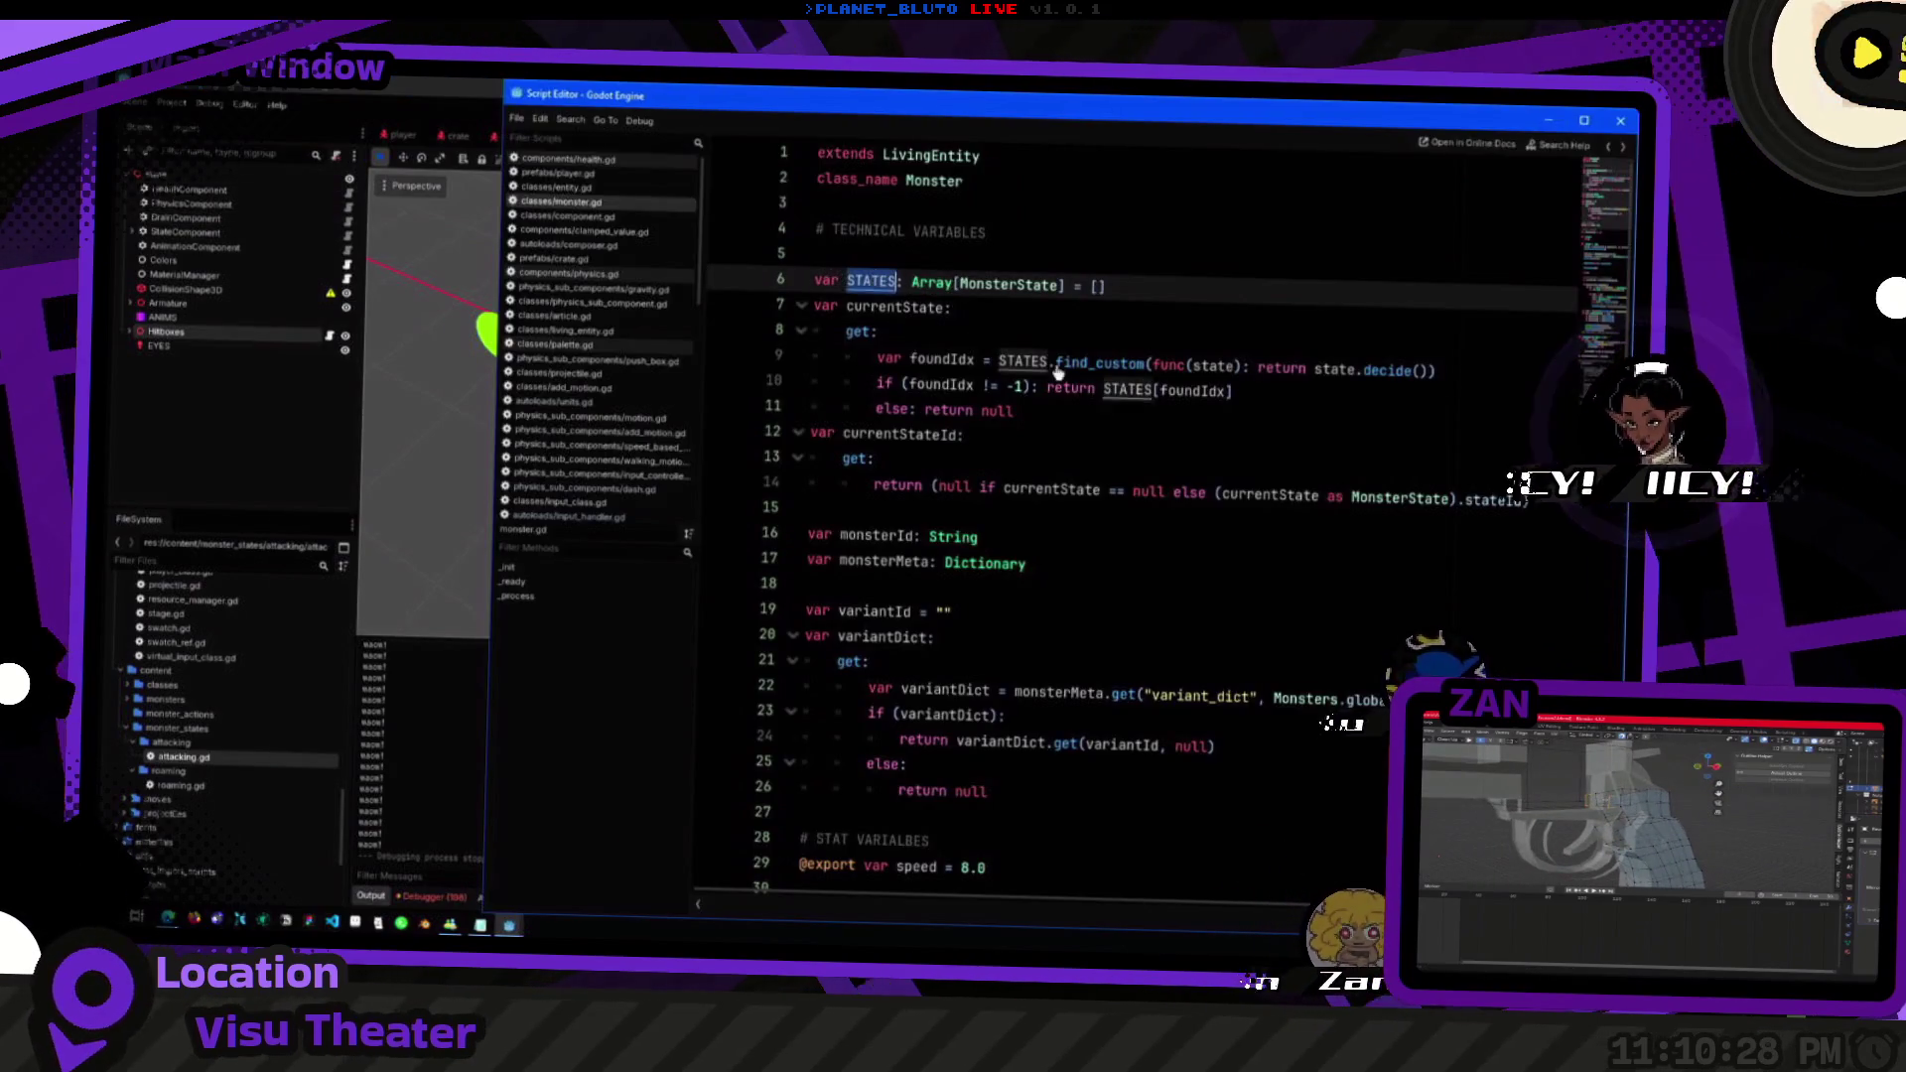
click(1147, 363)
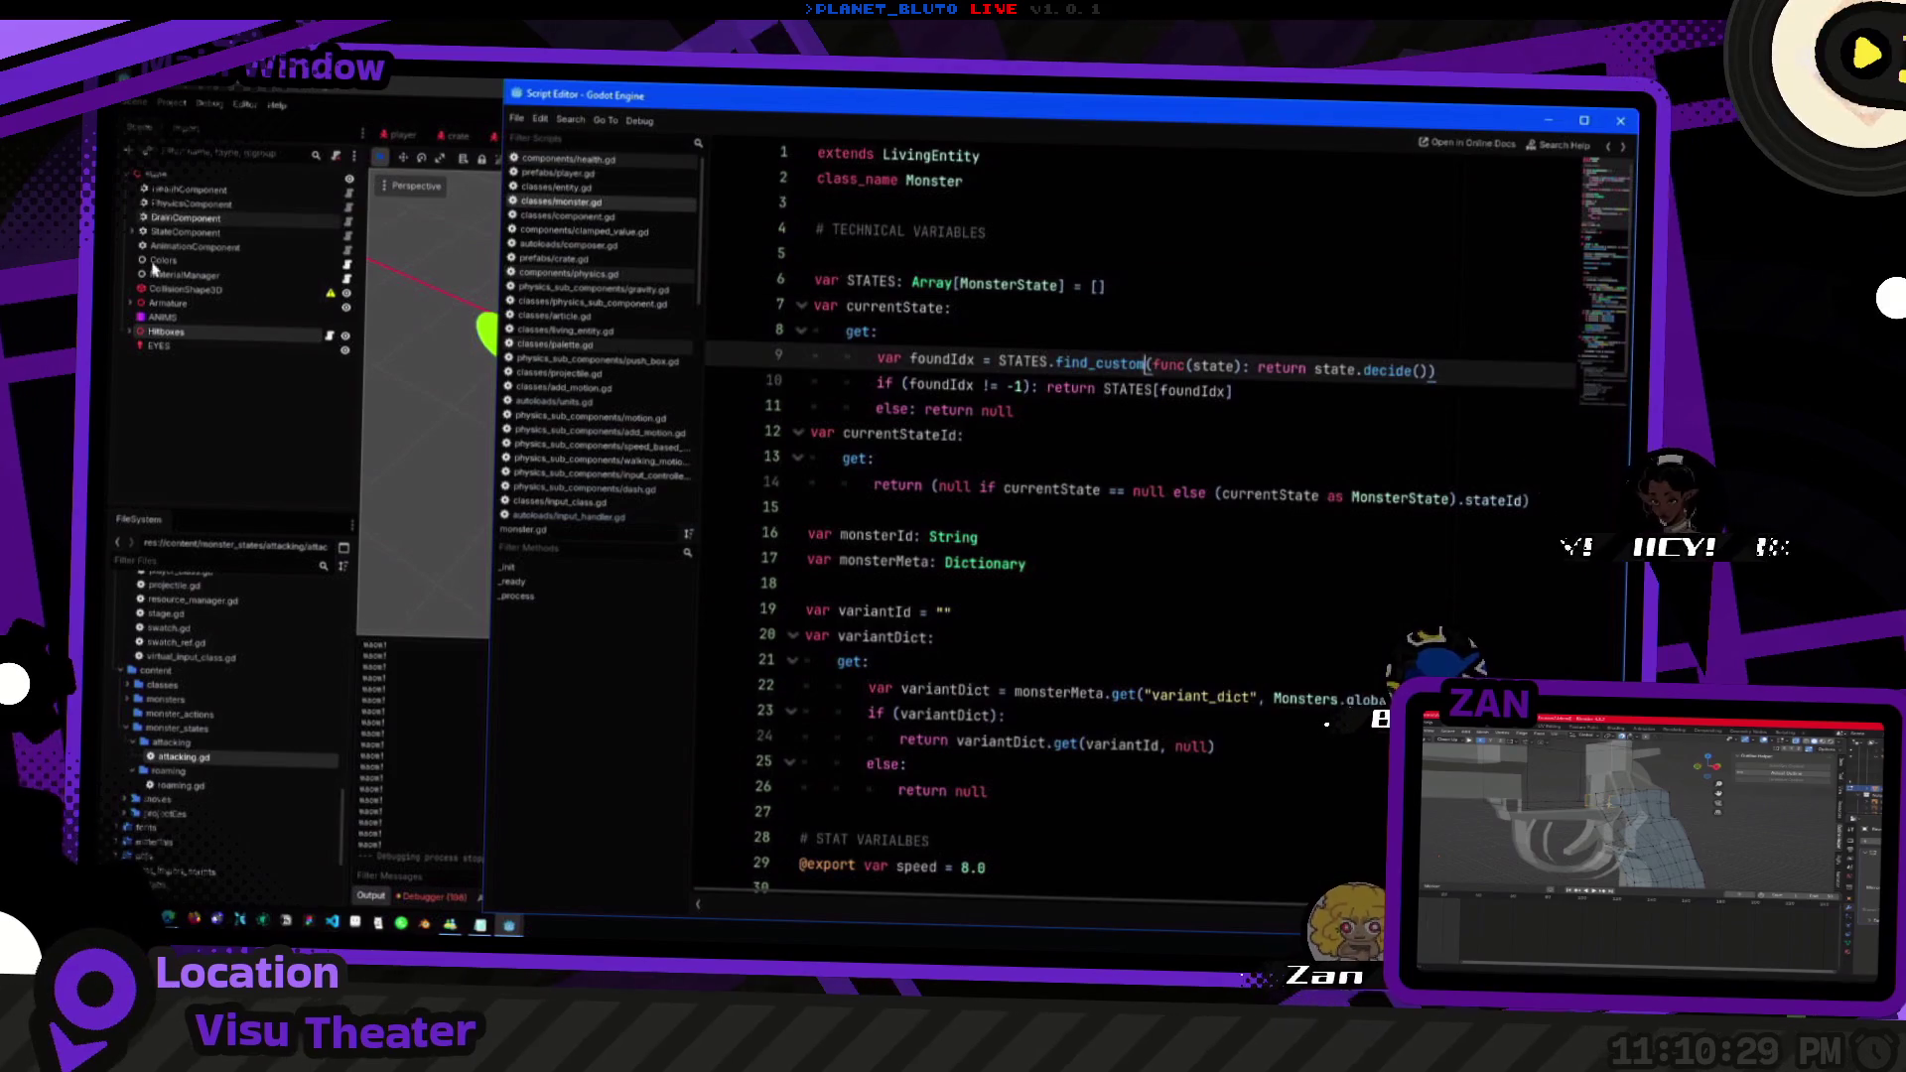
click(954, 496)
Open slime.gd through the quick resource search for 'slime'.
key(alt+Tab)
key(shift+alt+o)
text(slime)
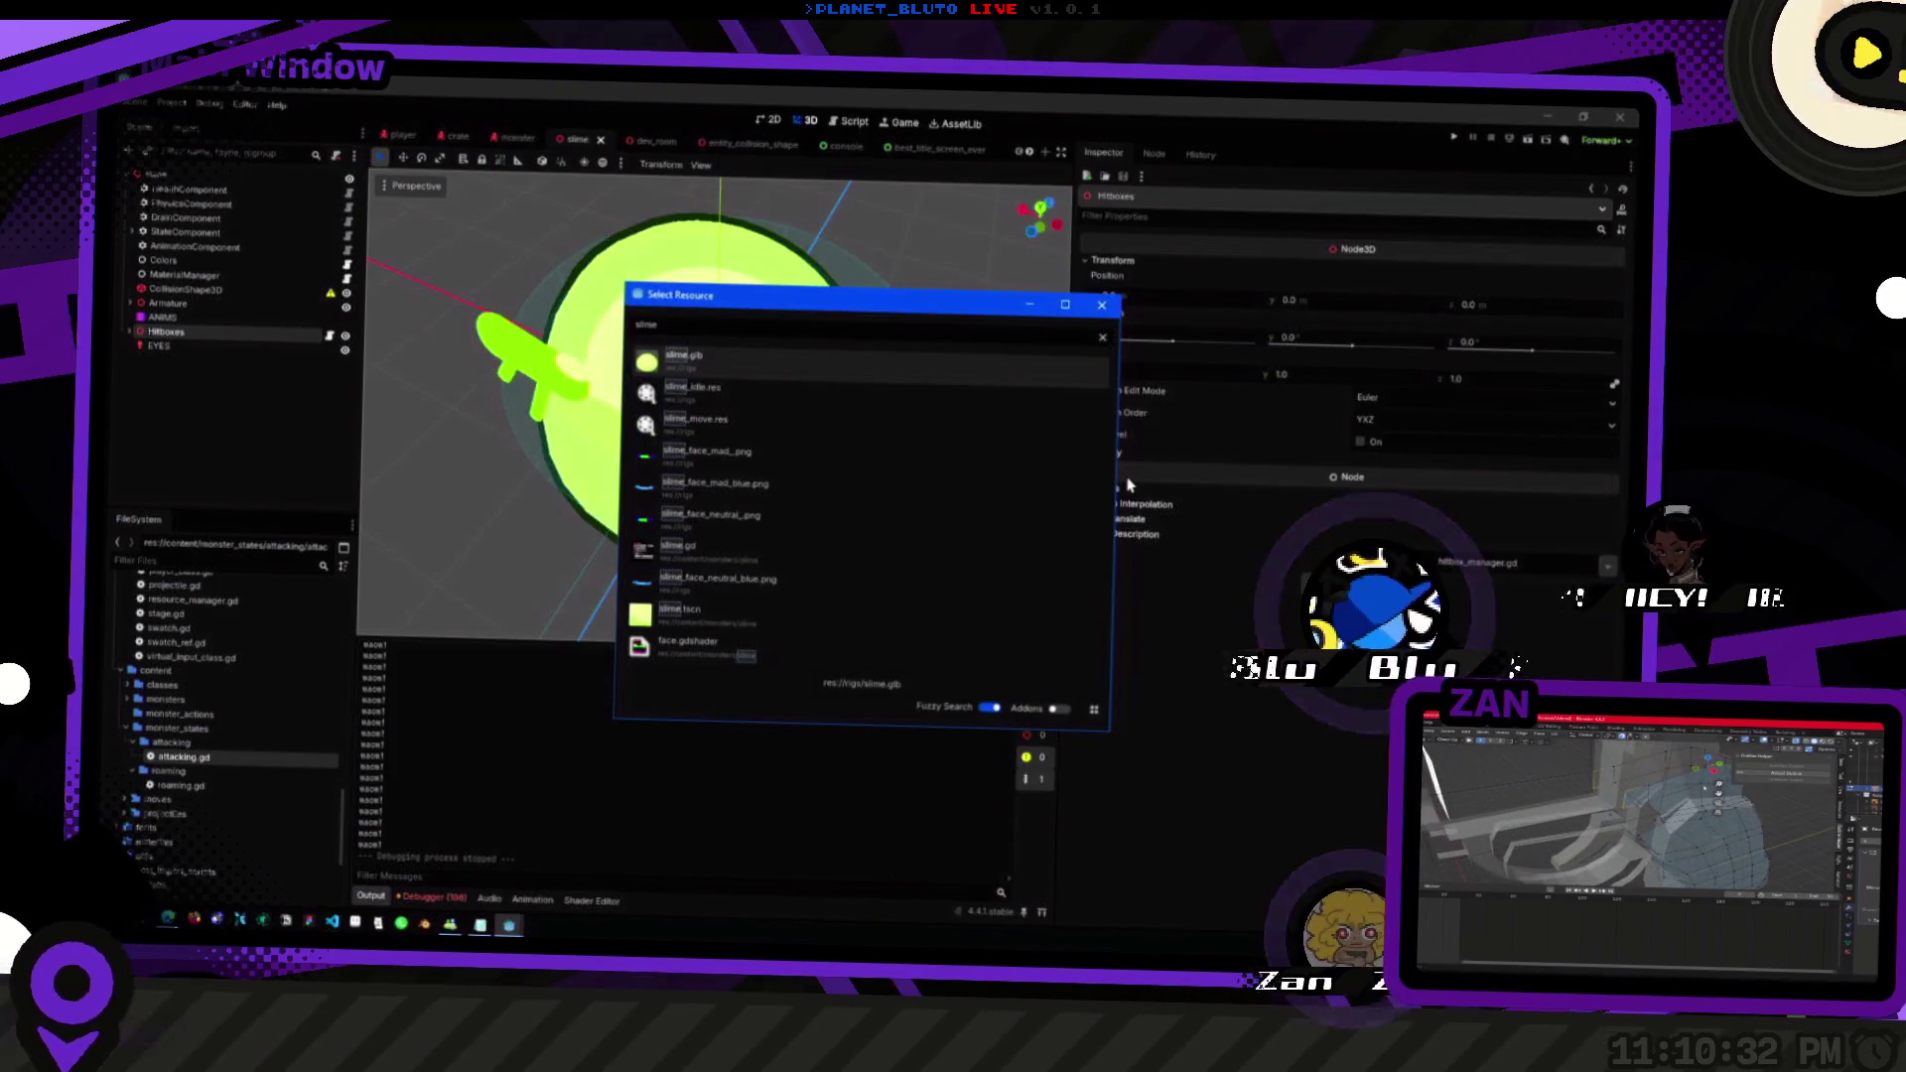
key(Down)
key(Down)
key(Down)
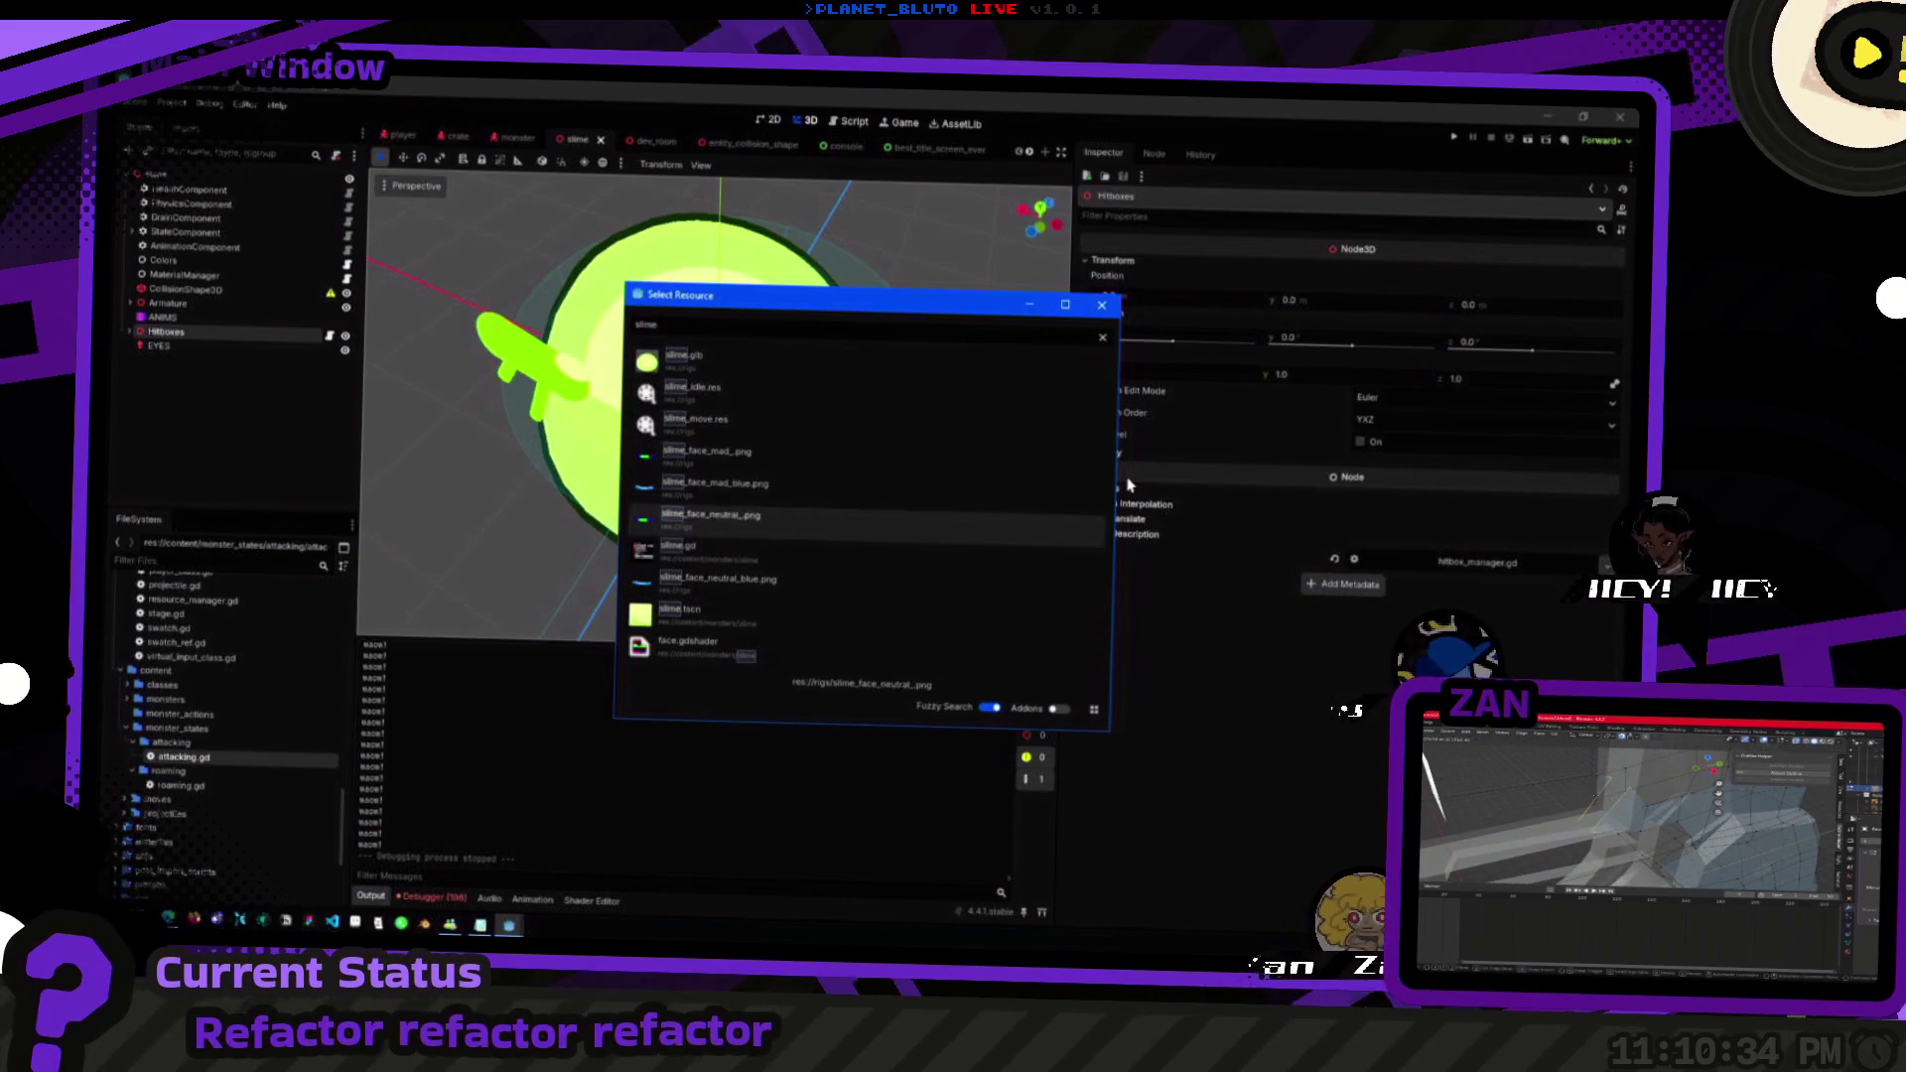
key(Down)
key(Return)
Review the STATES array in slime.gd's _init and follow it to the MonsterState class.
scroll(1096, 687, down, 5)
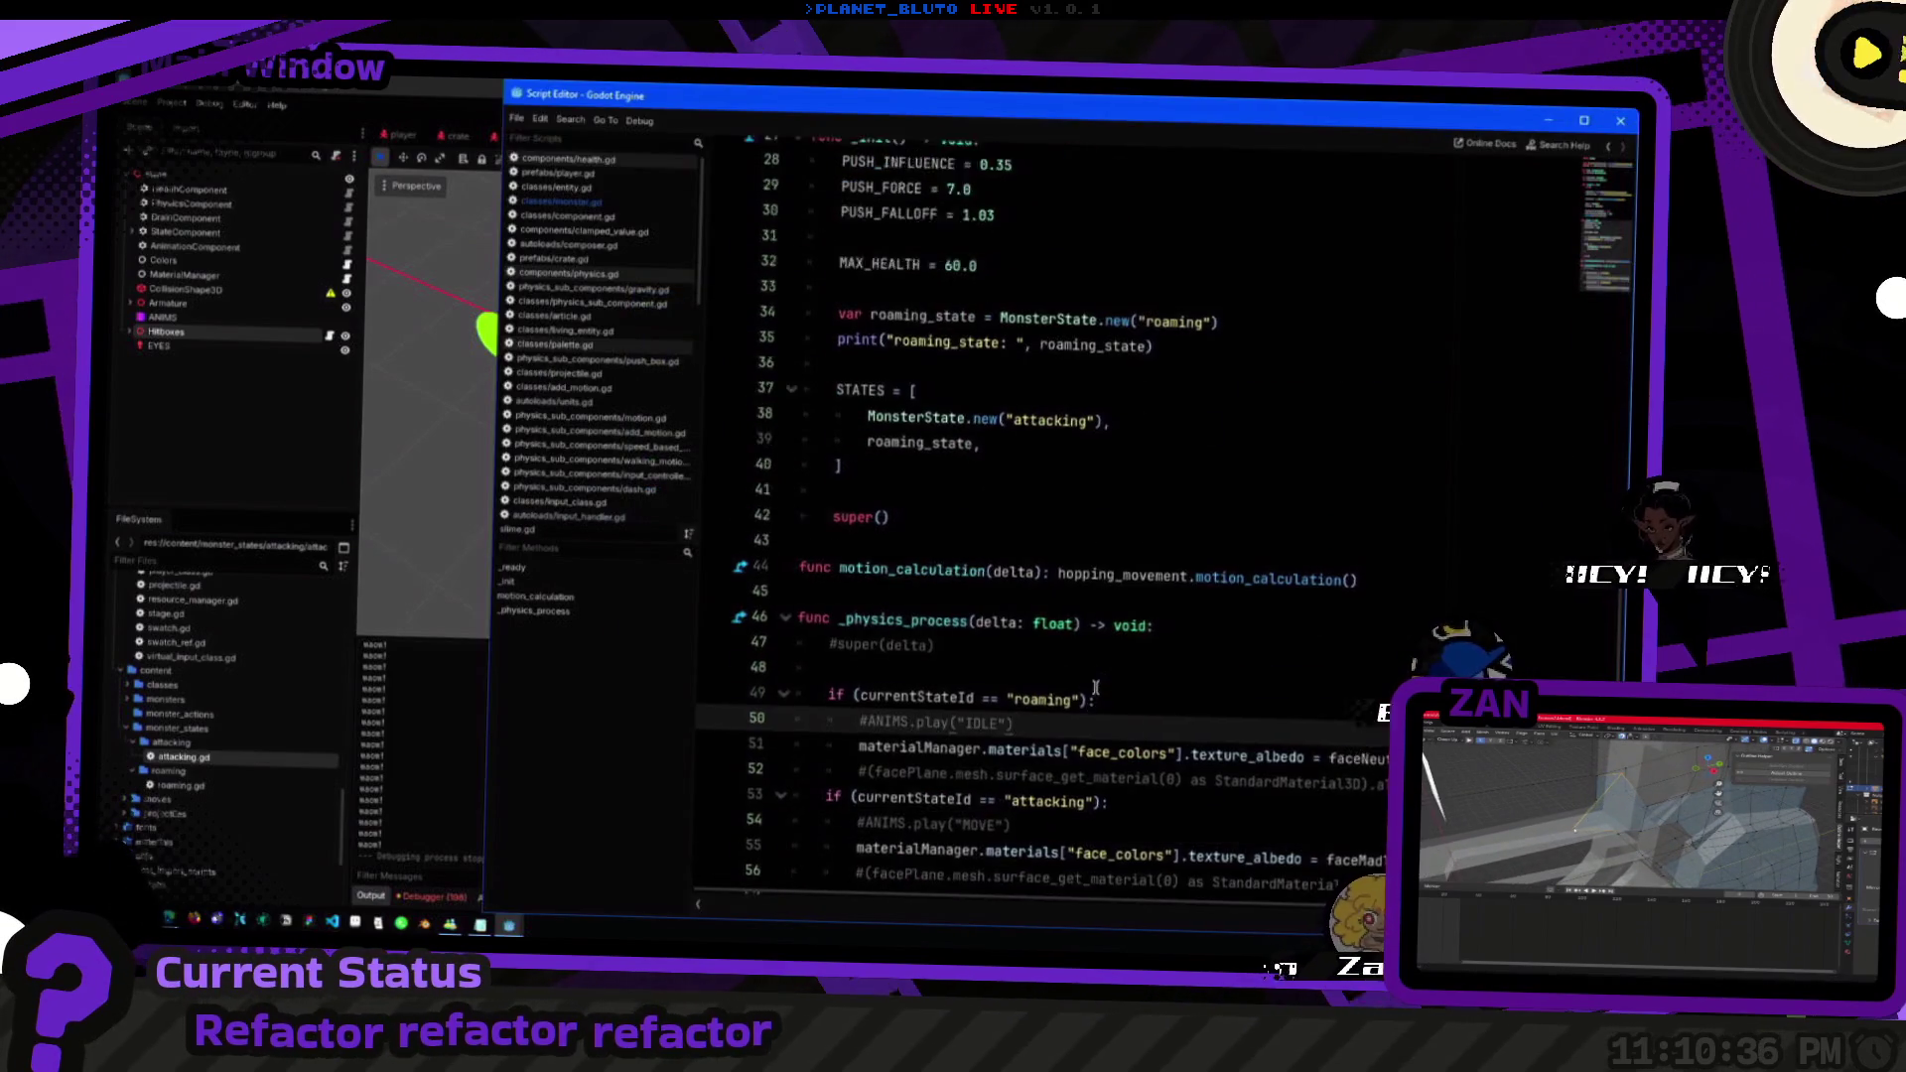
scroll(1096, 687, up, 9)
scroll(891, 573, down, 7)
scroll(891, 574, up, 2)
drag(854, 694, 911, 772)
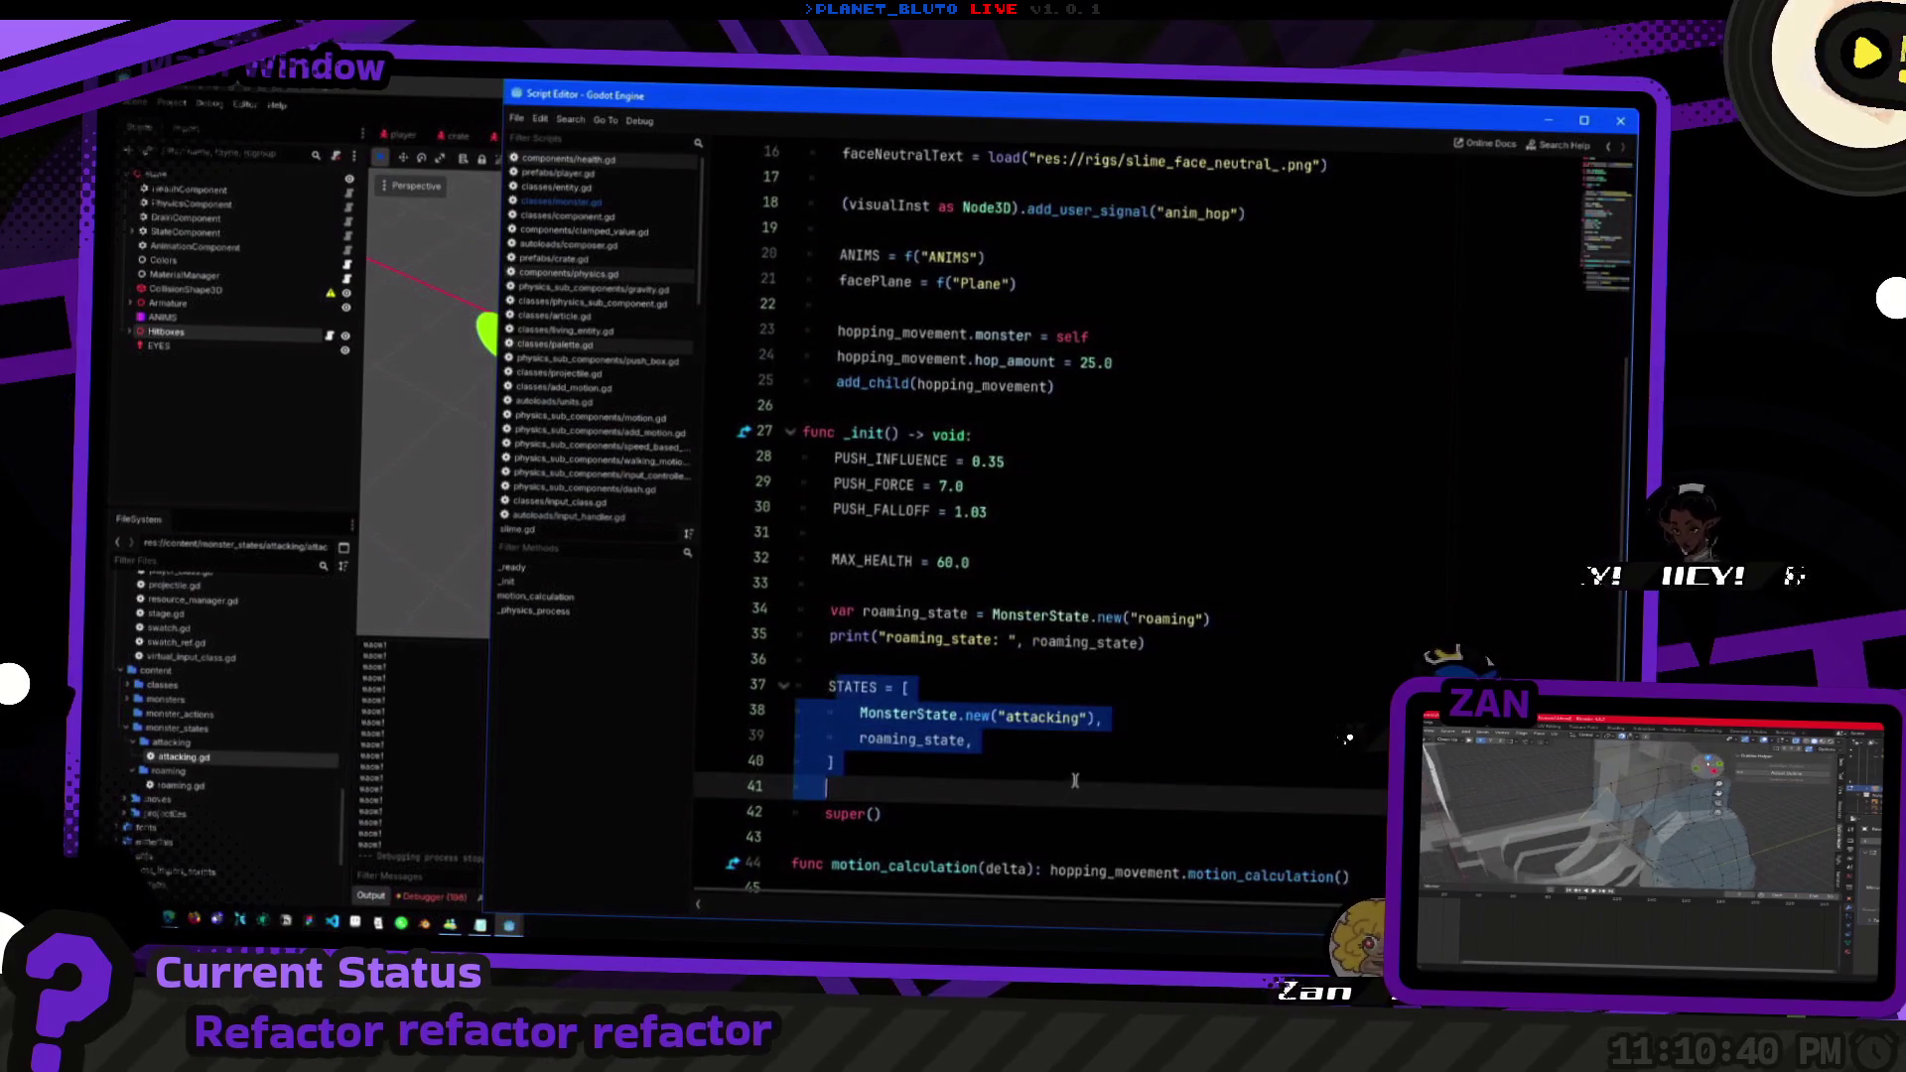
click(911, 771)
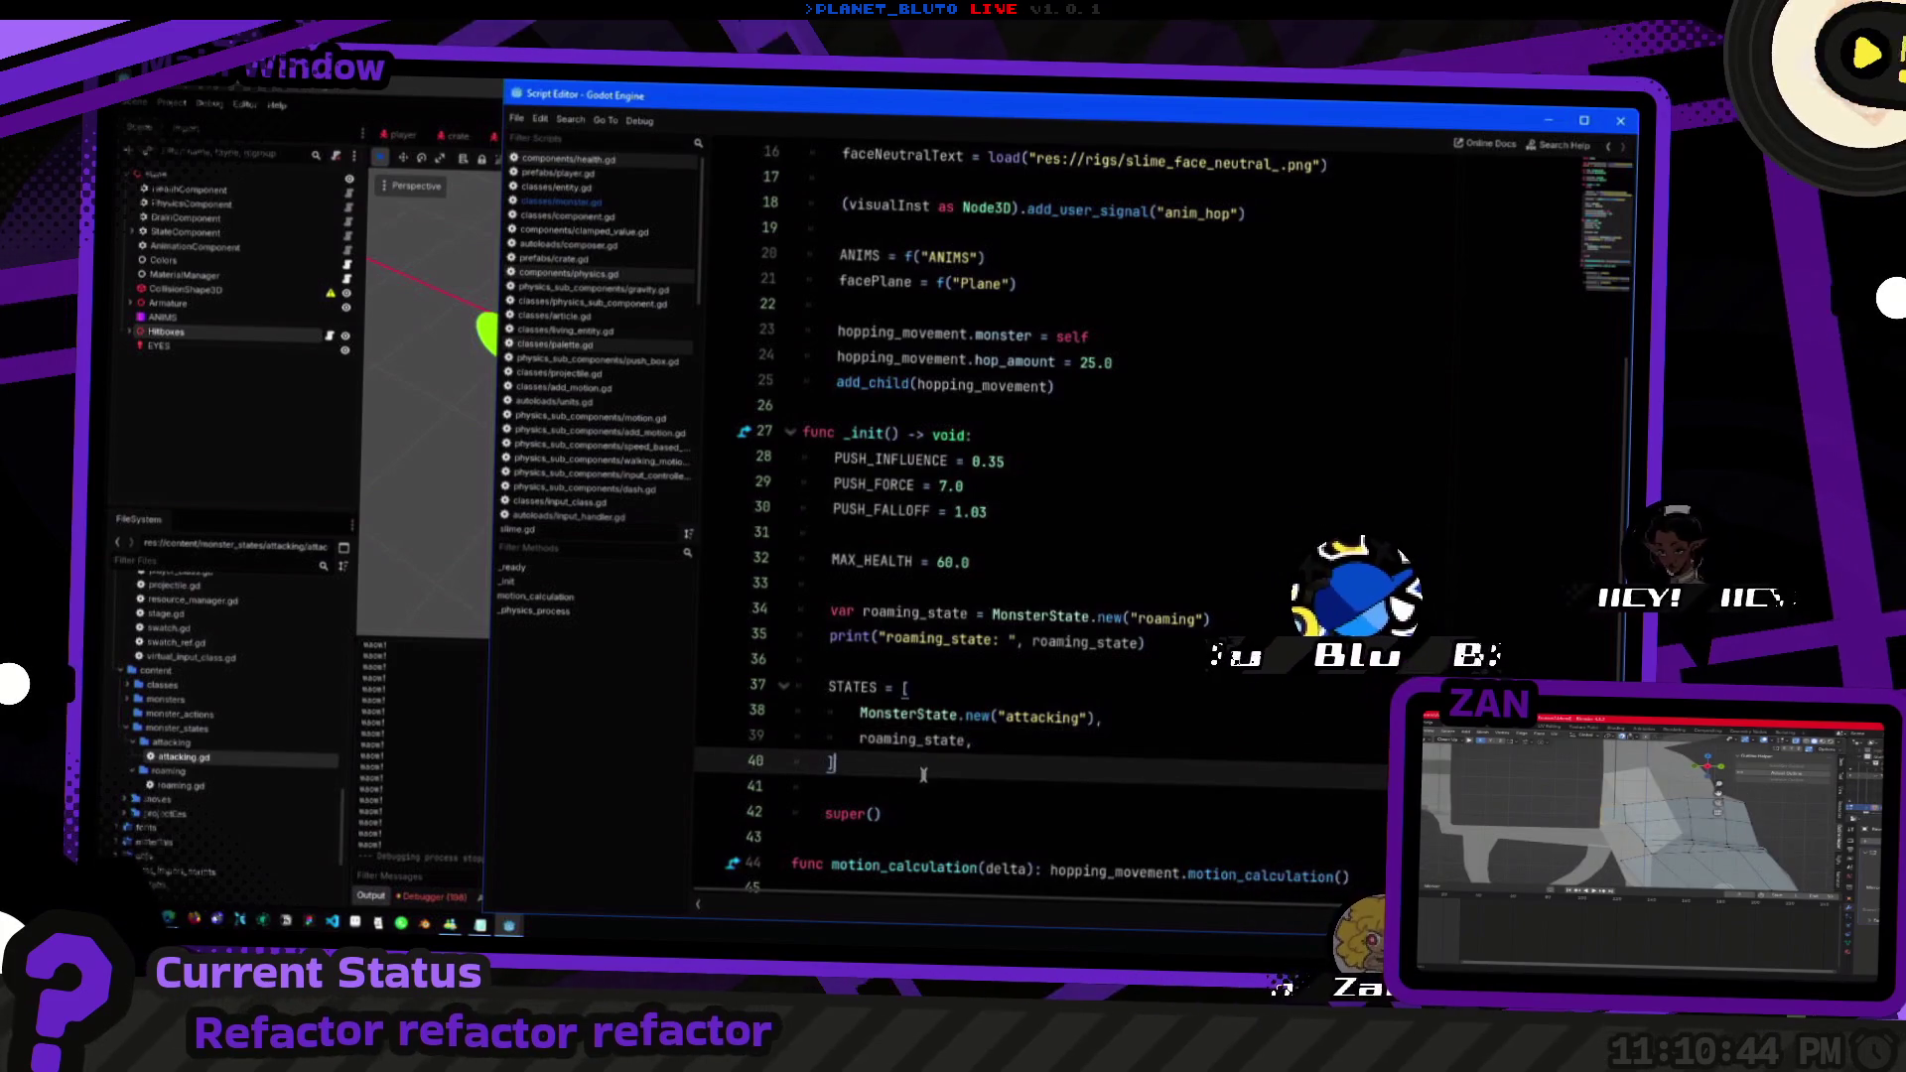
ctrl+click(1057, 617)
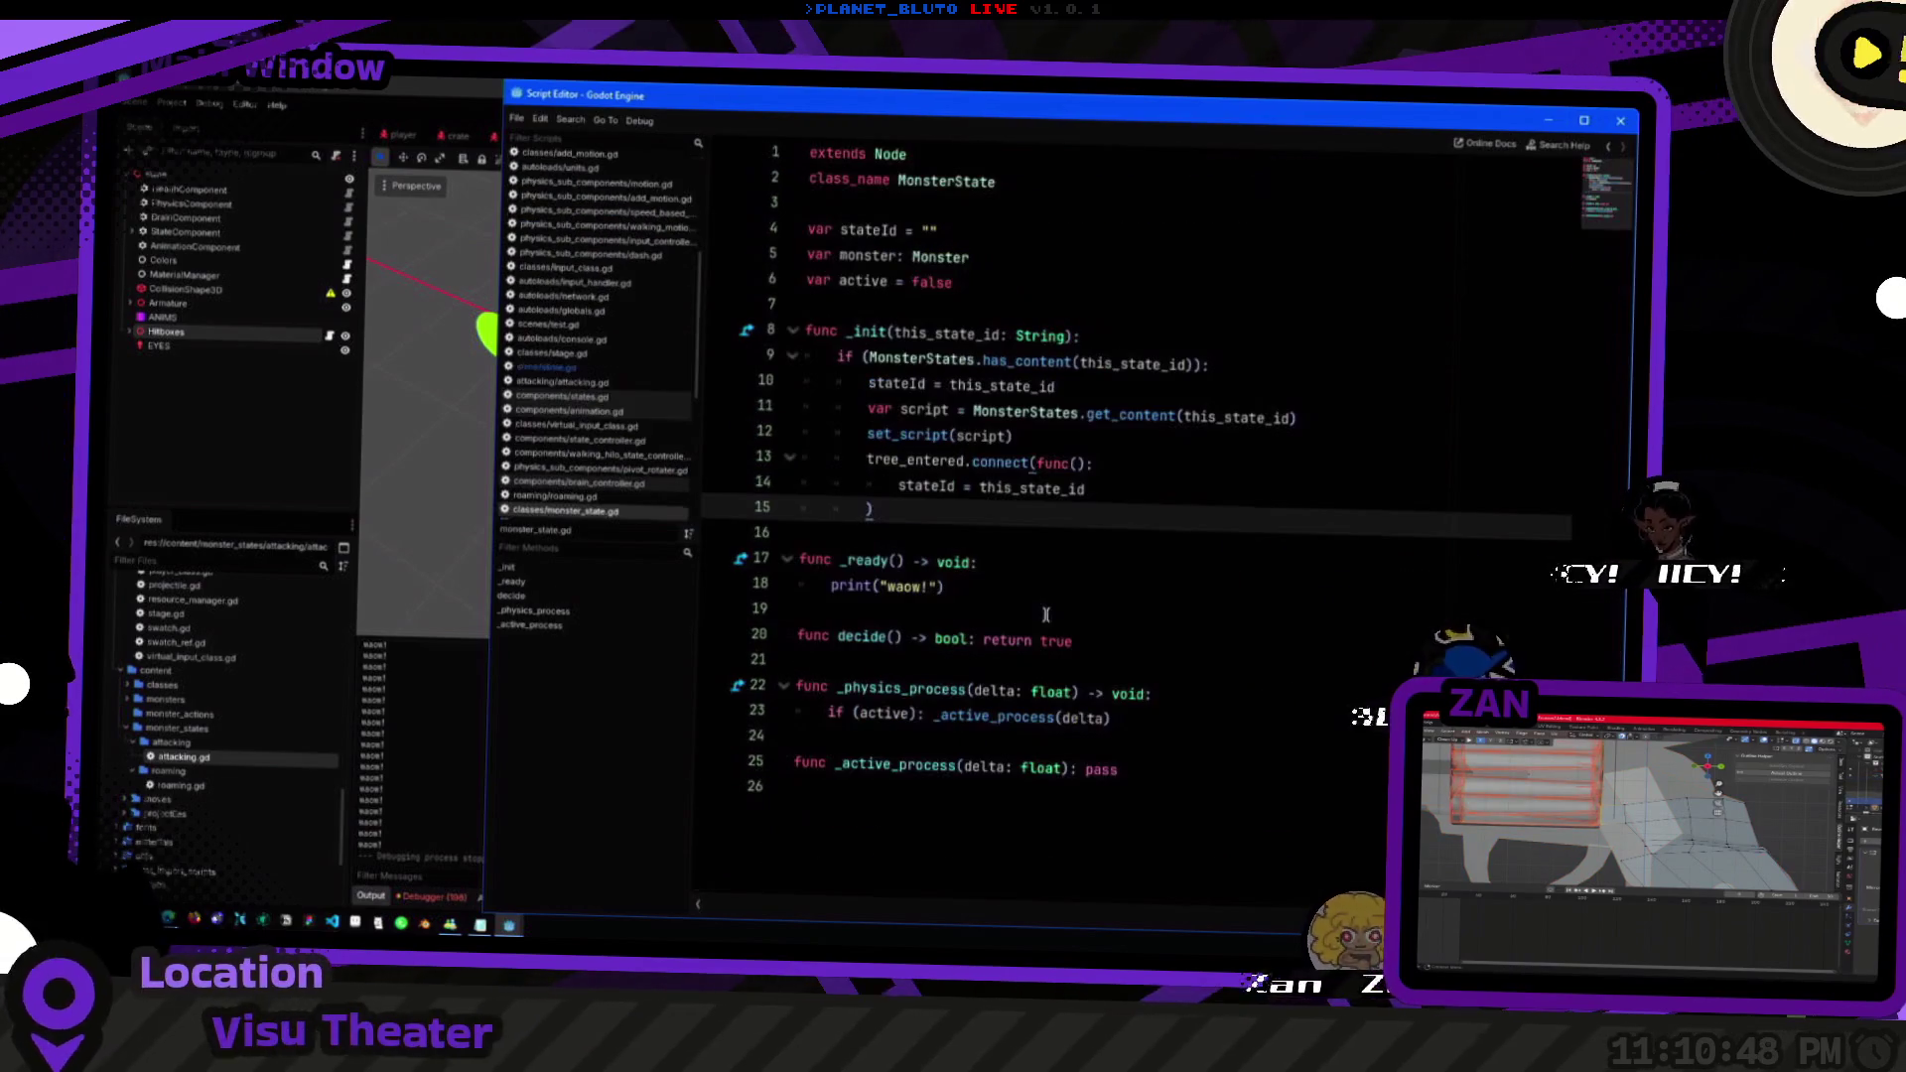
click(1142, 587)
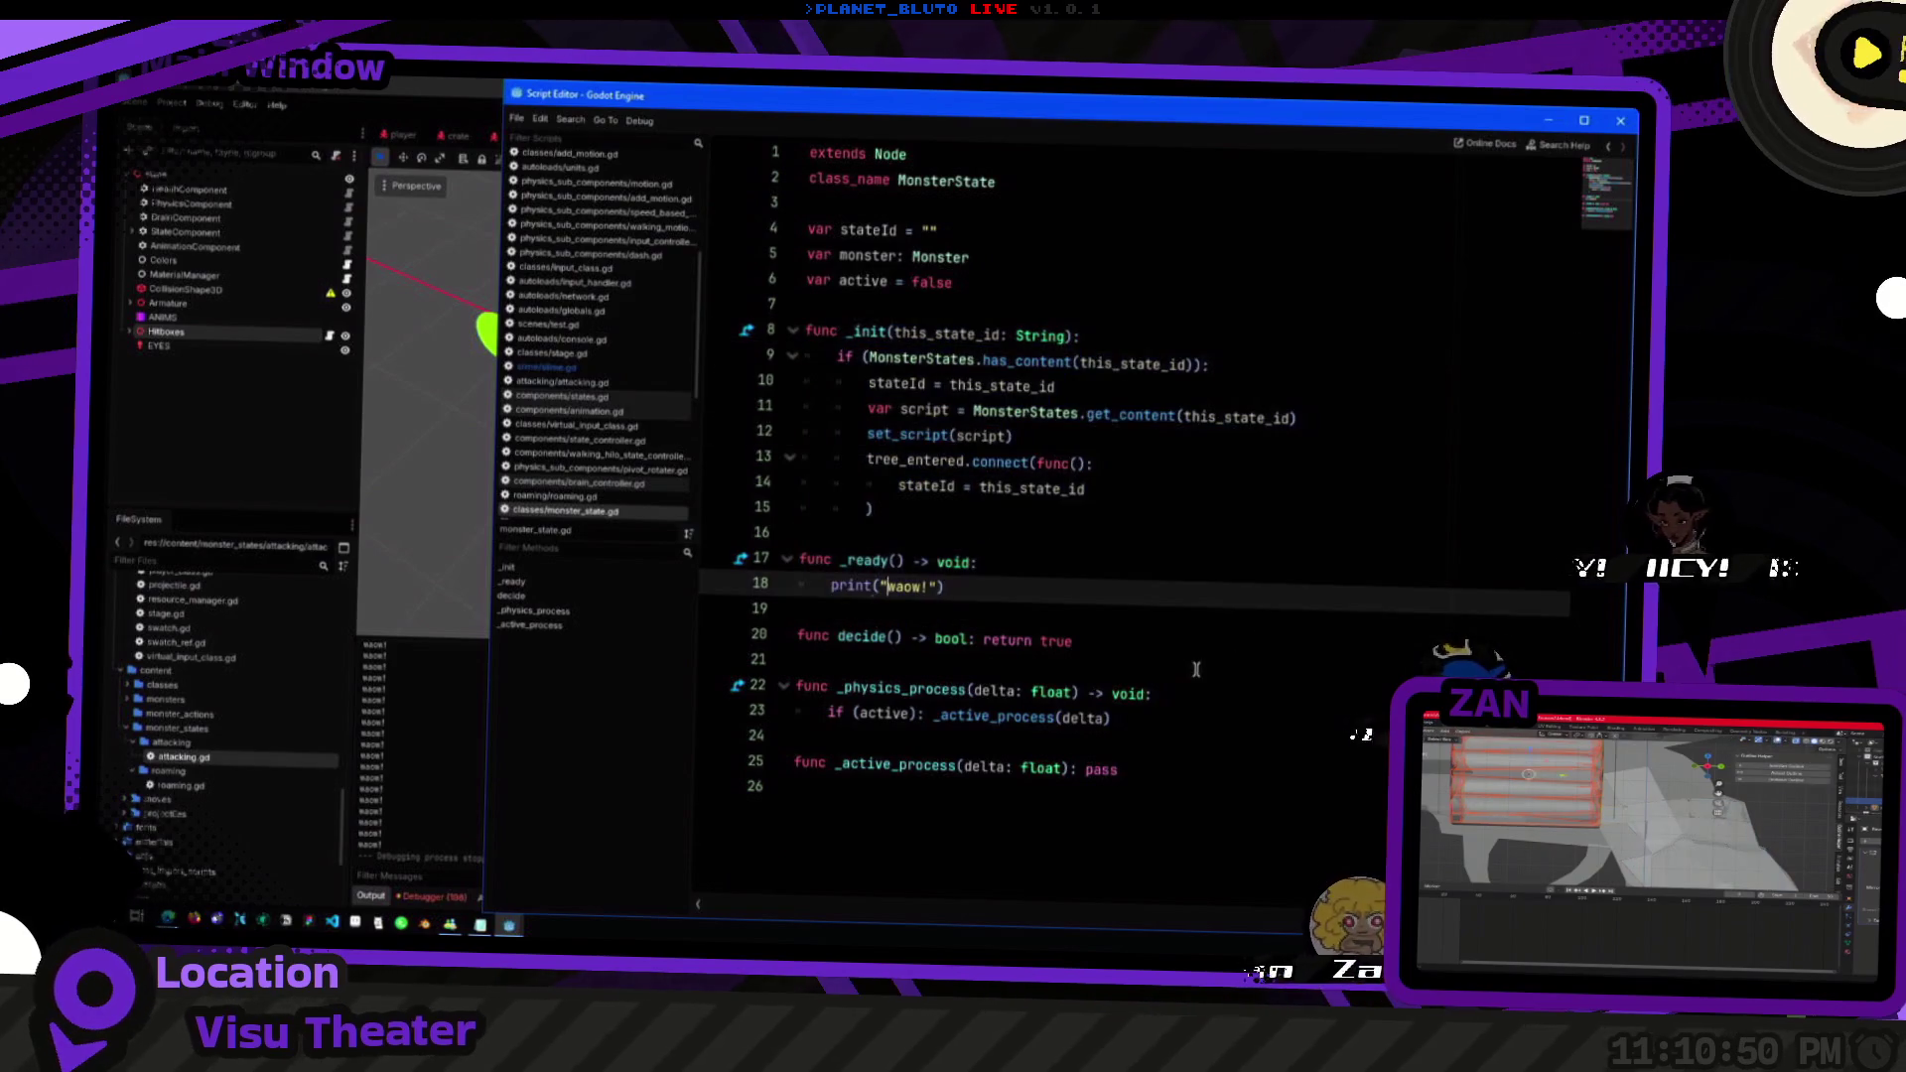
key(Down)
key(alt+Left)
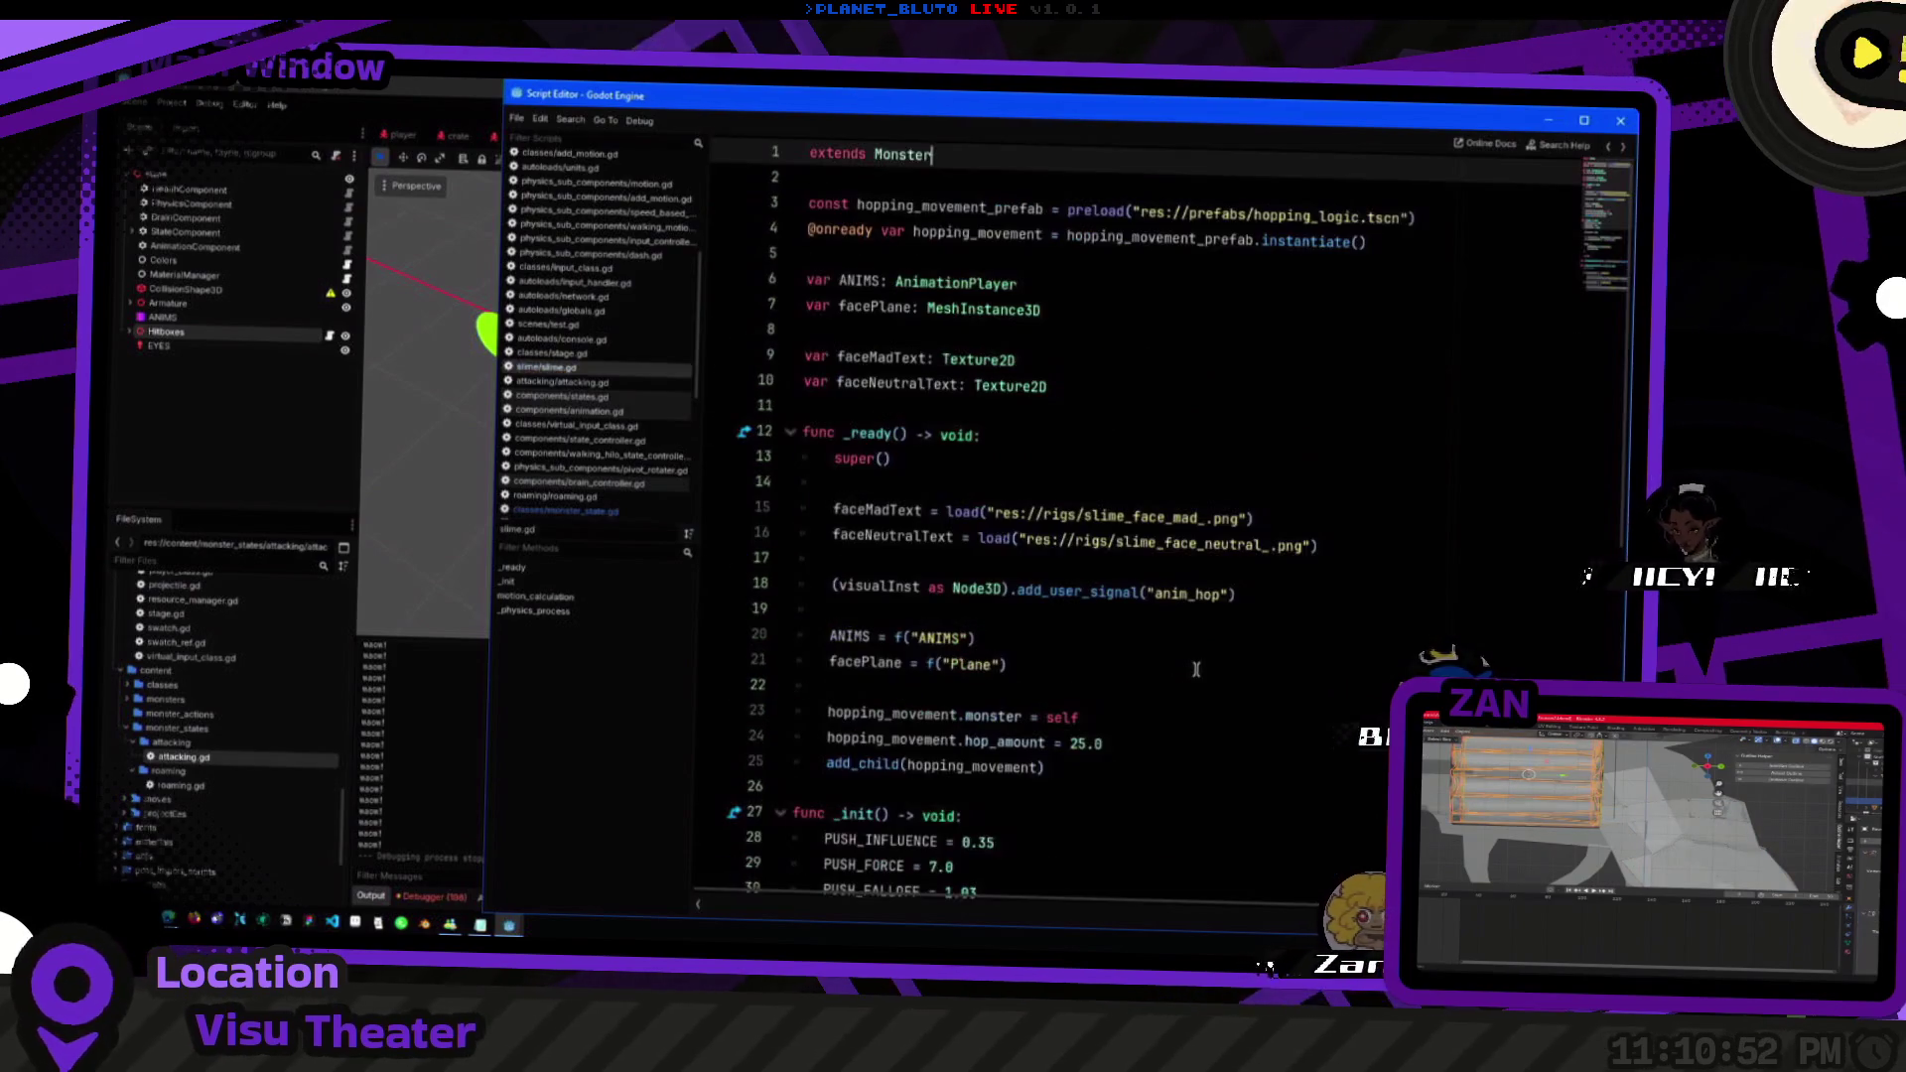
Trace MonsterState to the get_content function and browse content_library.gd.
scroll(849, 574, down, 5)
scroll(849, 574, down, 5)
scroll(937, 576, up, 4)
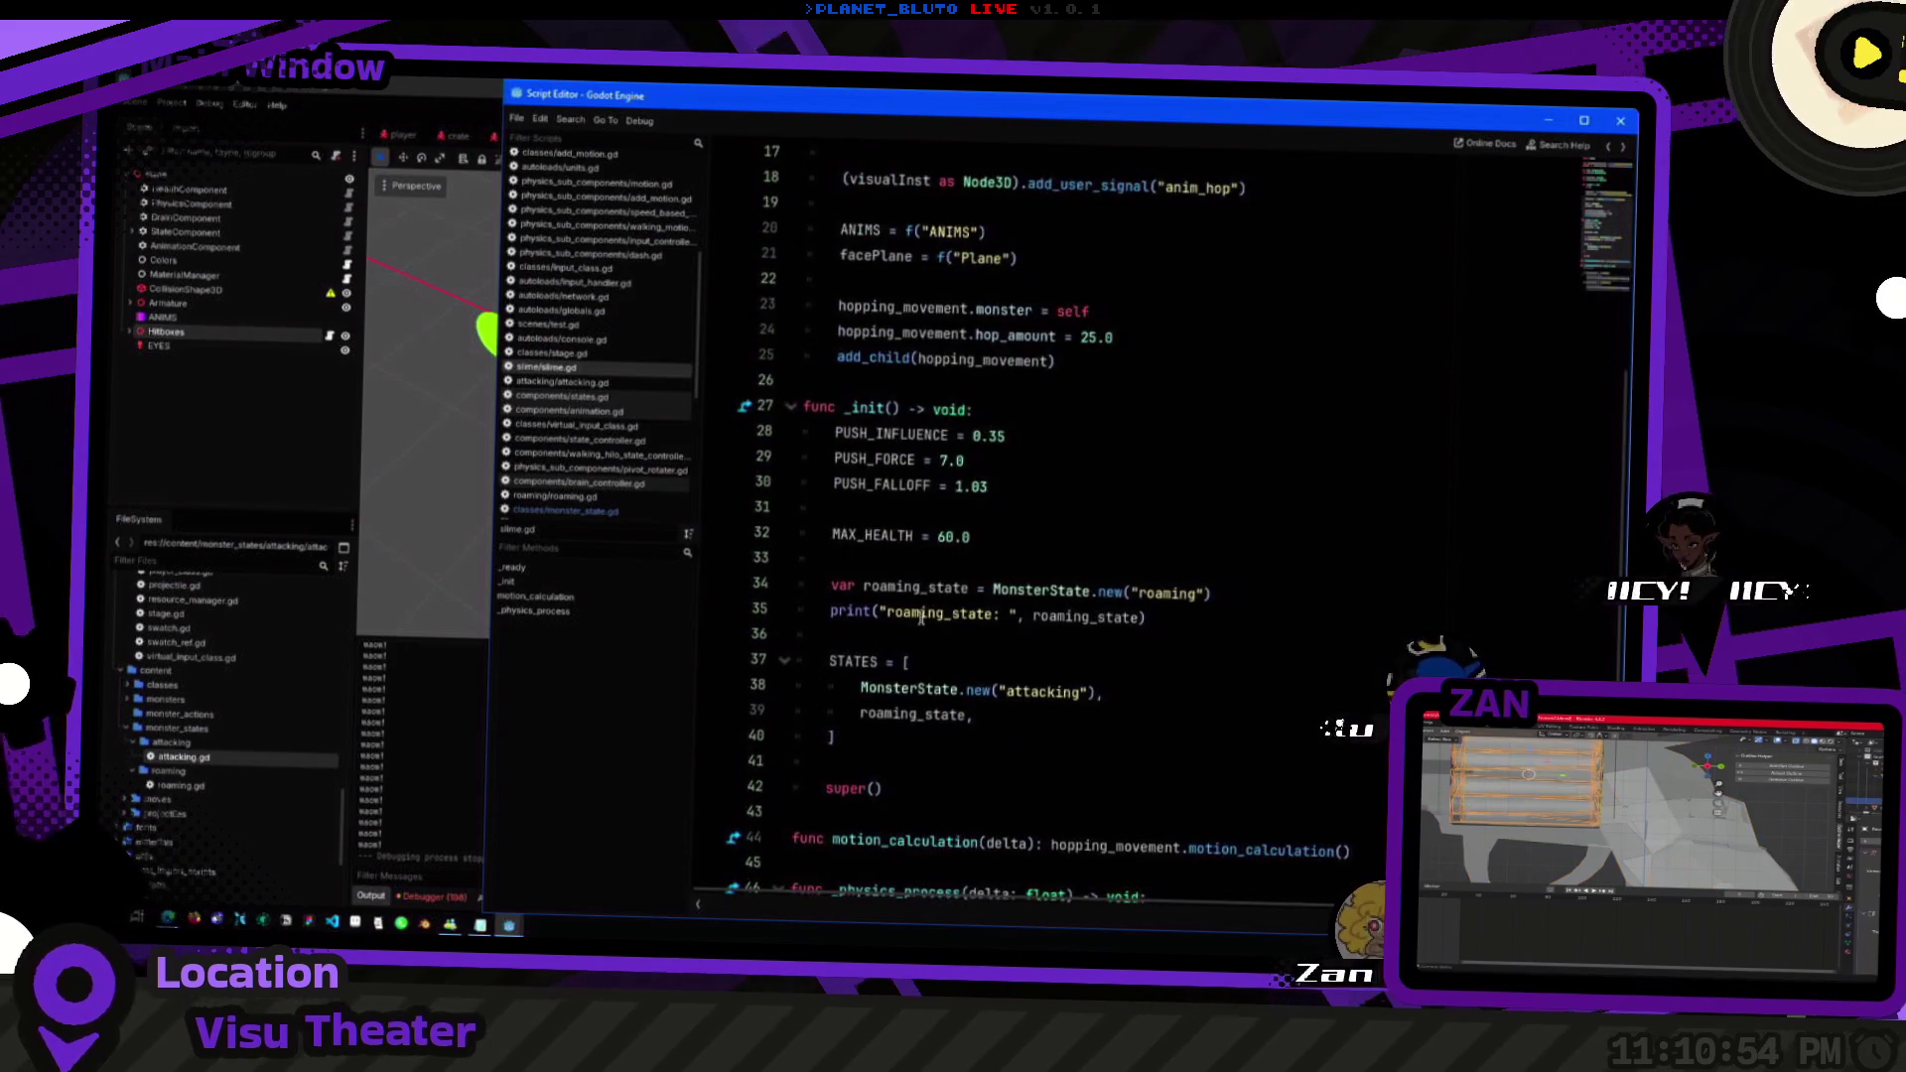
ctrl+click(909, 692)
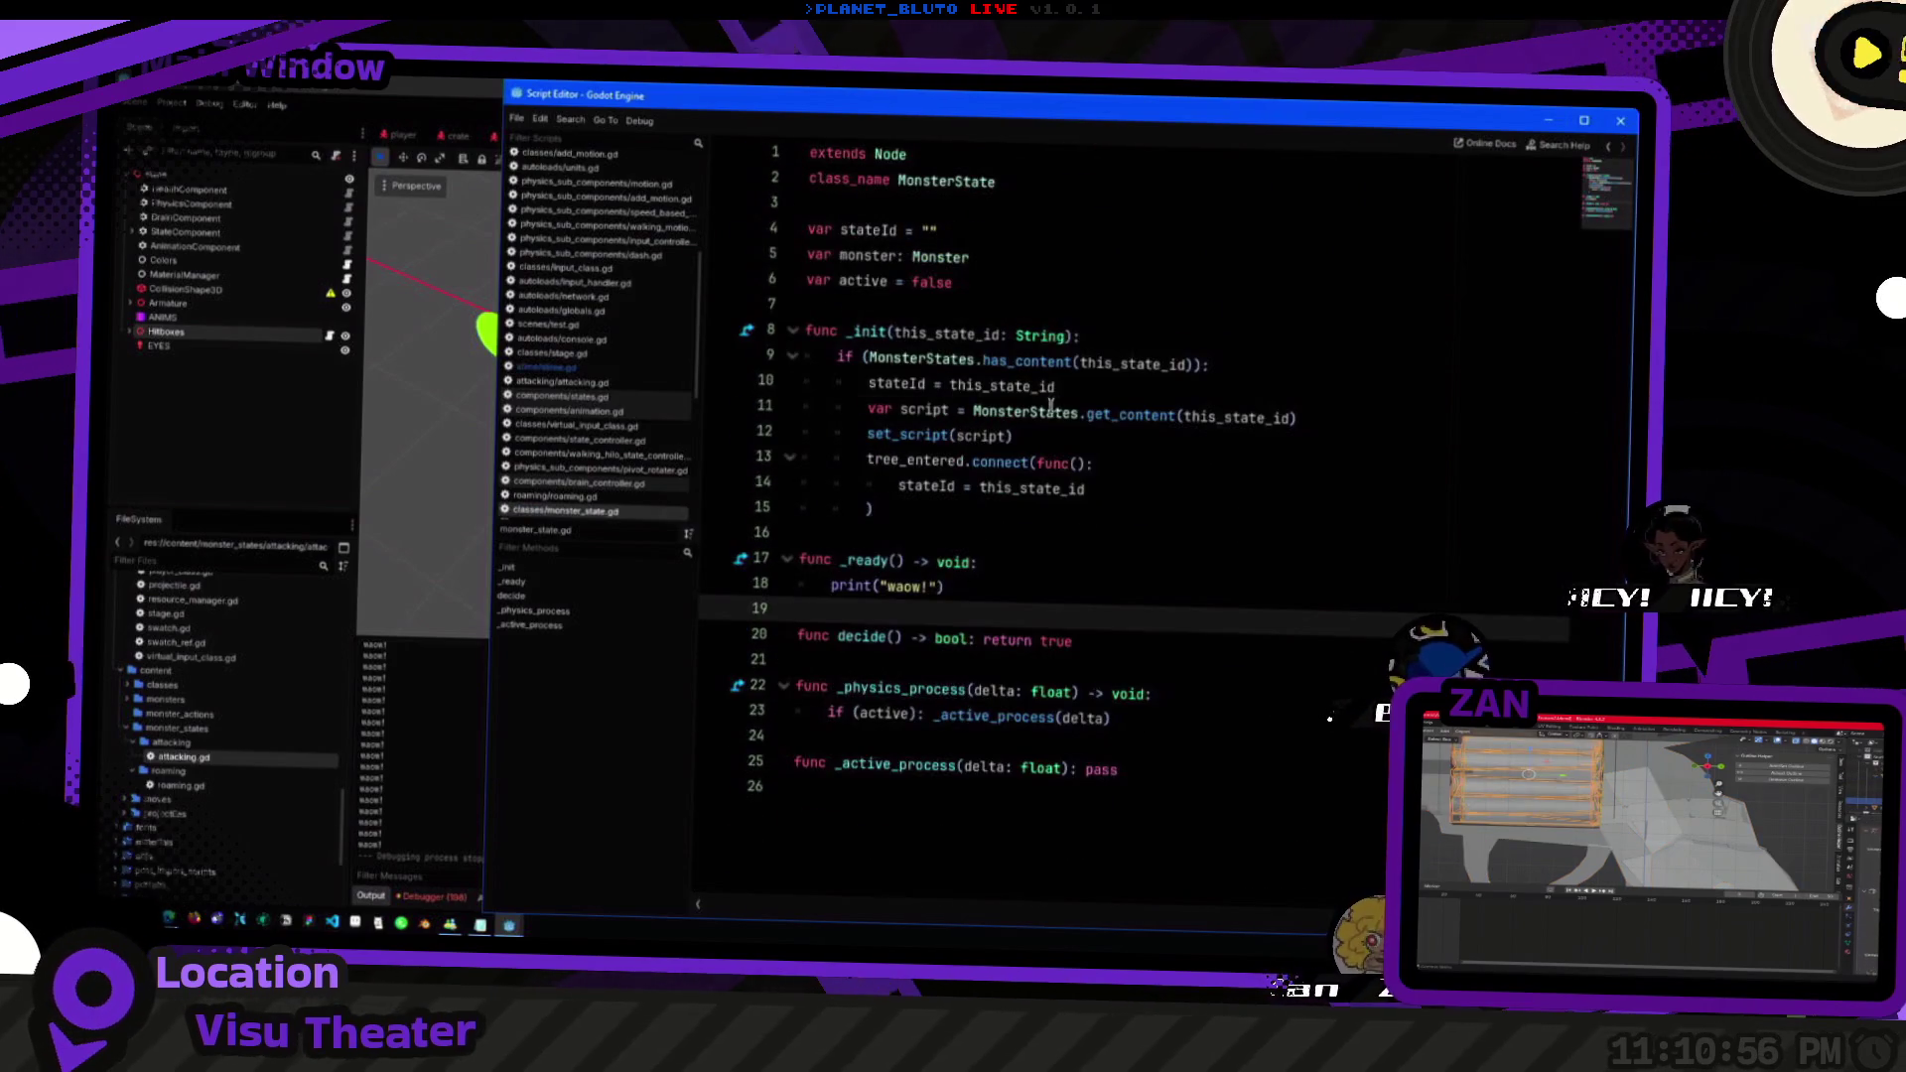
ctrl+click(1112, 416)
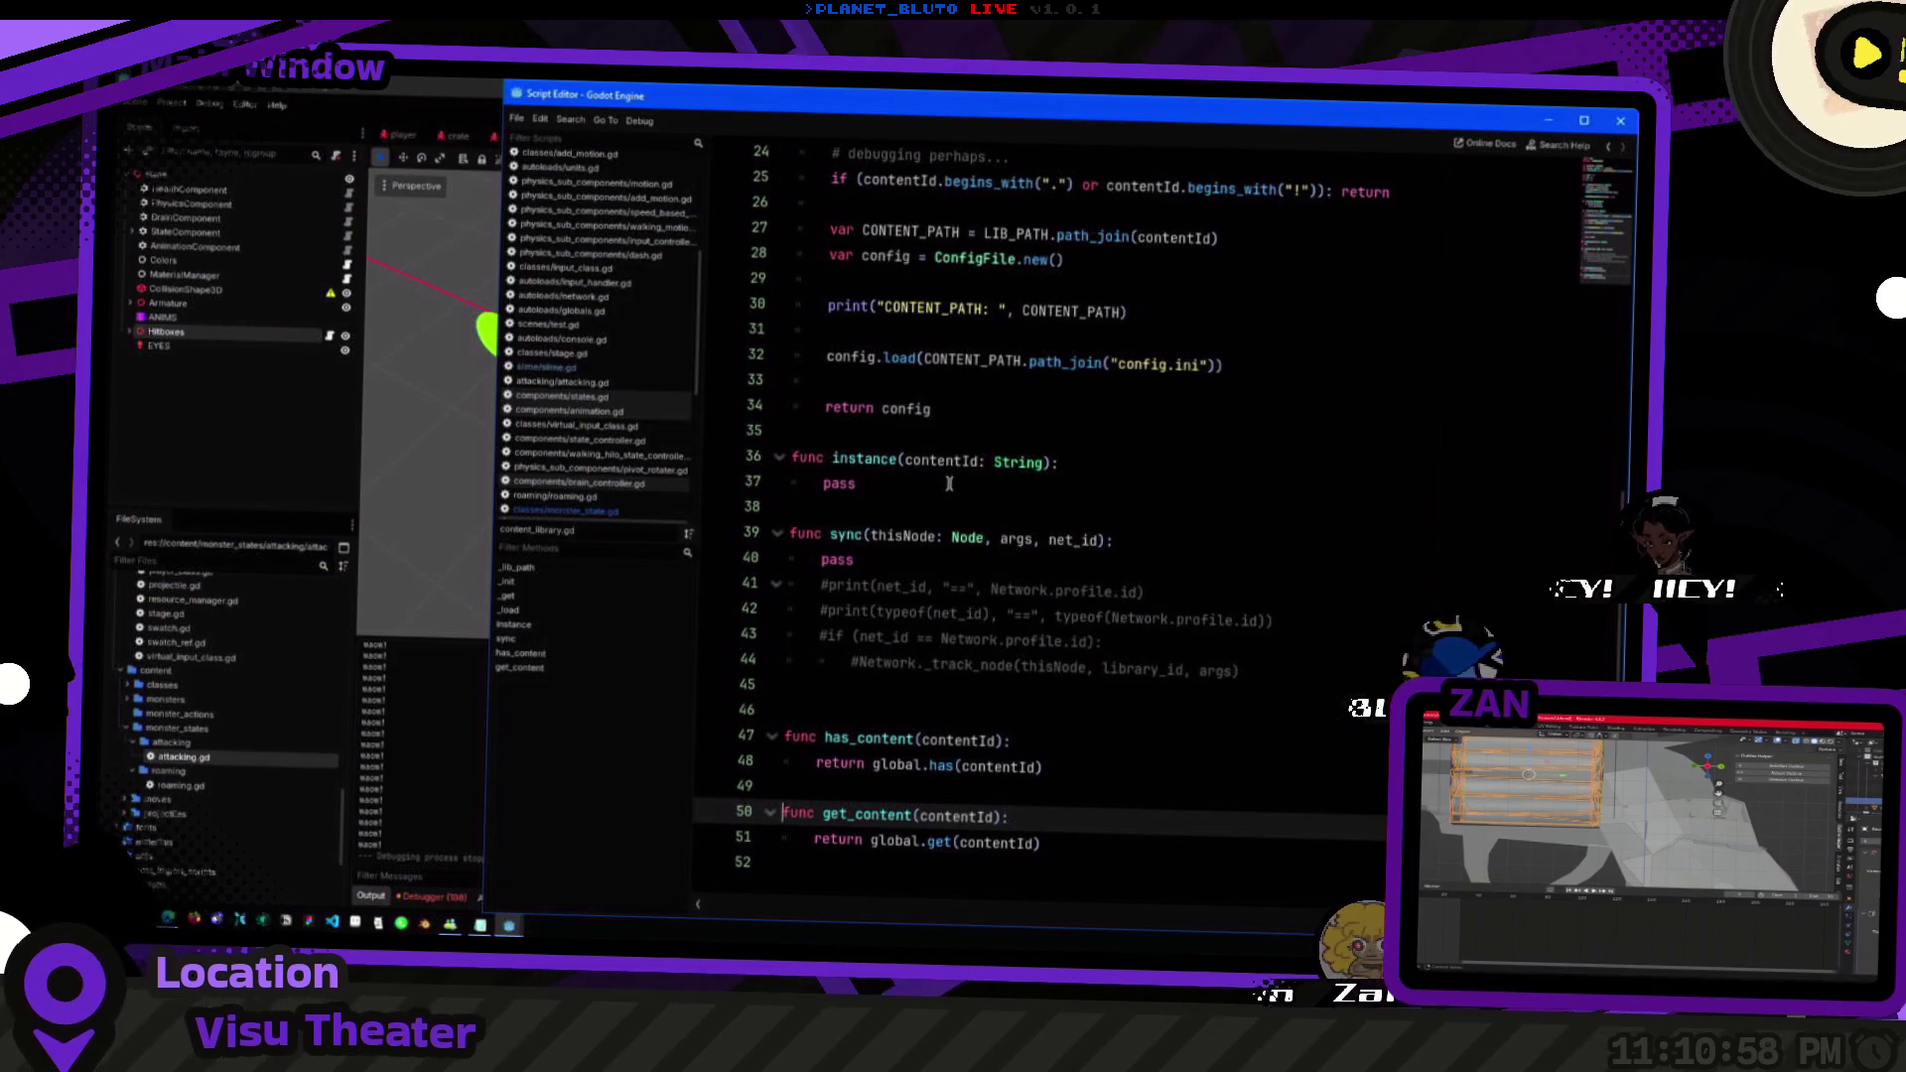
key(ctrl+Home)
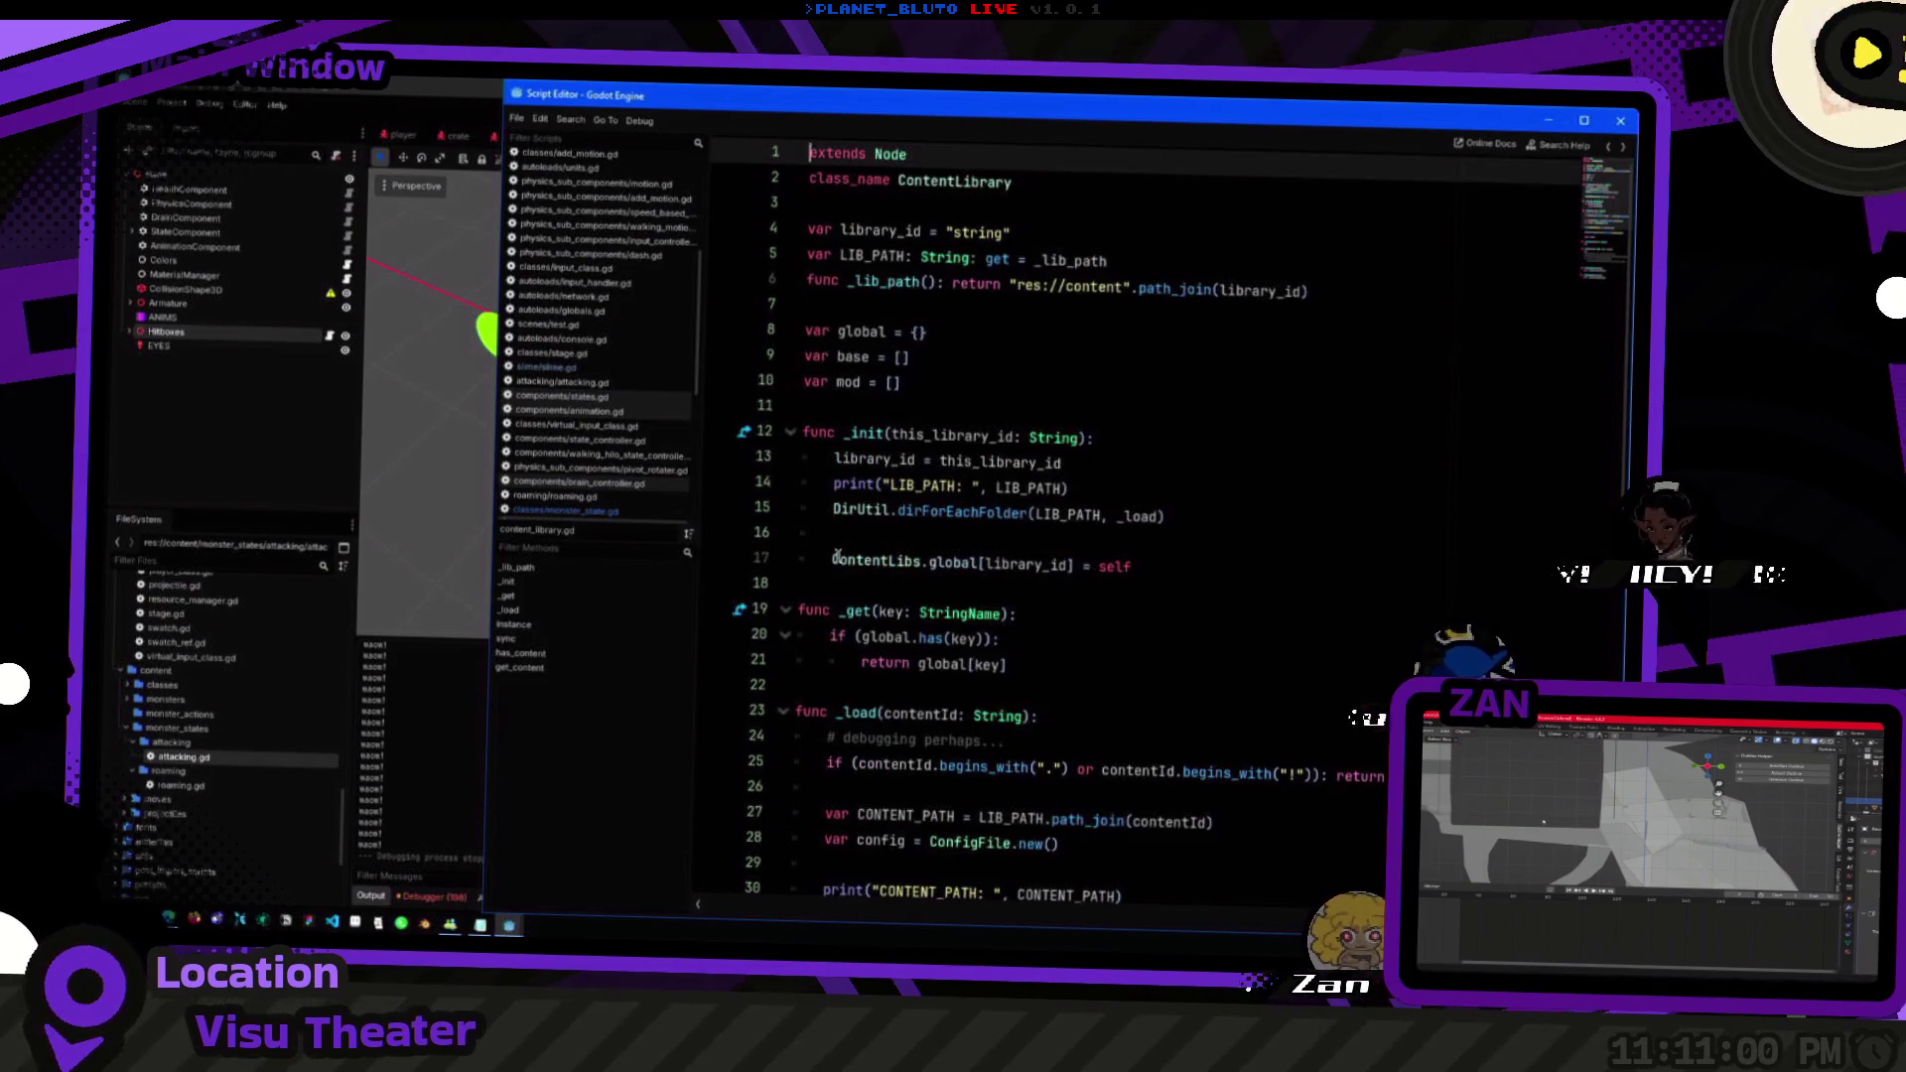
scroll(993, 576, down, 8)
scroll(993, 575, up, 8)
key(alt+Left)
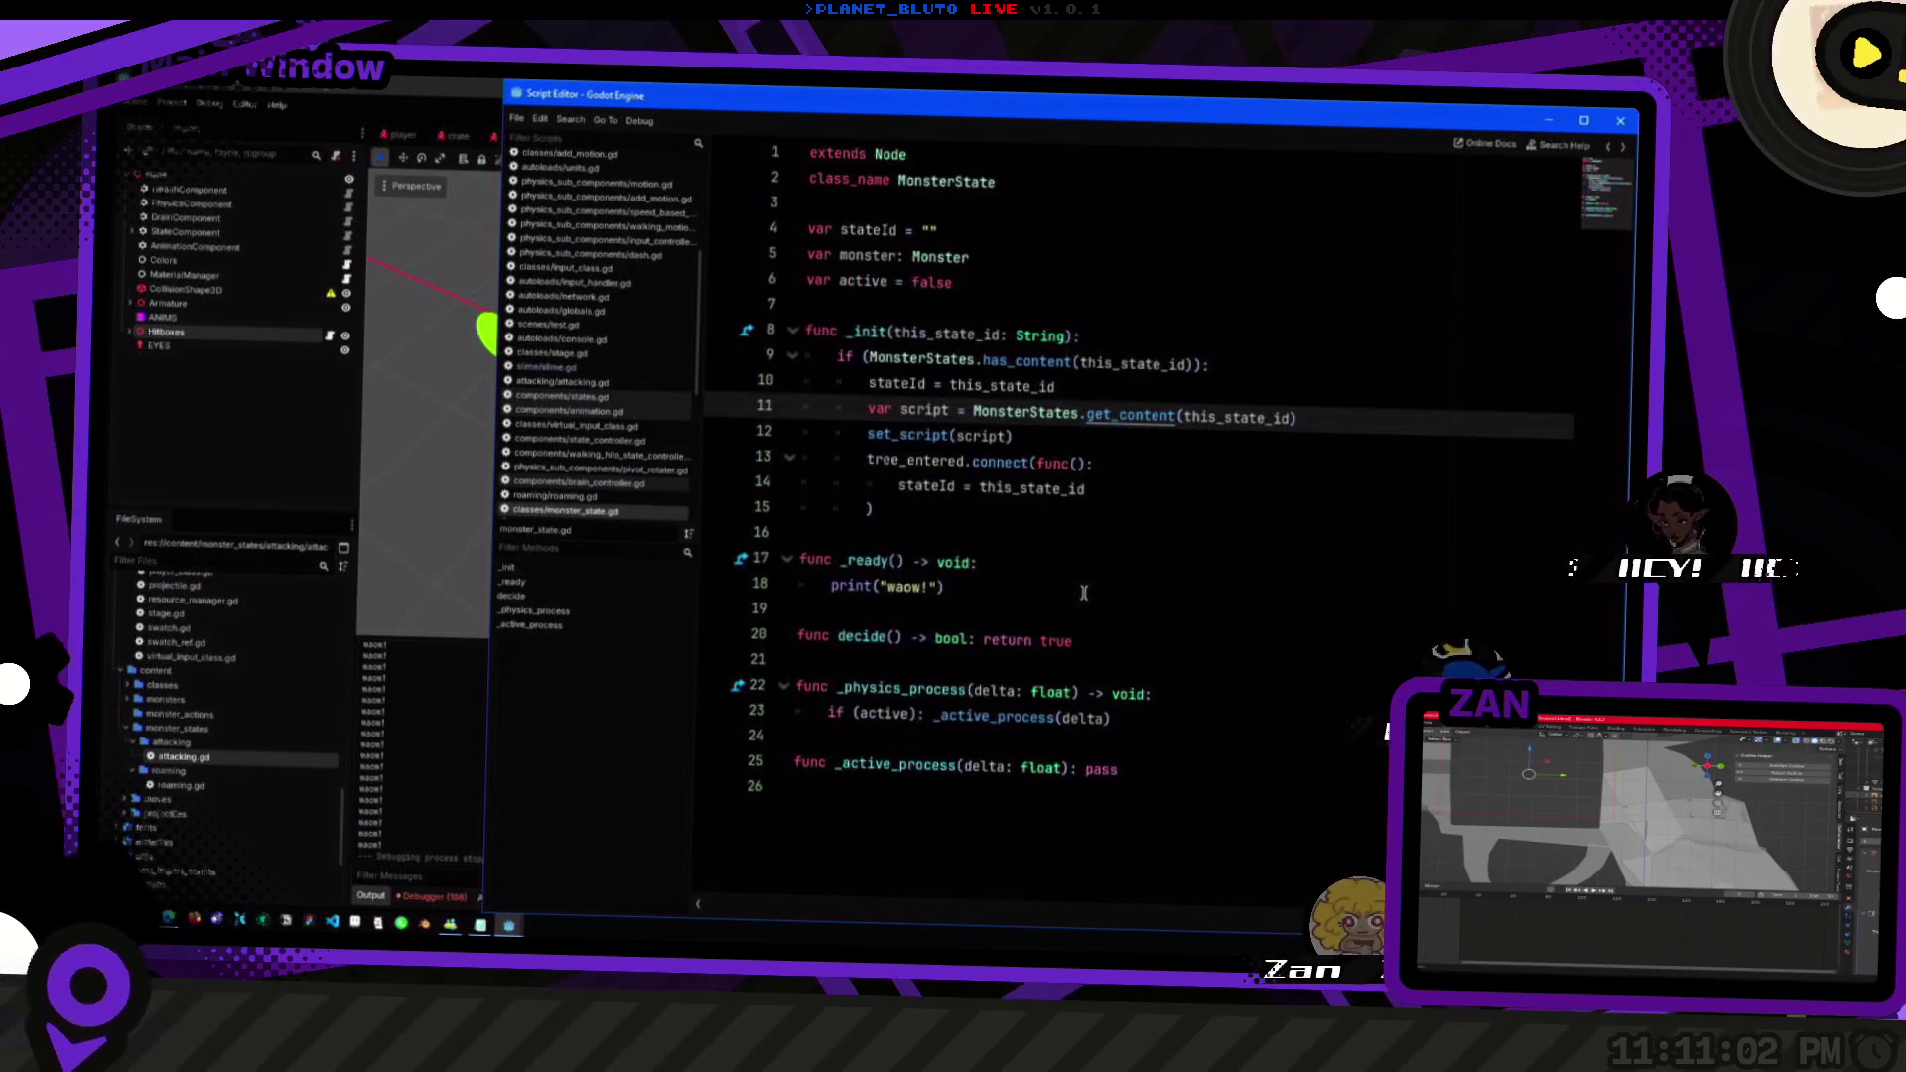
Inspect the _load and instance functions in the MonsterStates library.
ctrl+click(1038, 425)
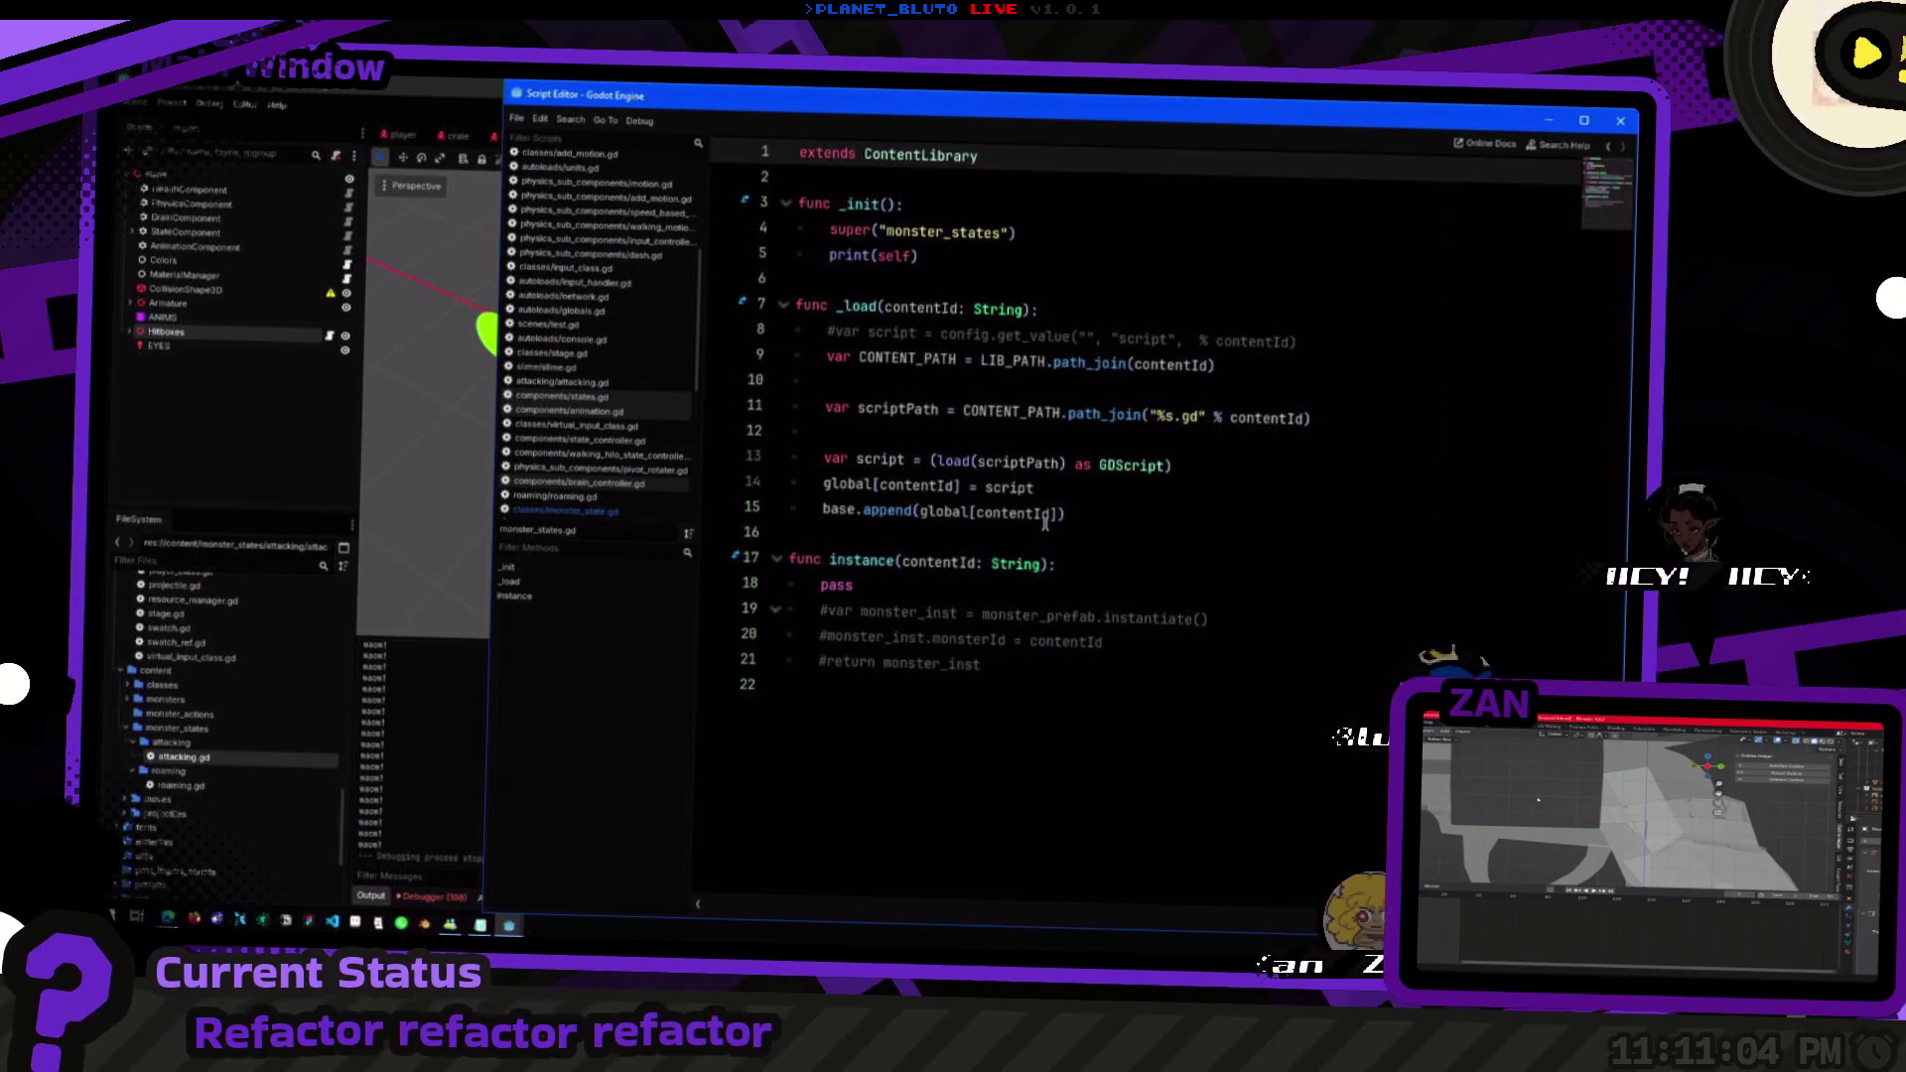
drag(832, 310, 1311, 422)
click(1248, 582)
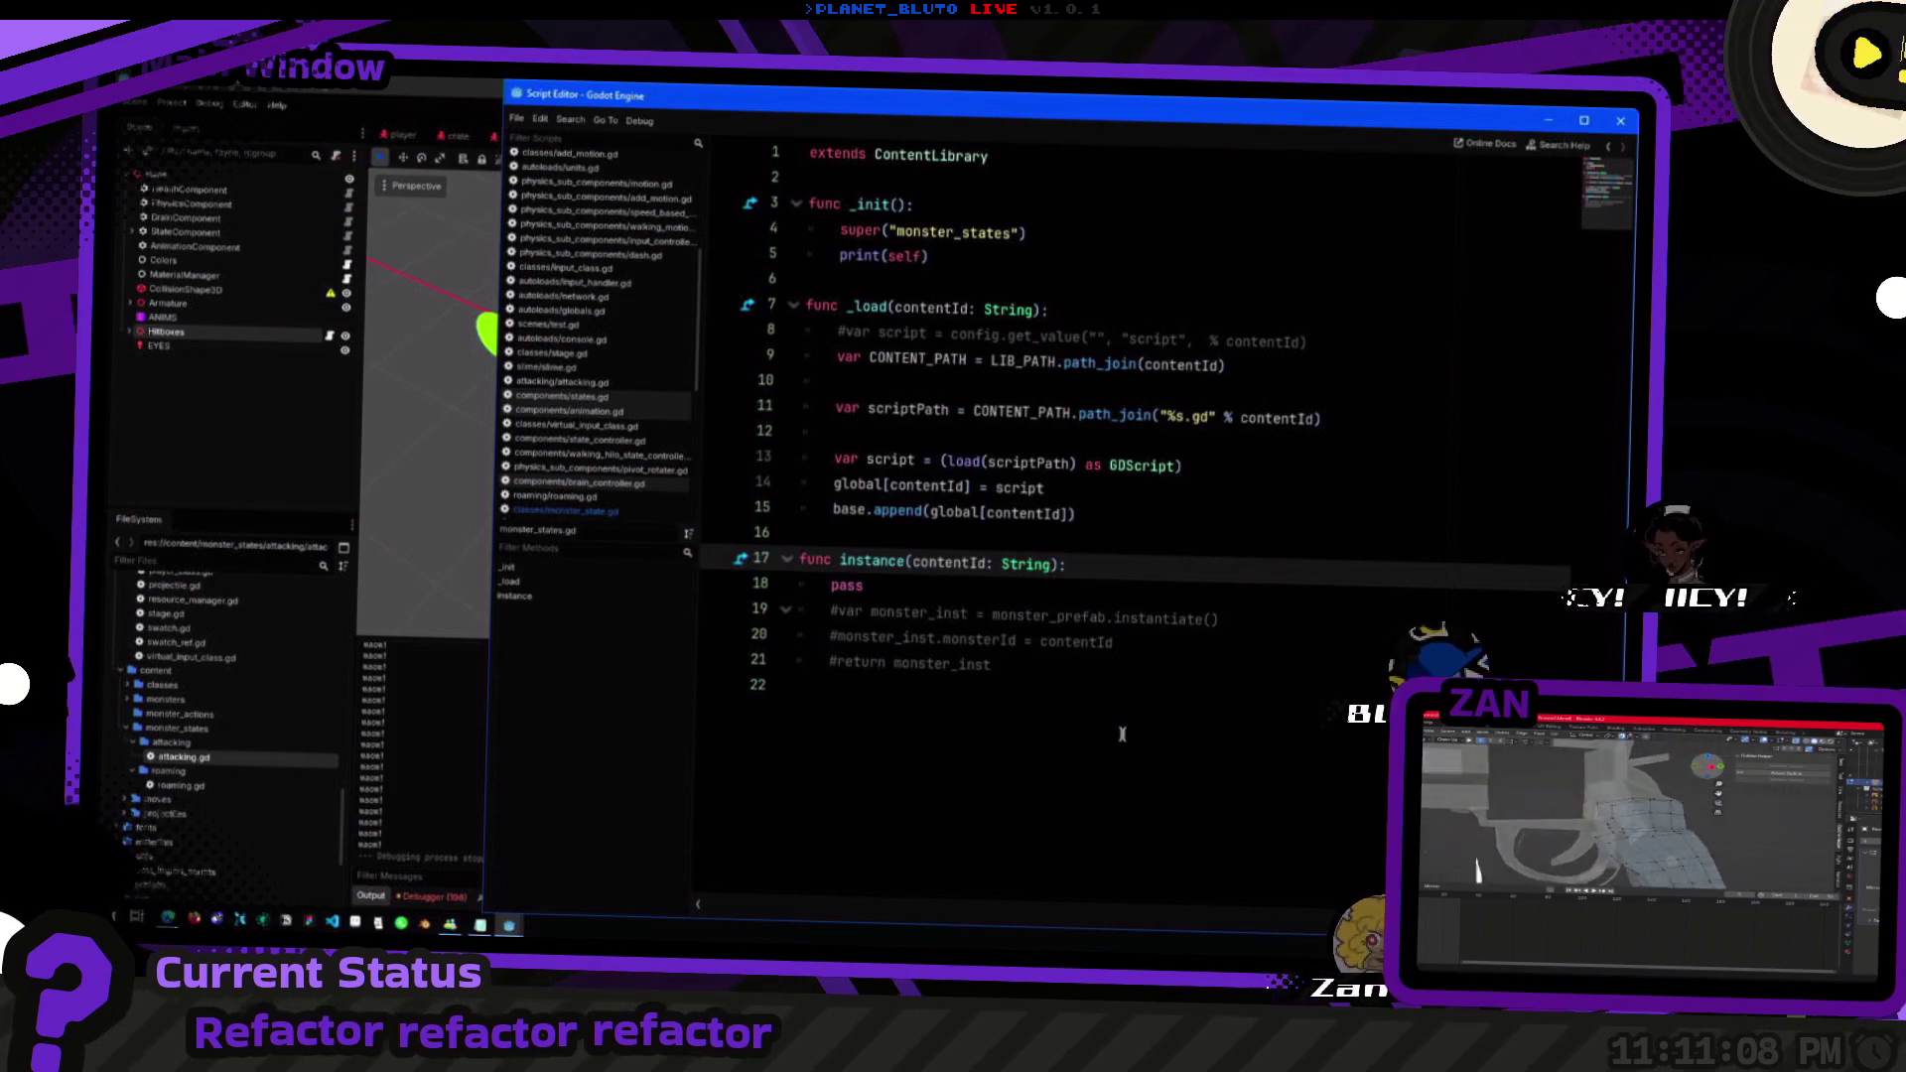
key(alt+Left)
key(alt+Left)
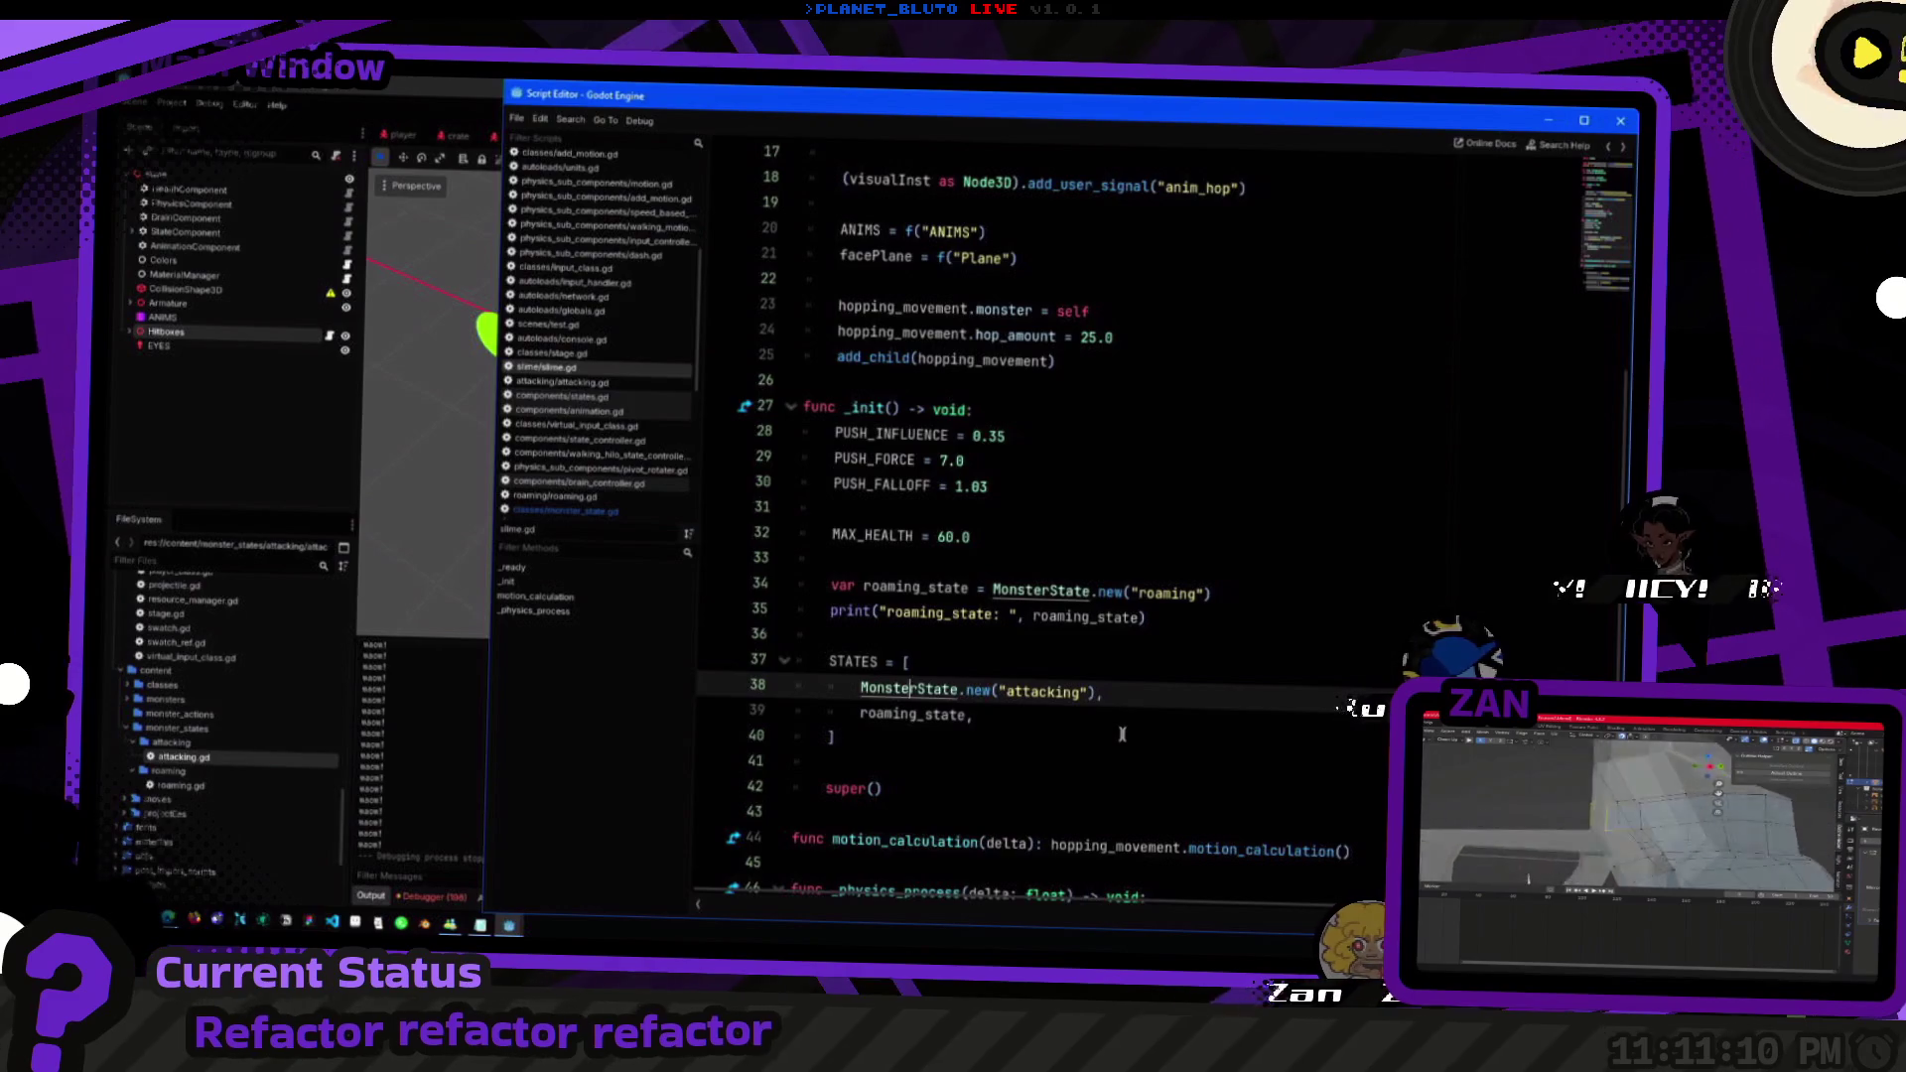
Undo the last two edits in slime.gd's _physics_process around line 49.
scroll(1122, 735, down, 4)
click(1112, 667)
key(ctrl+z)
key(ctrl+z)
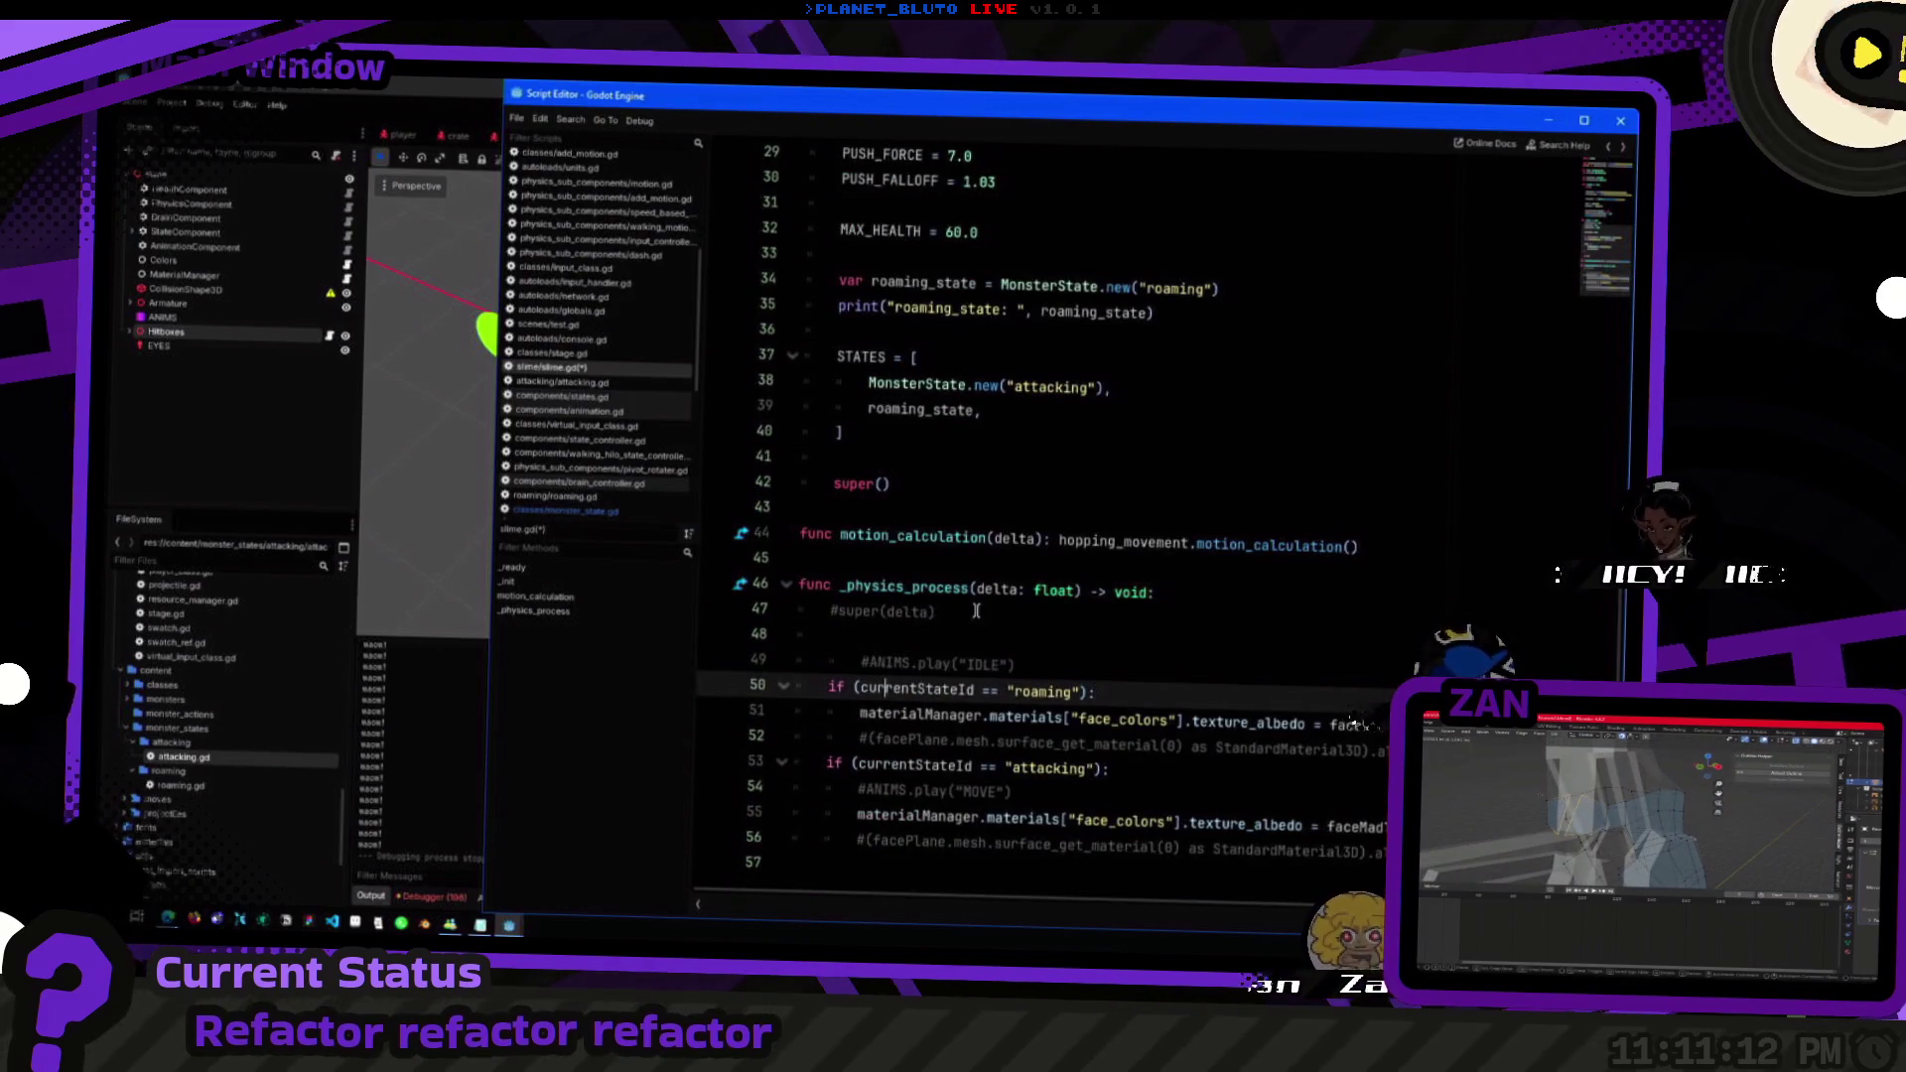
key(ctrl+z)
key(ctrl+z)
key(ctrl+z)
key(ctrl+z)
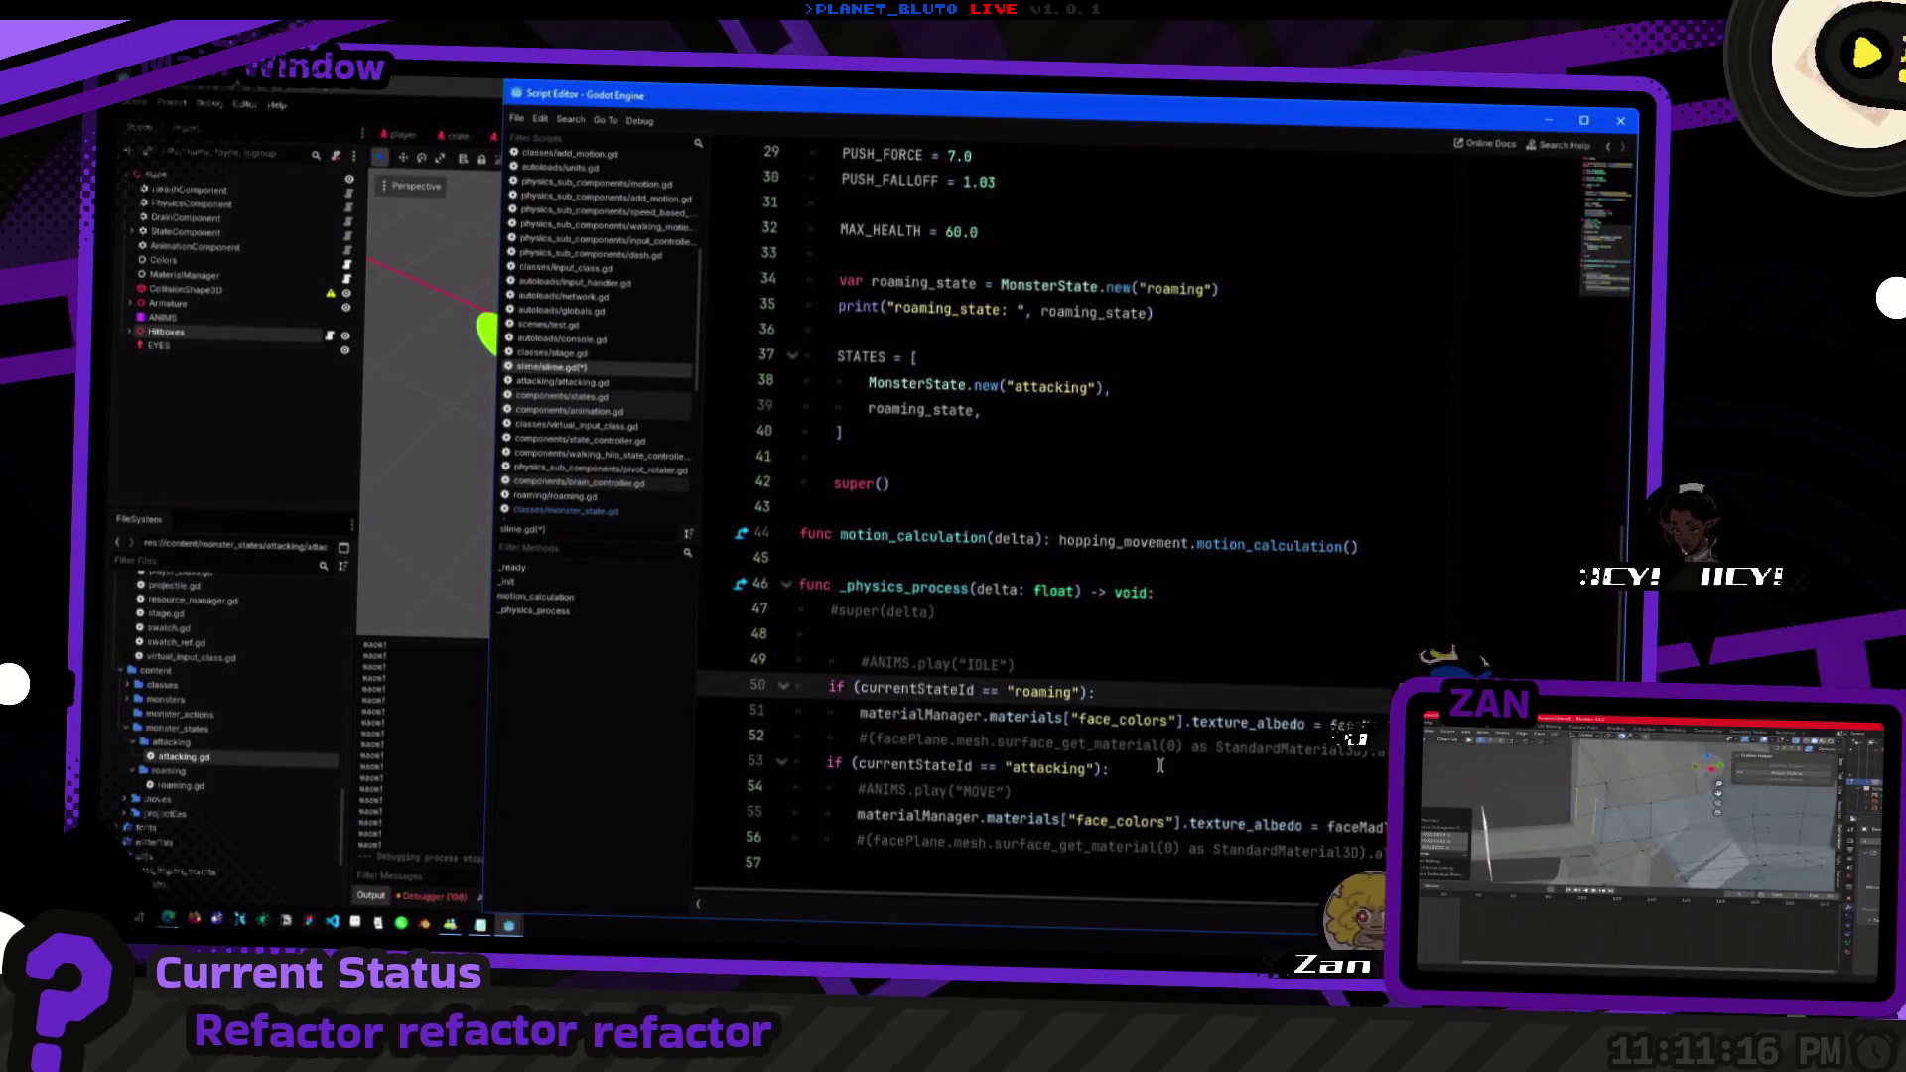
Review slime.gd's STATES list, _ready function, anim_hop signal and ANIMS lookup.
scroll(1153, 757, up, 1)
click(906, 510)
click(1022, 387)
scroll(1043, 462, up, 2)
key(Up)
key(Up)
key(Up)
scroll(817, 556, up, 4)
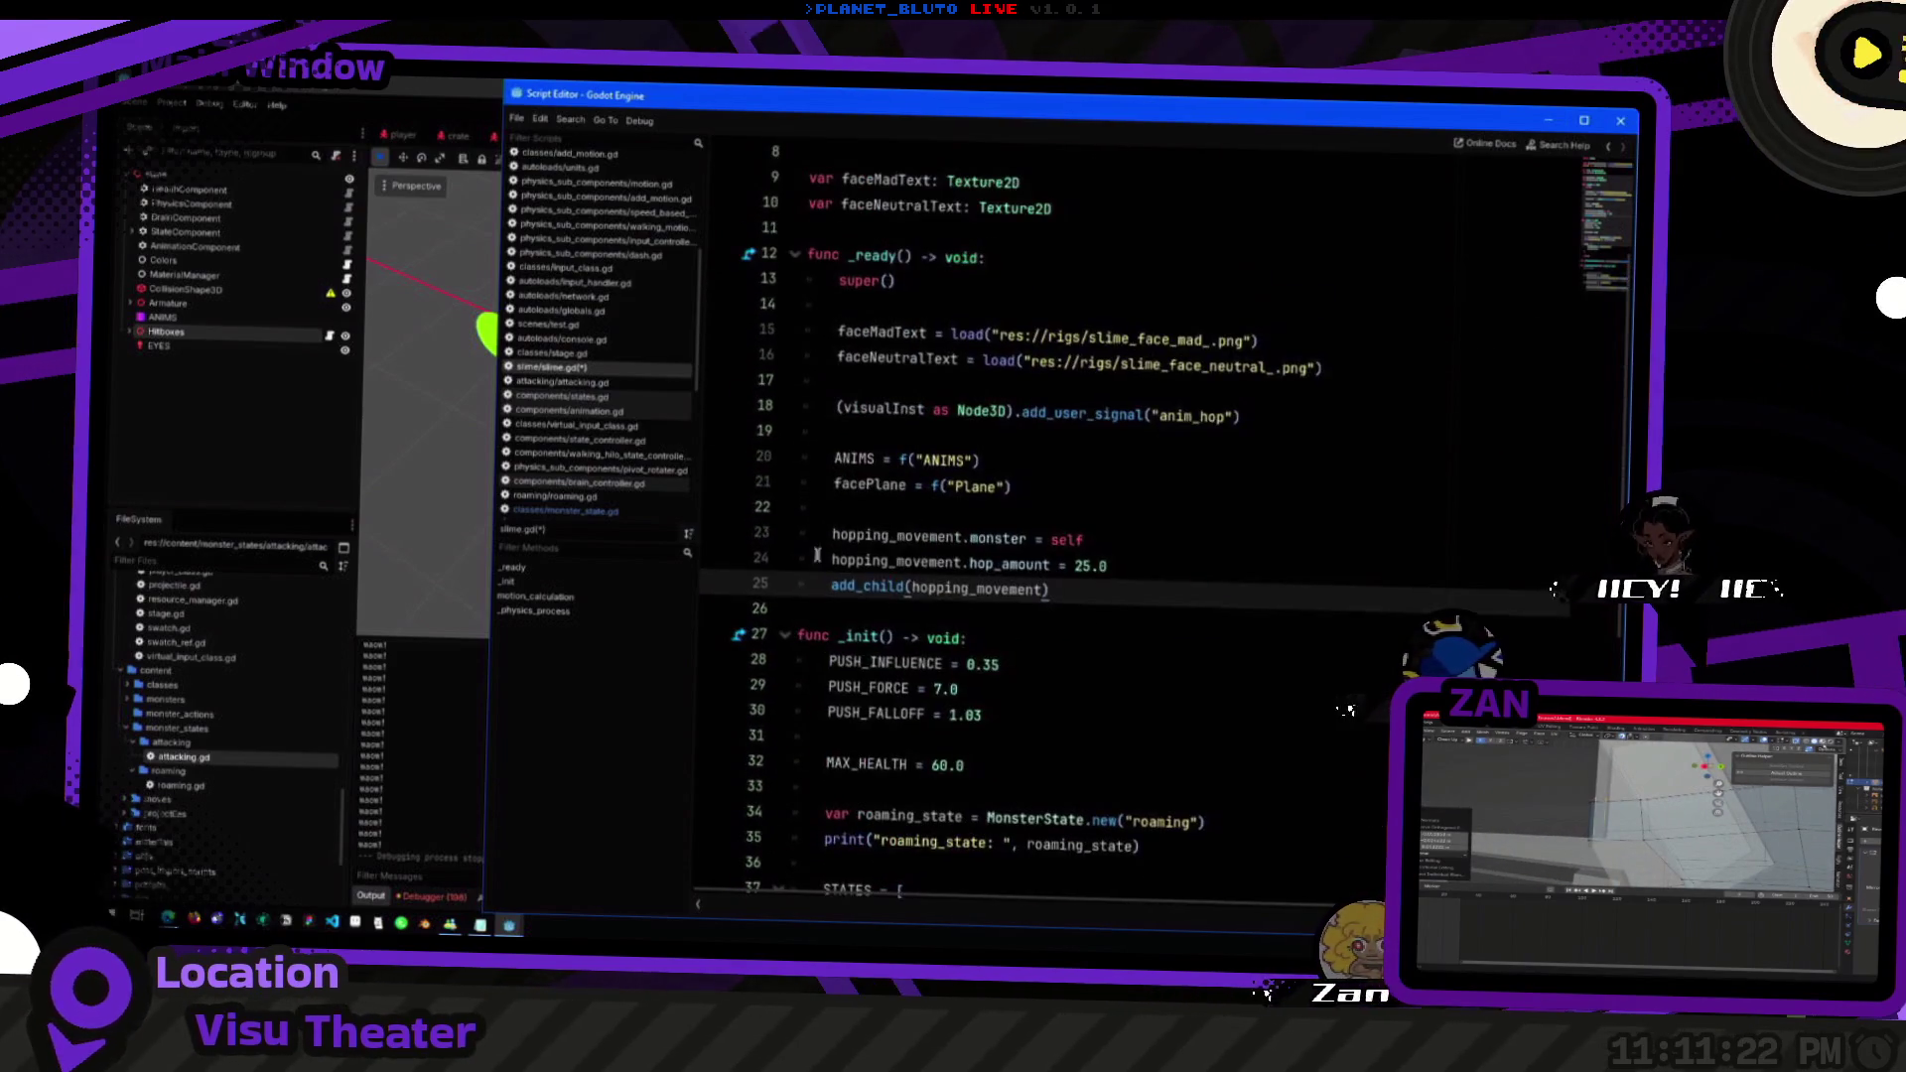
key(Up)
key(Up)
key(Up)
drag(1152, 416, 1196, 416)
click(983, 462)
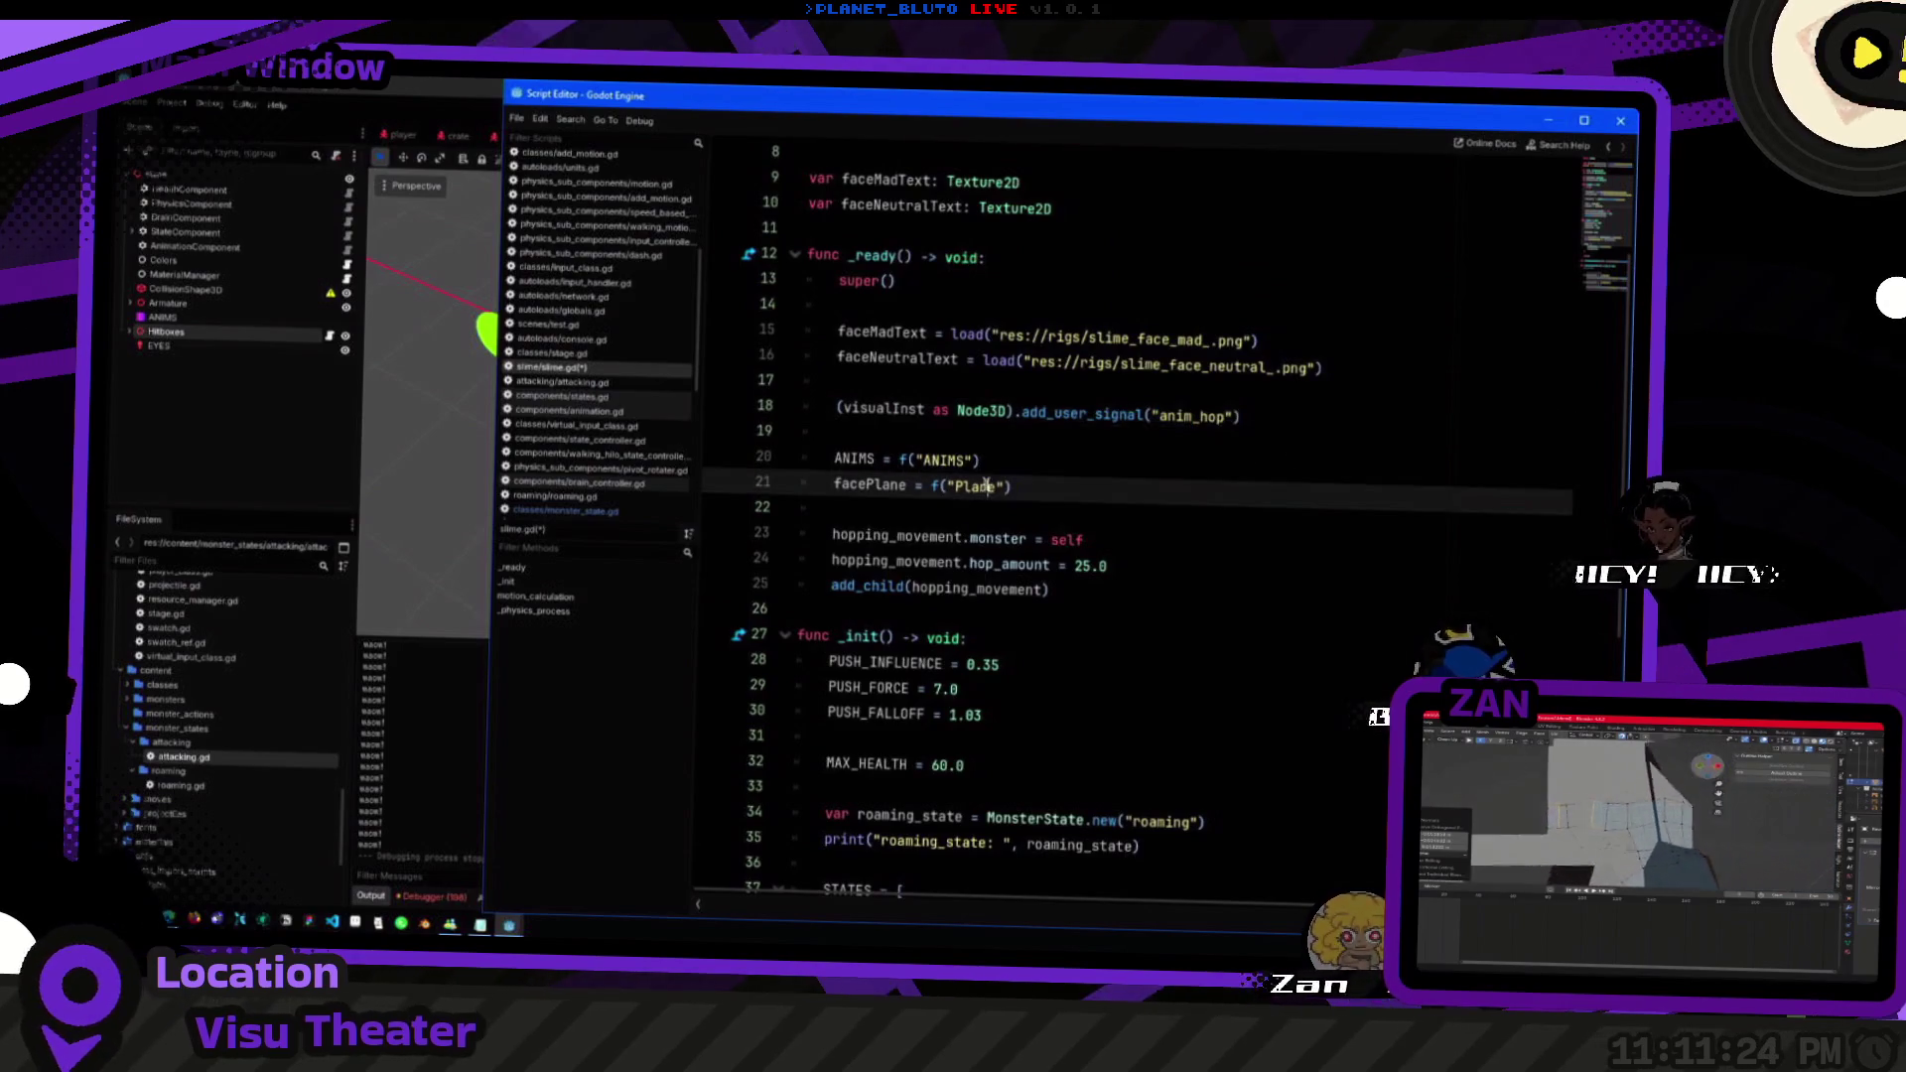
Compare the stage script and monster_states library with slime.gd's add_child and roaming code.
click(596, 353)
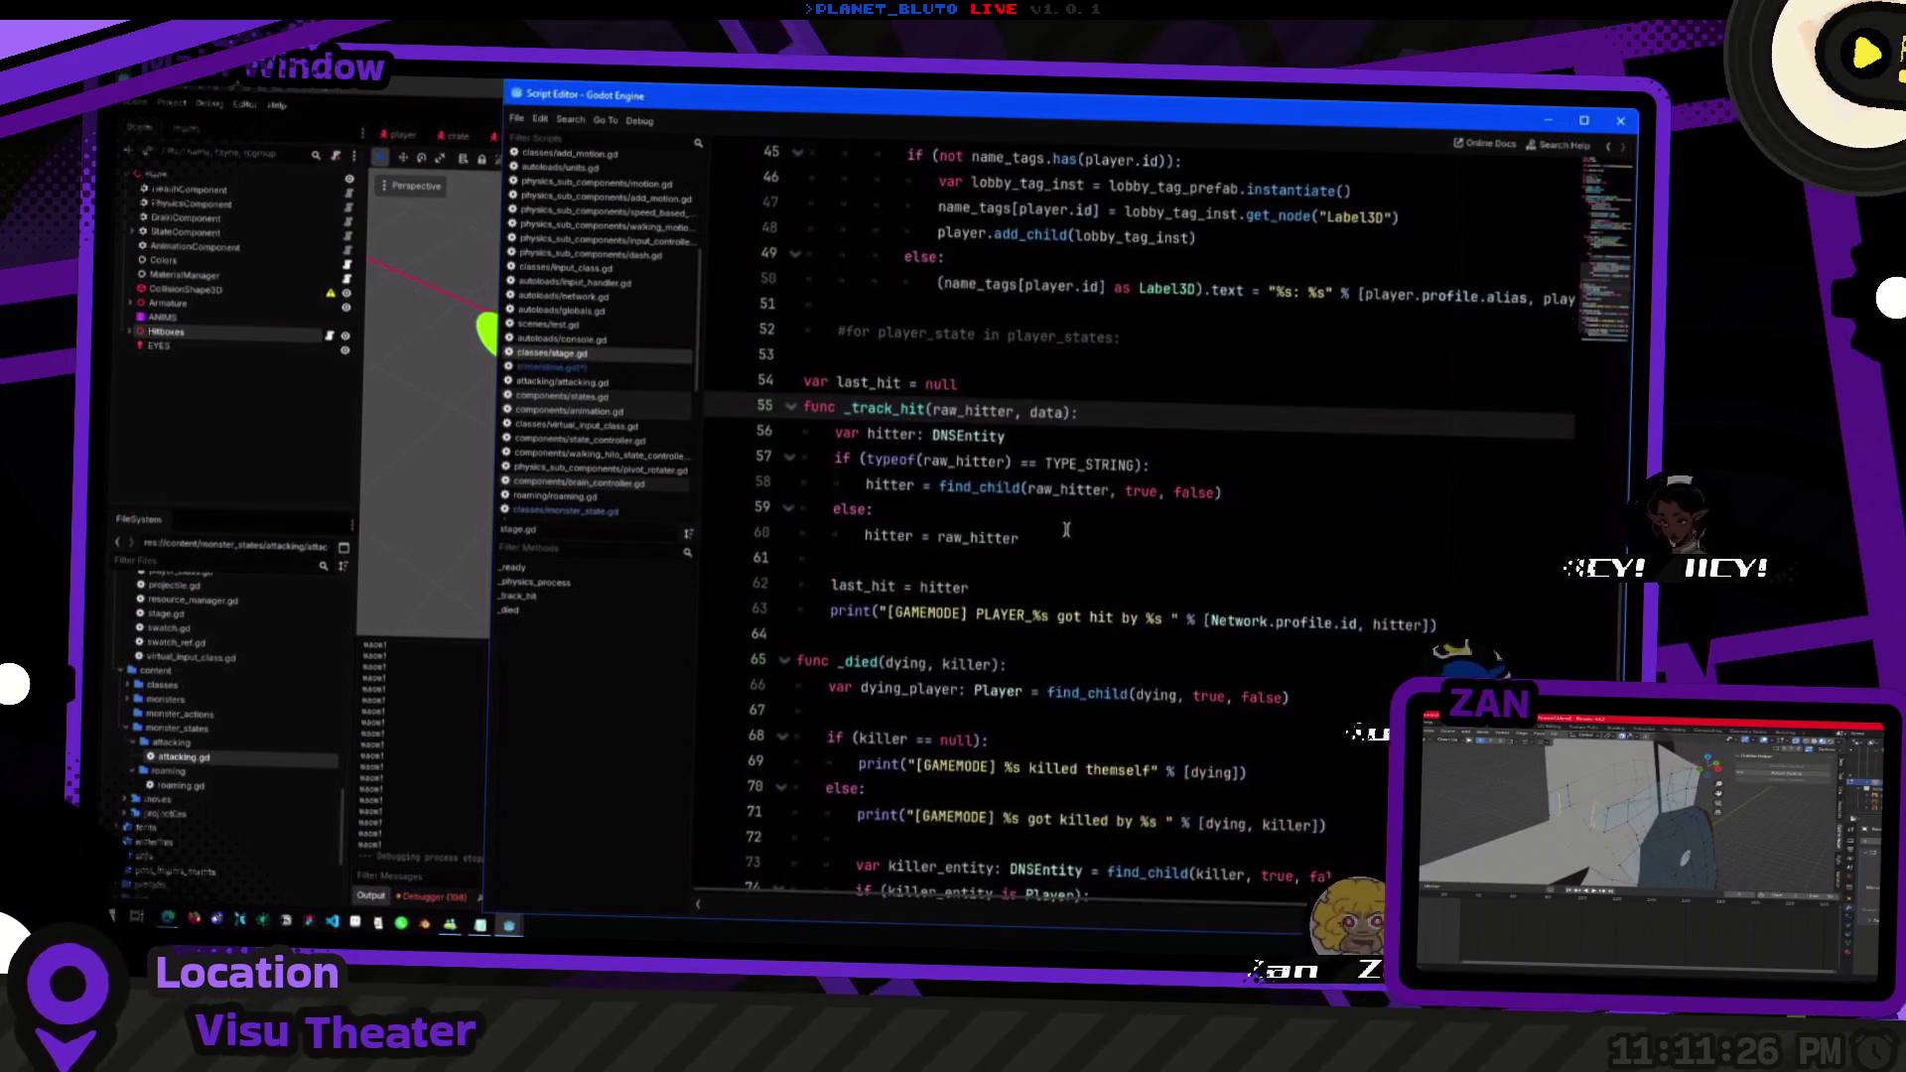
click(552, 366)
click(1156, 590)
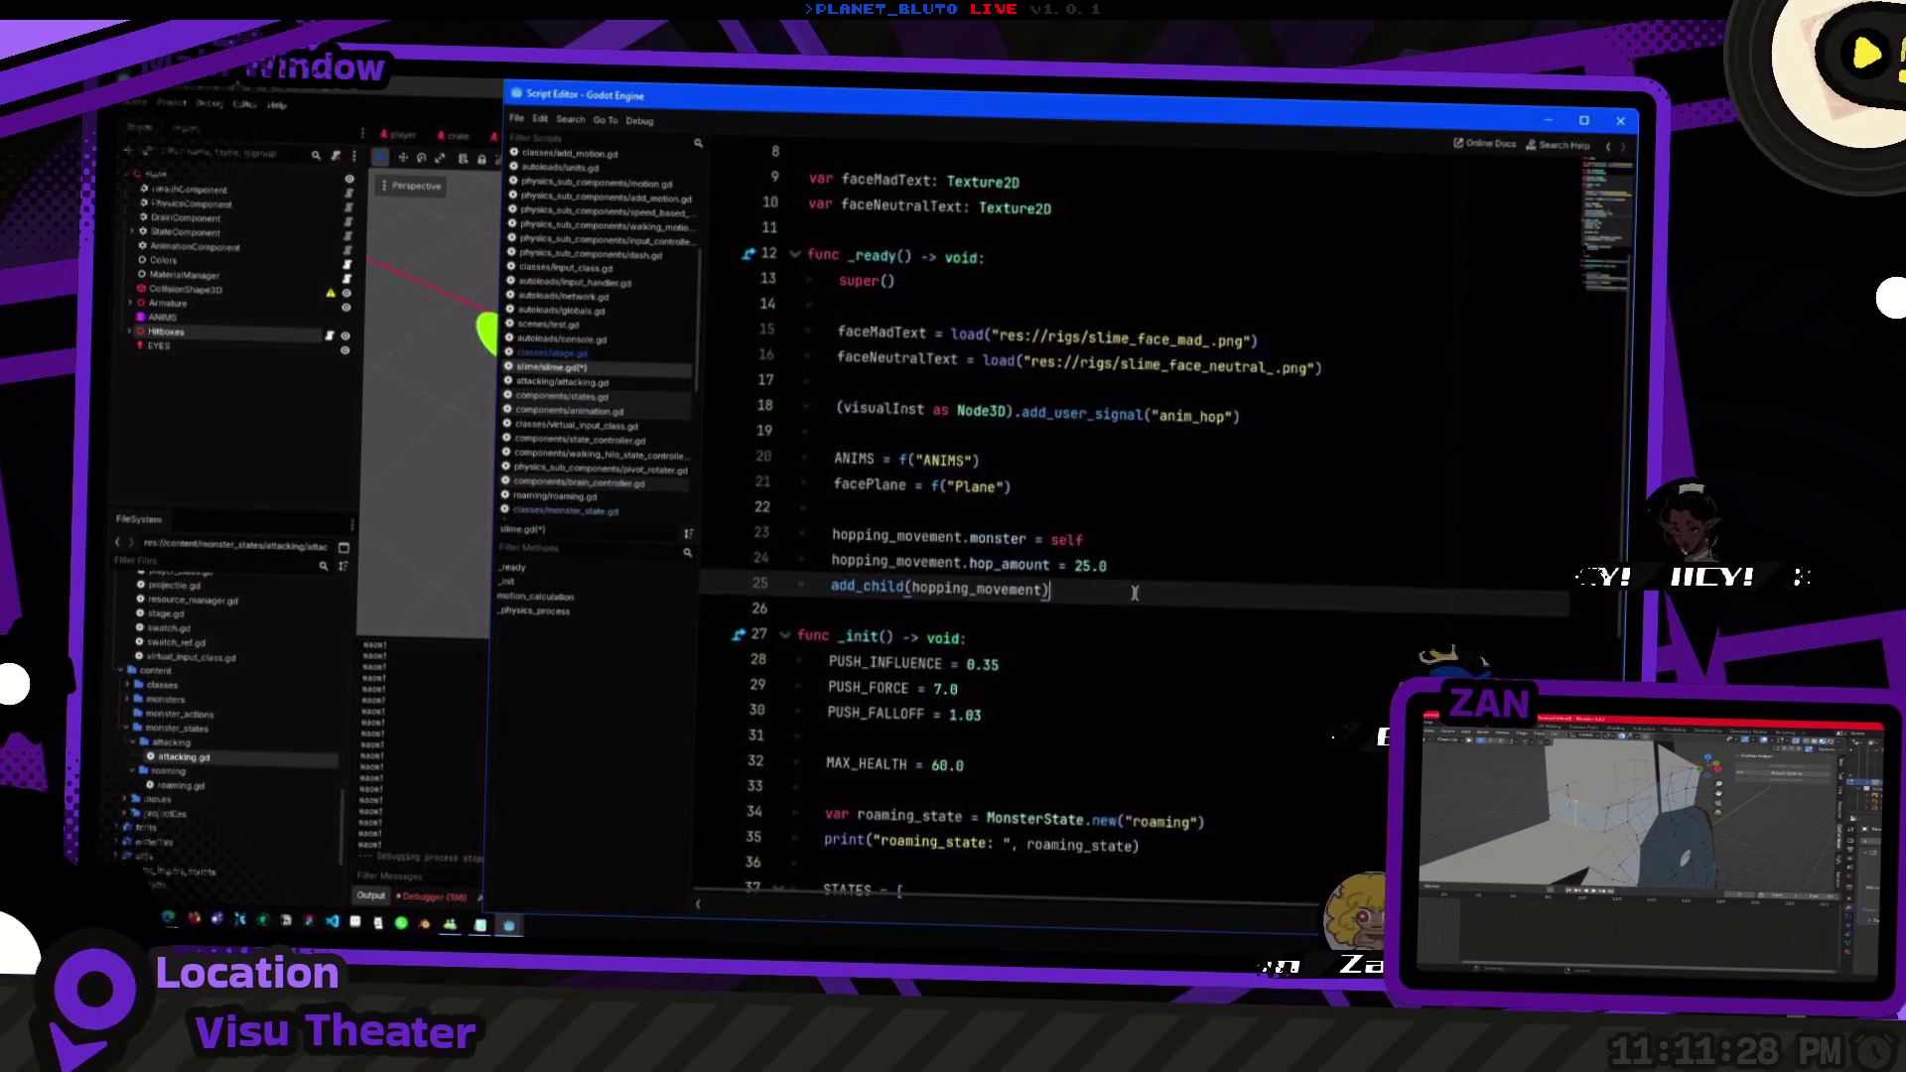
scroll(1162, 608, down, 5)
click(1175, 693)
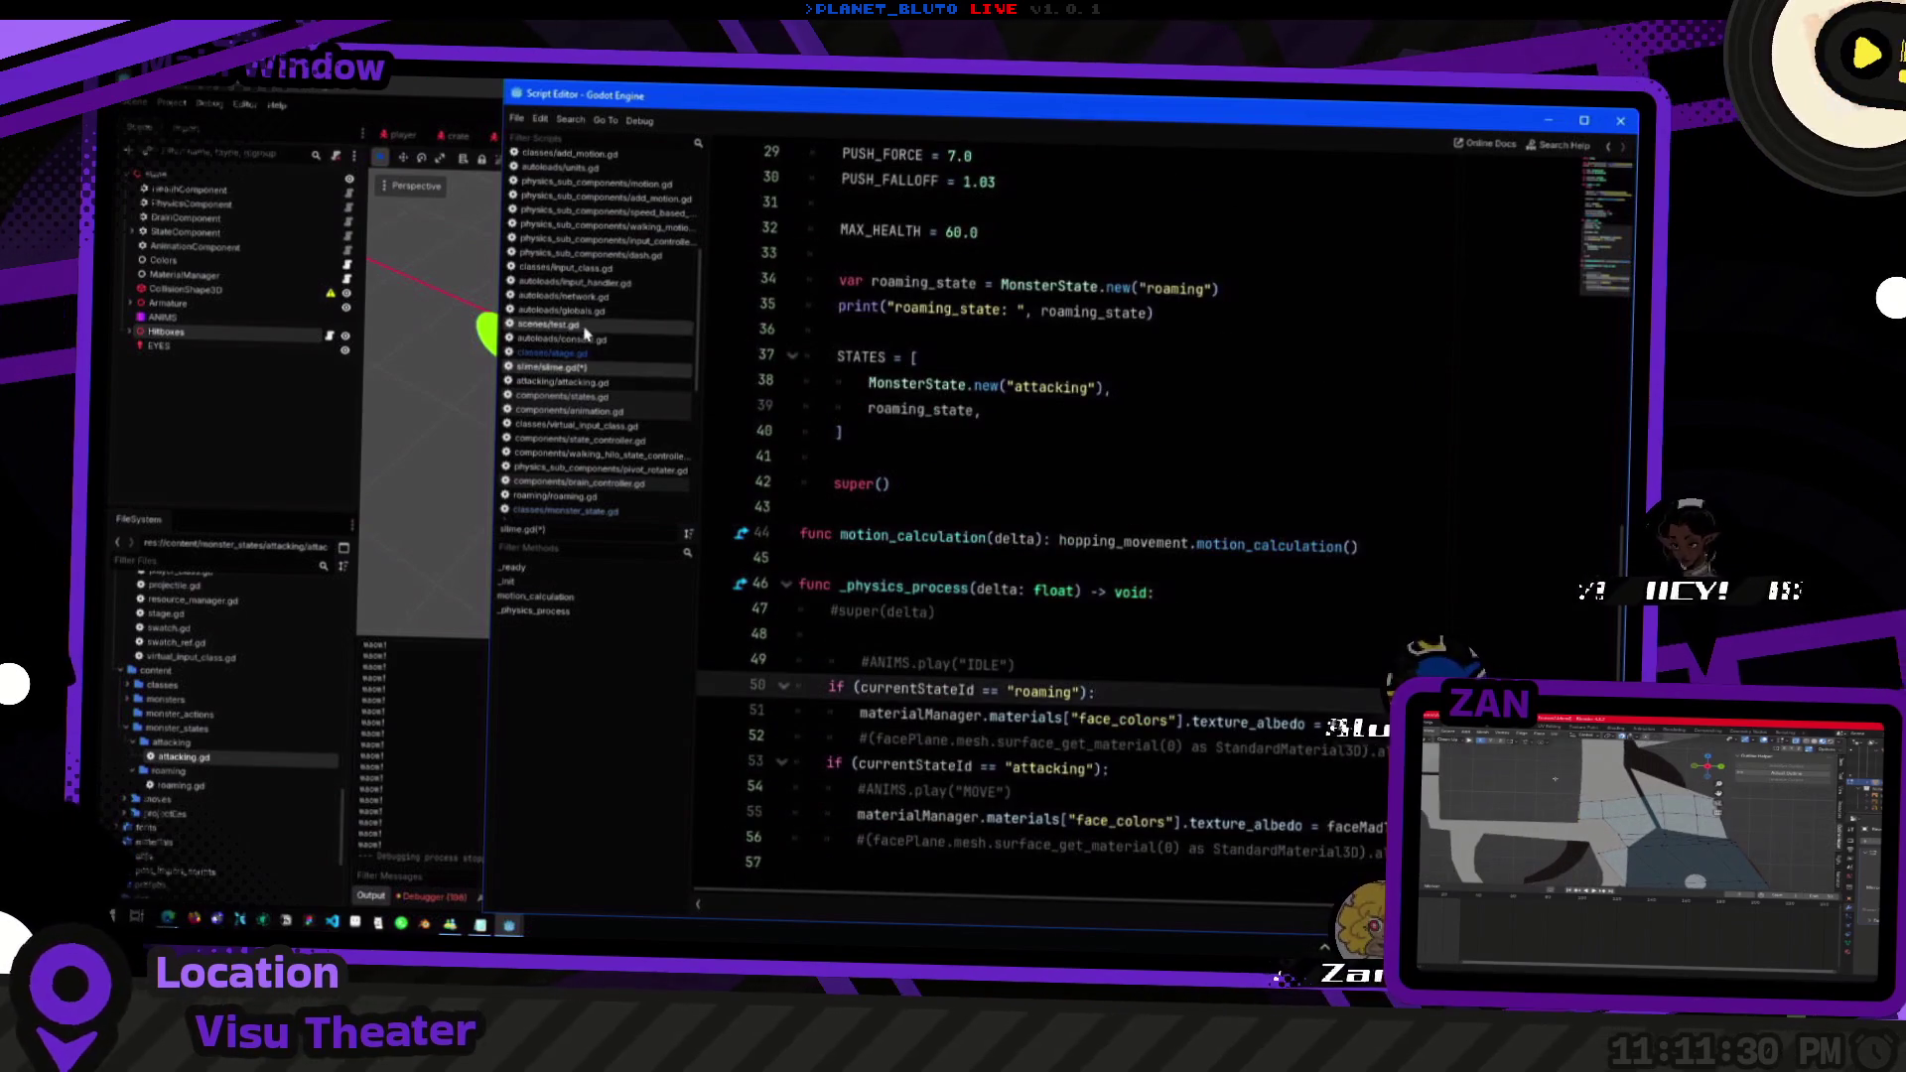
scroll(605, 417, down, 5)
click(609, 314)
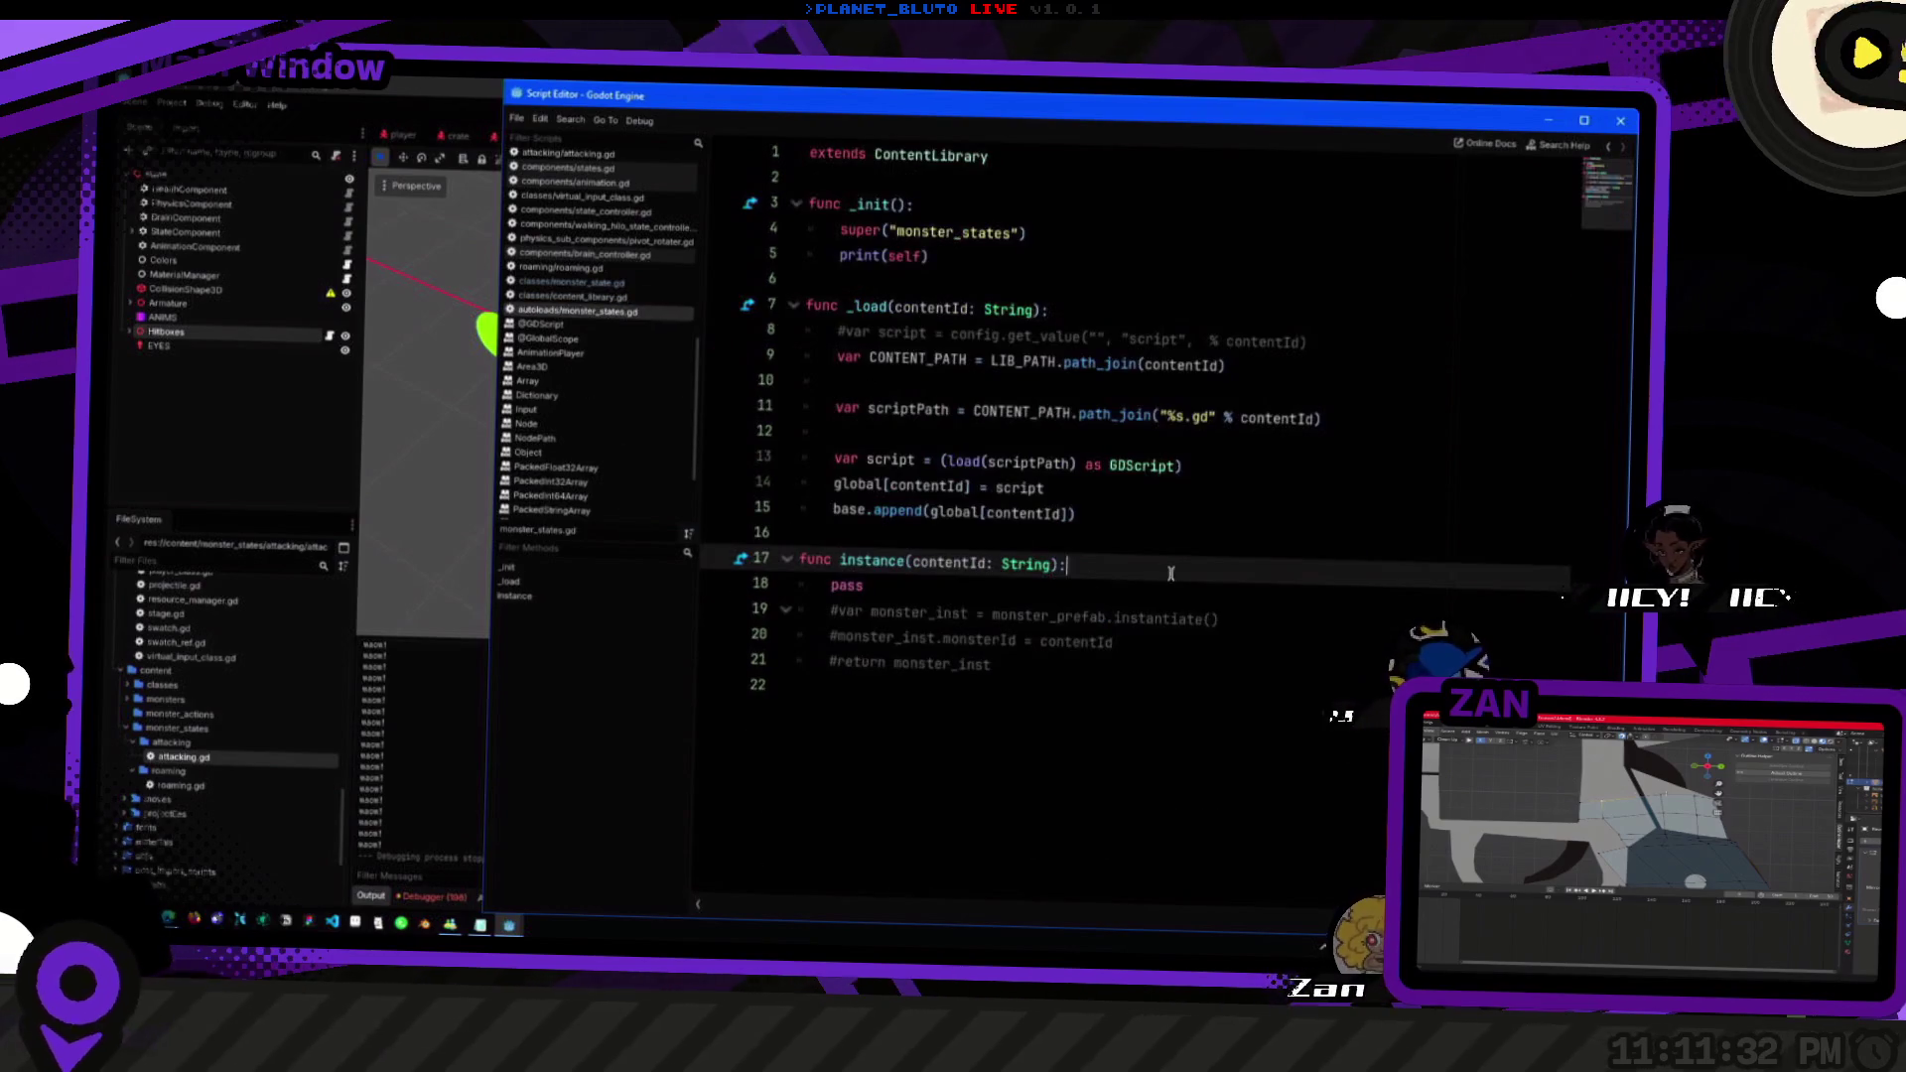
click(1172, 576)
scroll(614, 433, up, 5)
click(594, 368)
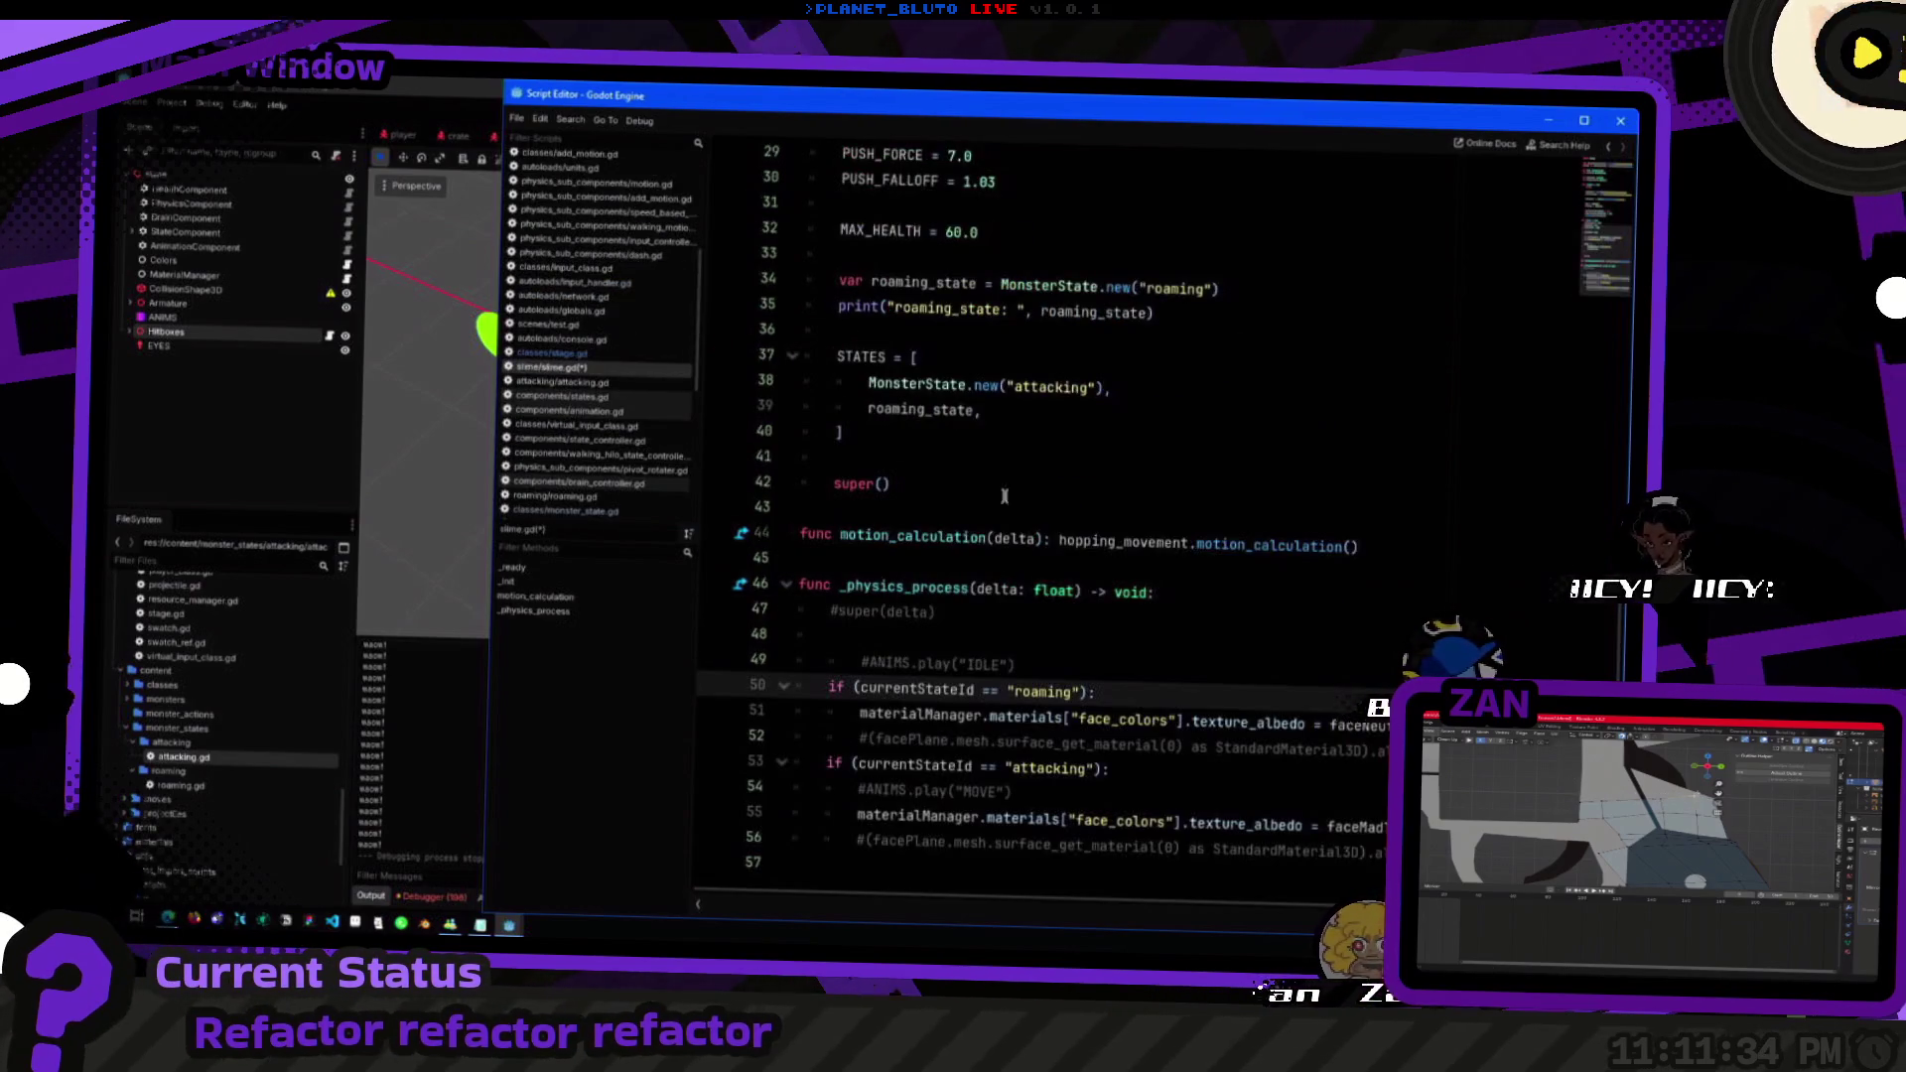
Type STATES on a new line below the commented-out super call on line 47.
click(1142, 615)
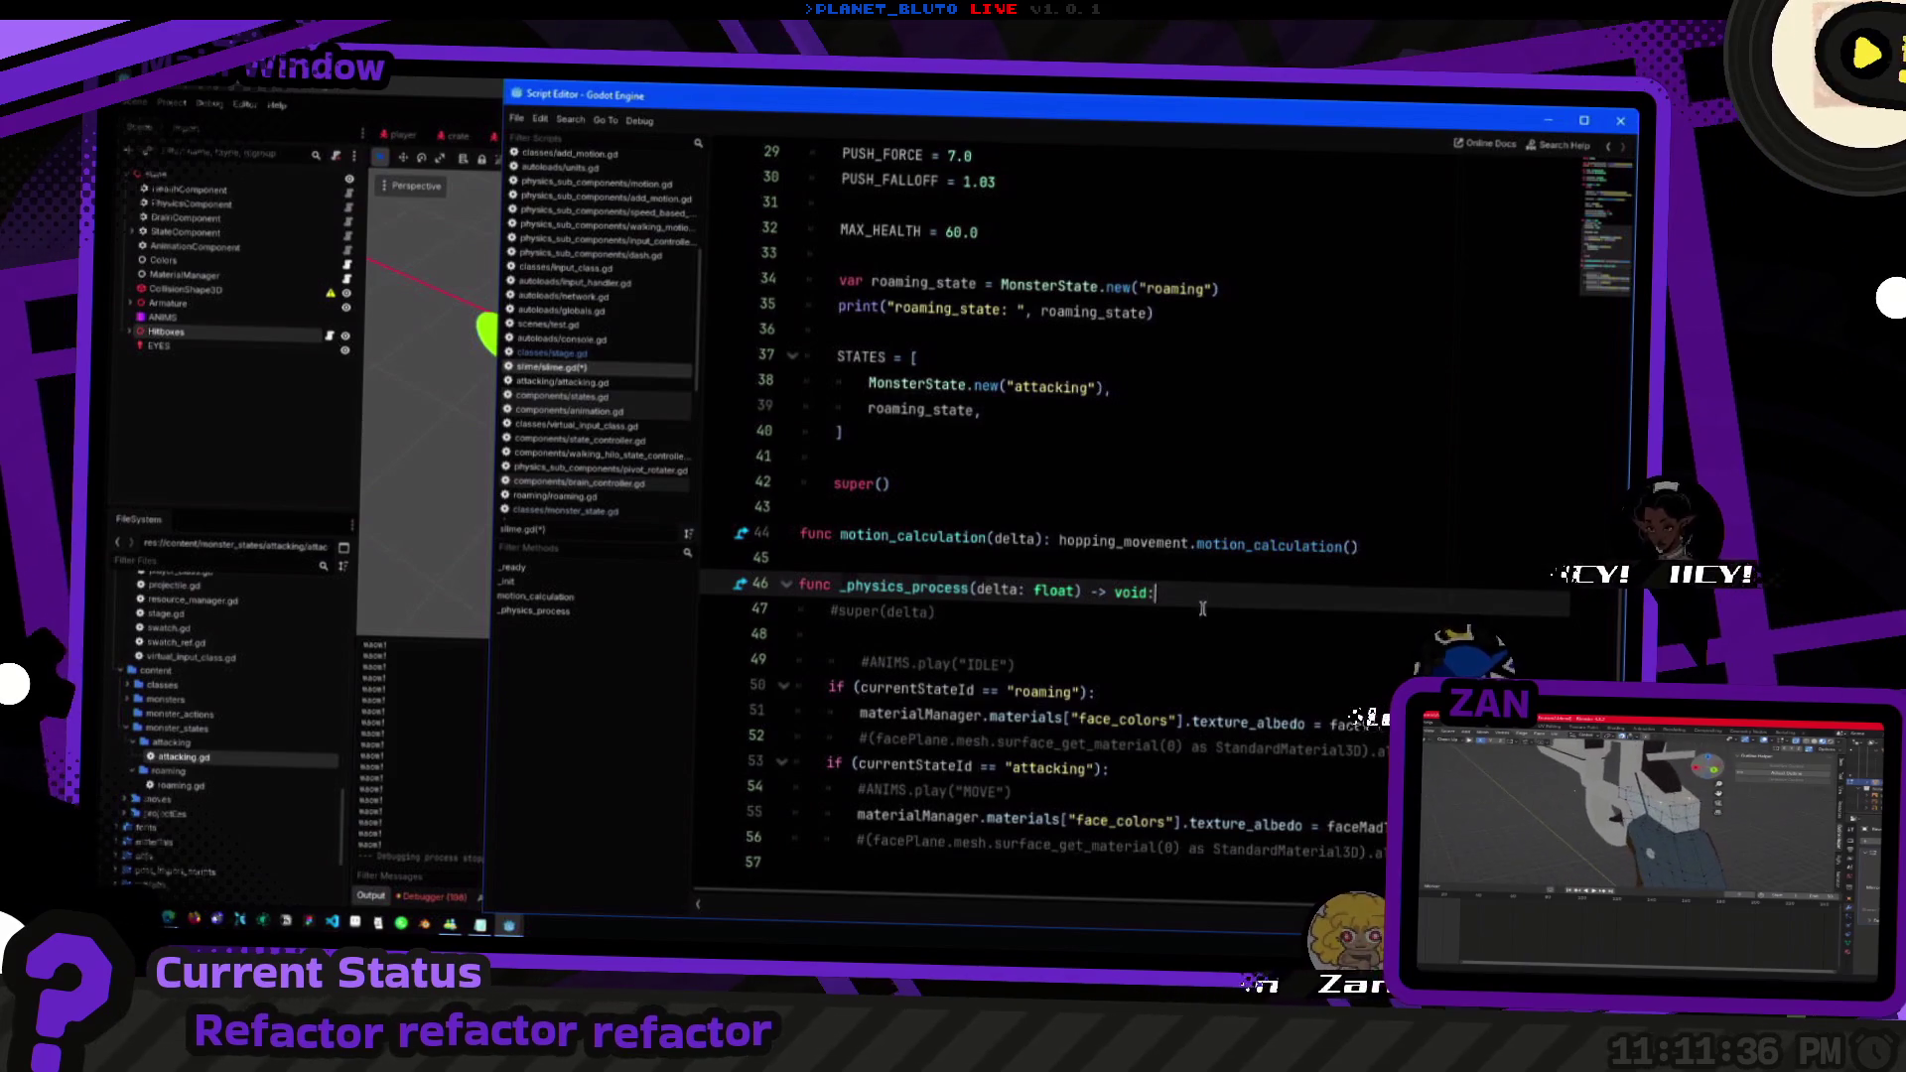
triple_click(1153, 610)
key(Return)
text(STATES)
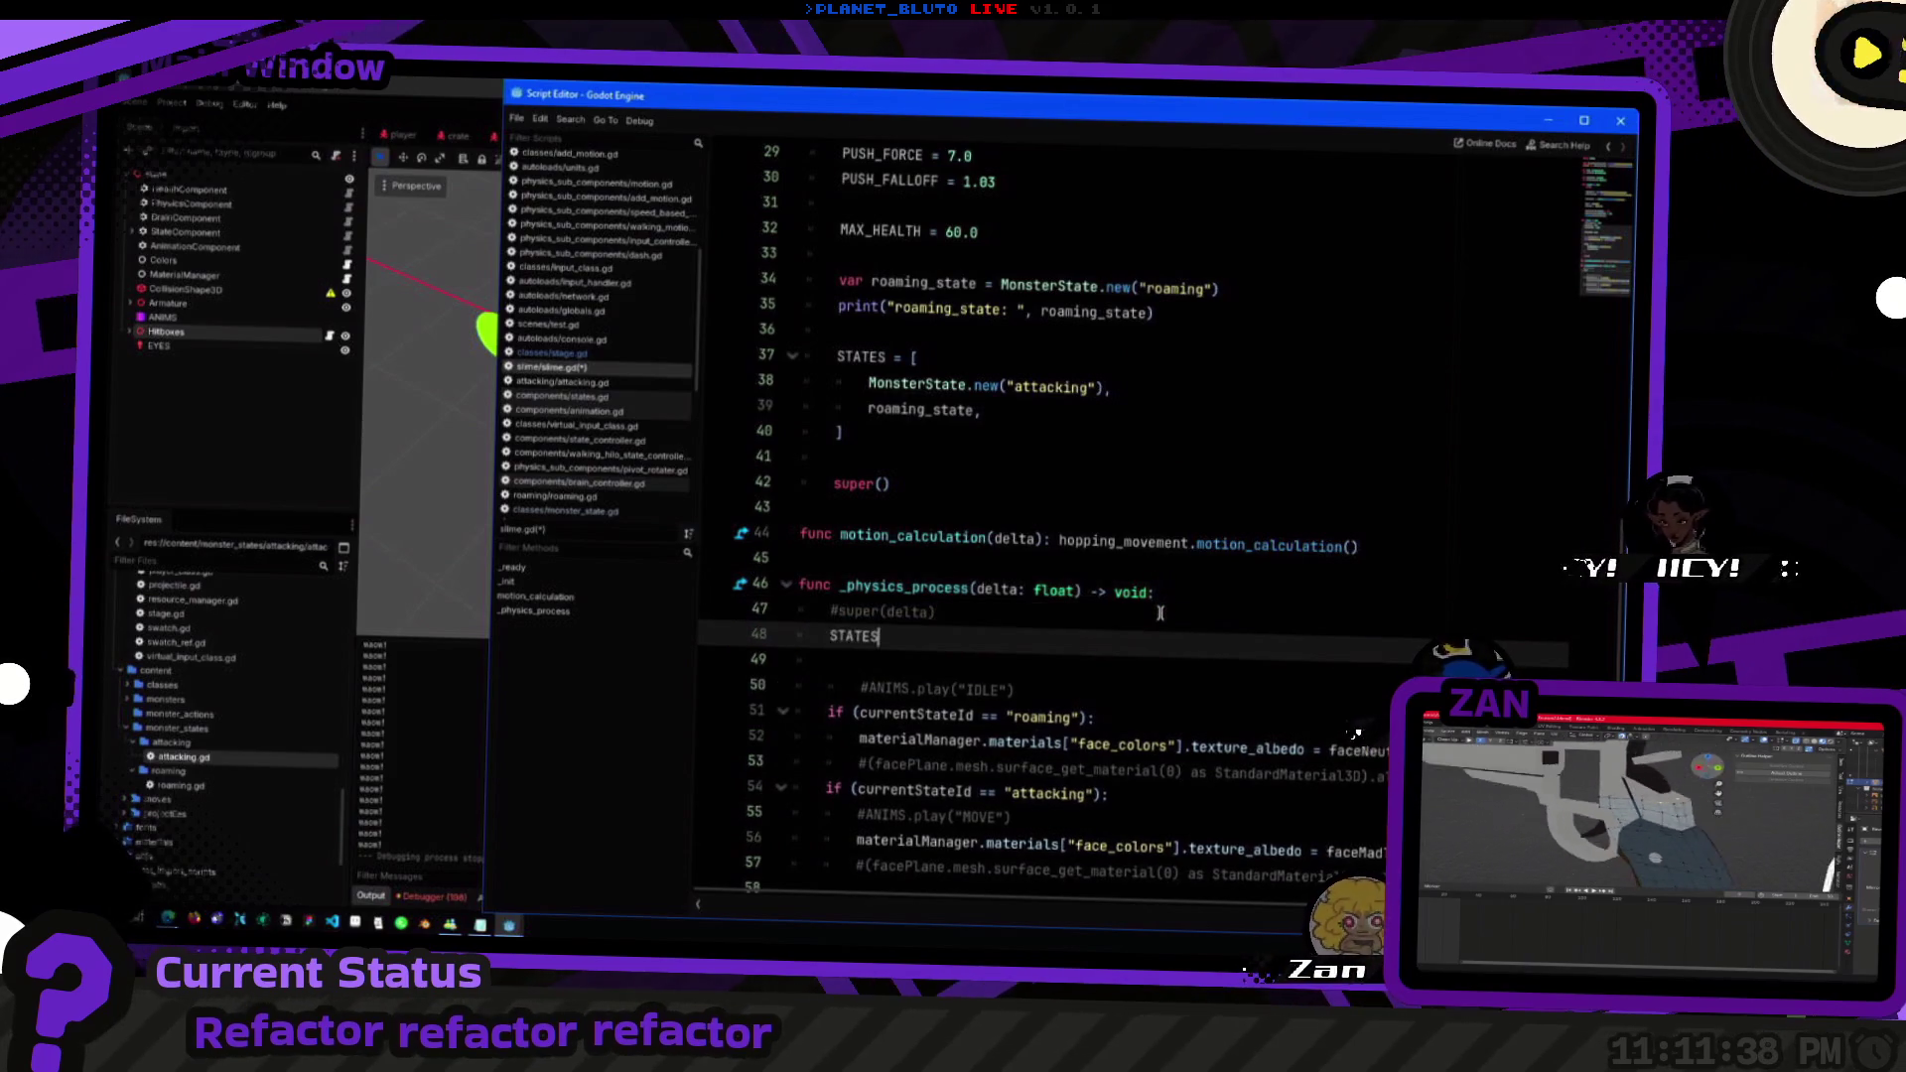
Browse the AnimationComponent and MonsterState scripts, then return to the slime scene editor.
click(605, 355)
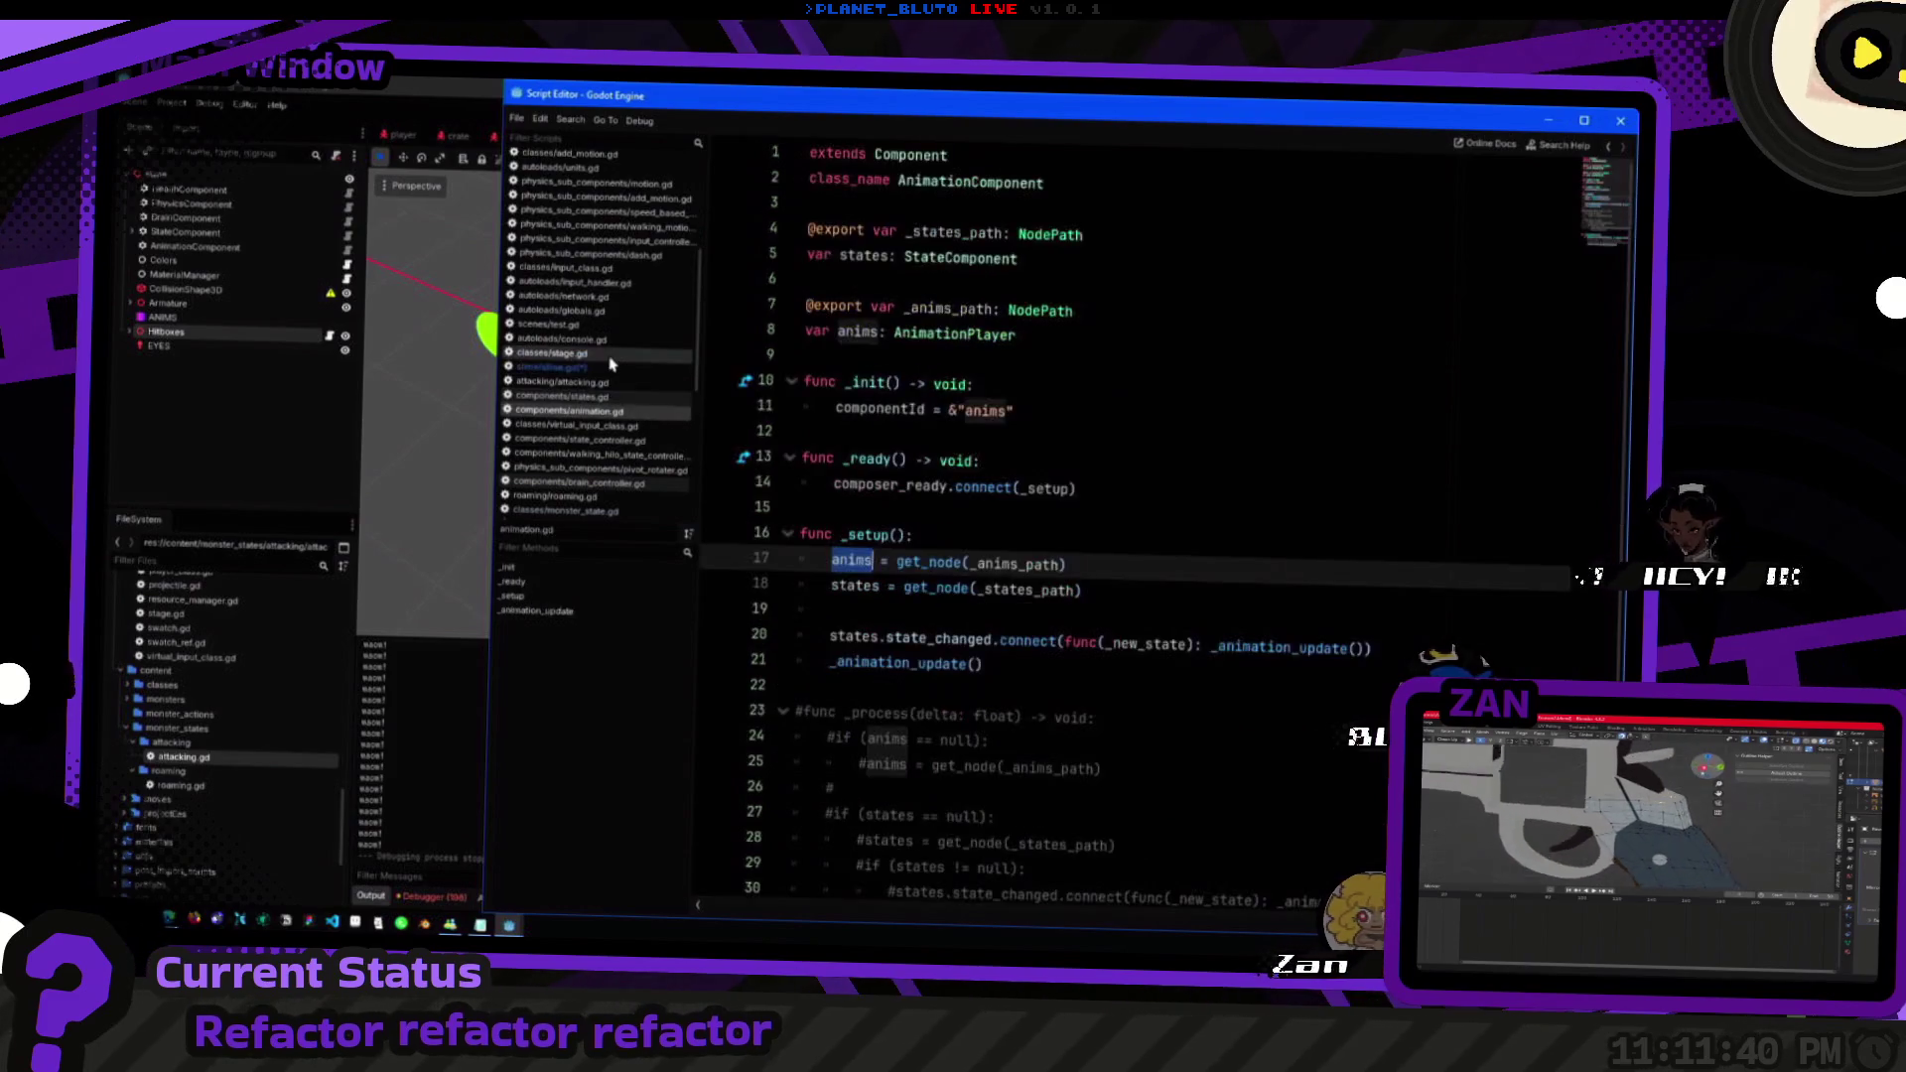
scroll(1171, 673, down, 2)
click(571, 511)
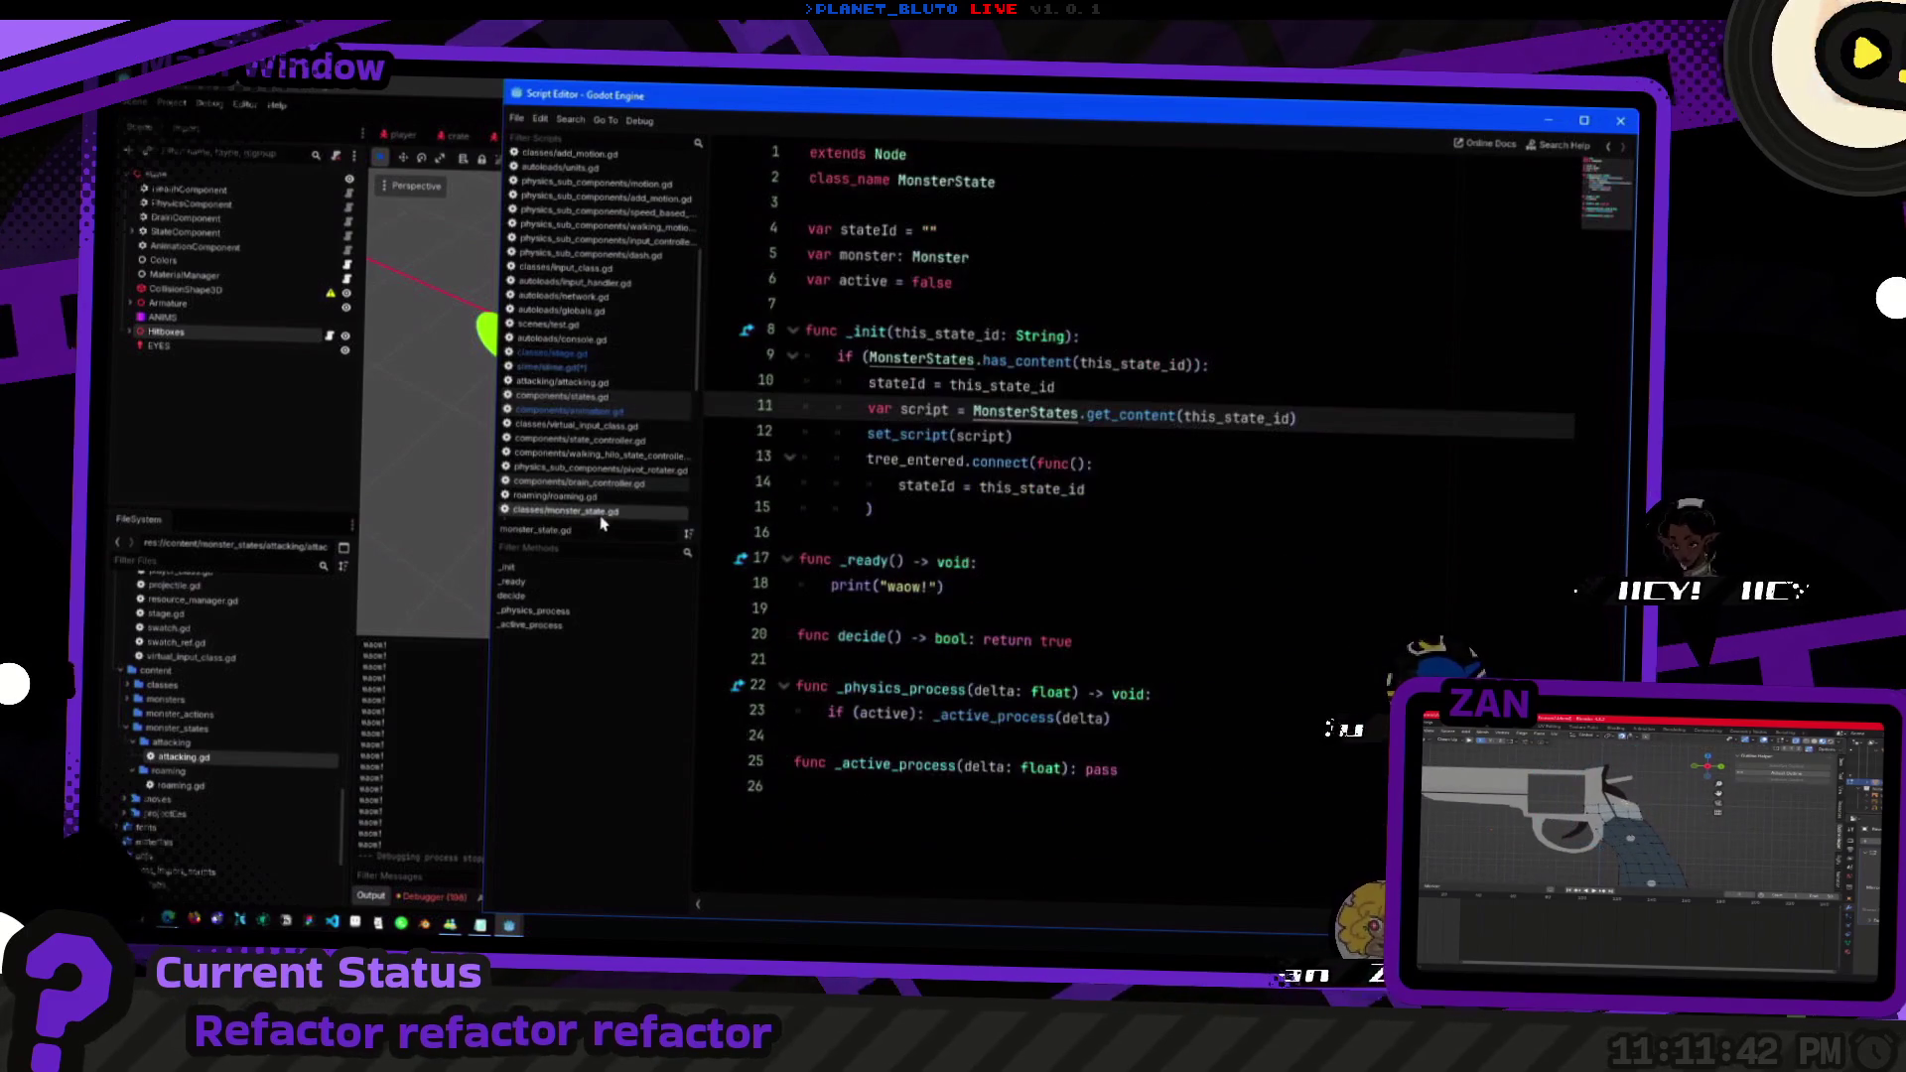
scroll(609, 331, up, 4)
scroll(605, 357, up, 3)
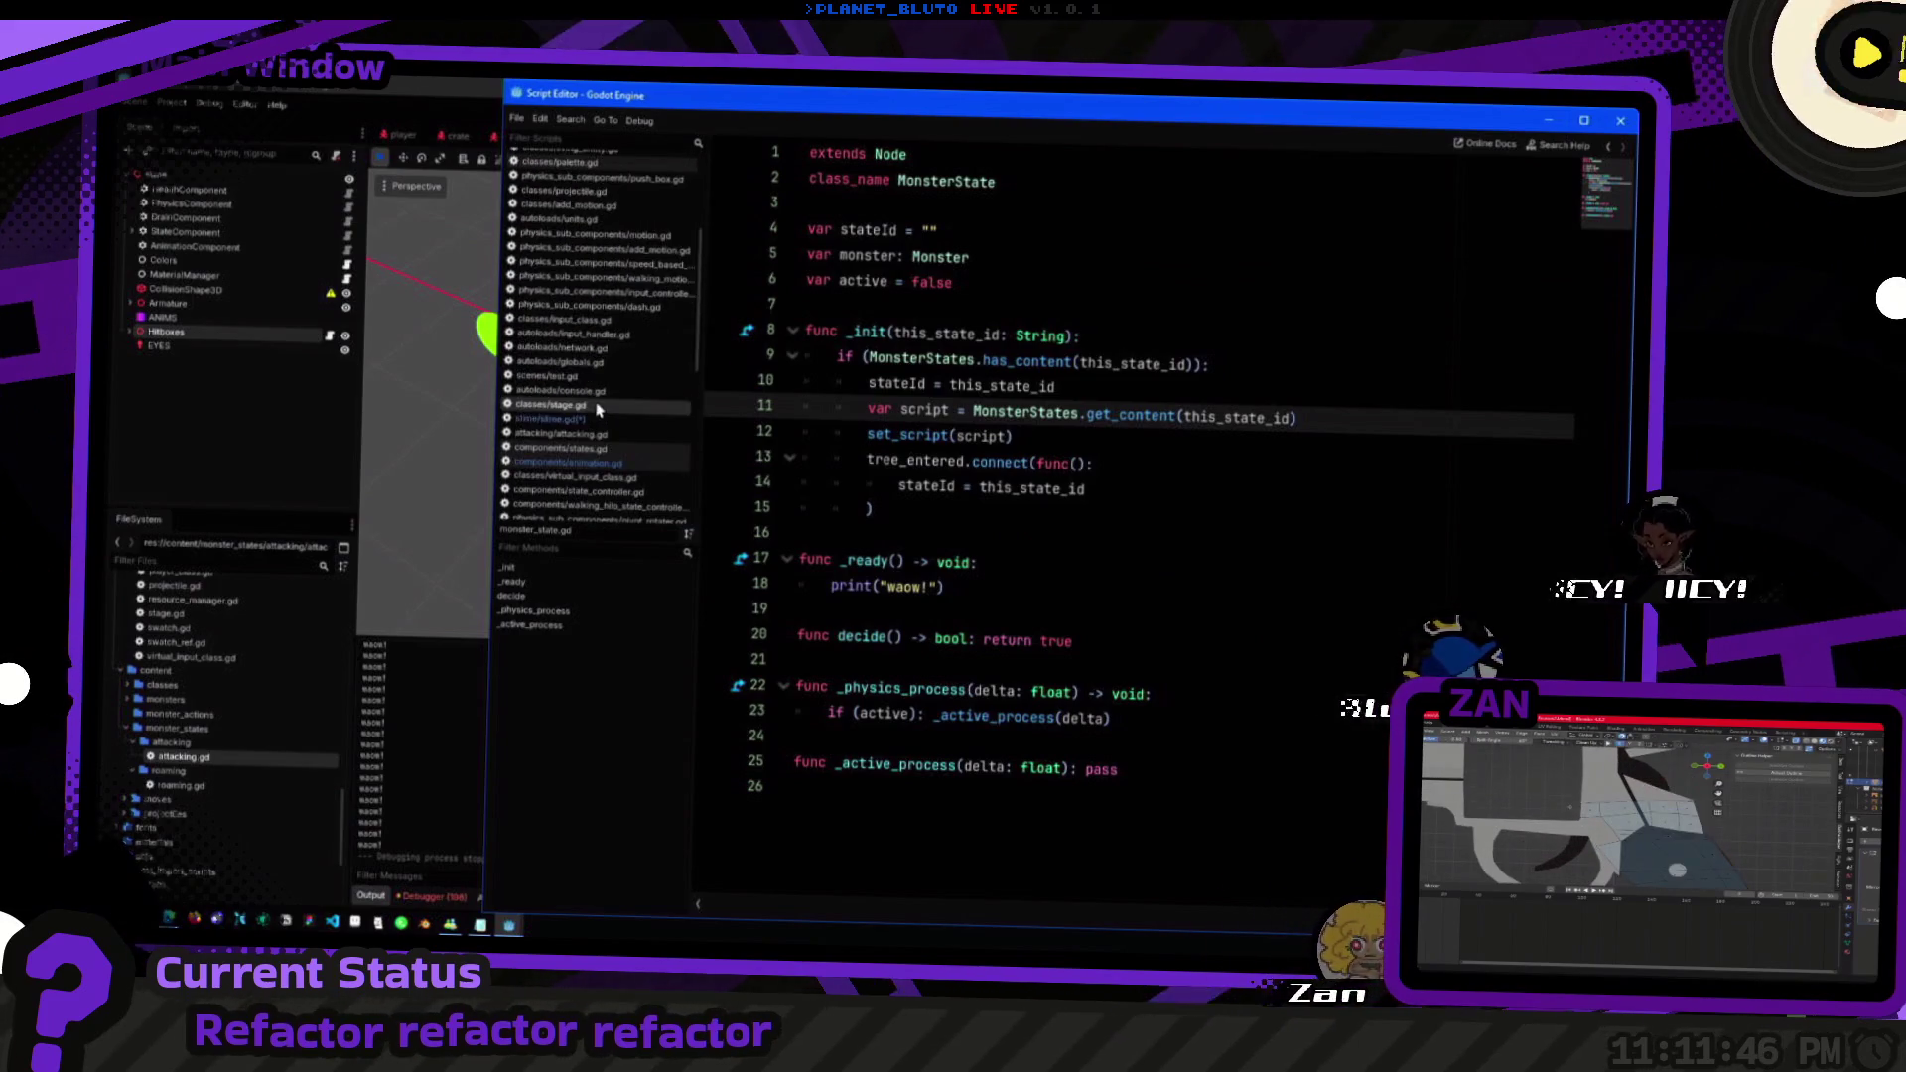
click(578, 422)
click(1155, 624)
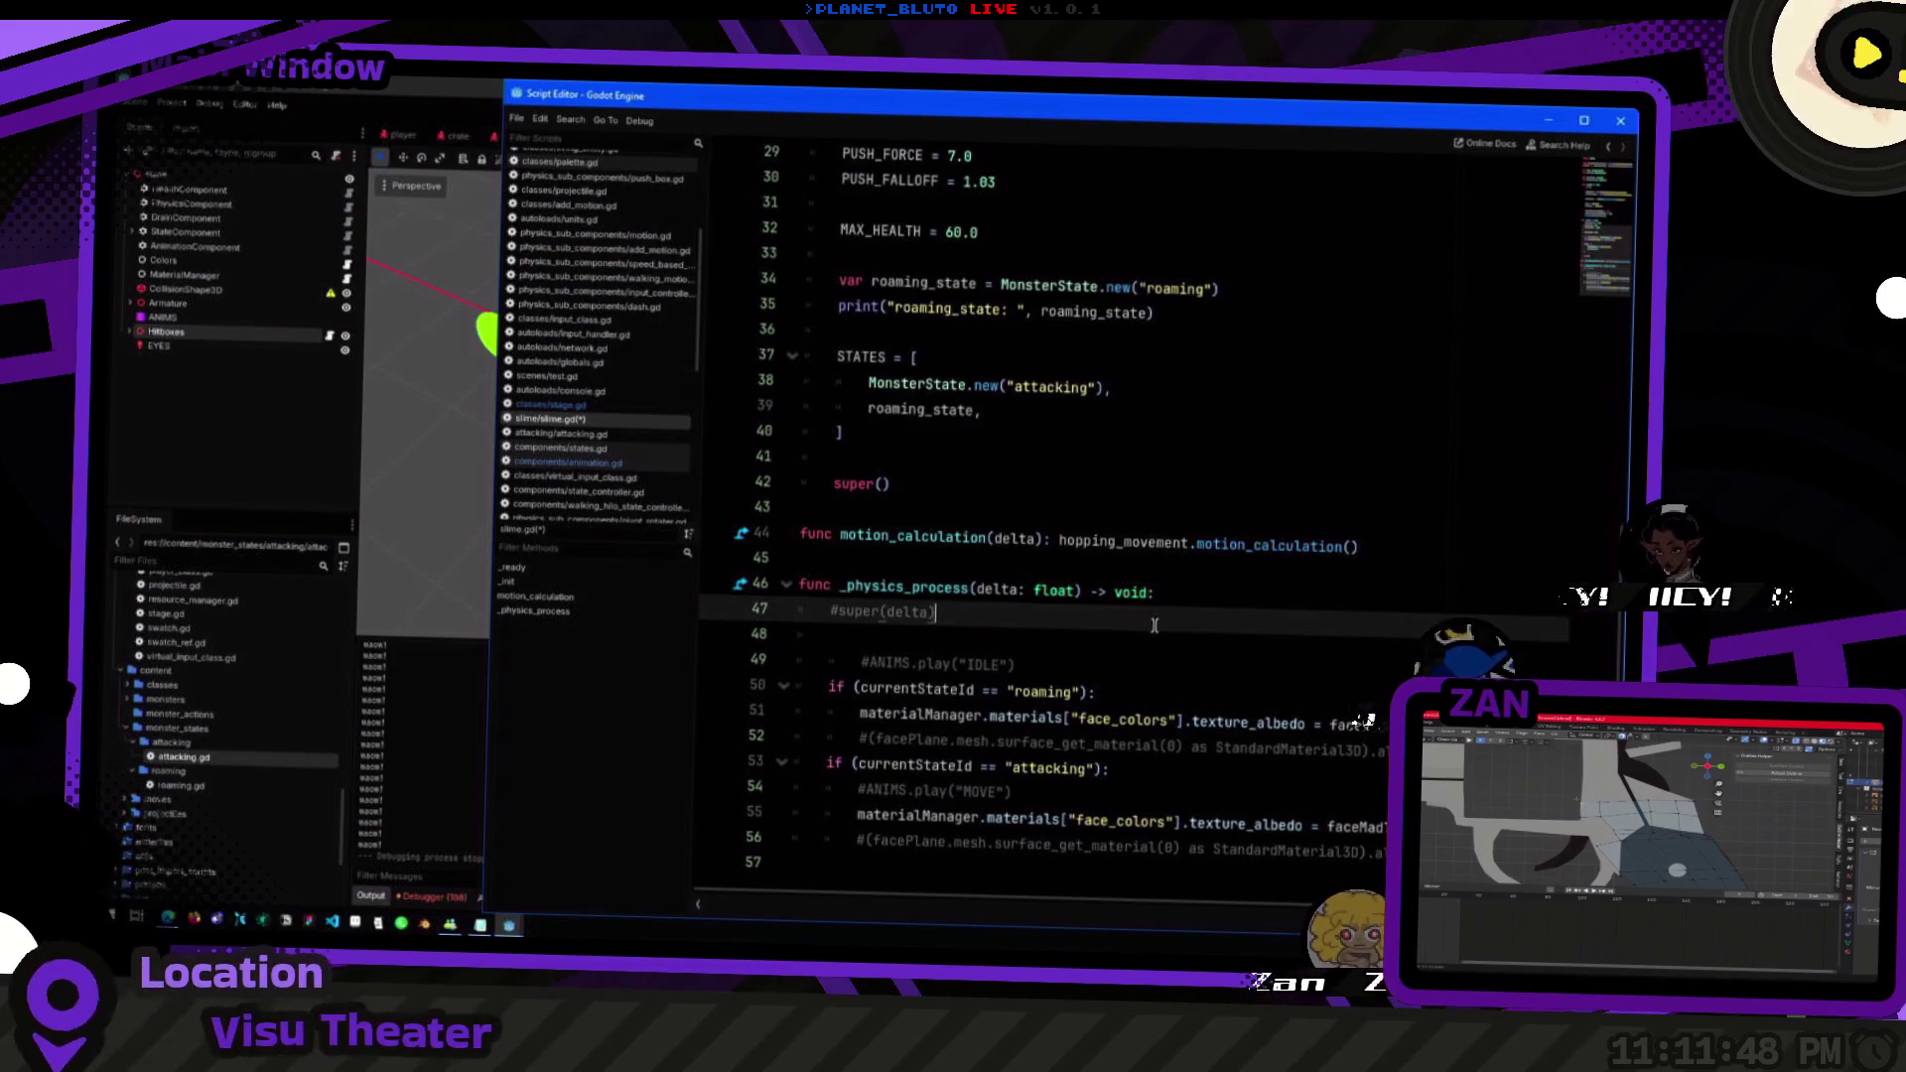
scroll(867, 562, up, 2)
click(866, 582)
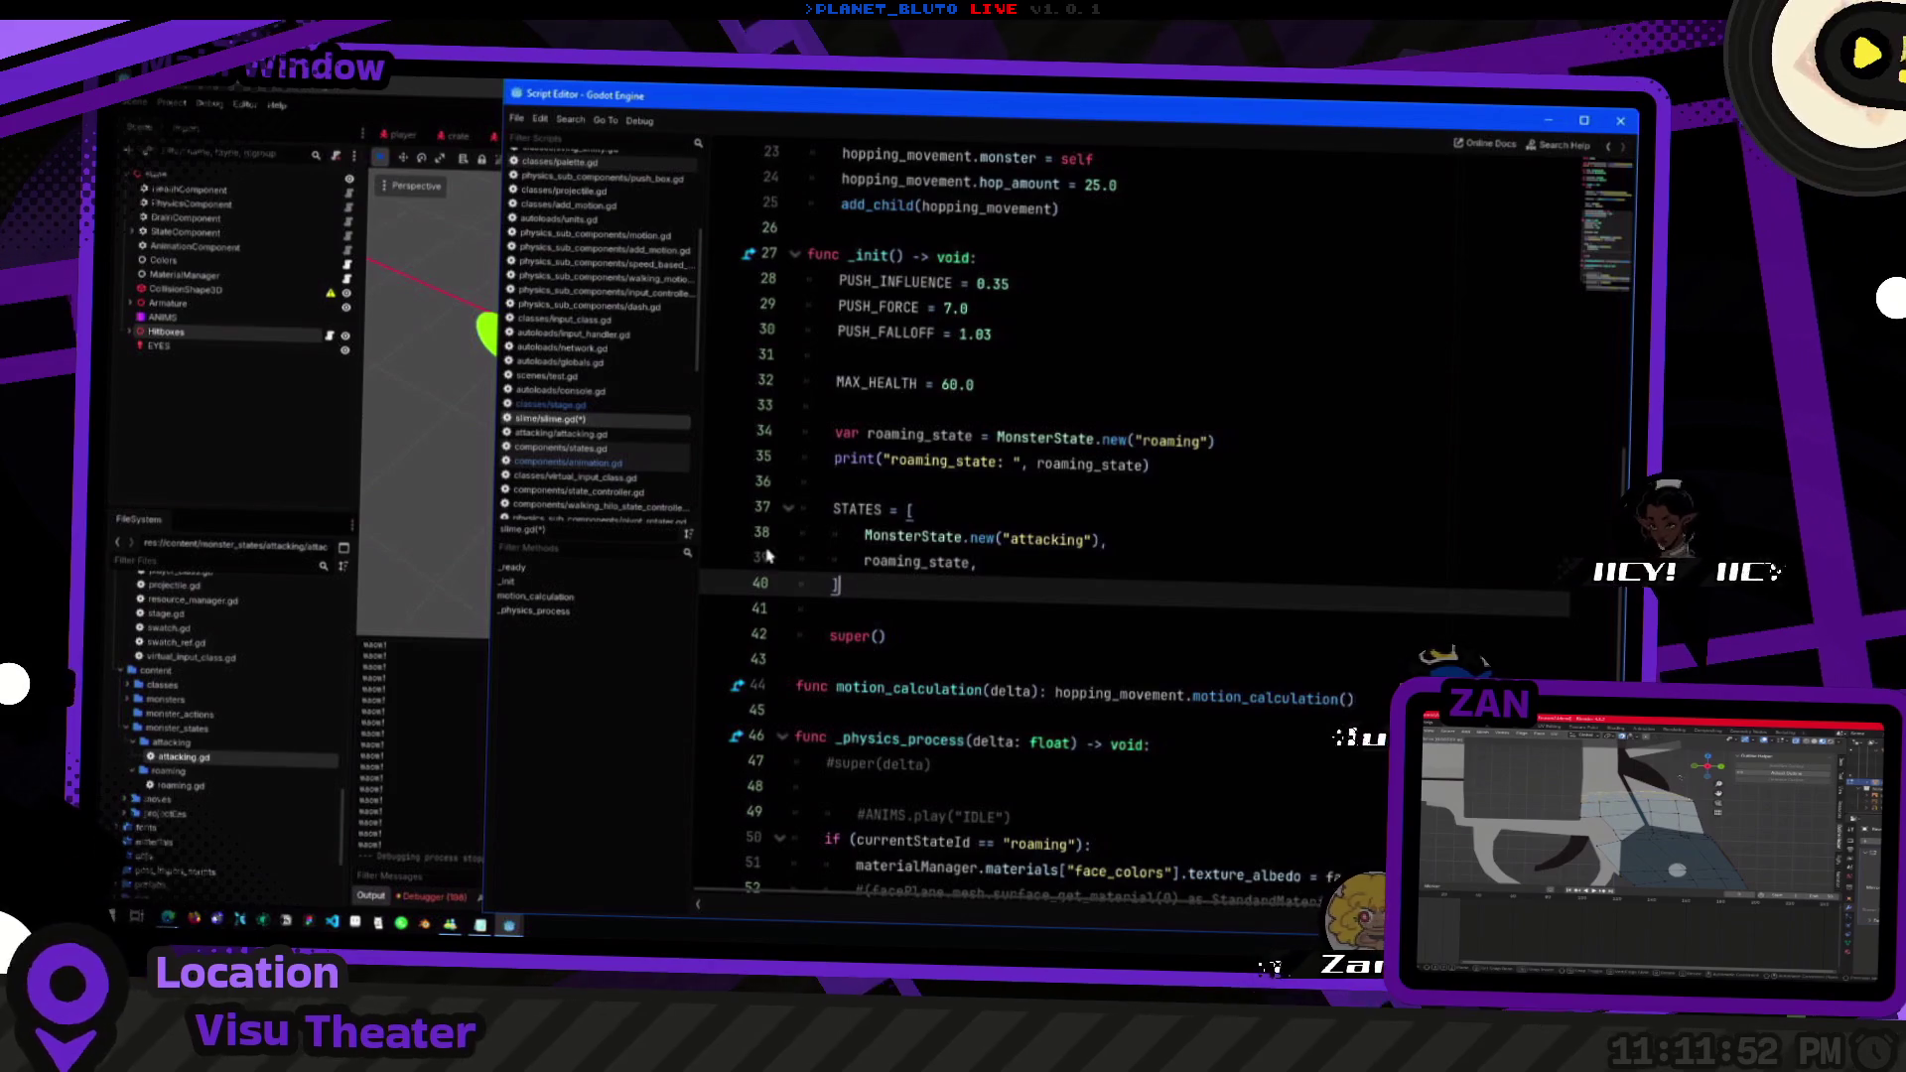
key(alt+Tab)
click(701, 359)
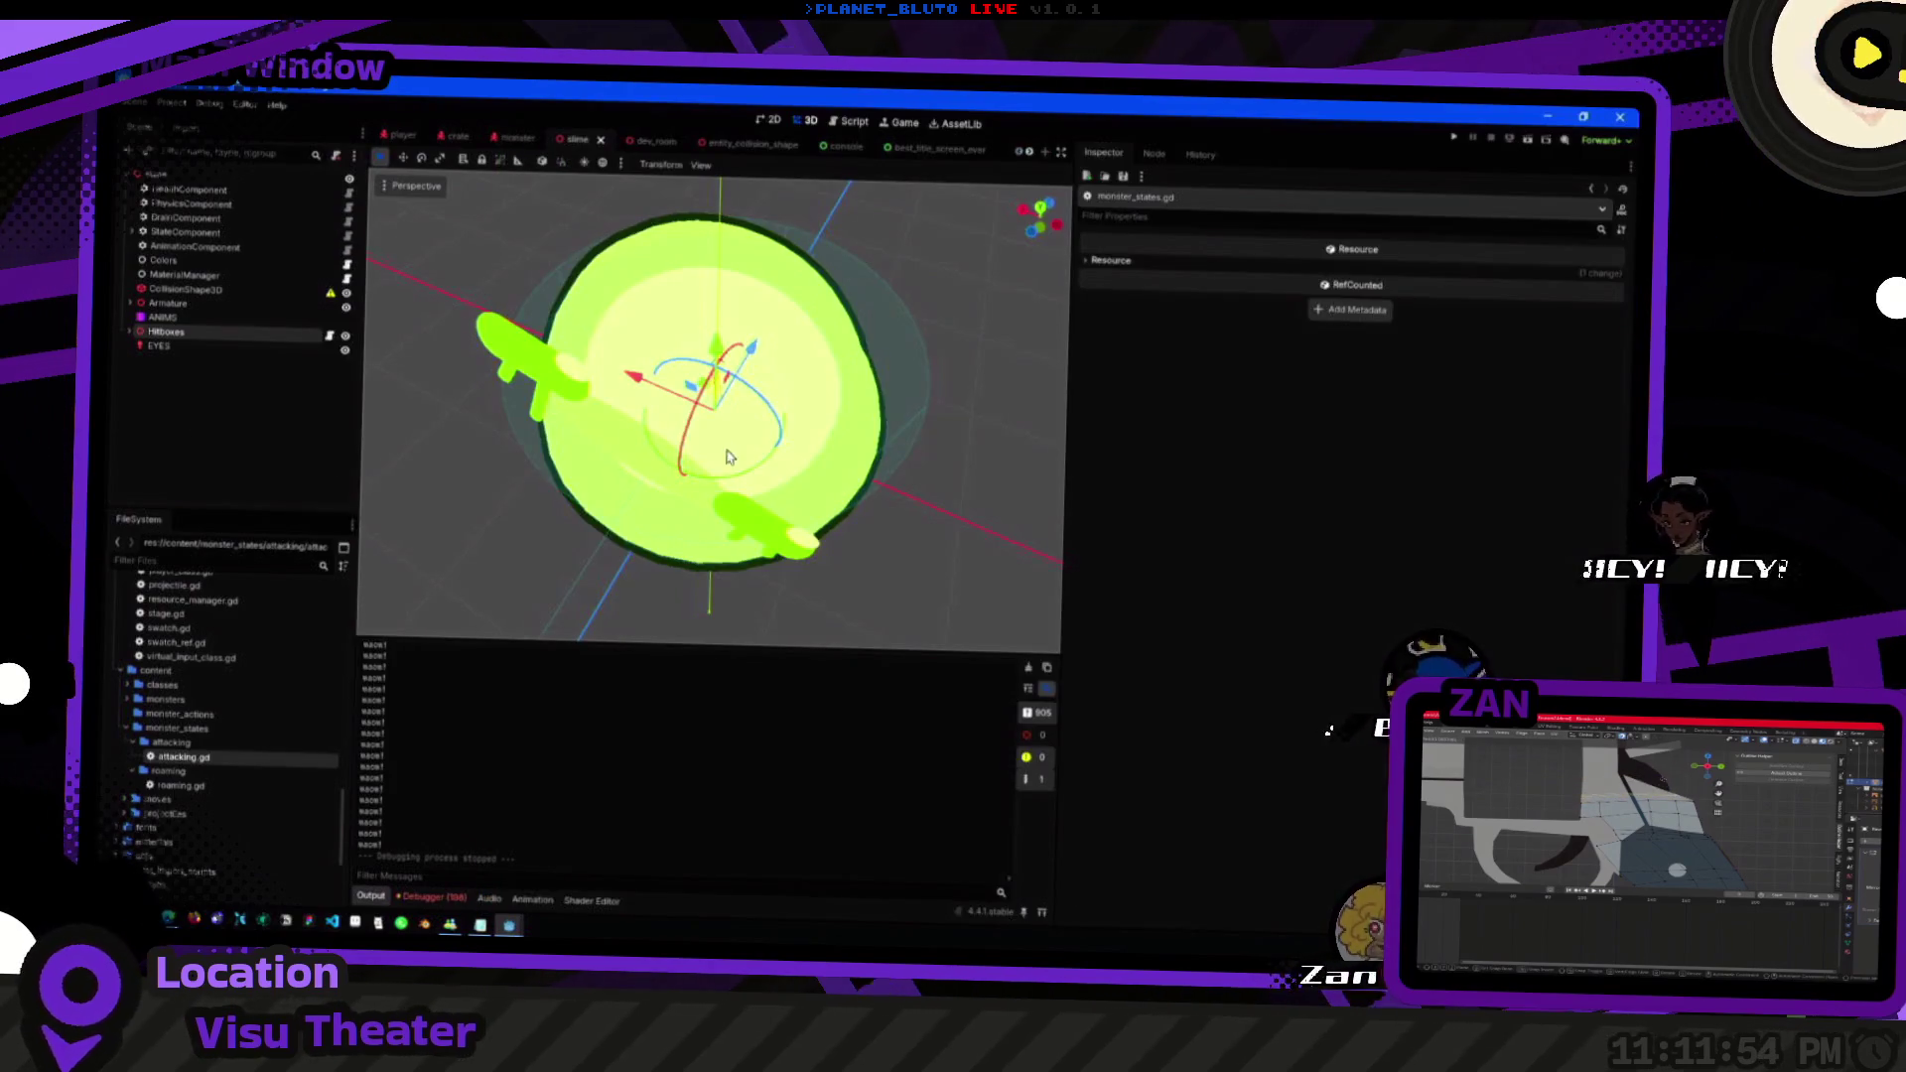
Comment out lines 17–41 of brain_controller.gd's _physics_process and leave only a pass statement.
drag(729, 457, 788, 396)
click(348, 221)
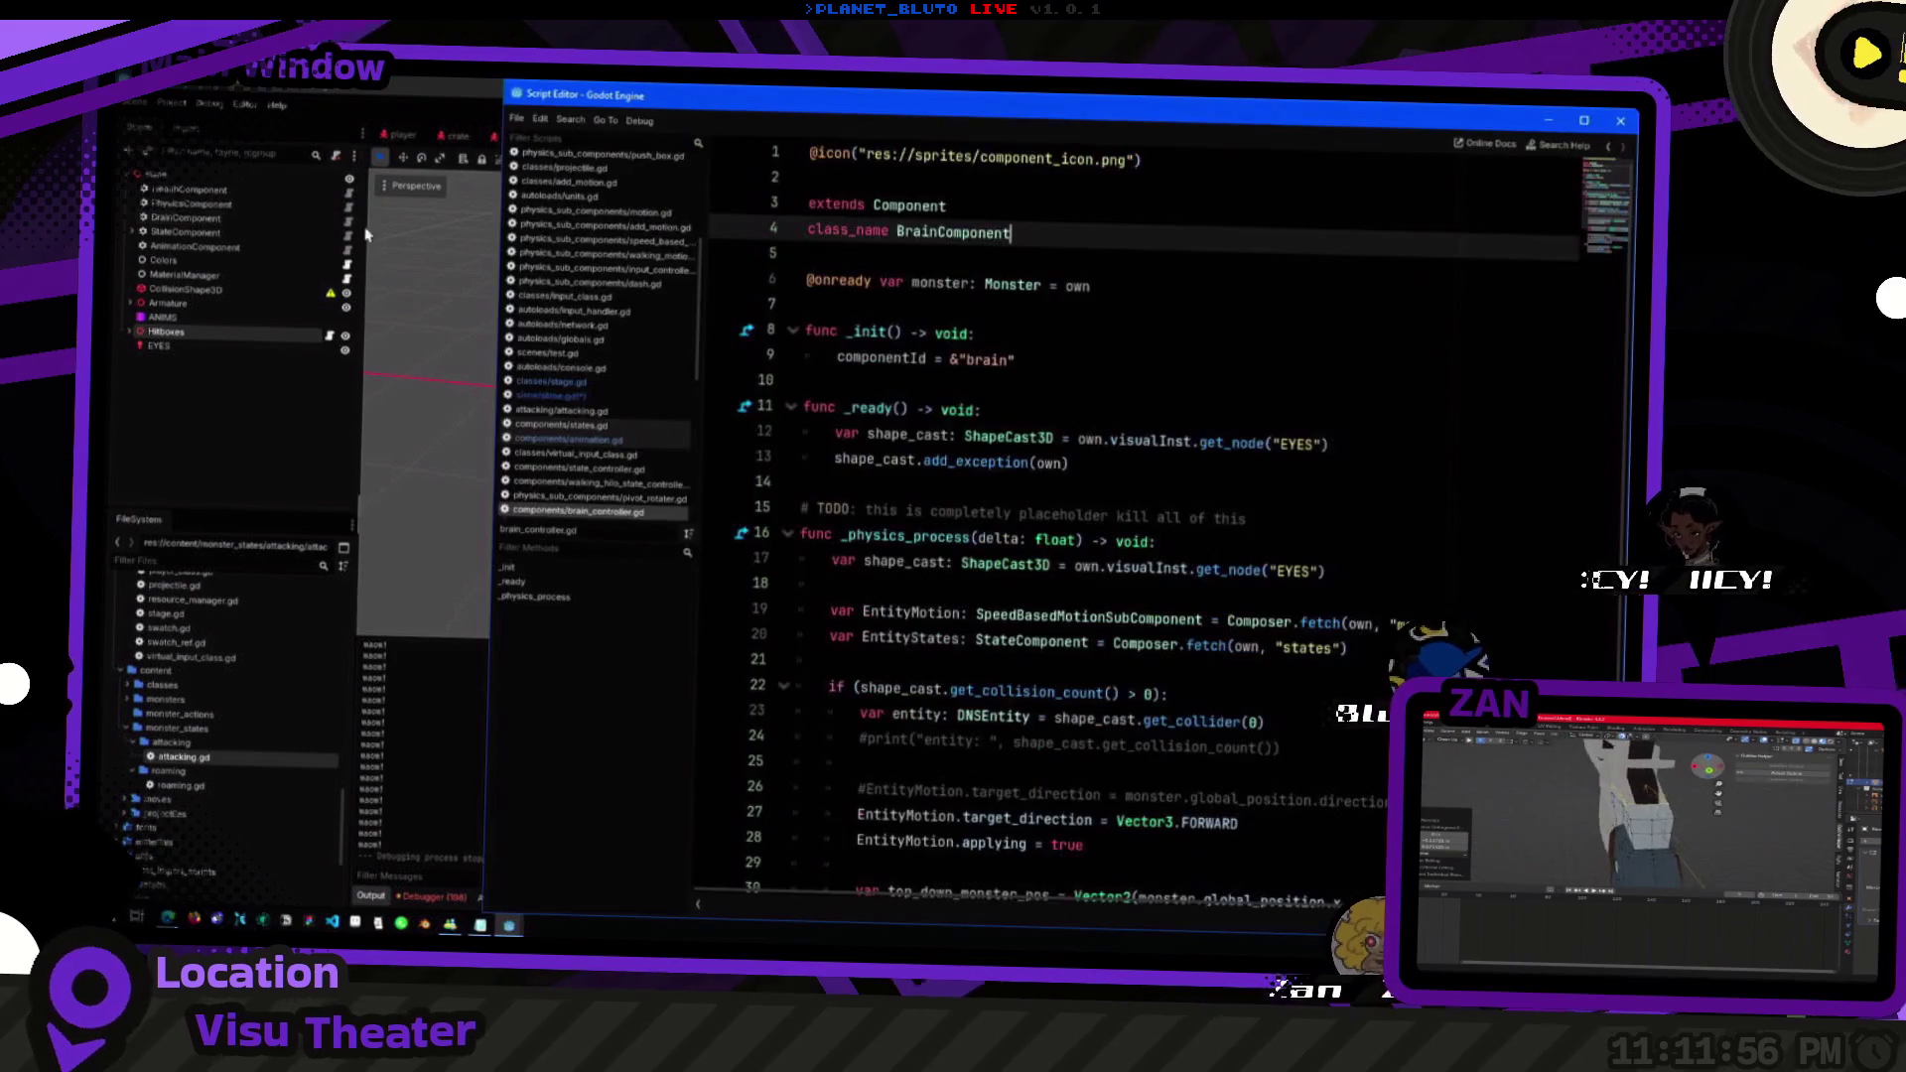
scroll(1187, 524, down, 4)
mouse_move(1045, 865)
mouse_down()
mouse_move(794, 832)
mouse_move(754, 387)
mouse_move(499, 283)
mouse_up()
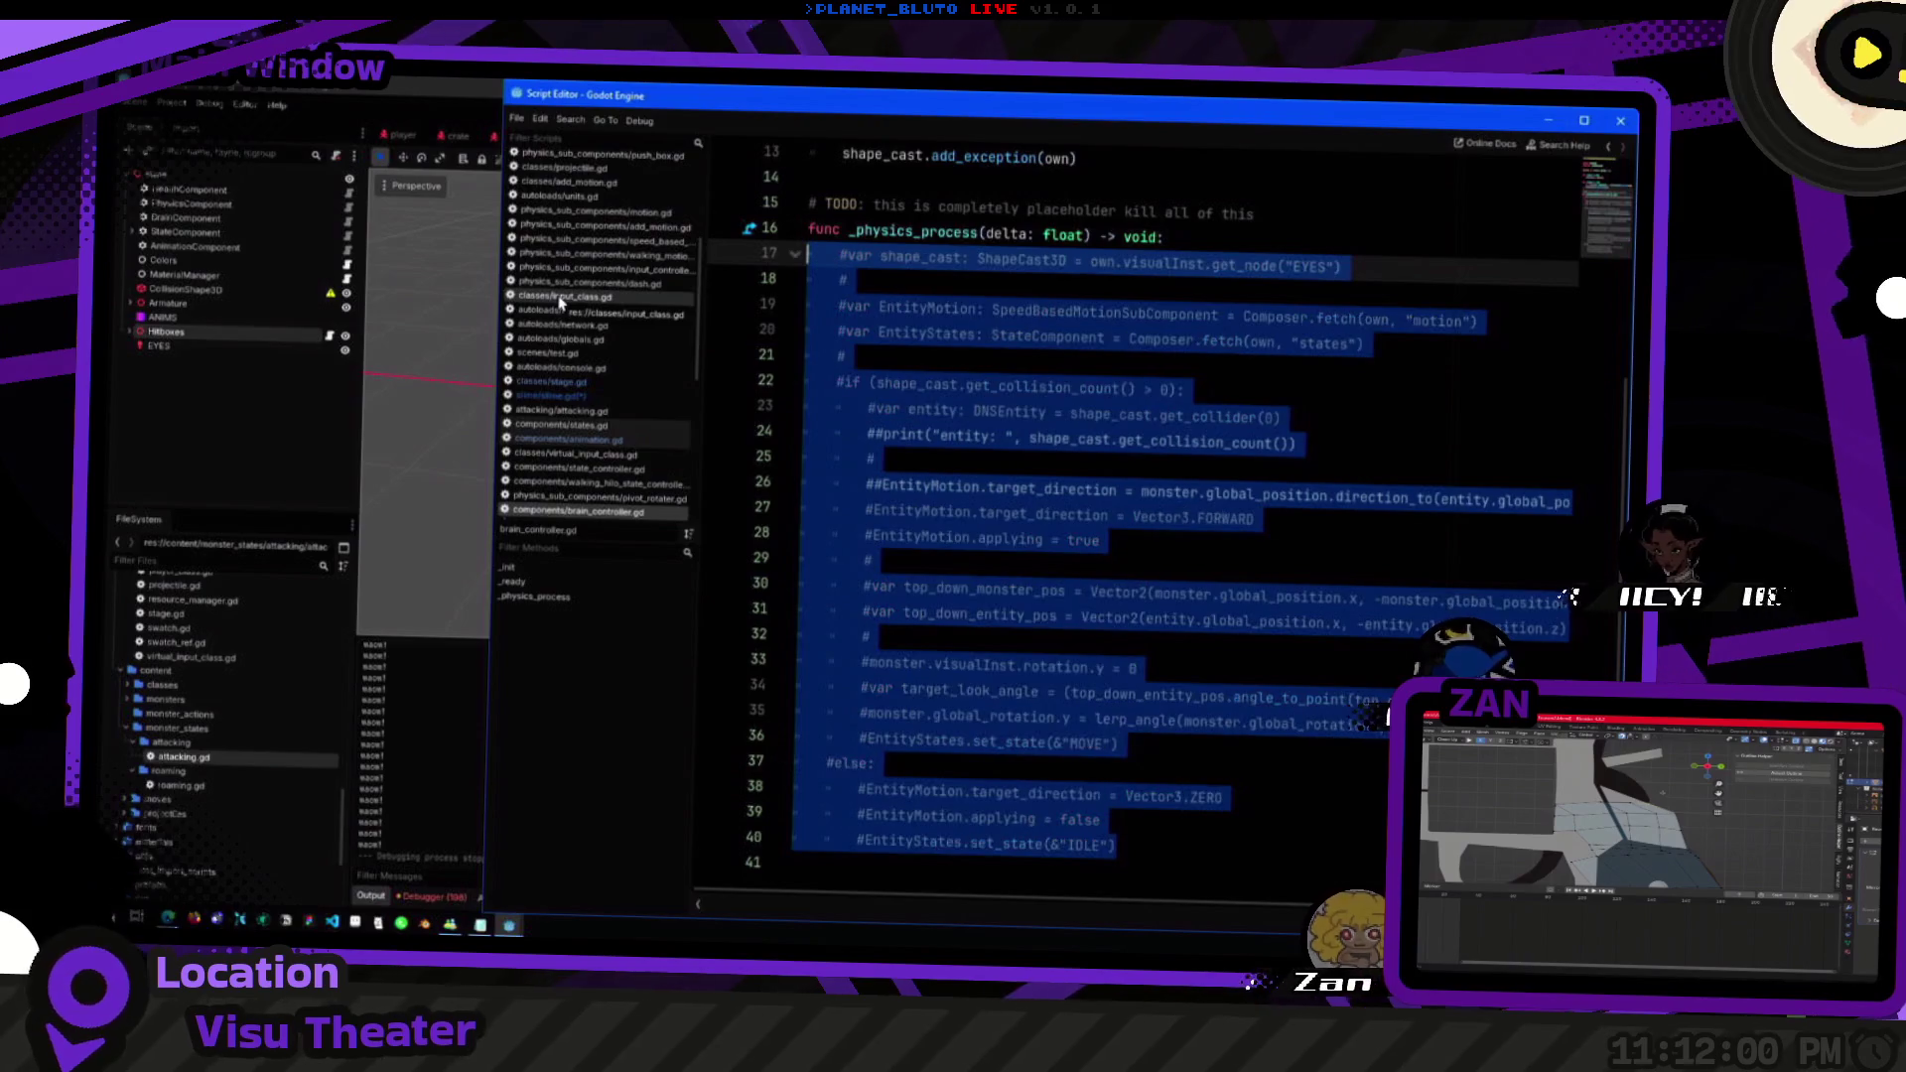
key(ctrl+k)
key(Return)
text(p)
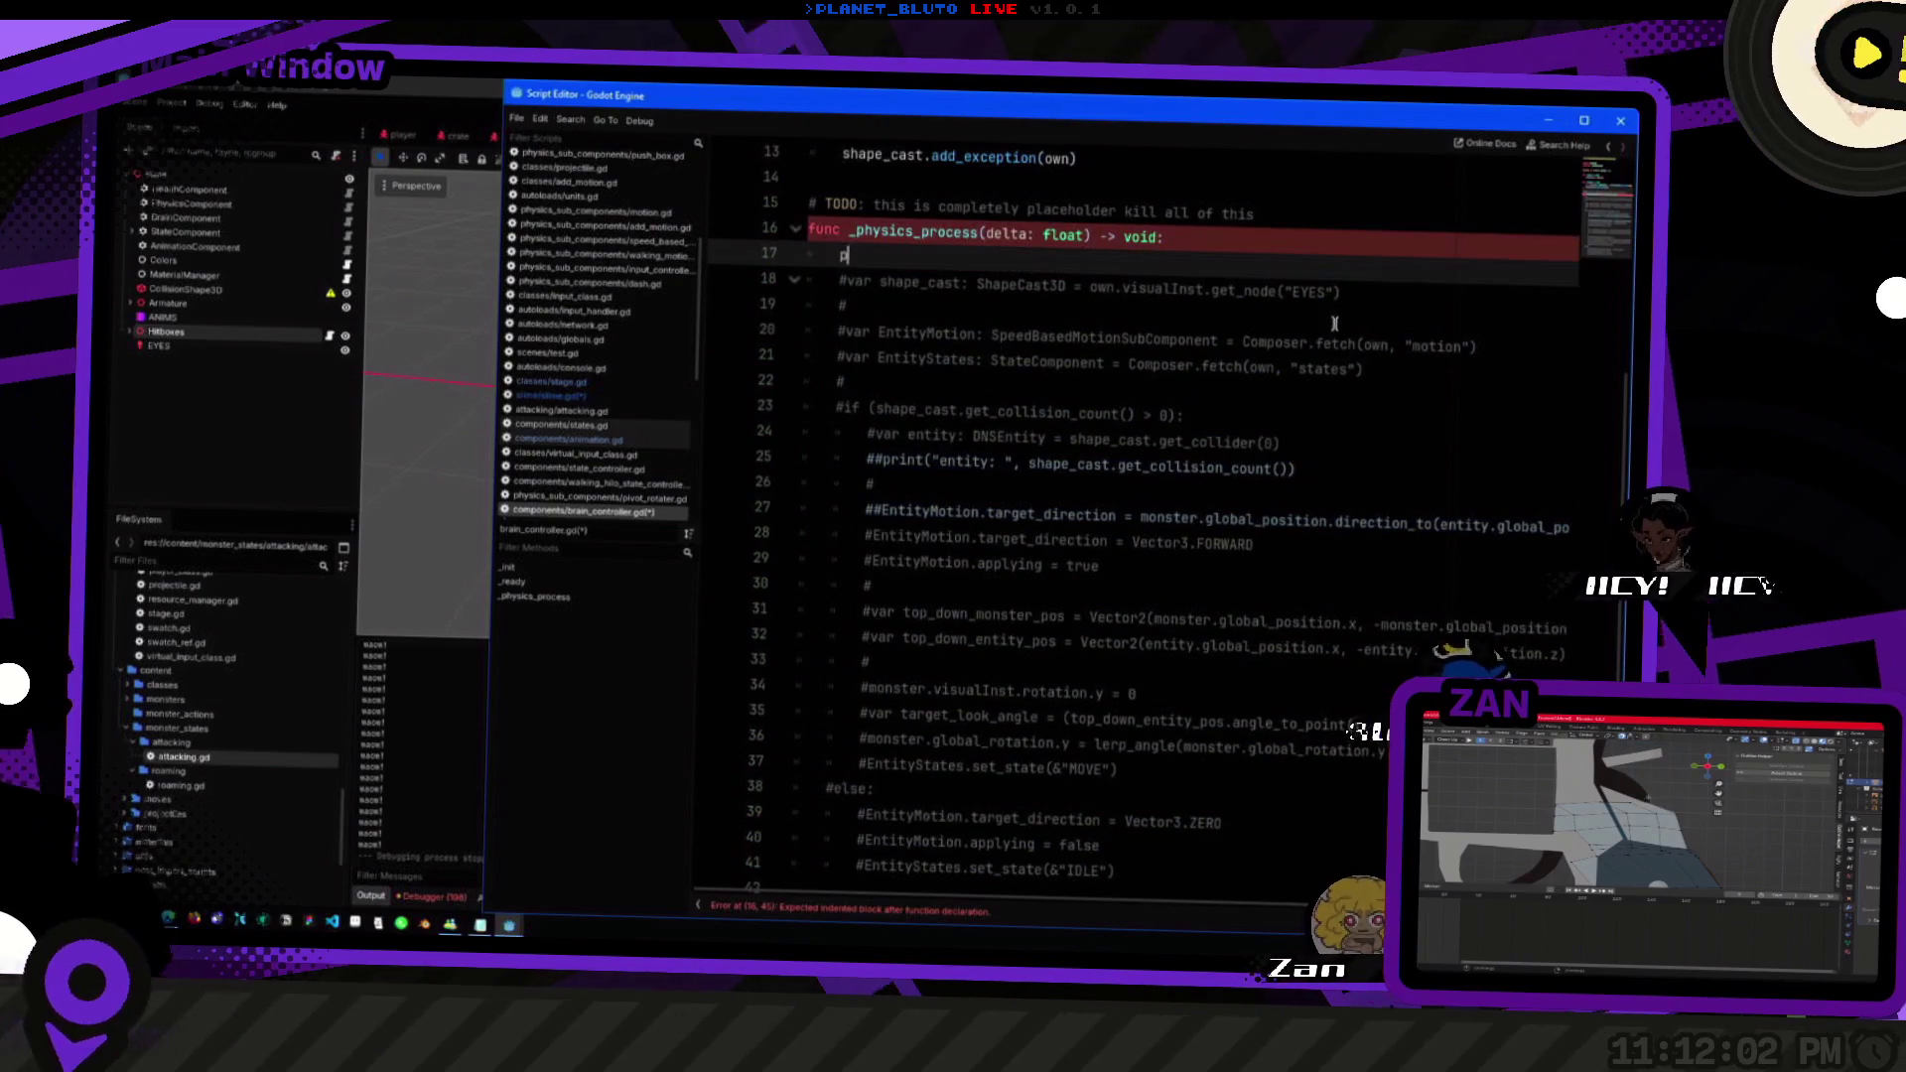
scroll(1319, 318, up, 4)
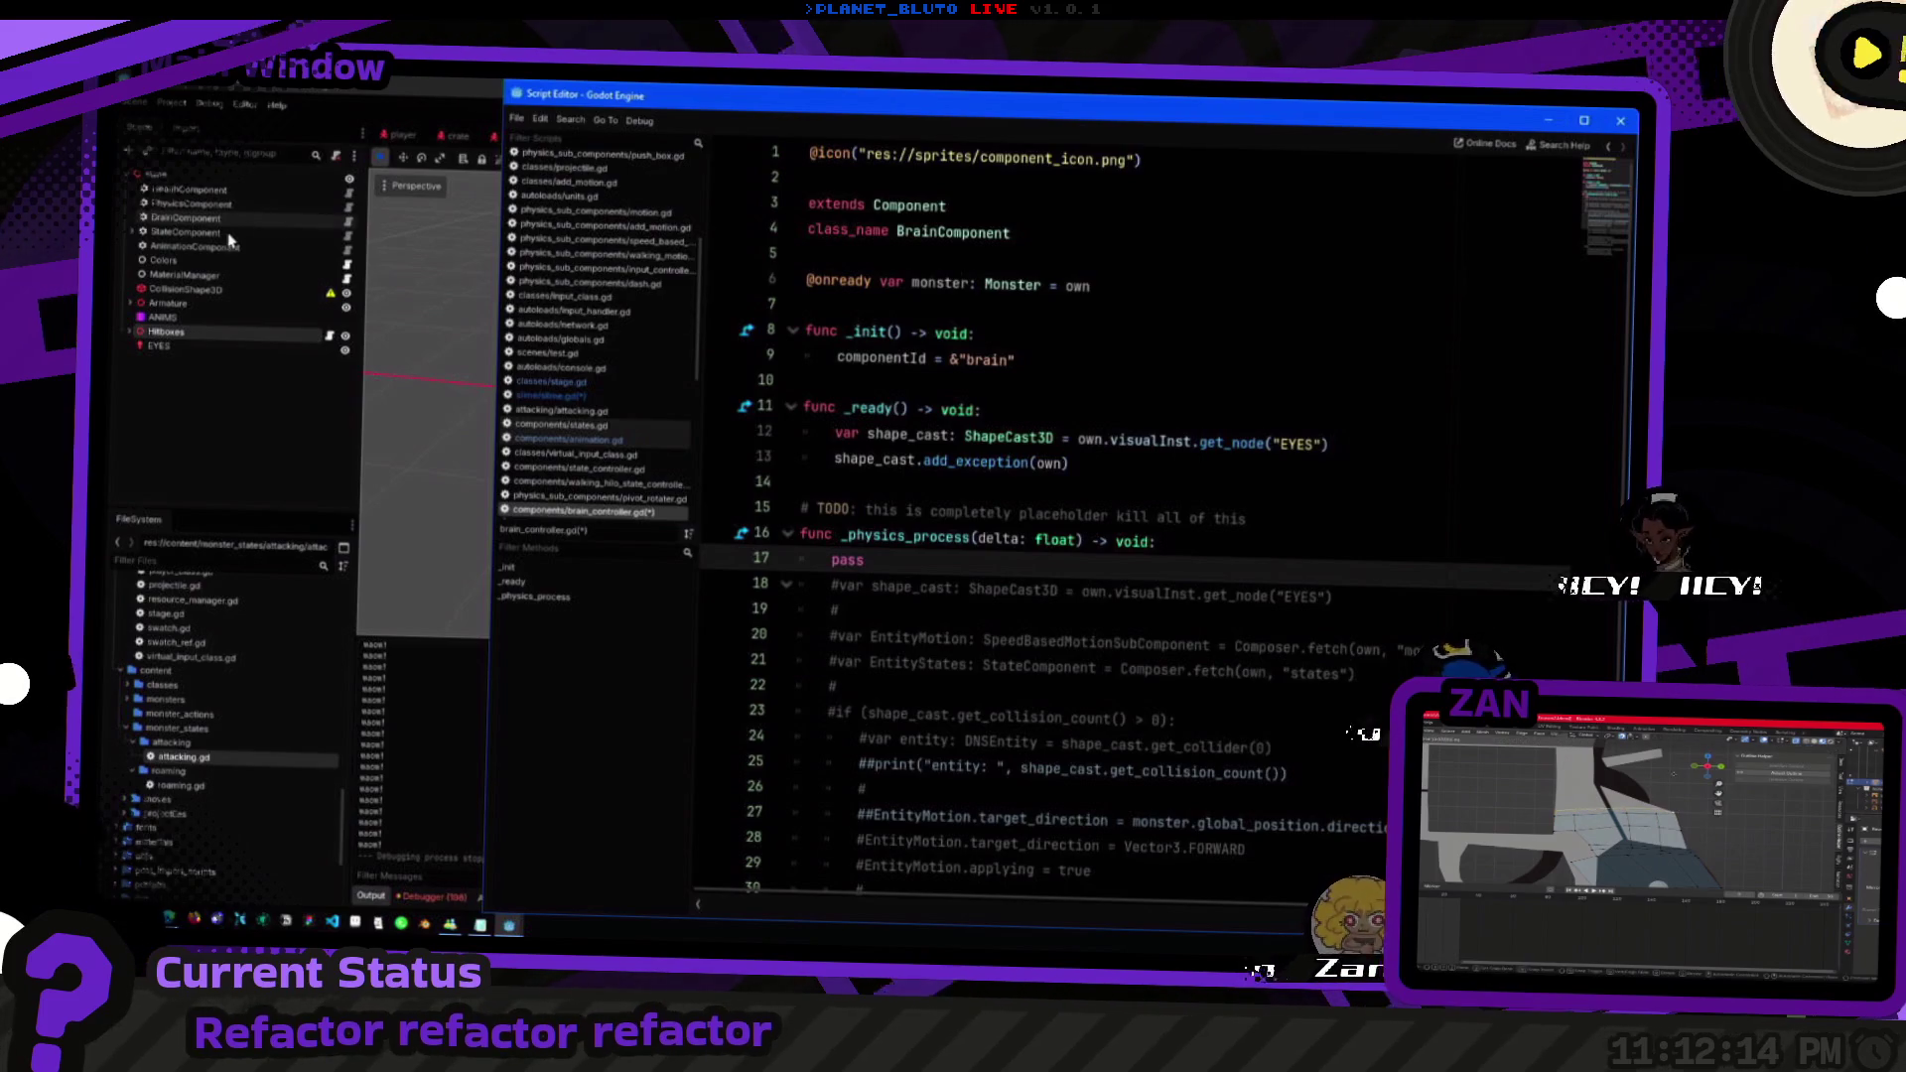
click(128, 233)
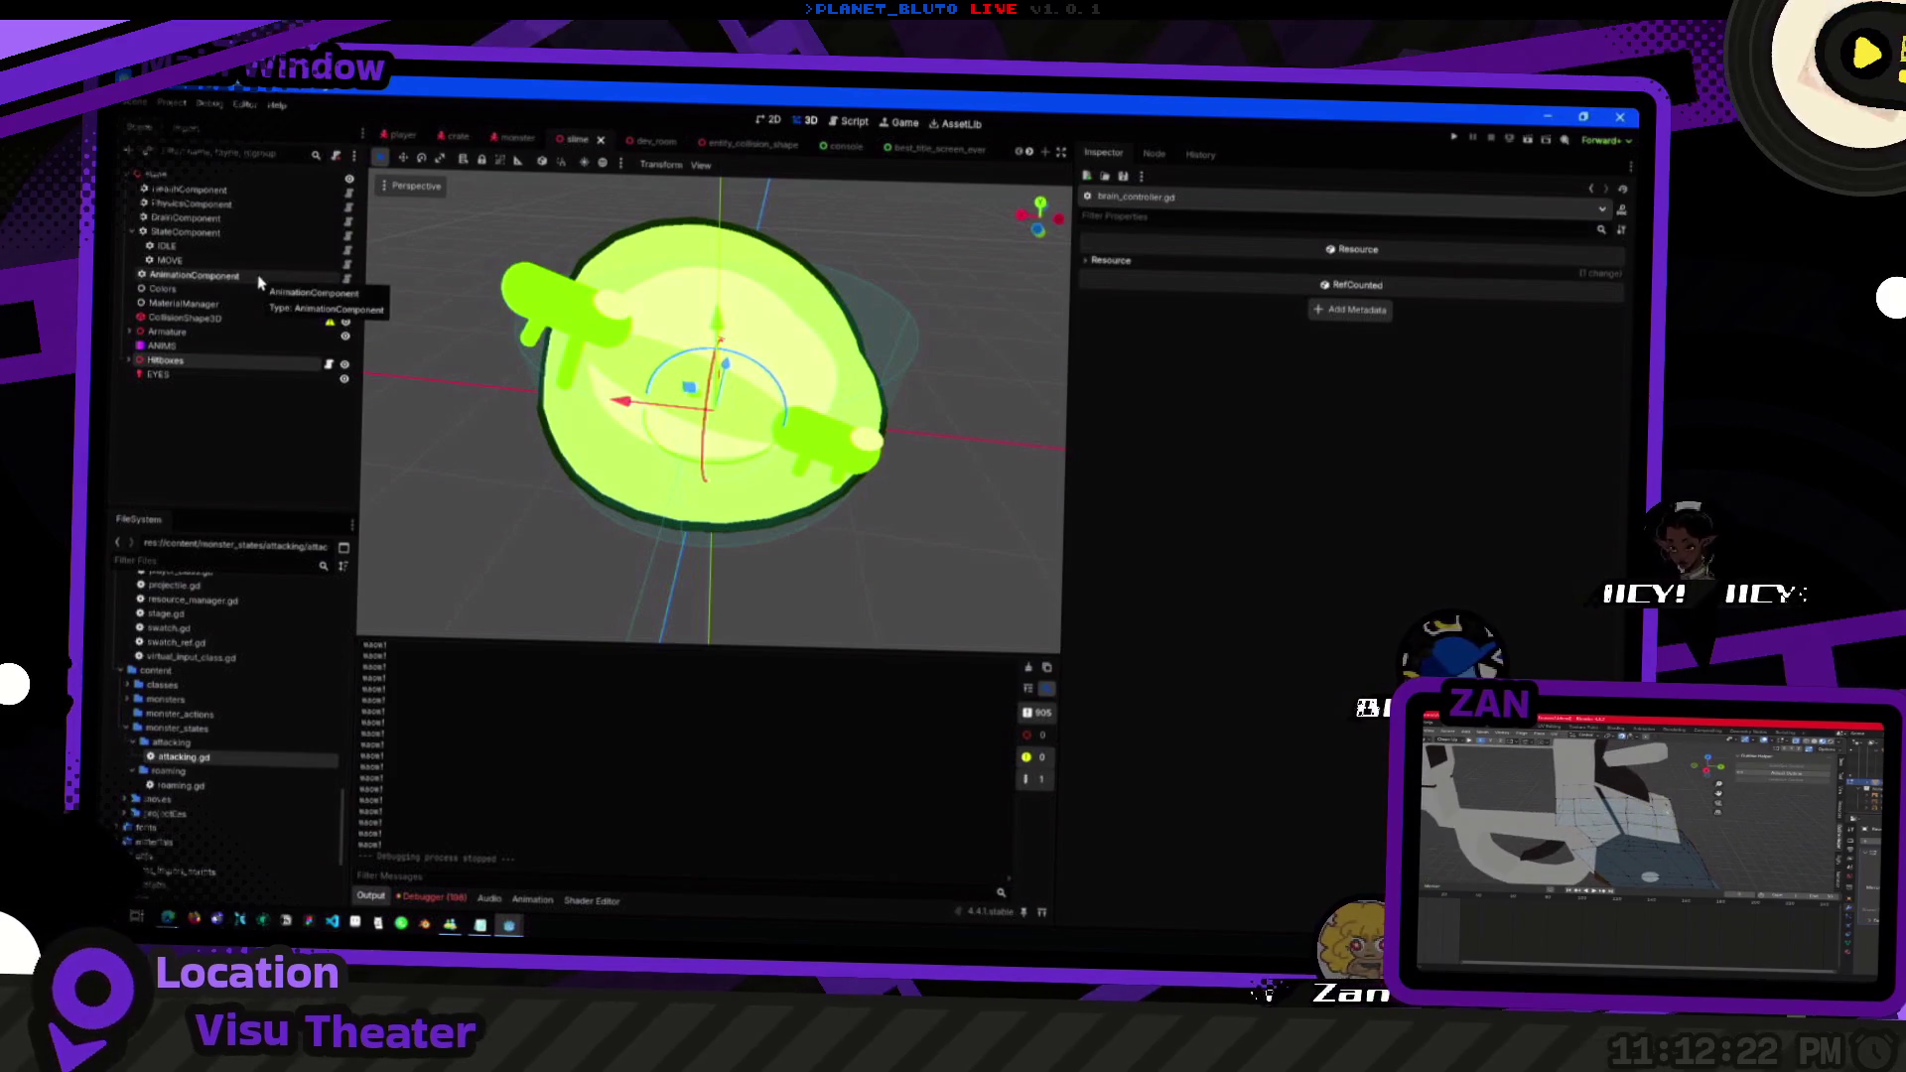
Open the player's WalkingHiLoStateControllerComponent script to view its set_state function.
click(235, 225)
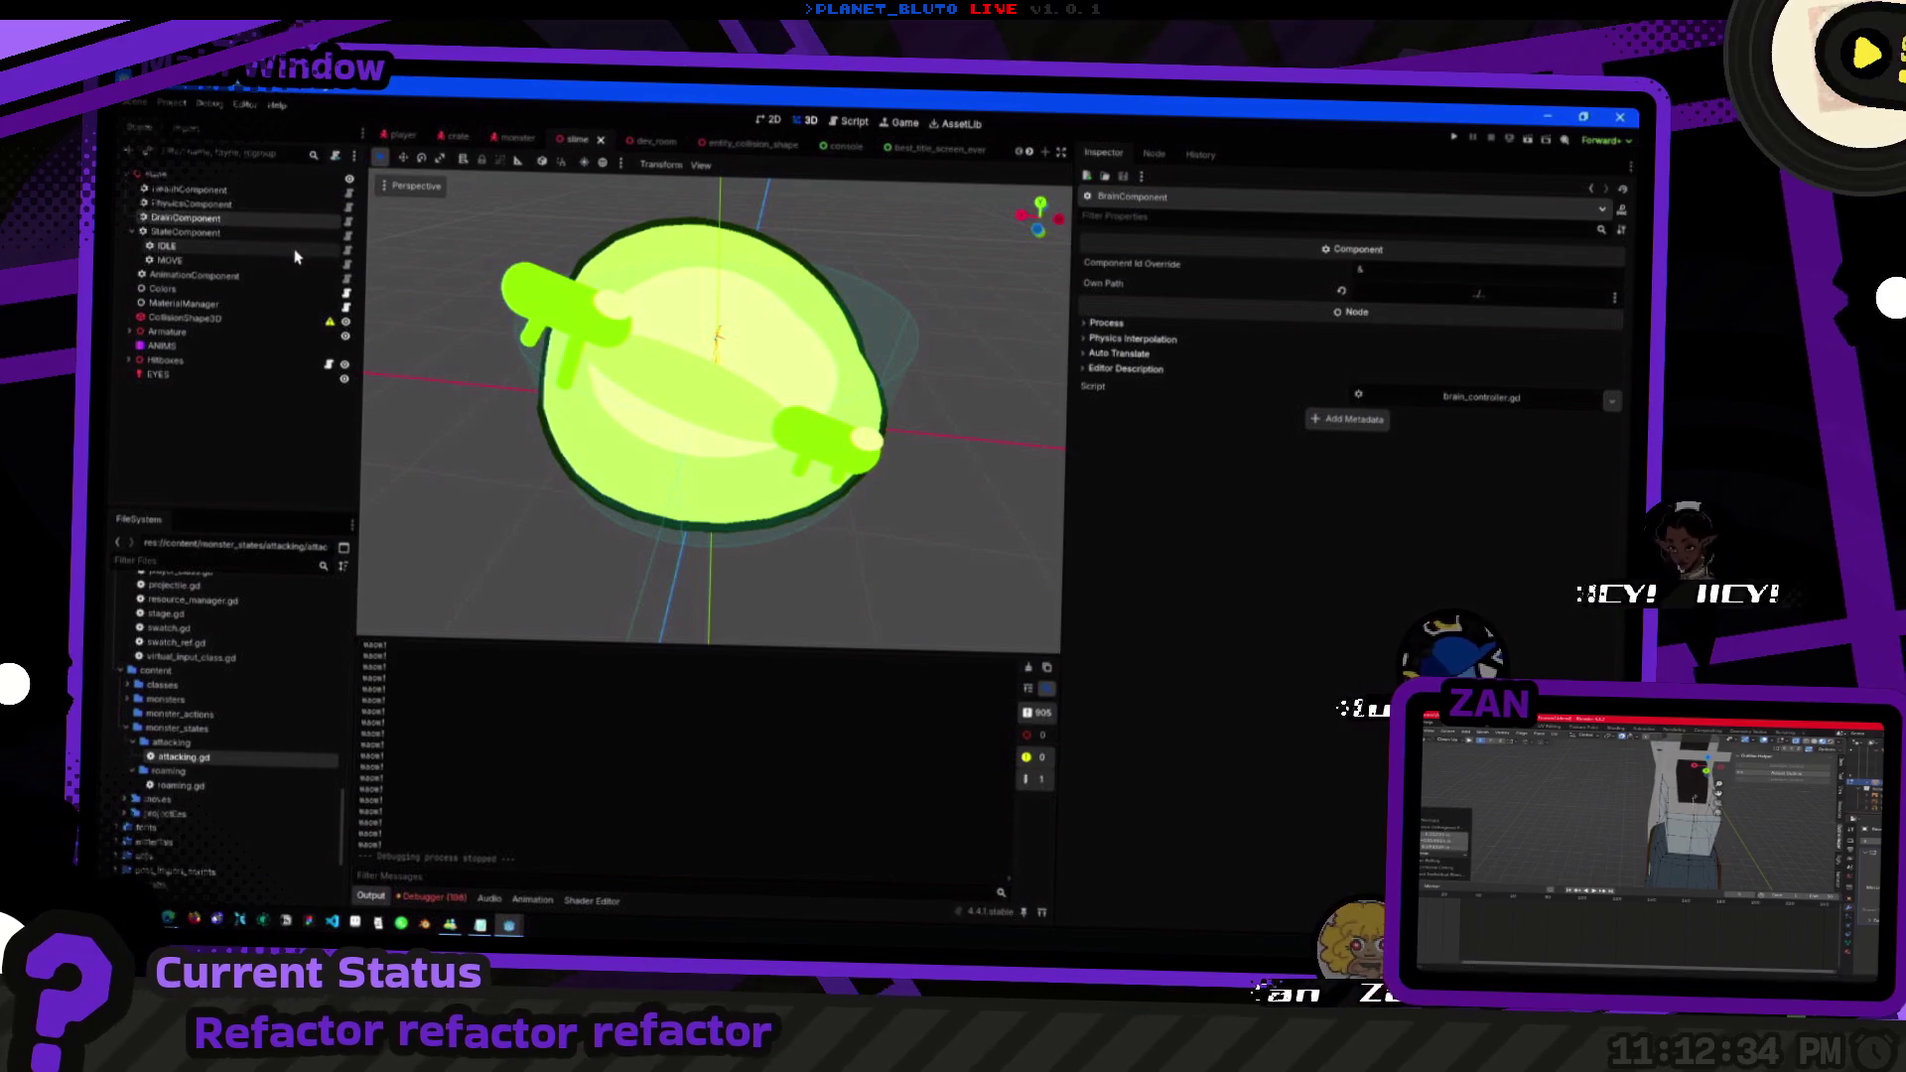
click(402, 136)
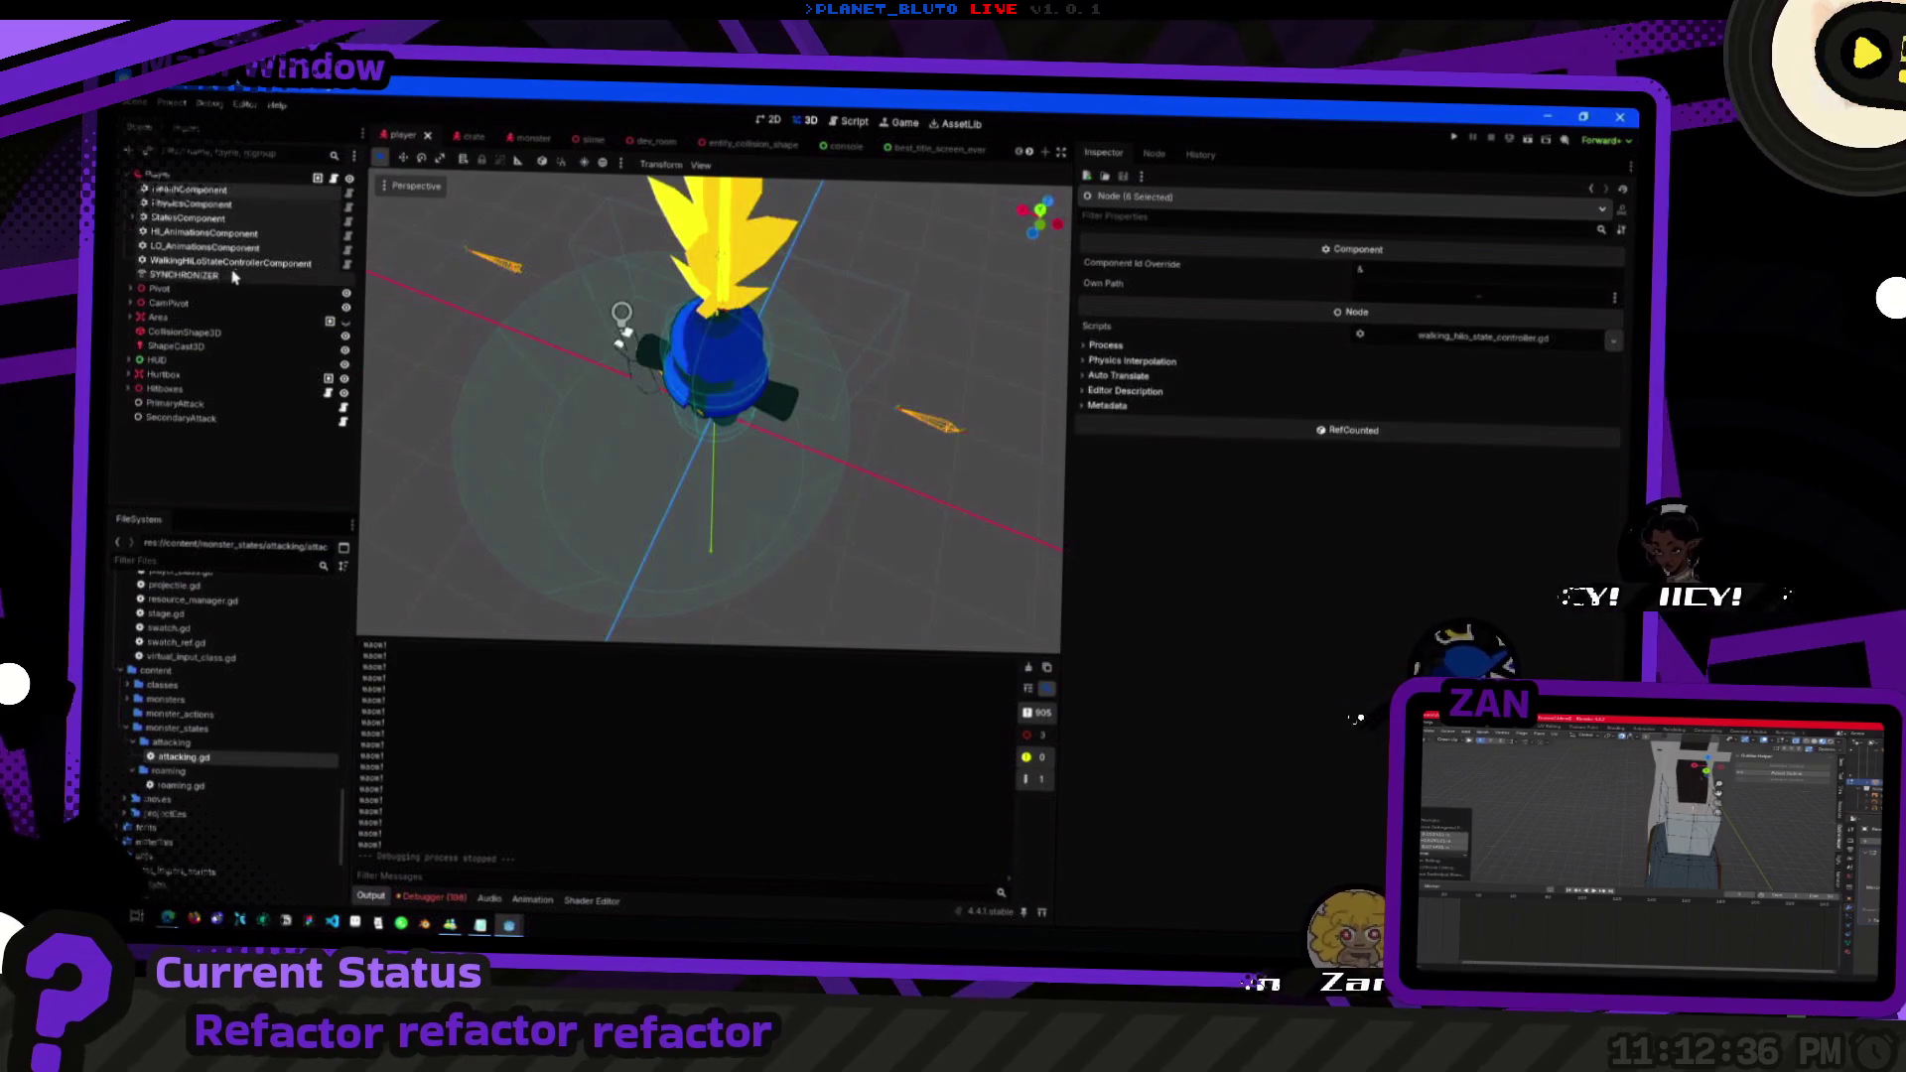
click(255, 263)
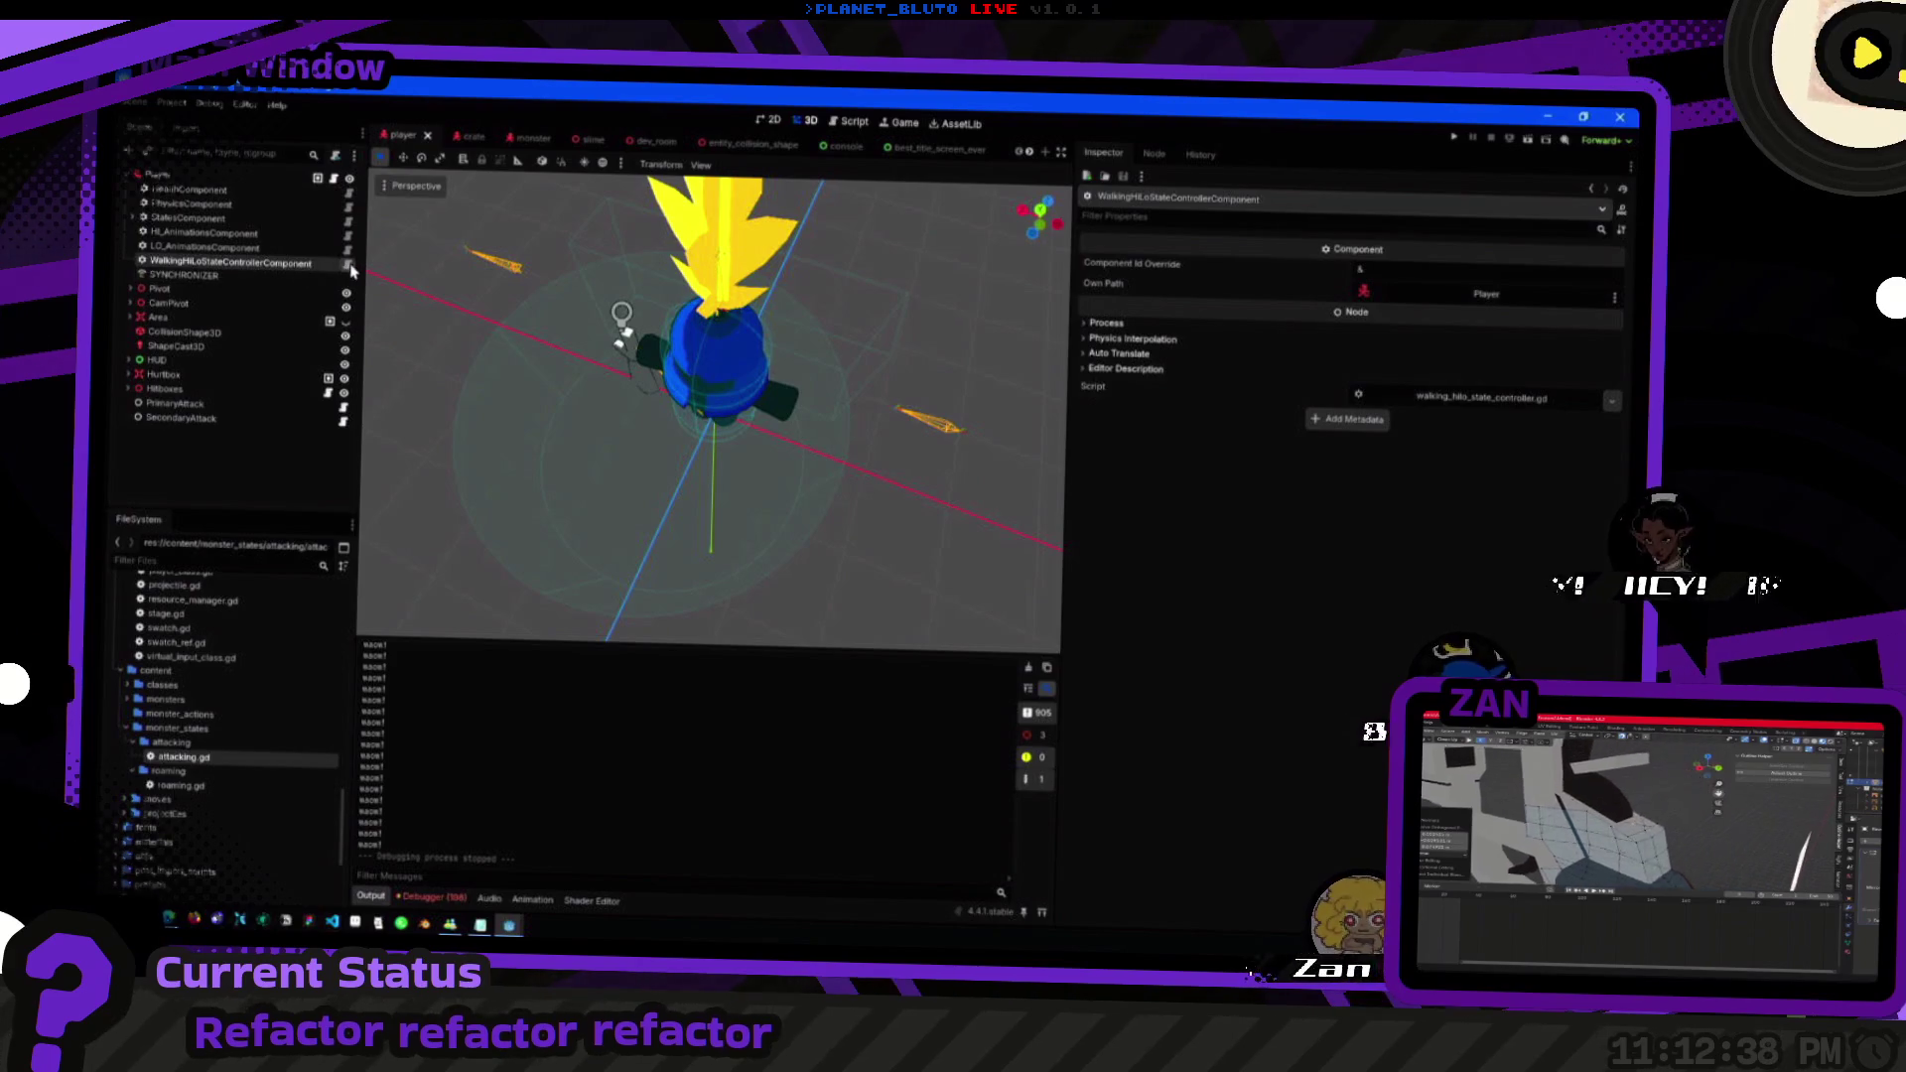
click(350, 265)
click(1299, 447)
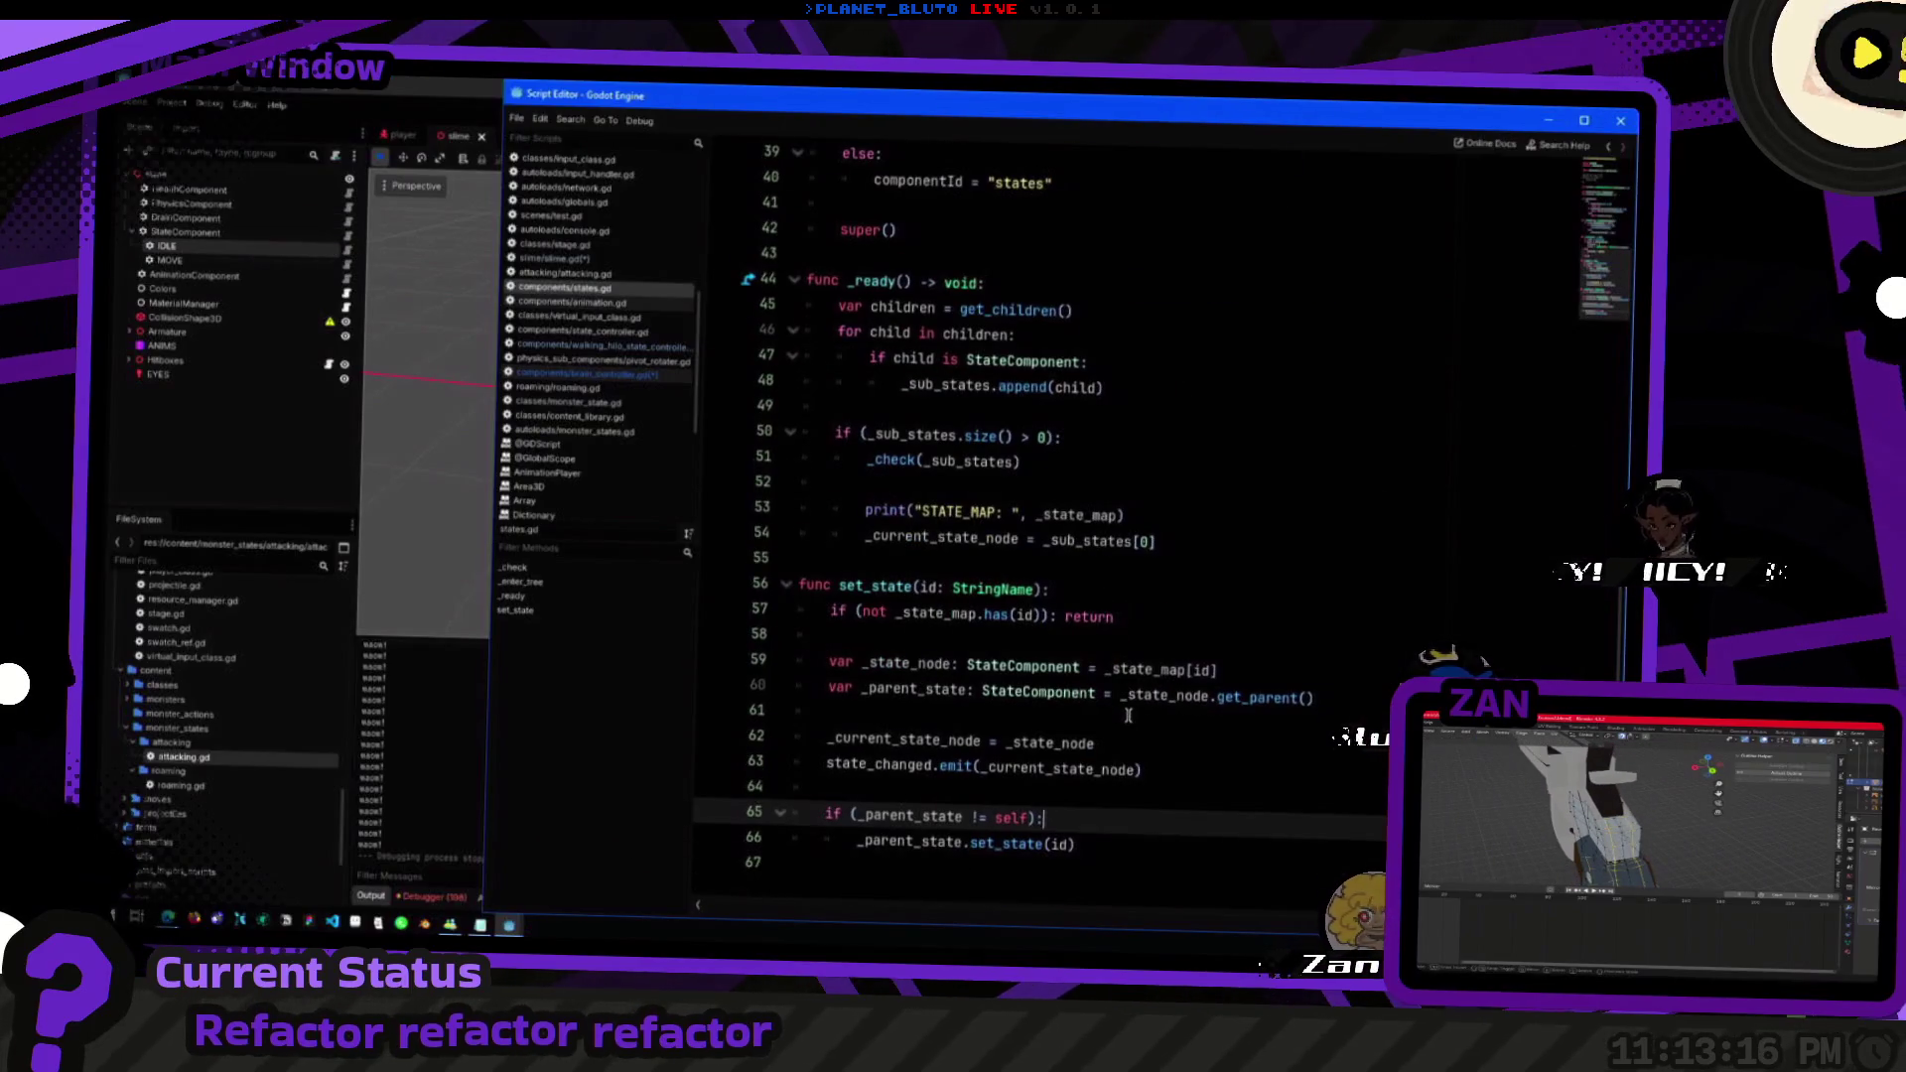
Review the state_changed emit line in states.gd, then revisit brain_controller.gd.
scroll(1092, 695, down, 1)
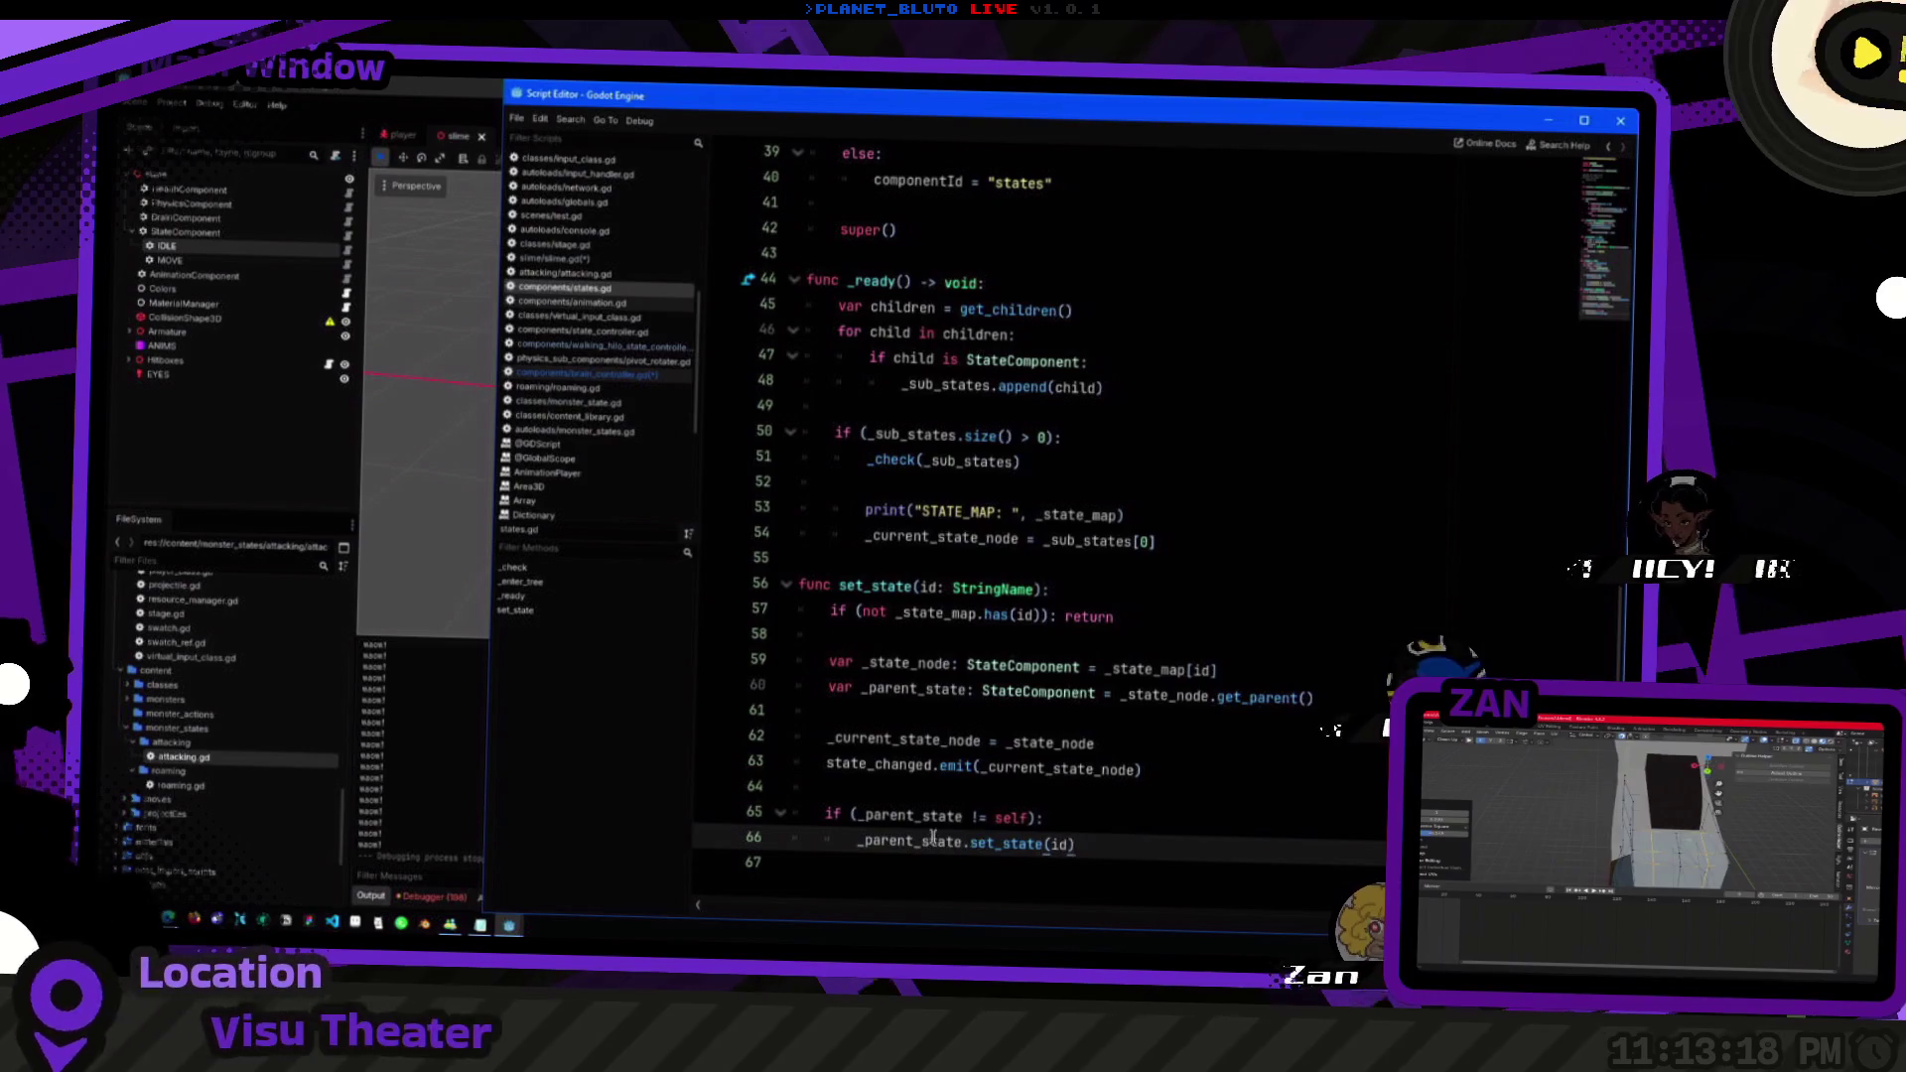
click(1179, 740)
click(1196, 767)
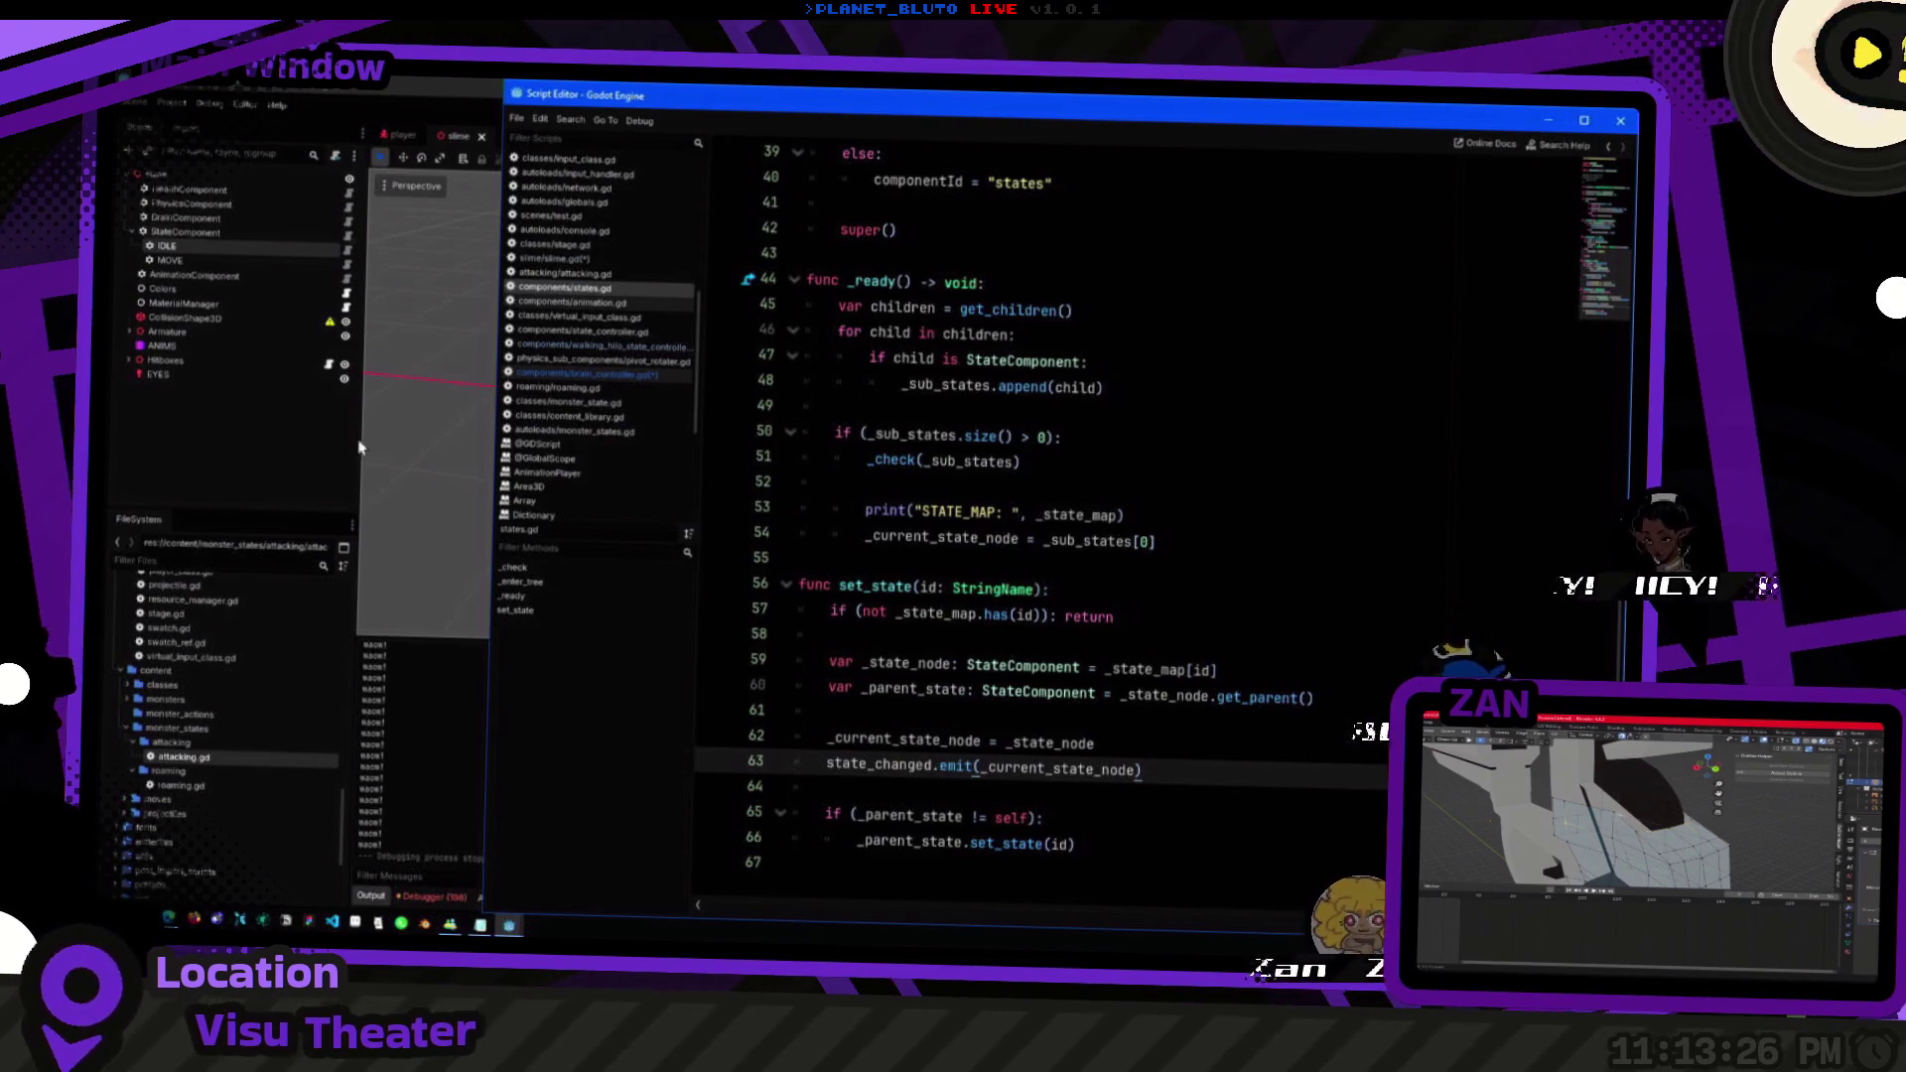
click(280, 448)
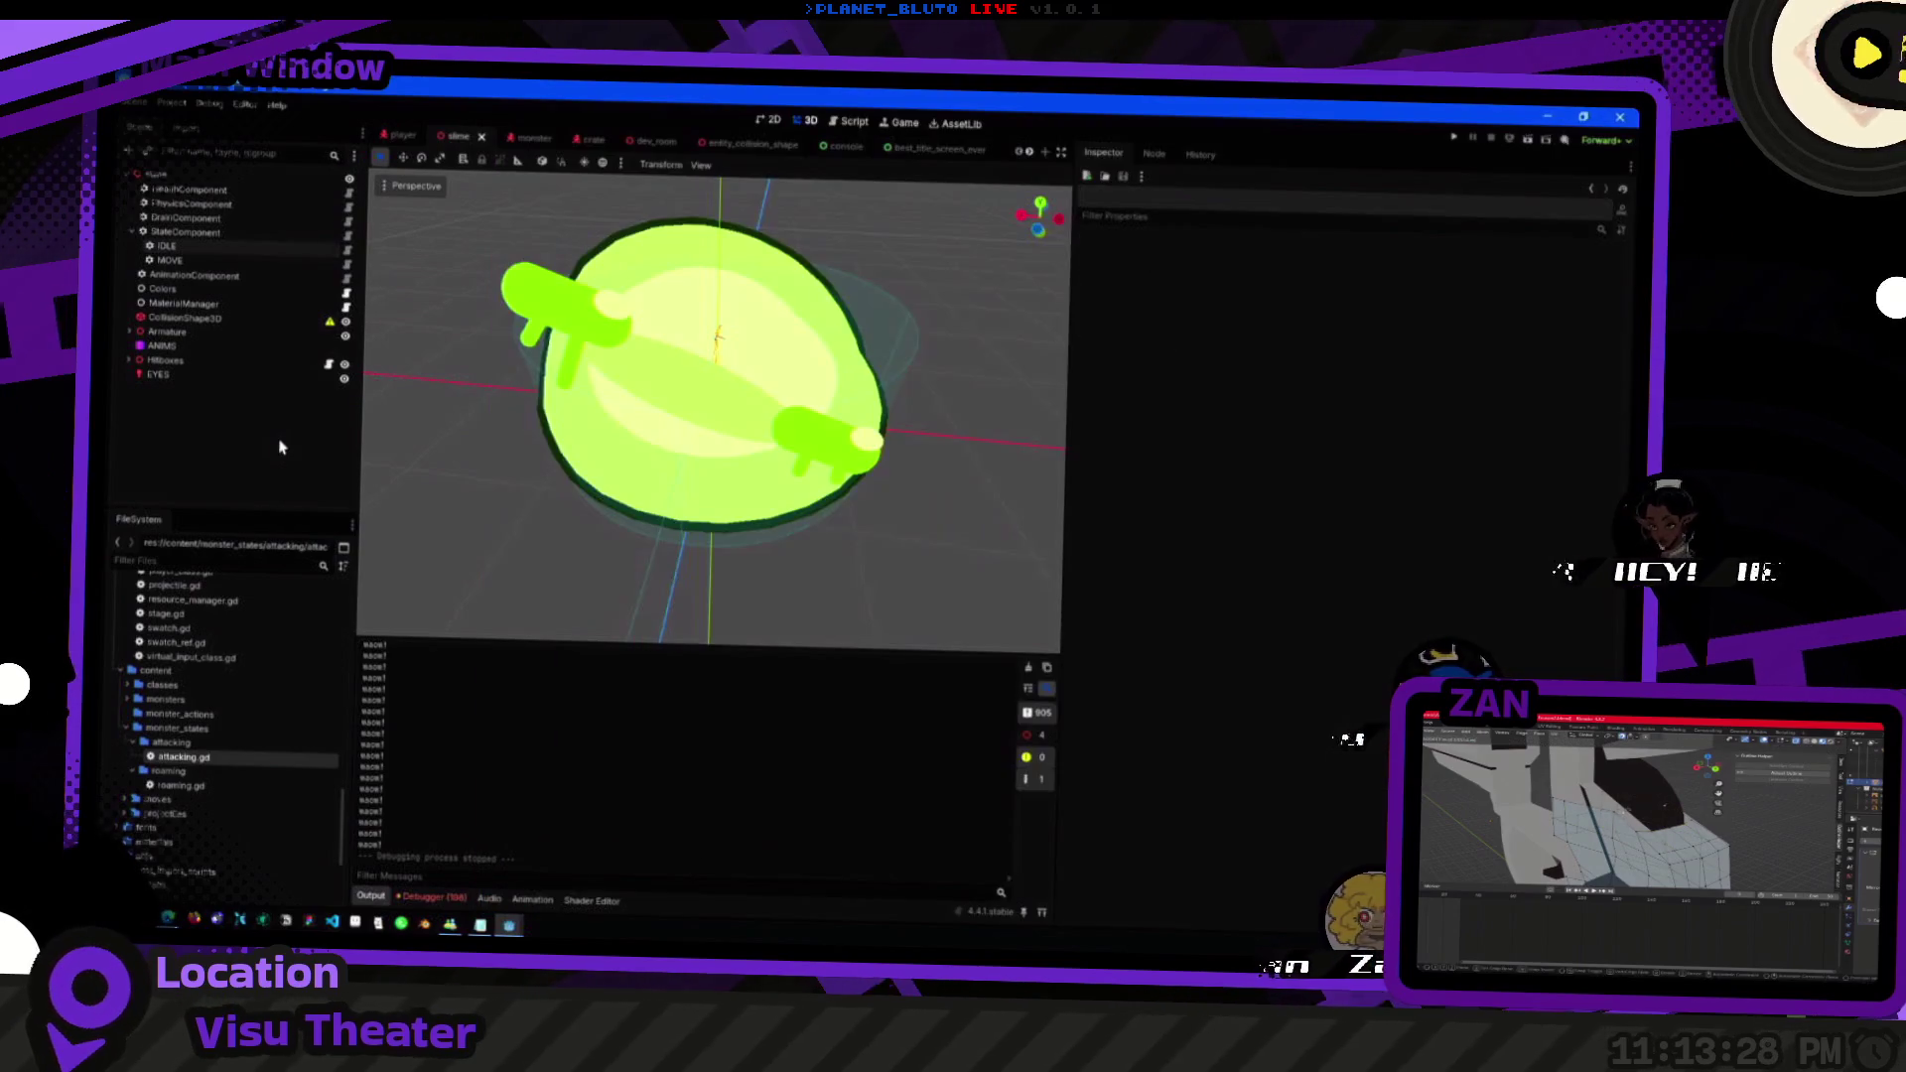
key(alt+Tab)
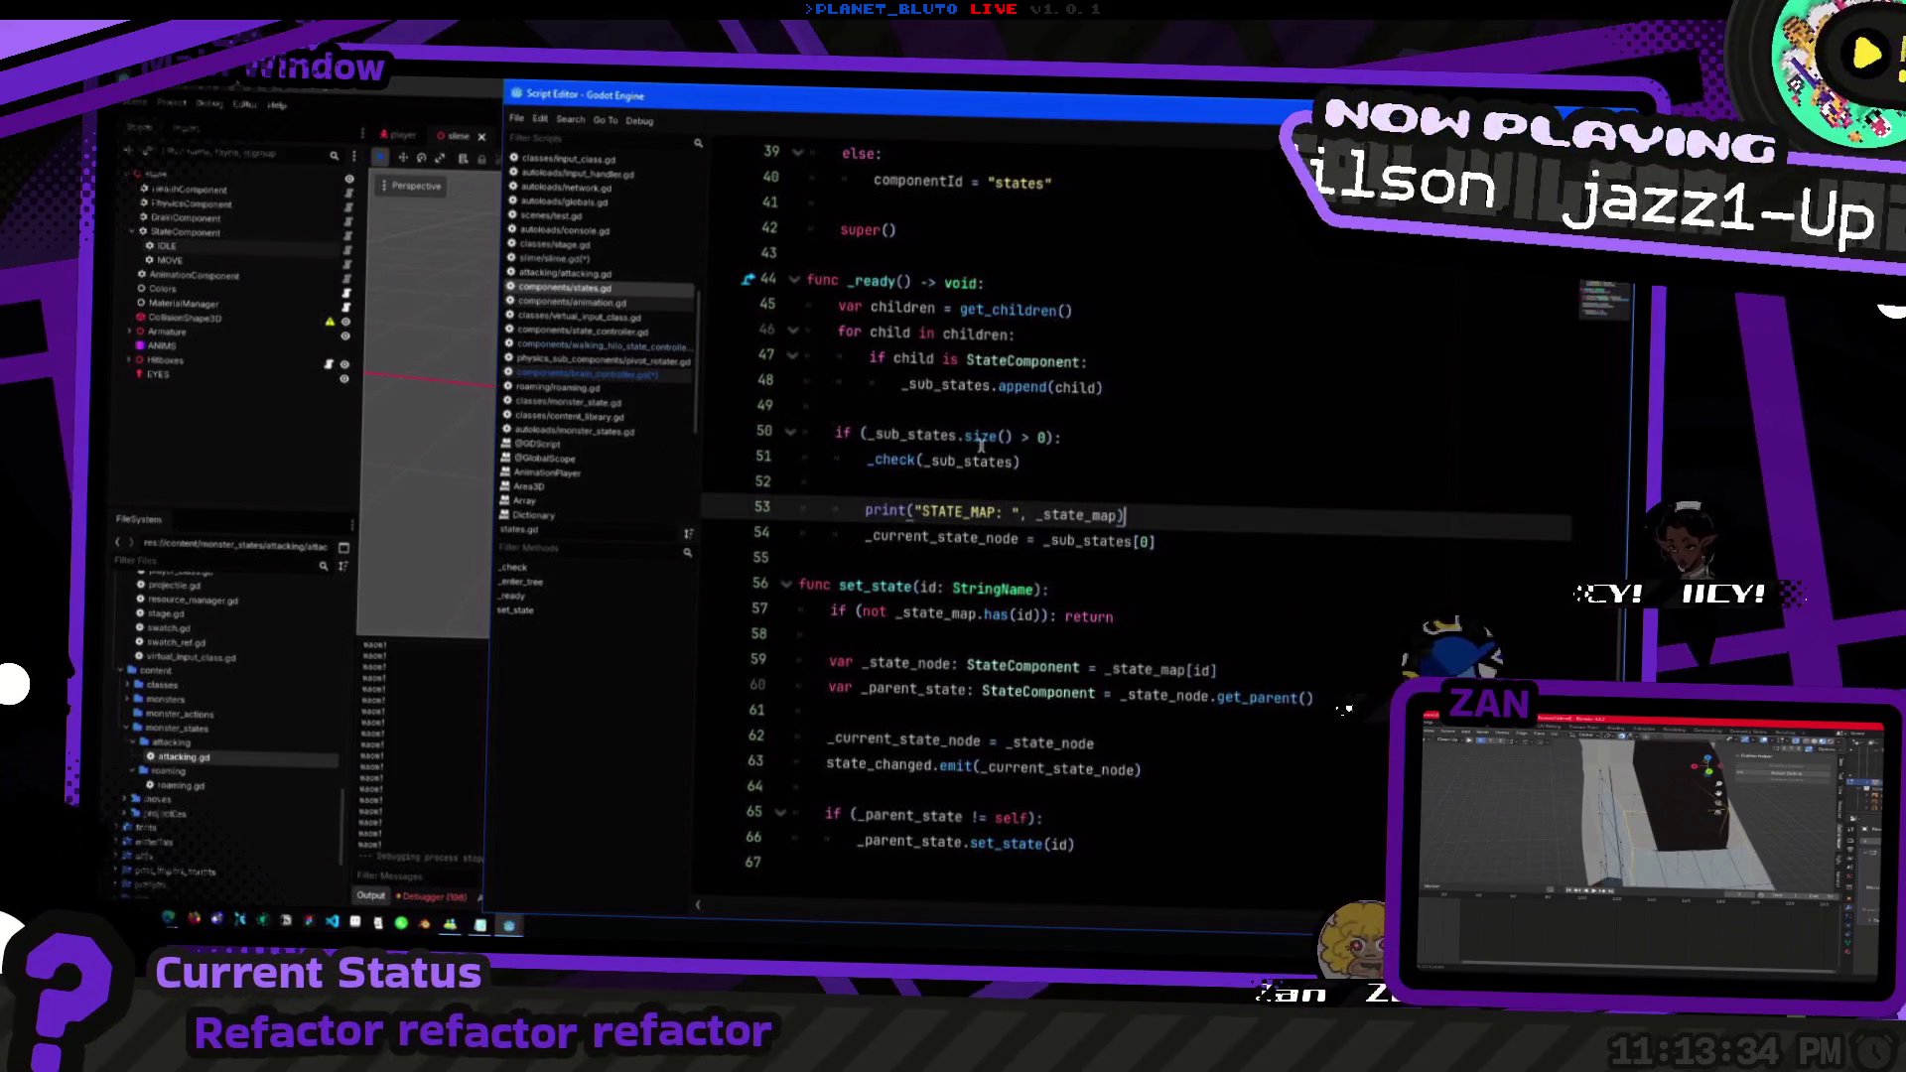
click(586, 374)
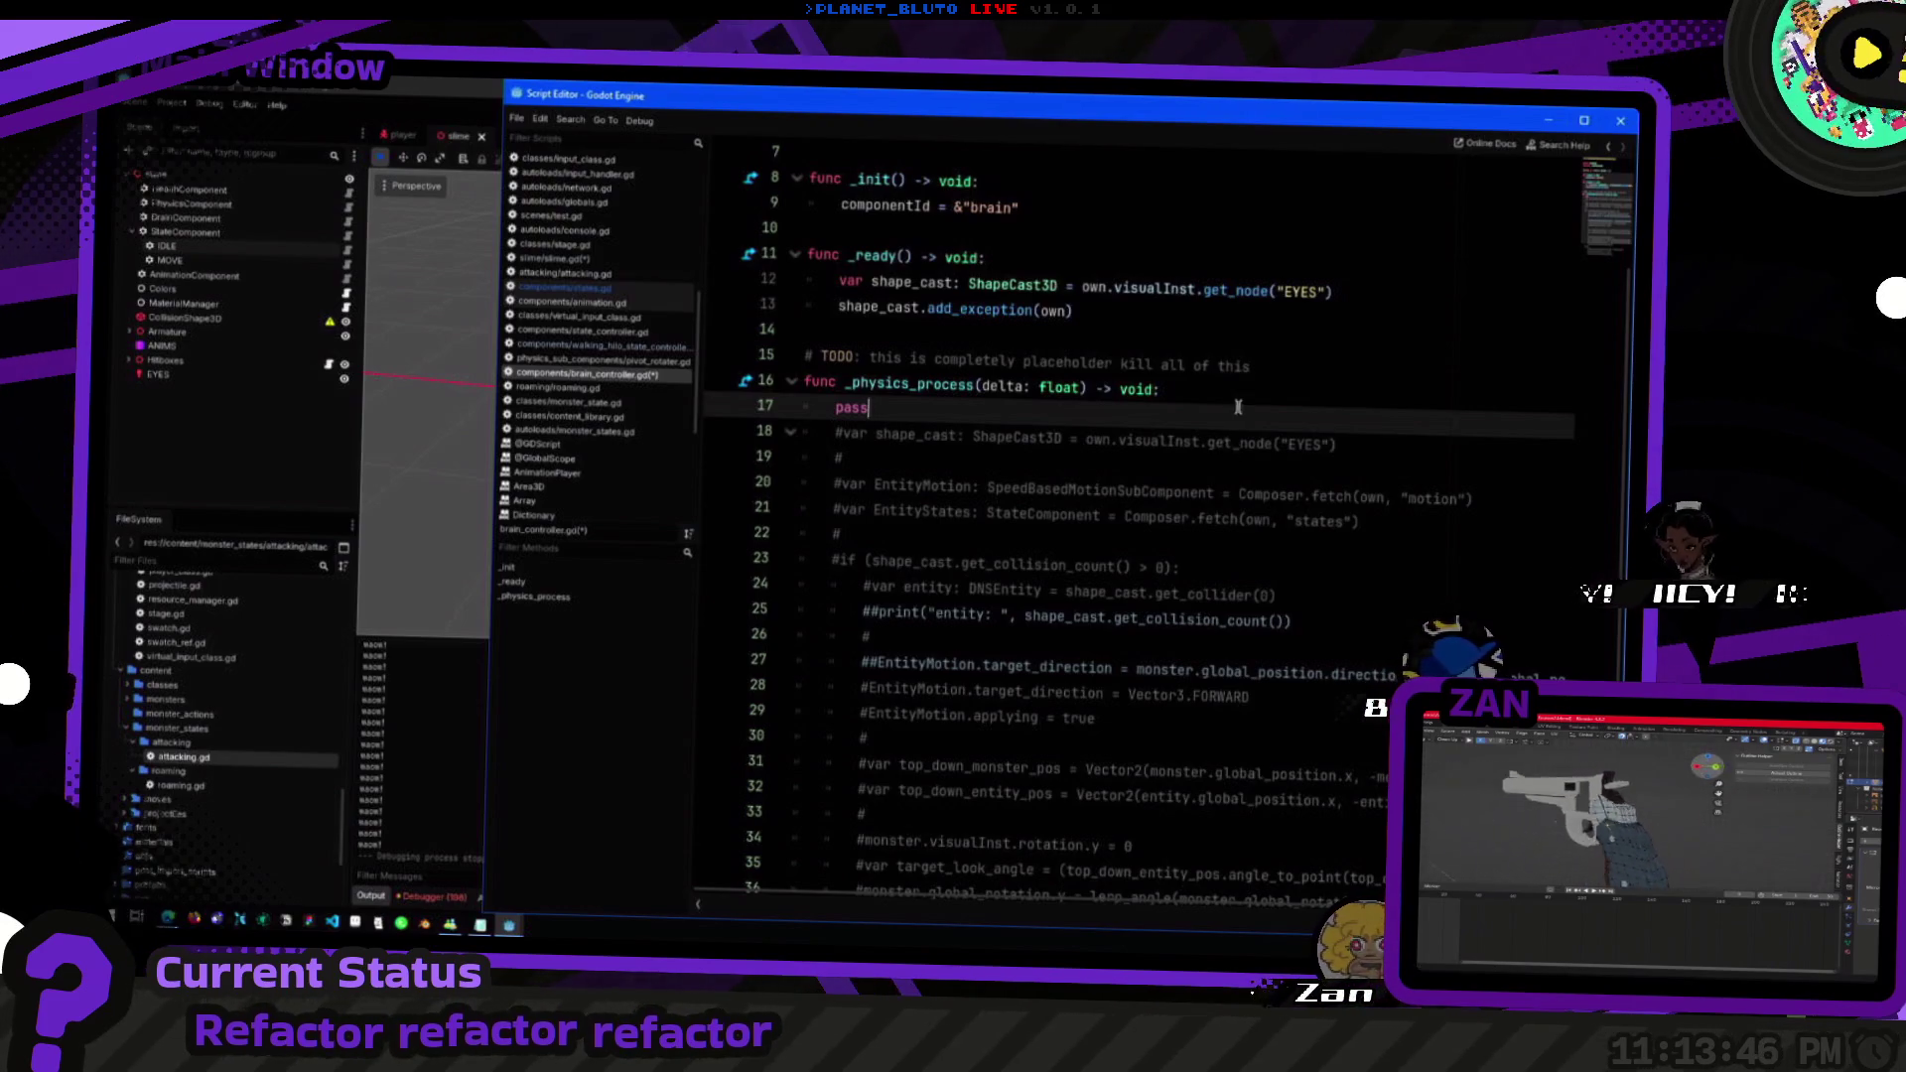
scroll(1236, 407, down, 2)
scroll(1205, 481, up, 4)
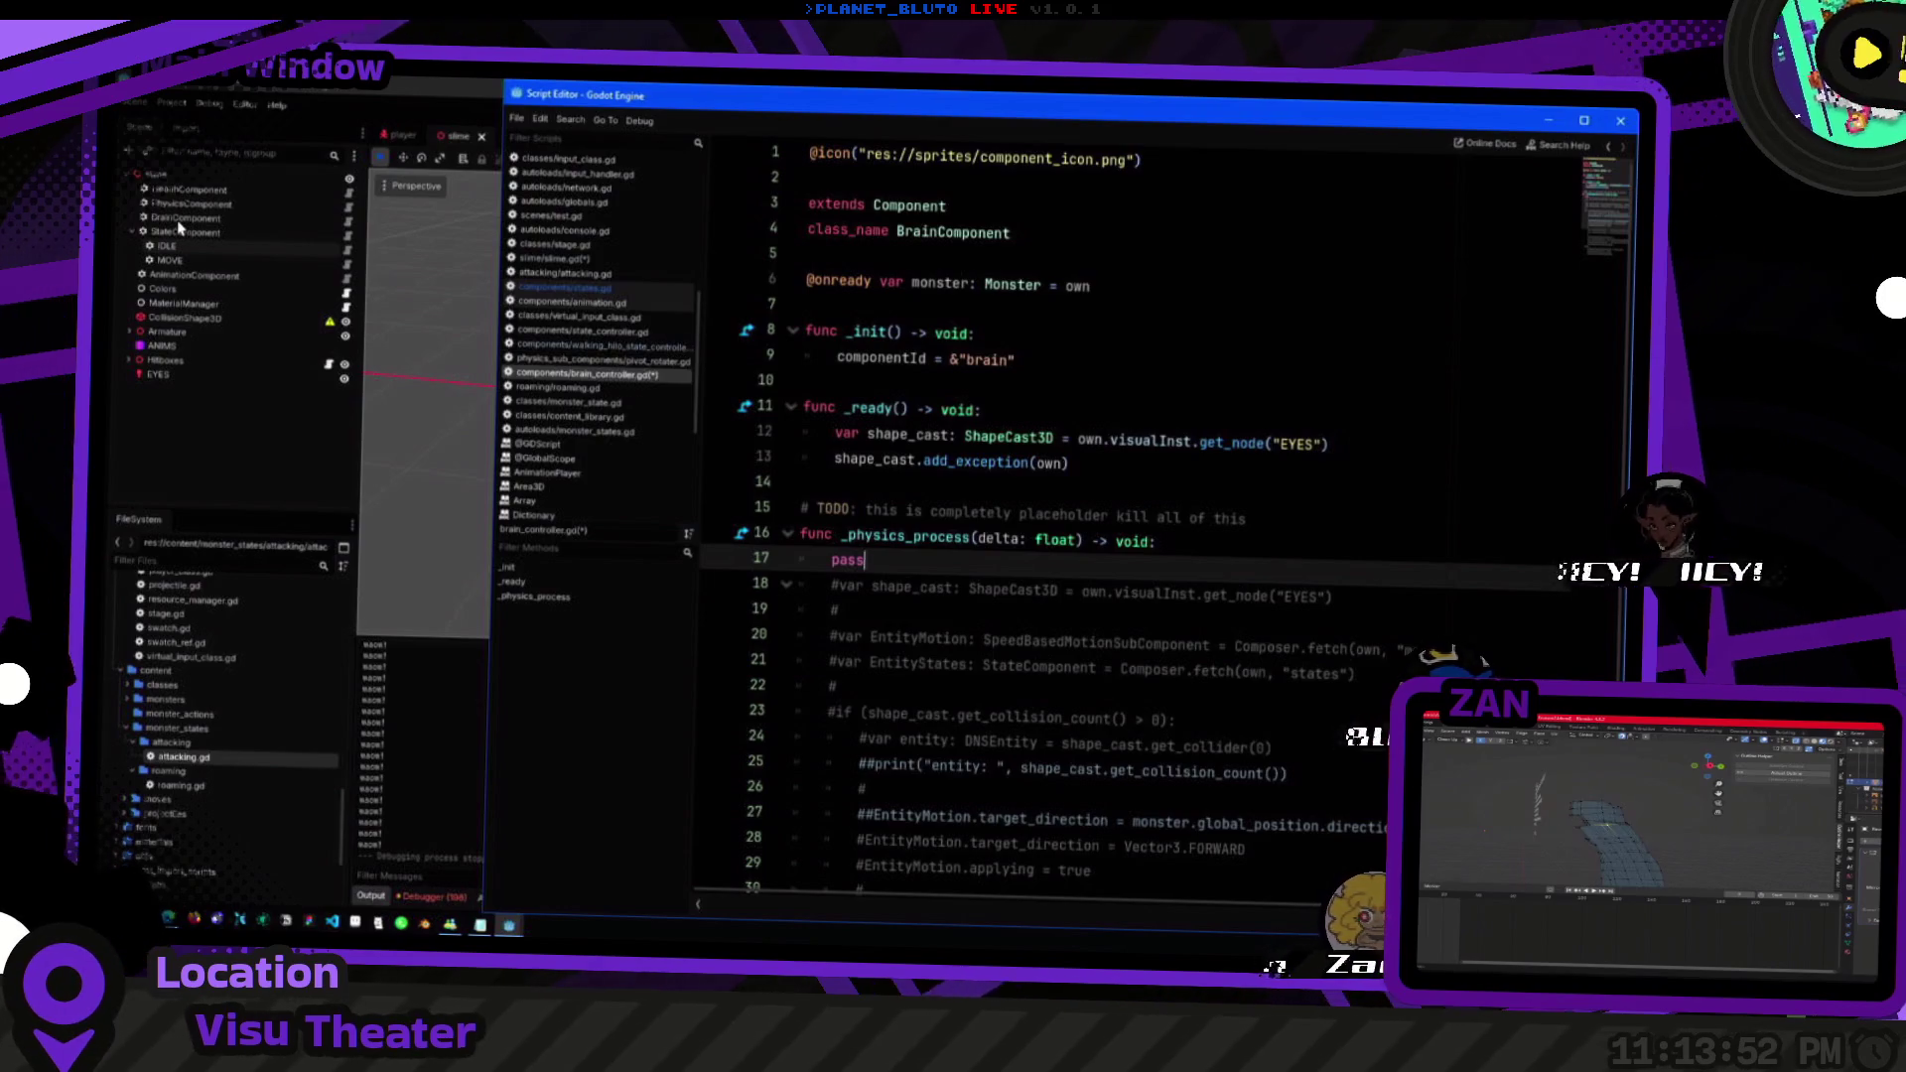
Inspect the slime's BrainComponent, IDLE and MOVE nodes and their states.gd scripts.
click(266, 219)
click(347, 230)
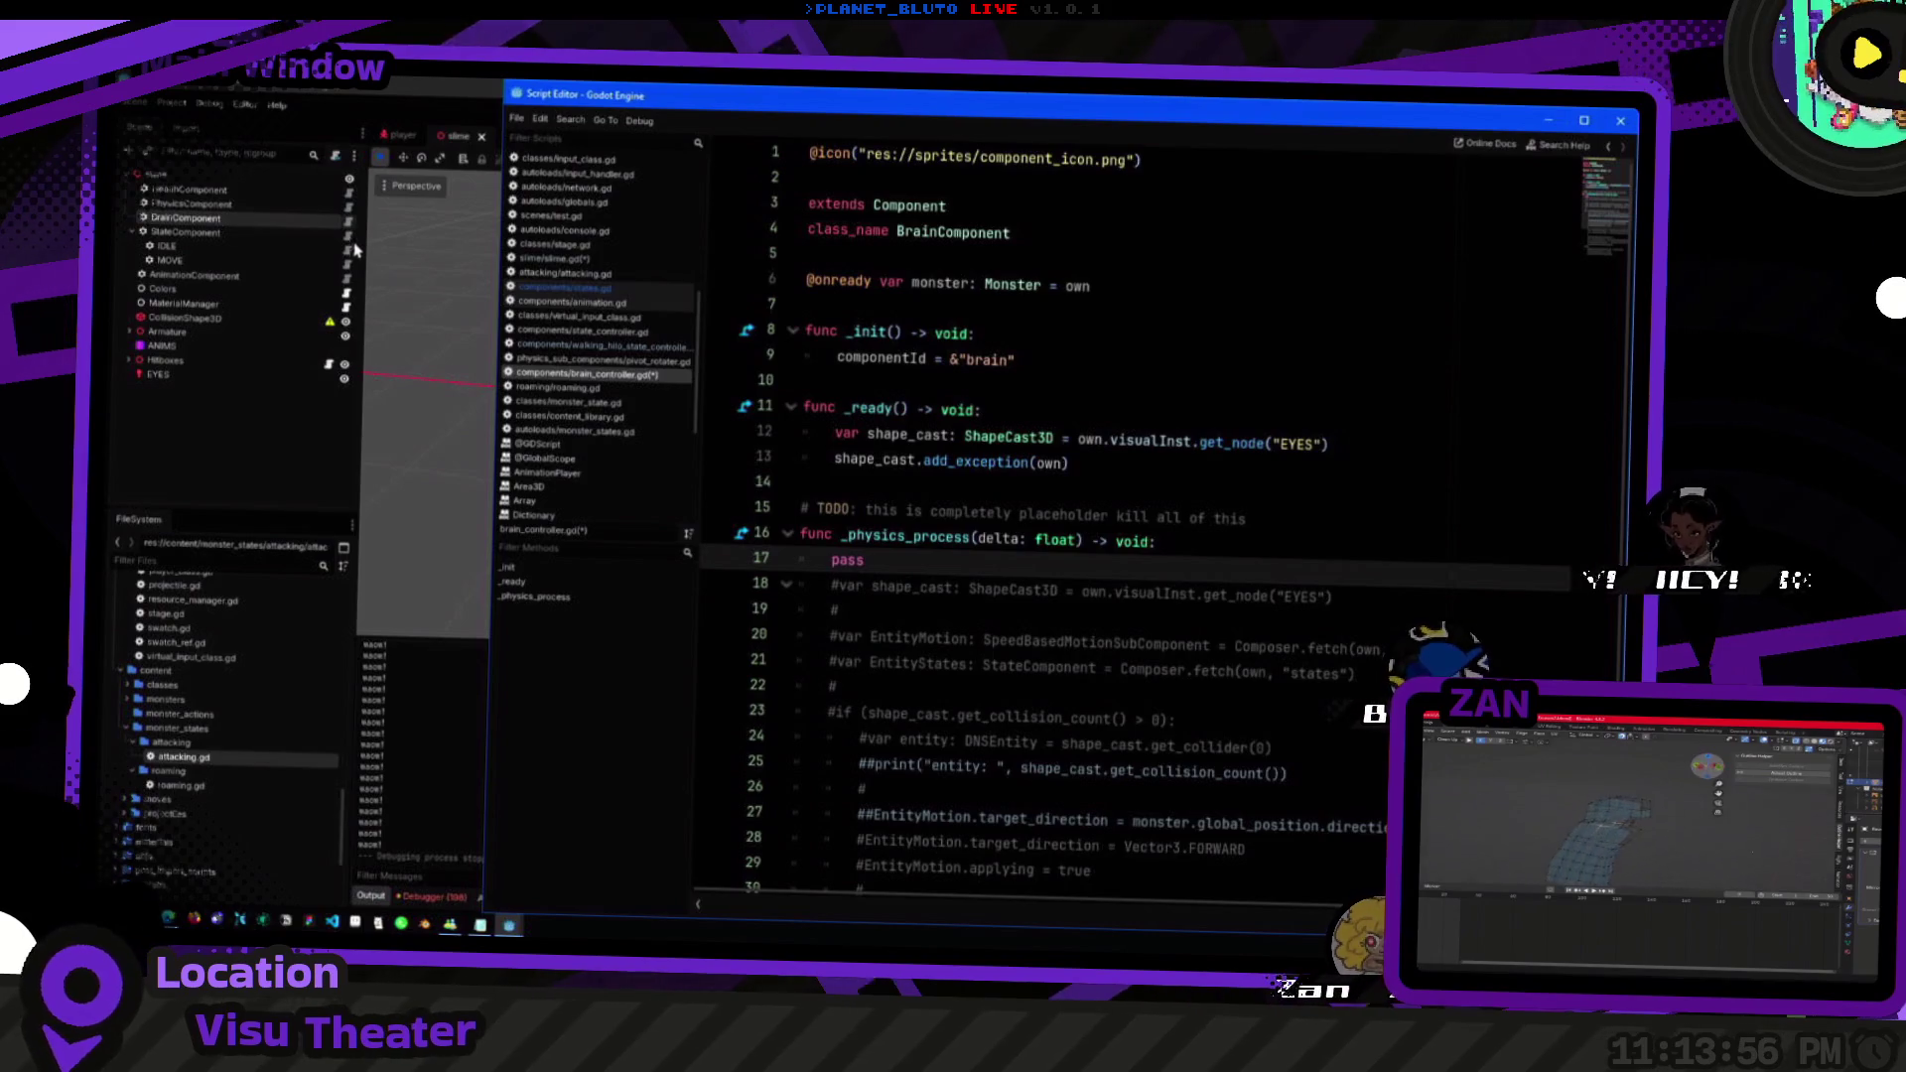
click(298, 246)
click(348, 248)
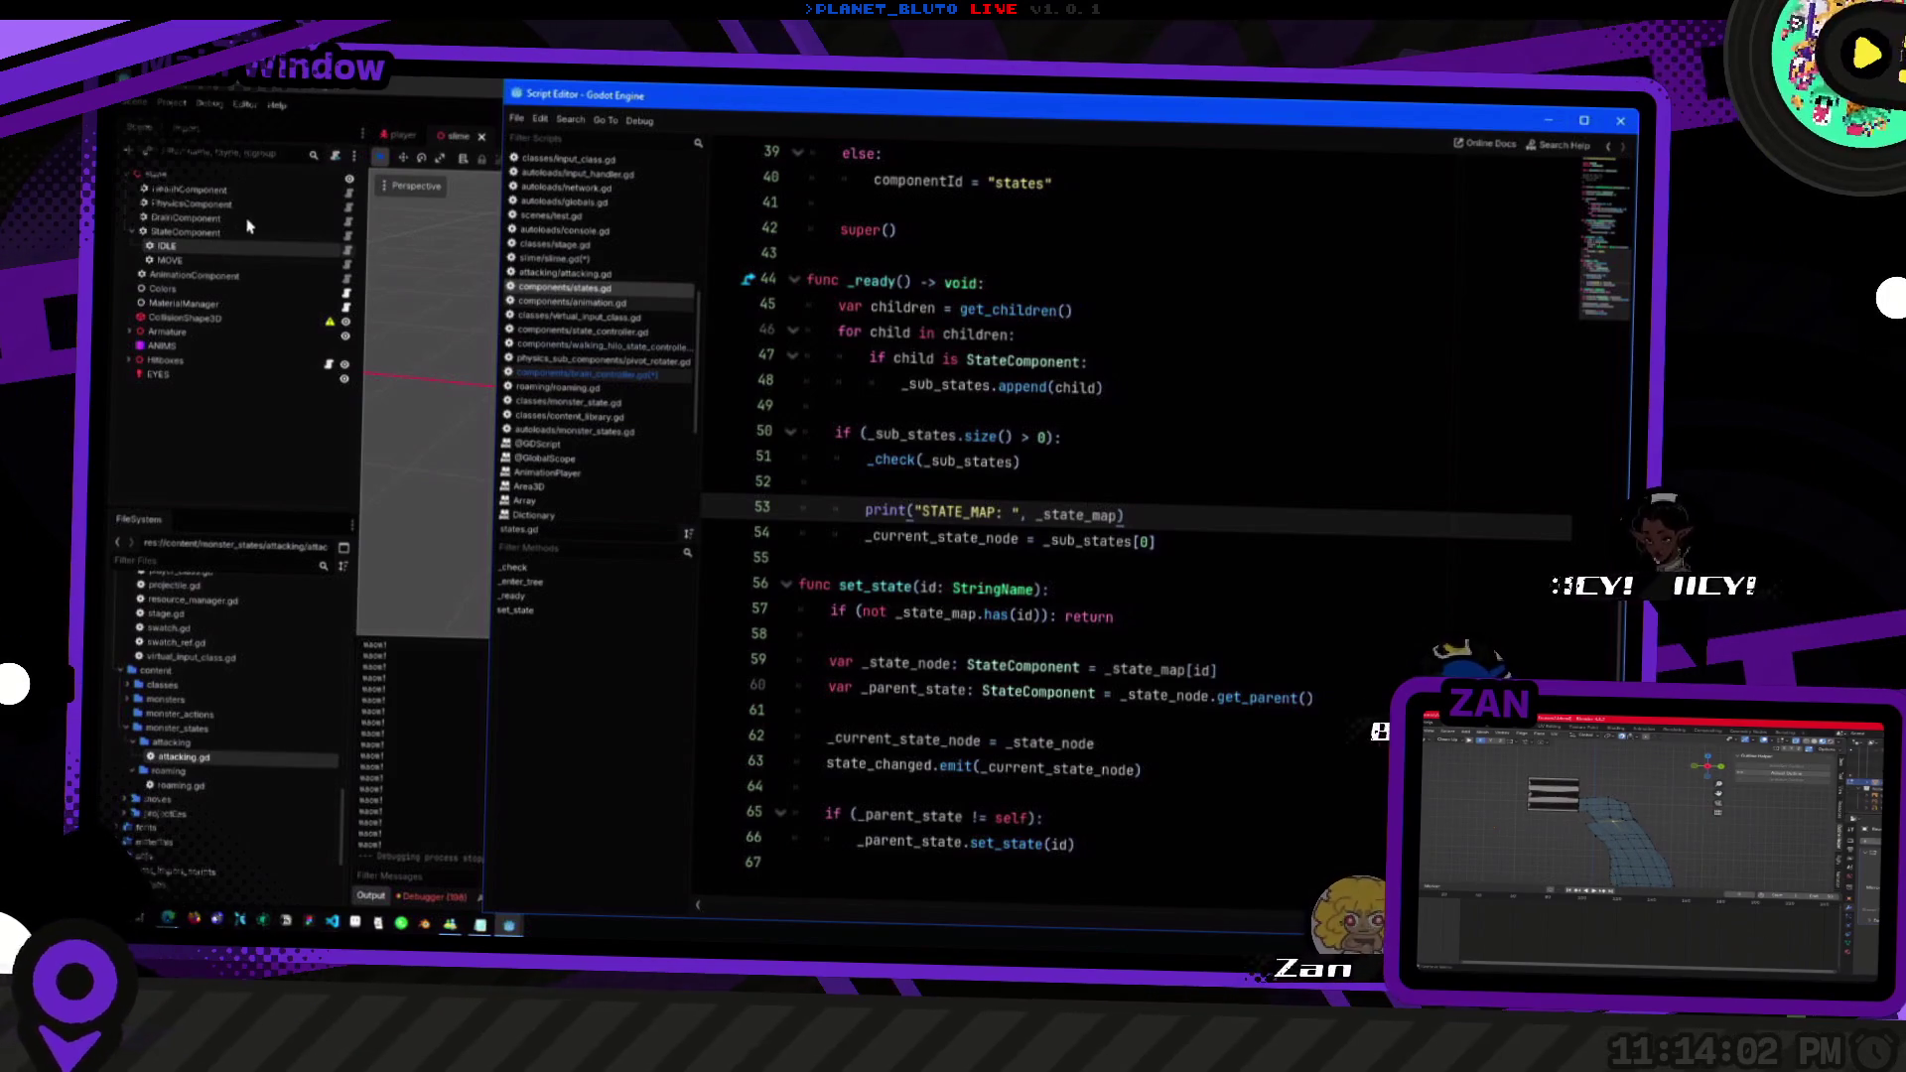
click(306, 218)
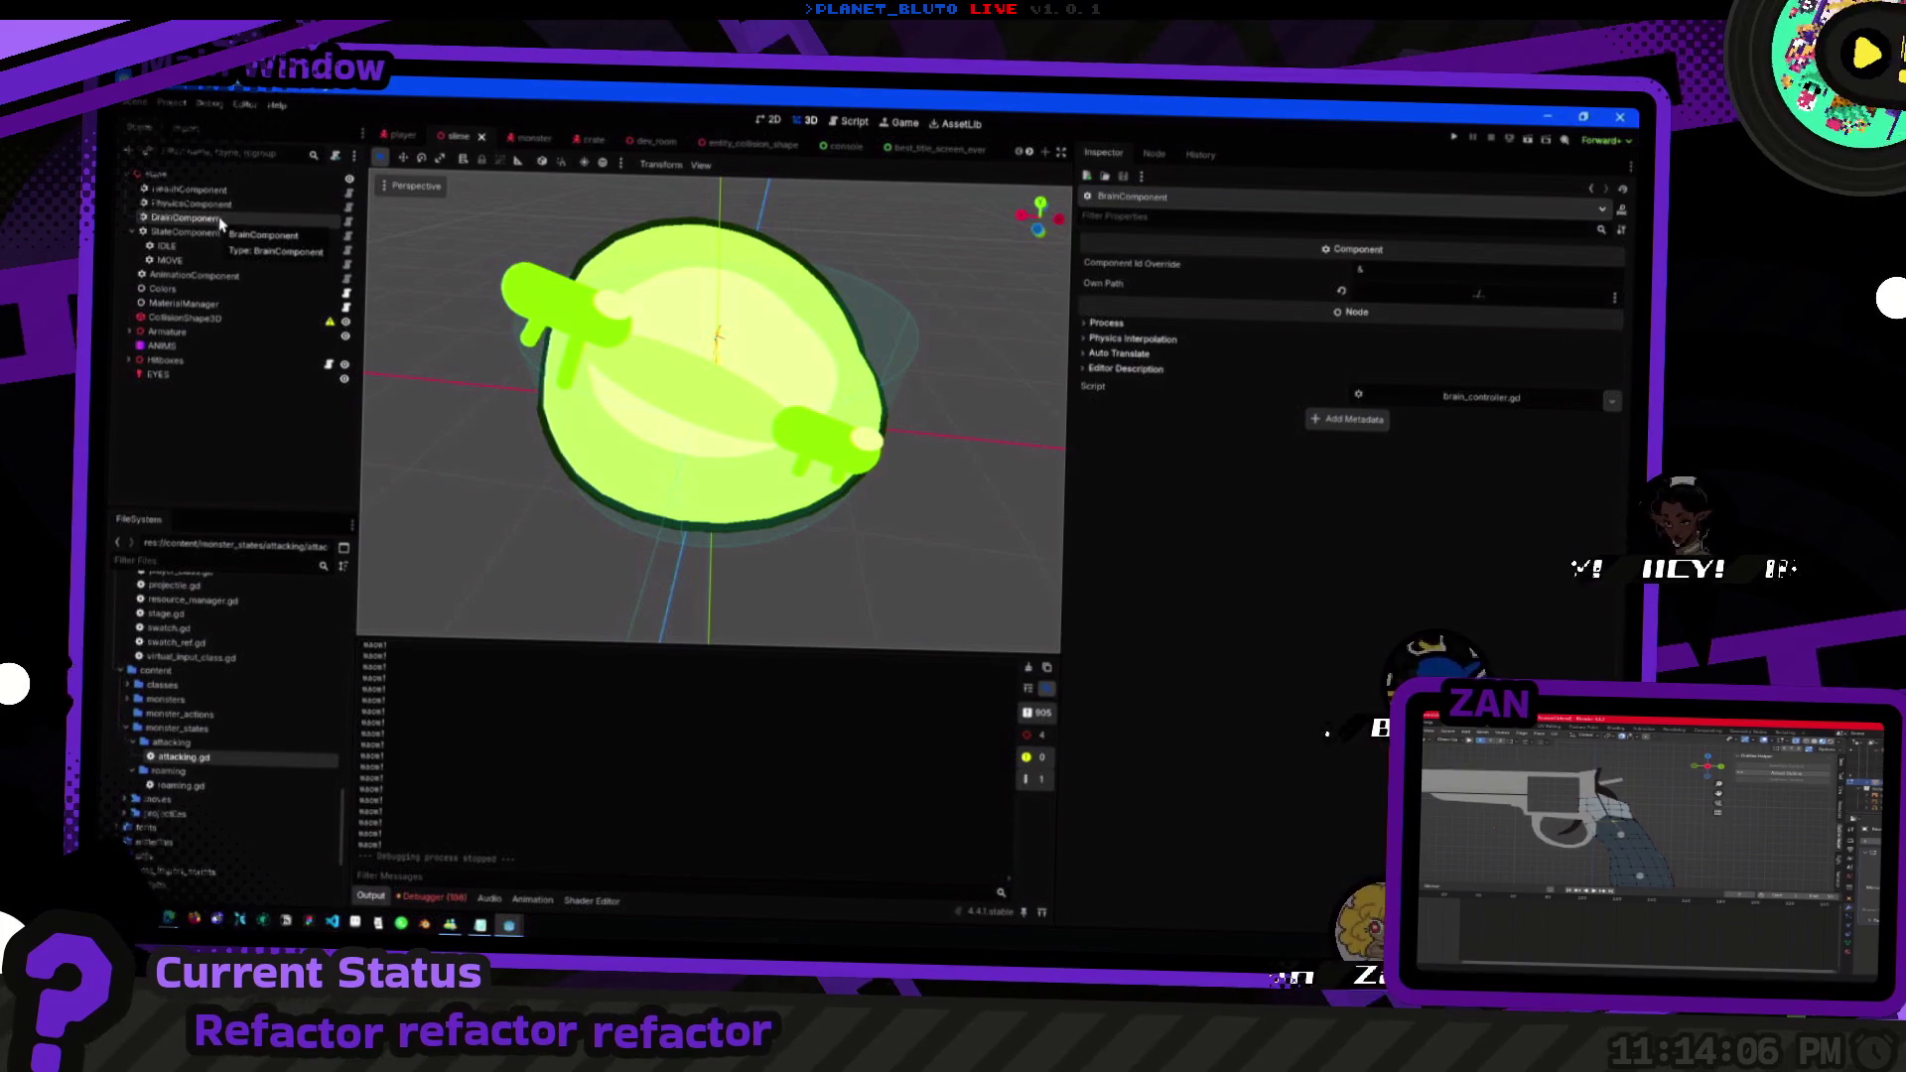
click(849, 121)
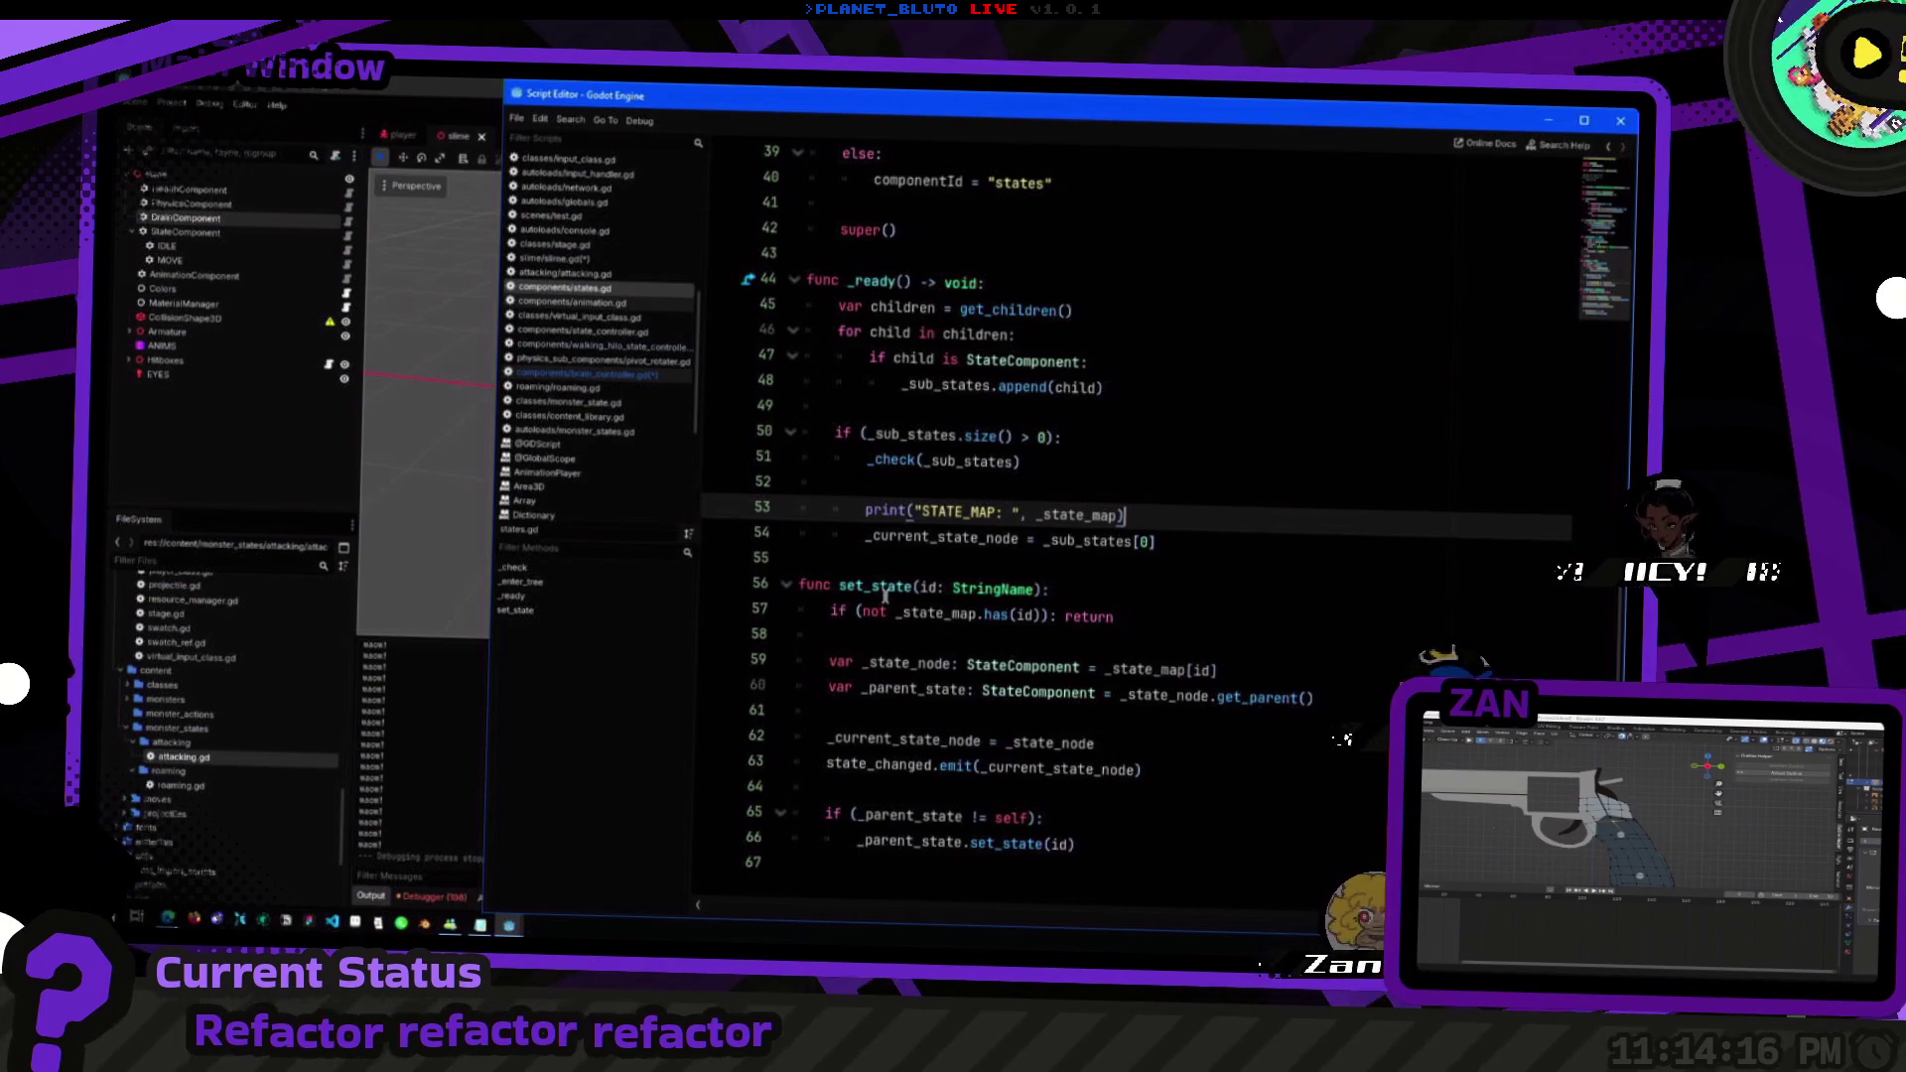
click(270, 261)
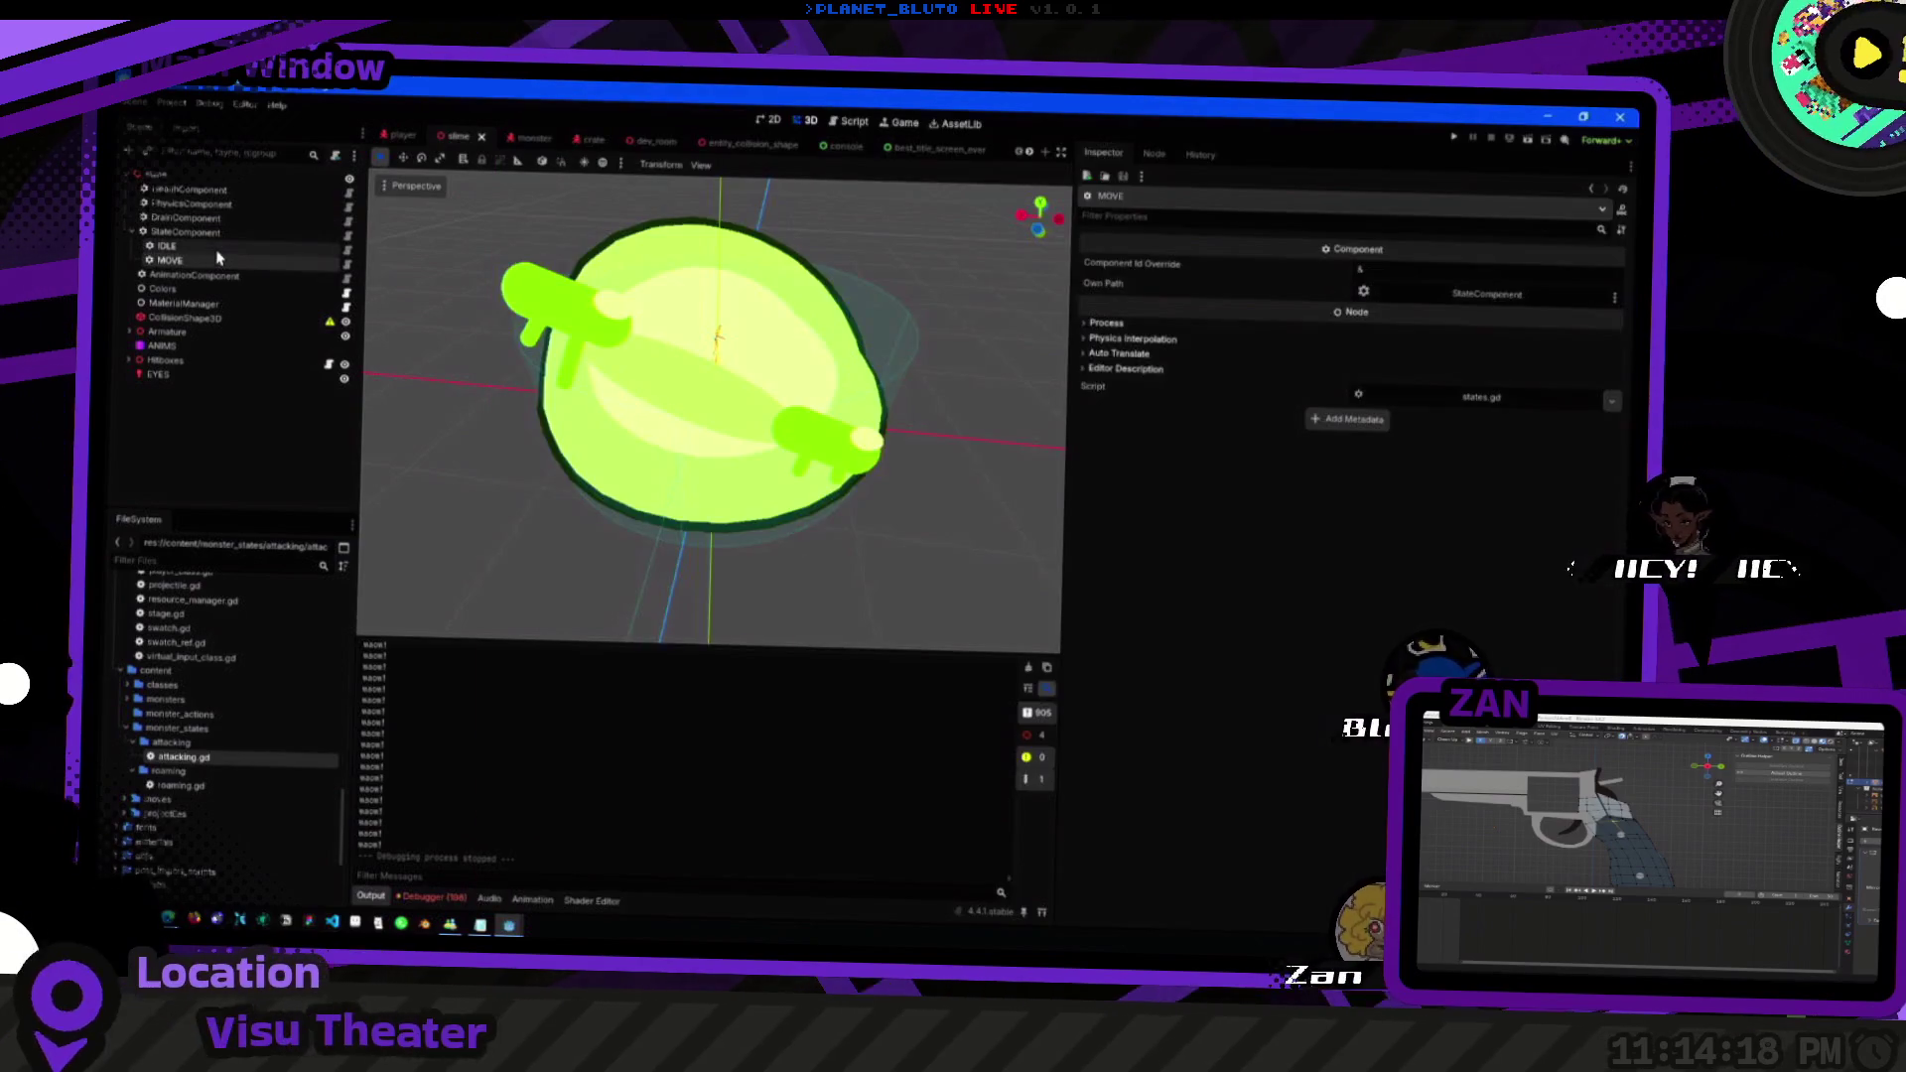
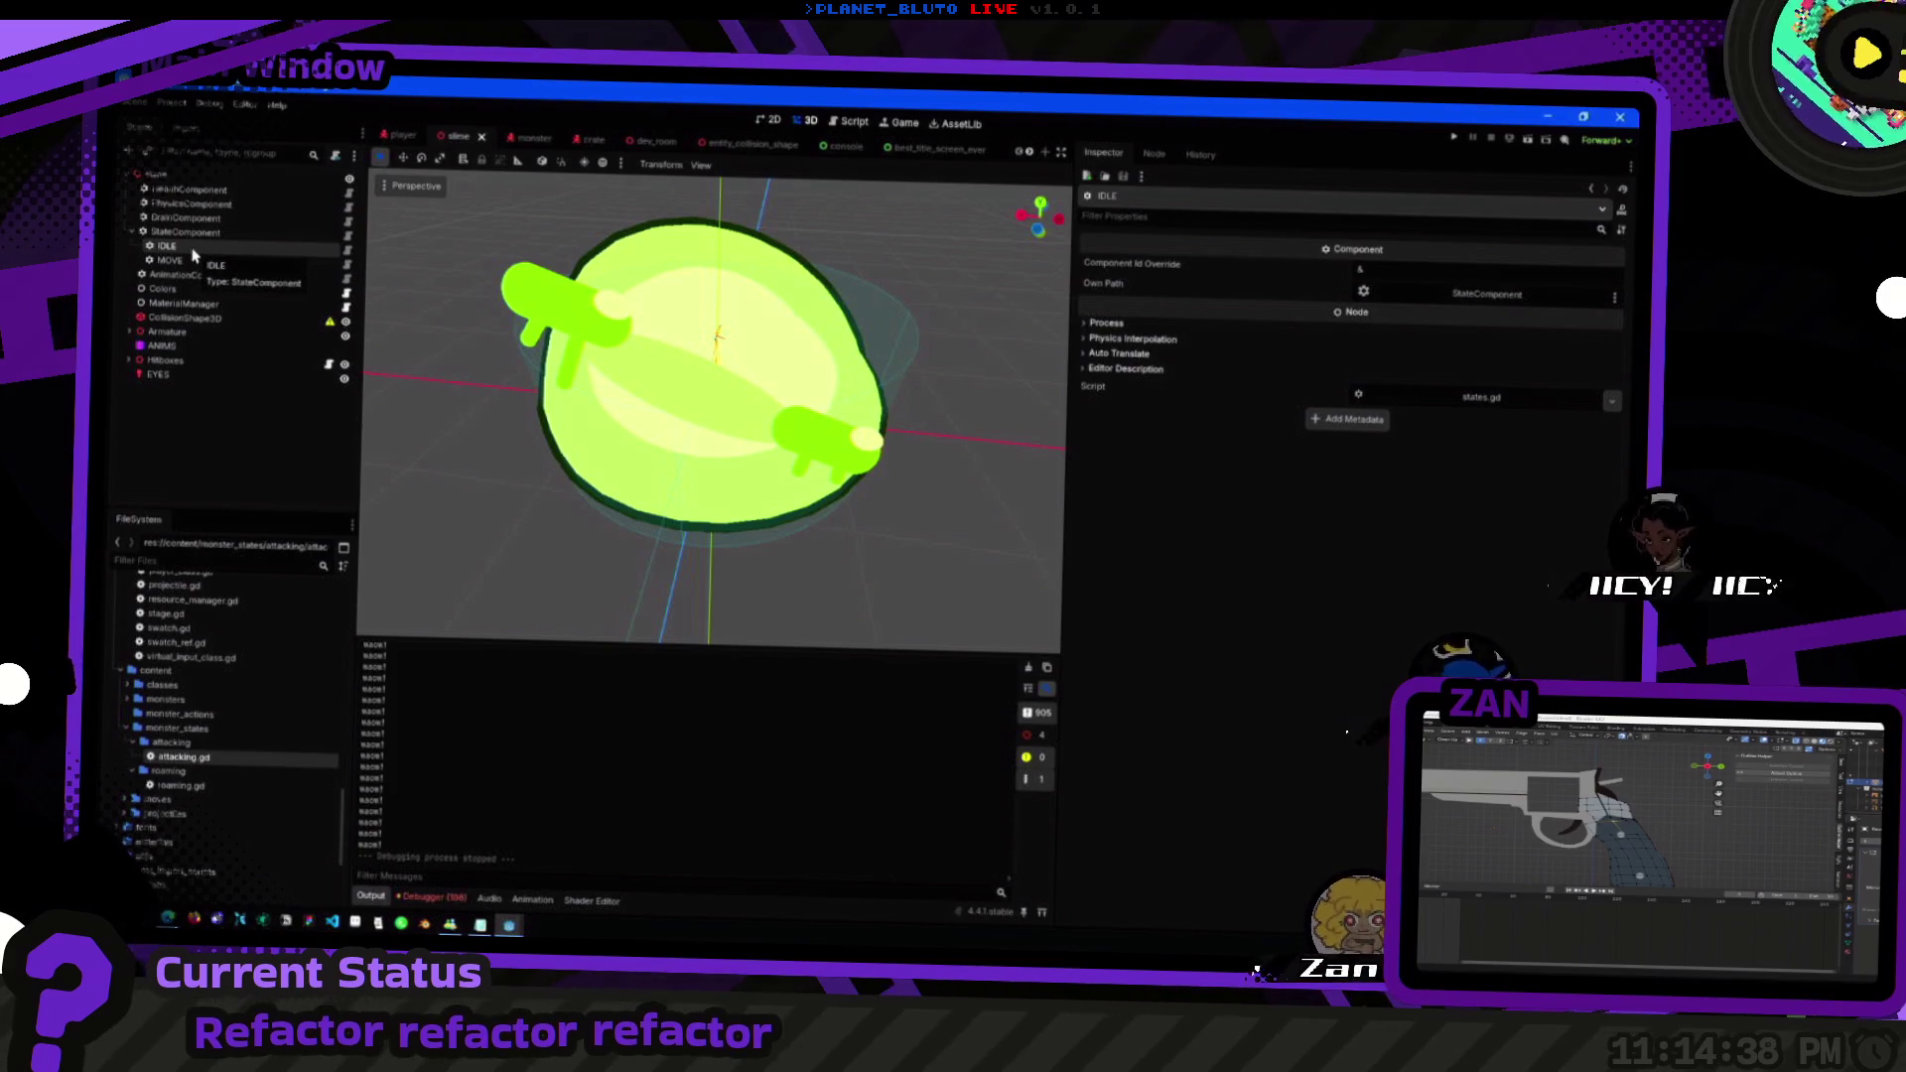
Glance at states.gd and brain_controller.gd, then open walking_hilo_state_controller.gd in the Script Editor.
click(348, 246)
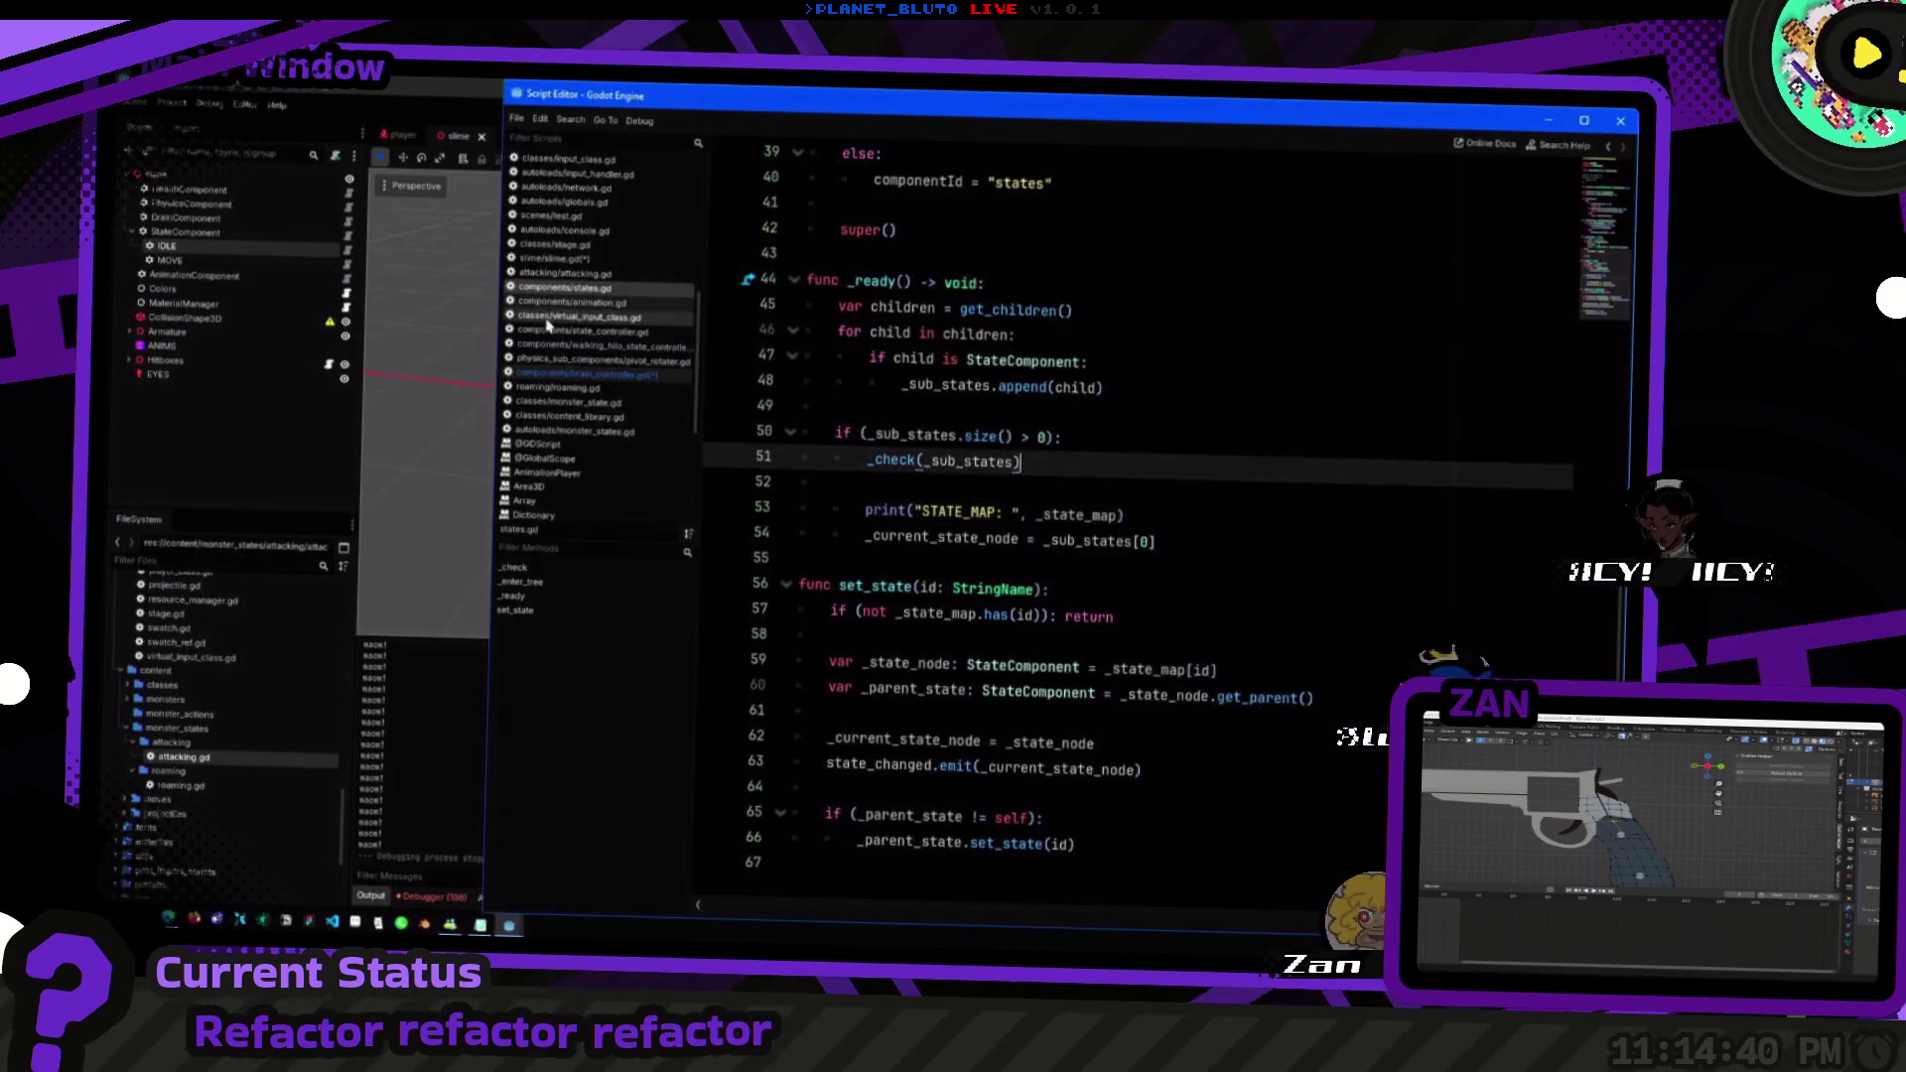
click(636, 374)
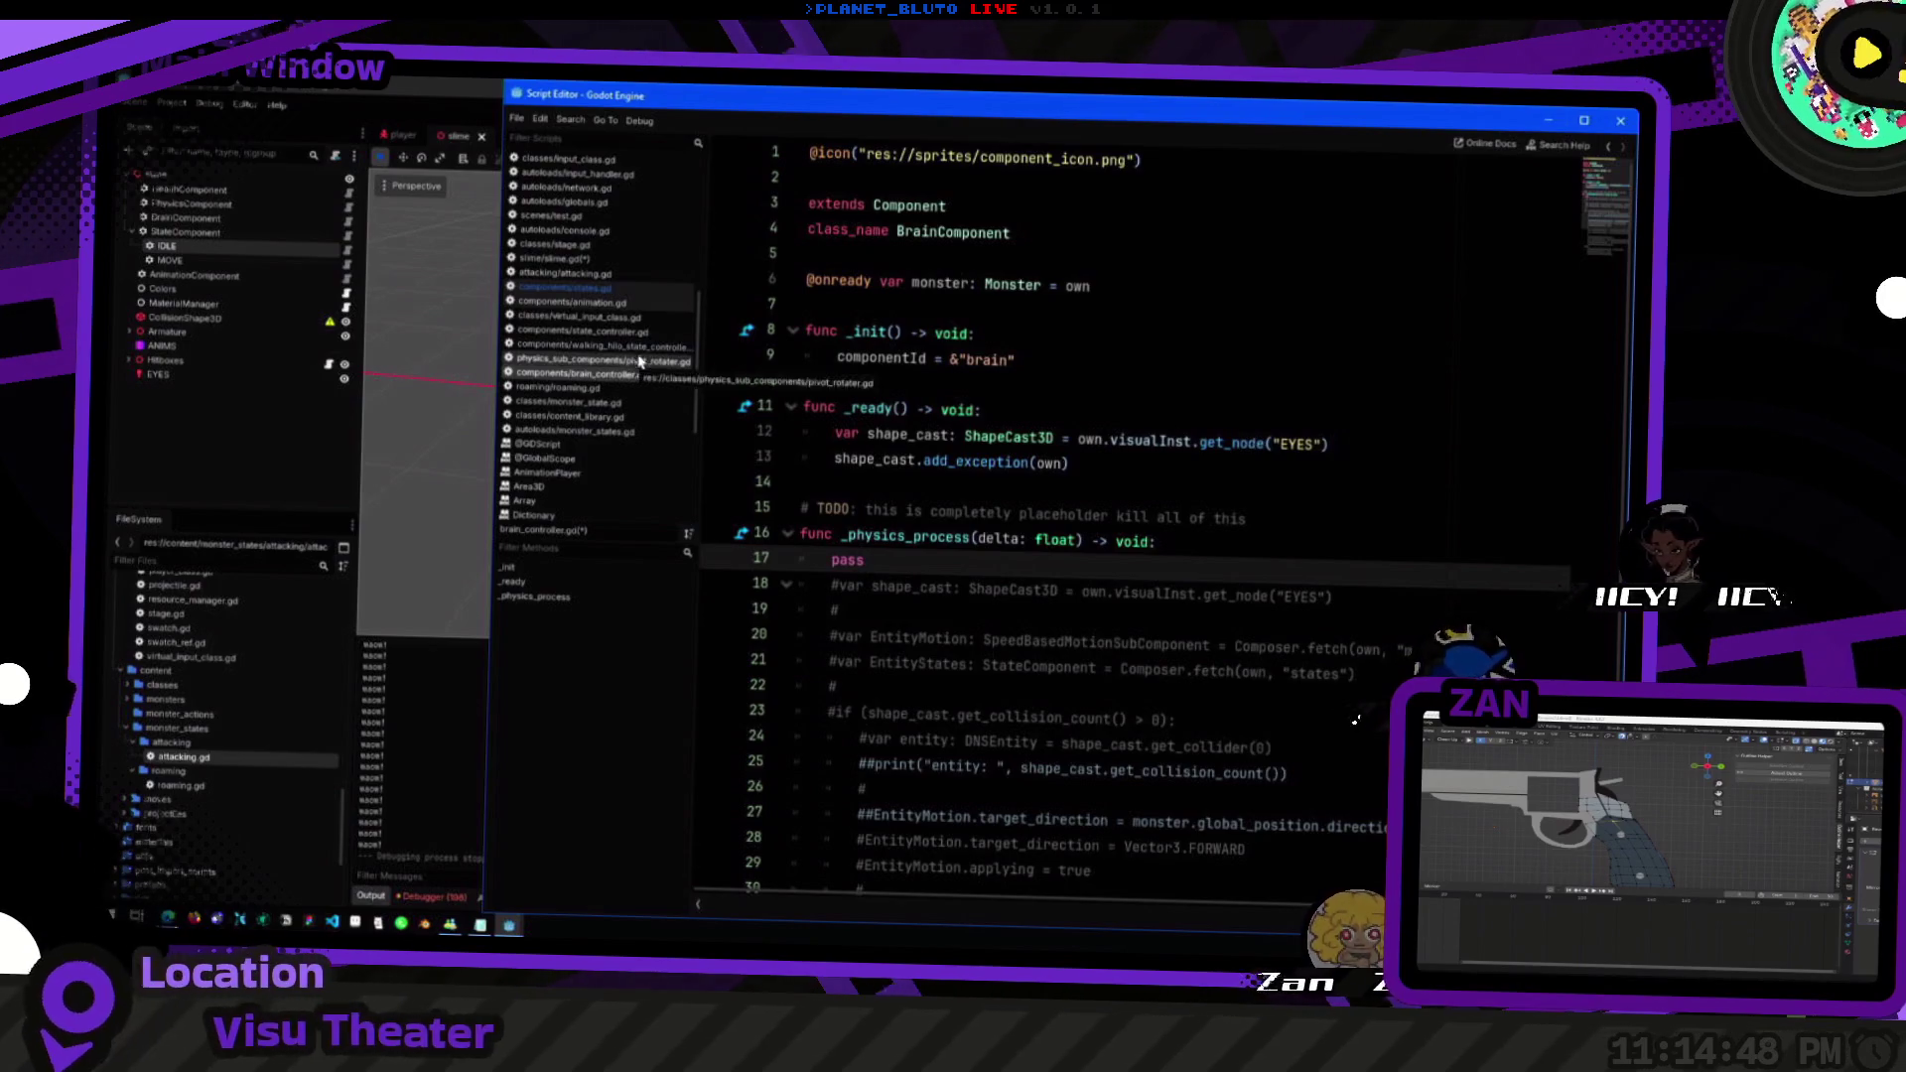
click(603, 346)
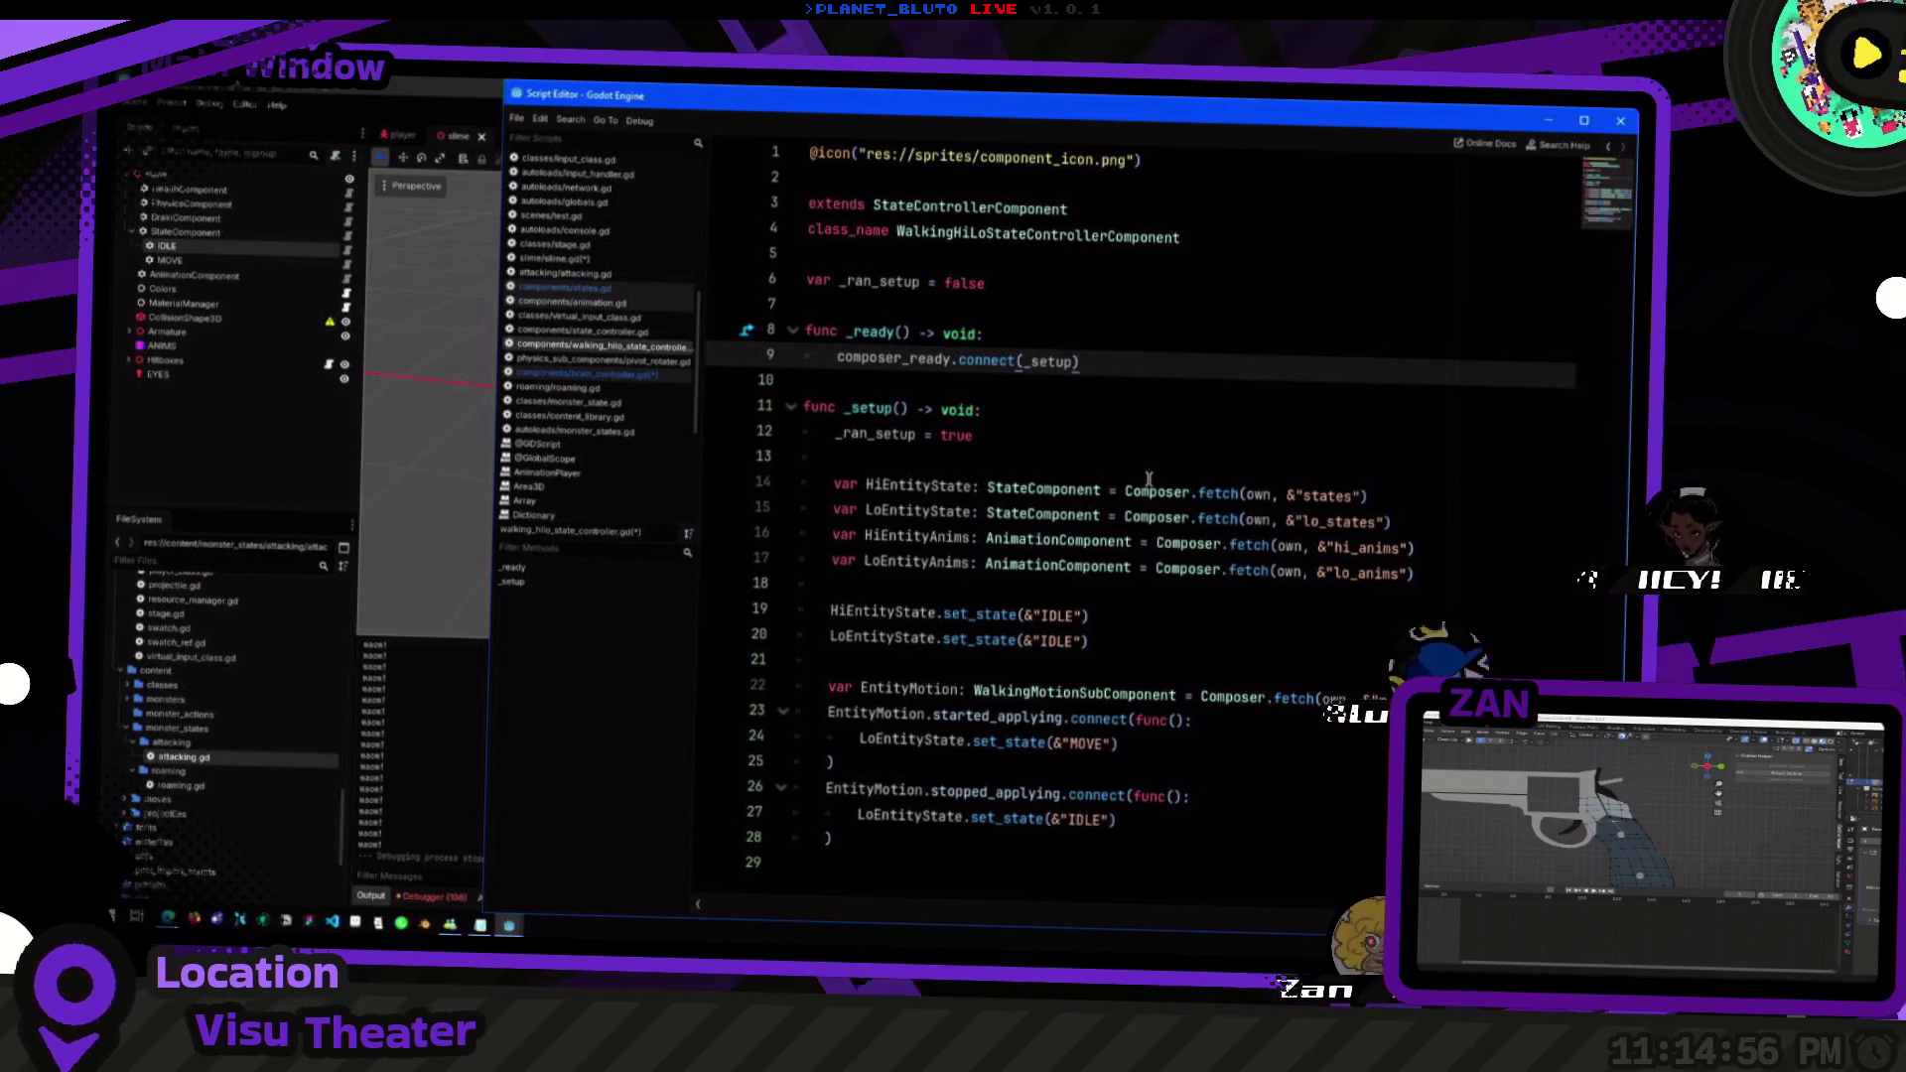
Replace the _ran_setup = true statement with a super() call at the top of _setup.
mouse_move(1081, 362)
mouse_down()
mouse_move(899, 362)
mouse_move(807, 333)
mouse_move(752, 284)
mouse_up()
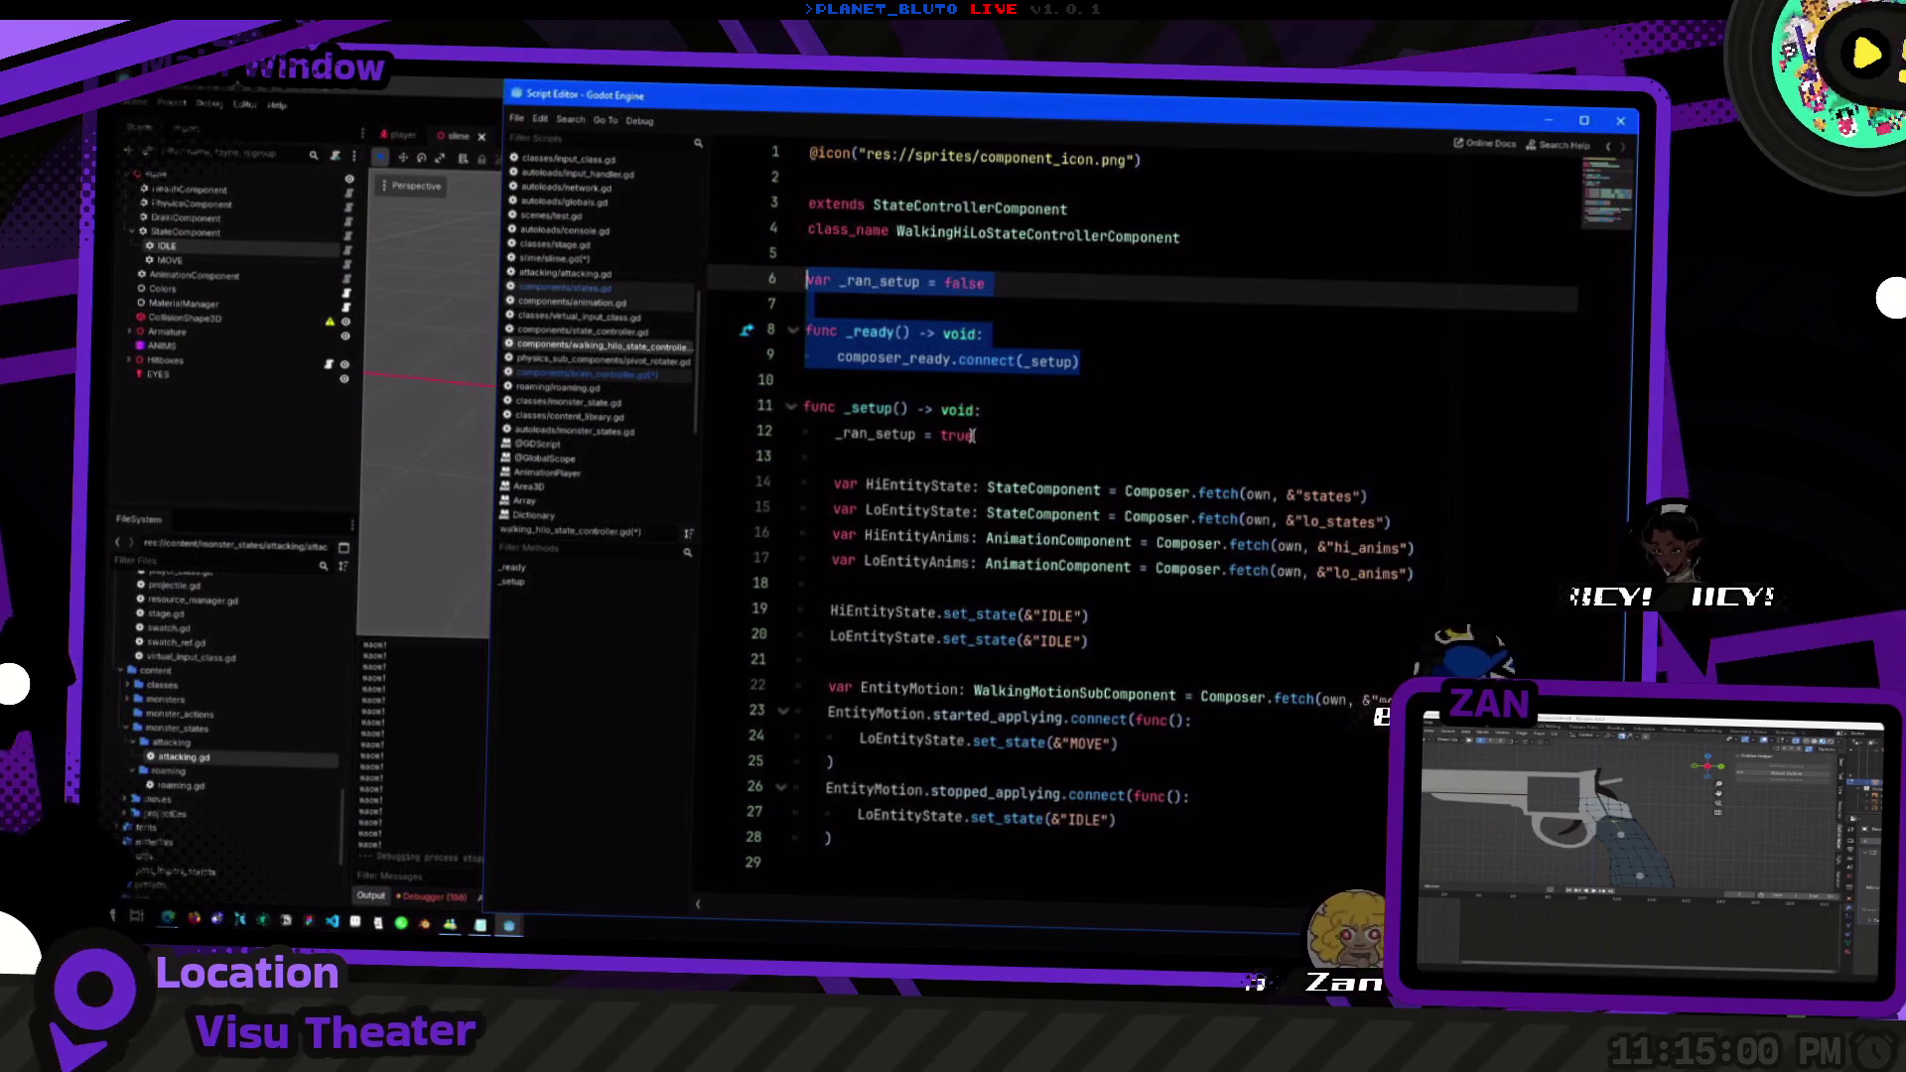
click(1037, 437)
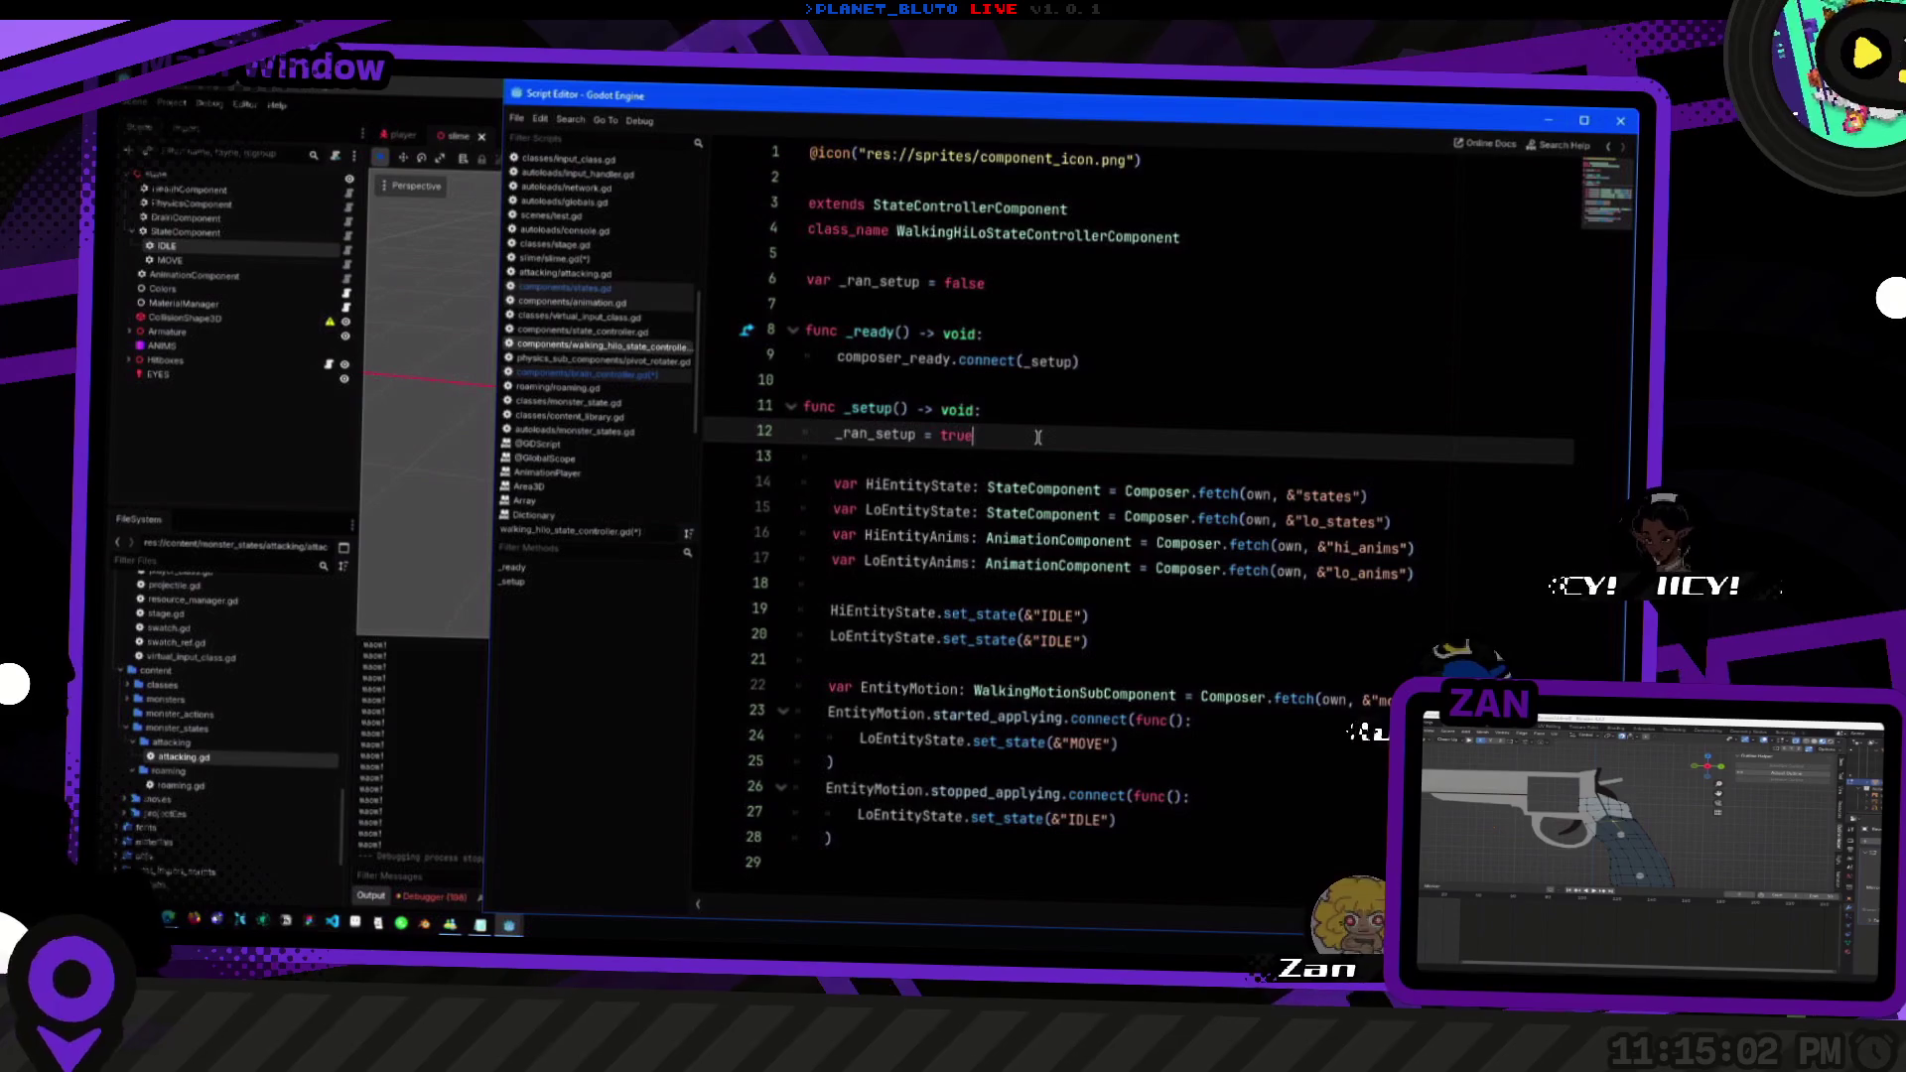
key(shift+Home)
key(BackSpace)
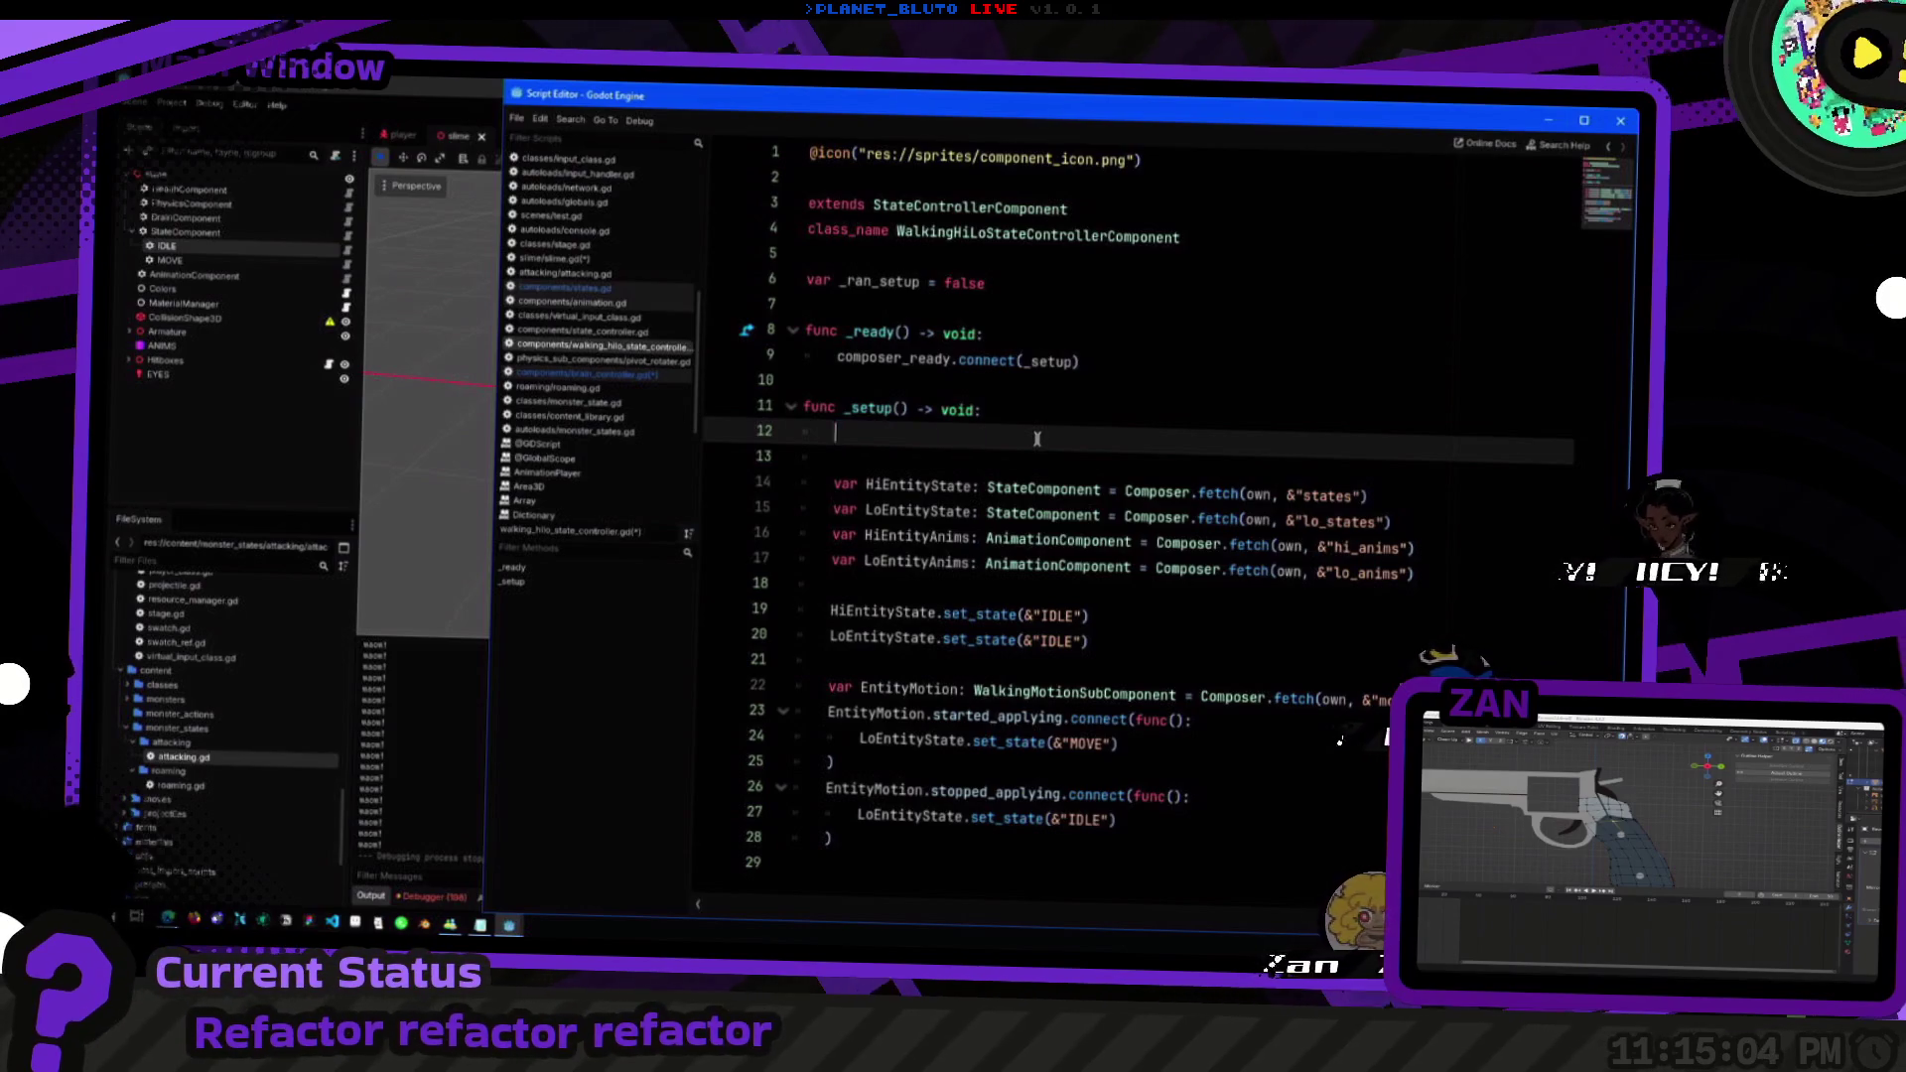
key(Delete)
key(BackSpace)
key(BackSpace)
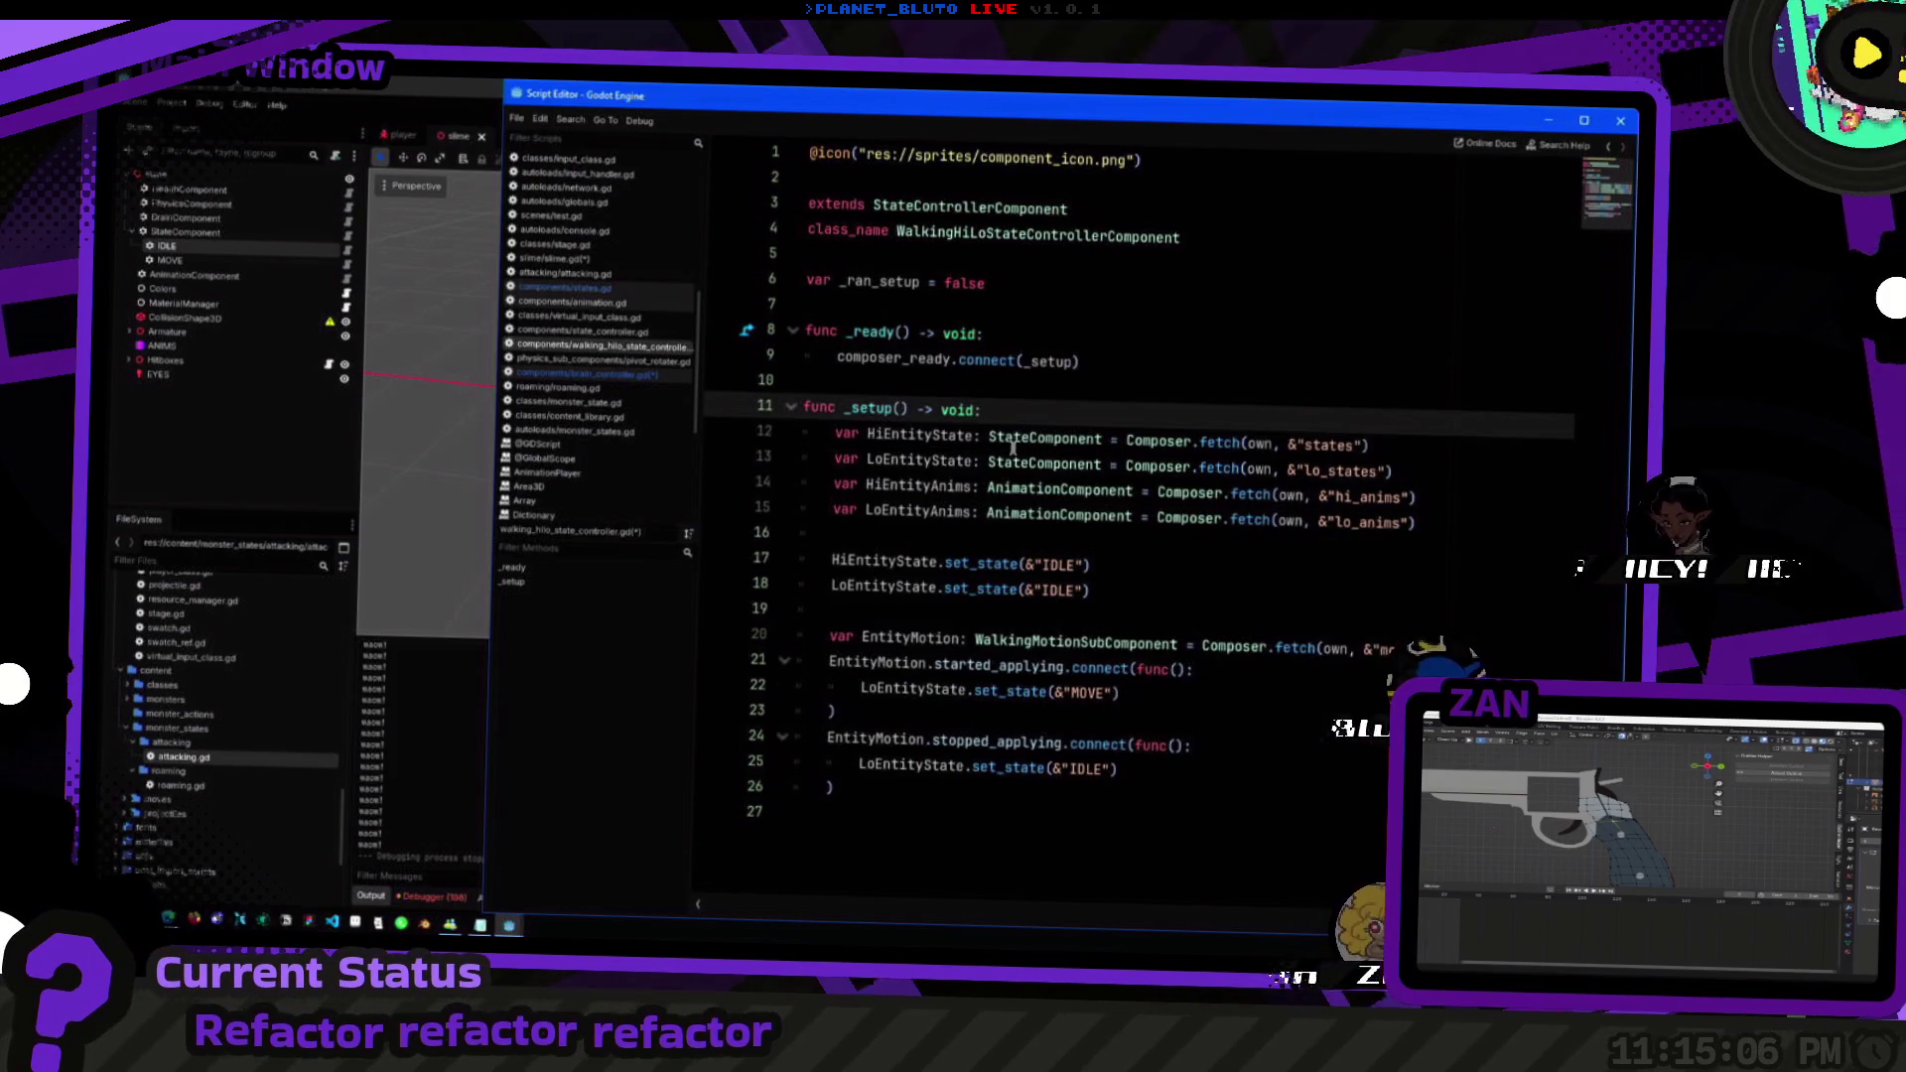
key(Return)
text(super)
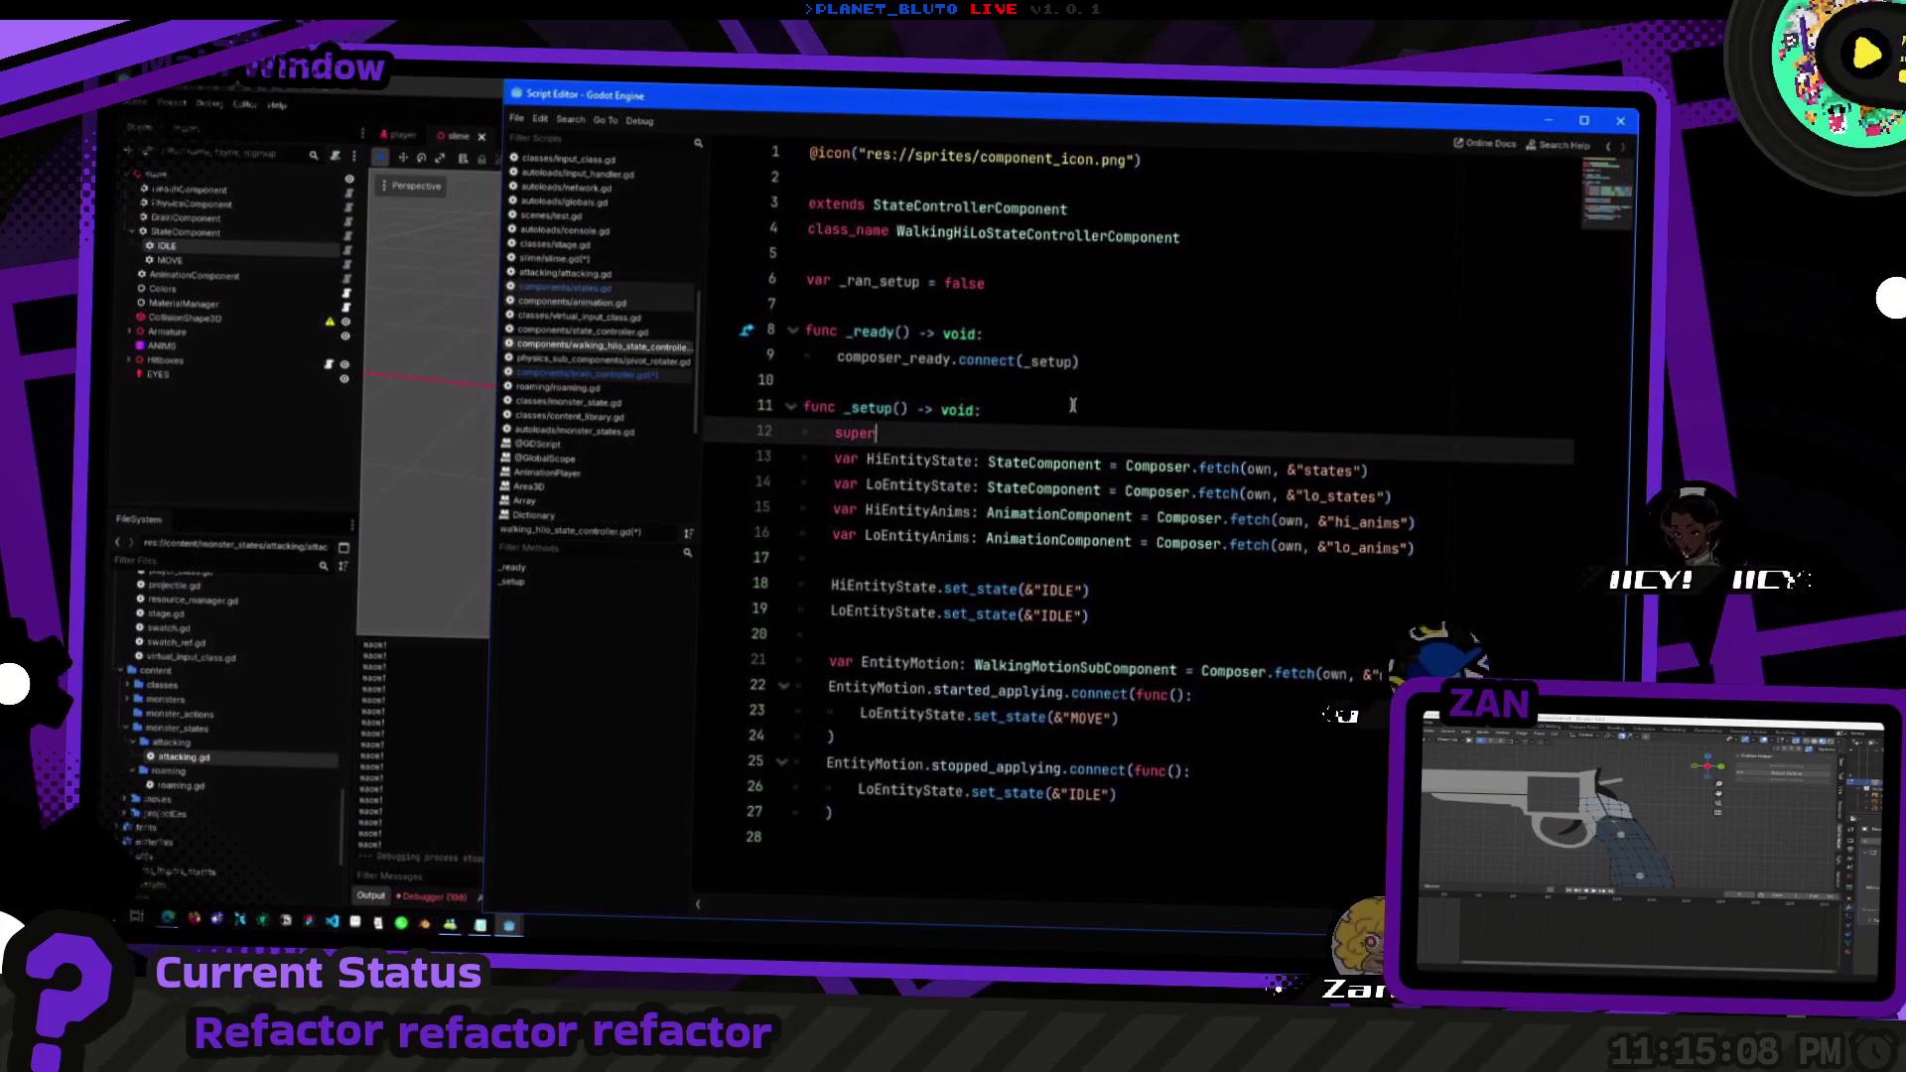
text(())
key(Return)
Delete the var _ran_setup declaration and the func _ready hookup lines.
click(1176, 379)
mouse_move(1176, 362)
mouse_down()
mouse_move(806, 333)
mouse_move(806, 281)
mouse_up()
key(BackSpace)
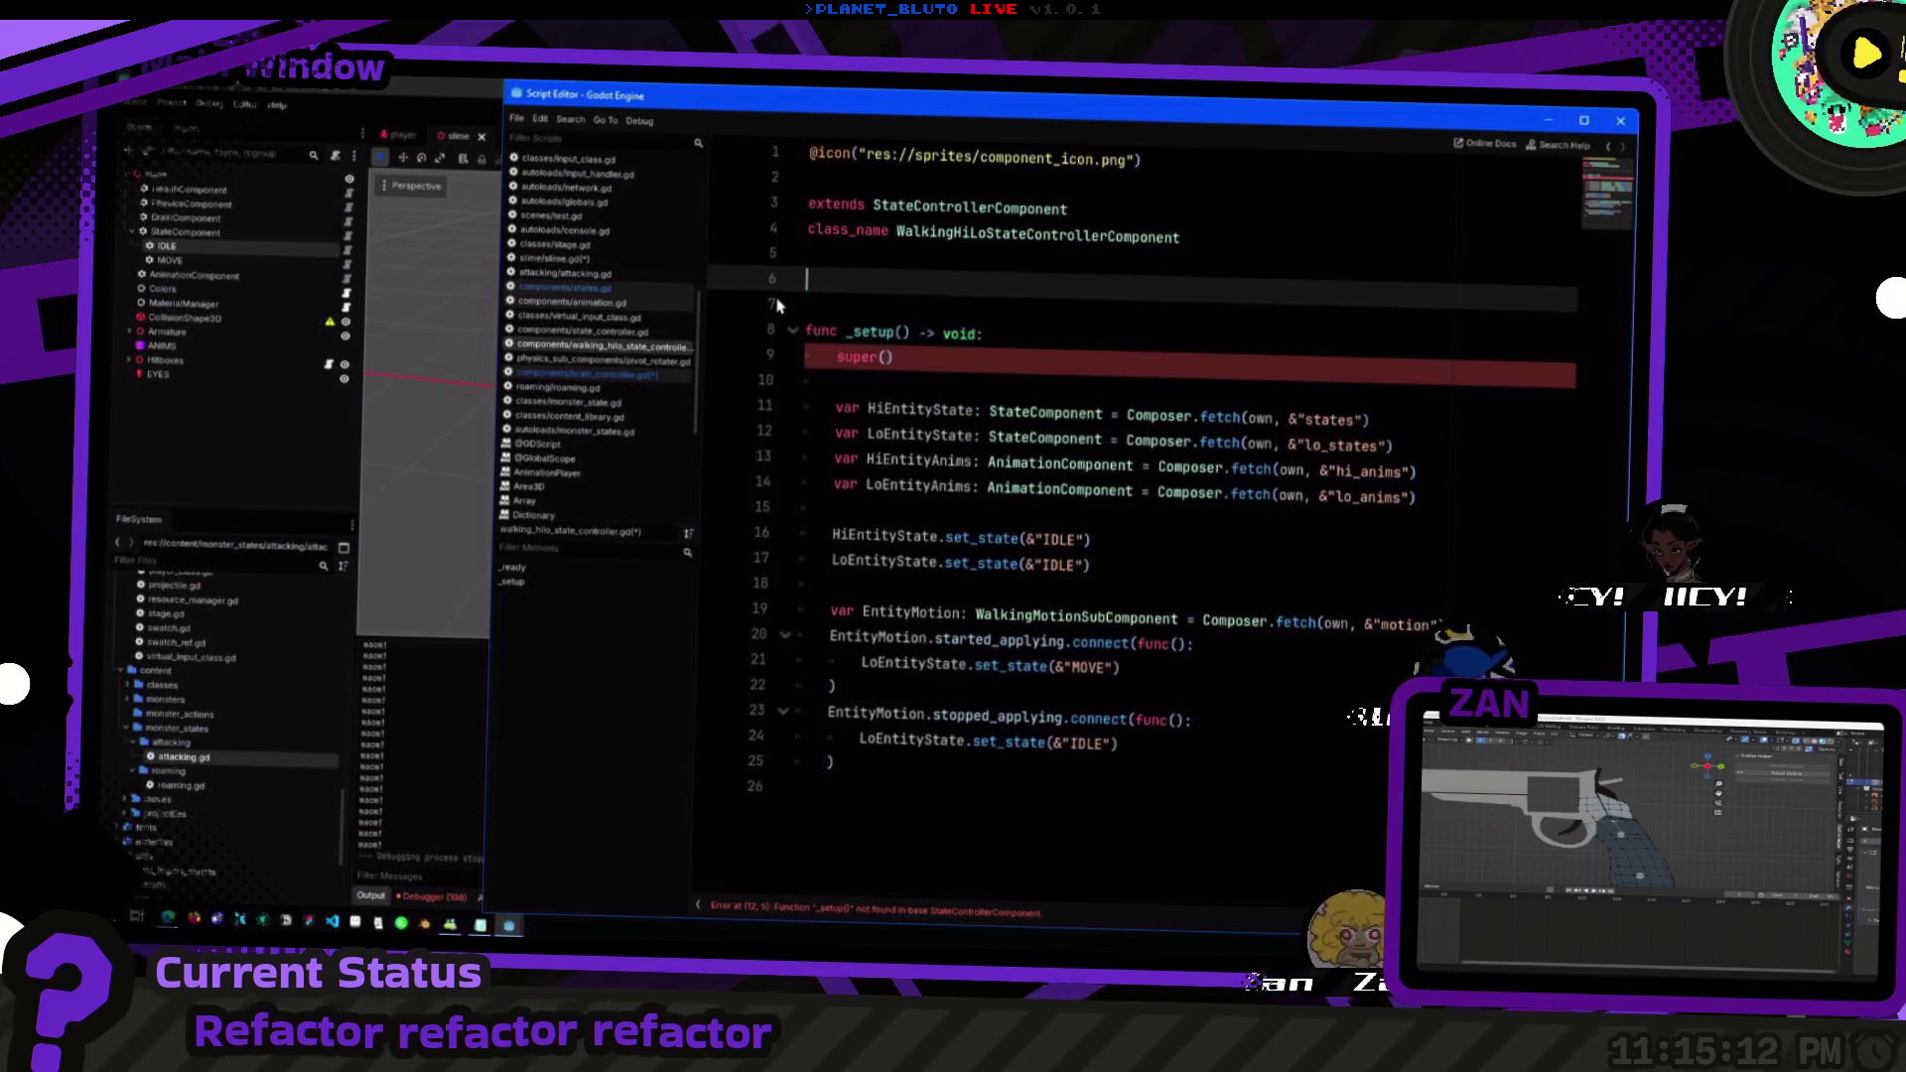
key(BackSpace)
key(BackSpace)
In state_controller.gd, restore the _ran_setup and _ready lines and add func _setup setting _ran_setup = true.
ctrl+click(951, 195)
key(ctrl+z)
key(ctrl+z)
key(ctrl+z)
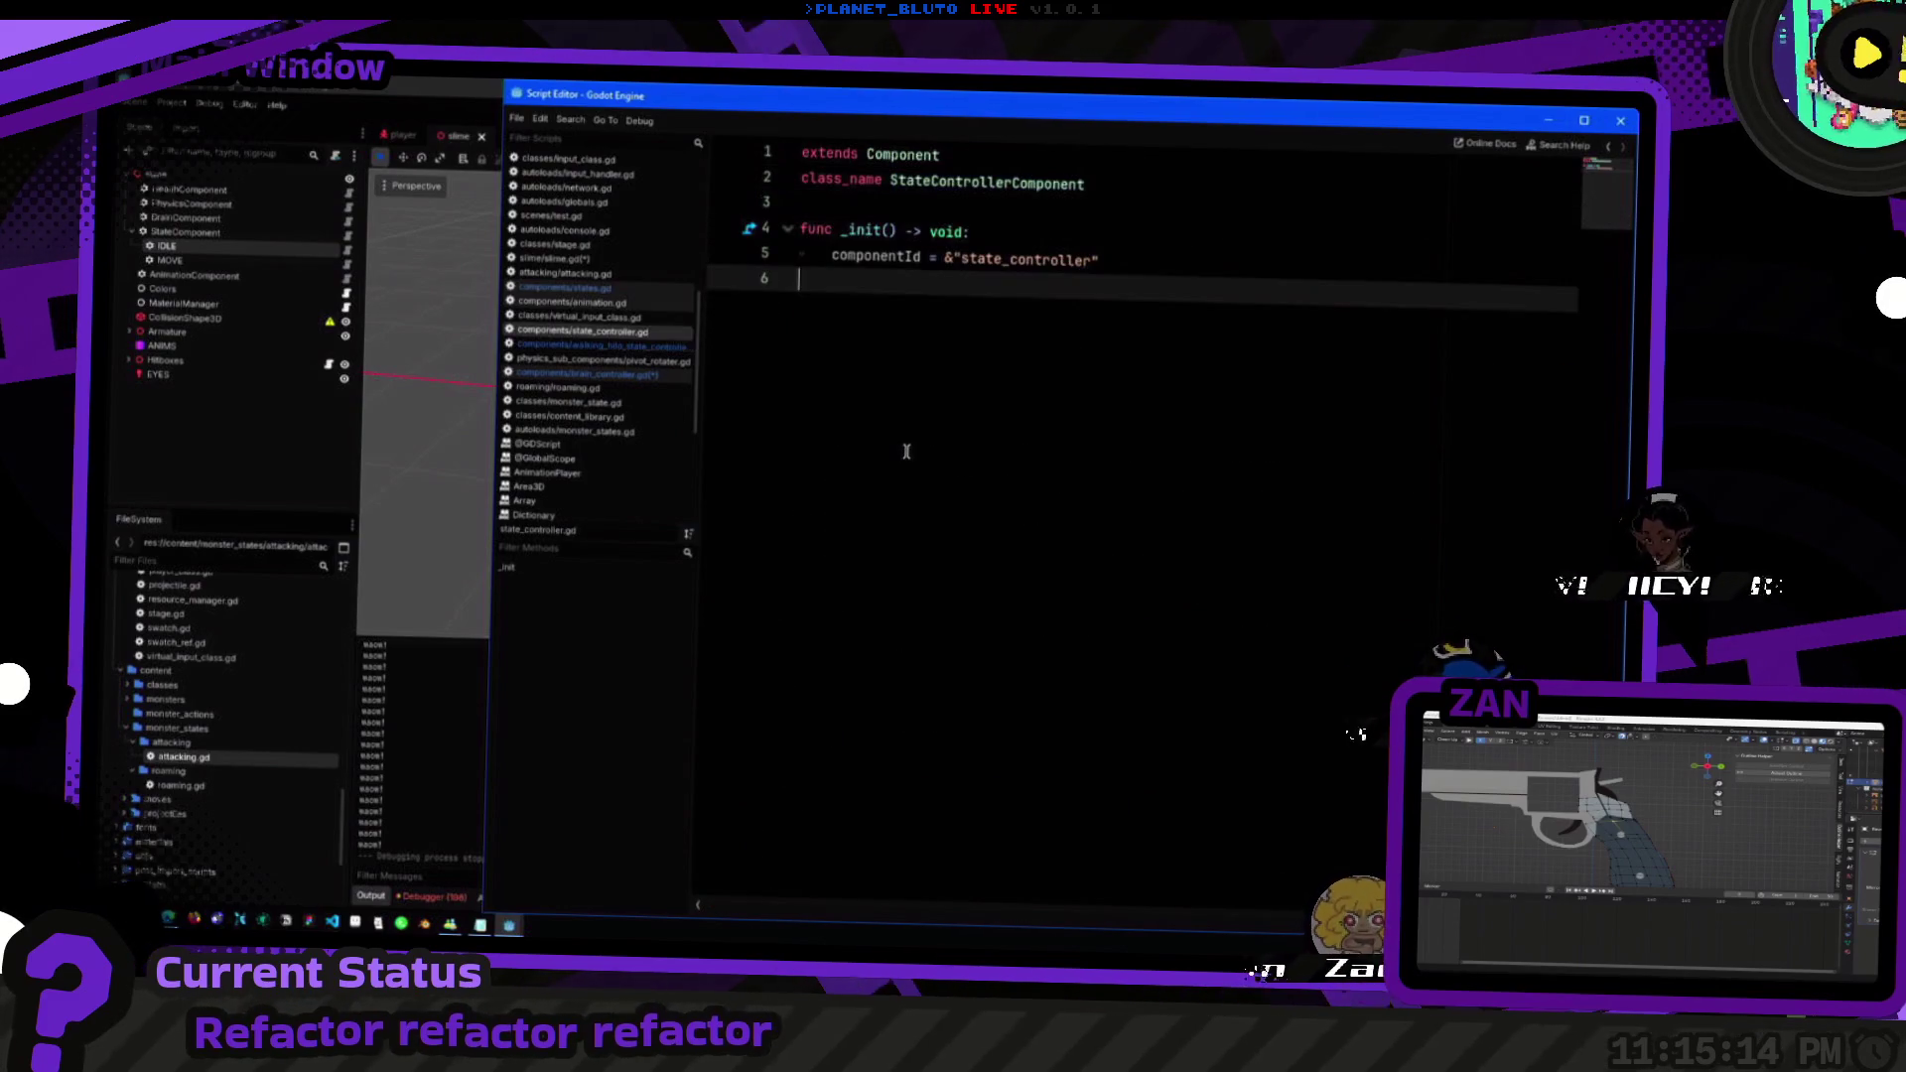
key(Return)
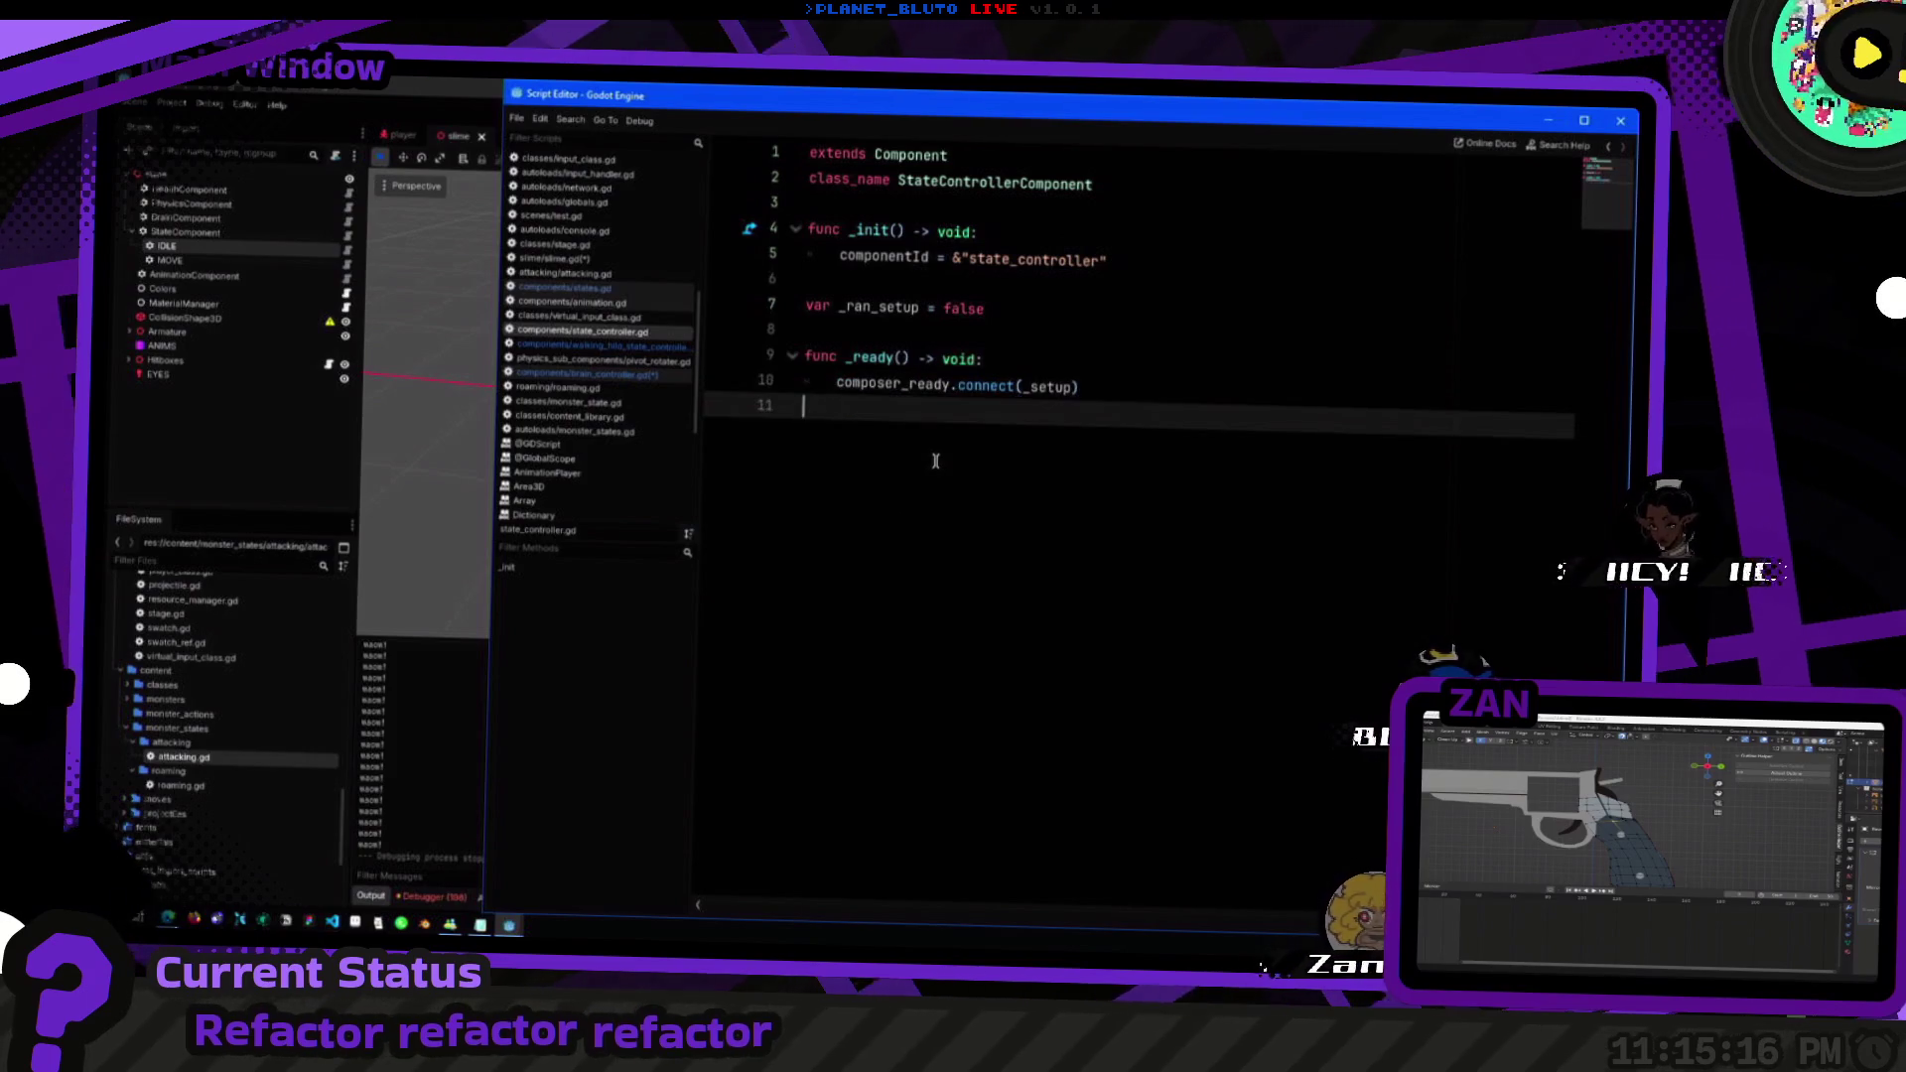
text(func _setup():)
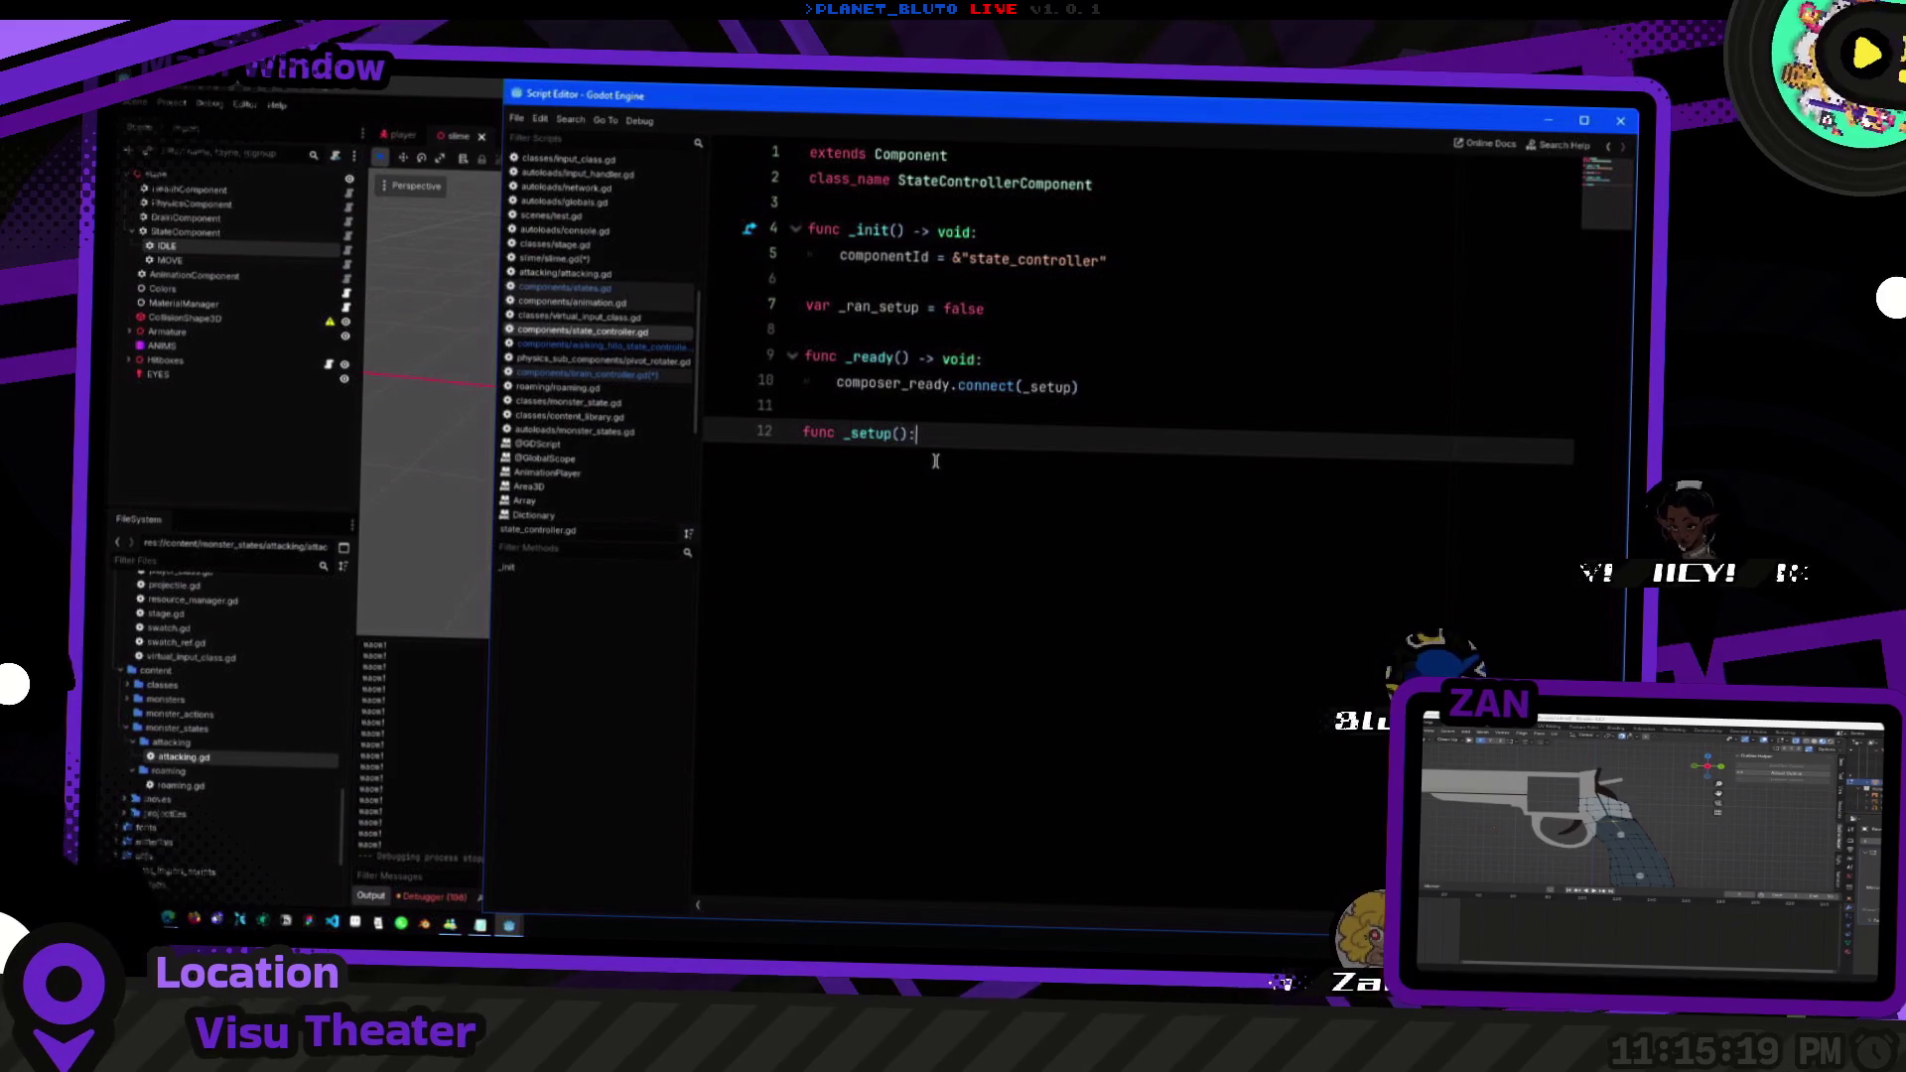
key(Return)
text(_ran_setup = tr)
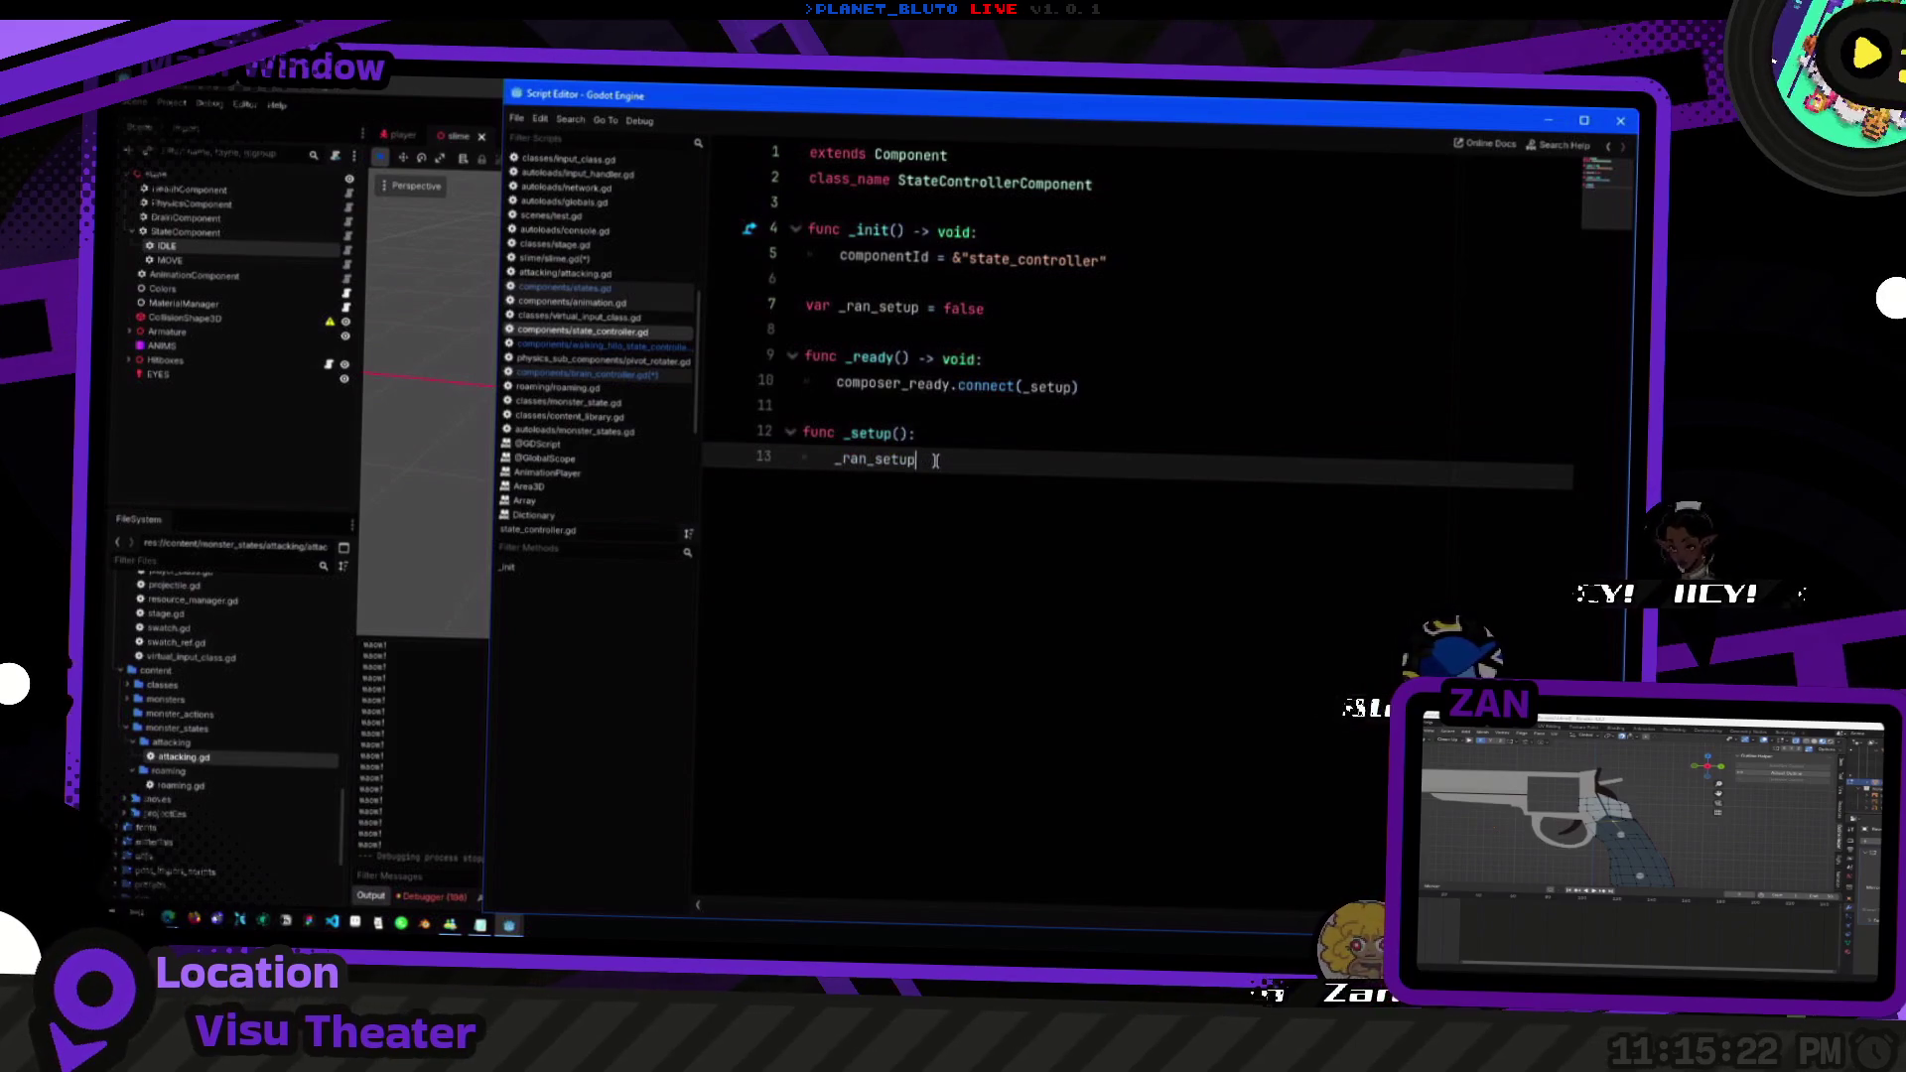
text(ue)
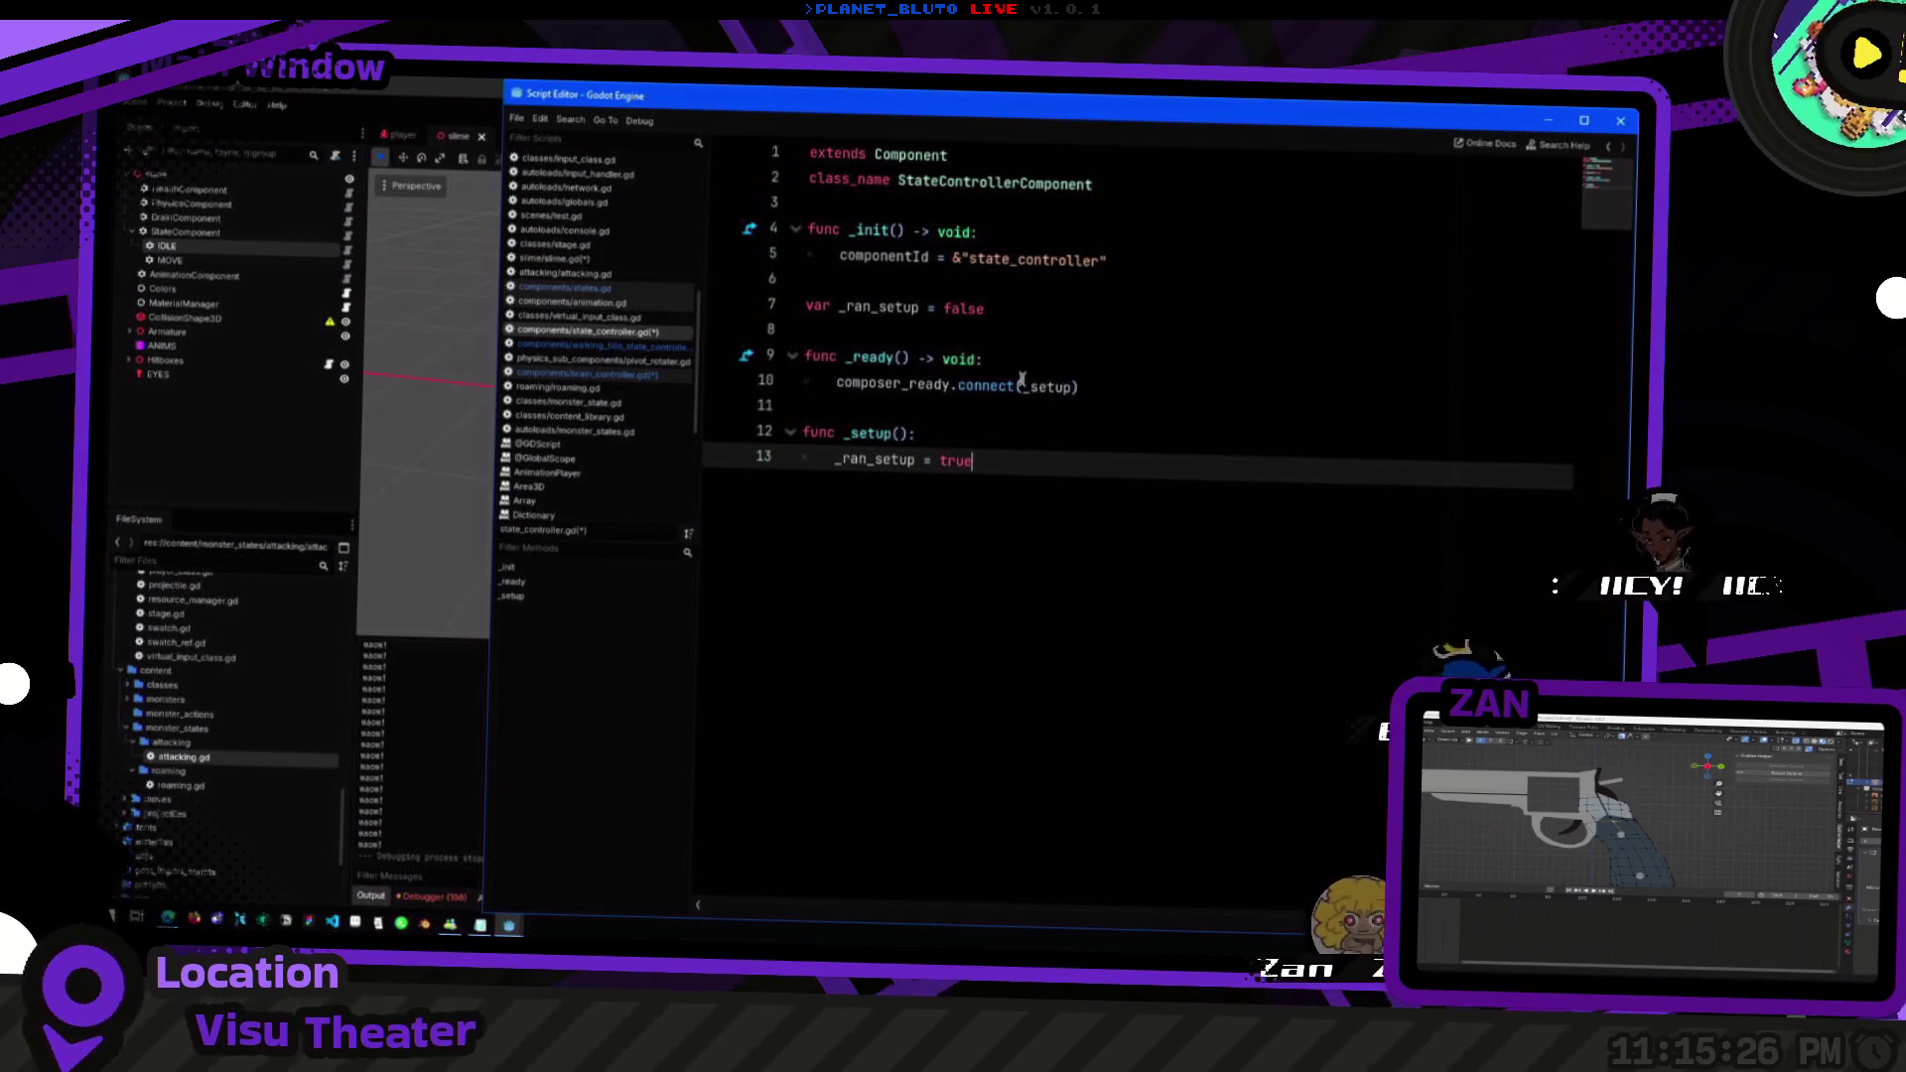
Recheck the super() call in walking_hilo_state_controller.gd, then select the slime's BrainComponent node.
click(595, 346)
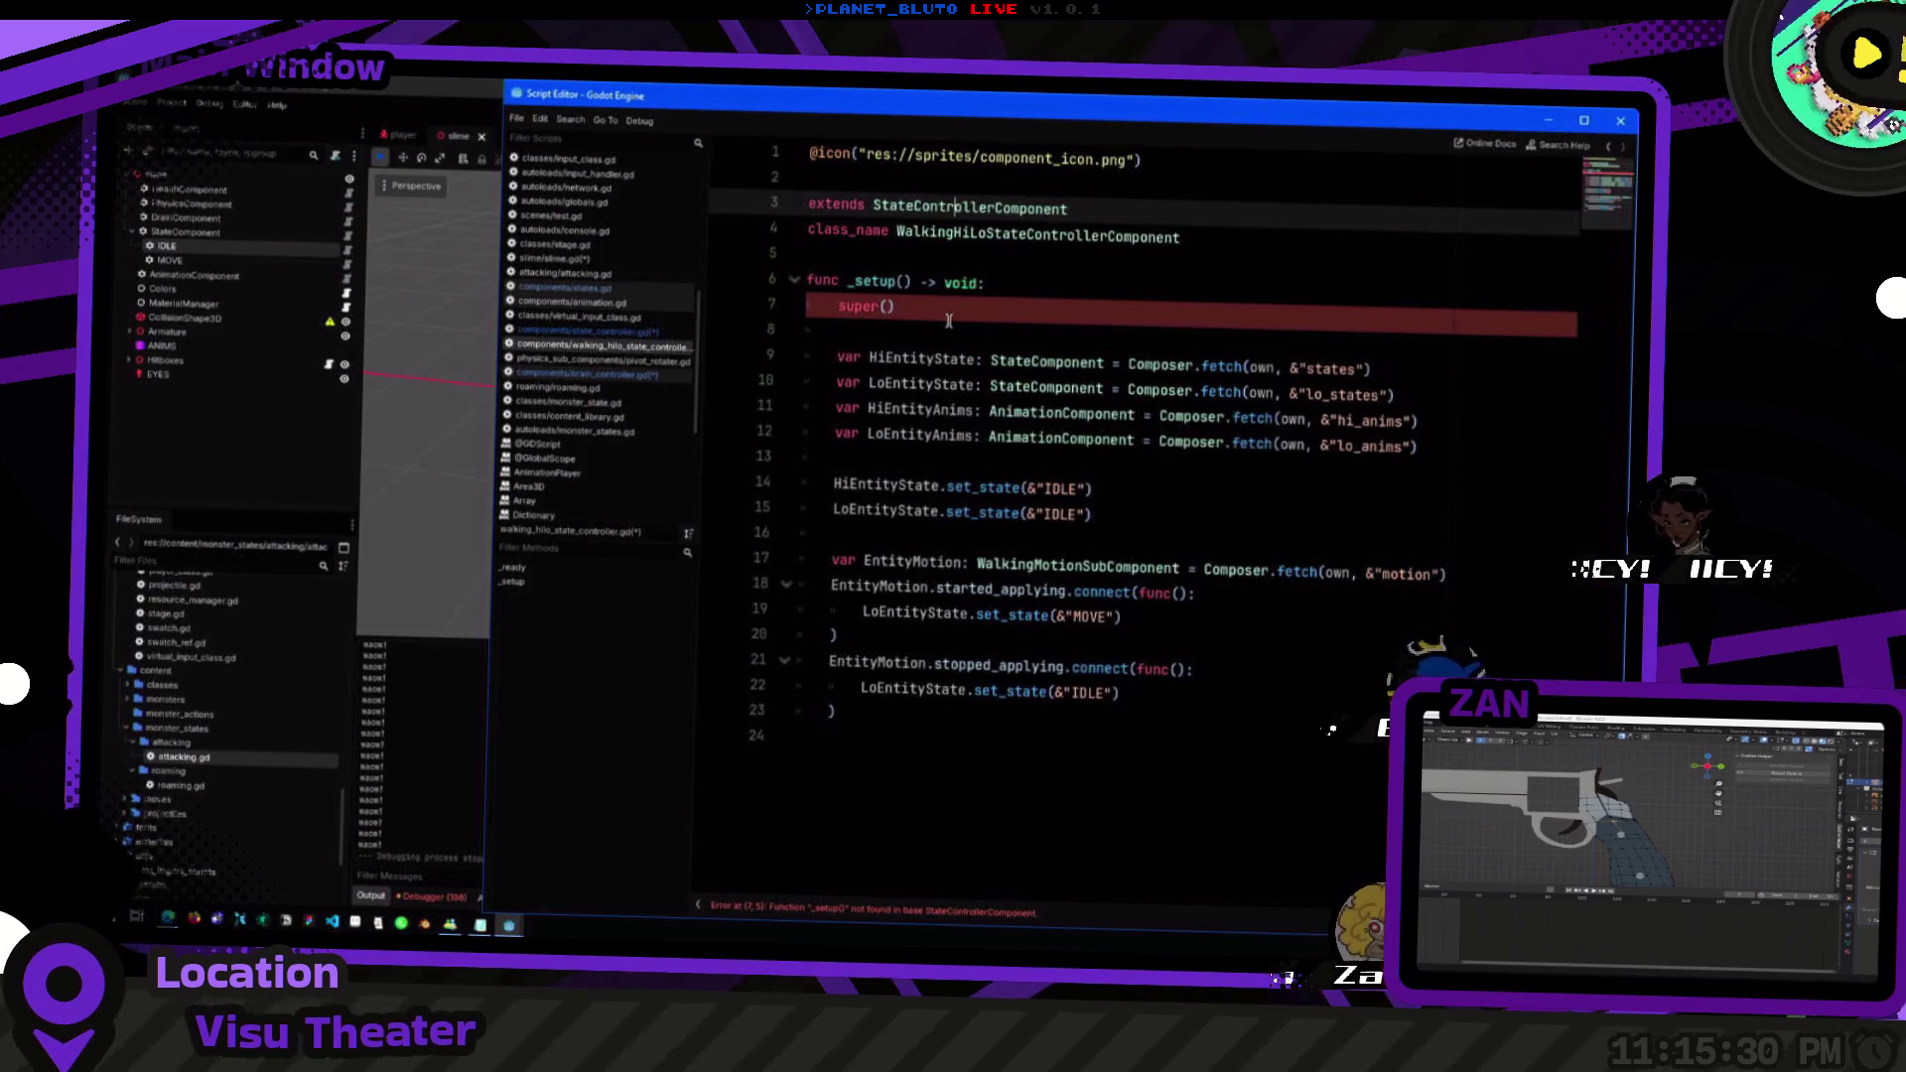
ctrl+click(866, 284)
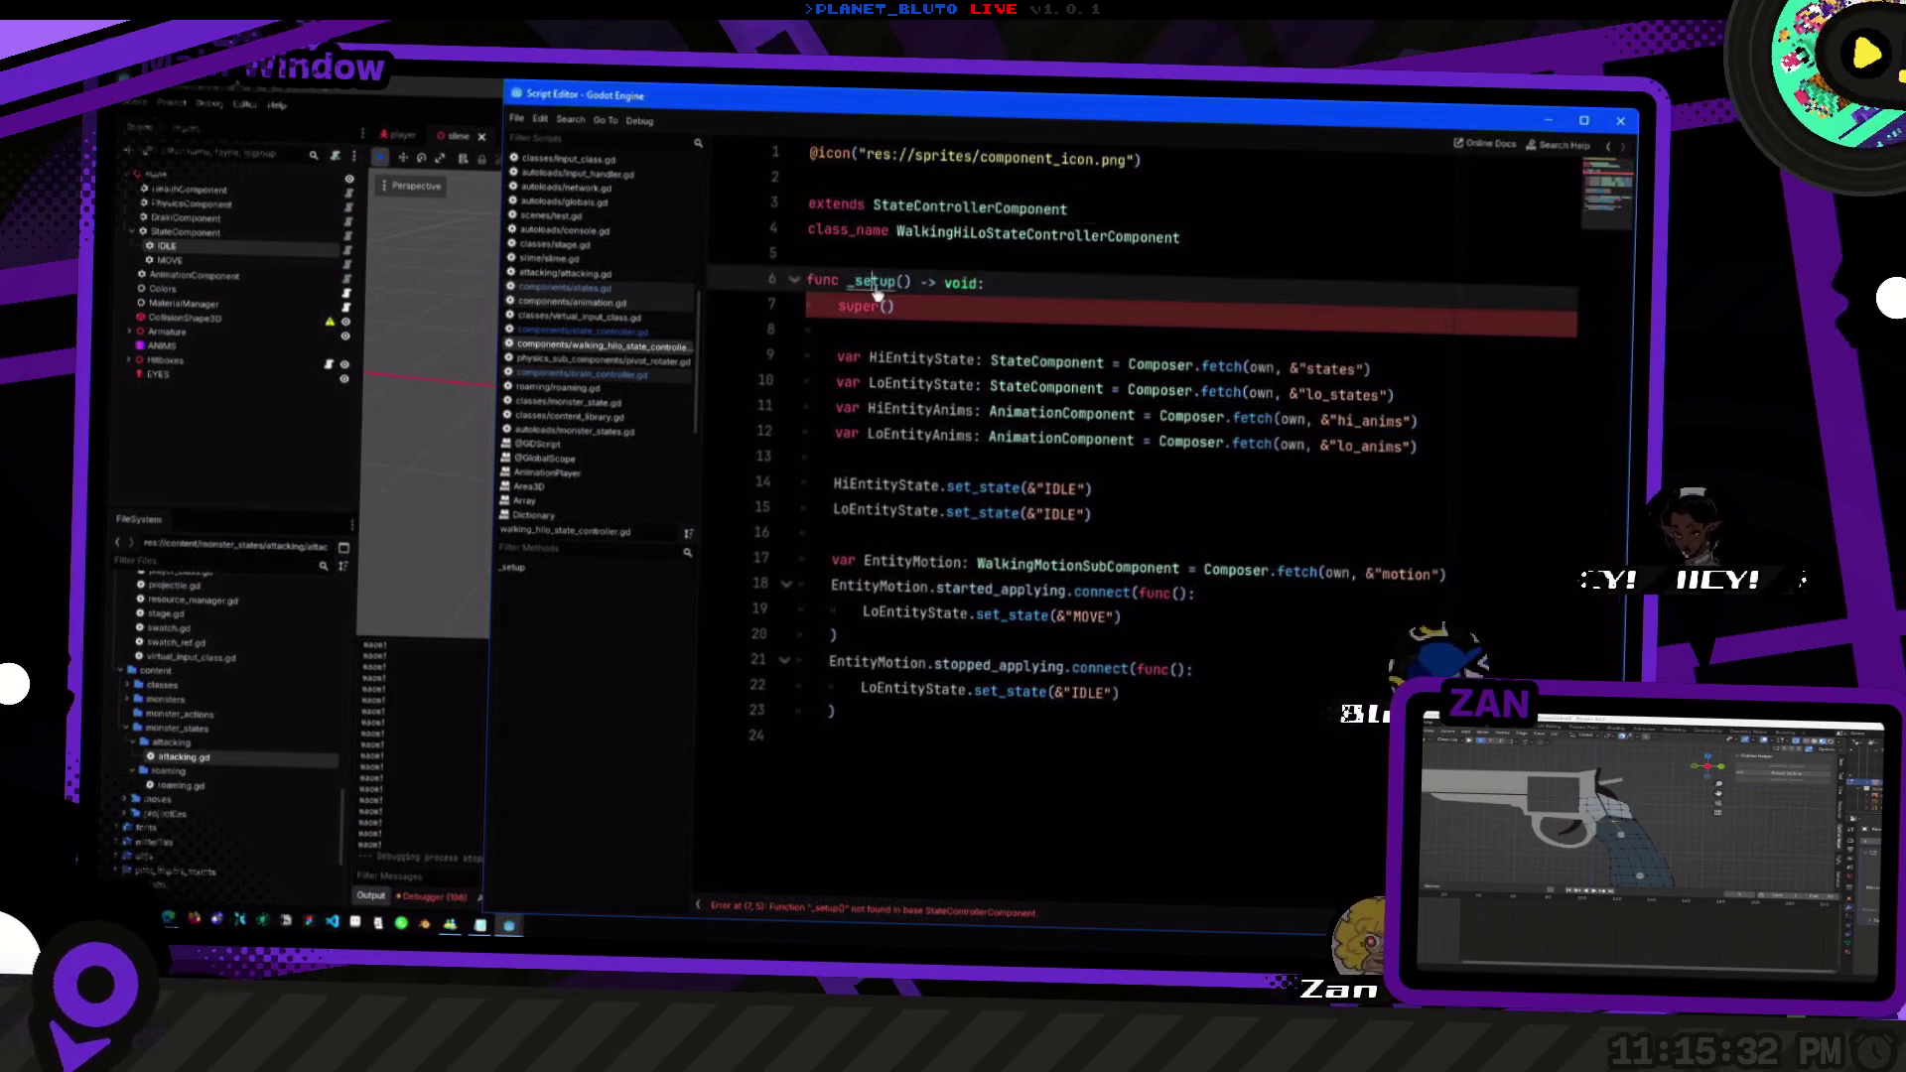
click(636, 347)
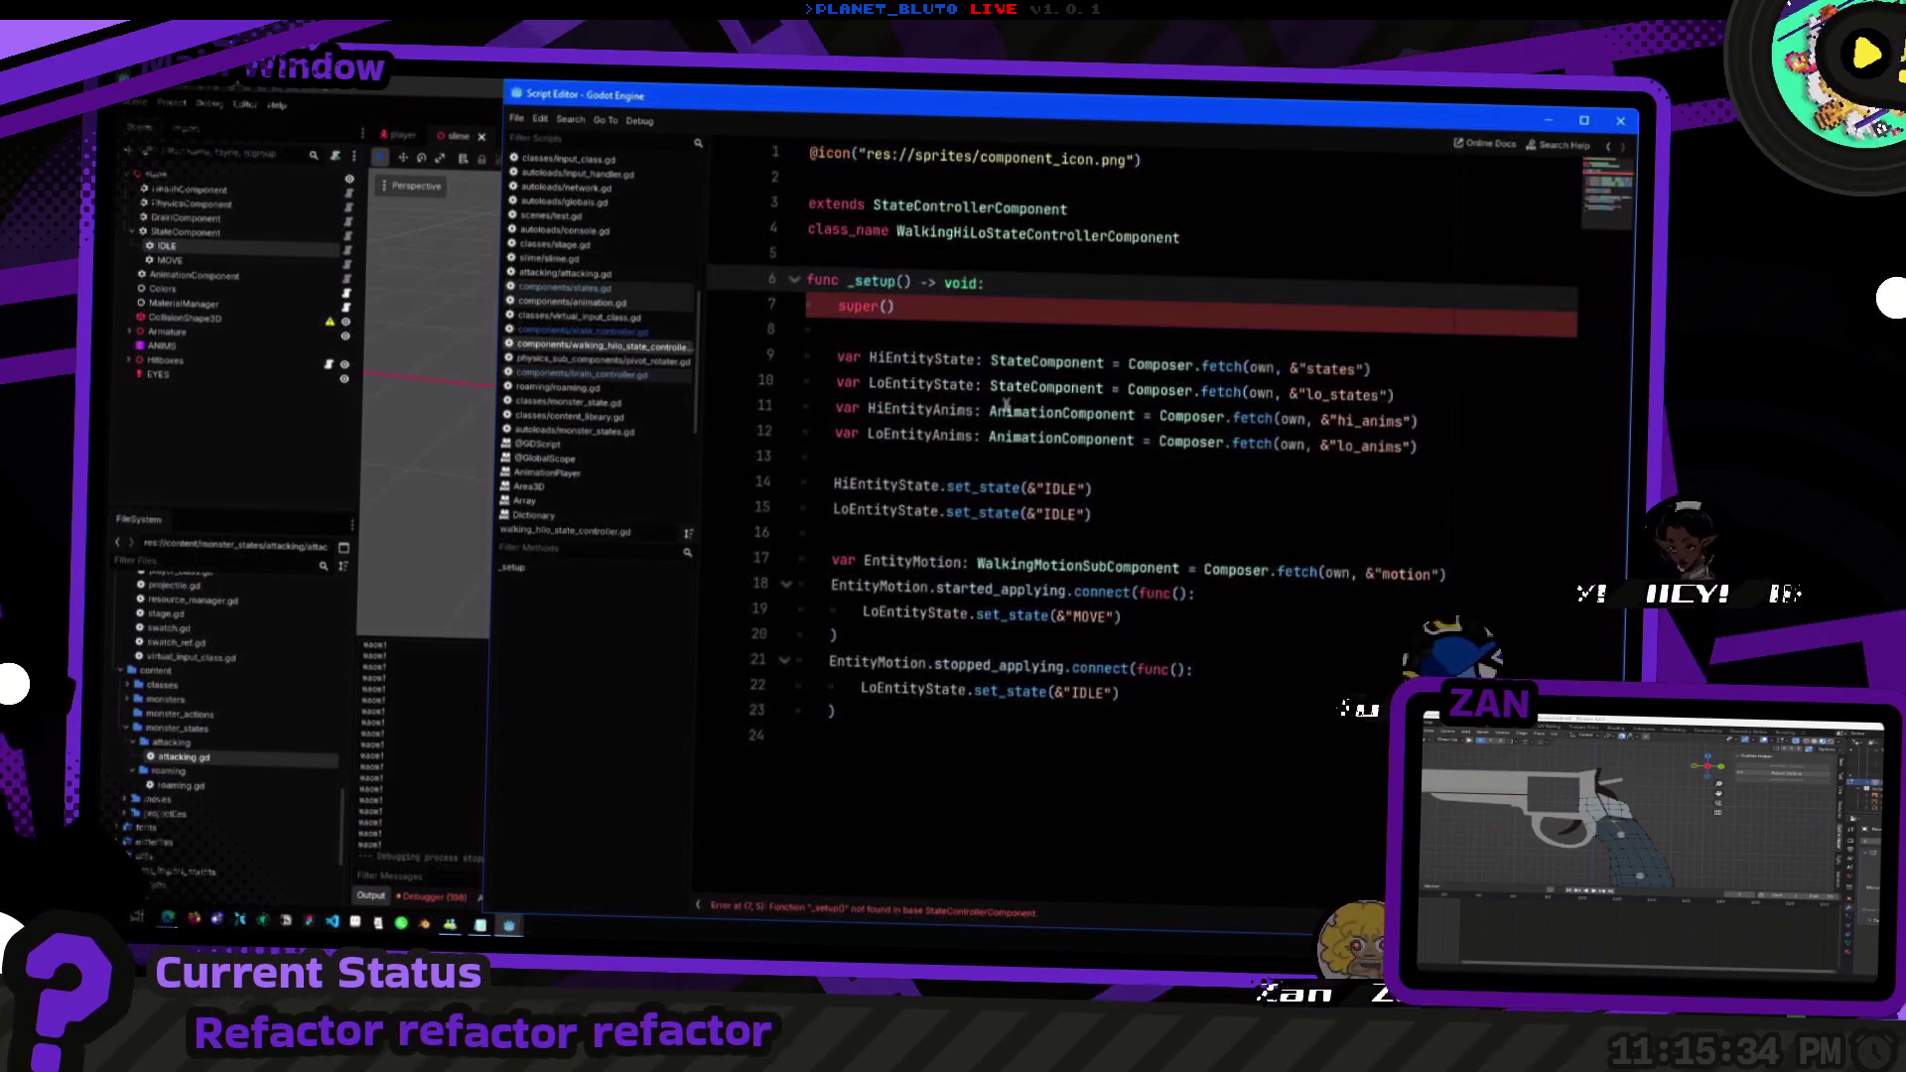
key(ctrl+End)
click(1223, 329)
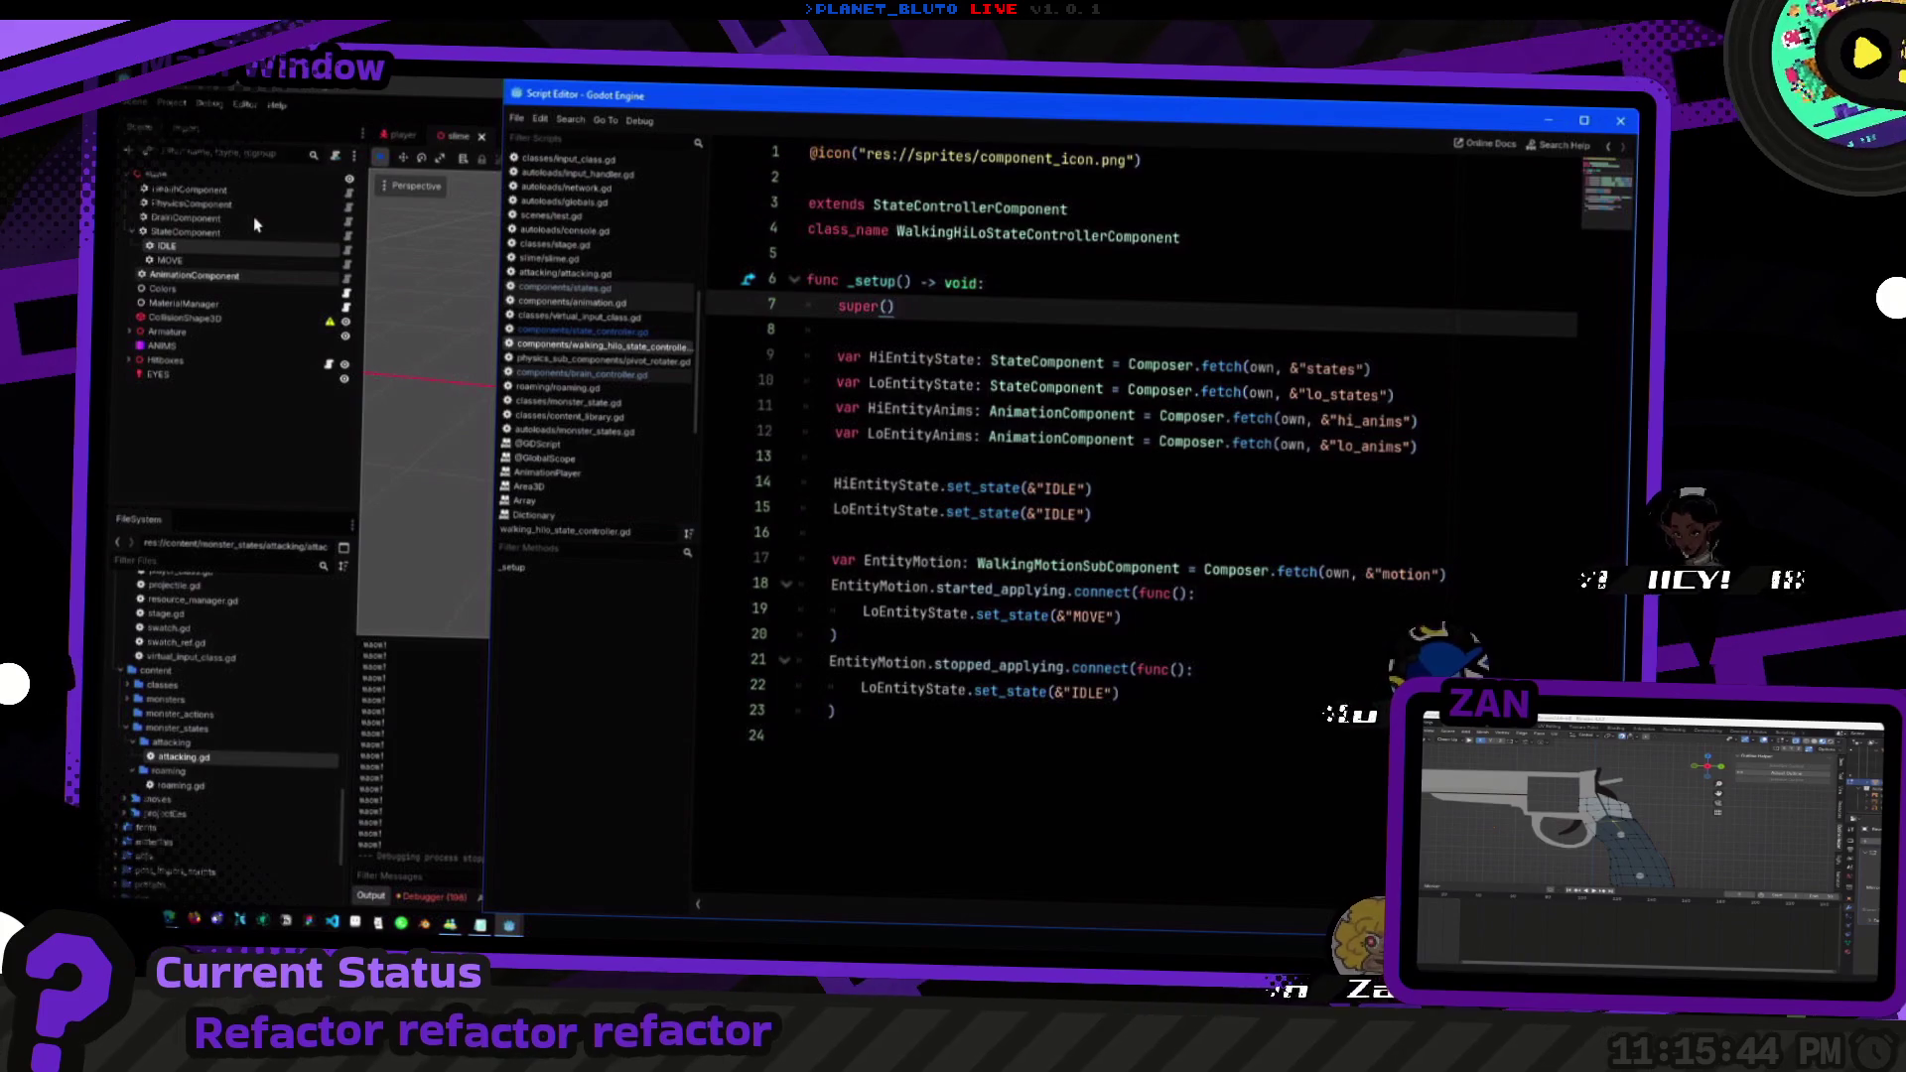
click(203, 221)
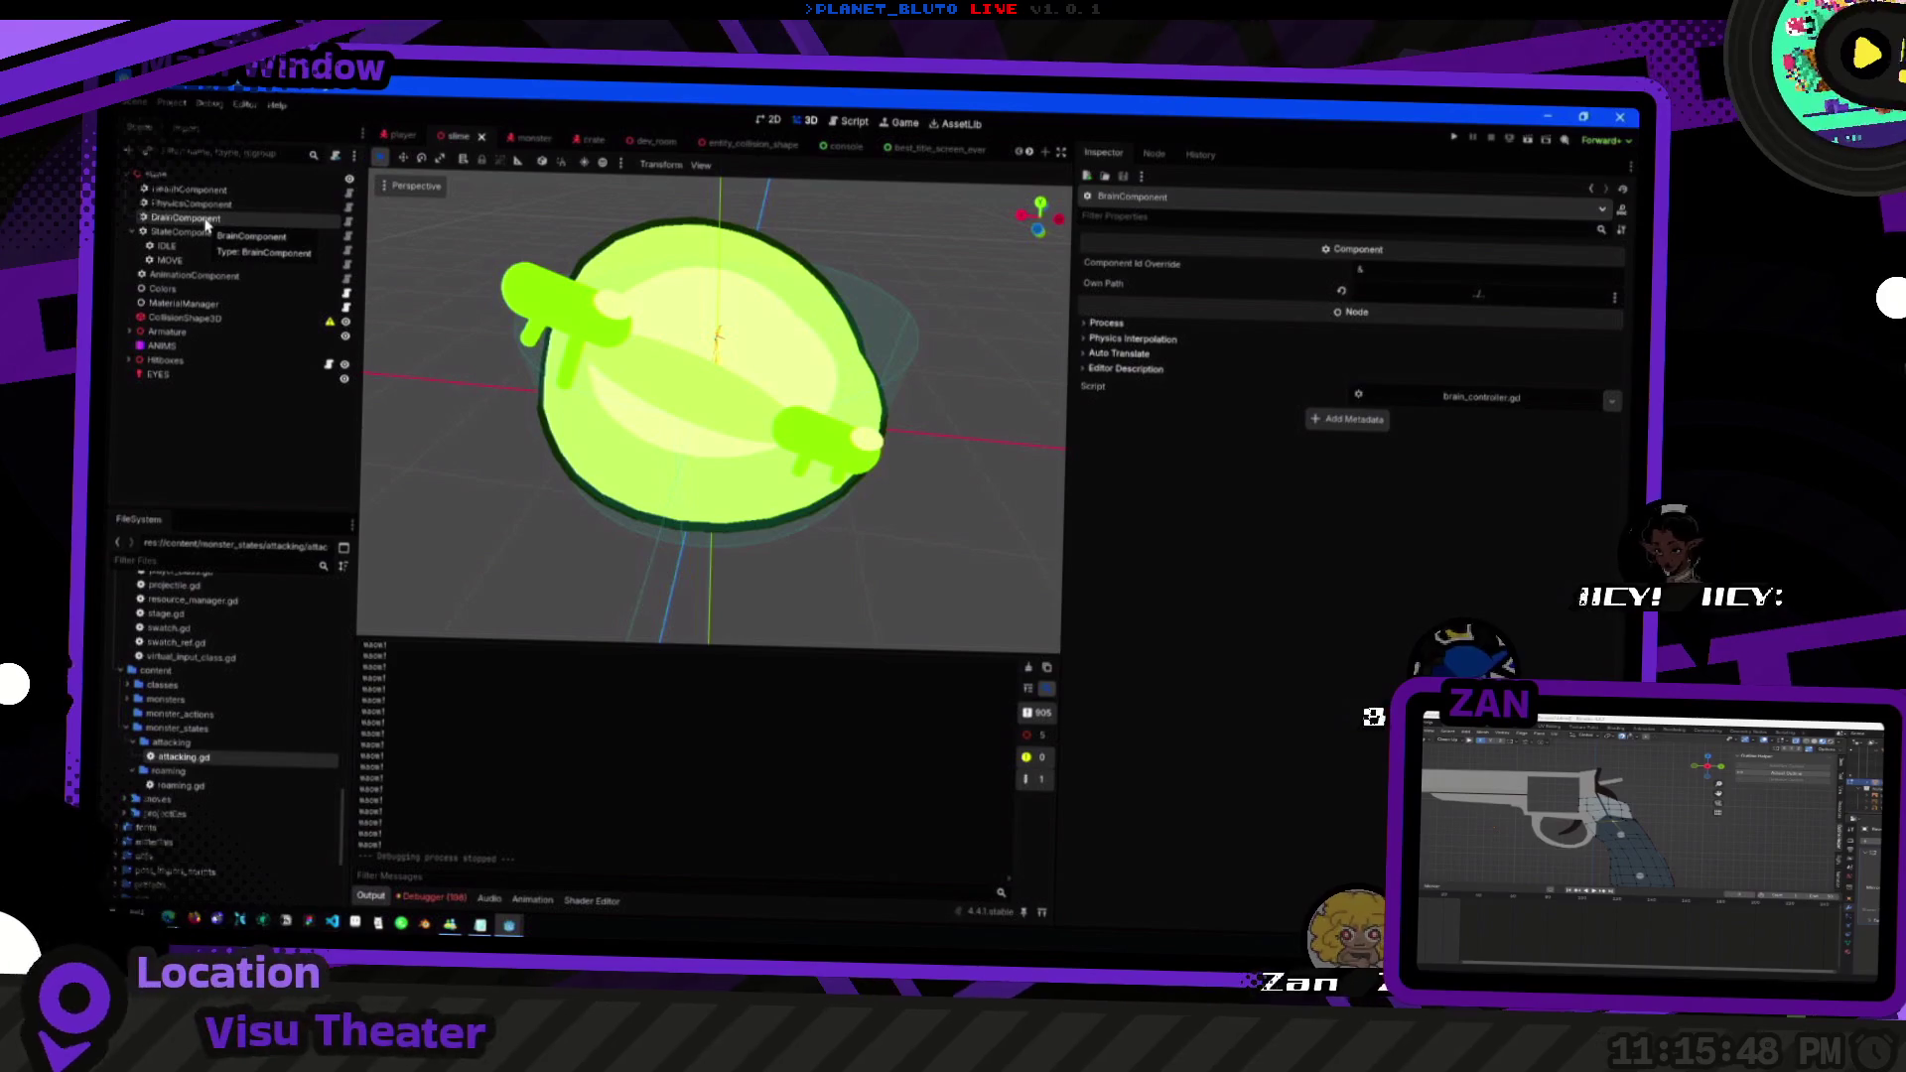
Review brain_controller.gd, looking at its placeholder pass and monster variable.
key(alt+Tab)
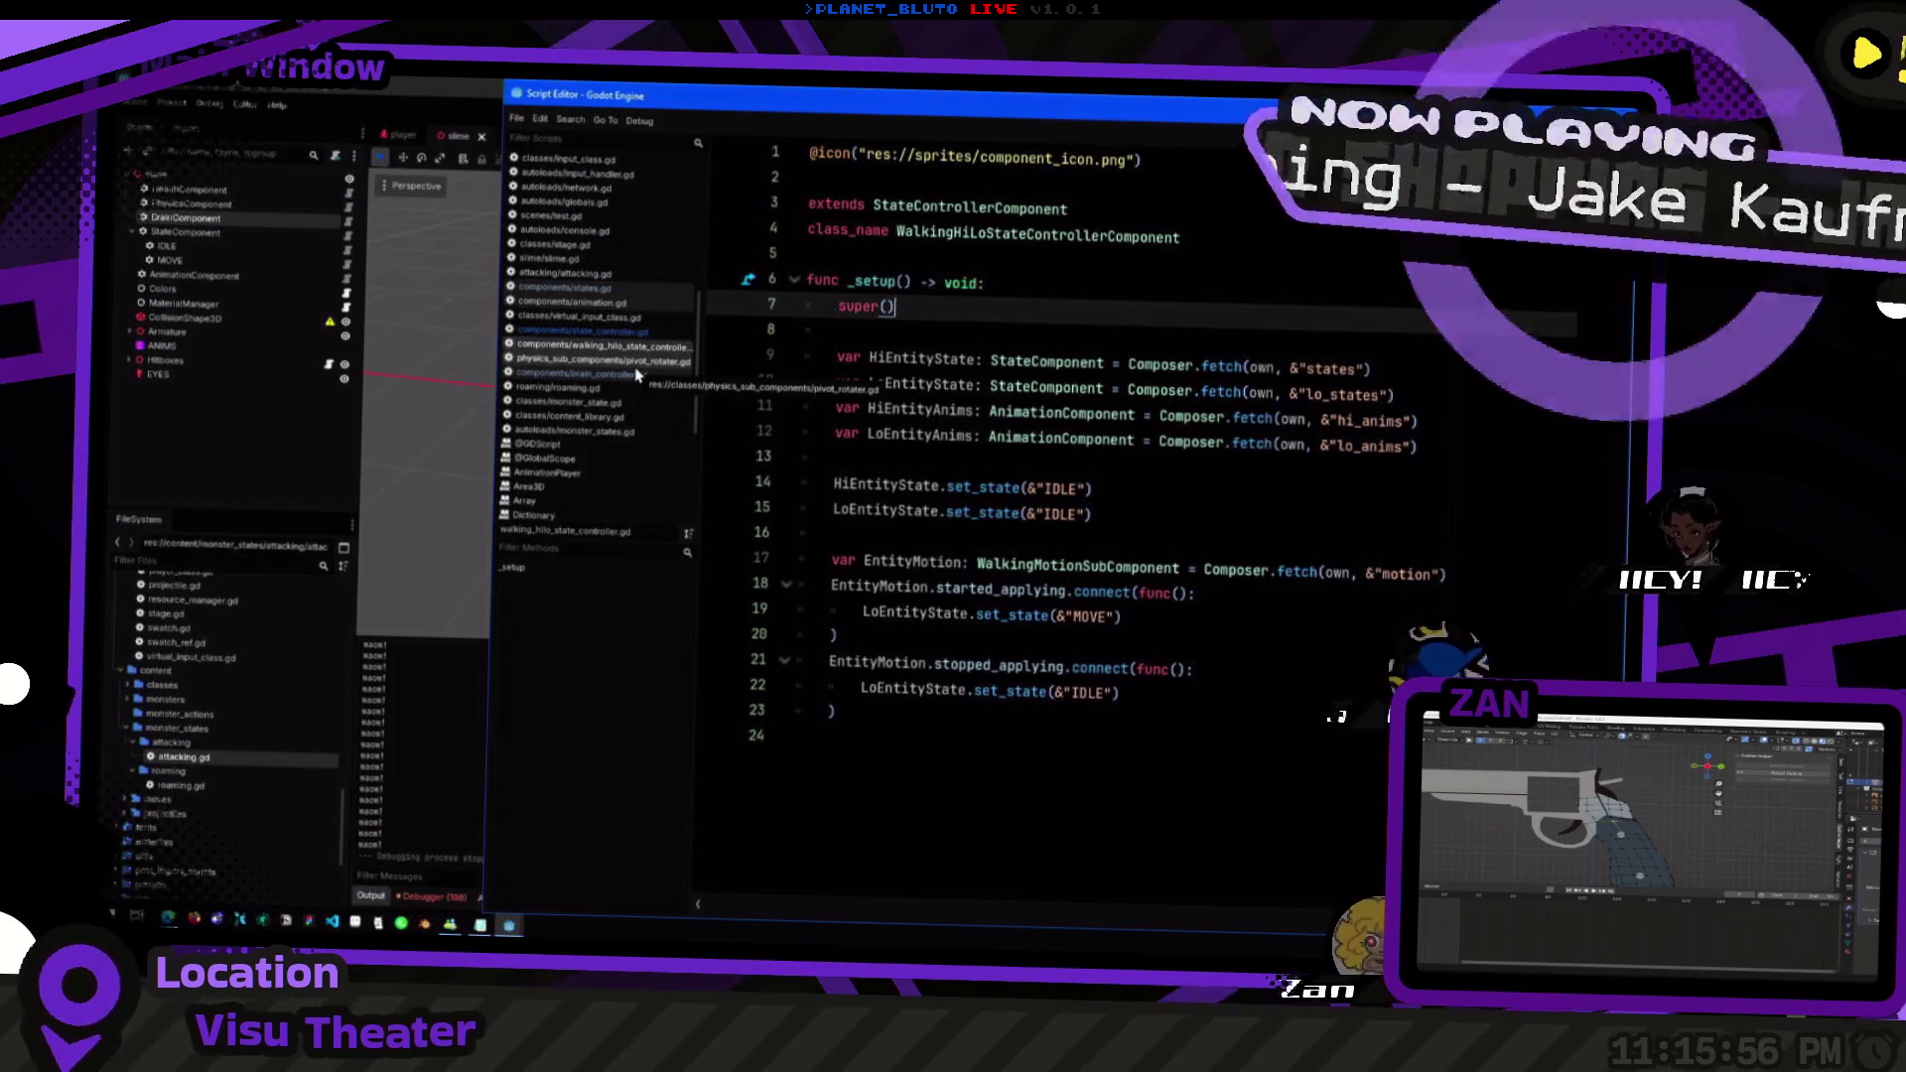
click(596, 361)
click(586, 374)
click(953, 378)
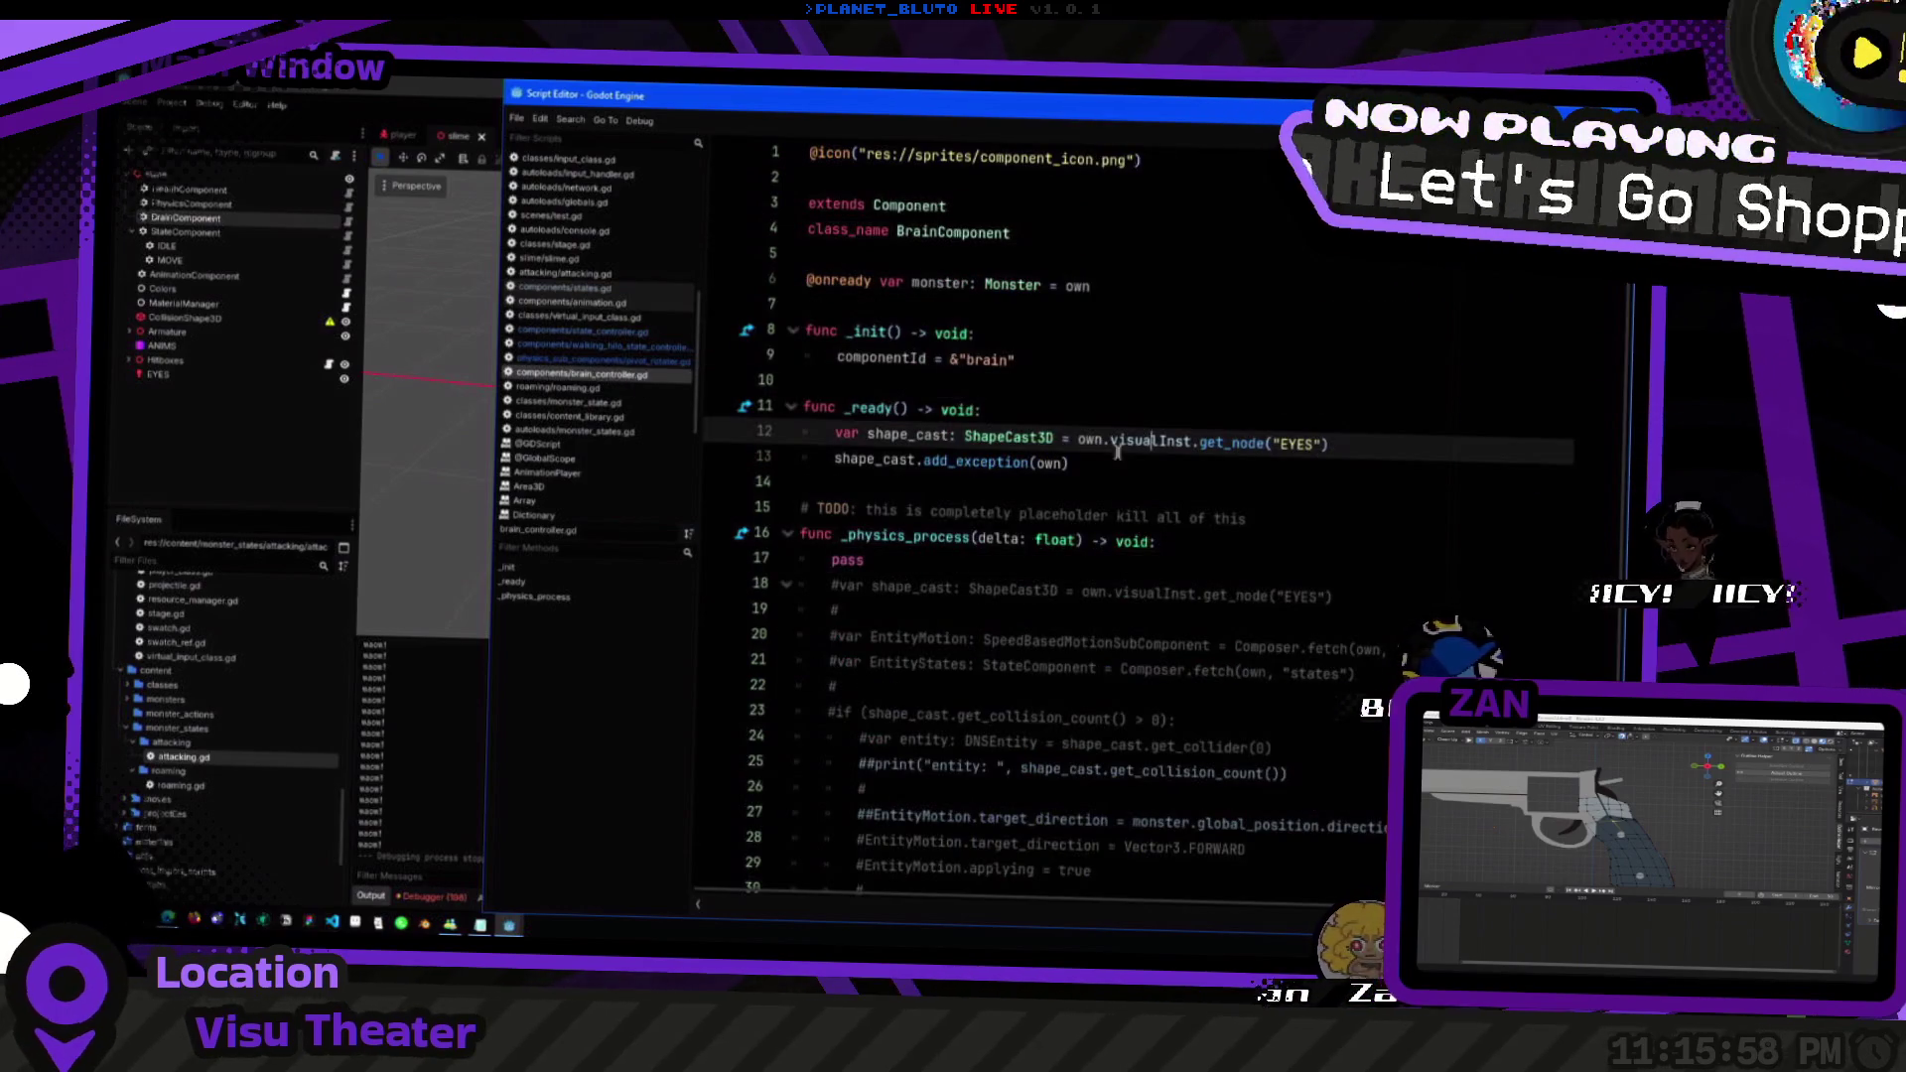
click(866, 560)
scroll(865, 560, down, 4)
scroll(992, 447, up, 4)
click(1133, 284)
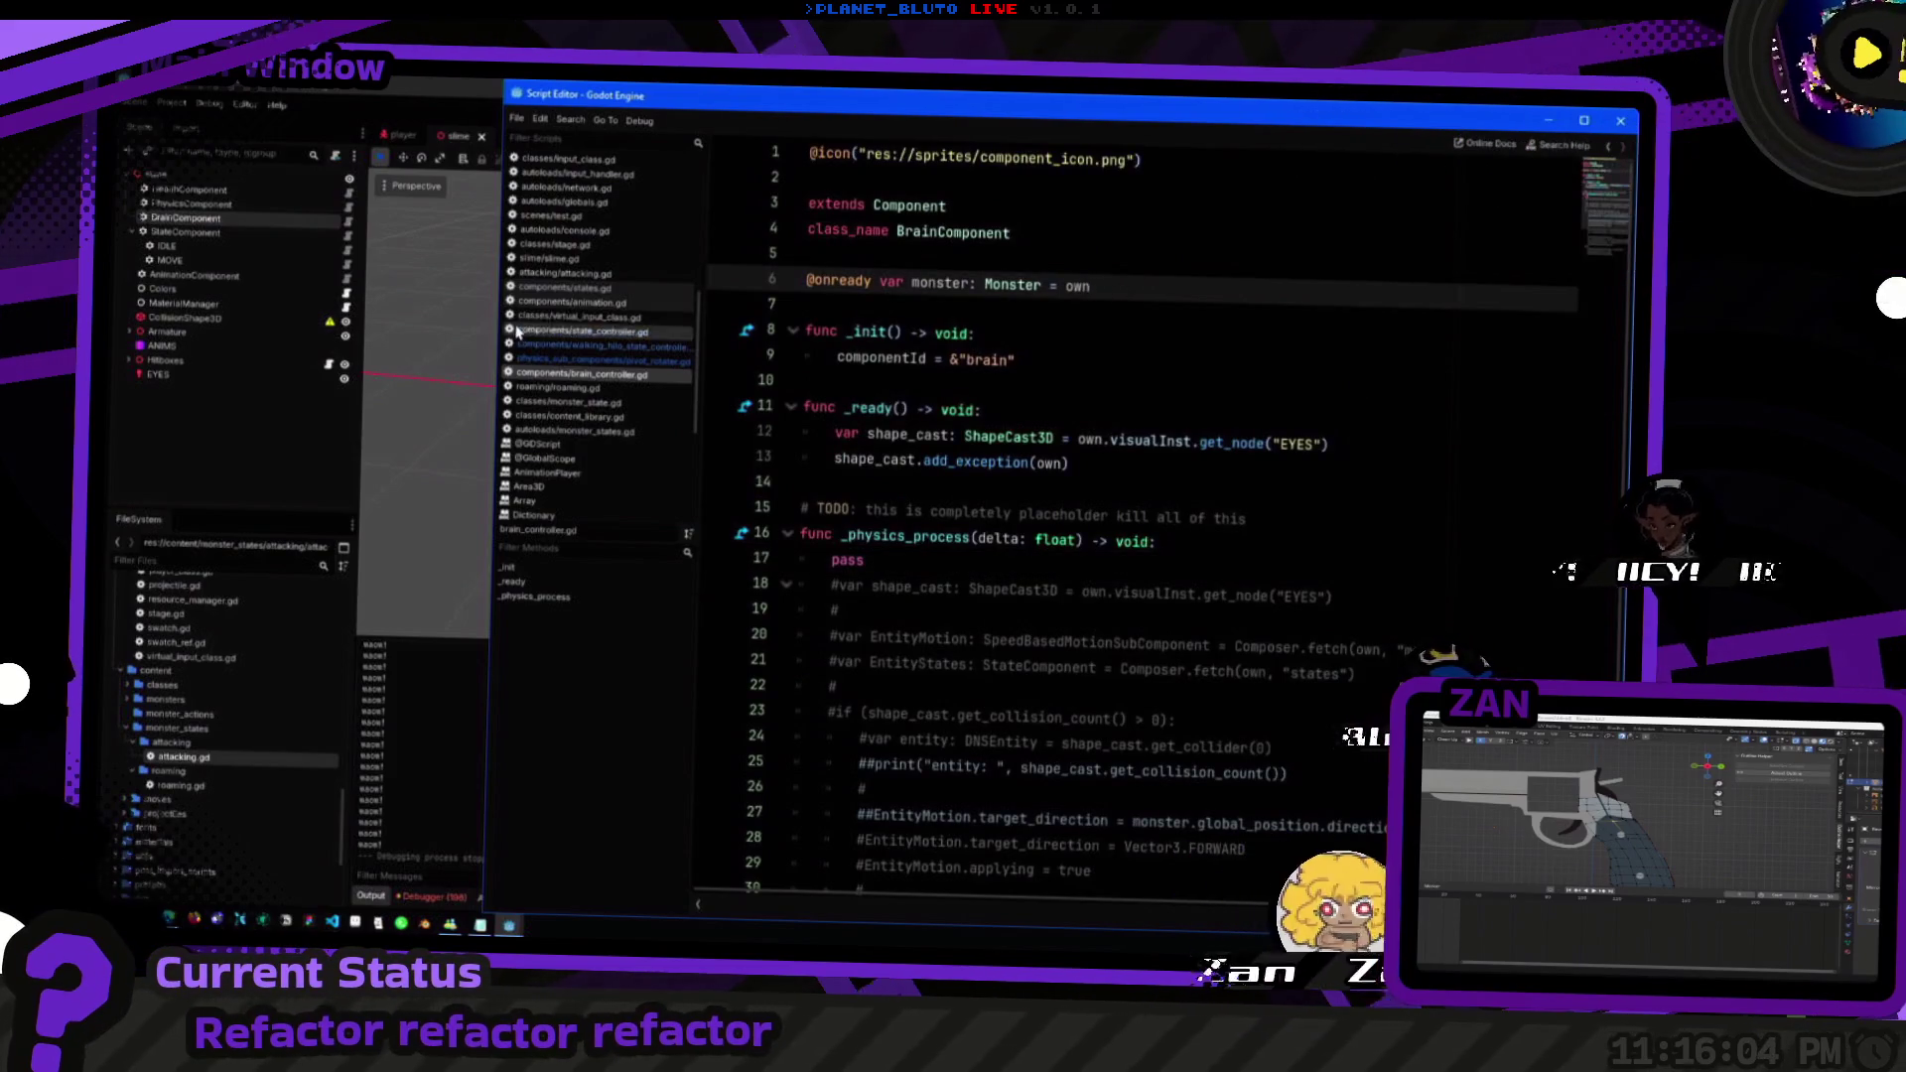
scroll(584, 216, up, 8)
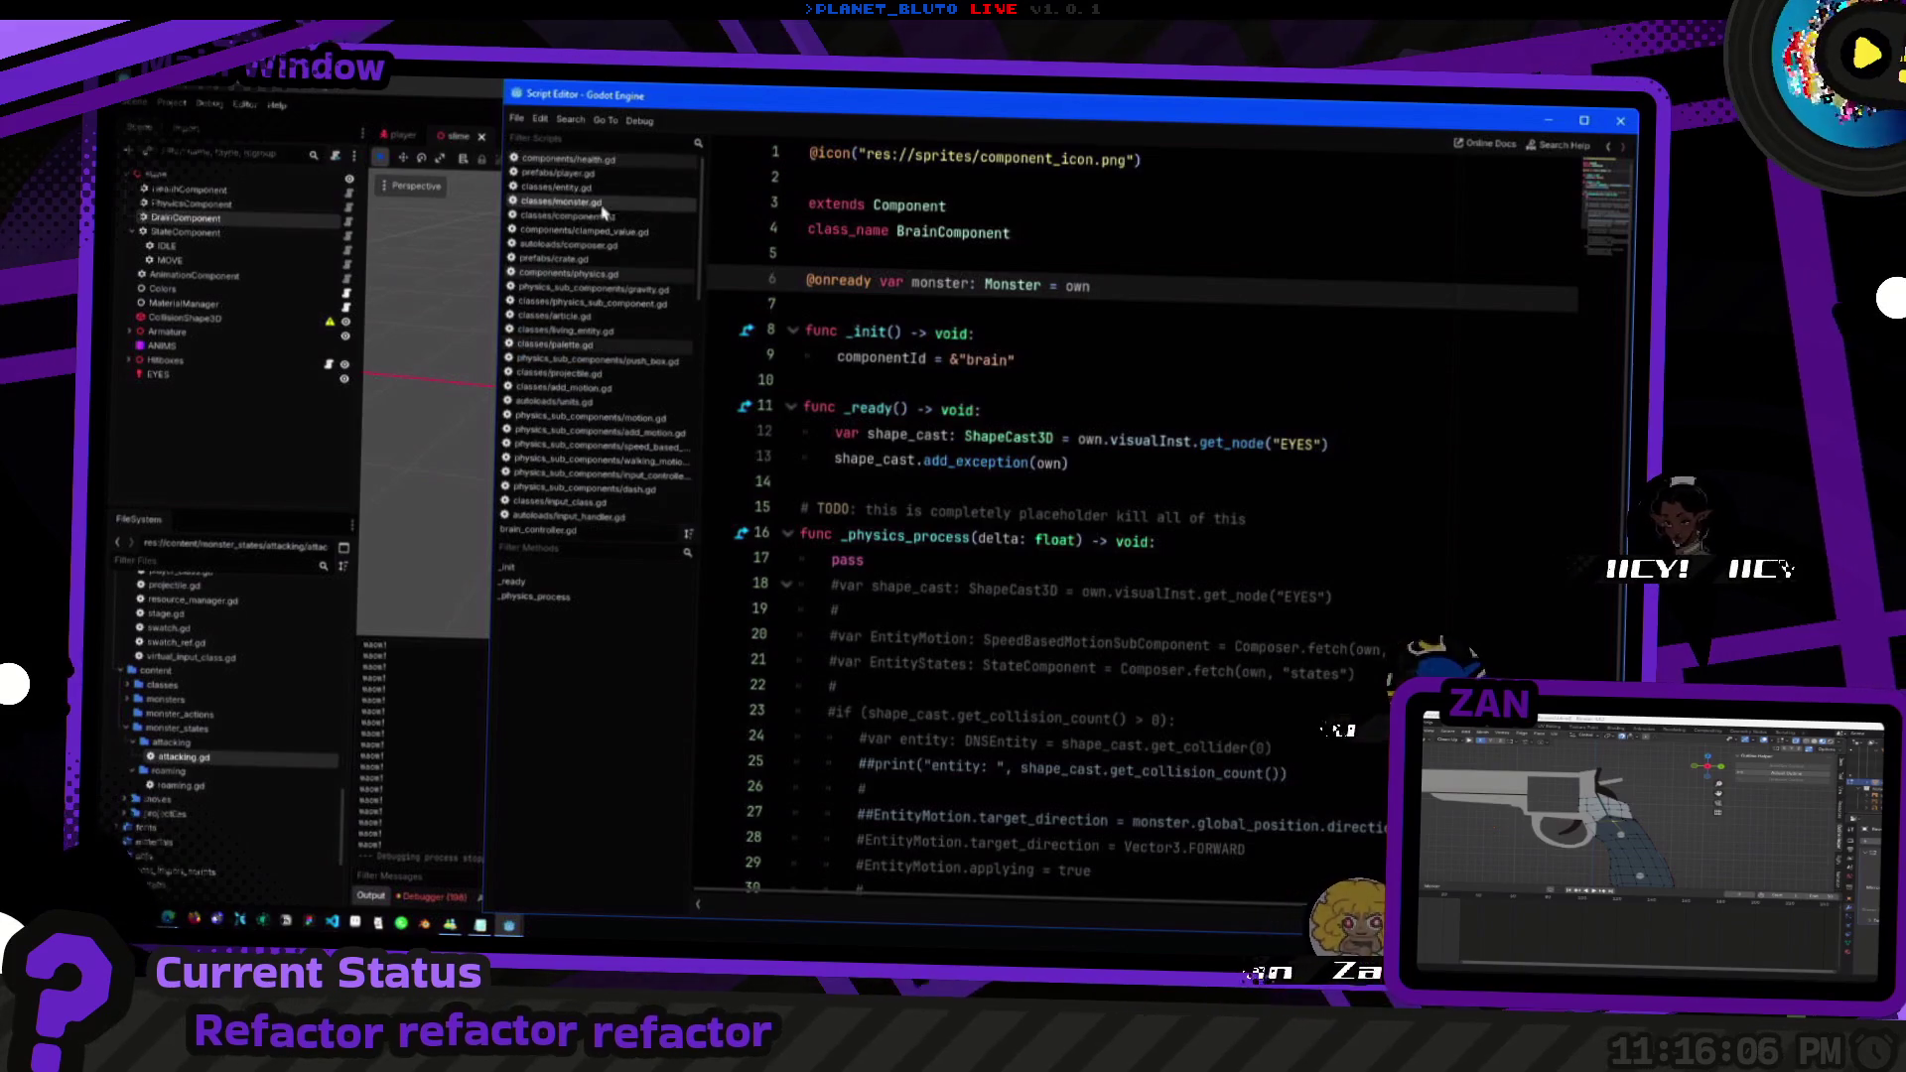
Open classes/monster.gd and scroll through the Monster class properties.
click(583, 207)
click(1092, 339)
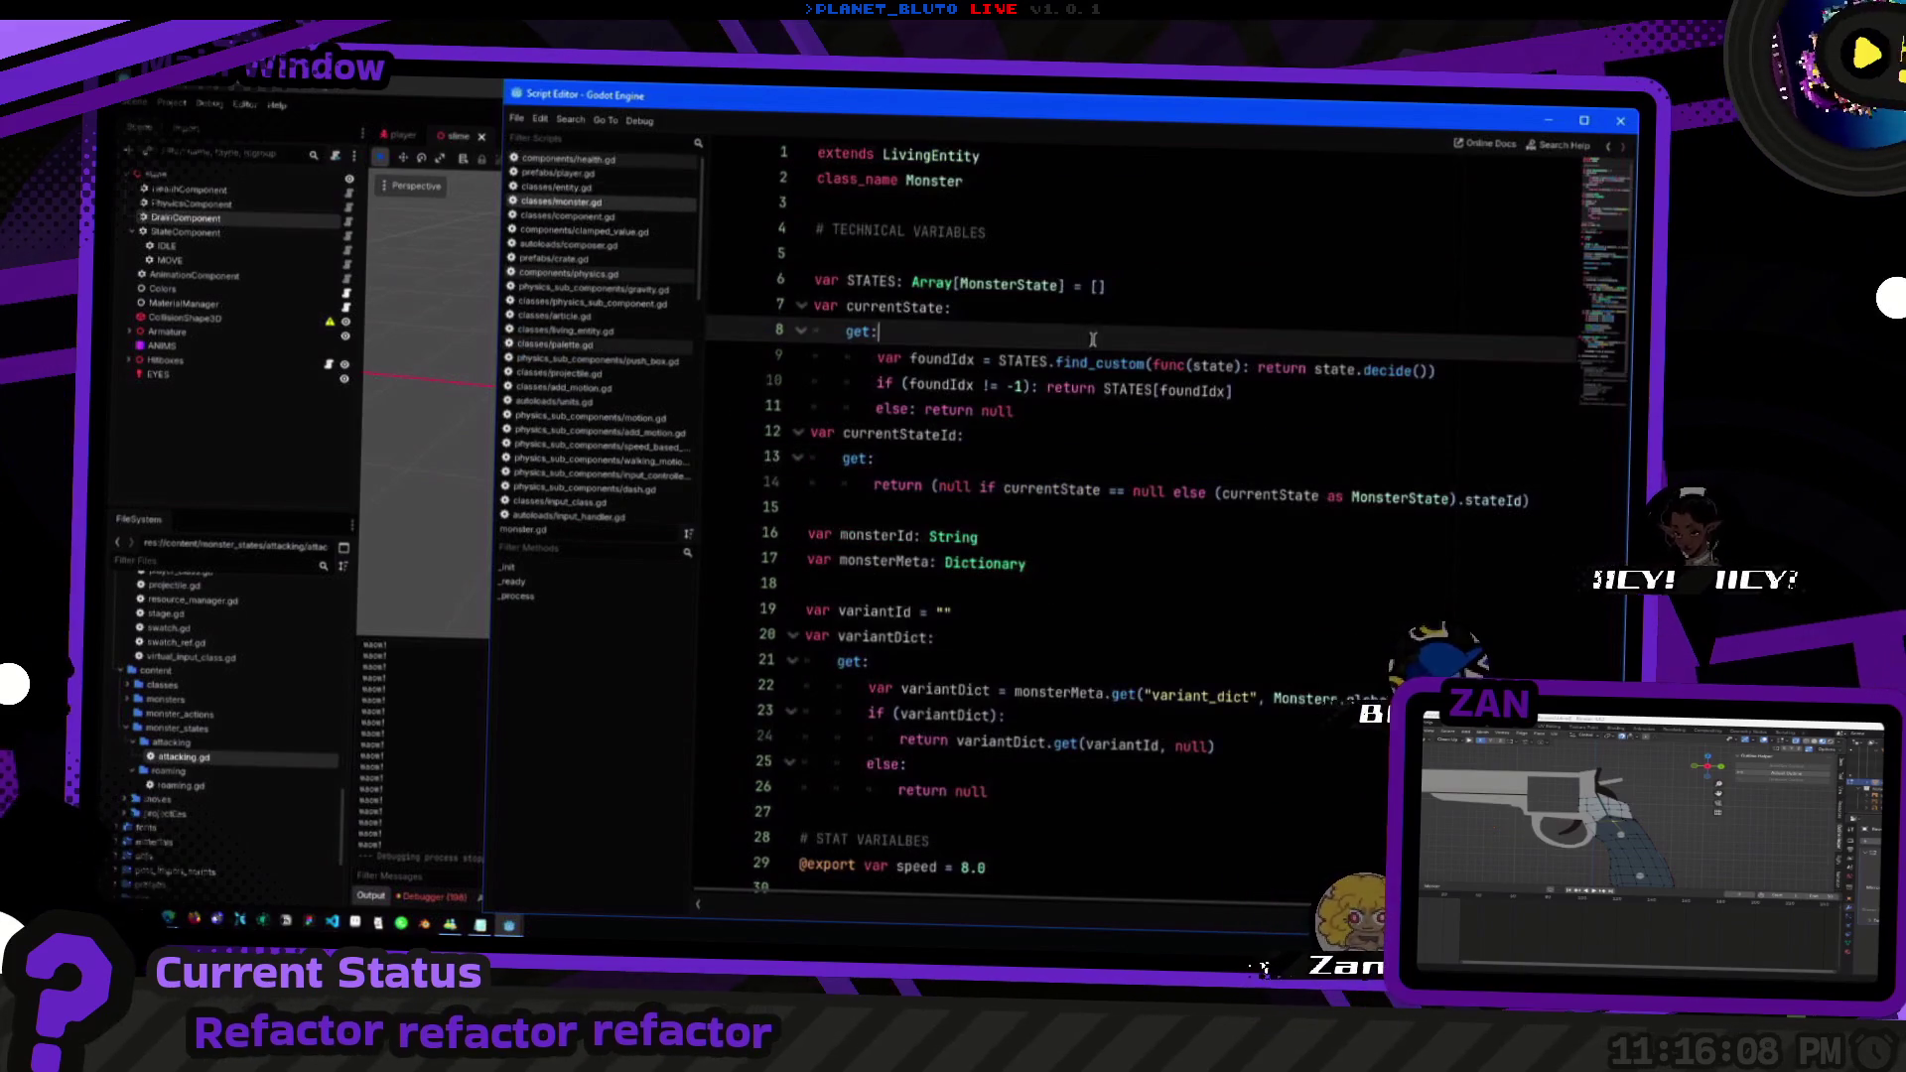
scroll(1015, 498, down, 6)
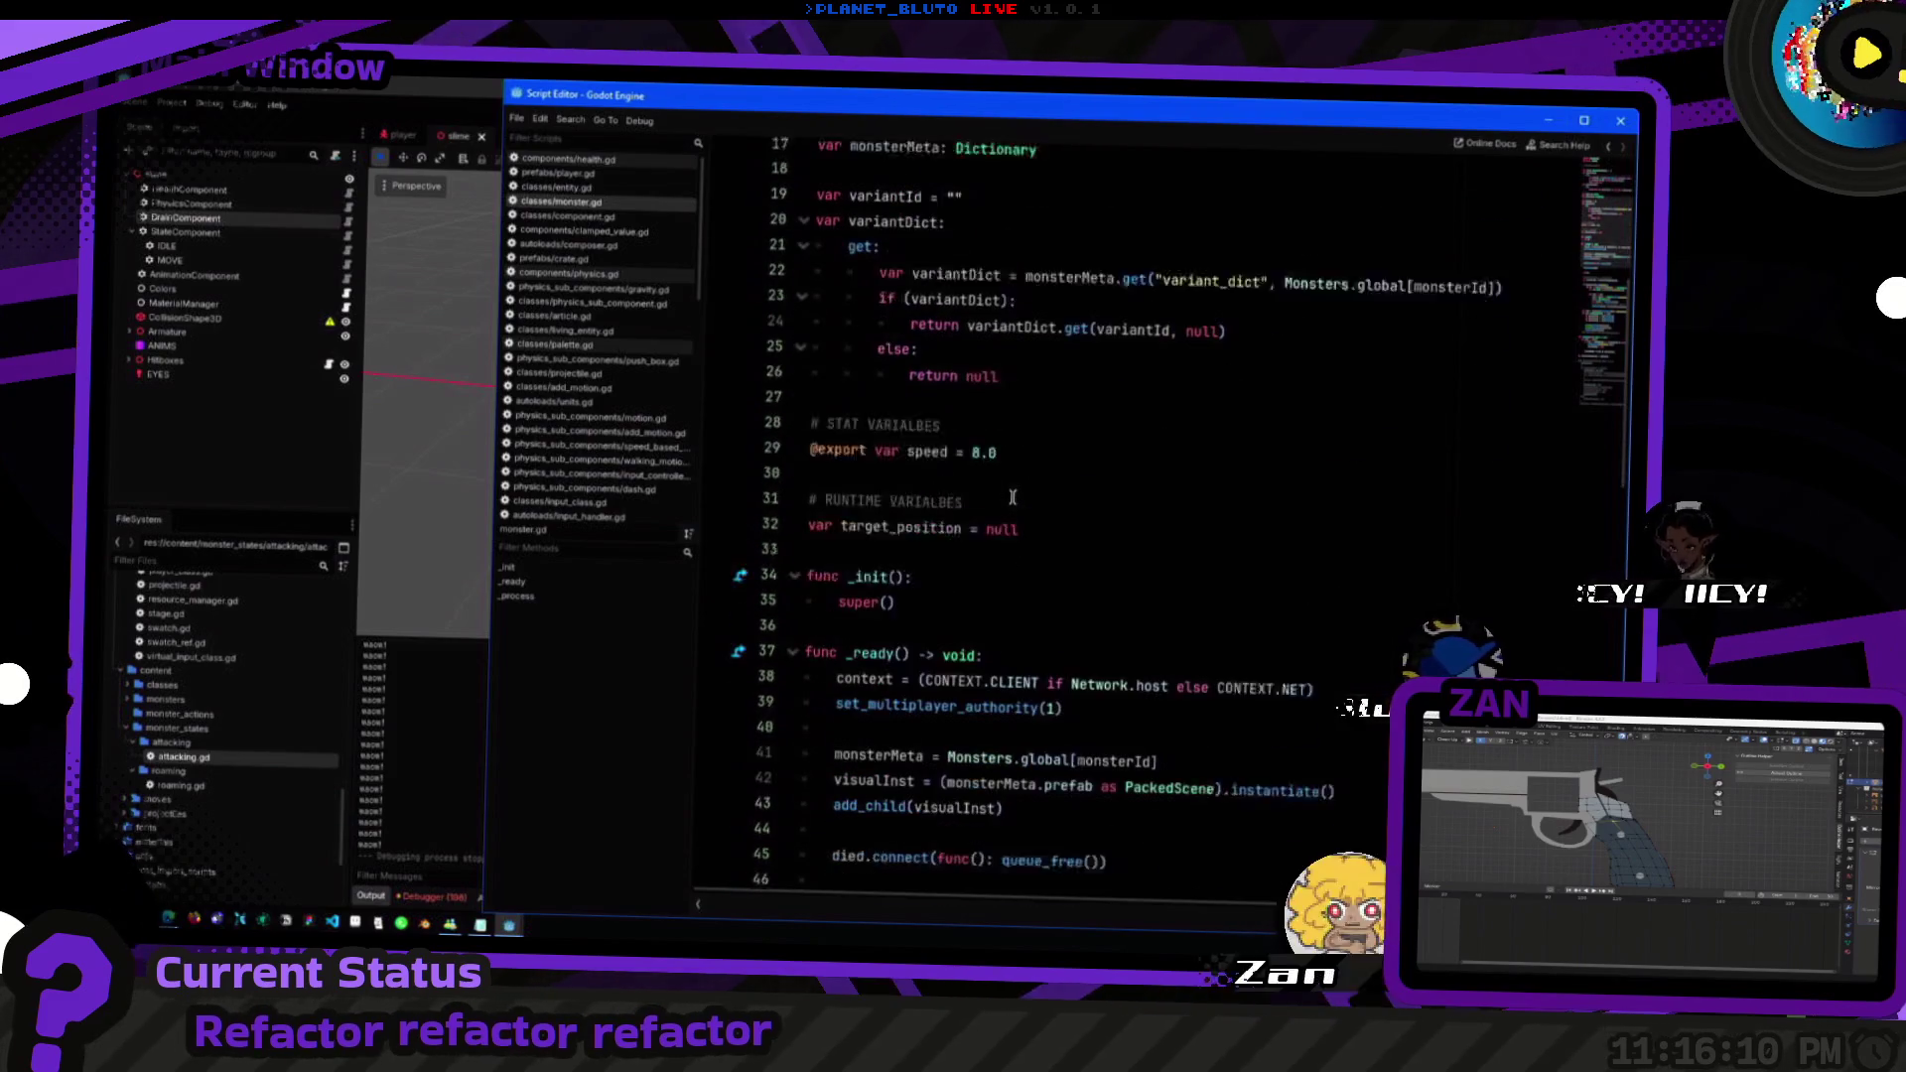
scroll(1022, 506, up, 6)
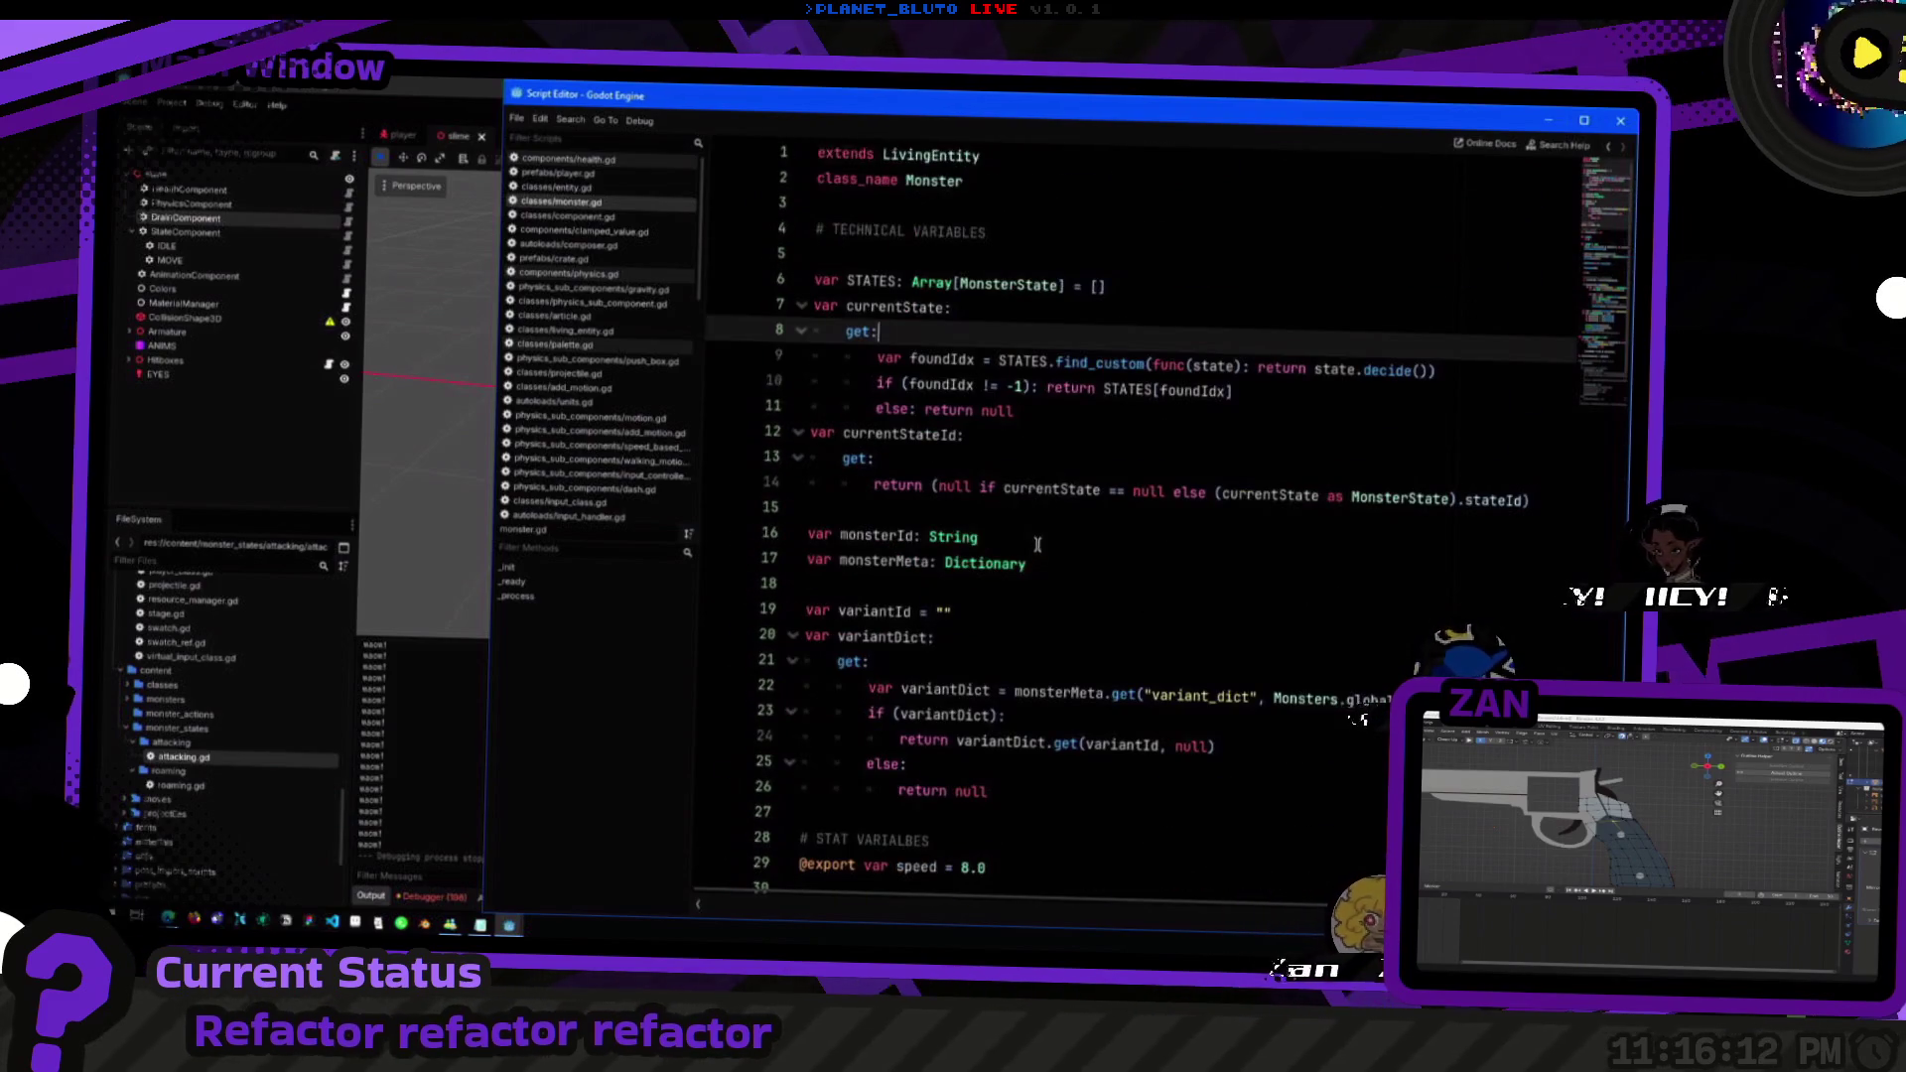
scroll(1037, 544, down, 7)
scroll(1036, 544, up, 7)
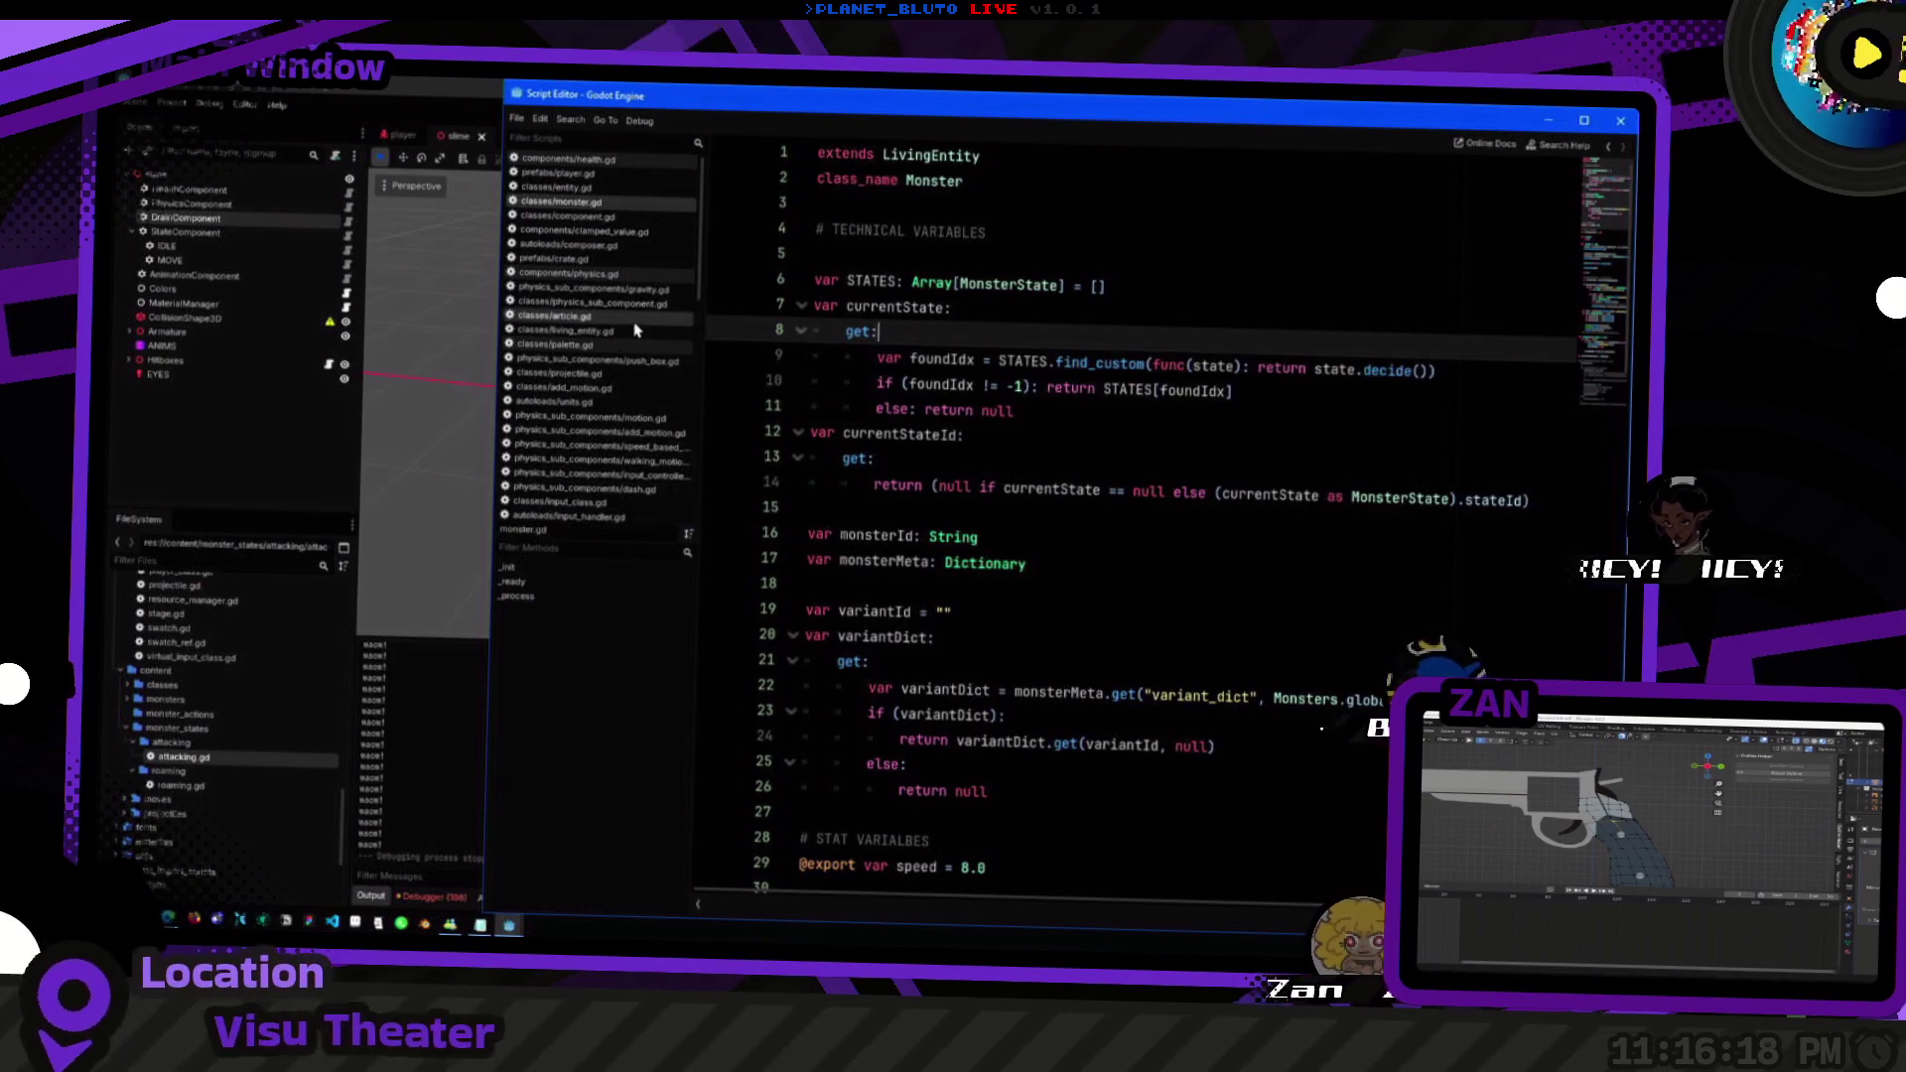
Delete the old monster_actions folder and rename monster_states to monster_actions.
click(214, 739)
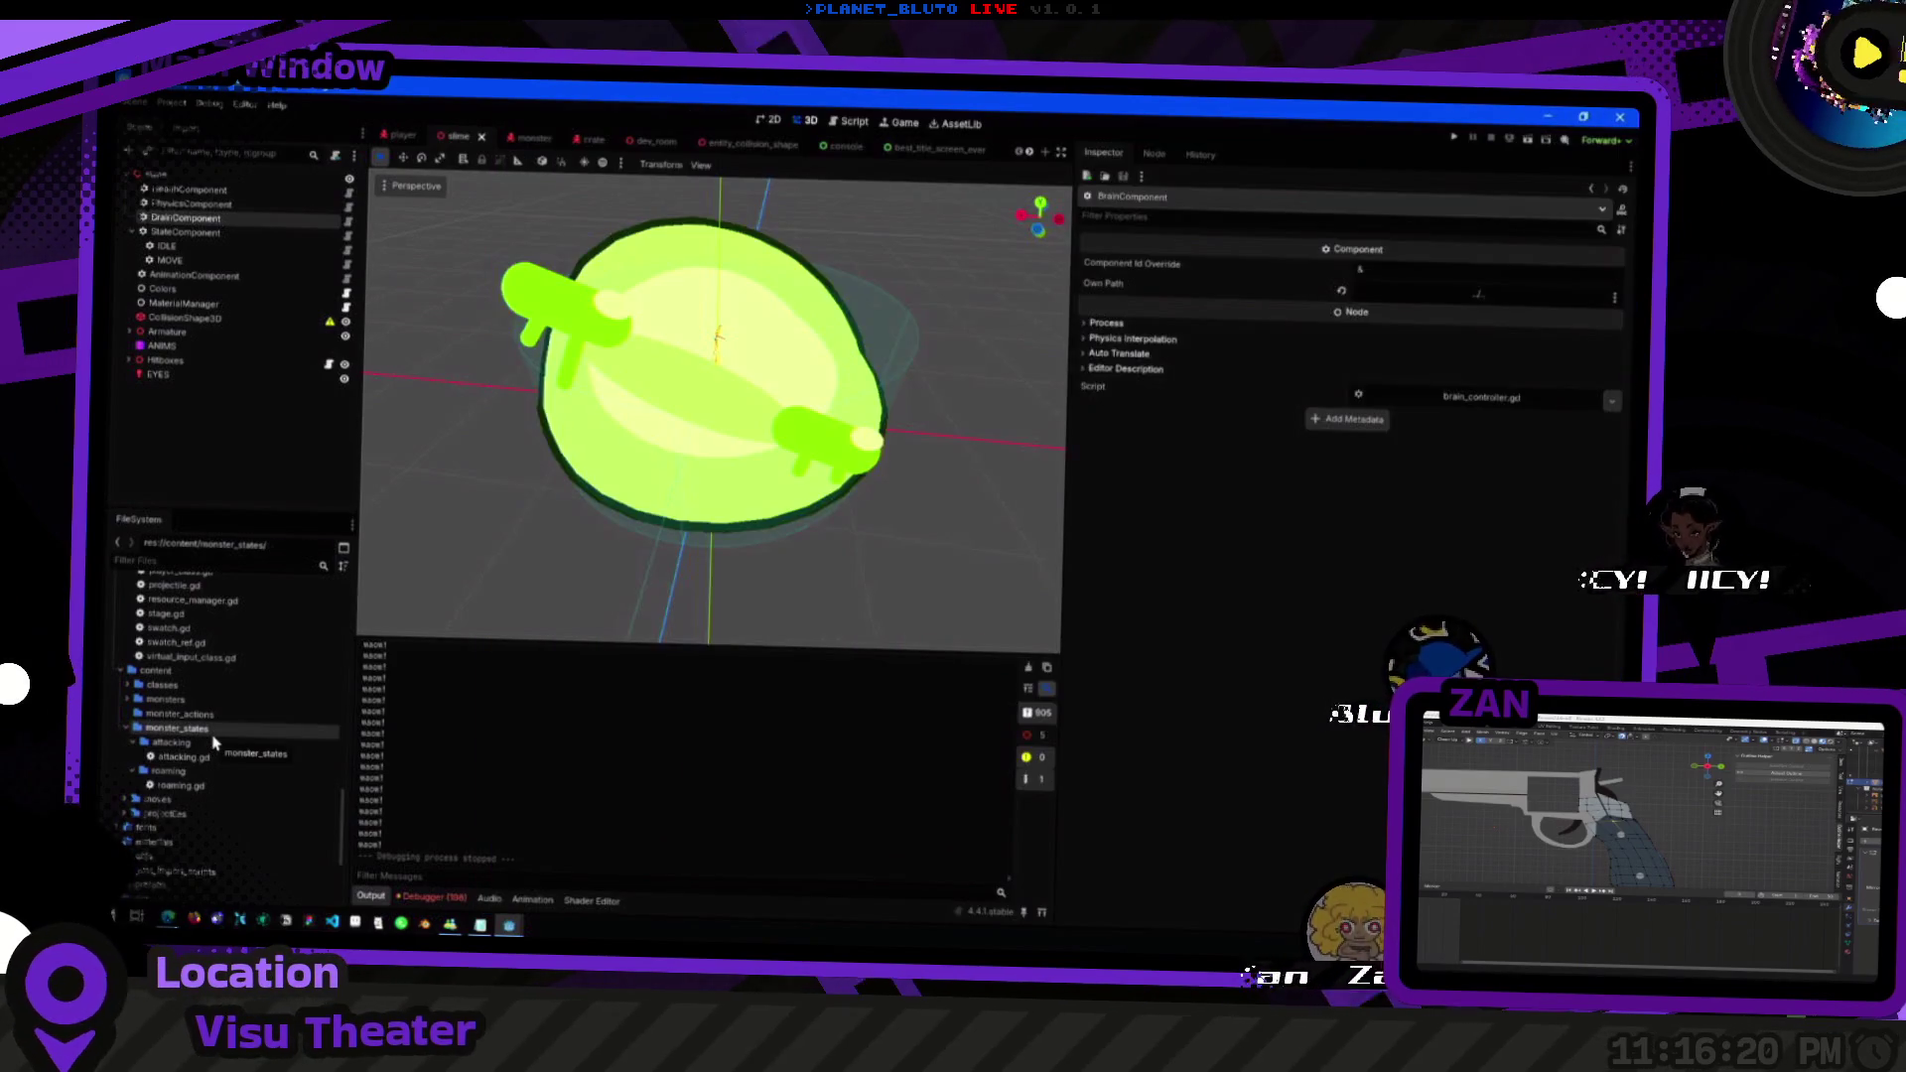
key(Delete)
key(Return)
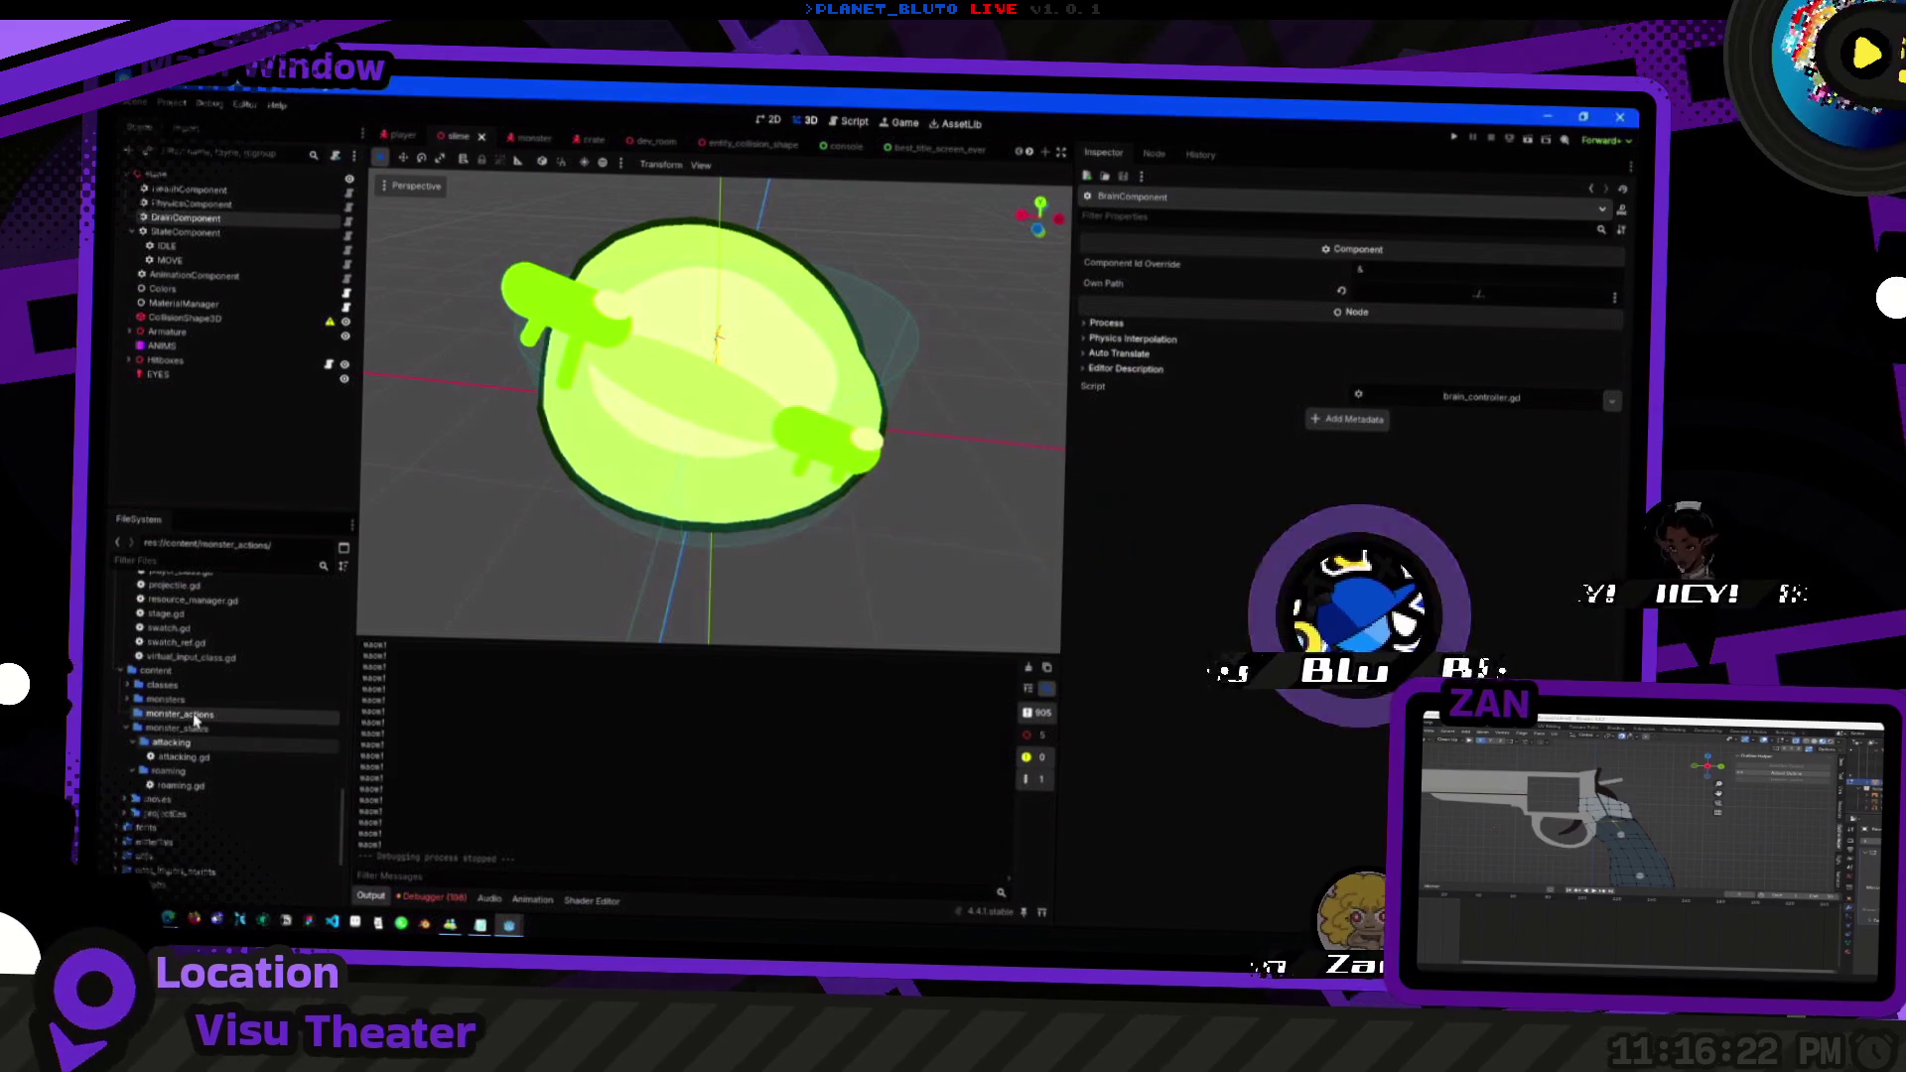
click(174, 713)
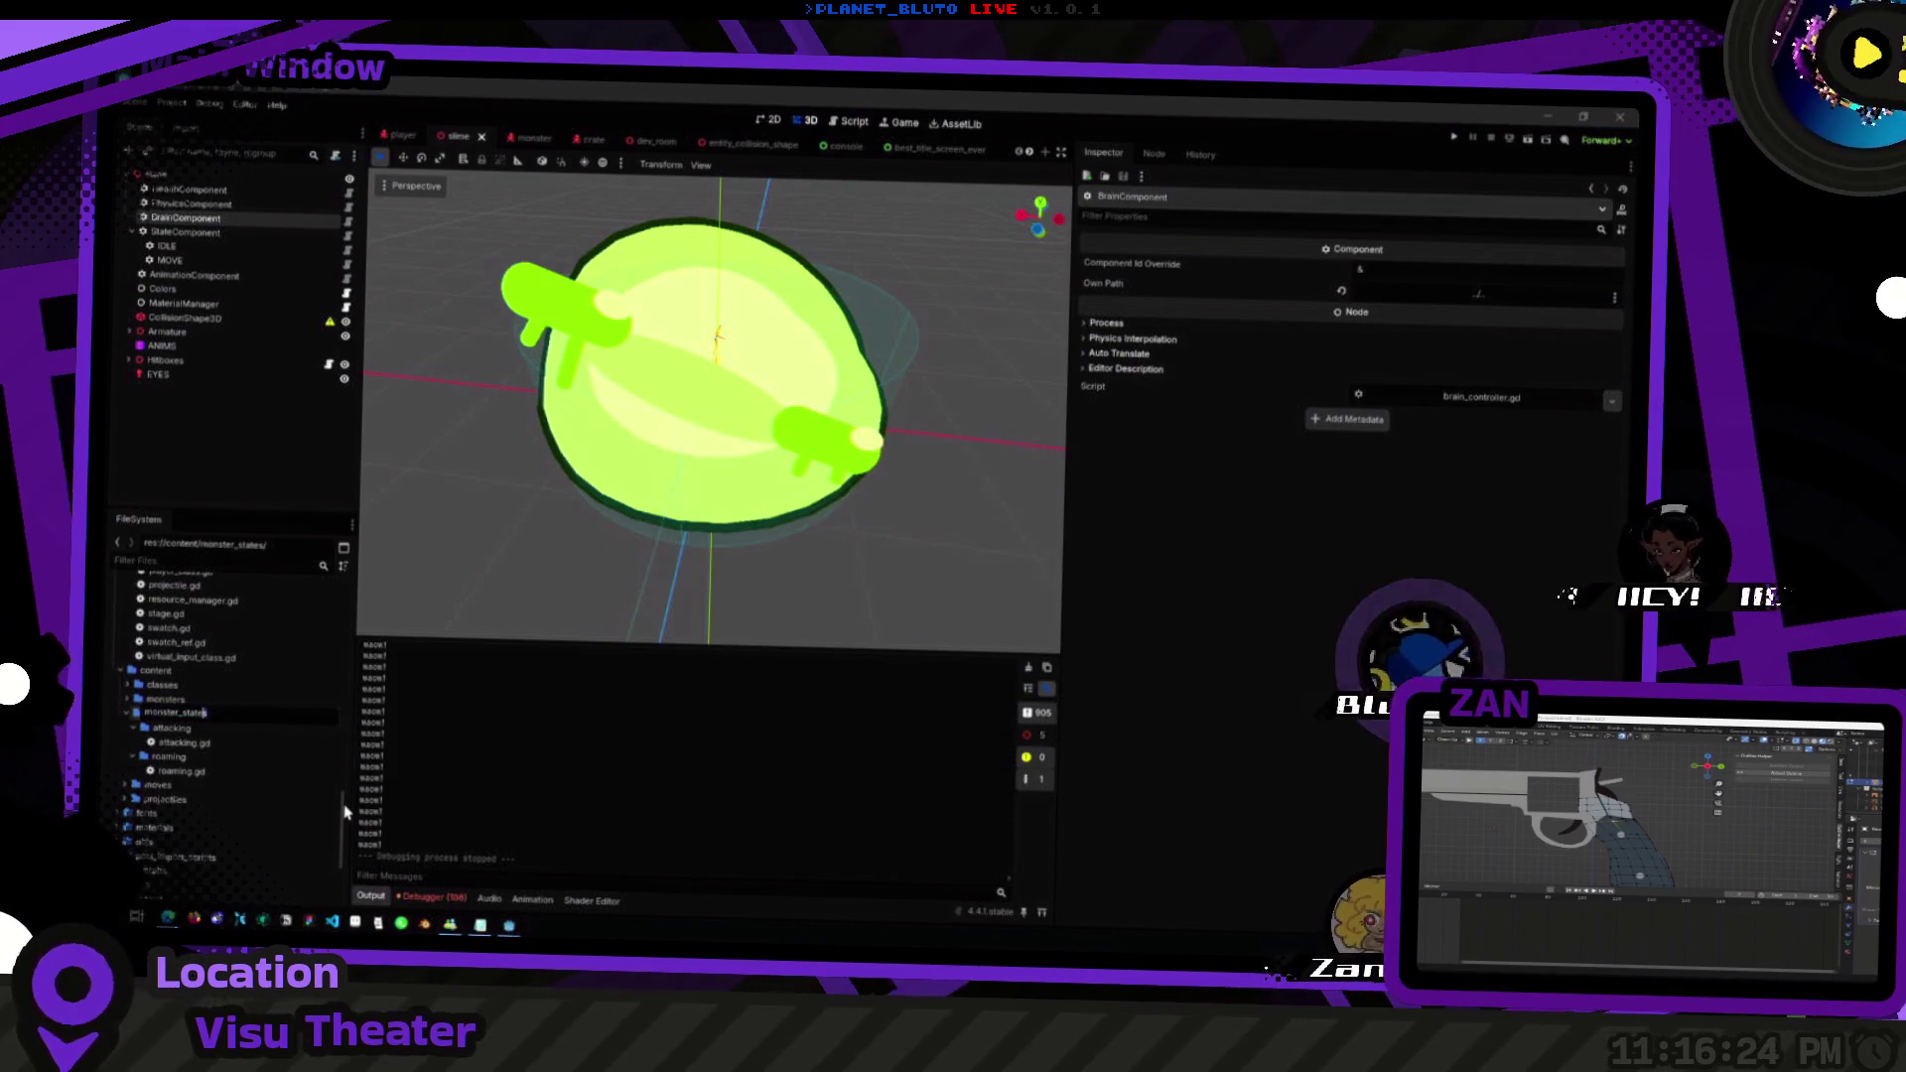
text(actions)
key(Return)
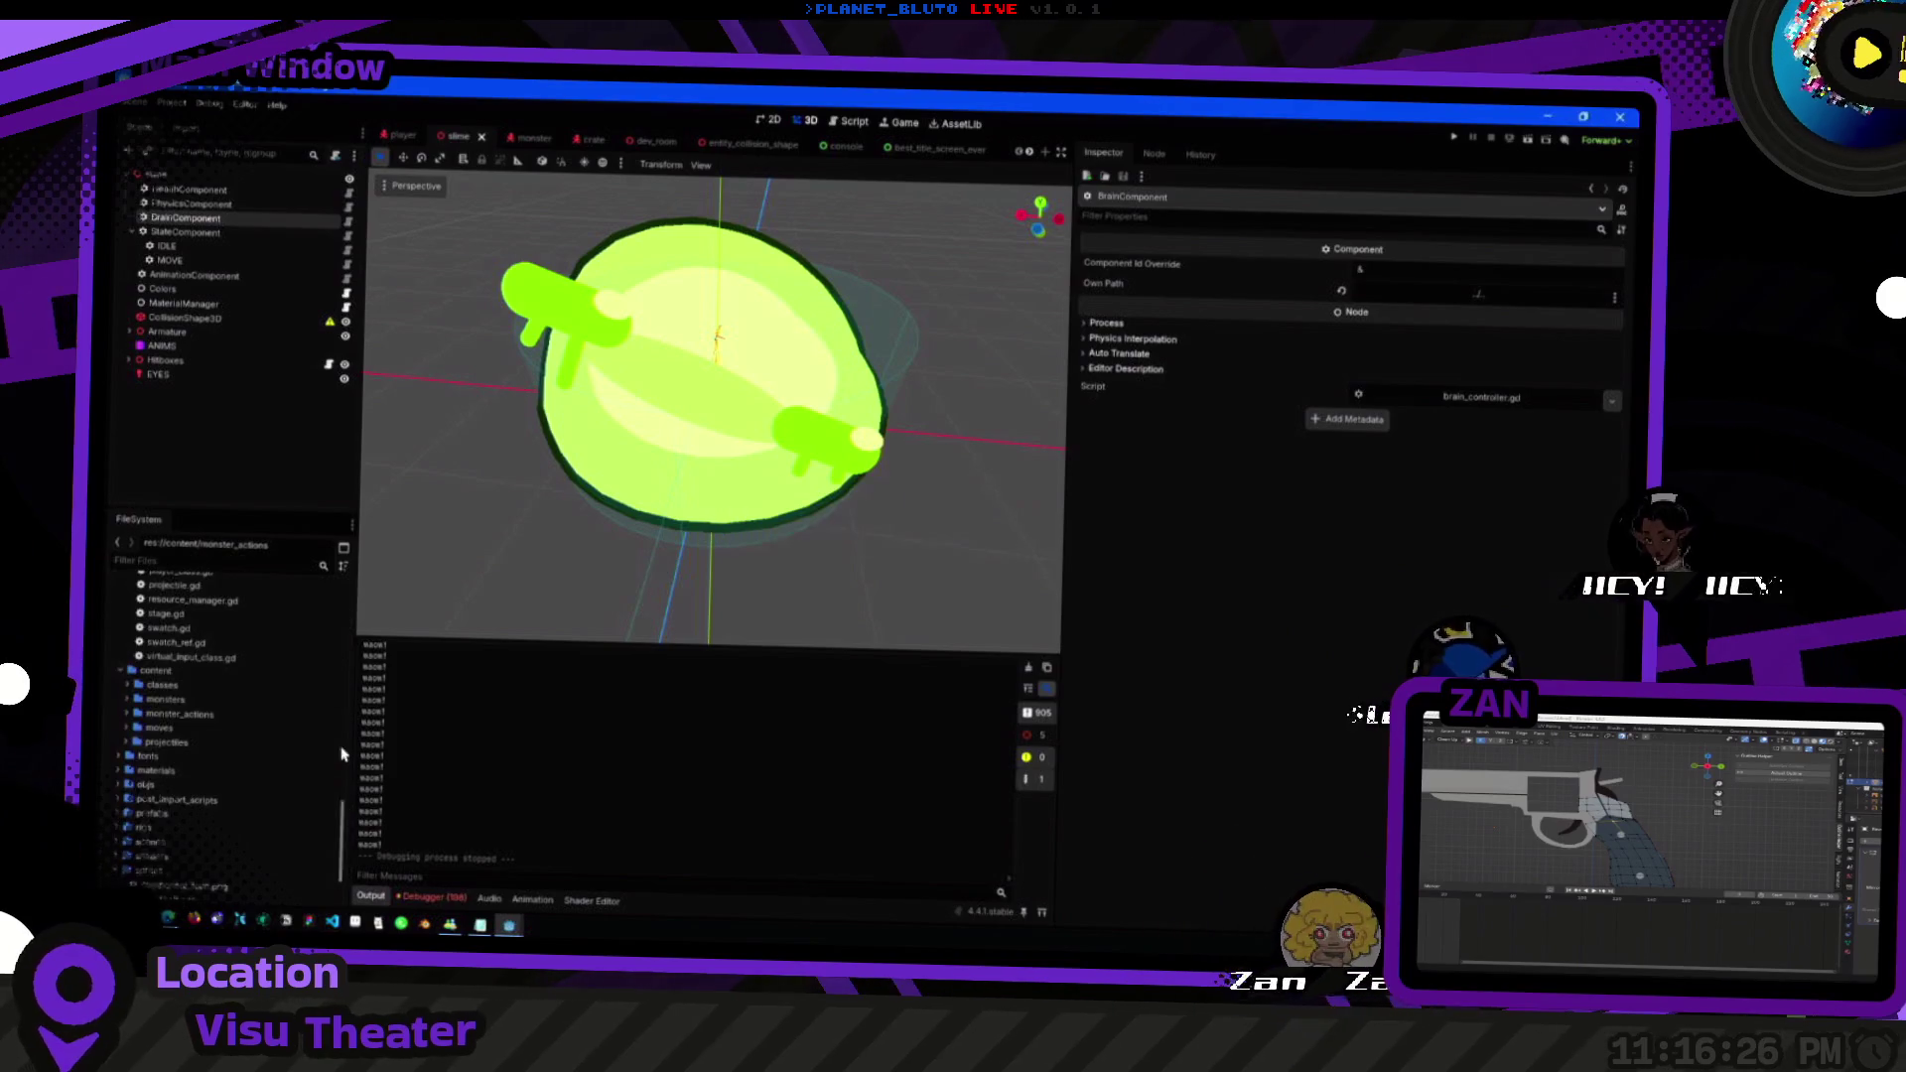
scroll(227, 667, up, 10)
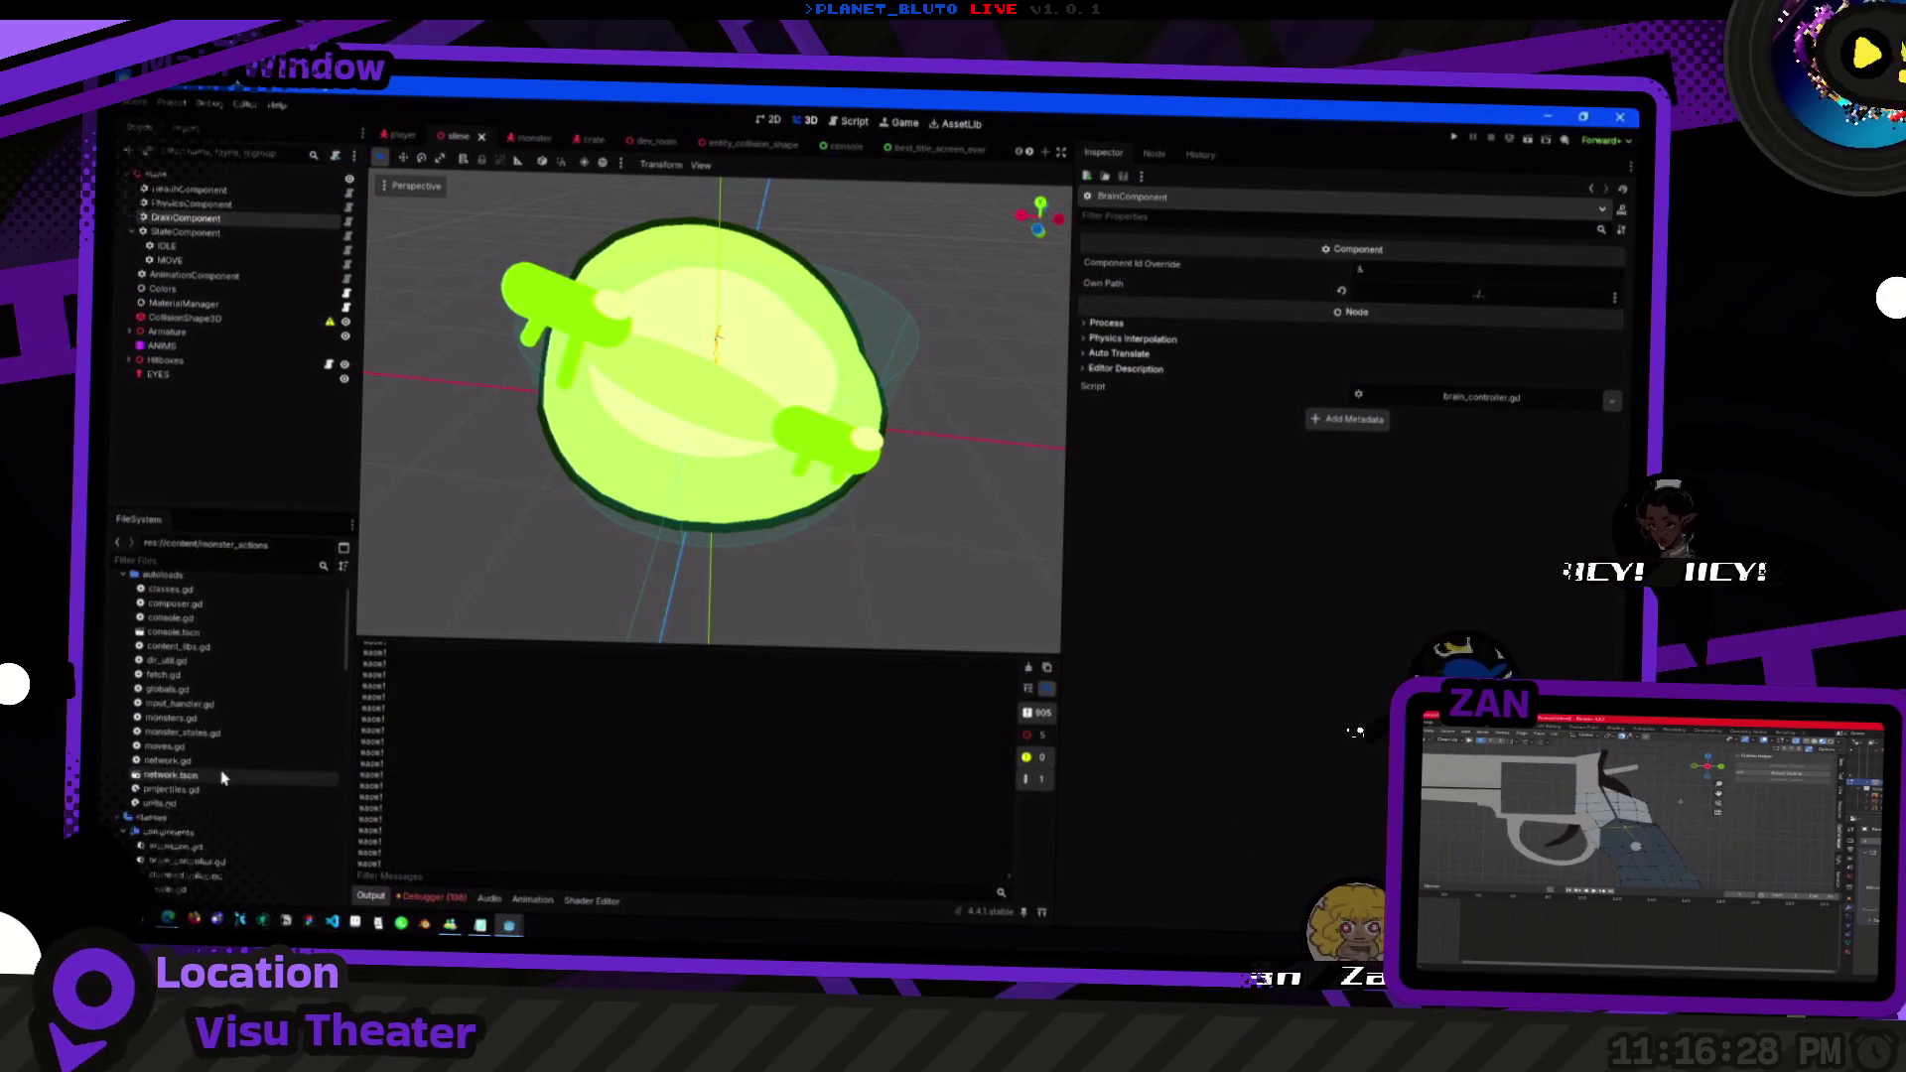
scroll(220, 782, down, 5)
scroll(221, 777, up, 3)
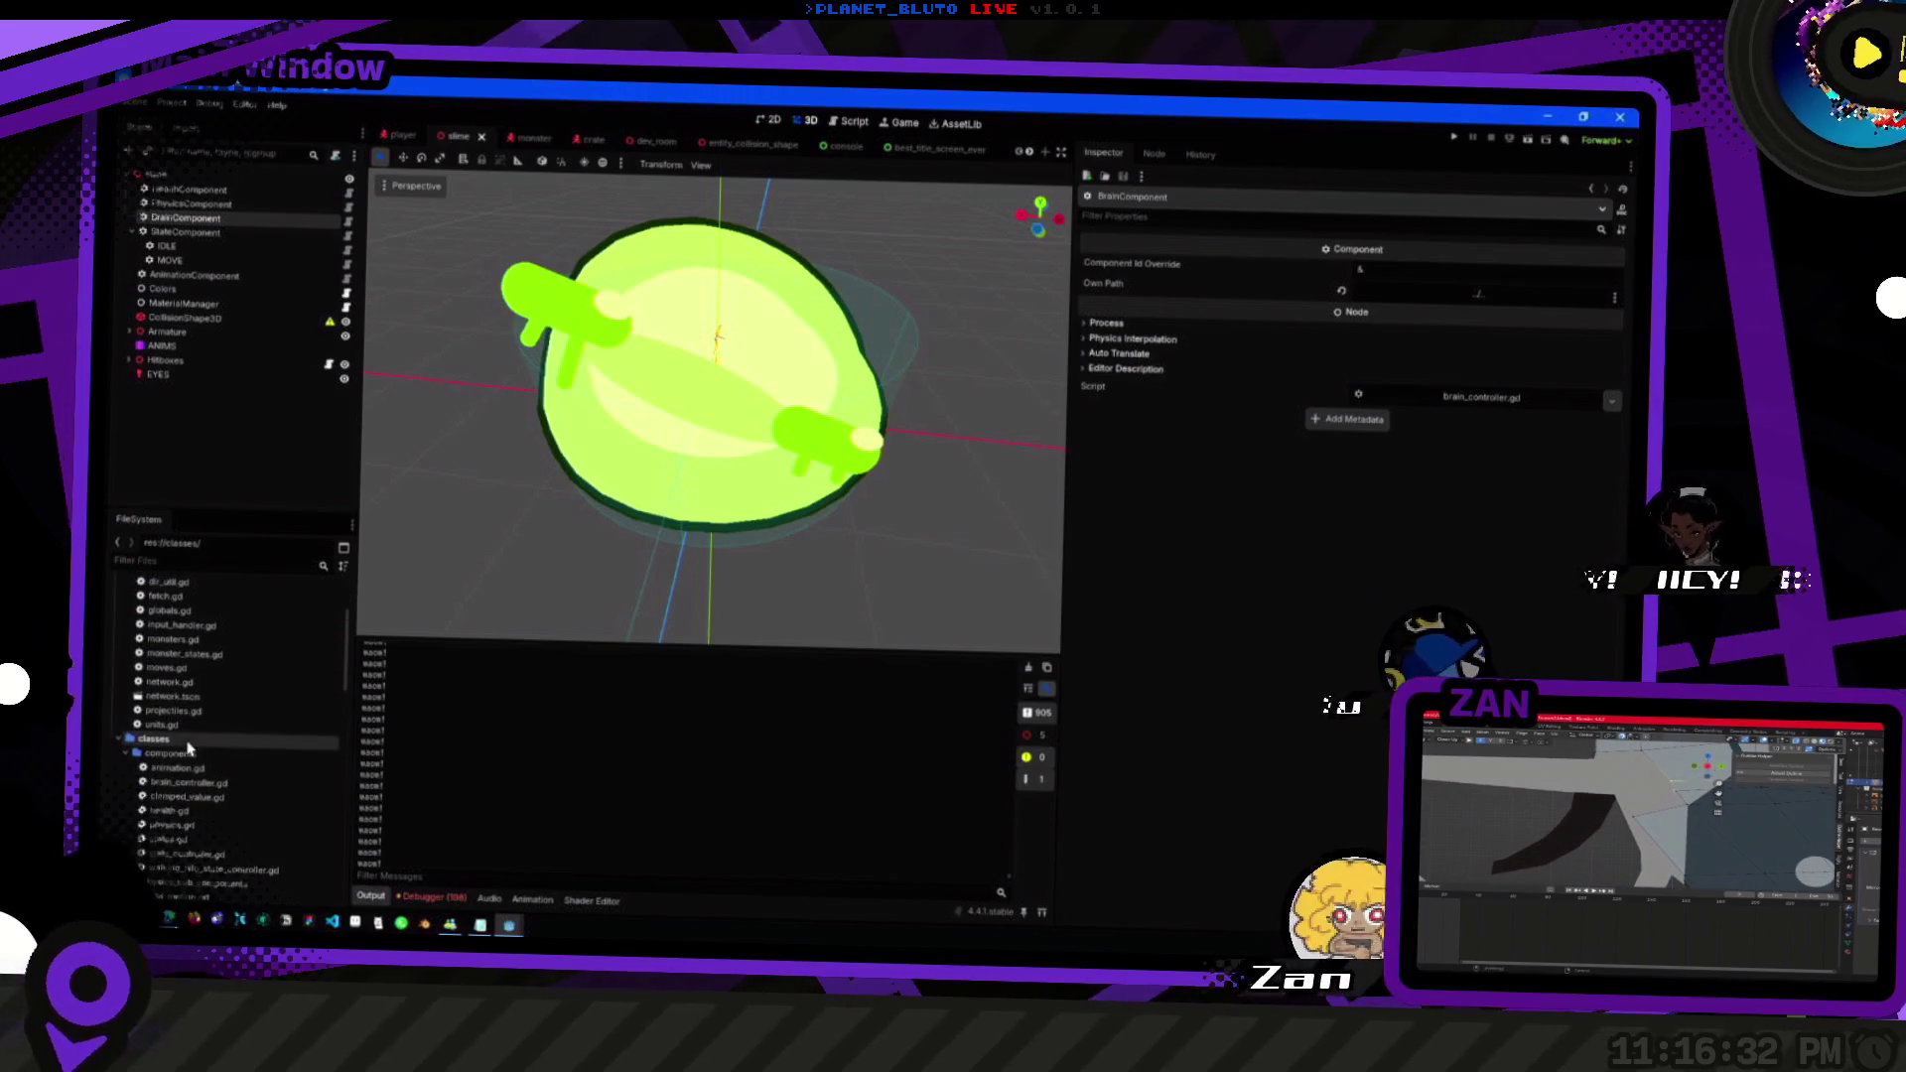
Create a new script brain_action.gd in the classes folder and open it.
right_click(193, 740)
mouse_move(248, 675)
click(421, 712)
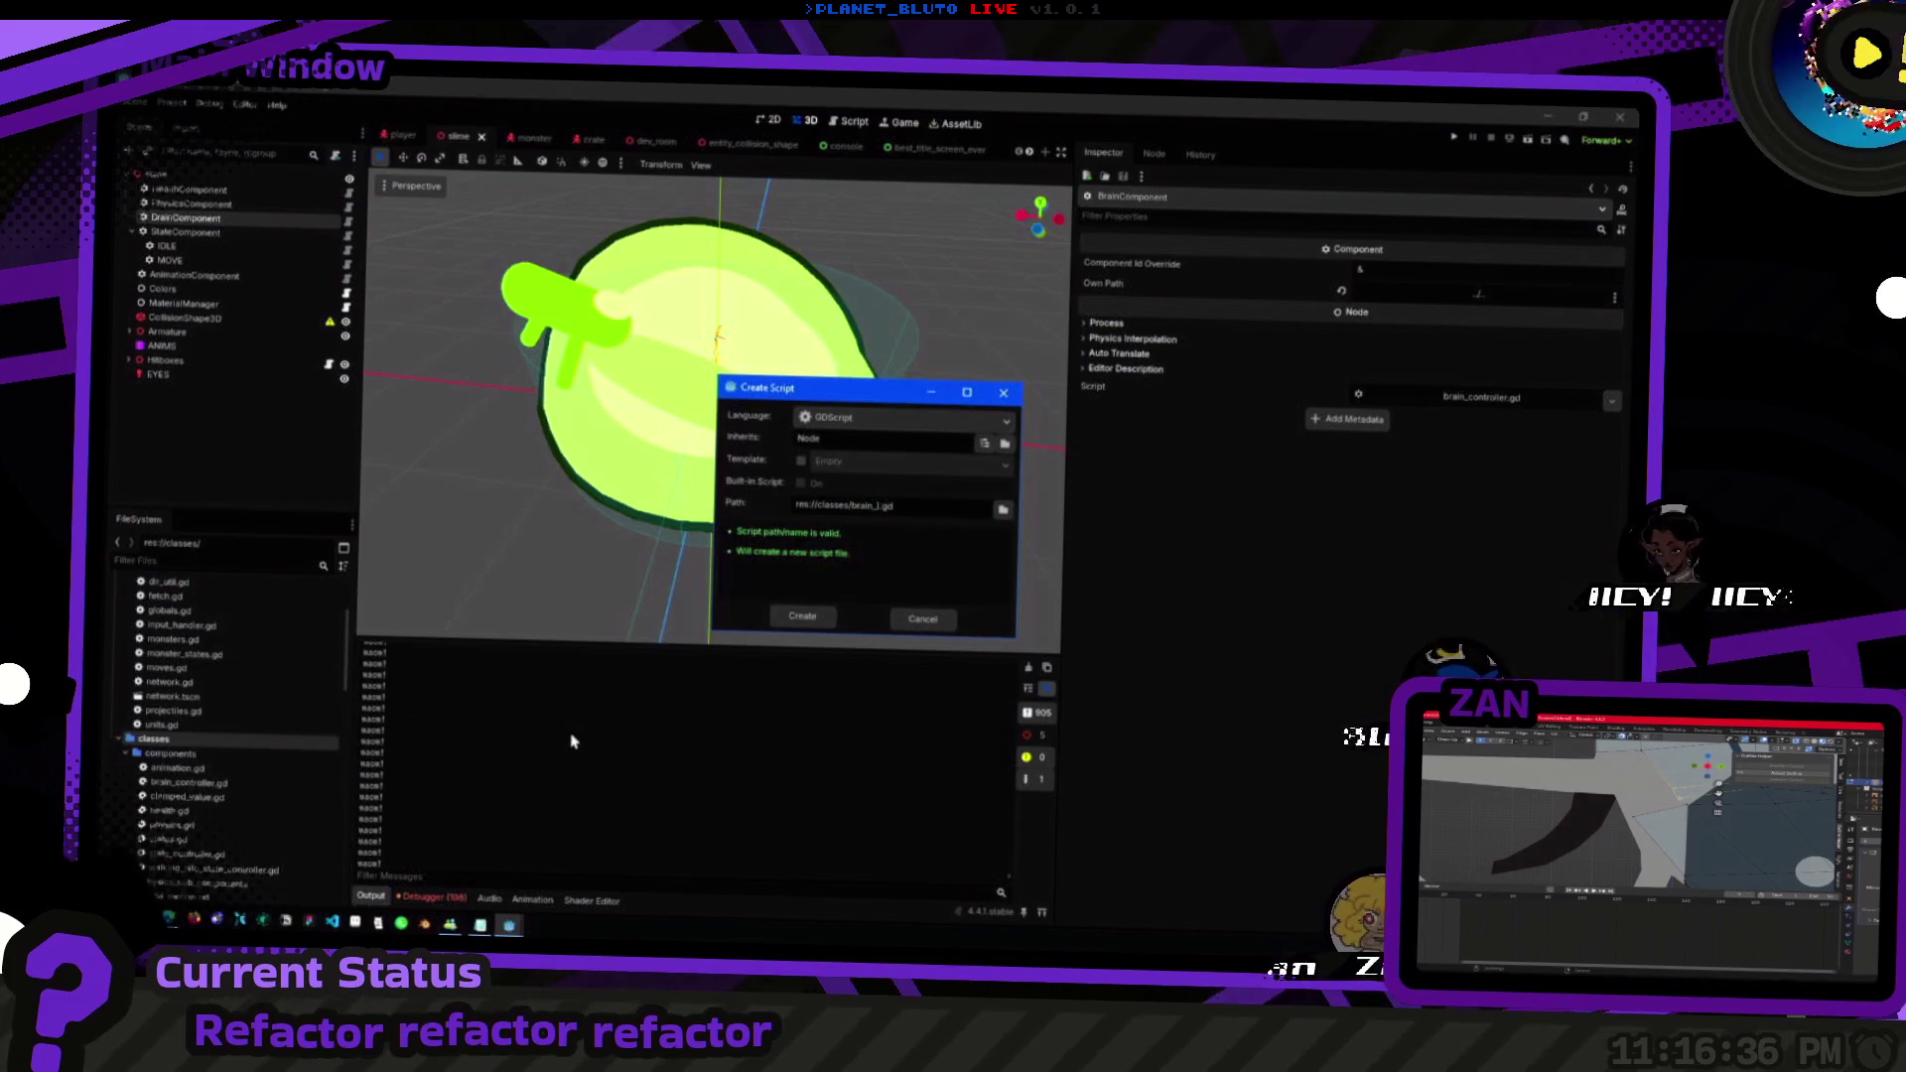
text(n)
key(Return)
scroll(195, 780, down, 5)
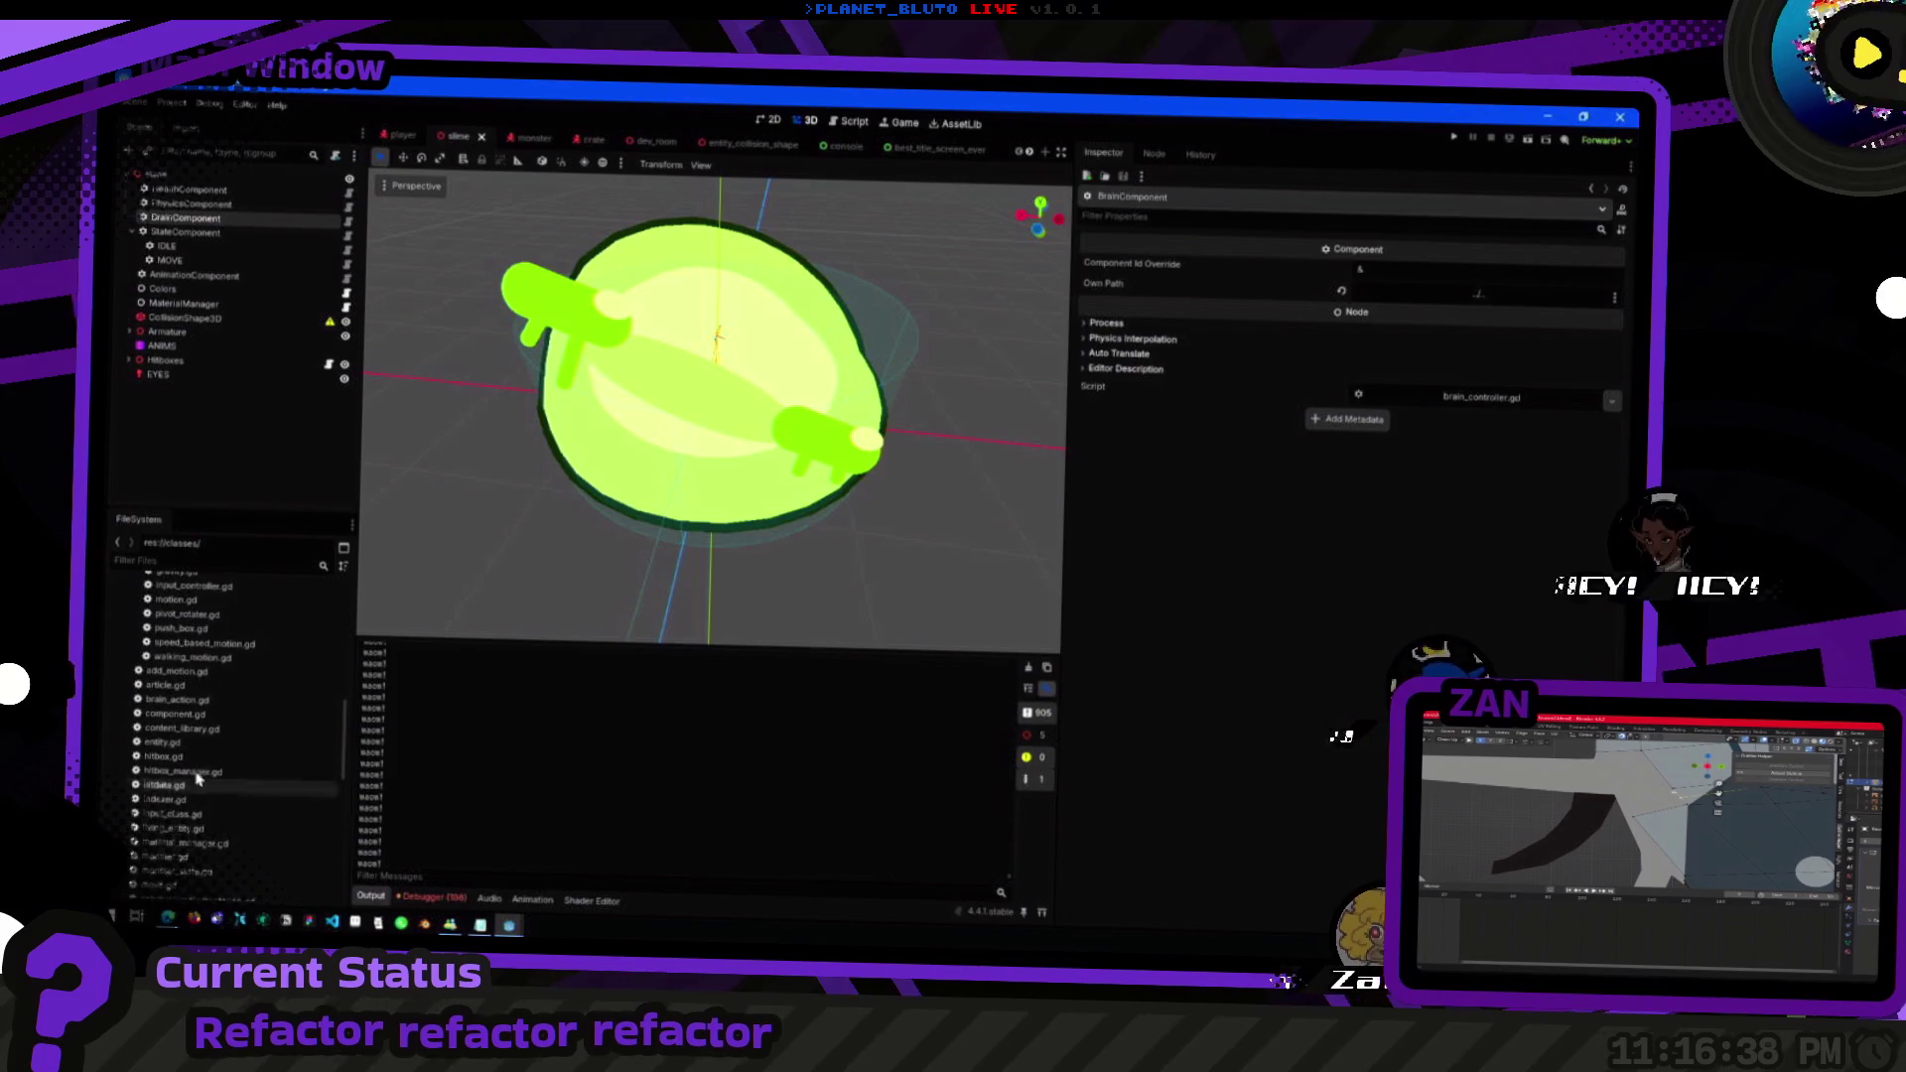
double_click(207, 706)
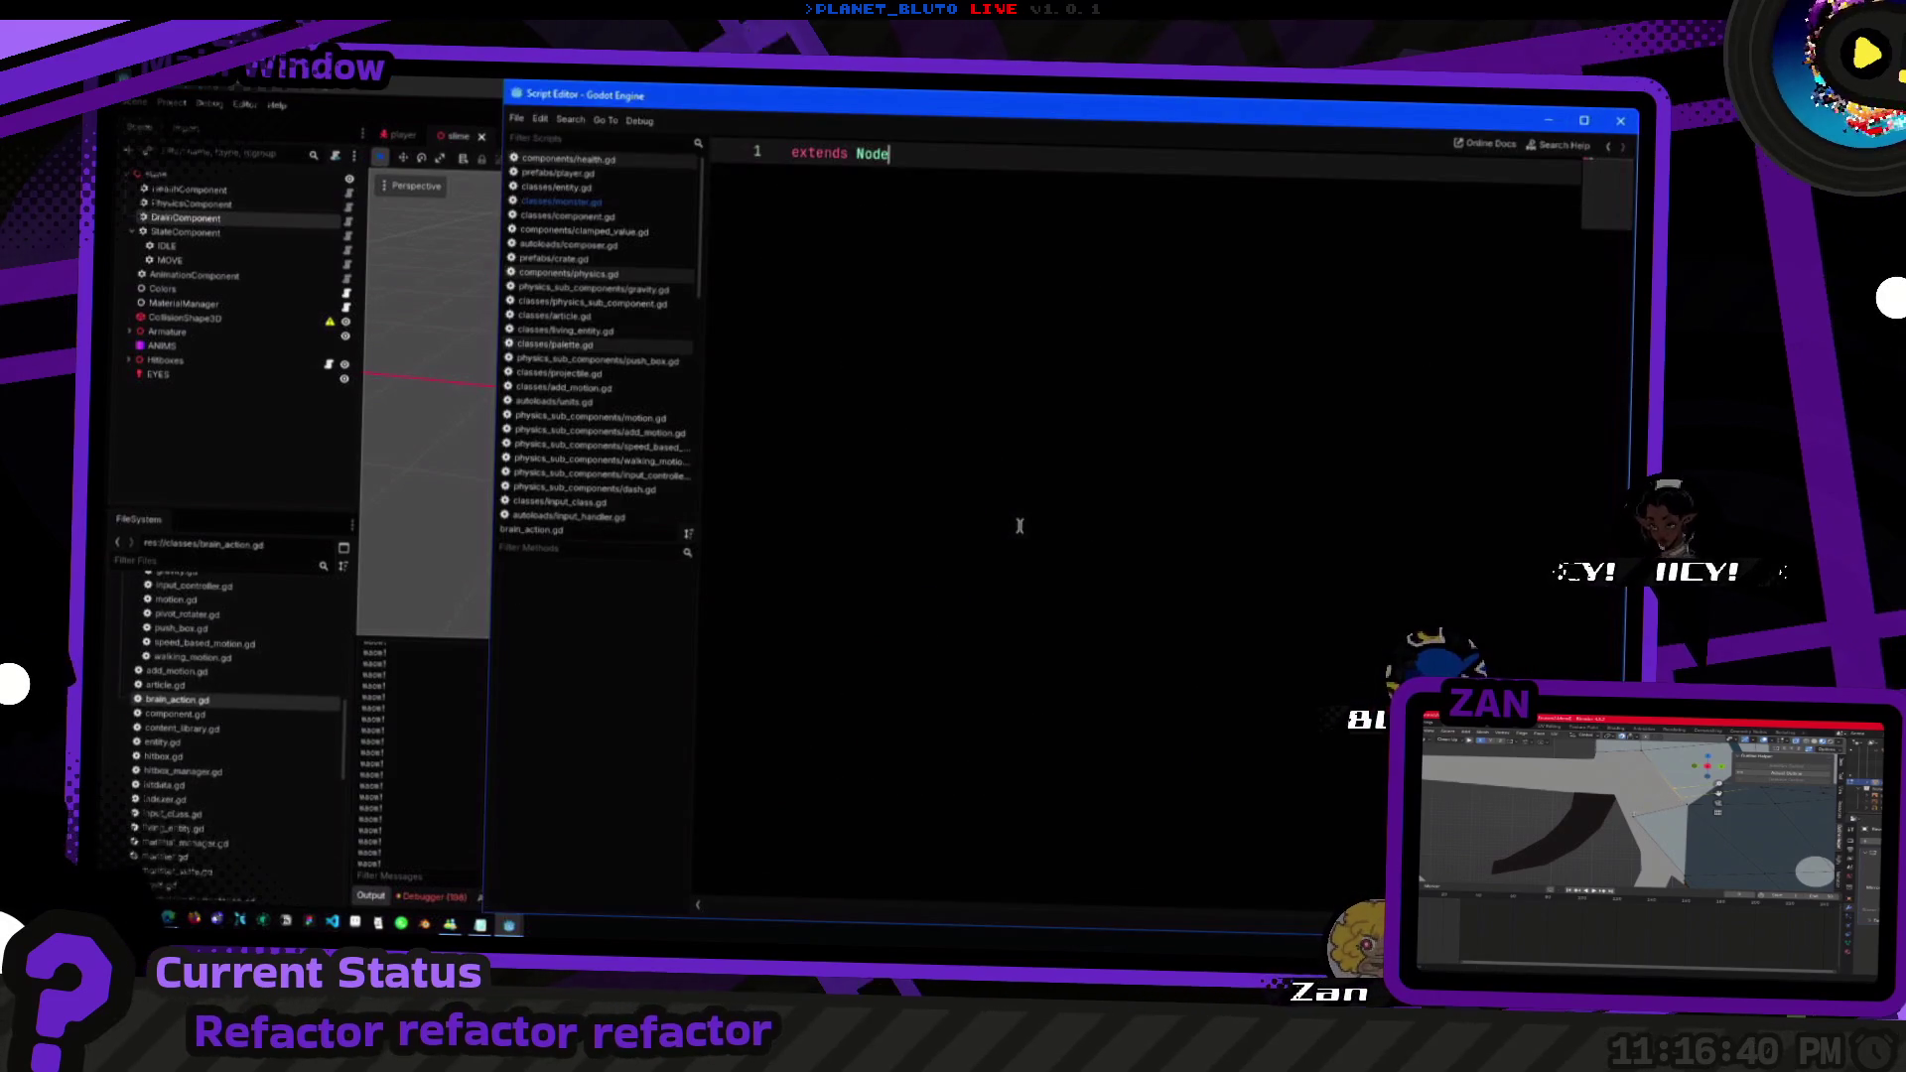
Change brain_action.gd to extend Object and add class_name BrainAction.
key(ctrl+shift+Left)
text(R)
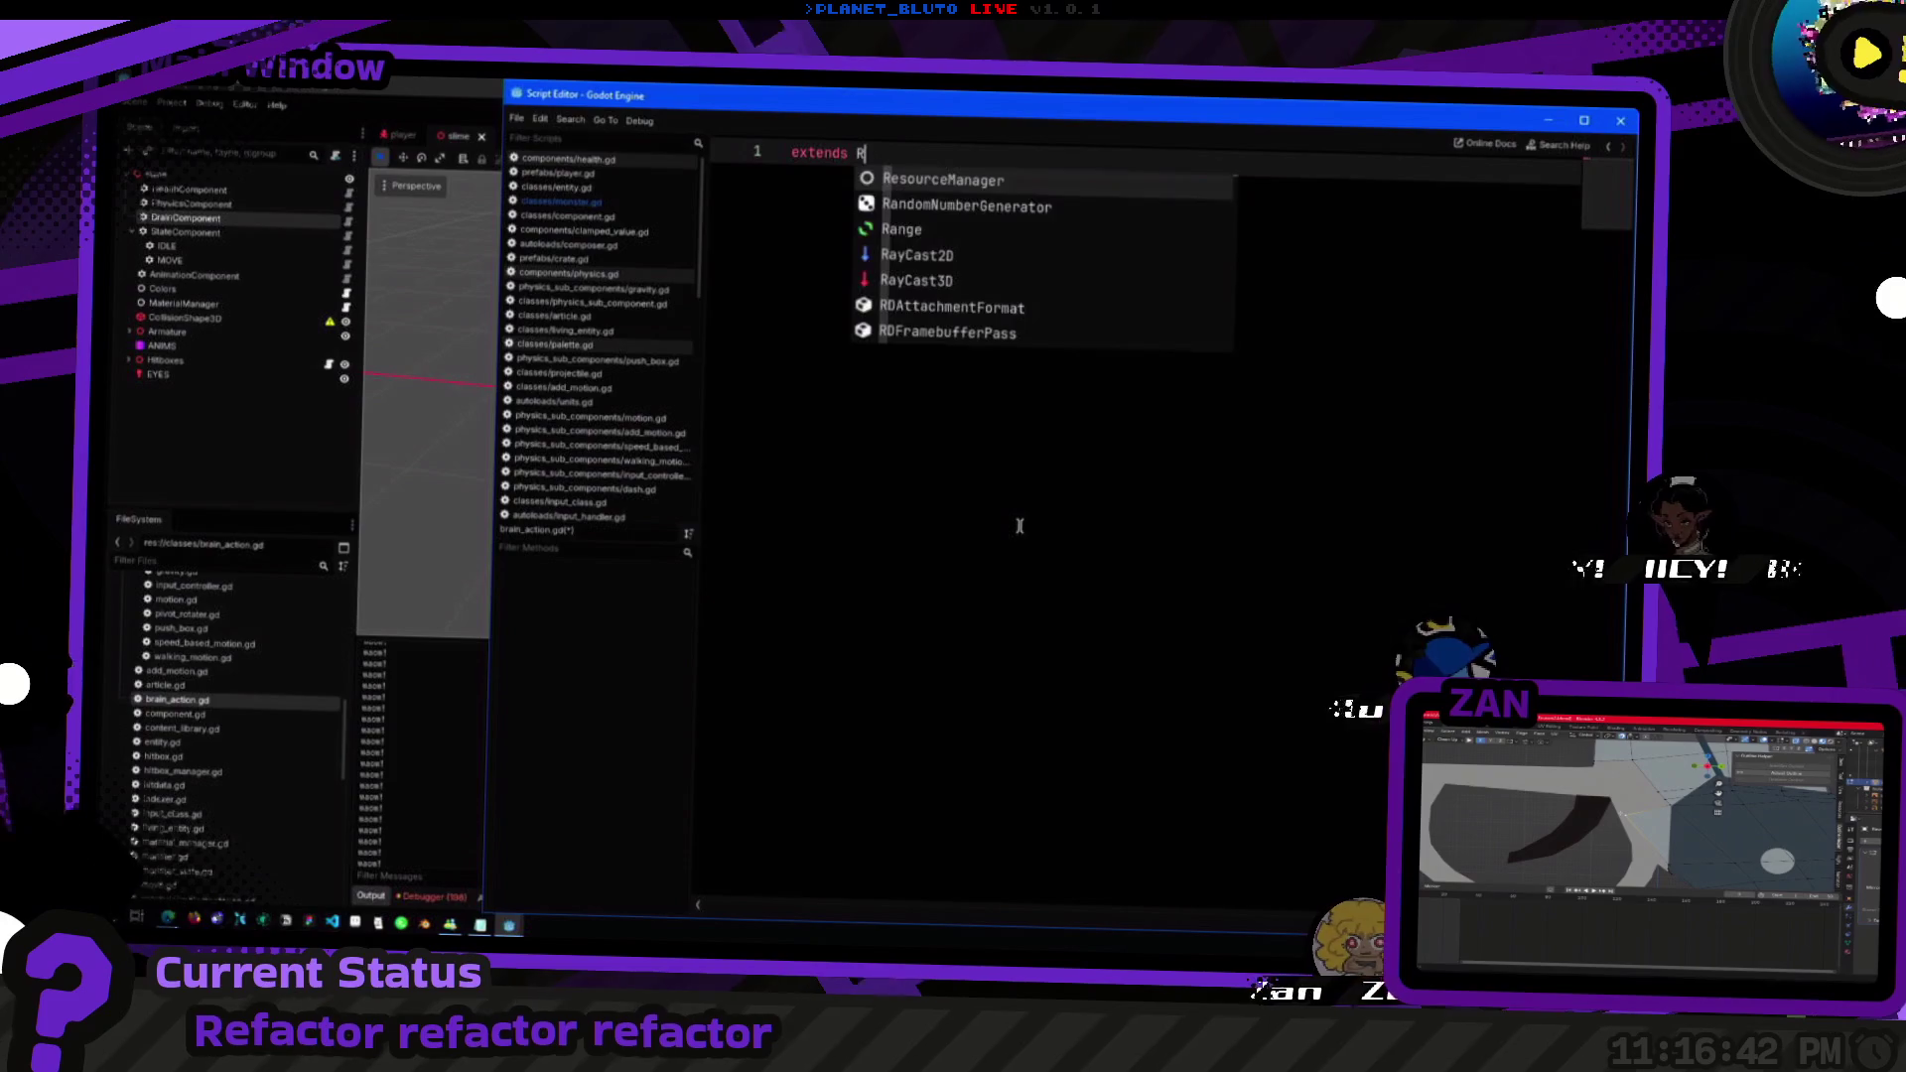
text(esour)
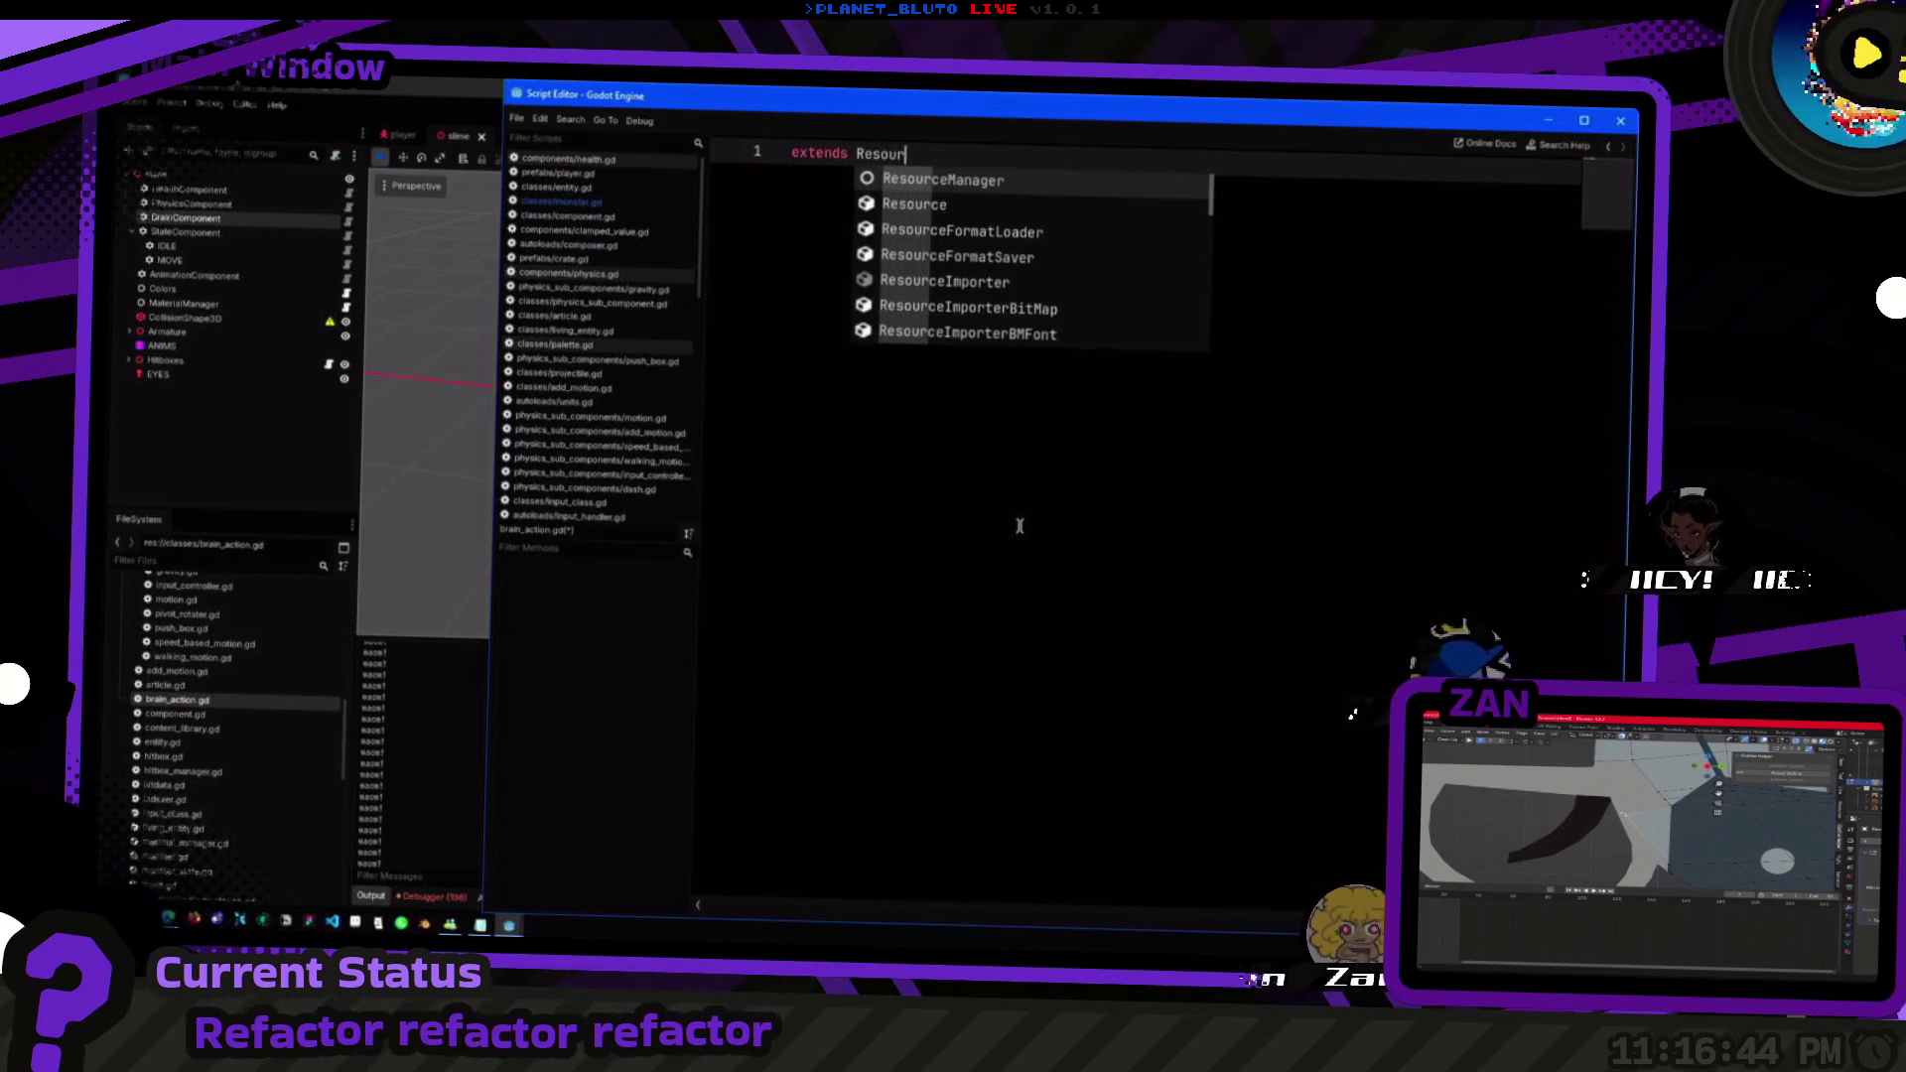
key(ctrl+BackSpace)
text(Ovj)
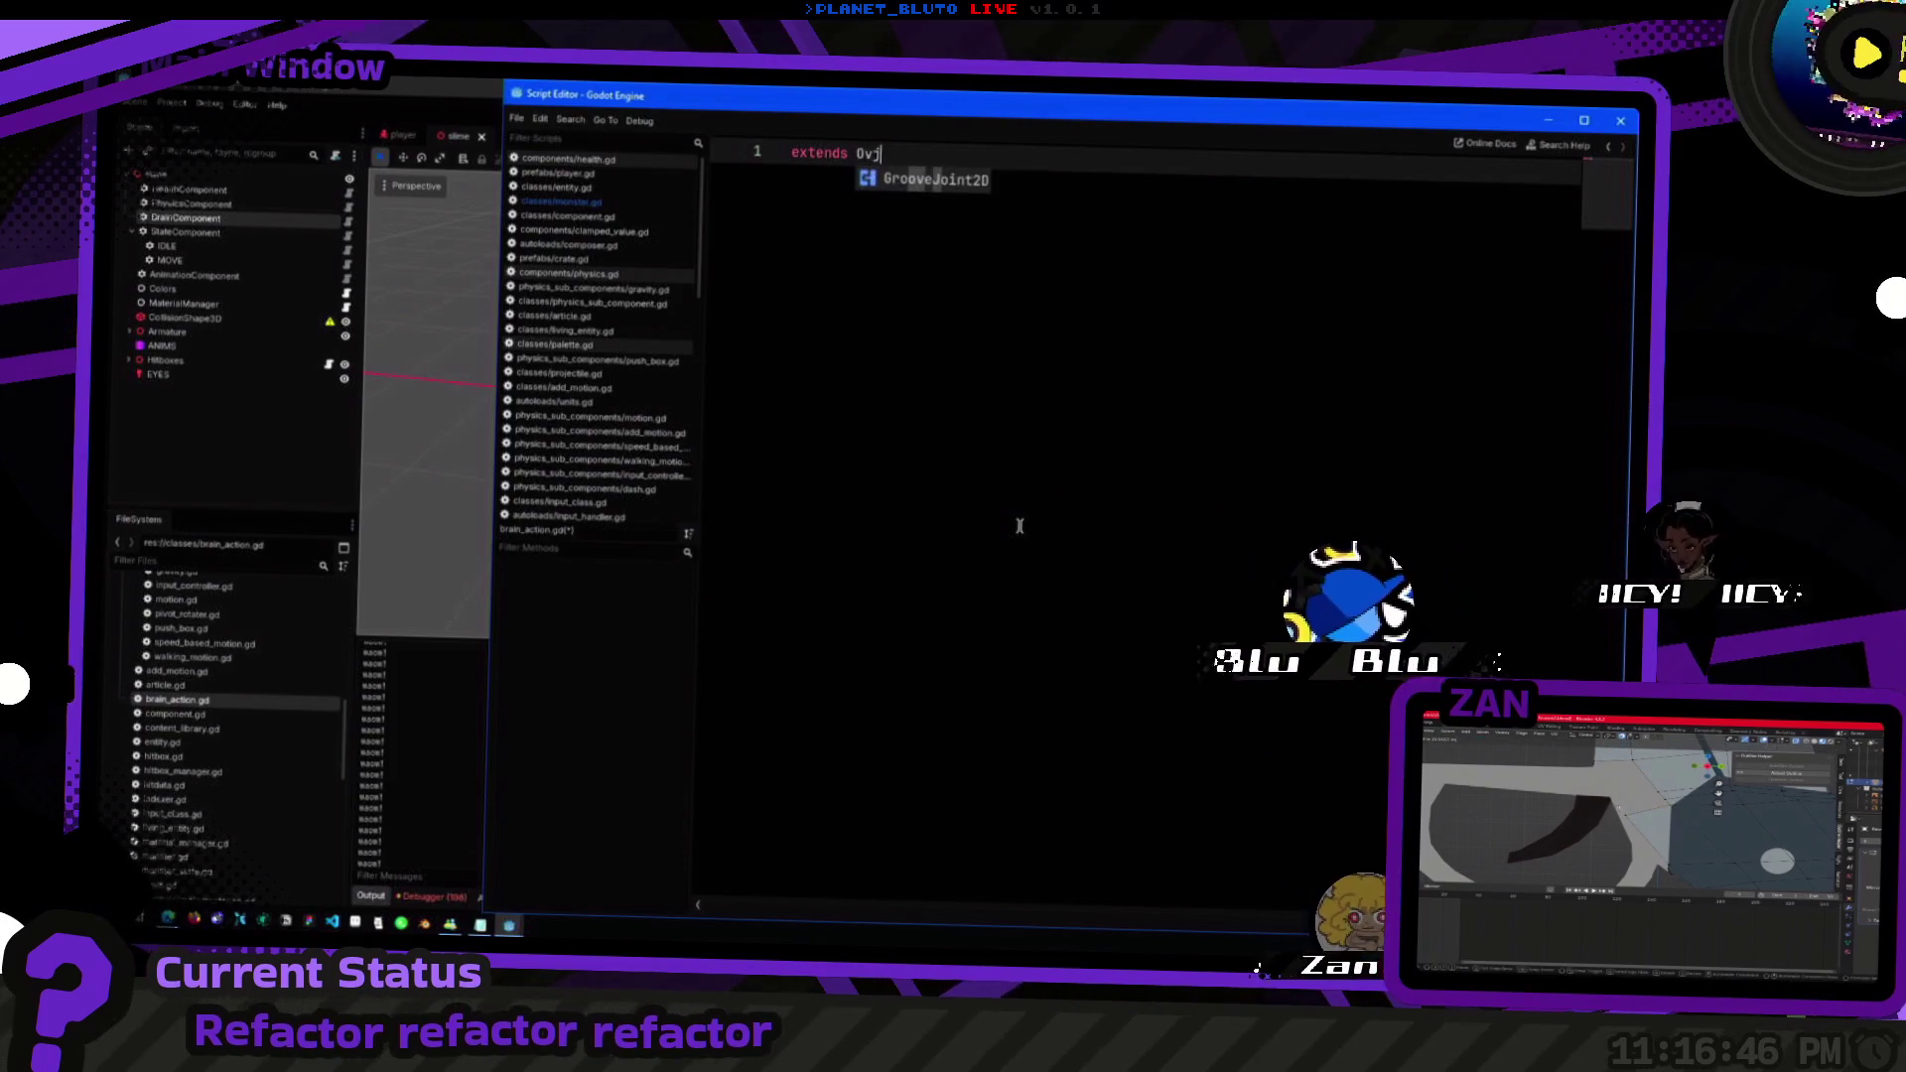
key(BackSpace)
key(BackSpace)
text(bjec)
key(Return)
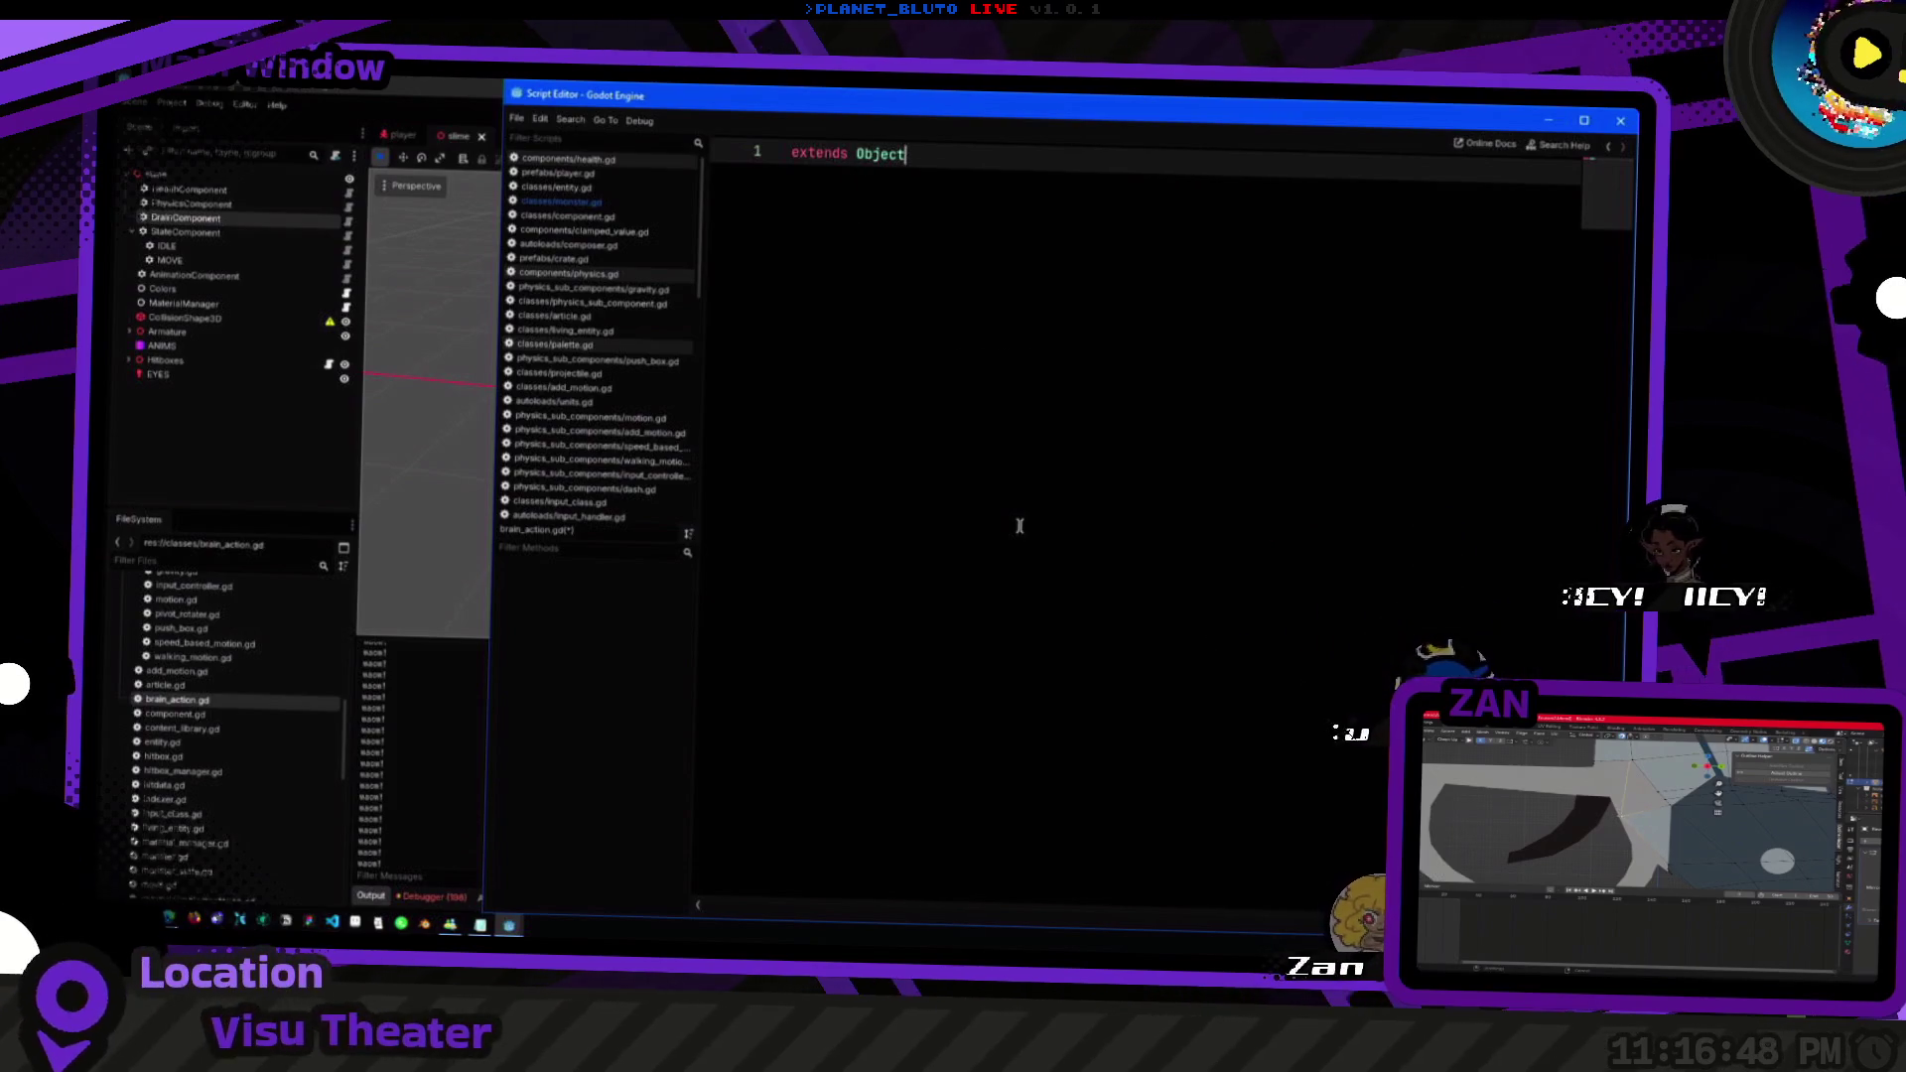
key(Return)
text(class_name BrainAction)
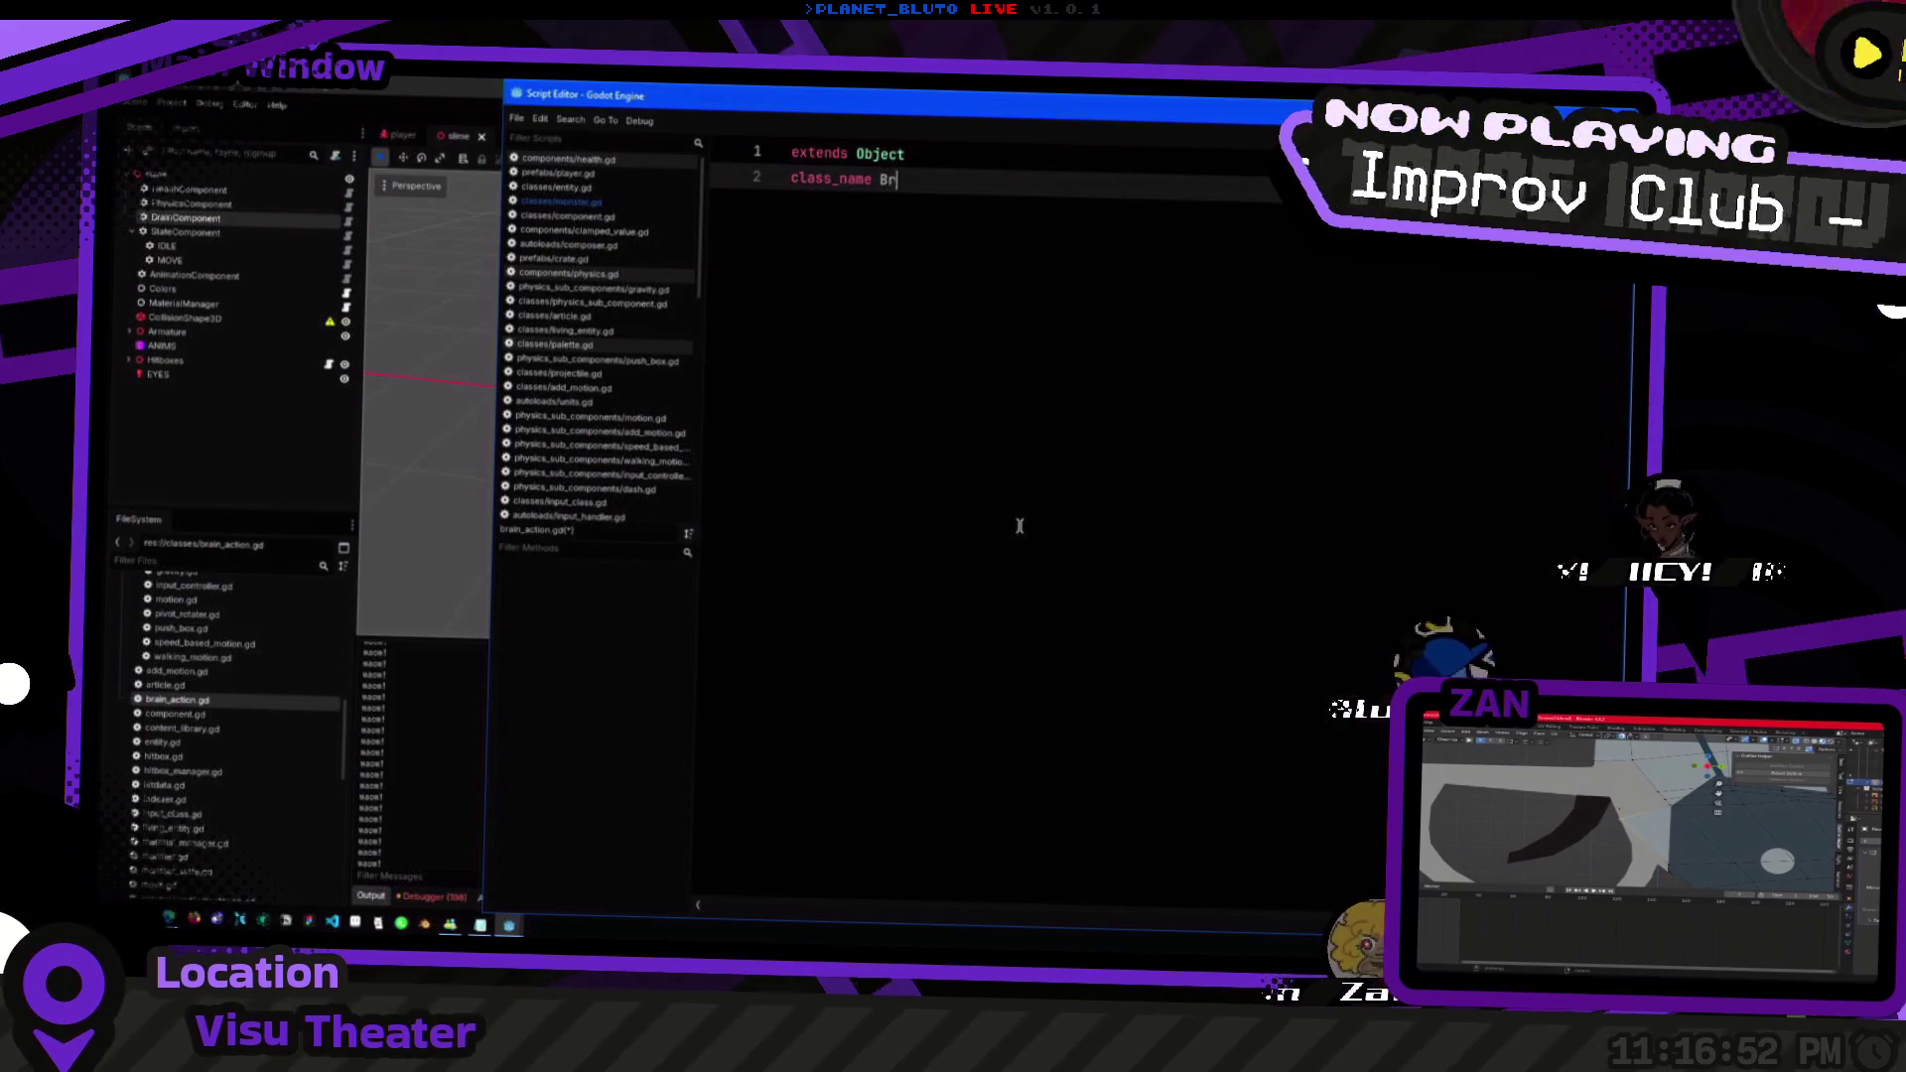
Declare var actionId: StringName = "" and begin a func line below it.
key(Return)
key(Return)
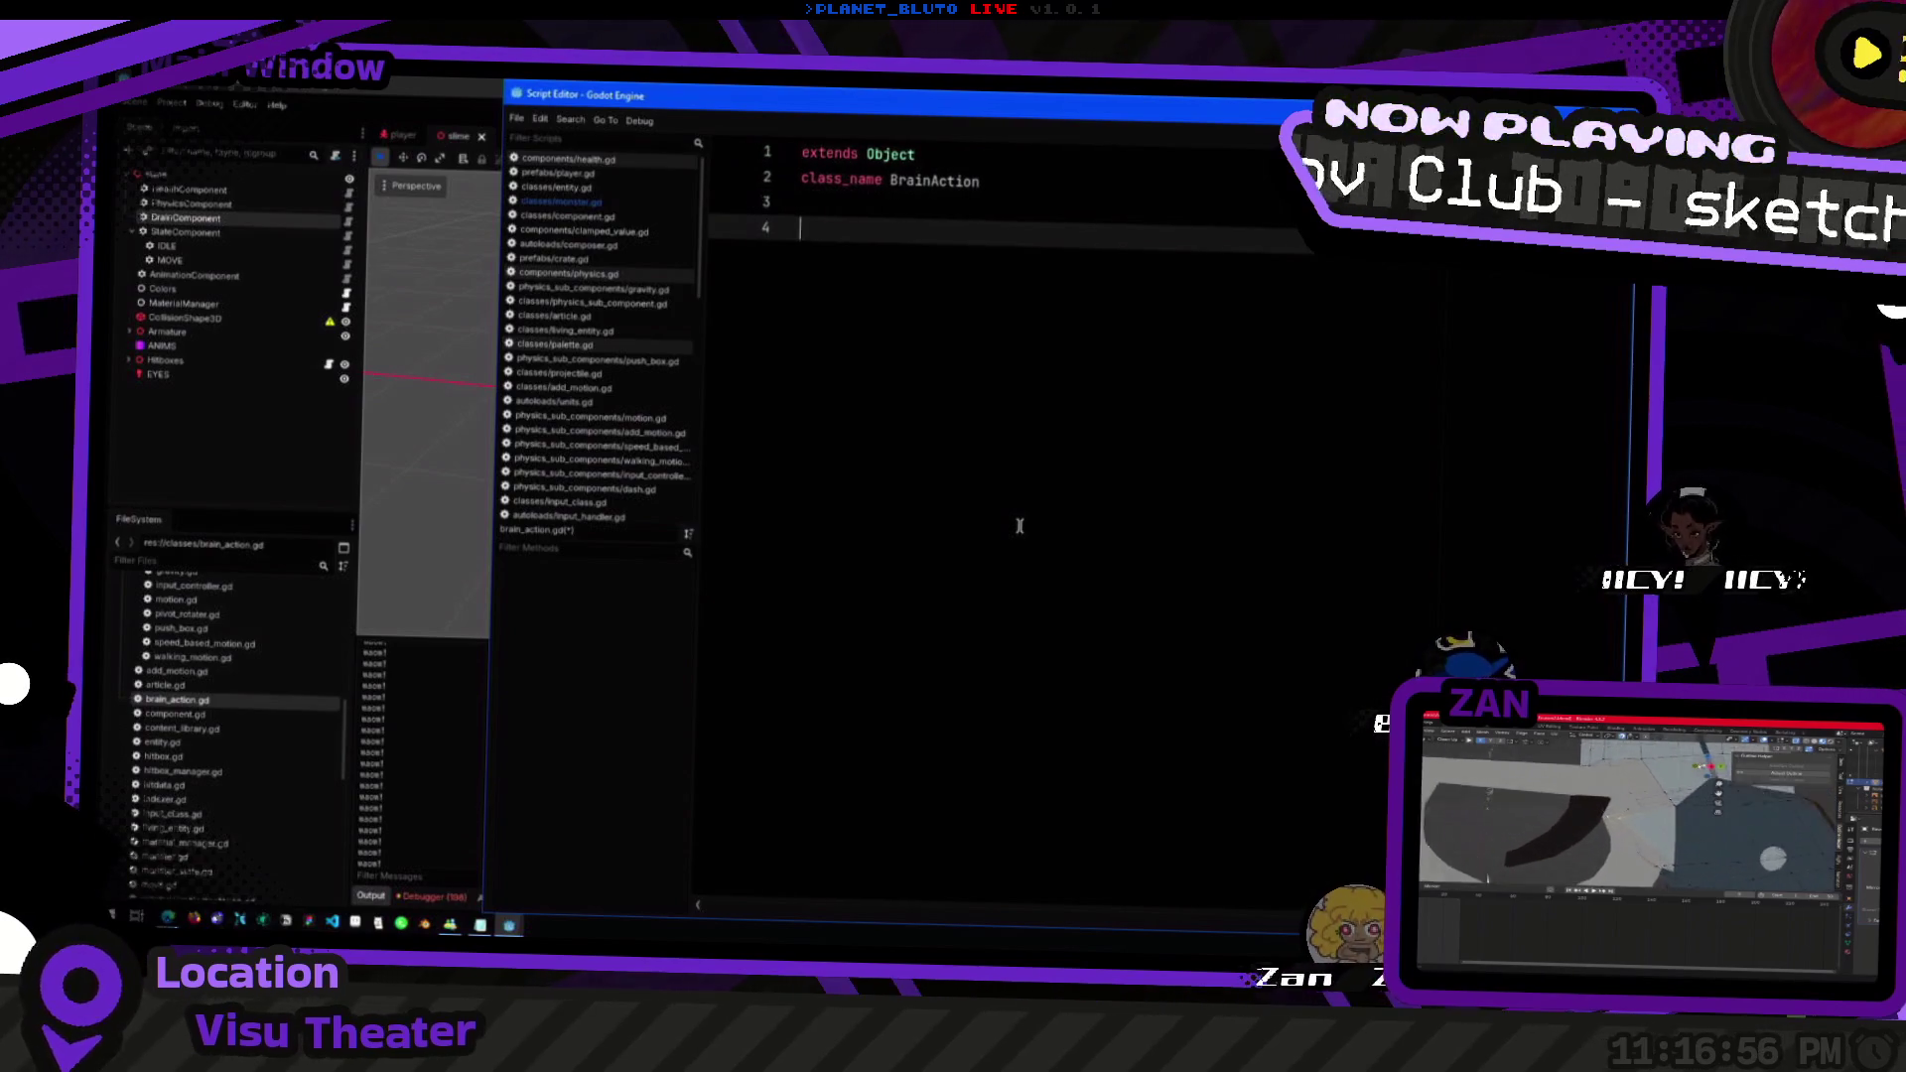
text(var actionId =)
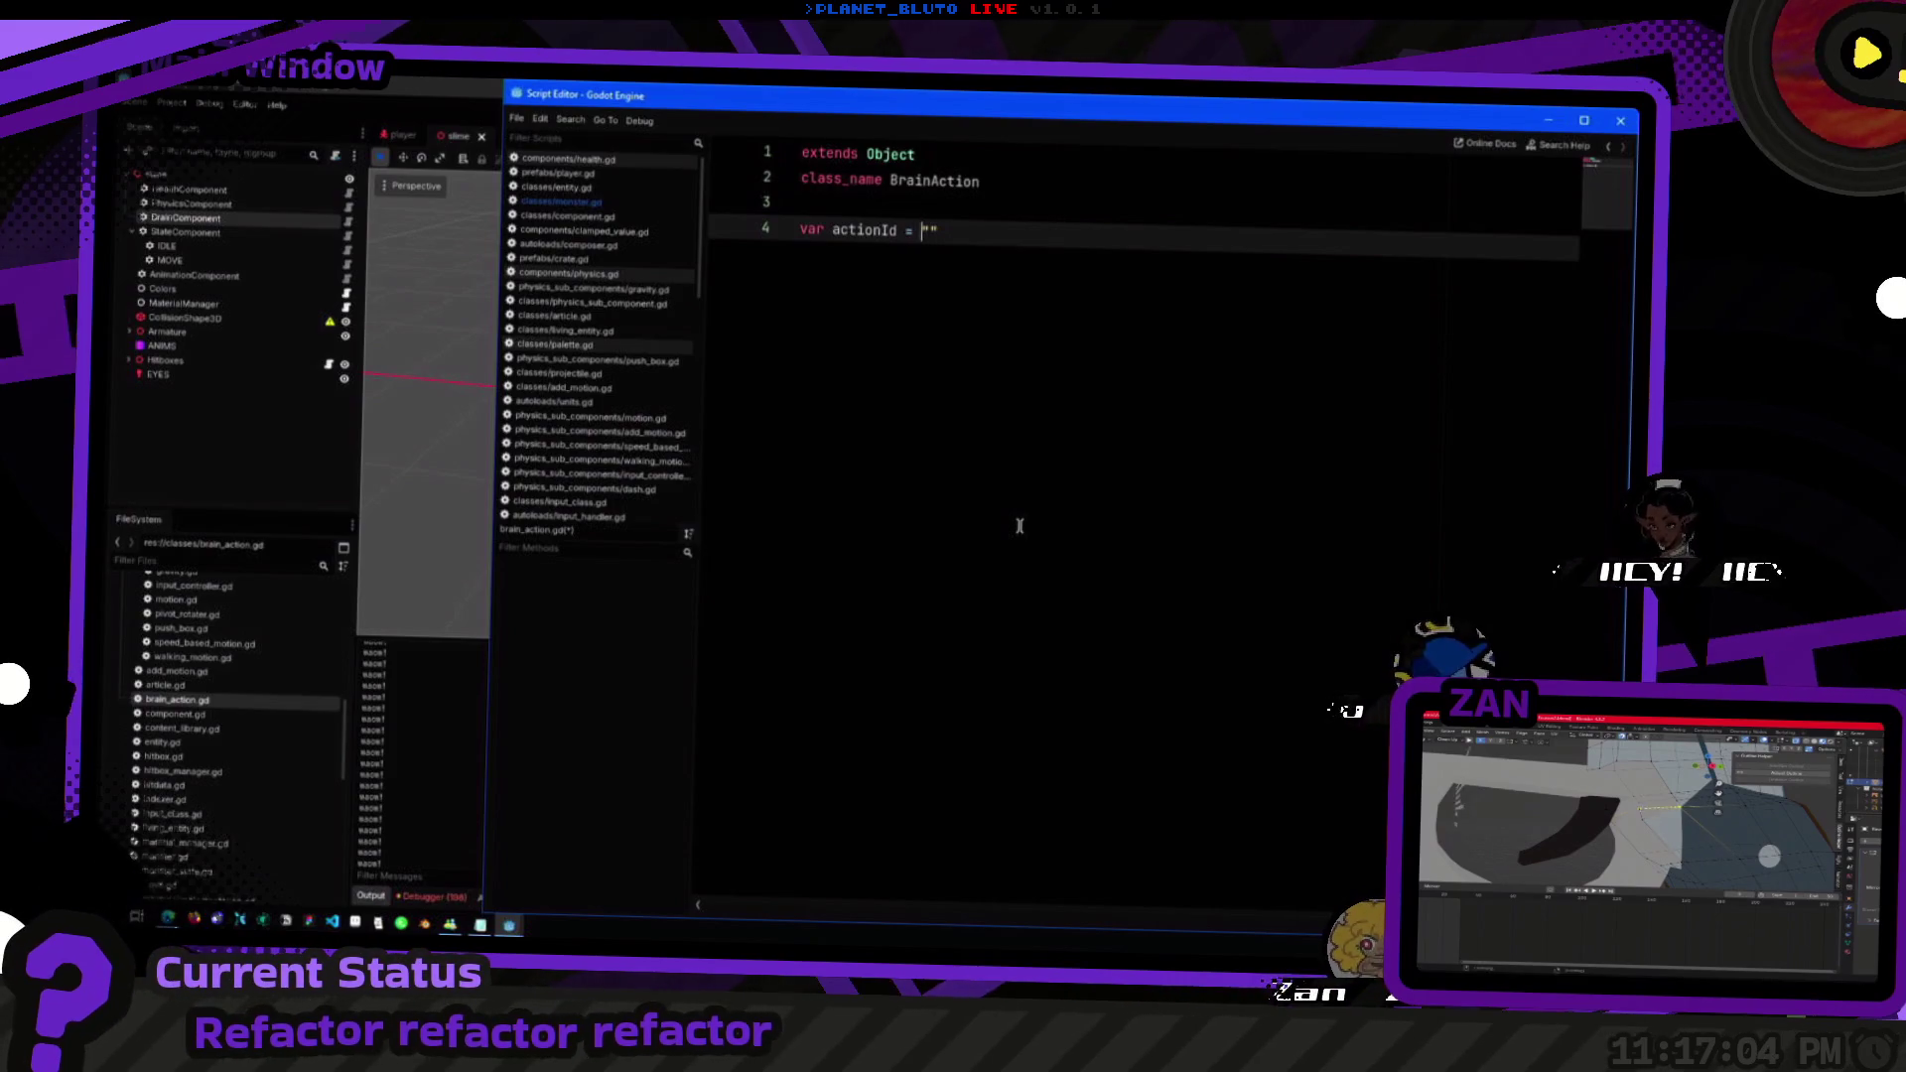
text(: StringN)
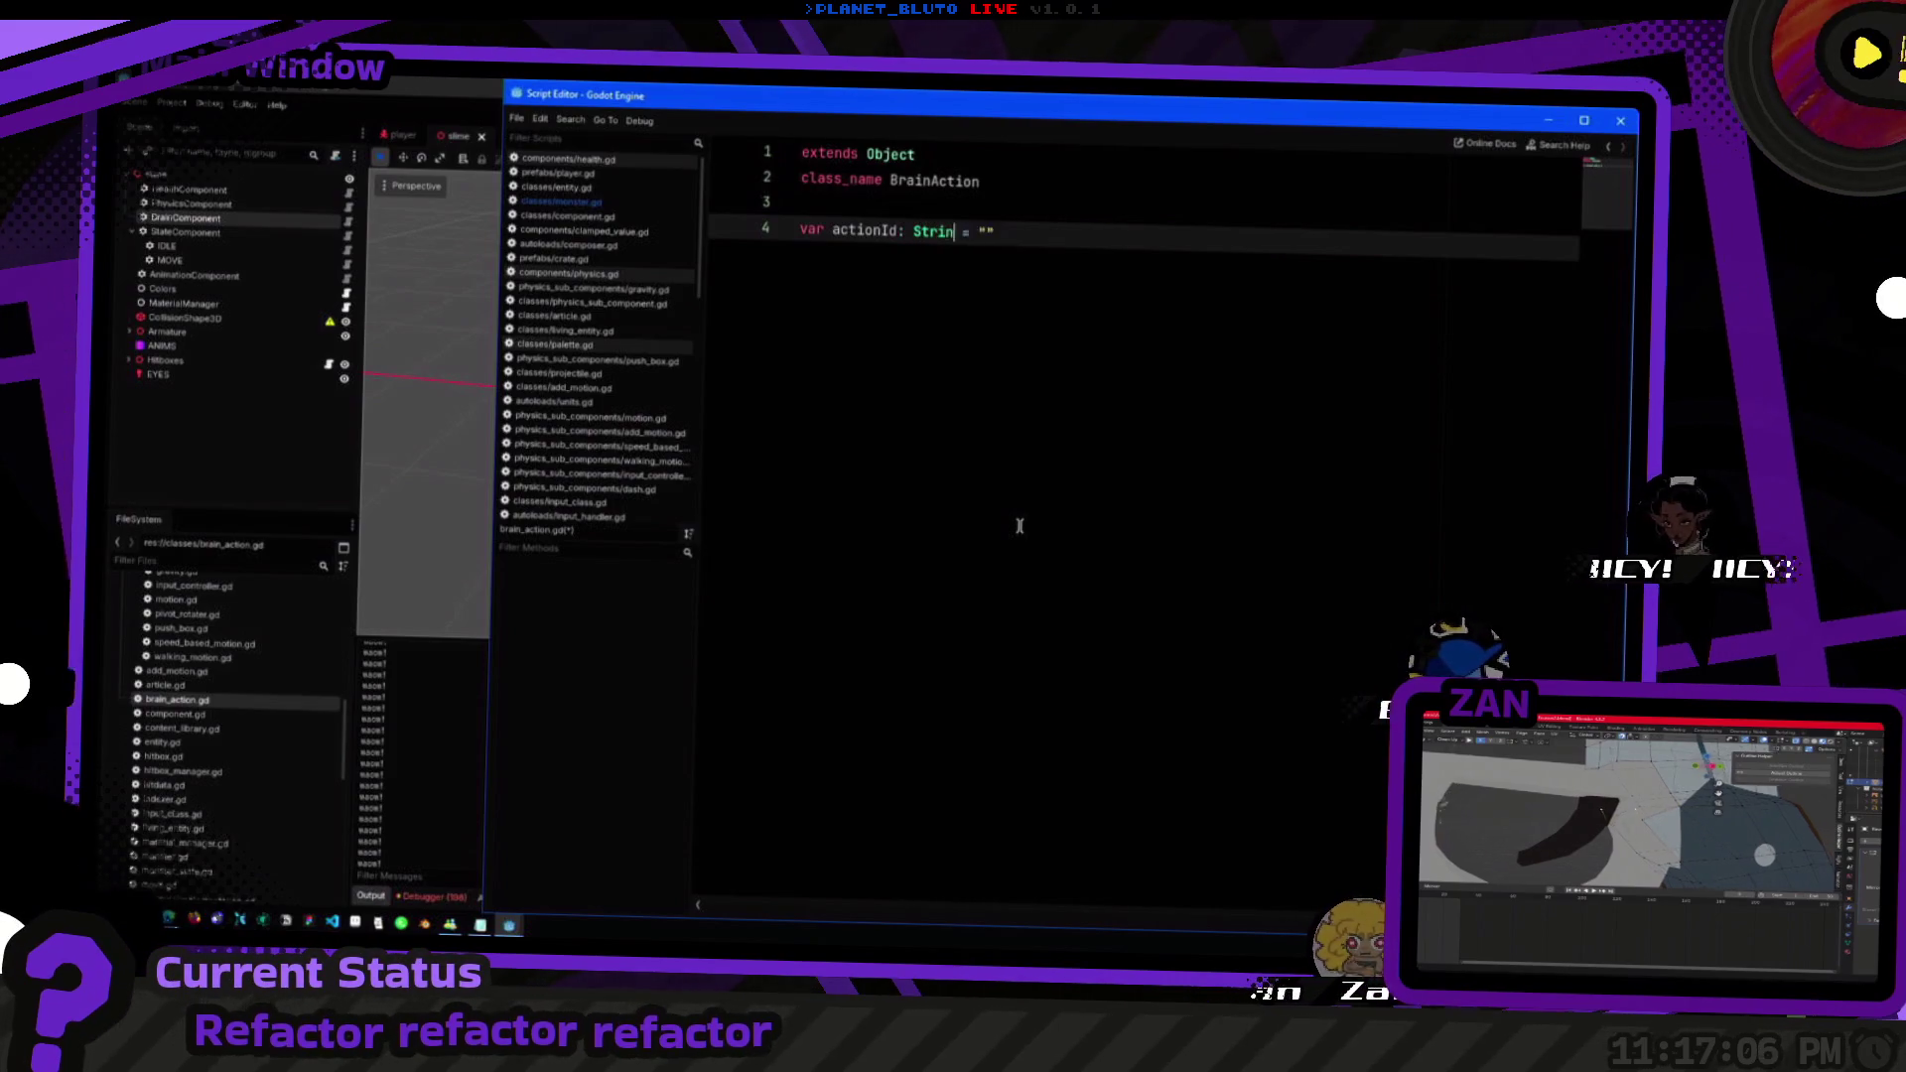
key(Return)
key(Home)
key(End)
key(Return)
key(Return)
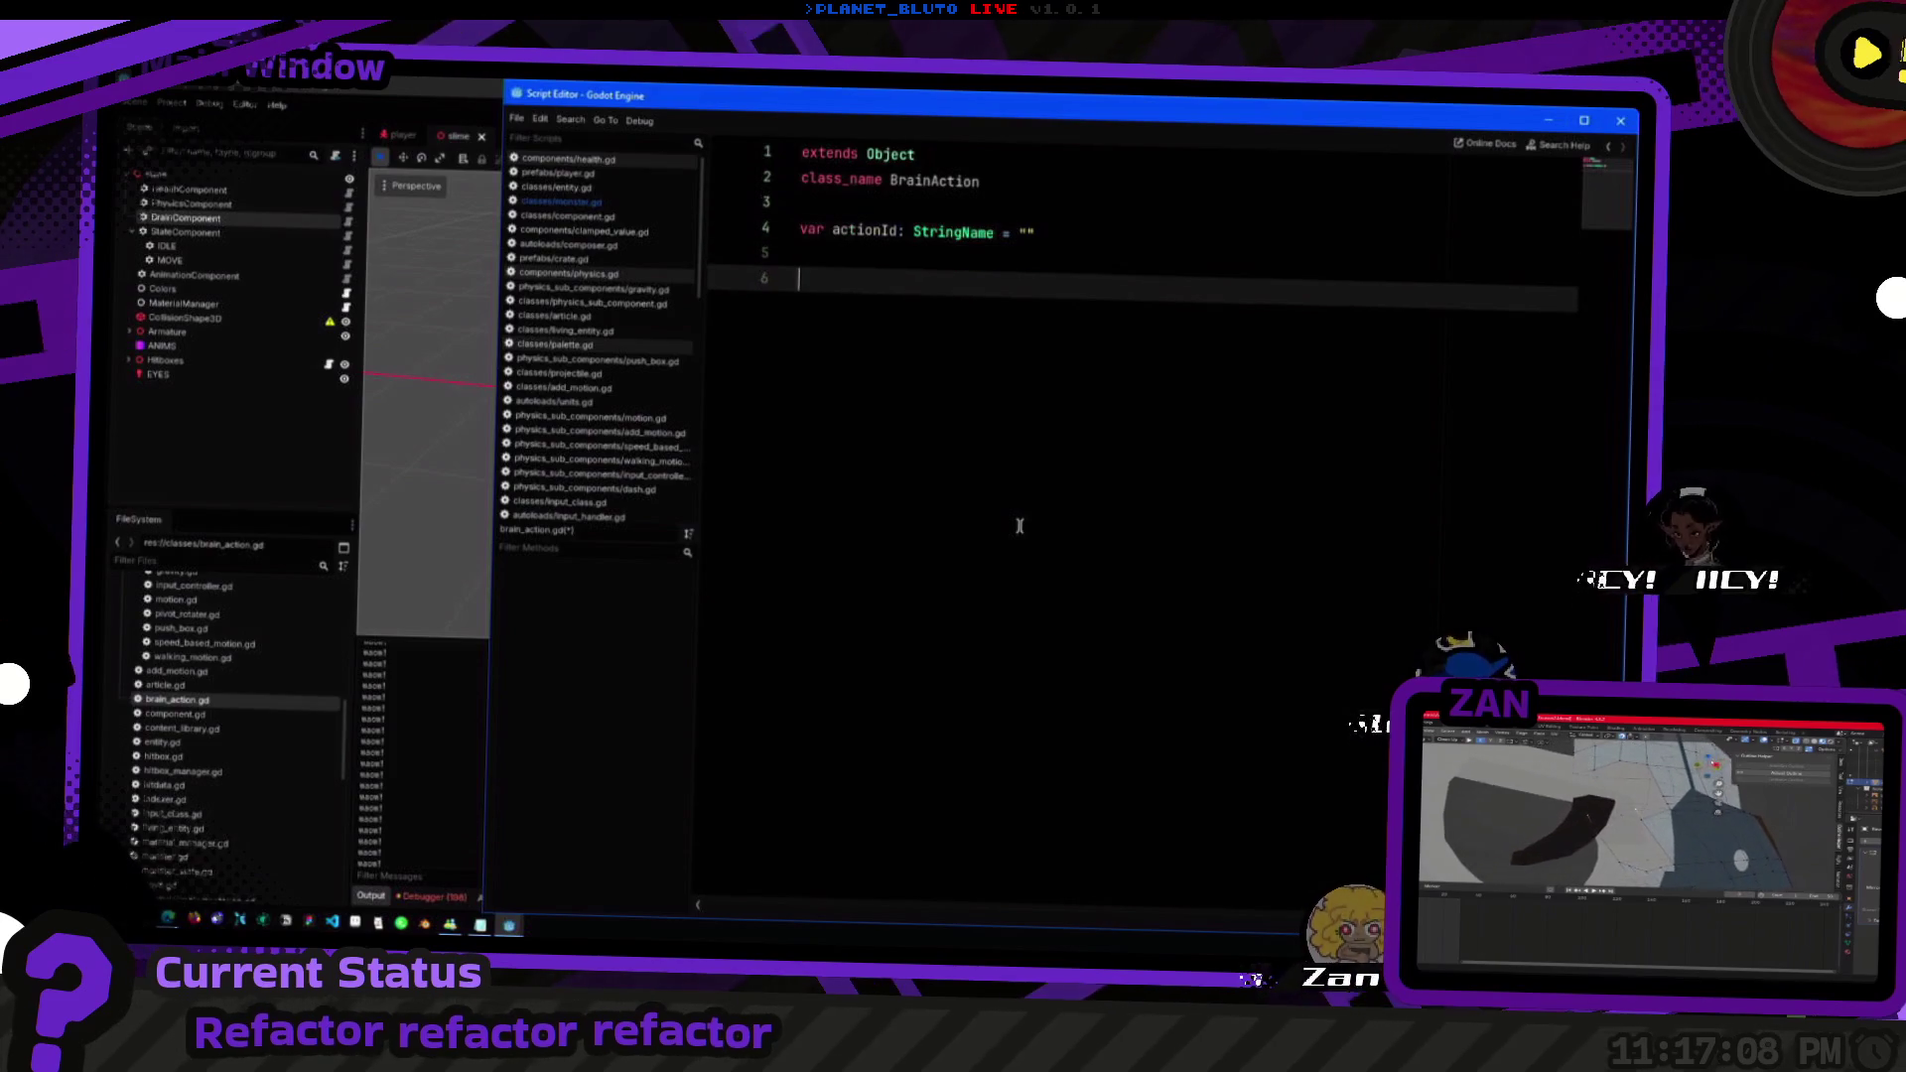
text(c _)
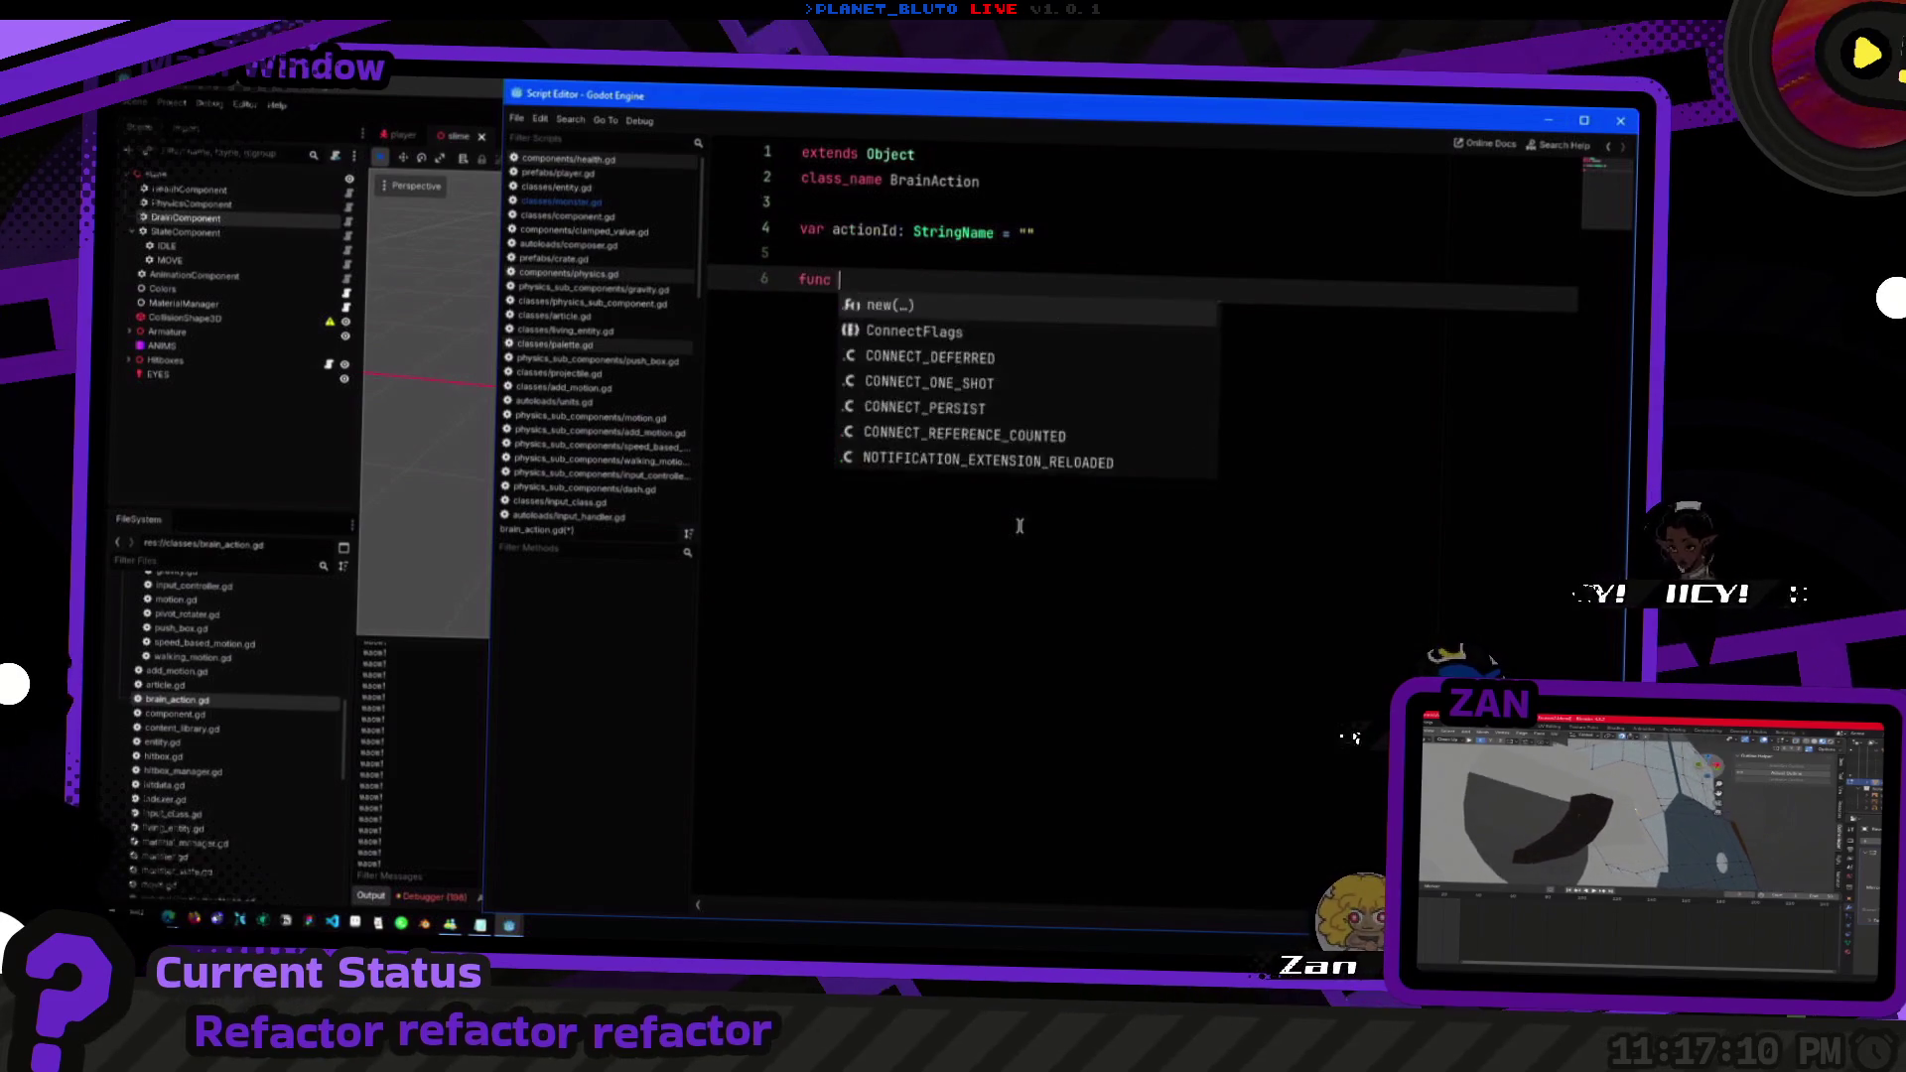
key(BackSpace)
key(BackSpace)
key(BackSpace)
key(BackSpace)
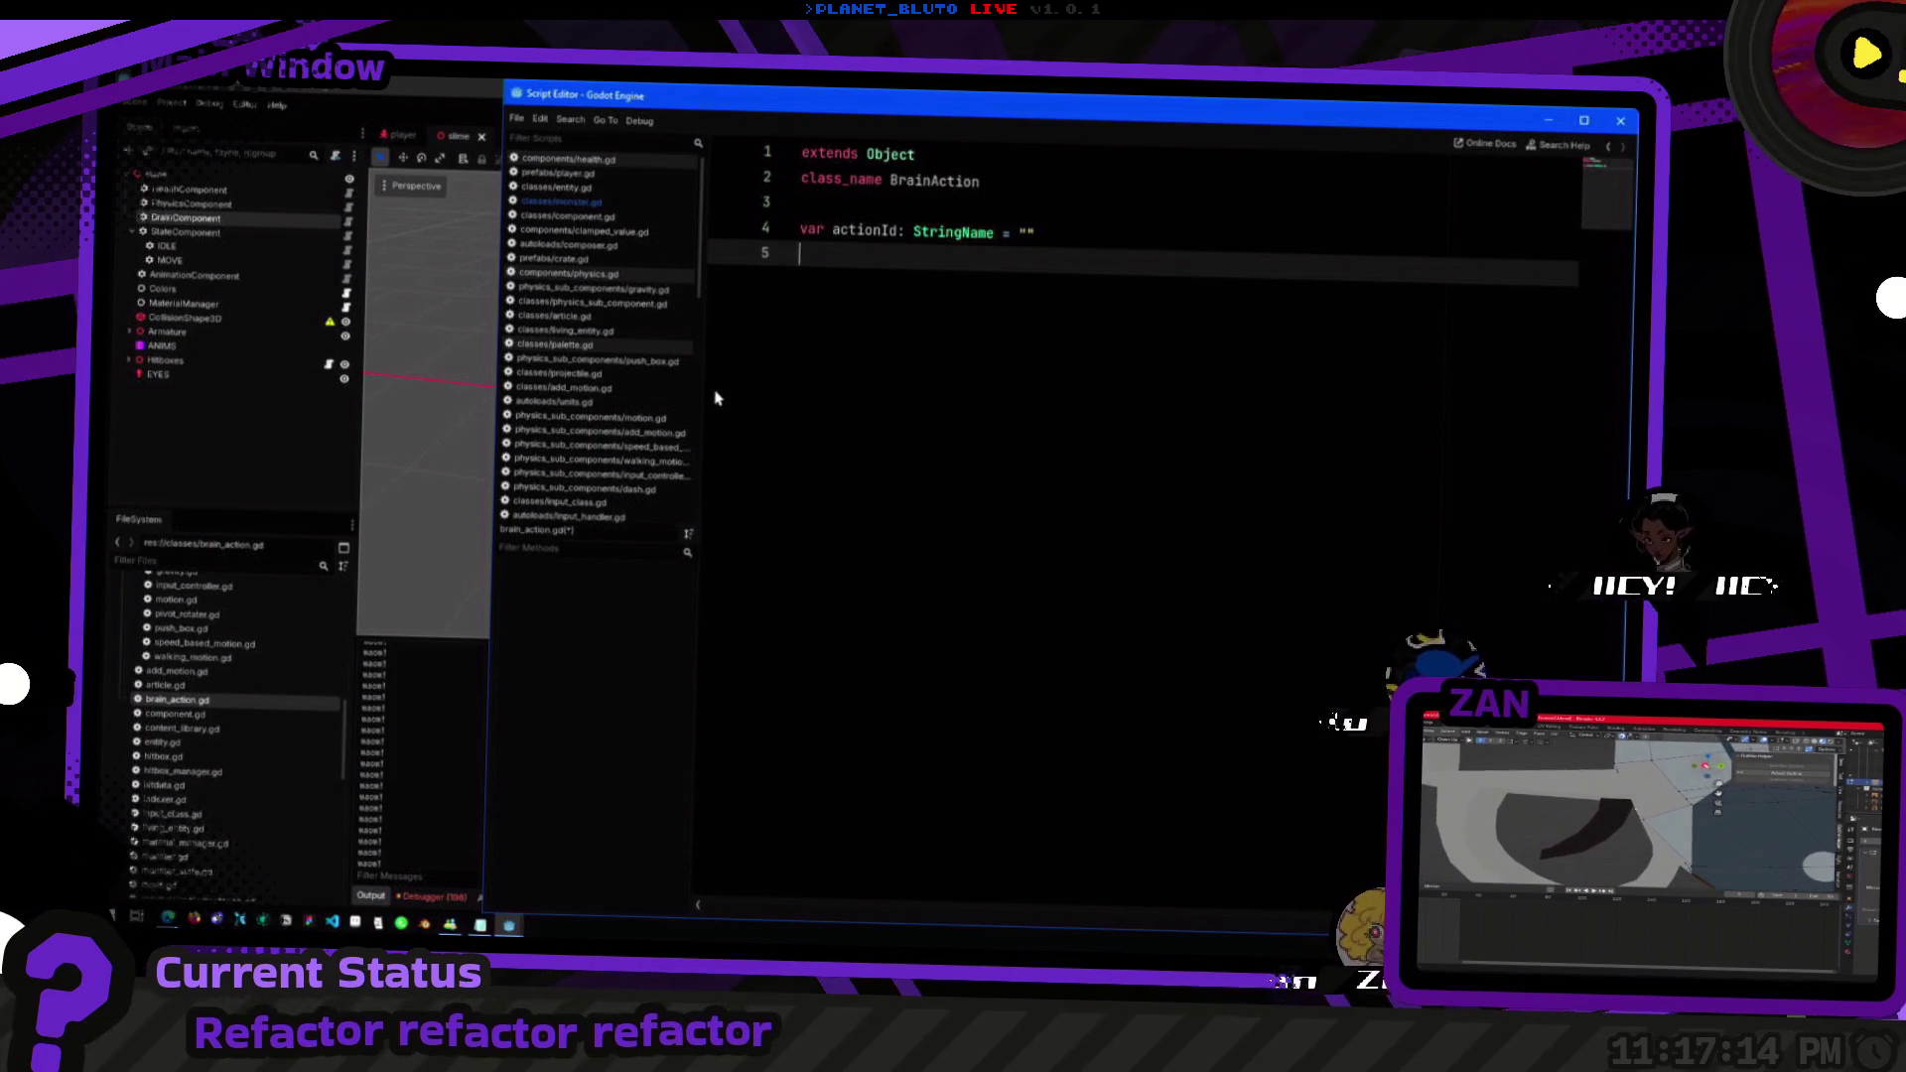
Bring up the quick-open search for project scripts.
key(ctrl+shift+f)
key(Escape)
key(alt+shift+o)
Open monster_state.gd via quick search and delete its _physics_process function.
text(monster_stat)
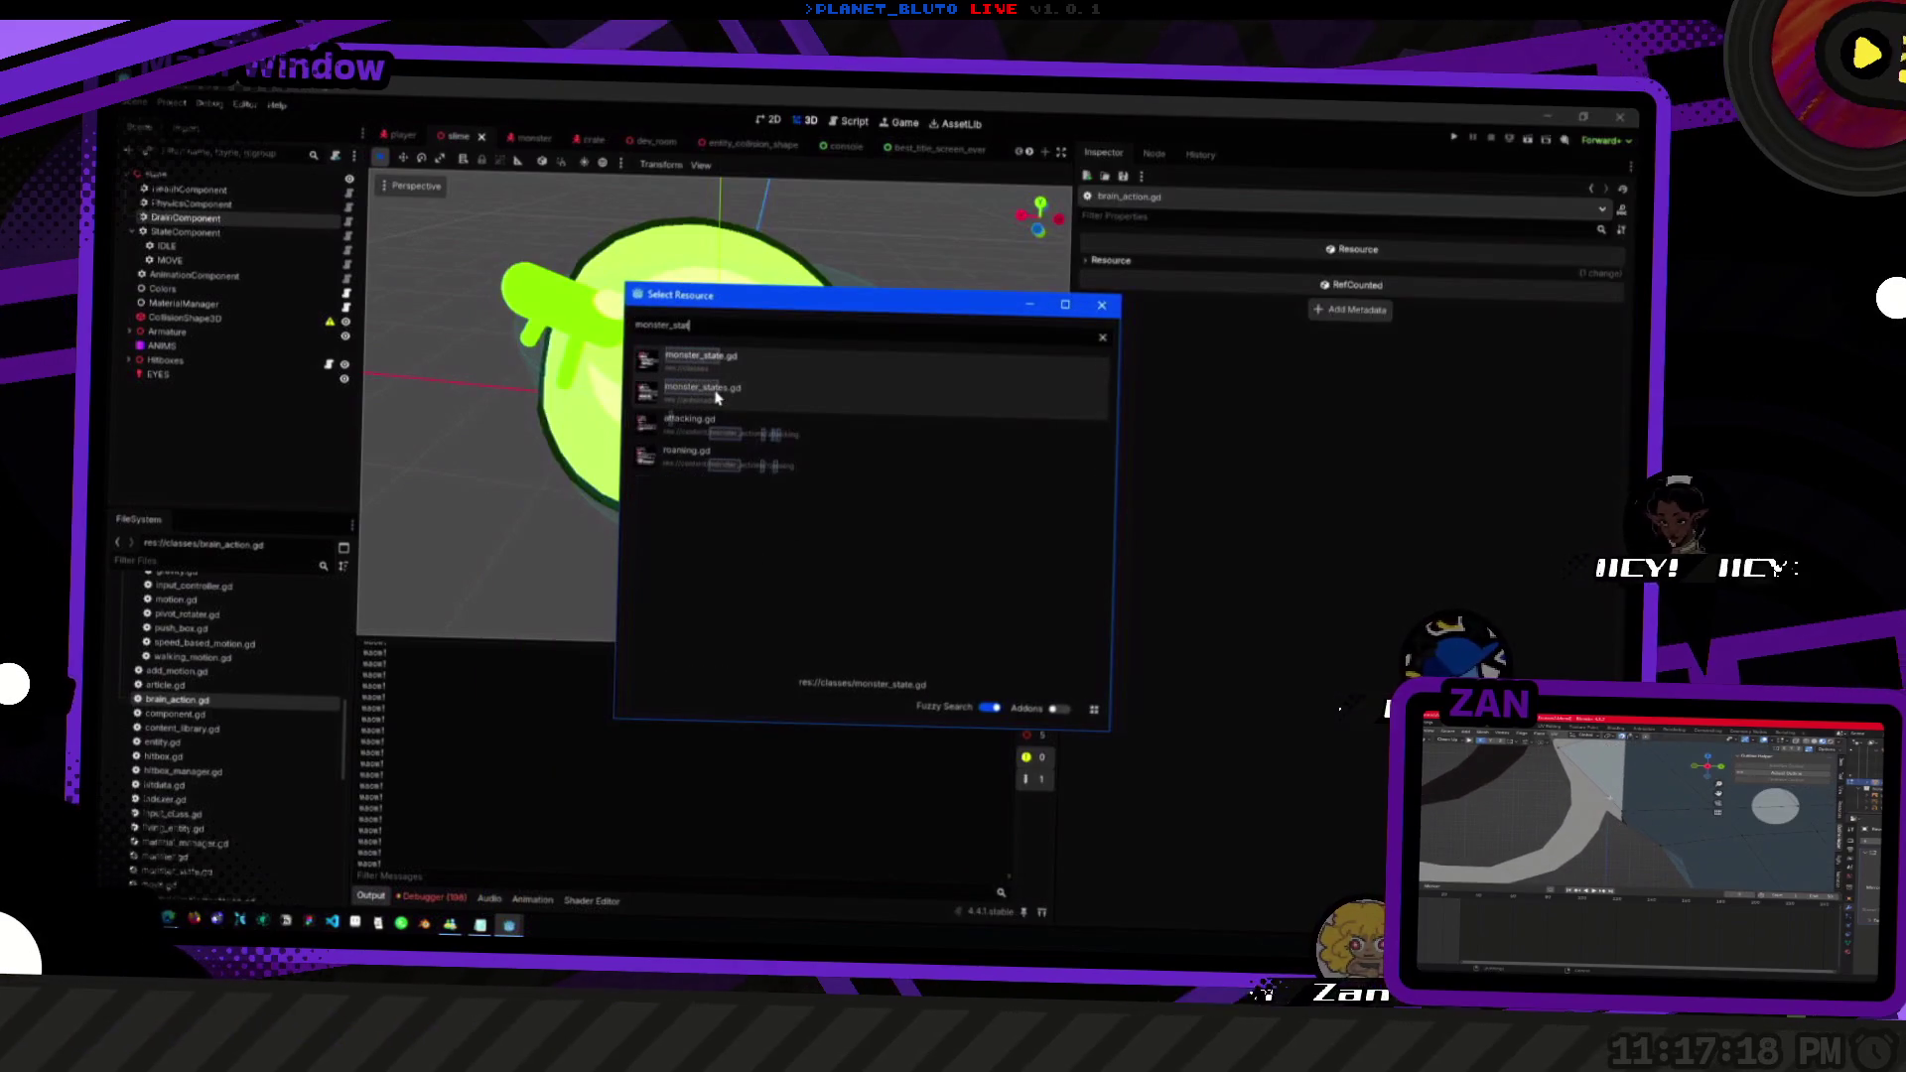
key(Return)
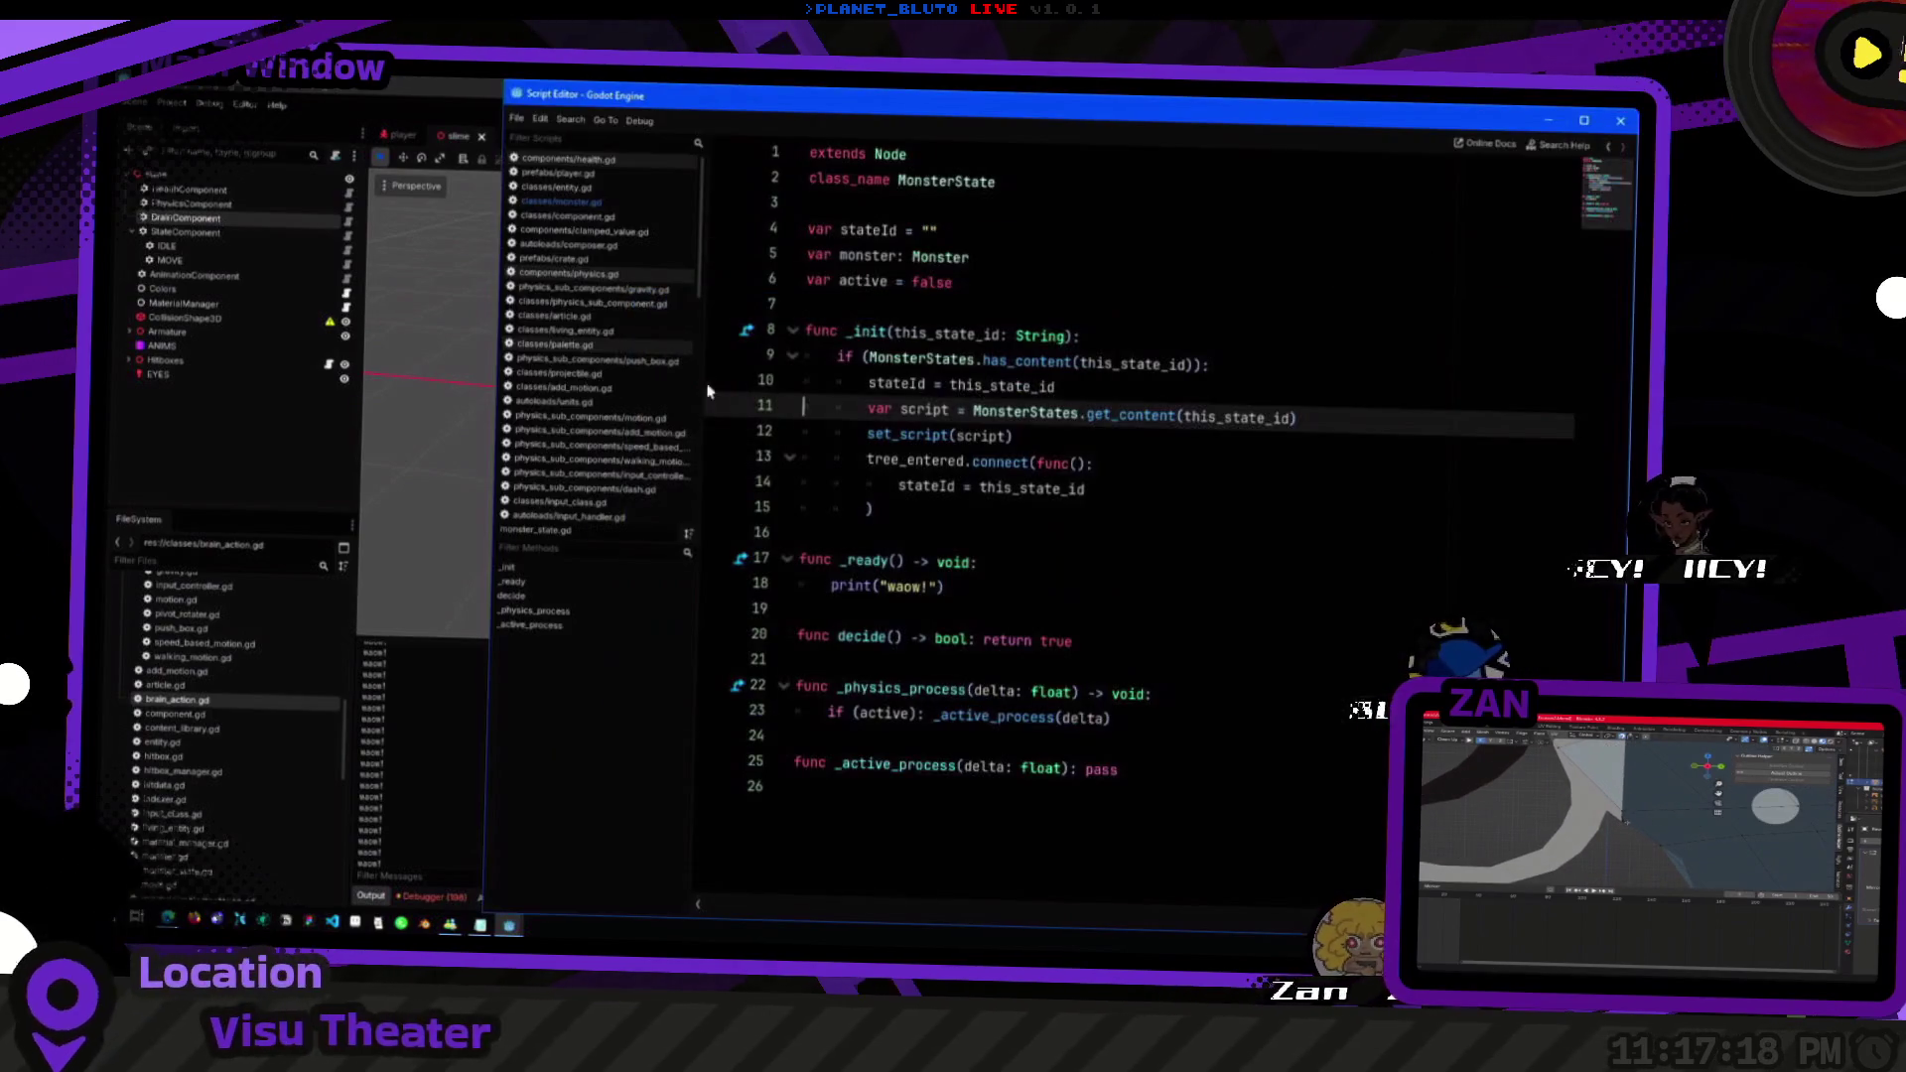
click(1006, 278)
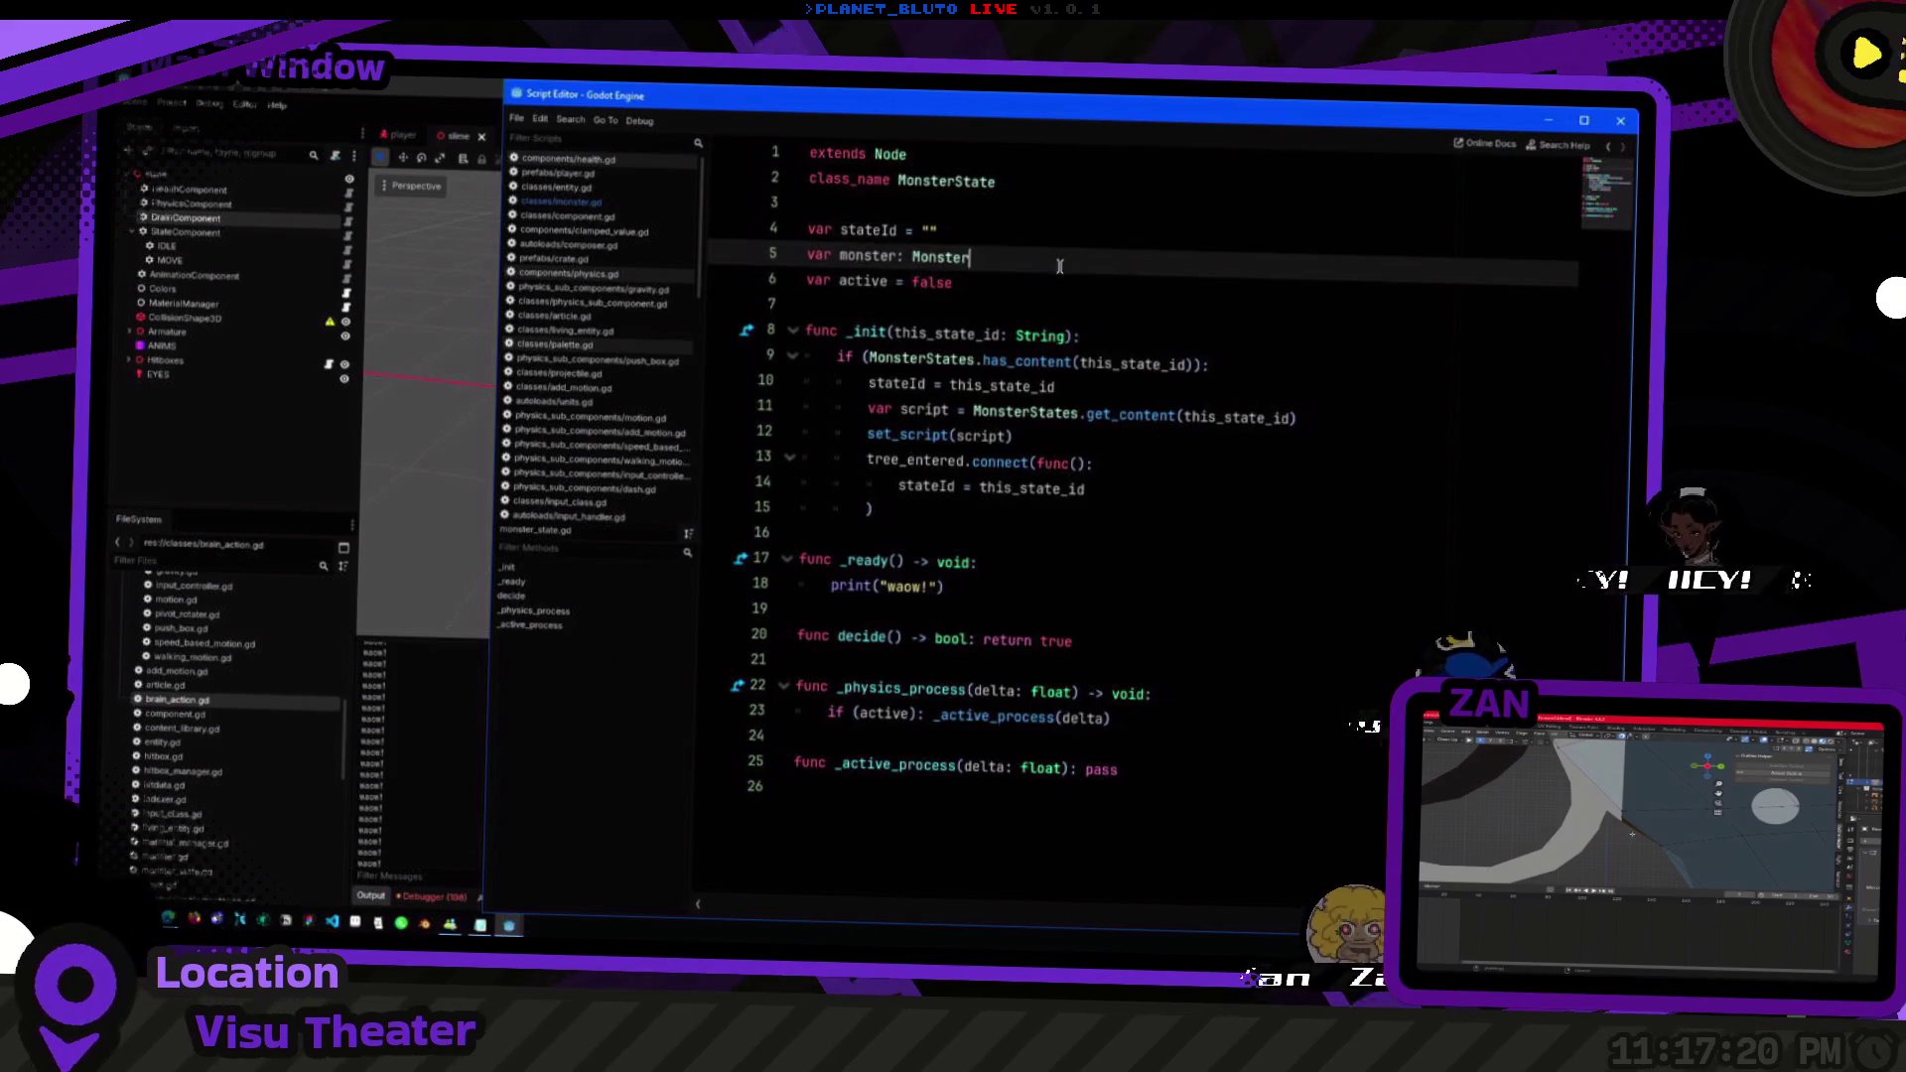
drag(1007, 278, 807, 255)
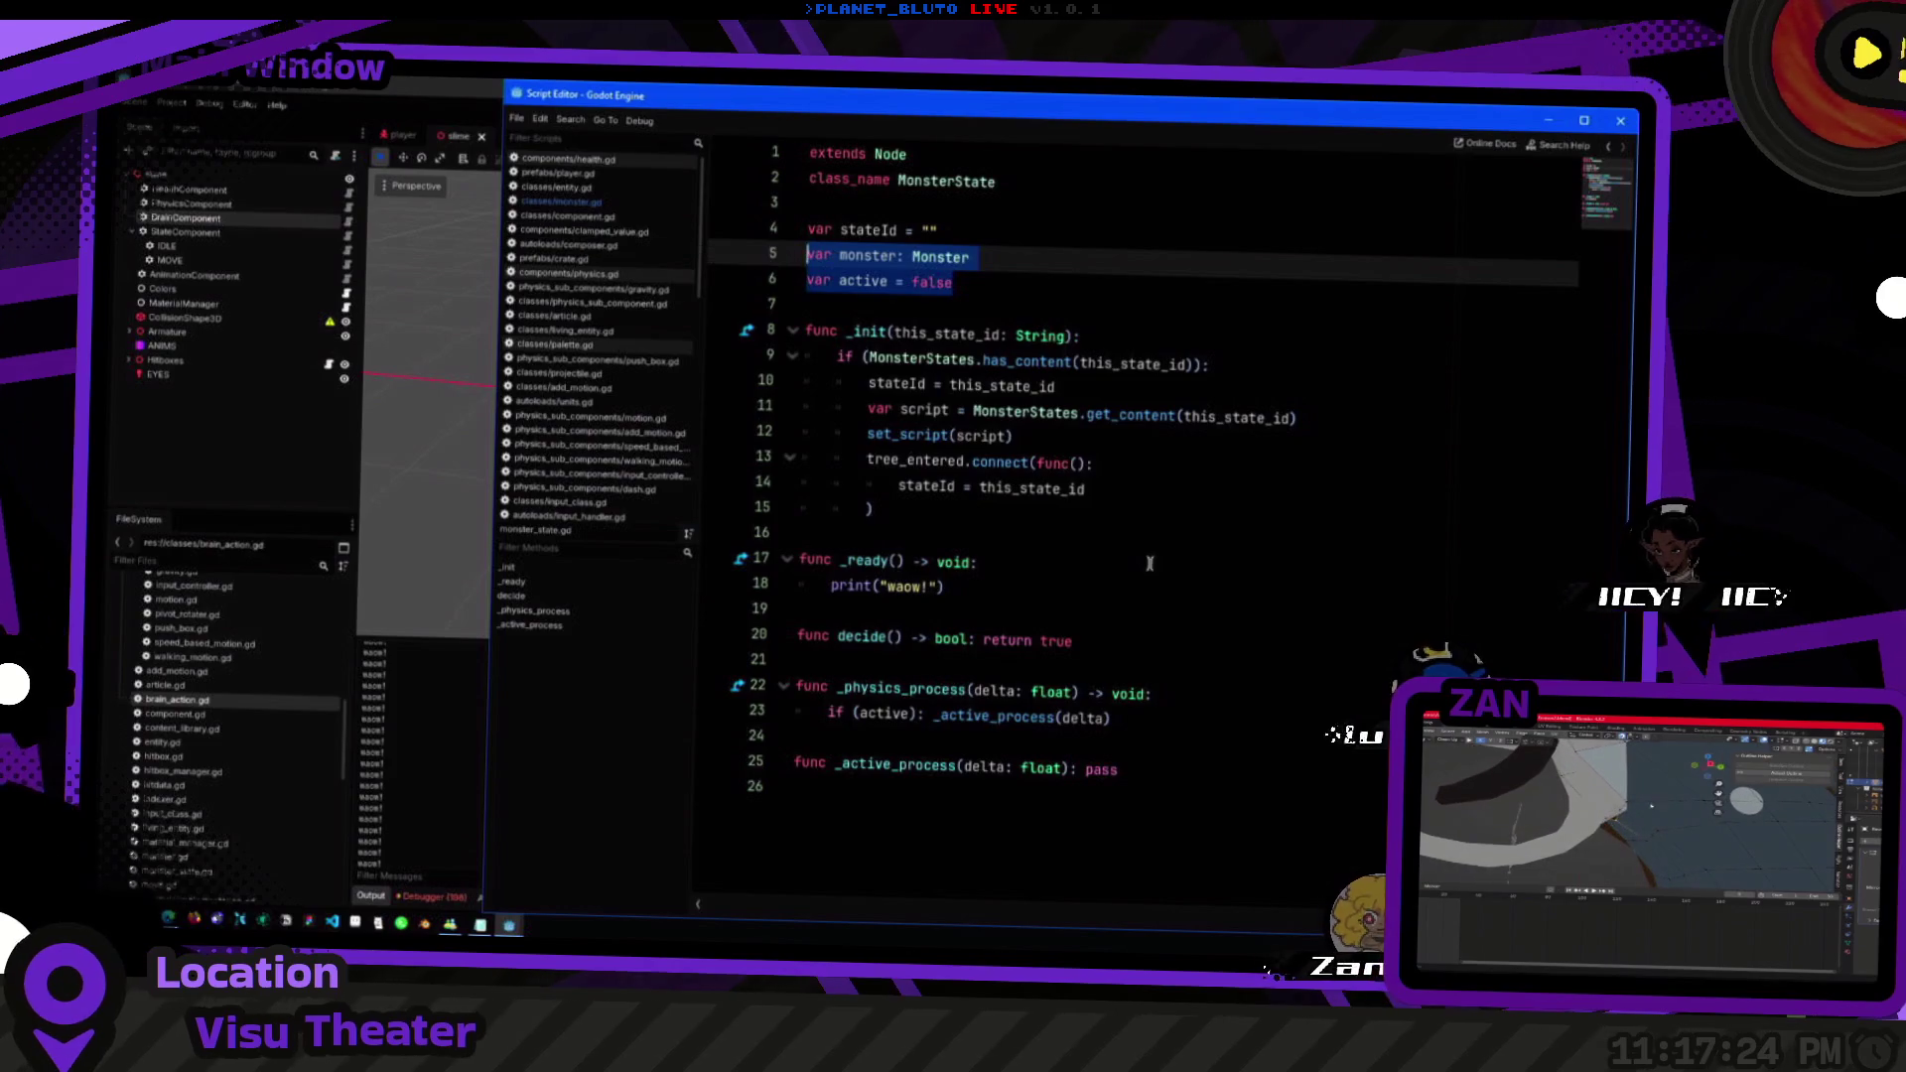
click(1193, 770)
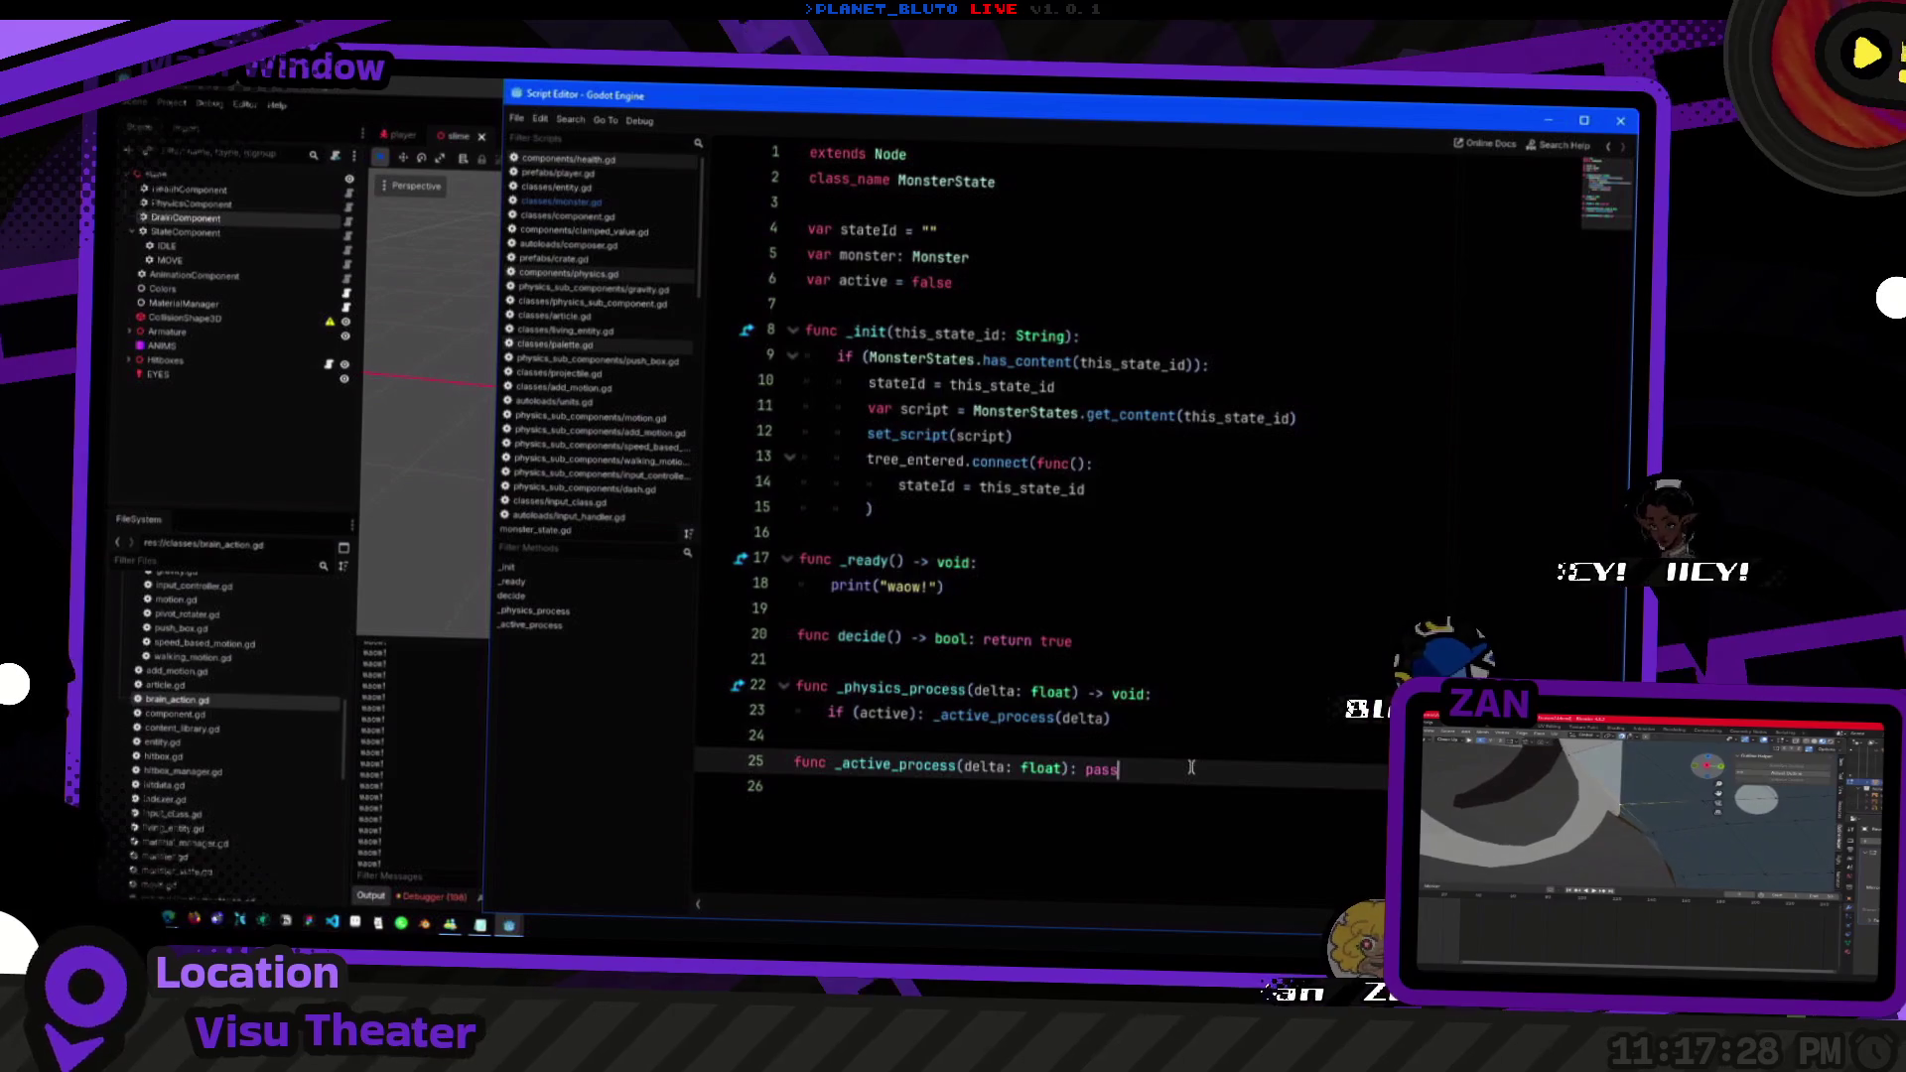
click(1183, 713)
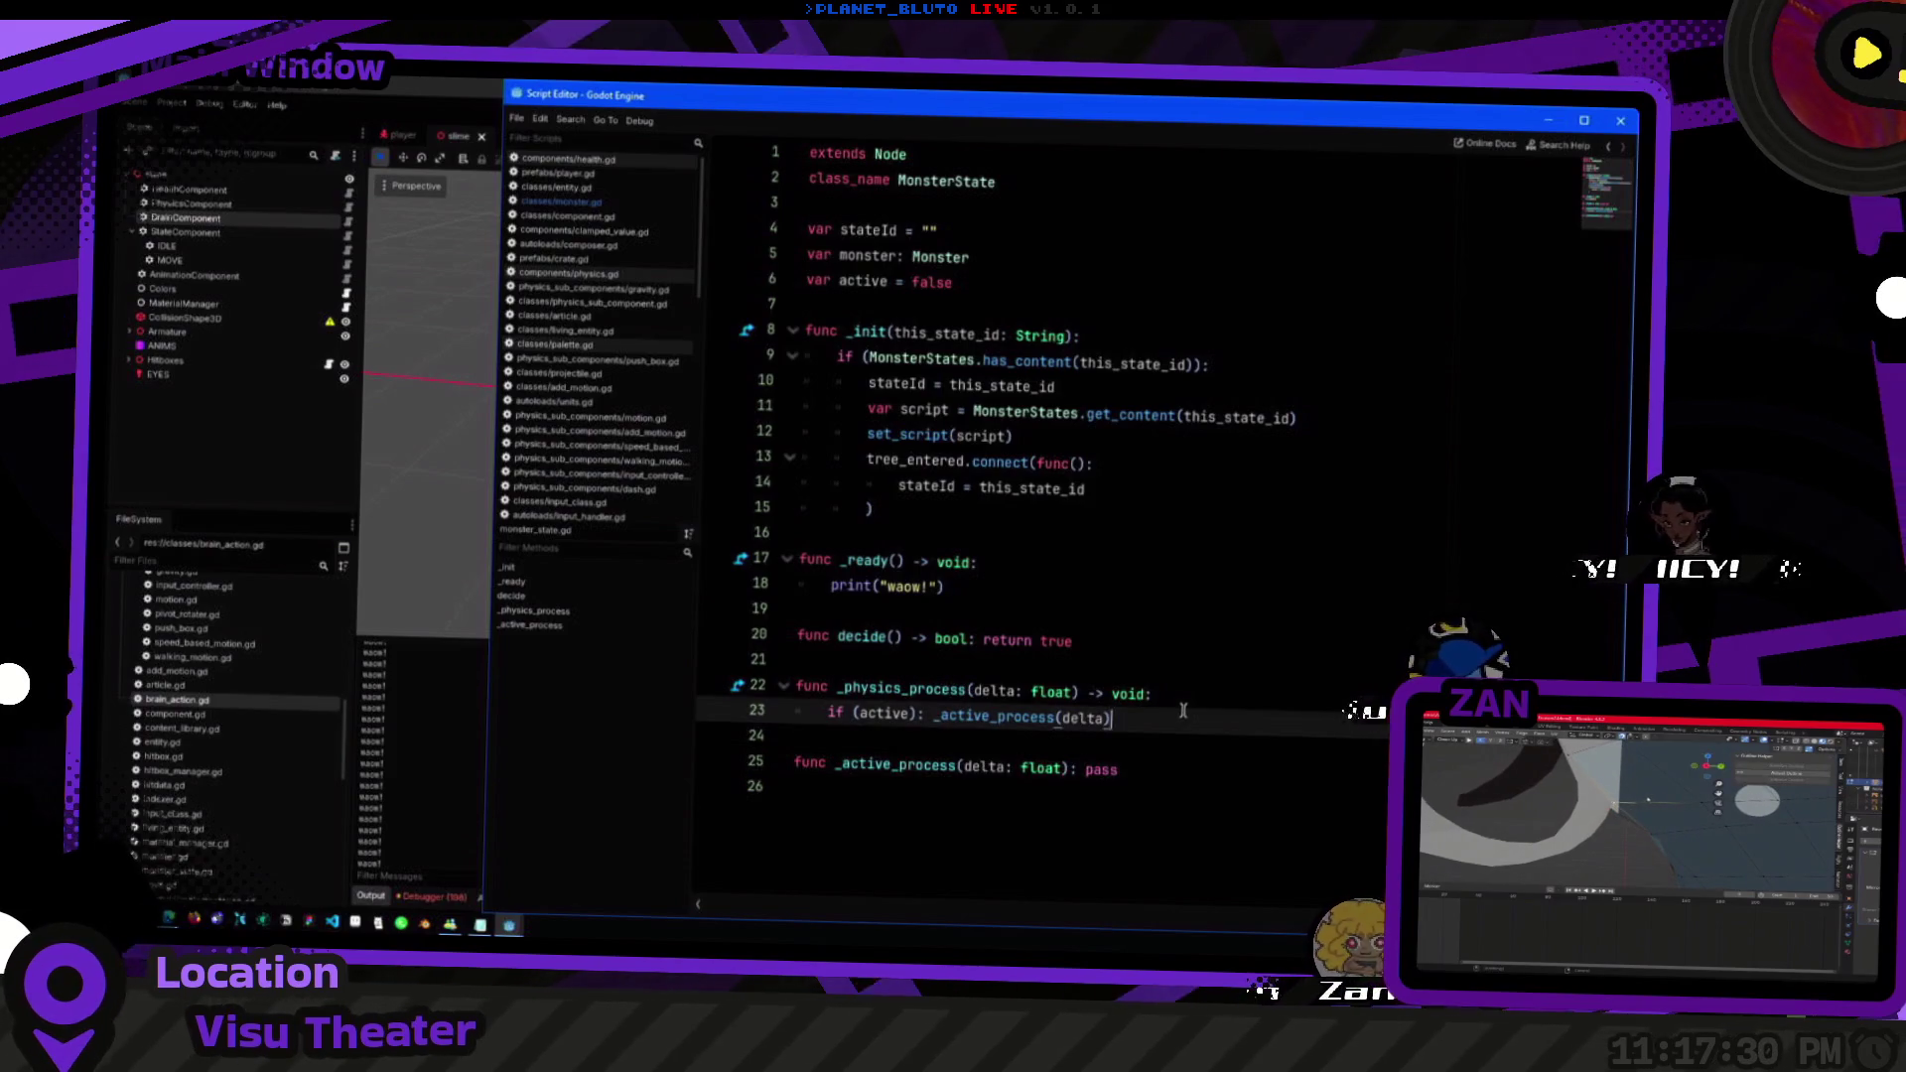
key(shift+Up)
key(shift+Up)
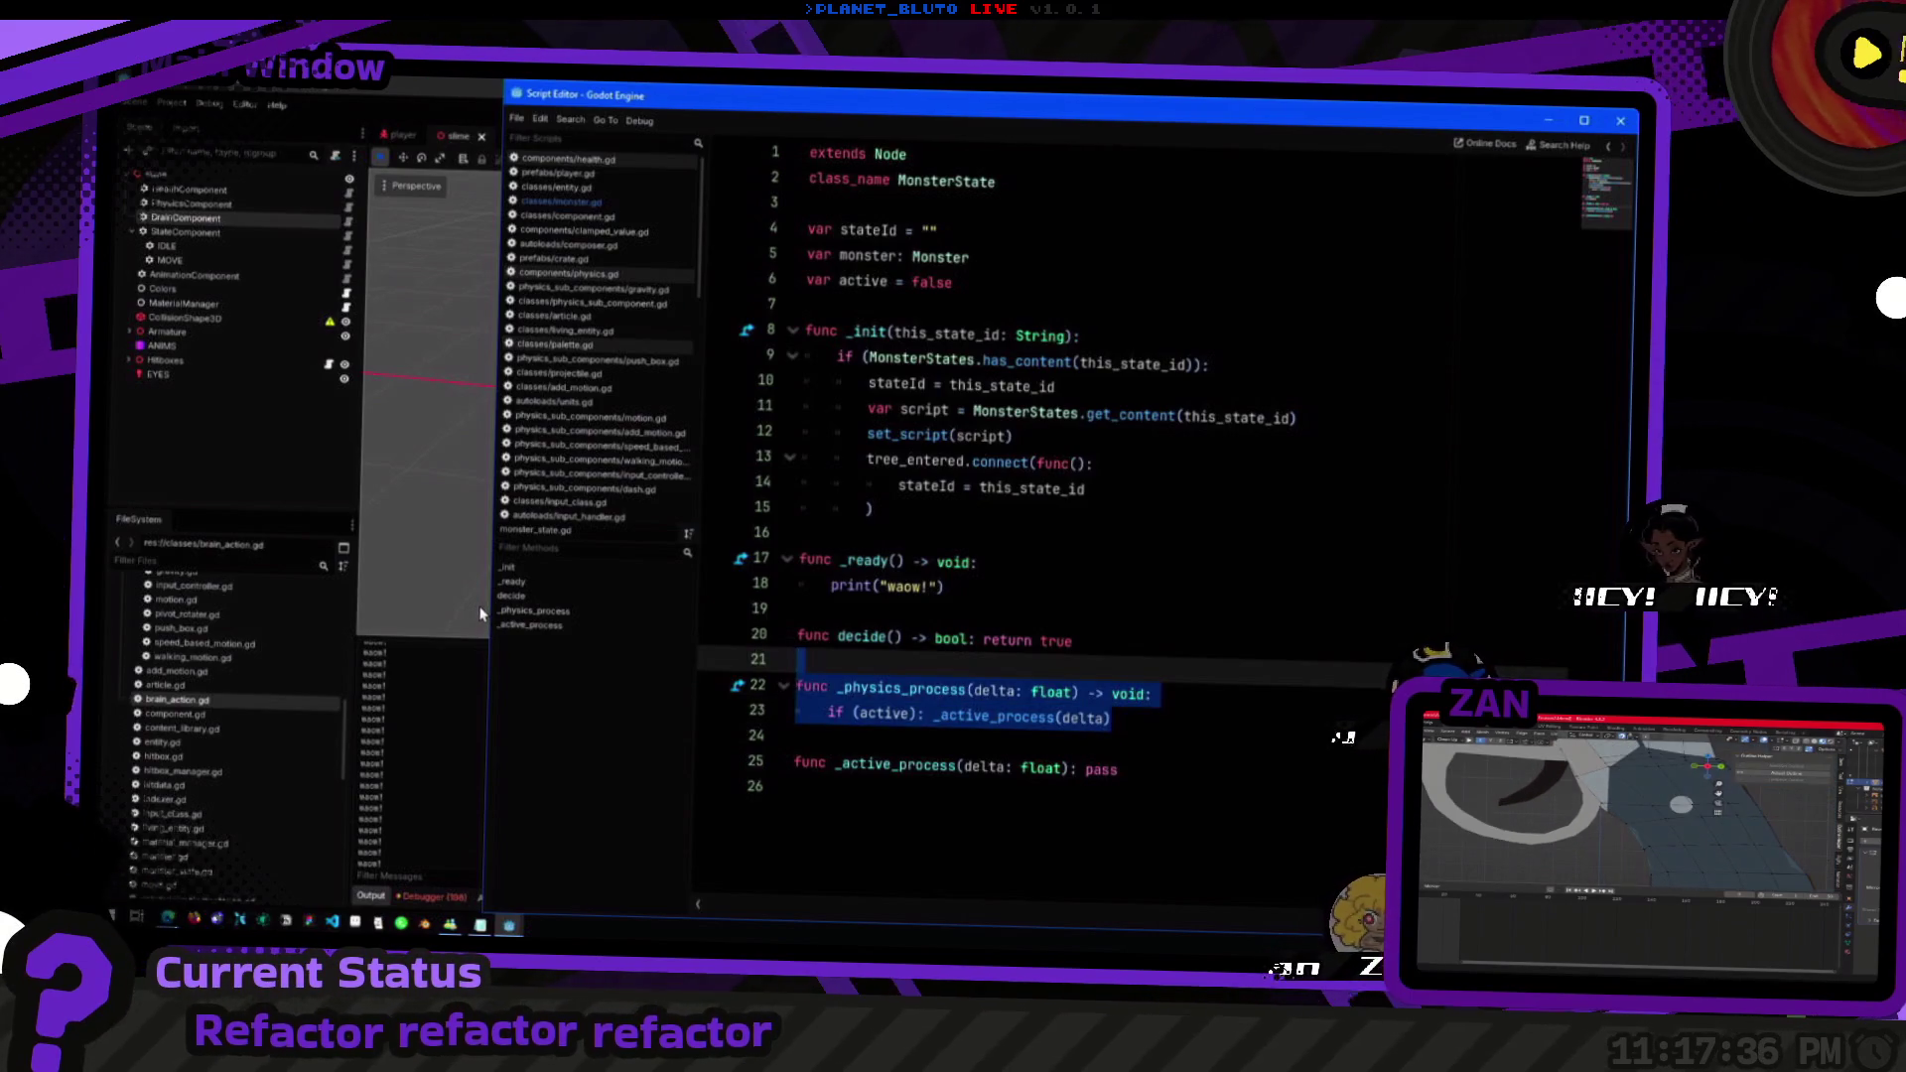
key(BackSpace)
key(BackSpace)
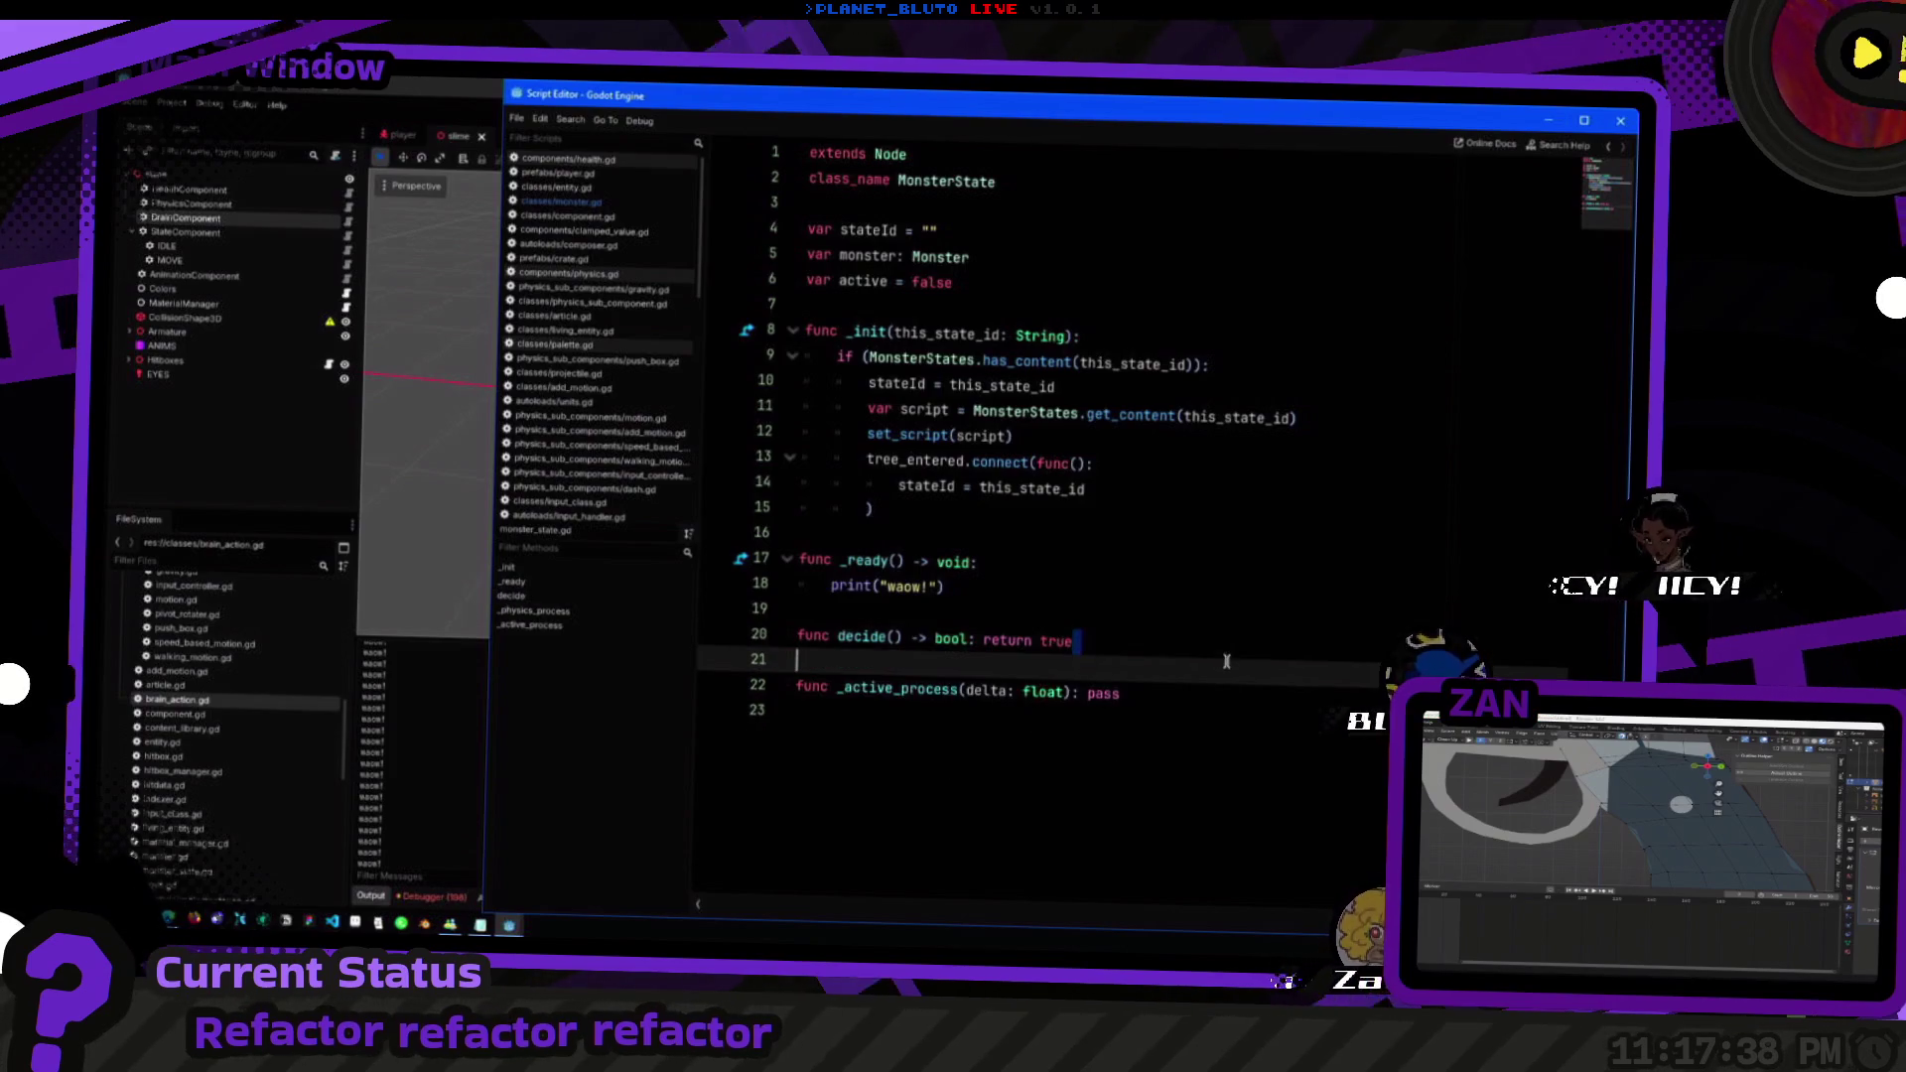
Give _active_process a -> void return type copied from _ready.
drag(905, 562, 970, 562)
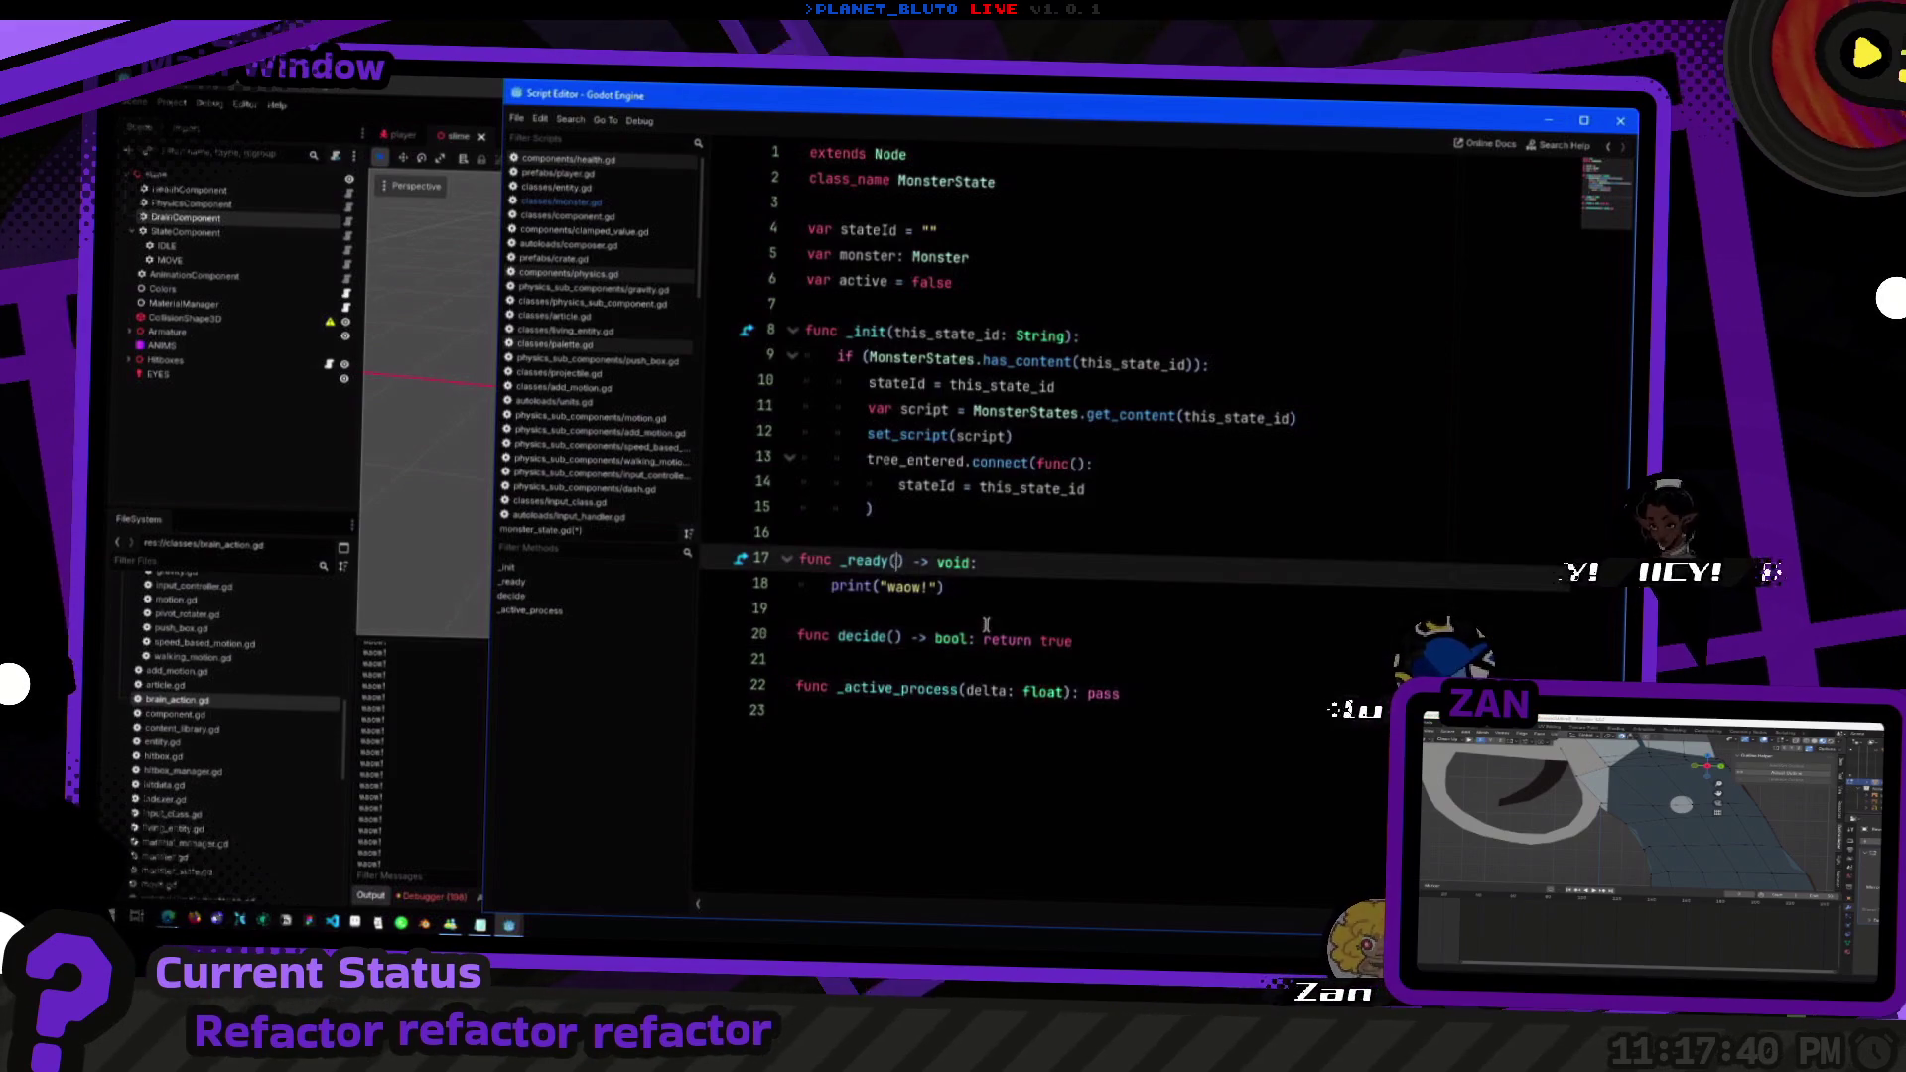
key(ctrl+c)
click(1067, 689)
key(ctrl+v)
click(1172, 587)
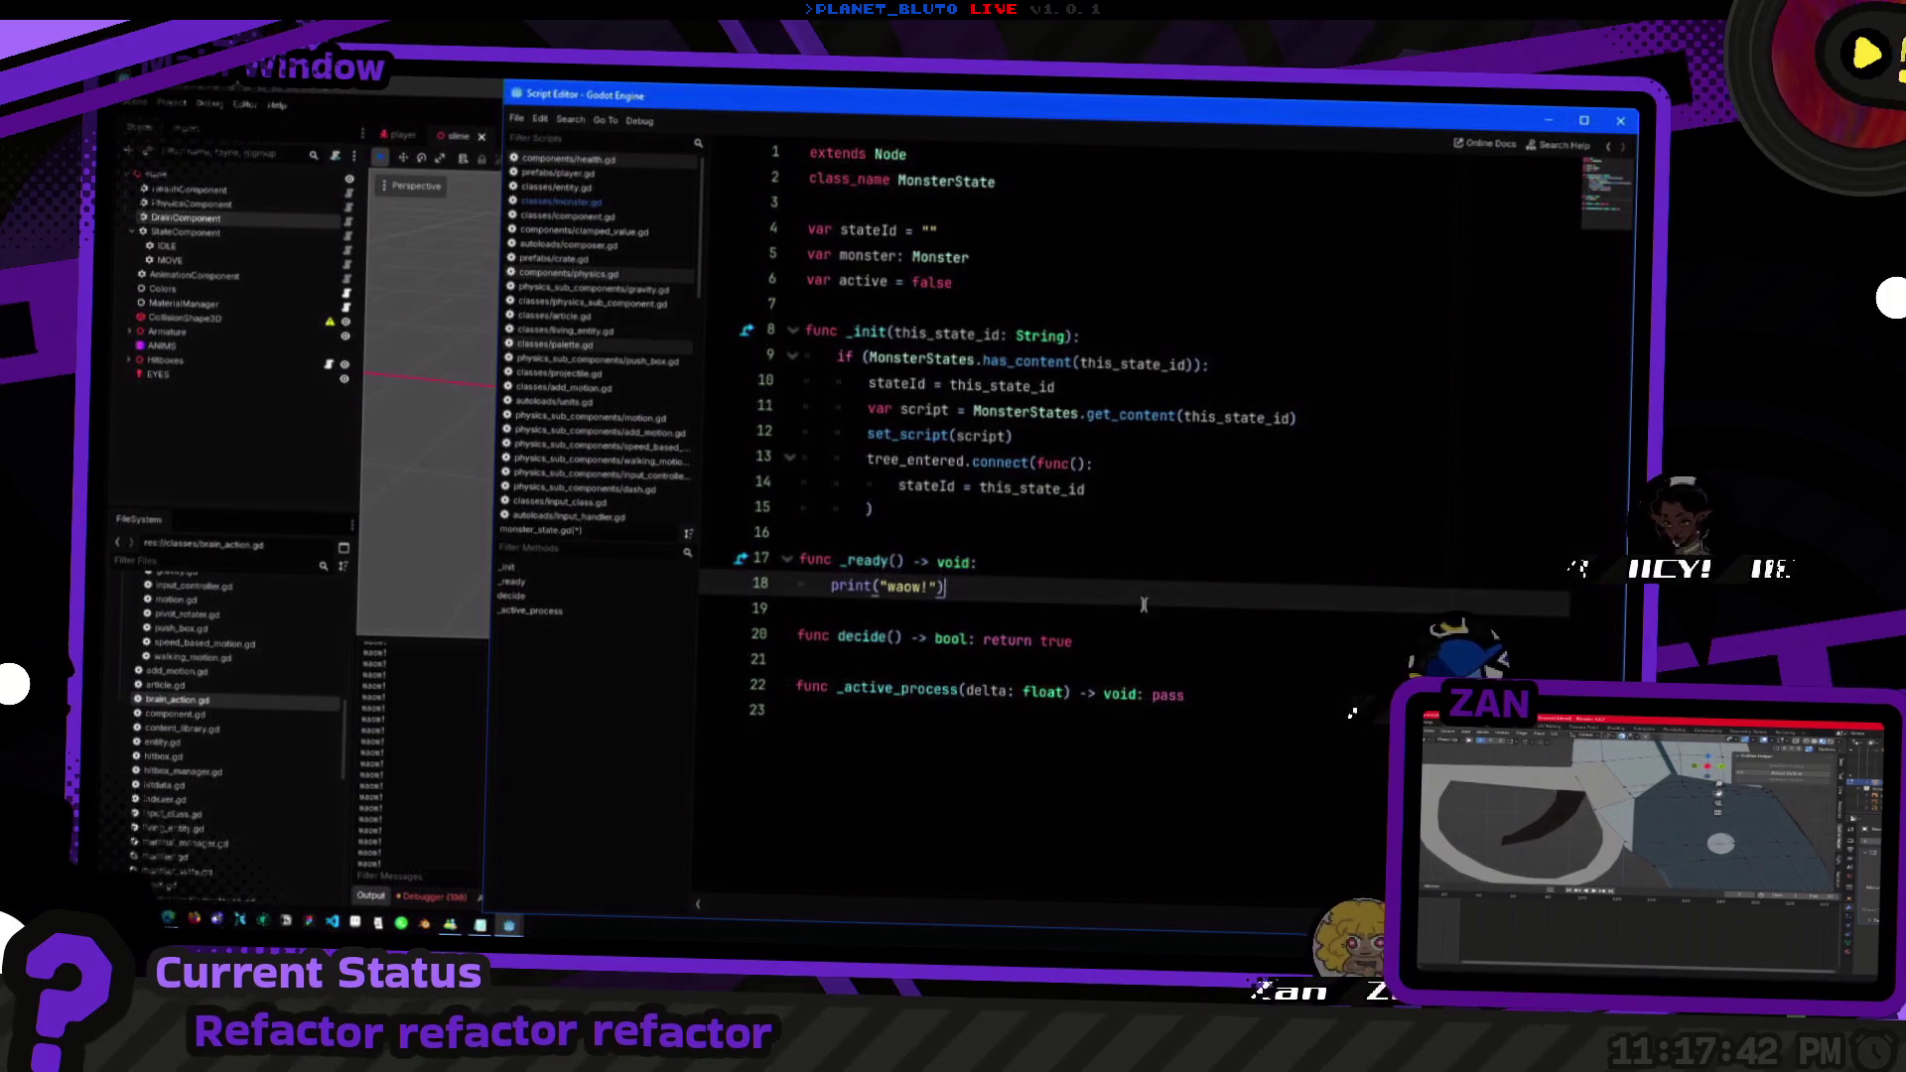
Change the MonsterStates references on lines 9 and 11 to MonsterActions.
click(1233, 462)
click(1234, 398)
mouse_move(1234, 398)
mouse_down()
mouse_move(993, 367)
mouse_move(1033, 411)
mouse_up()
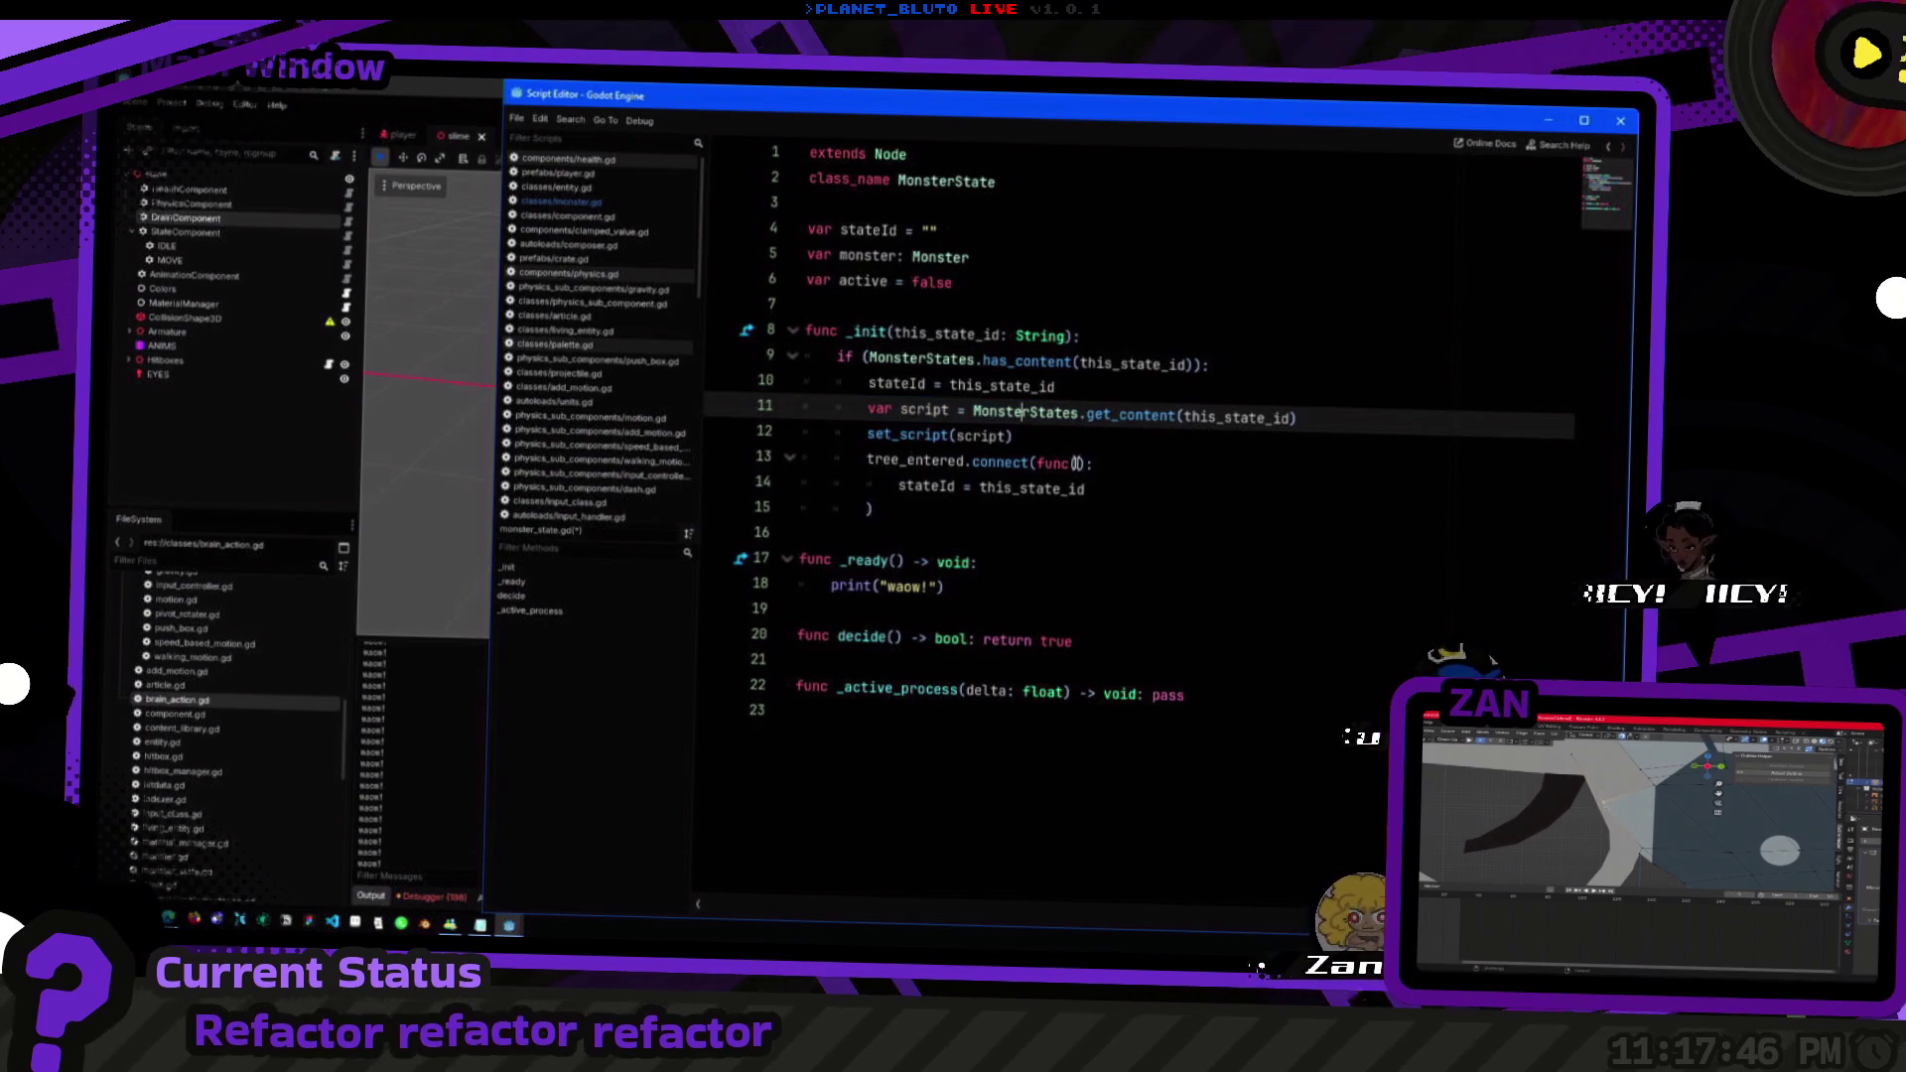
text(tions)
double_click(1030, 412)
key(ctrl+c)
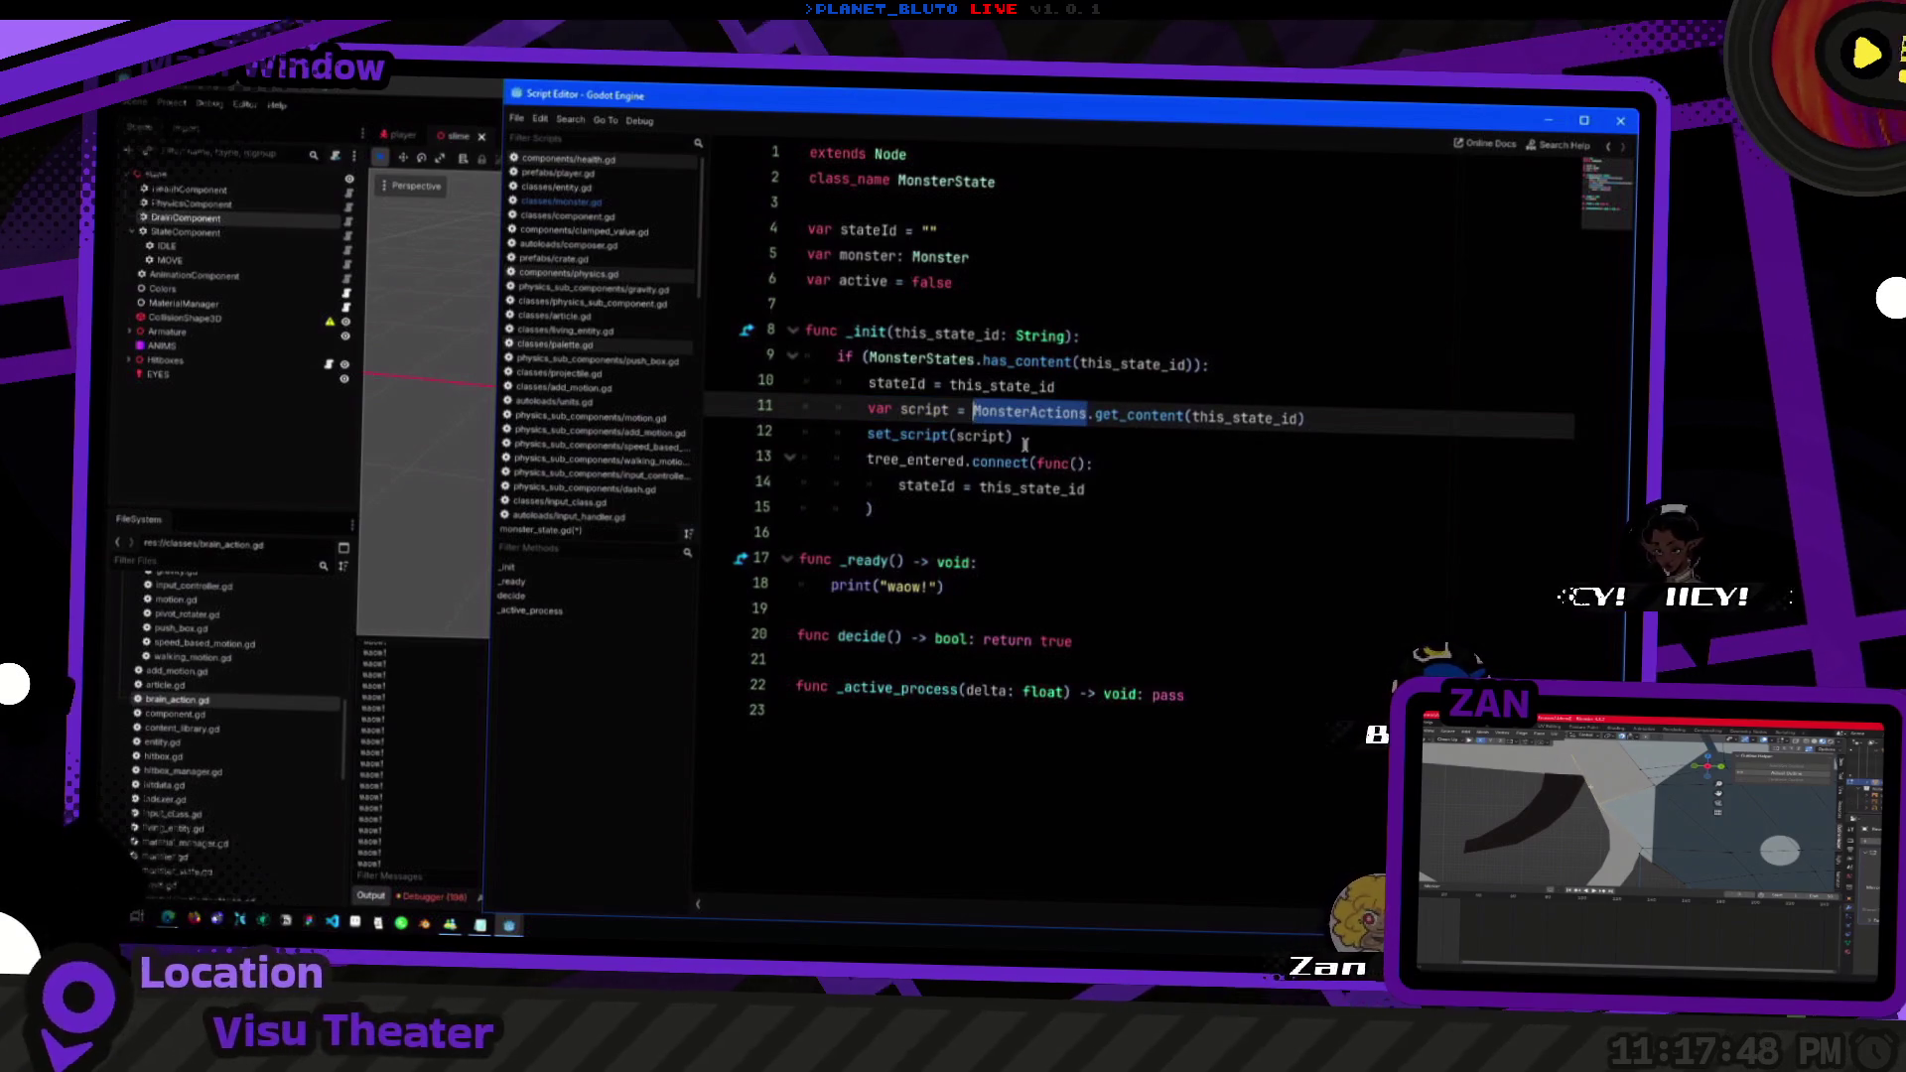
double_click(923, 359)
key(ctrl+v)
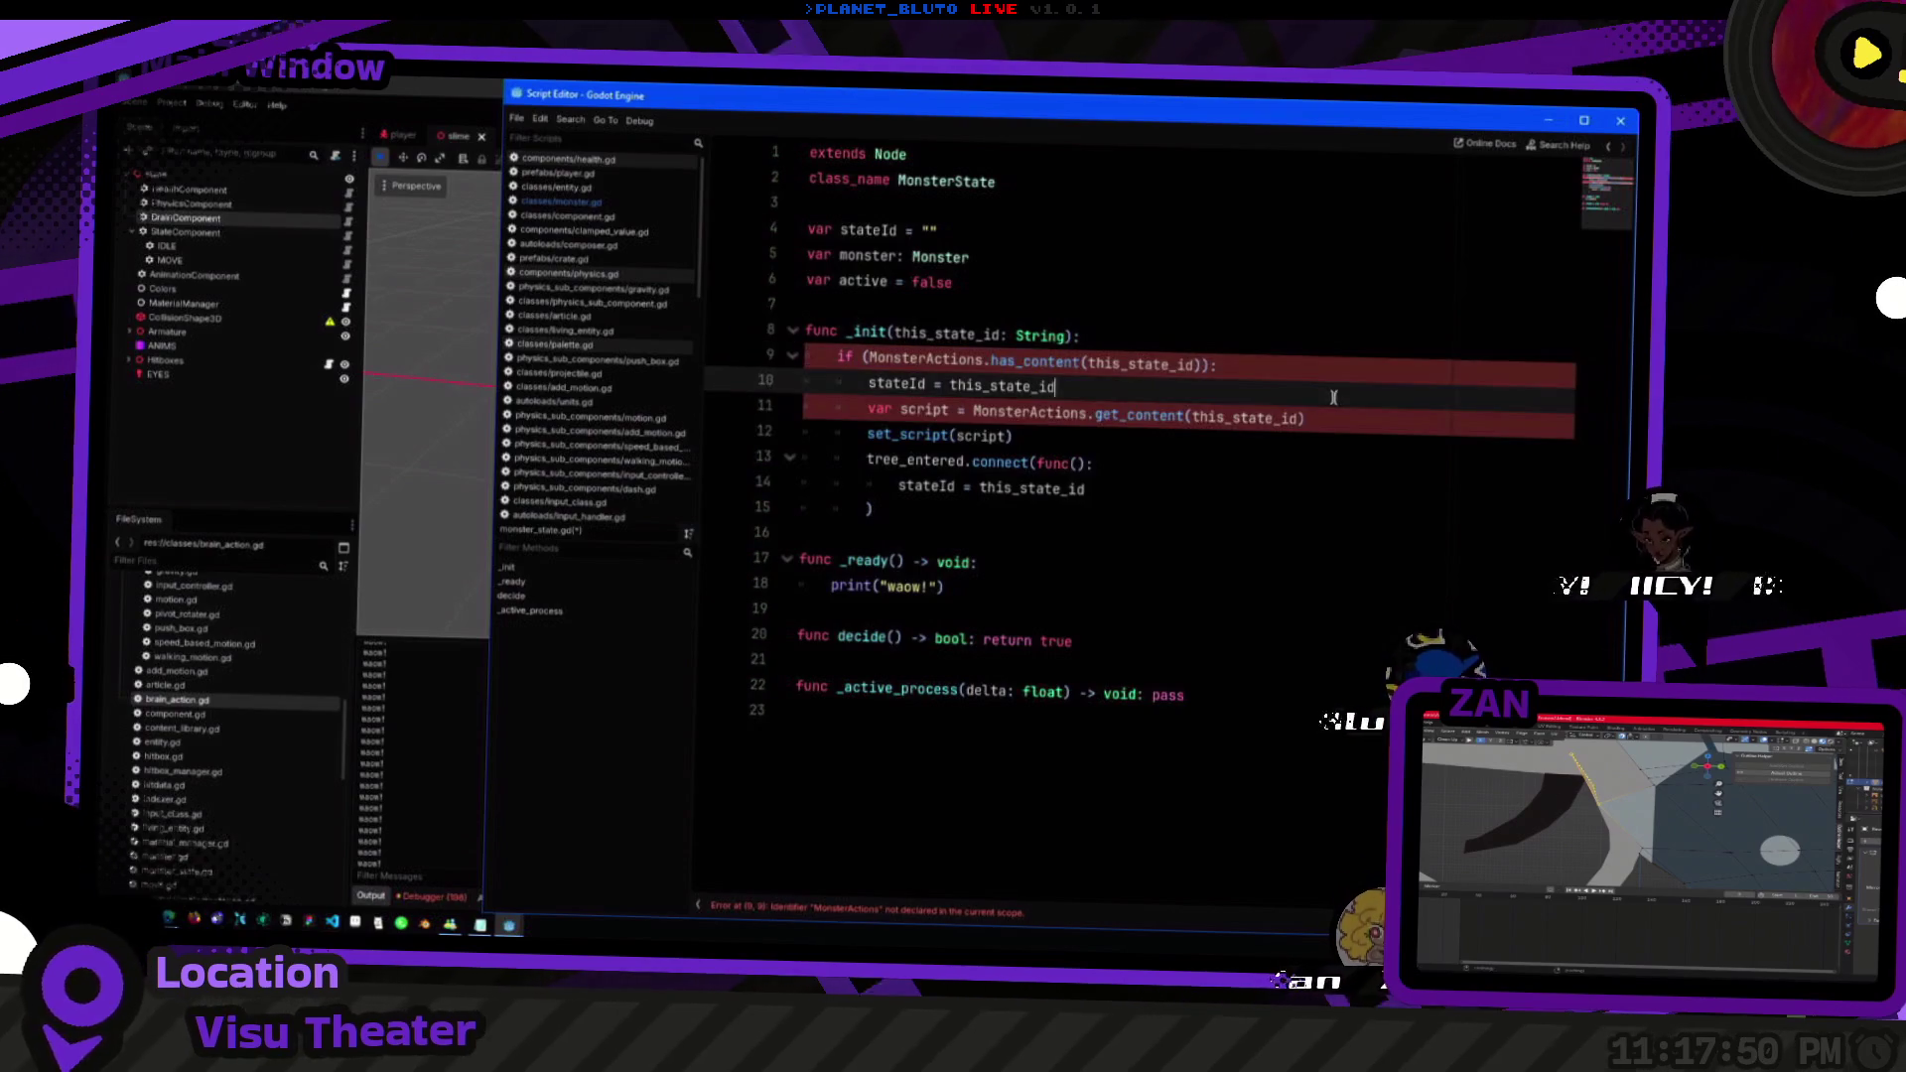
Rename the class_name from MonsterState to BrainAction.
click(1283, 491)
click(1175, 513)
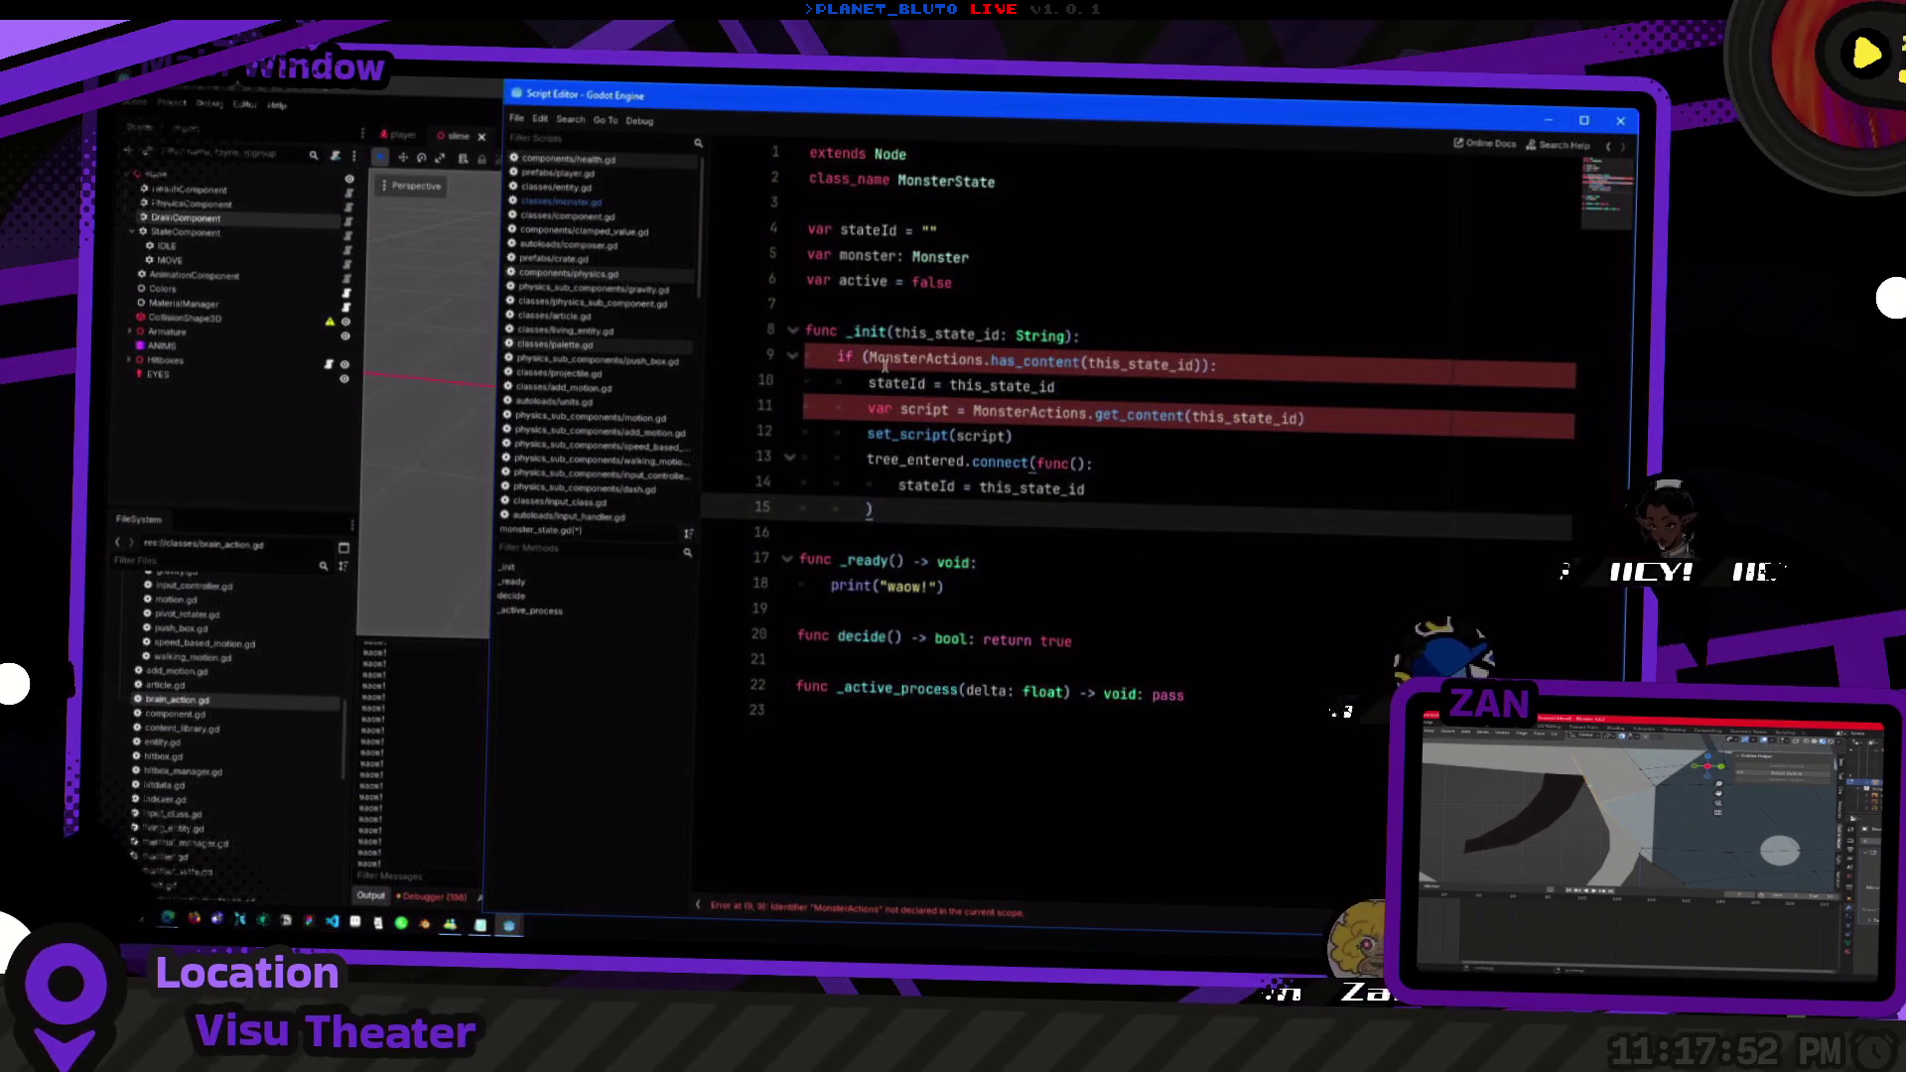
double_click(948, 334)
click(1081, 335)
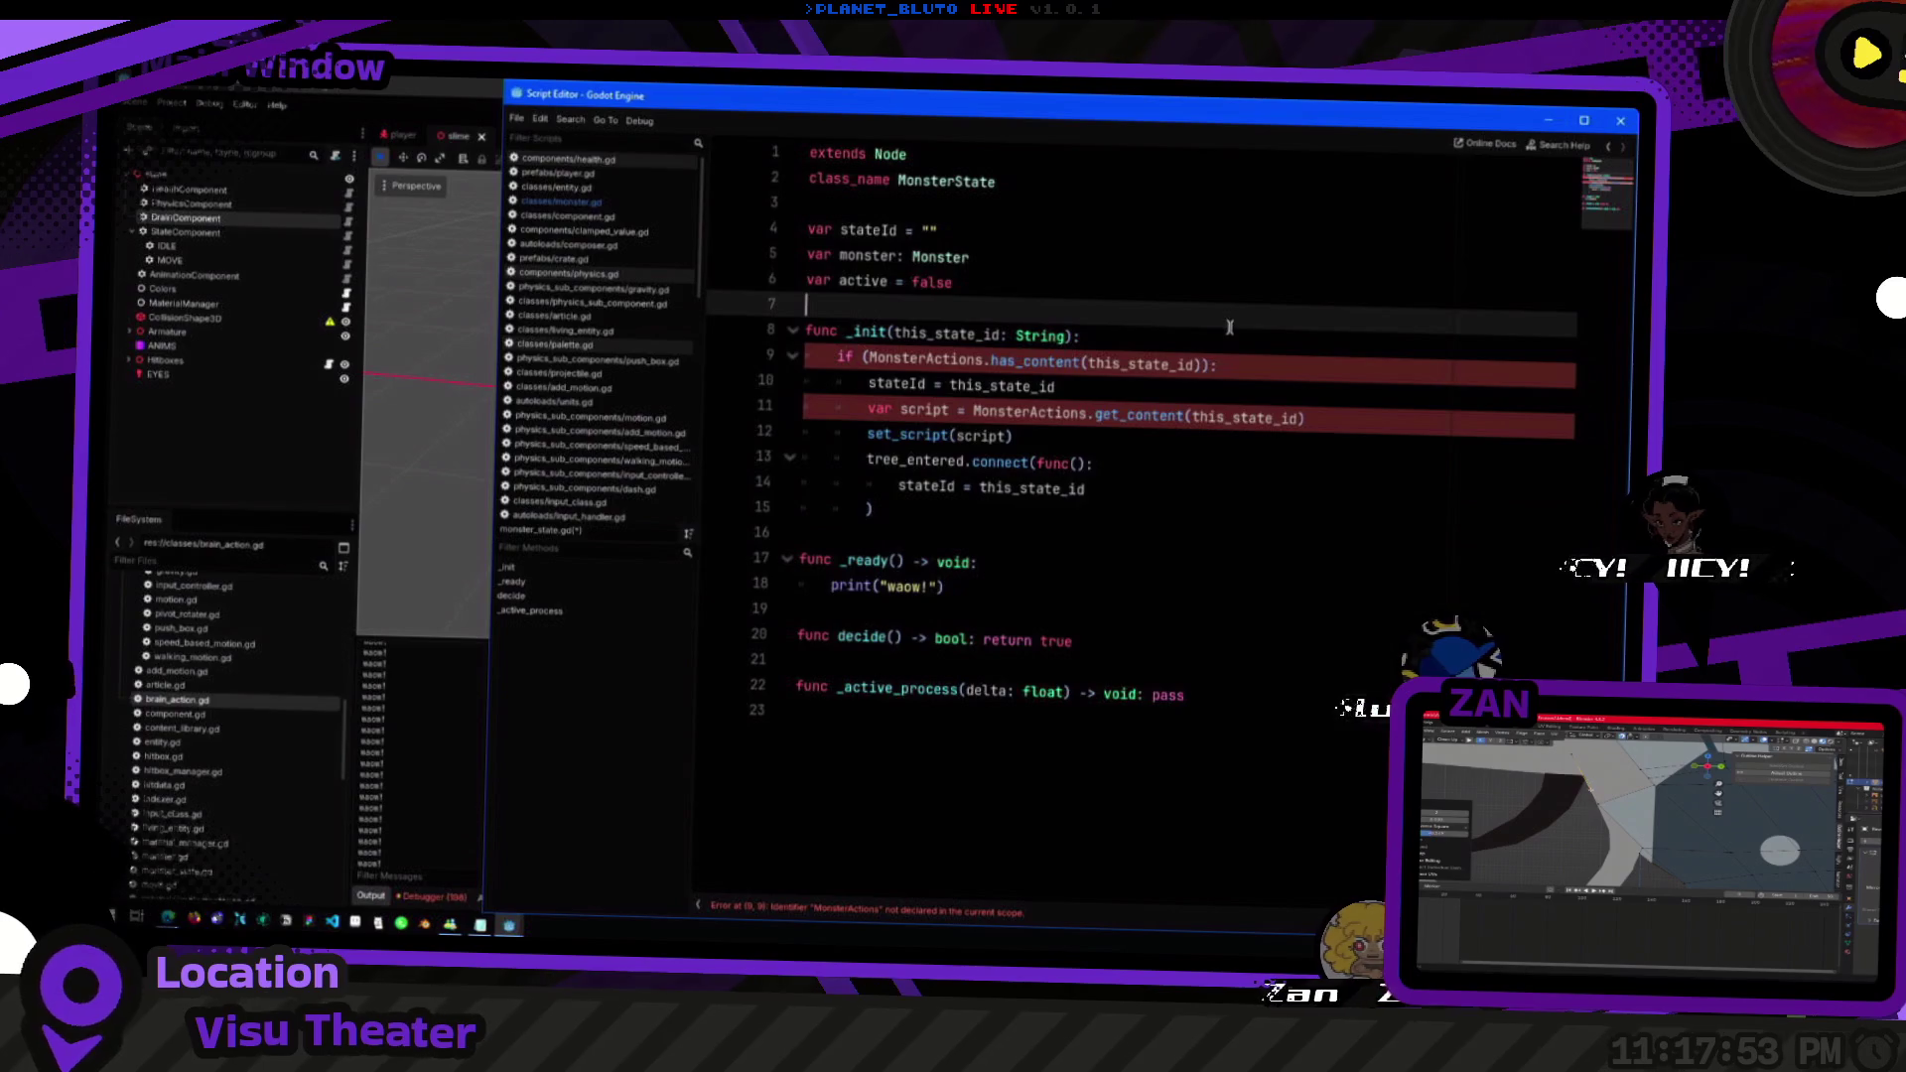
click(954, 180)
text(BrainAction)
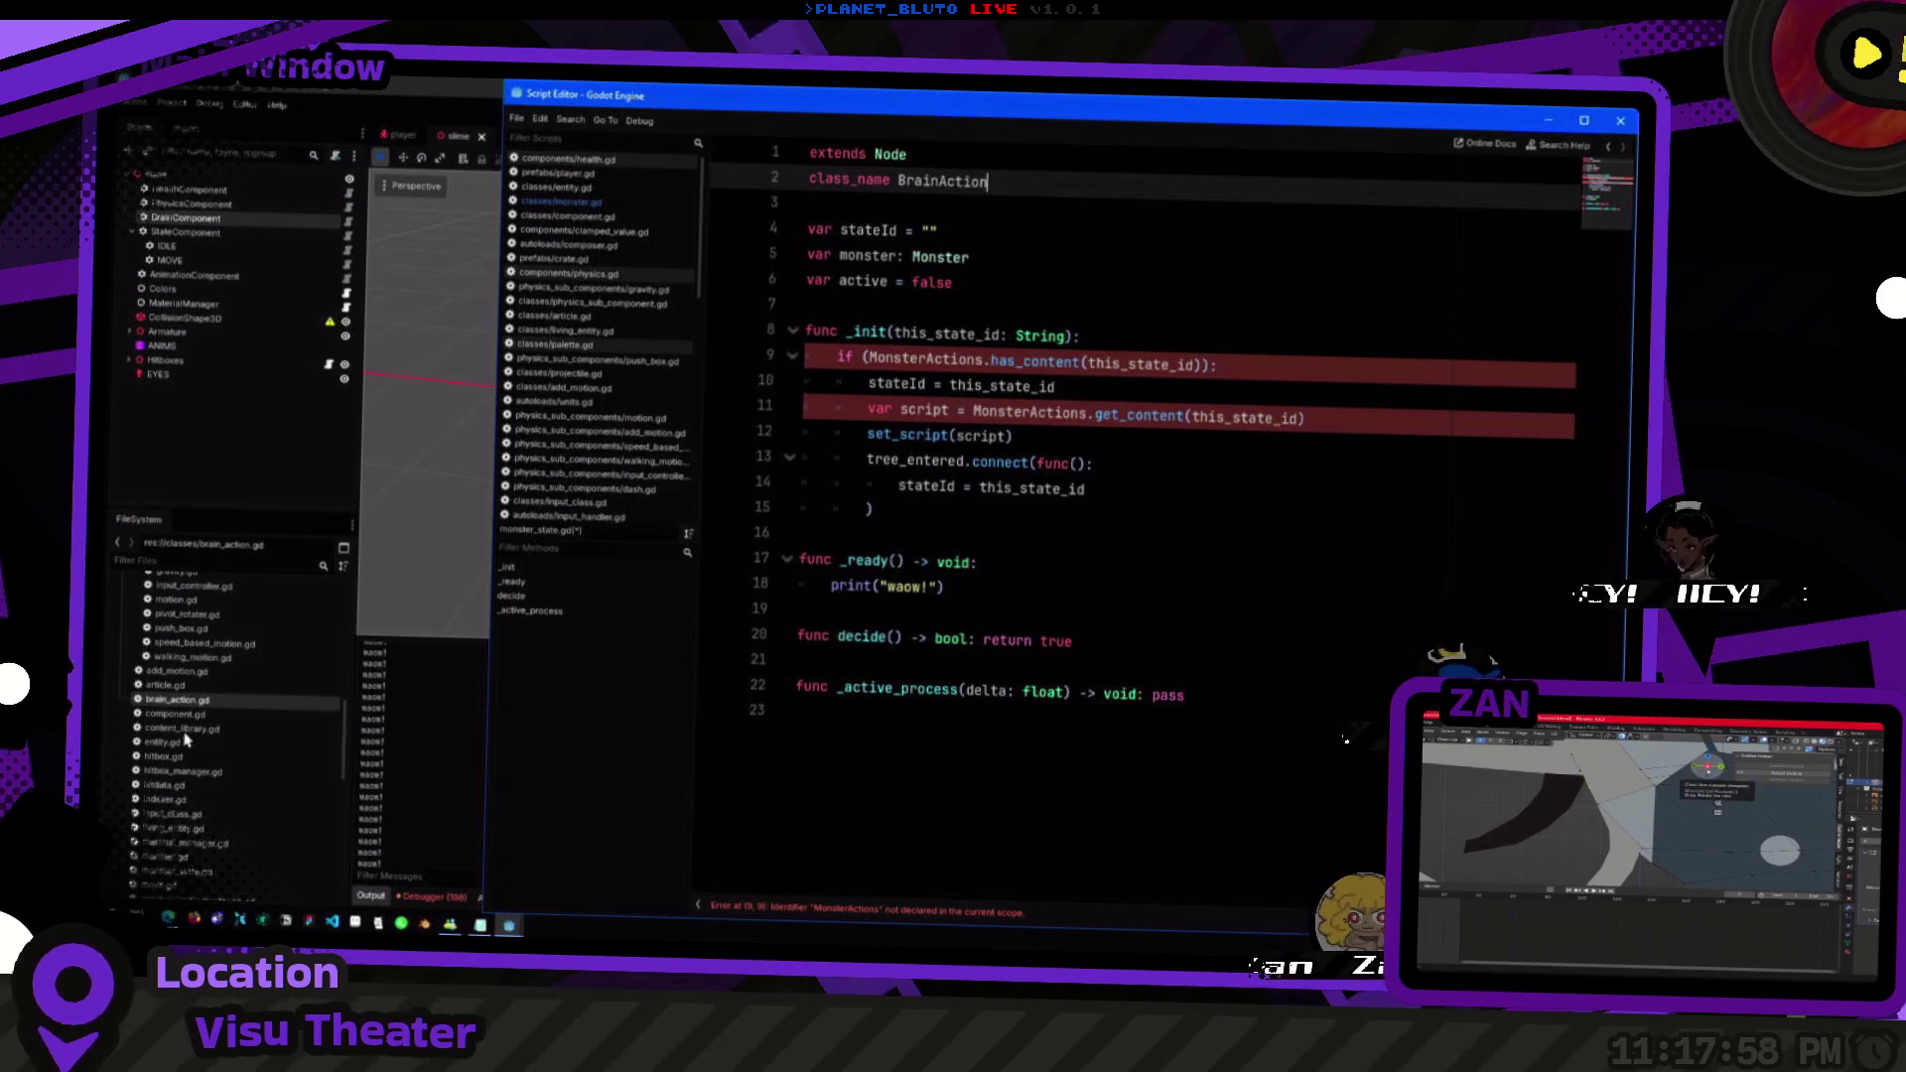
Delete the old brain_action.gd file from the FileSystem dock.
double_click(197, 702)
click(206, 700)
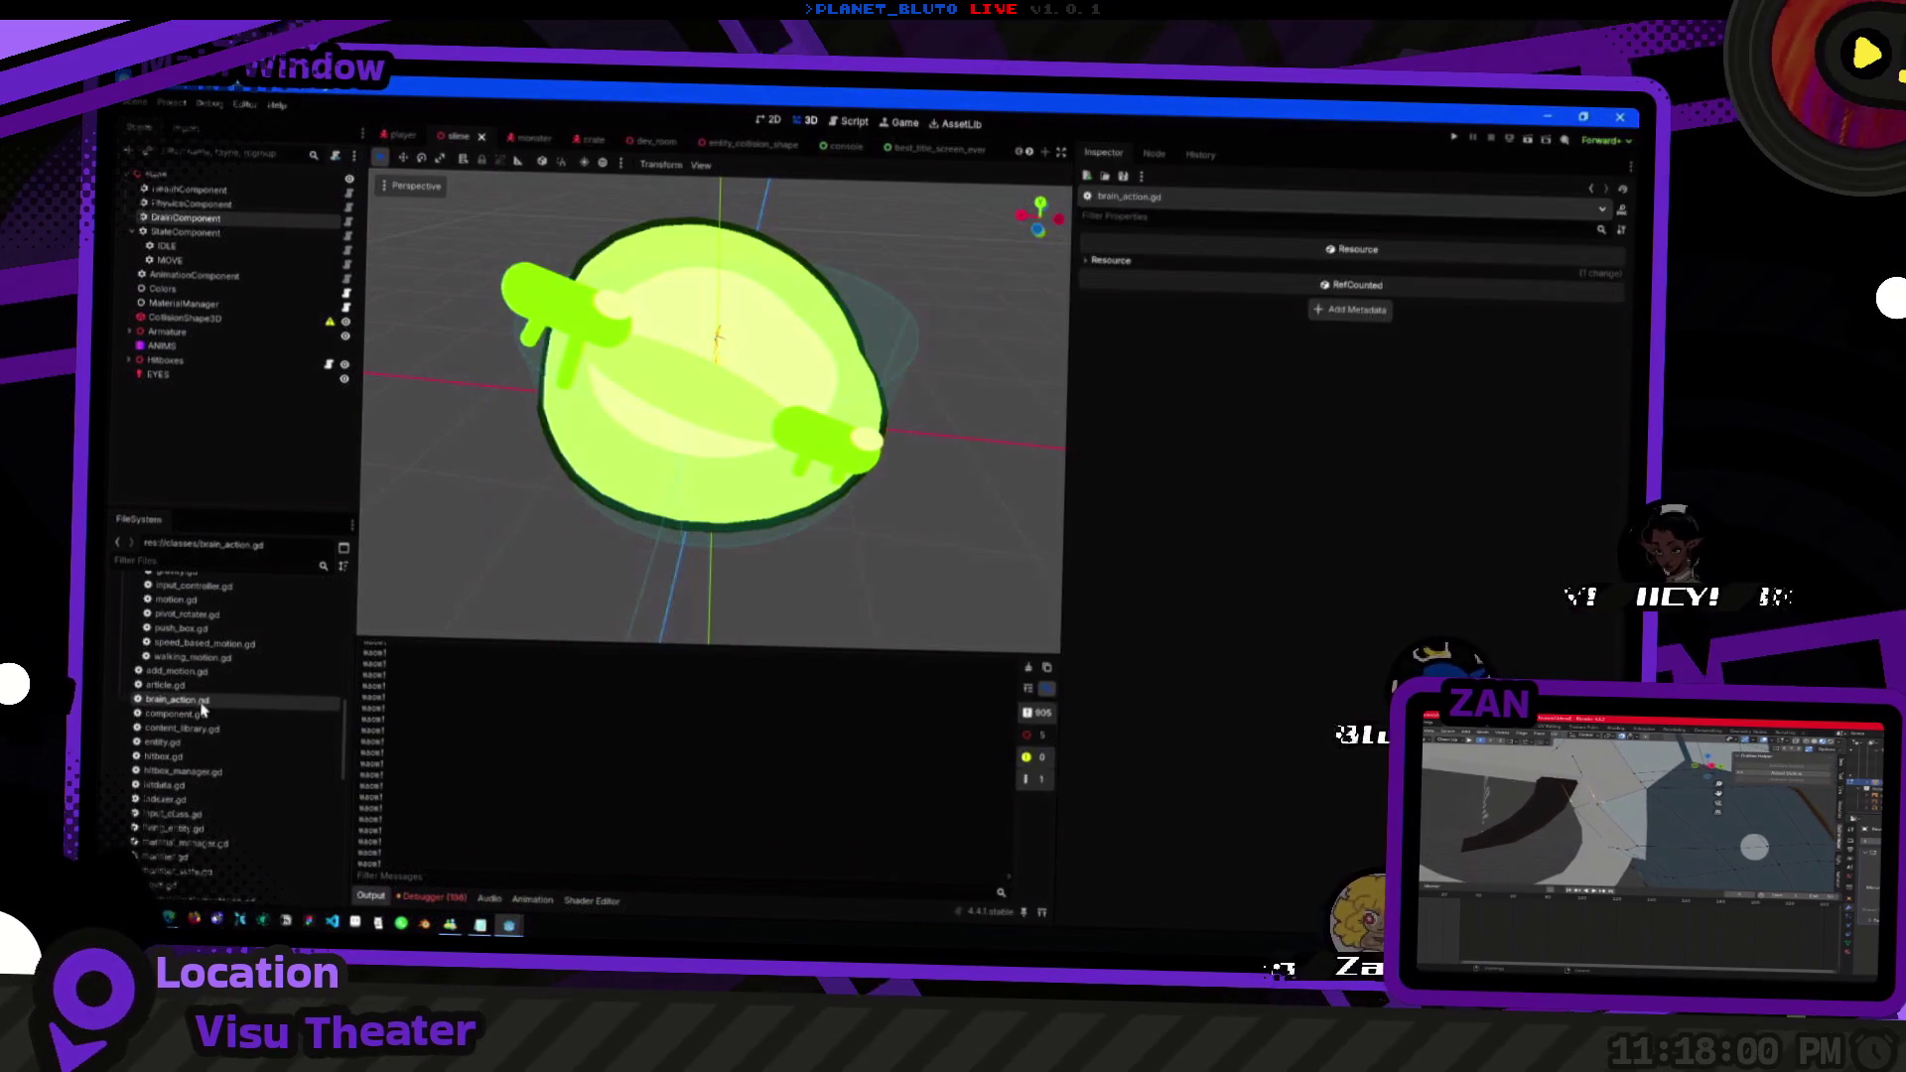
key(Delete)
key(Return)
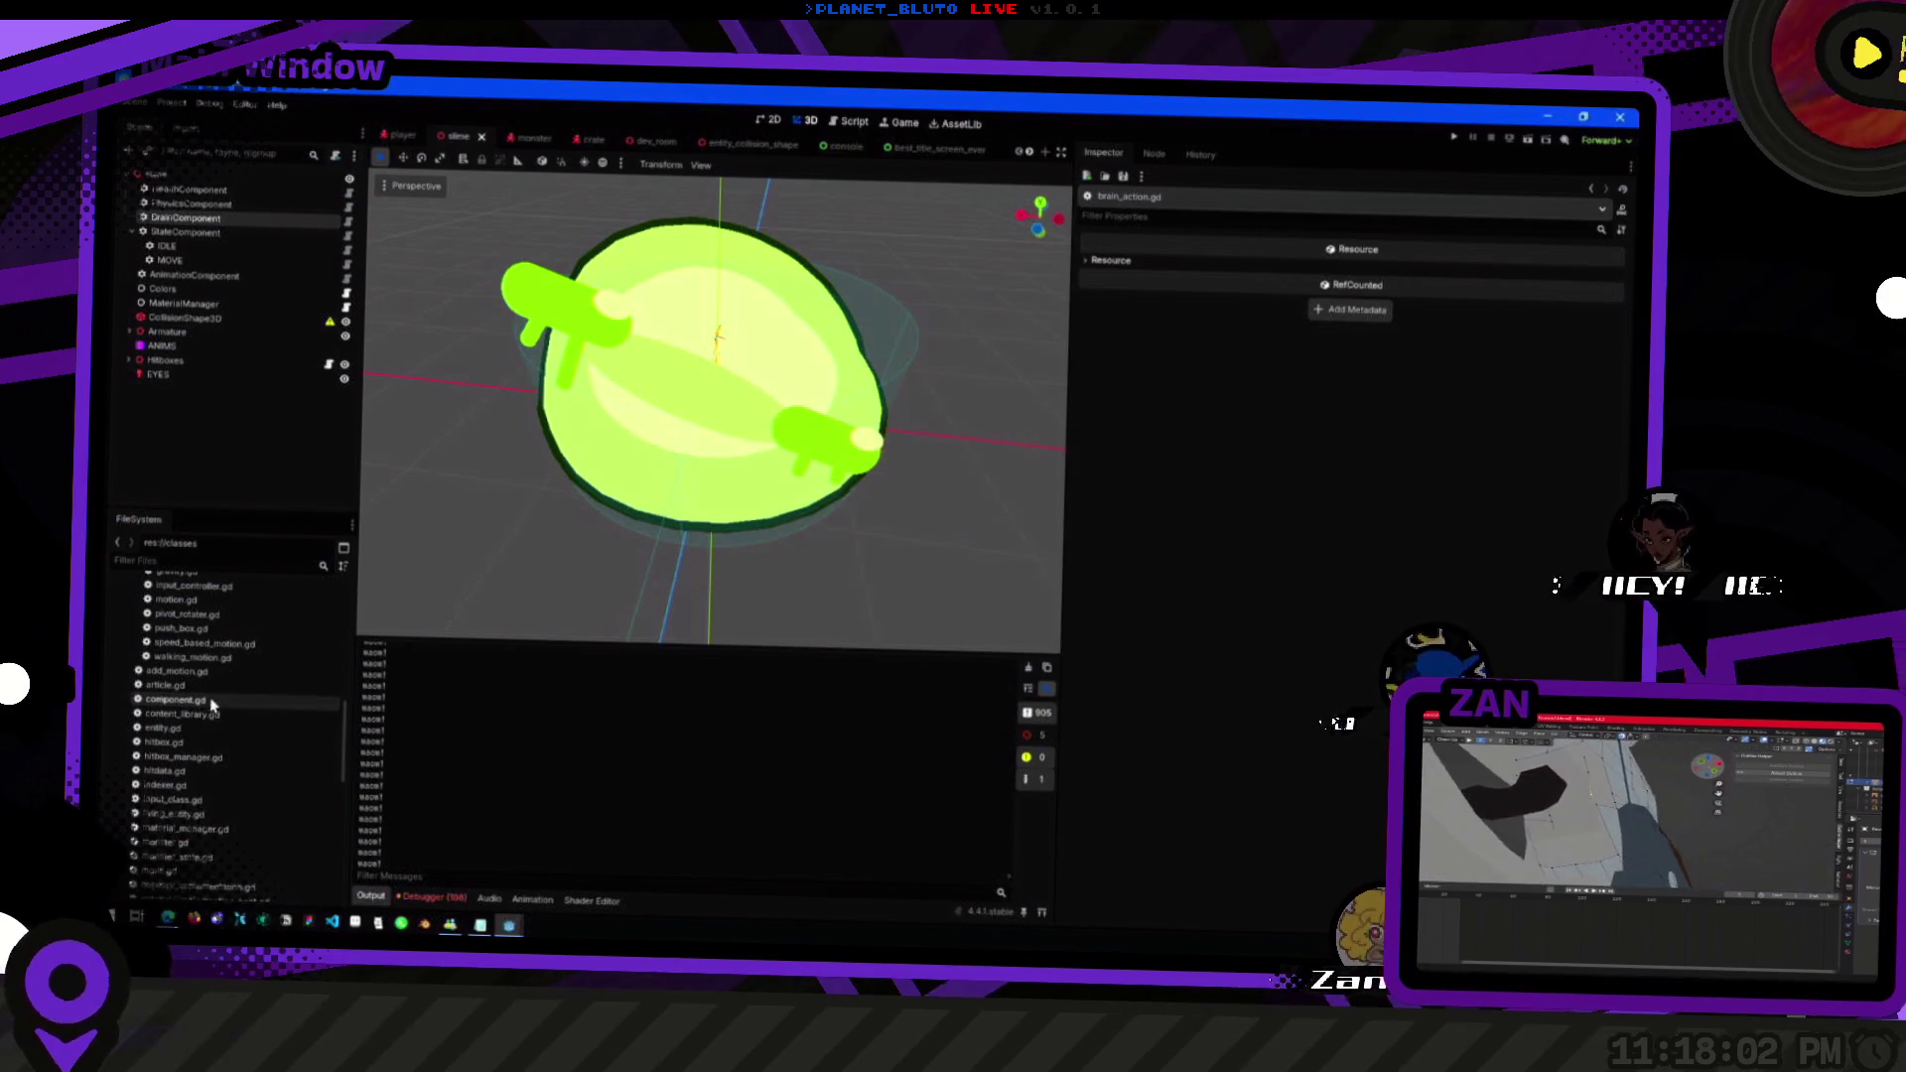
scroll(211, 703, down, 3)
key(alt+Tab)
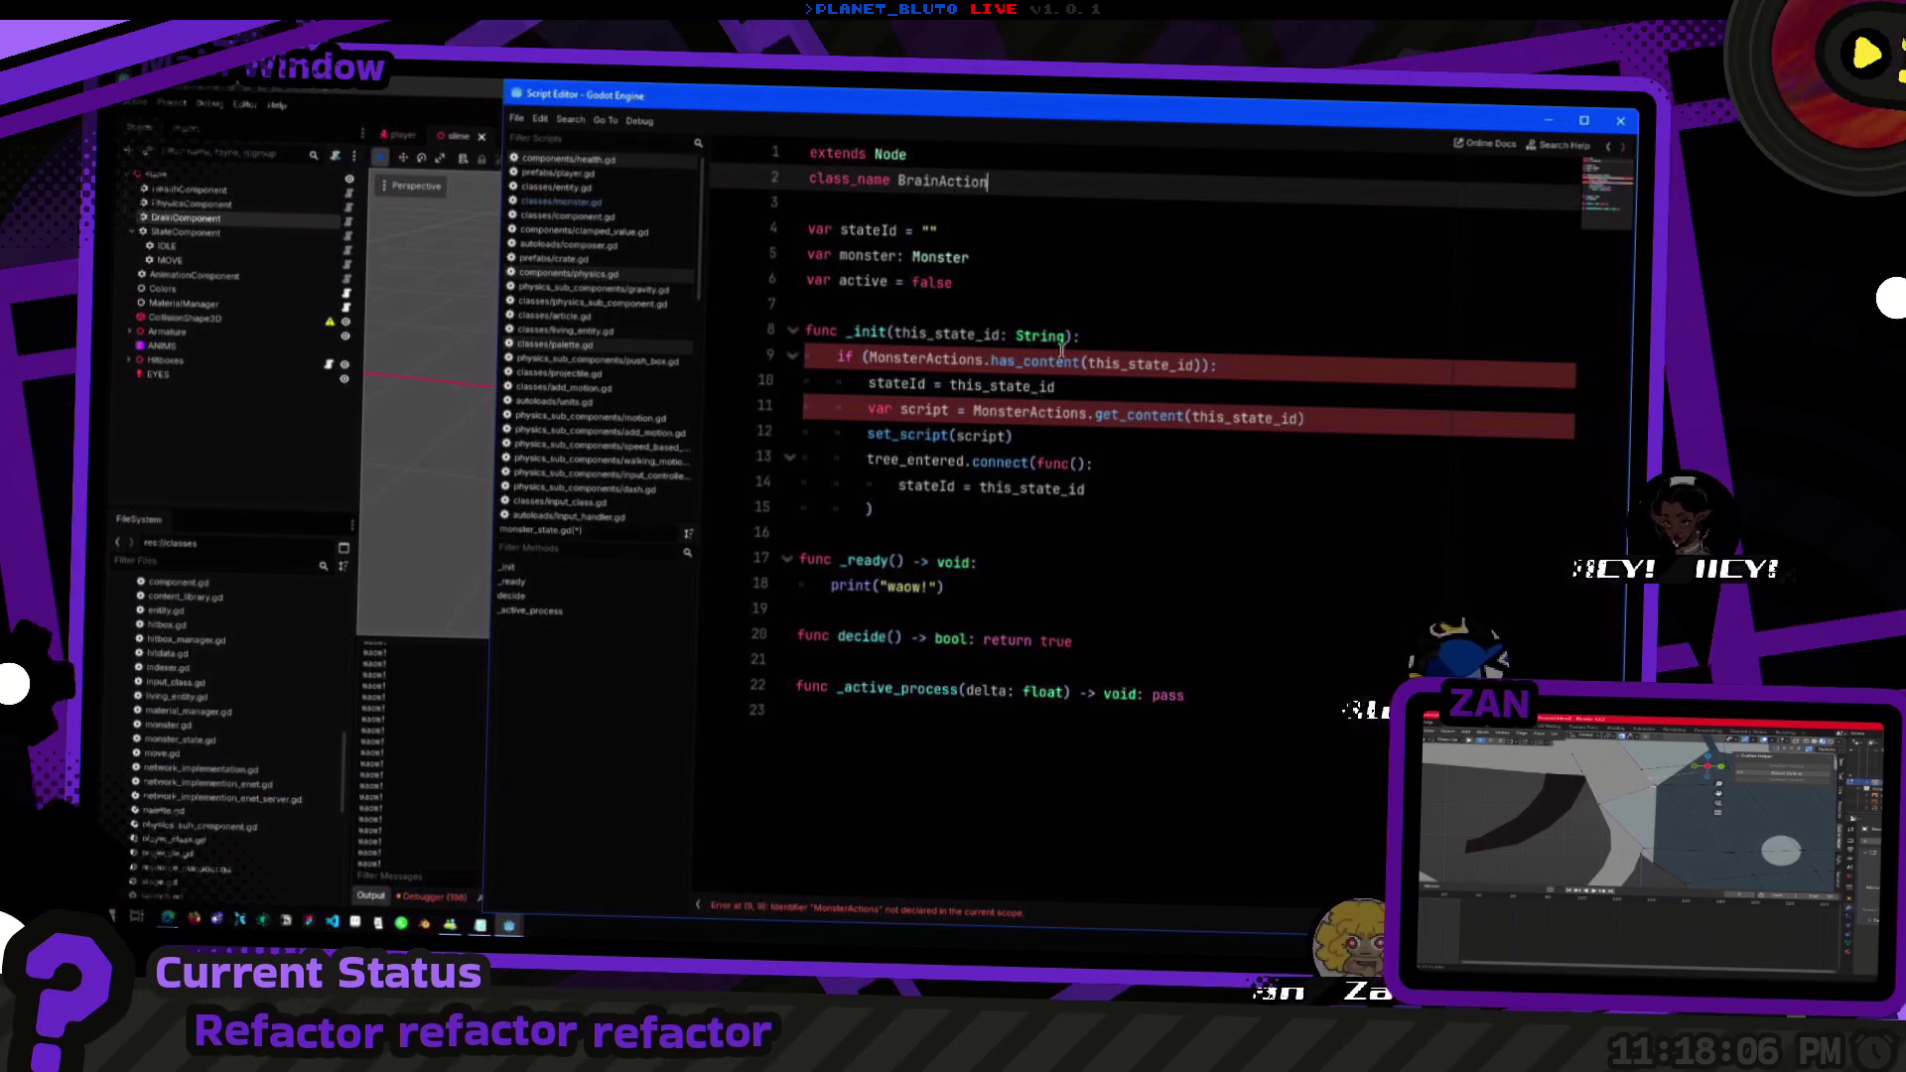
Review _active_process and MonsterActions, then open monster_states.gd.
double_click(898, 690)
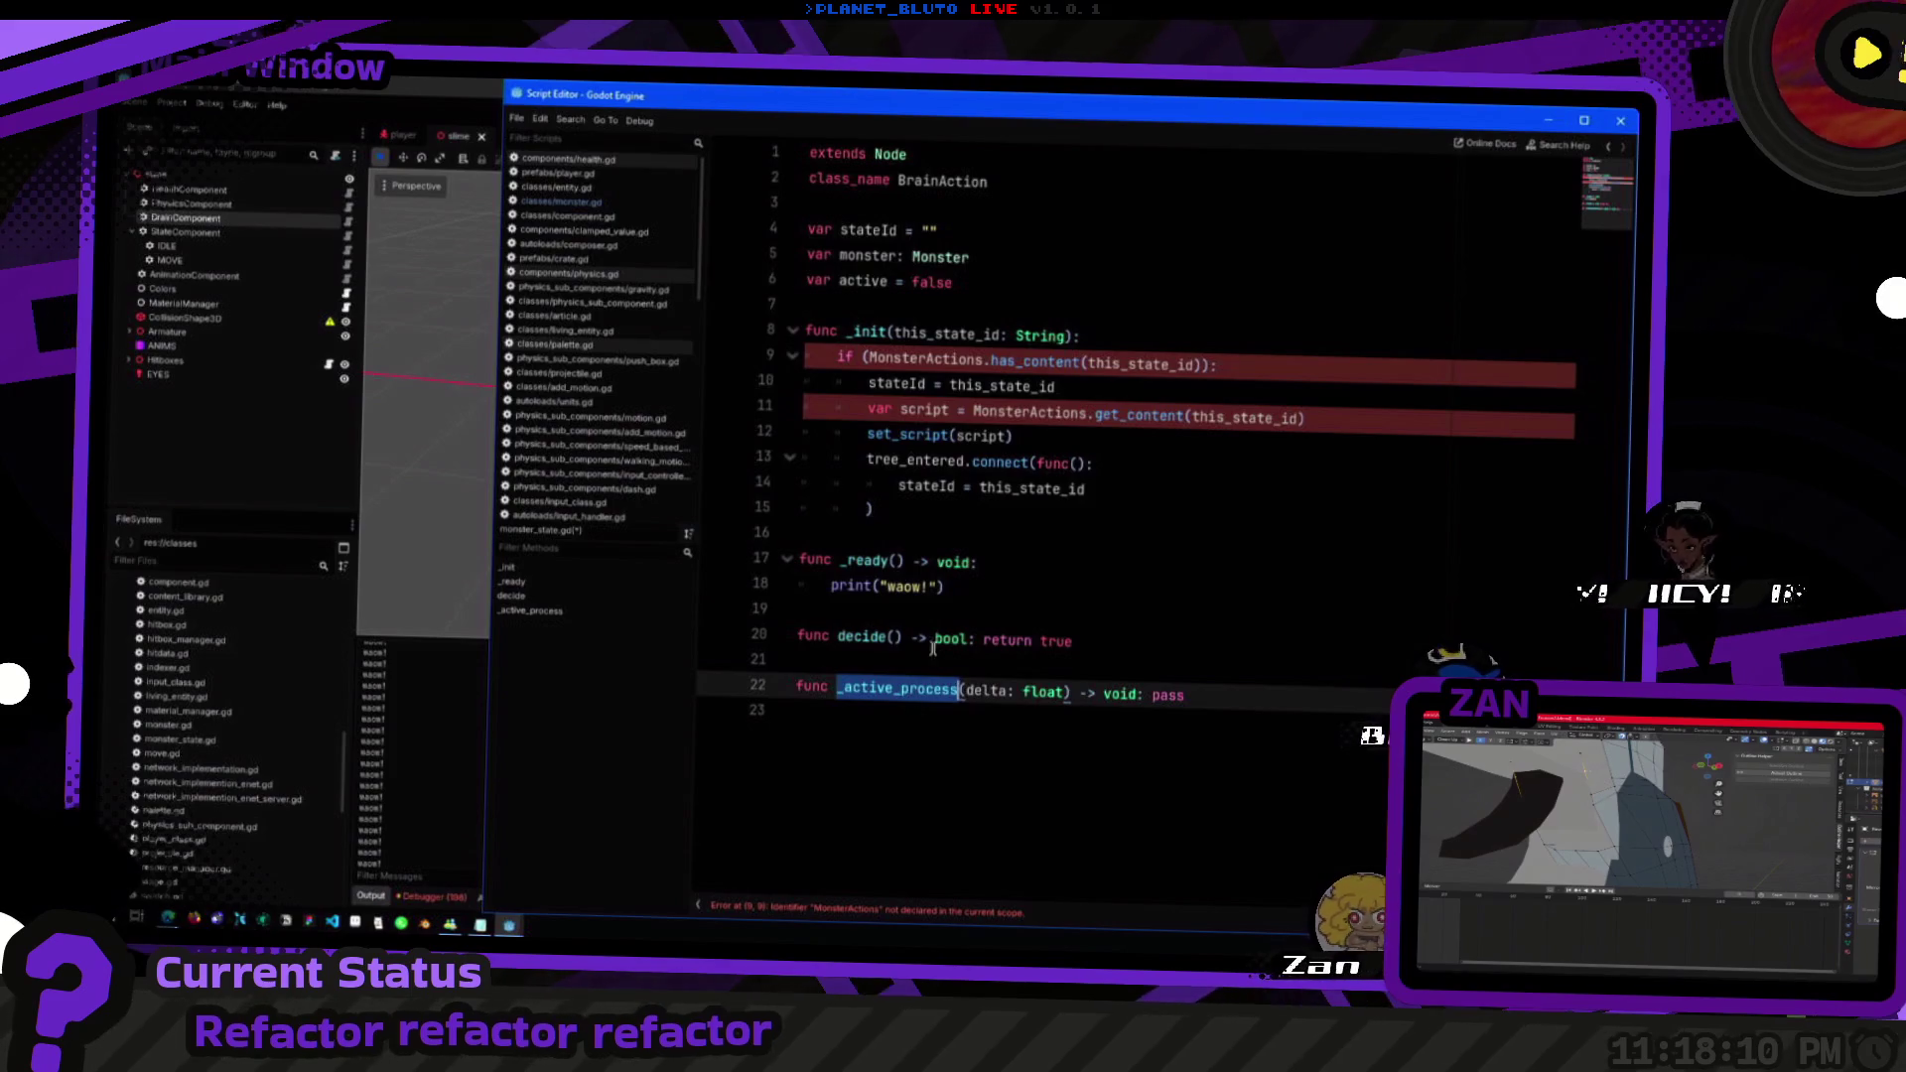
click(1121, 651)
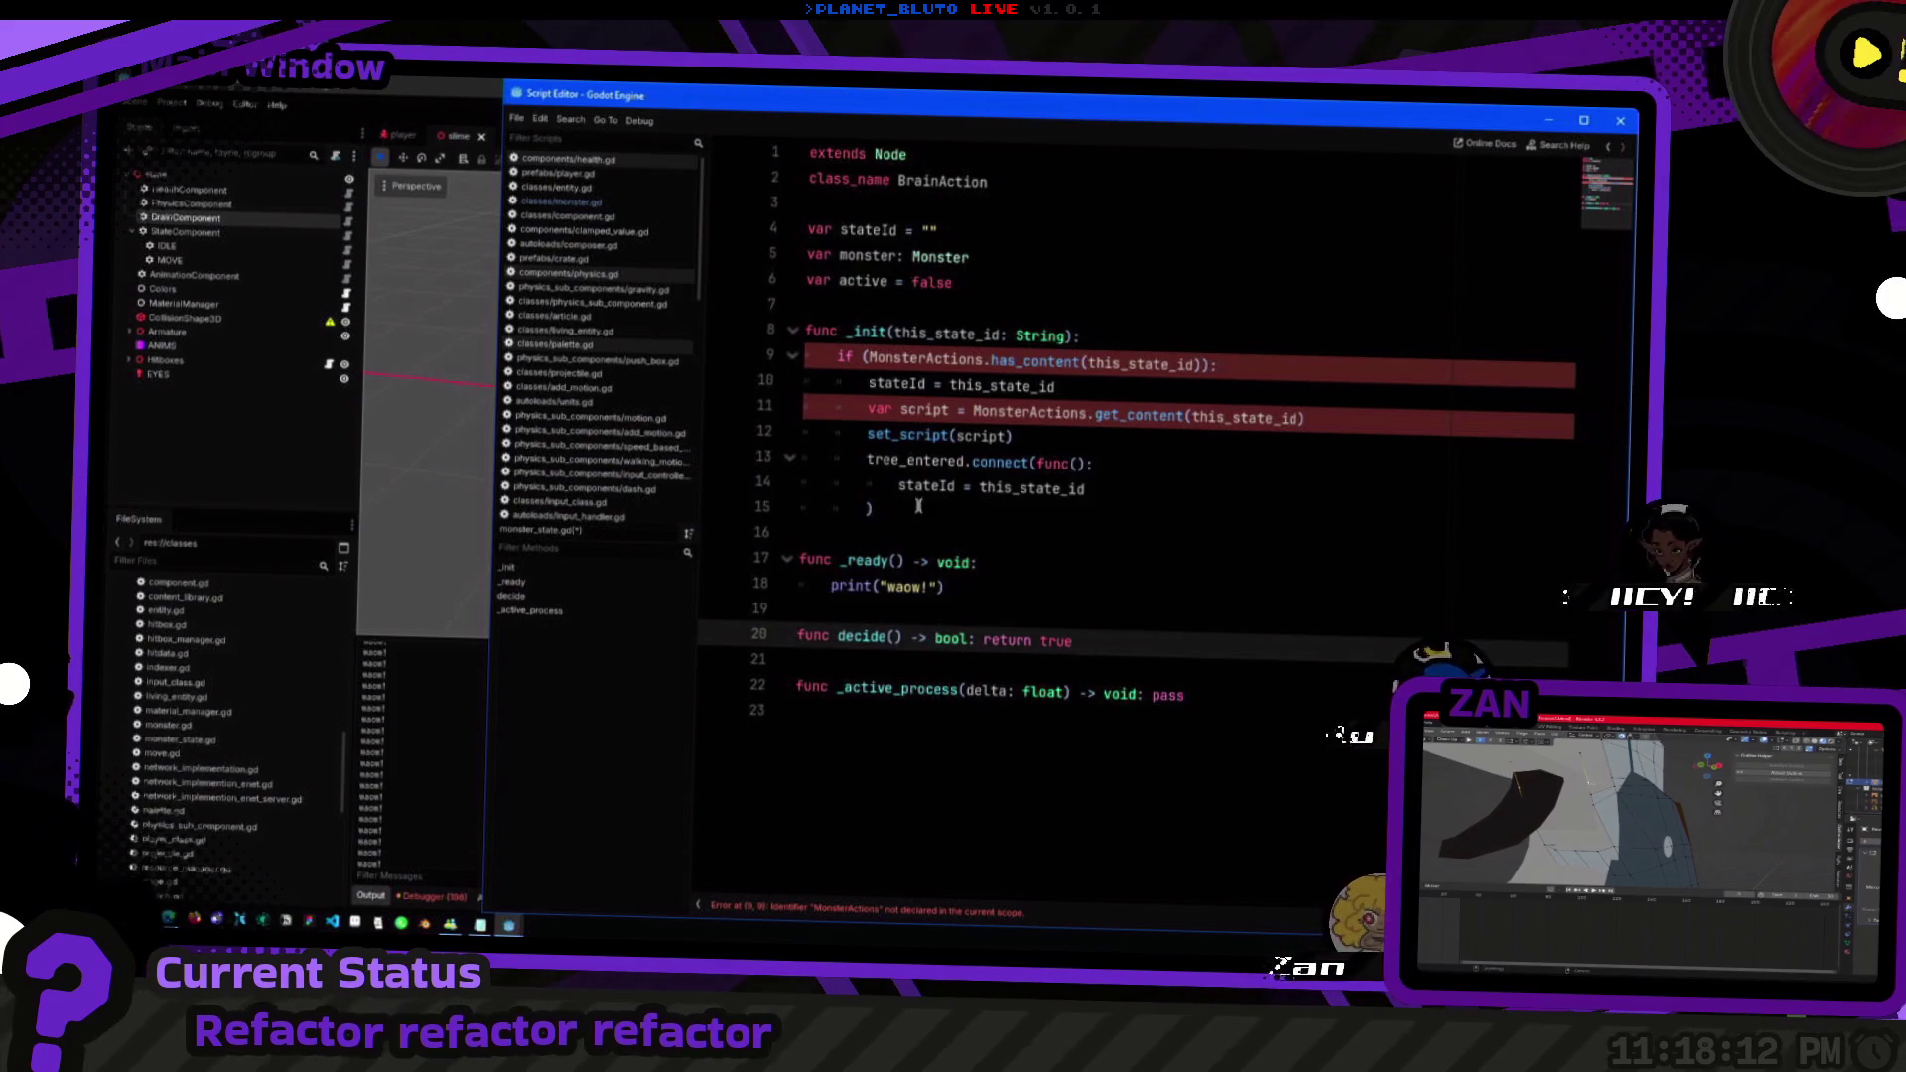
double_click(1030, 412)
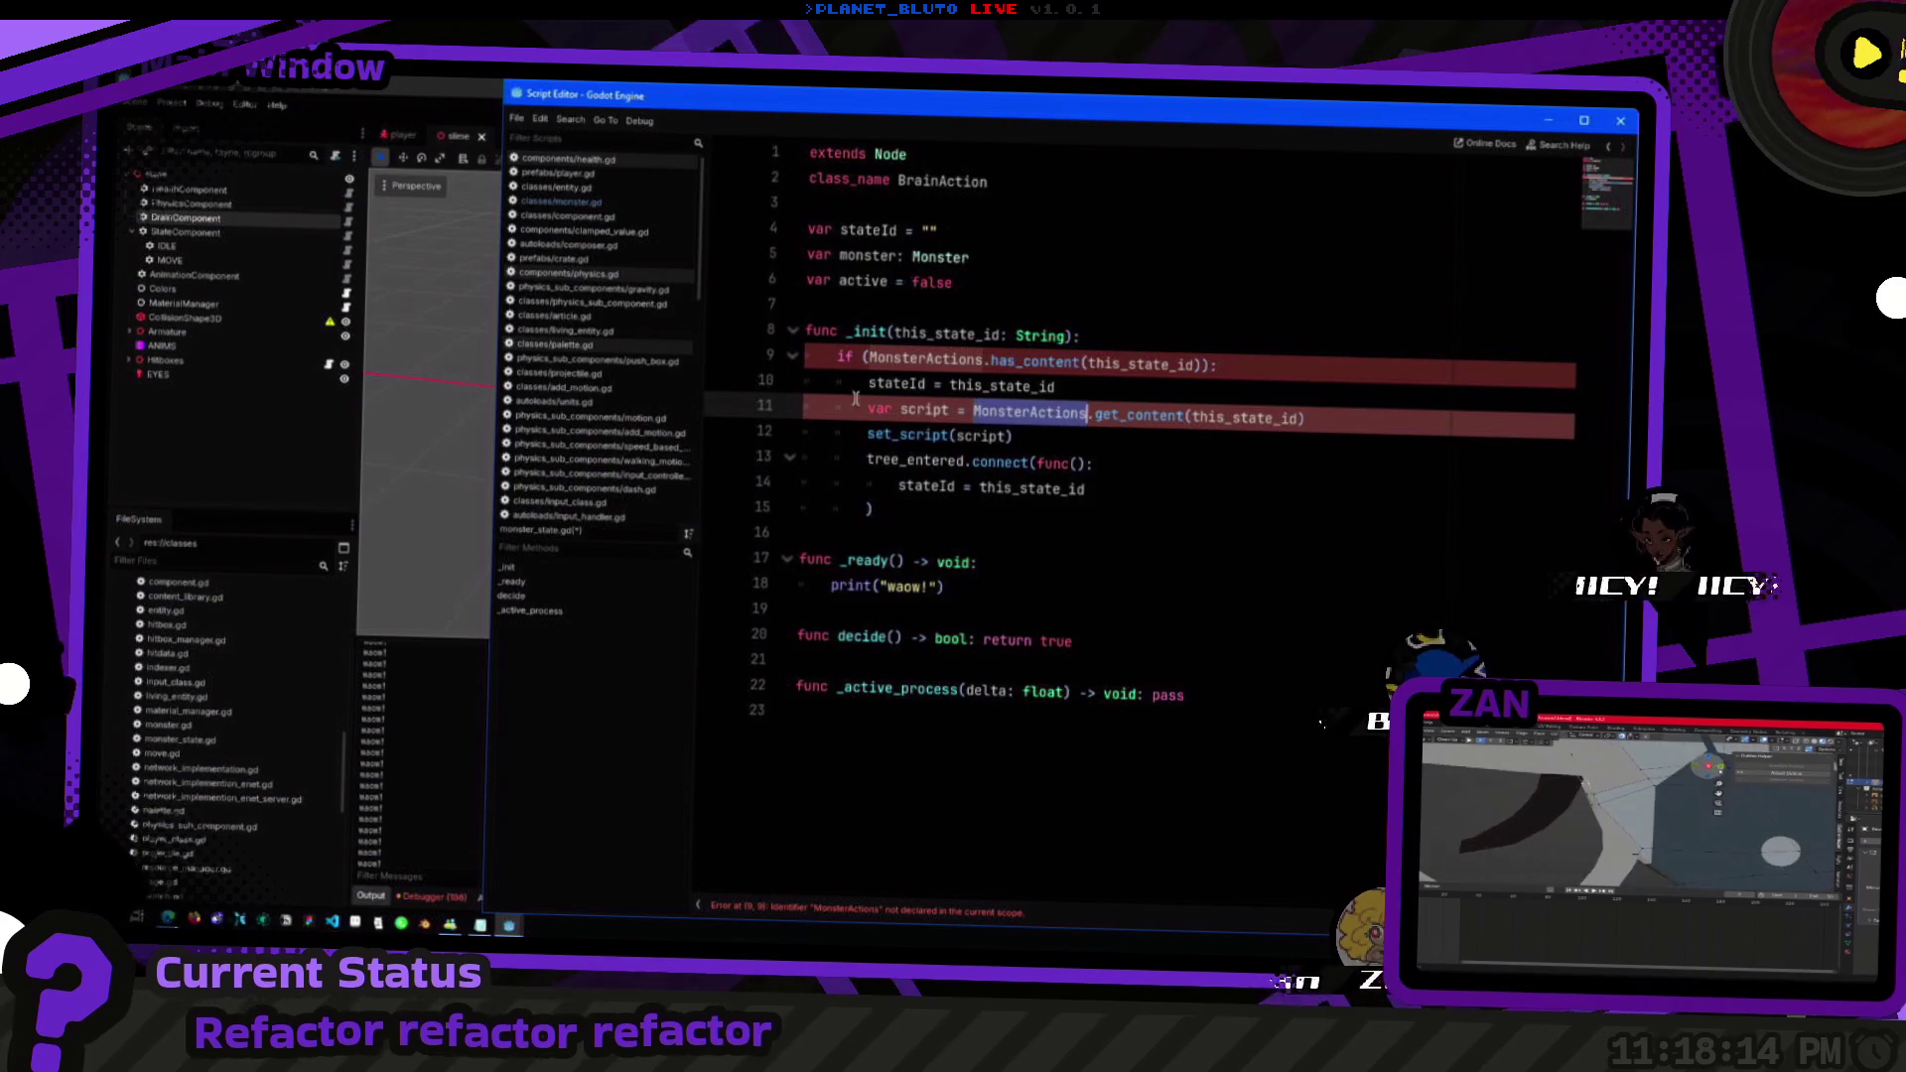
scroll(219, 715, down, 5)
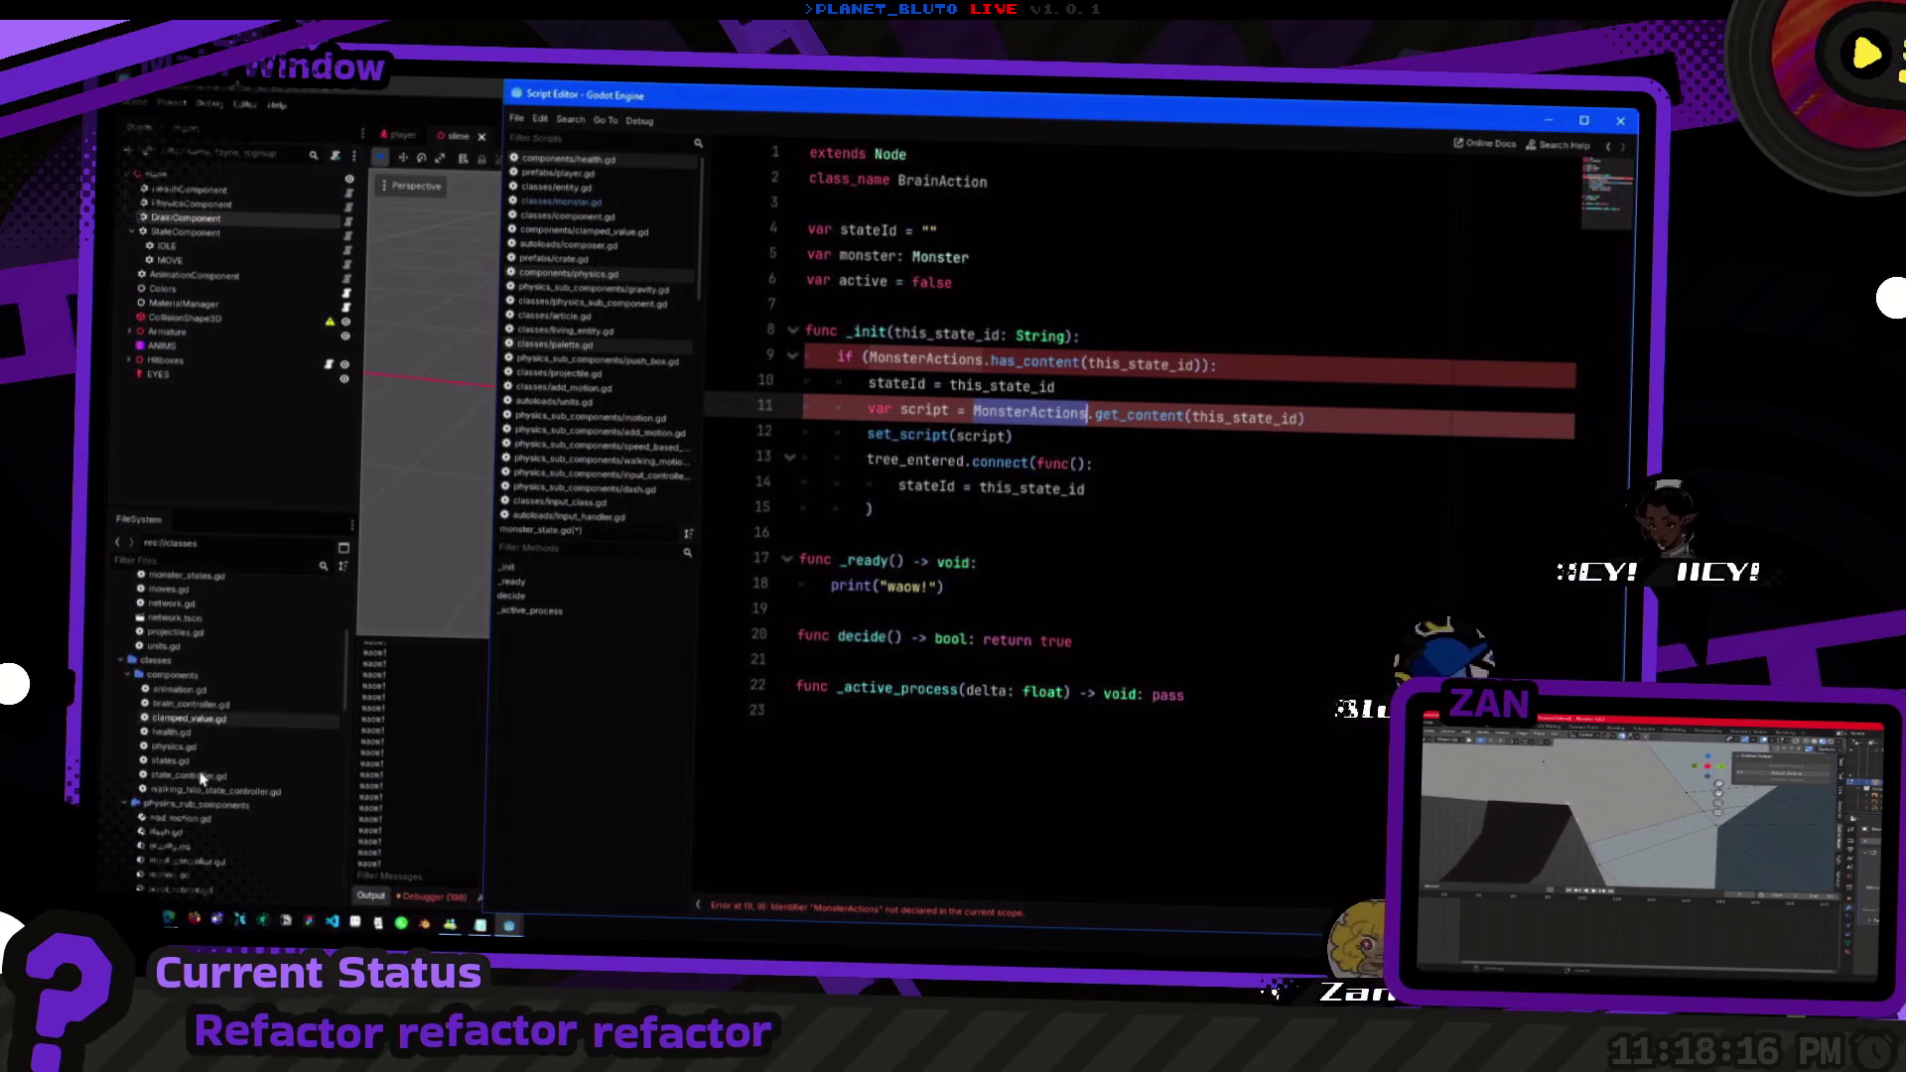
scroll(198, 764, up, 10)
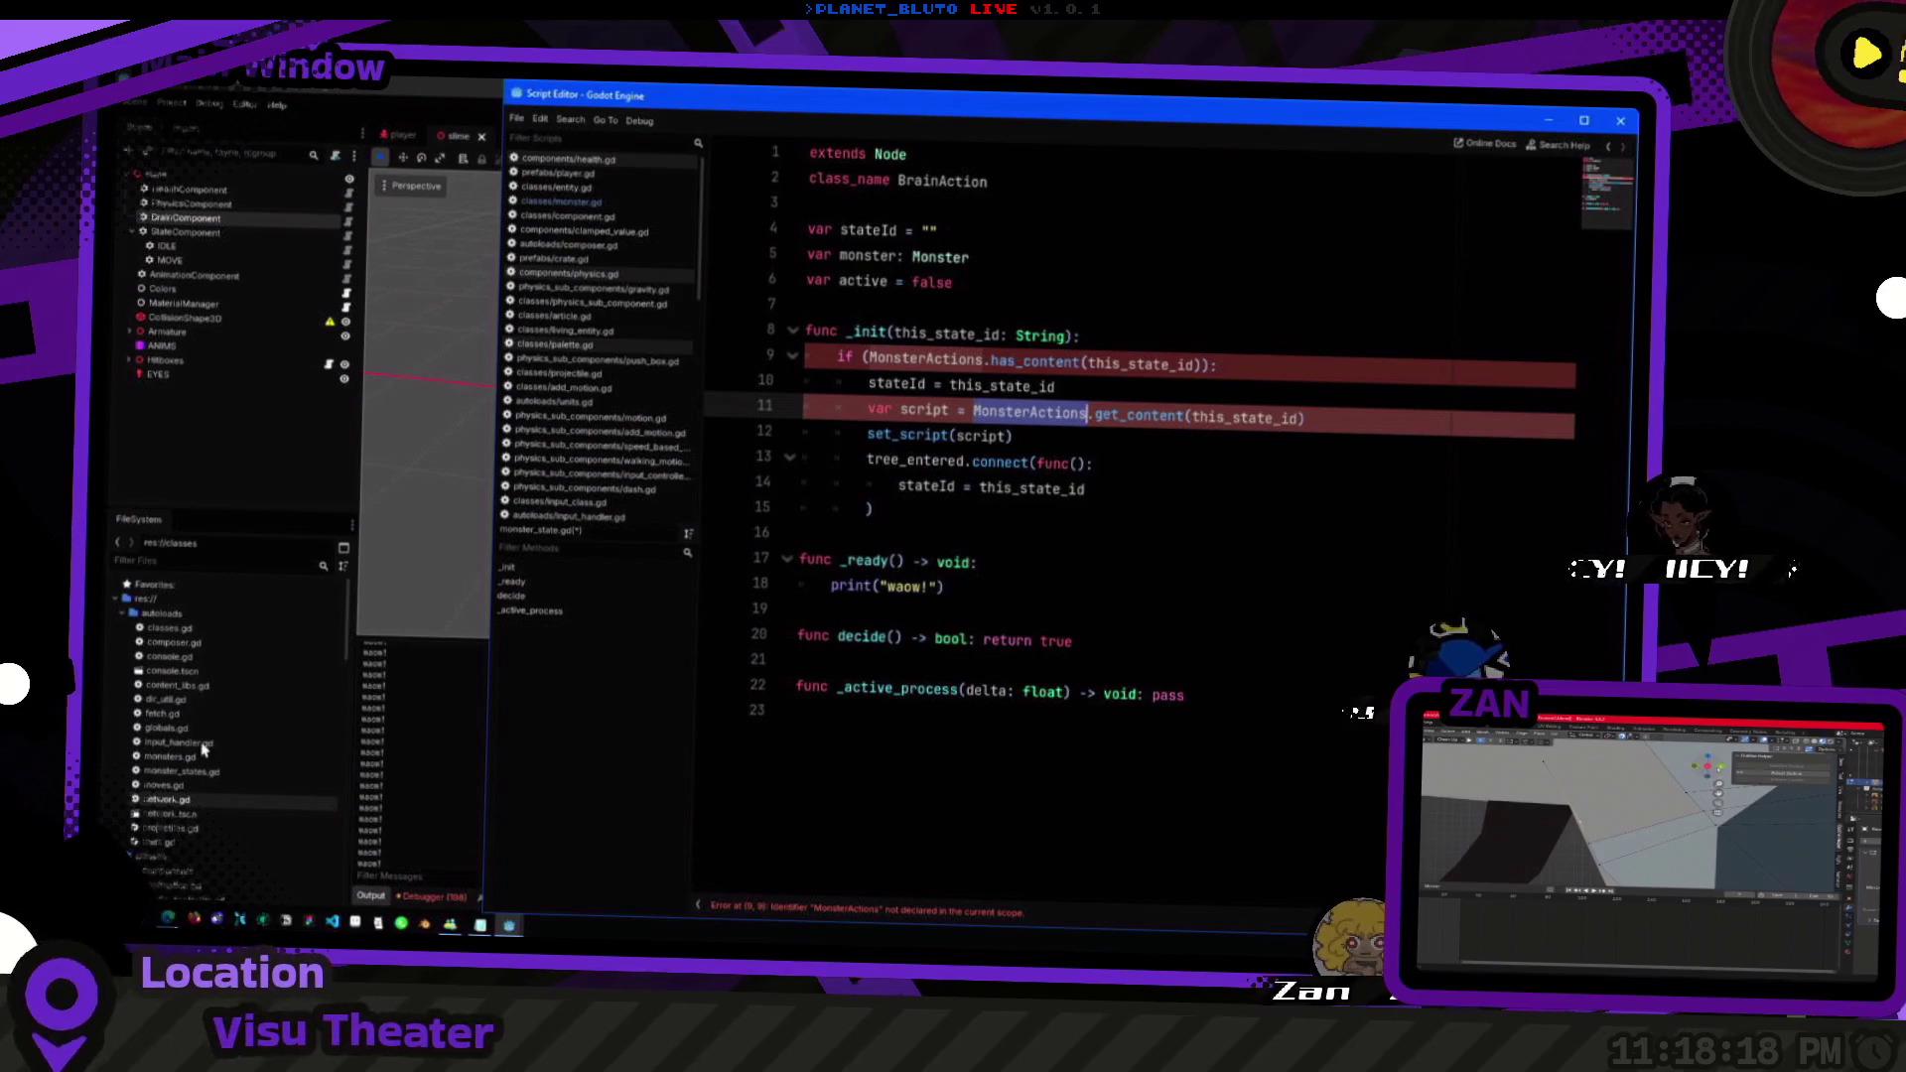
double_click(194, 771)
double_click(962, 231)
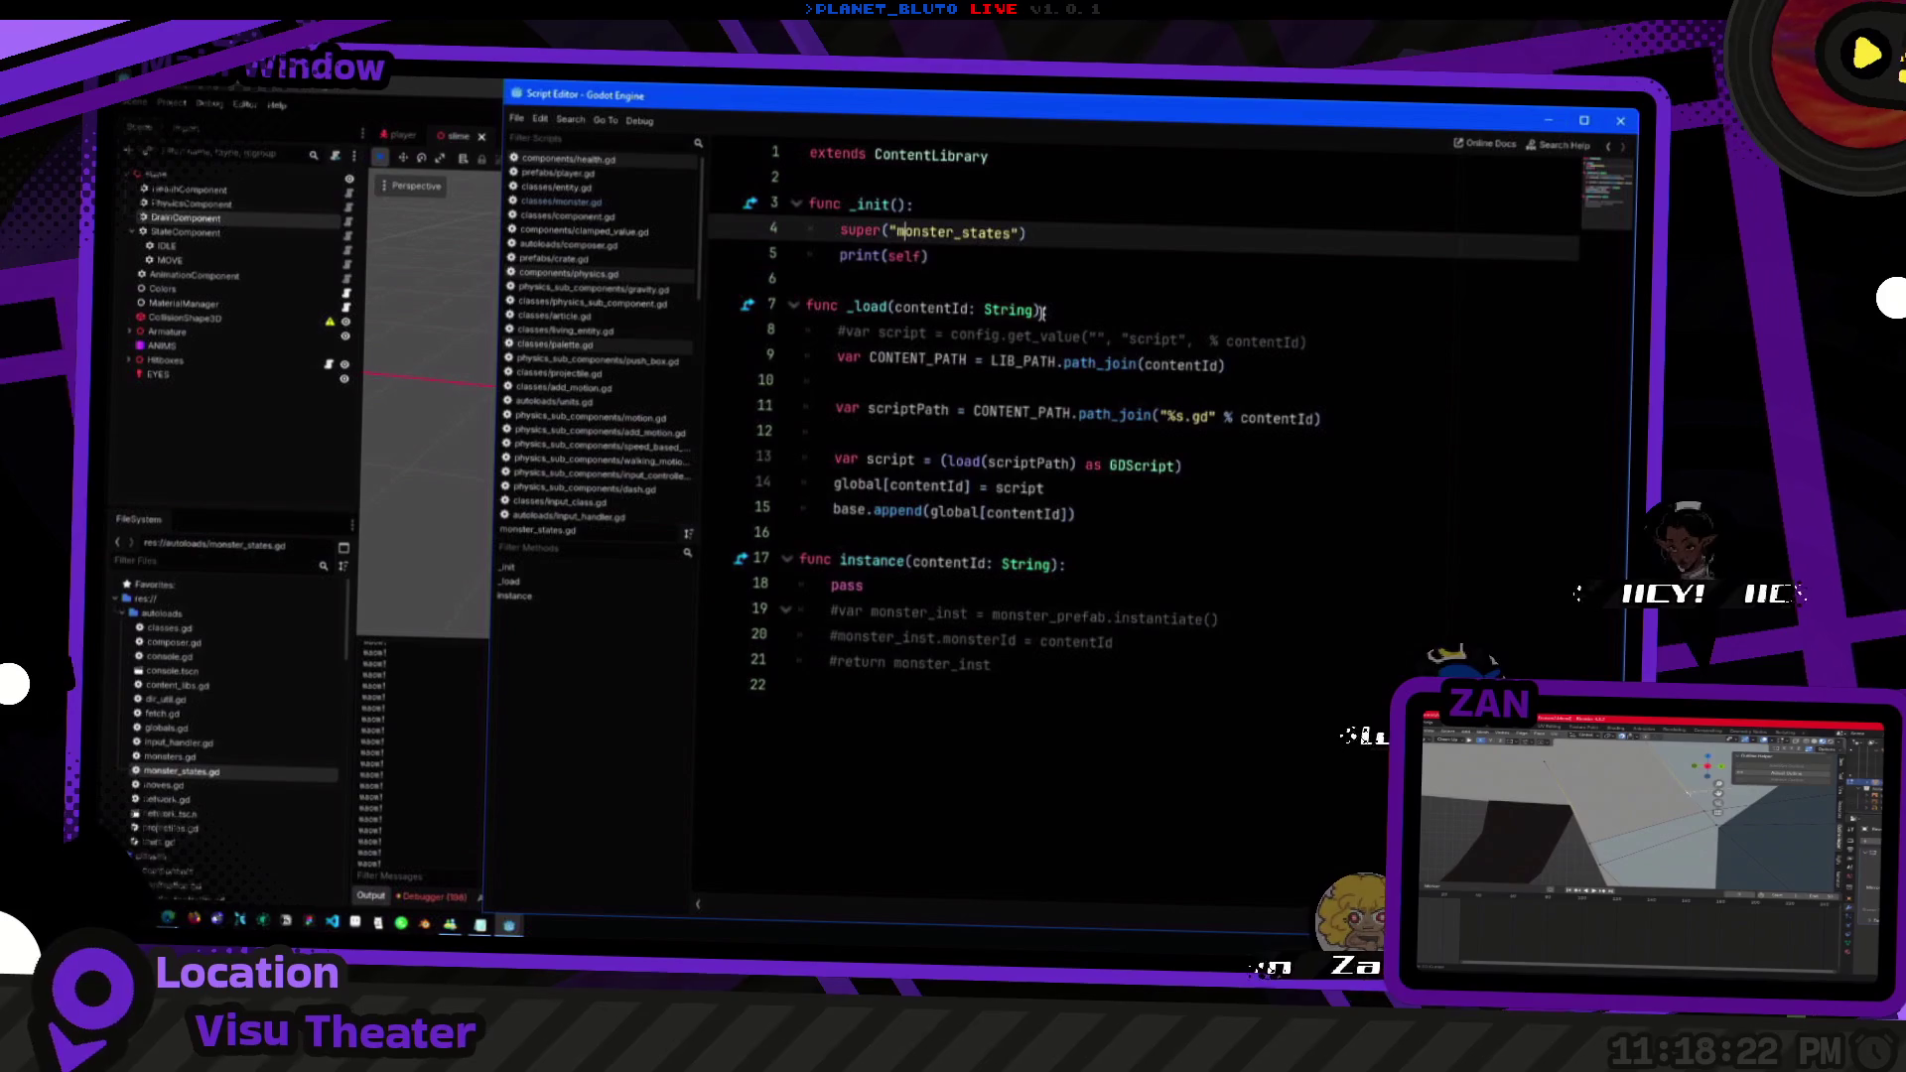
Rename the monster_states.gd file to monster_actions.gd.
key(Left)
key(Left)
key(Left)
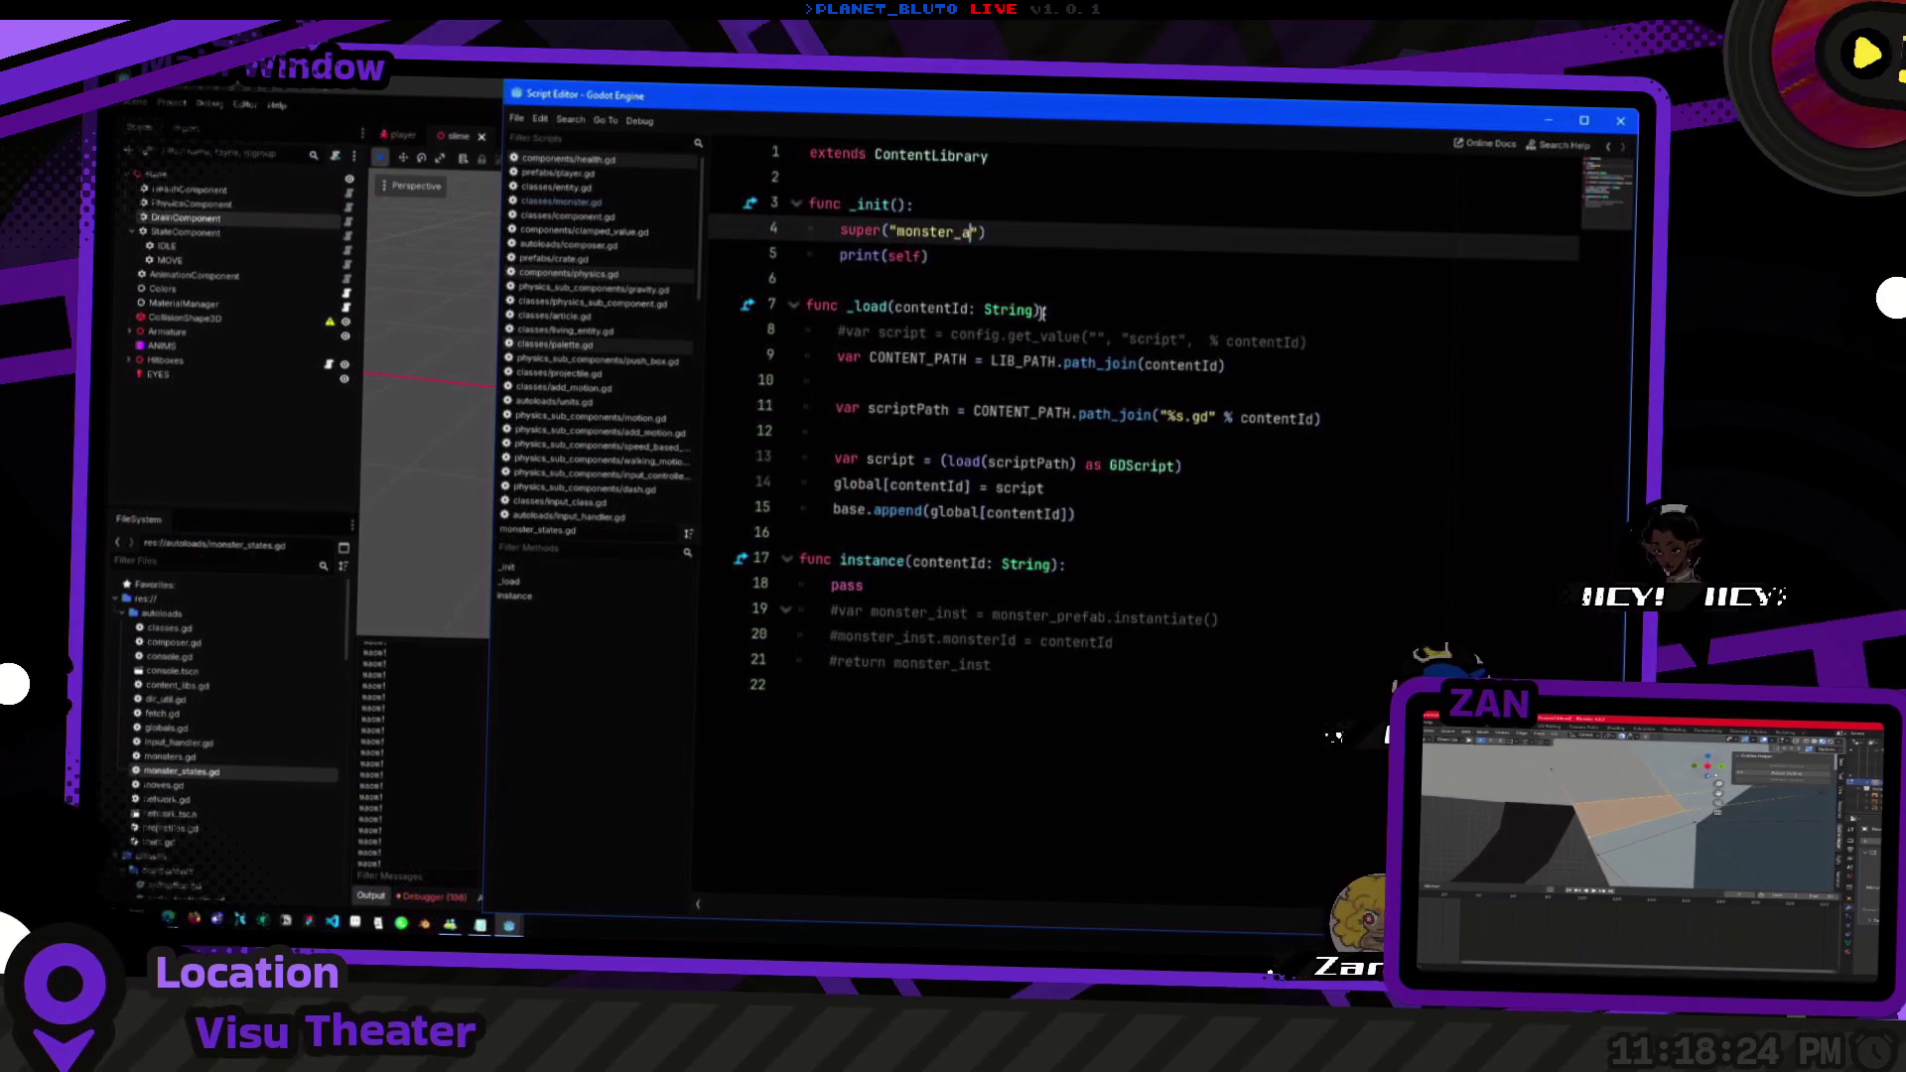
click(174, 771)
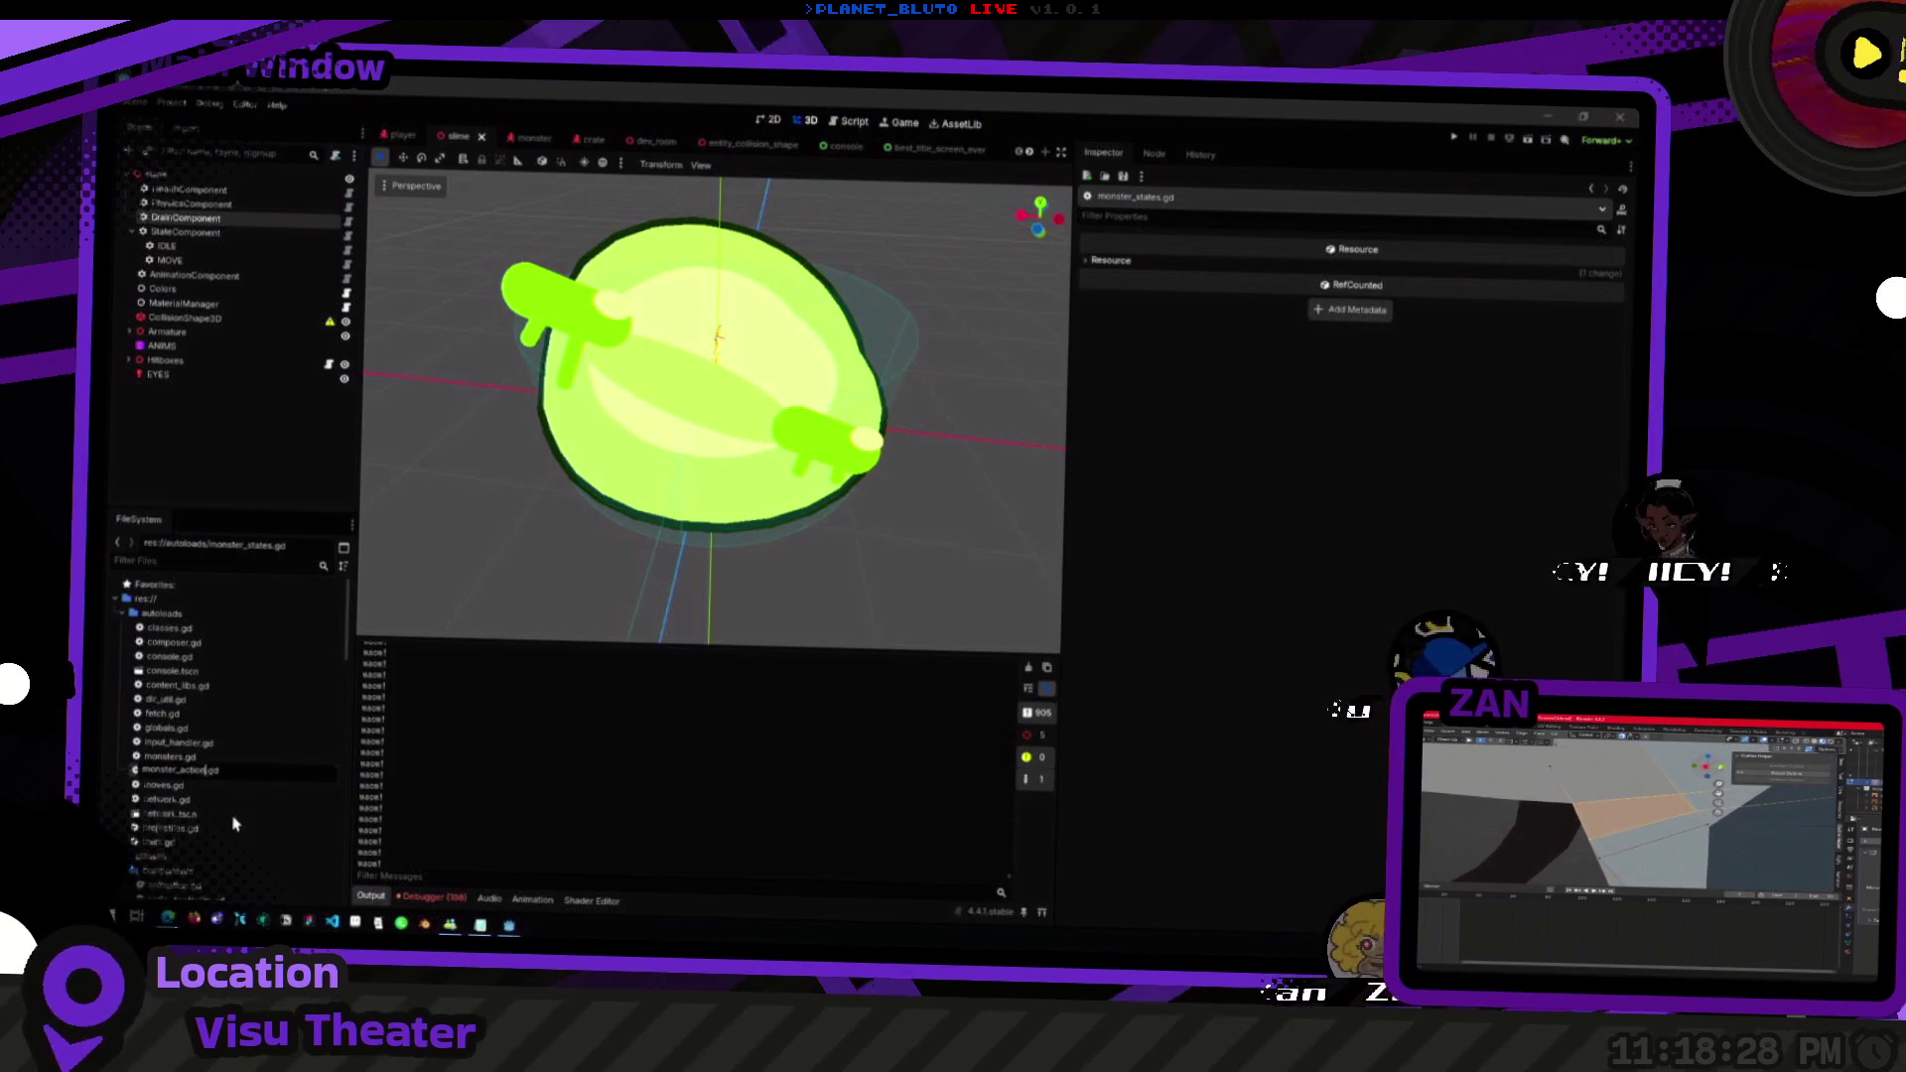
text(s)
key(Return)
Rename the MonsterStates autoload to MonsterActions in Project Settings > Globals.
click(172, 104)
click(204, 125)
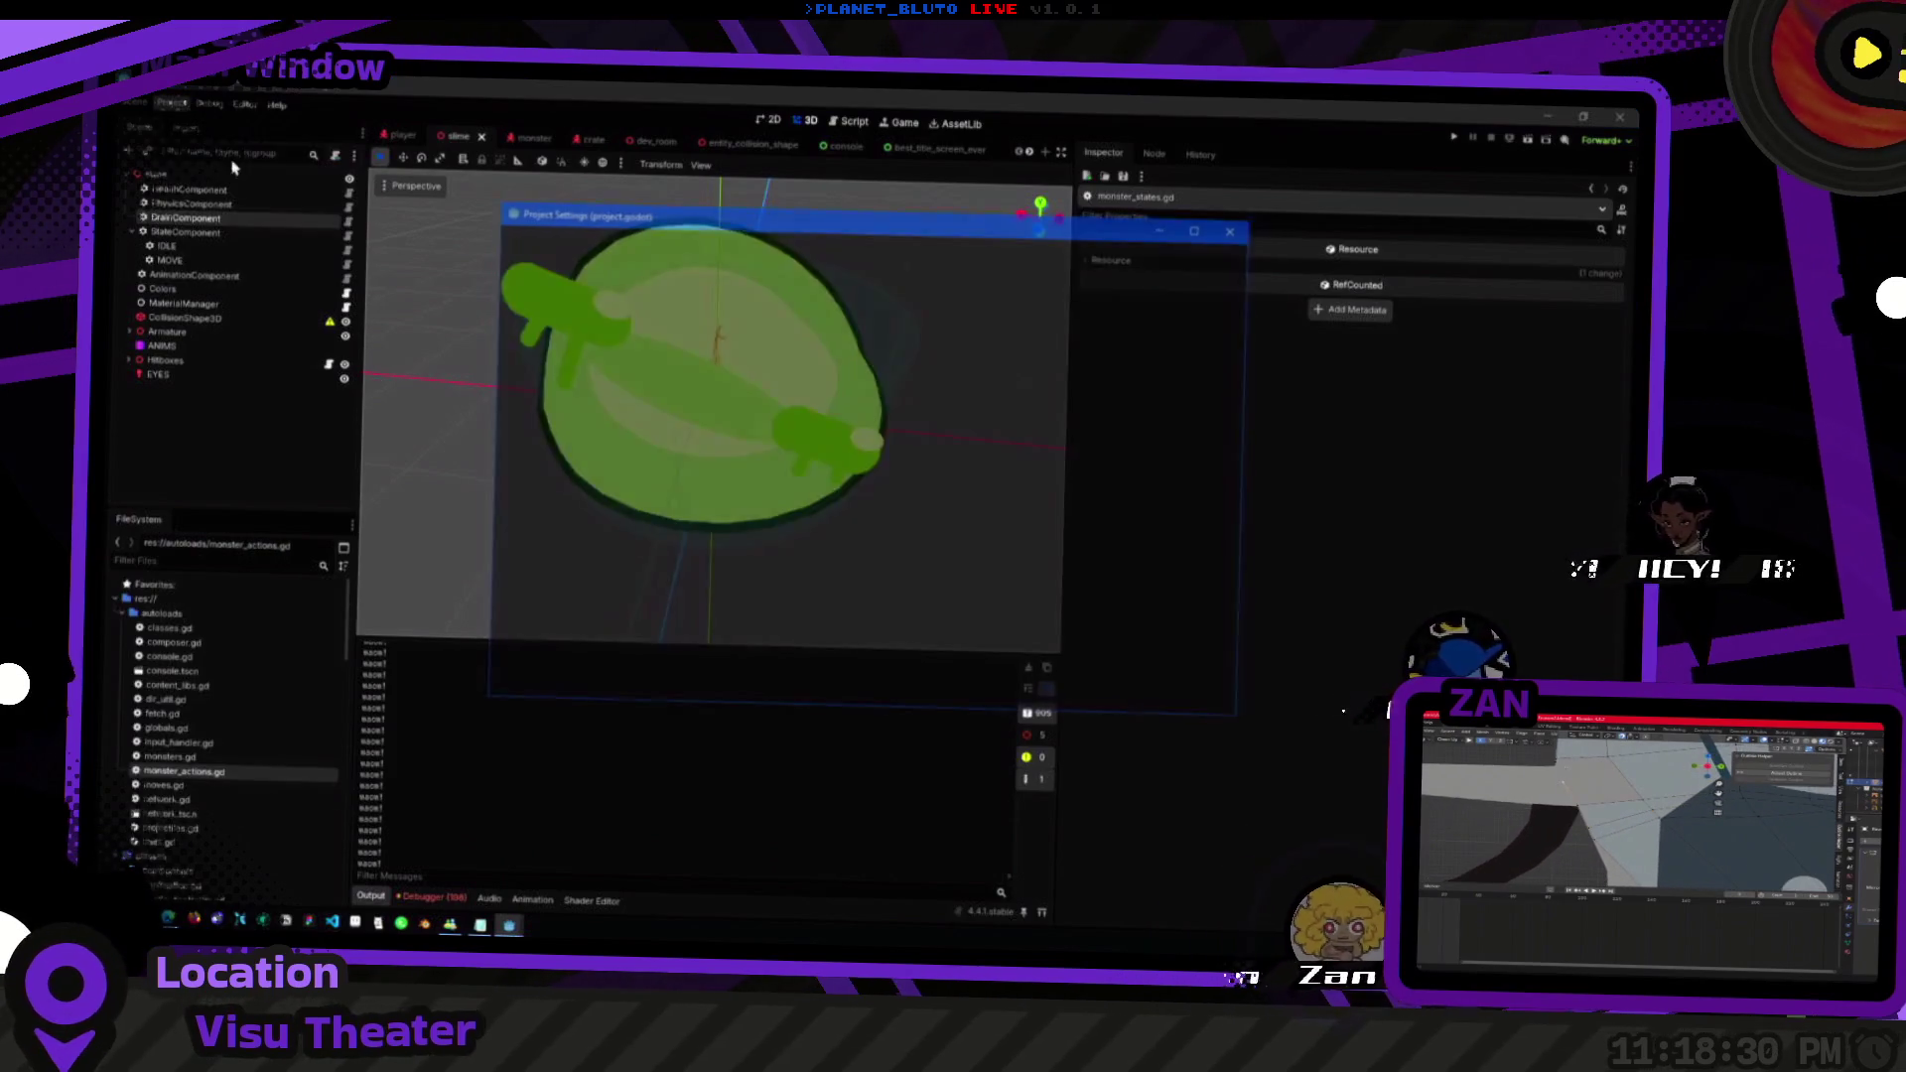
click(758, 243)
click(709, 242)
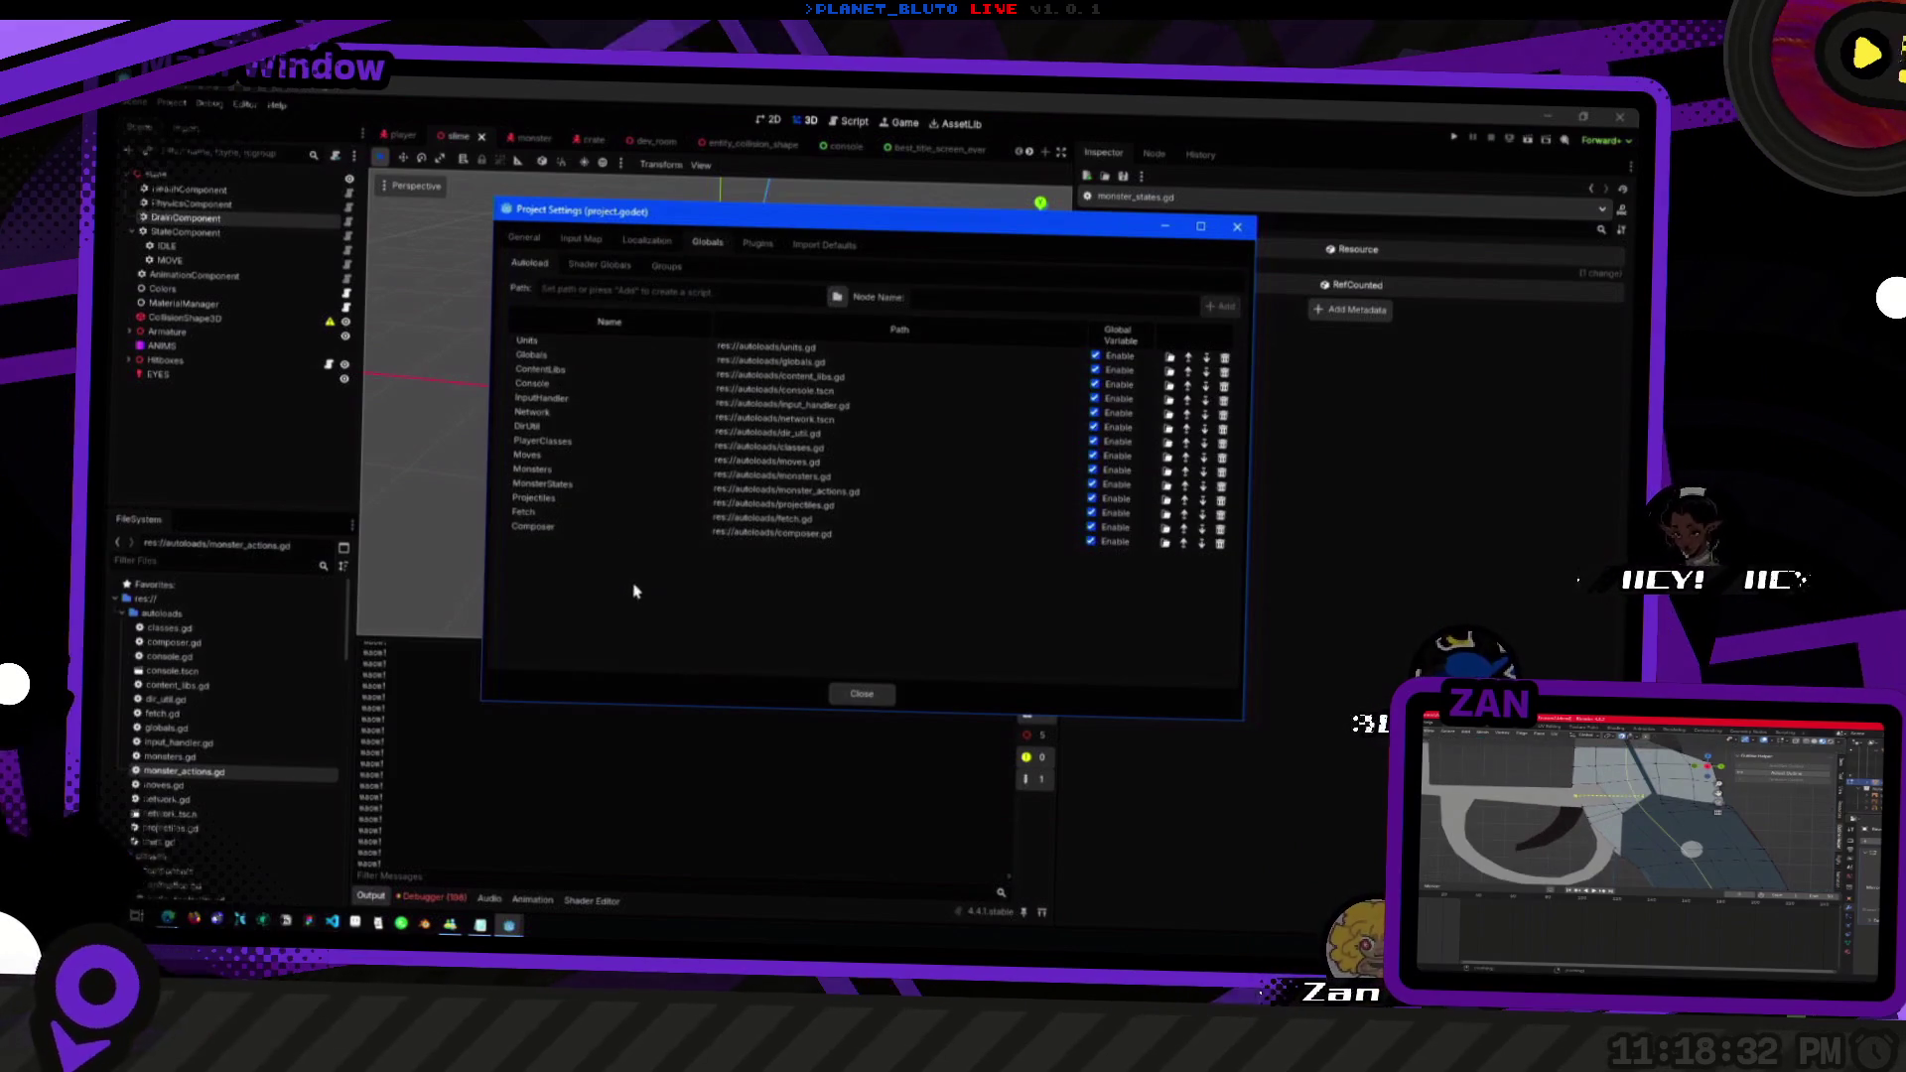
double_click(597, 485)
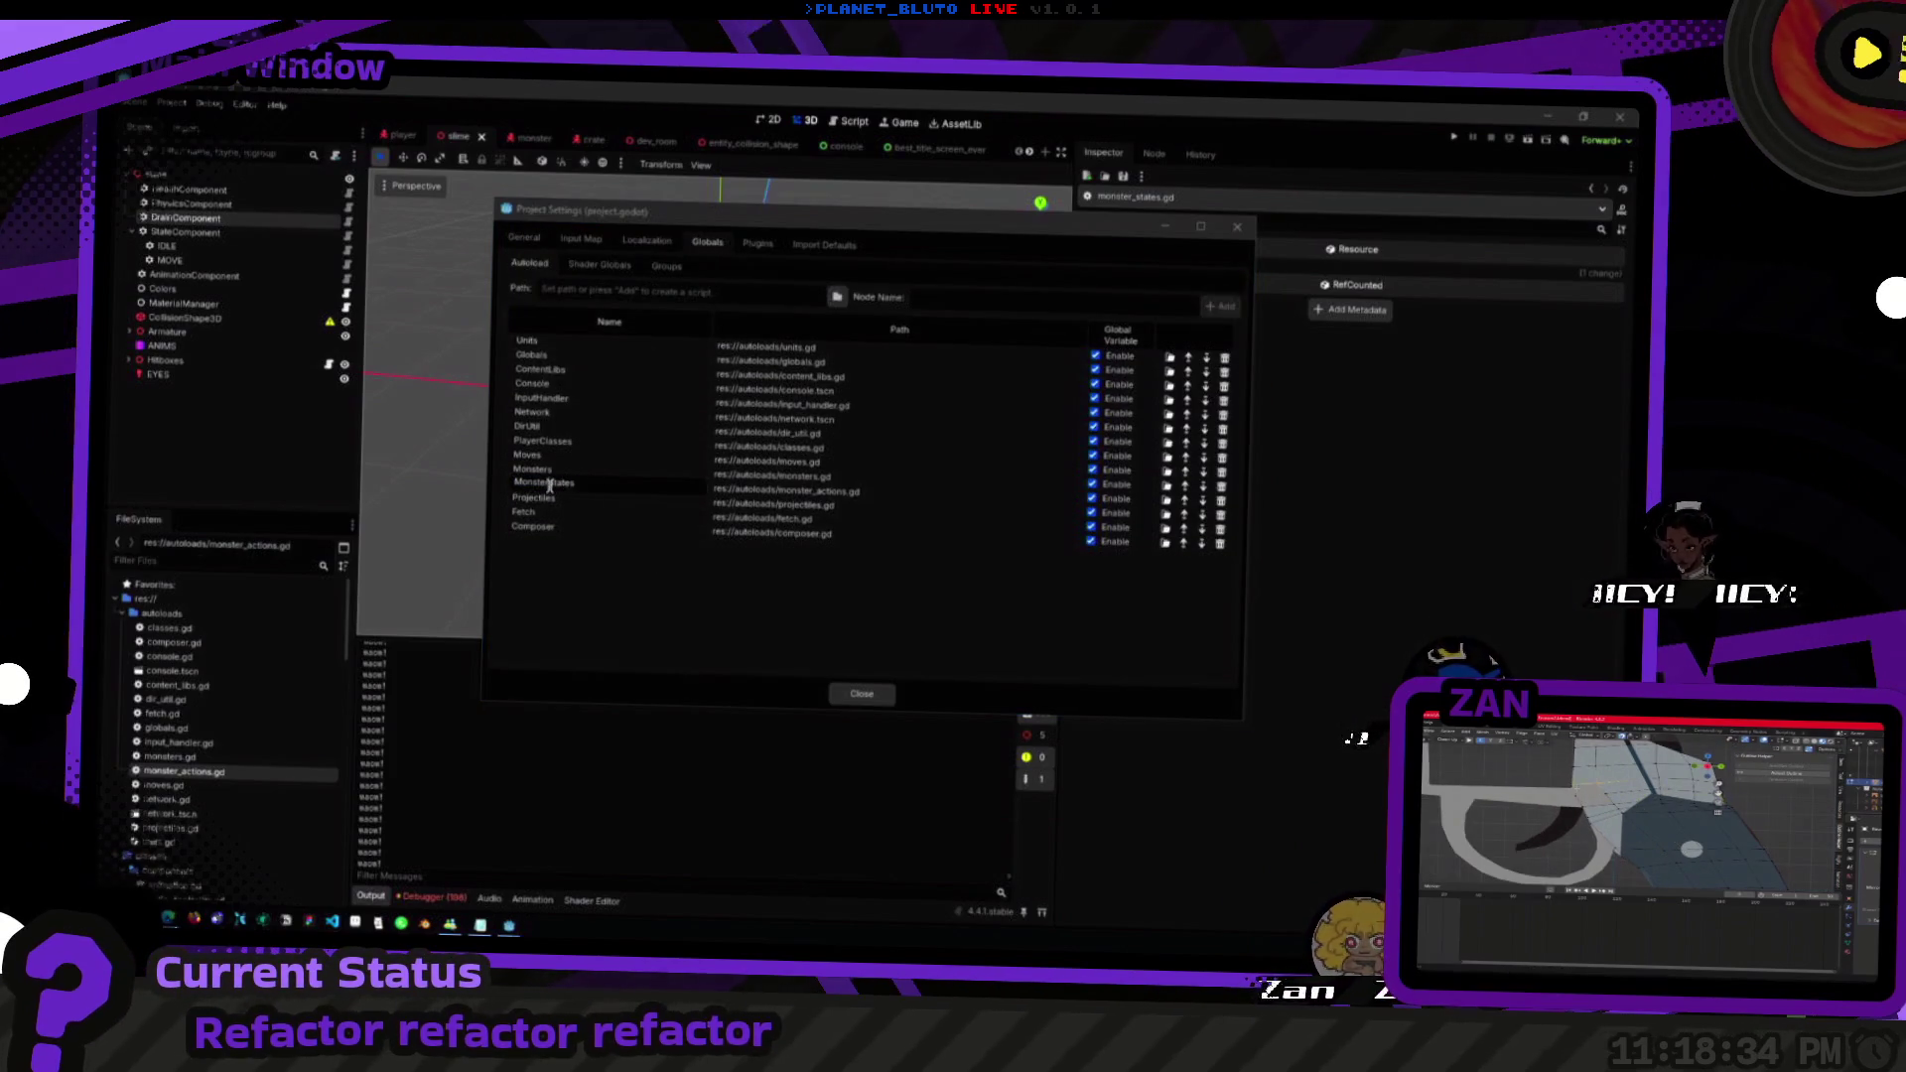
text(tions)
key(Return)
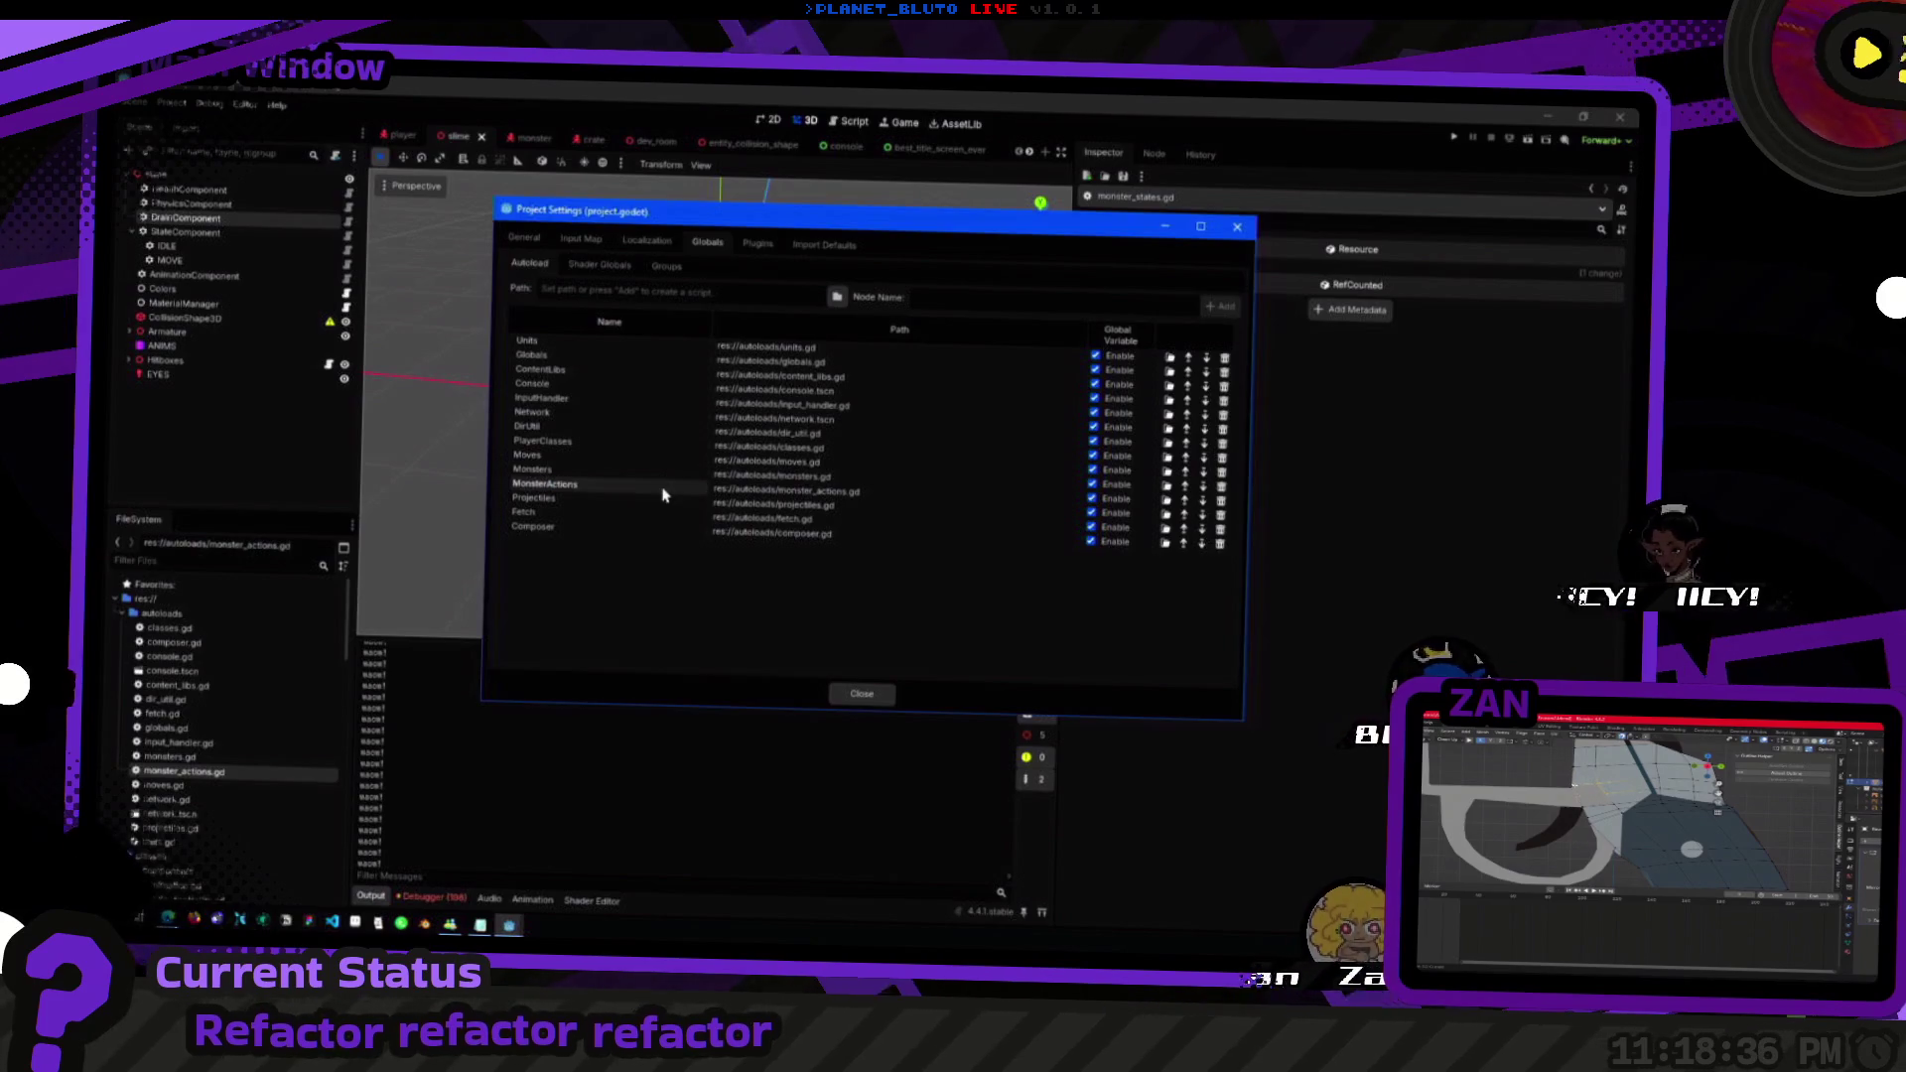
click(861, 698)
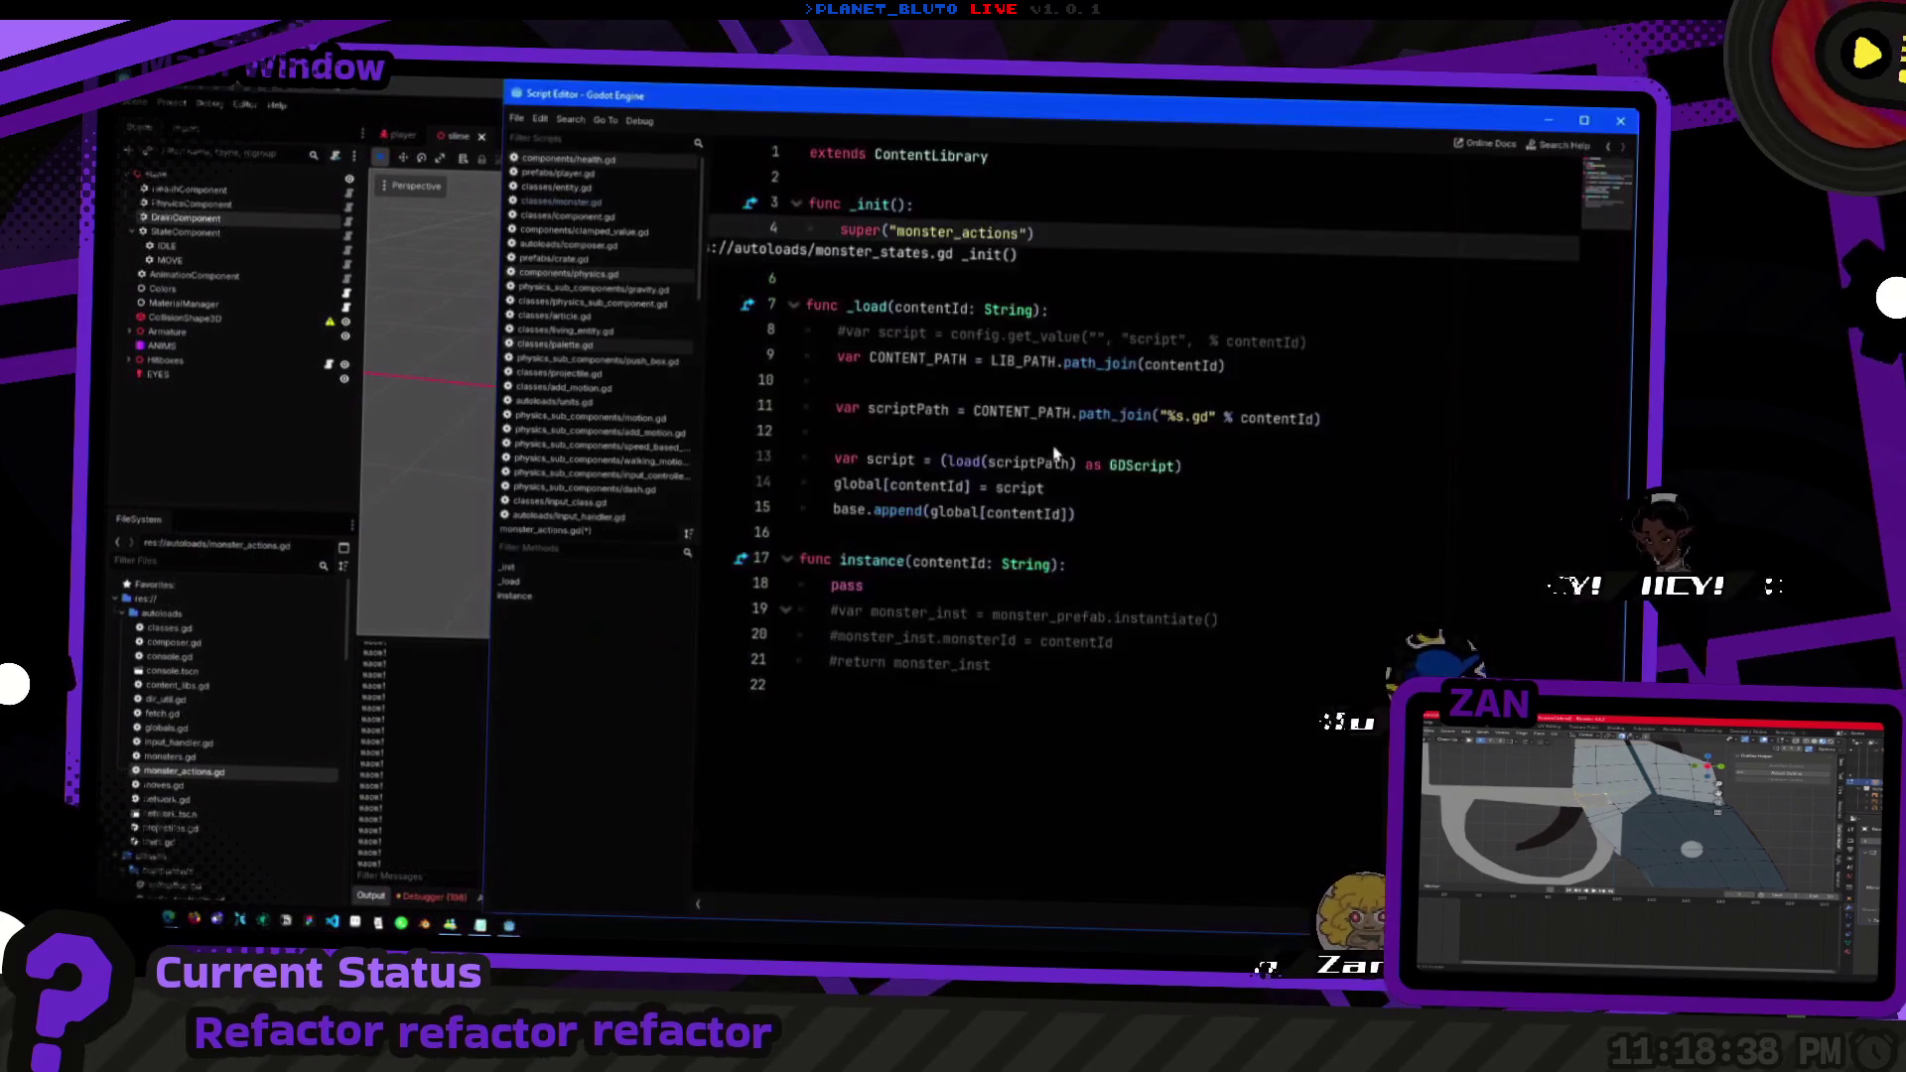
key(ctrl+z)
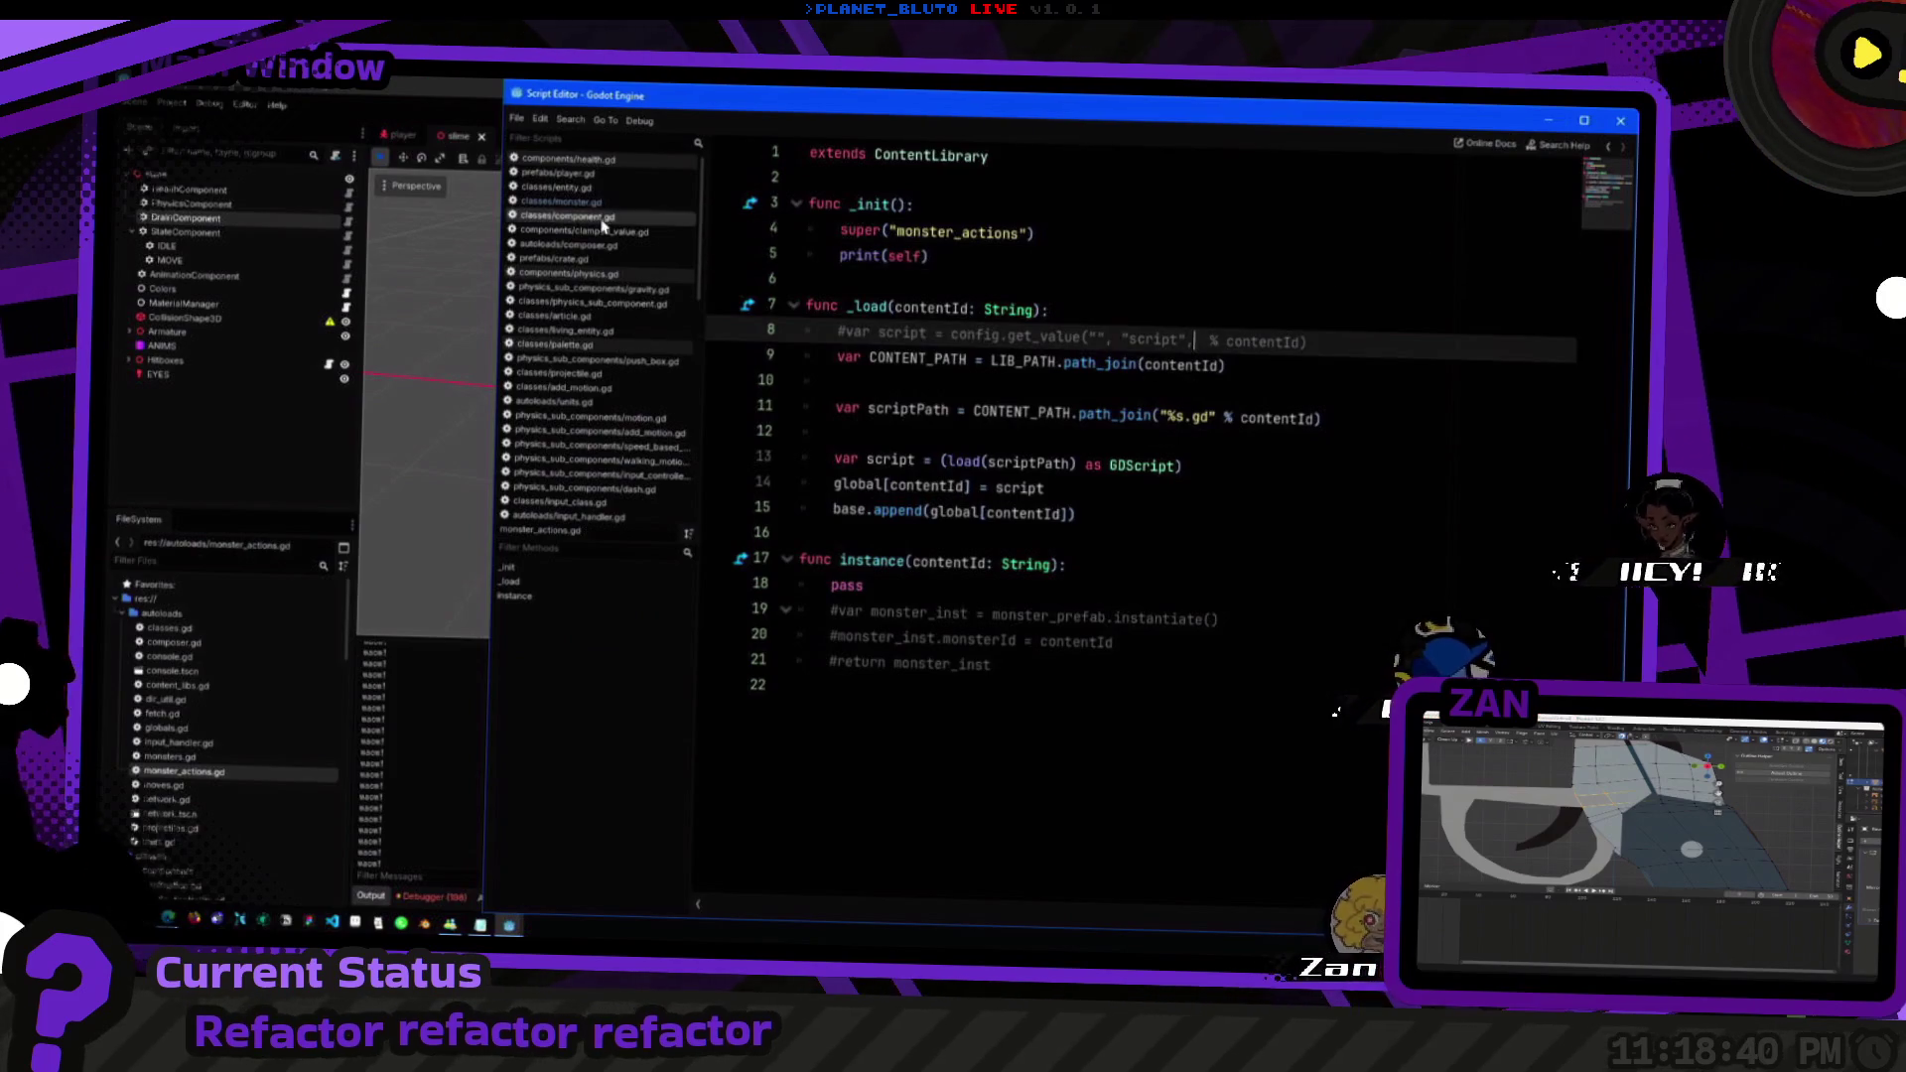
Review monster.gd and monster_actions.gd, then open monster_state.gd for editing.
click(600, 203)
scroll(646, 398, down, 10)
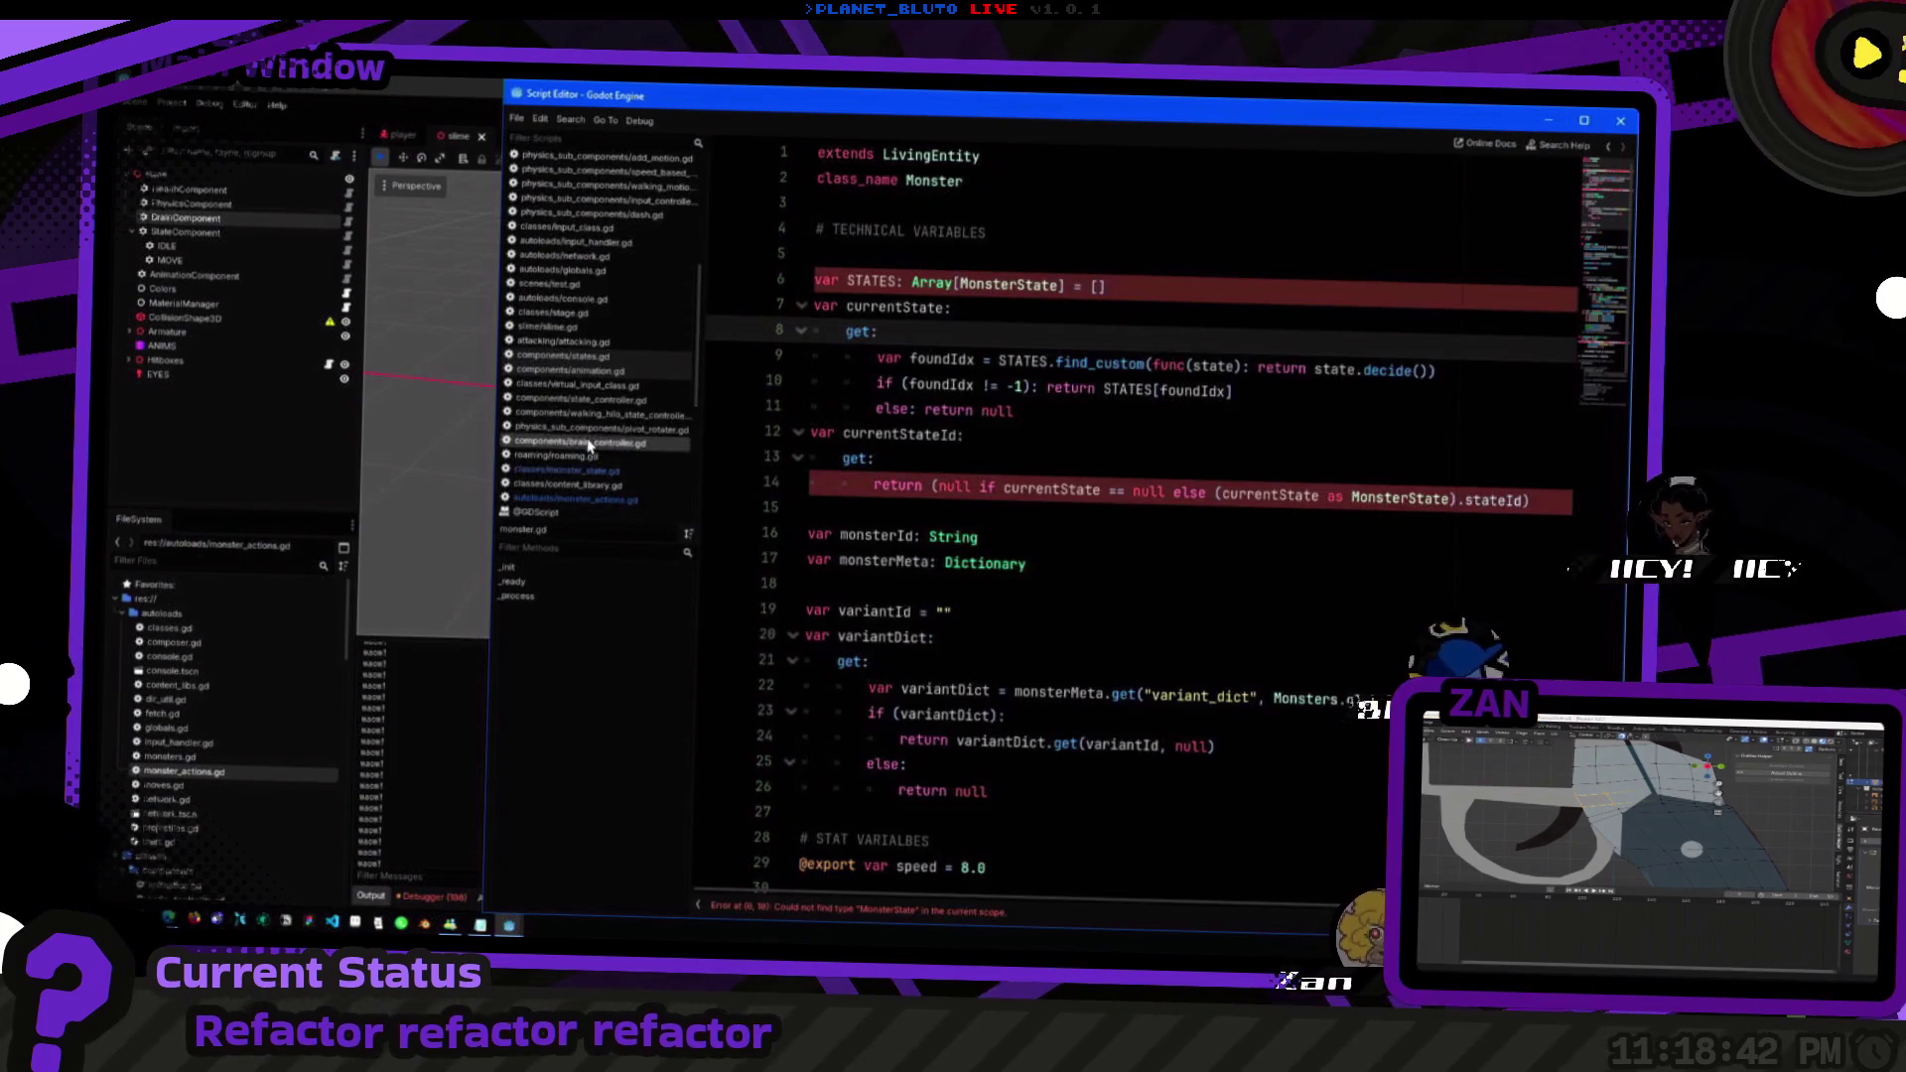
click(601, 409)
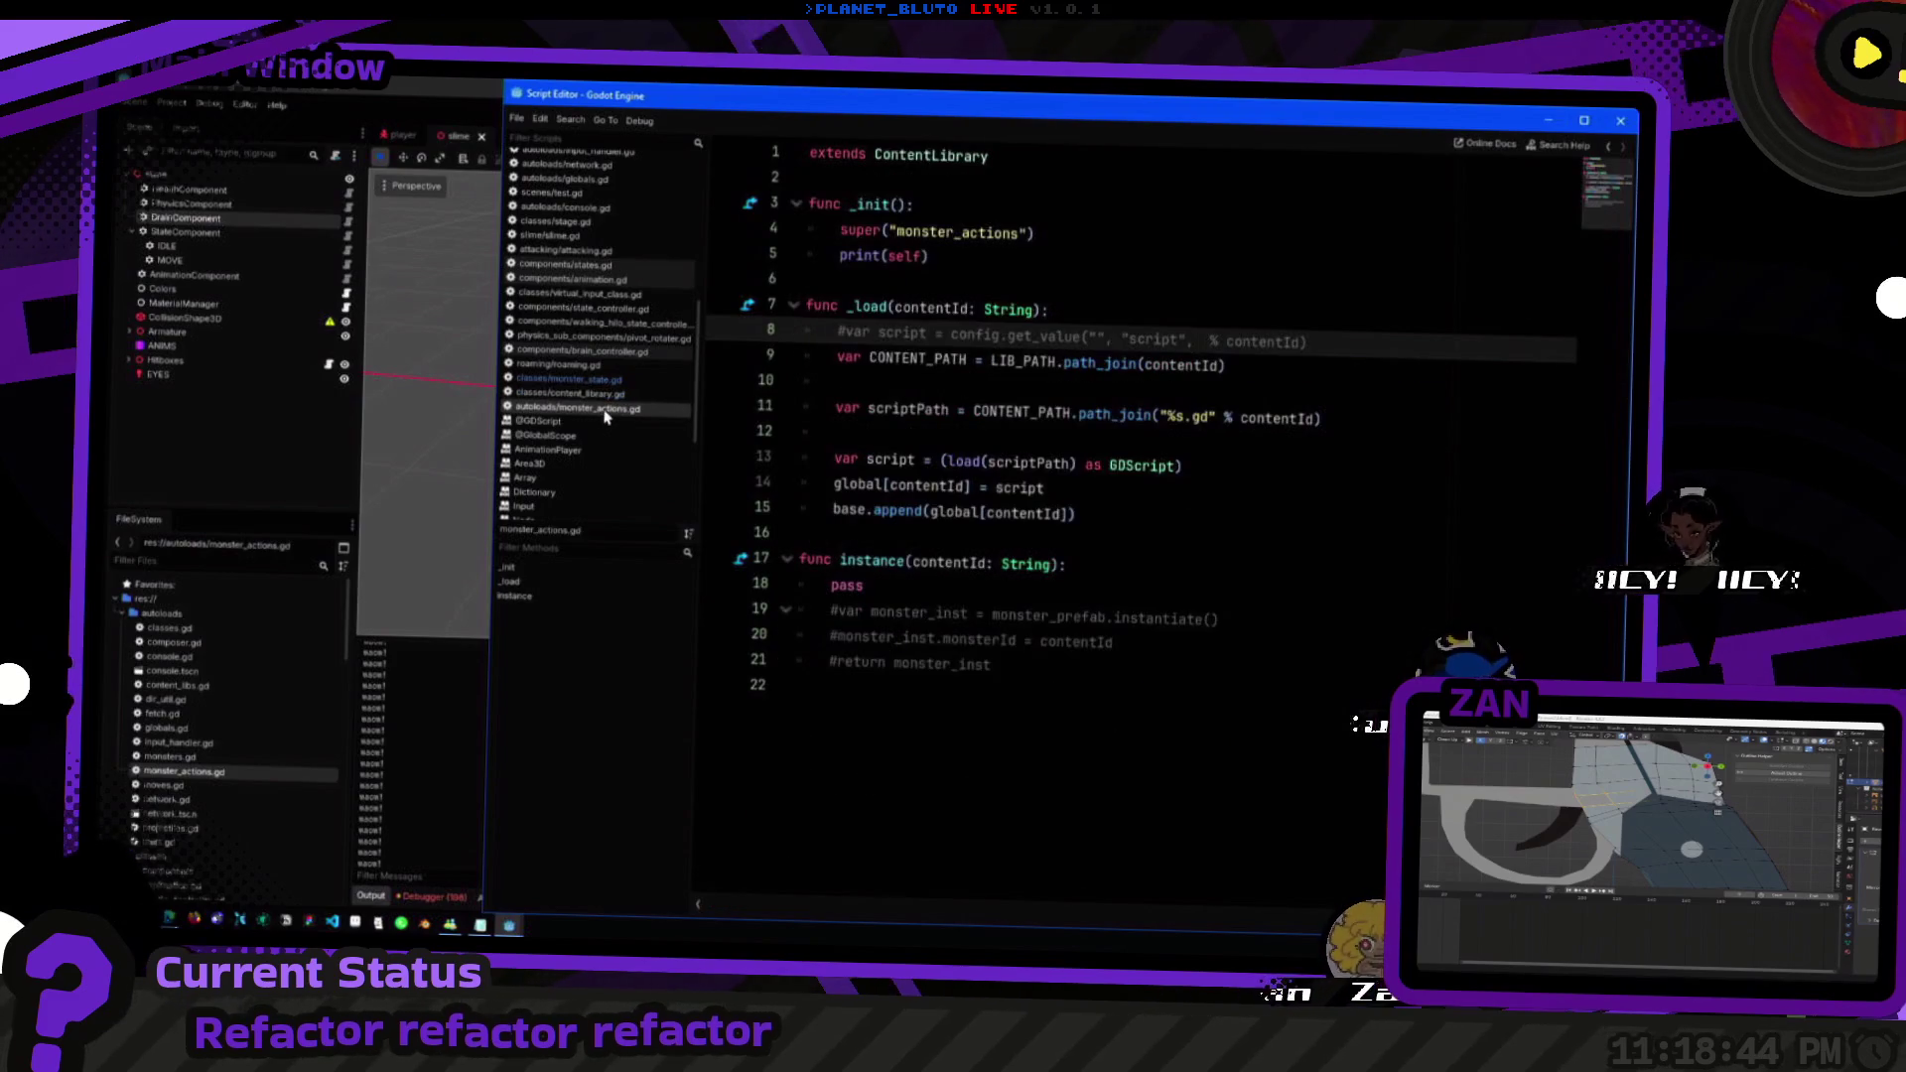
scroll(610, 411, down, 2)
scroll(278, 723, down, 10)
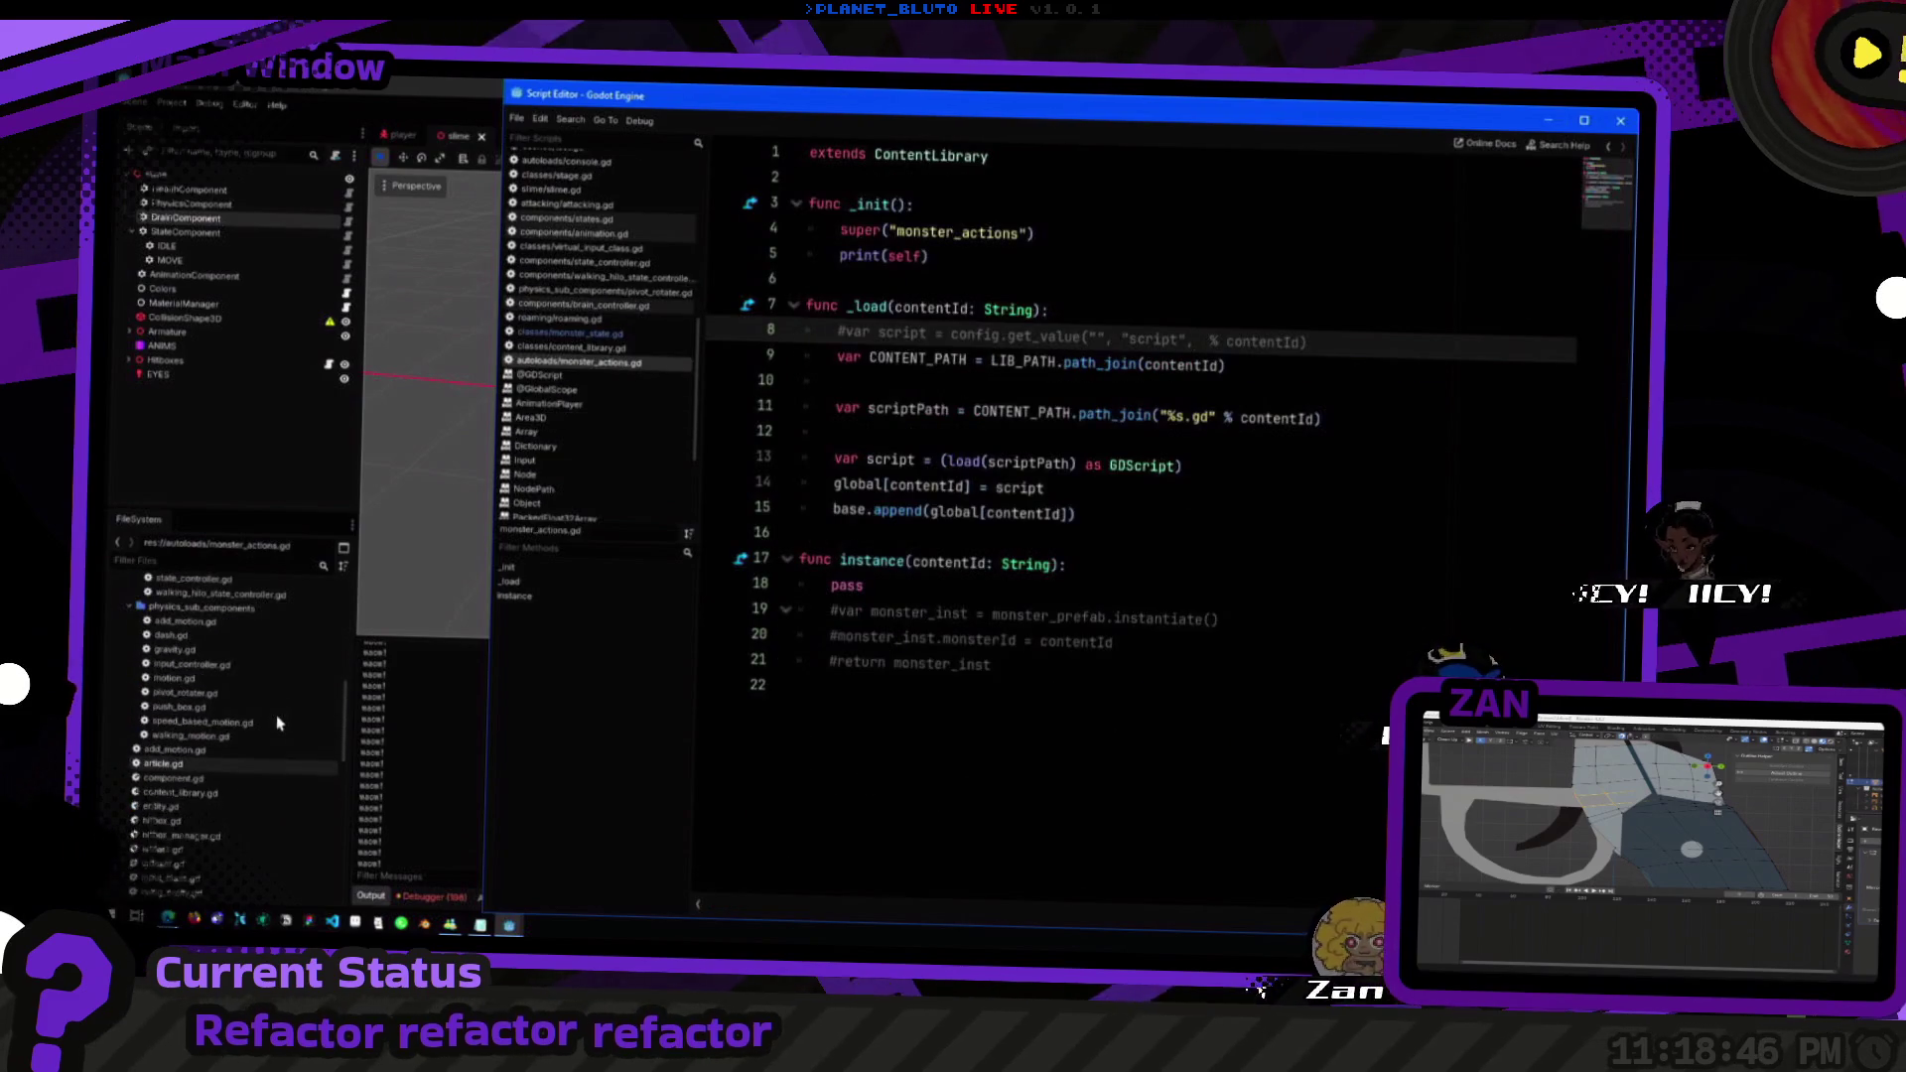
scroll(278, 723, up, 3)
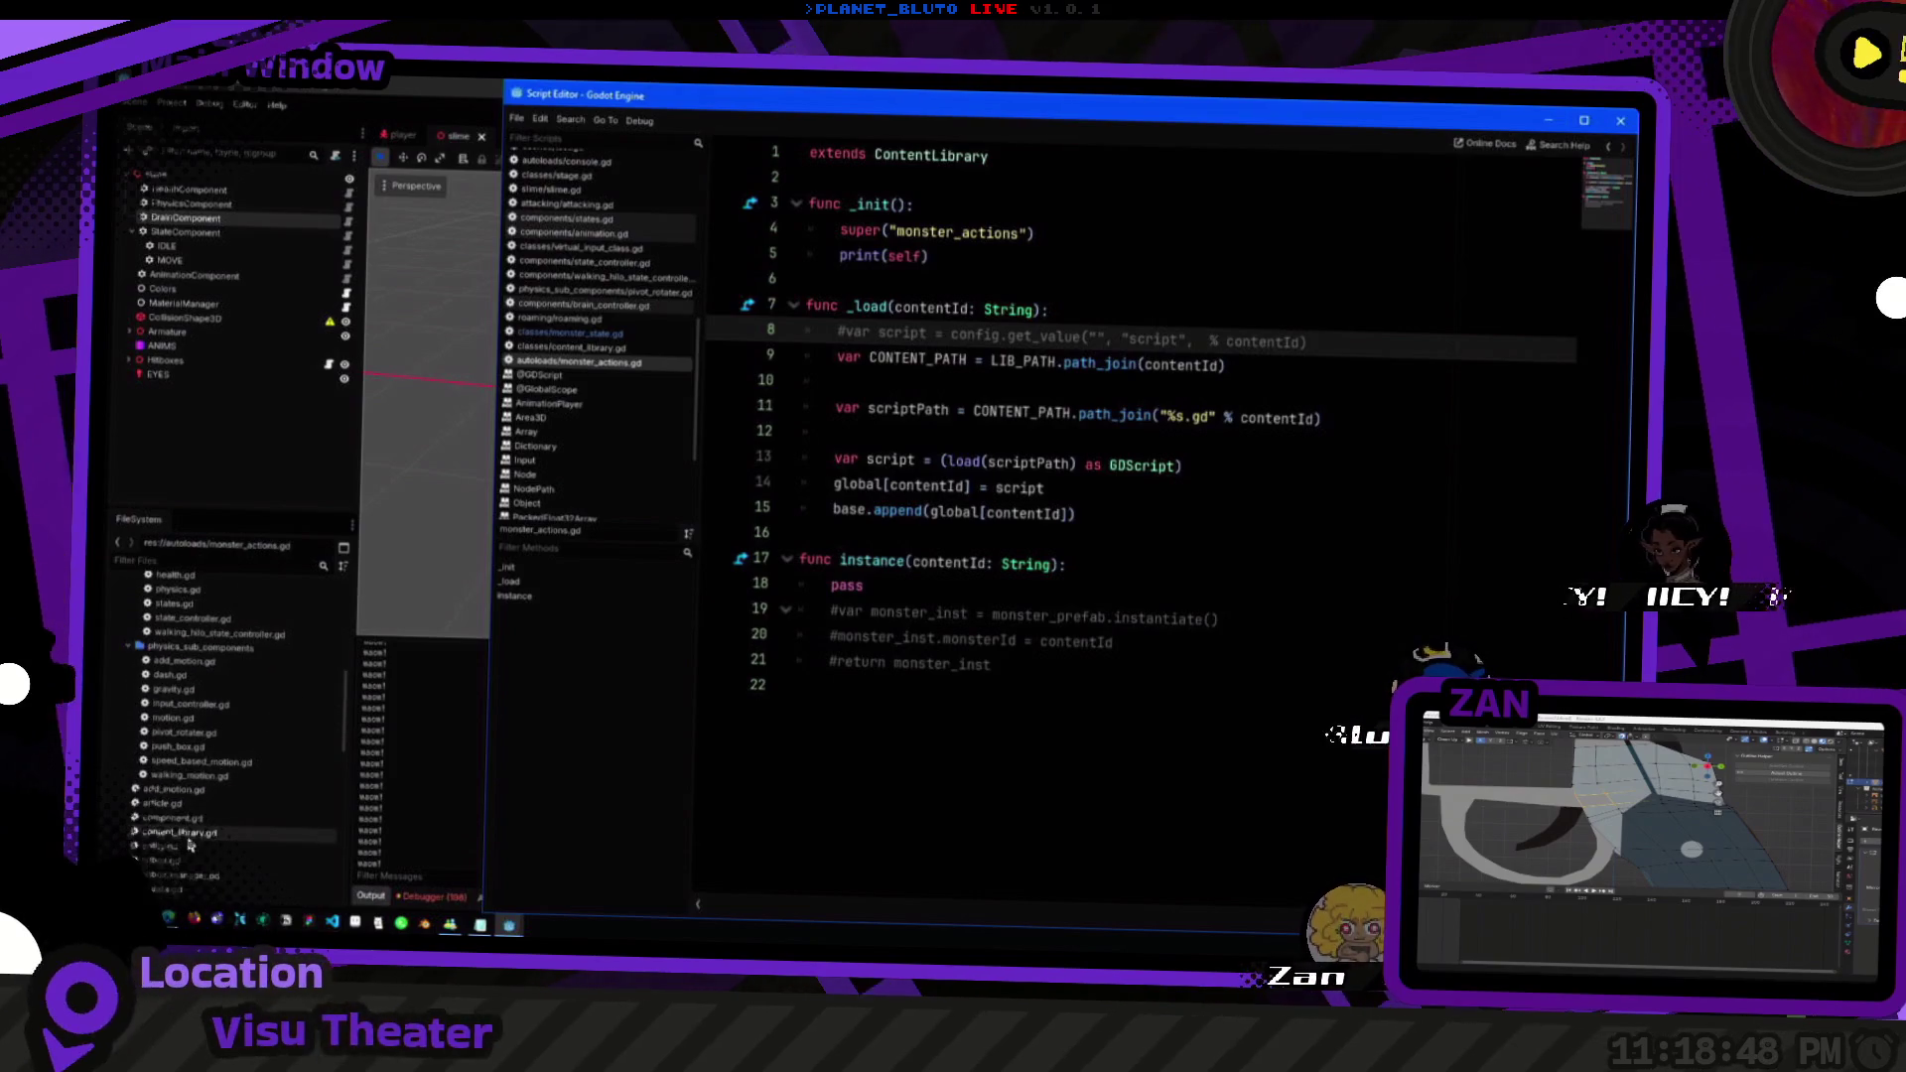
scroll(201, 854, down, 1)
scroll(205, 791, down, 5)
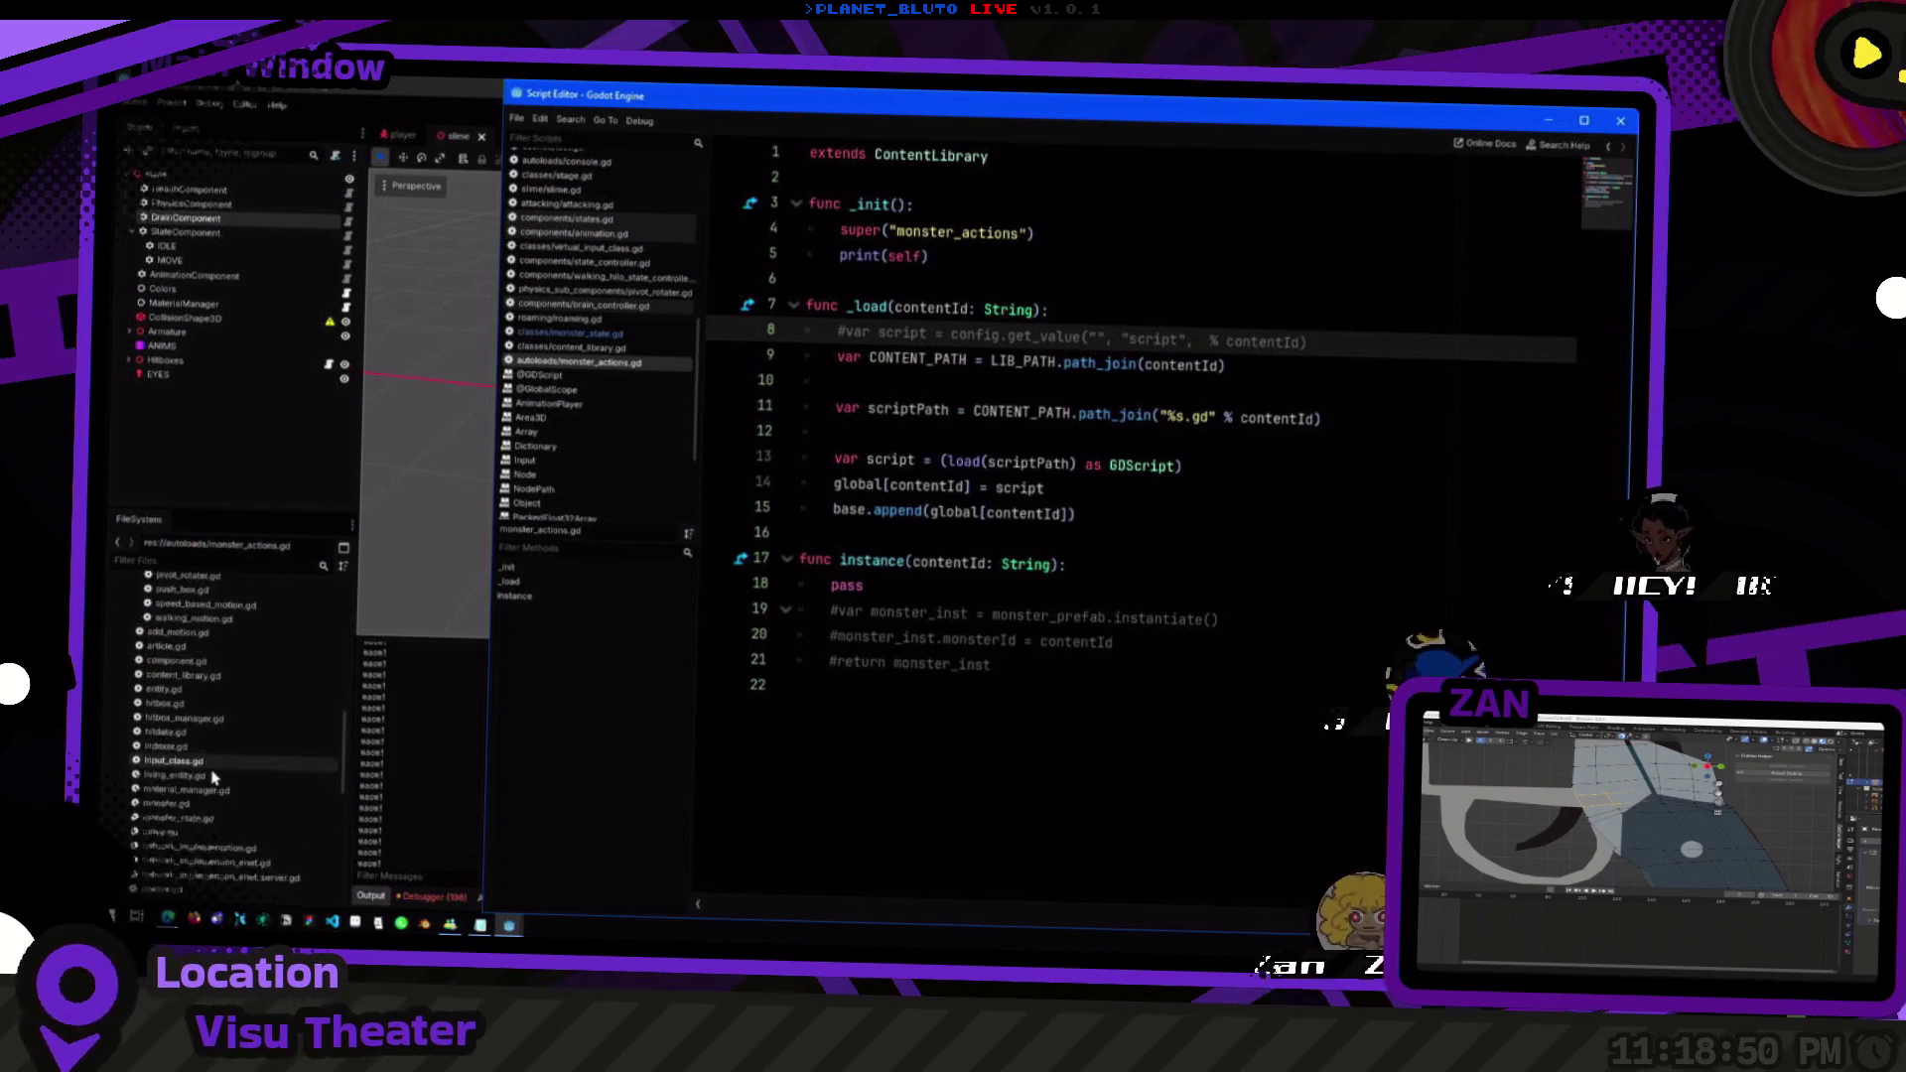
click(214, 755)
double_click(215, 747)
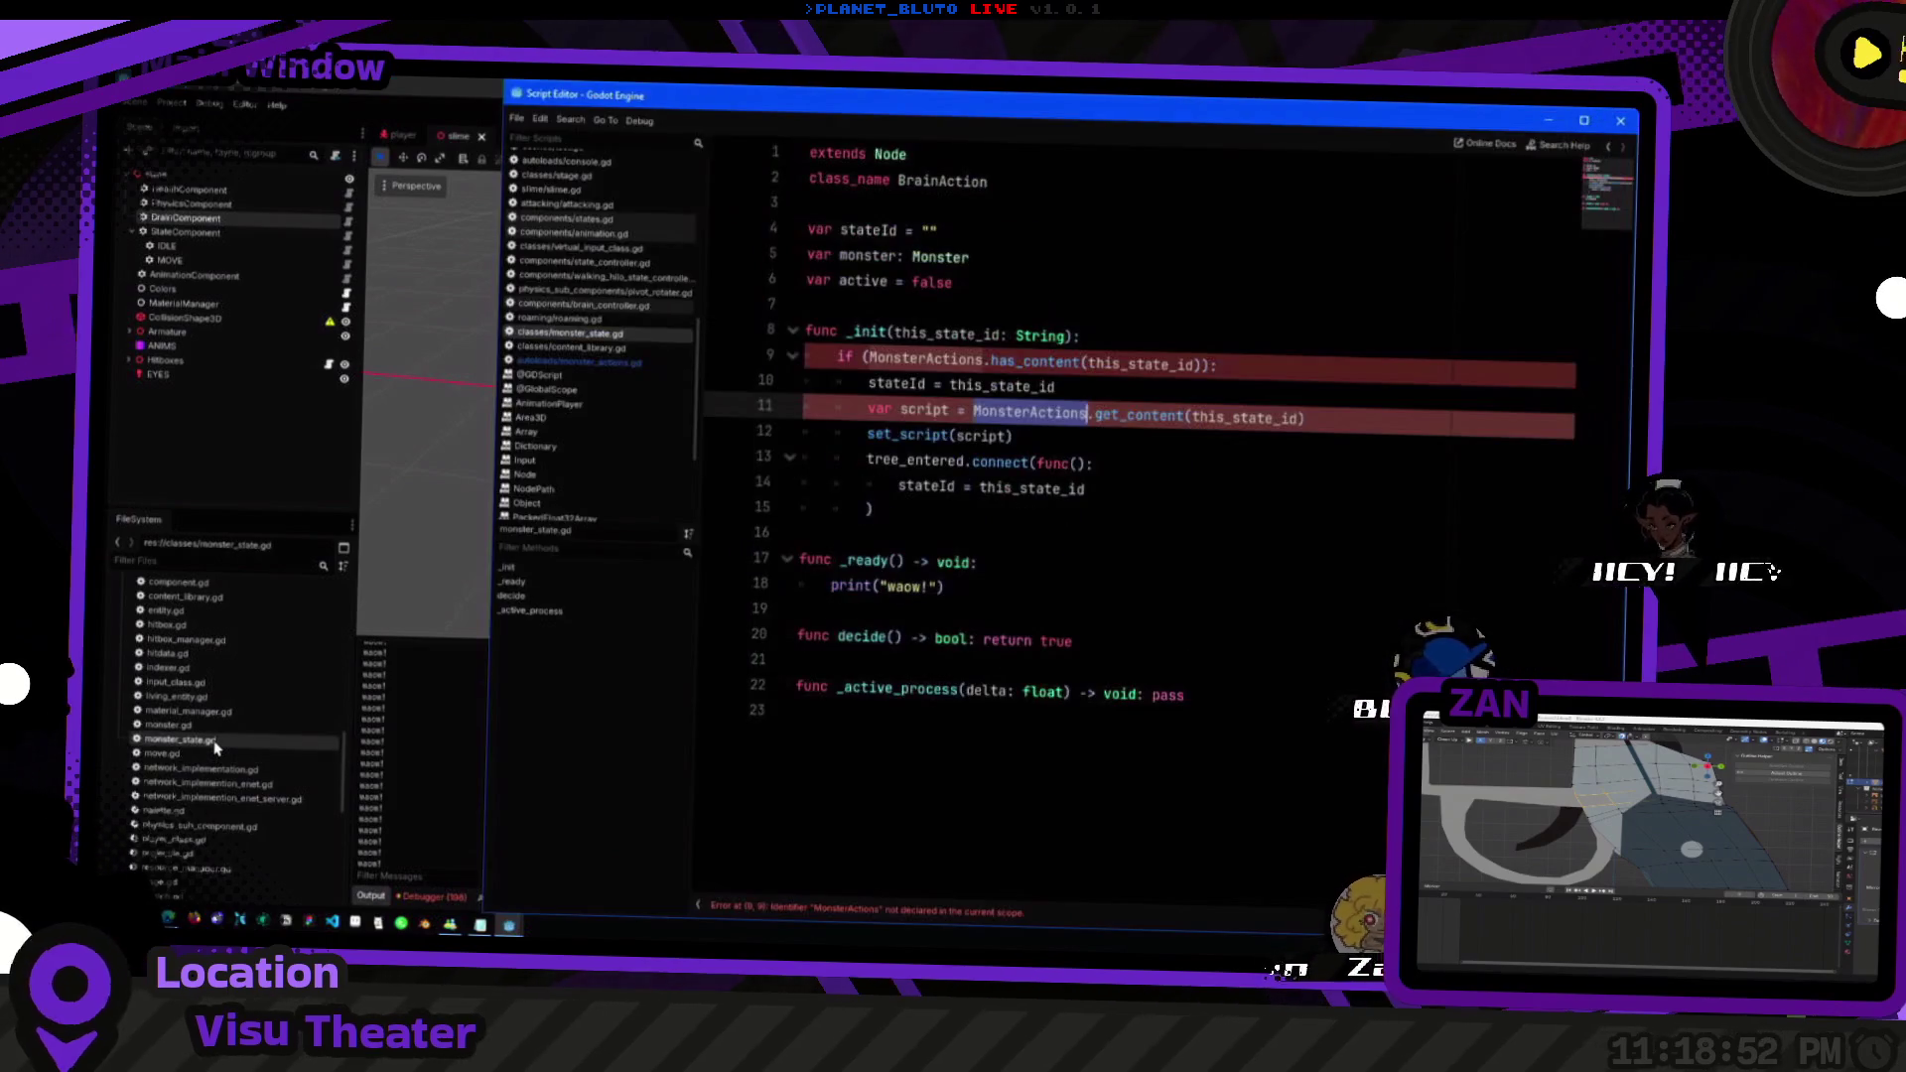
Rename monster_state.gd to brain_action.gd.
click(214, 739)
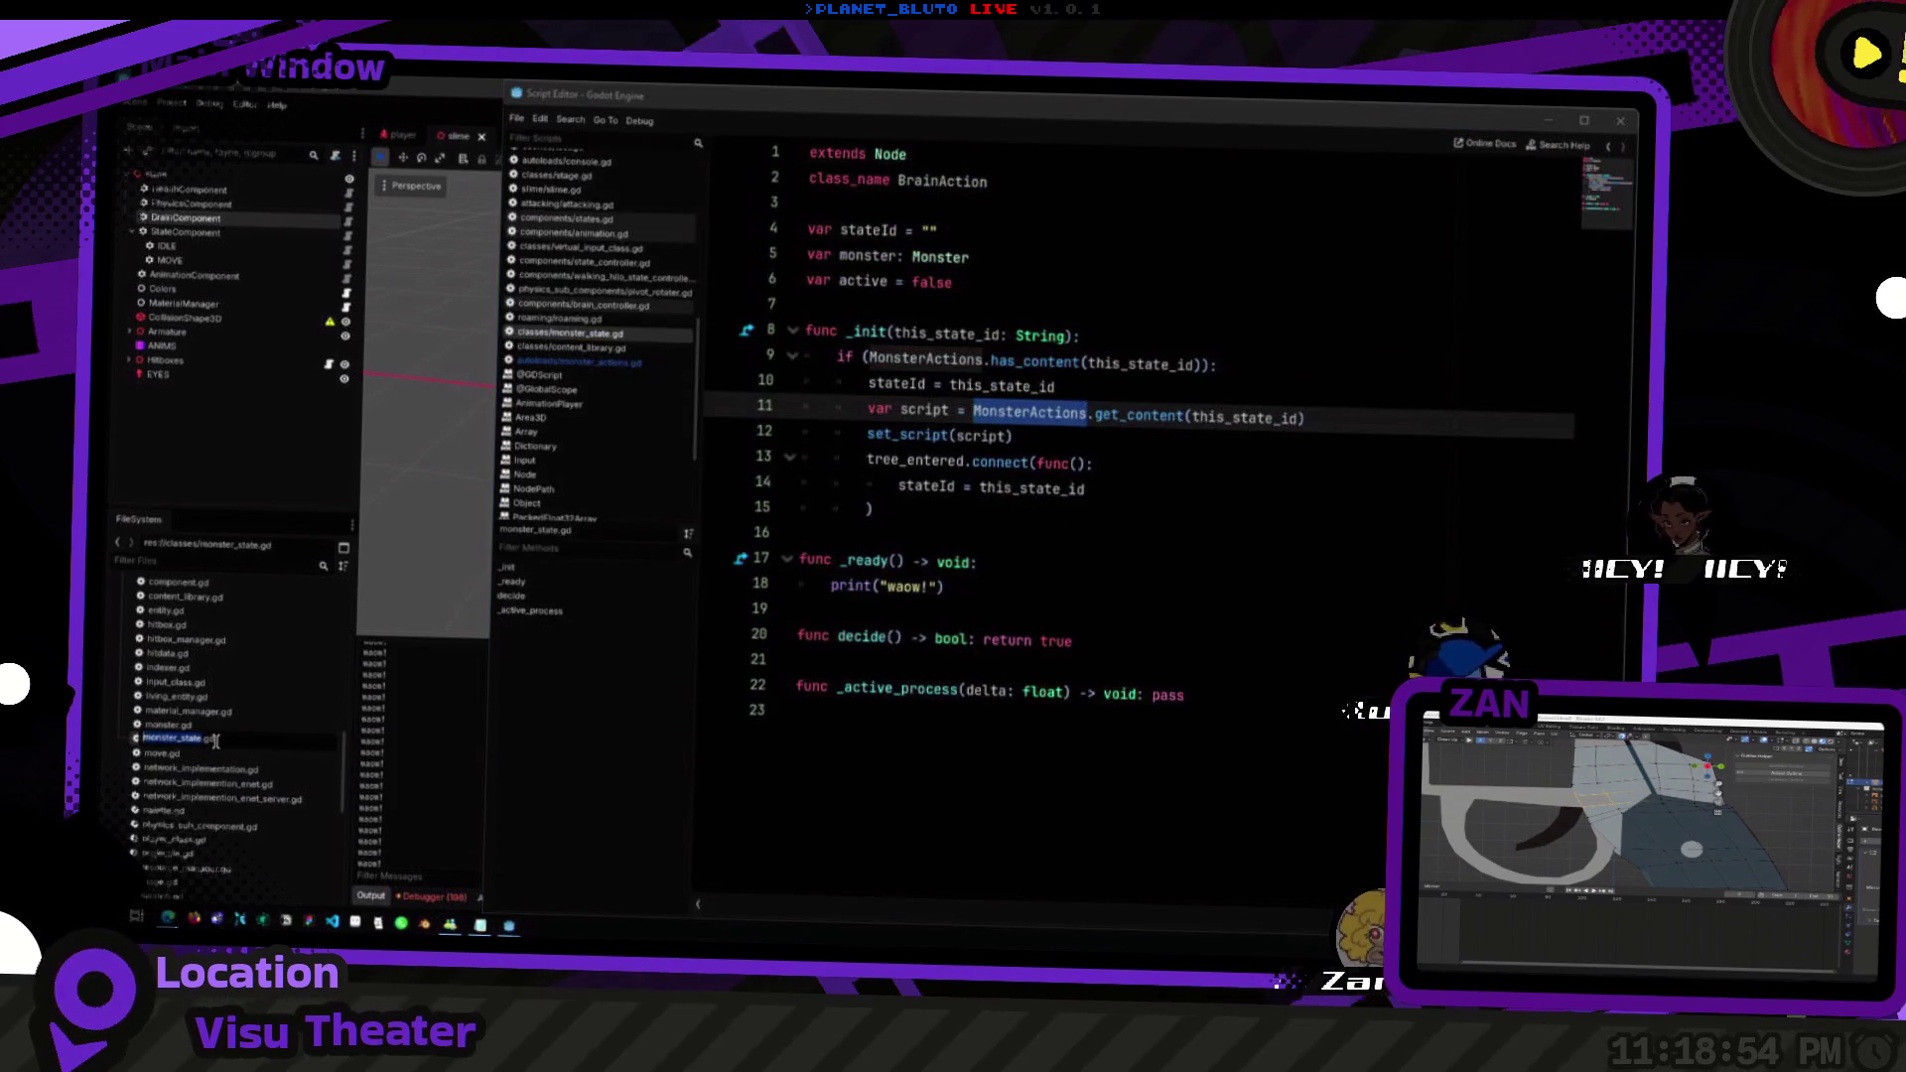
text(ction)
key(Return)
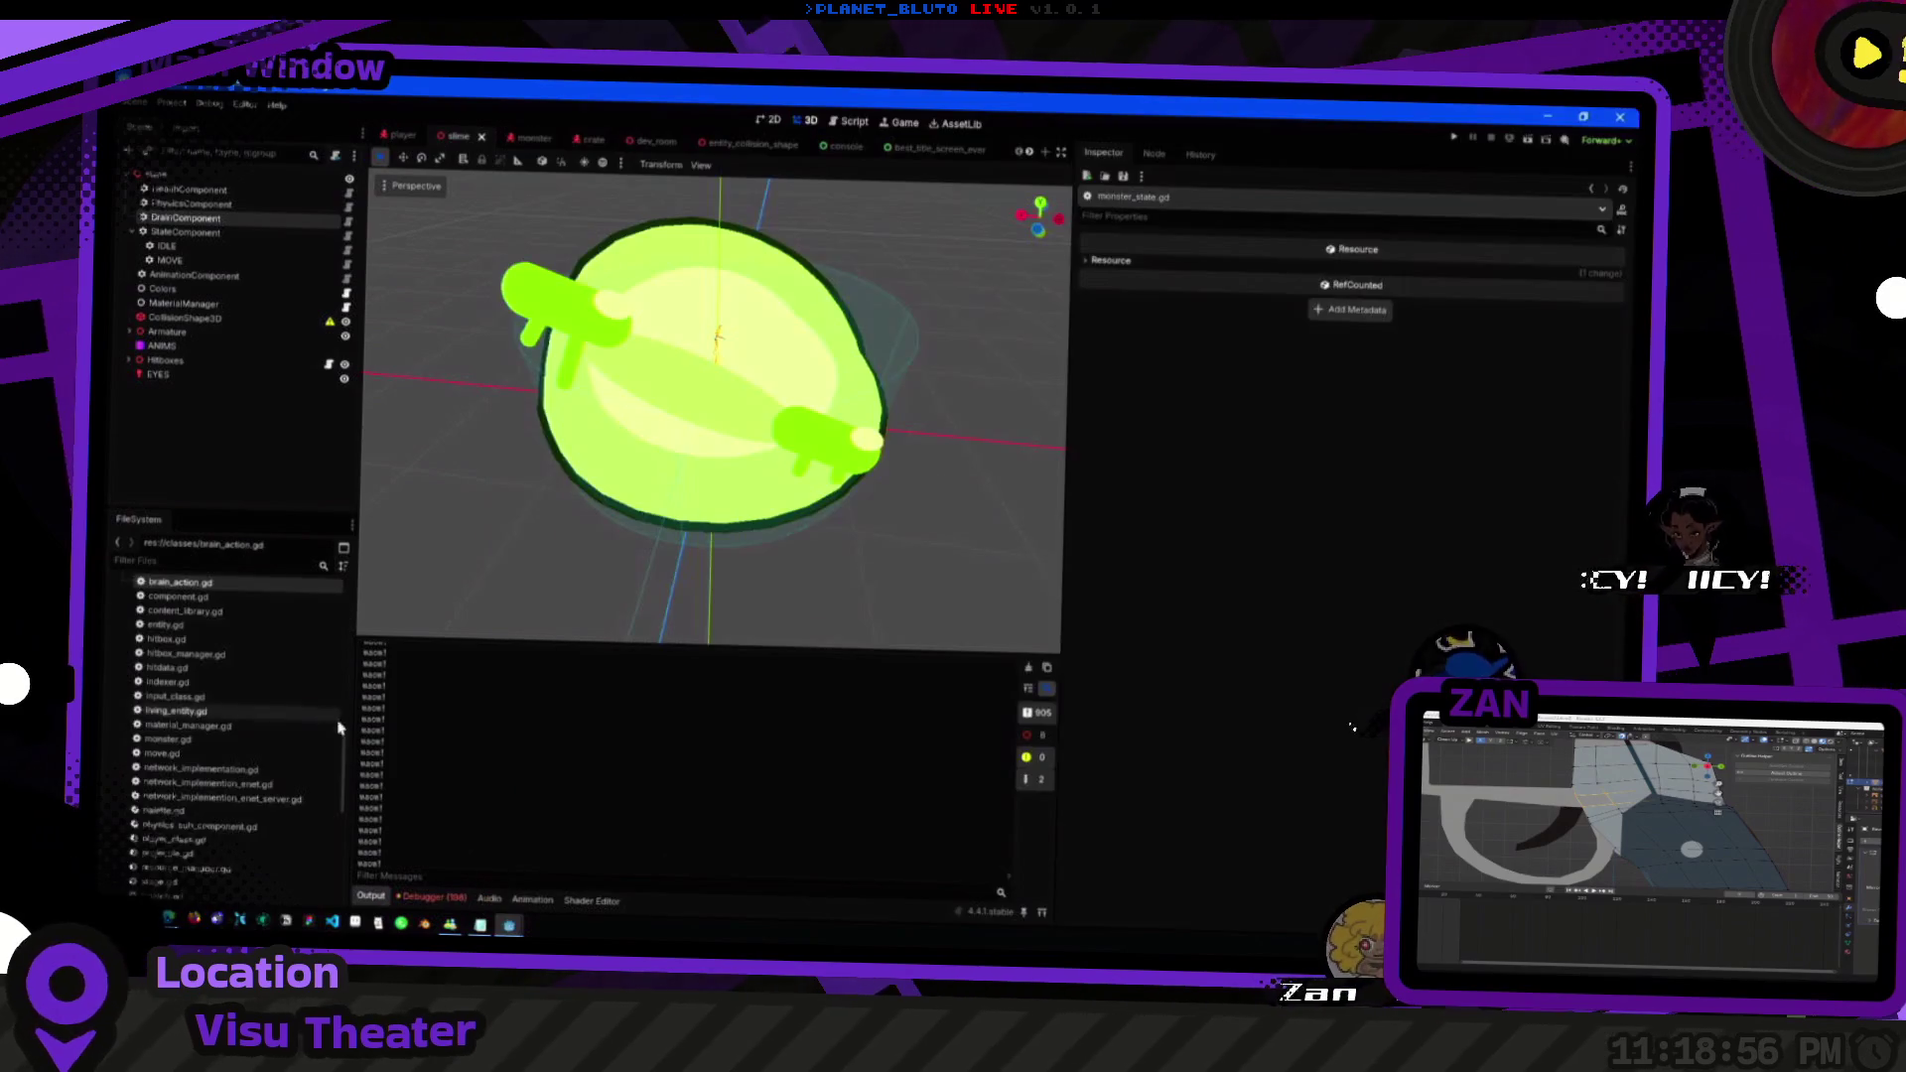
Change the Monster-typed monster variable on line 5 into 'own' of type Node.
click(1035, 416)
click(968, 184)
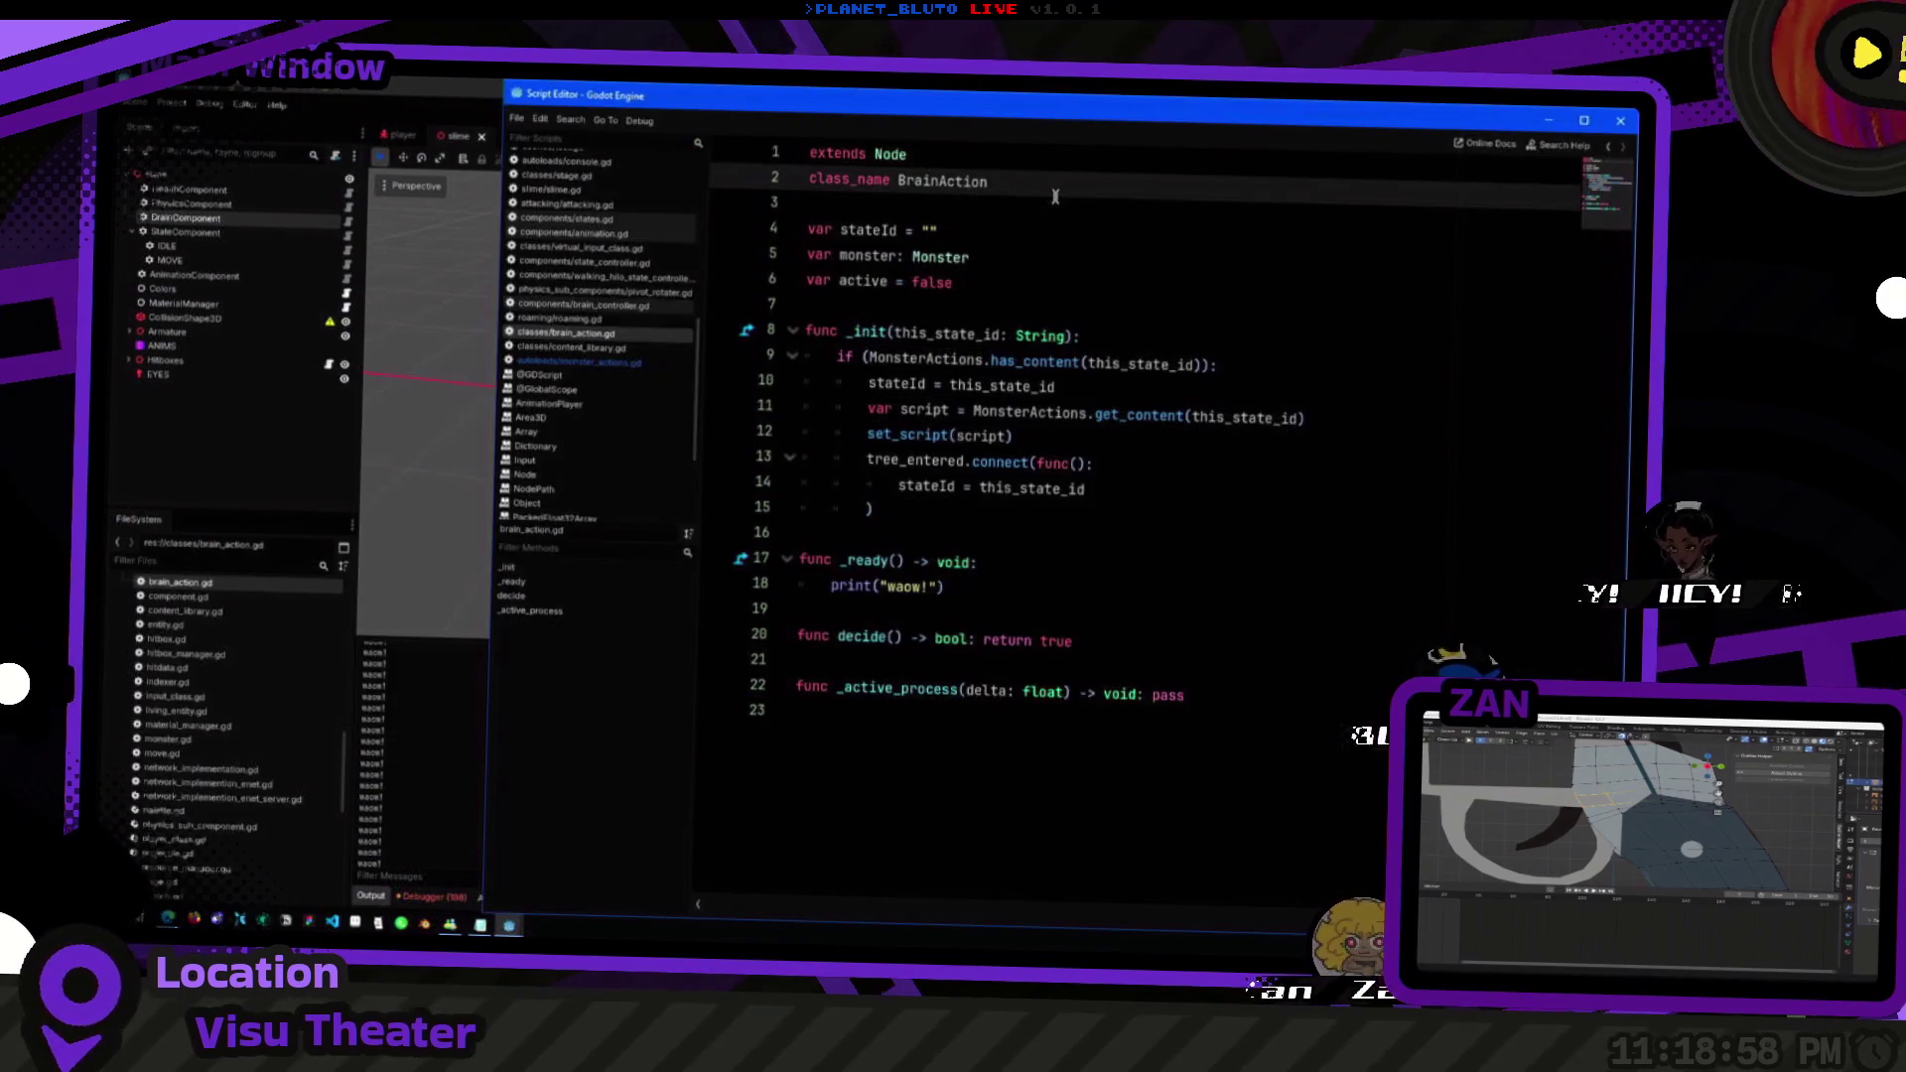
click(1066, 308)
click(1075, 256)
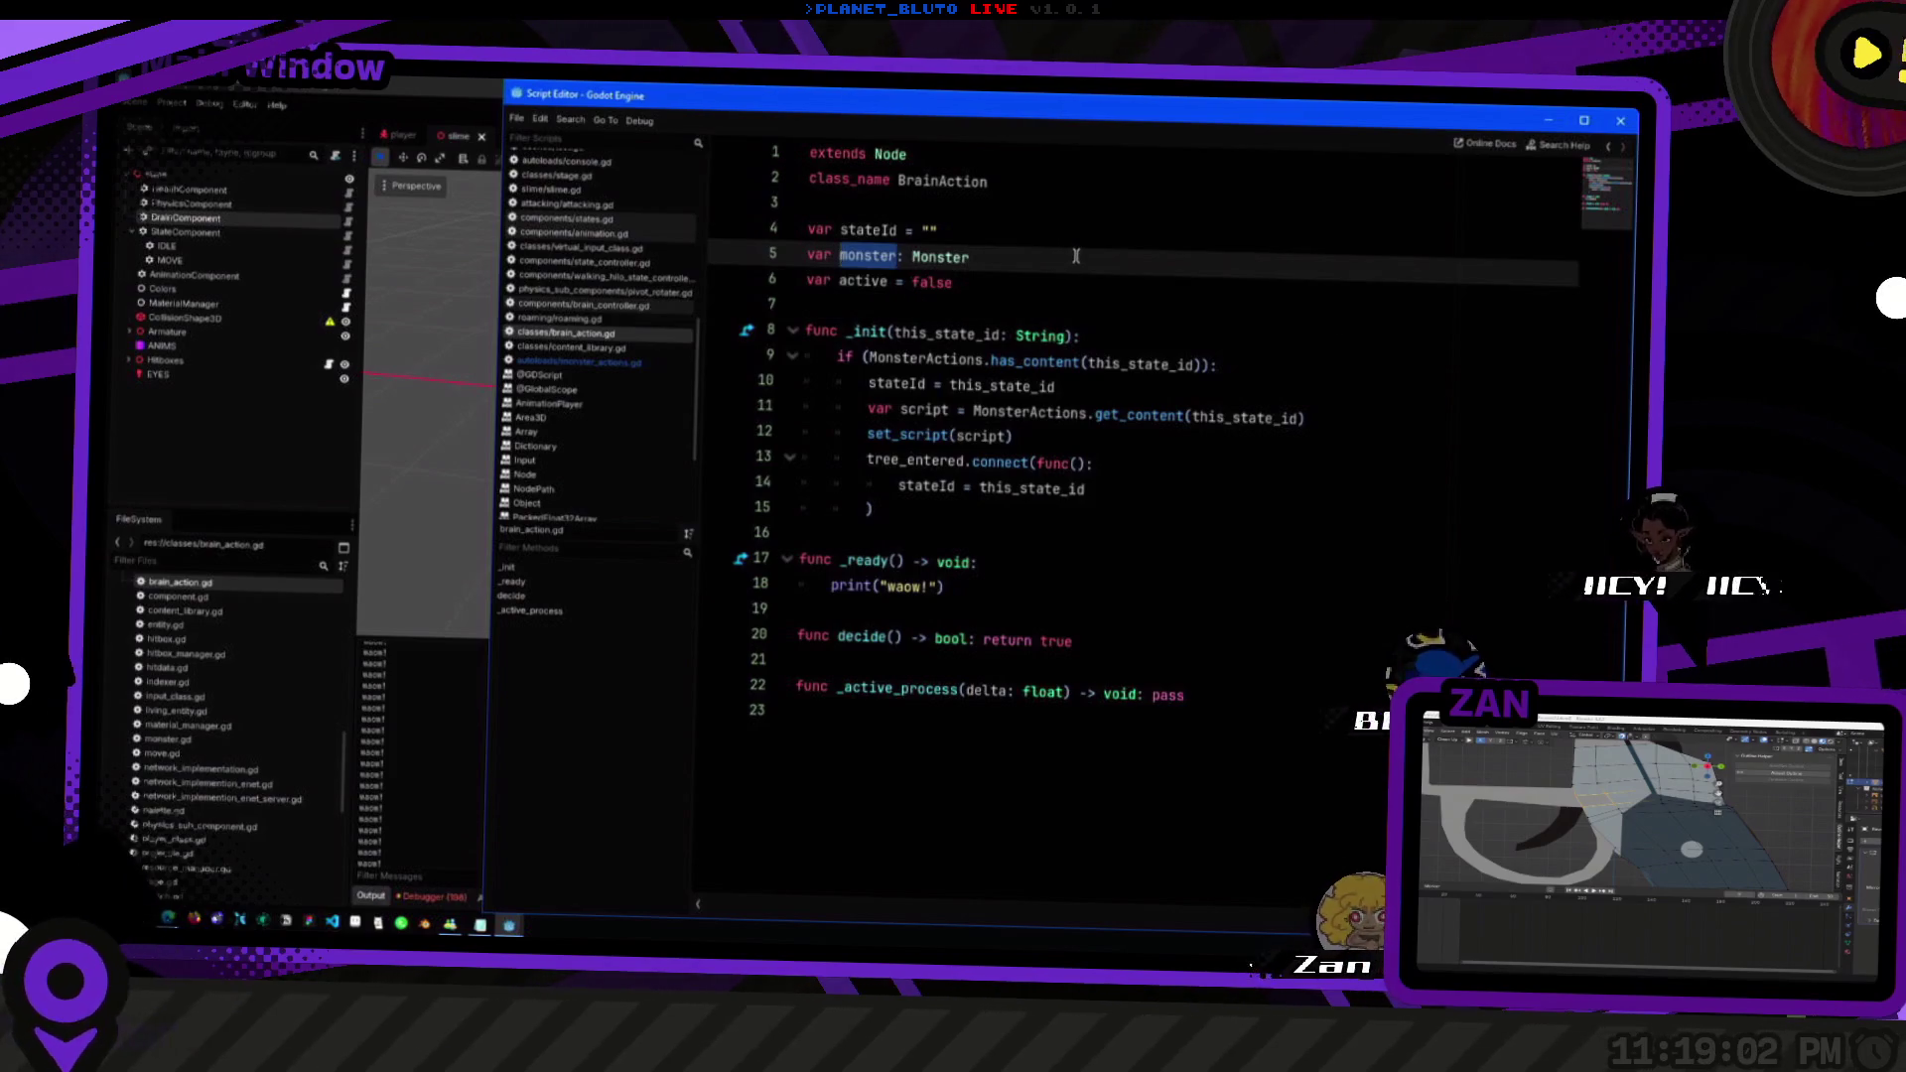
text(Node)
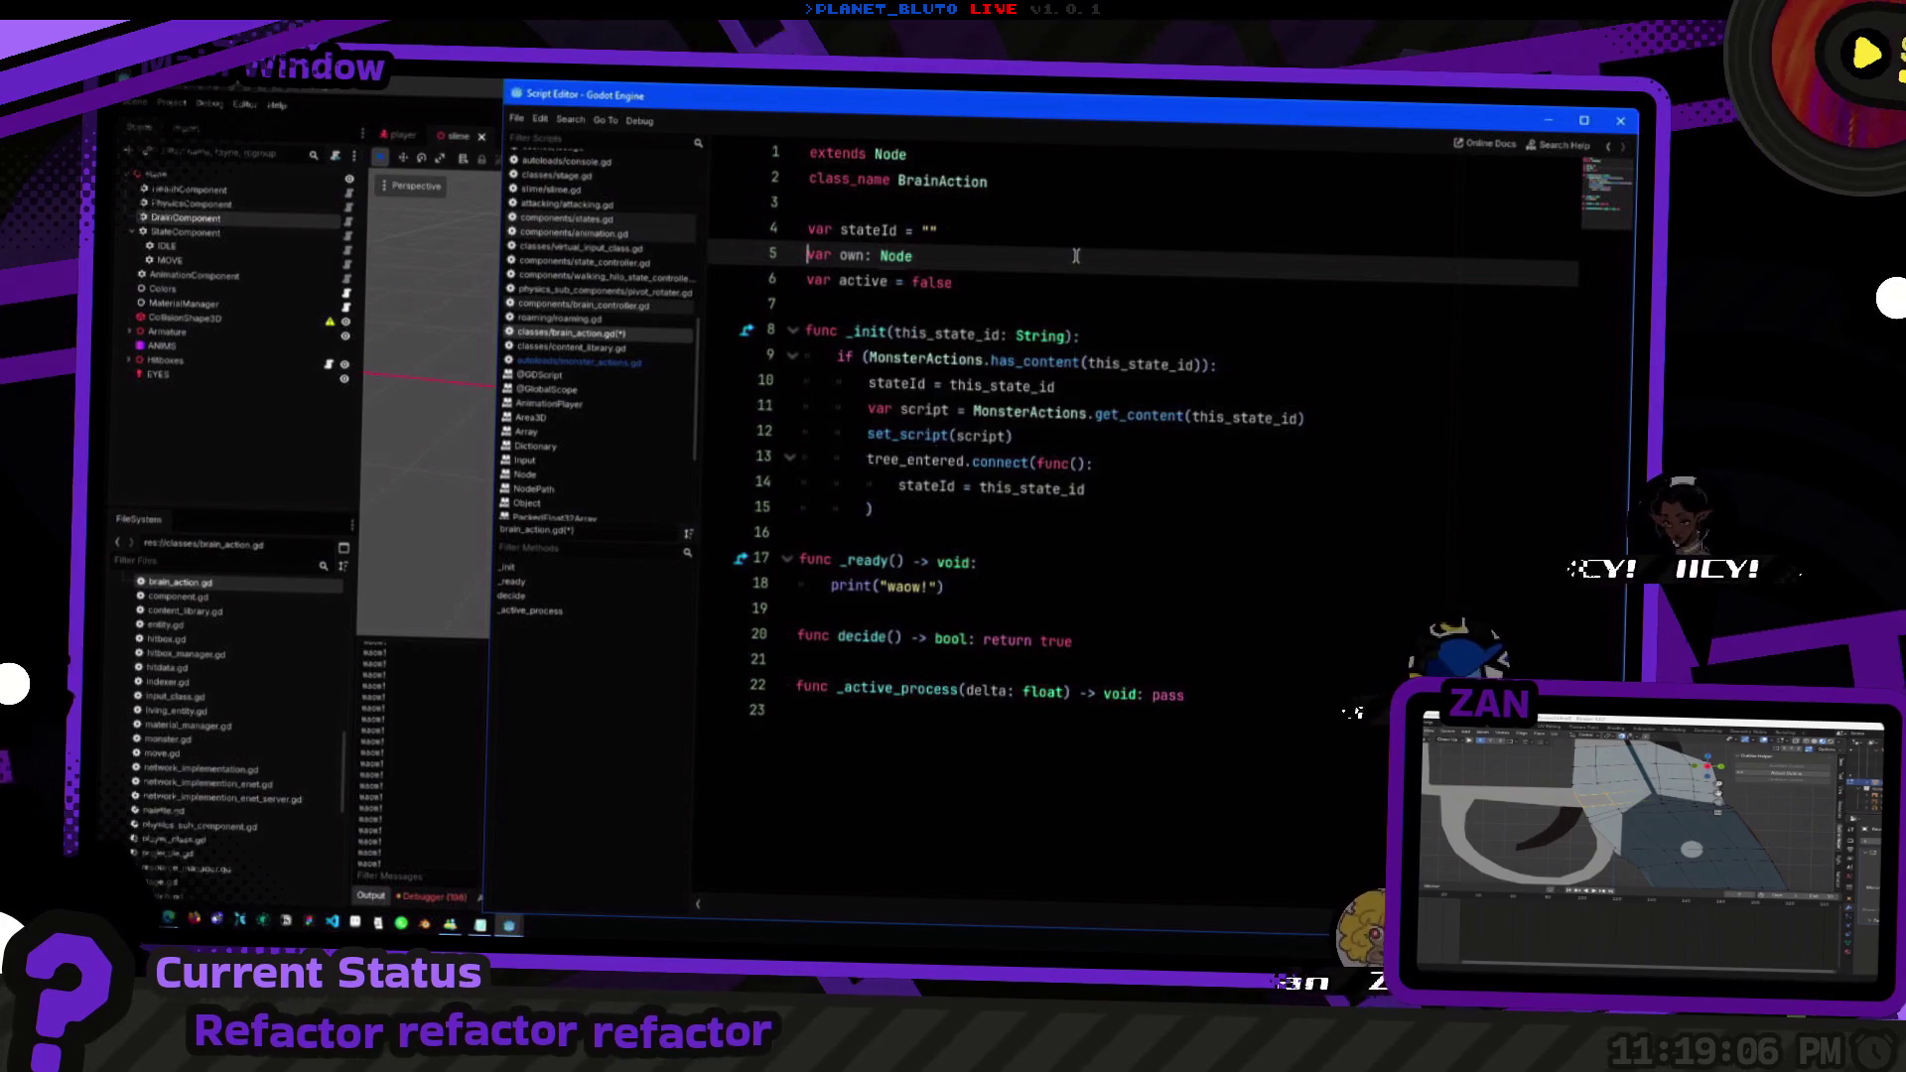
key(Left)
key(Left)
key(Left)
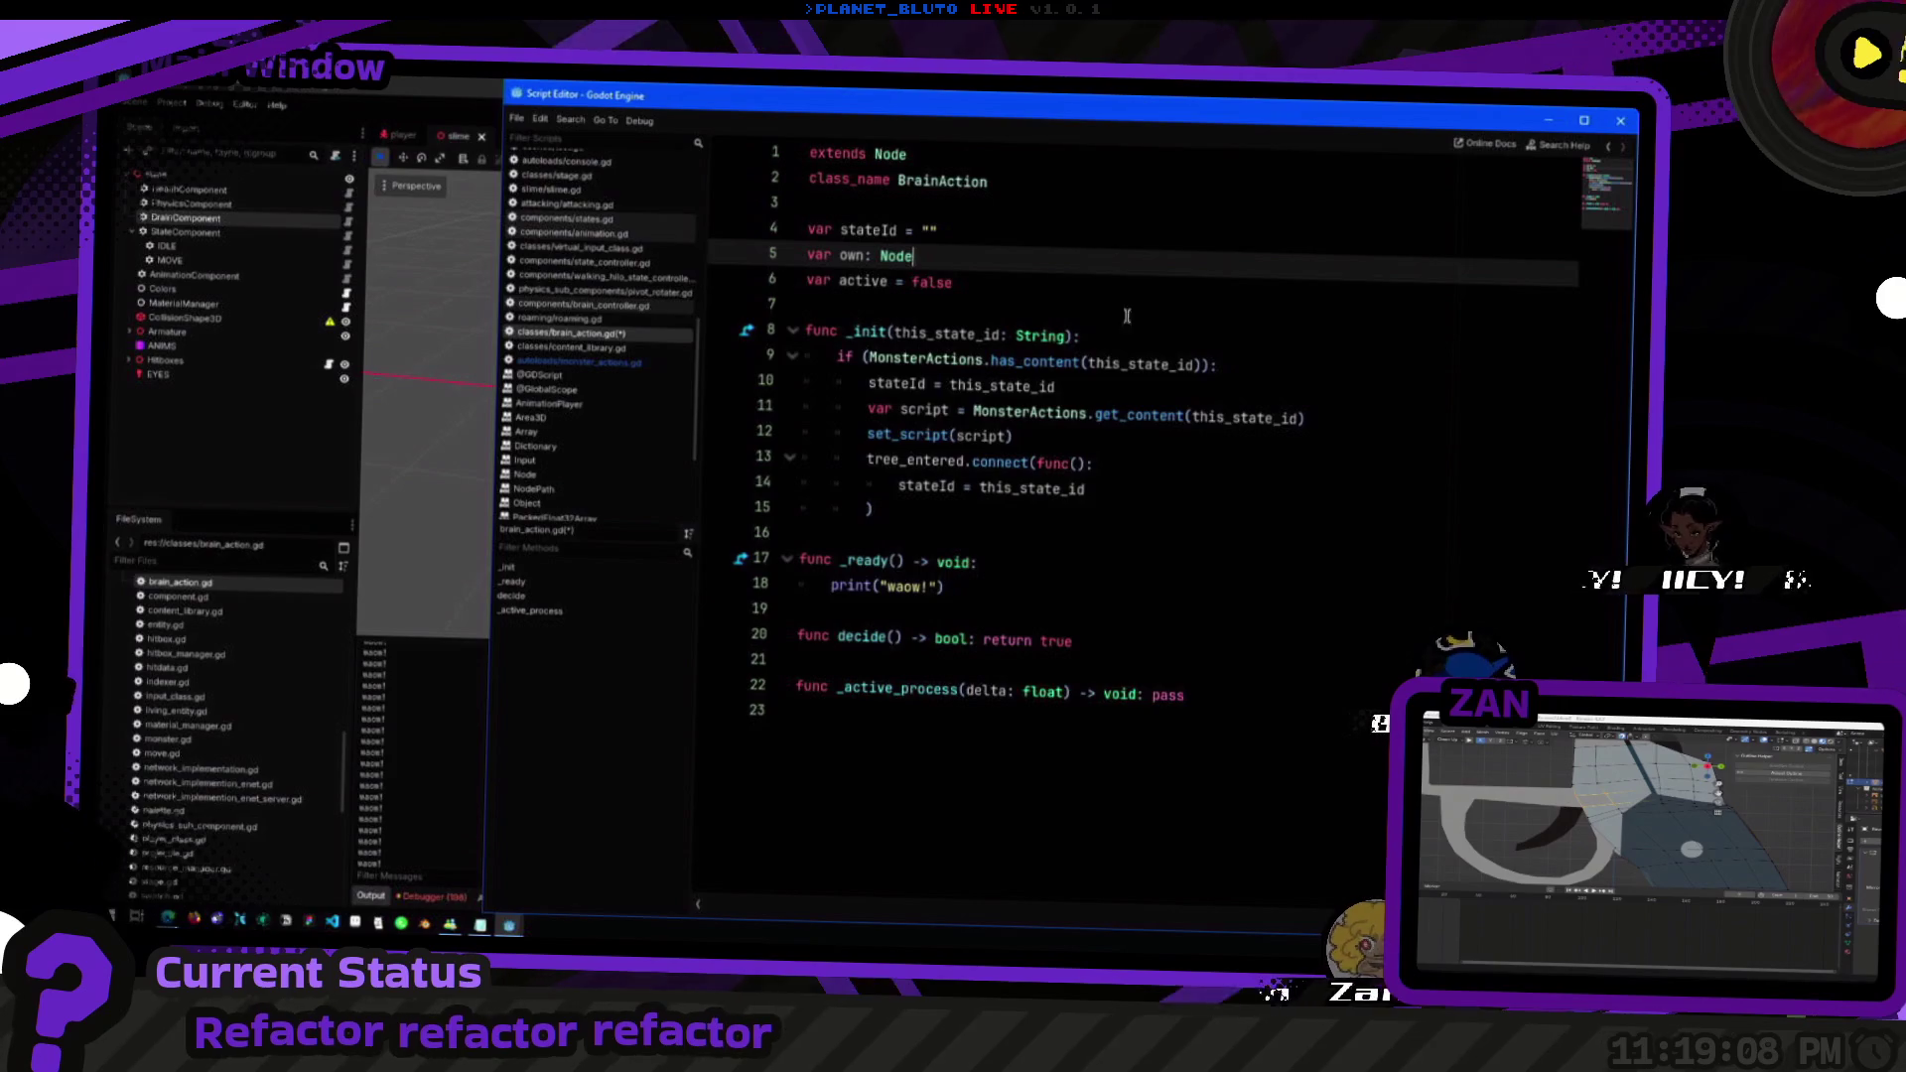
click(1122, 561)
click(1122, 638)
click(1120, 282)
click(1118, 260)
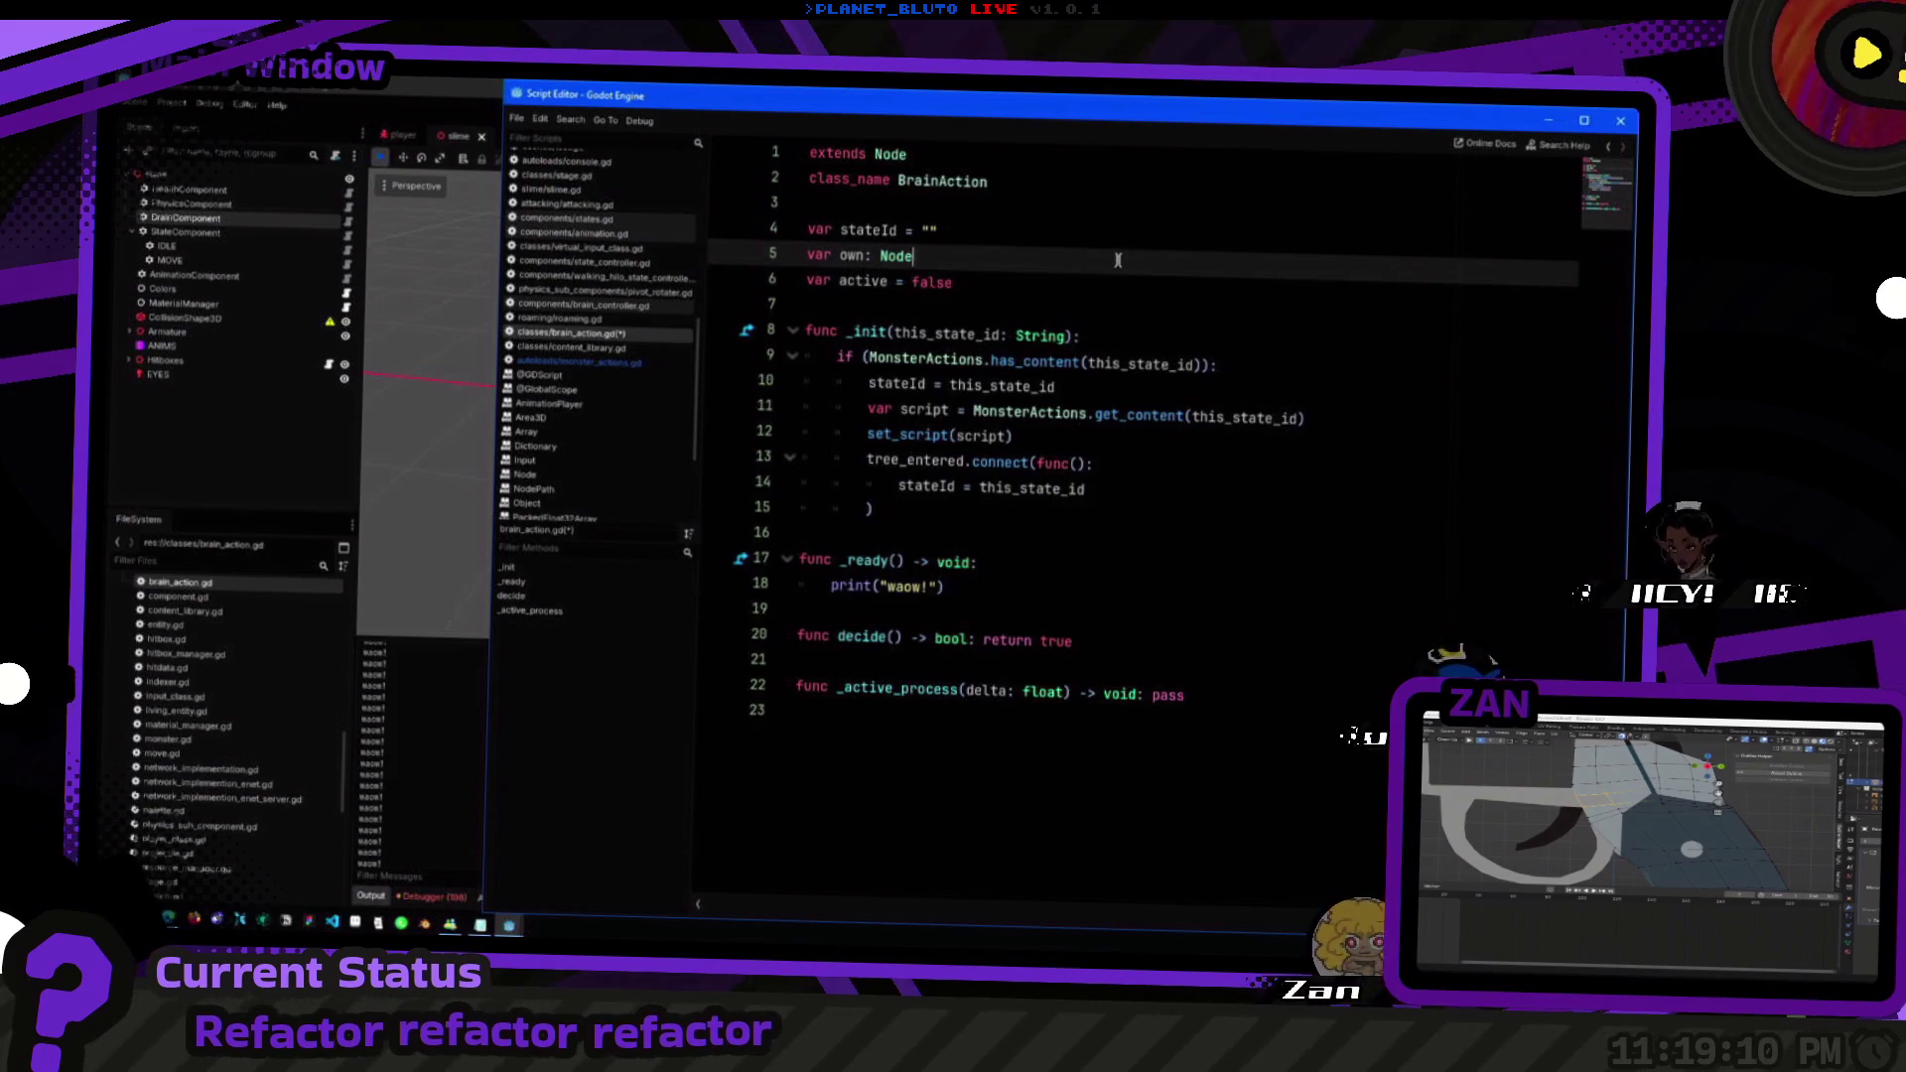
Duplicate the own declaration and turn the copy into 'var brain: BrainComponent'.
key(ctrl+shift+d)
key(ctrl+shift+Right)
text(brain:)
key(shift+End)
text(: S)
key(BackSpace)
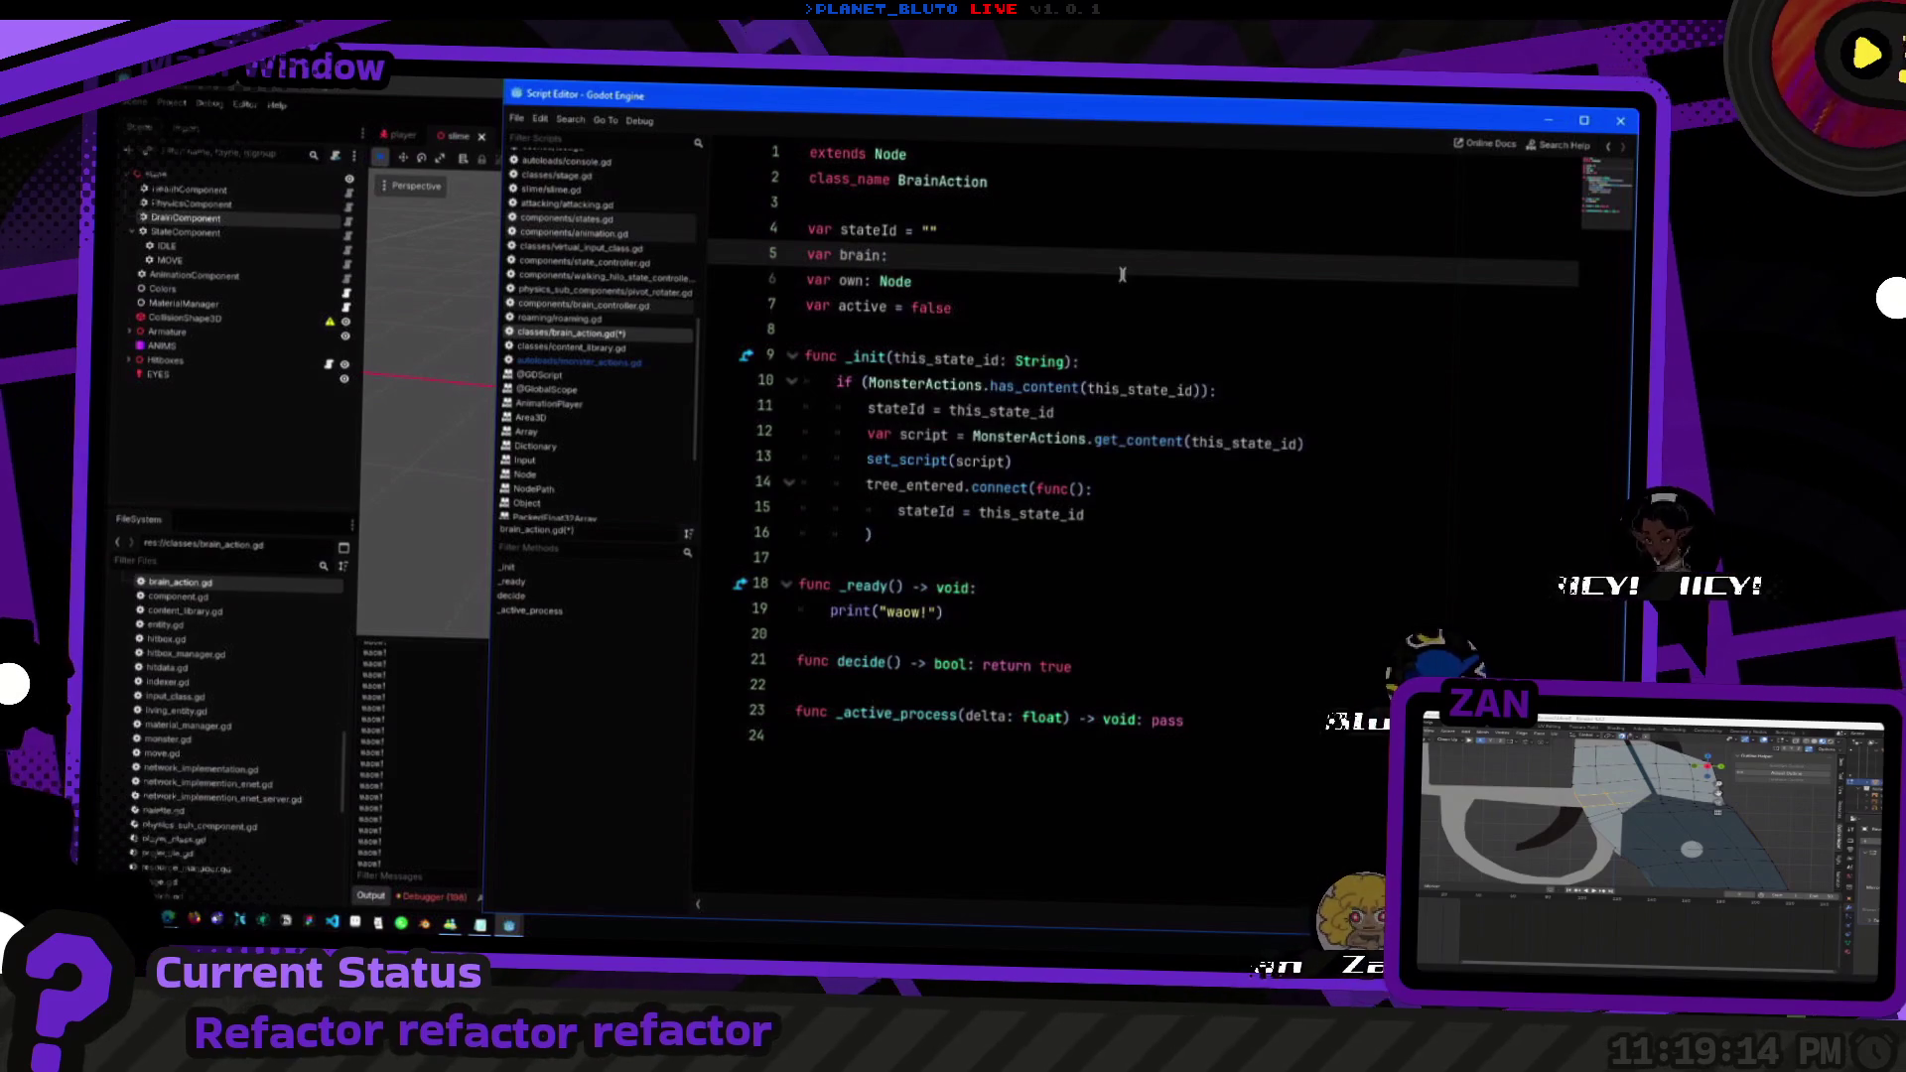
text(Brain)
key(Return)
key(Home)
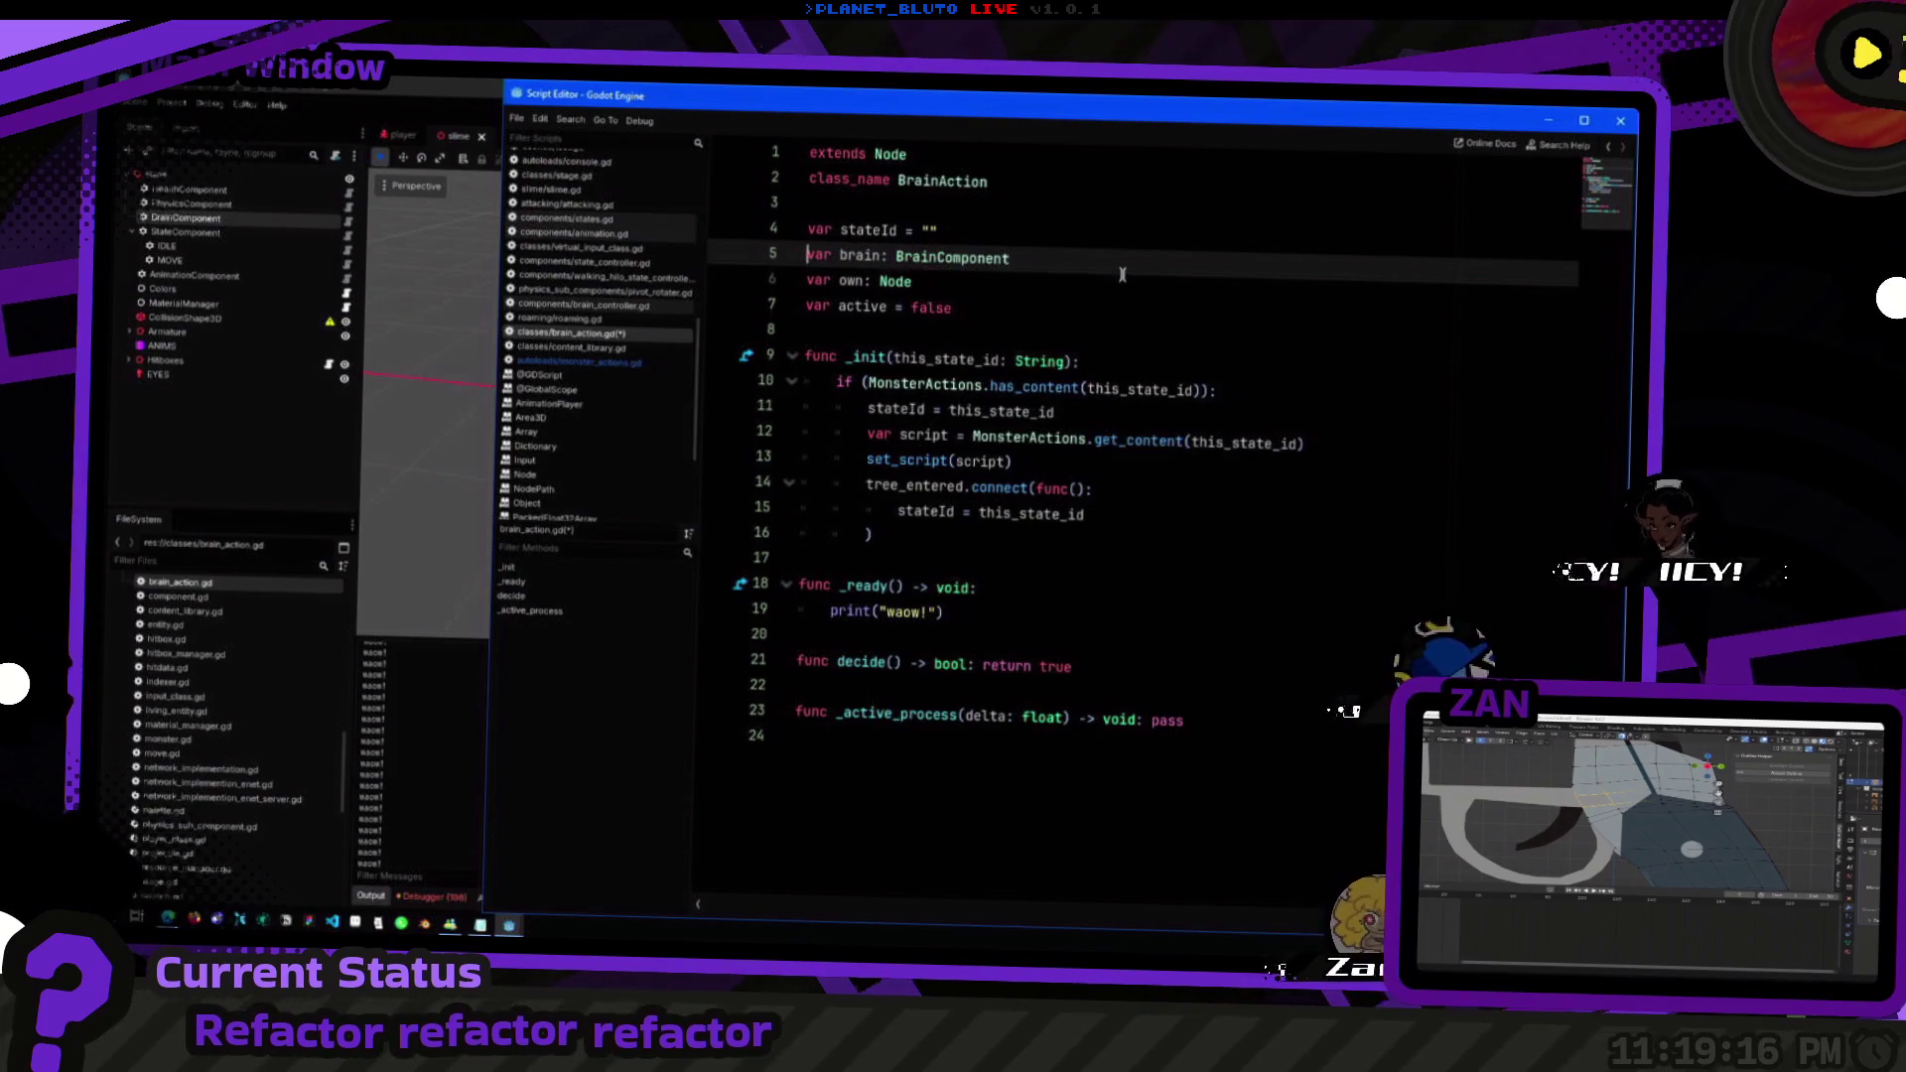
key(End)
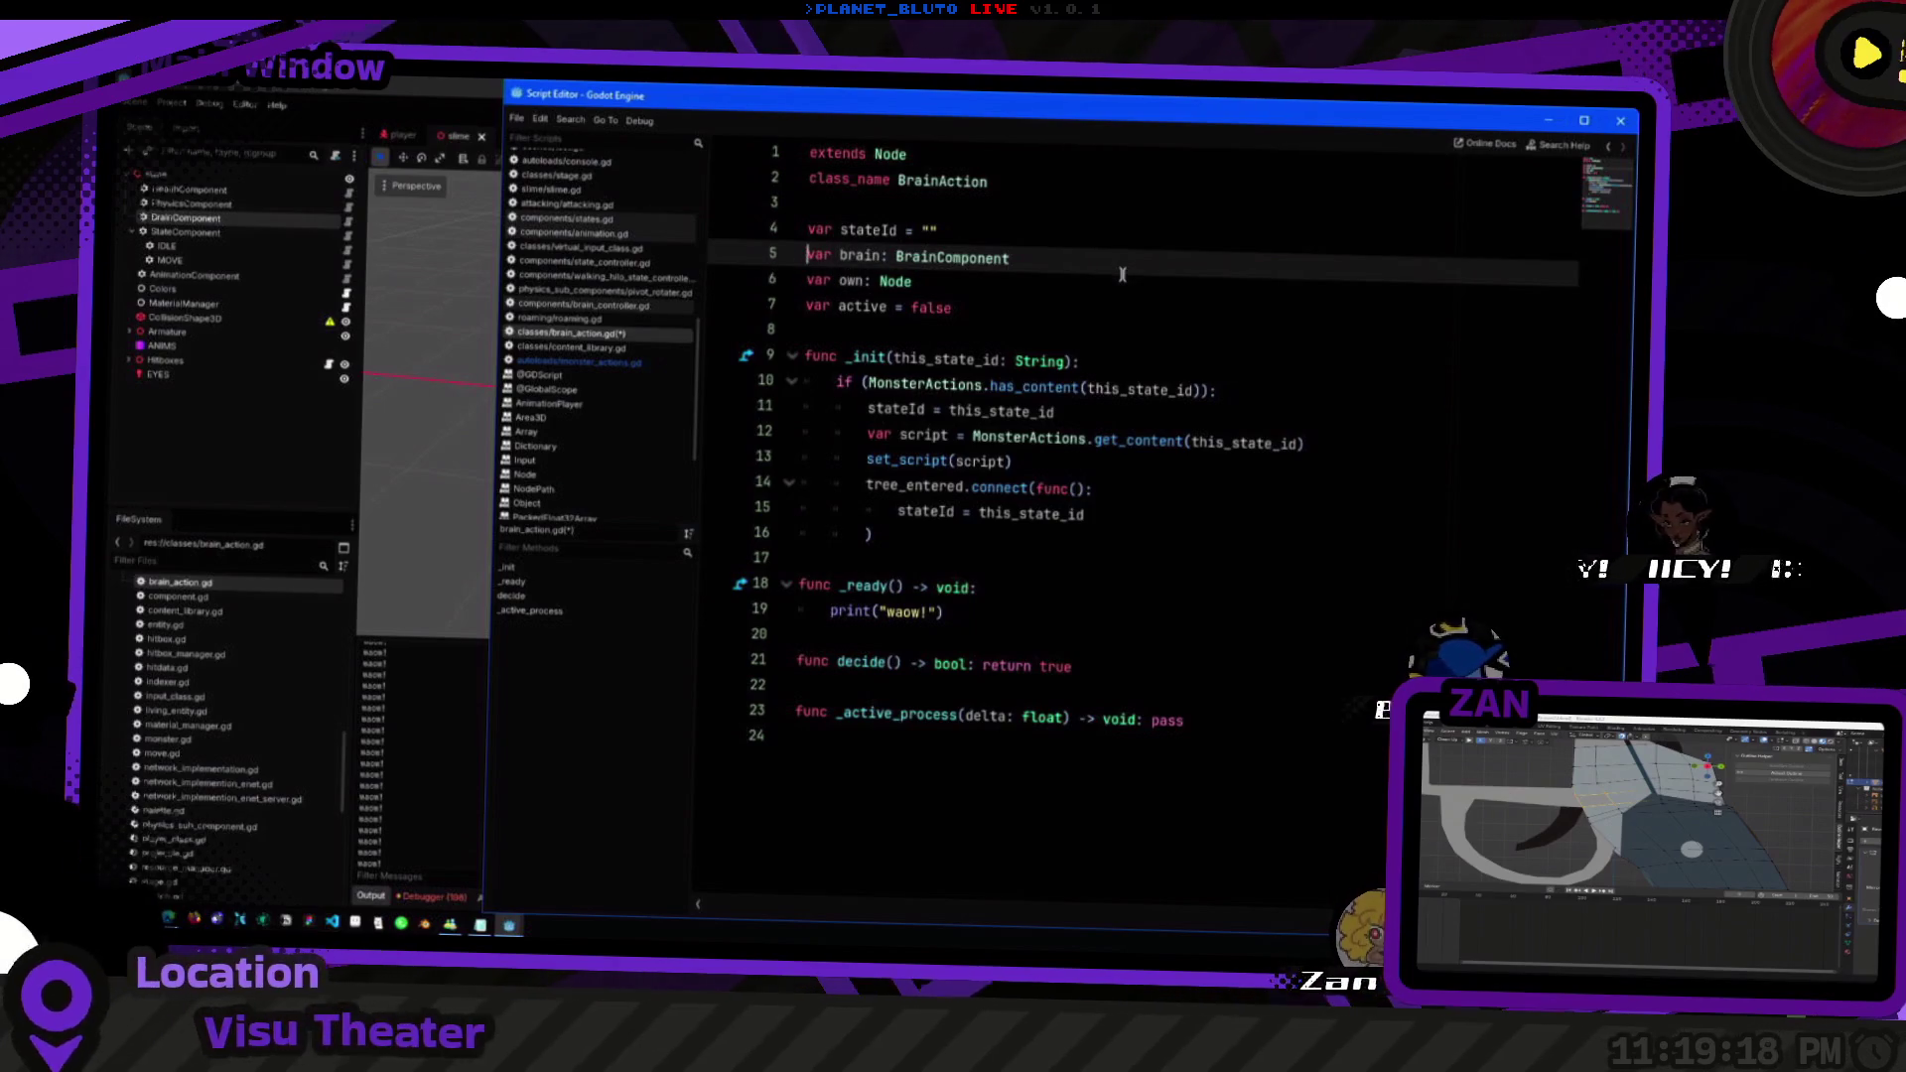
Tidy the blank lines and commit stateId's rename to actionId: StringName.
key(Return)
key(Down)
key(Down)
key(Up)
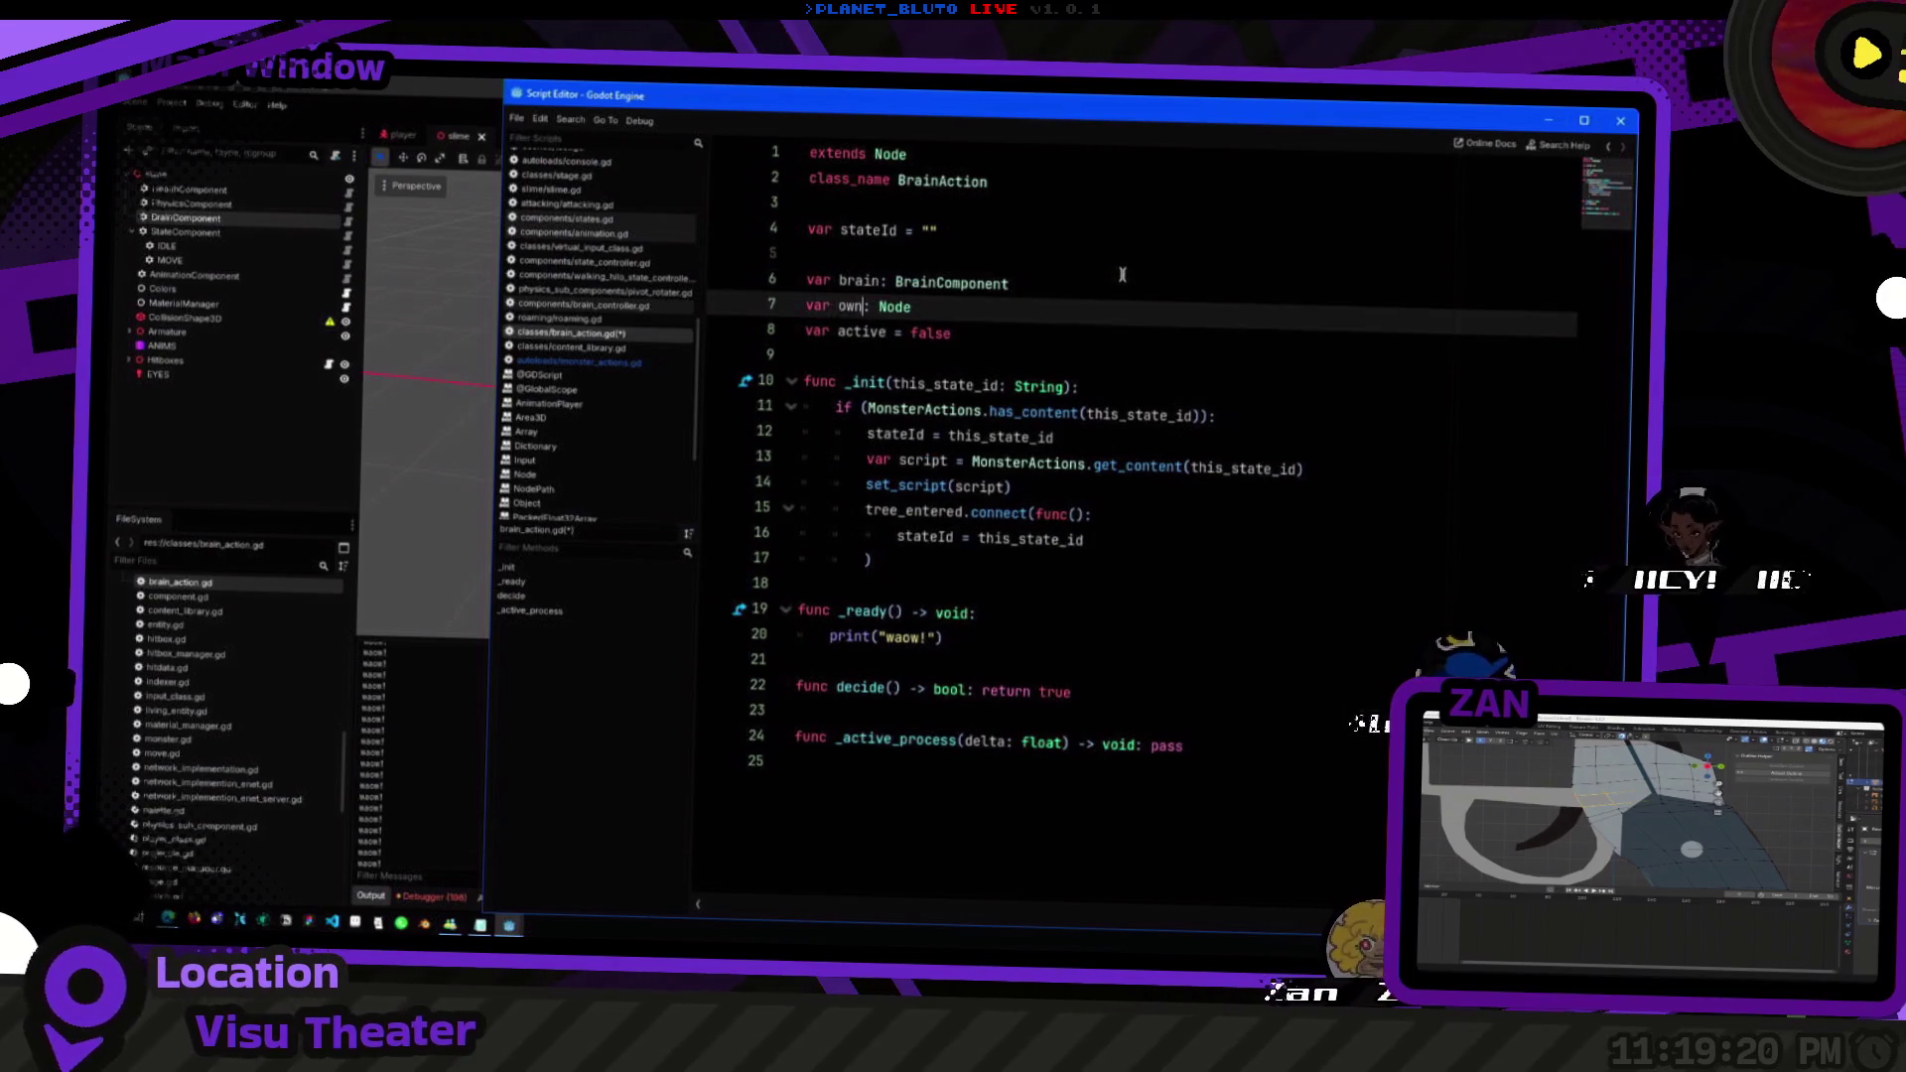
key(Up)
key(BackSpace)
key(Up)
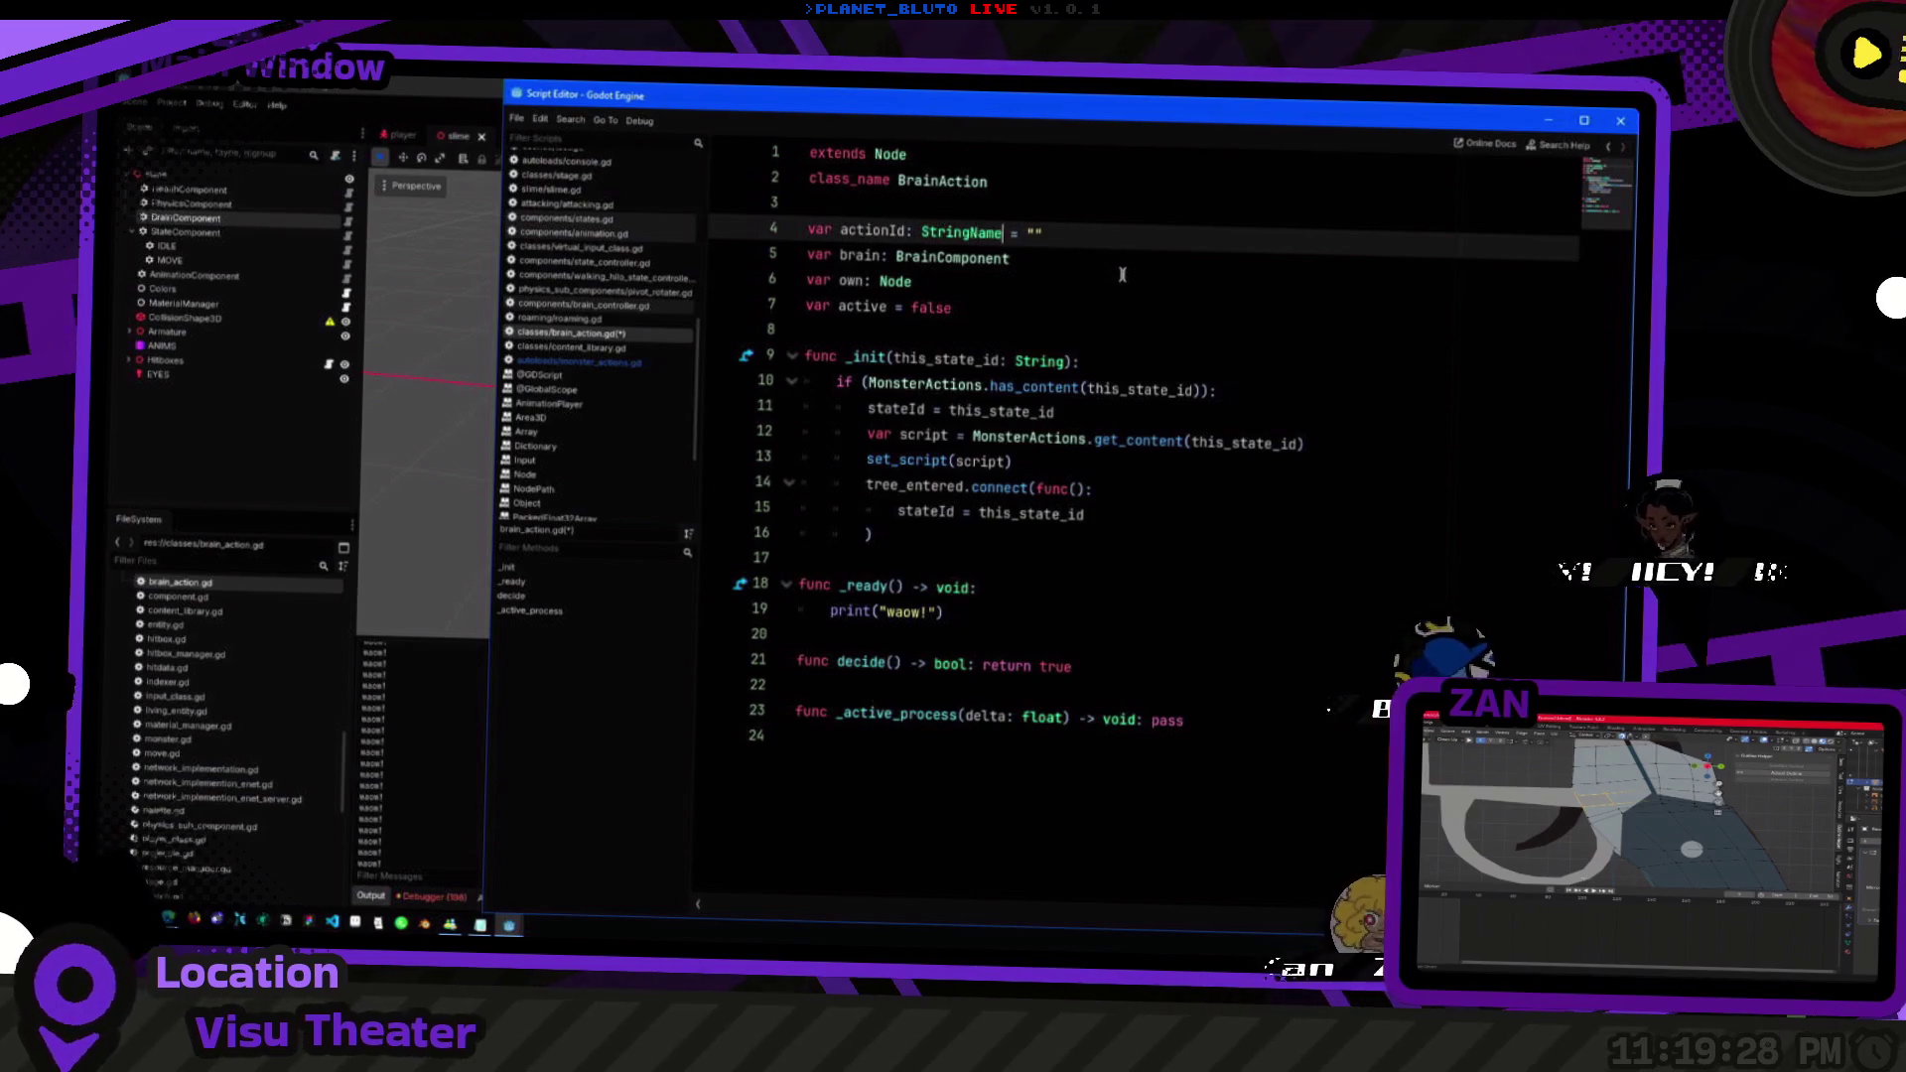
key(Down)
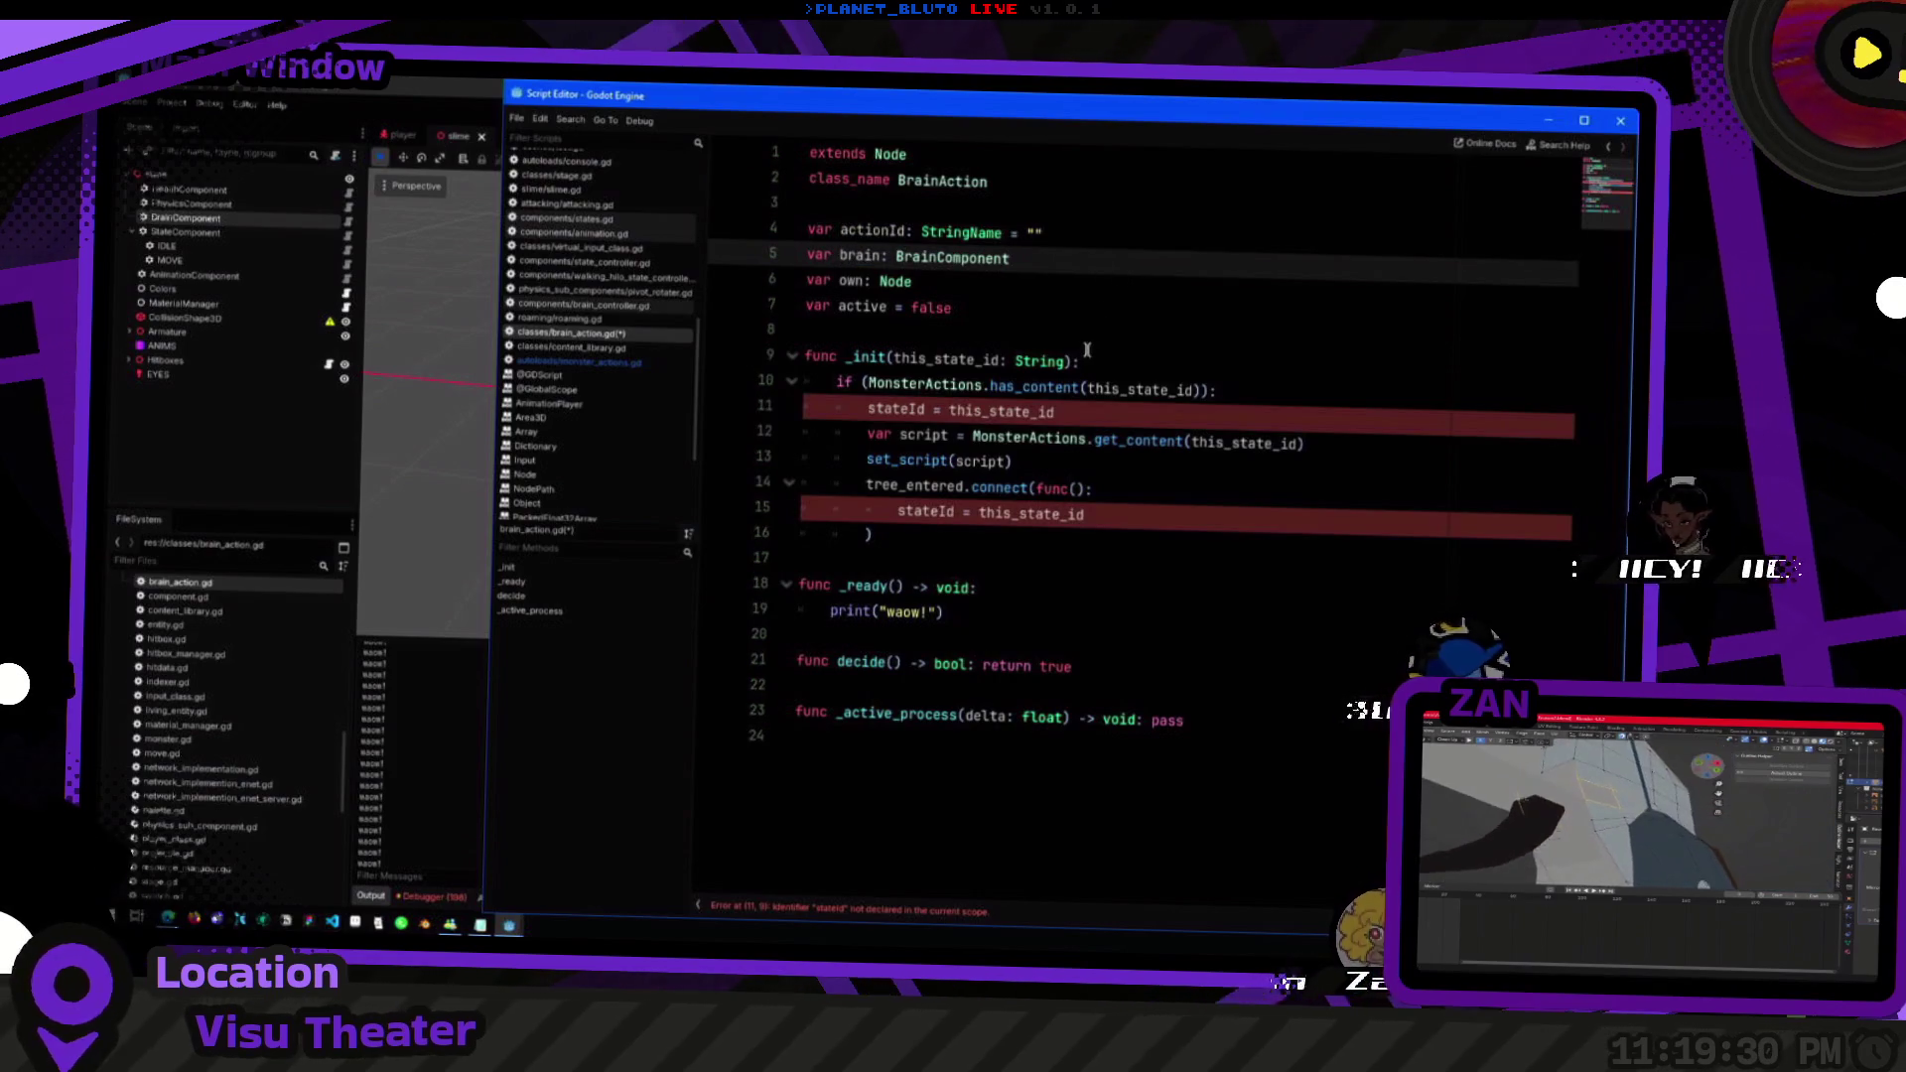
Replace the stateId assignment on line 11 with actionId.
click(1113, 415)
click(947, 356)
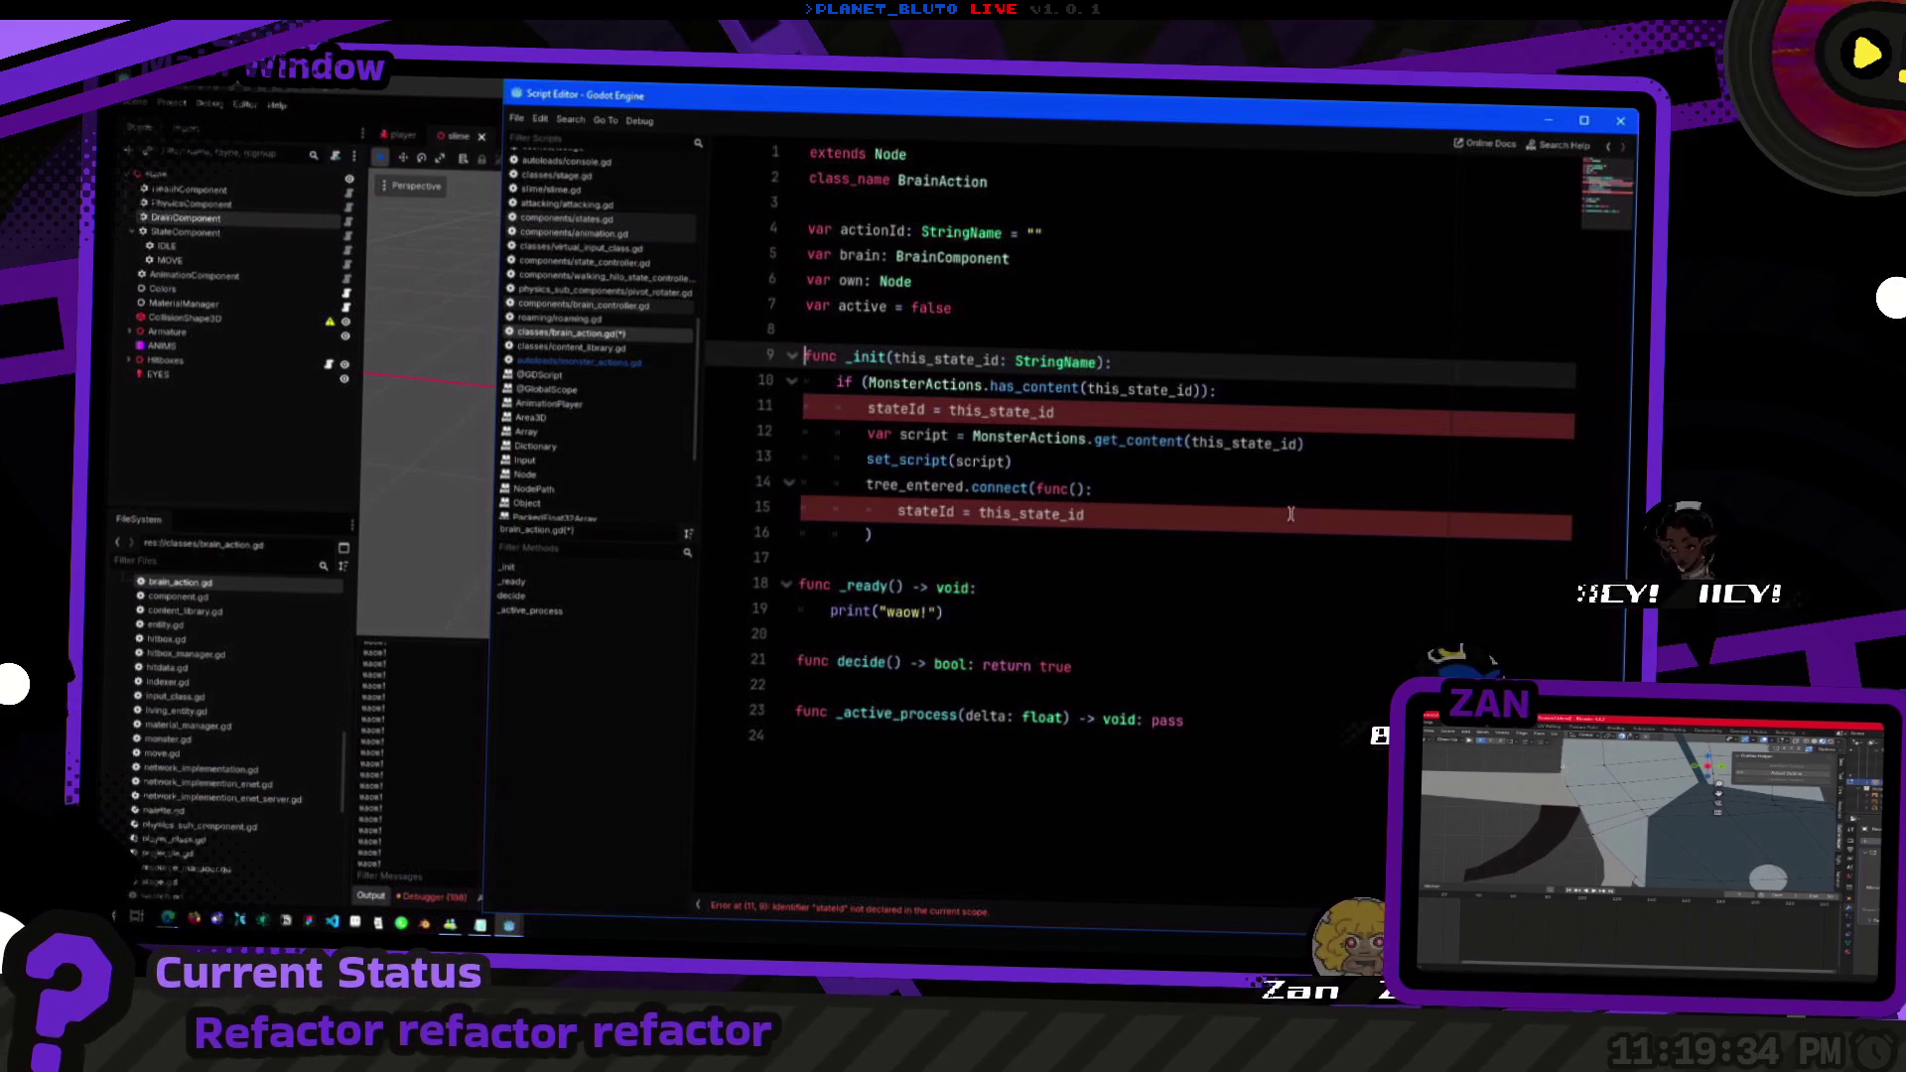
key(Down)
key(Down)
key(End)
text(()
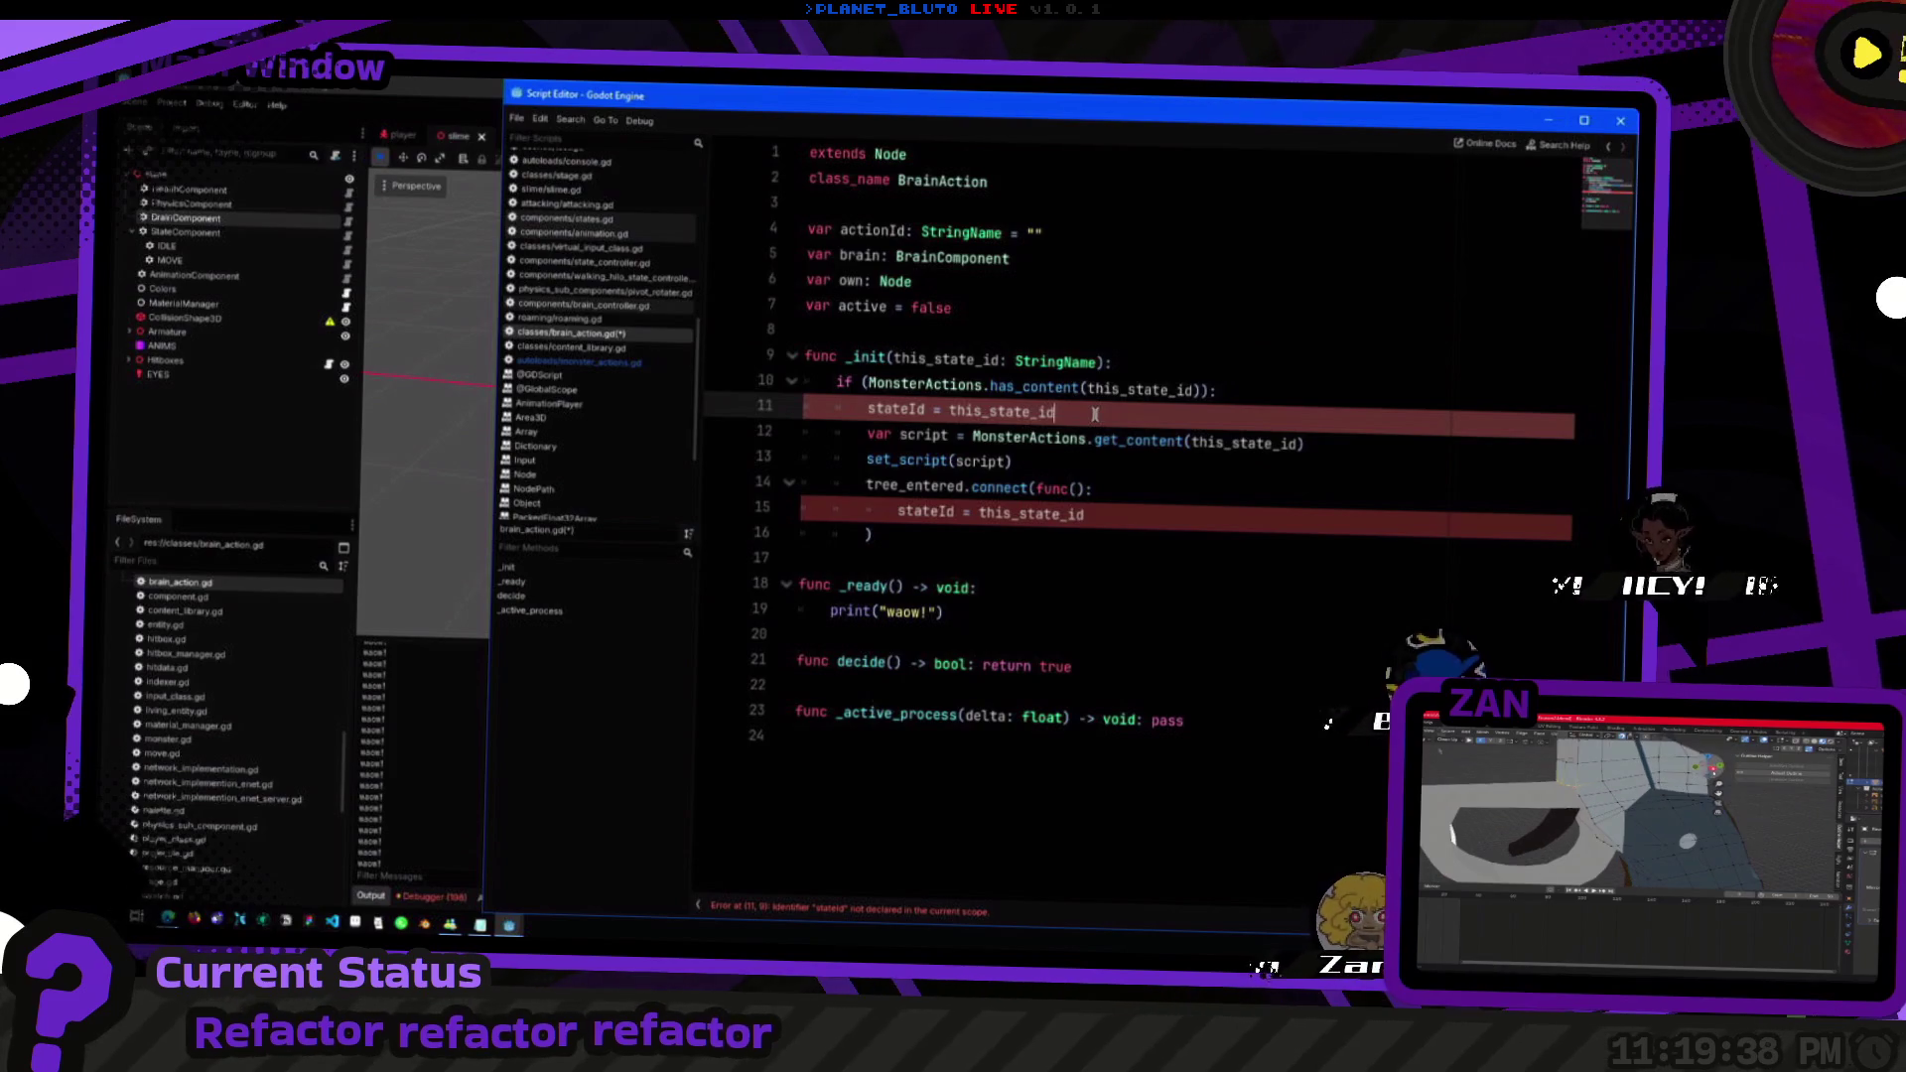
click(858, 233)
double_click(857, 233)
key(ctrl+c)
double_click(897, 409)
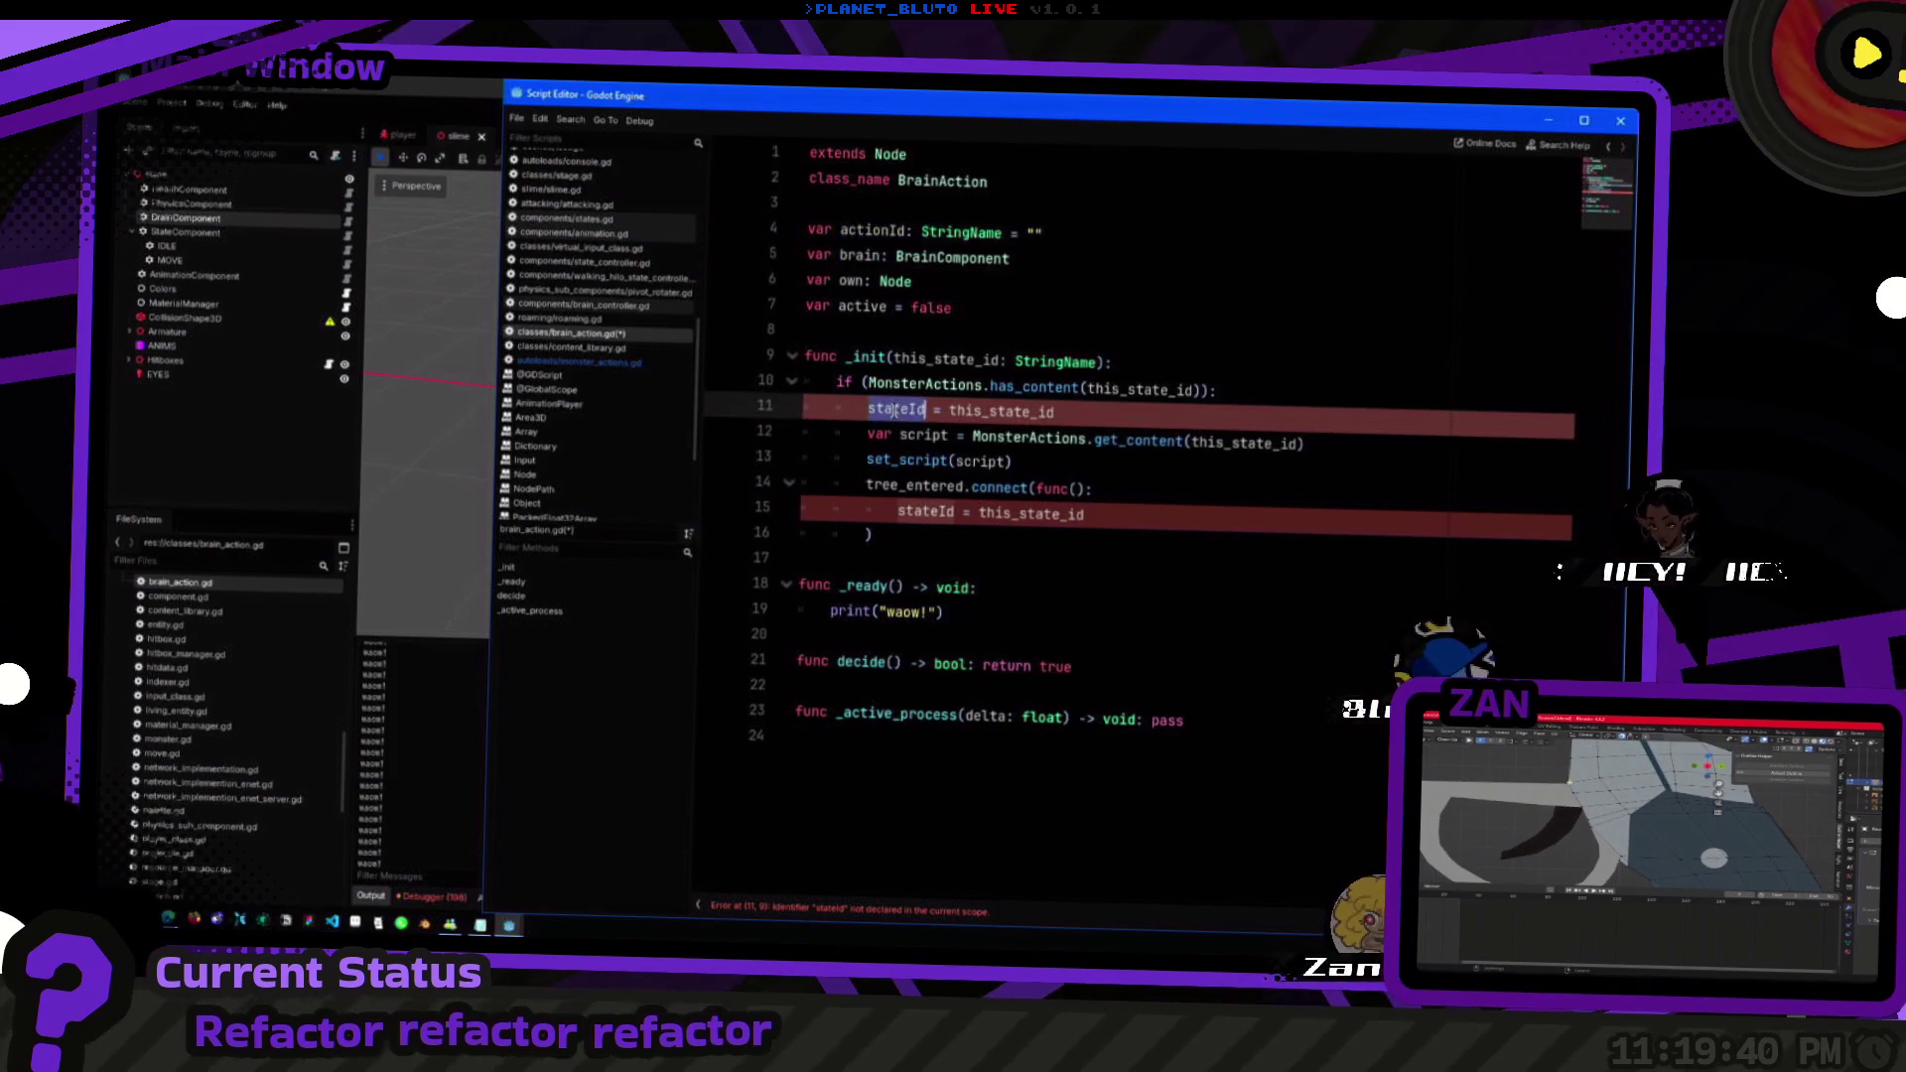
key(ctrl+v)
key(ctrl+z)
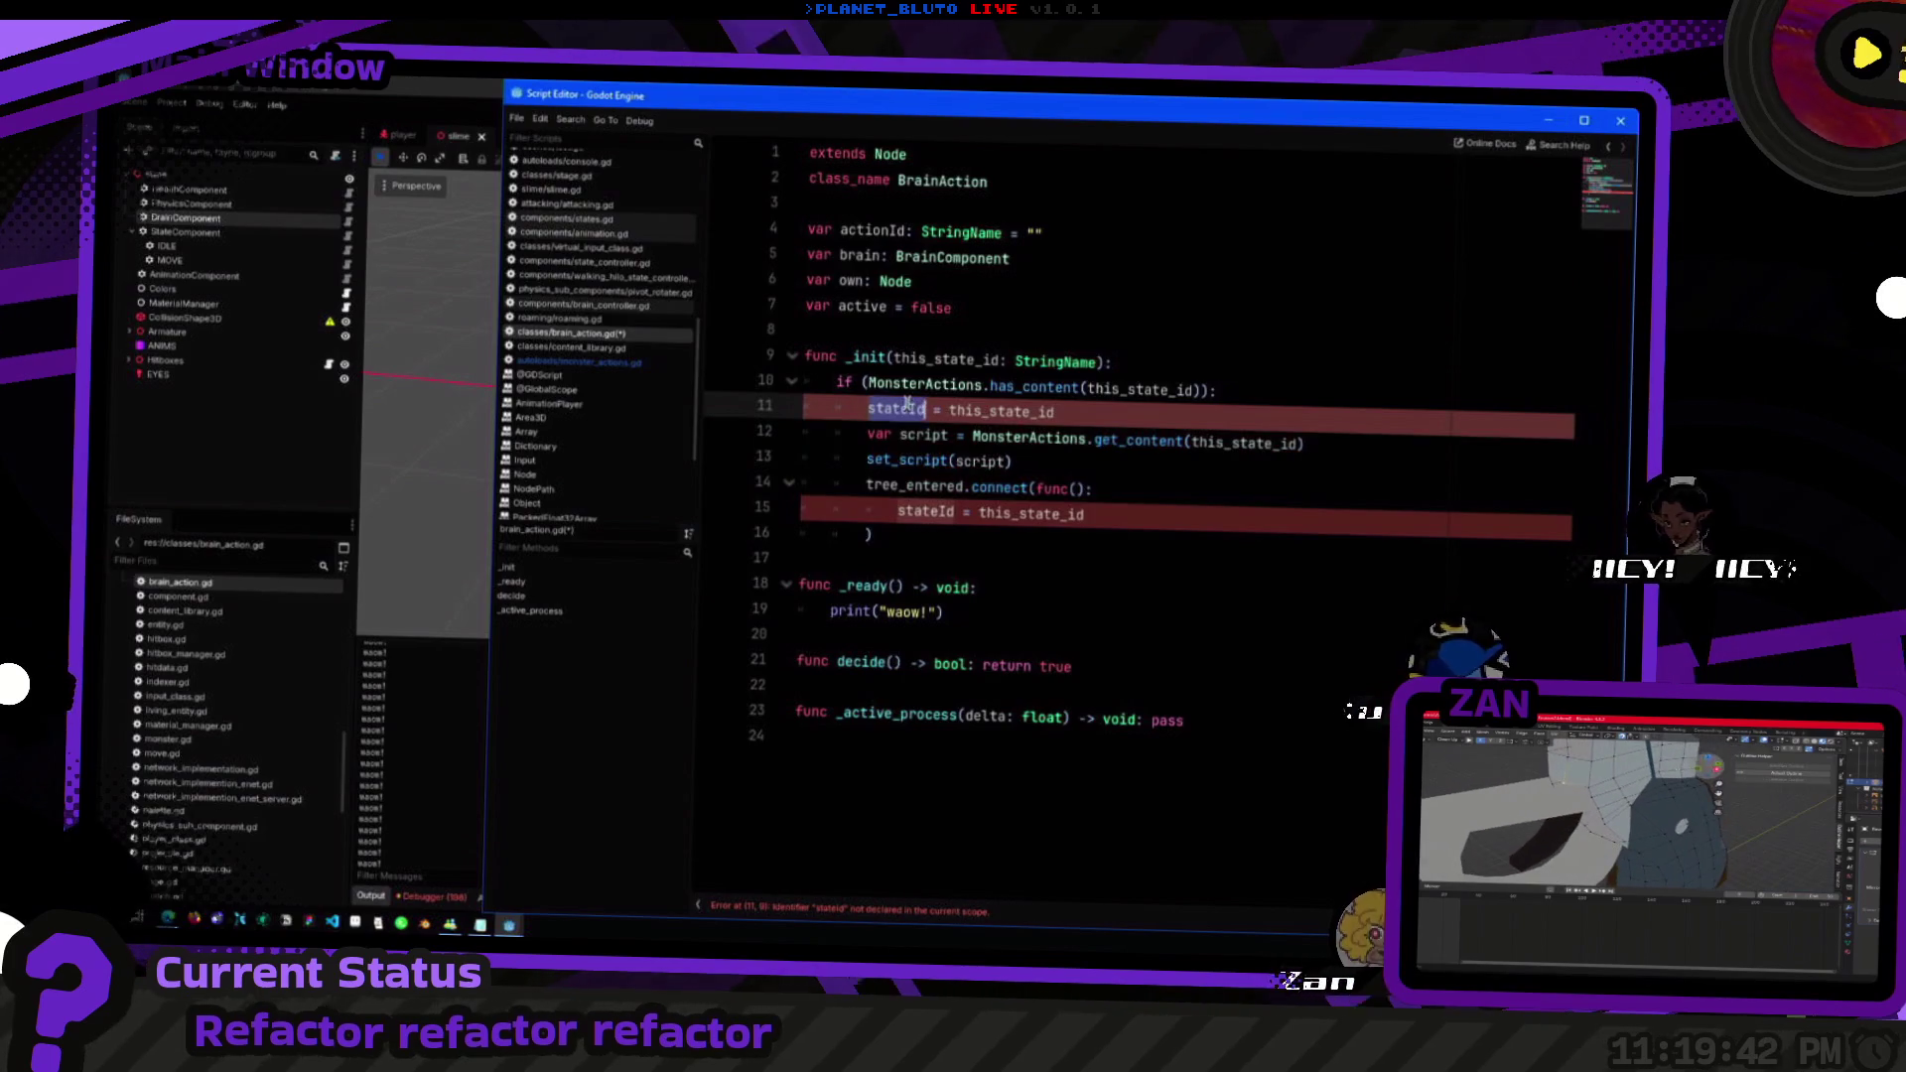
key(ctrl+v)
key(ctrl+z)
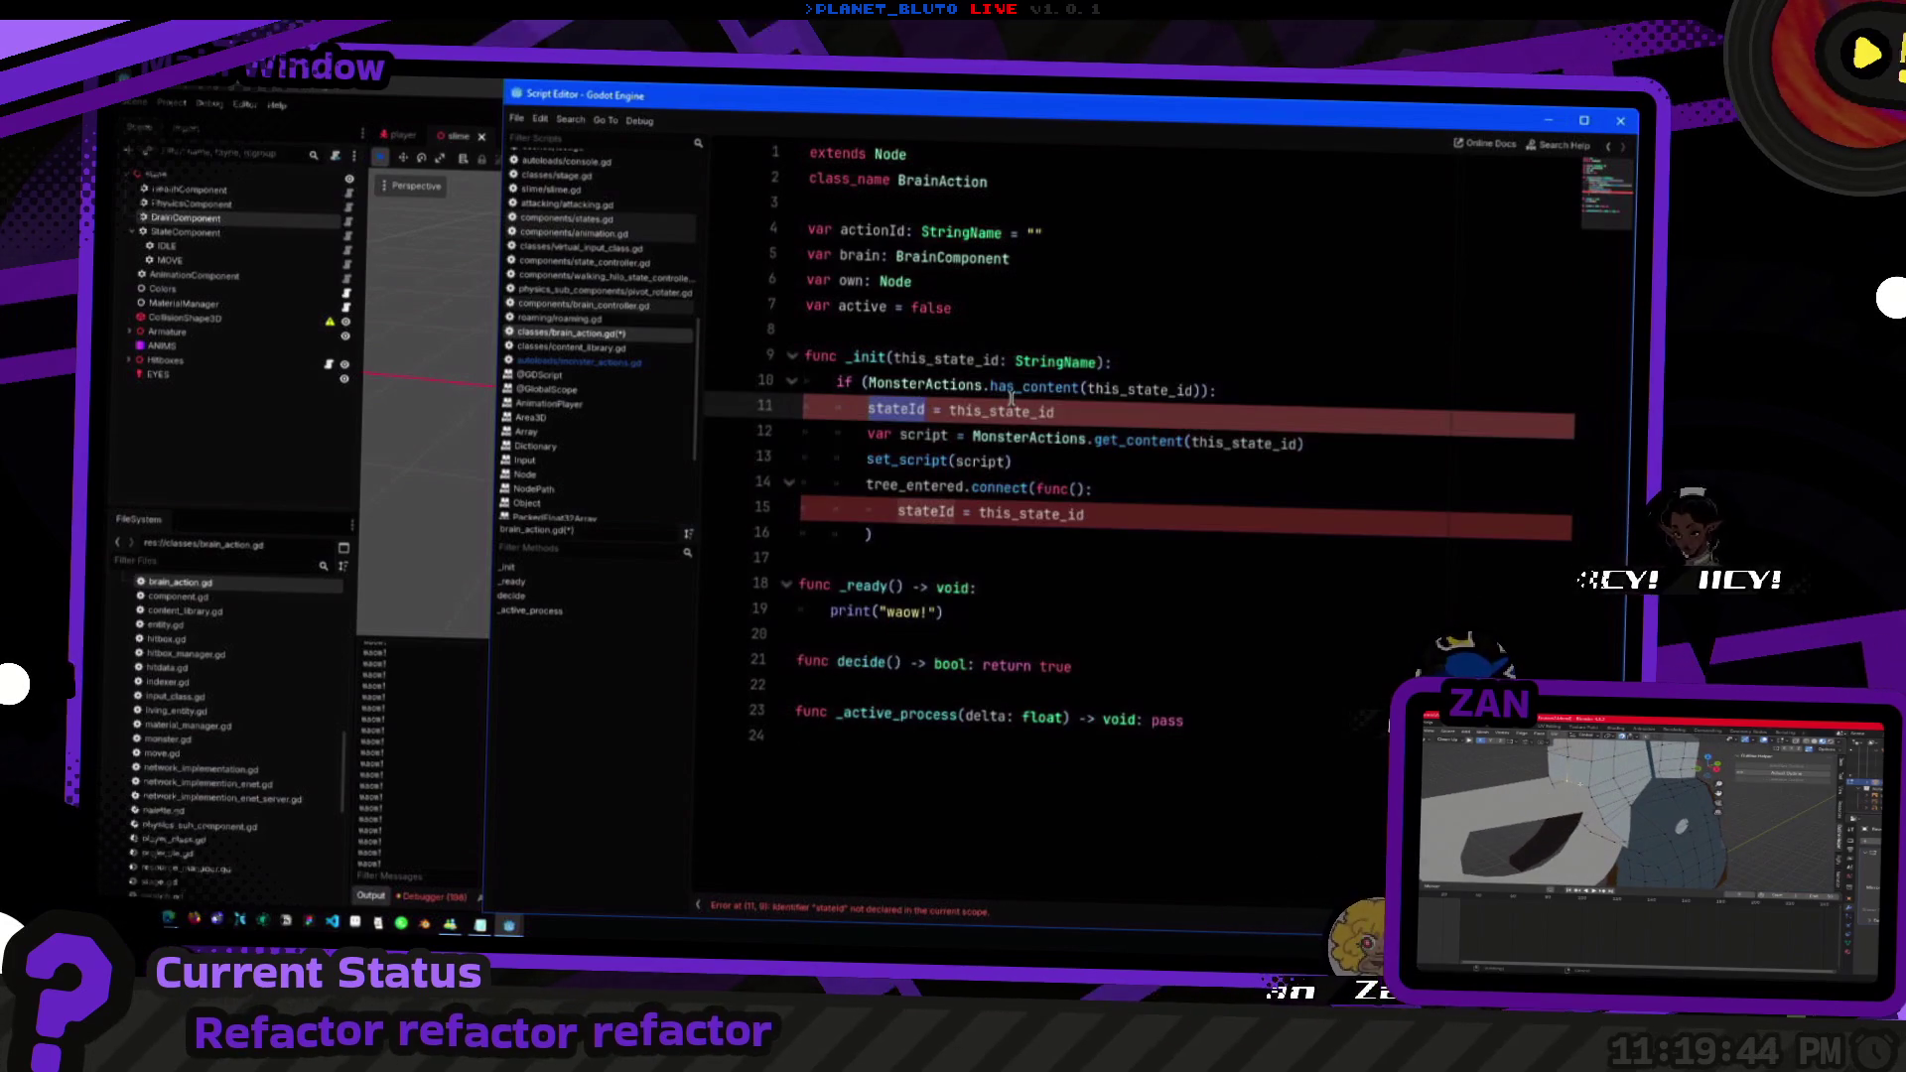
double_click(896, 233)
key(ctrl+c)
double_click(890, 408)
key(ctrl+v)
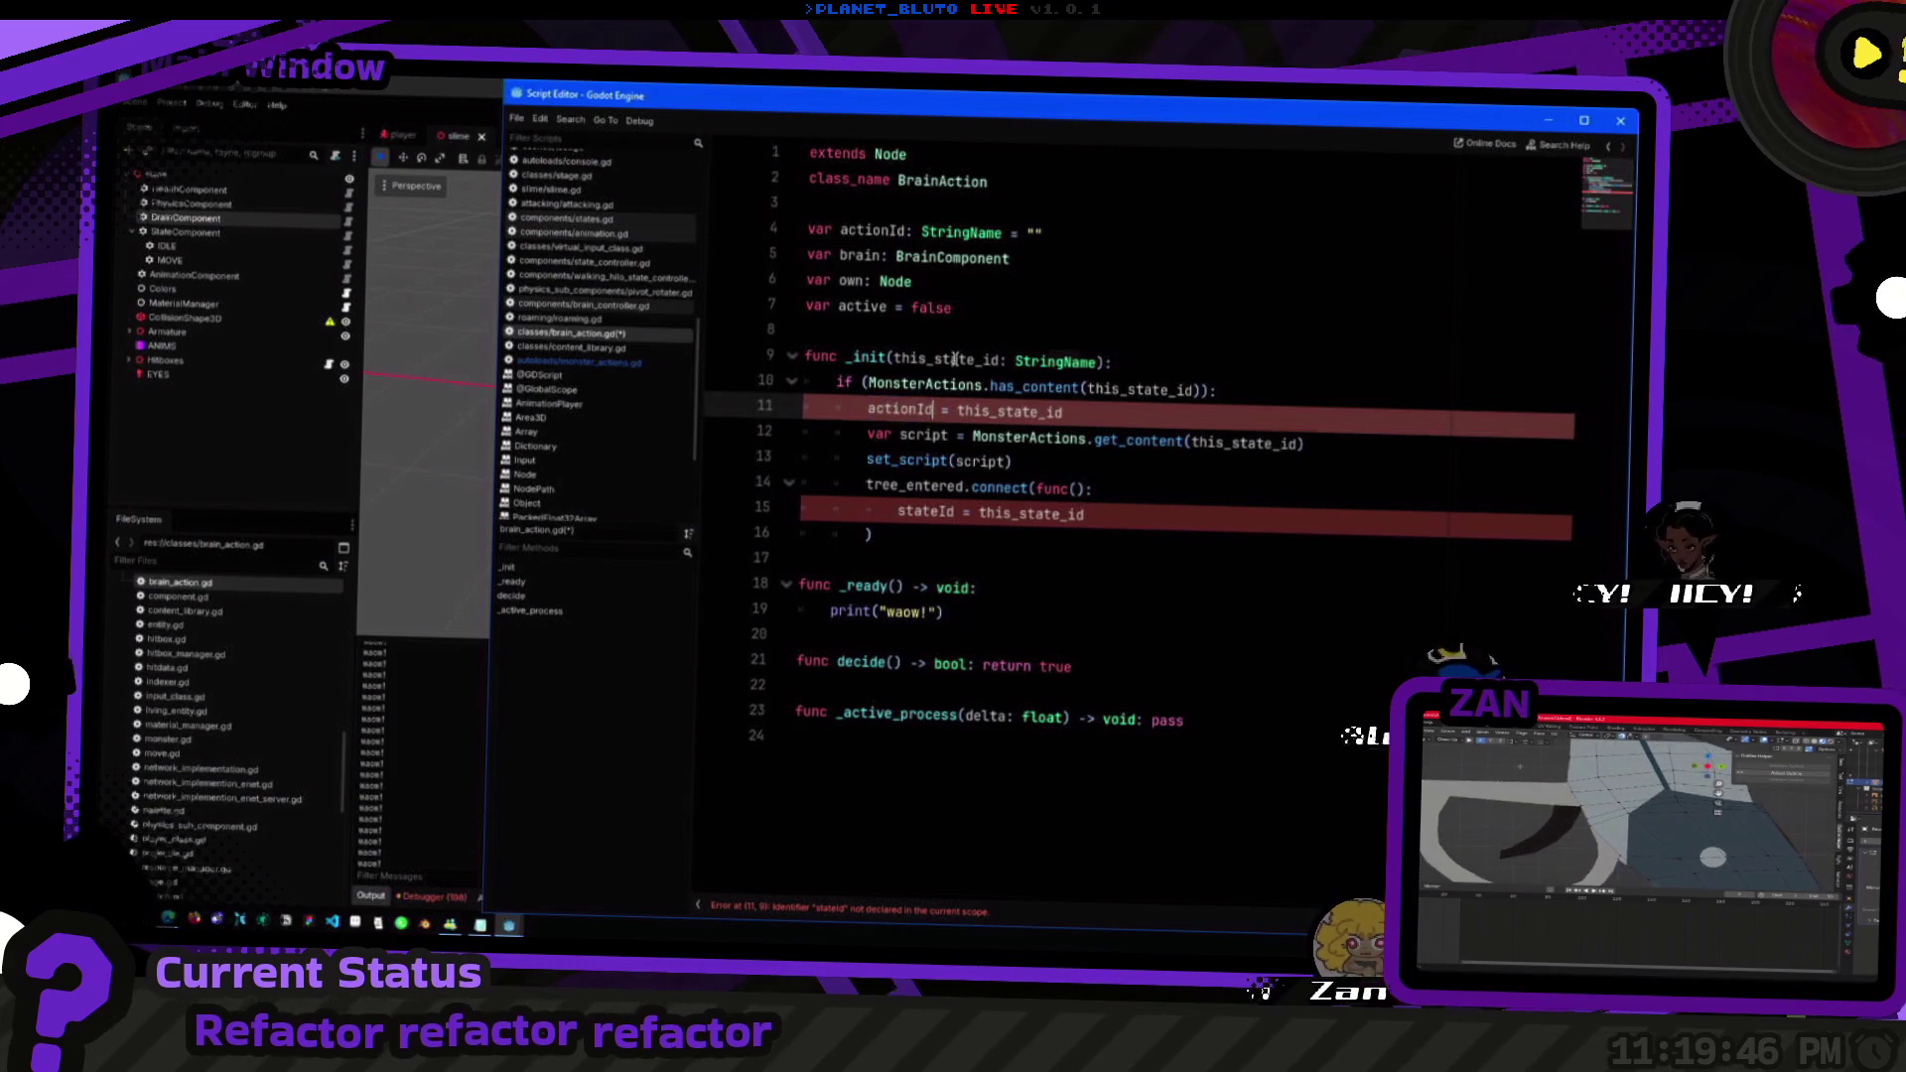
Rename the _init parameter to this_action_id and update its uses on lines 10 and 11.
double_click(928, 360)
text(action)
text(_iod)
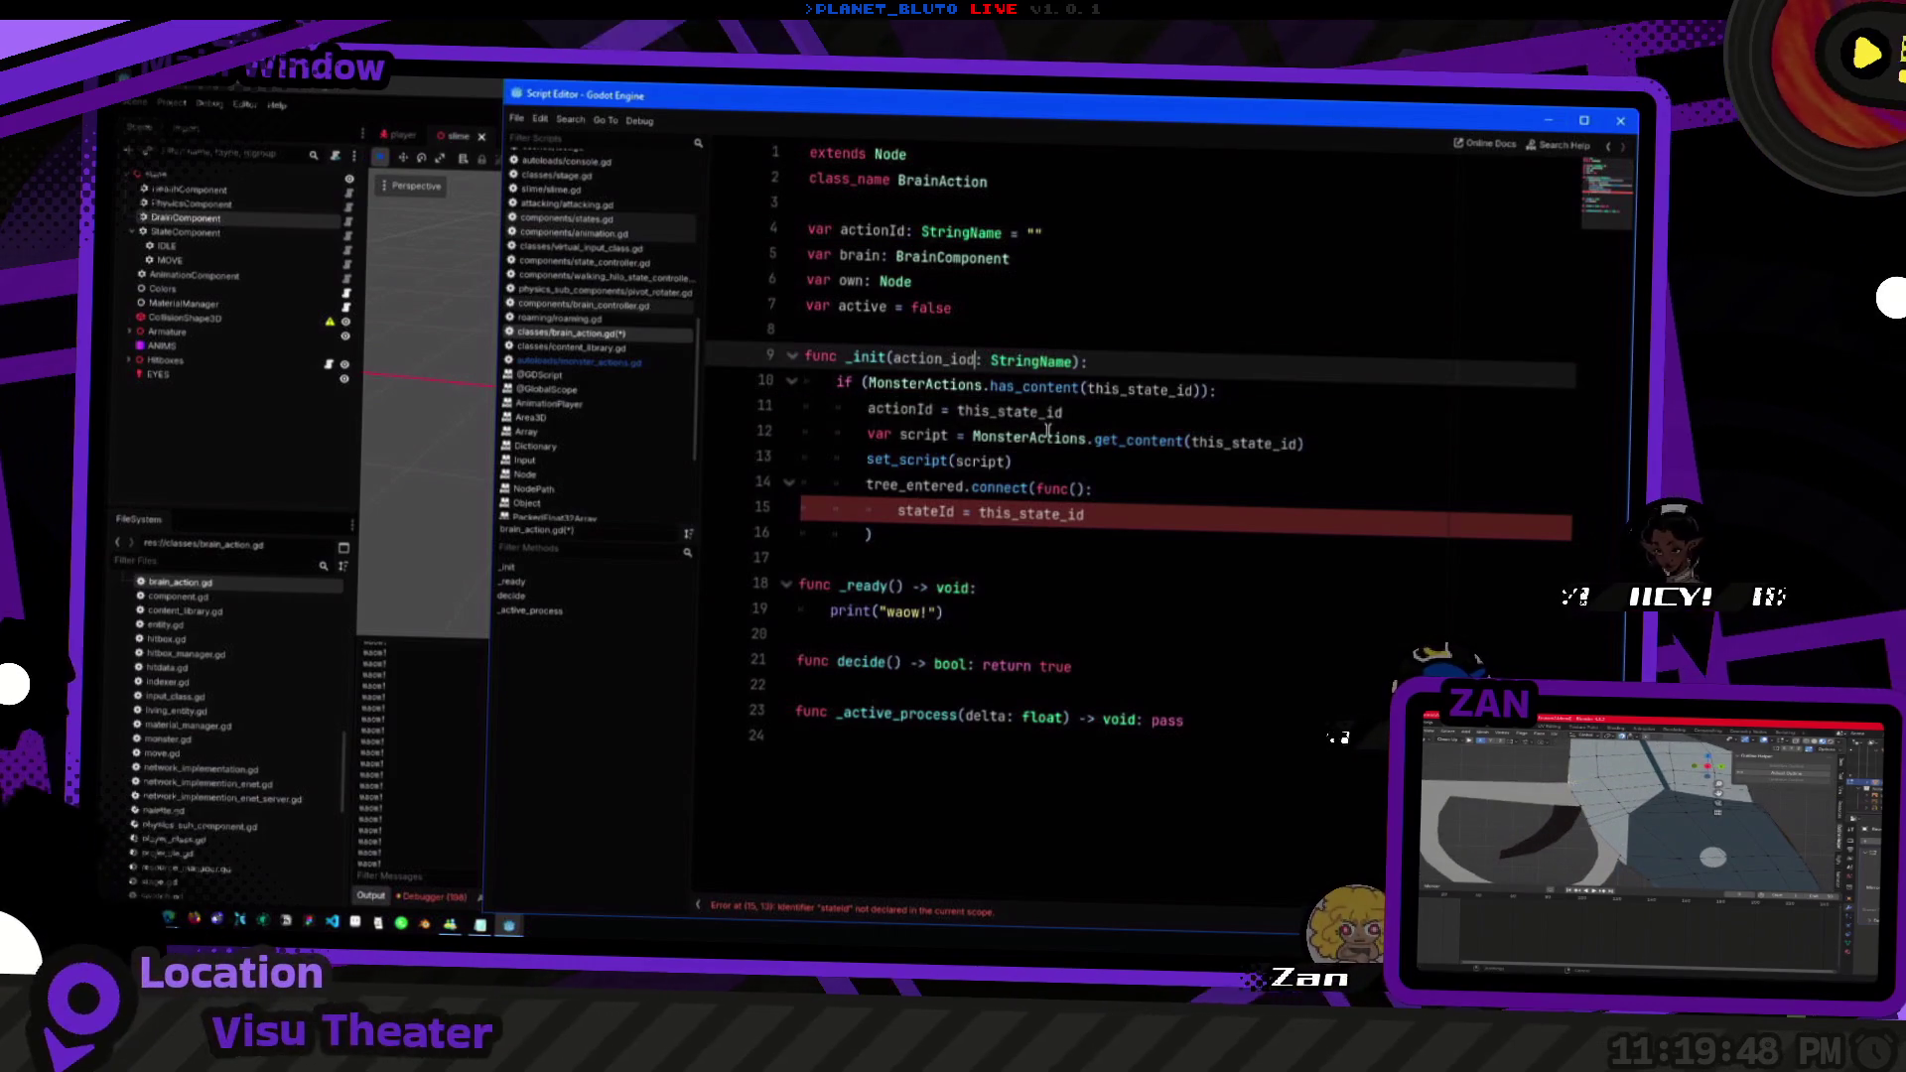
double_click(993, 411)
key(ctrl+v)
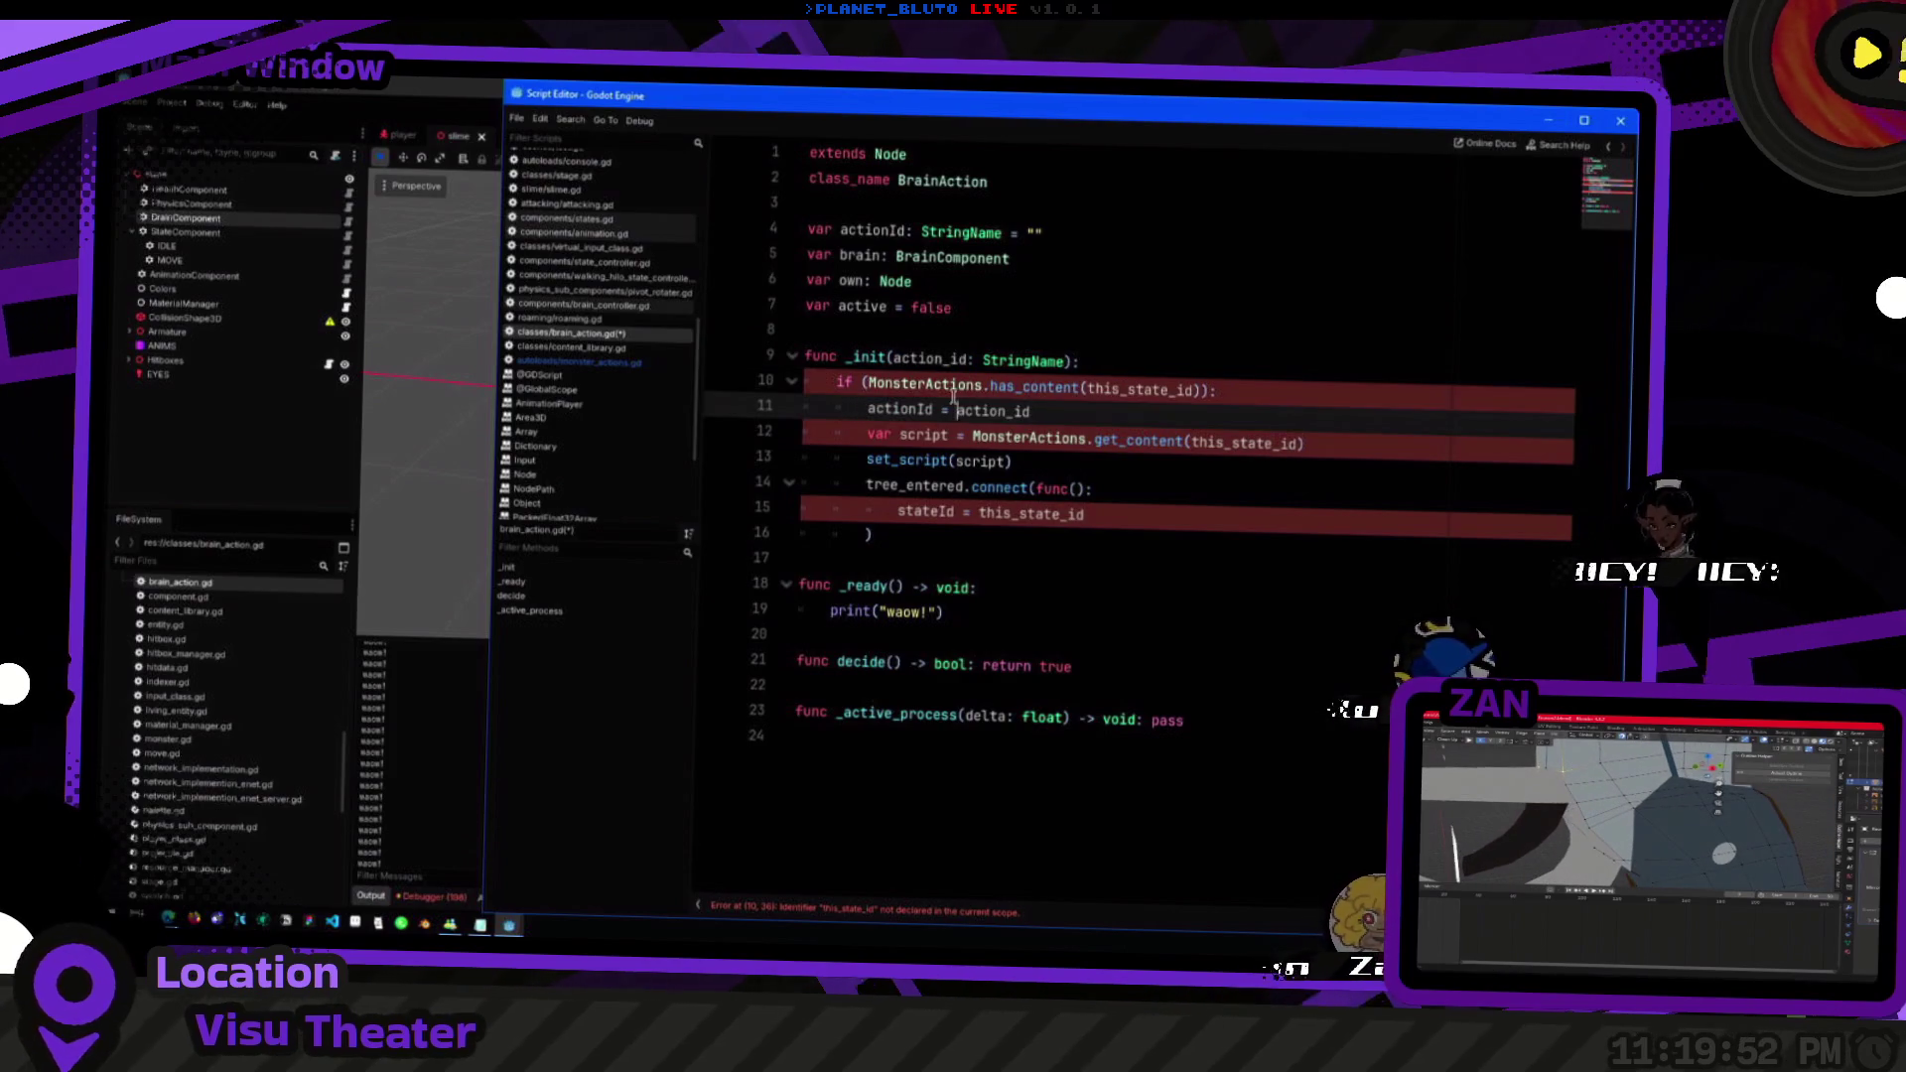
click(890, 359)
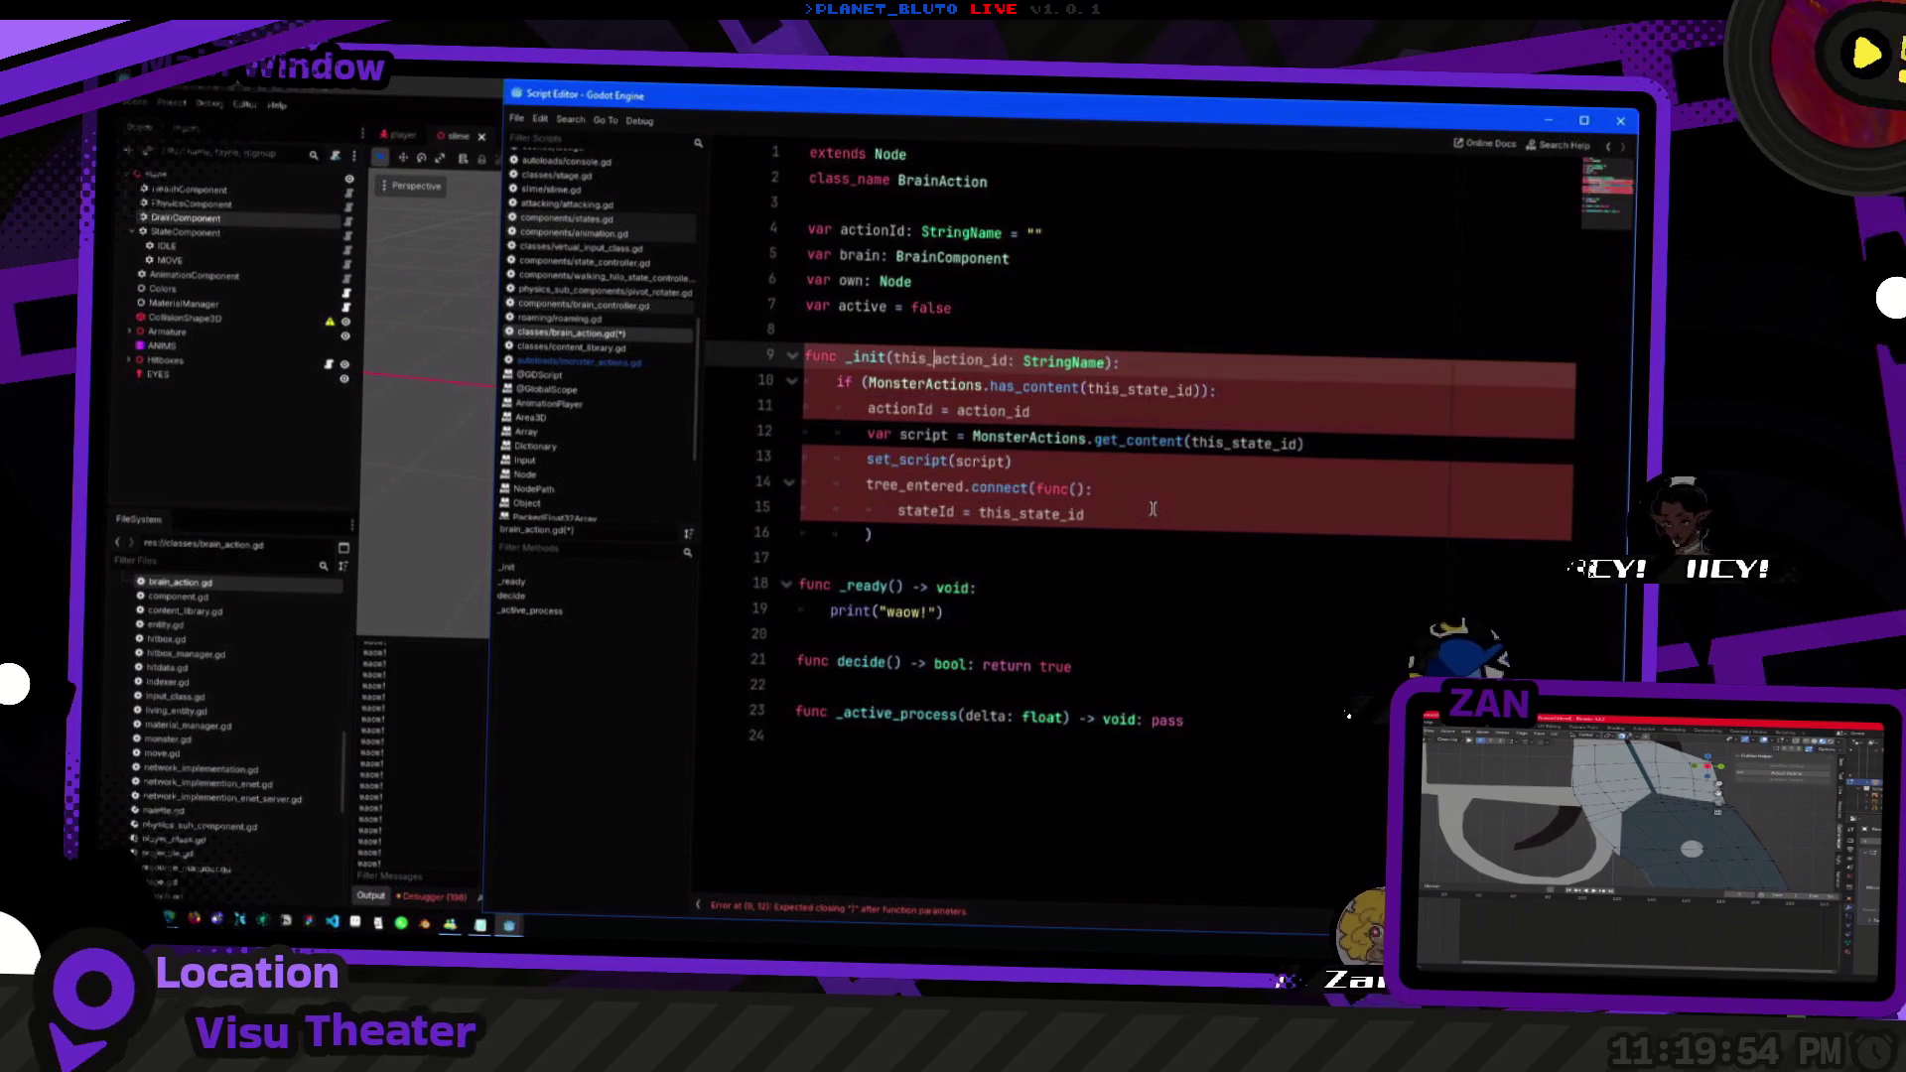
double_click(953, 359)
click(999, 408)
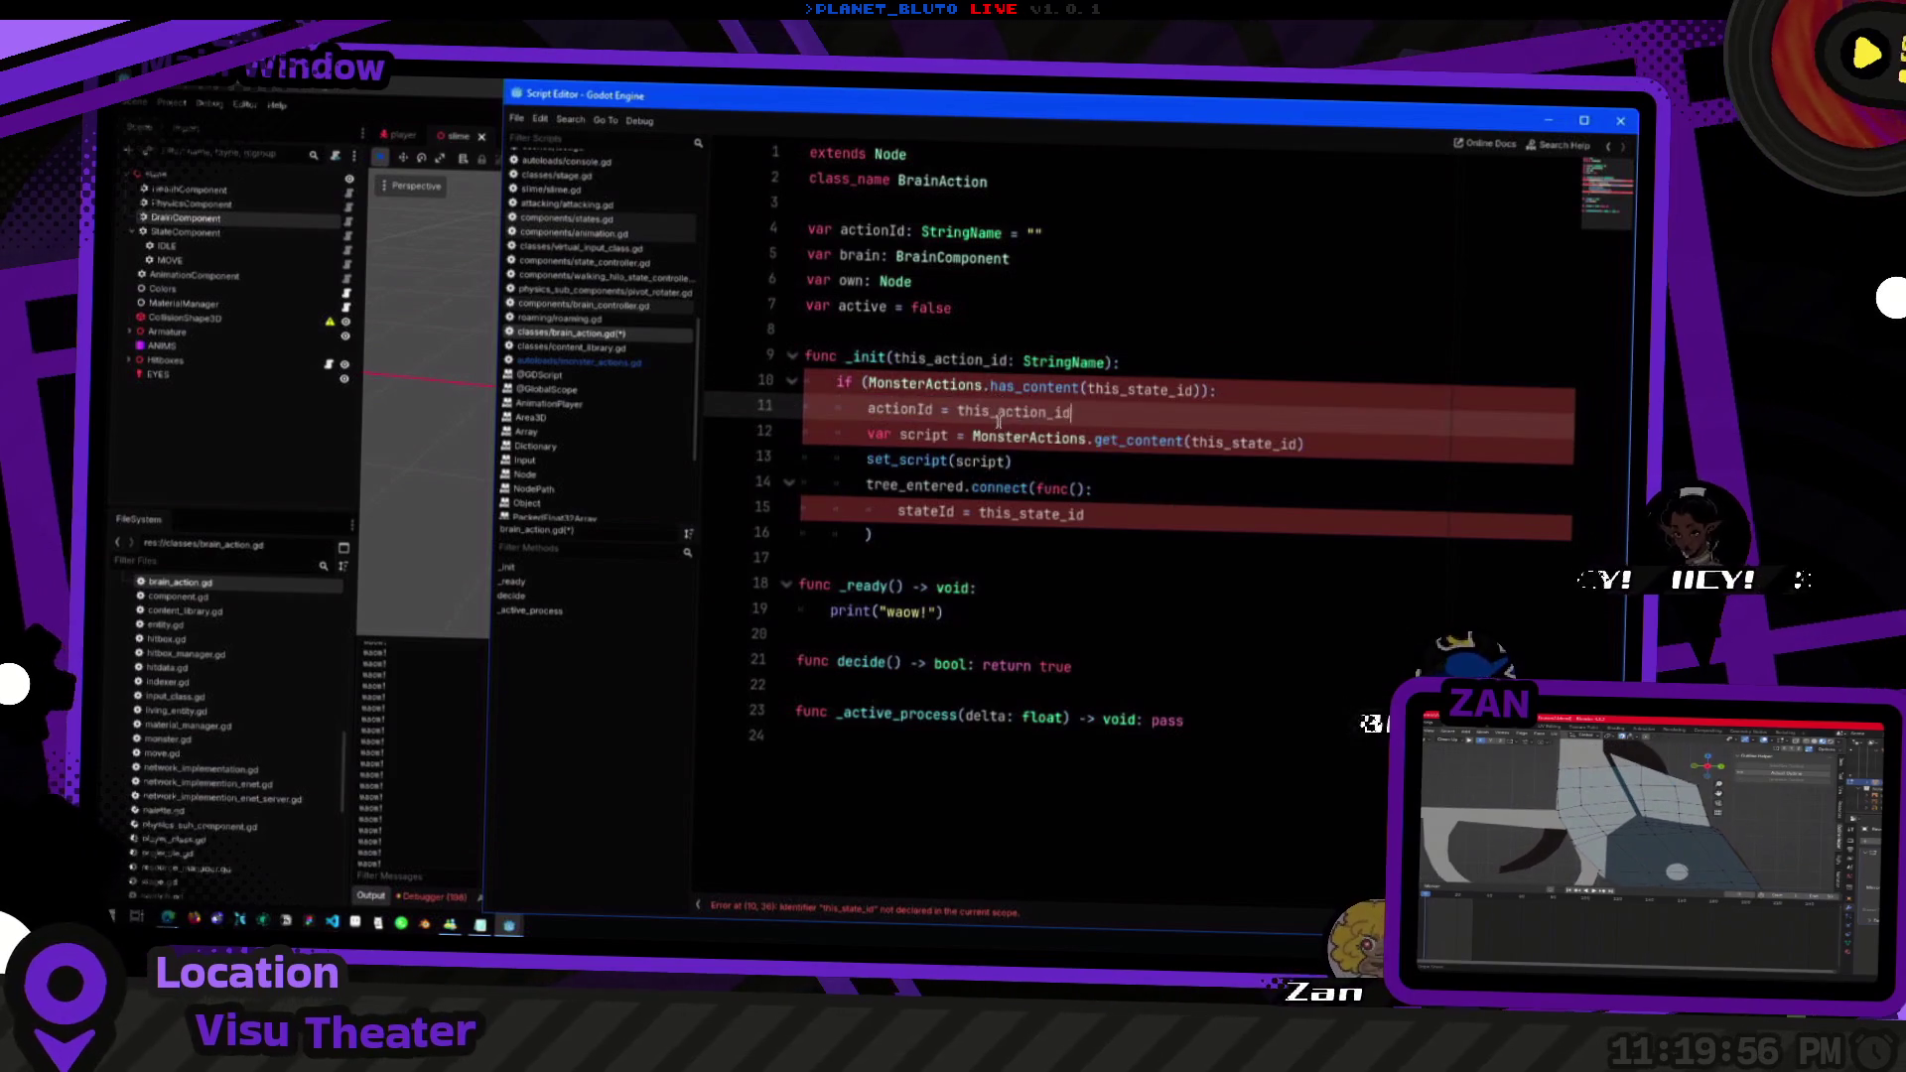
double_click(999, 408)
key(ctrl+v)
double_click(1142, 389)
text(this_action_id)
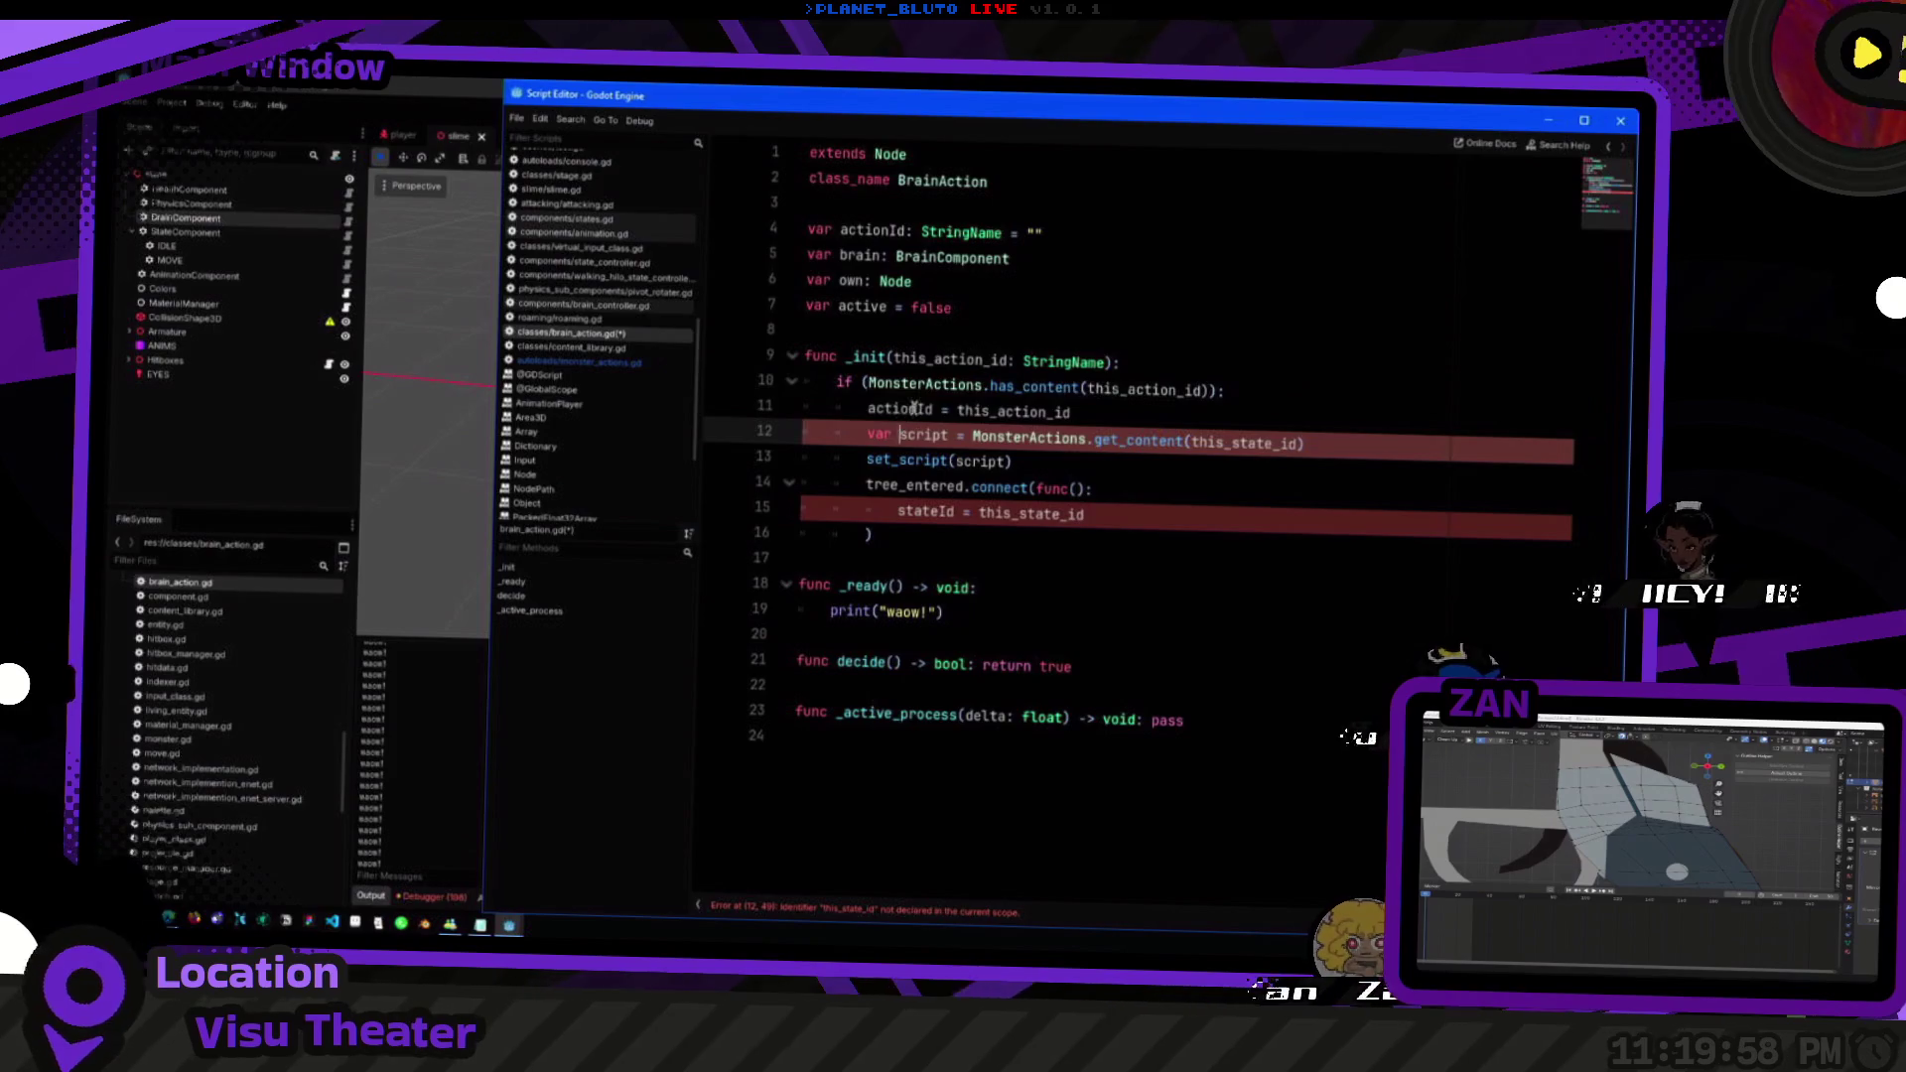
double_click(900, 409)
Replace the remaining stateId and this_state_id on lines 12 and 15 with actionId names.
click(935, 509)
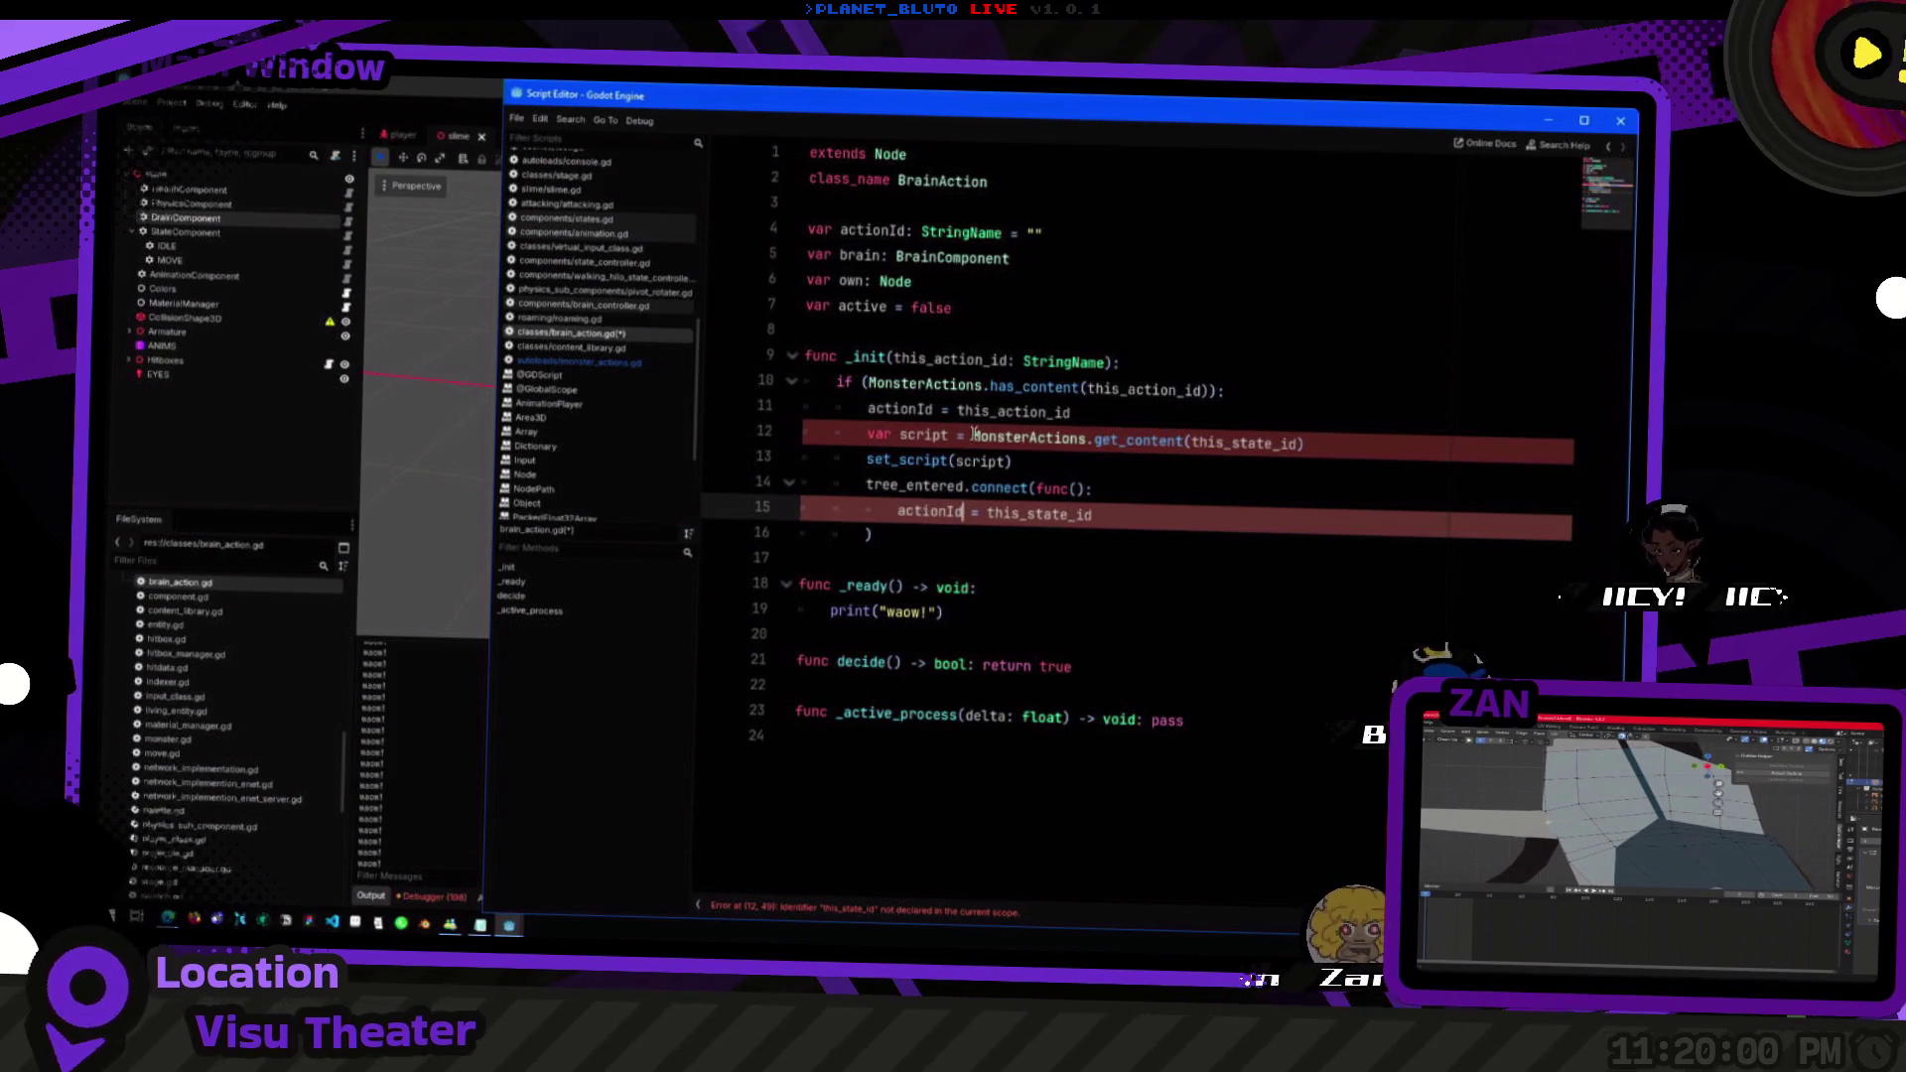
double_click(1013, 410)
key(ctrl+c)
double_click(1039, 513)
key(ctrl+v)
double_click(1241, 443)
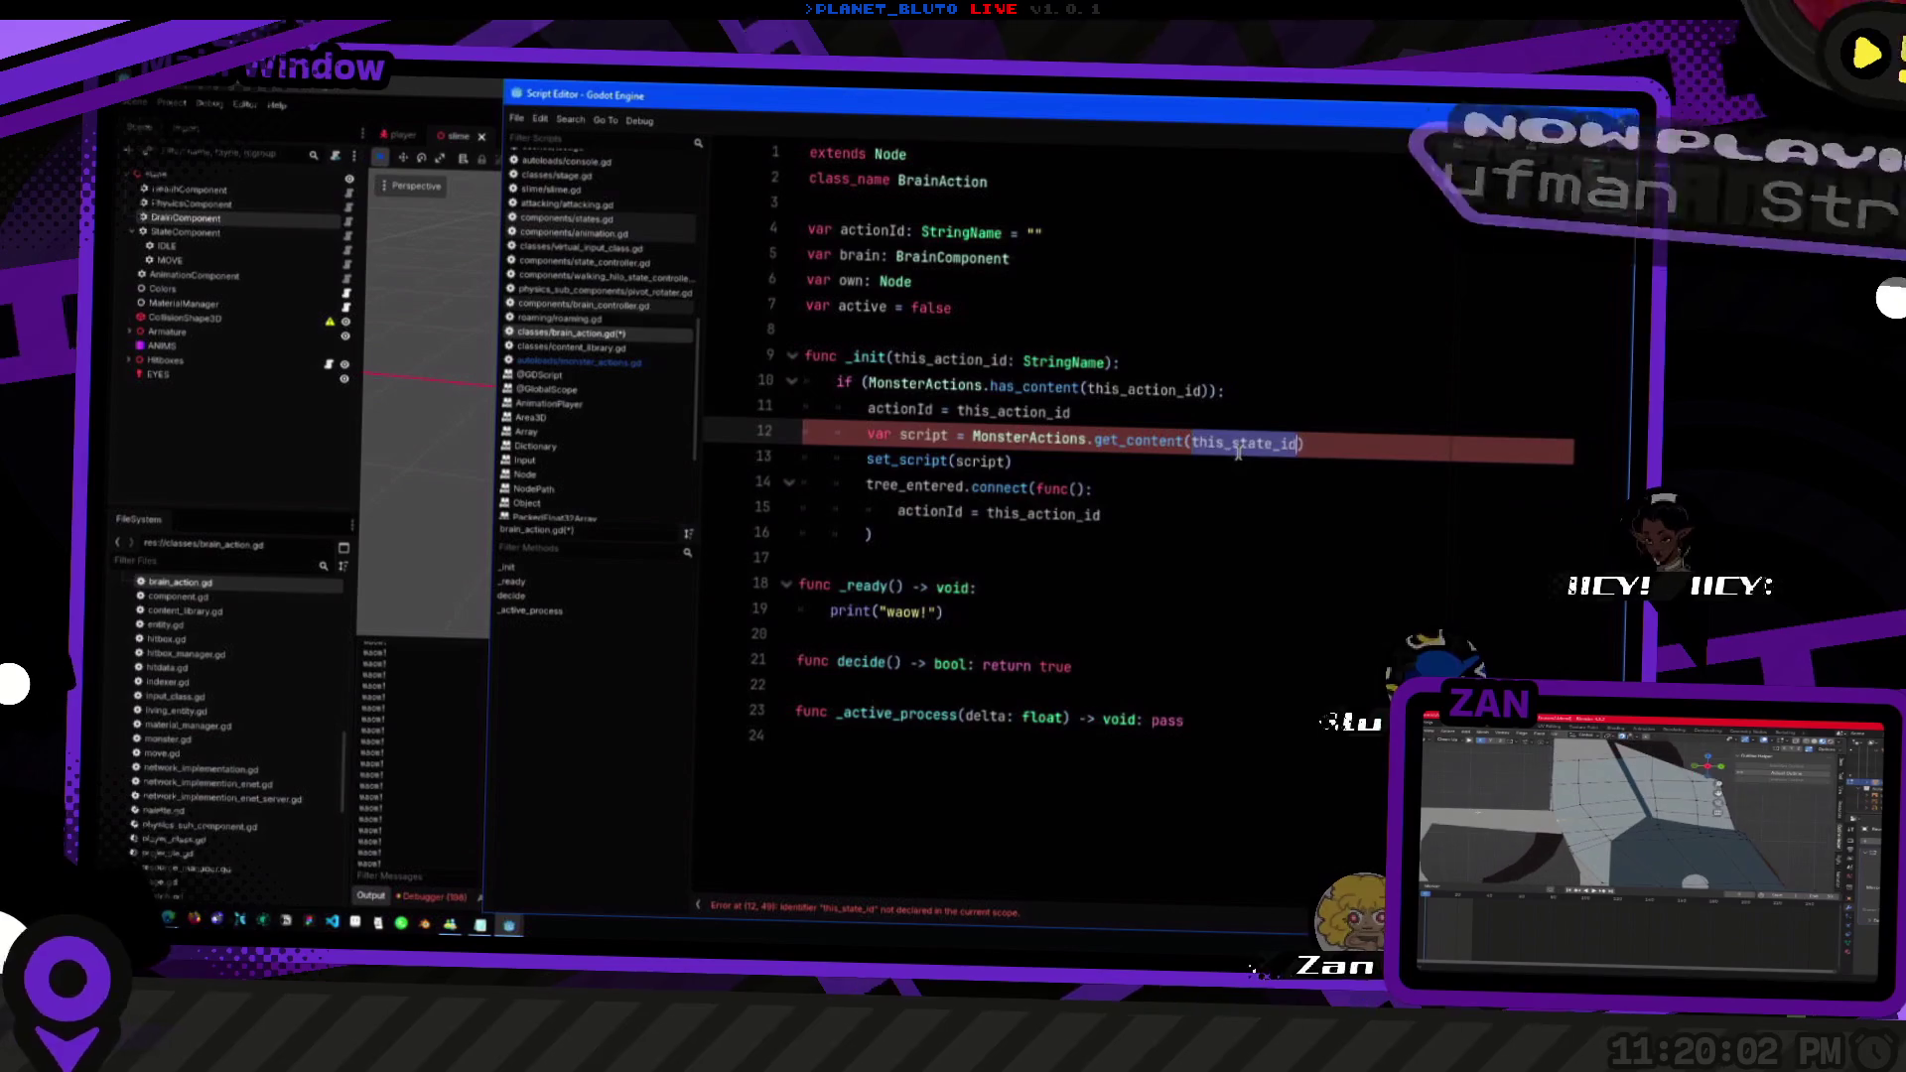
key(ctrl+v)
Delete the trailing empty line 24 at the end of the script.
click(1191, 636)
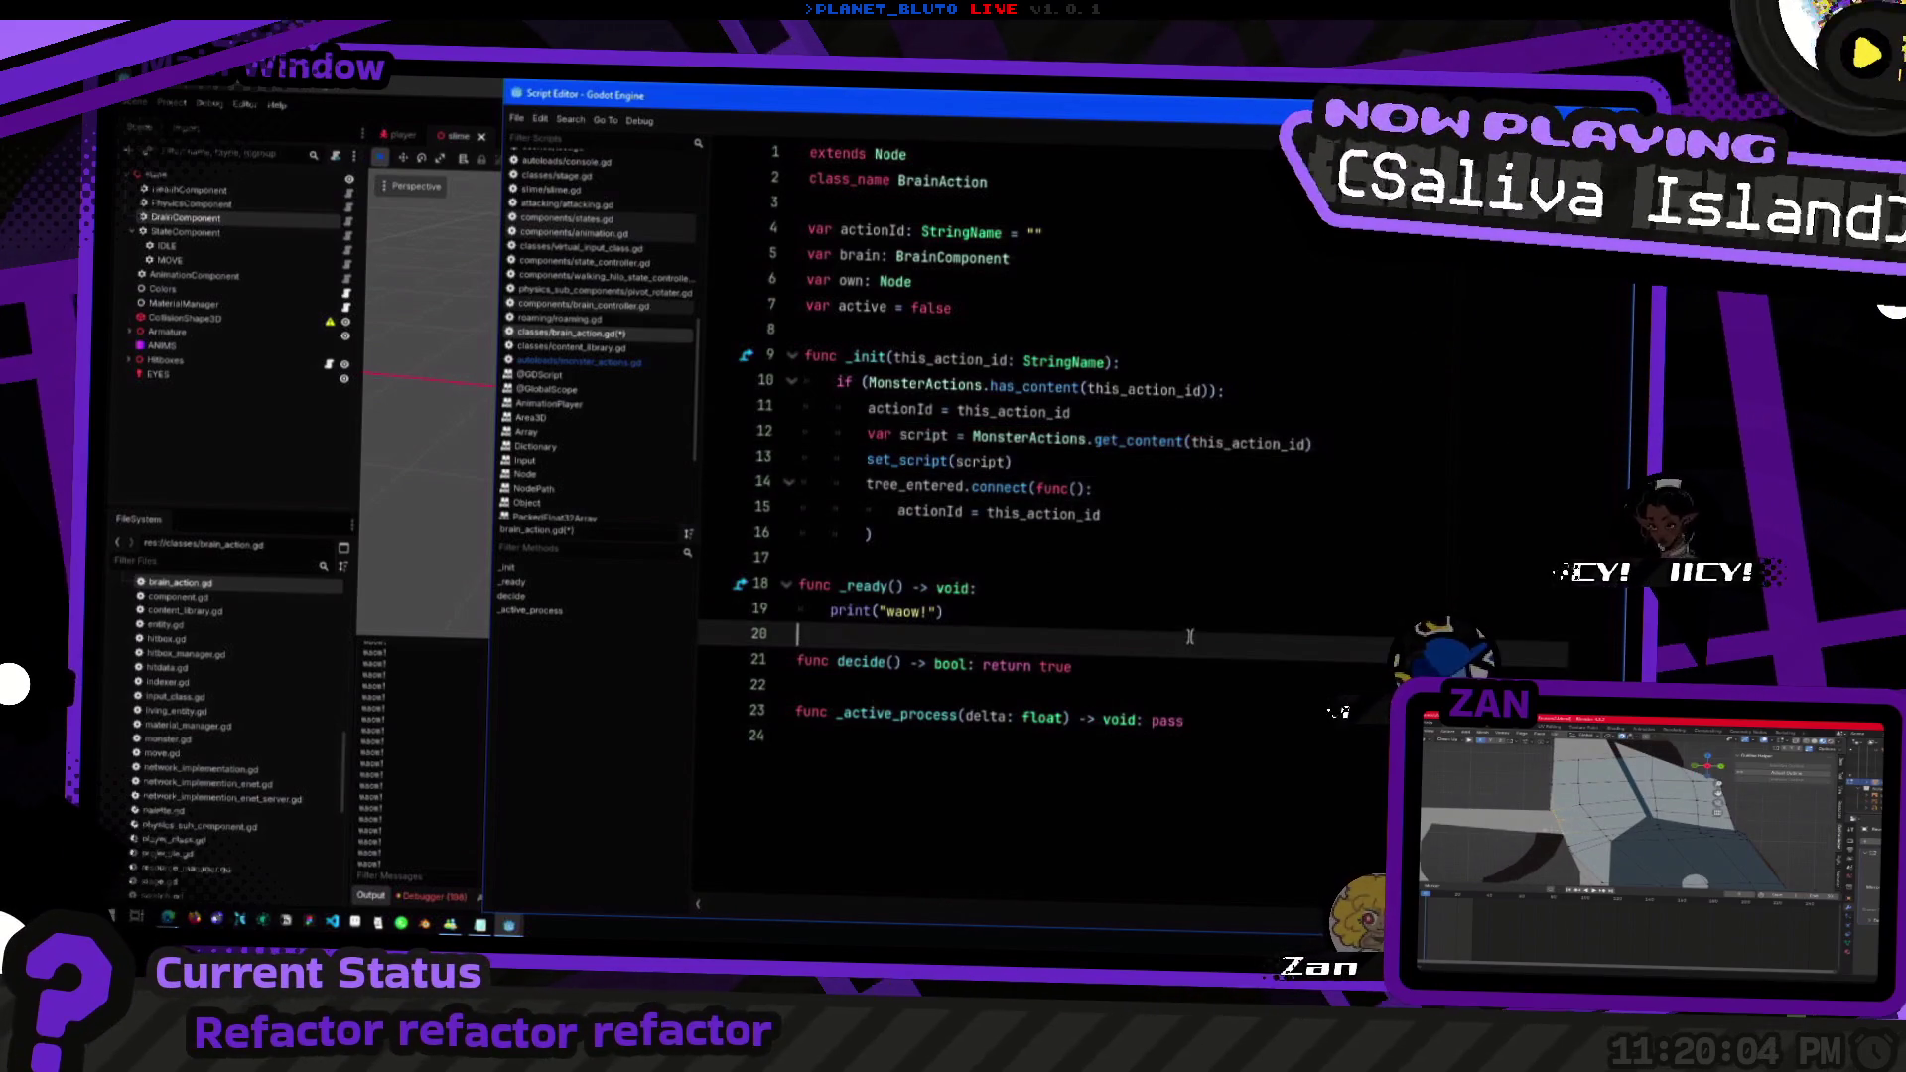
click(1304, 822)
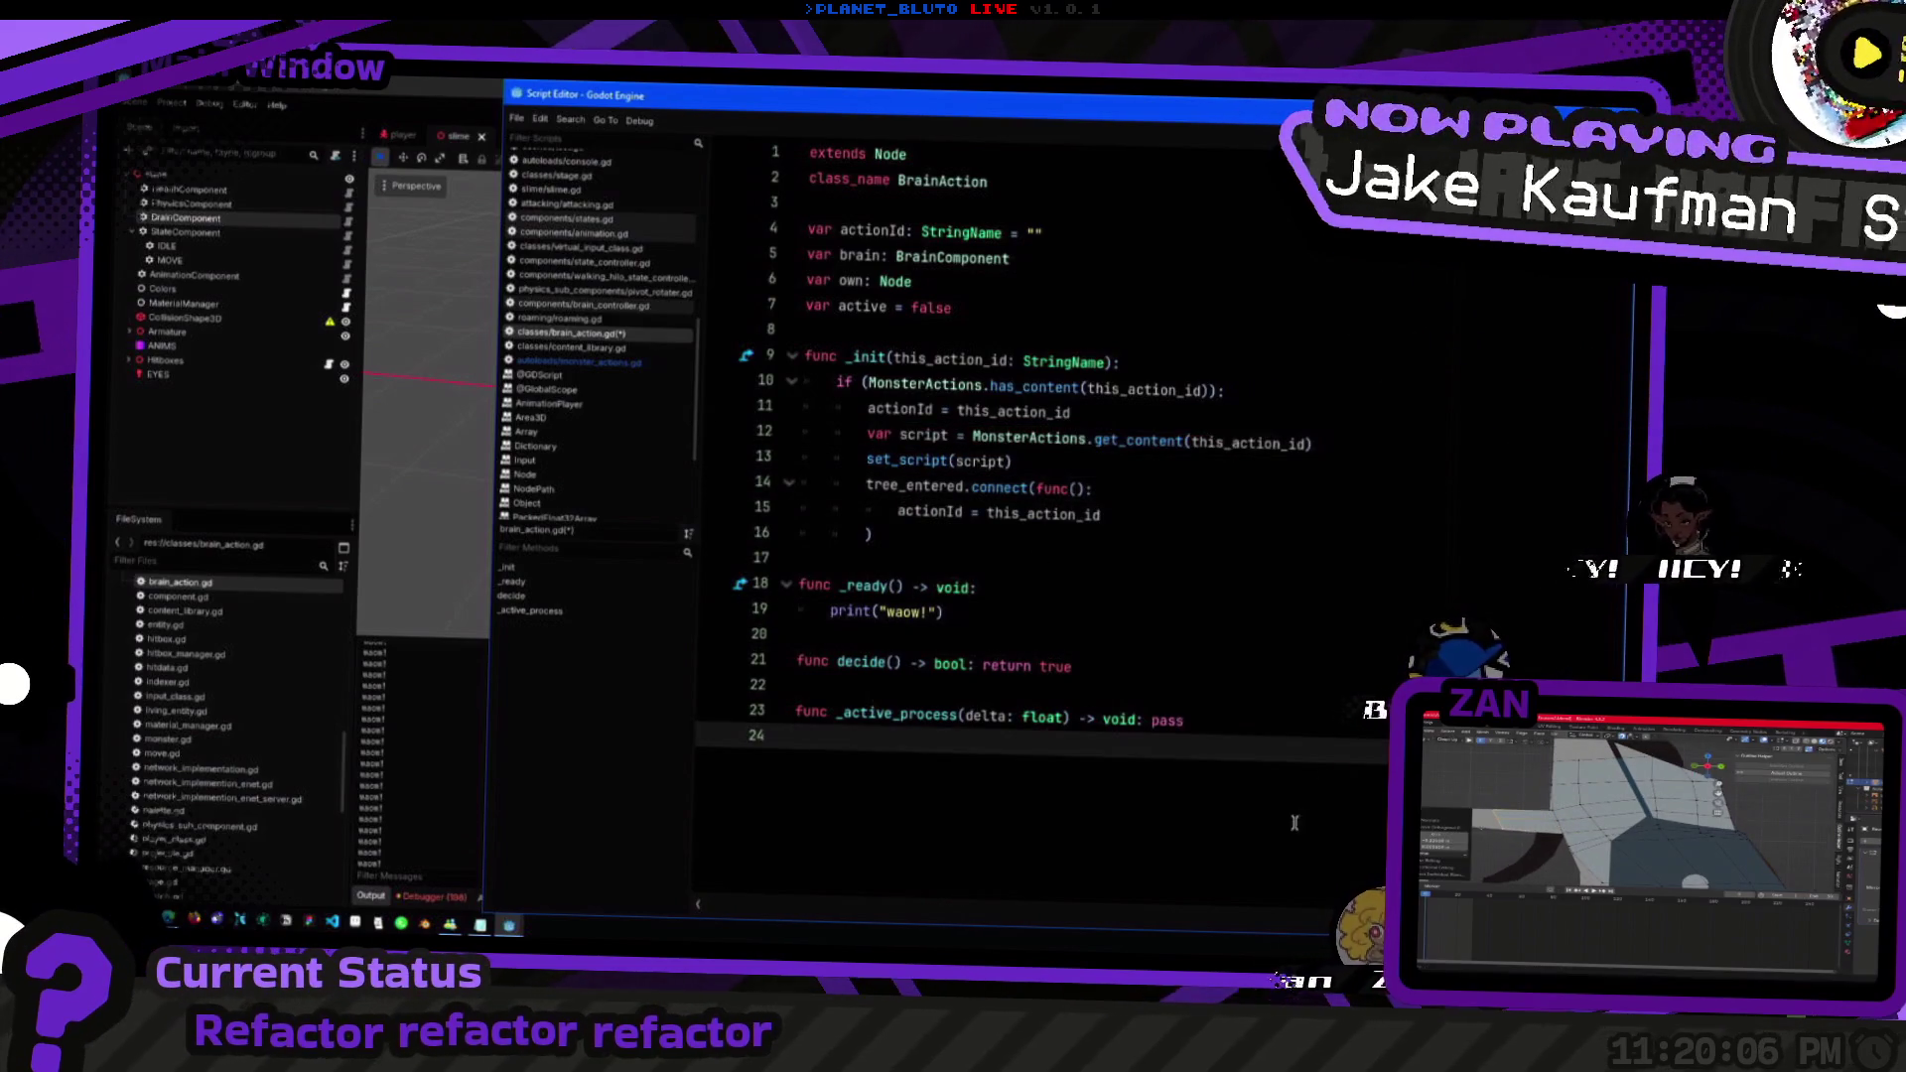
key(BackSpace)
click(1175, 585)
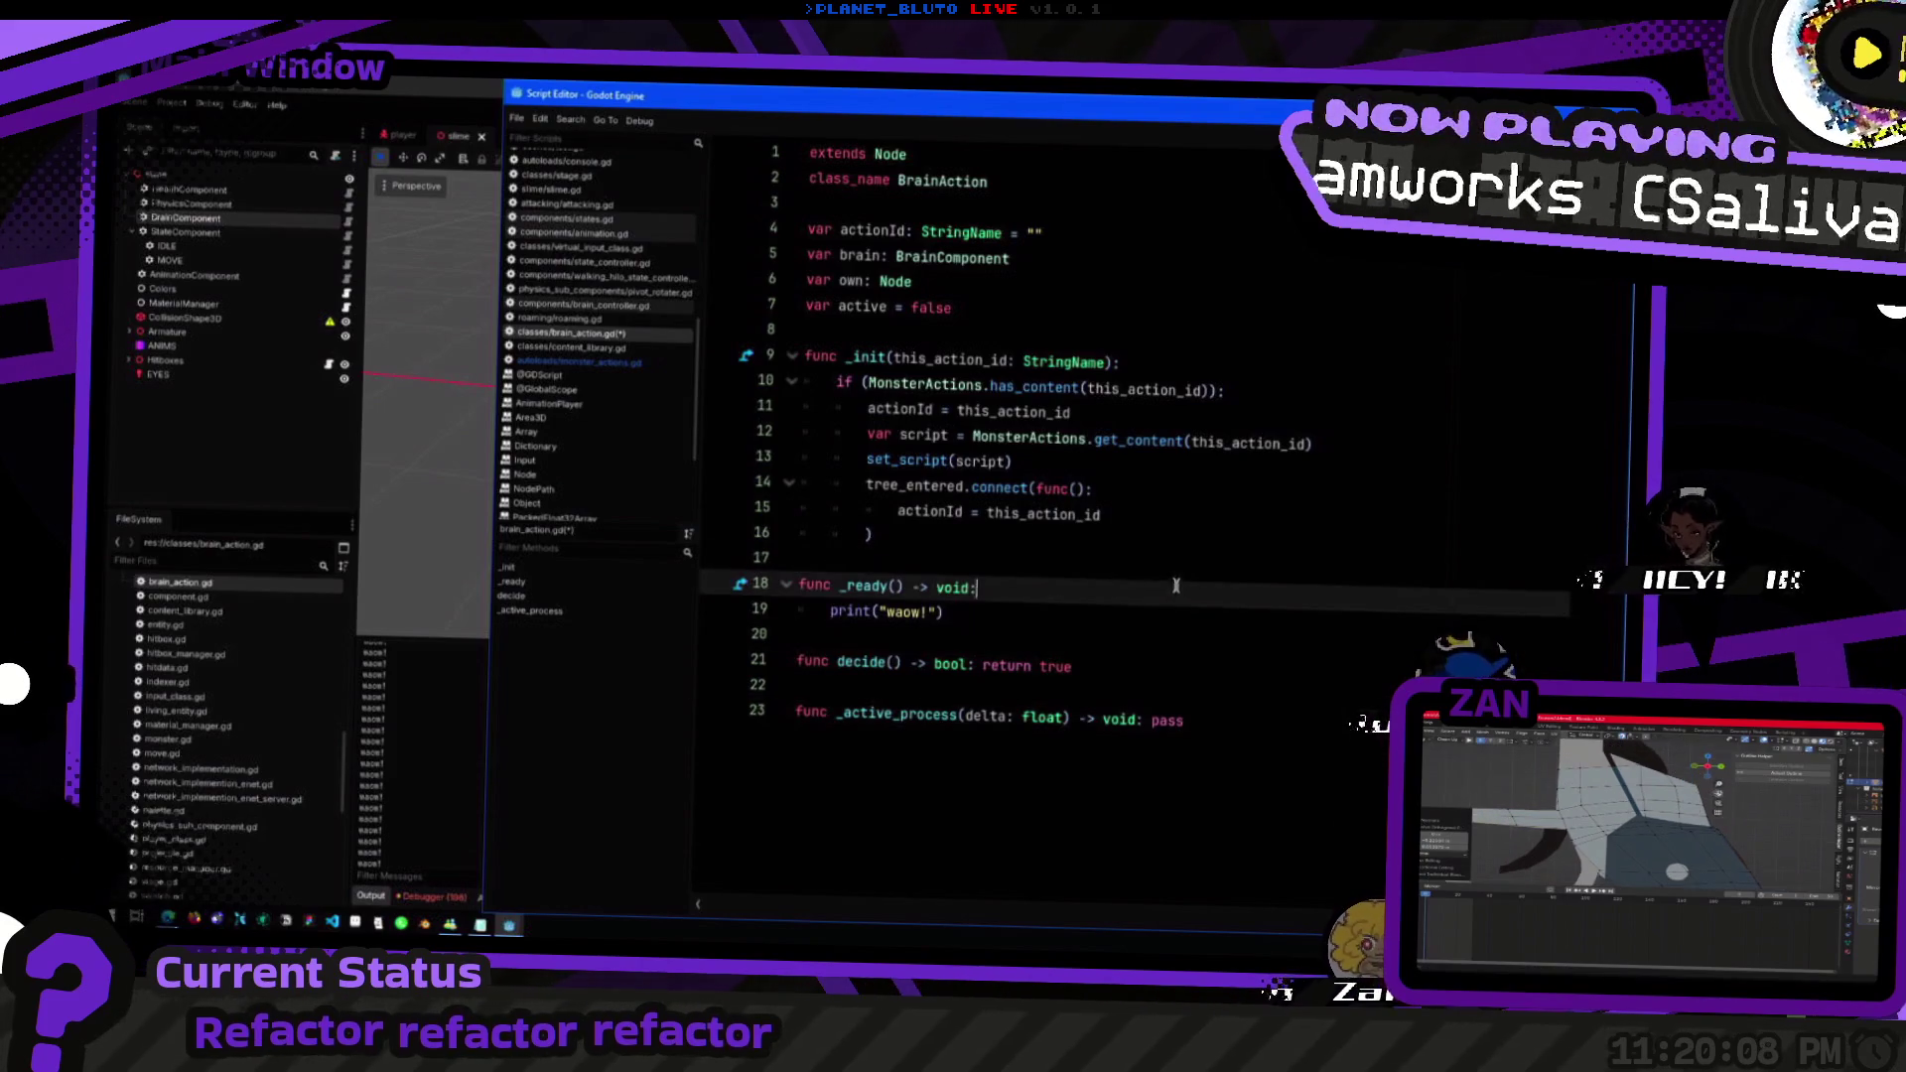
key(Down)
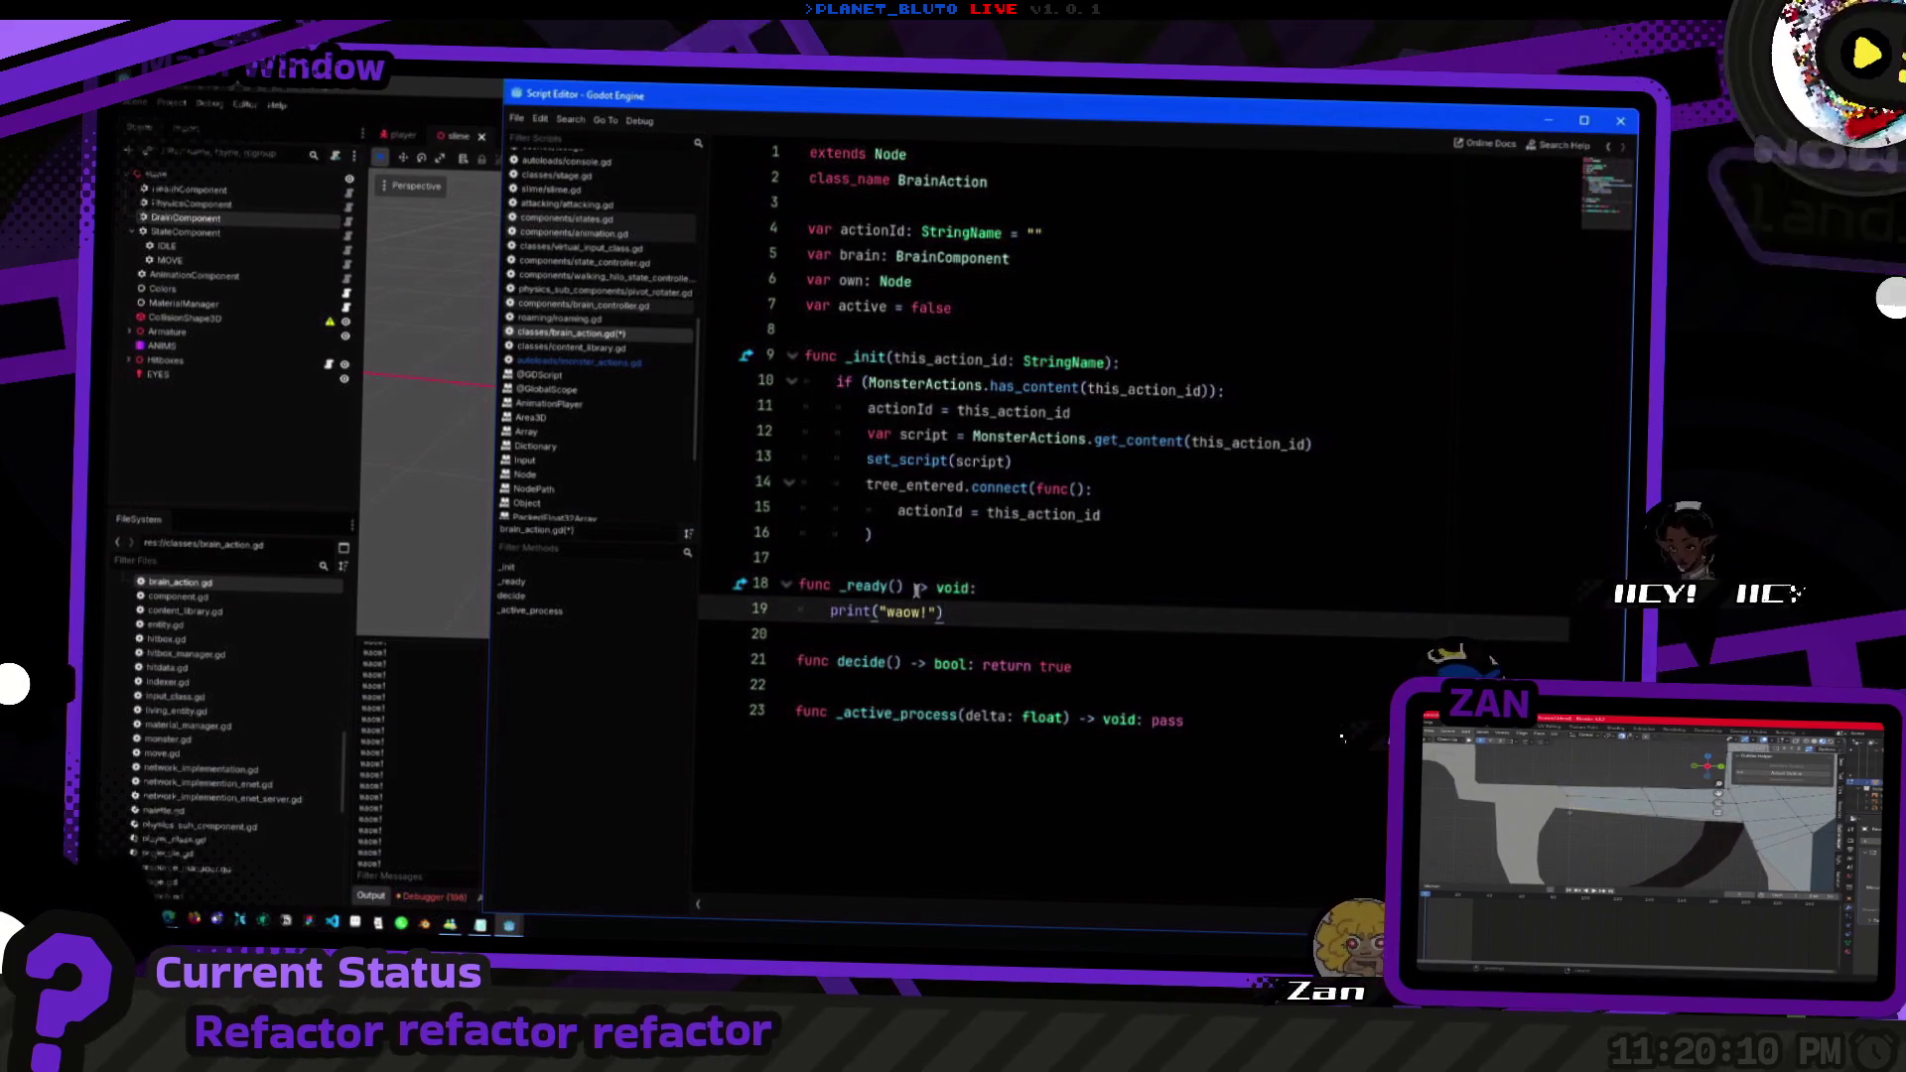
In monster.gd, find STATES usages and select the currentState and currentStateId getter code.
scroll(572, 251, up, 10)
click(561, 202)
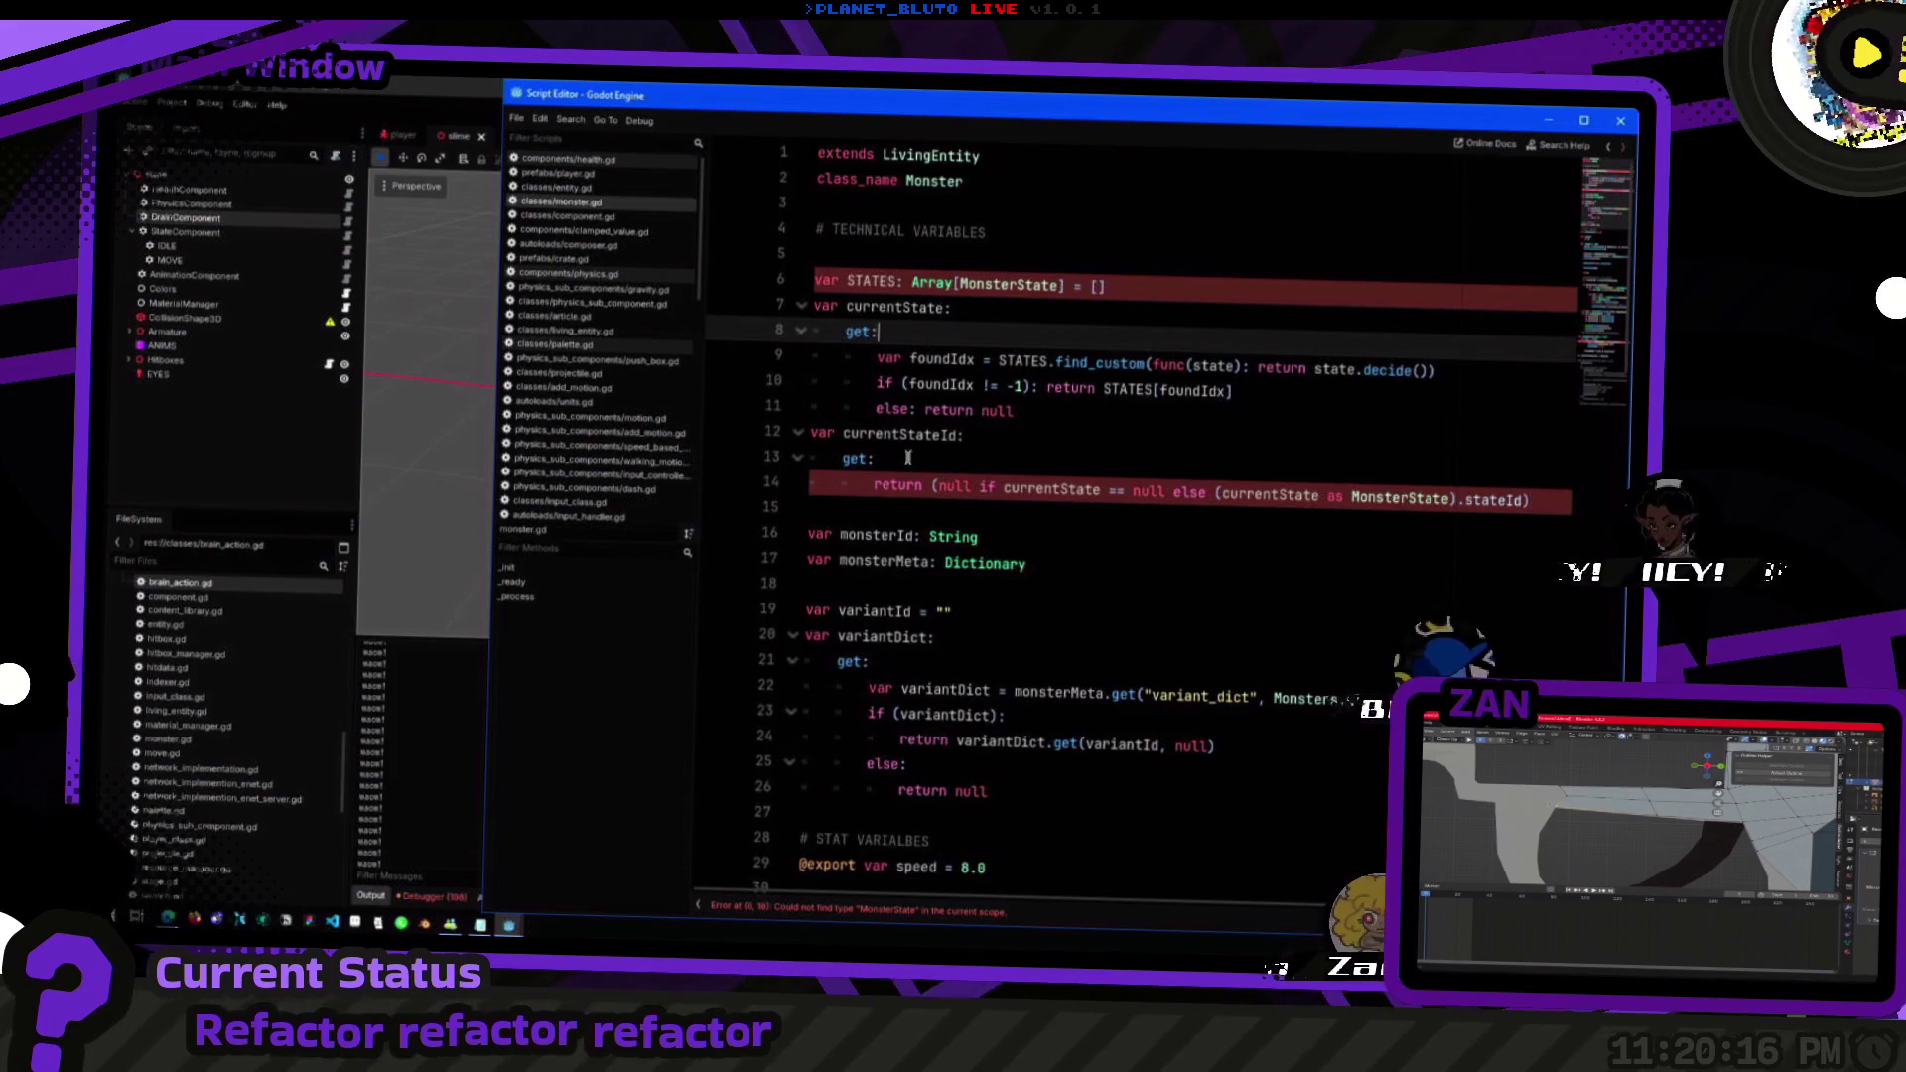
click(1189, 301)
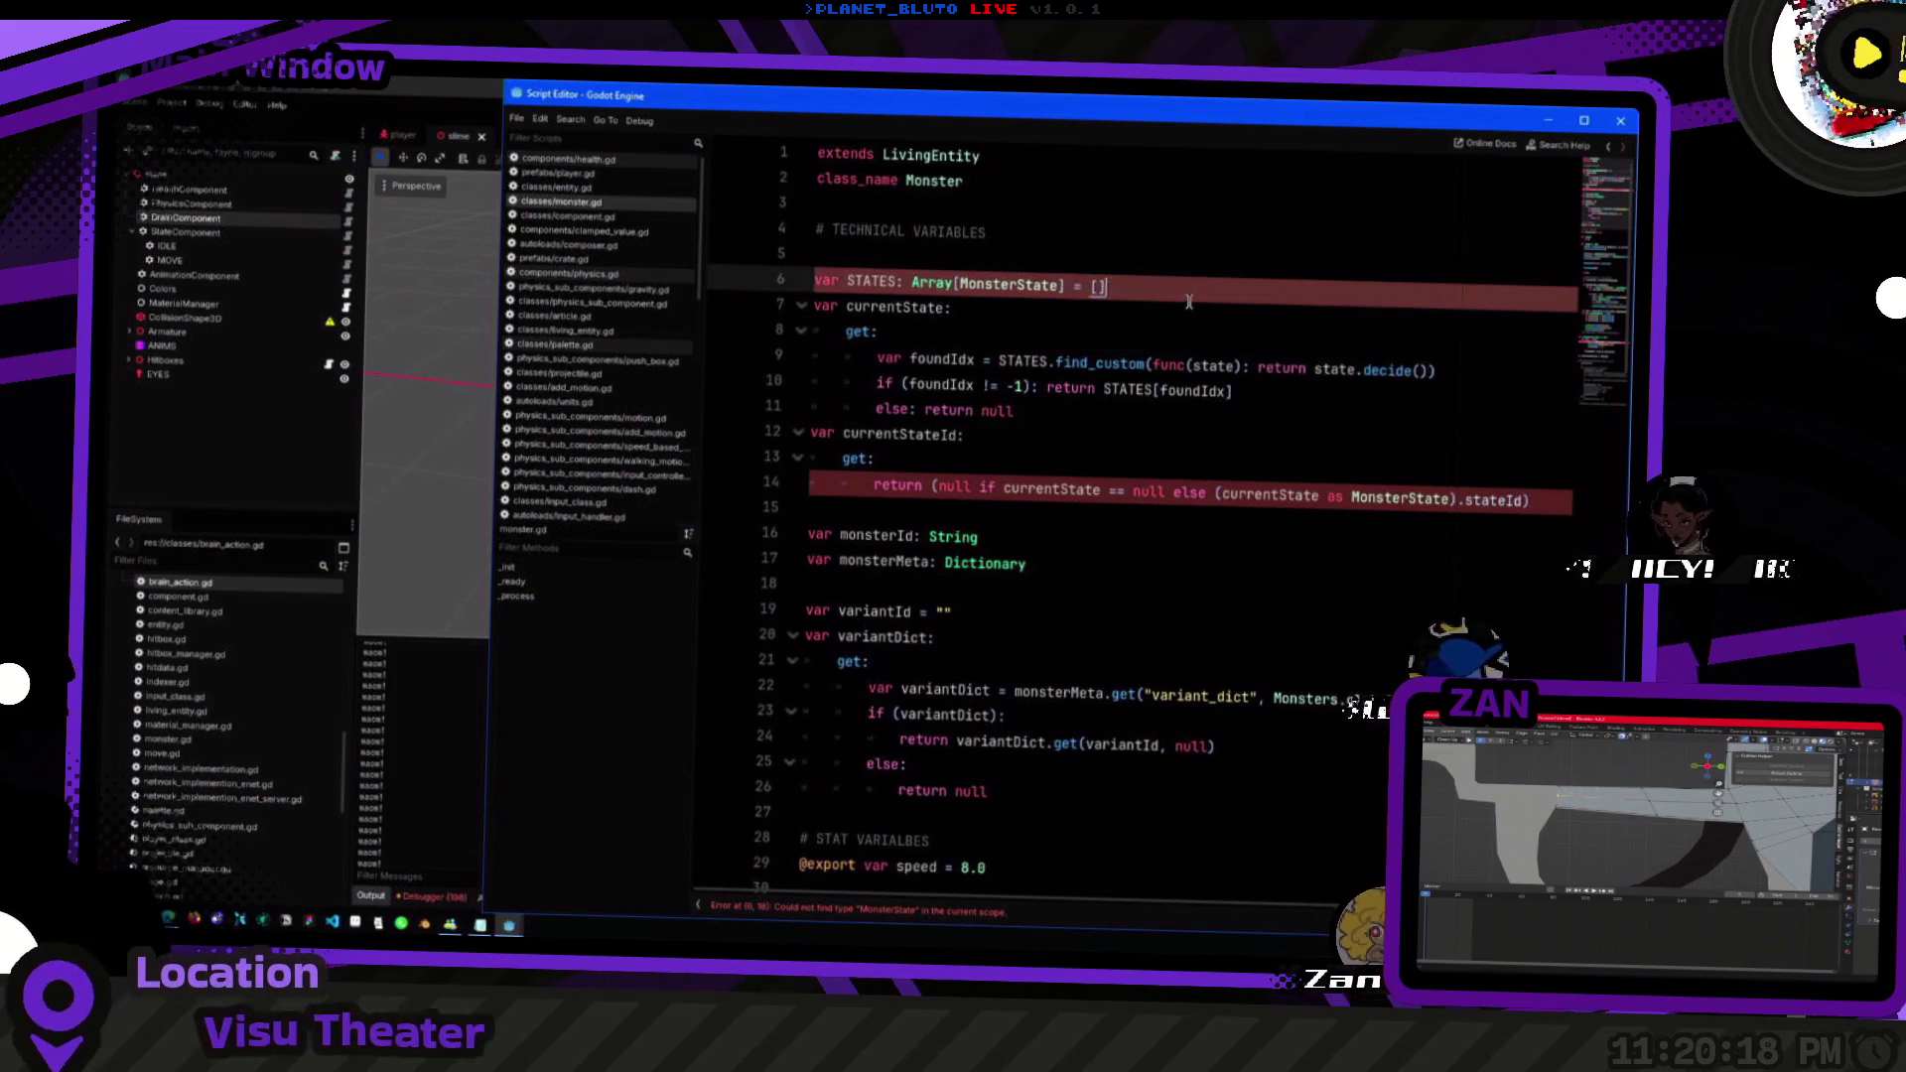
double_click(871, 282)
key(ctrl+f)
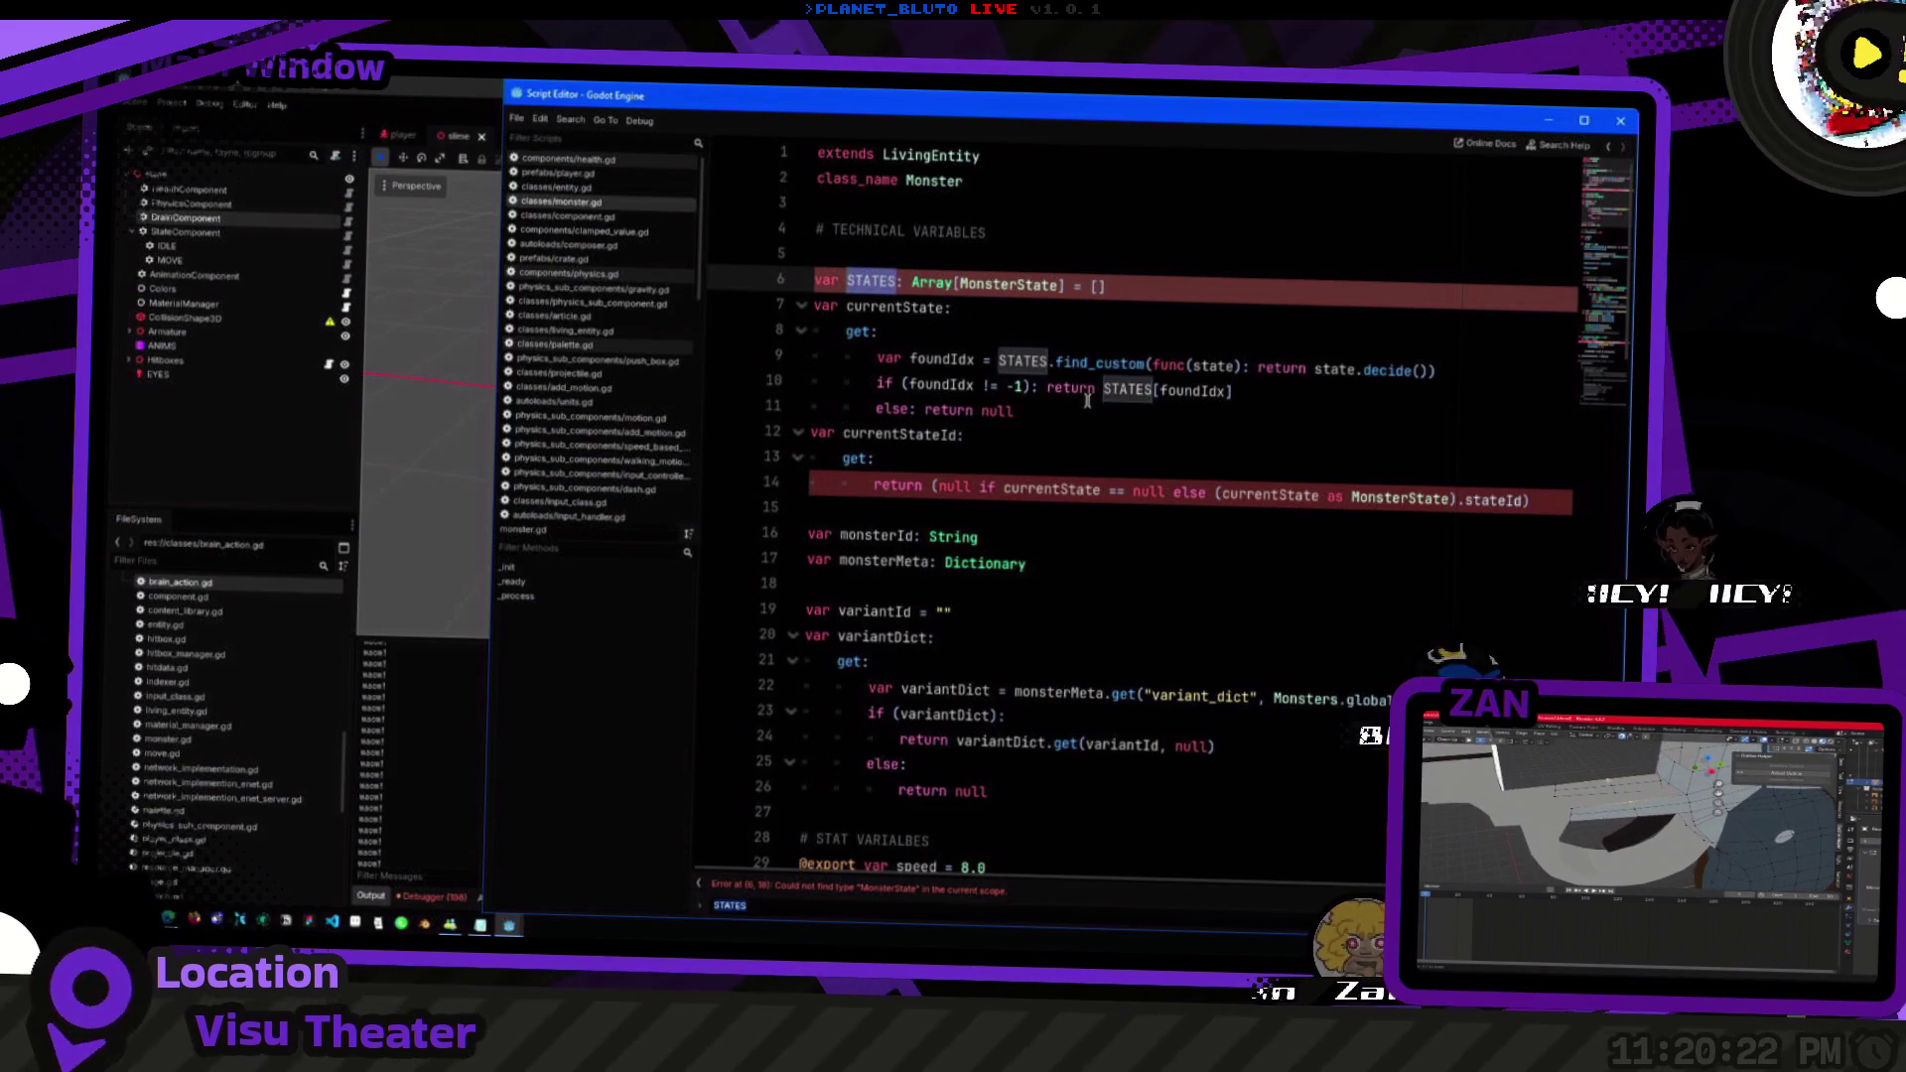
click(1055, 463)
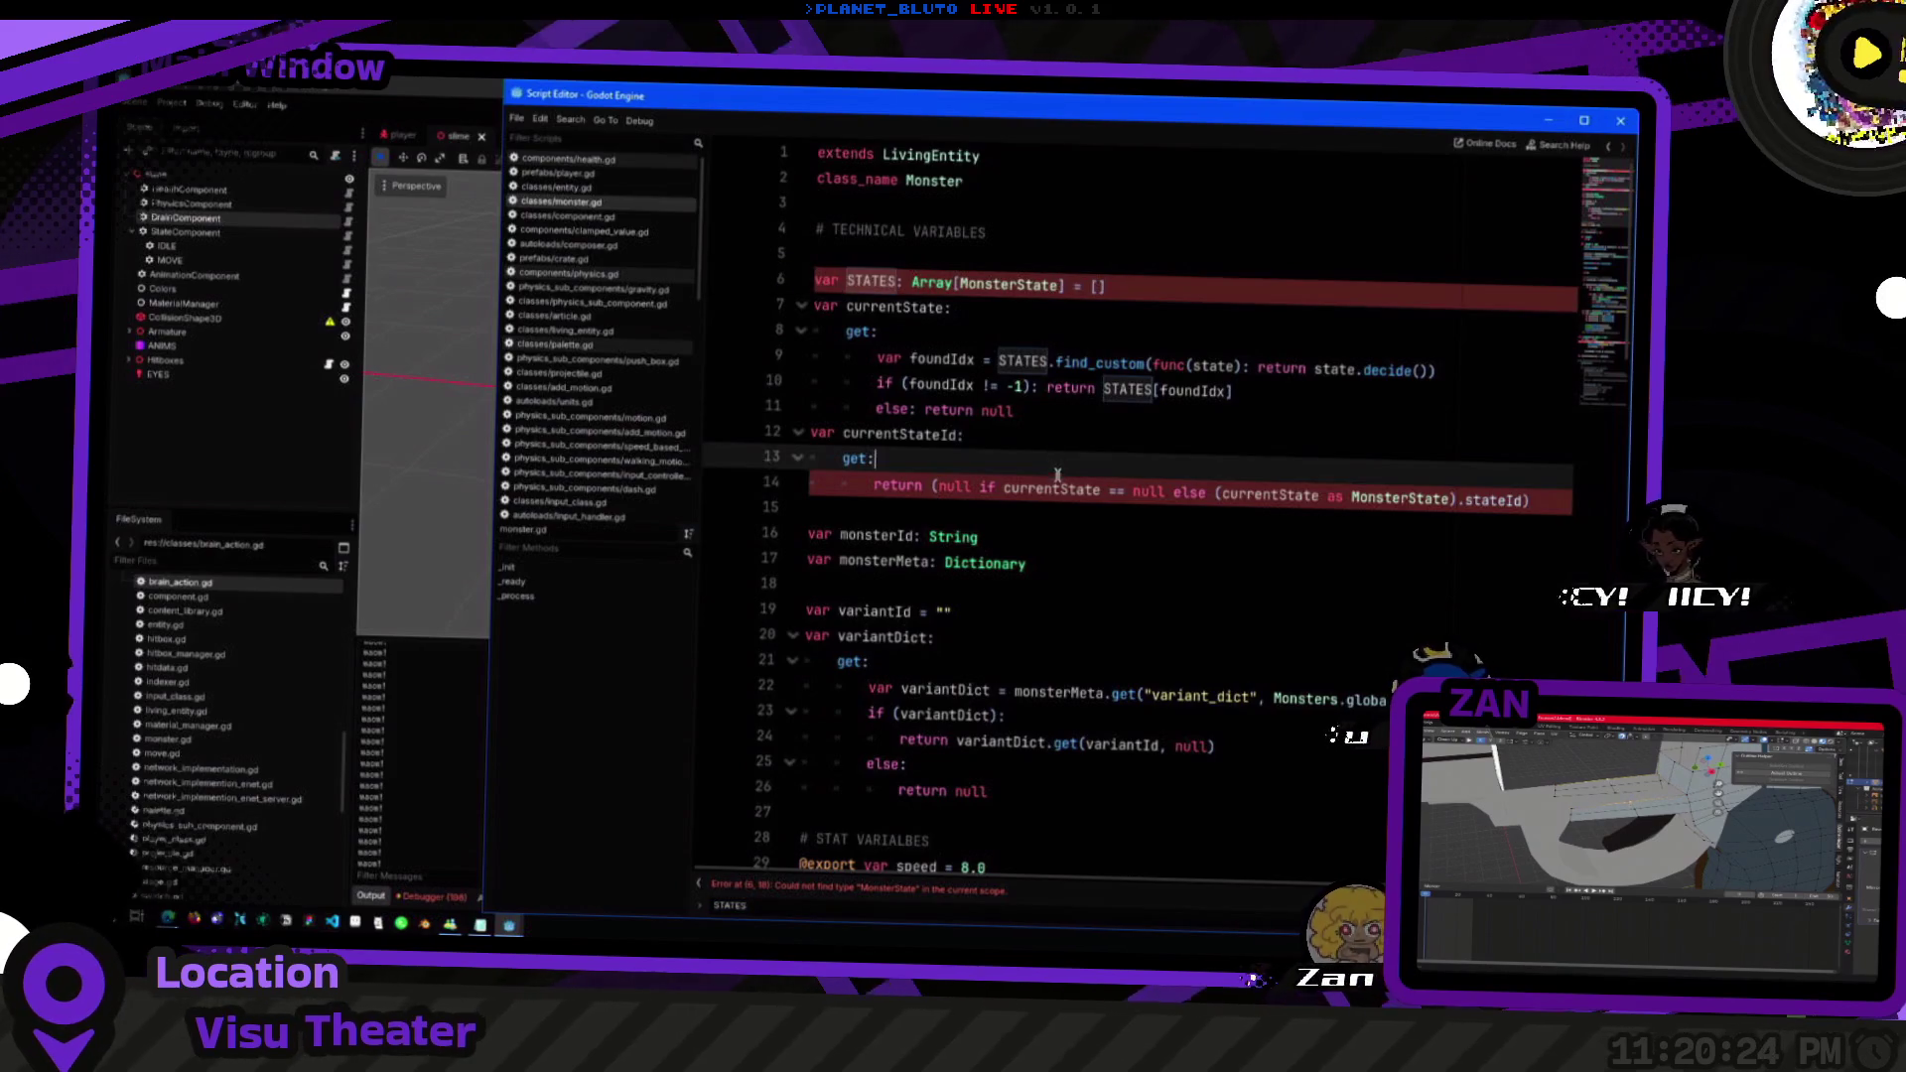
click(1058, 488)
key(End)
key(shift+Up)
key(shift+Up)
key(shift+Up)
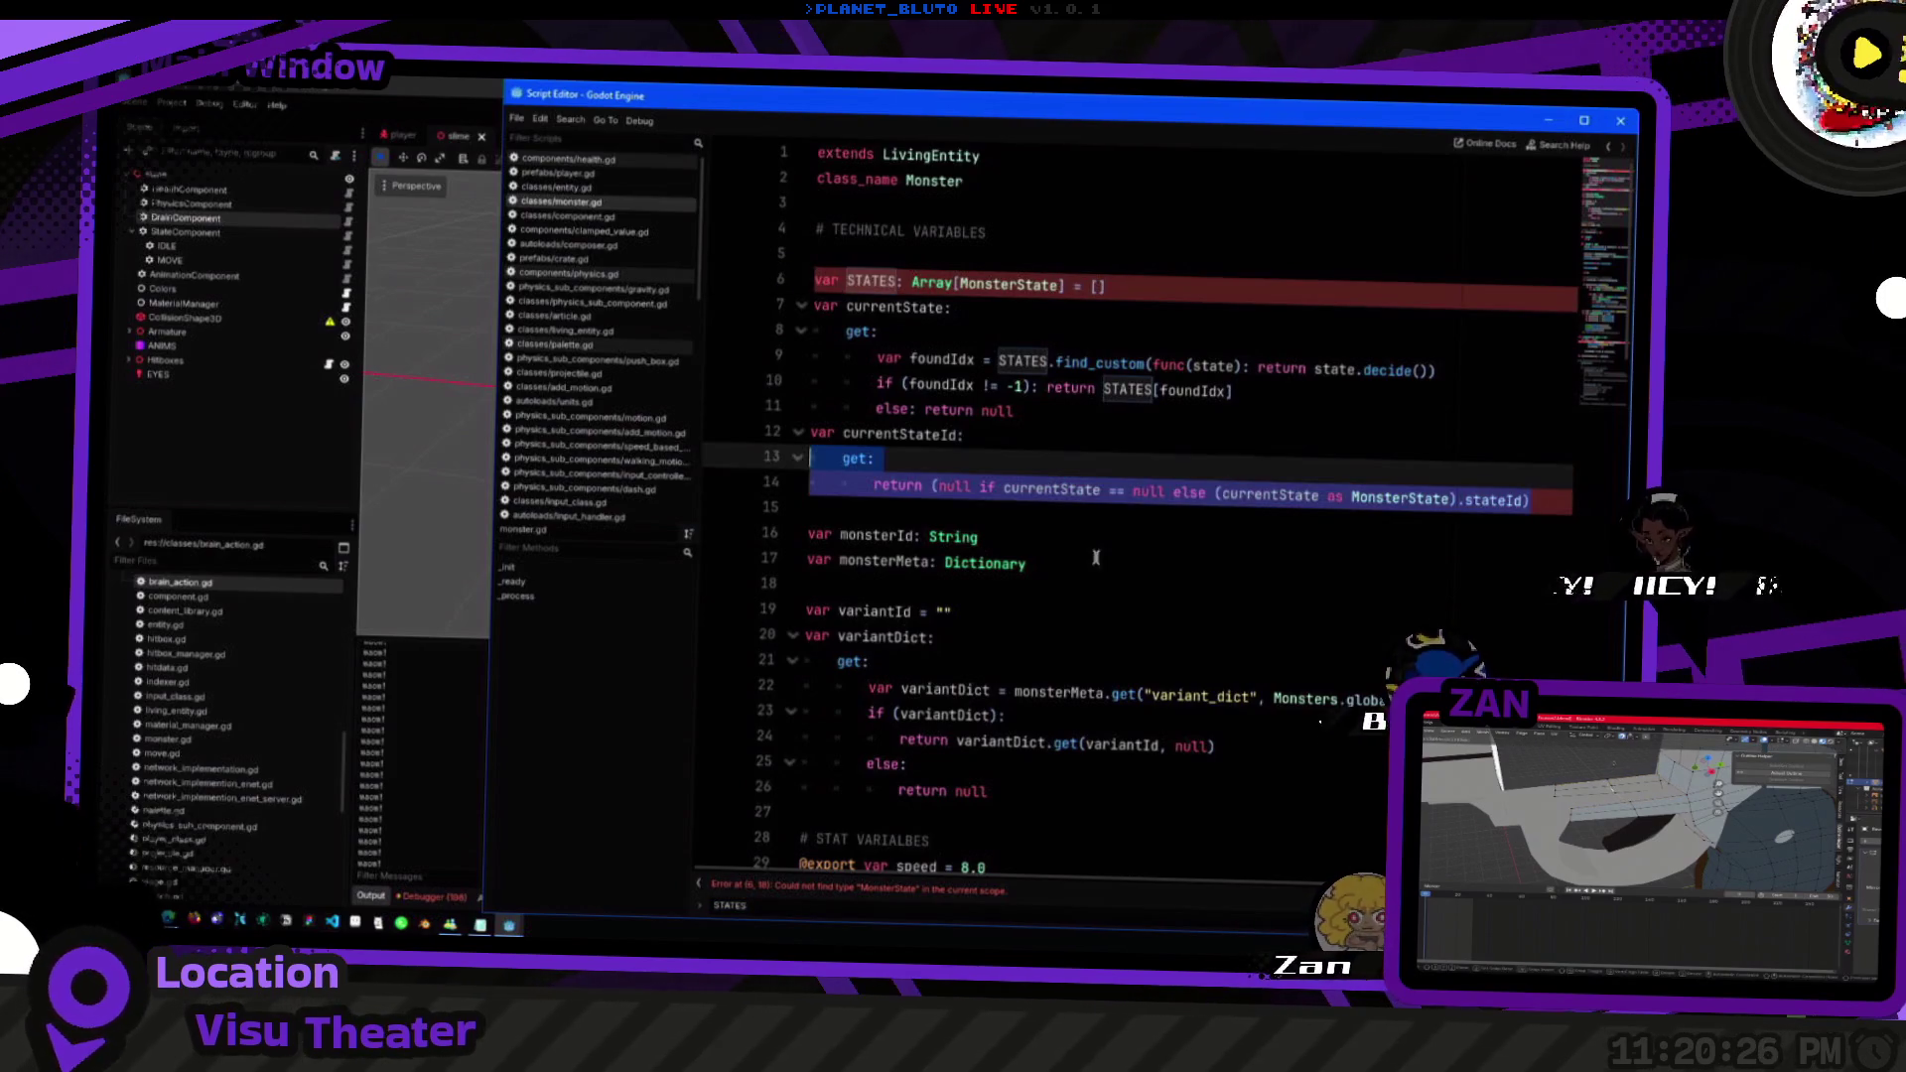
key(shift+Home)
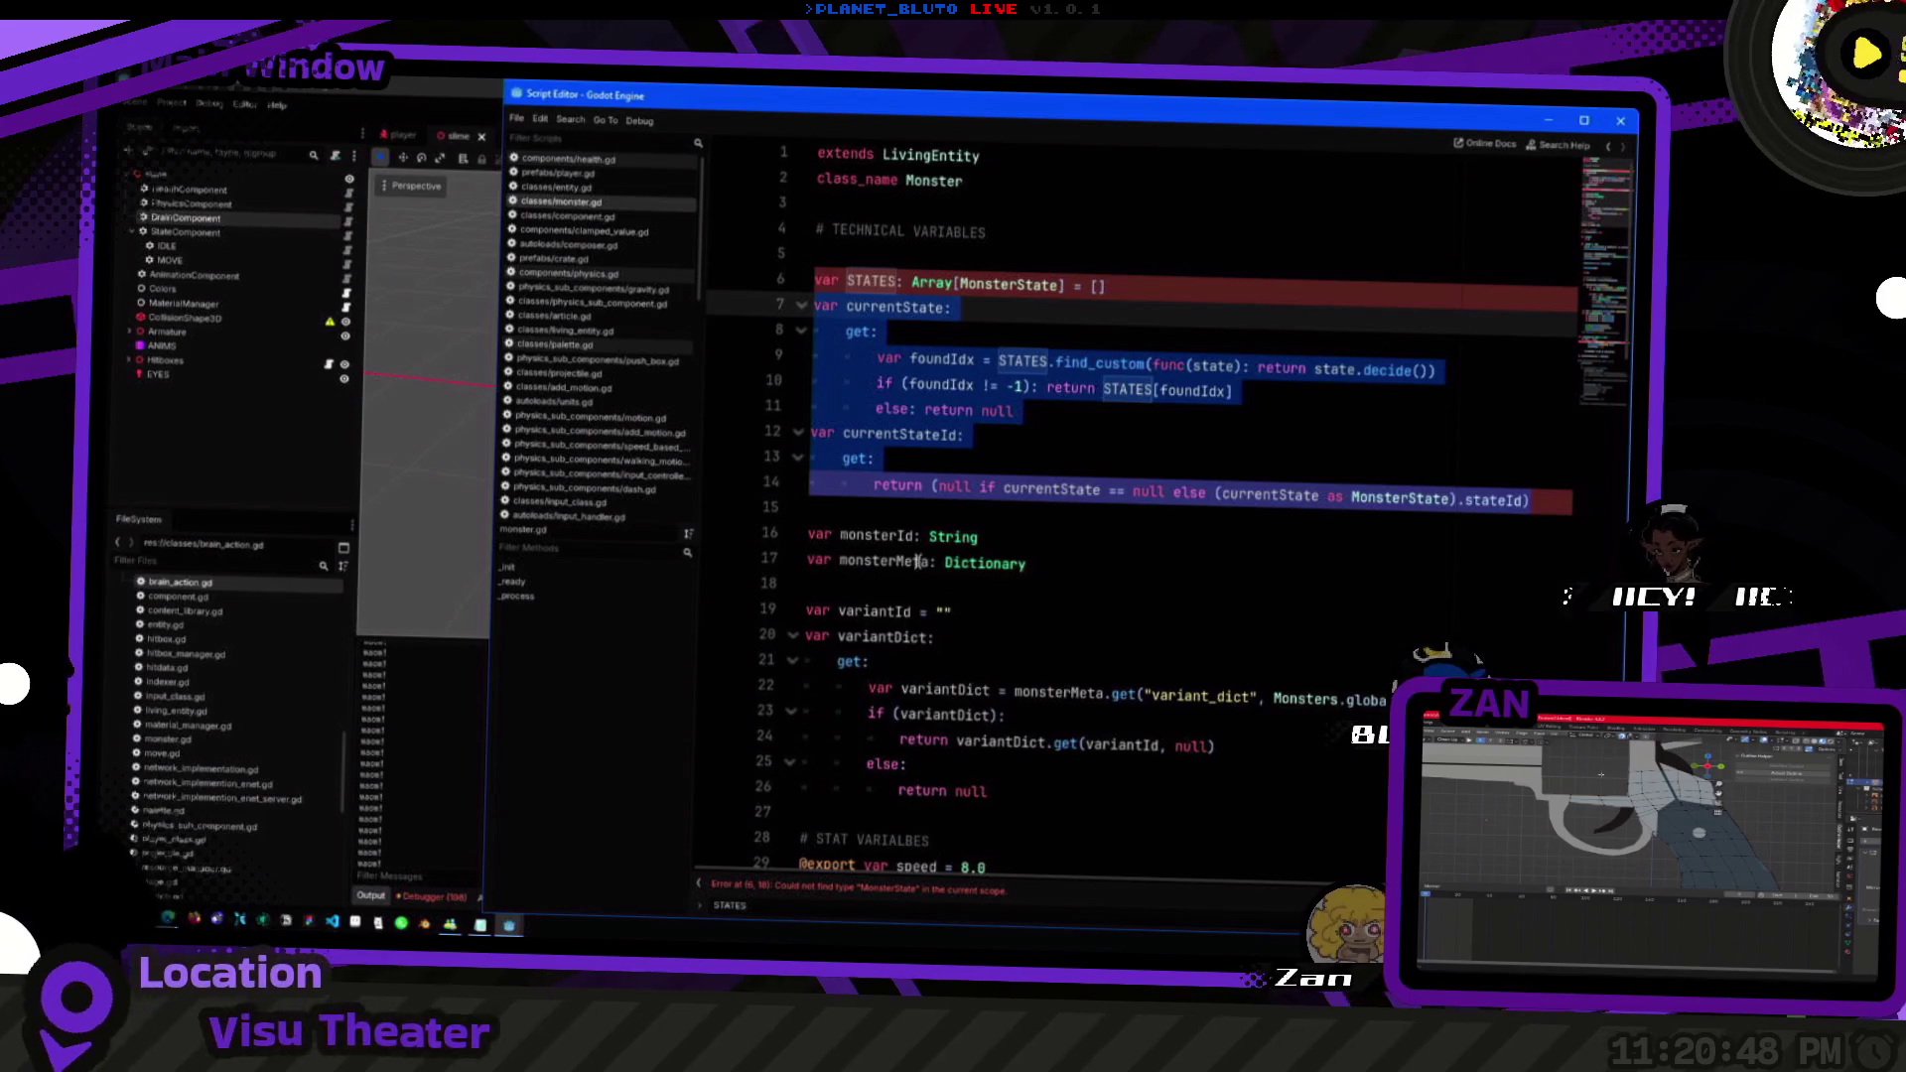
Look through entity.gd, physics.gd, gravity.gd, monster.gd and brain_action.gd, ending on brain_controller.gd.
click(606, 188)
click(613, 203)
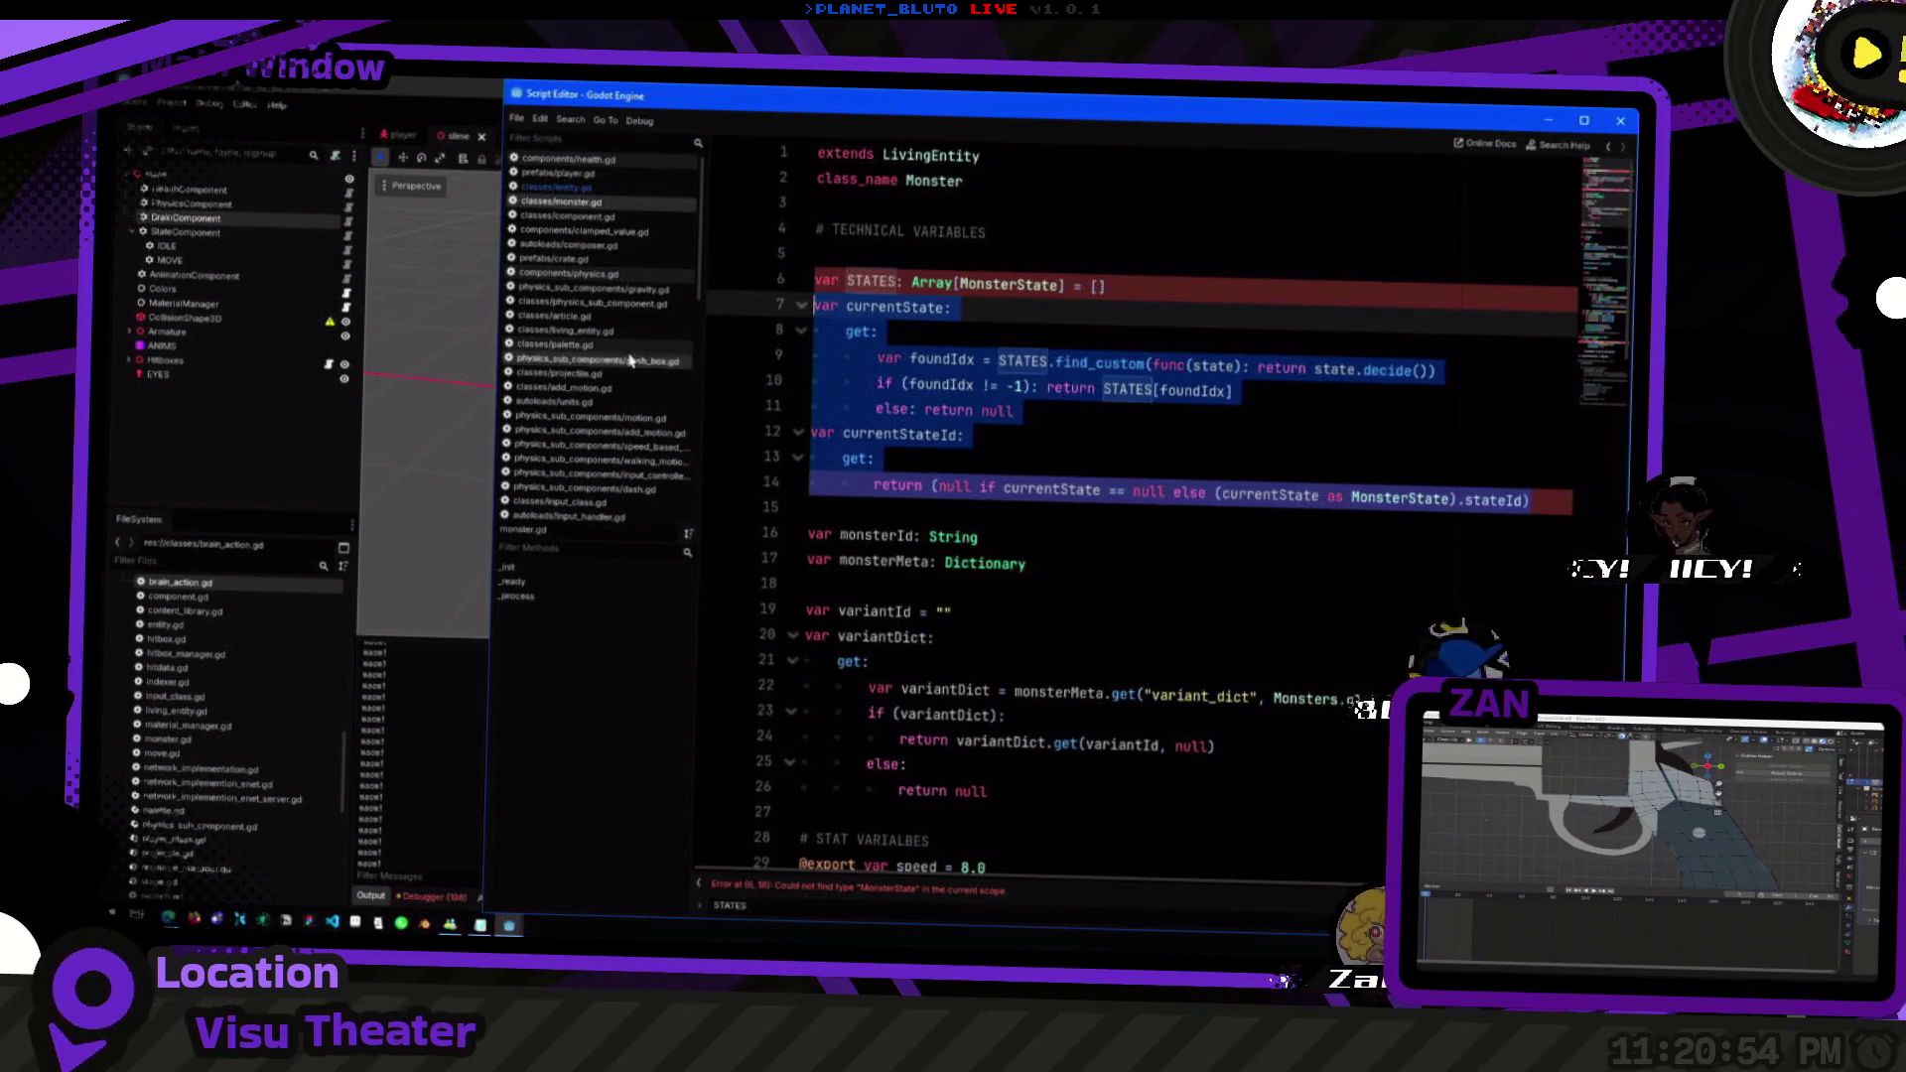
click(636, 275)
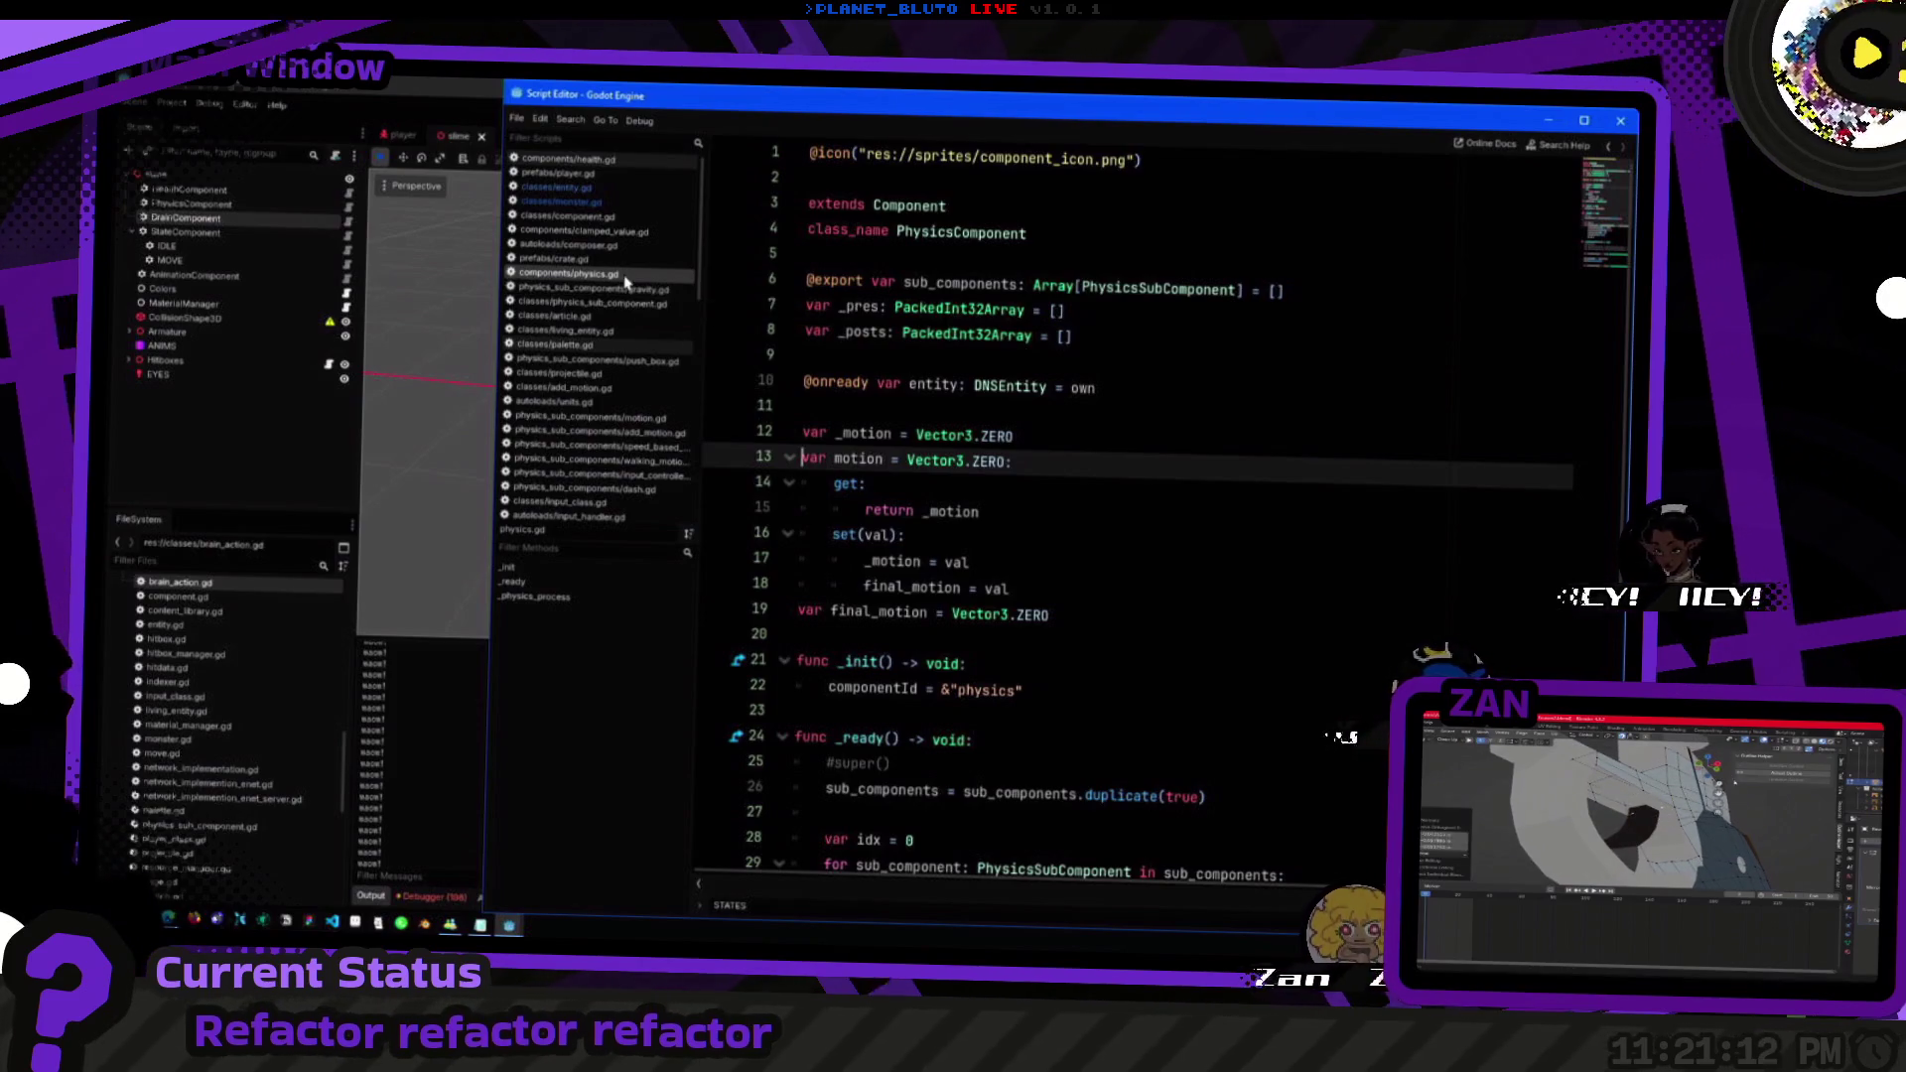
click(627, 289)
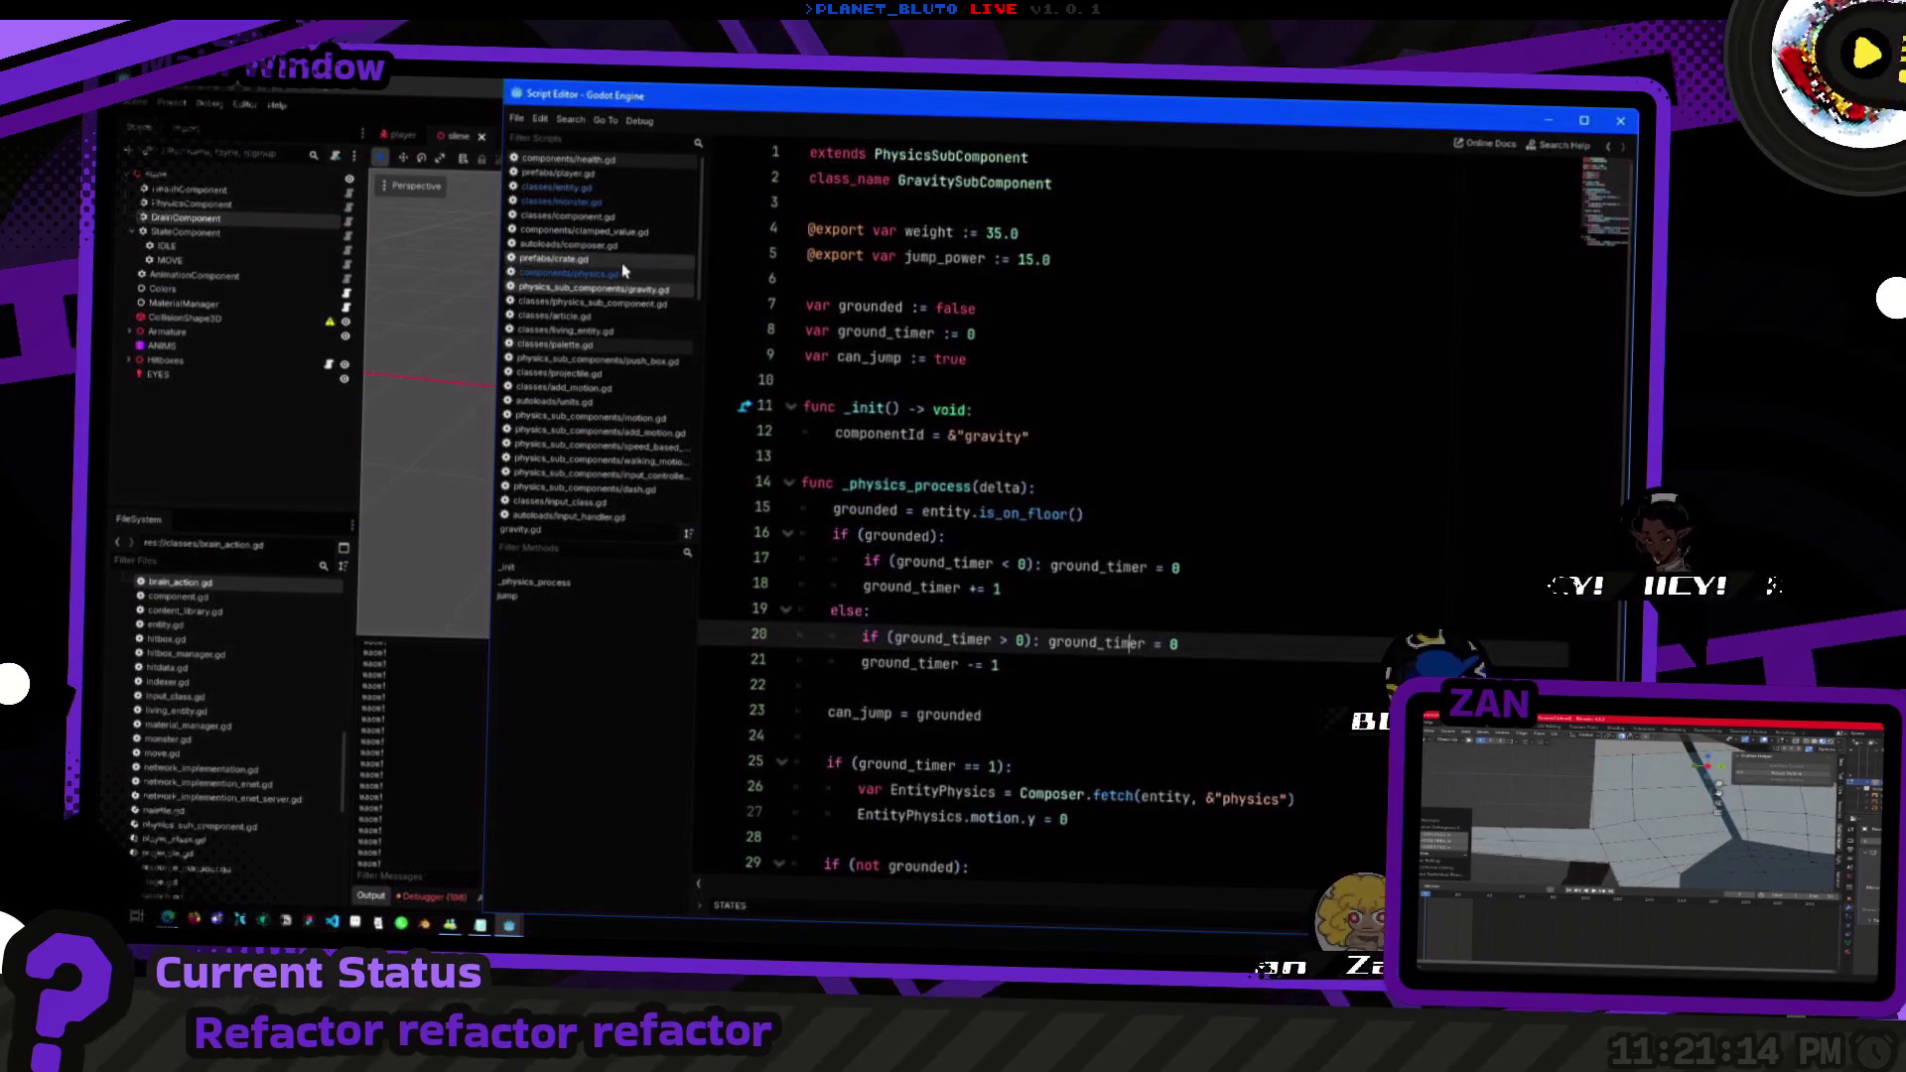
click(625, 277)
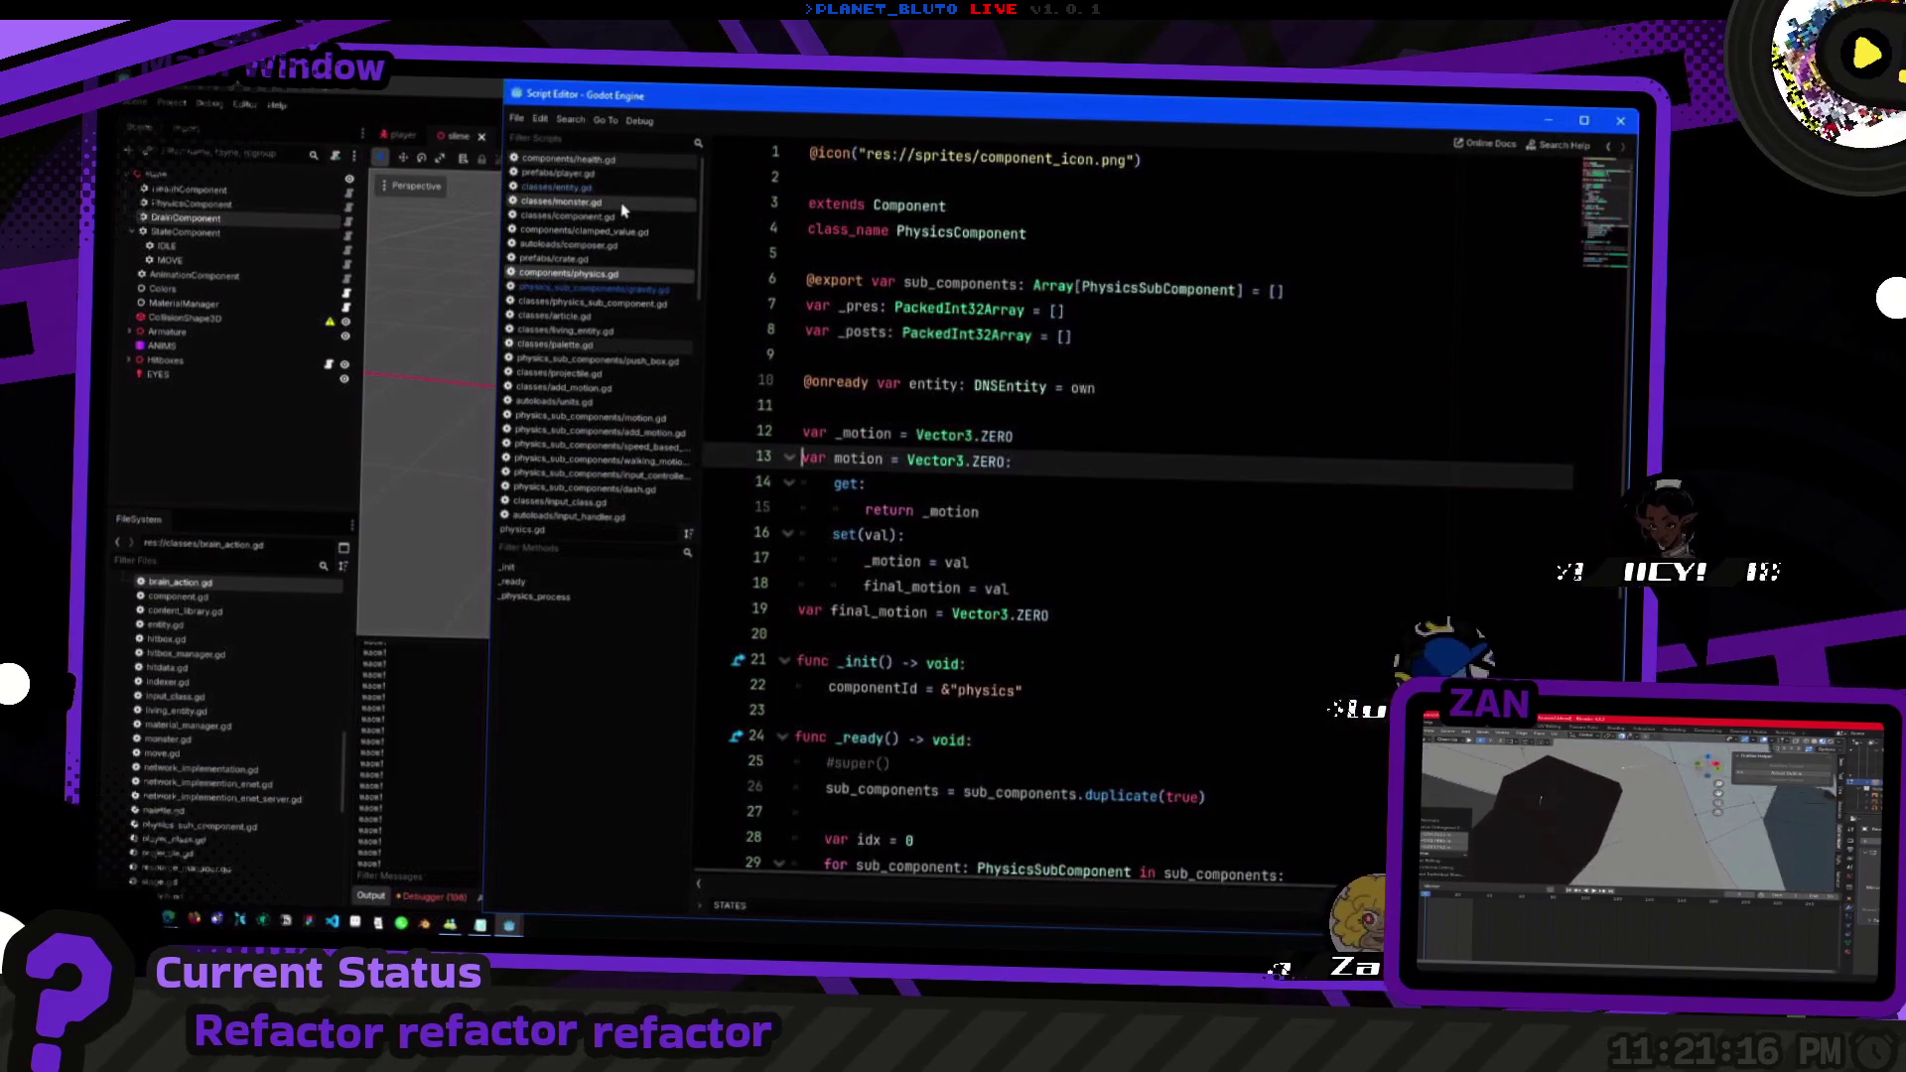
click(622, 204)
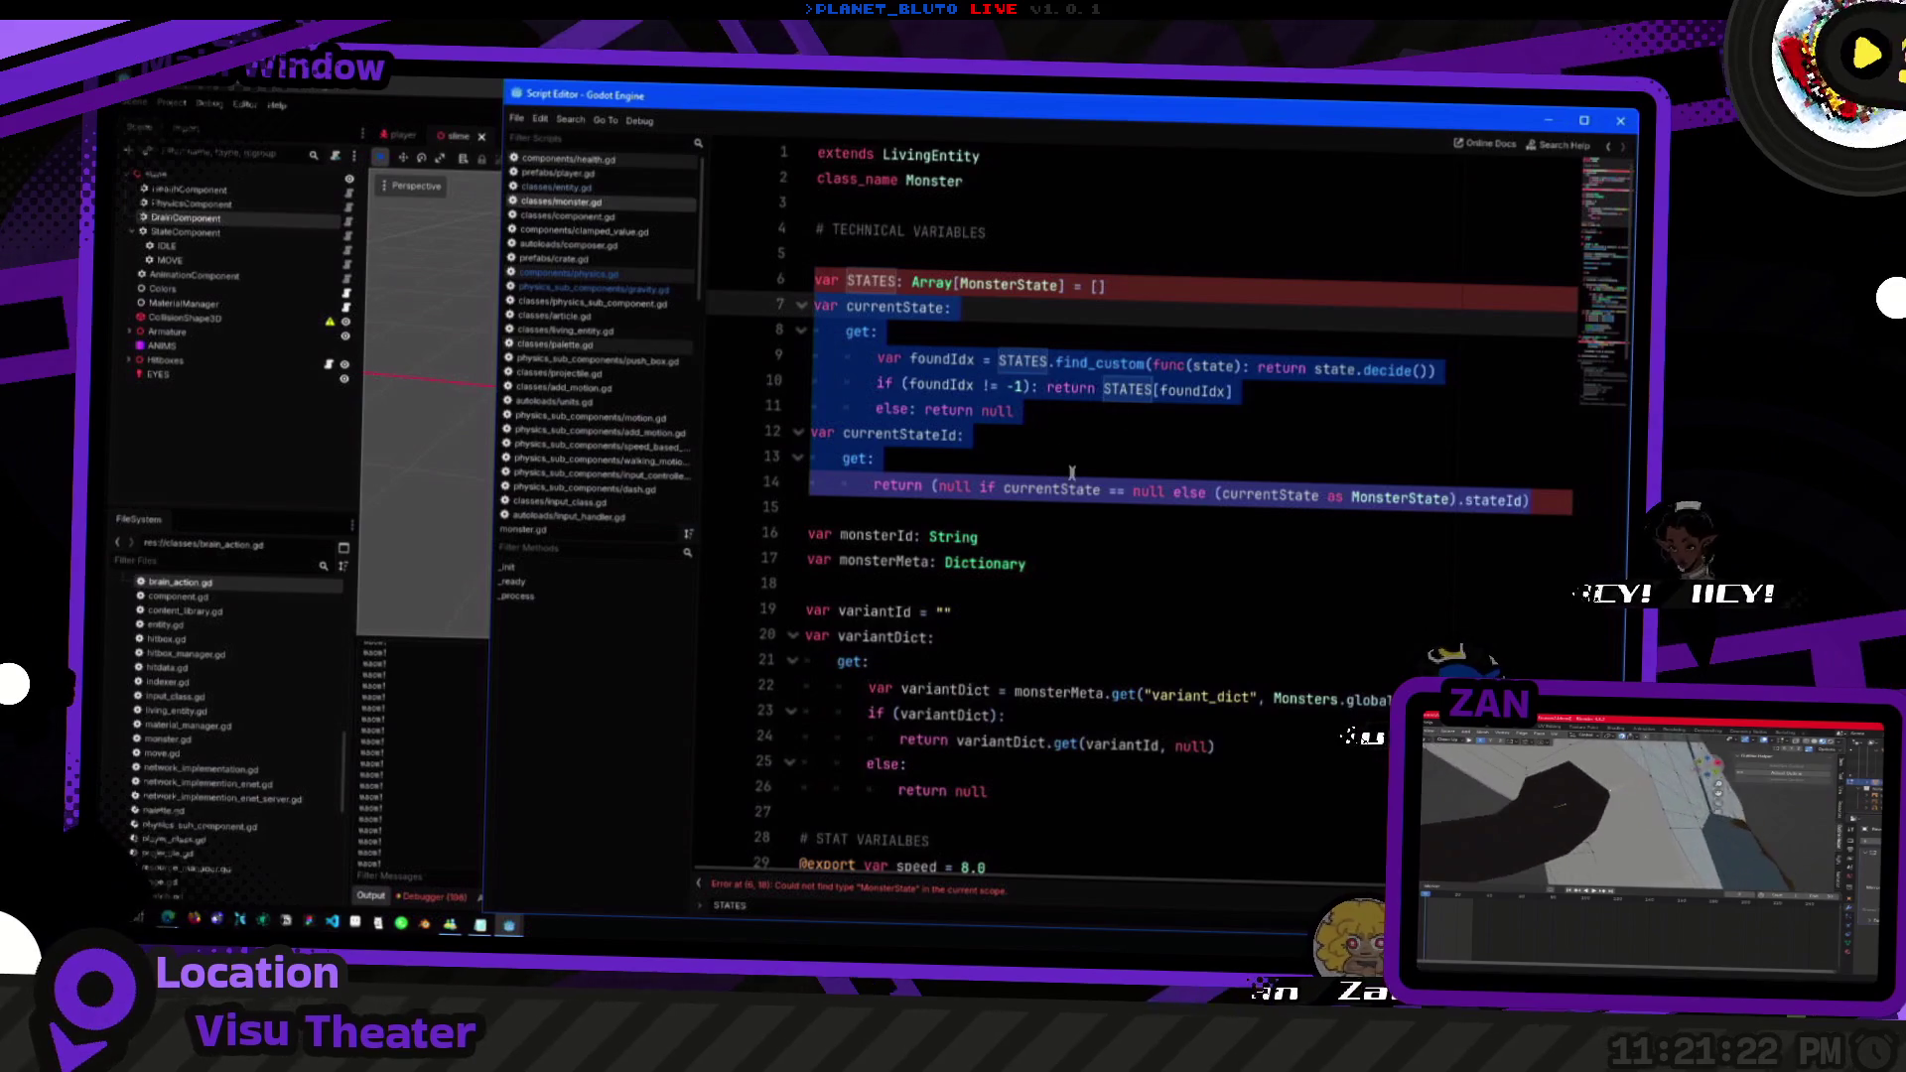
scroll(655, 288, down, 10)
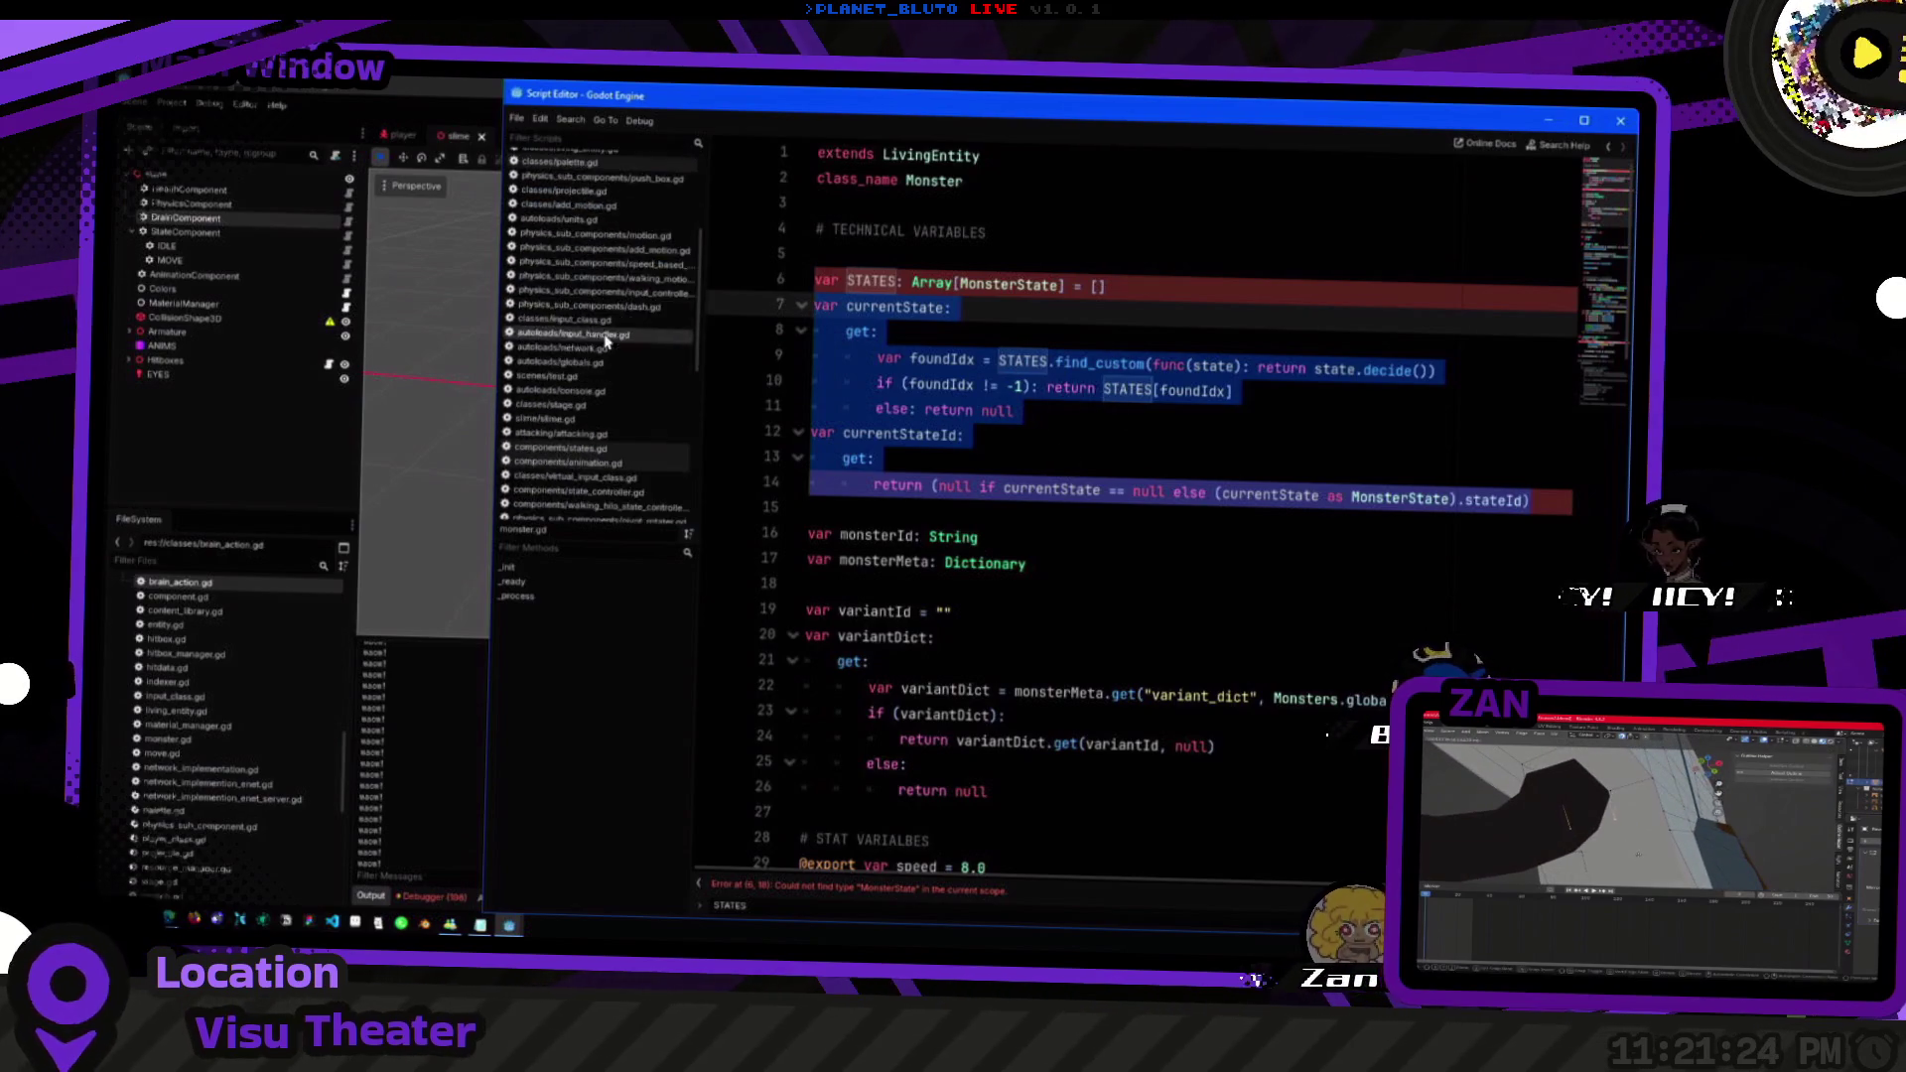
click(585, 335)
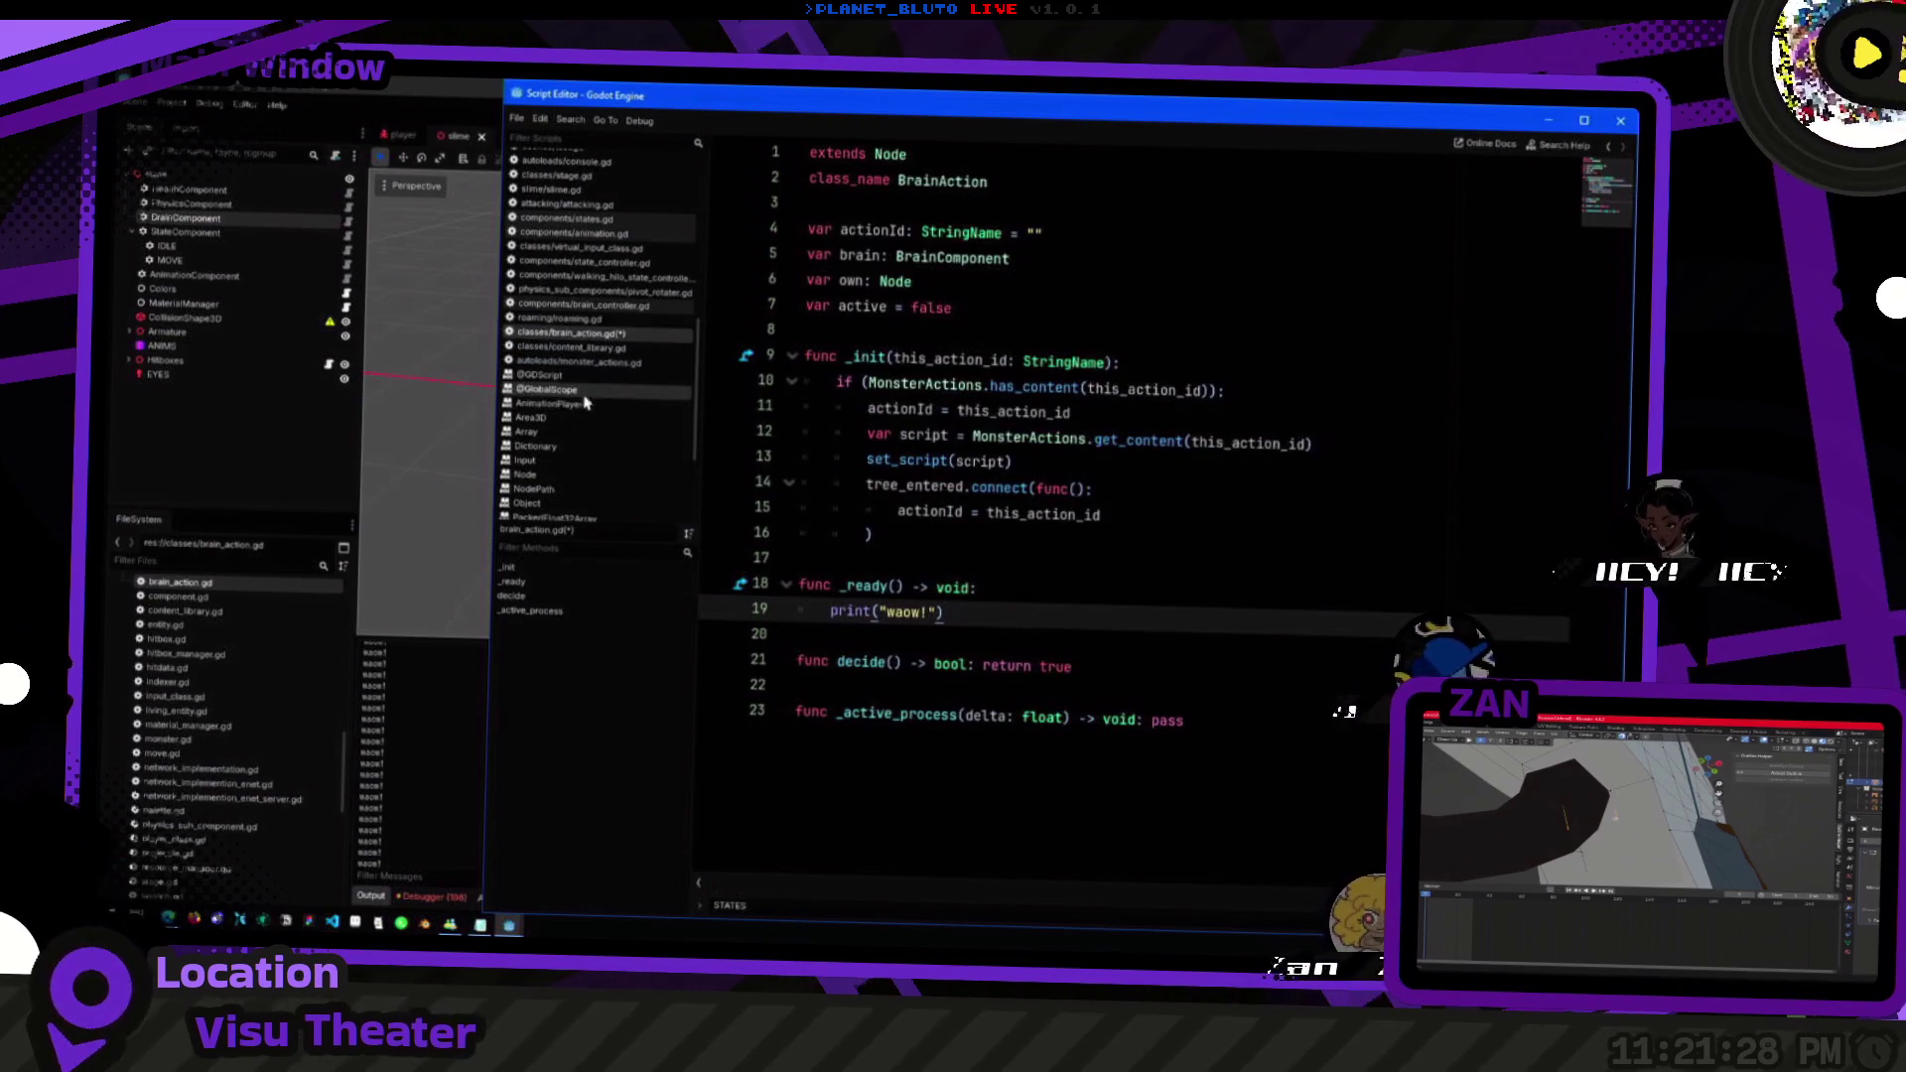
click(1050, 344)
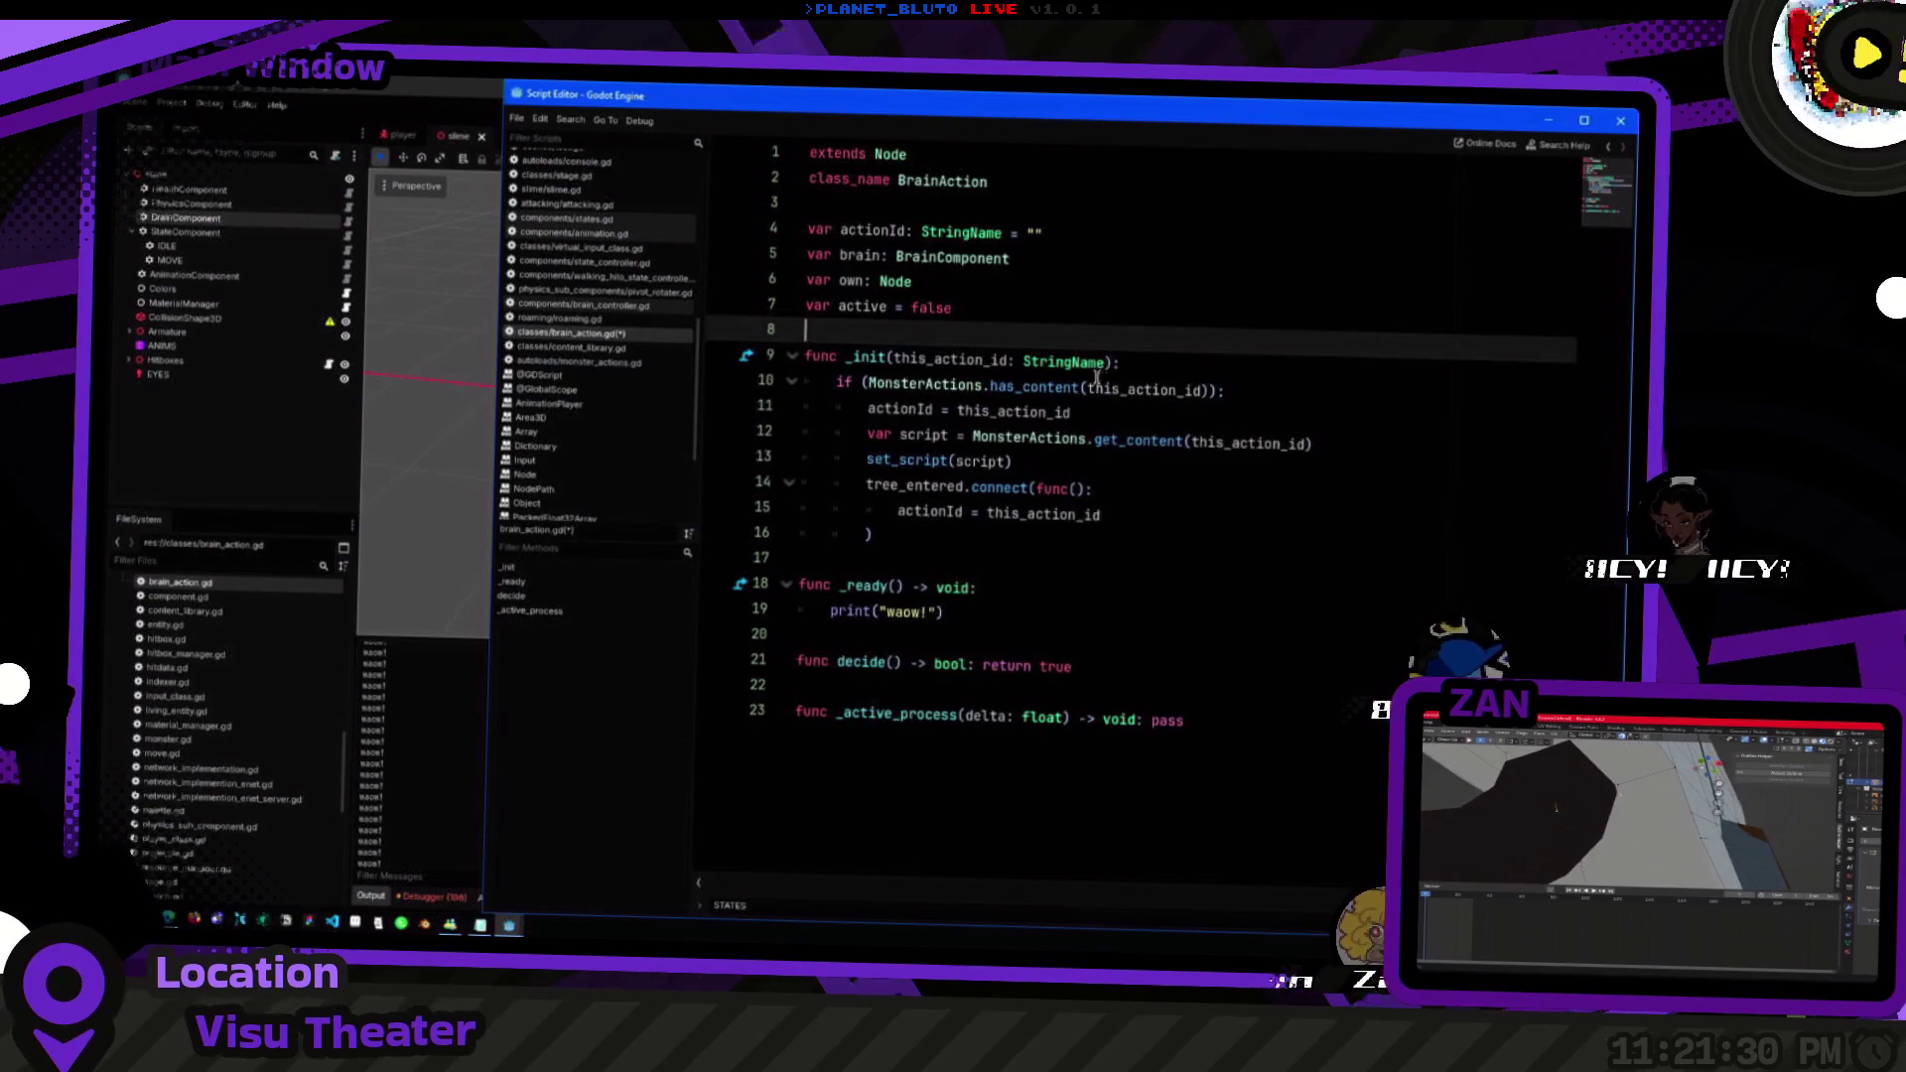
scroll(625, 378, up, 3)
click(625, 396)
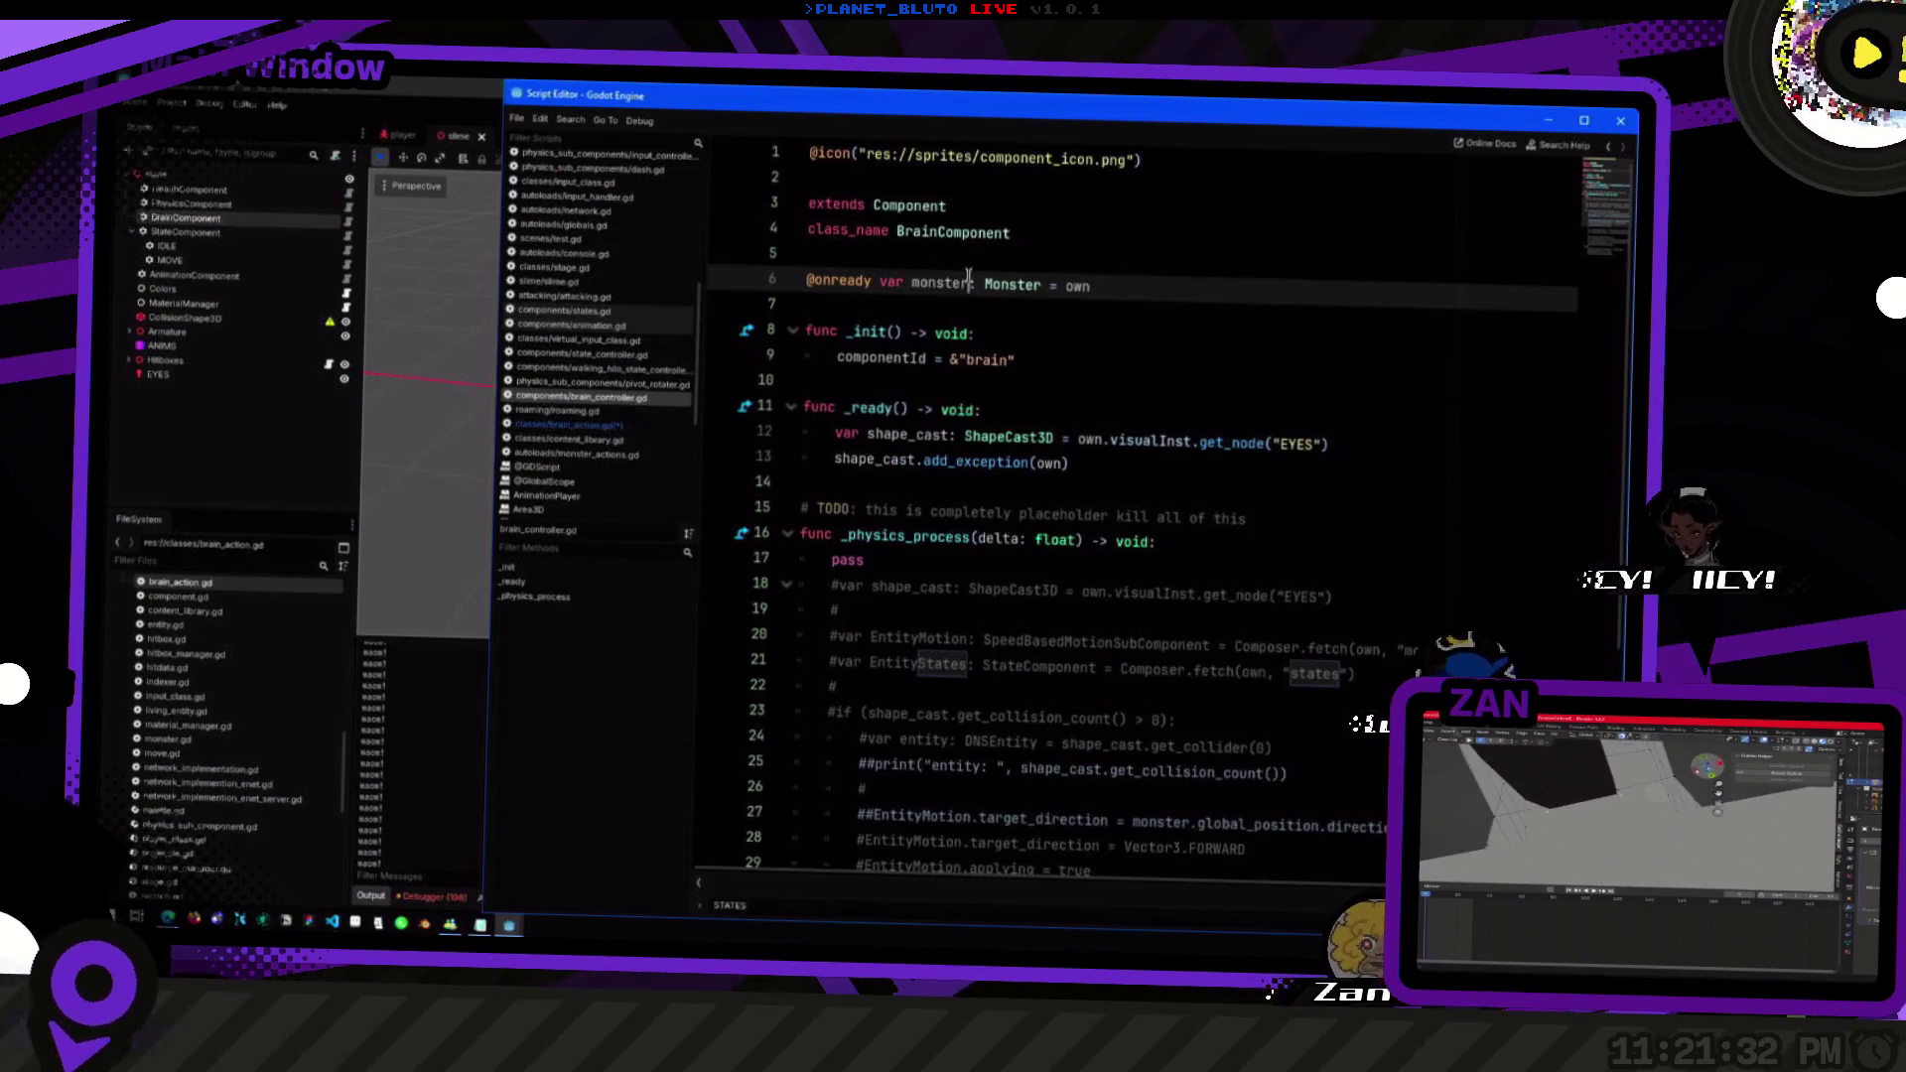
Paste the copied getters into brain_controller.gd and rename currentState to currentAction.
text(var currentState: 	get: 		var foundIdx = STATES.find_custom(func(state): return state.decide()) 		if (foundIdx != -1): return STATES[foundIdx] 		else: return null var currentStateId: 	get: 		return (null if currentState == null else (currentState as MonsterState).stateId))
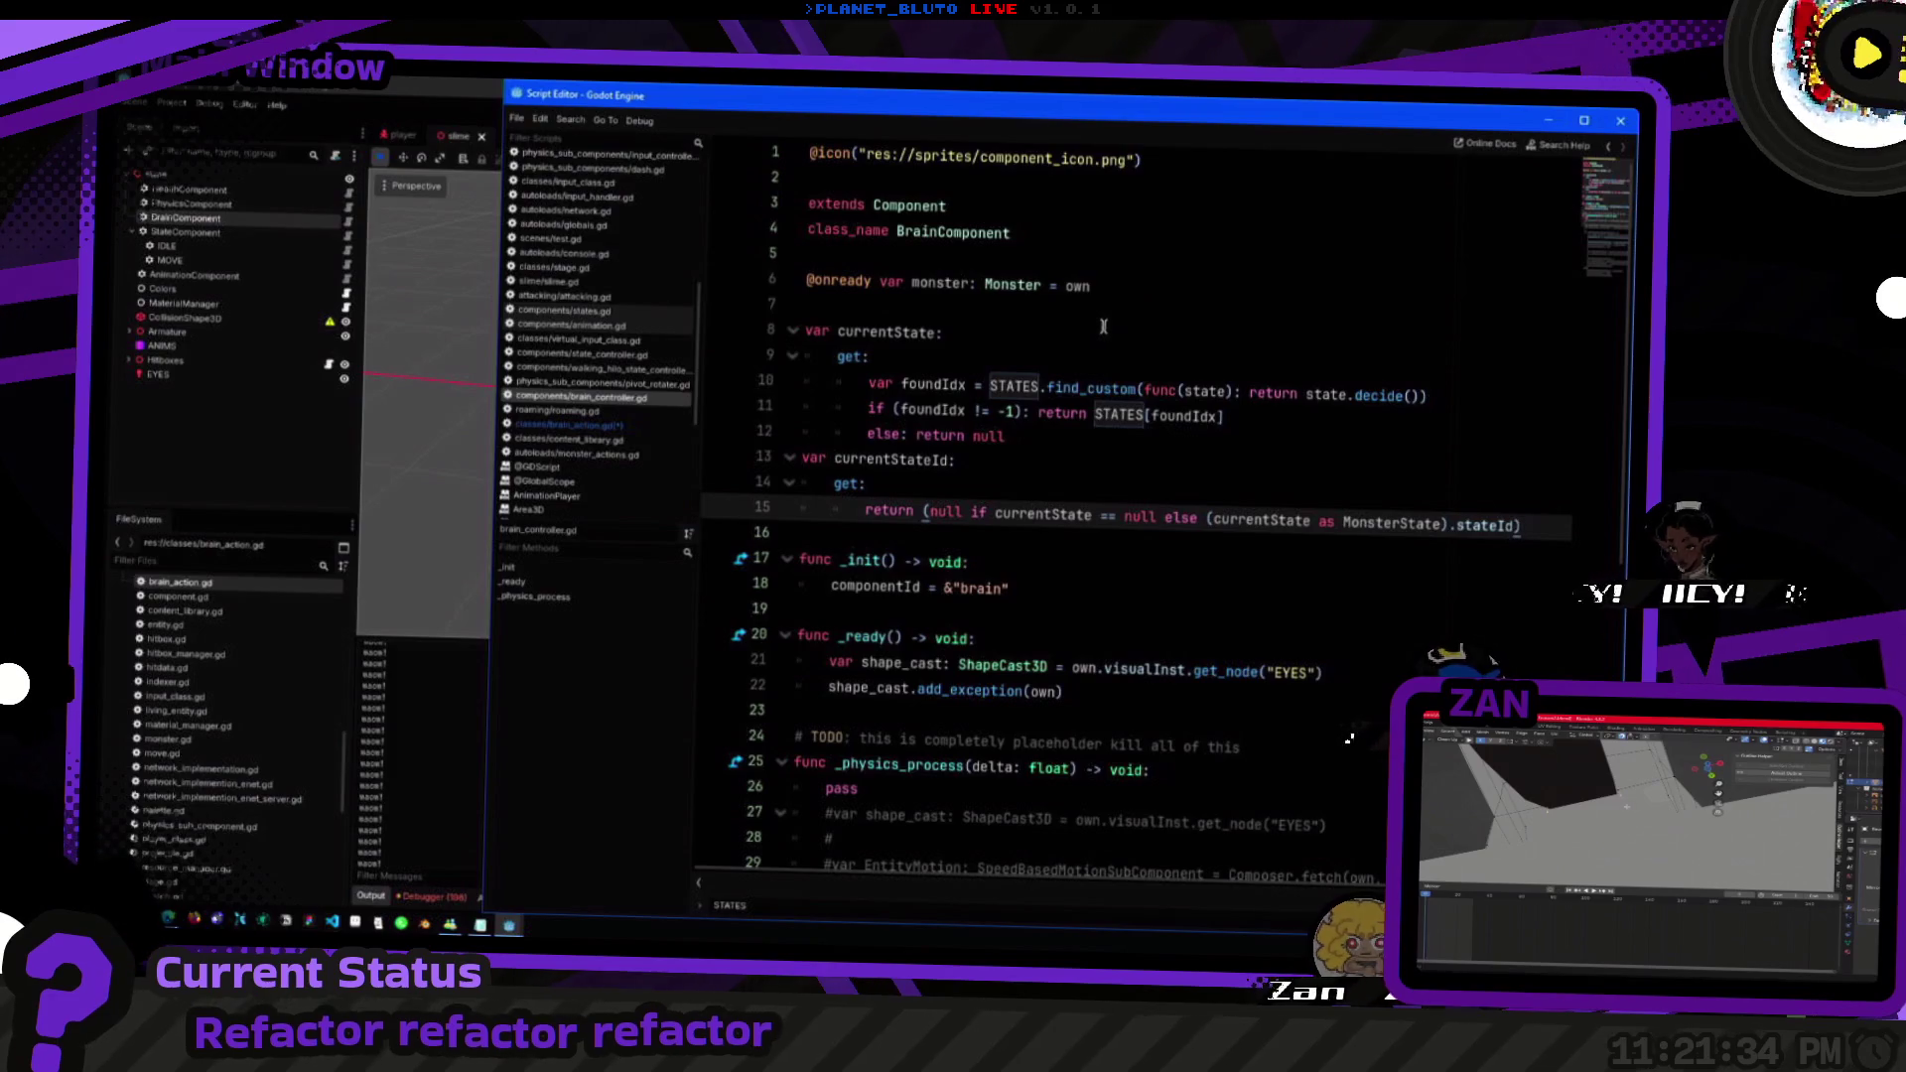
drag(936, 333, 888, 333)
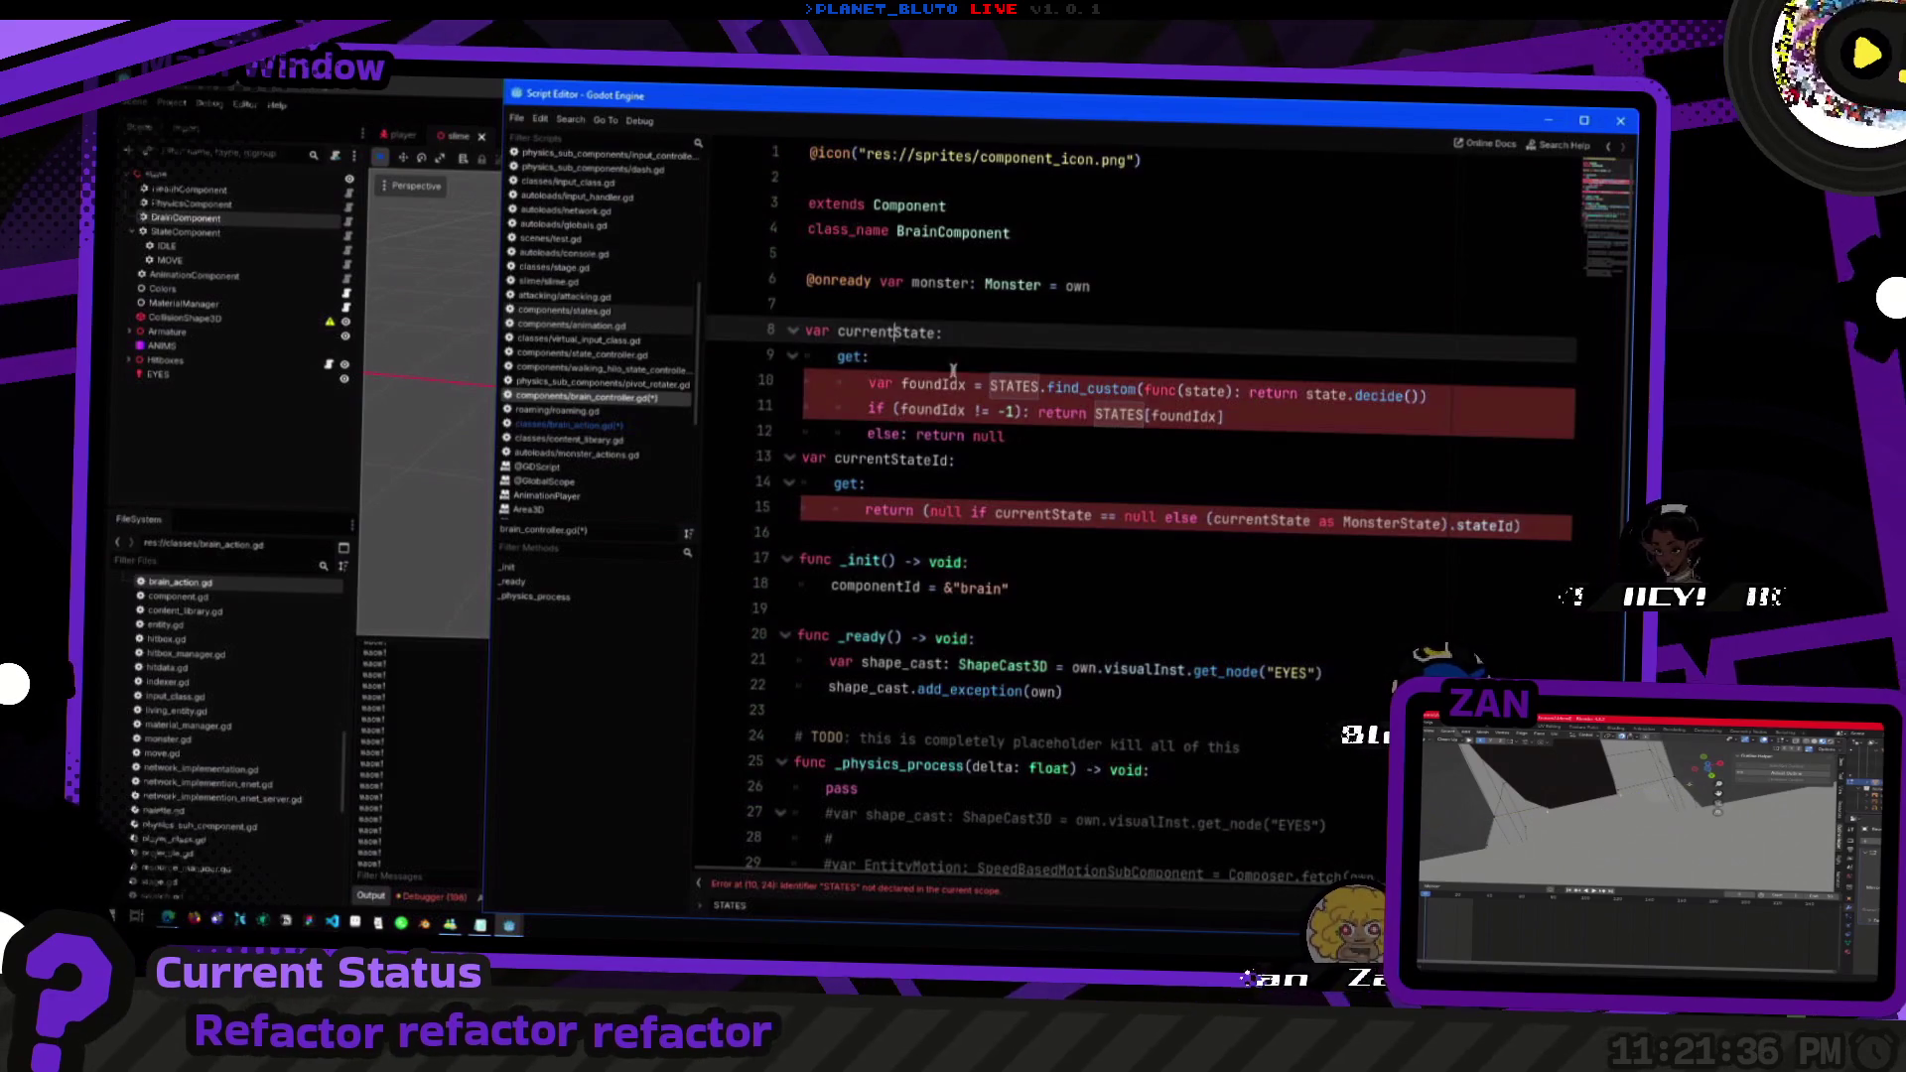
text(Action)
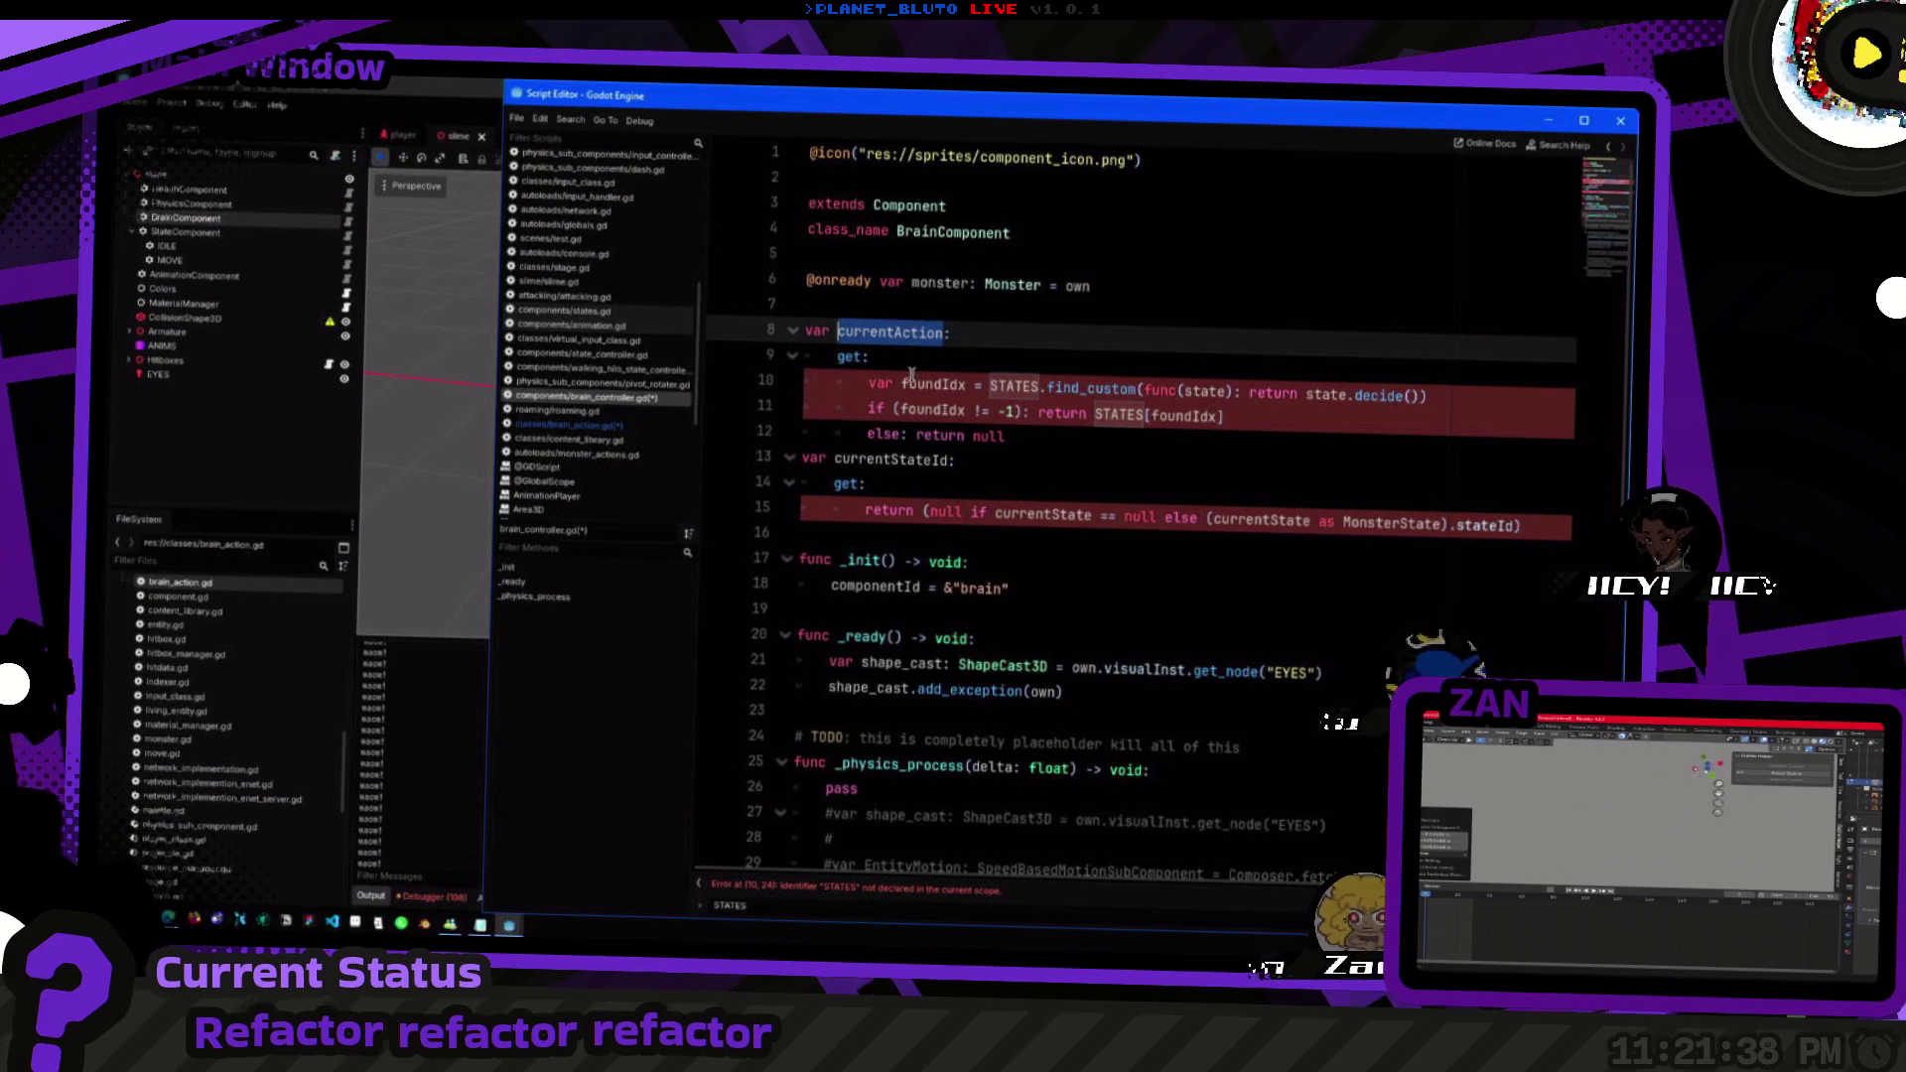
double_click(1025, 391)
Add 'var ACTIONS = []' on line 8 above currentAction.
click(872, 300)
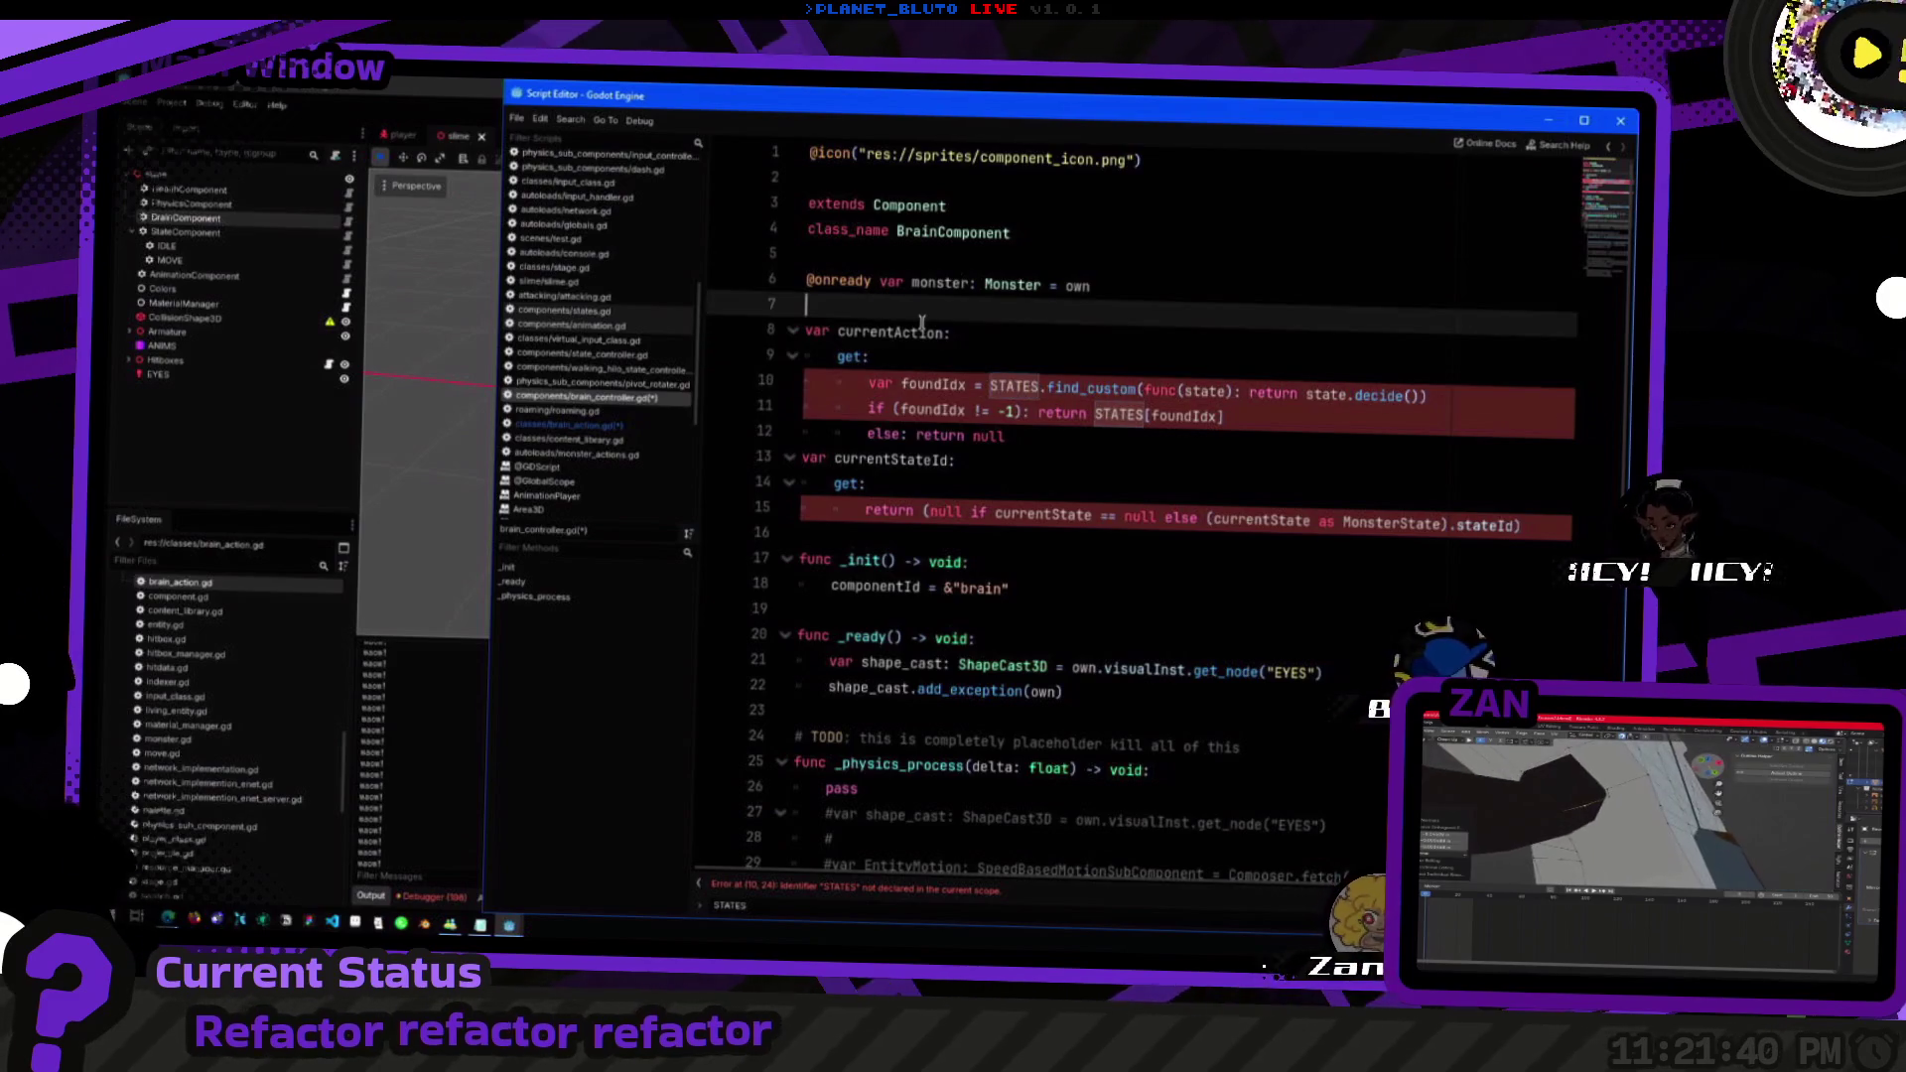
key(Return)
key(Return)
key(Up)
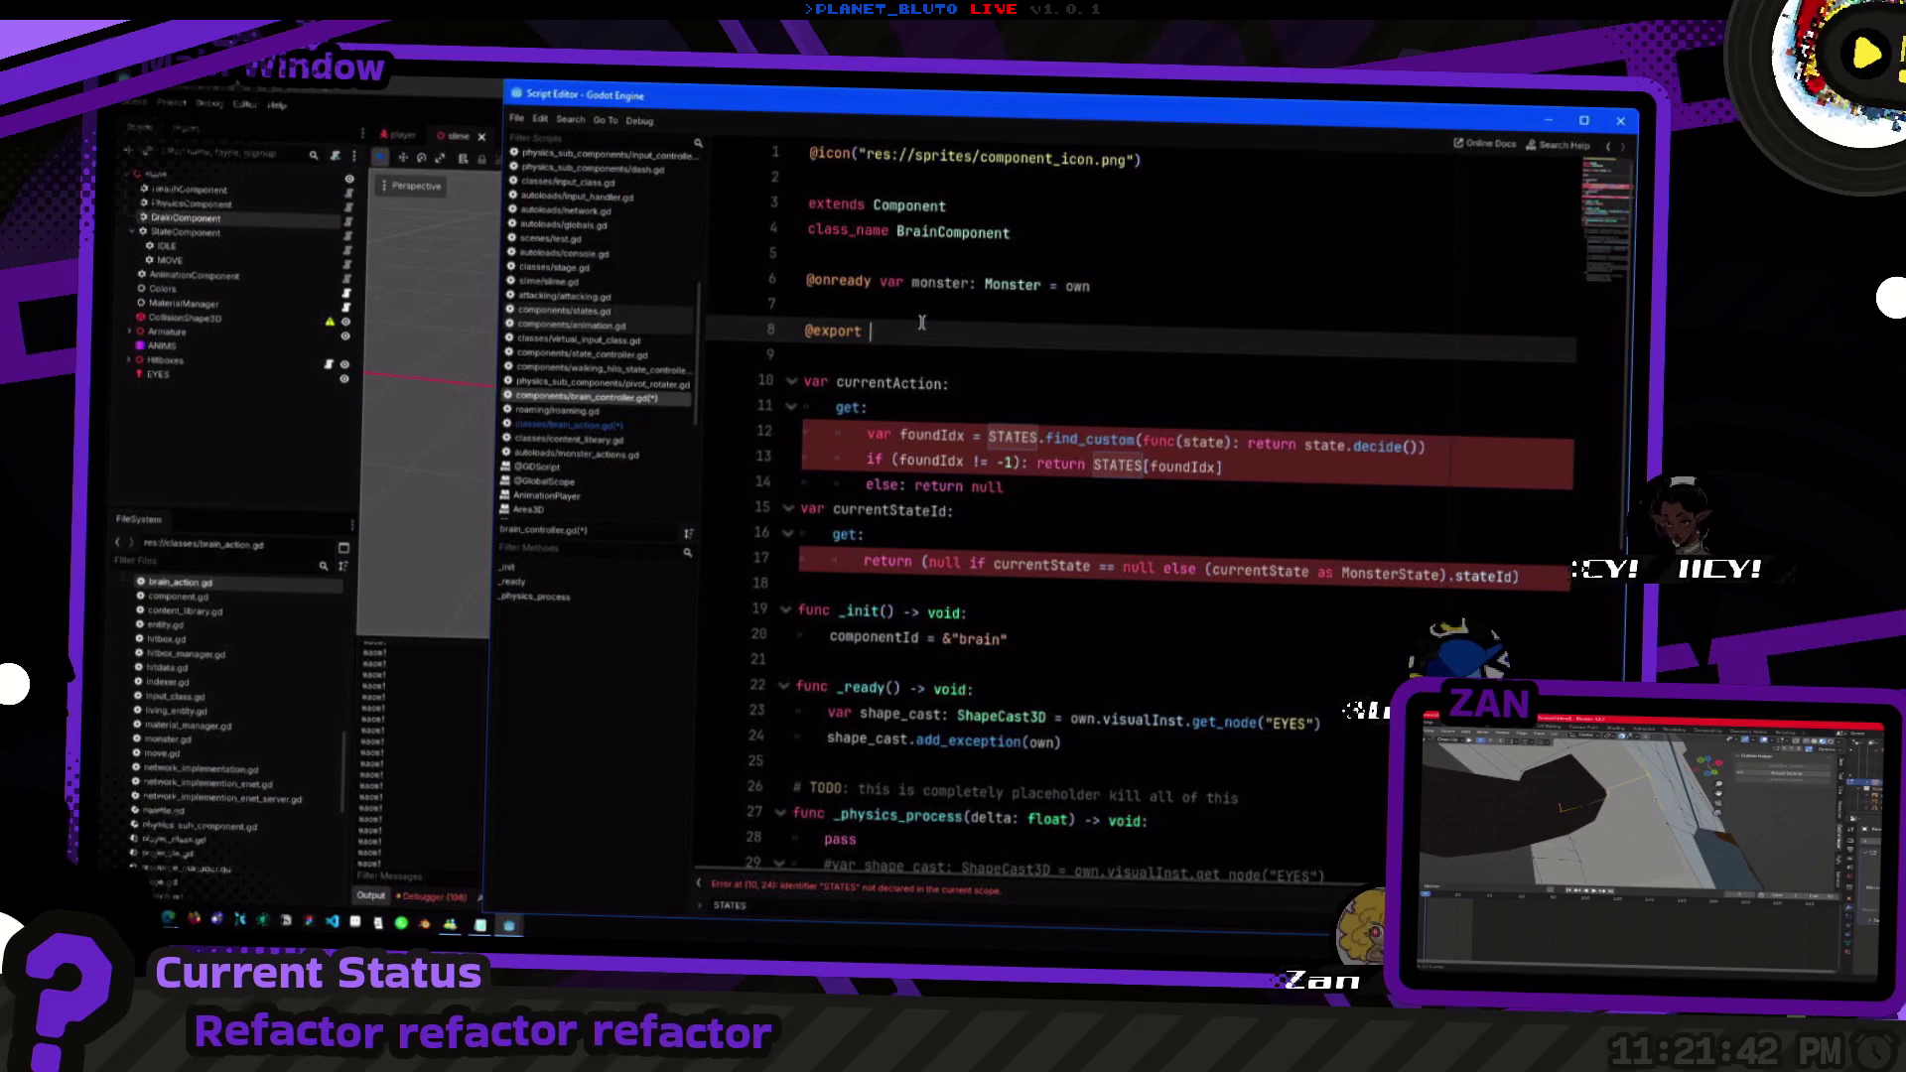
text(var ACTIONS = [])
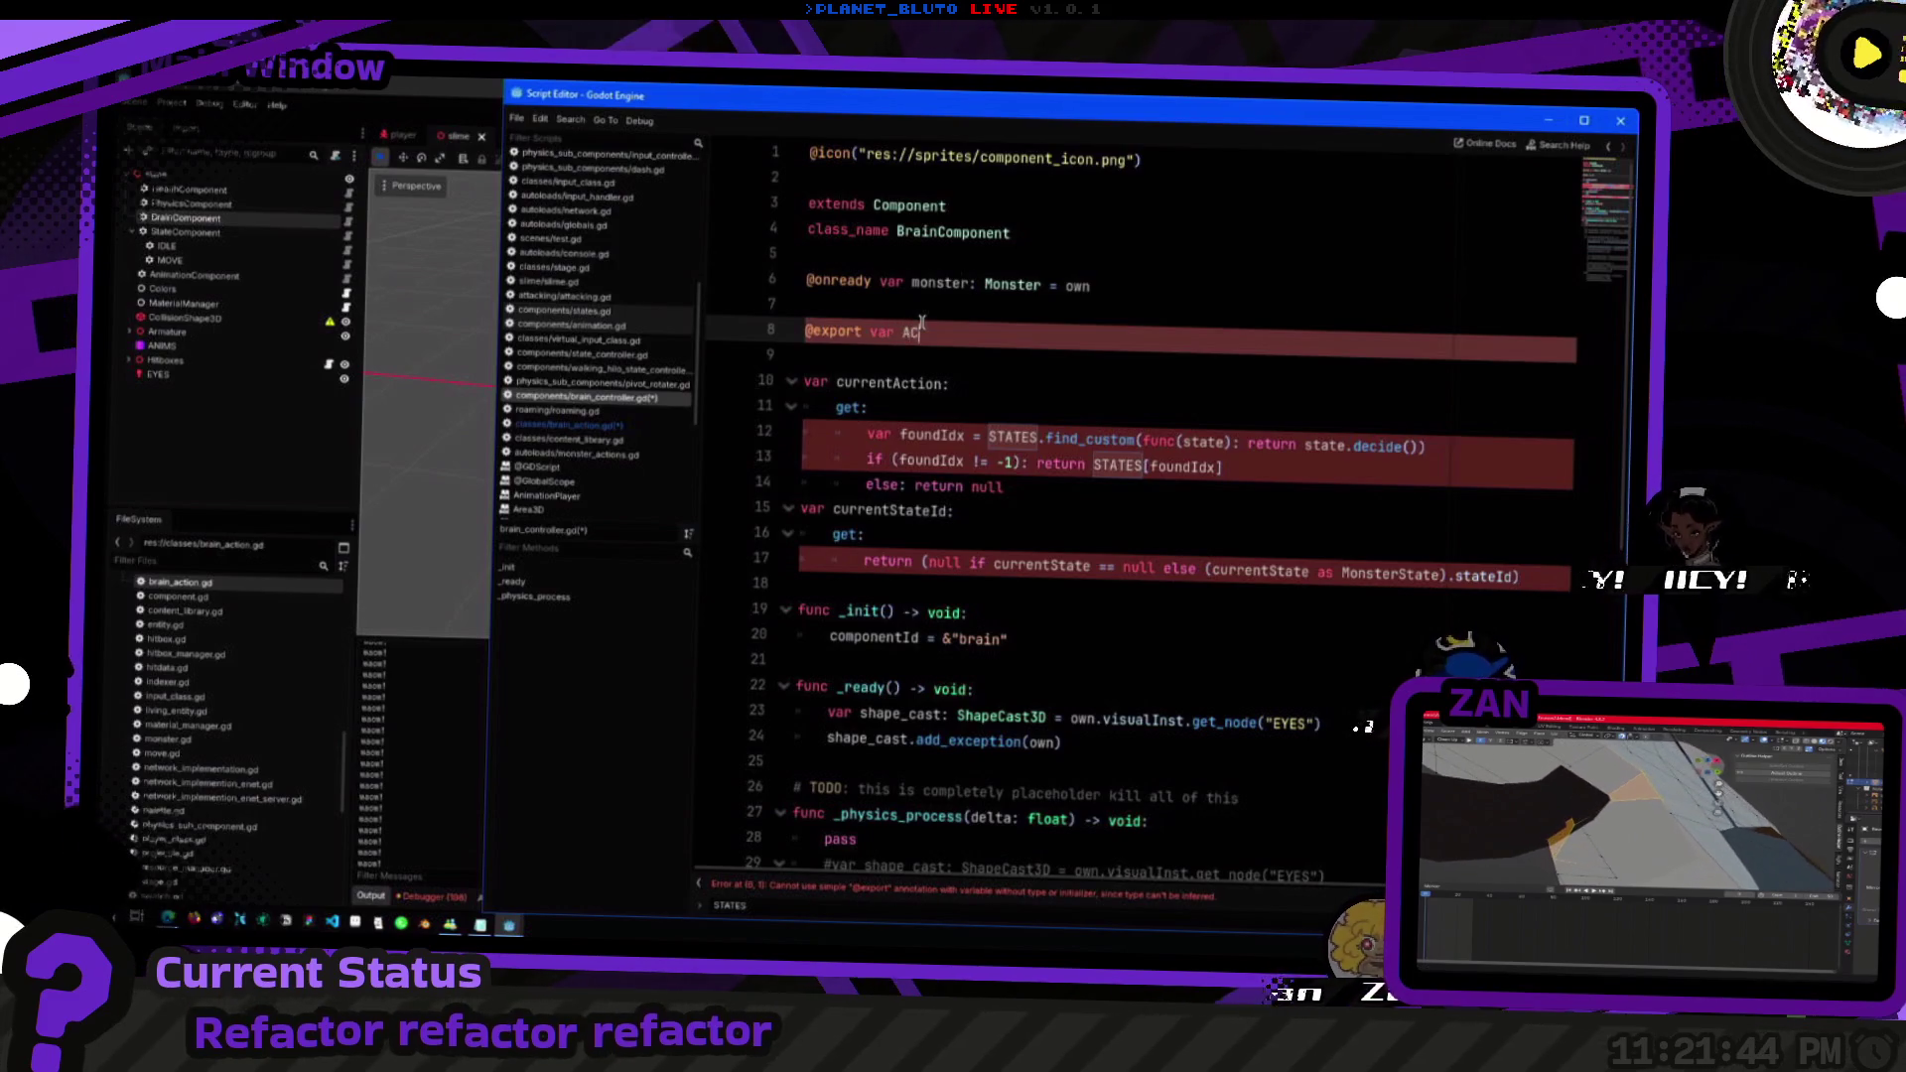
key(ctrl+Right)
key(ctrl+Right)
key(Right)
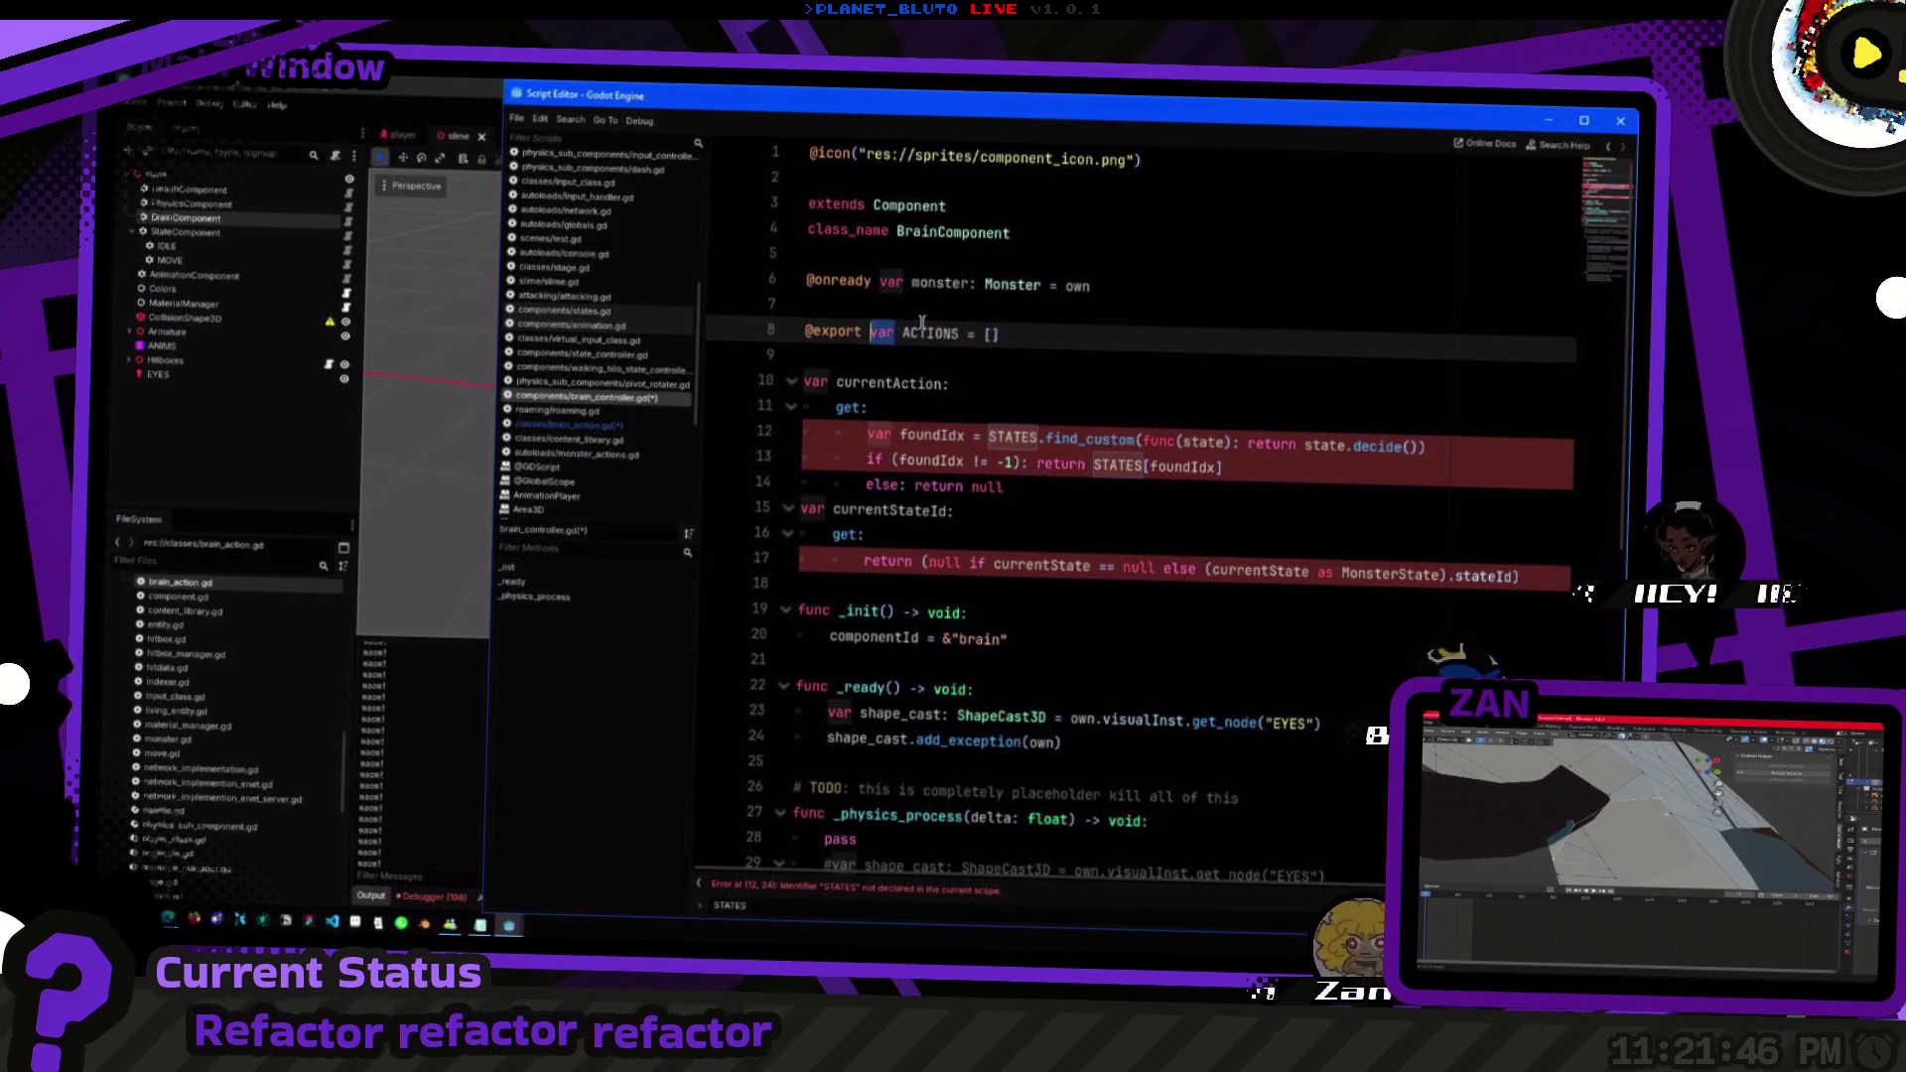
click(1039, 331)
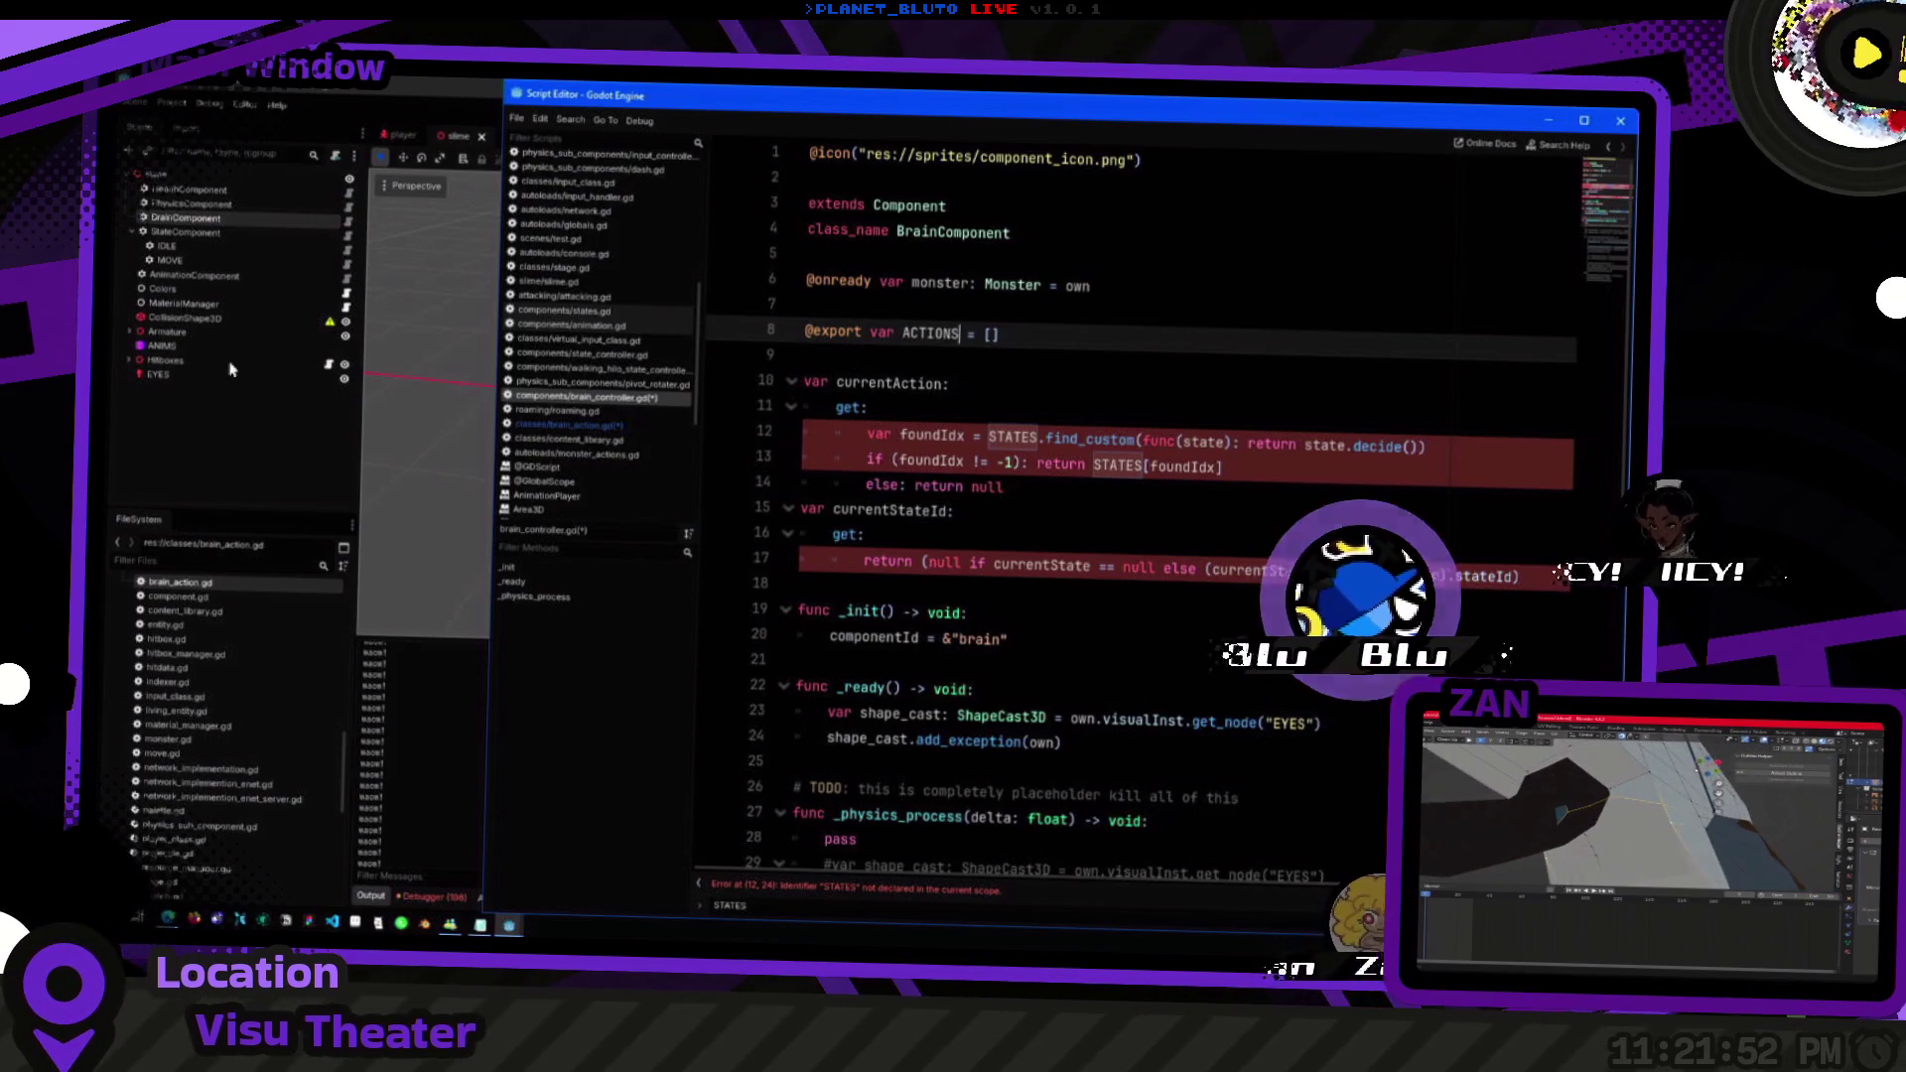
Change BrainAction's base class from Node to Resource.
click(585, 424)
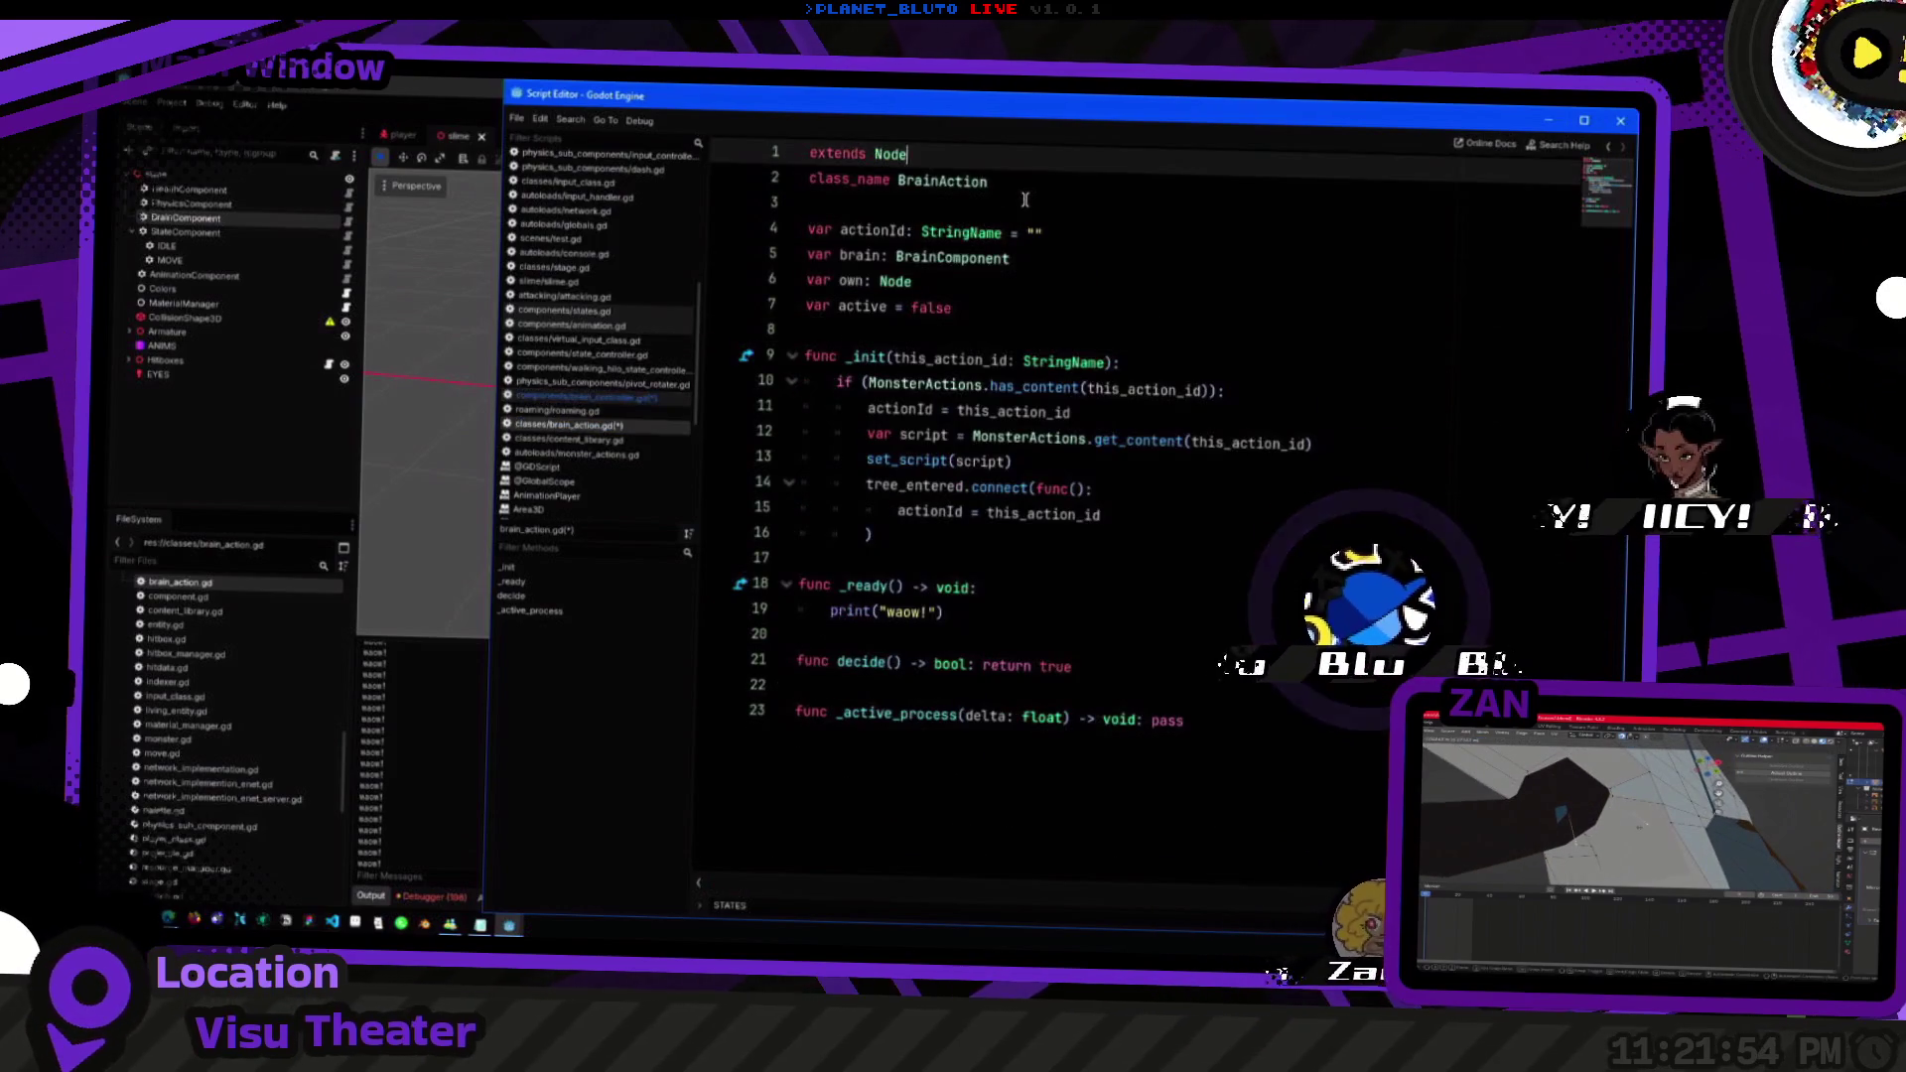
text(Resource)
key(Home)
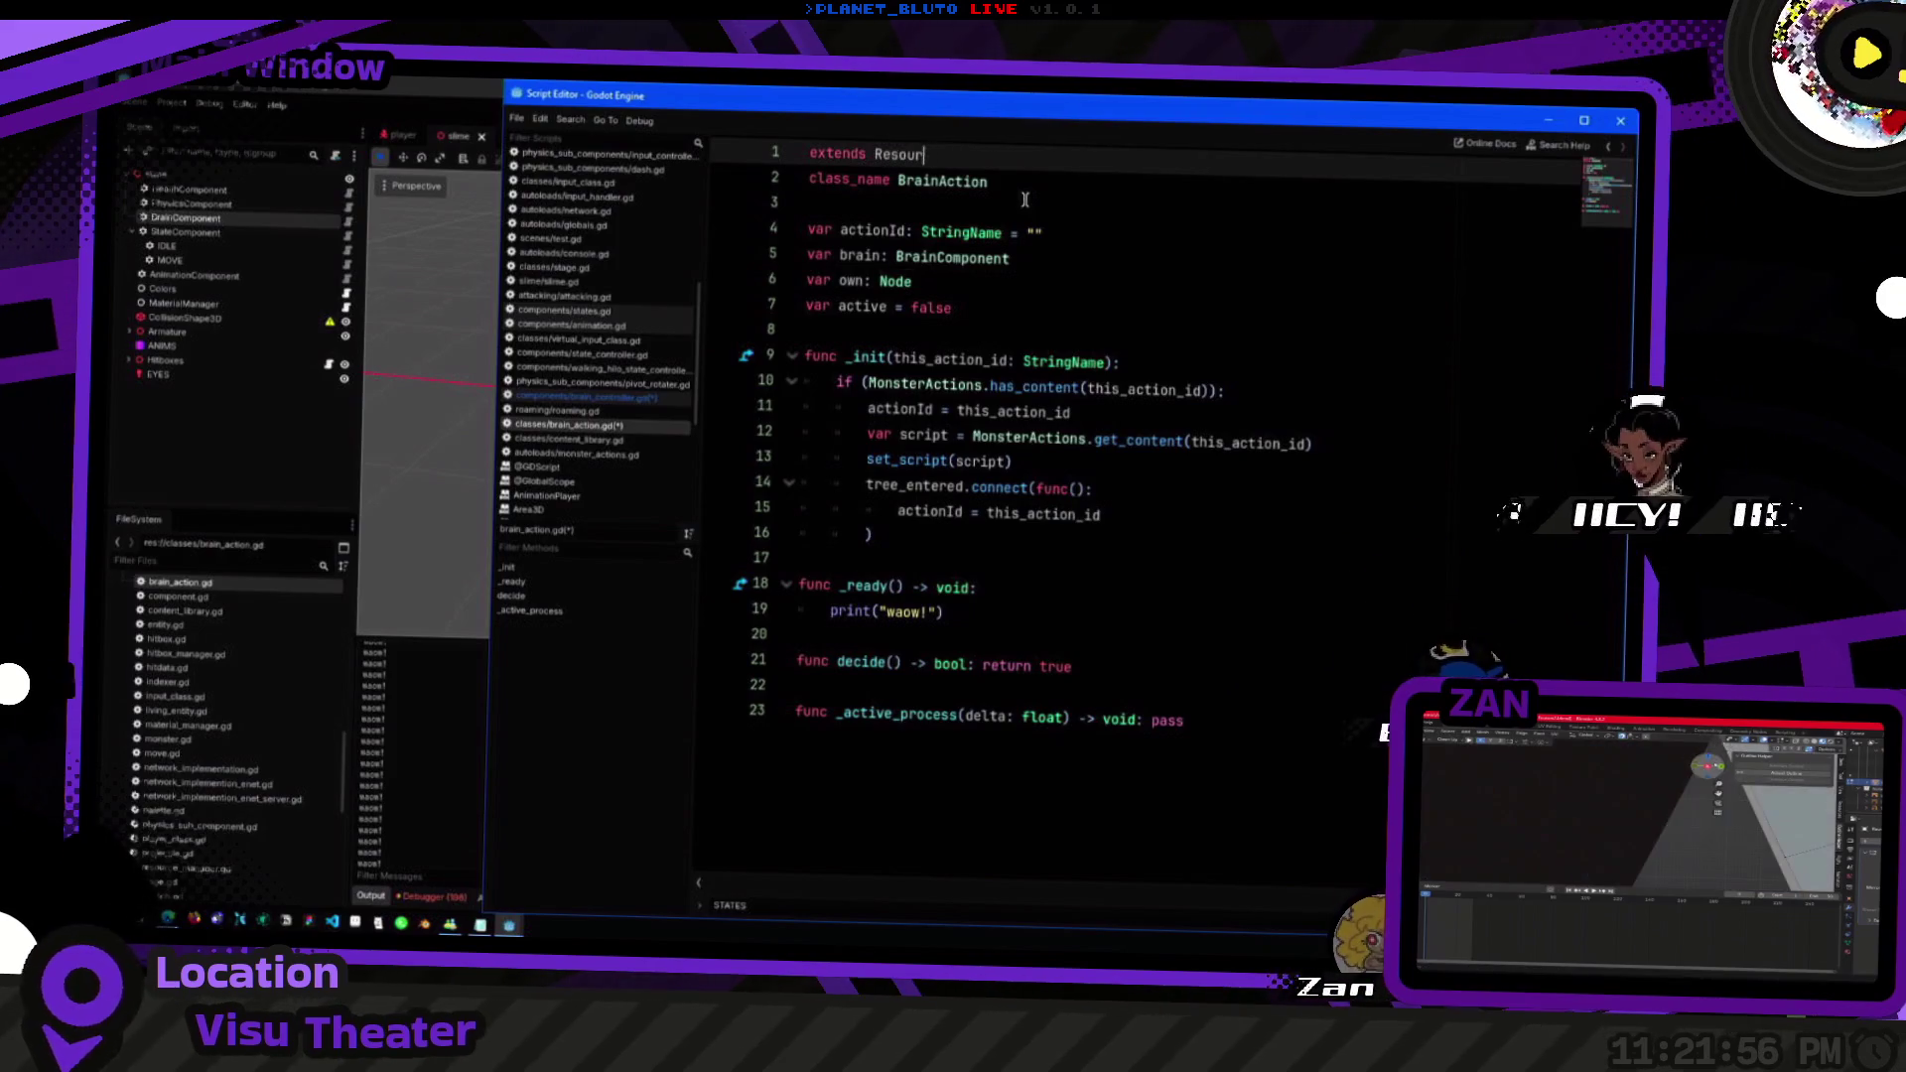
key(Down)
key(End)
key(ctrl+shift+Left)
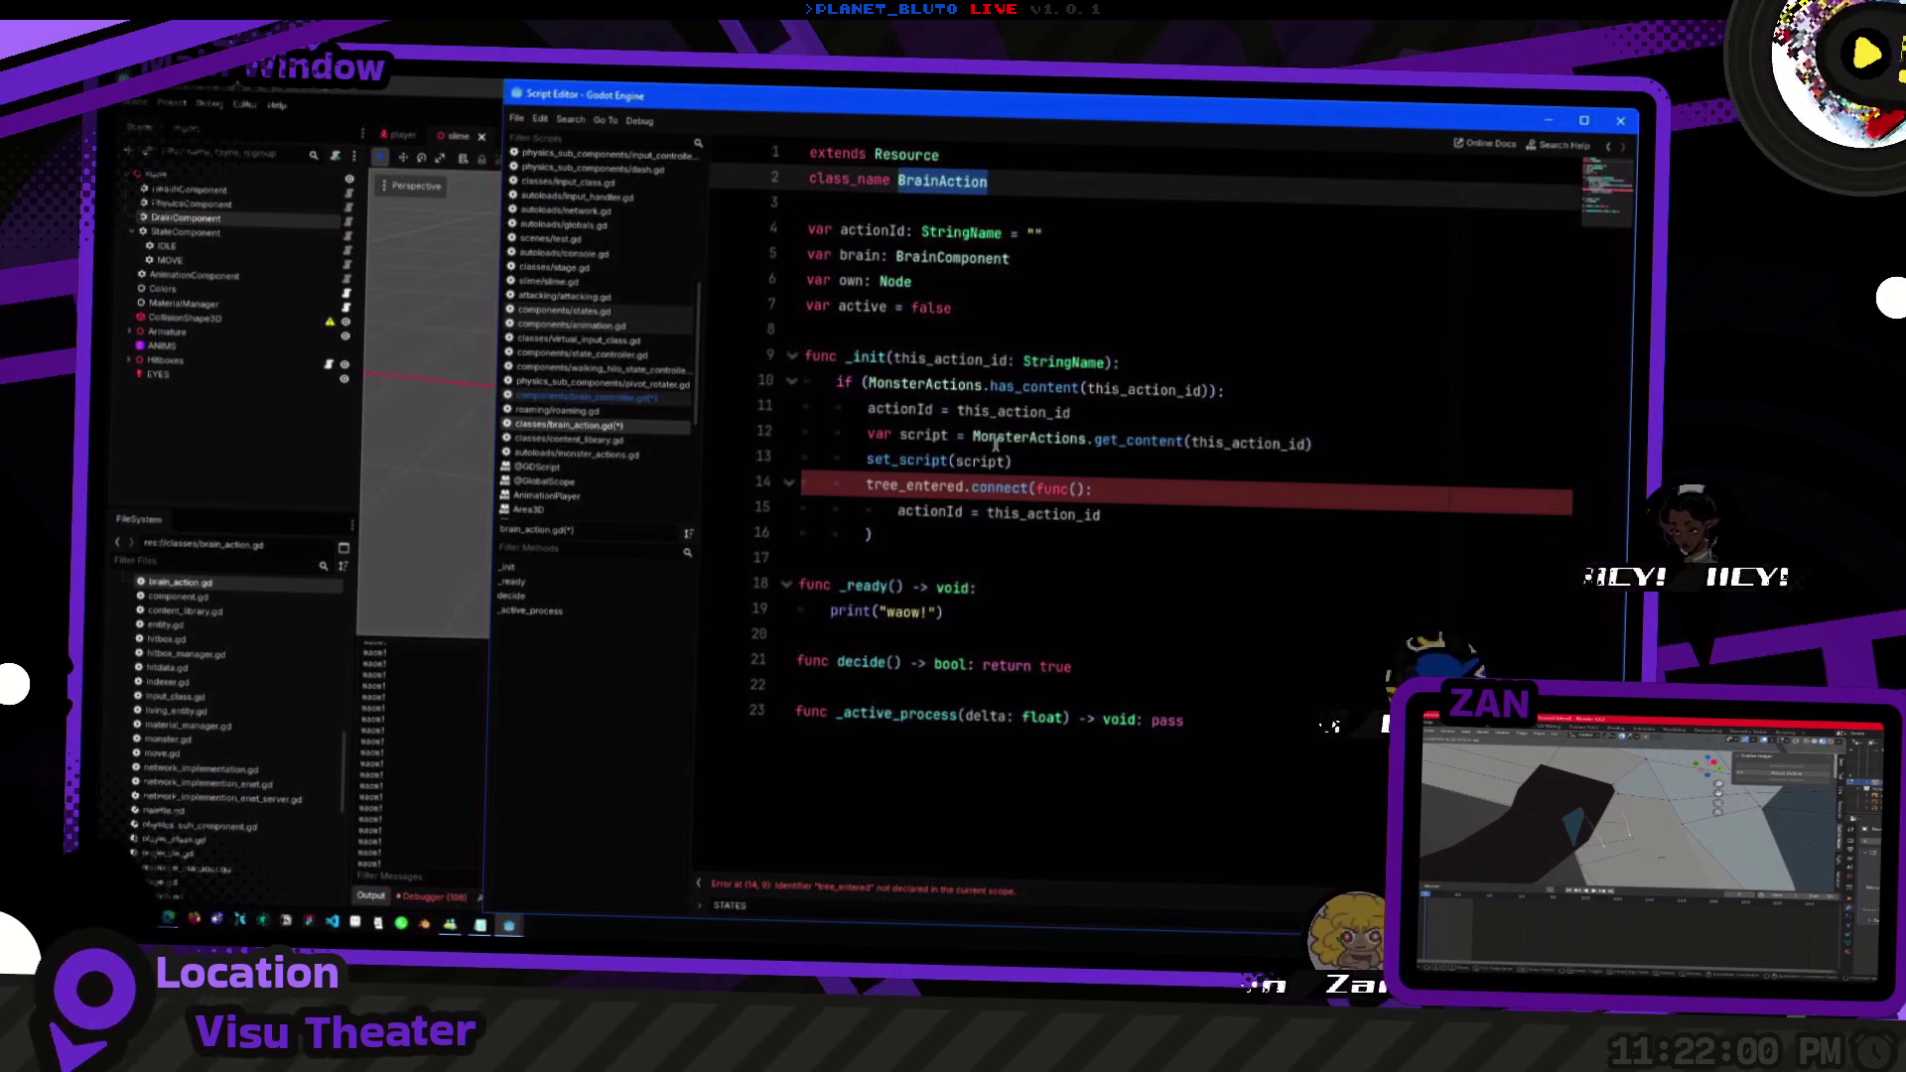
Comment out the tree_entered connection on lines 14–16, then begin typing an Array[Brain type in brain_controller.gd.
mouse_move(894, 536)
mouse_down()
mouse_move(814, 507)
mouse_move(477, 483)
mouse_up()
key(ctrl+k)
click(1223, 471)
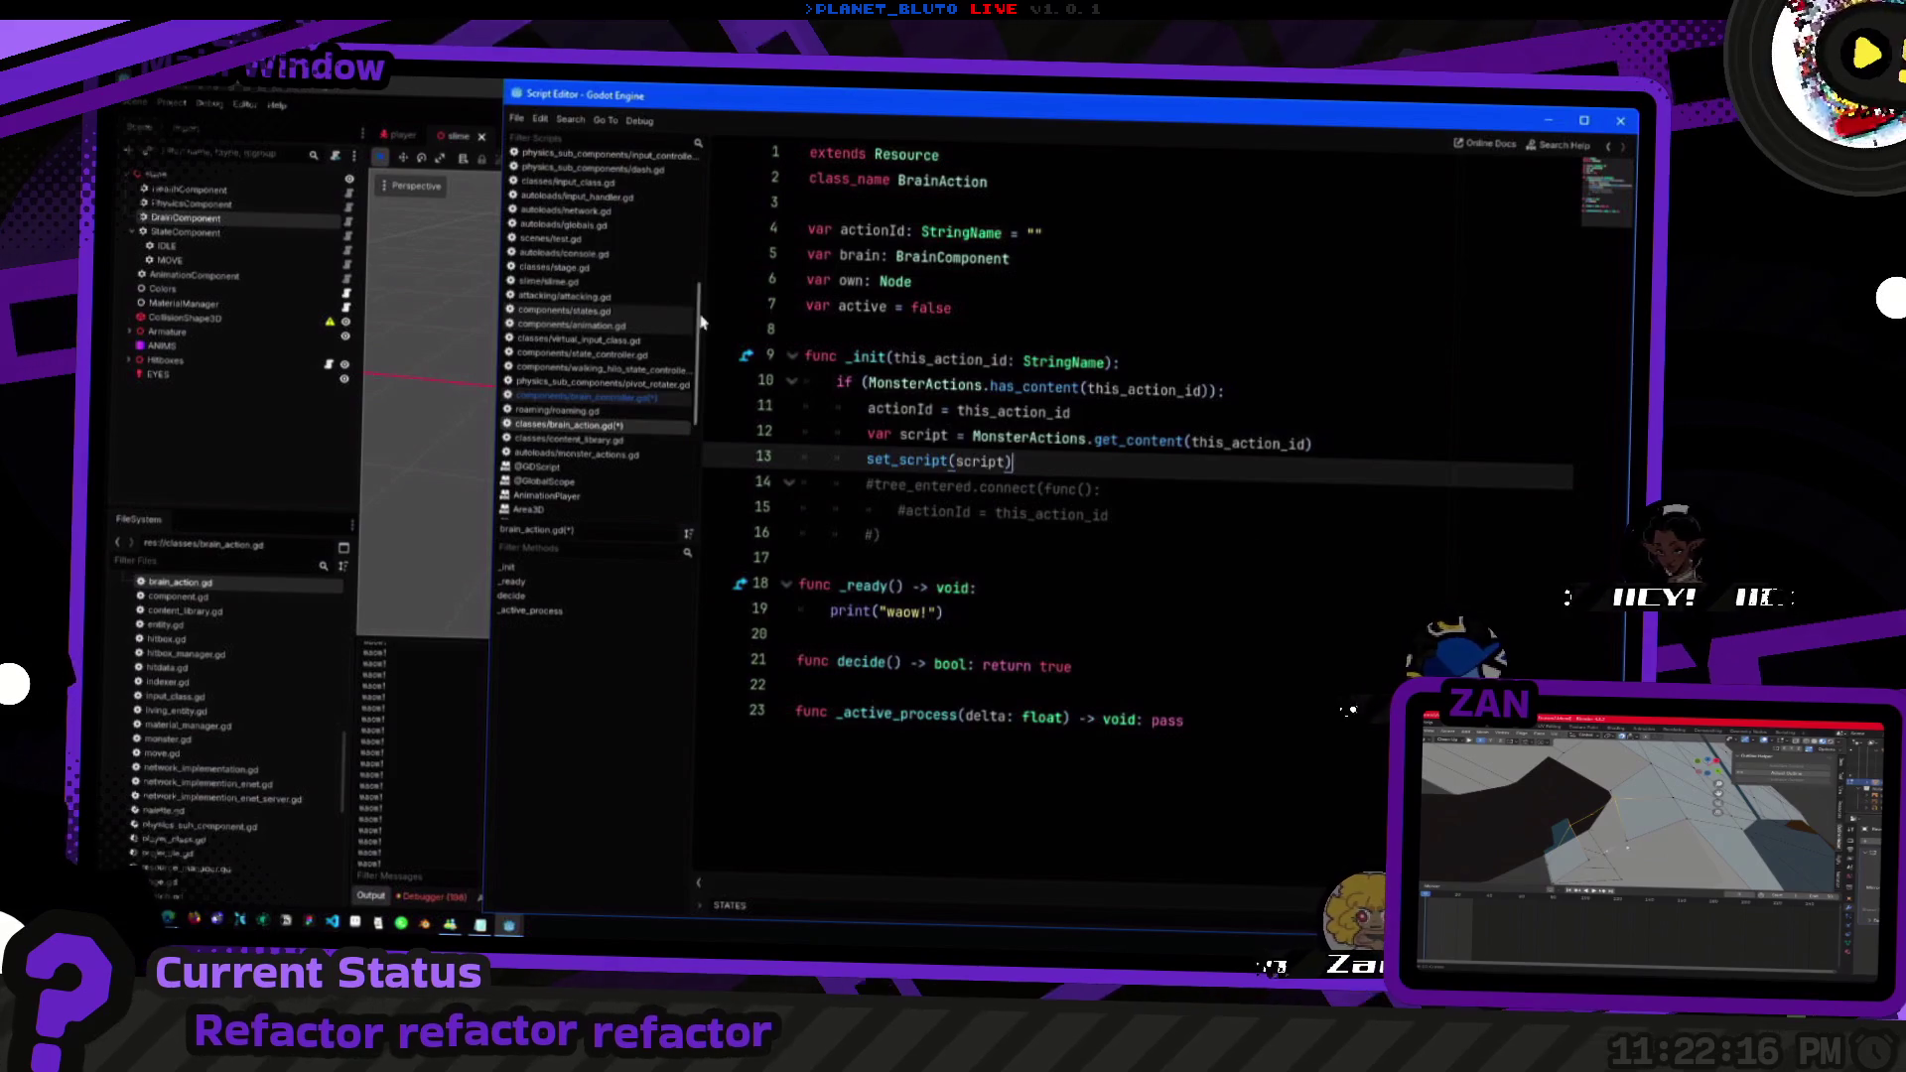
click(661, 398)
text(: Ar)
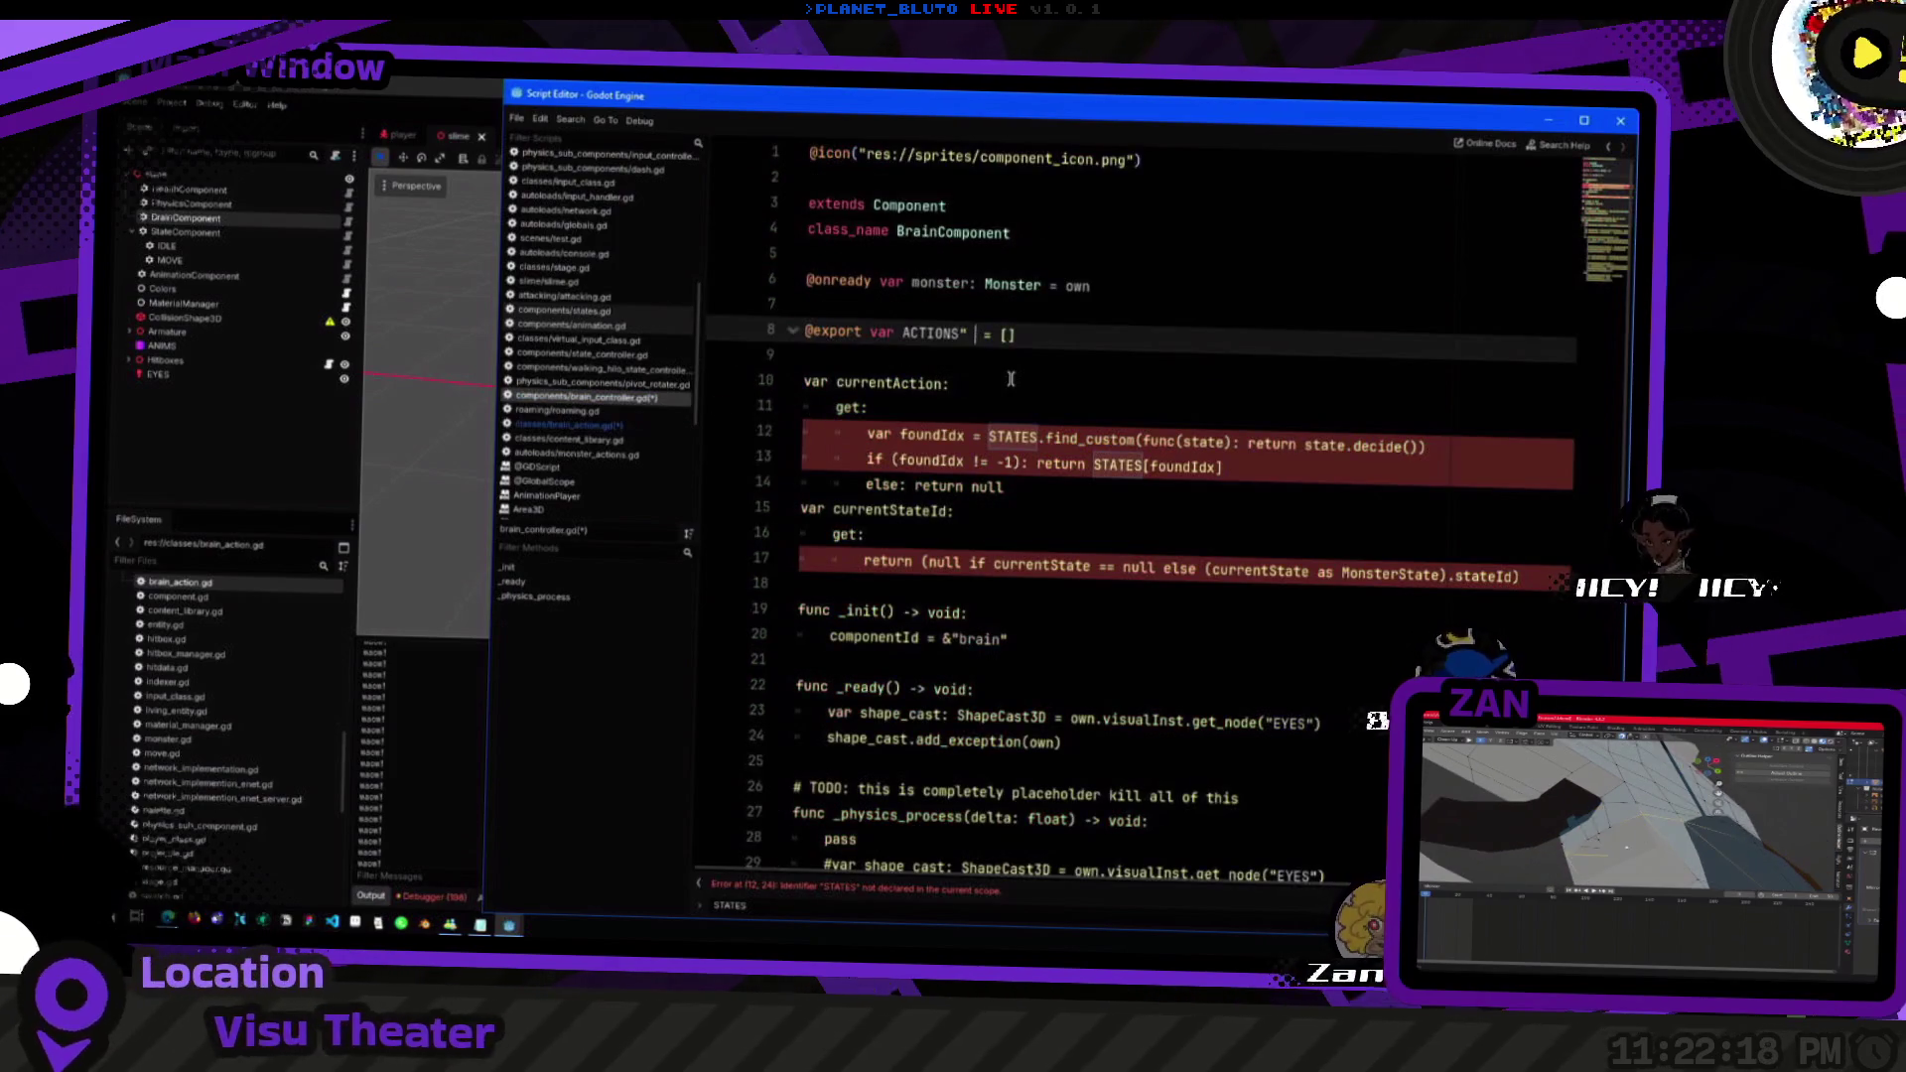
text(ray[)
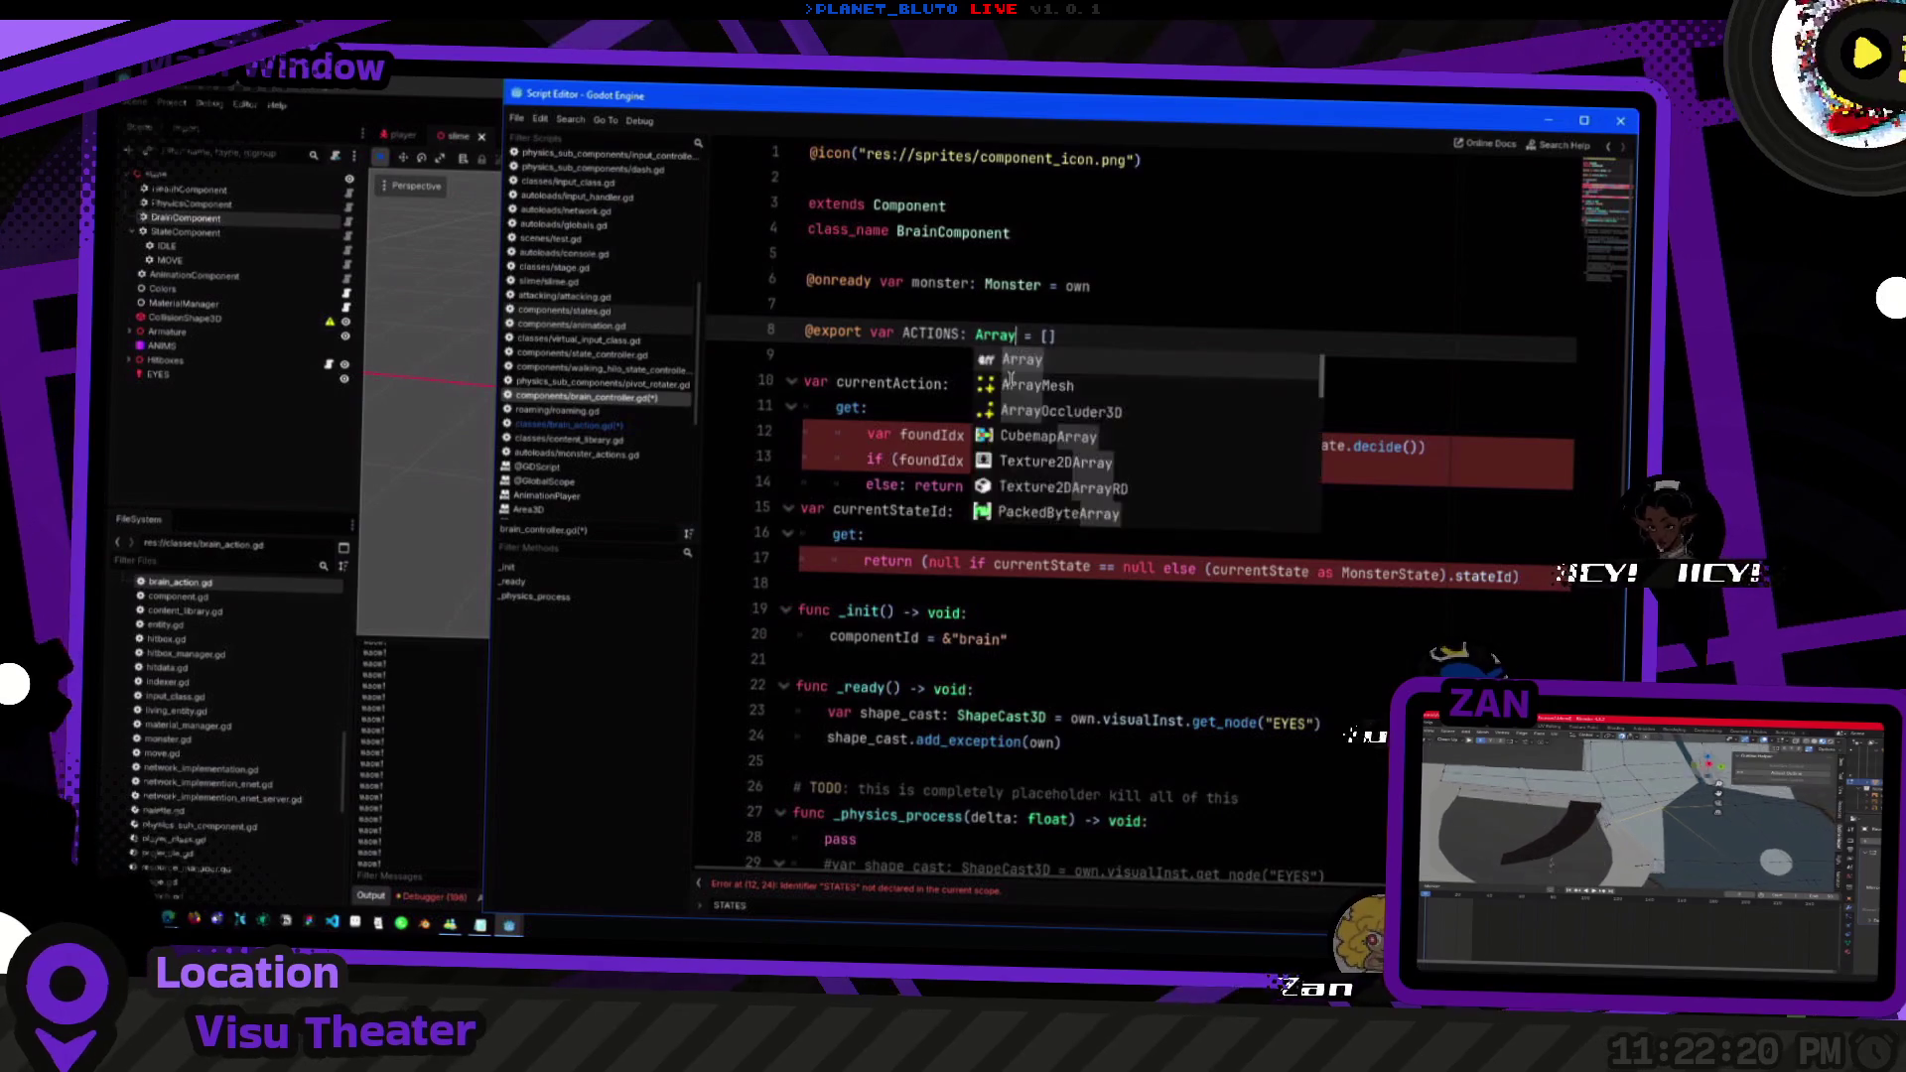
text(Brain)
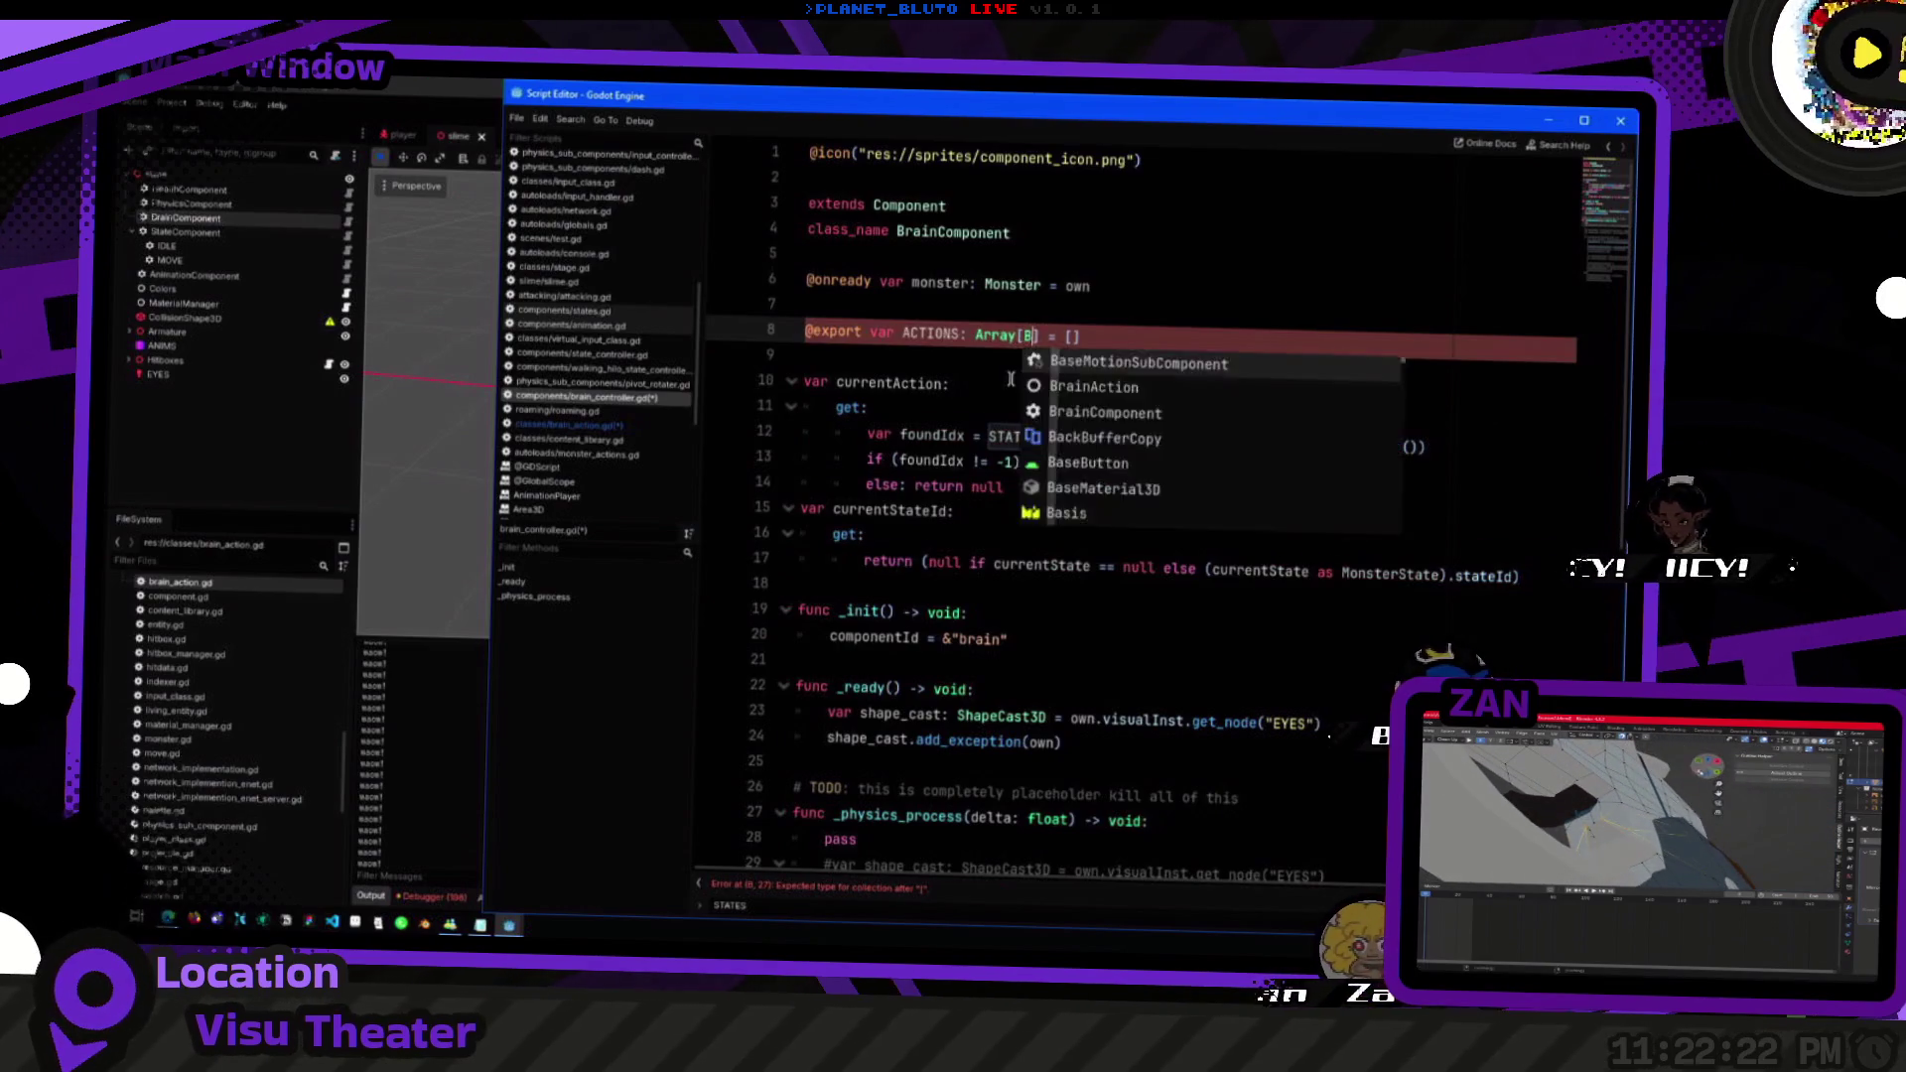
Accept BrainAction as the array element type, save all scripts, and check the BrainAction class definition.
key(Return)
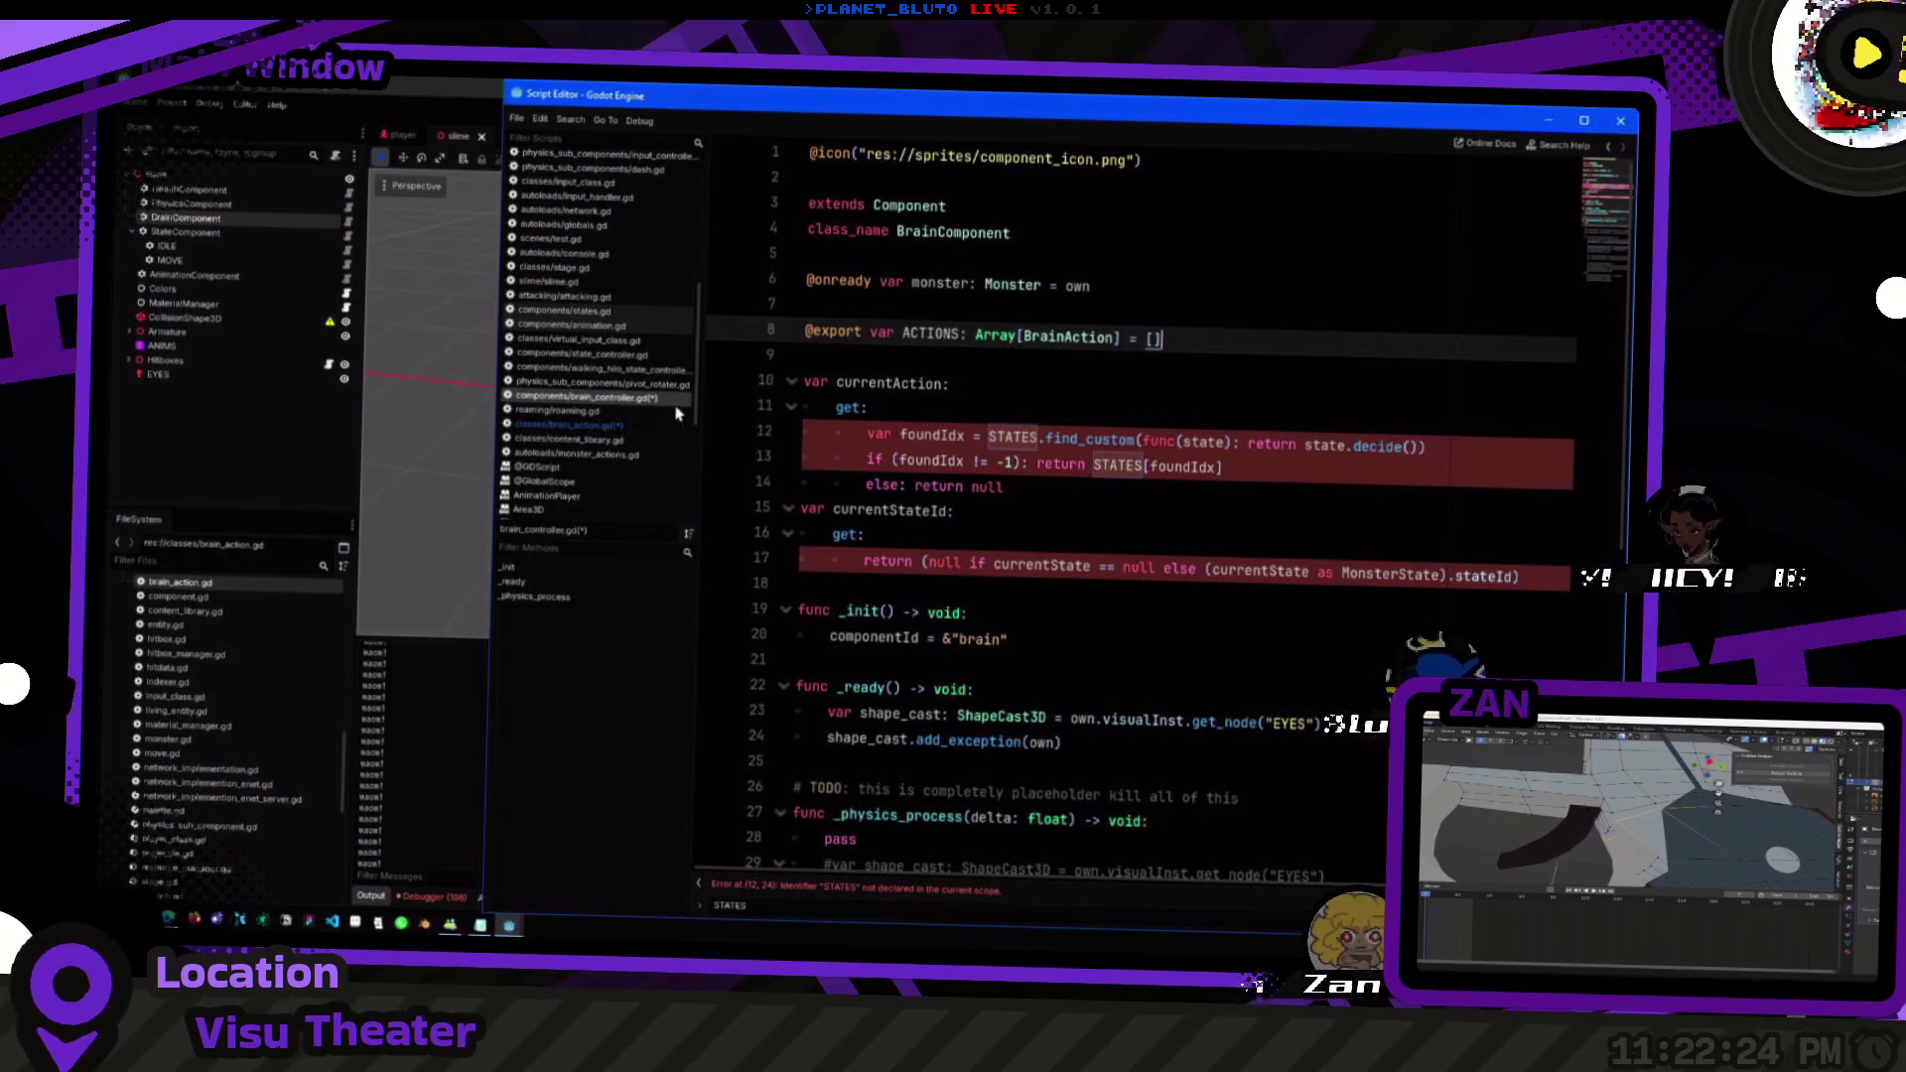
key(ctrl+s)
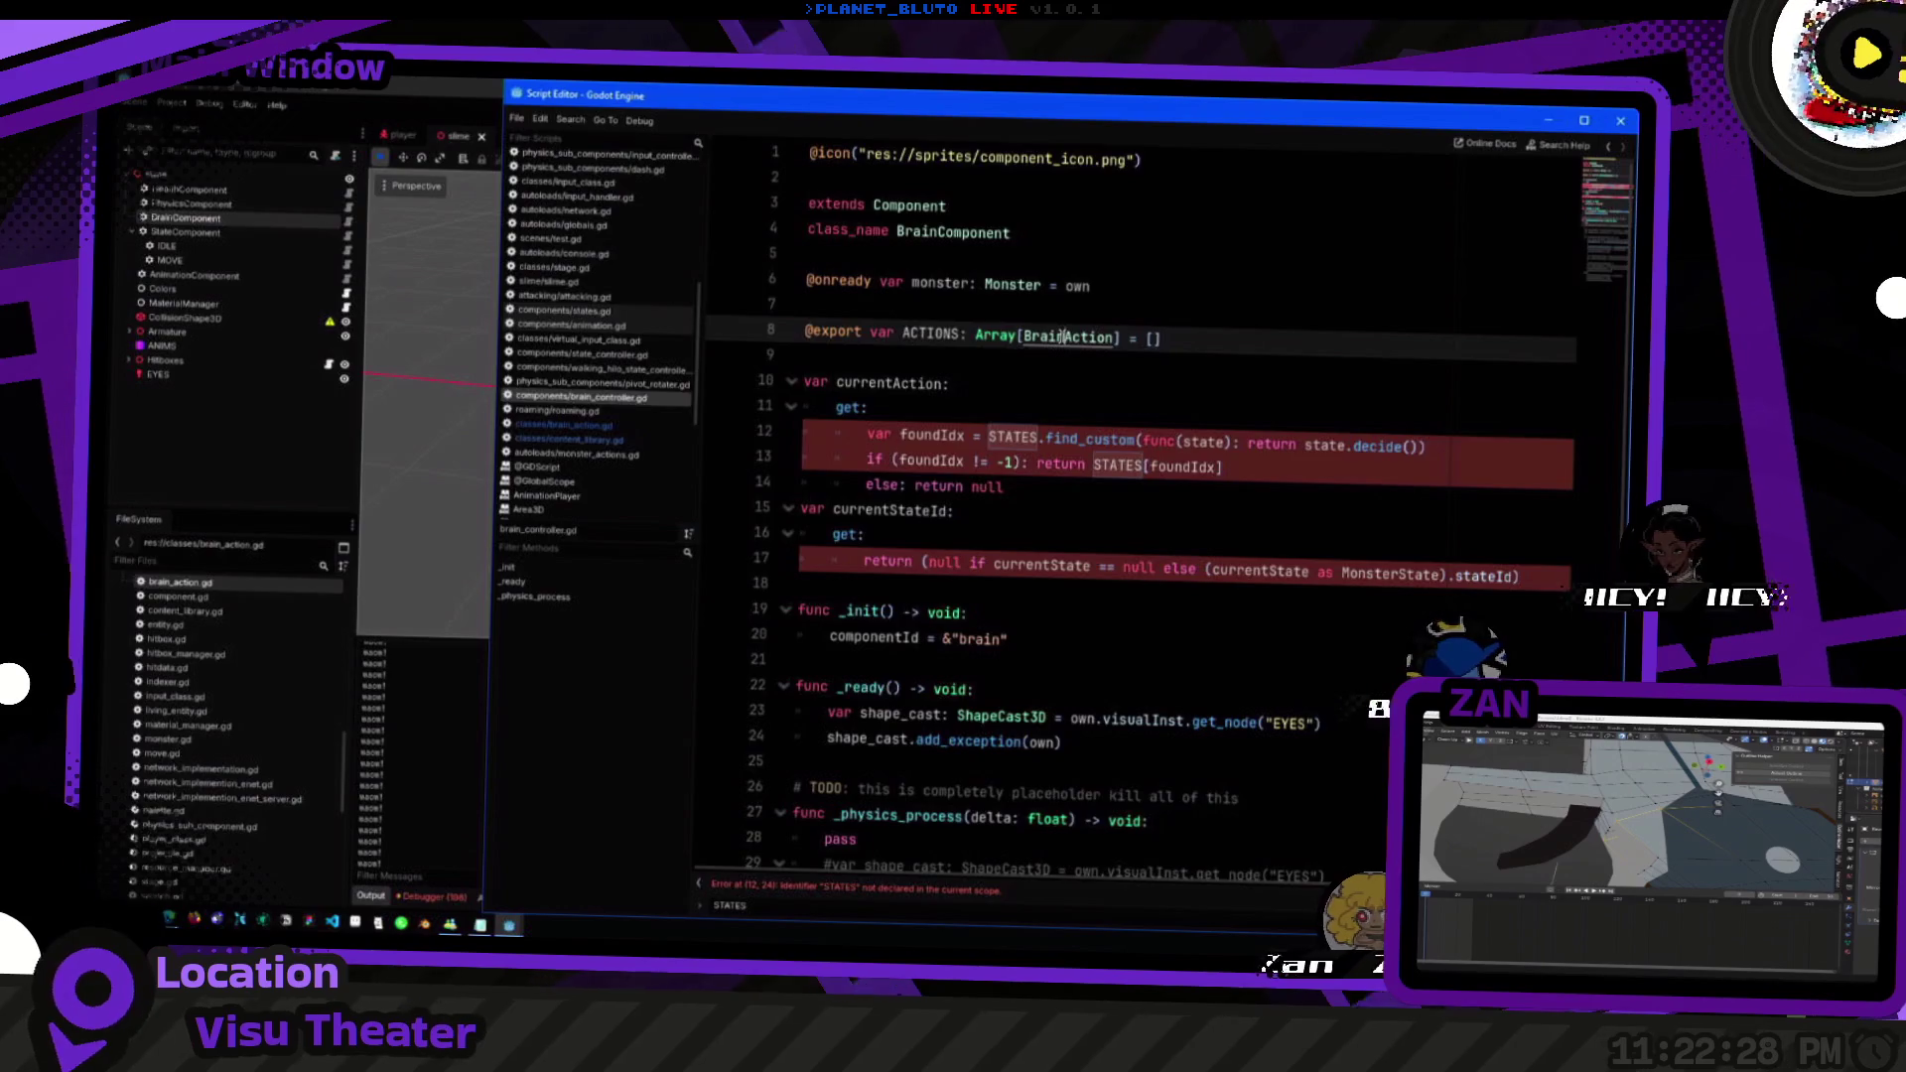
ctrl+click(1056, 340)
key(alt+Left)
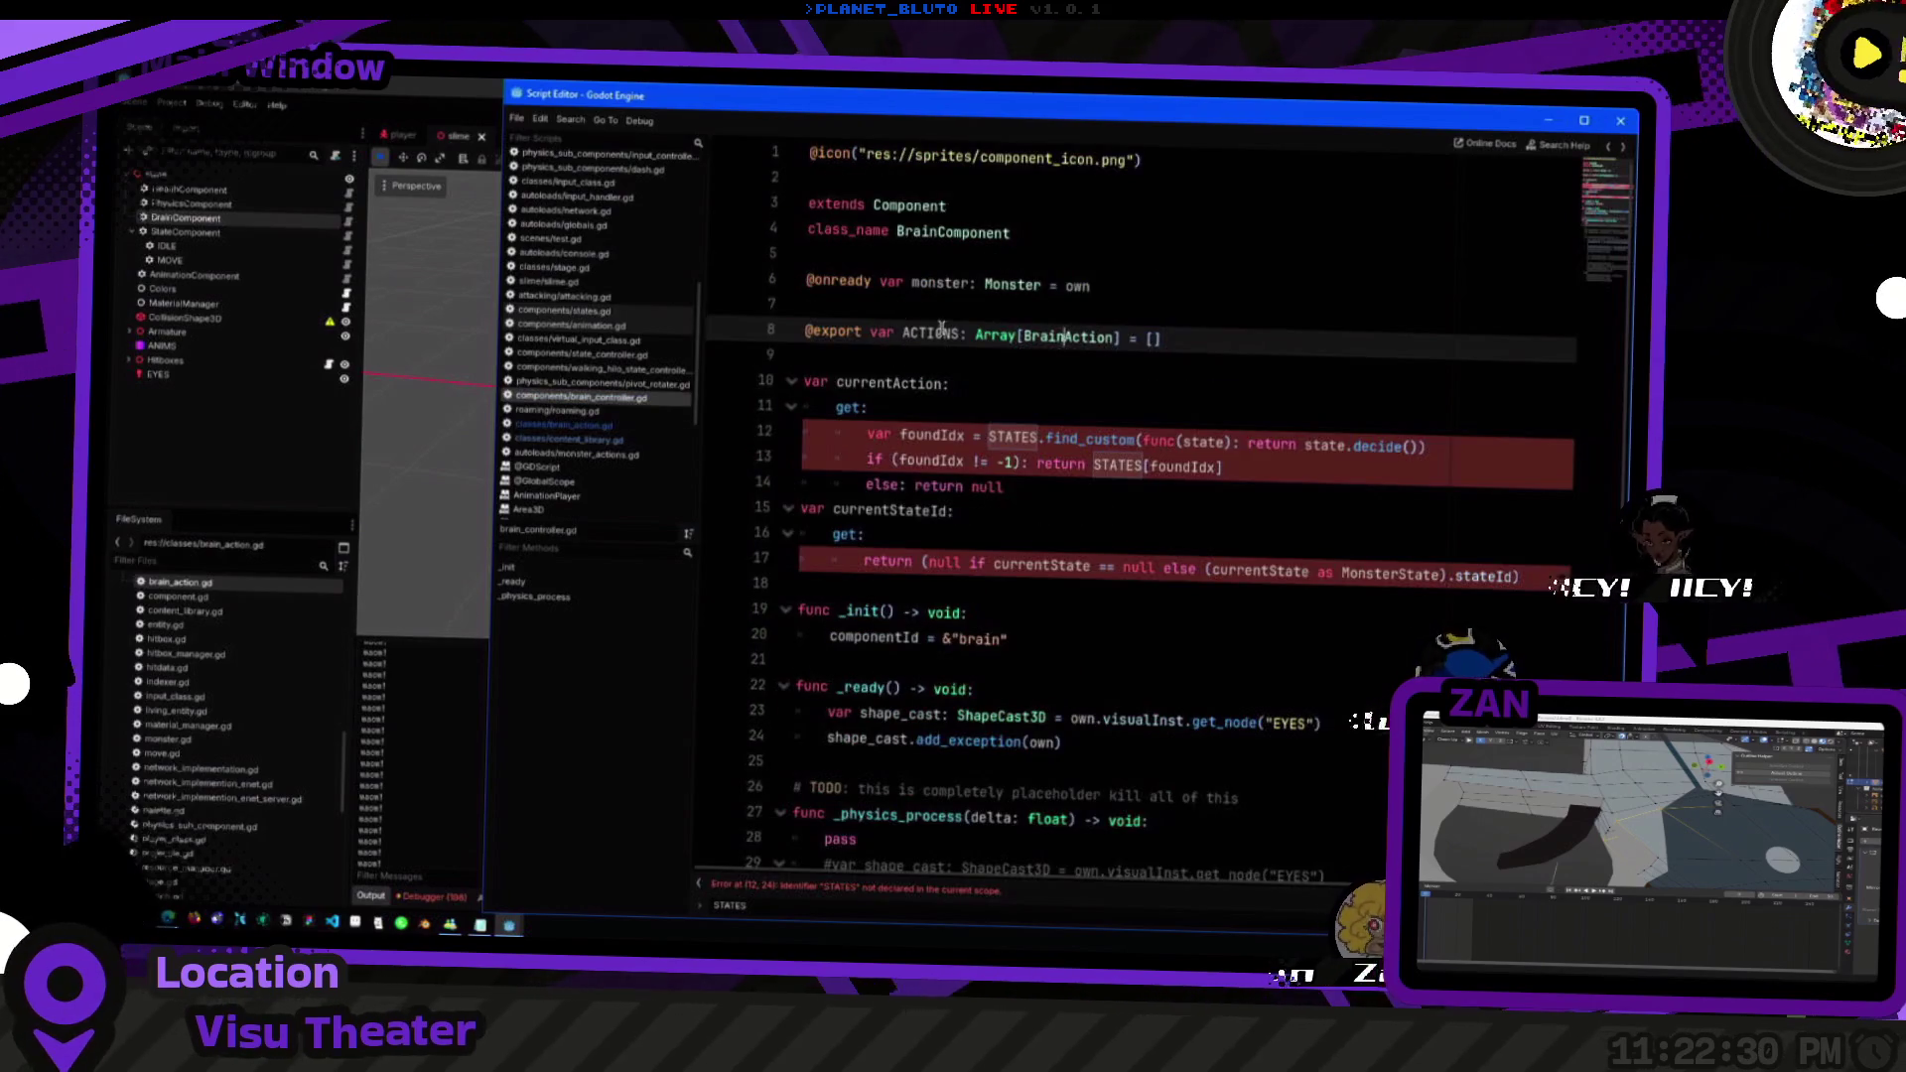
Rename the lambda parameter state to action and replace STATES with ACTIONS on lines 12–13.
double_click(1022, 437)
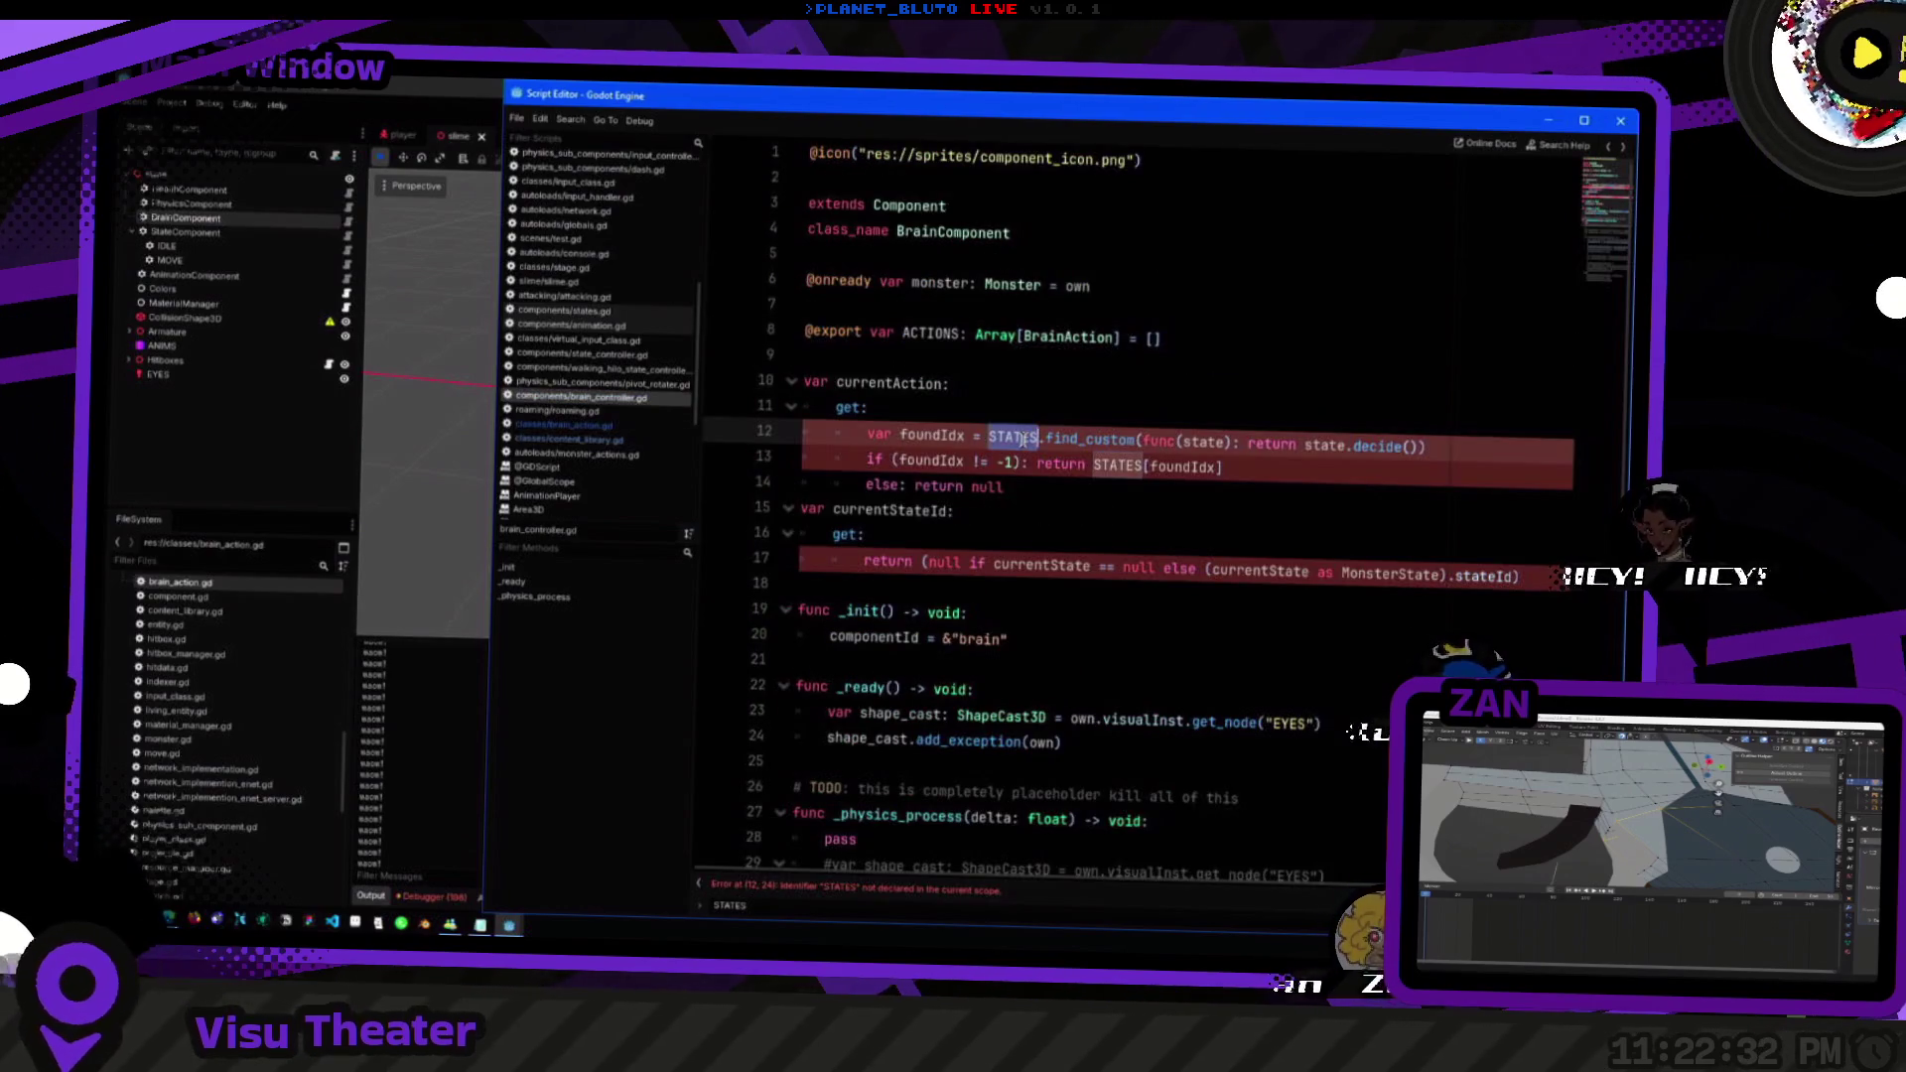
double_click(1215, 442)
text(acti)
key(ctrl+Right)
key(ctrl+Right)
key(ctrl+Right)
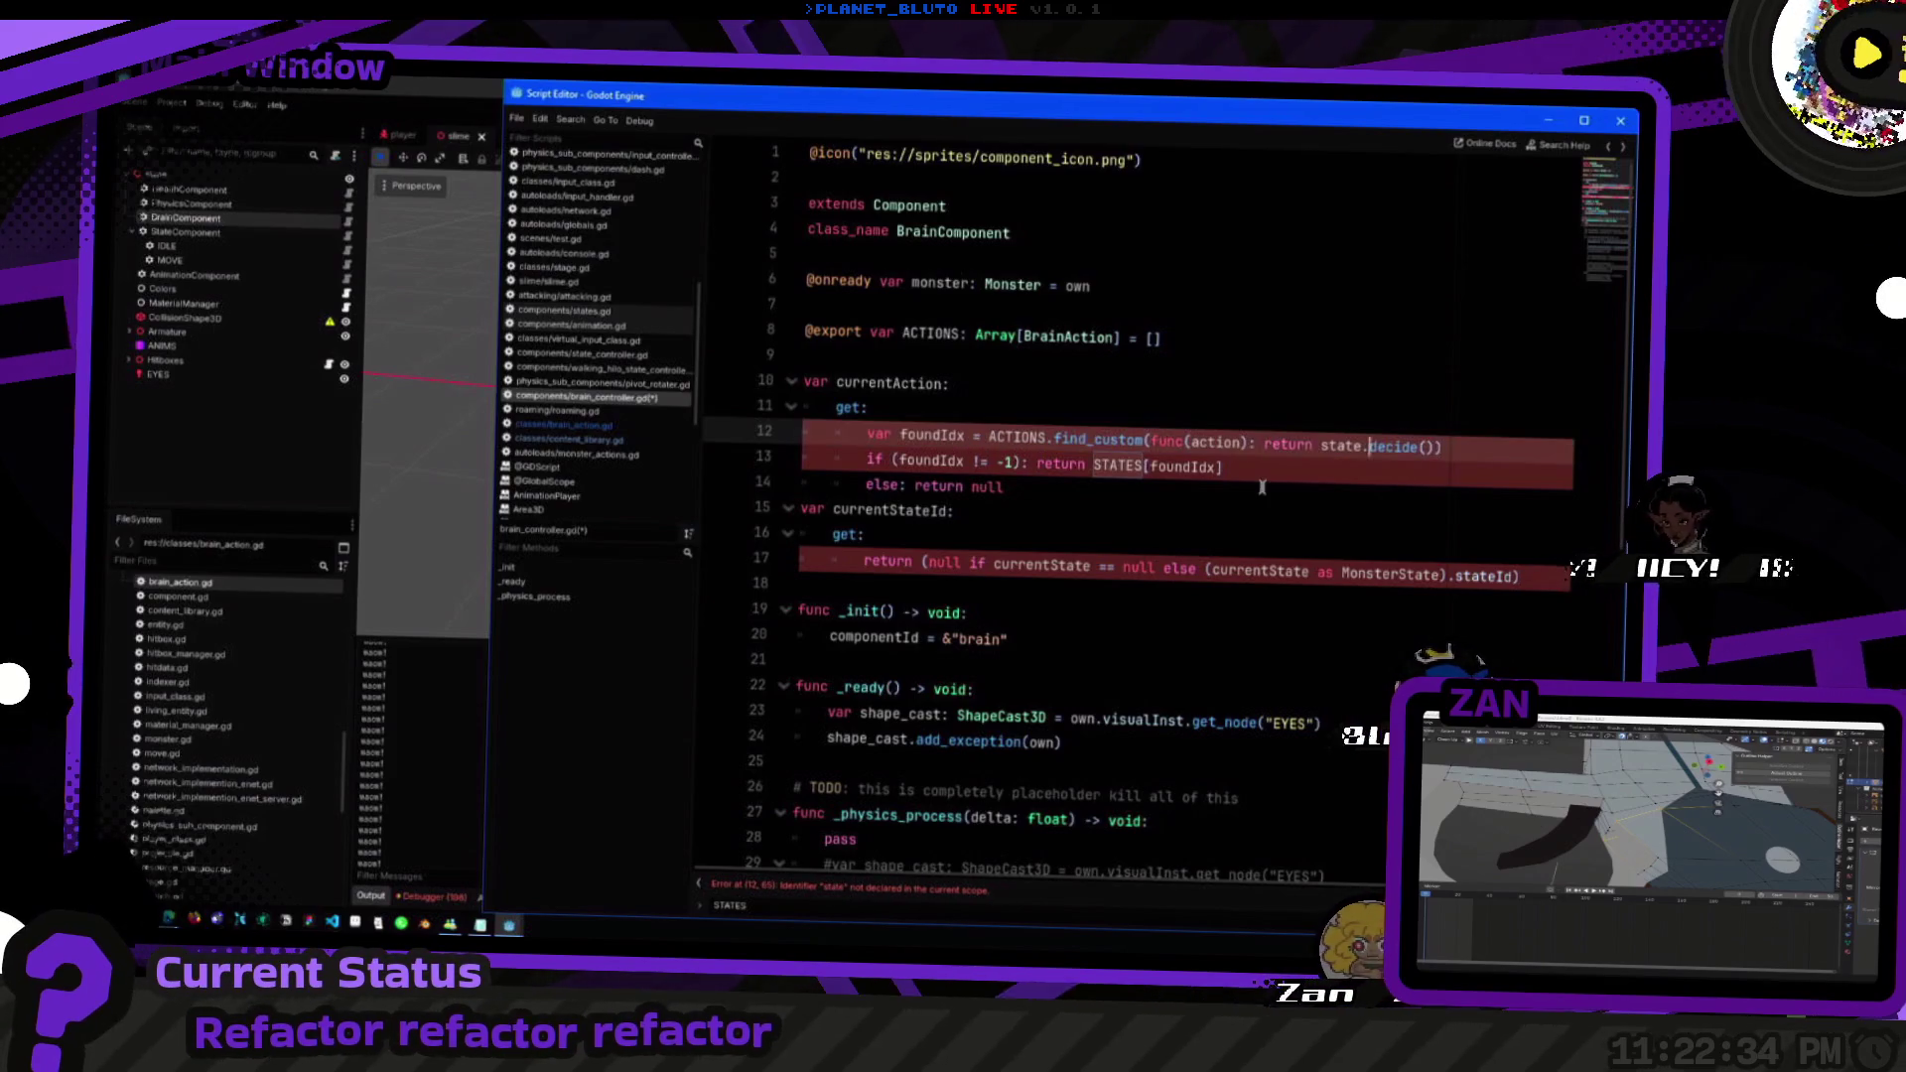
text(n)
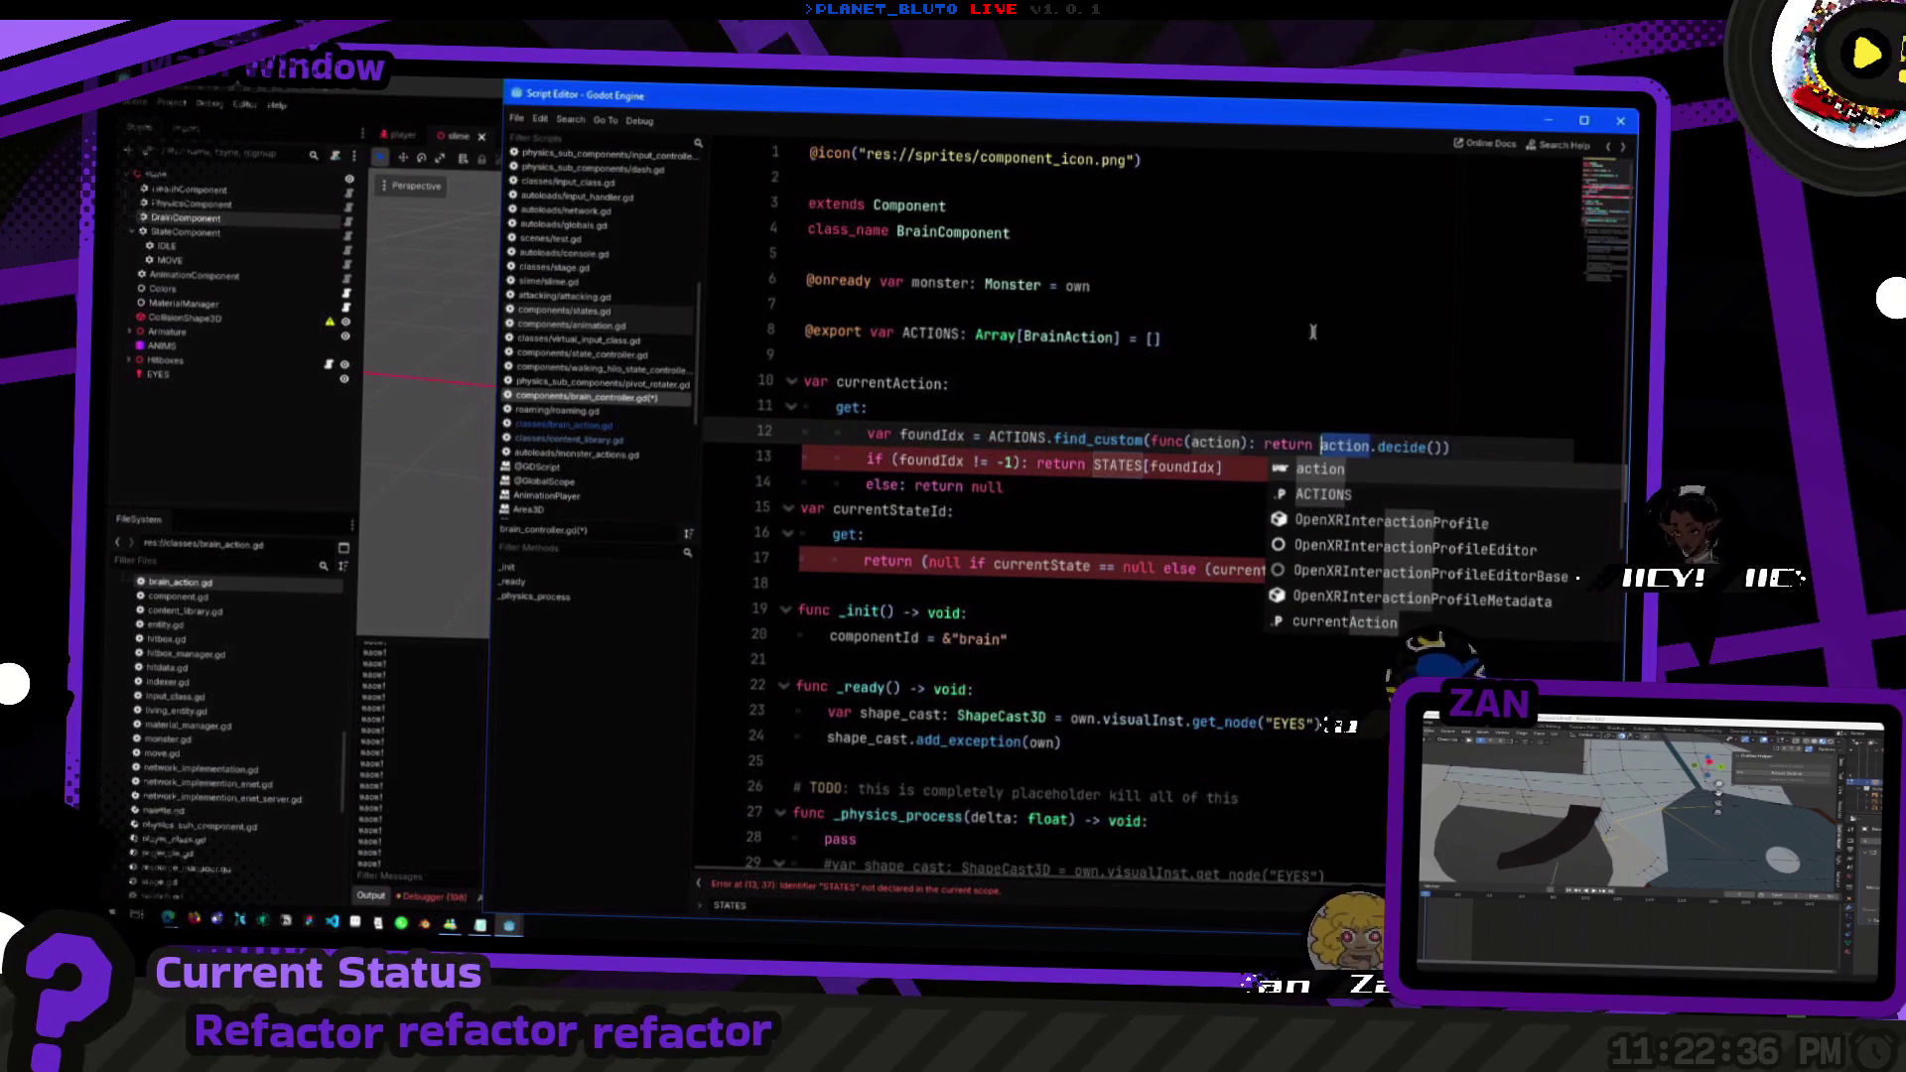
click(993, 437)
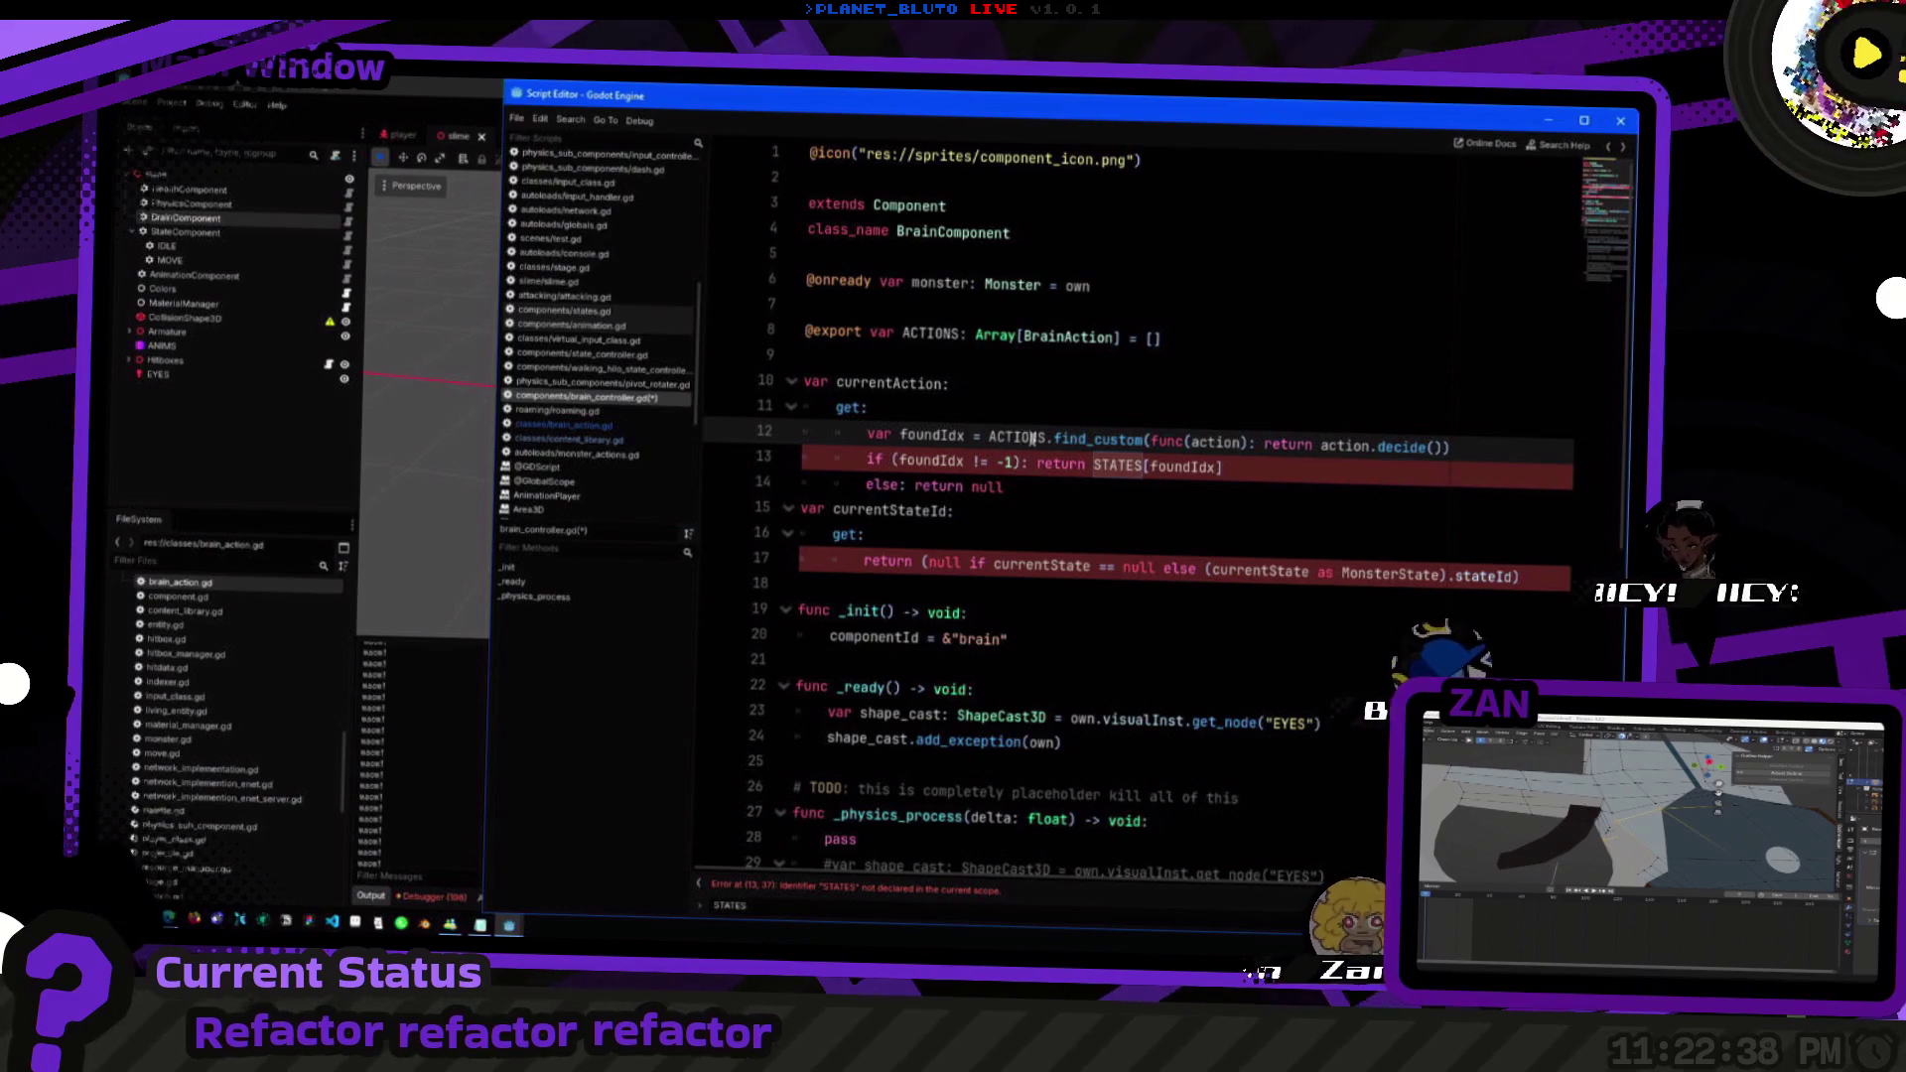
key(ctrl+c)
double_click(1117, 466)
key(ctrl+v)
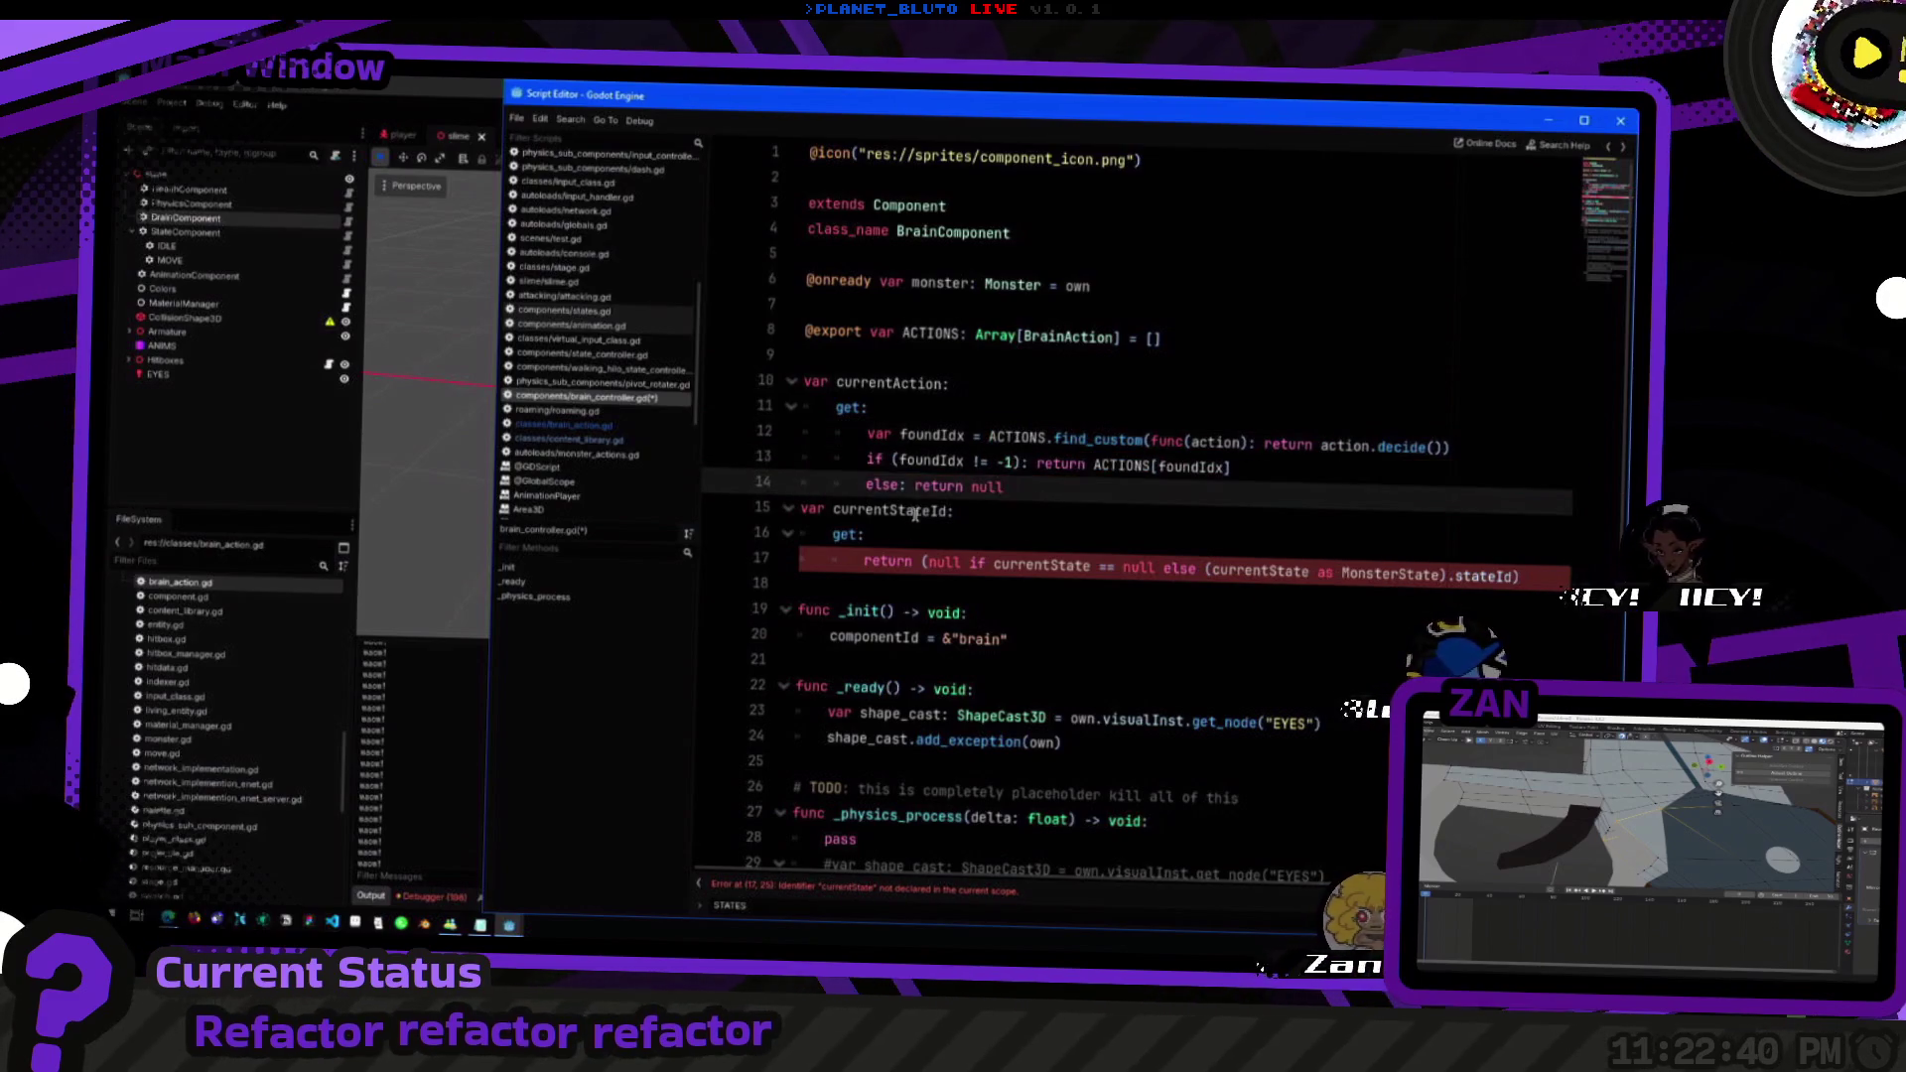
Rename the currentStateId getter to currentActionId.
click(907, 511)
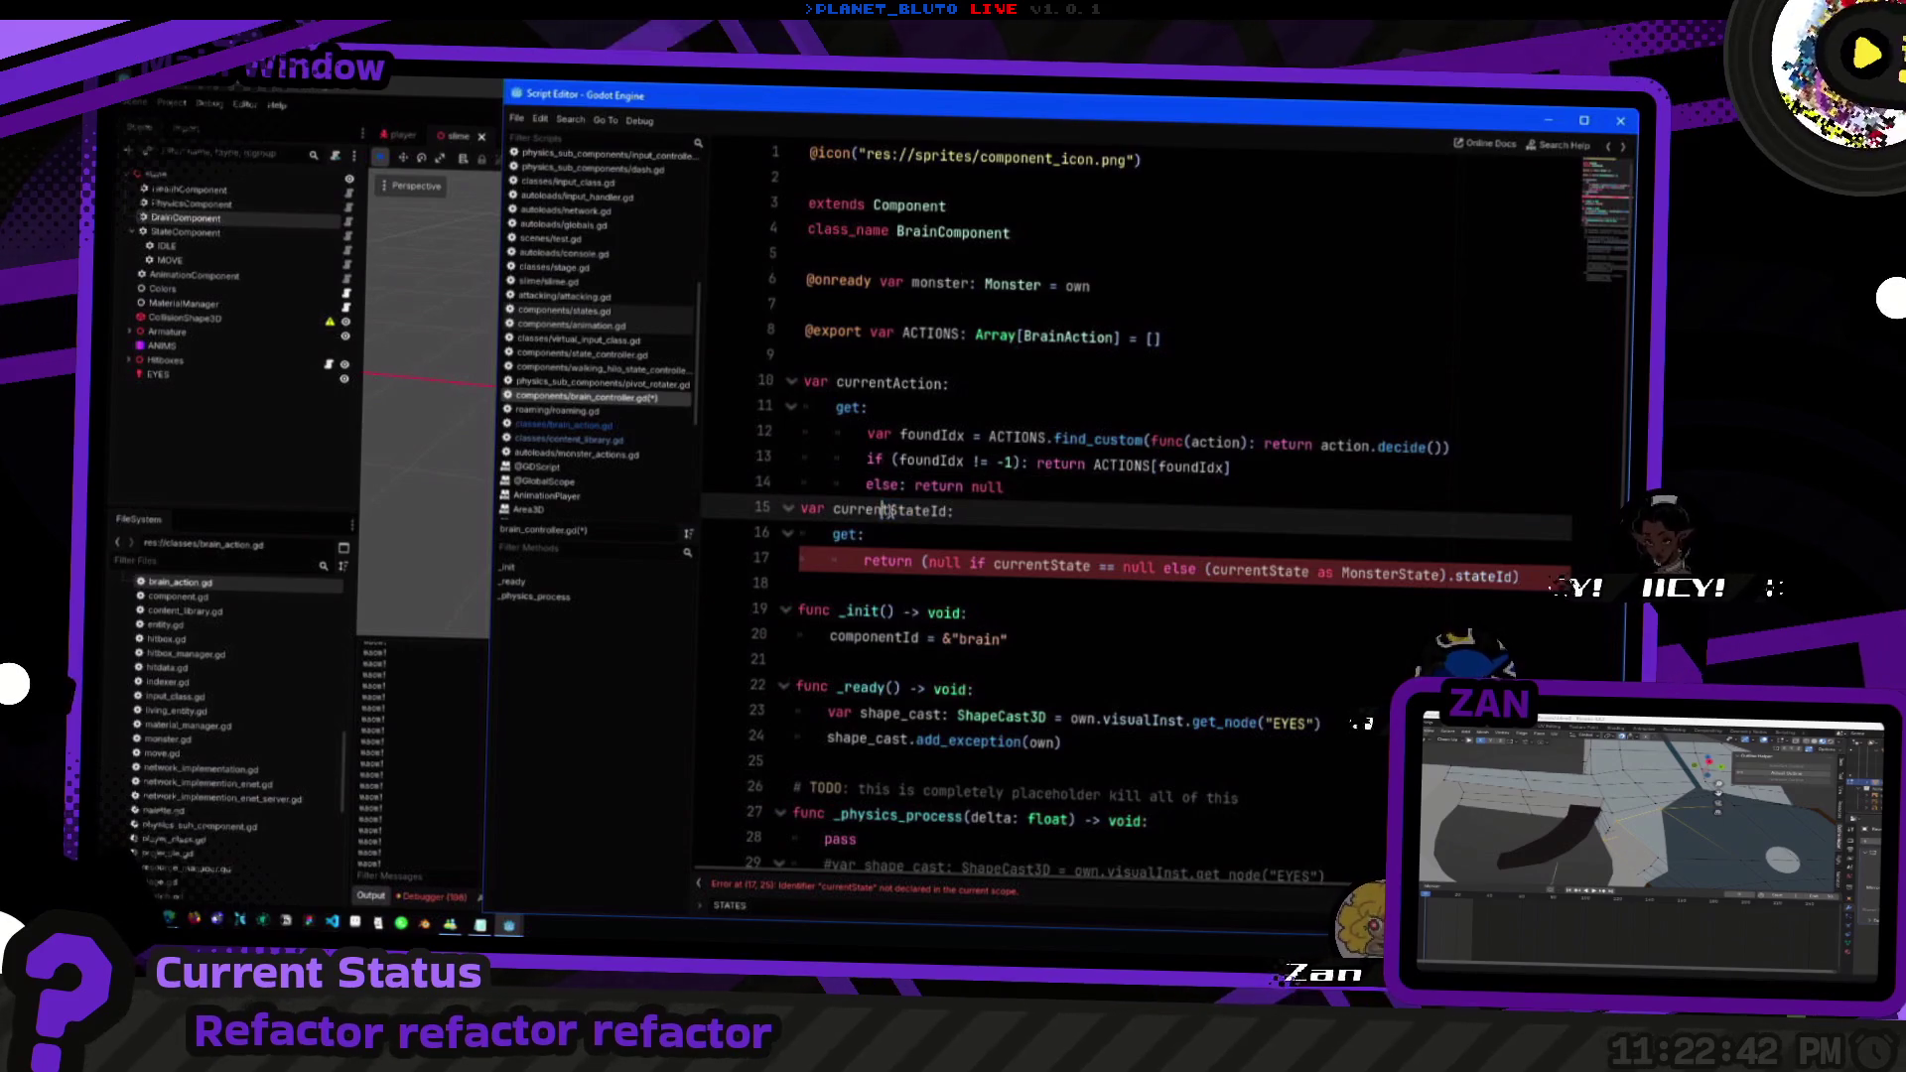
text(Action)
scroll(1039, 489, down, 1)
click(1039, 488)
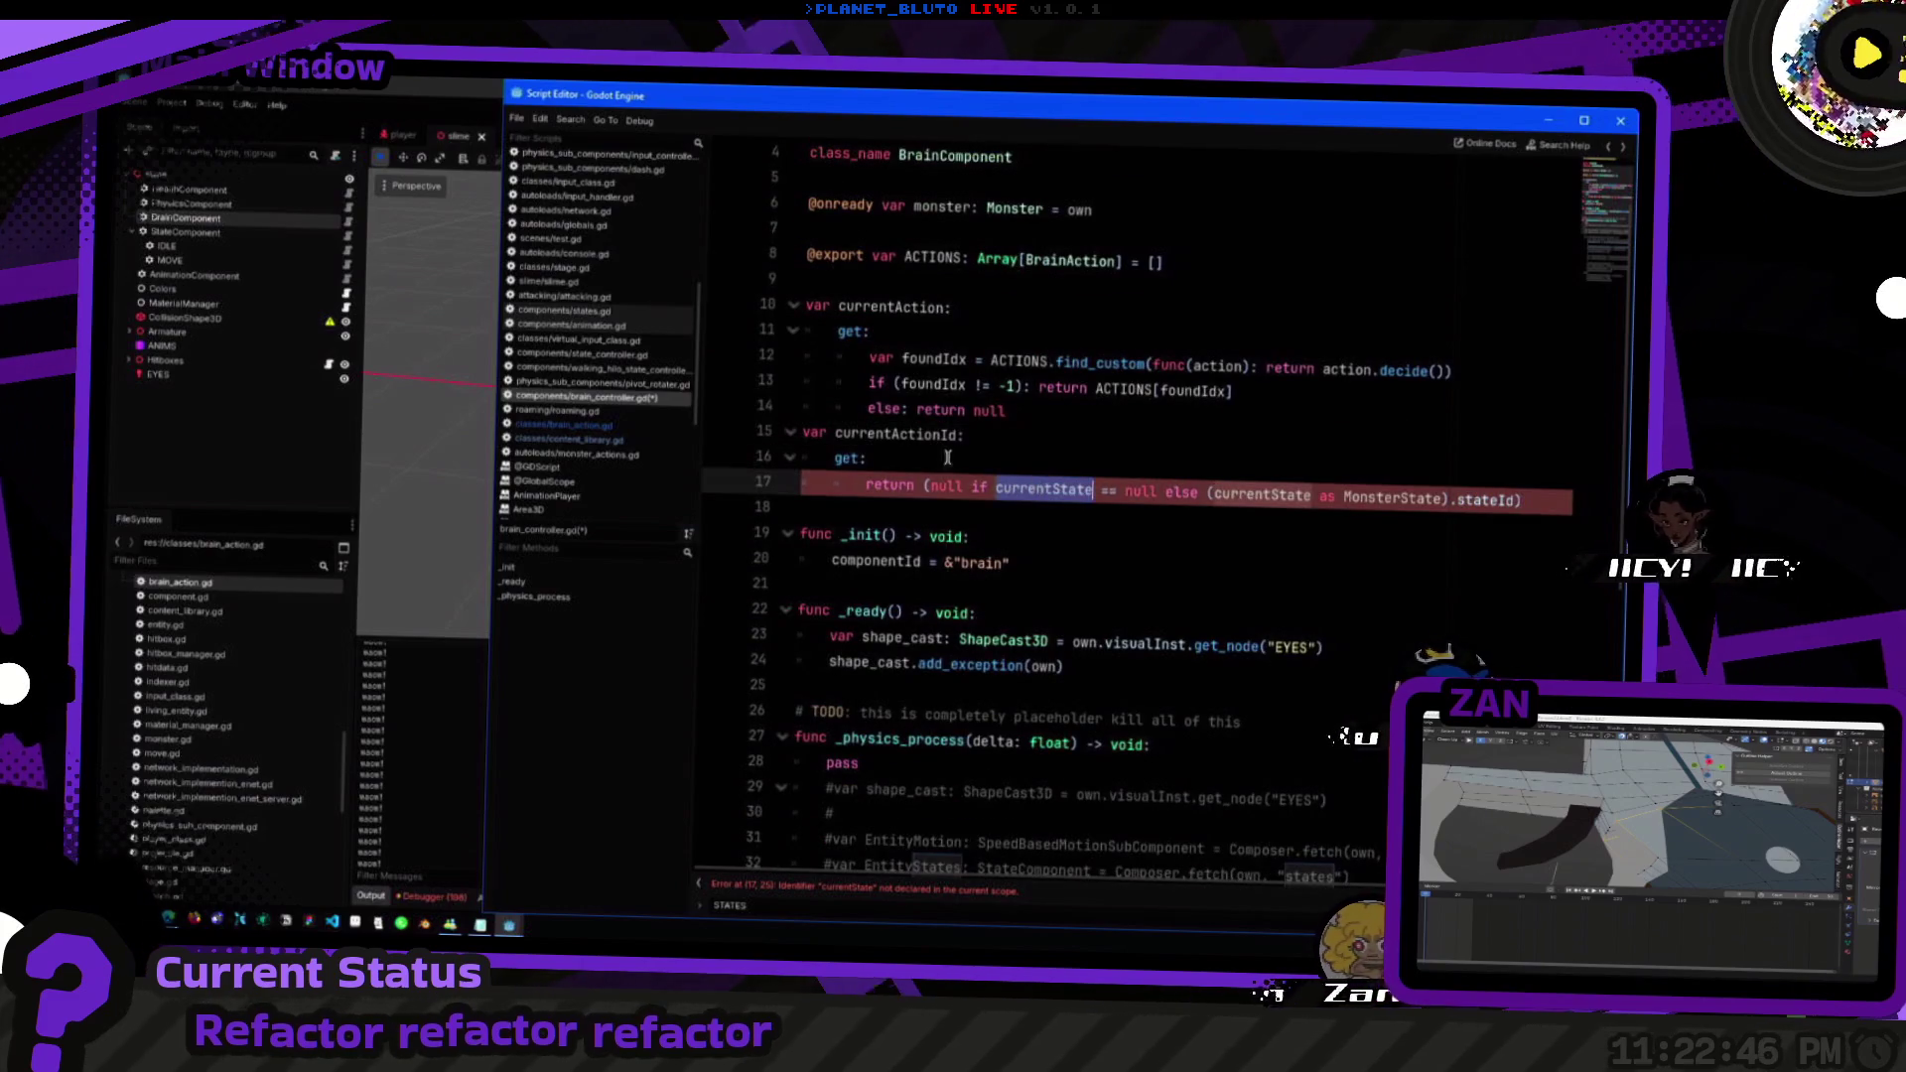
On line 17, use currentAction for both currentState references, cast to BrainAction, and return actionId.
double_click(891, 307)
key(ctrl+c)
double_click(1022, 488)
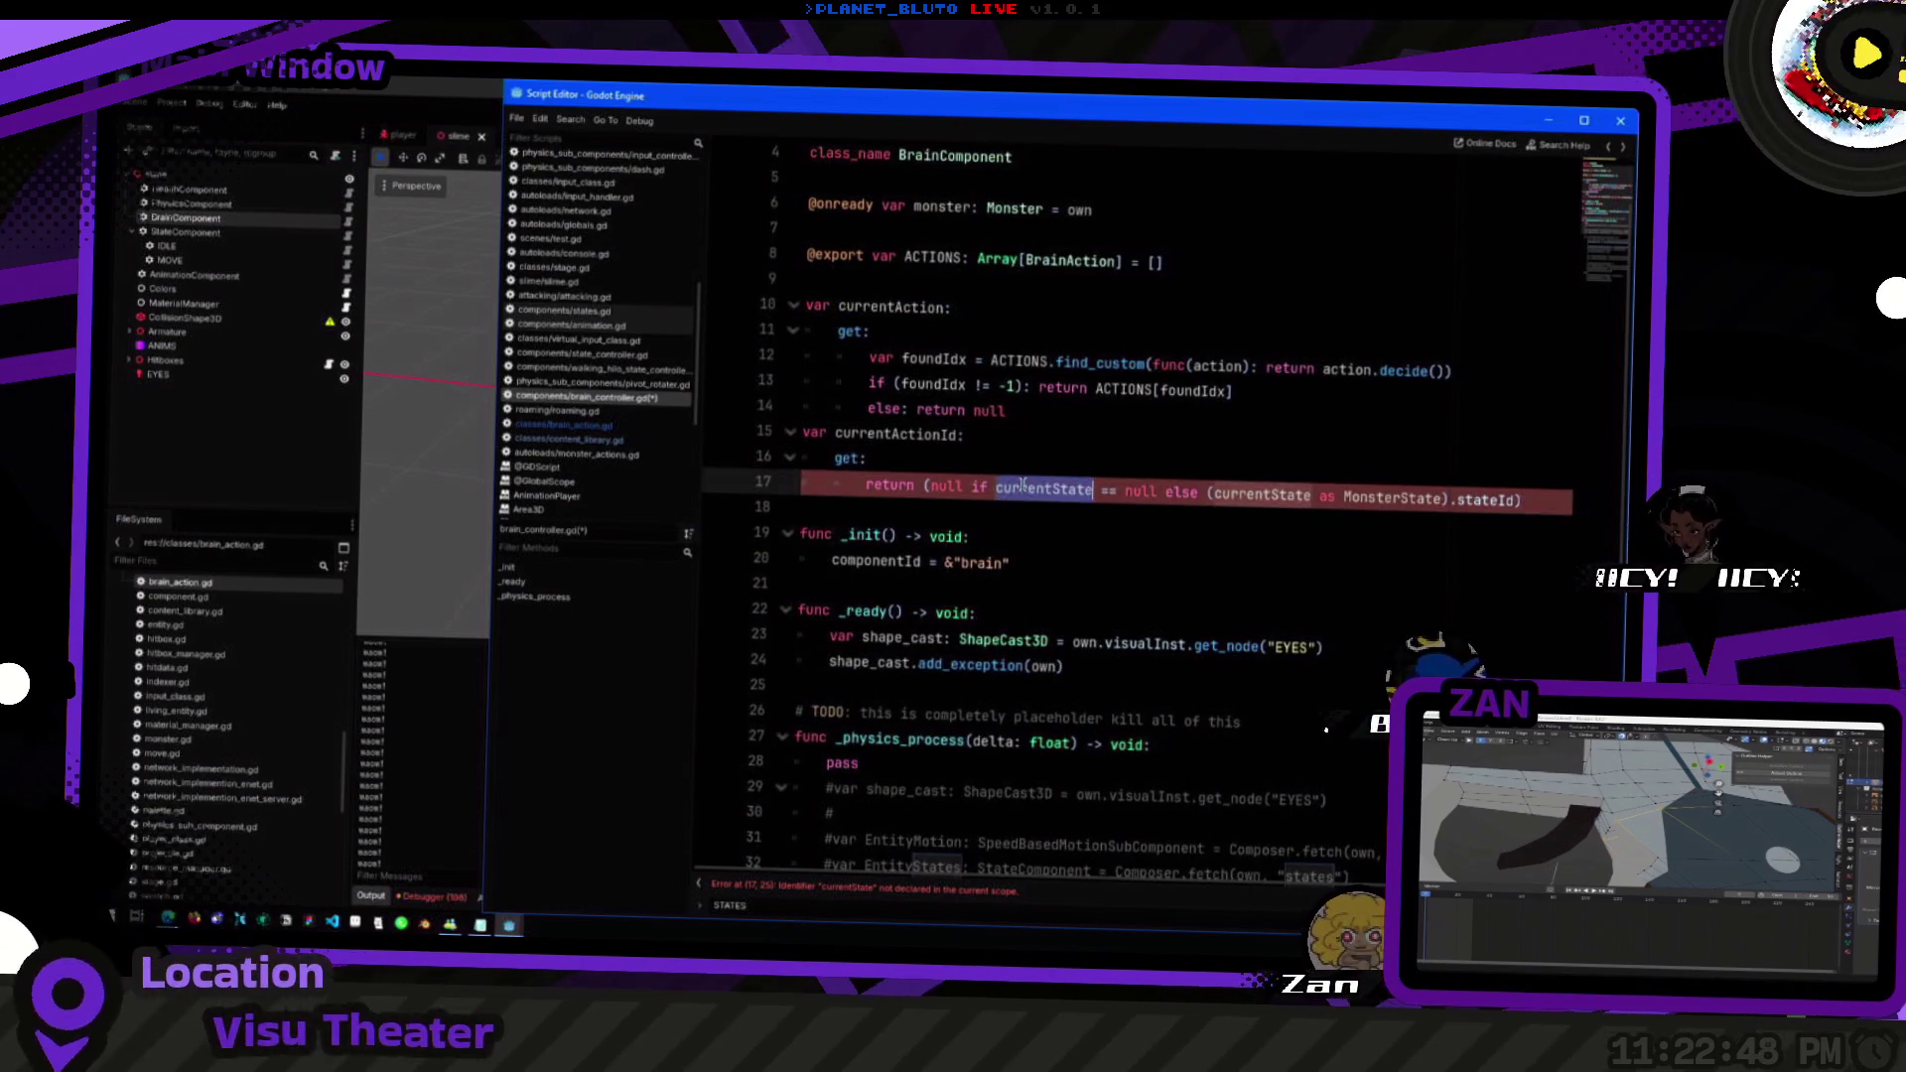
key(ctrl+v)
double_click(1266, 495)
key(ctrl+v)
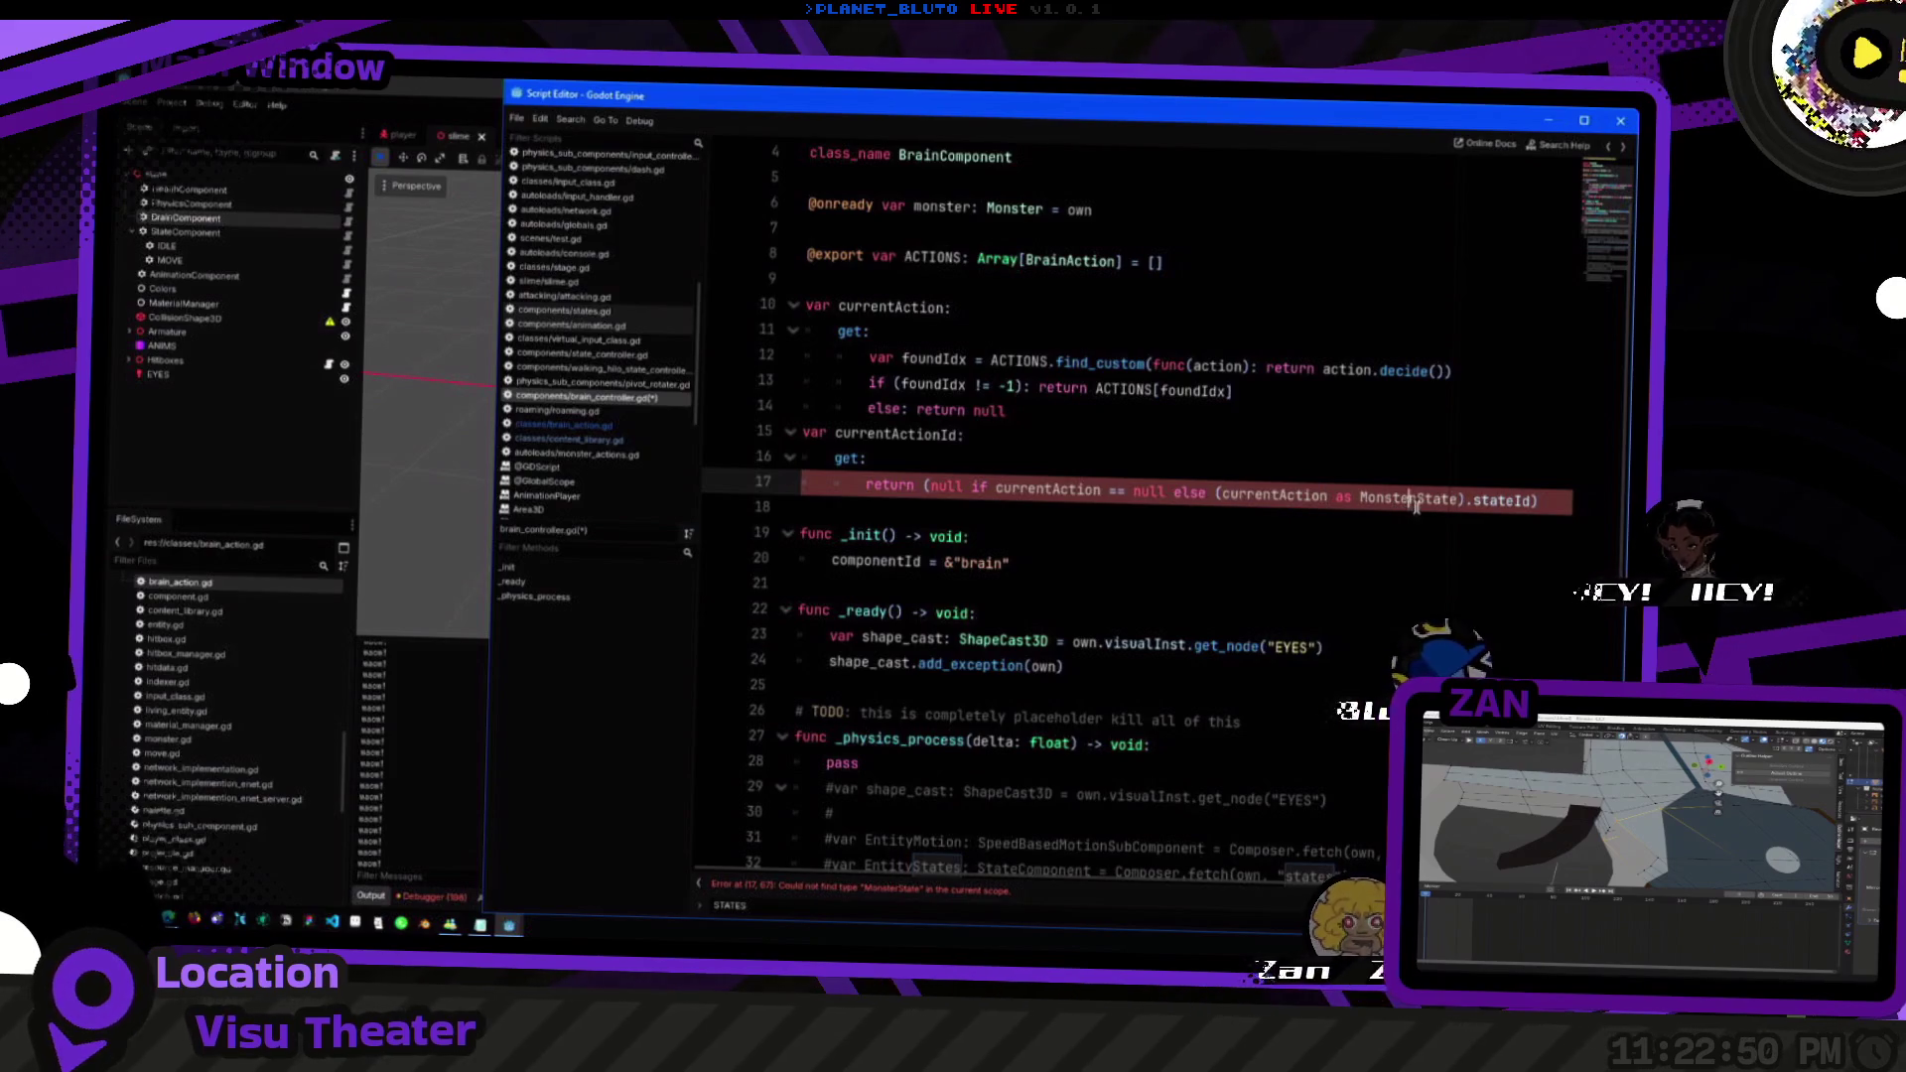
text(rainAction)
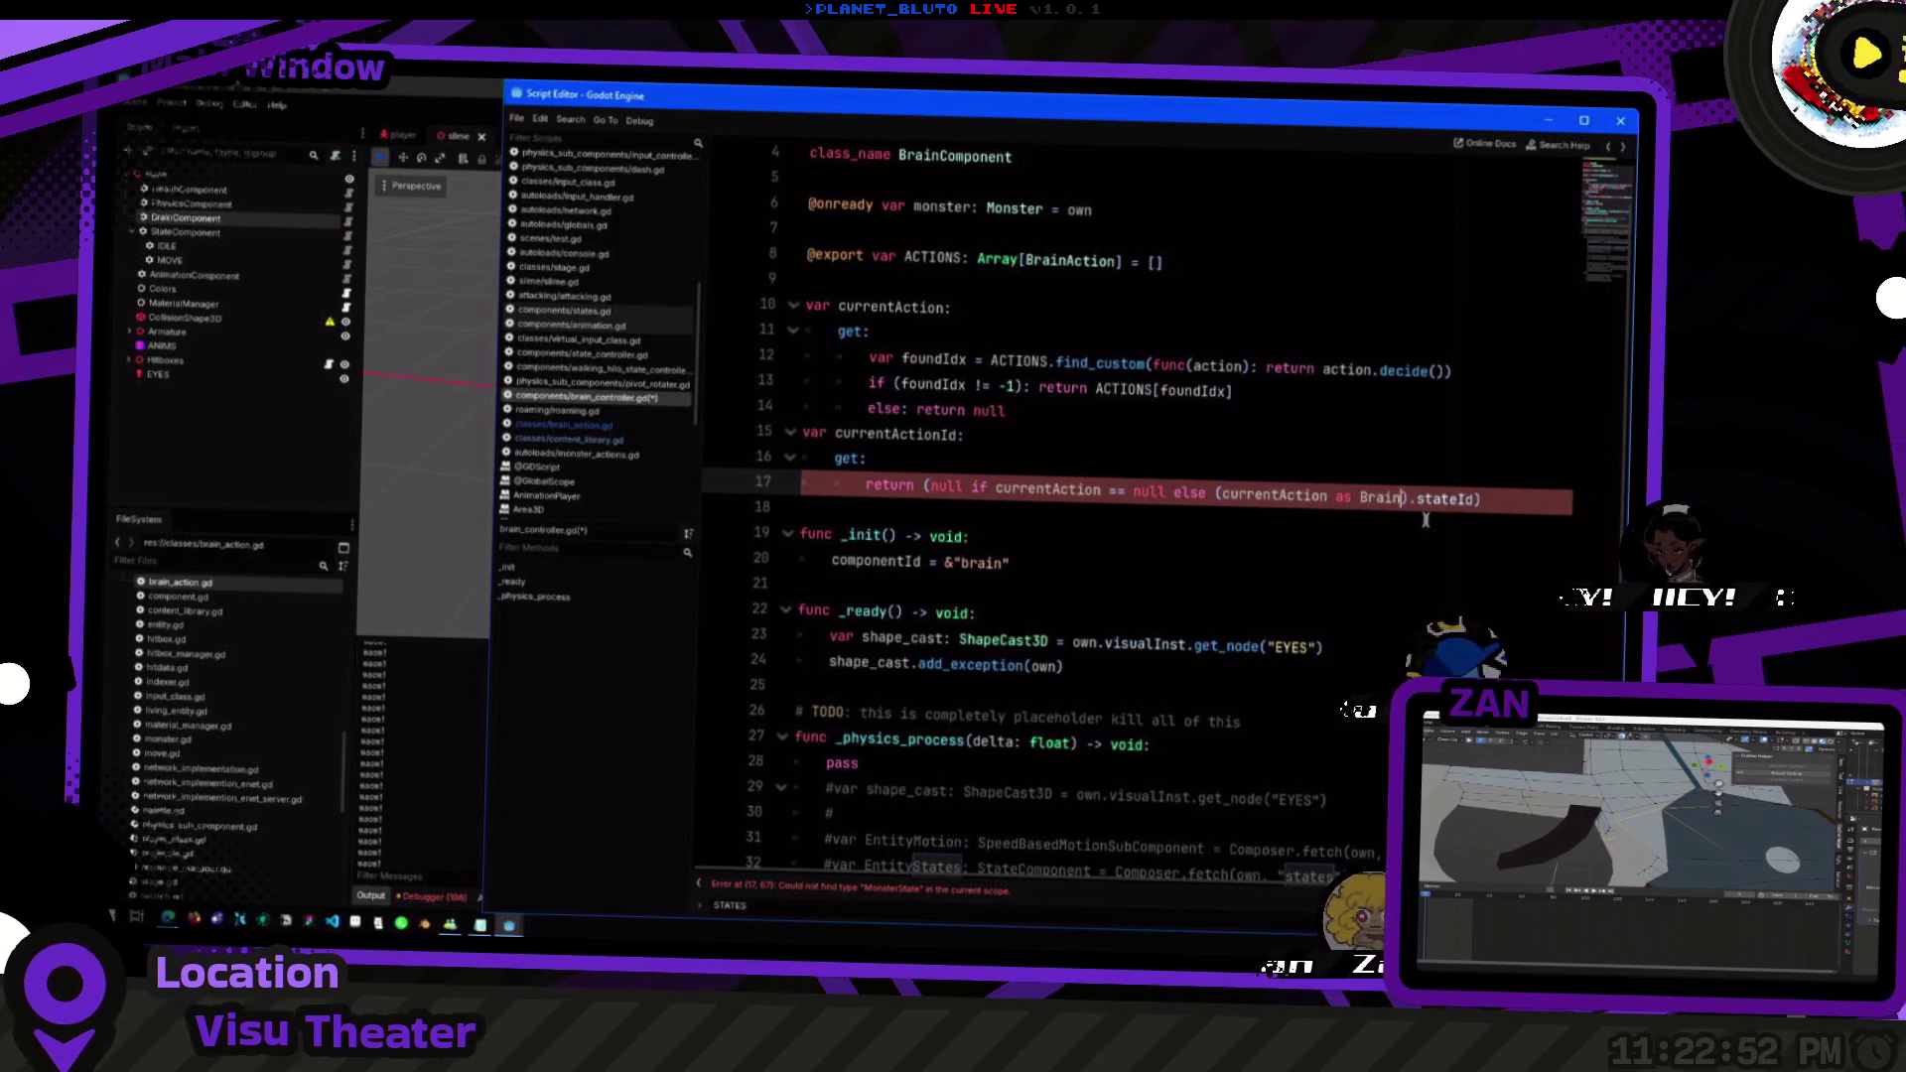
key(BackSpace)
key(BackSpace)
key(BackSpace)
text(action)
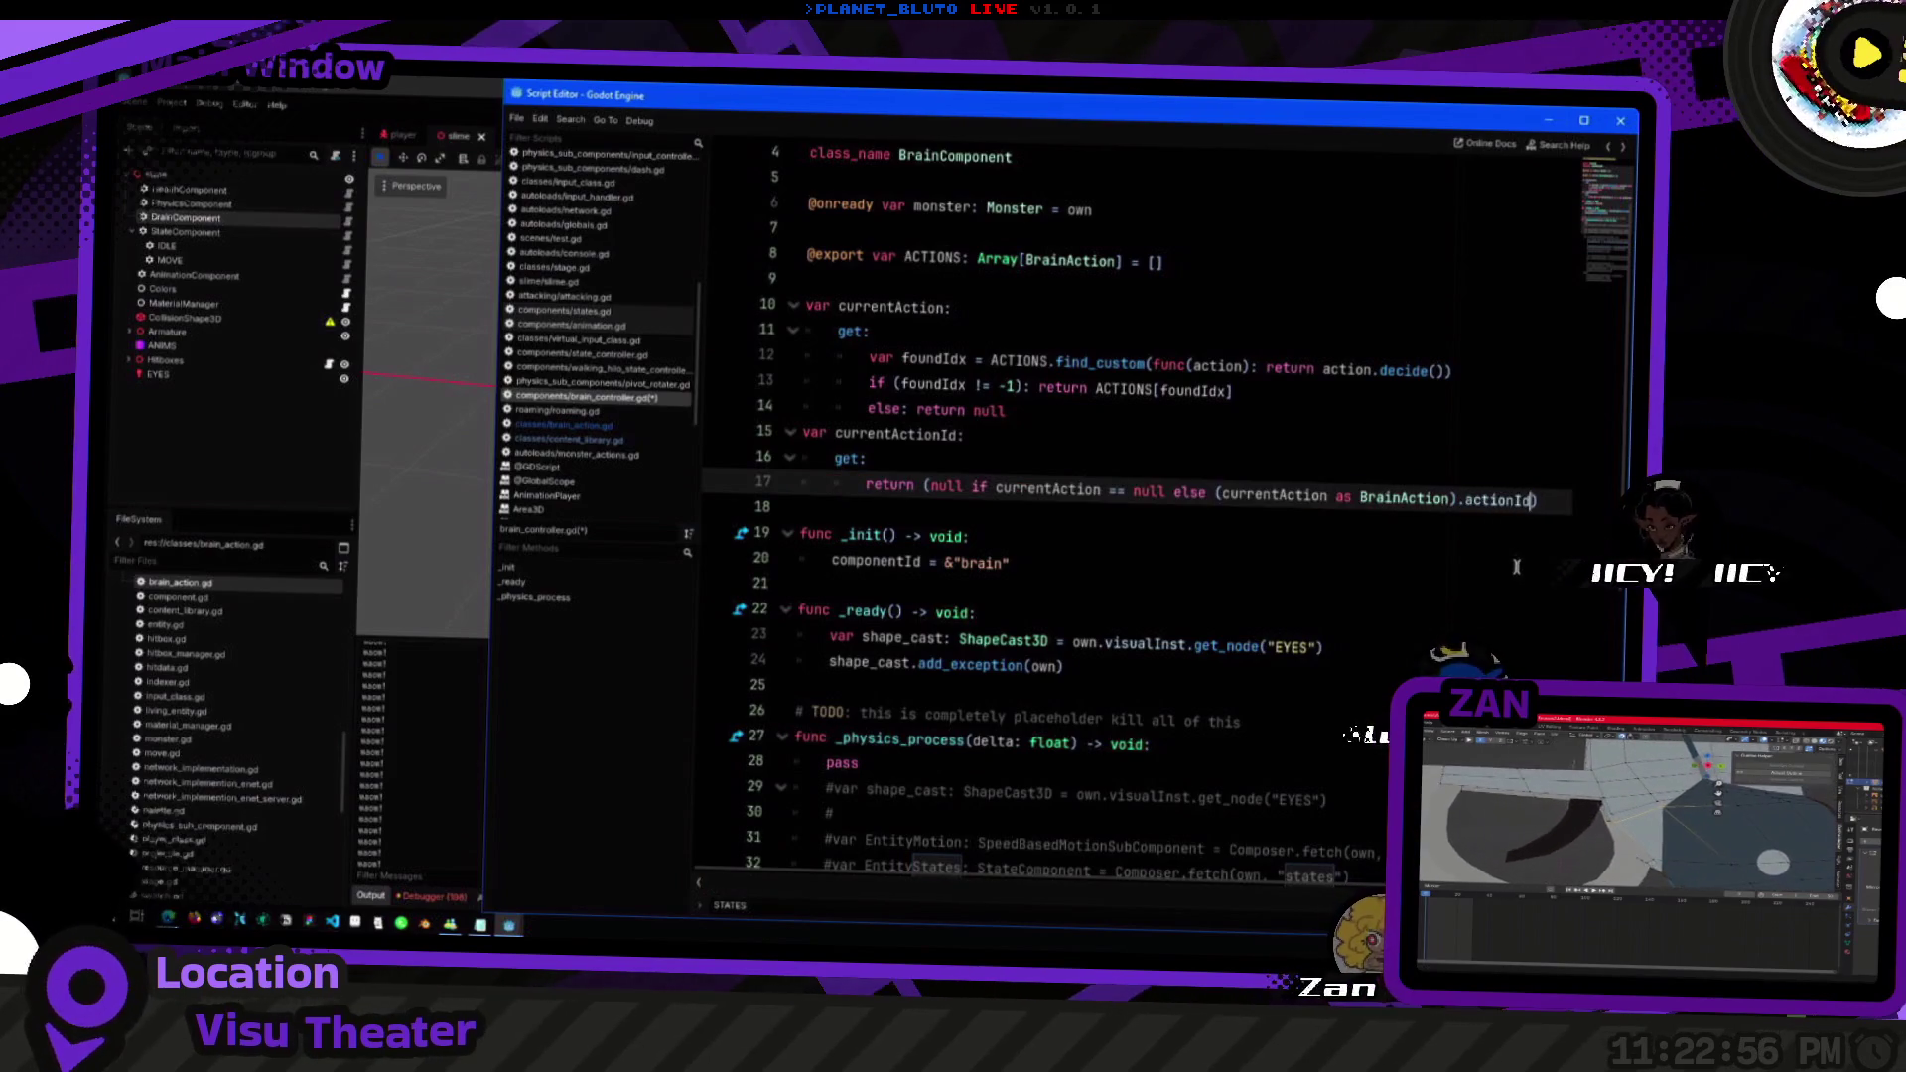
scroll(1188, 522, down, 3)
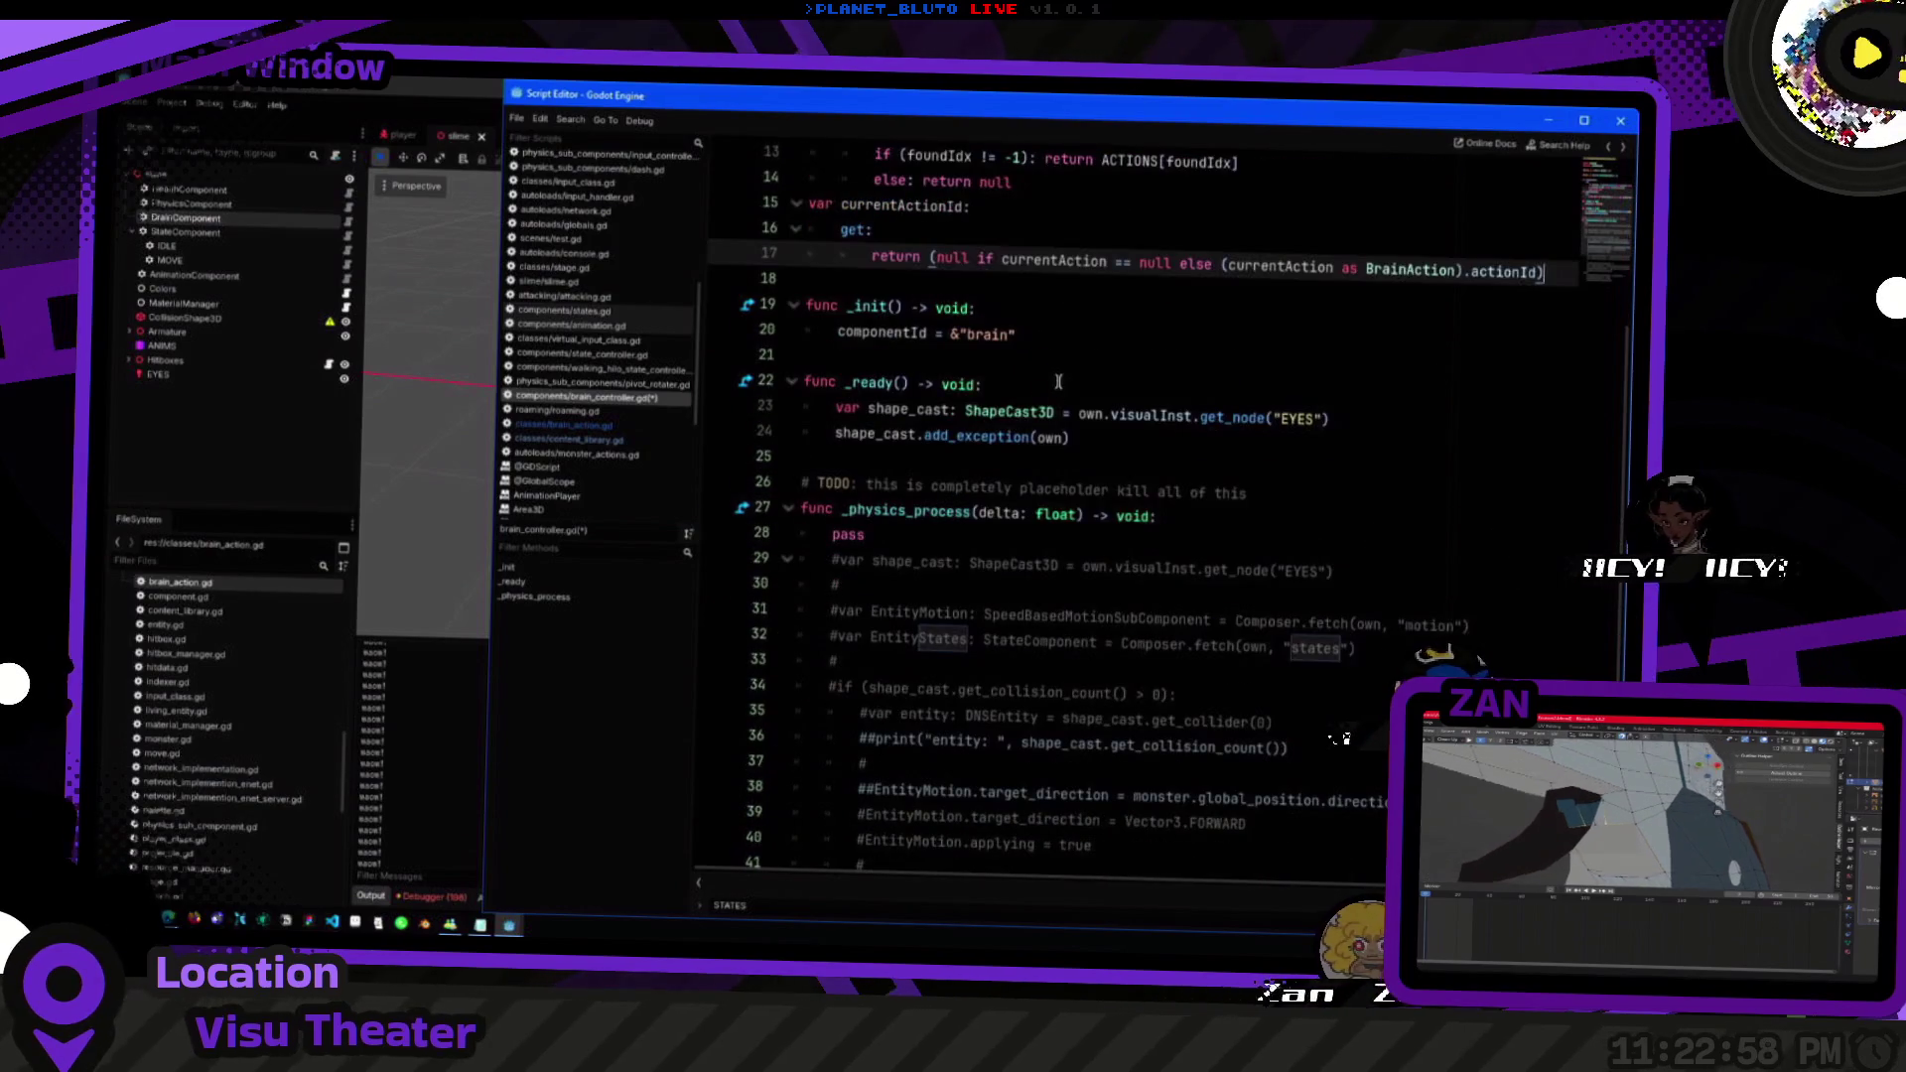
scroll(1058, 381, down, 4)
scroll(1067, 417, up, 8)
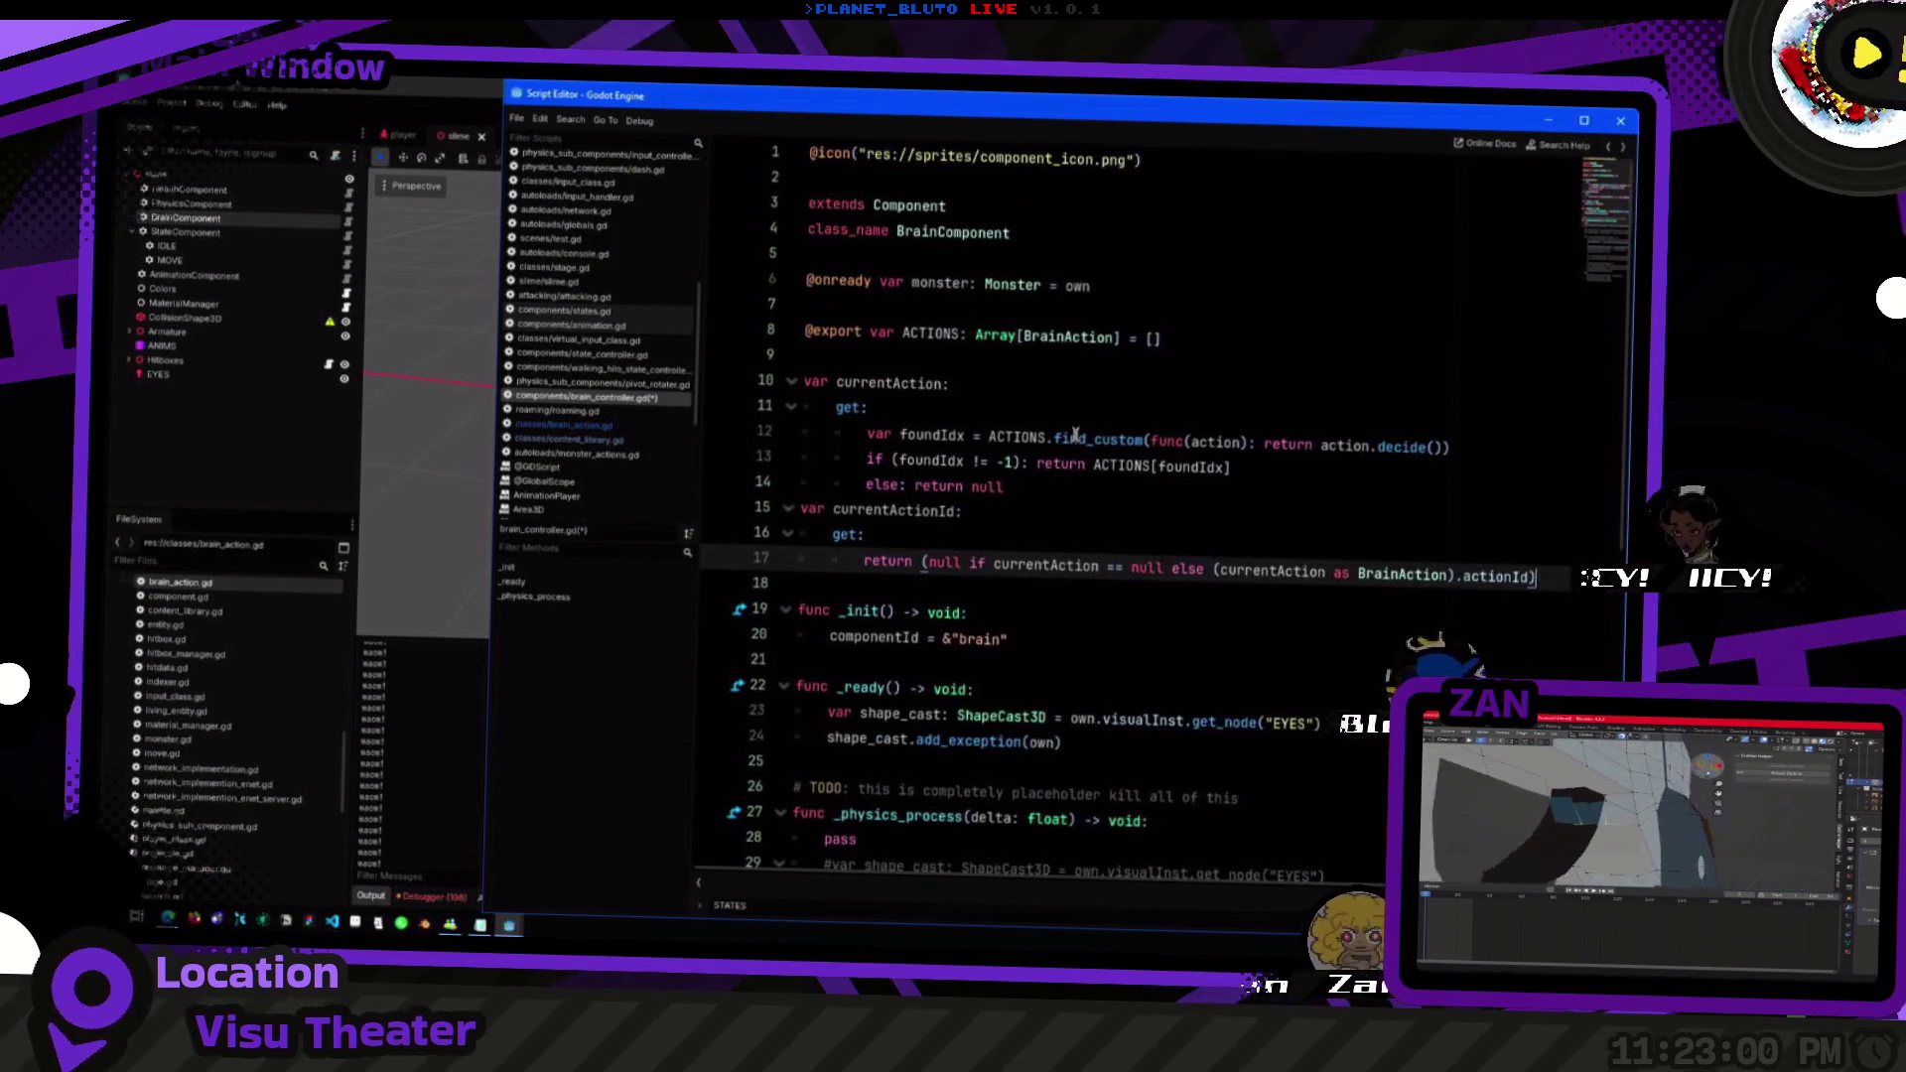
scroll(1073, 437, down, 1)
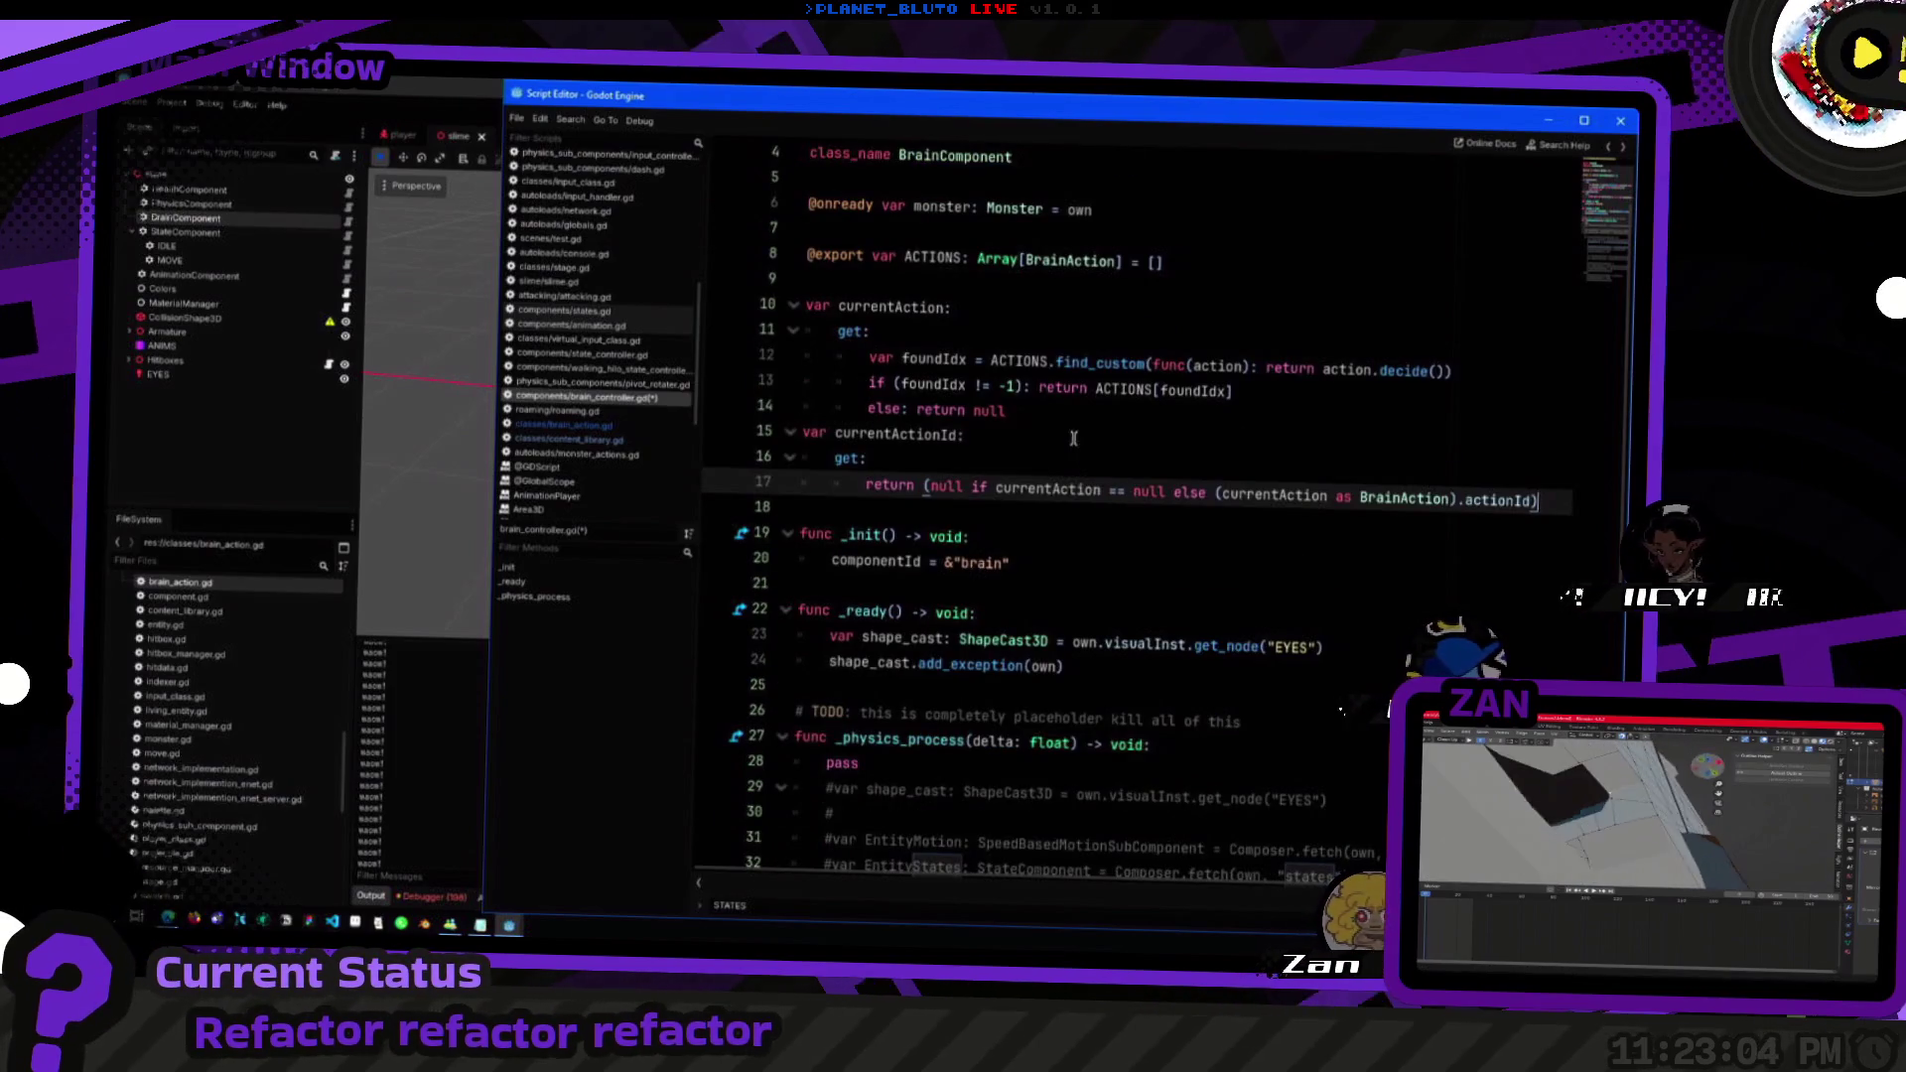
scroll(1074, 438, down, 4)
scroll(1043, 443, up, 5)
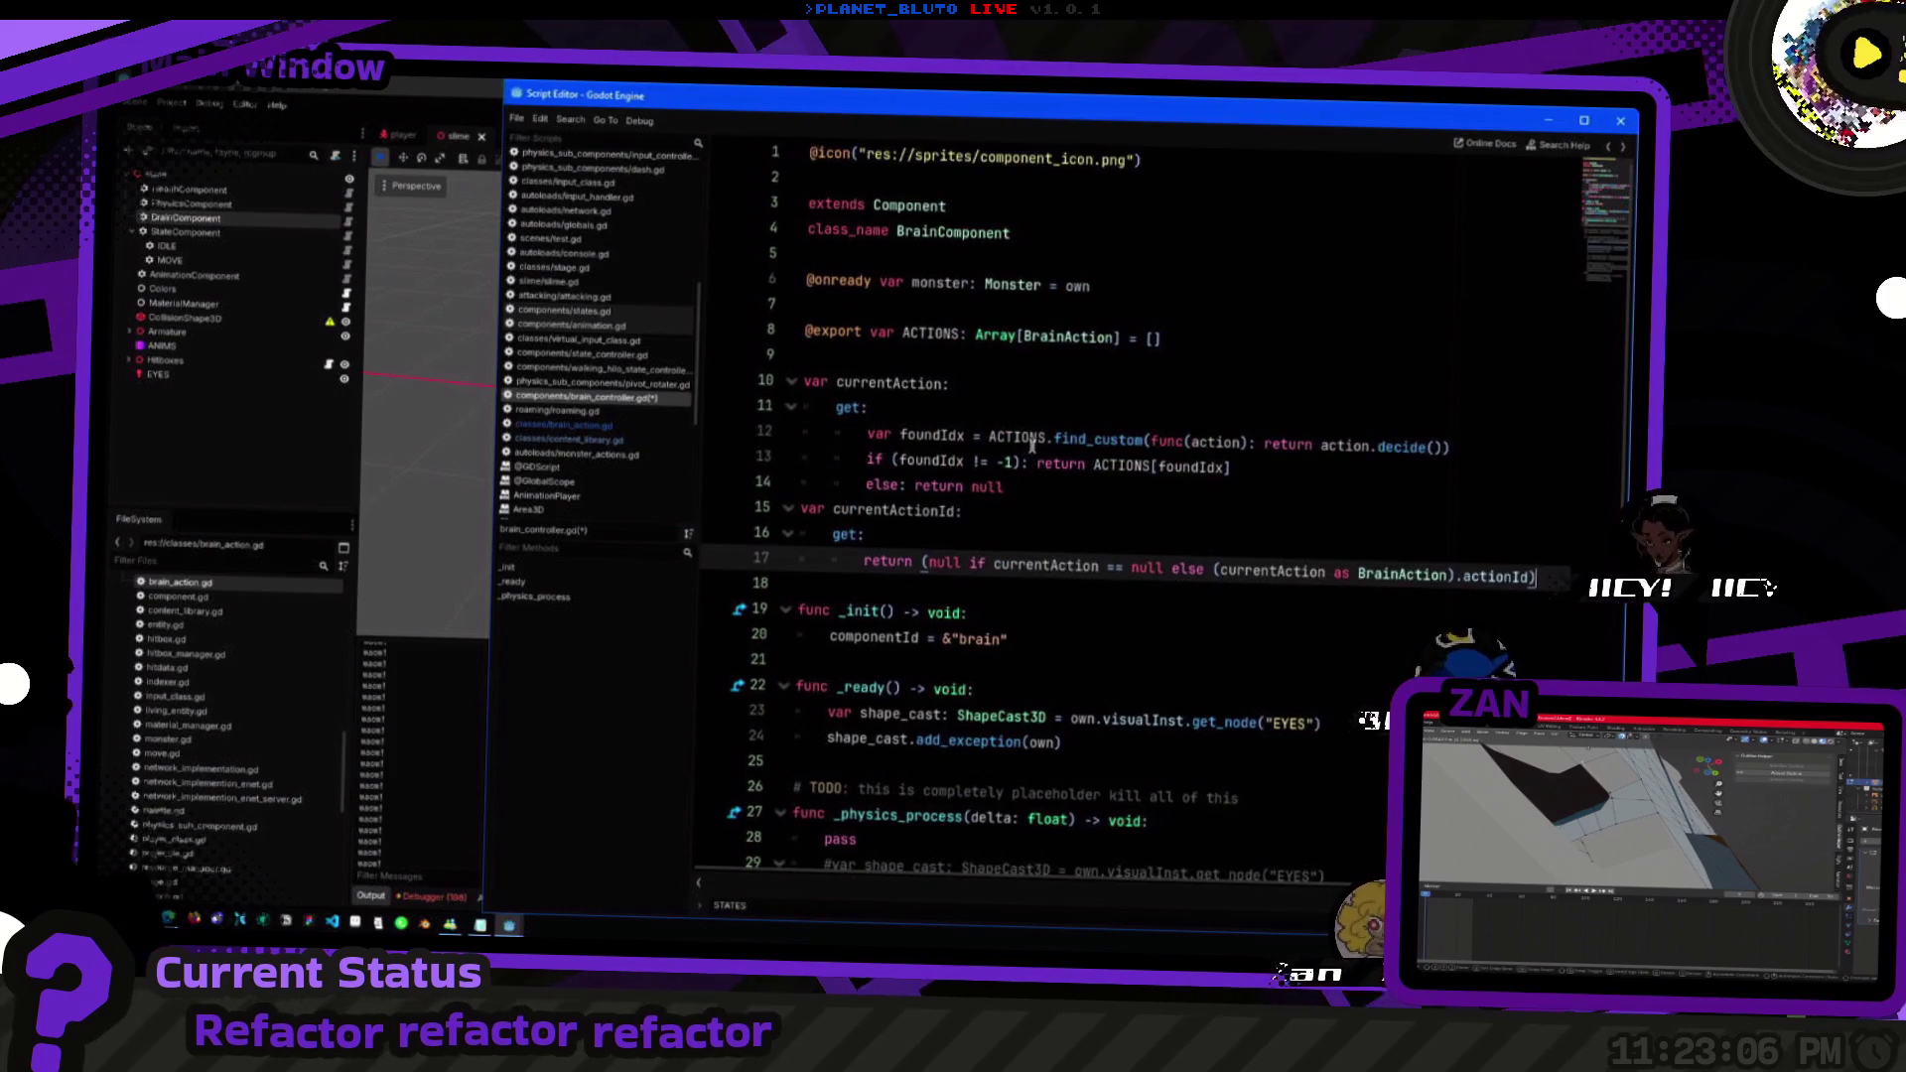
click(950, 310)
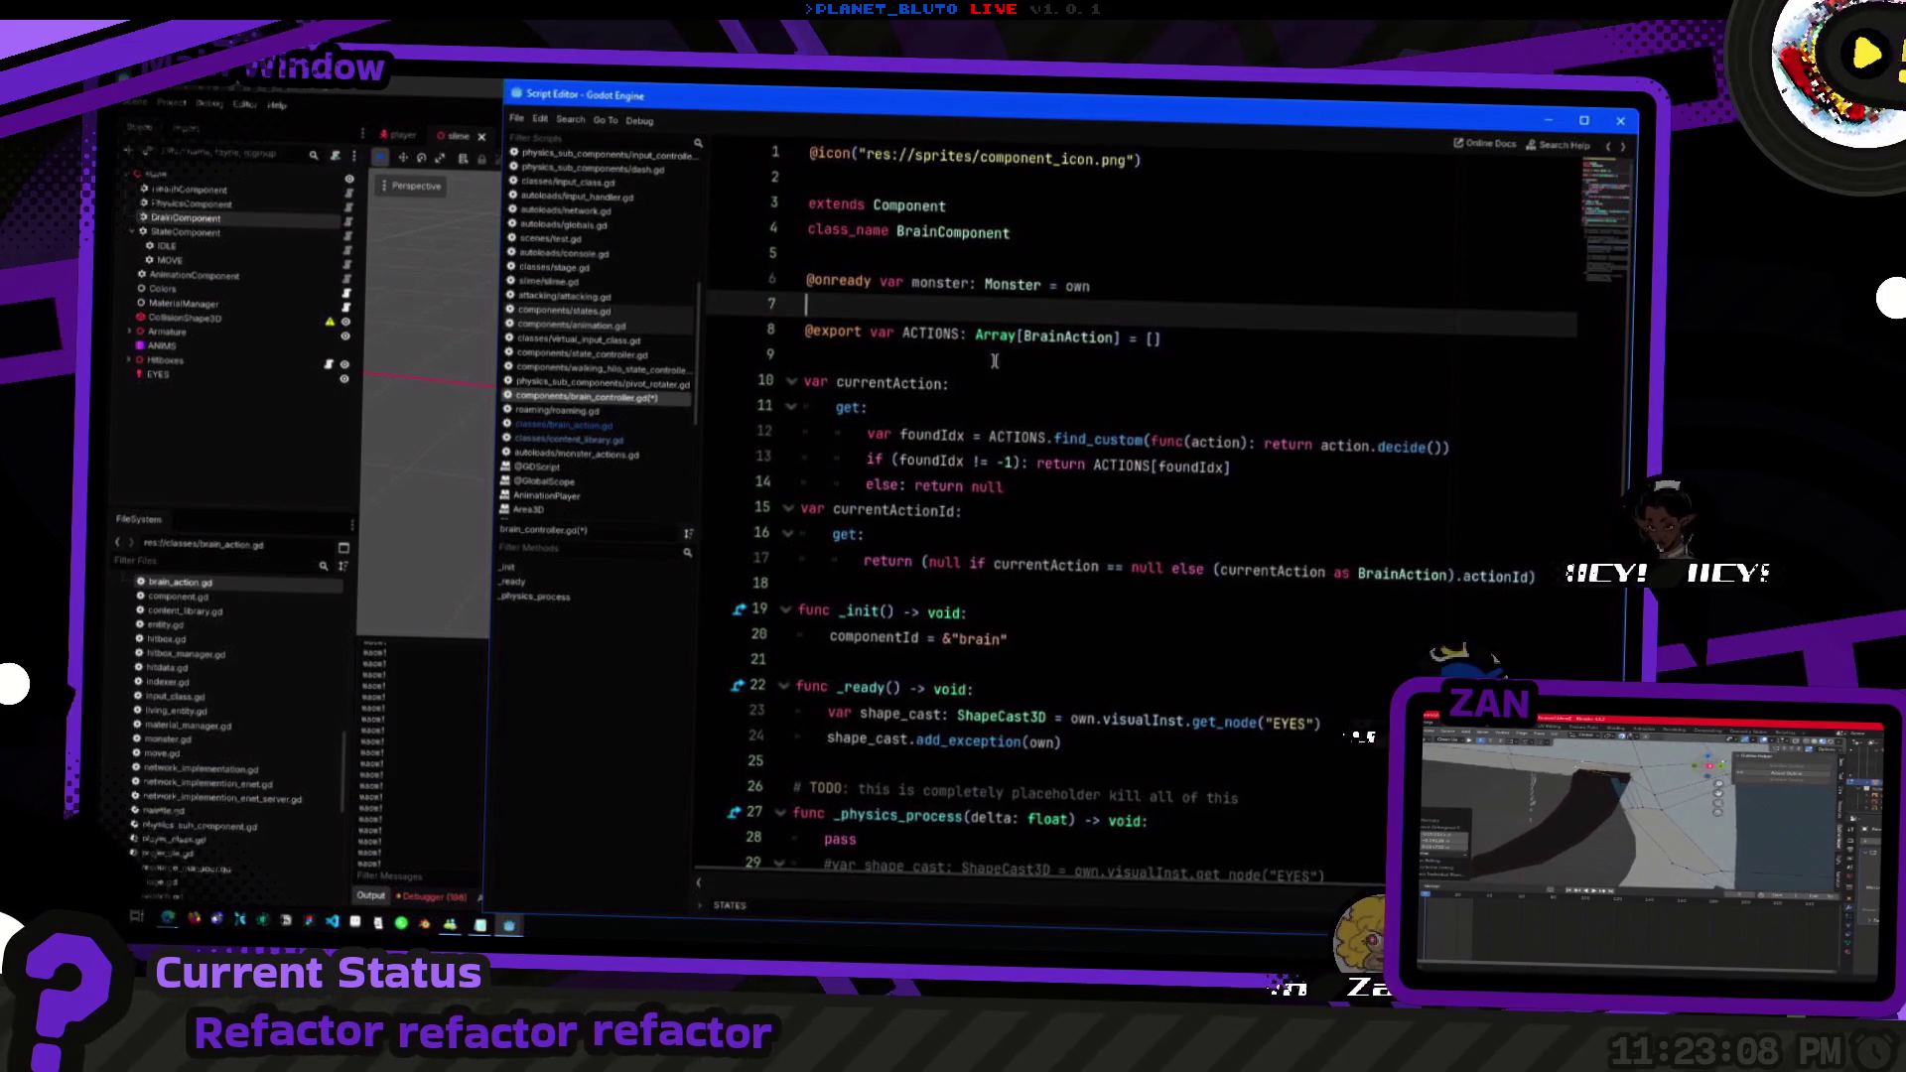
click(1243, 340)
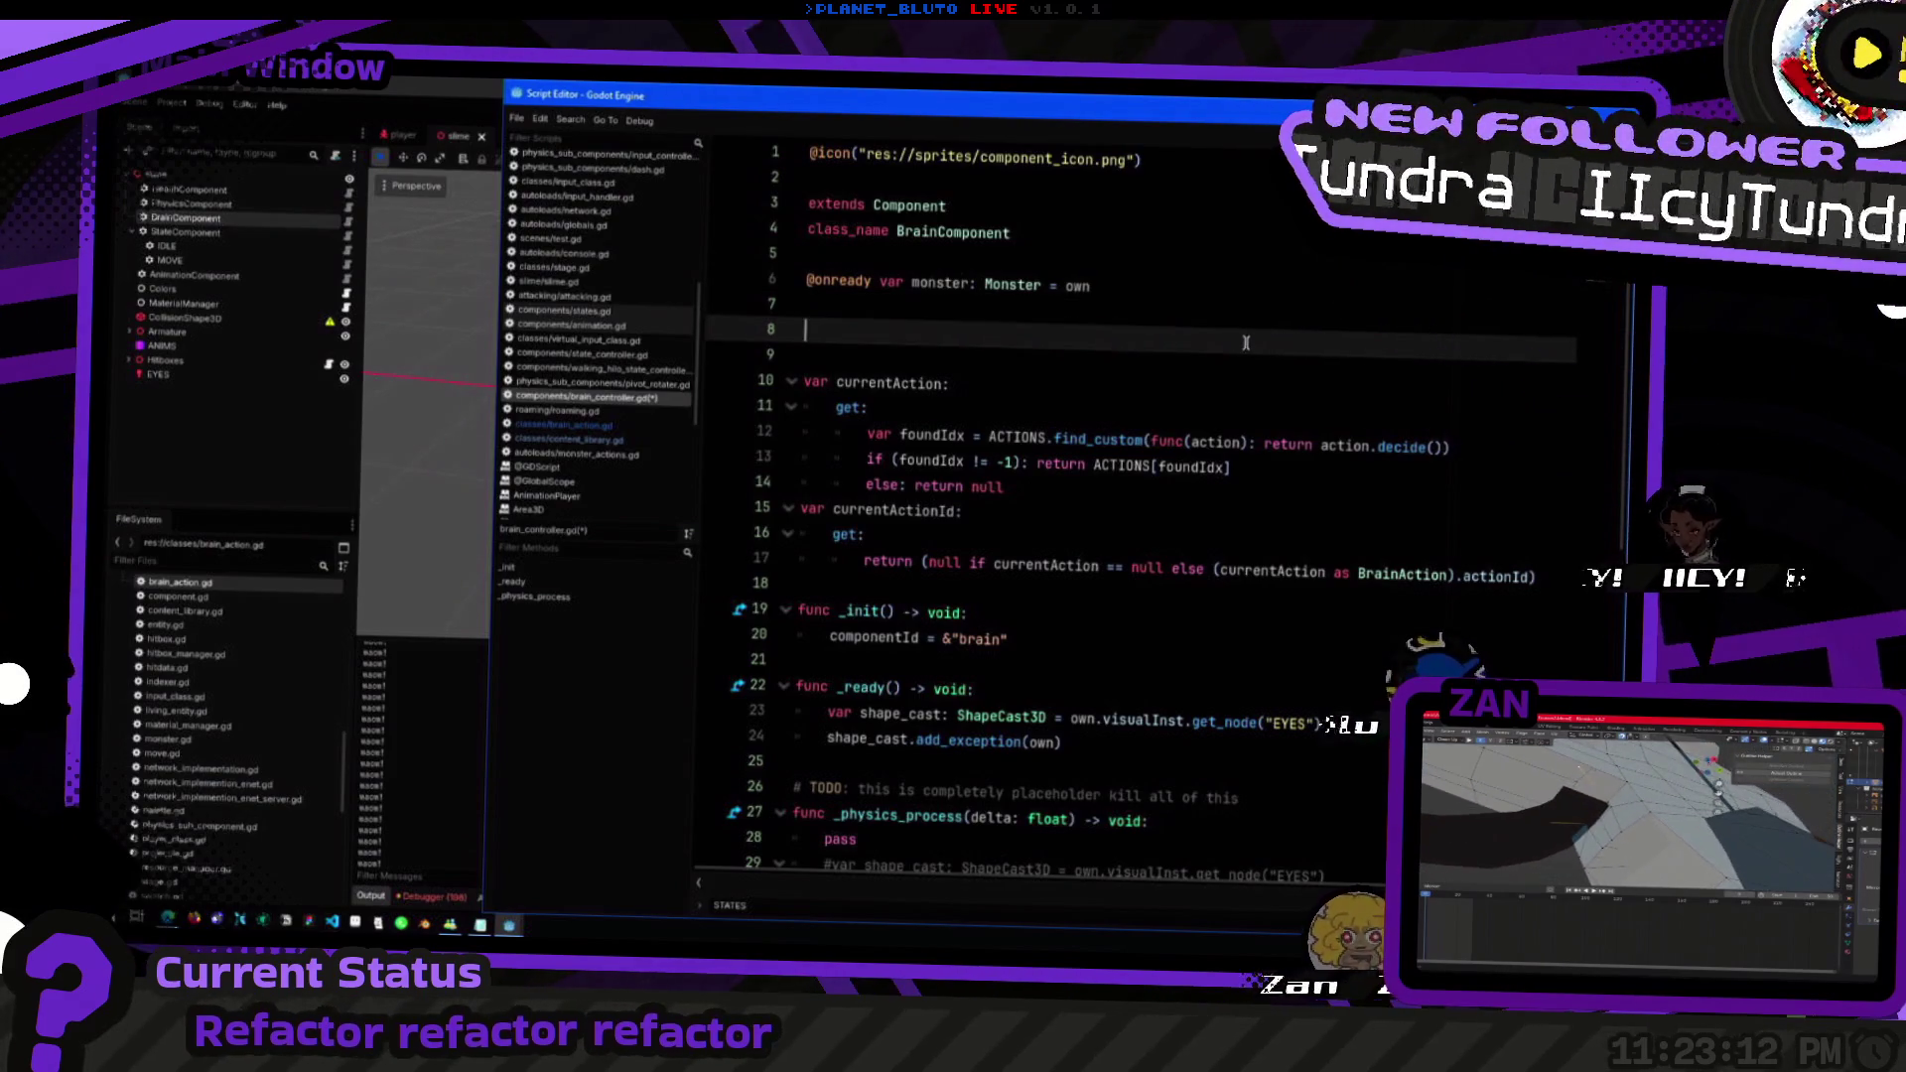
key(Up)
key(ctrl+shift+k)
key(ctrl+shift+k)
key(Up)
key(Up)
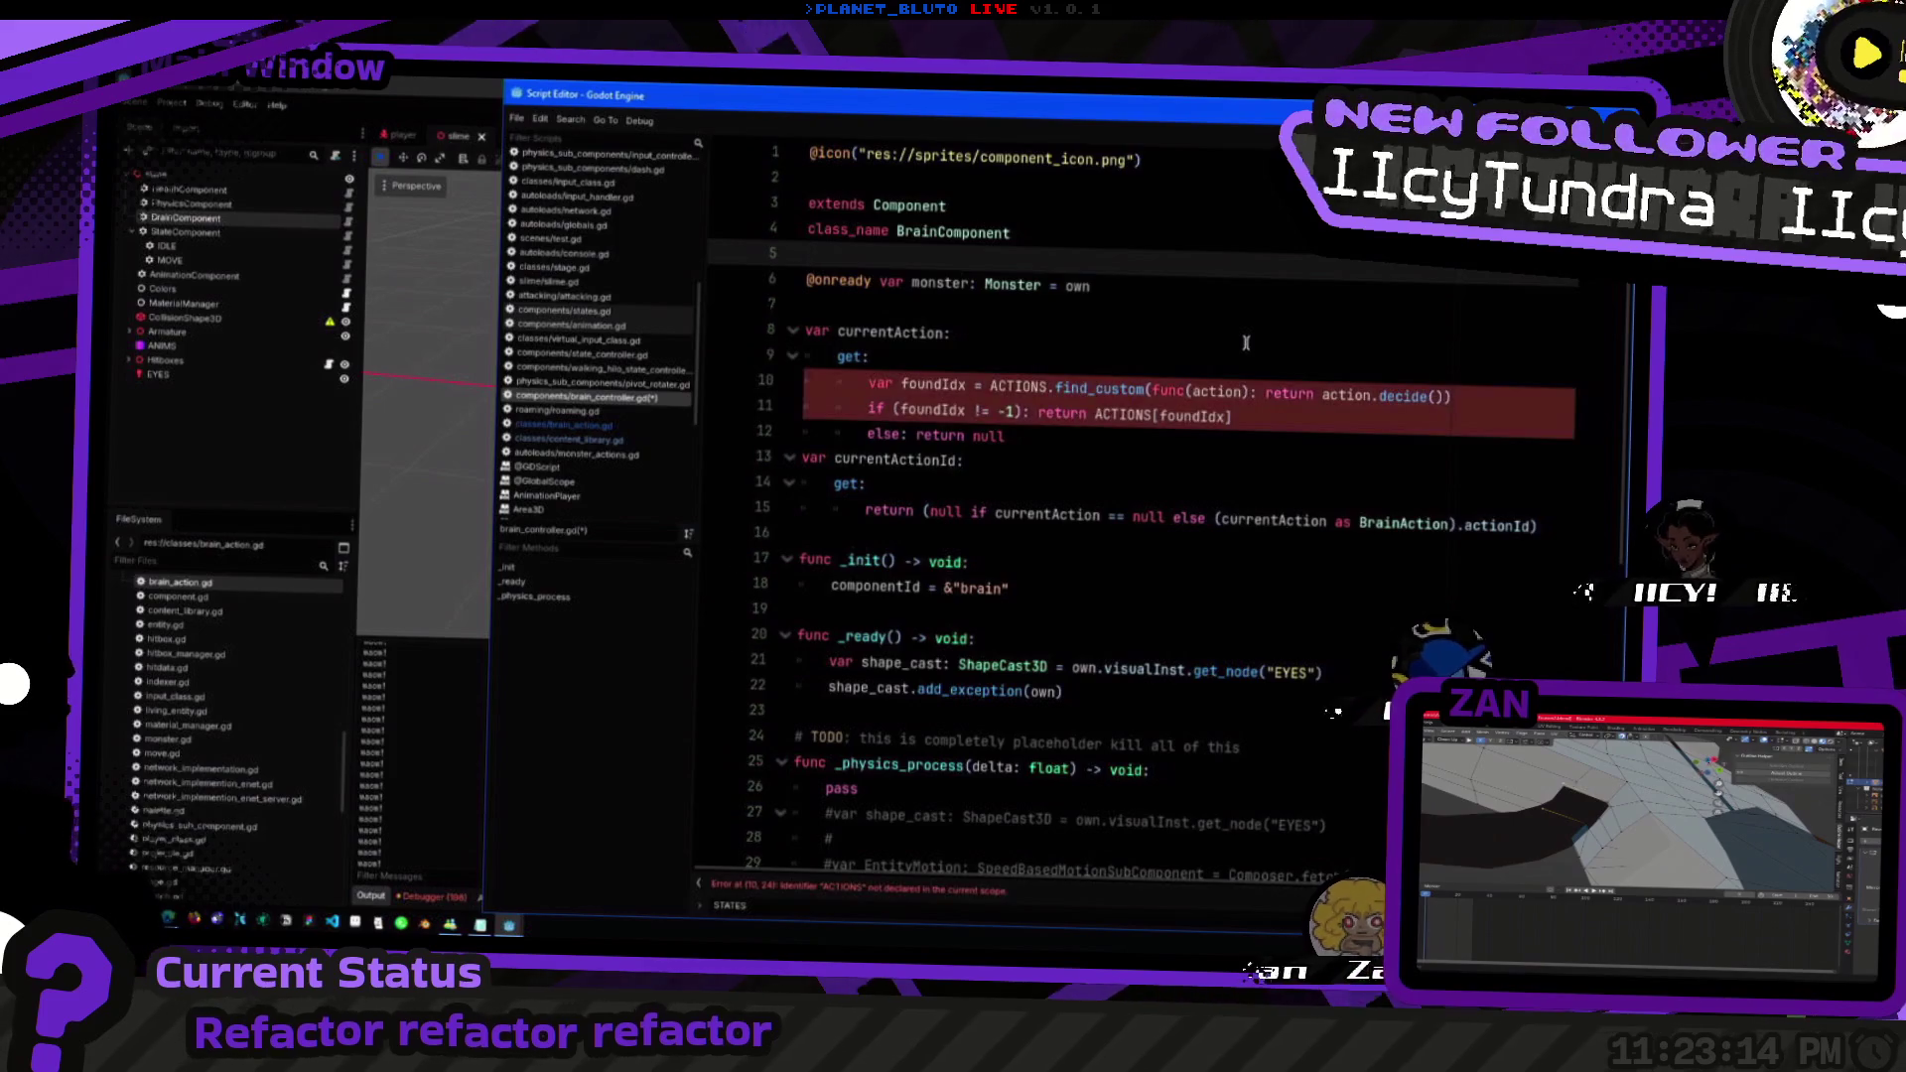
key(ctrl+z)
key(ctrl+z)
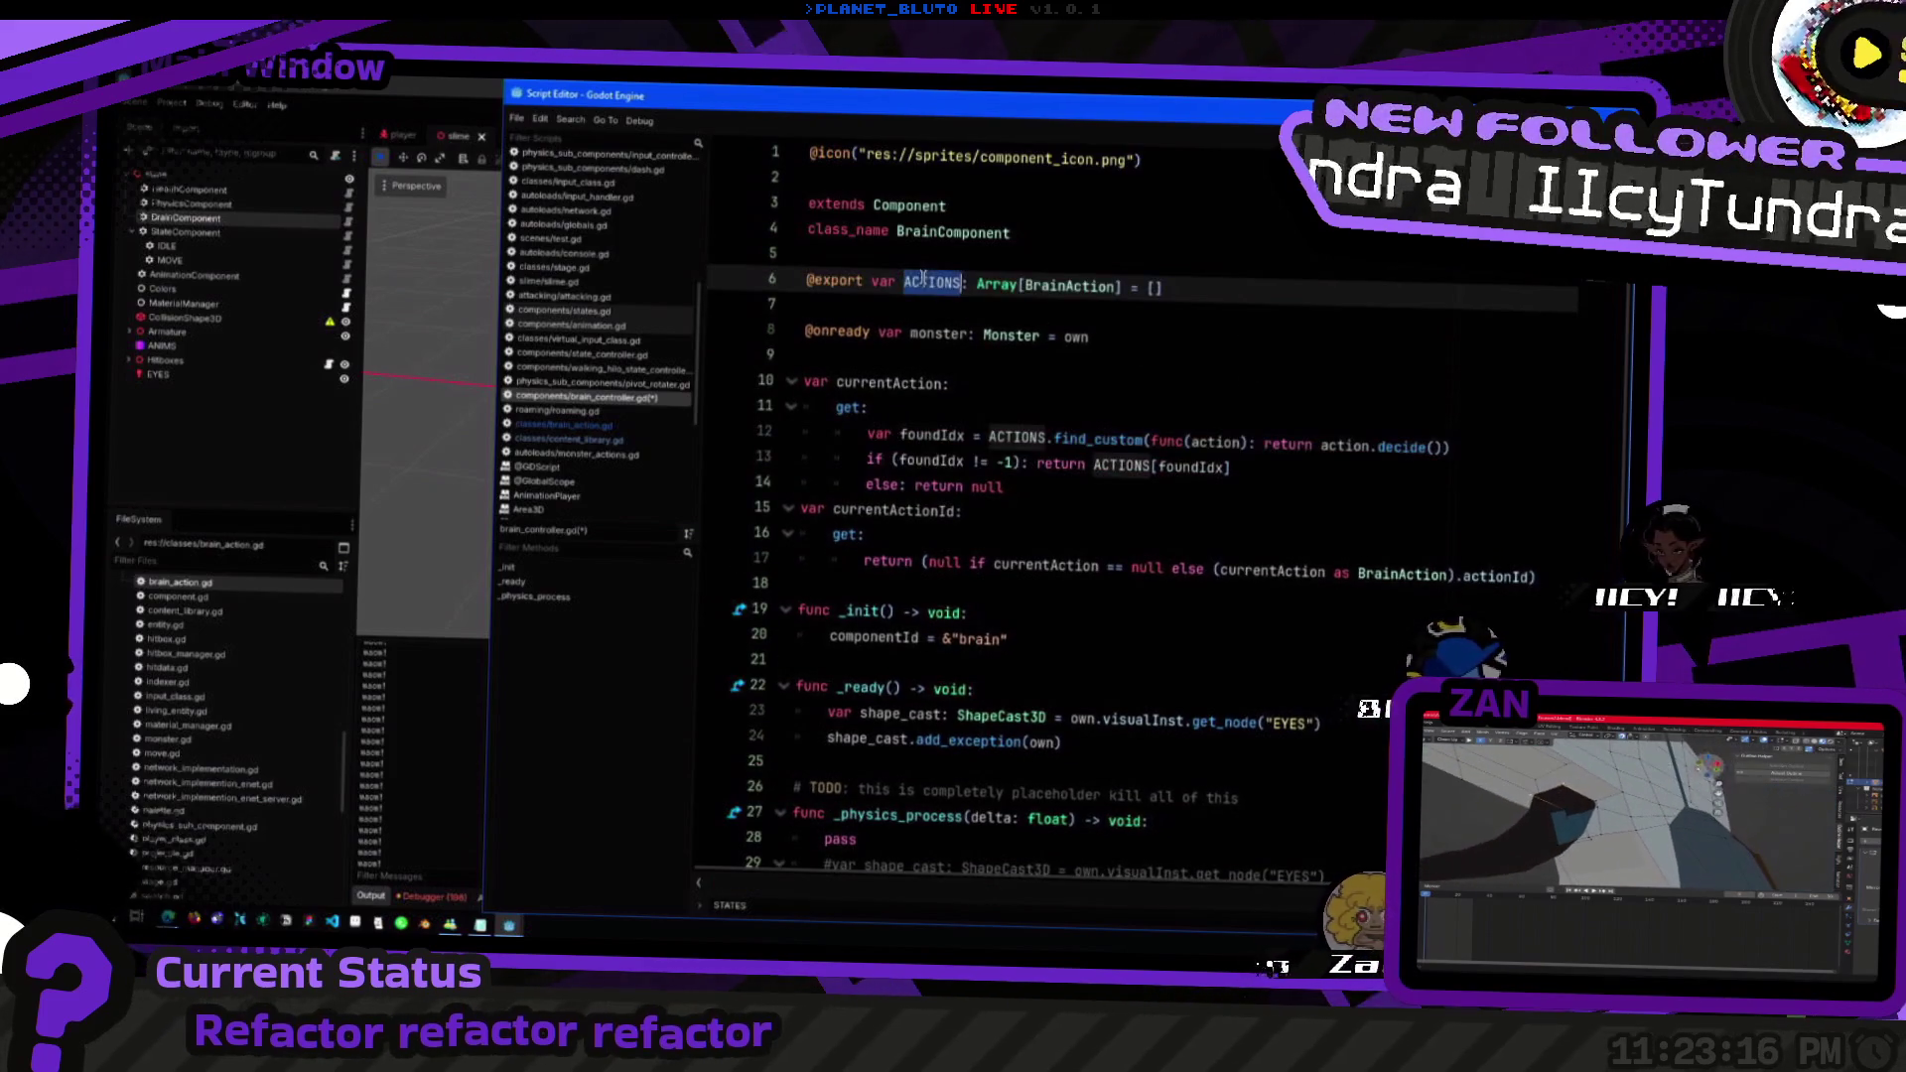
Review the monster variable, TODO section, _ready shape-cast setup and getters in brain_controller.gd.
click(1140, 347)
scroll(1140, 350, down, 8)
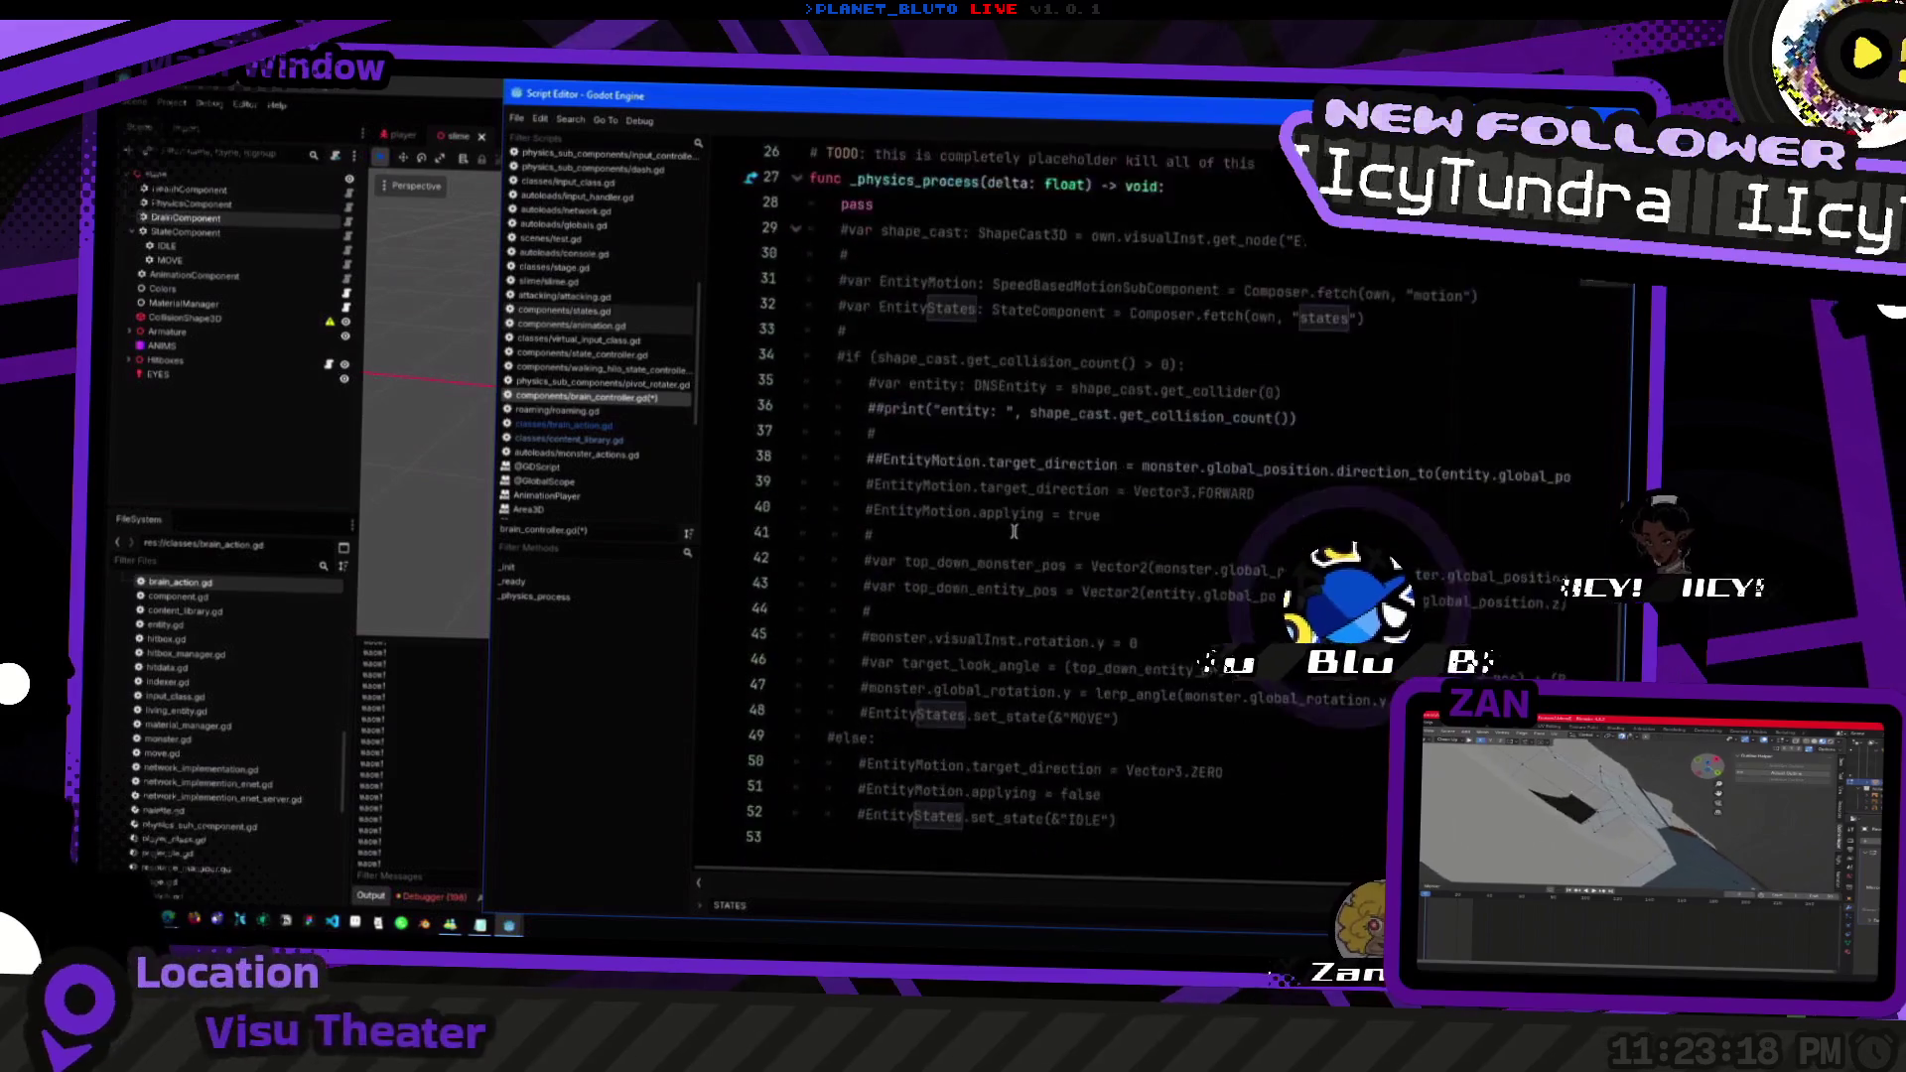
scroll(993, 397, up, 8)
scroll(930, 417, down, 6)
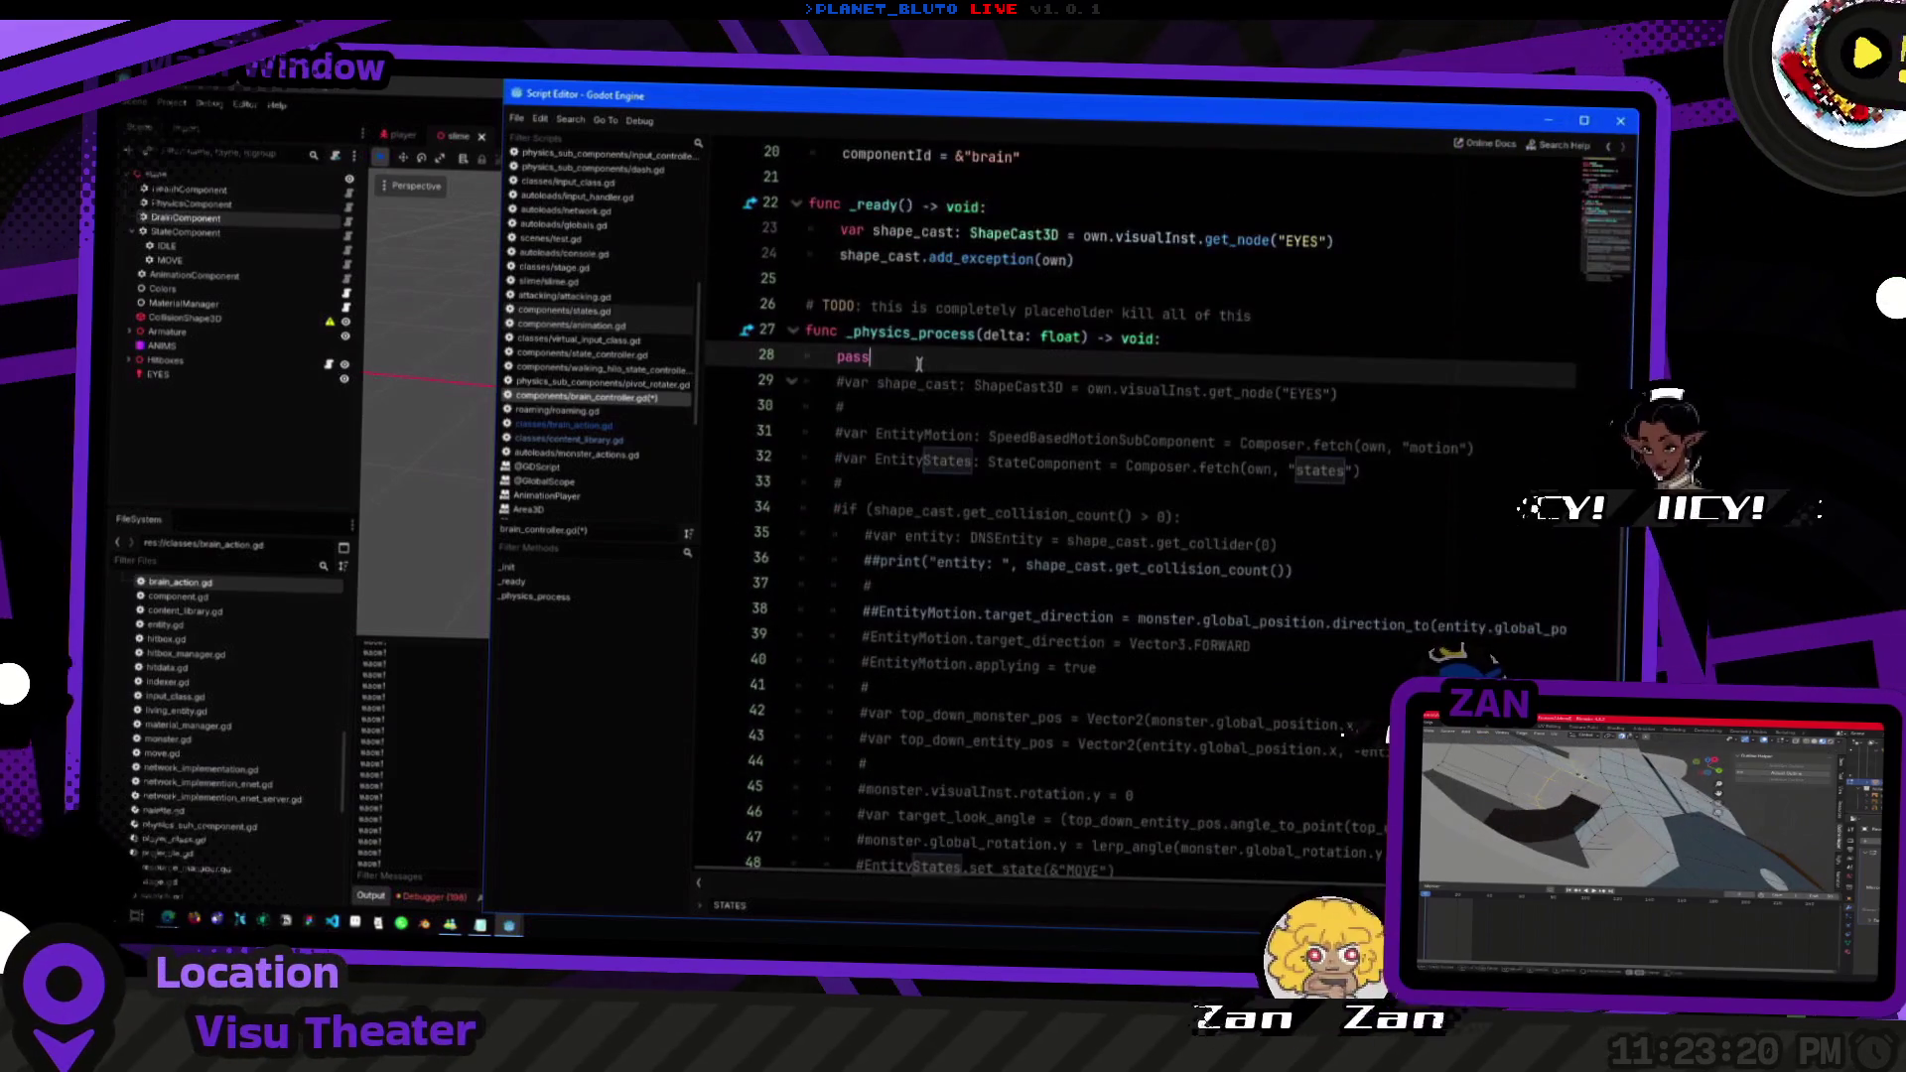
scroll(993, 447, up, 3)
click(1197, 546)
click(754, 490)
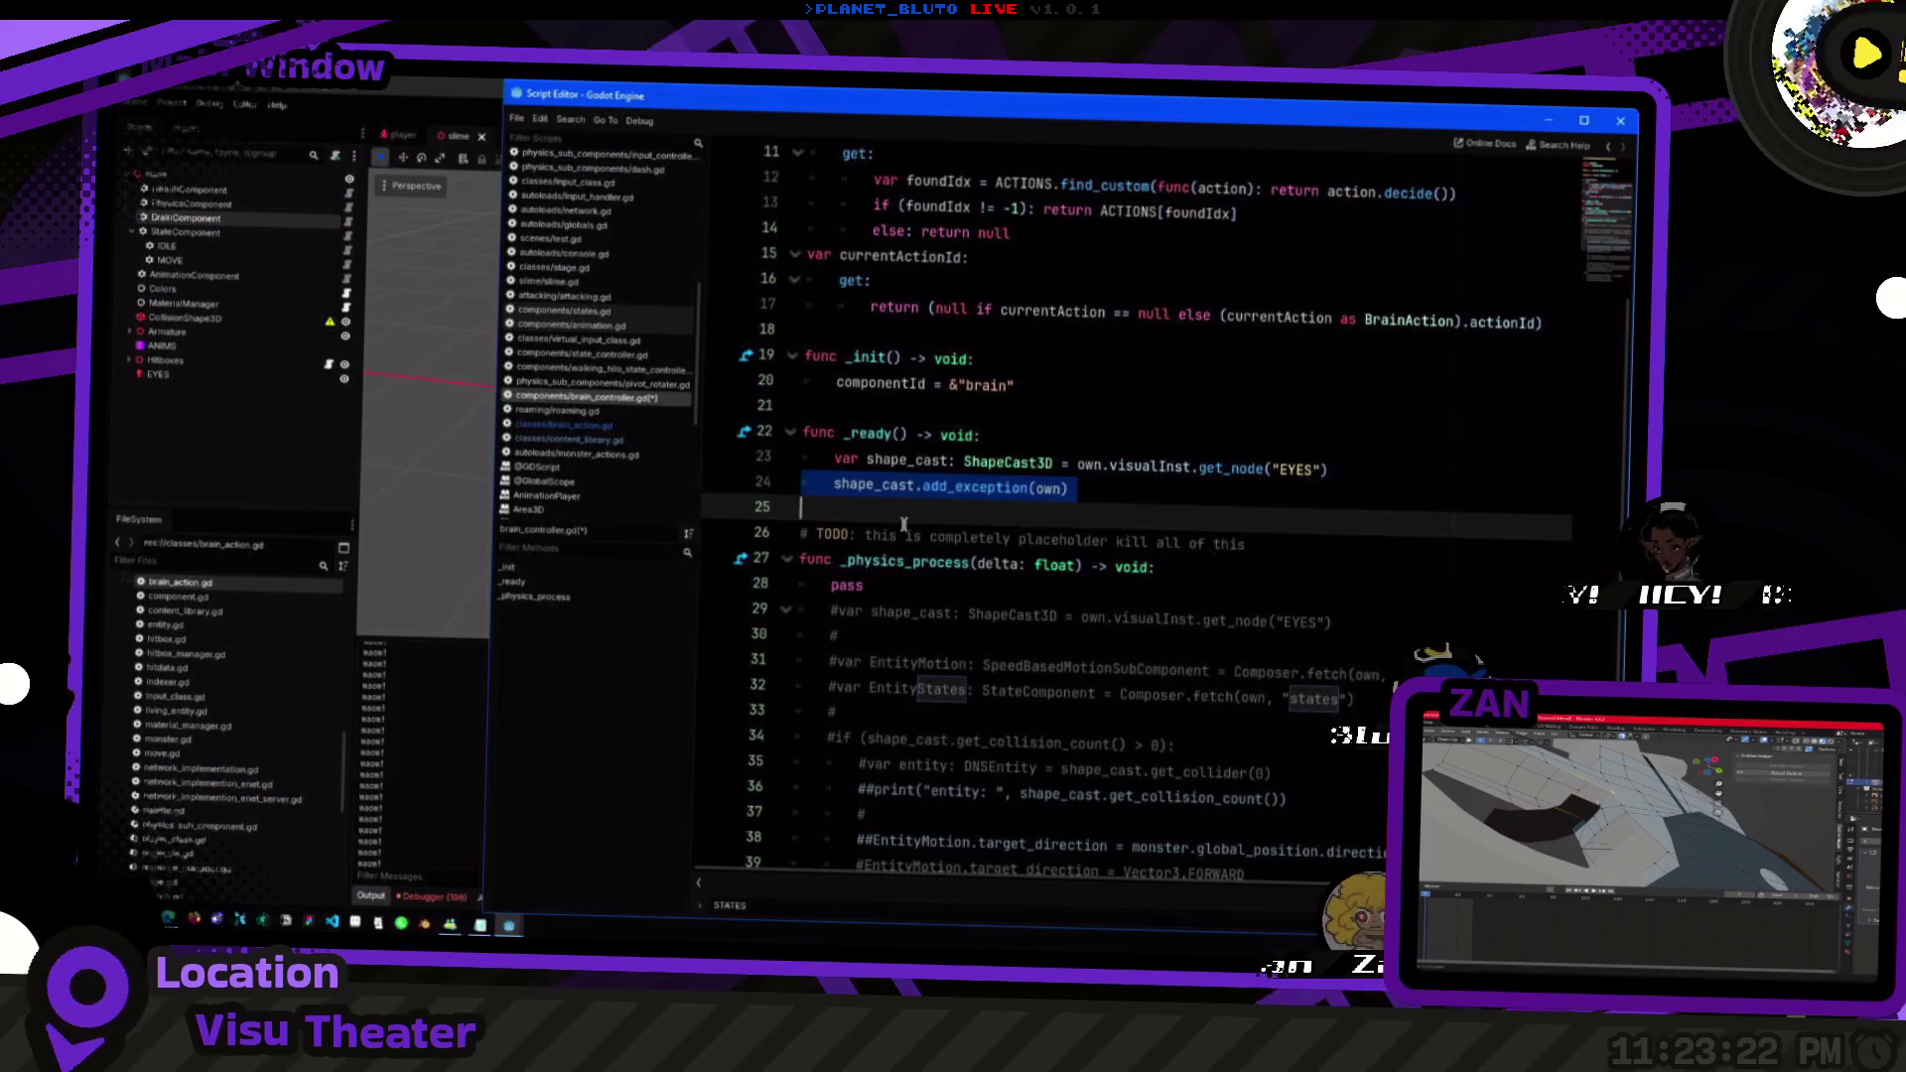
click(1087, 463)
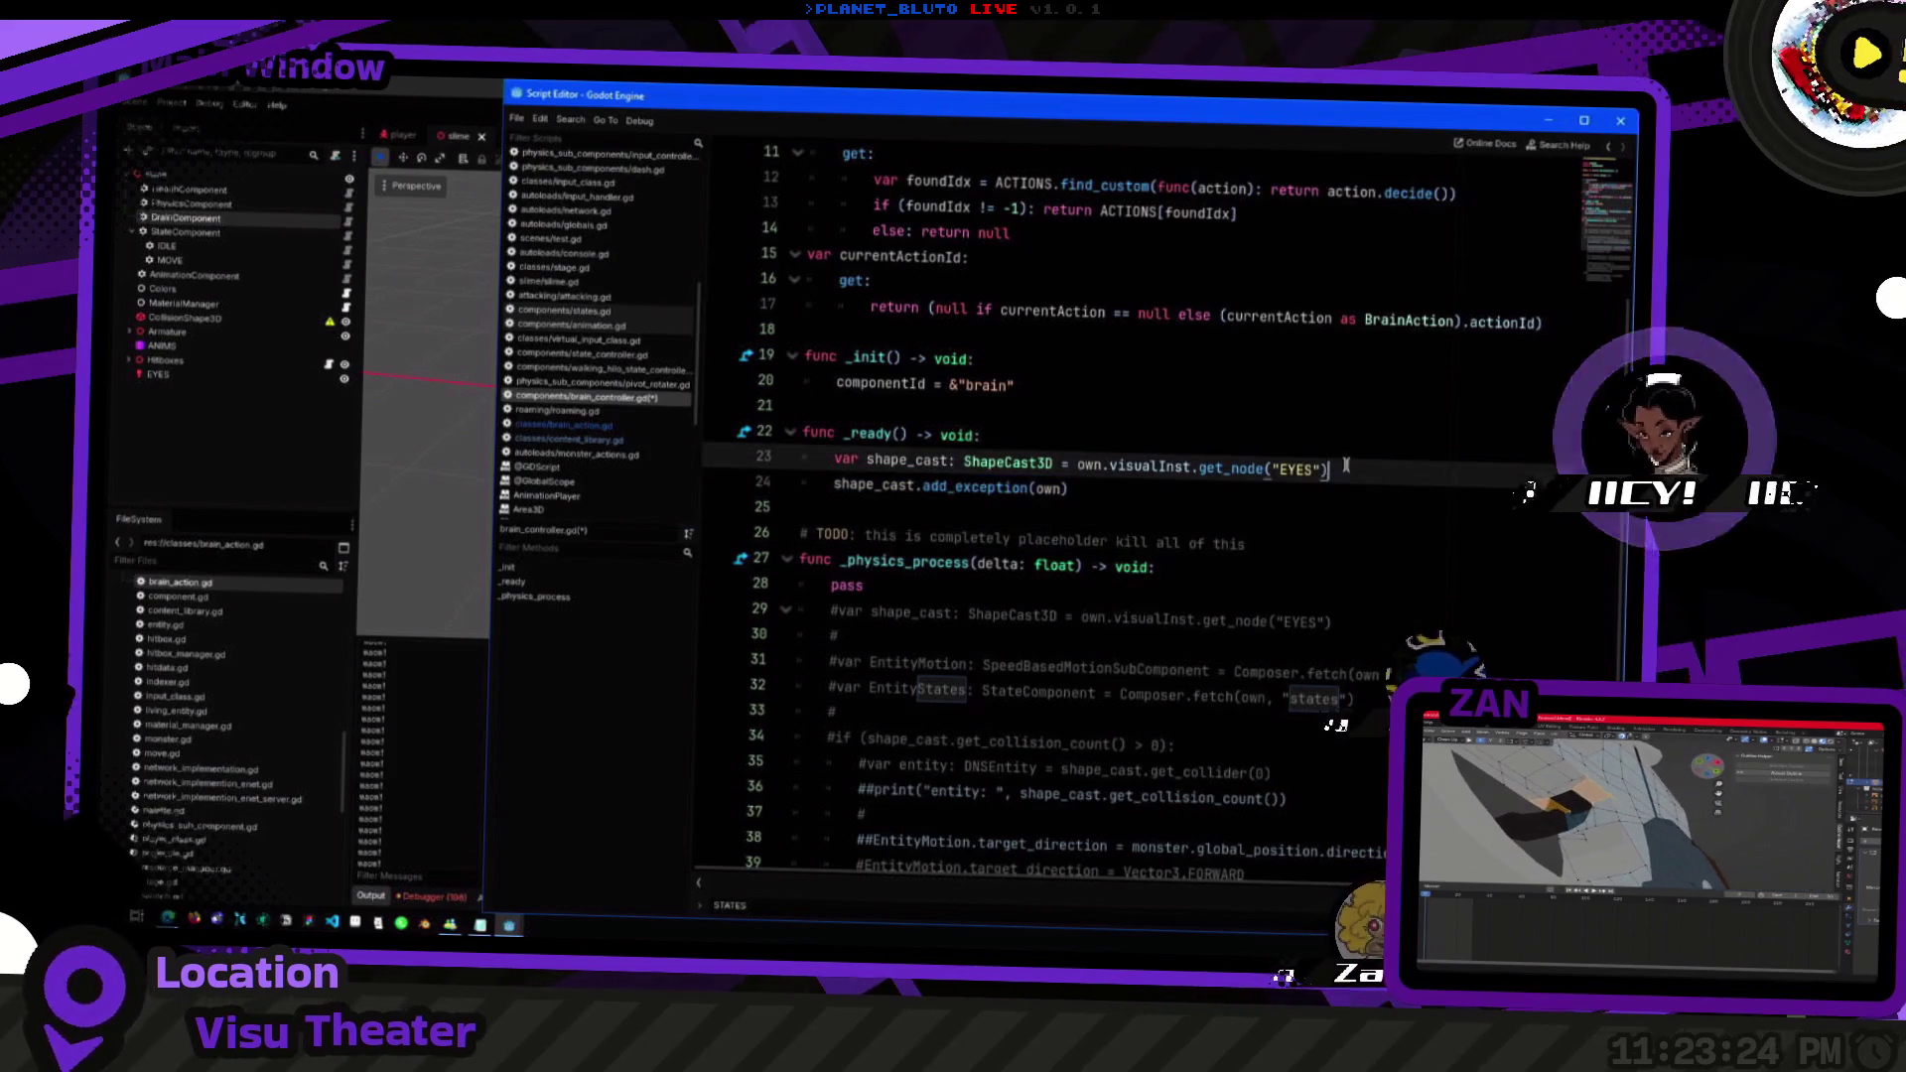
scroll(1089, 457, up, 2)
click(1060, 504)
click(1060, 494)
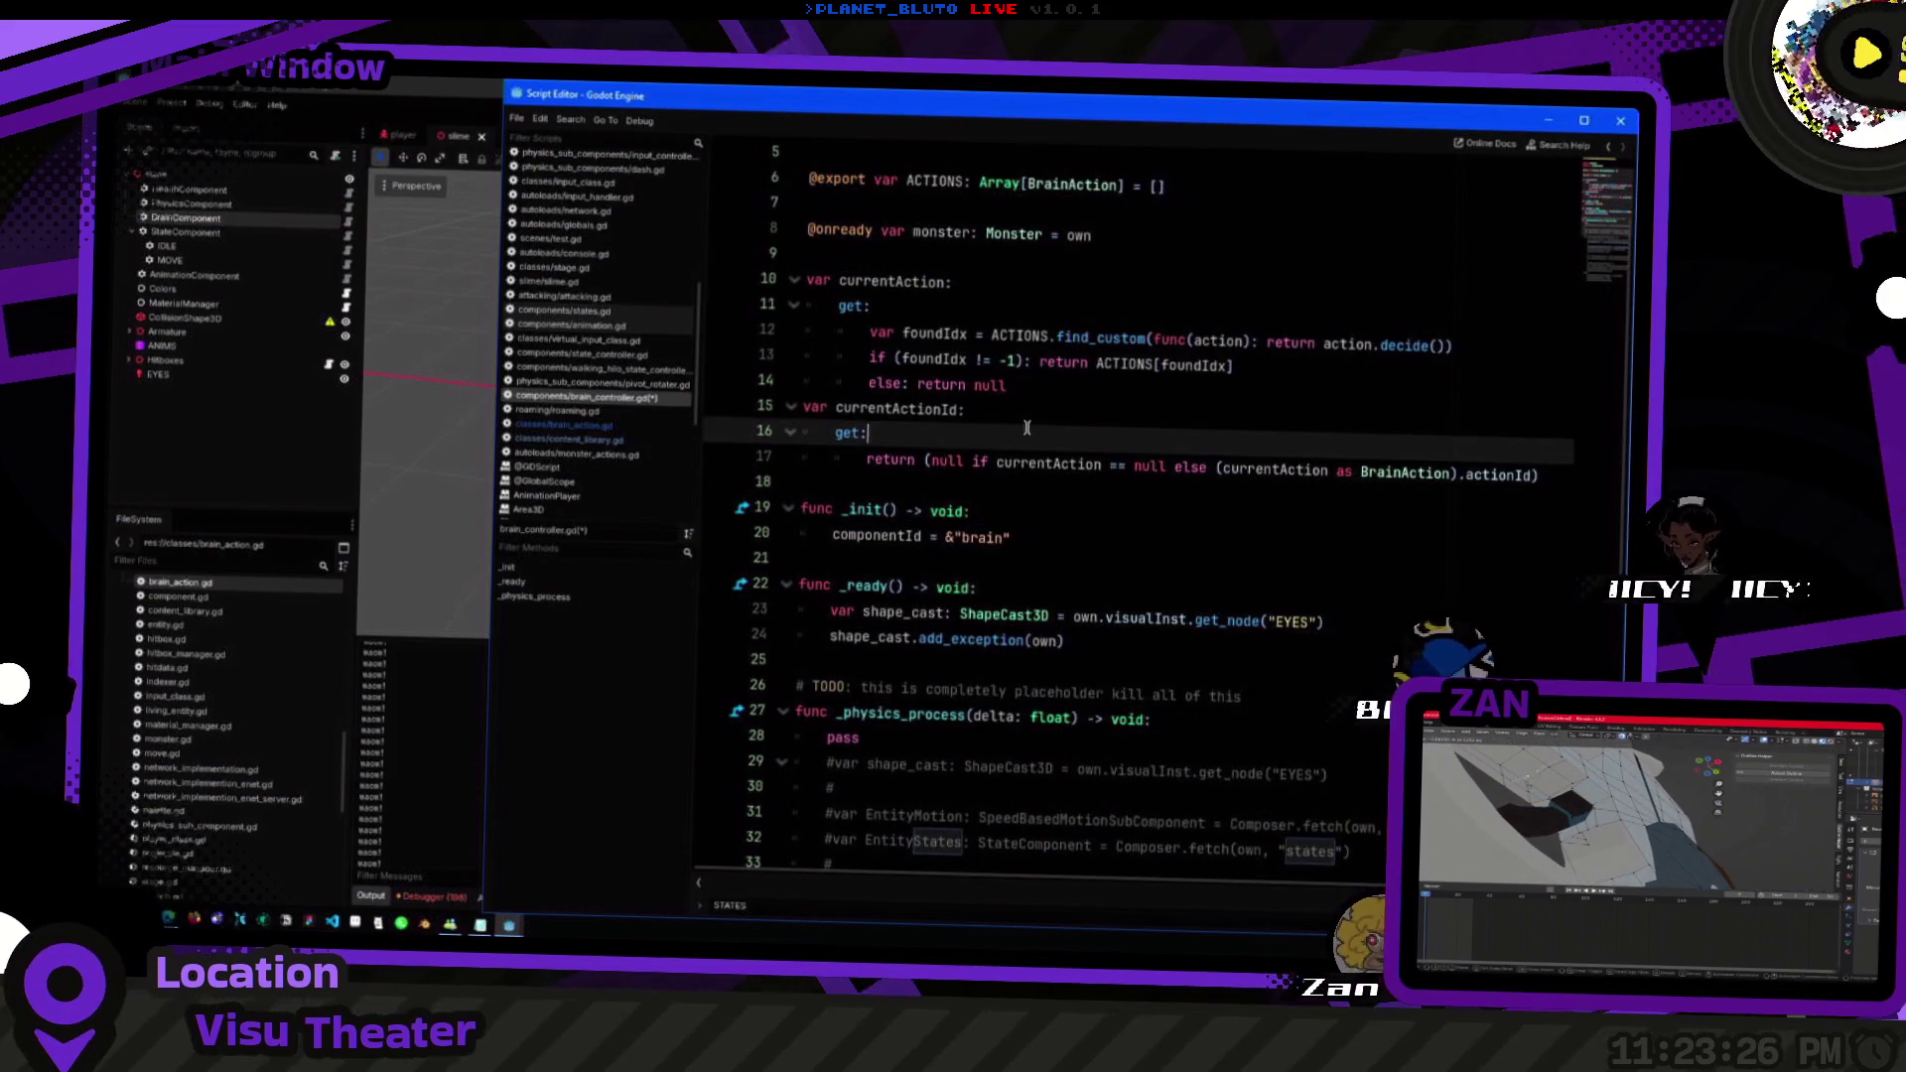
Trace where currentAction is used and select the commented-out chasing code at the bottom.
double_click(890, 281)
click(998, 410)
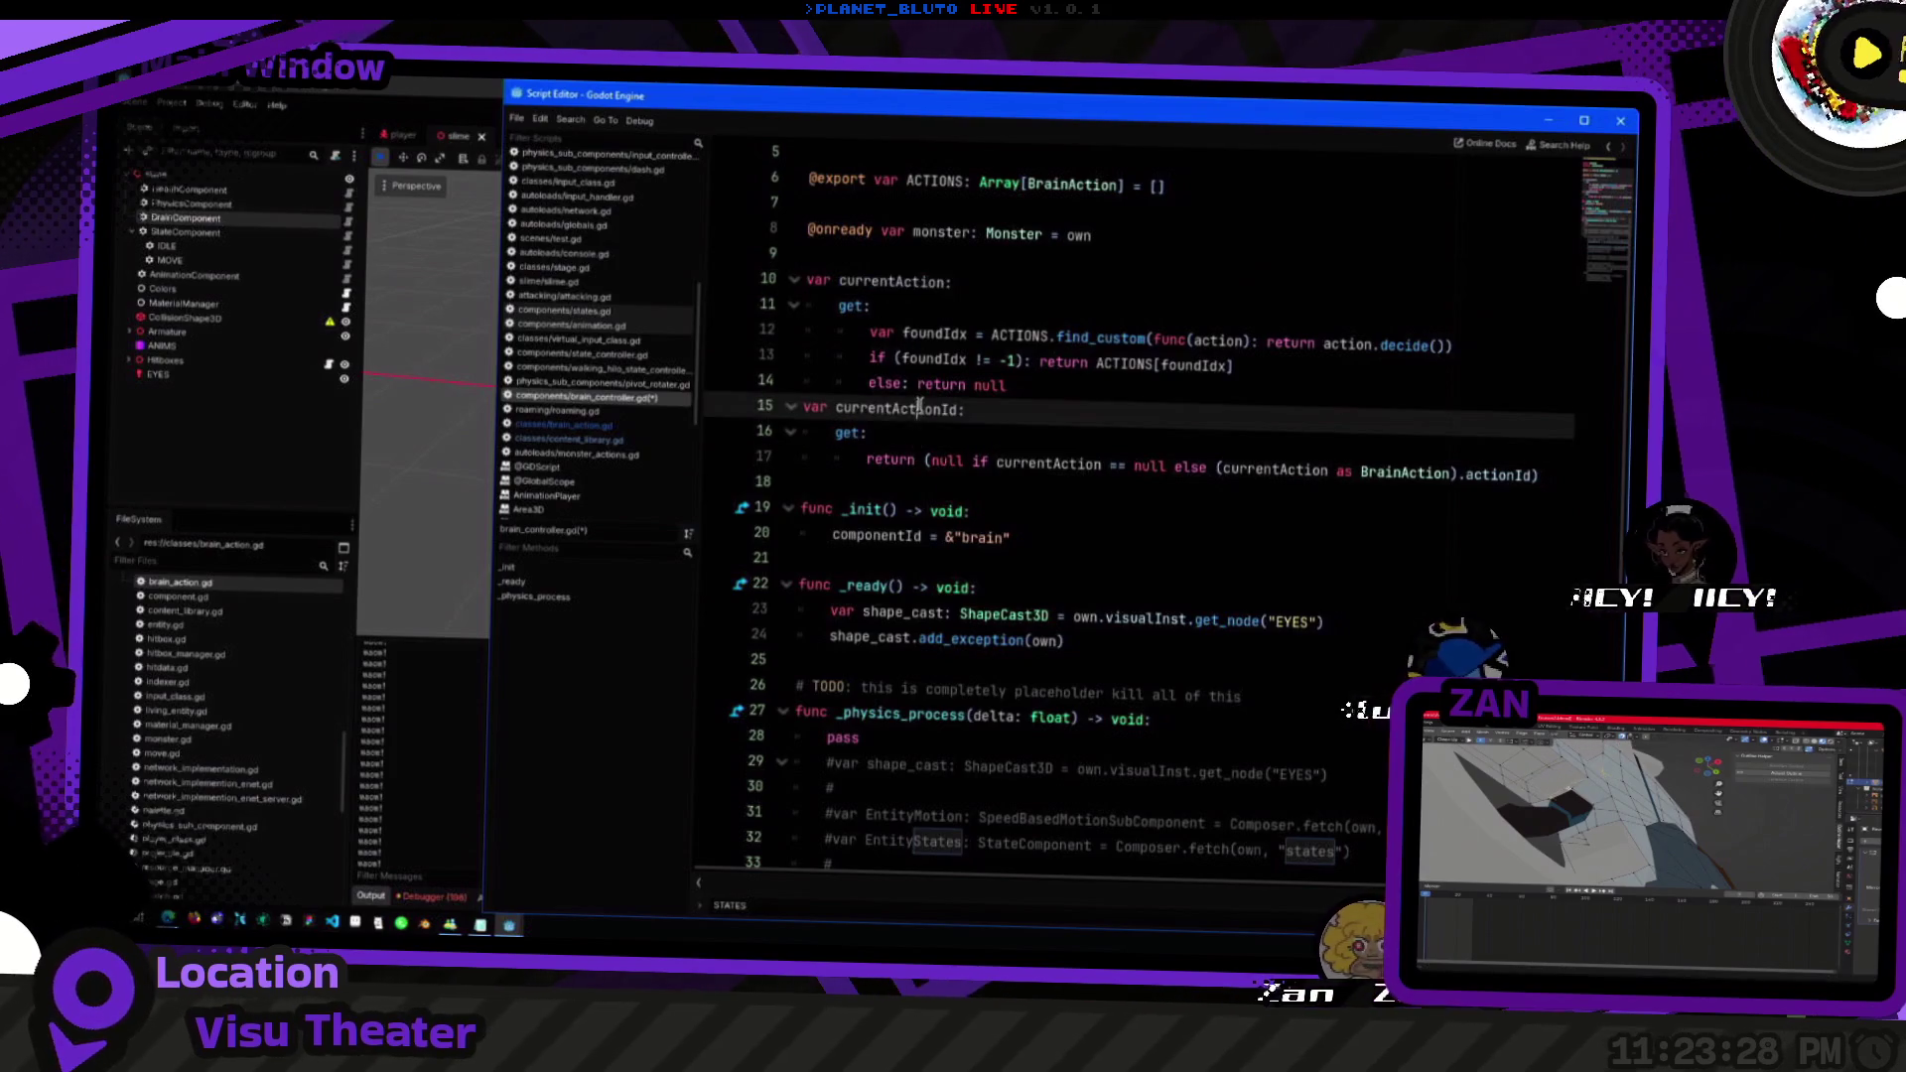
click(1093, 483)
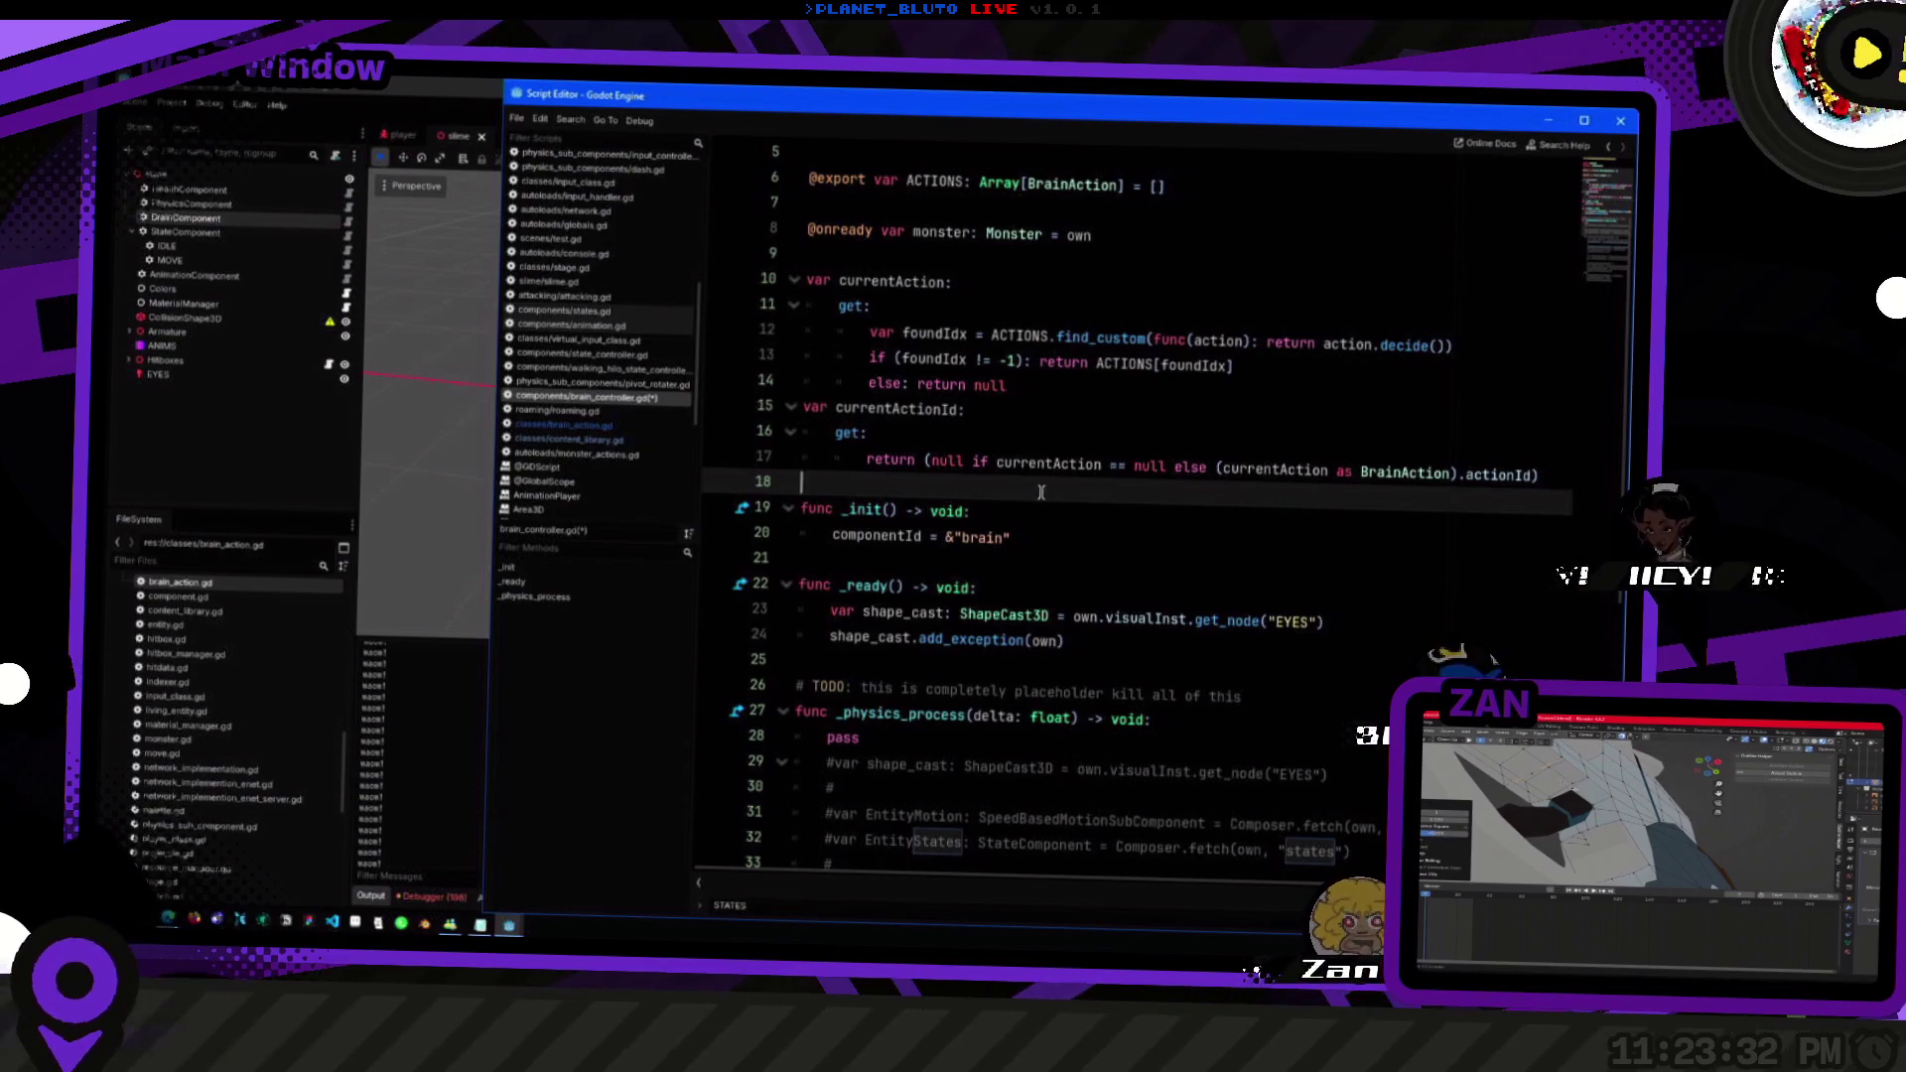
scroll(1073, 459, down, 5)
scroll(1073, 458, up, 3)
scroll(1092, 596, down, 3)
click(1152, 836)
mouse_move(1152, 837)
mouse_down()
mouse_move(755, 422)
mouse_move(732, 424)
mouse_up()
Check _active_process in the BrainAction script, then reselect the commented-out chasing code.
scroll(1092, 497, up, 5)
click(1316, 523)
ctrl+click(1417, 552)
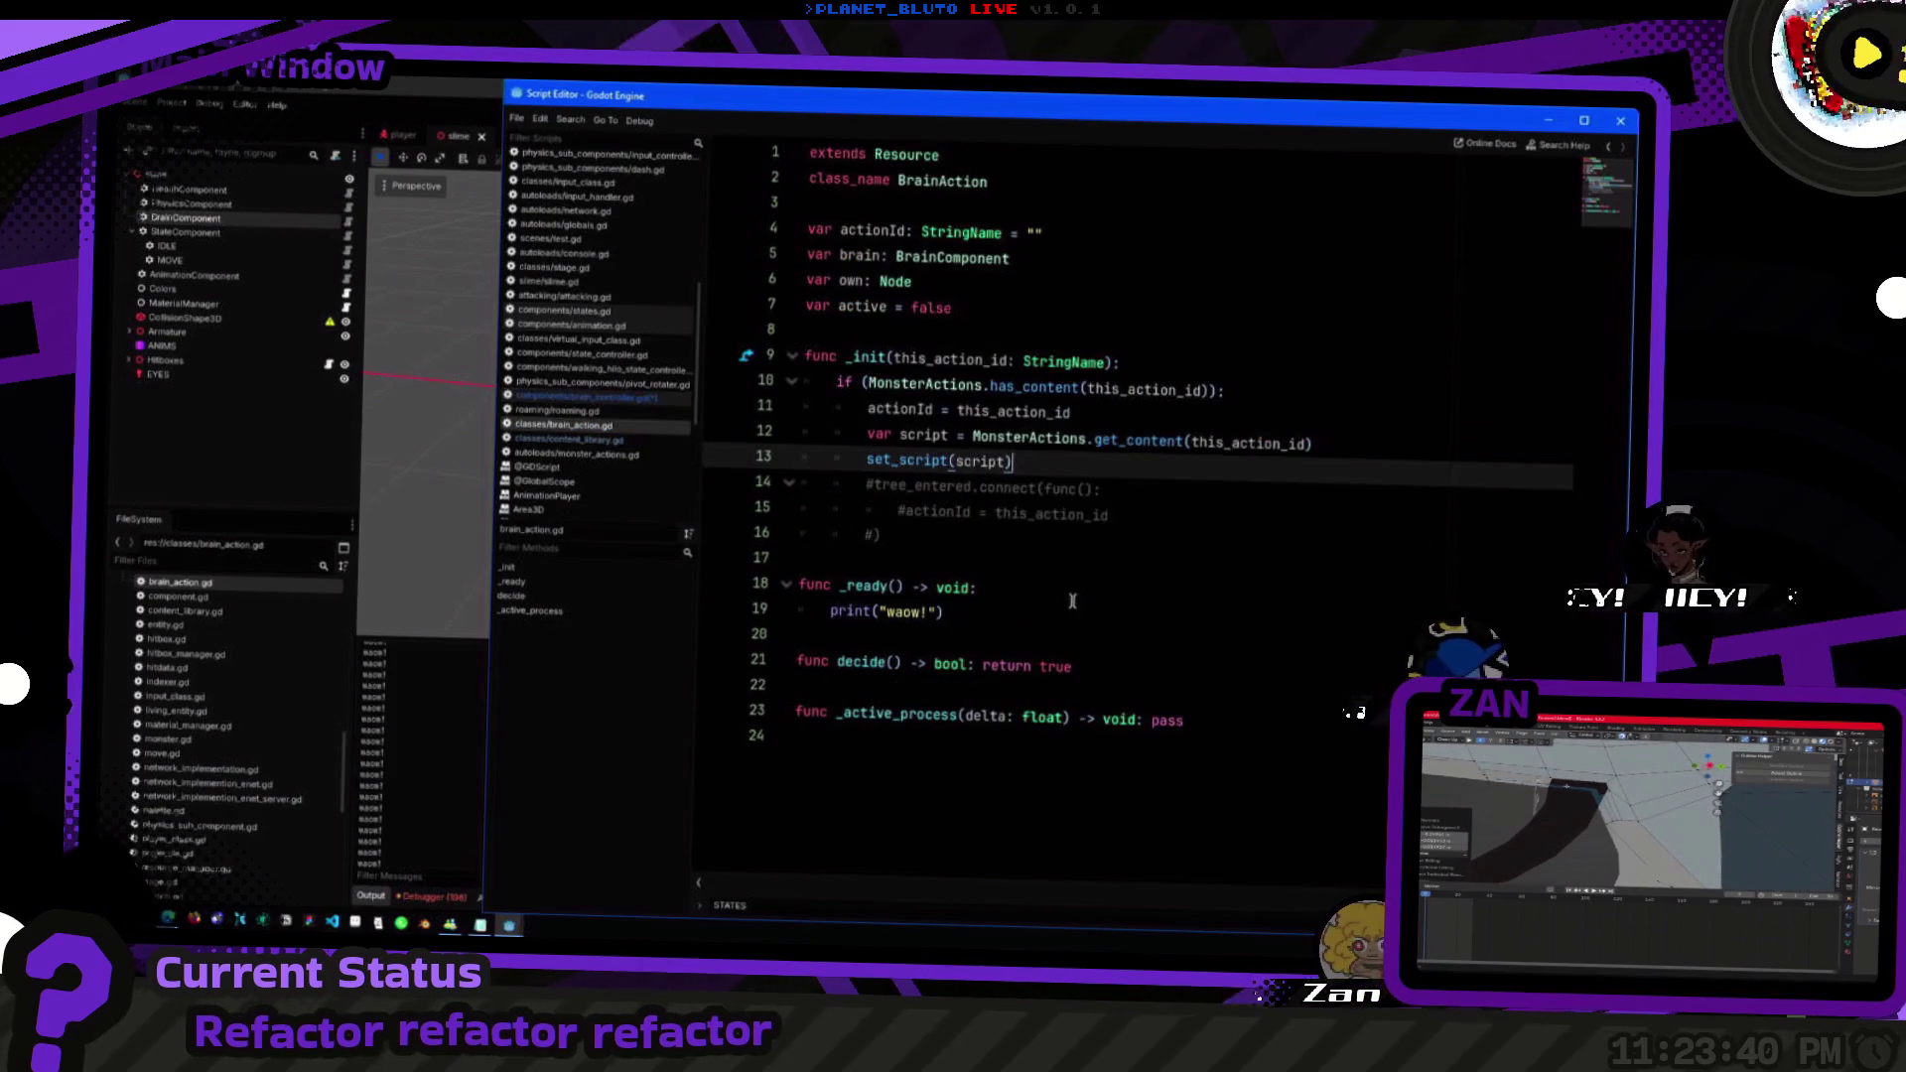
double_click(897, 711)
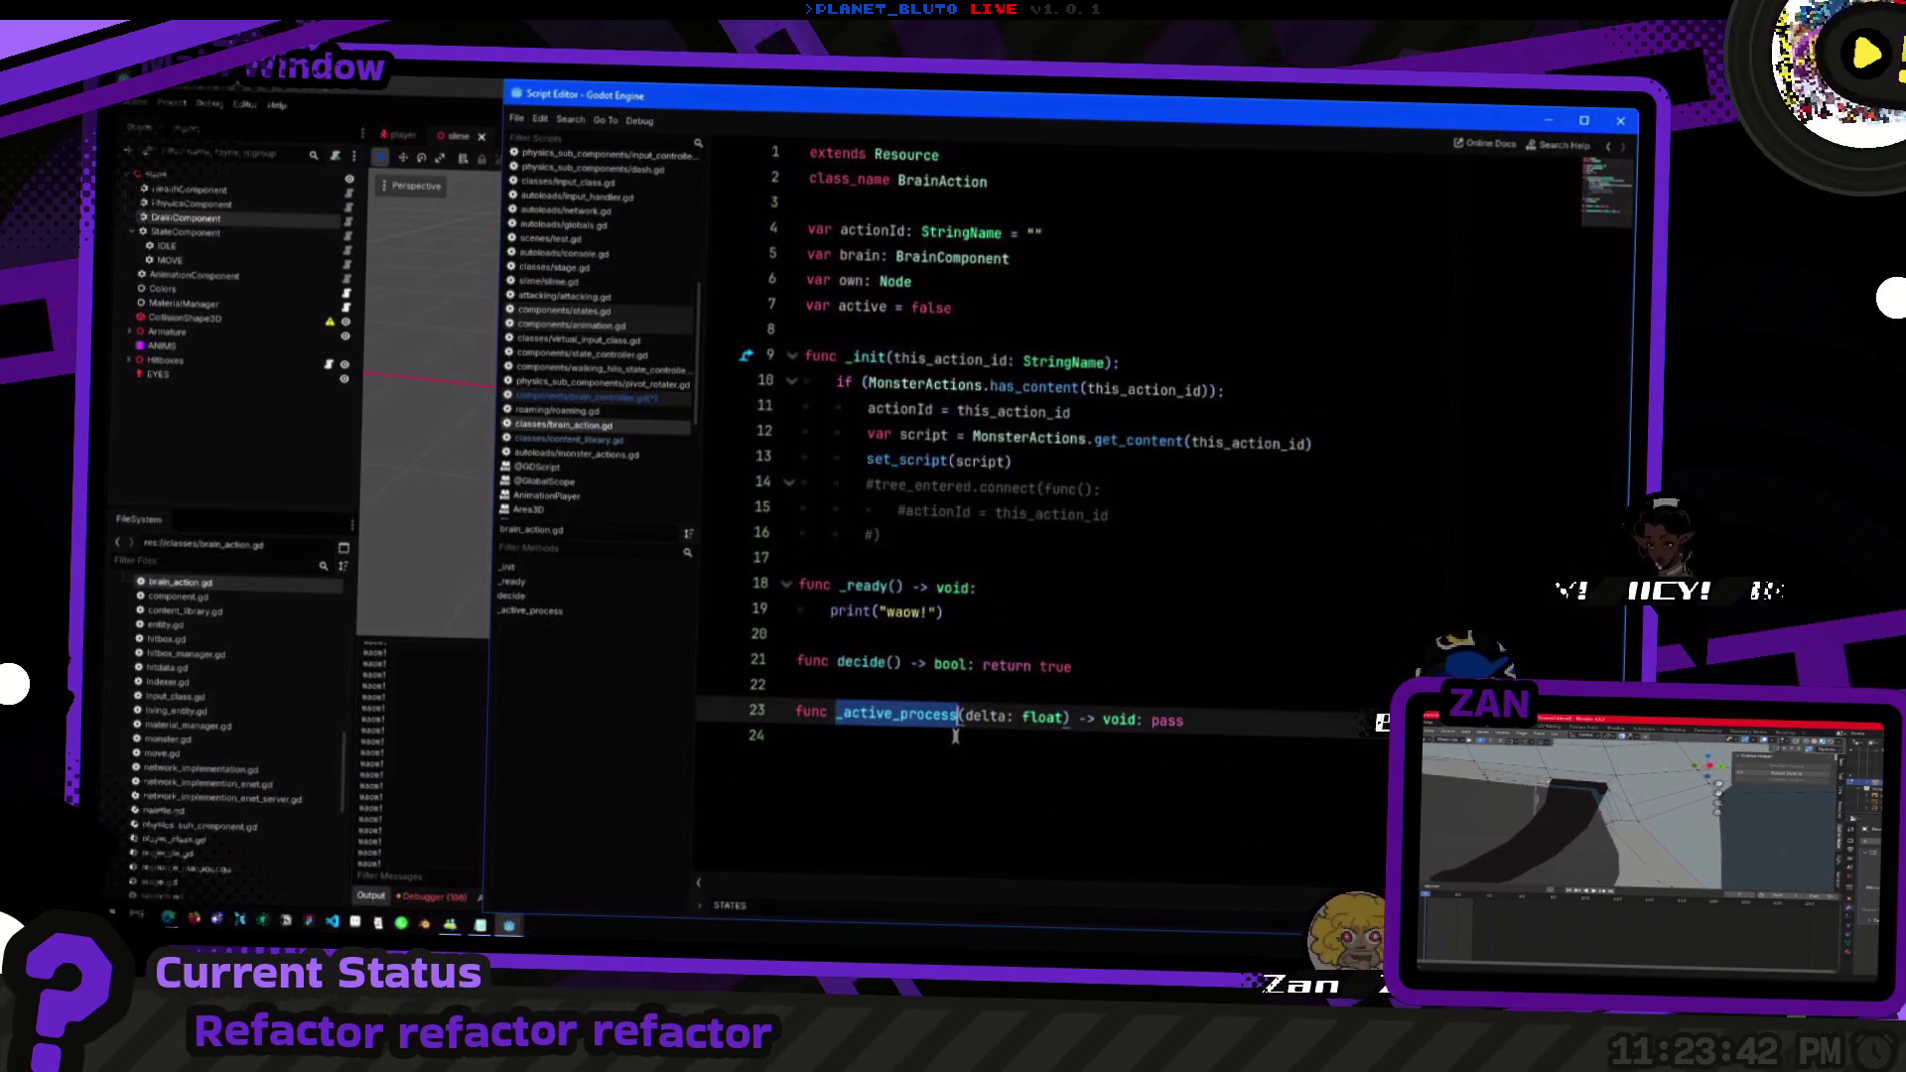
key(alt+Left)
key(alt+Left)
key(alt+Left)
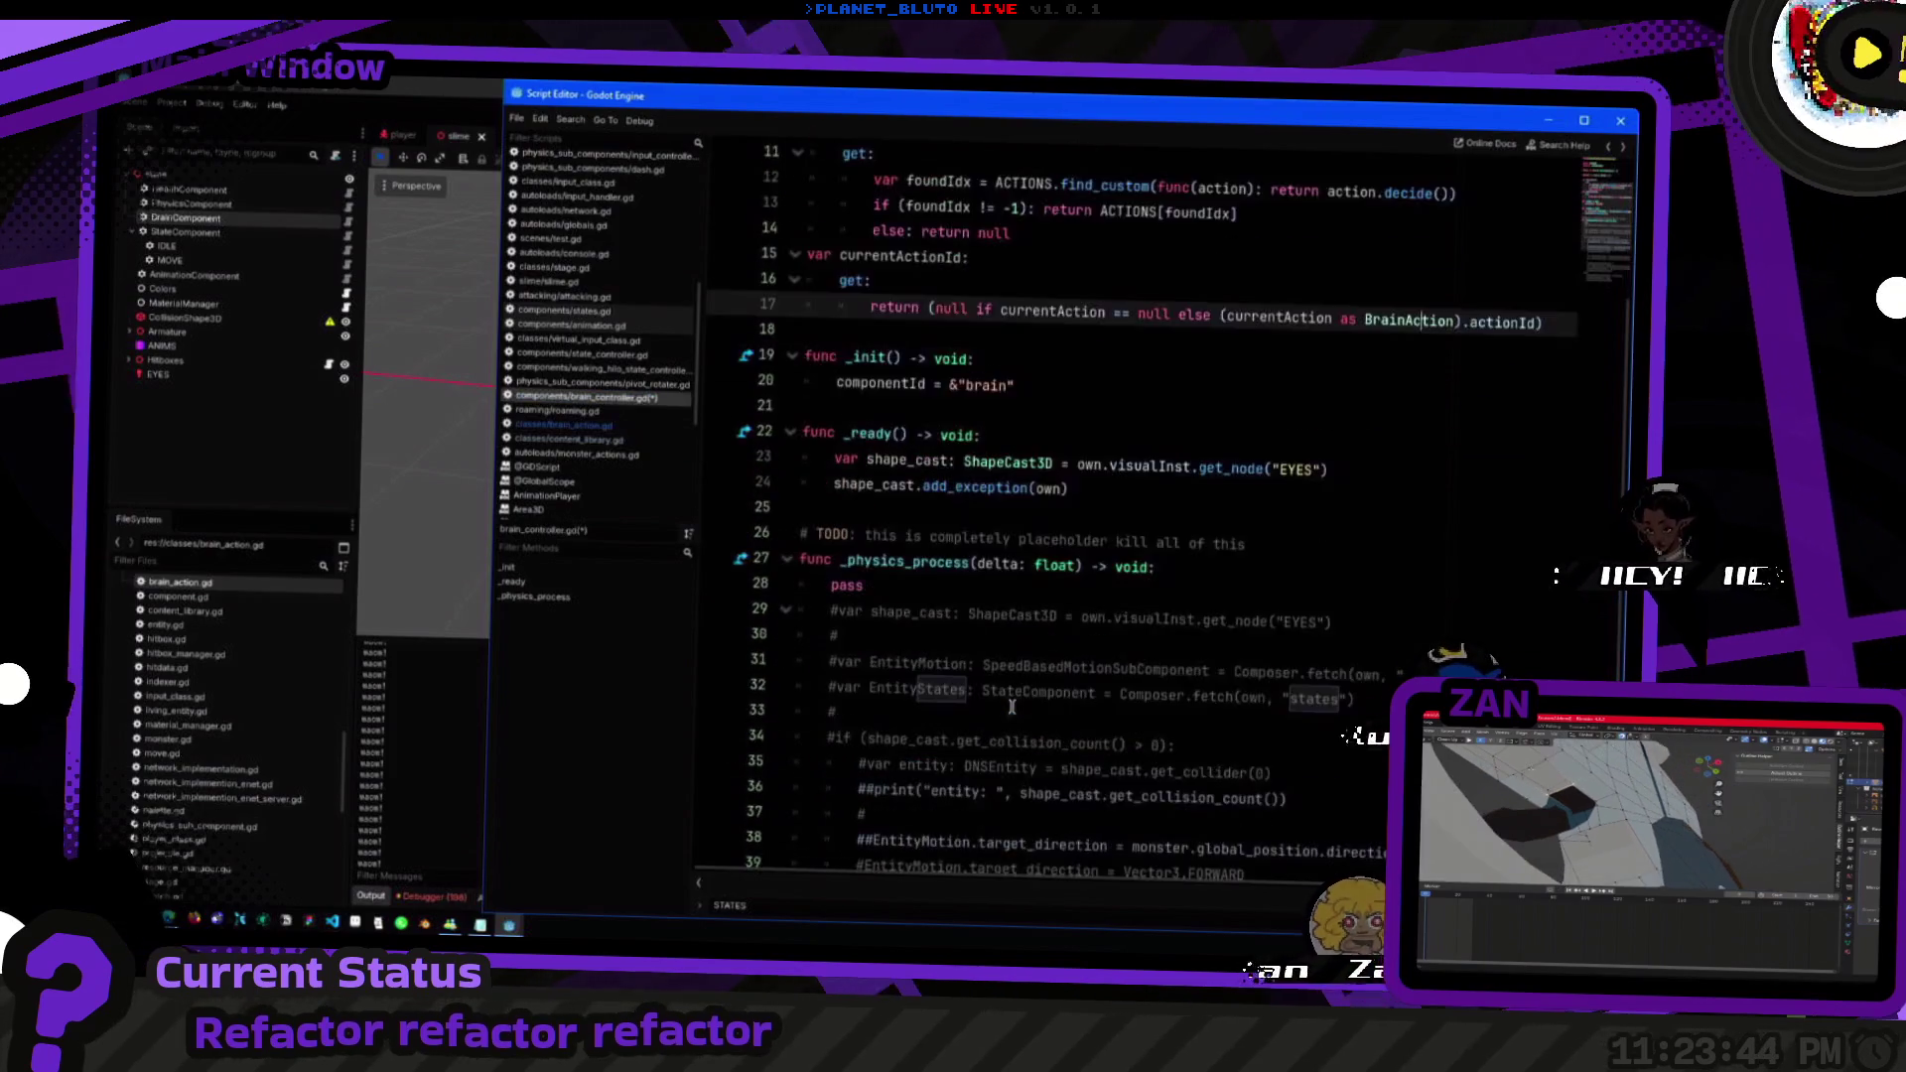
scroll(1012, 707, down, 3)
scroll(993, 795, up, 2)
drag(993, 845, 801, 533)
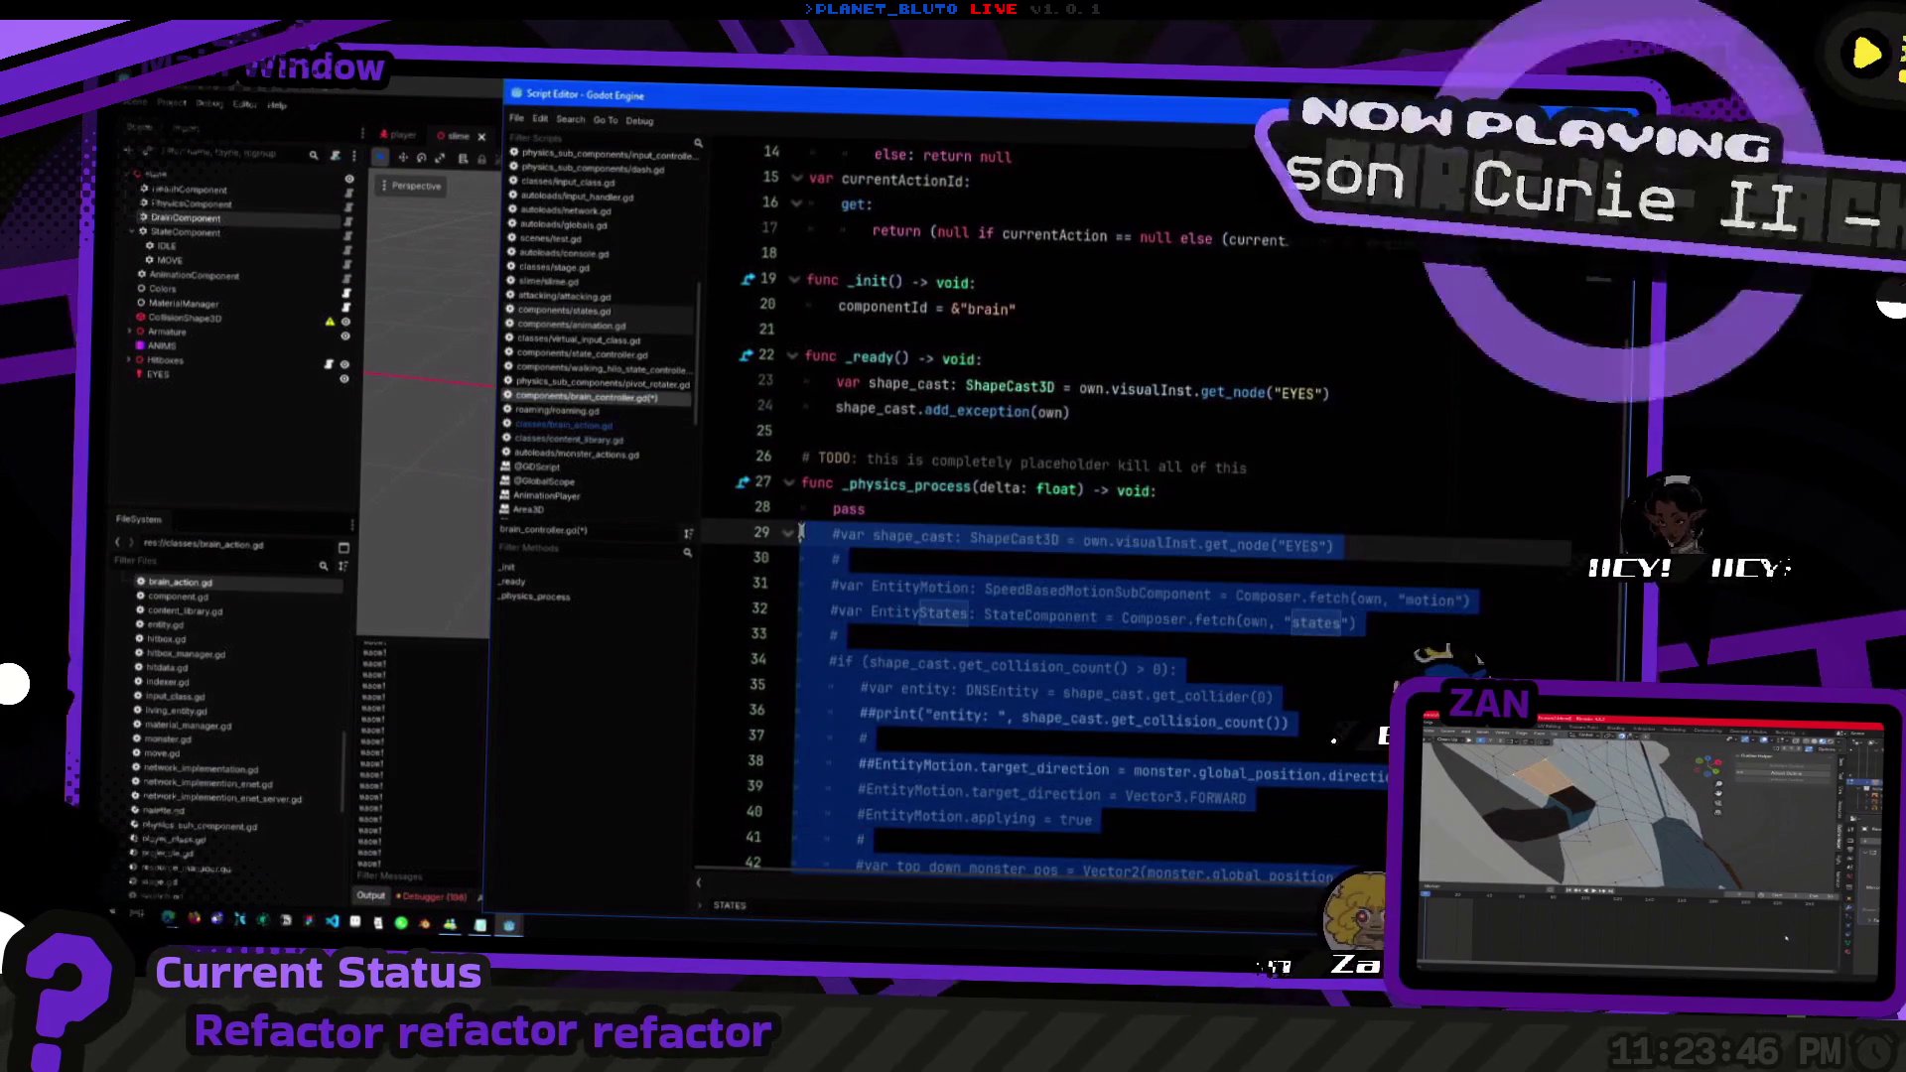
Delete the commented-out chasing code and review the ACTIONS declaration and _ready function.
key(Delete)
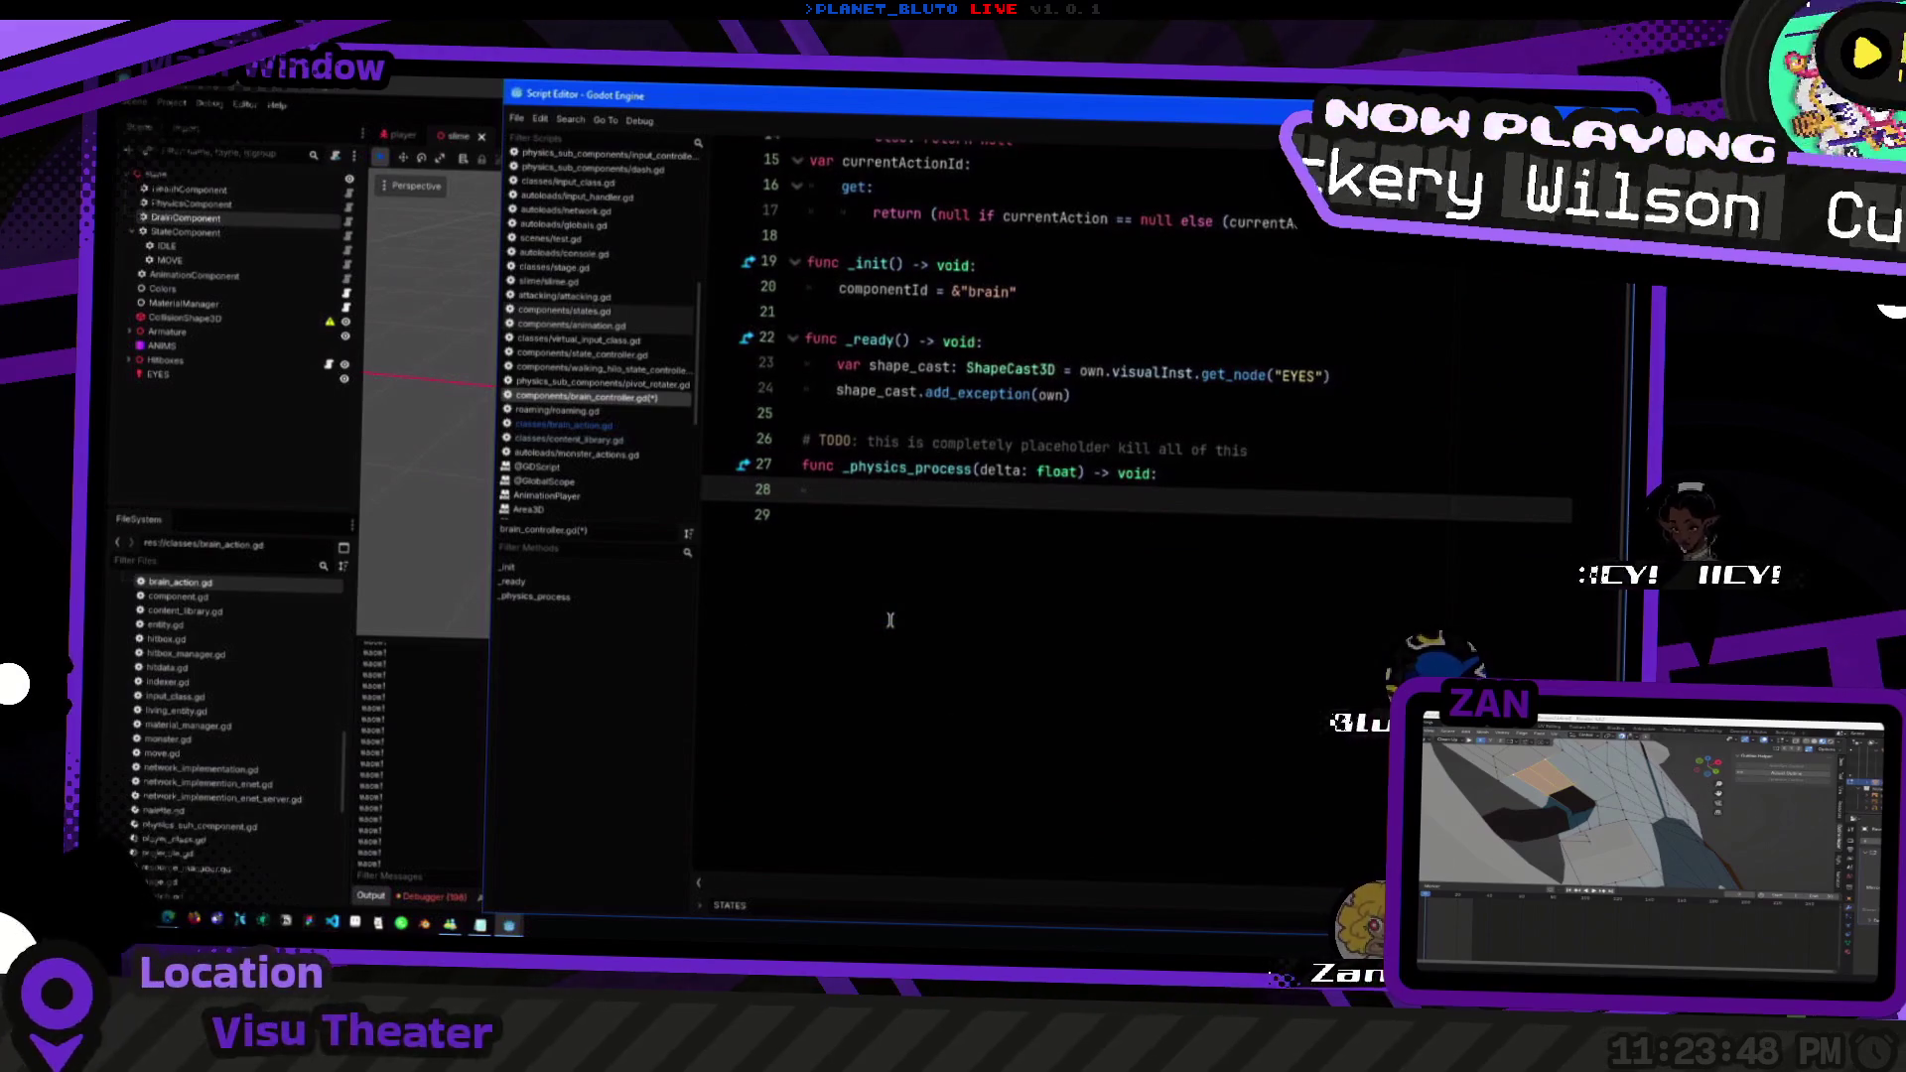
scroll(993, 610, up, 5)
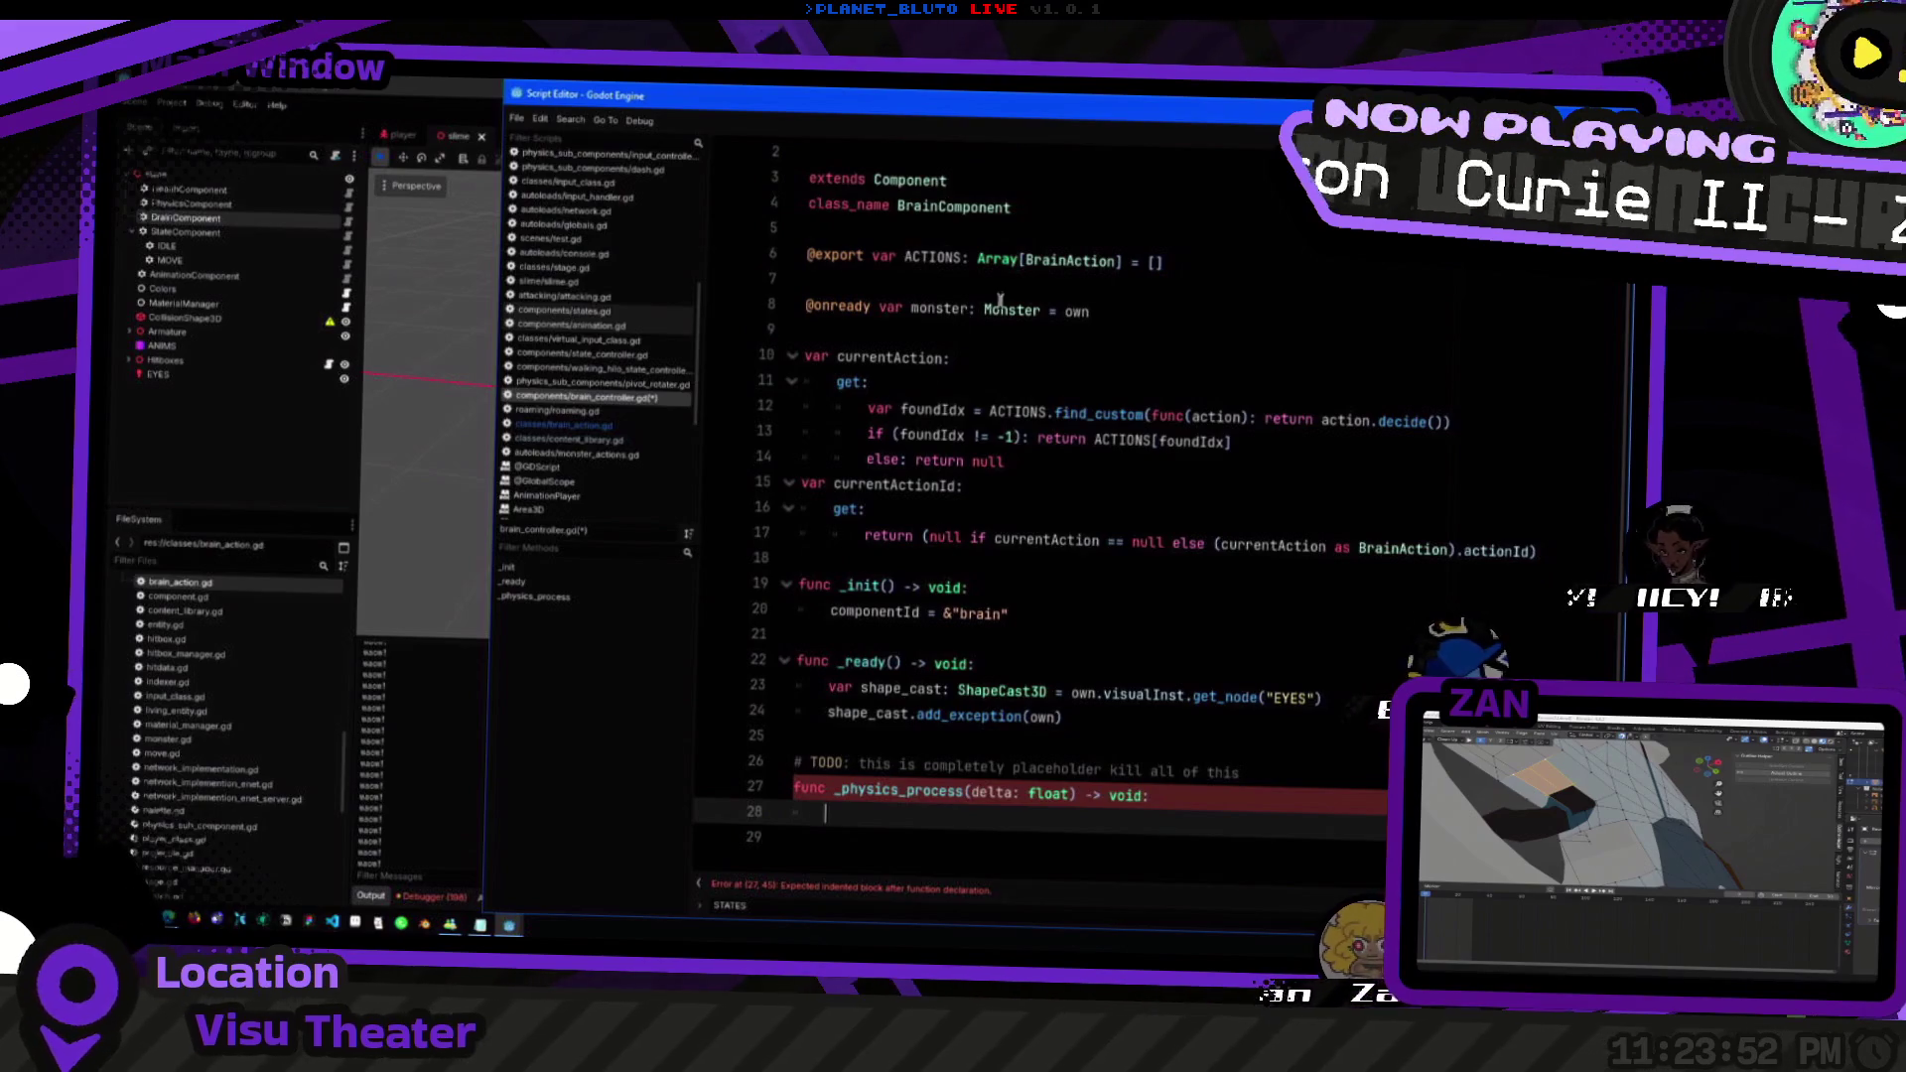
click(1196, 265)
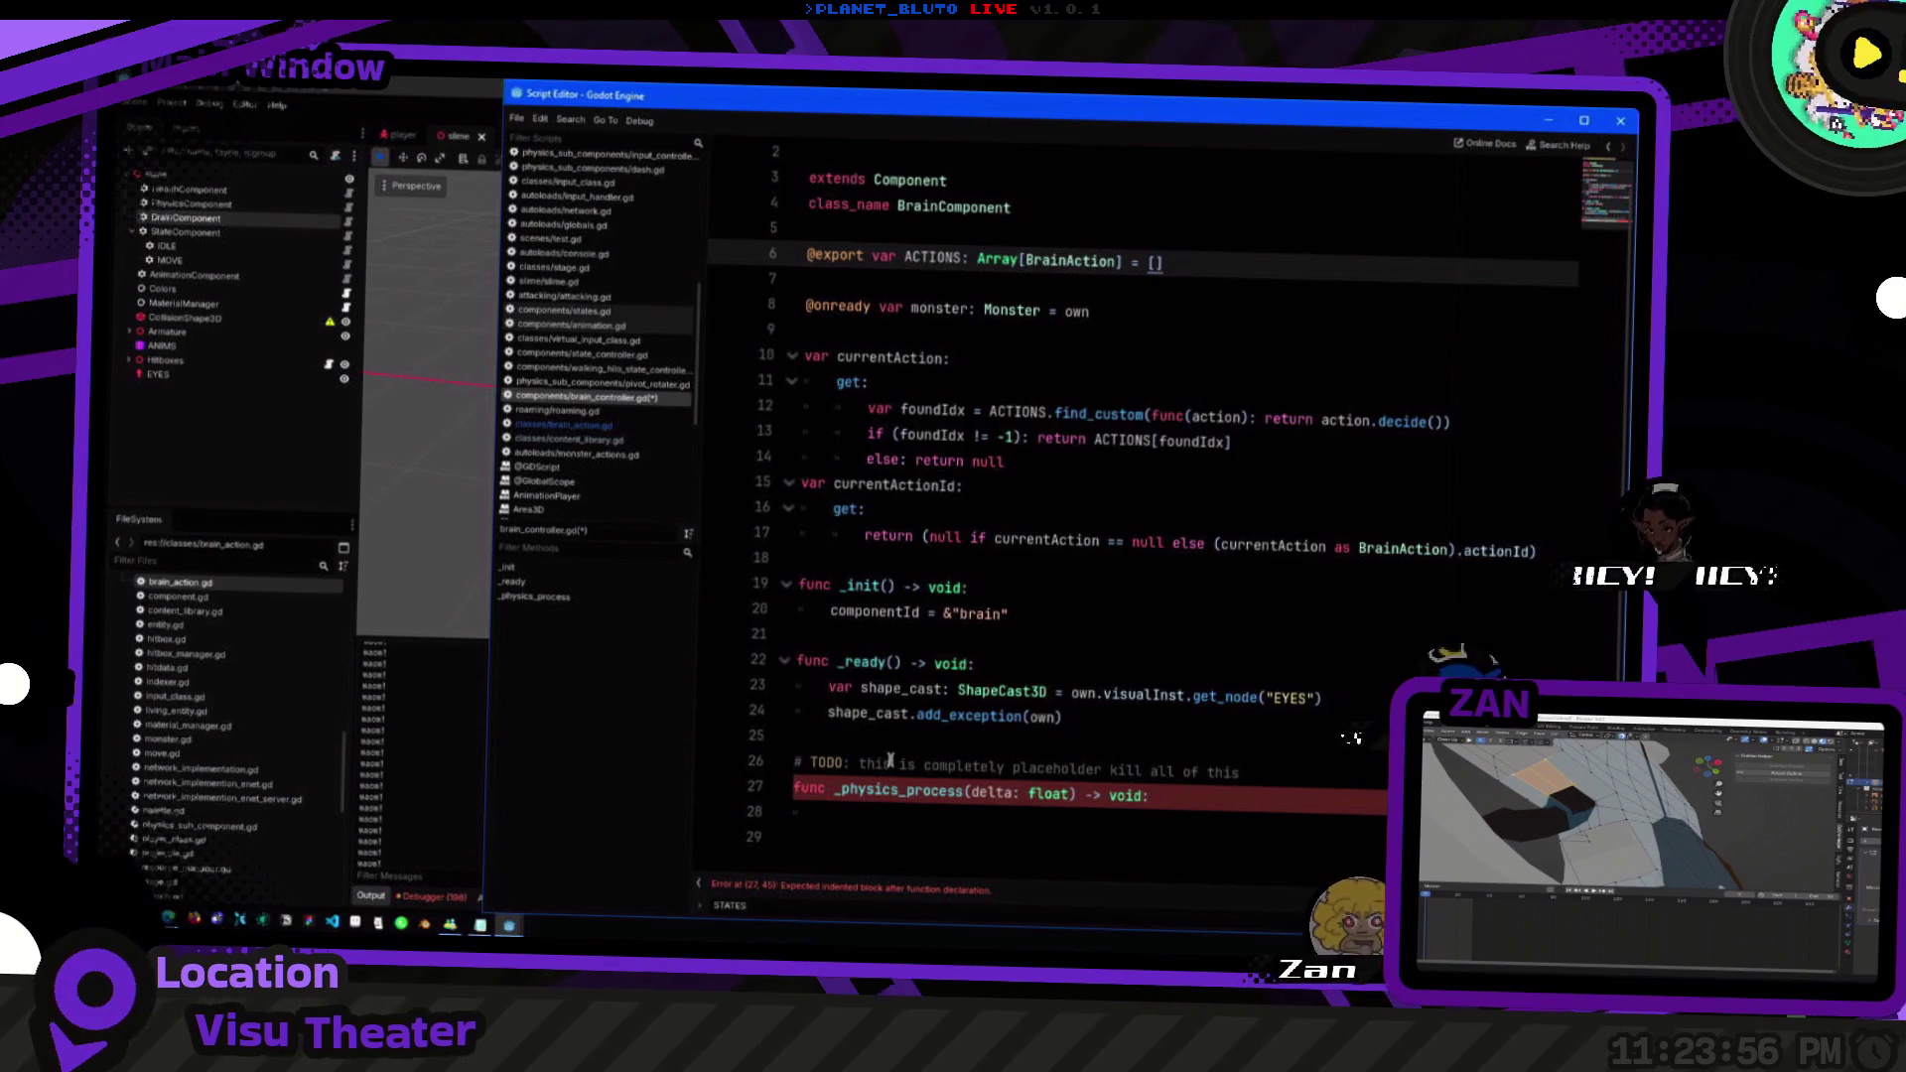
click(901, 819)
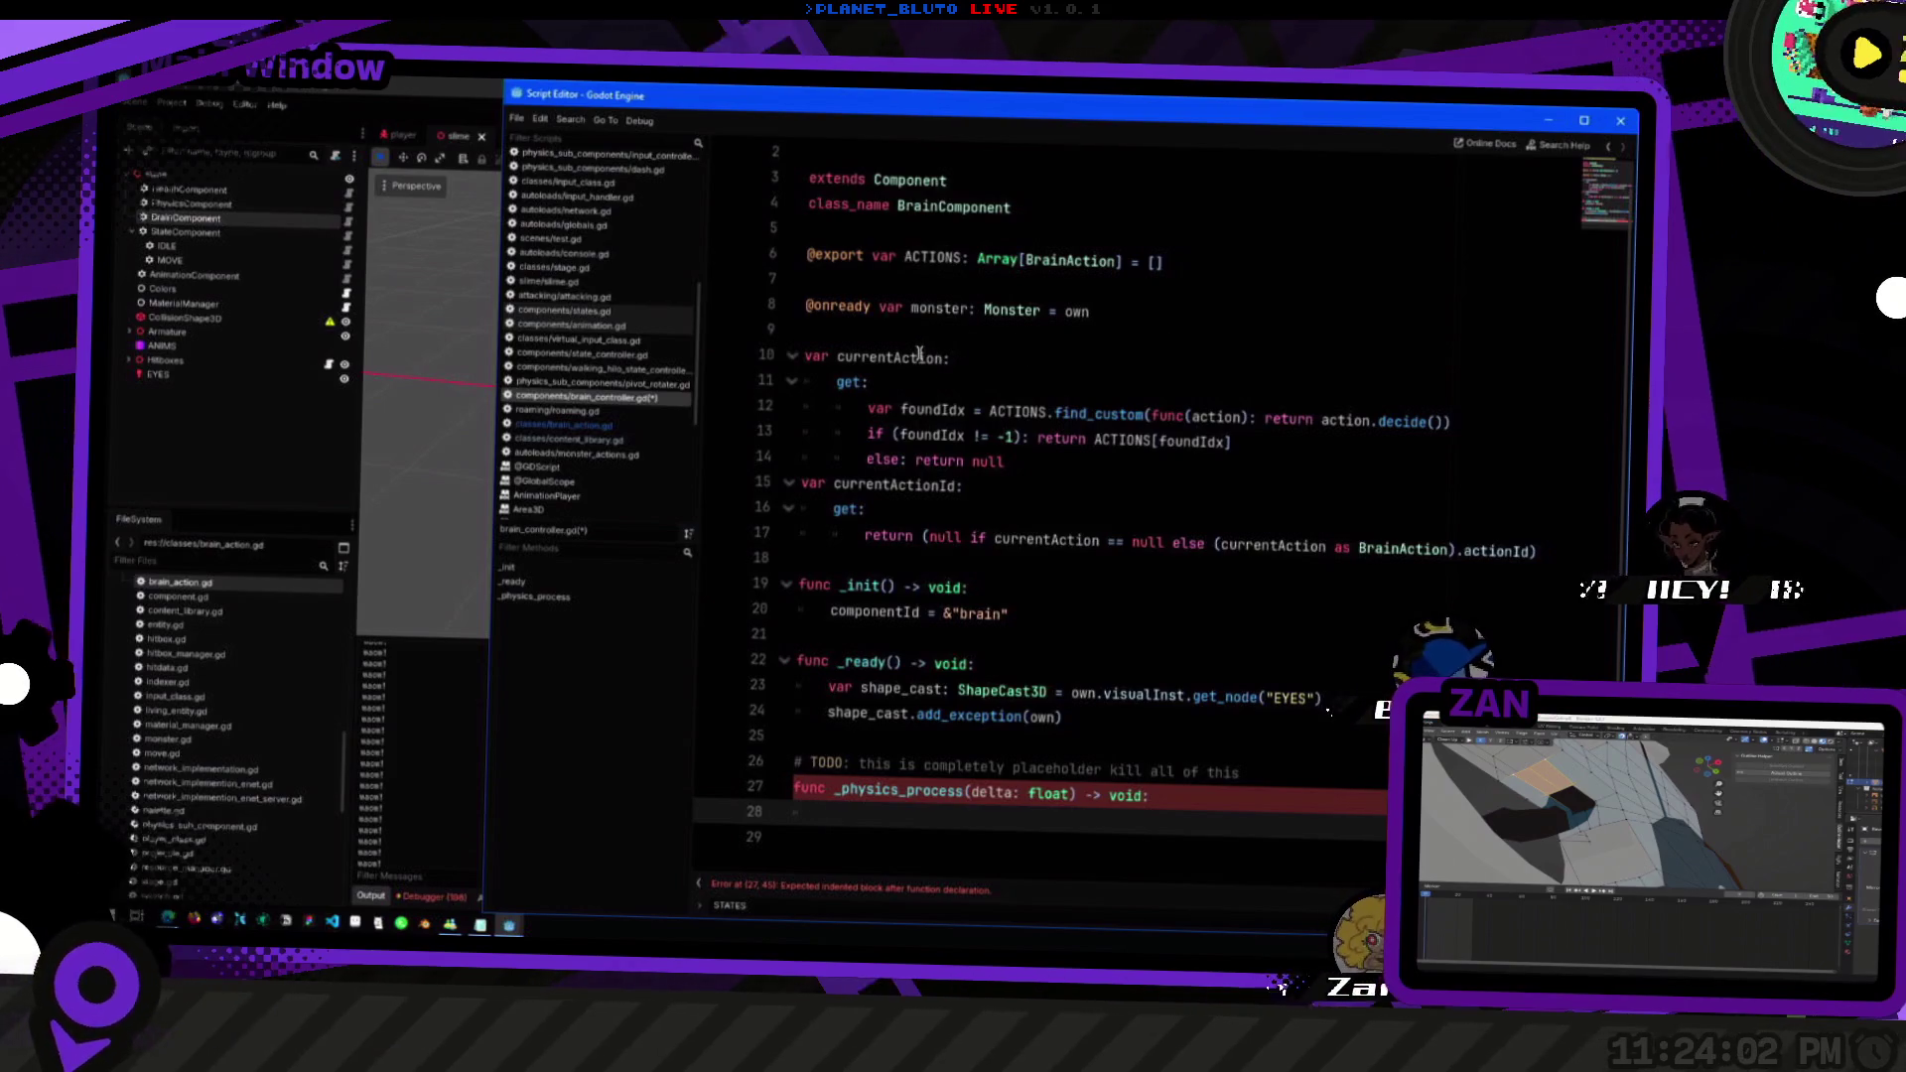
click(1182, 303)
click(1278, 264)
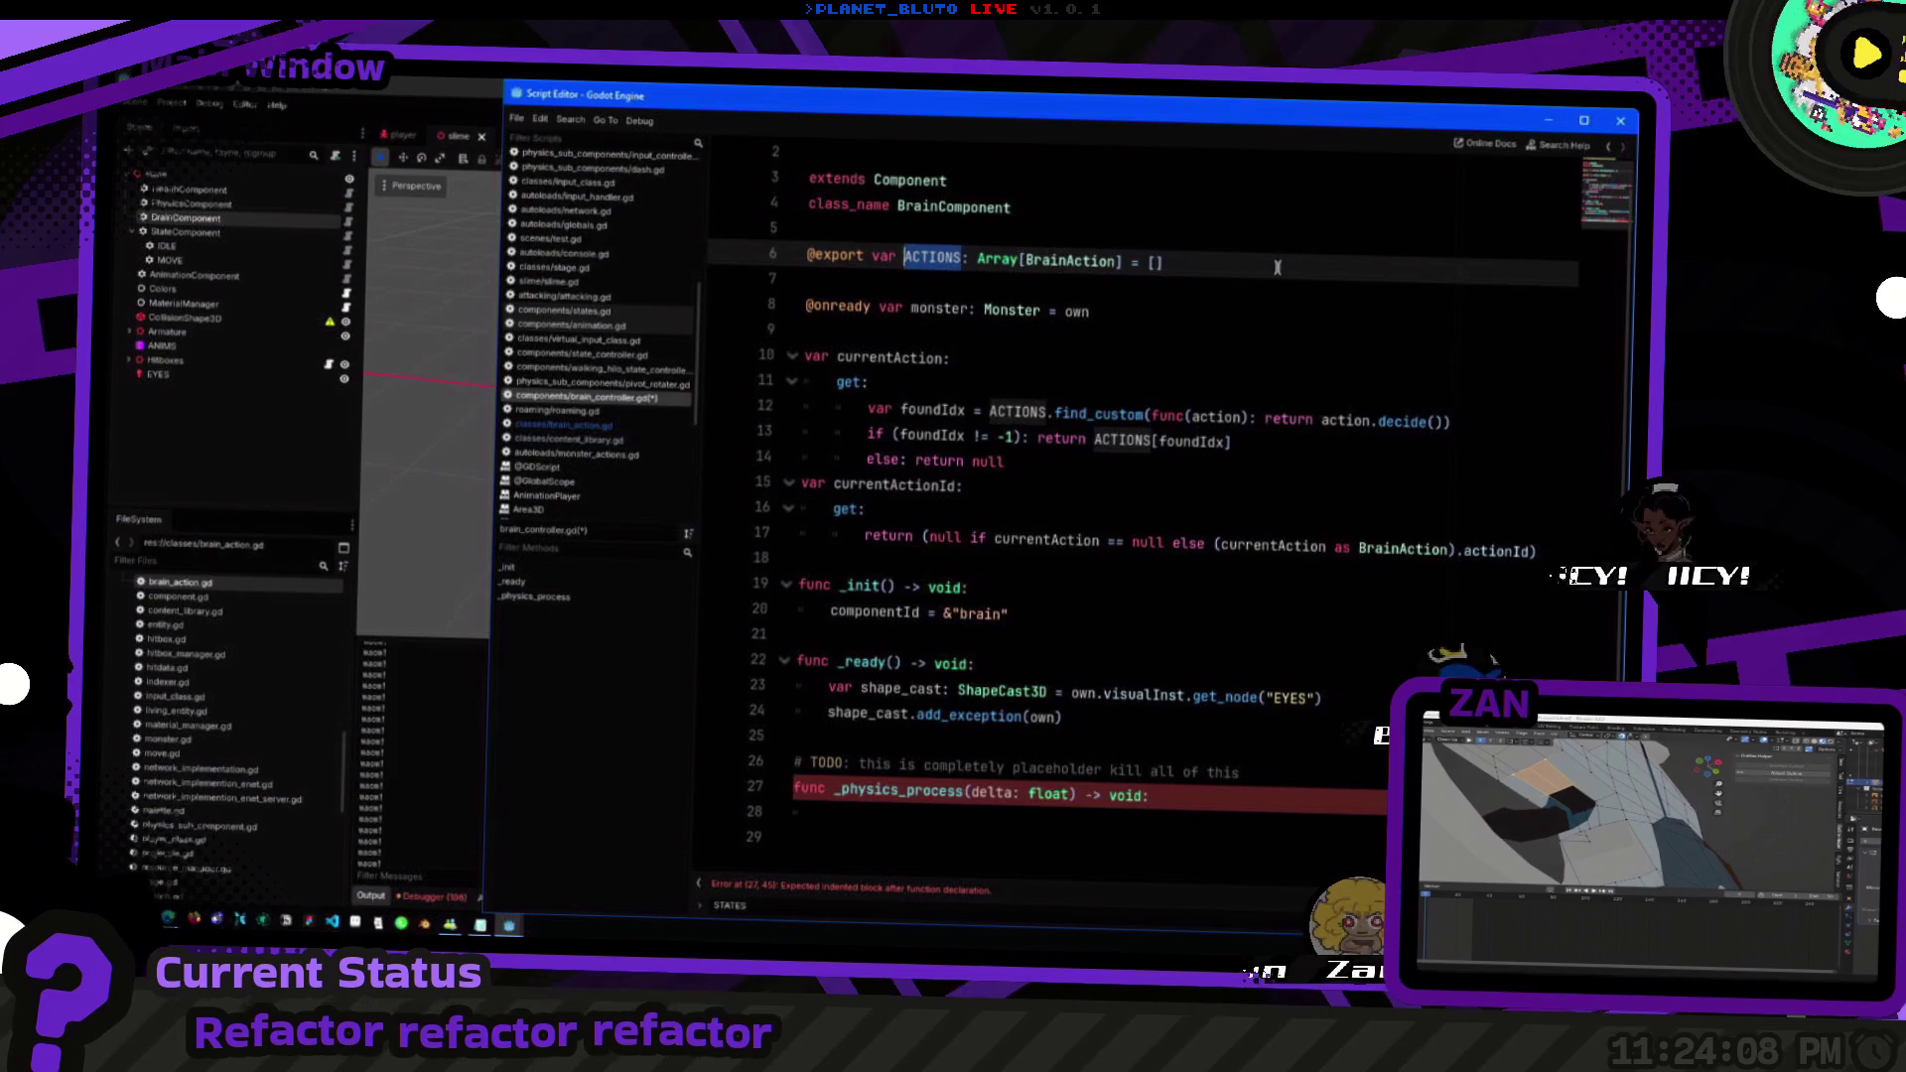
click(1099, 695)
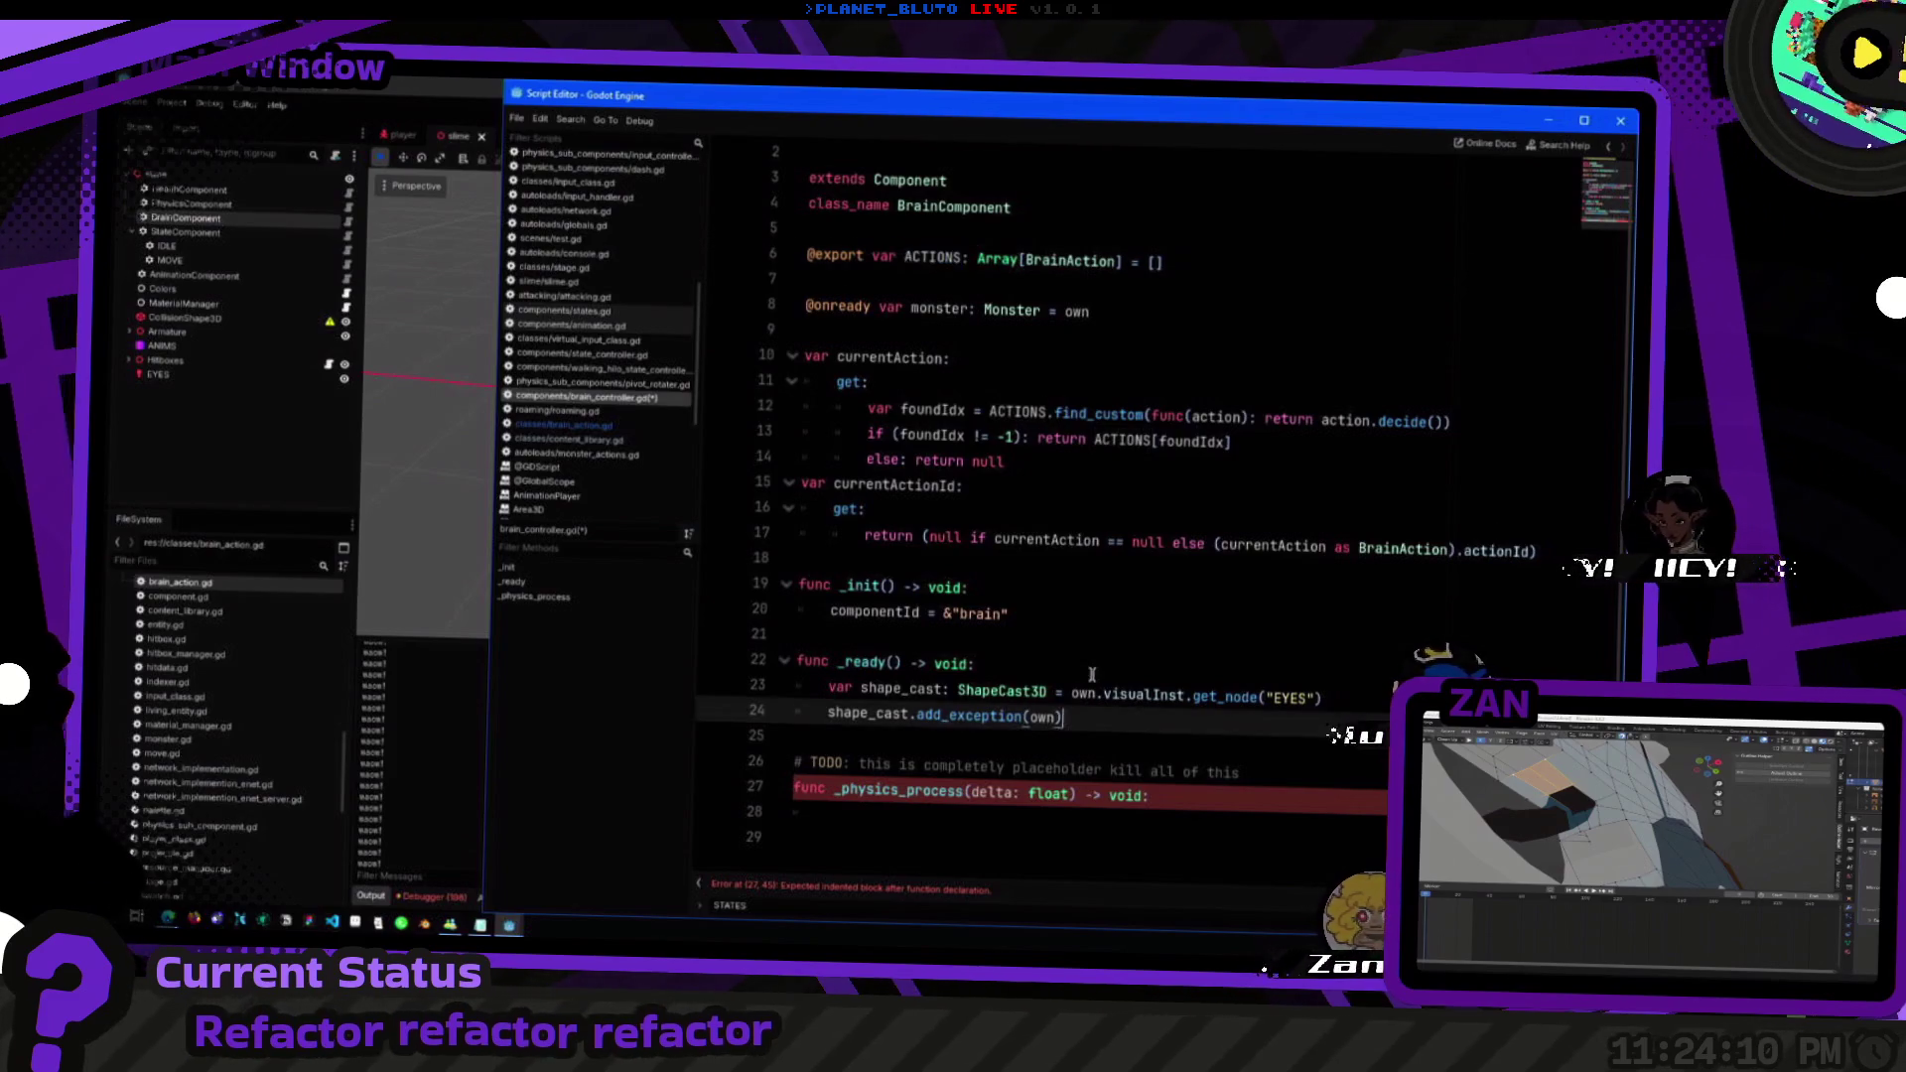
click(1099, 673)
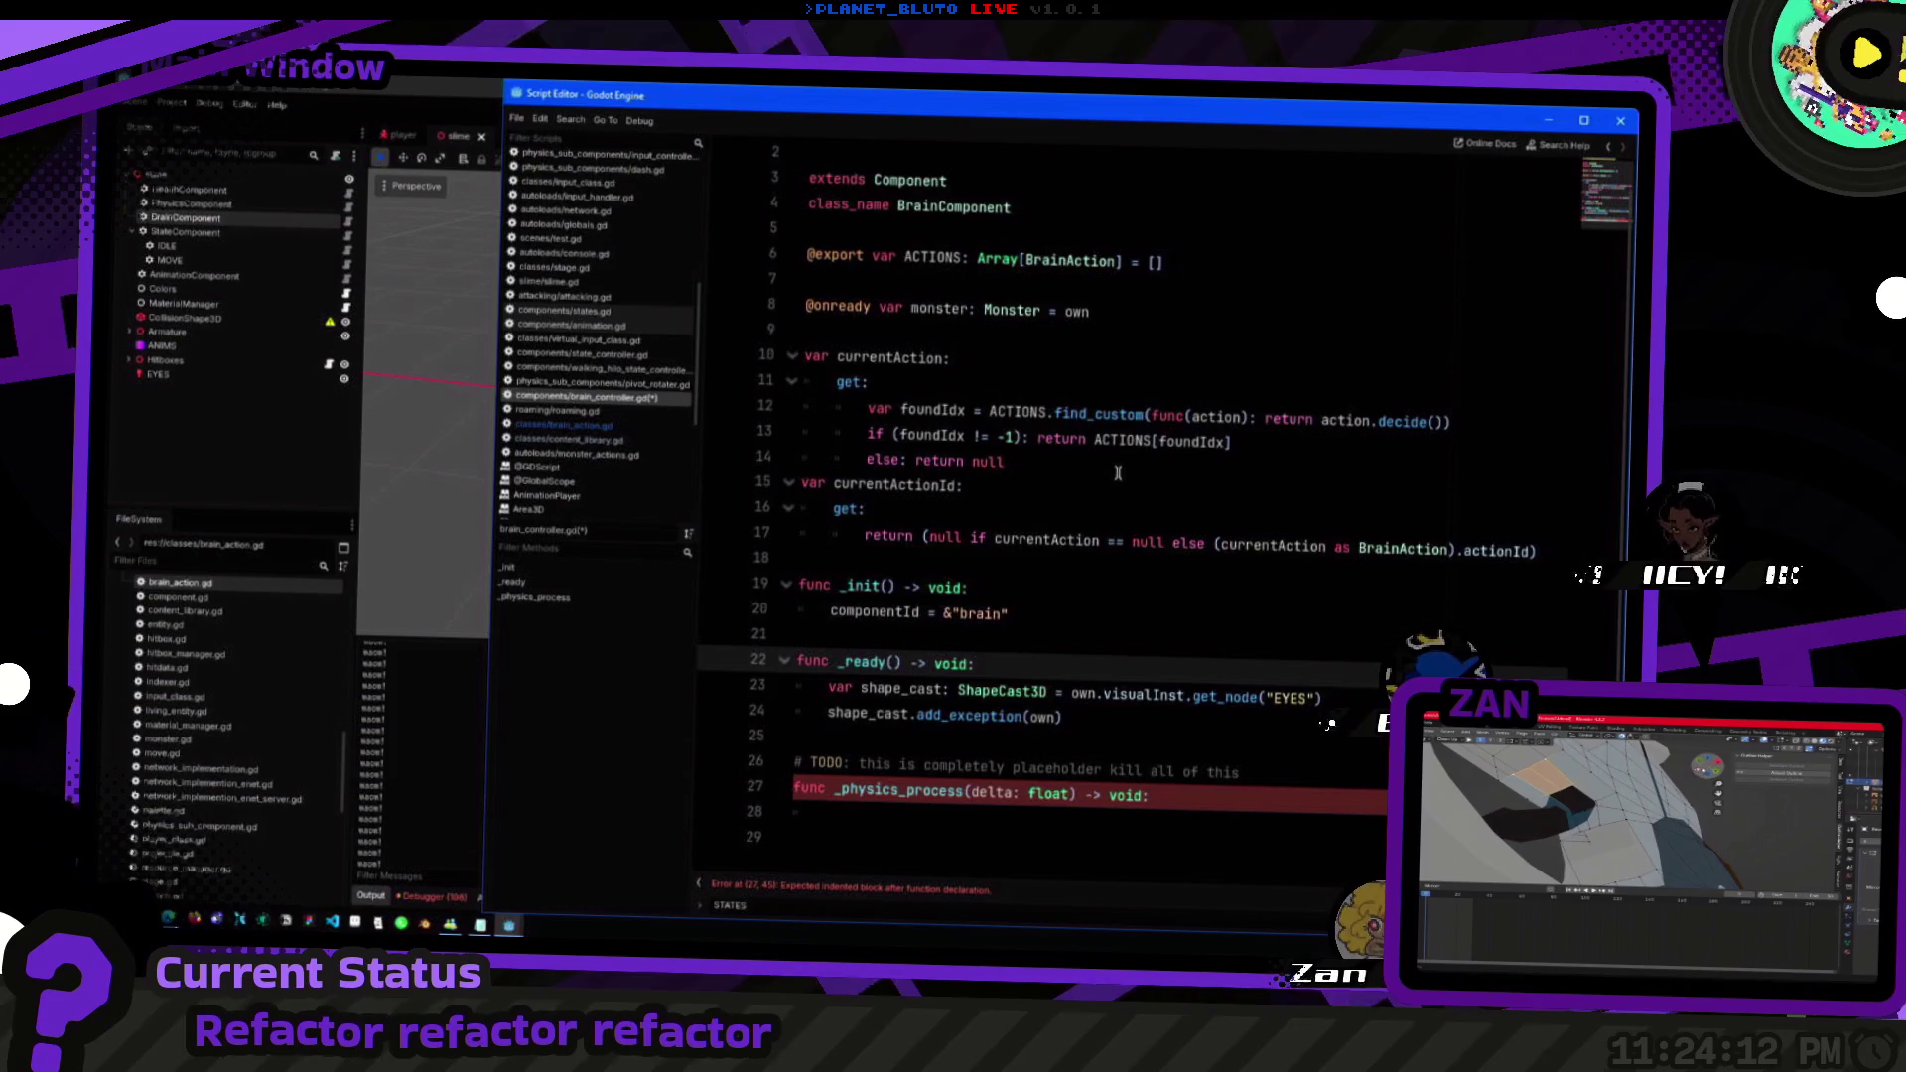
Add pass to the empty _physics_process body, then switch to attacking.gd.
click(1116, 816)
scroll(1116, 825, up, 1)
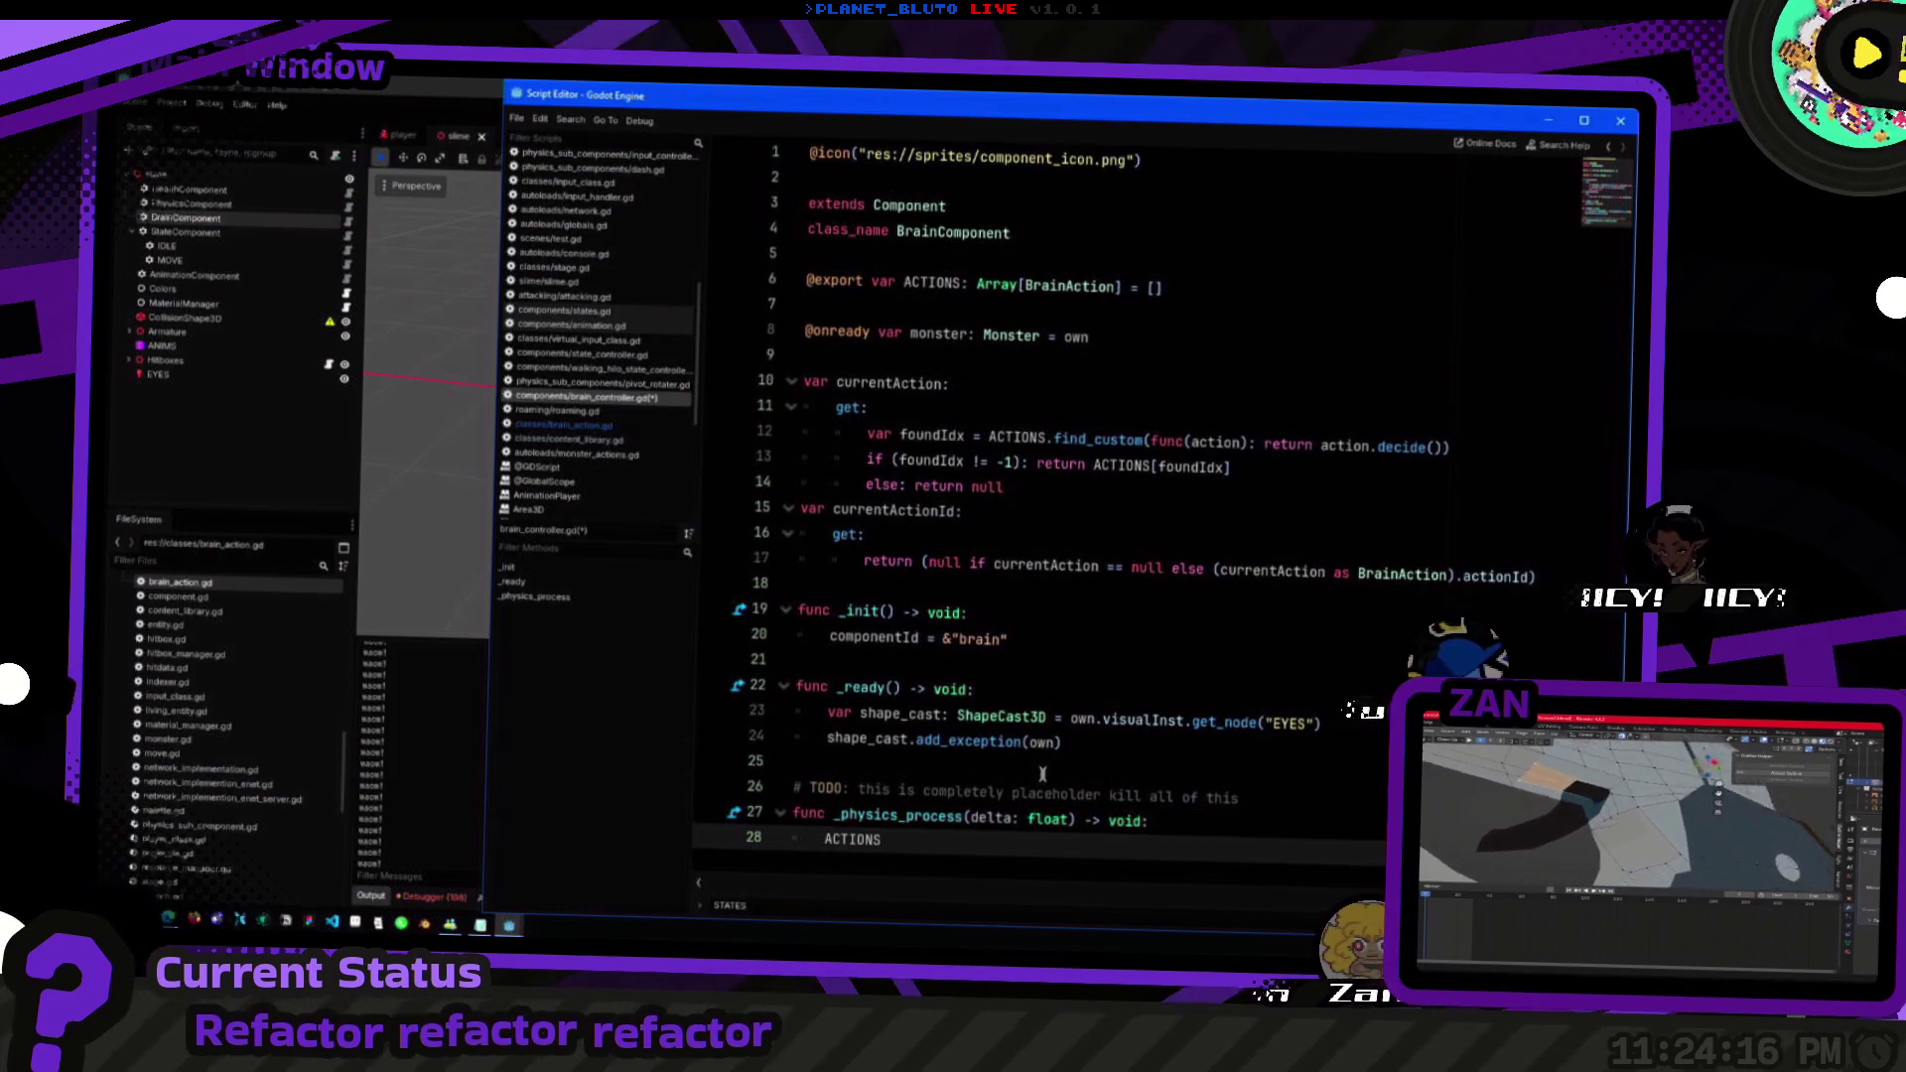
text(pass)
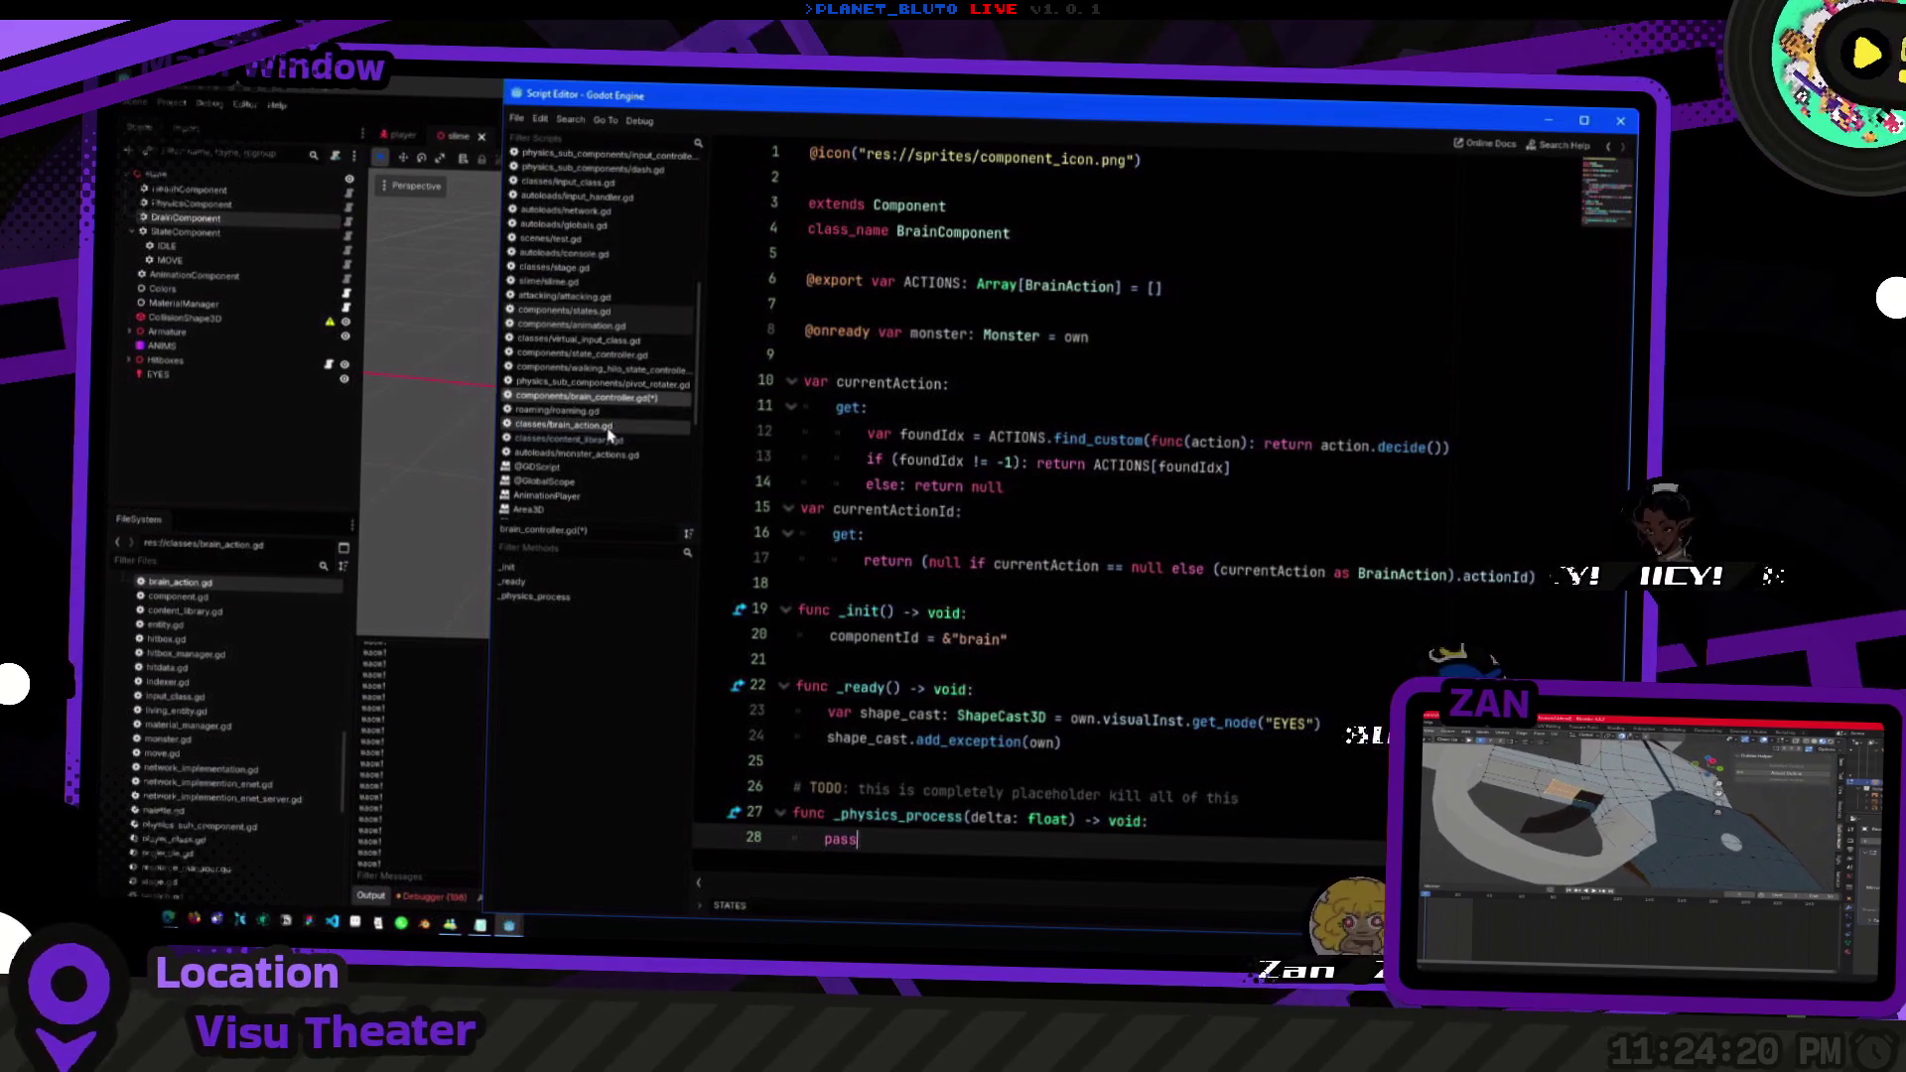
scroll(654, 390, up, 3)
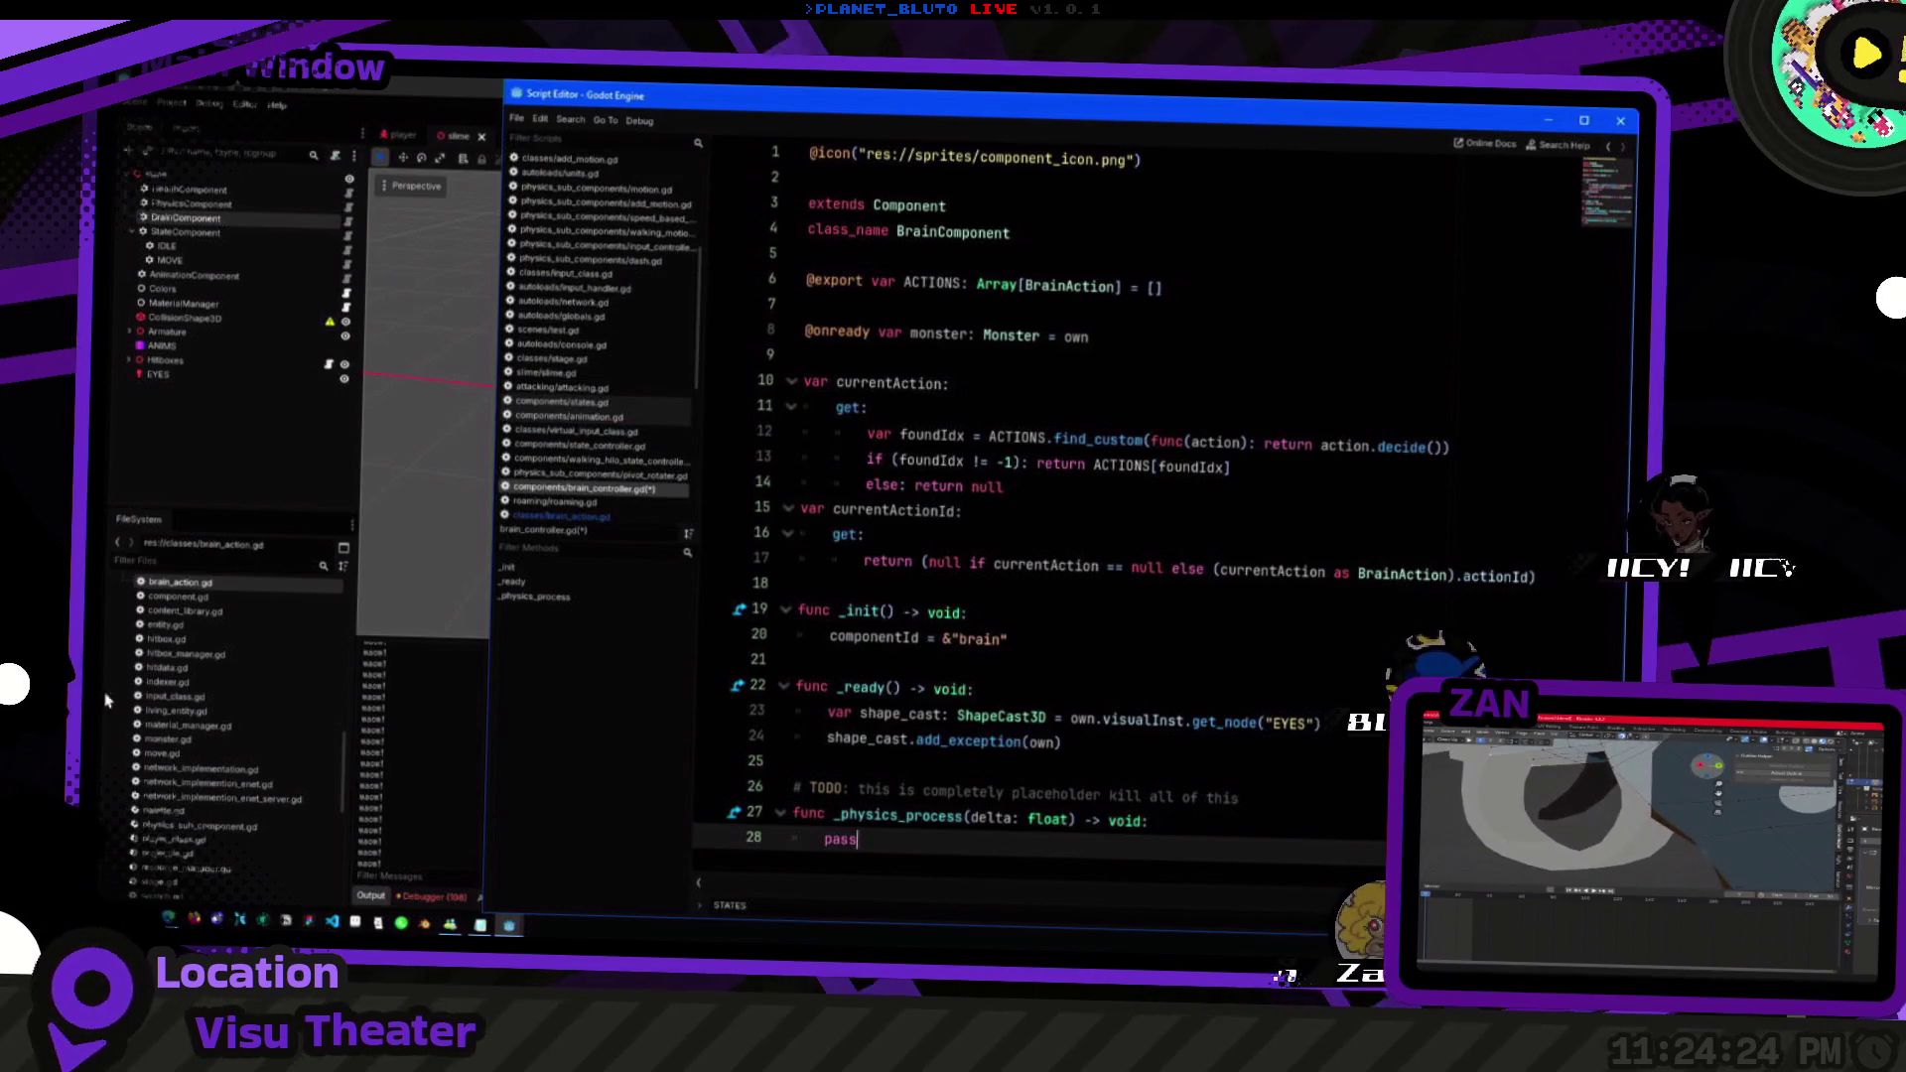
click(606, 389)
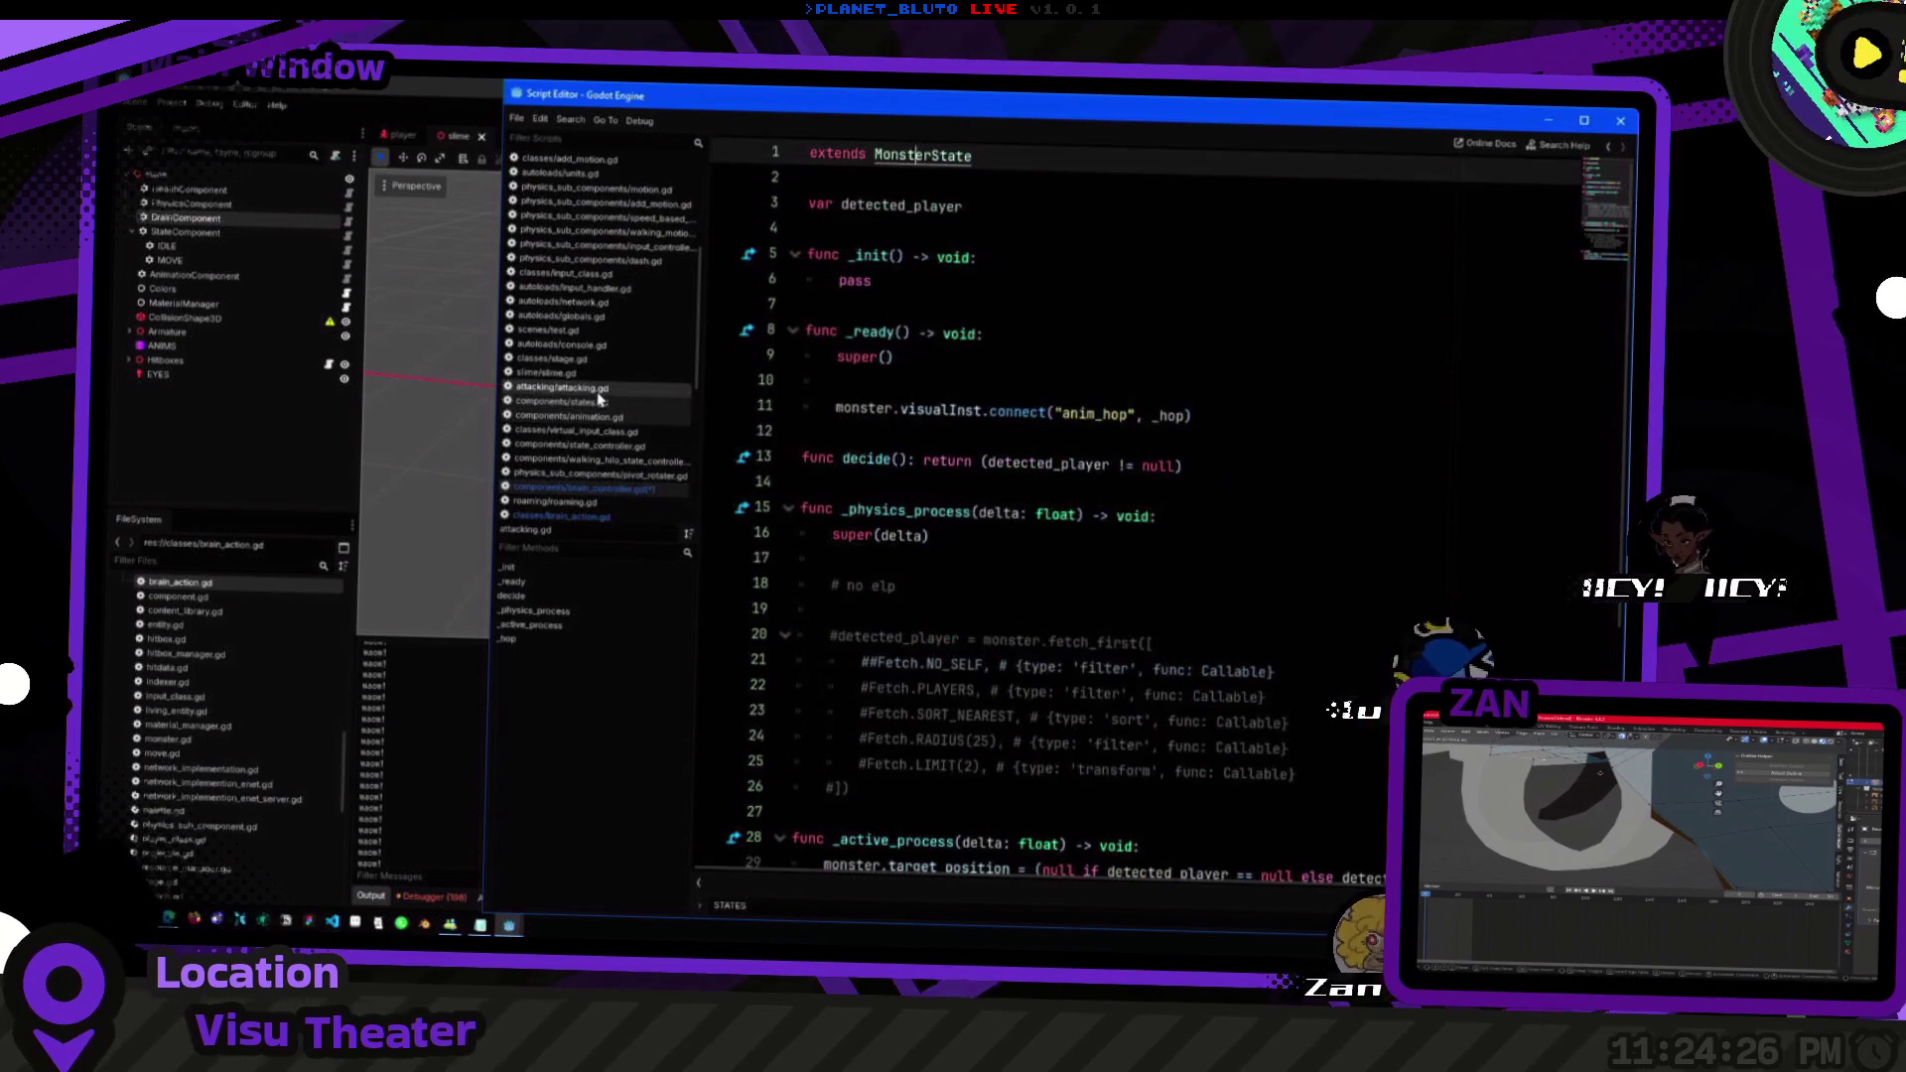
Comment out the _physics_process block on lines 15–26 with Ctrl+K.
scroll(1080, 516, down, 5)
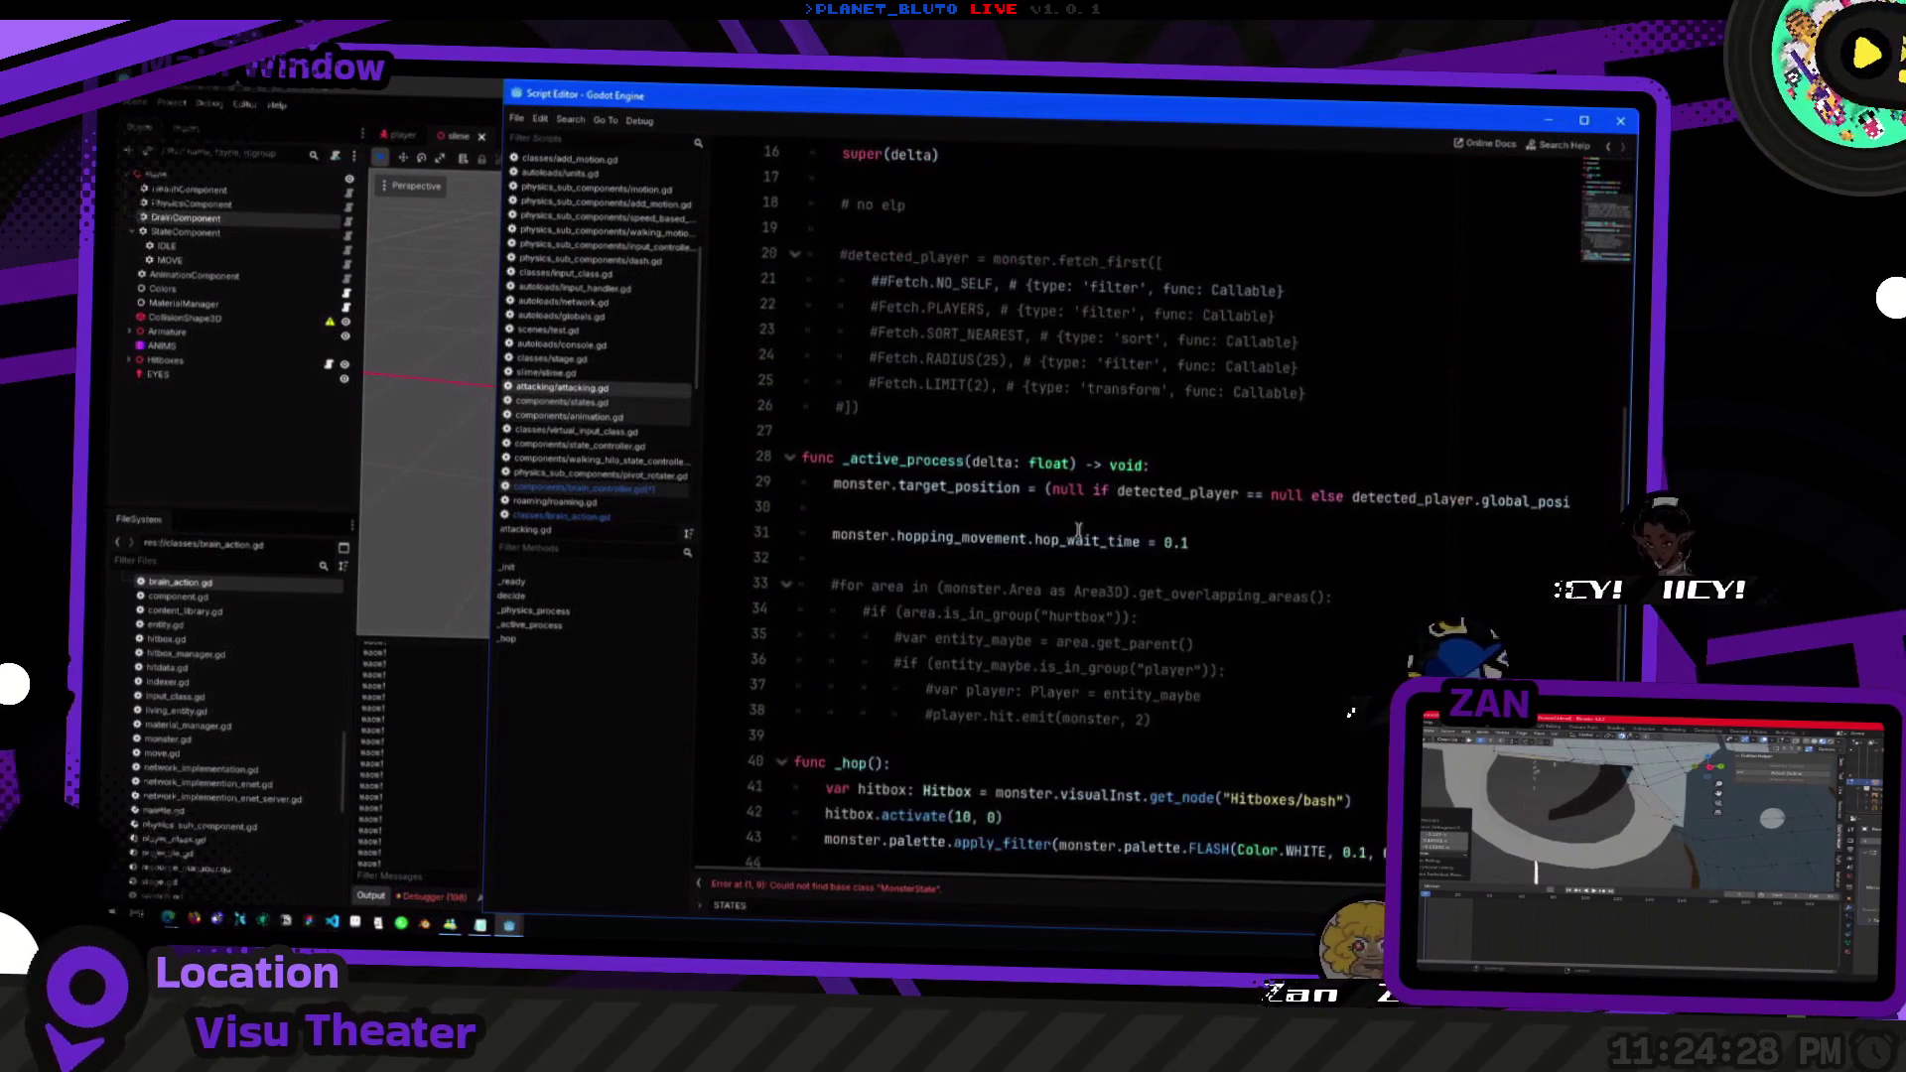
scroll(1078, 531, up, 4)
mouse_move(841, 692)
mouse_down()
mouse_move(824, 566)
mouse_move(601, 402)
mouse_move(606, 385)
mouse_up()
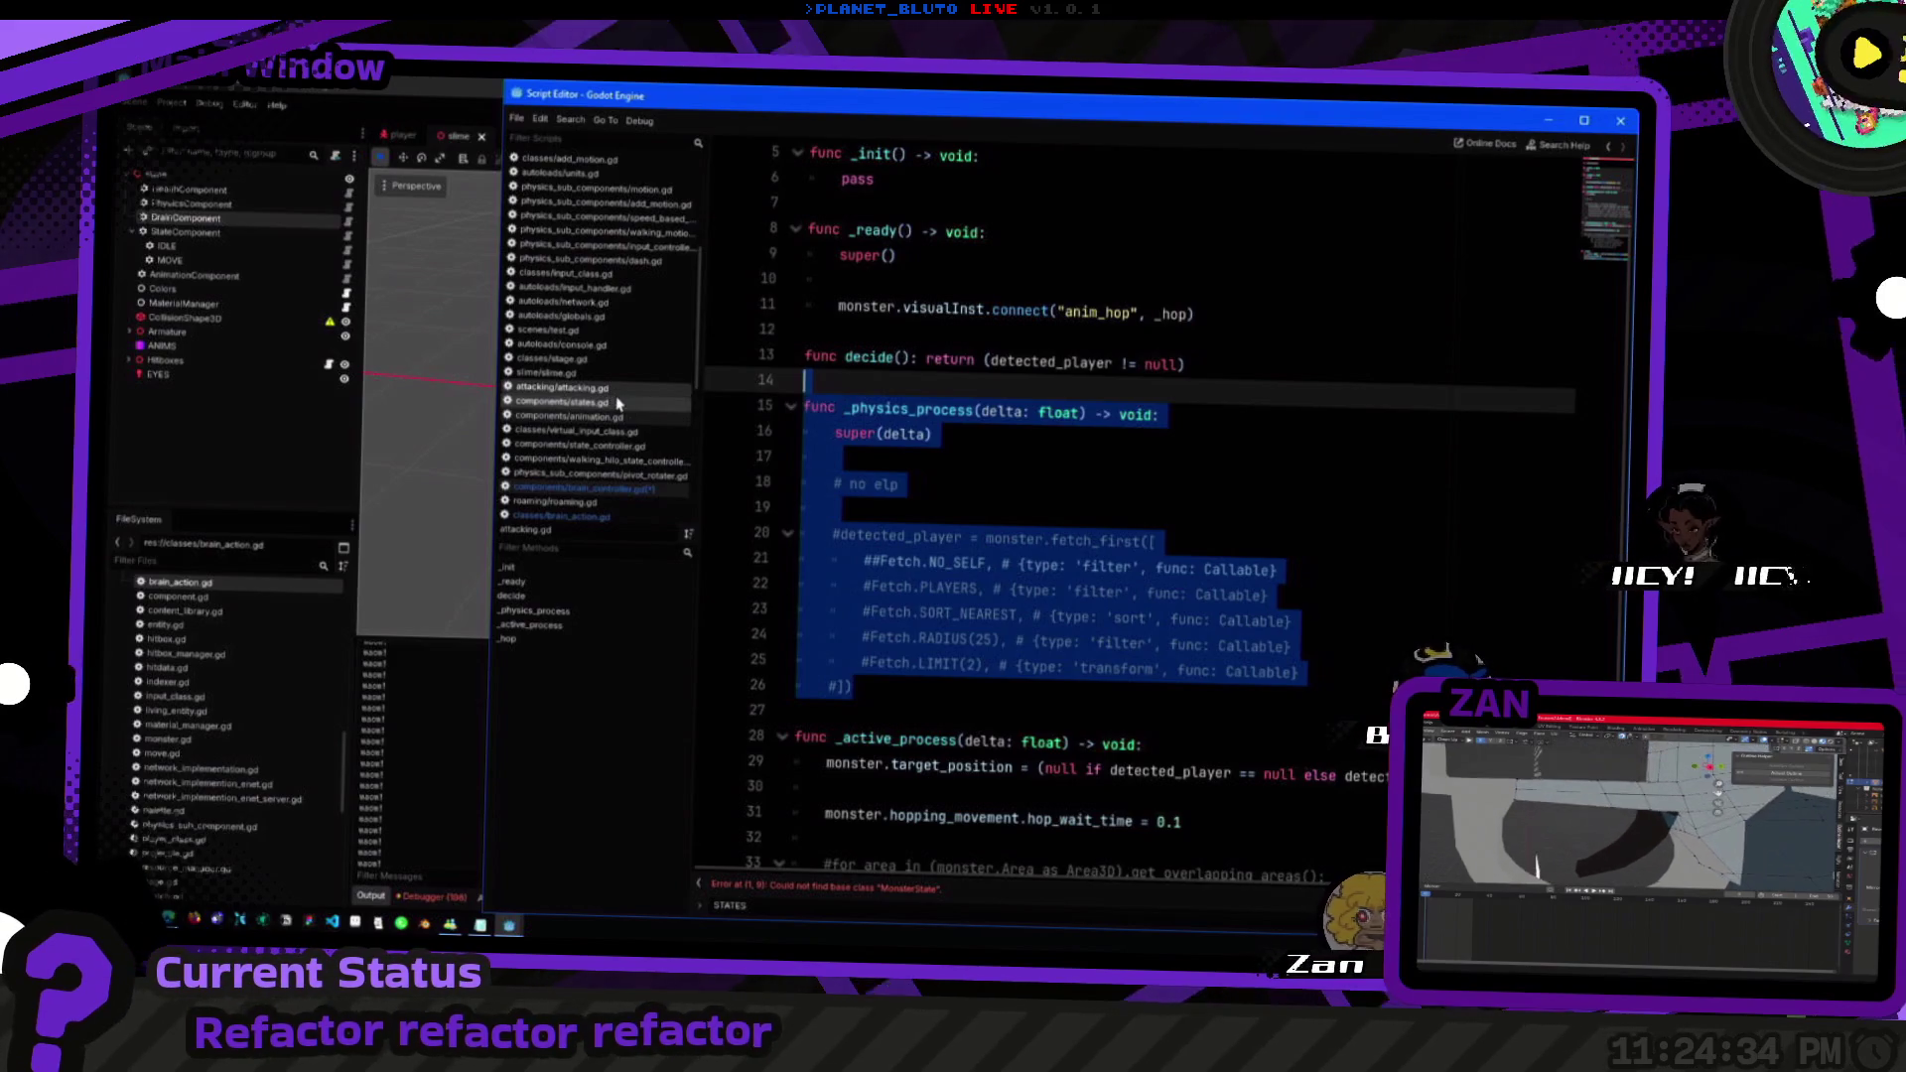
scroll(1143, 411, up, 1)
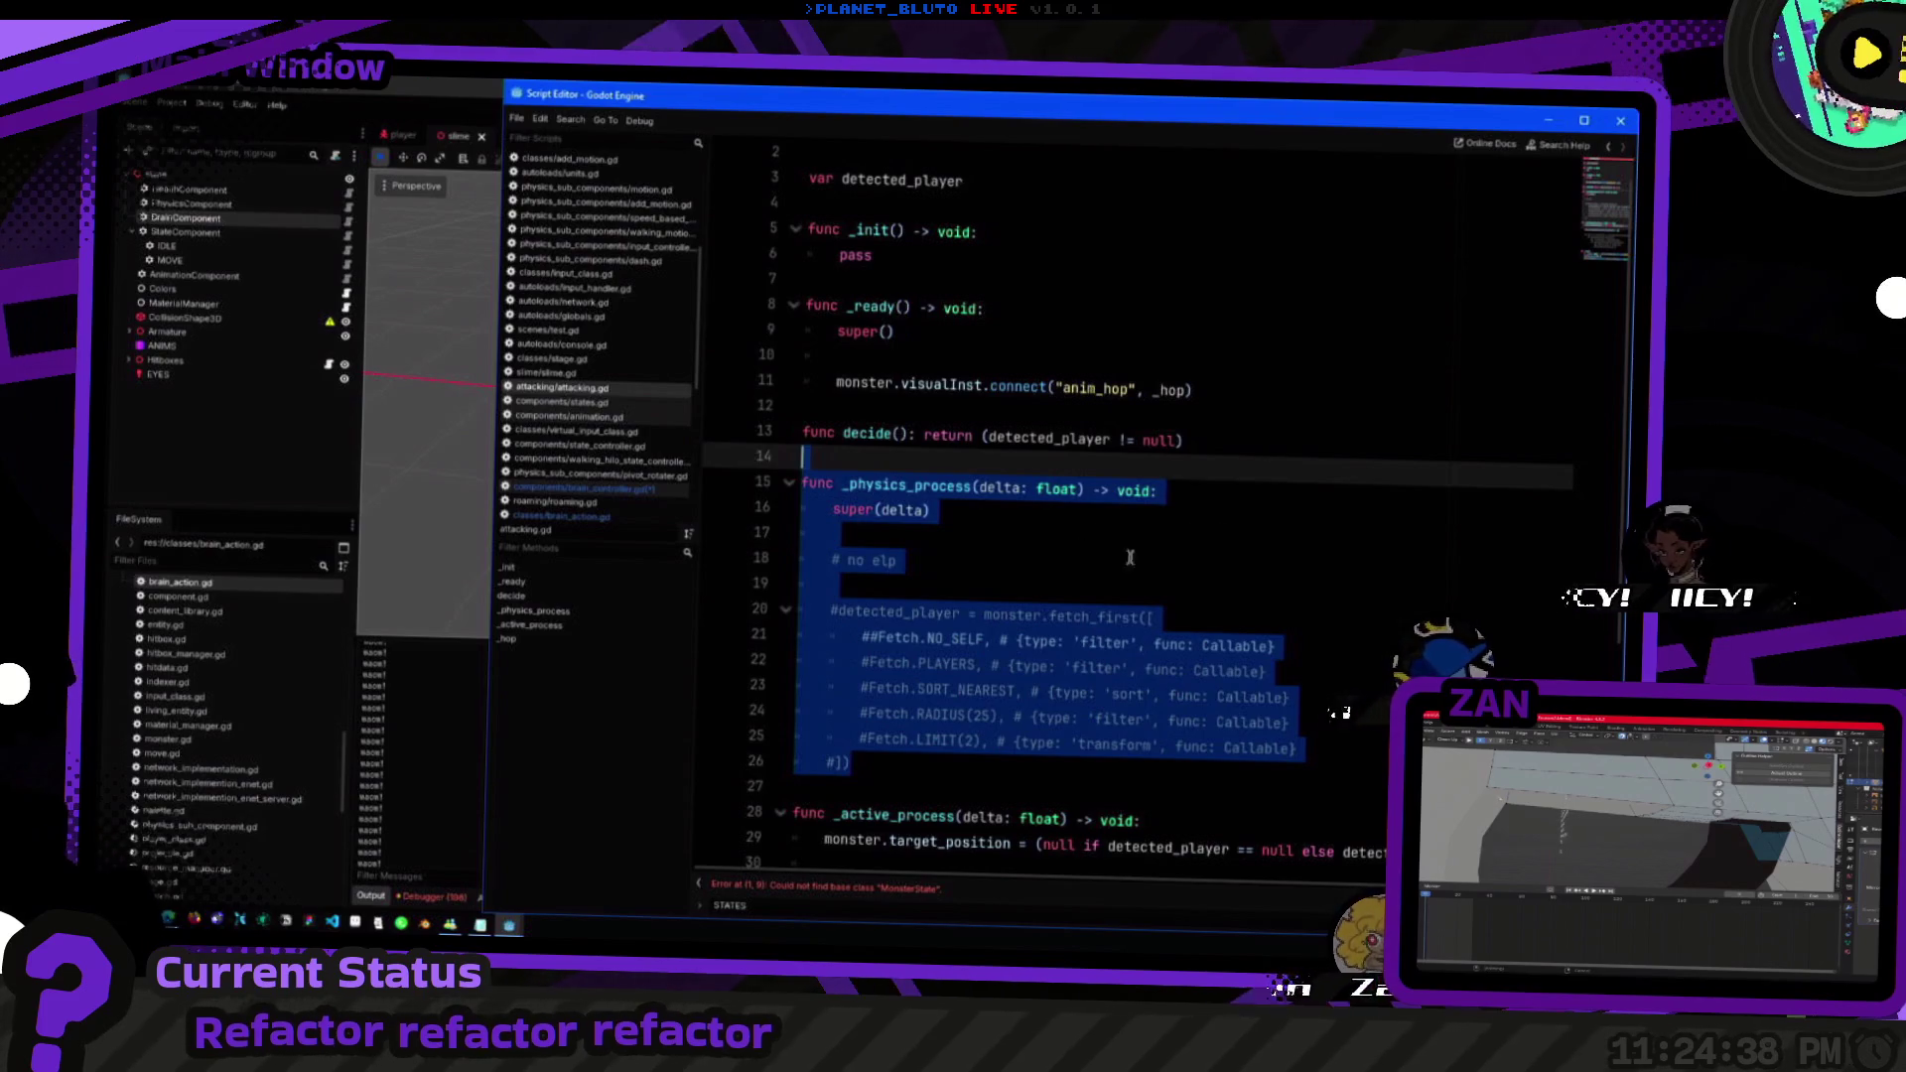
mouse_move(855, 762)
mouse_down()
mouse_move(993, 746)
mouse_move(815, 643)
mouse_move(639, 602)
mouse_up()
drag(875, 770, 802, 486)
key(ctrl+k)
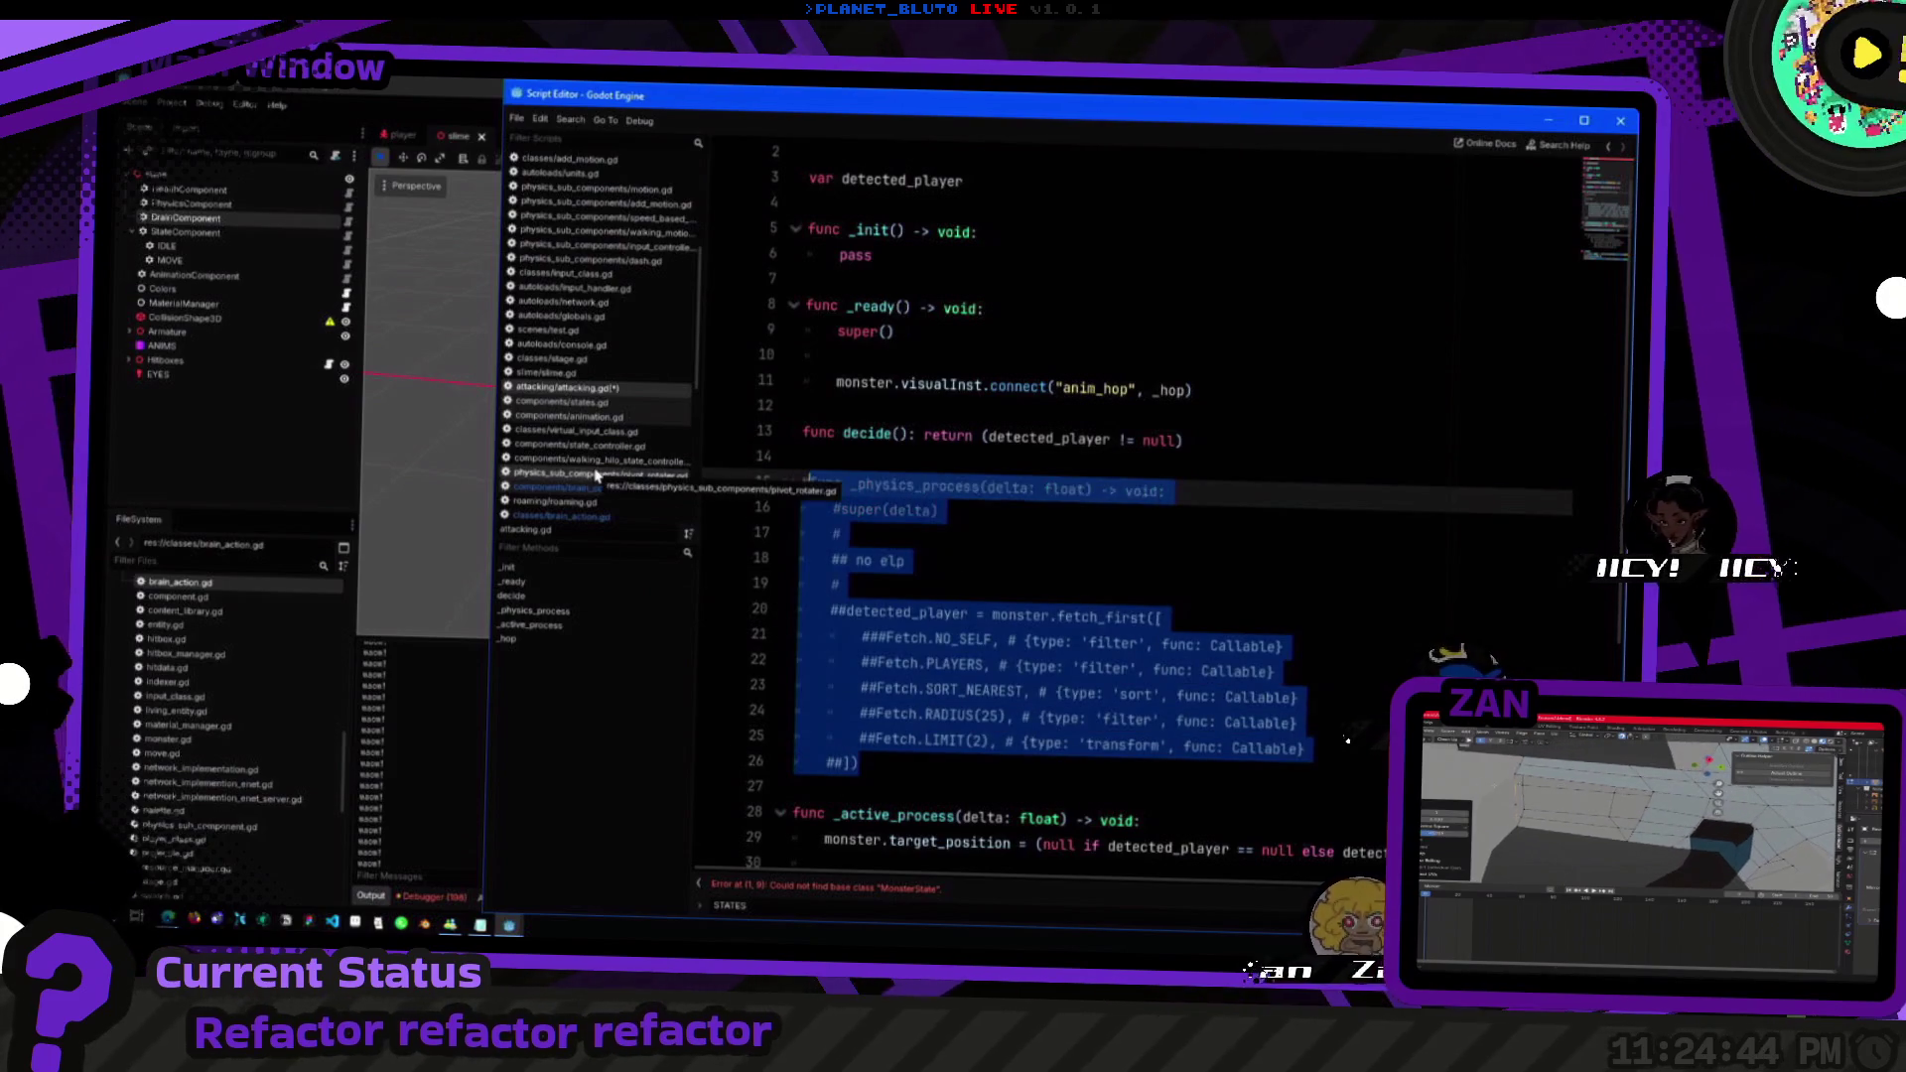
key(Up)
key(Up)
key(Down)
key(Down)
key(Up)
key(Up)
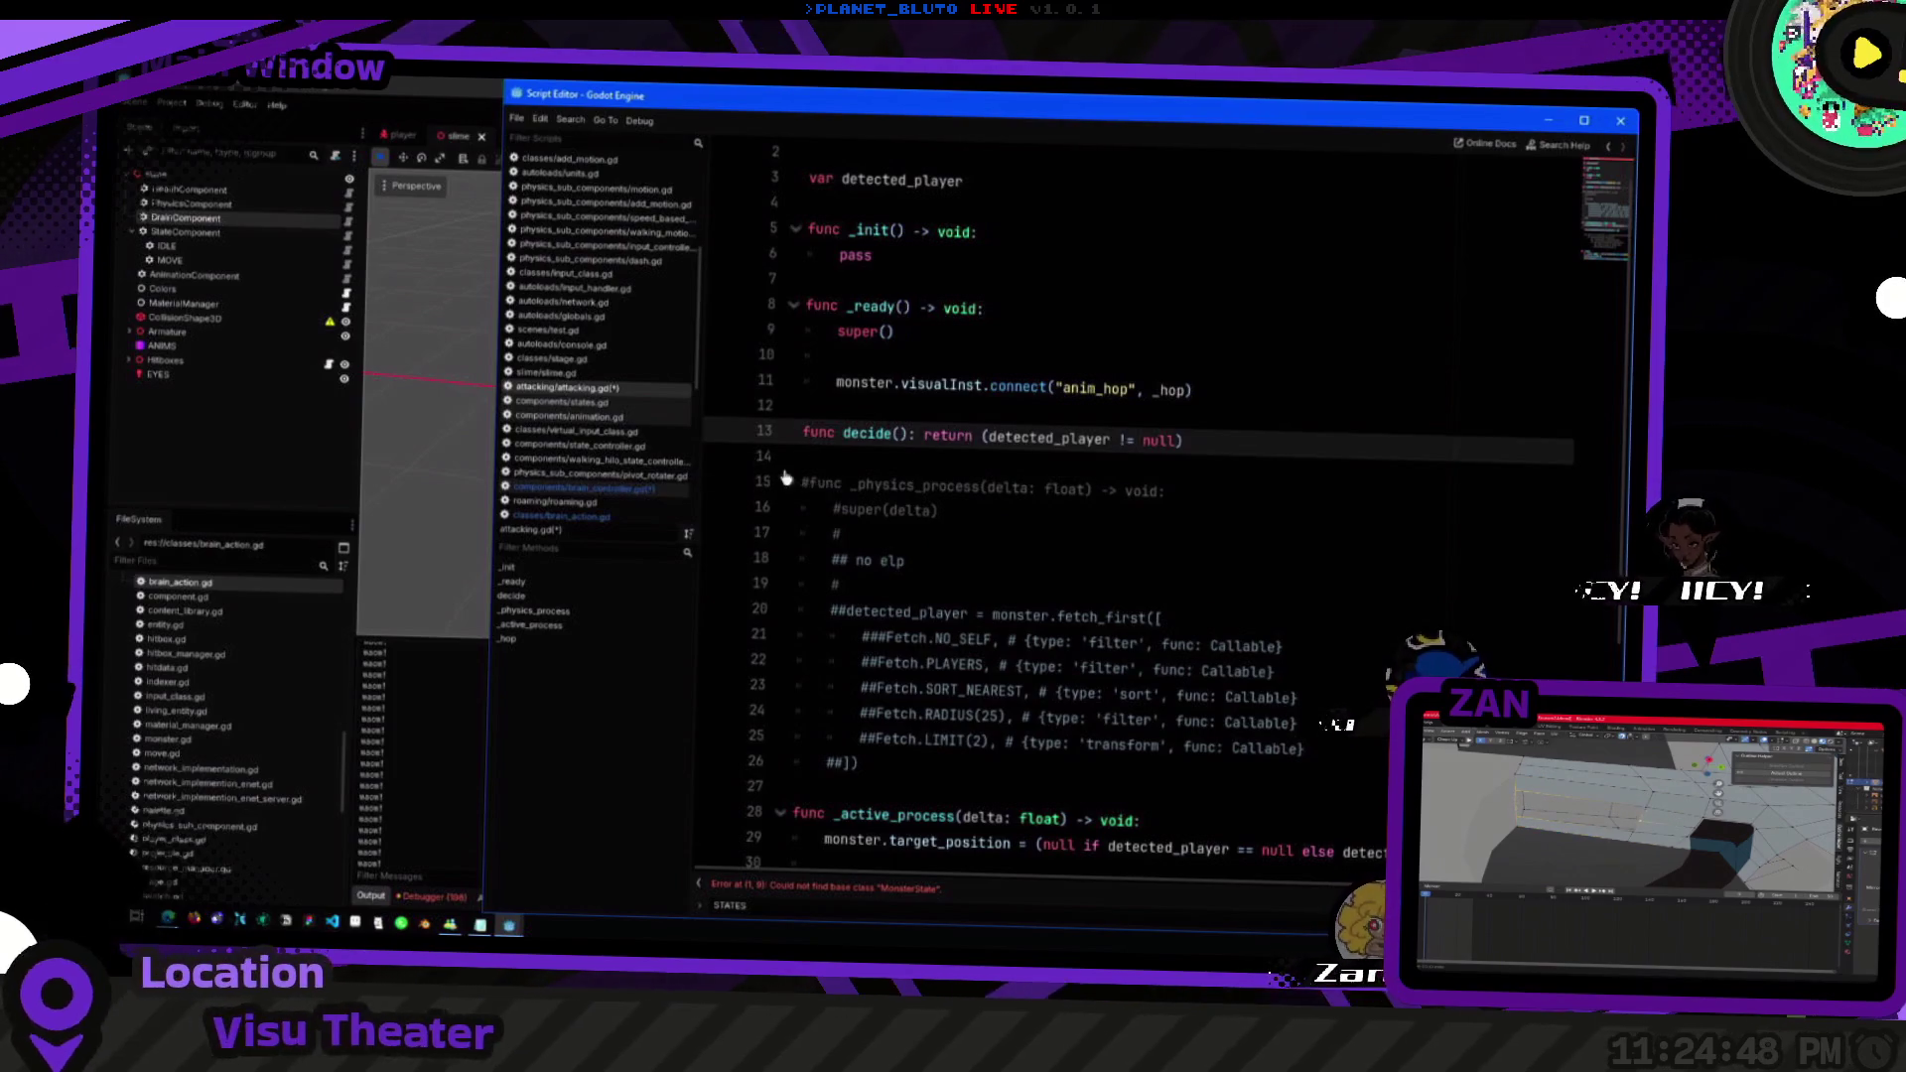
Make attacking.gd extend BrainAction, then MonsterBrainAction, and use own instead of monster on line 11.
scroll(787, 477, up, 1)
click(936, 155)
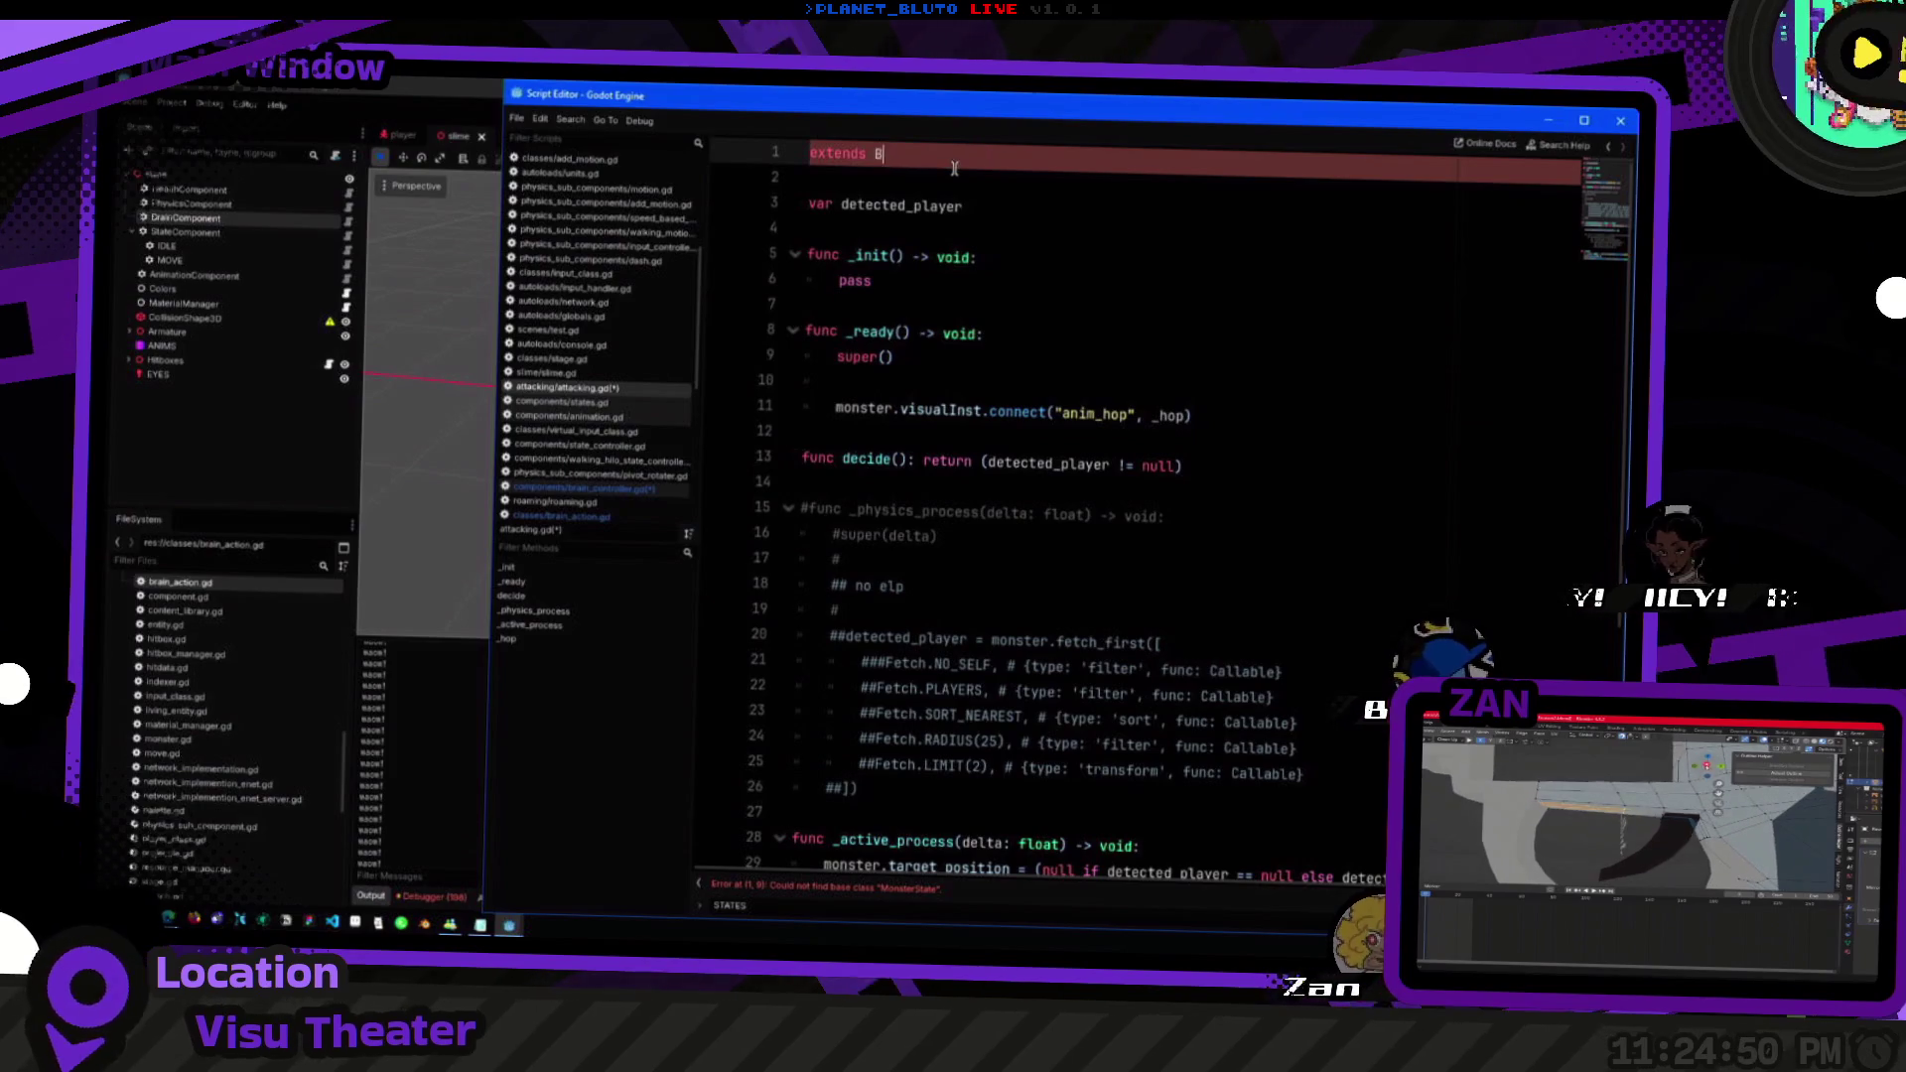
text(ction)
click(1022, 256)
click(1106, 390)
click(981, 409)
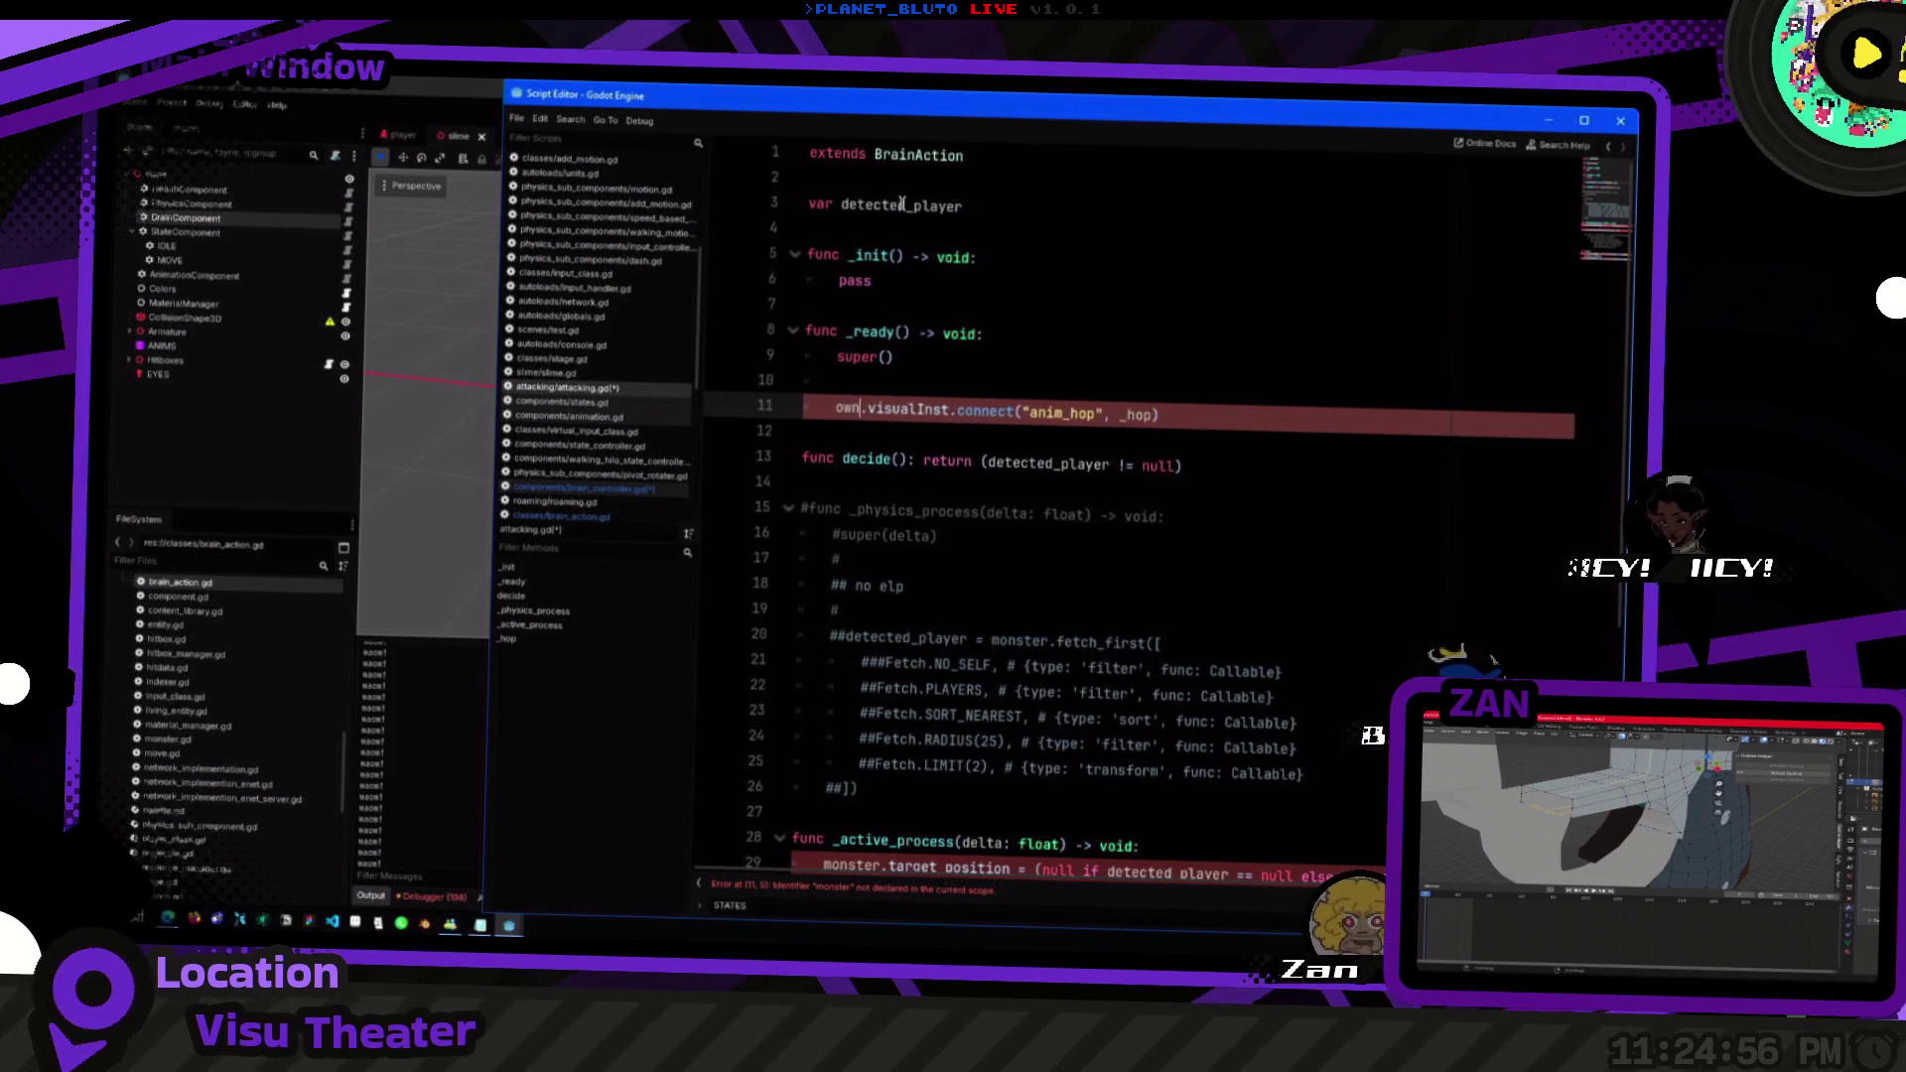
key(ctrl+space)
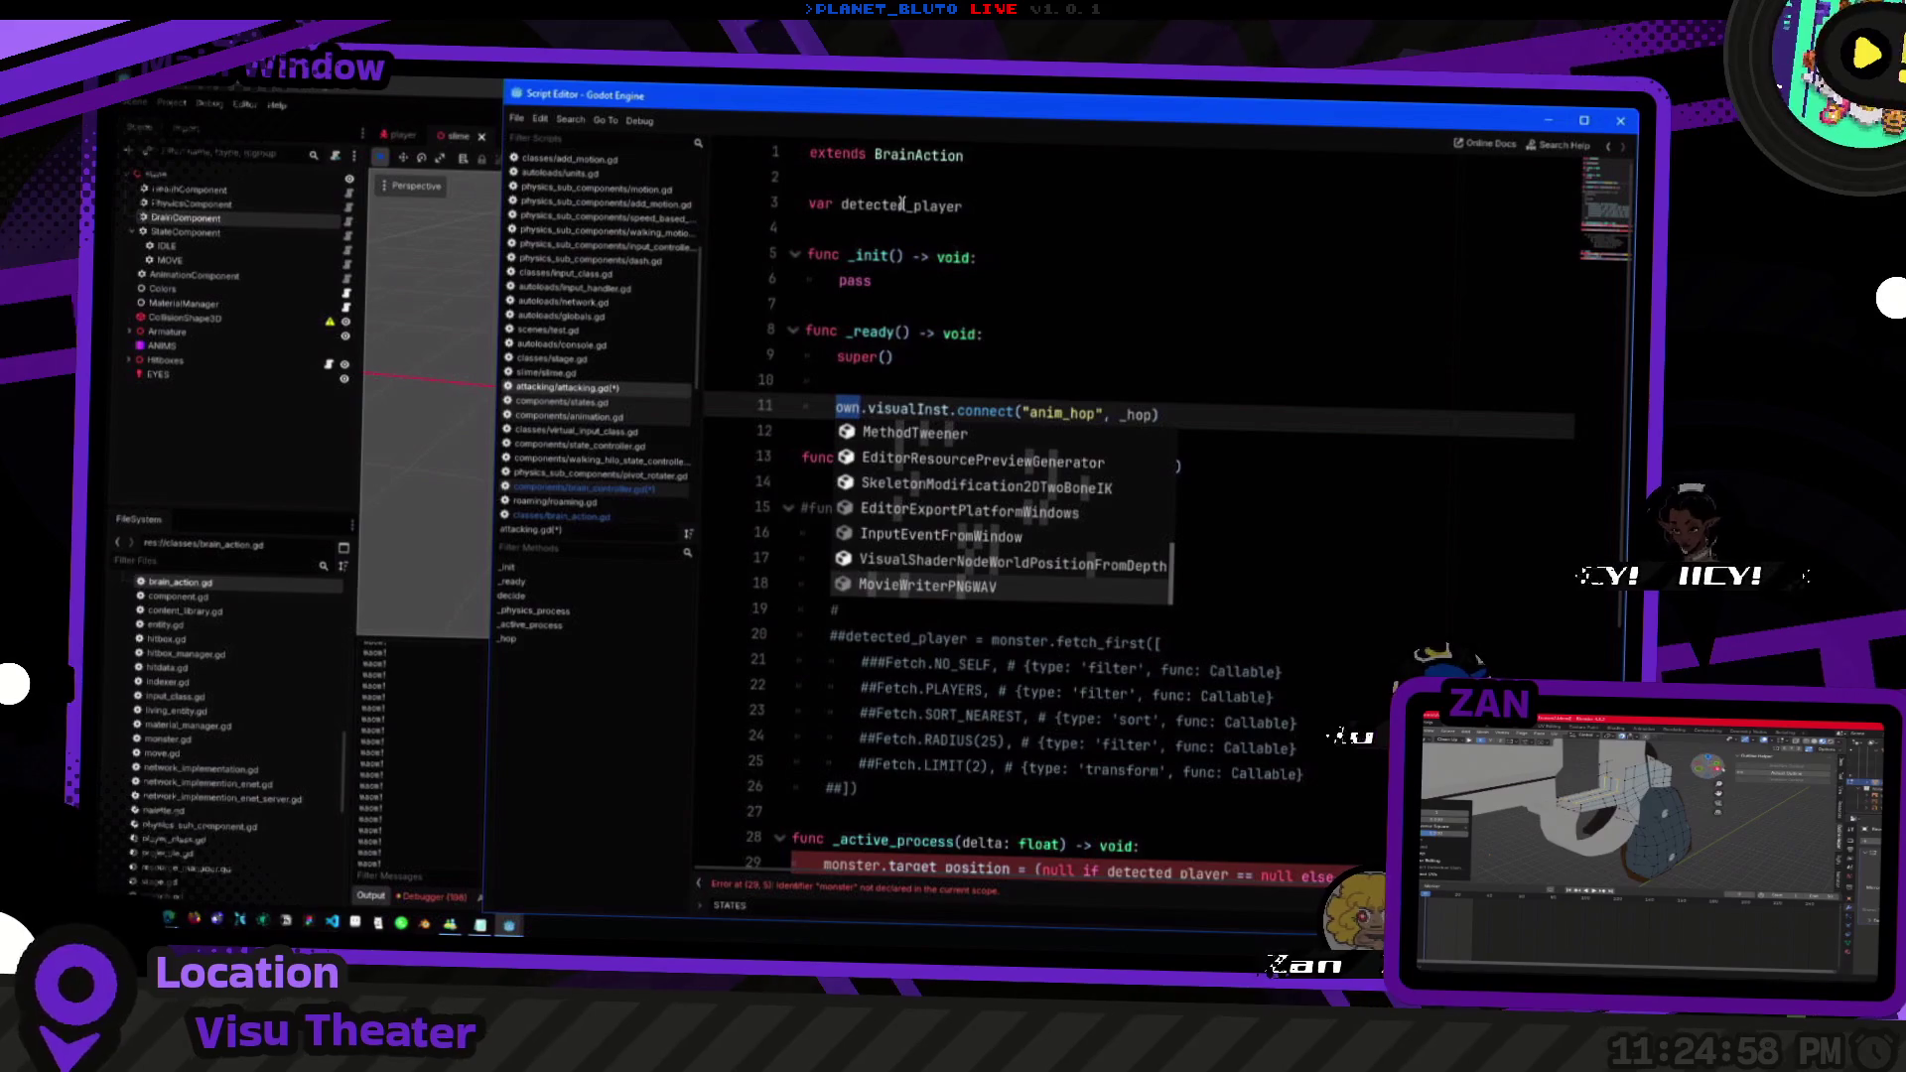
click(902, 181)
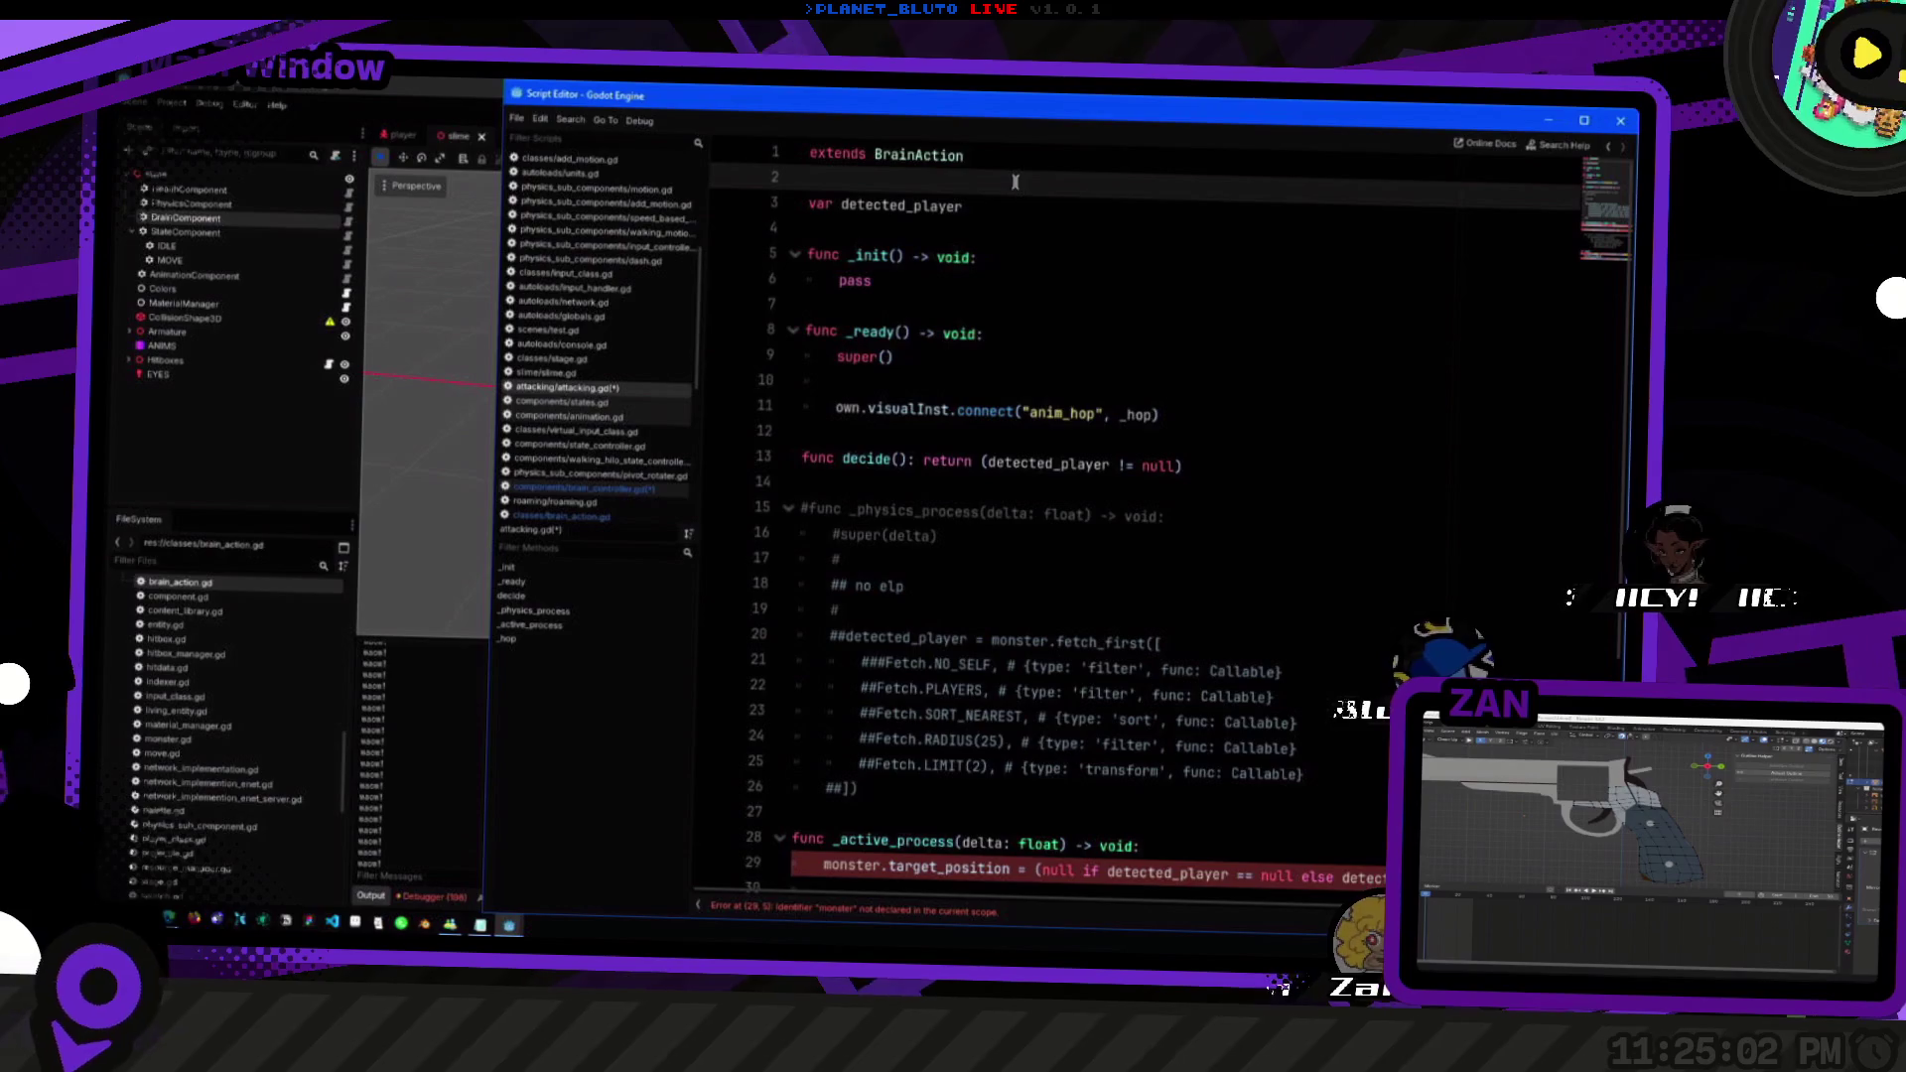
double_click(902, 153)
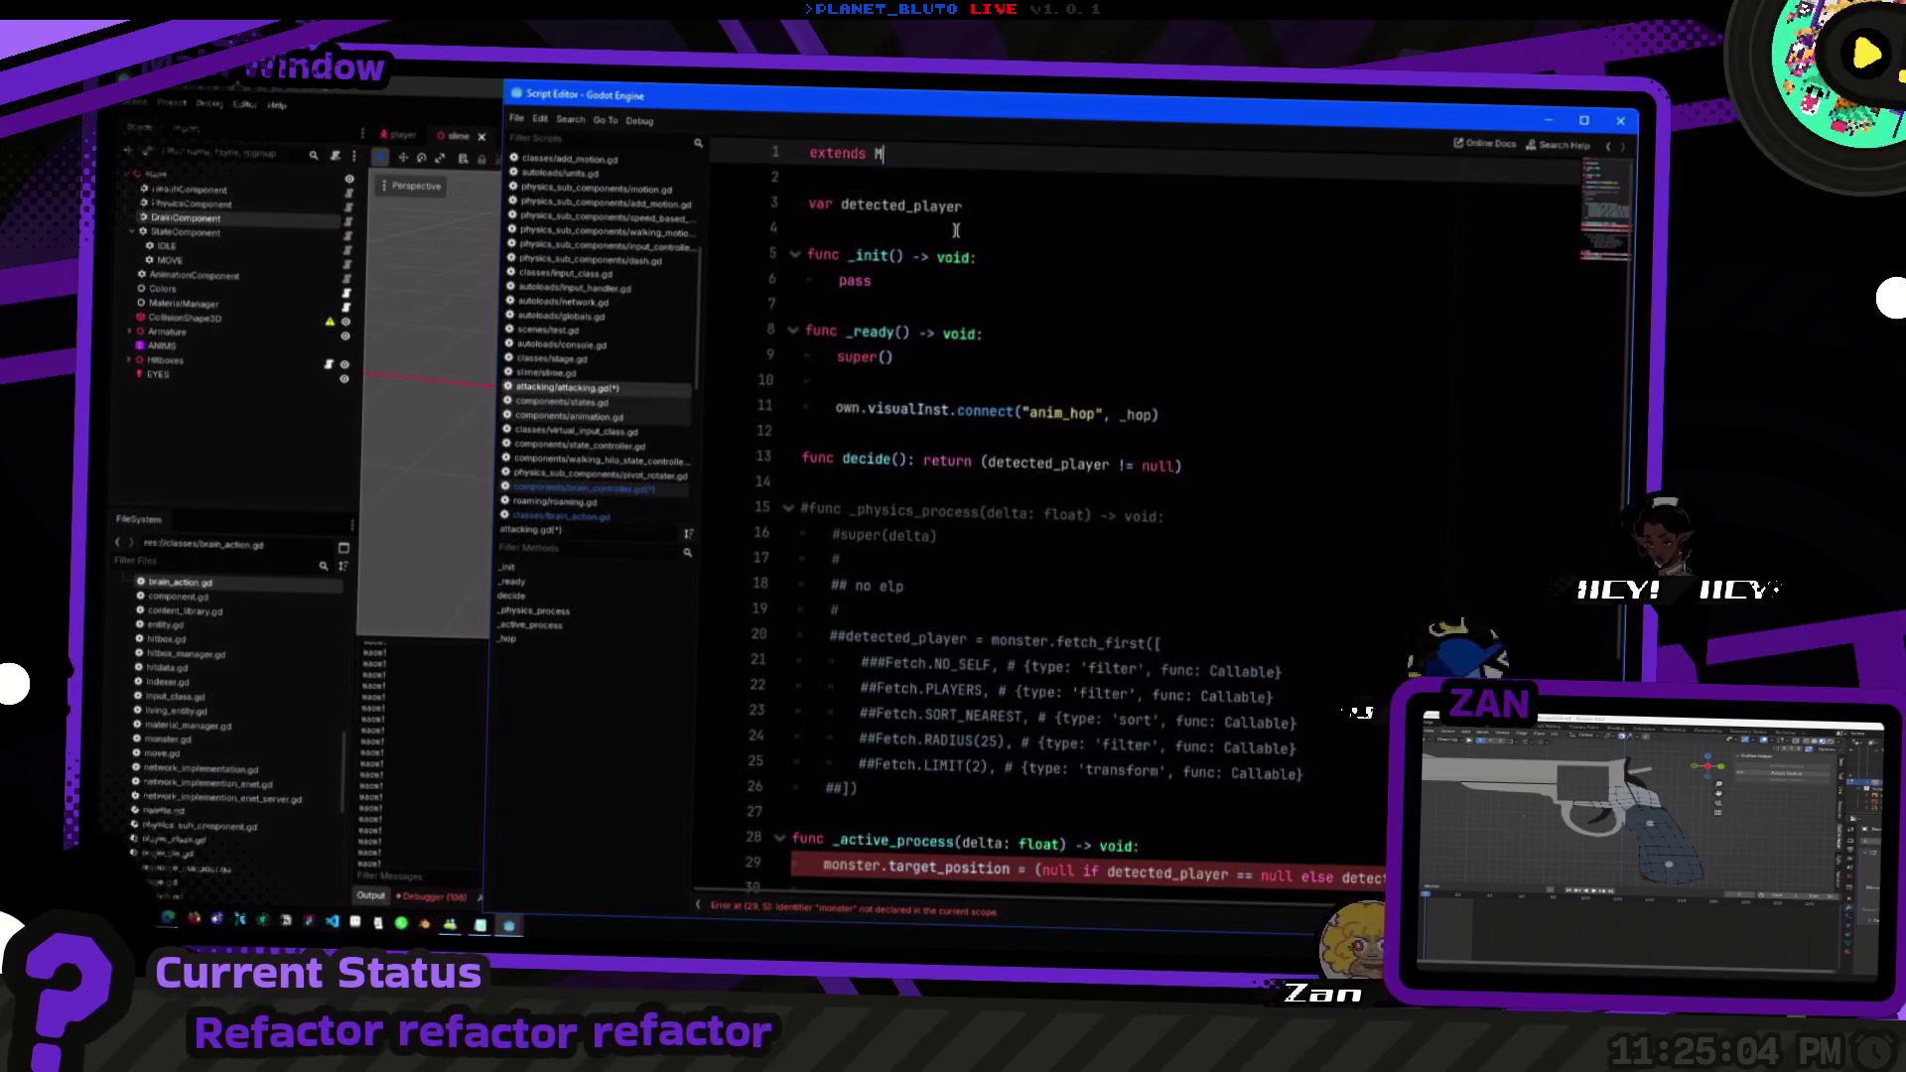
text(Action)
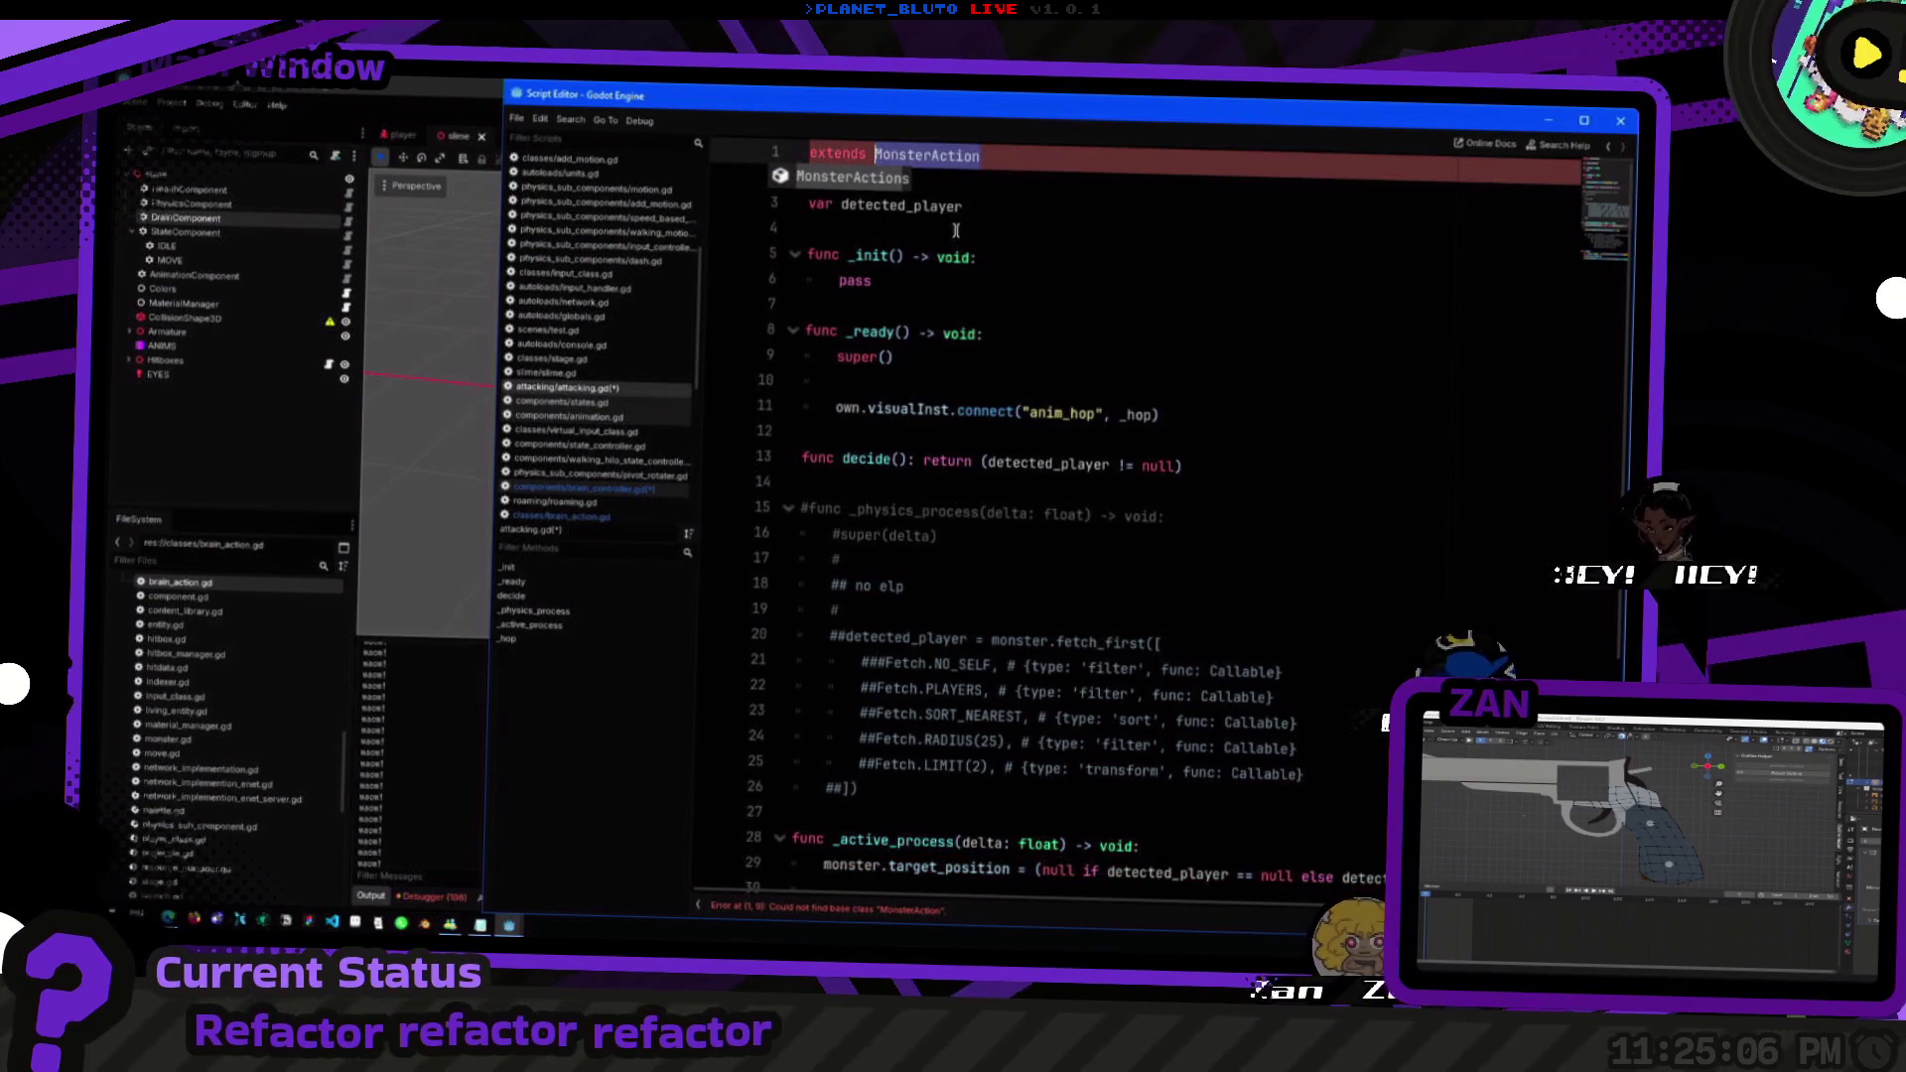
Locate brain_action.gd in the FileSystem's classes folder and open the folder's context menu.
scroll(137, 698, down, 5)
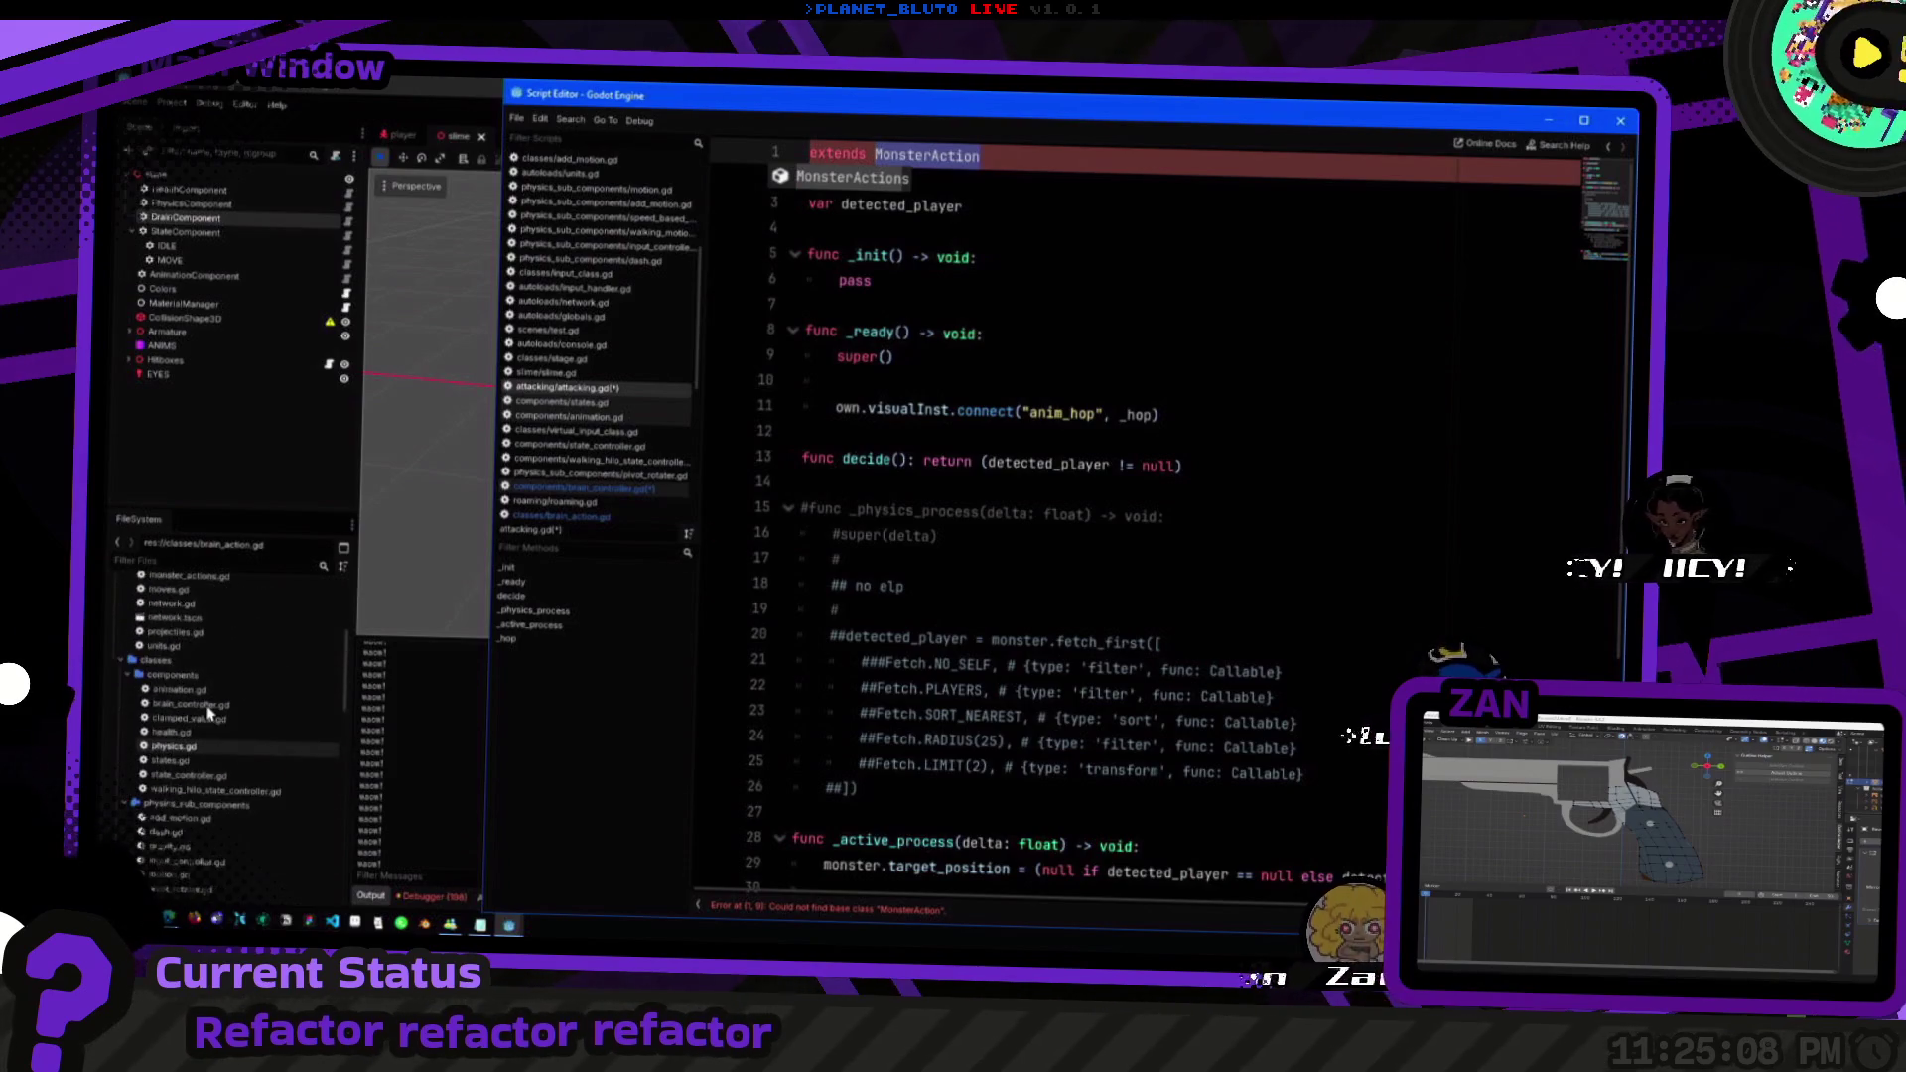
click(127, 675)
double_click(174, 732)
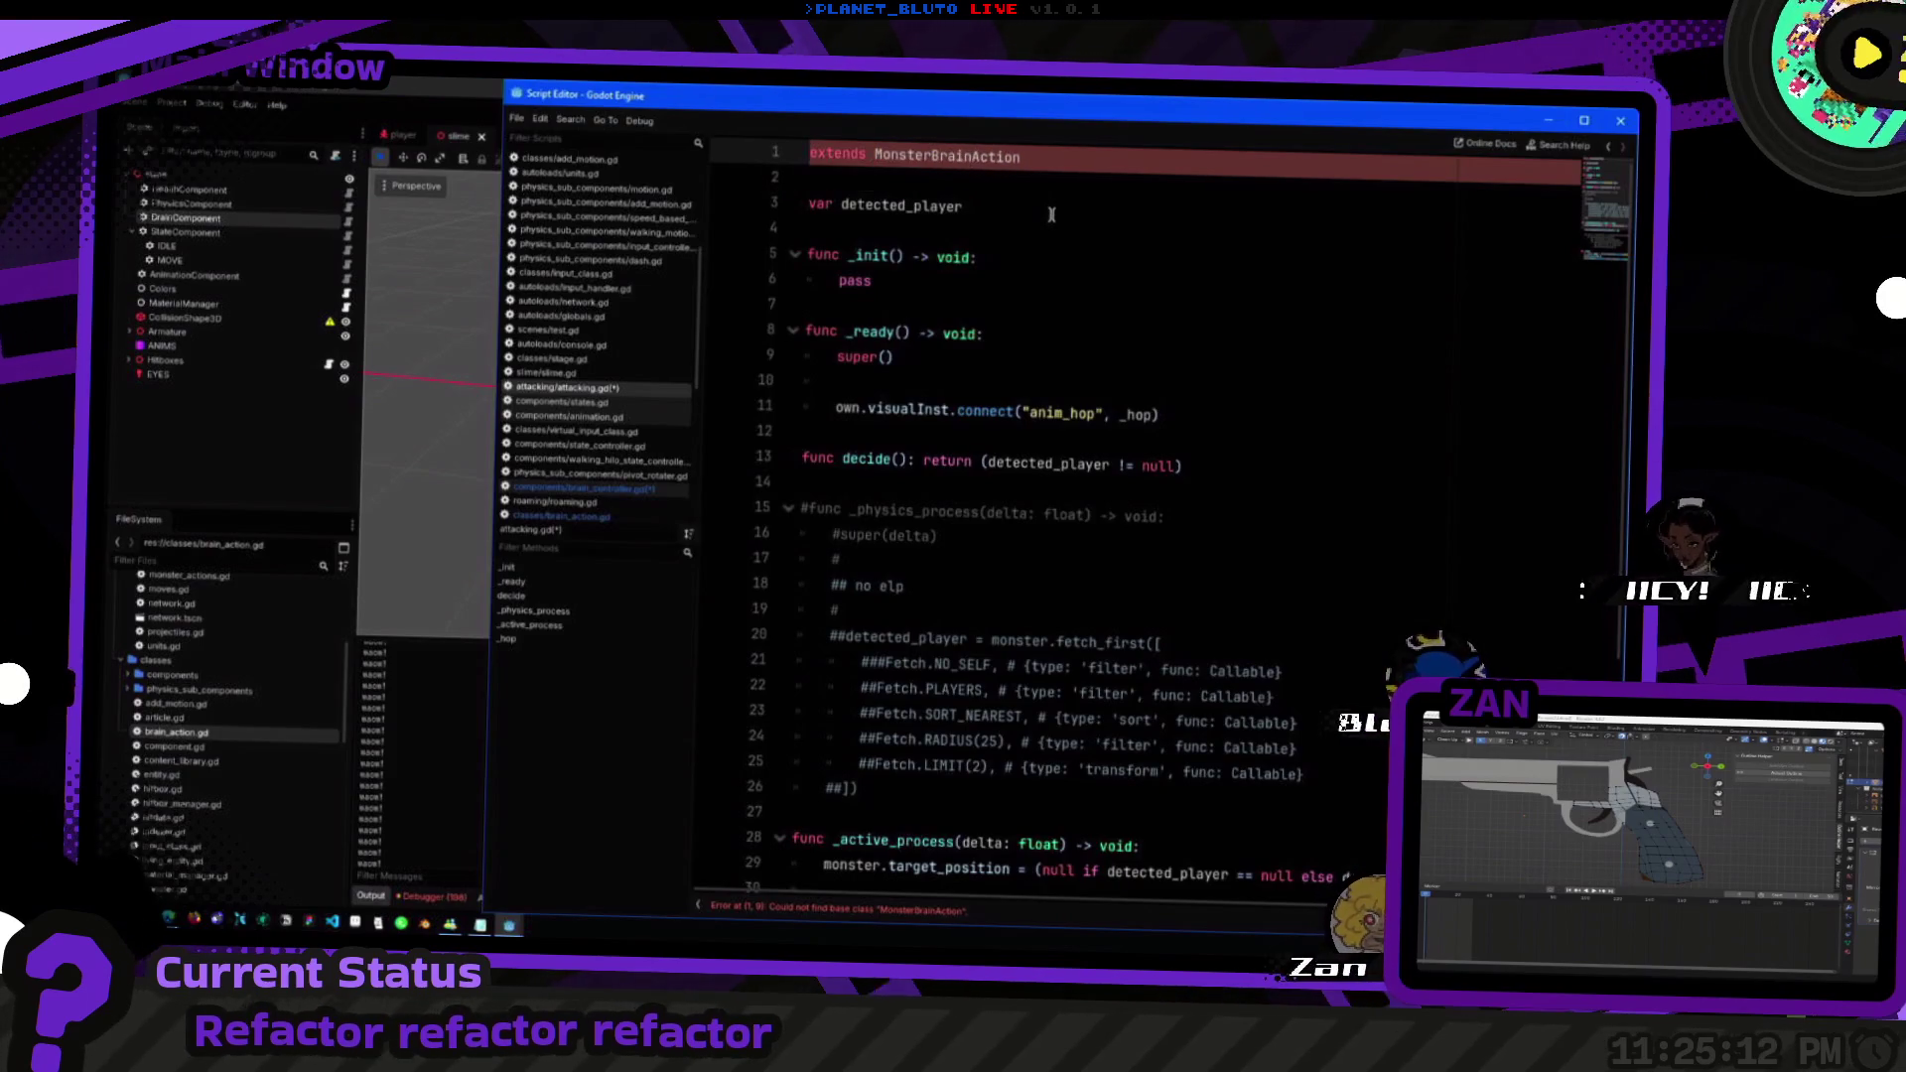
right_click(175, 663)
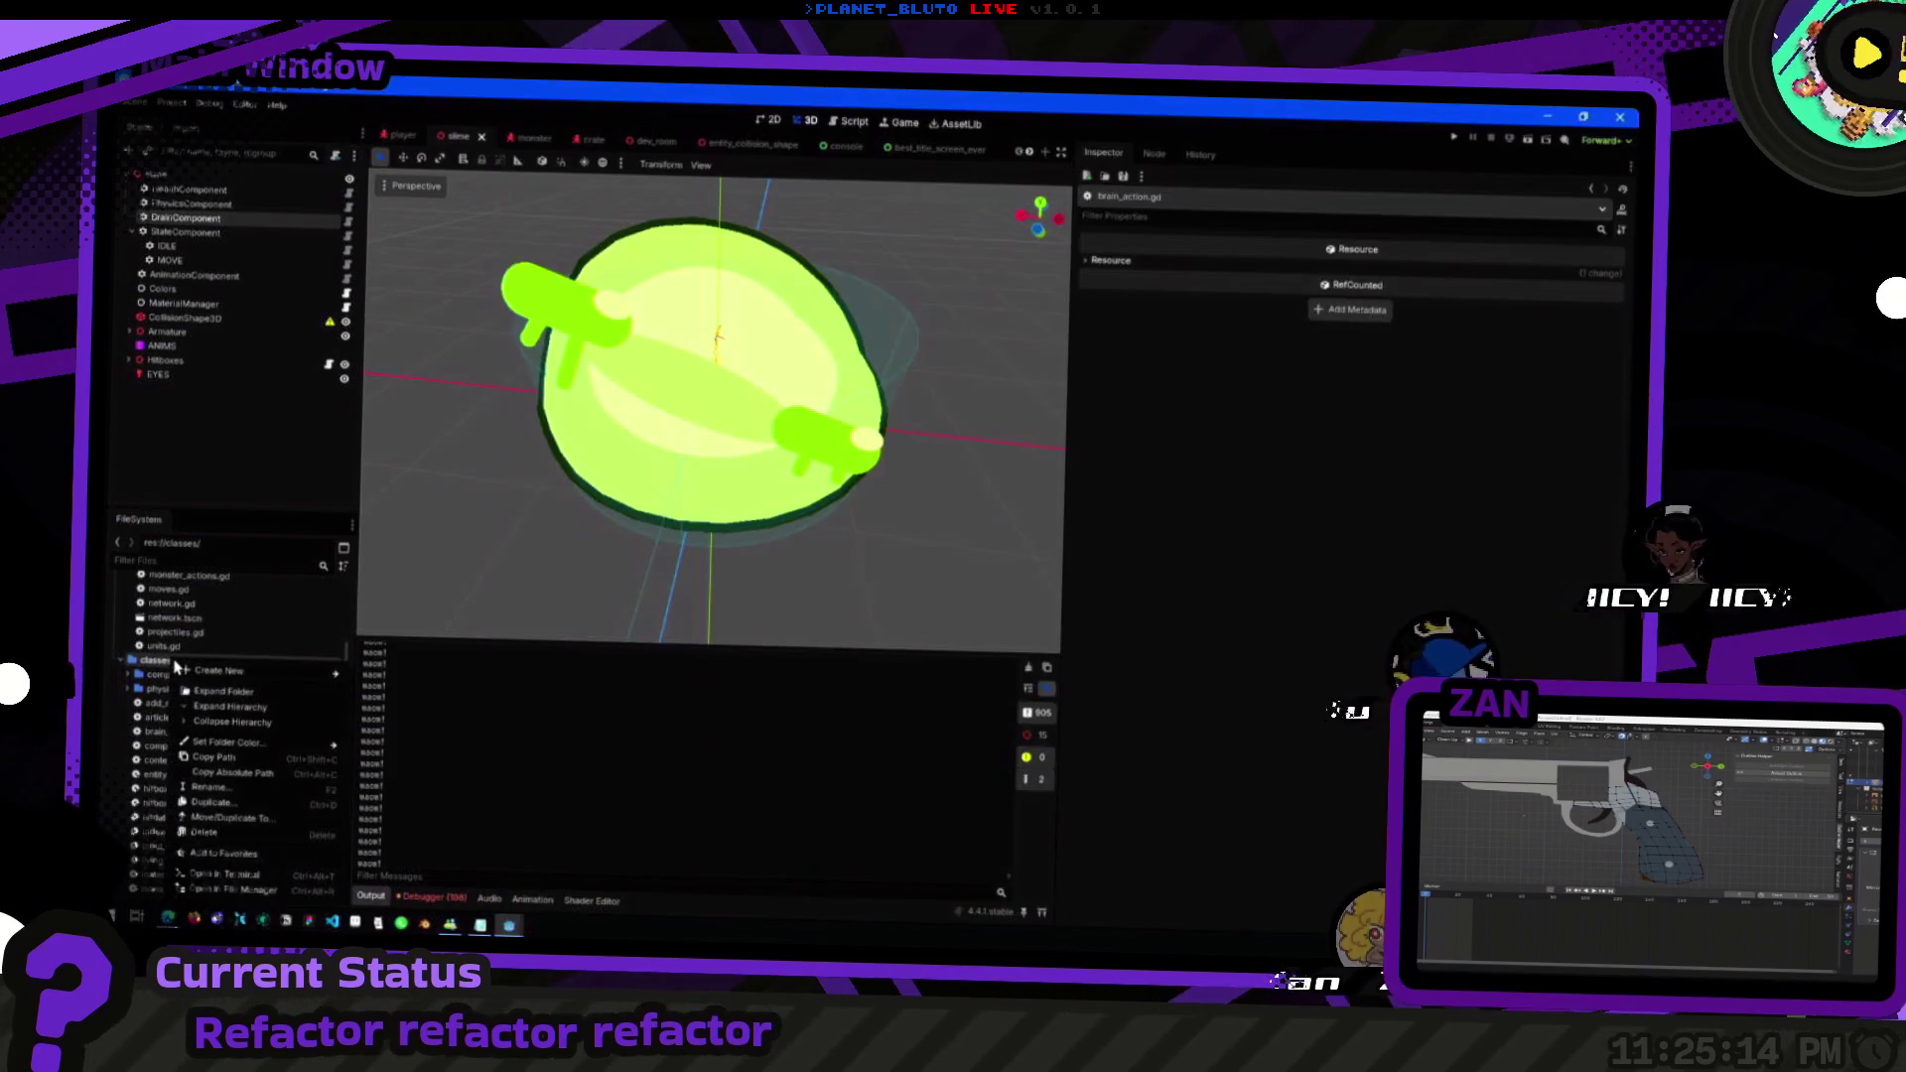
click(397, 706)
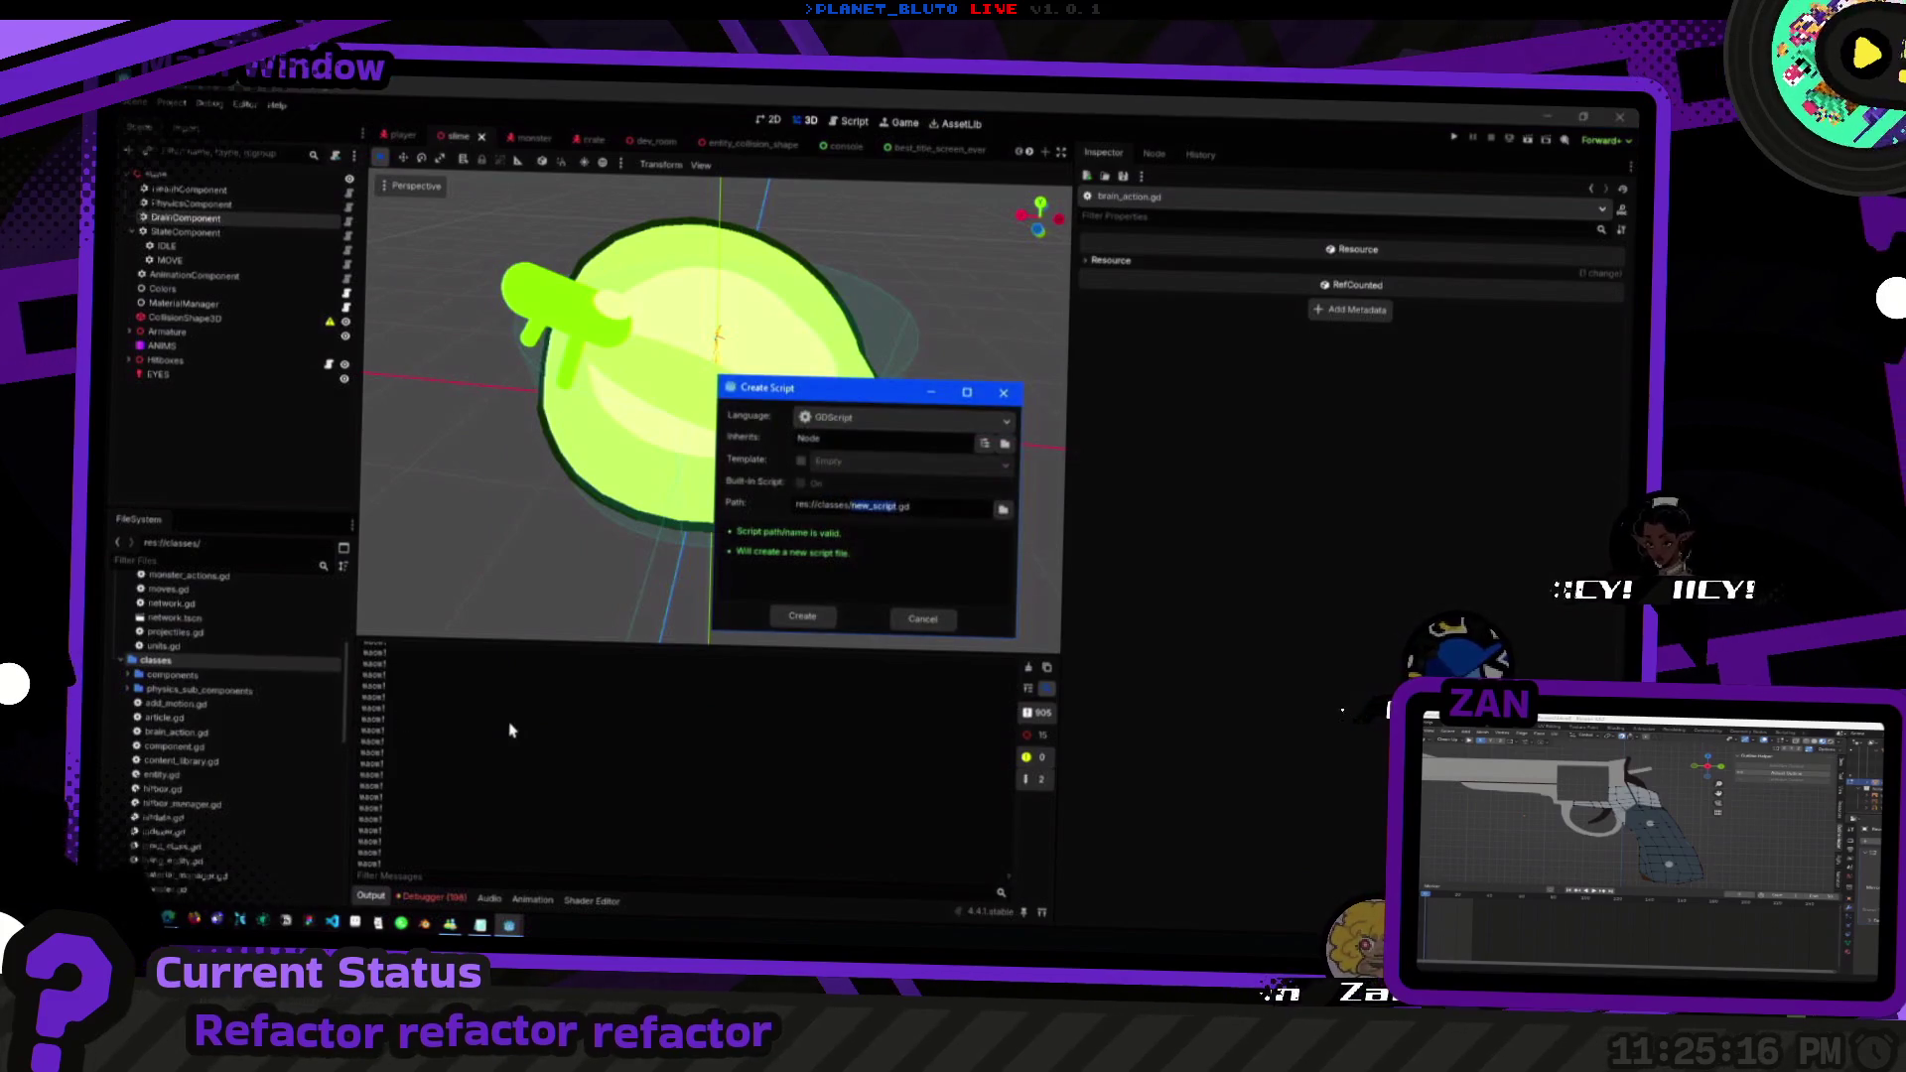
text(rain_action_monster)
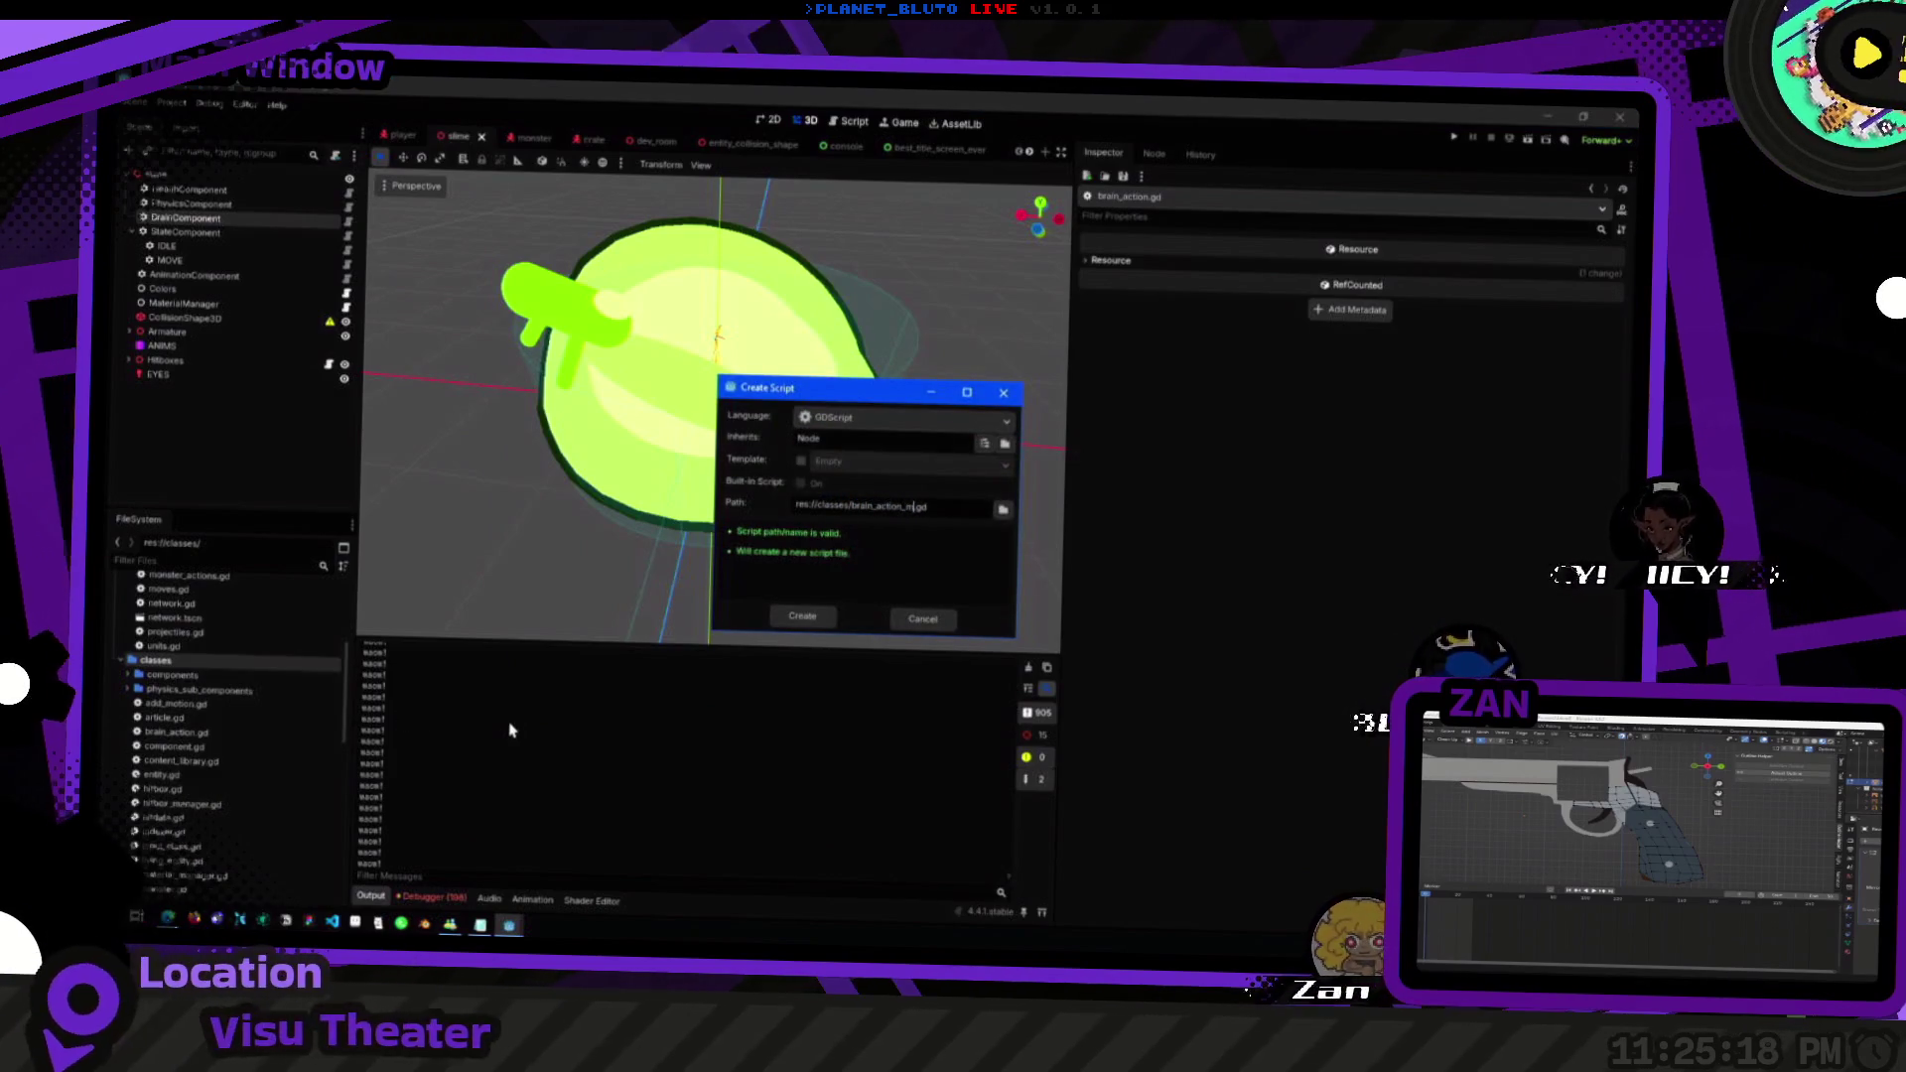
key(Return)
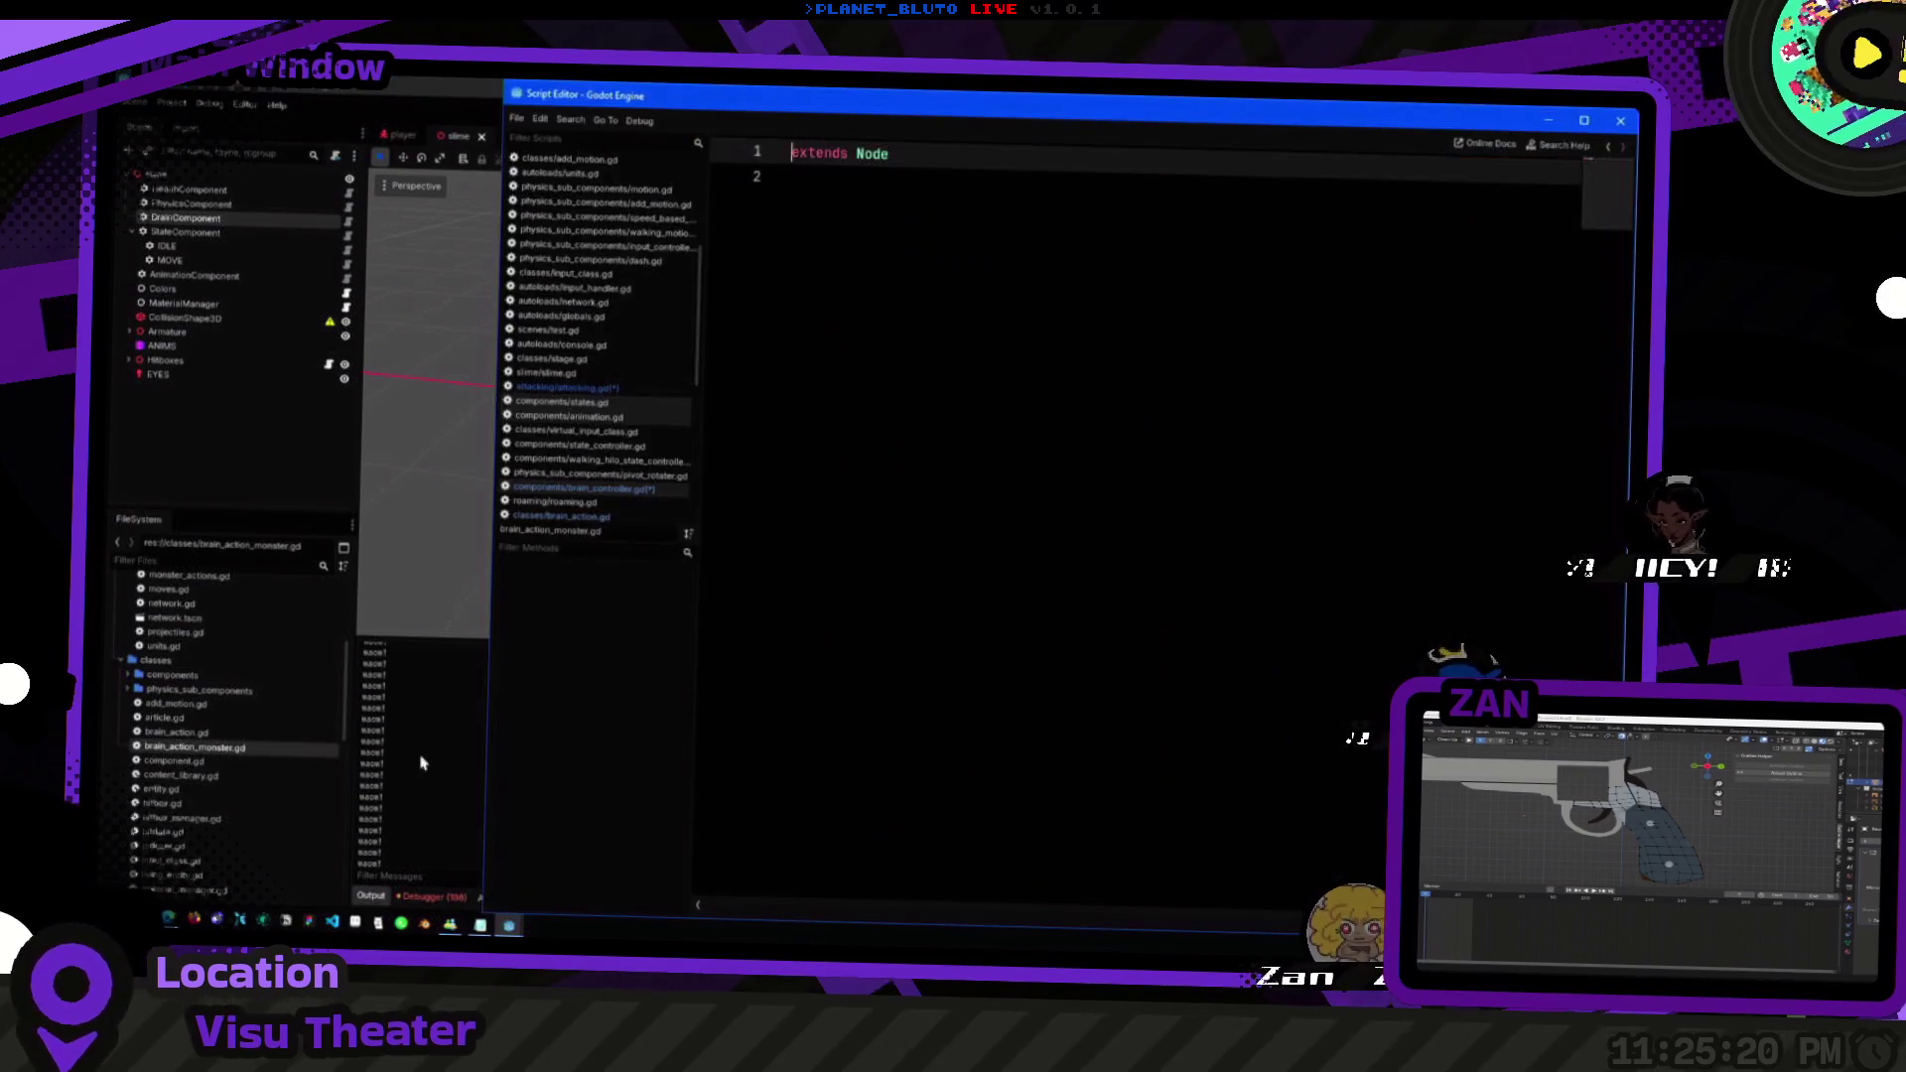
text(BrainAction)
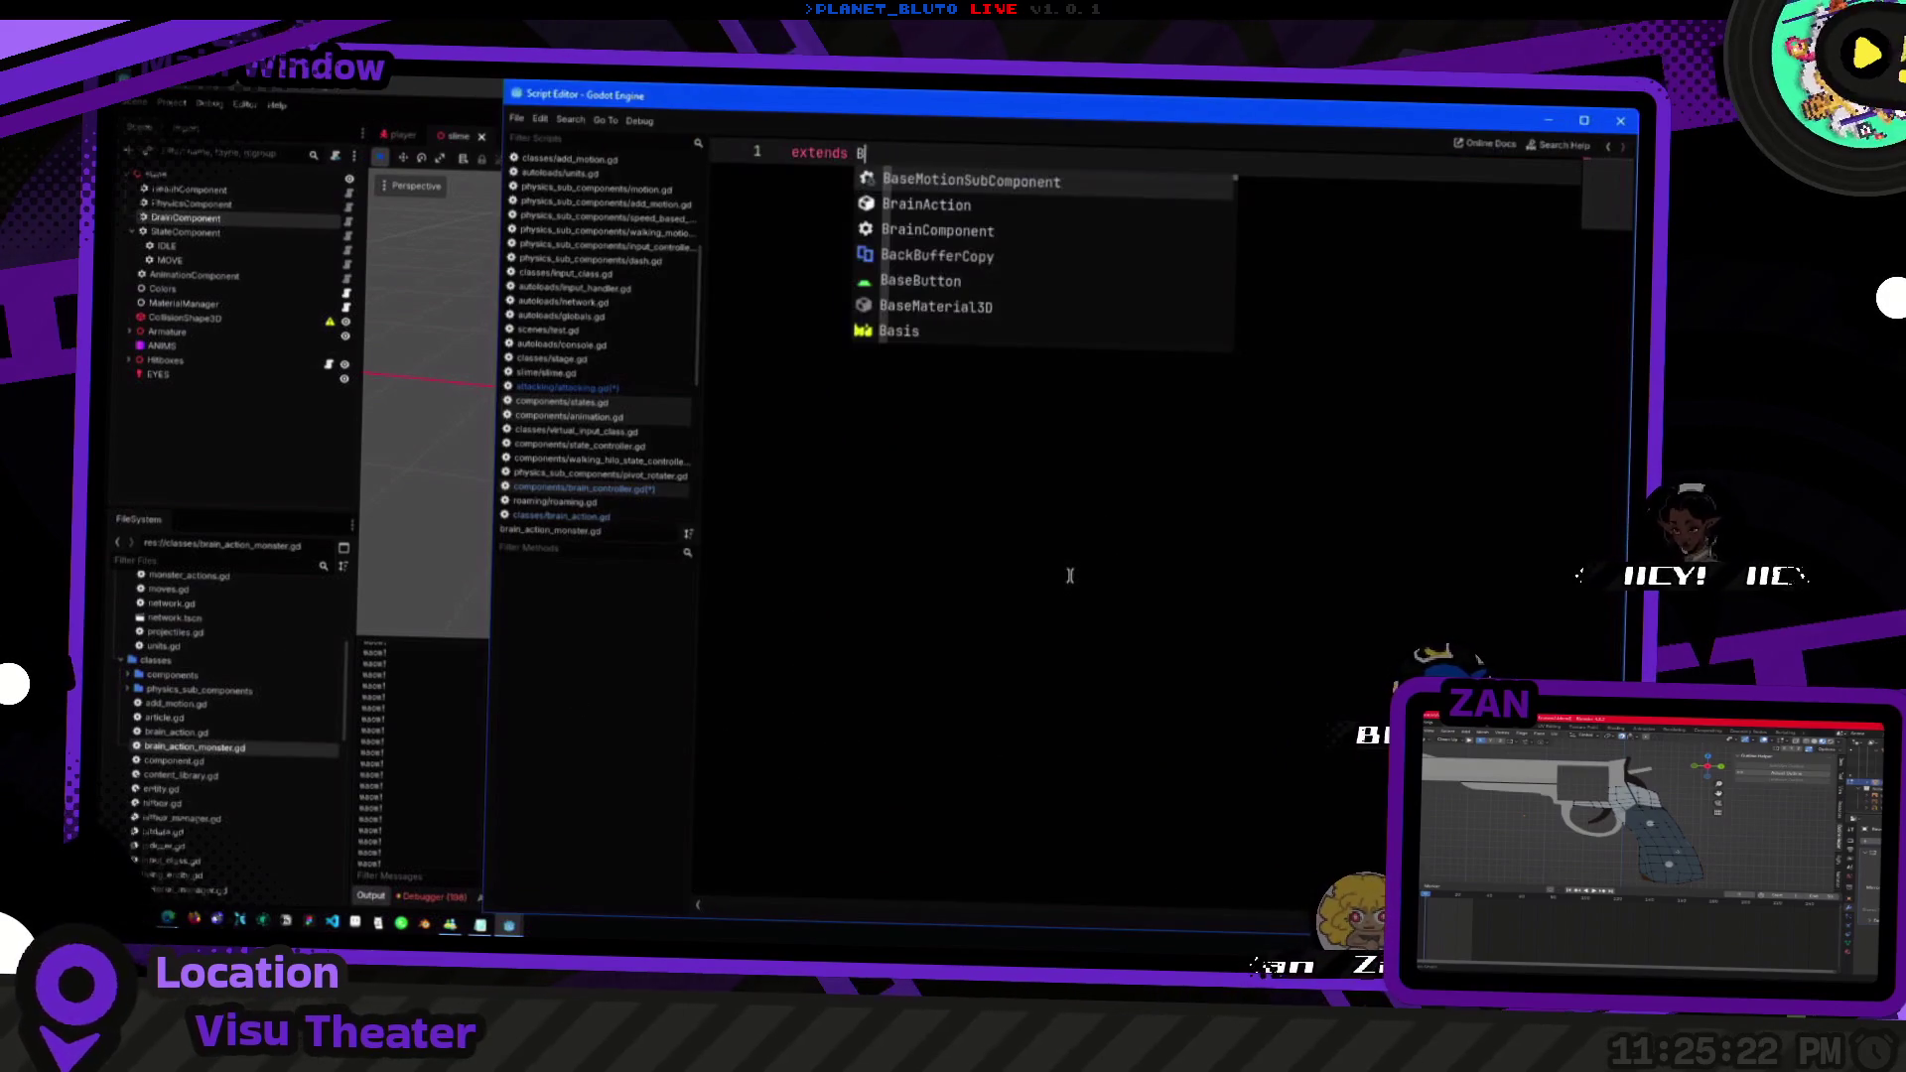
key(Return)
key(Return)
key(Return)
text(@onready var monster = o)
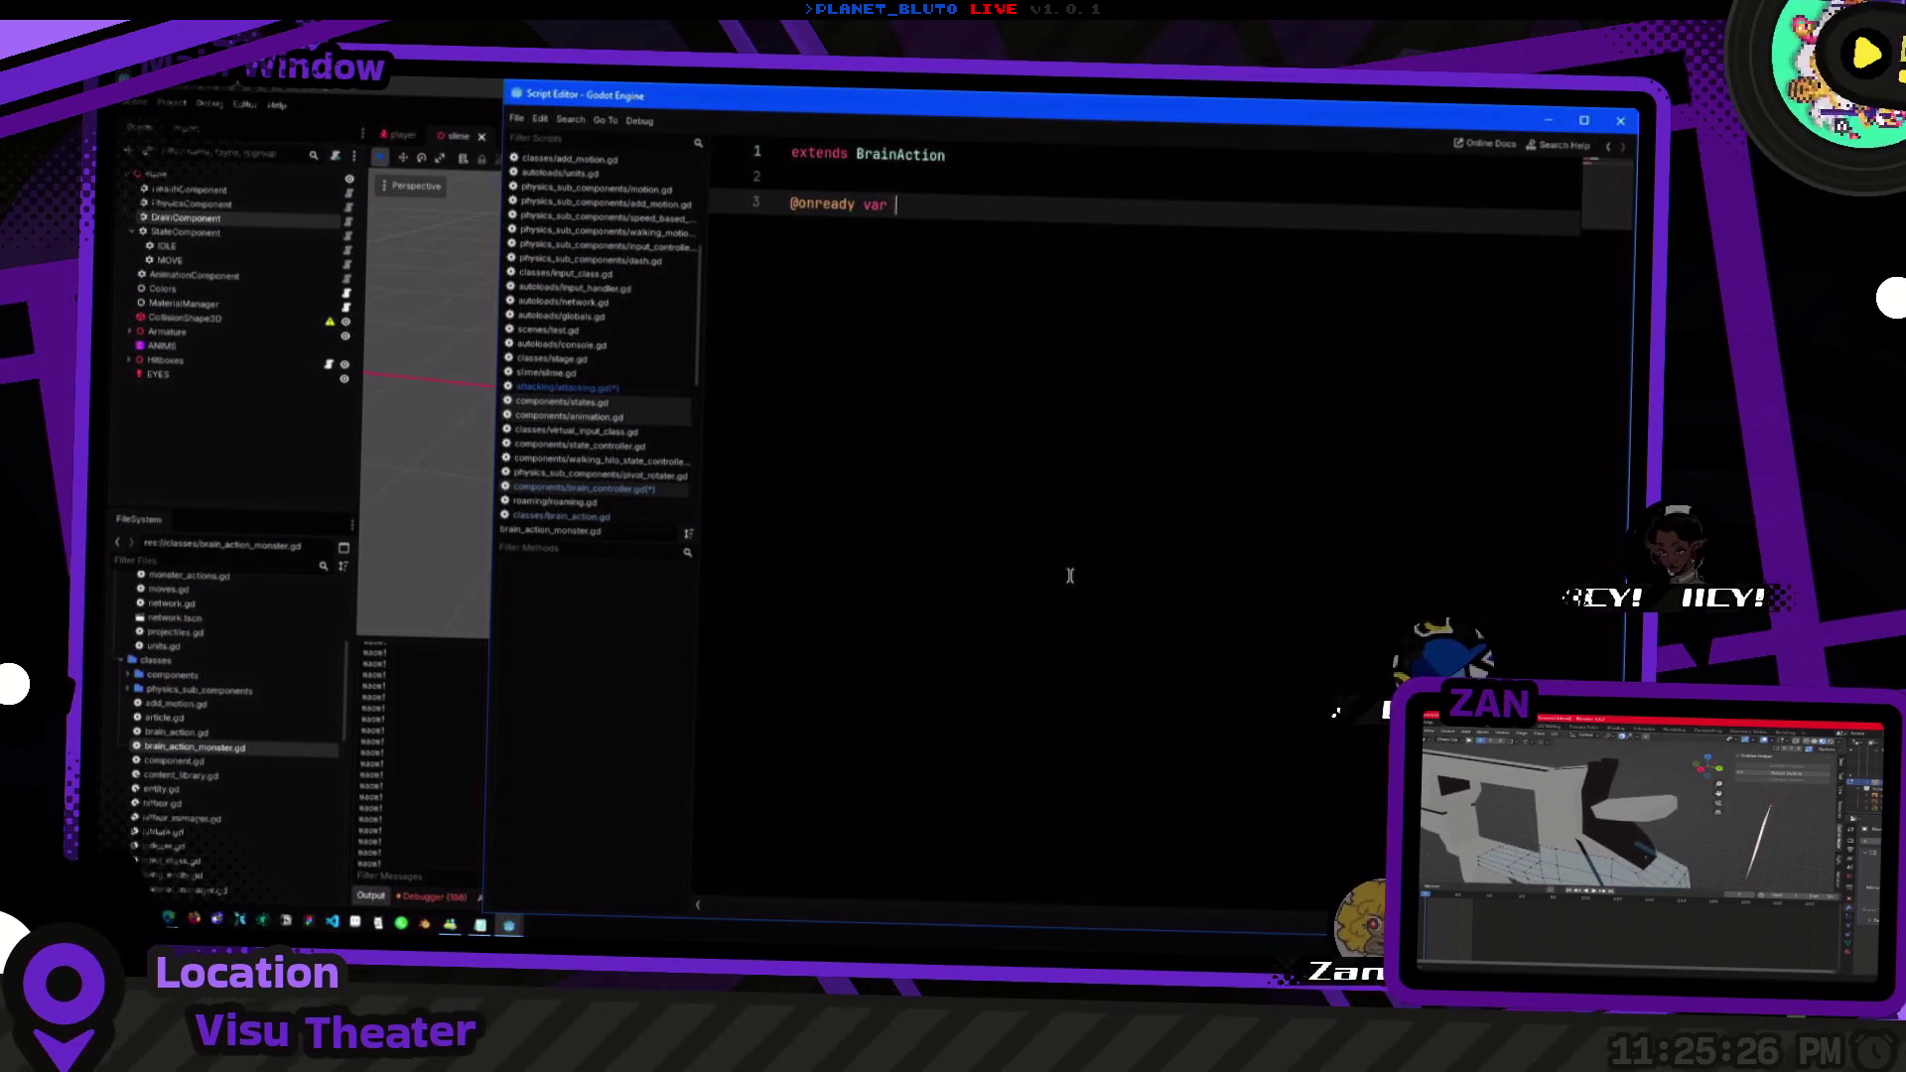
text(wn)
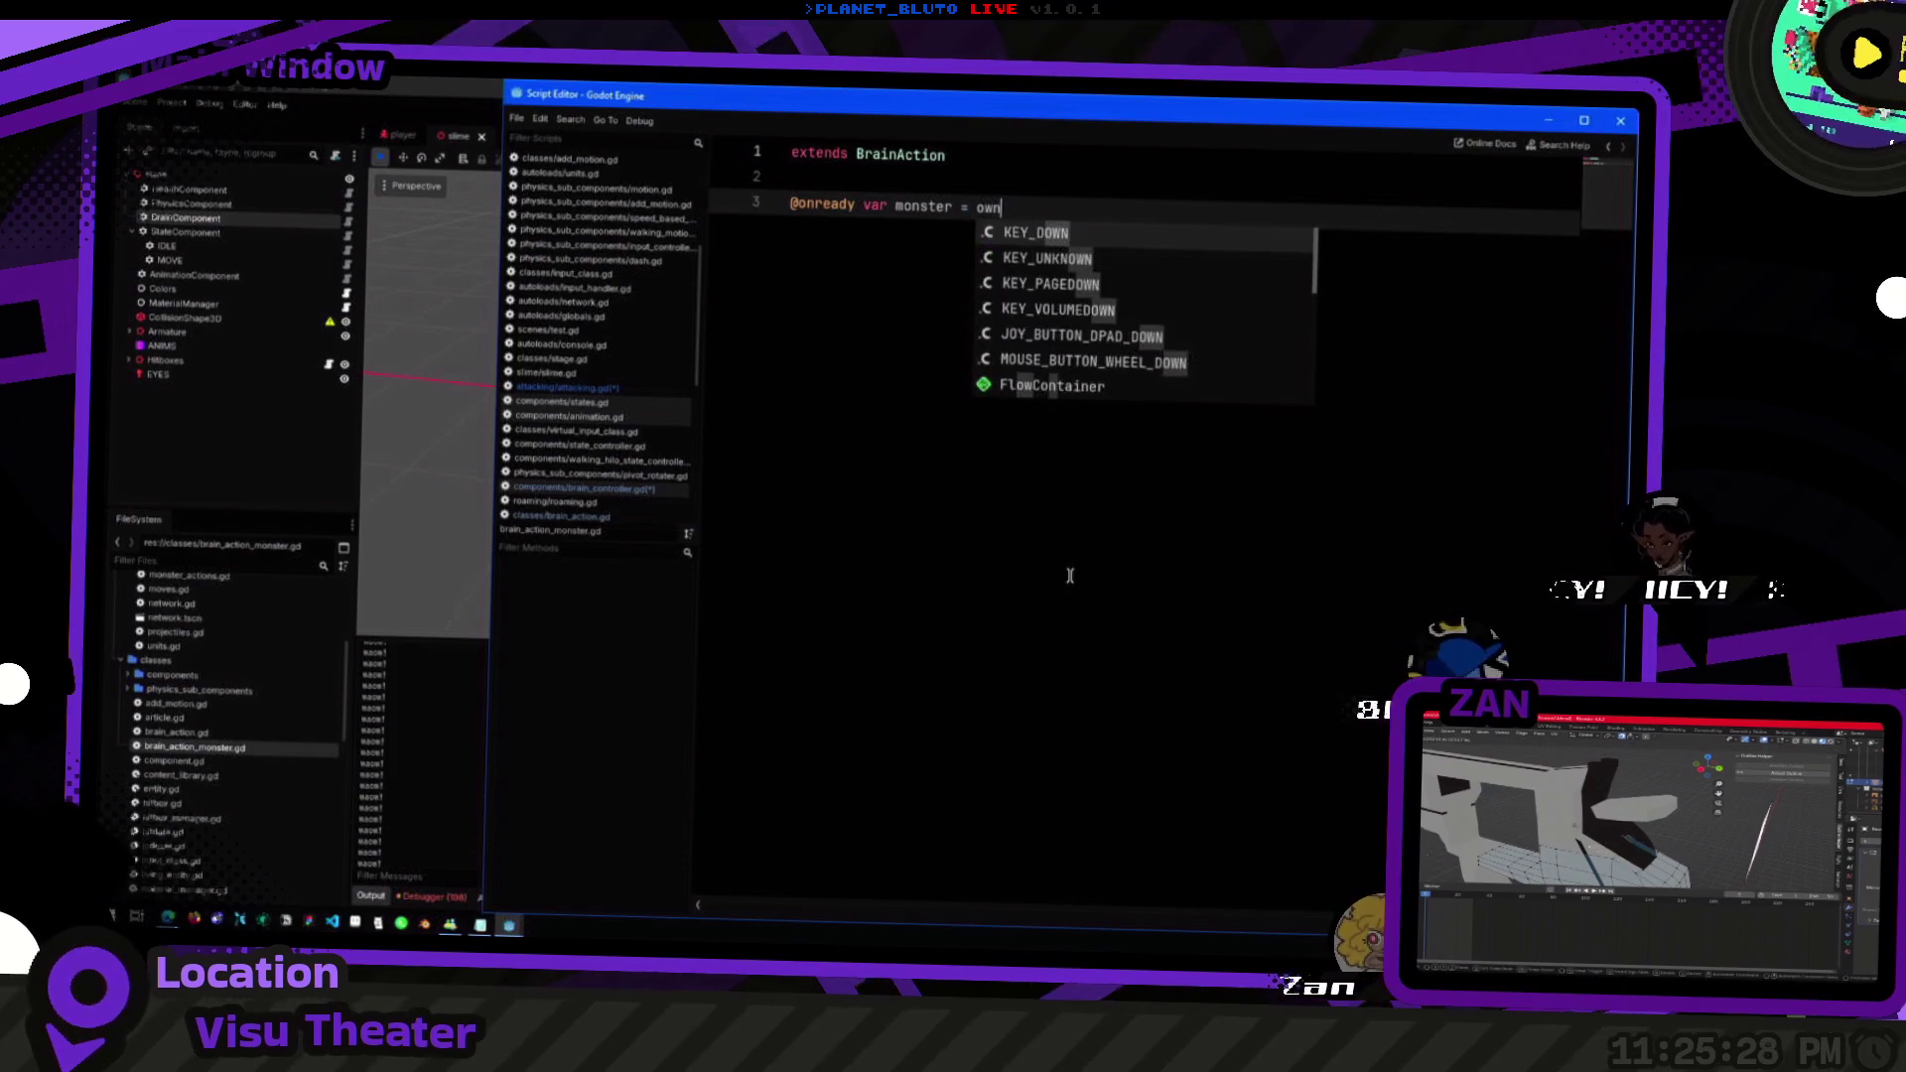
key(Home)
key(alt+Left)
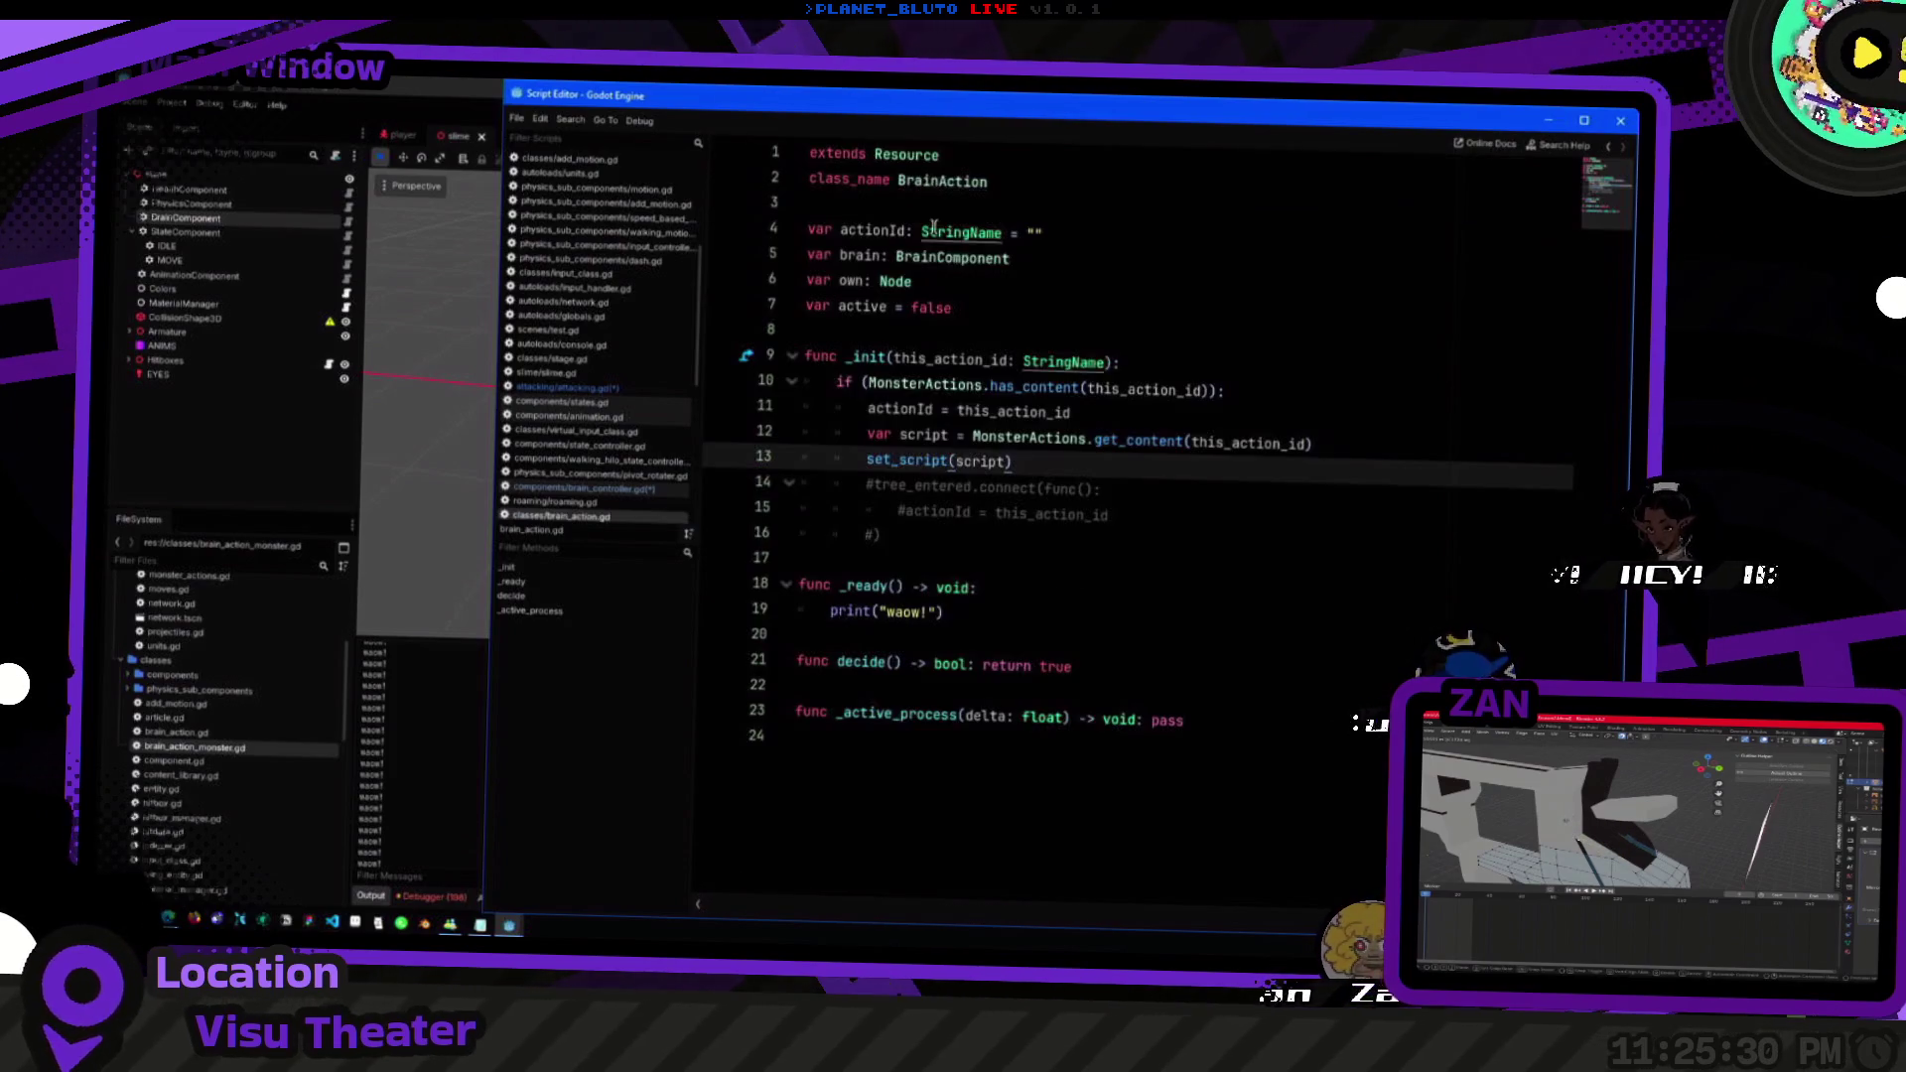
click(1073, 302)
key(alt+Right)
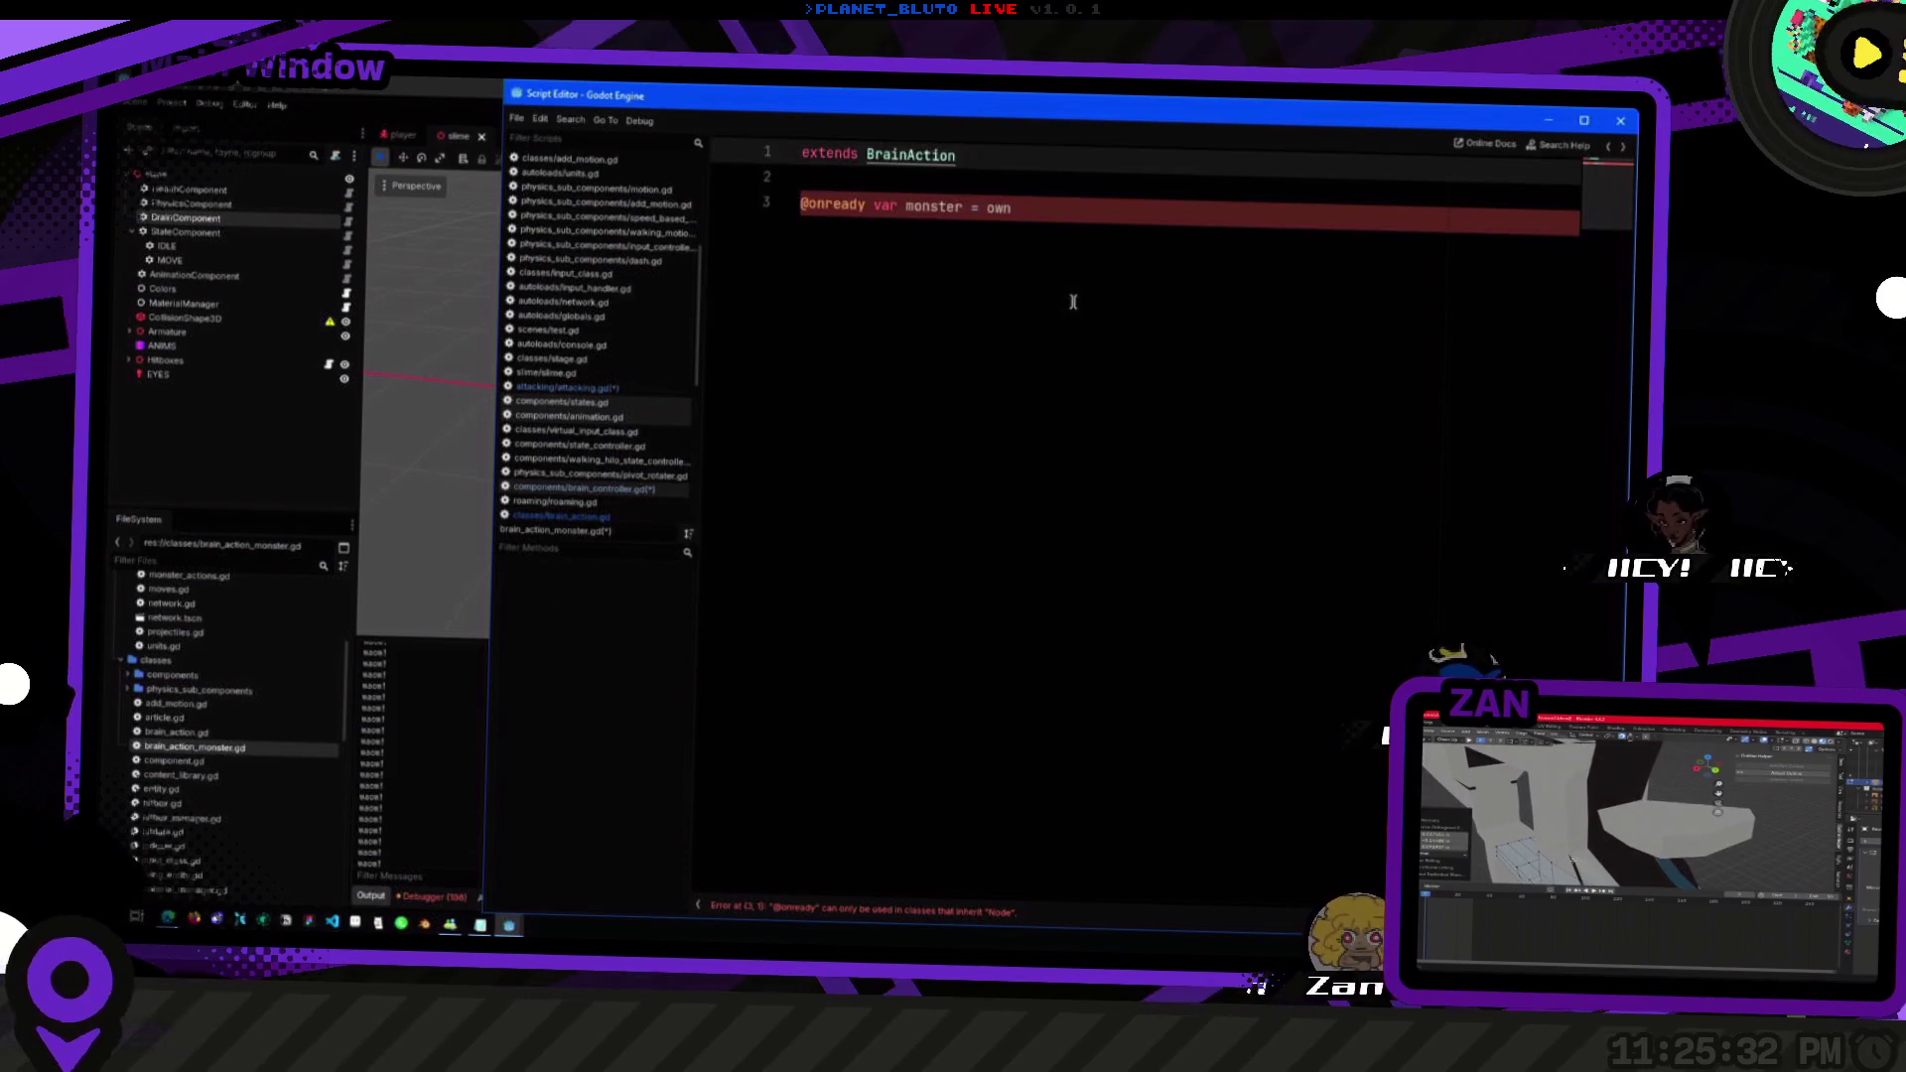
key(Down)
key(Down)
key(Home)
key(Right)
key(ctrl+Delete)
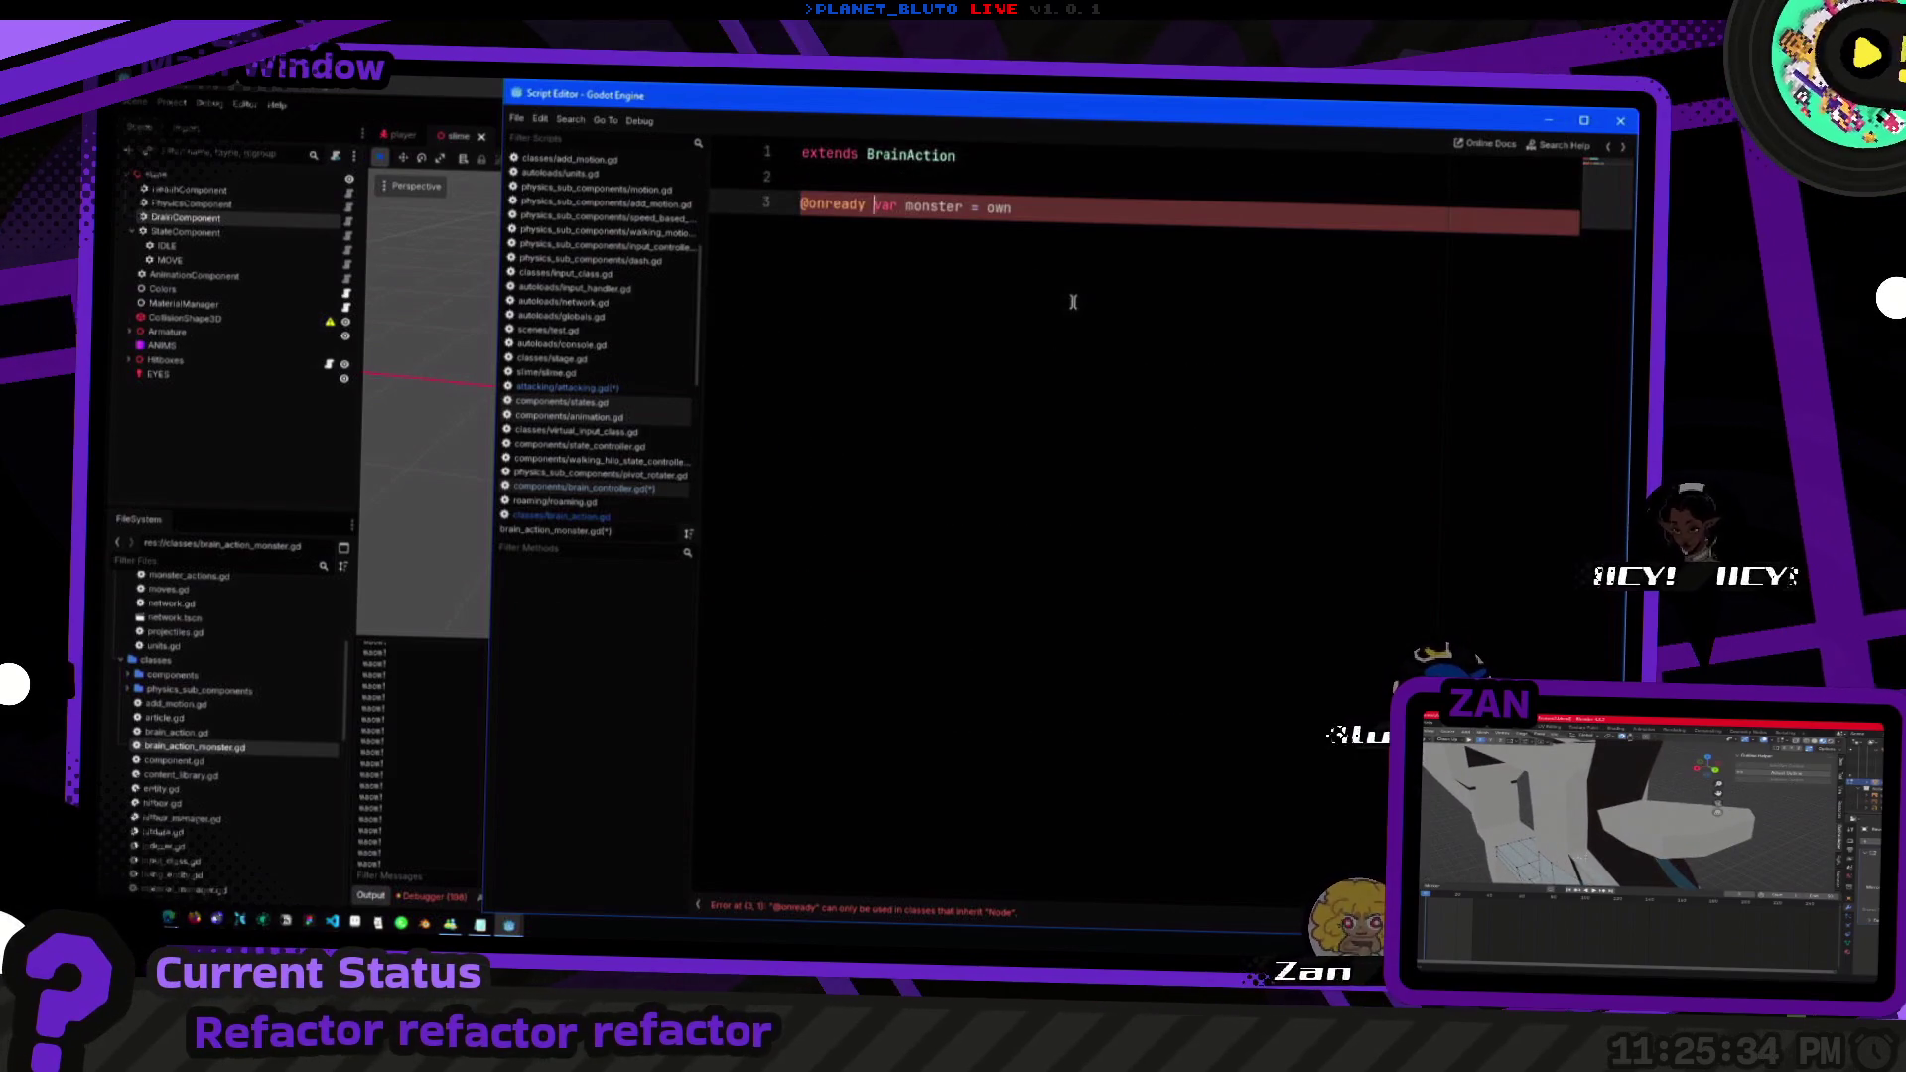
key(BackSpace)
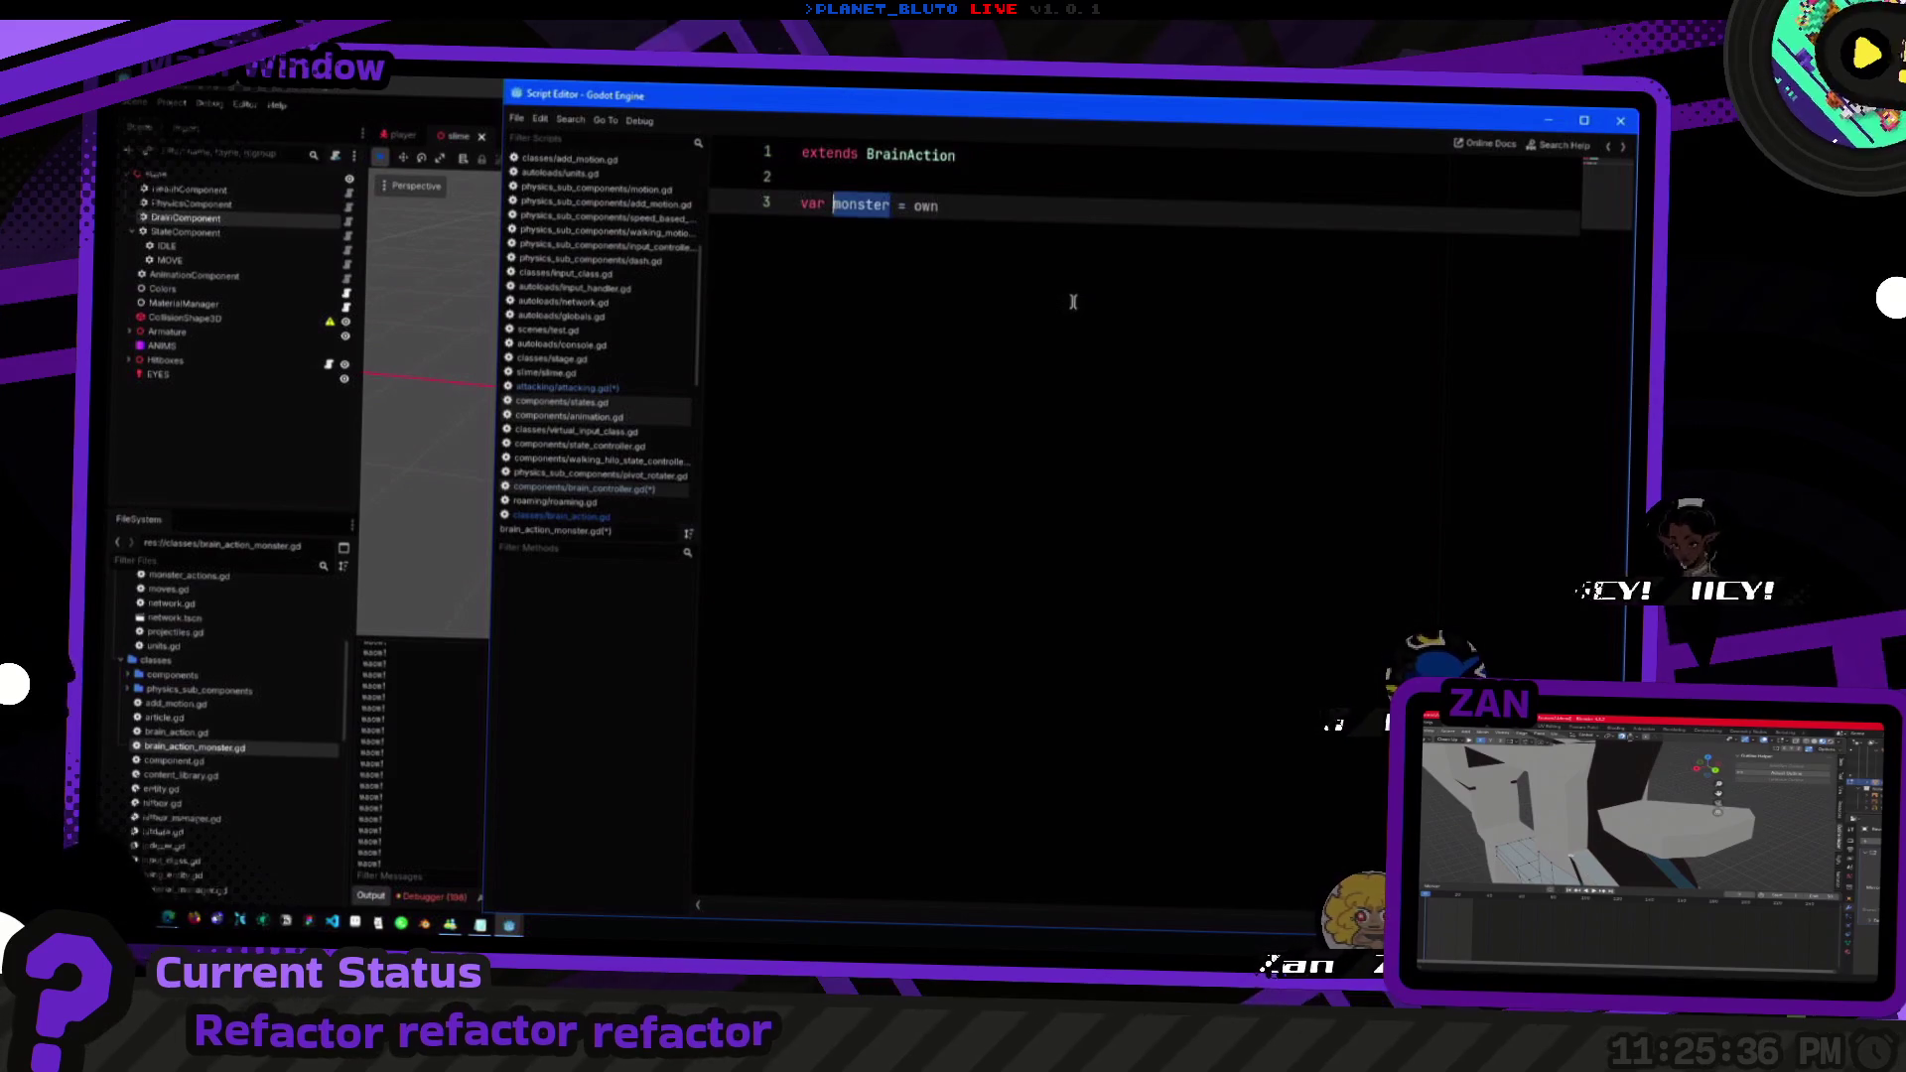